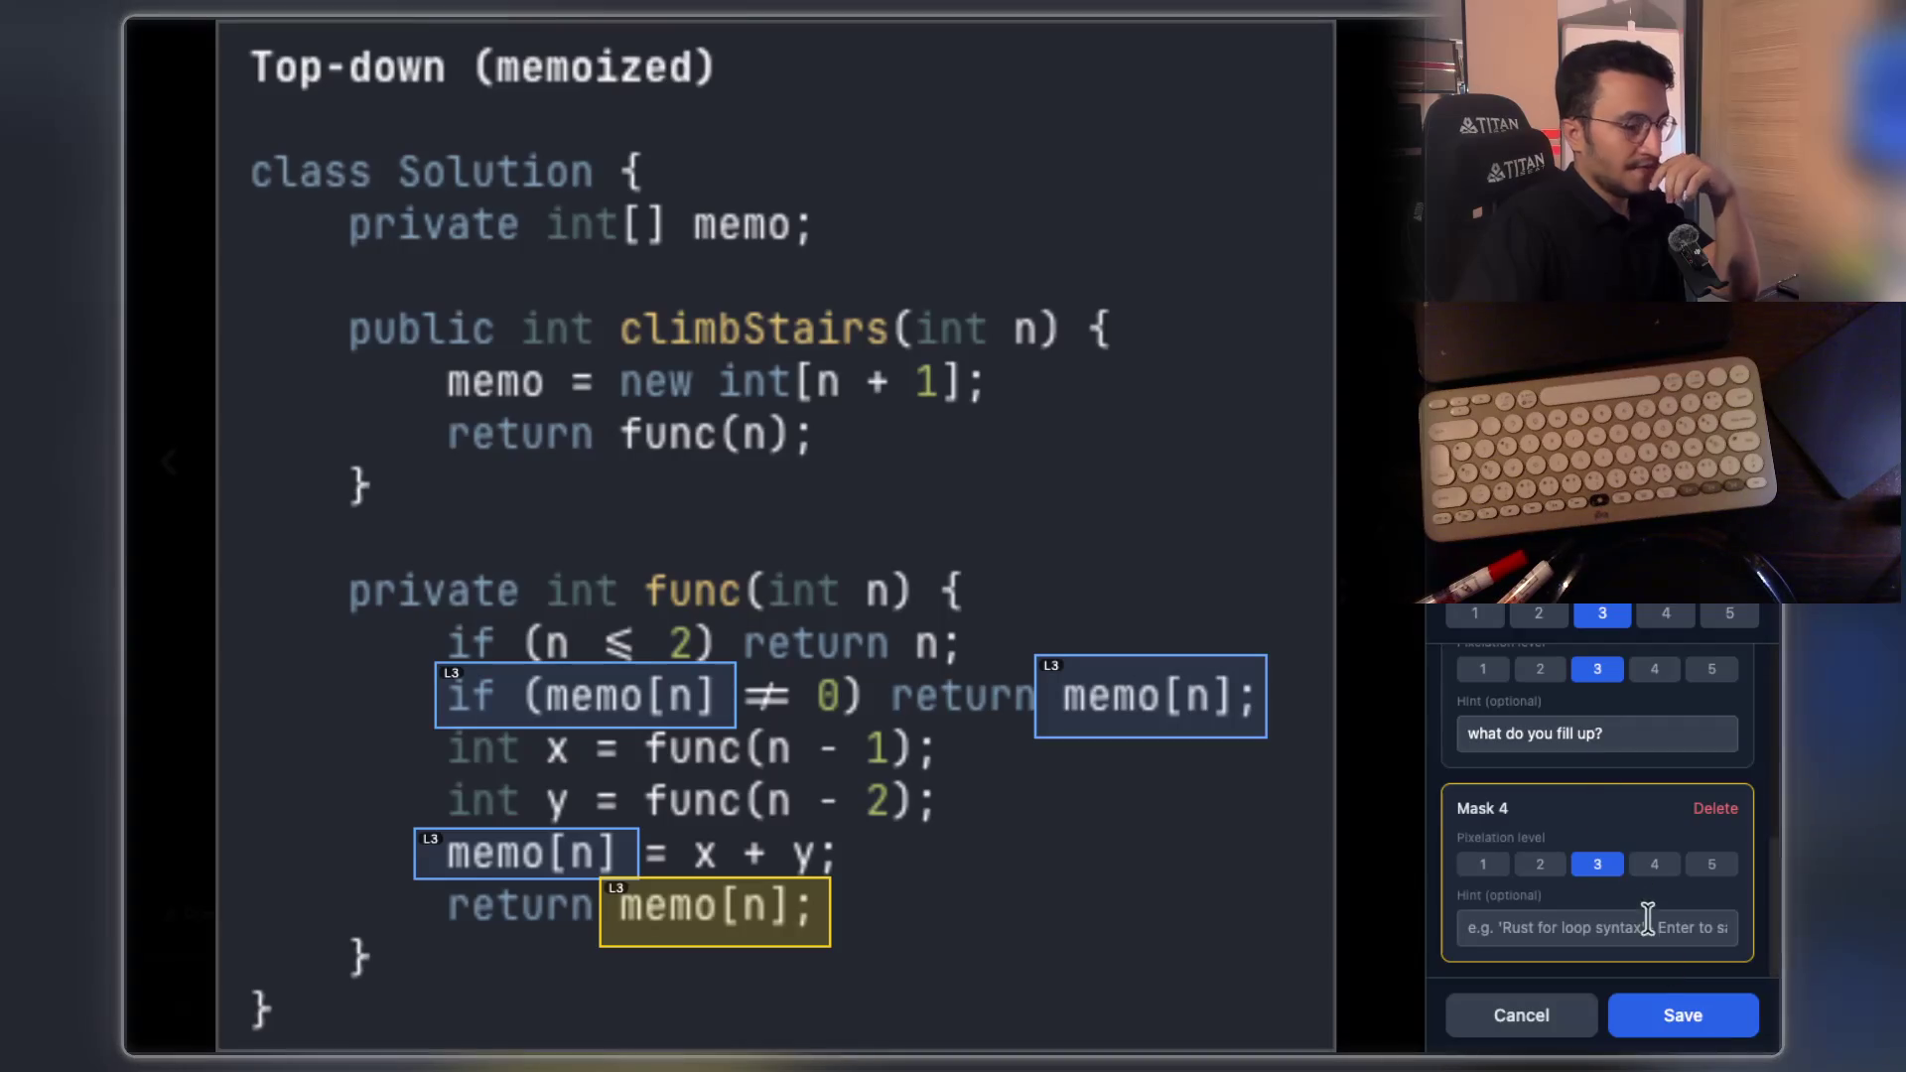
Save the four masks on the memoized Java Climbing Stairs image, then zoom in and pan down to study it
click(1683, 1014)
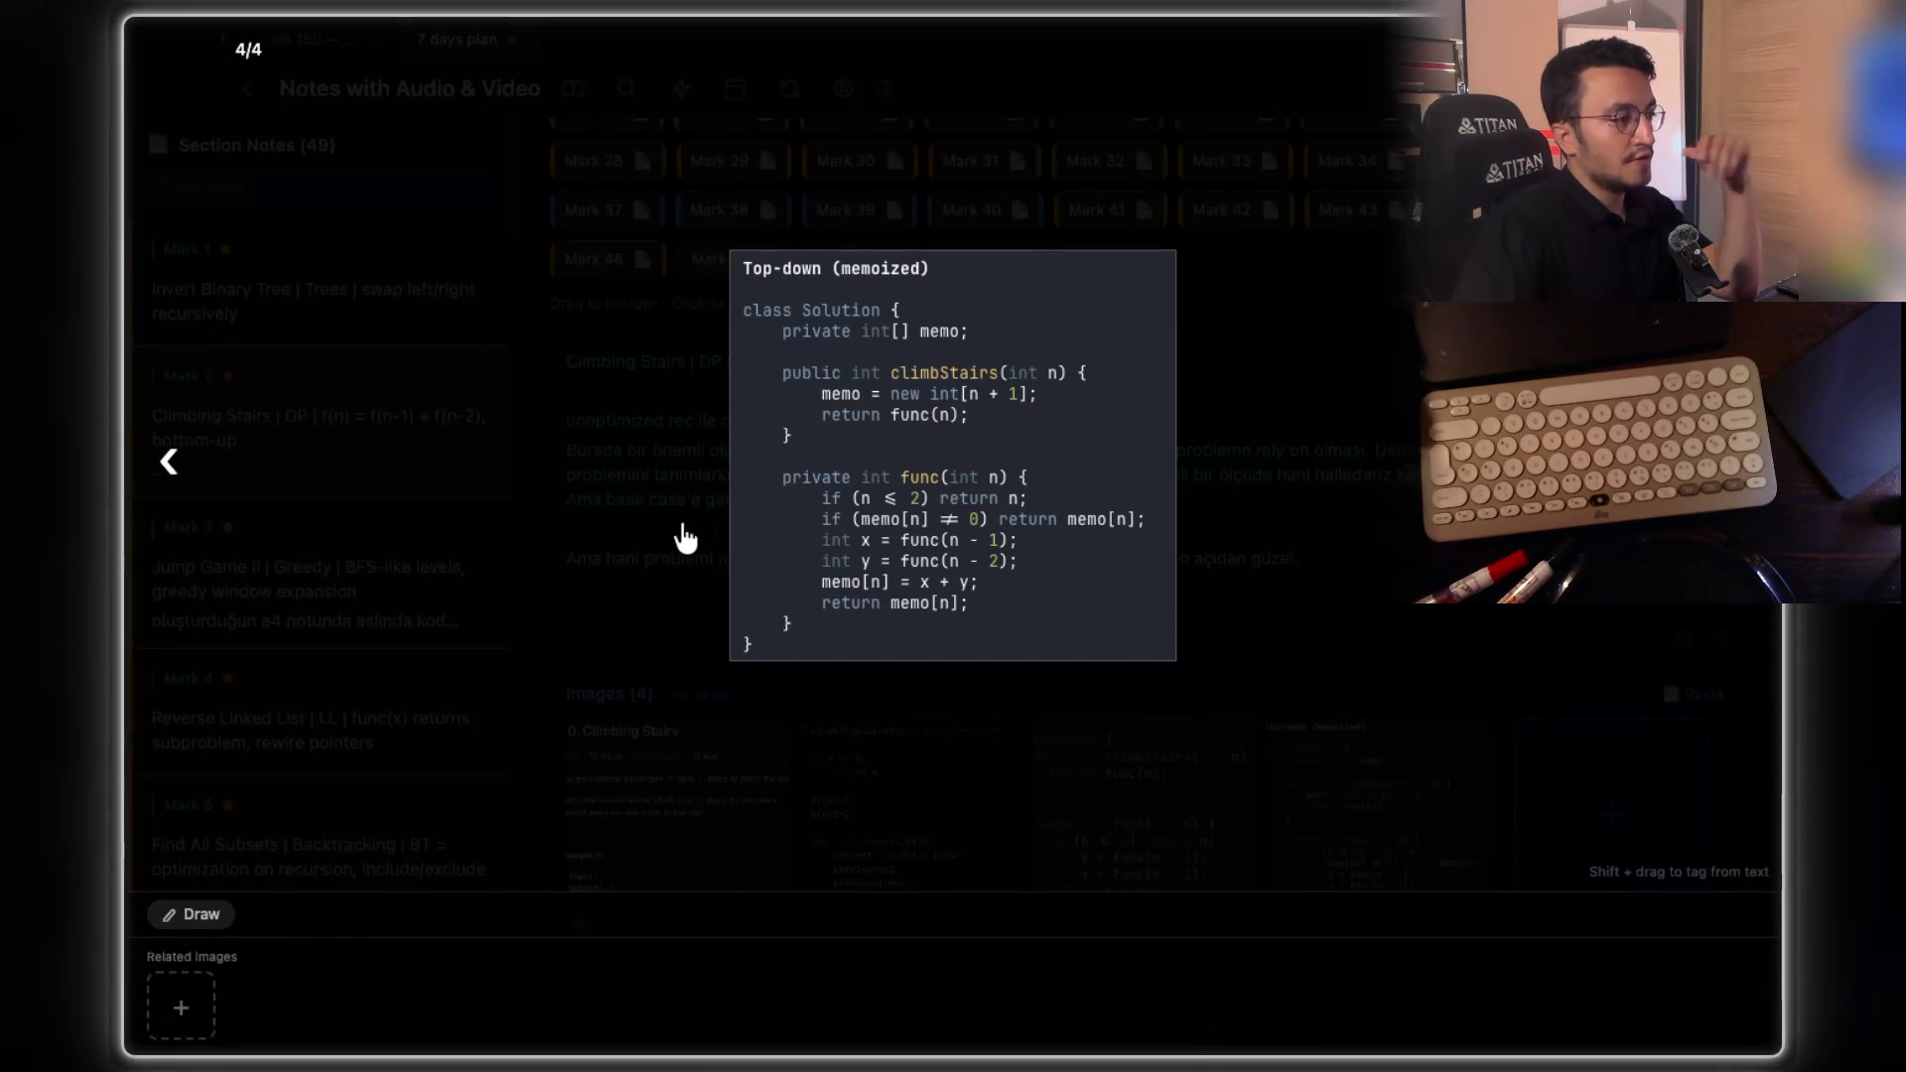
scroll(838, 503, up, 5)
scroll(842, 510, up, 3)
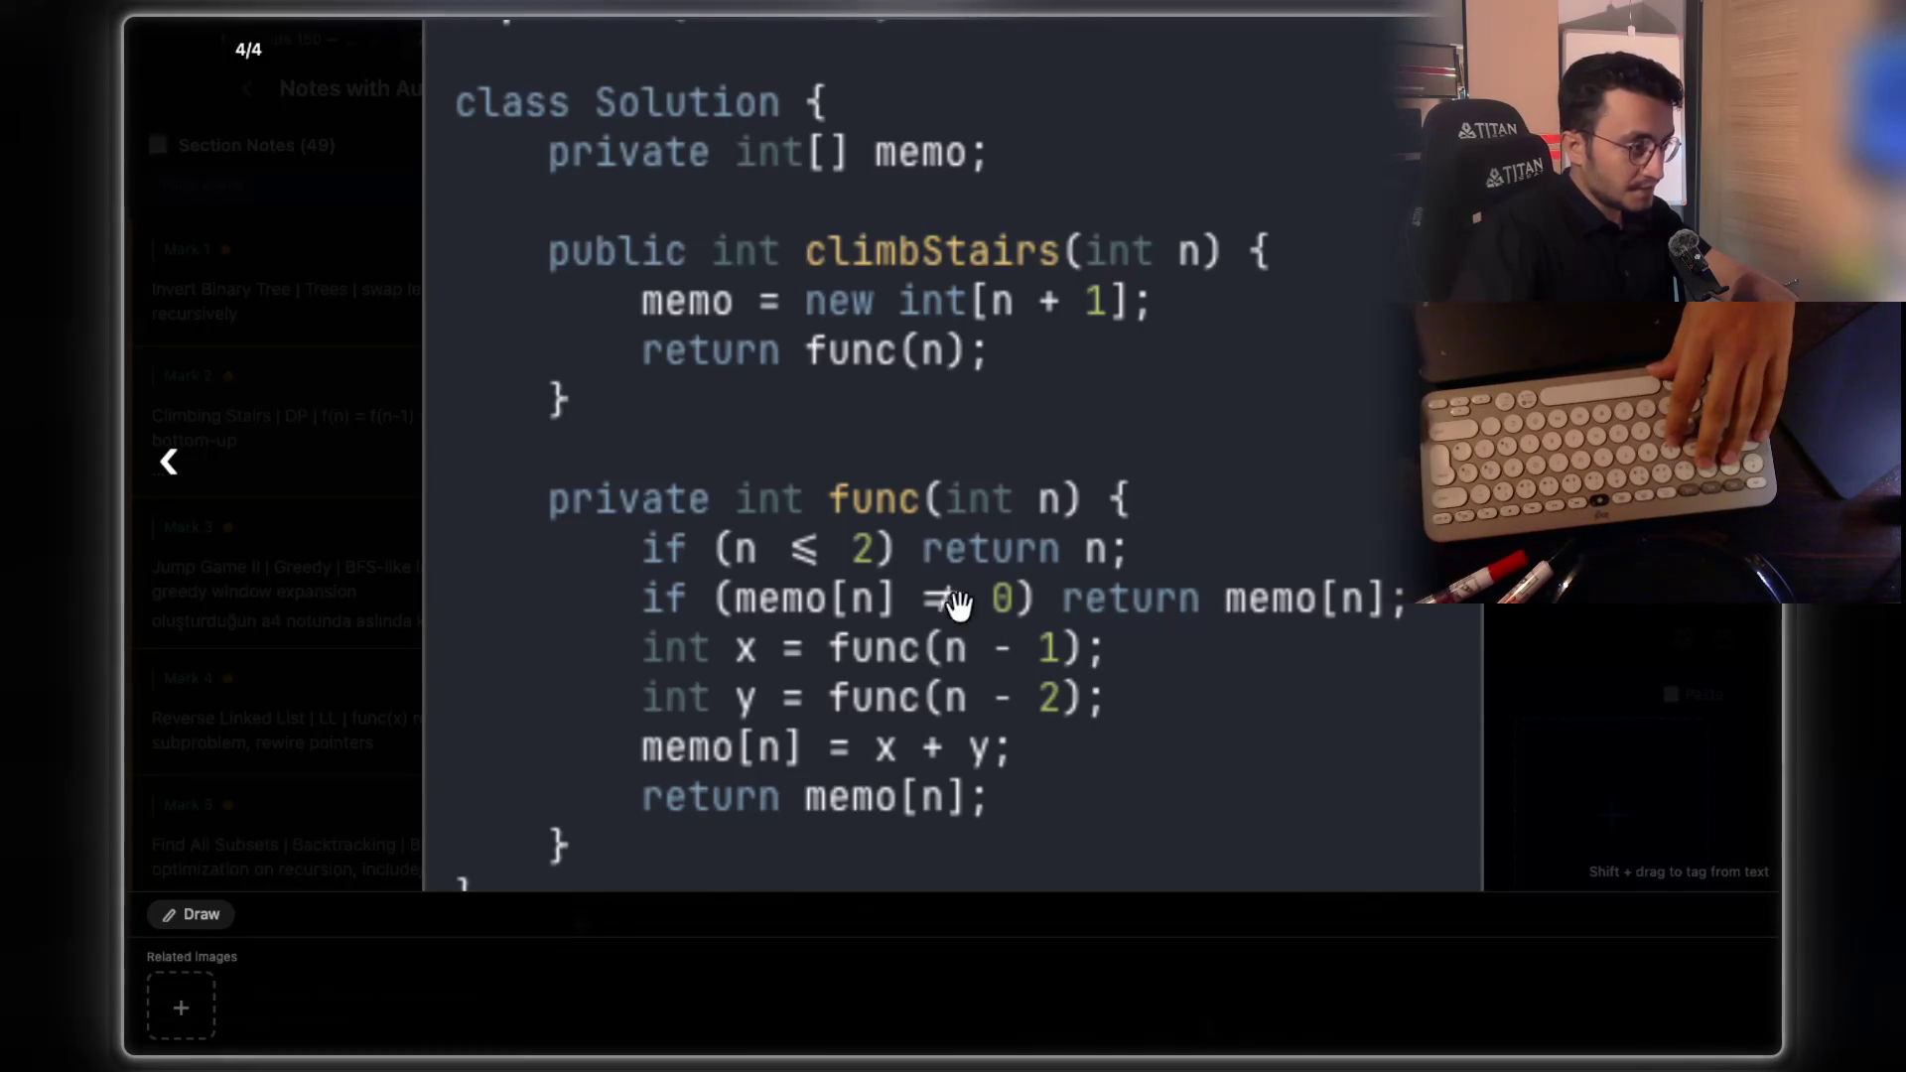
scroll(998, 600, up, 5)
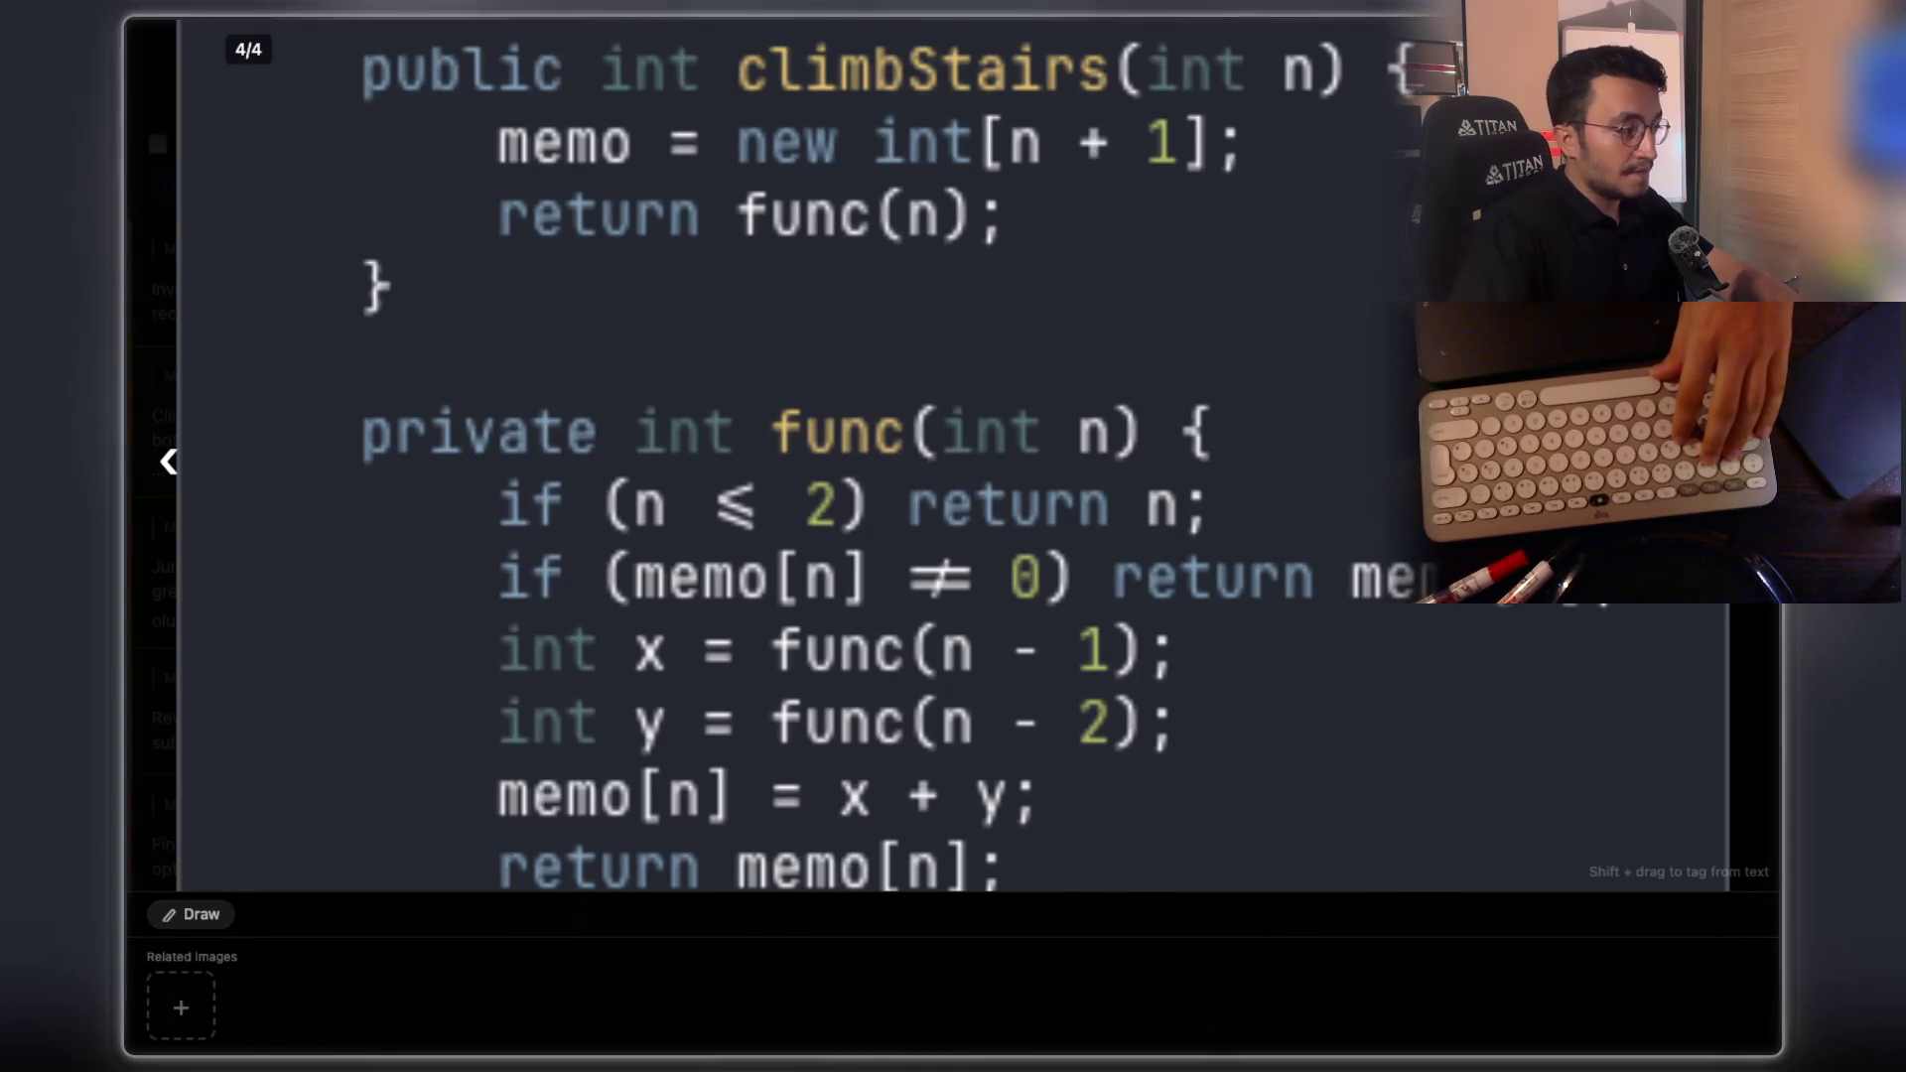
scroll(1423, 424, down, 2)
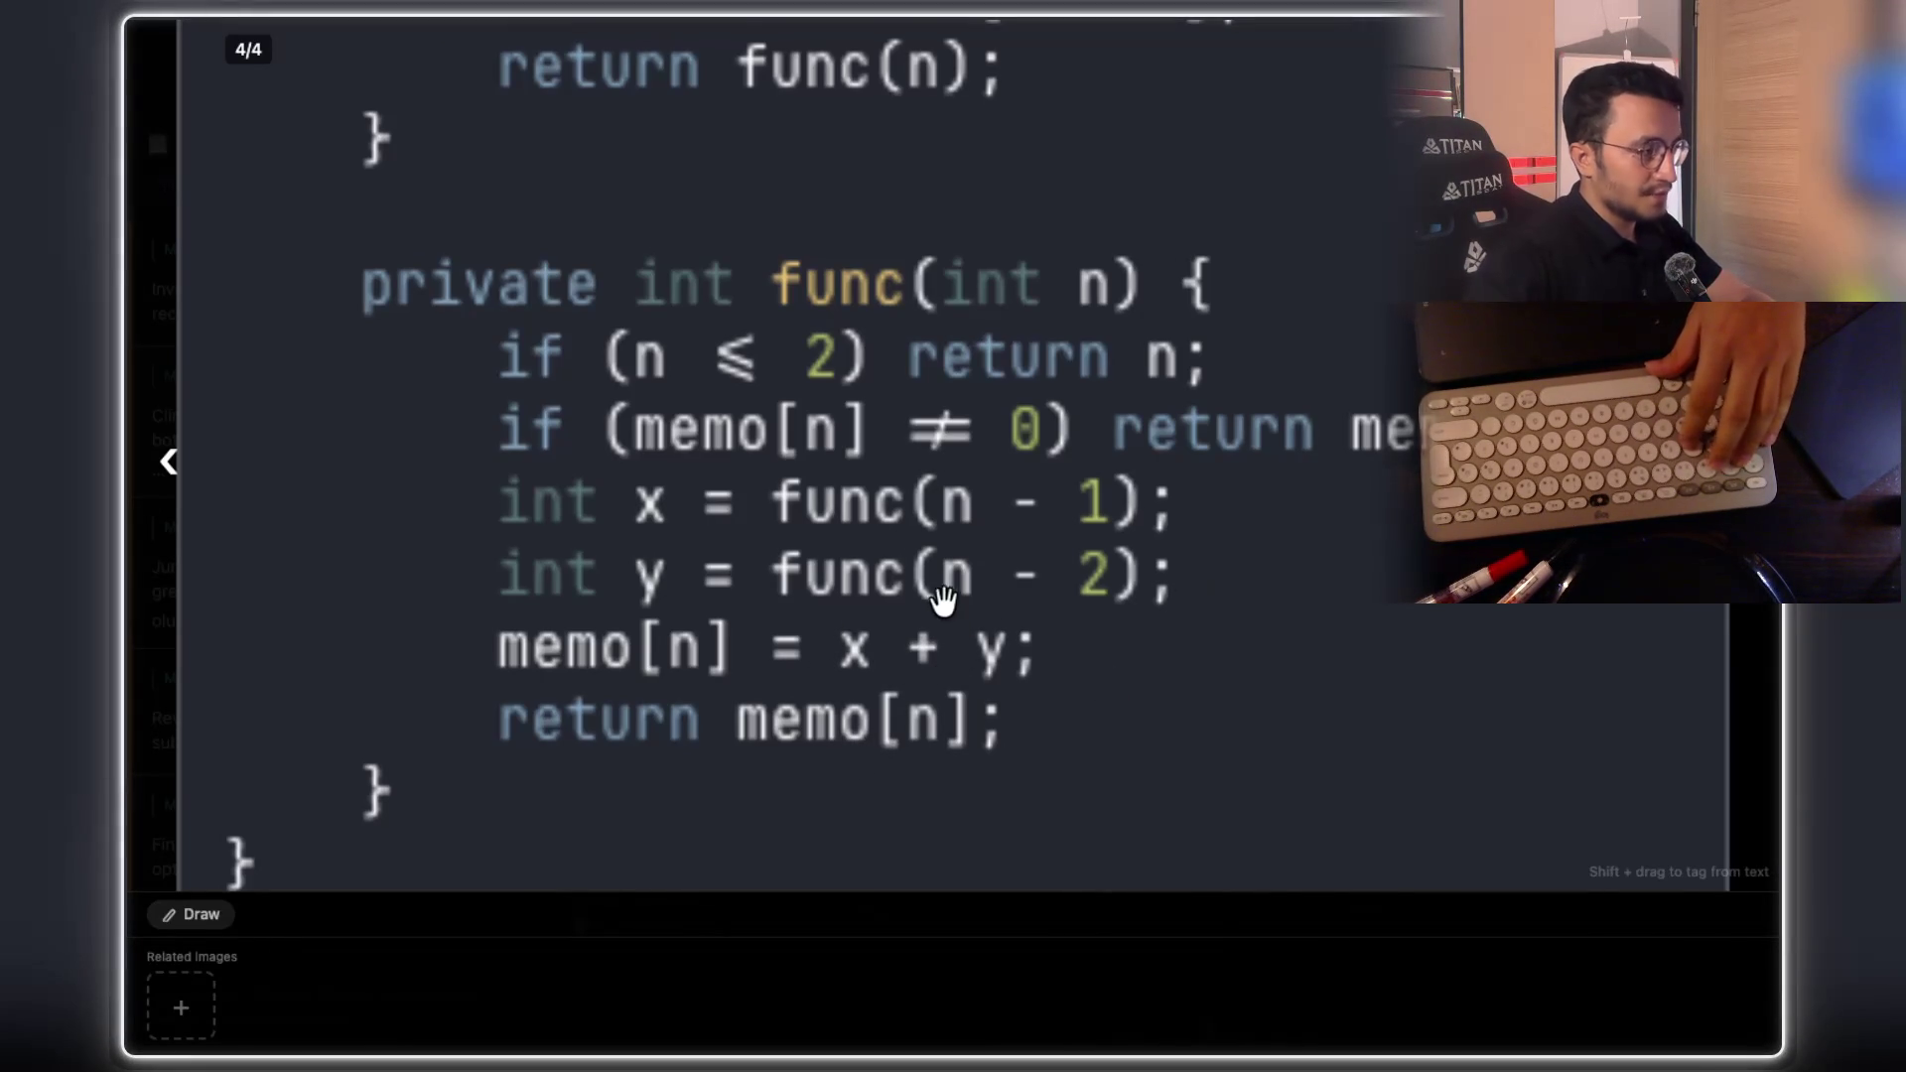
key(Escape)
Screenshot Claude's Python unoptimized recursion code in Ghostty and add it as the fifth note image
key(super+Tab)
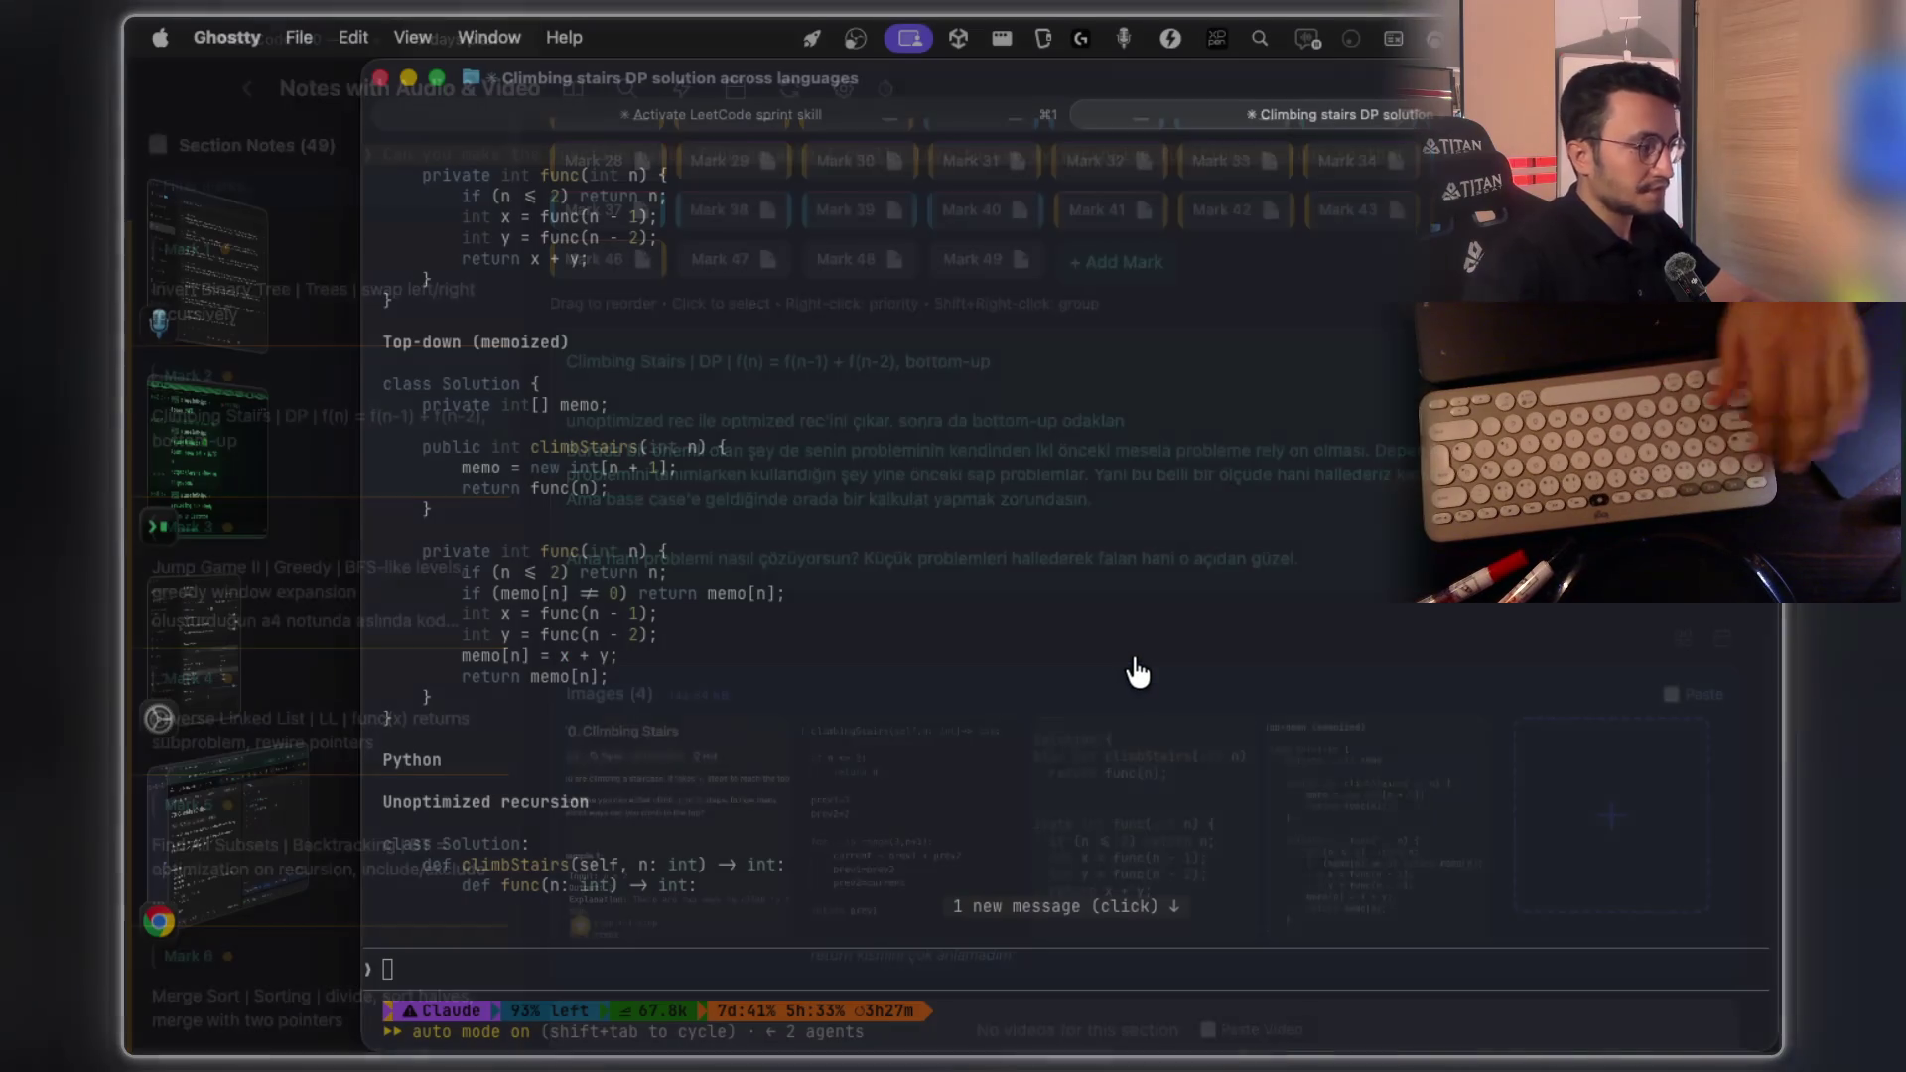
scroll(879, 569, down, 10)
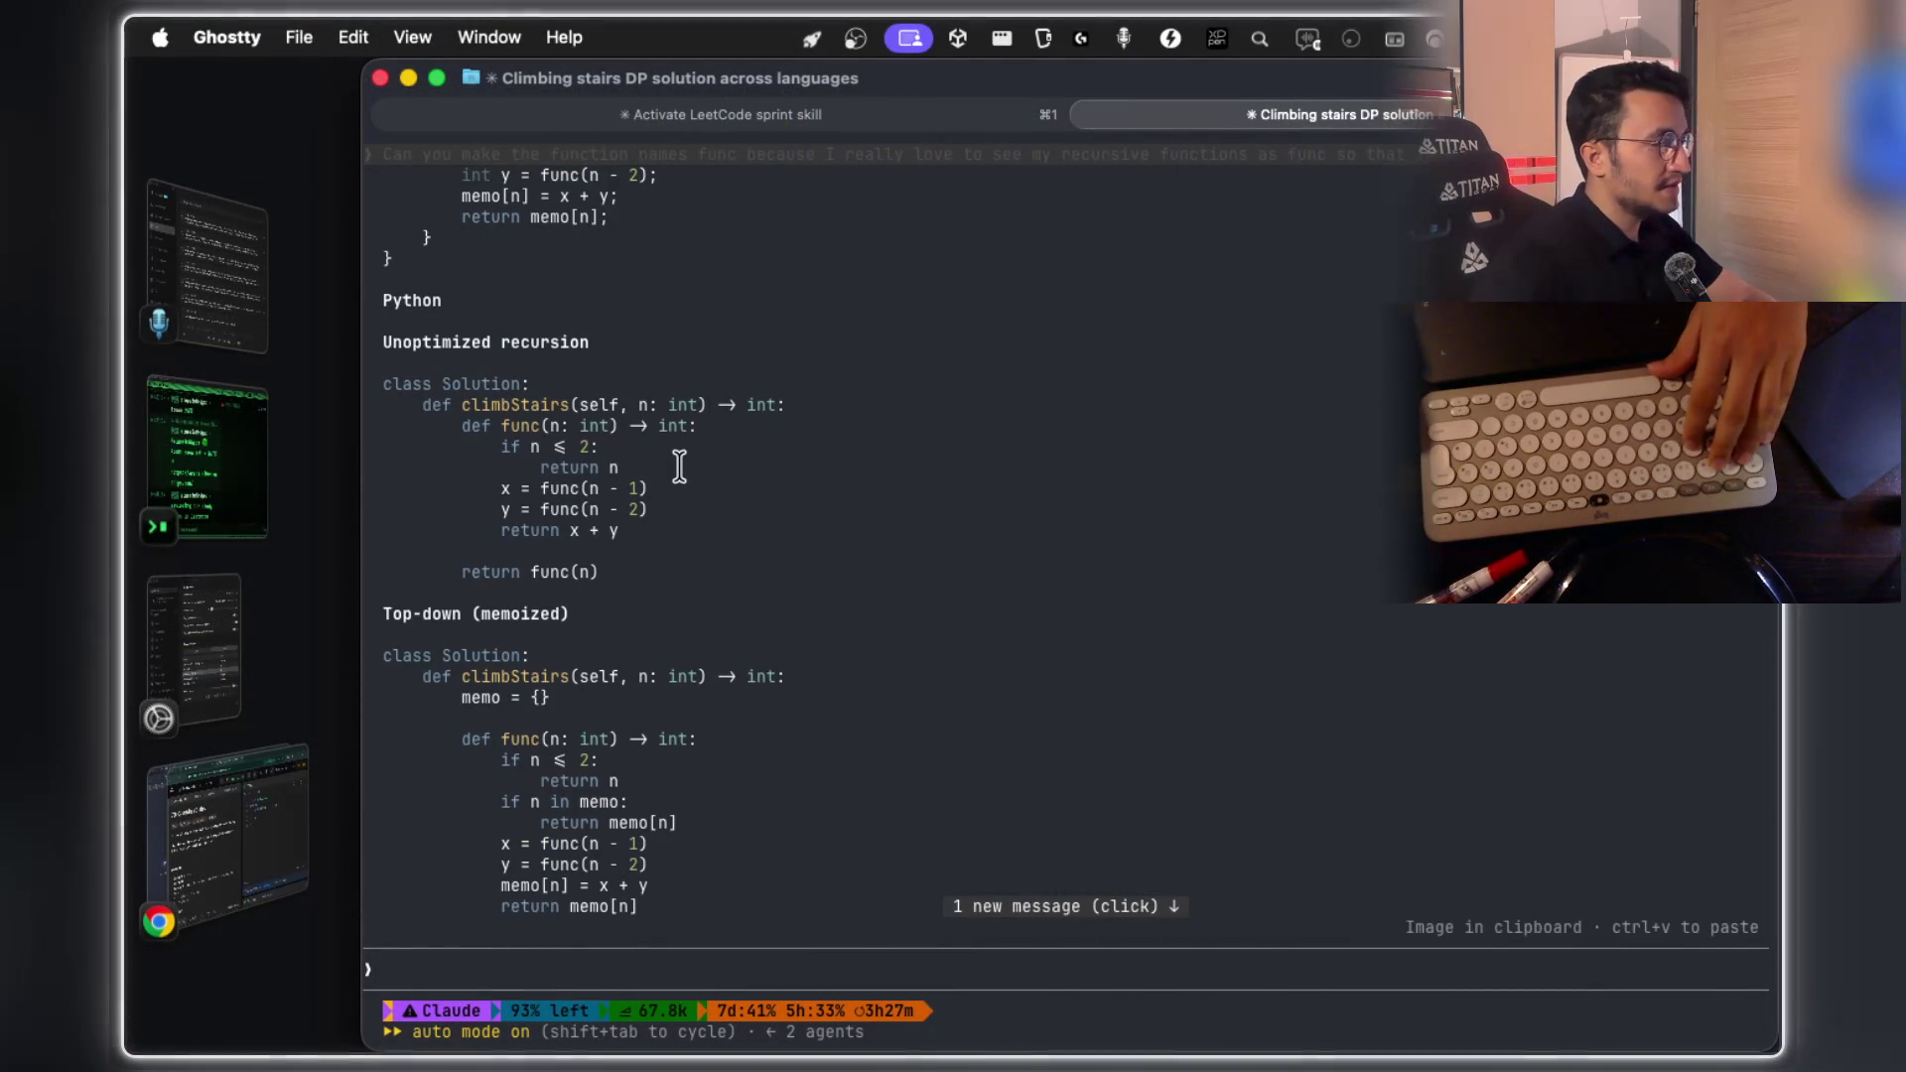
key(super+shift+4)
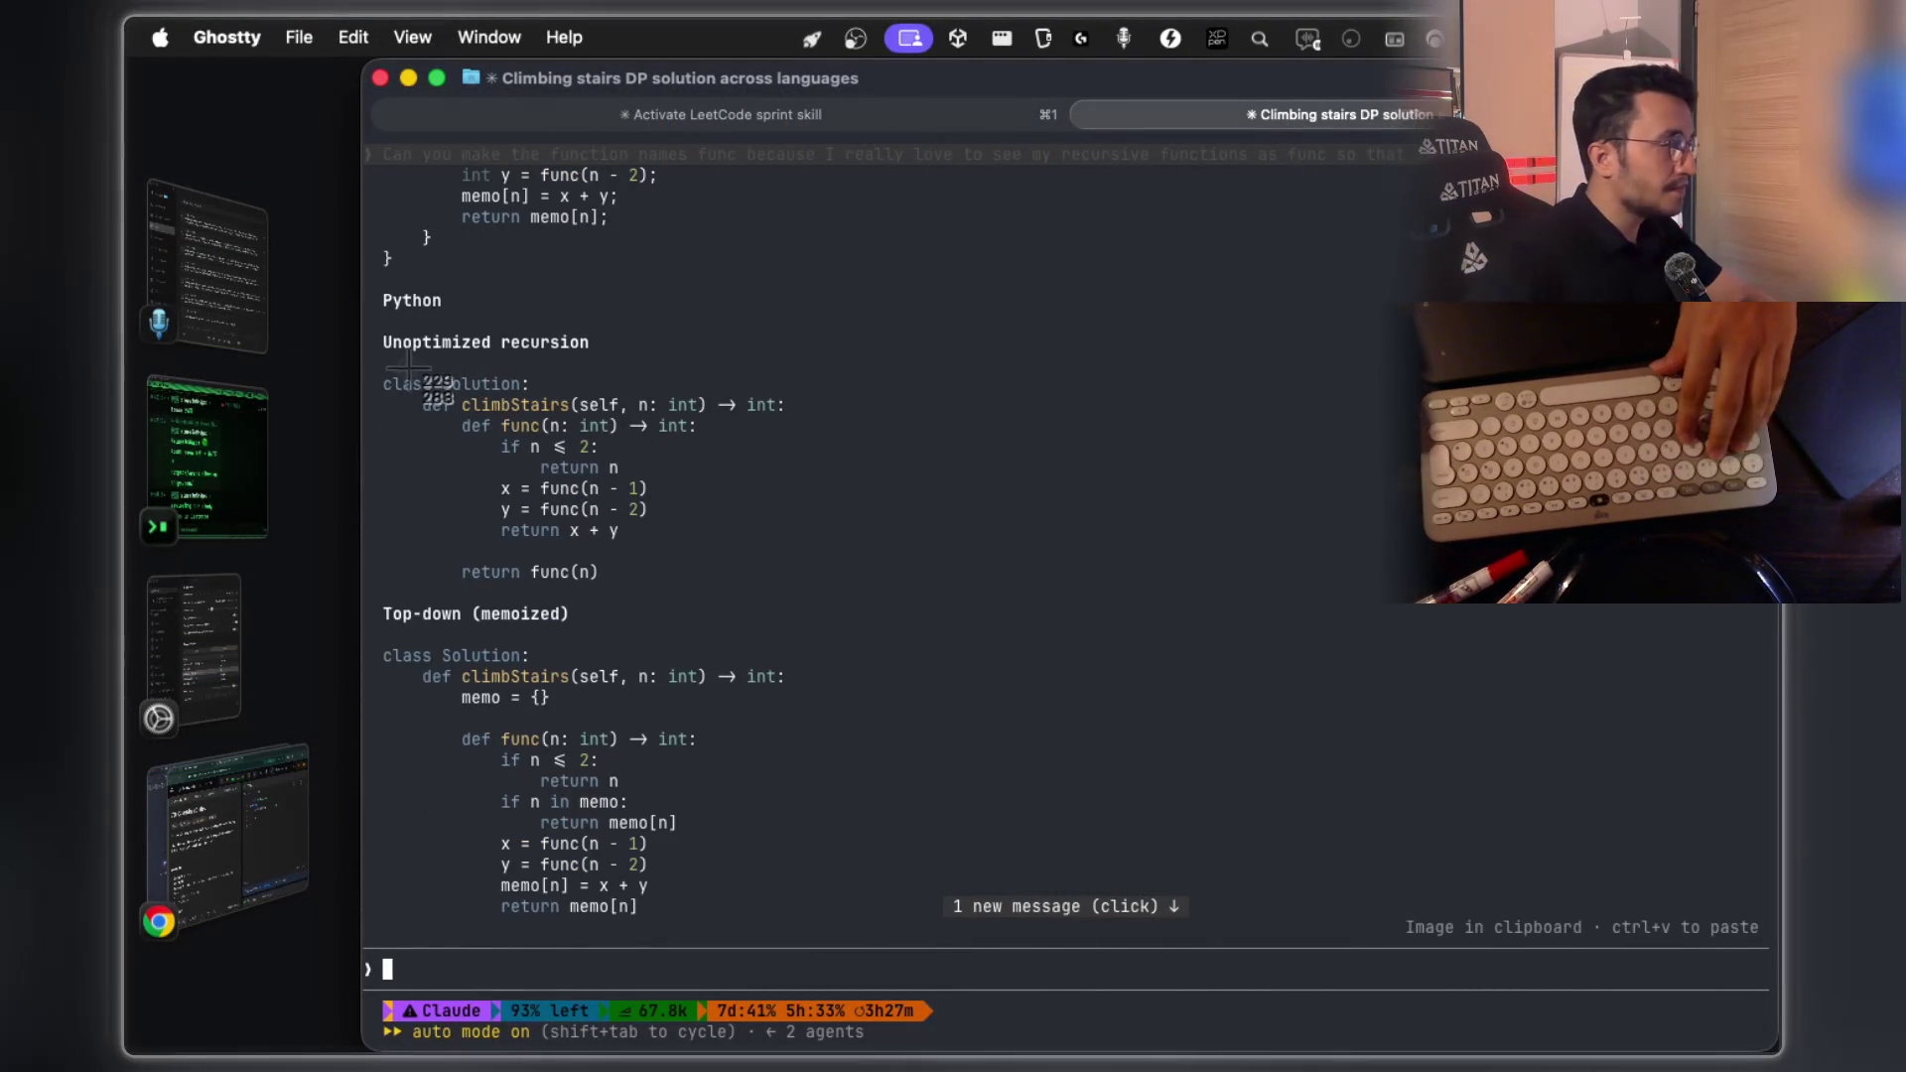
drag(372, 365, 842, 573)
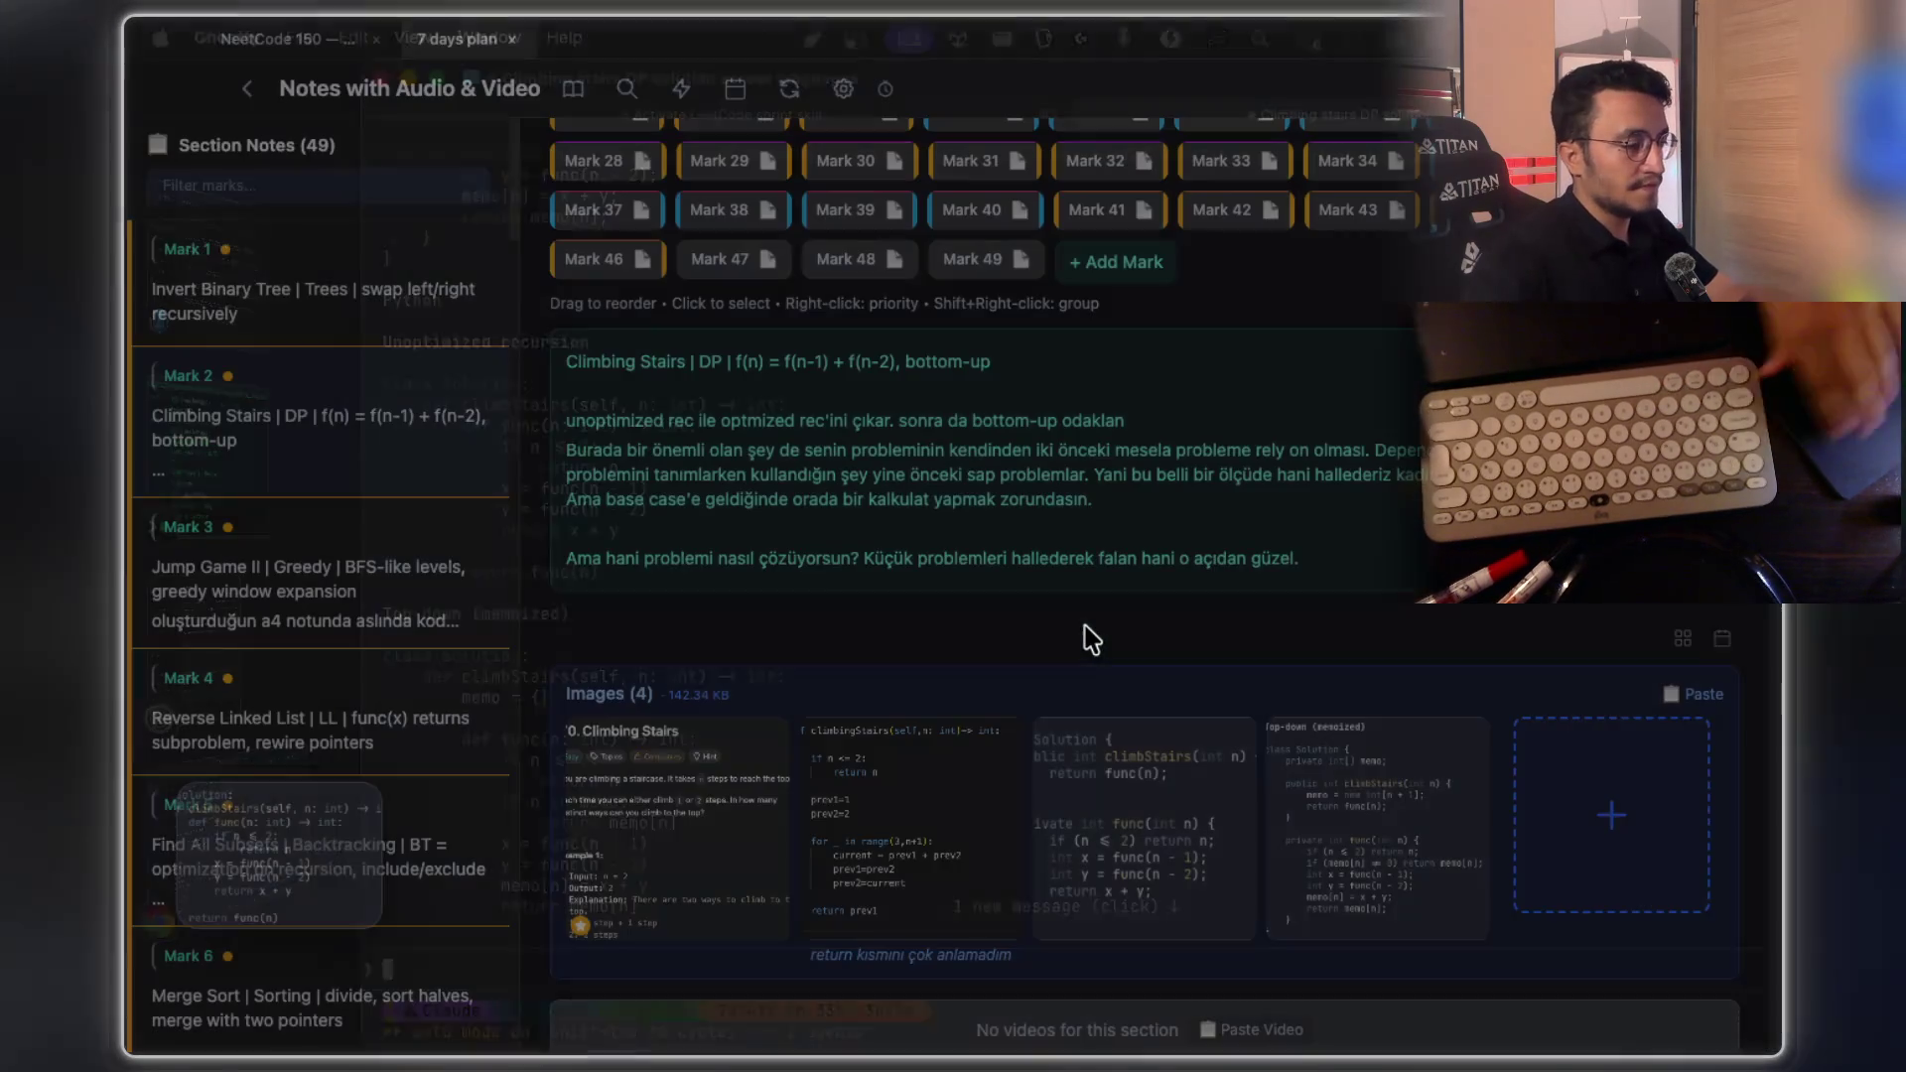
click(1668, 873)
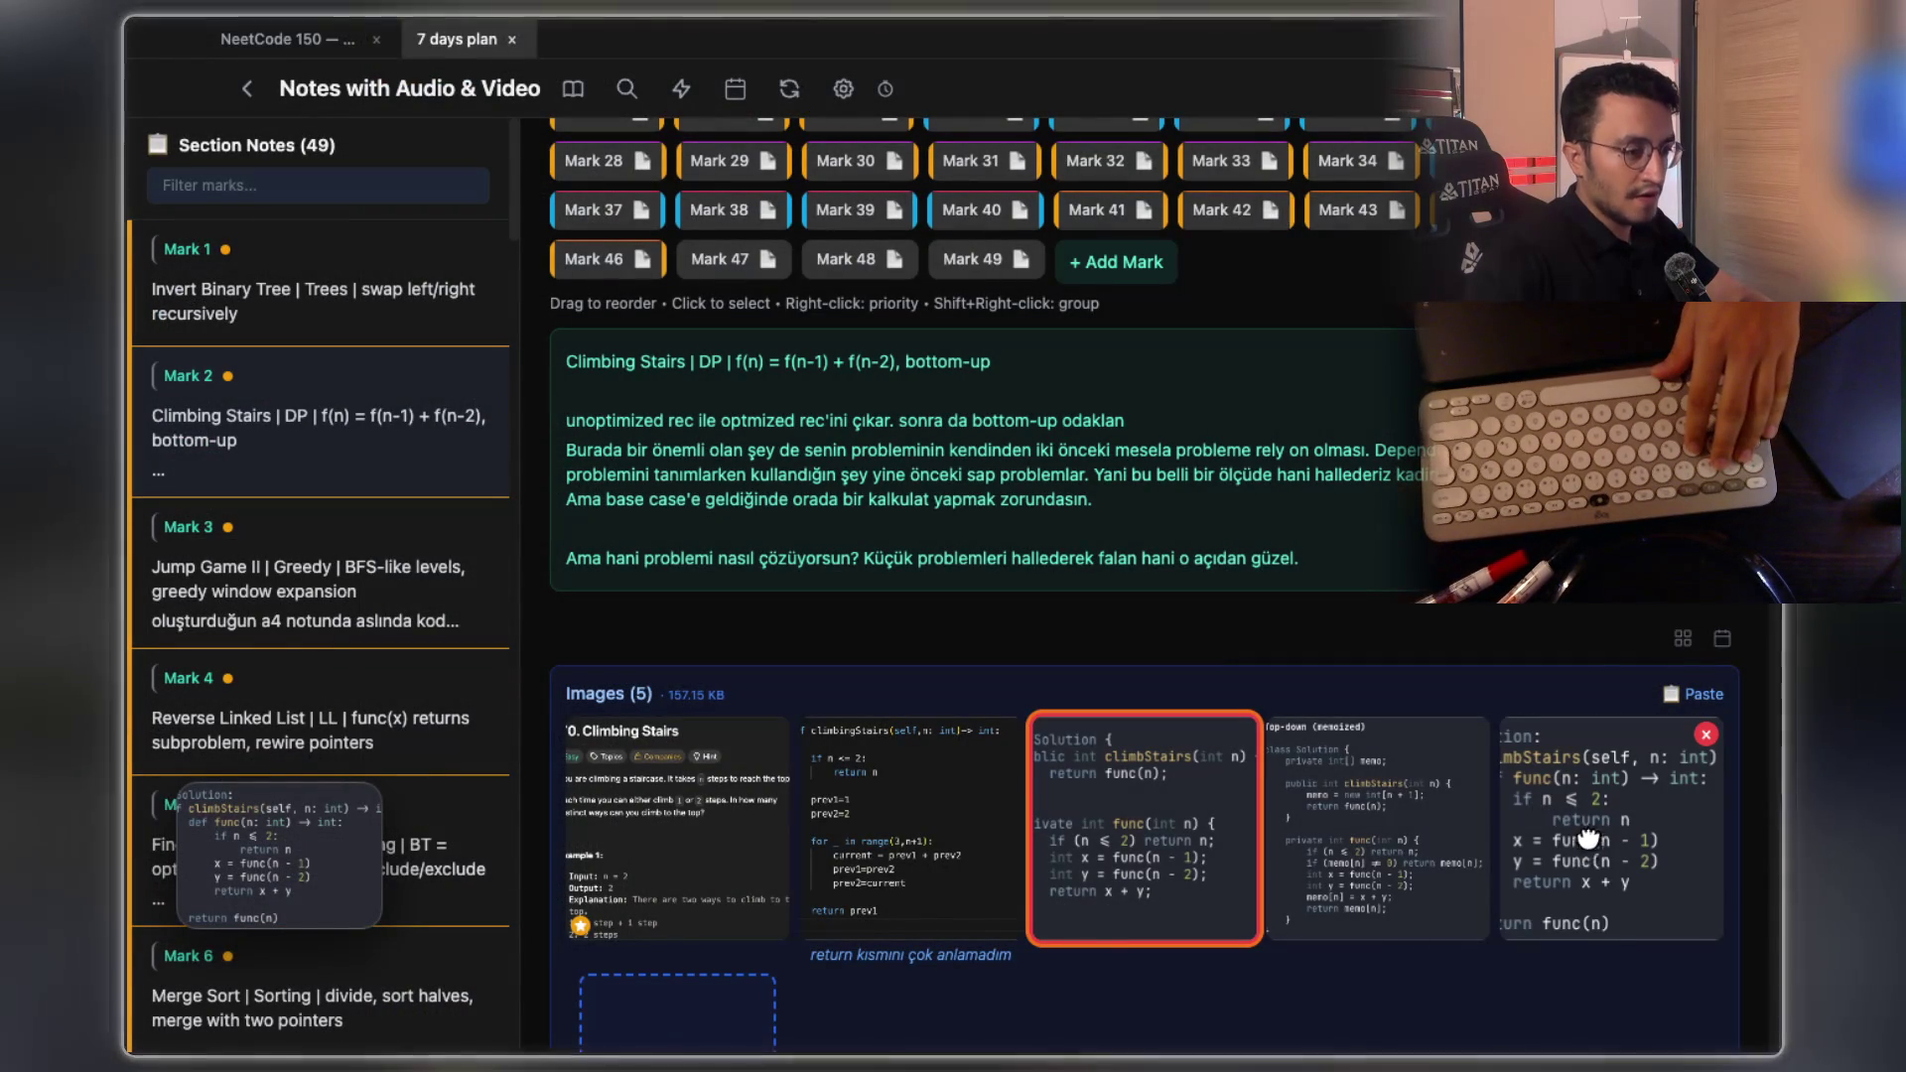
Enlarge the fifth Python recursion image and open it in the mask editor with Add to Echo
click(1588, 834)
scroll(898, 437, up, 2)
scroll(898, 437, up, 2)
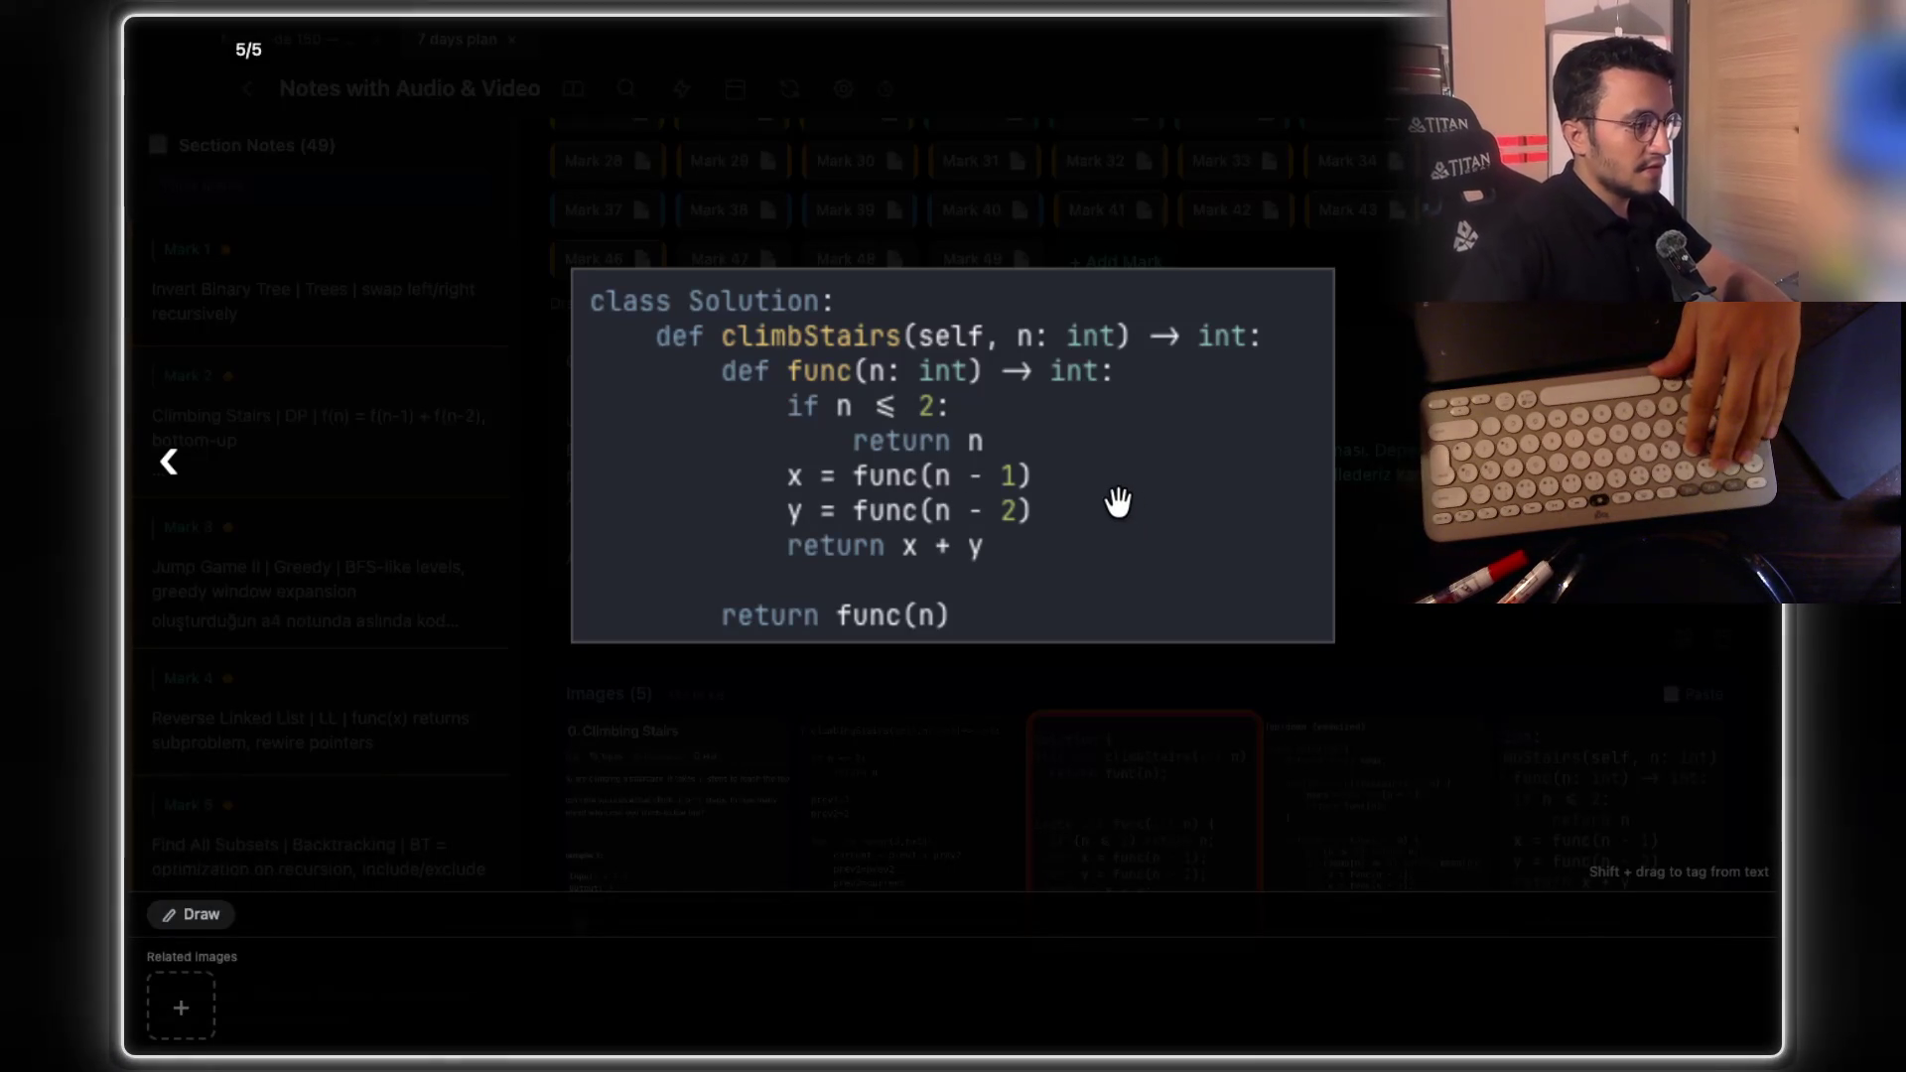
right_click(1001, 449)
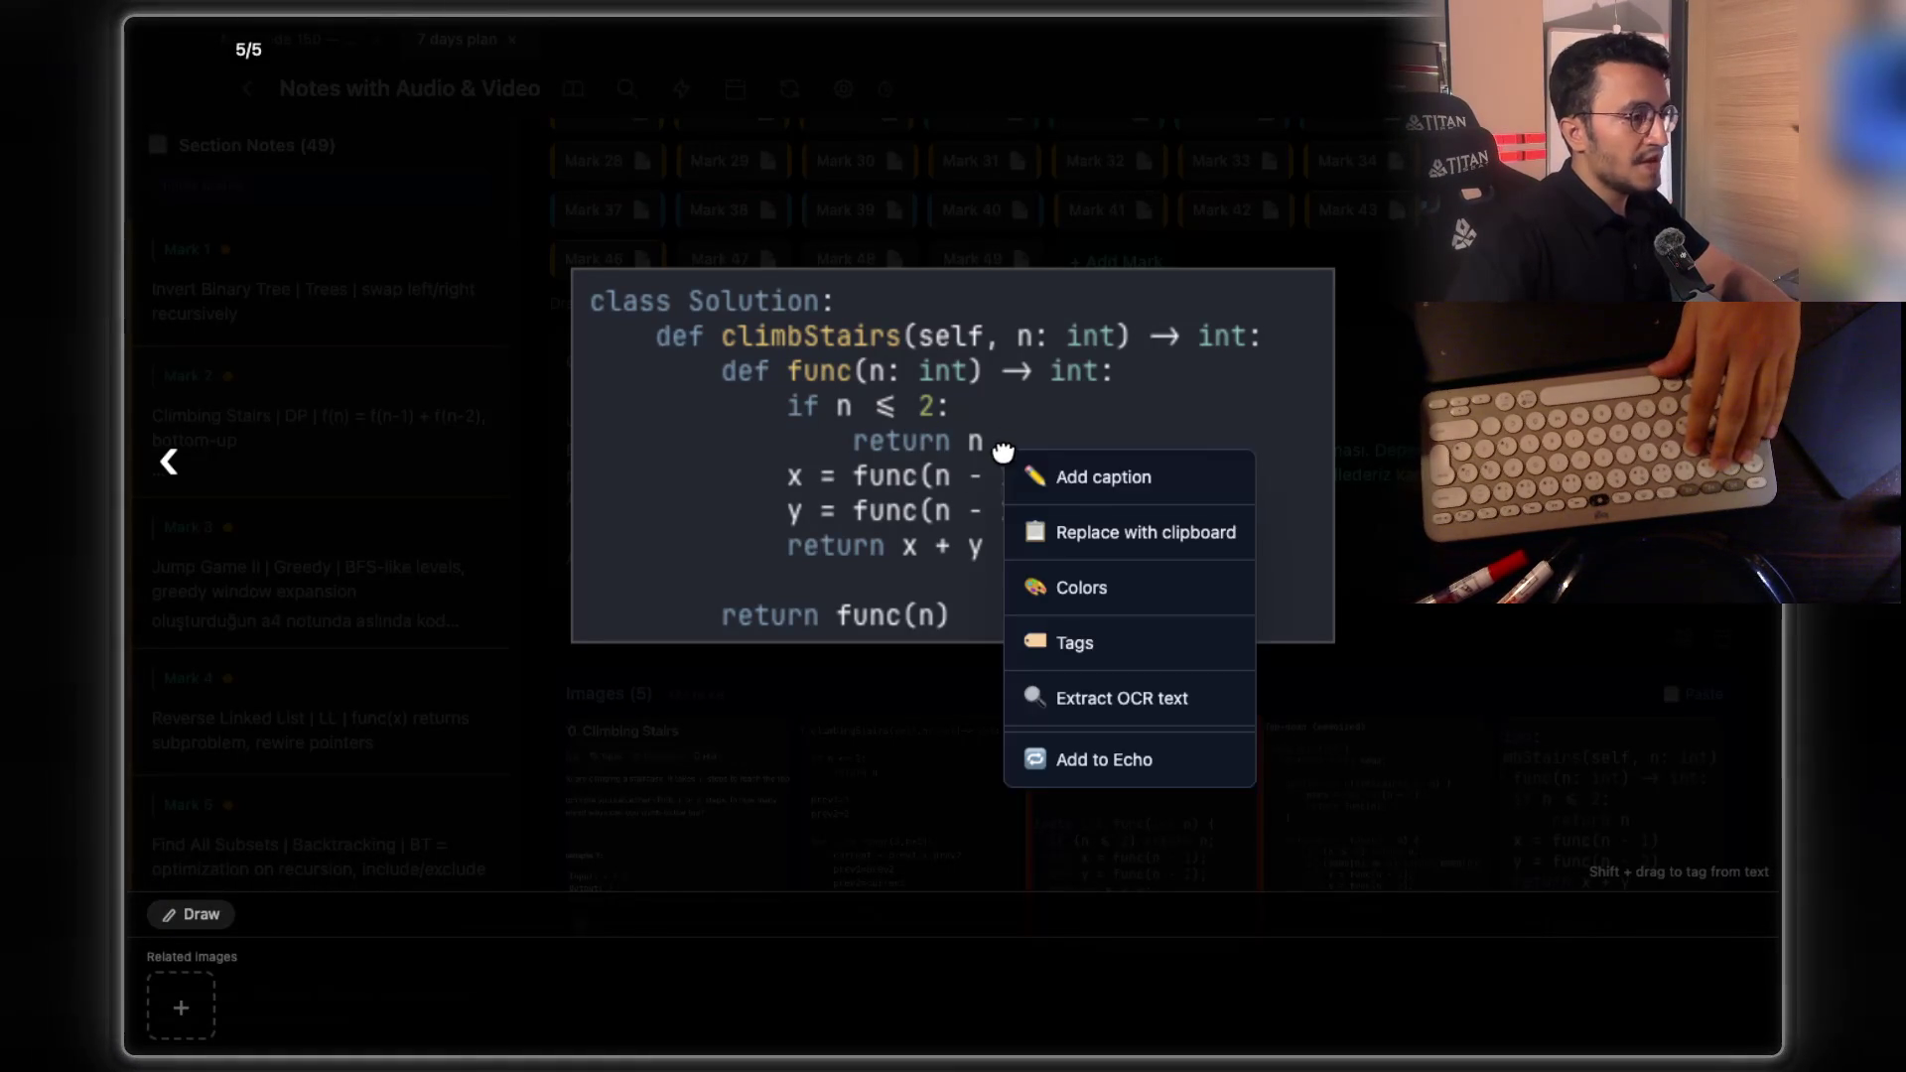
click(1111, 756)
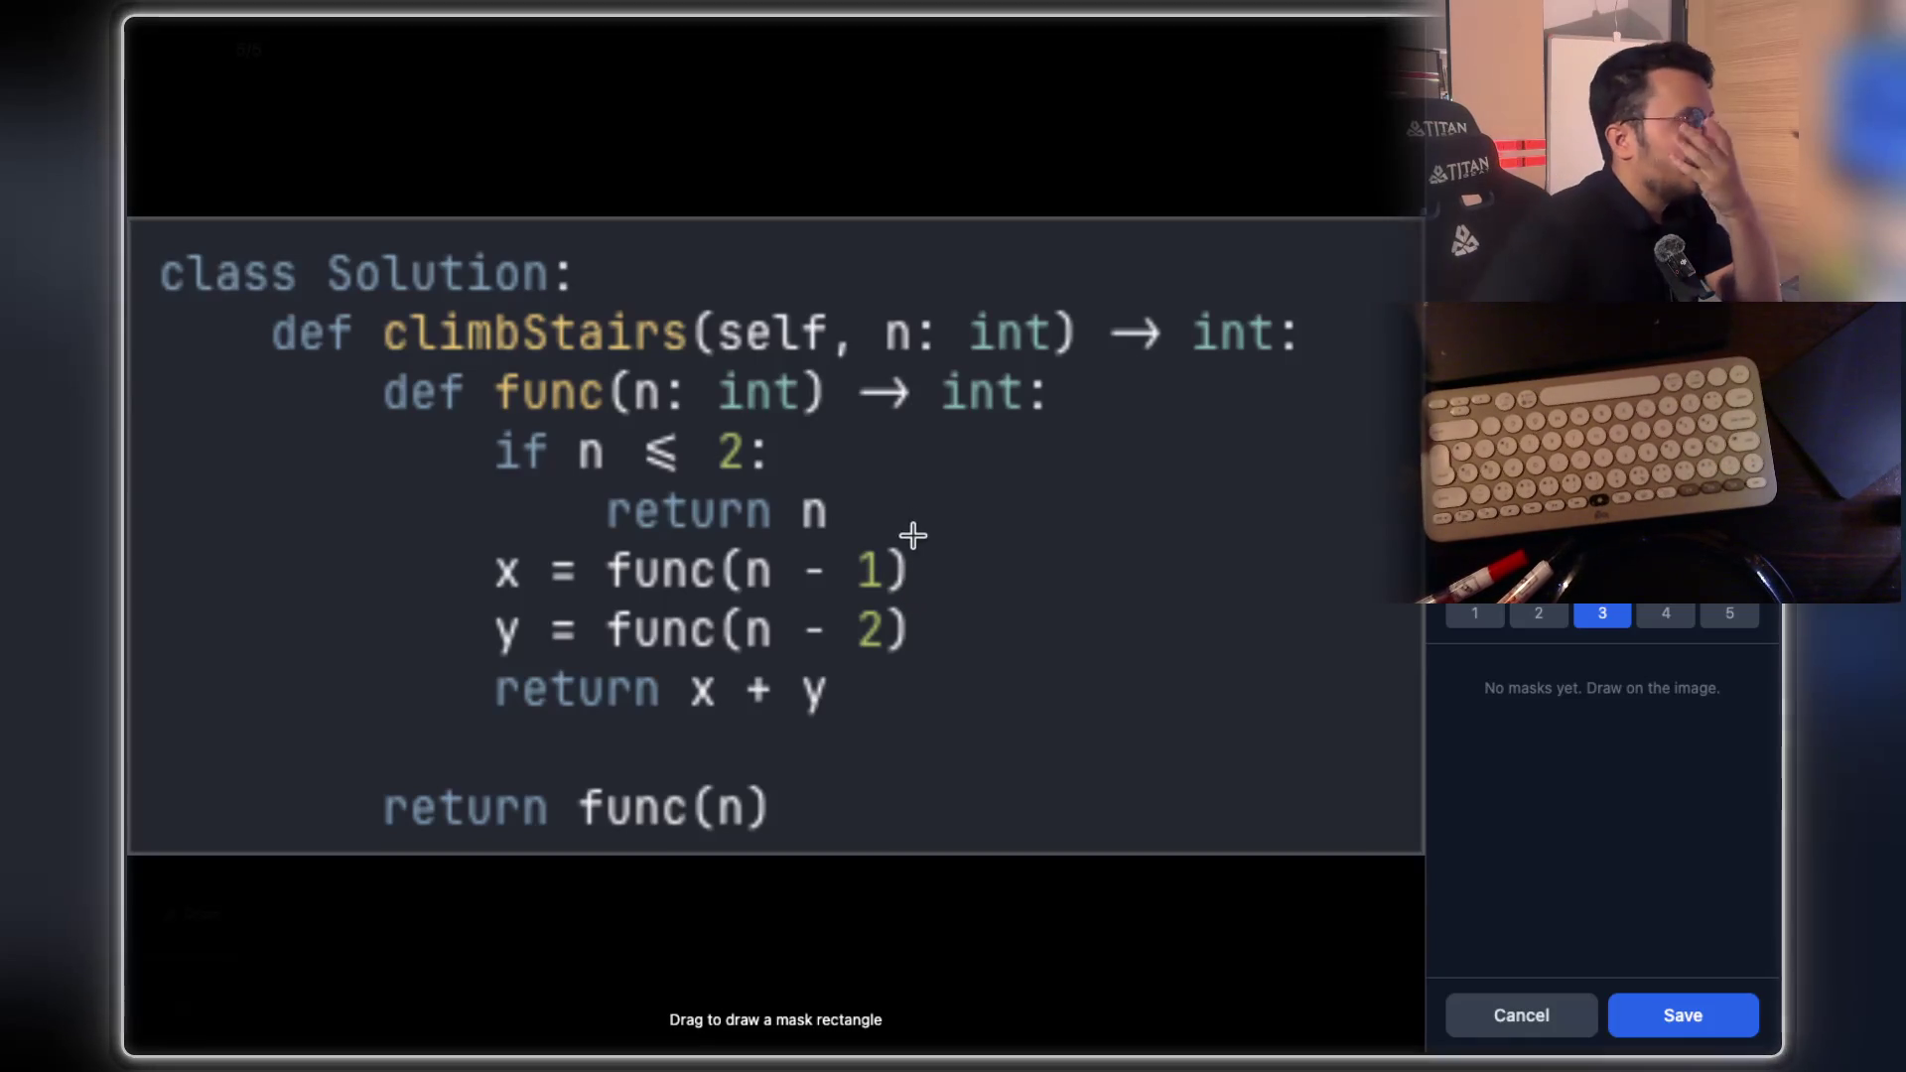
Mask 'self' with hint 'are you a selfless person?' and start a second mask over 'n: int'
drag(718, 308, 842, 364)
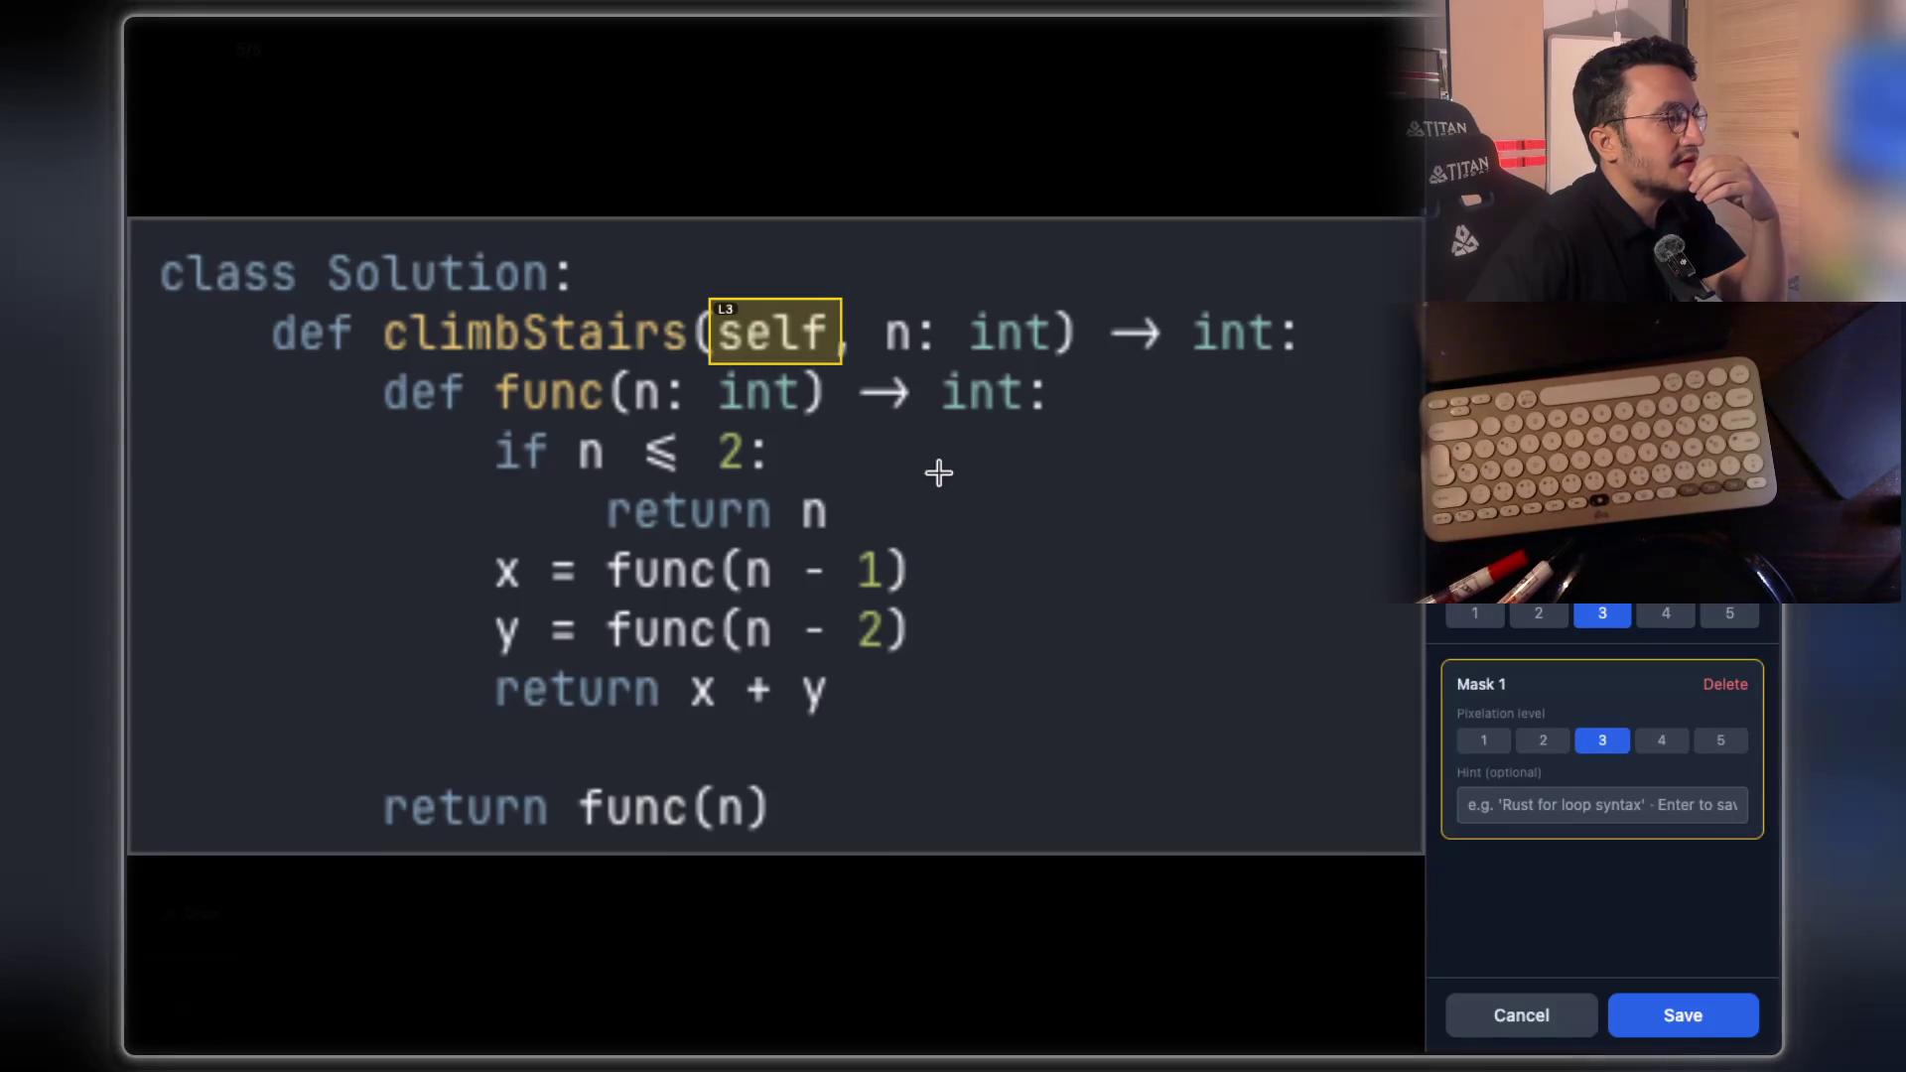
click(1495, 794)
text(are)
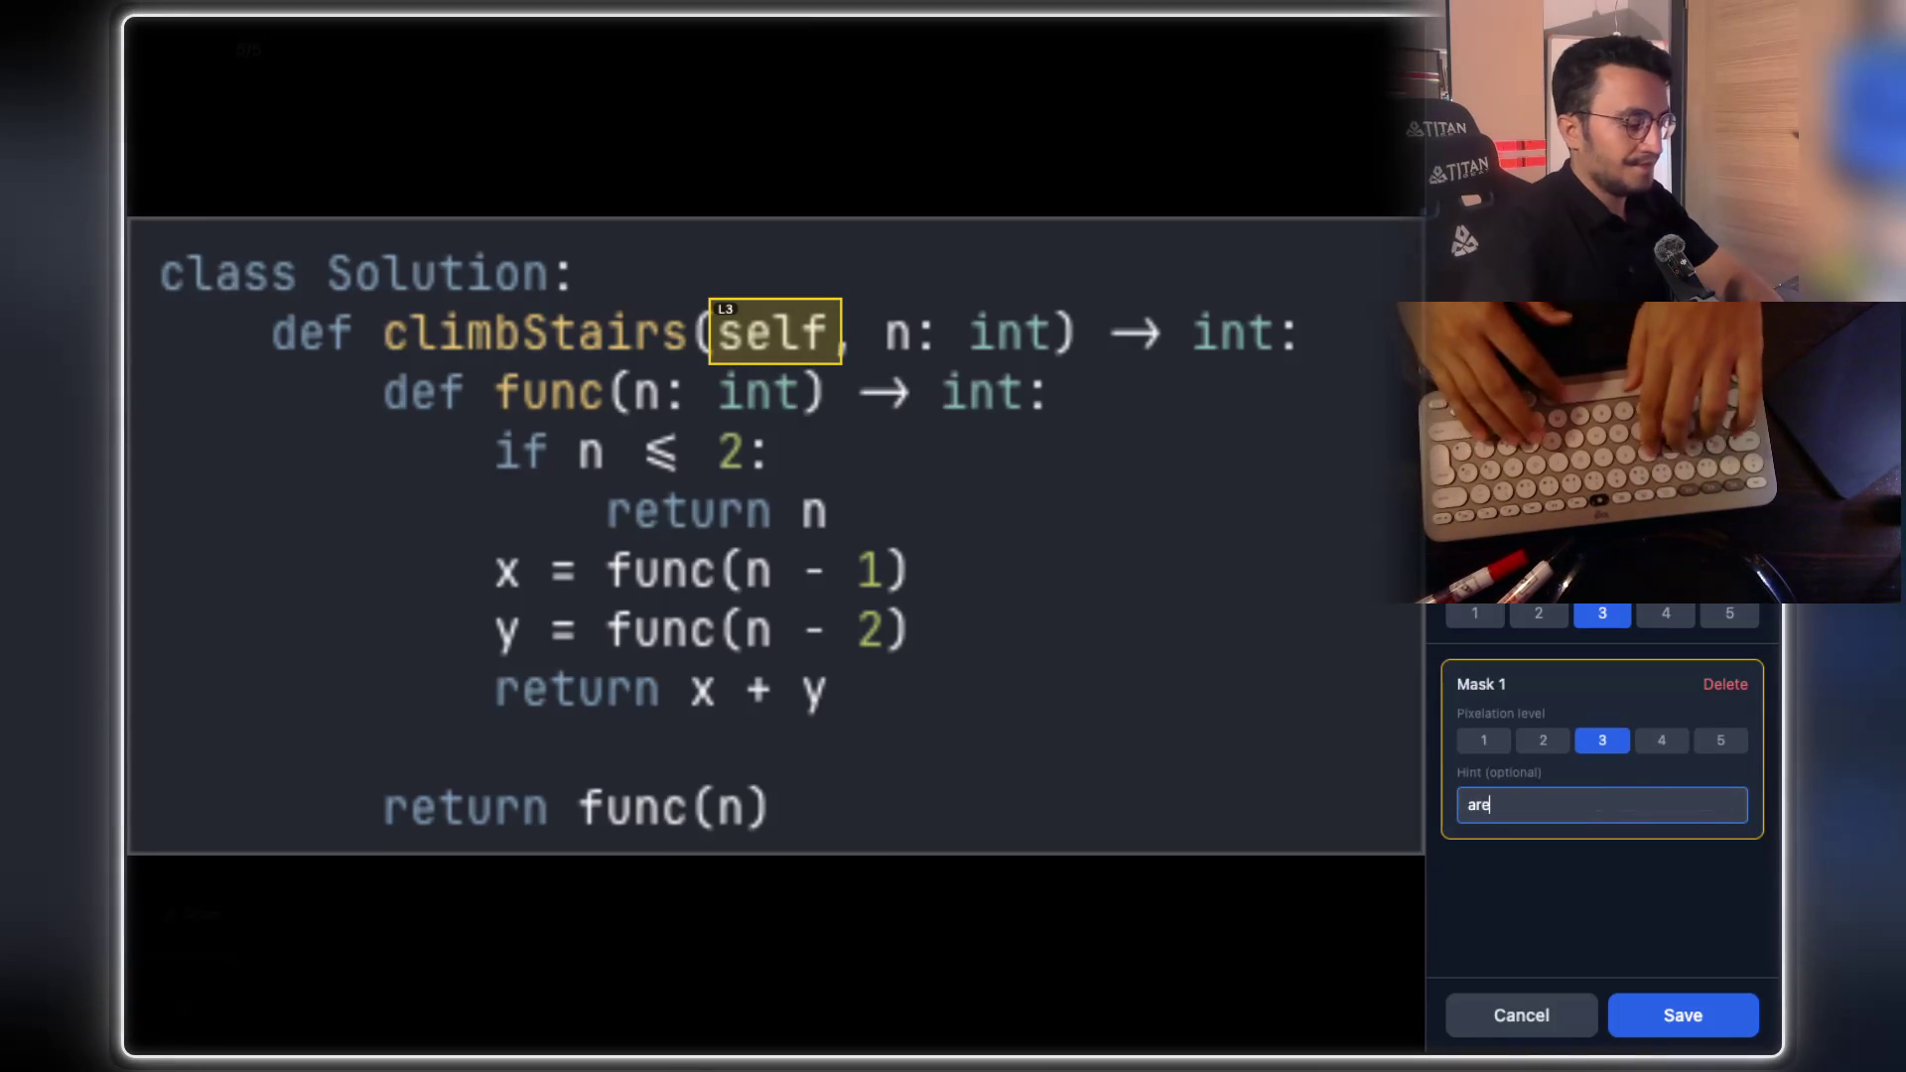
text( you a selfless)
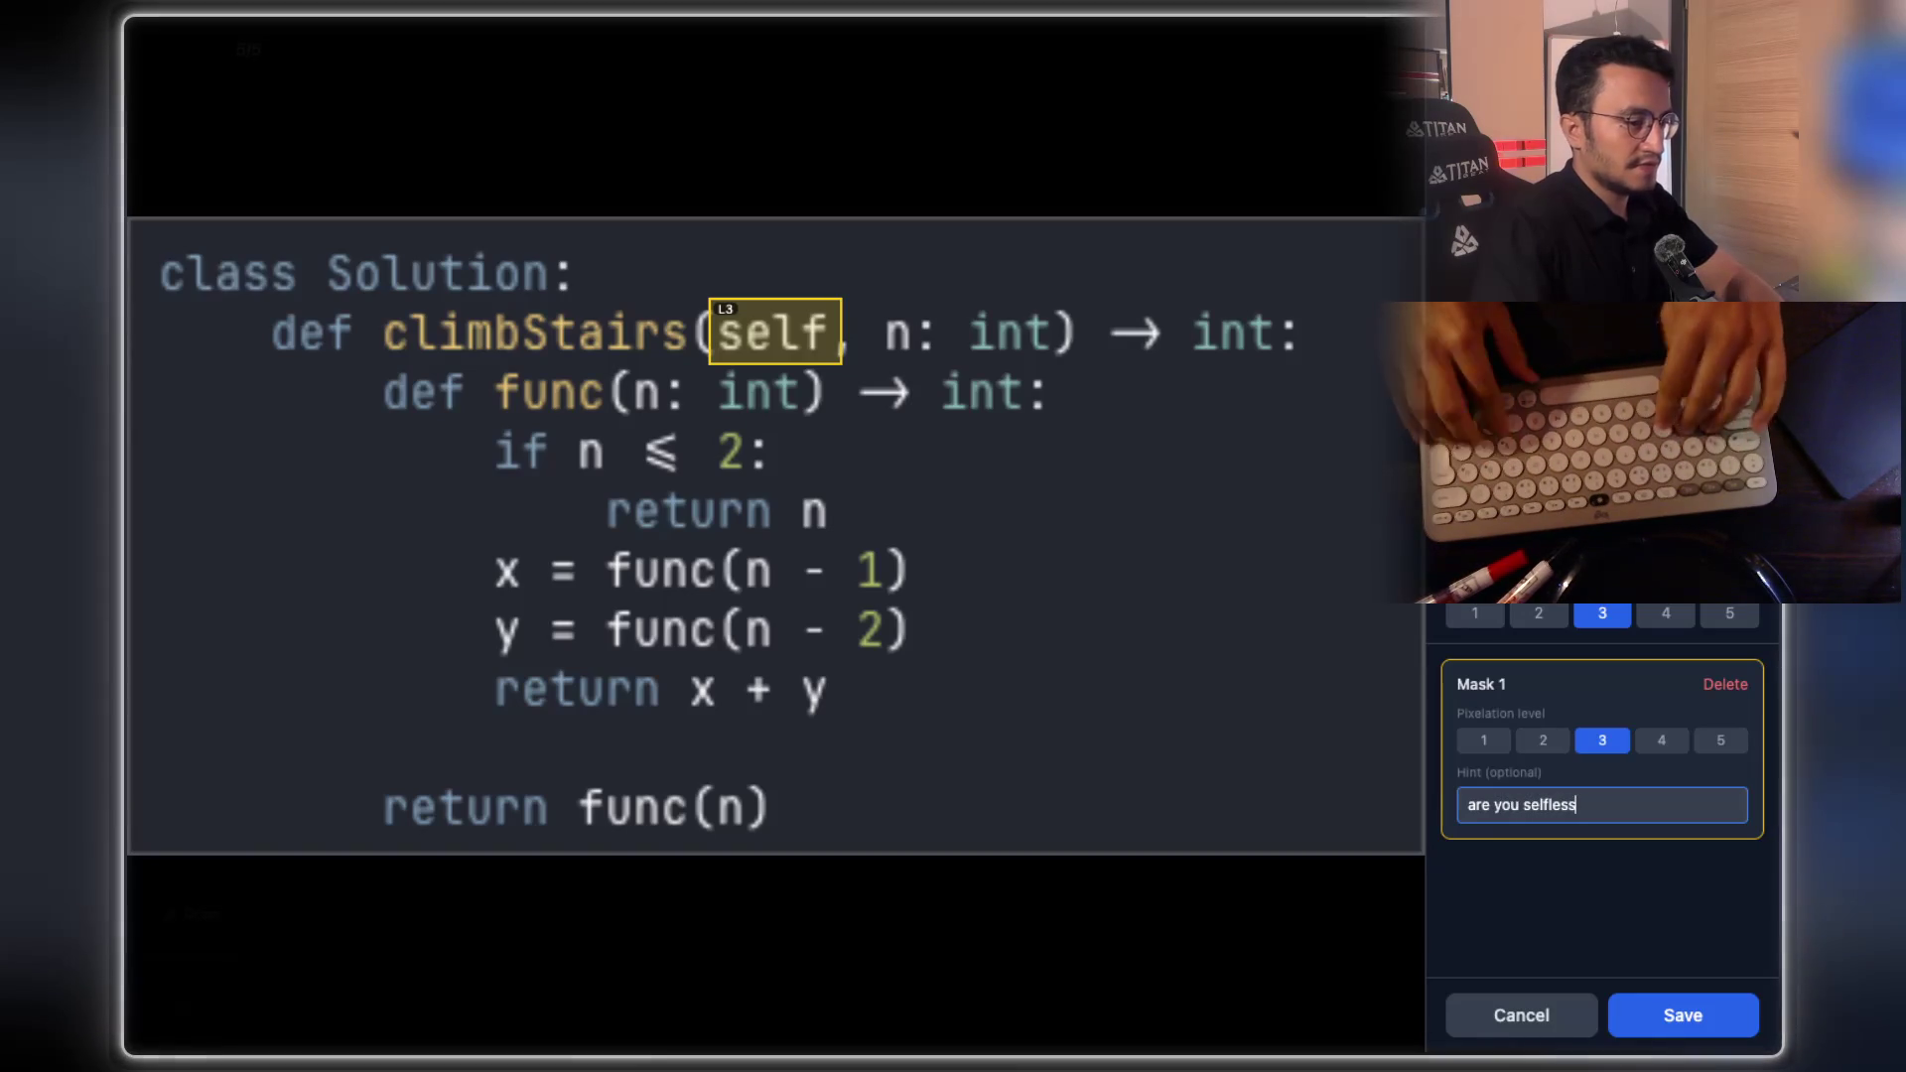
click(1524, 805)
text(a)
click(1590, 805)
text(person?)
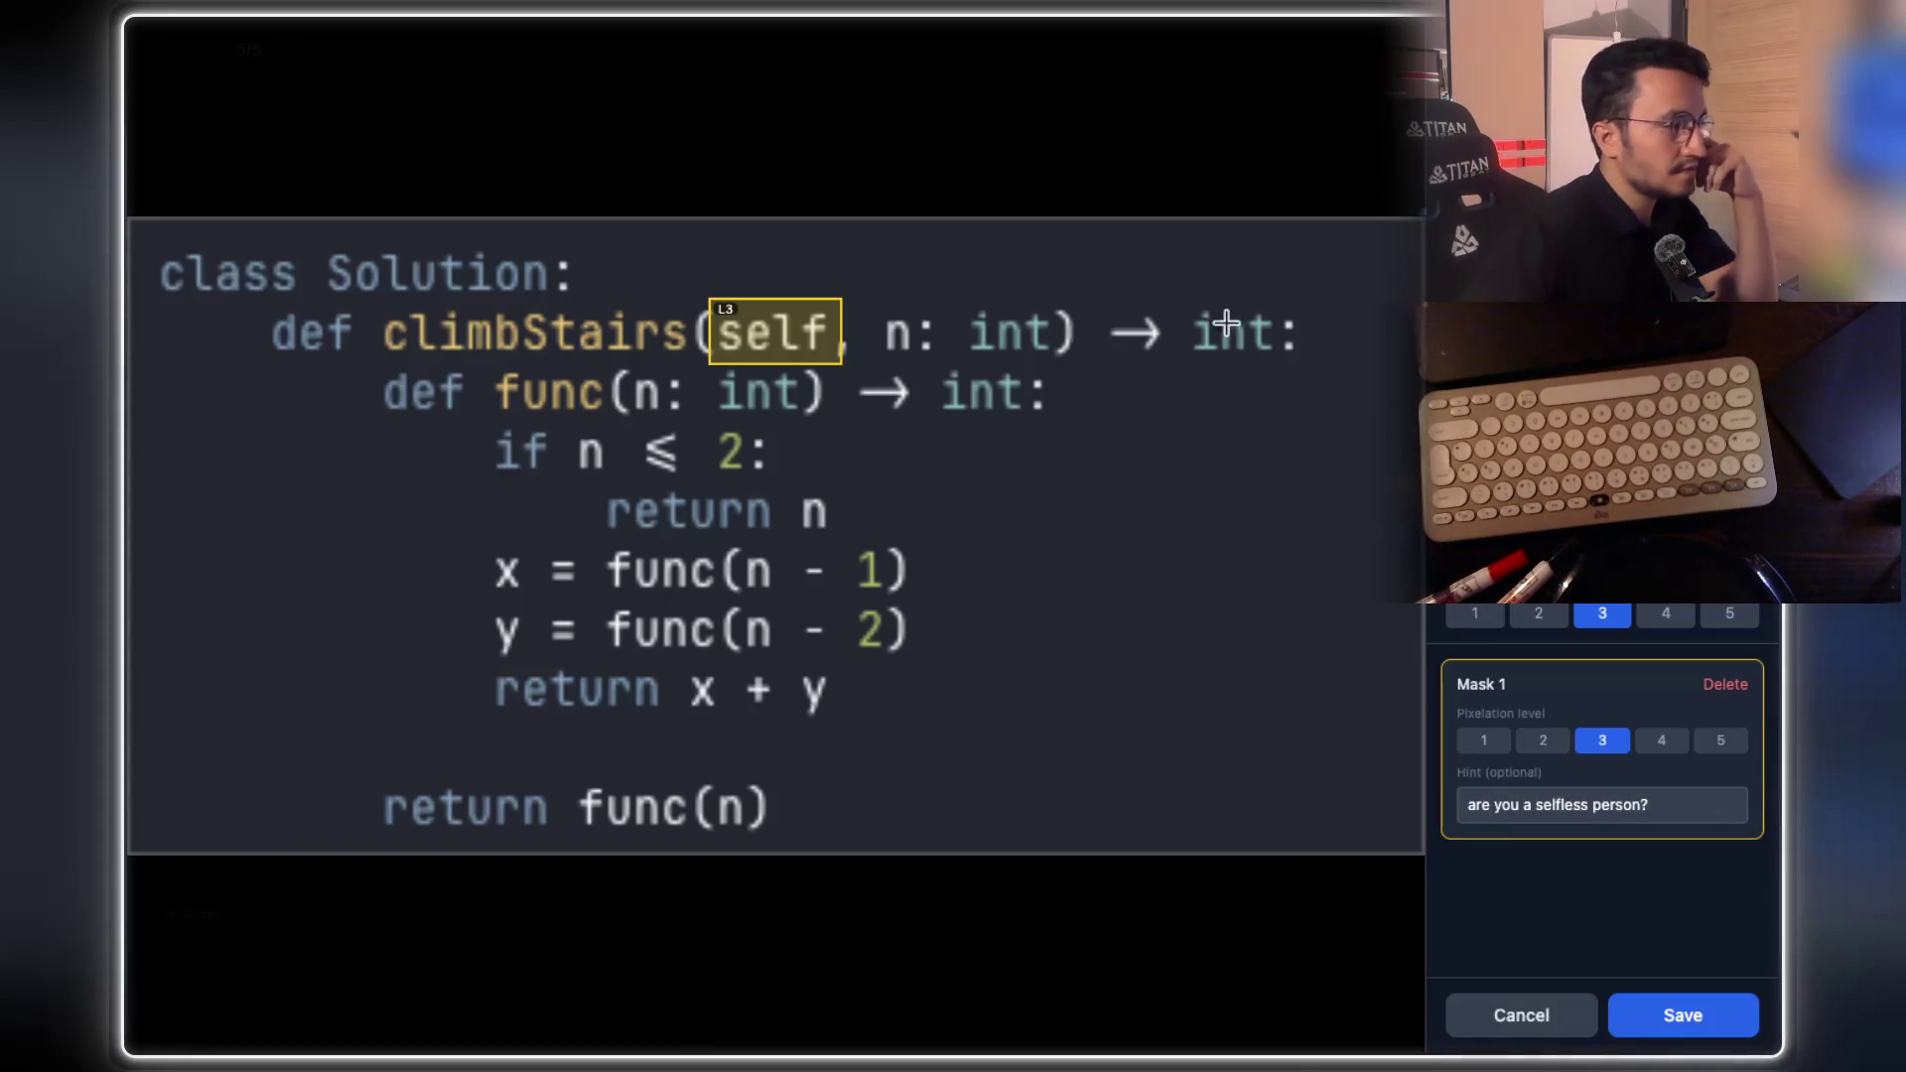
mouse_move(879, 296)
mouse_down()
mouse_move(938, 351)
mouse_move(1056, 369)
mouse_up()
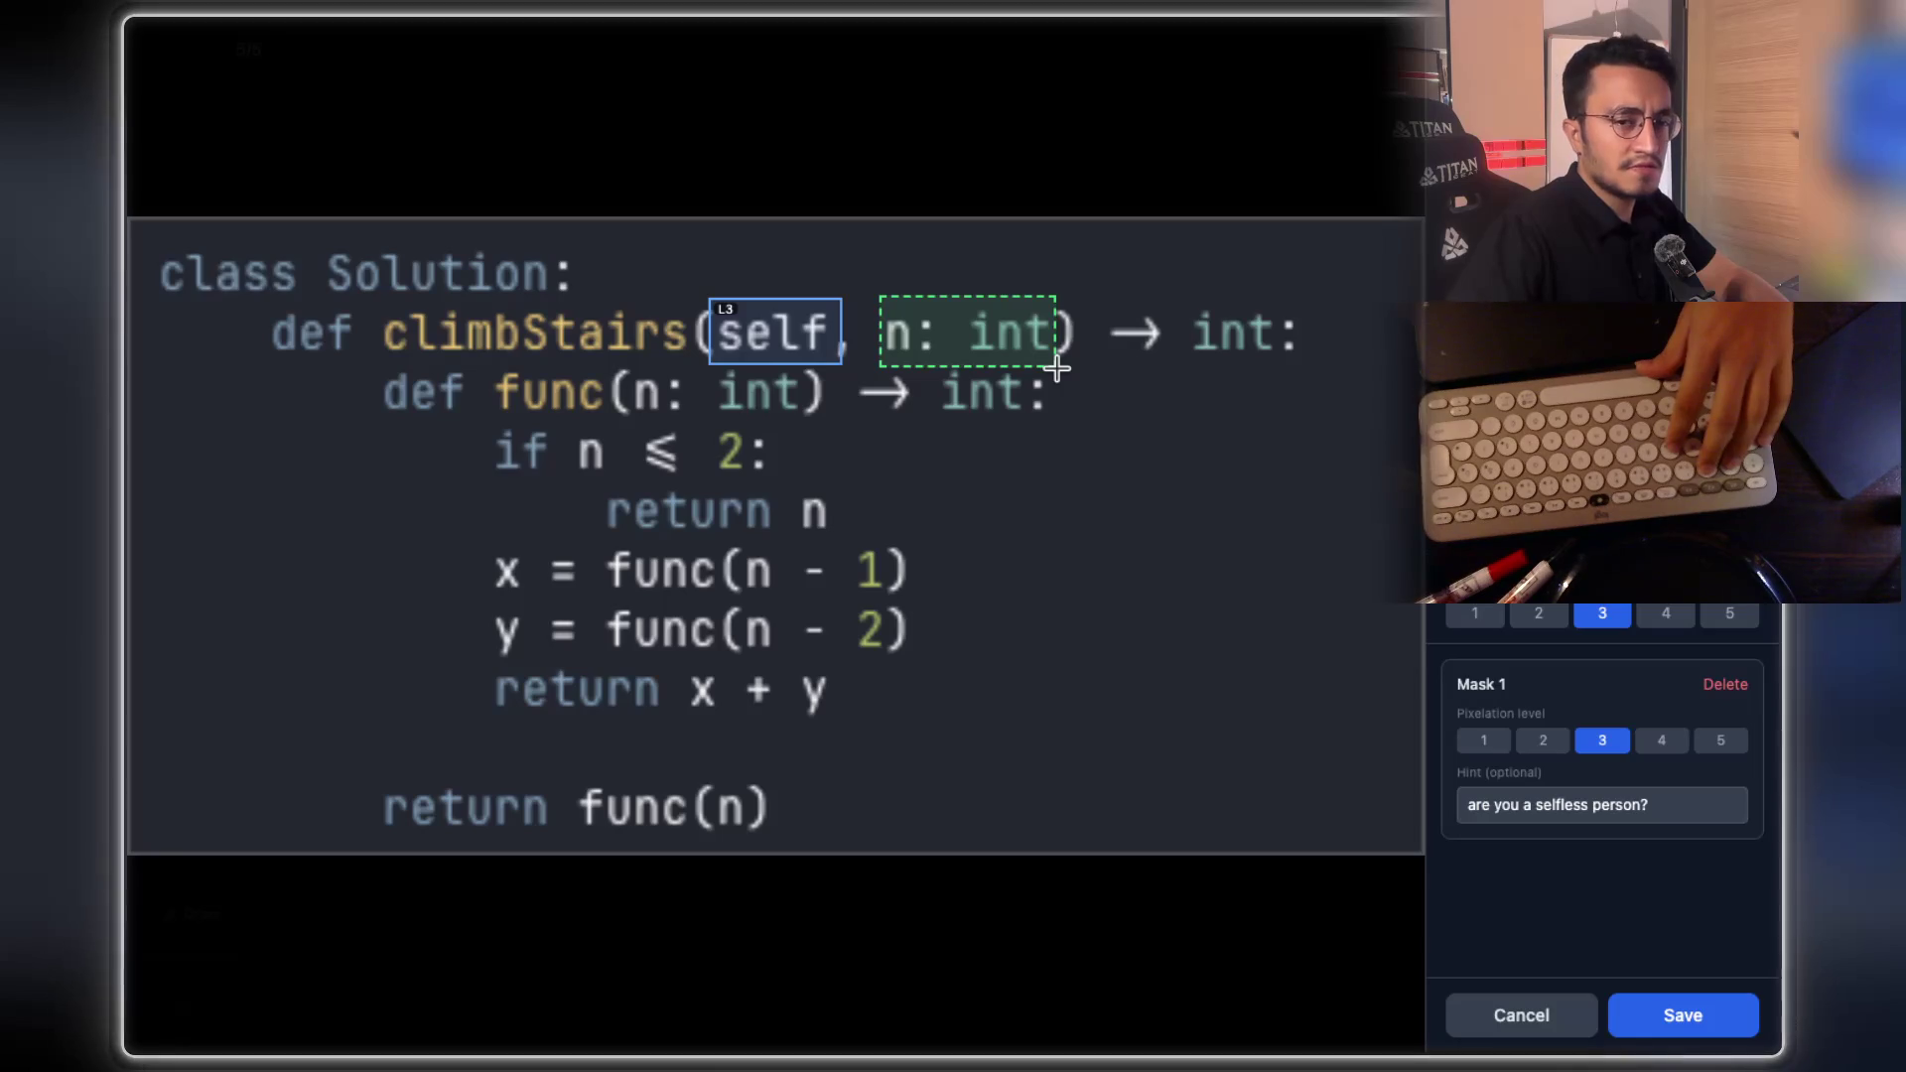
Mask the nested def func line with hint 'why do we have two functions nested' and save
drag(1056, 368, 1058, 364)
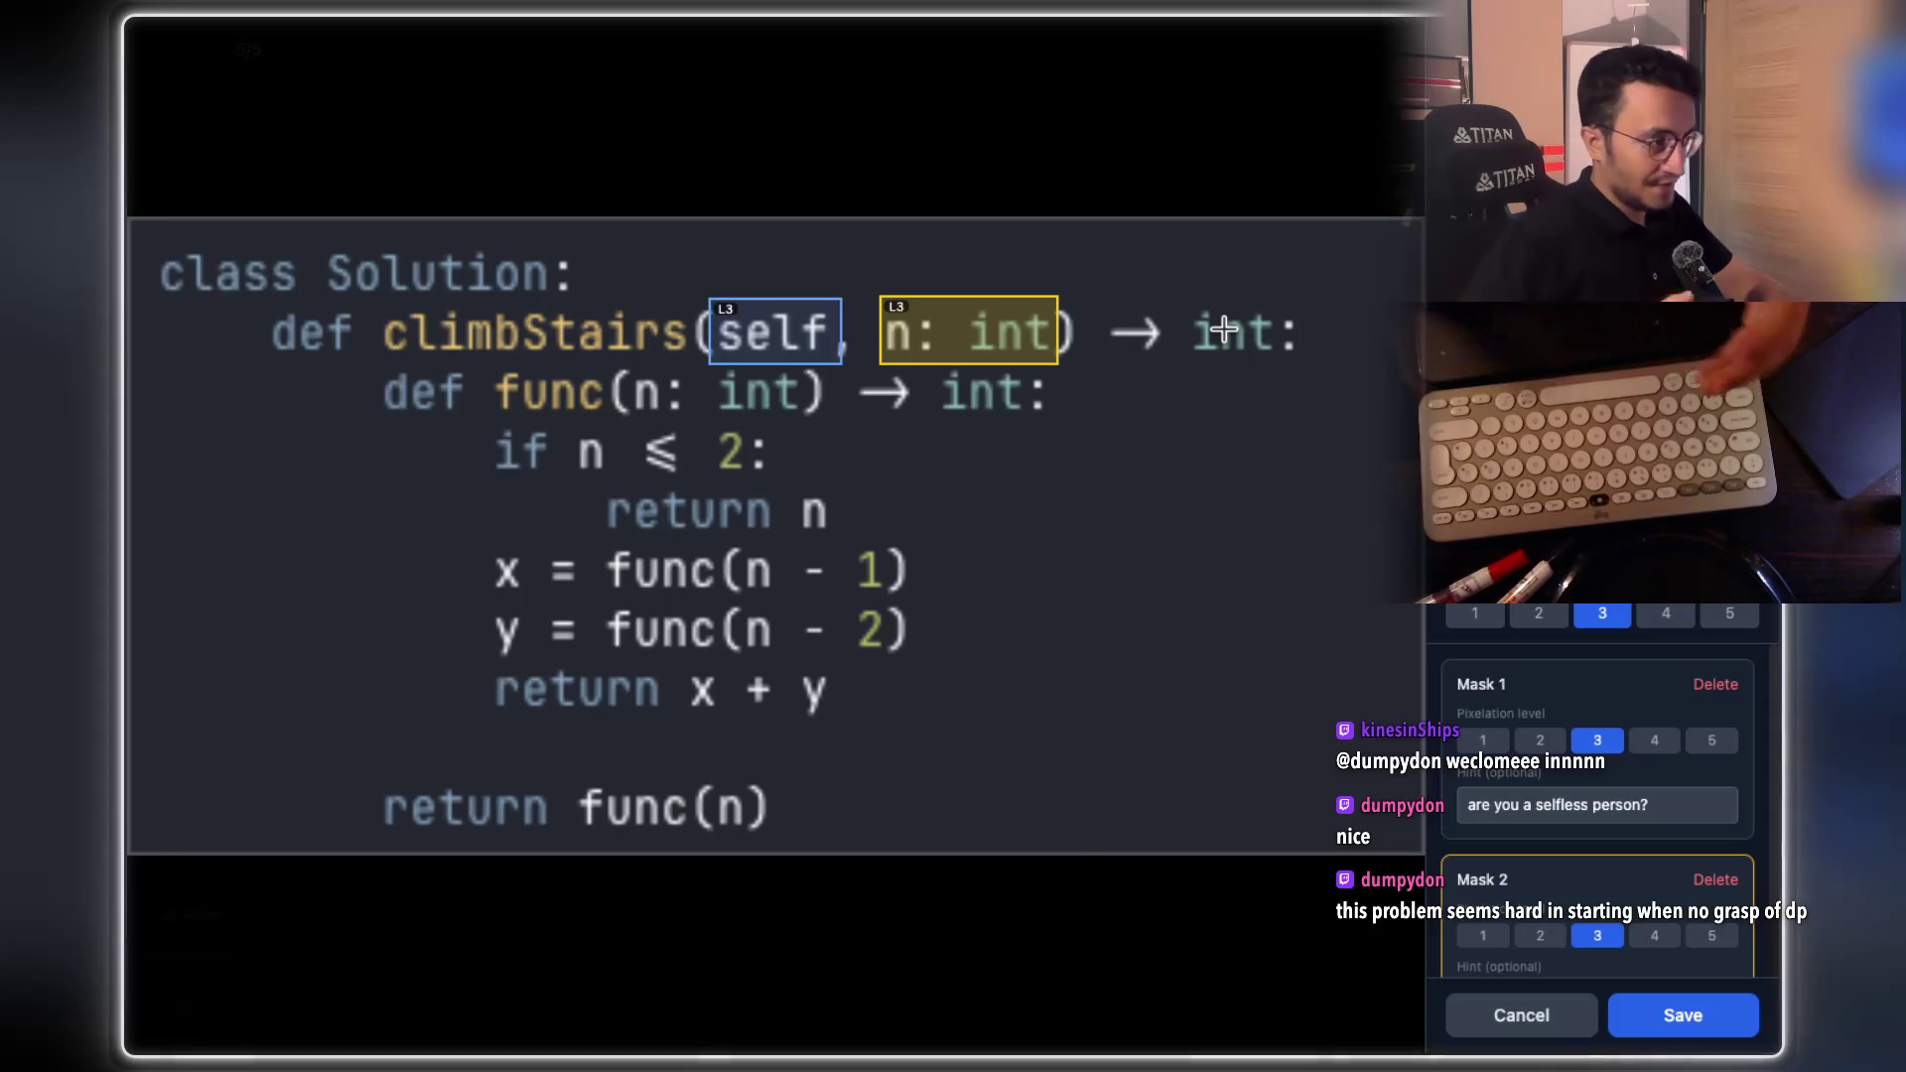
mouse_move(923, 72)
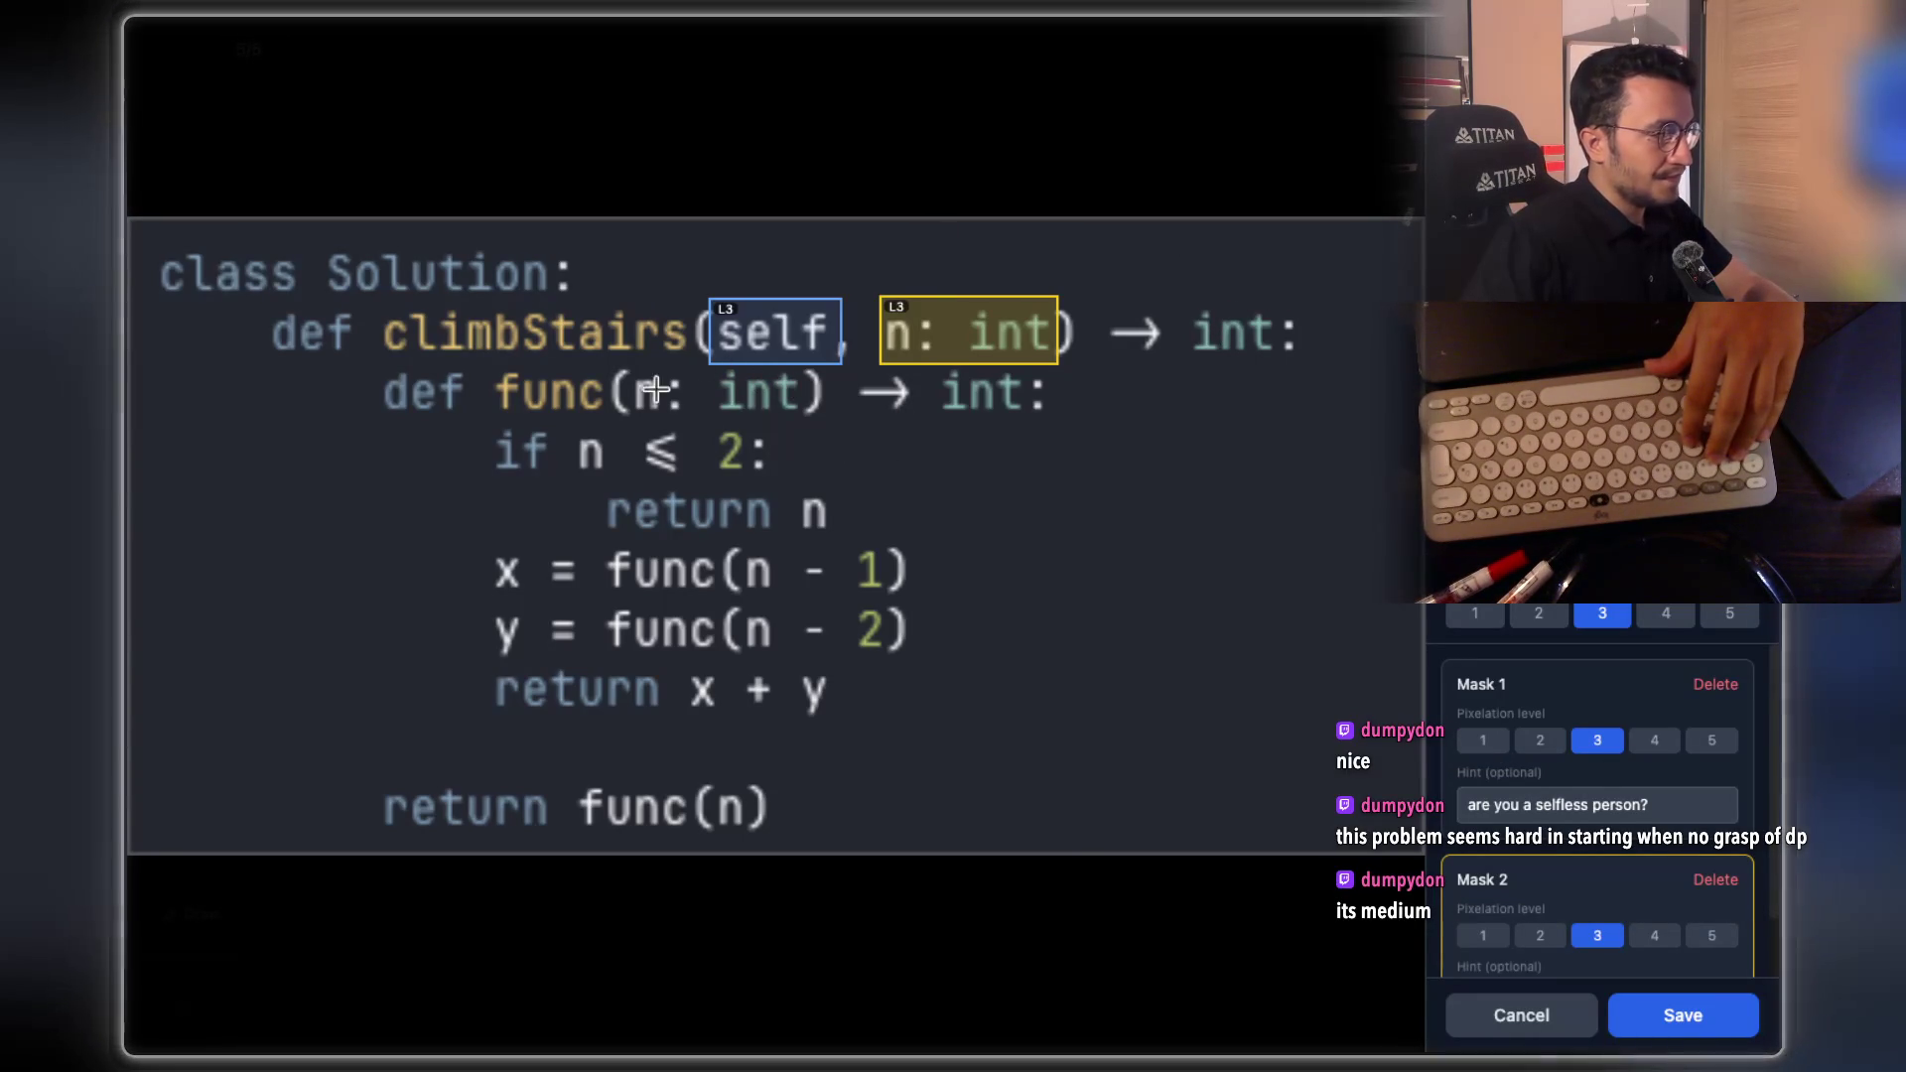
drag(377, 368, 1115, 437)
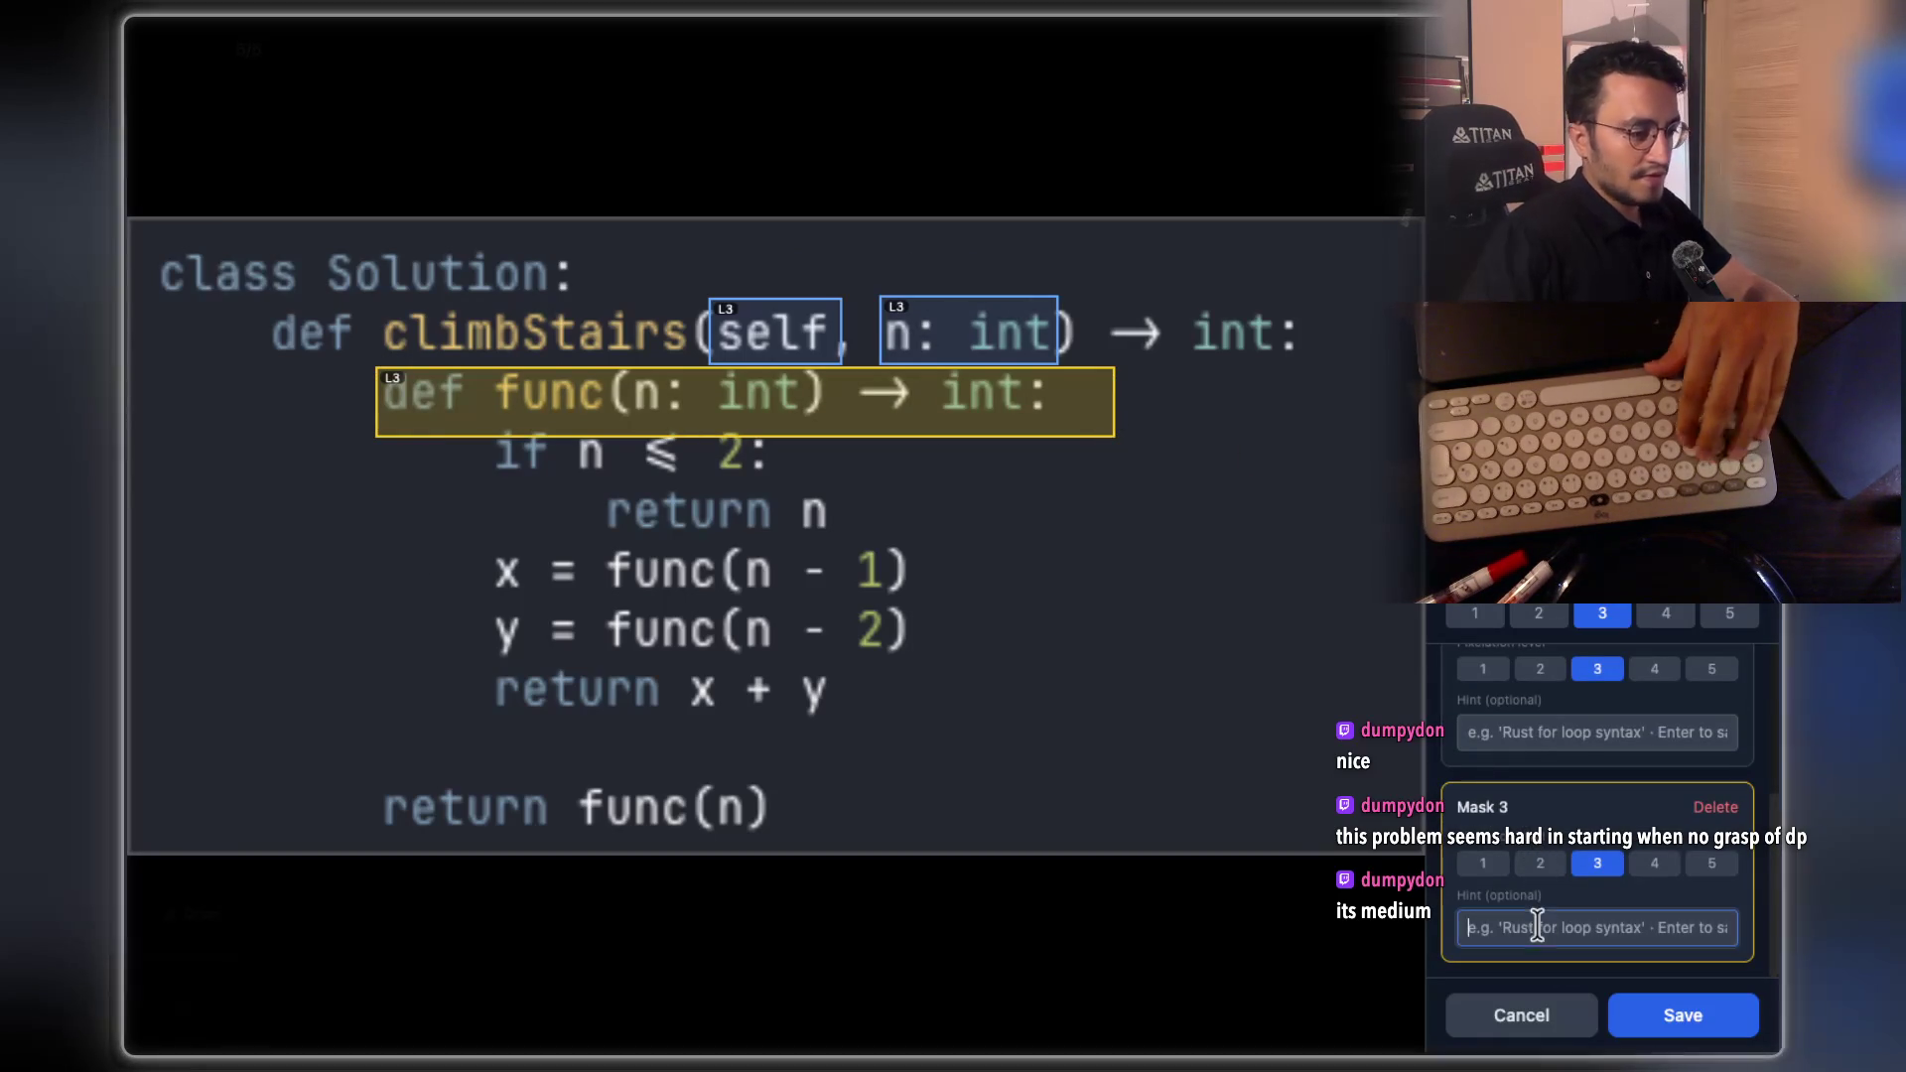
text(why do )
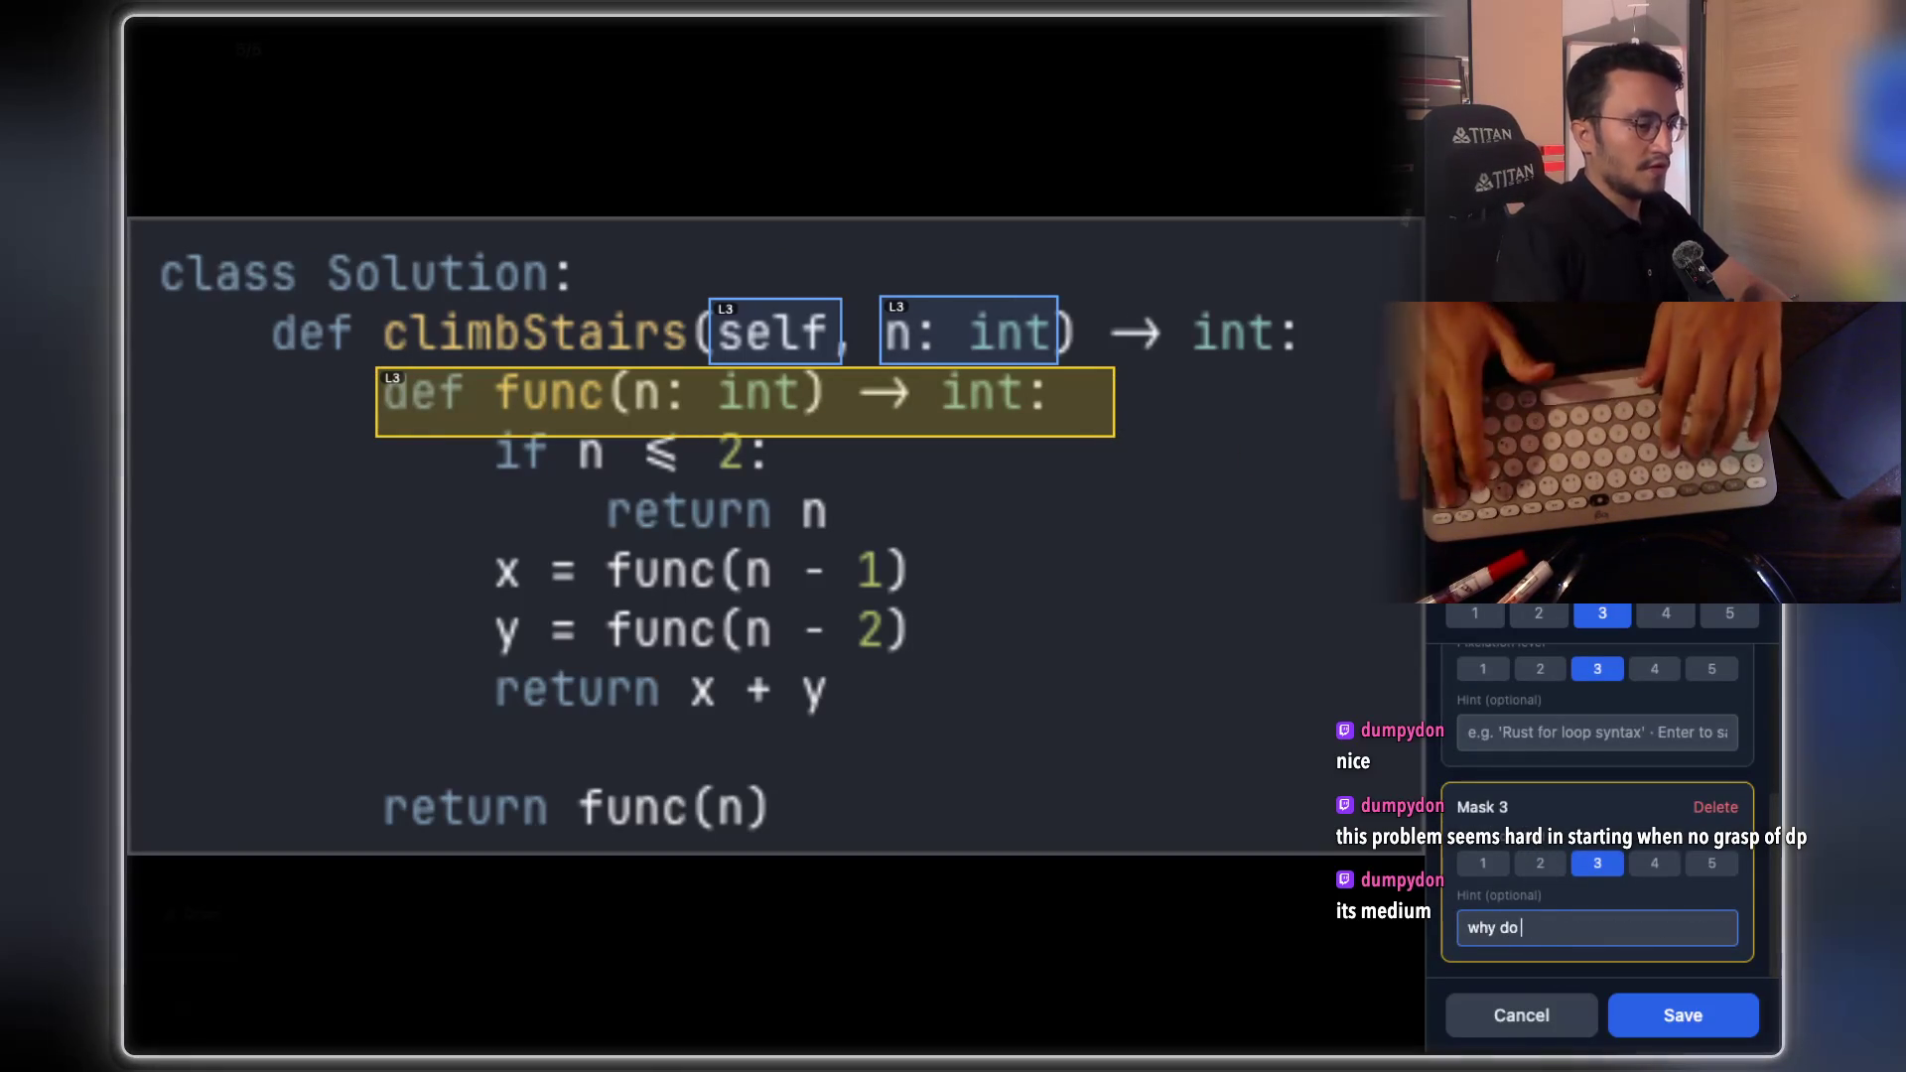
text(we have two functions nested)
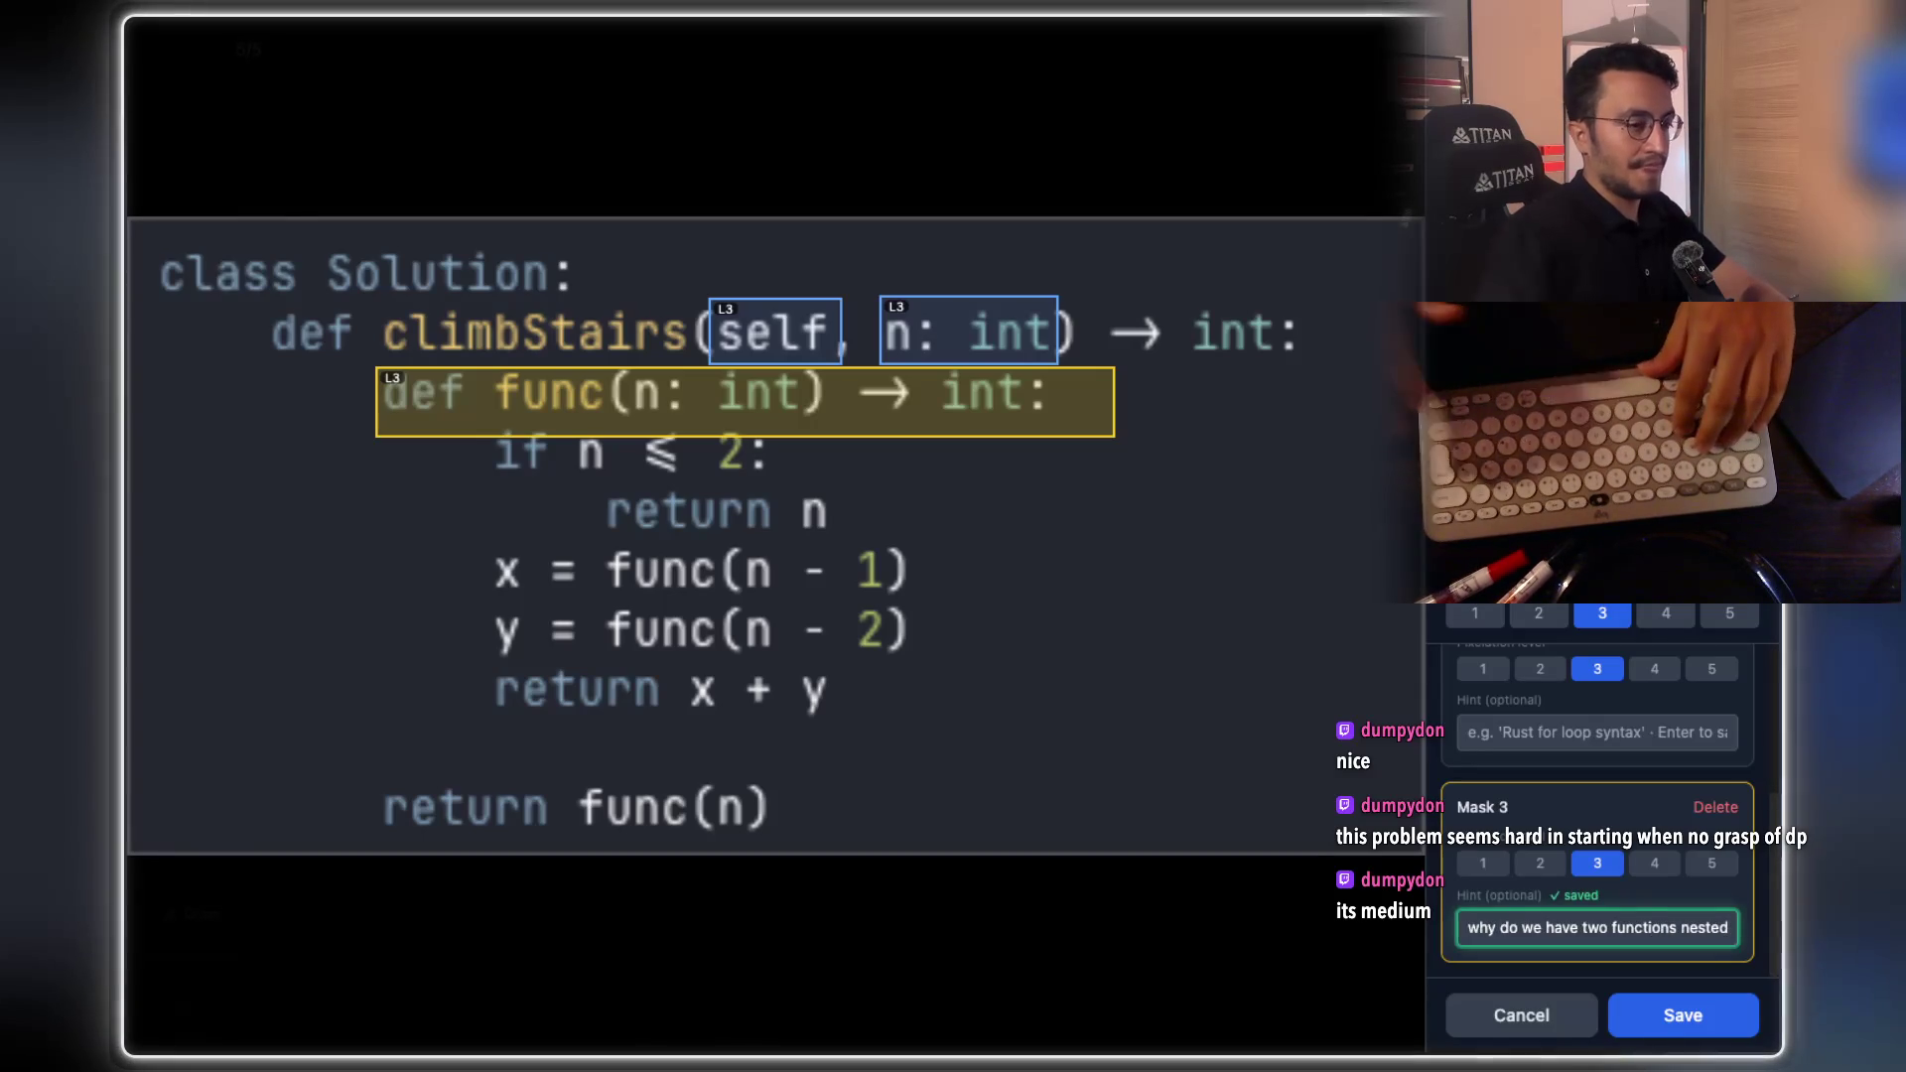
click(1671, 1018)
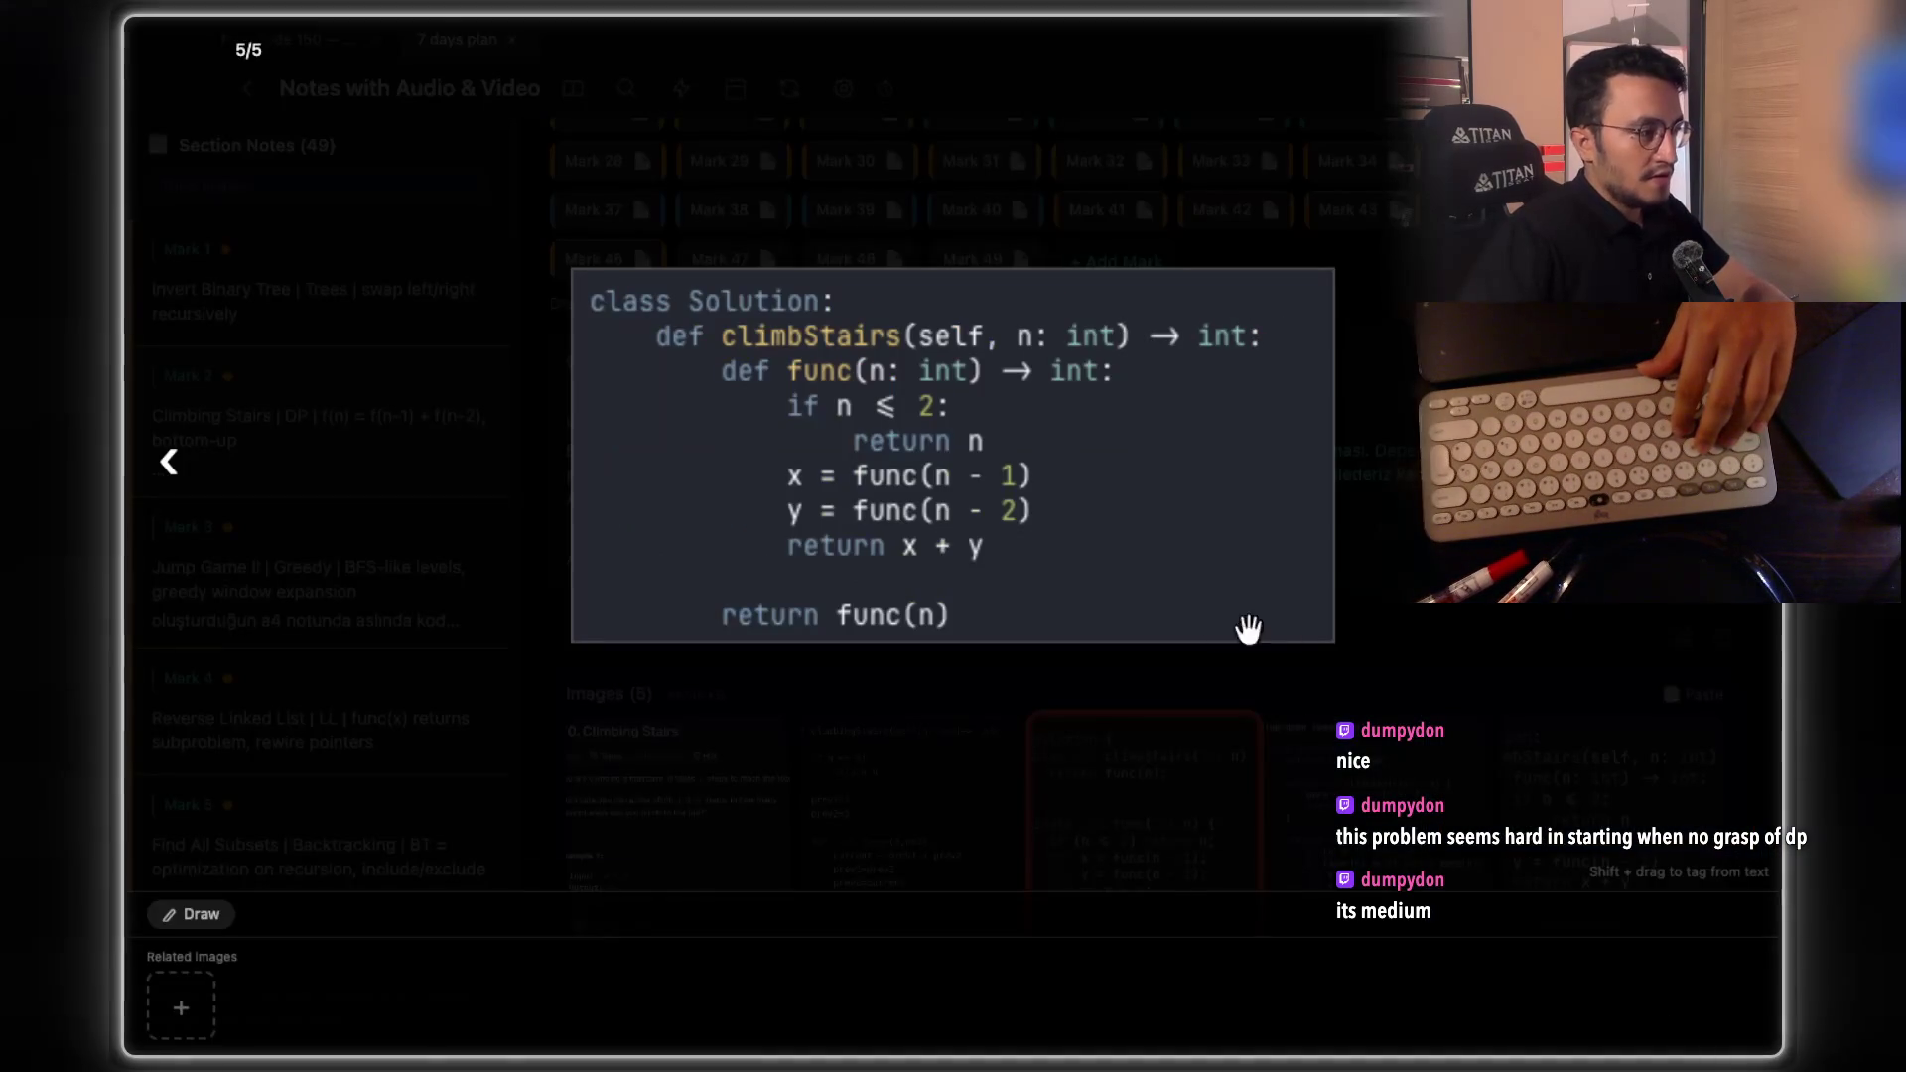
Screenshot the Python top-down memoized Climbing Stairs code in Ghostty, then return to the notes app
key(super+Tab)
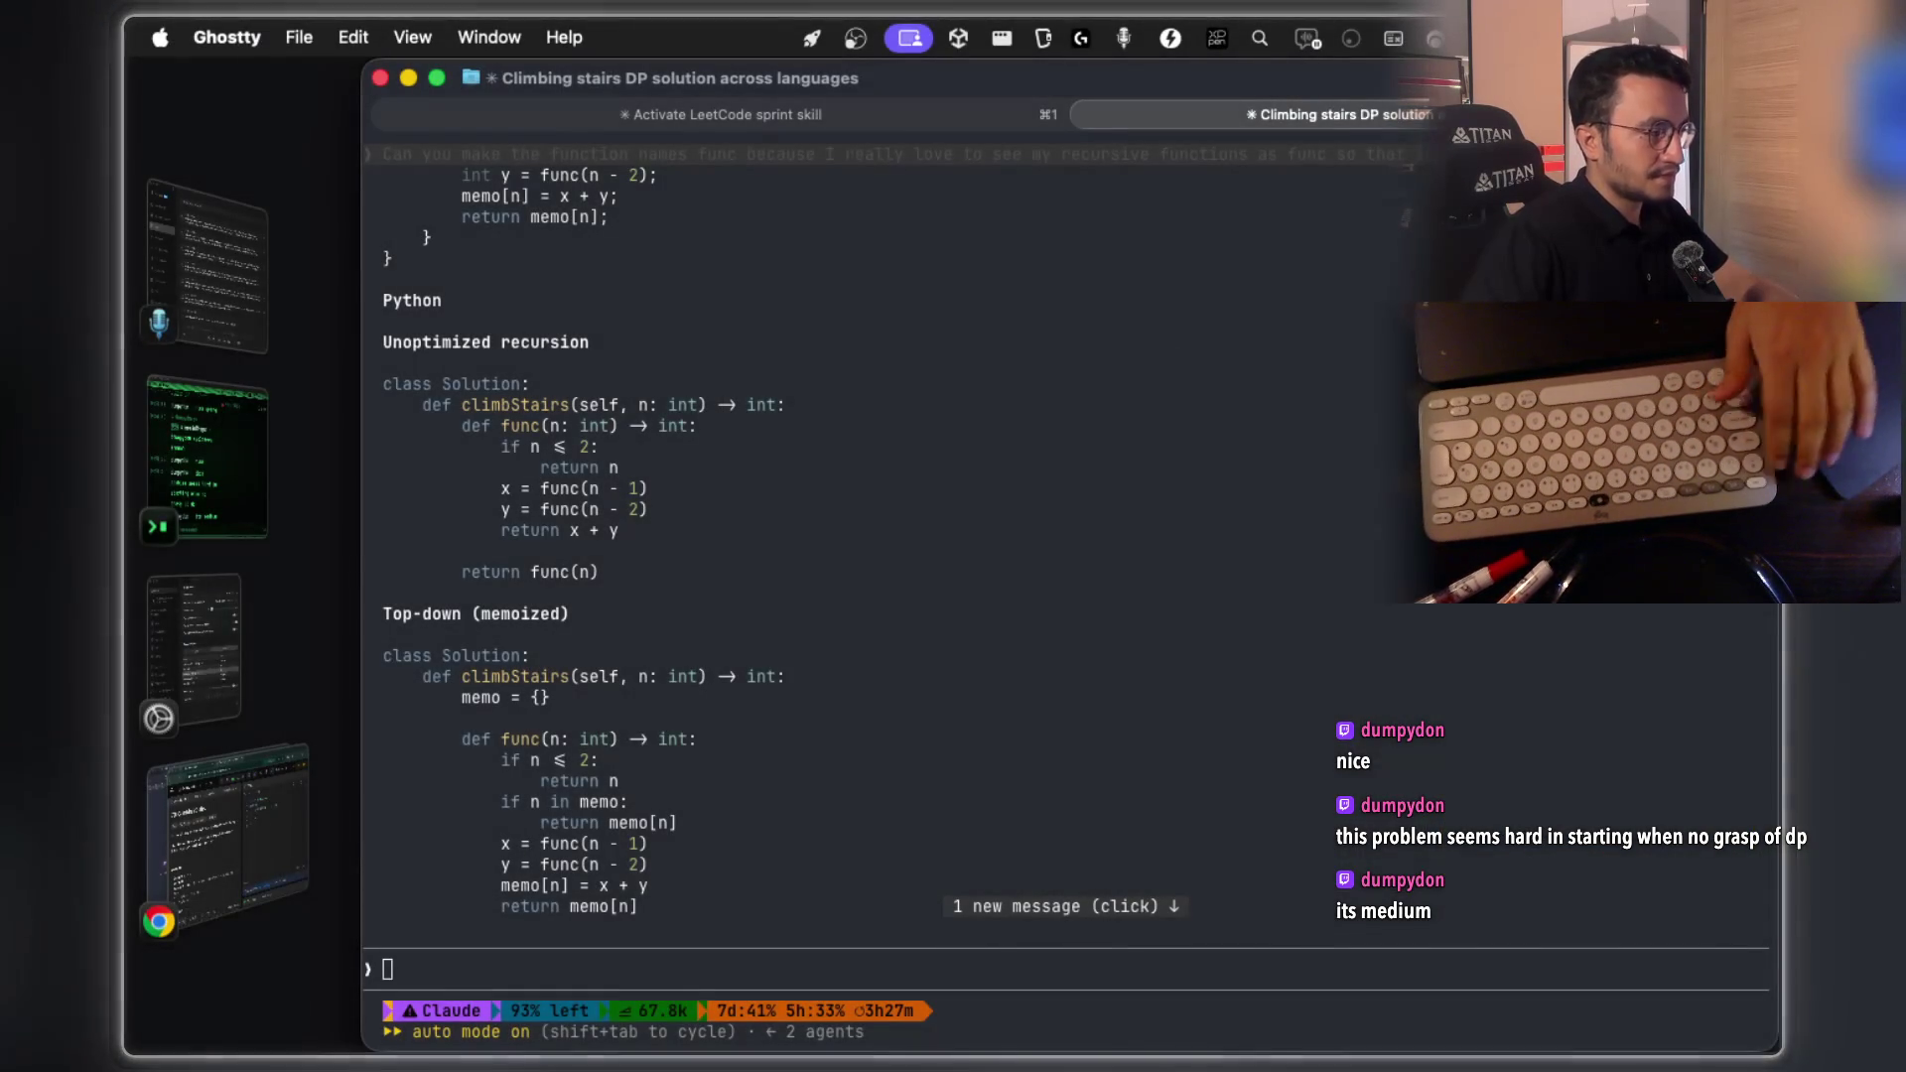
scroll(858, 531, down, 5)
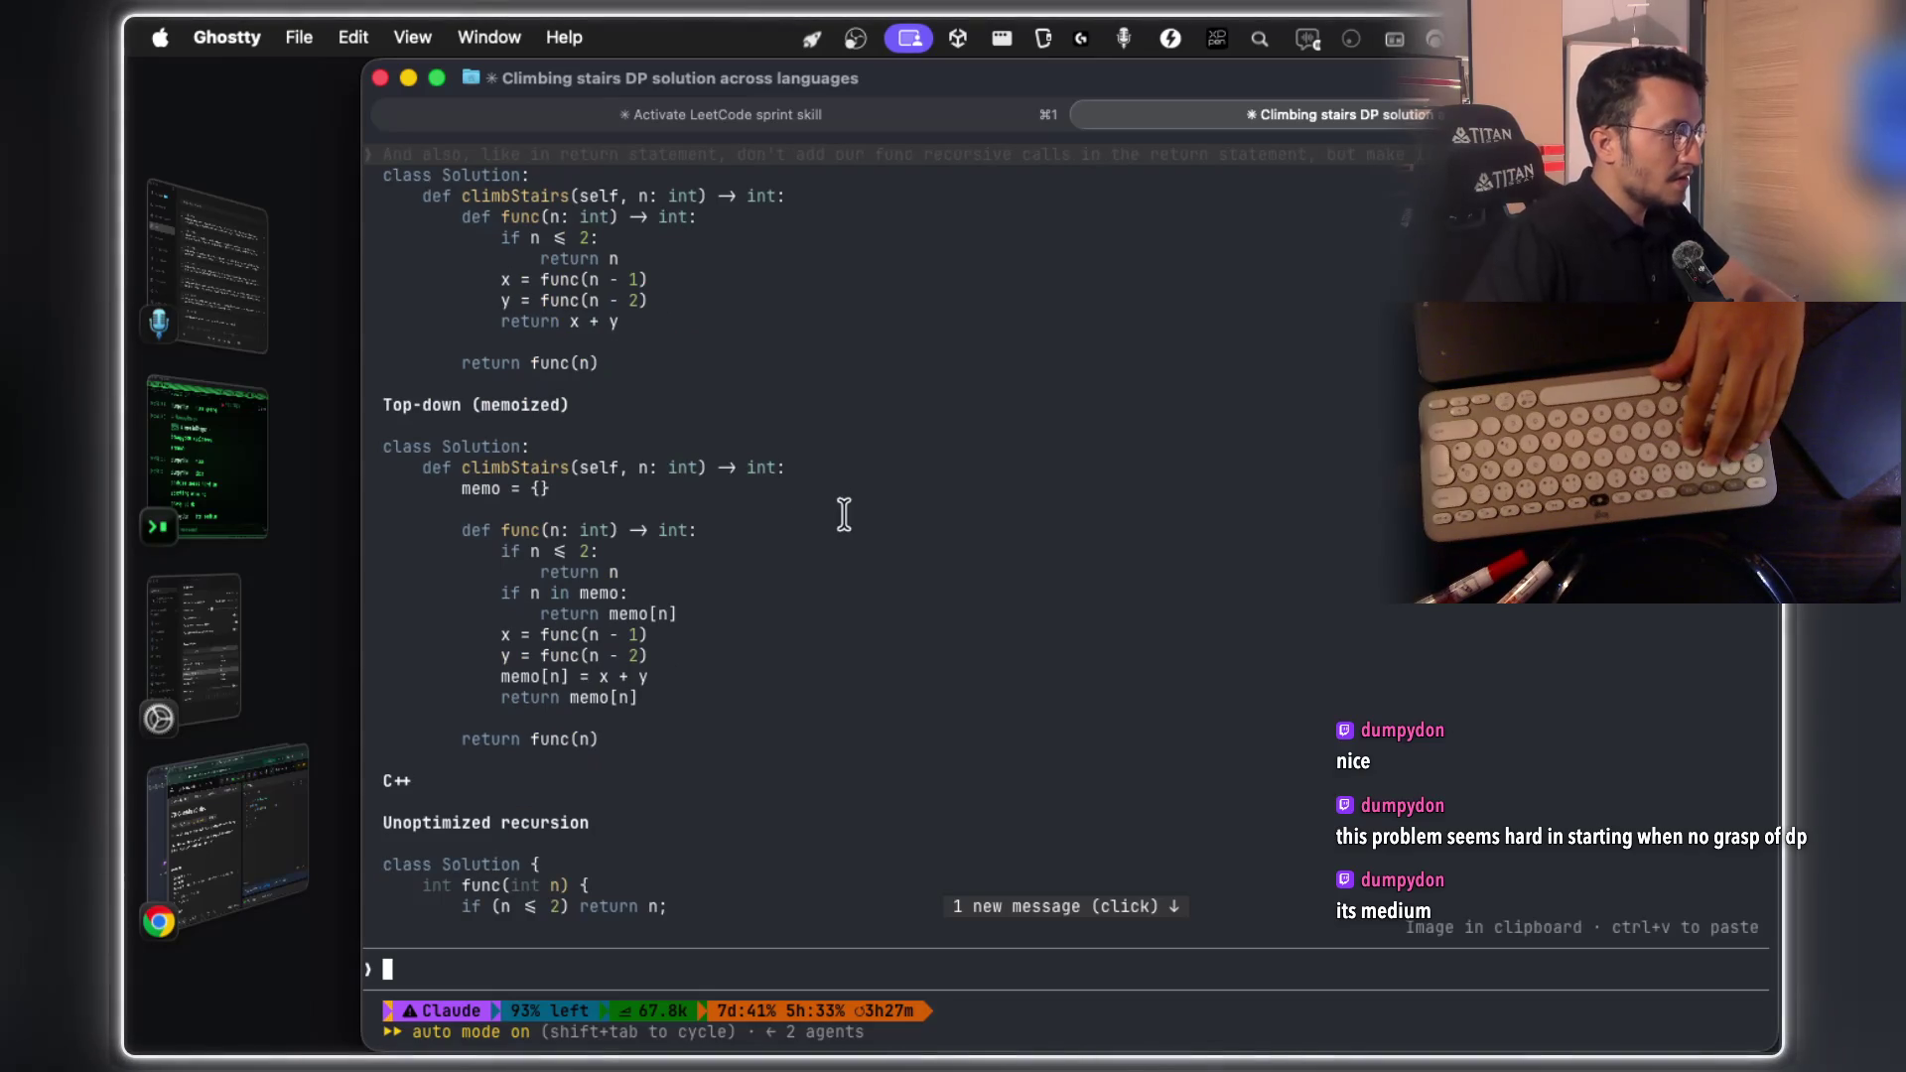
scroll(772, 518, down, 2)
scroll(765, 509, down, 3)
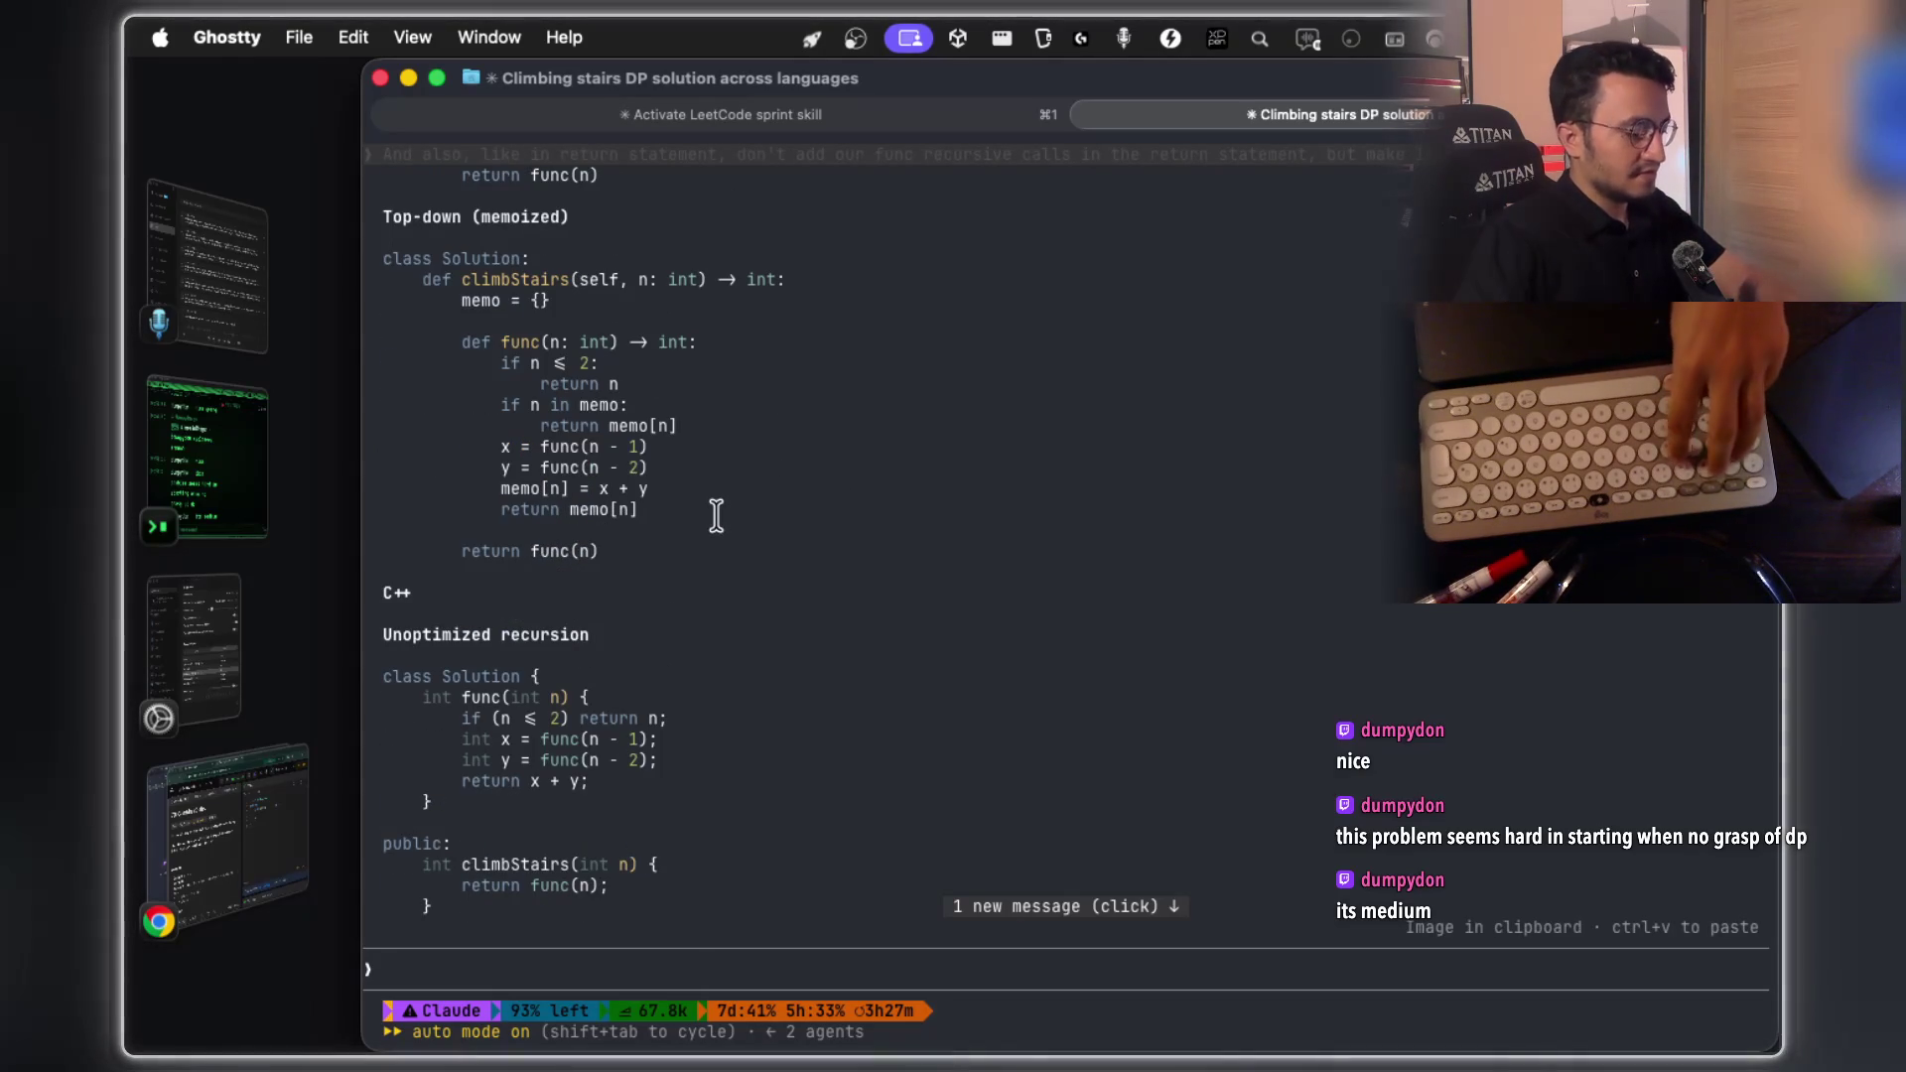
key(super+shift+4)
mouse_move(385, 232)
mouse_down()
mouse_move(754, 459)
mouse_move(861, 585)
mouse_move(811, 572)
mouse_up()
key(super+Tab)
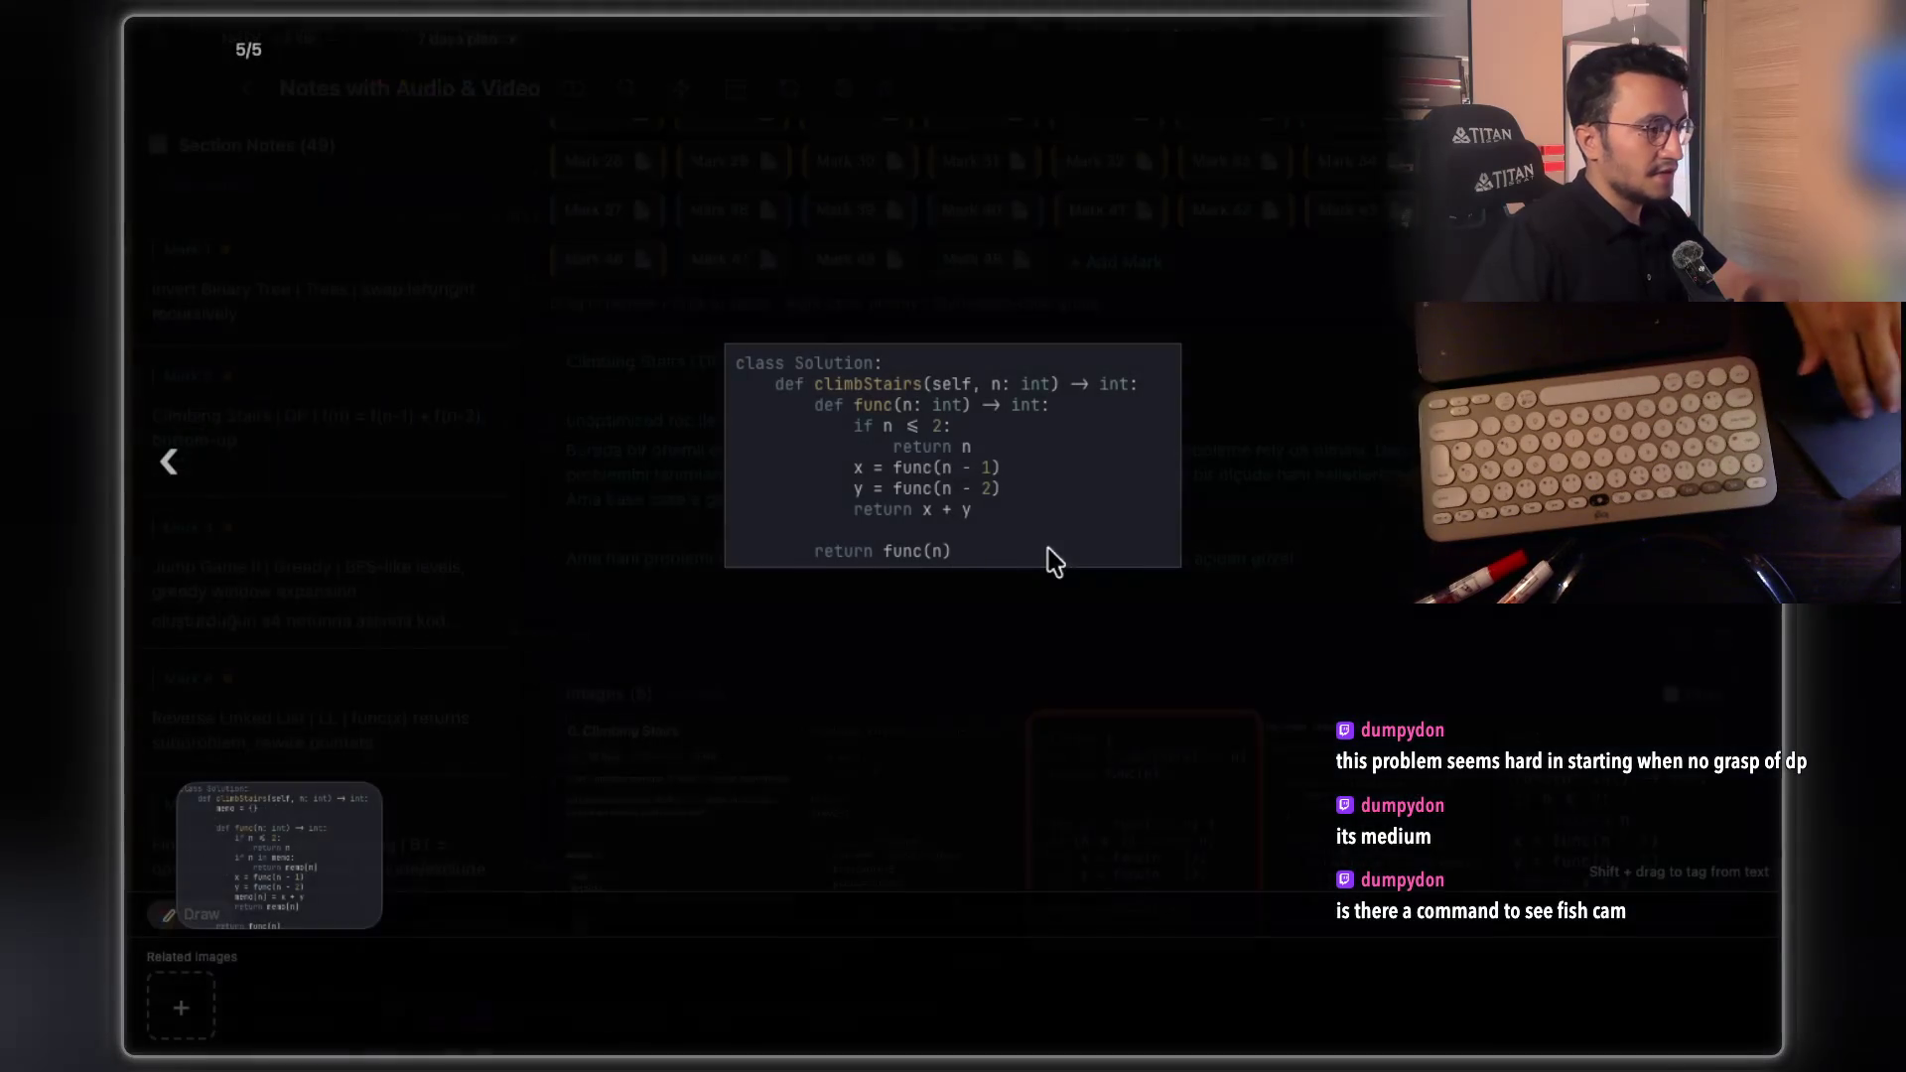
Paste the memoized Python screenshot as the sixth note image and open it full size
click(1219, 685)
key(super+v)
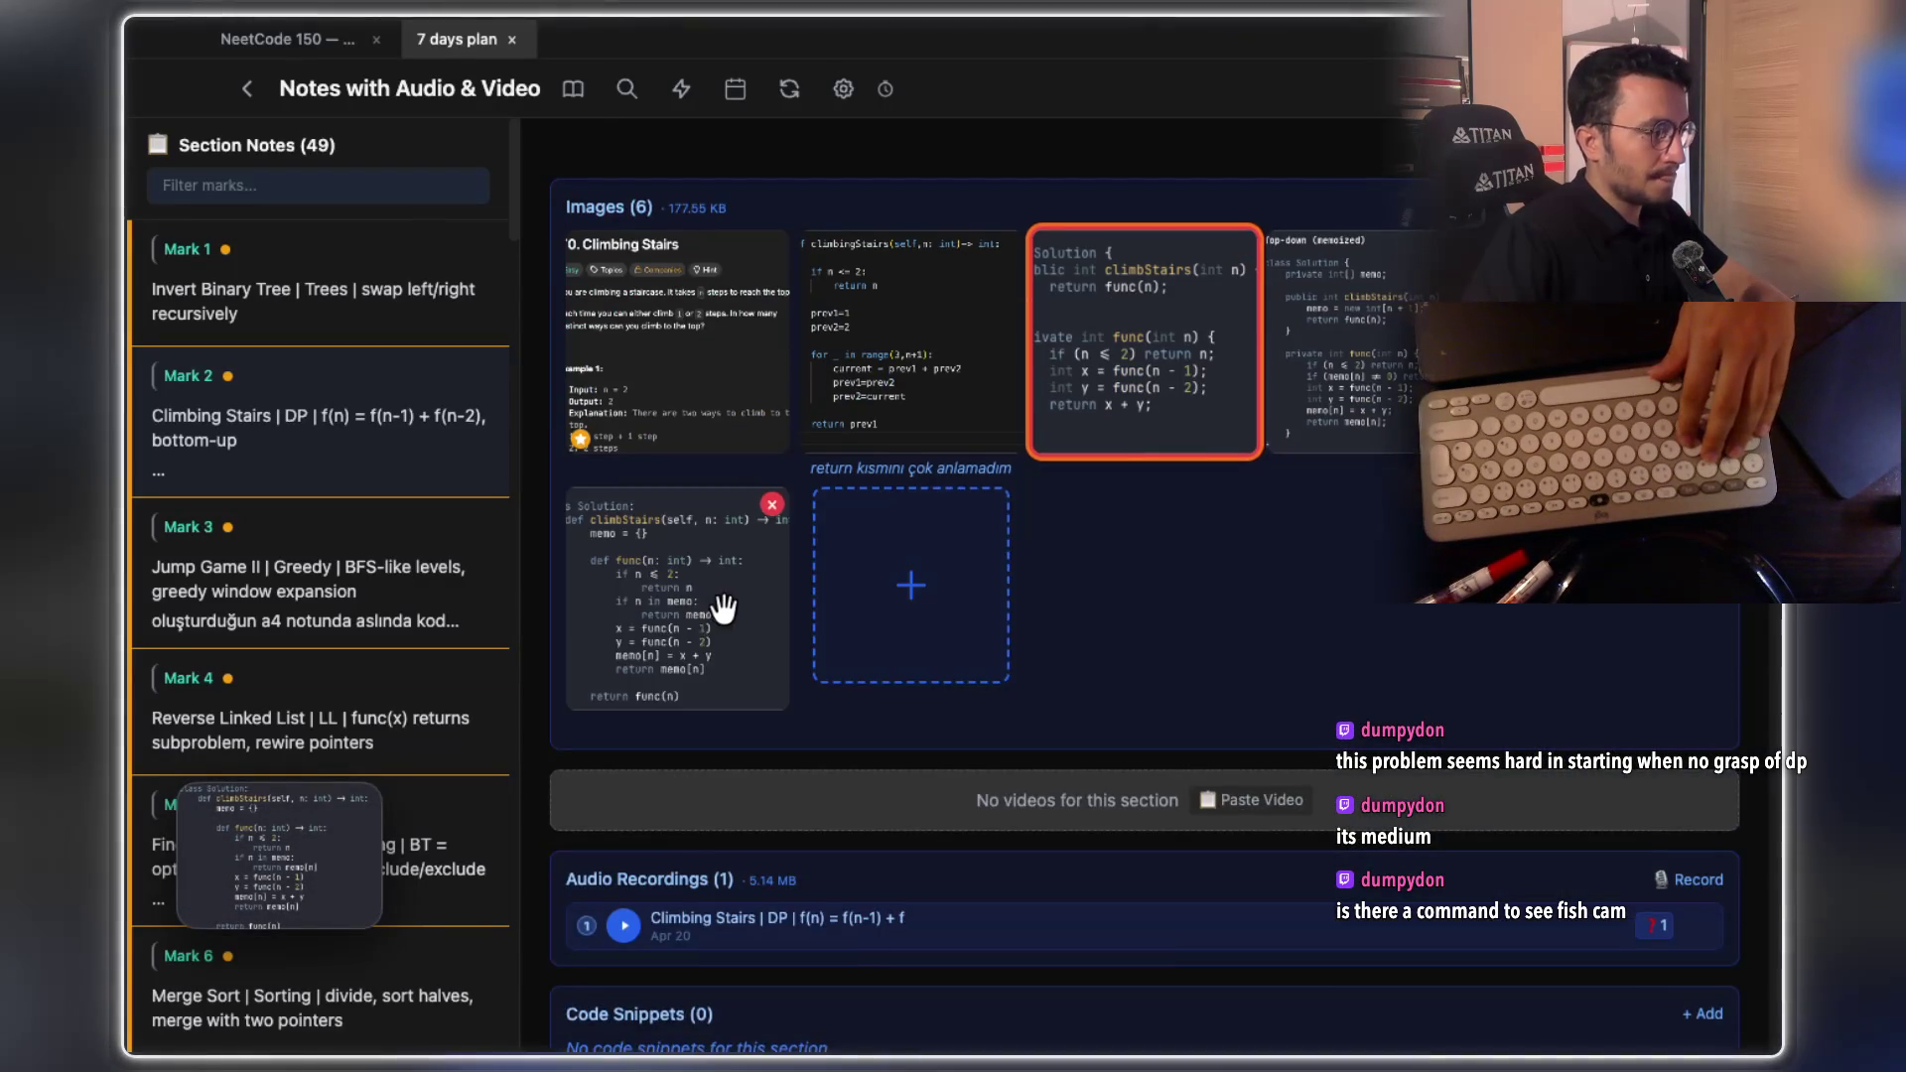
click(732, 596)
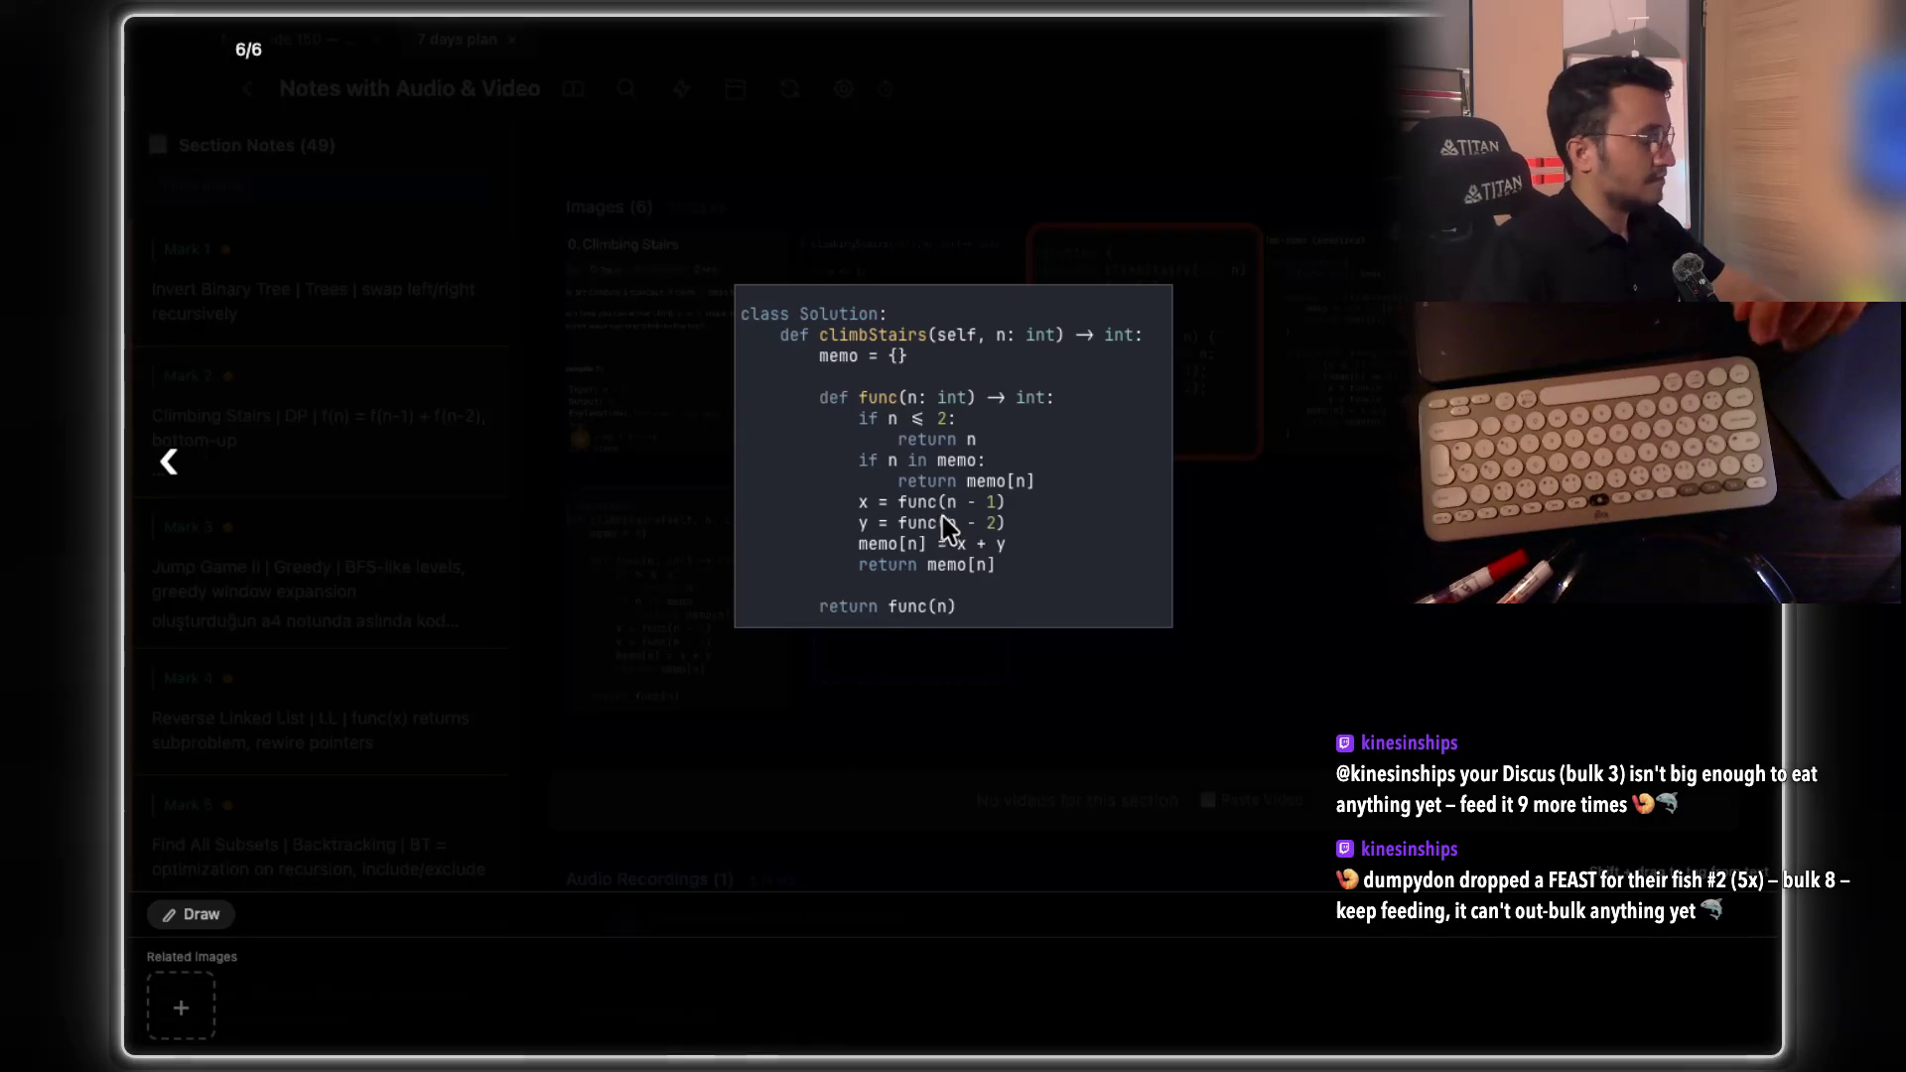
Zoom into the memoized climbStairs code image and open it in the mask editor
scroll(933, 474, up, 5)
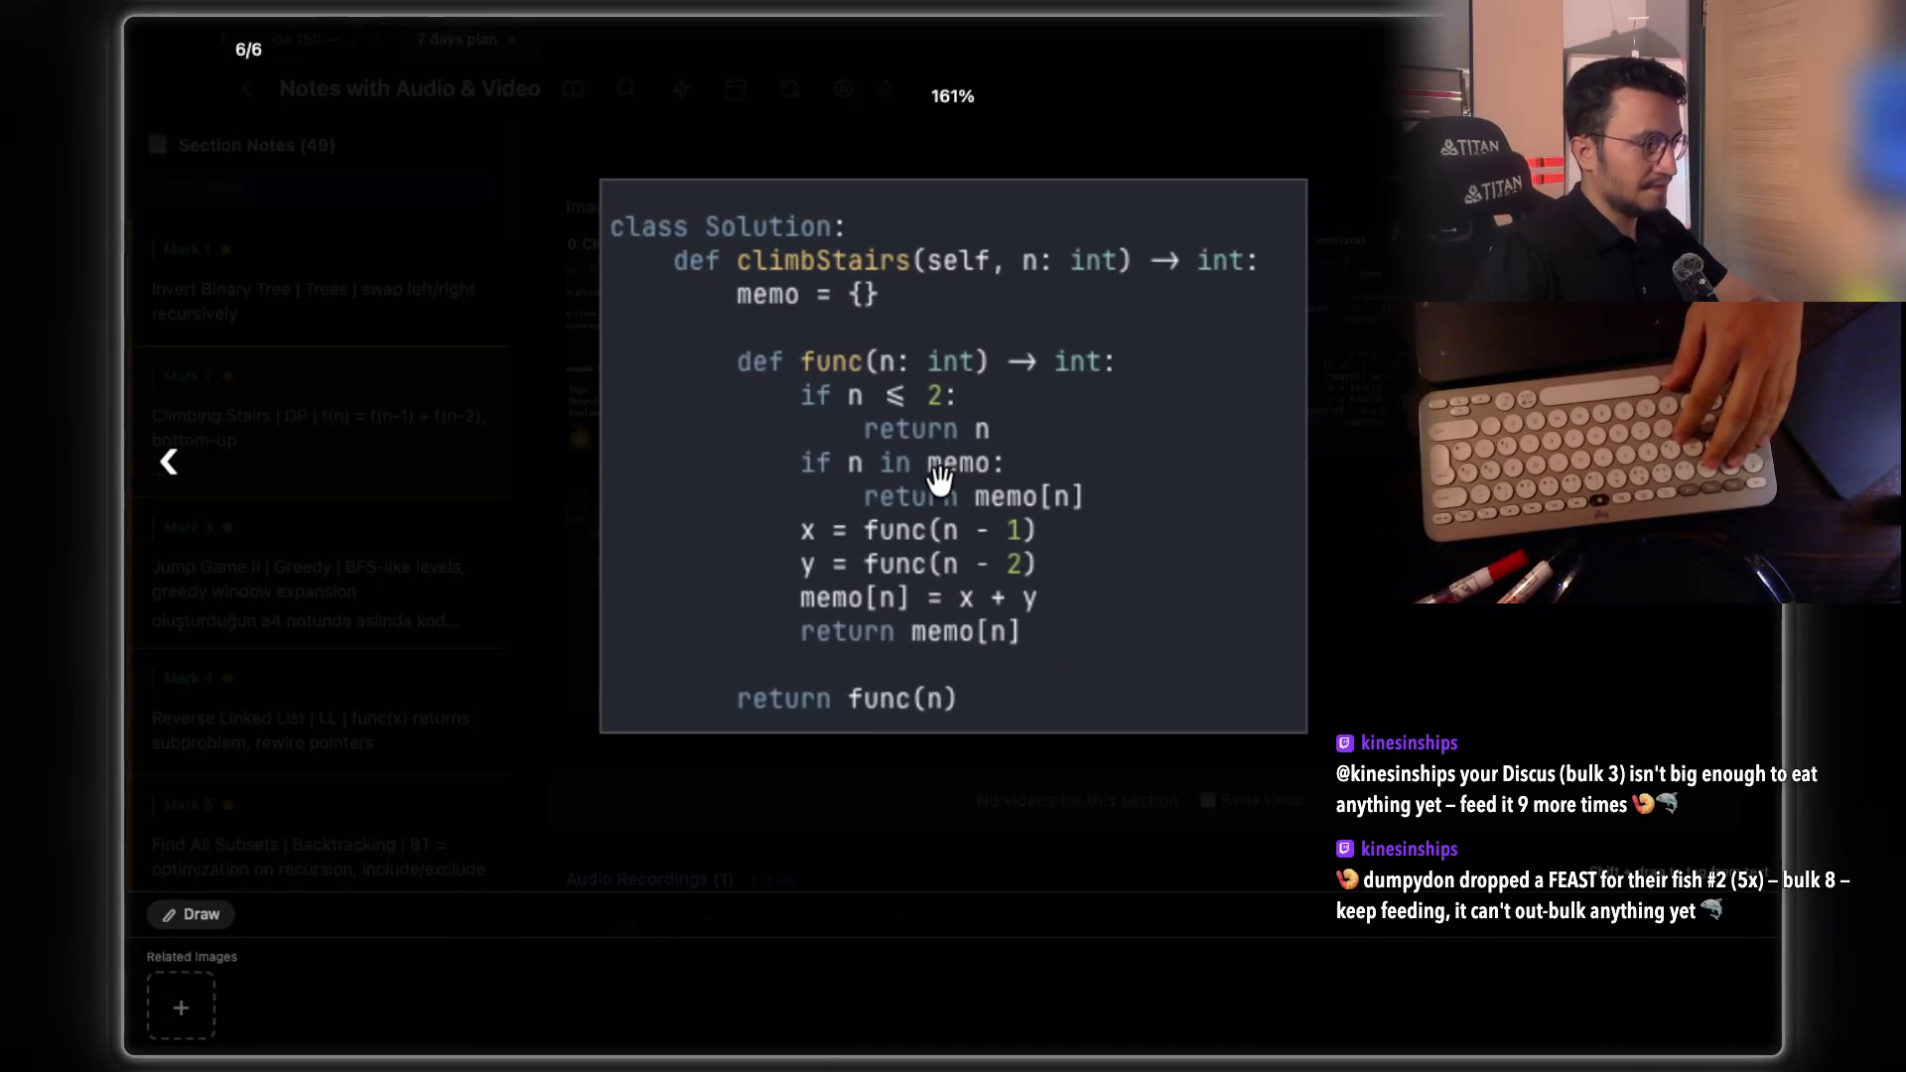
right_click(1032, 429)
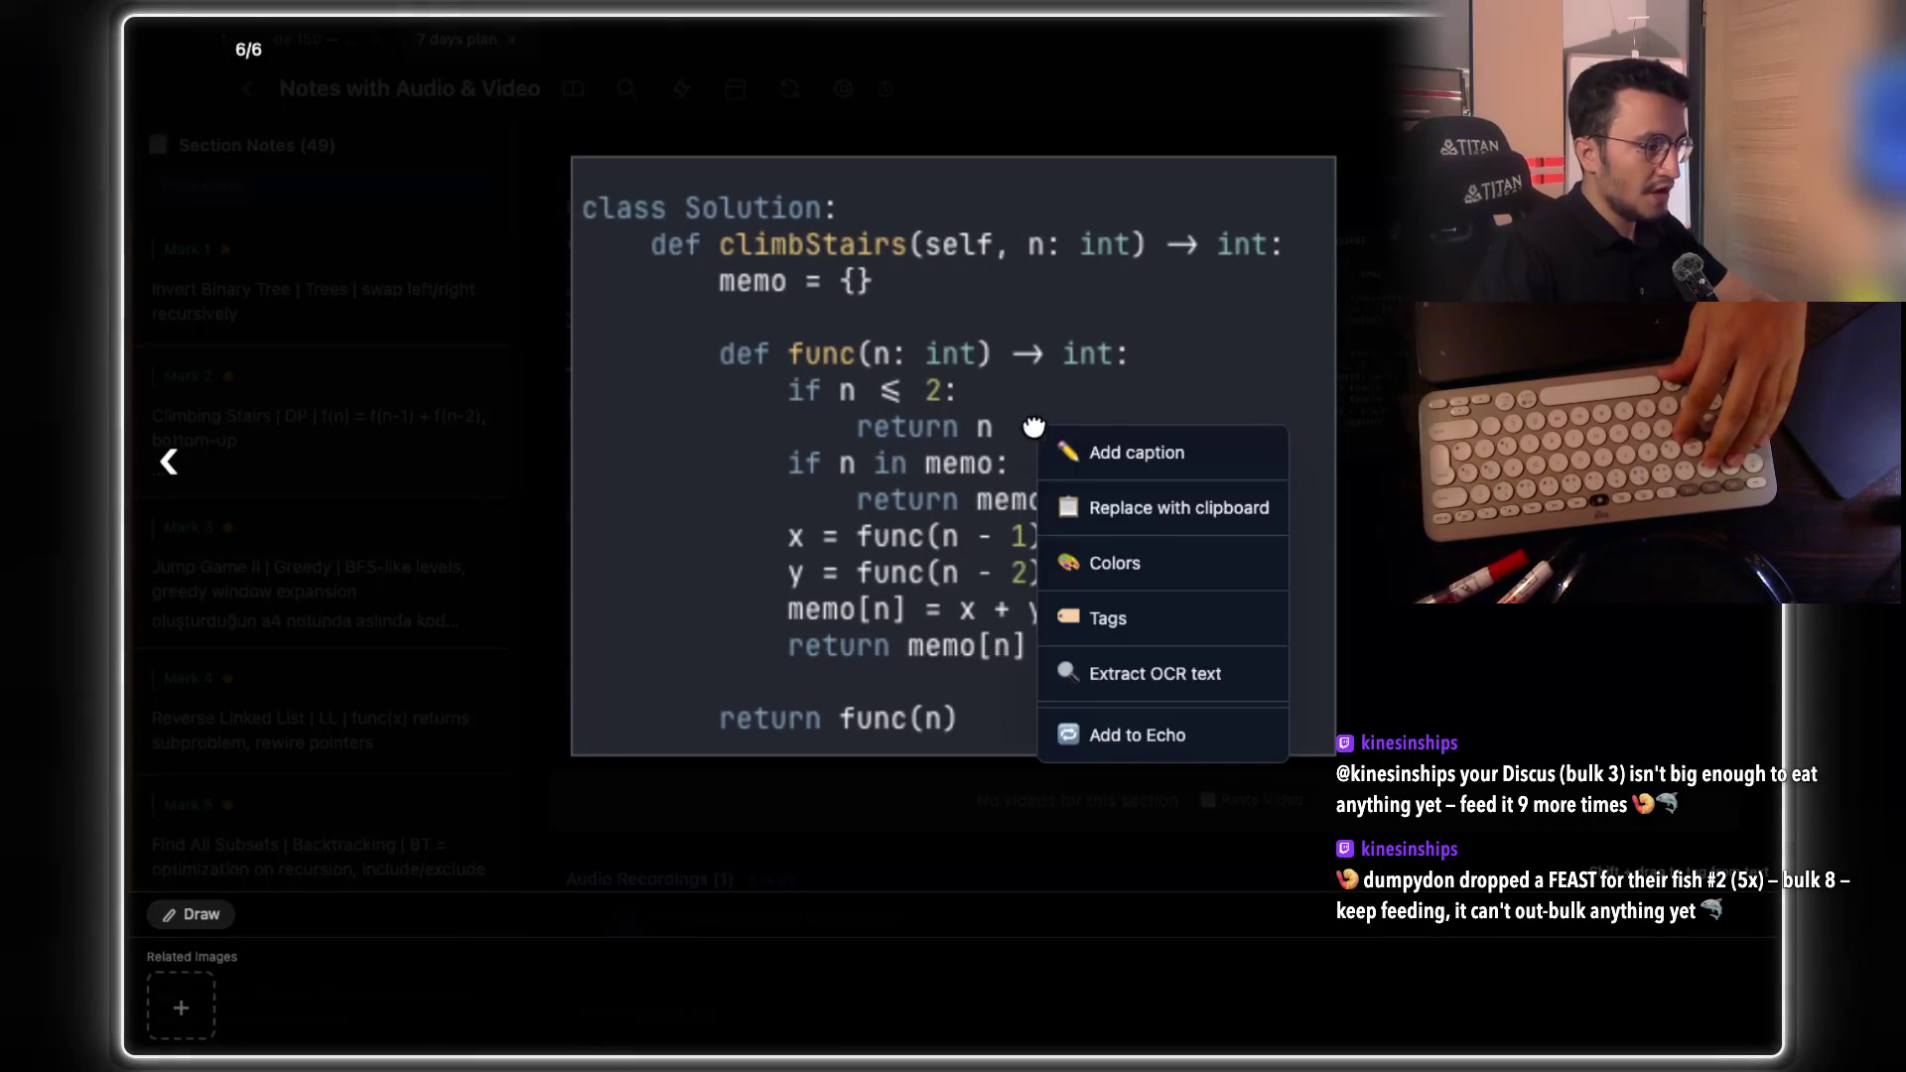
click(1206, 732)
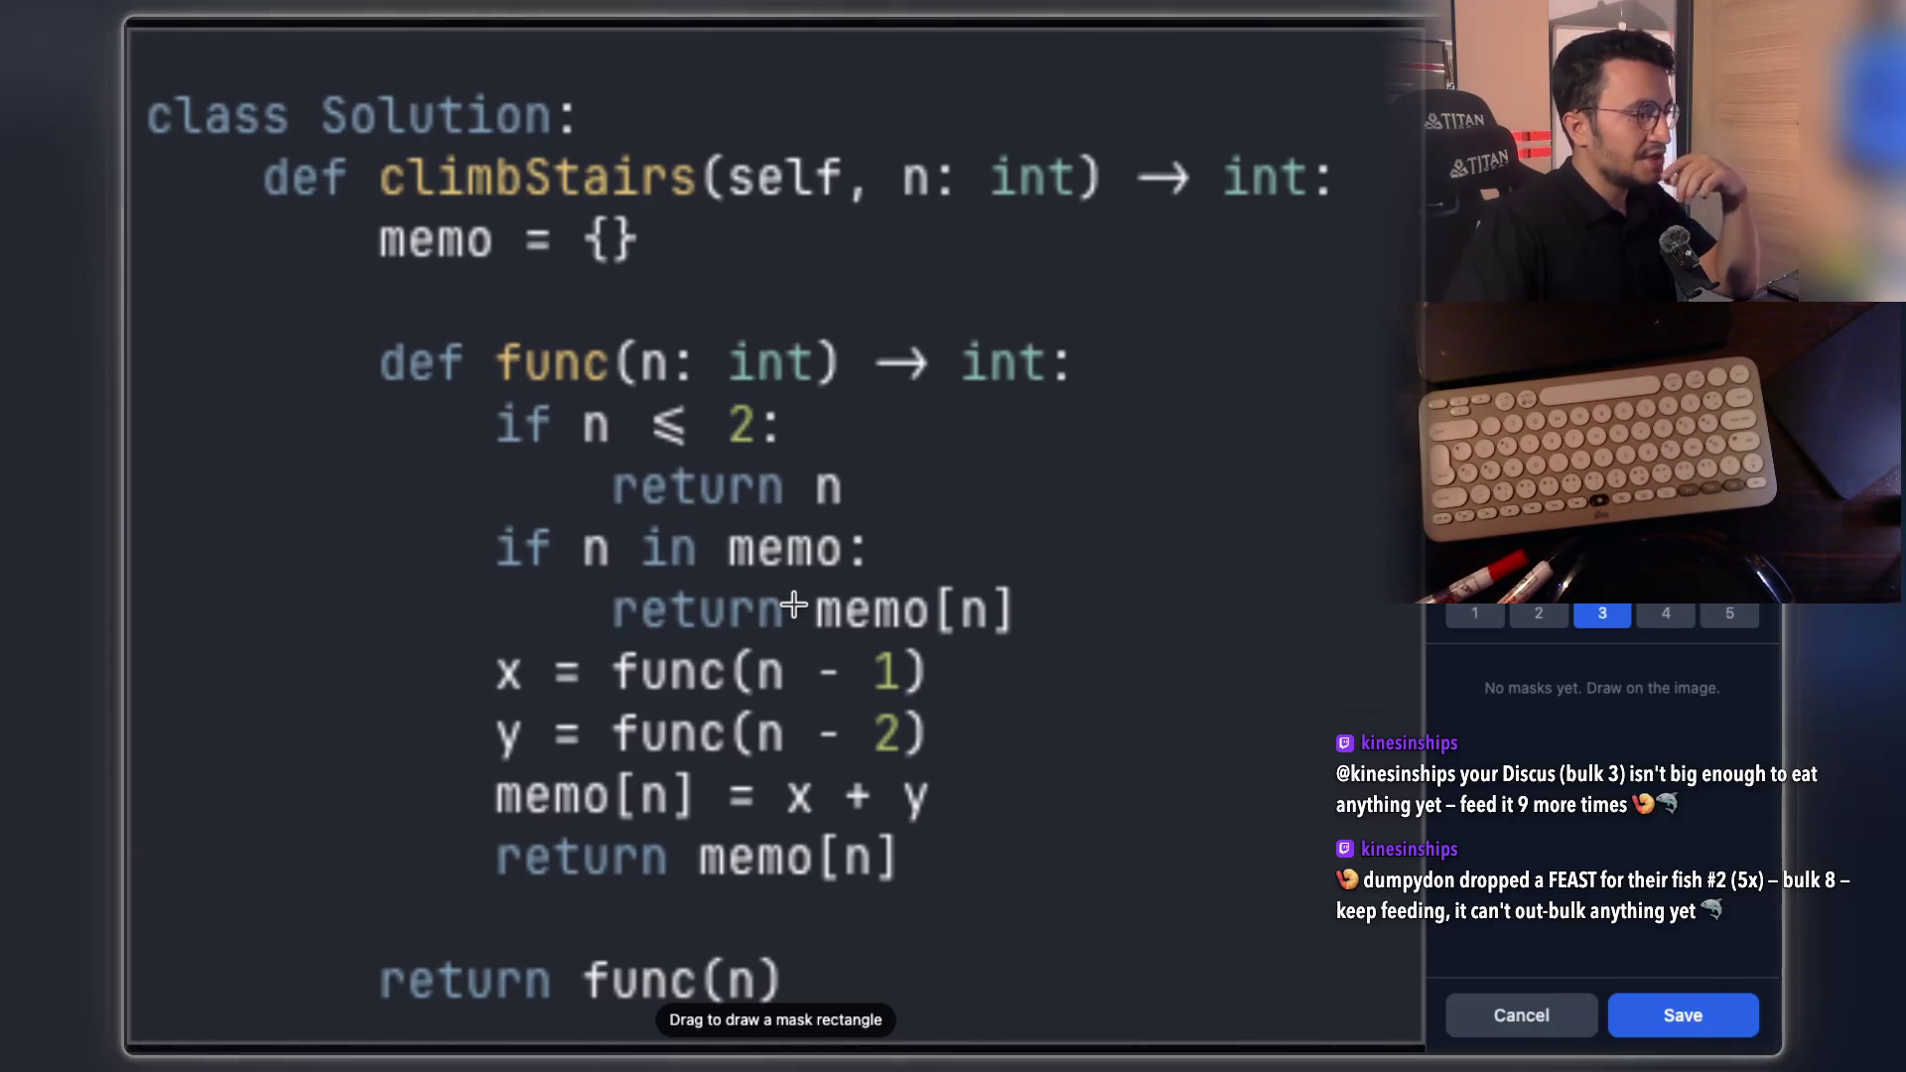
Mask the 'if n in memo' lines with a hint about checking a value's existence, then close the viewer
mouse_move(471, 519)
mouse_down()
mouse_move(1068, 617)
mouse_move(1047, 639)
mouse_up()
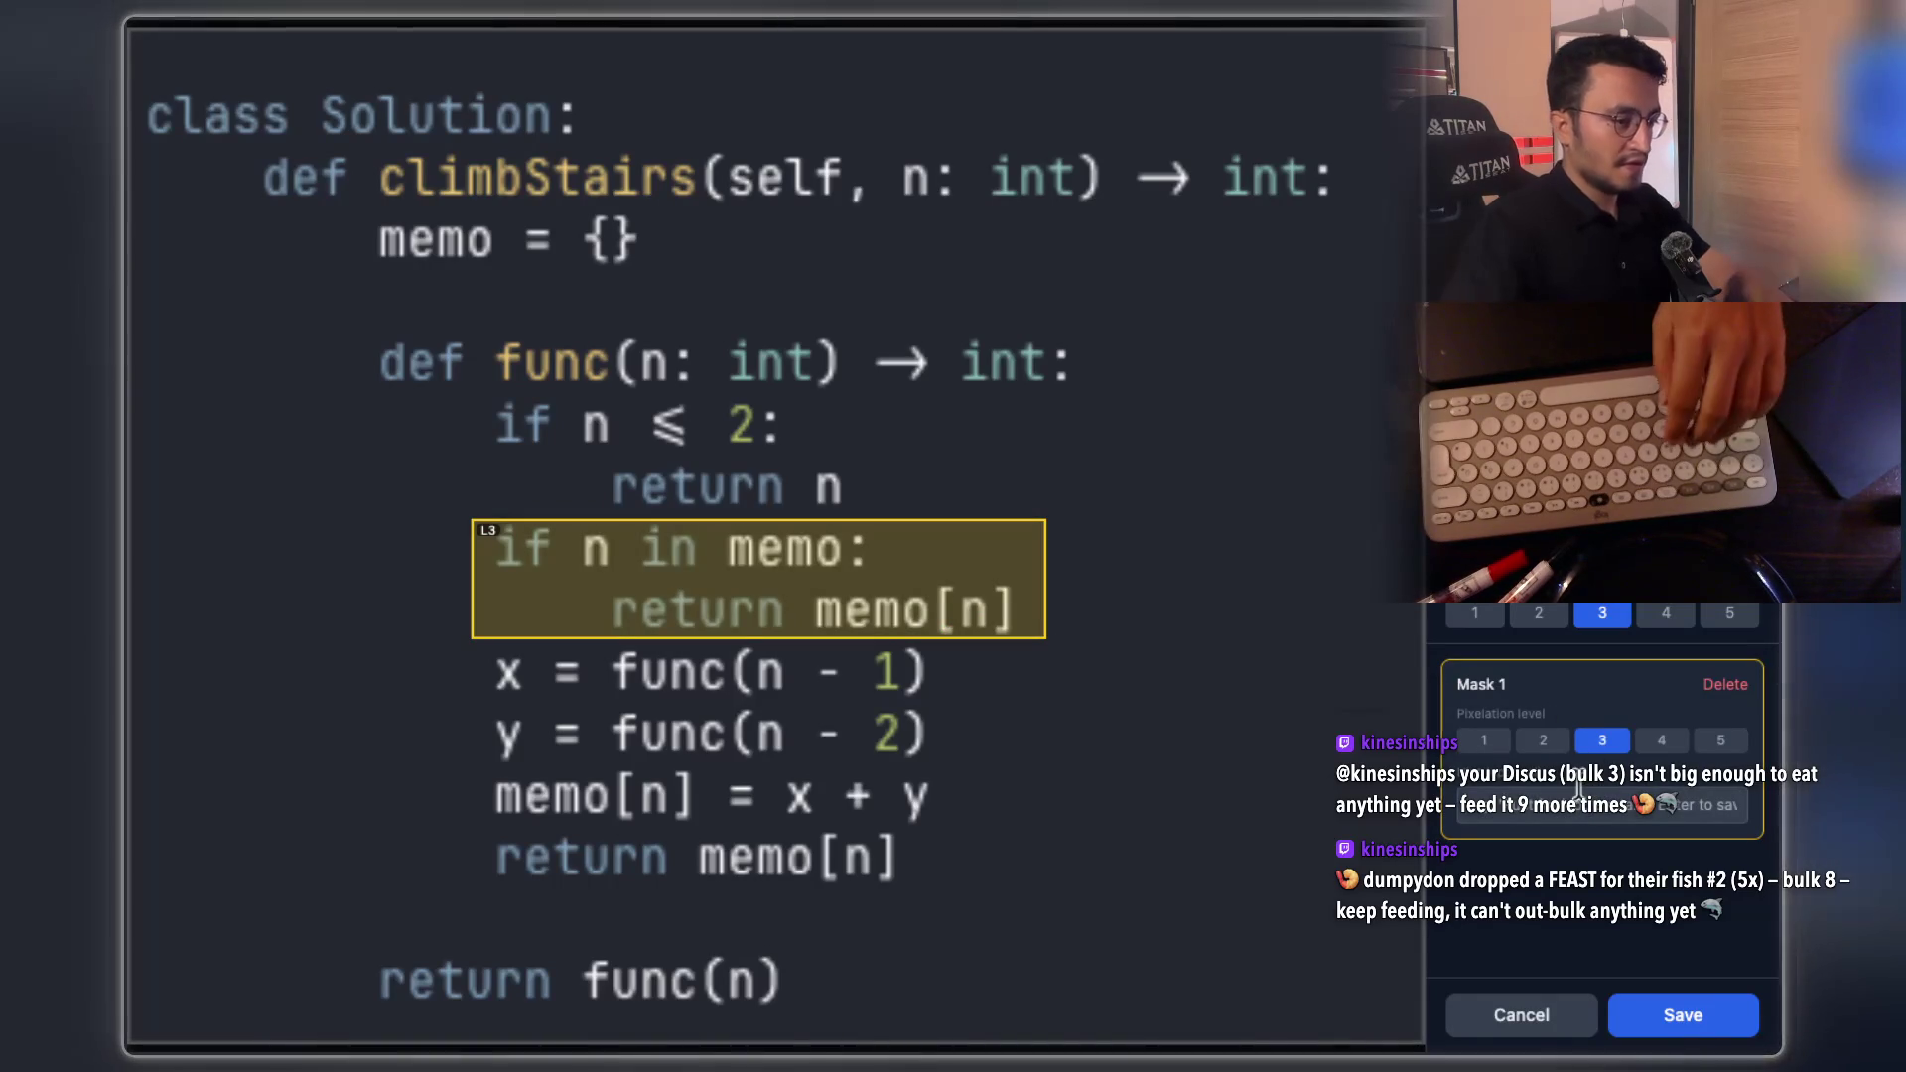
text(memo)
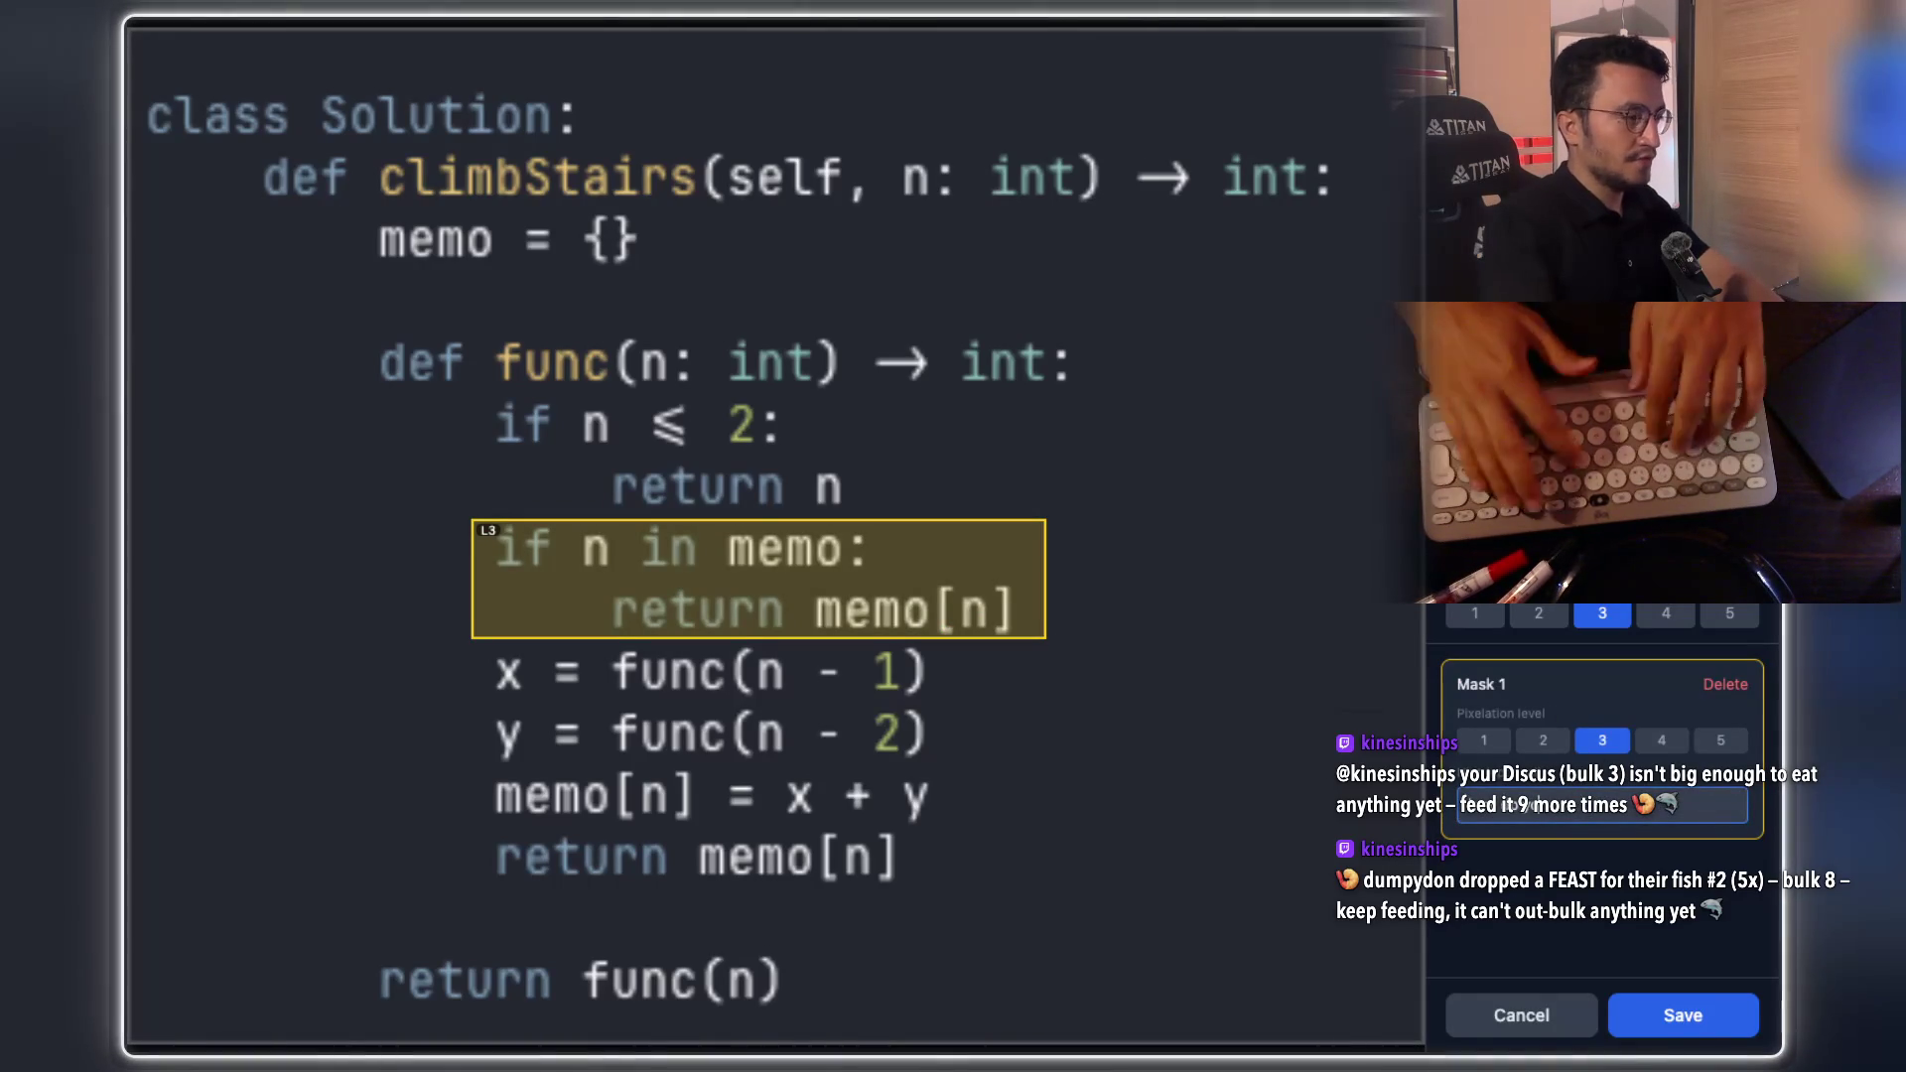
text(ch)
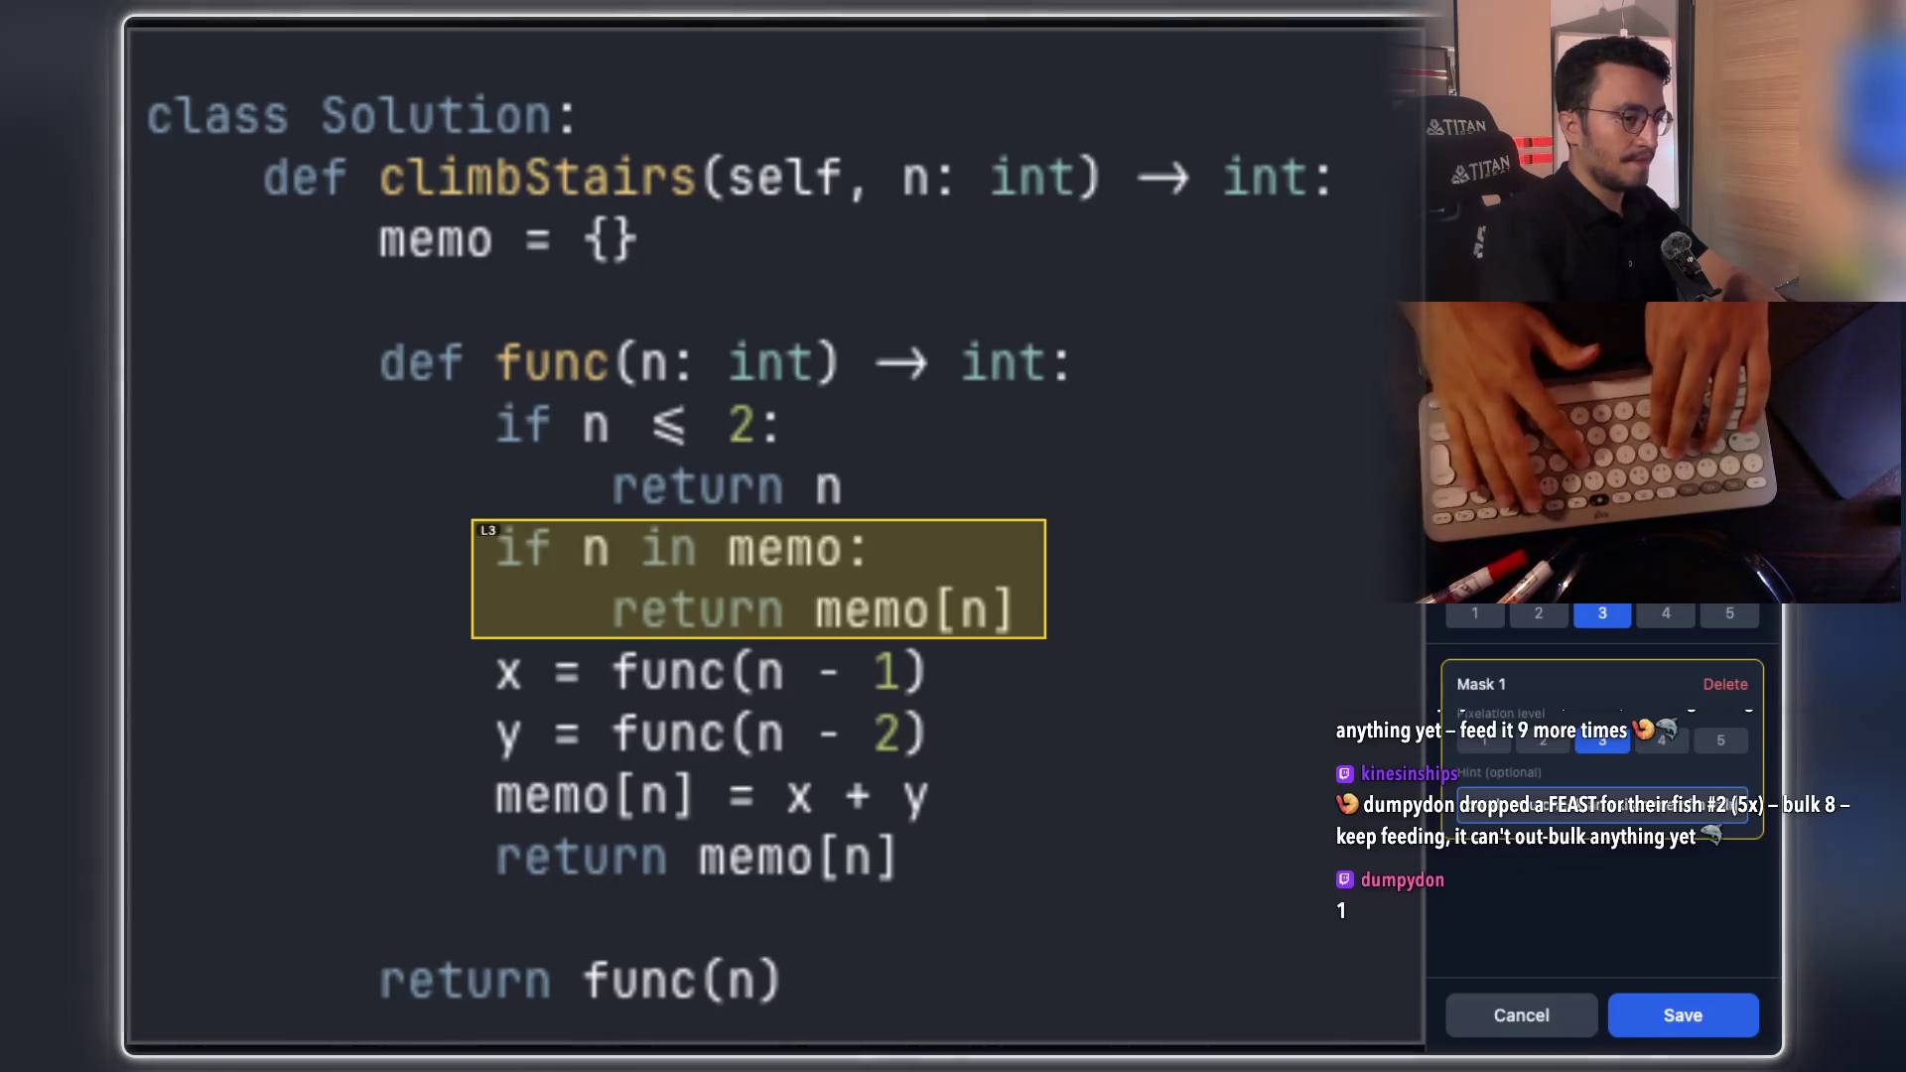
key(BackSpace)
key(BackSpace)
text(ue in an array in python)
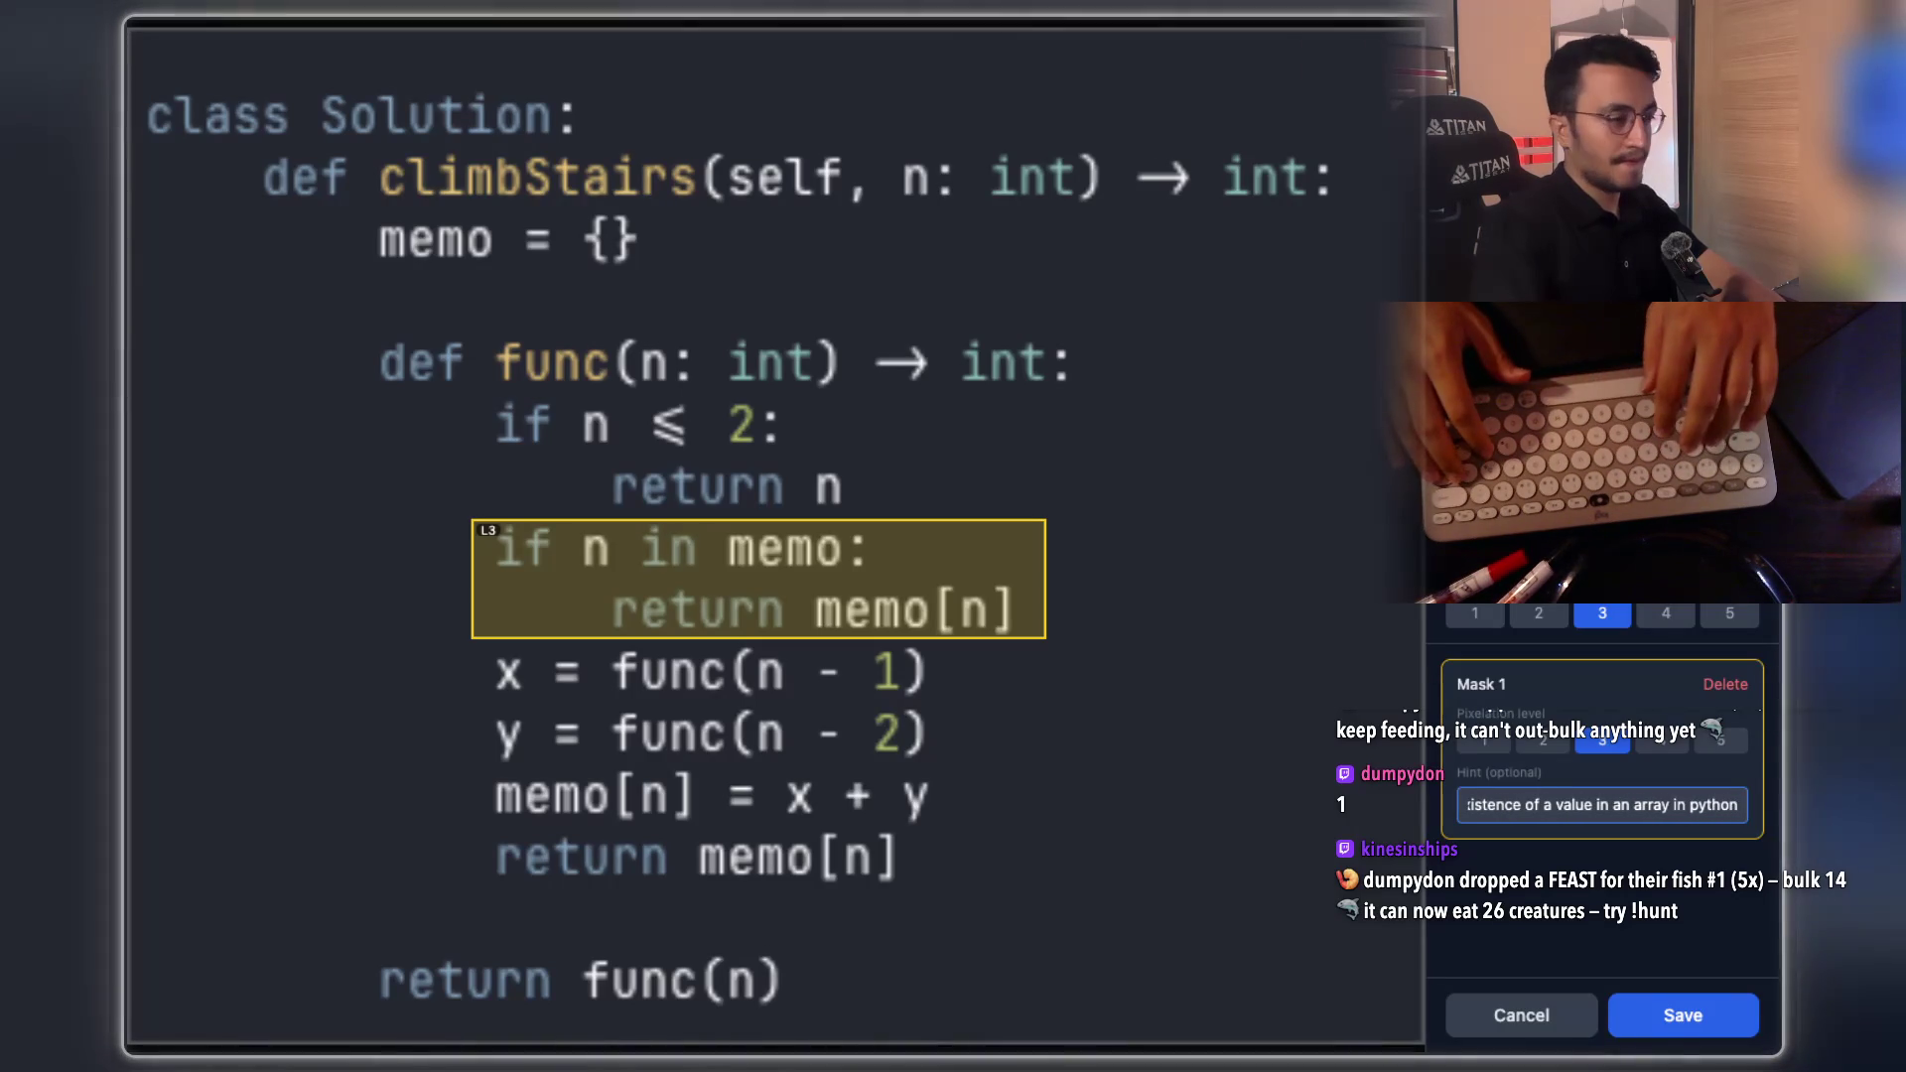
key(Tab)
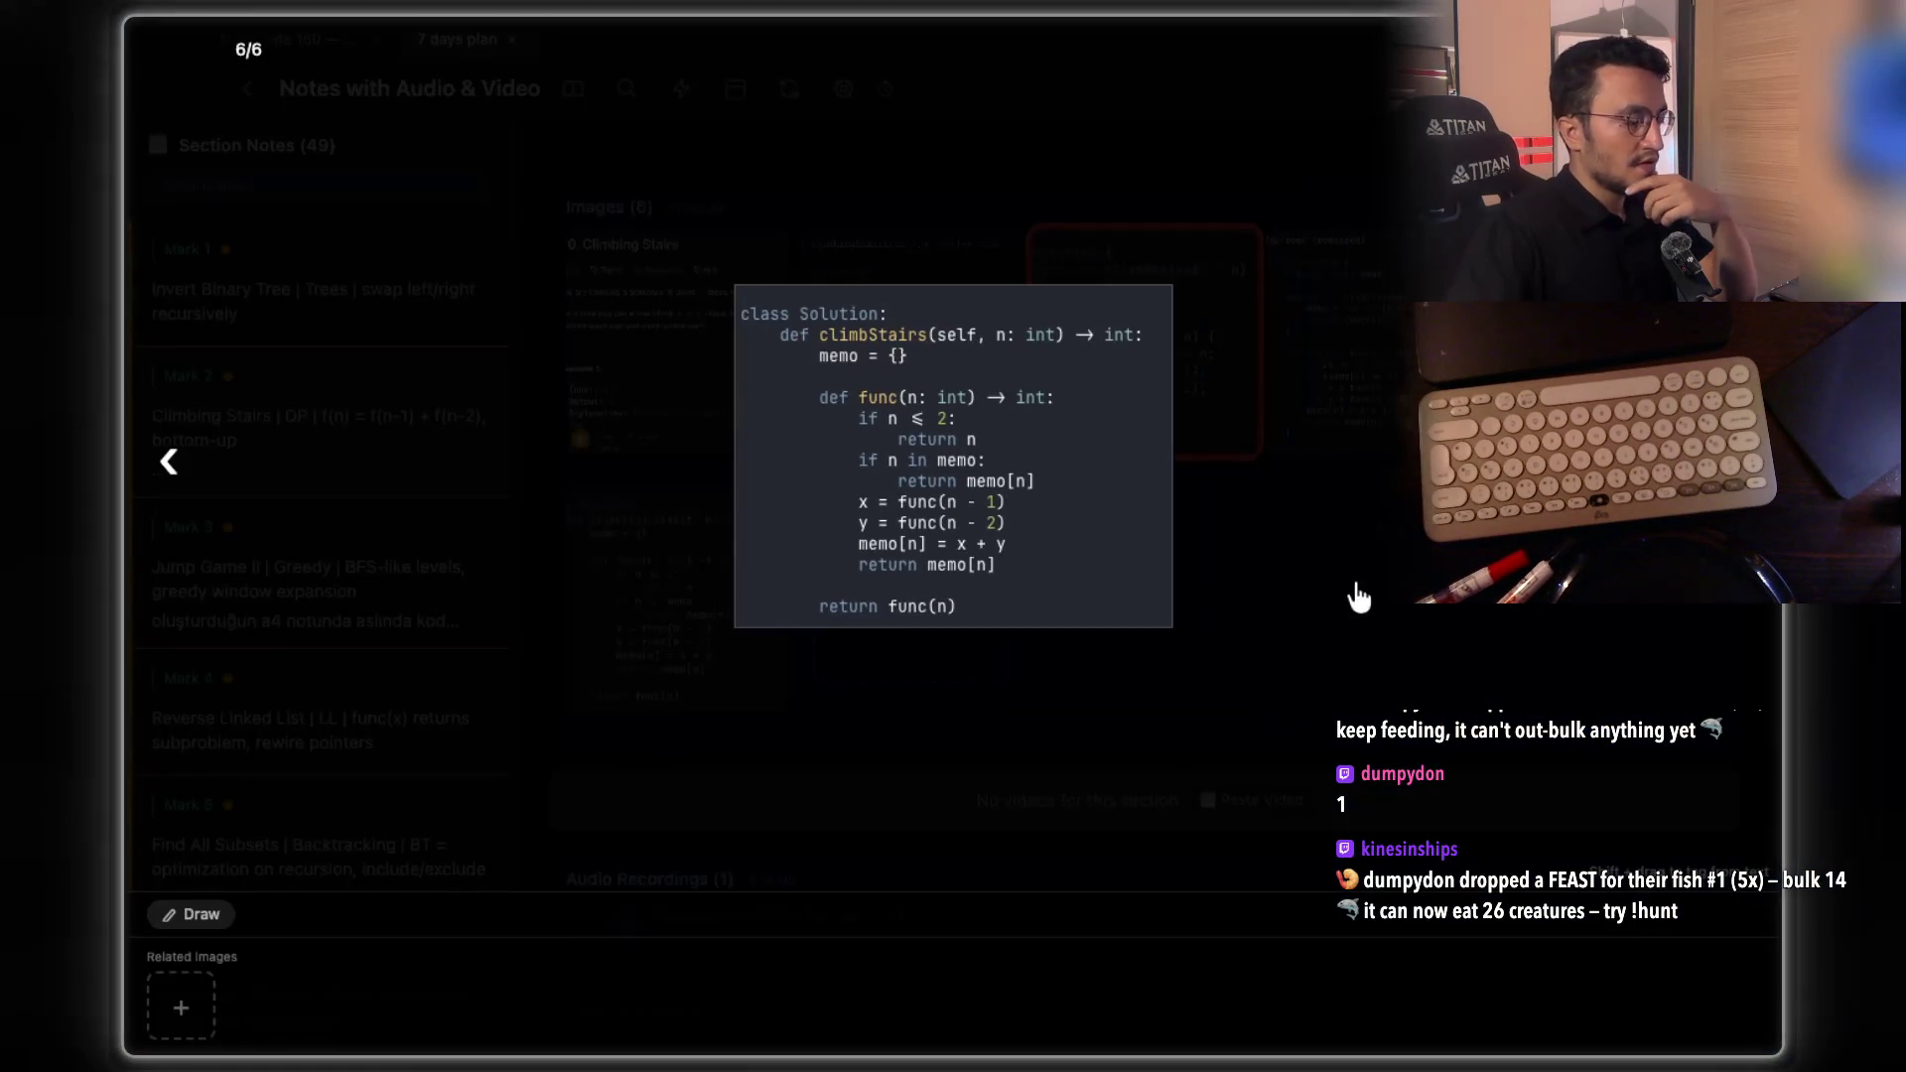
click(1358, 595)
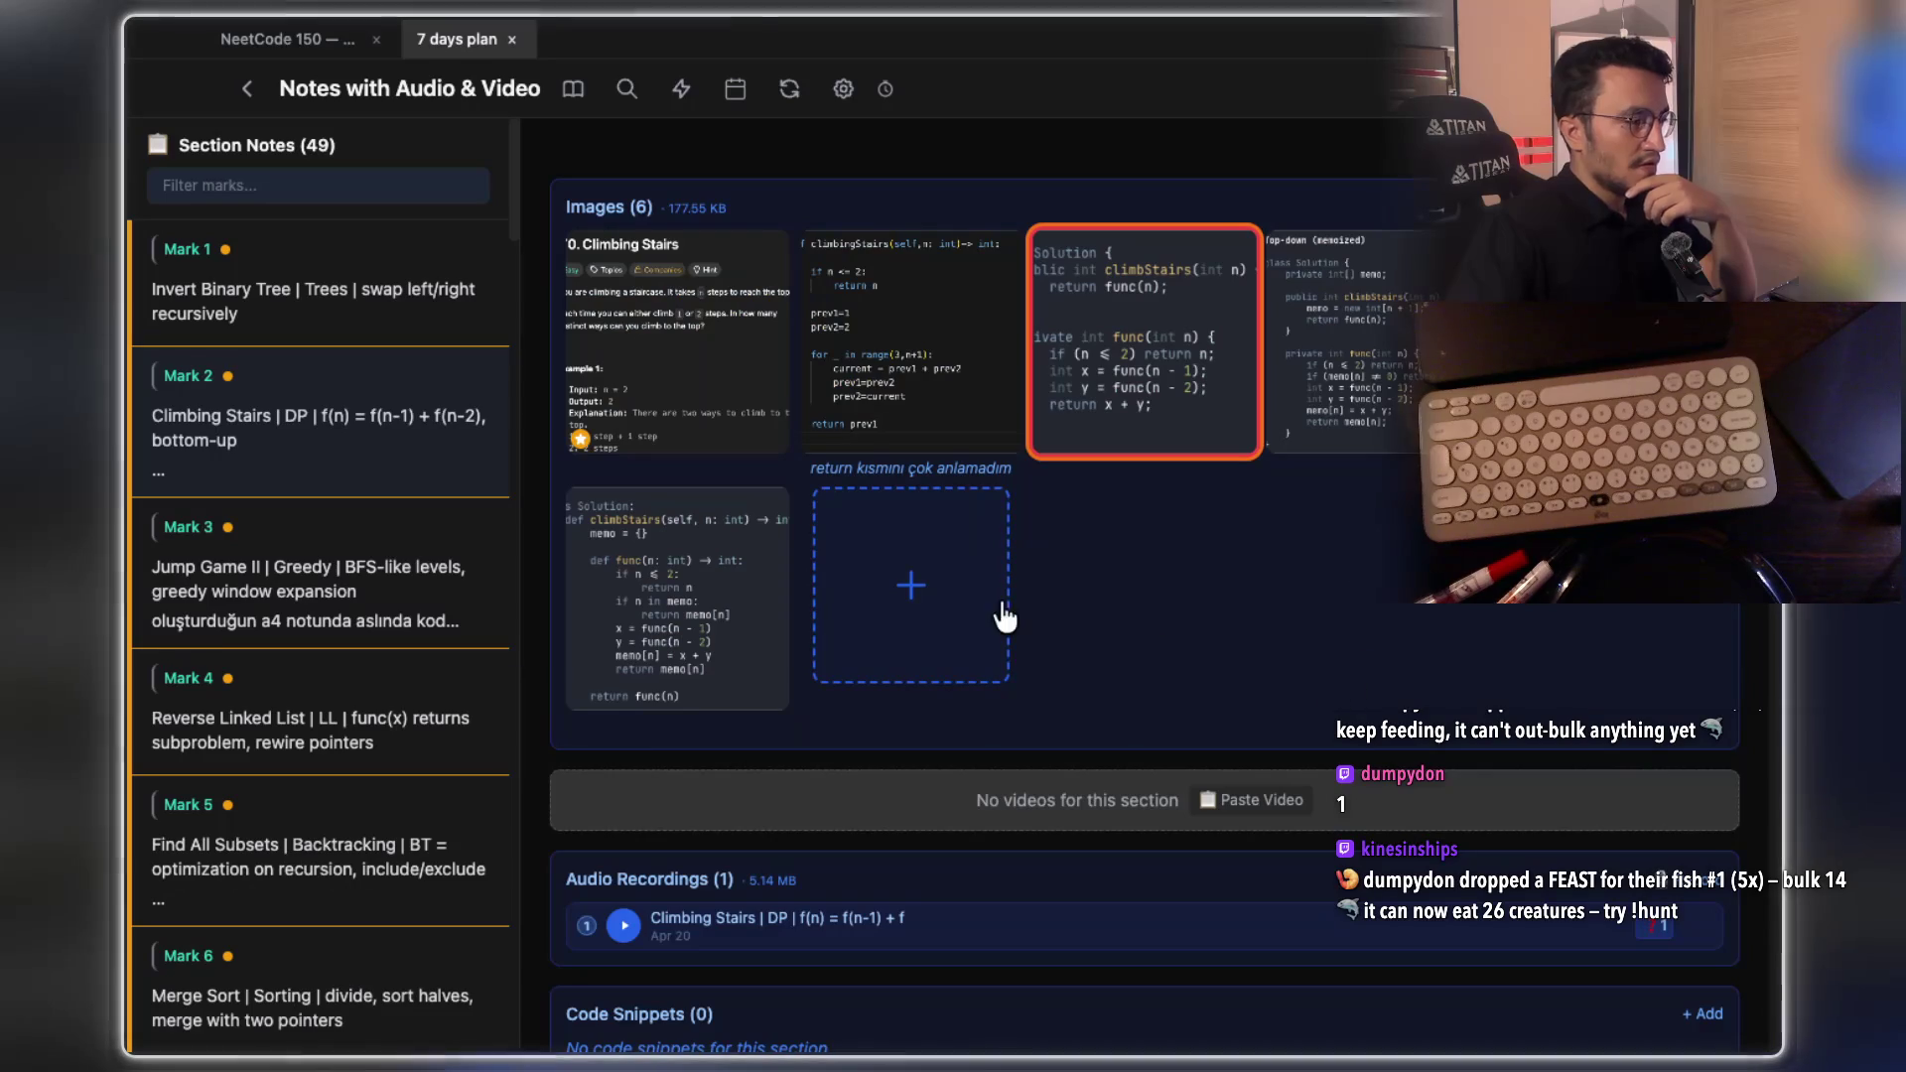
Switch to the Claude Code terminal in Ghostty and scroll down through the code
key(super+Tab)
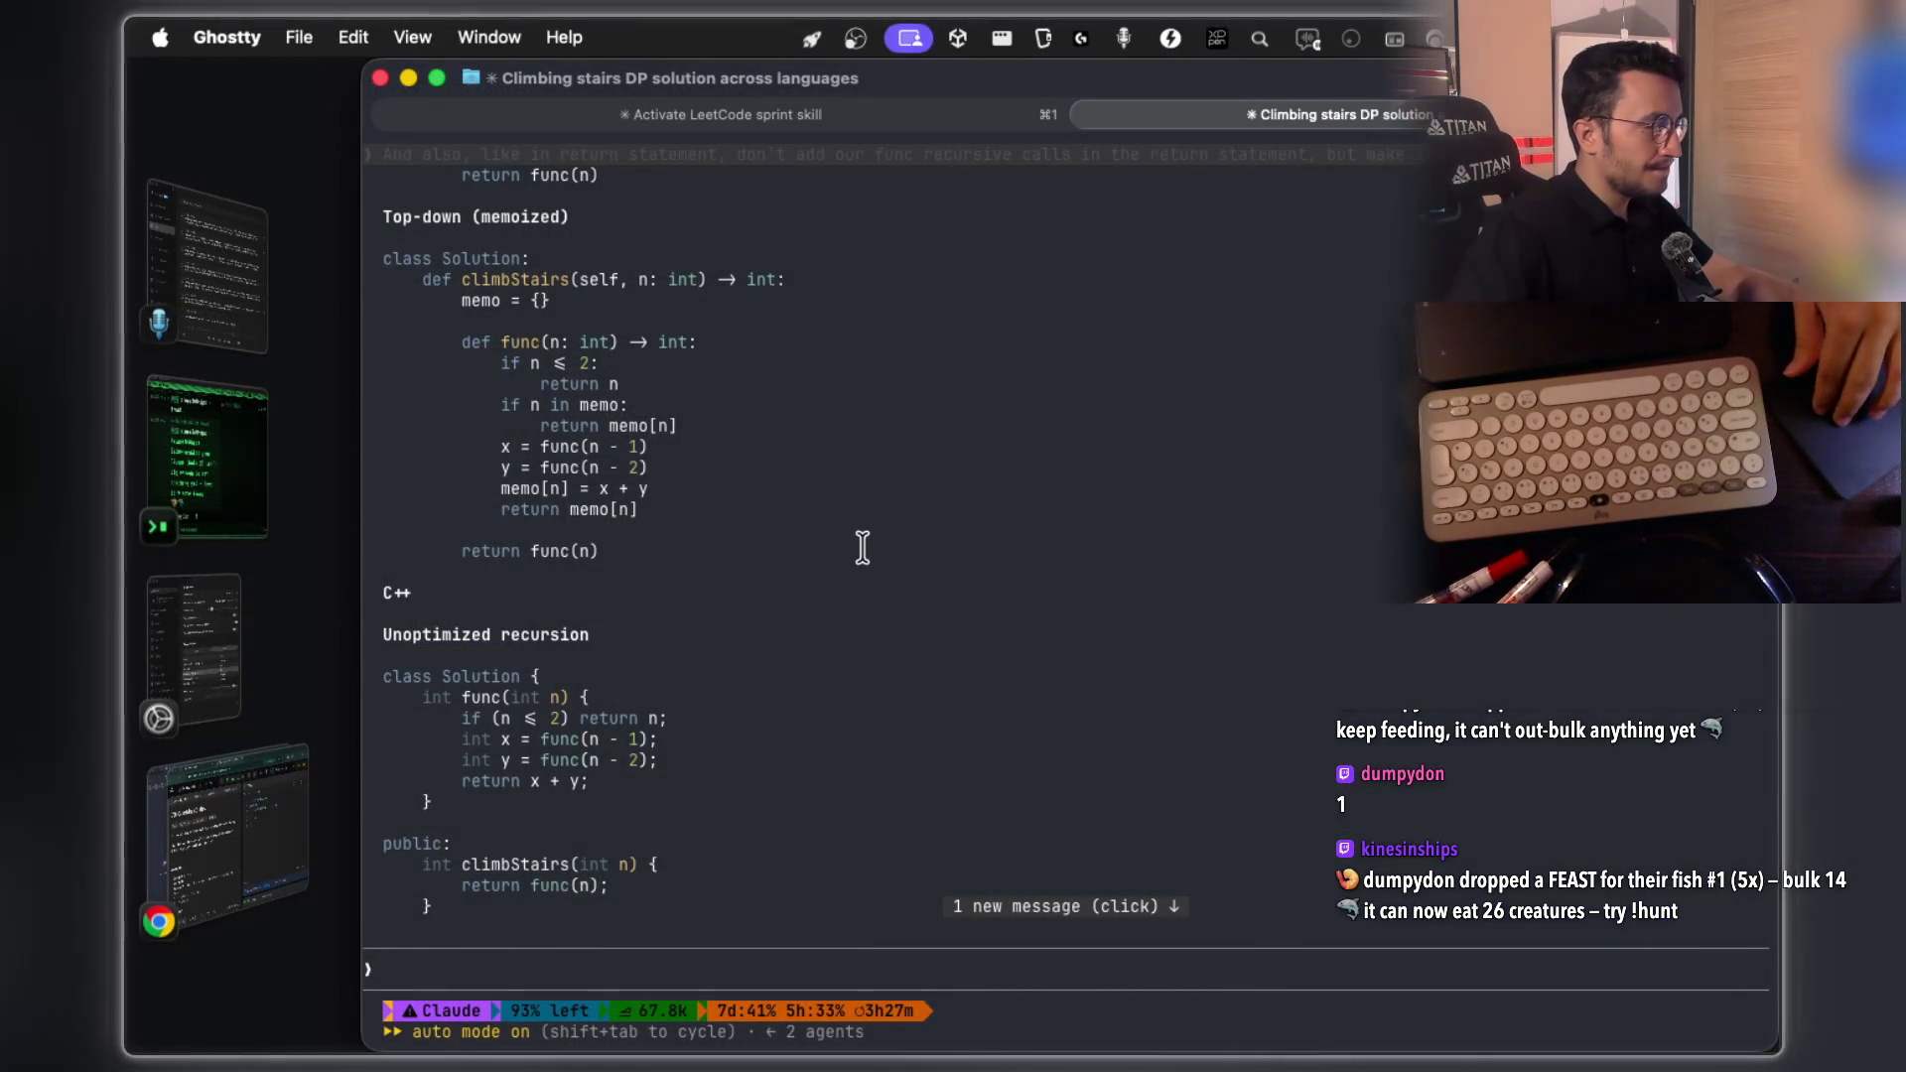
scroll(863, 546, down, 3)
scroll(863, 549, down, 1)
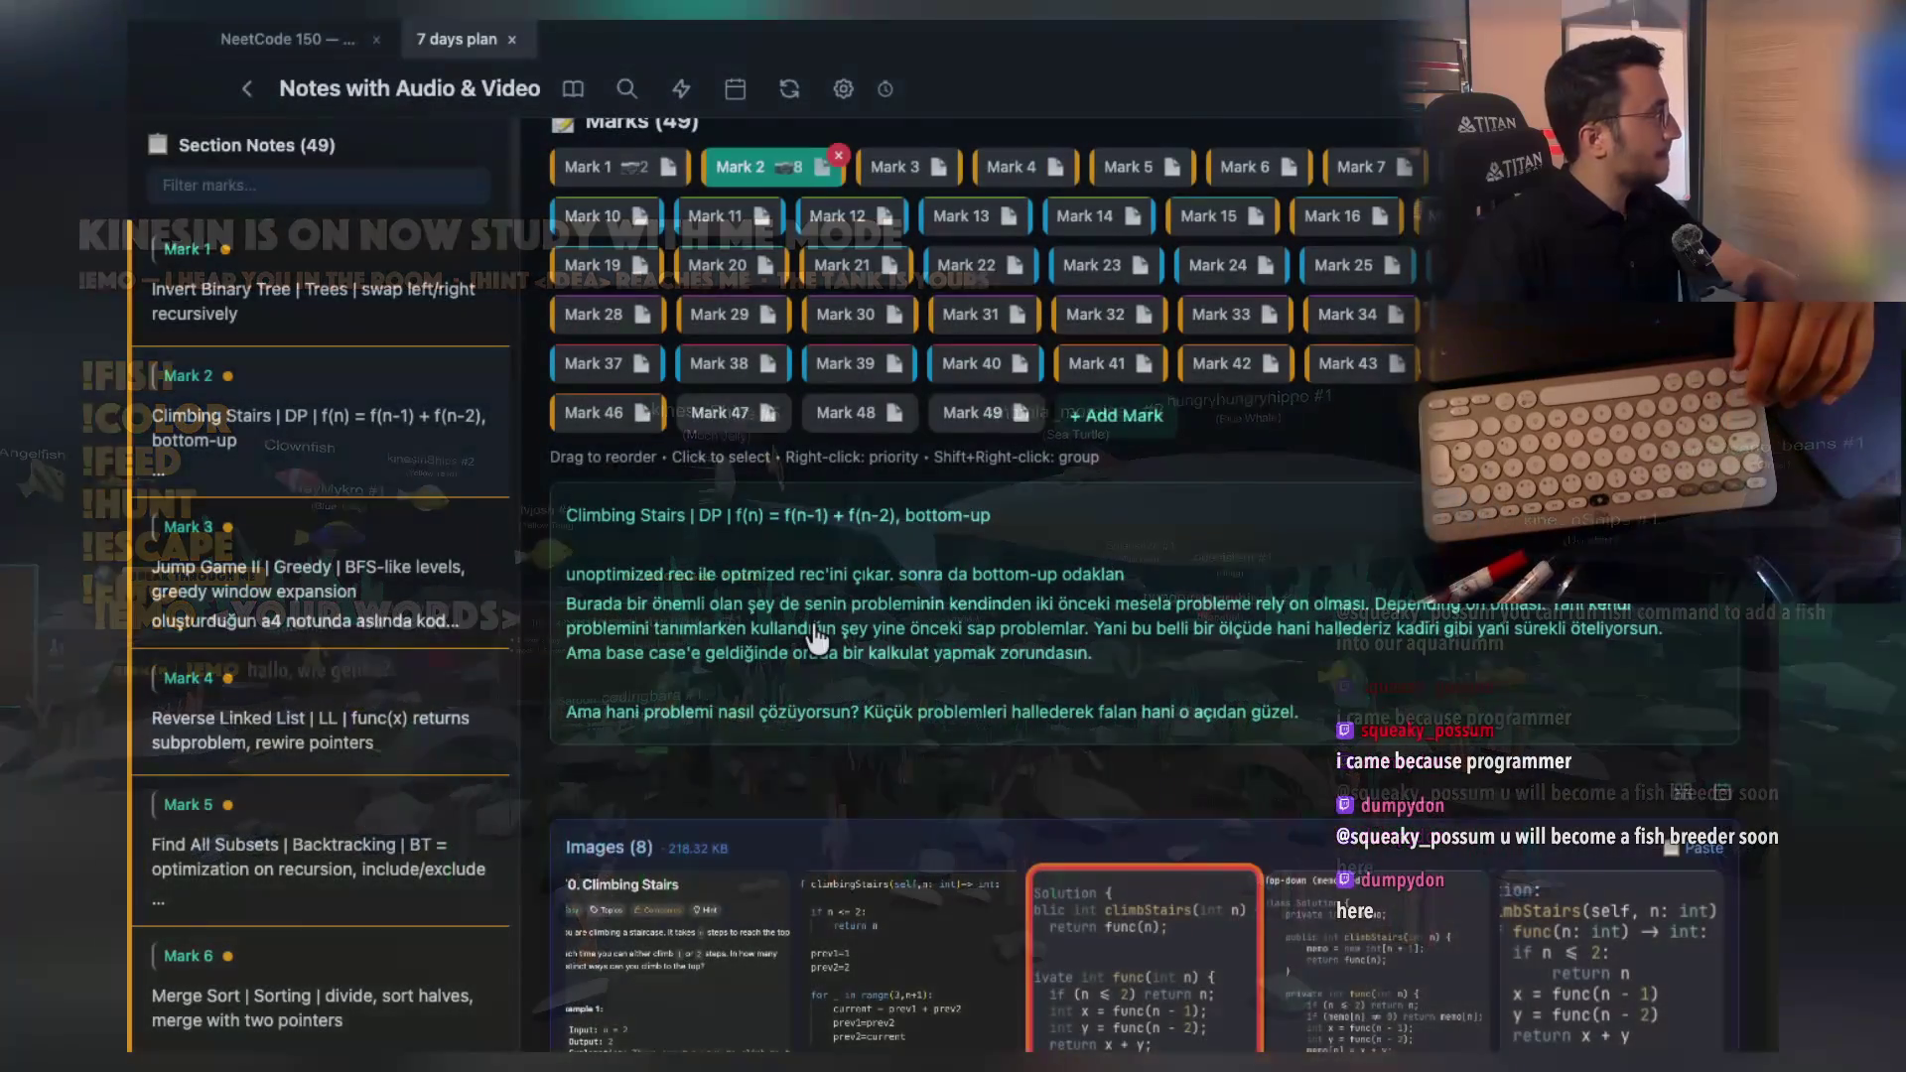
Open Mark 3 (Jump Game II) and scroll down to its greedy note and three saved images
scroll(1310, 620, down, 4)
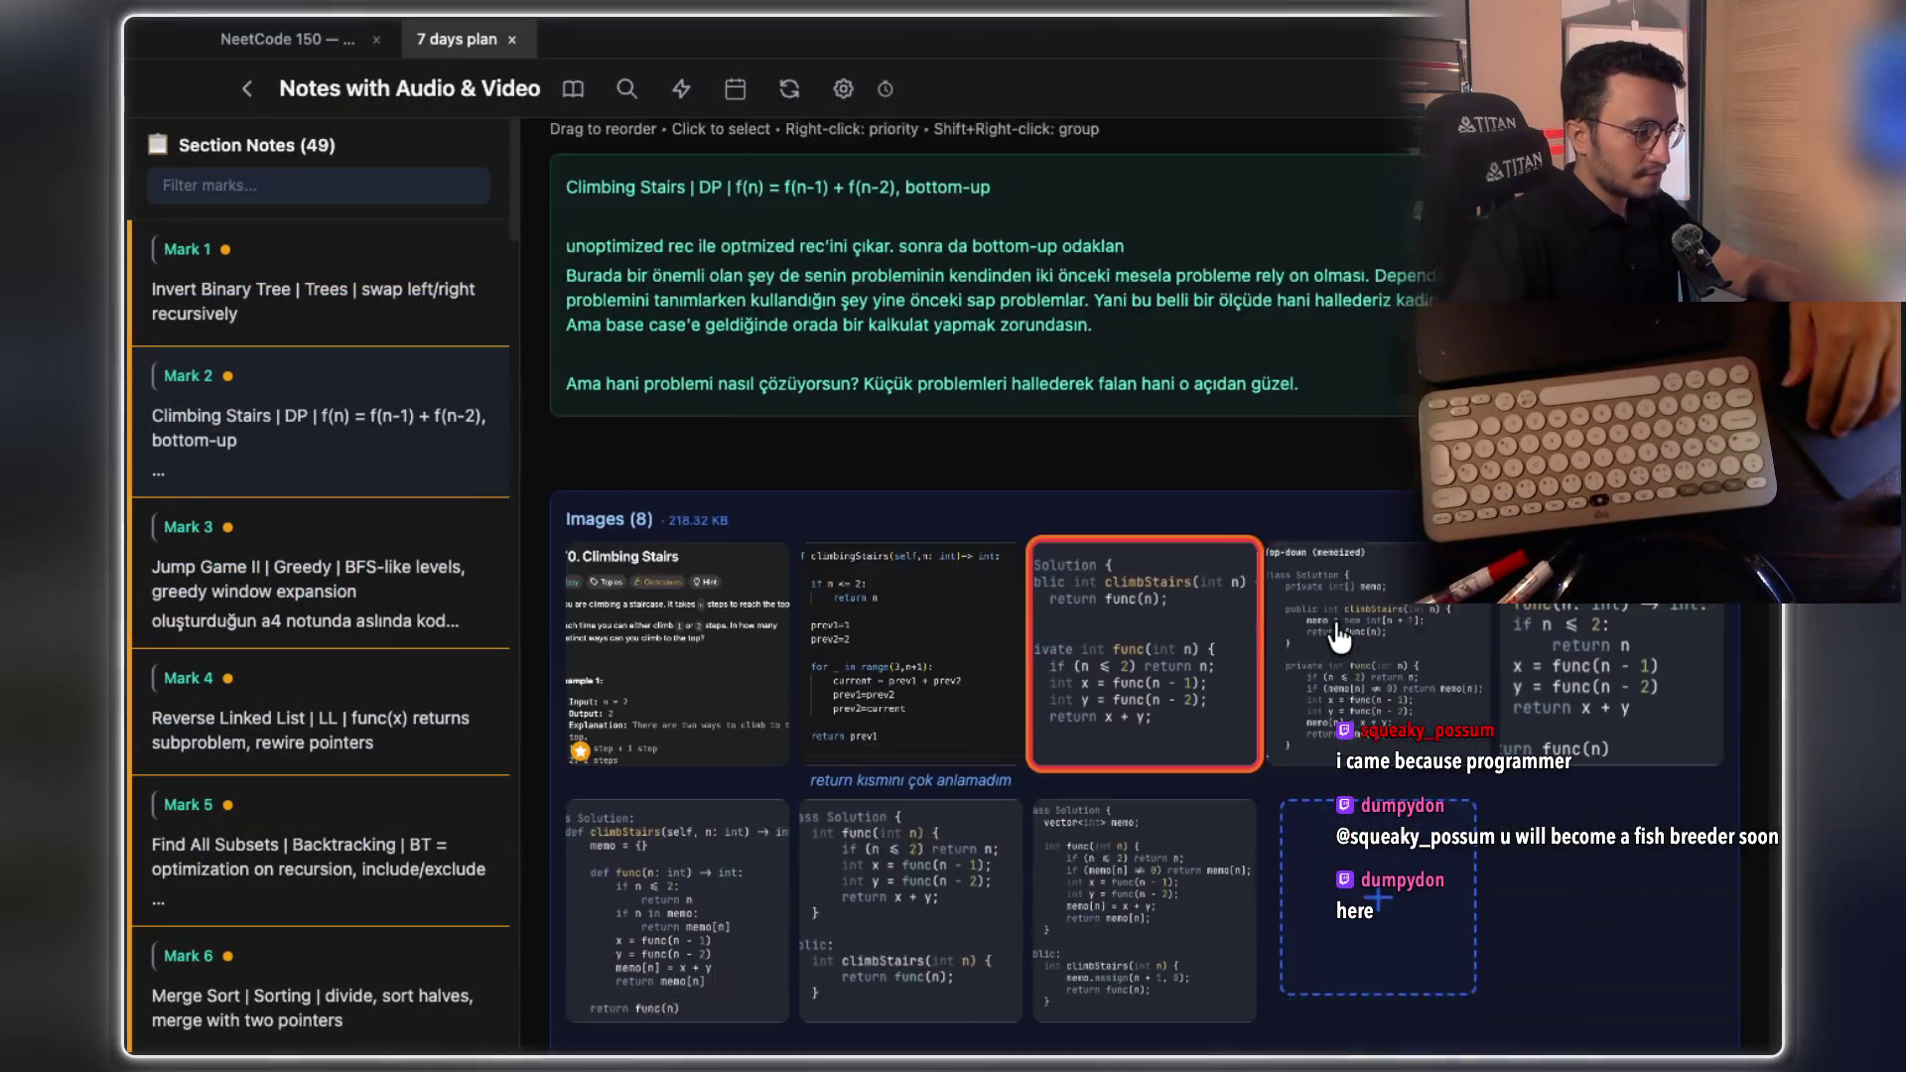
scroll(1340, 635, up, 5)
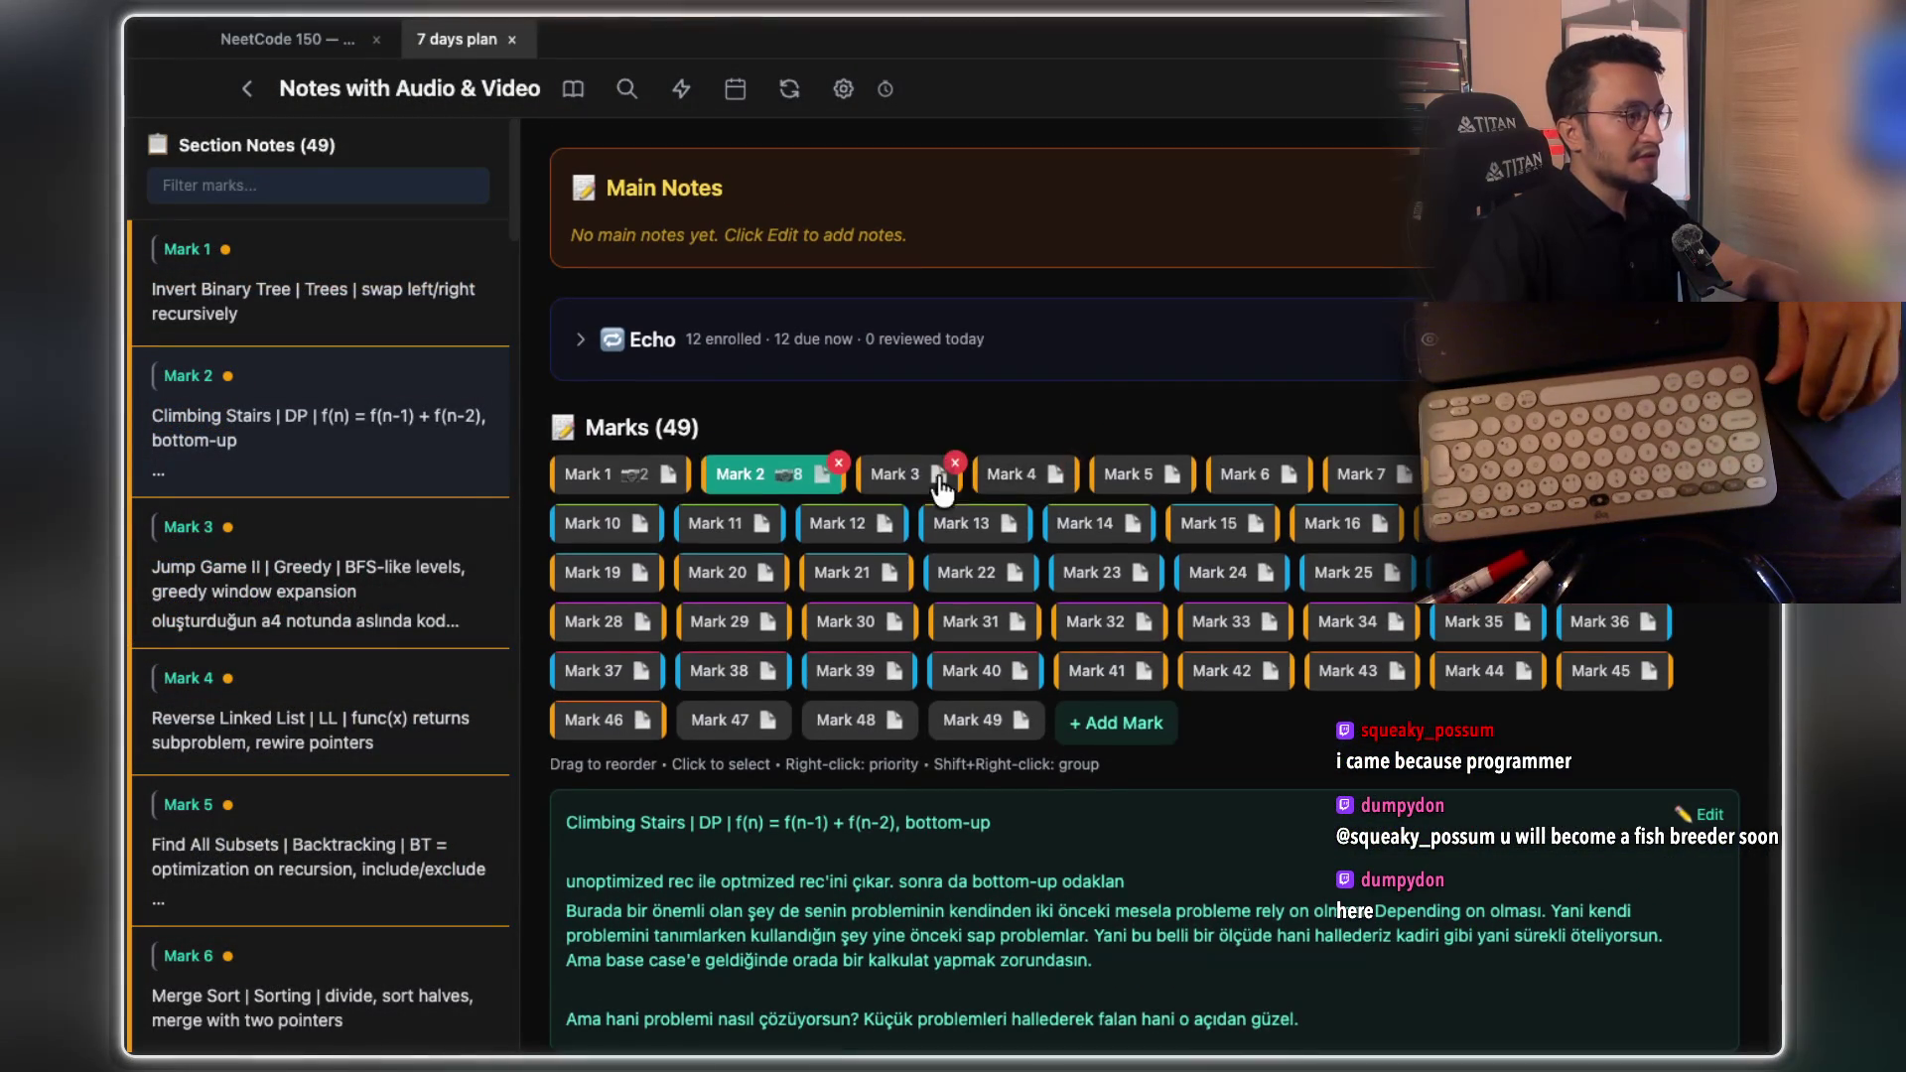
click(914, 468)
scroll(1246, 459, down, 3)
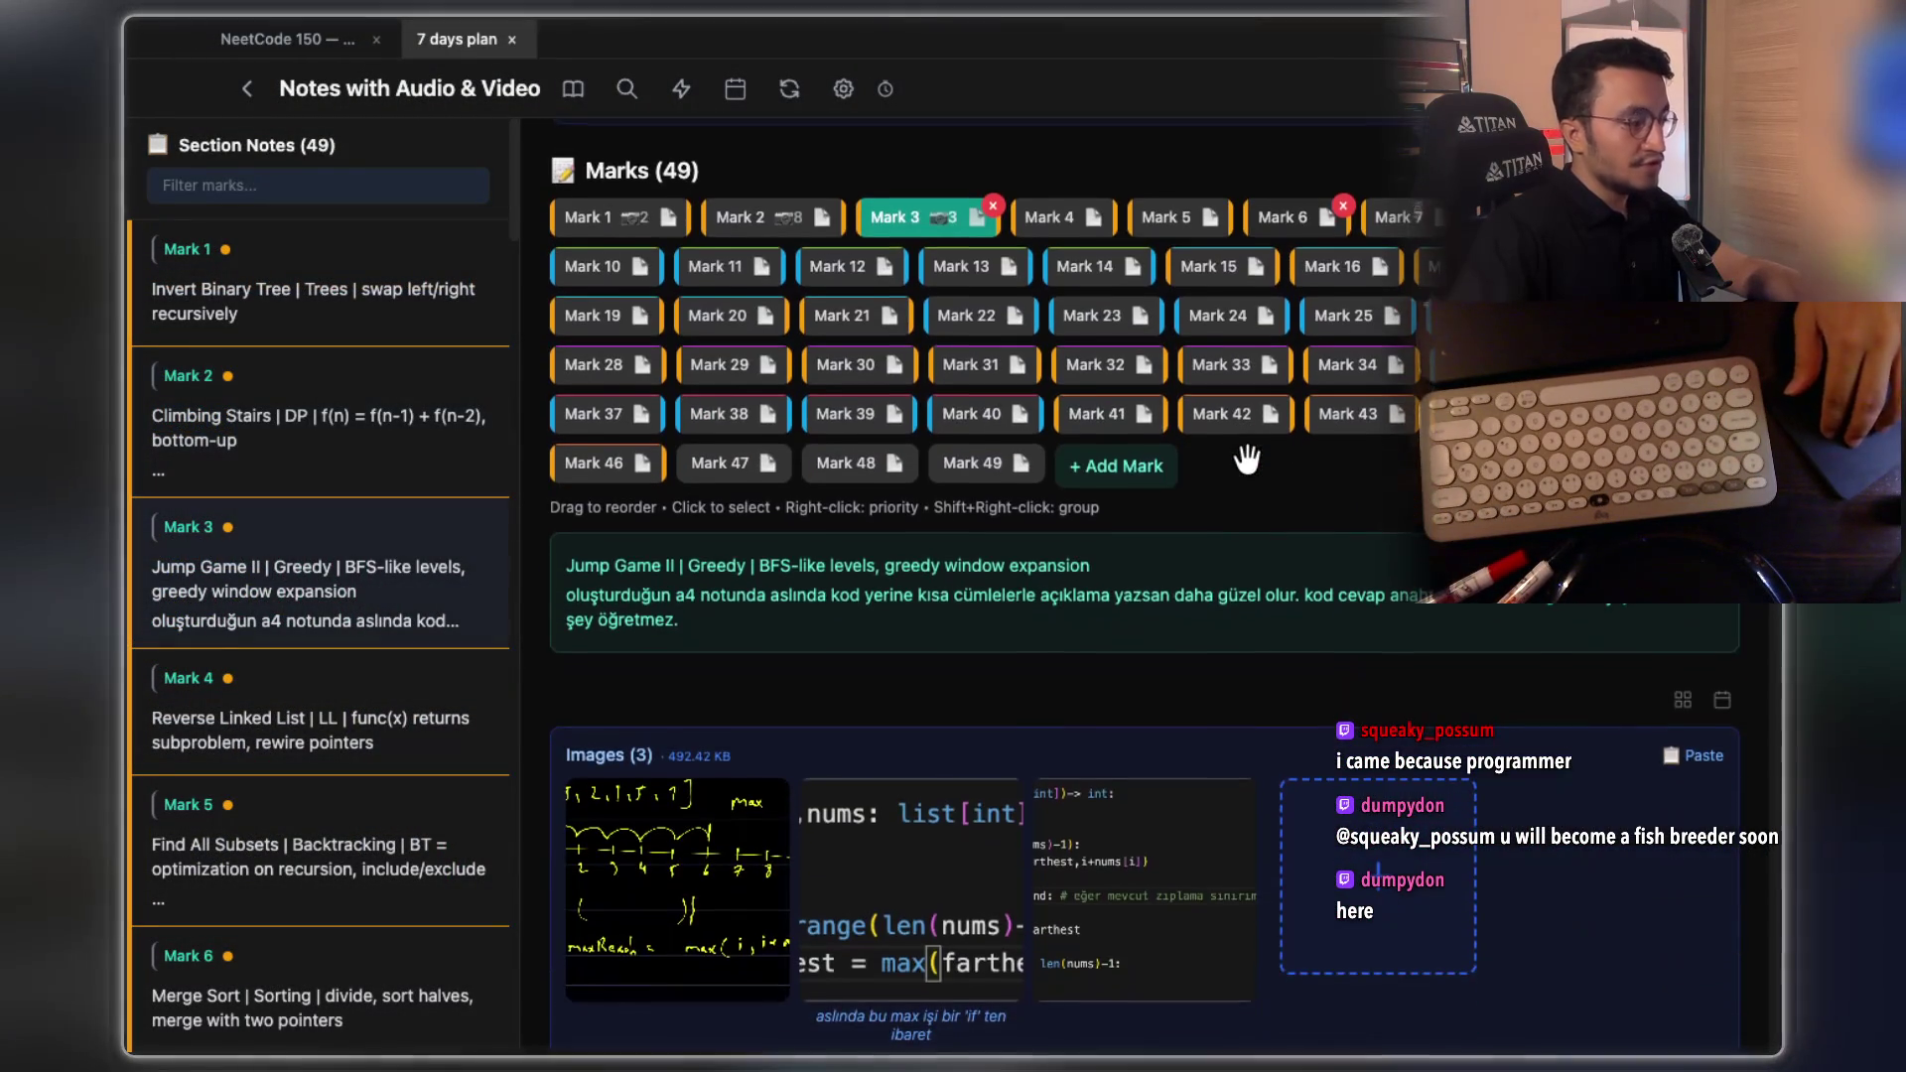
scroll(1250, 476, down, 2)
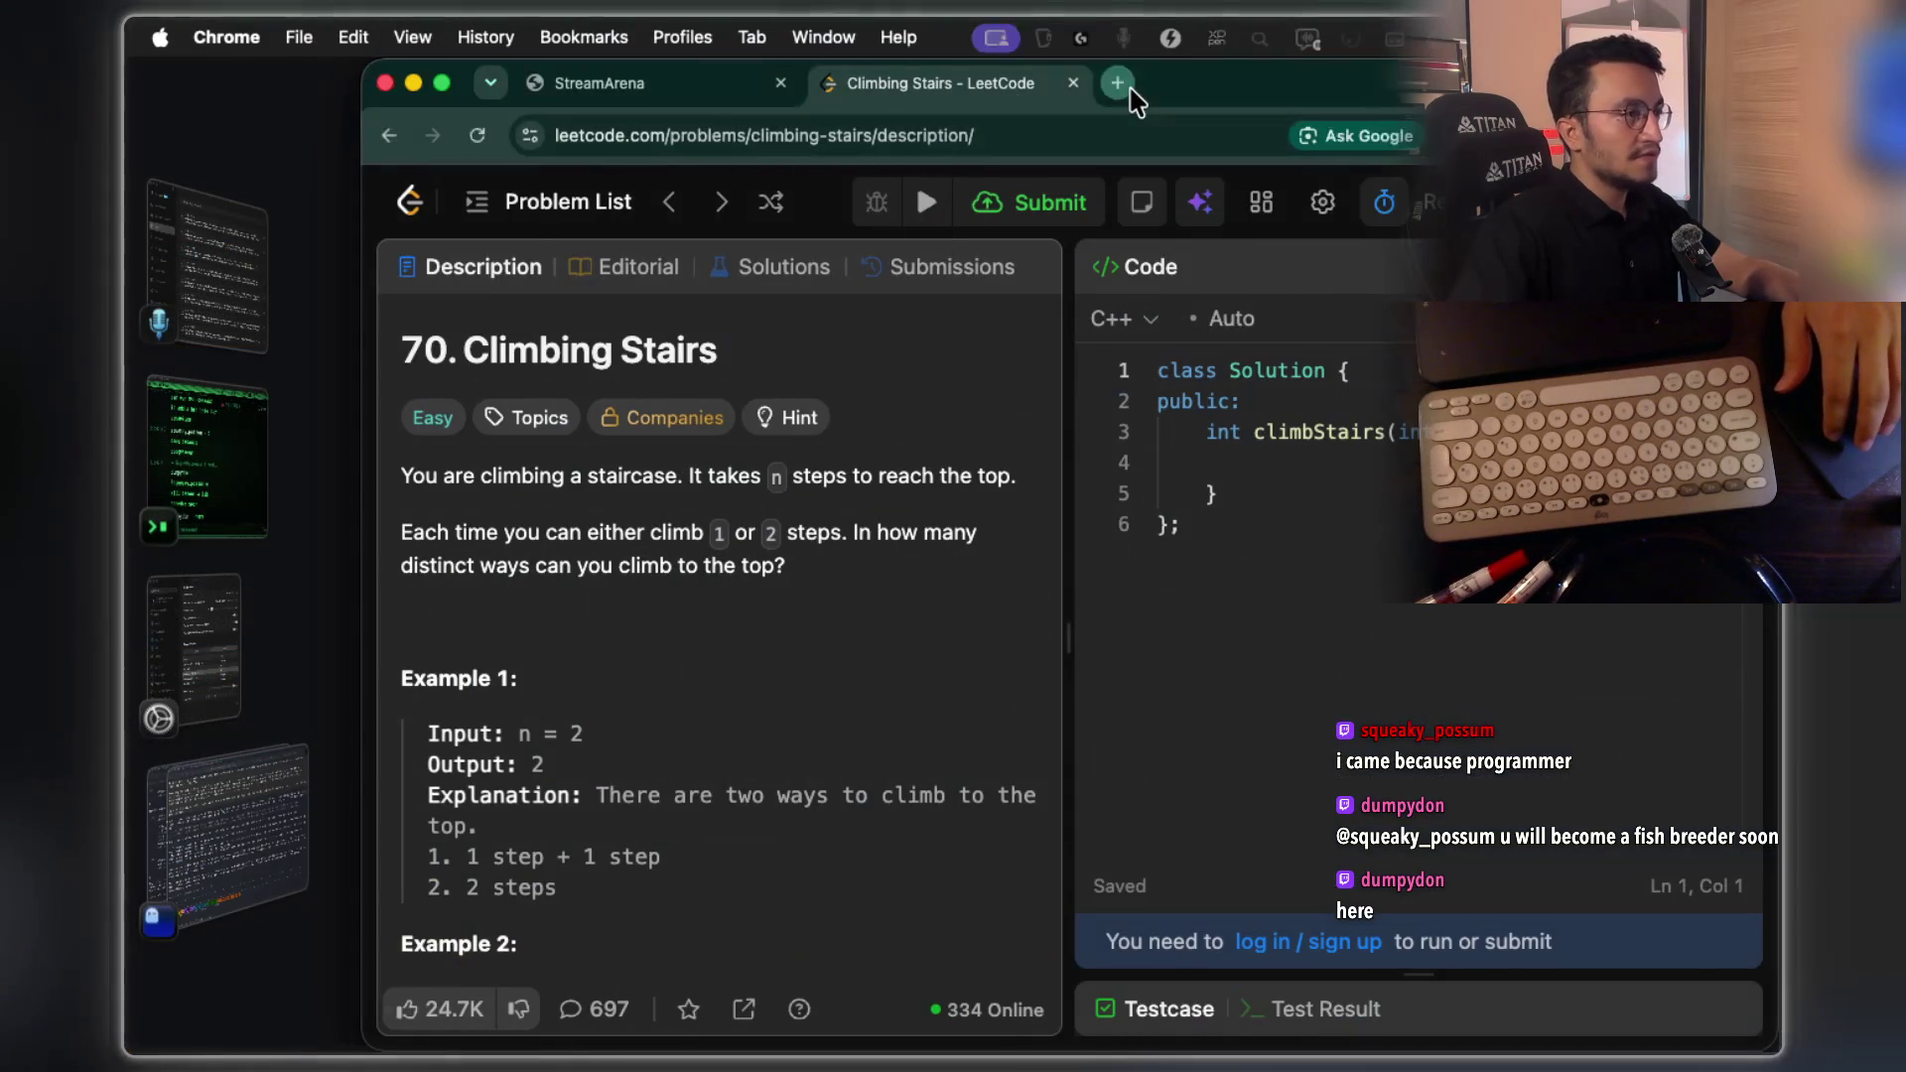
Search 'jump game leetcode' in a new tab and screenshot the 55. Jump Game problem description
click(1117, 82)
text(jump game )
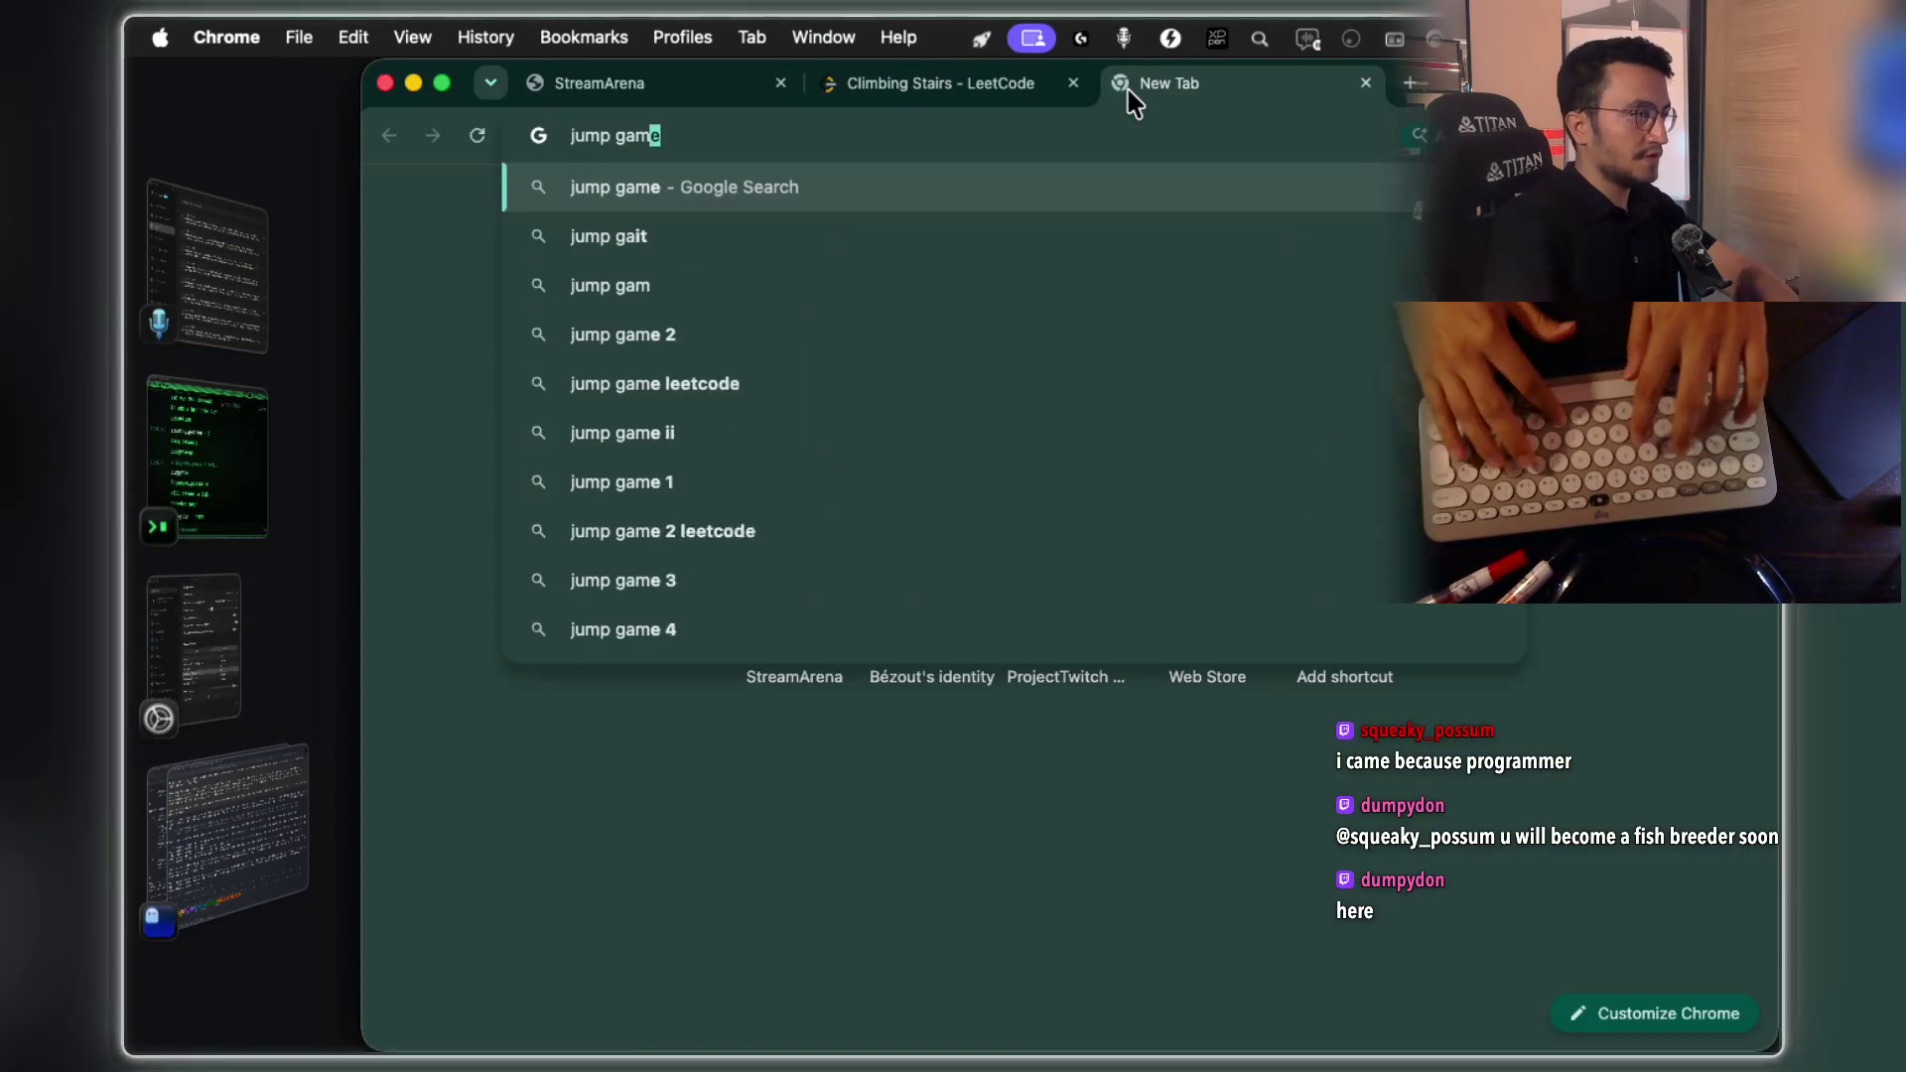
text(leetcode)
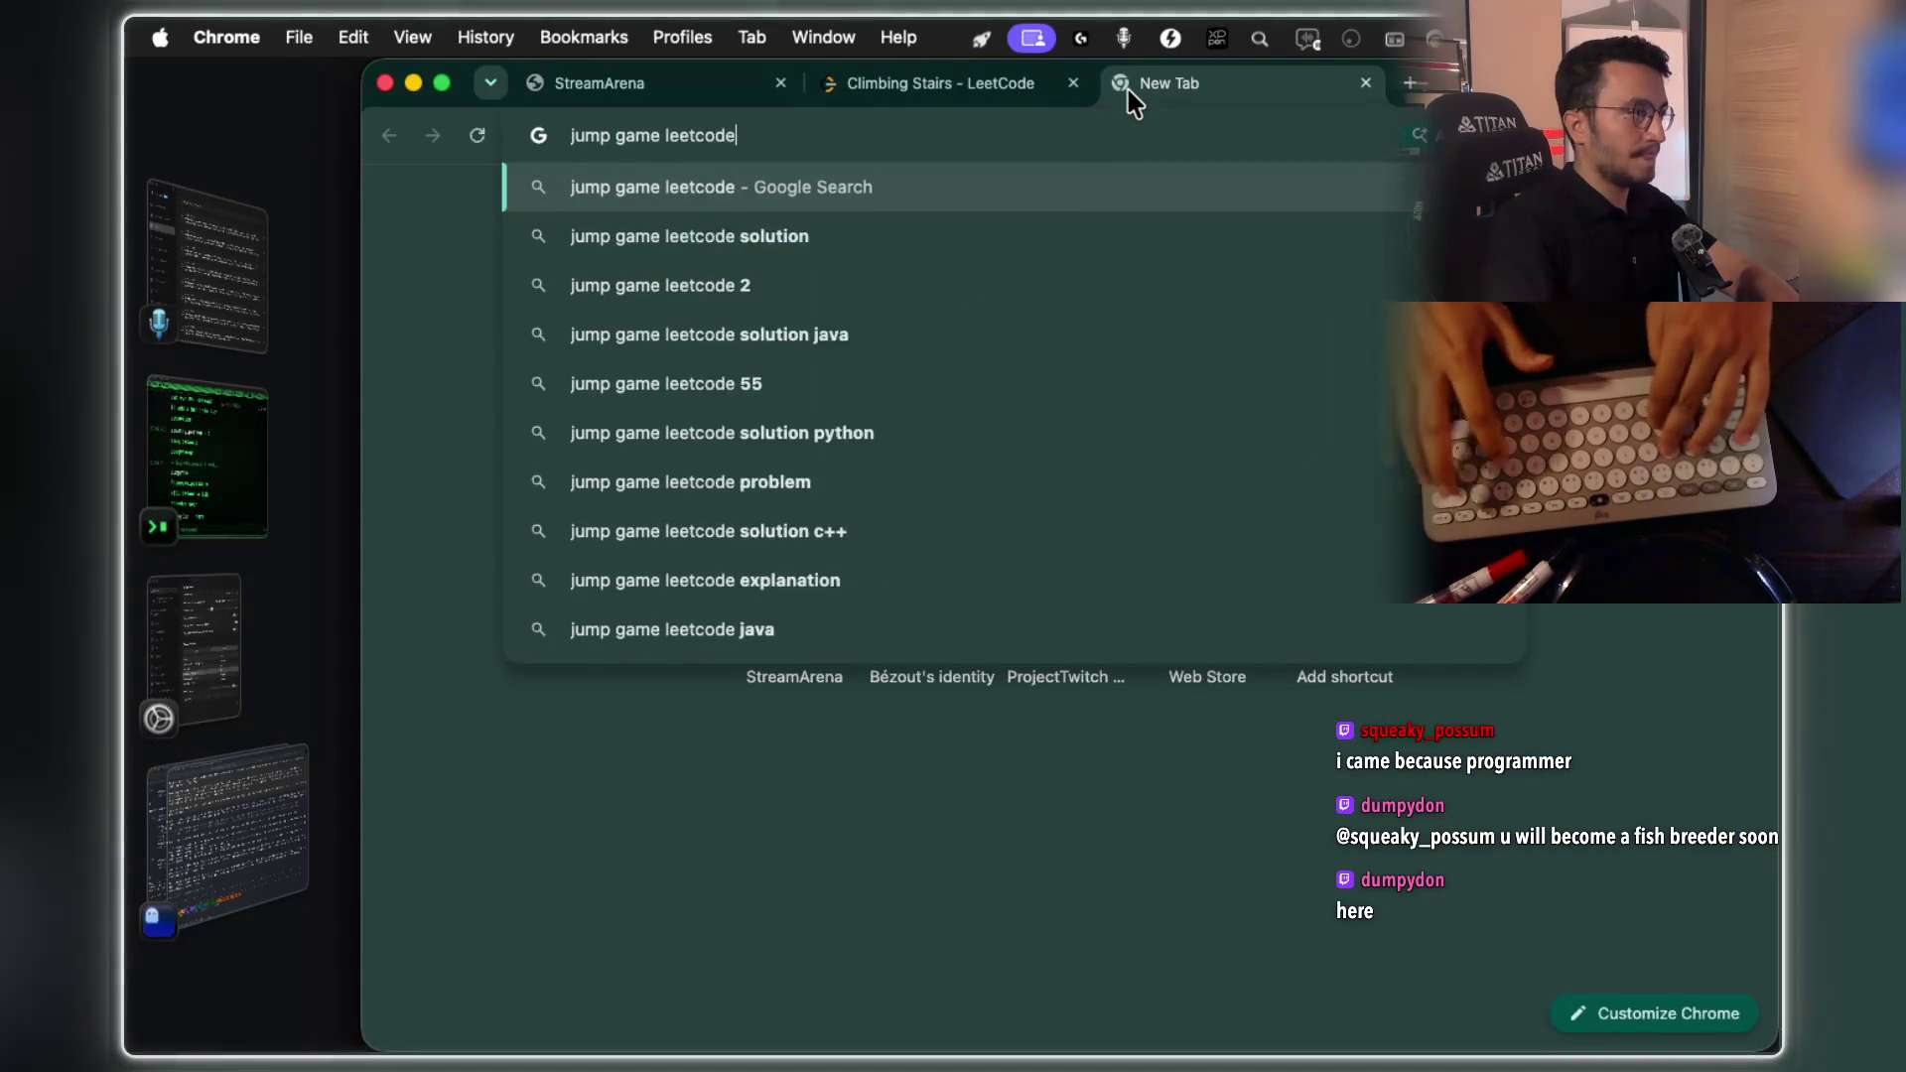
key(Return)
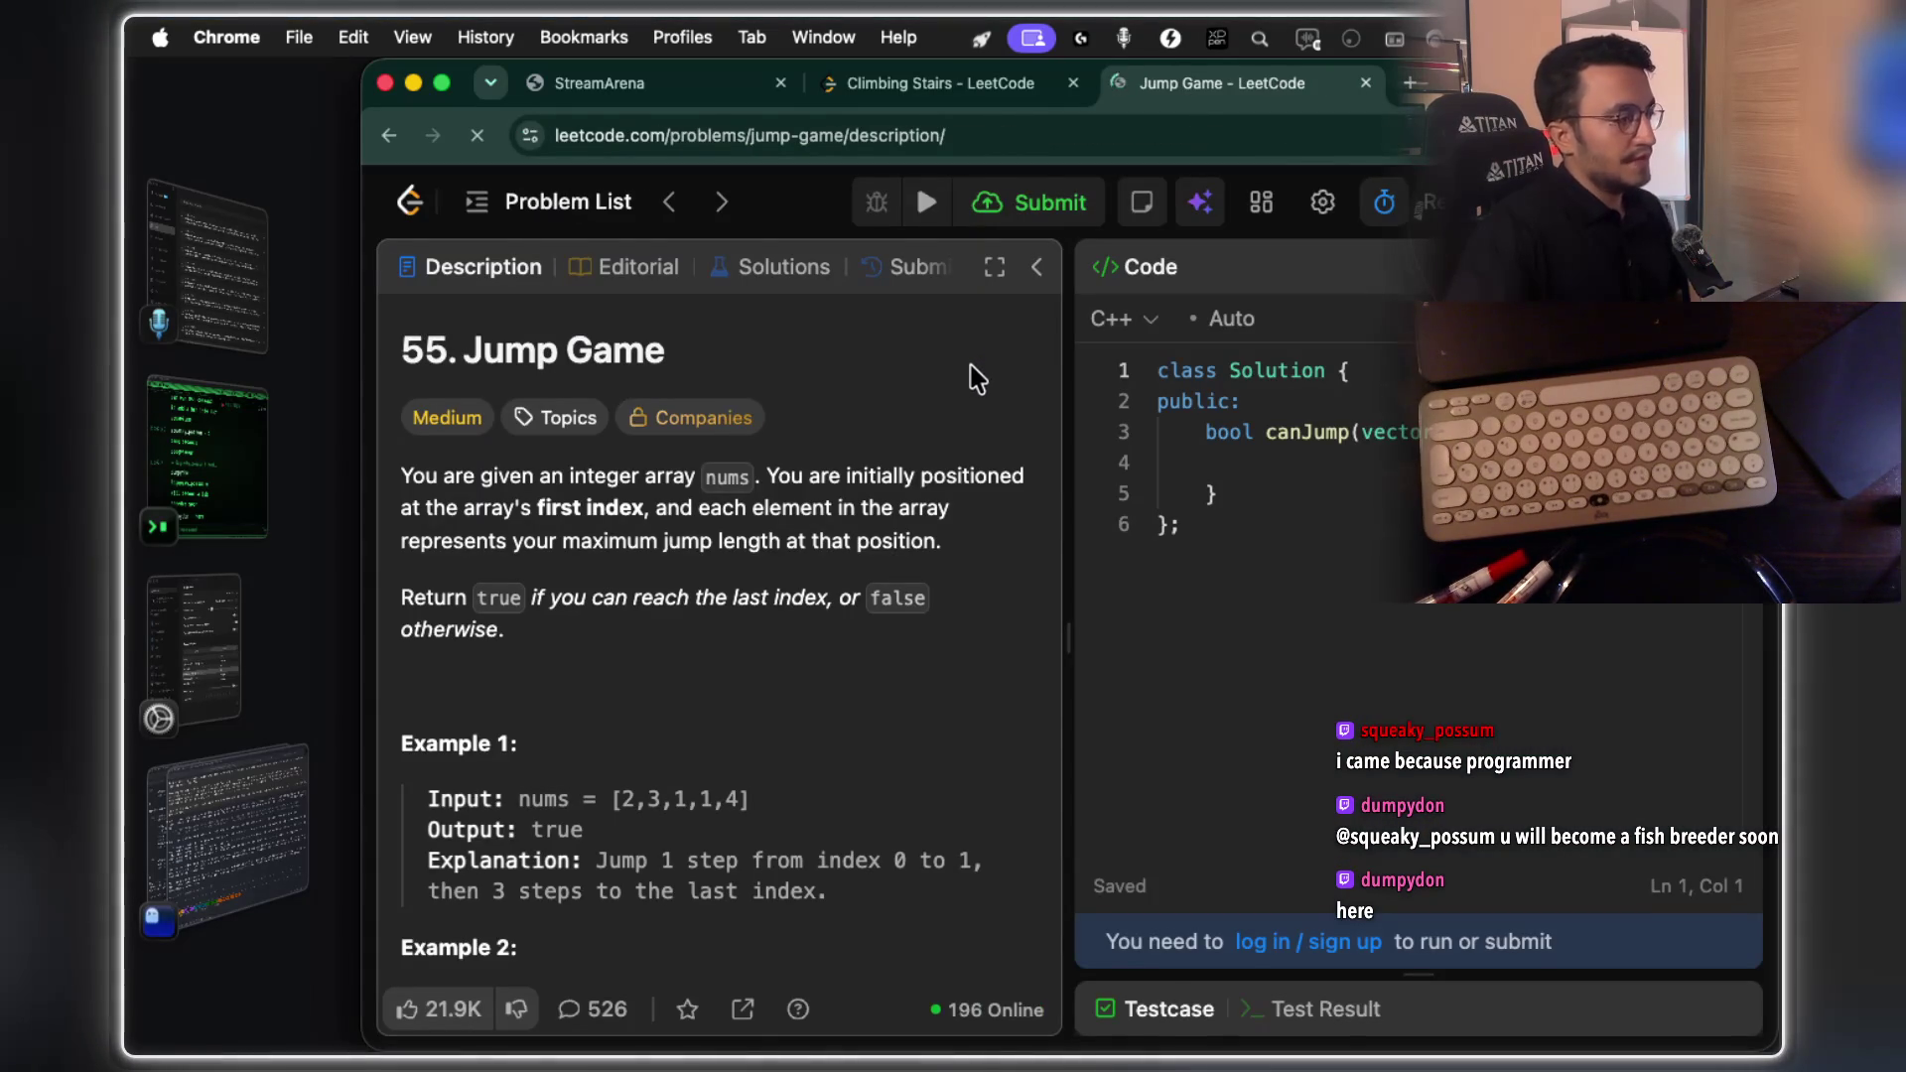
key(super+shift+4)
drag(395, 316, 1074, 947)
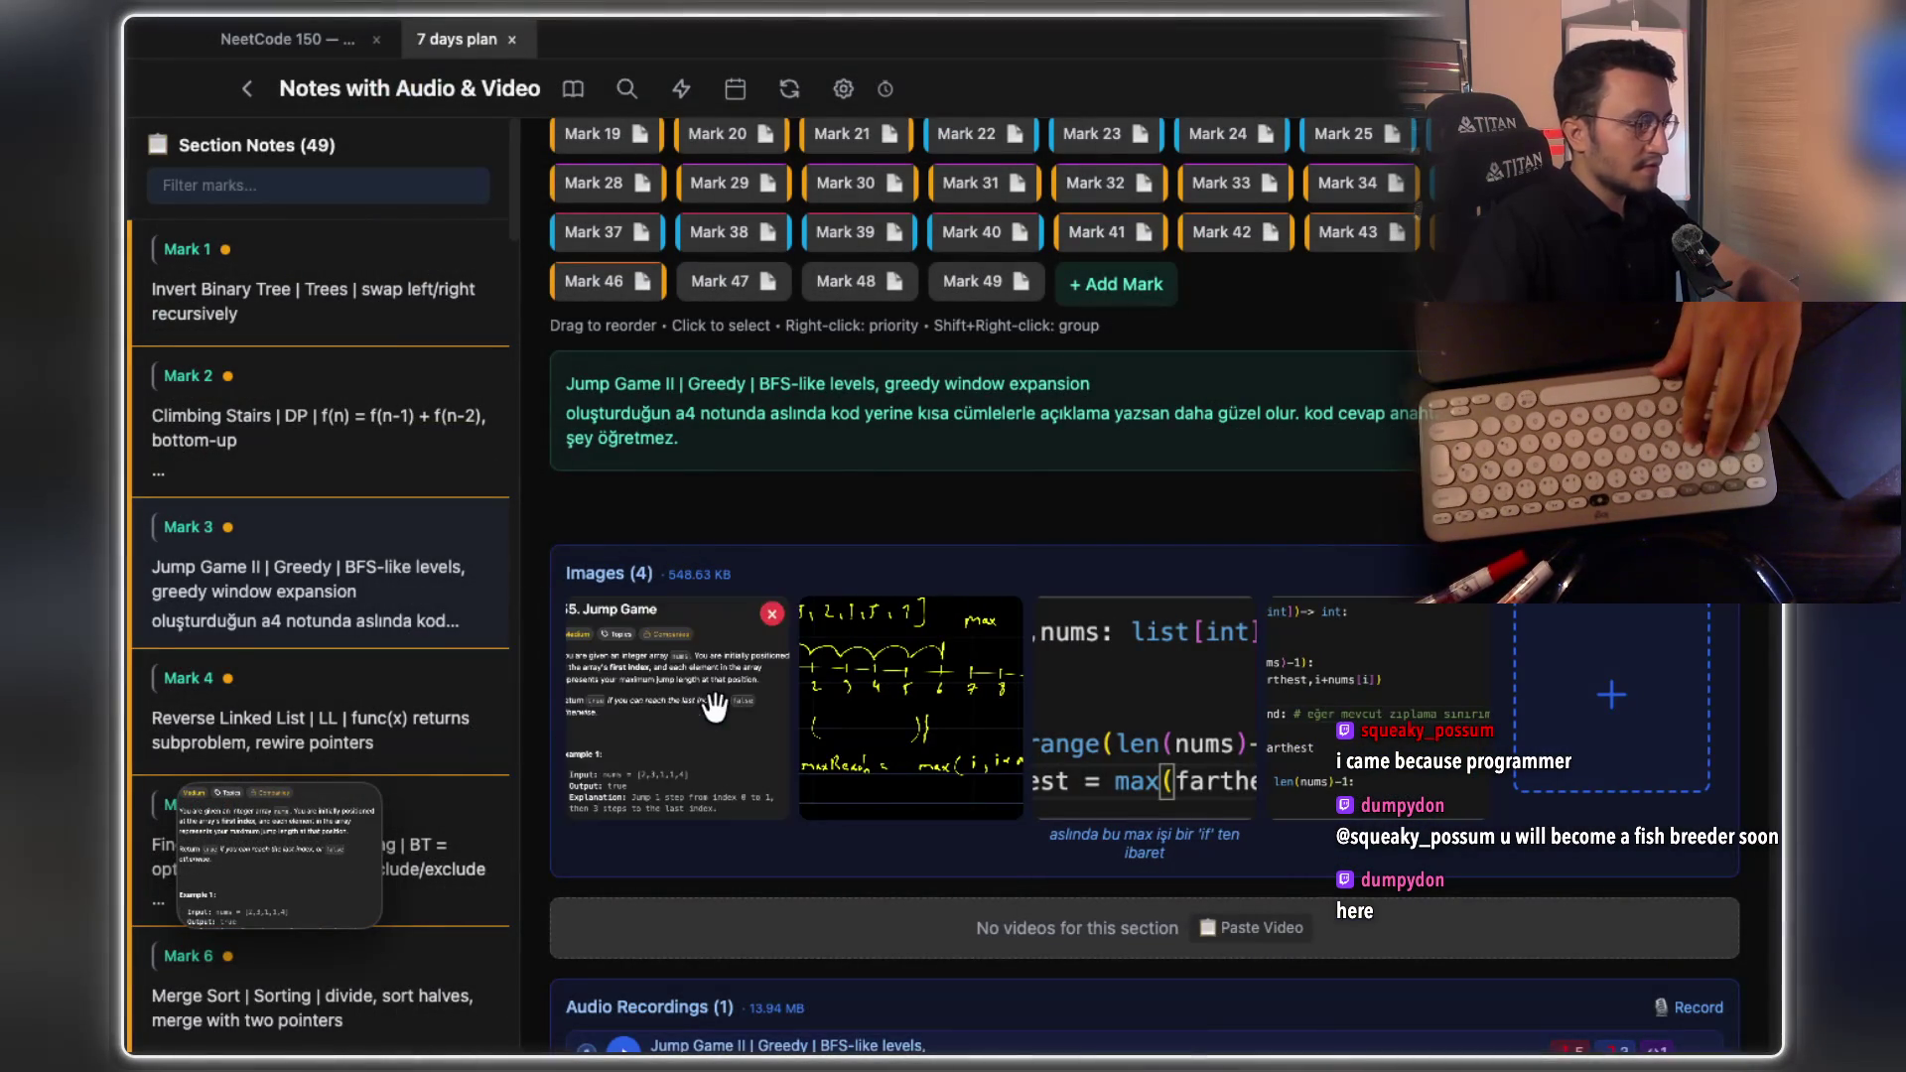
Enlarge the saved Jump Game screenshot in the lightbox and zoom in on it
click(715, 707)
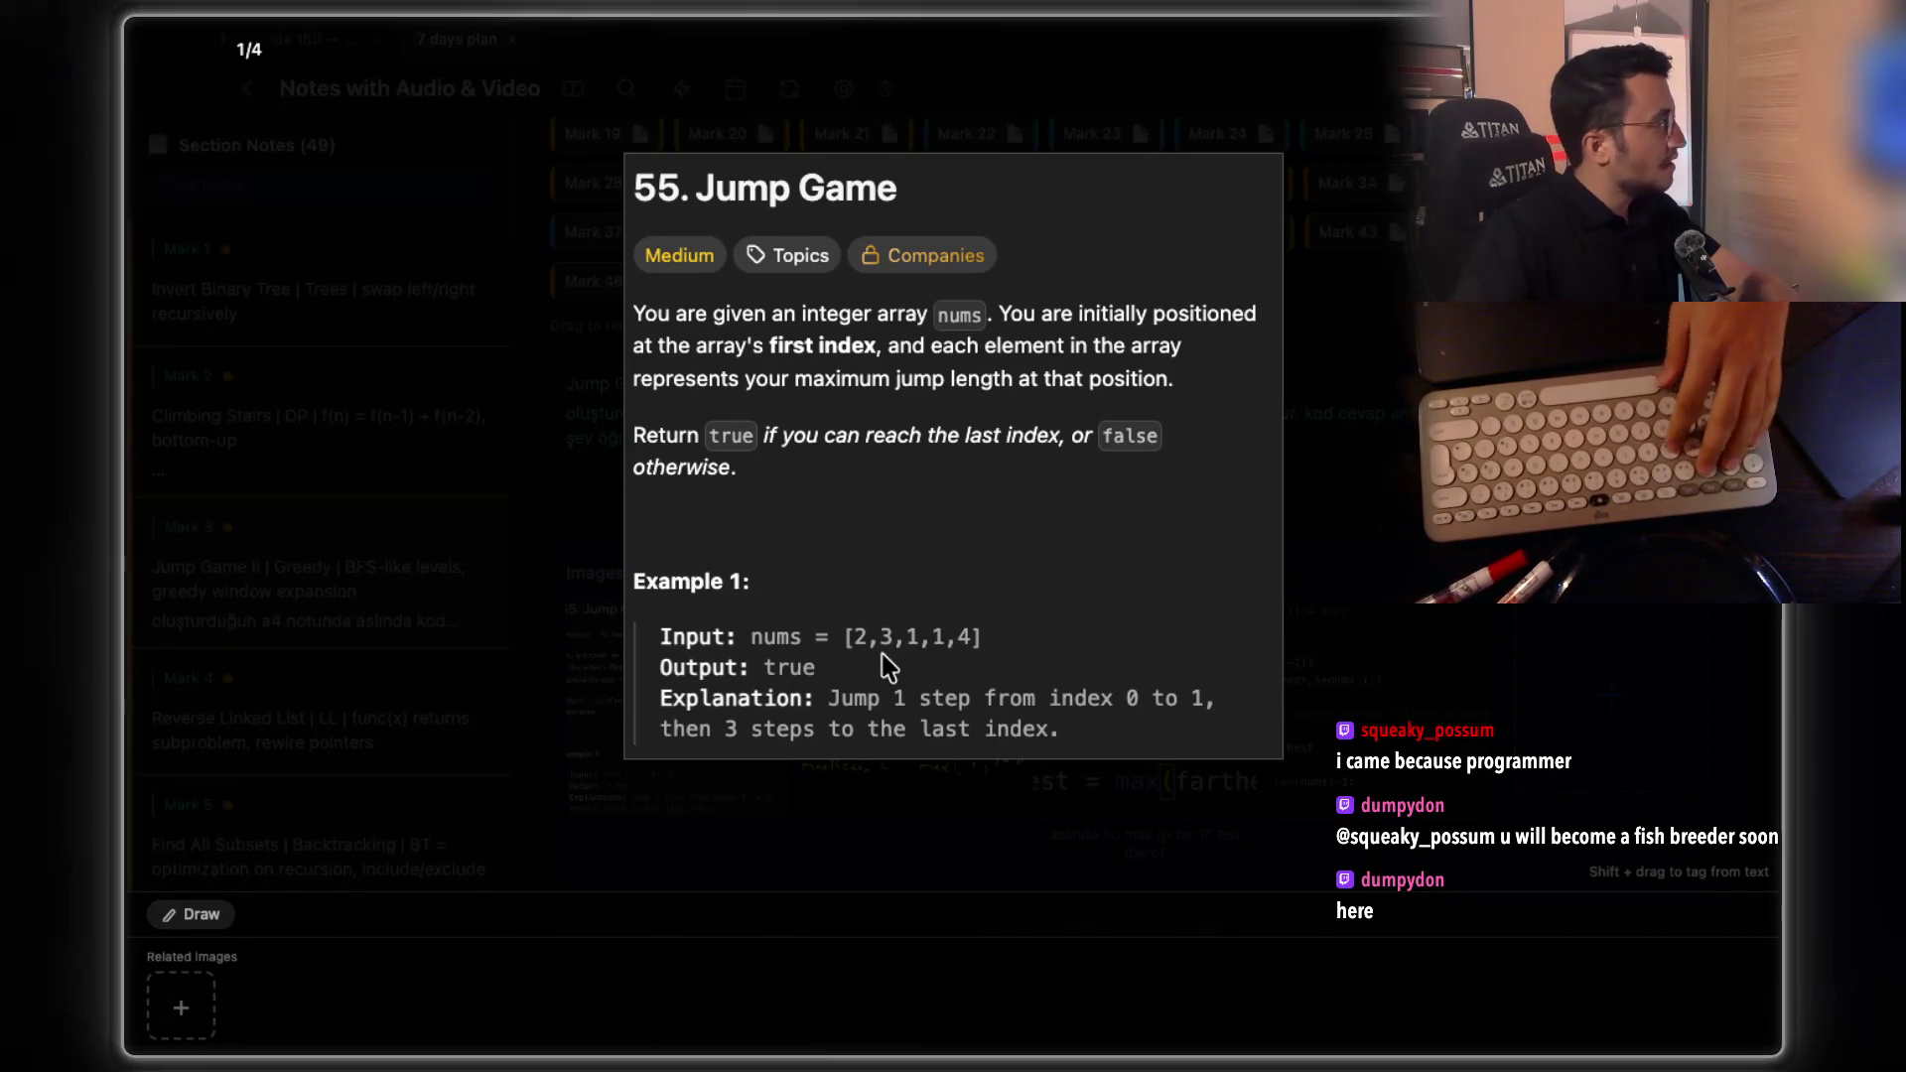
scroll(897, 655, up, 2)
scroll(896, 655, up, 4)
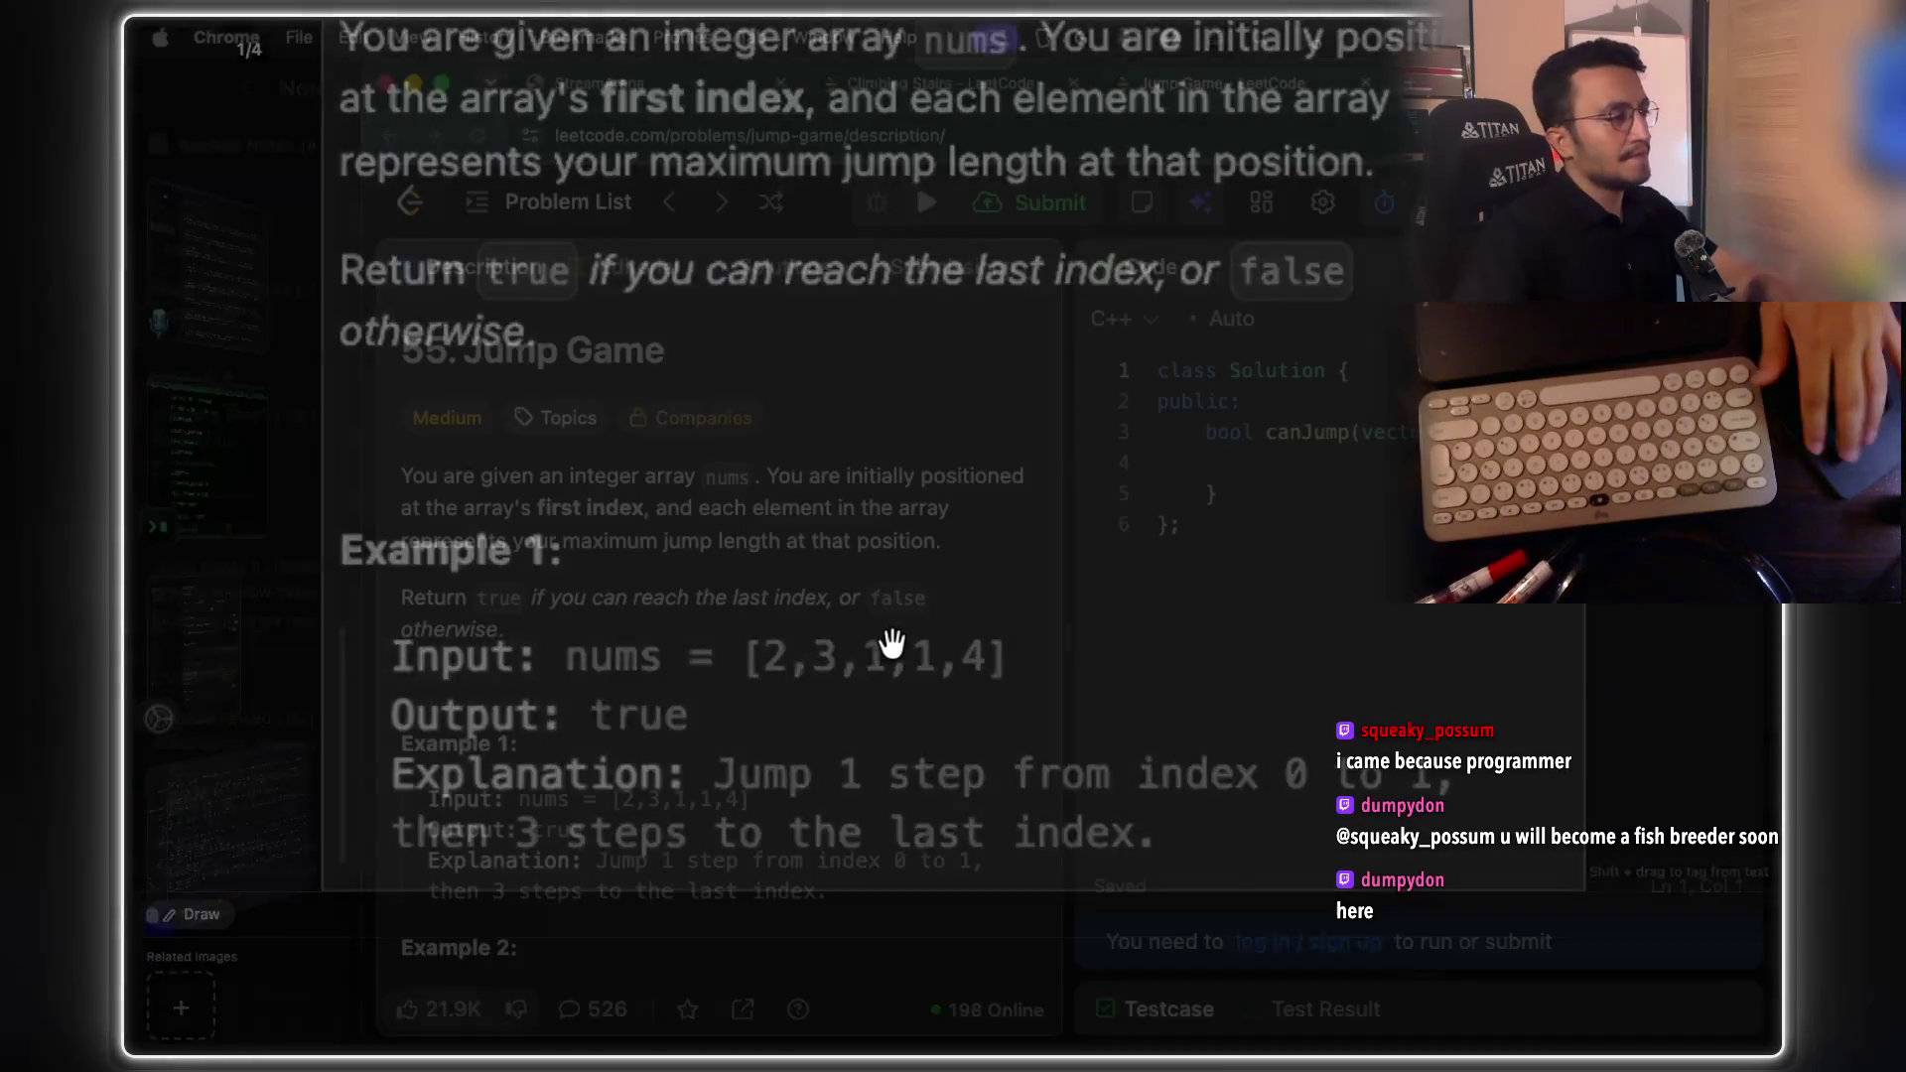
Google 'codefources div 3' in a new tab and bring up Codeforces' All Div3's Links blog
key(Escape)
click(1412, 85)
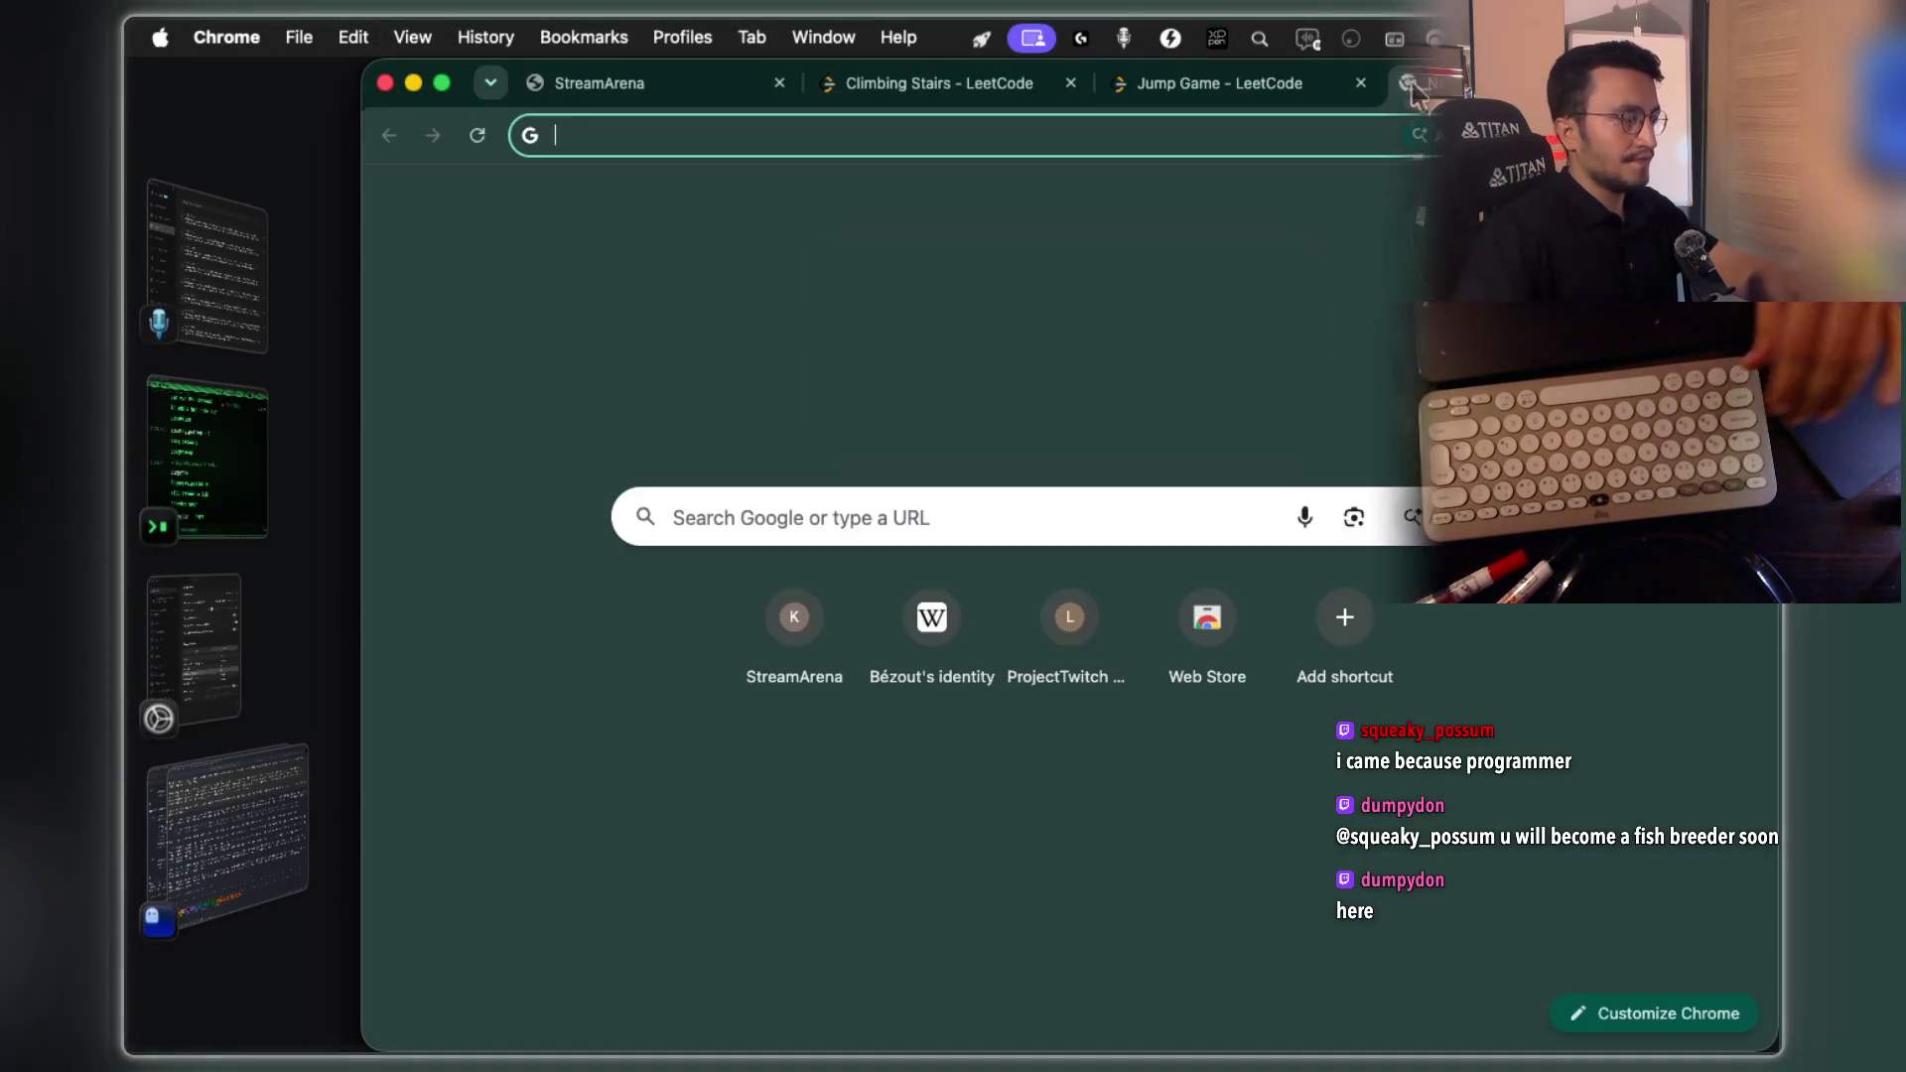
text(codefources )
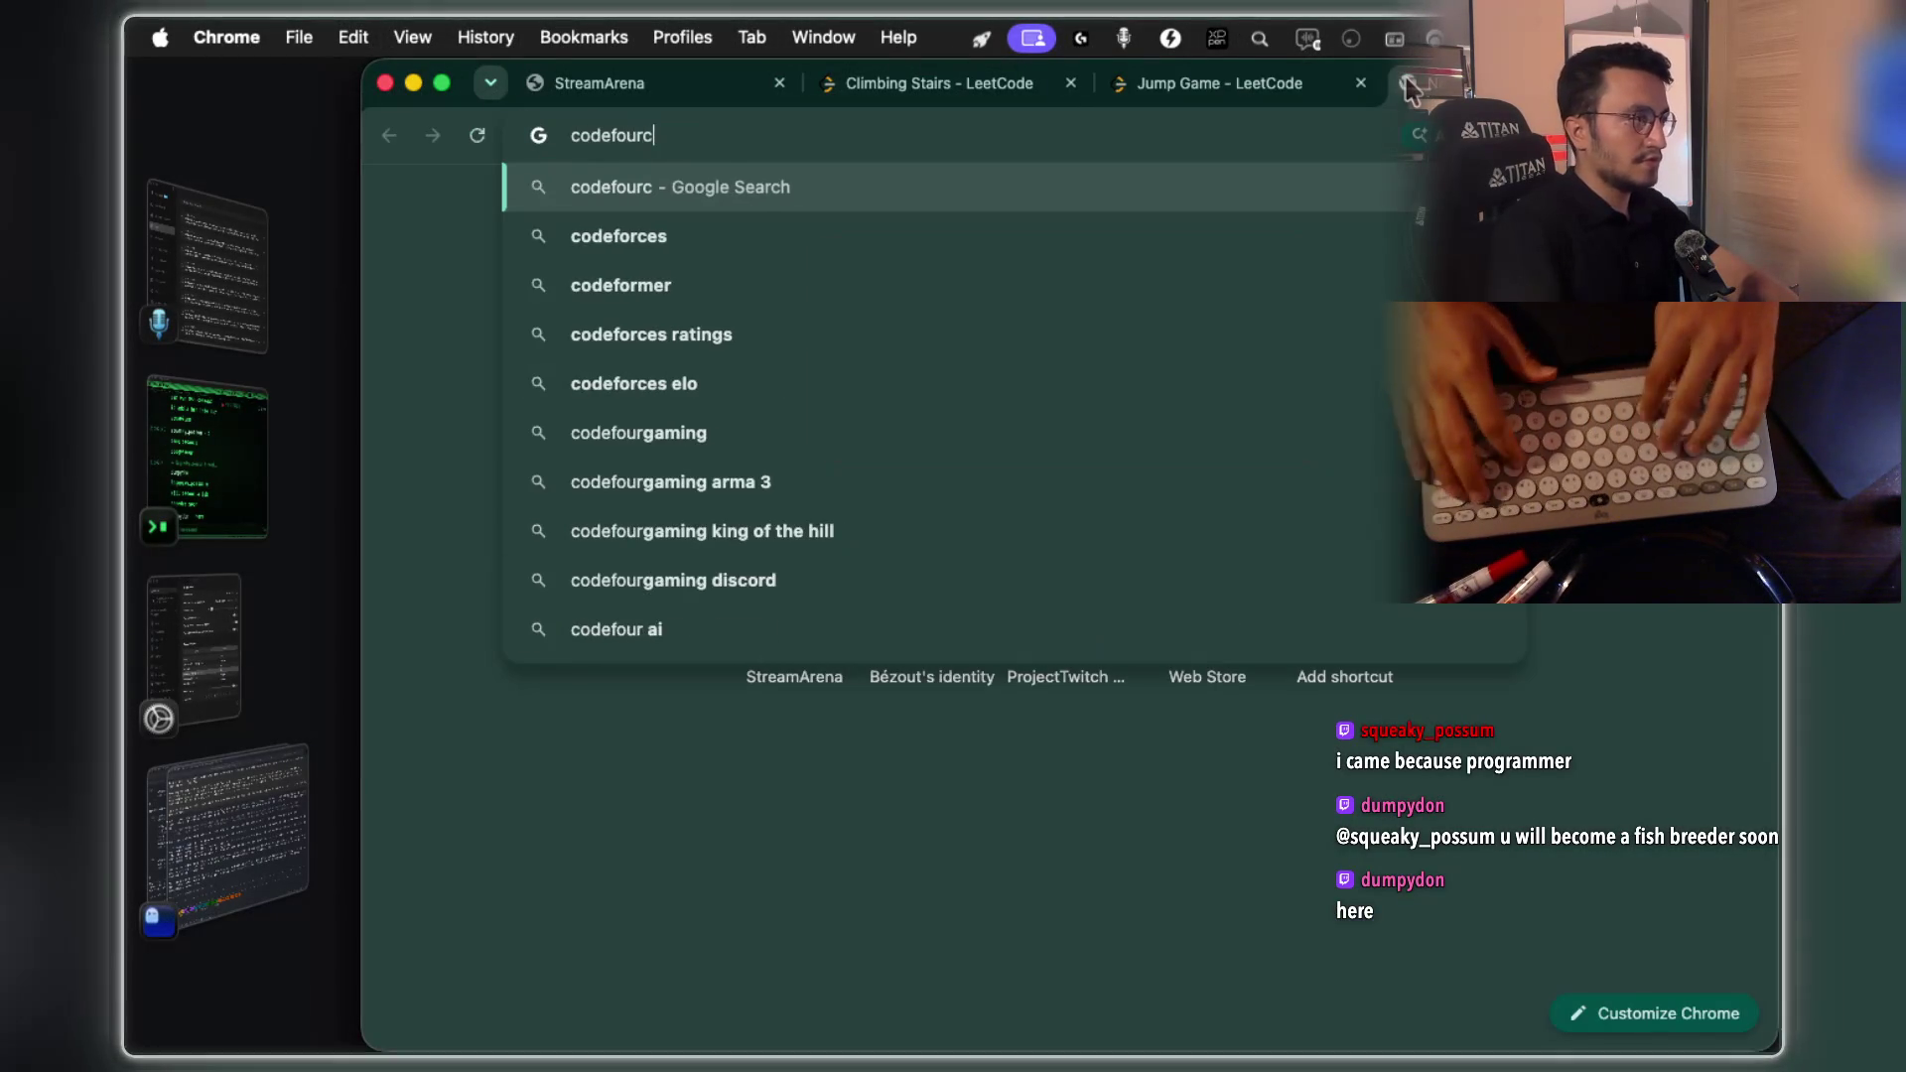
text(div 3)
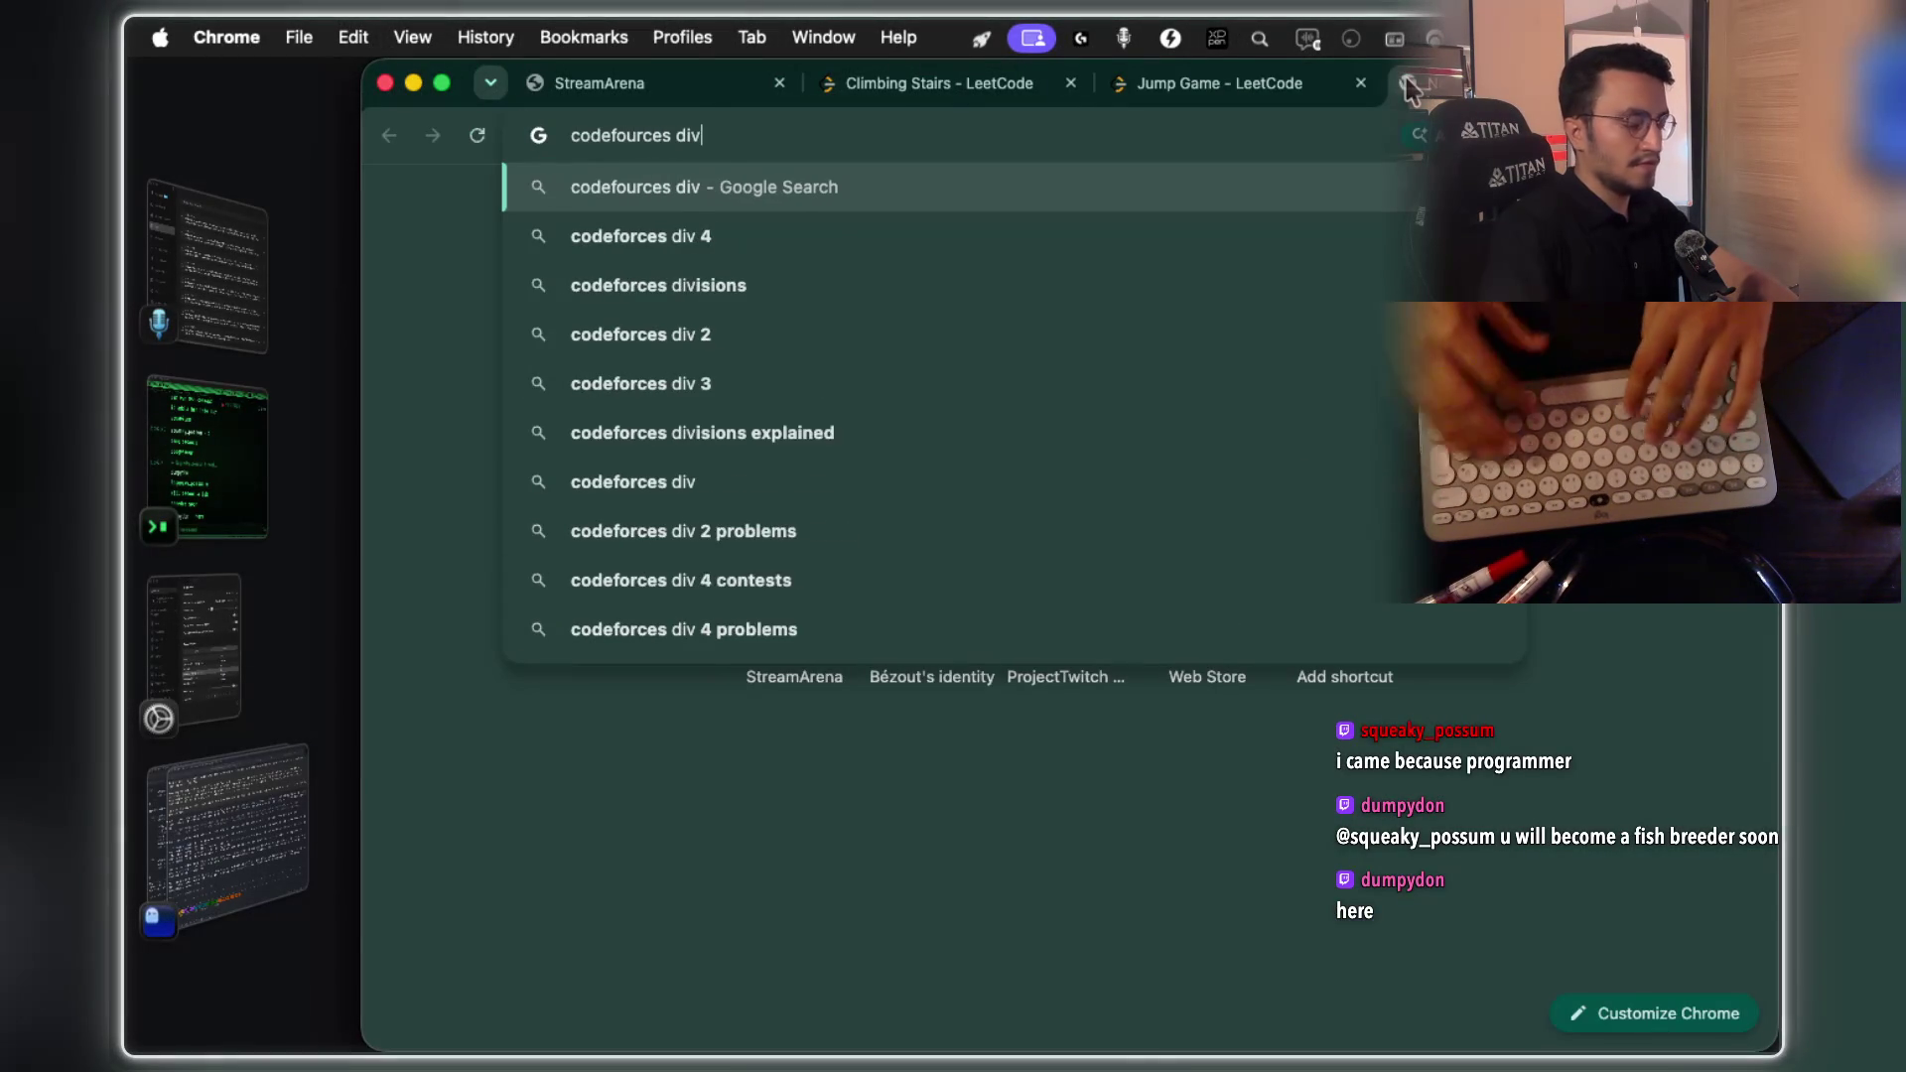
key(Return)
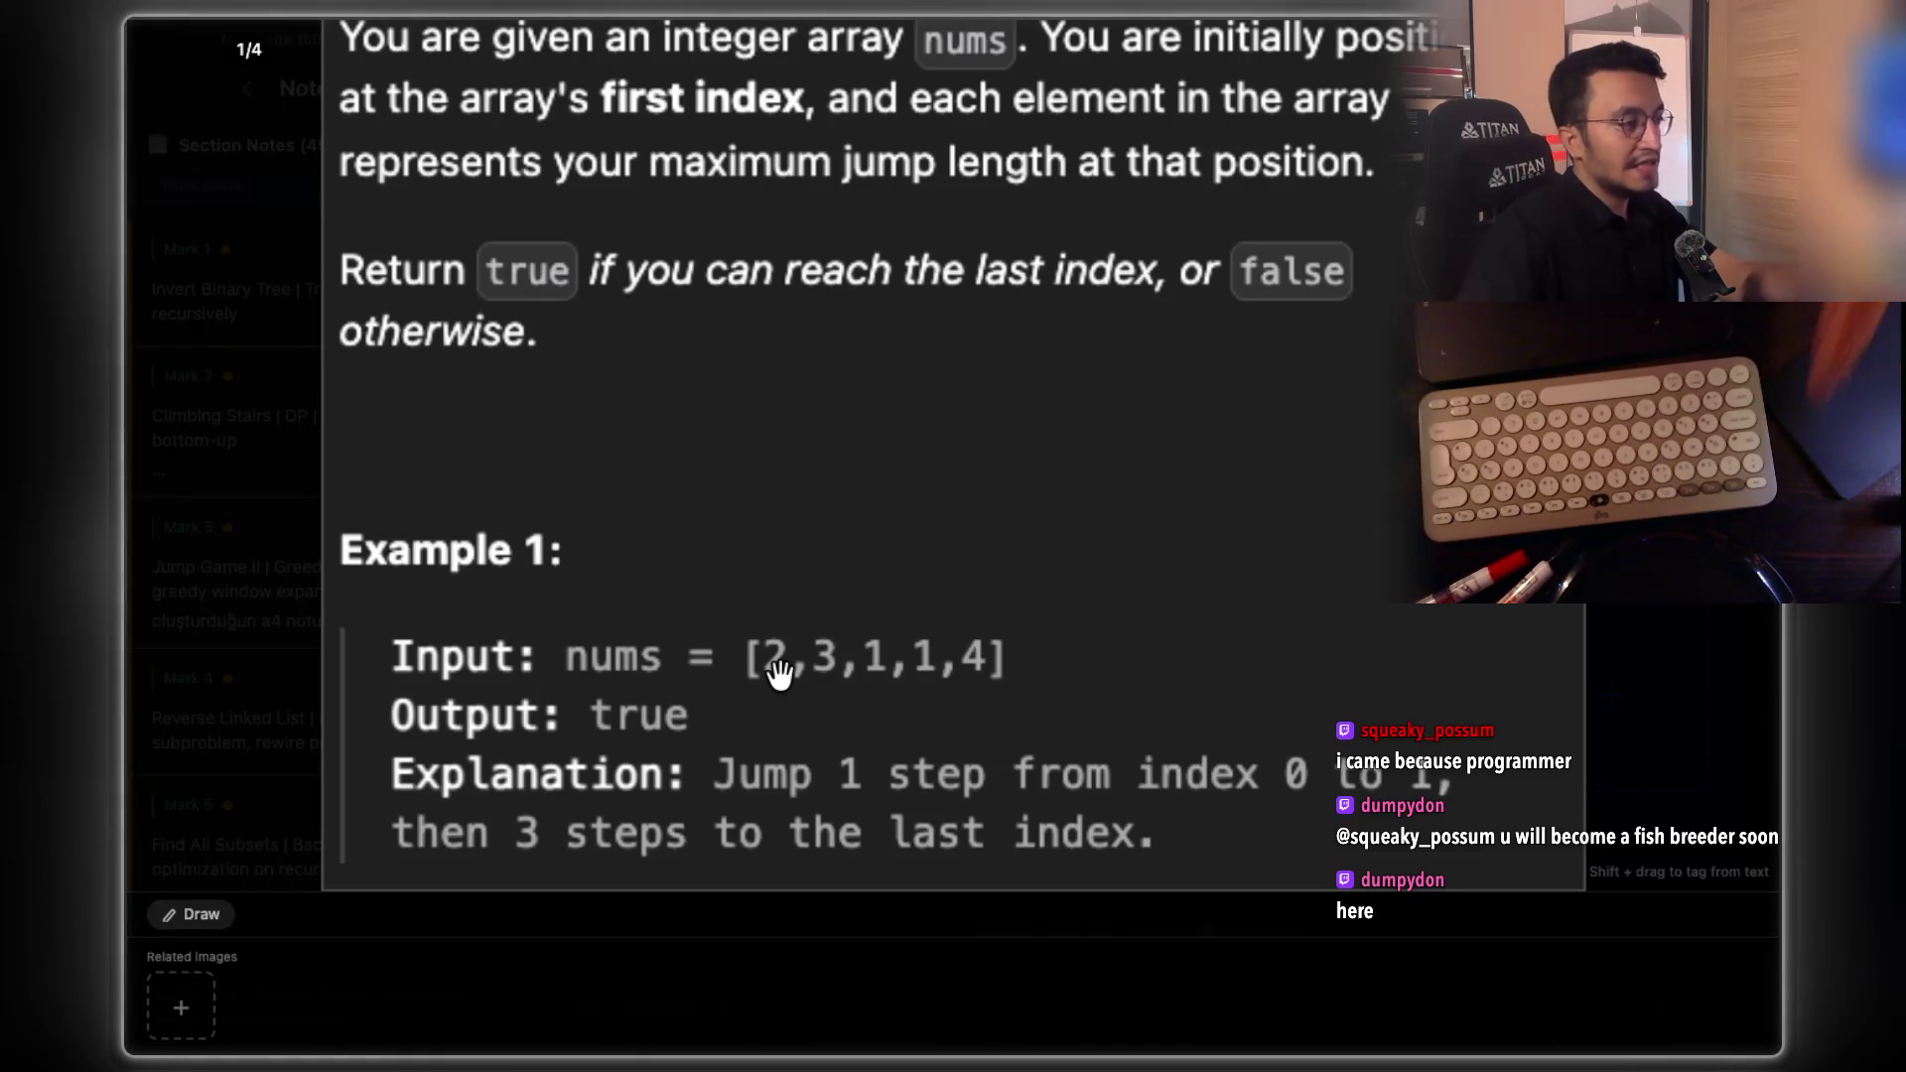
key(super+Tab)
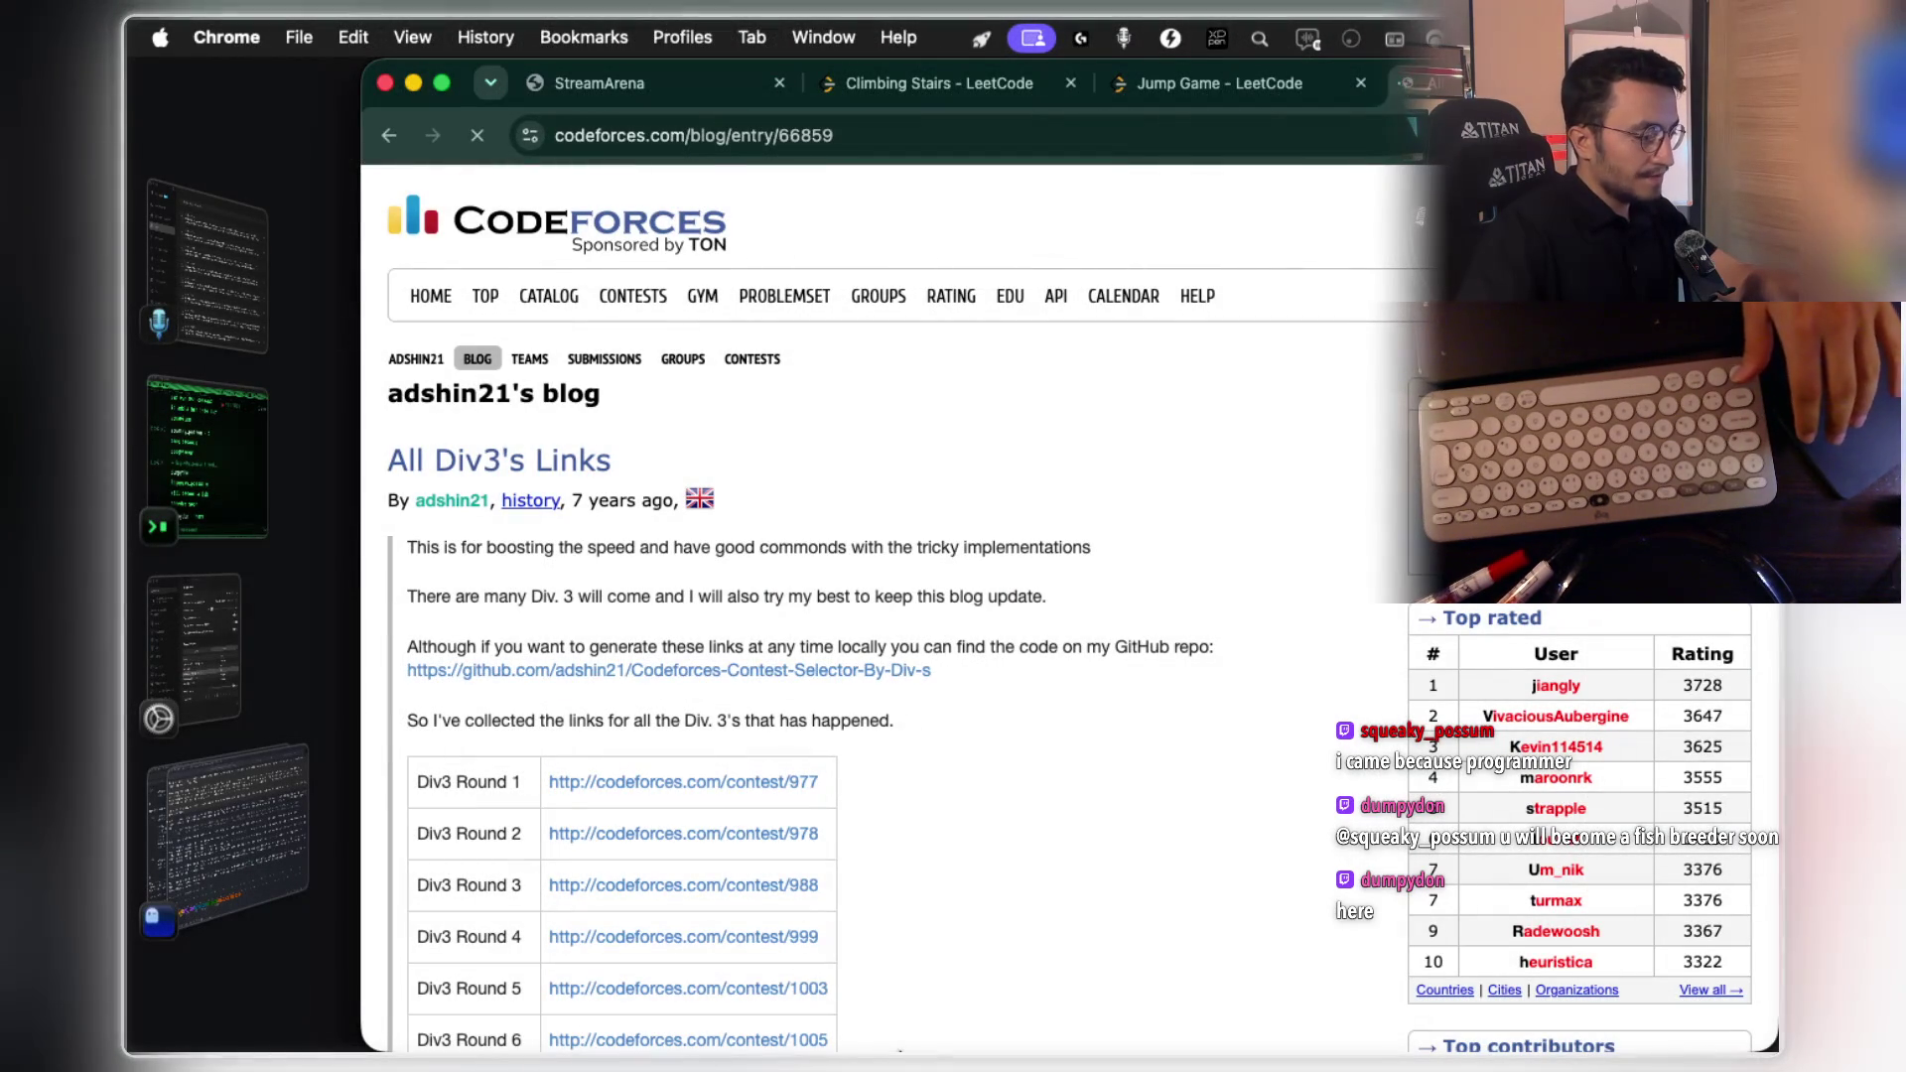
mouse_move(883, 1050)
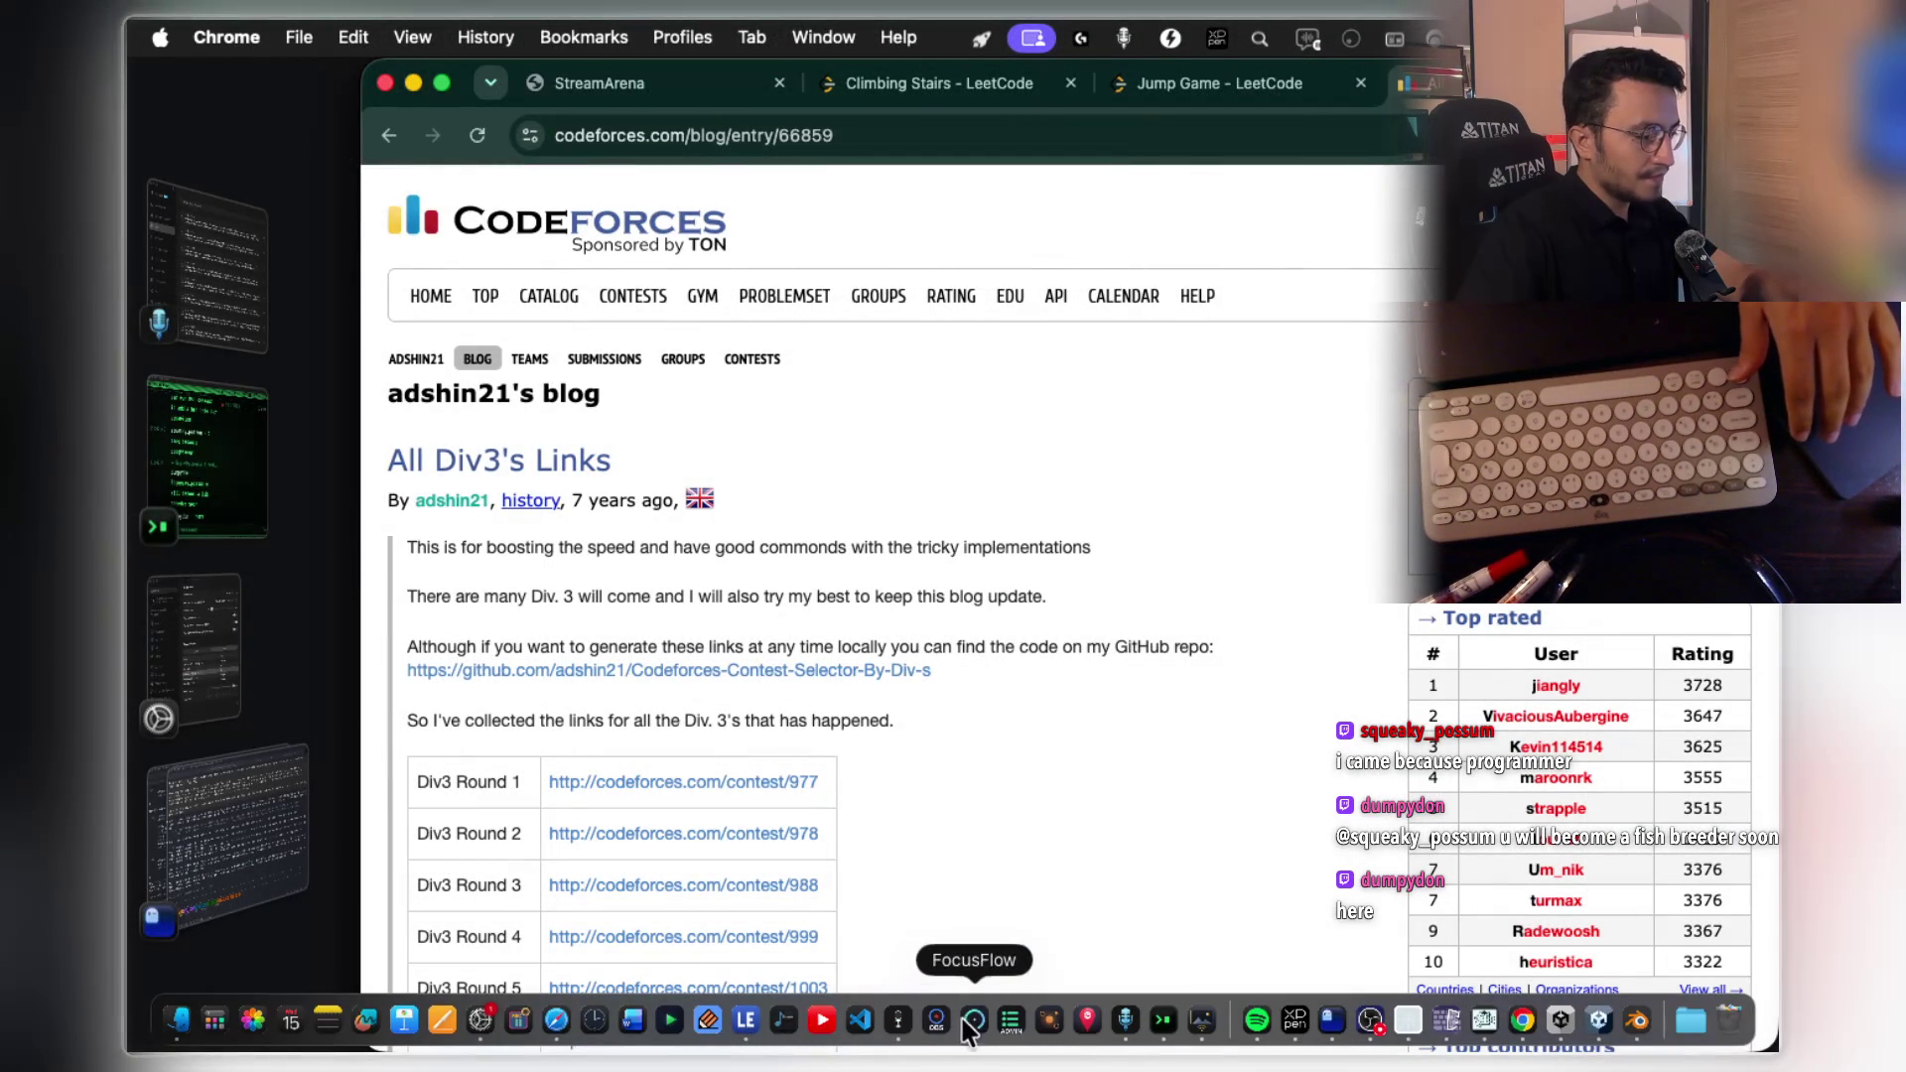
Bring Notability forward, scroll to a blank page and expand it to full screen
click(706, 1023)
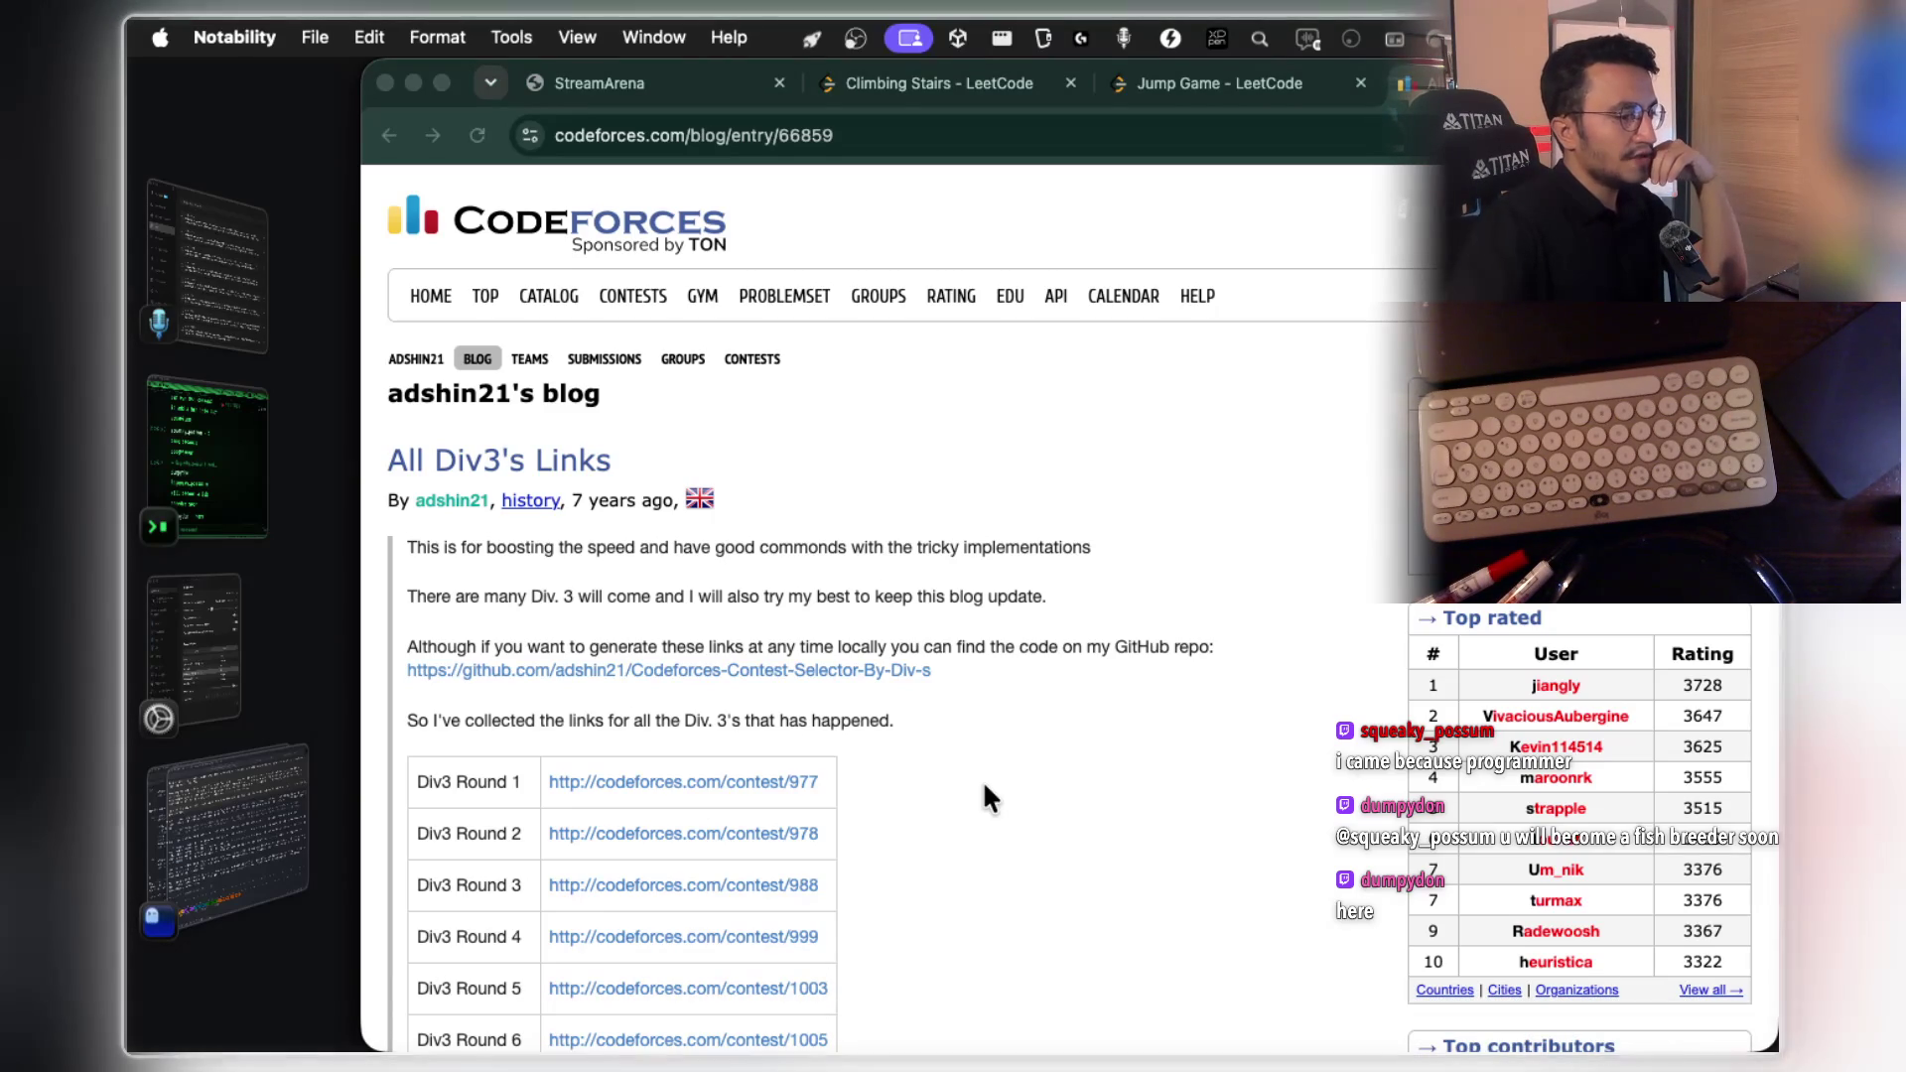
scroll(1124, 623, down, 20)
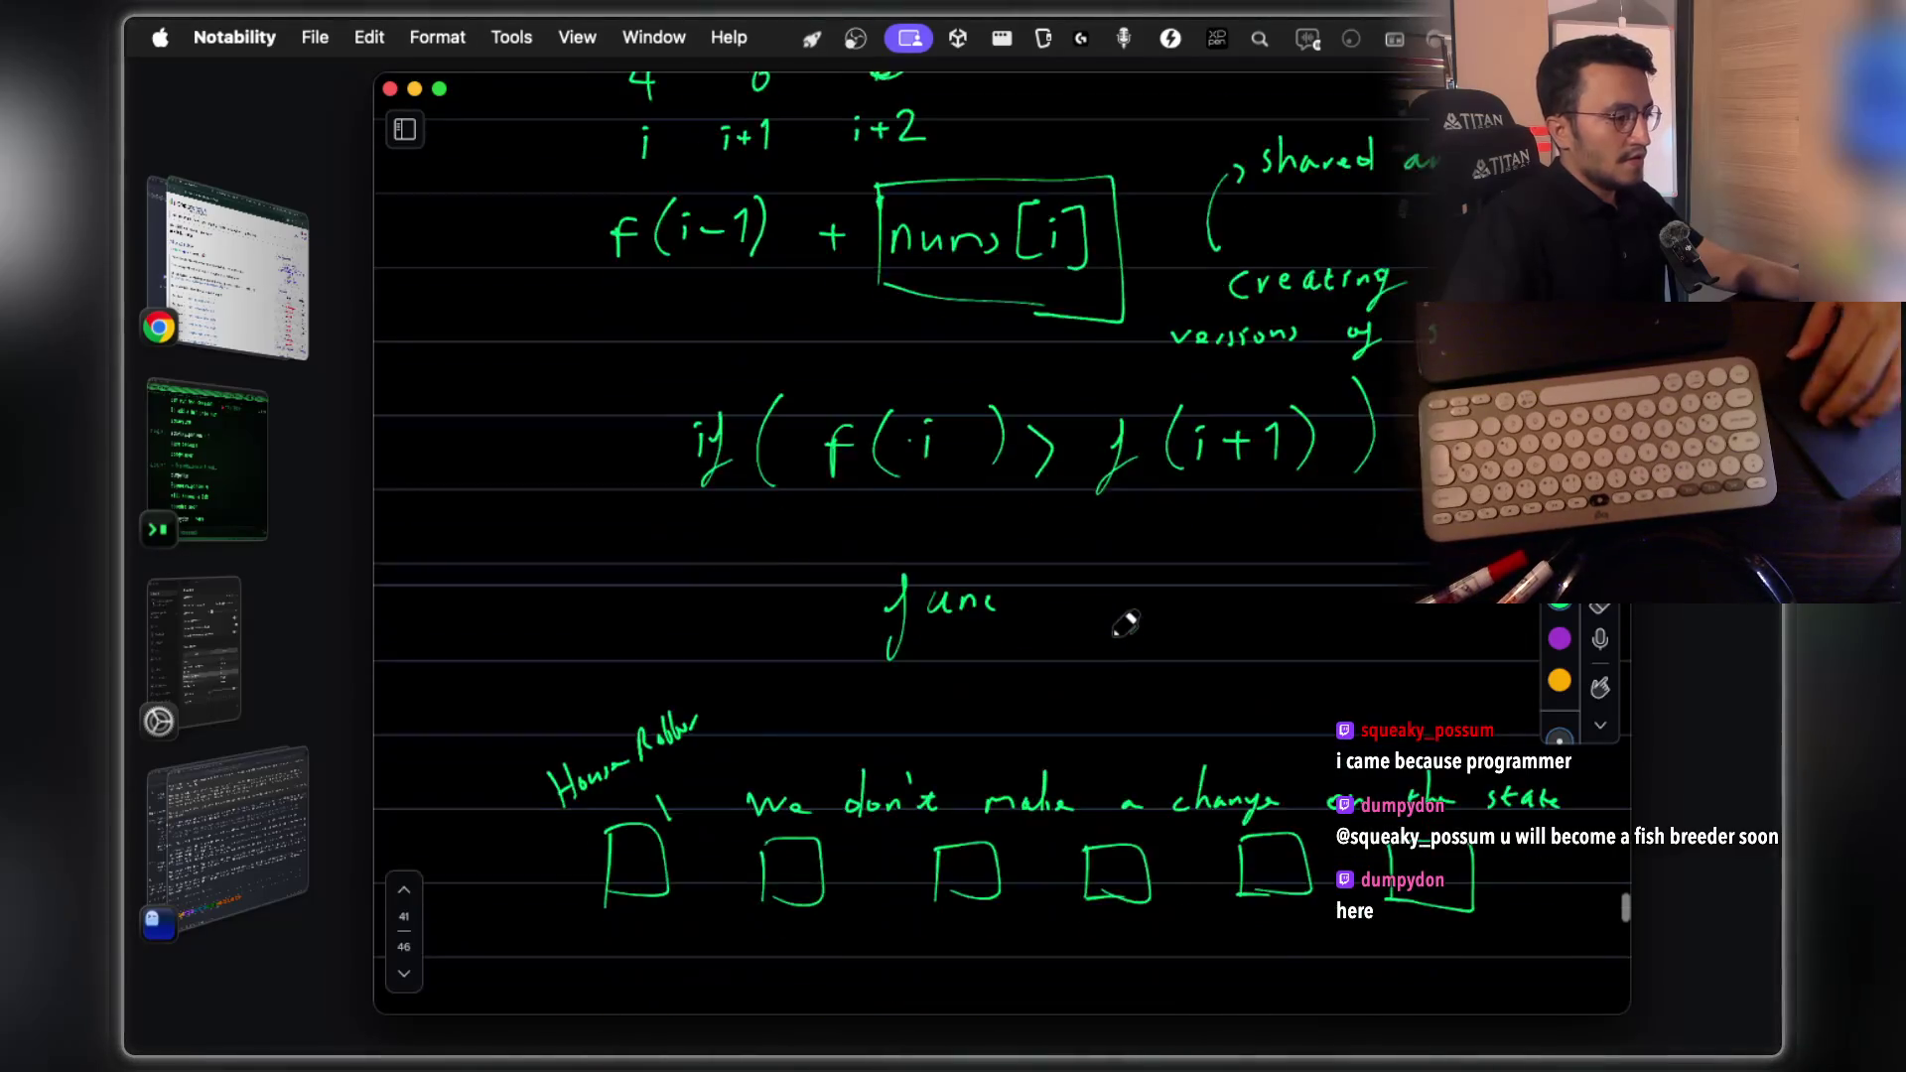
scroll(1124, 623, down, 20)
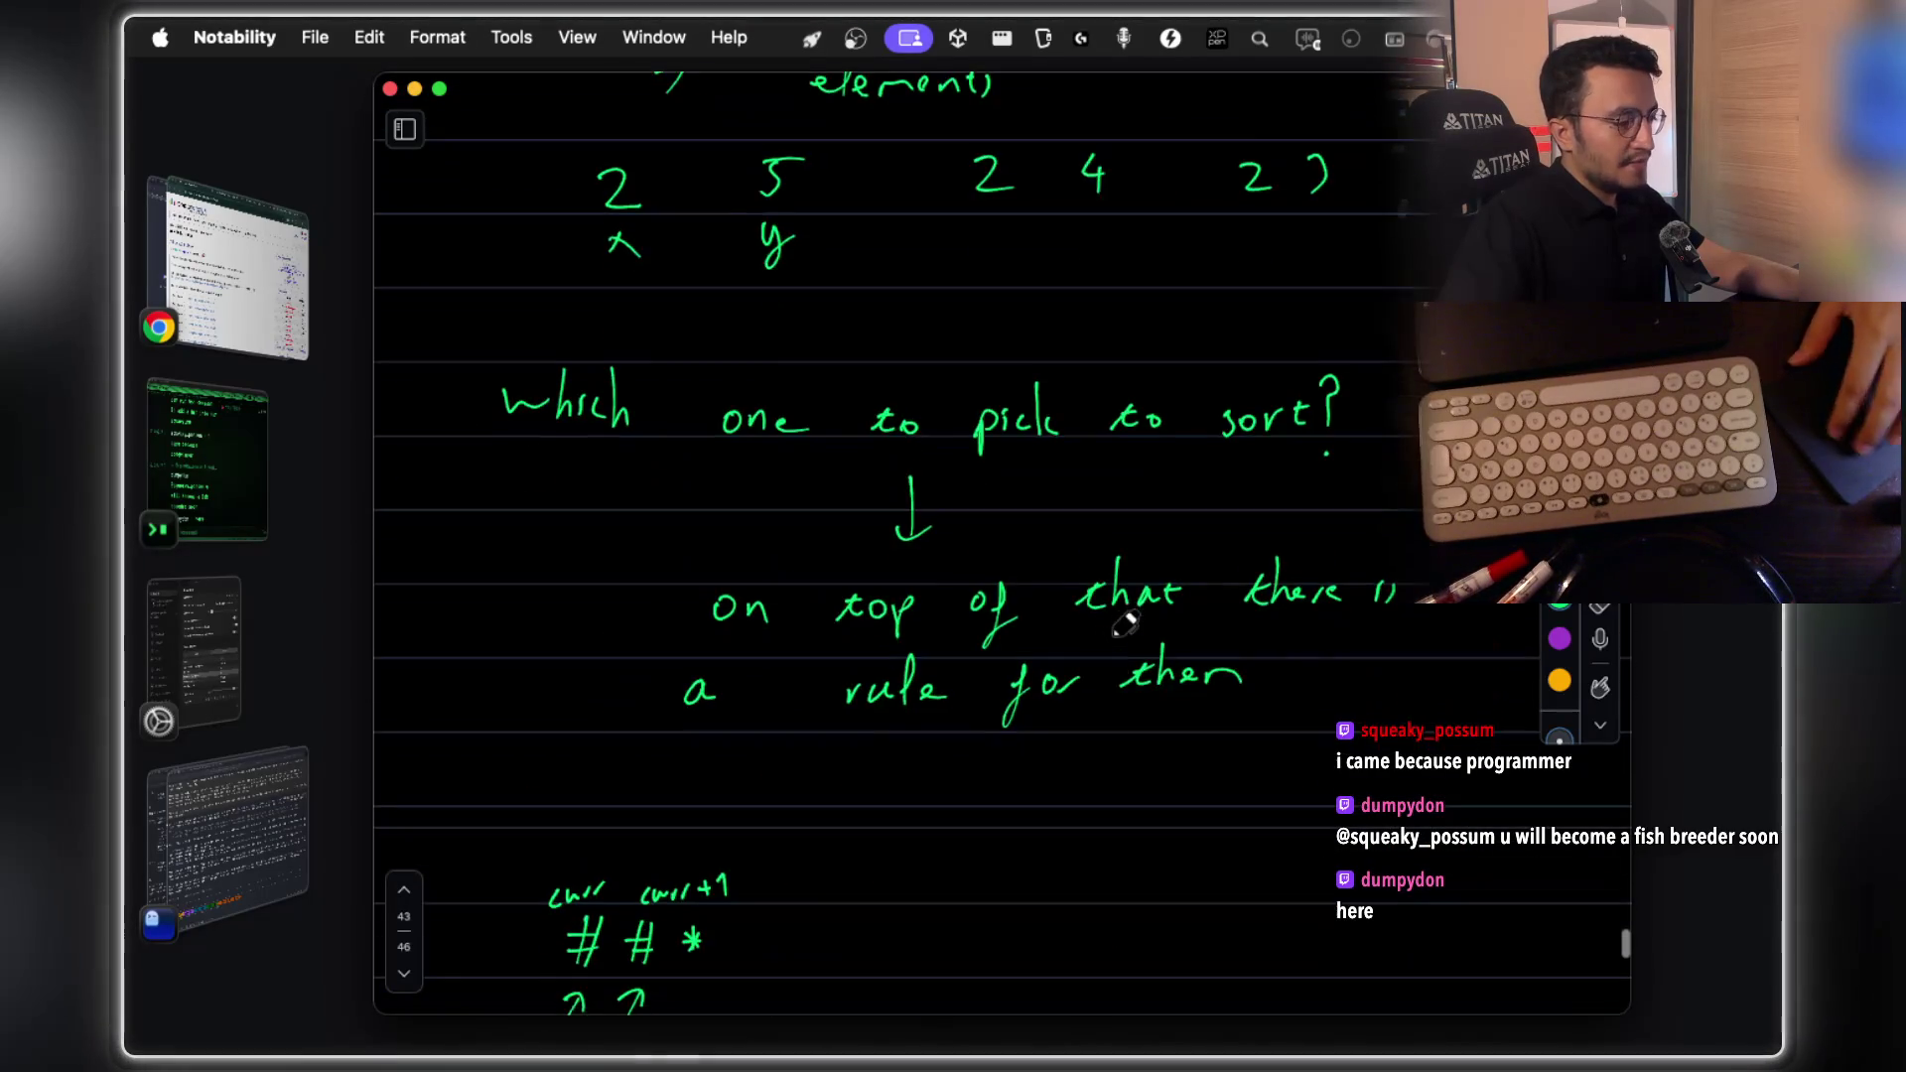
scroll(1125, 603, down, 20)
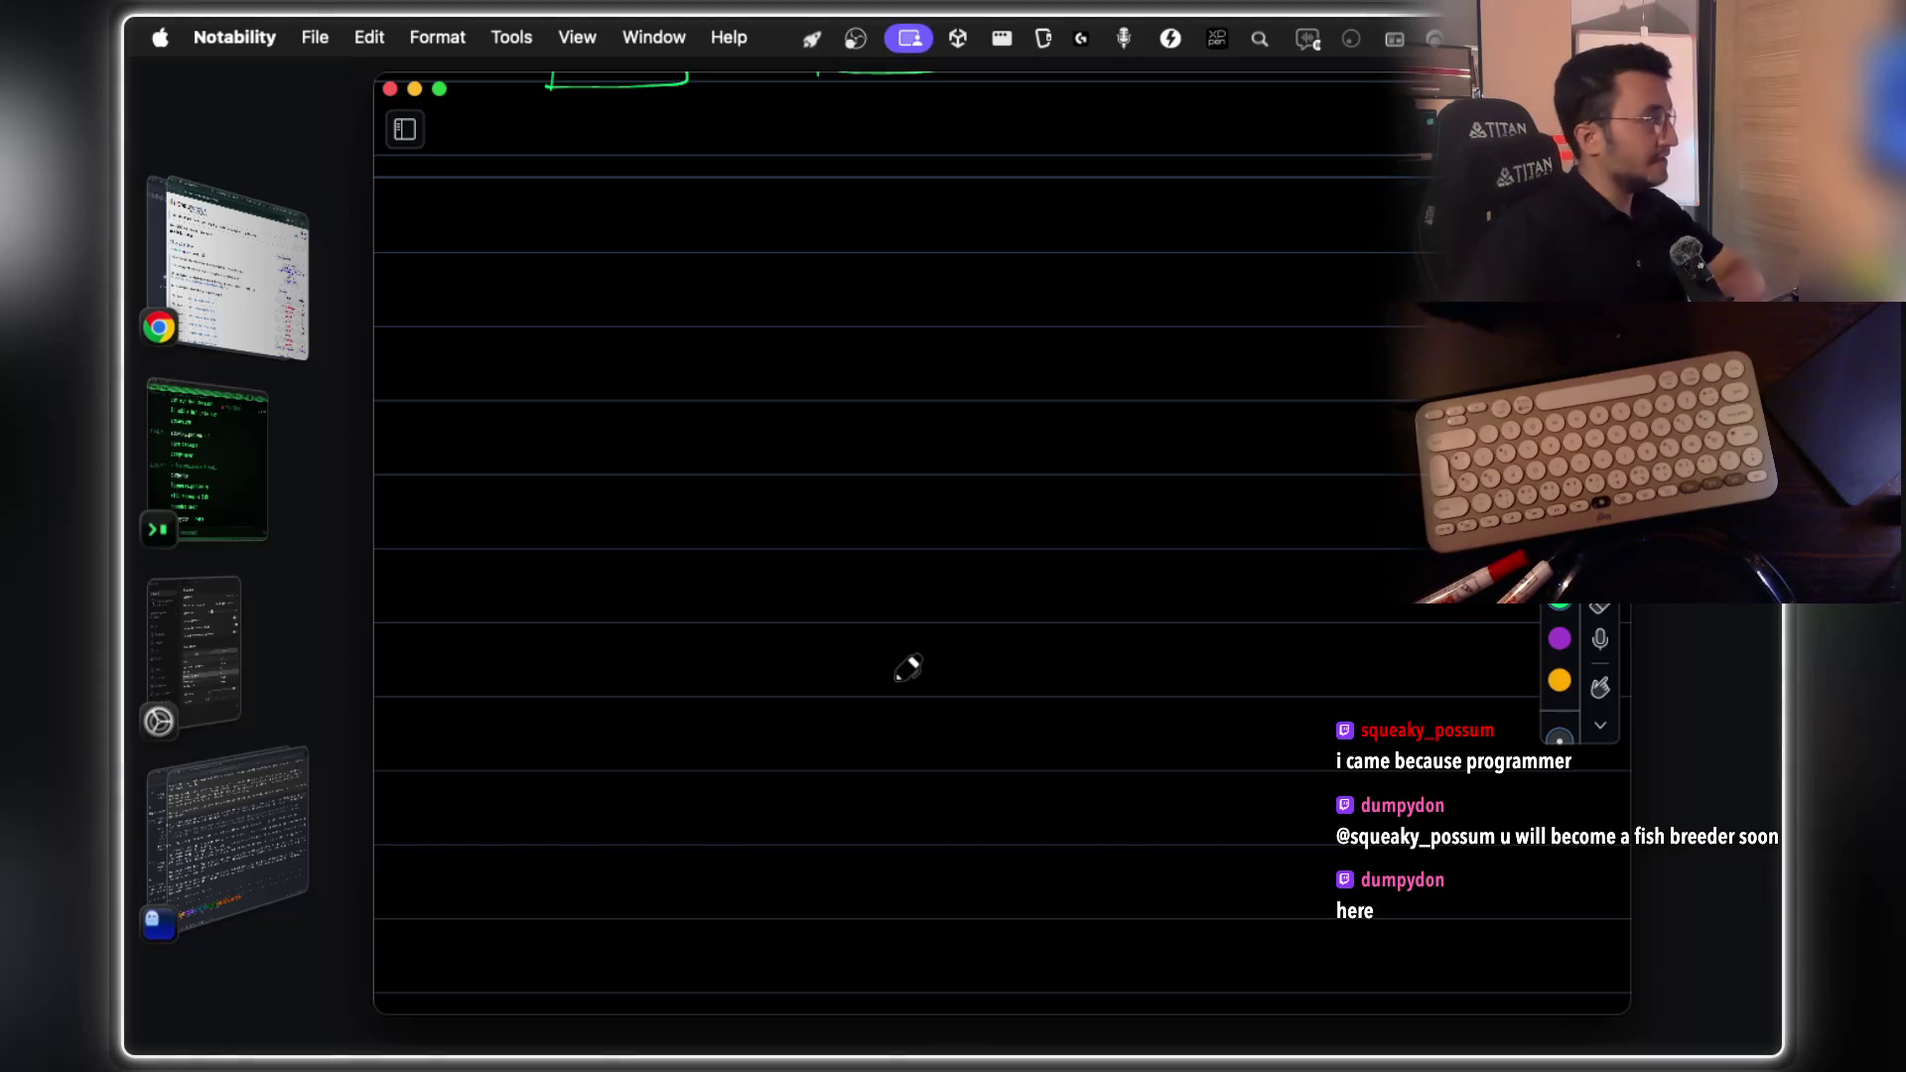
click(439, 90)
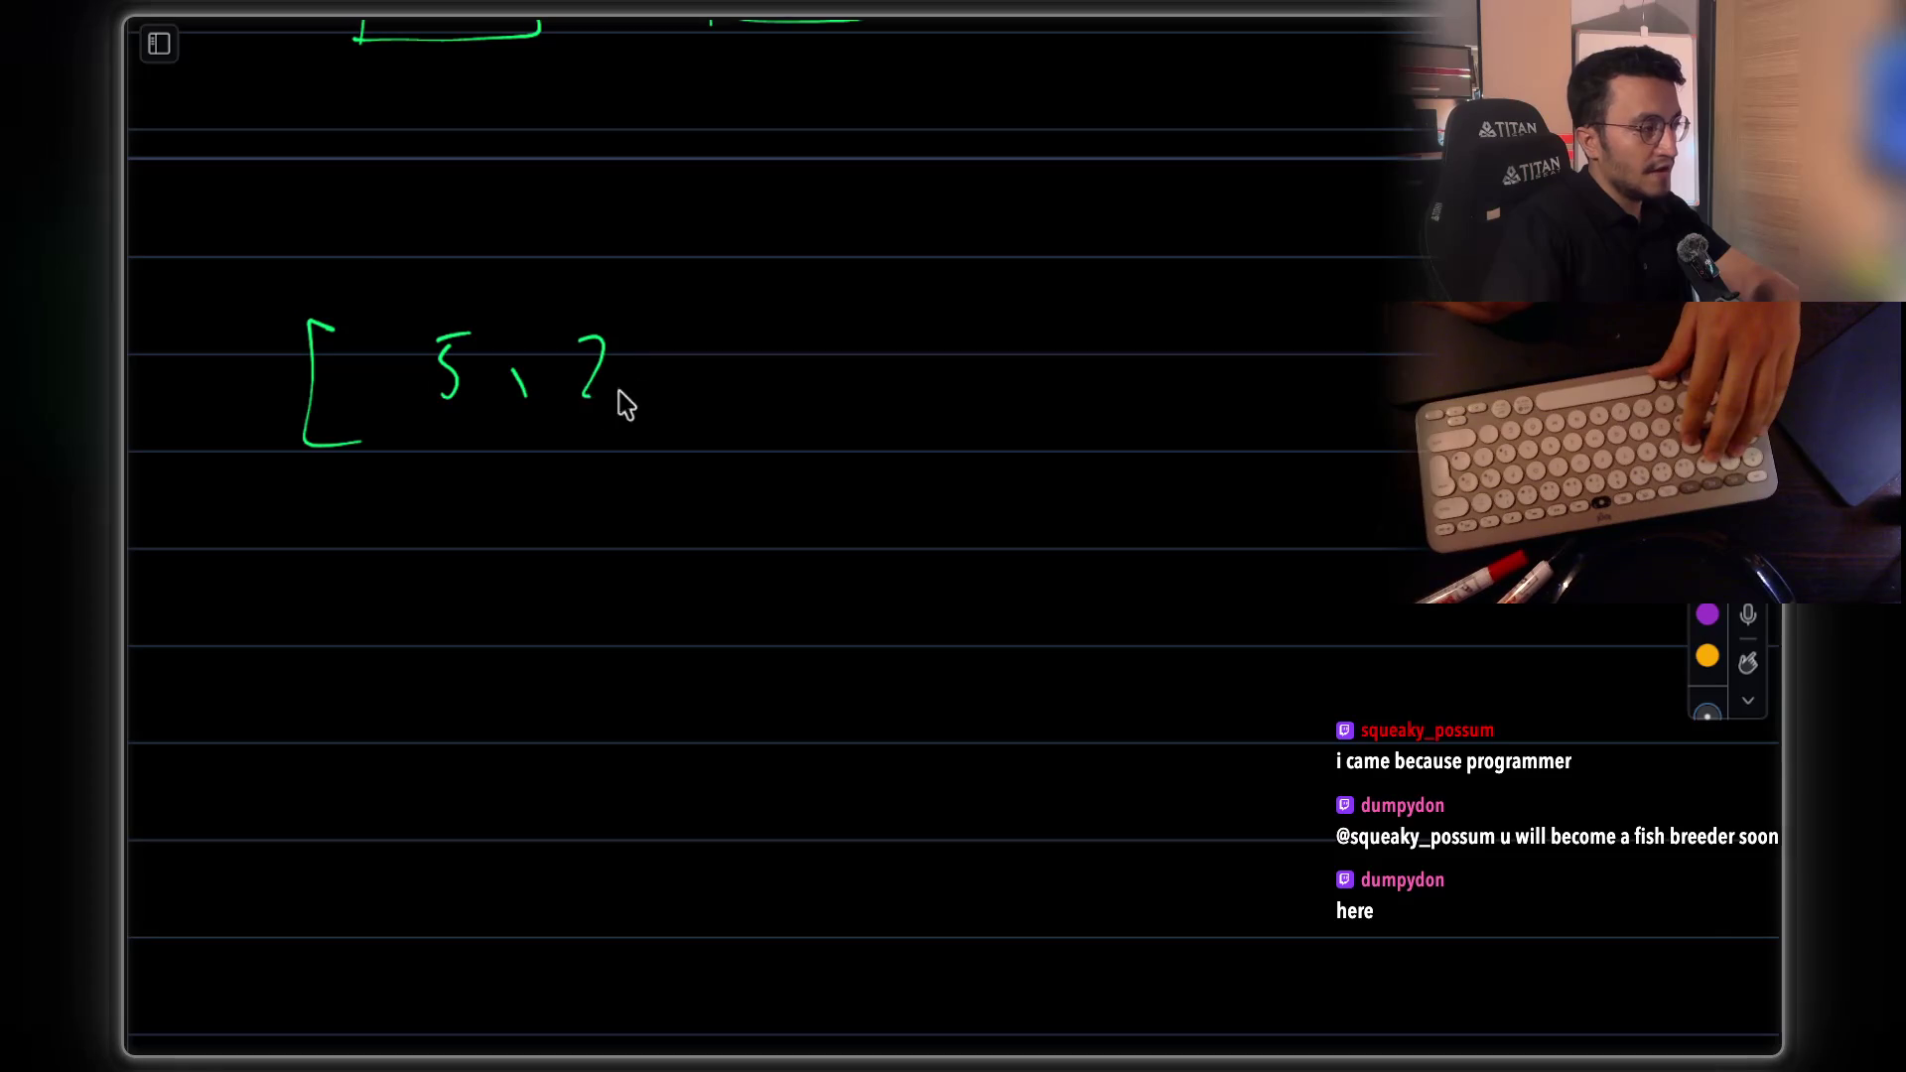
Handwrite the example array [5, 2, 3, 1, 4] with a closing bracket
drag(827, 343, 841, 395)
drag(880, 377, 886, 403)
click(963, 329)
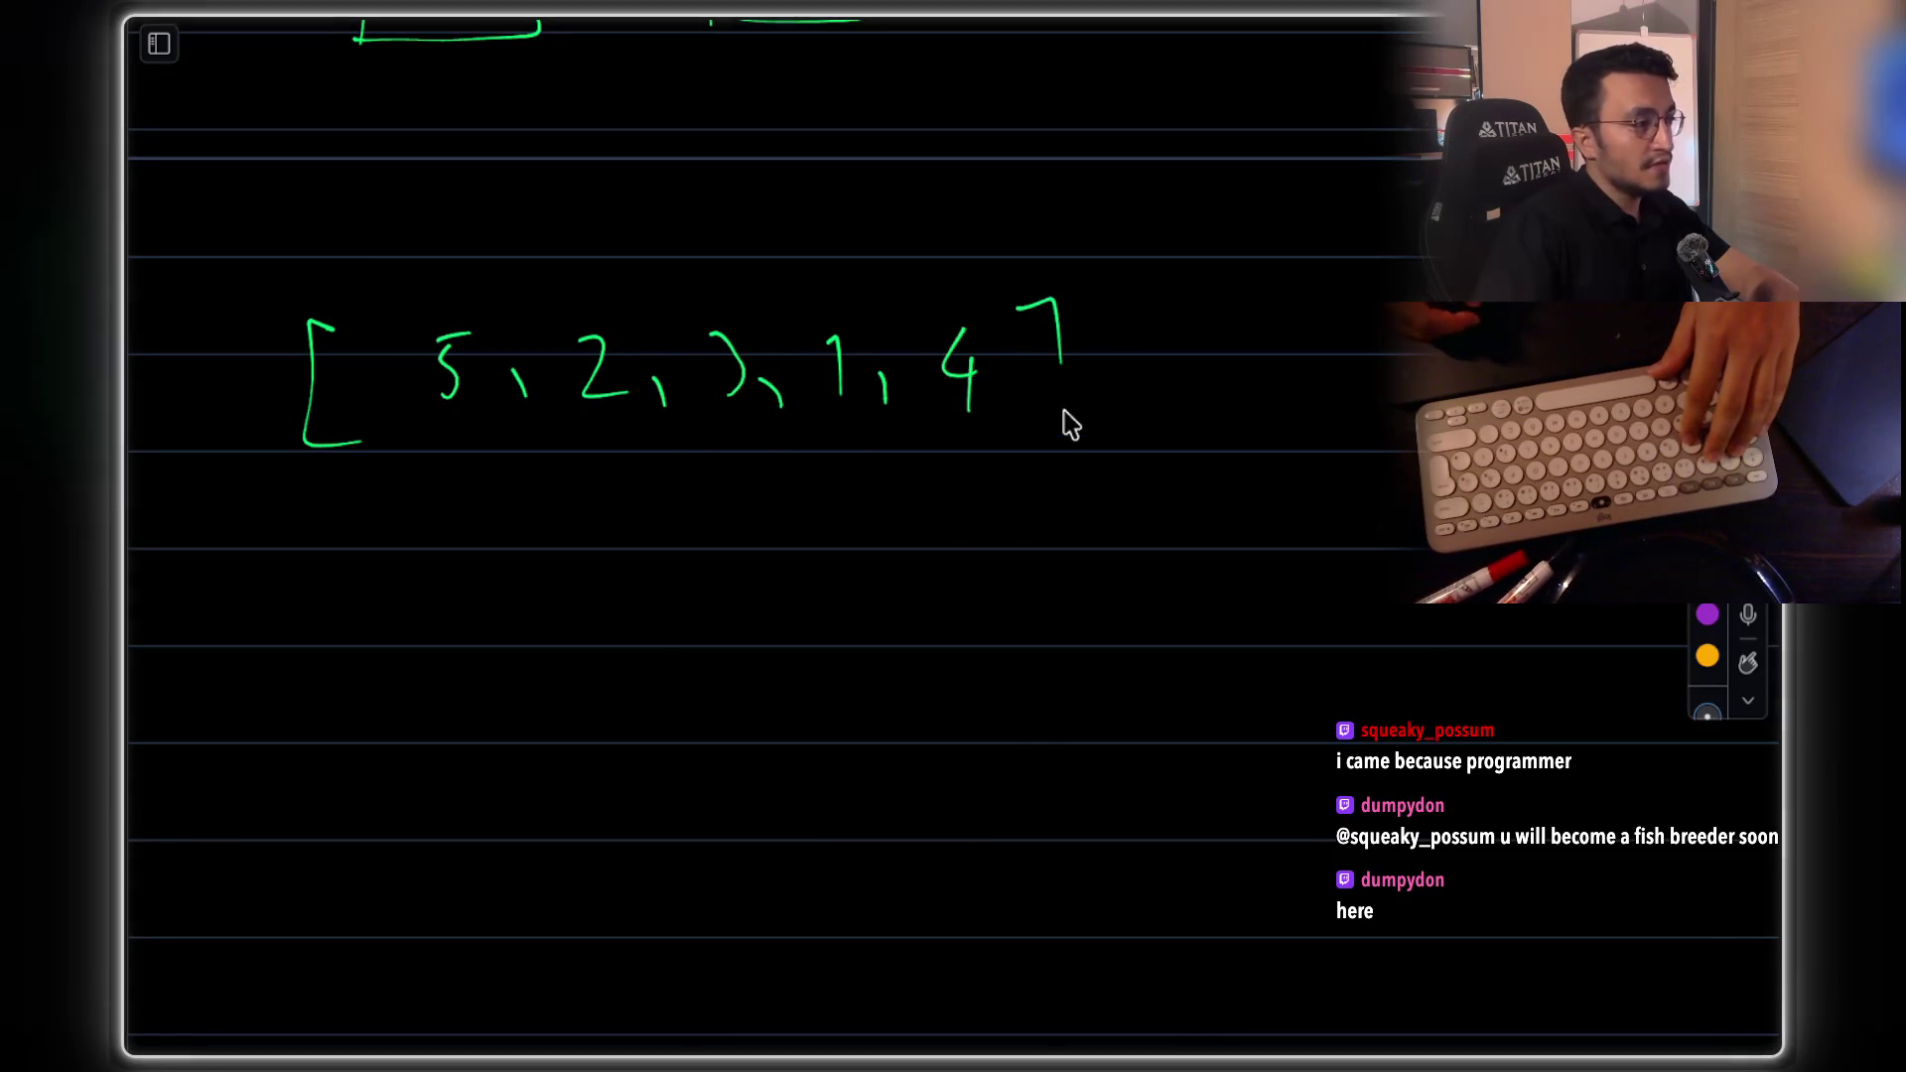
drag(1058, 339, 1023, 439)
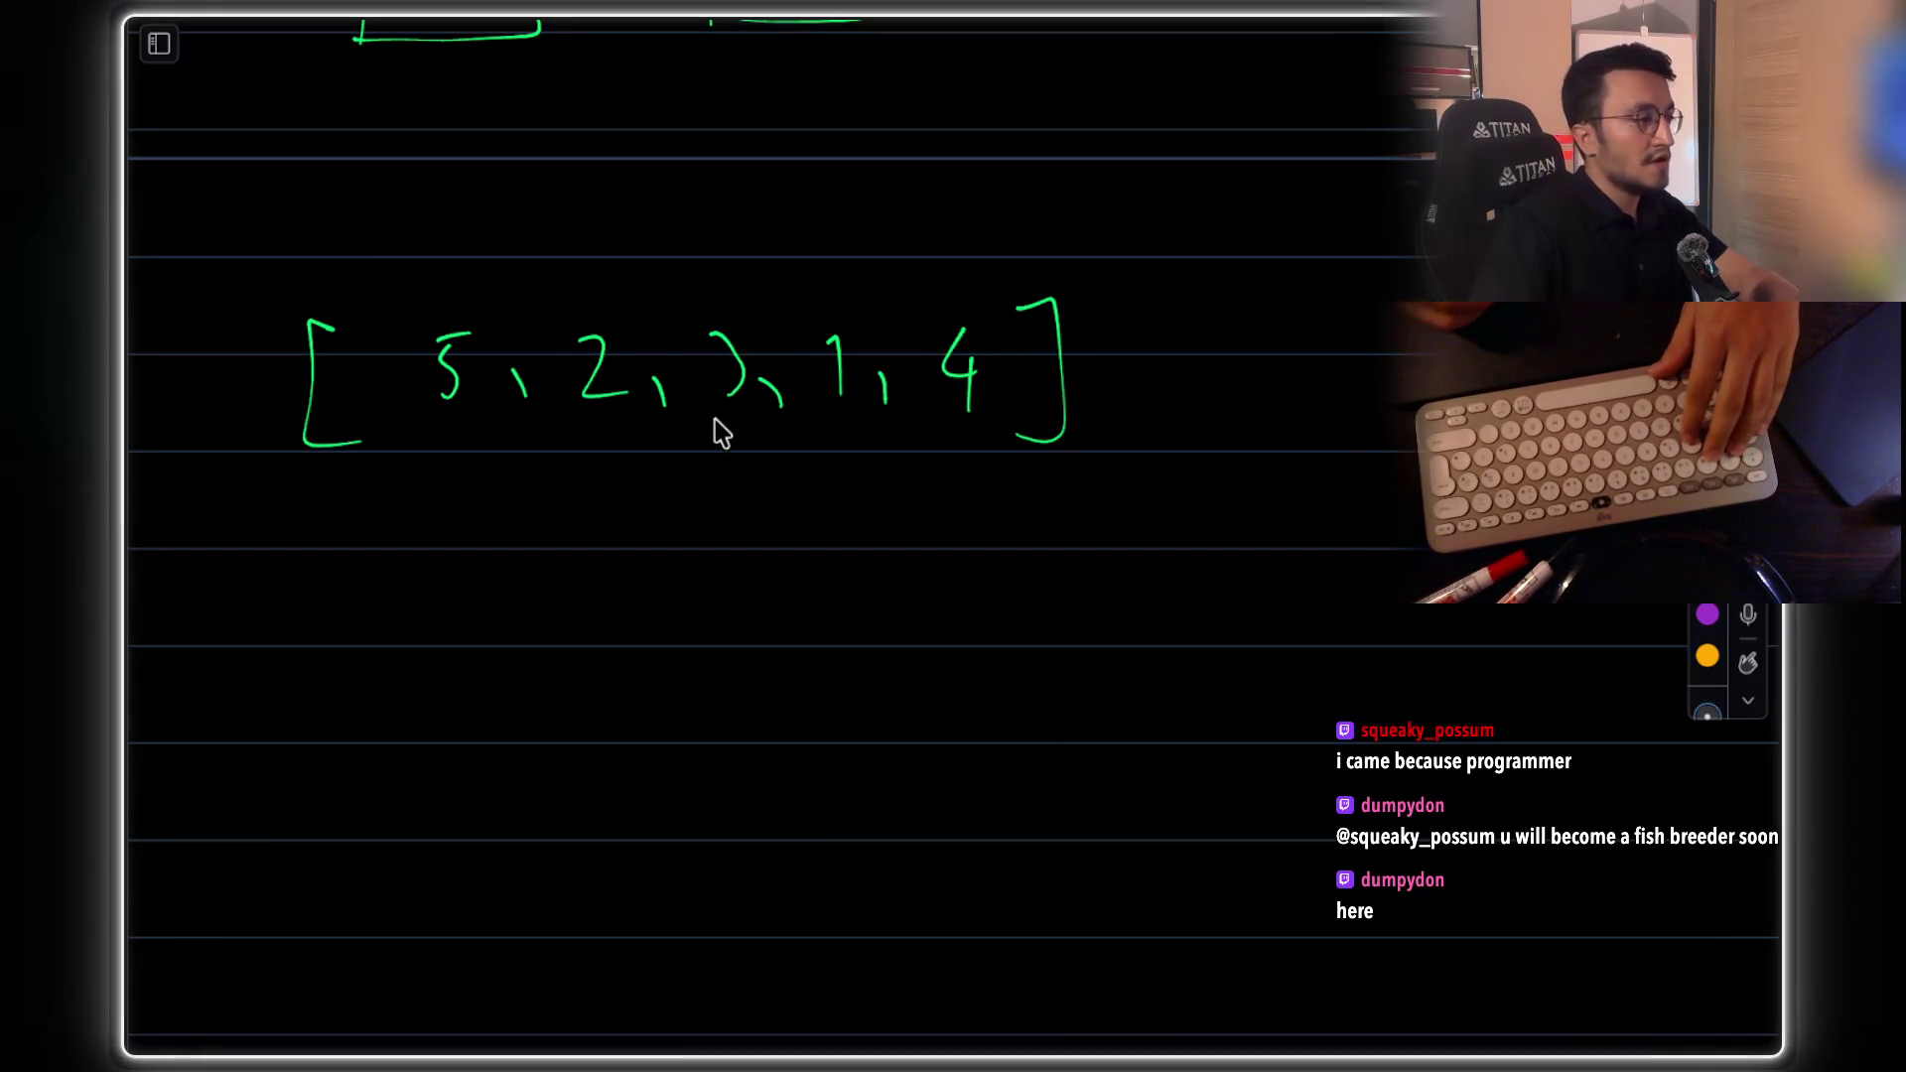
Write 'var' with an arrow down to a 'farthest' label, erasing and rewriting the label
drag(1247, 387, 1331, 384)
mouse_move(1254, 441)
mouse_down()
mouse_move(1247, 498)
mouse_move(1275, 464)
mouse_up()
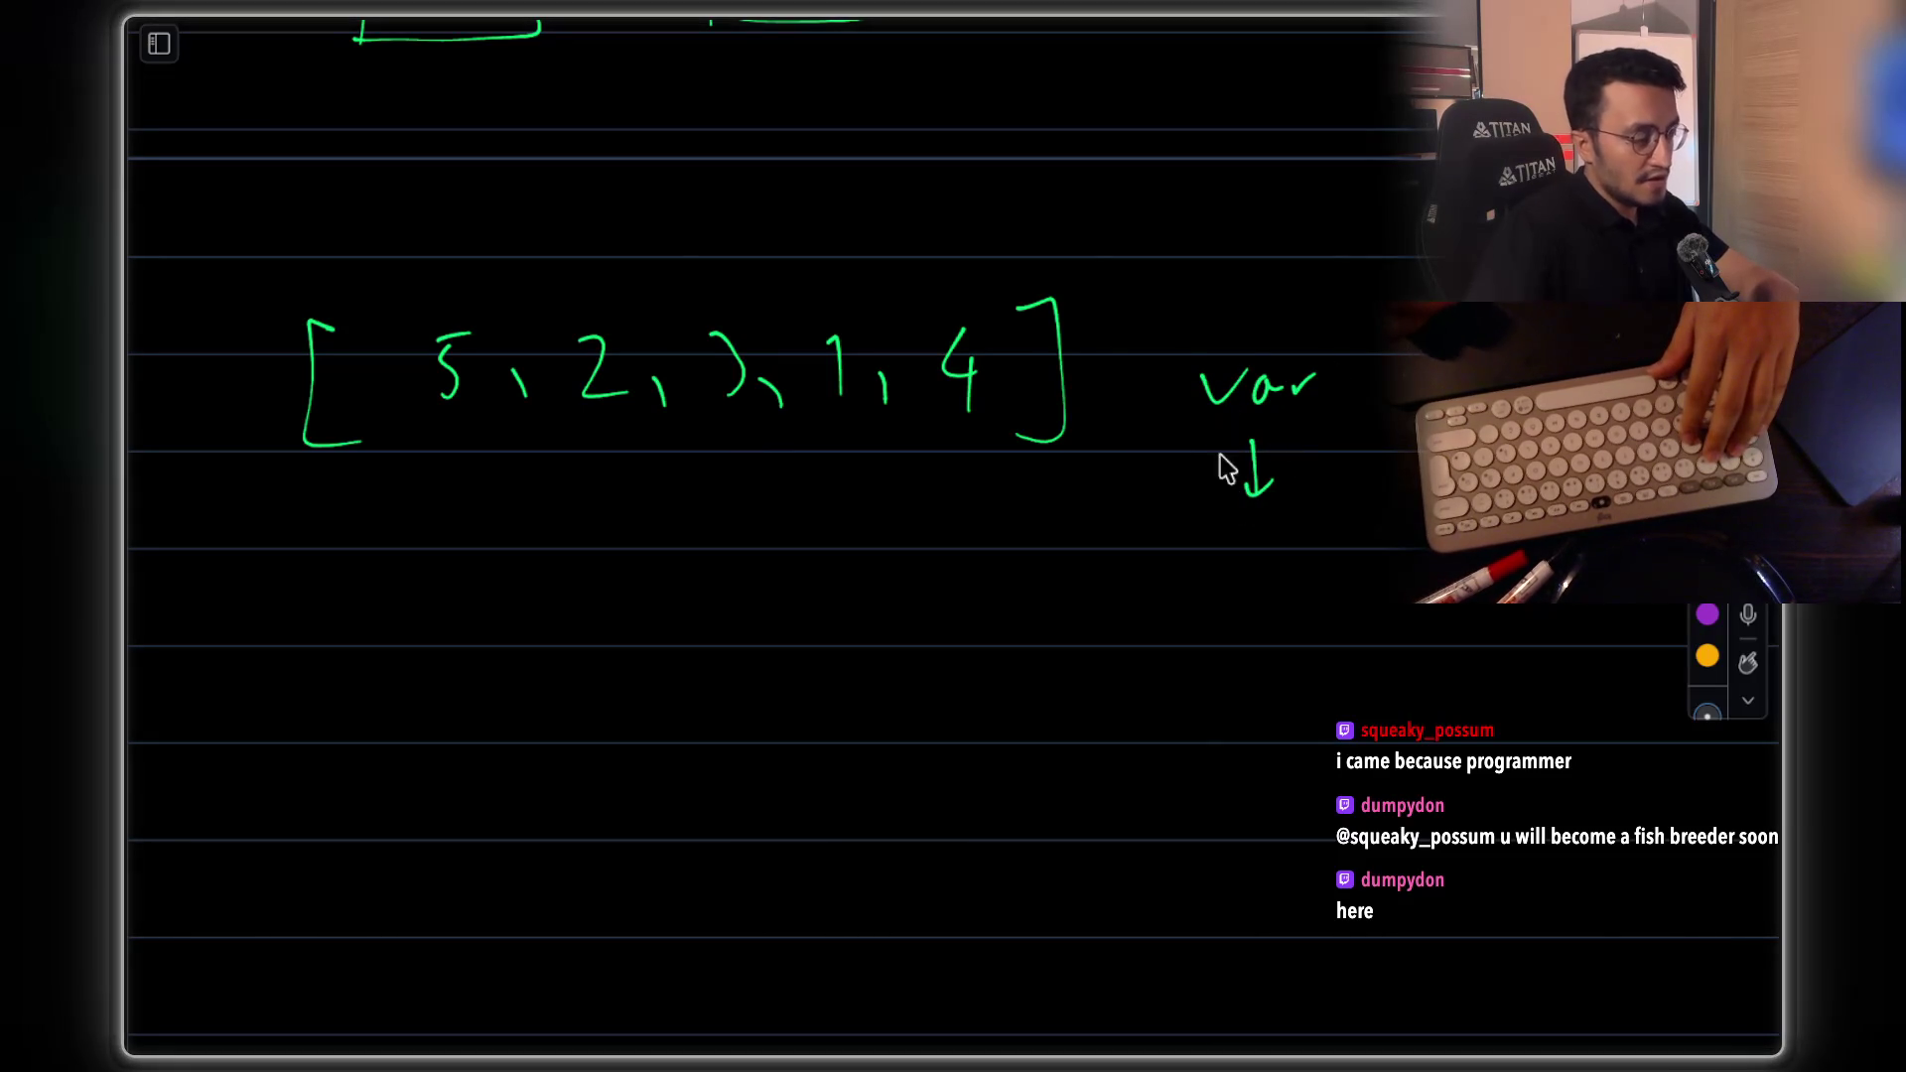
mouse_move(1204, 541)
mouse_down()
mouse_move(1223, 596)
mouse_move(1306, 571)
mouse_move(1252, 587)
mouse_move(1213, 556)
mouse_move(1207, 621)
mouse_up()
drag(1284, 564, 1295, 561)
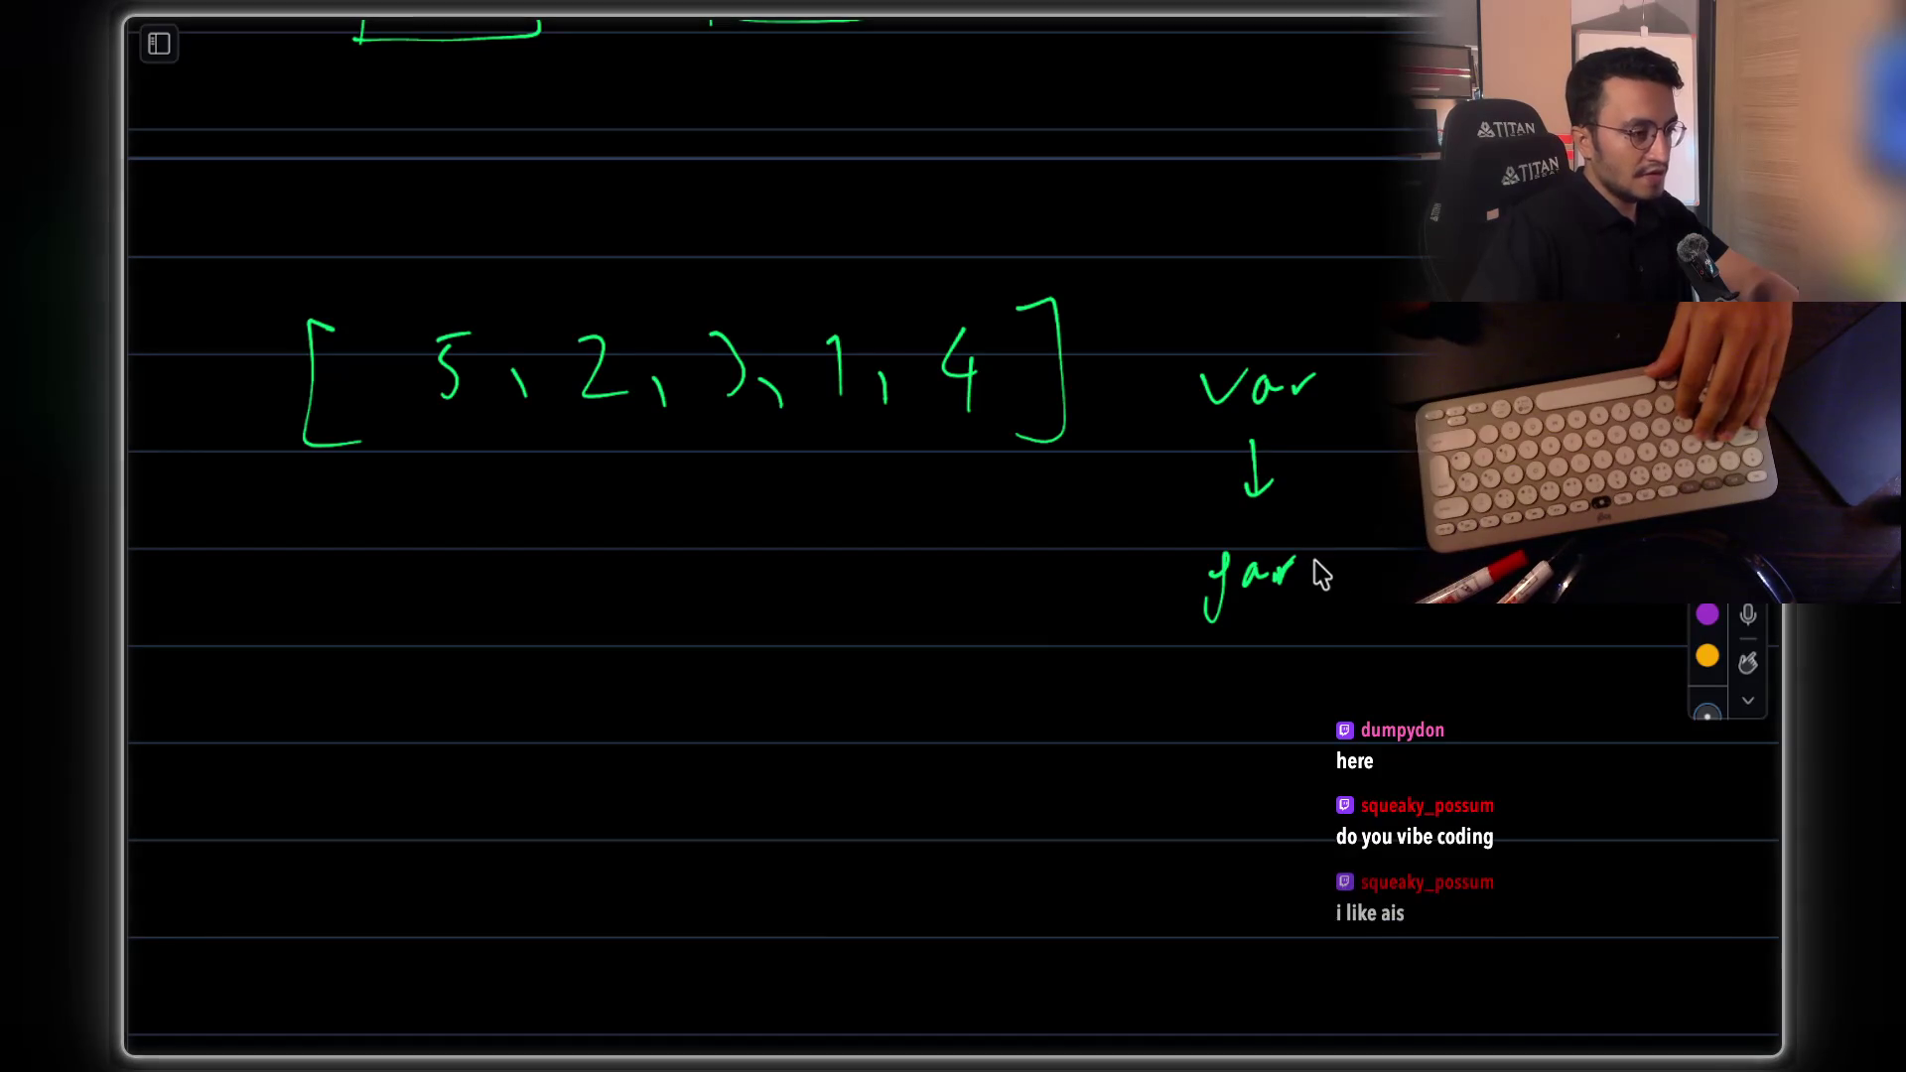
mouse_move(1314, 566)
mouse_down()
mouse_move(1250, 587)
mouse_move(1237, 568)
mouse_move(1223, 610)
mouse_up()
drag(1275, 557, 1271, 594)
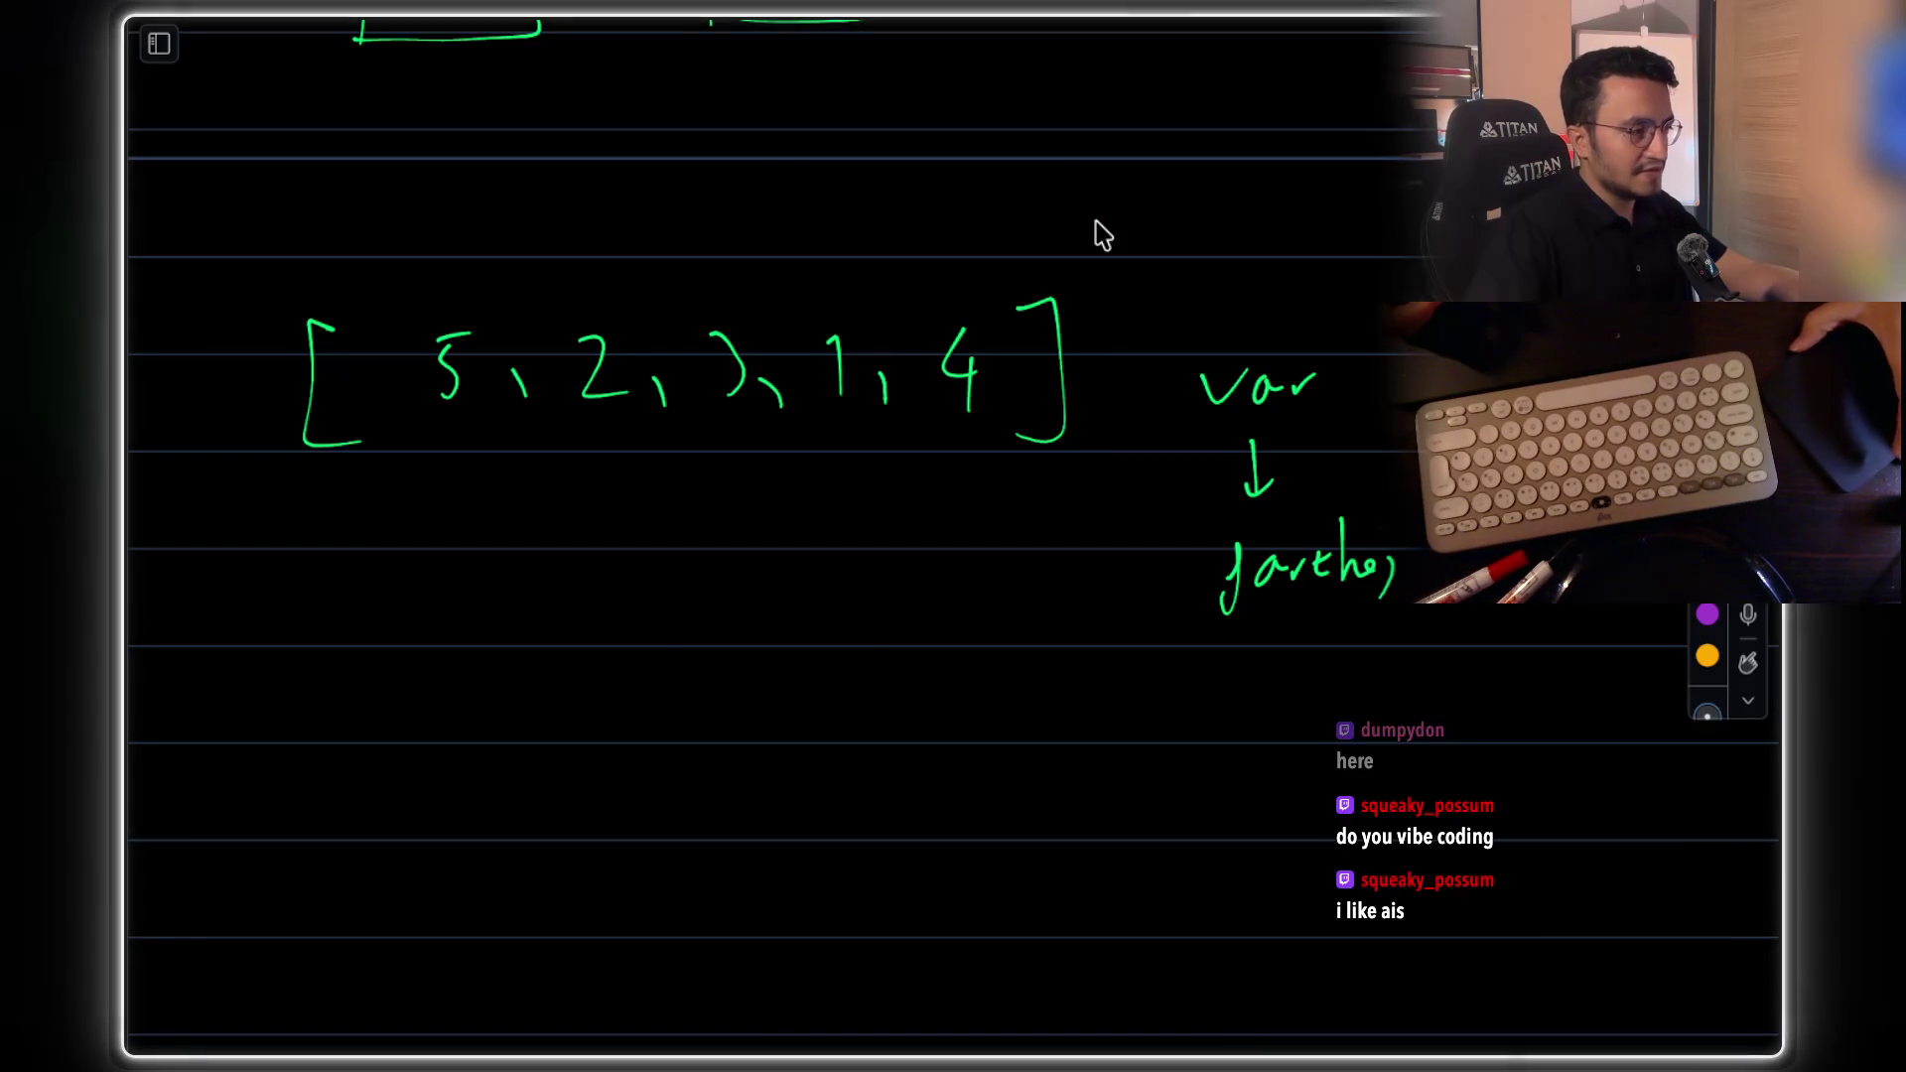
scroll(1102, 235, down, 3)
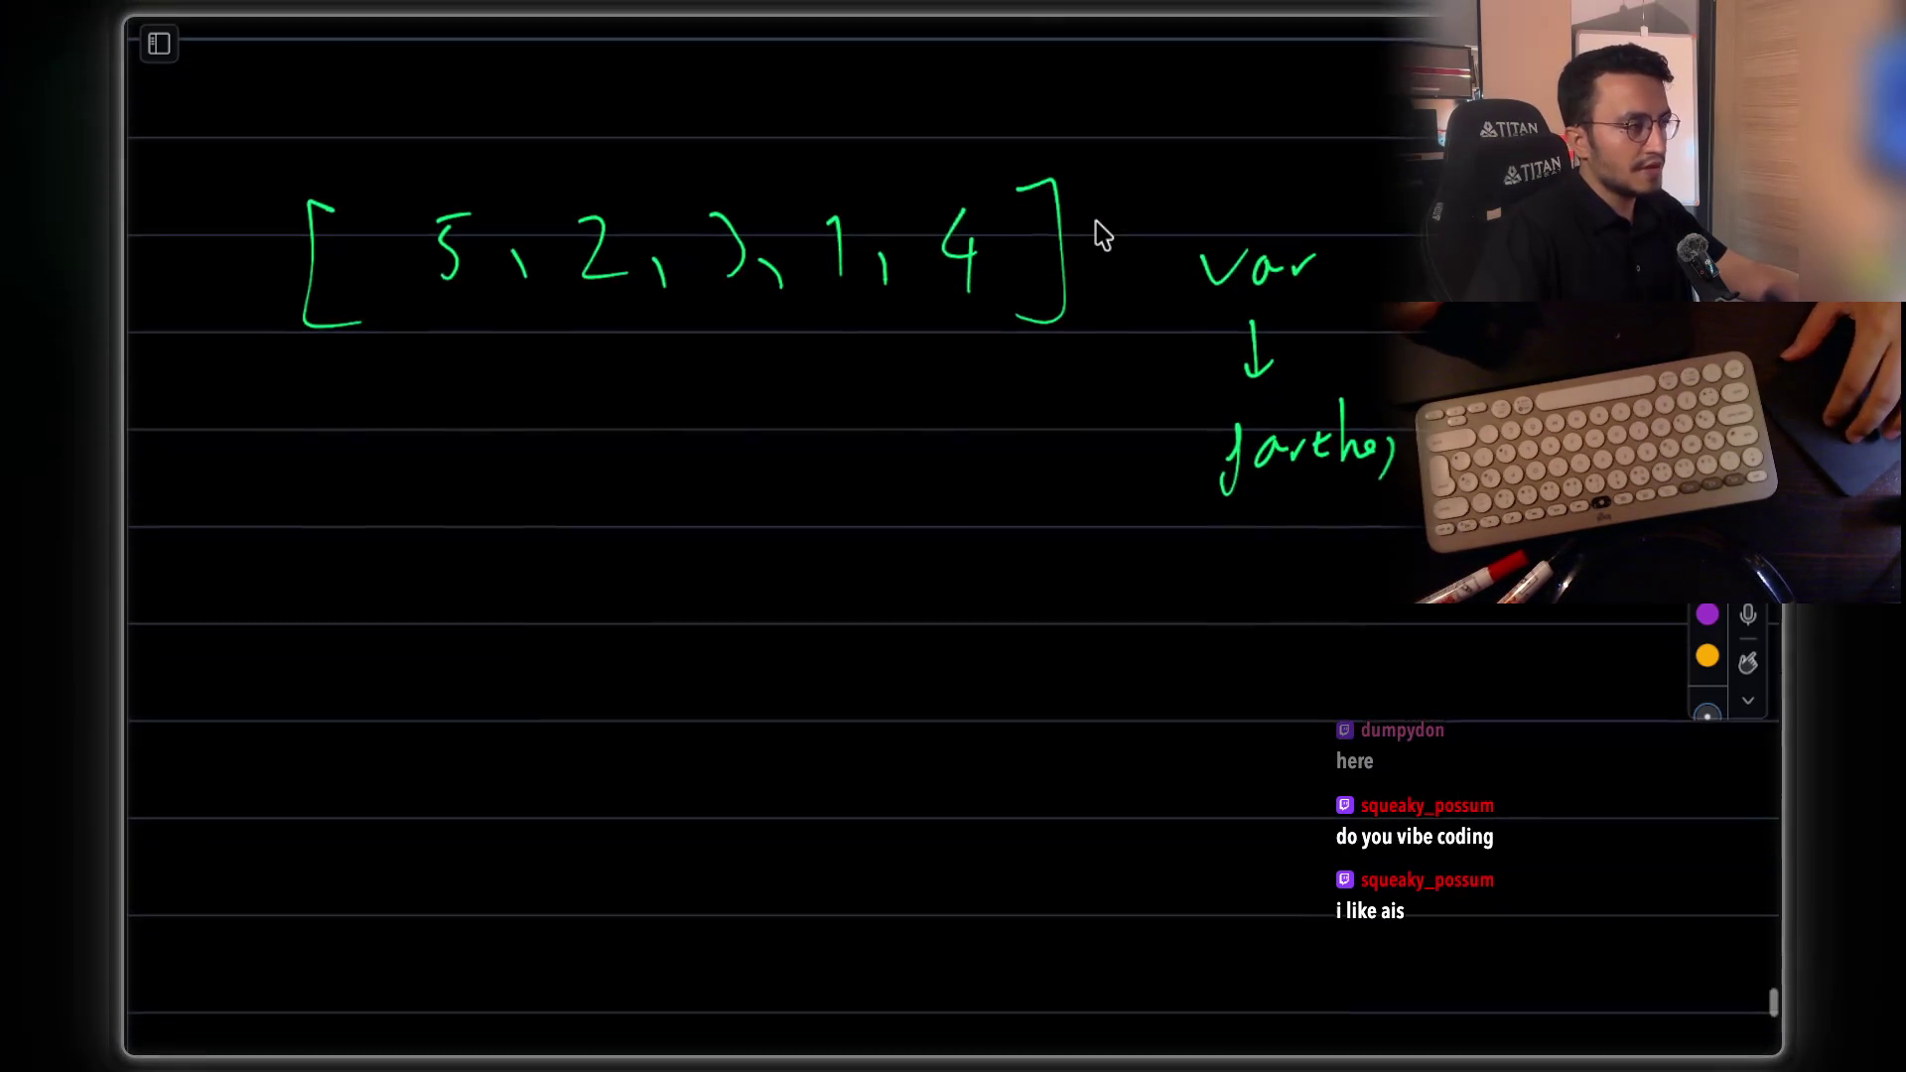
Circle var and draw a jump arc from 5 across the array
scroll(1102, 236, up, 3)
scroll(1096, 234, down, 1)
scroll(1228, 407, up, 1)
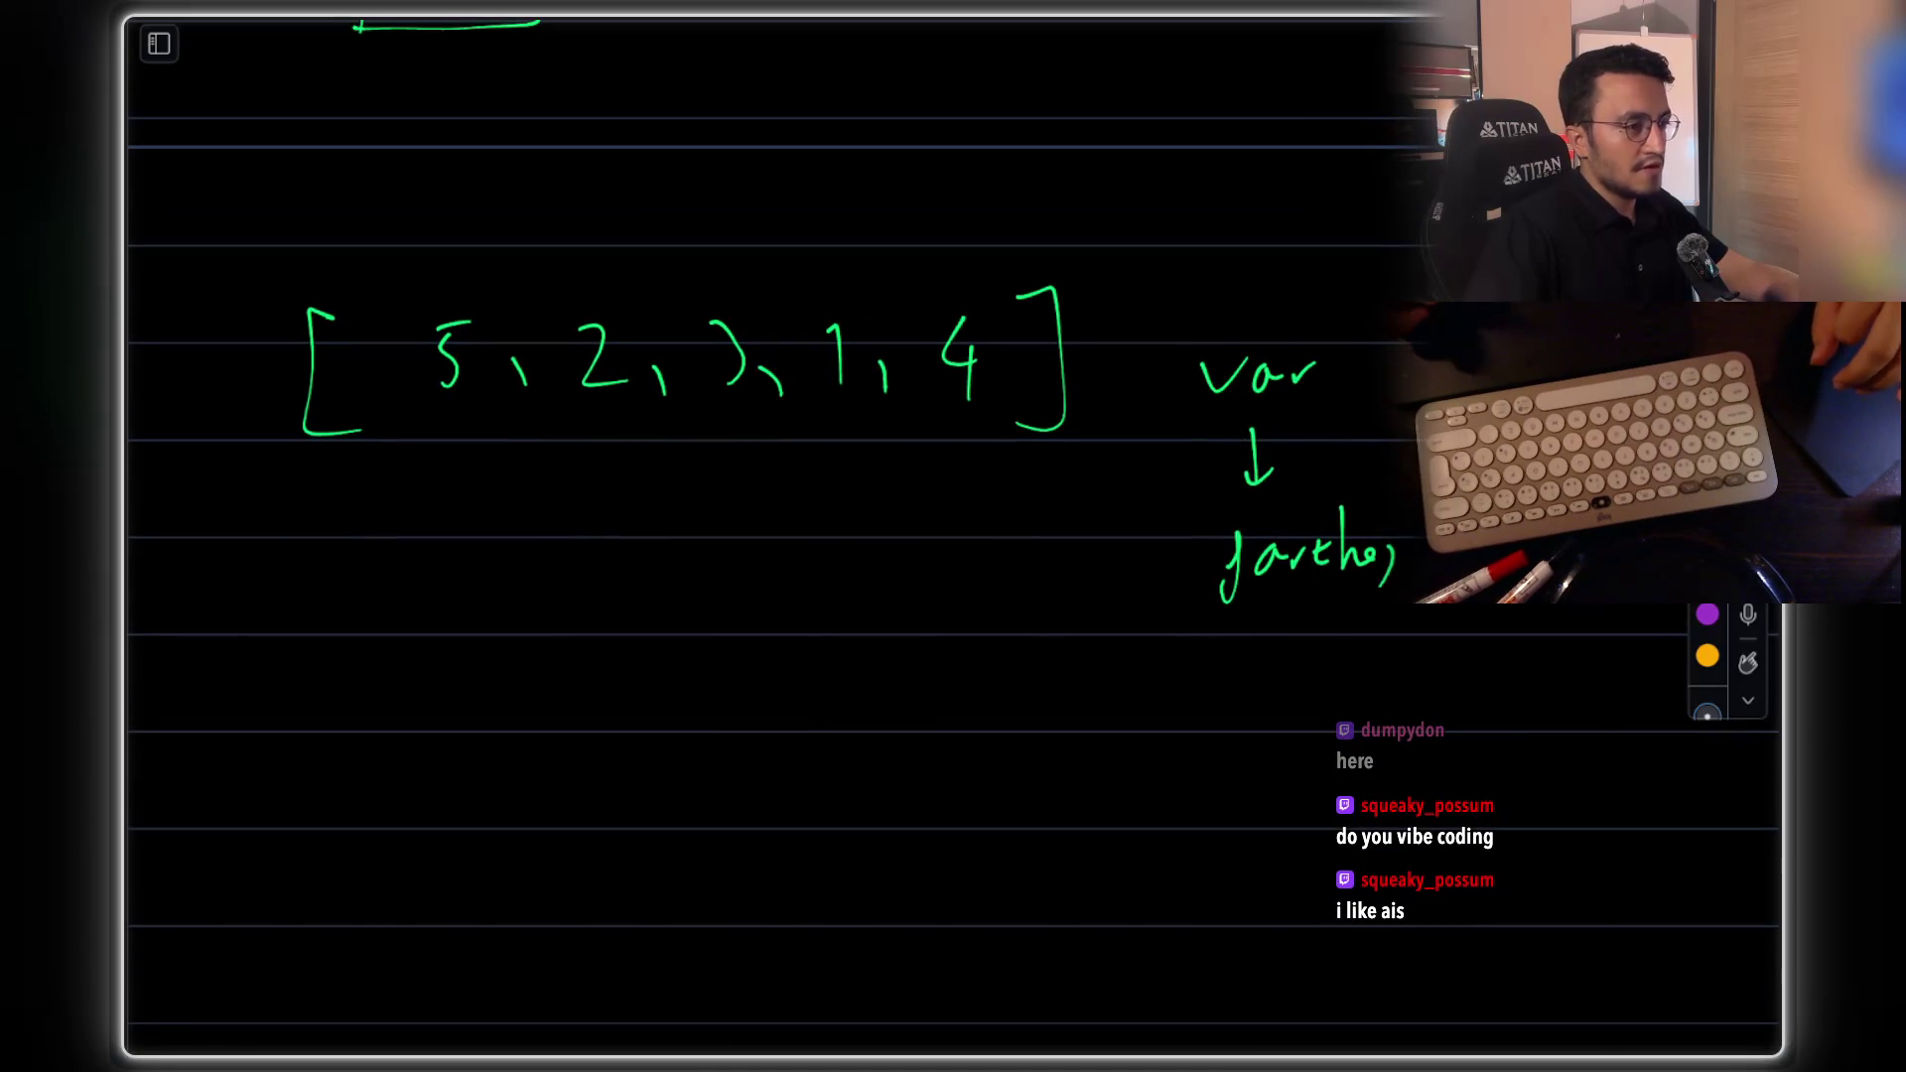
drag(1511, 605, 1476, 642)
scroll(1256, 428, down, 1)
scroll(1277, 352, down, 2)
scroll(626, 473, down, 1)
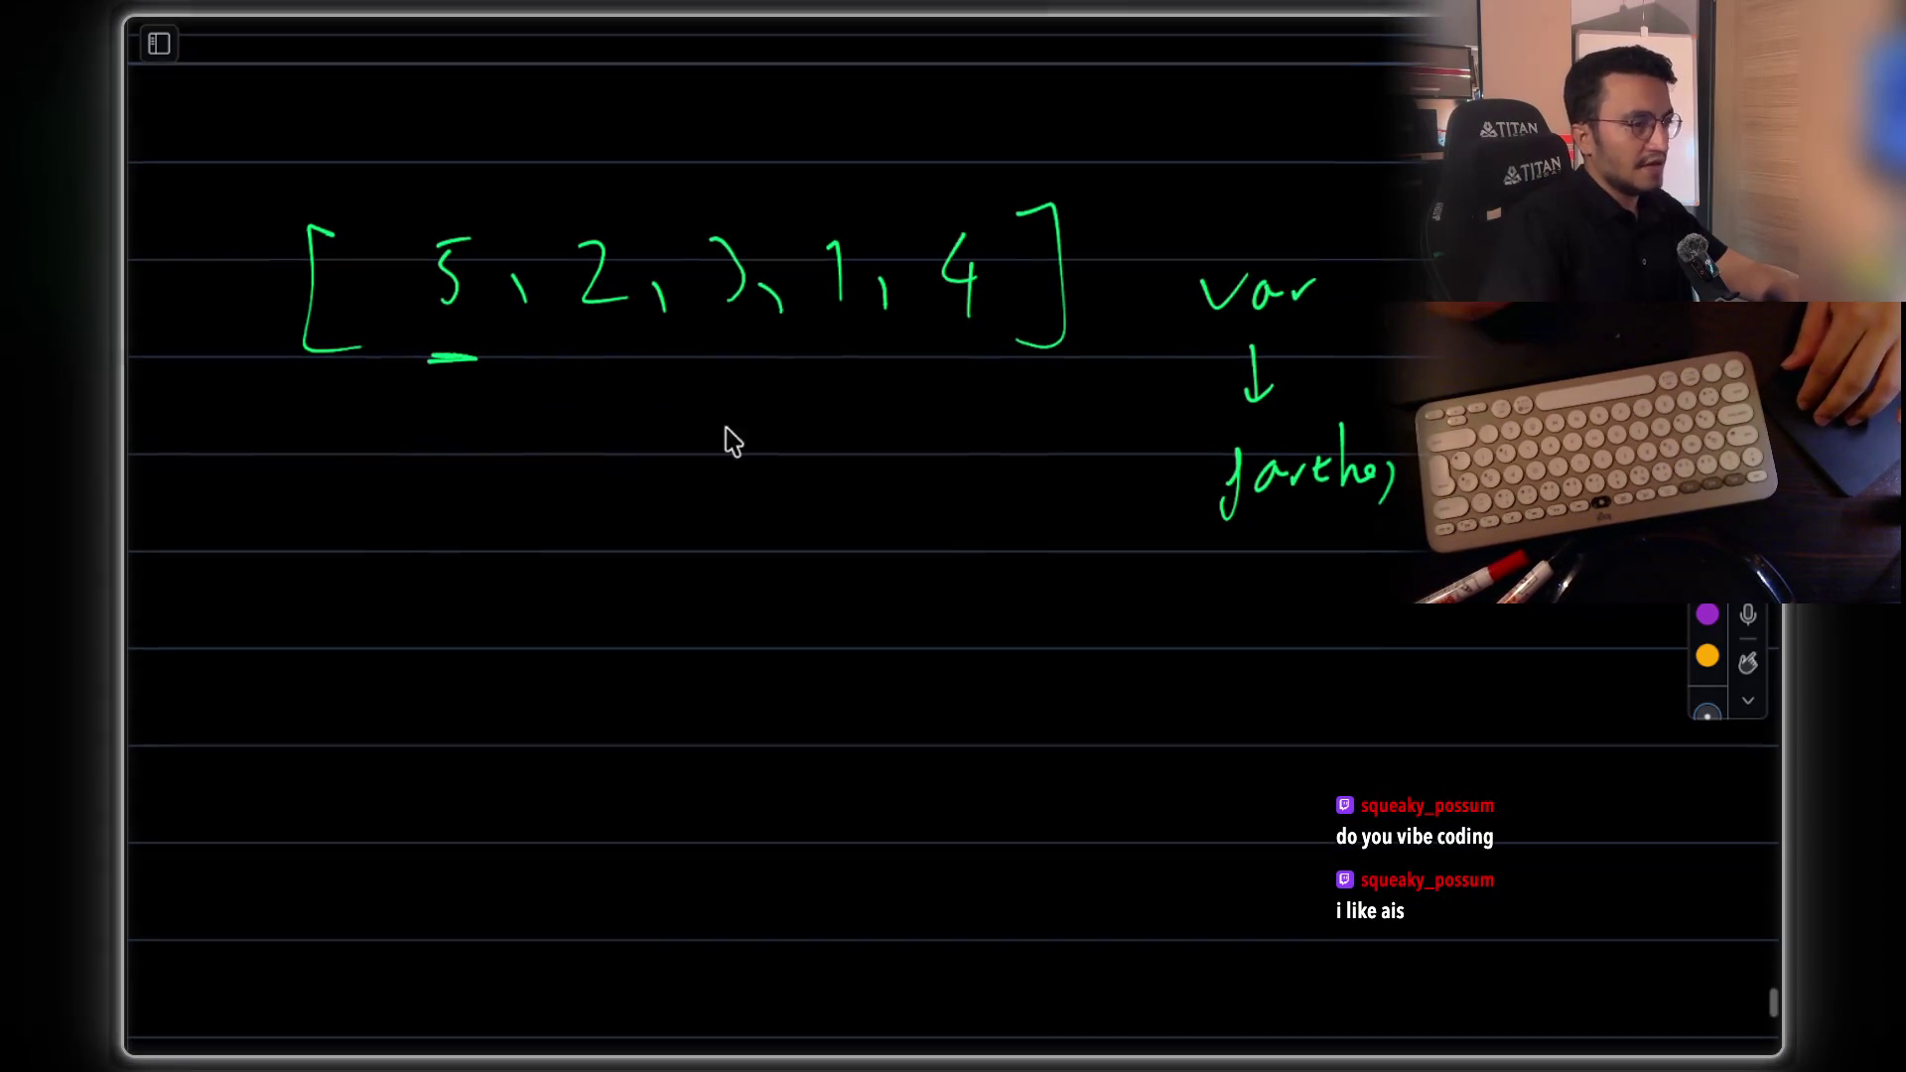
mouse_move(1253, 245)
mouse_down()
mouse_move(1330, 233)
mouse_move(1186, 250)
mouse_up()
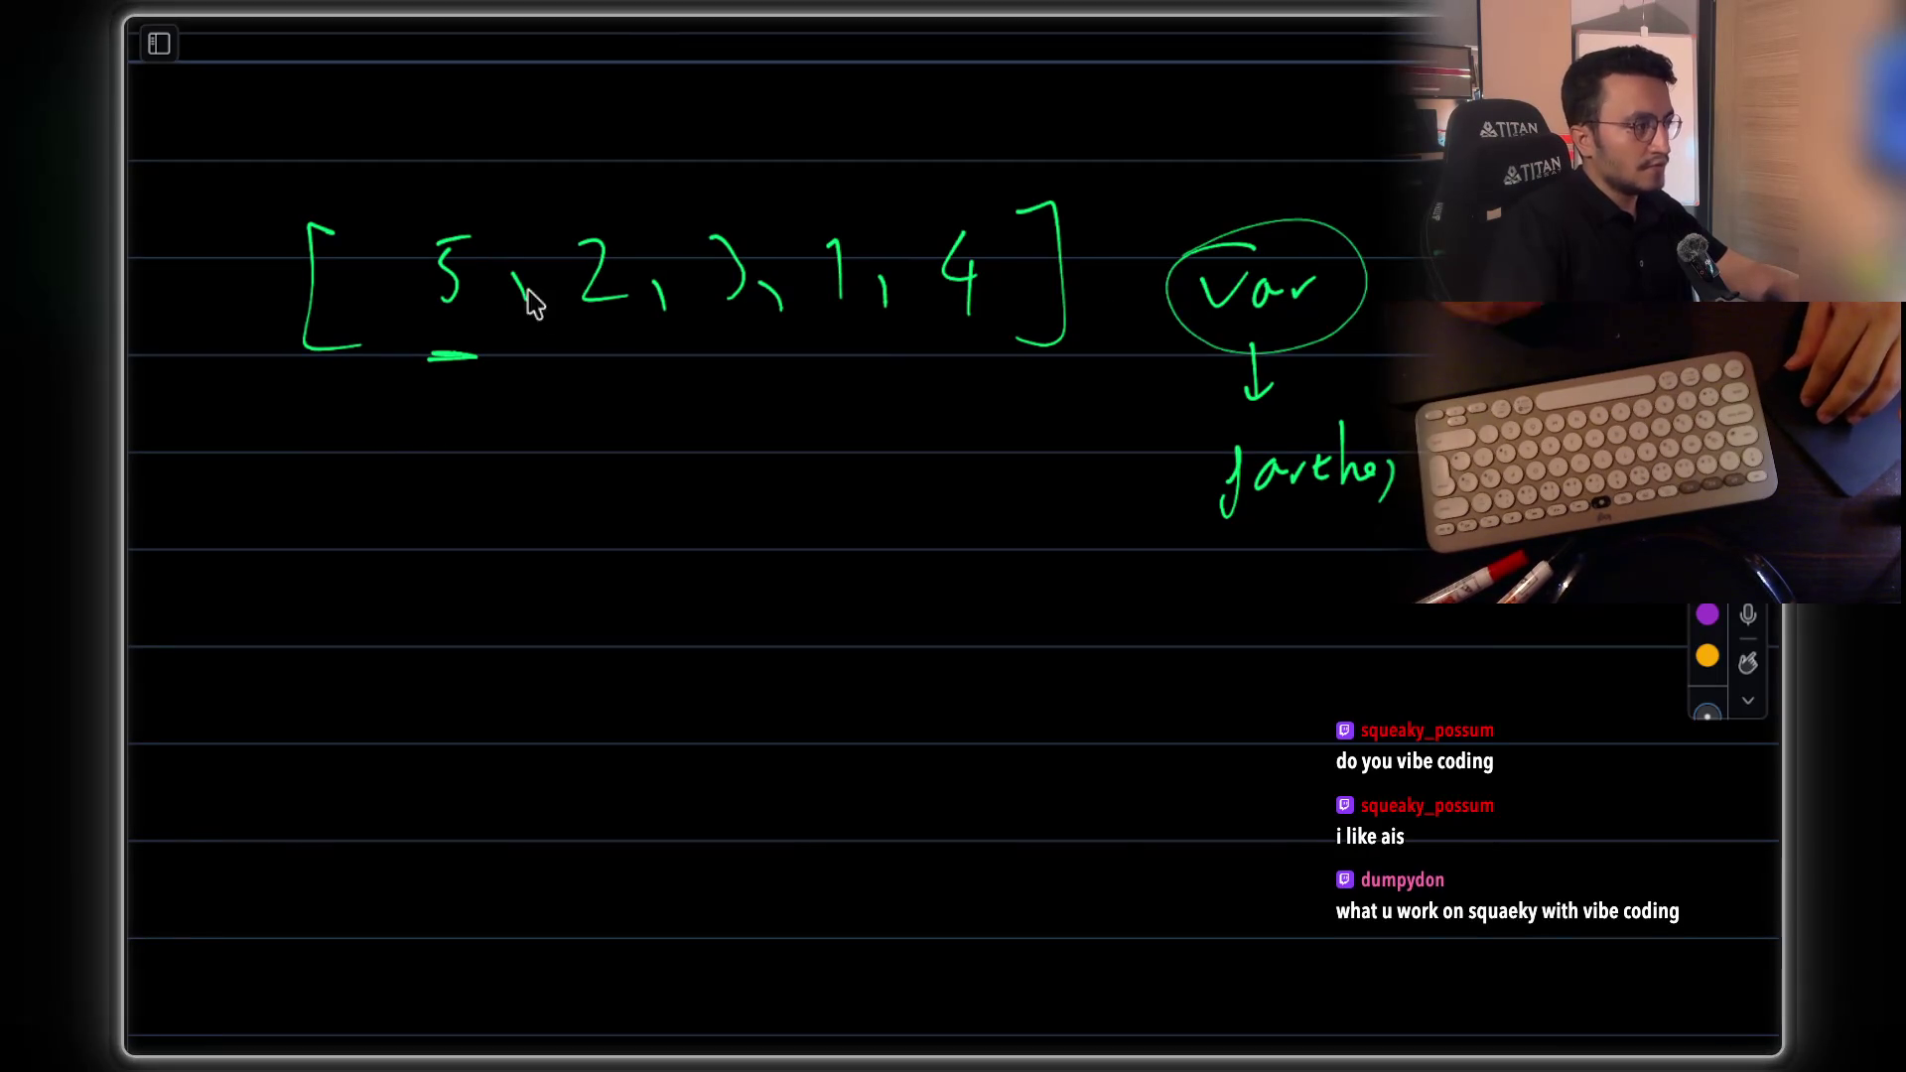
scroll(466, 258, up, 4)
mouse_move(451, 261)
mouse_down()
mouse_move(897, 225)
mouse_move(953, 298)
mouse_move(997, 270)
mouse_up()
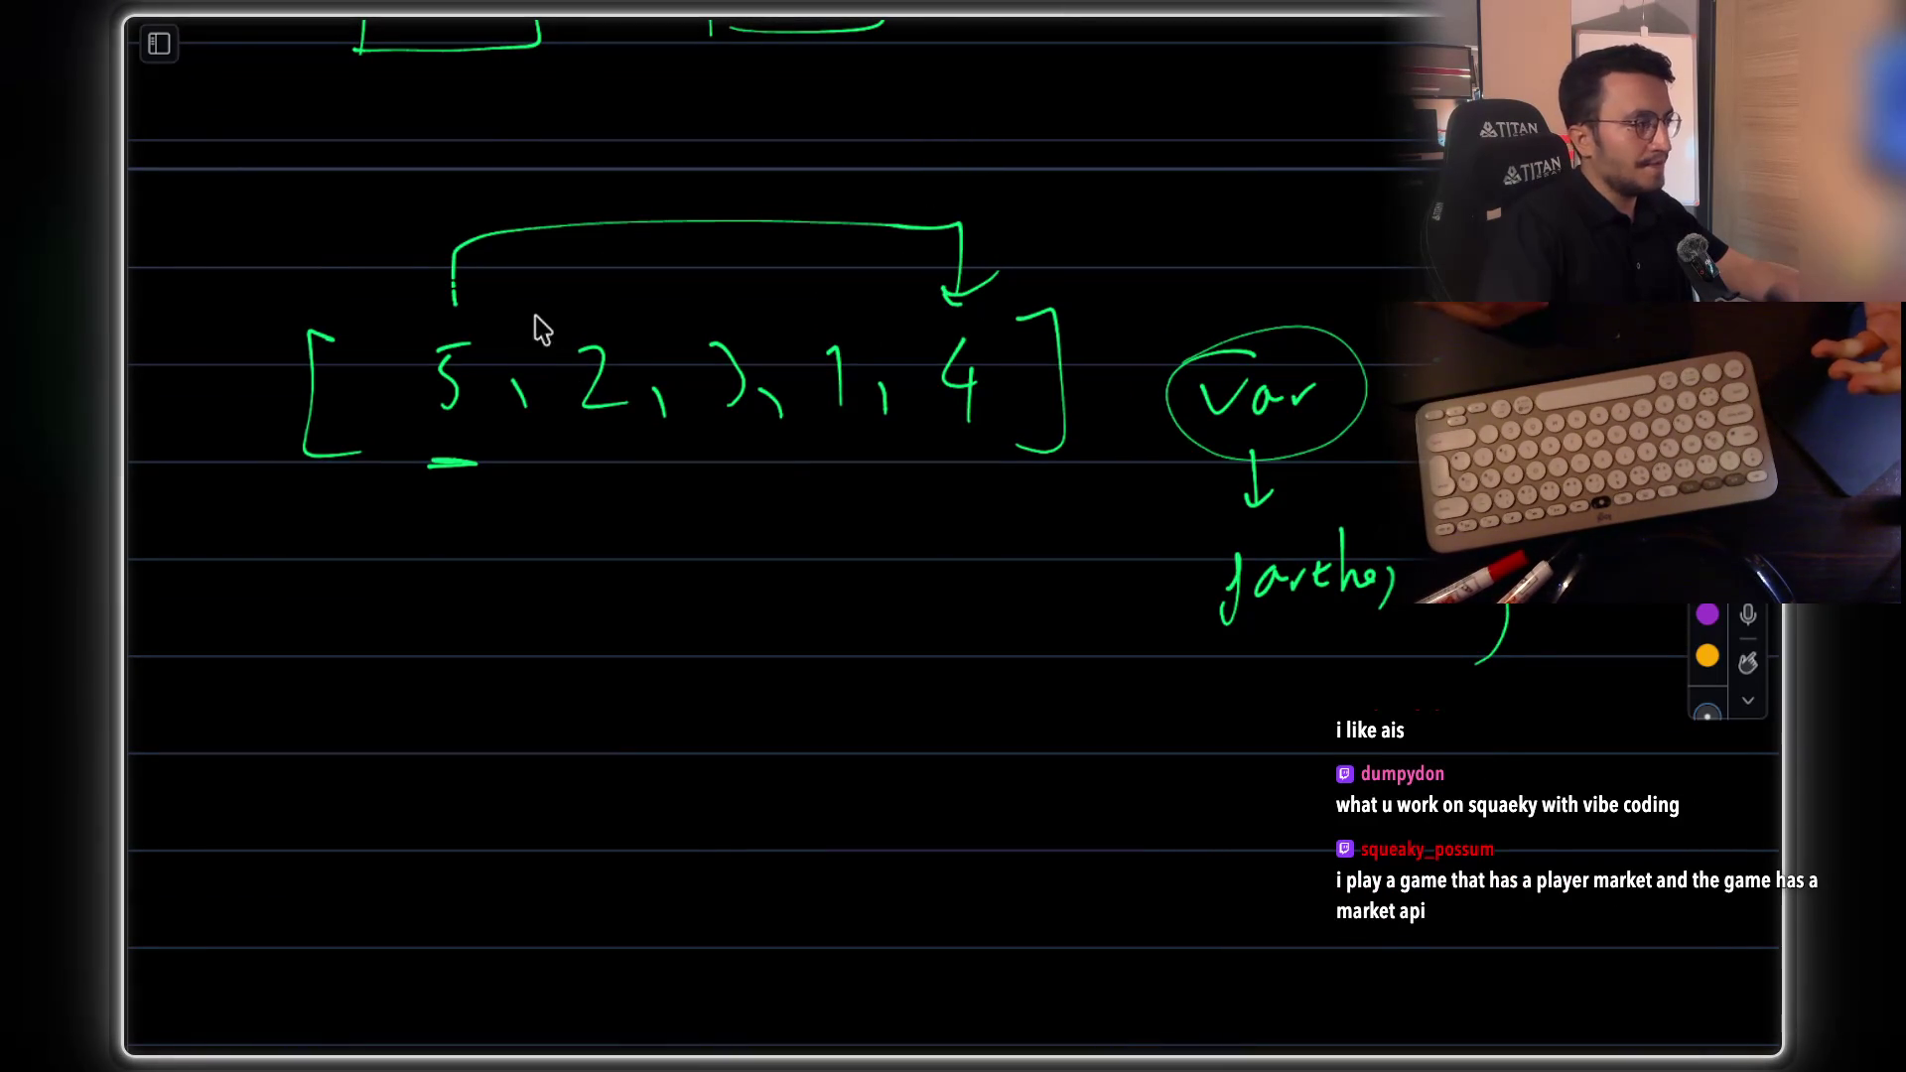
Write the indices 0–4 beneath the array
drag(719, 544, 751, 536)
drag(837, 481, 846, 534)
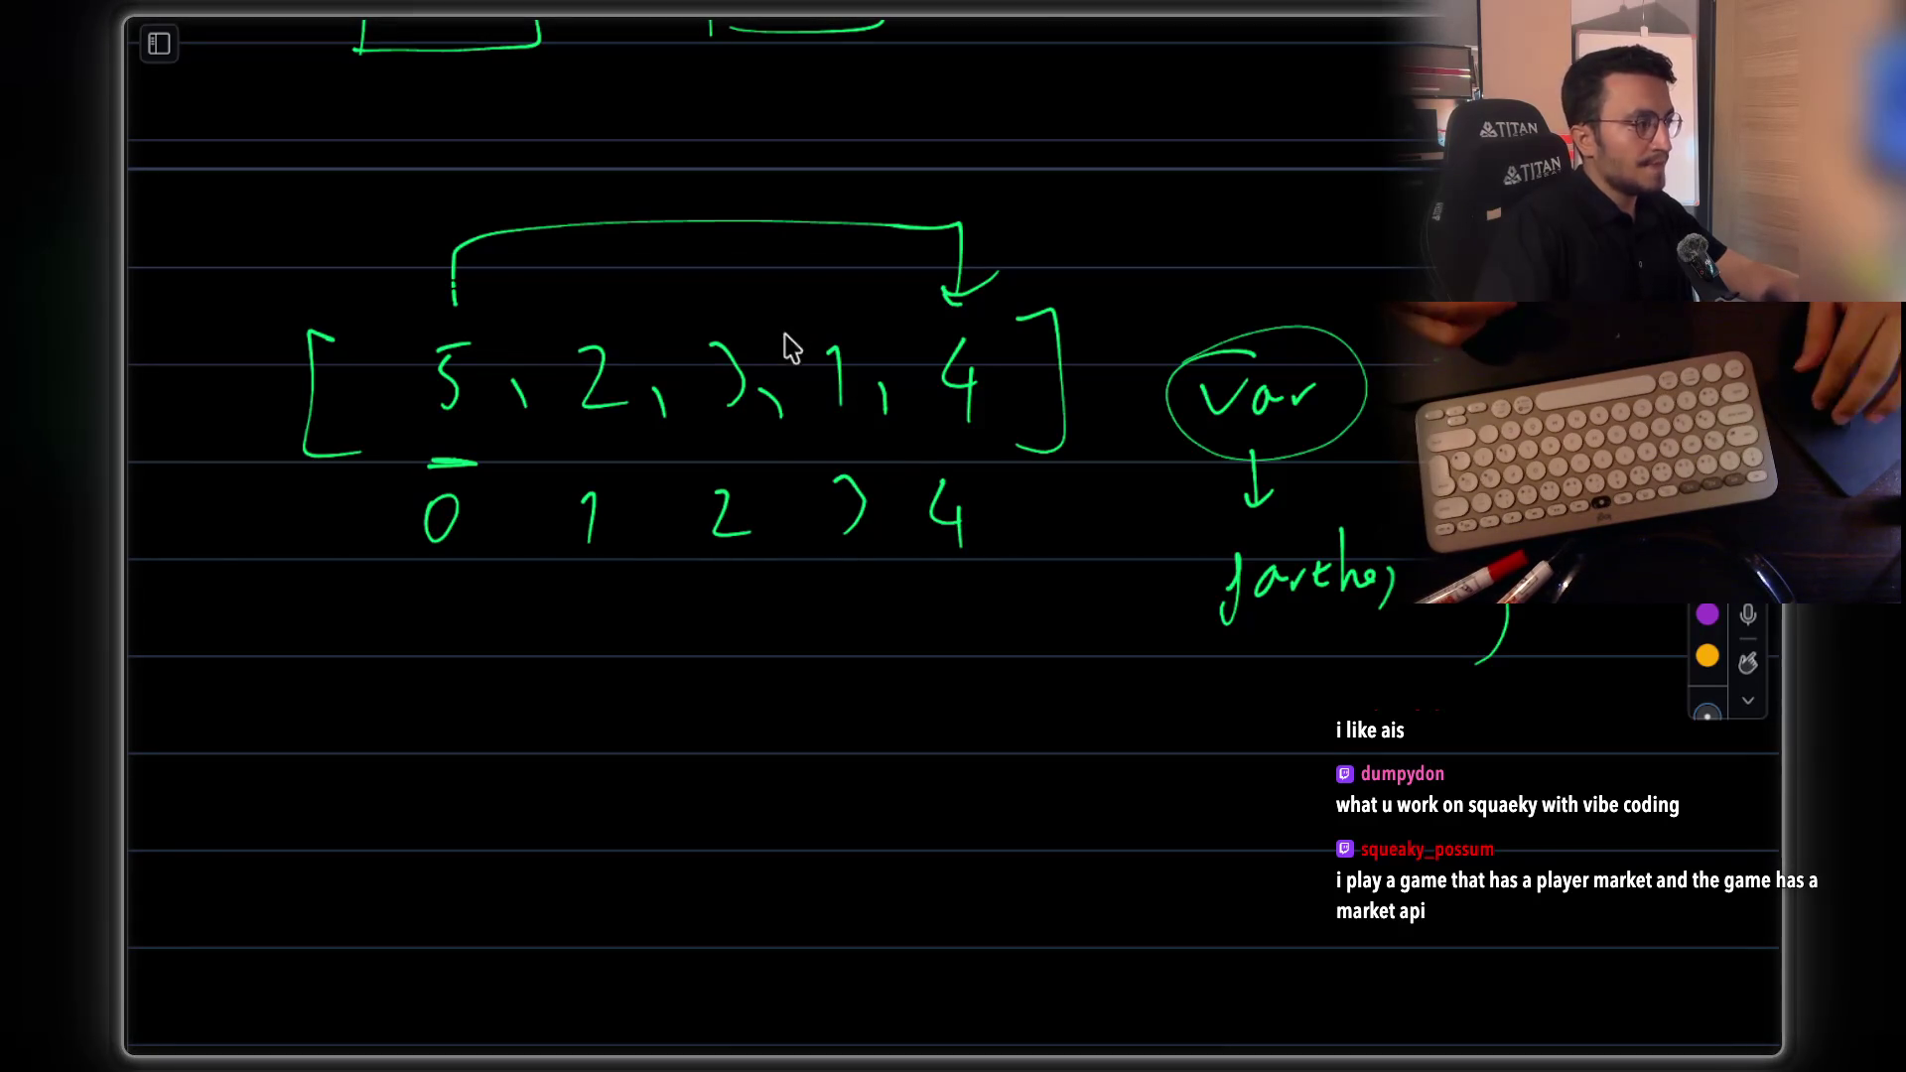
scroll(427, 611, down, 2)
Sketch an empty for( ) loop header below the array
drag(375, 607, 382, 730)
drag(474, 628, 518, 621)
drag(577, 571, 611, 685)
drag(1068, 556, 1060, 655)
scroll(933, 270, down, 1)
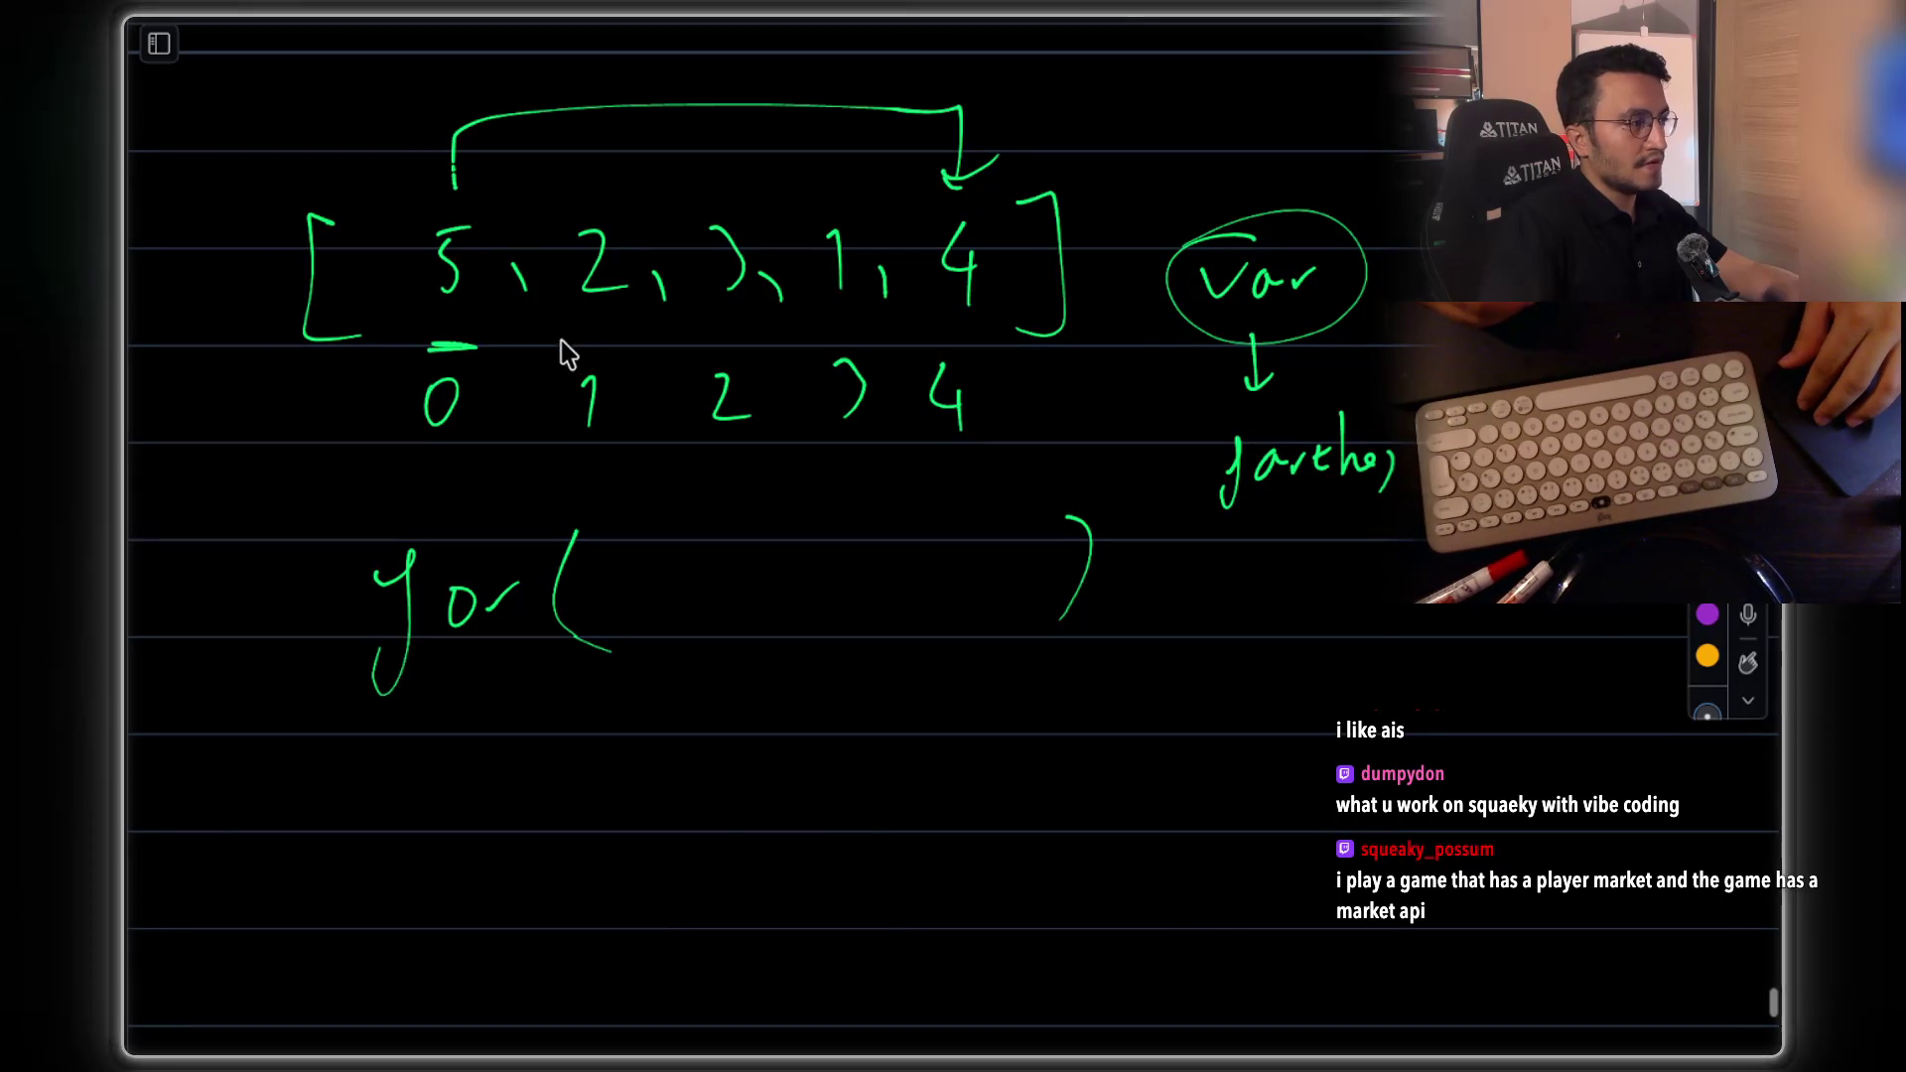
Append ', 2' to the array with an arrow and start writing var below the loop
mouse_move(1001, 270)
mouse_down()
mouse_move(1002, 303)
mouse_move(1045, 282)
mouse_up()
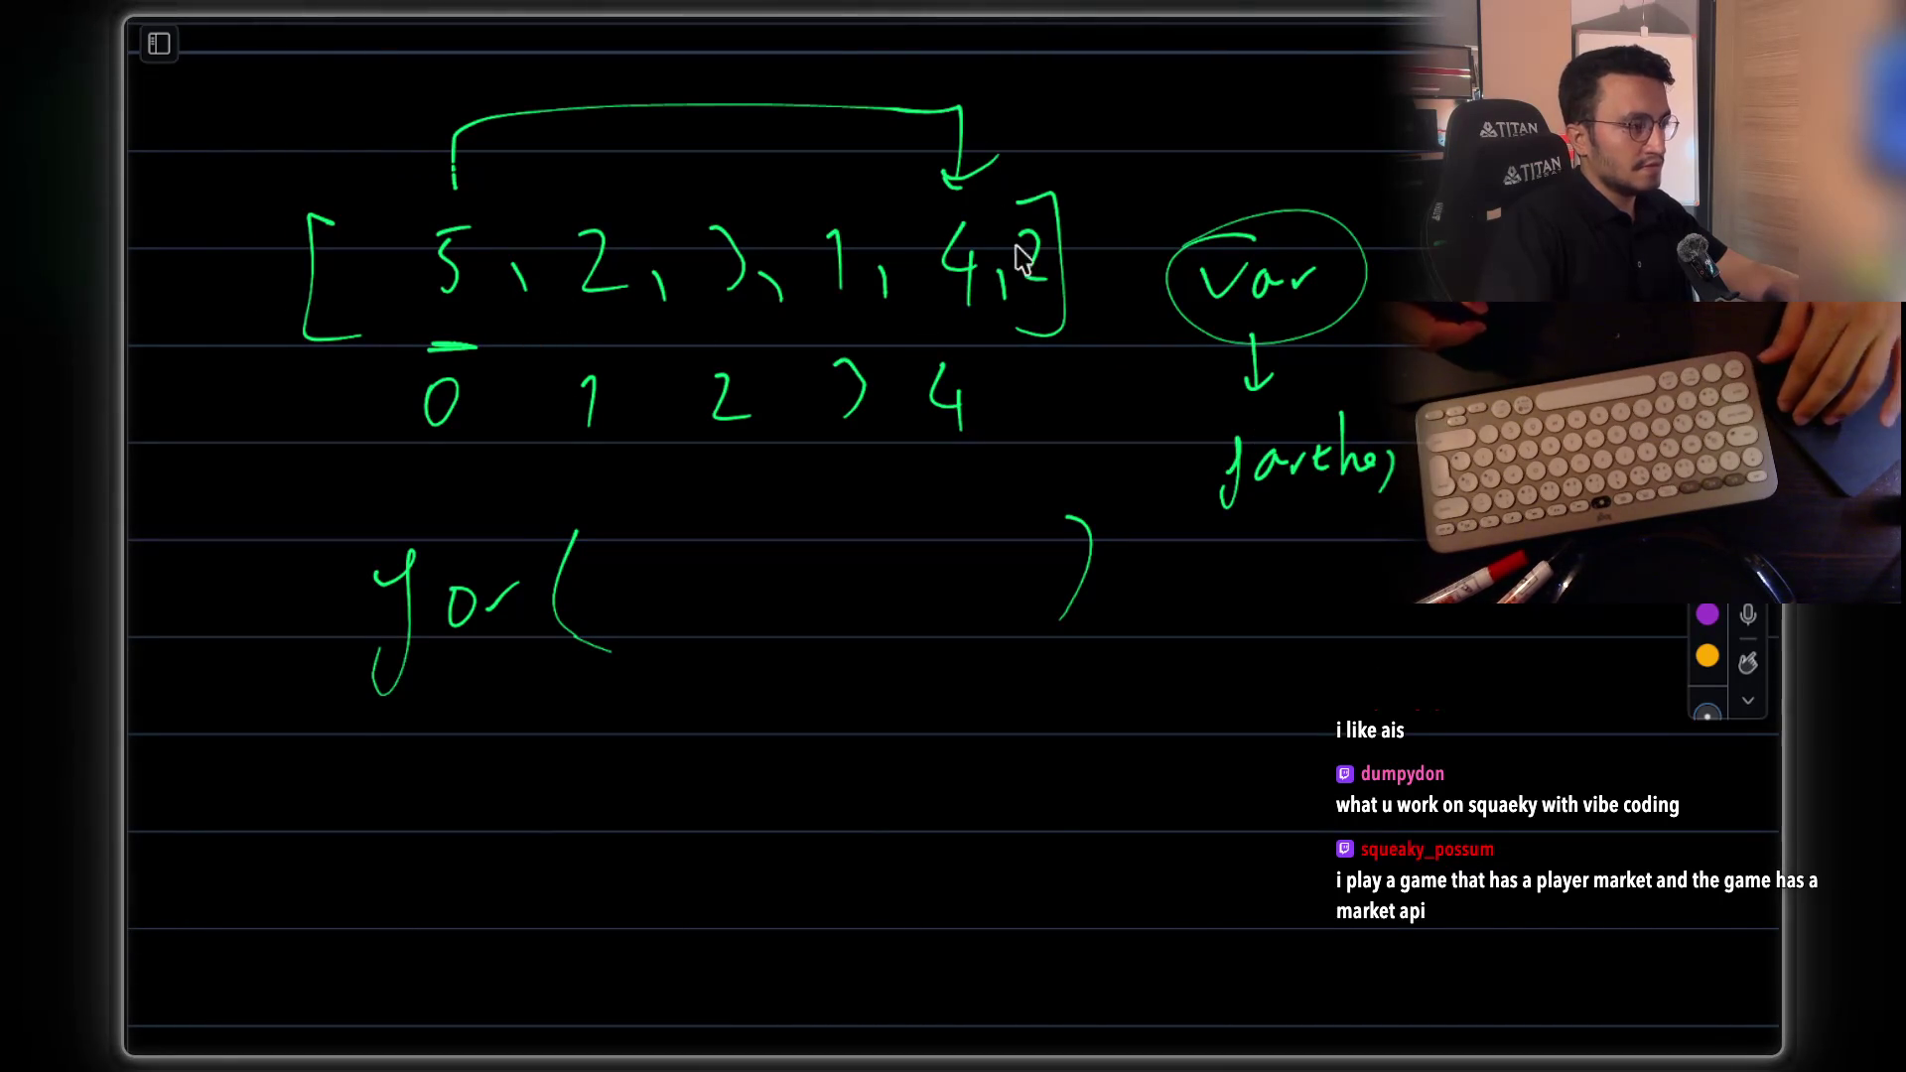
mouse_move(997, 109)
mouse_down()
mouse_move(1012, 174)
mouse_move(1030, 154)
mouse_up()
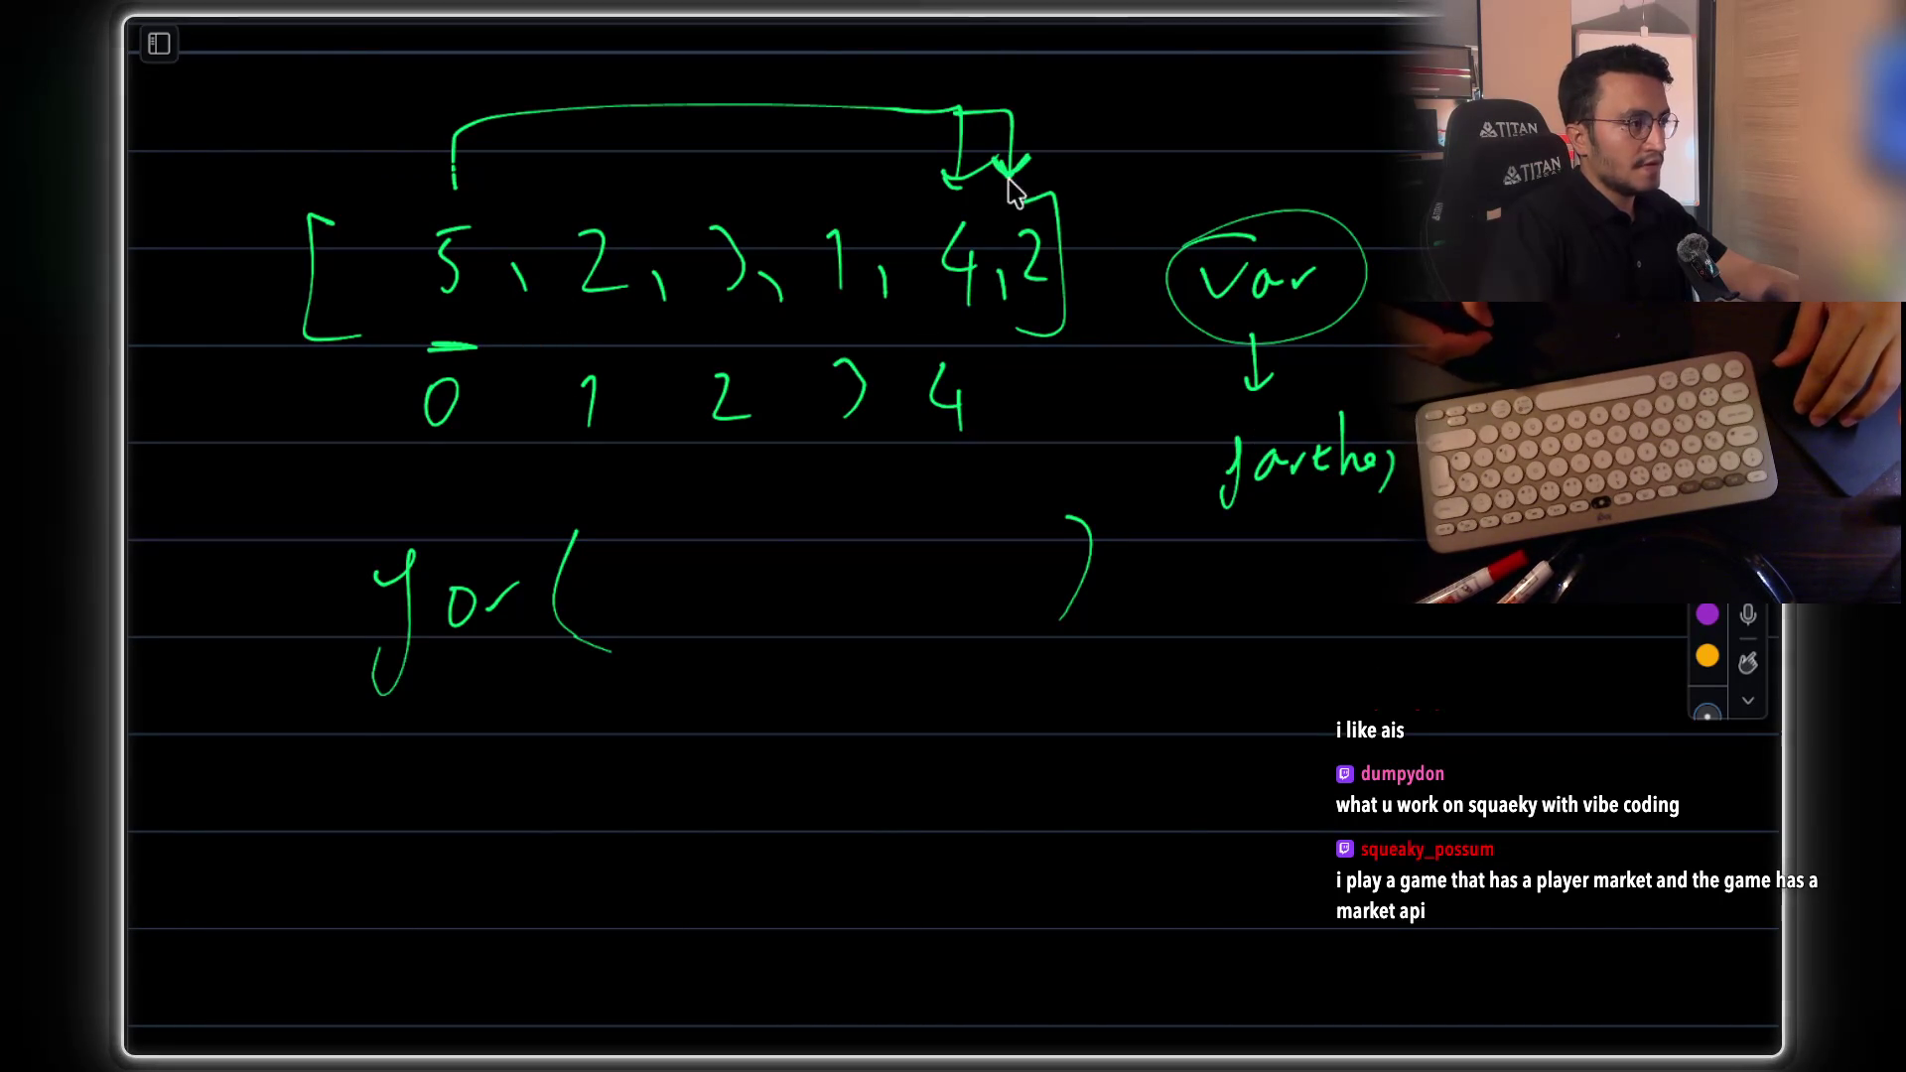
scroll(699, 609, down, 1)
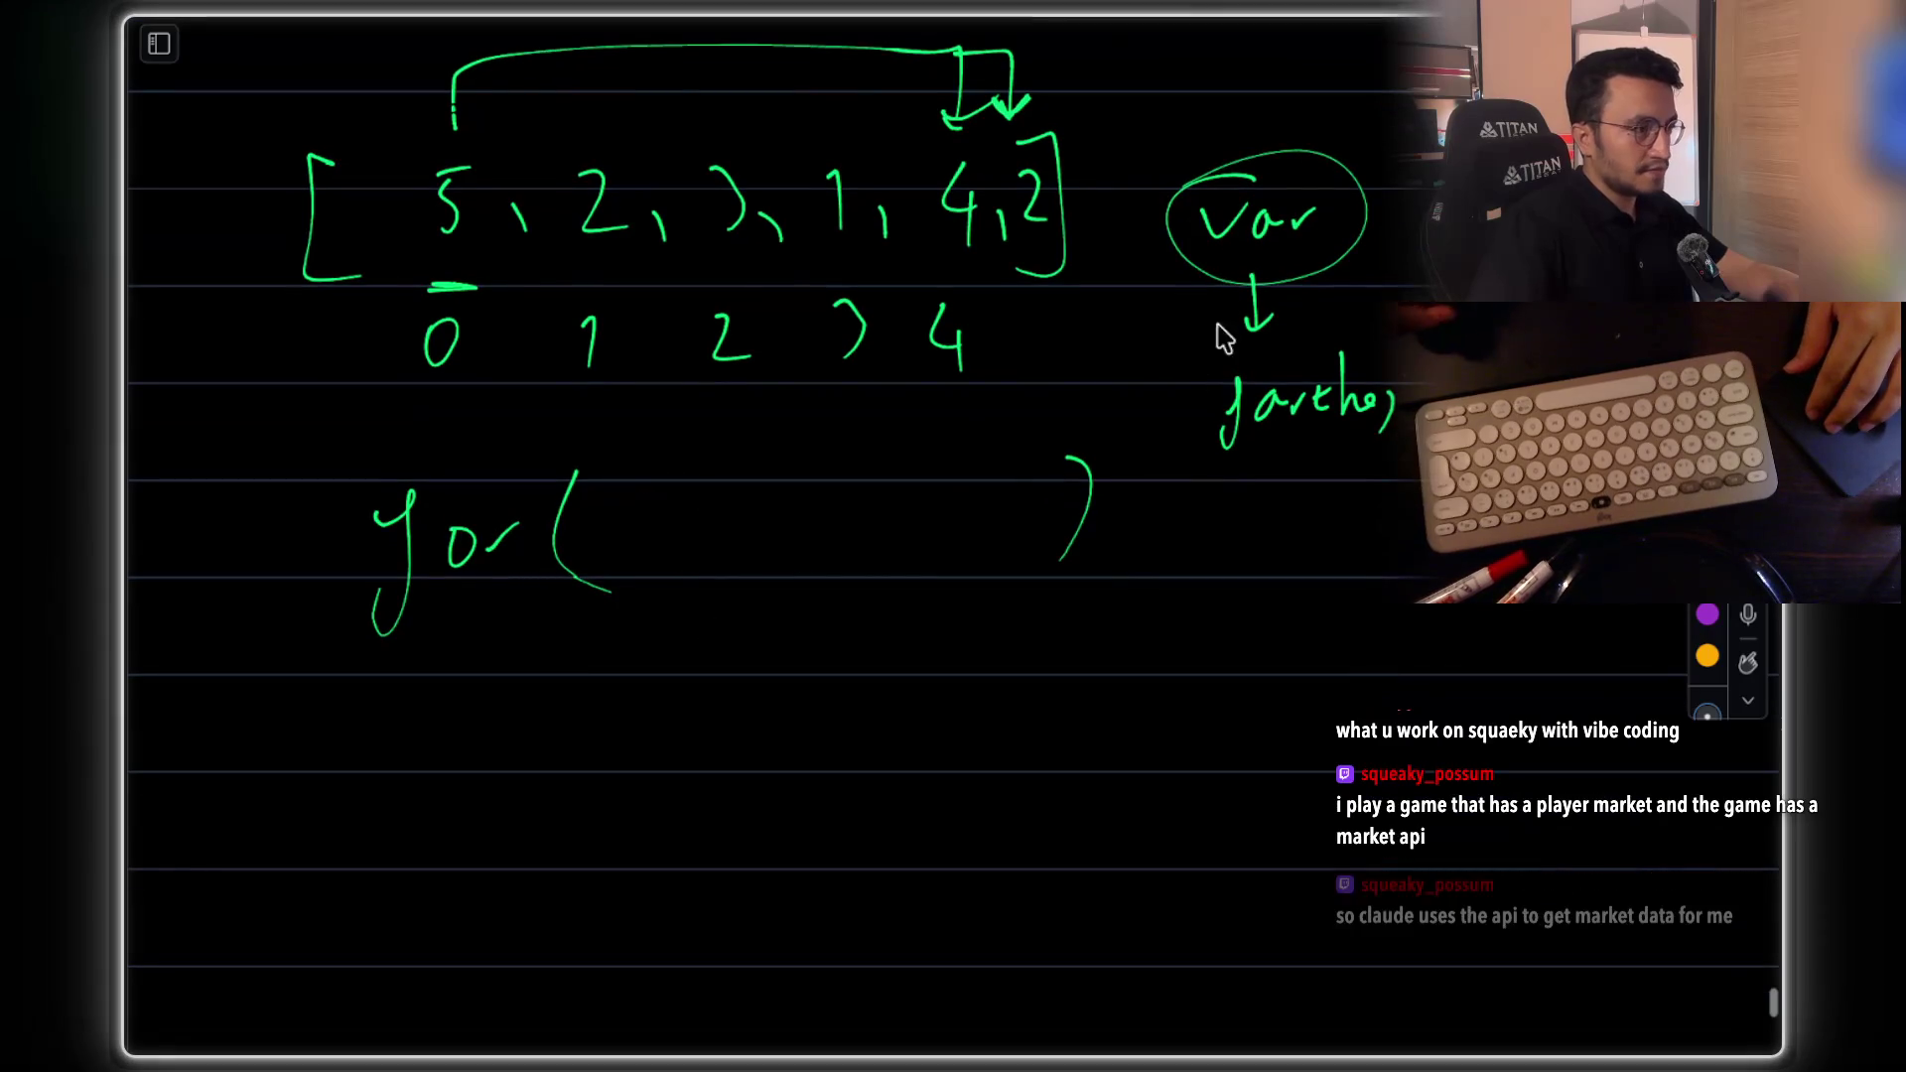
drag(643, 735, 659, 693)
drag(709, 687, 702, 722)
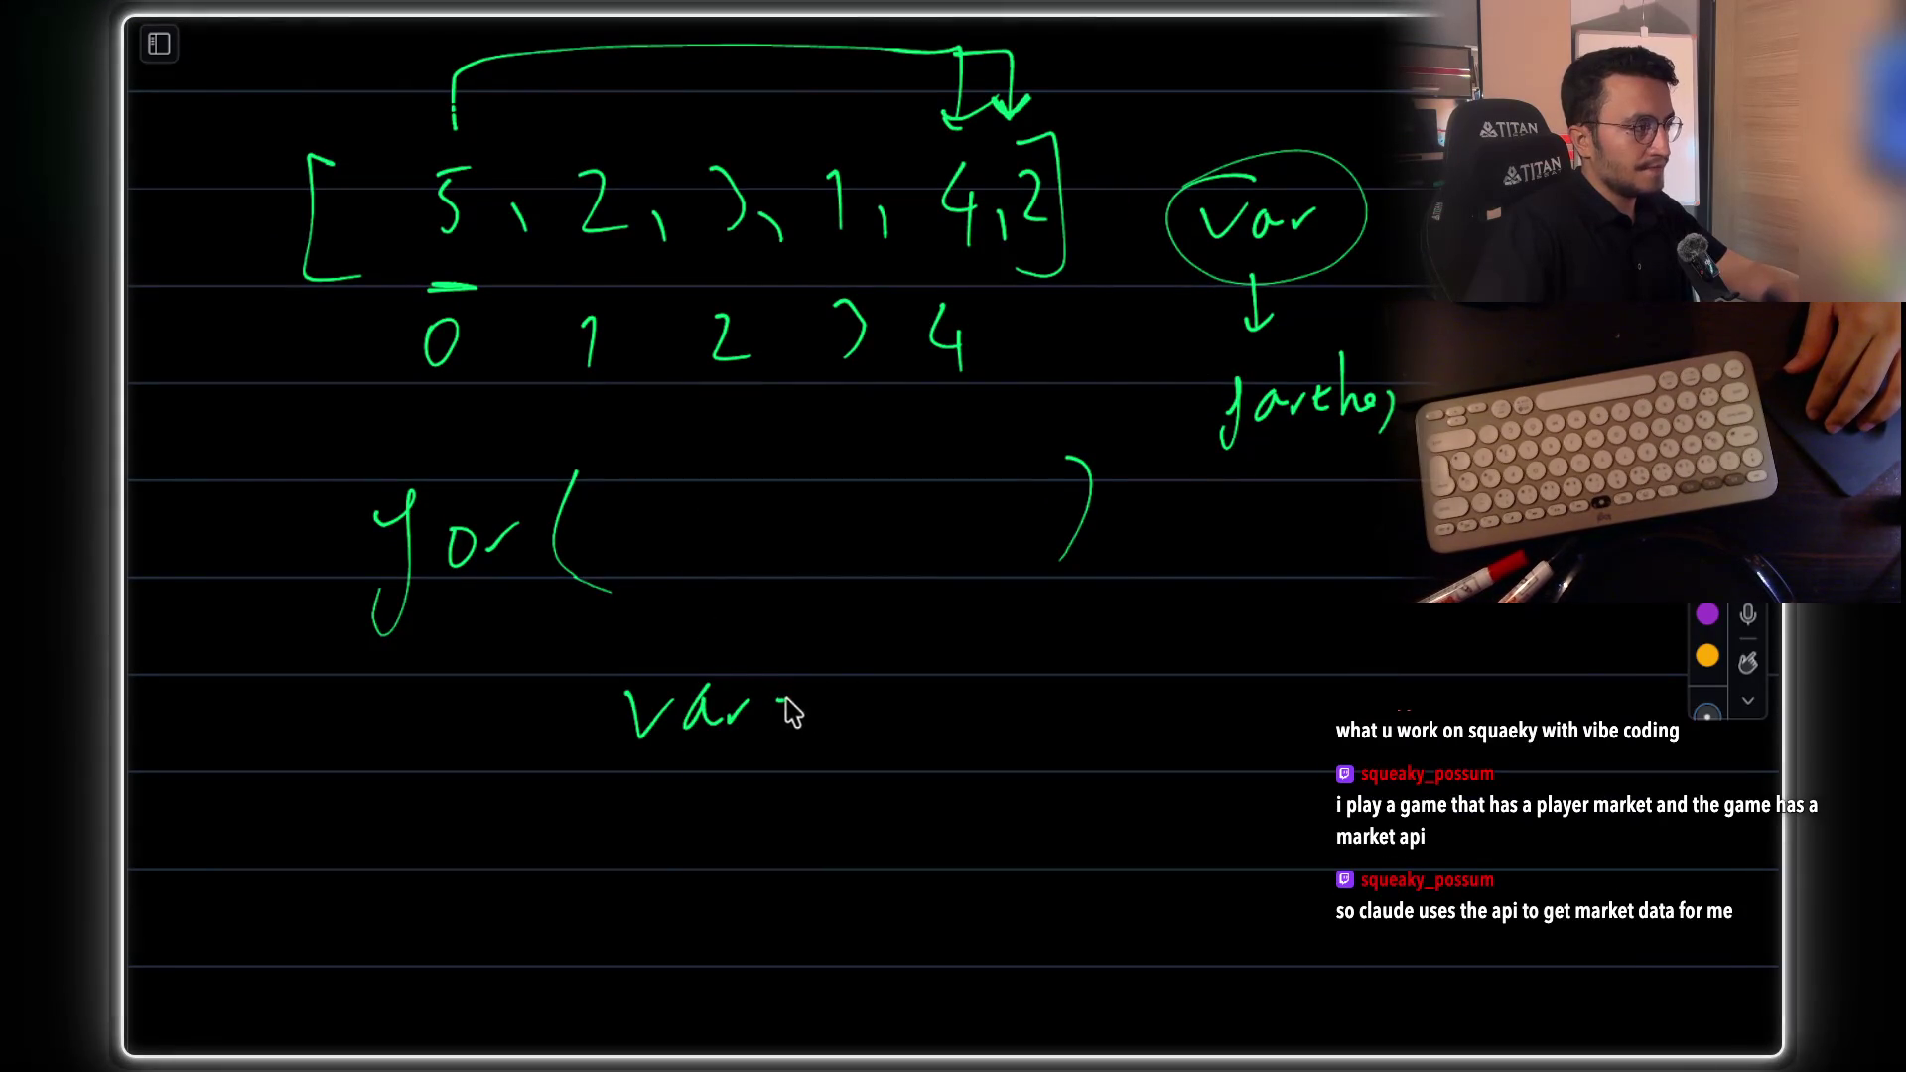
Write 'var = 5' and lasso-move it further down and left
drag(879, 663, 873, 723)
drag(874, 660, 915, 657)
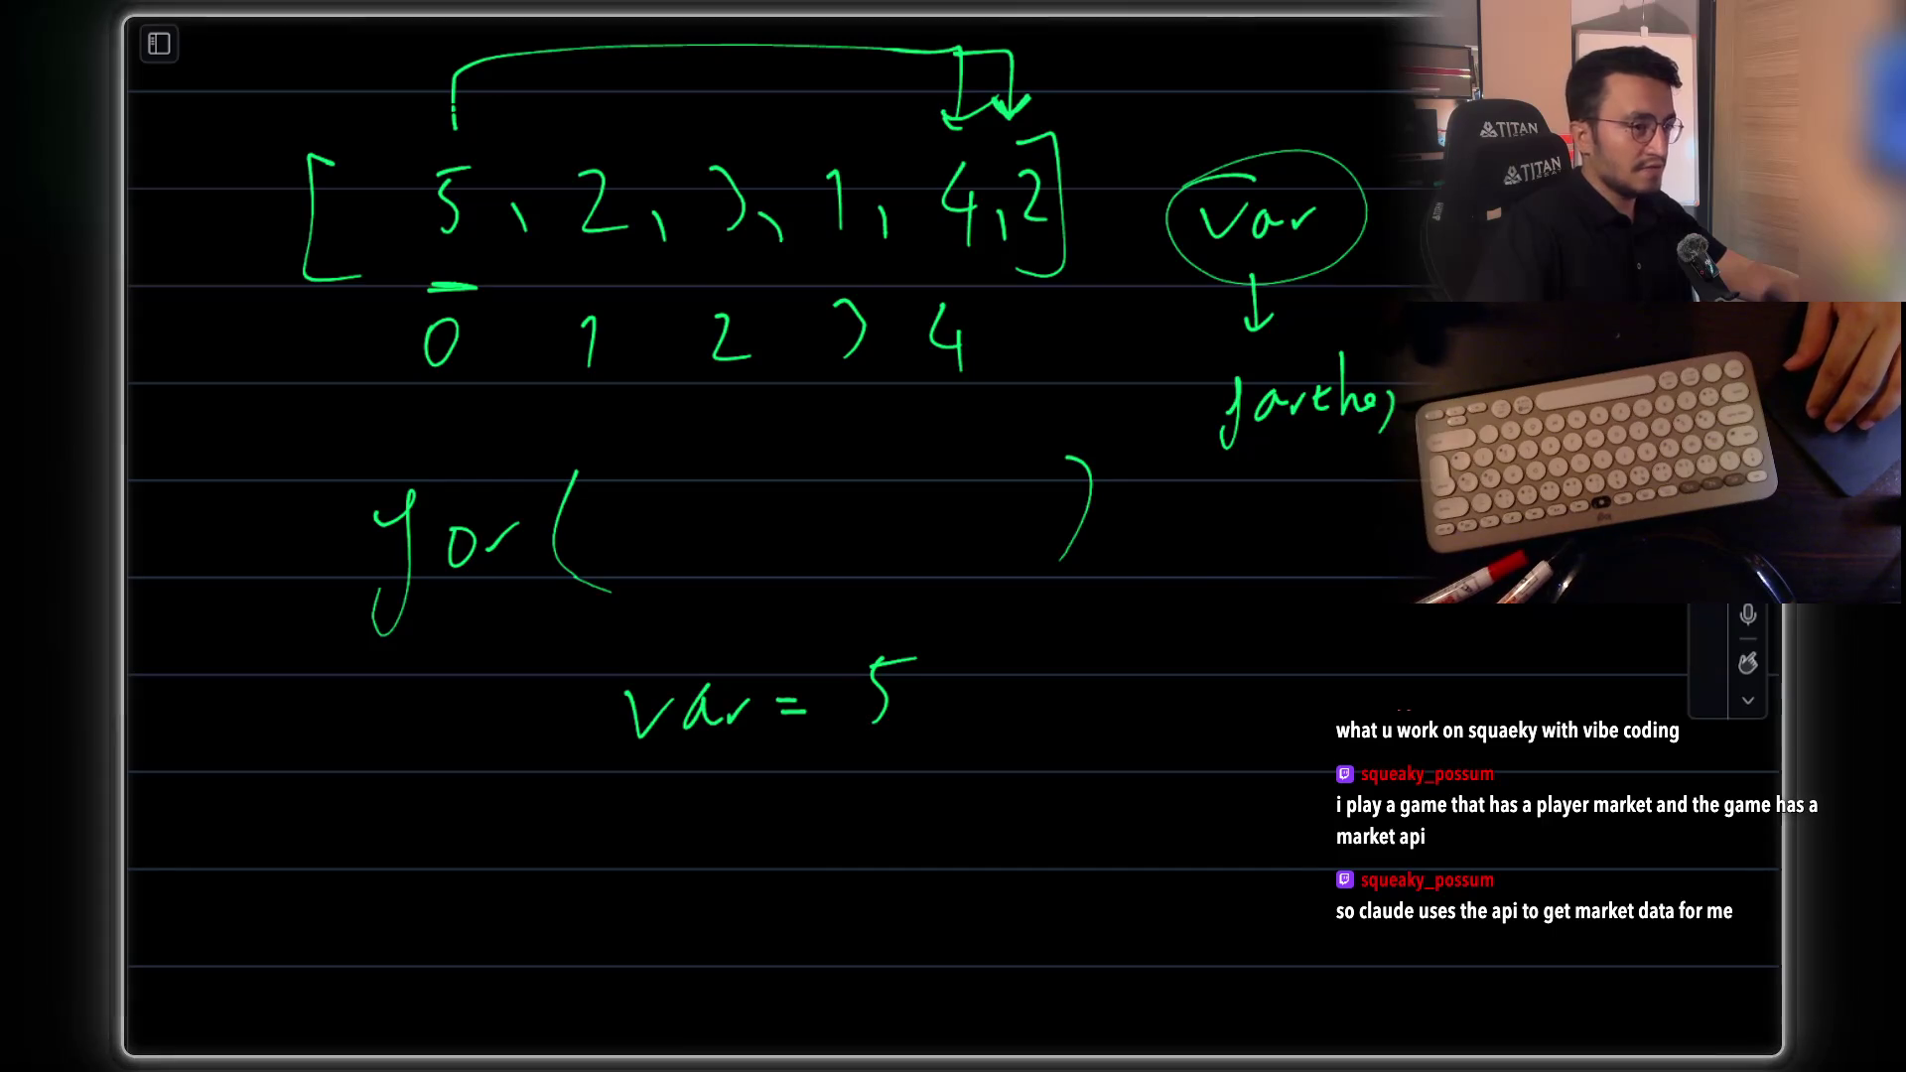
drag(620, 660, 982, 780)
mouse_move(881, 723)
mouse_down()
mouse_move(873, 800)
mouse_move(852, 809)
mouse_move(884, 720)
mouse_move(860, 778)
mouse_up()
click(606, 645)
click(897, 714)
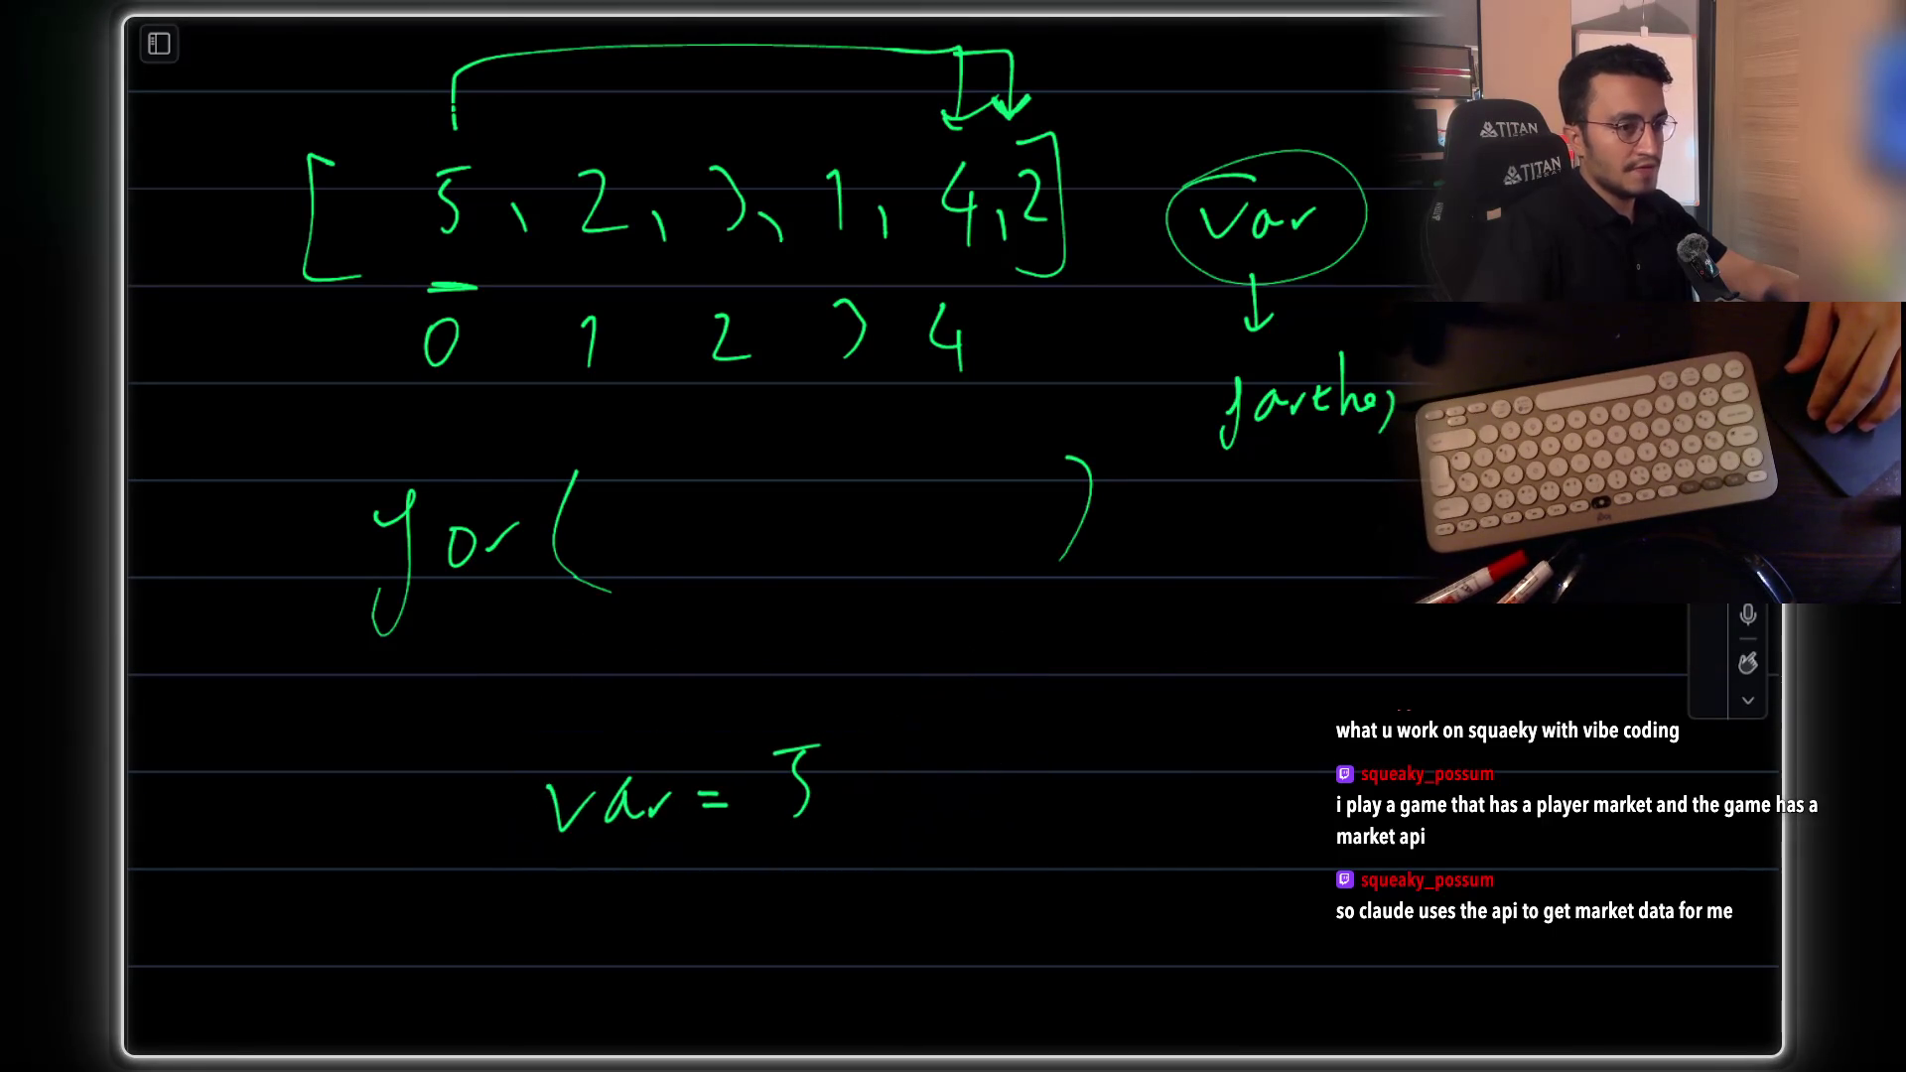
key(p)
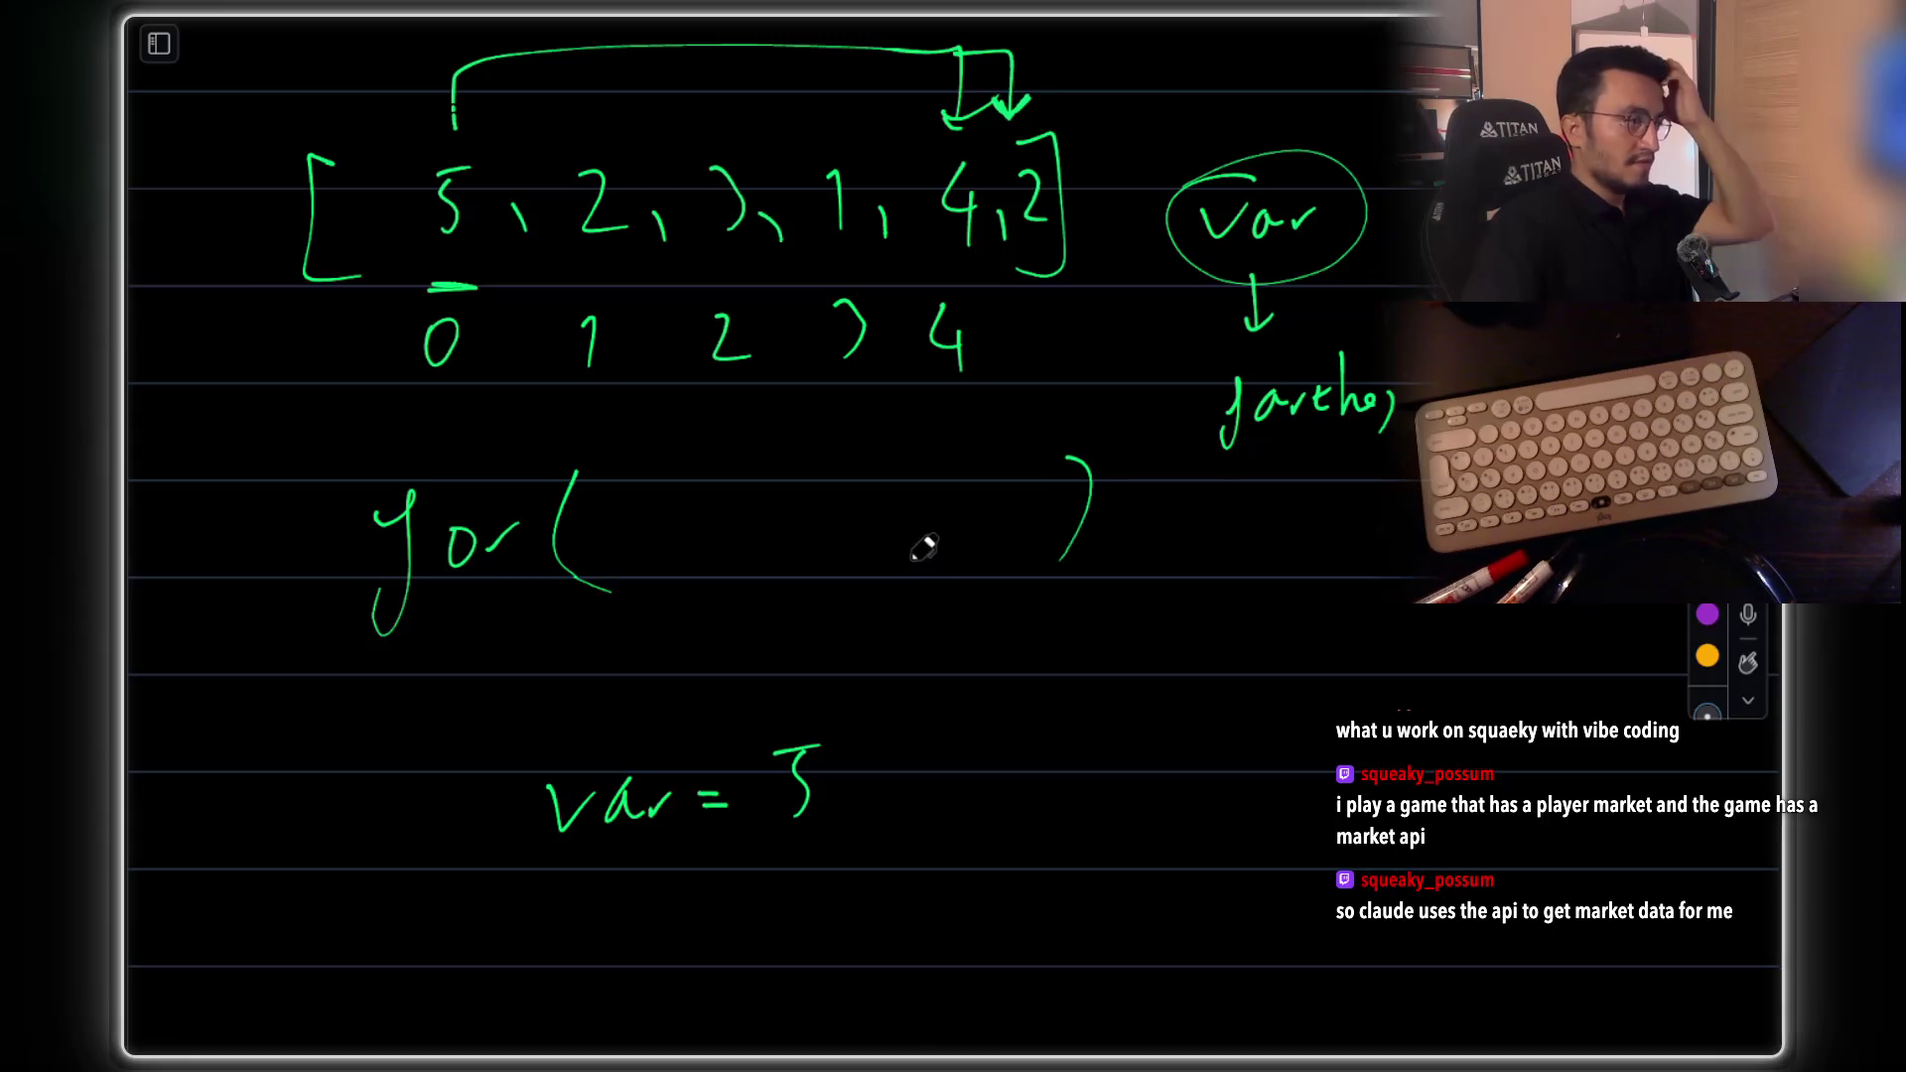
Write 'var = max(var,' above var = 5, undoing a stray stroke
mouse_move(536, 724)
mouse_down()
mouse_move(541, 690)
mouse_move(647, 713)
mouse_up()
drag(645, 681, 613, 716)
mouse_move(703, 643)
mouse_down()
mouse_move(716, 734)
mouse_move(784, 683)
mouse_move(832, 676)
mouse_up()
drag(371, 683, 395, 717)
drag(399, 696, 456, 685)
drag(871, 695, 873, 717)
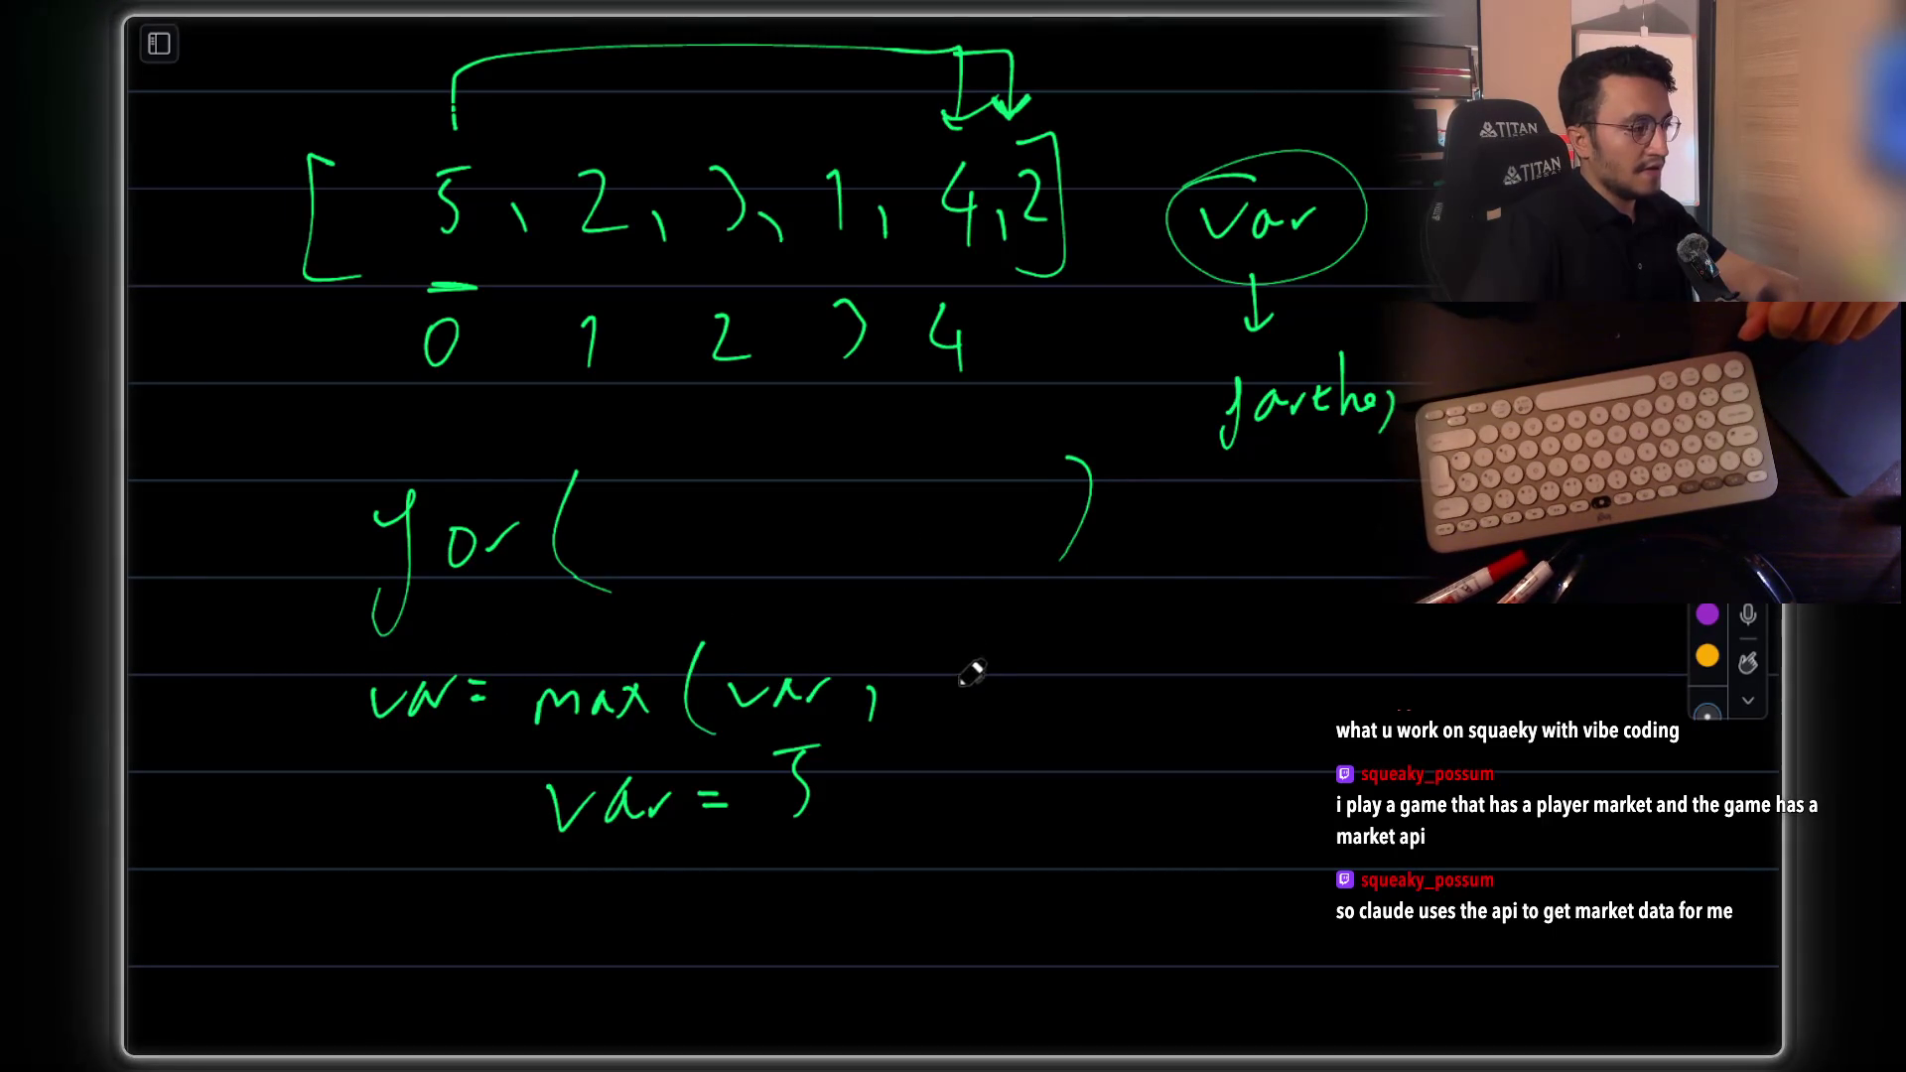
key(ctrl+z)
Finish the update with 'i+num[i])' and hide the whiteboard to reveal Chrome
click(934, 667)
mouse_move(935, 683)
mouse_down()
mouse_move(937, 703)
mouse_move(984, 707)
mouse_up()
mouse_move(967, 679)
mouse_down()
mouse_move(1122, 687)
mouse_move(1159, 650)
mouse_move(1166, 707)
mouse_move(1219, 699)
mouse_up()
key(ctrl+z)
drag(1250, 604, 1241, 709)
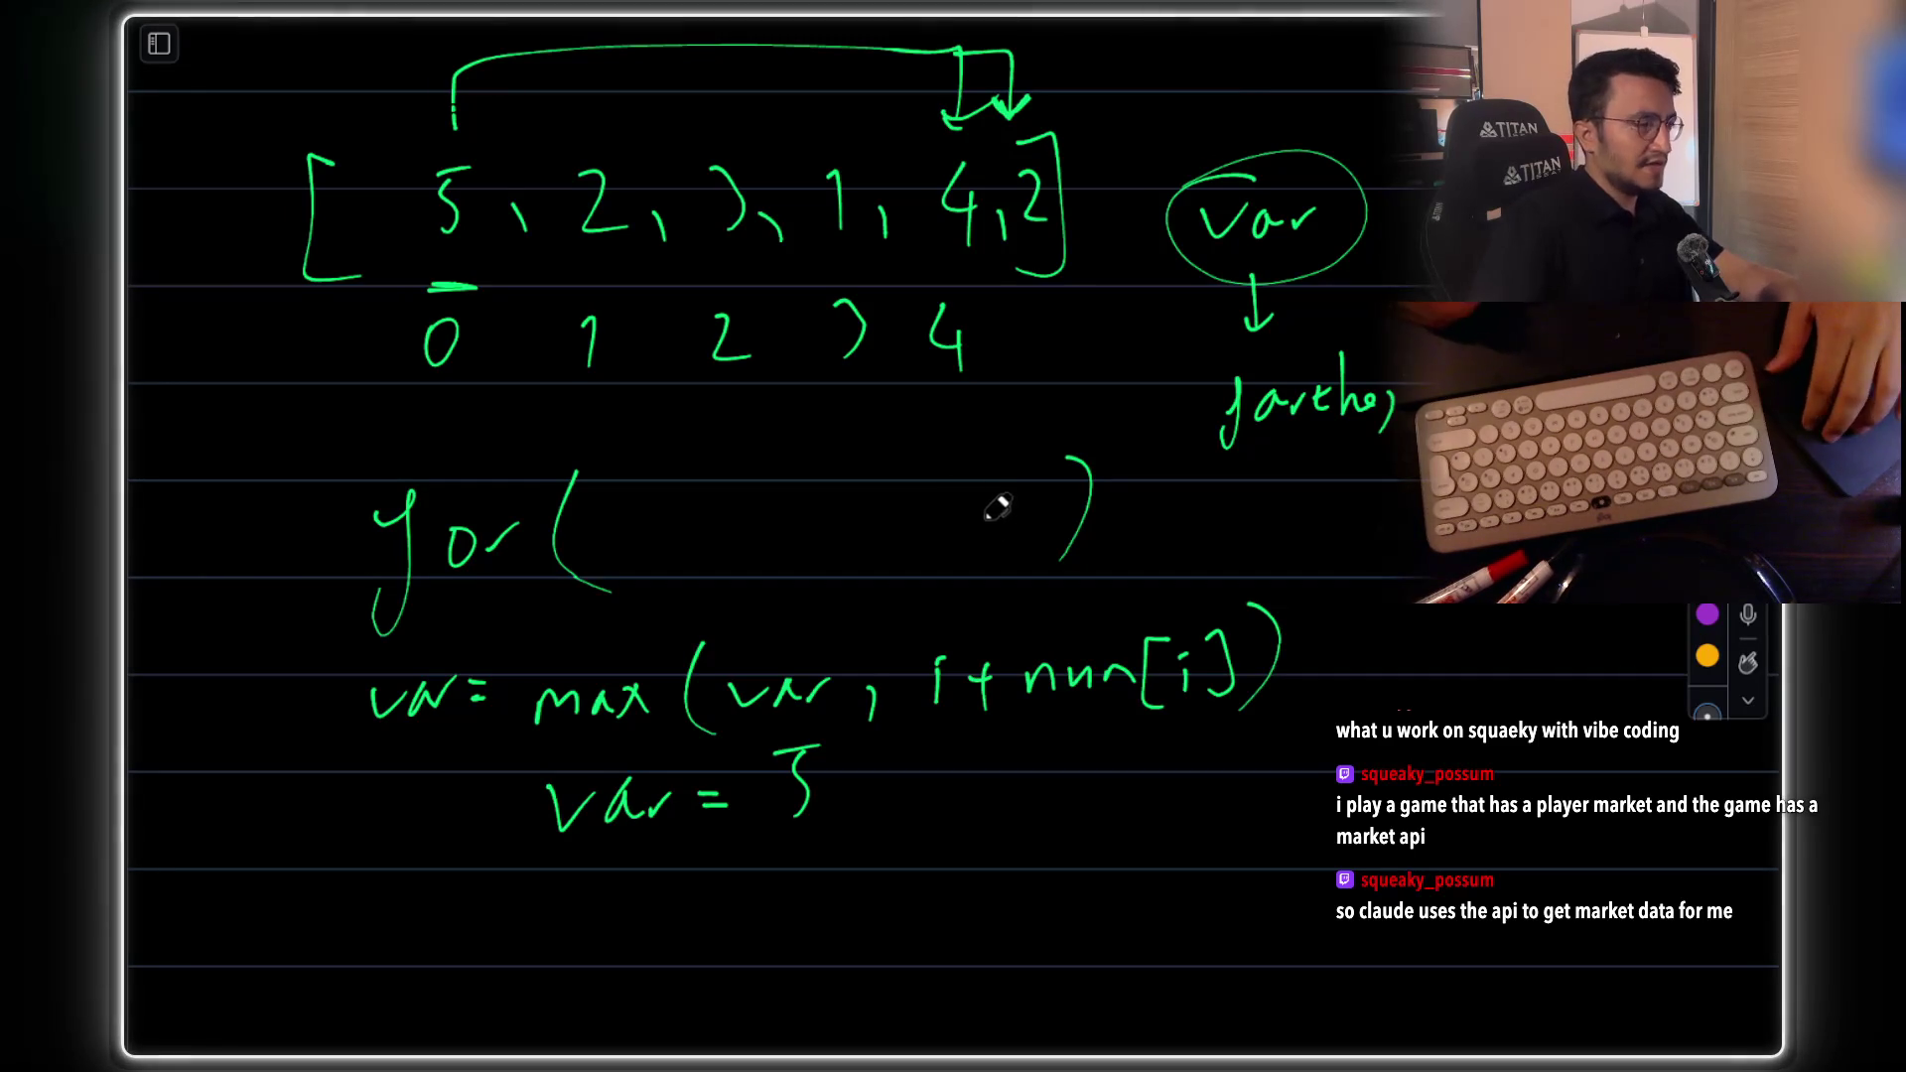
scroll(998, 478, down, 1)
key(super+Tab)
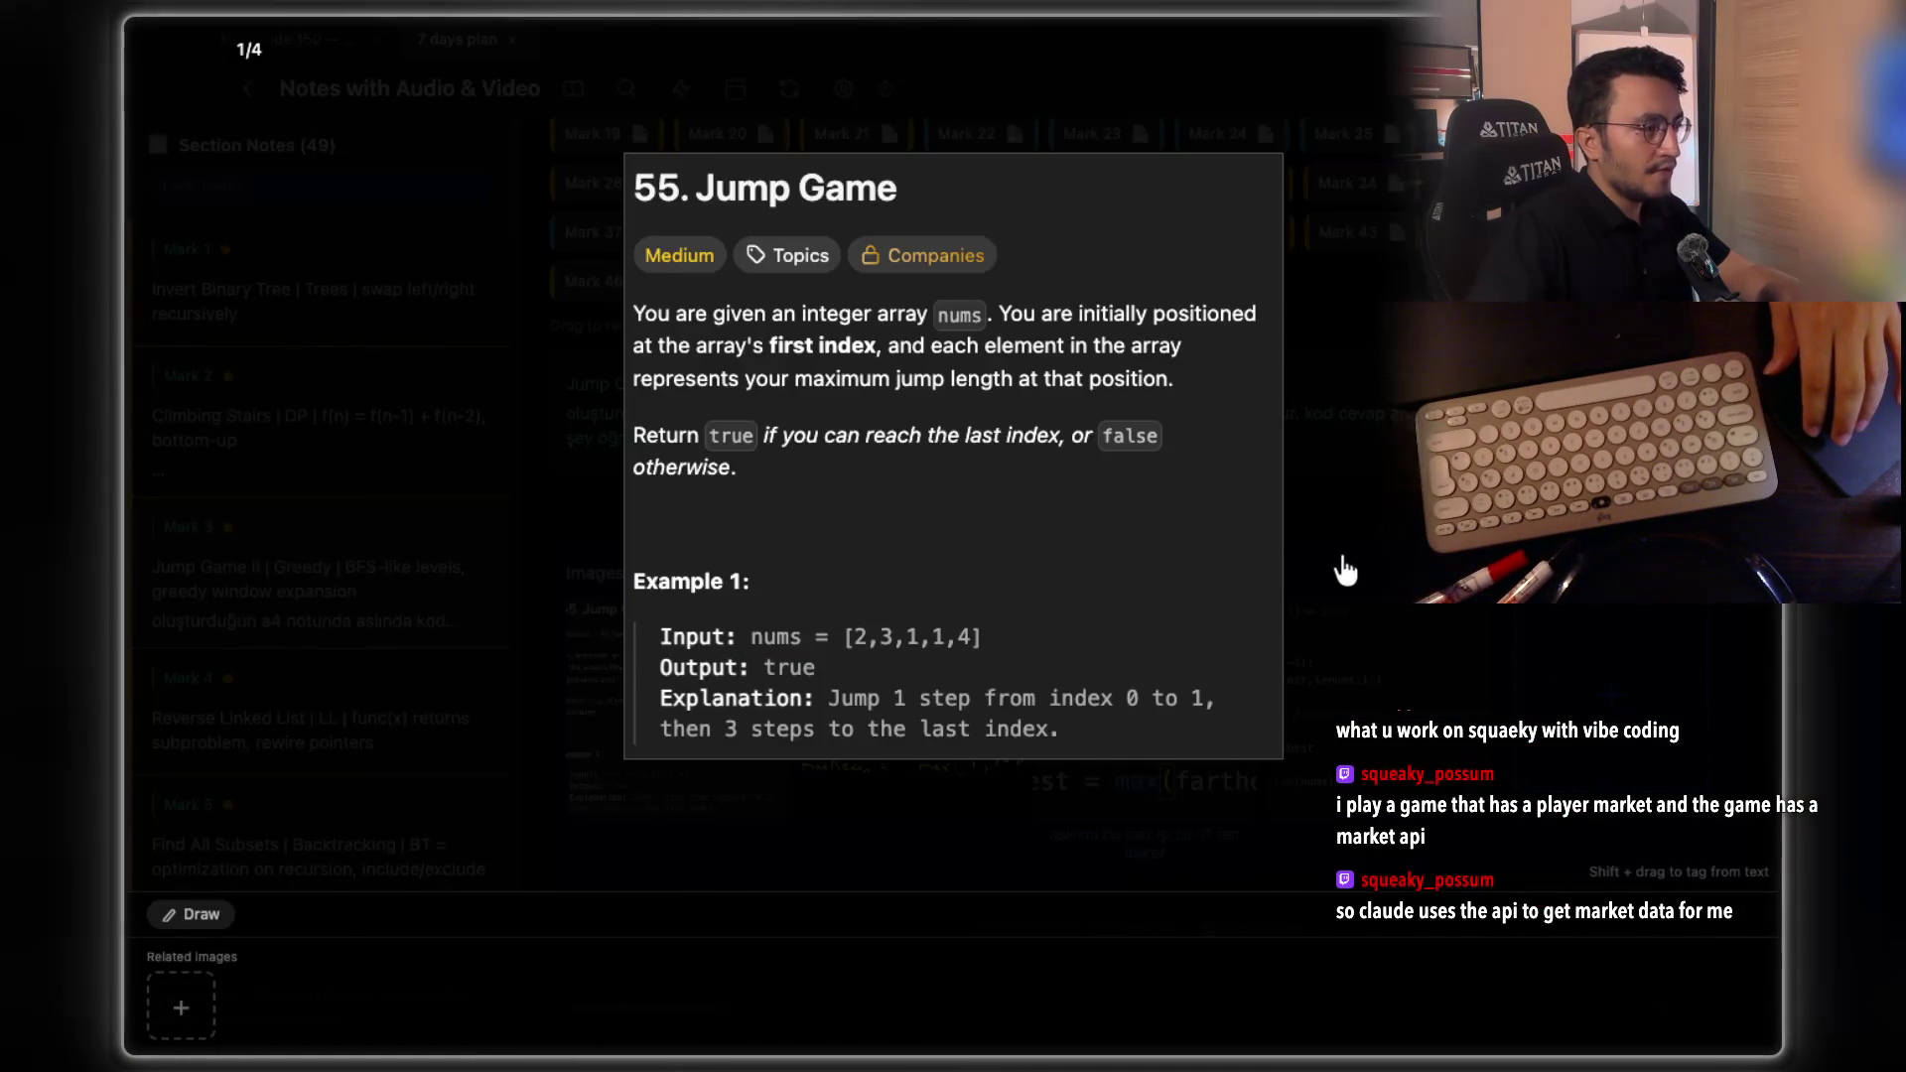
Page the lightbox between the jump() code image and the Jump Game problem statement, then open the maxReach sketch
click(1345, 566)
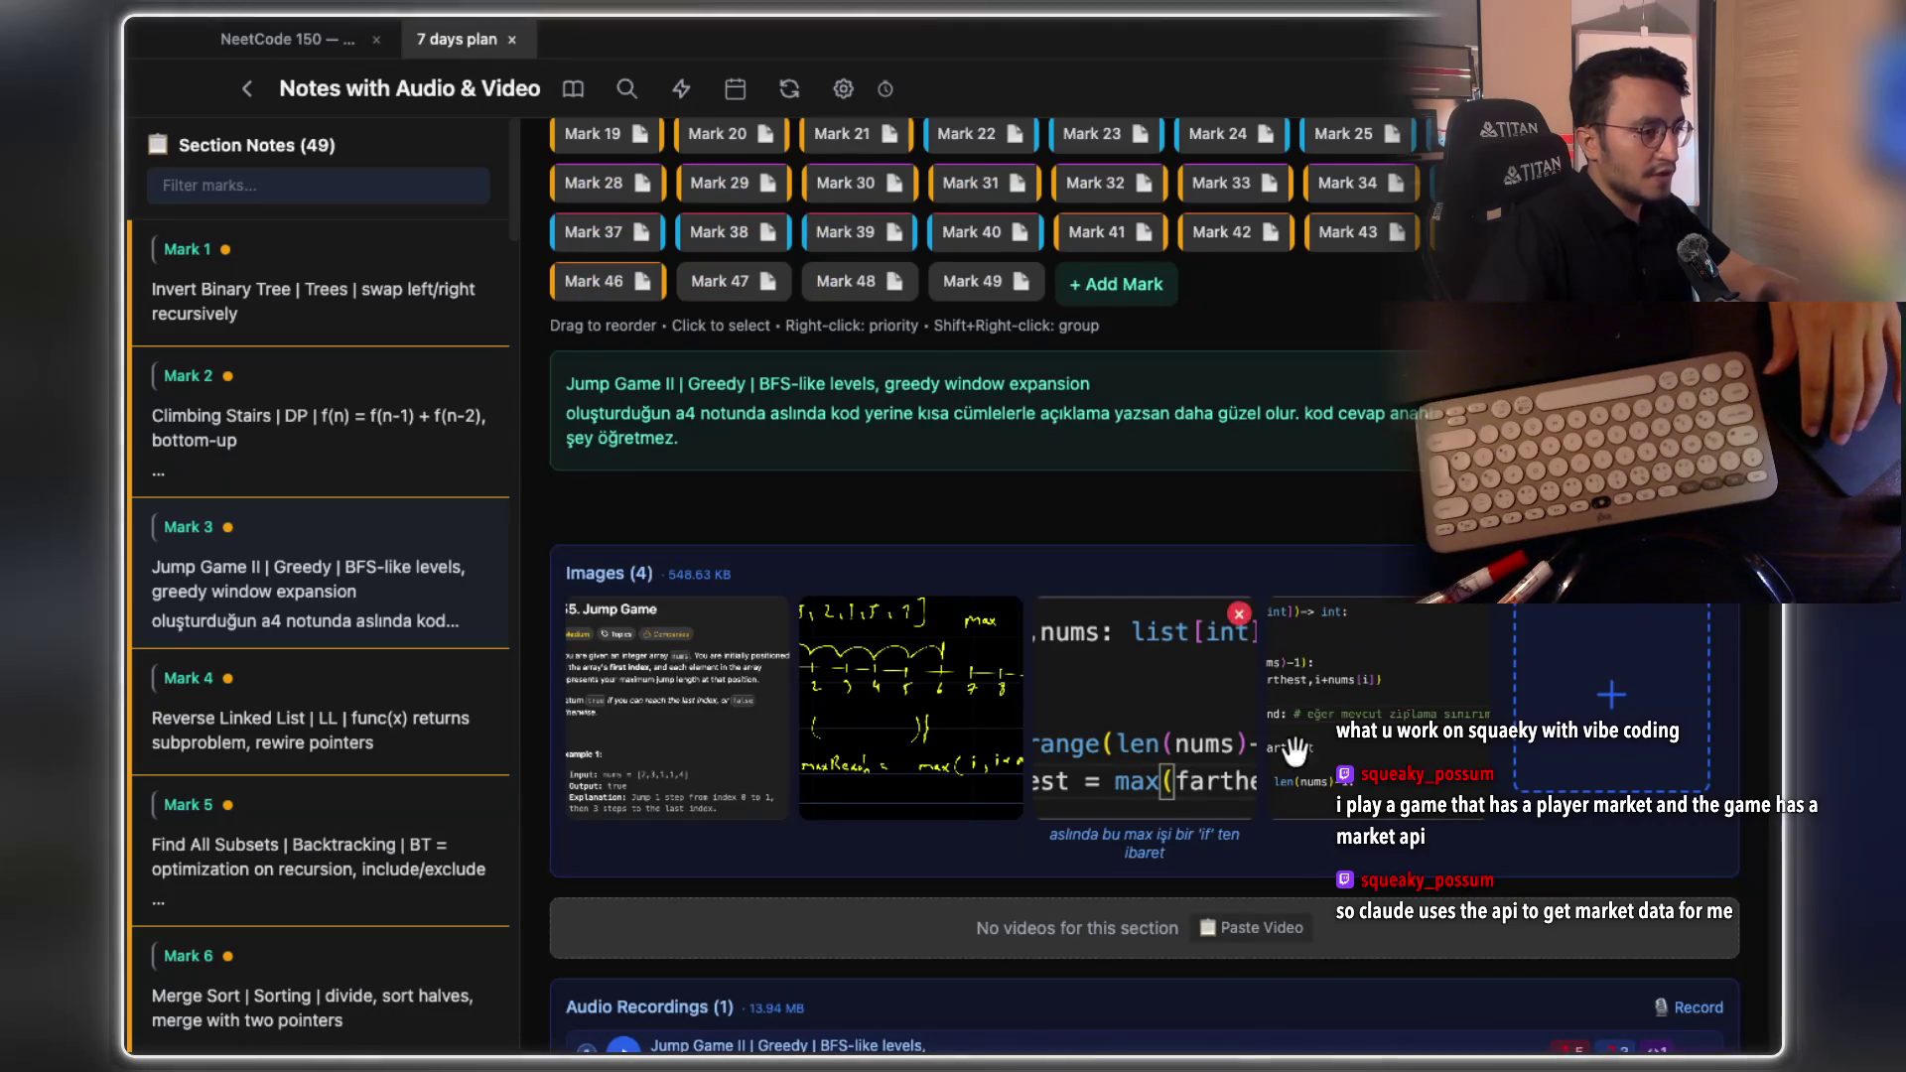
click(1104, 712)
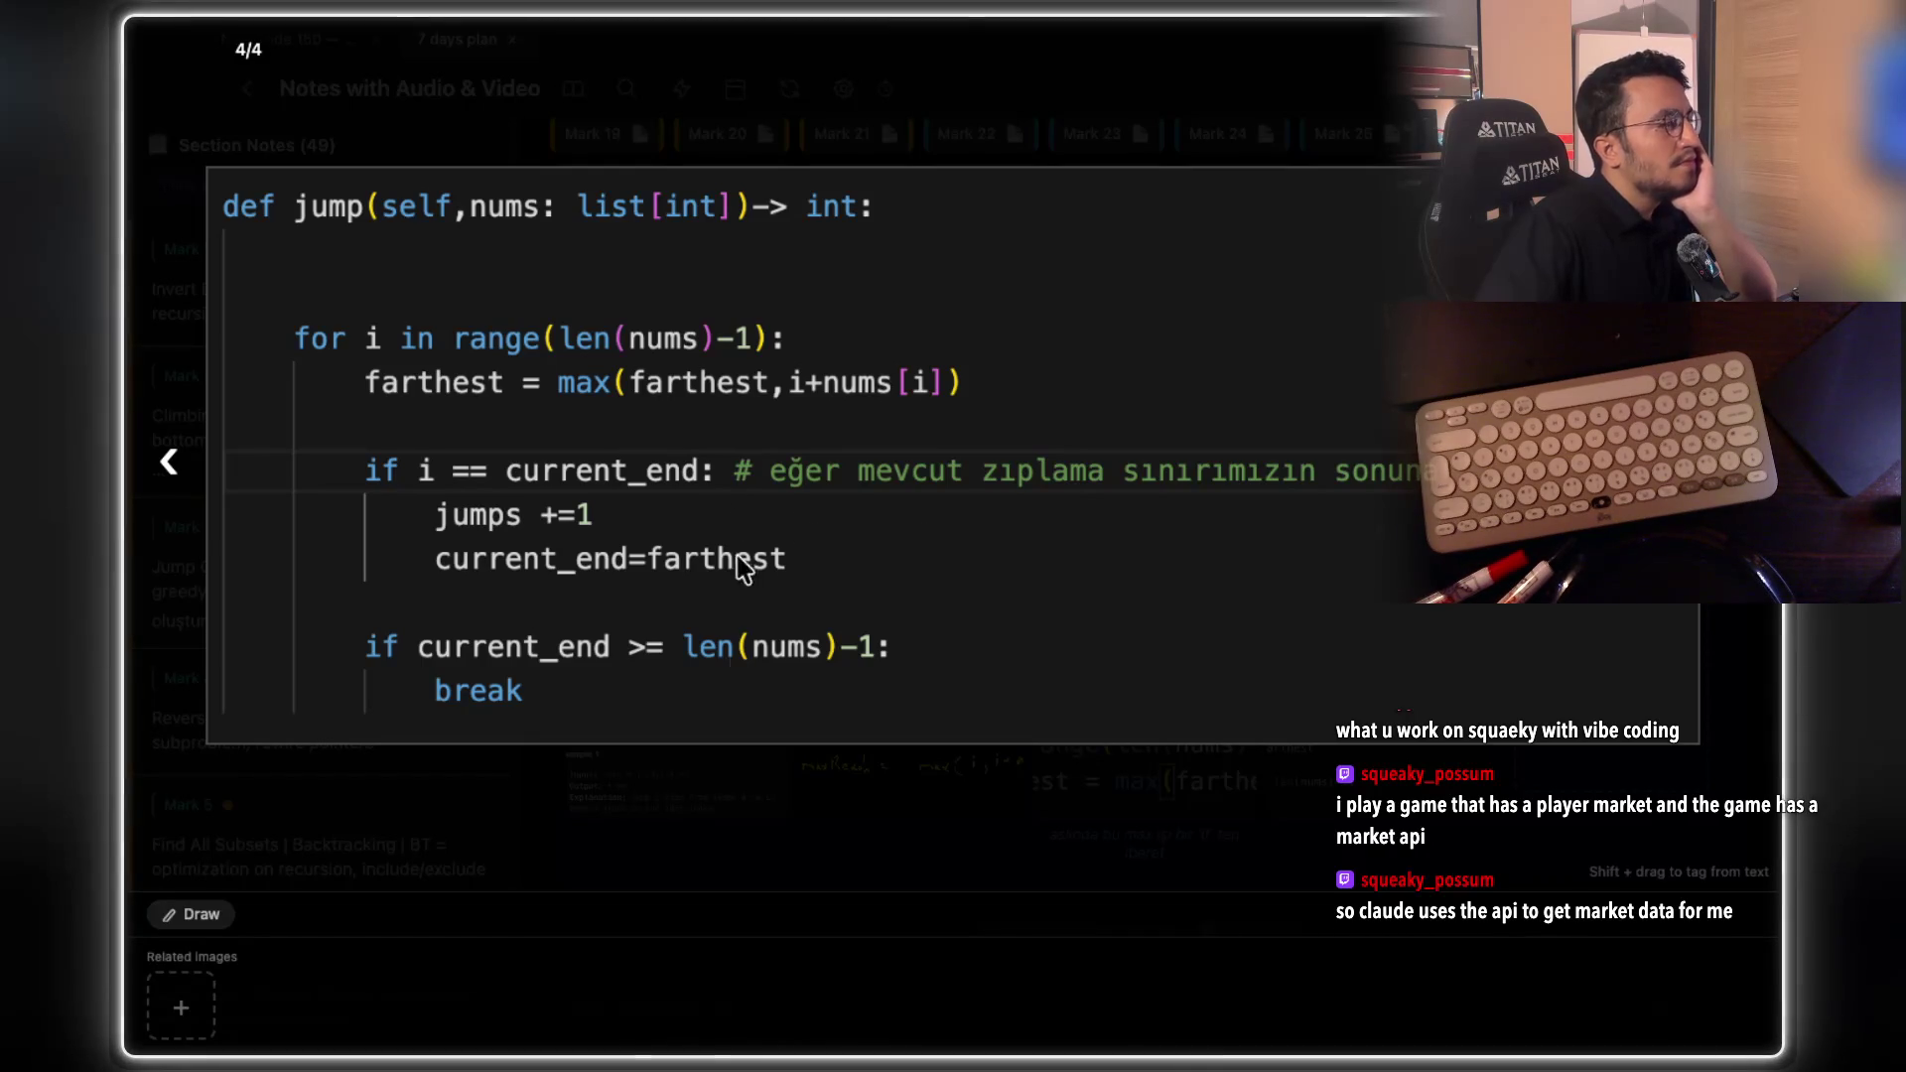
click(739, 825)
click(731, 758)
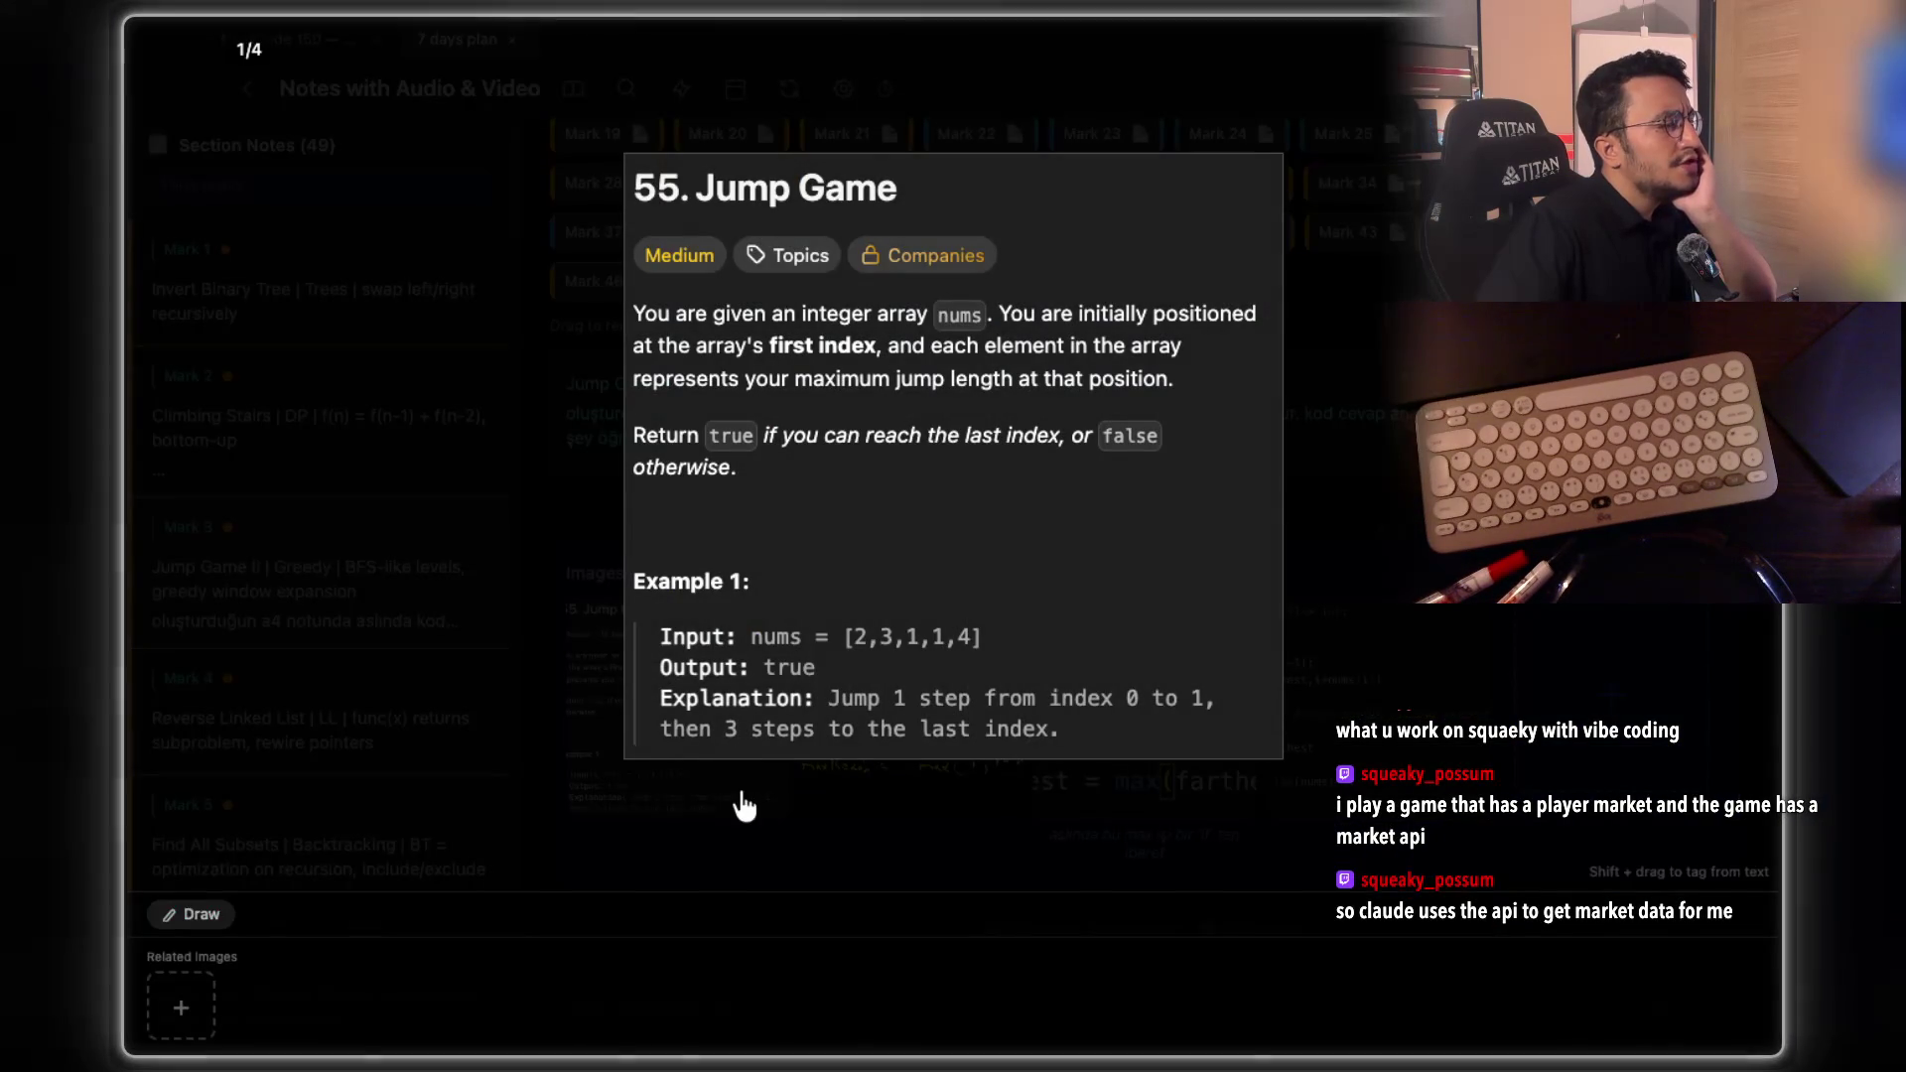
click(744, 809)
click(1405, 752)
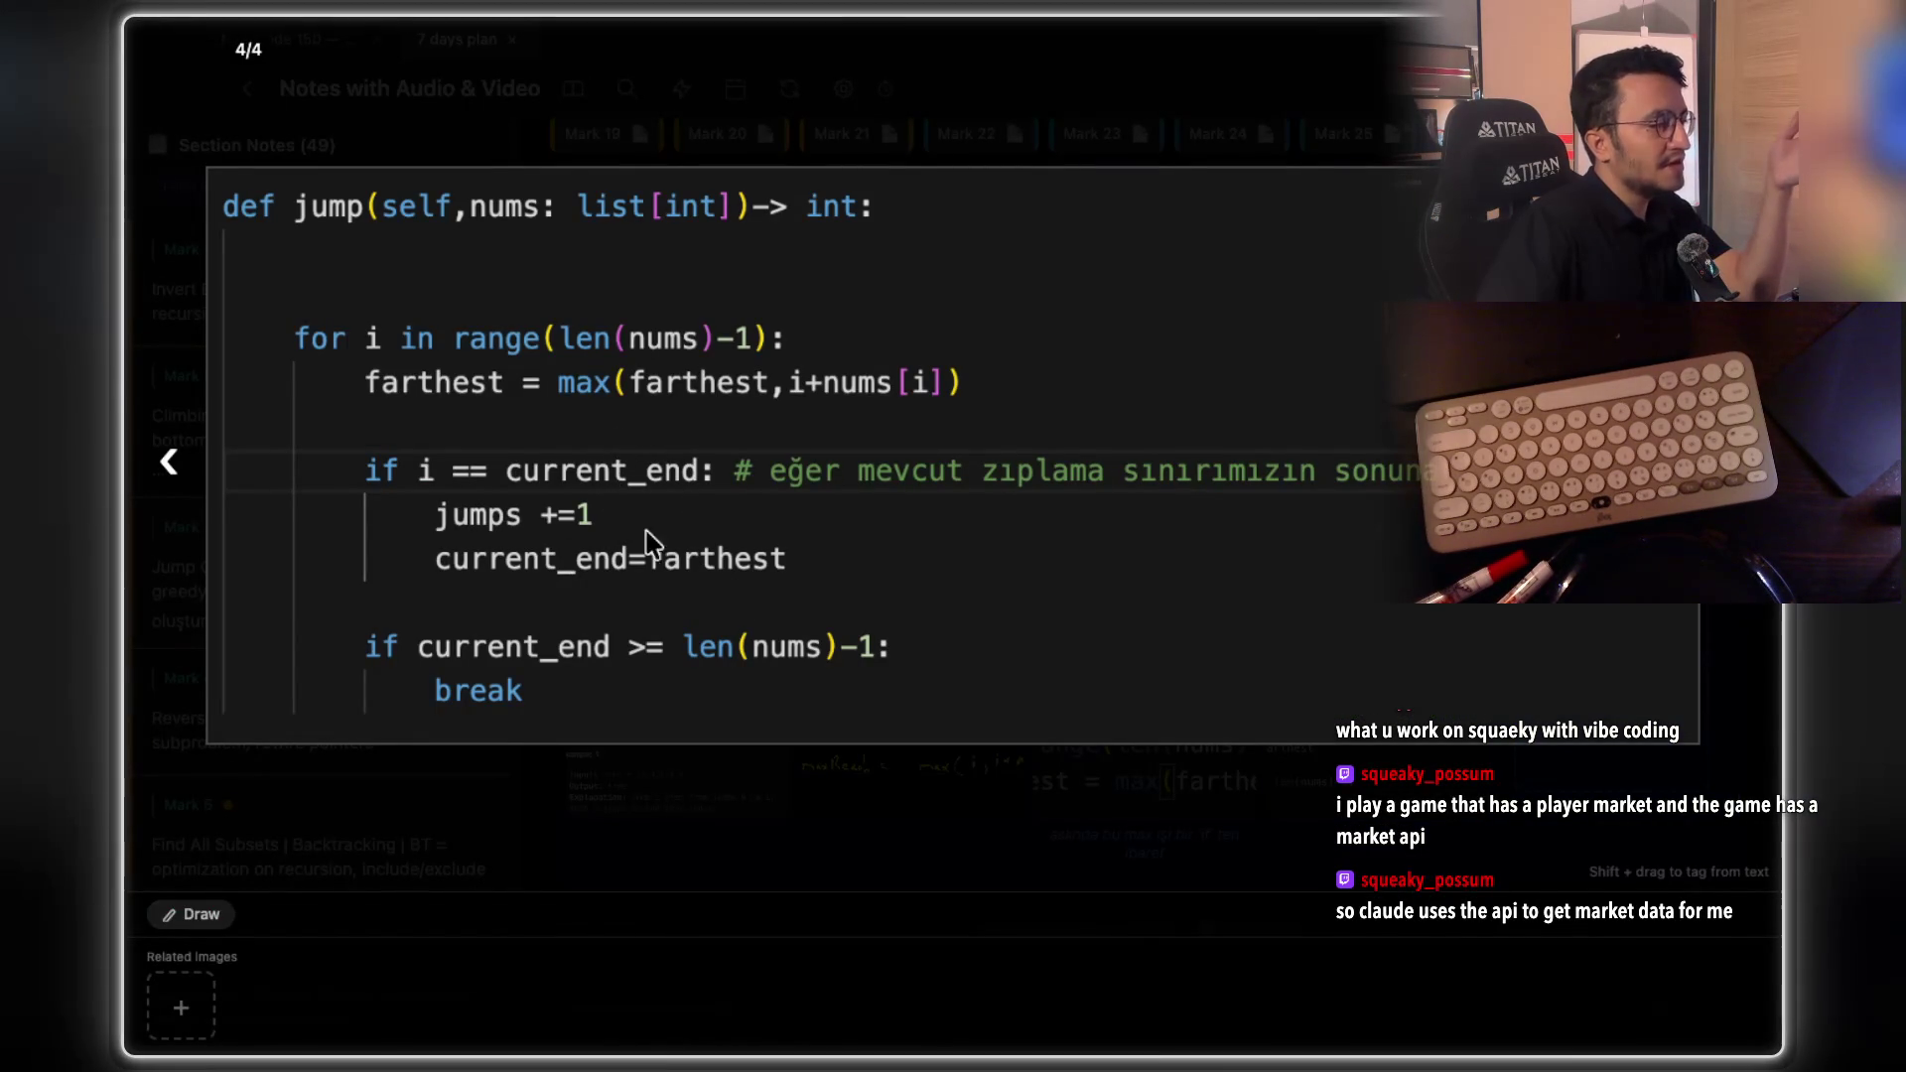
click(699, 800)
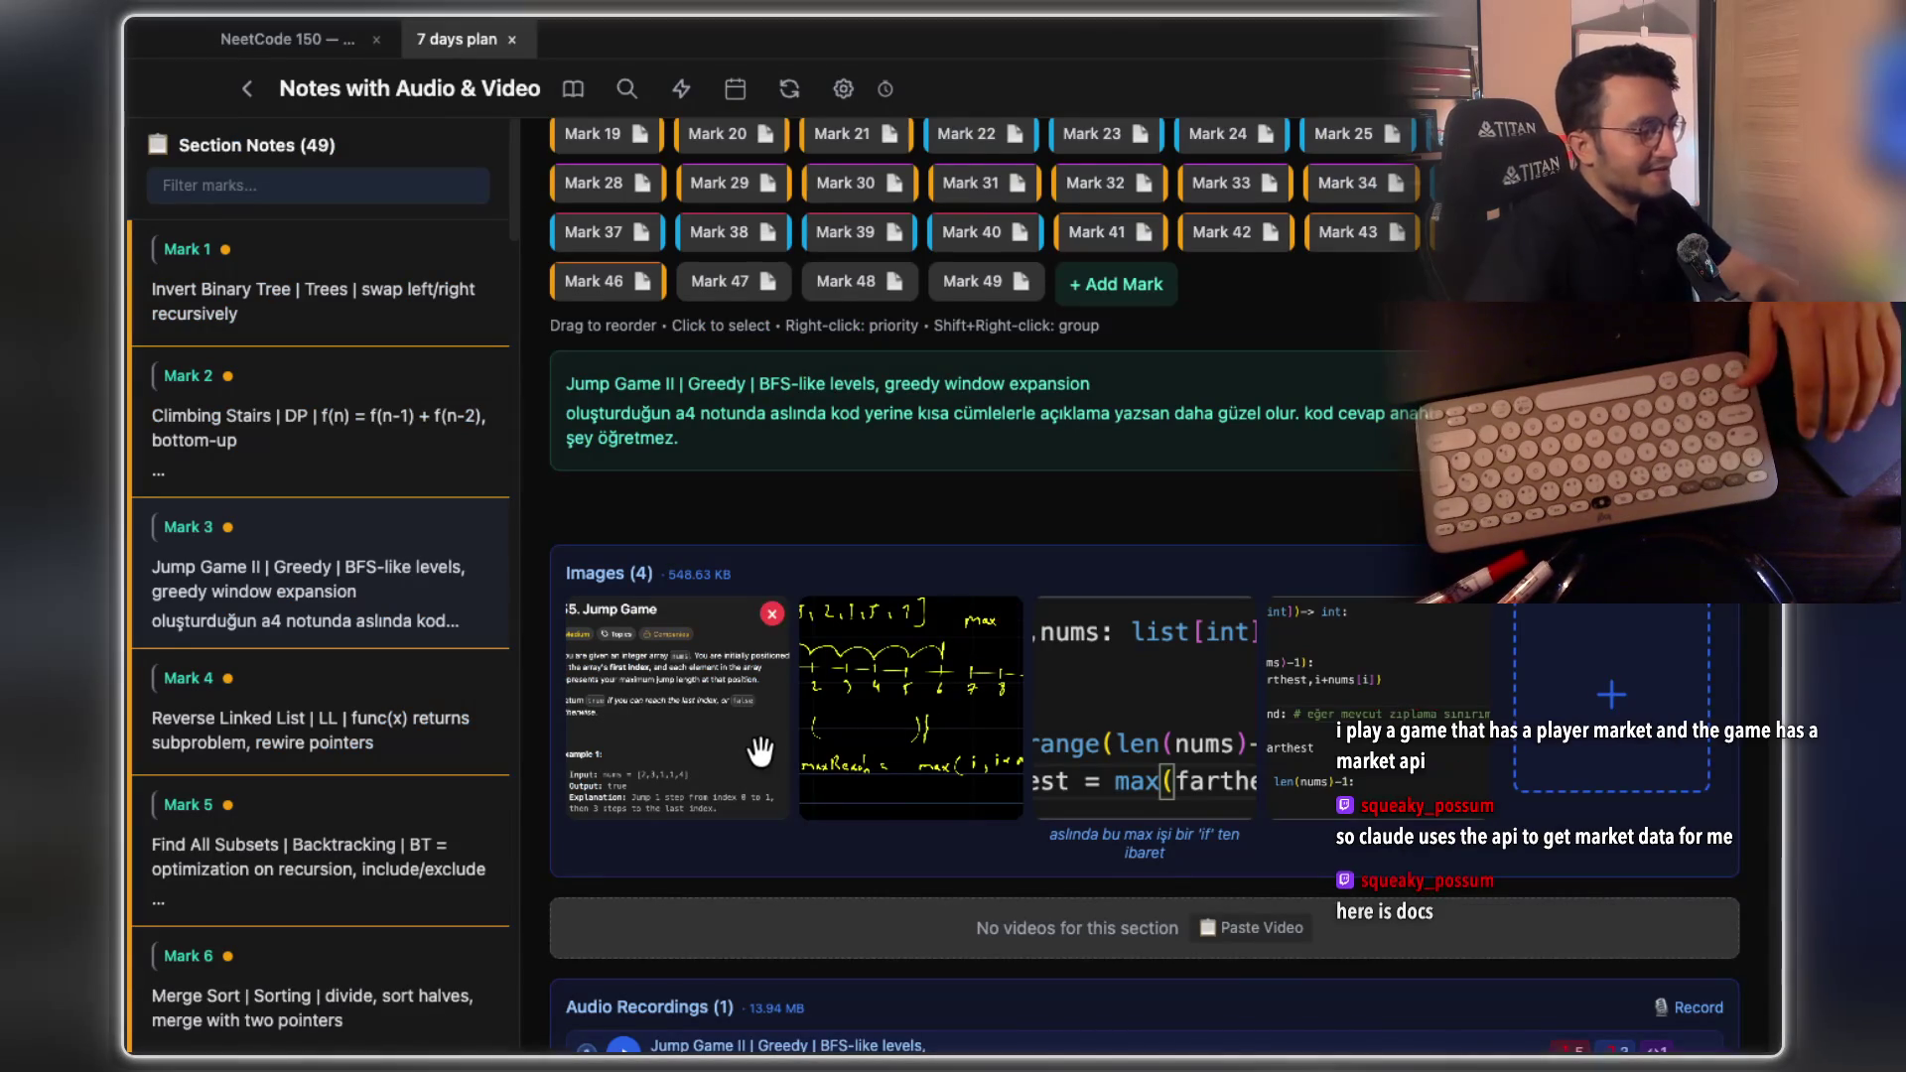
click(856, 735)
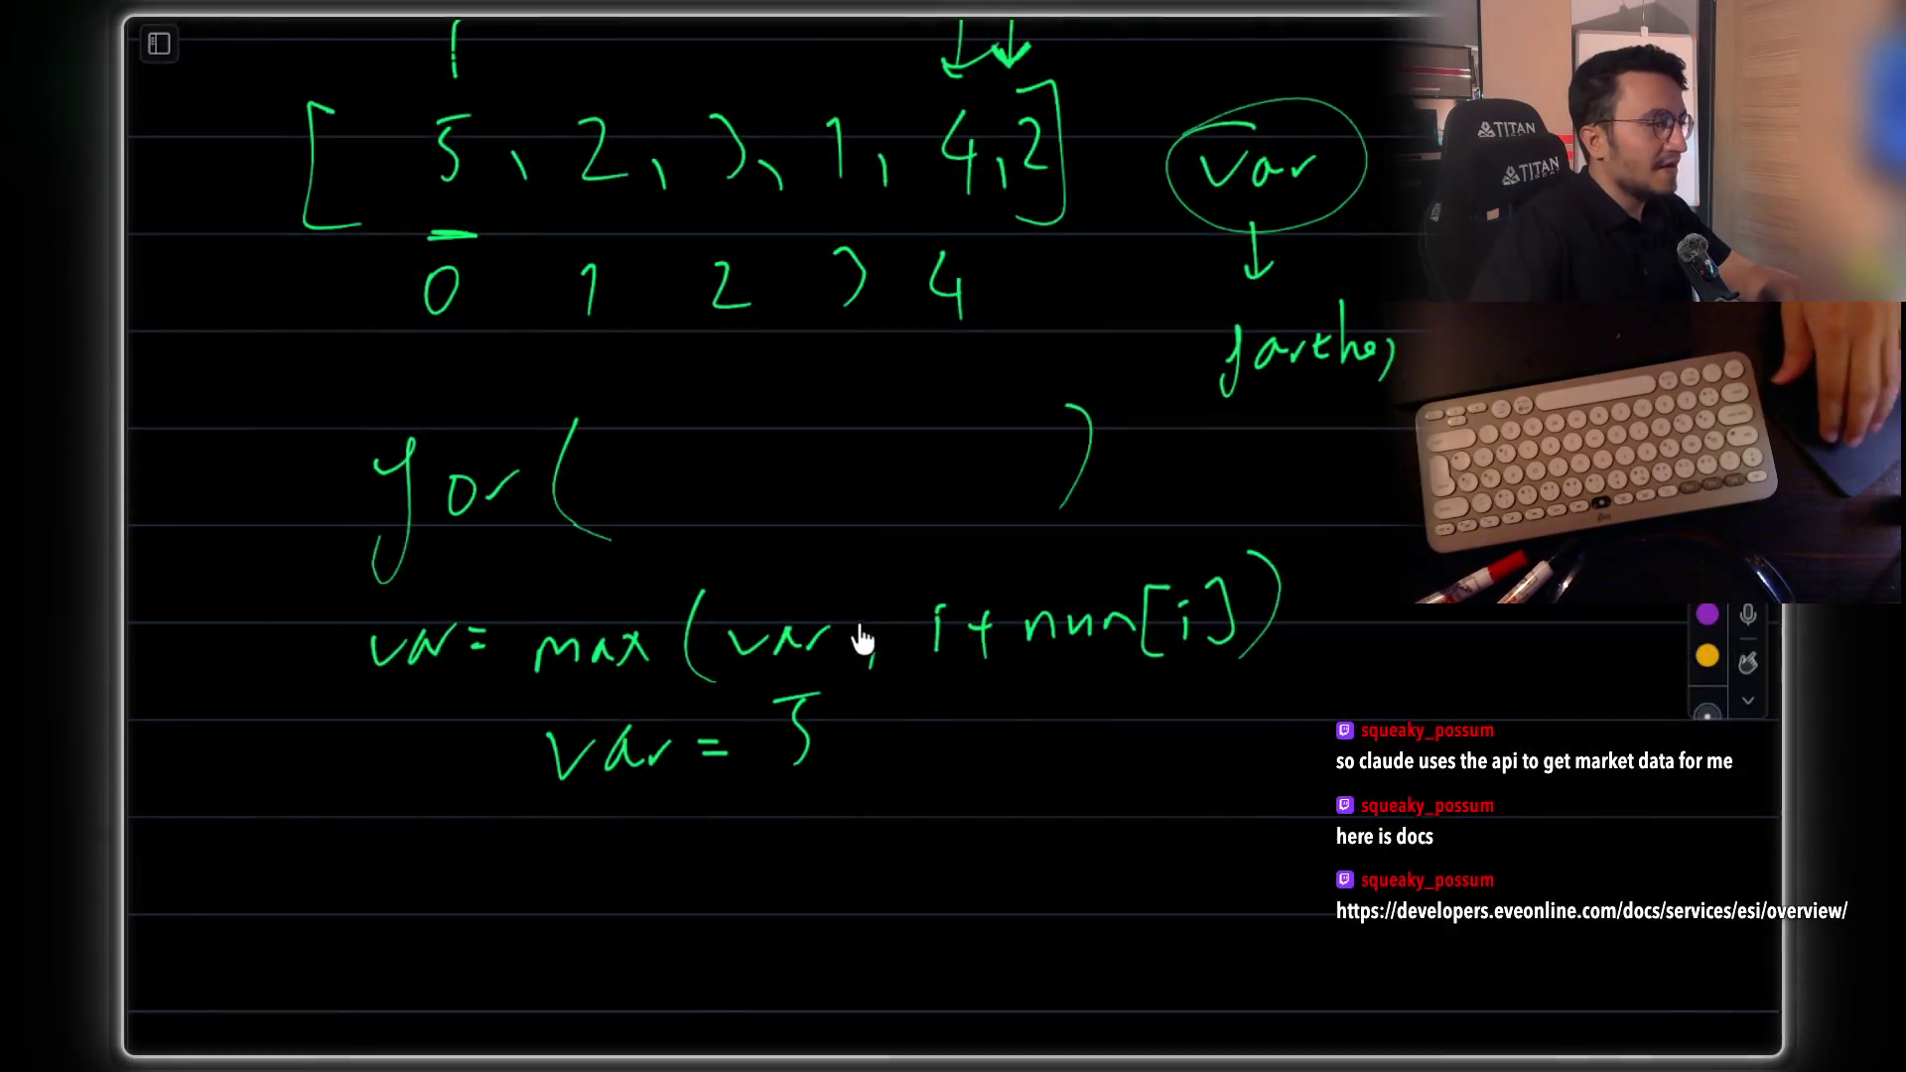
Send 'now do the same for jump game' to Claude in the Climbing stairs Ghostty session
click(863, 638)
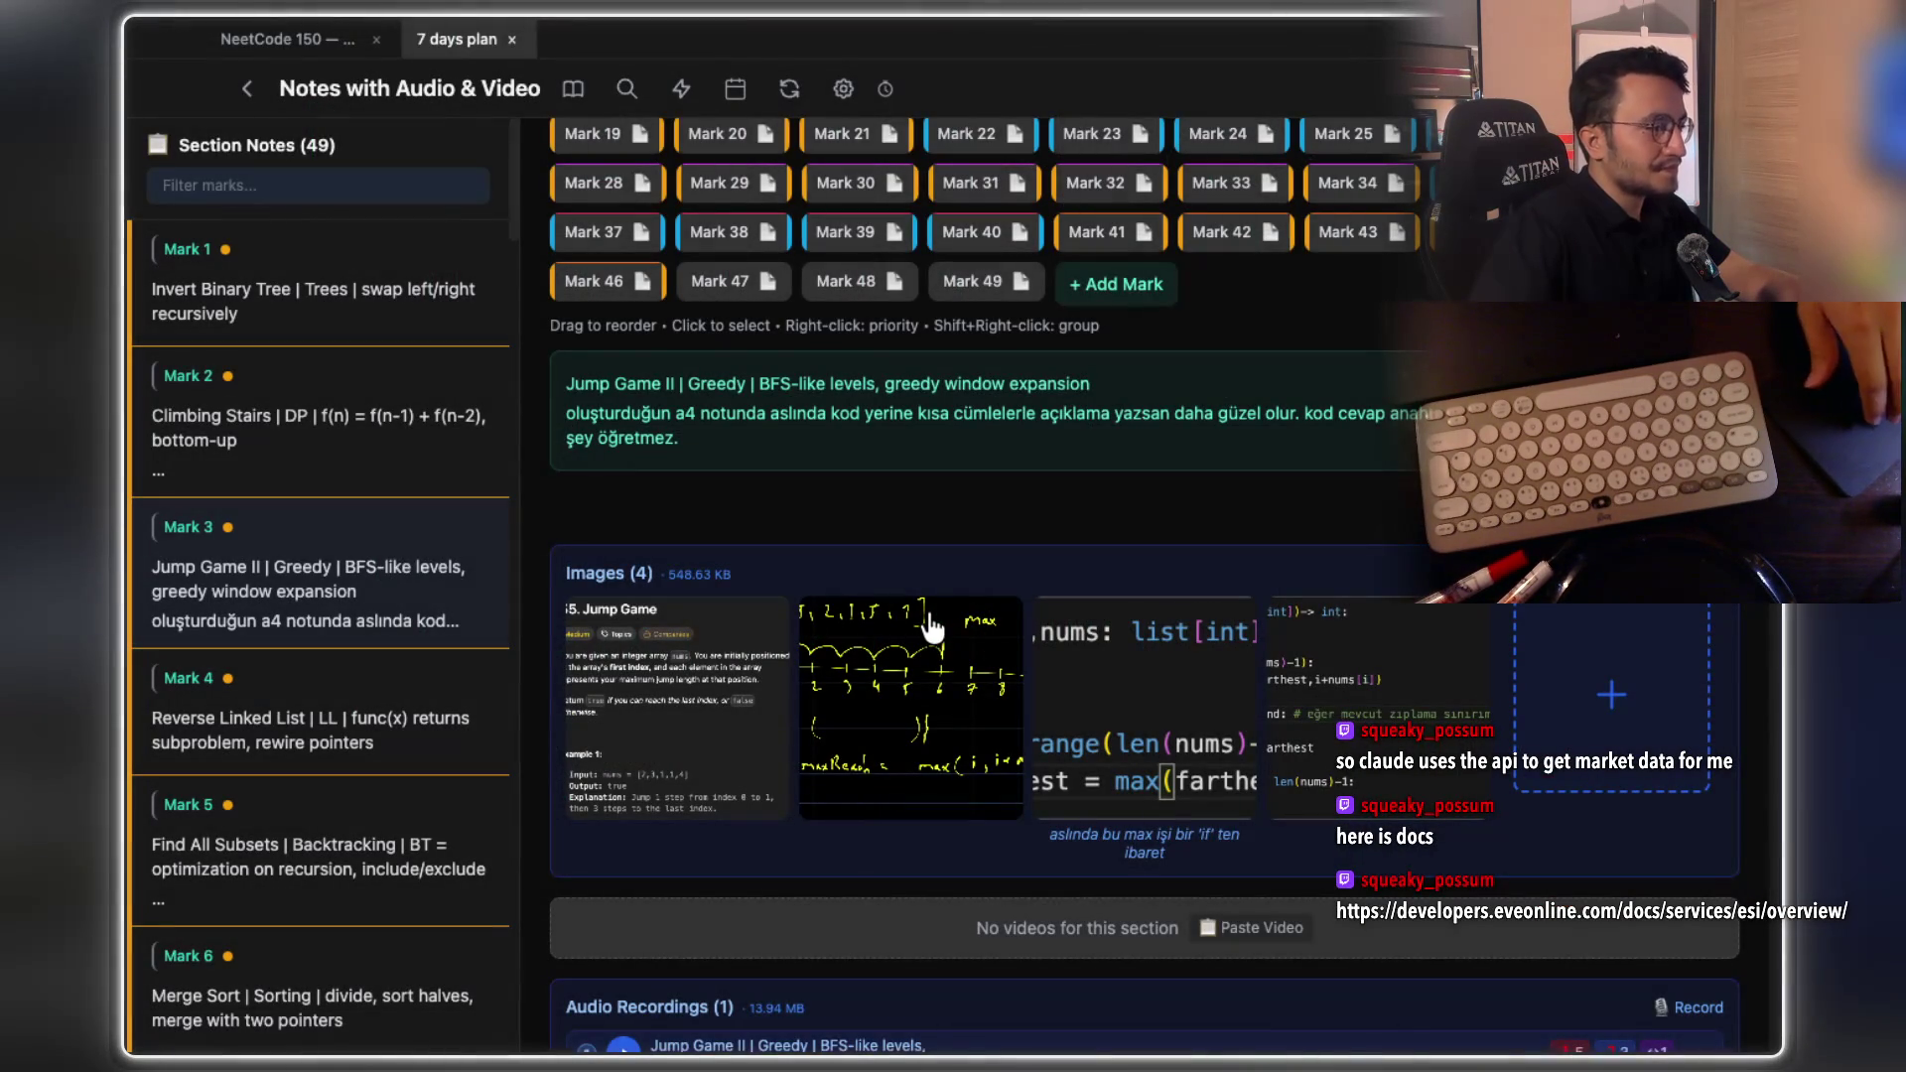
click(927, 620)
key(super+Tab)
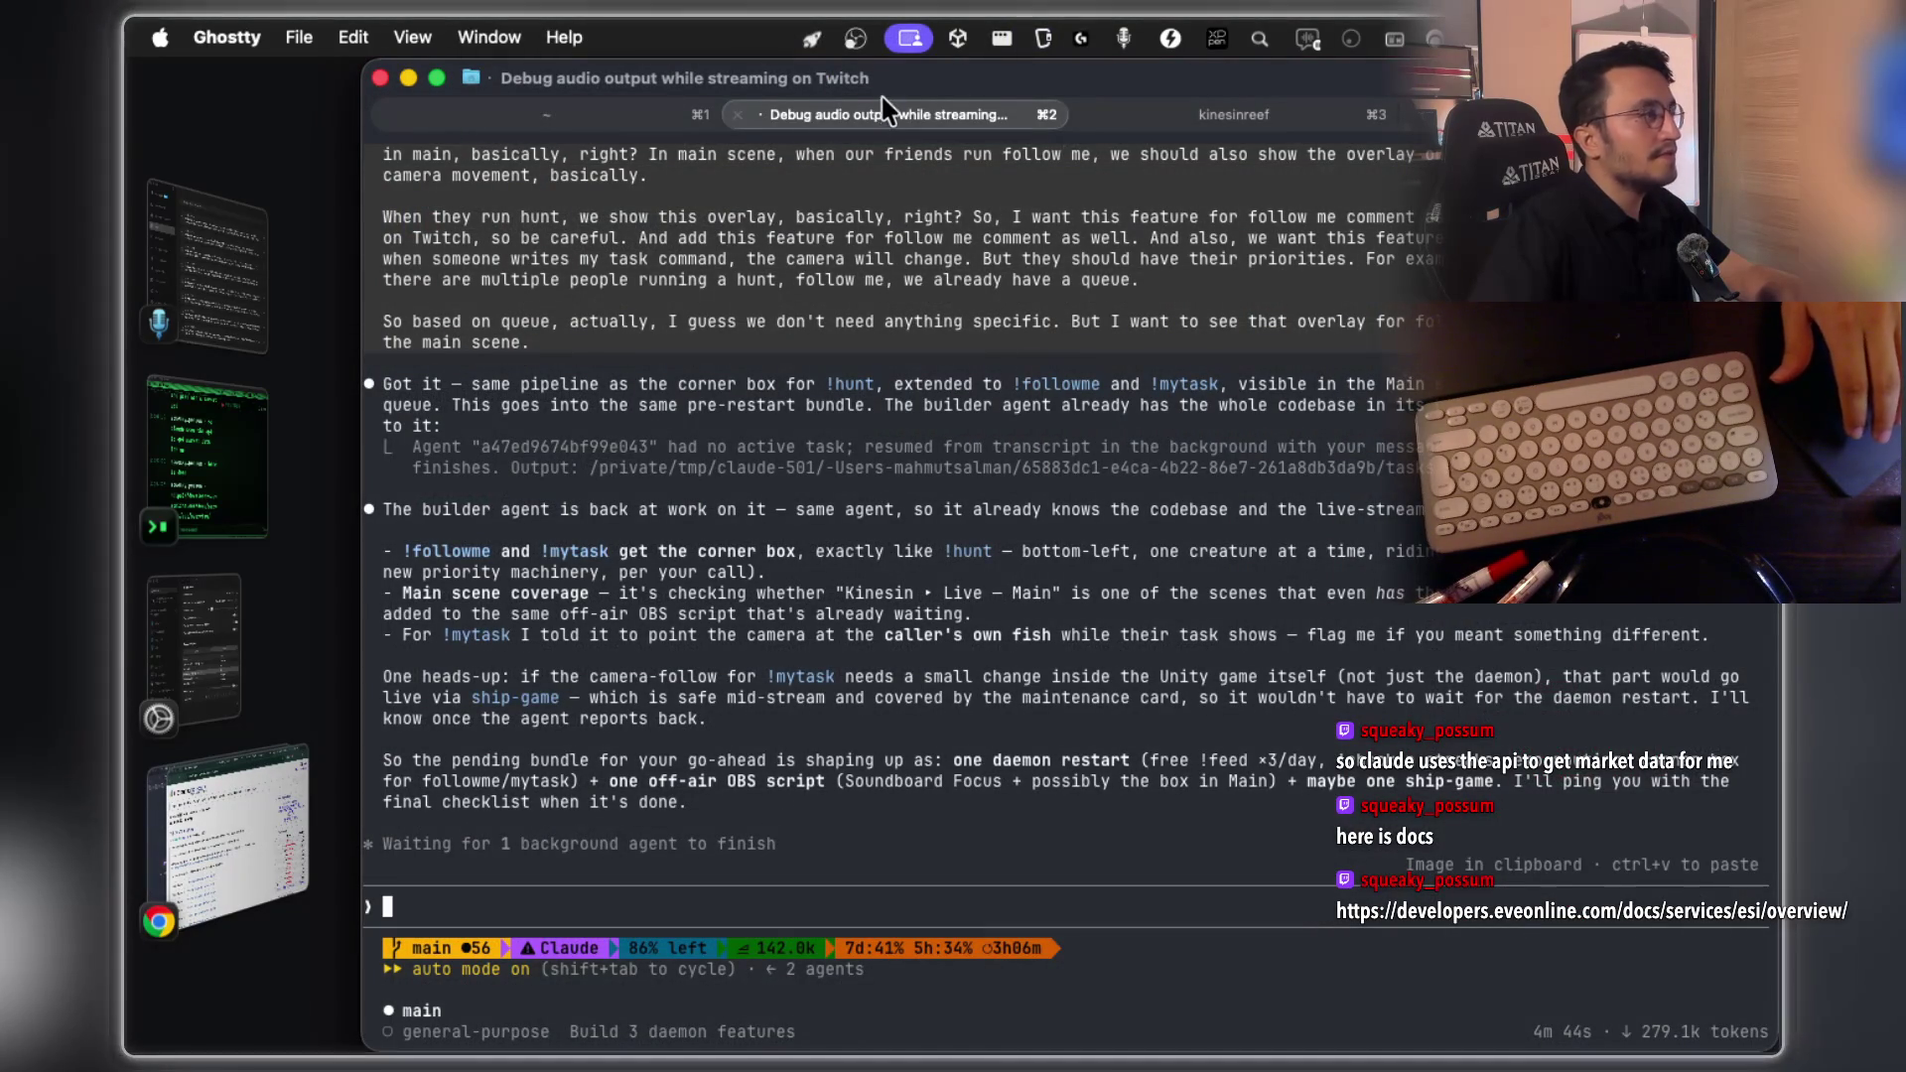
key(super+grave)
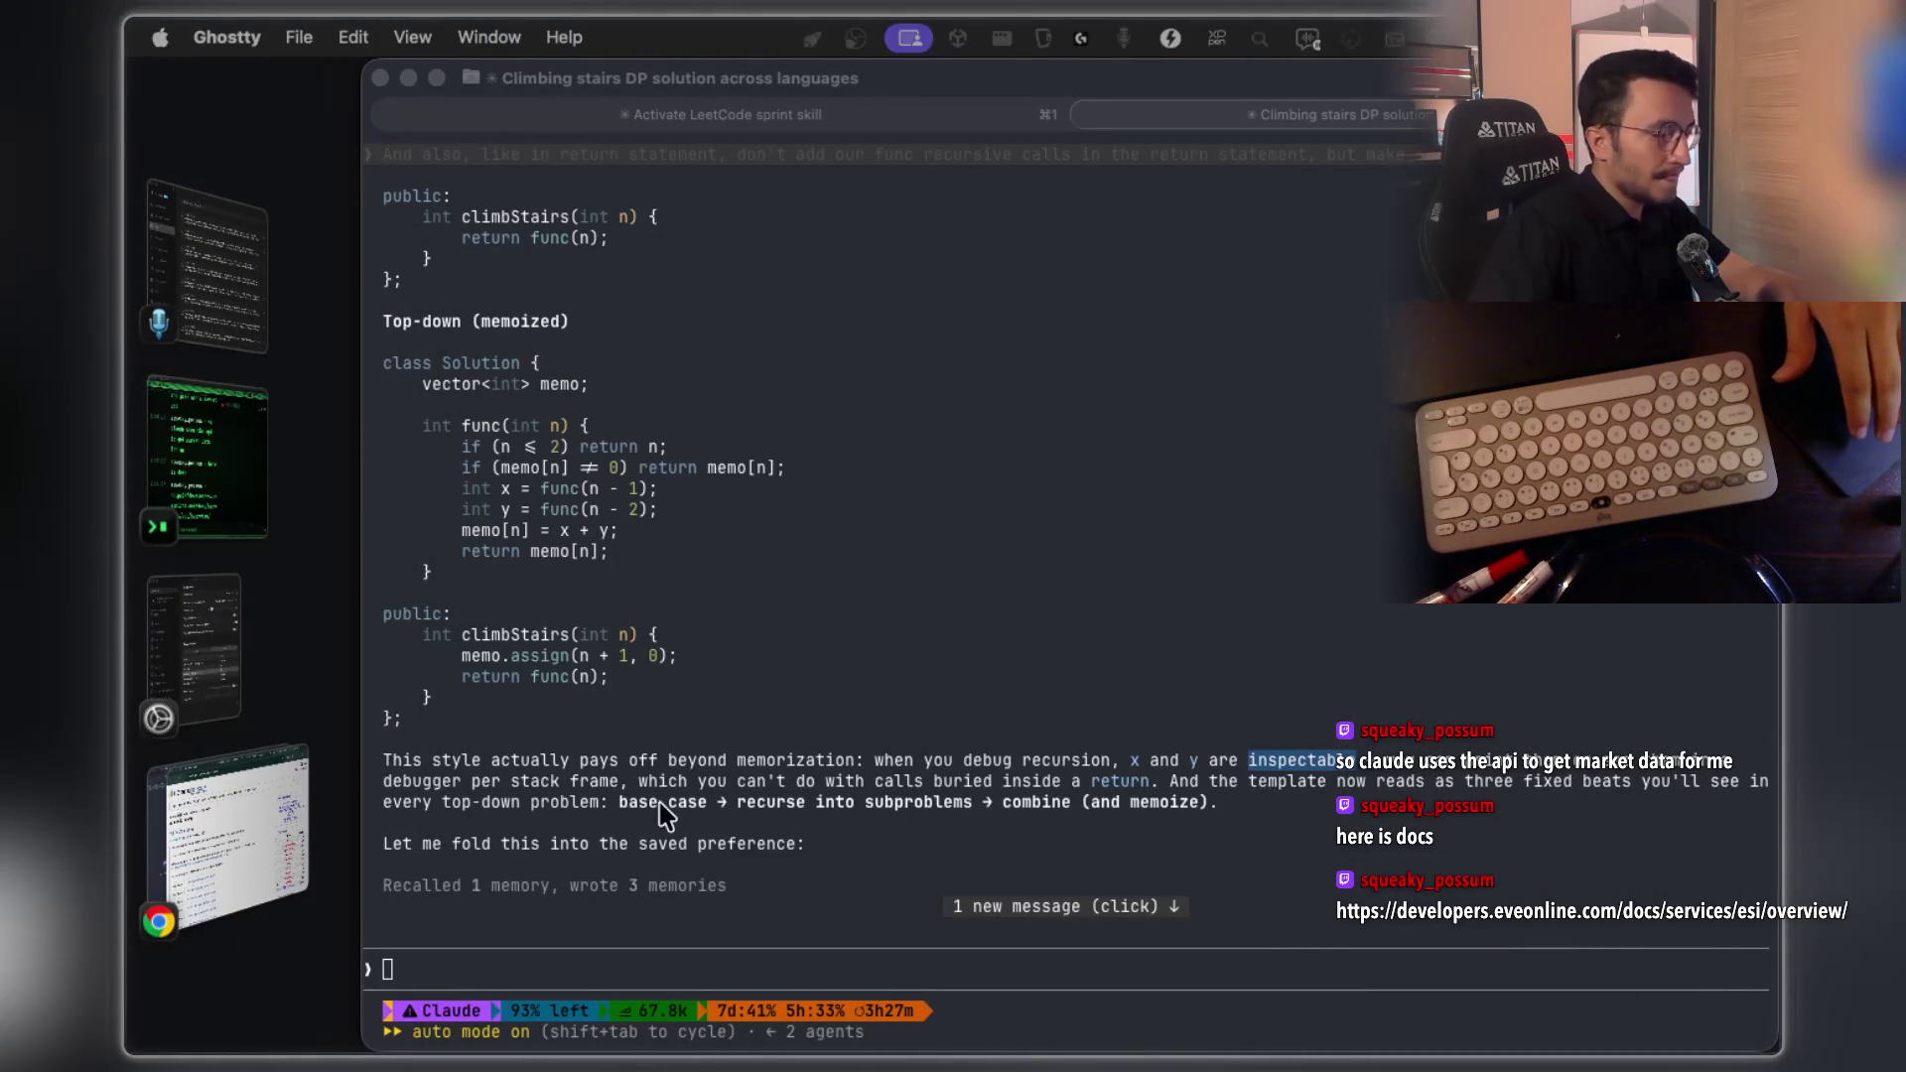
scroll(663, 816, down, 5)
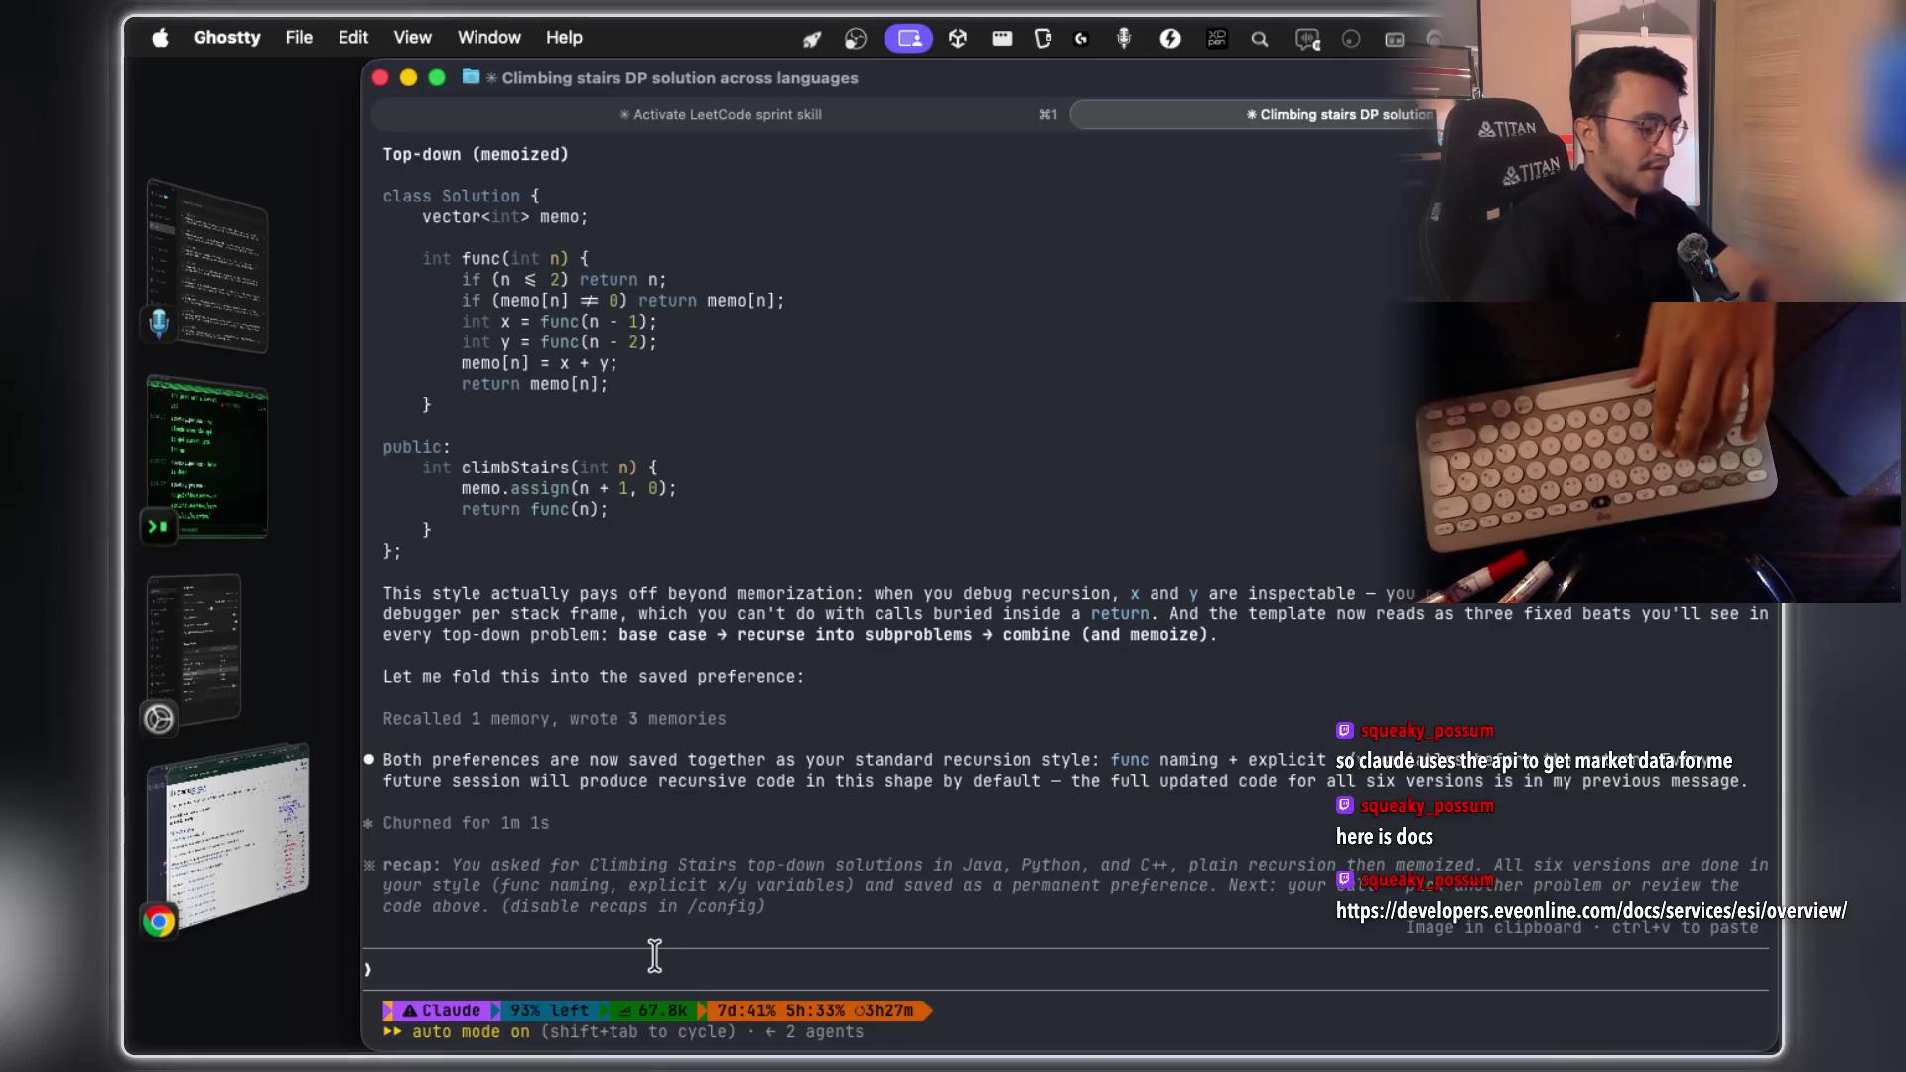
text(now do the same for jump game)
key(Return)
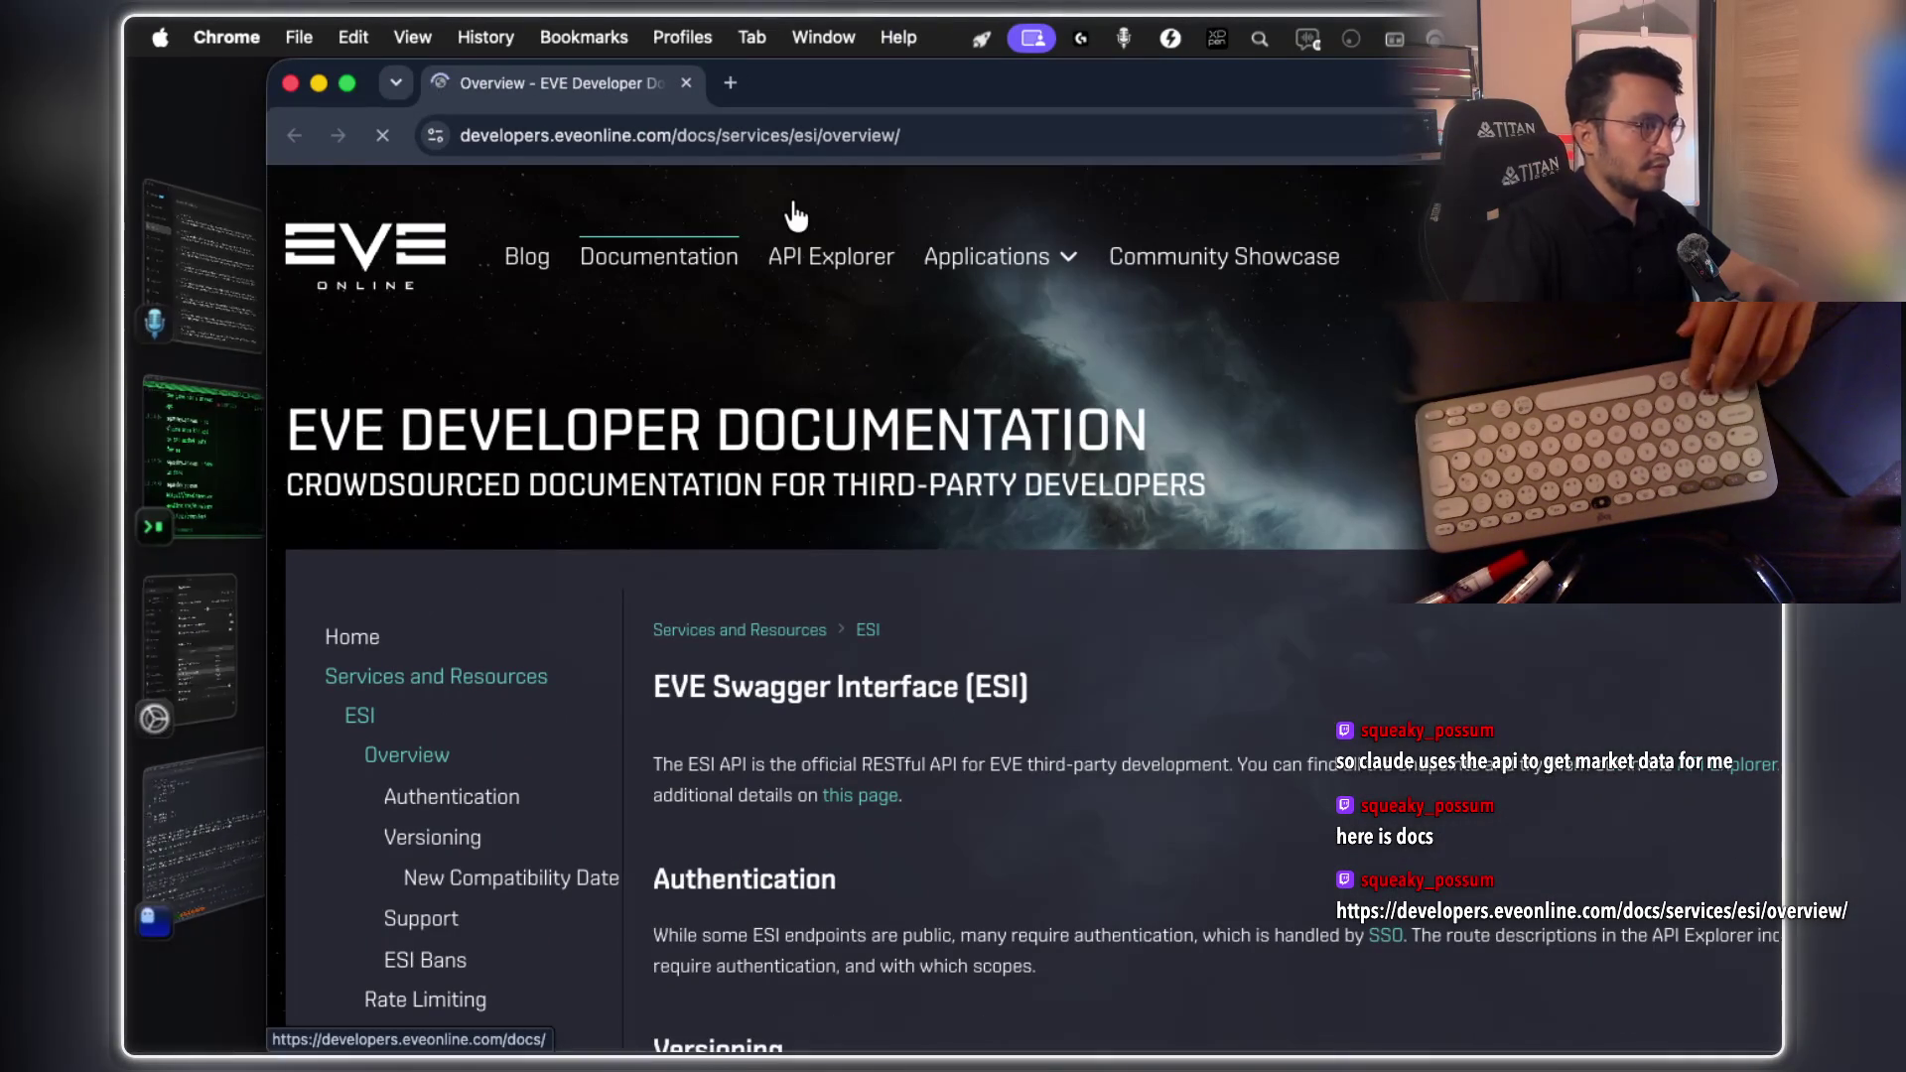
Scroll the ESI overview and use the site navigation menu to reach the Dev Insights Blog
scroll(871, 463, down, 5)
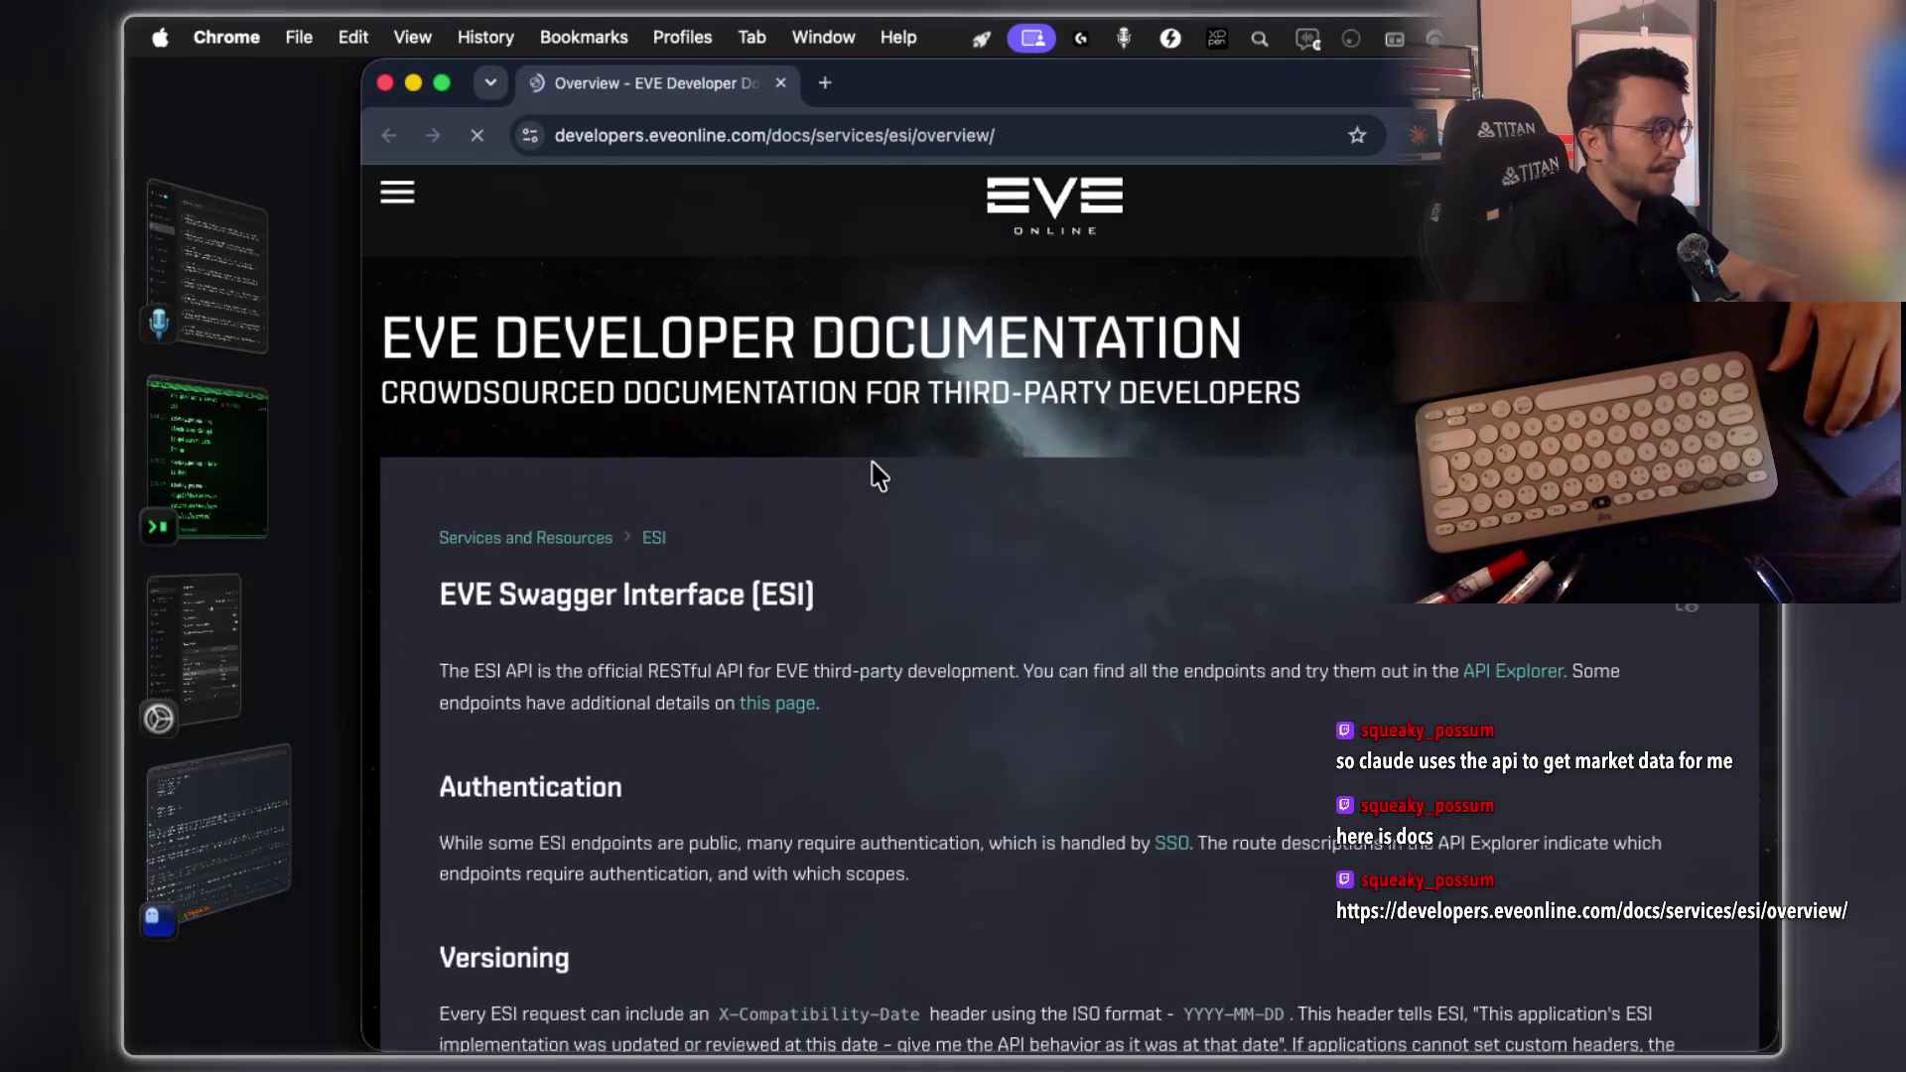
scroll(871, 465, down, 4)
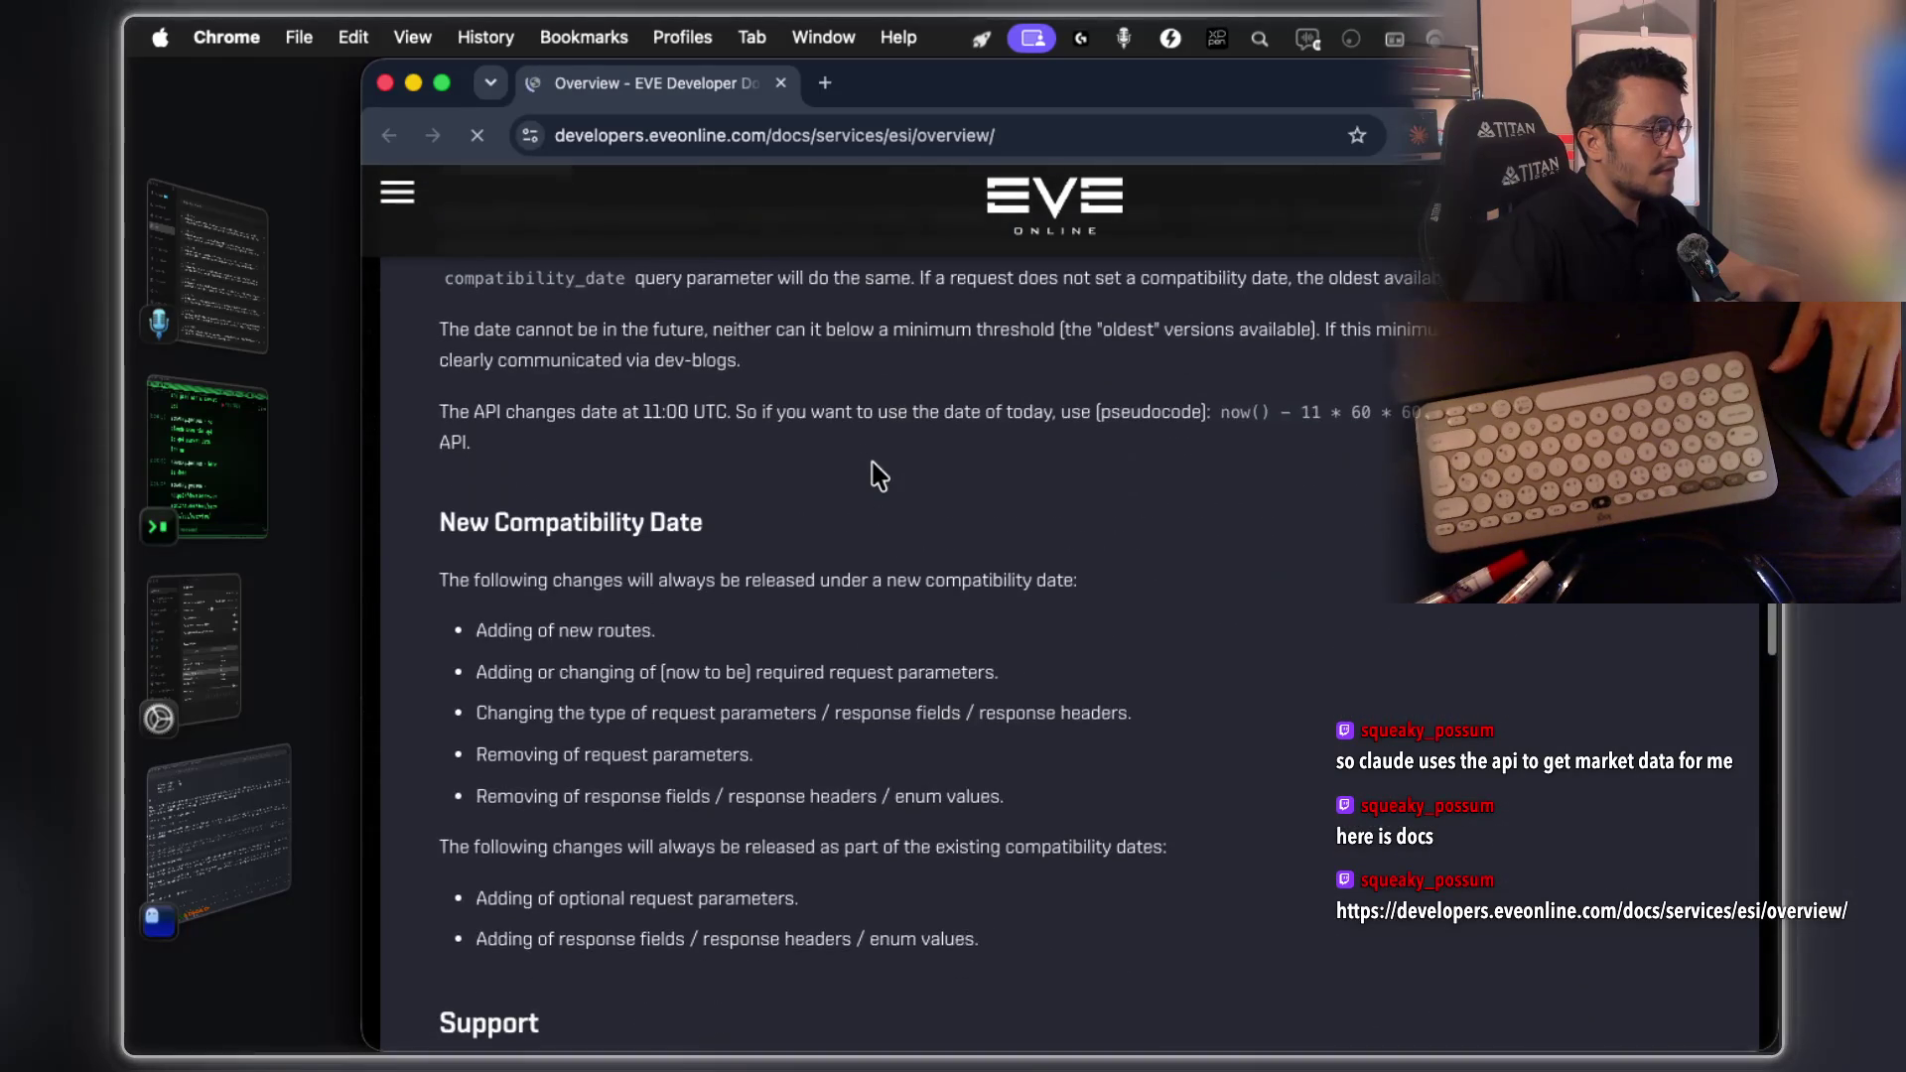
scroll(872, 467, down, 5)
scroll(873, 468, down, 1)
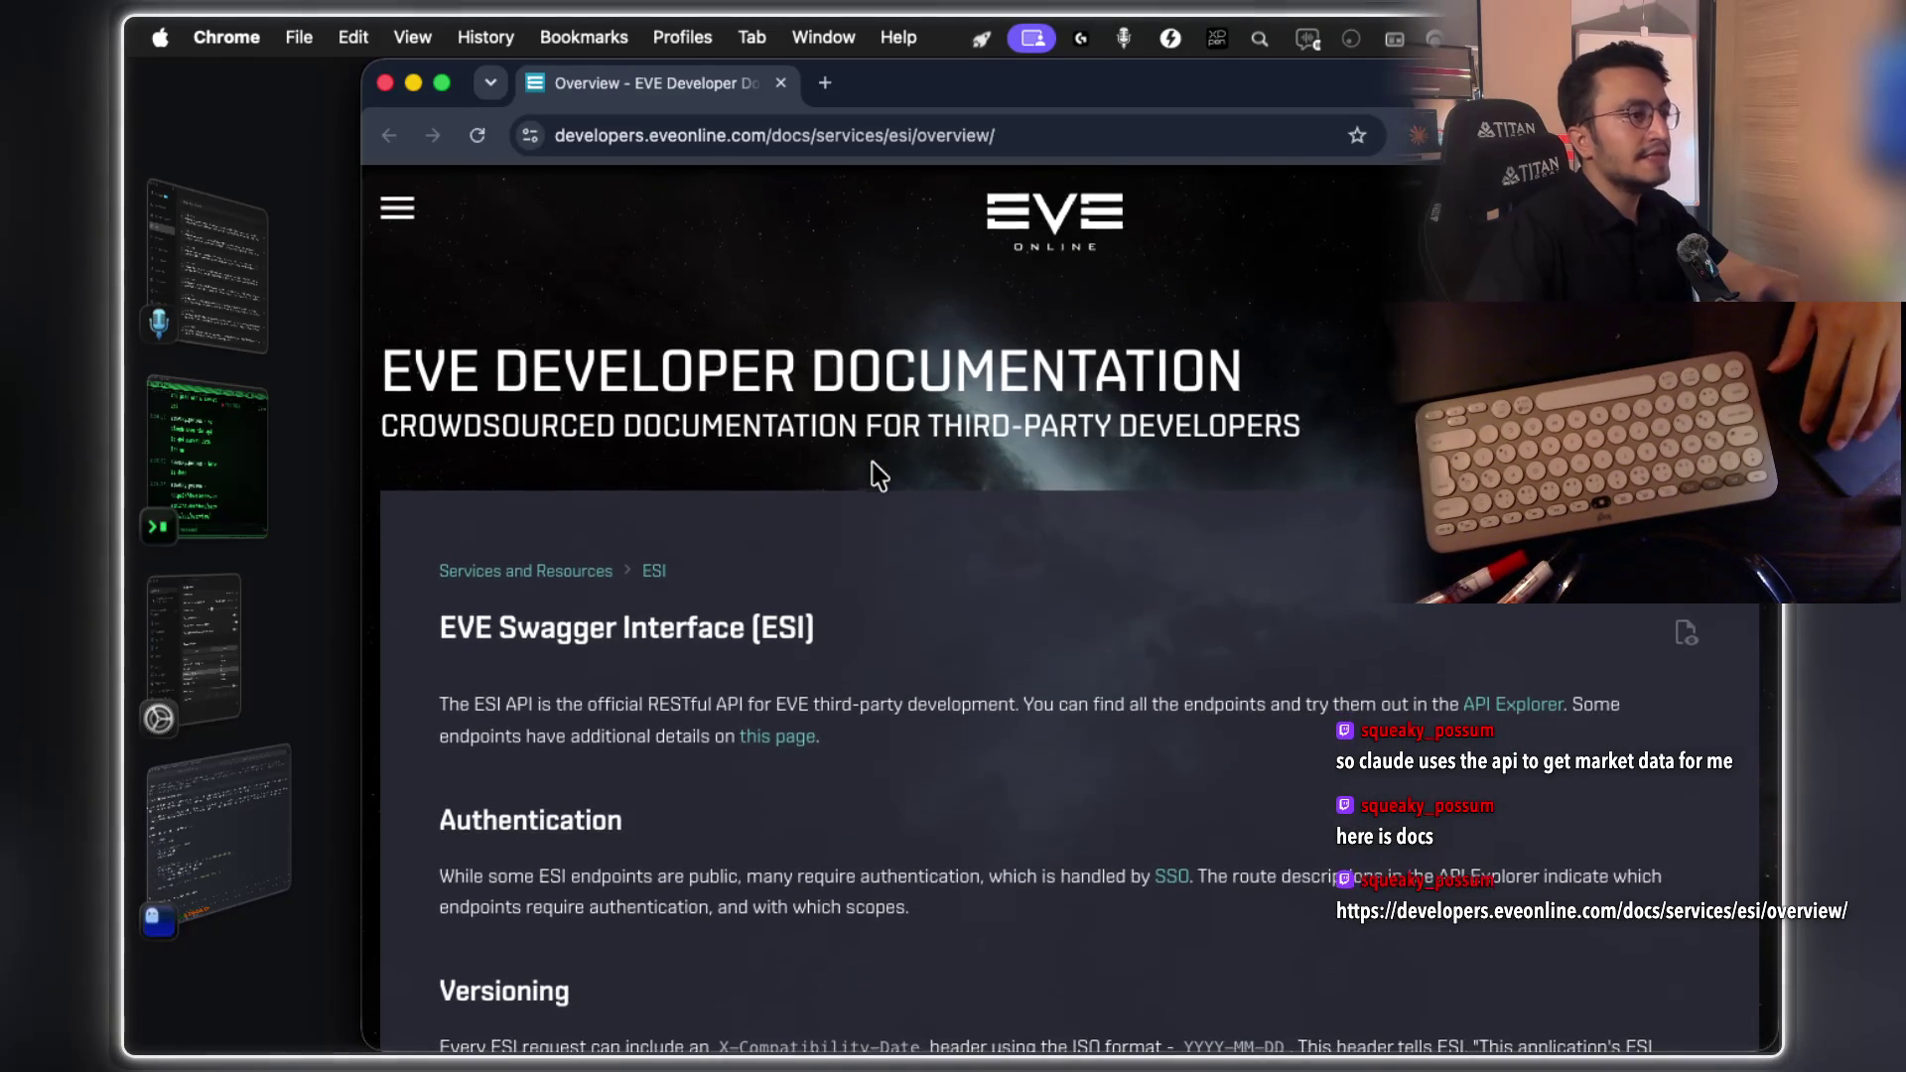
click(397, 208)
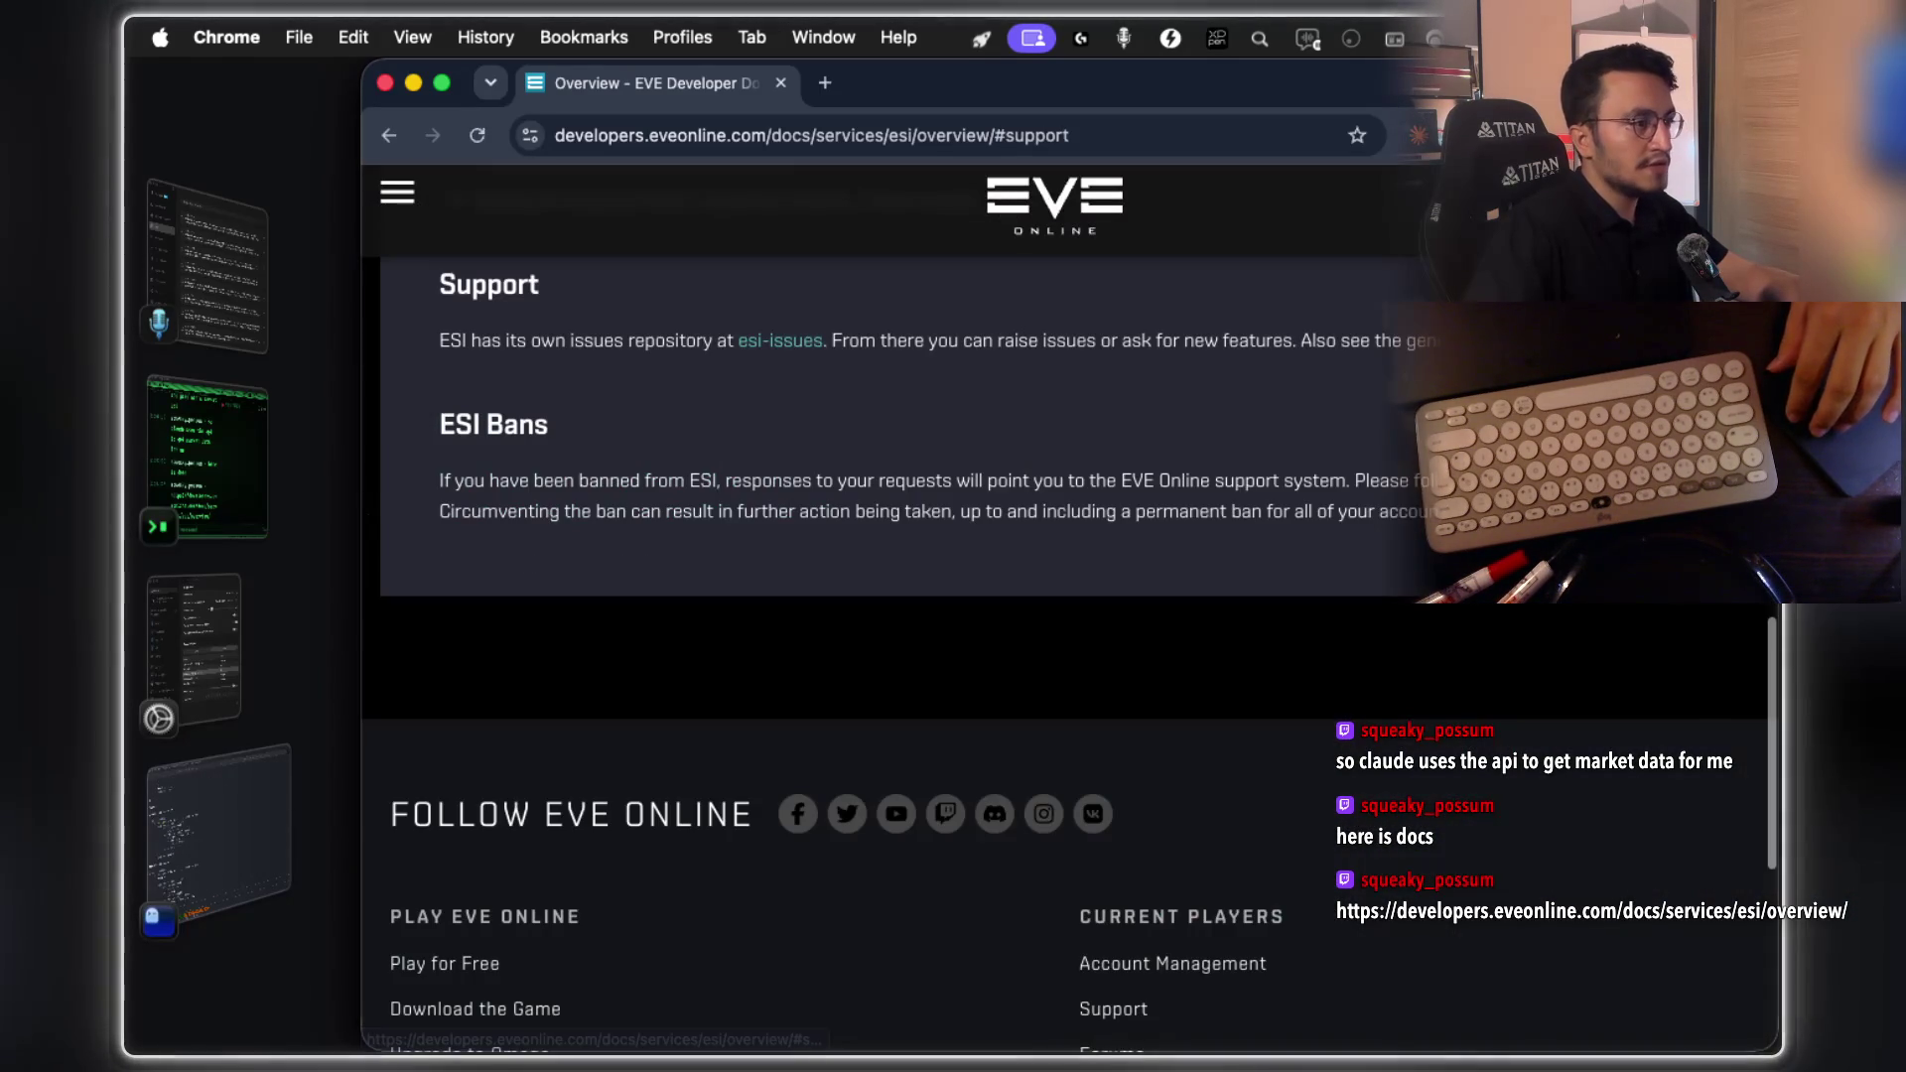
scroll(1219, 615, down, 5)
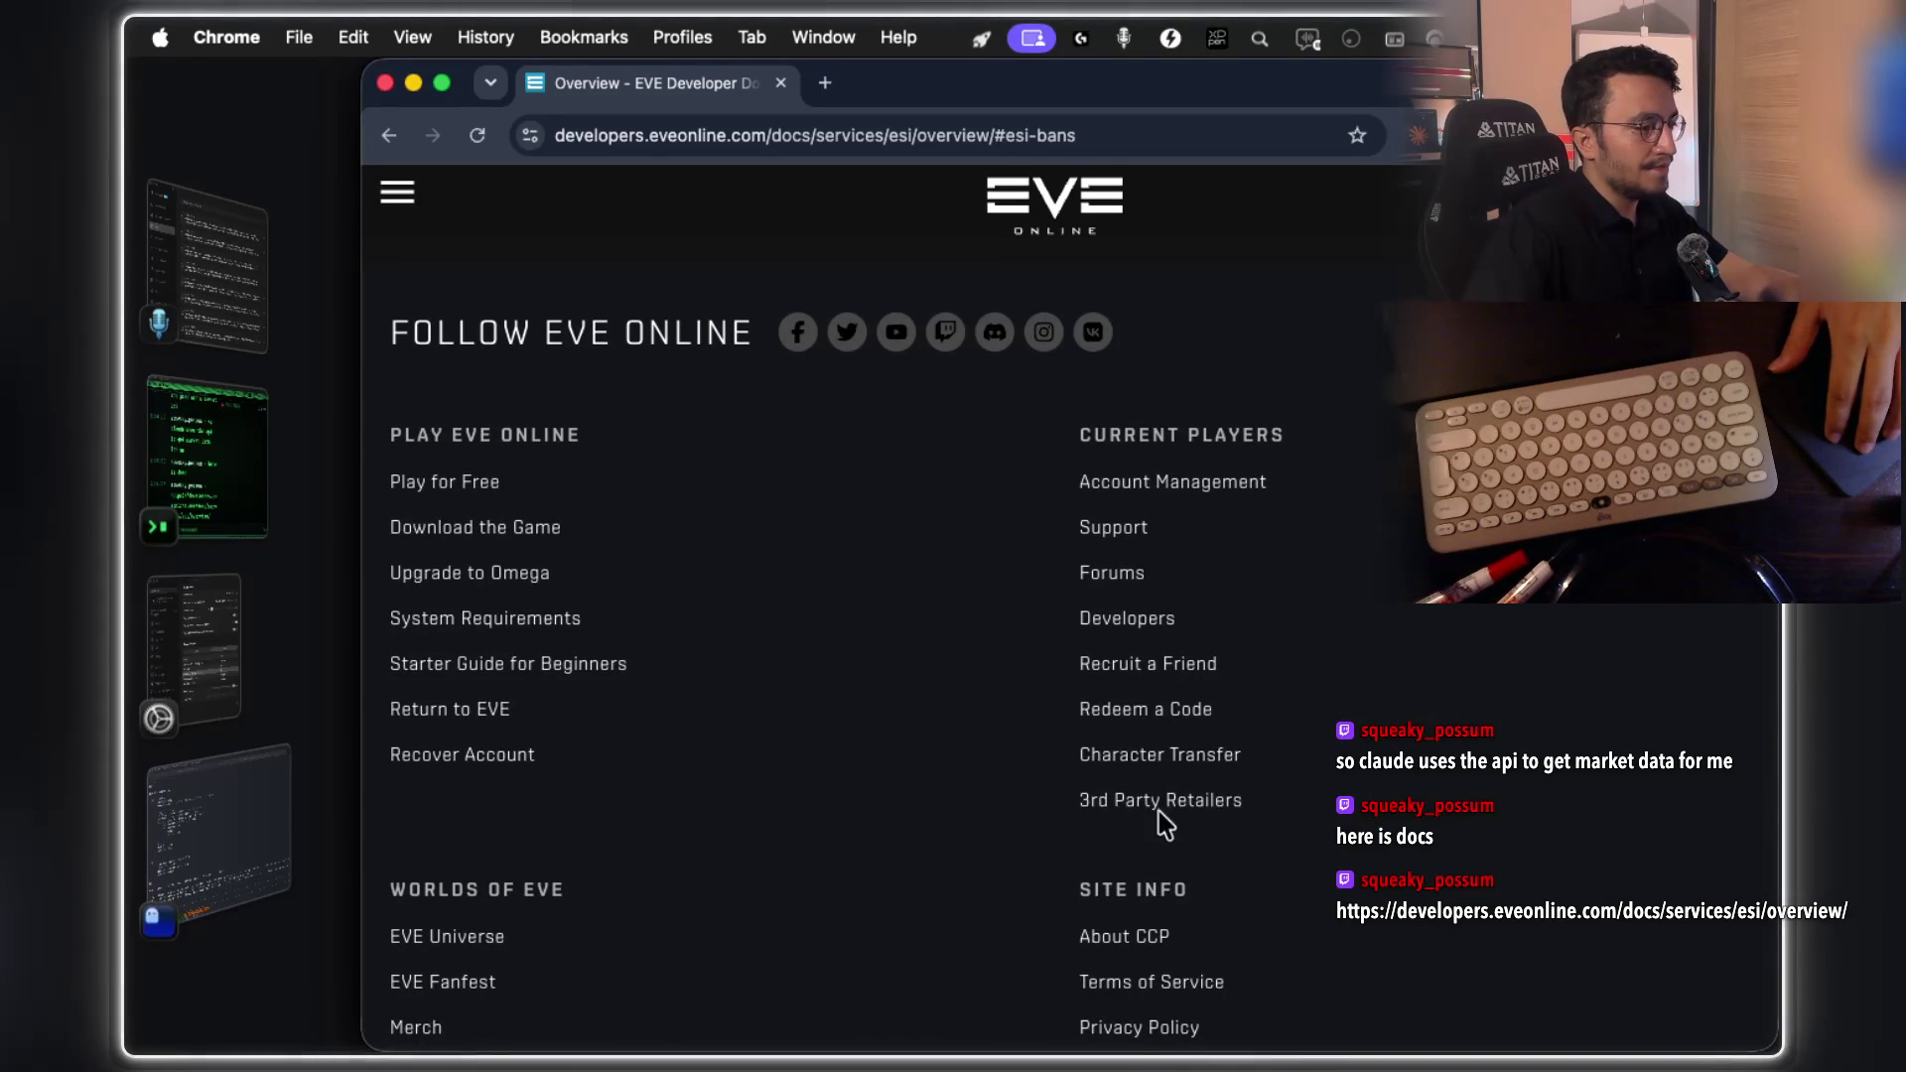
scroll(1156, 821, down, 3)
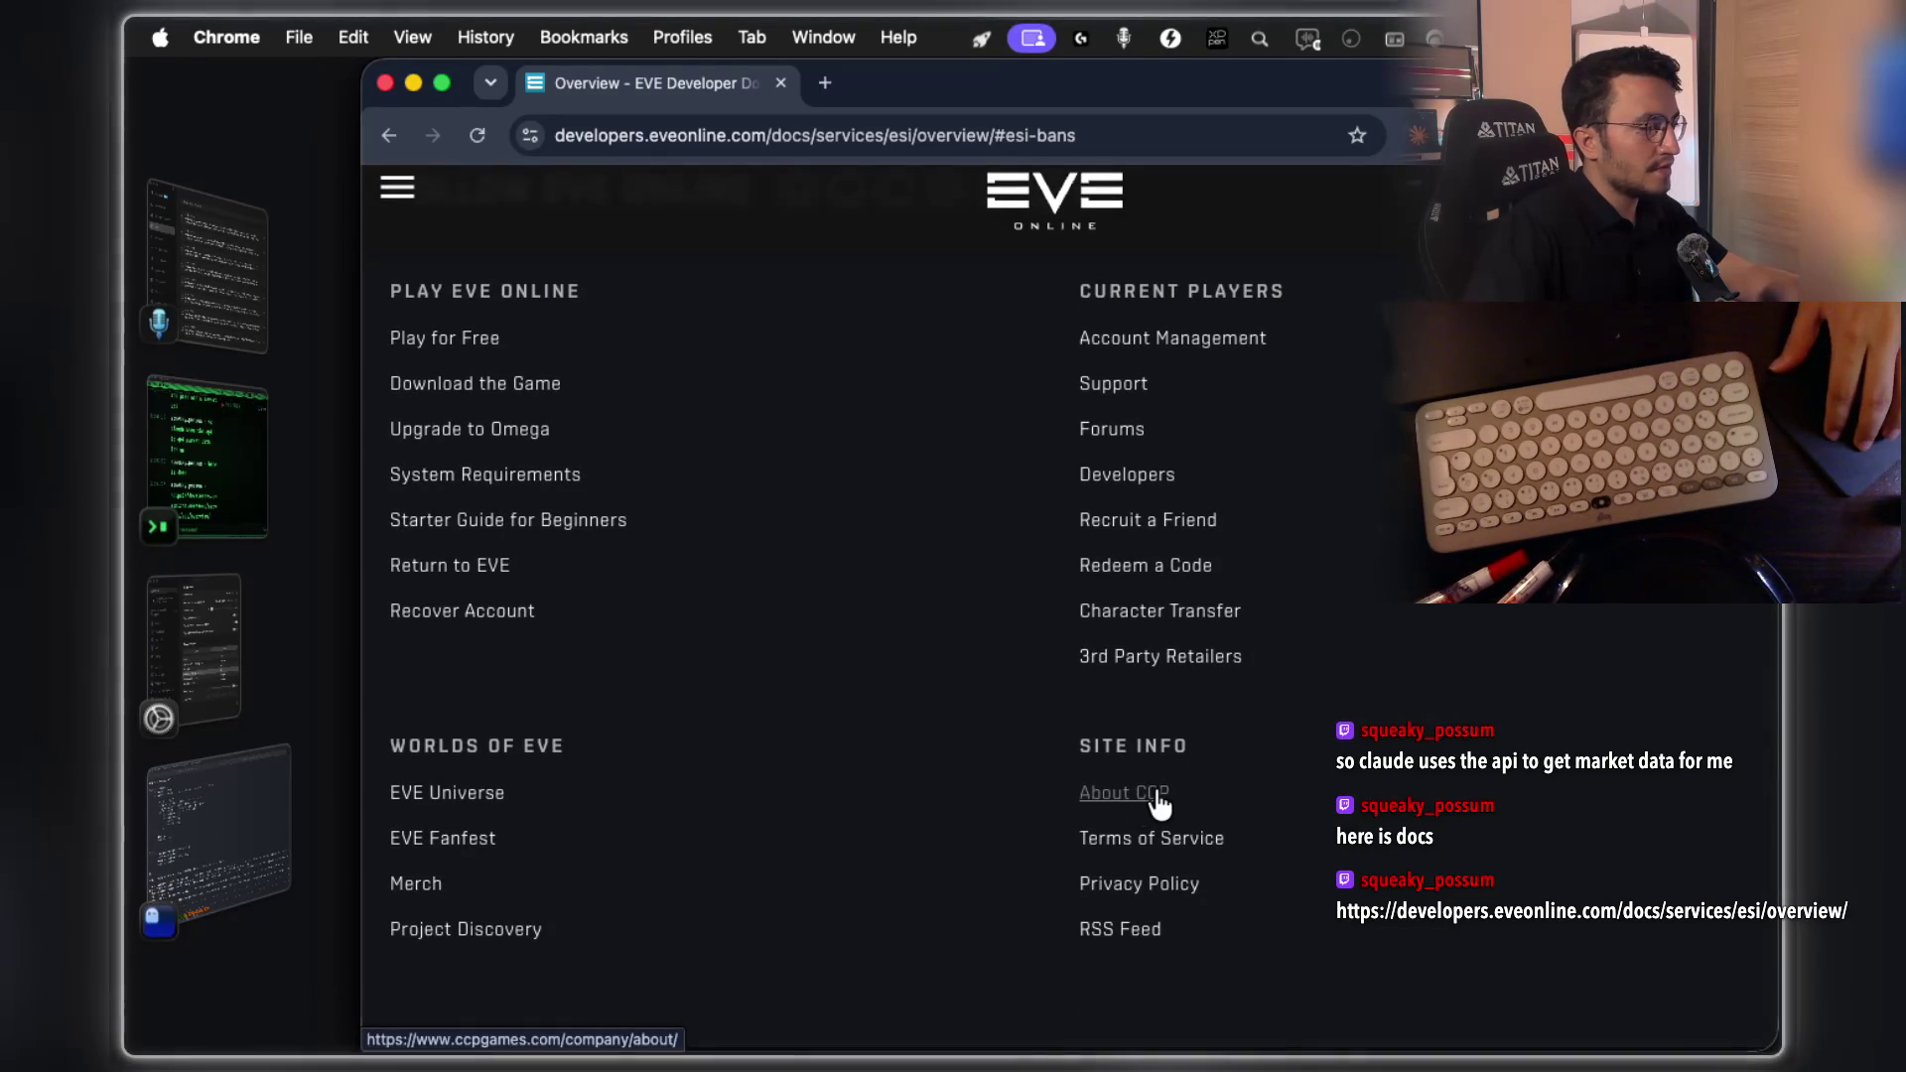
scroll(855, 659, up, 10)
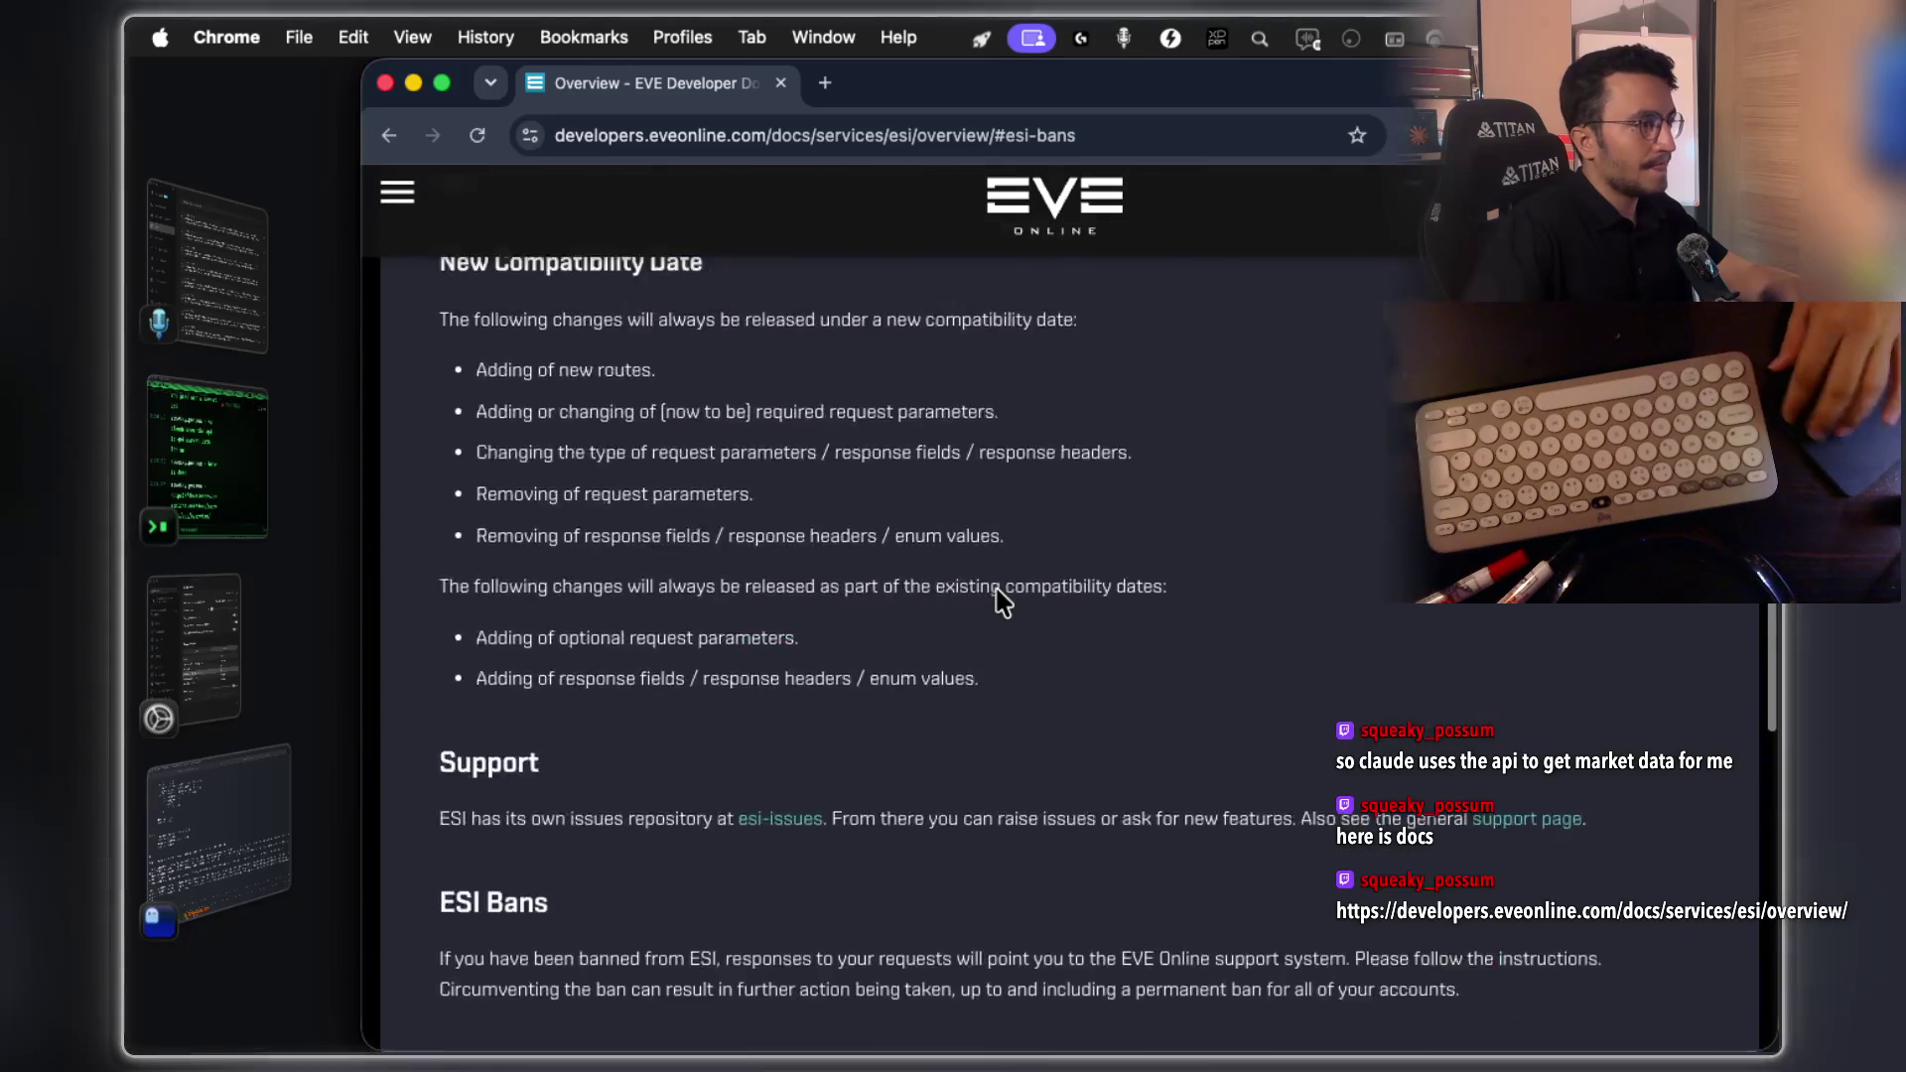
scroll(1002, 600, up, 10)
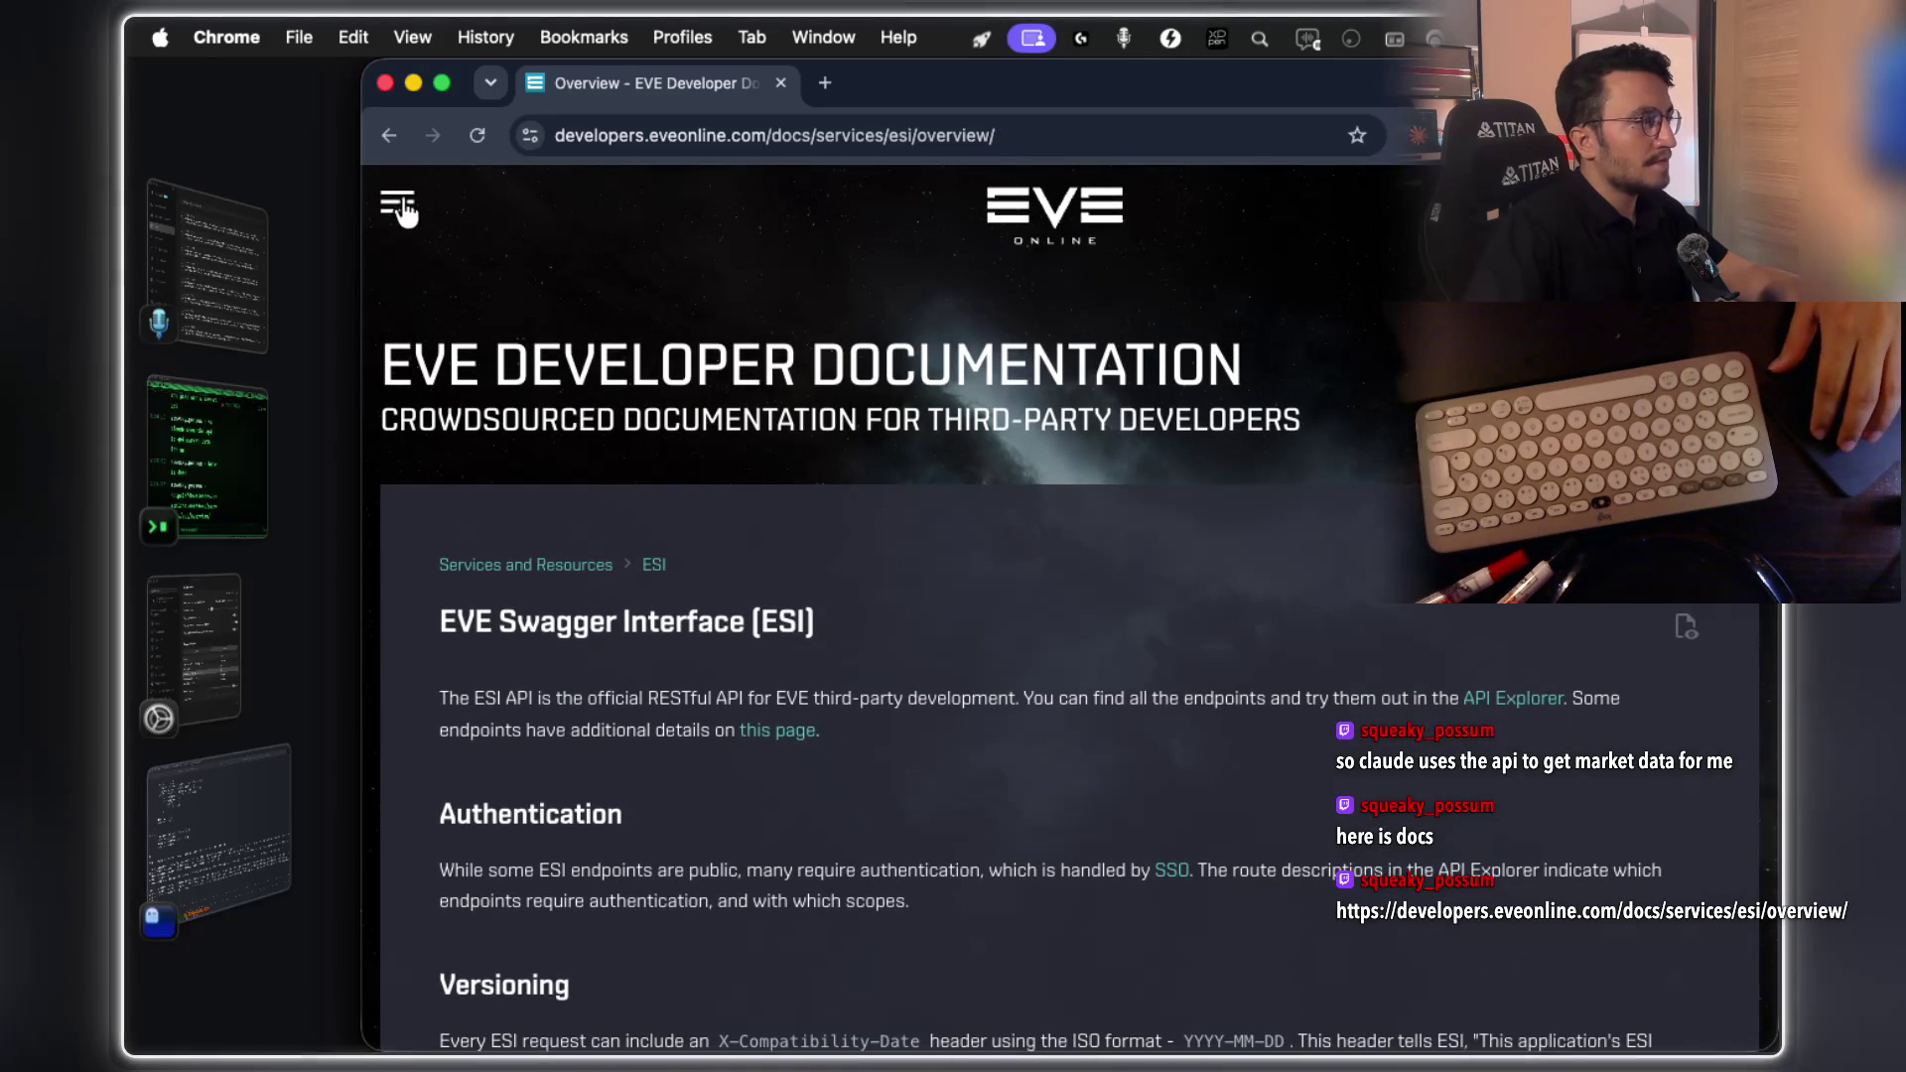
click(396, 200)
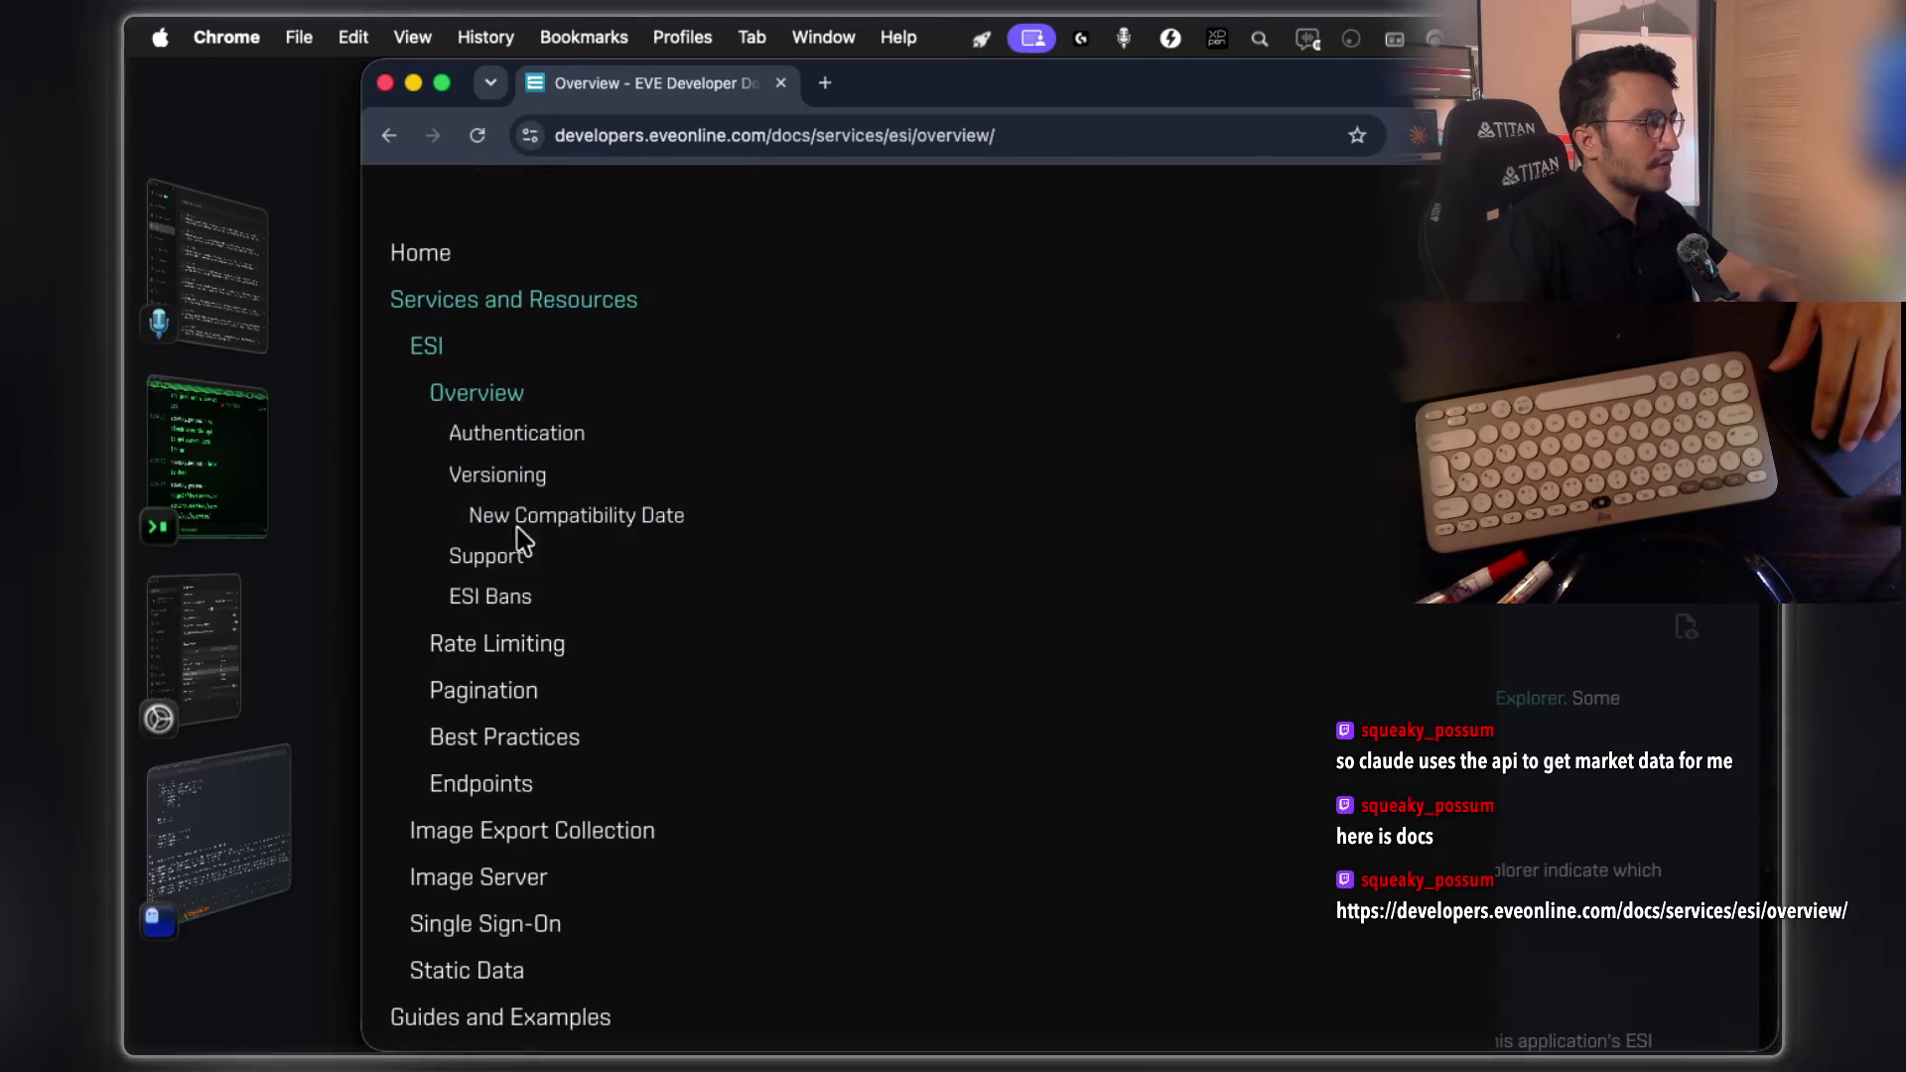
scroll(538, 755, down, 3)
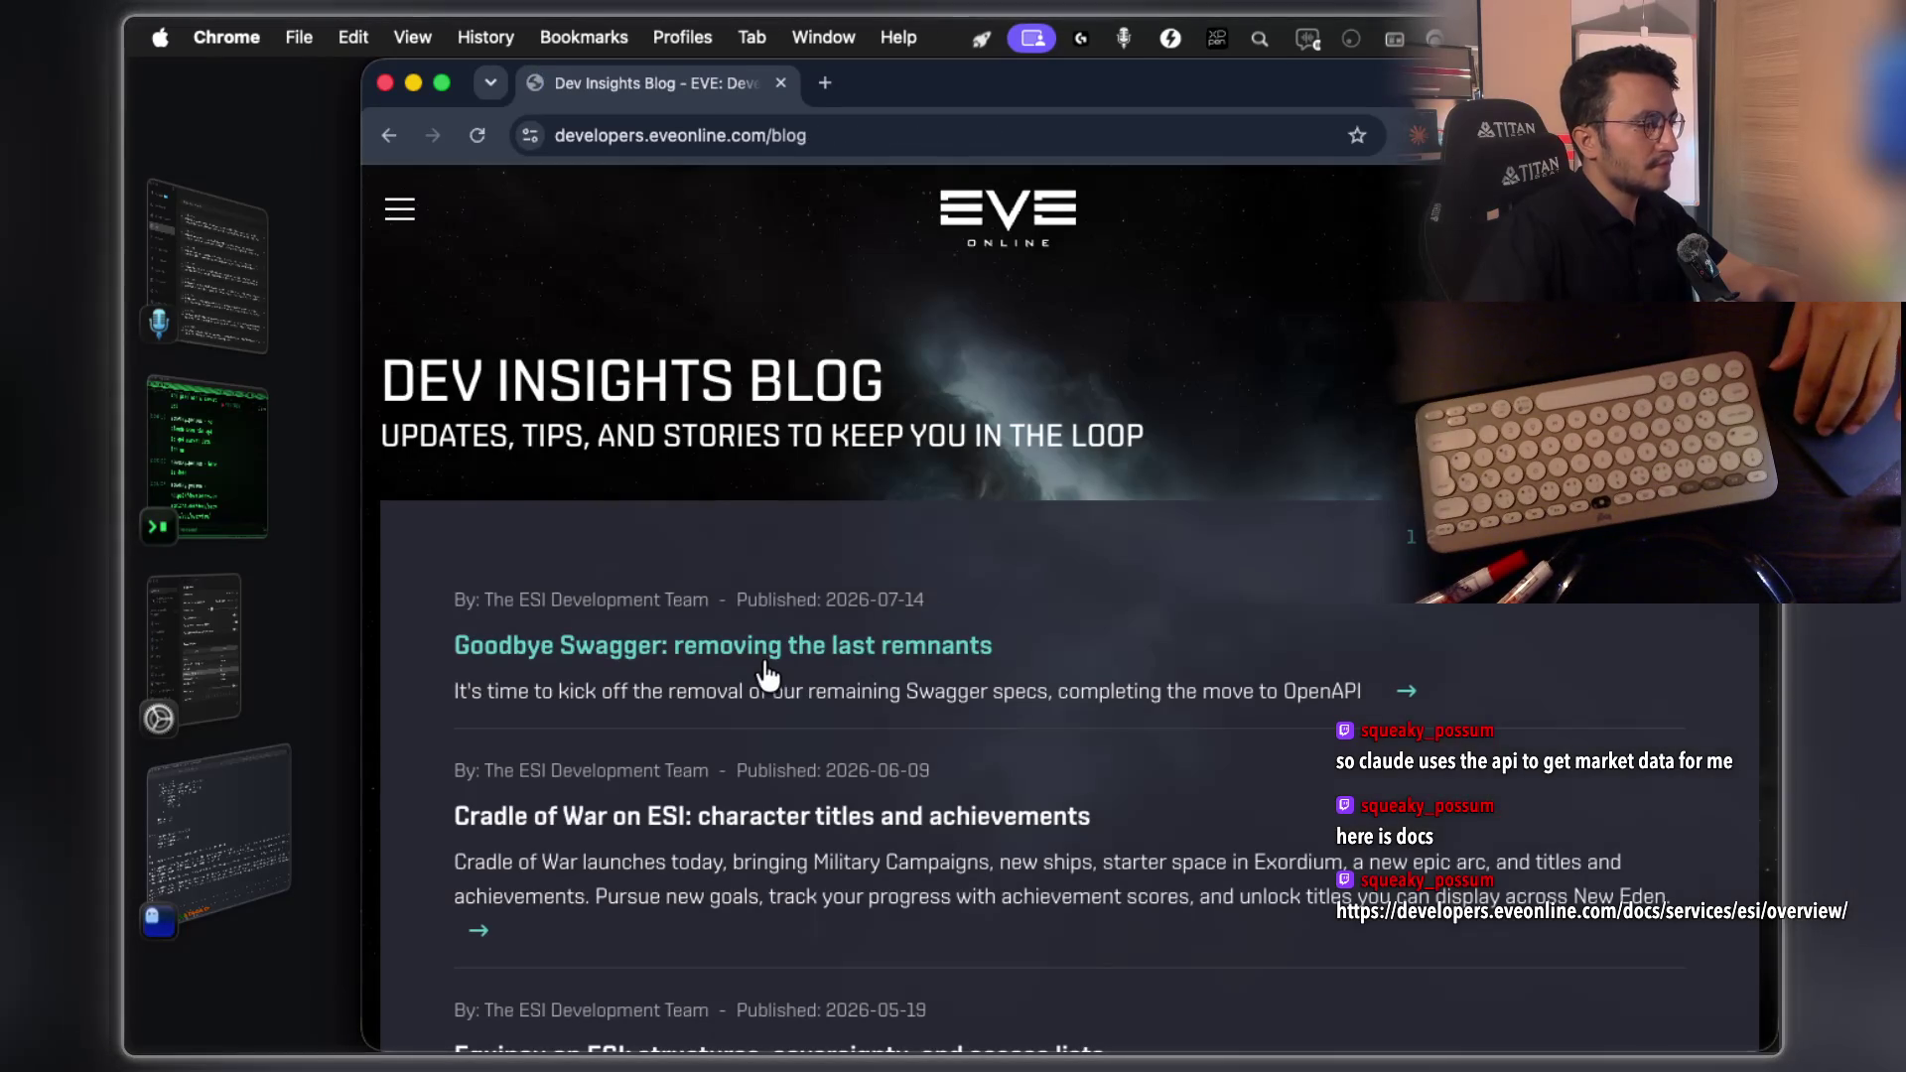
Go from the blog to the main EVE developer documentation page
scroll(769, 812, down, 3)
scroll(1158, 481, up, 3)
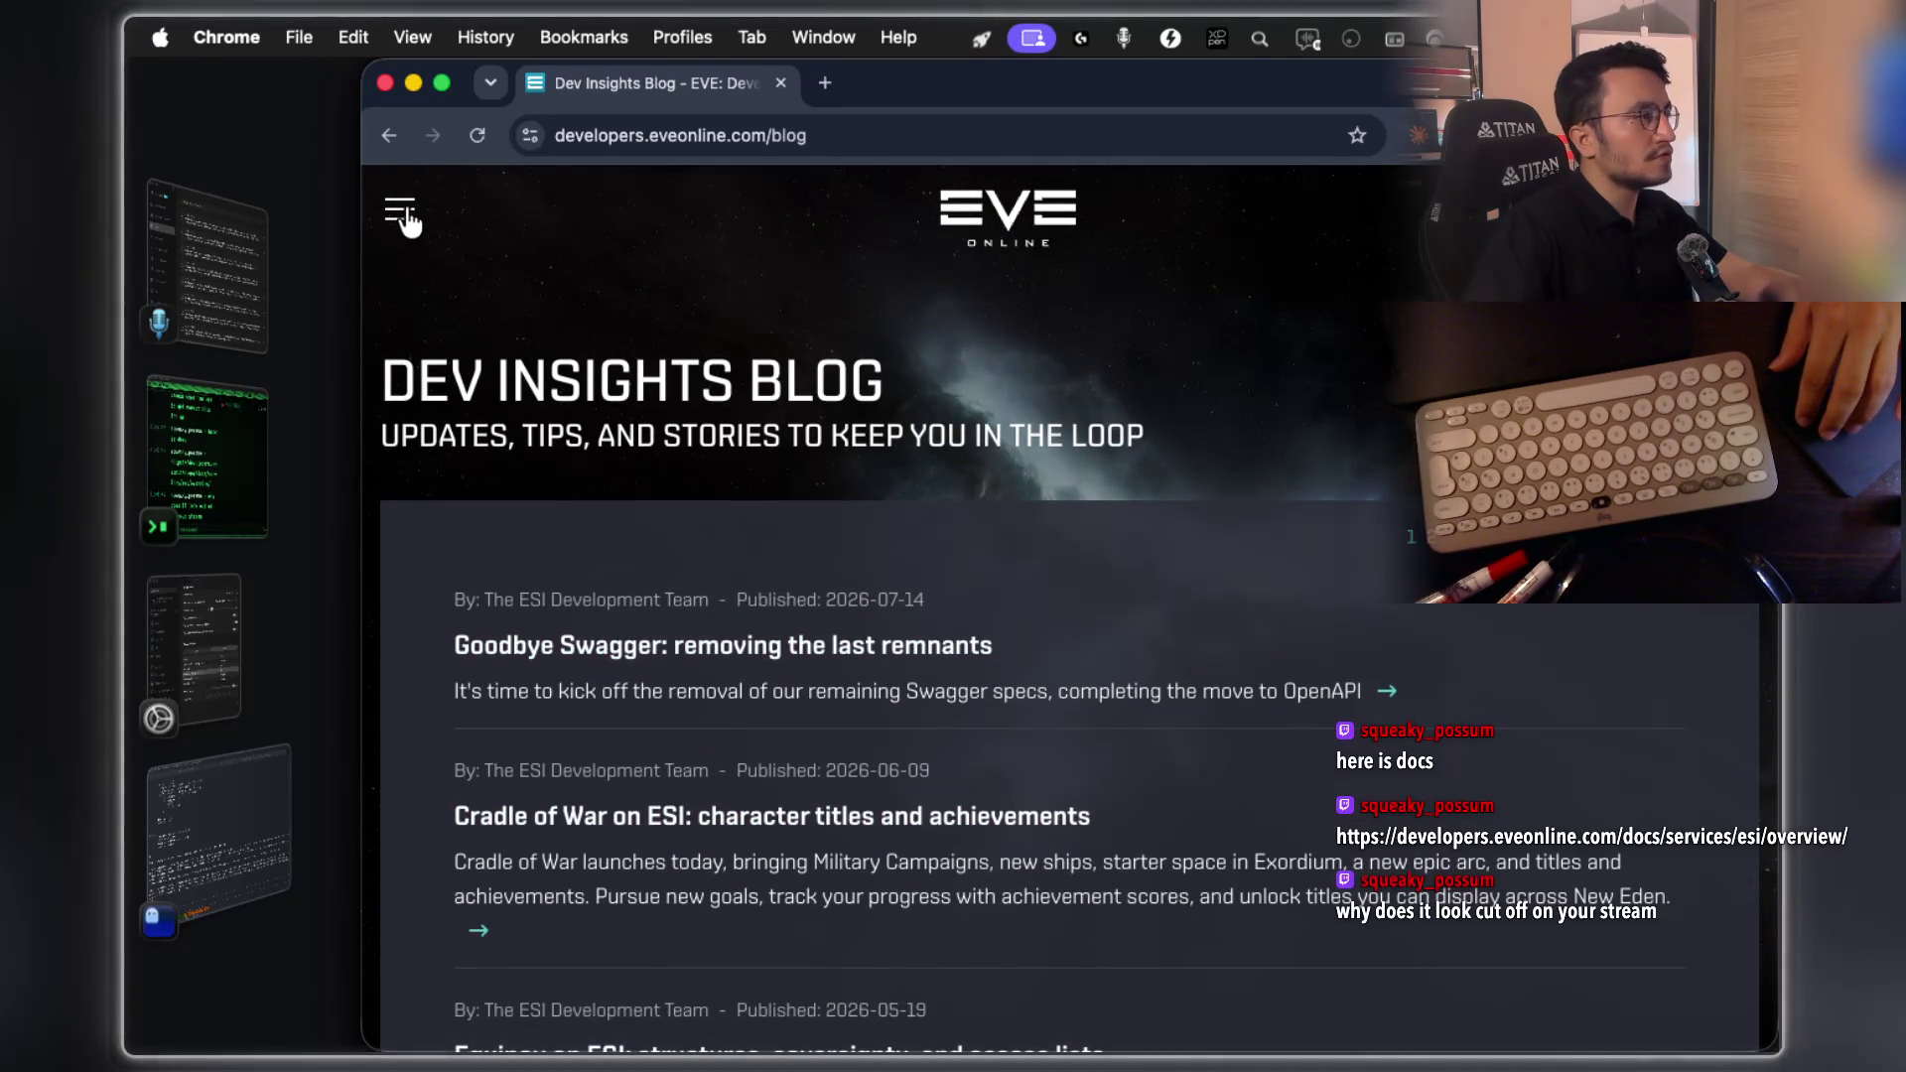
click(400, 208)
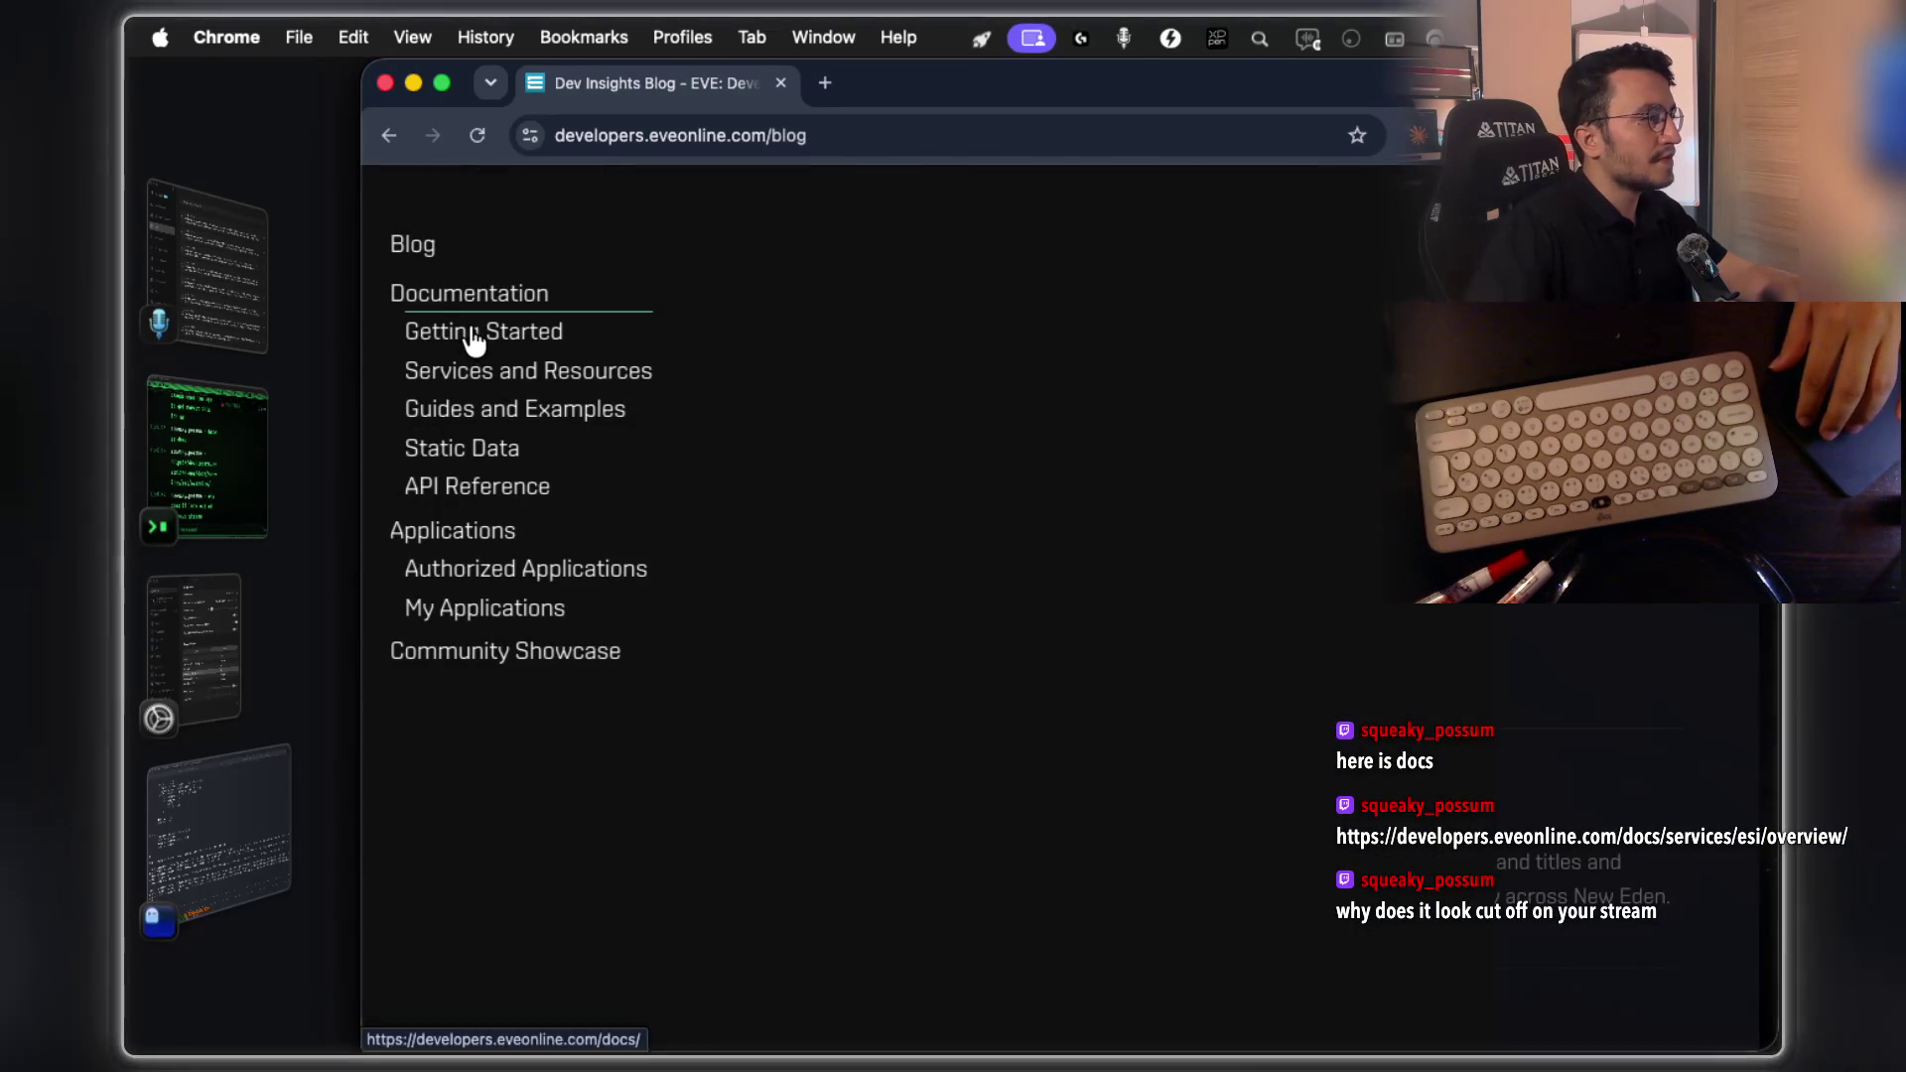
click(473, 338)
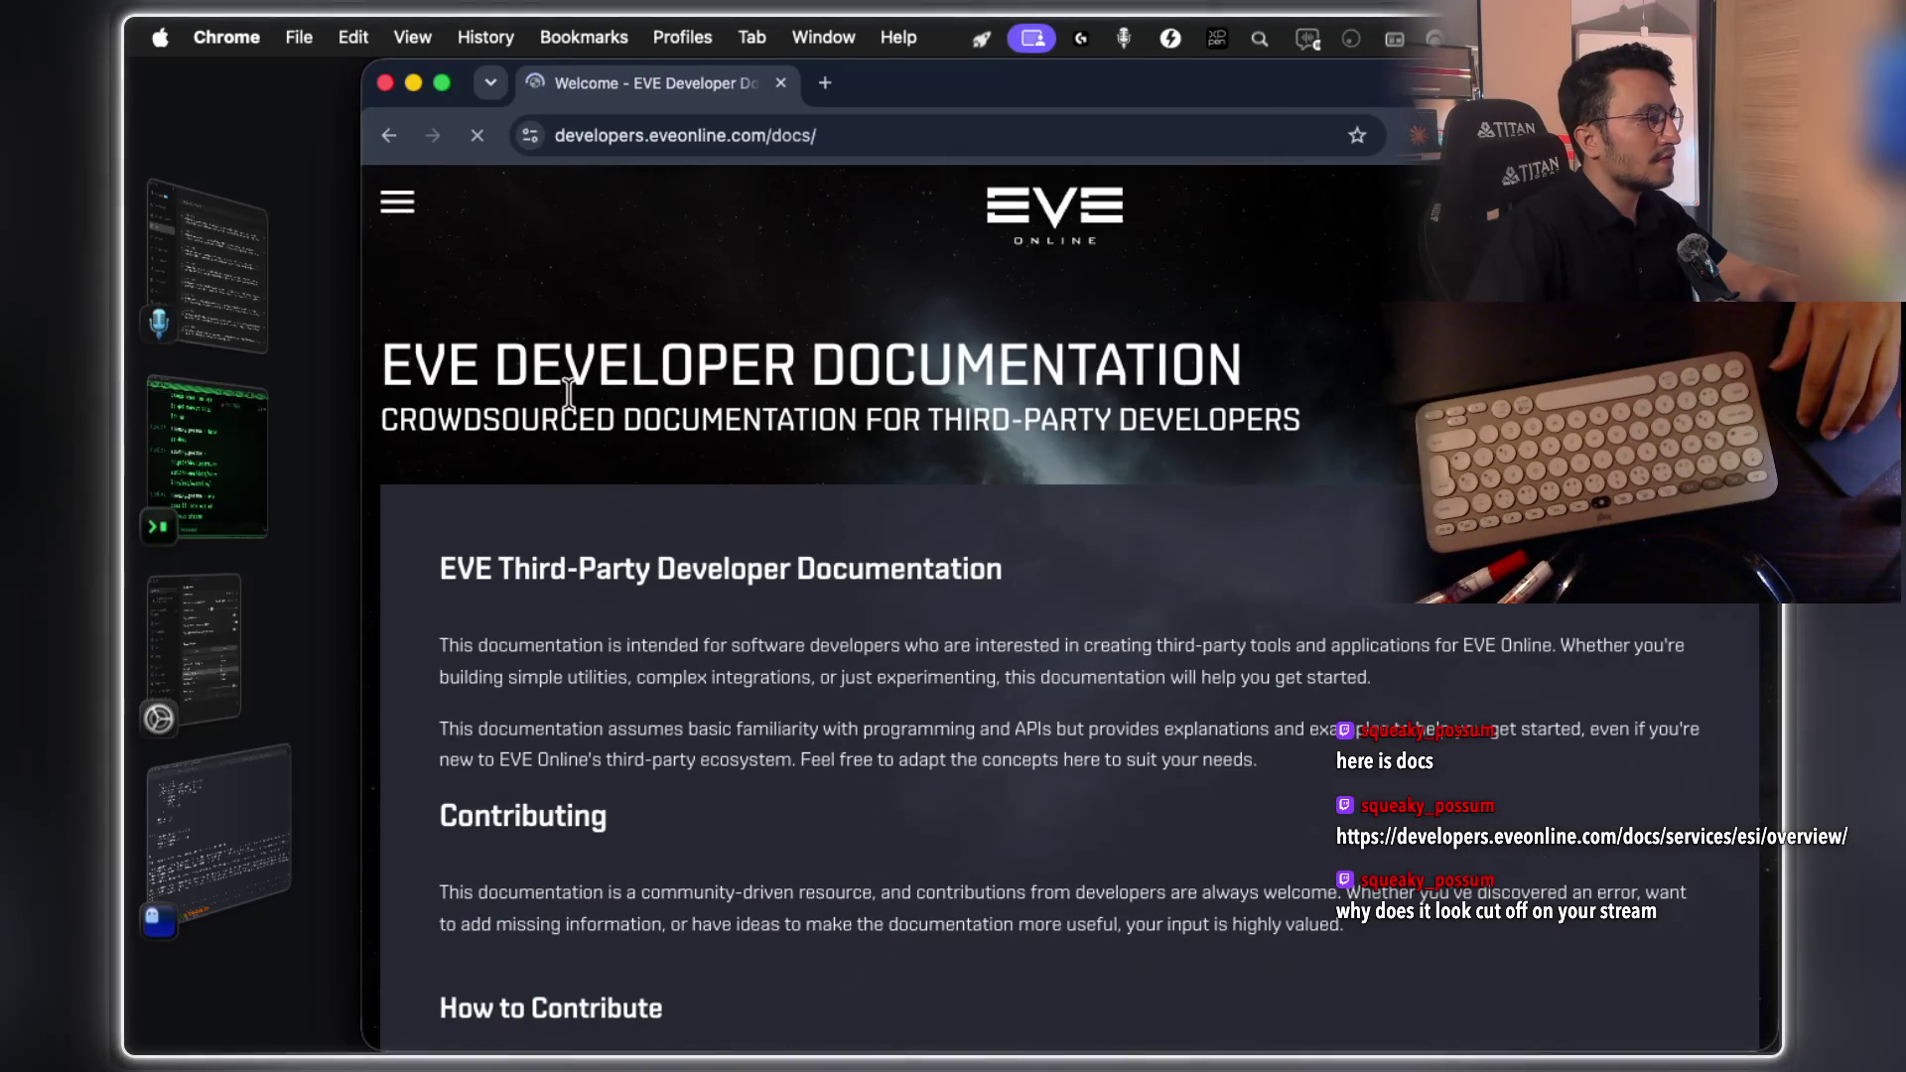
Highlight the intro paragraph's audience lines, check the Claude Code terminal, then return to the docs
drag(592, 573, 1062, 575)
scroll(765, 591, down, 1)
mouse_move(728, 571)
mouse_down()
mouse_move(1178, 595)
mouse_move(1186, 569)
mouse_move(1298, 568)
mouse_up()
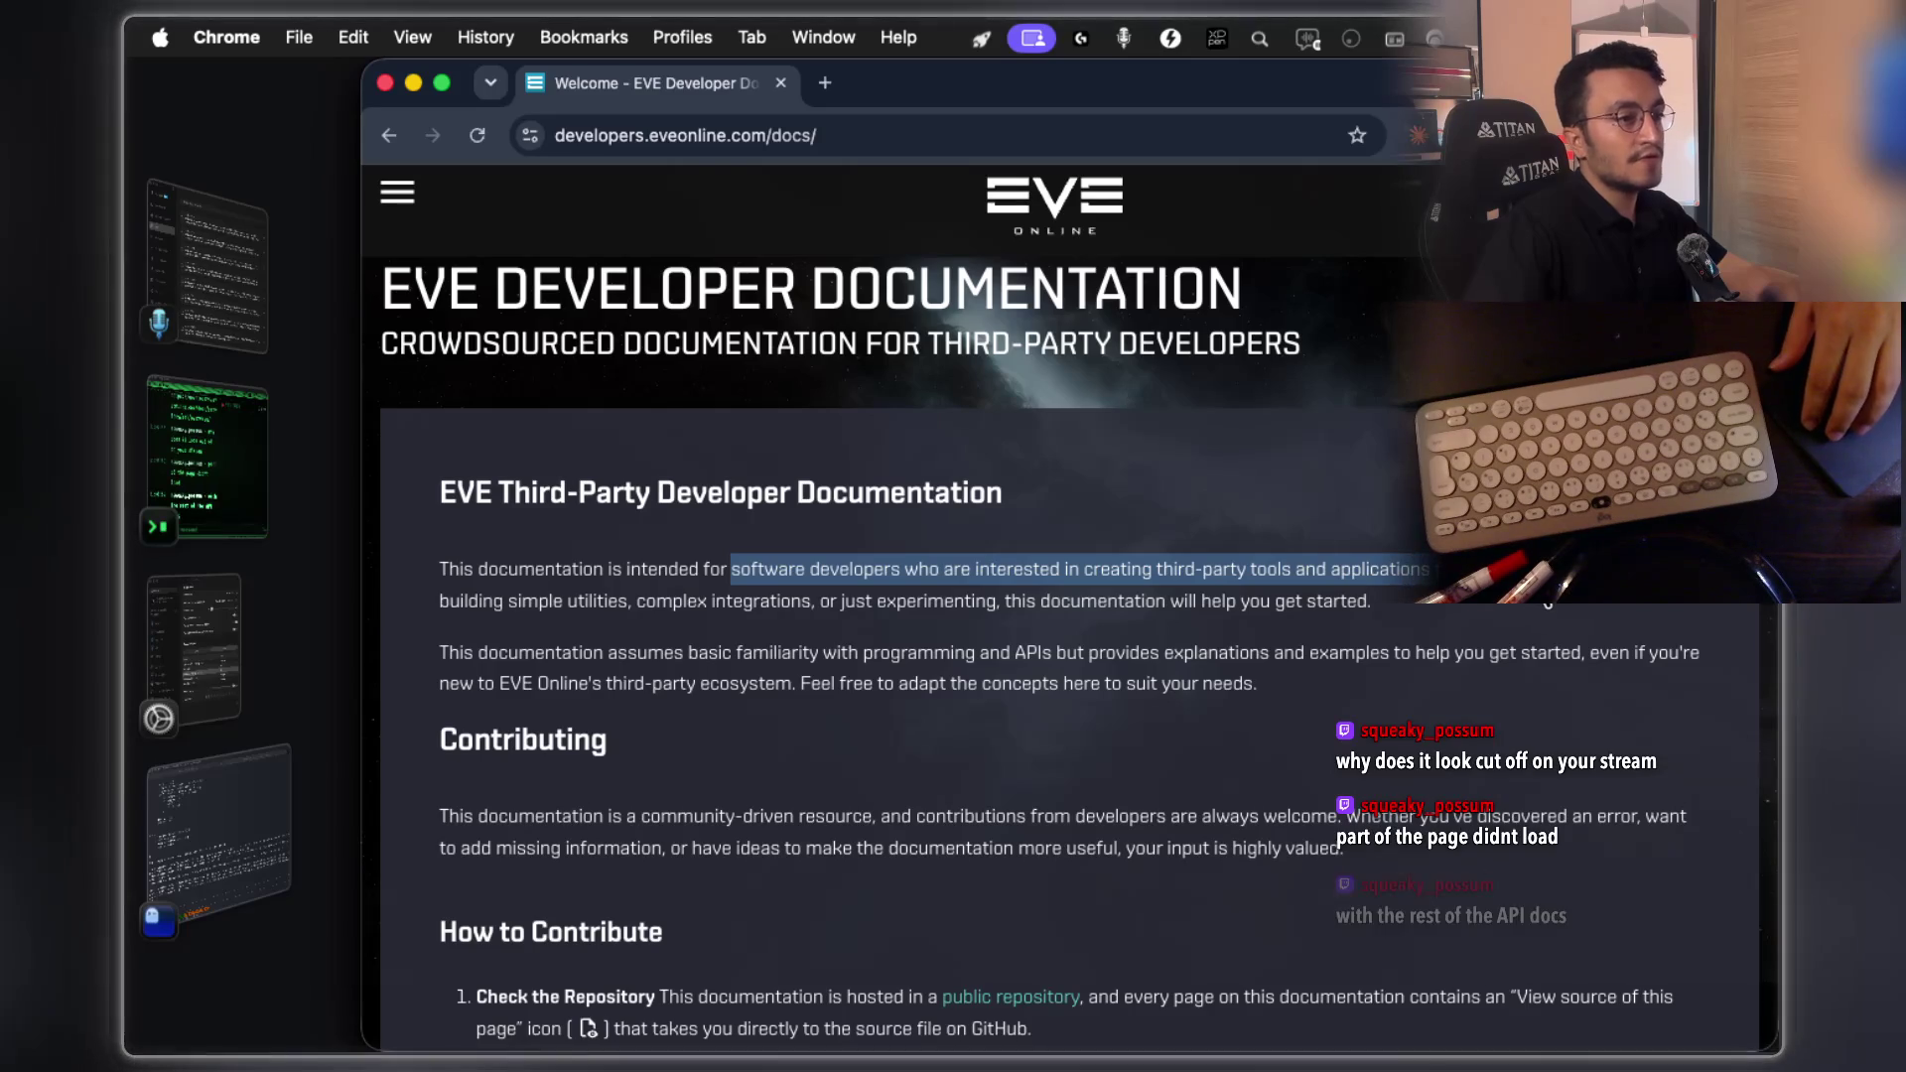
drag(1468, 569, 438, 575)
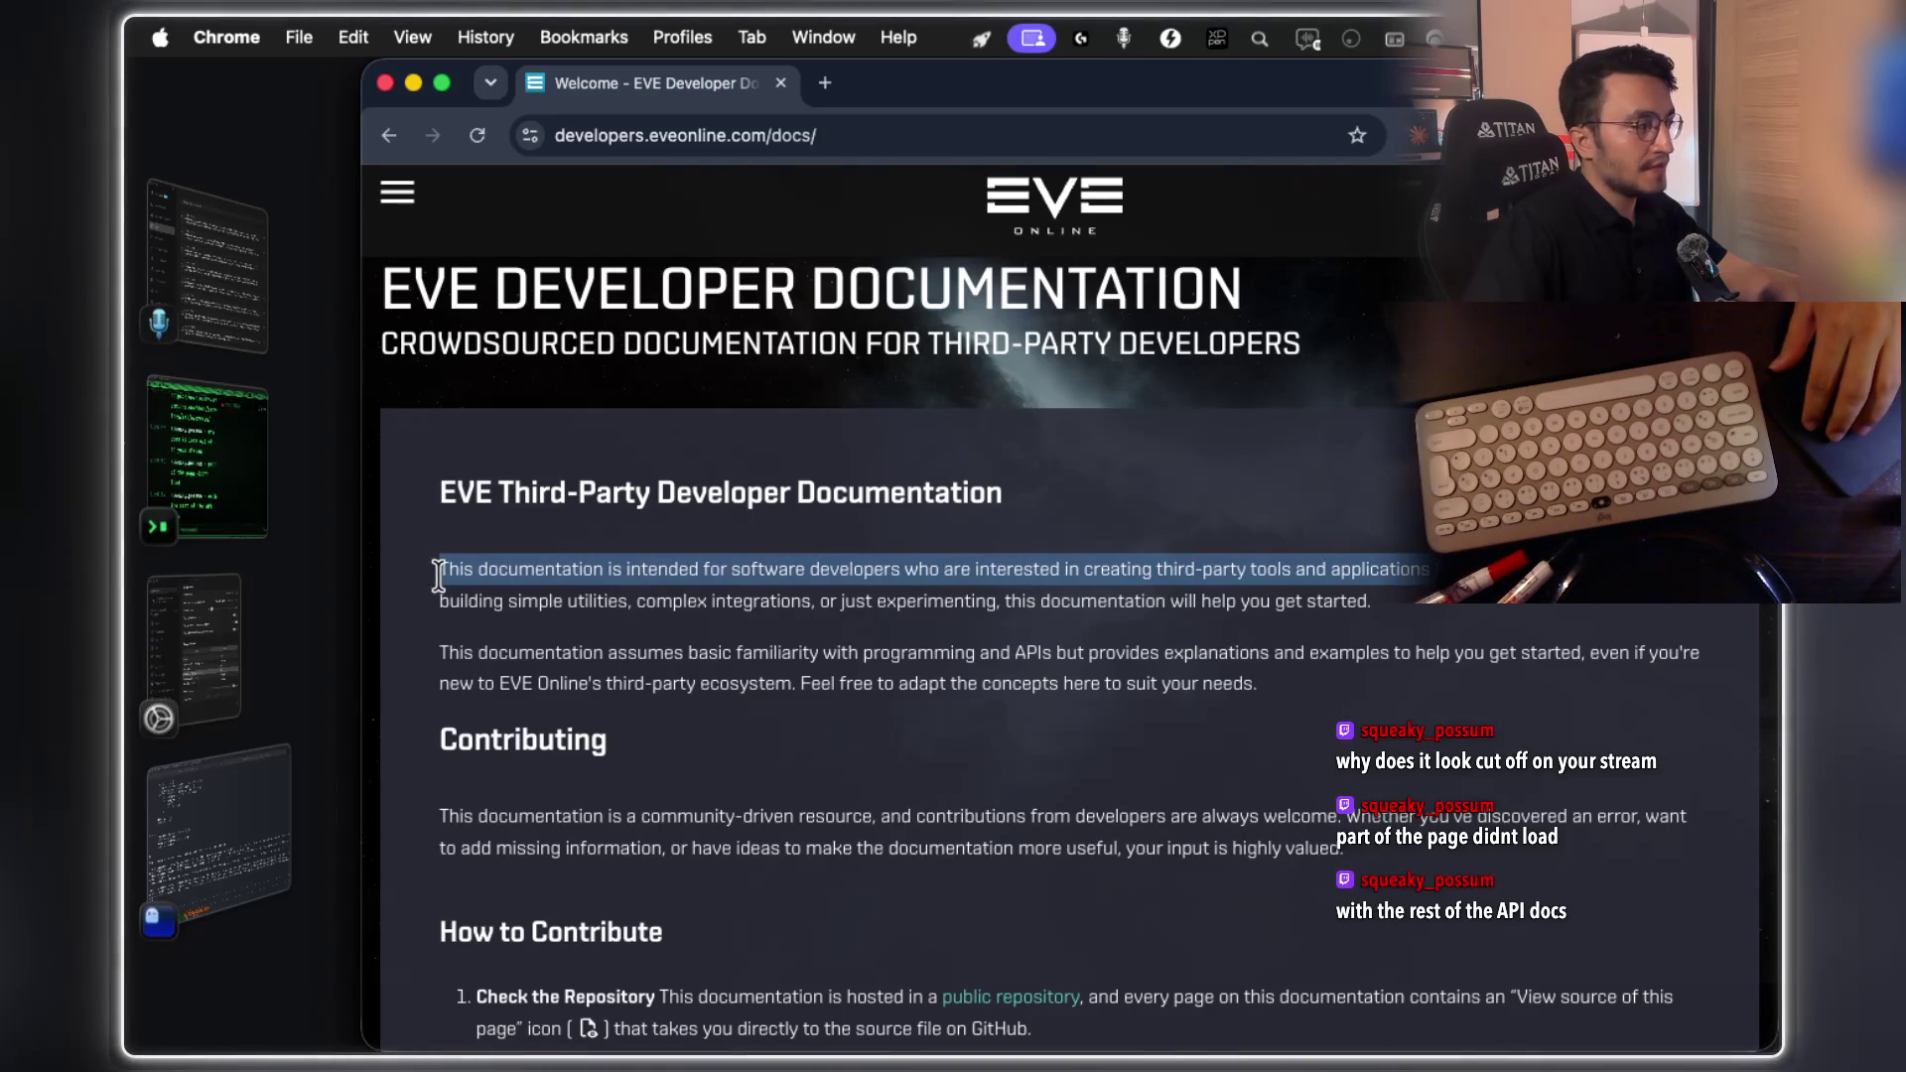
click(1703, 615)
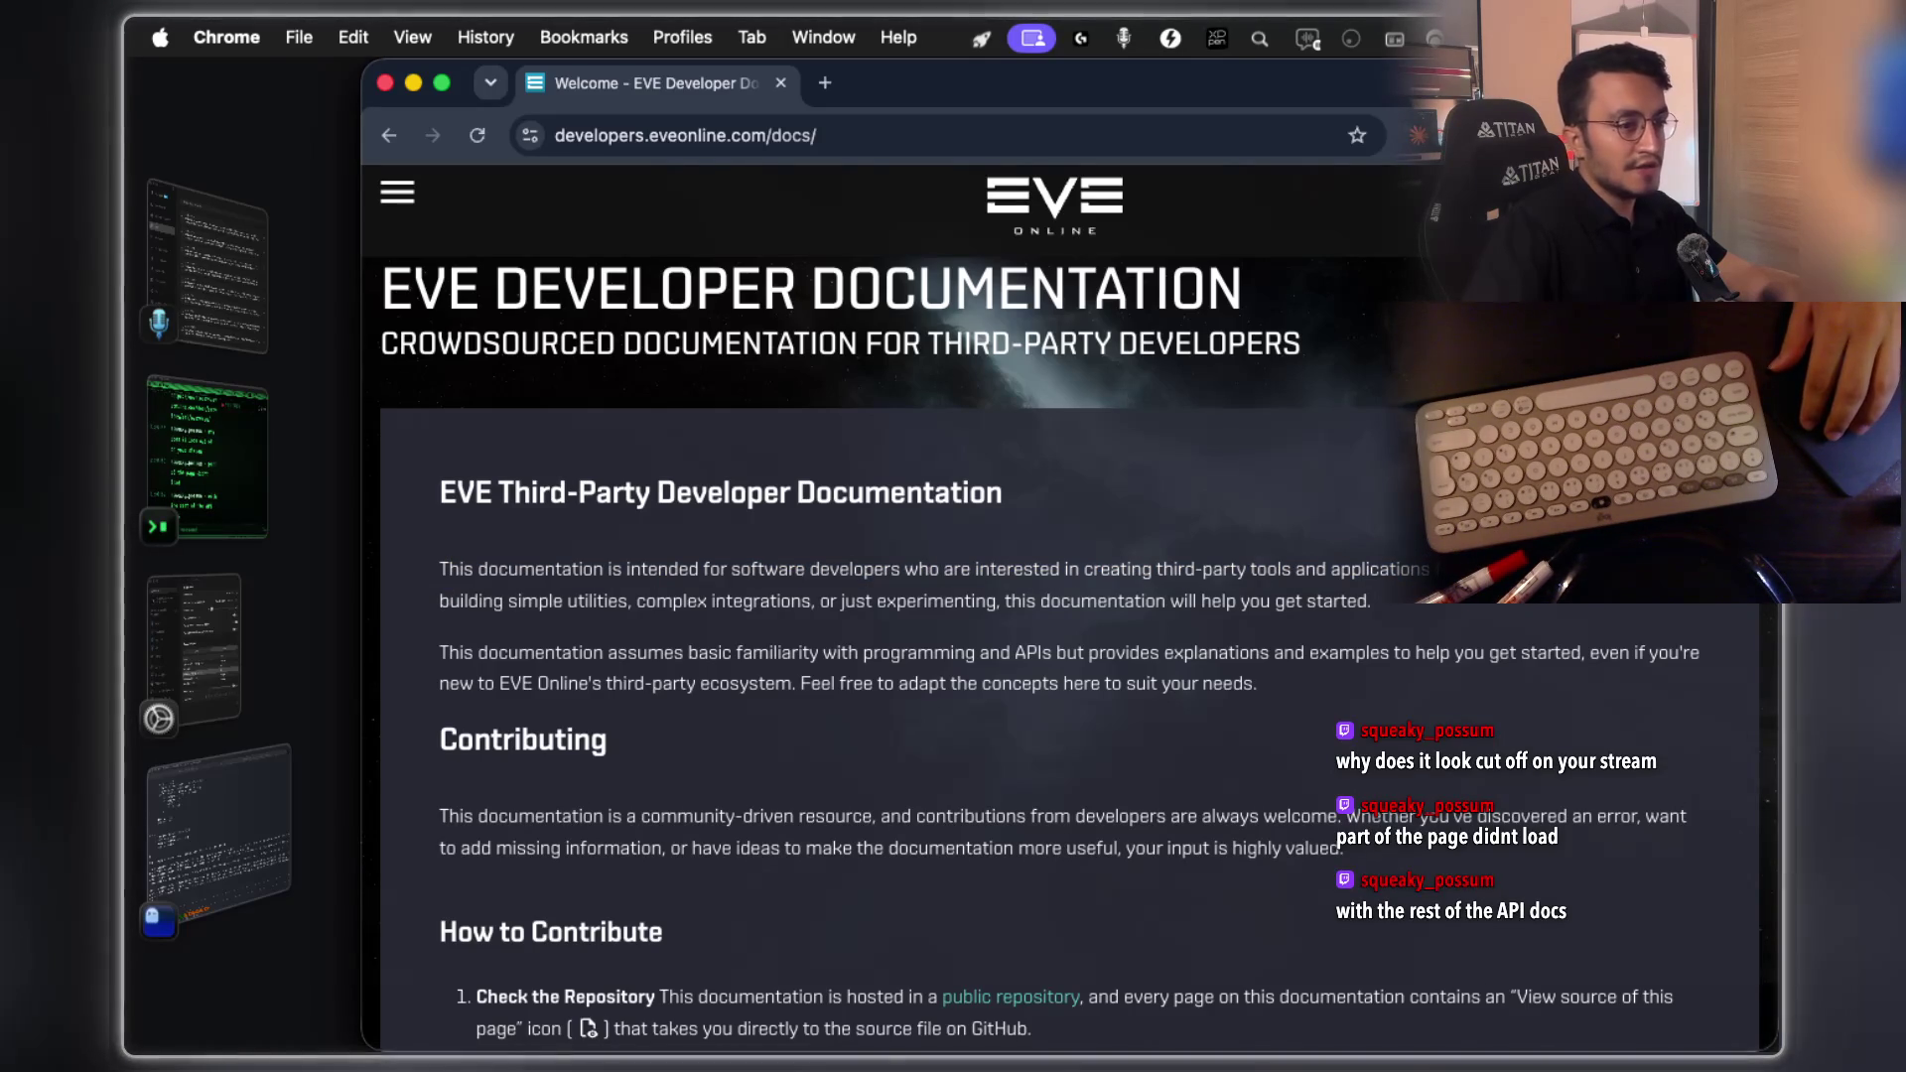
drag(1704, 581, 1612, 617)
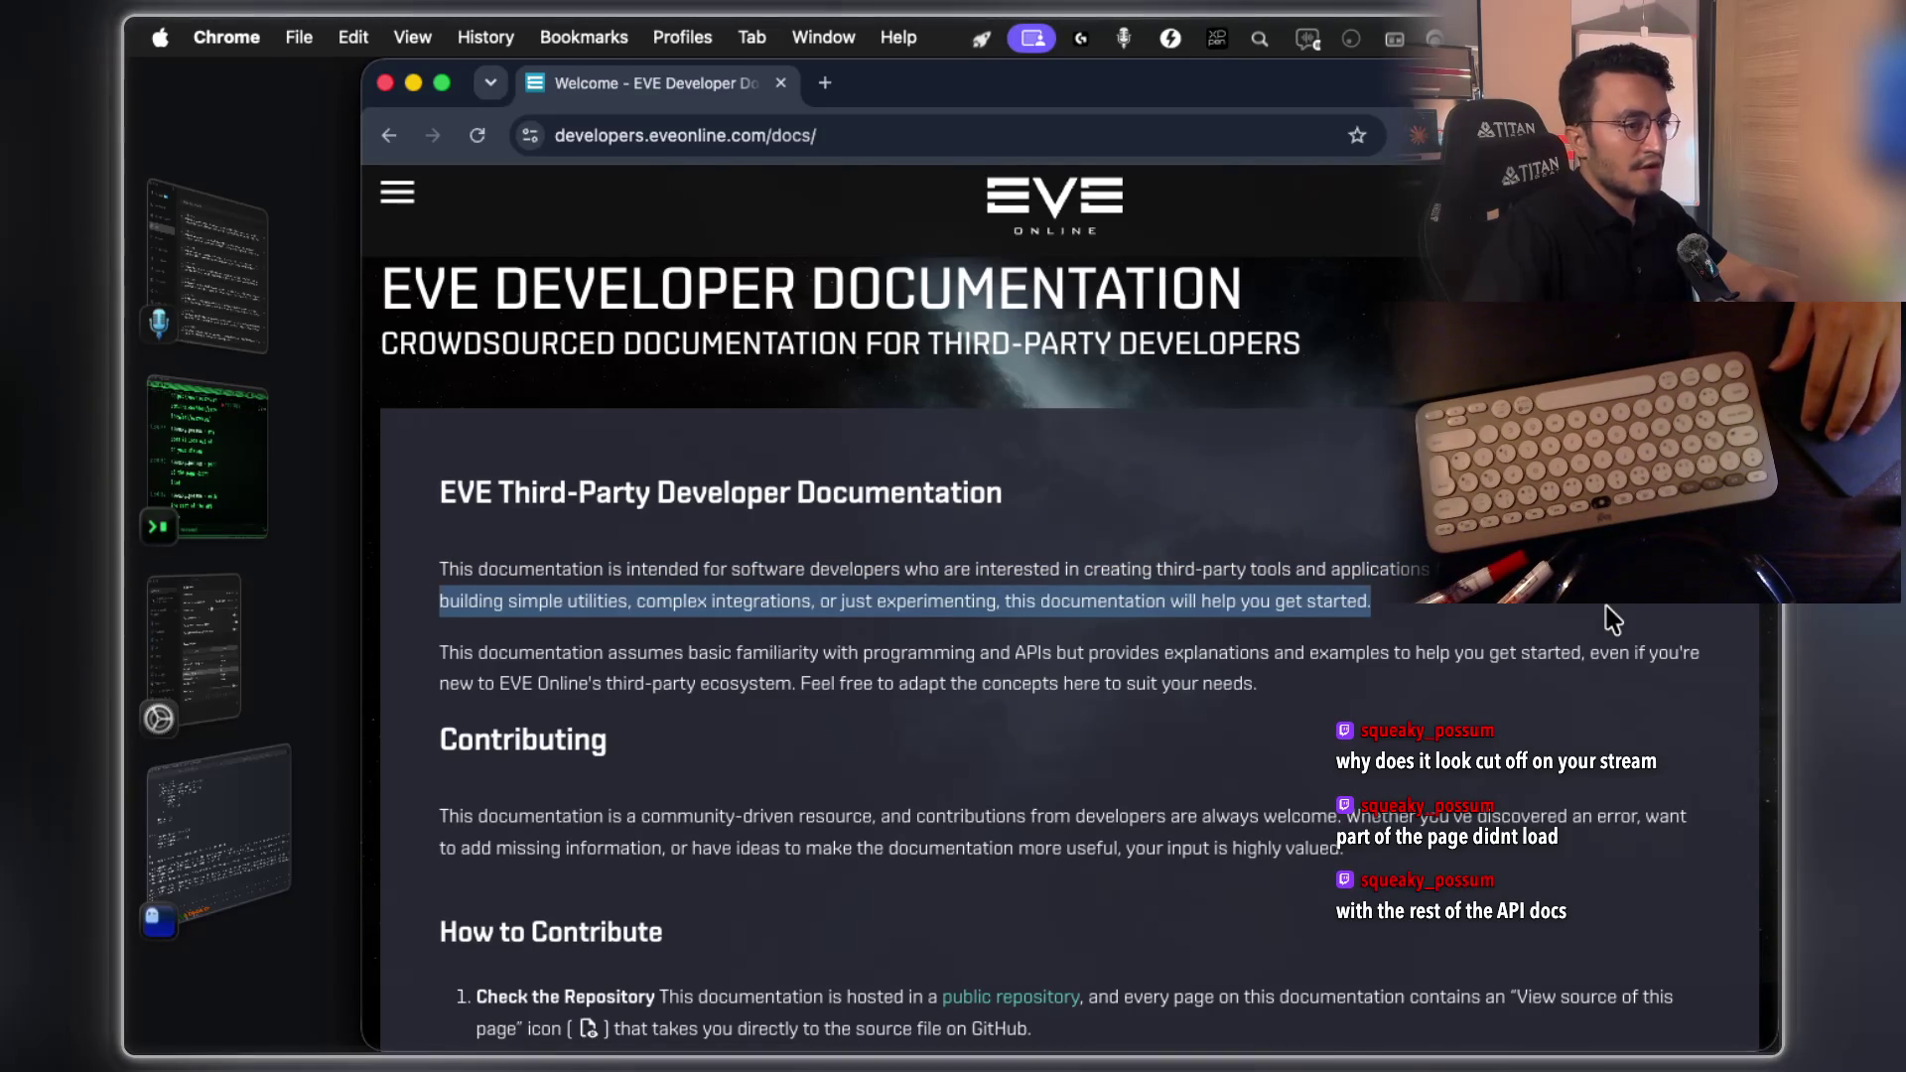
scroll(1612, 620, down, 3)
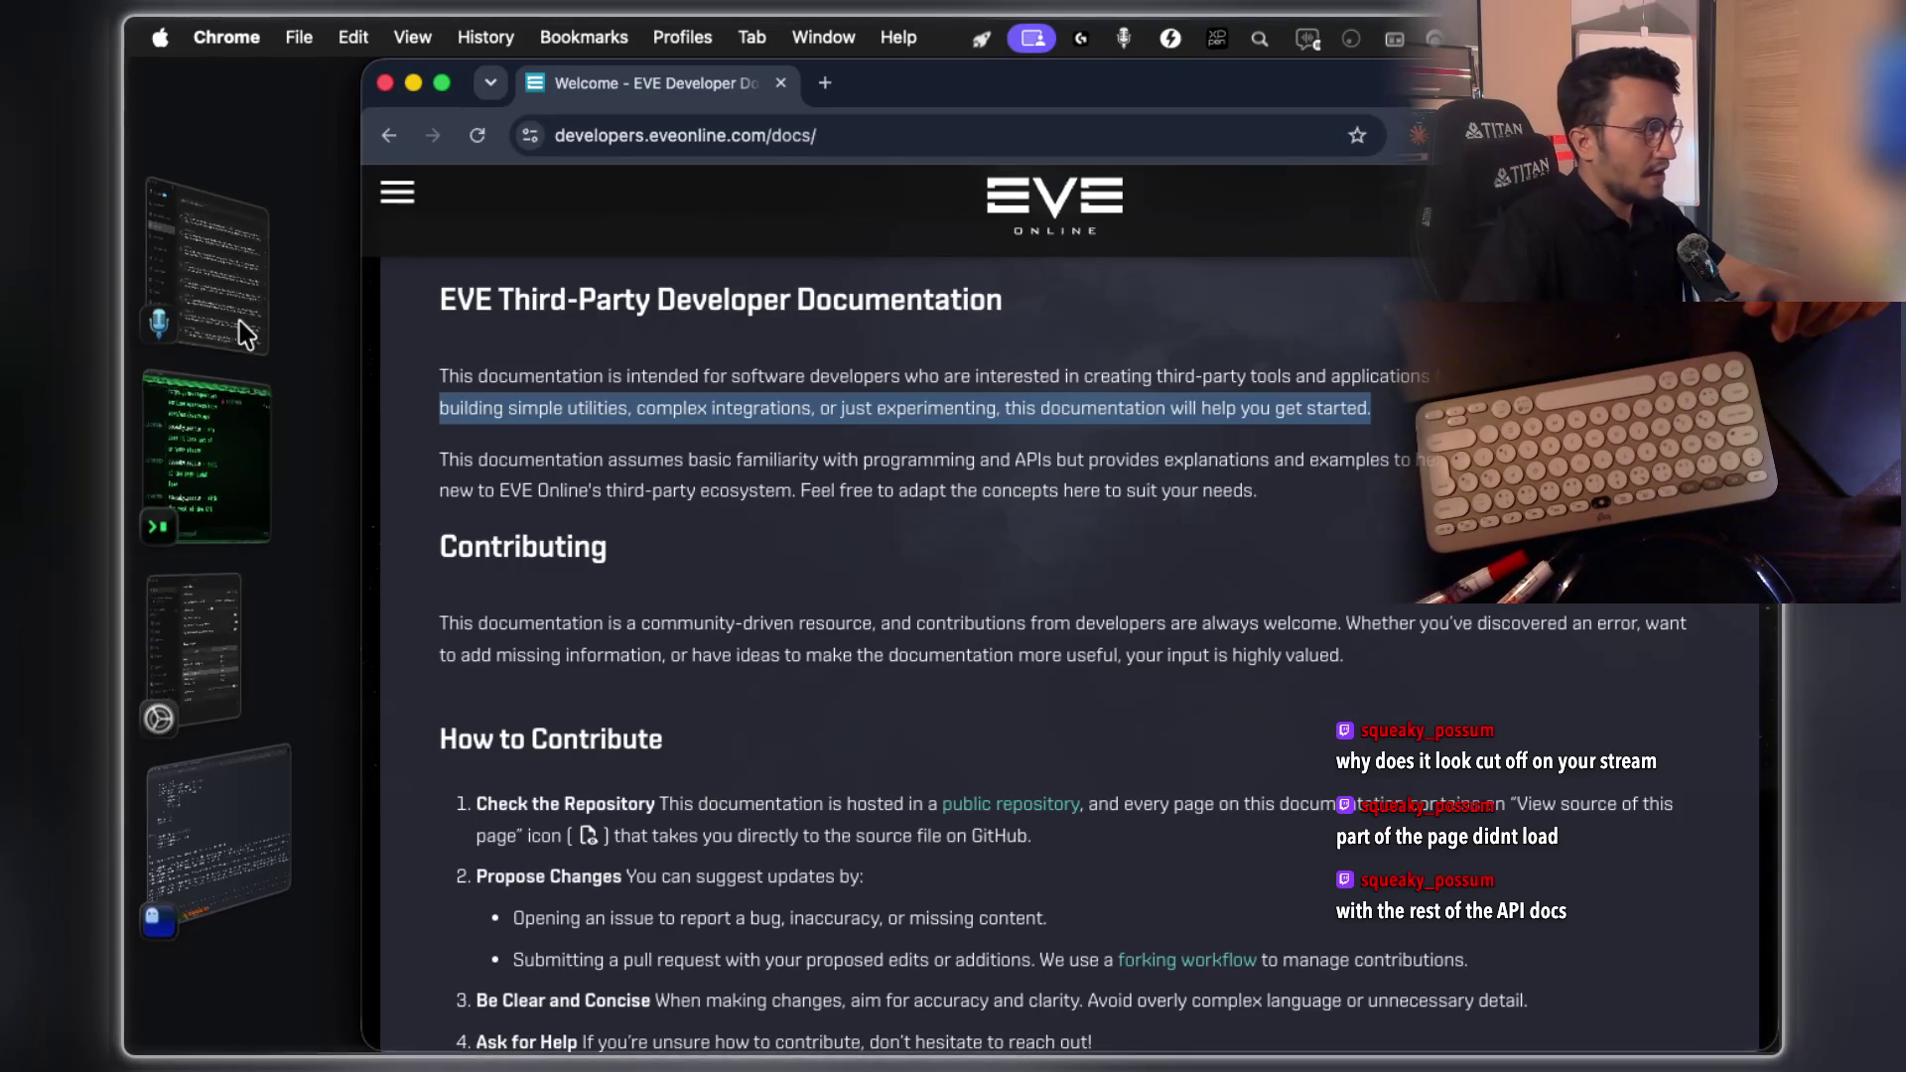
click(228, 858)
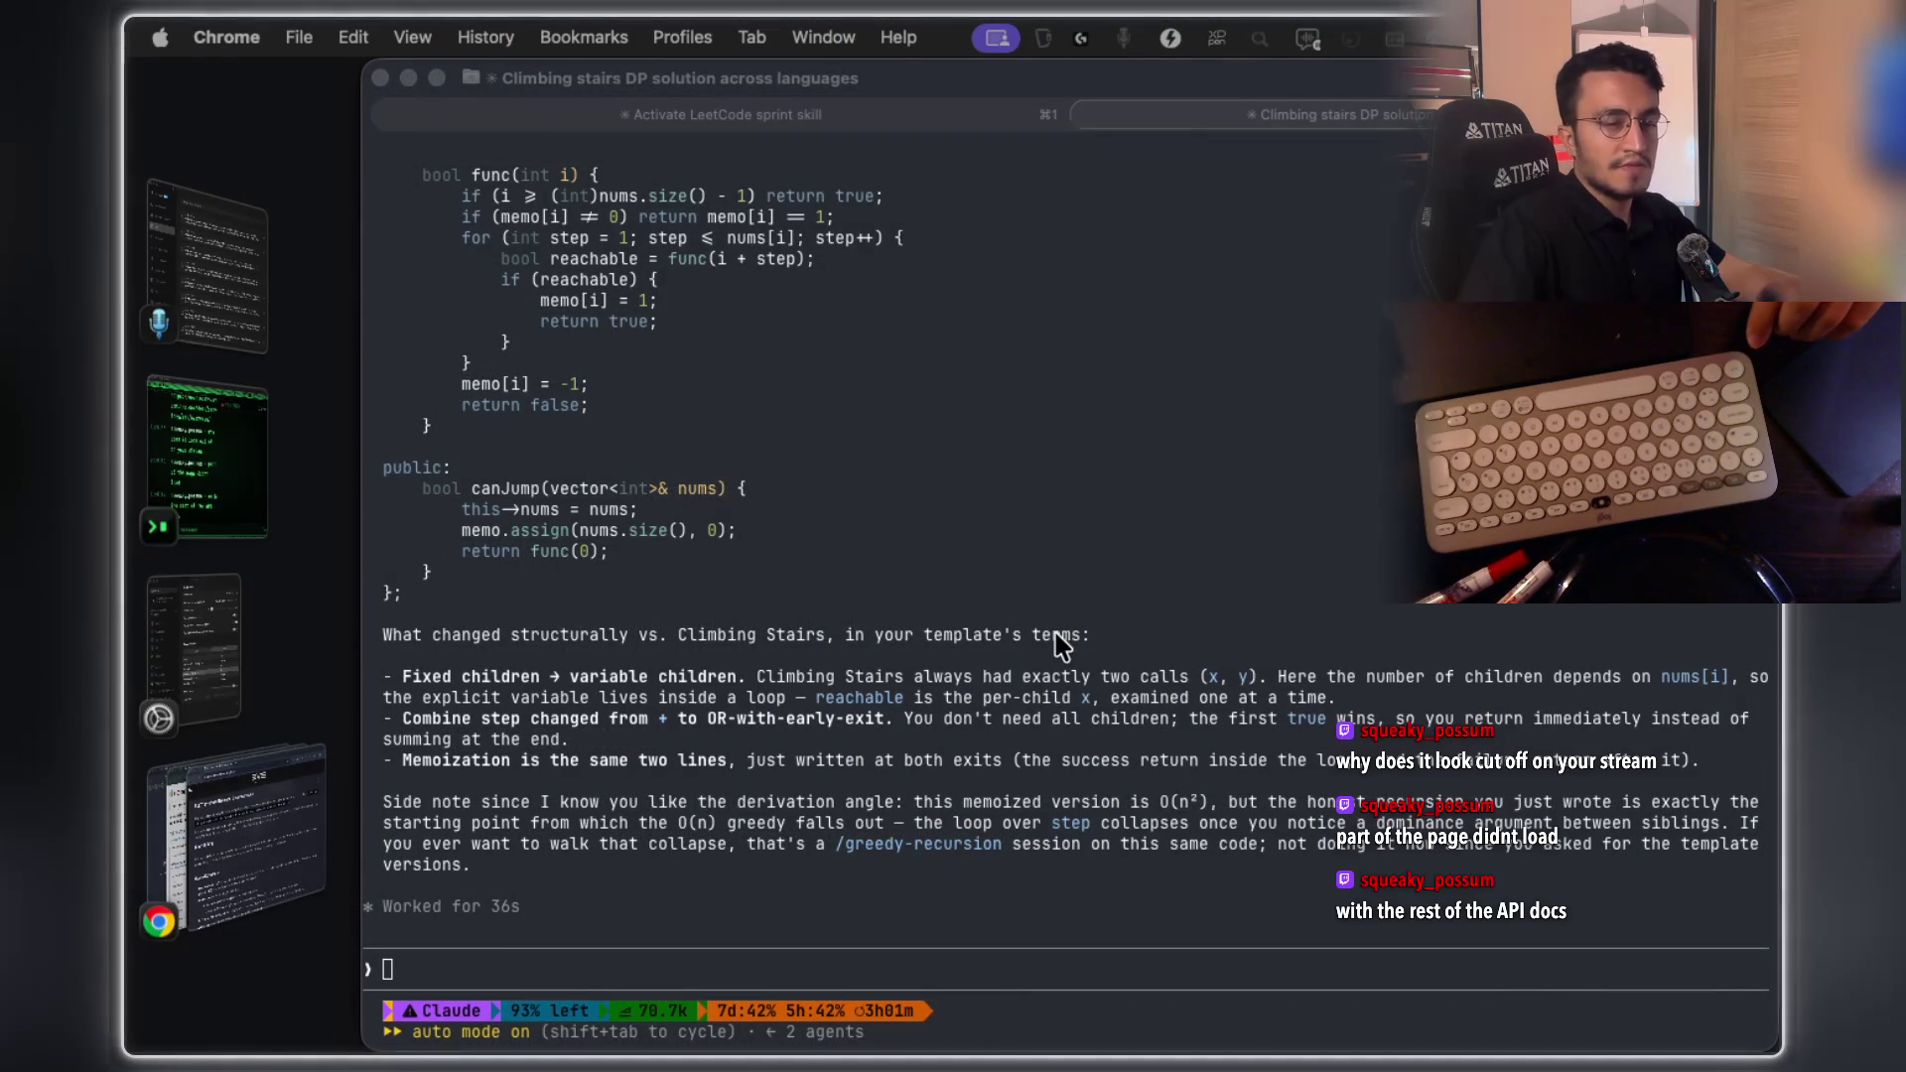
click(303, 779)
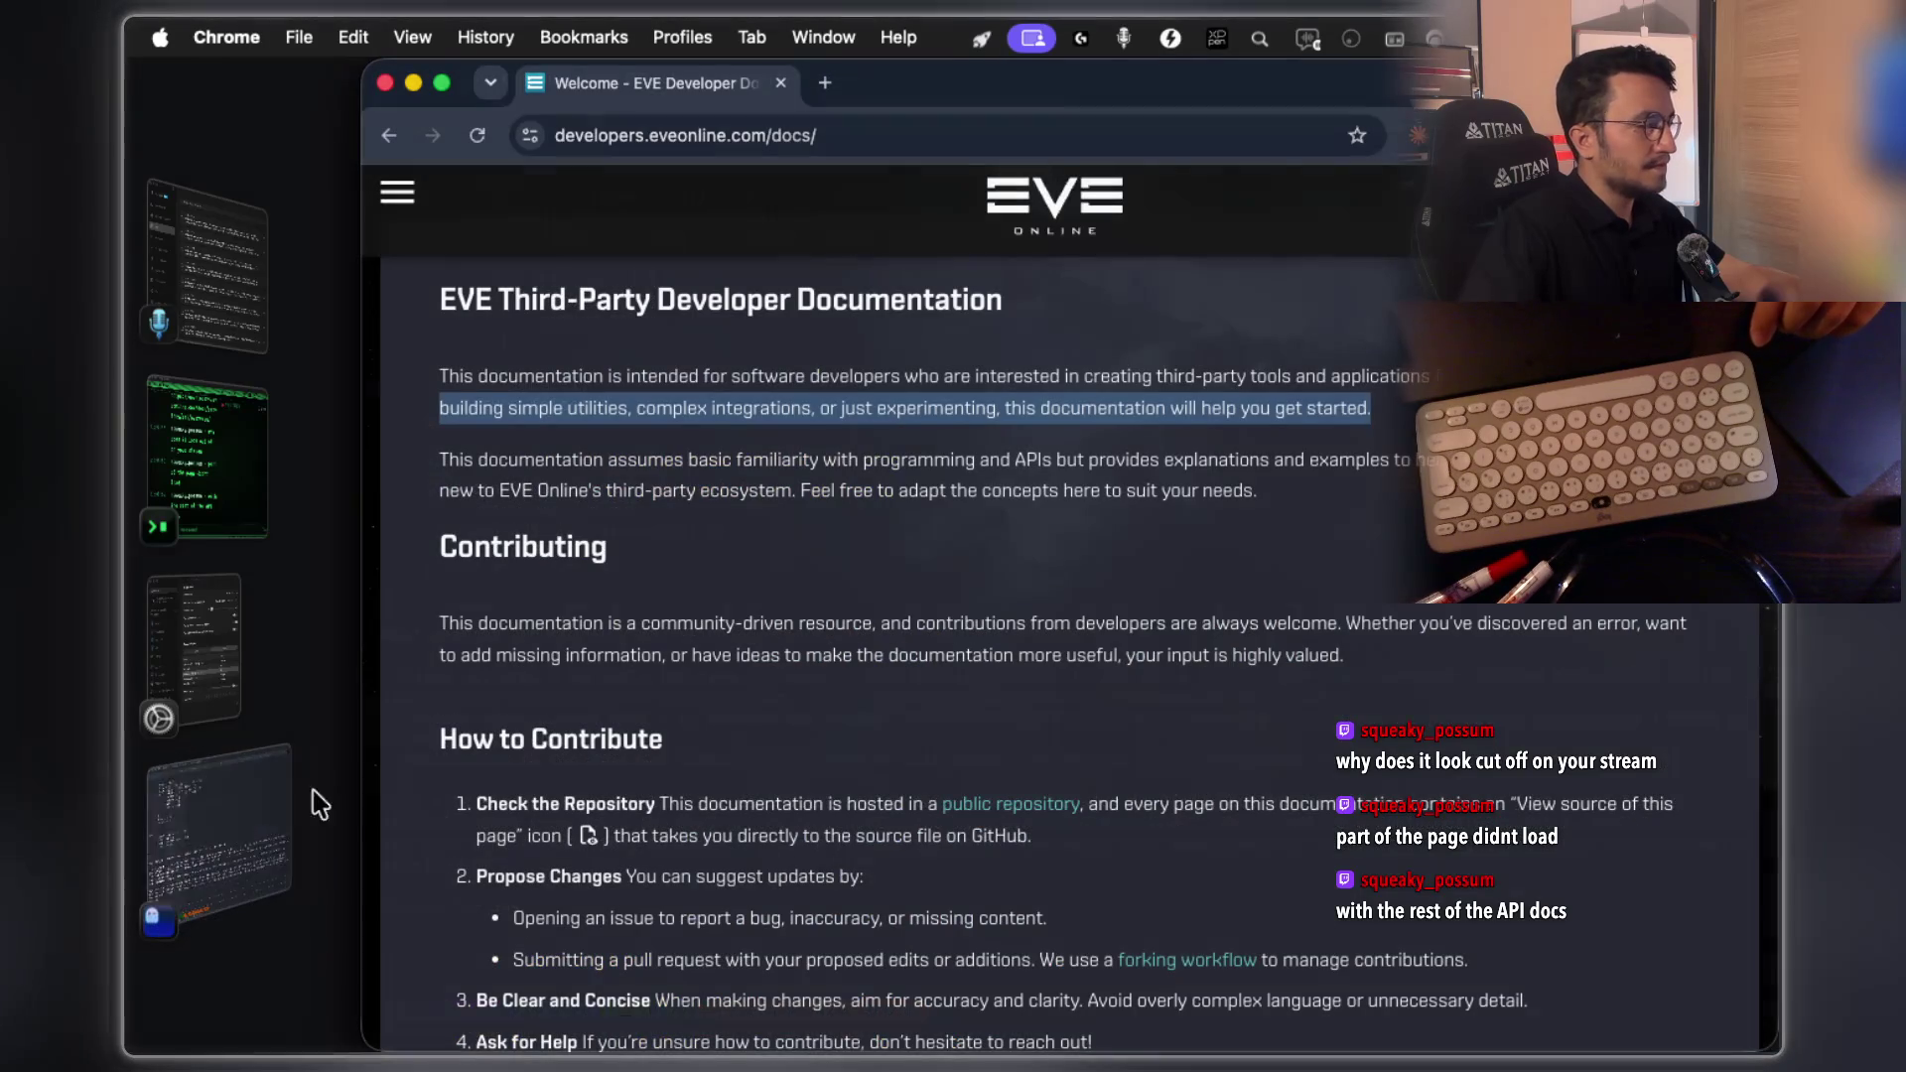
Search Google for 'eve online' in a new Chrome tab
click(1166, 342)
key(super+t)
text(e)
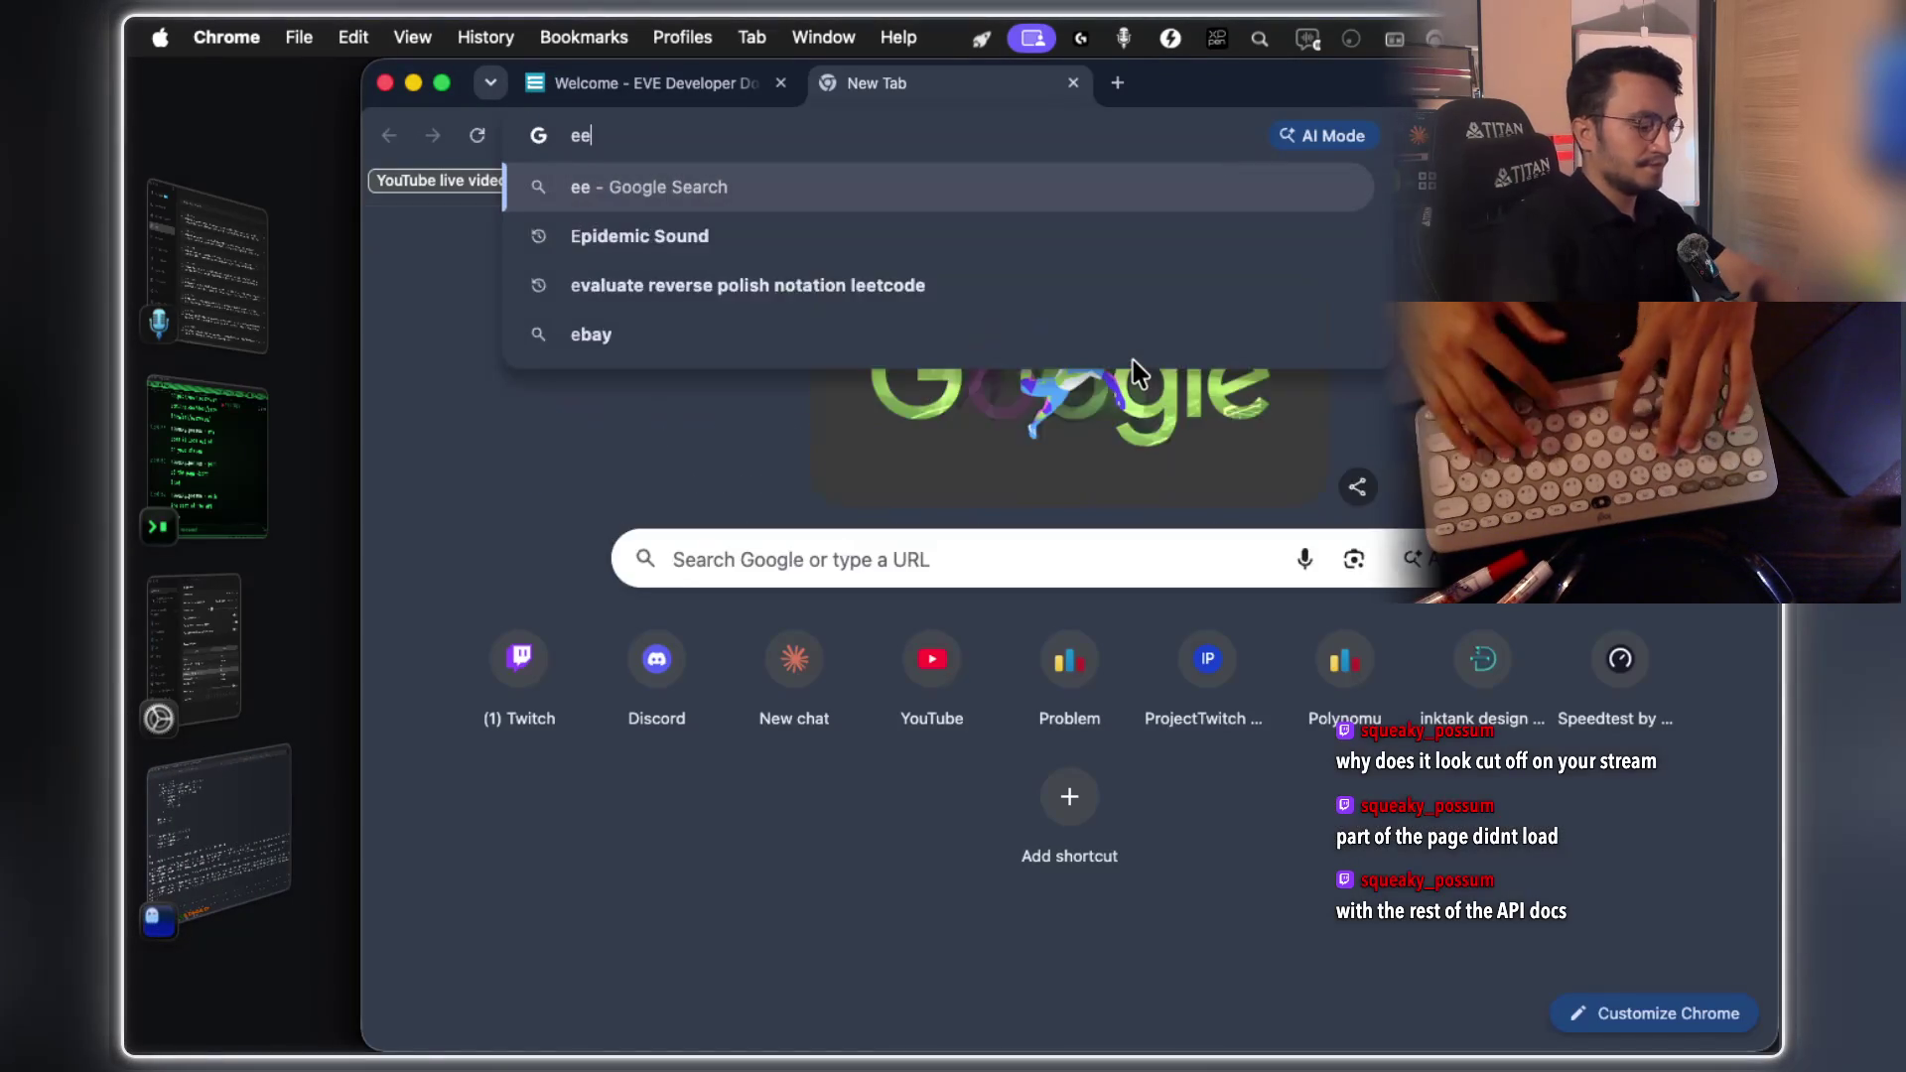
text(ve onlie)
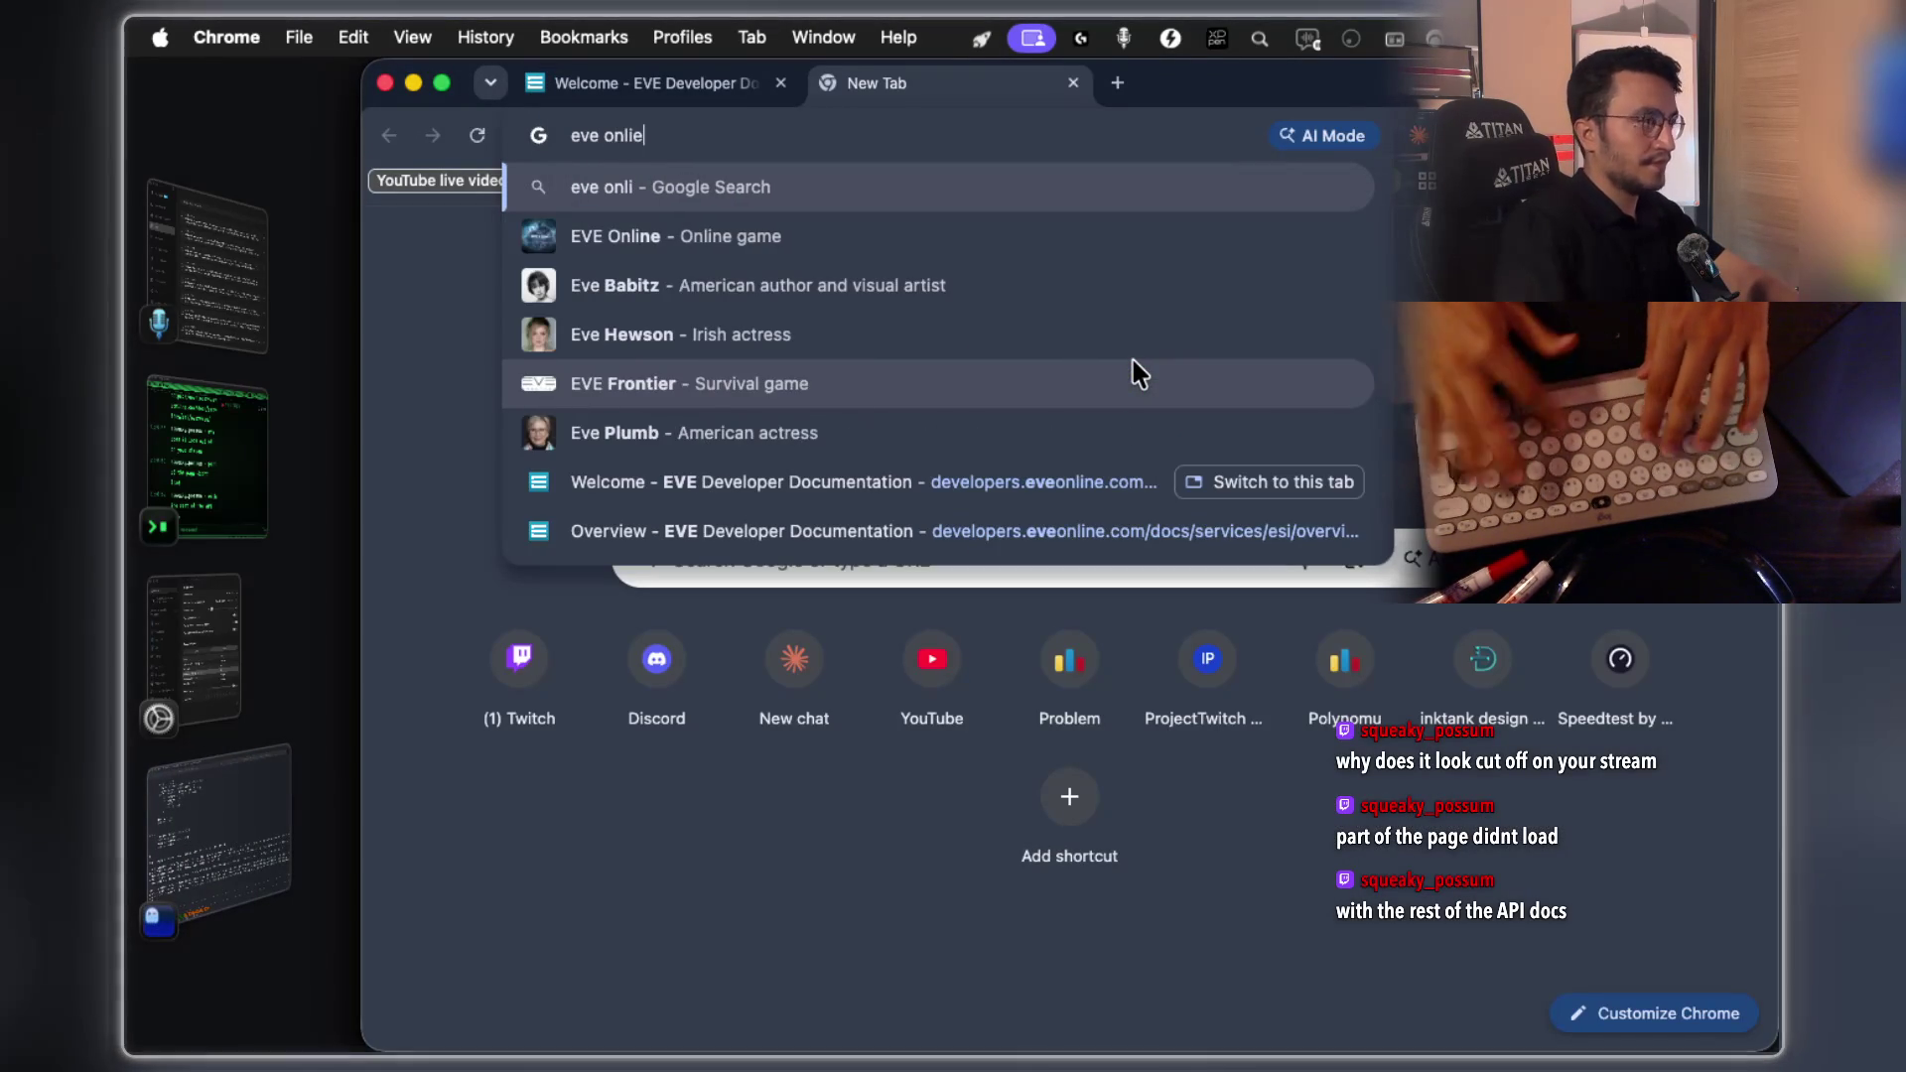
text(ne)
key(Return)
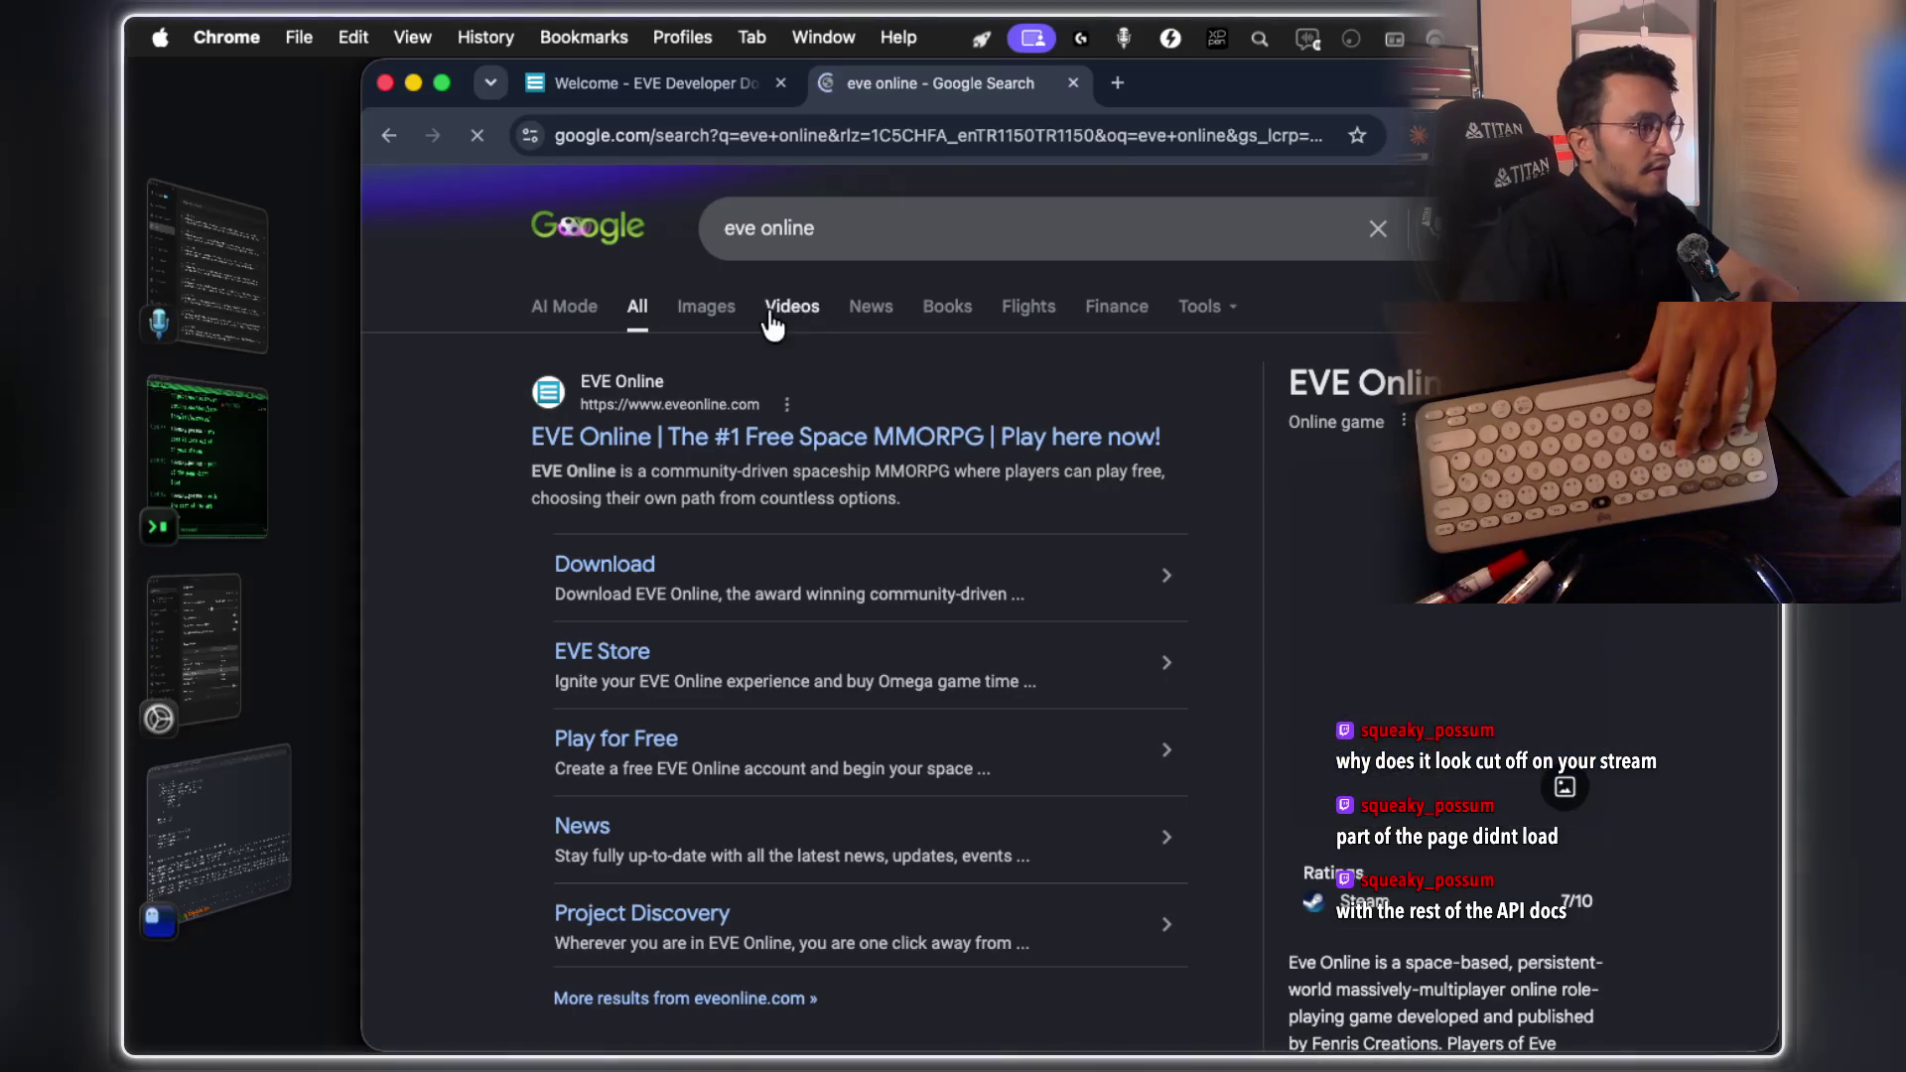
Browse the image results, preview the first EVE Online image, then minimize the window
click(705, 310)
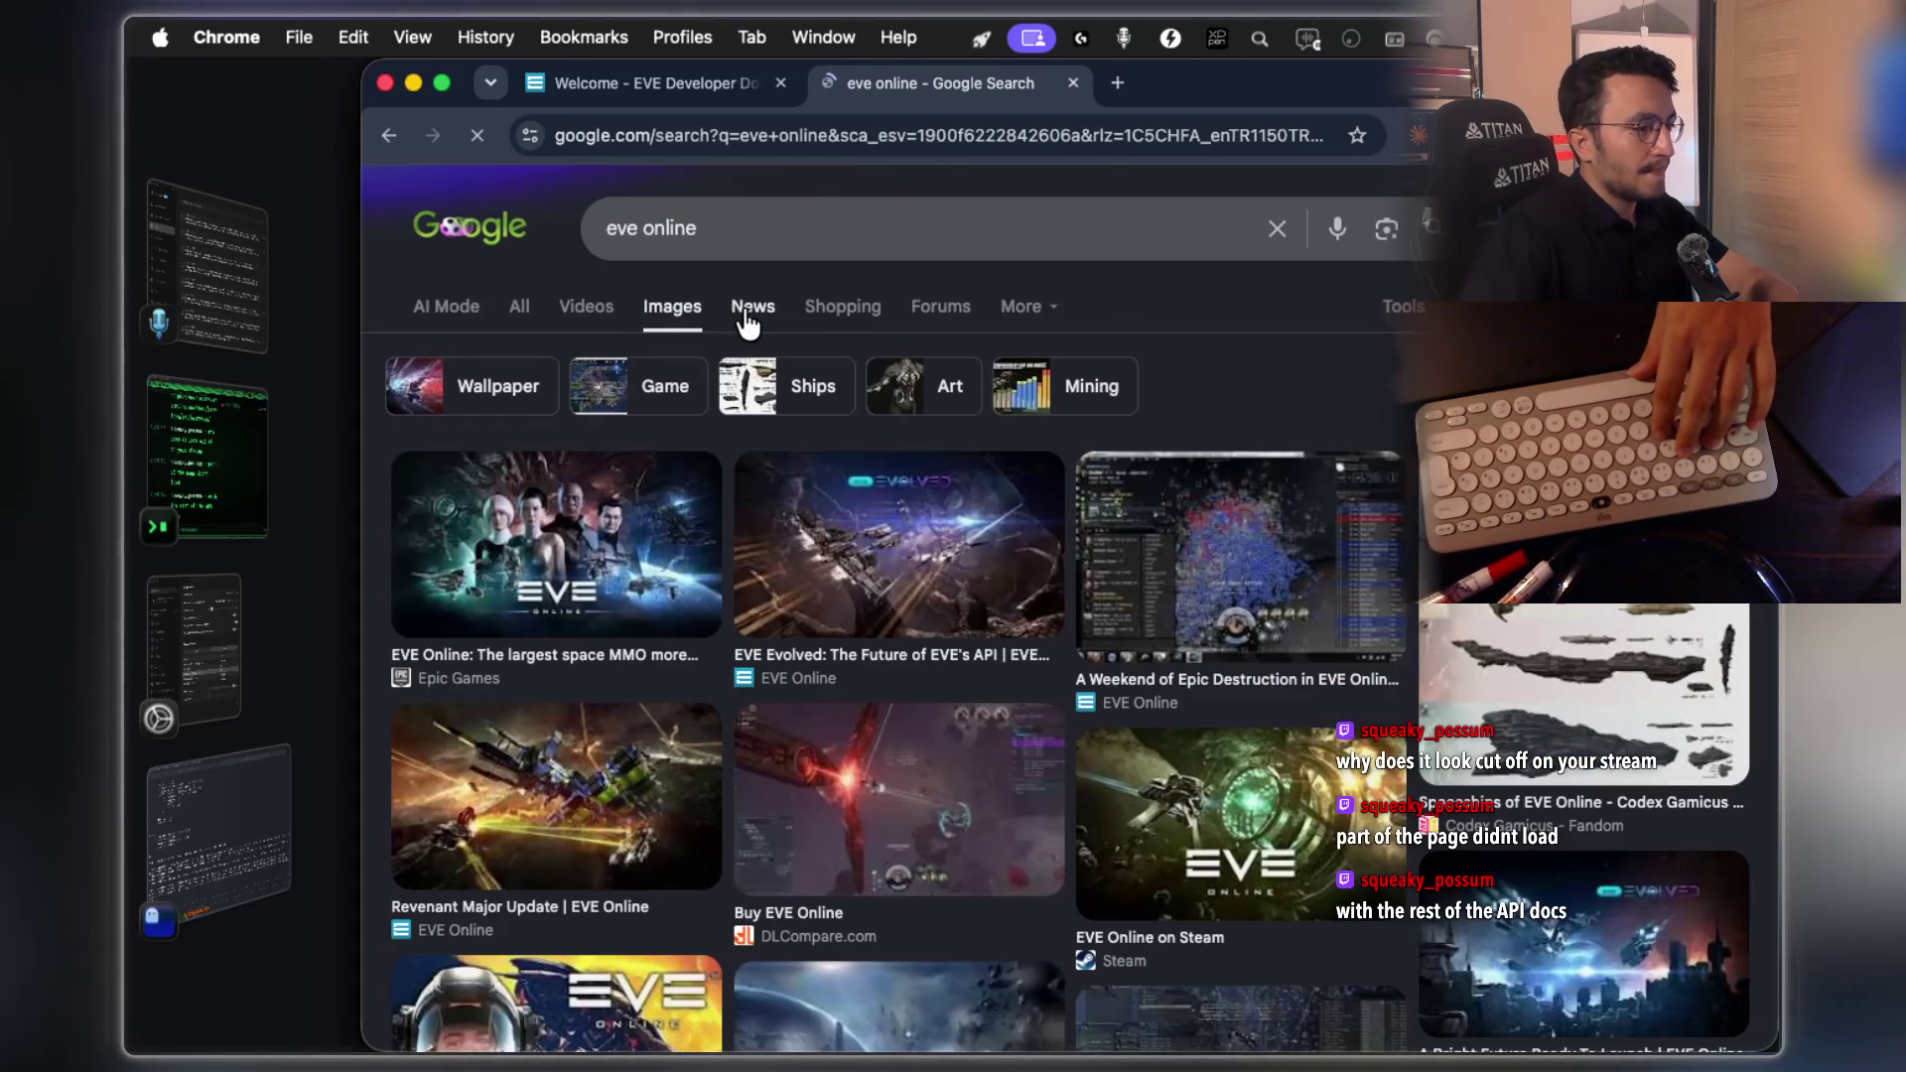
scroll(1429, 541, down, 3)
scroll(899, 645, down, 3)
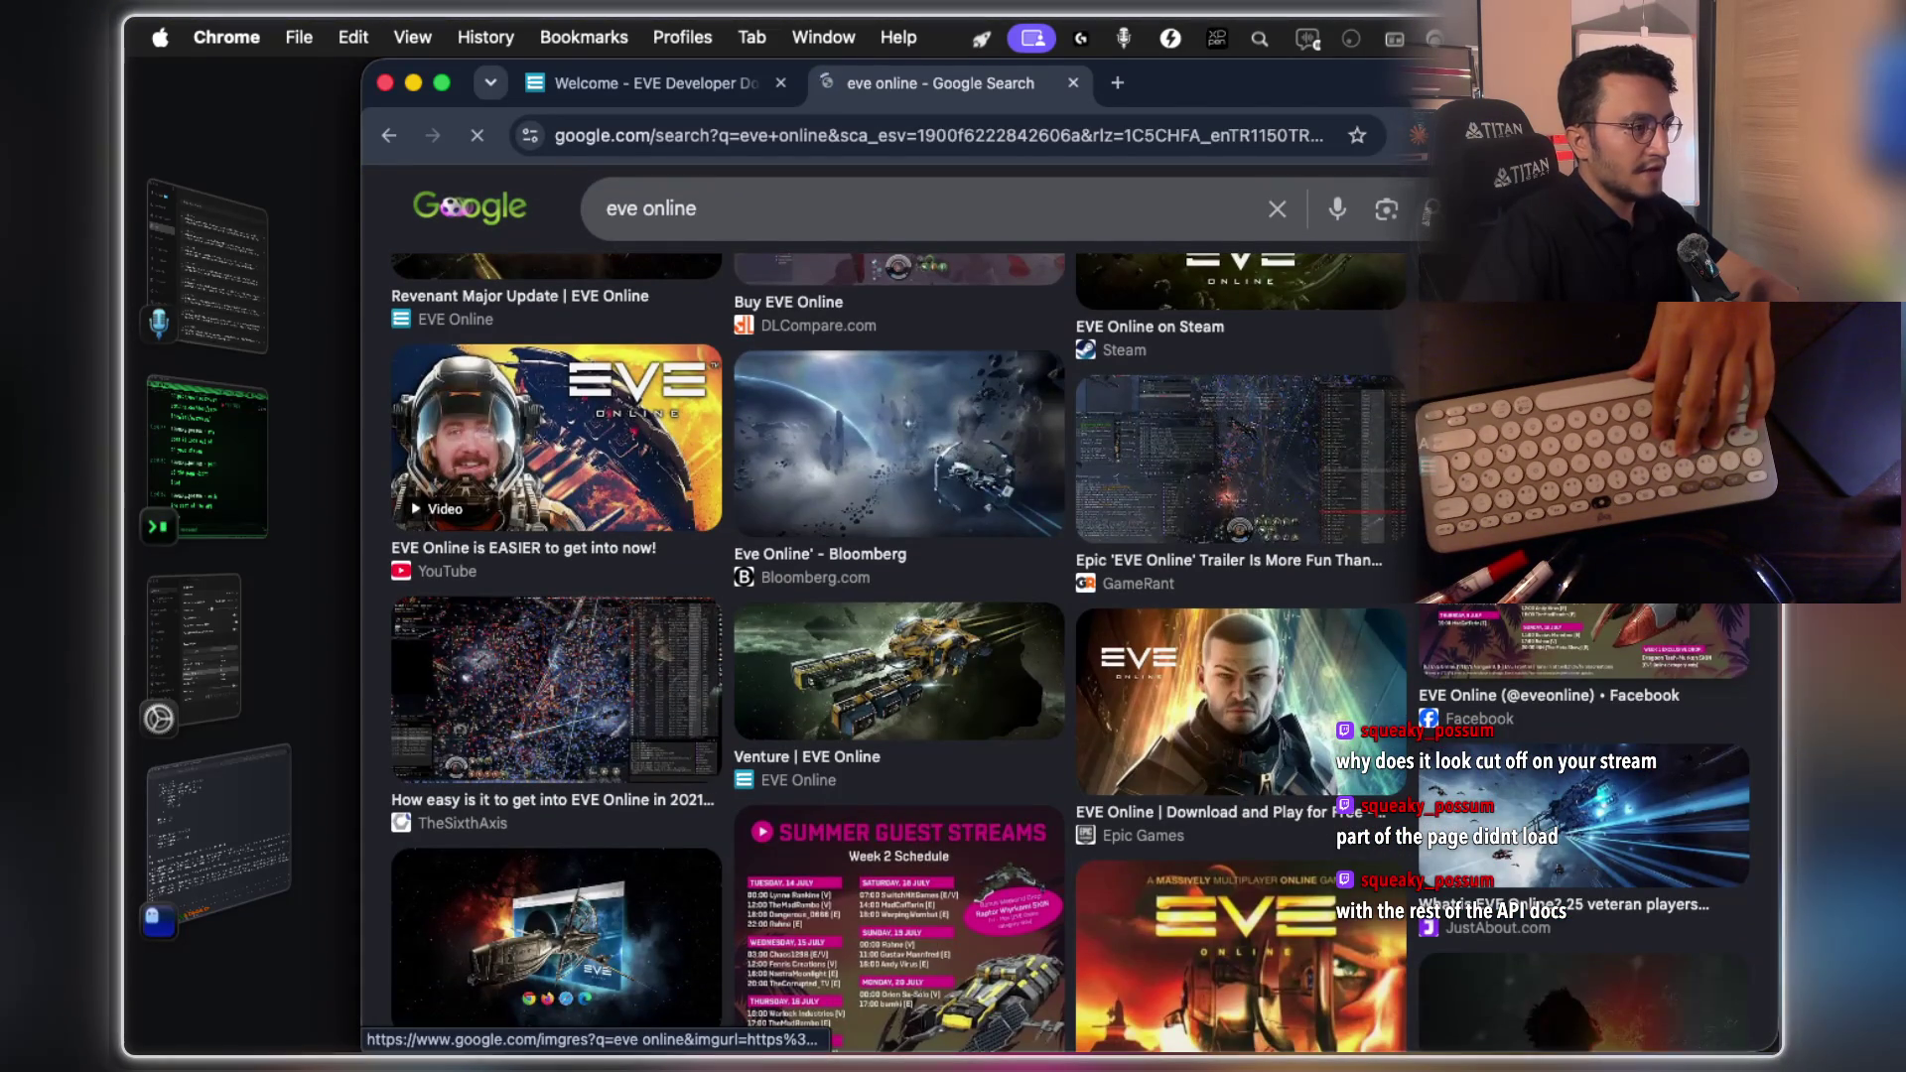
scroll(1583, 645, up, 2)
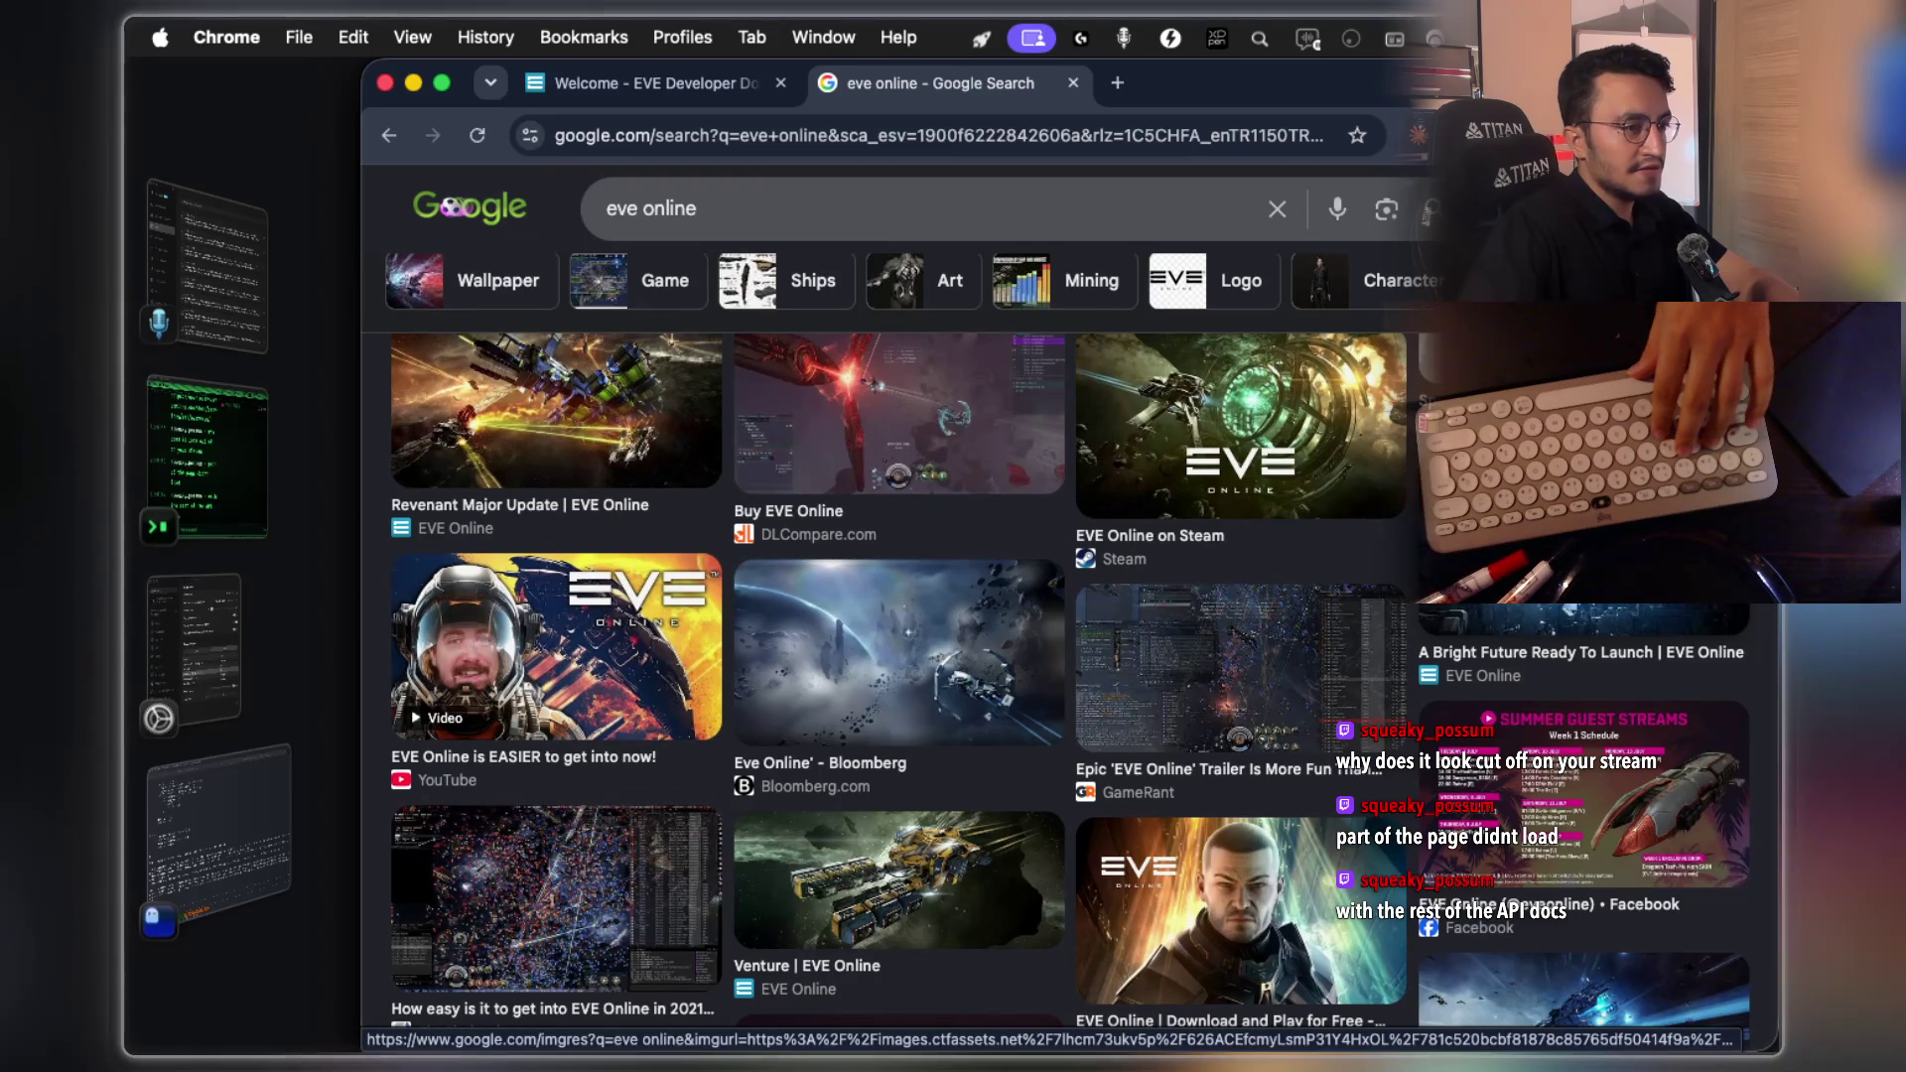
scroll(767, 691, up, 3)
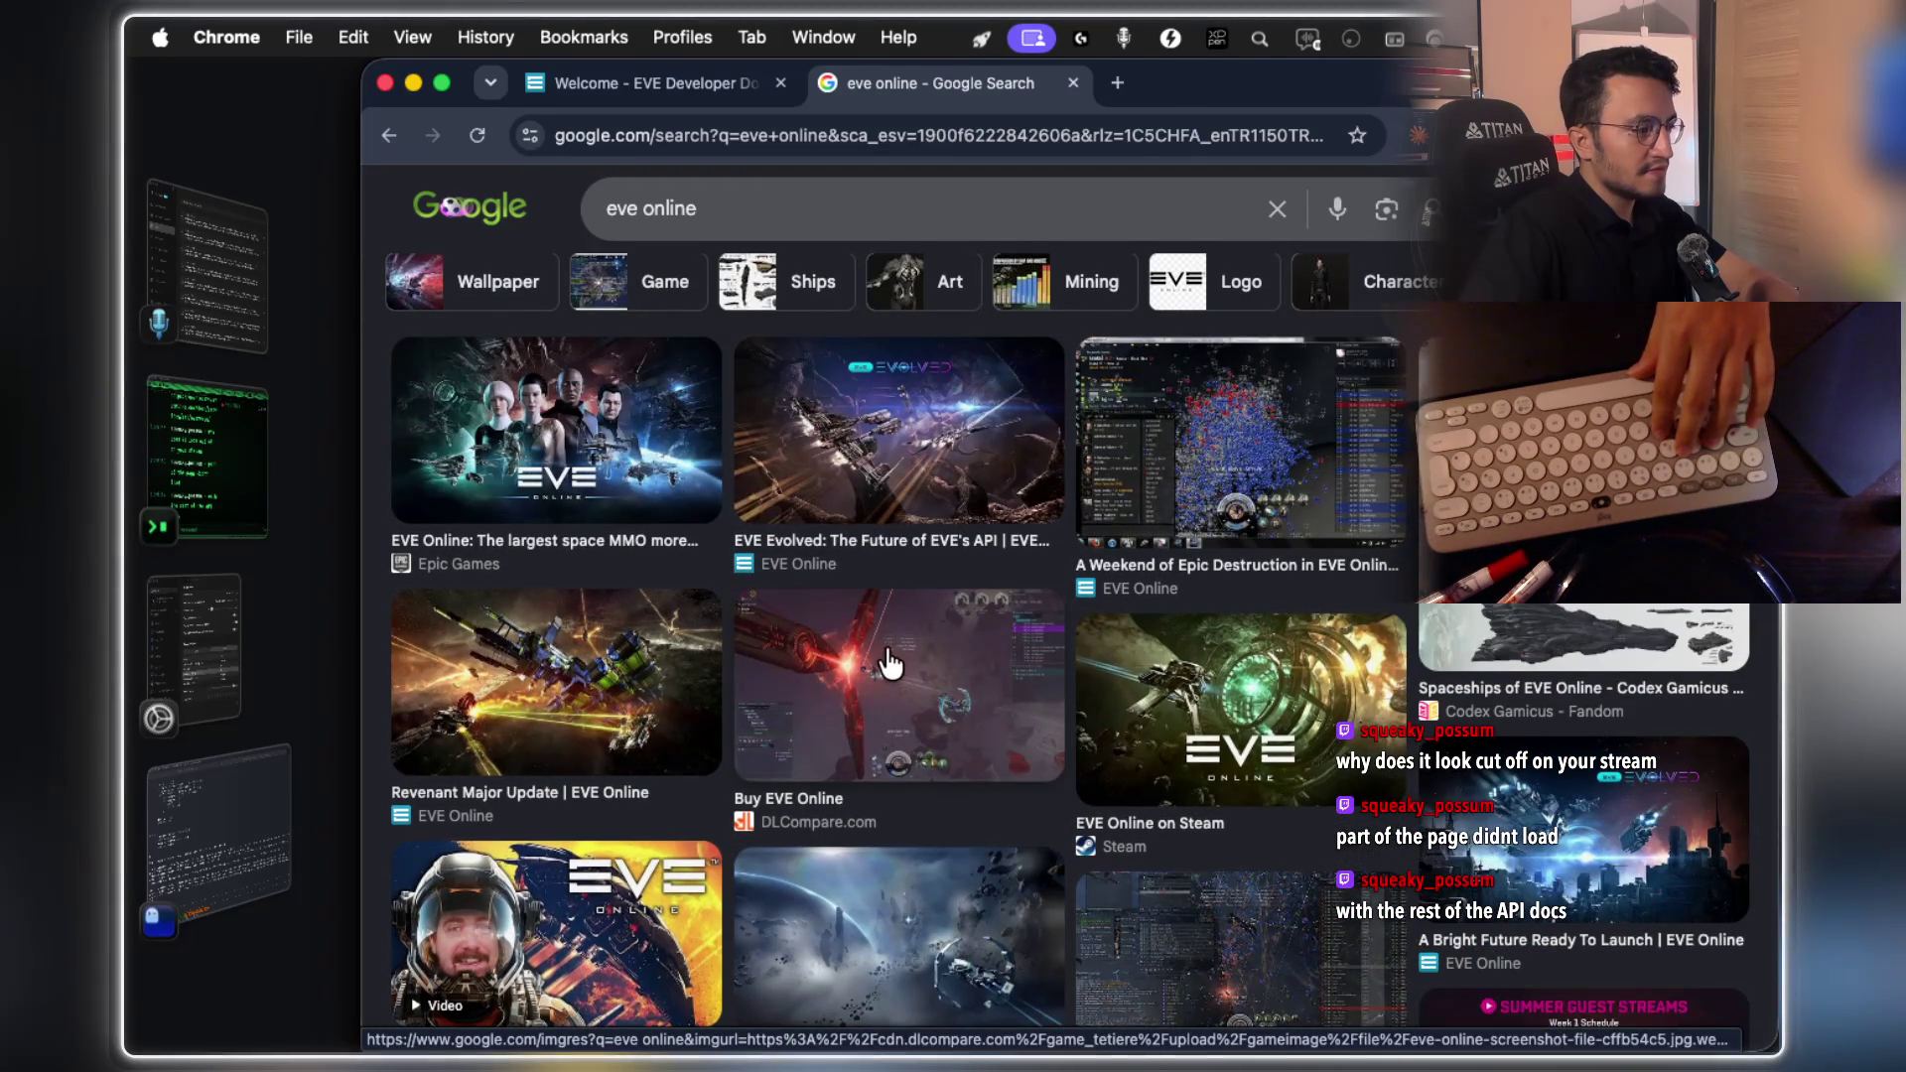
scroll(884, 663, up, 2)
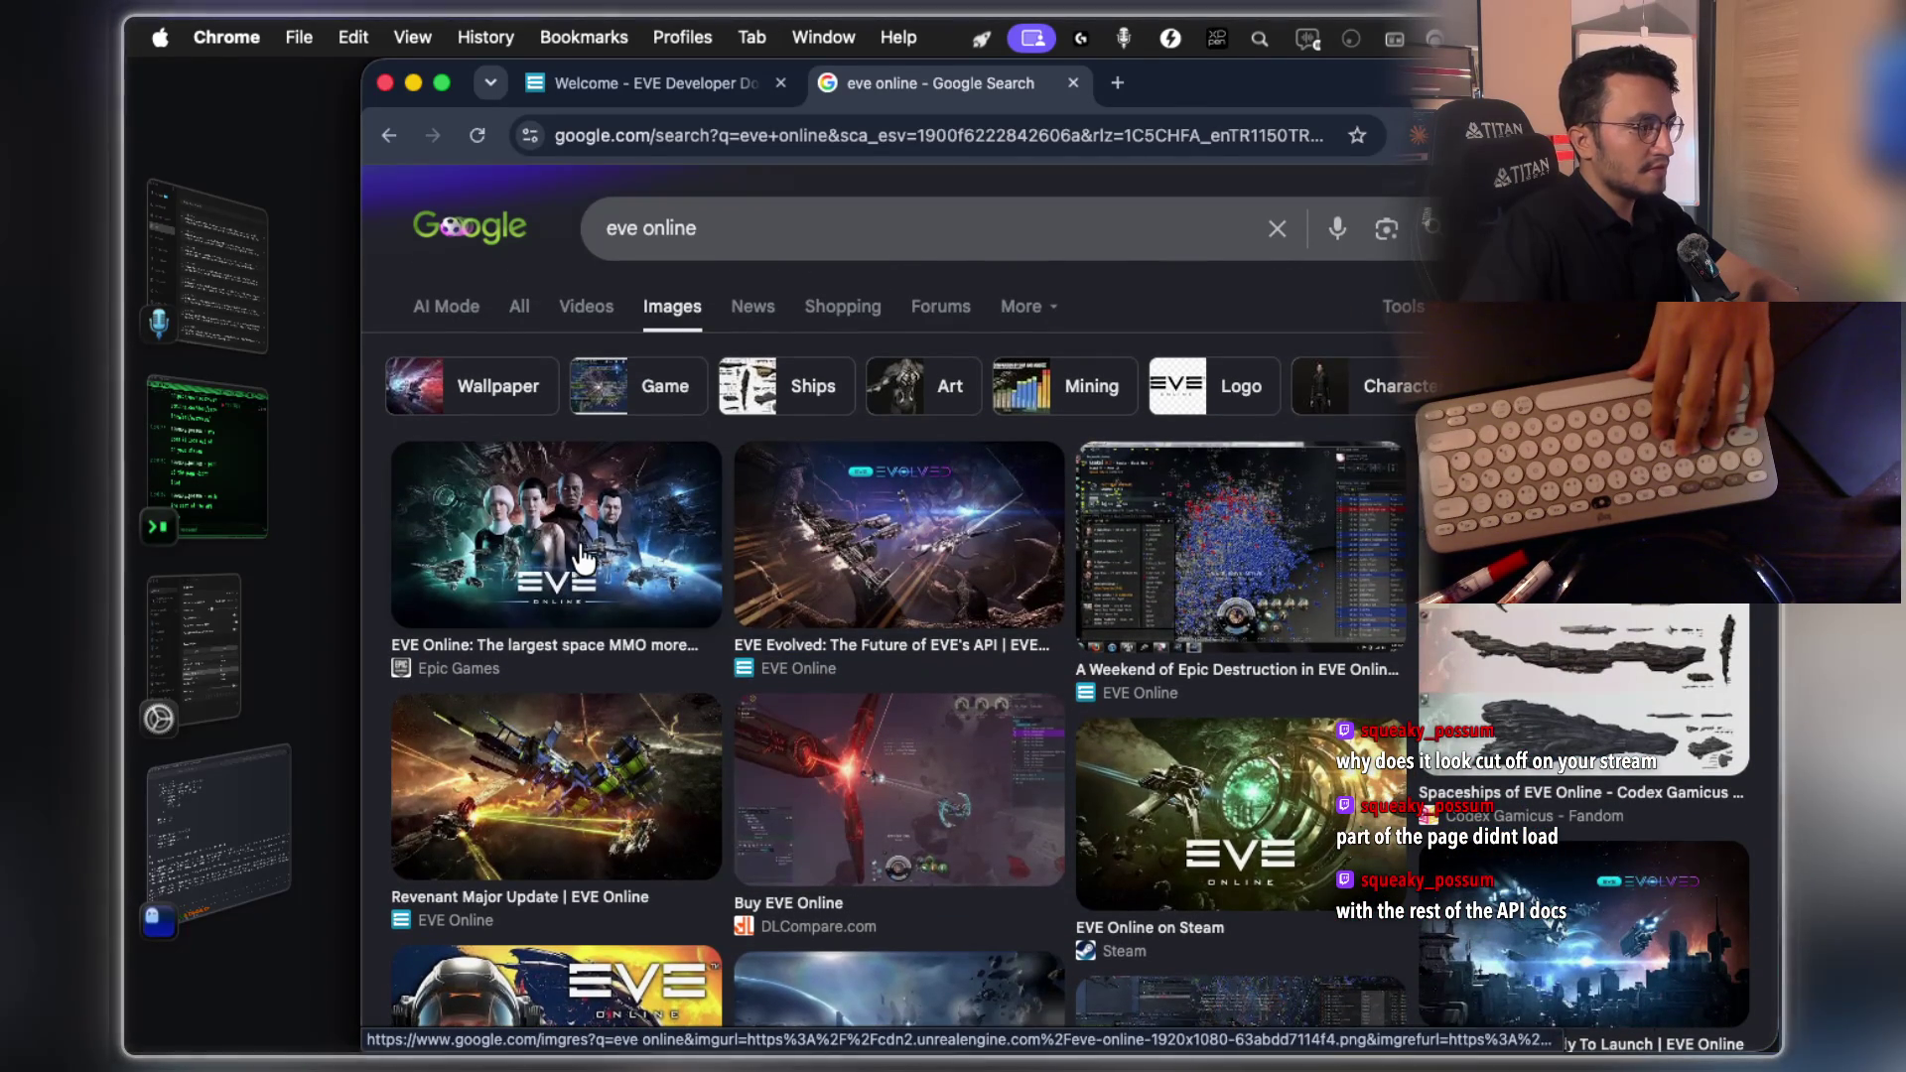
click(579, 553)
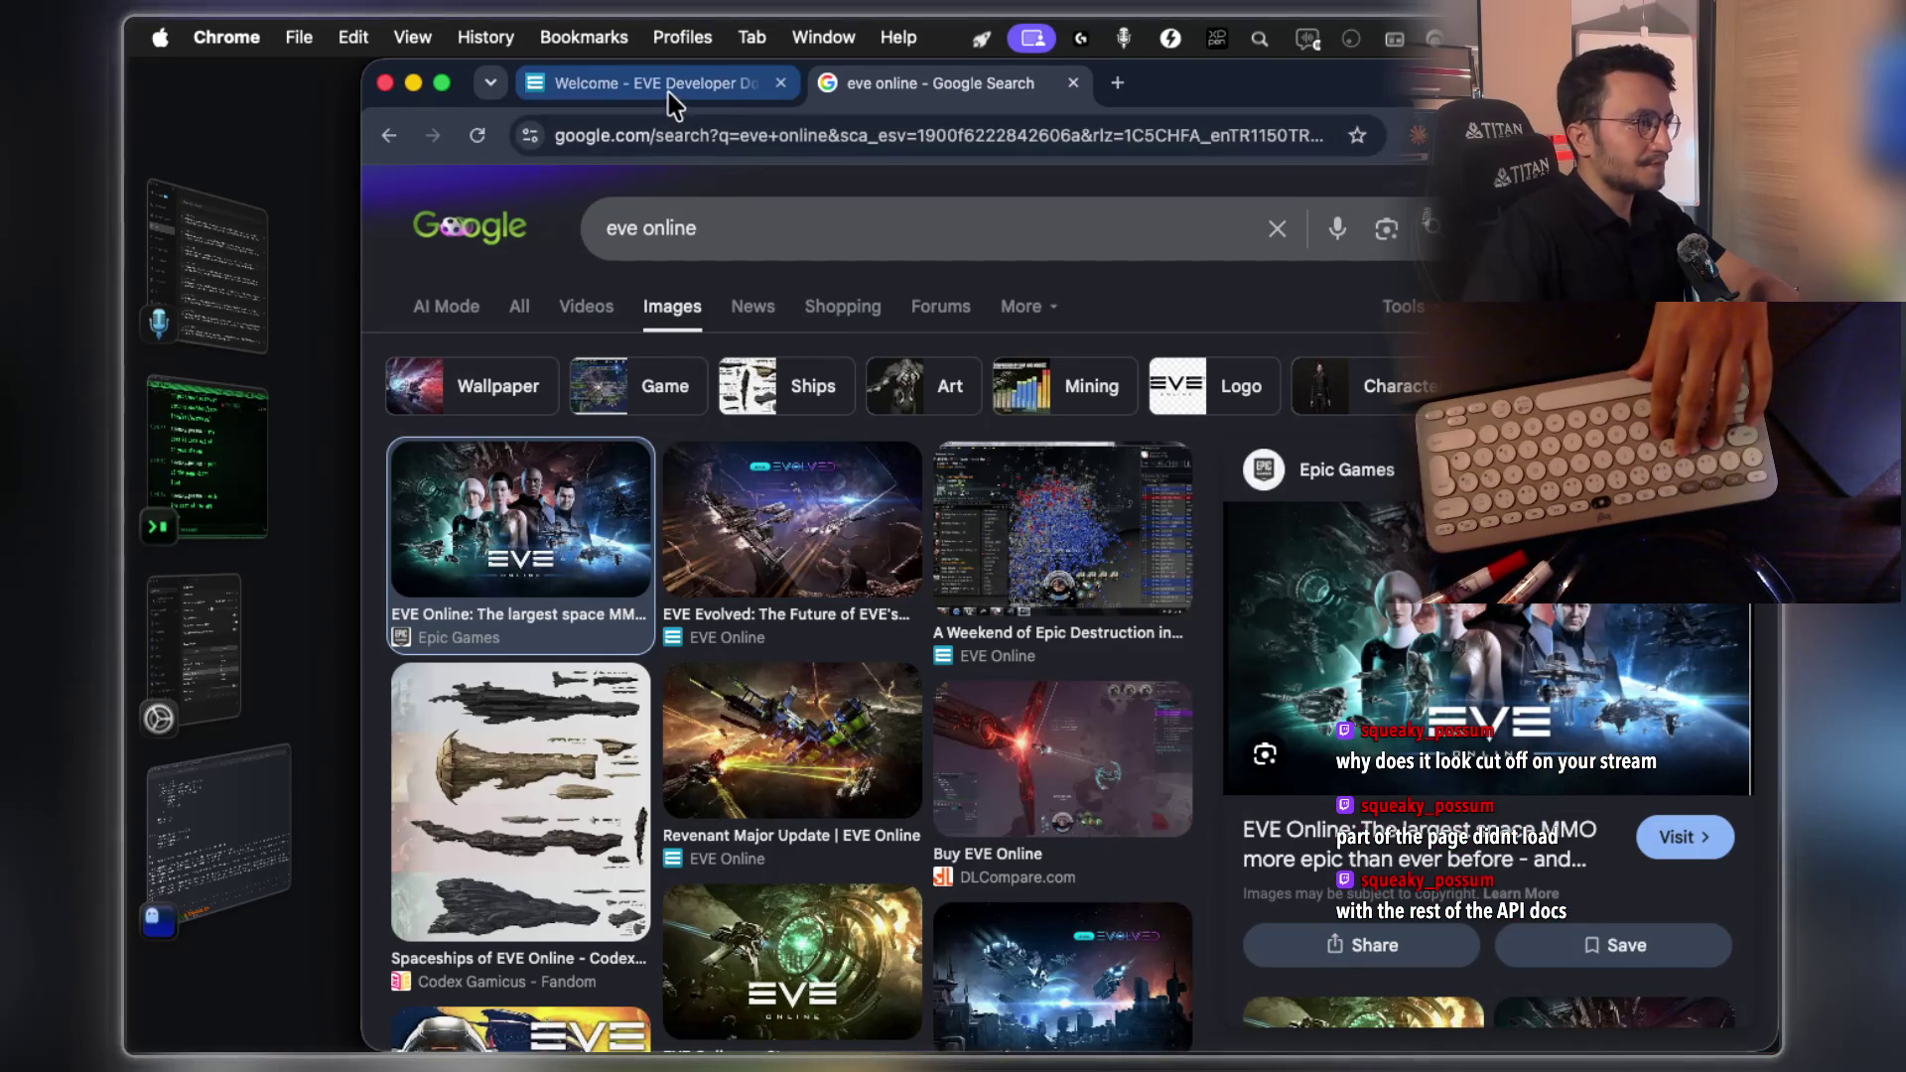
click(405, 83)
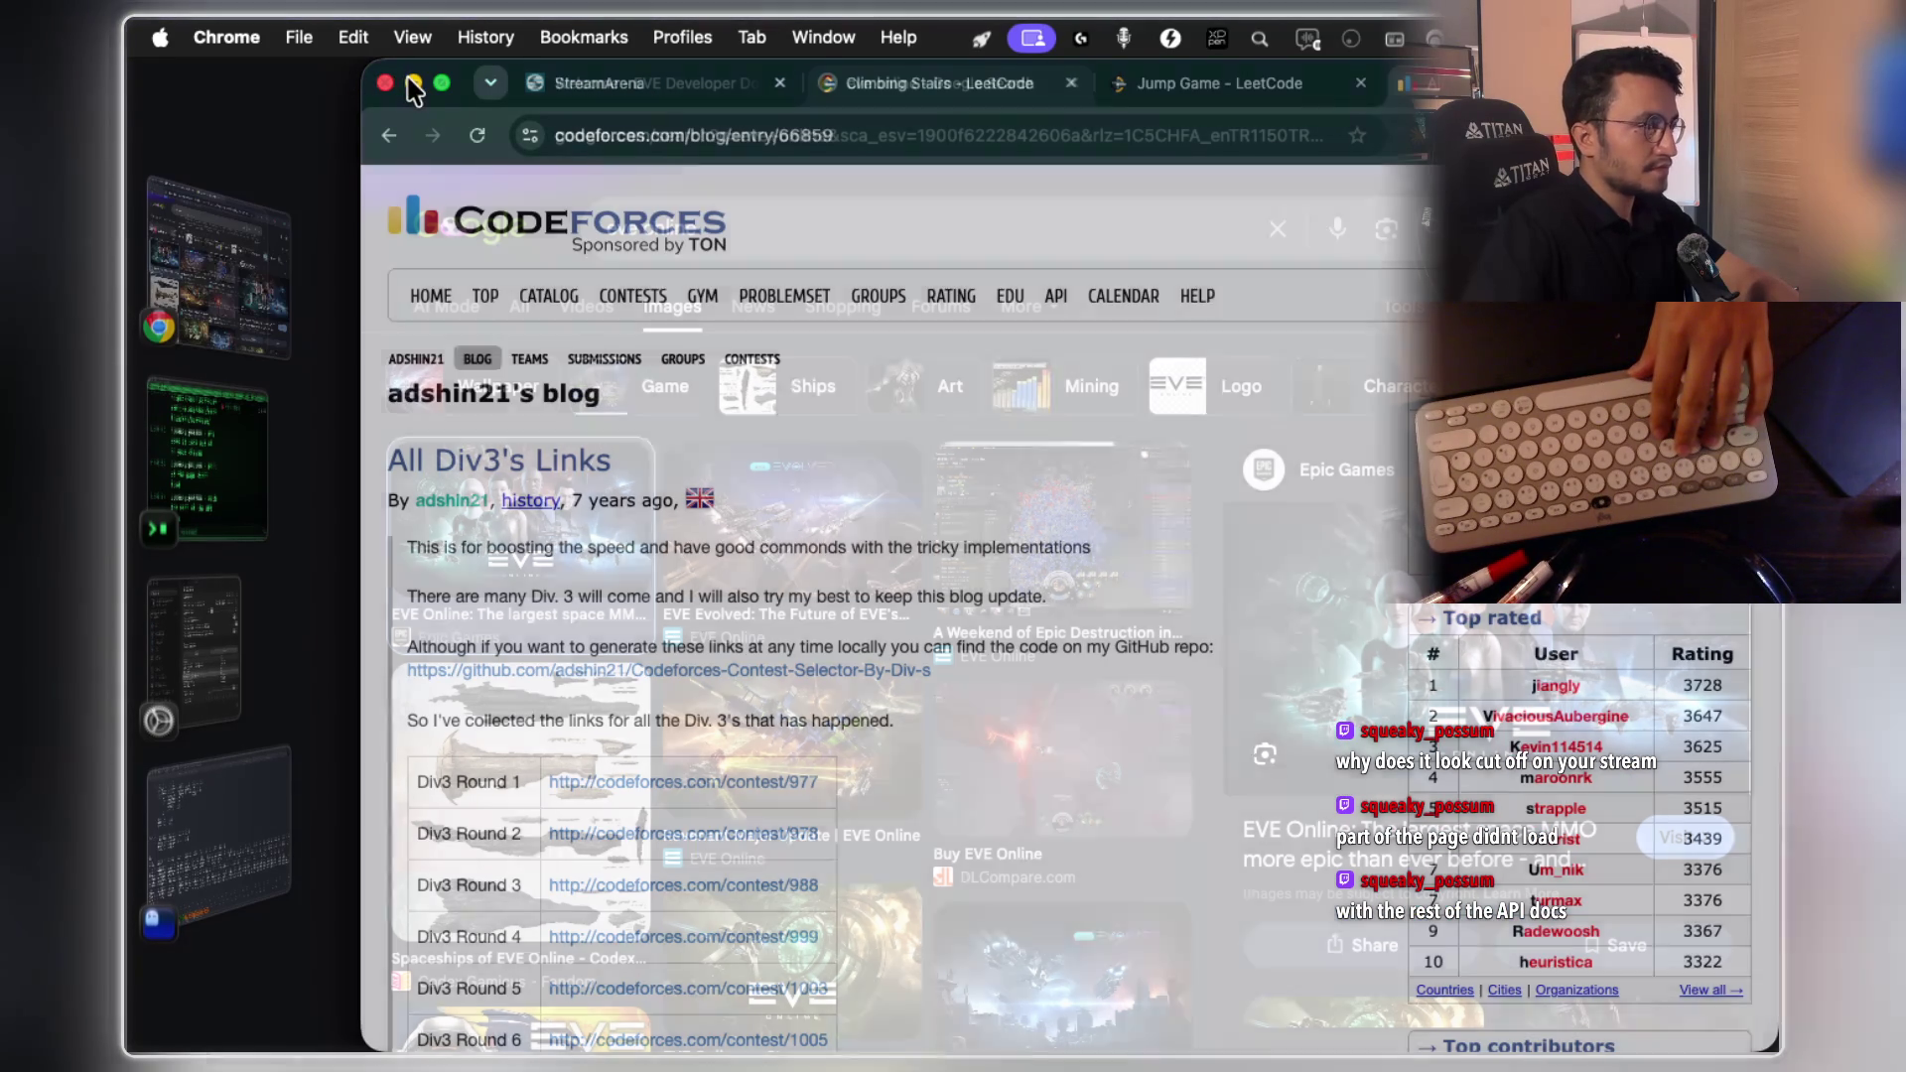
Bring the Claude Code terminal forward and scroll through the transcript
click(283, 785)
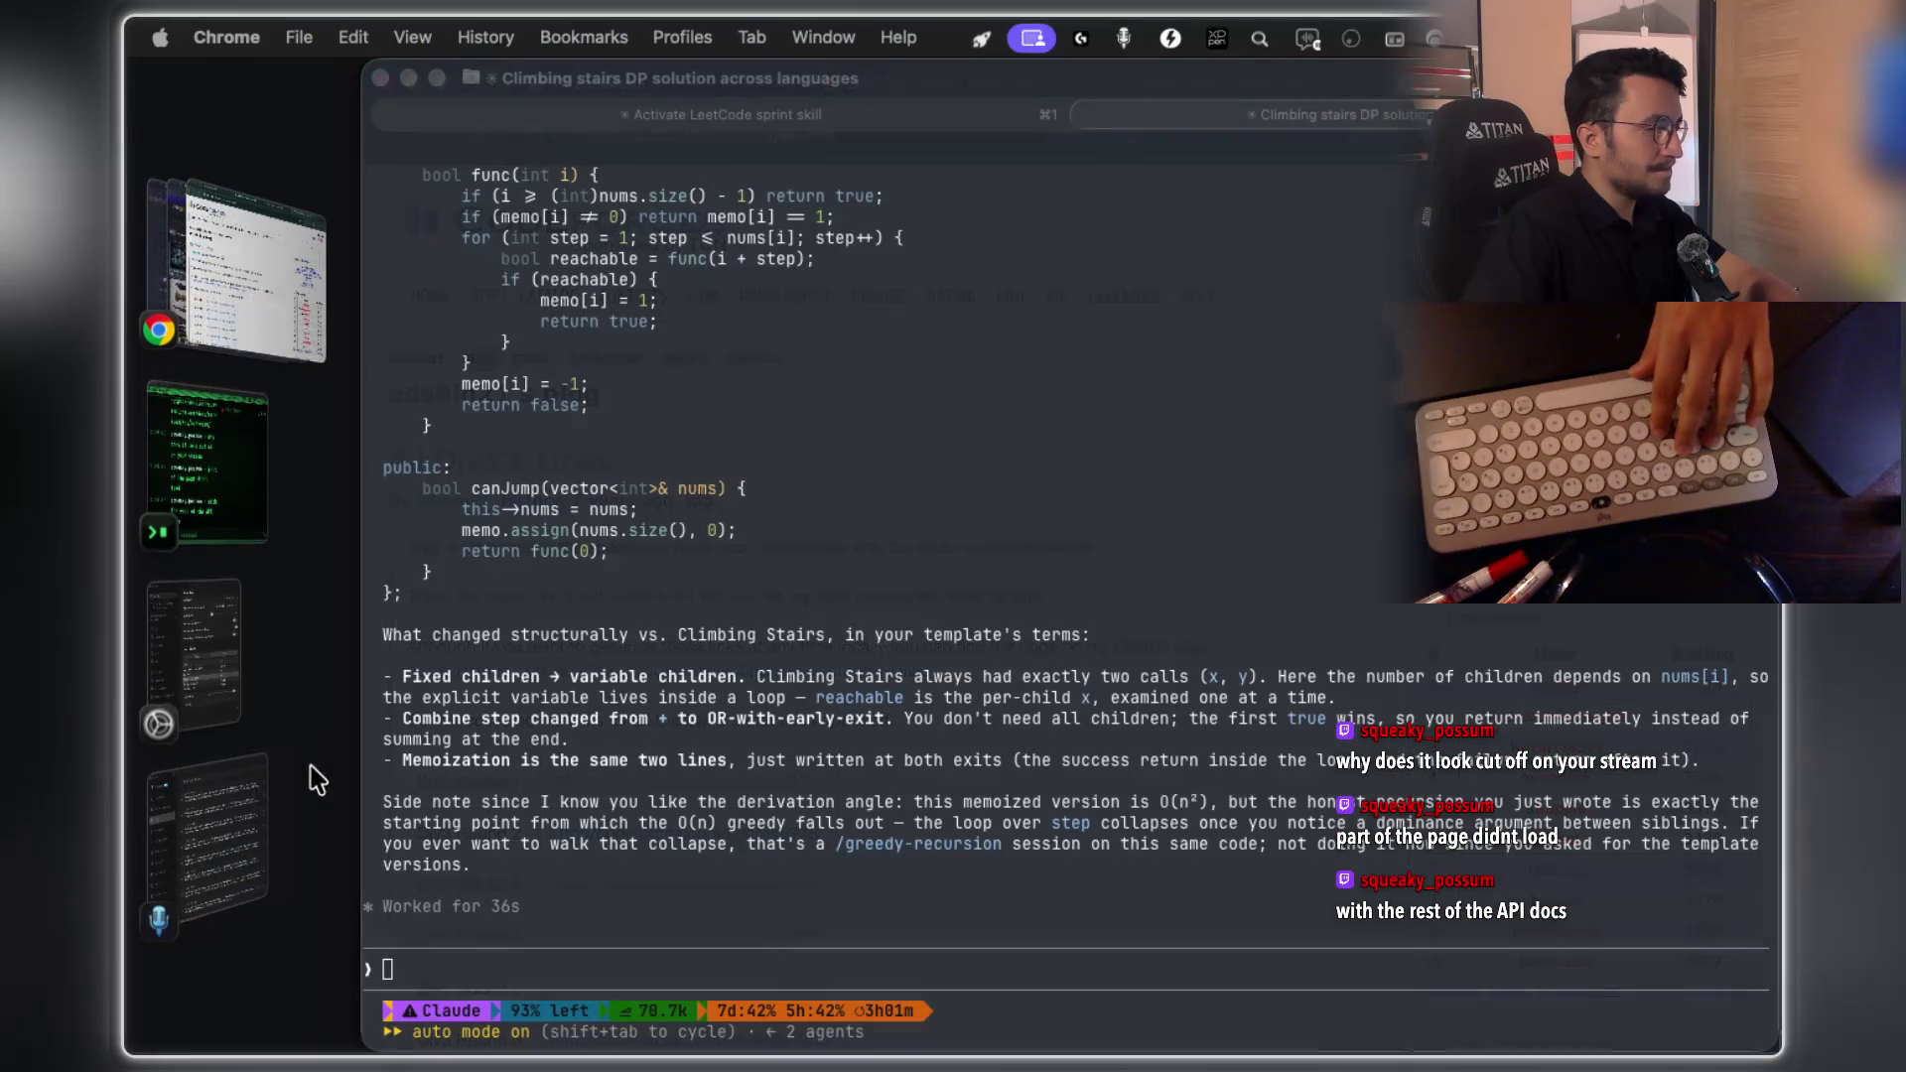
scroll(767, 599, up, 10)
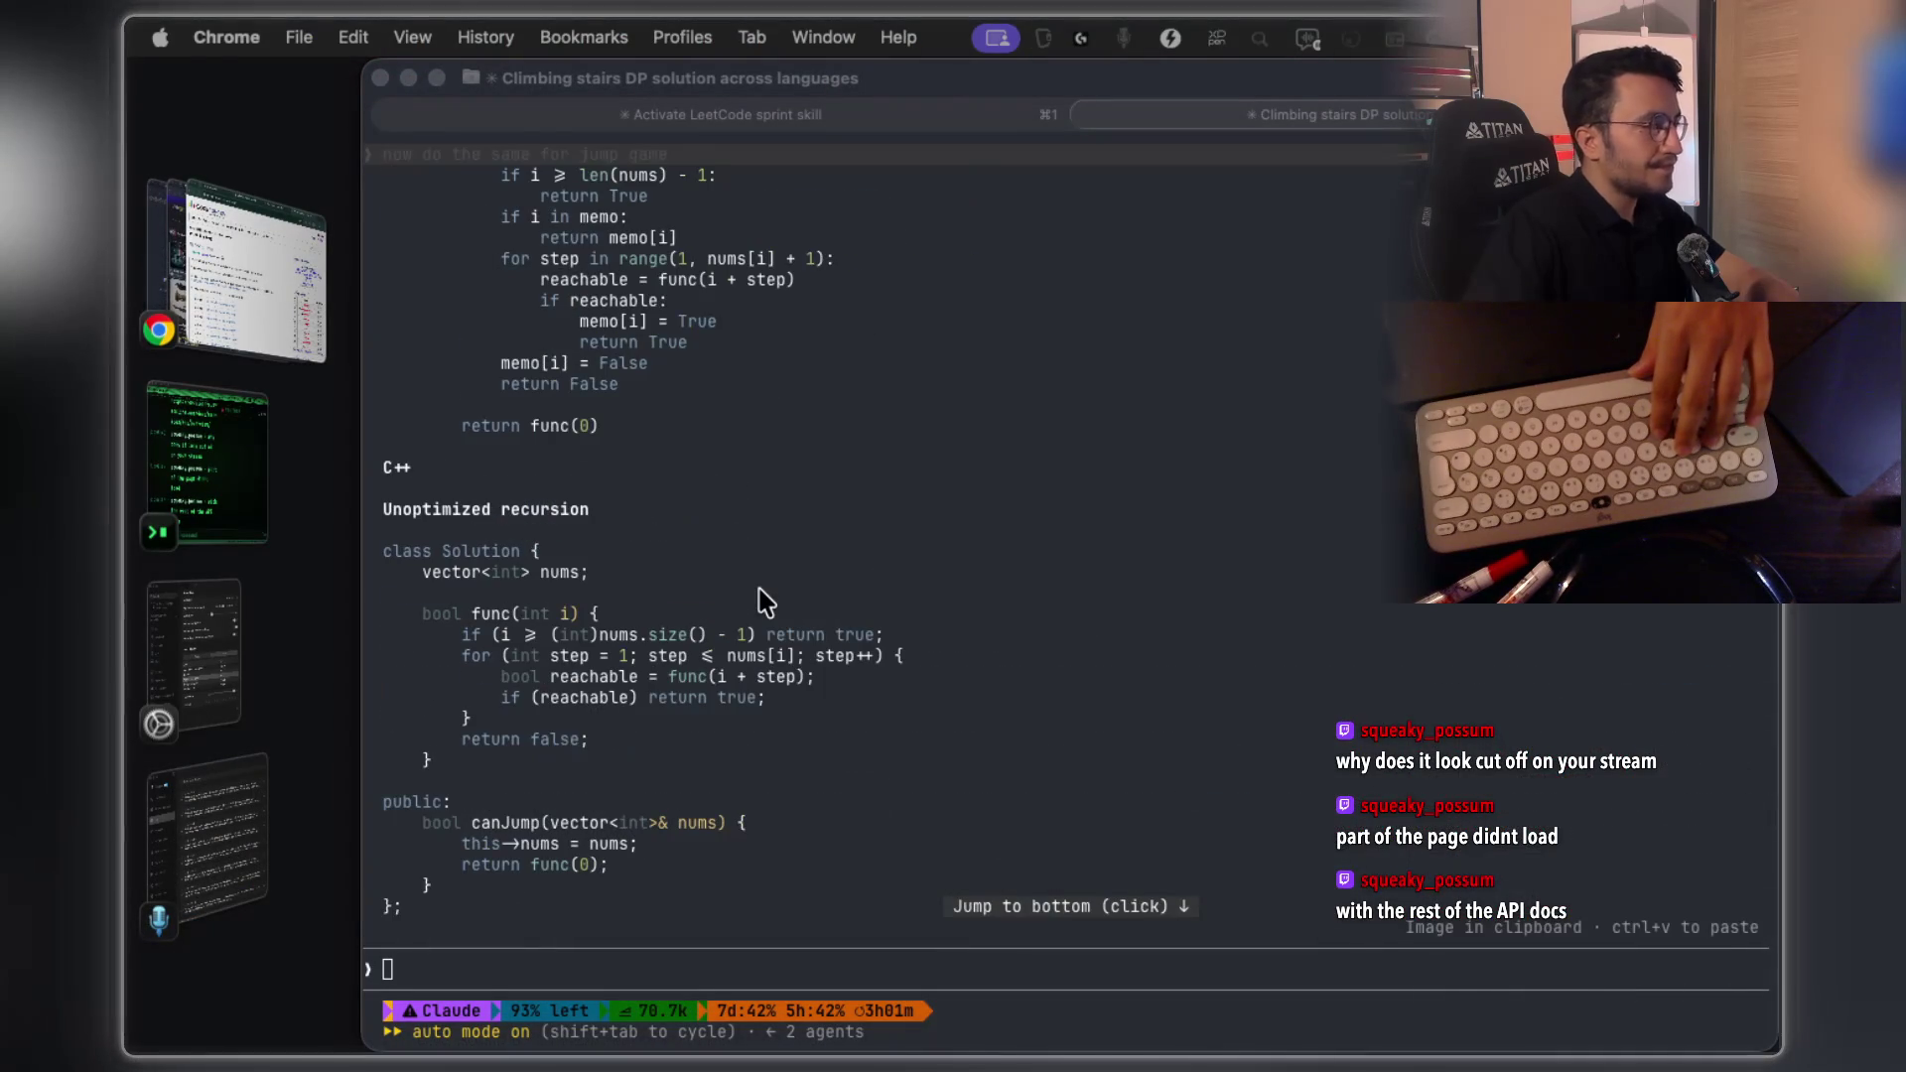
scroll(765, 600, up, 15)
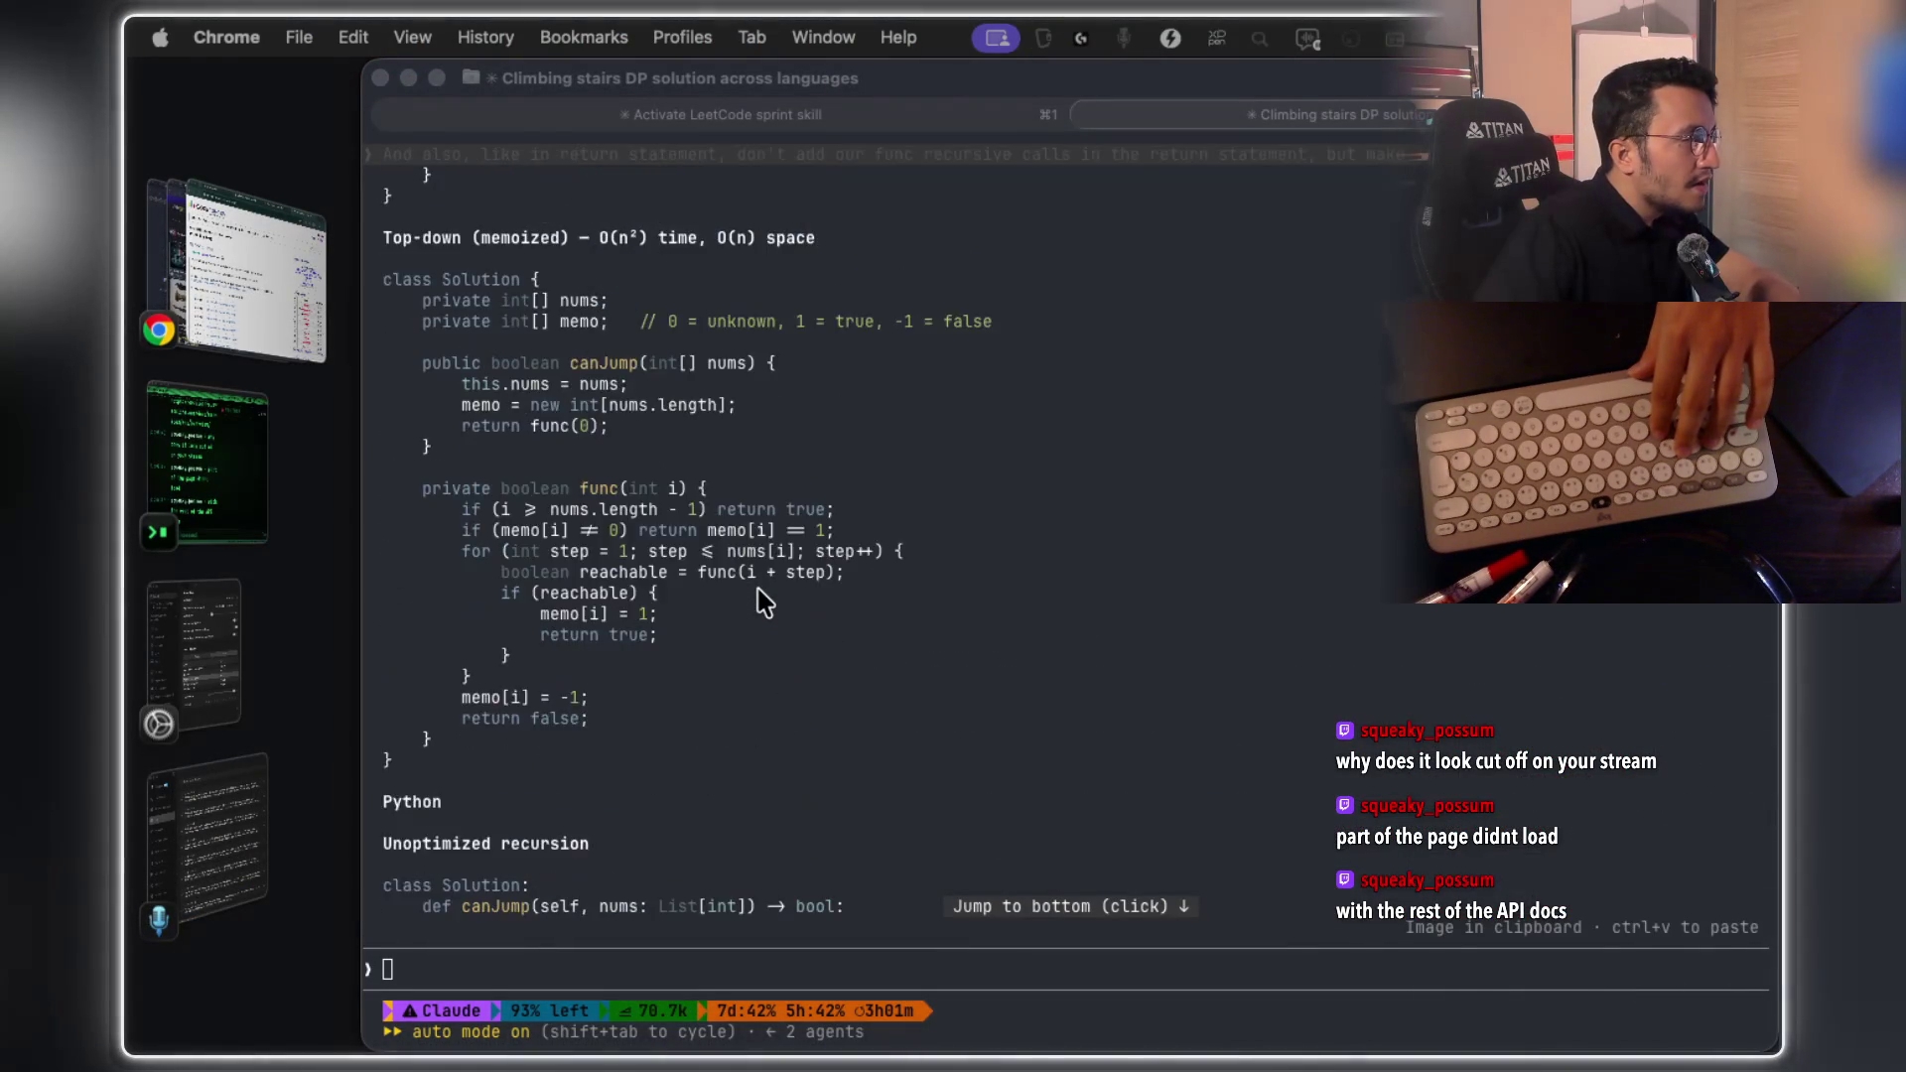
scroll(764, 600, up, 4)
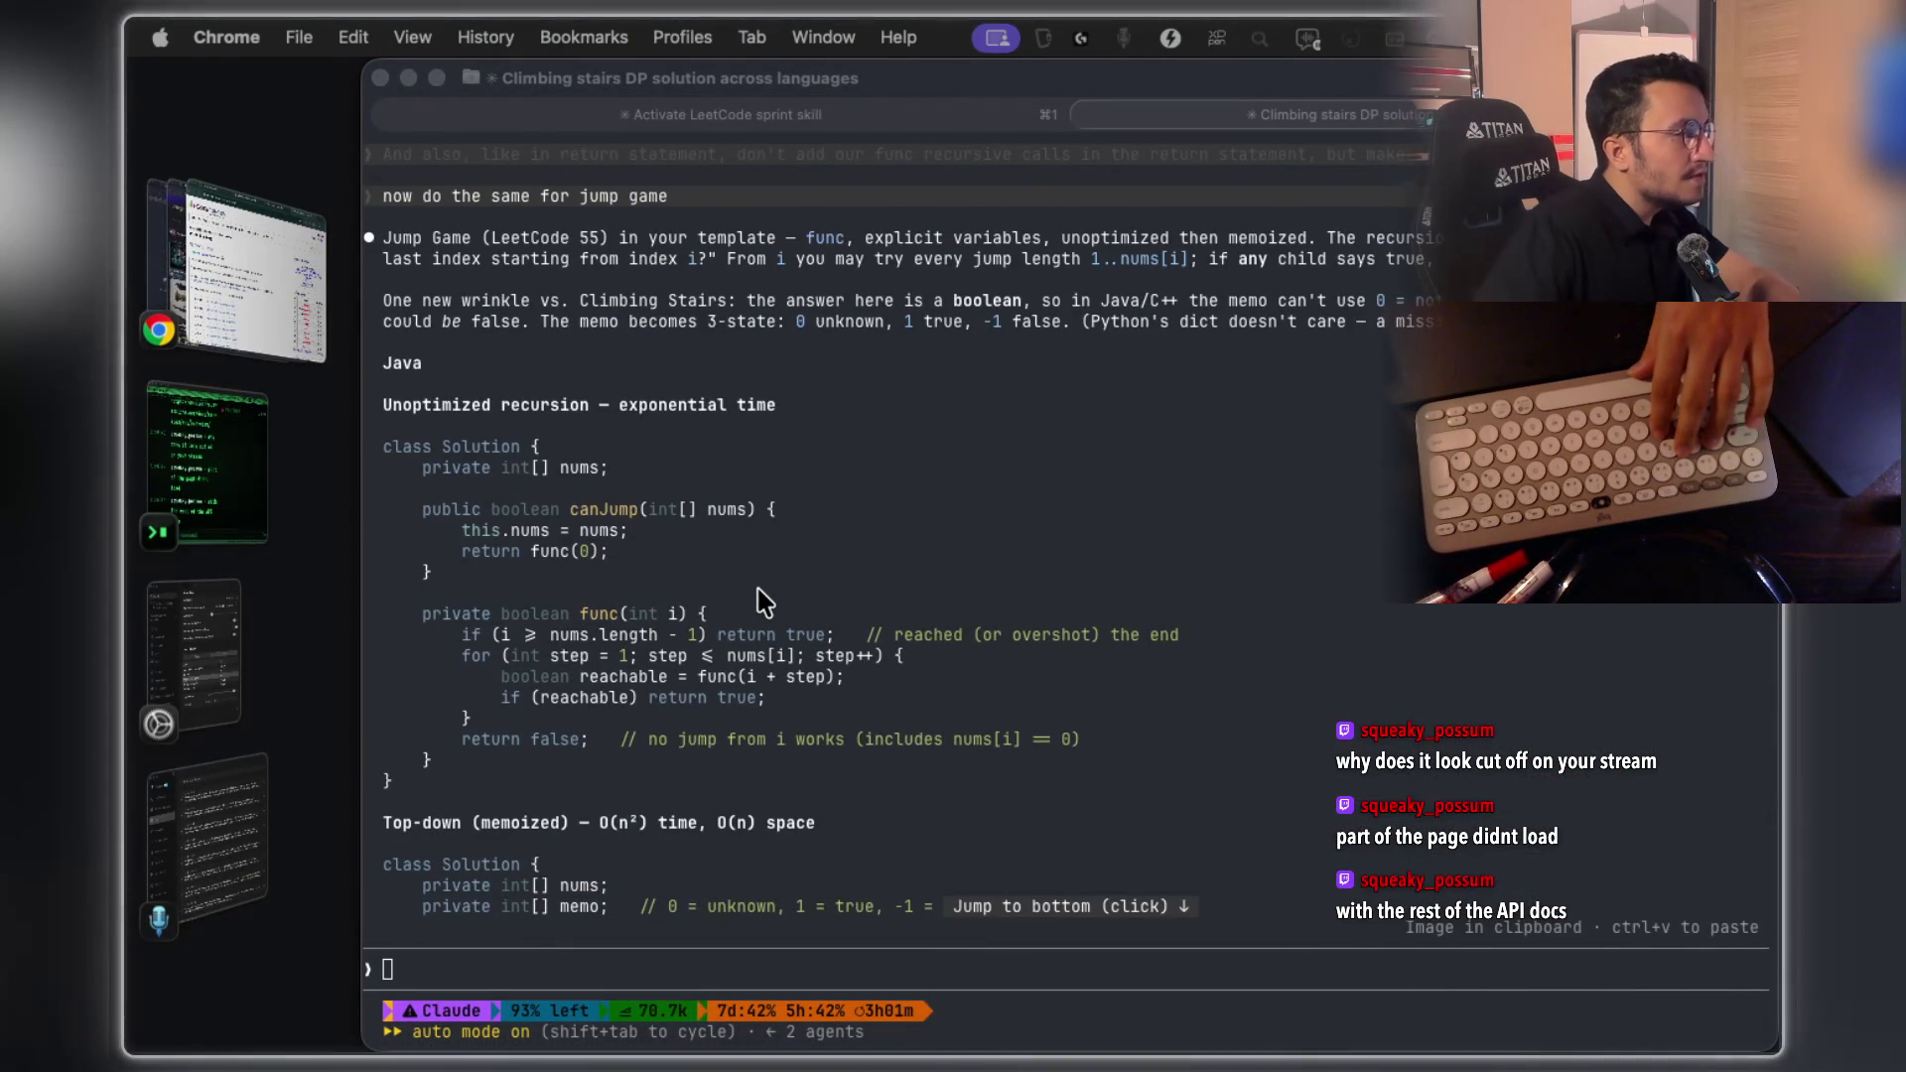
scroll(764, 600, up, 1)
scroll(761, 594, down, 1)
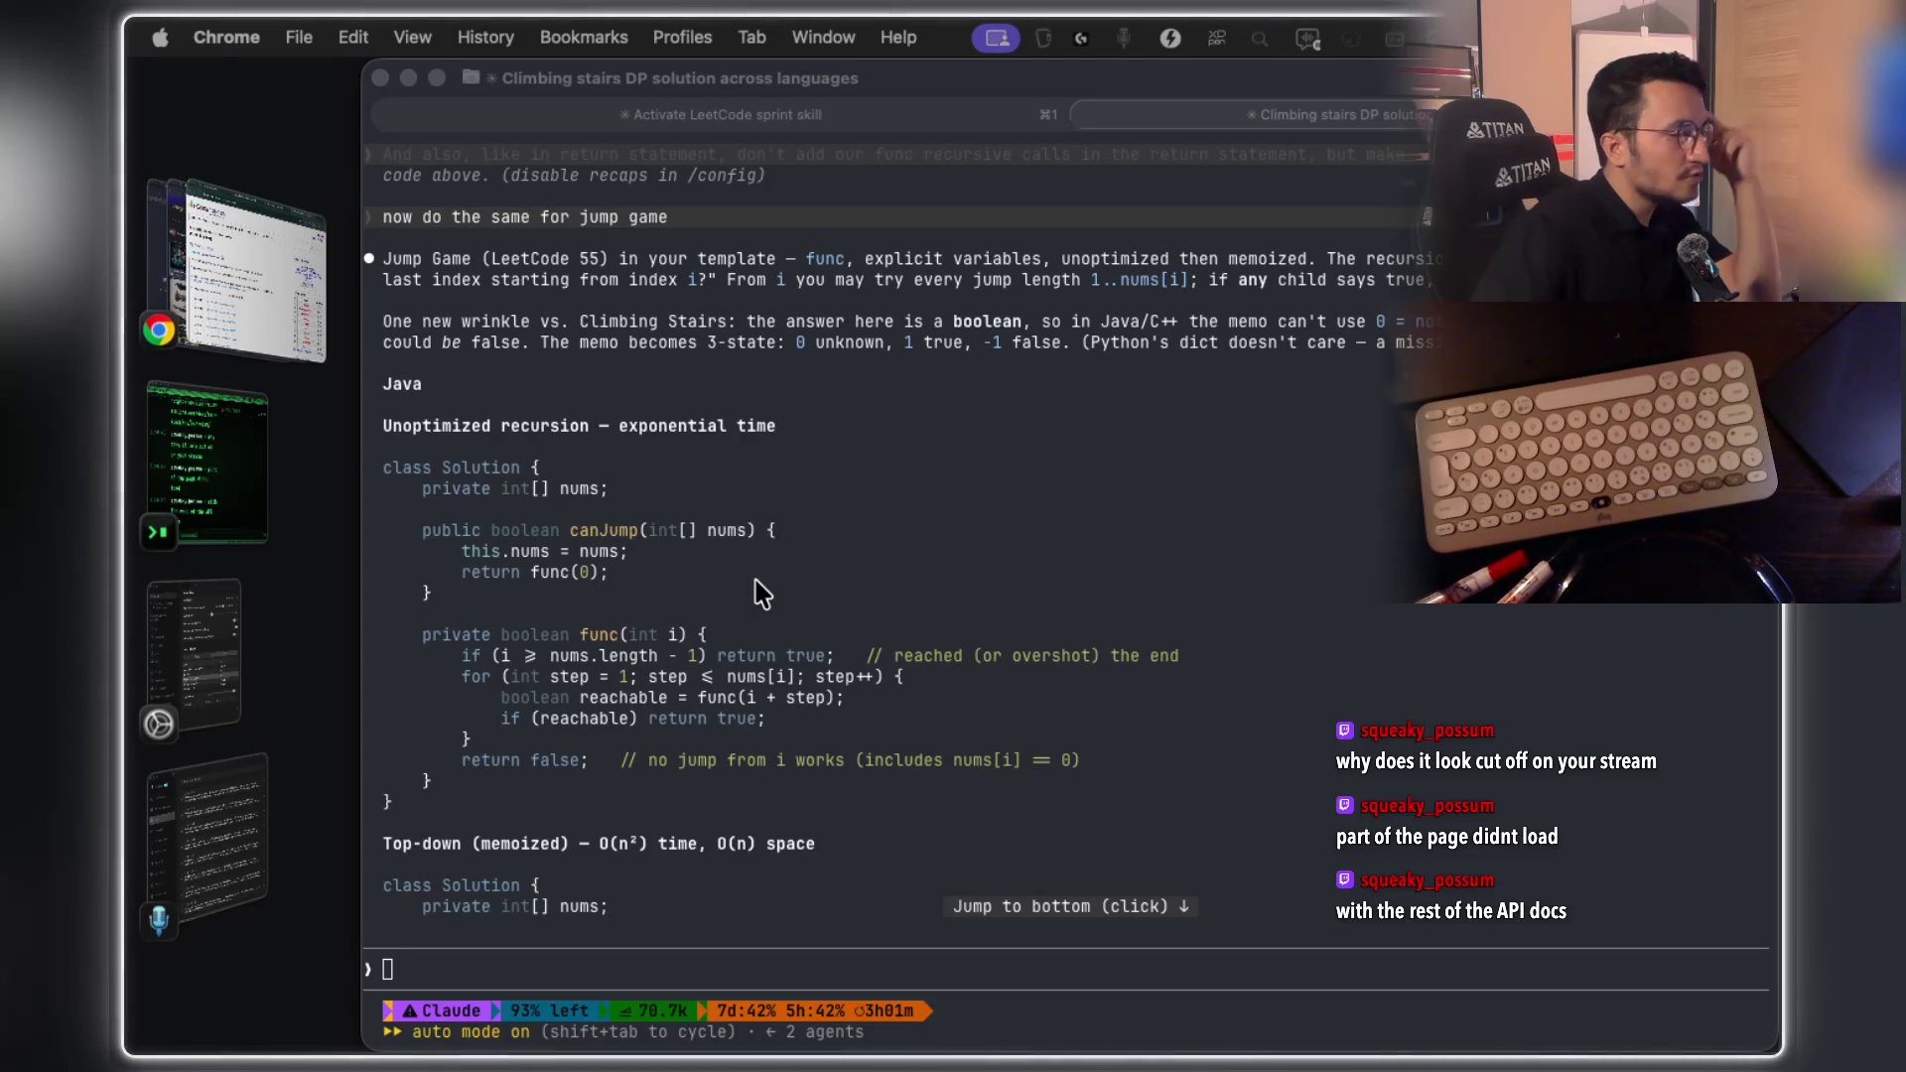
scroll(681, 643, down, 3)
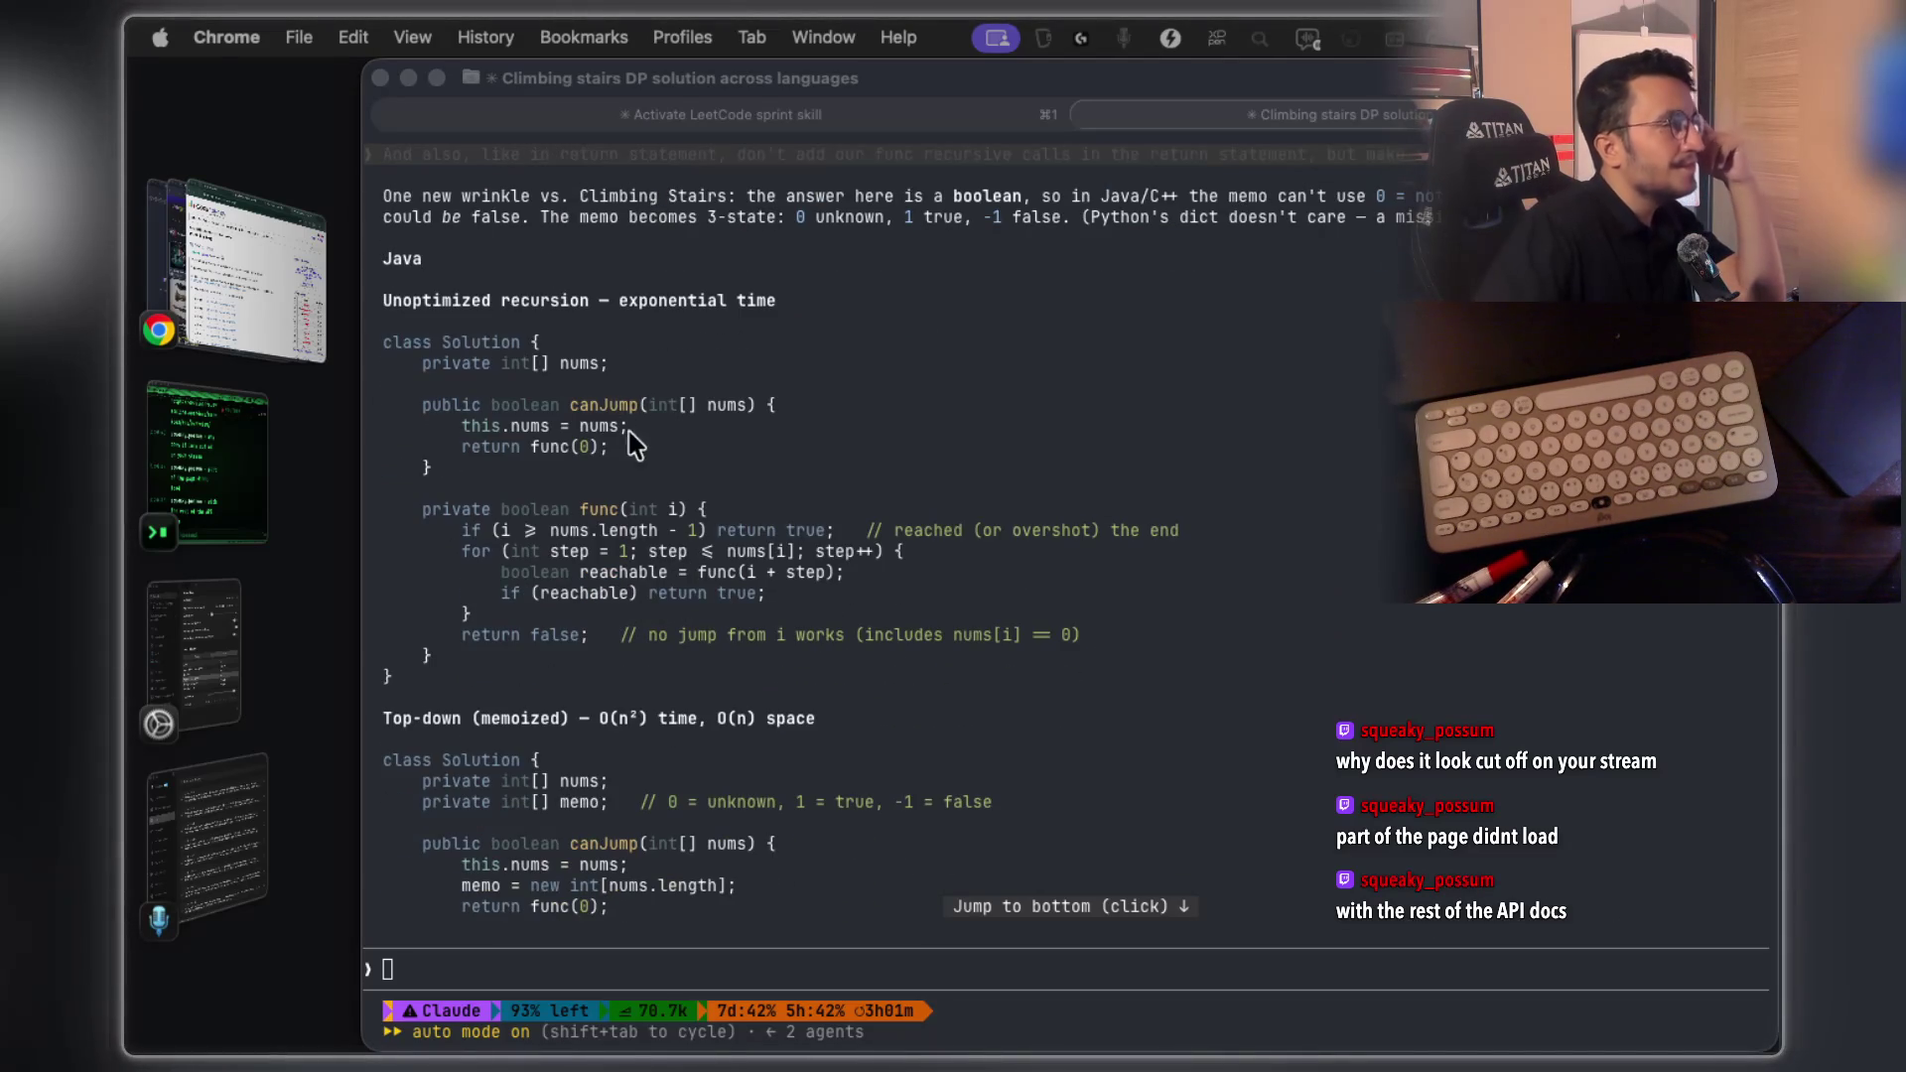
Enlarge the terminal text size three times
click(484, 184)
click(370, 41)
mouse_move(417, 45)
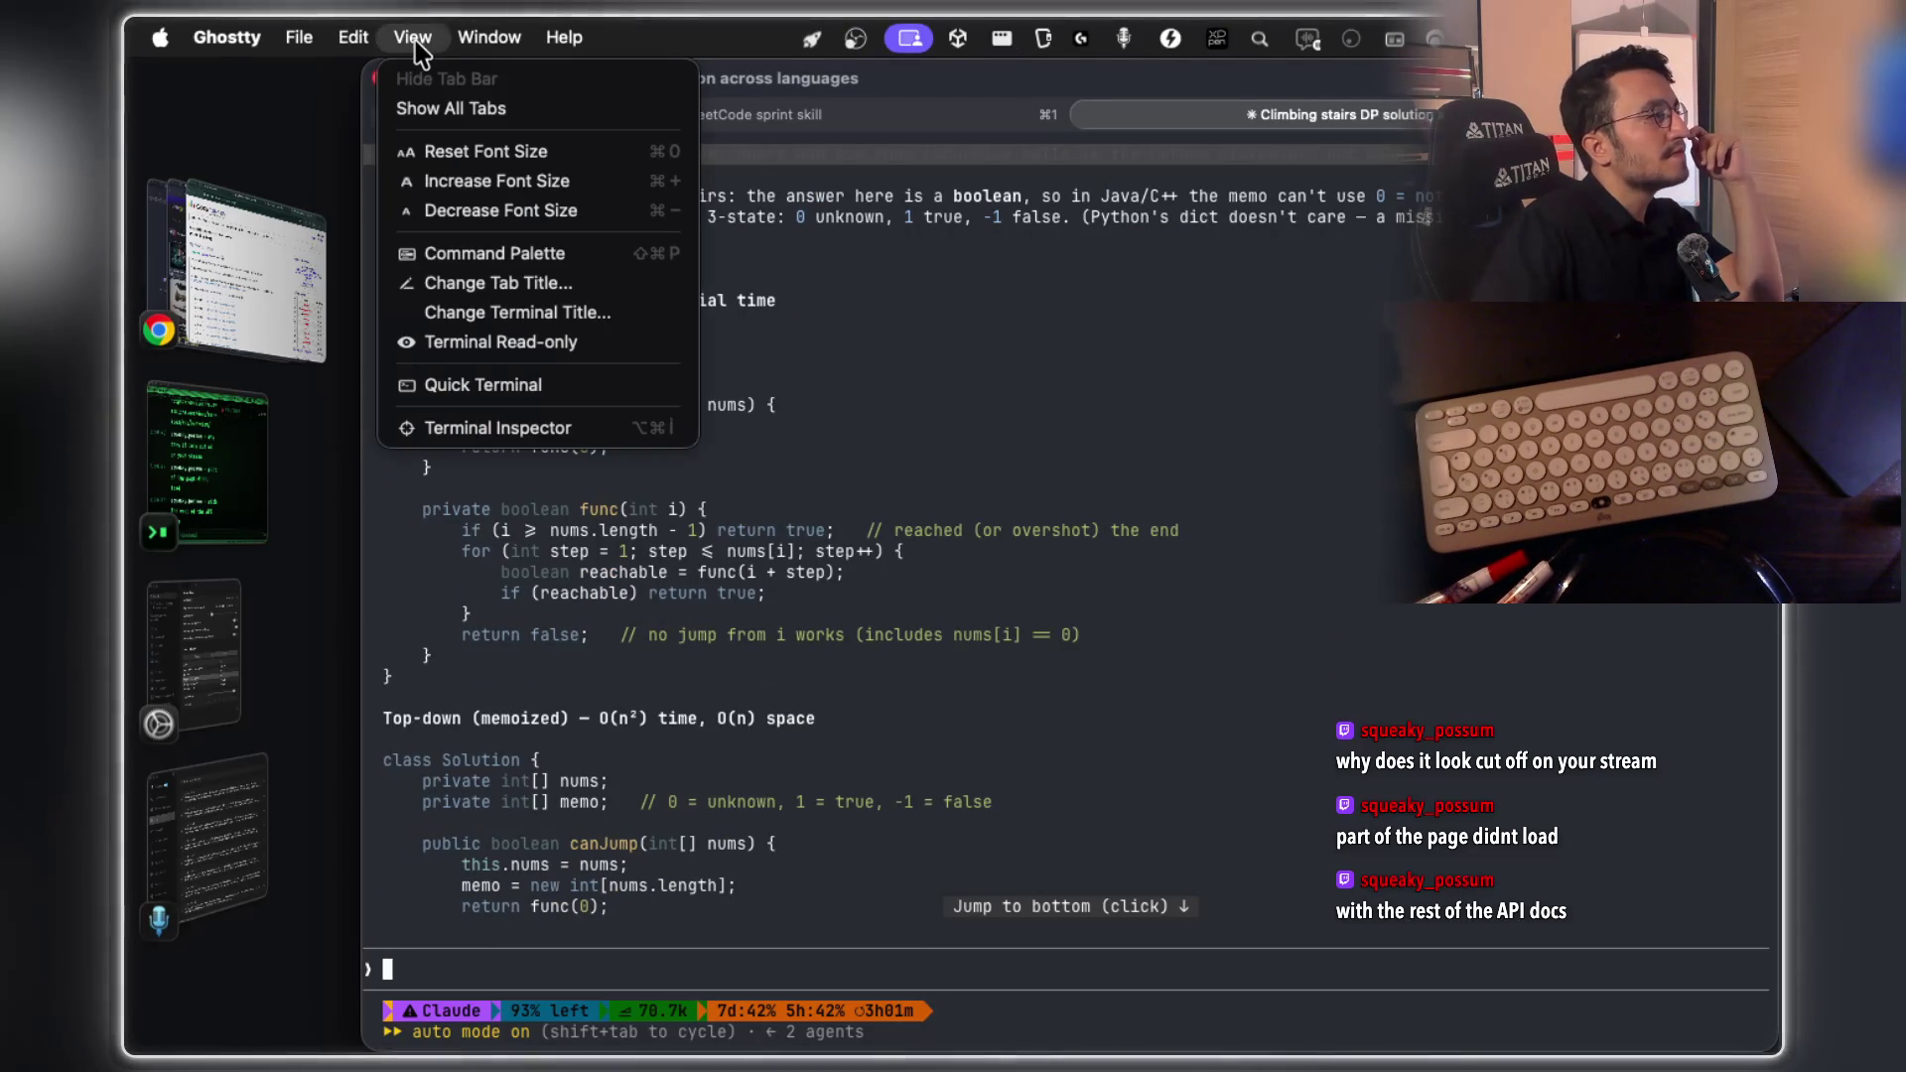
click(476, 181)
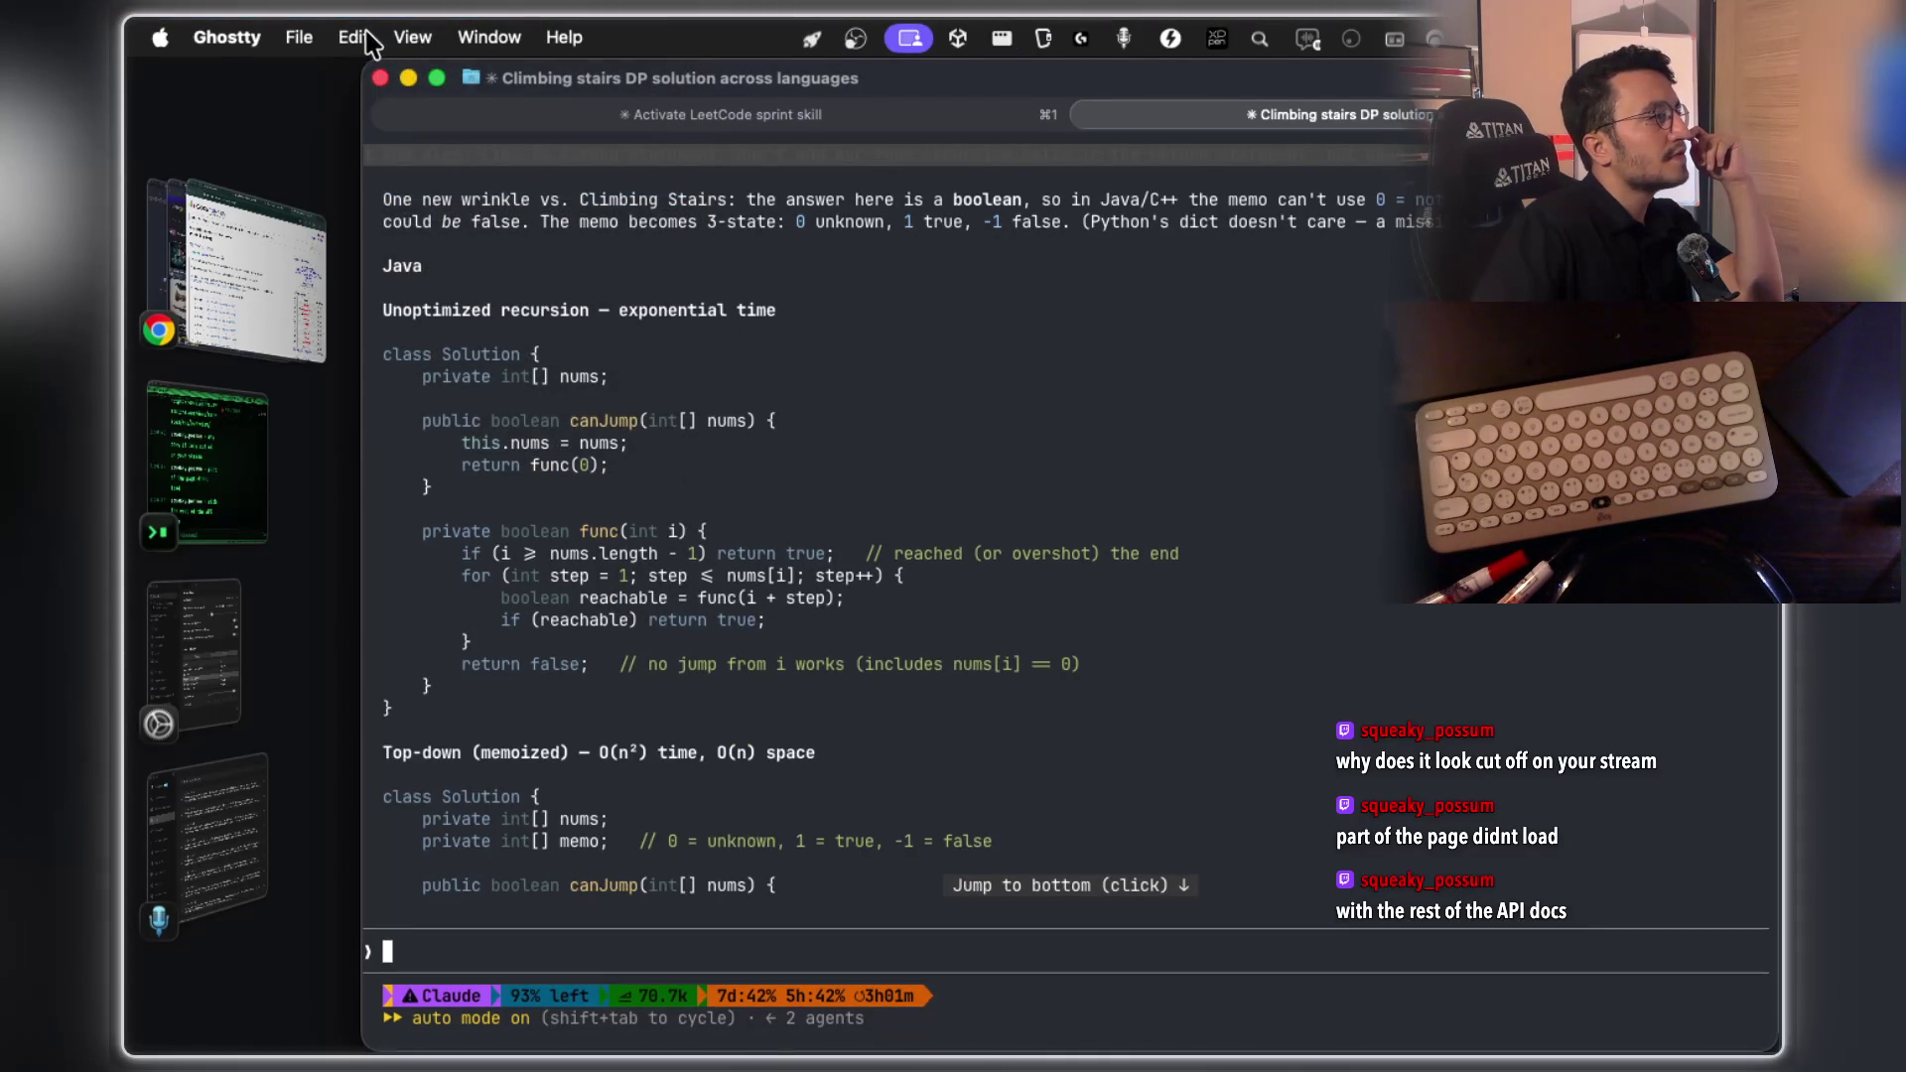
click(408, 40)
click(477, 181)
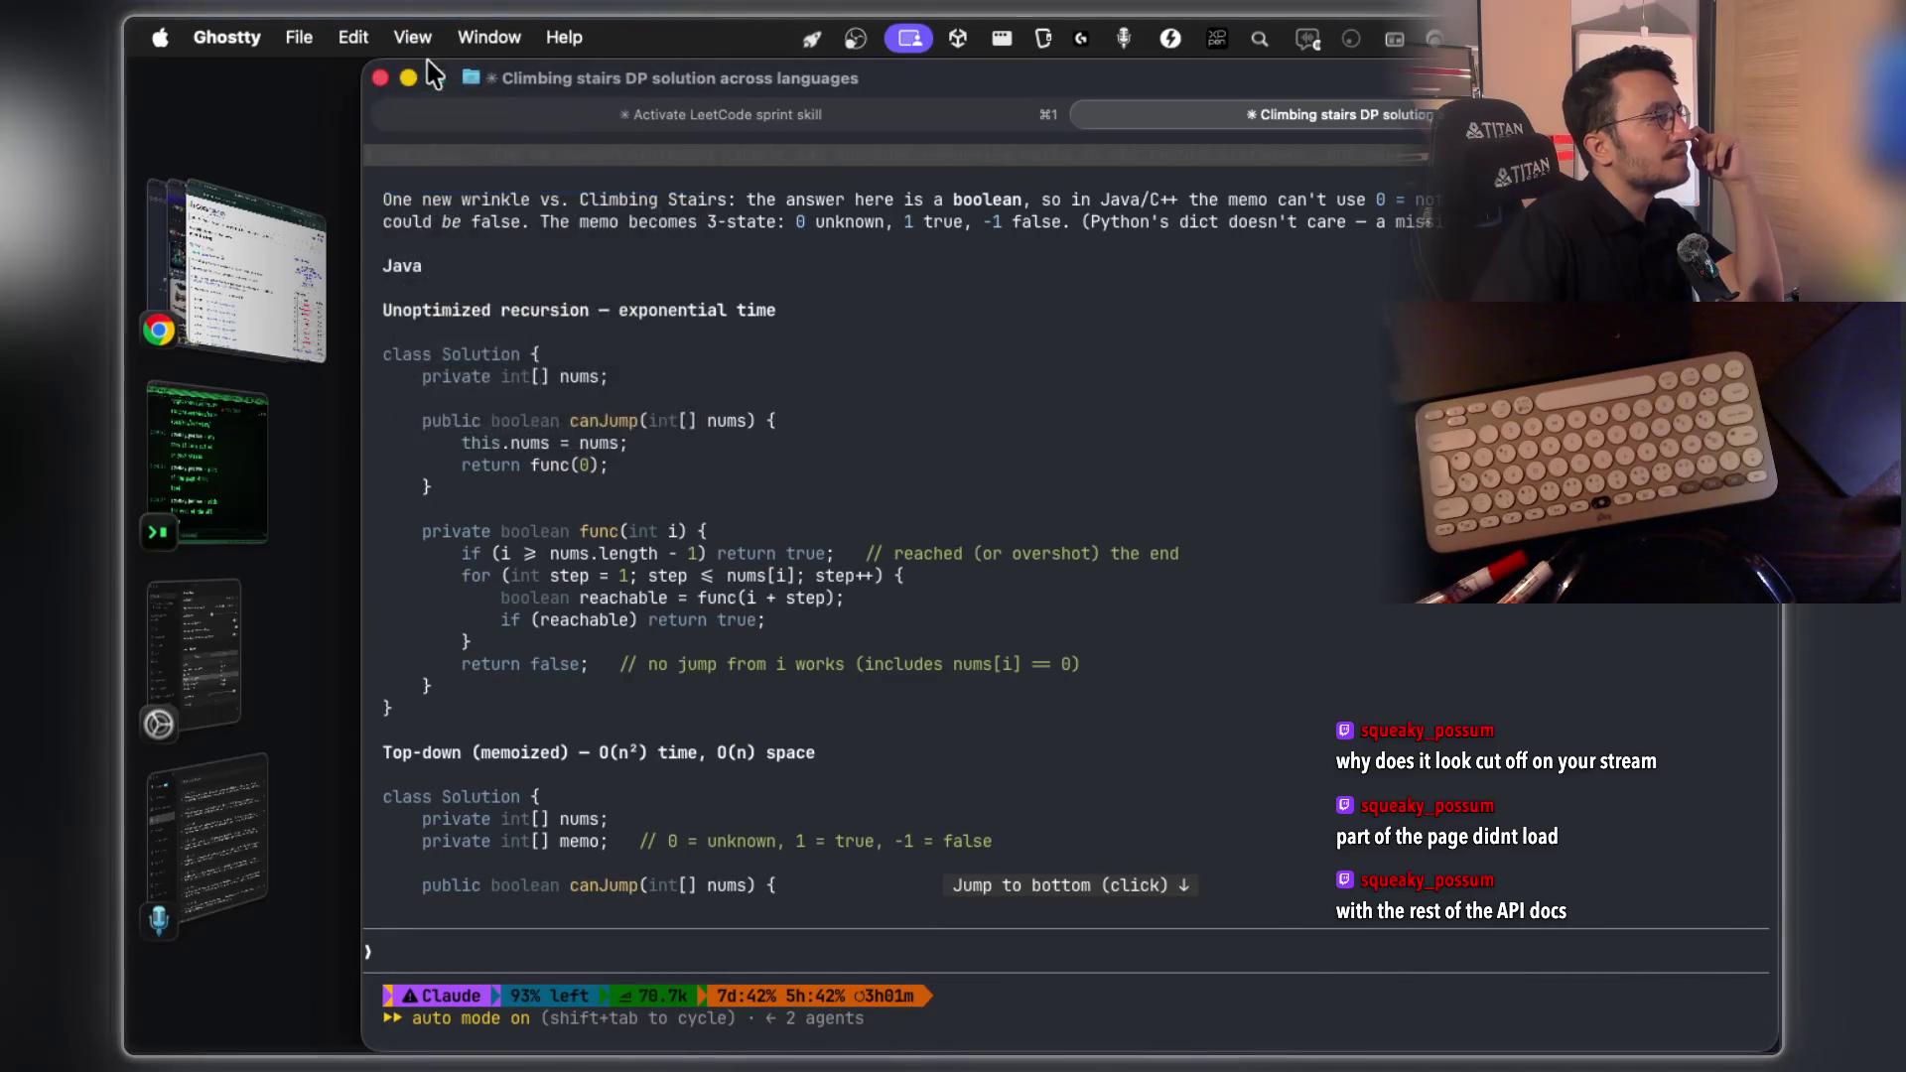
click(412, 38)
click(460, 184)
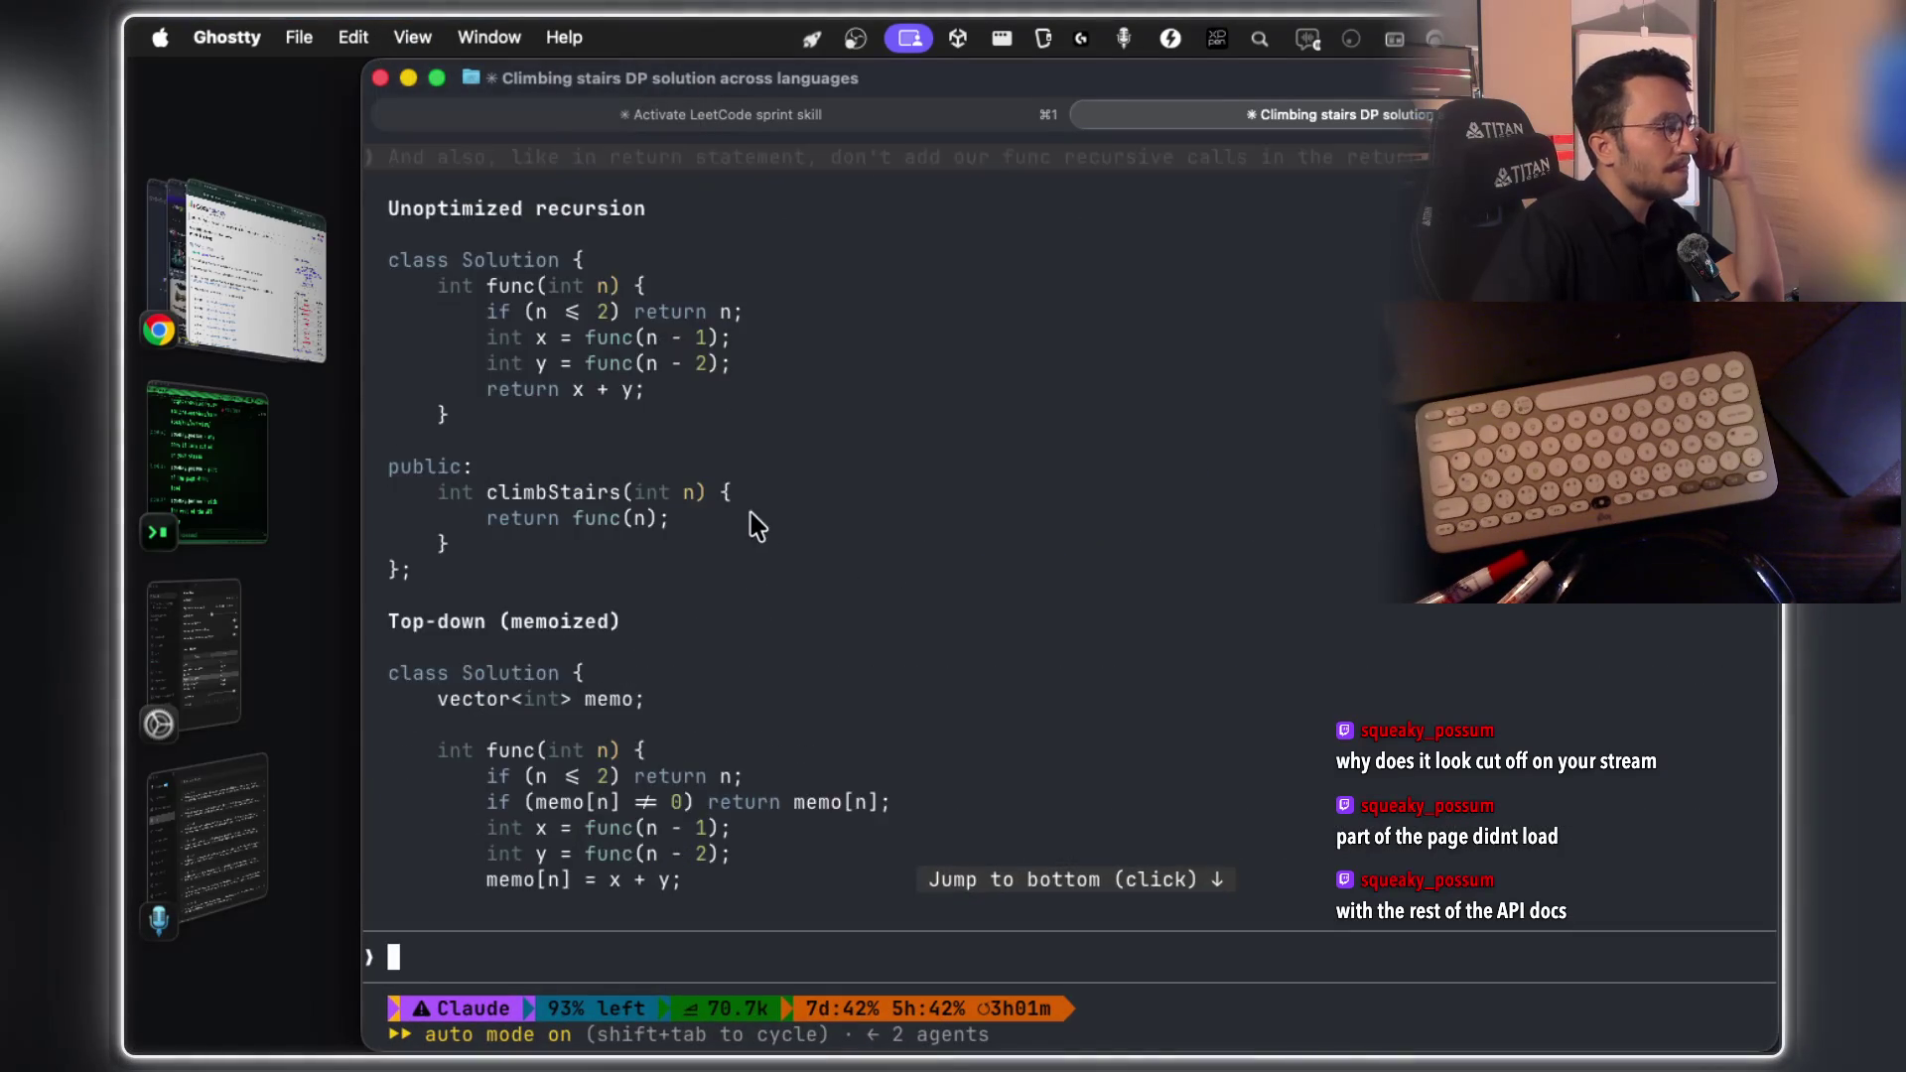
Scroll to the memoized canJump solution and dictate a request for a plain iterative version
scroll(751, 513, up, 15)
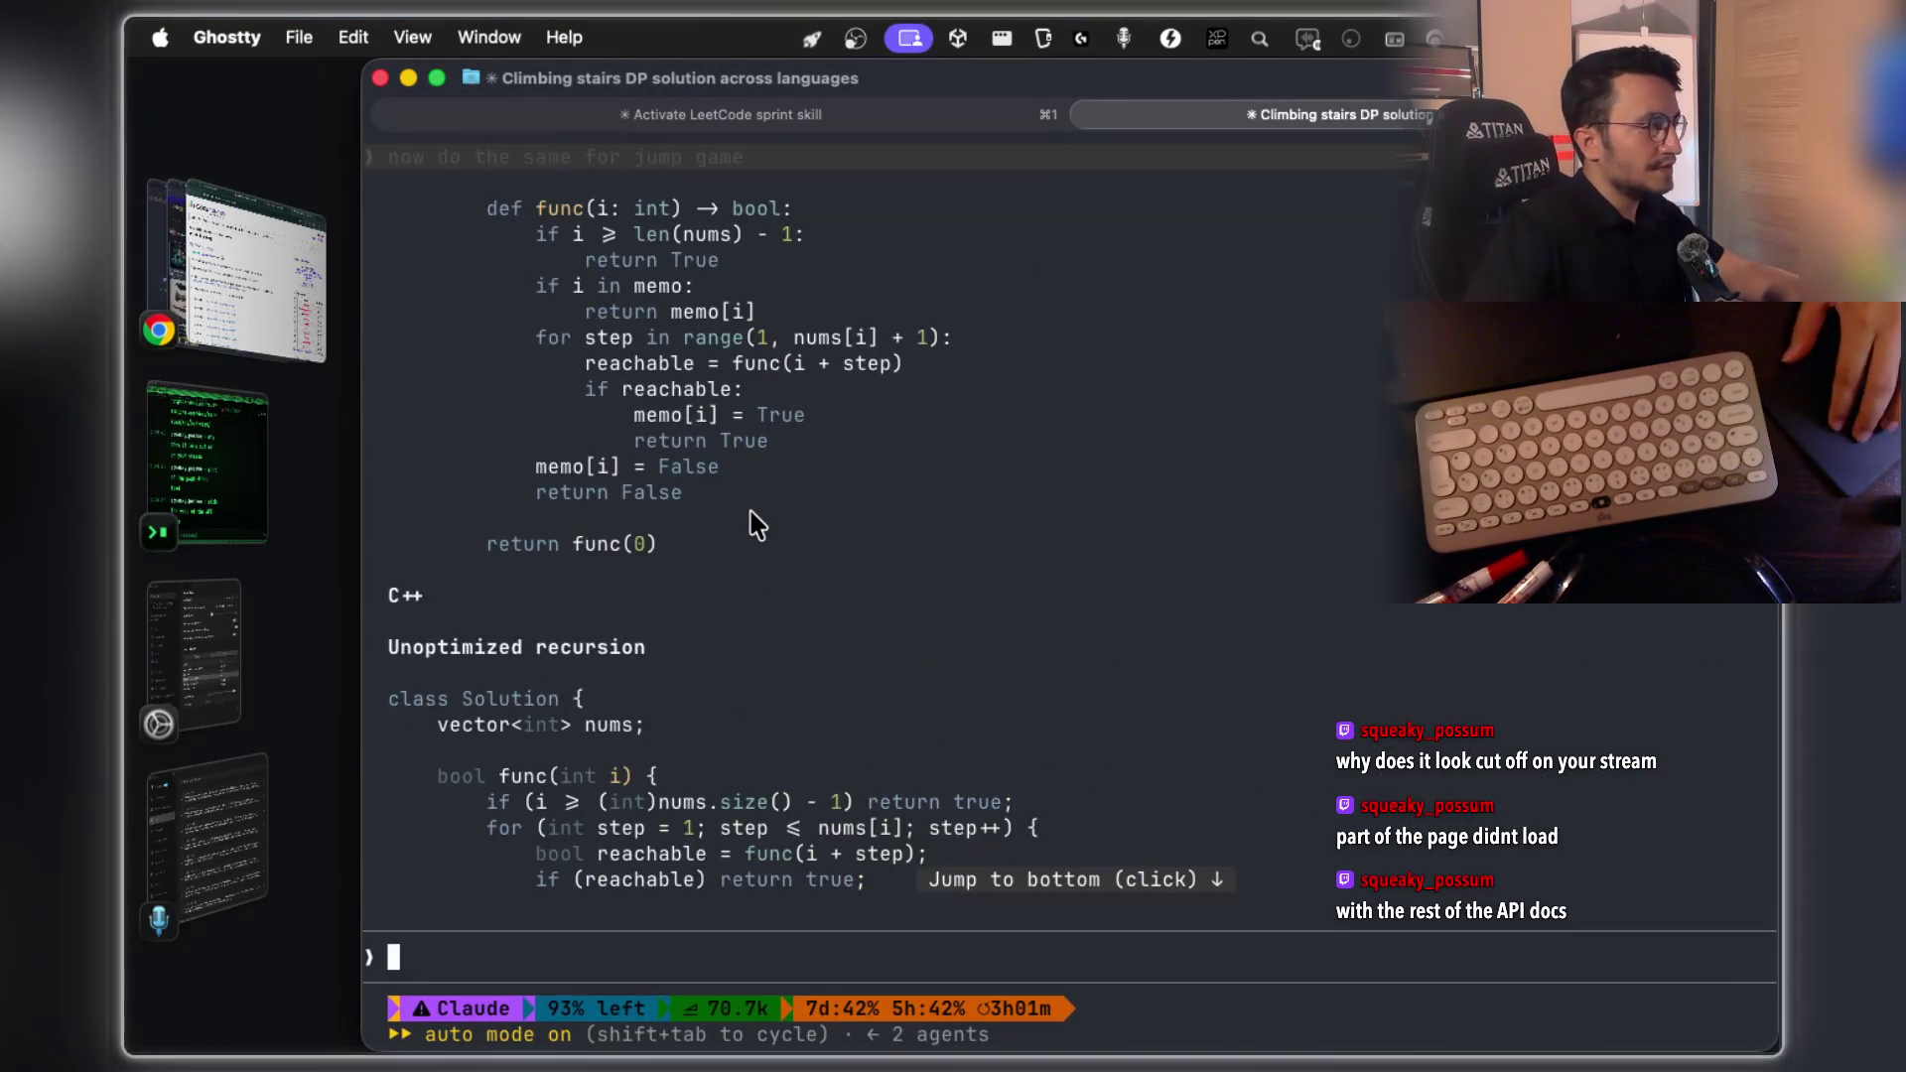
scroll(751, 518, up, 20)
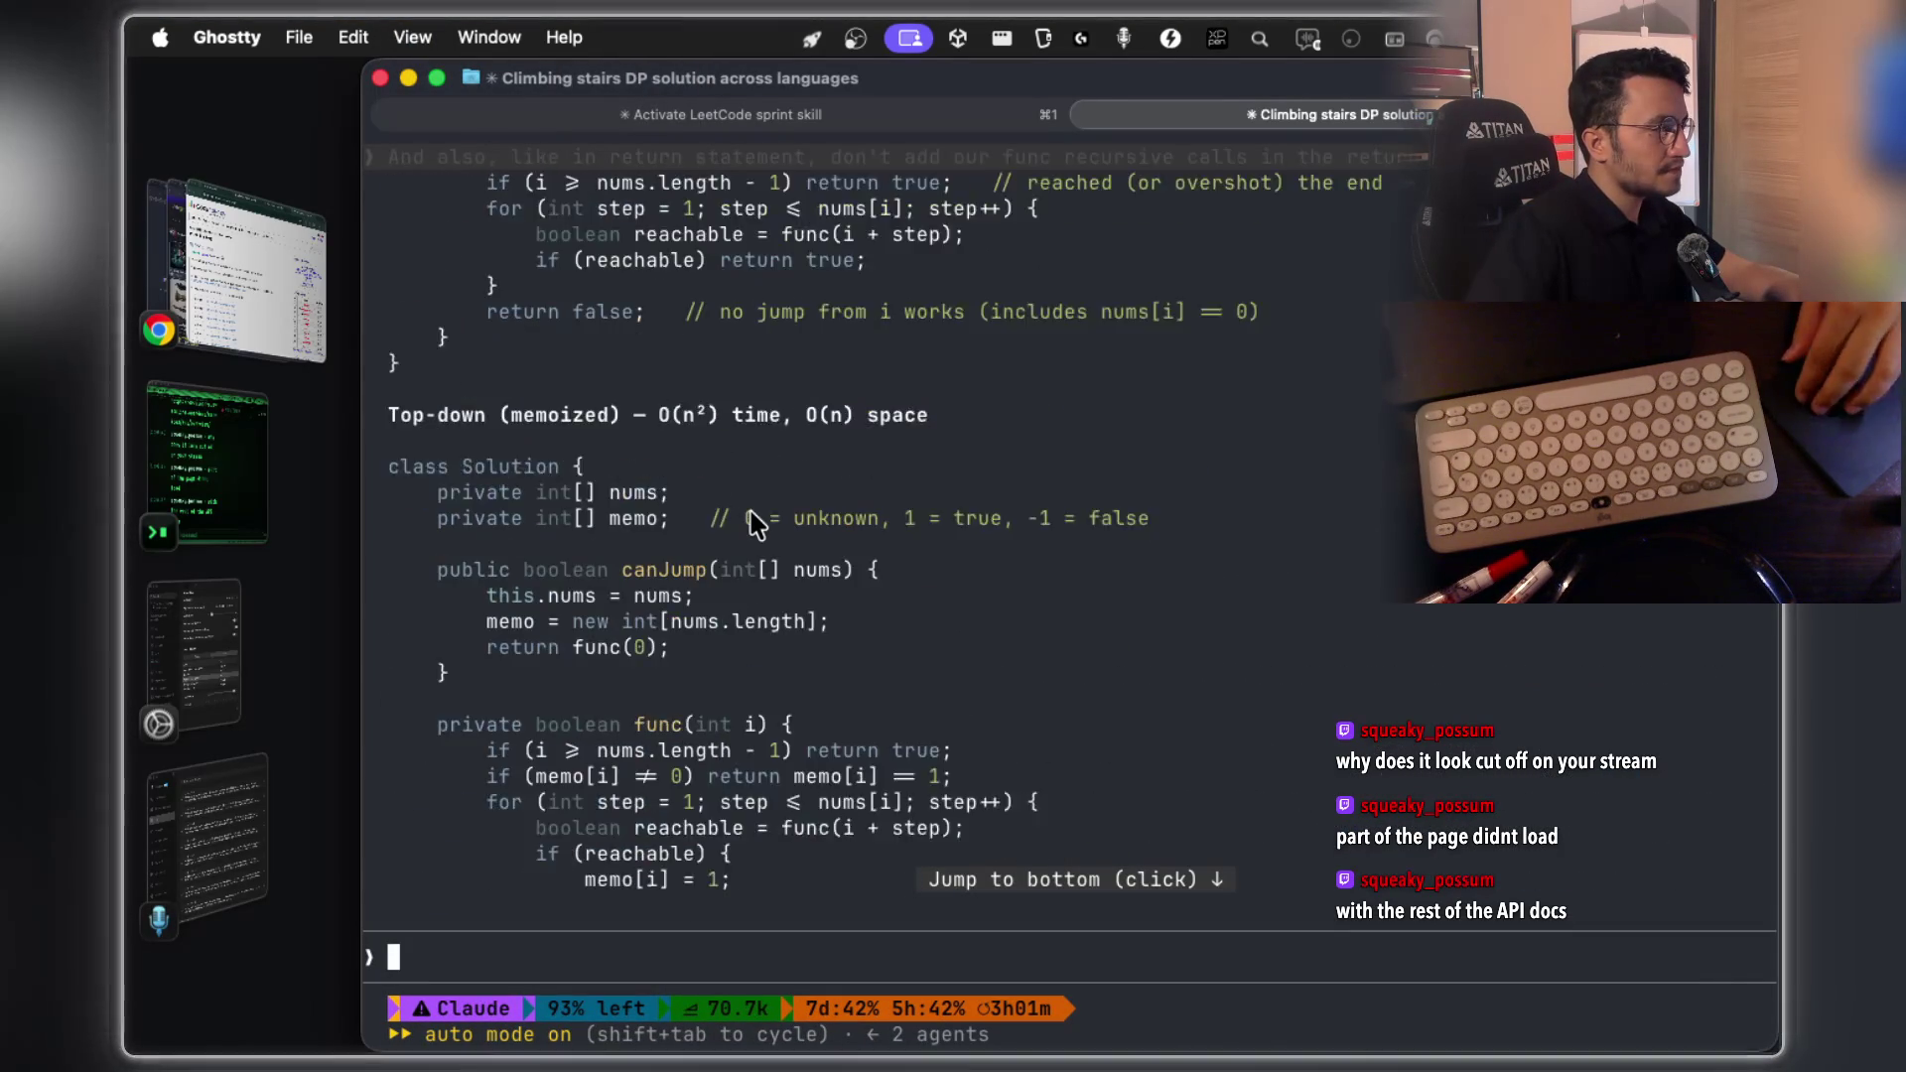
scroll(751, 516, up, 8)
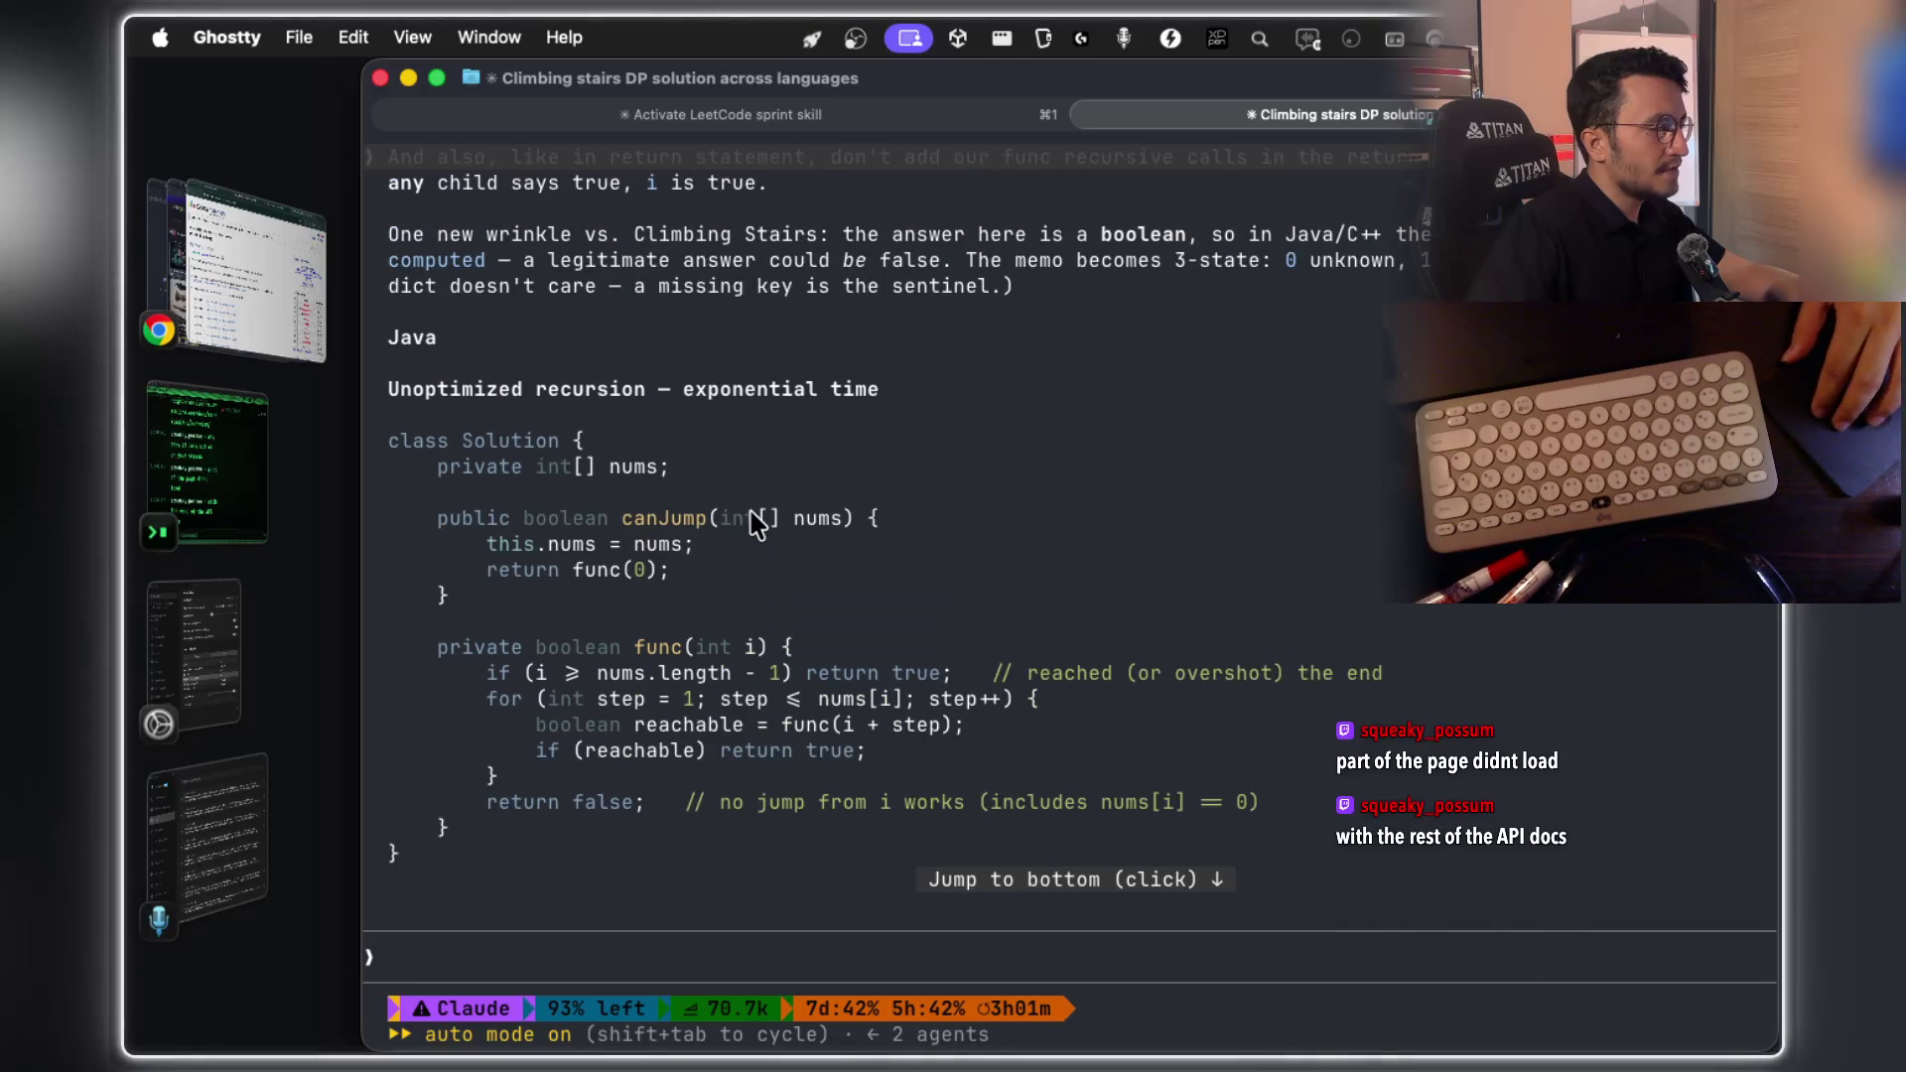
scroll(751, 523, down, 2)
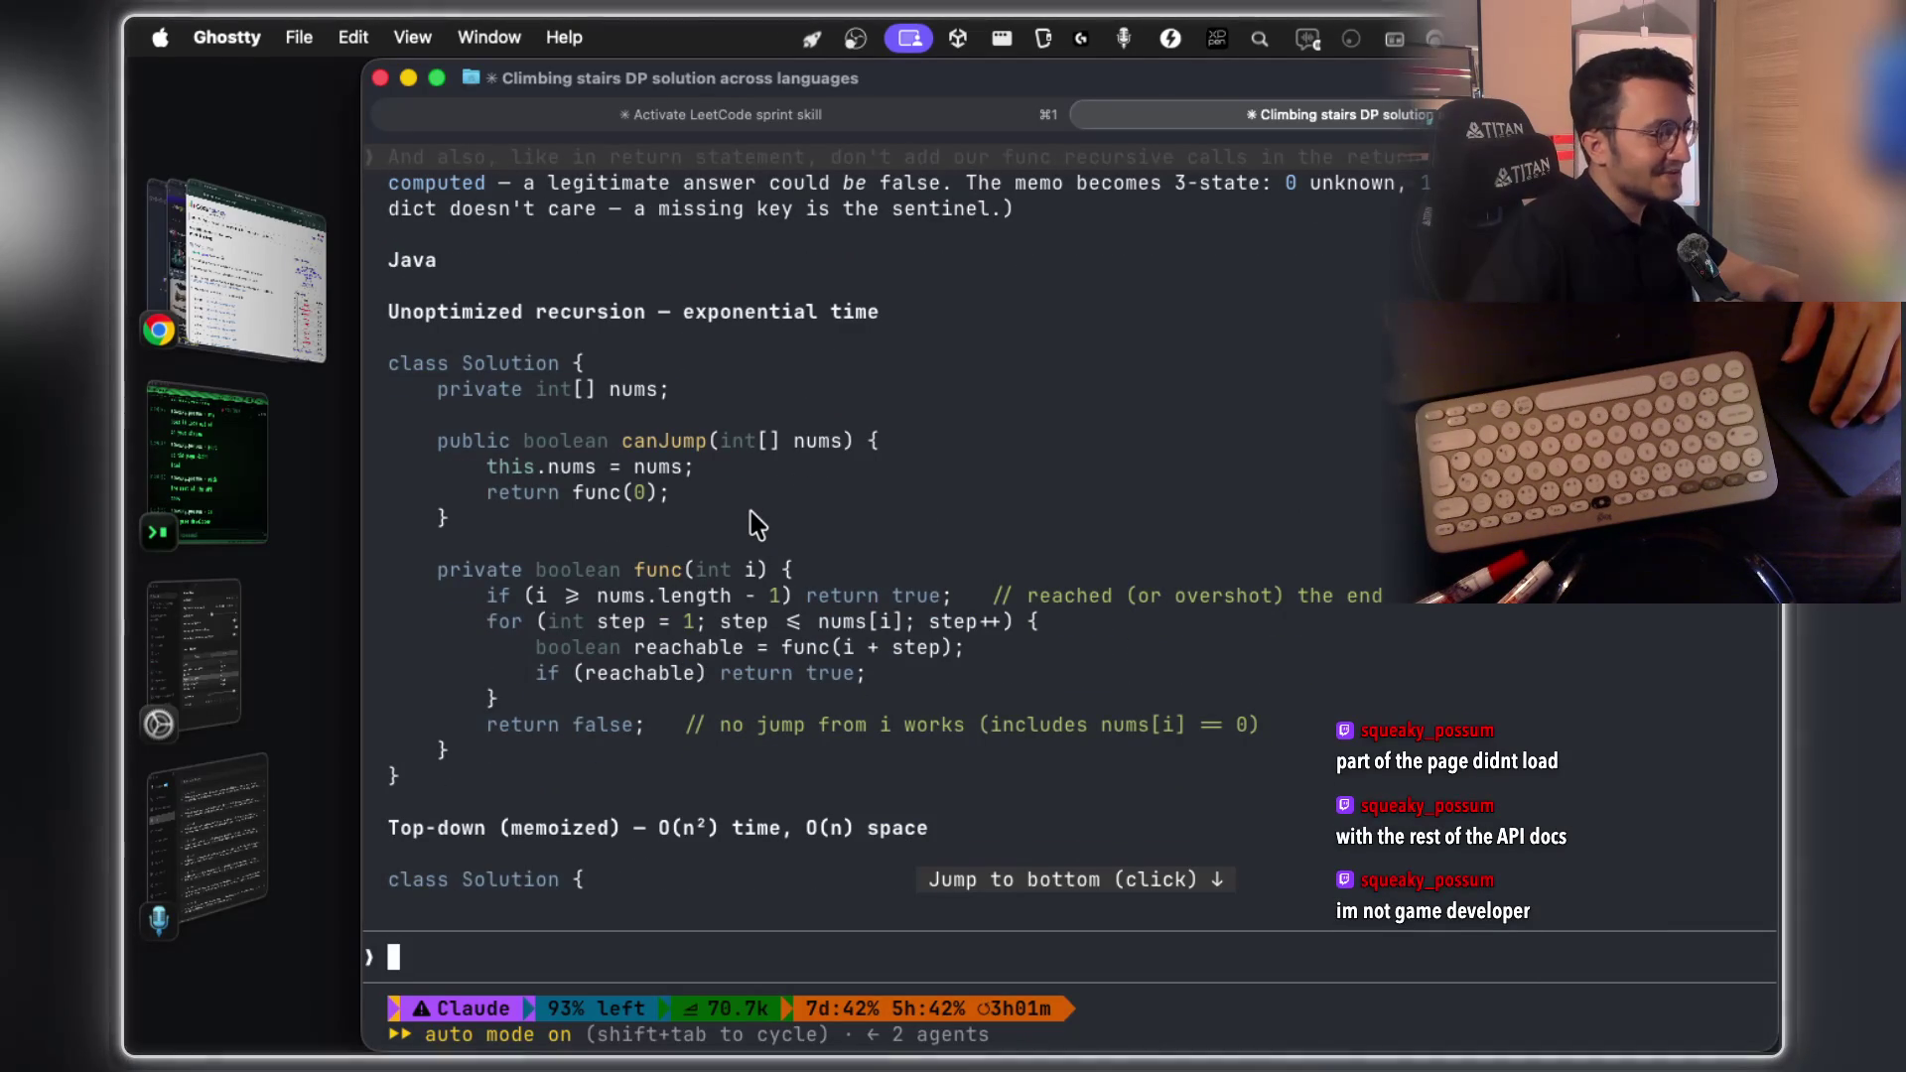
key(fn)
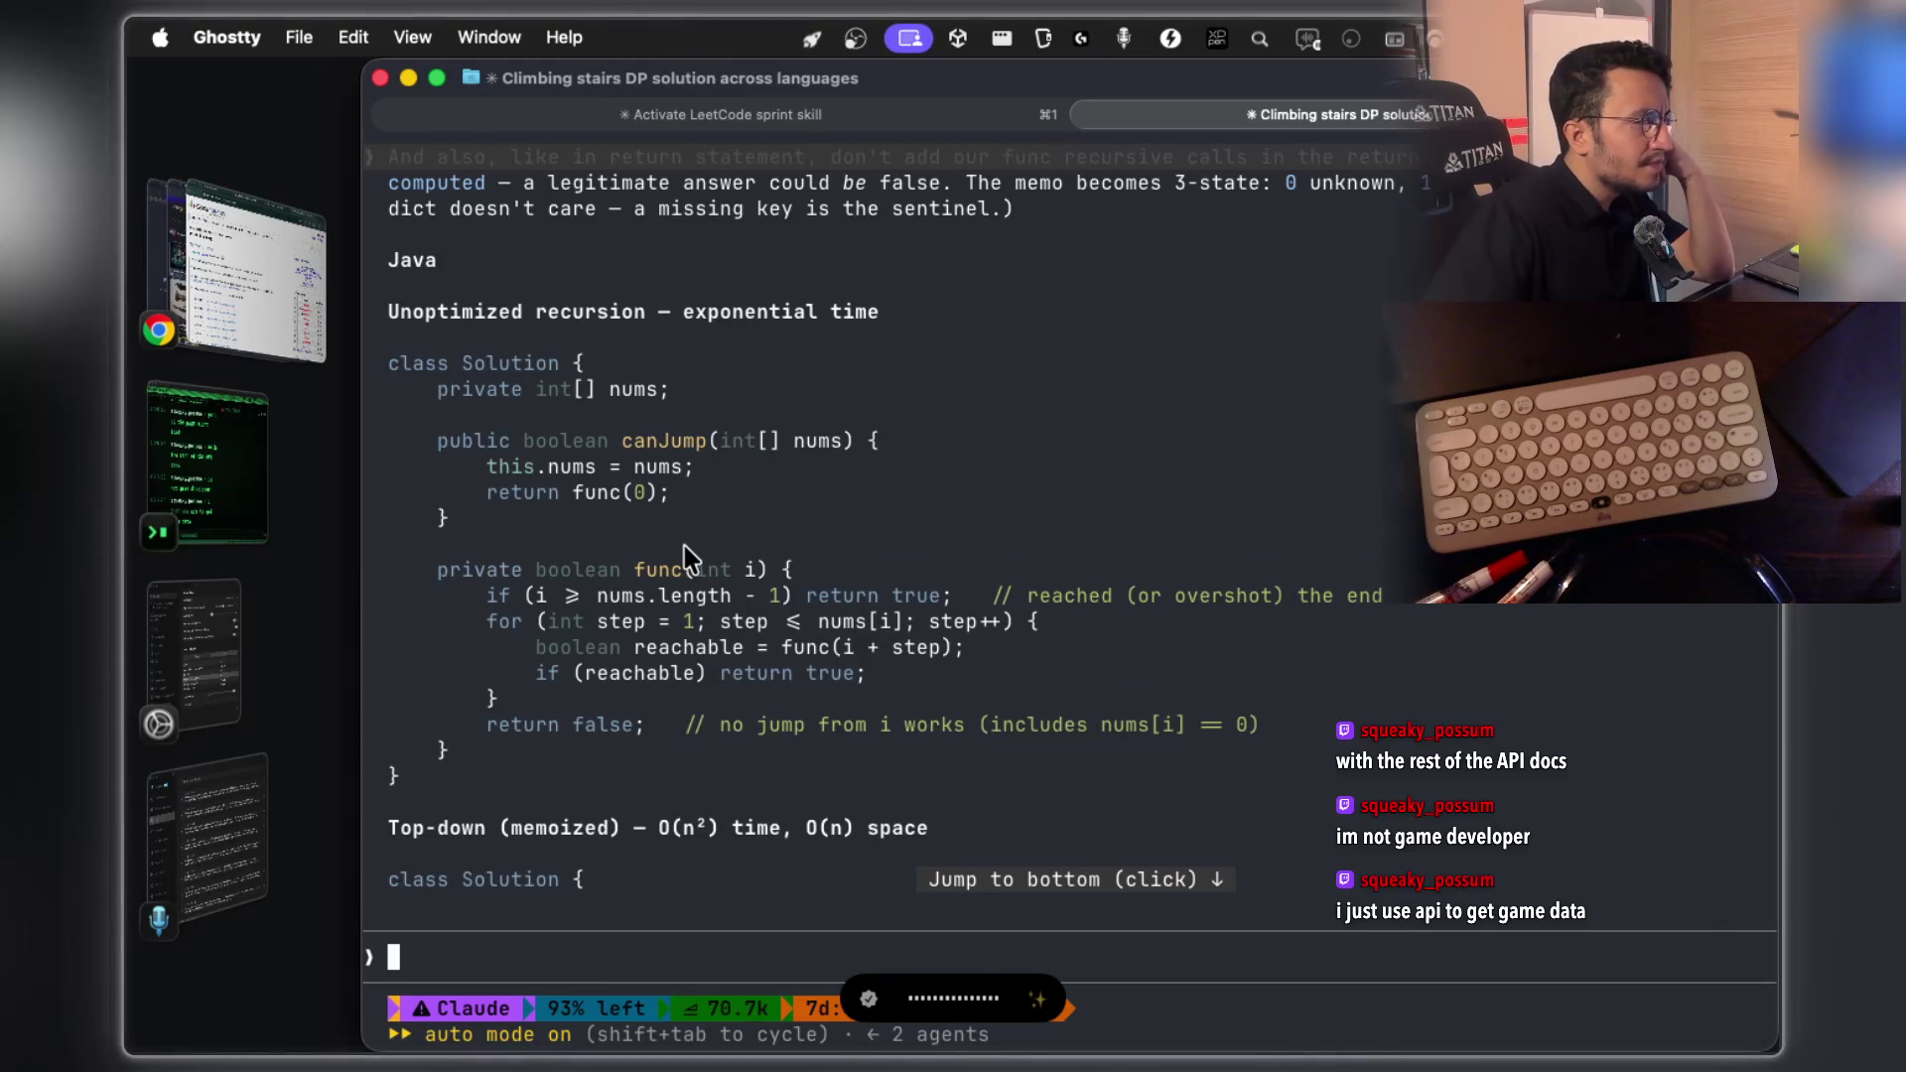
scroll(688, 558, down, 3)
scroll(690, 565, down, 3)
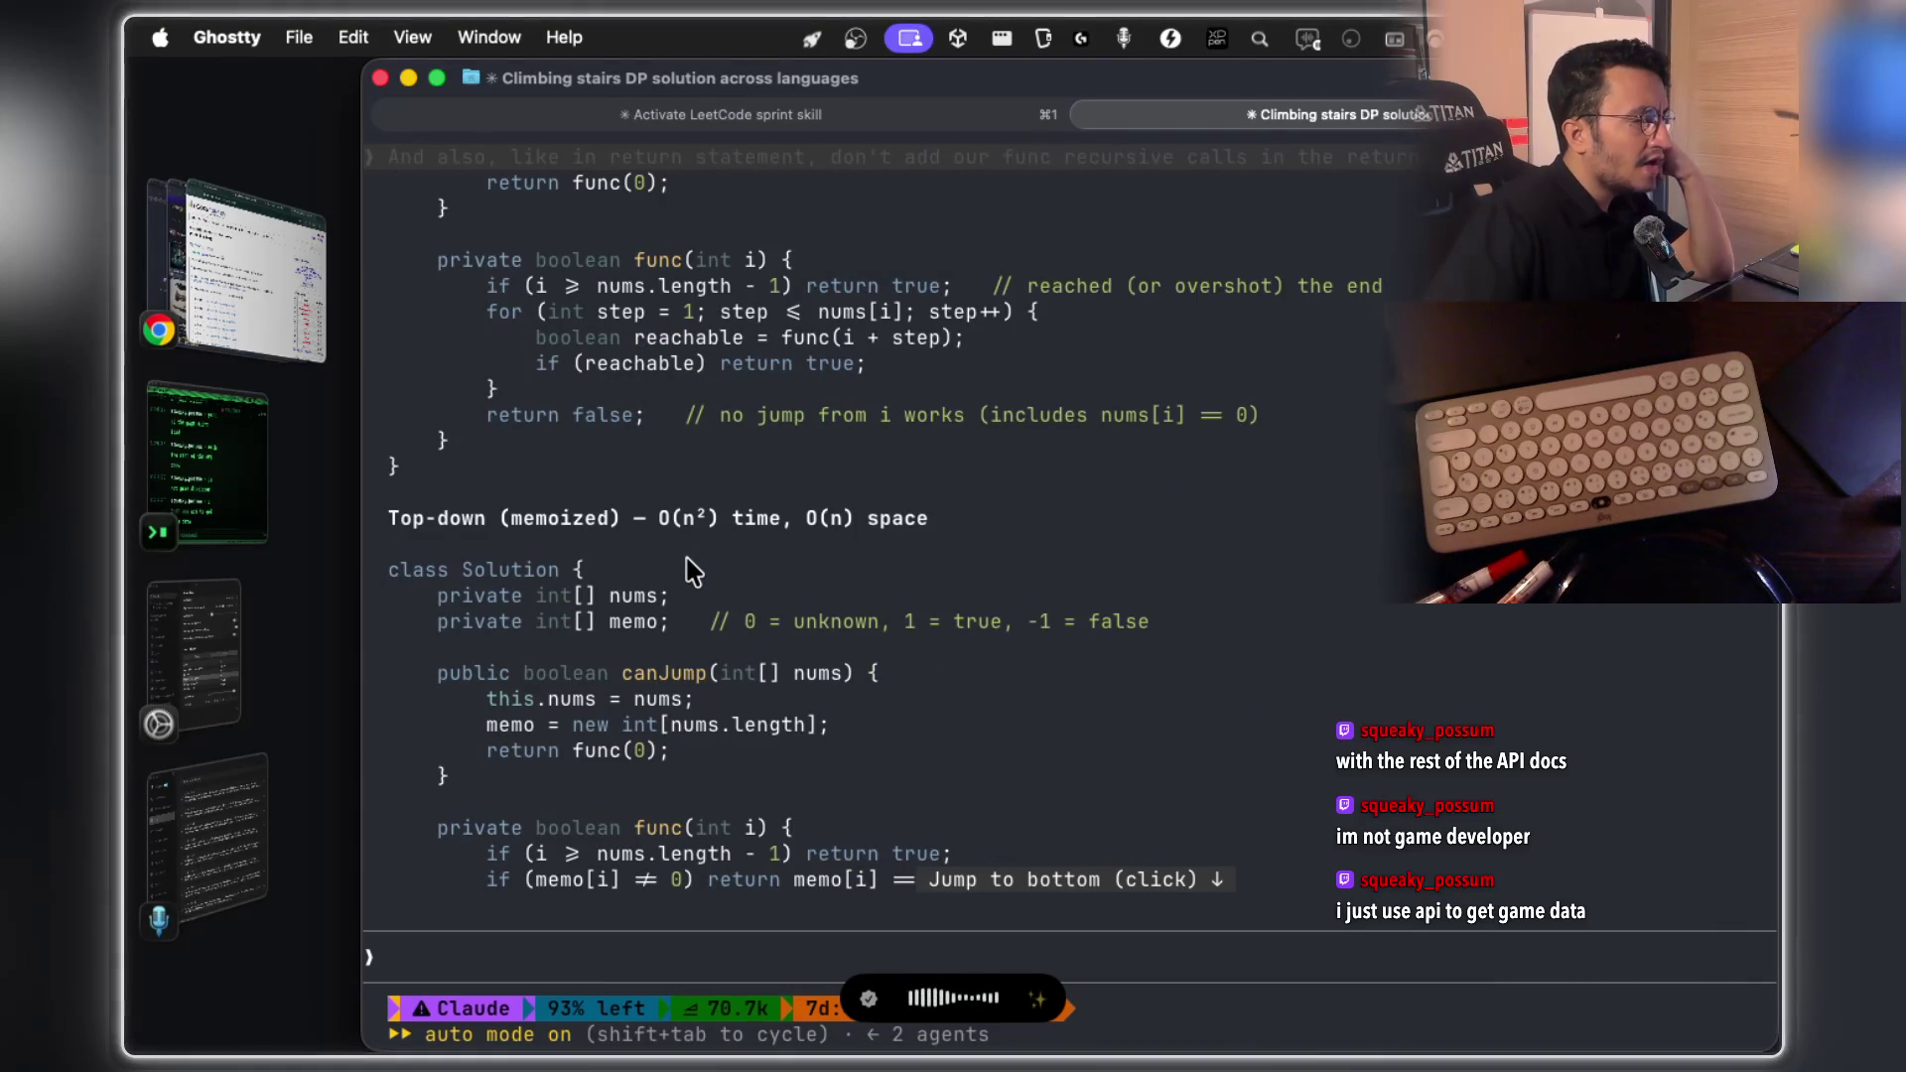
scroll(692, 571, down, 5)
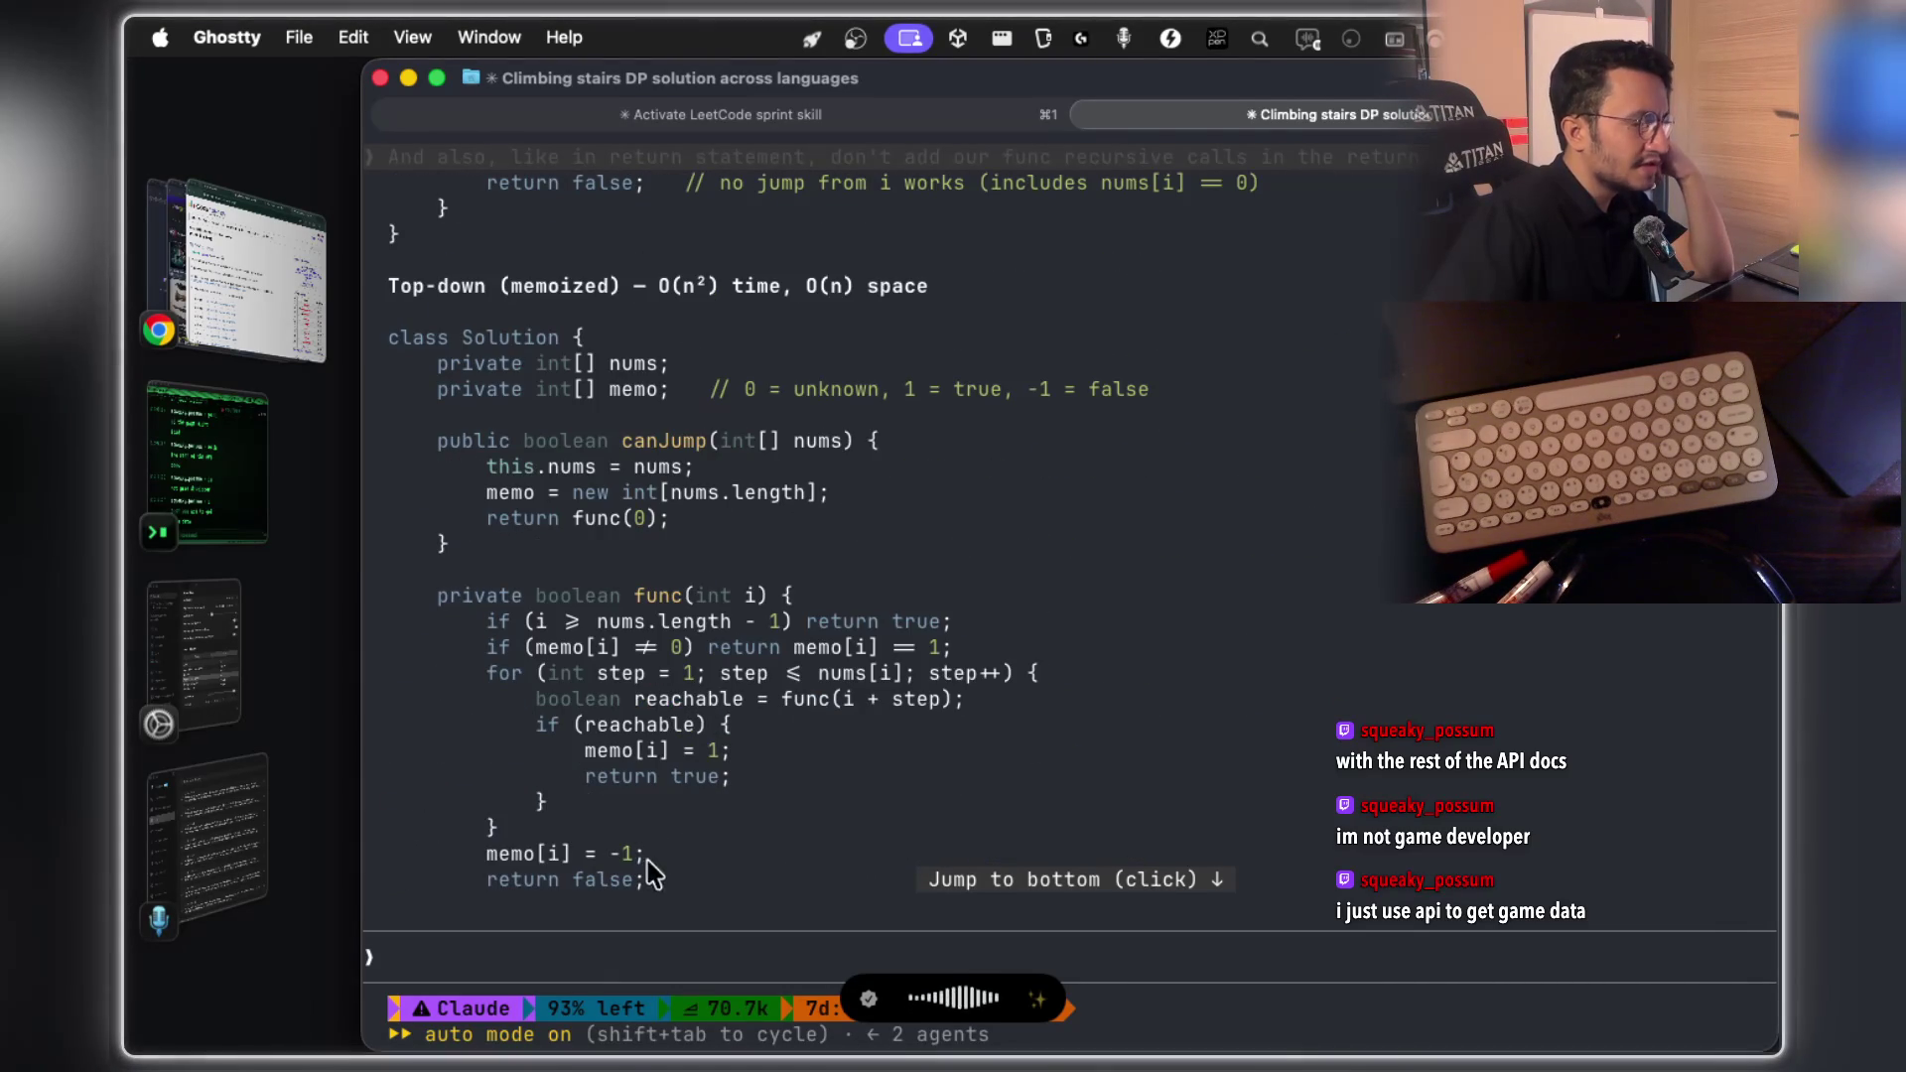
key(alt+space)
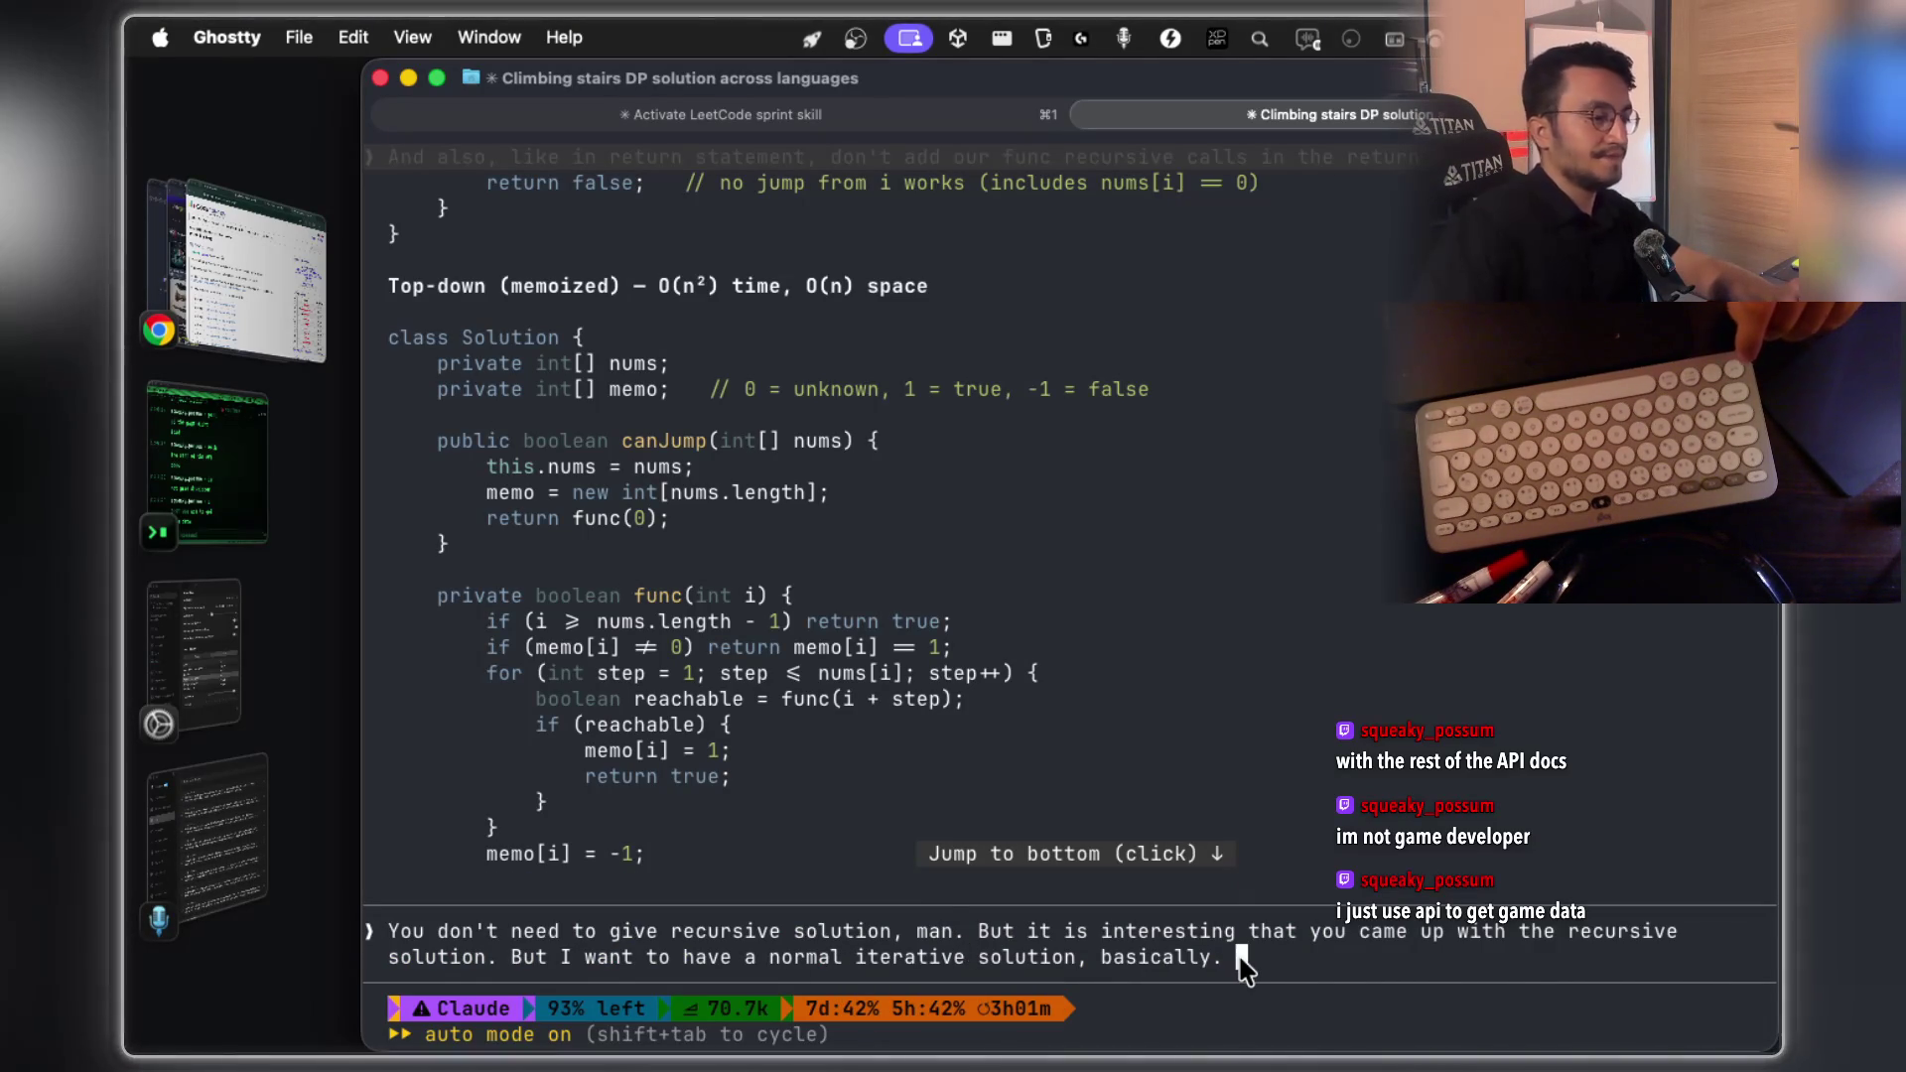
Send the iterative-solution request, then highlight canJump and the i > maxReach condition in the reply
key(Return)
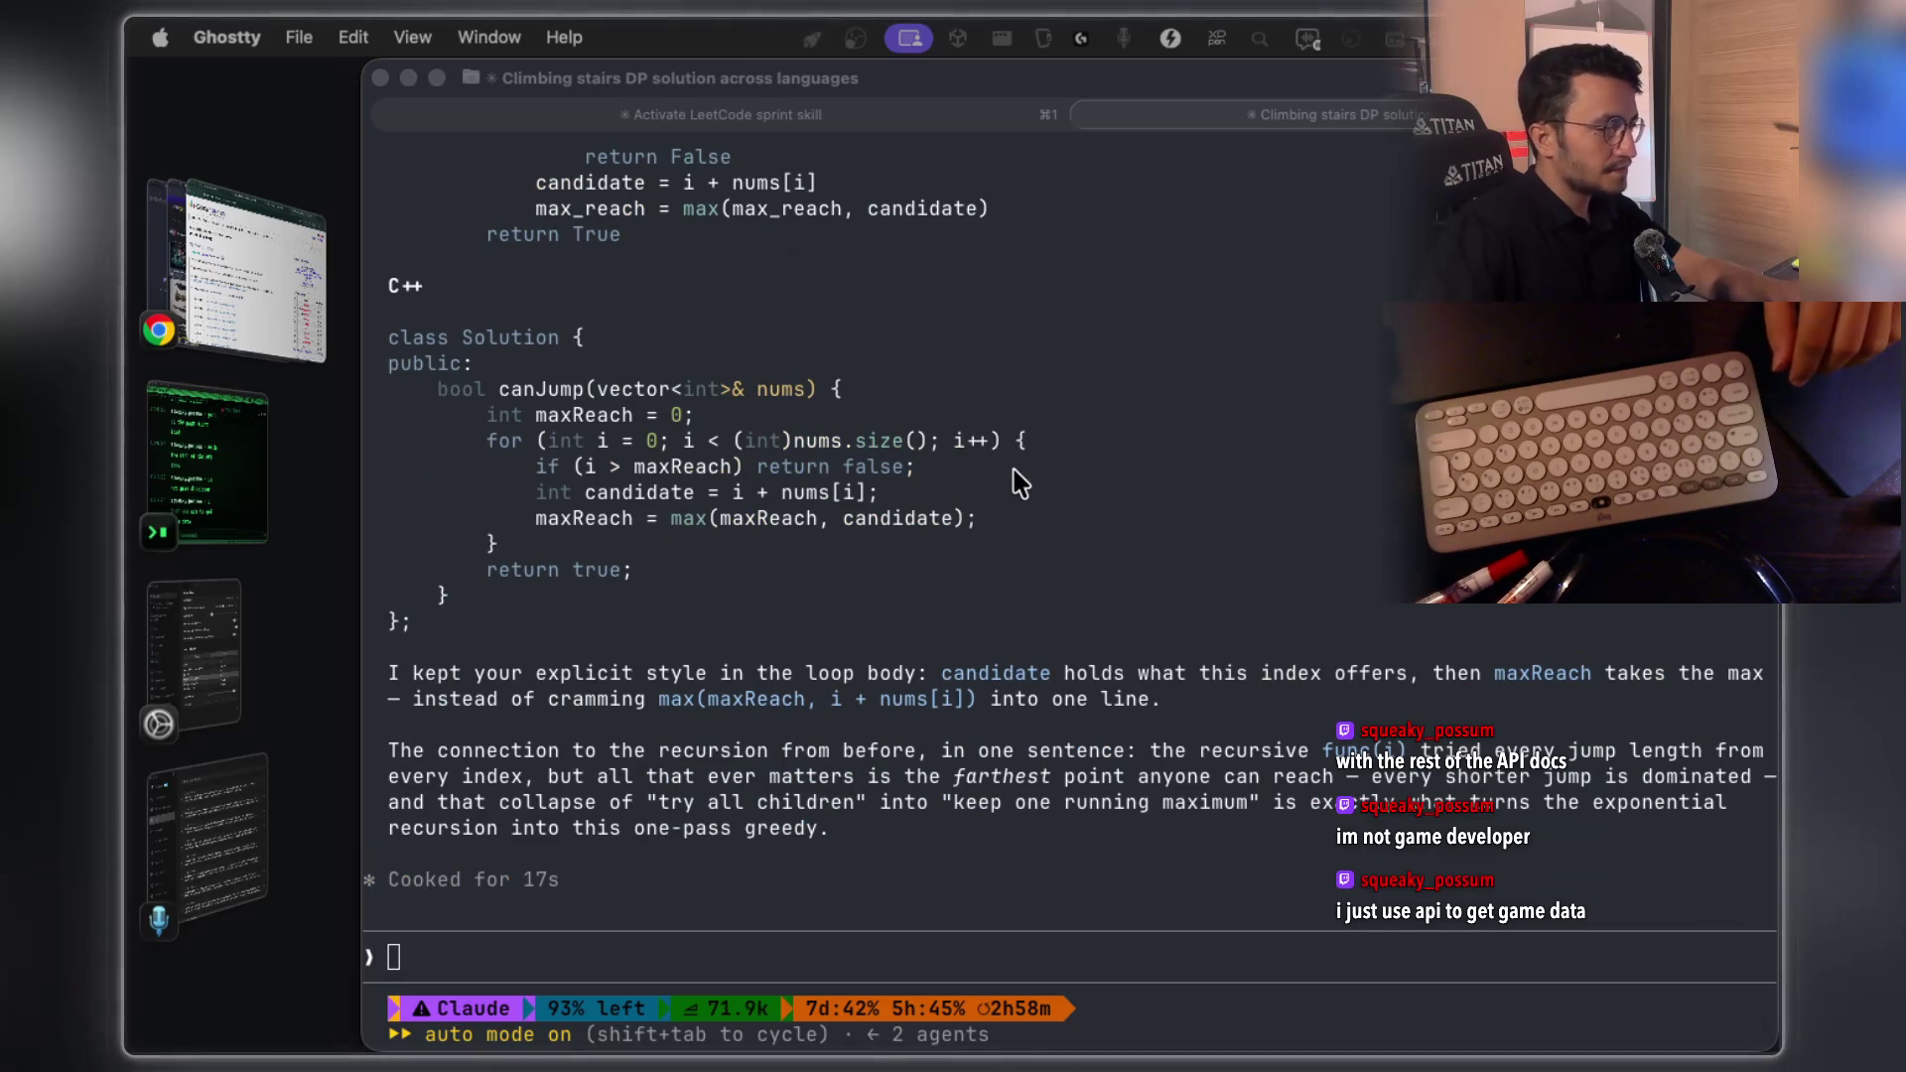
scroll(1017, 483, up, 15)
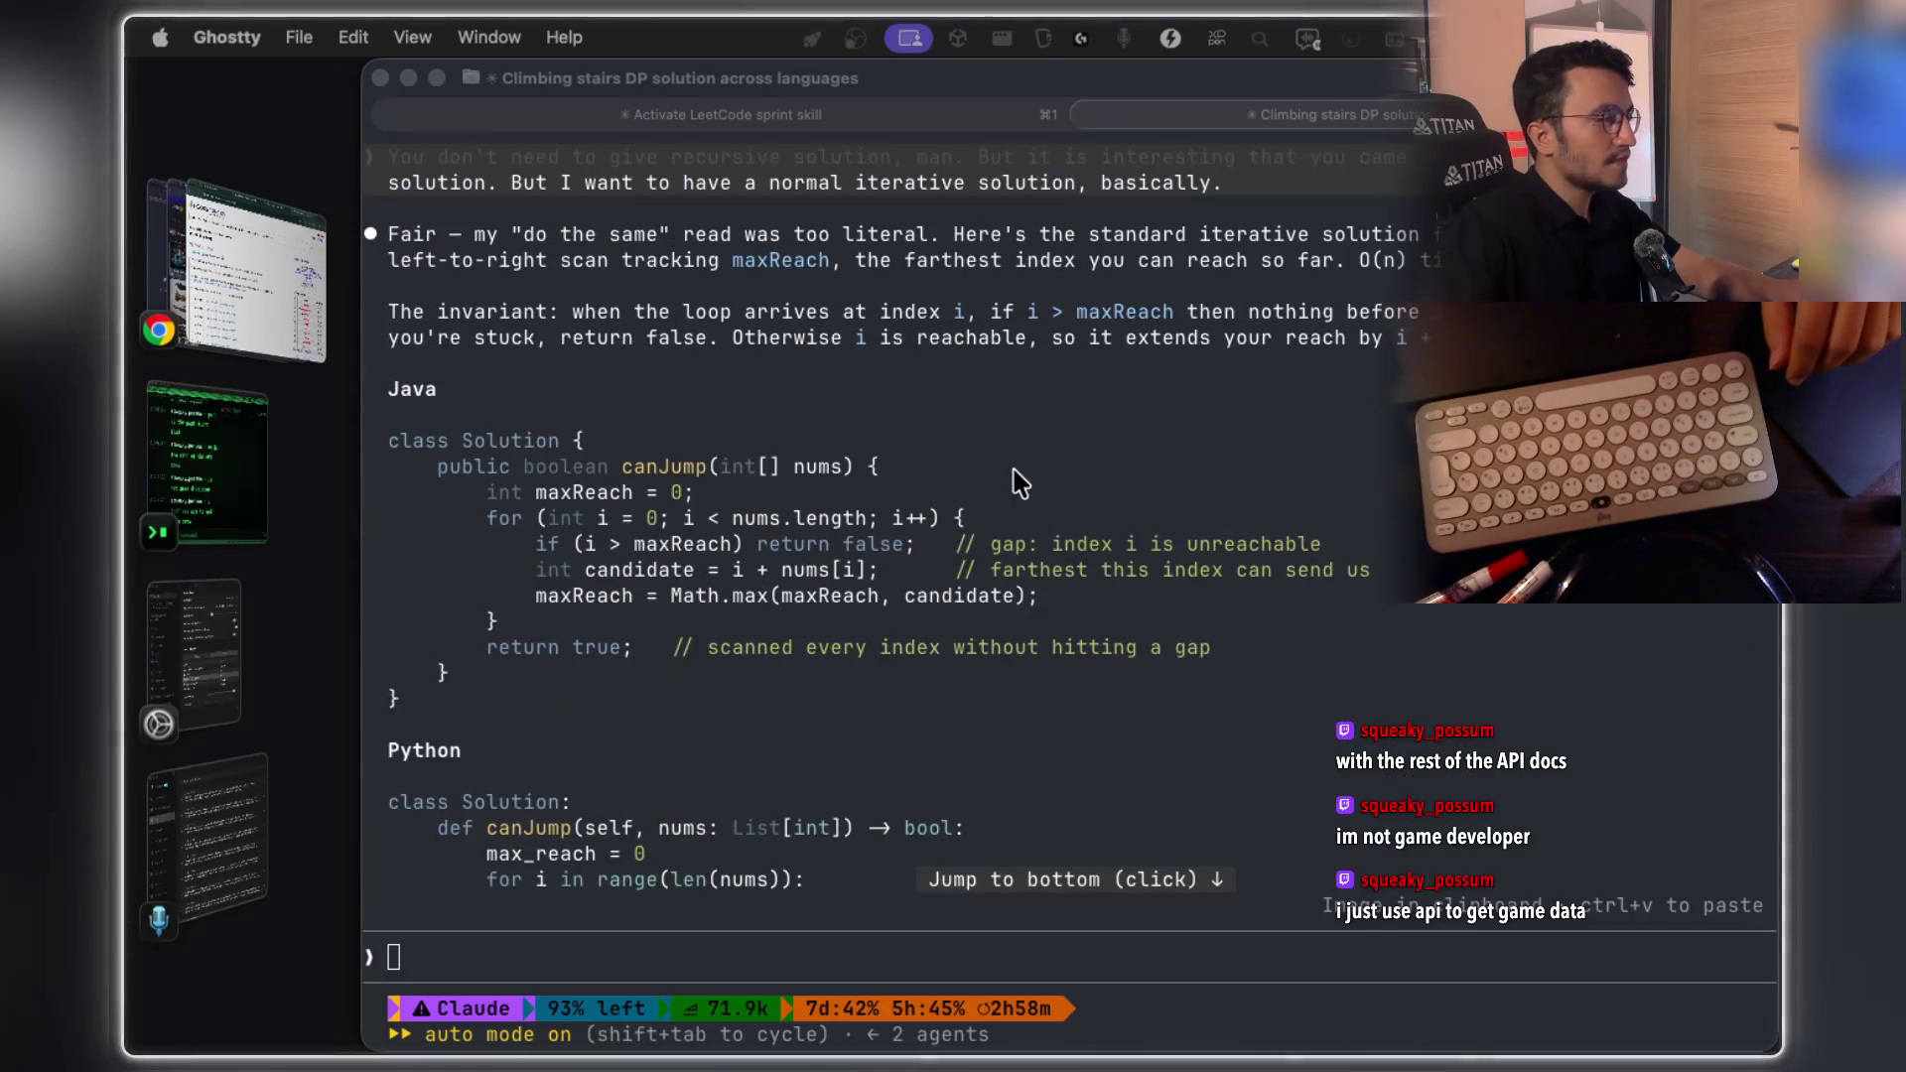
scroll(928, 486, up, 2)
click(685, 293)
double_click(871, 290)
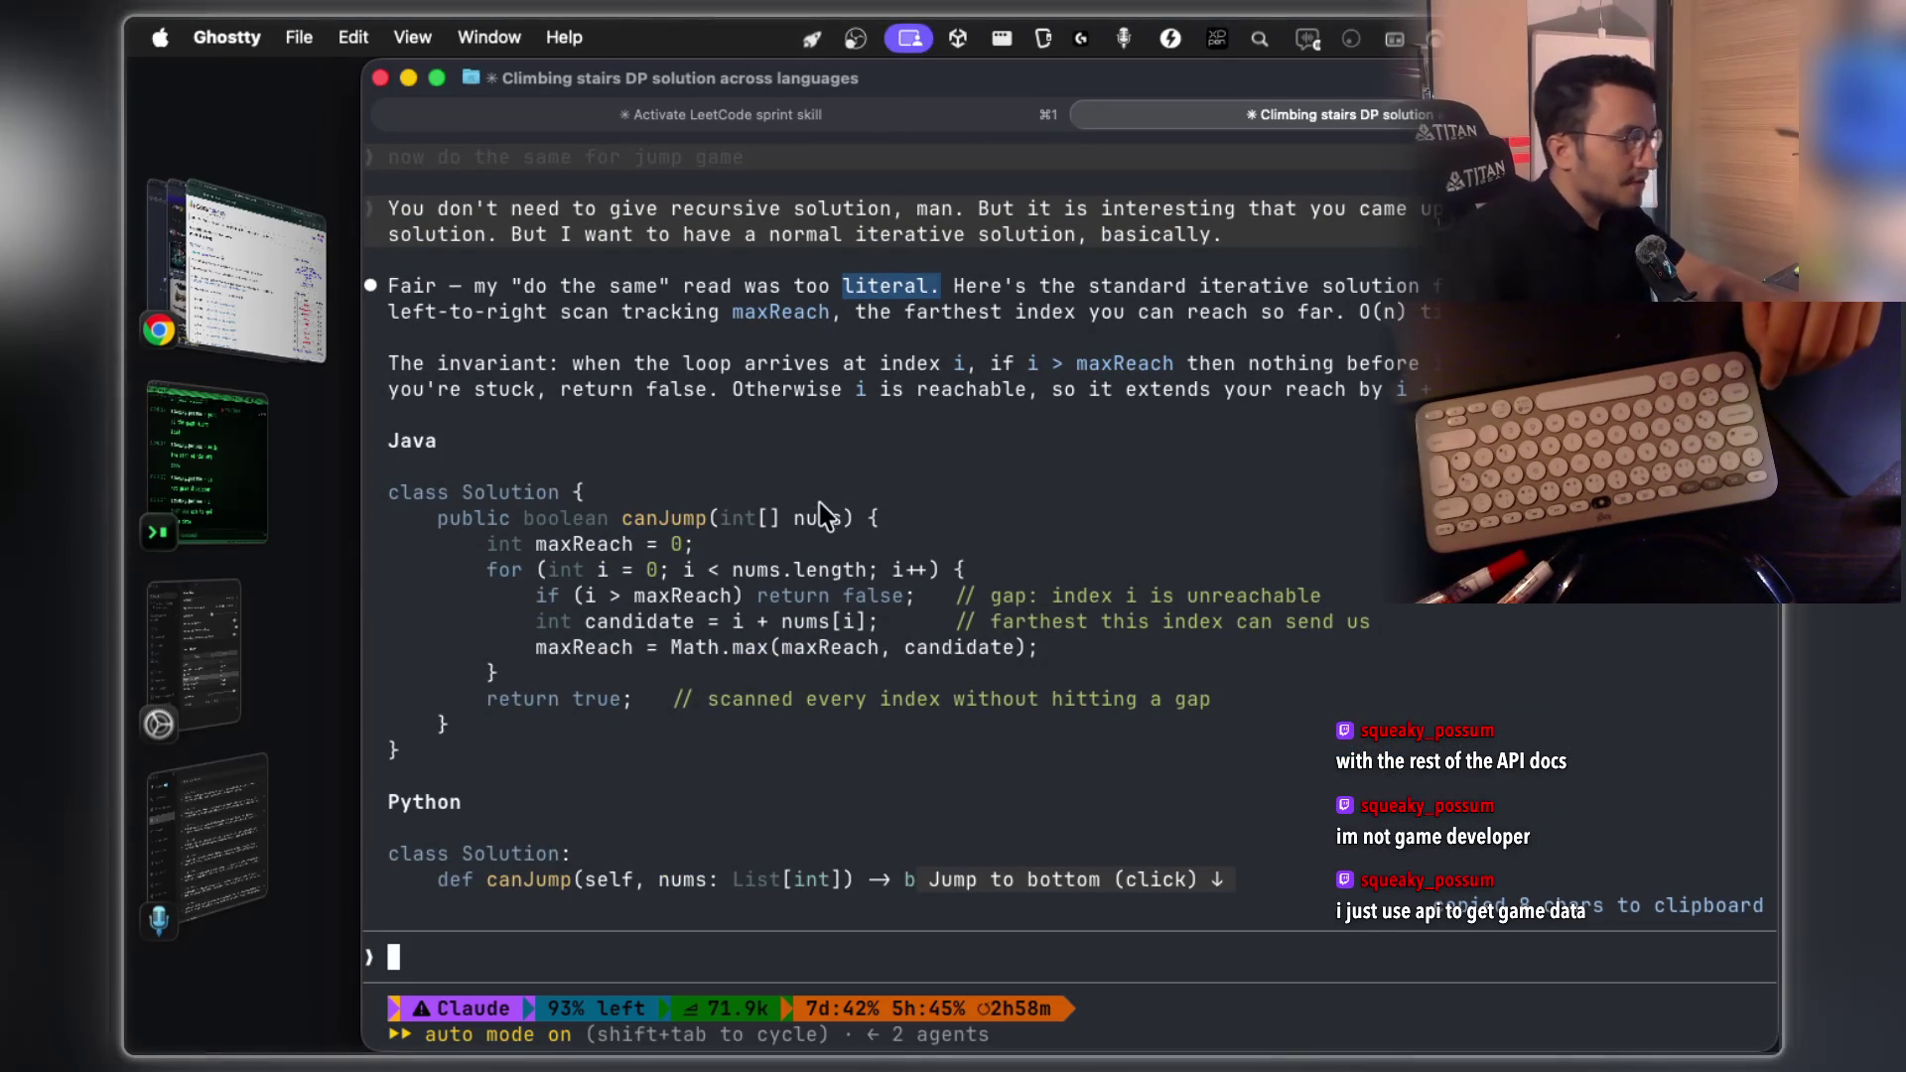
double_click(657, 524)
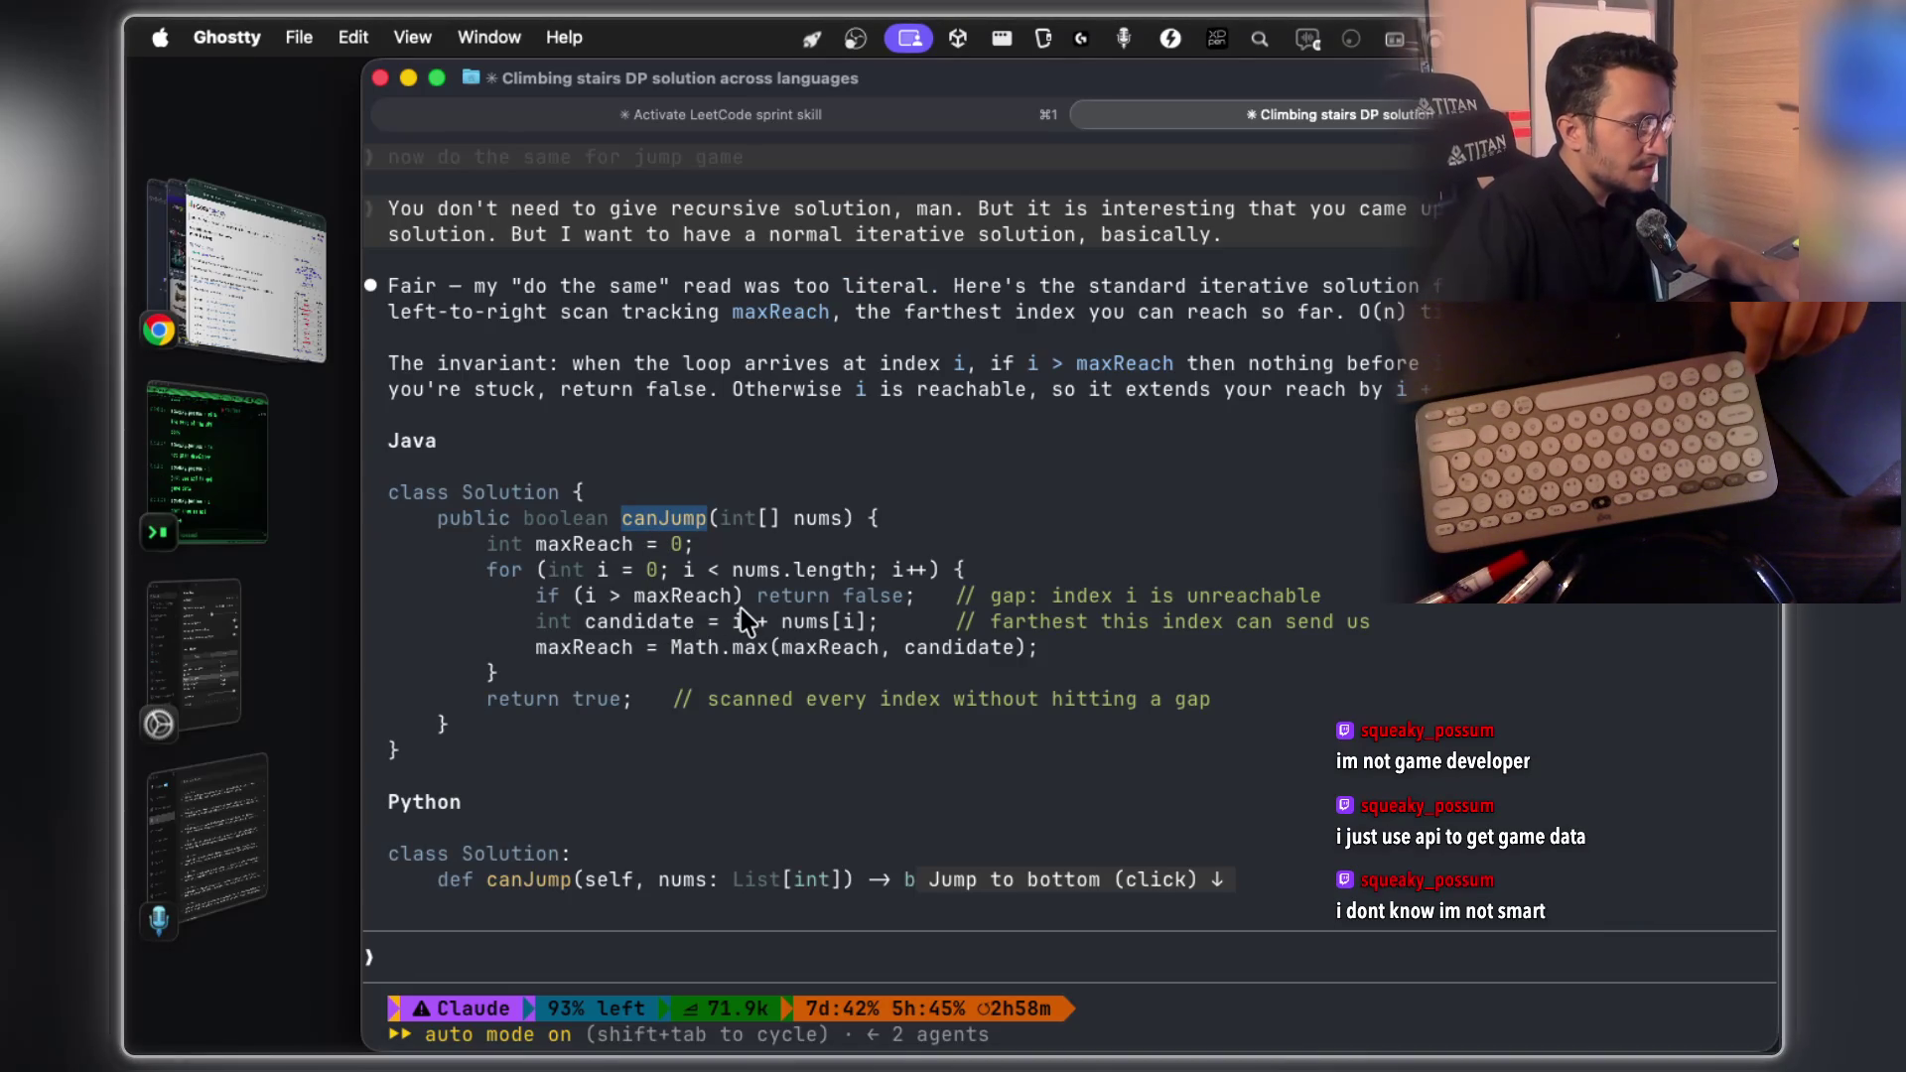
drag(747, 602, 556, 602)
key(super+Tab)
Scroll the canvas down past the var = 3 notes to a blank lined page
scroll(1102, 647, down, 3)
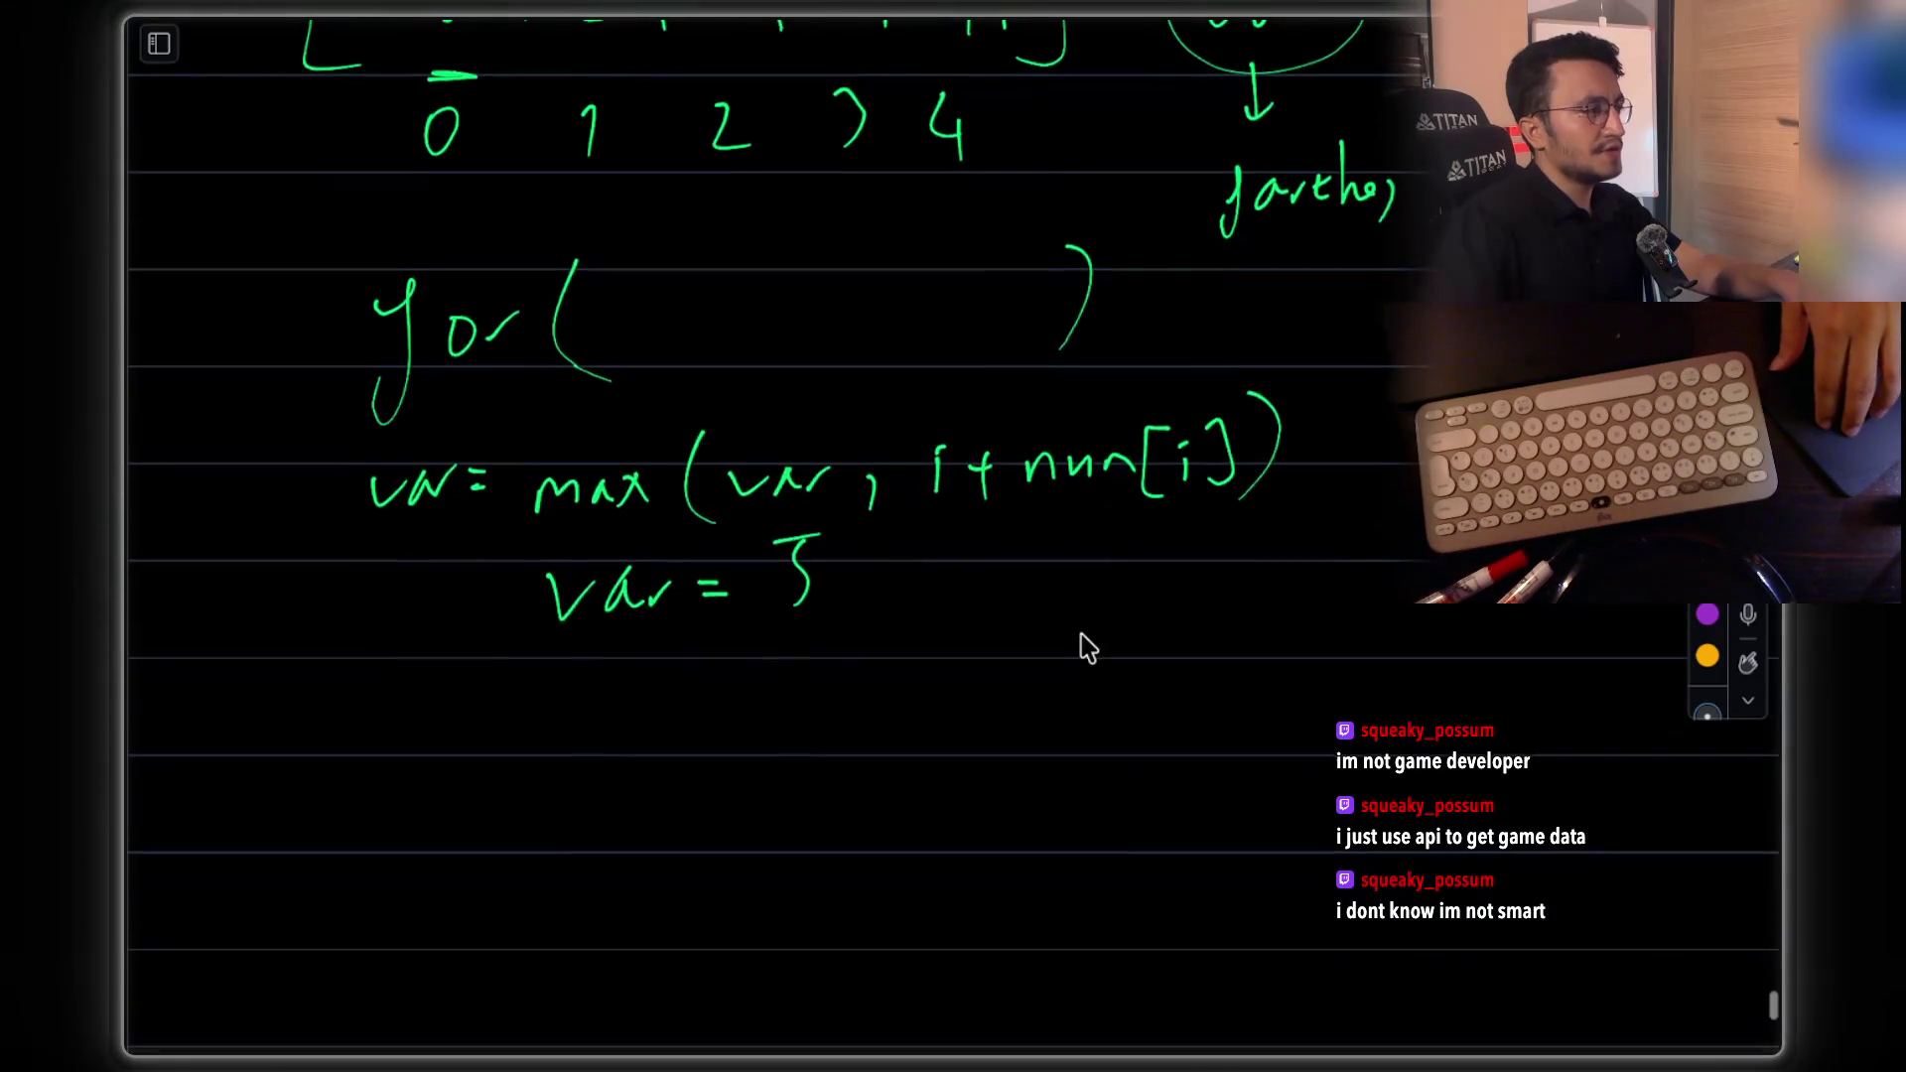
scroll(1032, 625, up, 3)
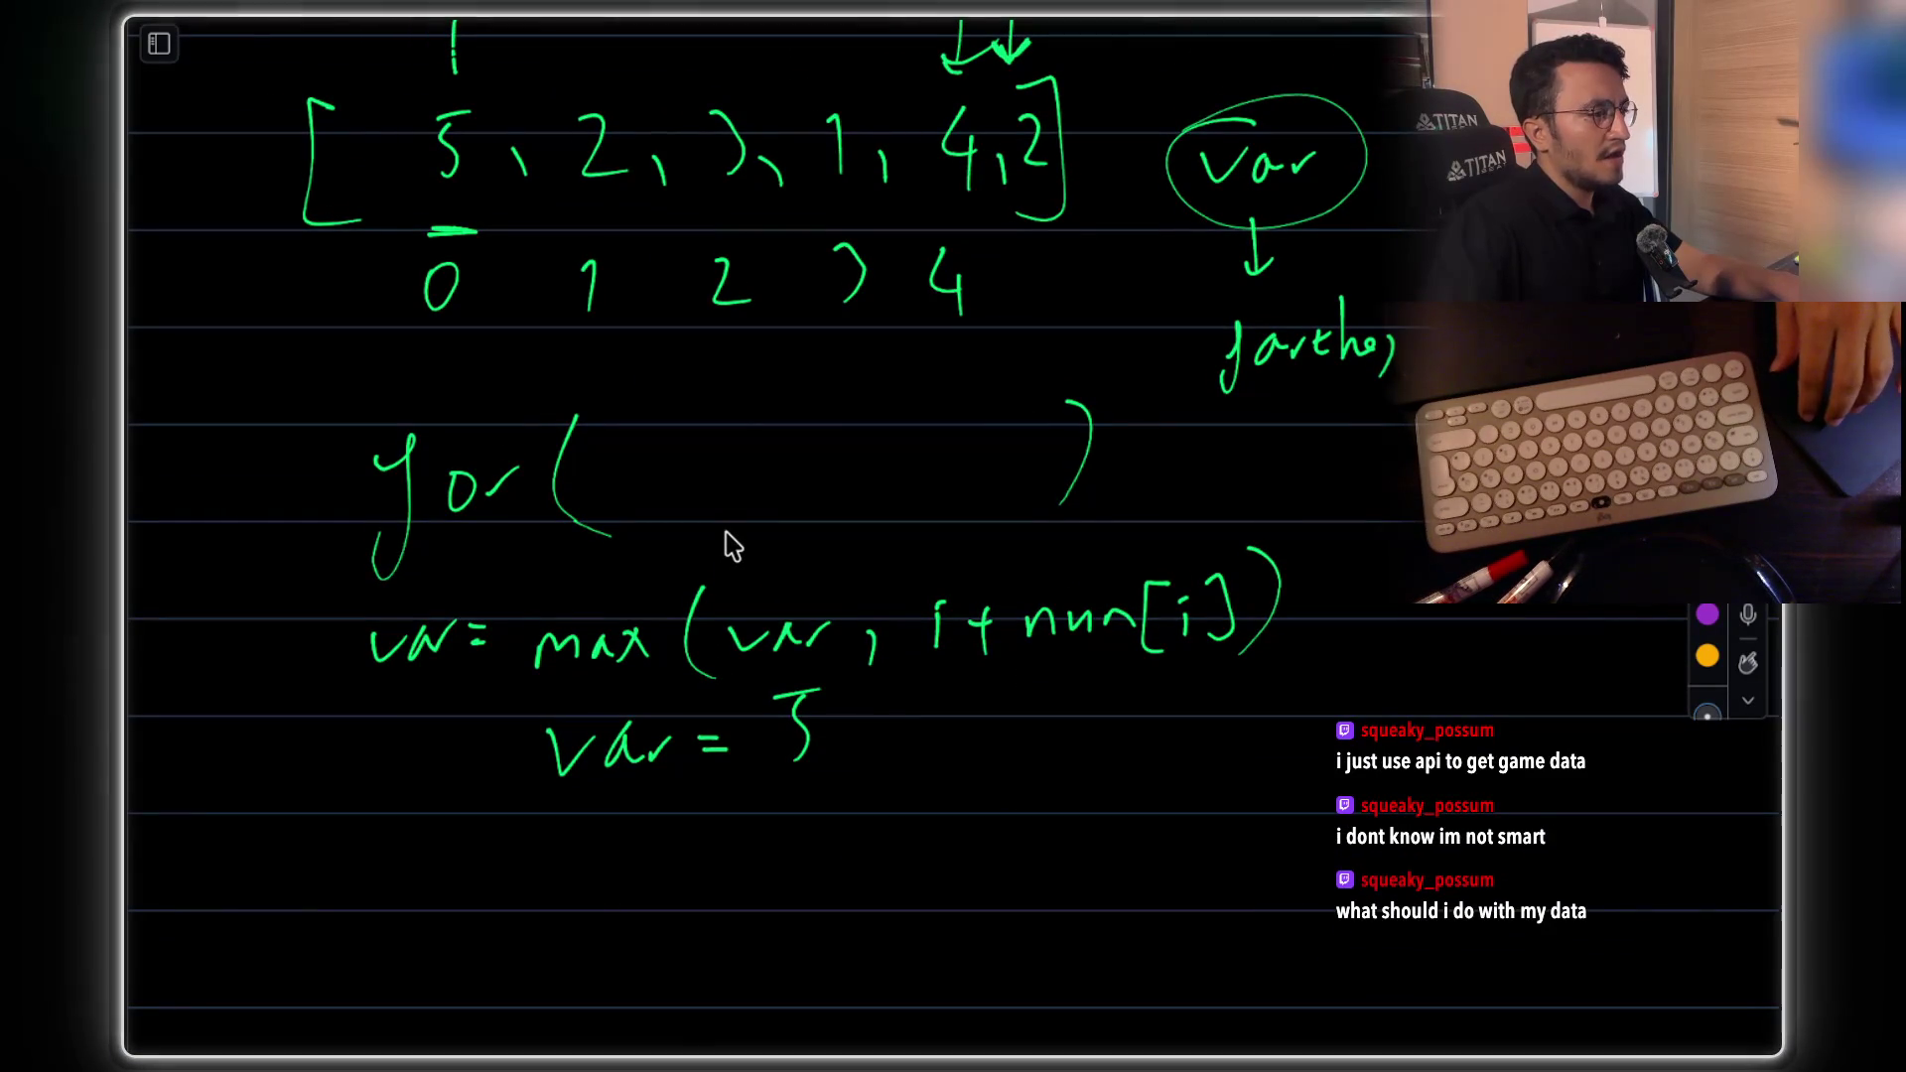
scroll(993, 553, down, 6)
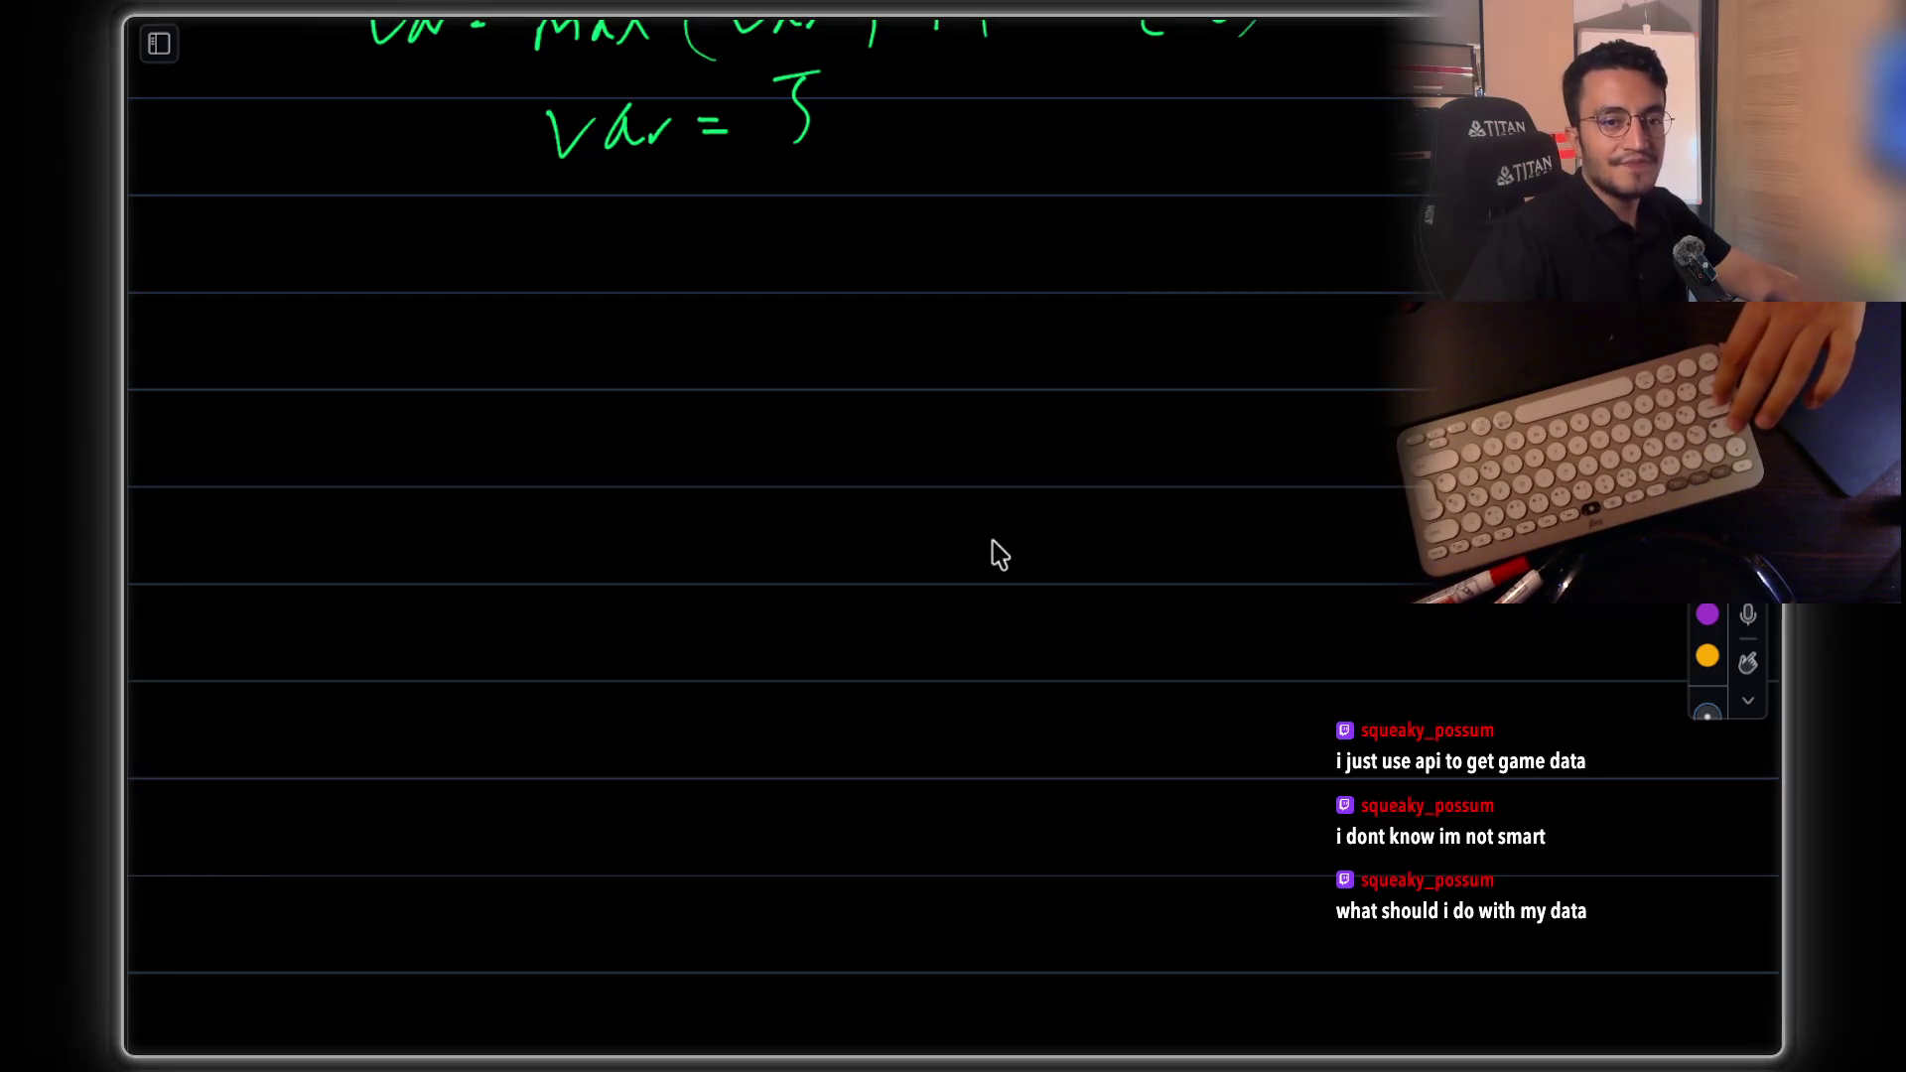
scroll(1135, 559, down, 1)
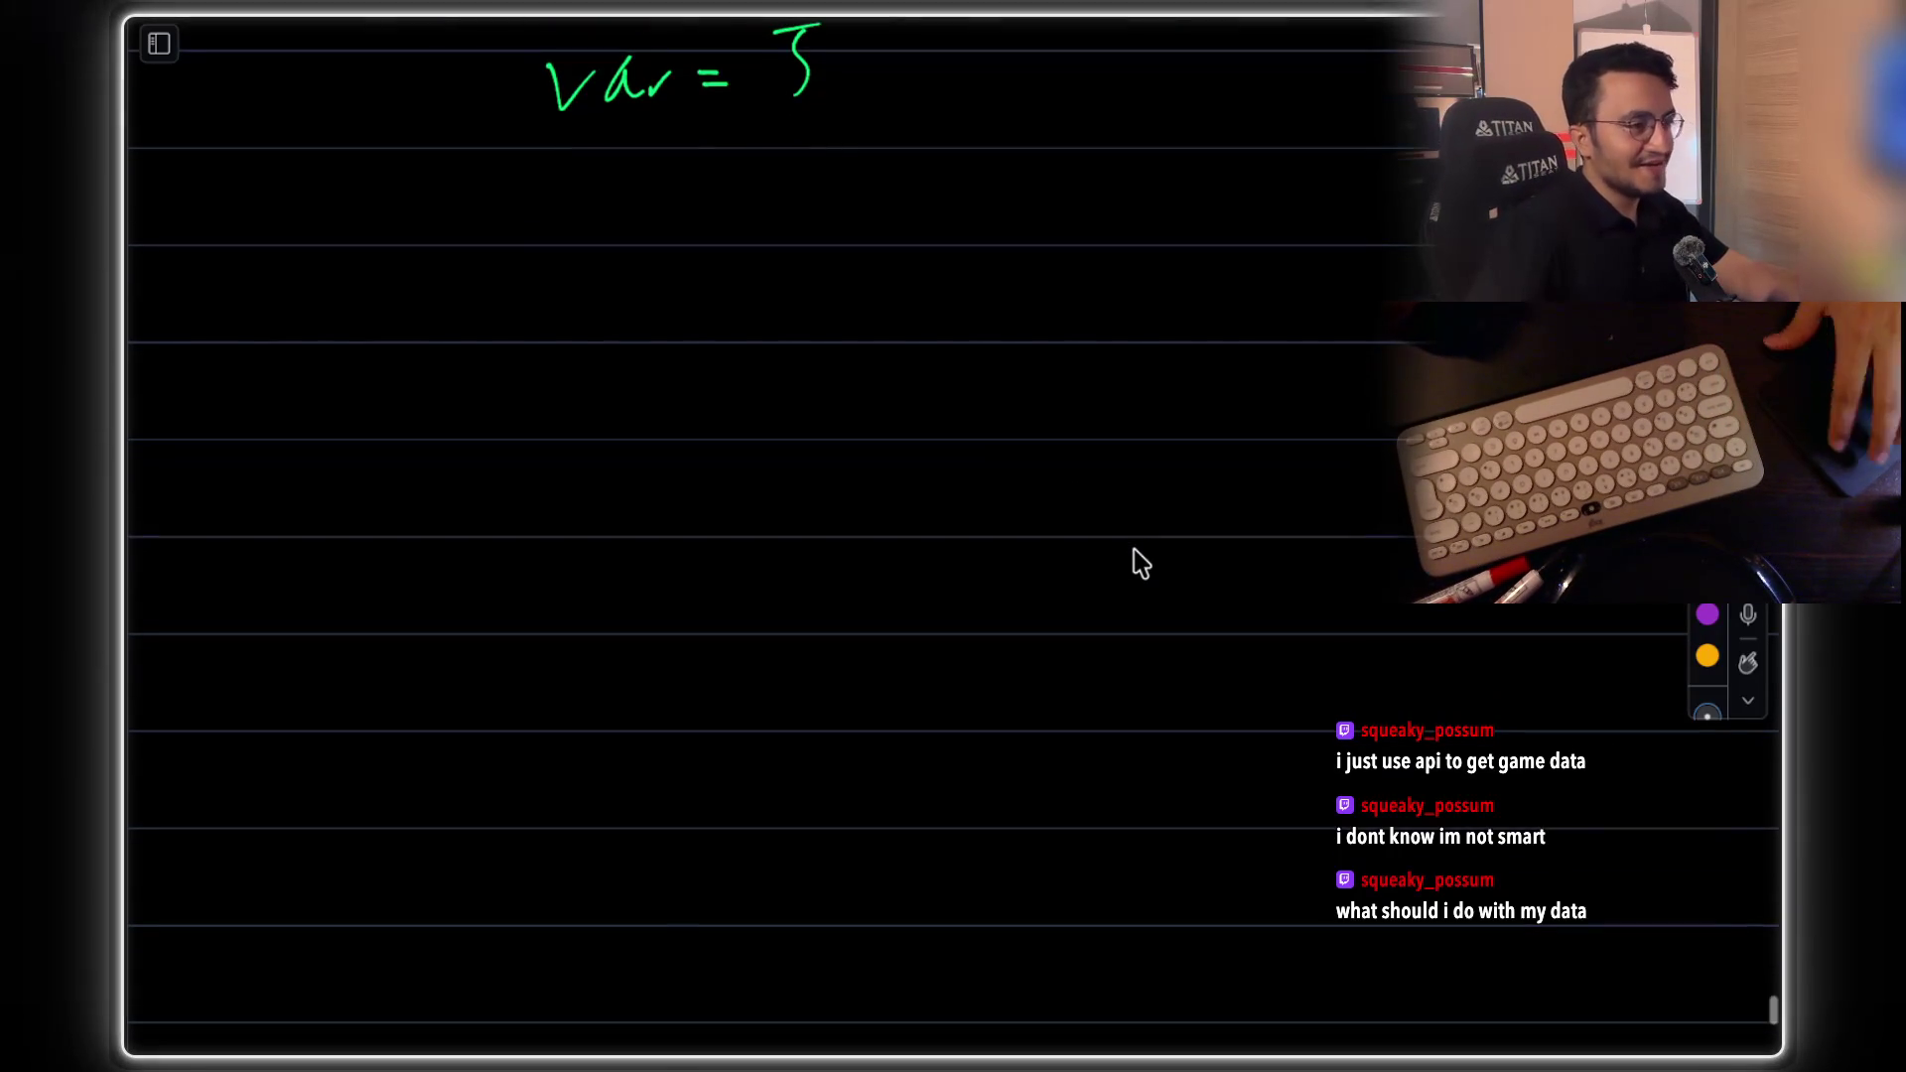
scroll(1115, 421, down, 2)
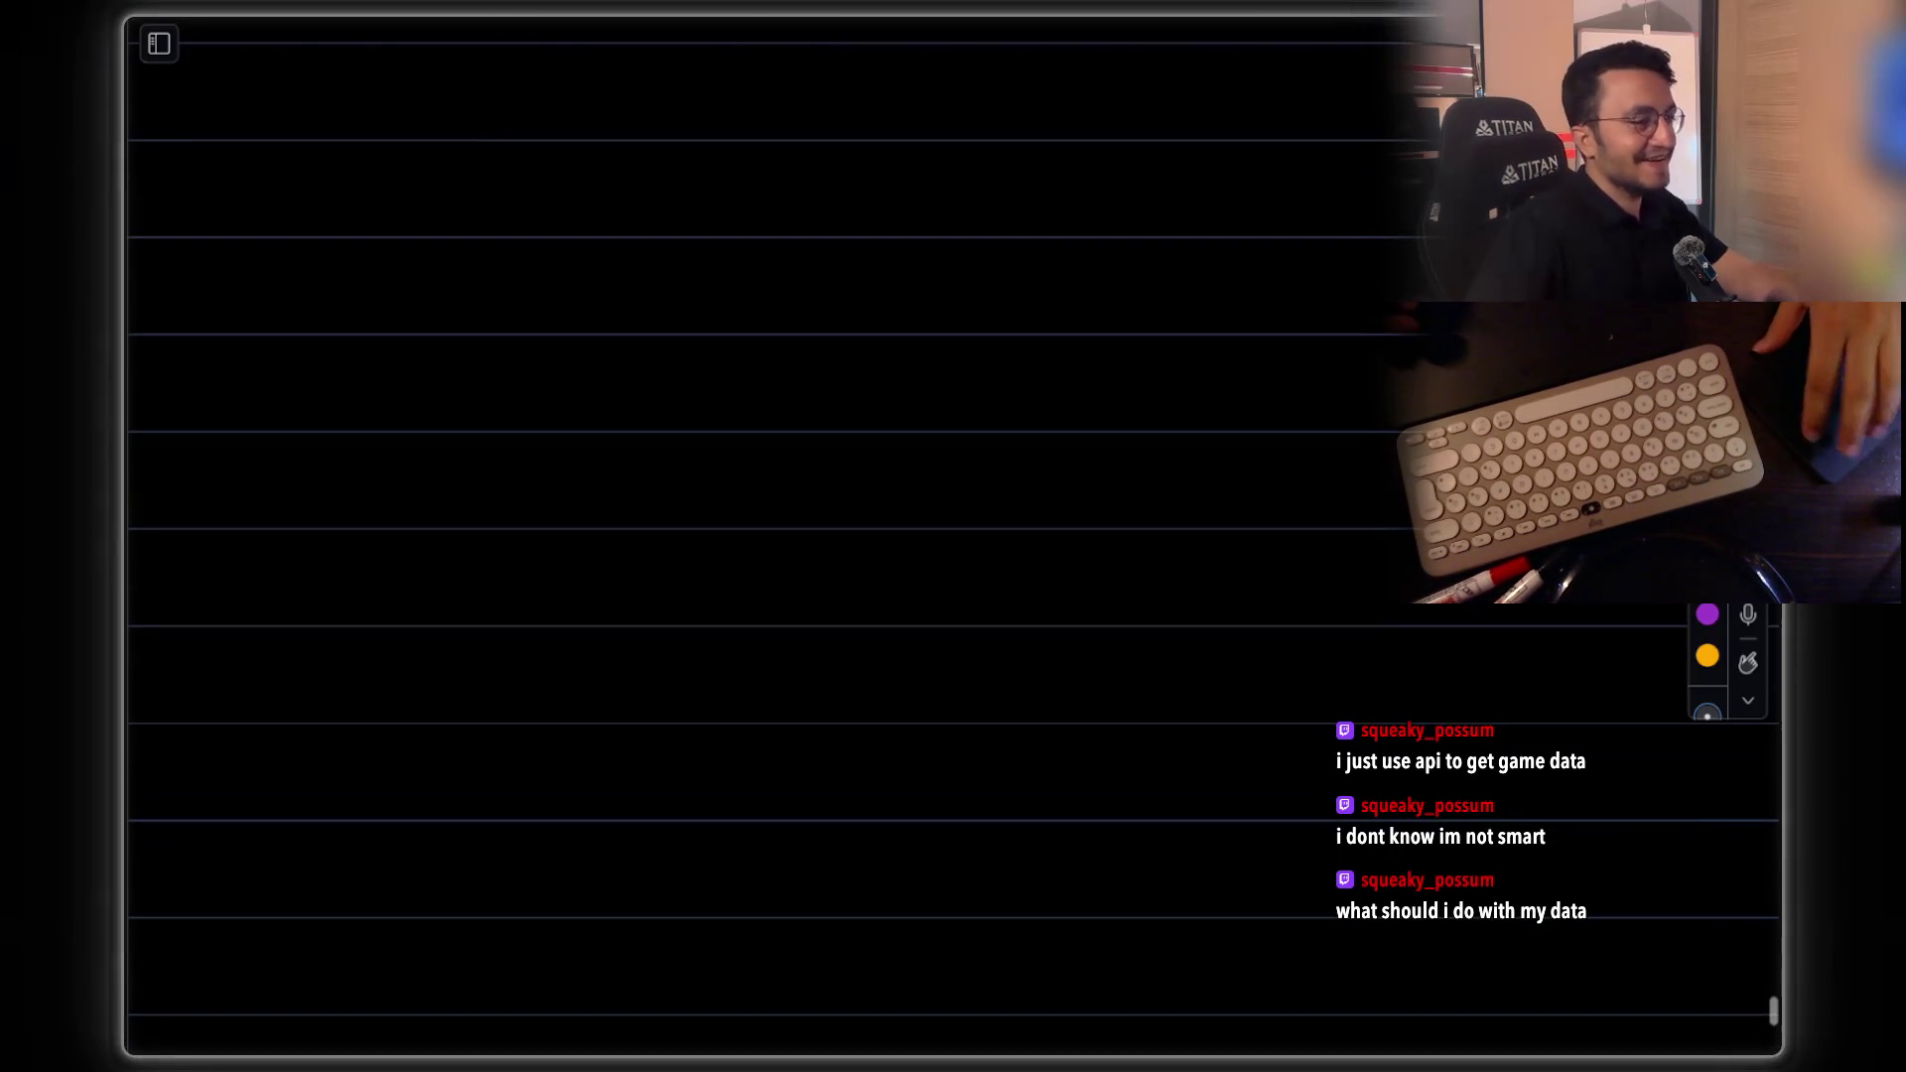
scroll(1131, 455, down, 1)
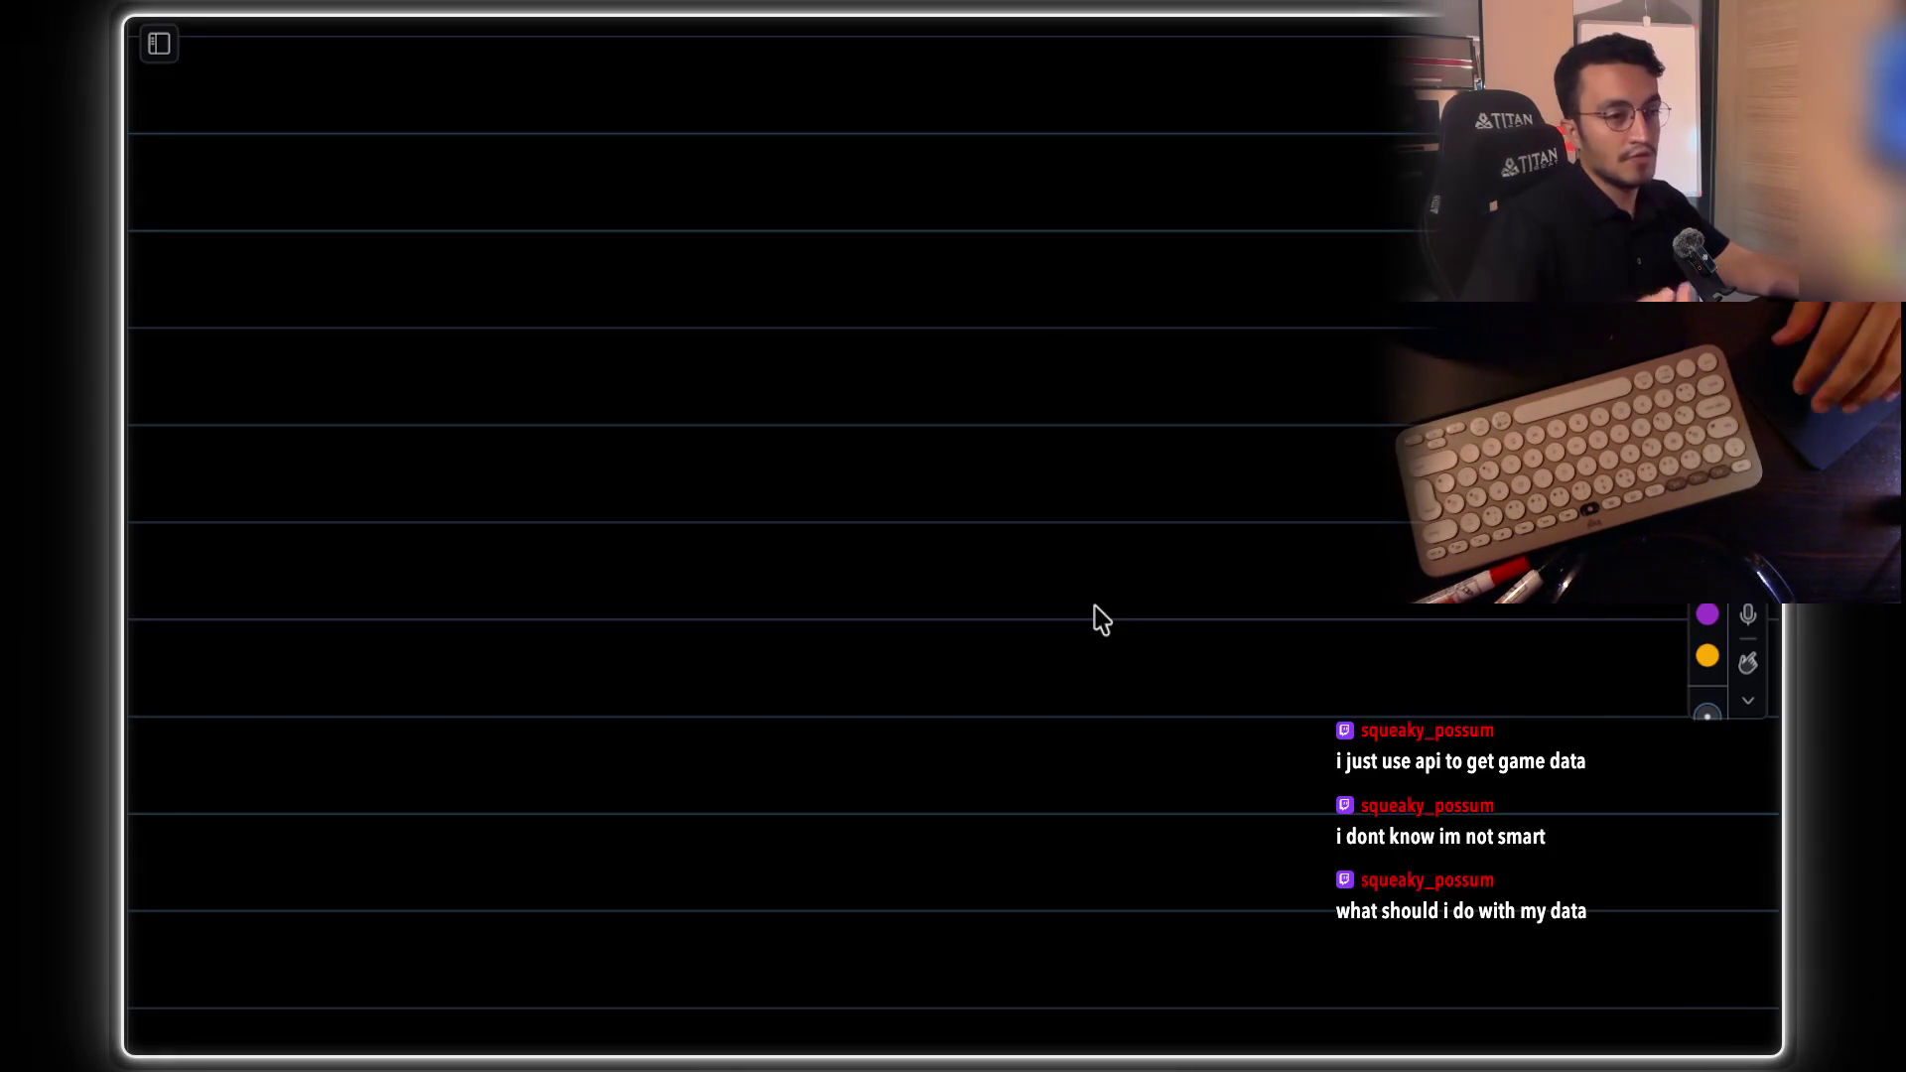
Hand-write the sample array [1, 3, 4, 3, 2] in brackets with the green pen
scroll(978, 582, up, 1)
drag(513, 326, 506, 439)
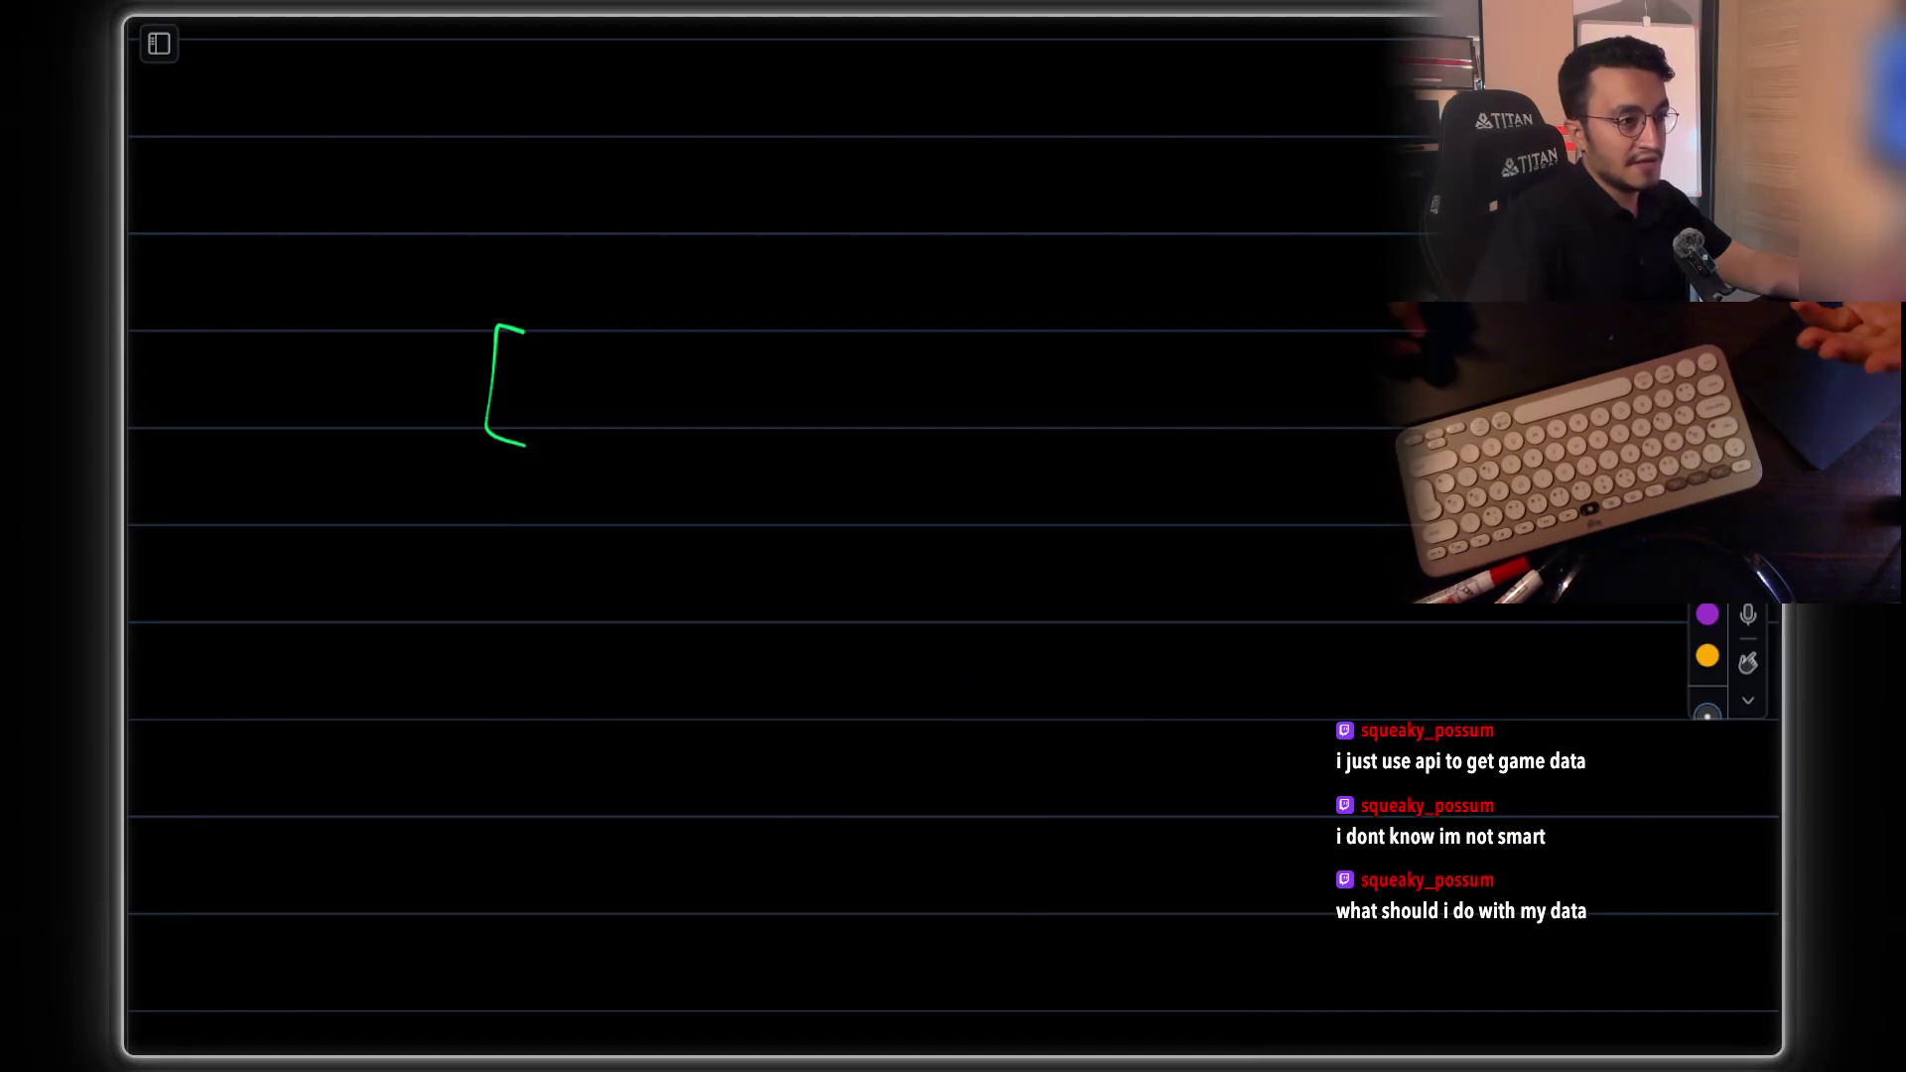
drag(600, 345, 610, 409)
drag(653, 395, 664, 414)
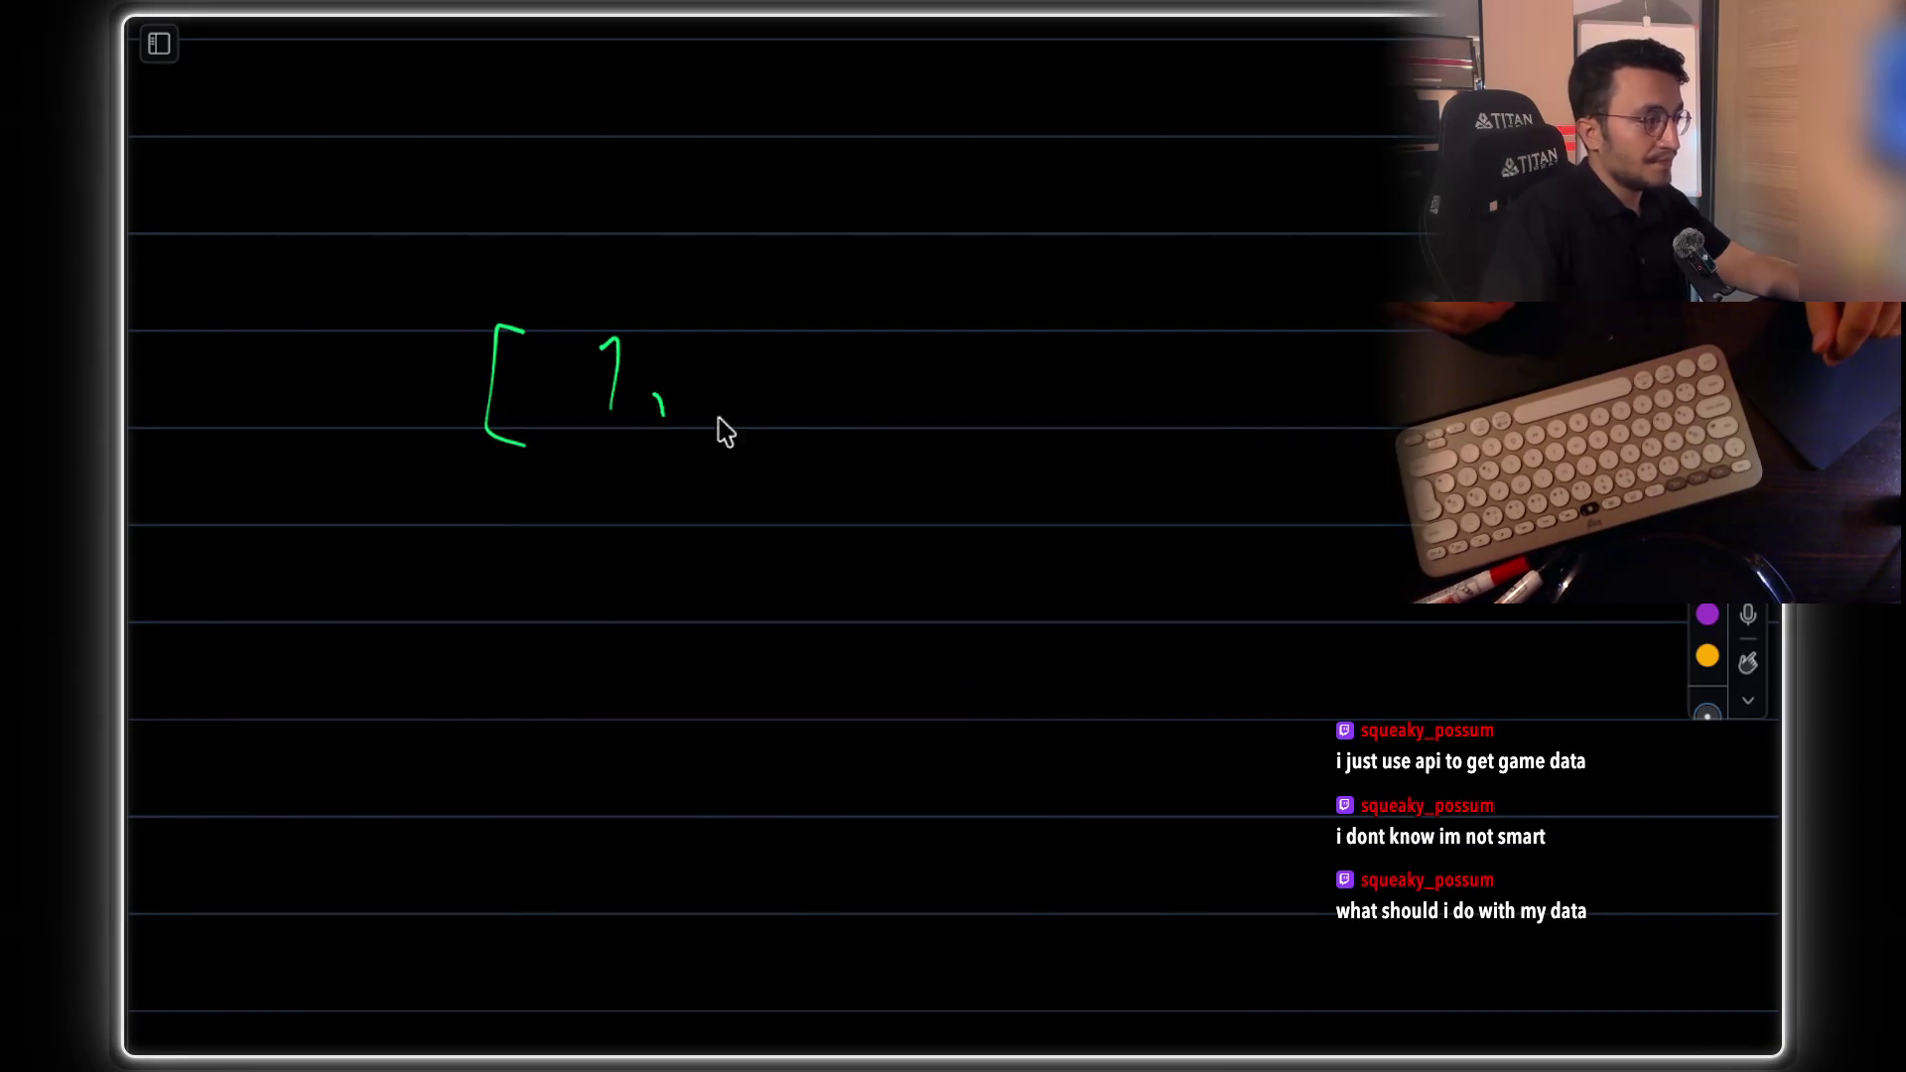
drag(898, 345, 904, 410)
mouse_move(948, 395)
mouse_down()
mouse_move(954, 415)
mouse_move(1069, 419)
mouse_up()
Write 'var, maxReach' beneath the array and mark its first element with a bracket
scroll(1161, 229, down, 1)
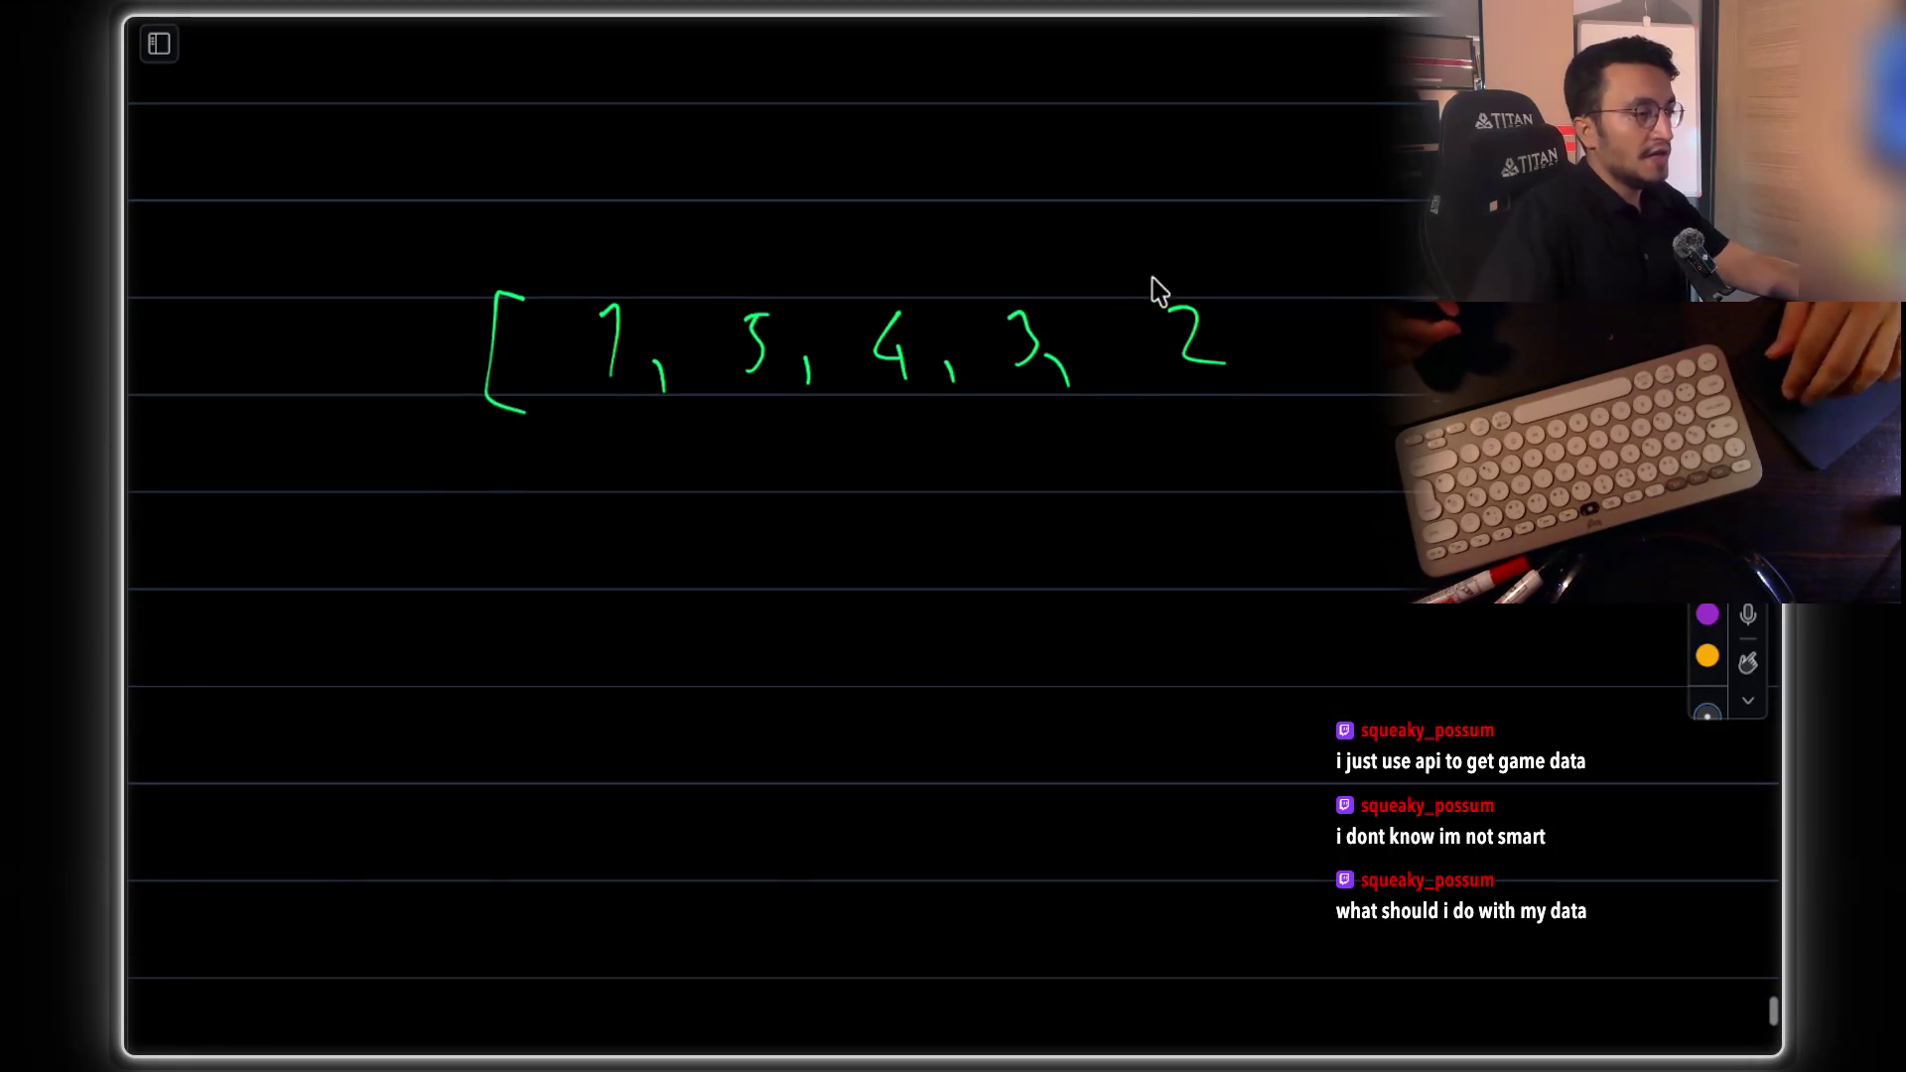
mouse_move(650, 539)
mouse_down()
mouse_move(682, 564)
mouse_move(736, 522)
mouse_up()
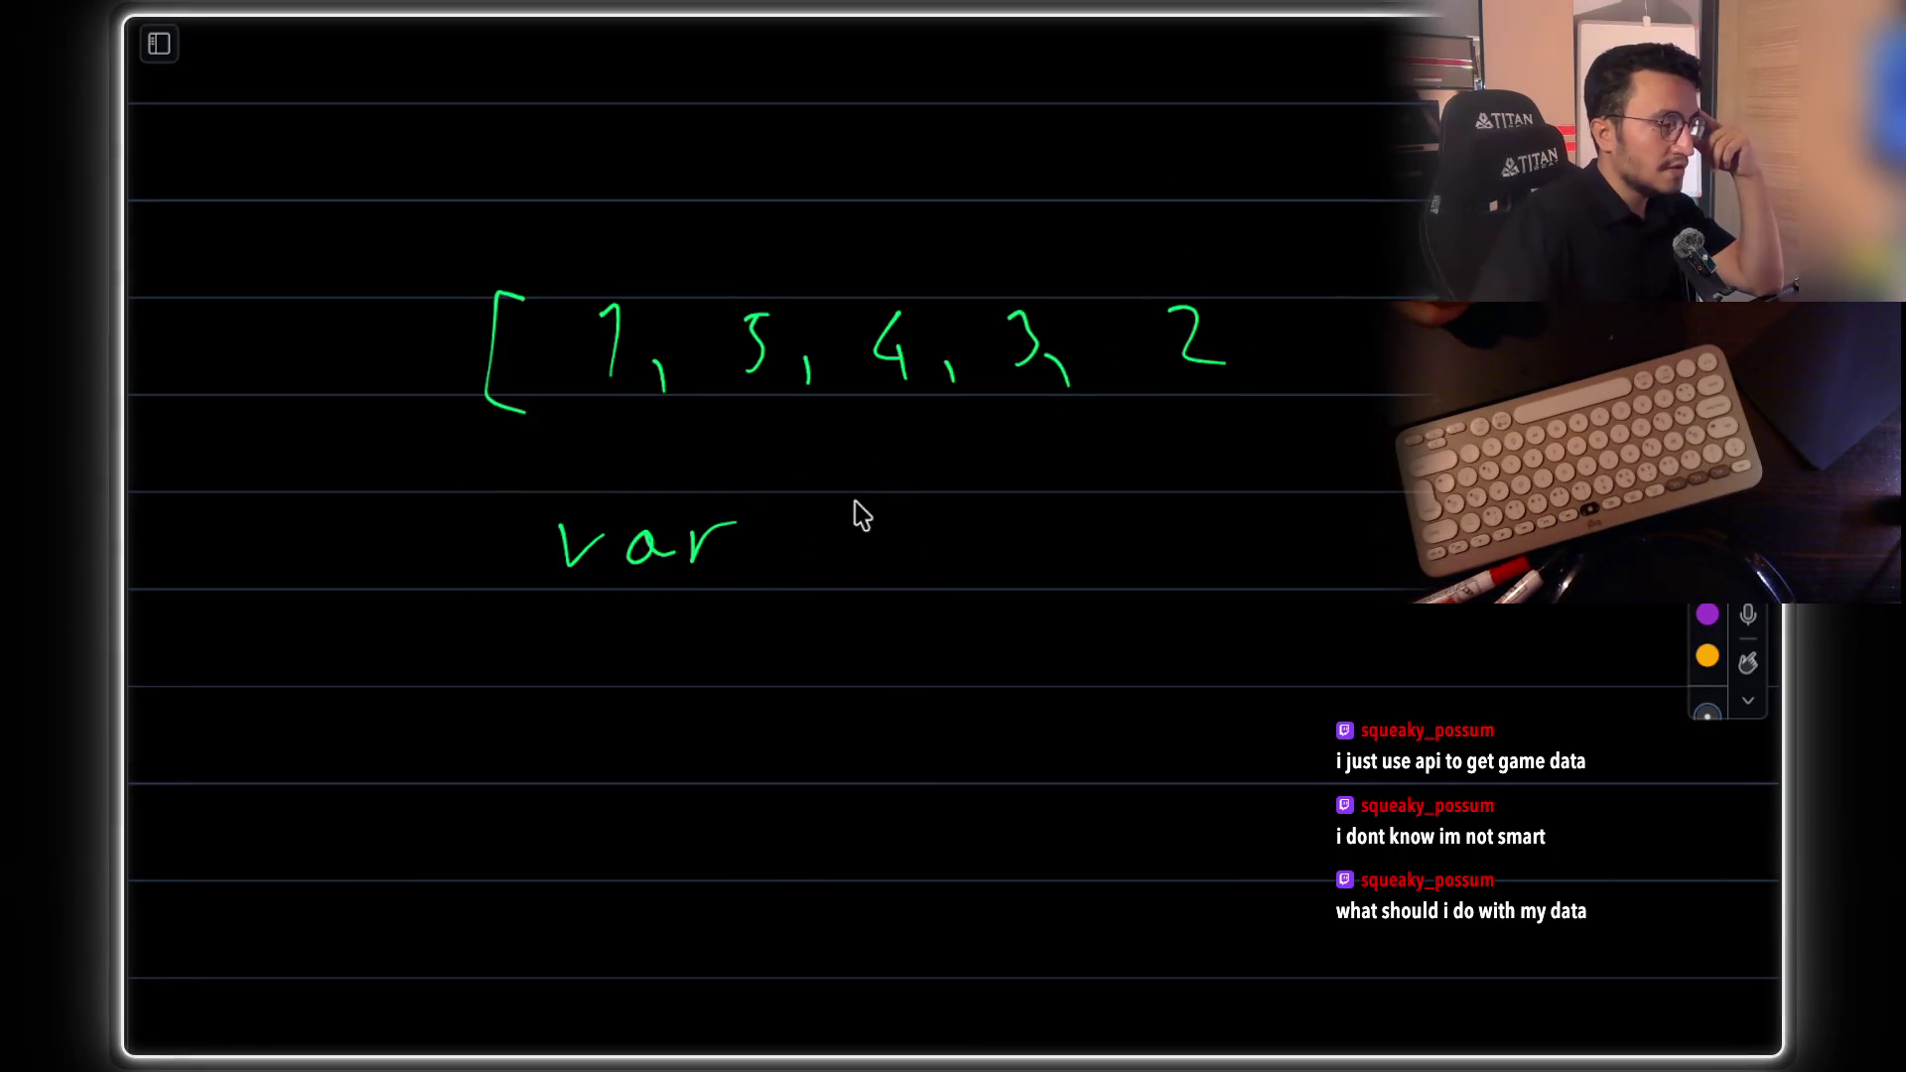
mouse_move(613, 268)
mouse_down()
mouse_move(706, 232)
mouse_move(733, 252)
mouse_up()
mouse_move(780, 529)
mouse_down()
mouse_move(787, 564)
mouse_move(935, 554)
mouse_up()
mouse_move(963, 528)
mouse_down()
mouse_move(958, 547)
mouse_move(1011, 526)
mouse_up()
mouse_move(1040, 484)
mouse_down()
mouse_move(1037, 568)
mouse_move(1130, 544)
mouse_up()
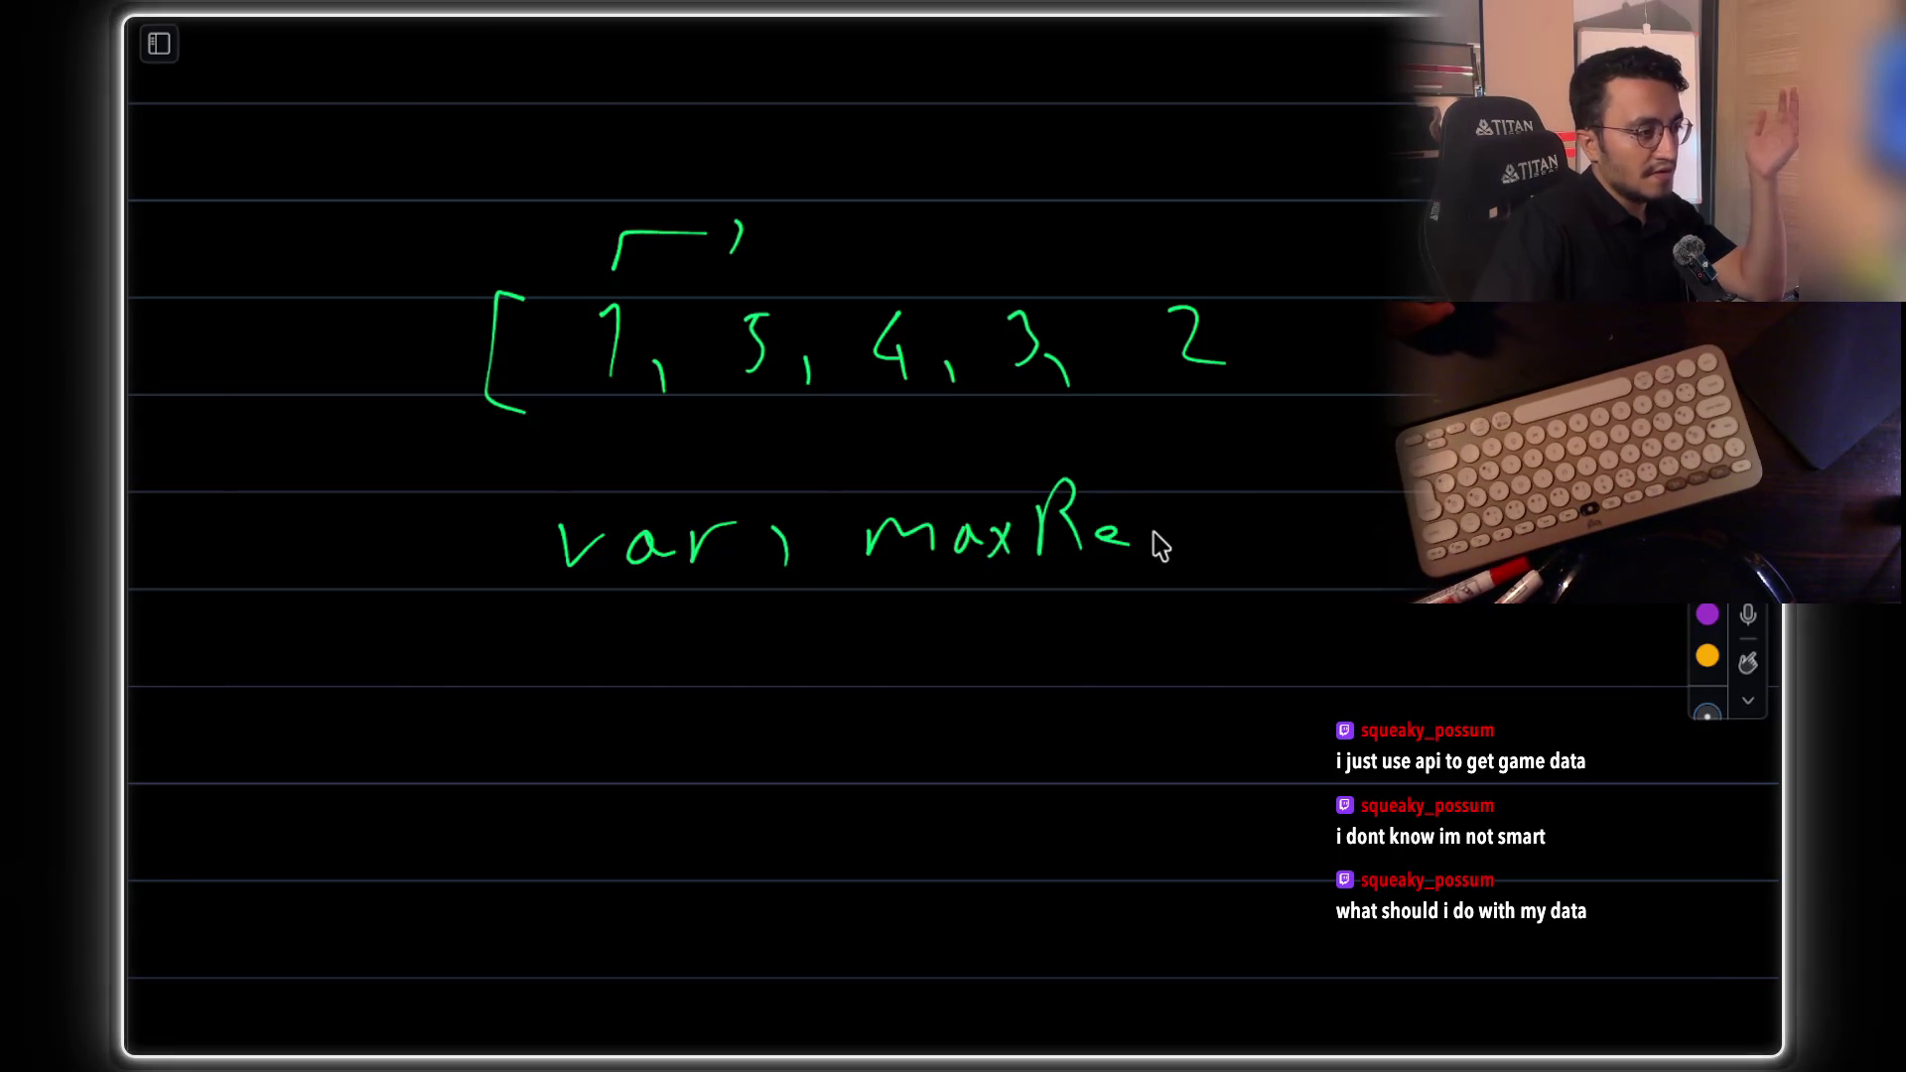
drag(1228, 487, 1249, 554)
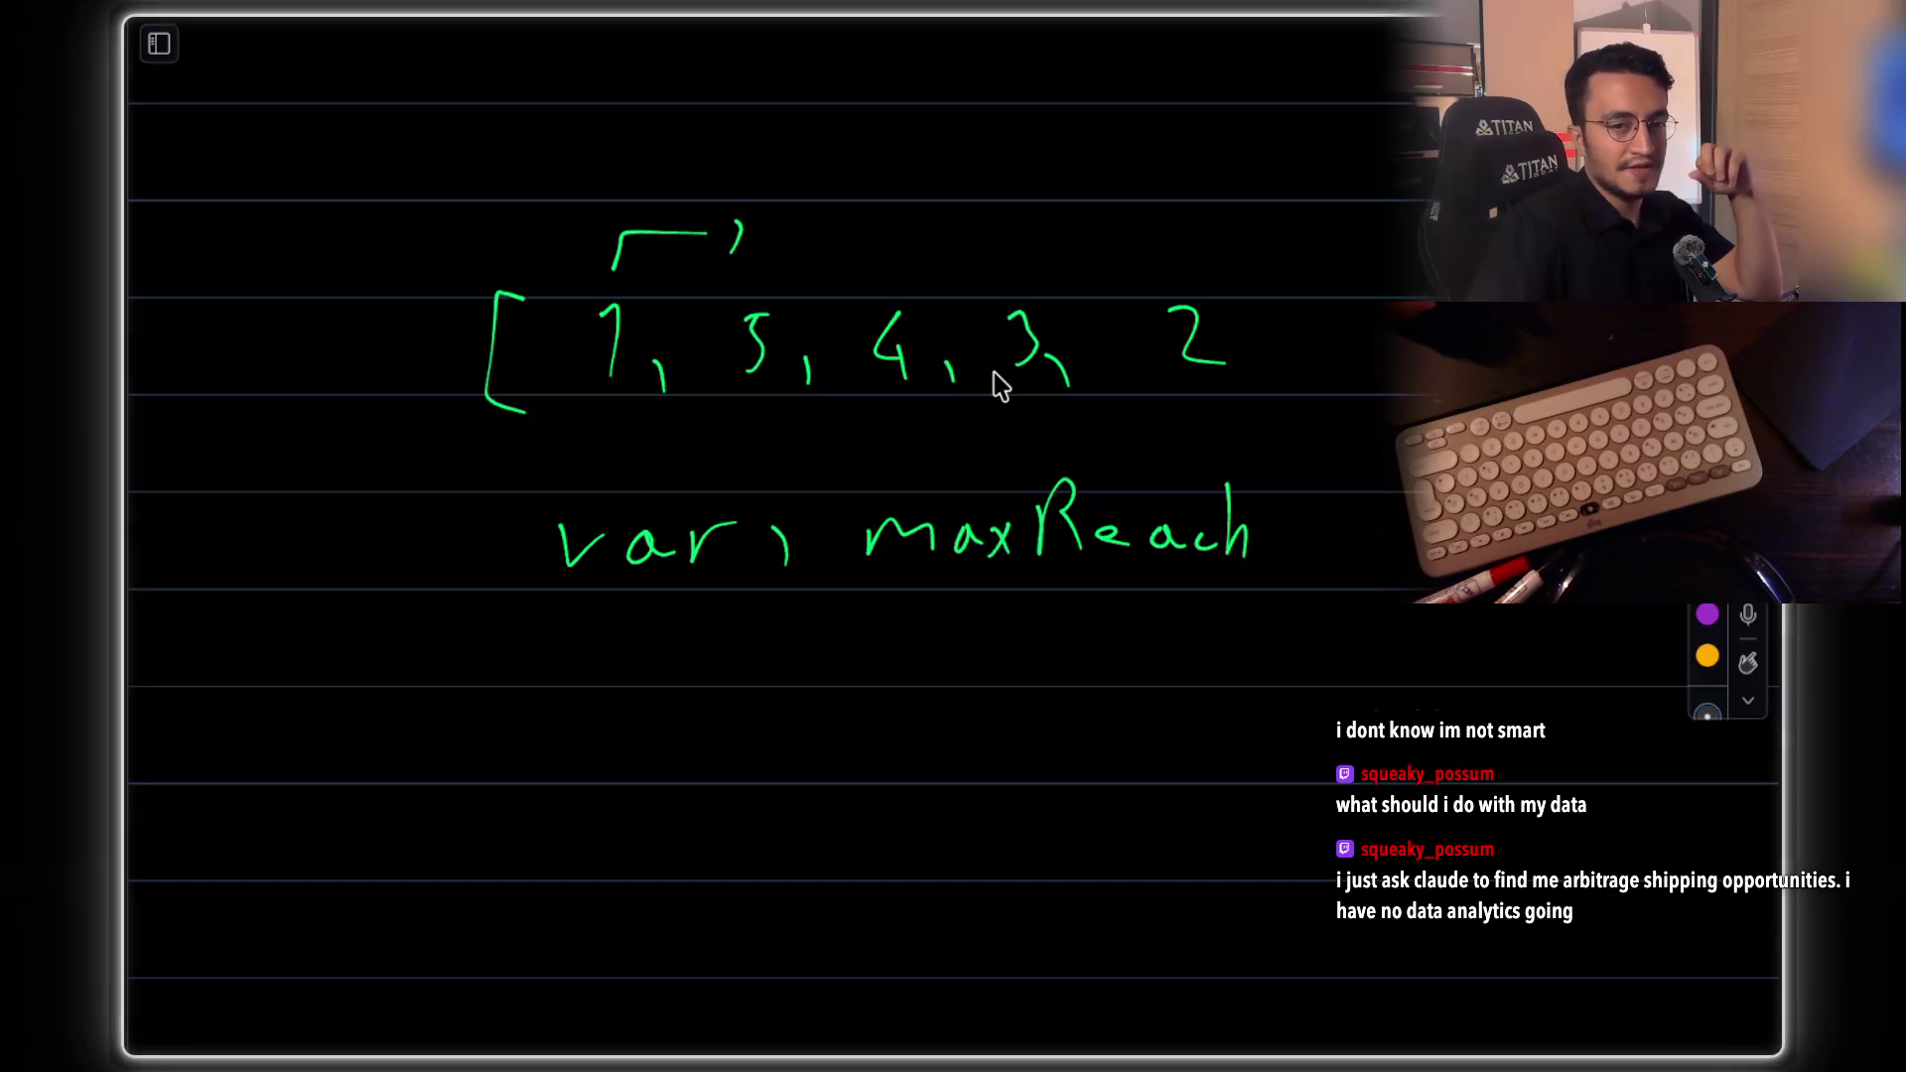
key(b)
key(super+Tab)
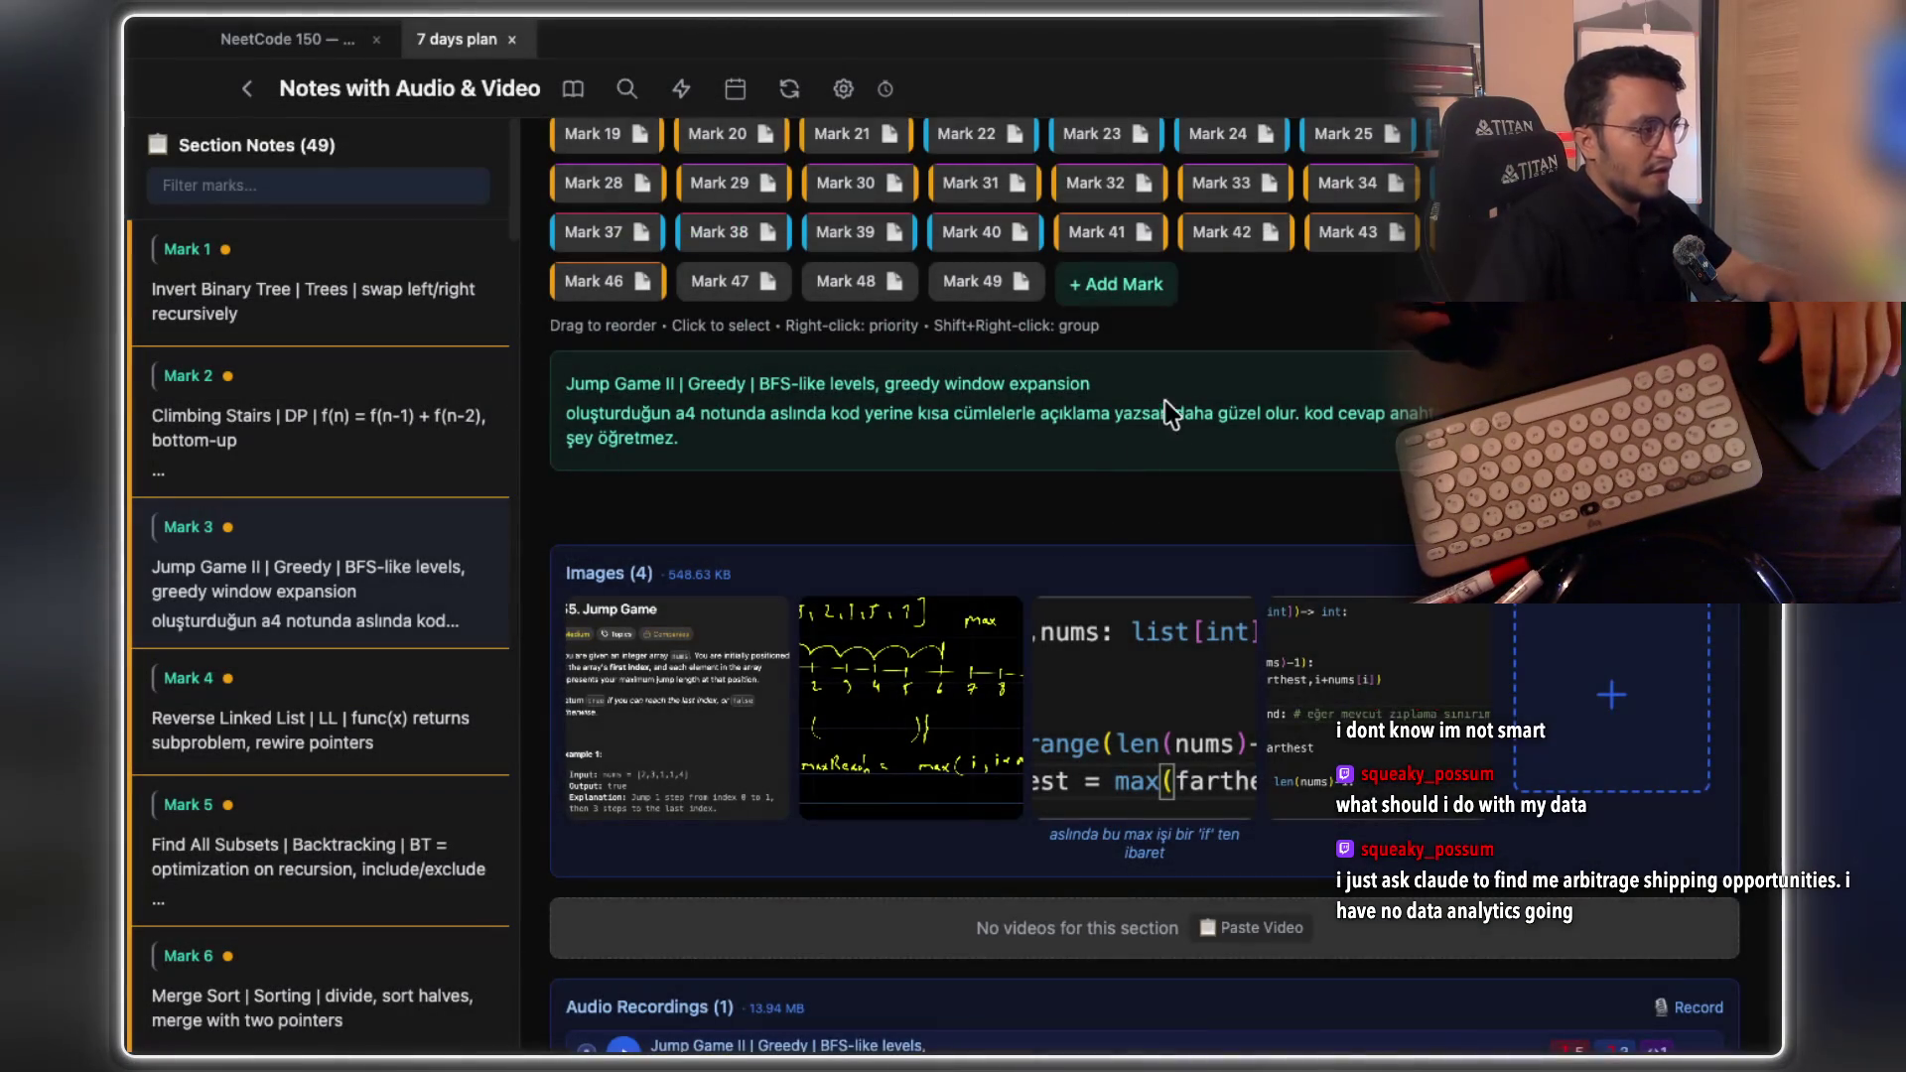
scroll(1213, 400, up, 5)
scroll(1158, 418, up, 1)
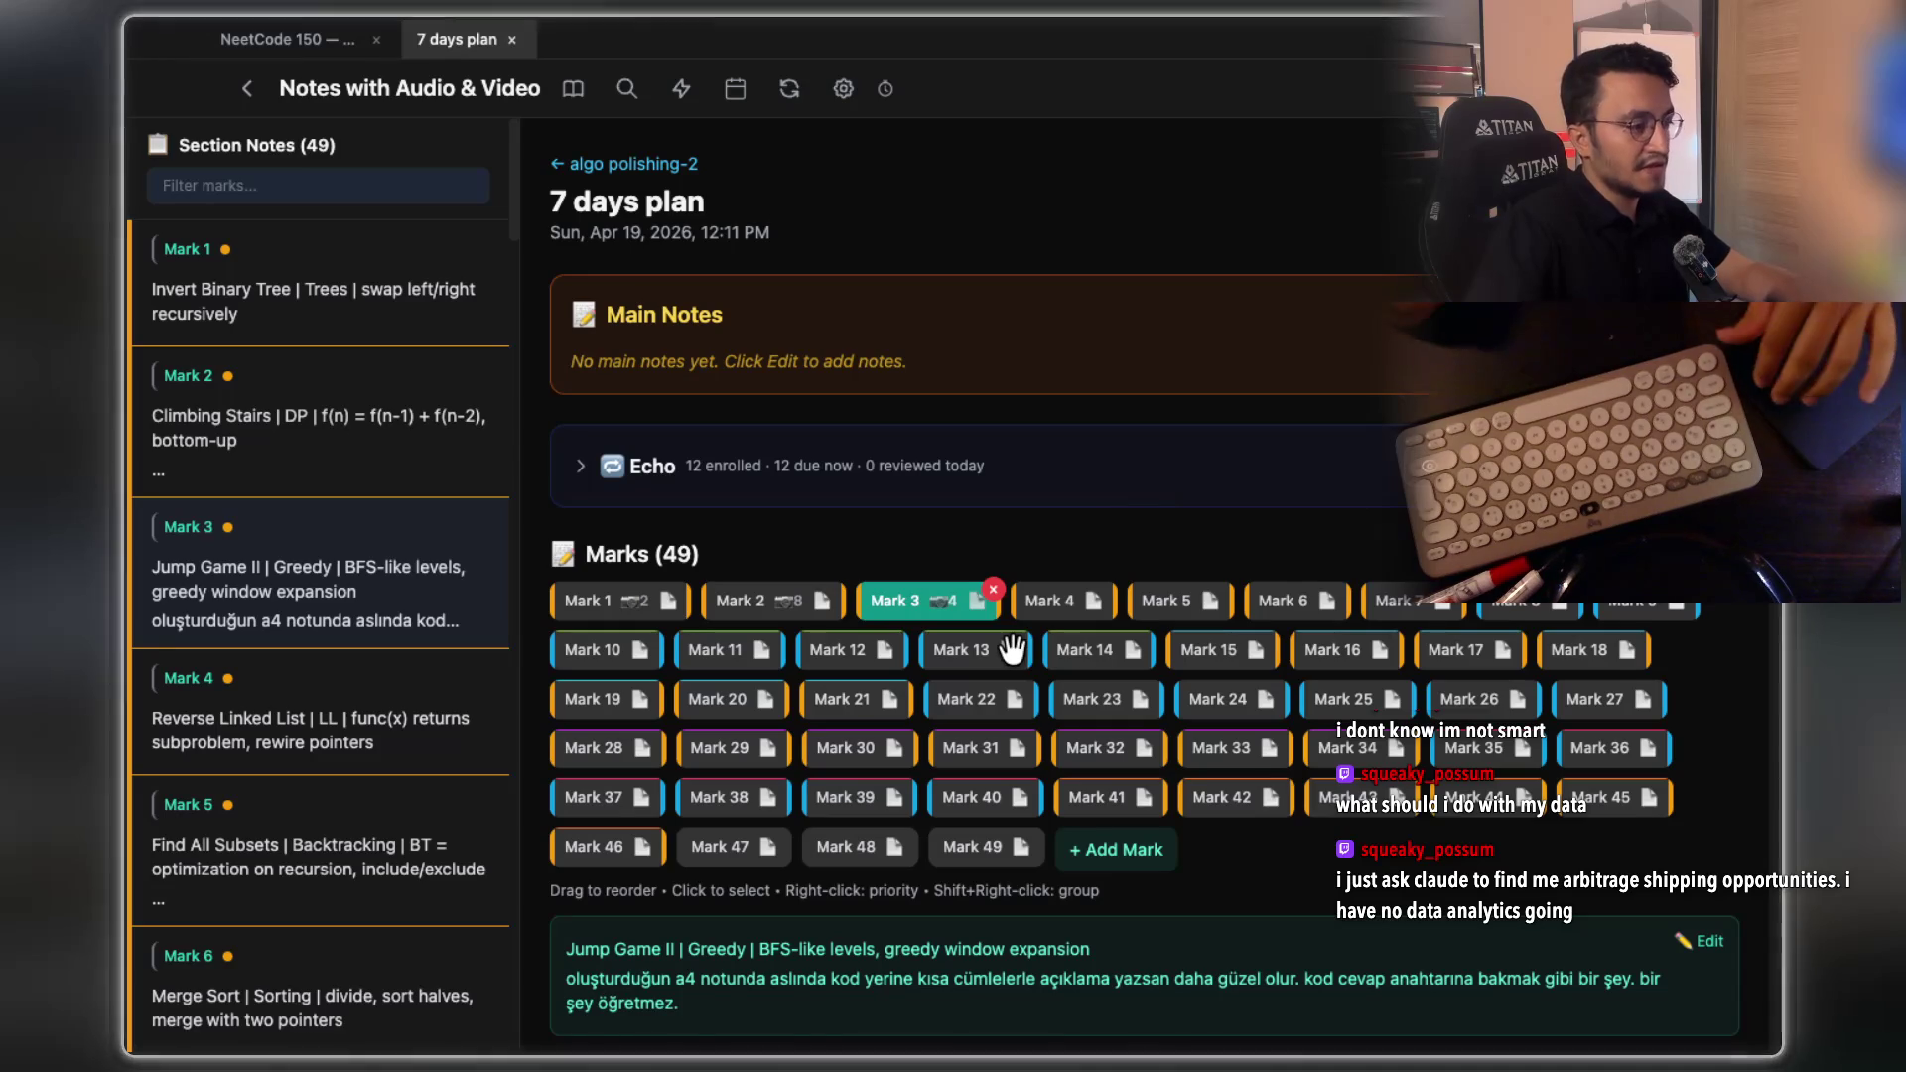
scroll(1007, 715, down, 5)
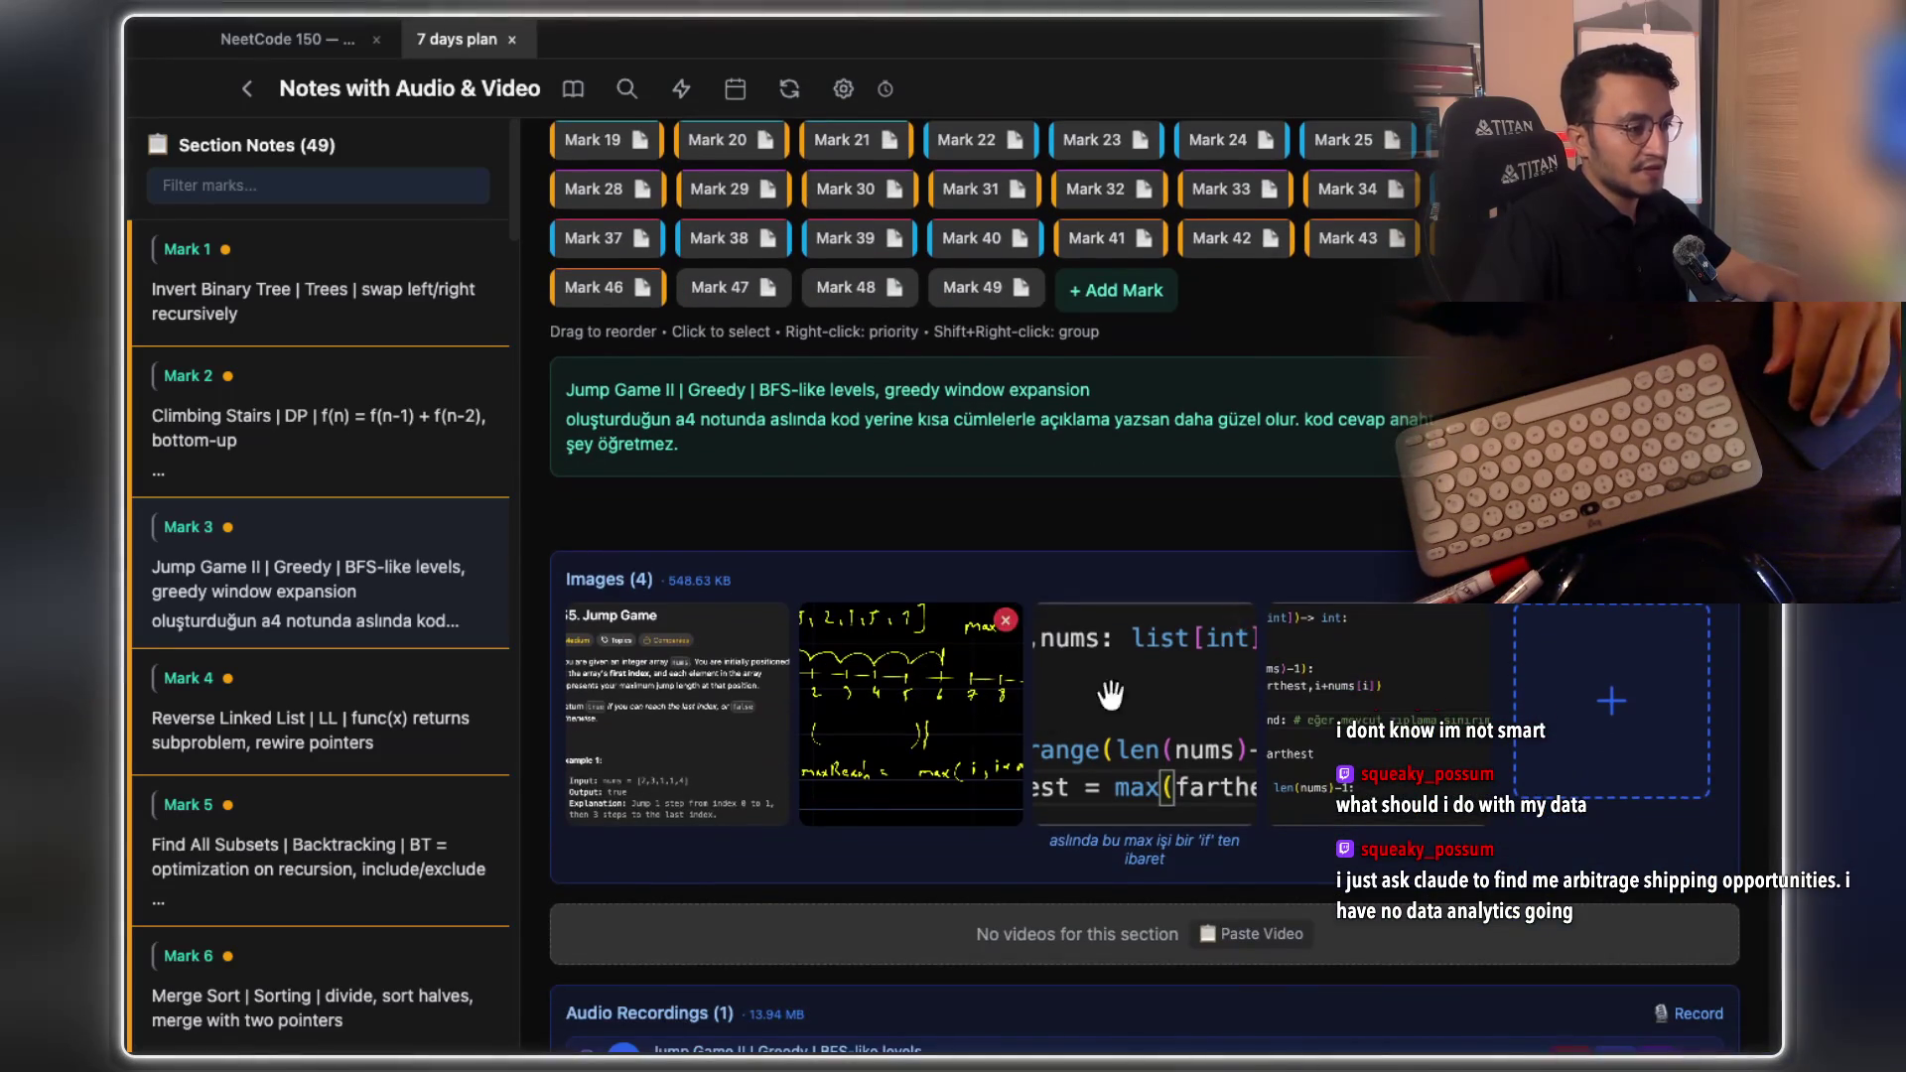
scroll(1206, 745, down, 5)
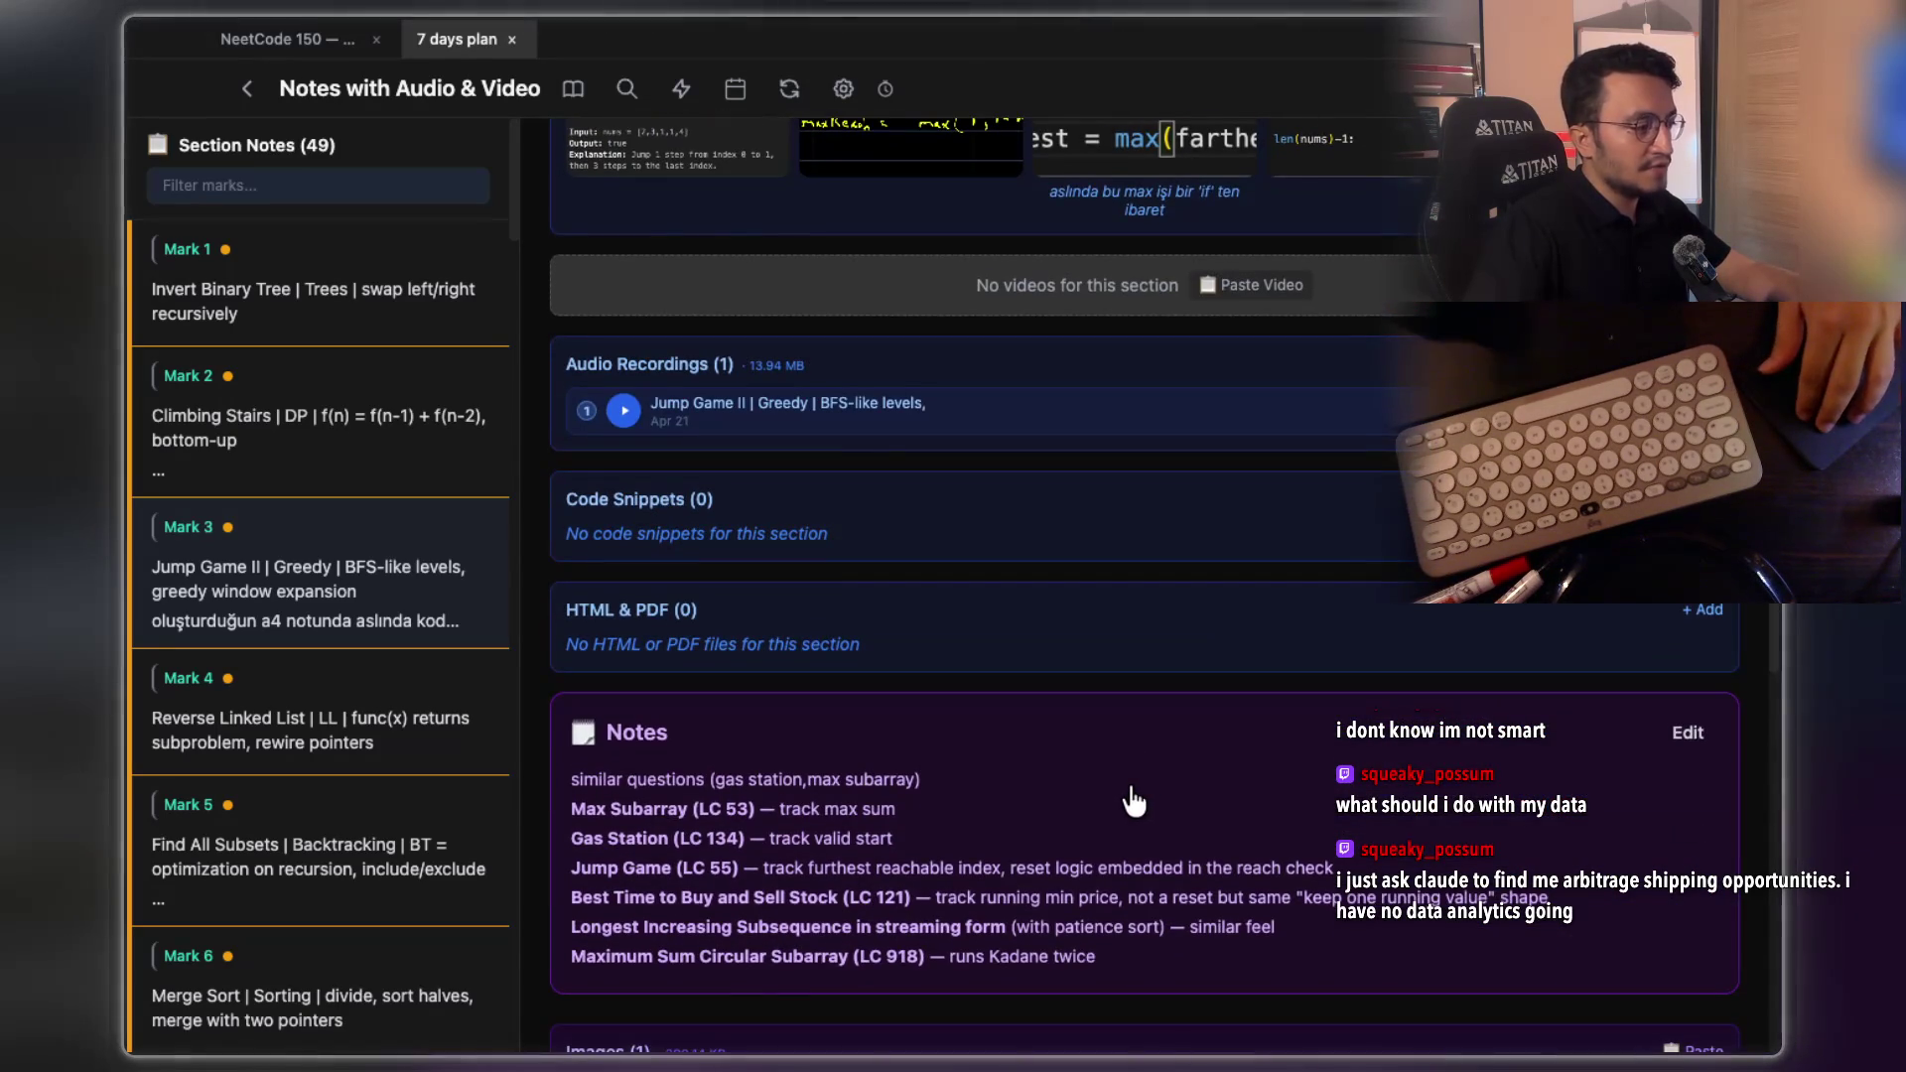
scroll(1139, 800, down, 2)
scroll(1136, 800, up, 5)
scroll(1107, 572, up, 4)
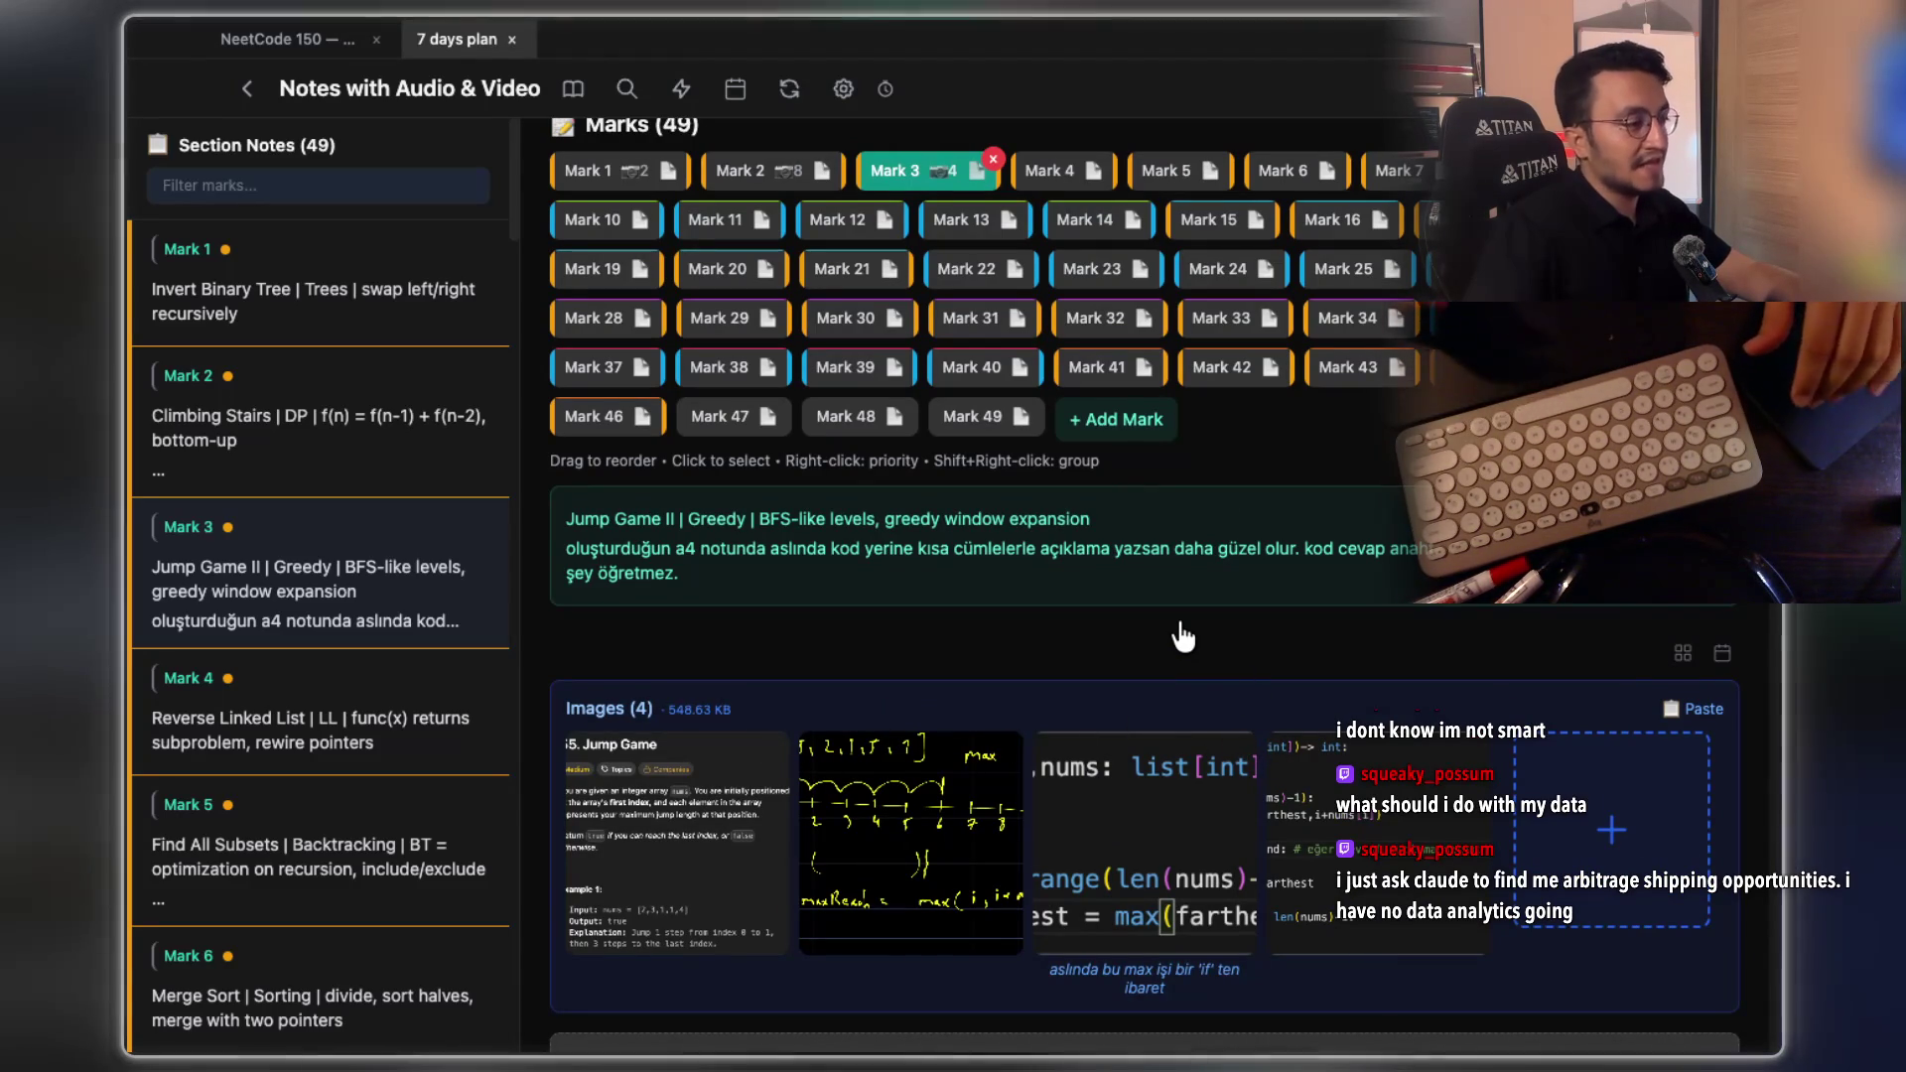
scroll(1182, 635, up, 3)
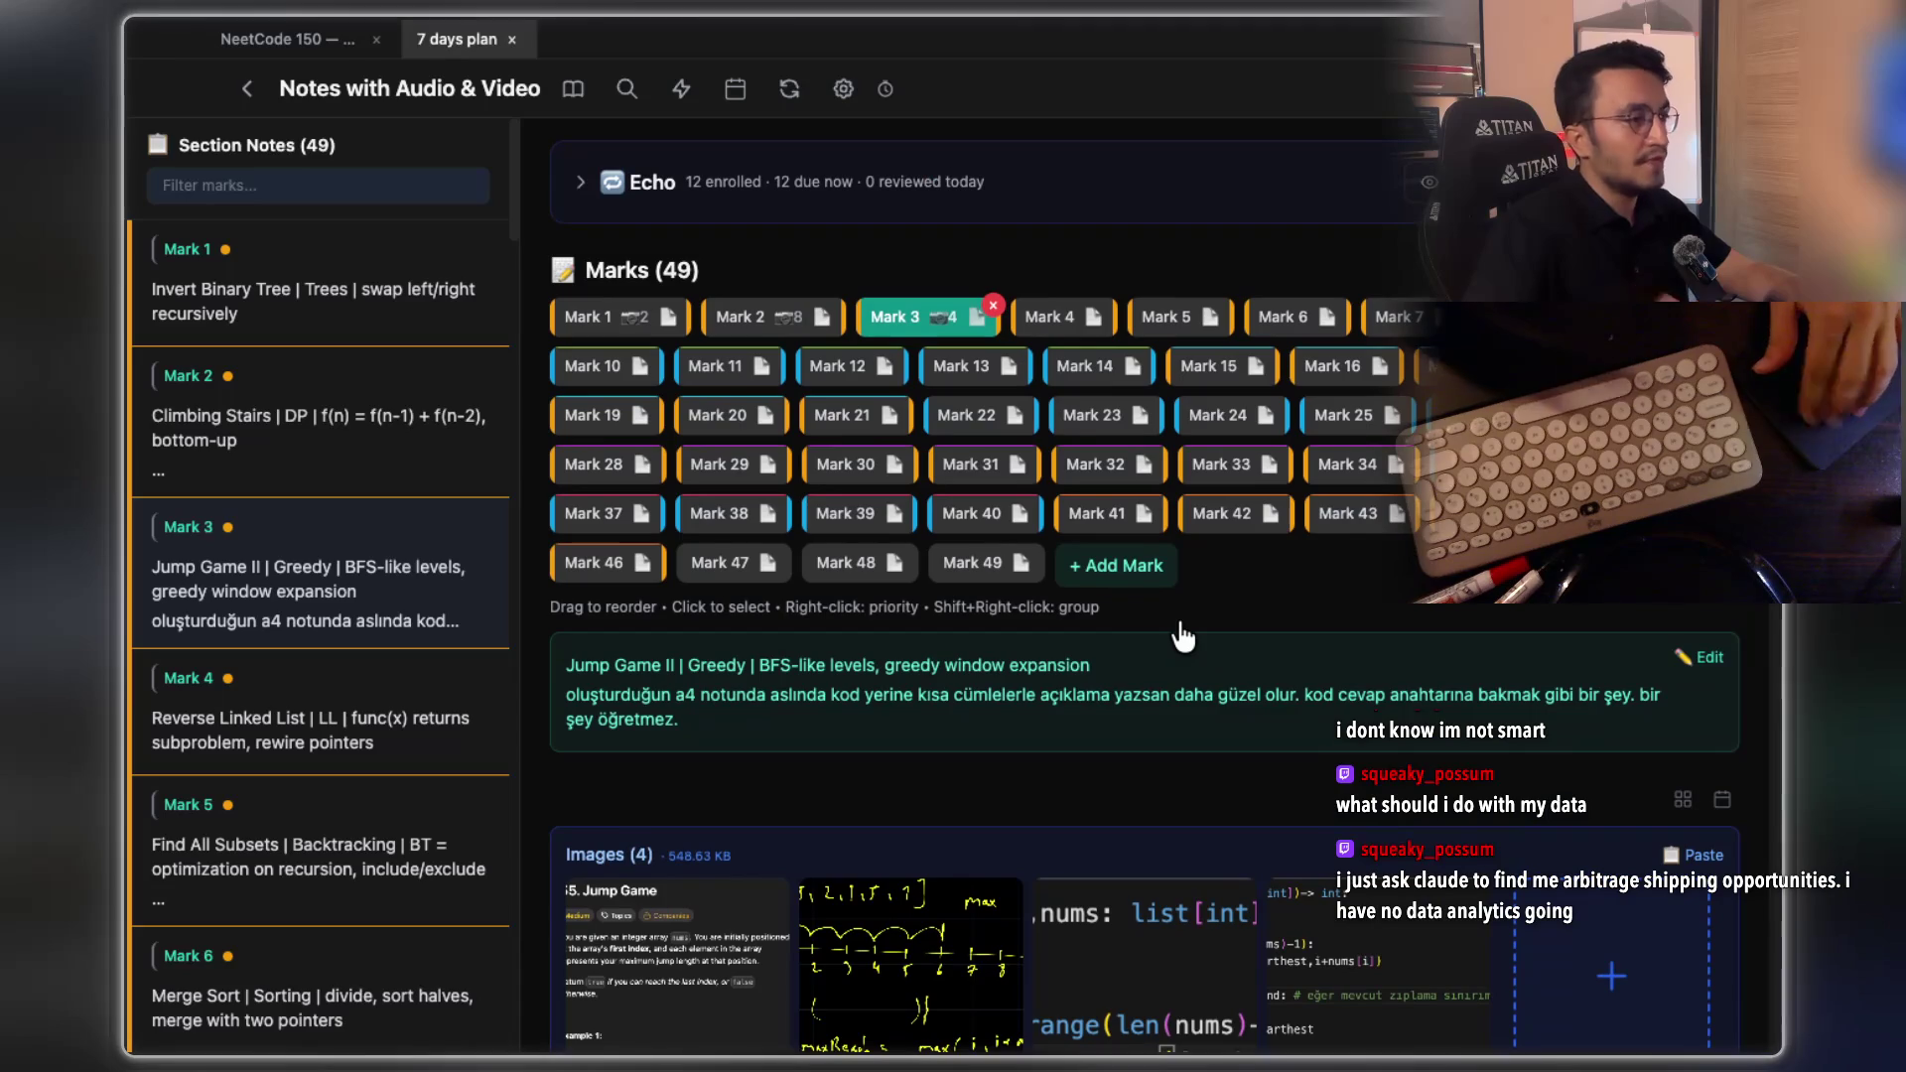
scroll(1182, 635, up, 3)
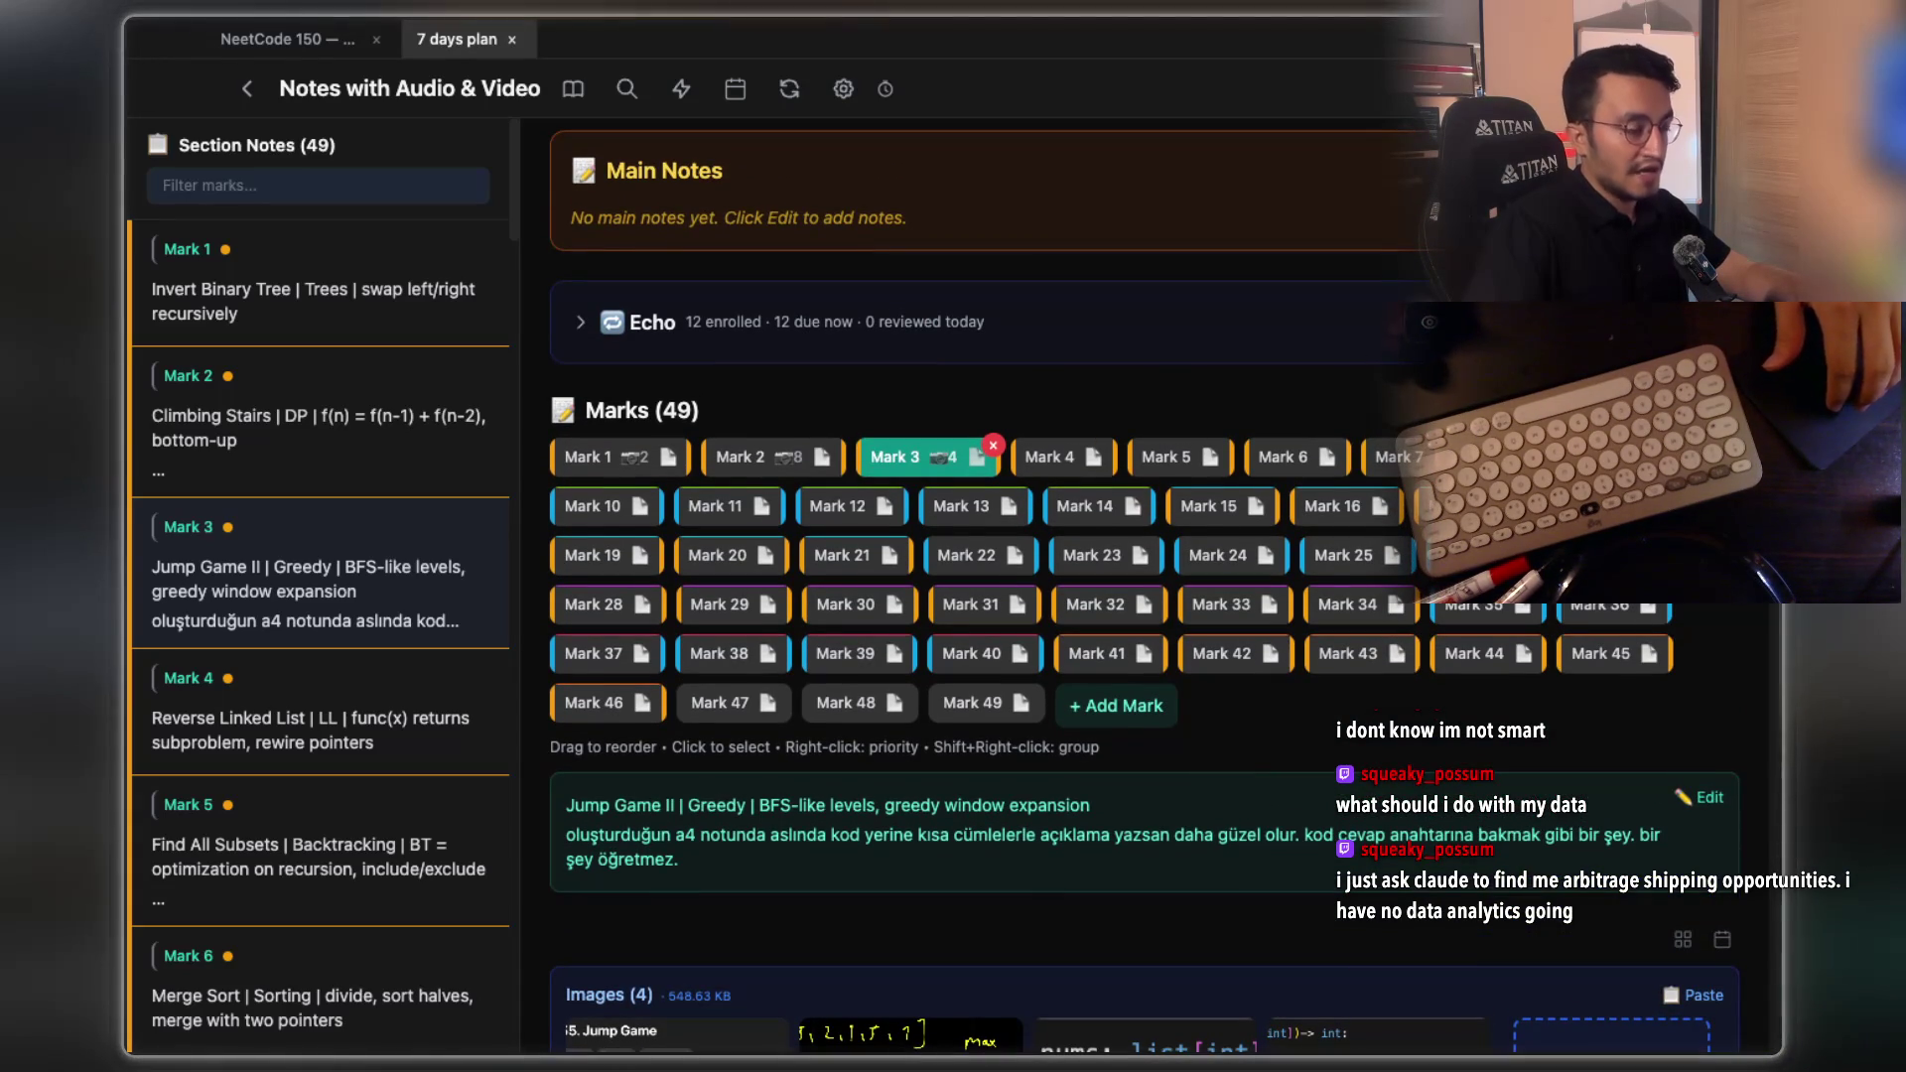
key(alt+Tab)
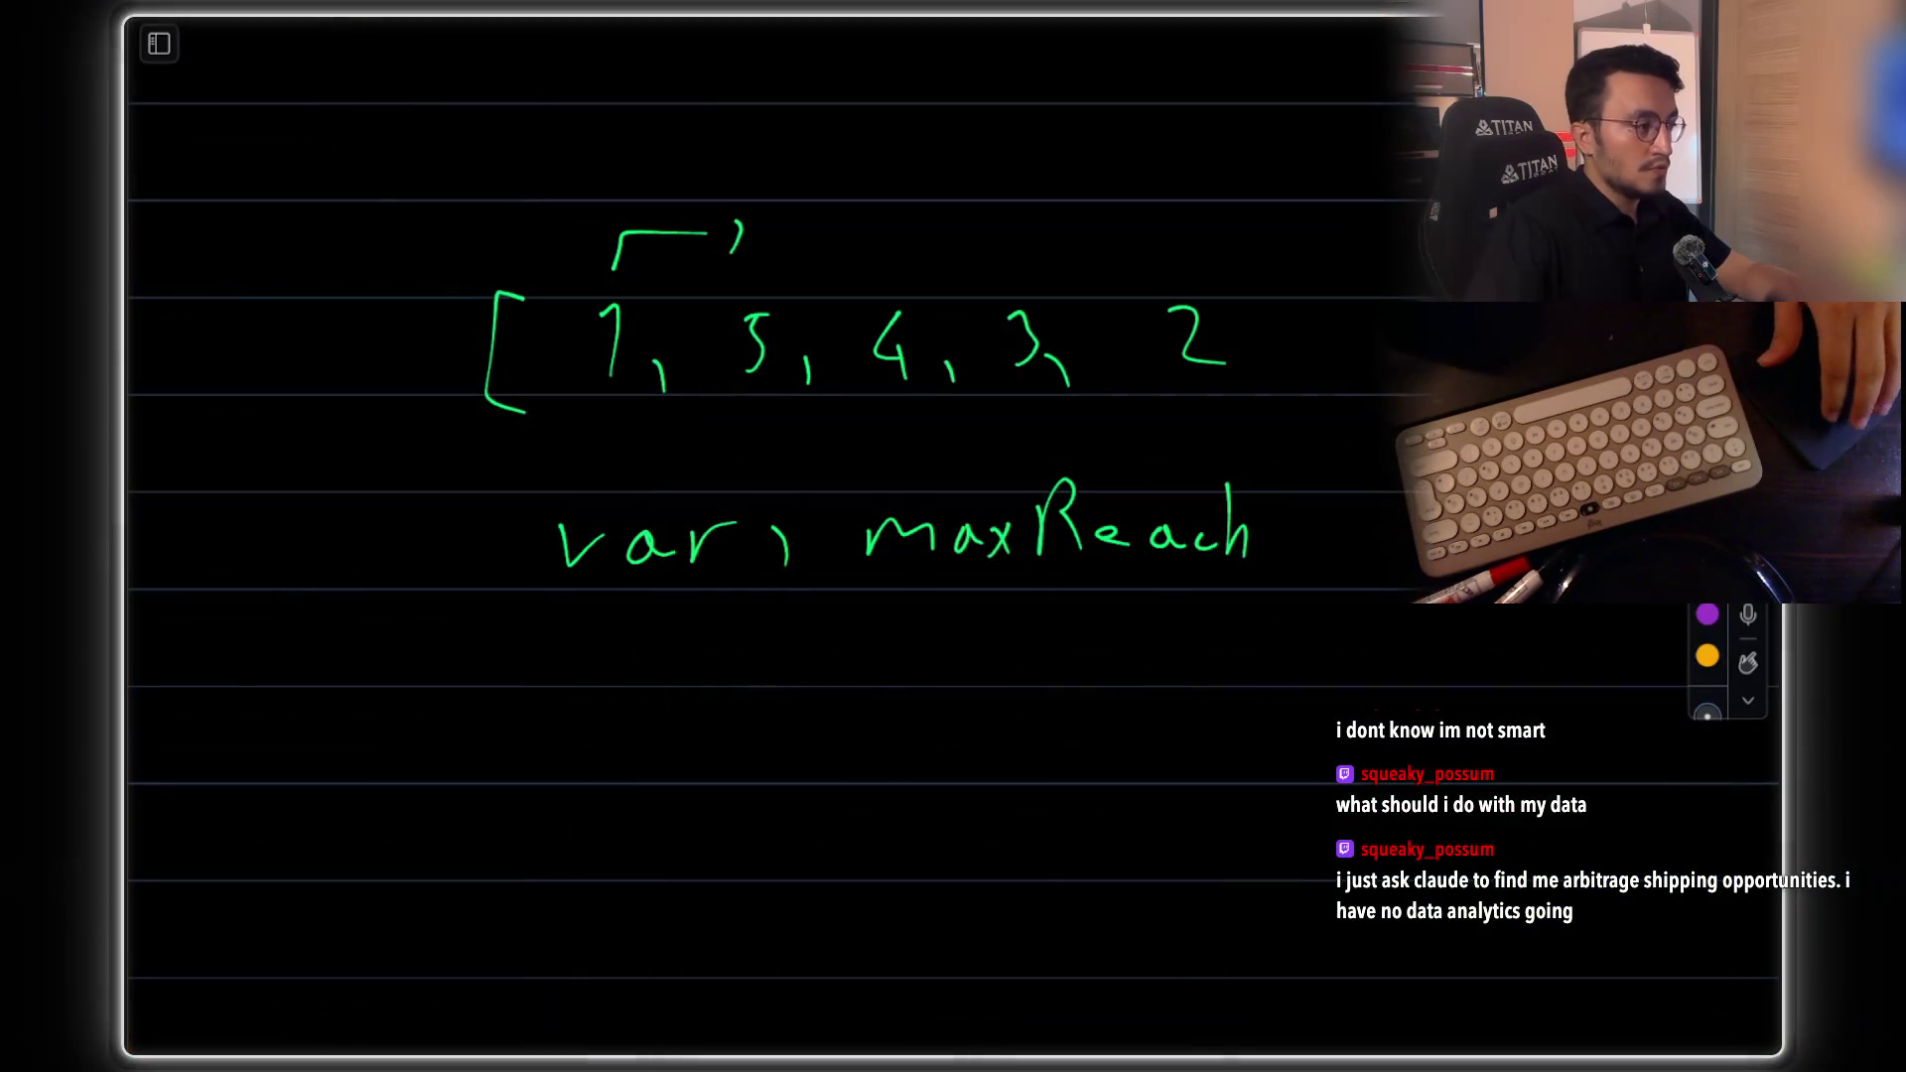
Hand-write a for( ) loop header below maxReach with an O(n) complexity note
scroll(1089, 497, up, 1)
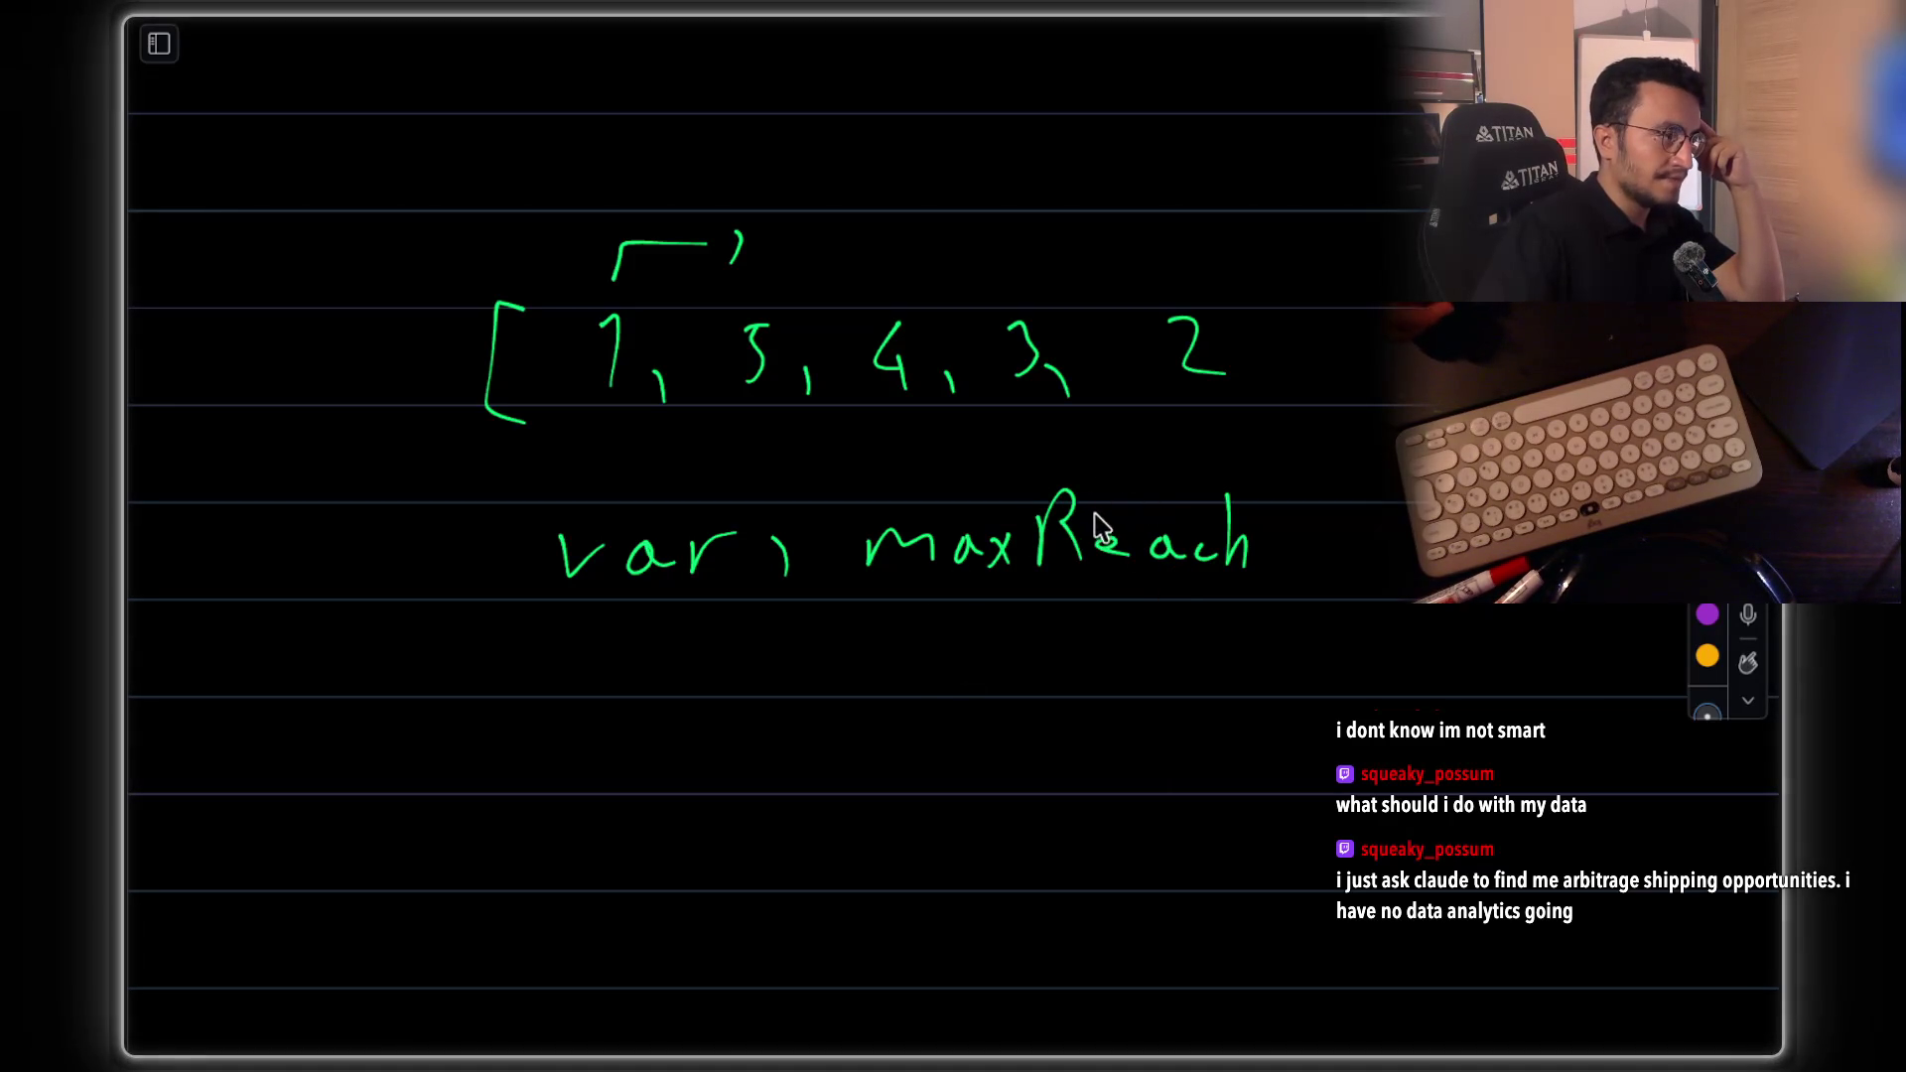
mouse_move(588, 688)
mouse_down()
mouse_move(562, 726)
mouse_move(681, 715)
mouse_up()
drag(759, 667, 766, 759)
drag(1089, 660, 1092, 740)
drag(359, 693, 394, 752)
drag(407, 739, 434, 736)
drag(443, 661, 451, 764)
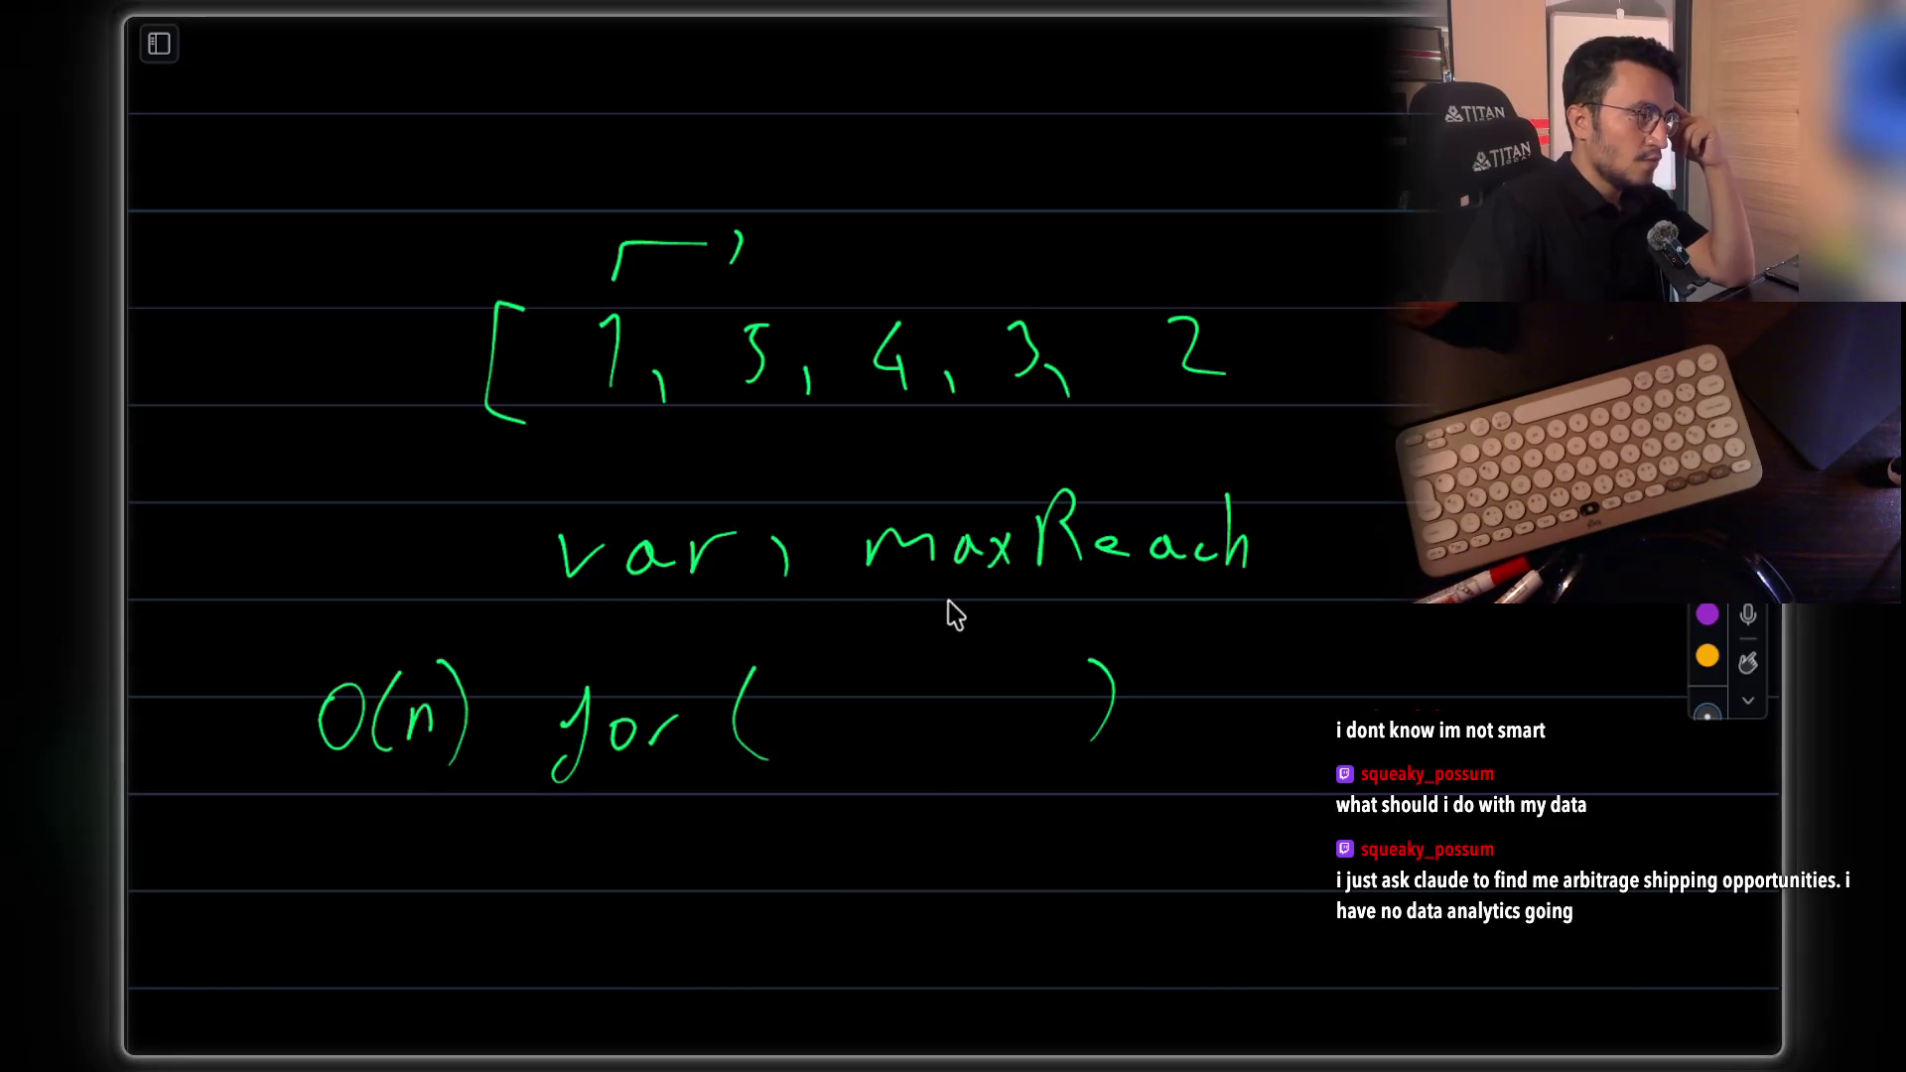
Underline maxReach and draw downward arrows above the array's 5, 4 and 3
drag(896, 586, 1088, 602)
drag(773, 165, 740, 236)
mouse_move(899, 175)
mouse_down()
mouse_move(890, 255)
mouse_move(877, 247)
mouse_up()
mouse_move(892, 263)
mouse_down()
mouse_move(910, 244)
mouse_move(1028, 248)
mouse_up()
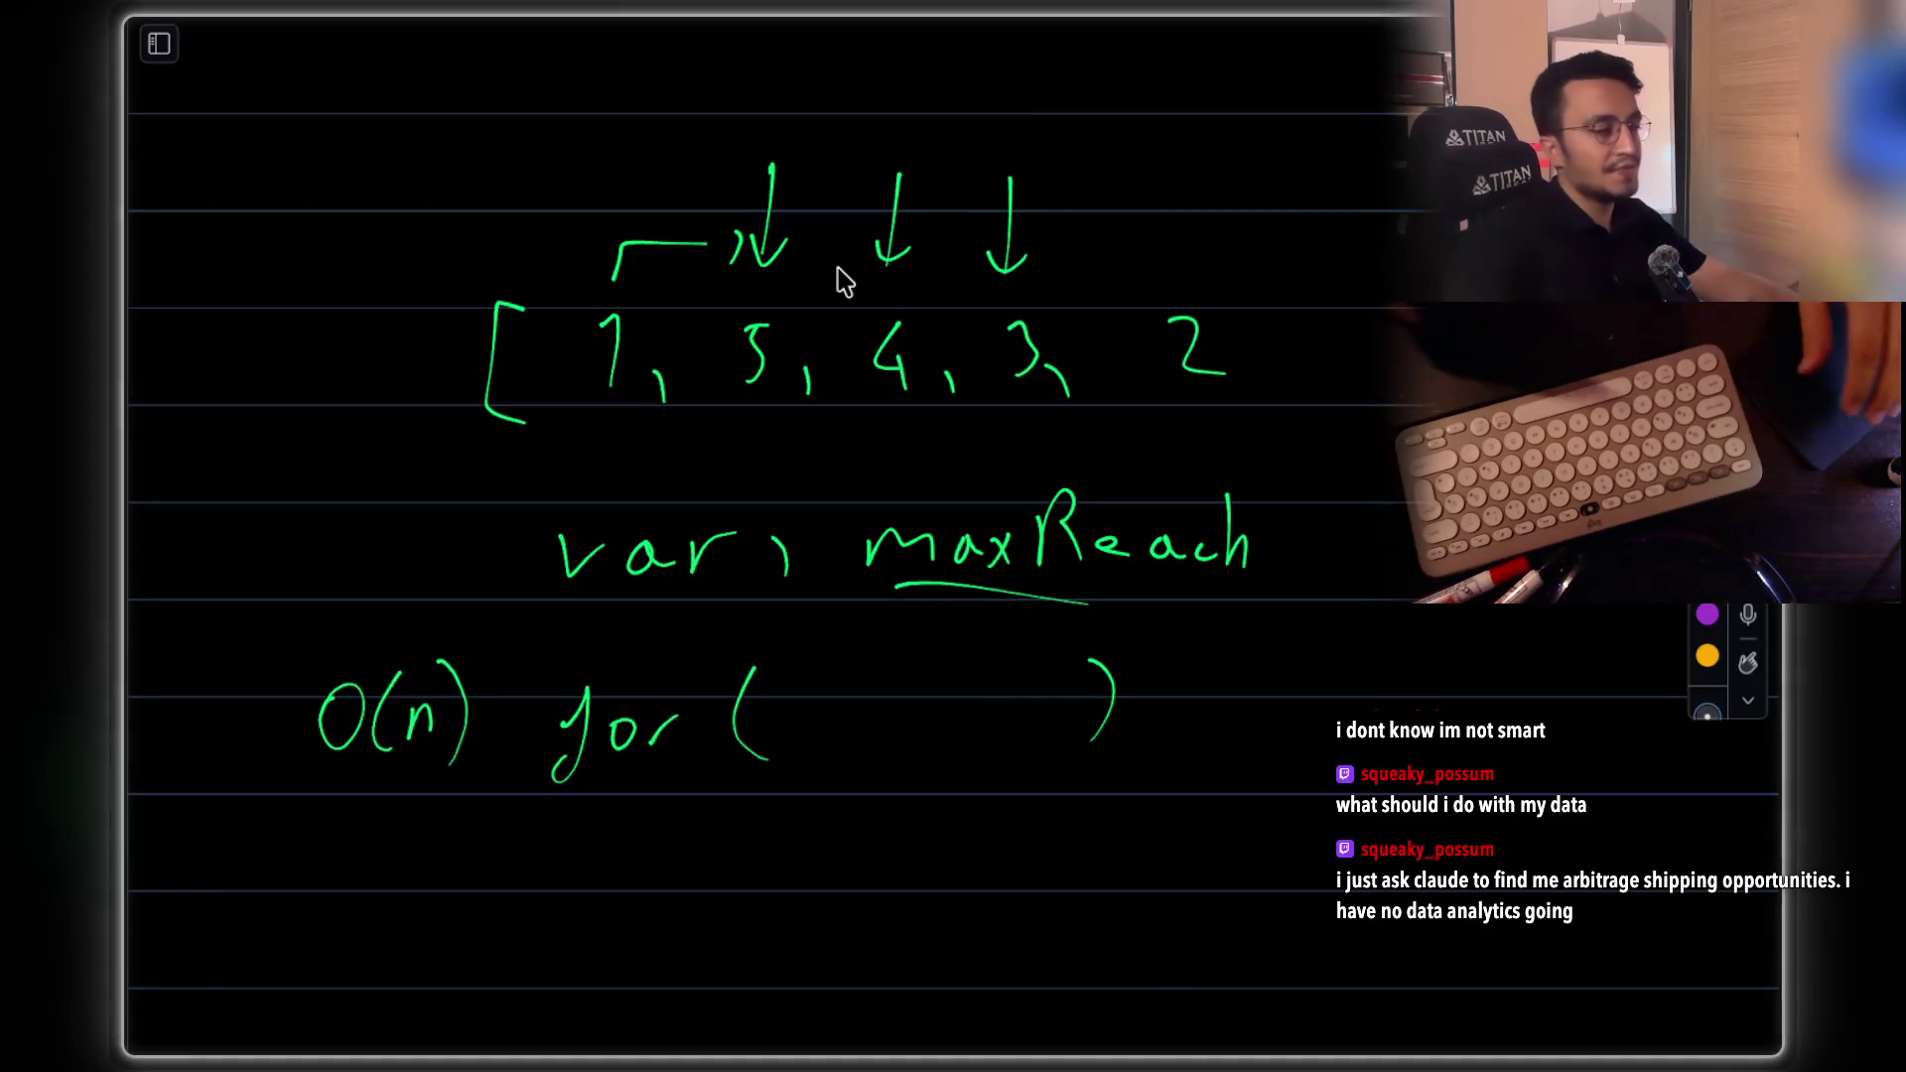
Write the first loop condition 'if( new maxReach)' inside the for loop
scroll(973, 655, down, 3)
click(711, 682)
mouse_move(714, 700)
mouse_down()
mouse_move(751, 685)
mouse_move(727, 762)
mouse_up()
mouse_move(824, 643)
mouse_down()
mouse_move(818, 746)
mouse_move(1032, 706)
mouse_up()
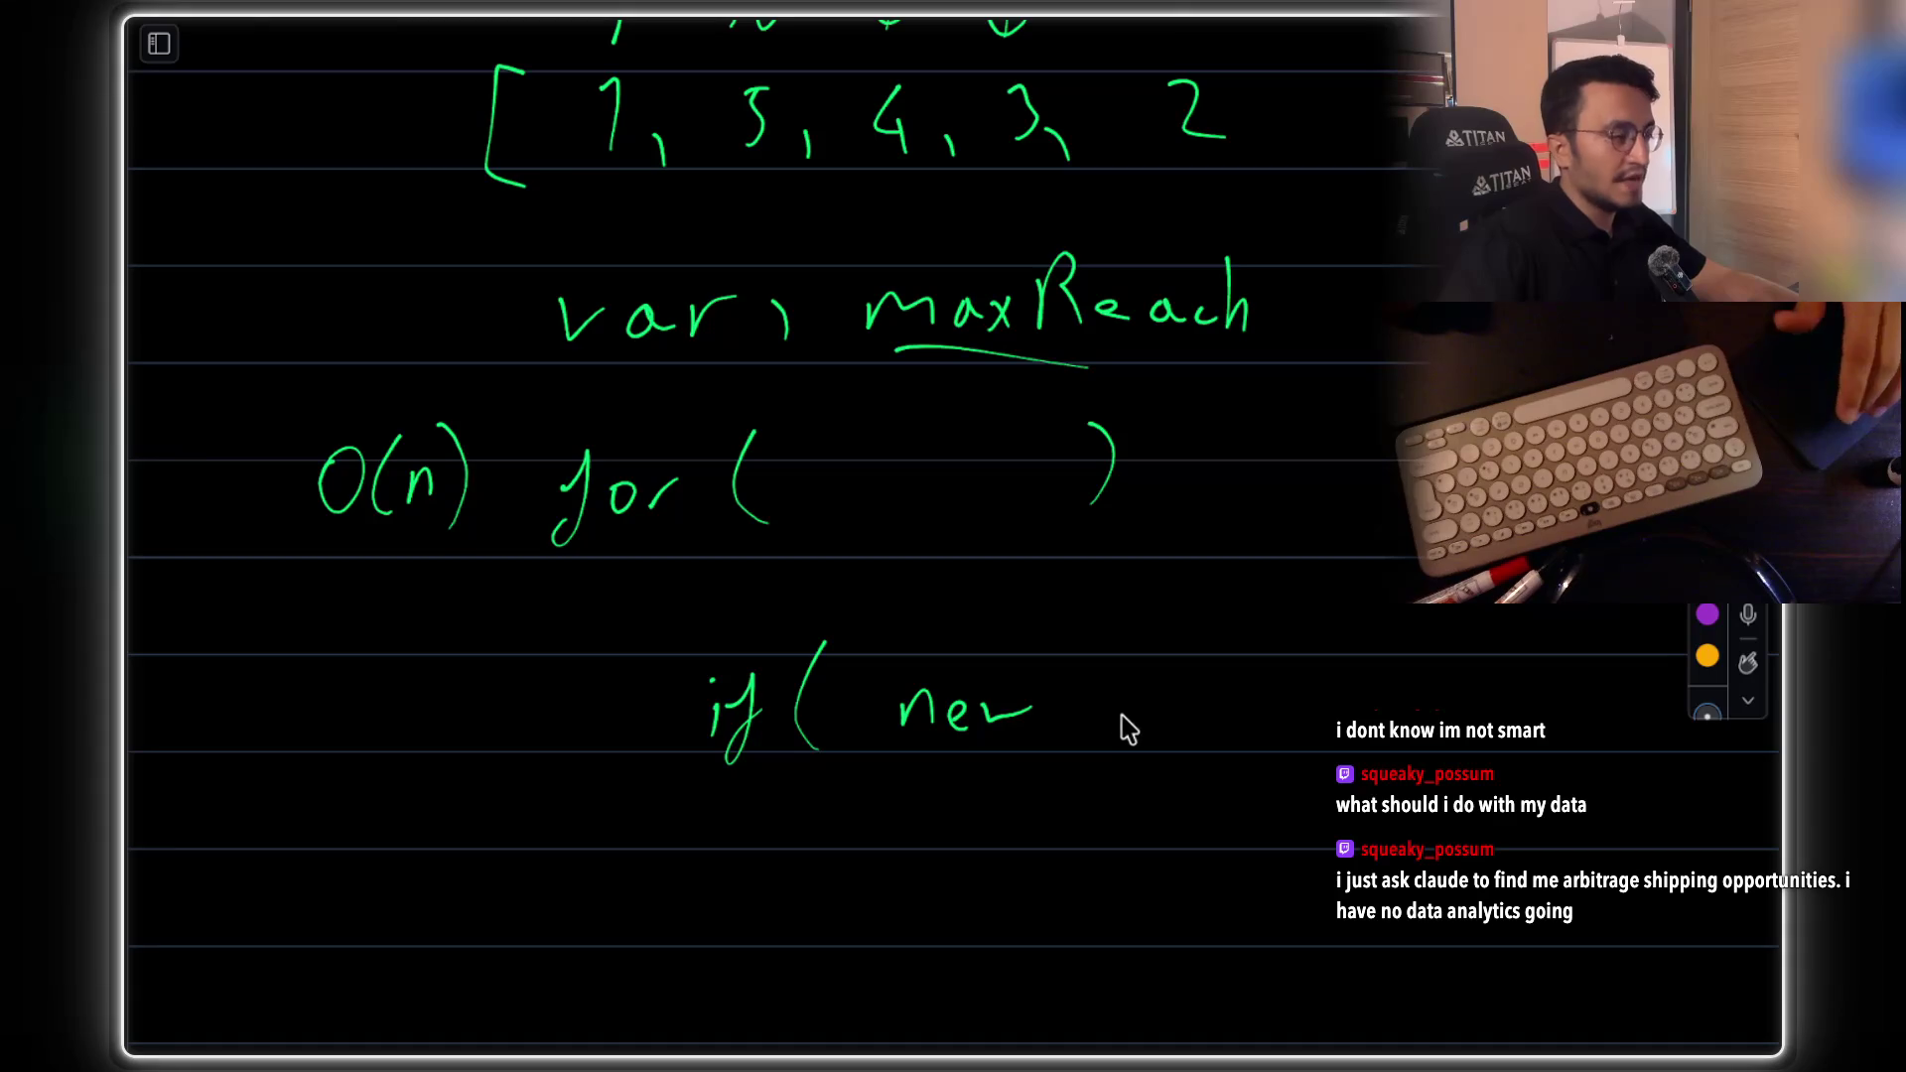
mouse_move(1257, 685)
mouse_down()
mouse_move(1294, 740)
mouse_move(1429, 725)
mouse_up()
drag(1434, 631, 1429, 769)
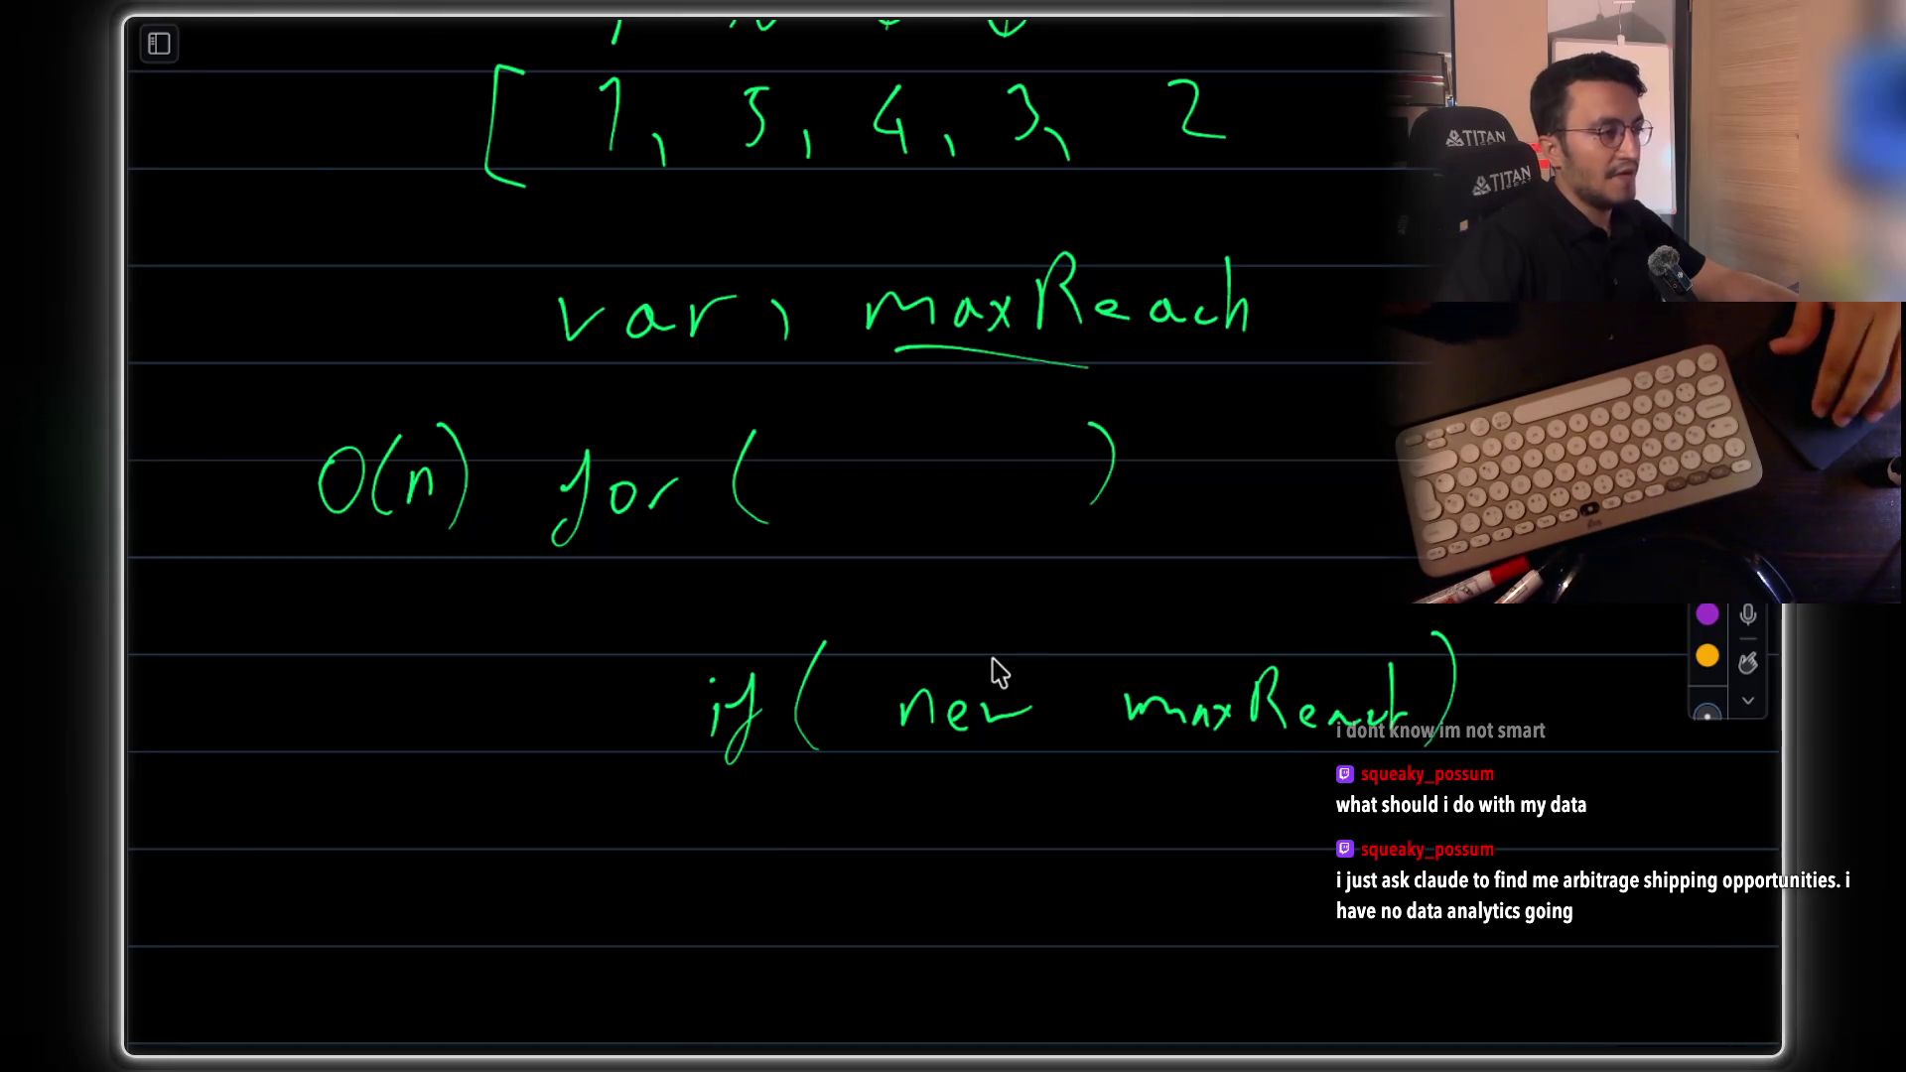
Draw a downward arrow above the array's 2
scroll(997, 661, up, 2)
scroll(1288, 533, up, 1)
mouse_move(1185, 221)
mouse_down()
mouse_move(1186, 309)
mouse_move(1203, 281)
mouse_up()
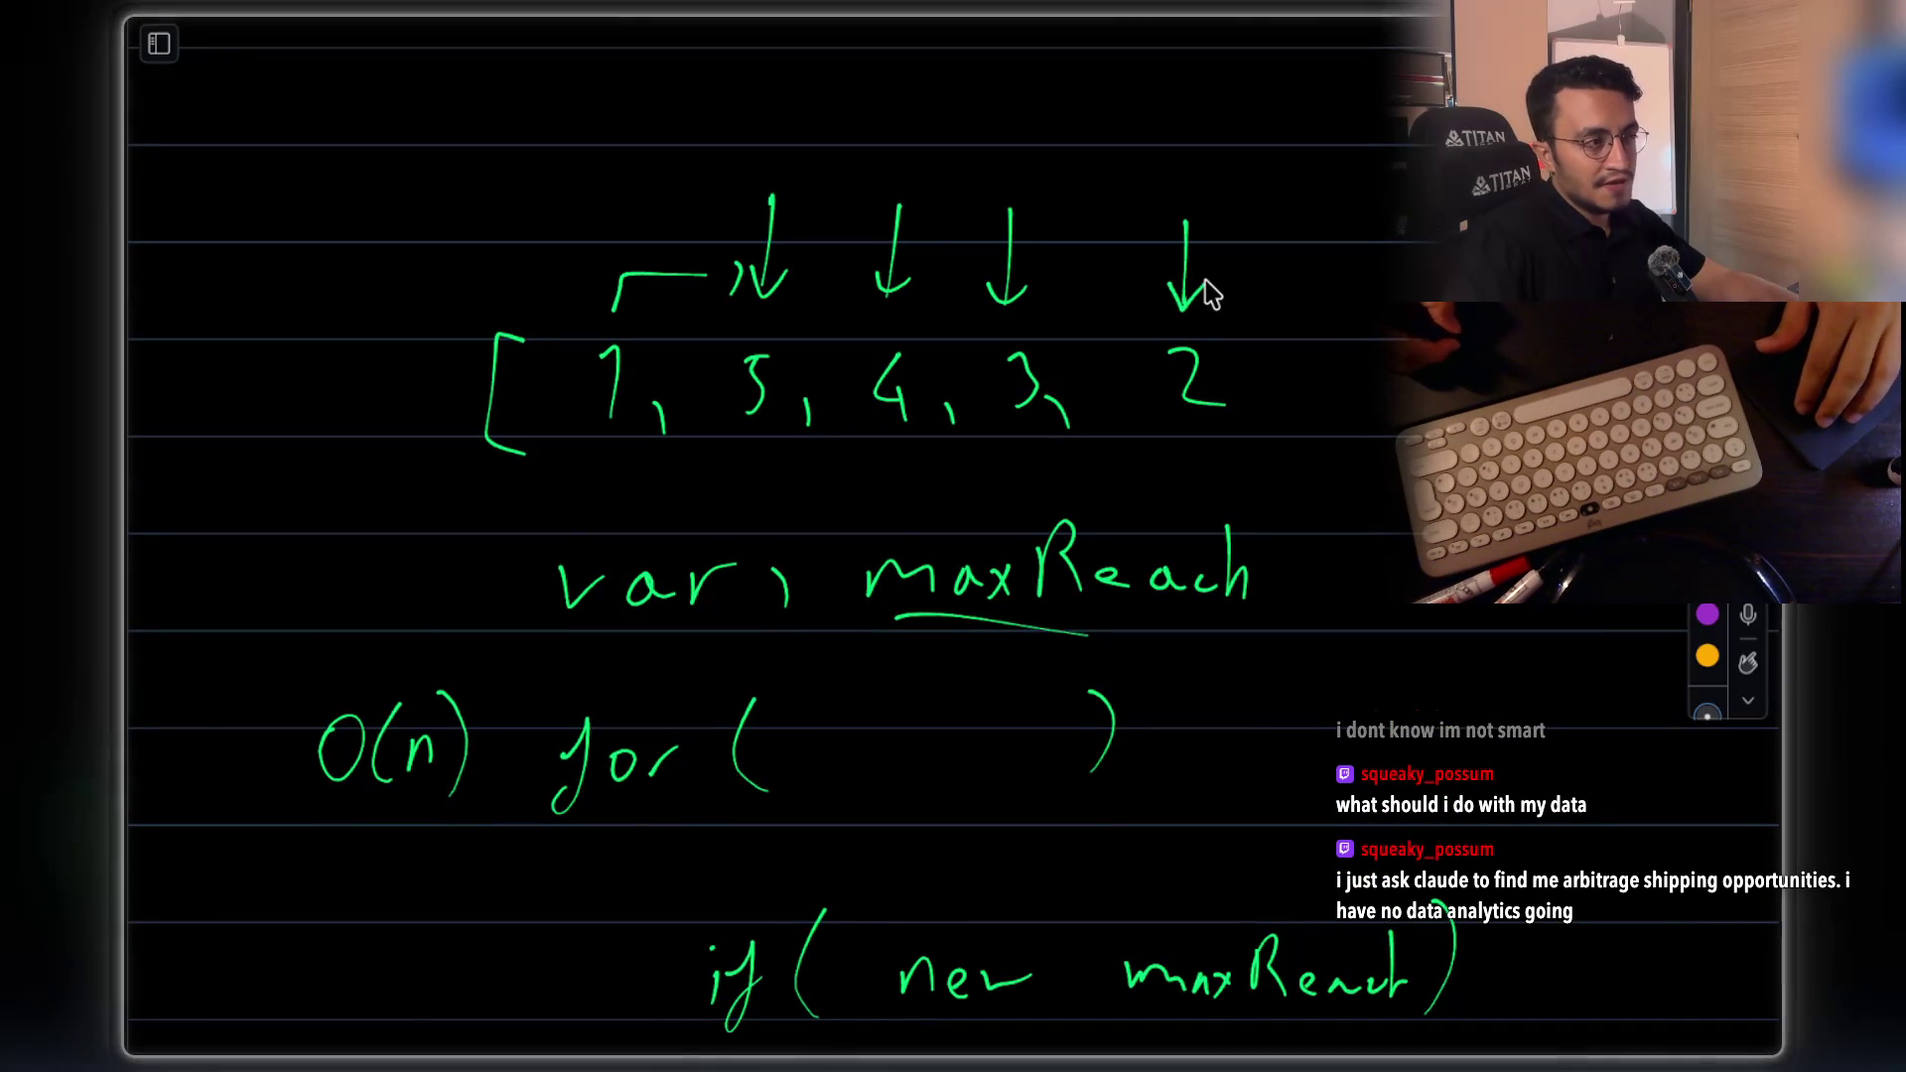
scroll(792, 439, down, 4)
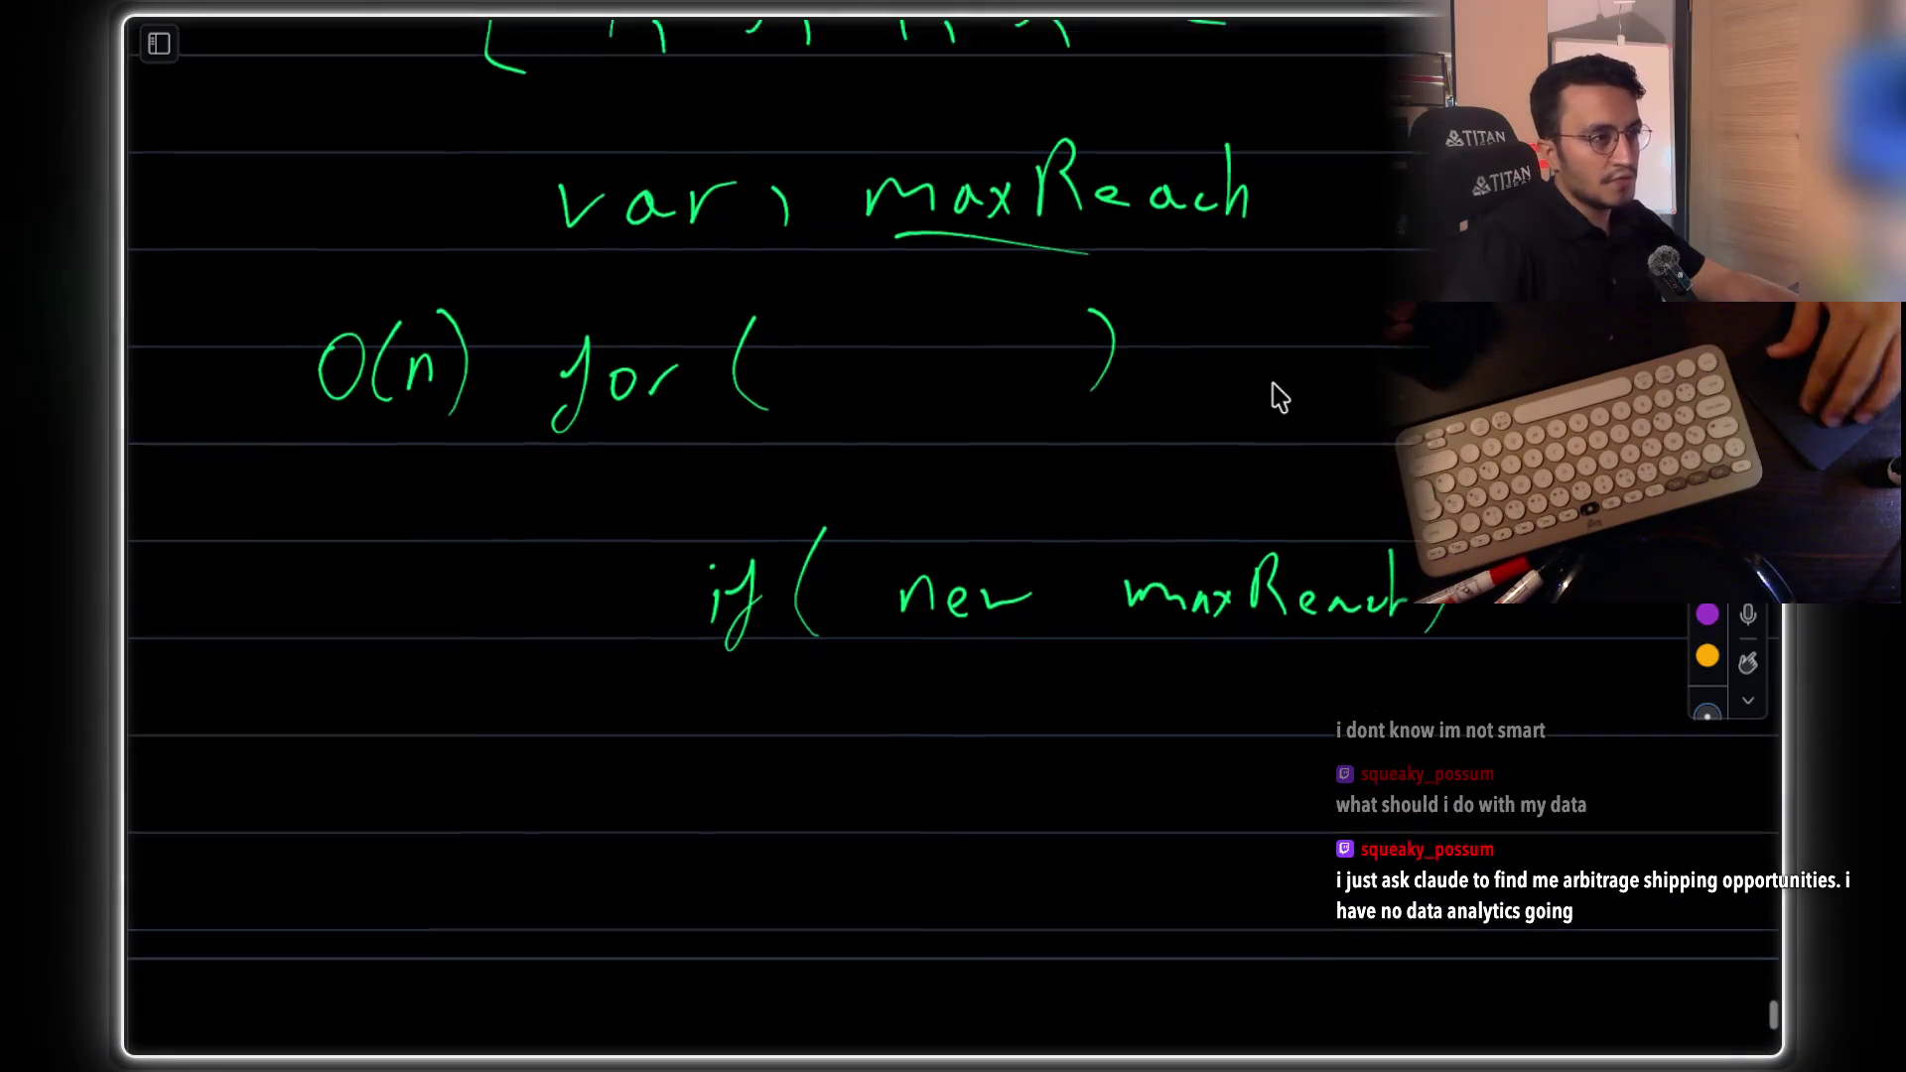
scroll(1275, 397, up, 3)
scroll(1279, 397, up, 1)
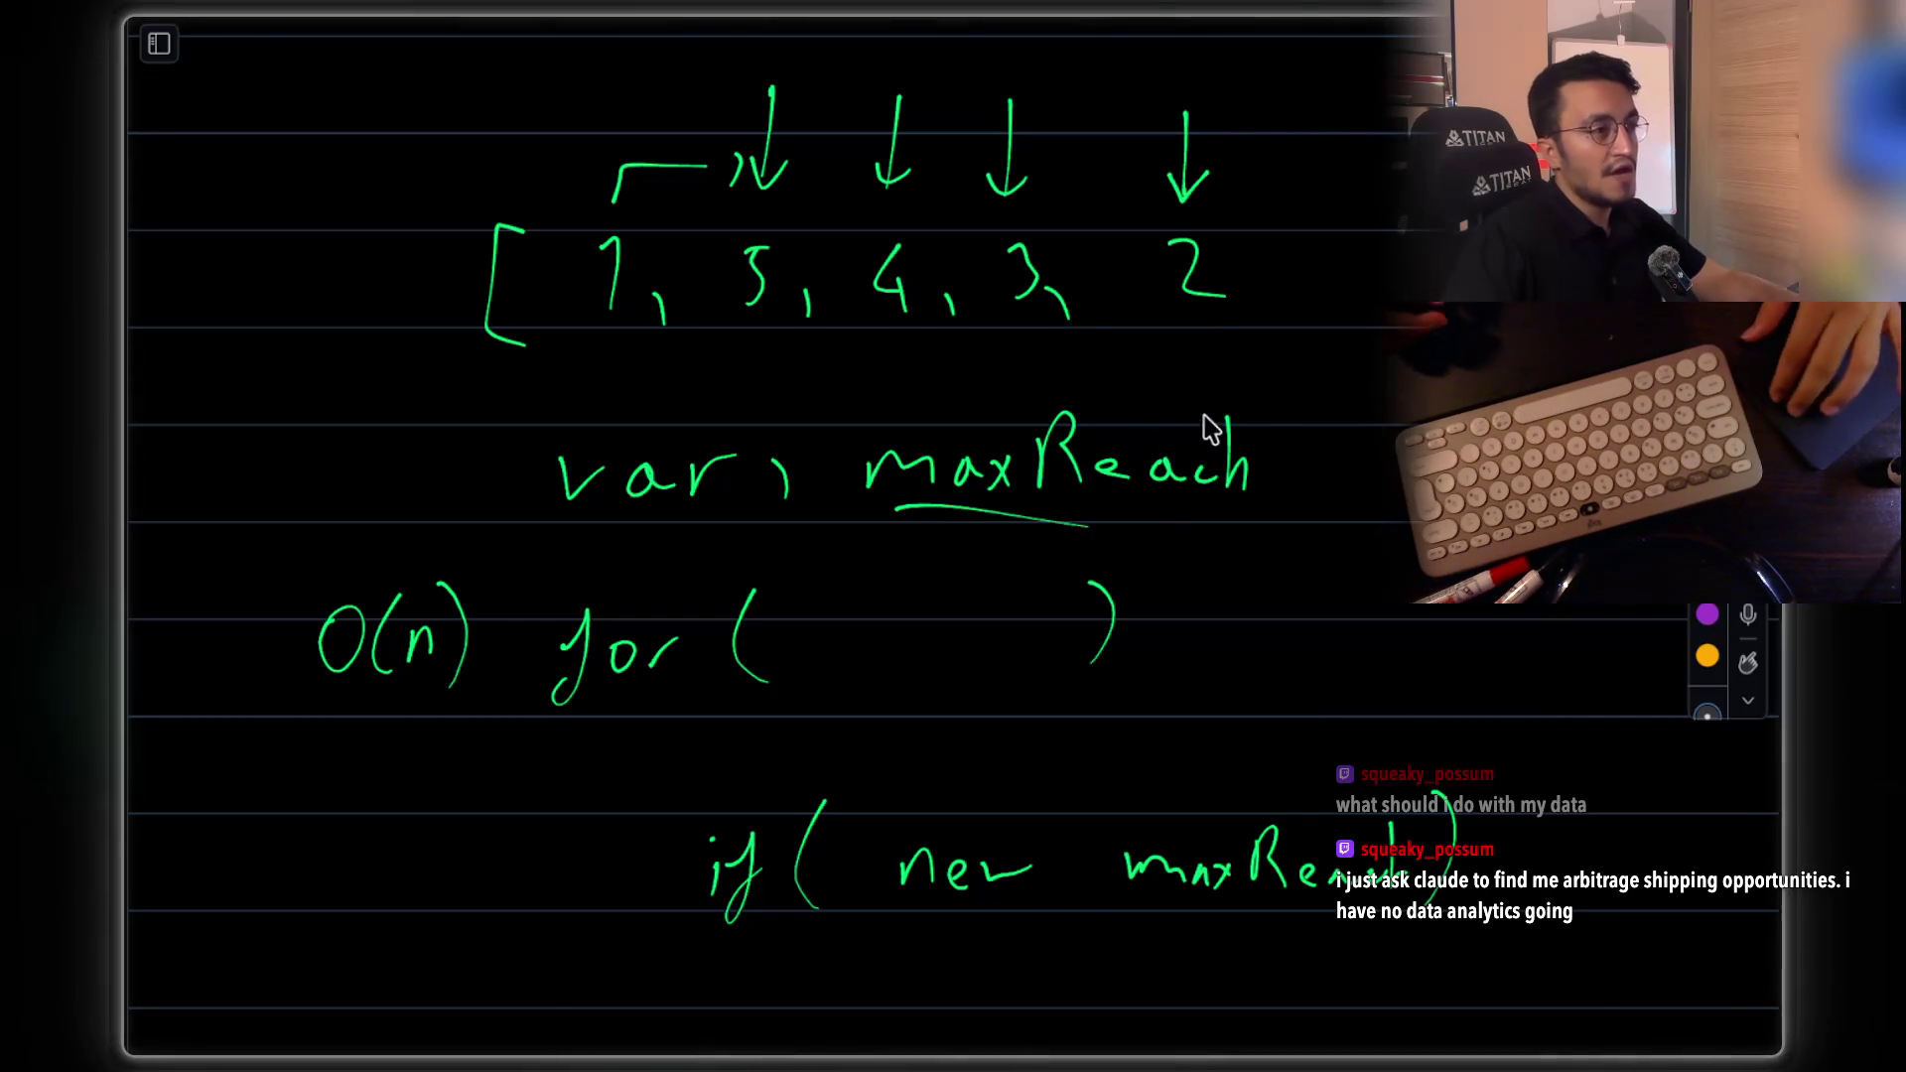
scroll(1204, 404, down, 5)
scroll(1077, 476, down, 3)
Write the second condition 'if(maxReach > length)' below the first
drag(716, 716, 729, 756)
drag(766, 688, 779, 764)
mouse_move(852, 651)
mouse_down()
mouse_move(833, 770)
mouse_move(953, 733)
mouse_move(1141, 739)
mouse_up()
mouse_move(1154, 667)
mouse_down()
mouse_move(1173, 739)
mouse_move(1228, 756)
mouse_up()
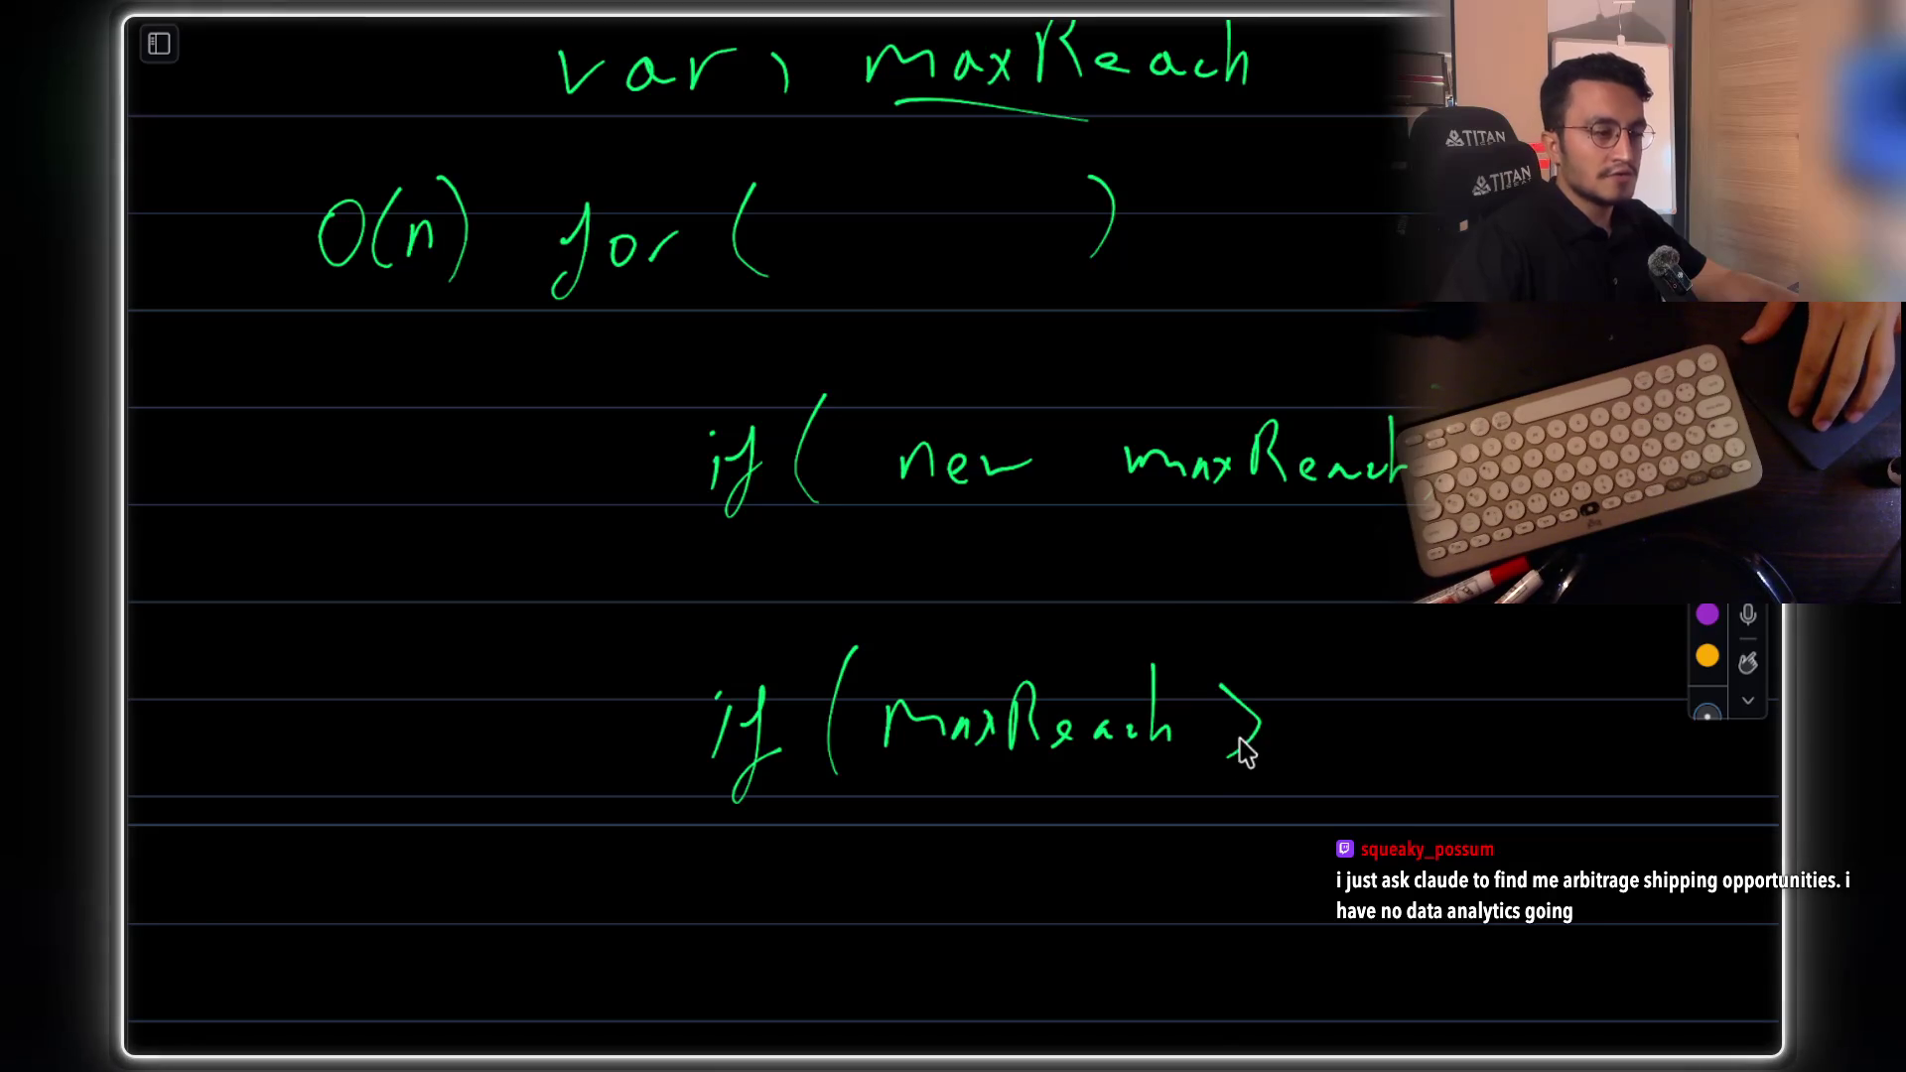
drag(1338, 661, 1321, 733)
drag(1351, 730, 1370, 724)
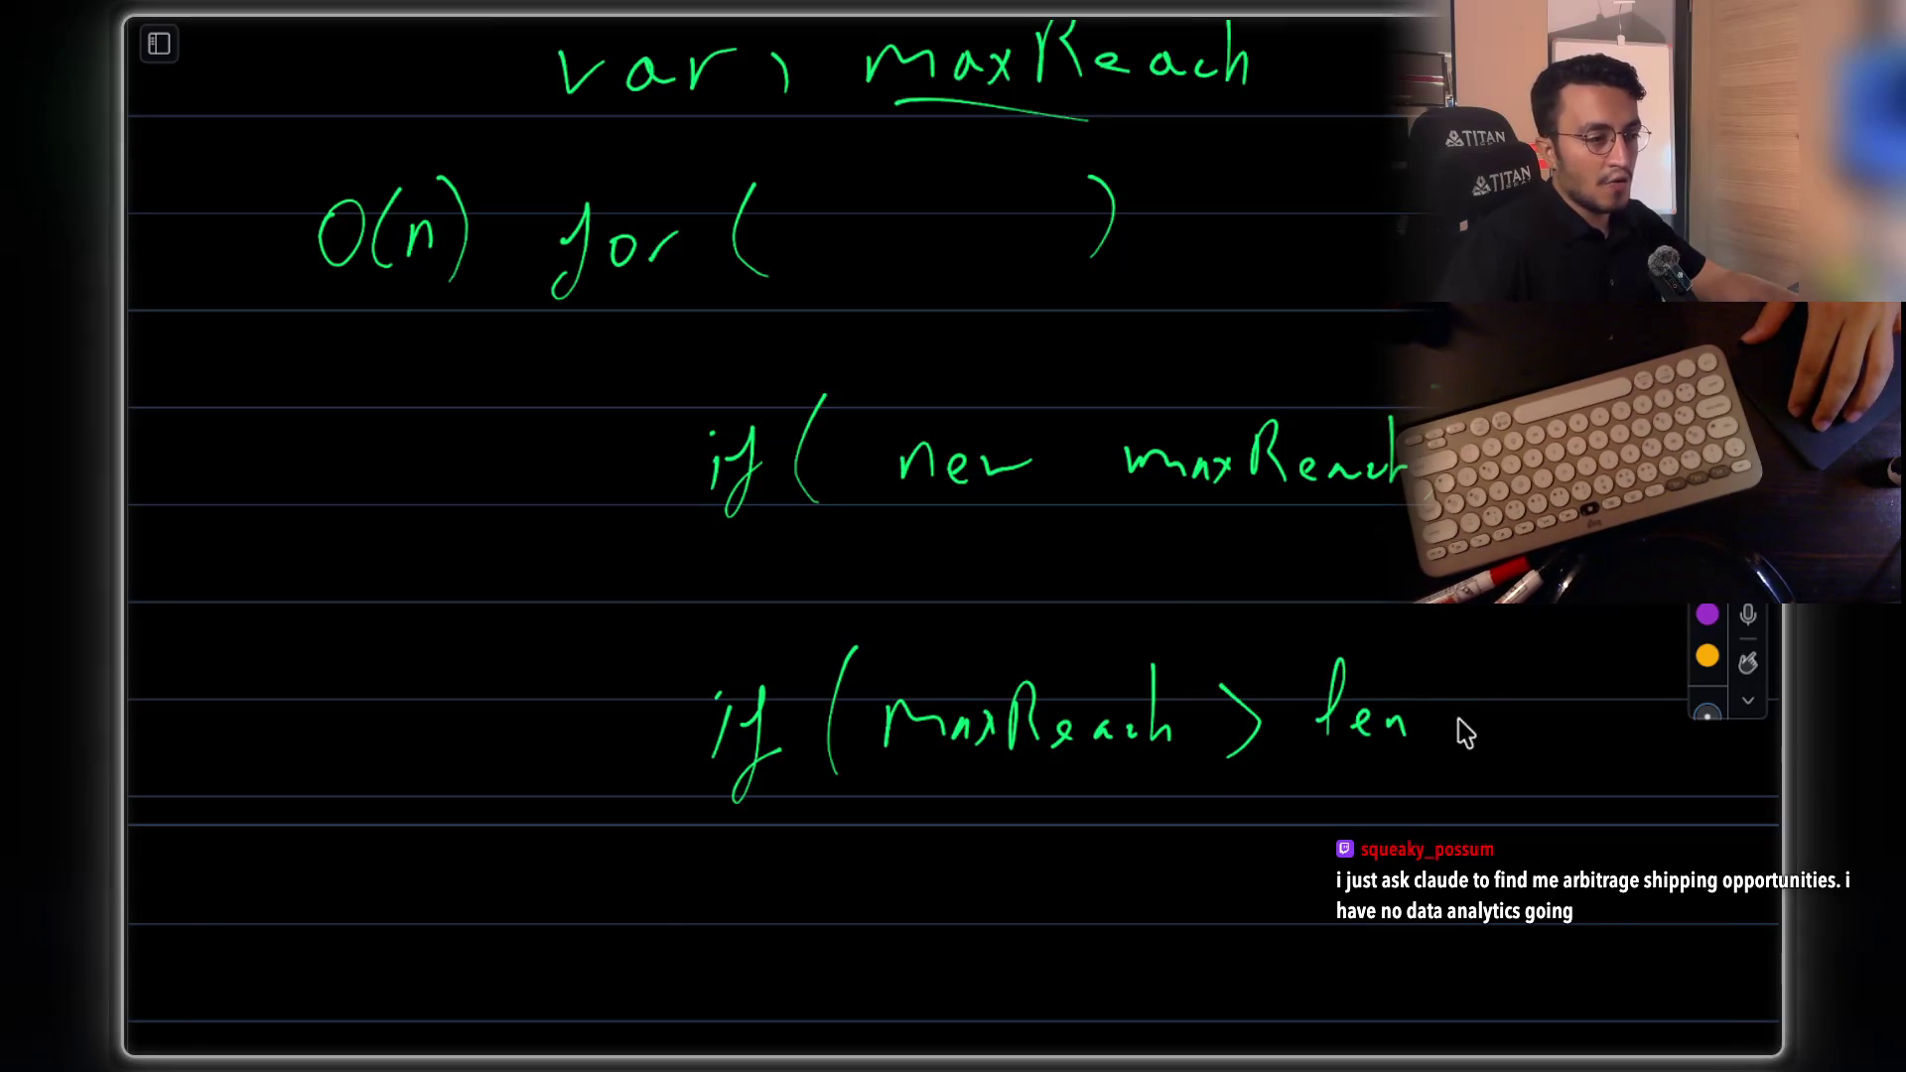
drag(1486, 662, 1519, 735)
drag(1536, 630, 1547, 739)
Write 'return true;' under the second if and change > to >=
drag(898, 885, 930, 891)
drag(961, 859, 953, 898)
drag(941, 875, 1032, 893)
drag(1182, 887, 1220, 878)
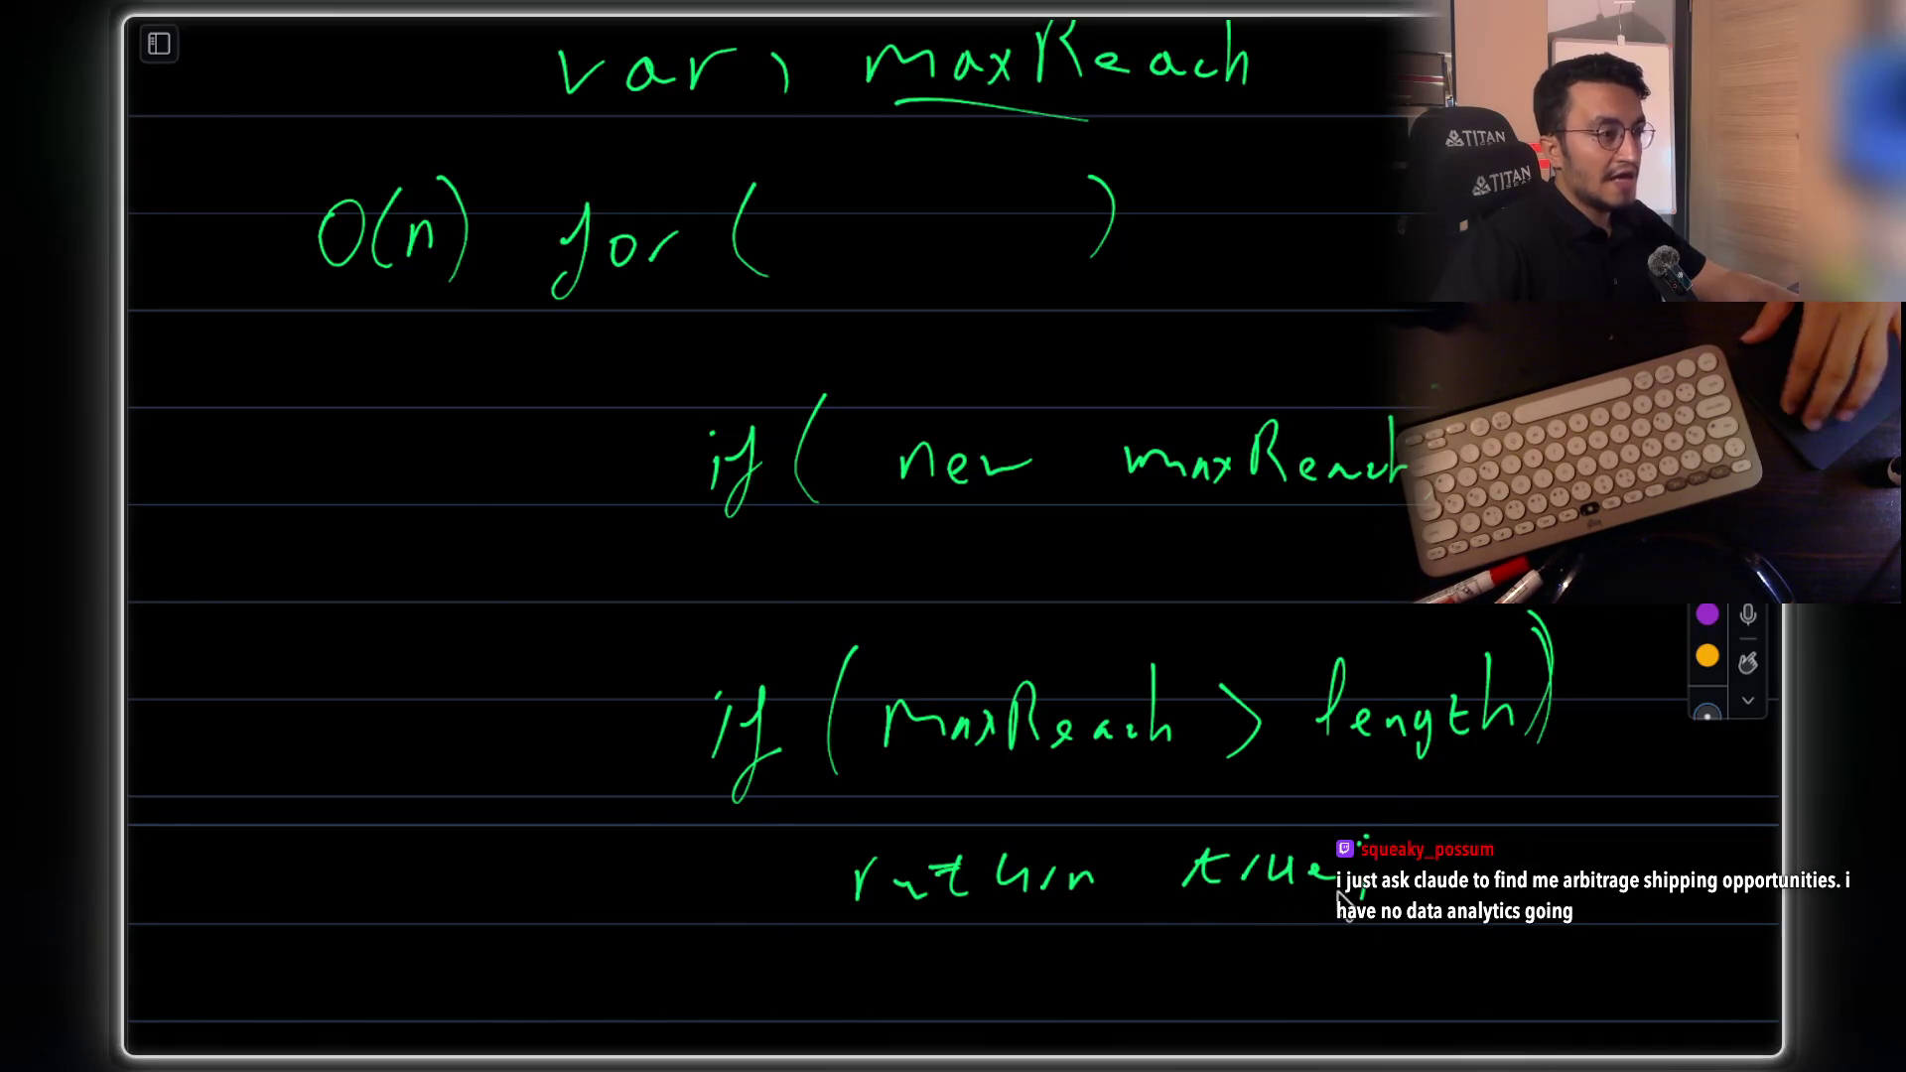
scroll(1259, 668, up, 3)
scroll(1106, 553, down, 4)
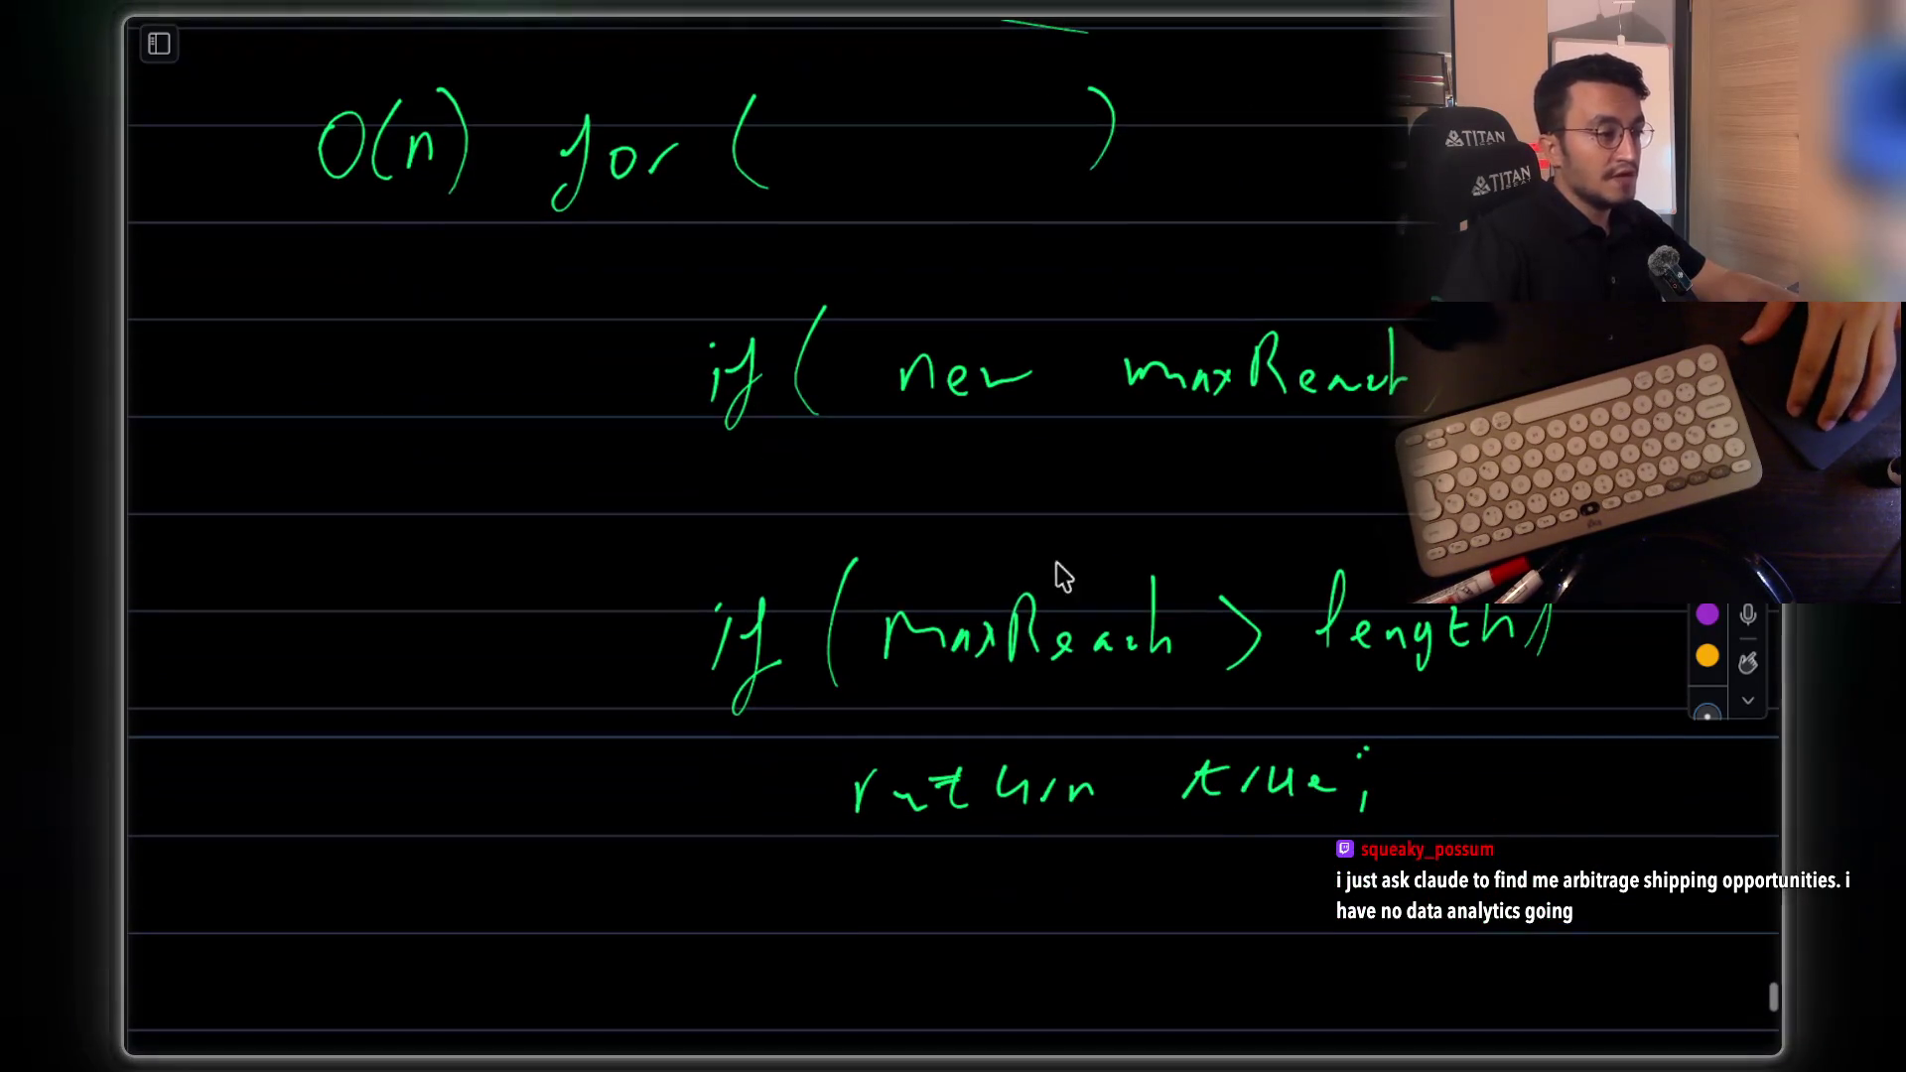
drag(1269, 633, 1290, 632)
drag(1269, 646, 1291, 644)
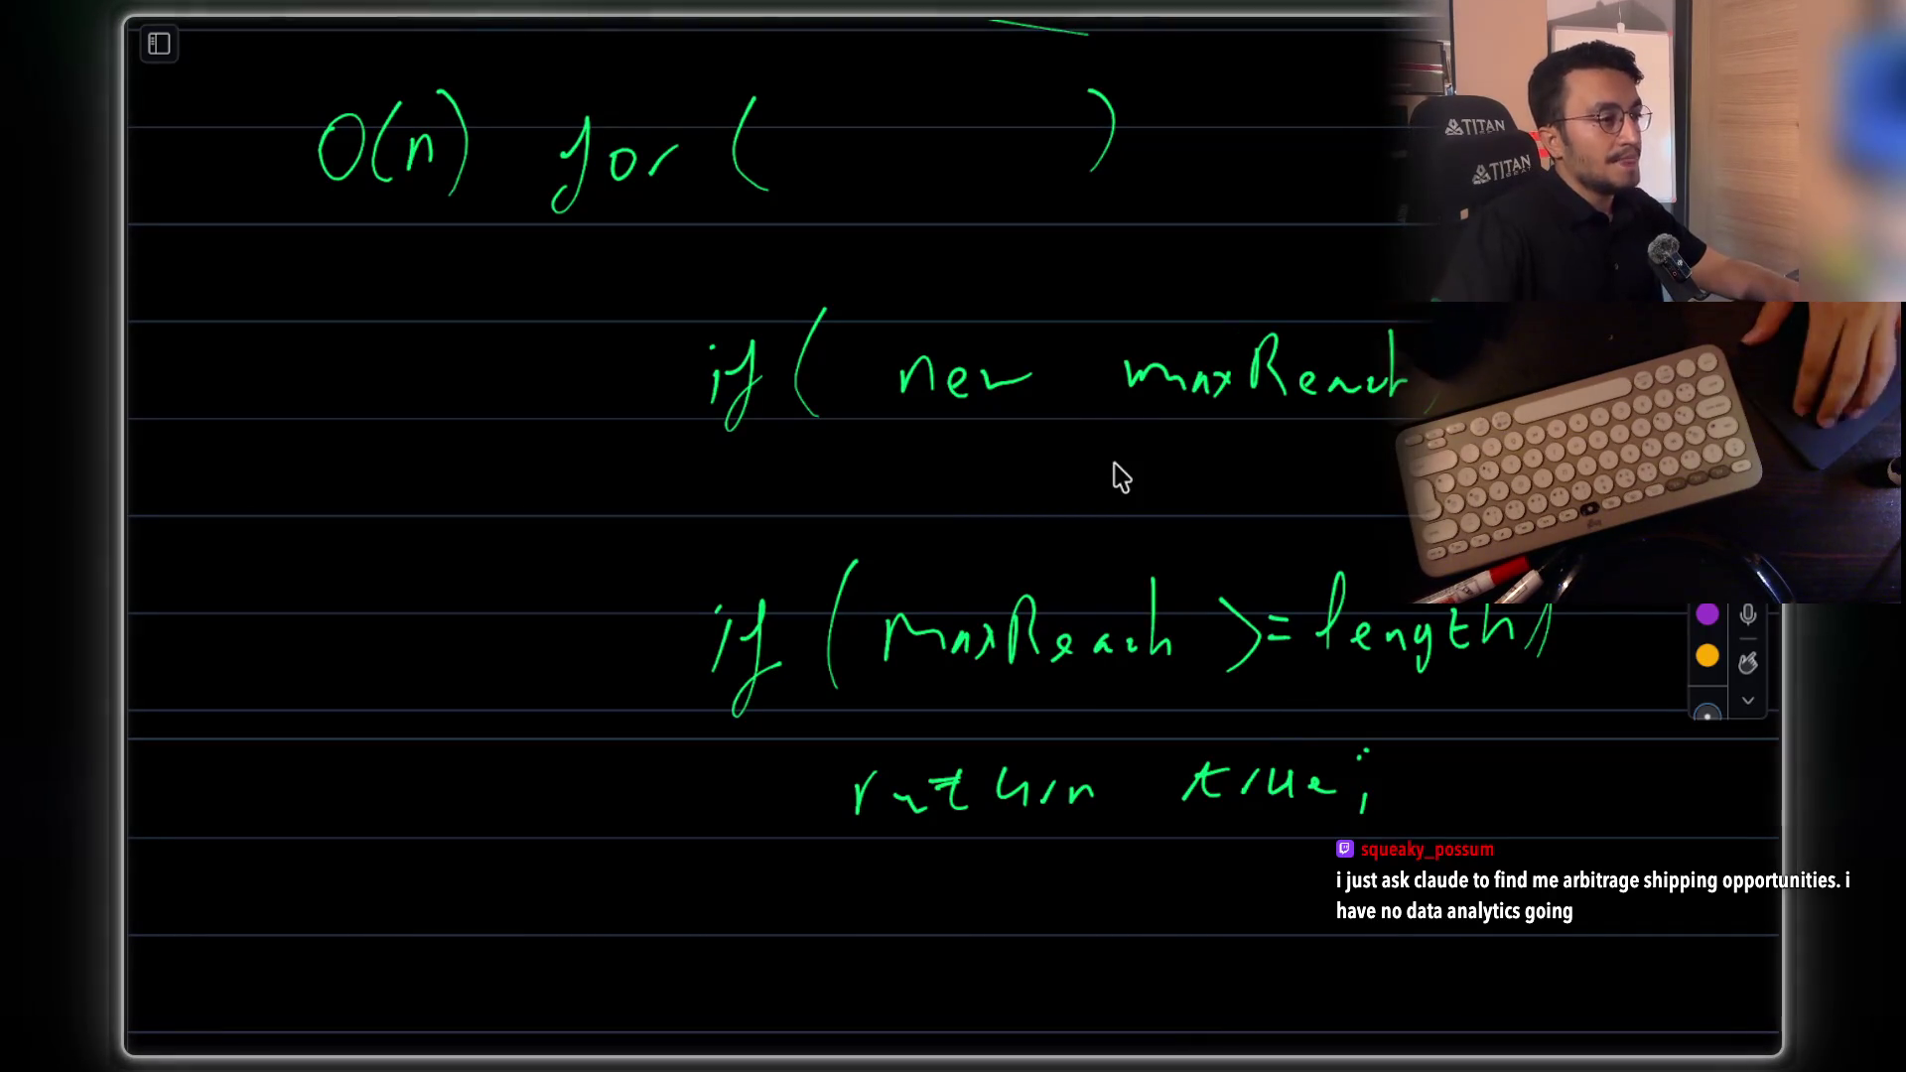
Erase the extra closing parenthesis with the eraser, then return to the pen
scroll(1119, 477, up, 3)
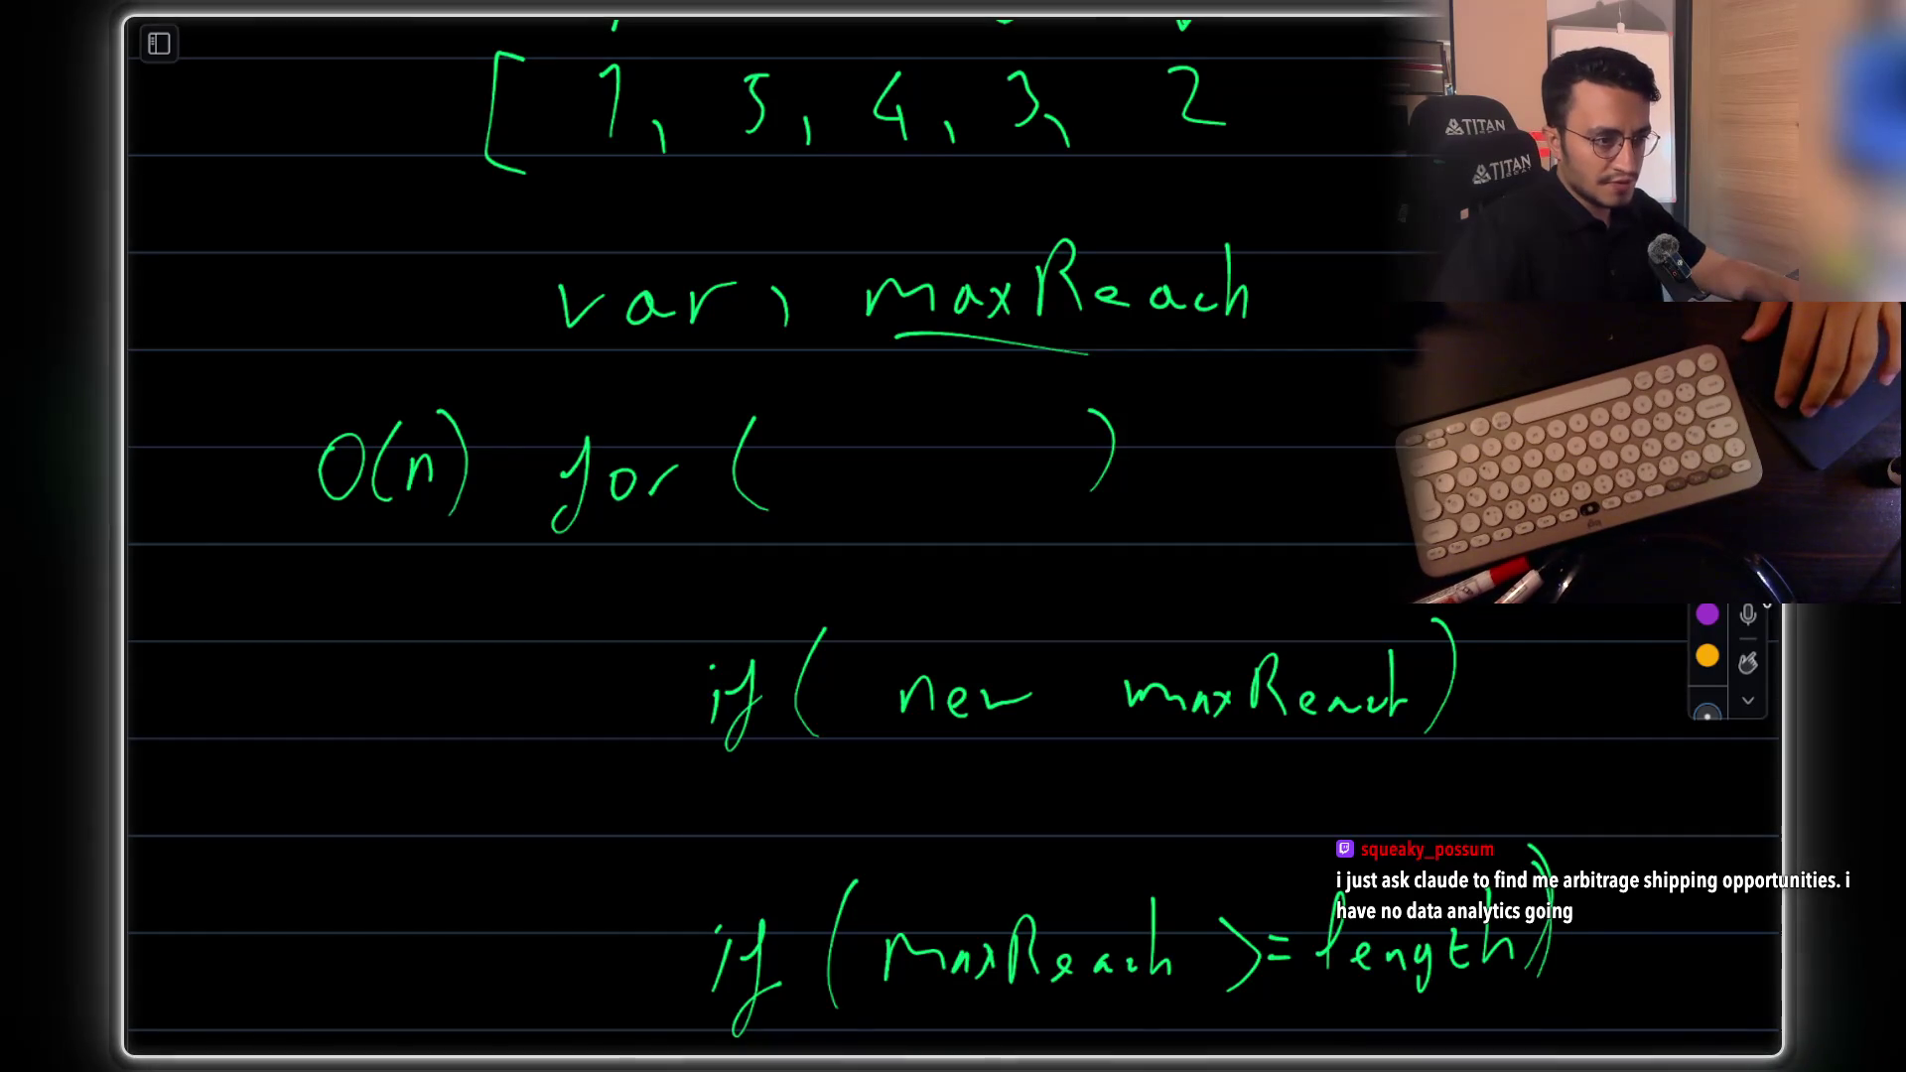
click(1707, 711)
drag(1614, 819, 1579, 883)
click(1707, 711)
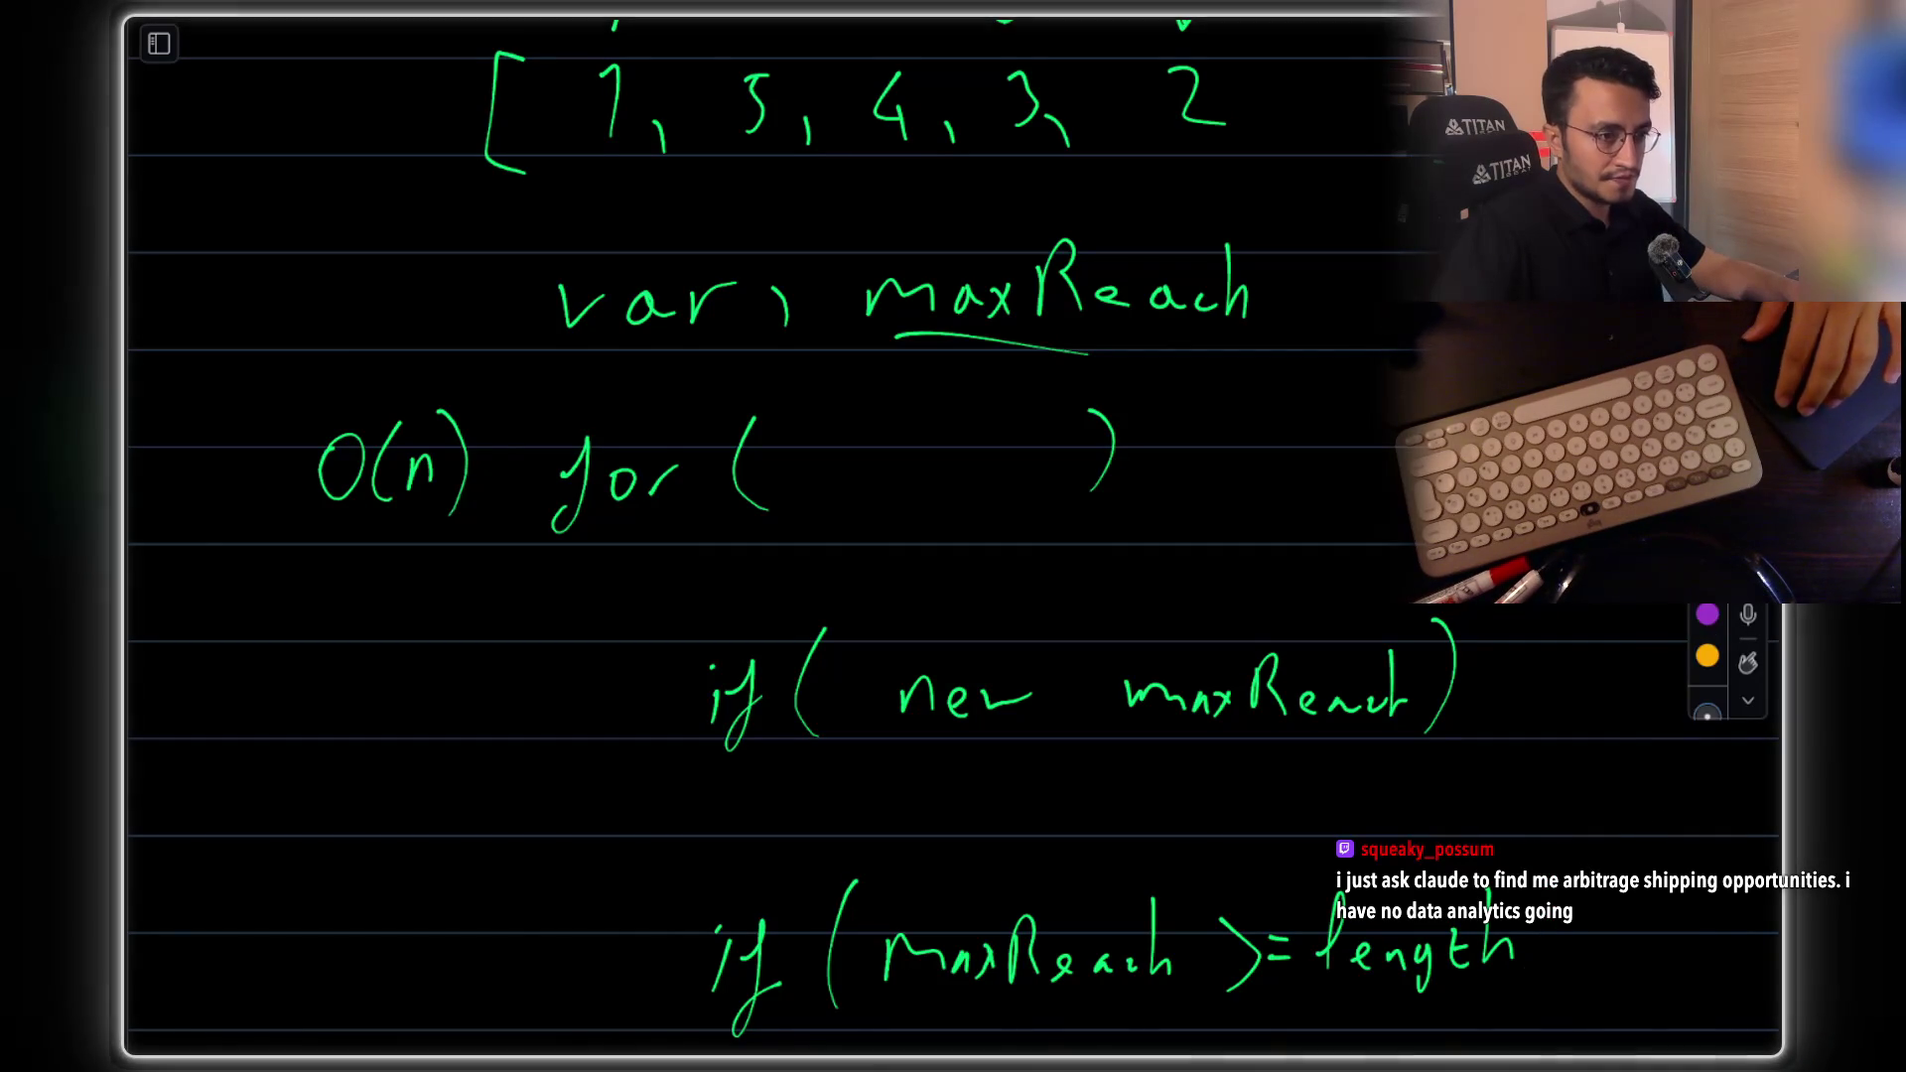
scroll(1559, 851, down, 2)
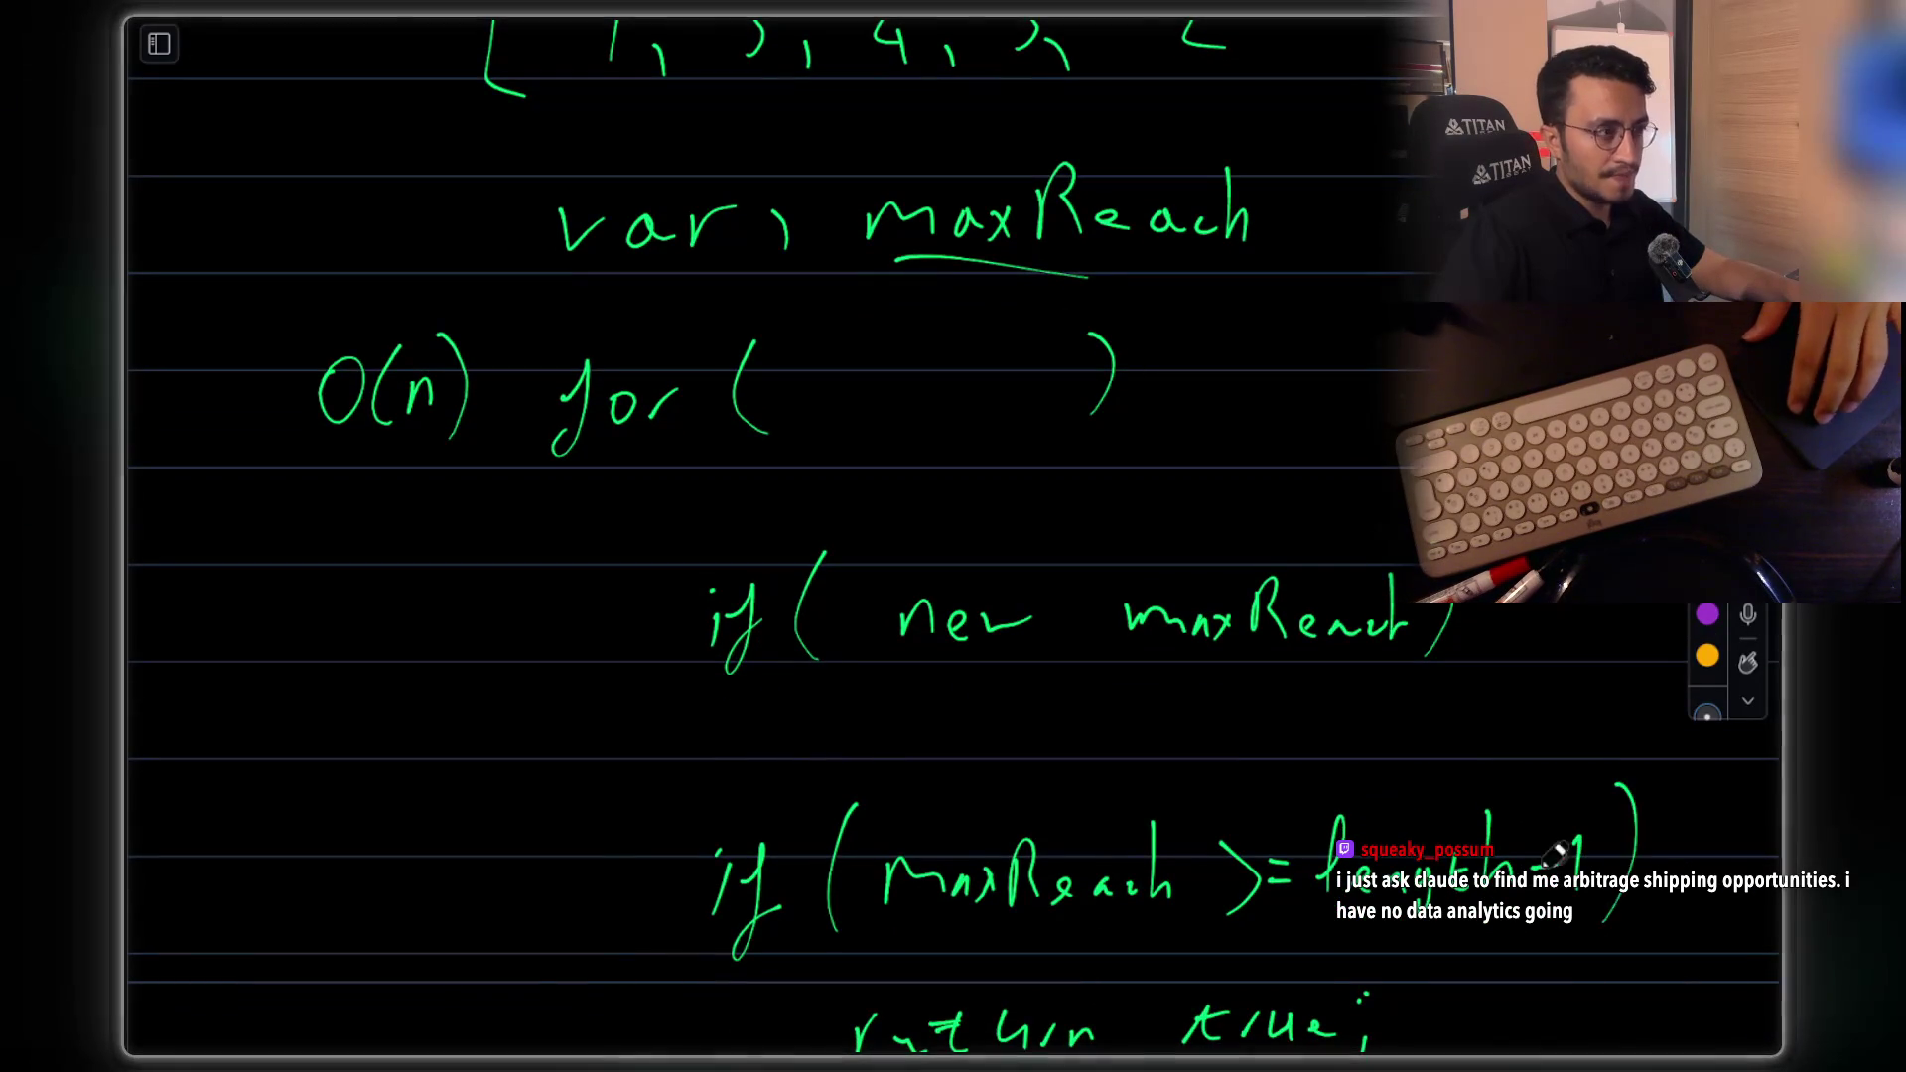
scroll(1588, 854, up, 5)
Underline the array's last element 2 in red and mark it
drag(1159, 458, 1263, 454)
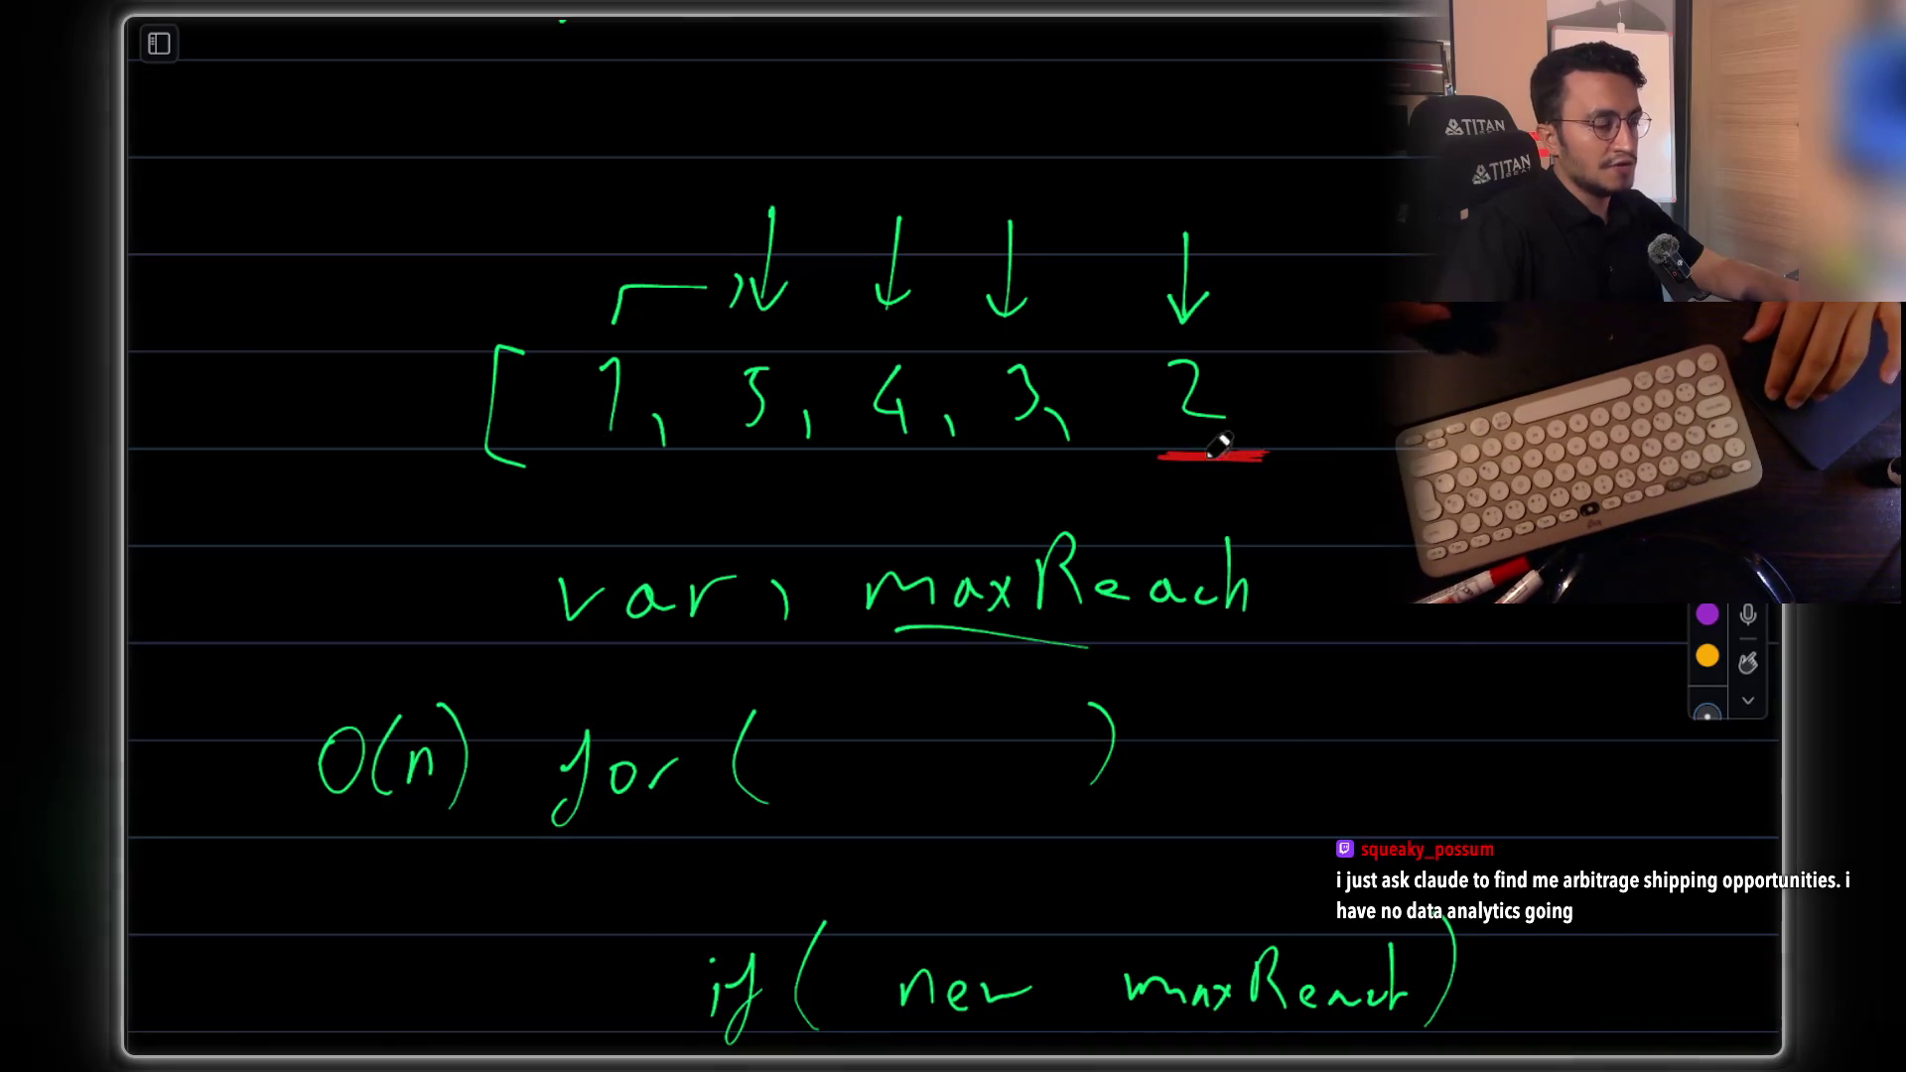
scroll(1244, 646, down, 1)
scroll(1243, 645, down, 7)
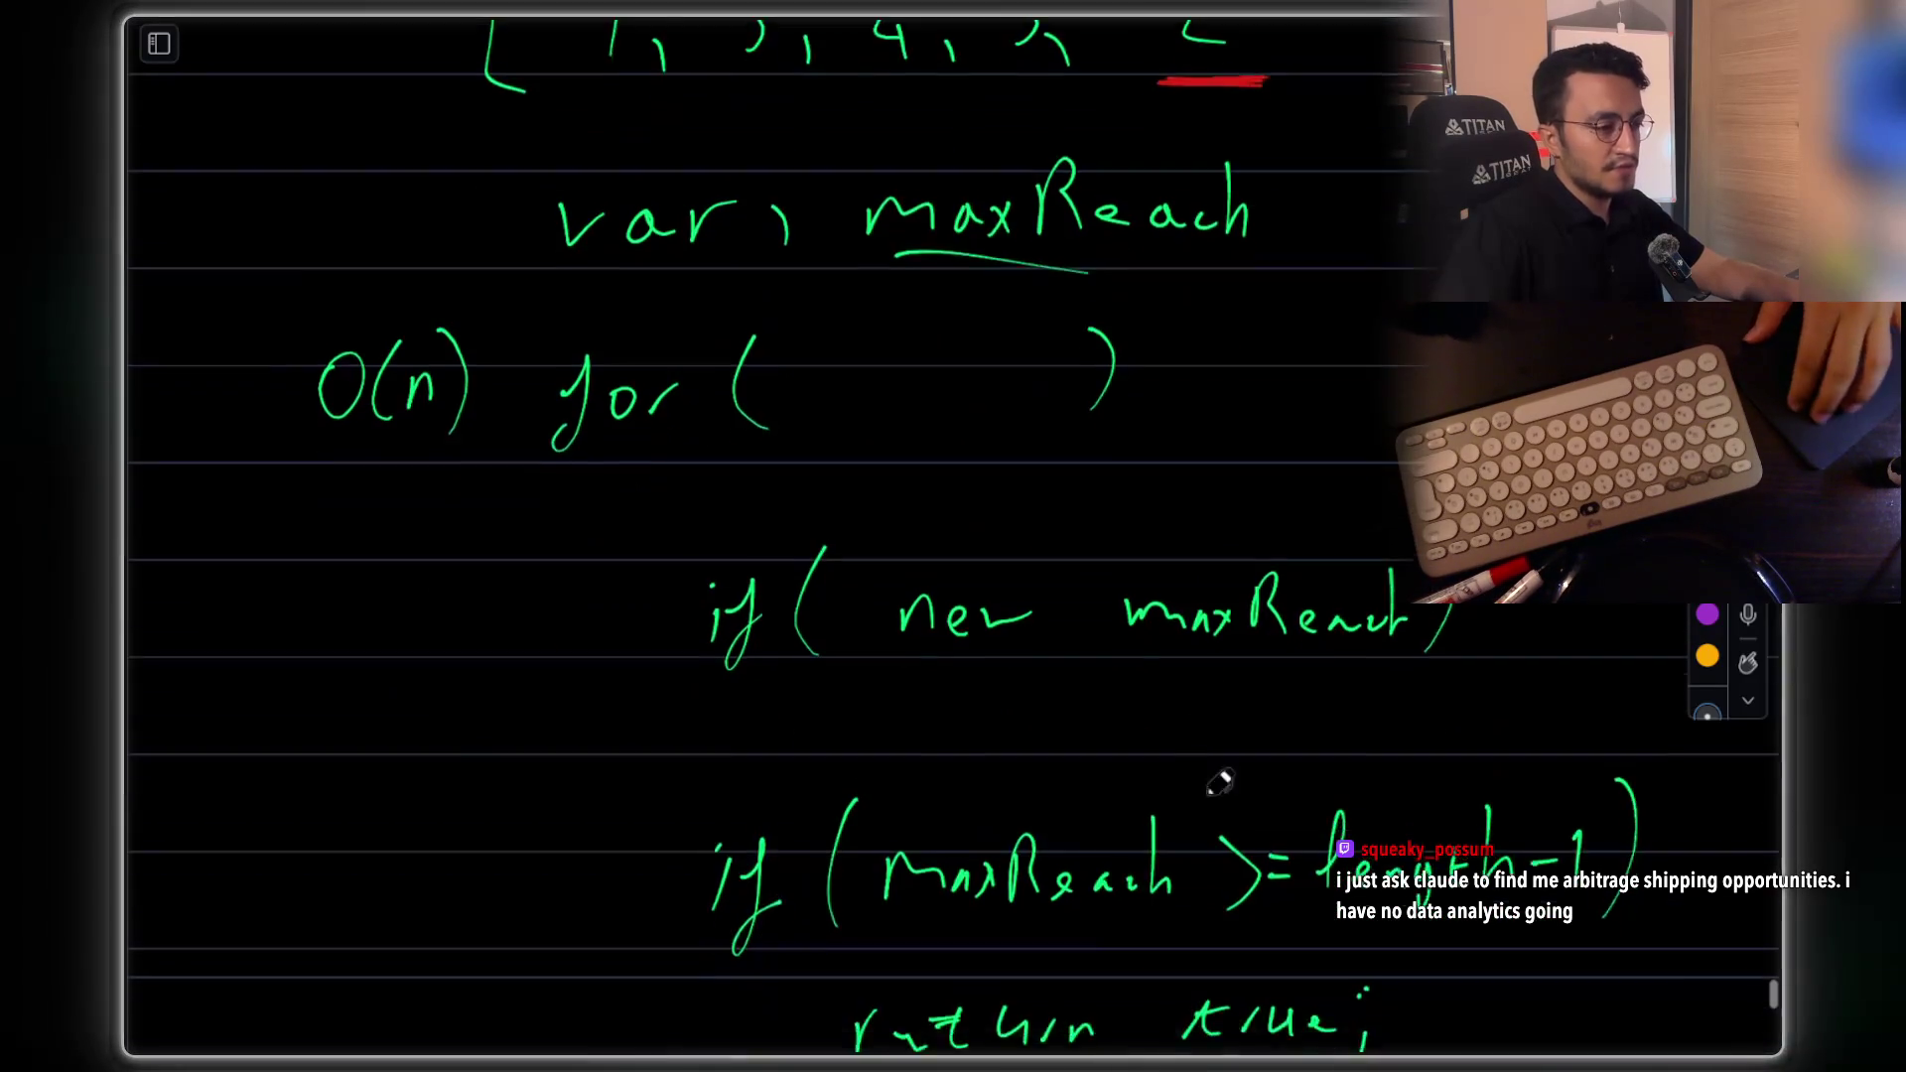
scroll(1334, 799, up, 1)
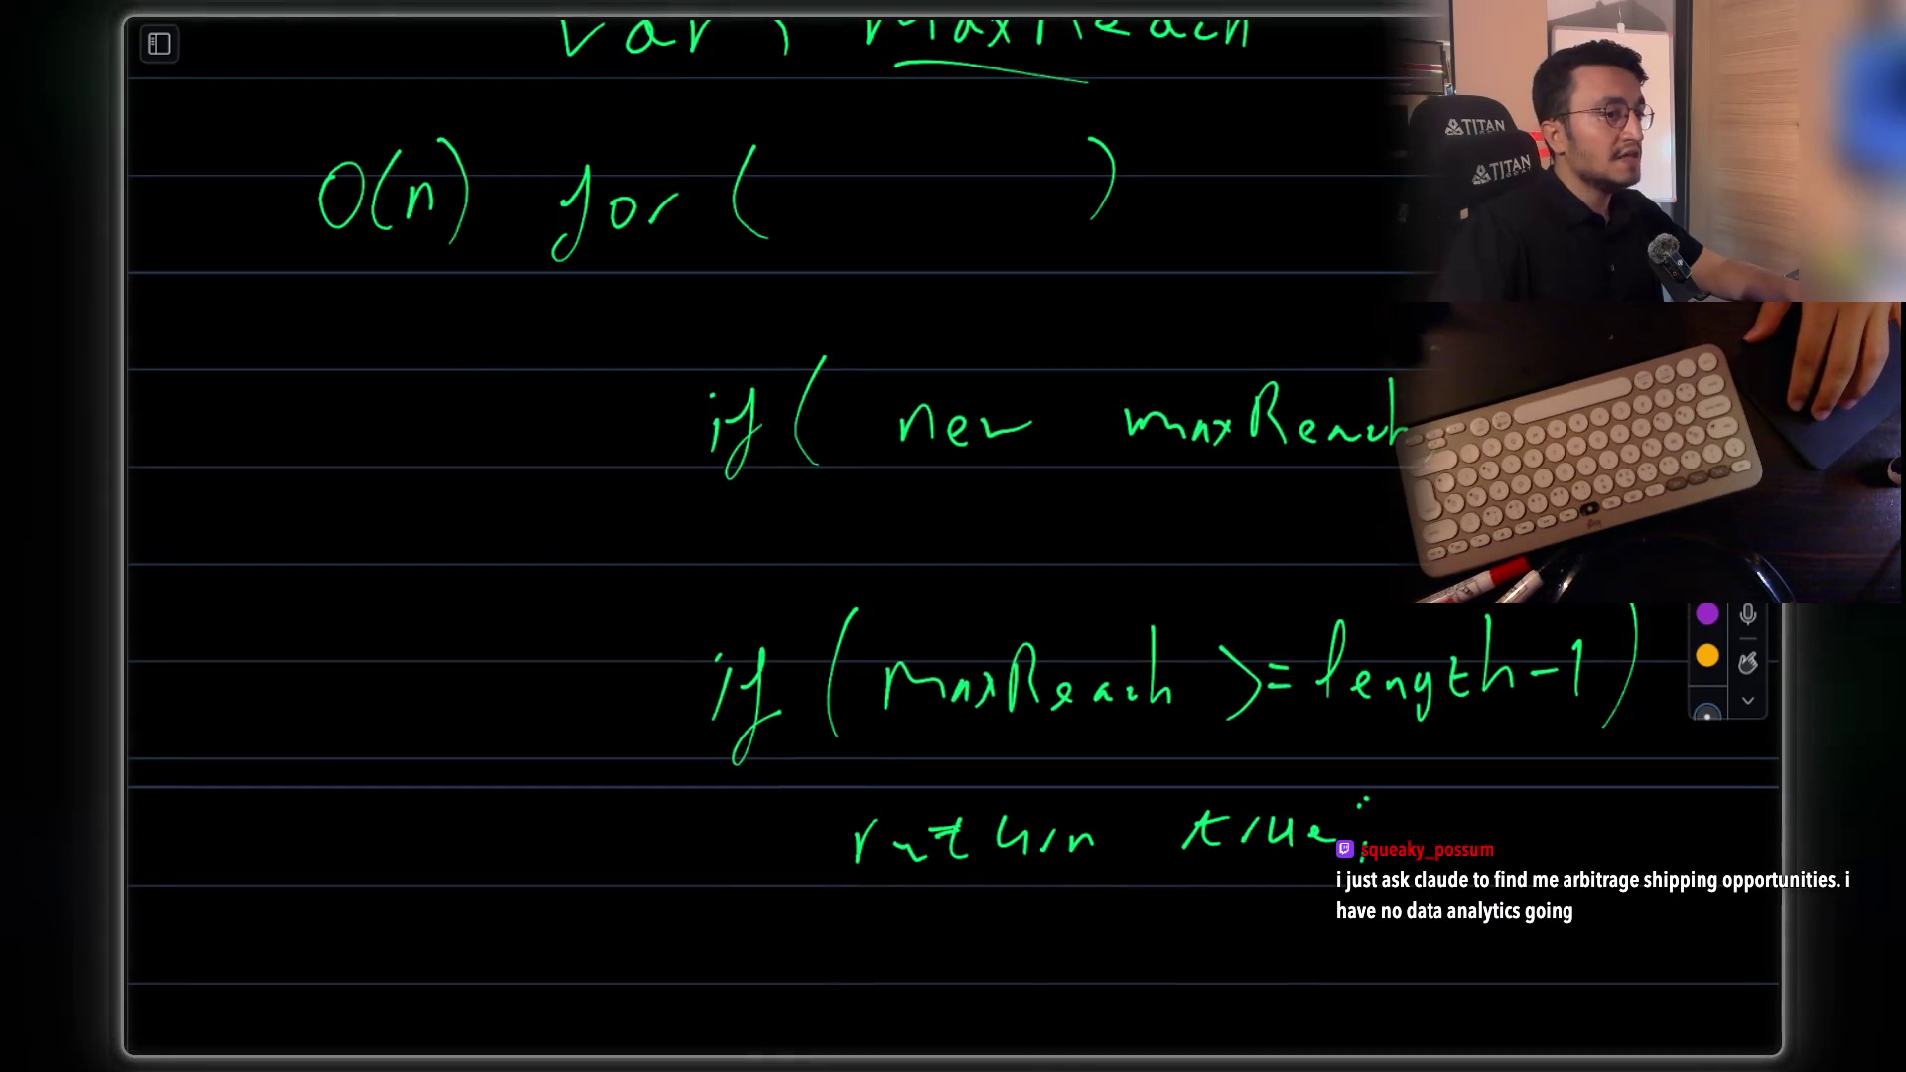
scroll(1171, 209, down, 3)
scroll(1184, 234, up, 3)
scroll(1150, 115, down, 3)
scroll(1169, 205, up, 3)
drag(1163, 131, 1167, 363)
scroll(1167, 363, down, 3)
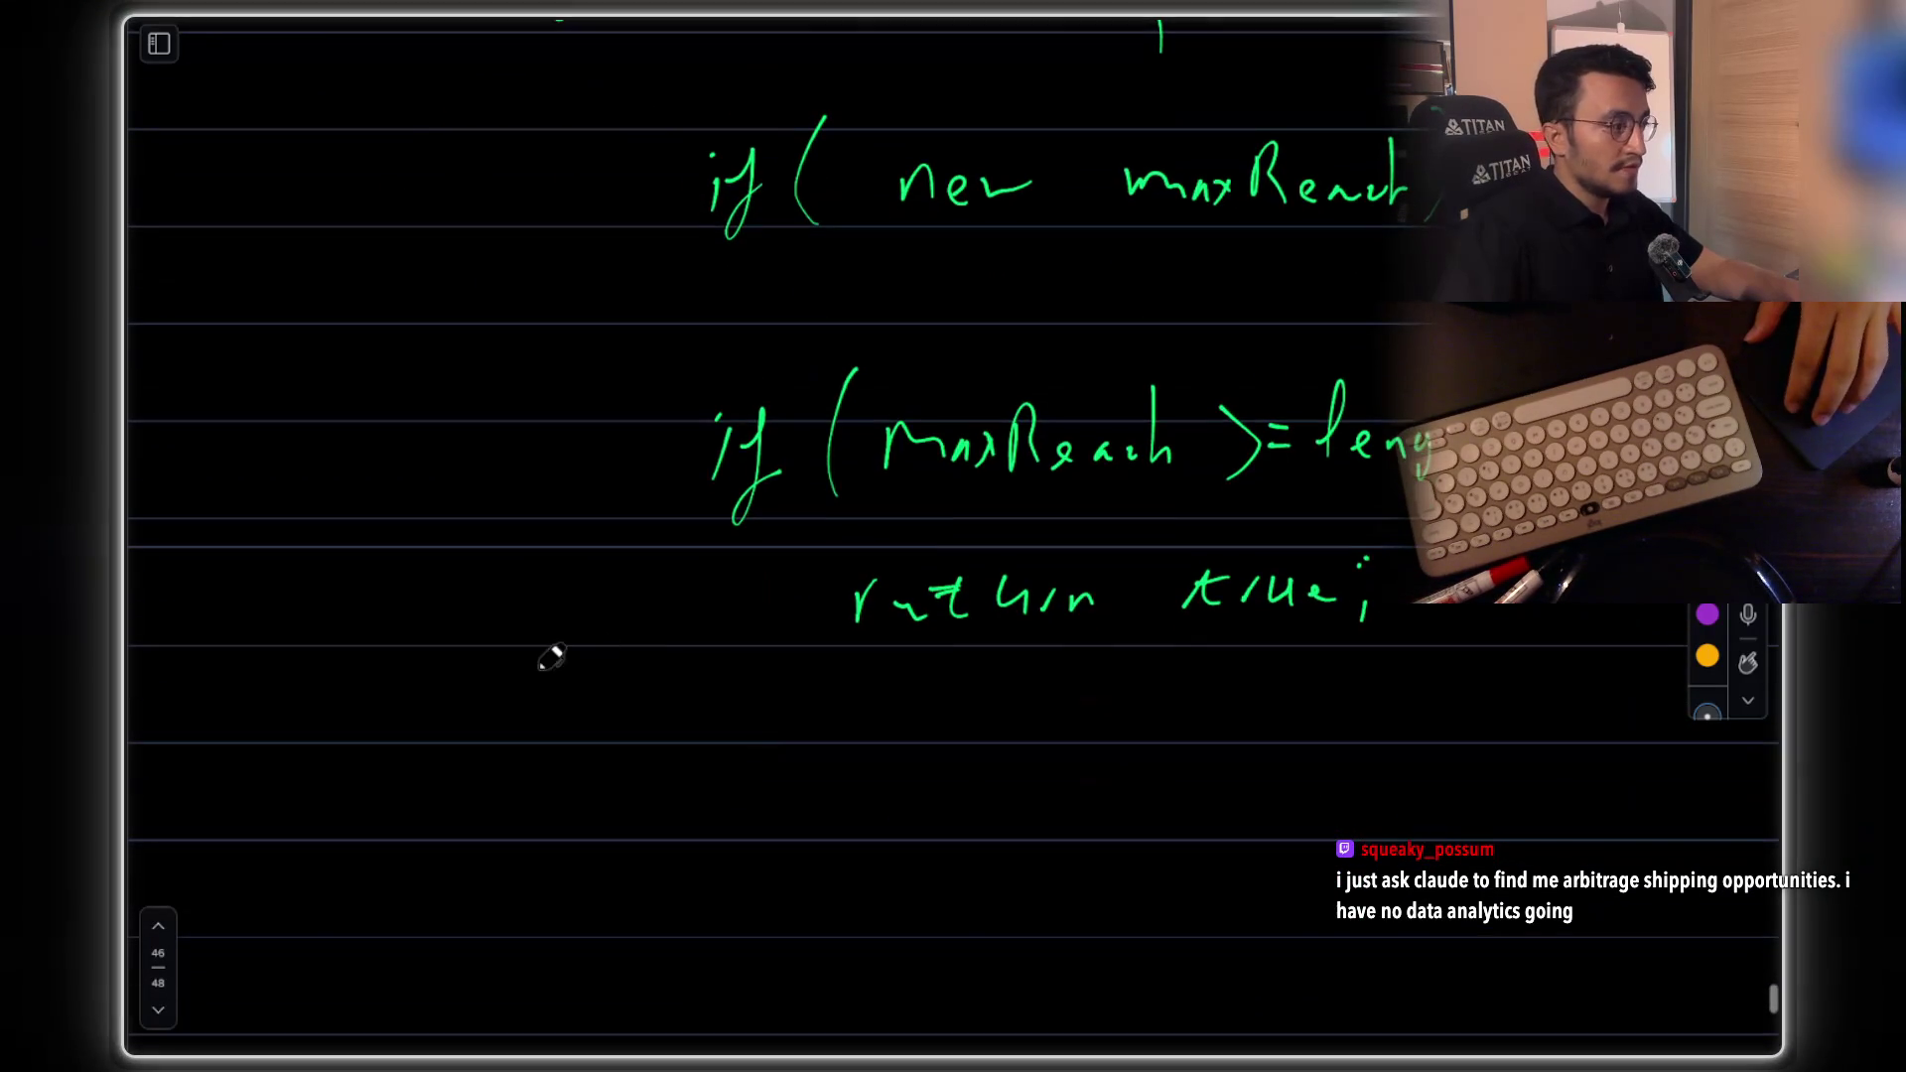
Draw the loop's closing brace, write 'return false', add annotation arrows, and close the whiteboard
drag(562, 698, 527, 791)
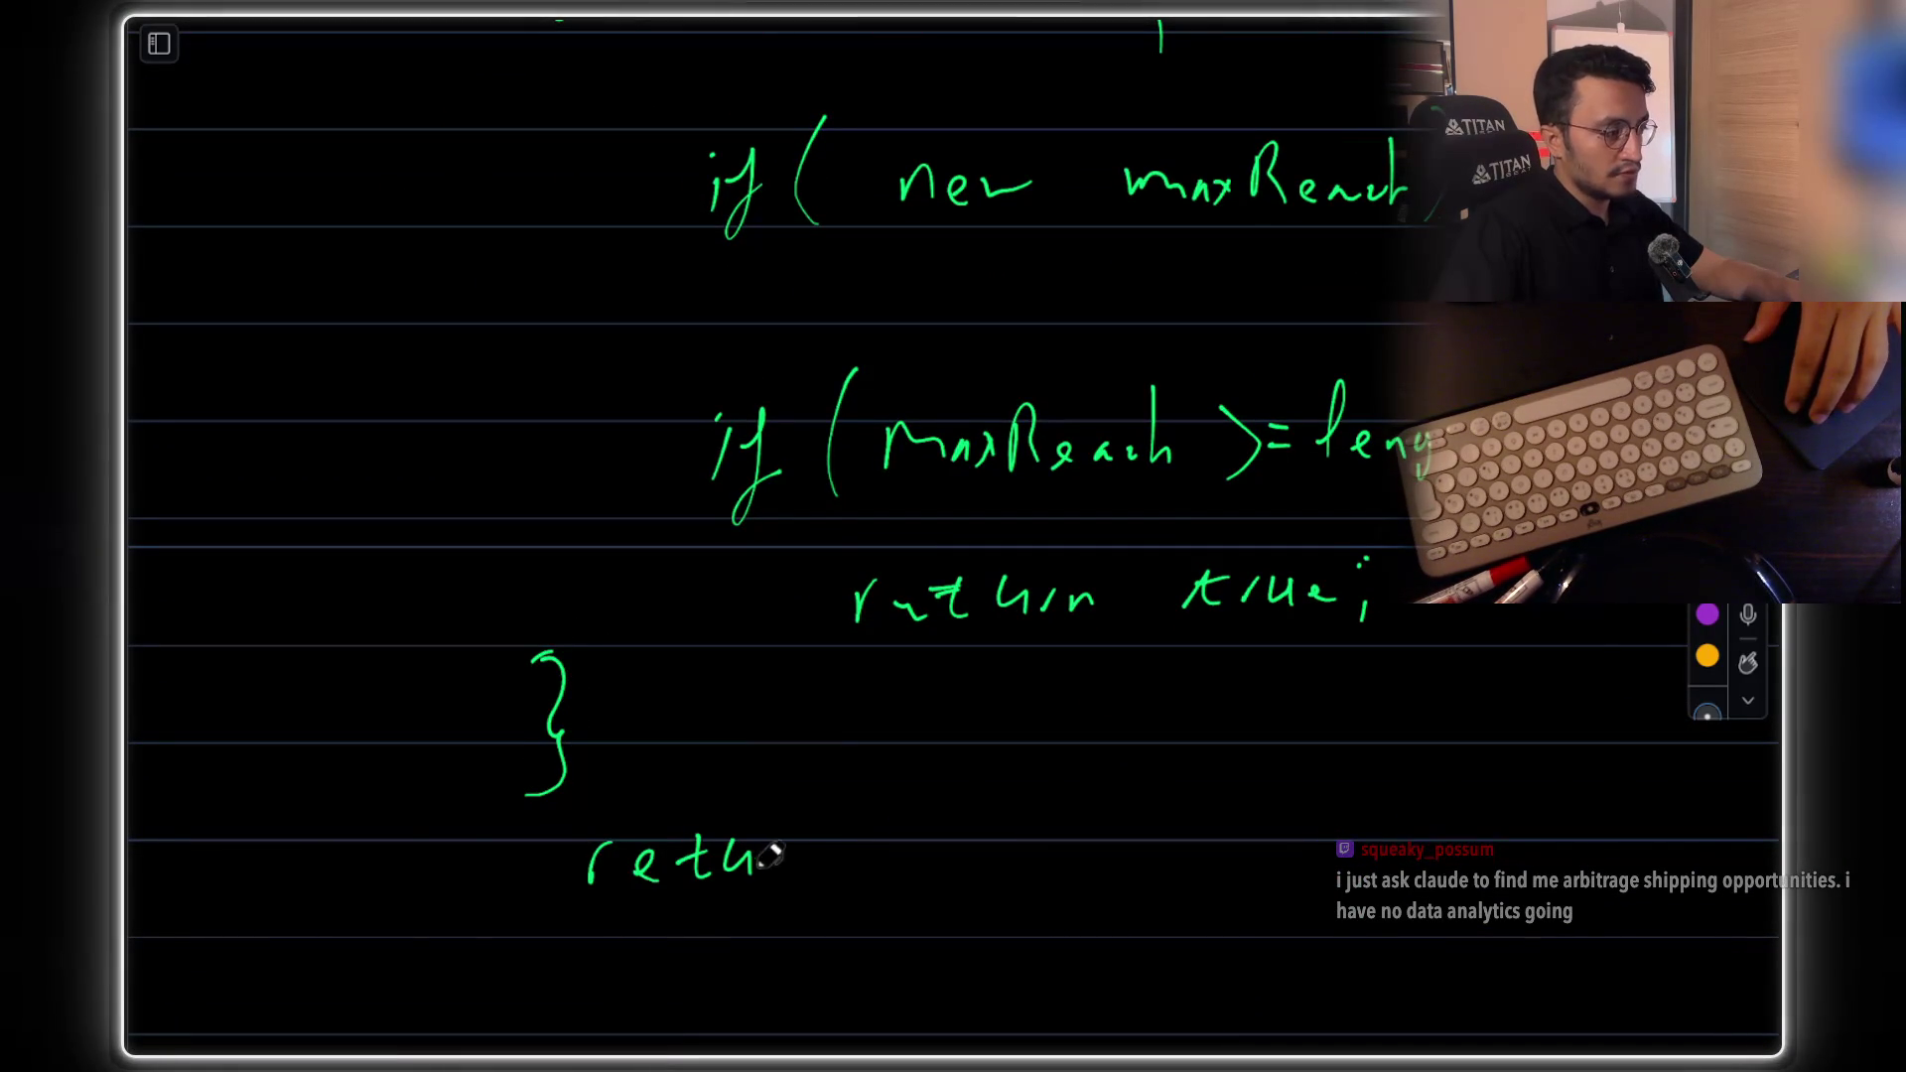
mouse_move(928, 843)
mouse_down()
mouse_move(906, 927)
mouse_move(1022, 855)
mouse_move(1067, 873)
mouse_up()
scroll(1115, 635, up, 2)
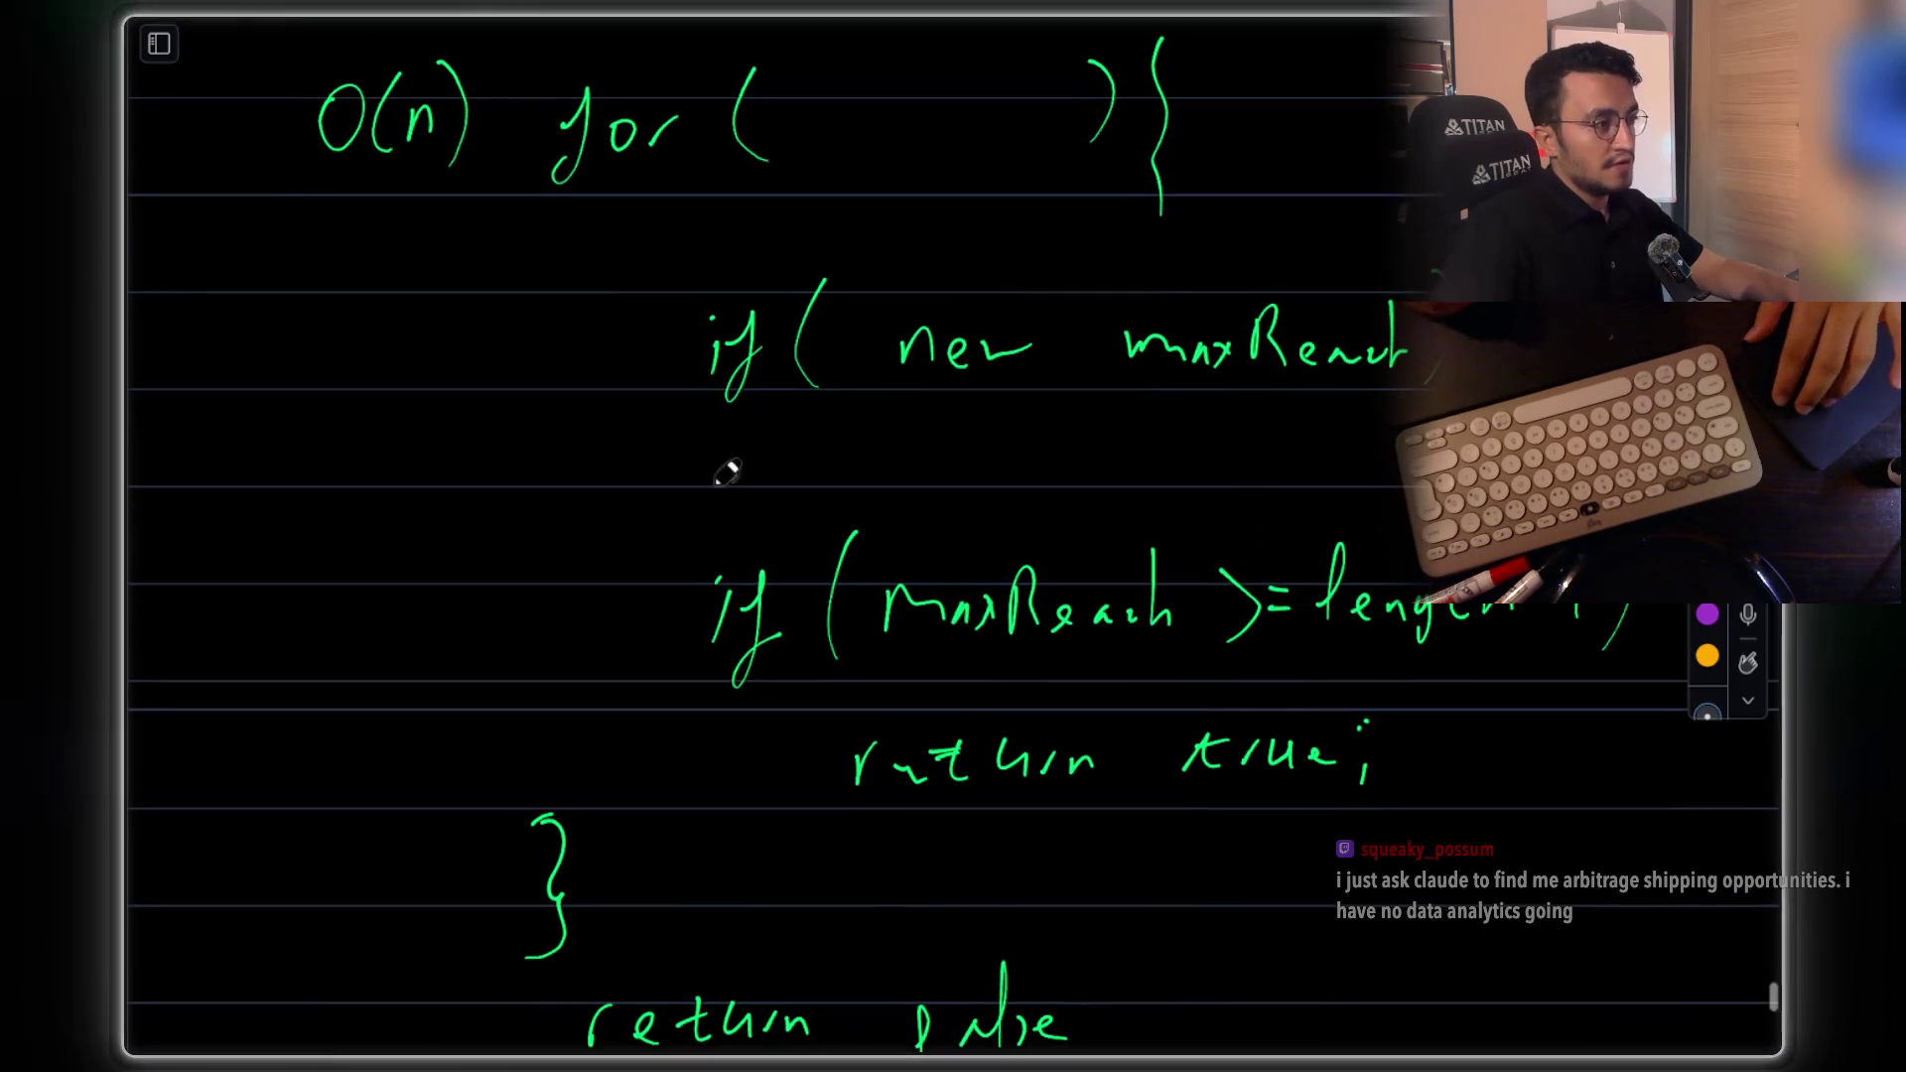
mouse_move(492, 355)
mouse_down()
mouse_move(607, 365)
mouse_move(604, 395)
mouse_up()
mouse_move(506, 610)
mouse_down()
mouse_move(623, 606)
mouse_move(621, 663)
mouse_up()
key(Escape)
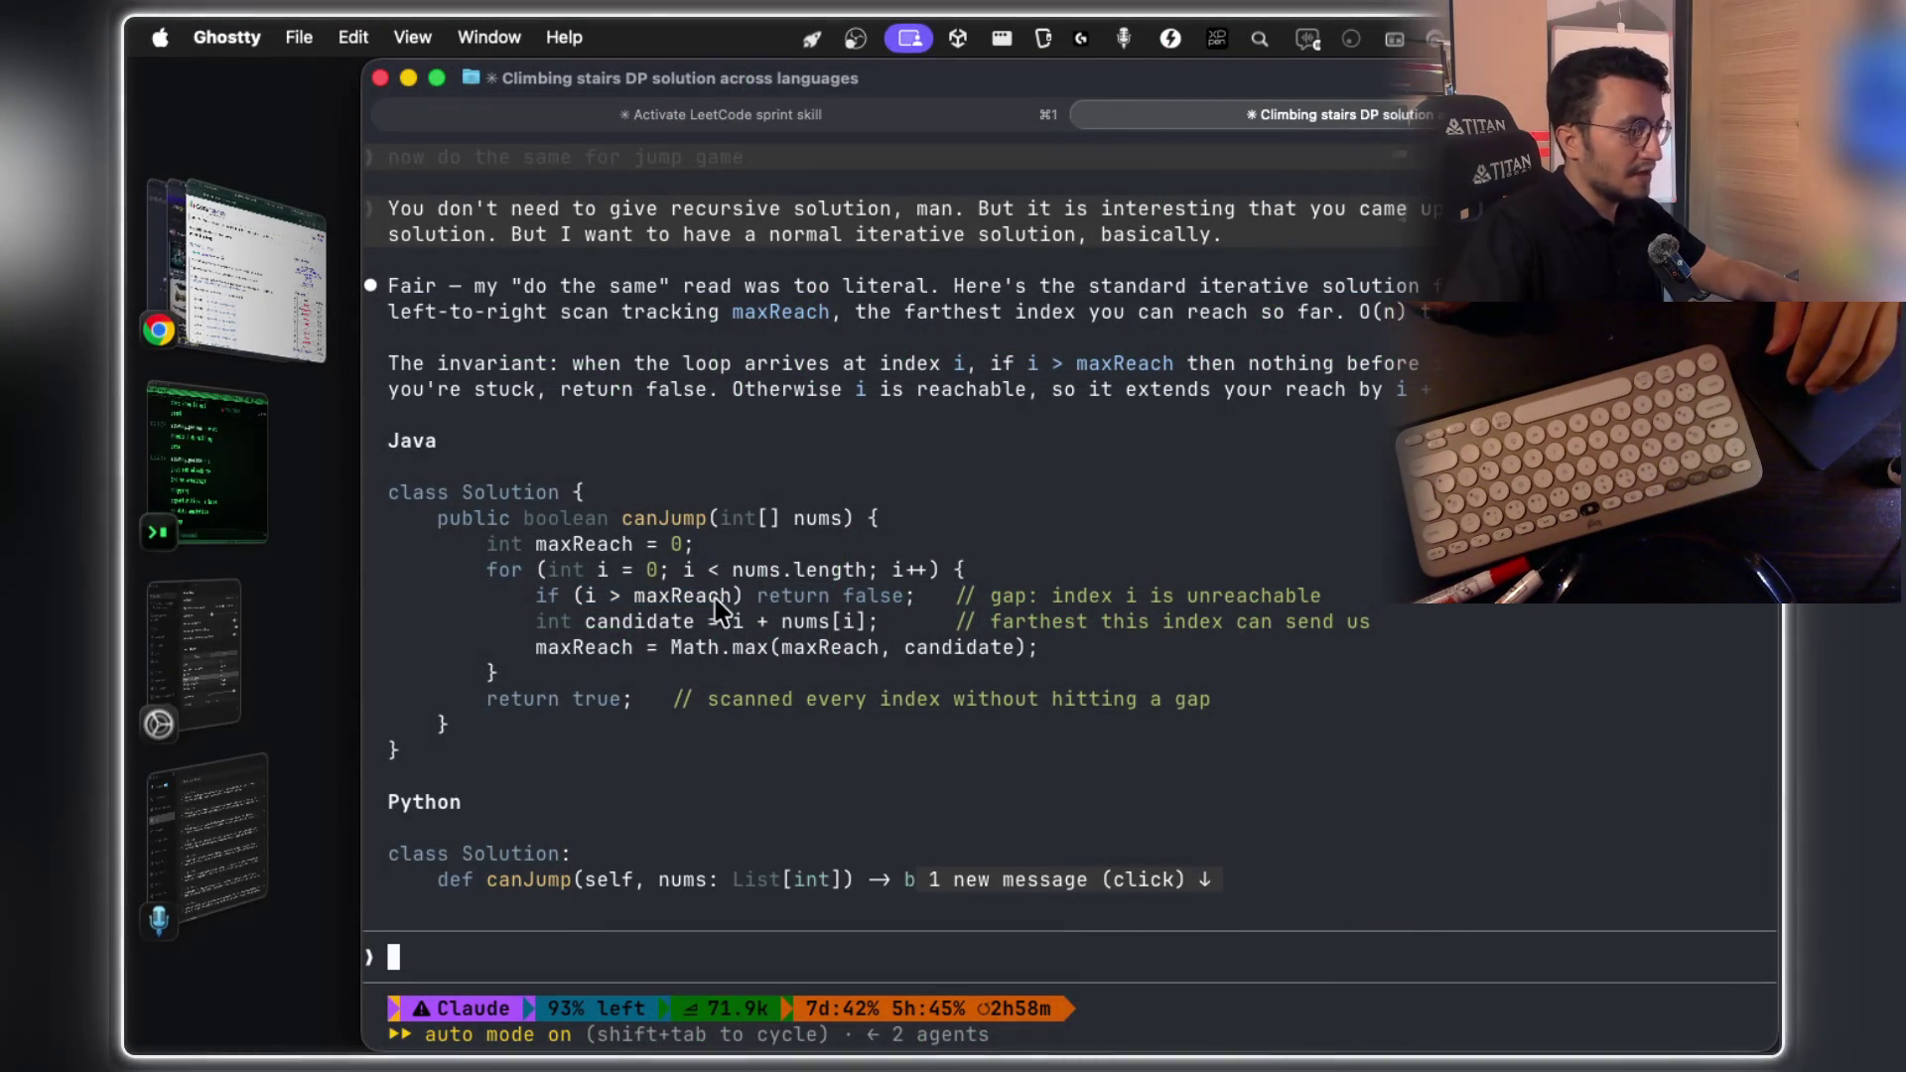
Copy the maxReach check line from Claude's iterative Java canJump code in Ghostty
drag(647, 622, 631, 602)
click(608, 617)
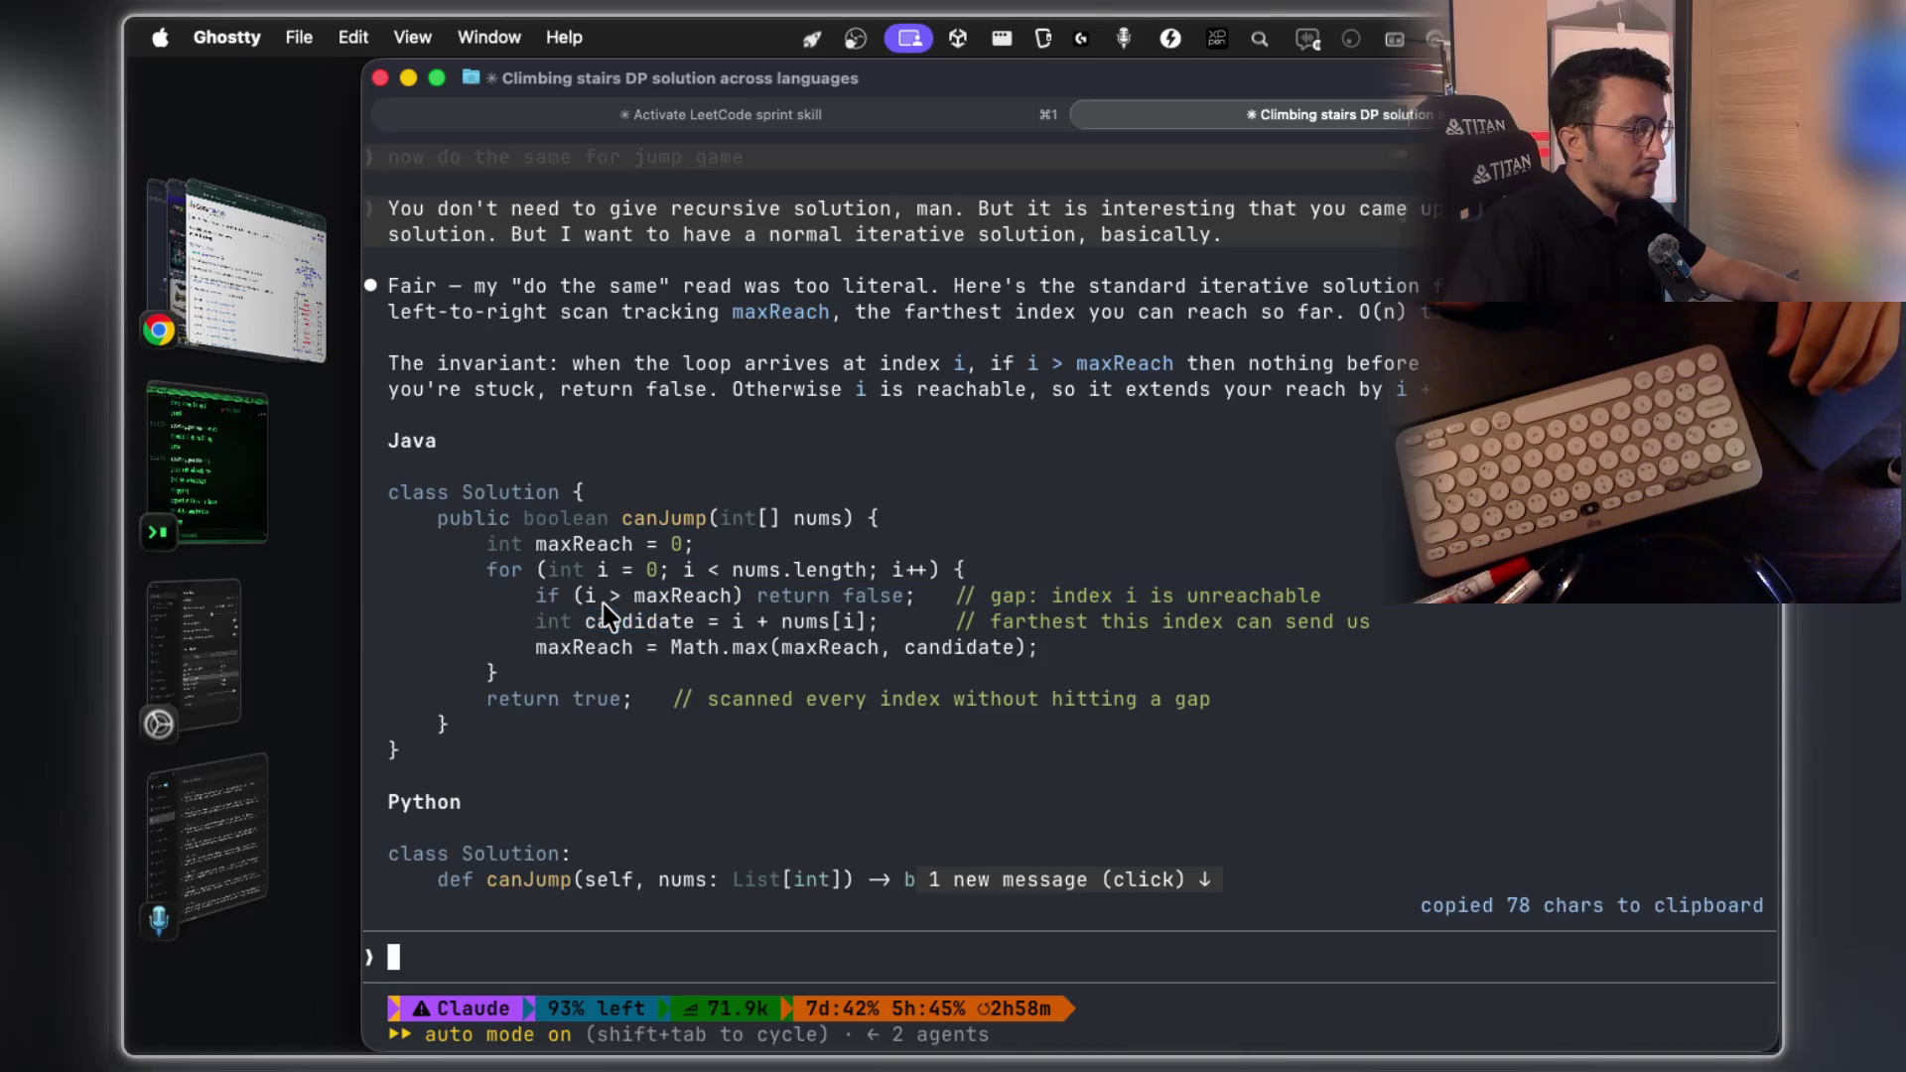
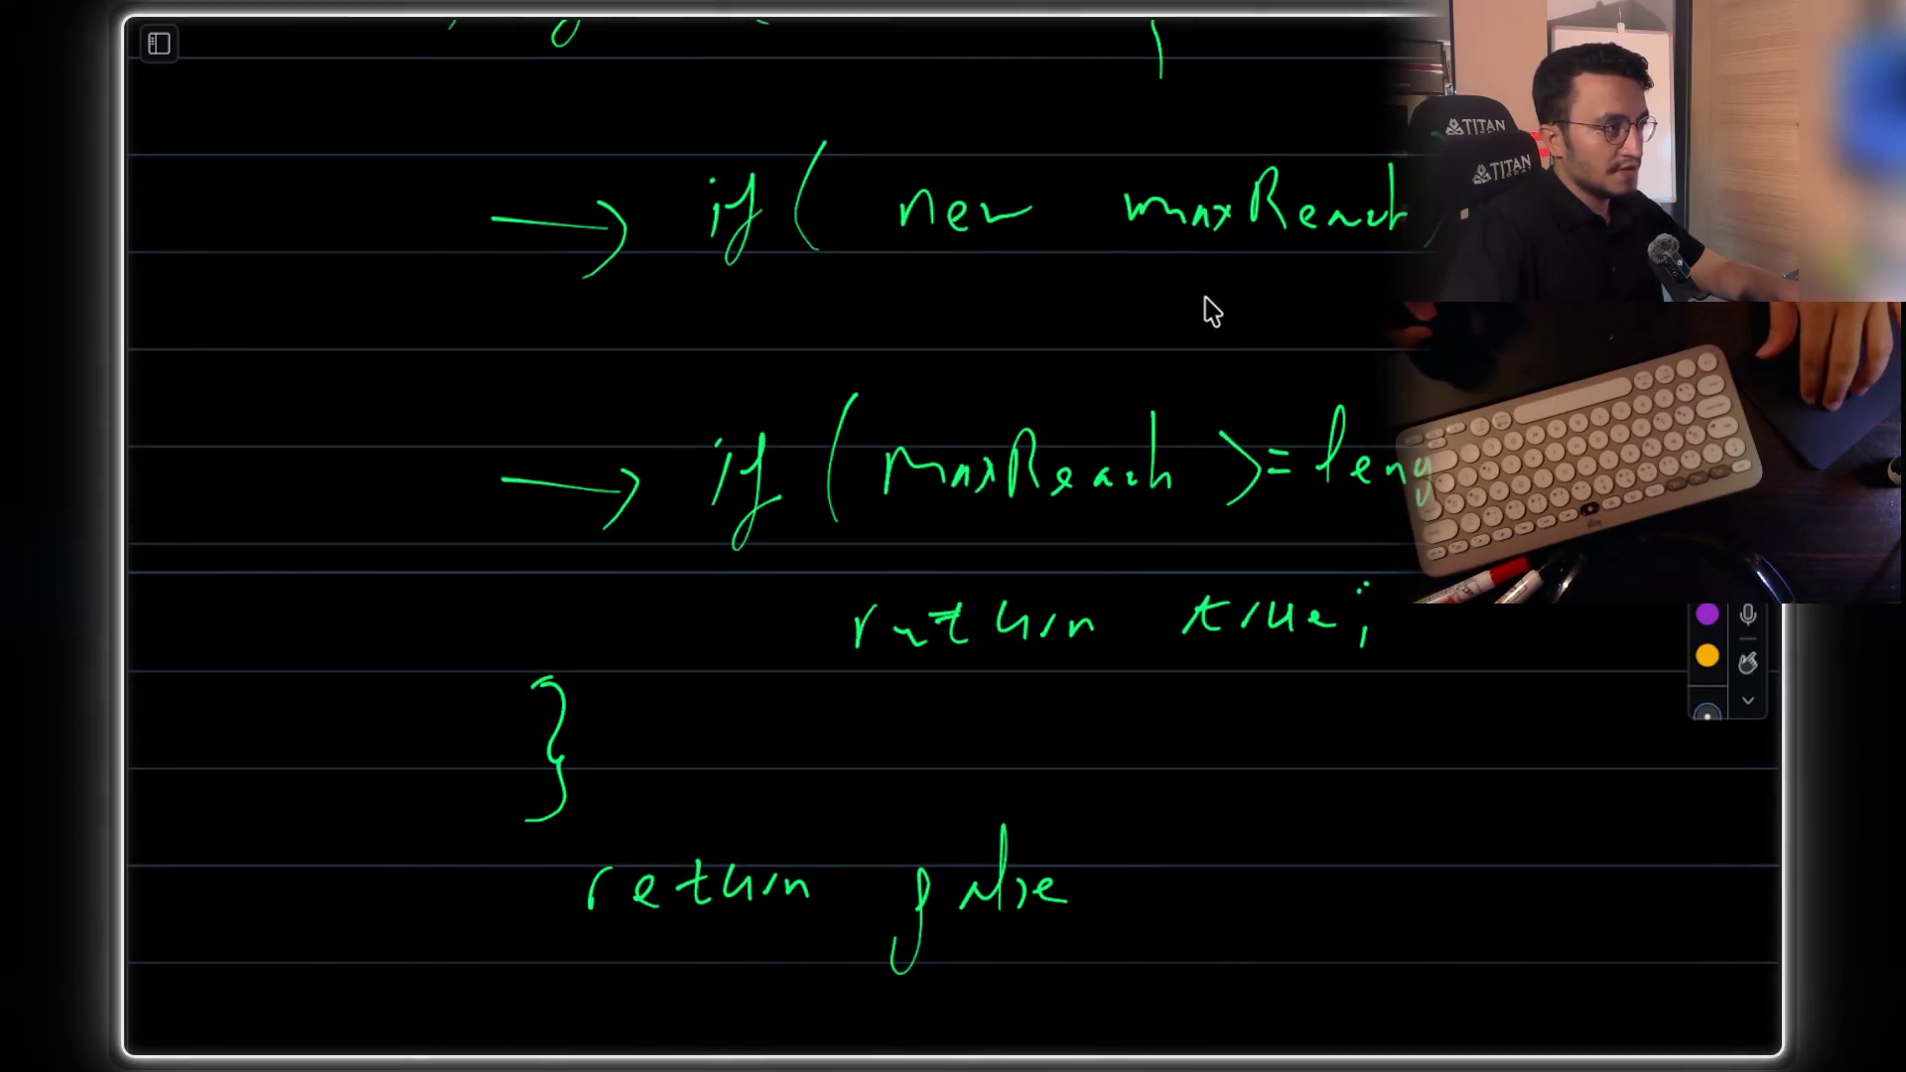
Screenshot the region of the canvas holding the handwritten maxReach pseudocode
scroll(1209, 308, up, 2)
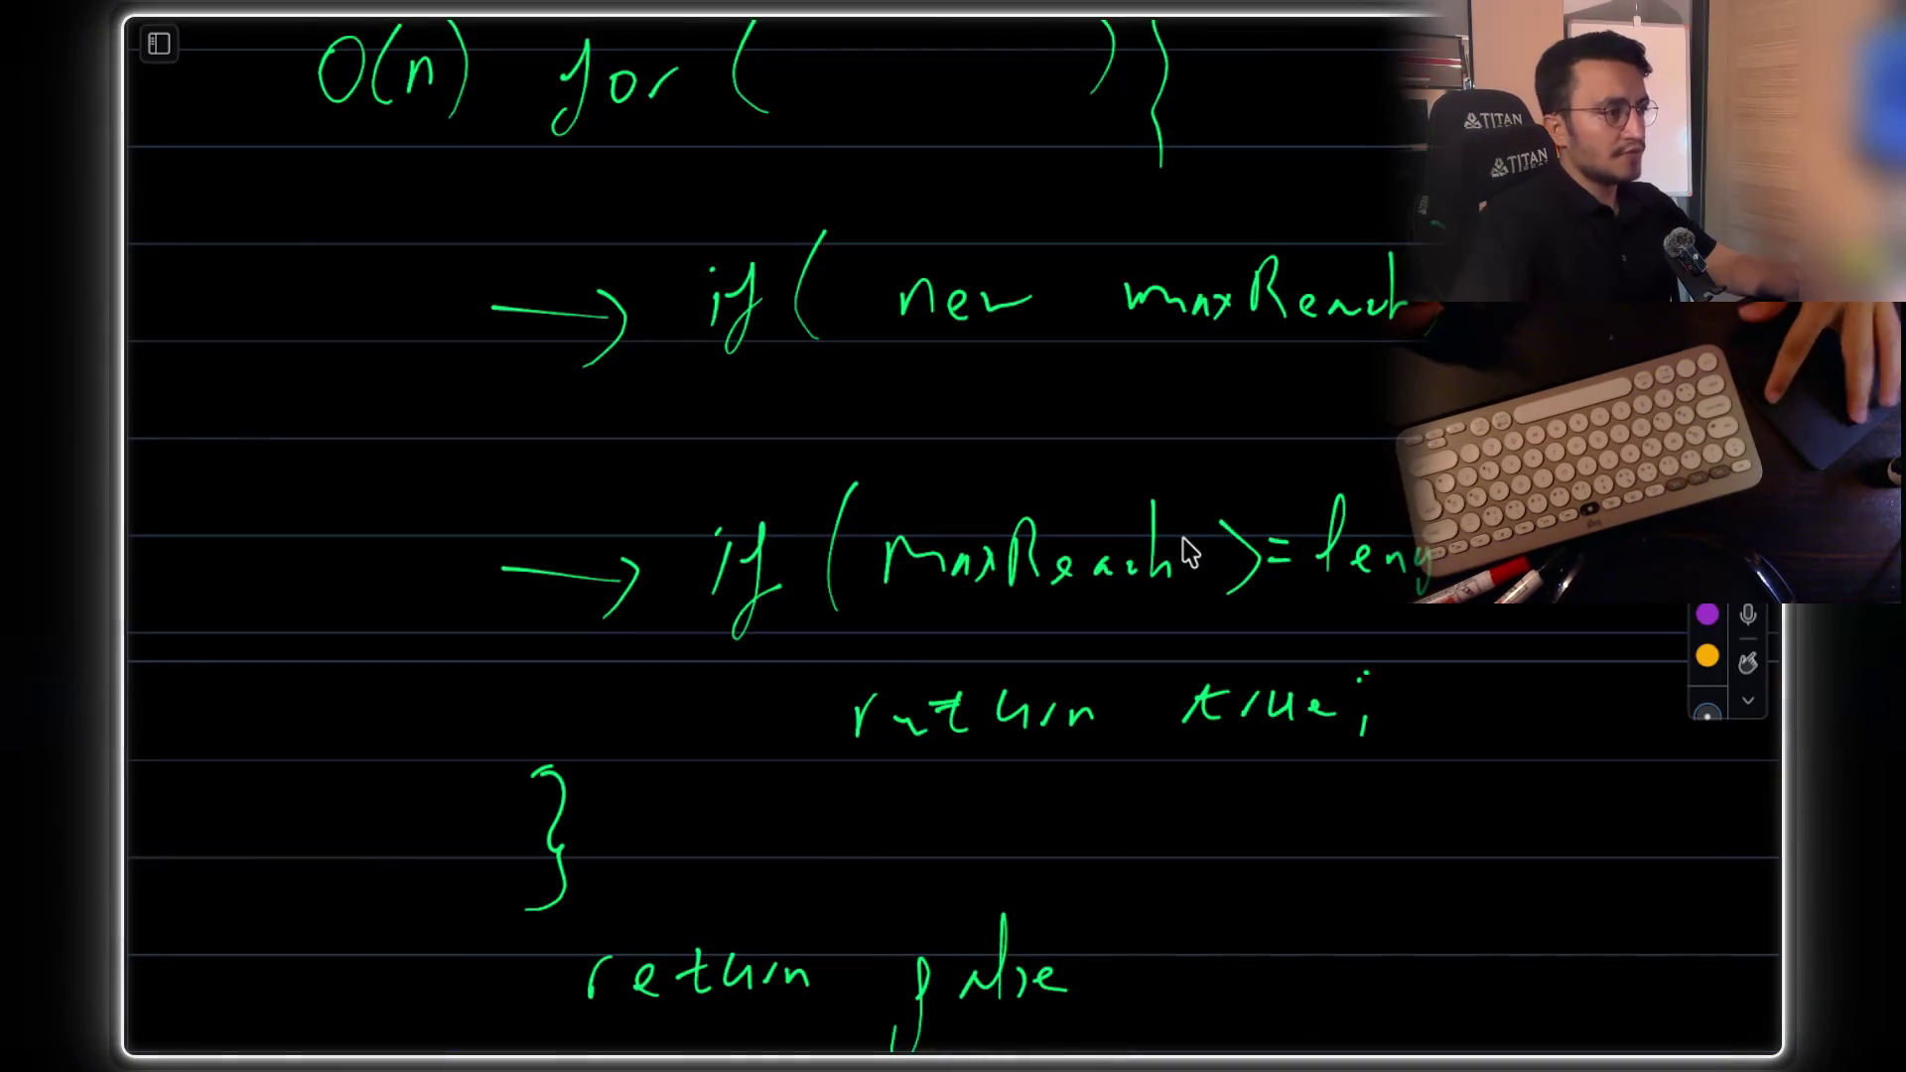
key(super+shift+4)
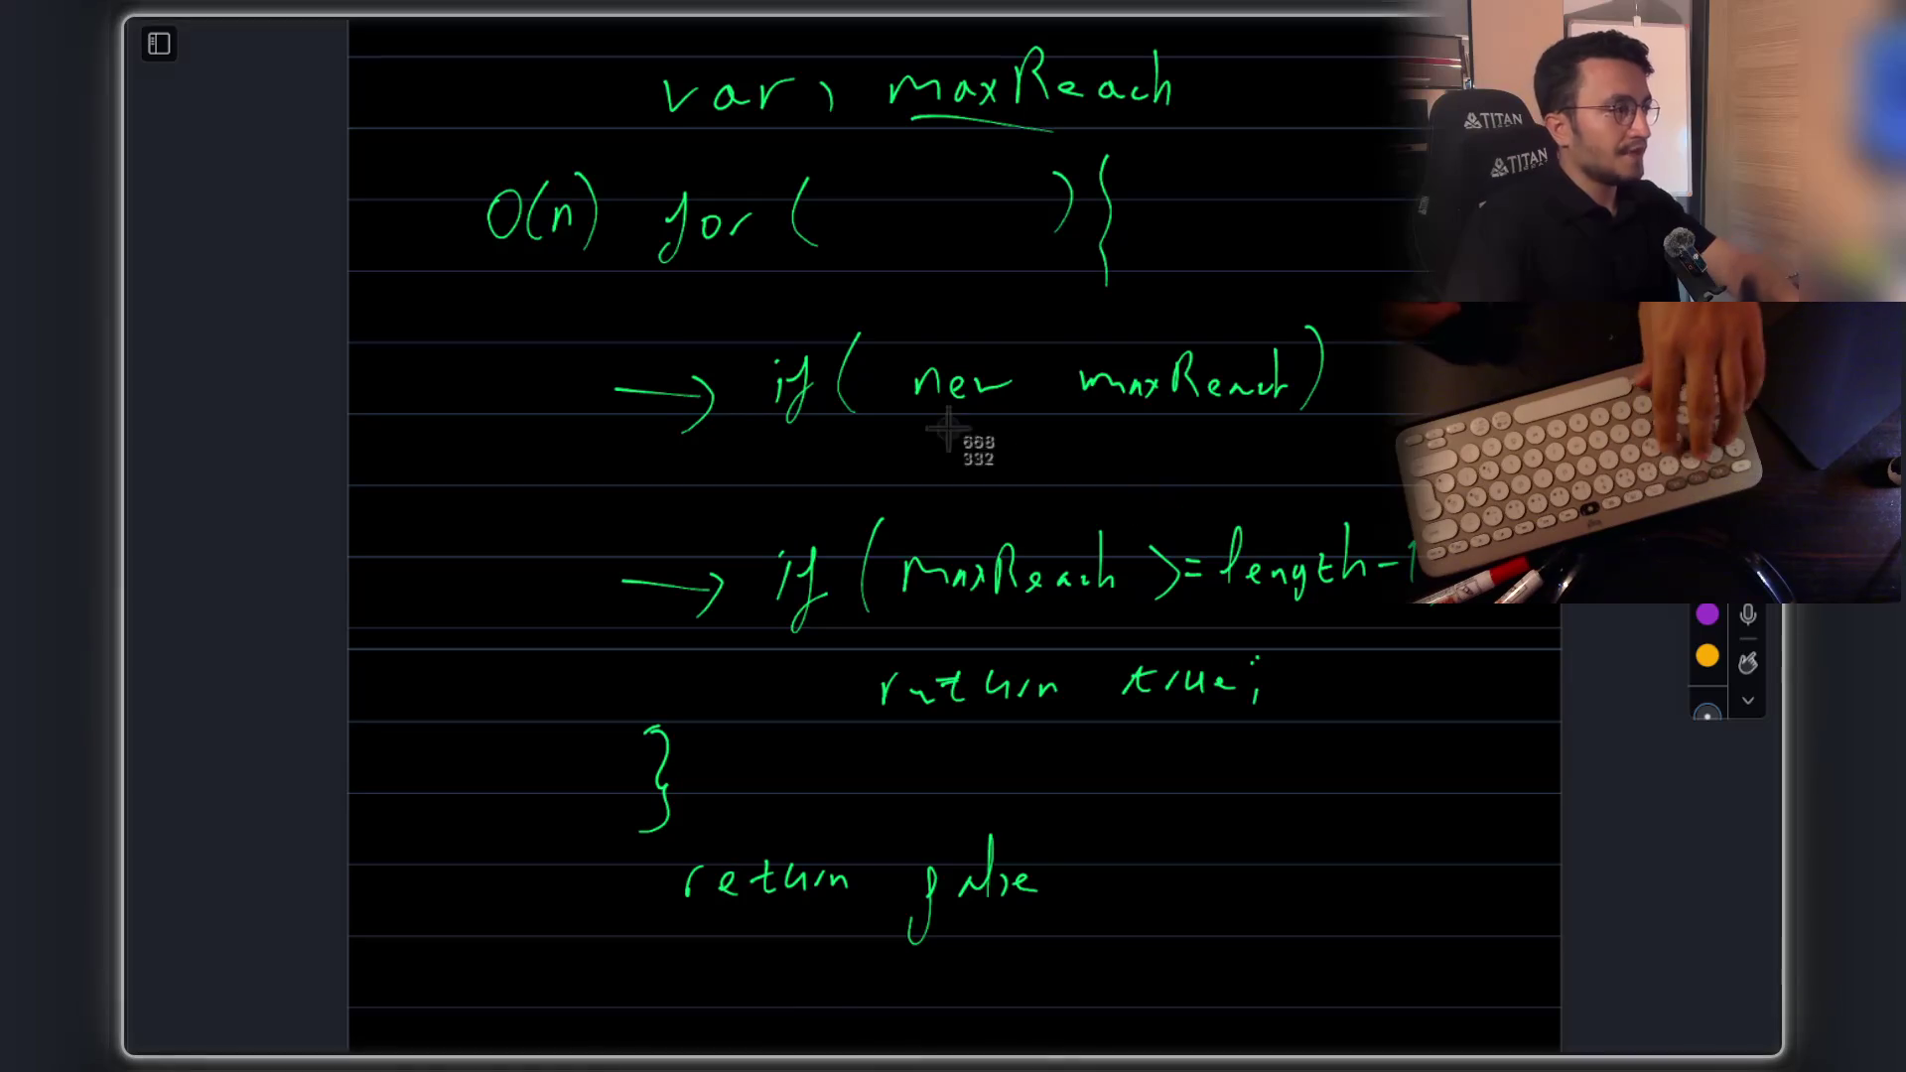
mouse_move(429, 169)
mouse_down()
mouse_move(1100, 659)
mouse_move(1495, 989)
mouse_up()
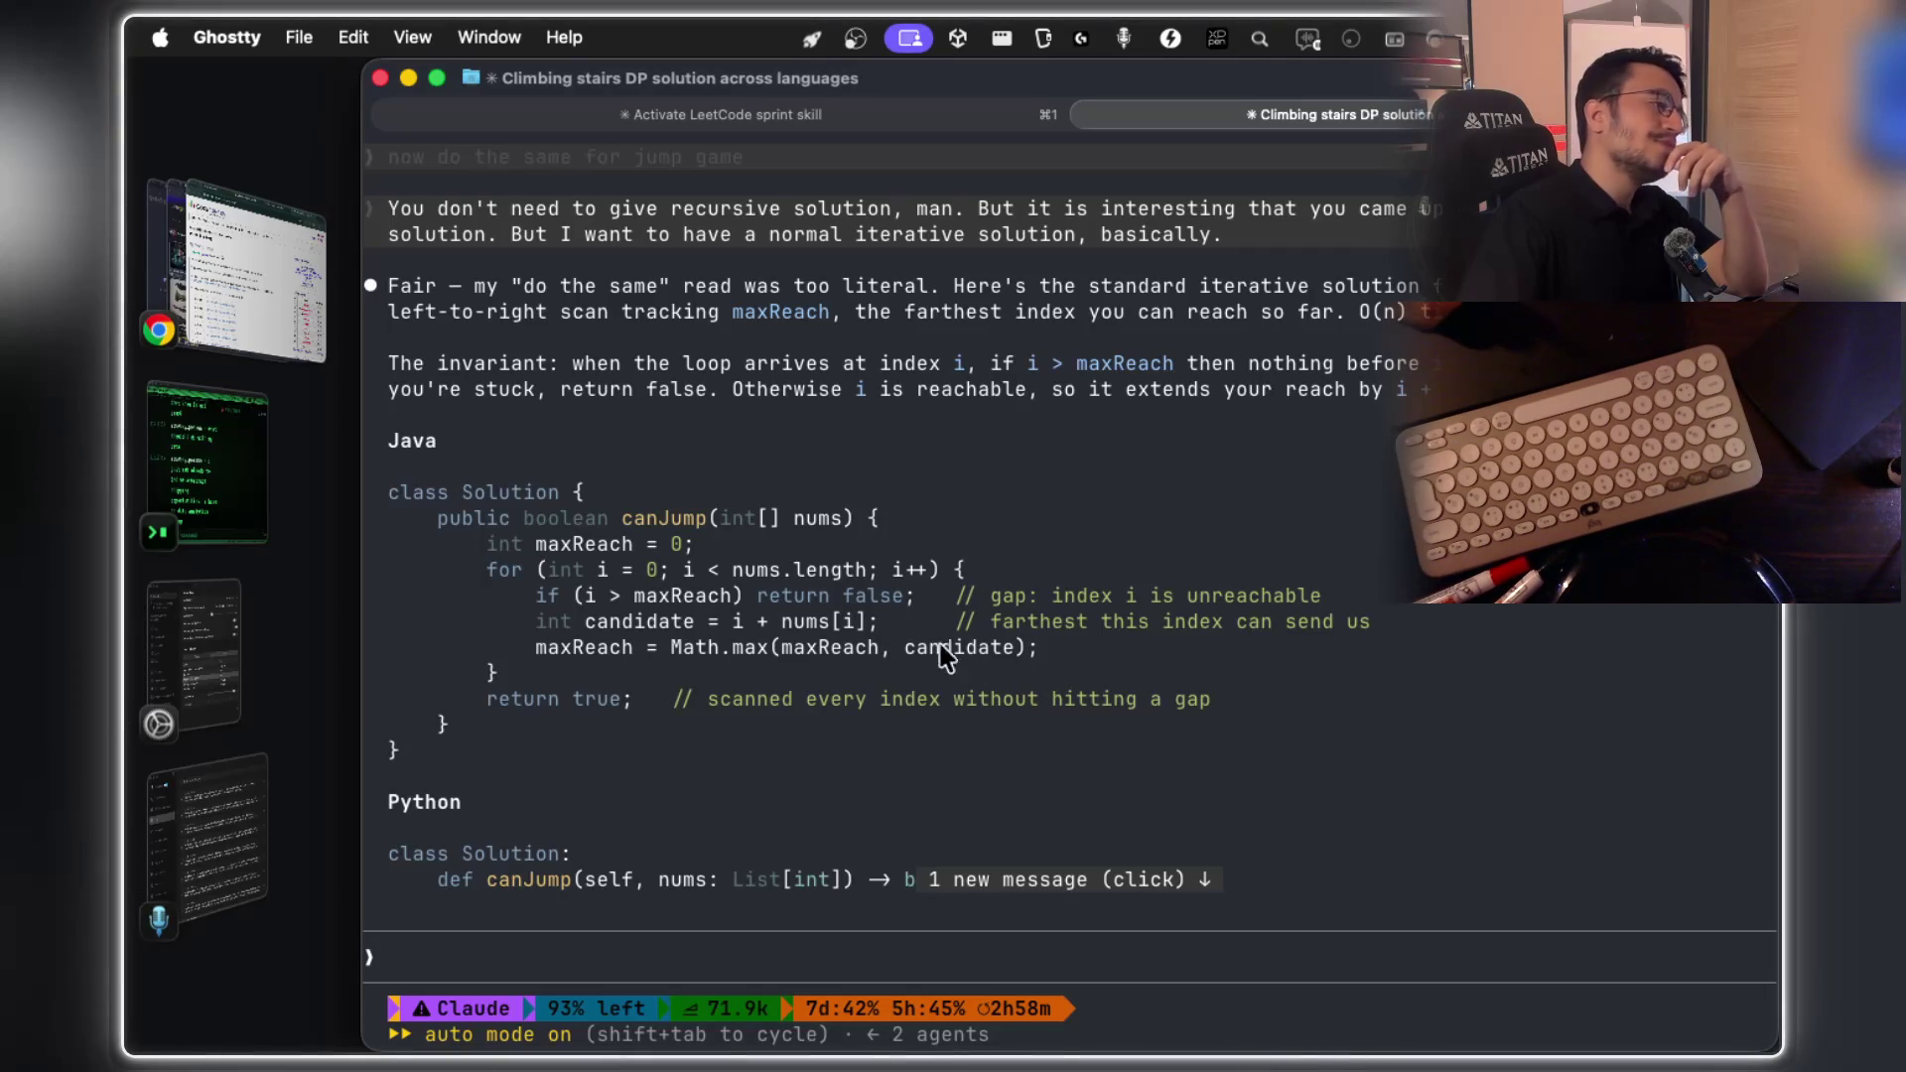
Copy 'i > maxReach', 'return false' and 'maxReach' from Claude's Java canJump solution
mouse_move(585, 596)
mouse_down()
mouse_move(725, 615)
mouse_move(593, 600)
mouse_up()
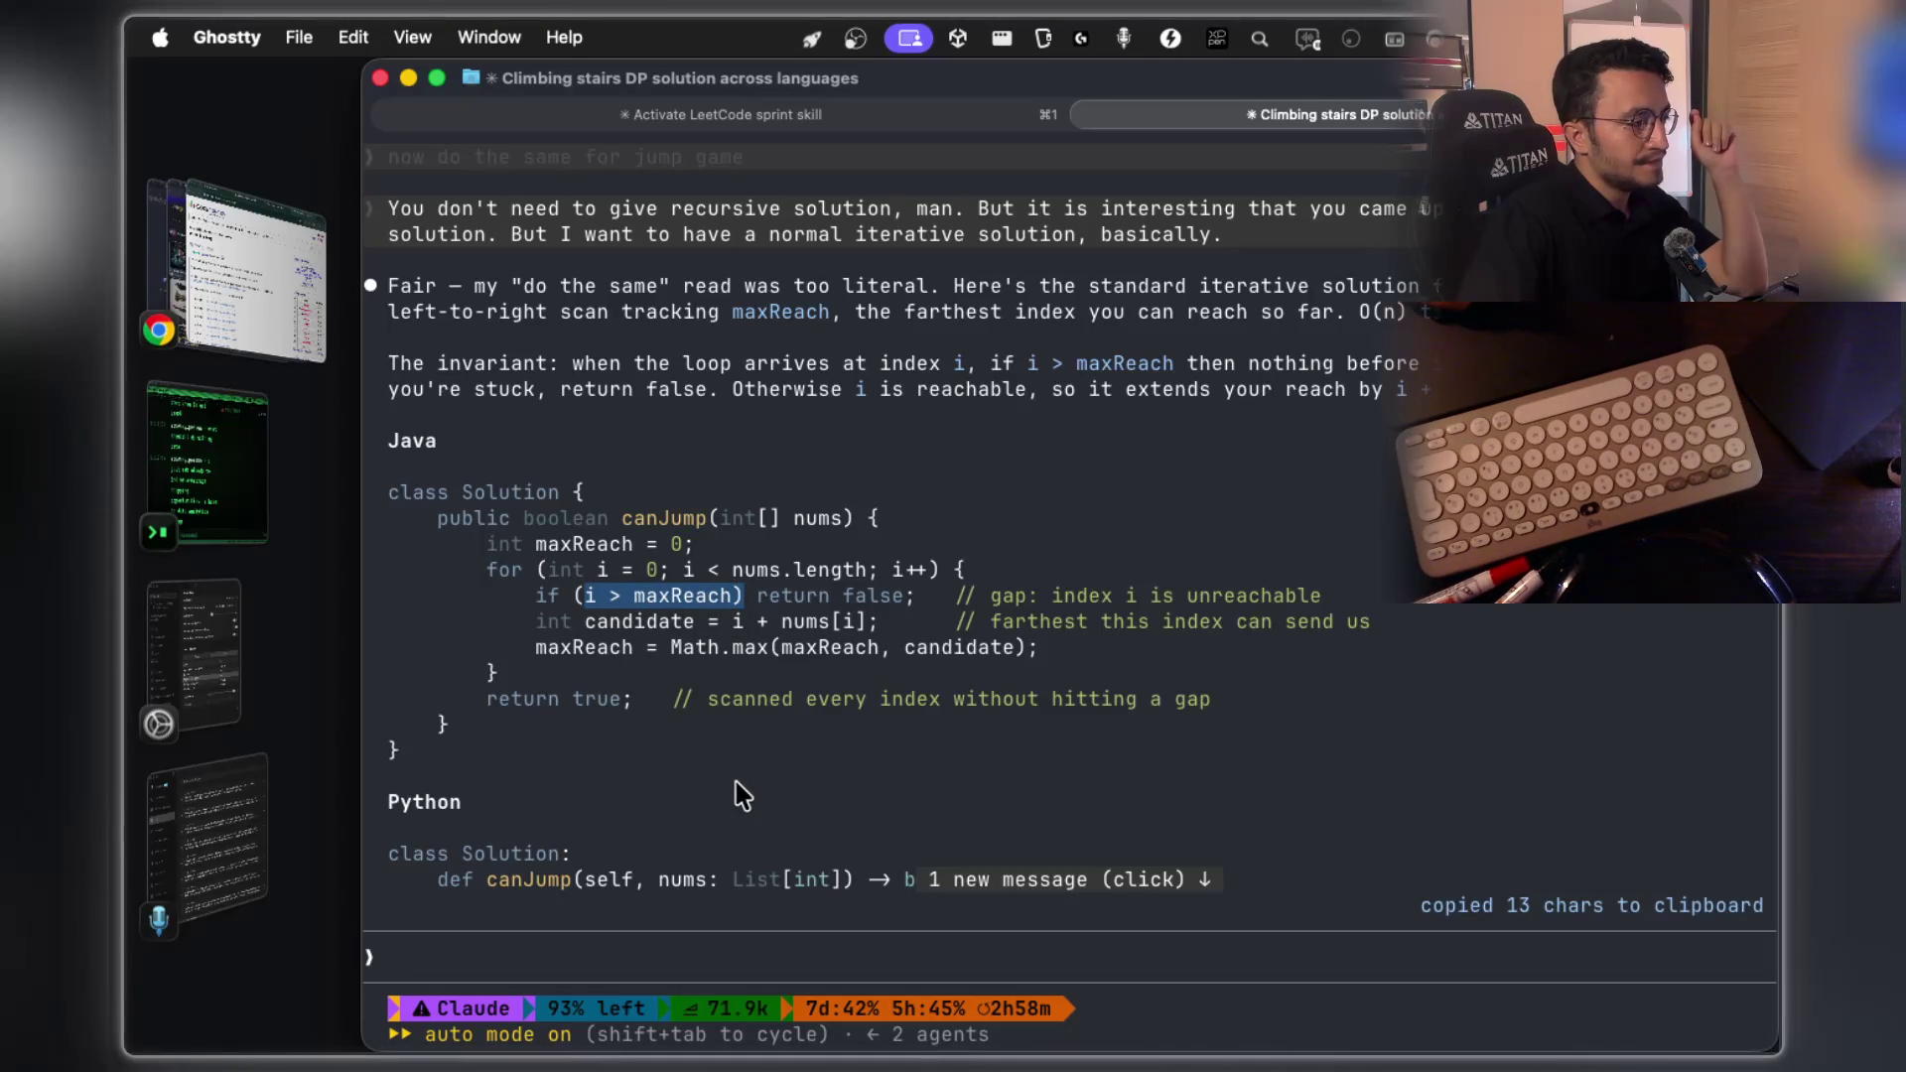
drag(762, 596, 901, 613)
drag(635, 601, 727, 602)
Focus the Claude prompt, start voice dictation, and move to the handwriting canvas
click(929, 953)
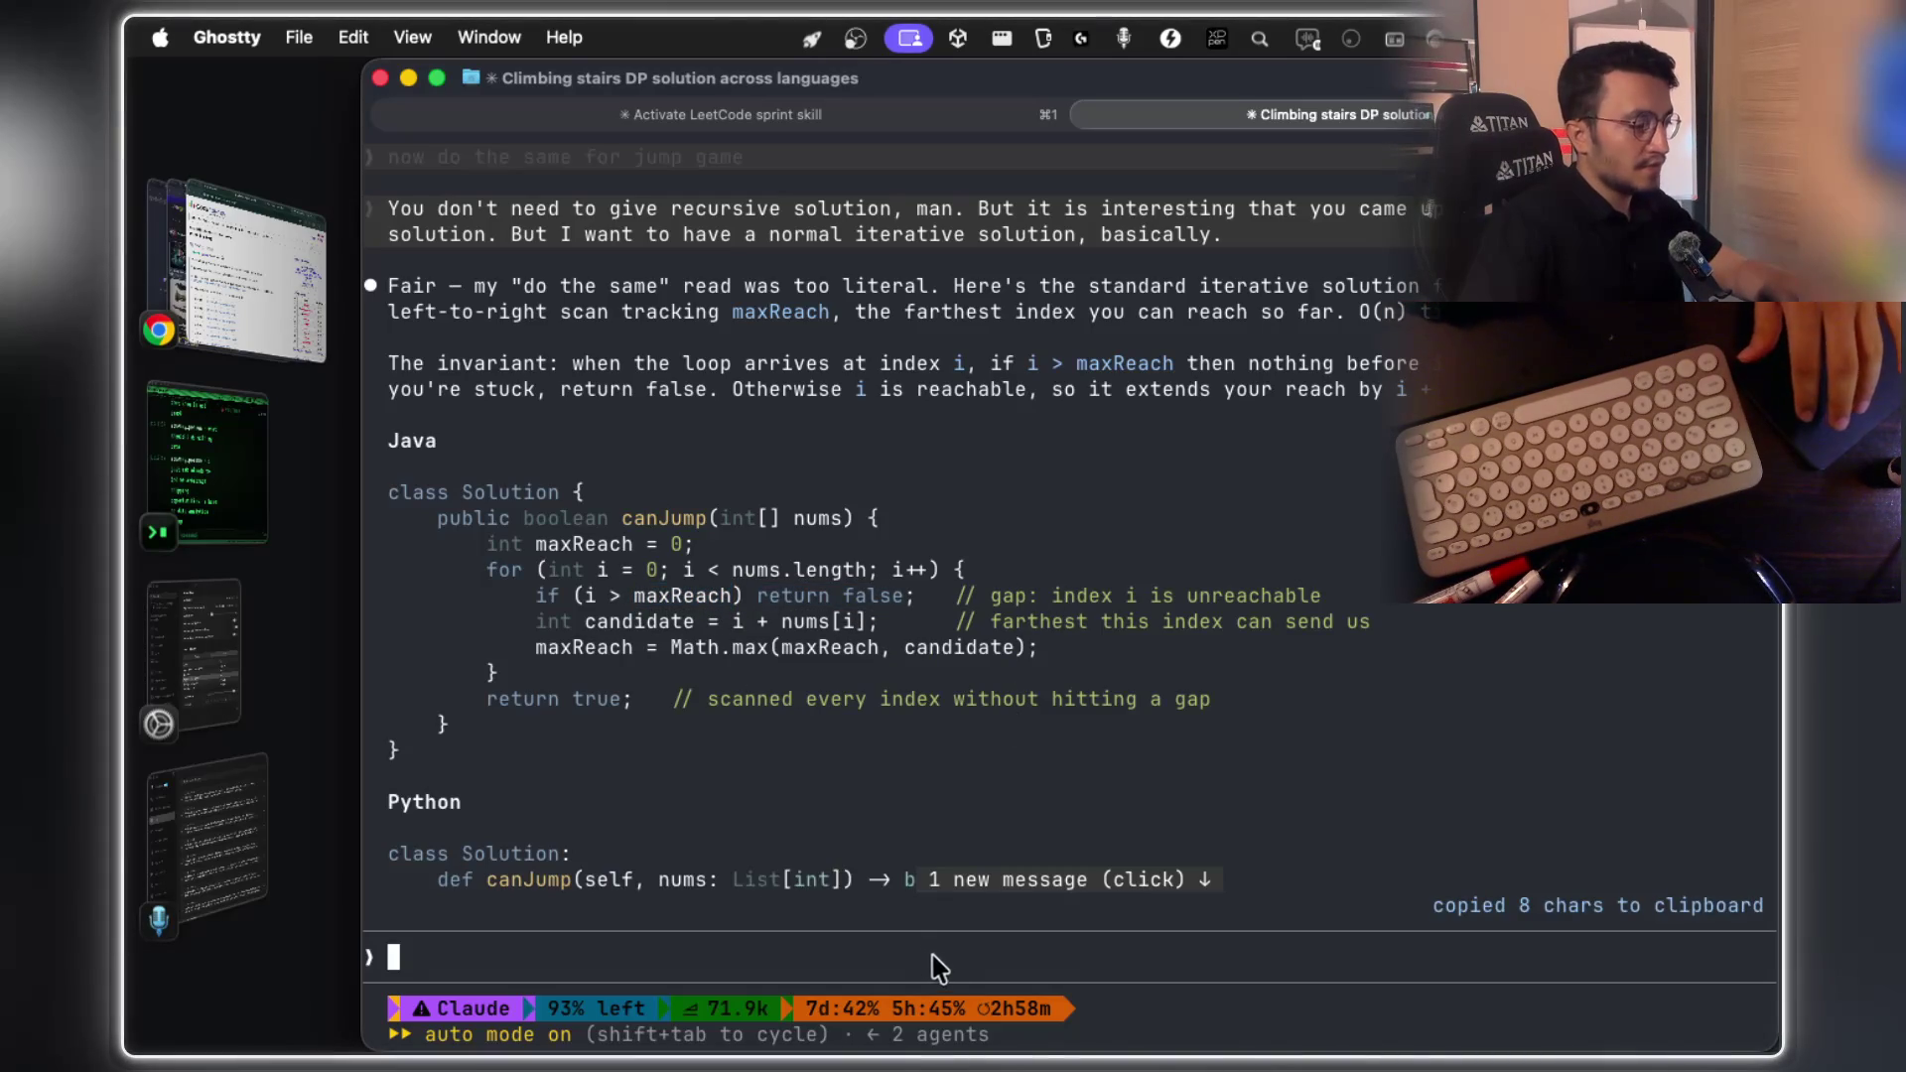
key(fn)
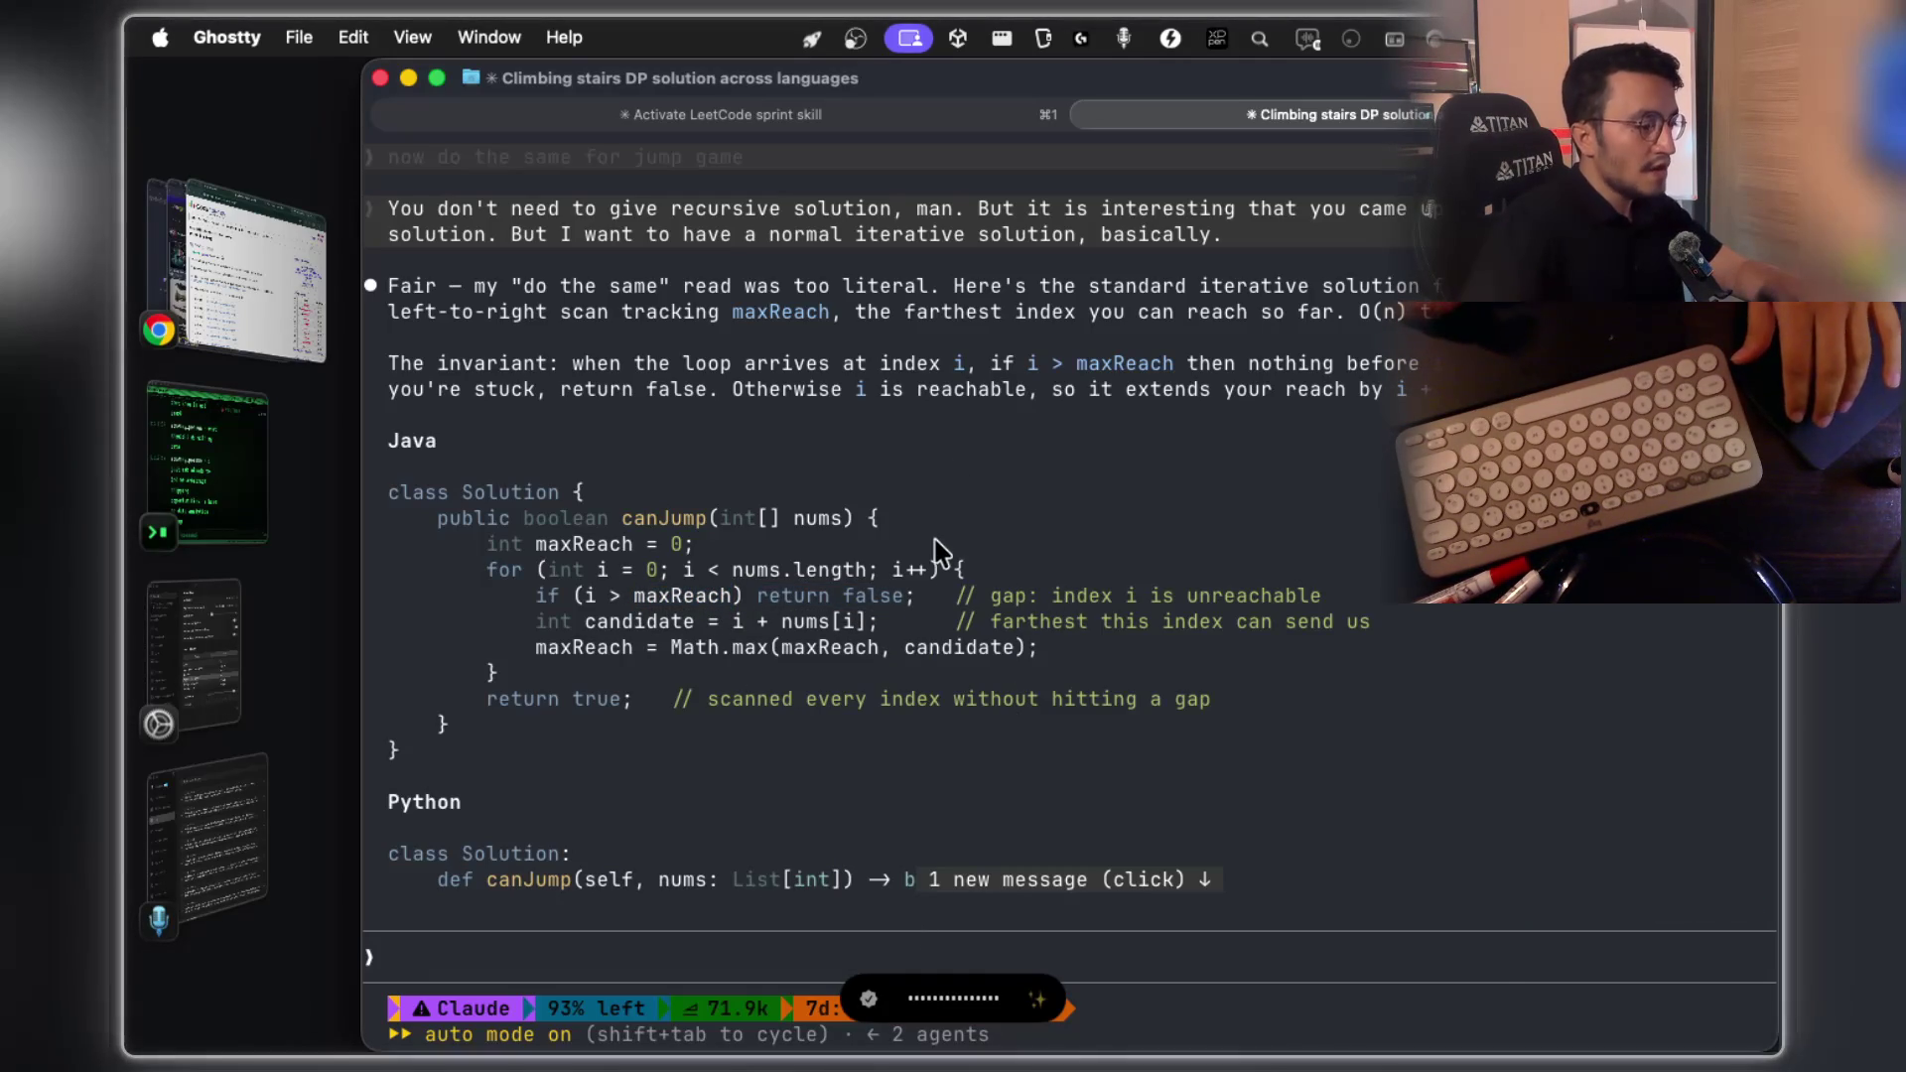
key(ctrl+Right)
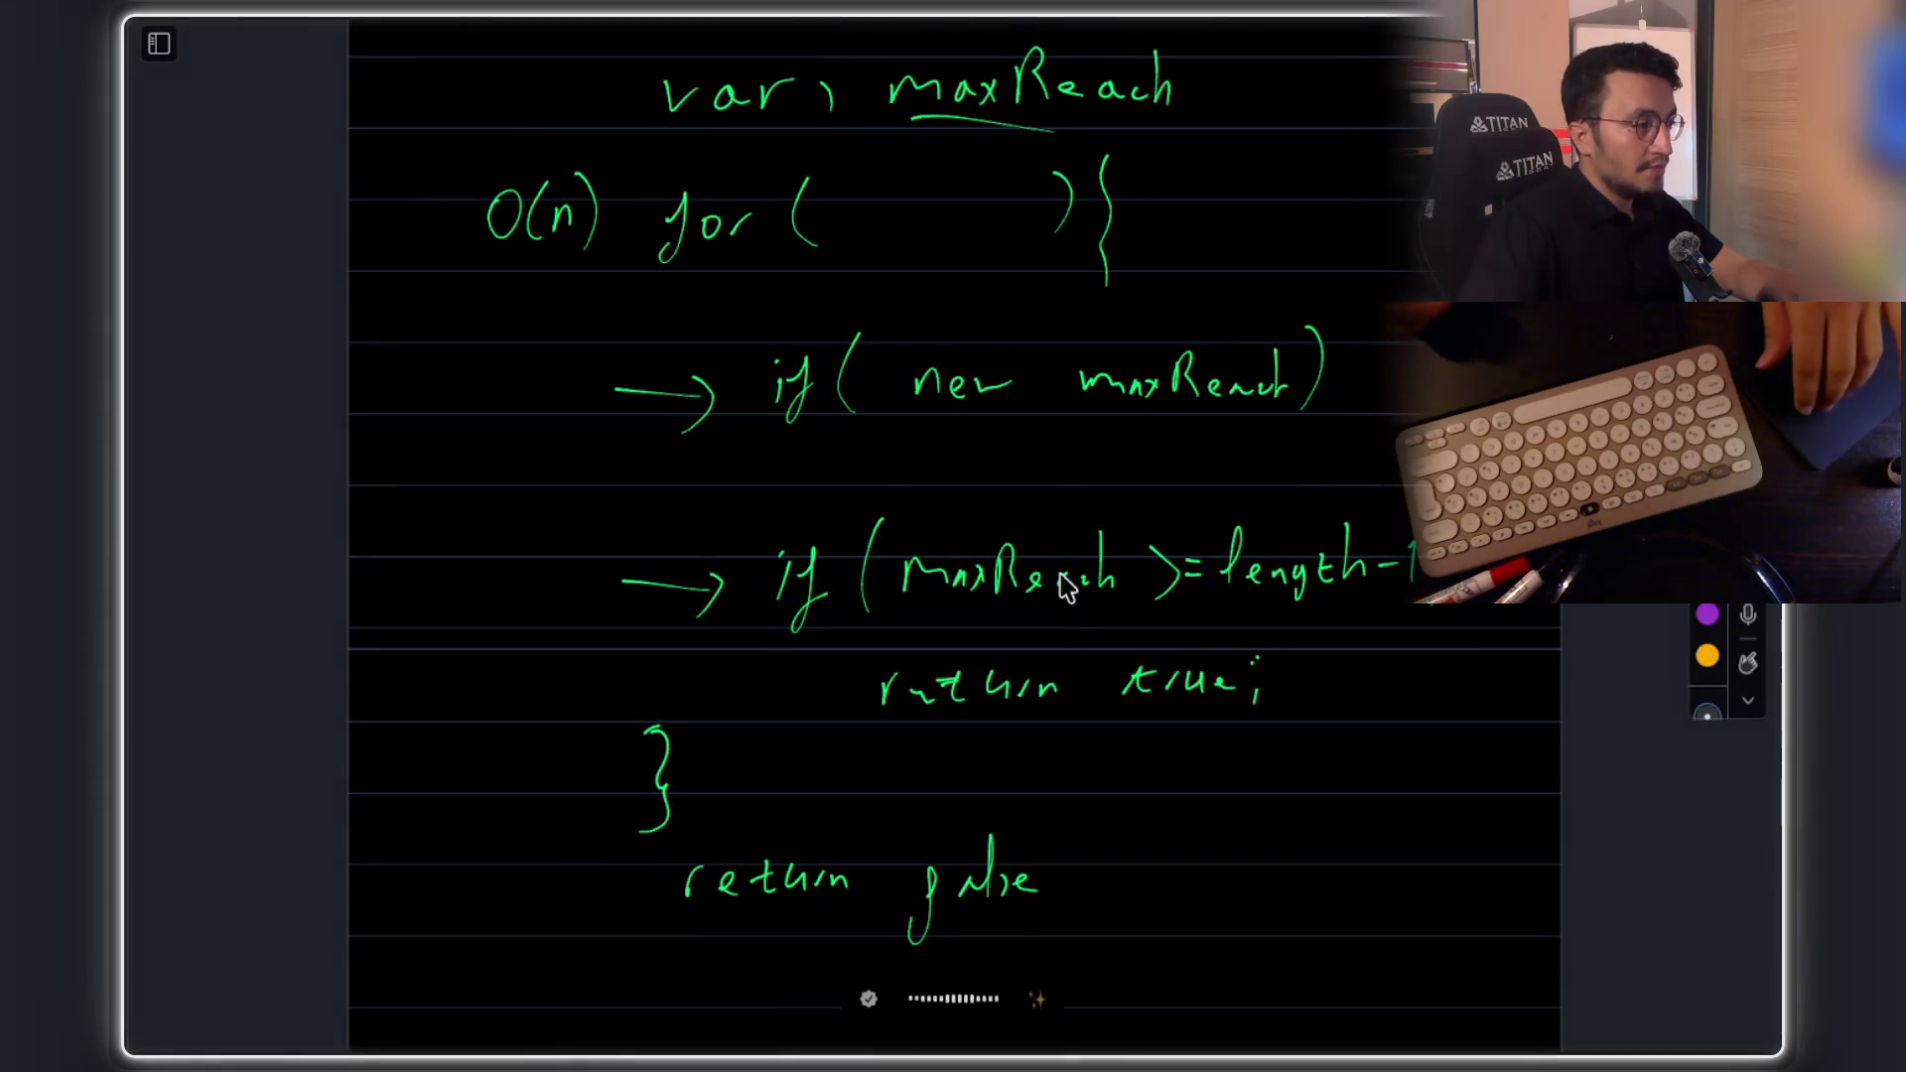
Box the new maxReach condition, complete 'max( i+num[i] )' beside the loop, and underline maxReach
scroll(1081, 544, up, 2)
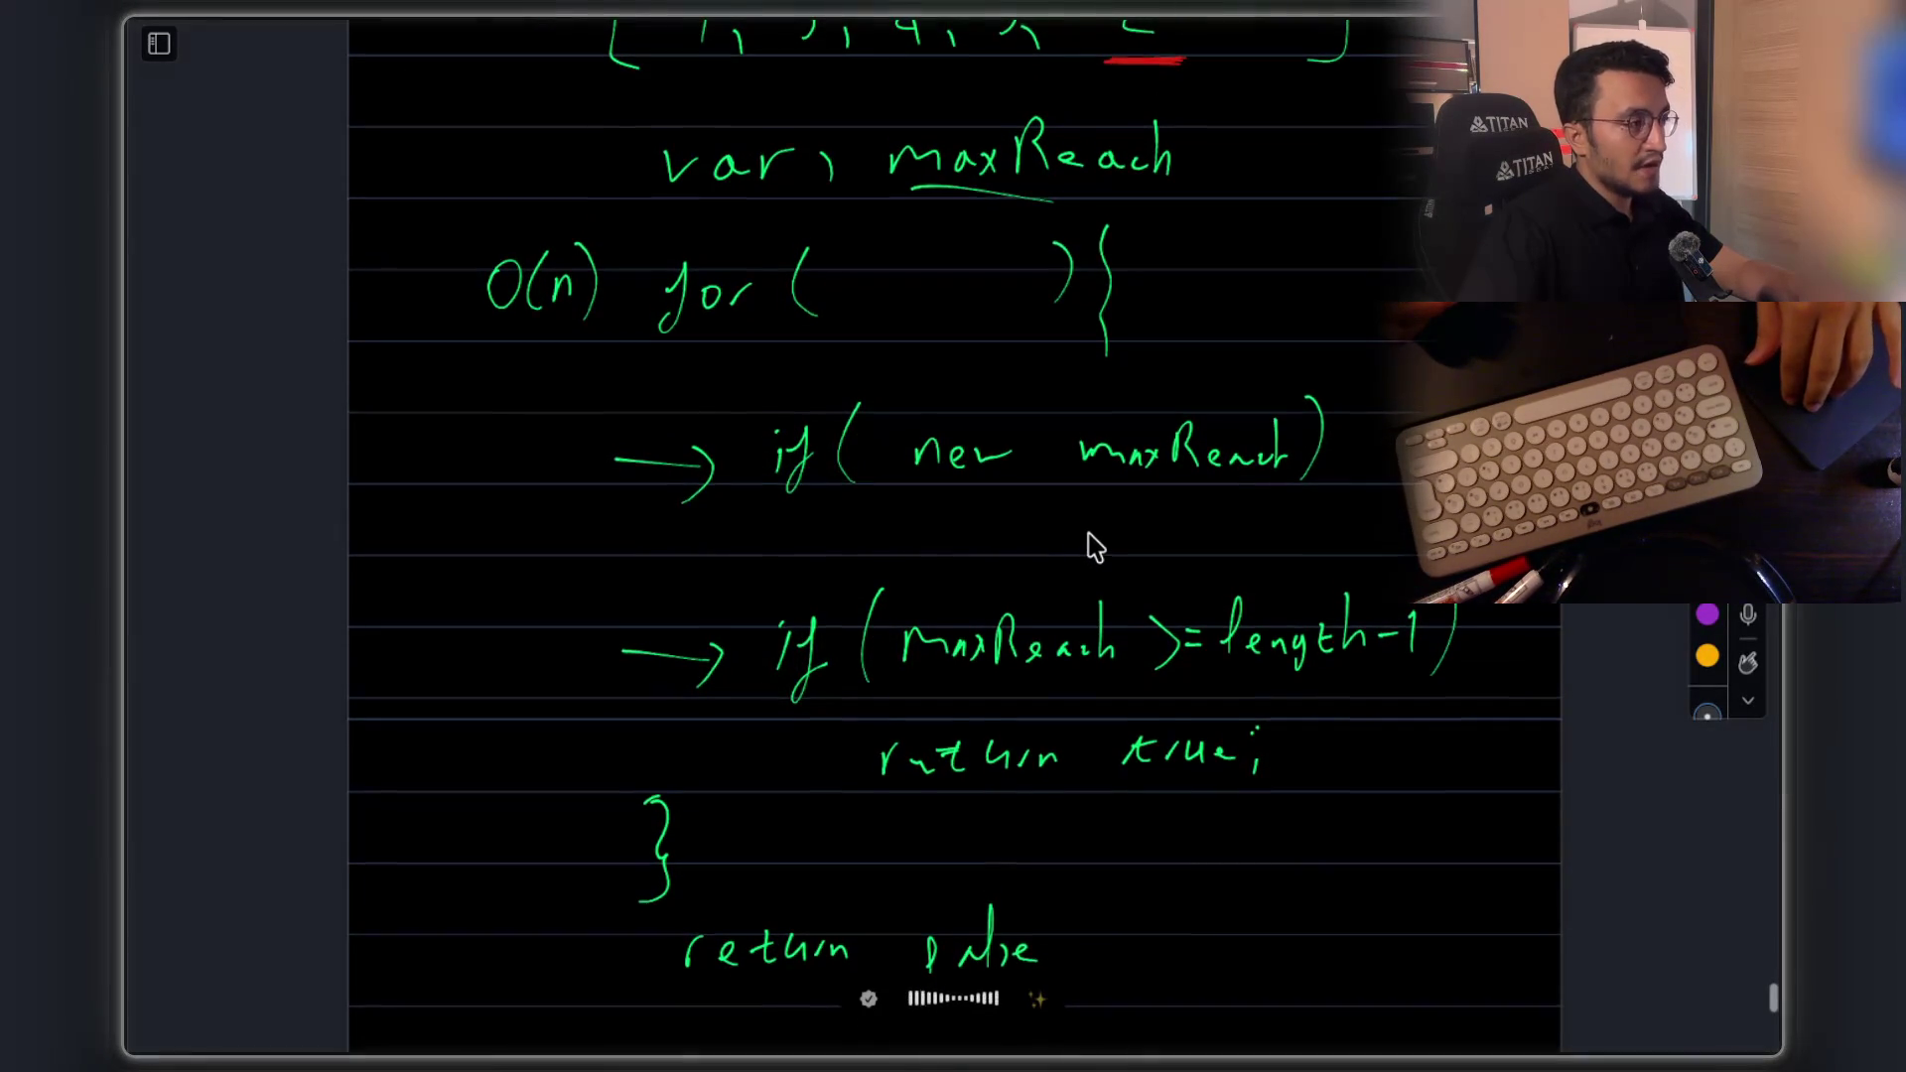
scroll(1087, 526, up, 1)
scroll(904, 377, up, 2)
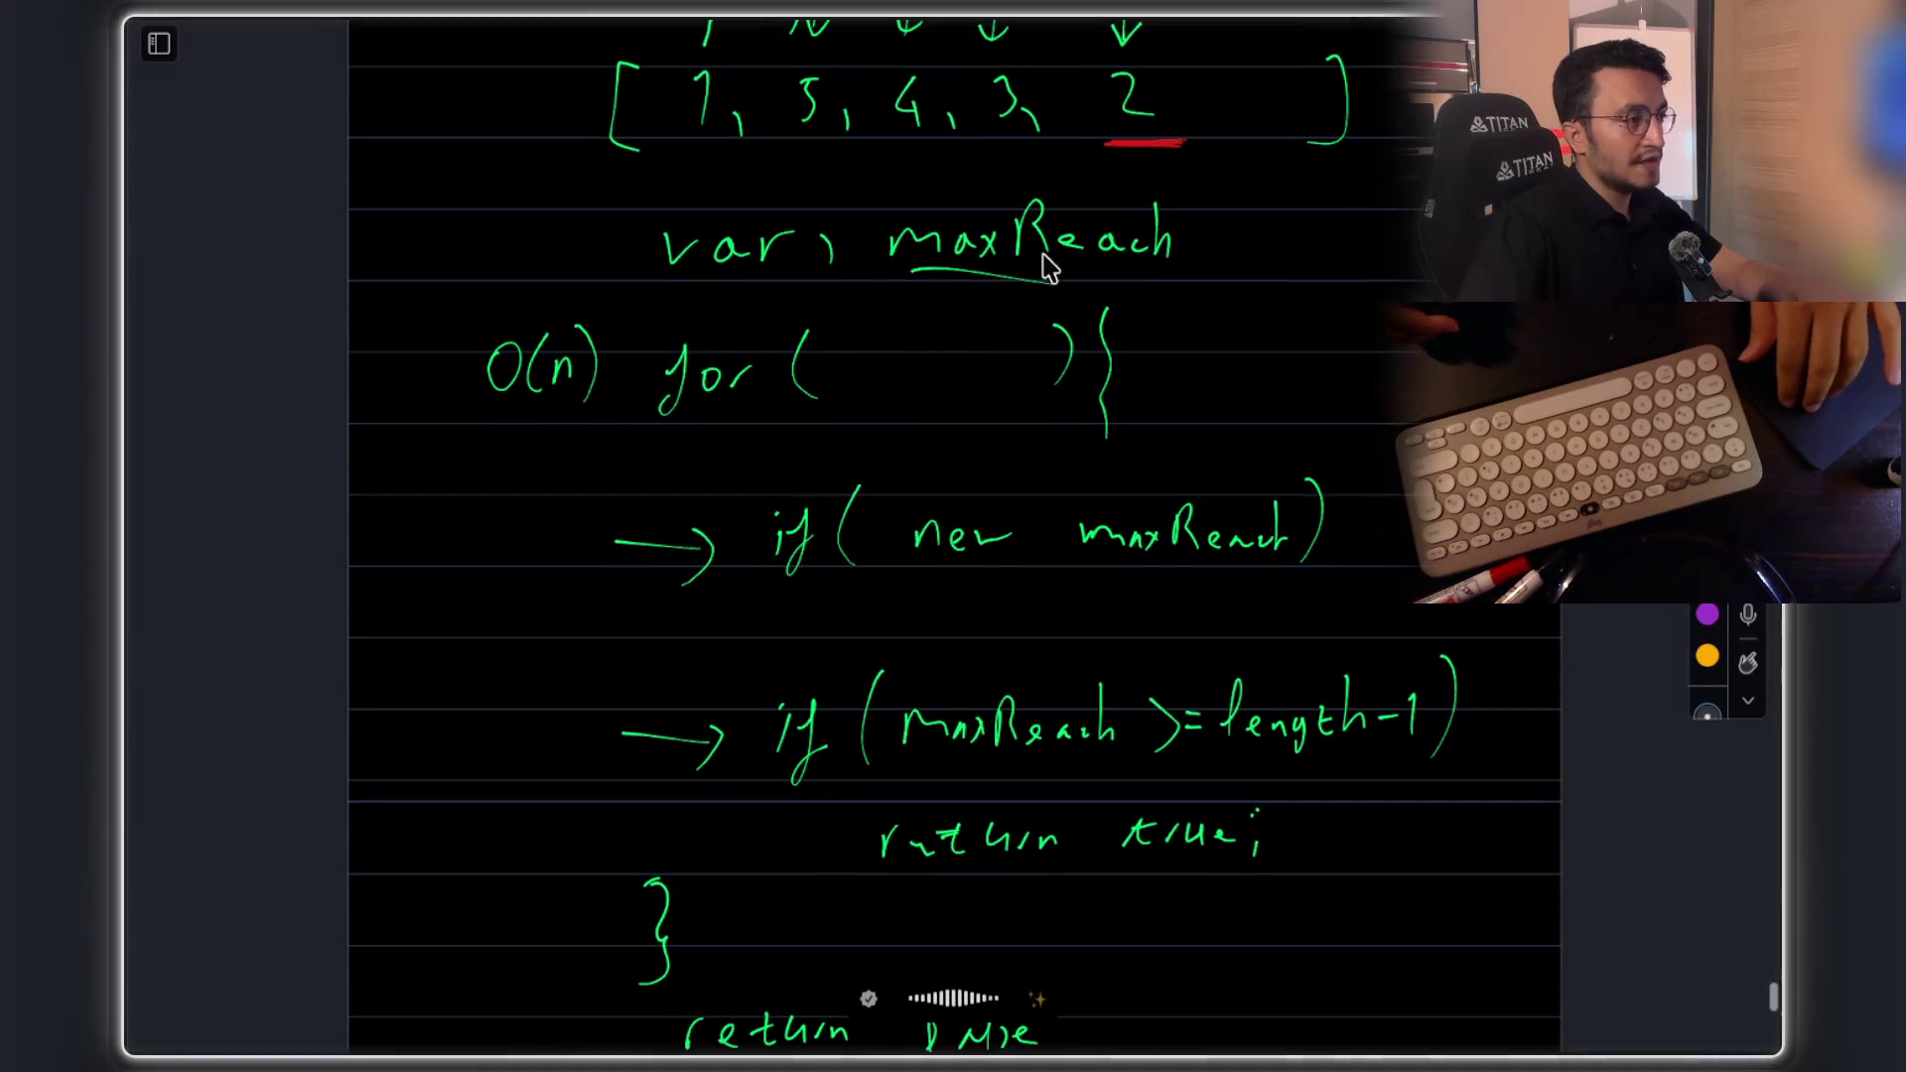
scroll(1032, 417, down, 1)
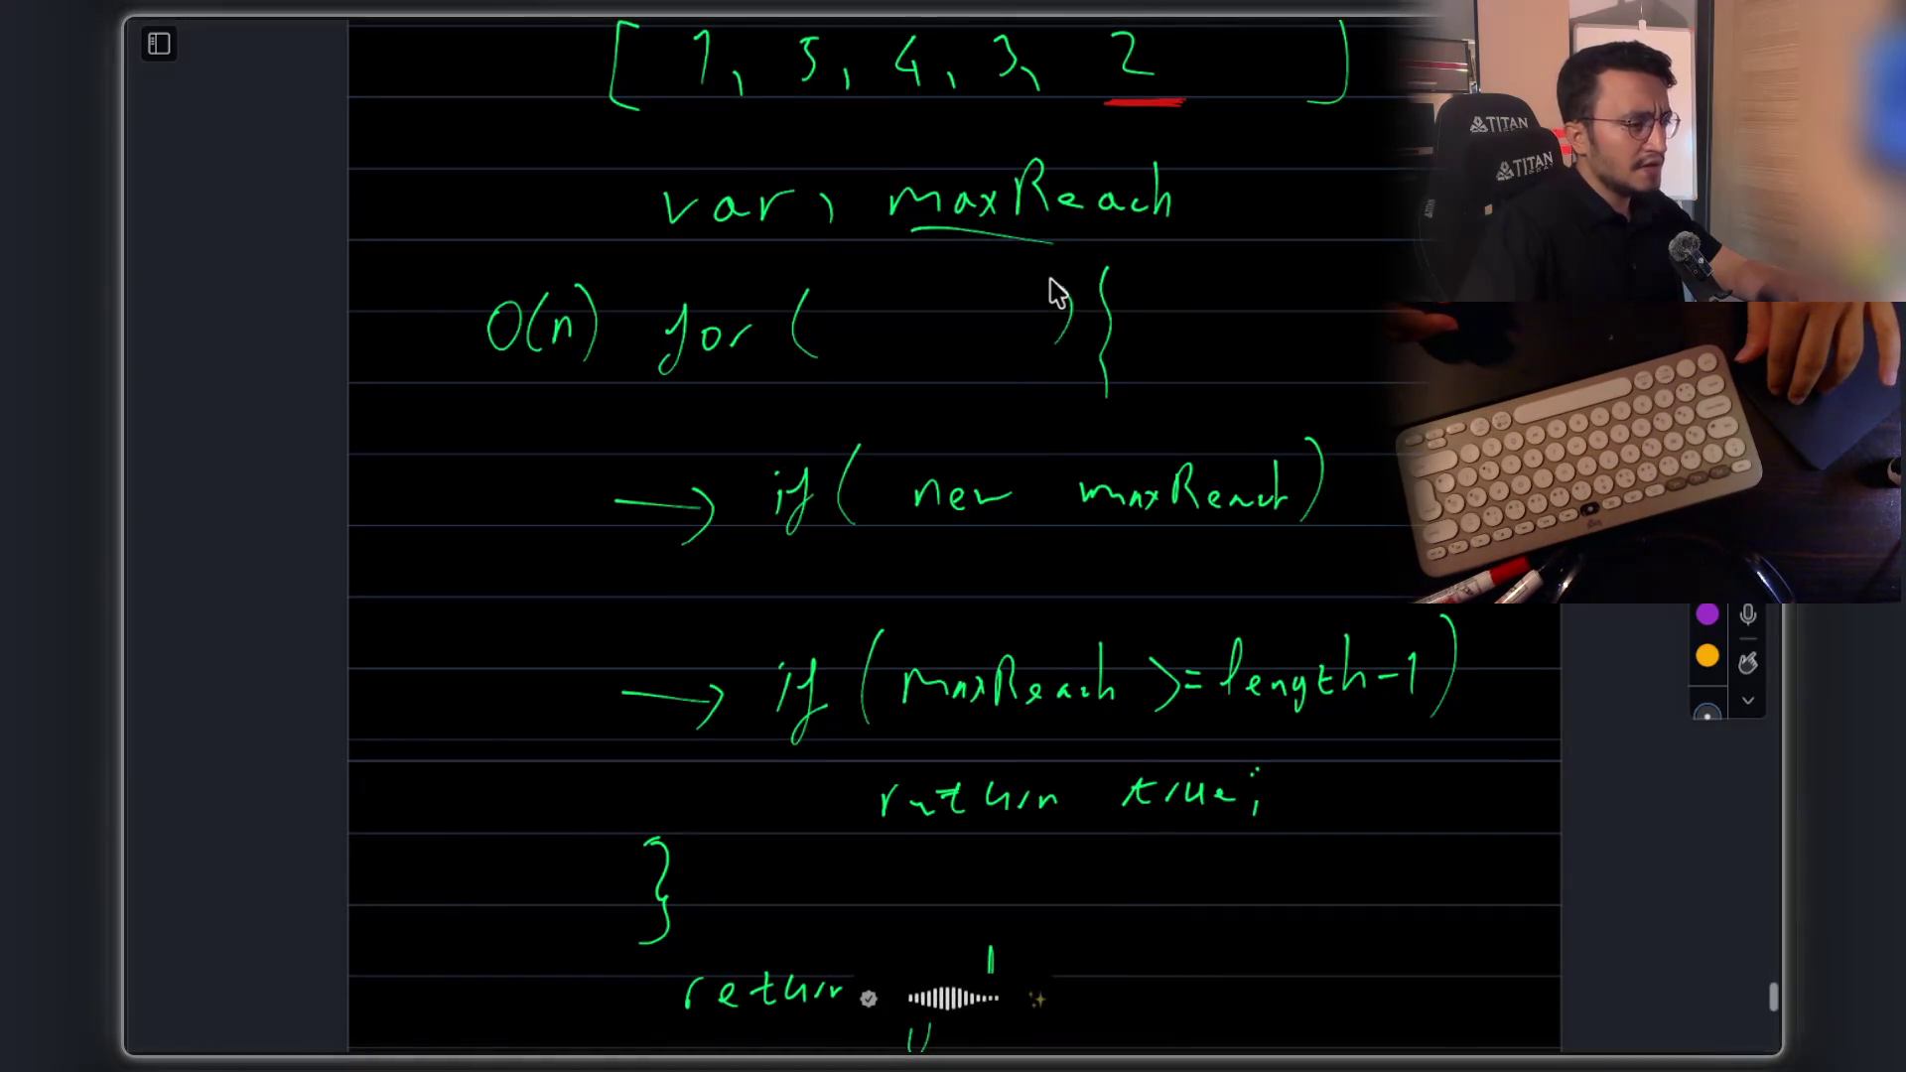
mouse_move(898, 554)
mouse_down()
mouse_move(1132, 574)
mouse_move(1379, 552)
mouse_move(1173, 418)
mouse_move(821, 417)
mouse_move(900, 553)
mouse_up()
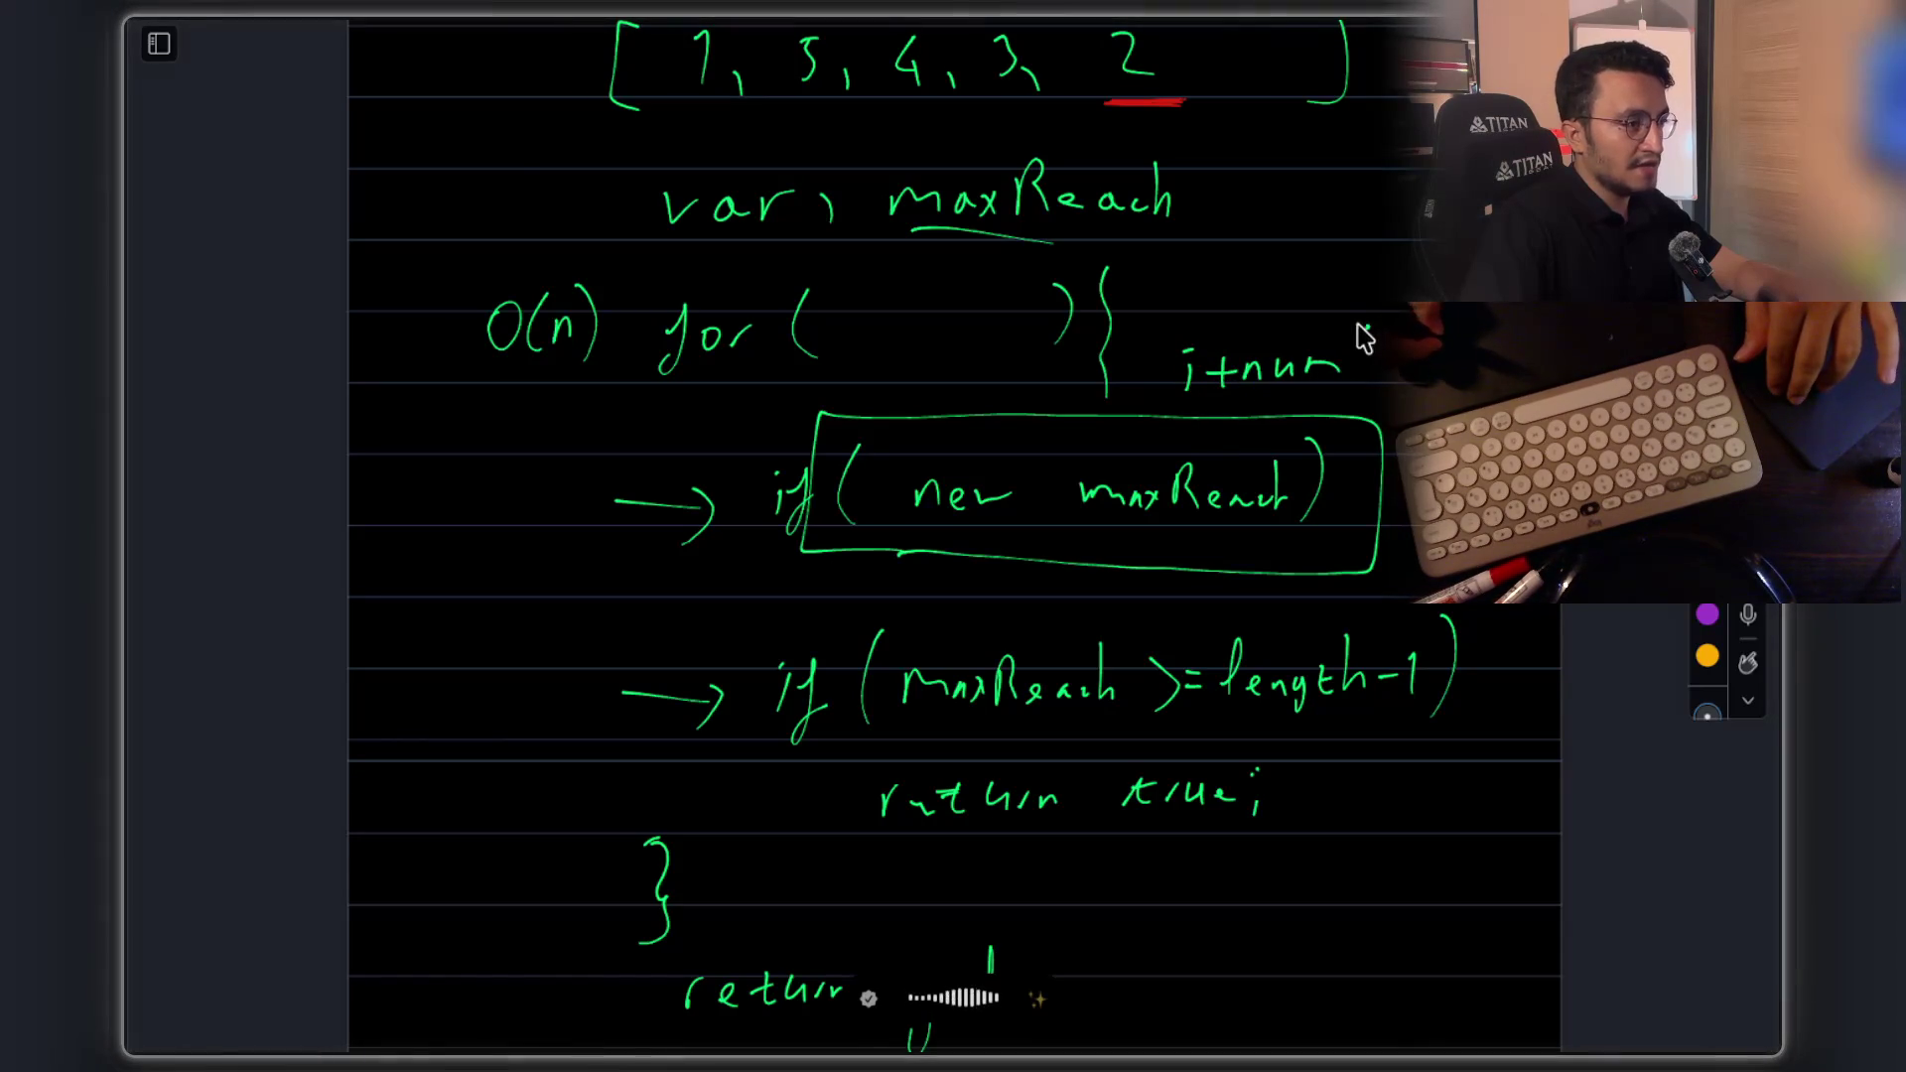
drag(1411, 332, 1410, 378)
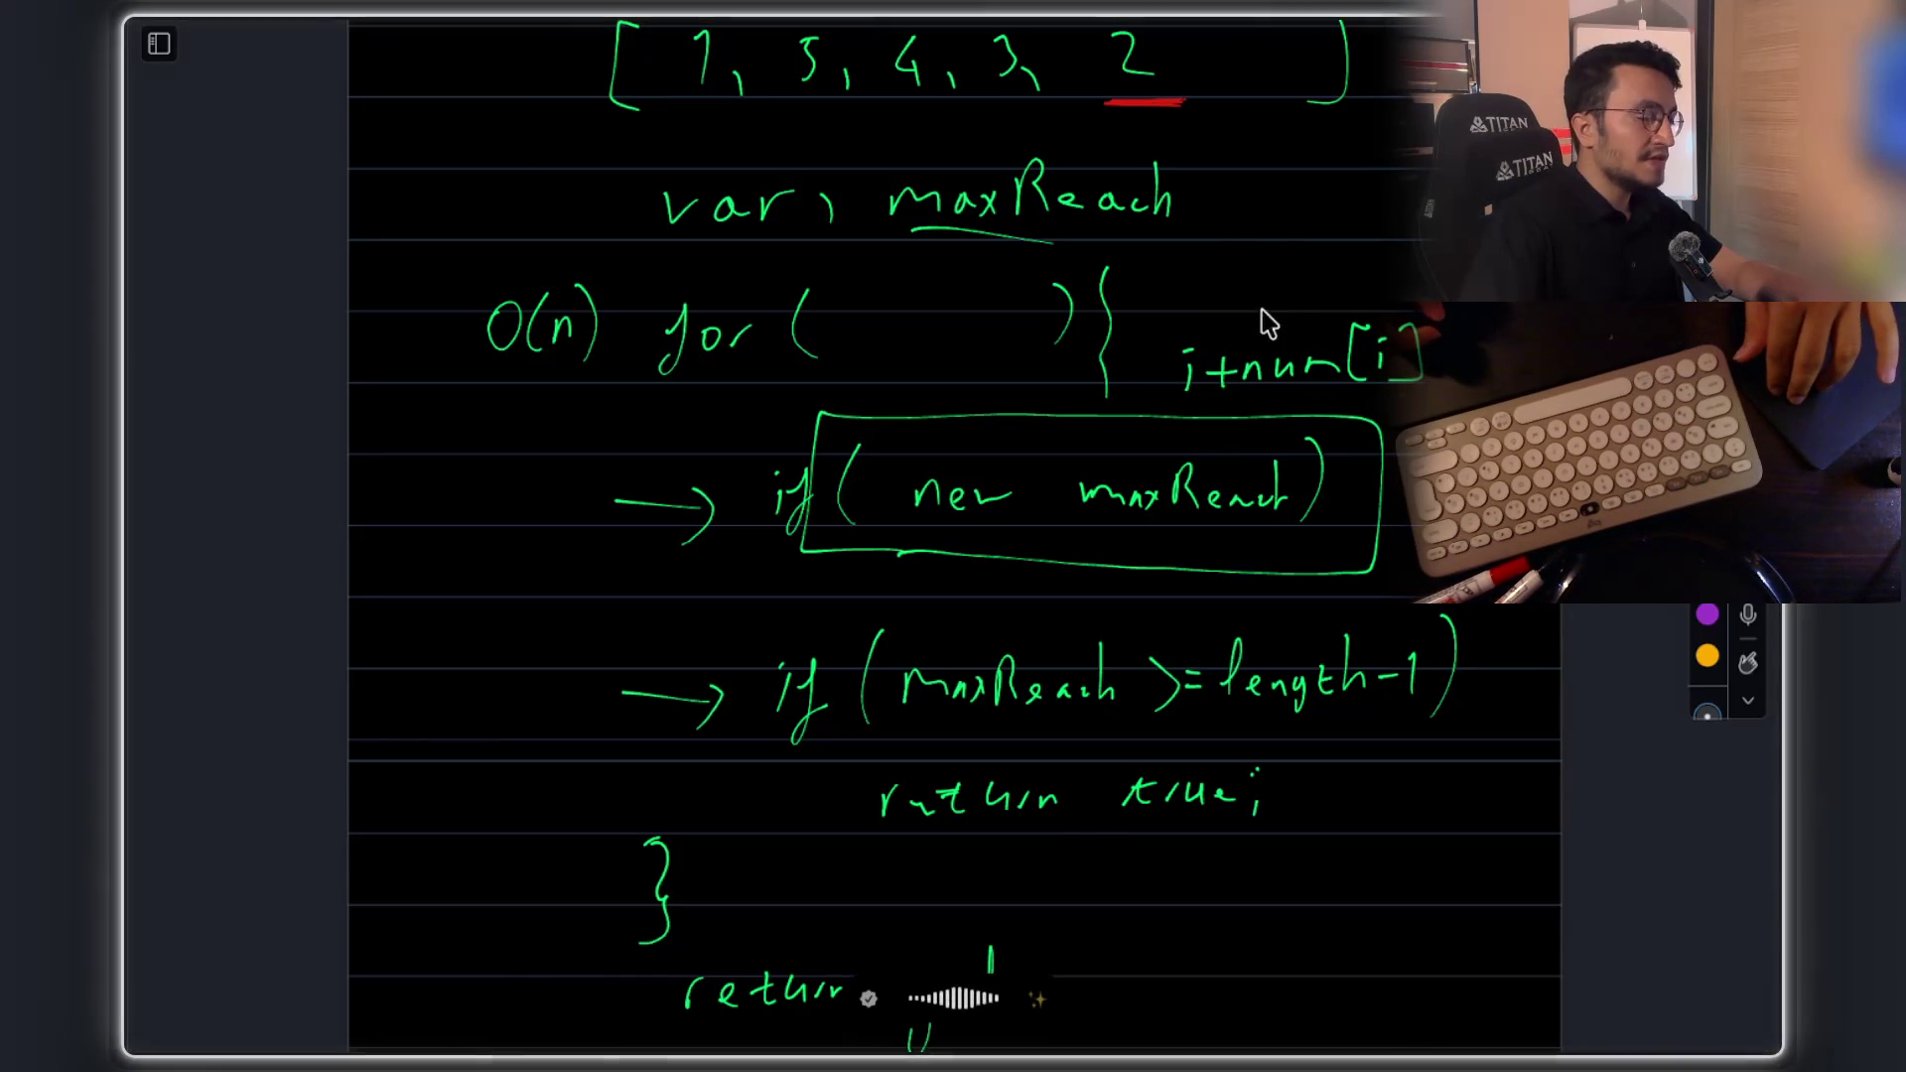
drag(1081, 510, 1228, 520)
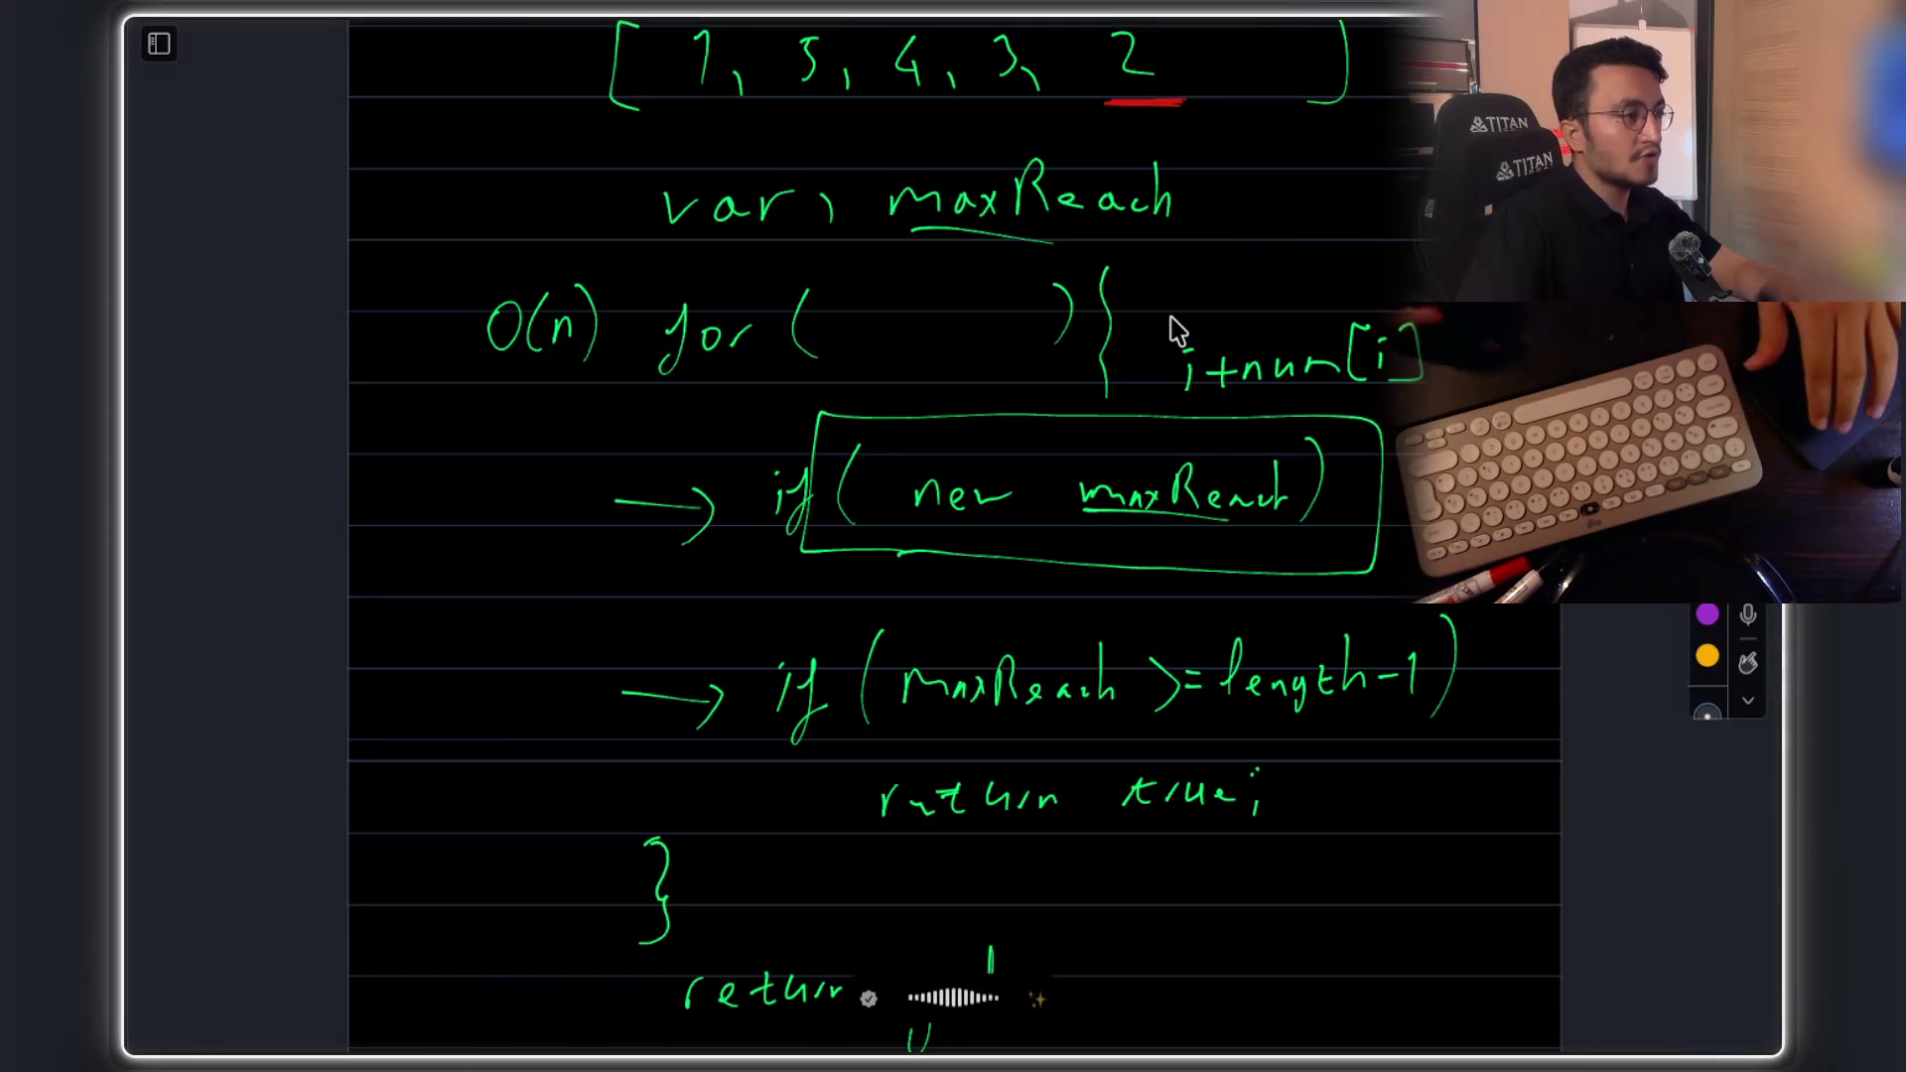
scroll(953, 404, up, 1)
drag(1183, 337, 1239, 314)
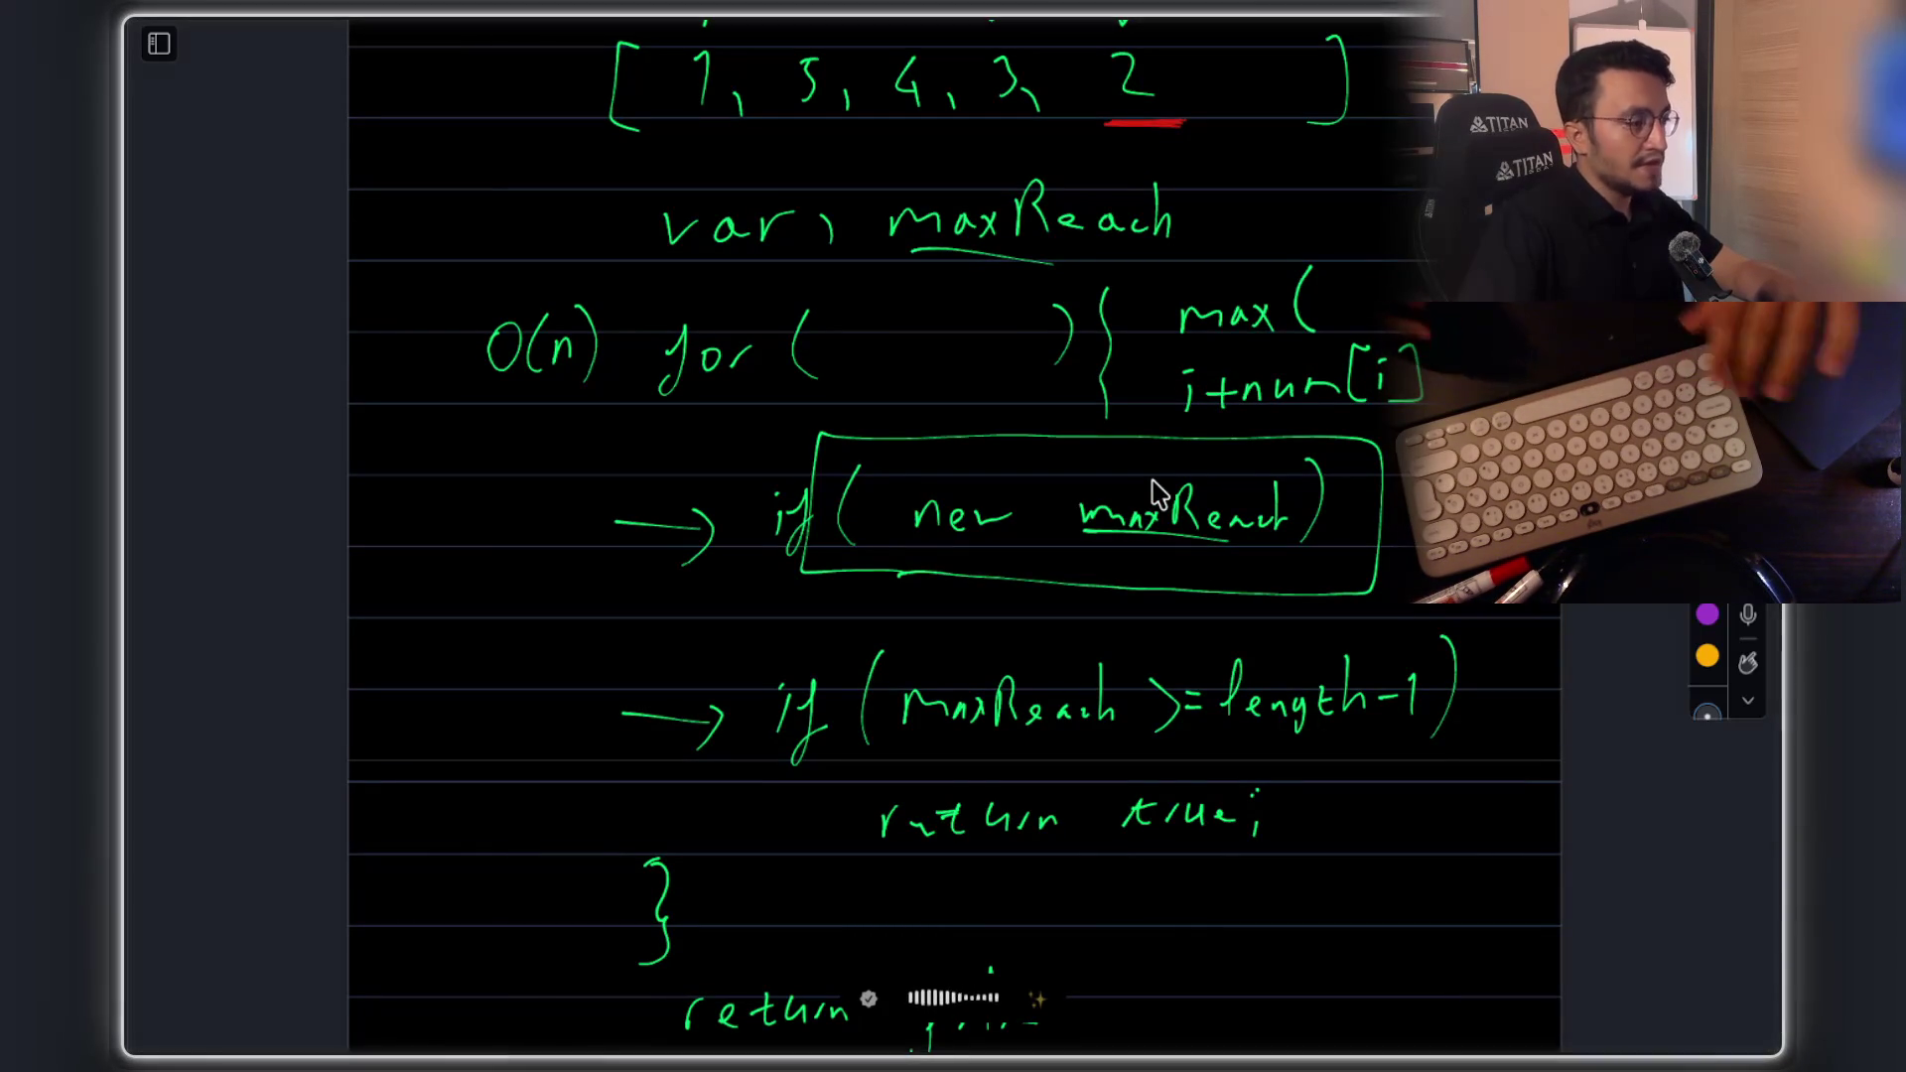
Mark the return true and return false lines, then return to the terminal
scroll(1116, 352, down, 2)
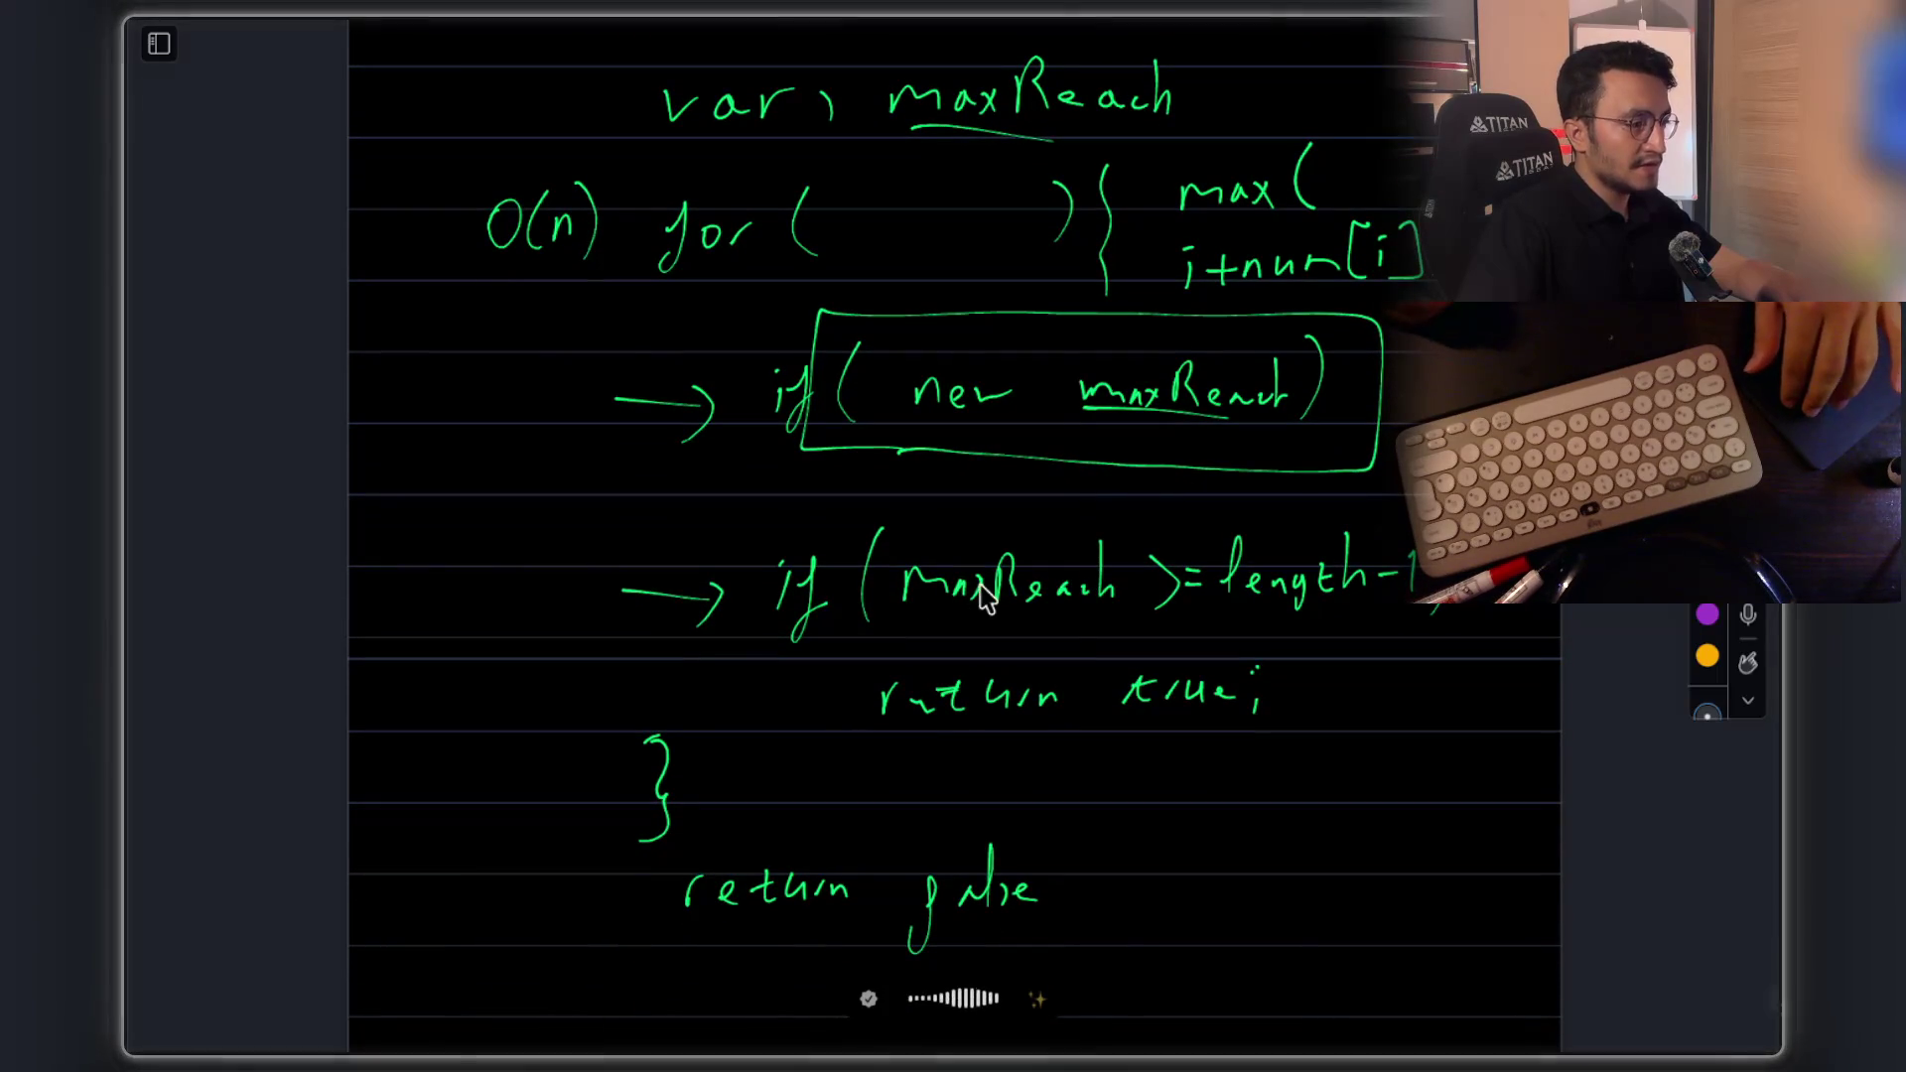
scroll(1159, 429, down, 1)
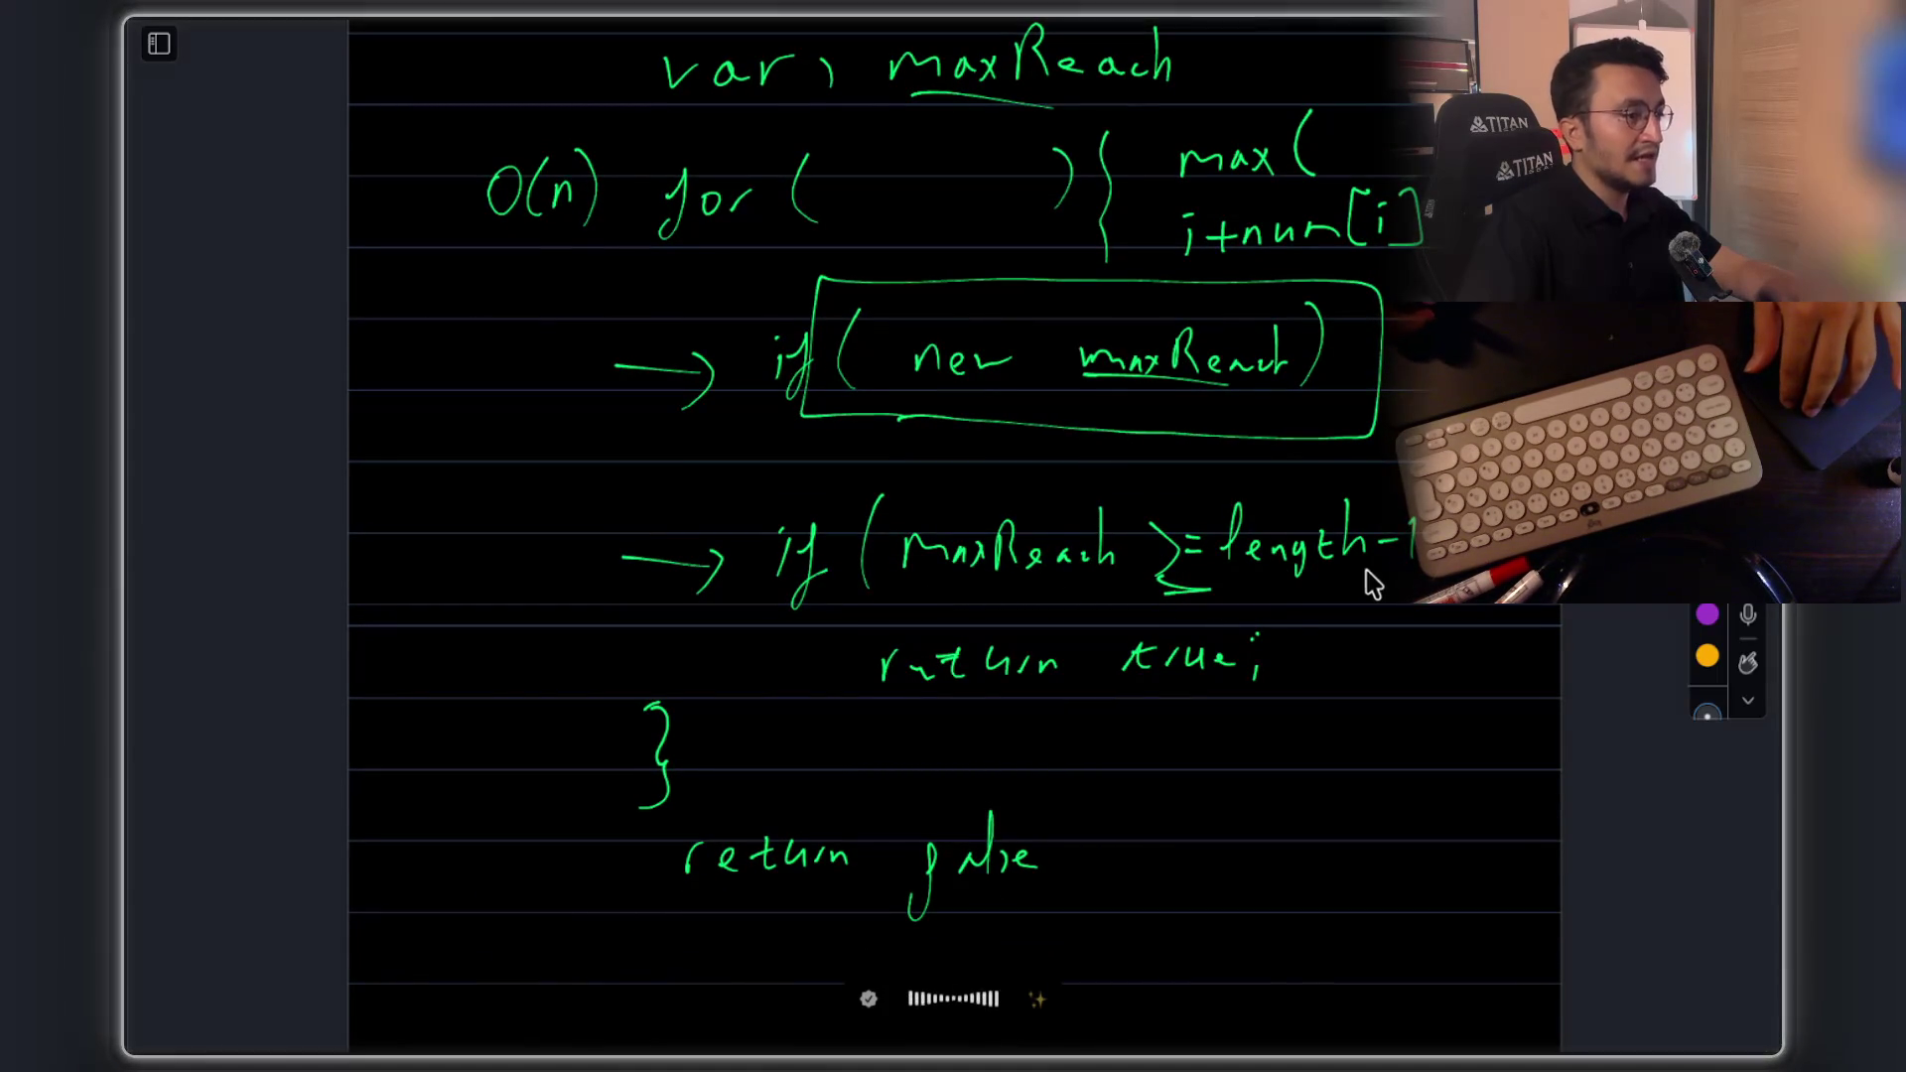
scroll(1009, 361, up, 3)
scroll(1141, 427, down, 3)
drag(1308, 642, 1283, 687)
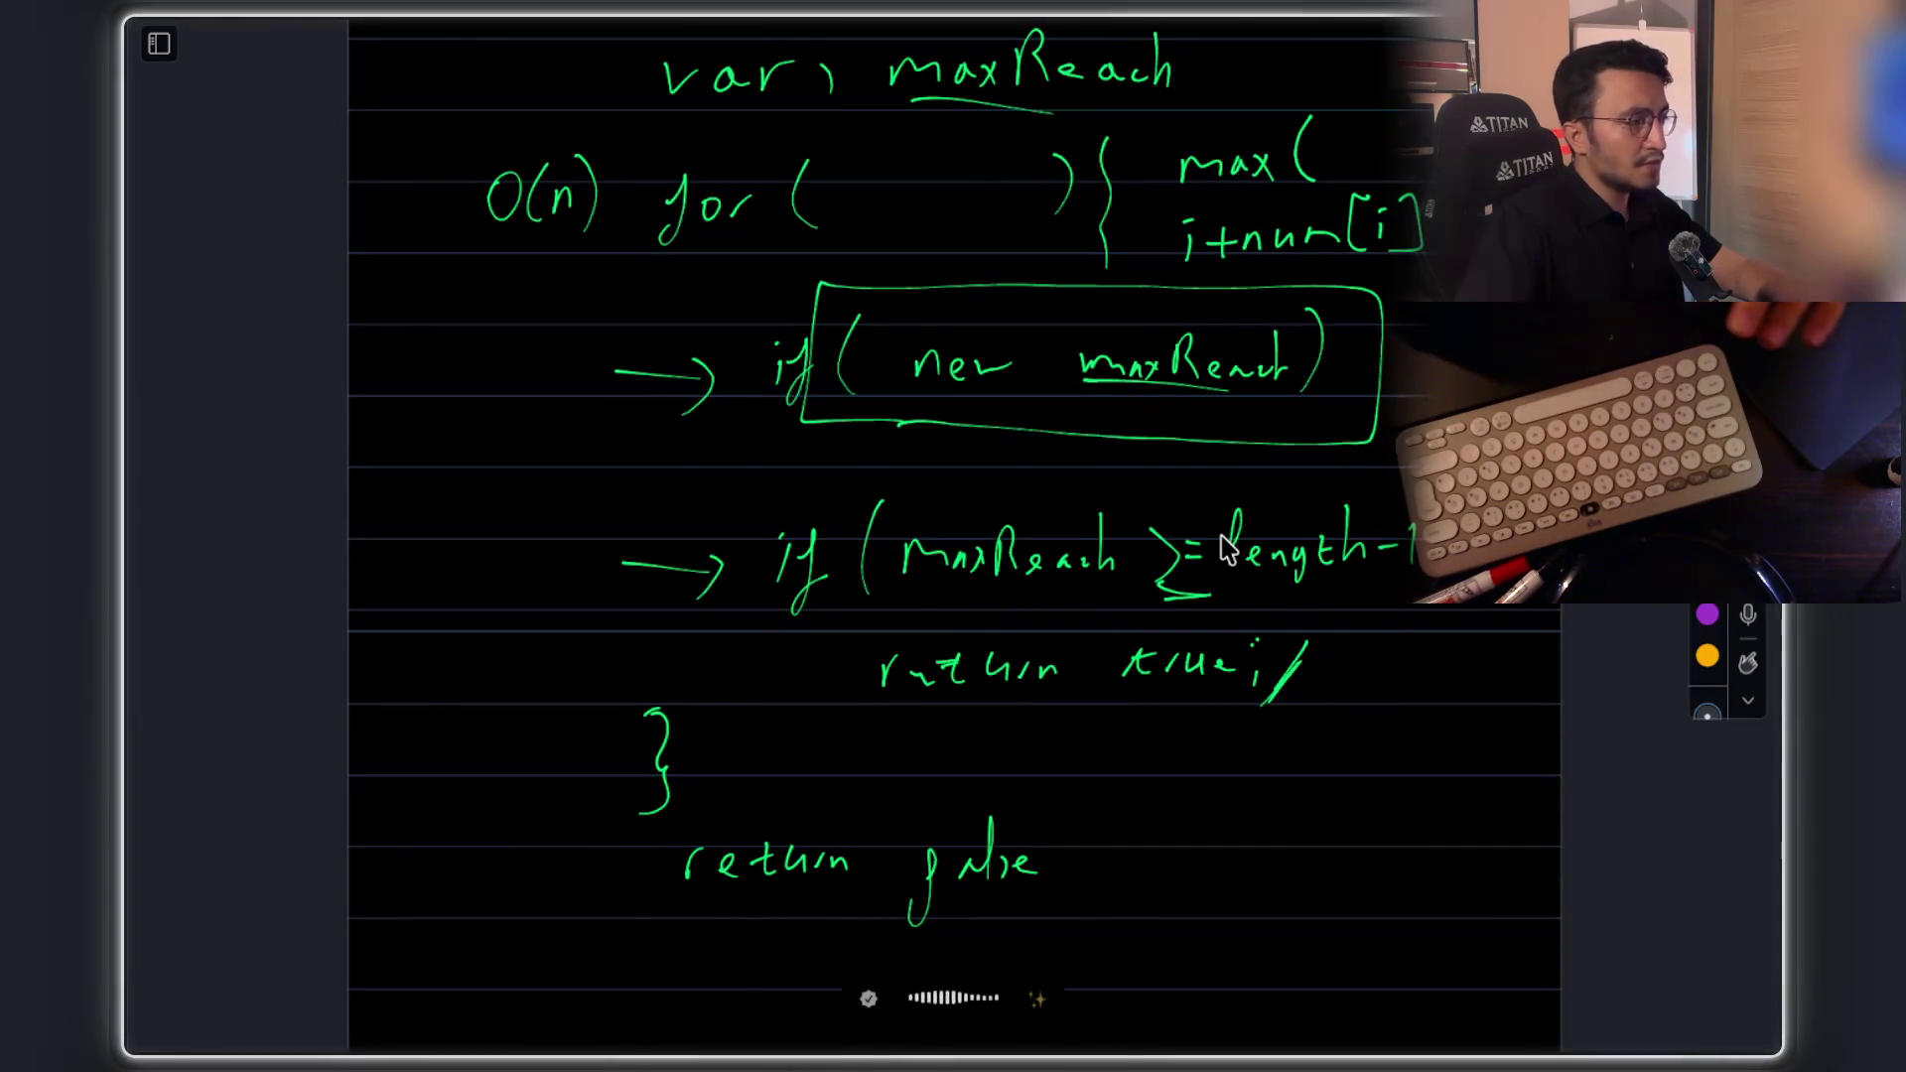
scroll(1055, 486, up, 2)
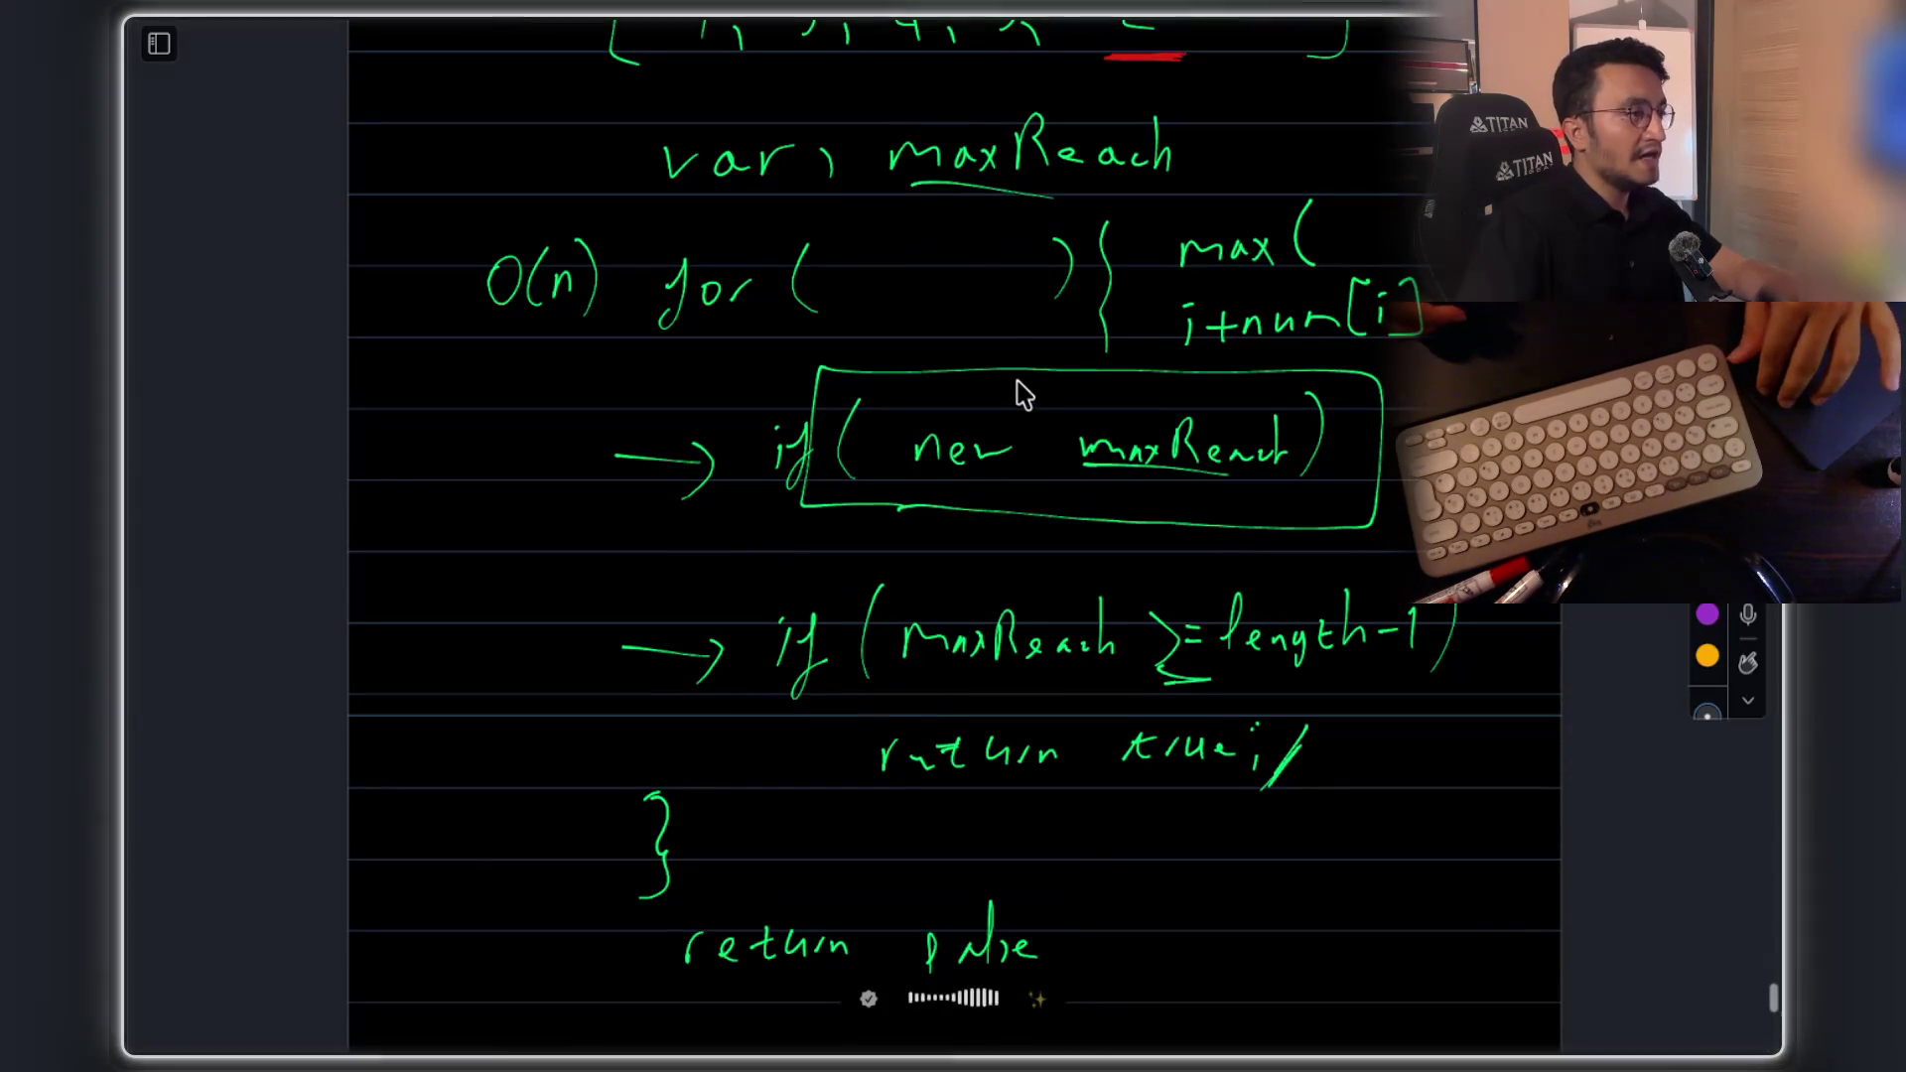
scroll(969, 778, down, 5)
mouse_move(721, 680)
mouse_down()
mouse_move(730, 817)
mouse_move(1097, 698)
mouse_move(714, 680)
mouse_up()
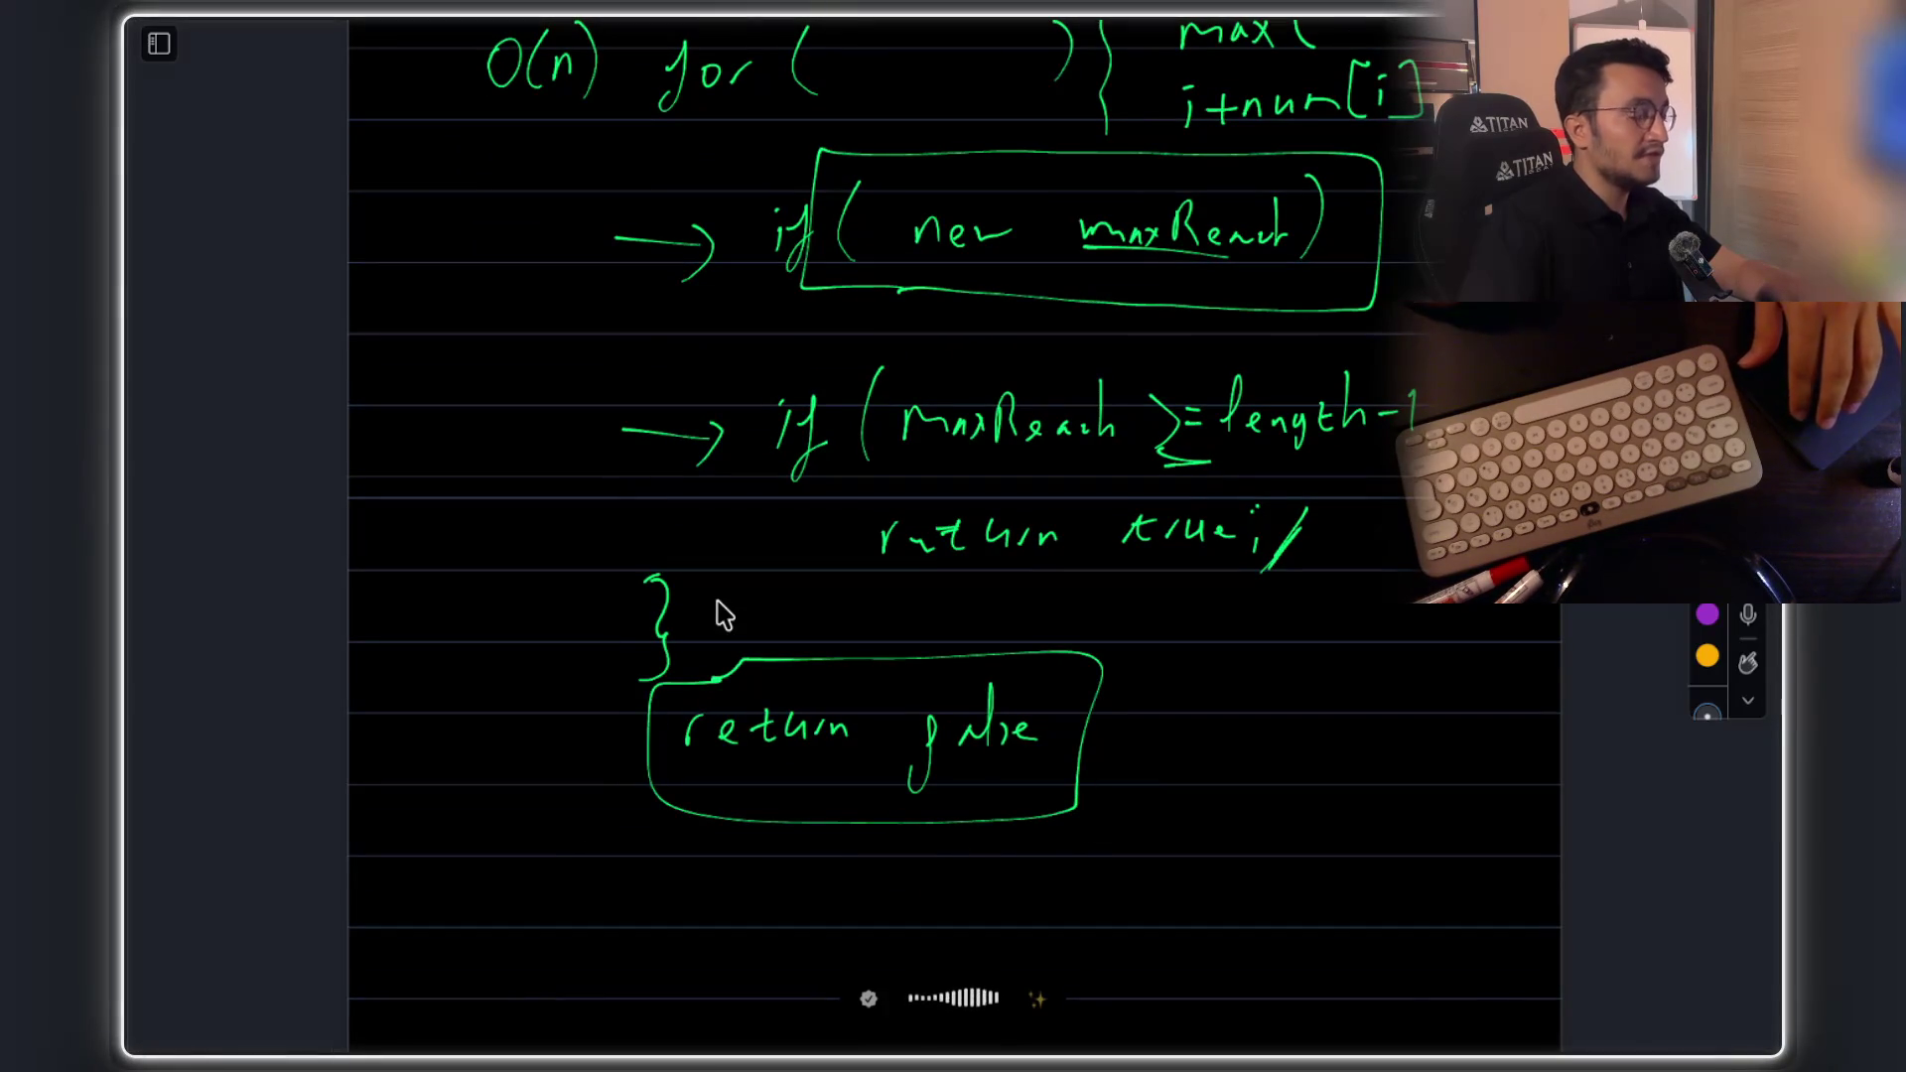
drag(1302, 546, 1252, 576)
scroll(1252, 566, up, 2)
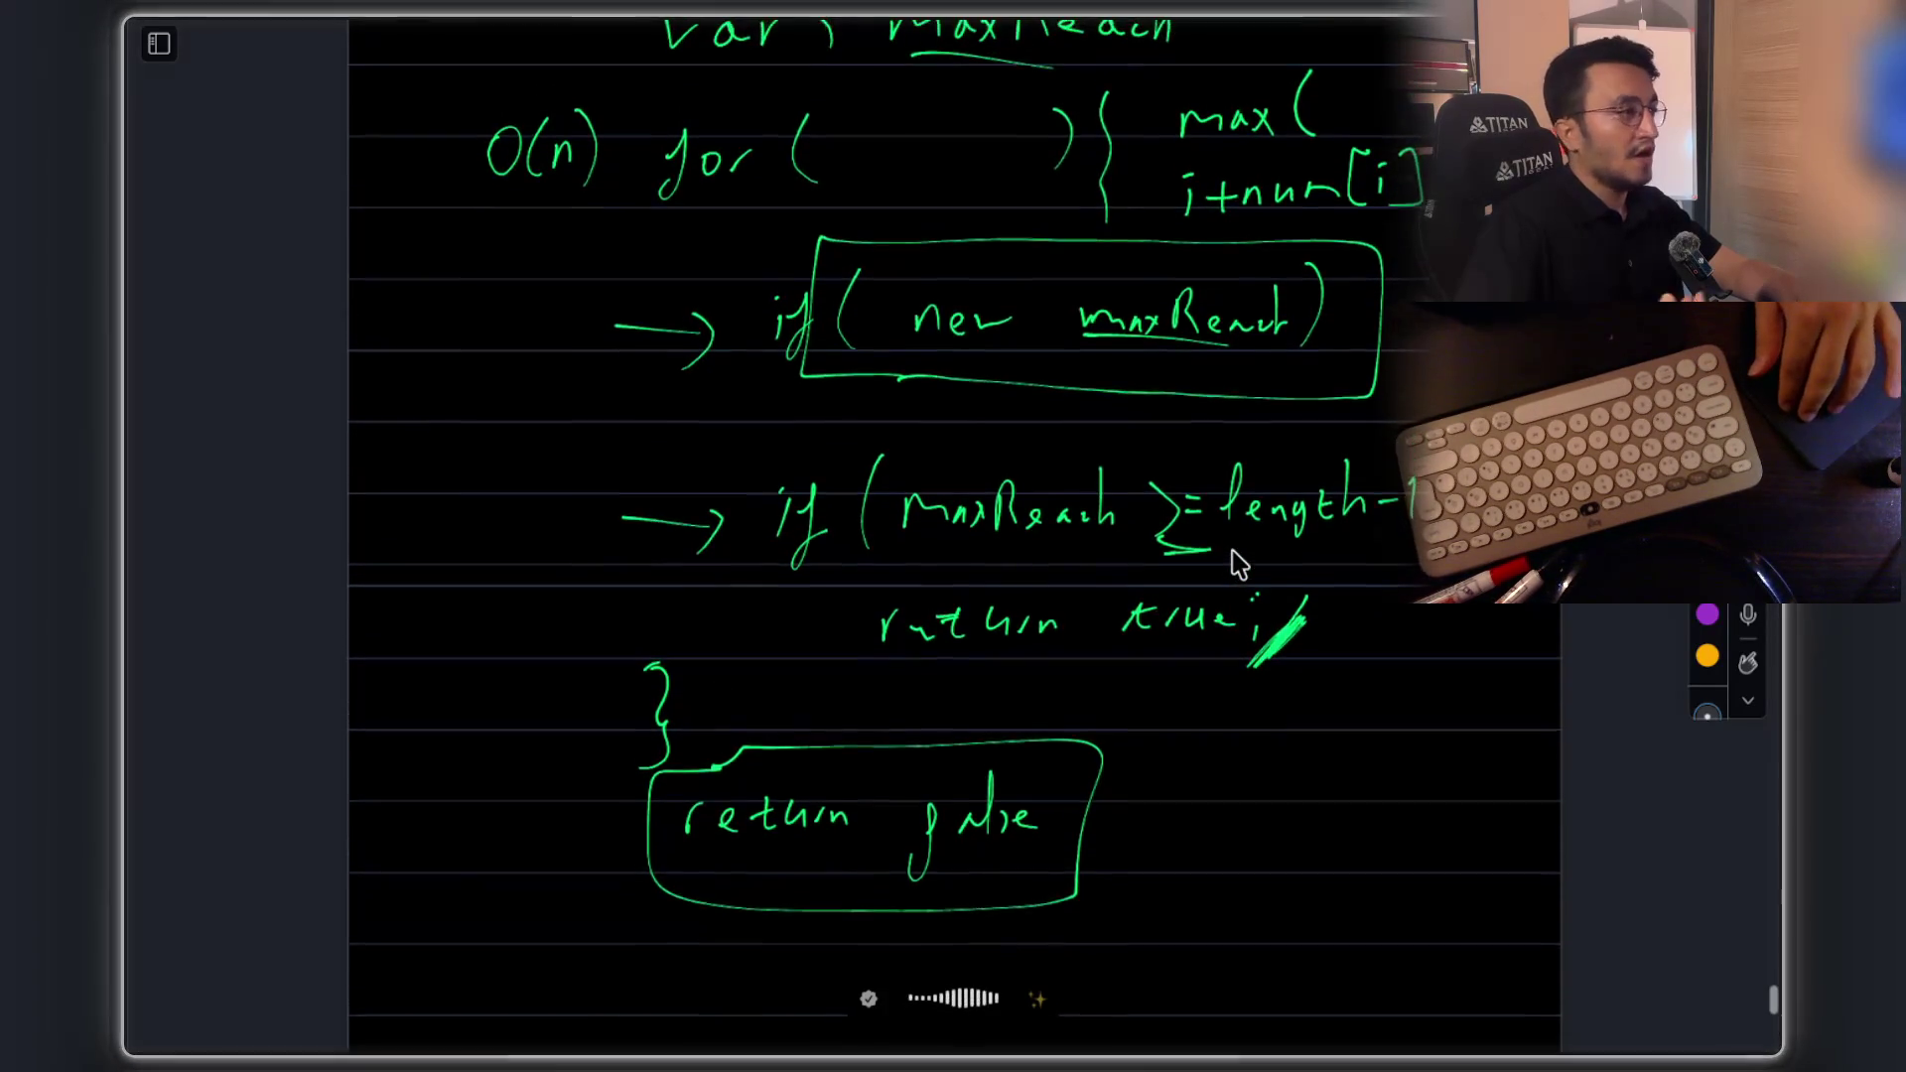
scroll(1239, 564, up, 1)
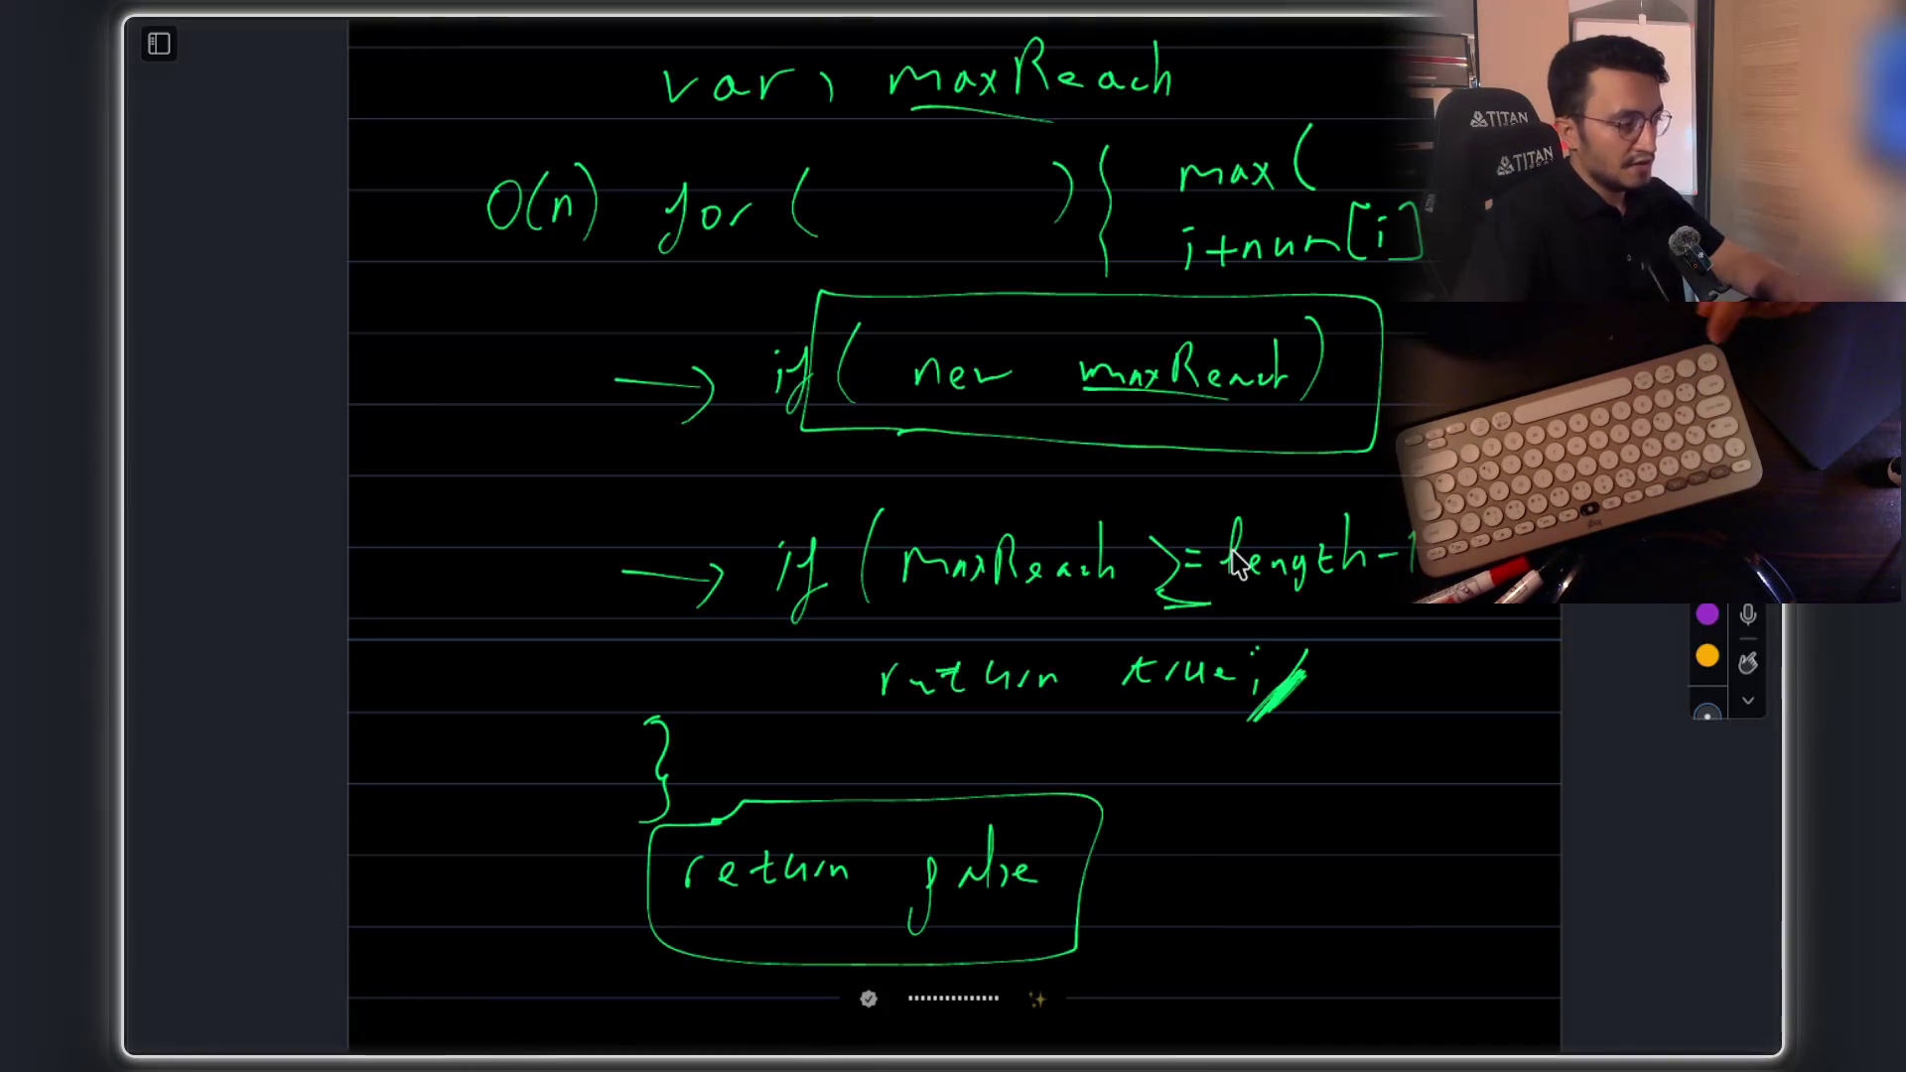
key(super+Tab)
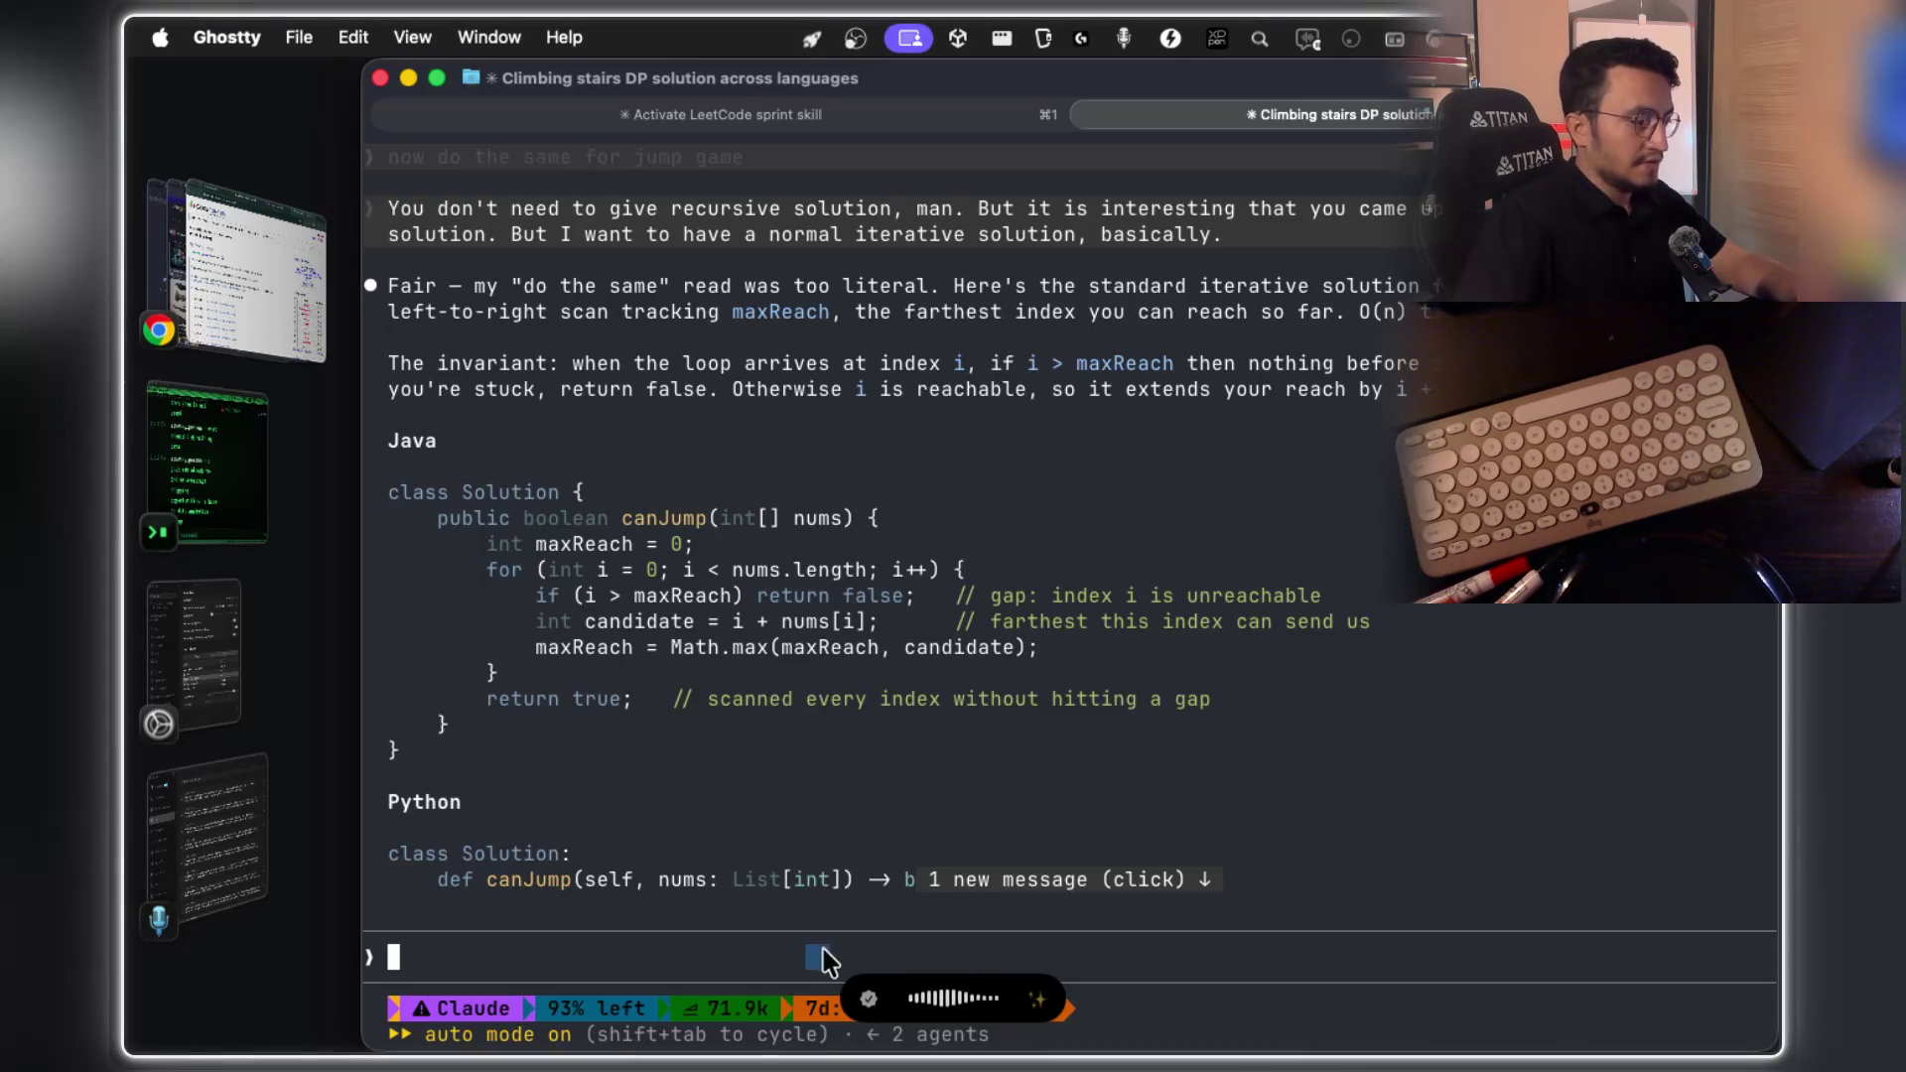
Transcribe the dictated explanation of the handwritten solution and send it to Claude
key(fn)
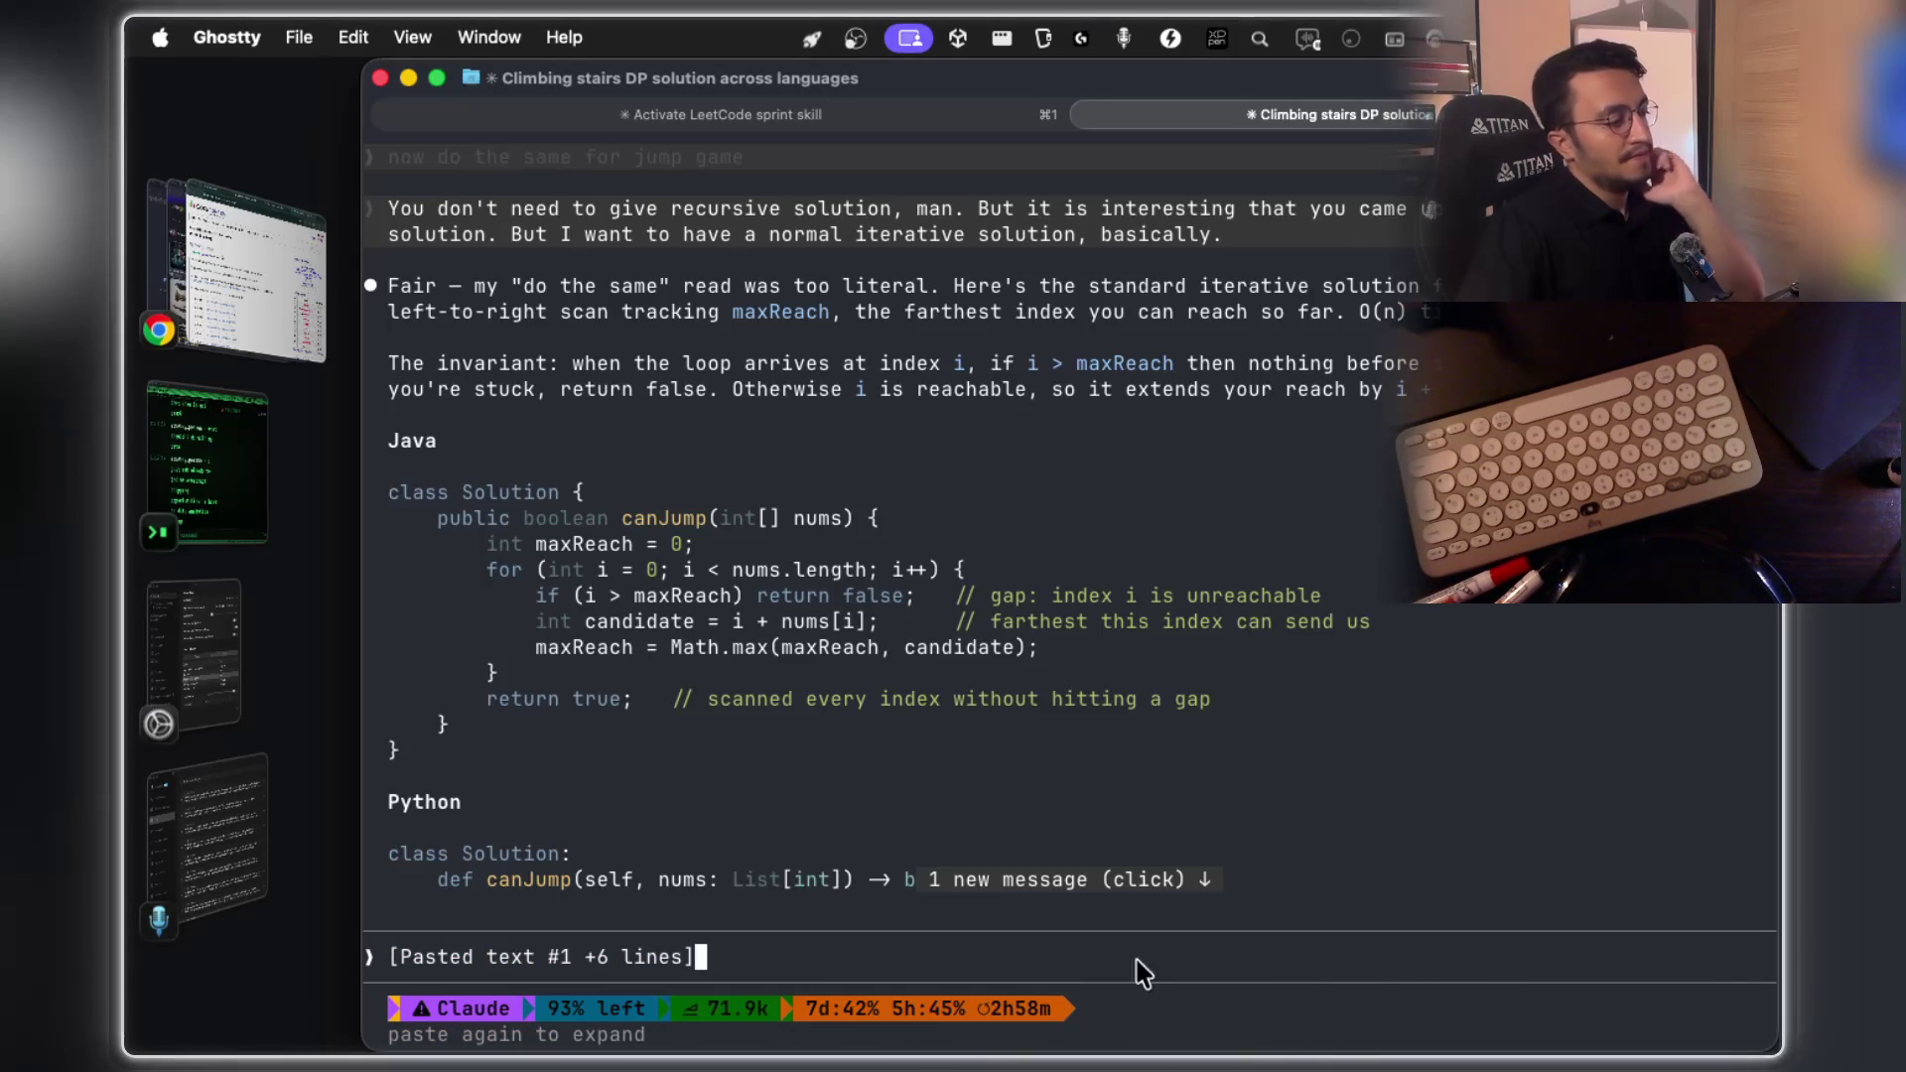
key(Return)
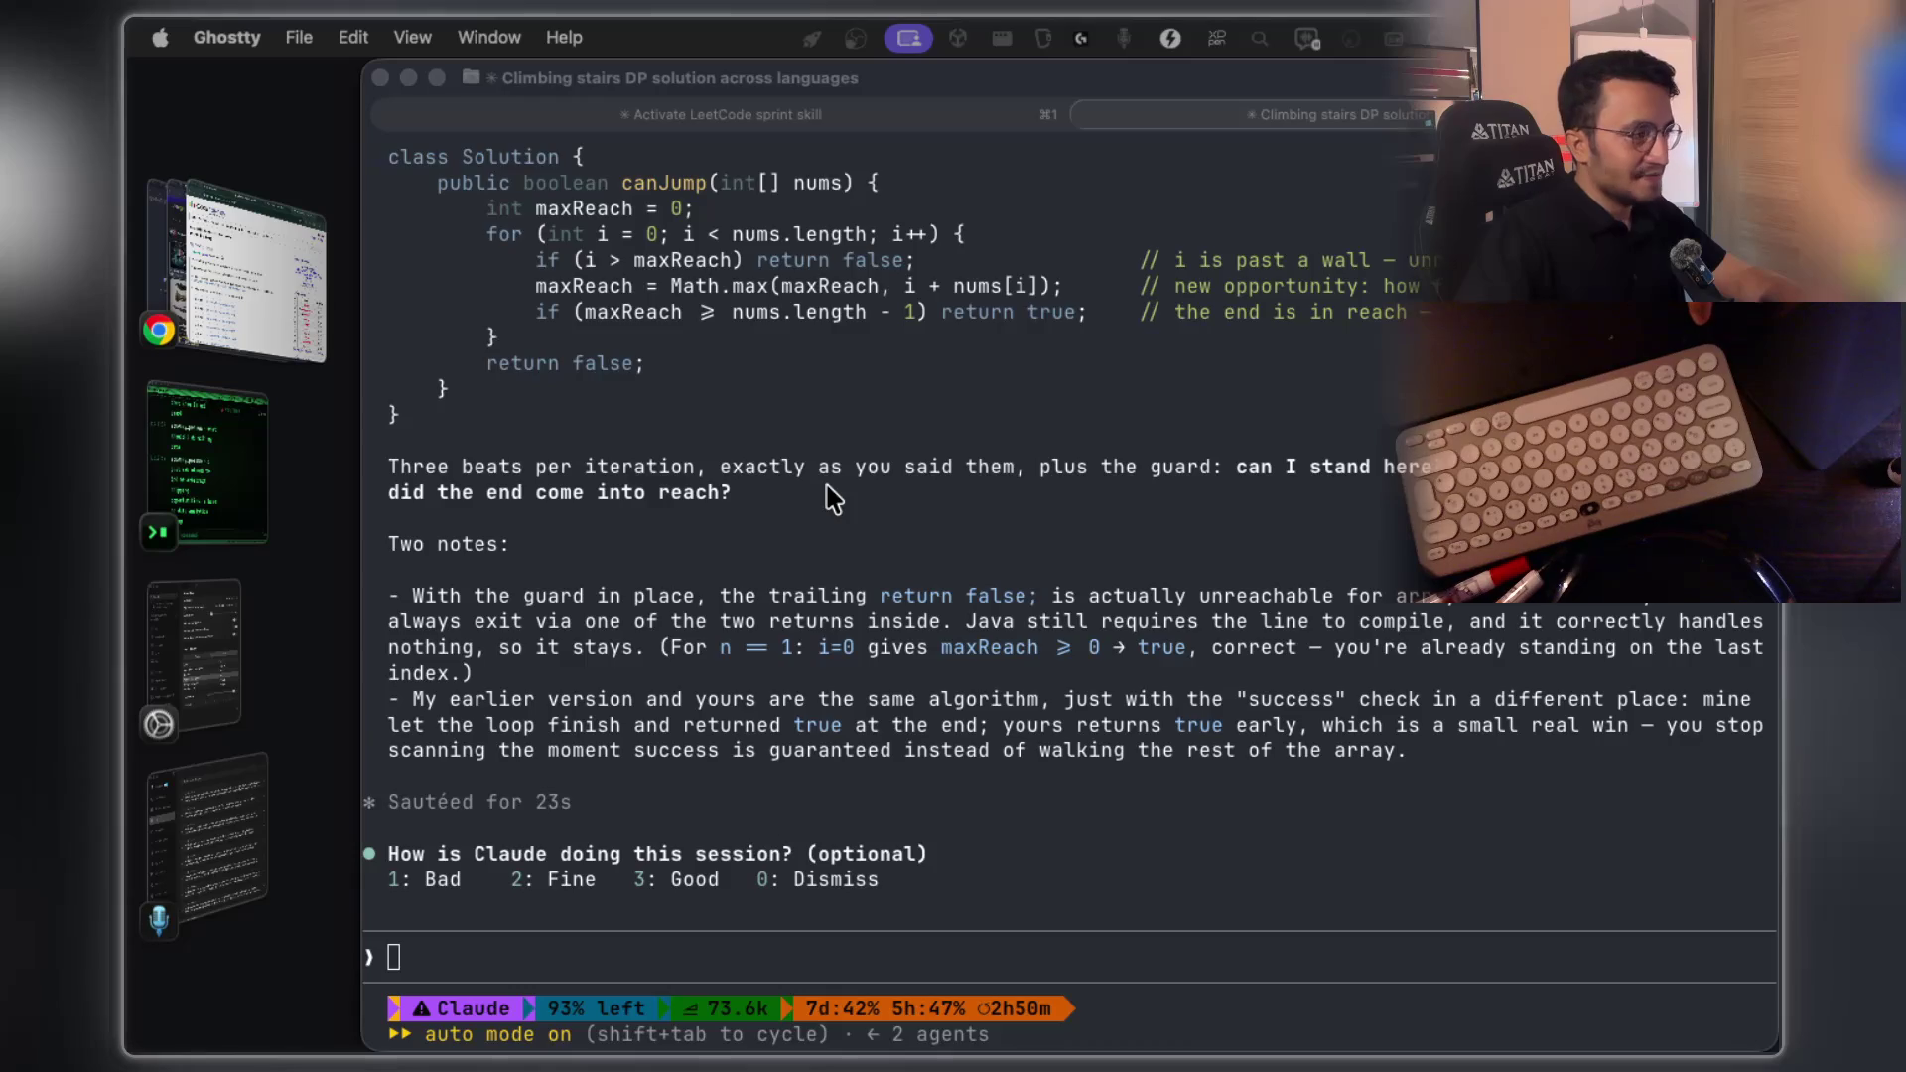
Copy Claude's 'Your shape is good' note explaining the one bug and its failing example
scroll(832, 496, up, 6)
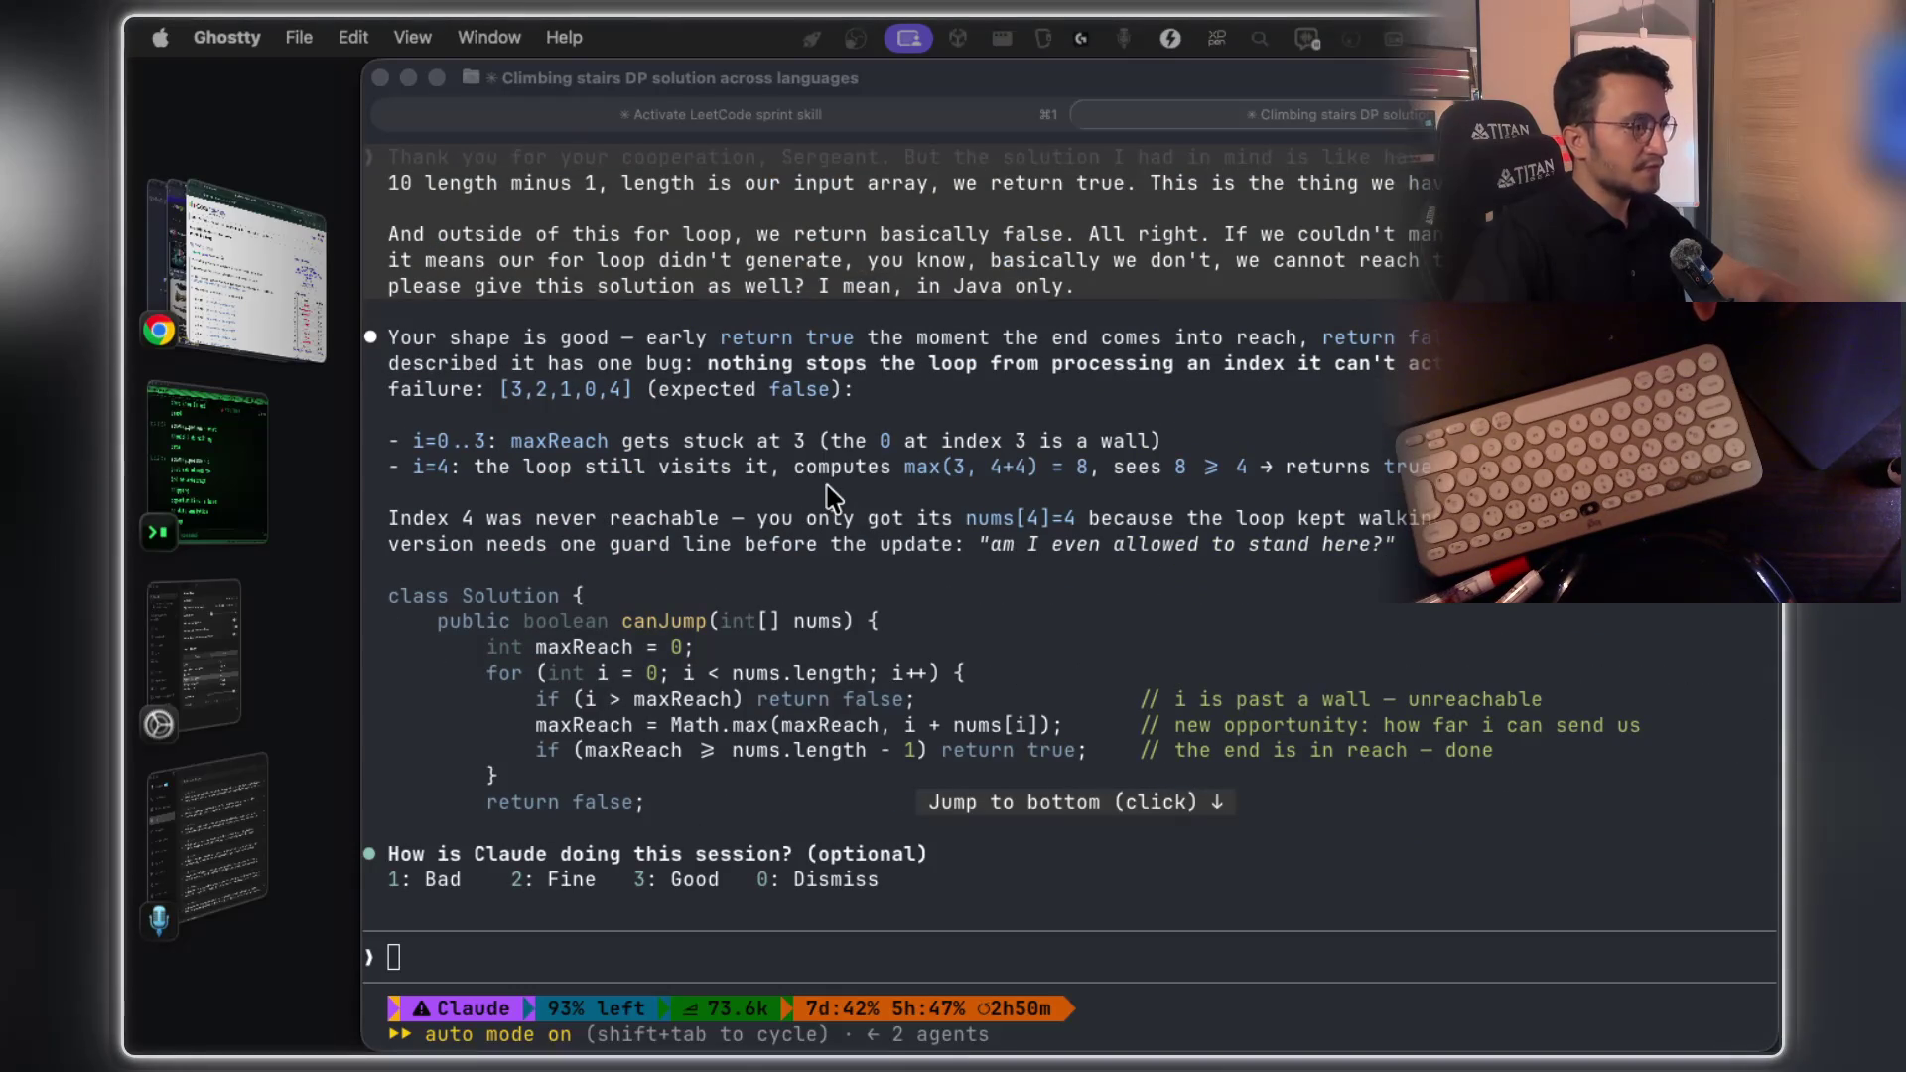
click(451, 407)
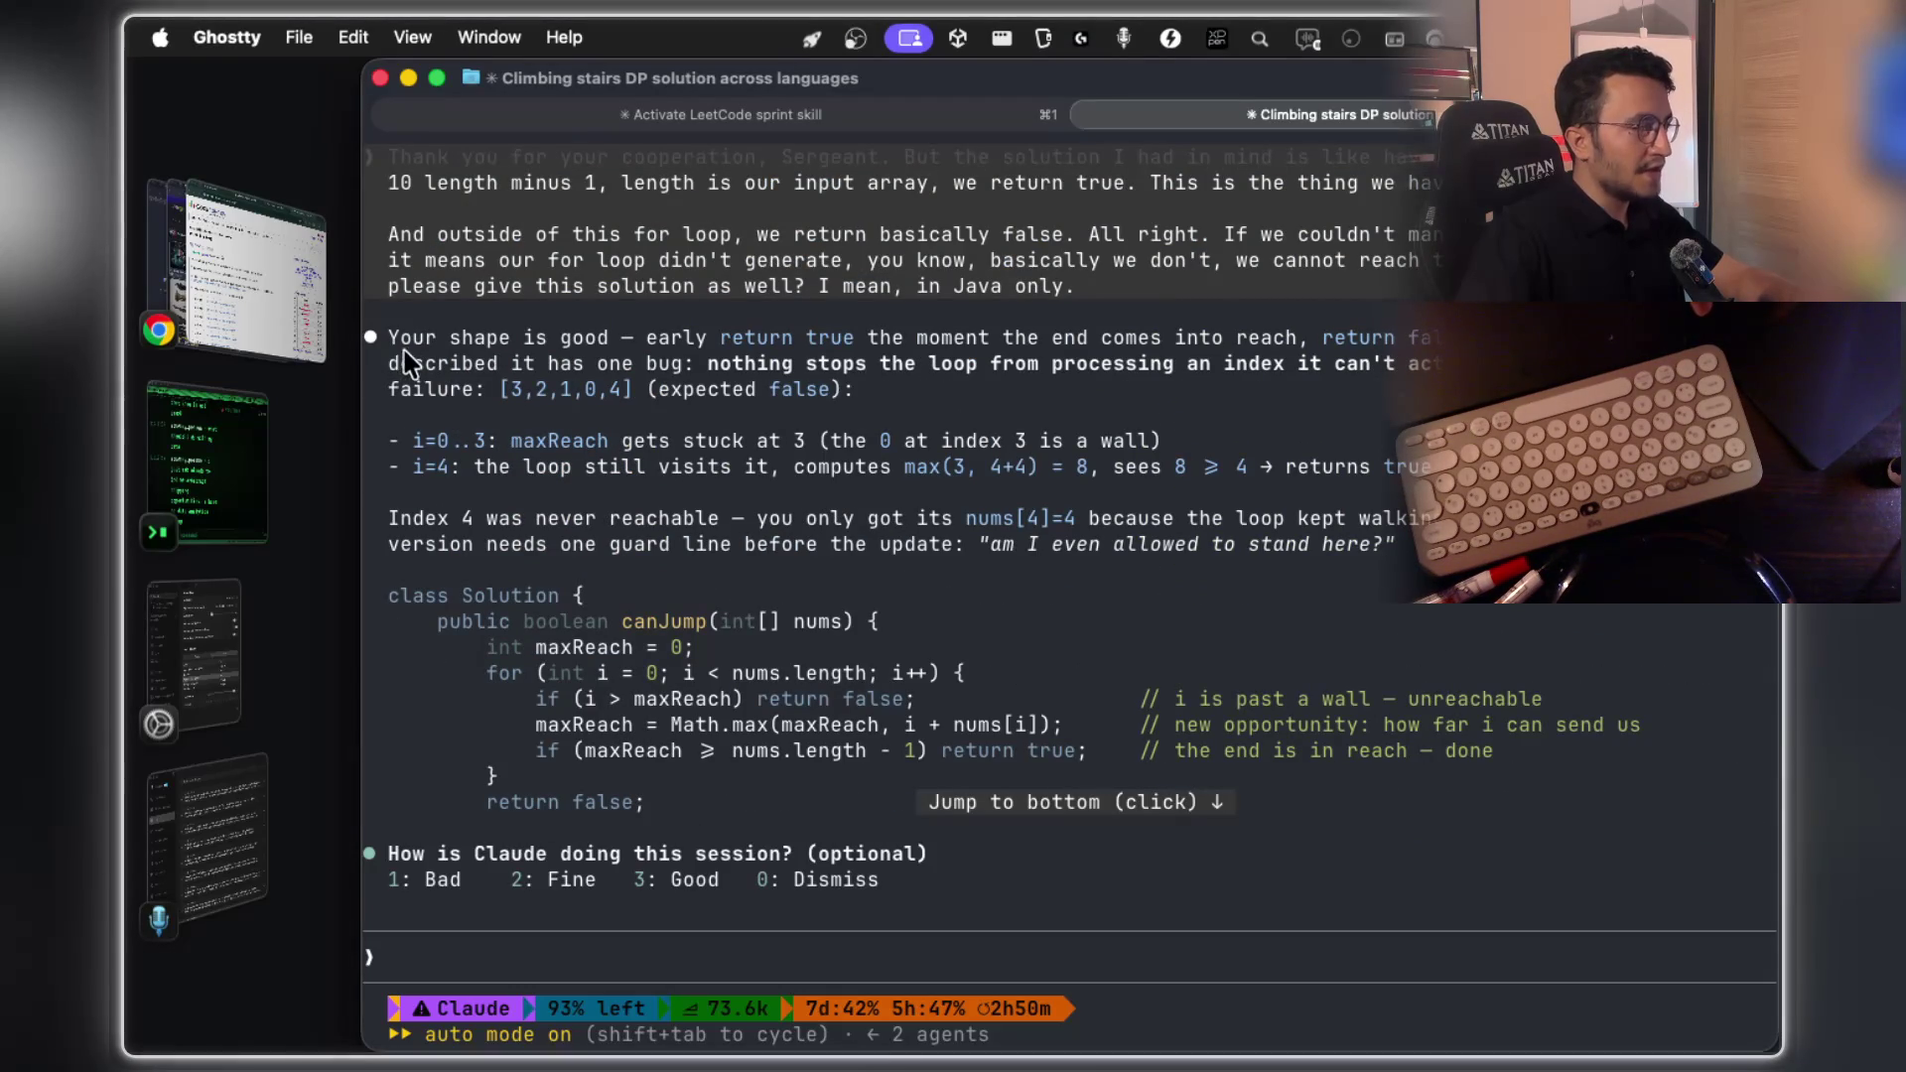
drag(390, 339, 1440, 350)
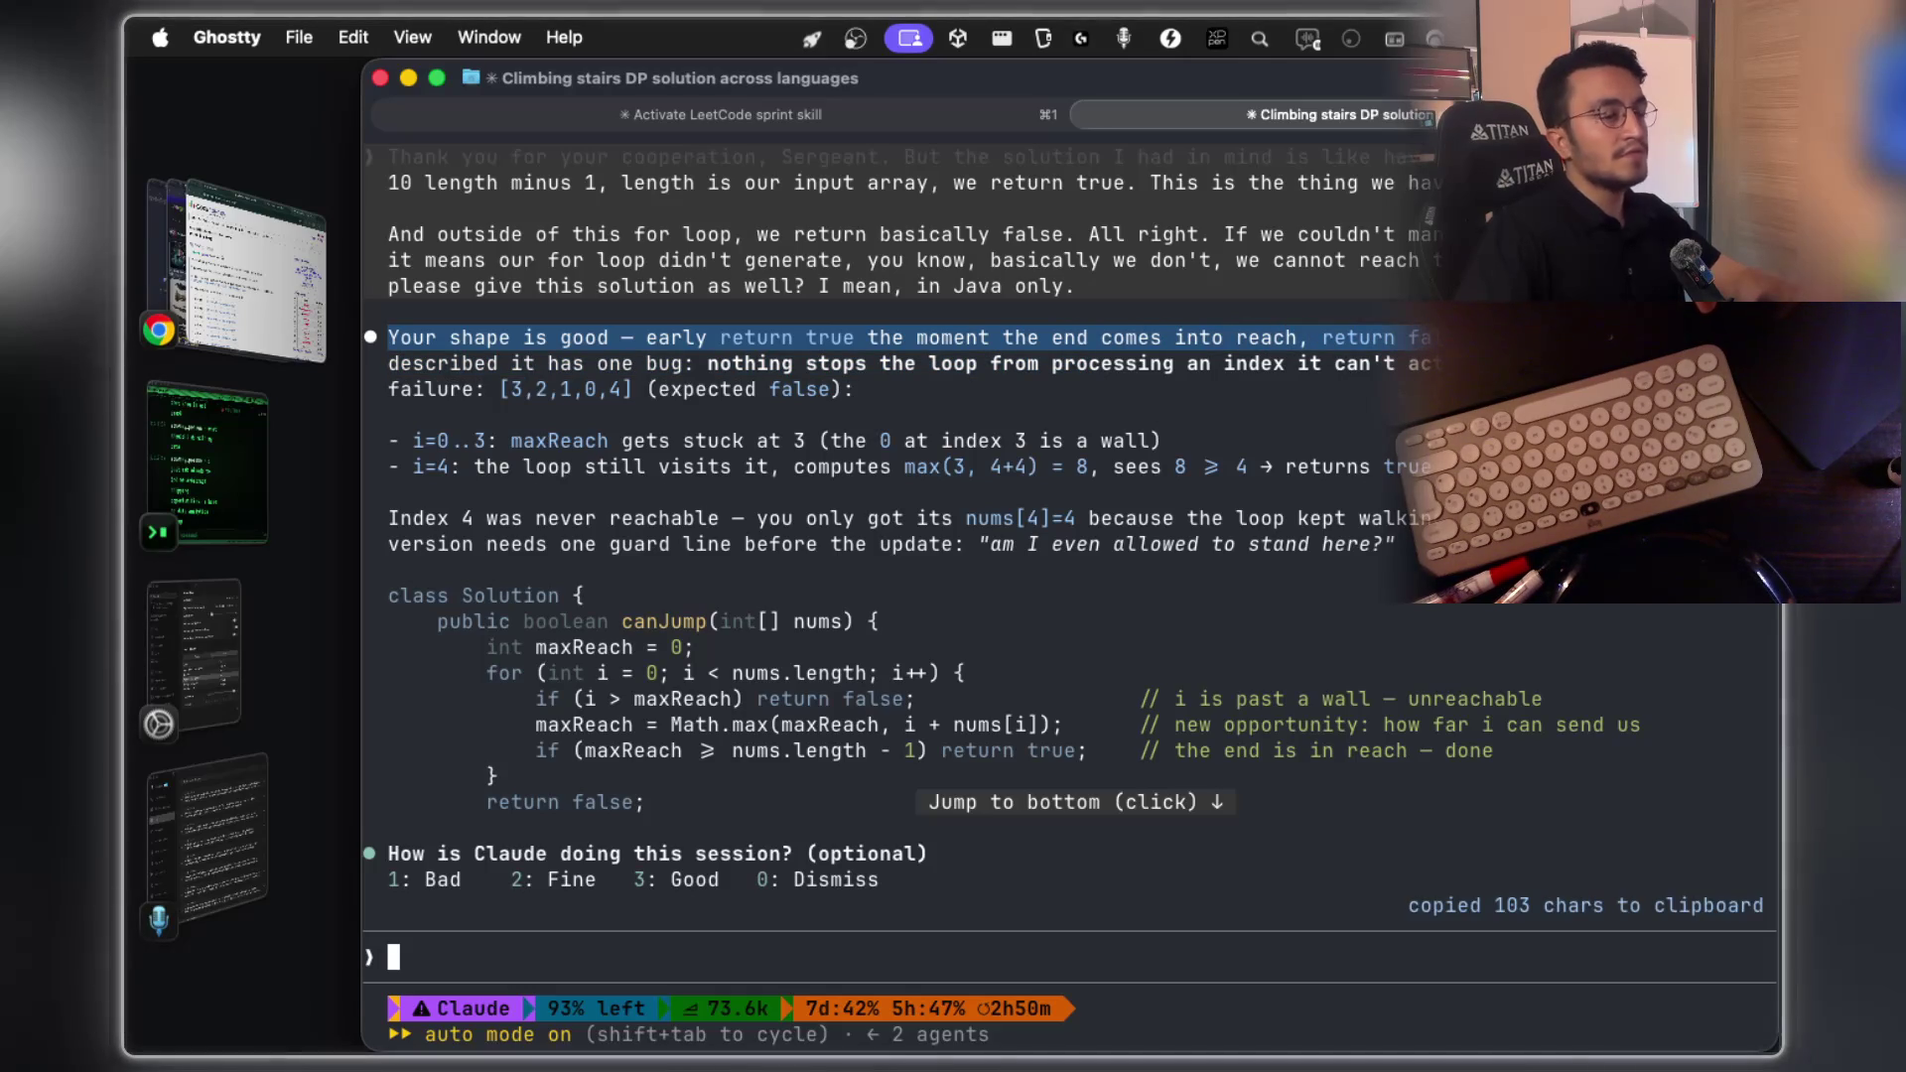
drag(512, 365, 699, 376)
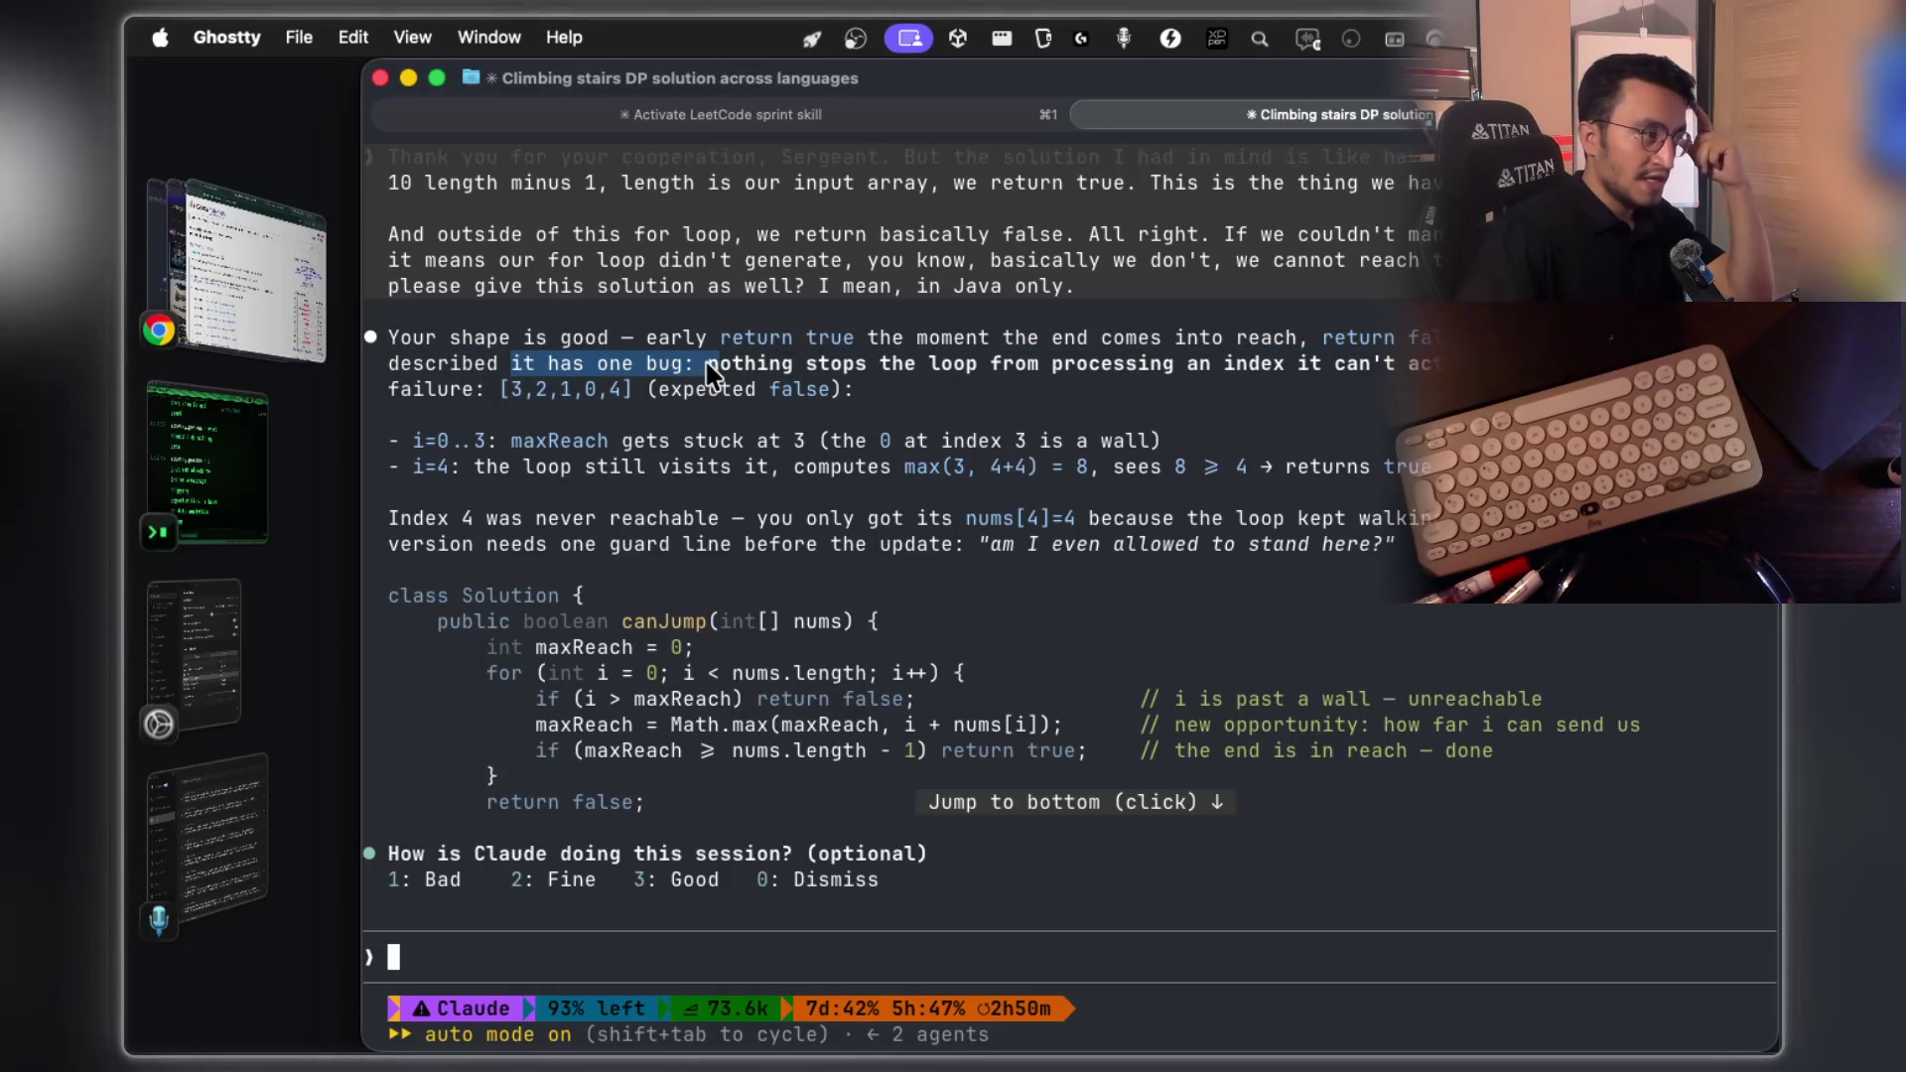
mouse_move(710, 375)
mouse_down()
mouse_move(873, 402)
mouse_move(898, 375)
mouse_move(1349, 389)
mouse_move(1420, 370)
mouse_move(1419, 392)
mouse_move(1420, 369)
mouse_up()
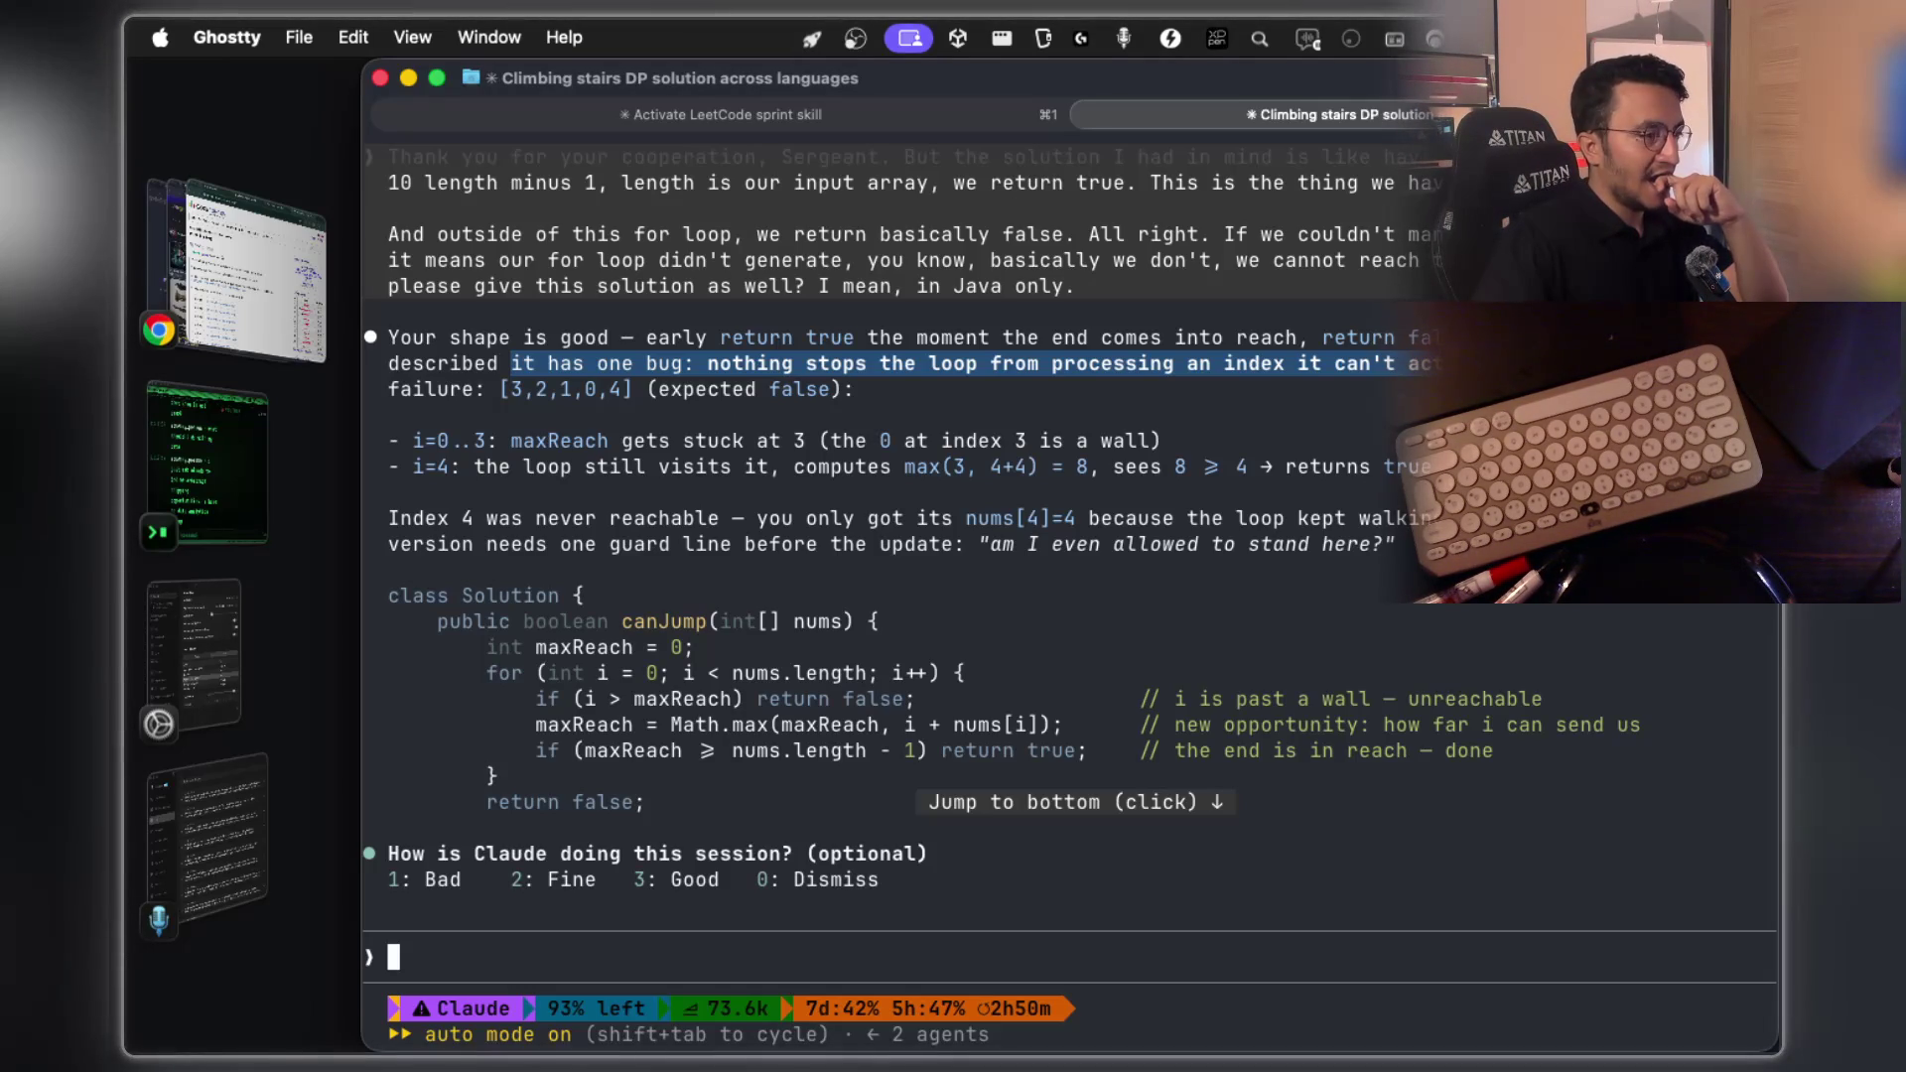
key(super+c)
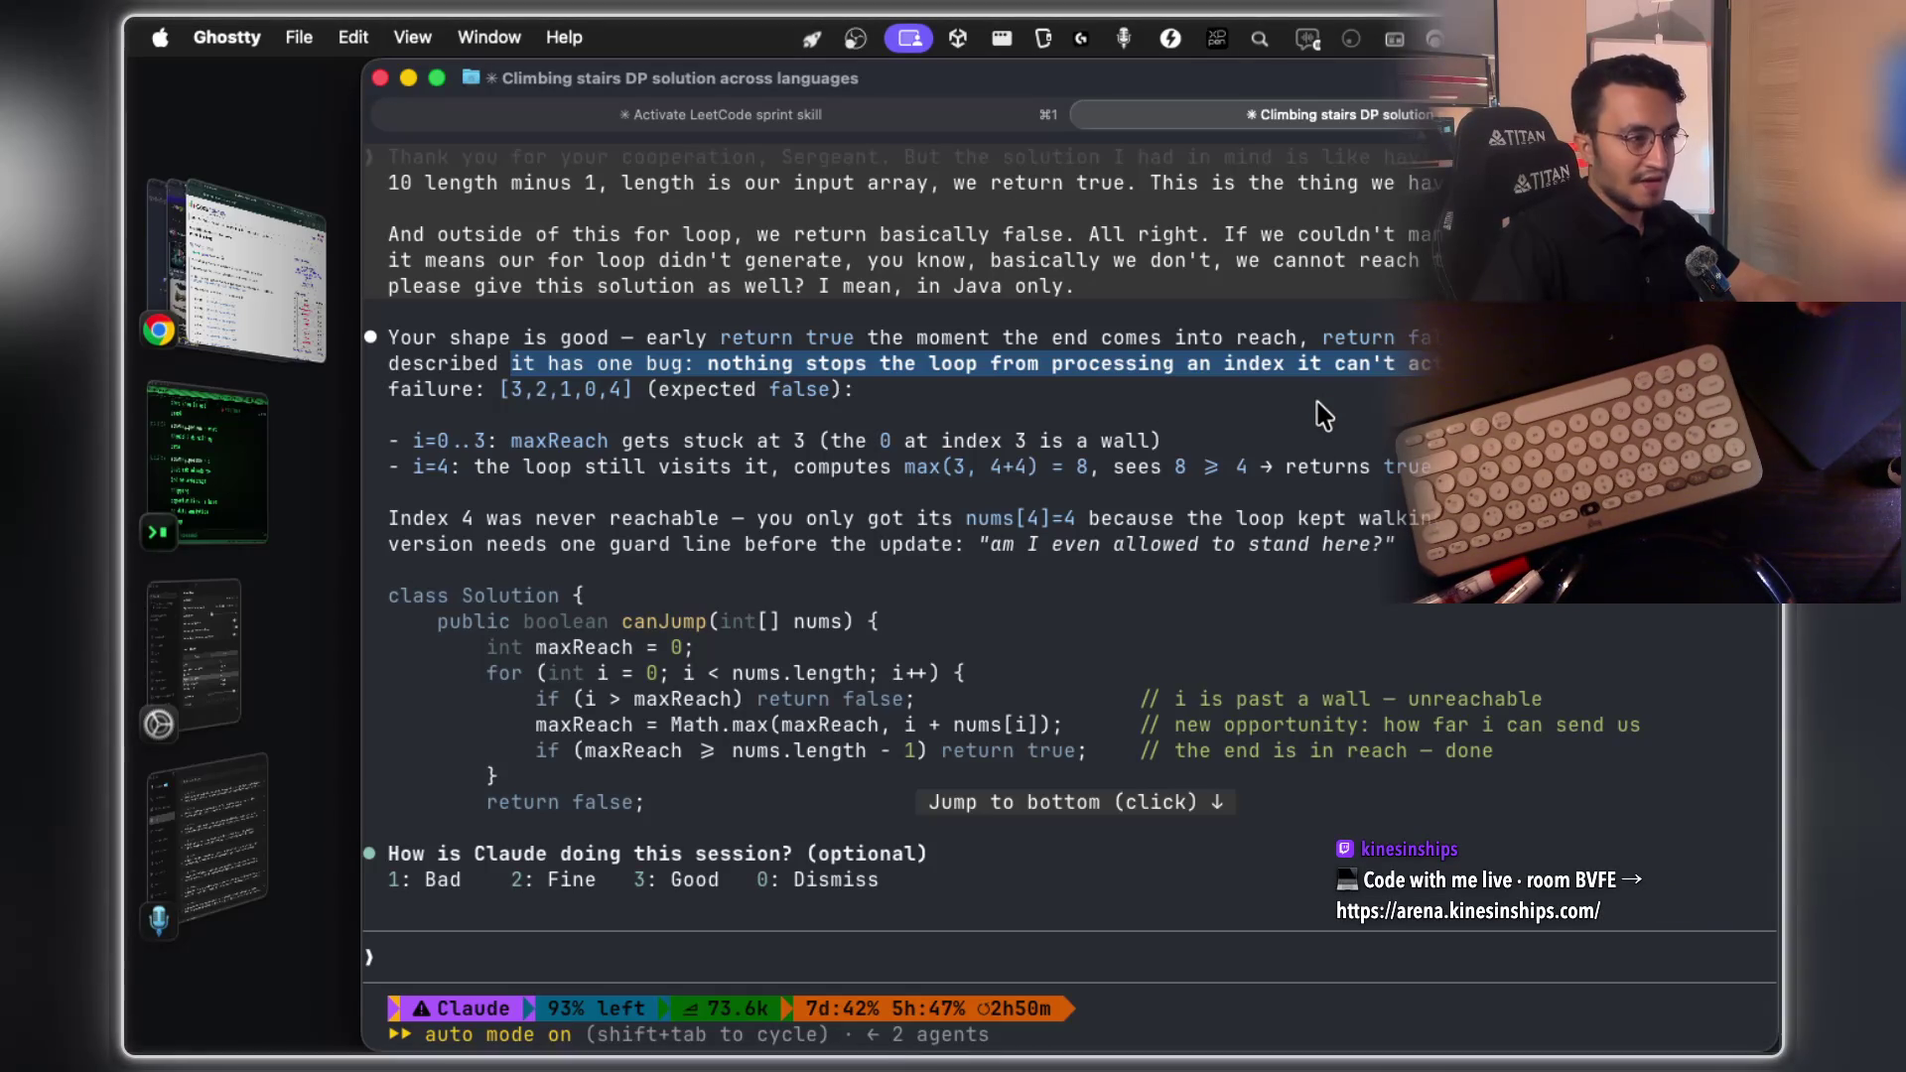
Select the return-false line and screenshot the Java canJump code block
scroll(1040, 493, up, 6)
scroll(949, 502, up, 15)
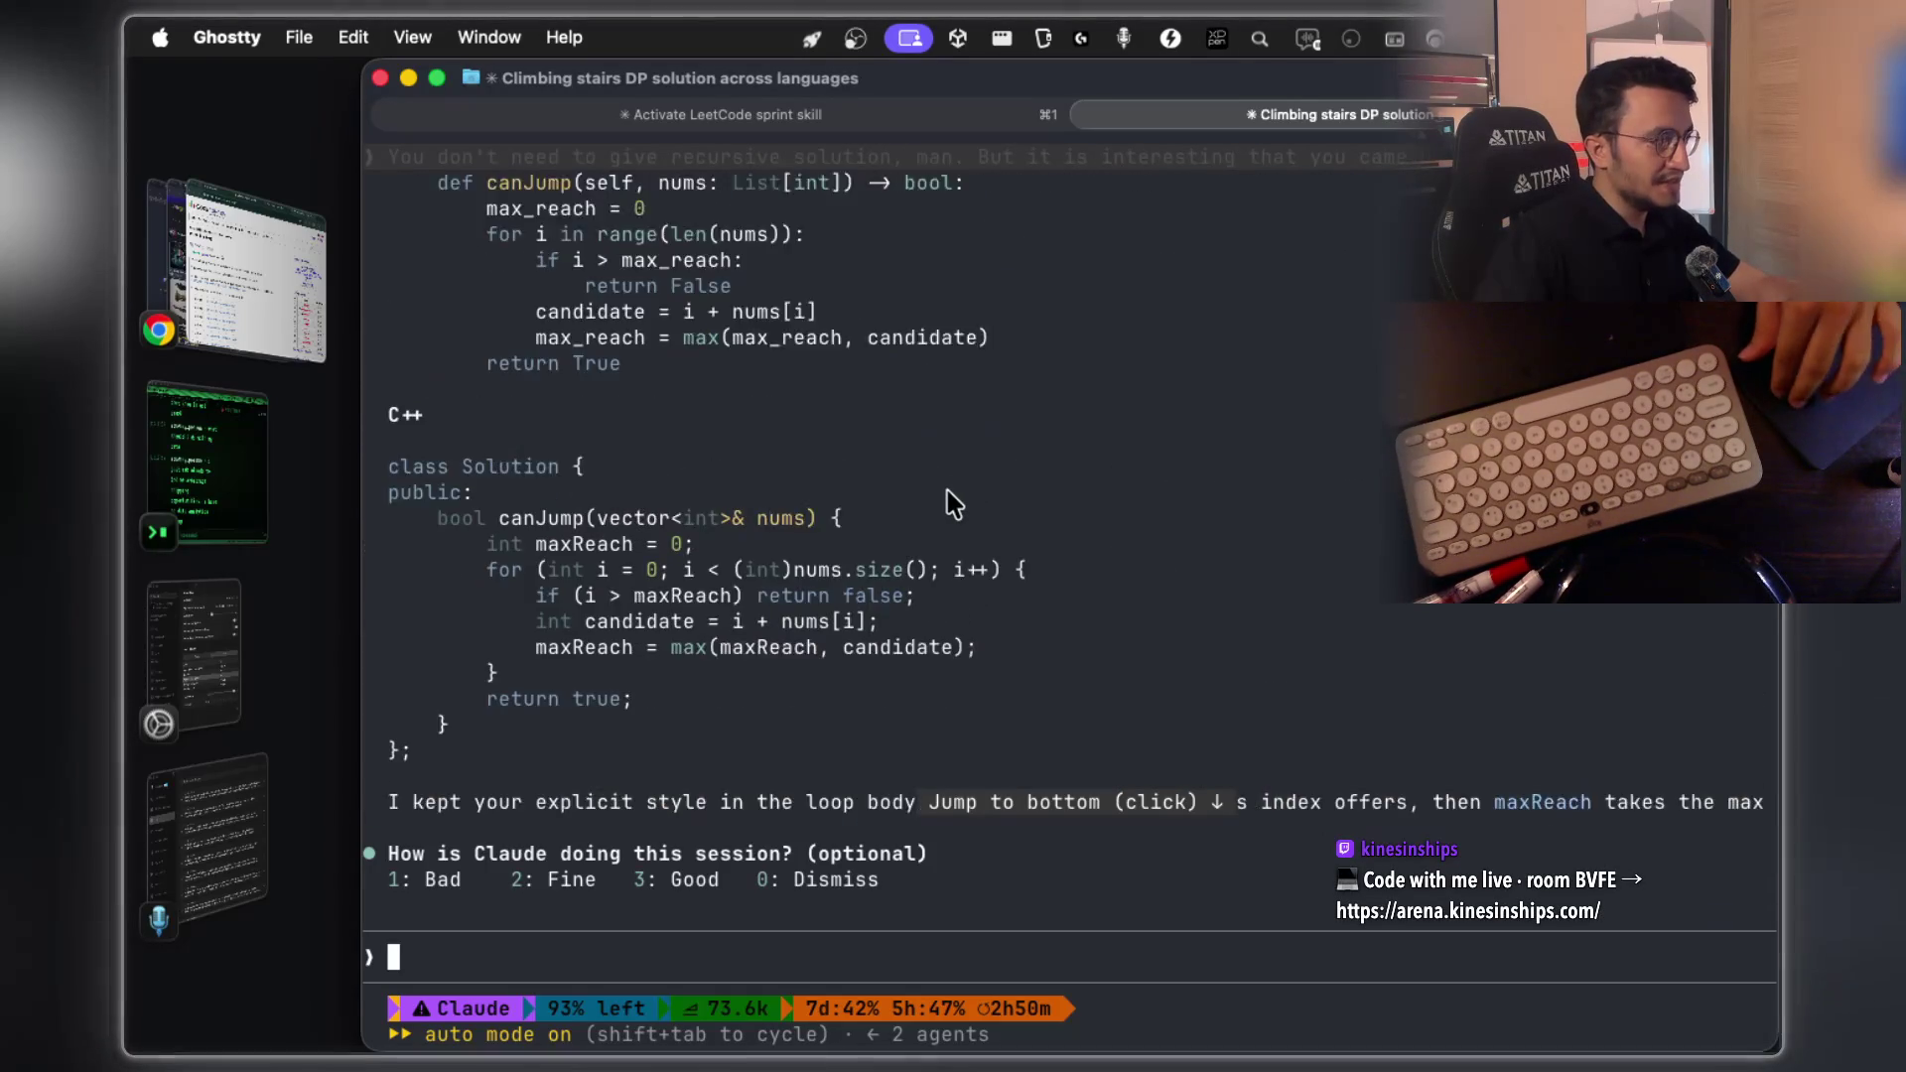
scroll(949, 502, down, 5)
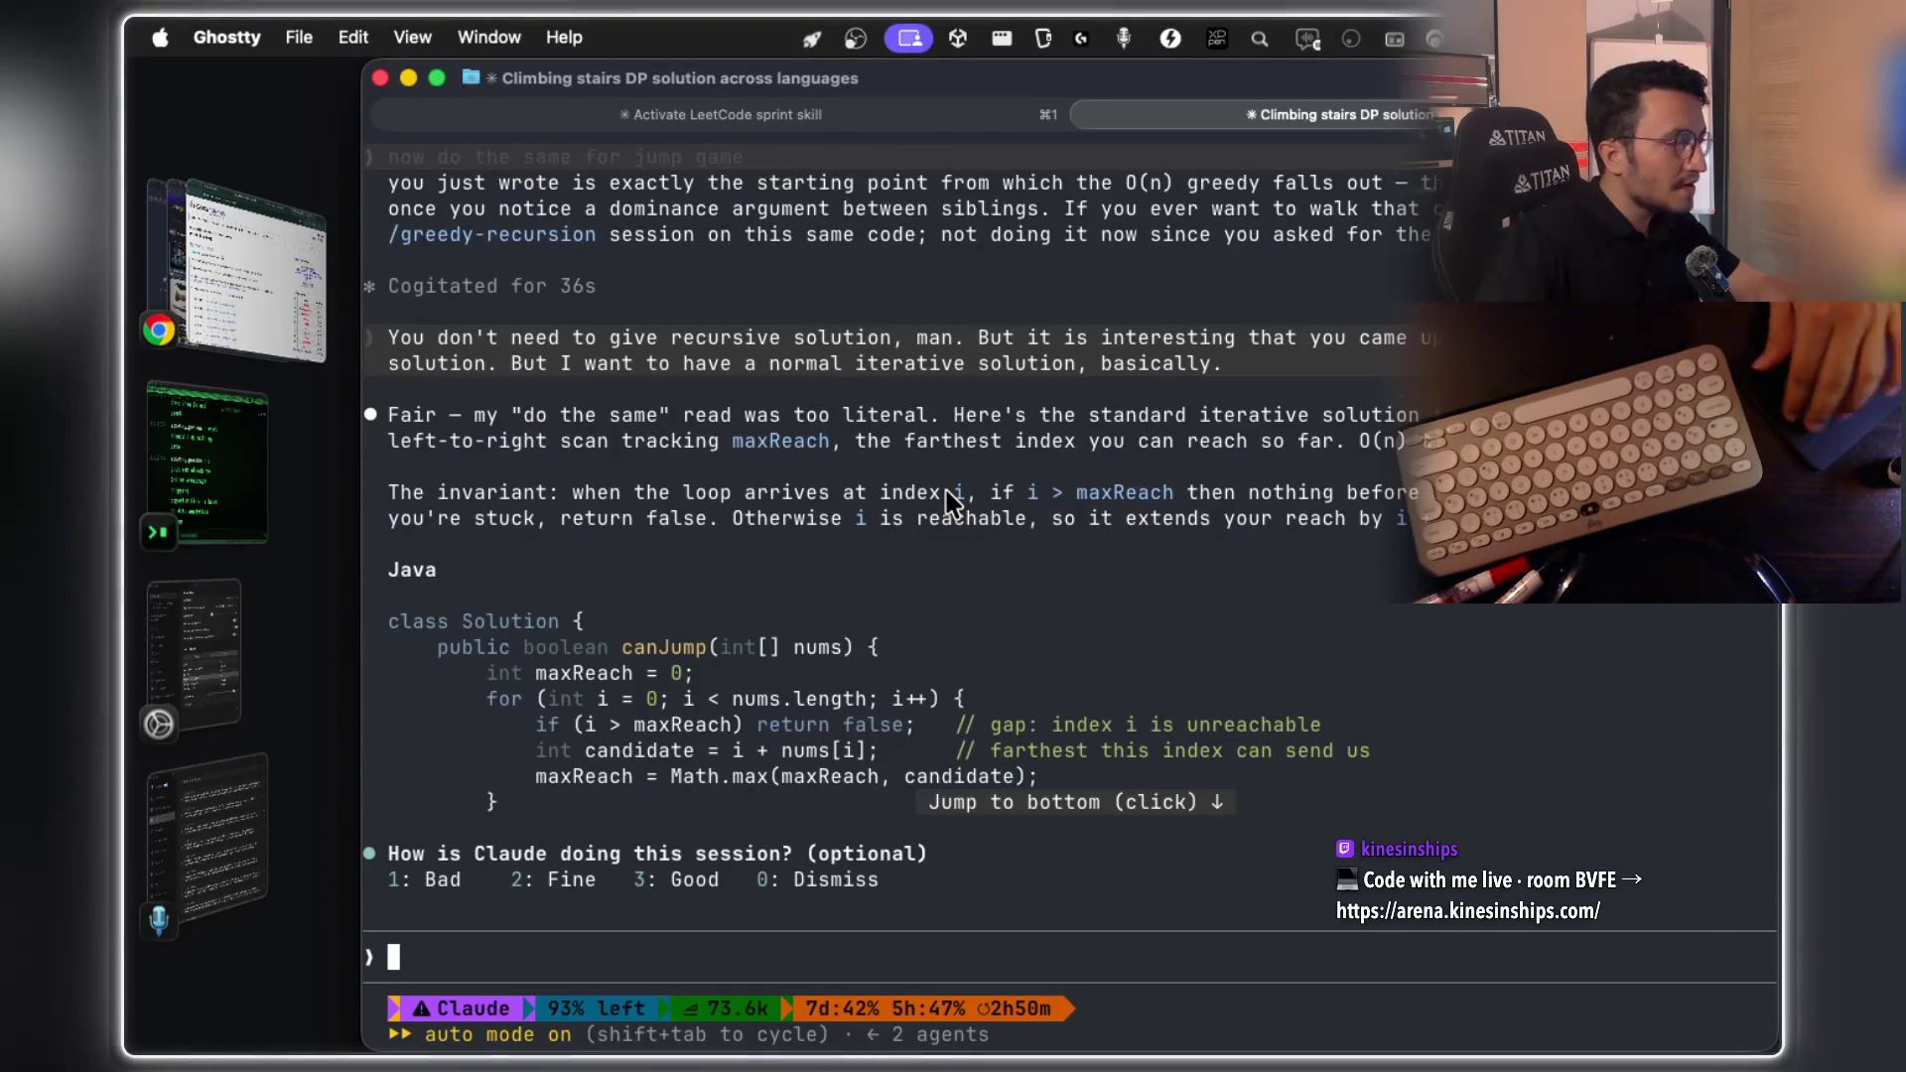
scroll(951, 504, down, 1)
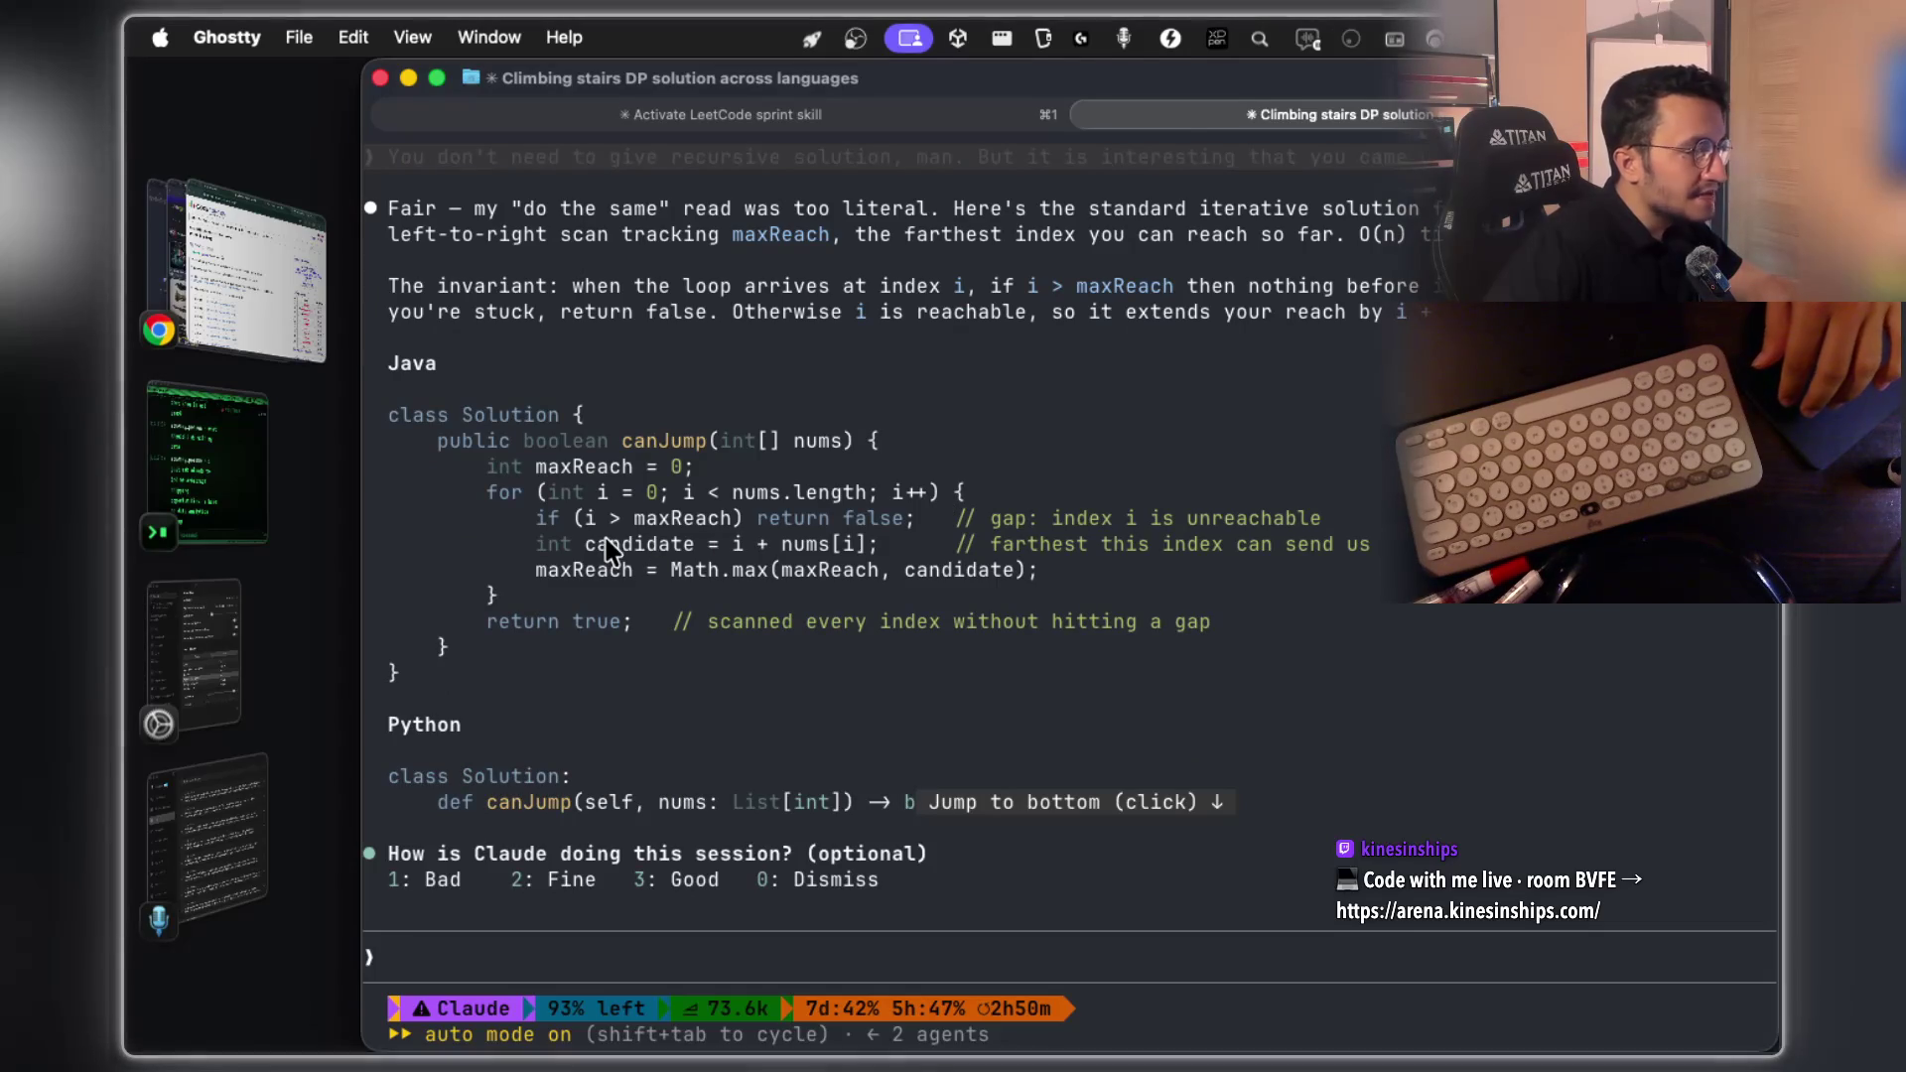
drag(533, 526, 898, 536)
key(super+shift+4)
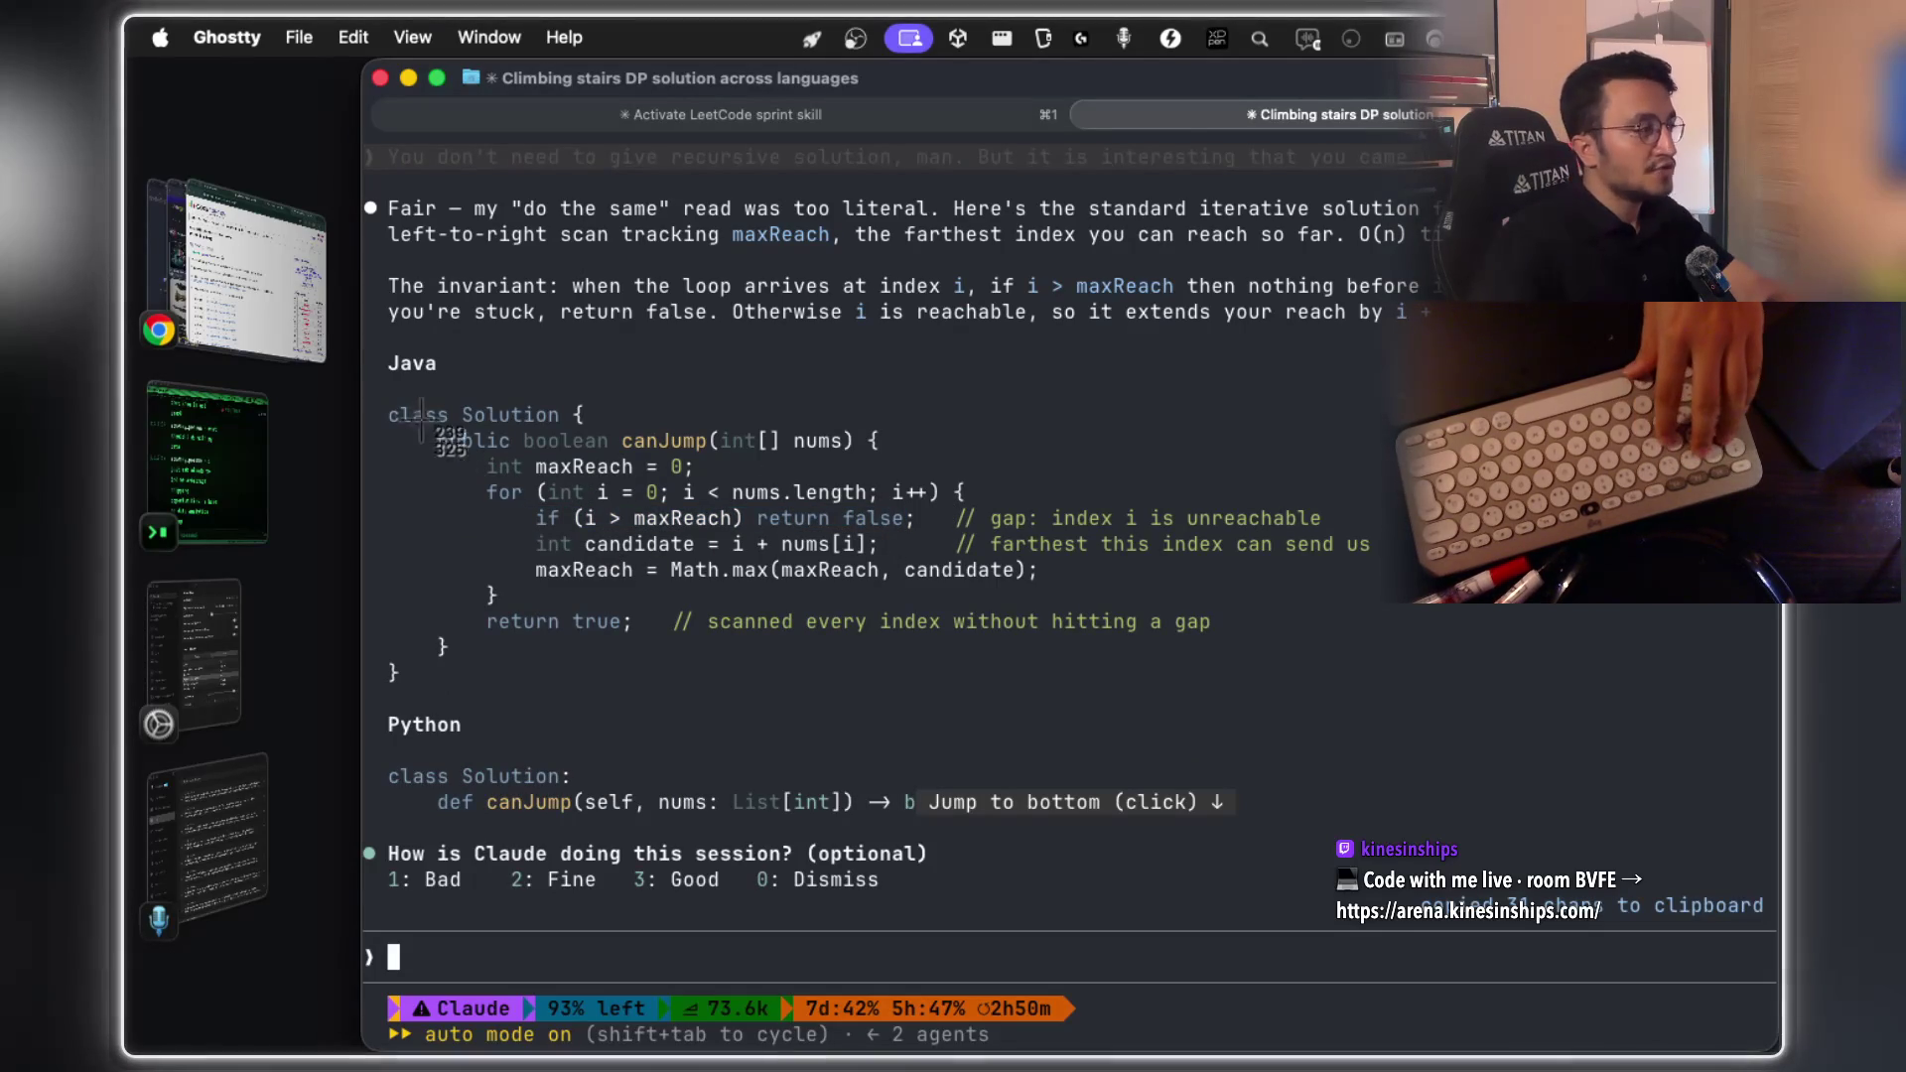
mouse_move(379, 387)
mouse_down()
mouse_move(1420, 687)
mouse_move(1462, 732)
mouse_move(1416, 702)
mouse_up()
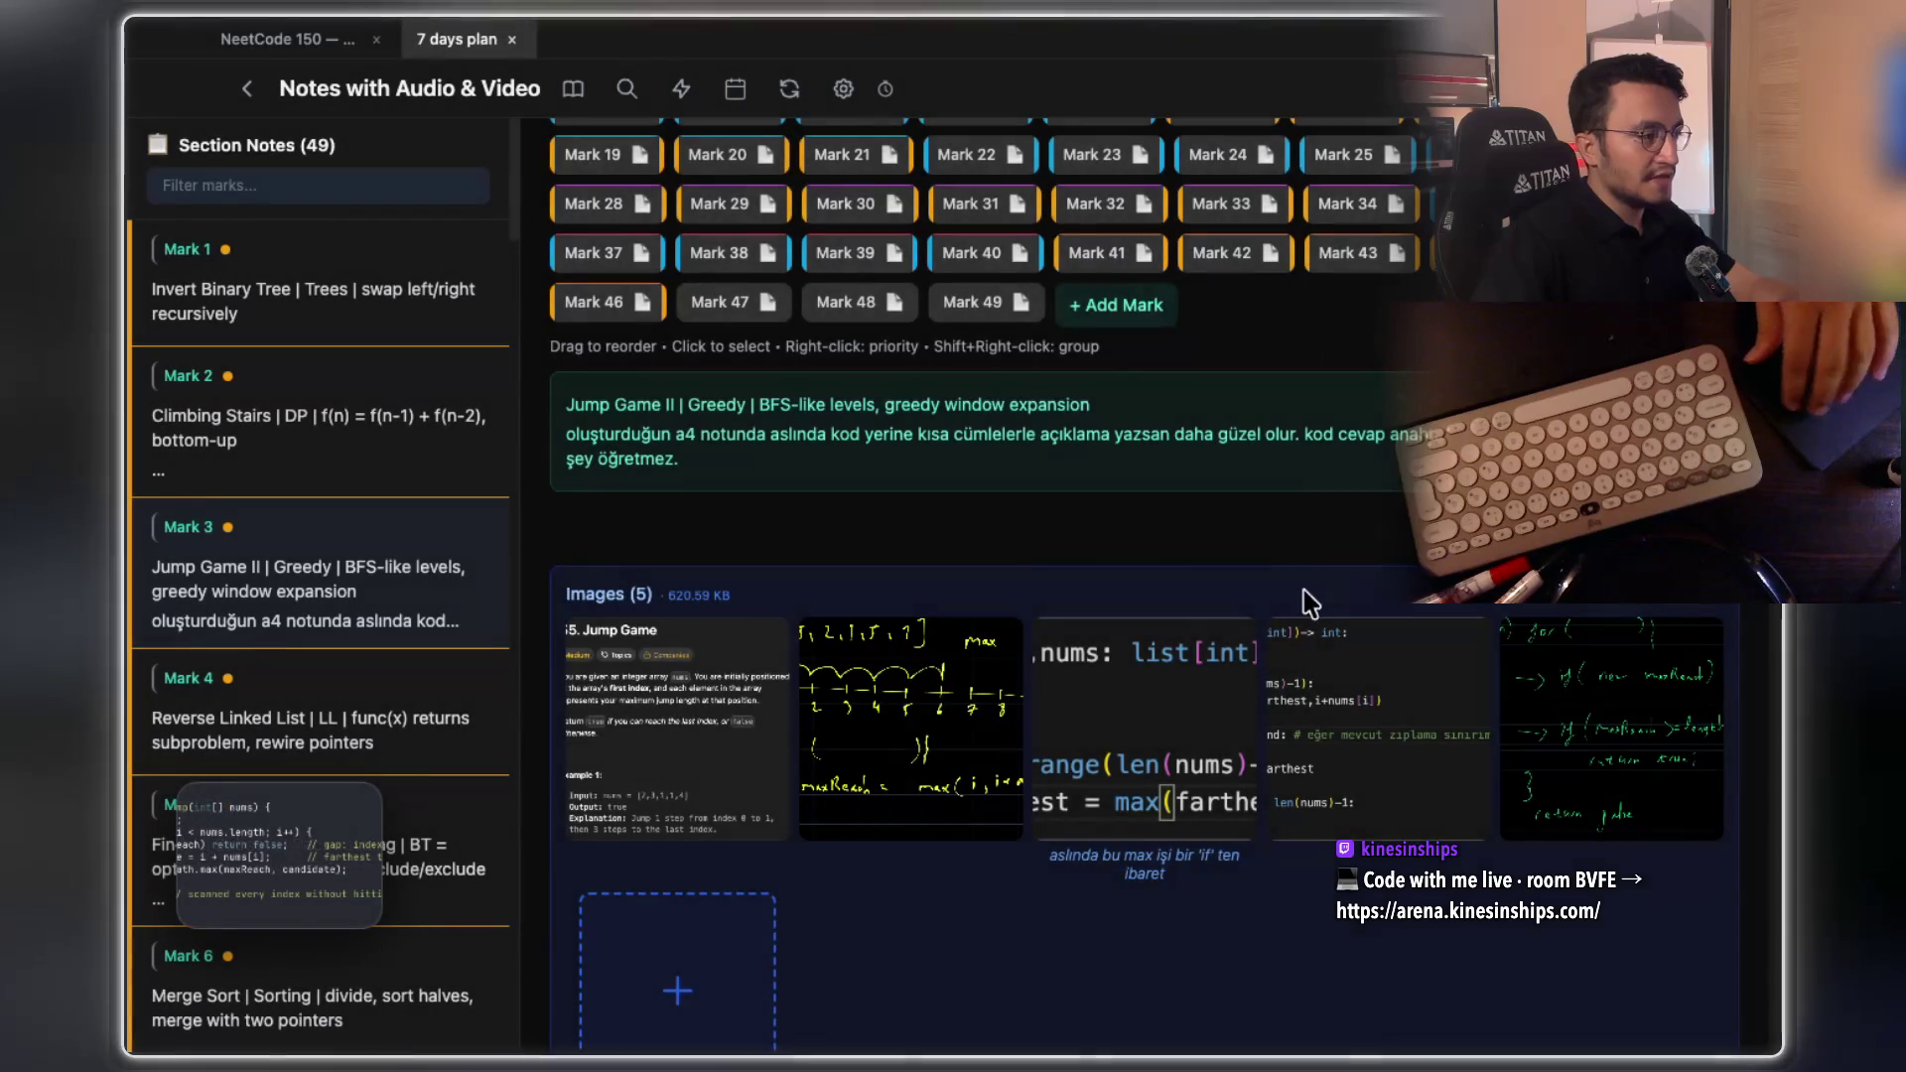
Add the code screenshot to the section's images and caption it 'java'
scroll(1320, 596, down, 4)
click(741, 732)
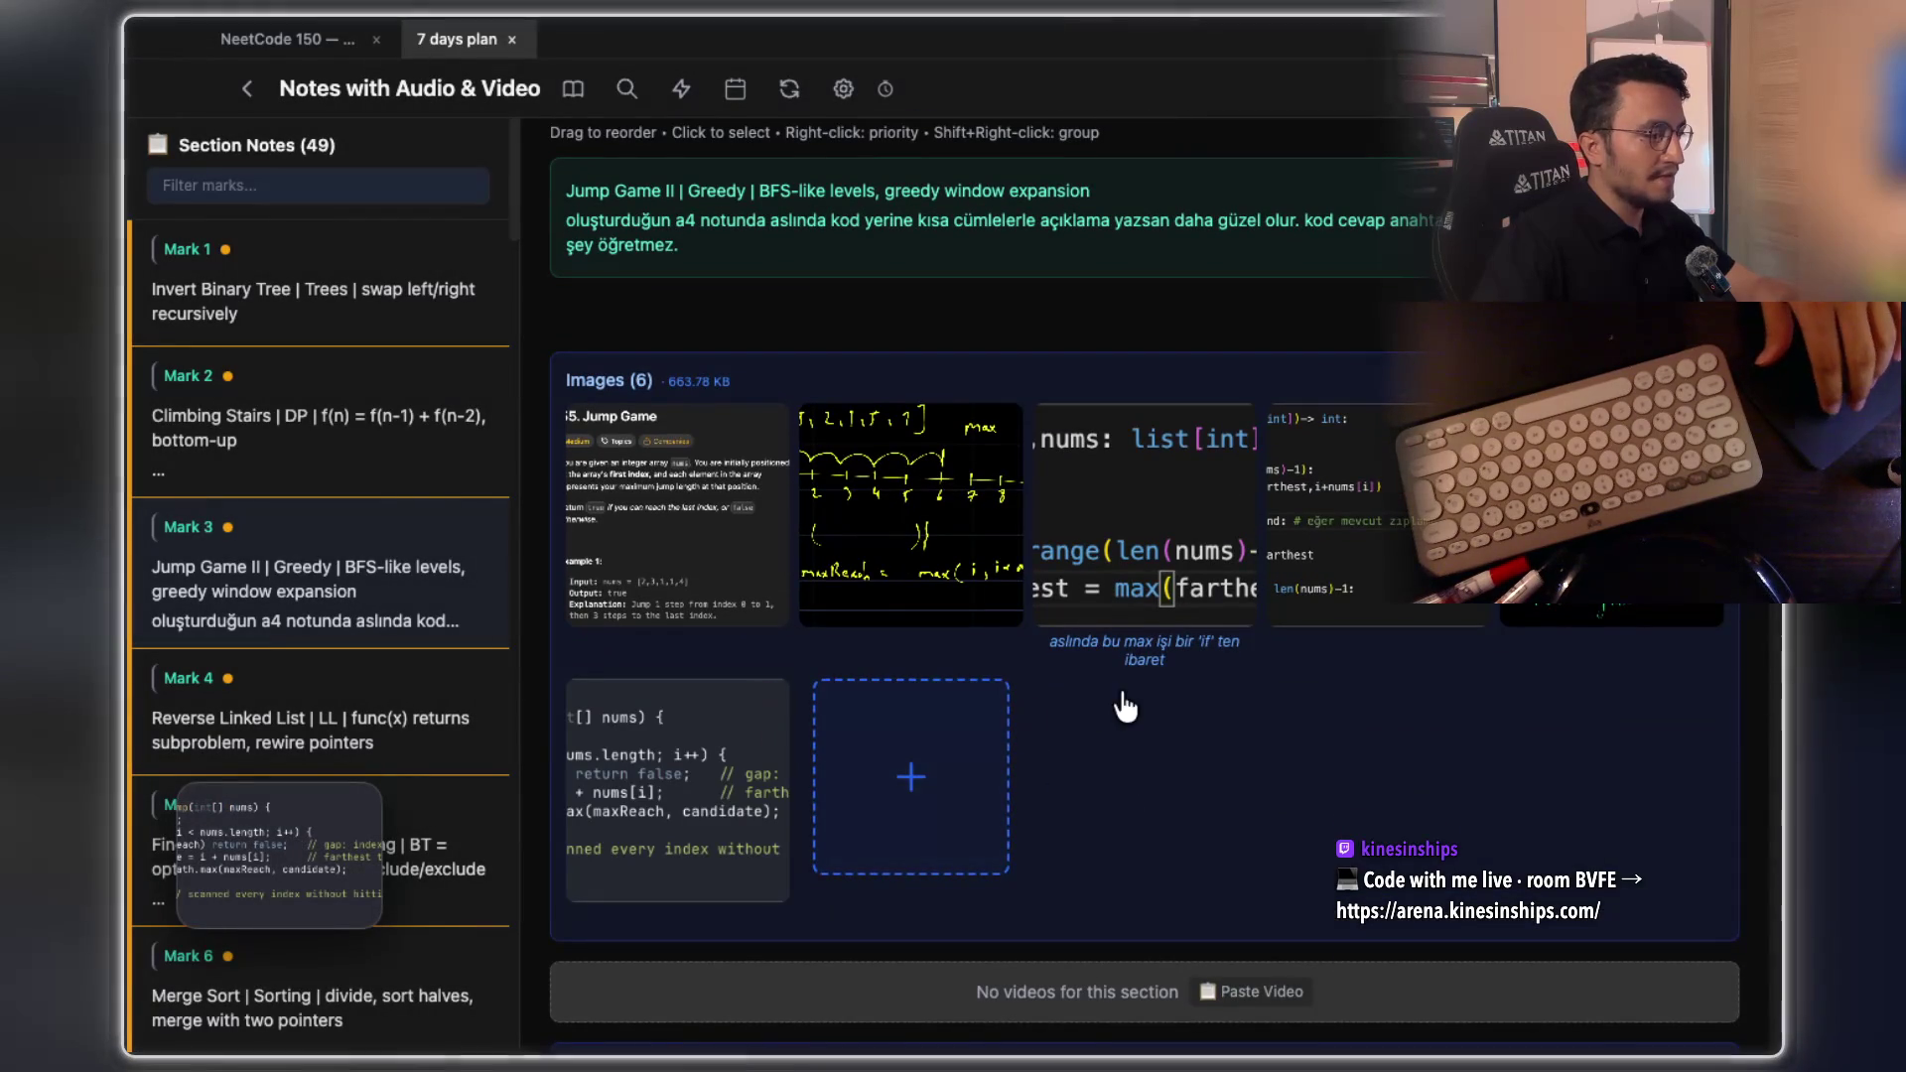
right_click(702, 781)
click(778, 814)
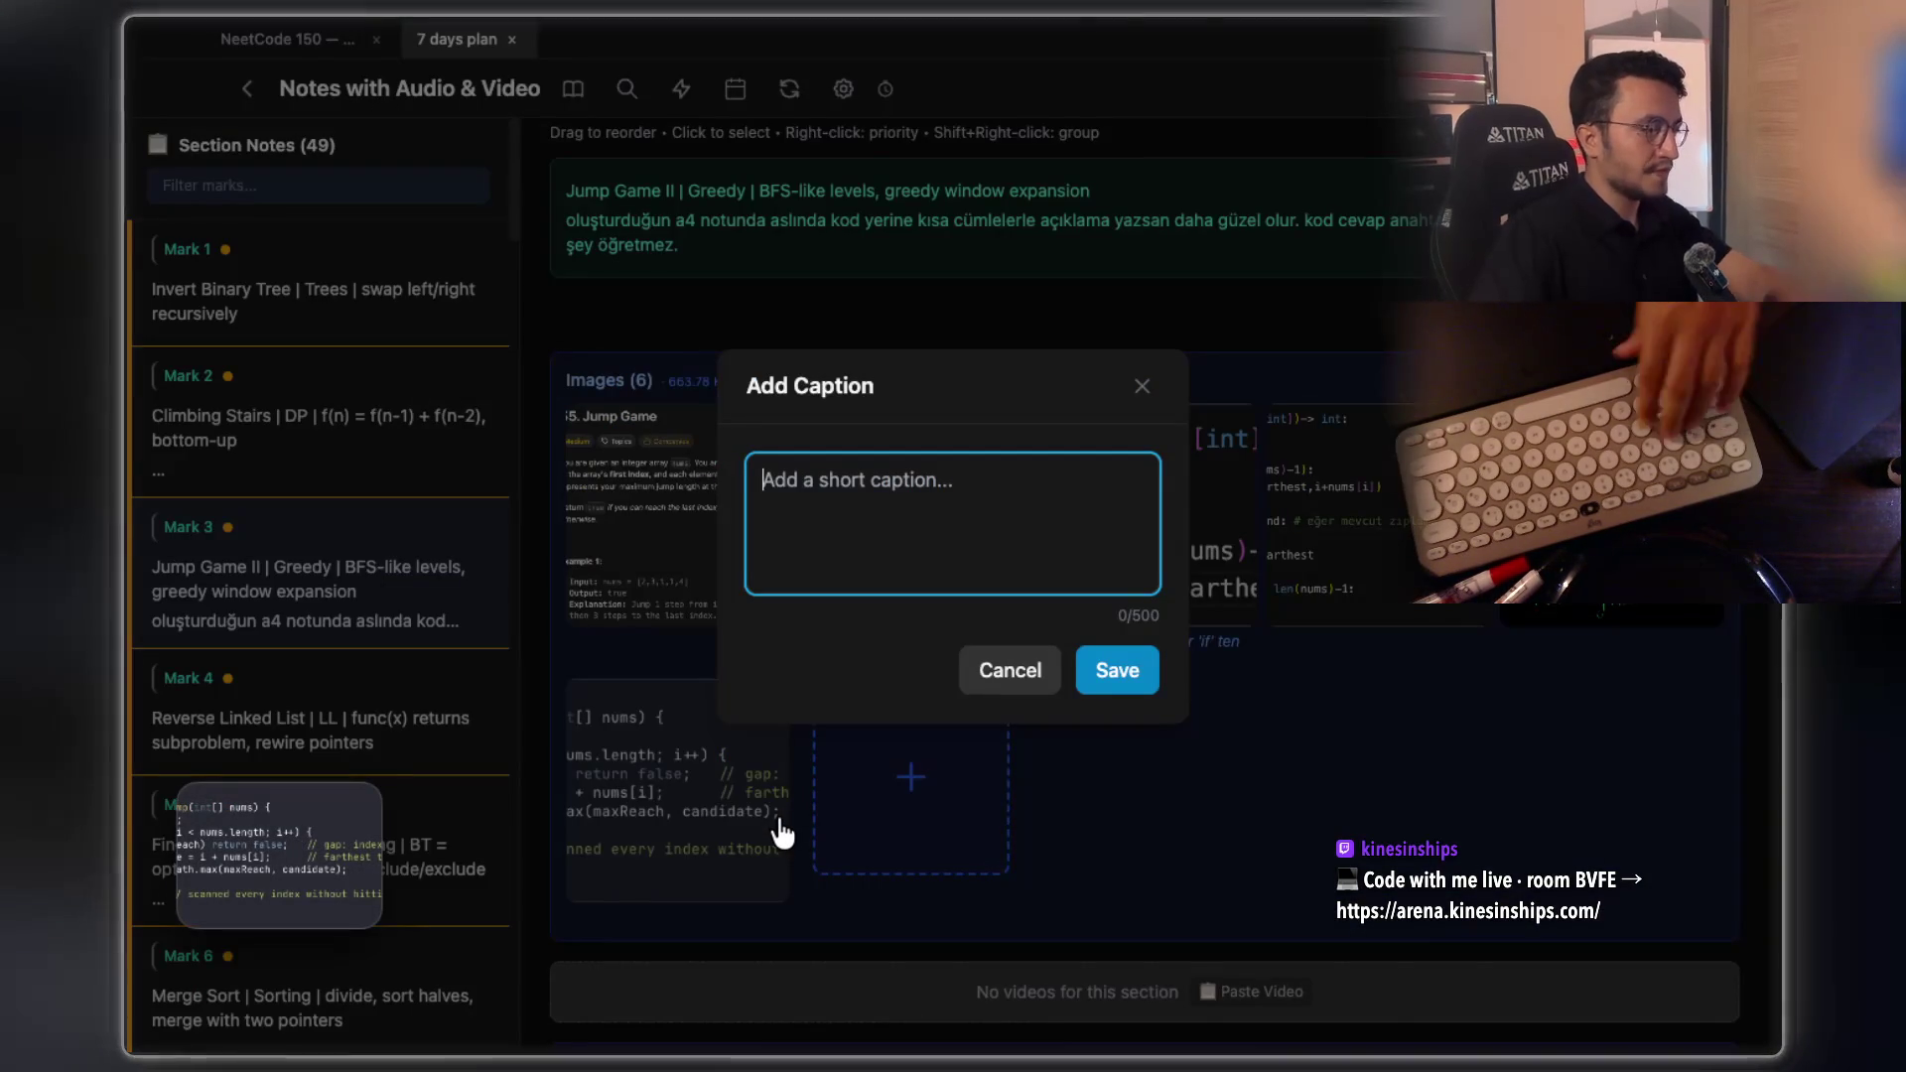
text(java)
click(1110, 672)
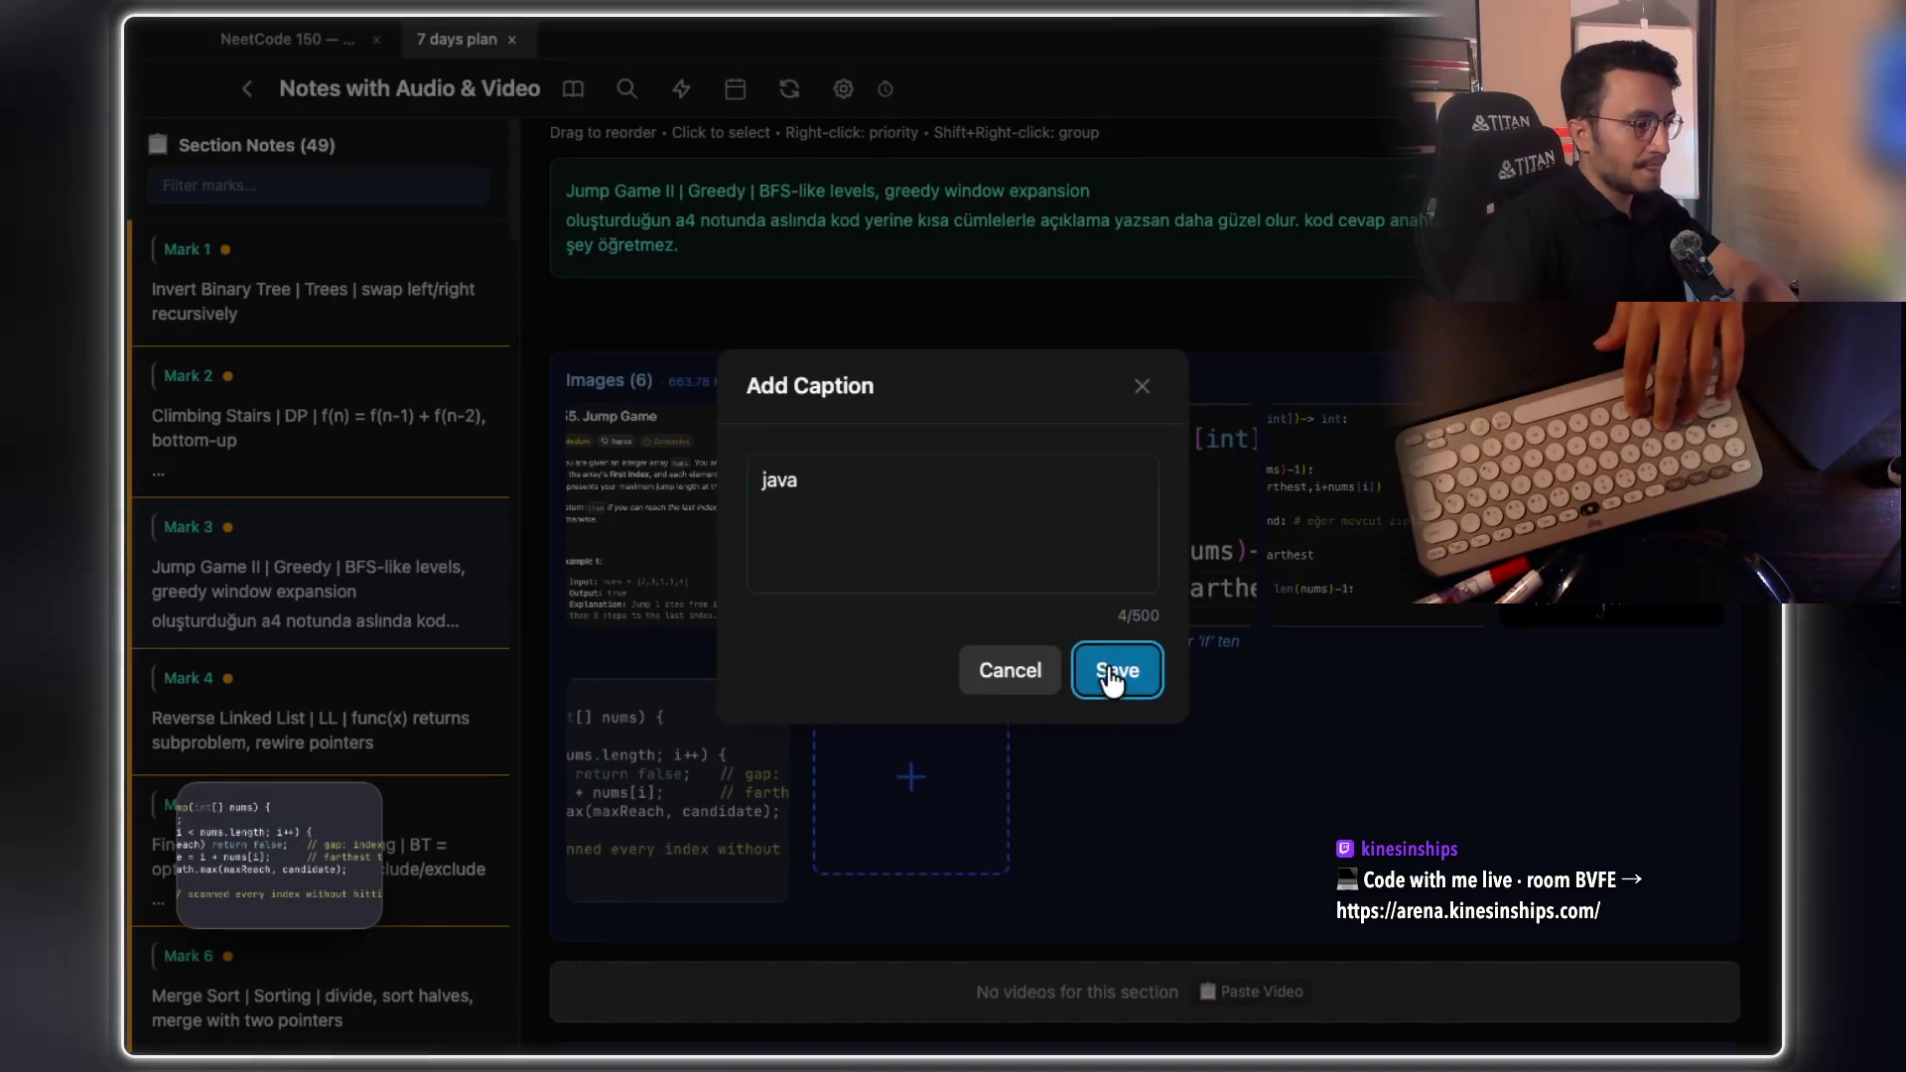
Mask the unreachable-index check line with a hint saying this part is important to review
click(778, 770)
right_click(1106, 451)
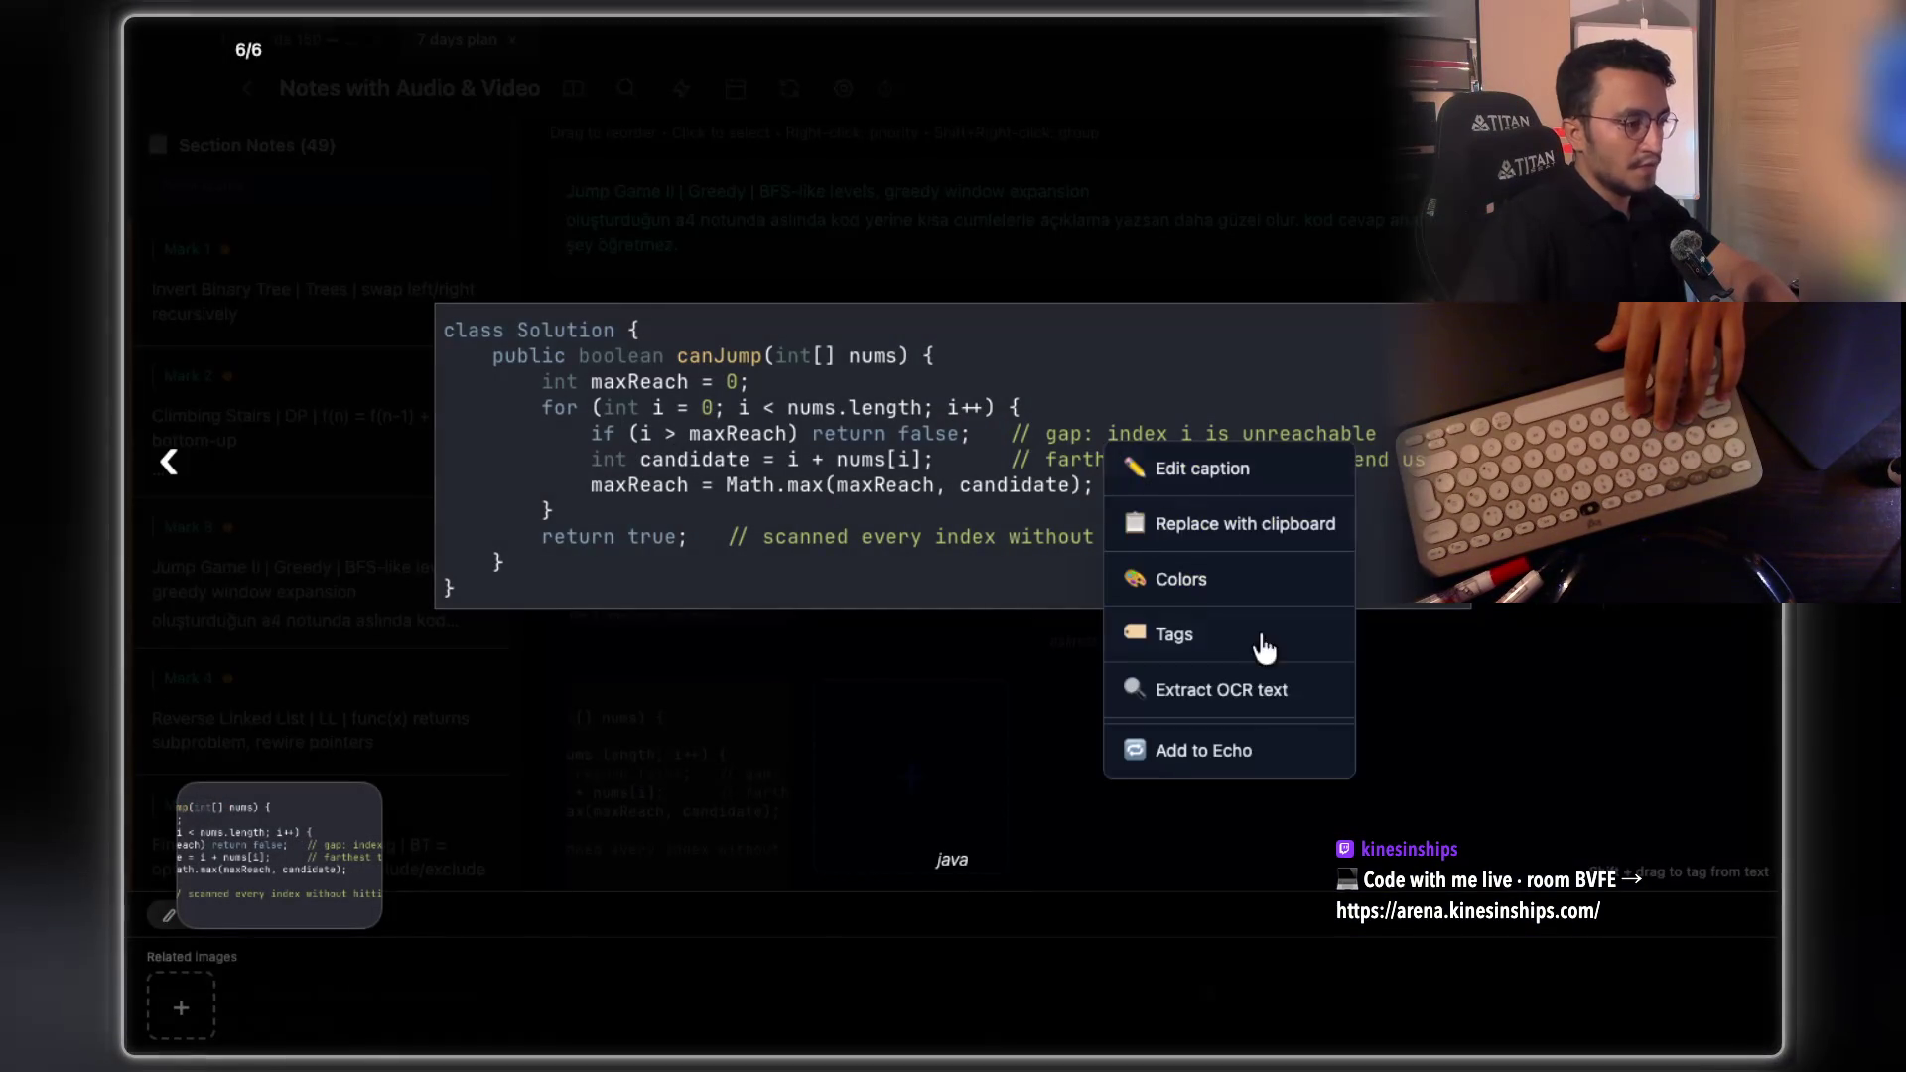
click(1238, 762)
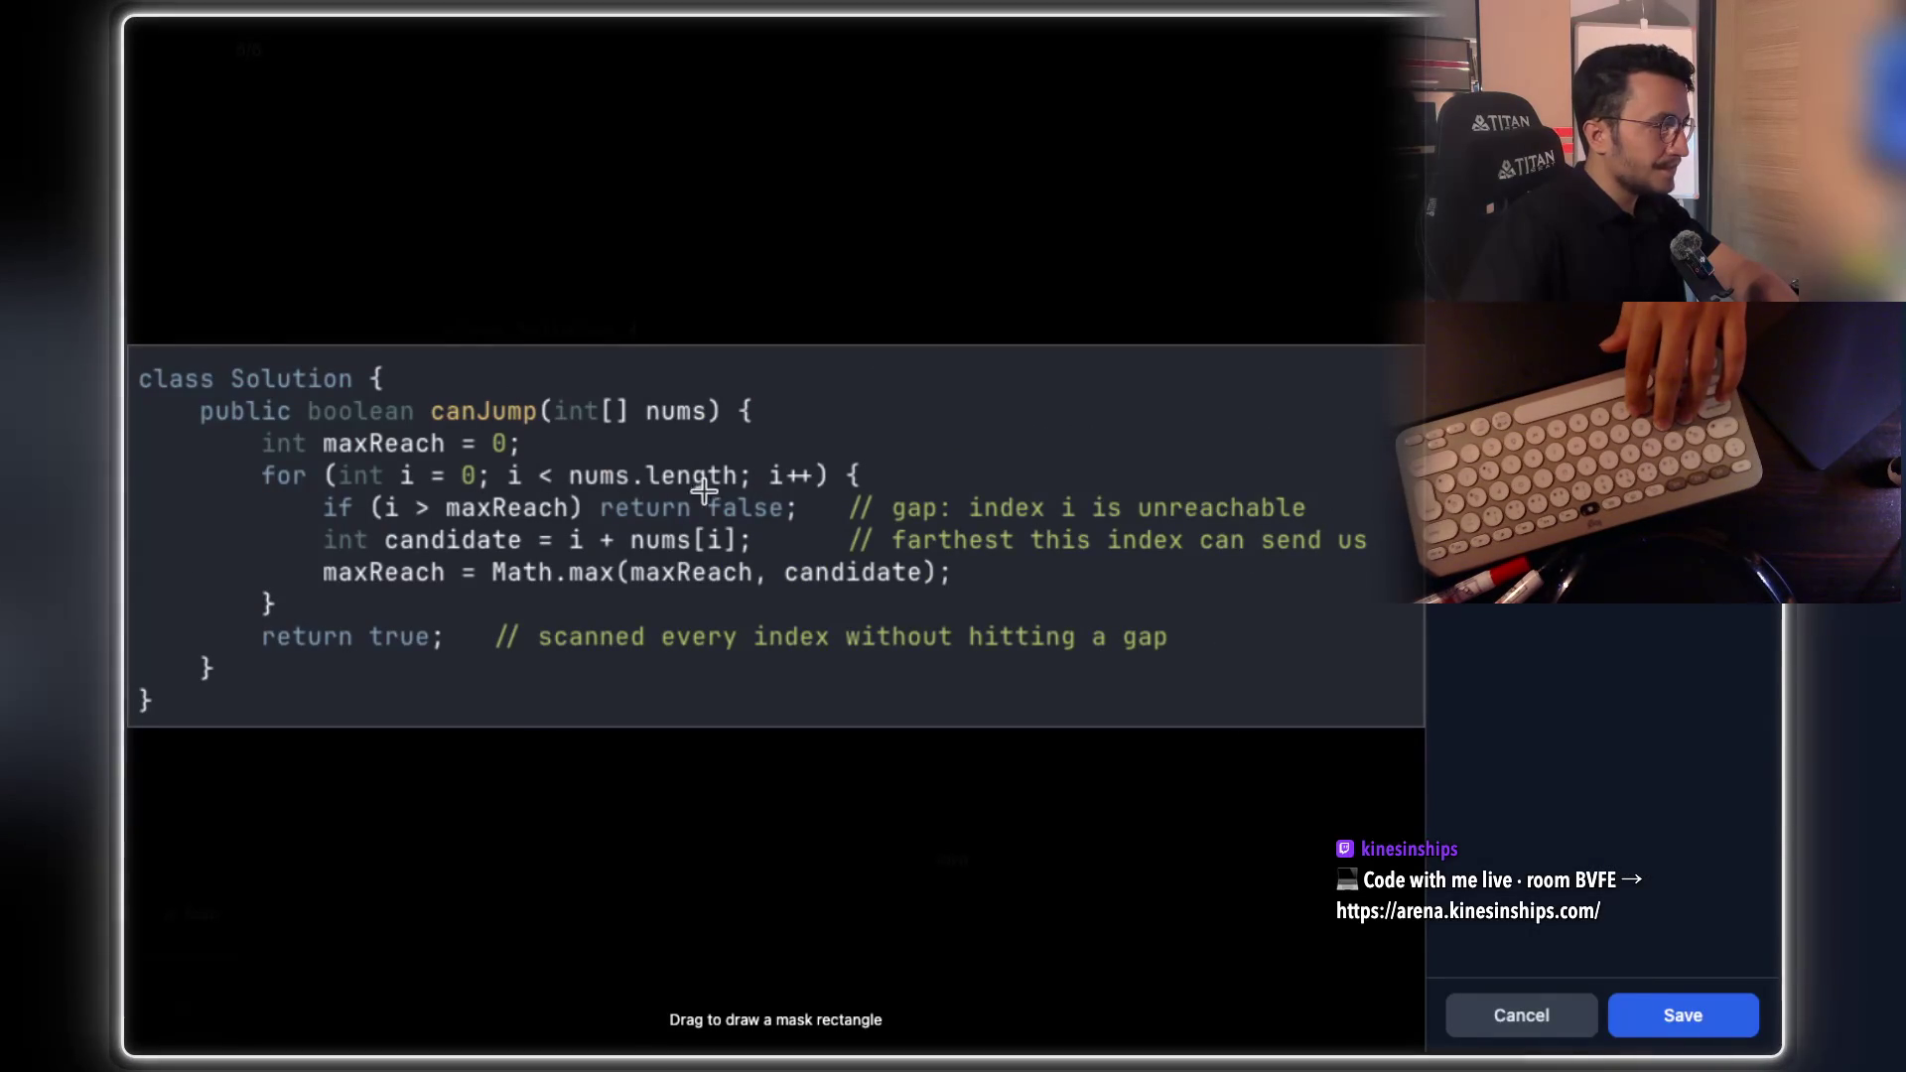
mouse_move(316, 492)
mouse_down()
mouse_move(623, 554)
mouse_move(1338, 523)
mouse_up()
click(1573, 662)
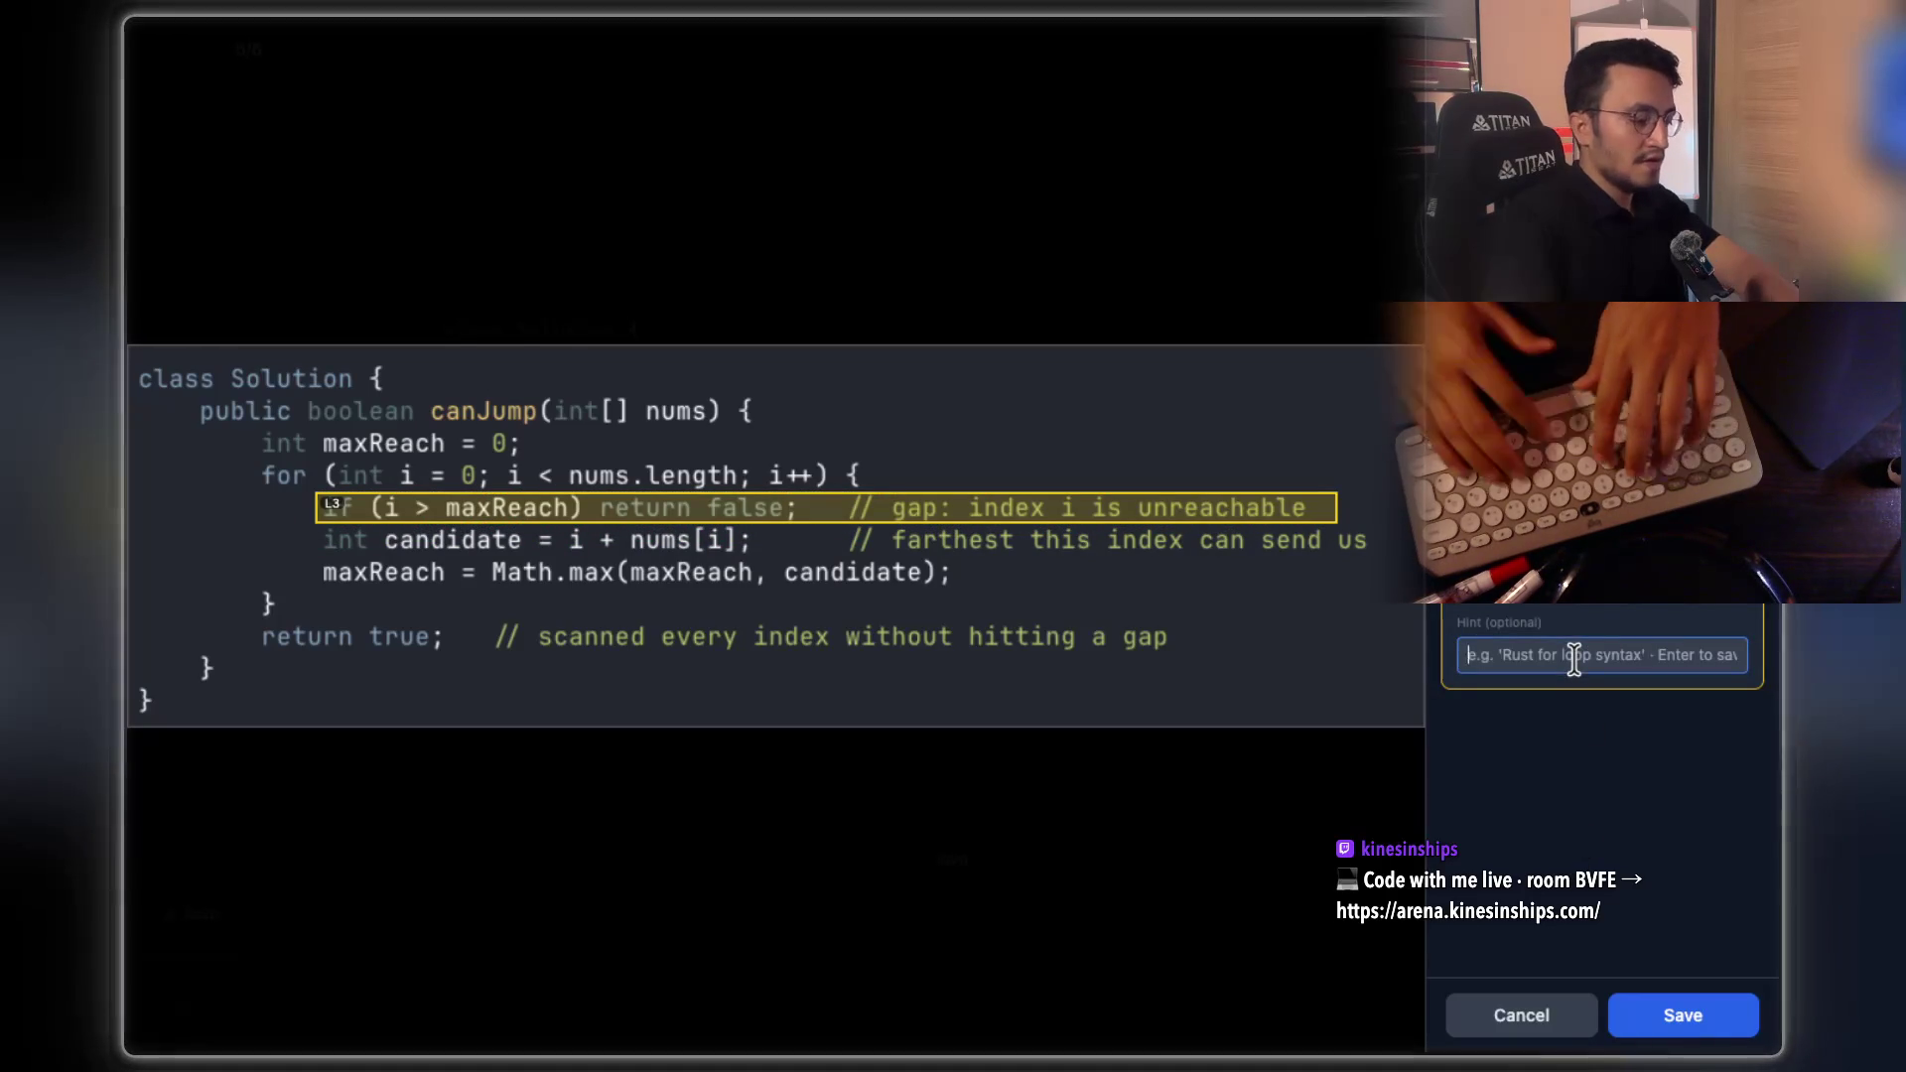
text(this is the pa)
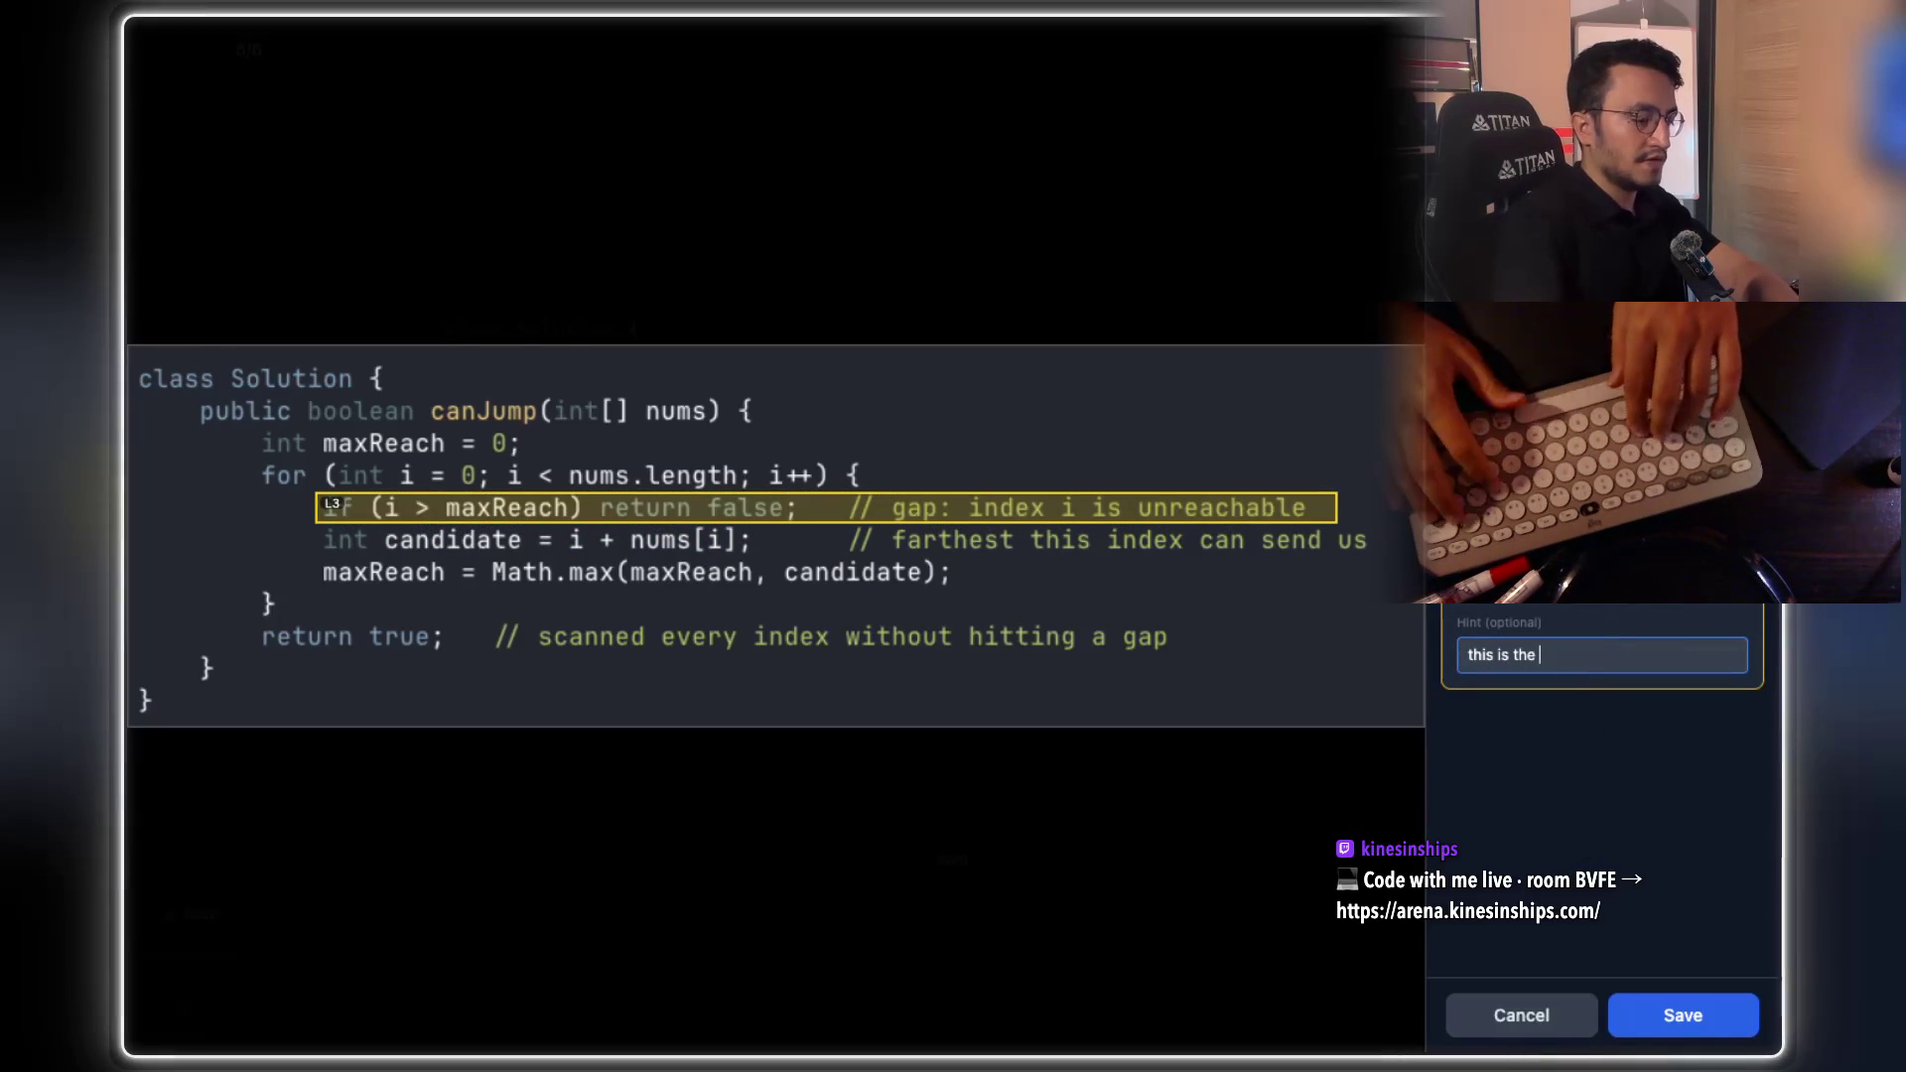
text(rt where i missed while)
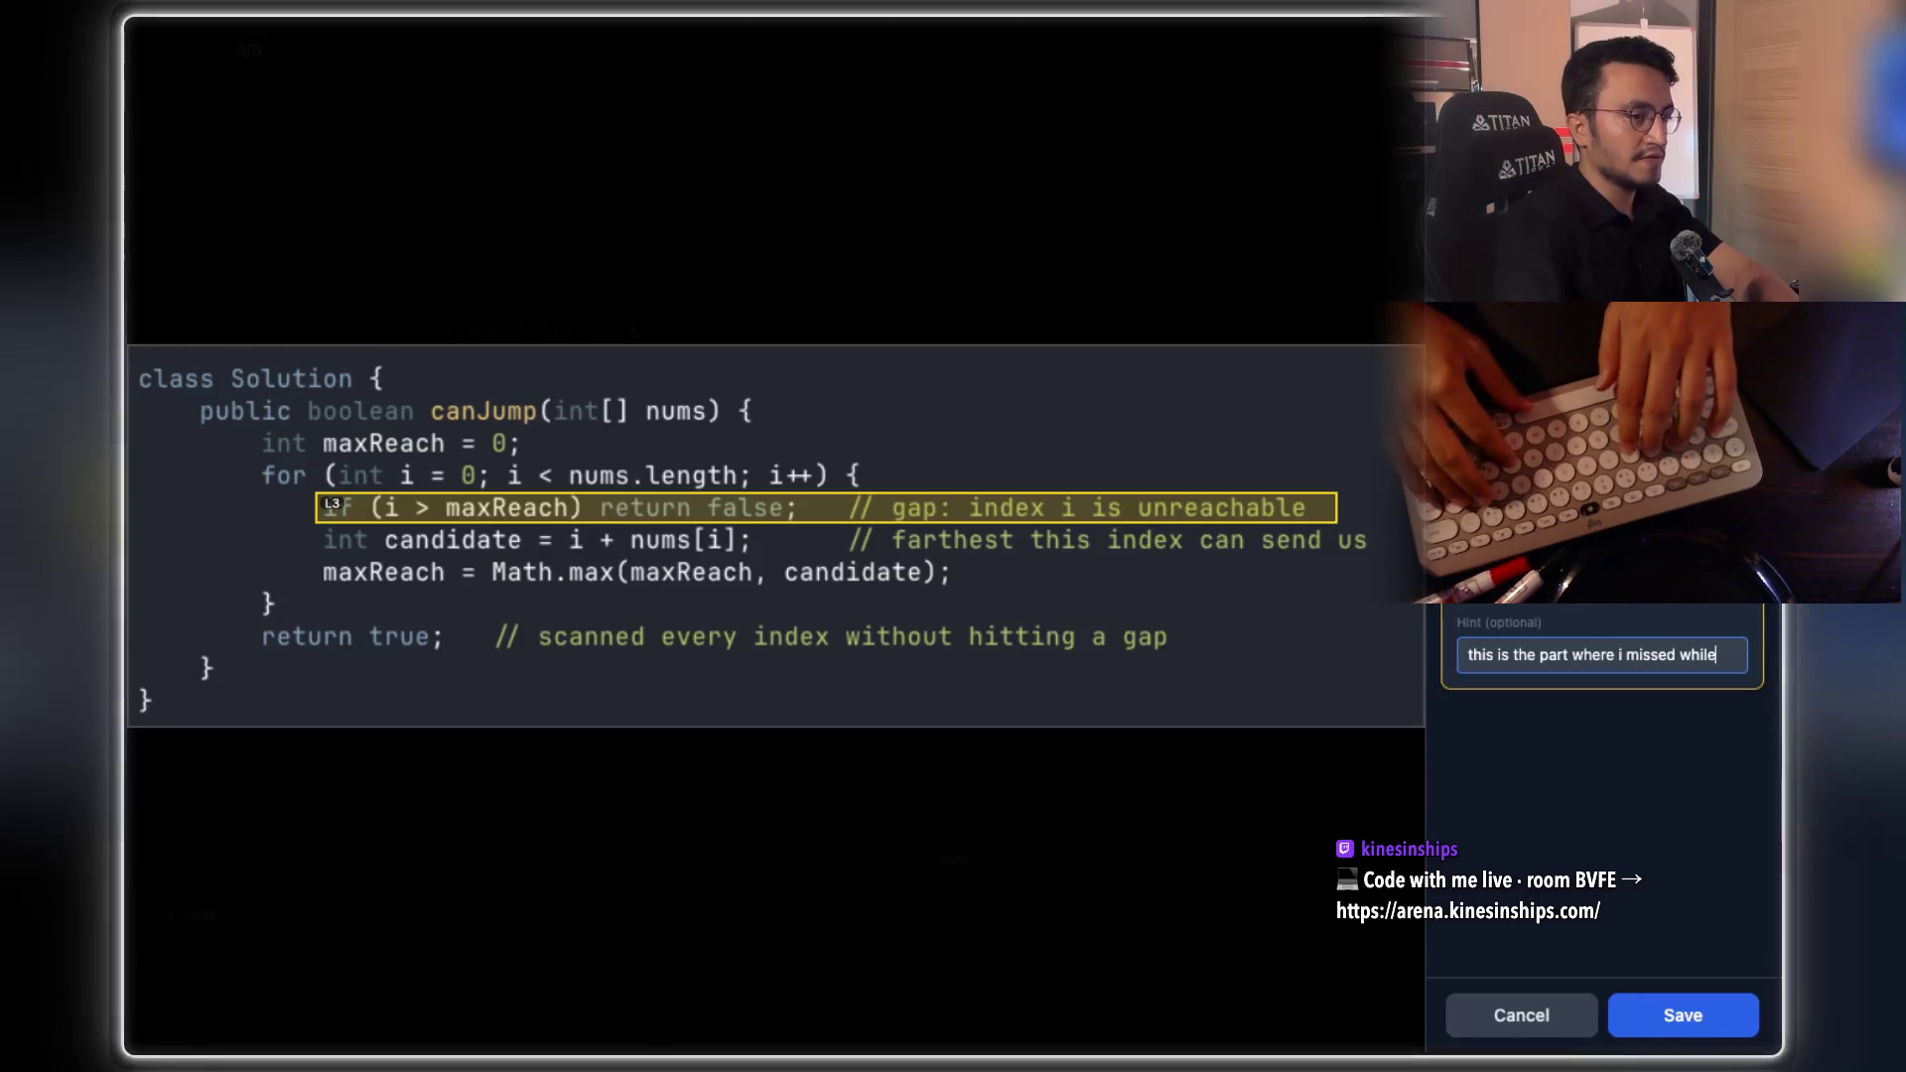
text(reviw)
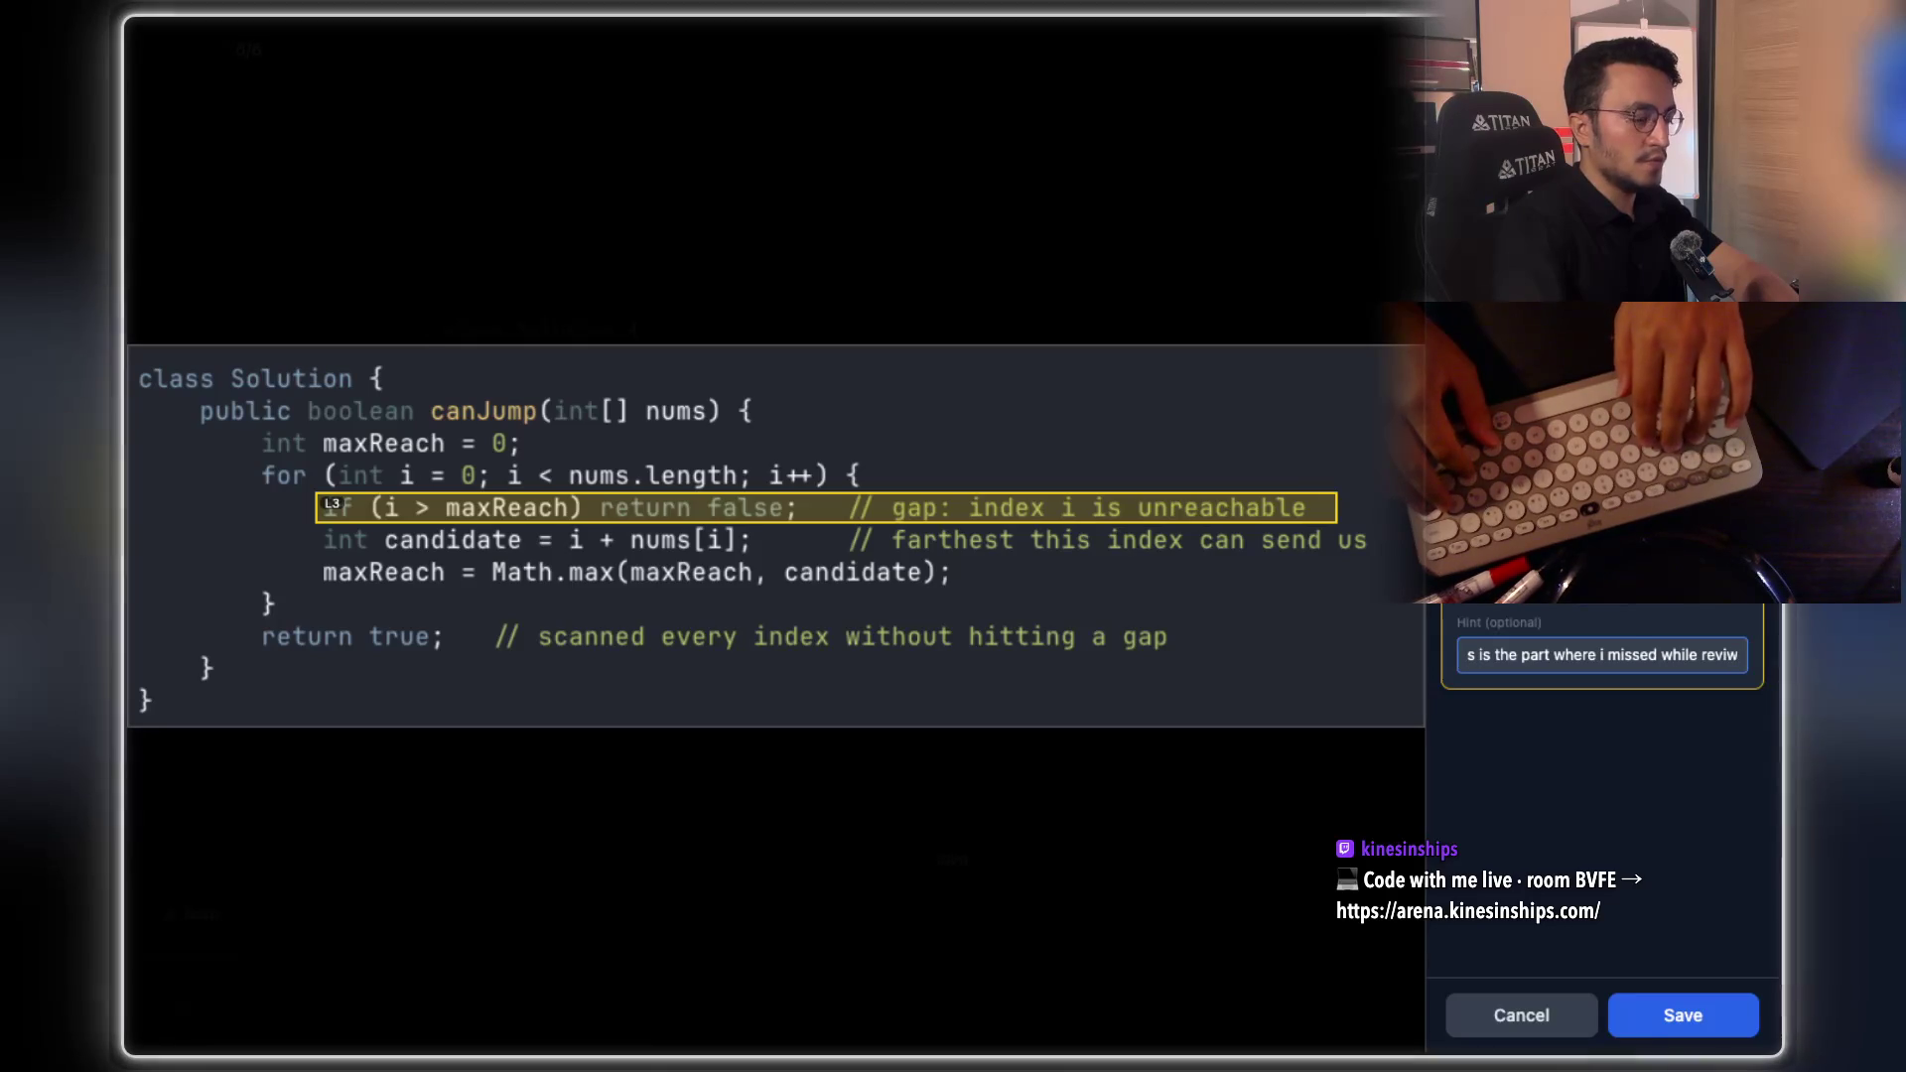
text(ing)
key(Left)
key(Left)
key(Left)
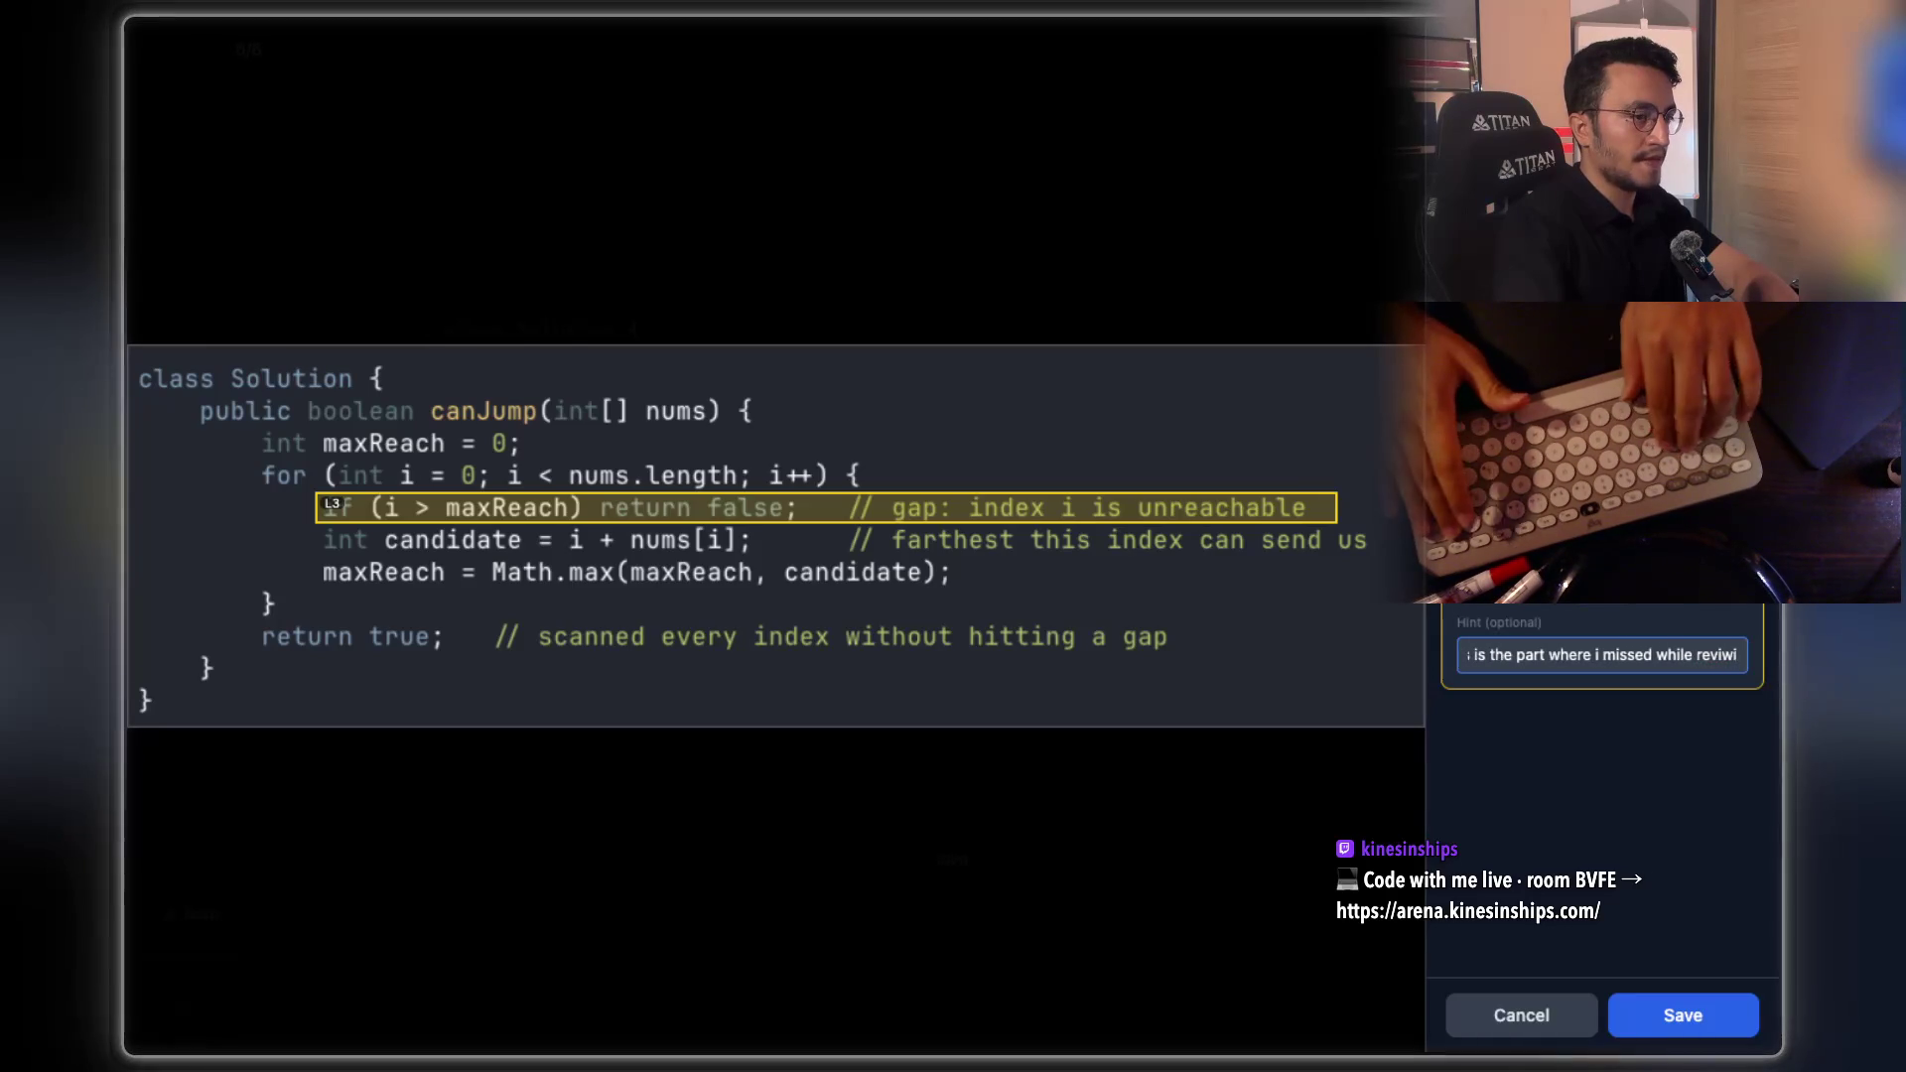
text(e)
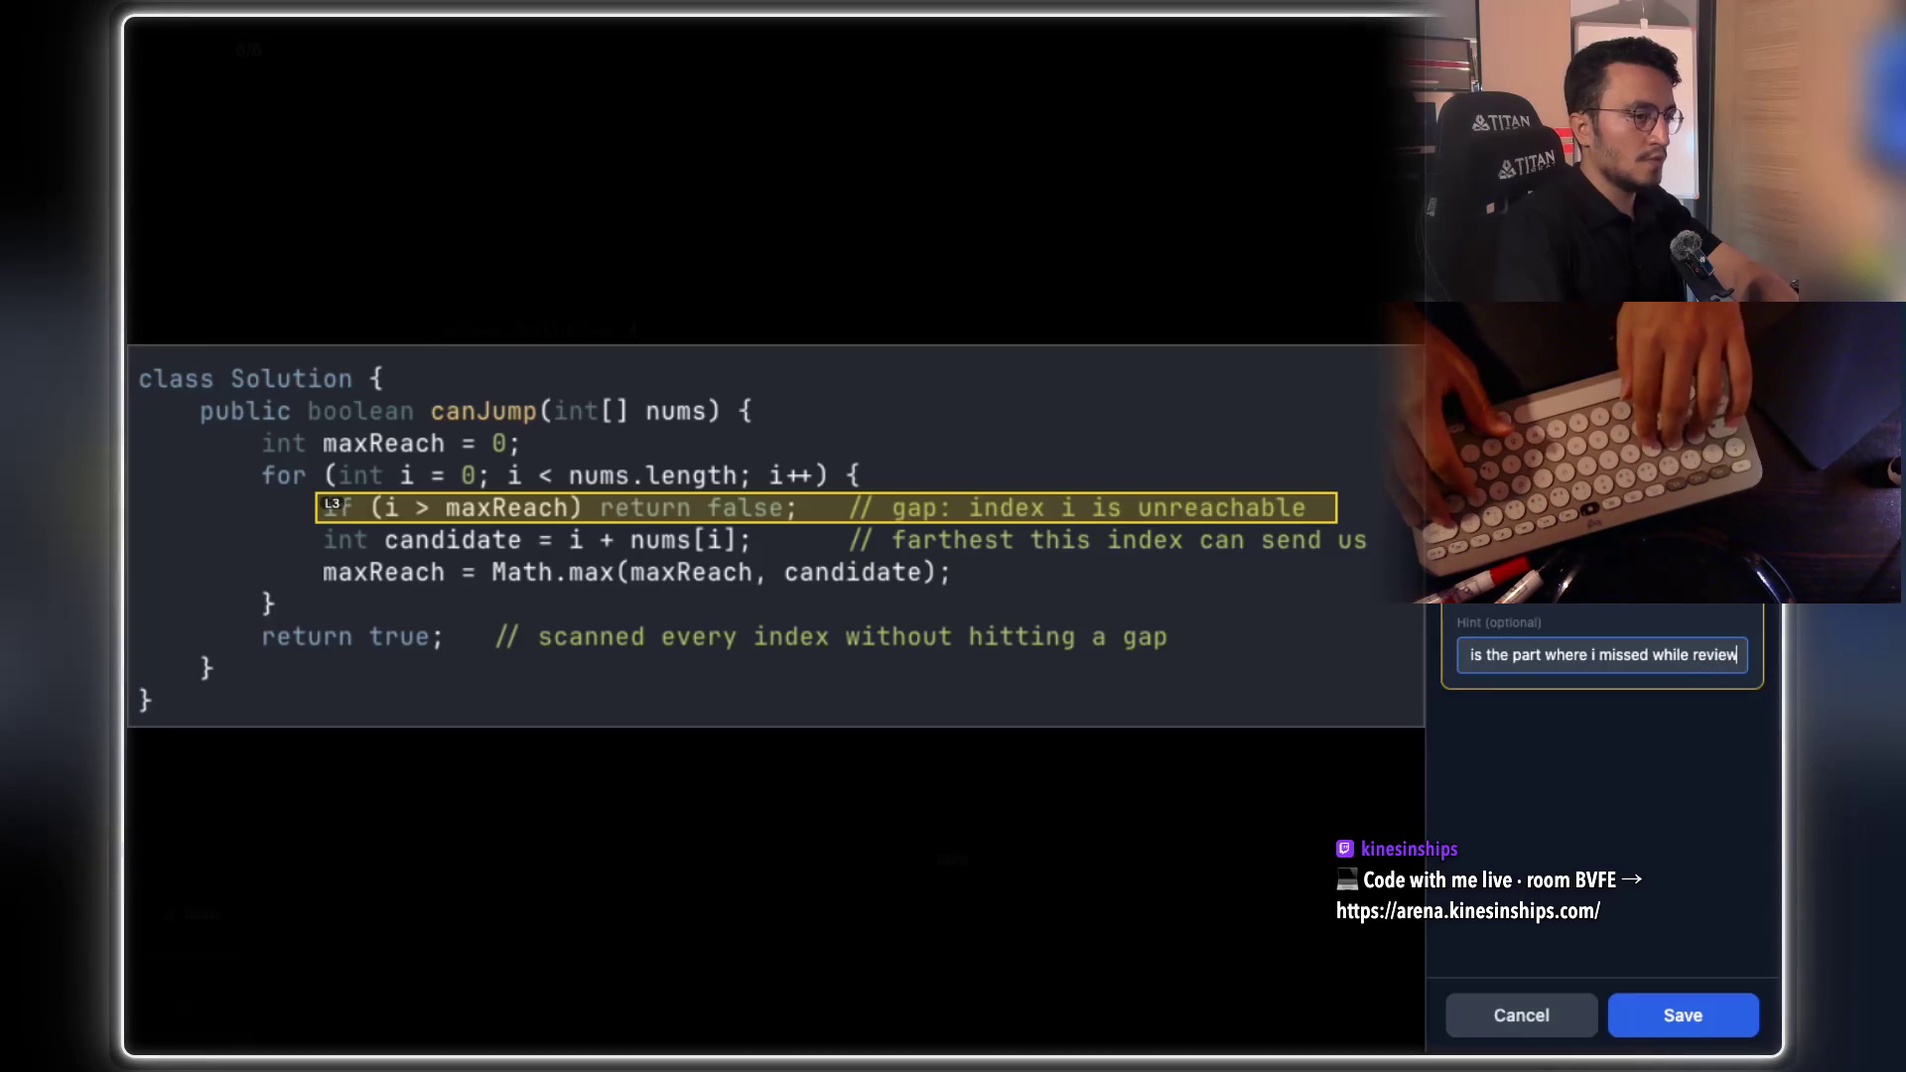
key(End)
text(... imprta)
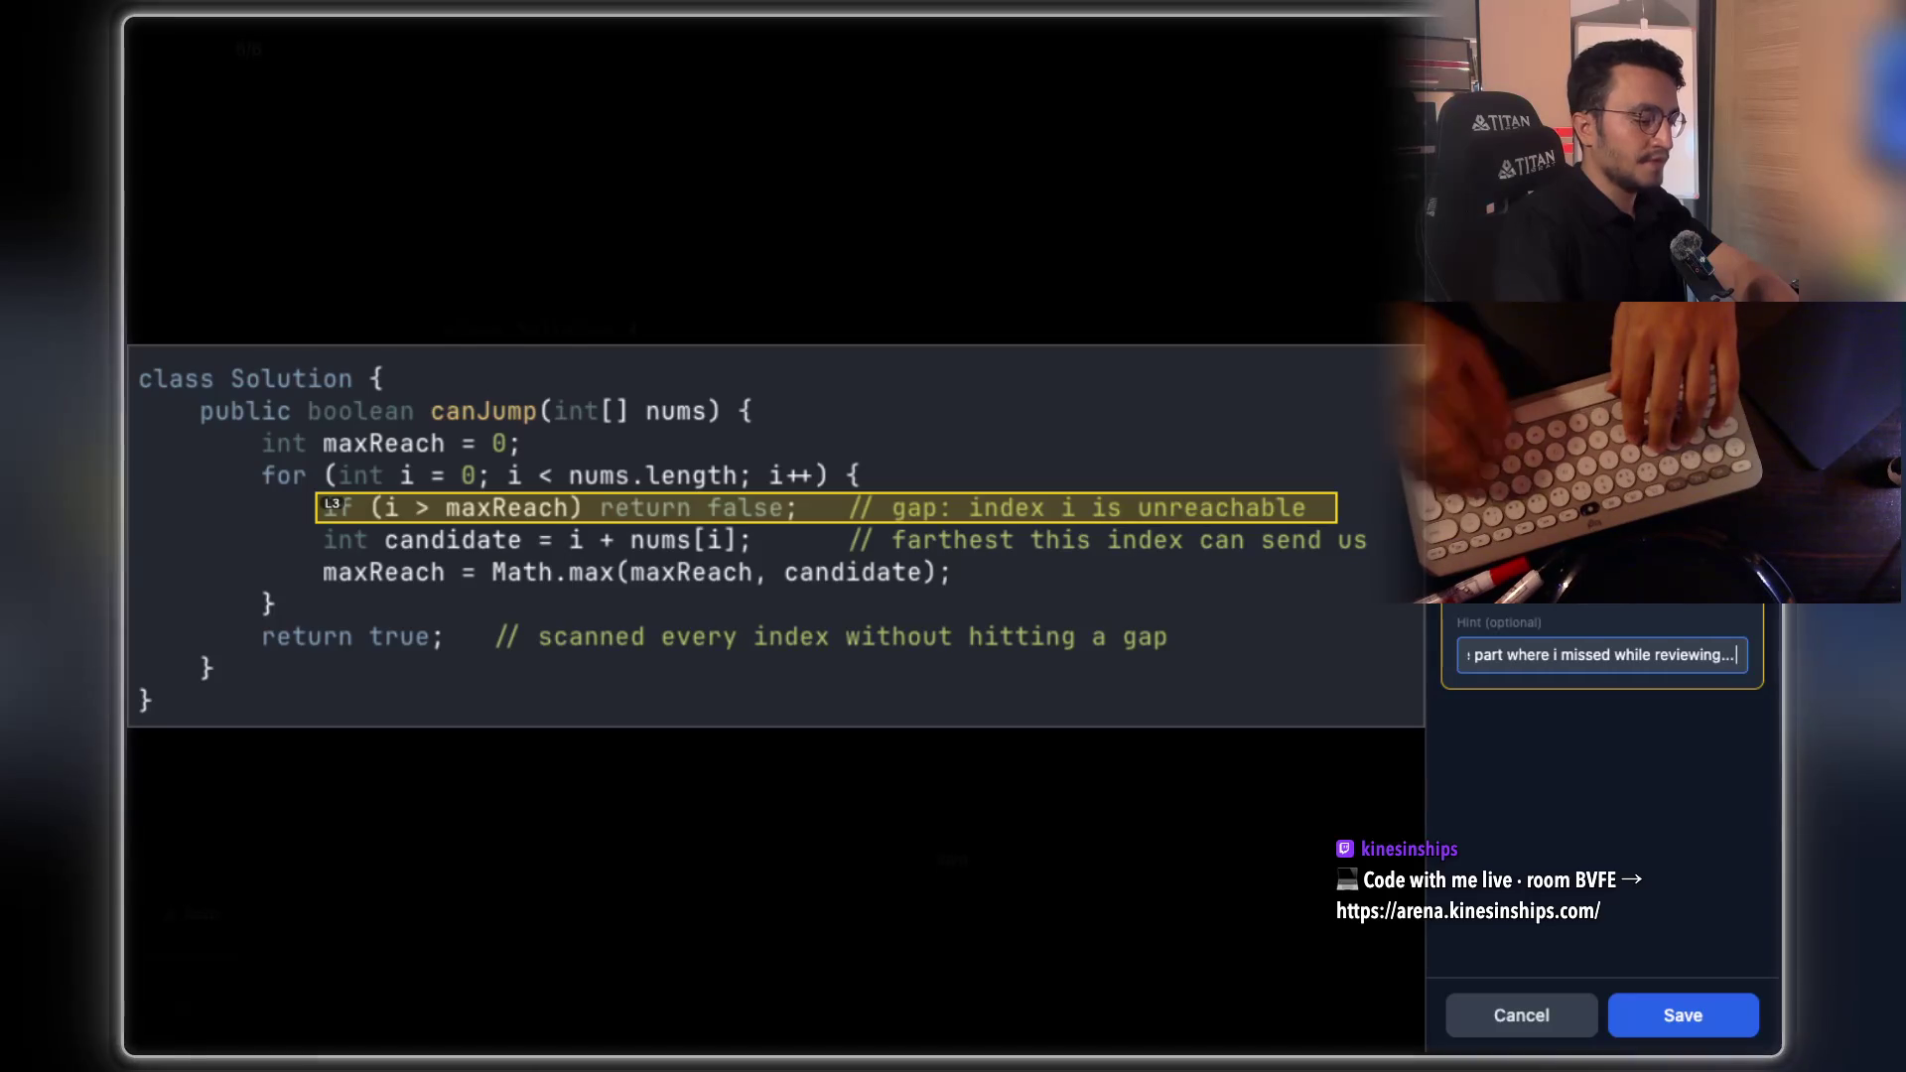
text(nteee)
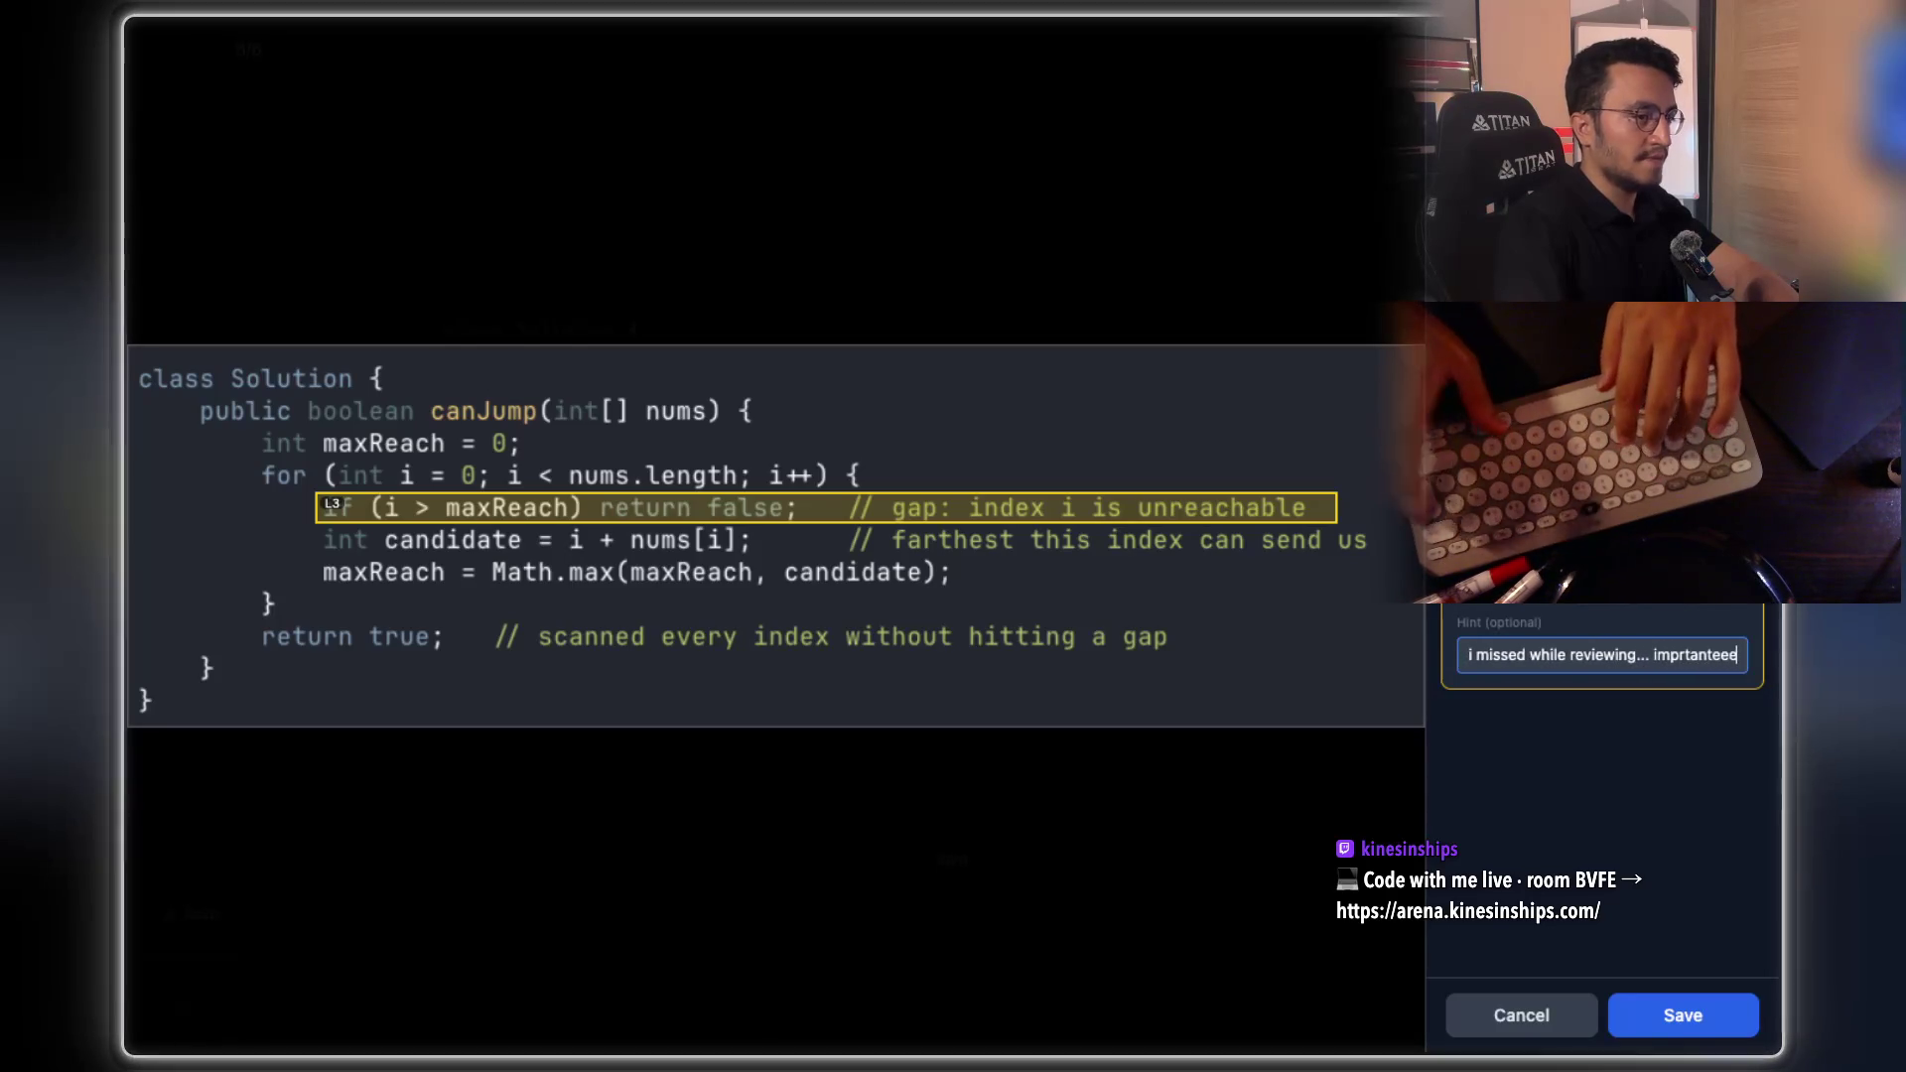
key(Return)
click(608, 634)
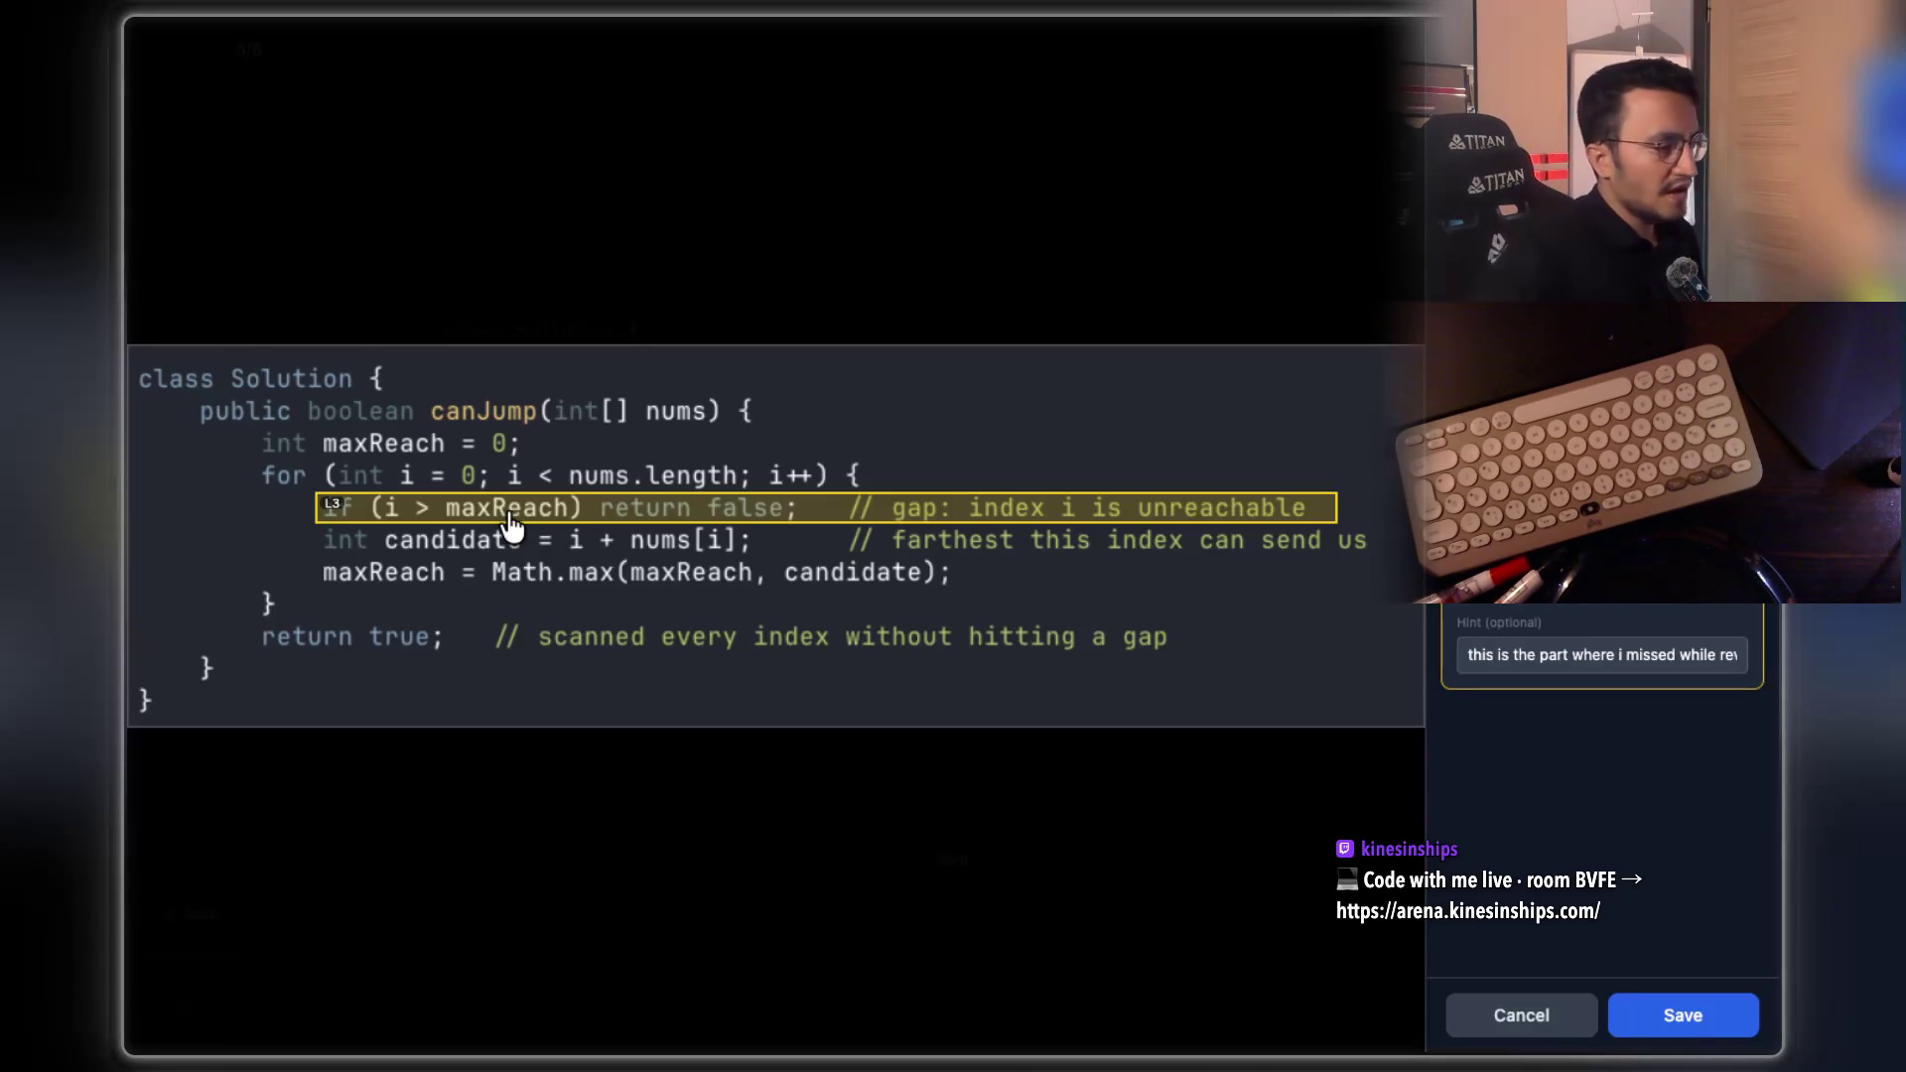
Mask the i + nums[i] expression with hint 'looking at it gives me joyy' and save
drag(553, 527, 760, 552)
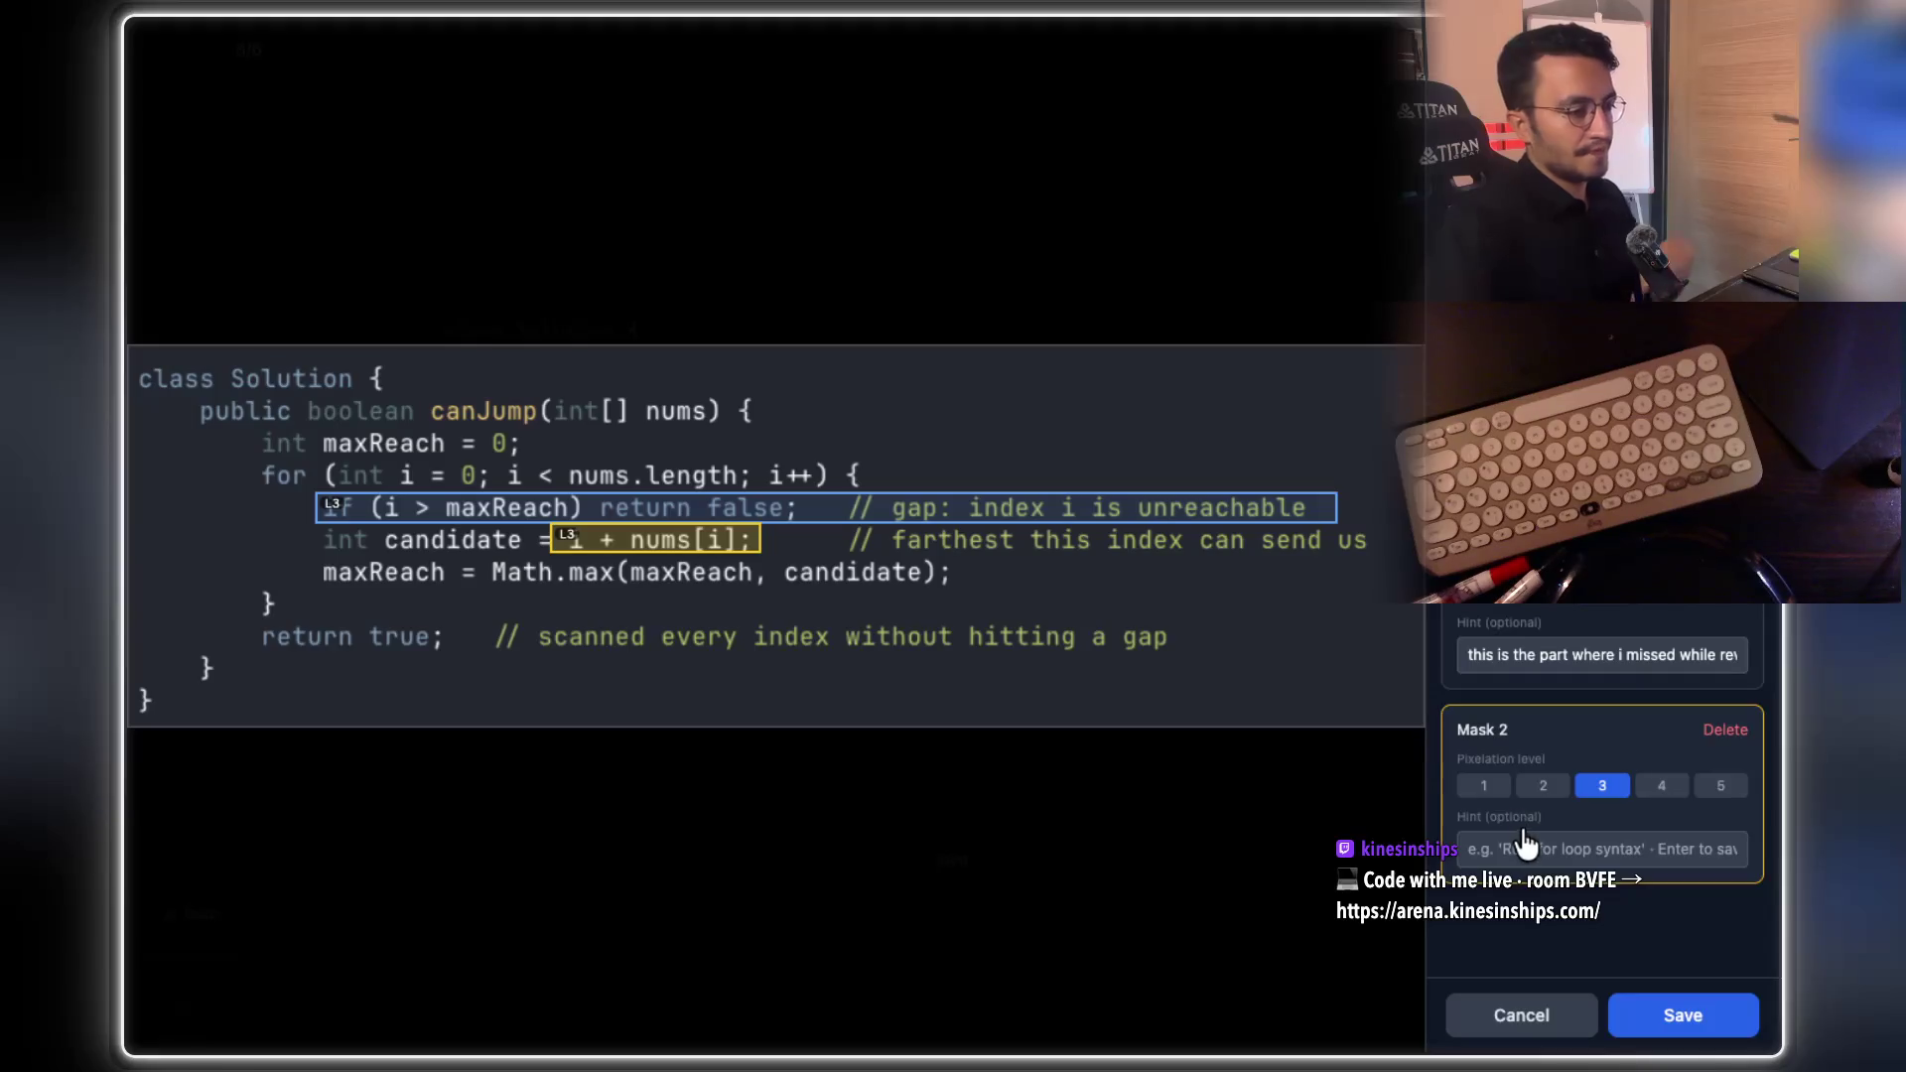
click(1520, 849)
text(looking at)
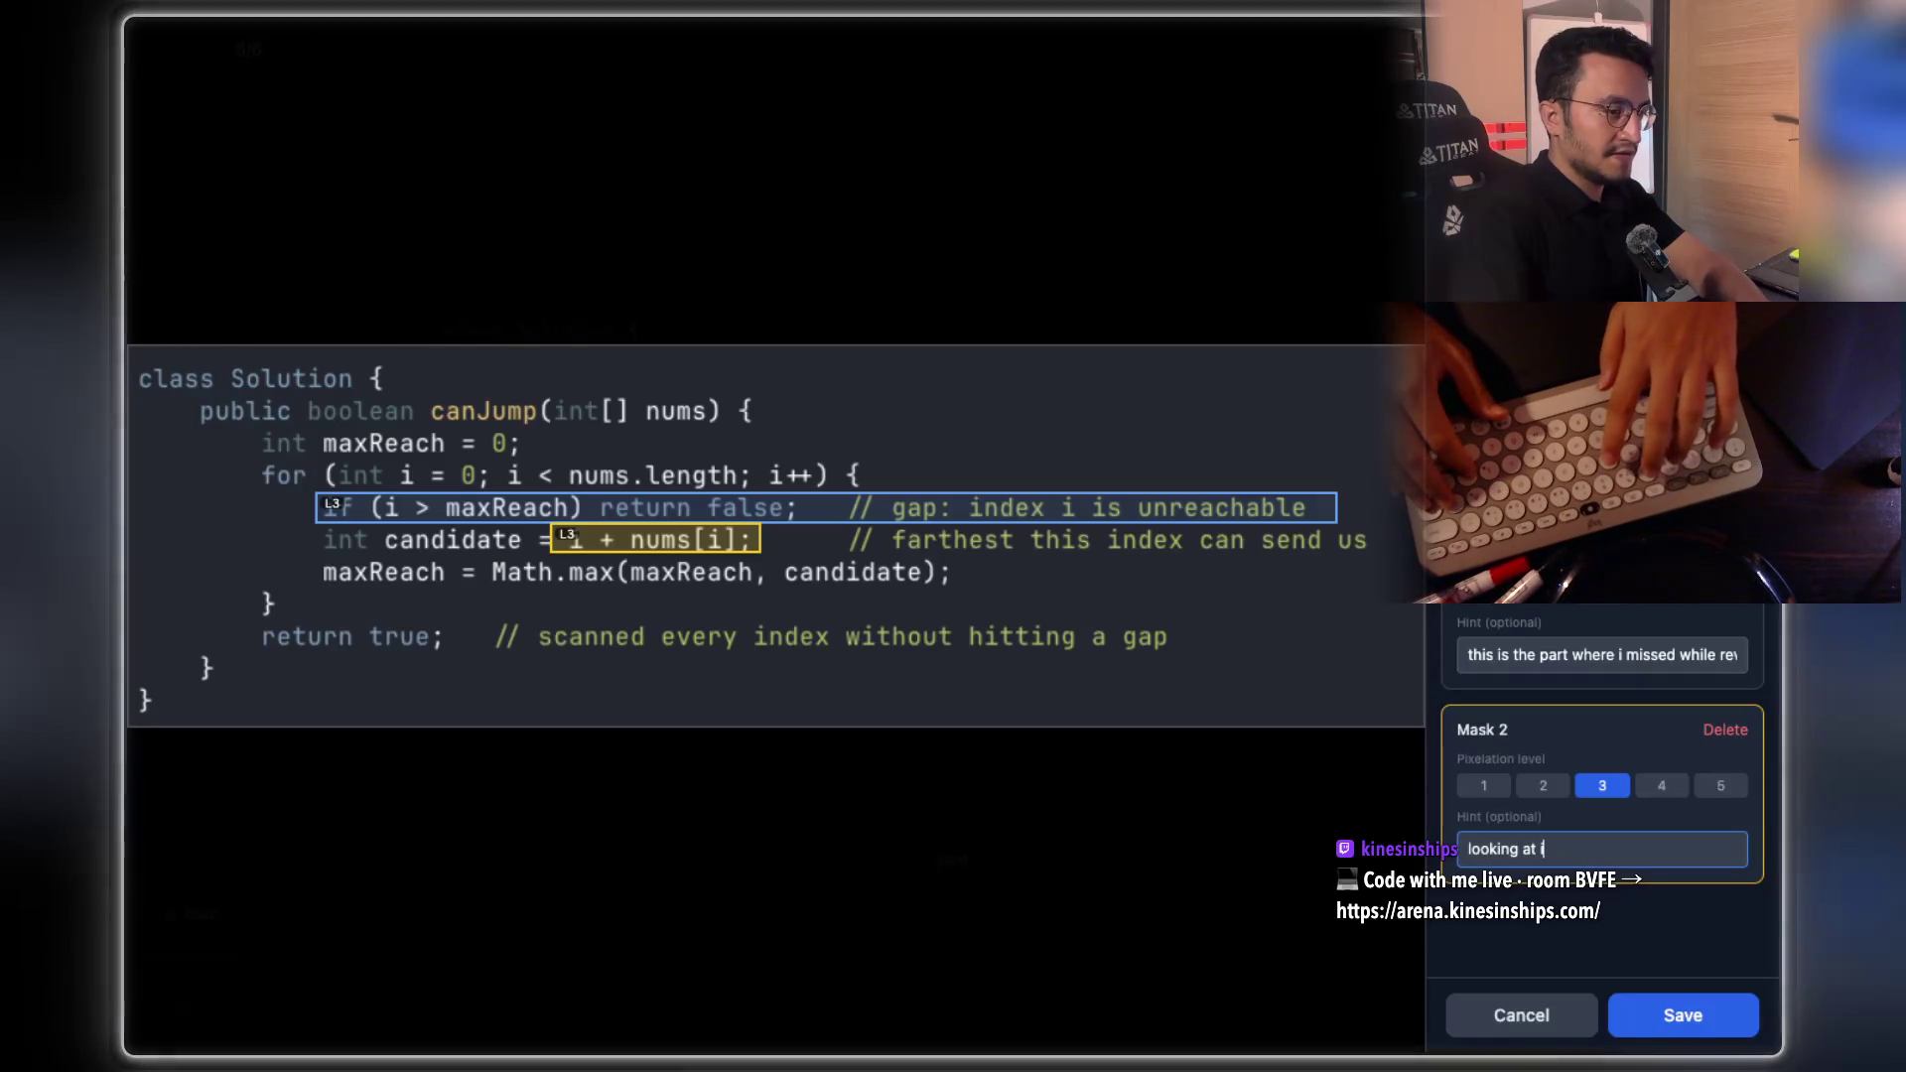
text( it gives me joyy)
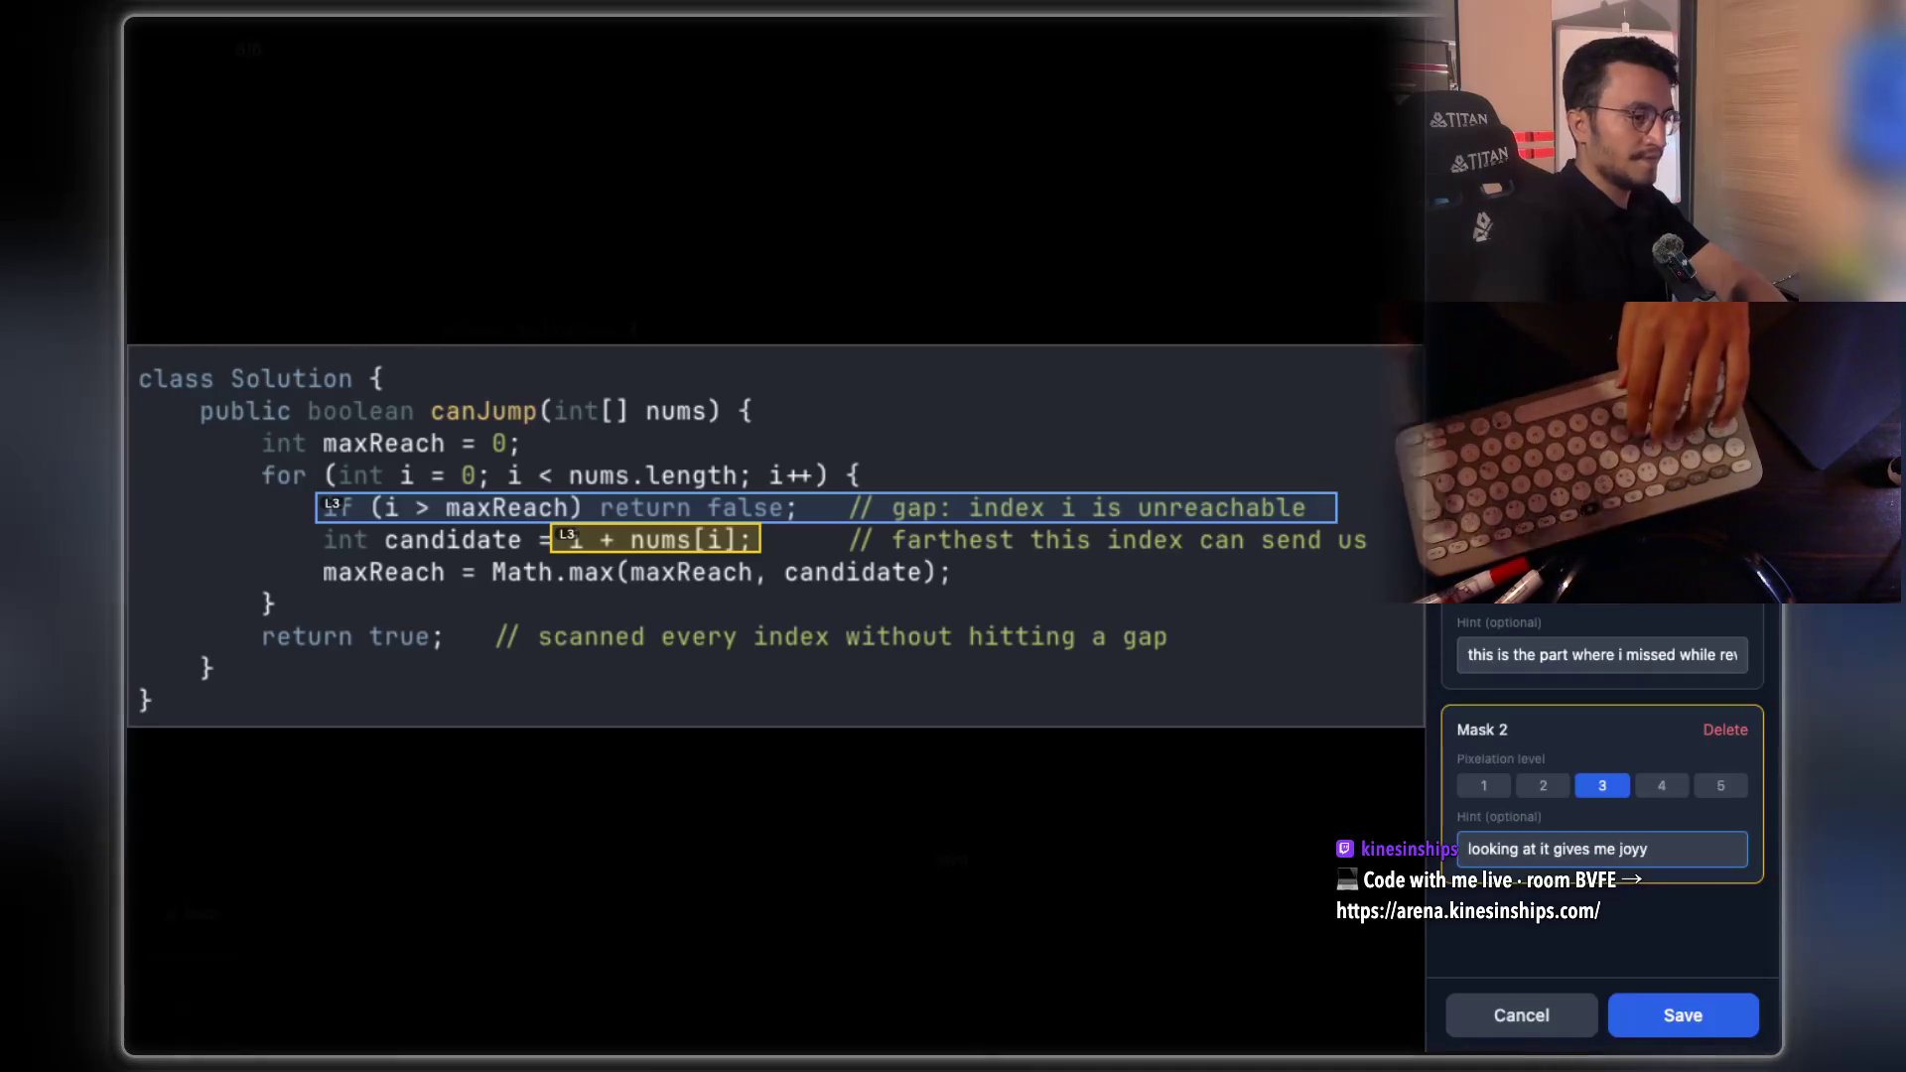
click(574, 582)
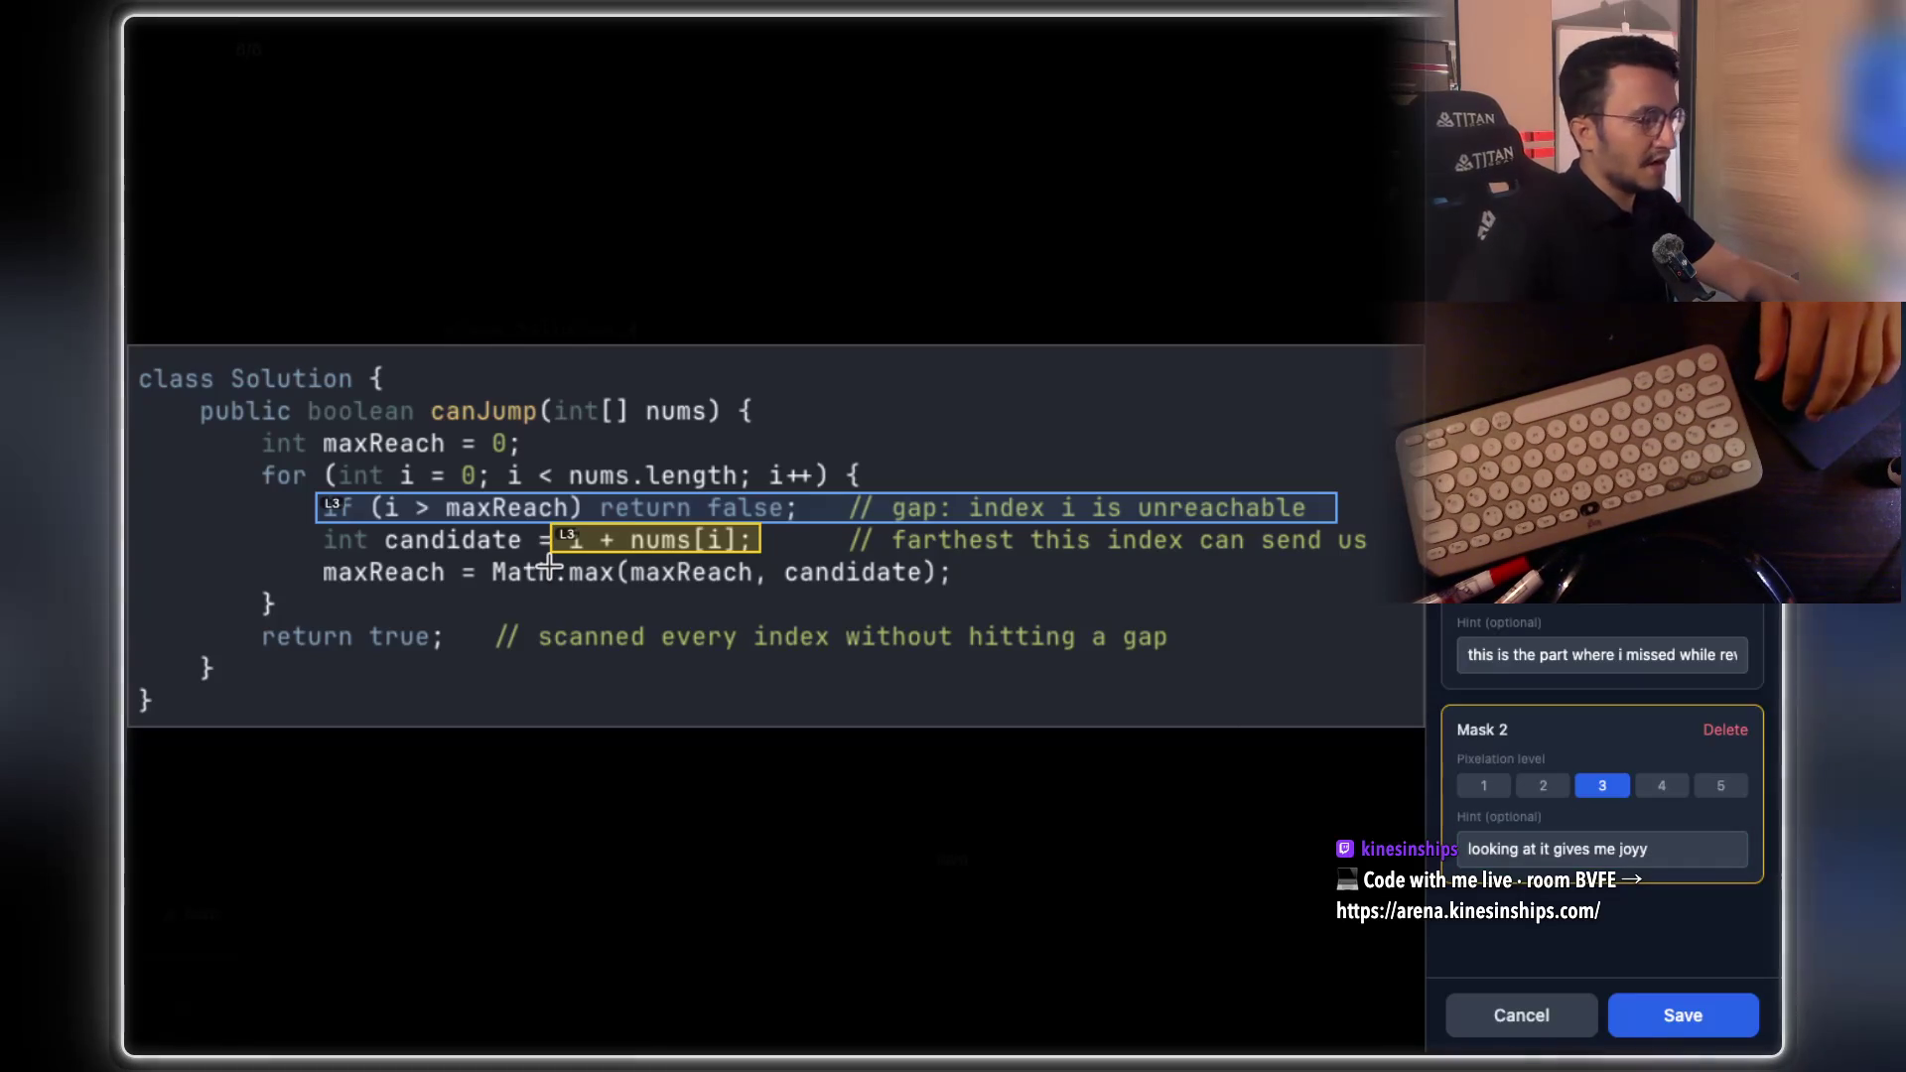
click(1663, 1022)
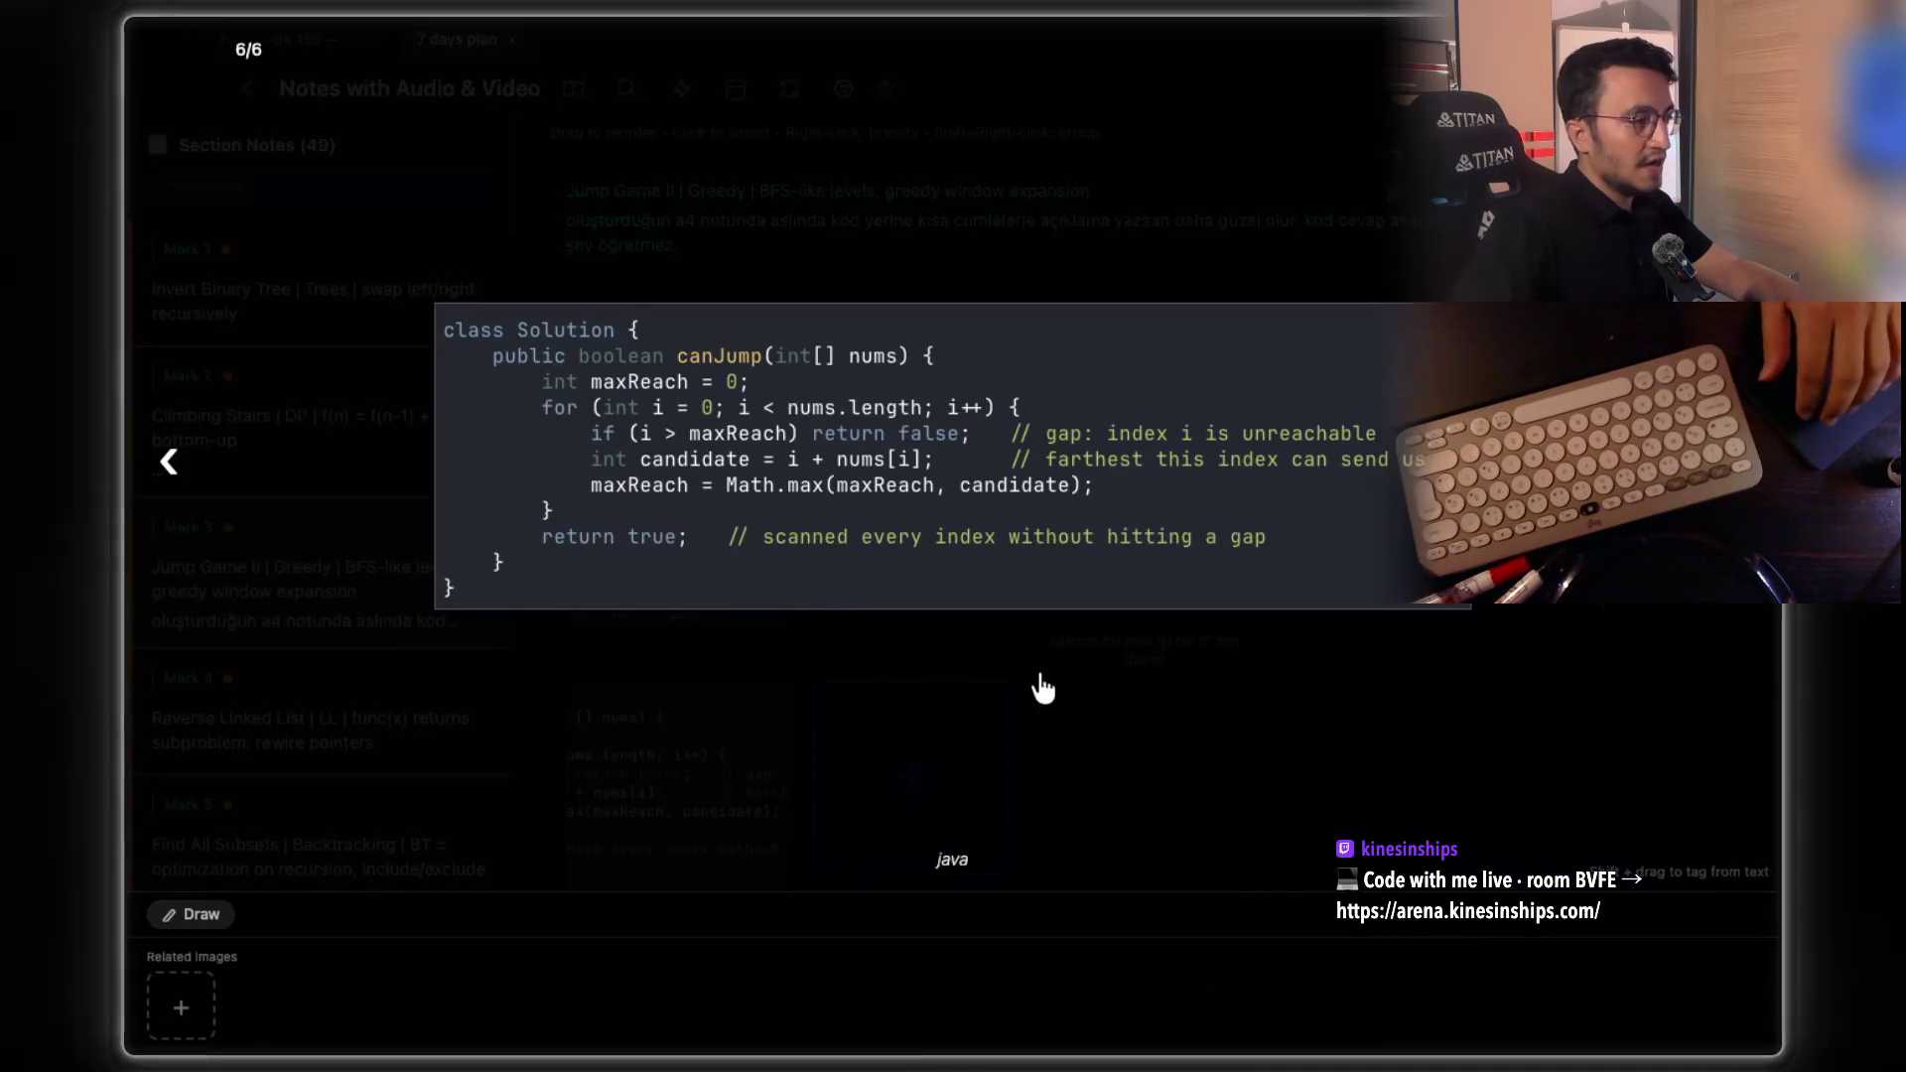
Handwrite an array [1, 5, 2, …, 7] with an arrow at its first element
click(1042, 685)
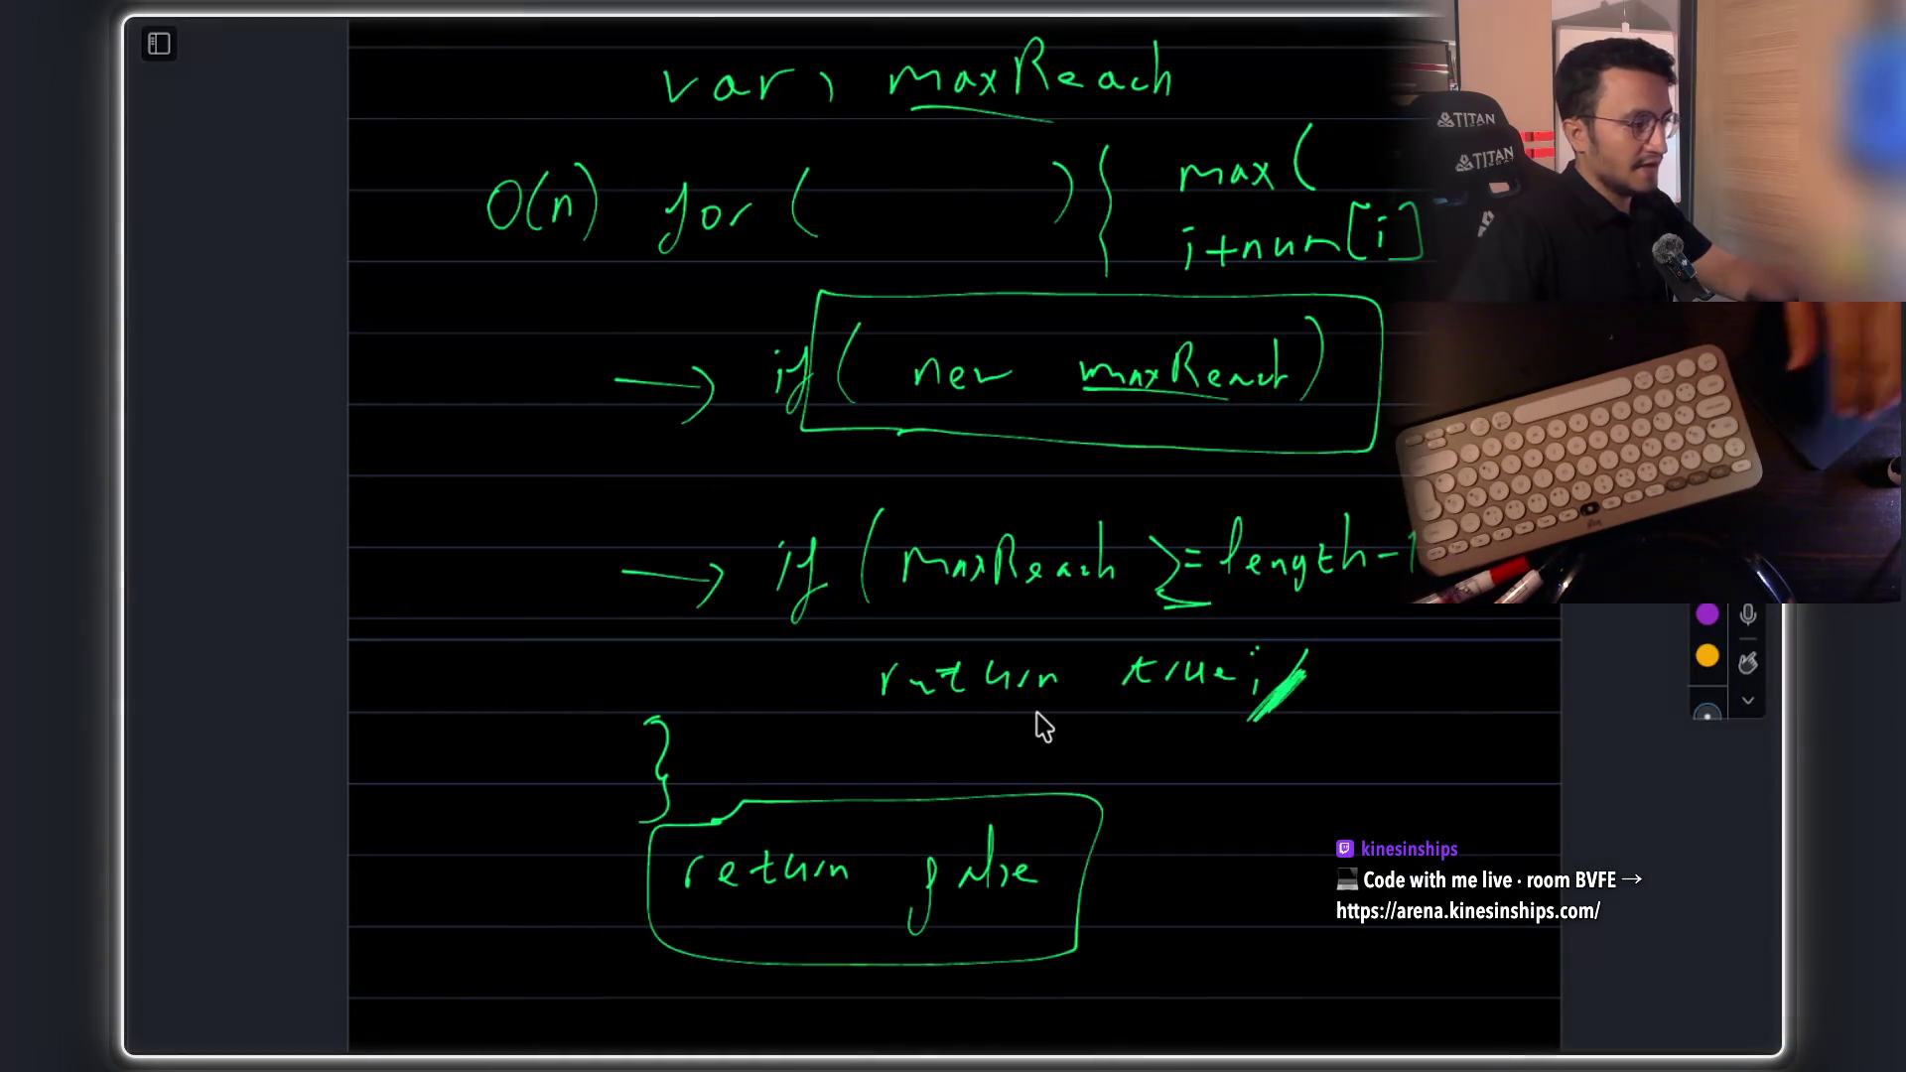
scroll(1043, 724, down, 10)
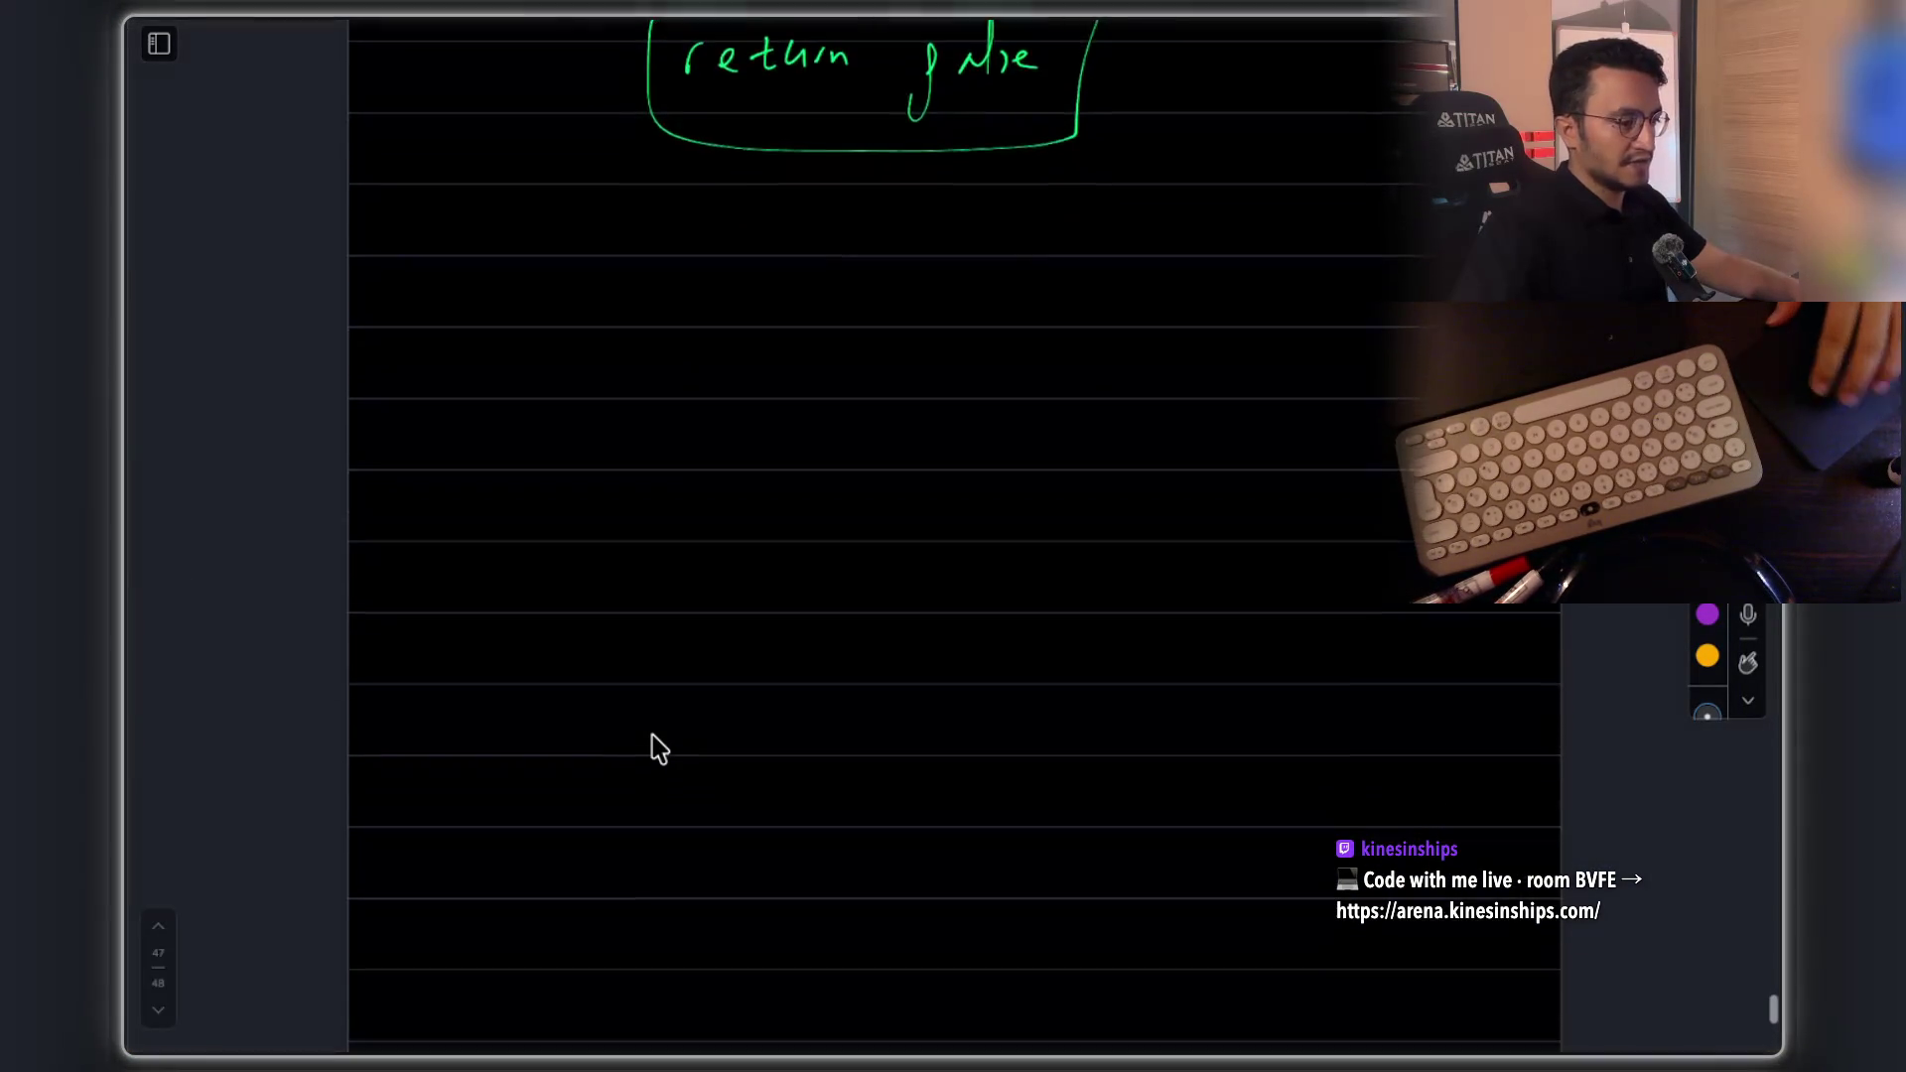
scroll(651, 749, up, 3)
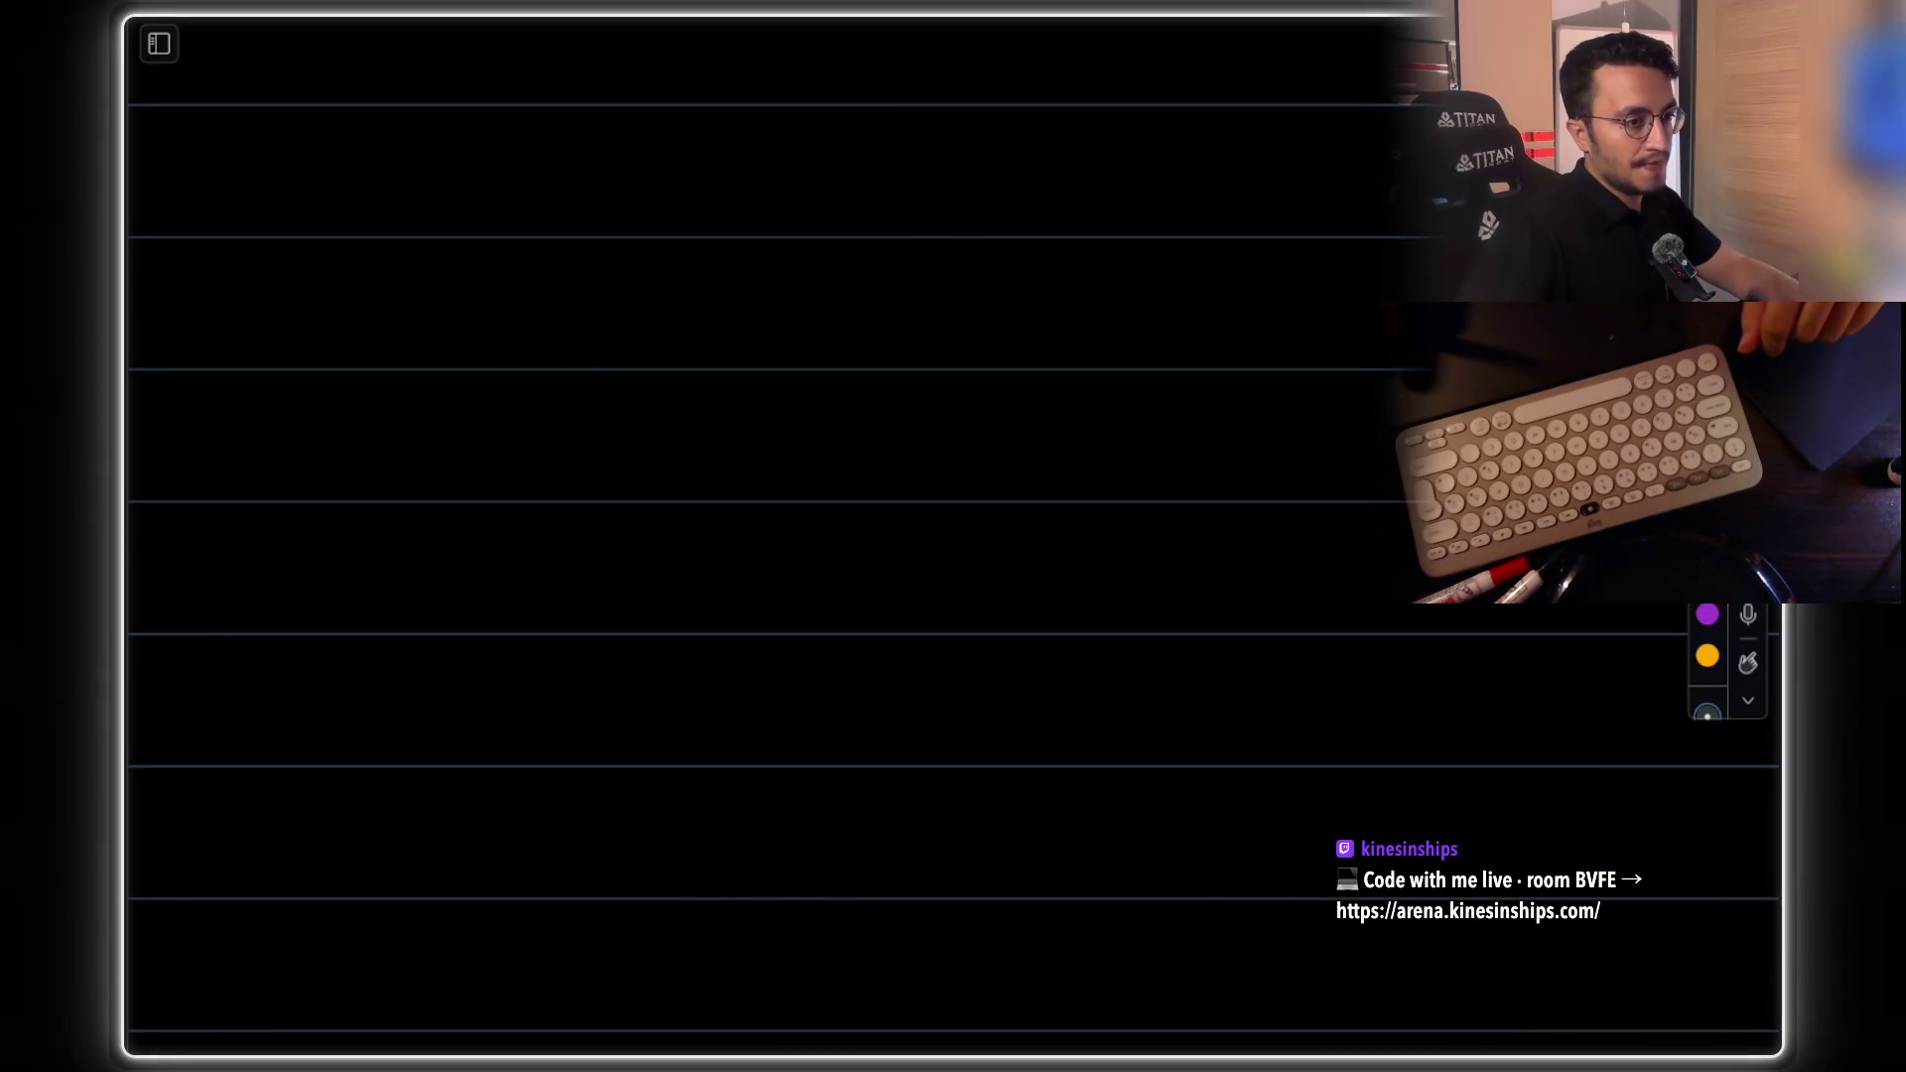
mouse_move(428, 287)
mouse_down()
mouse_move(389, 279)
mouse_move(459, 453)
mouse_up()
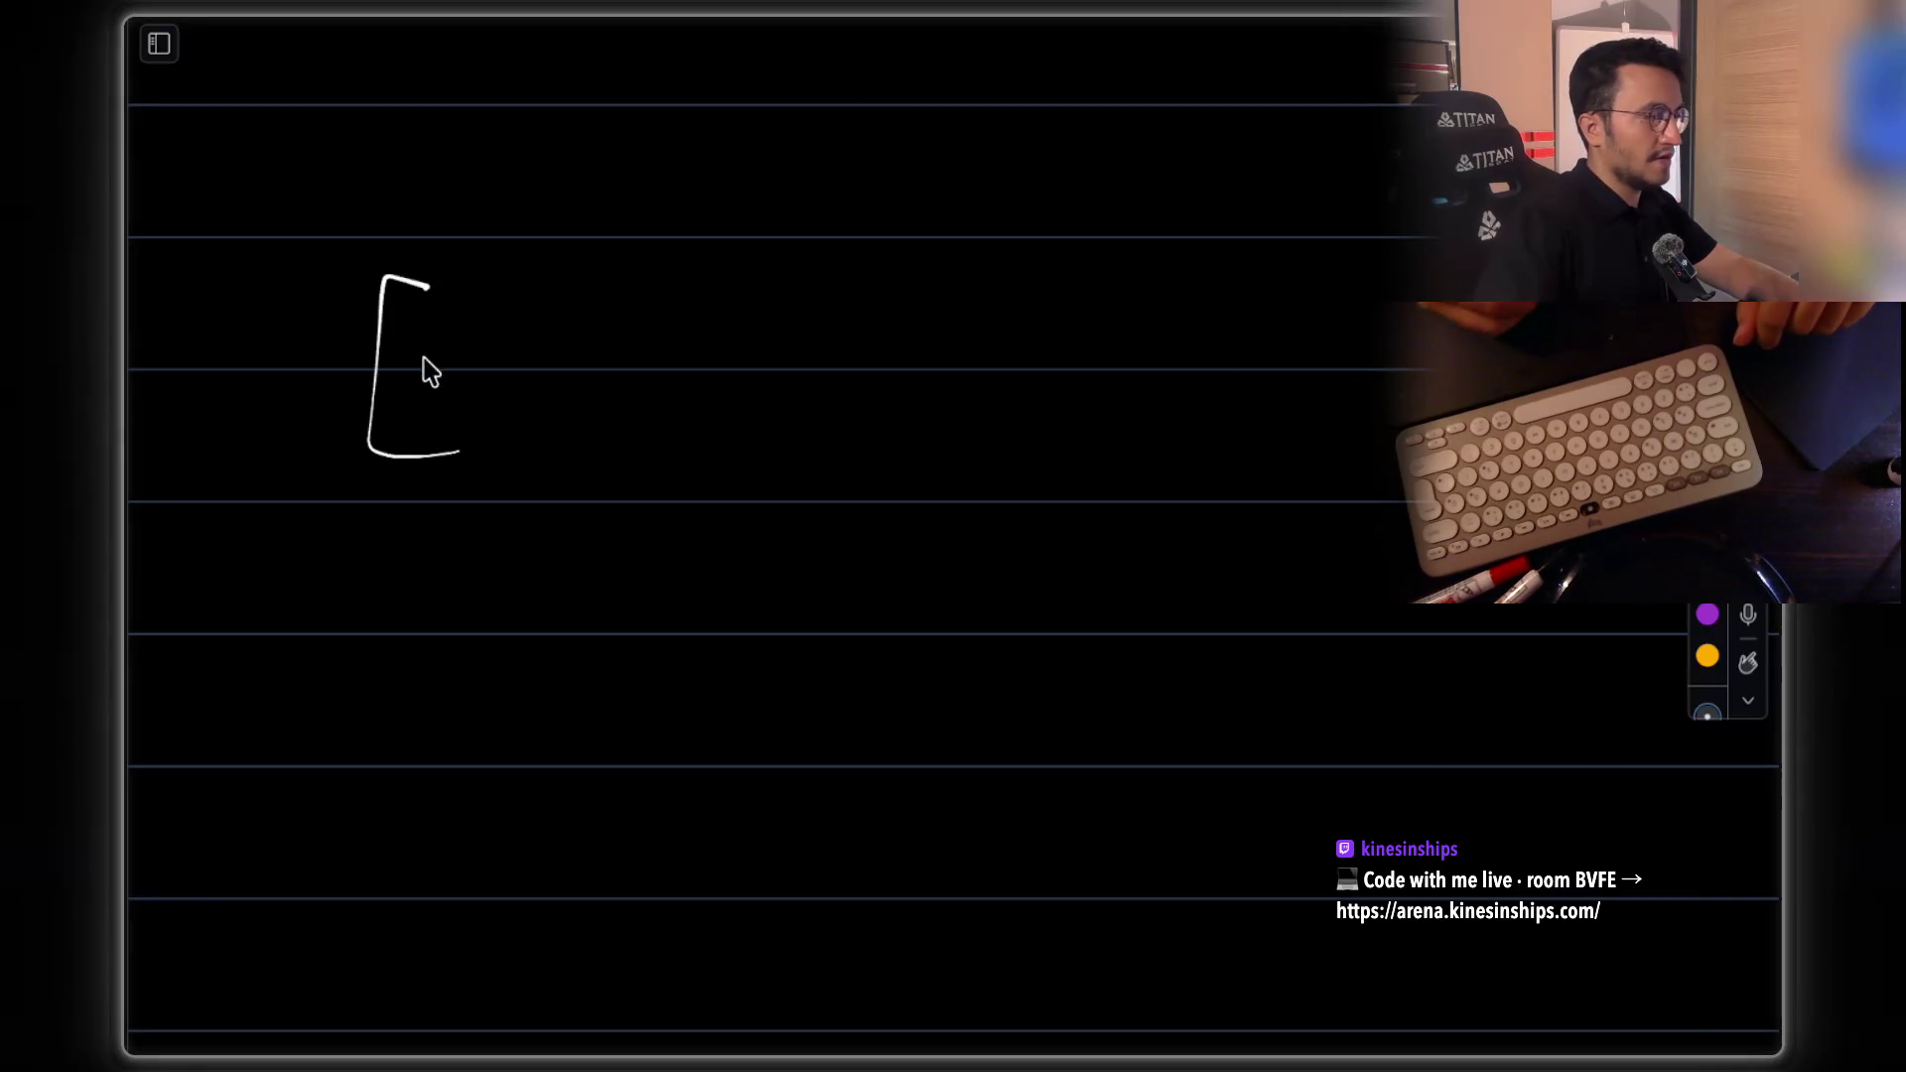
drag(524, 328, 542, 419)
drag(585, 380, 614, 422)
drag(745, 343, 748, 405)
drag(736, 335, 779, 319)
drag(842, 388, 859, 422)
mouse_move(936, 322)
mouse_down()
mouse_move(982, 410)
mouse_move(1088, 399)
mouse_up()
drag(1163, 320, 1173, 402)
drag(1269, 285, 1280, 444)
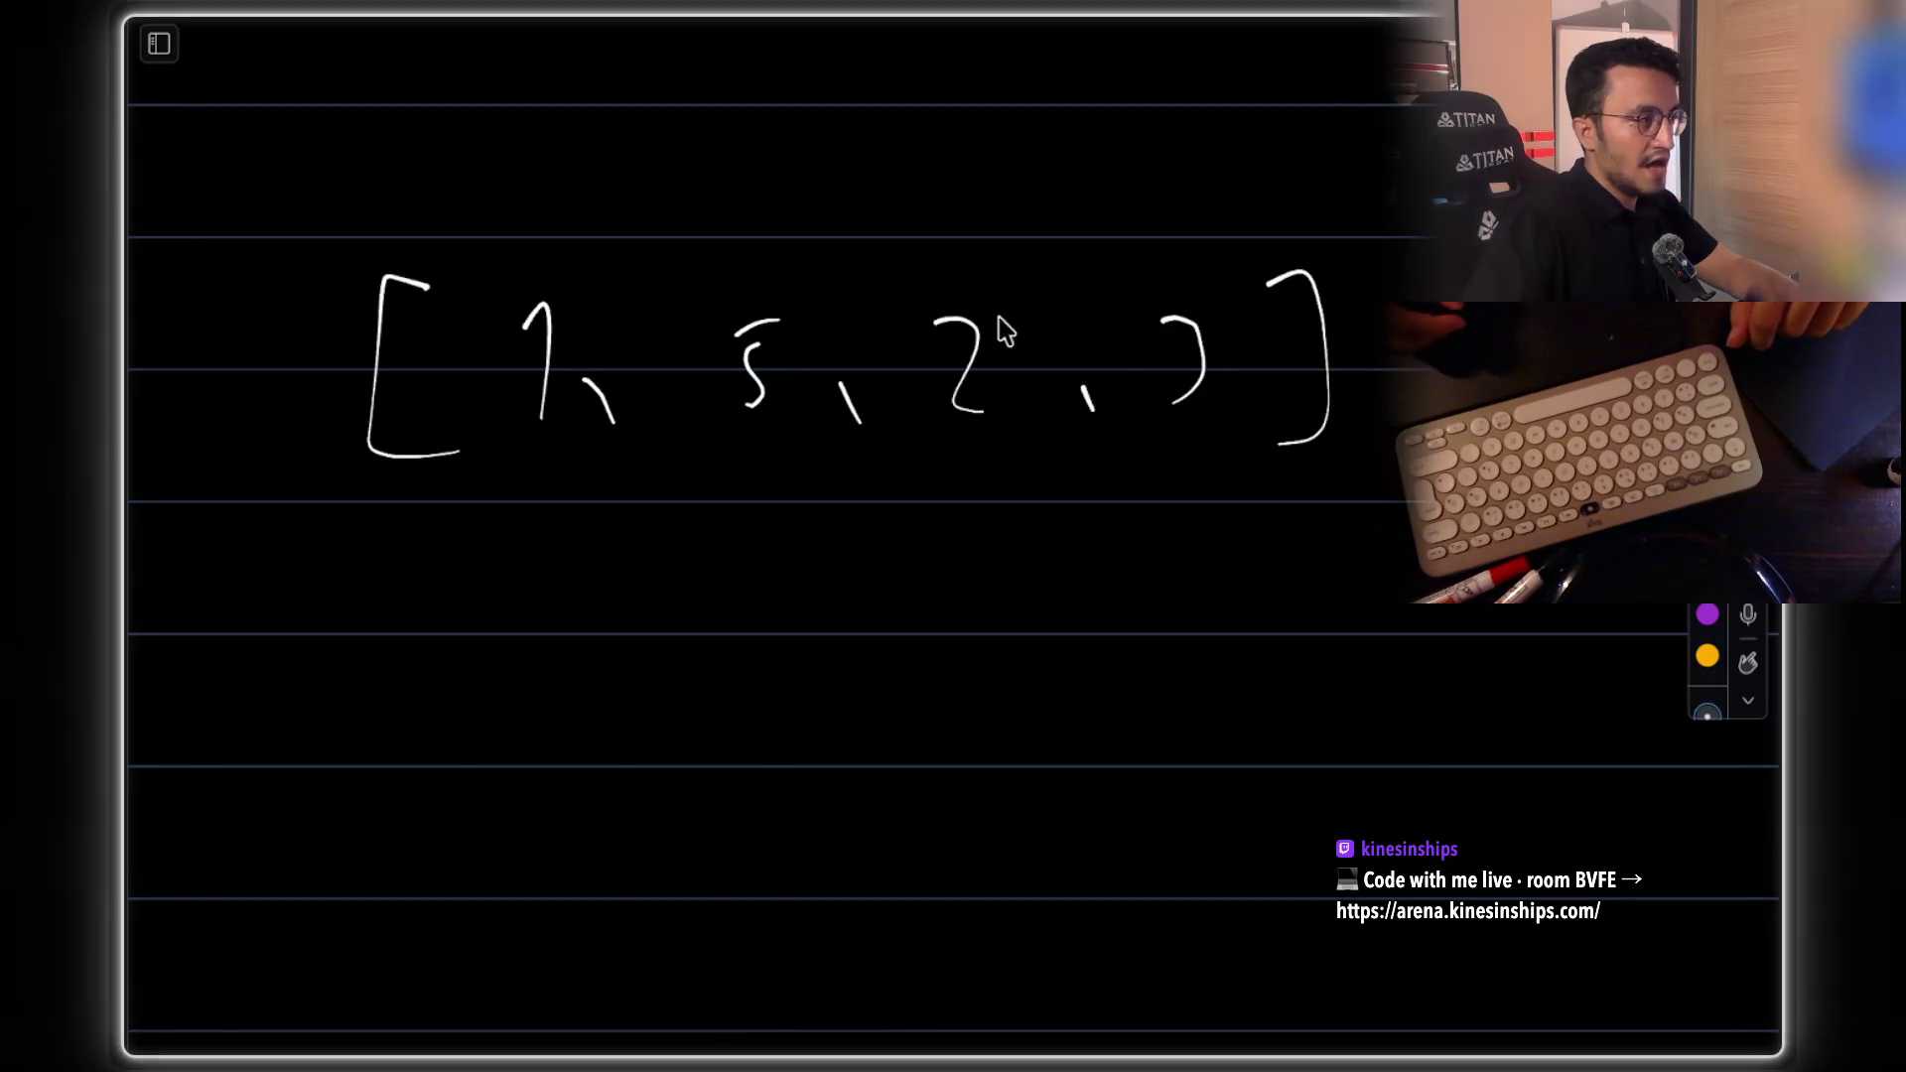
mouse_move(561, 106)
mouse_down()
mouse_move(545, 248)
mouse_move(578, 217)
mouse_up()
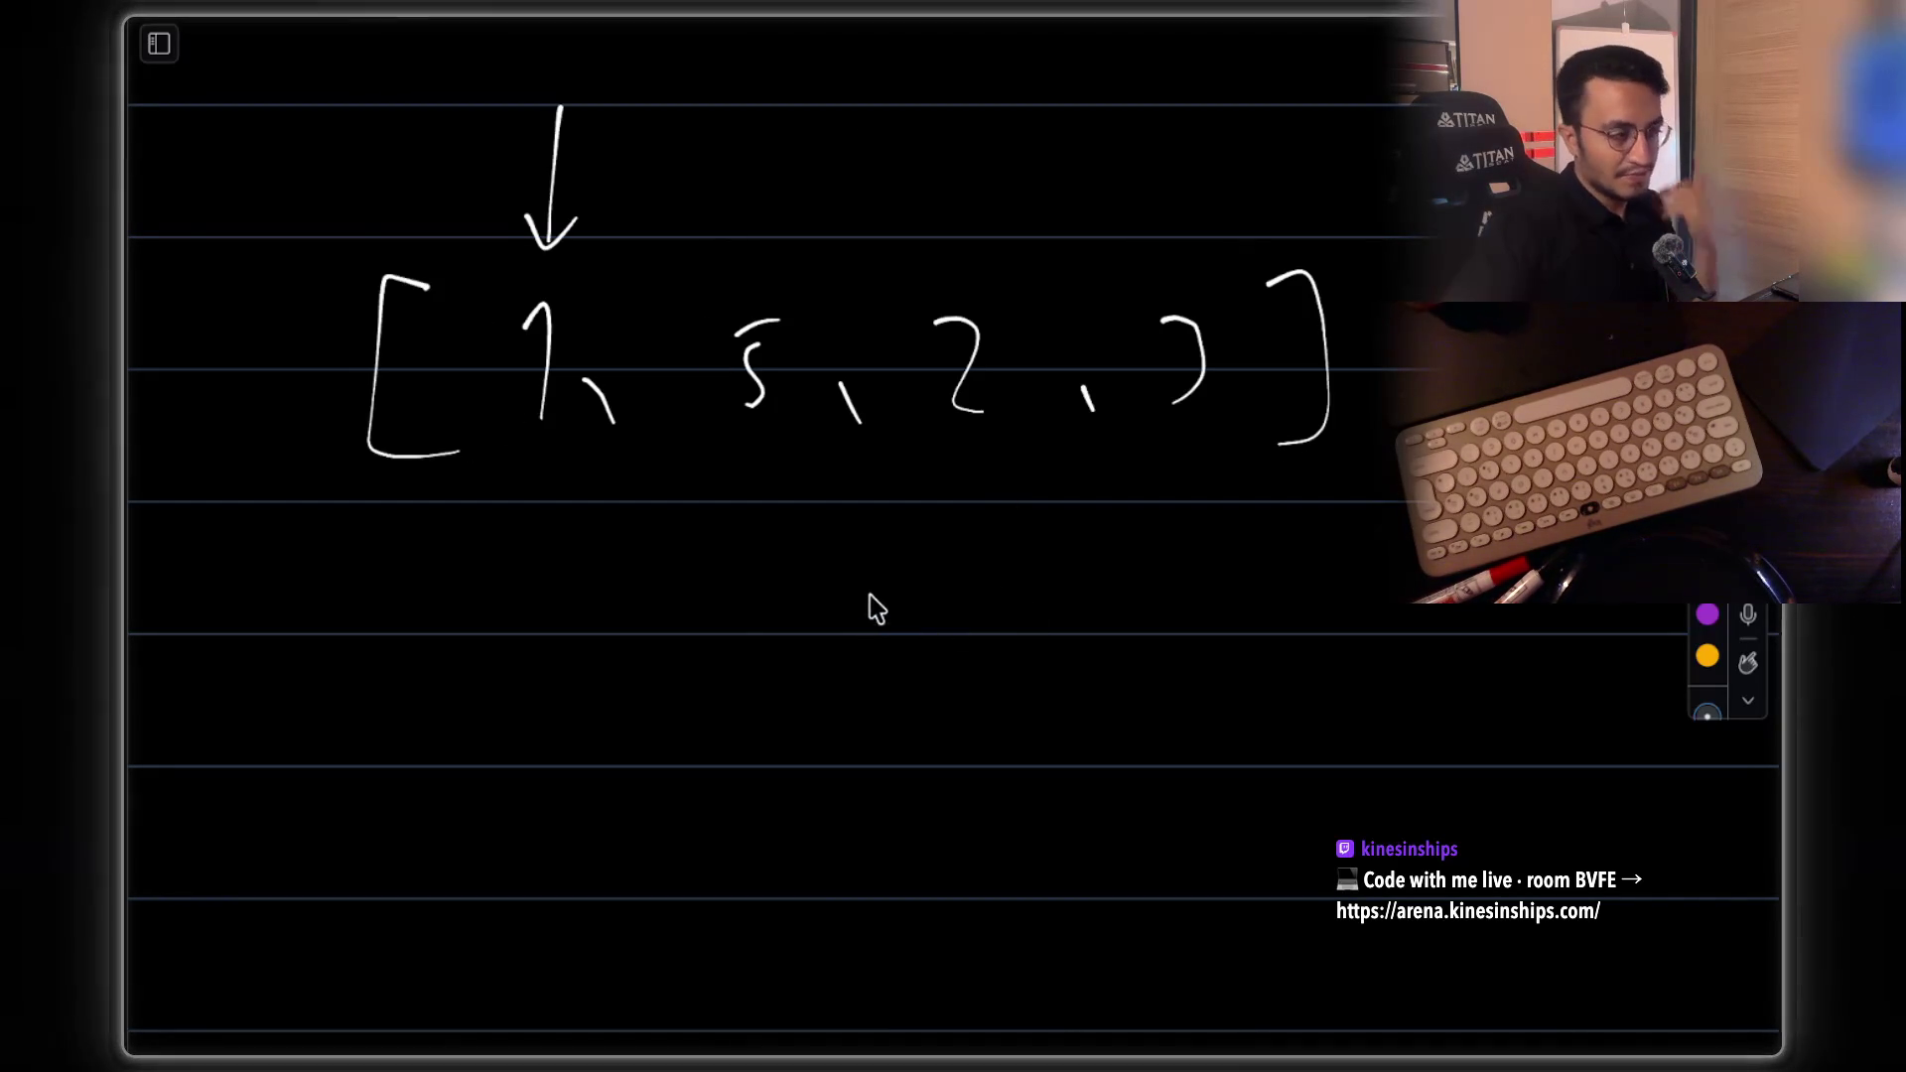
Write the second array [1, 0, 100, 5, 7] below the first
drag(389, 561, 432, 681)
drag(518, 594, 529, 670)
drag(599, 636, 602, 647)
drag(719, 631, 710, 586)
drag(806, 627, 820, 678)
drag(905, 576, 908, 663)
mouse_move(948, 586)
mouse_down()
mouse_move(944, 638)
mouse_move(958, 584)
mouse_up()
drag(1014, 581, 1044, 588)
mouse_move(1089, 616)
mouse_down()
mouse_move(1093, 643)
mouse_move(1161, 584)
mouse_up()
drag(1199, 607, 1203, 643)
drag(1246, 546, 1253, 663)
drag(1236, 586, 1253, 640)
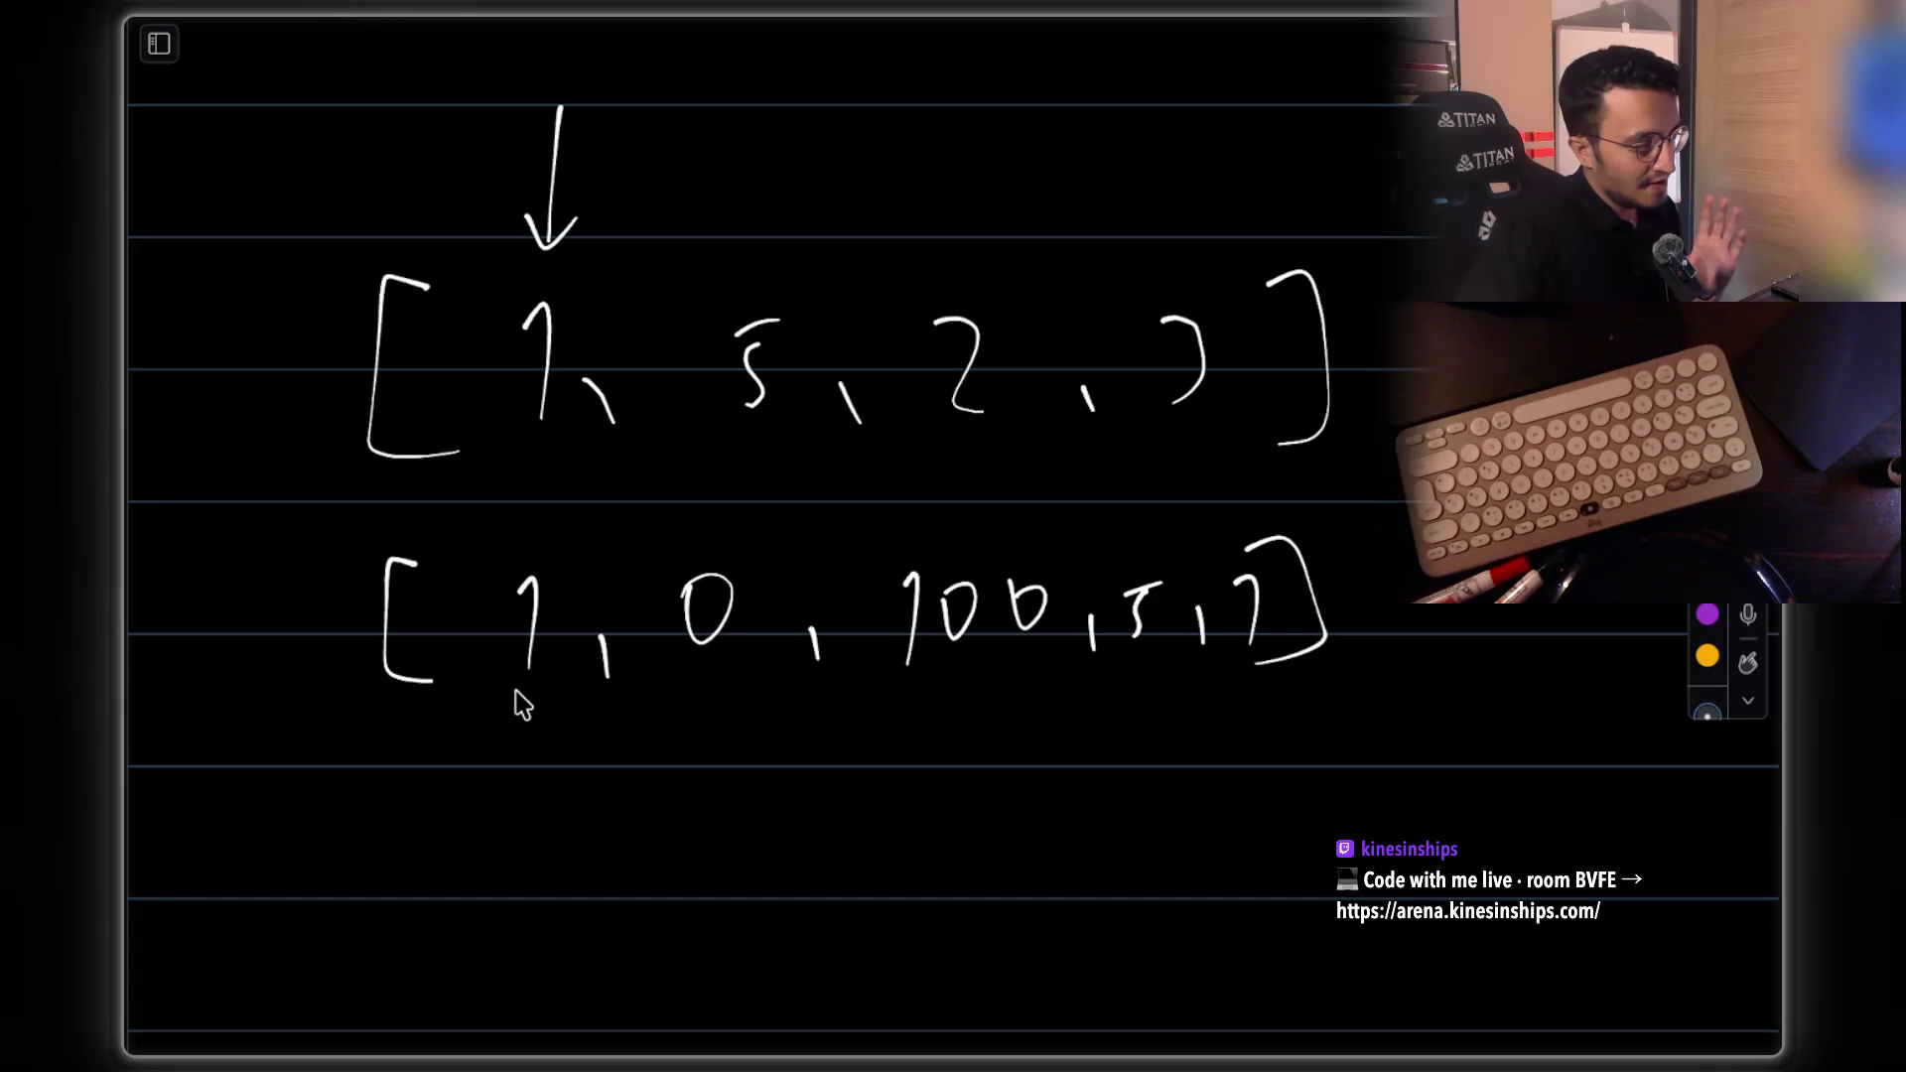
Add arrows into the second array, blue indices 1–4 beneath it, and box index 1
drag(545, 452, 537, 536)
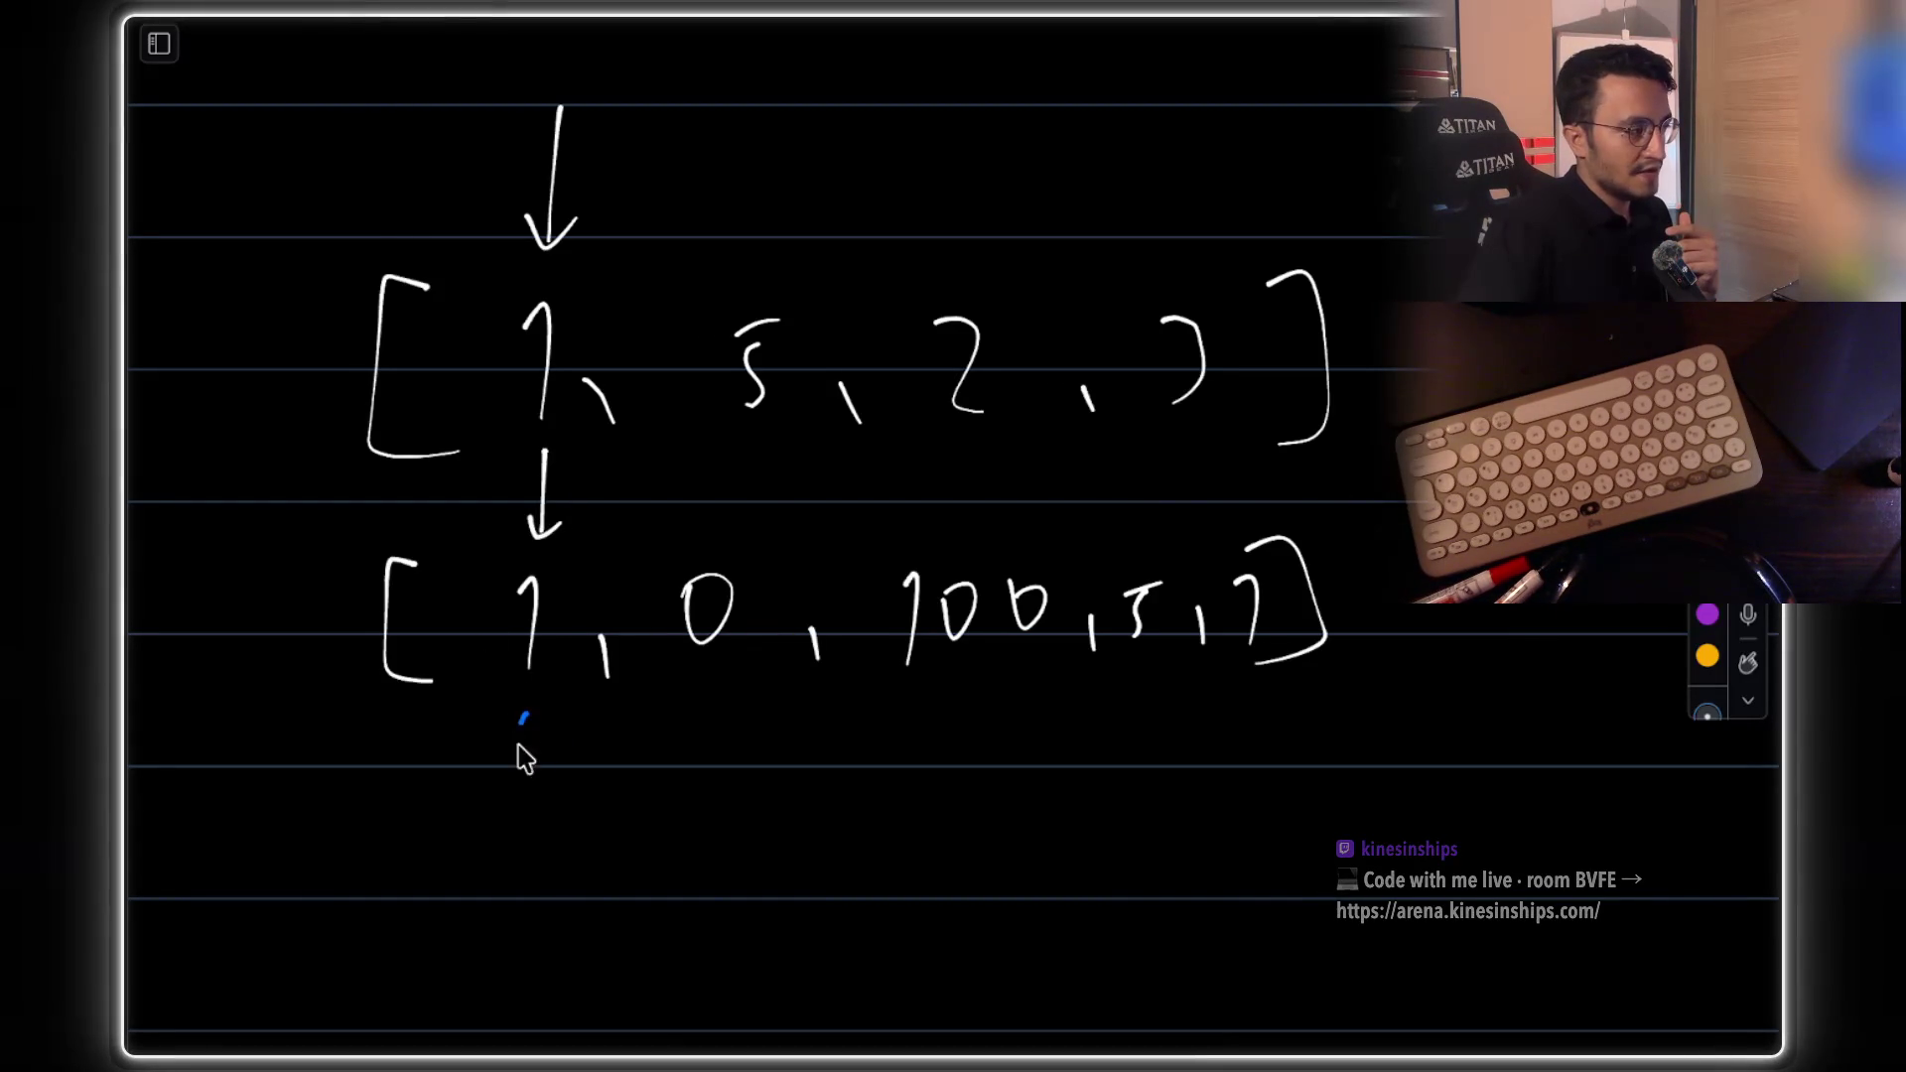
drag(697, 702, 706, 762)
drag(956, 752, 985, 755)
drag(1127, 702, 1130, 747)
drag(1235, 691, 1248, 732)
drag(1243, 712, 1237, 764)
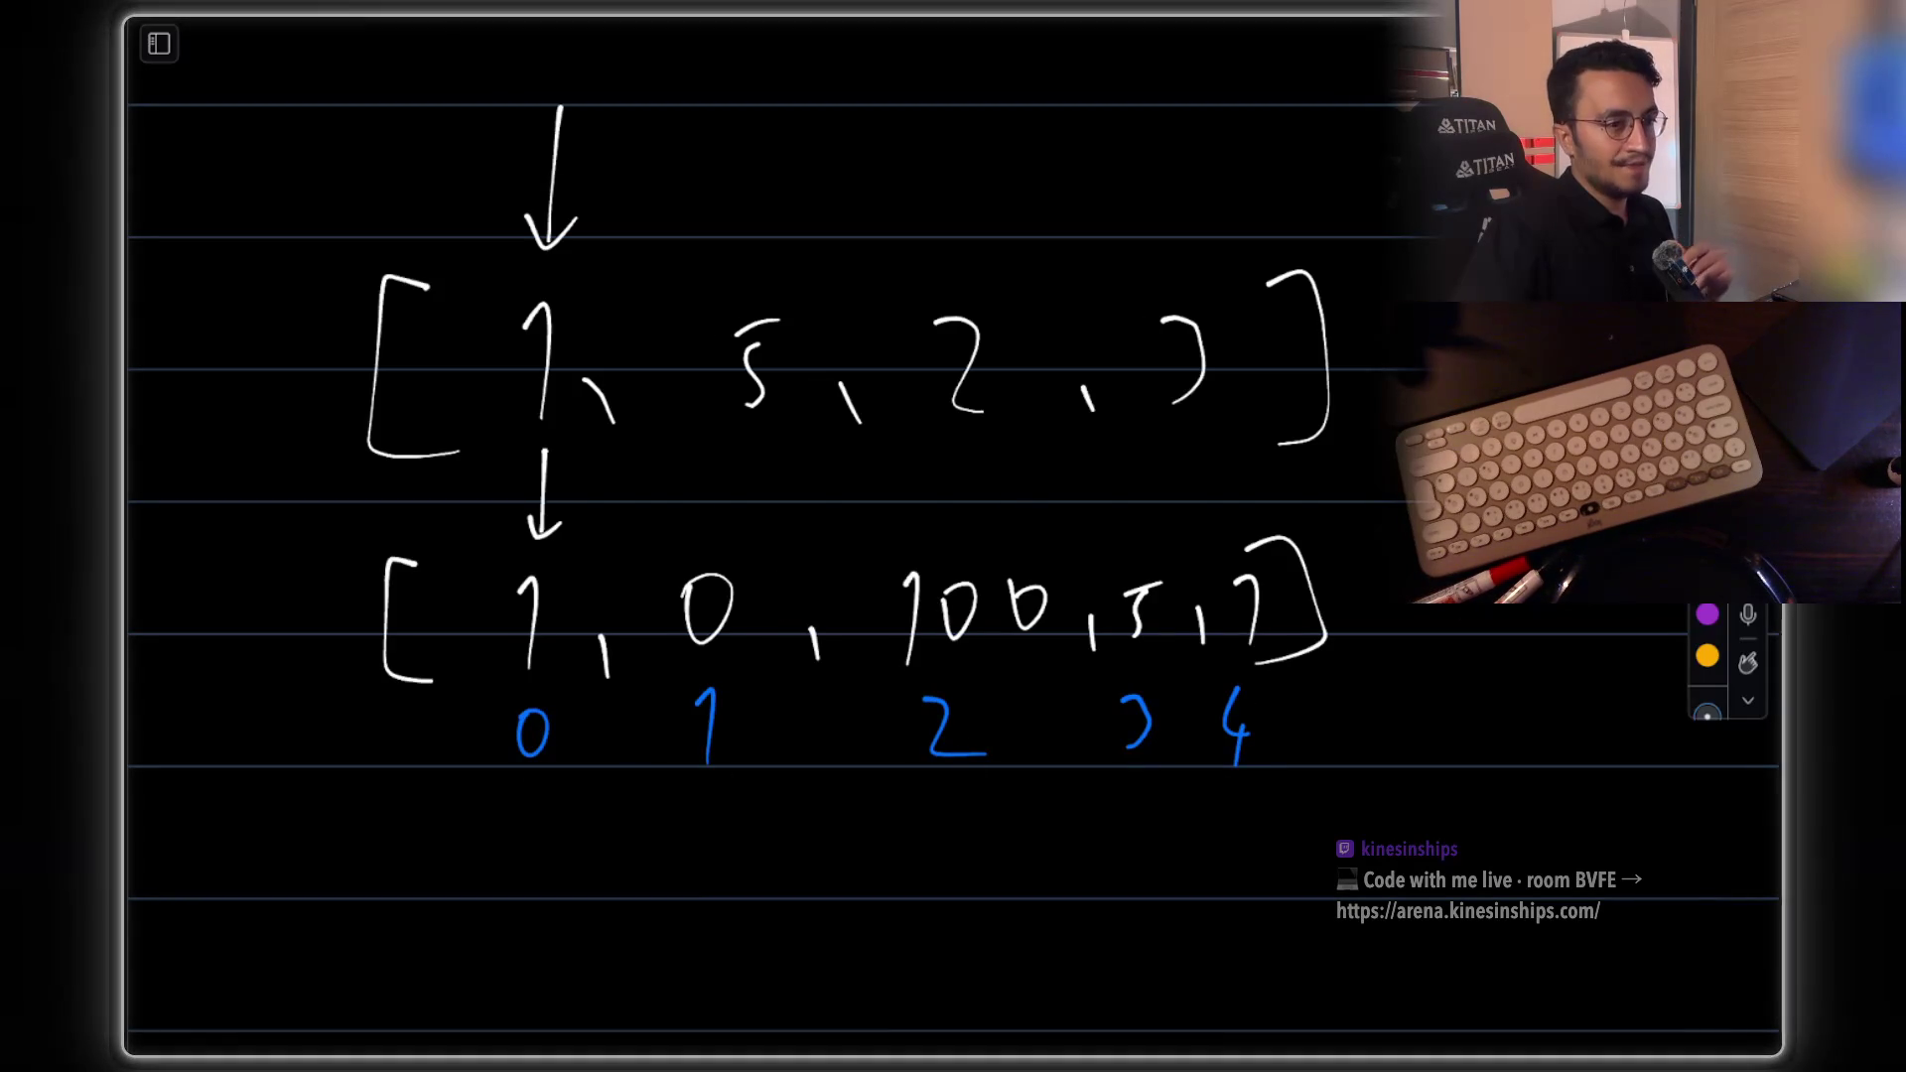
mouse_move(712, 454)
mouse_down()
mouse_move(709, 545)
mouse_move(734, 526)
mouse_up()
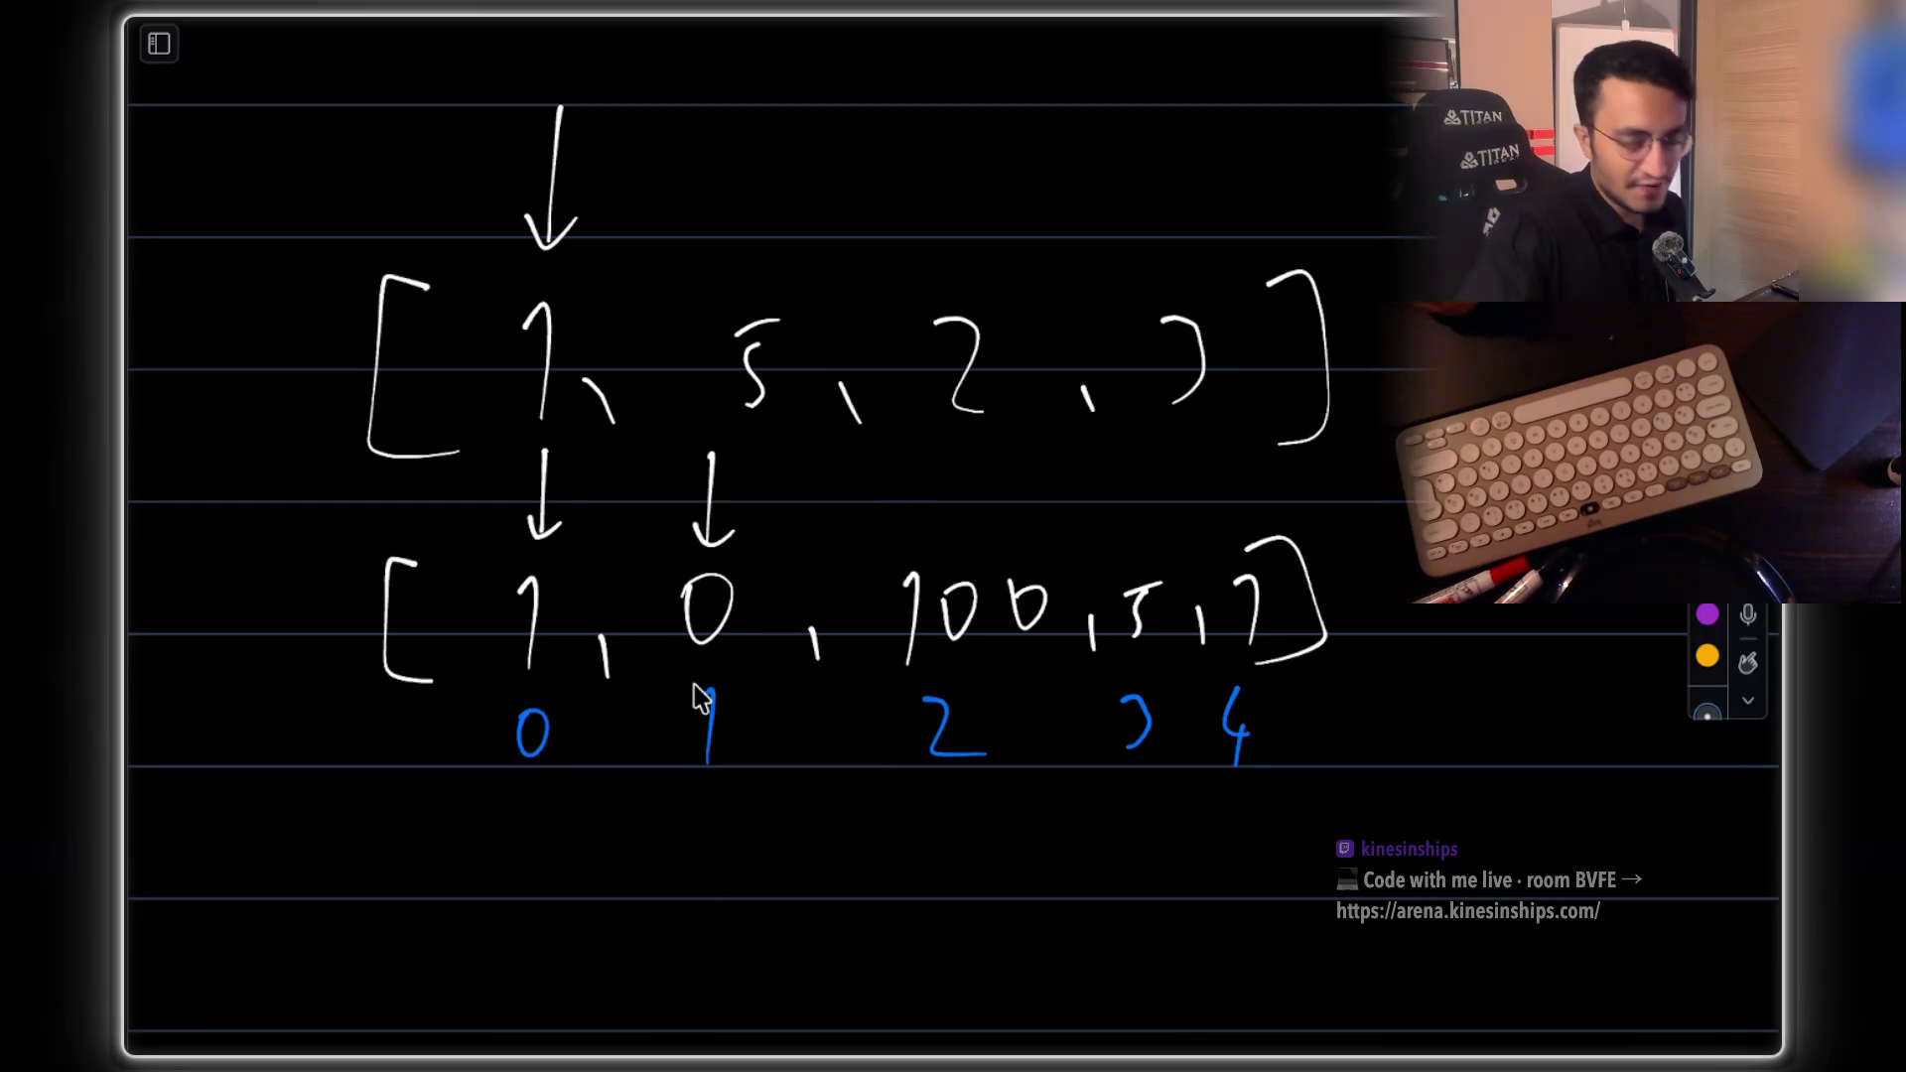
mouse_move(679, 694)
mouse_down()
mouse_move(744, 795)
mouse_move(744, 668)
mouse_move(680, 675)
mouse_up()
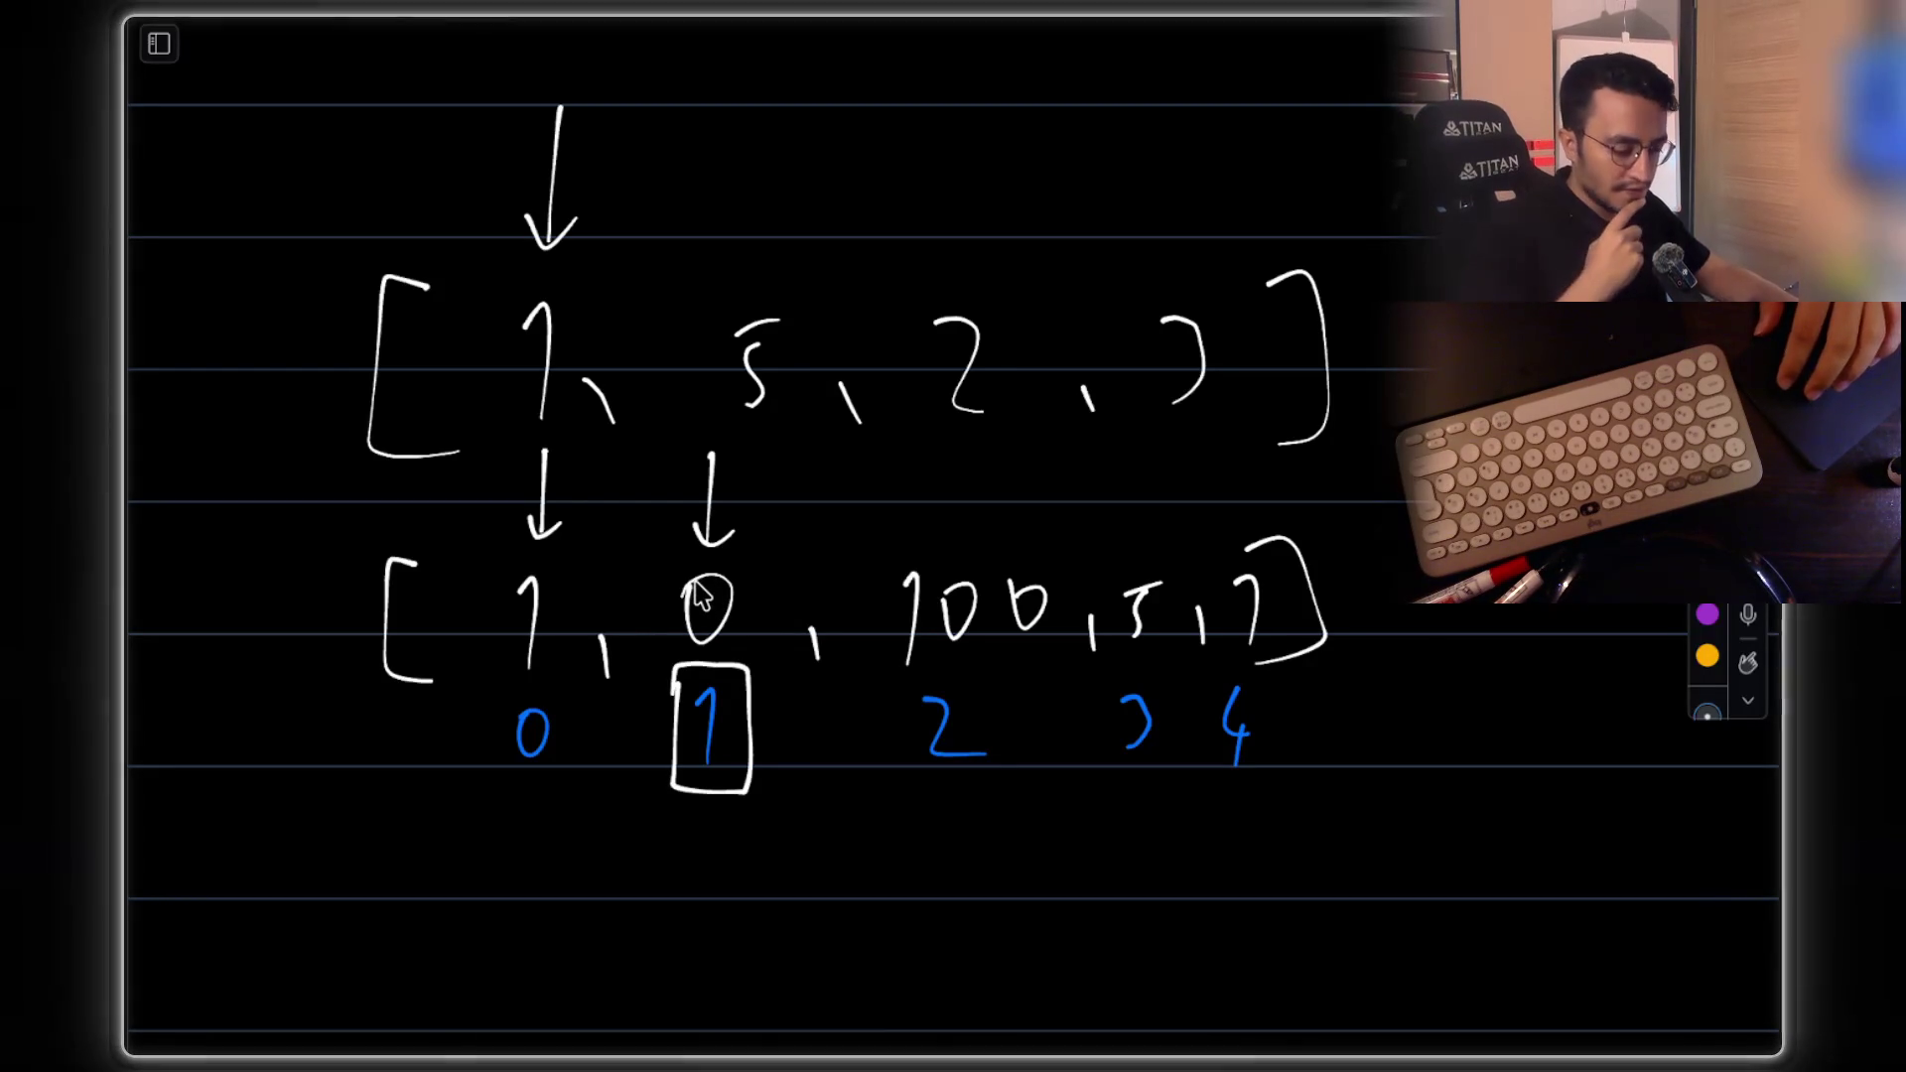
scroll(913, 628, down, 3)
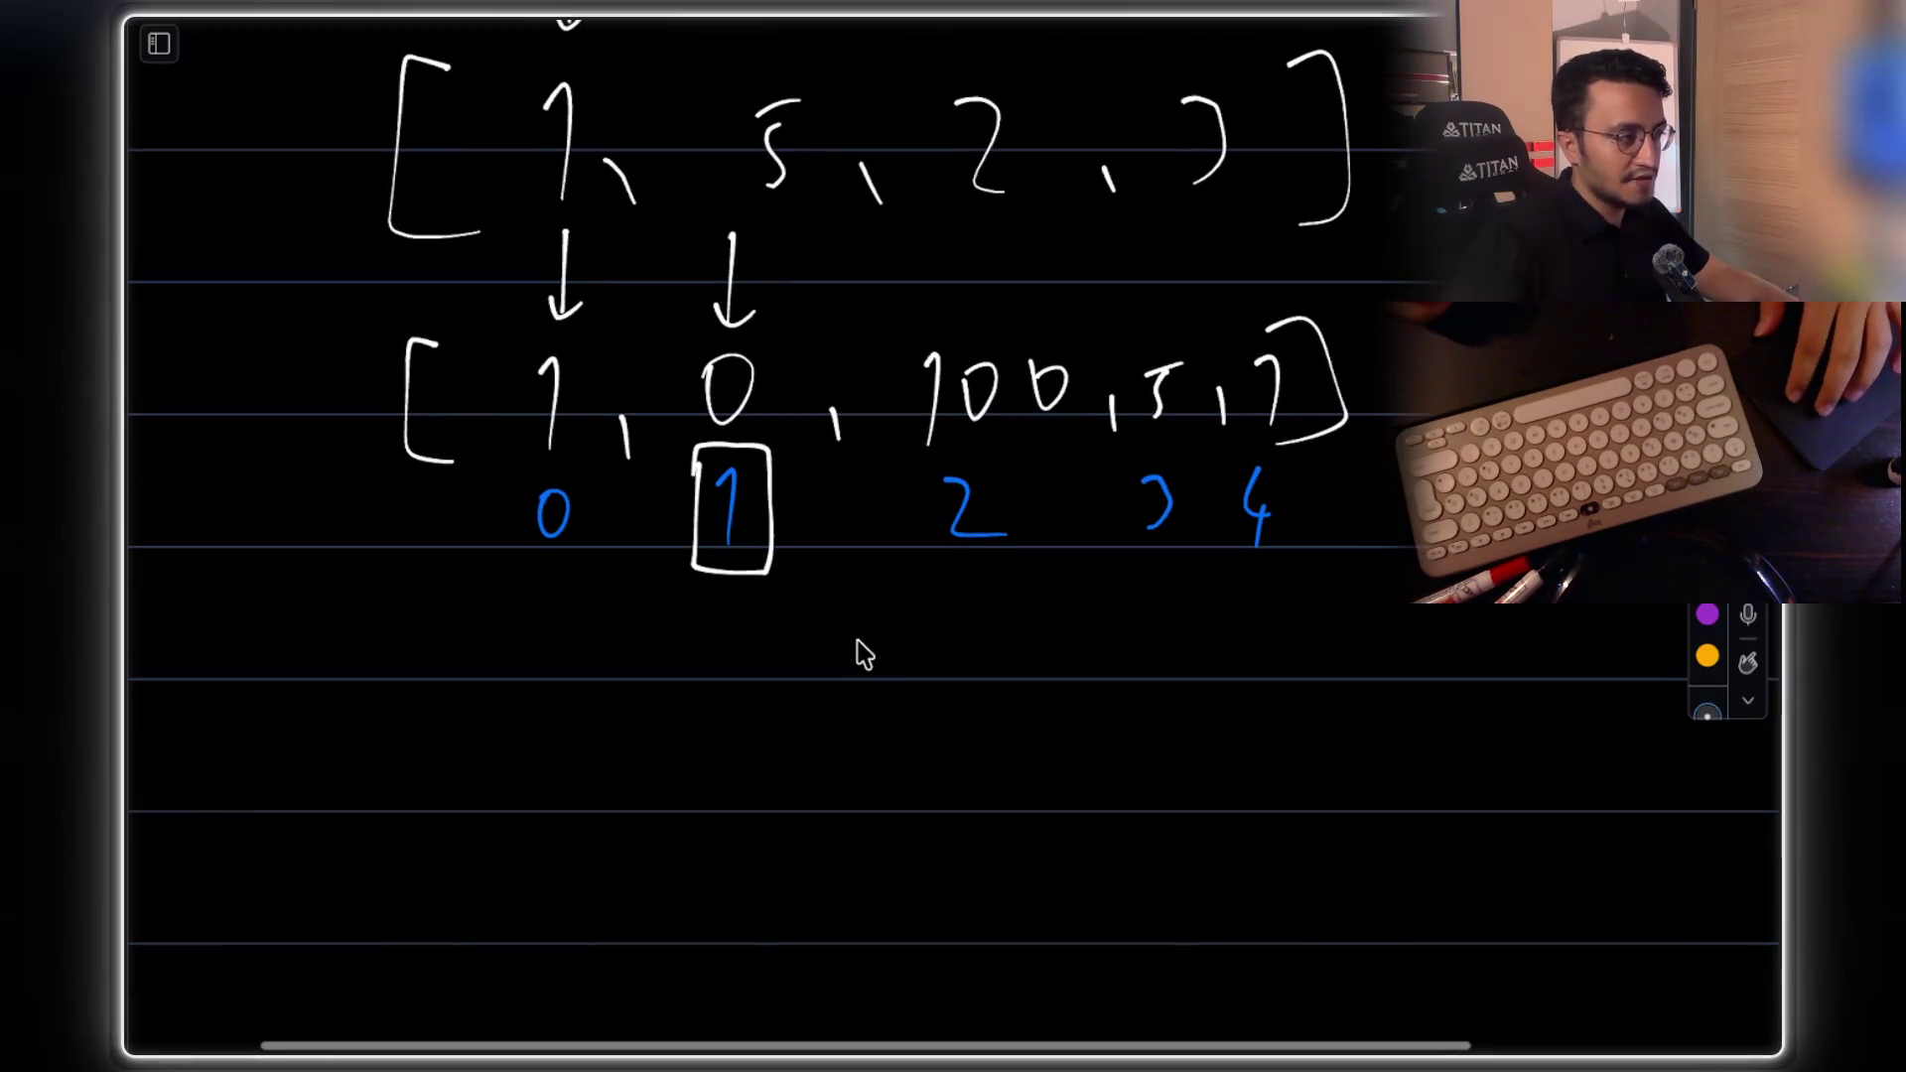
Handwrite the expression i+nums[i] under the arrays
mouse_move(711, 726)
mouse_down()
mouse_move(707, 757)
mouse_move(789, 732)
mouse_up()
mouse_move(765, 723)
mouse_down()
mouse_move(764, 773)
mouse_move(881, 767)
mouse_up()
mouse_move(890, 739)
mouse_down()
mouse_move(1017, 780)
mouse_move(1038, 760)
mouse_up()
drag(1084, 700, 1054, 784)
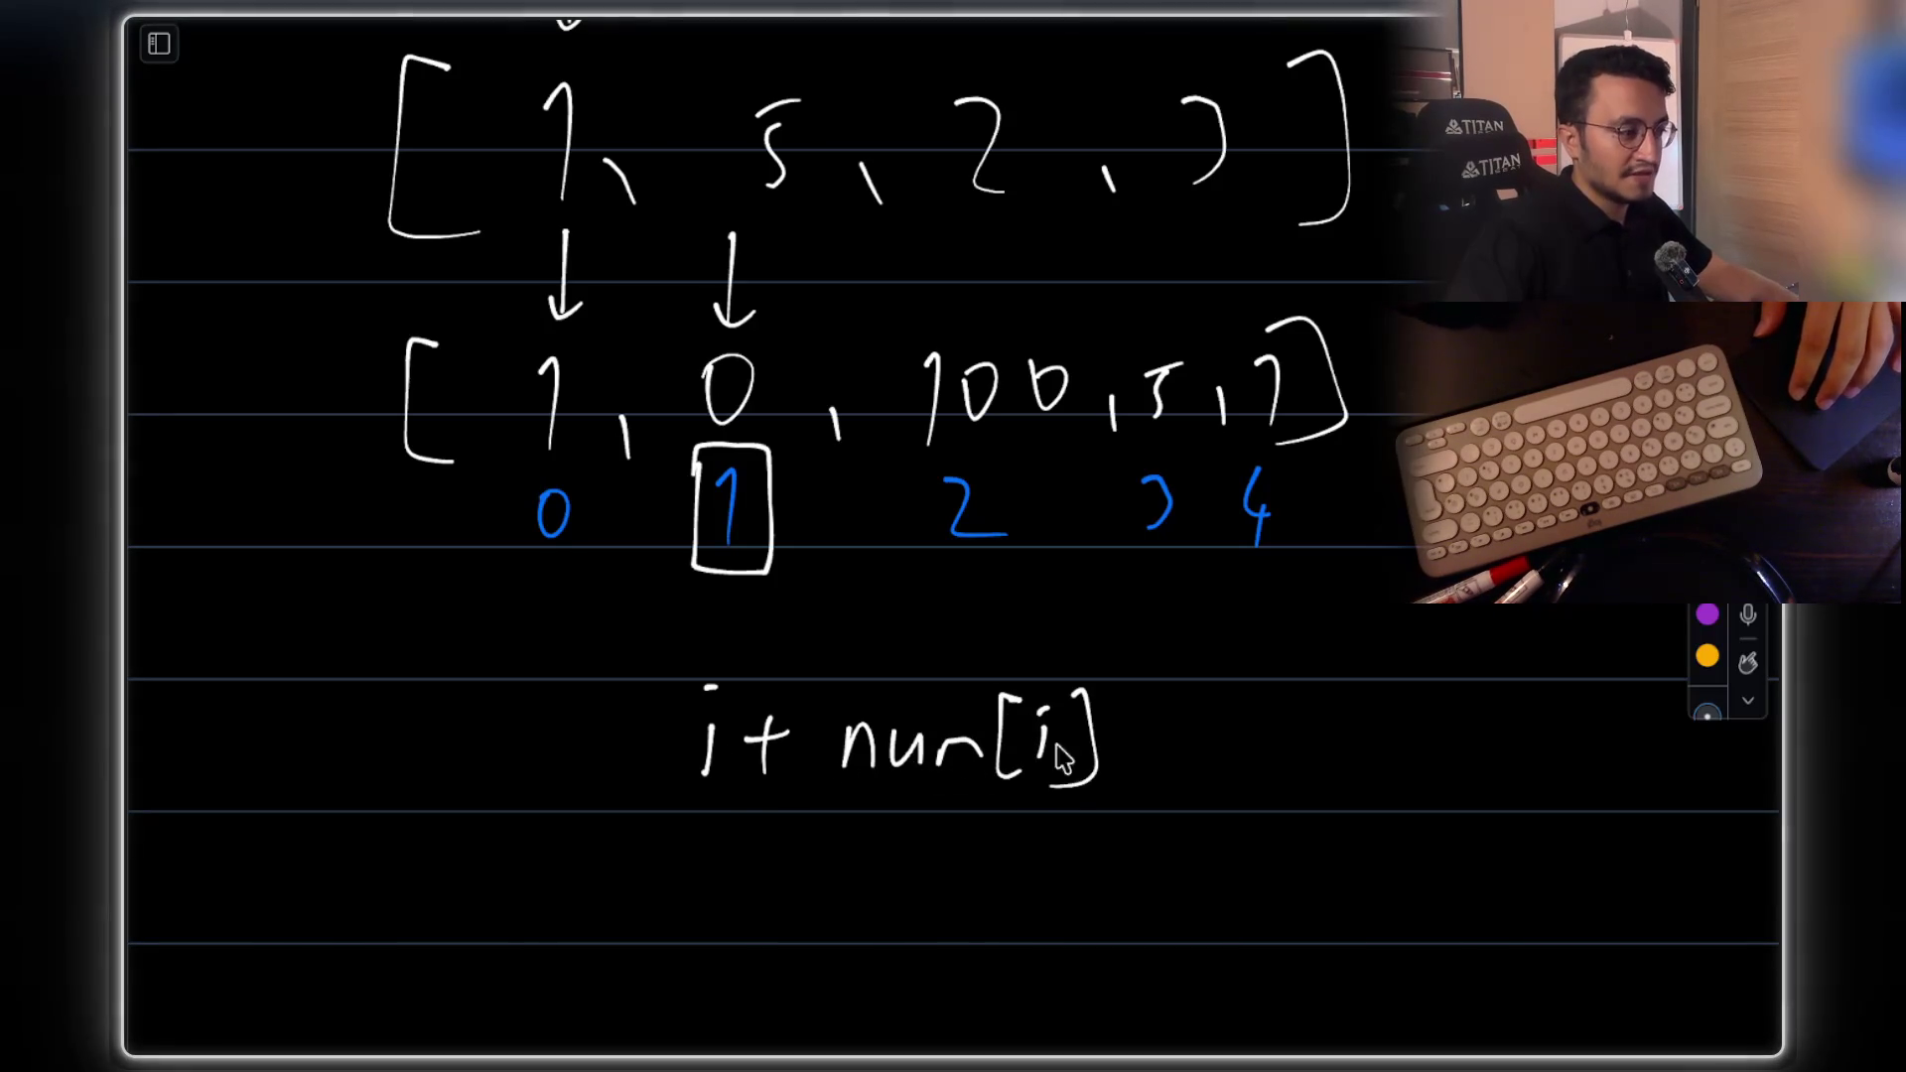
scroll(672, 702, down, 2)
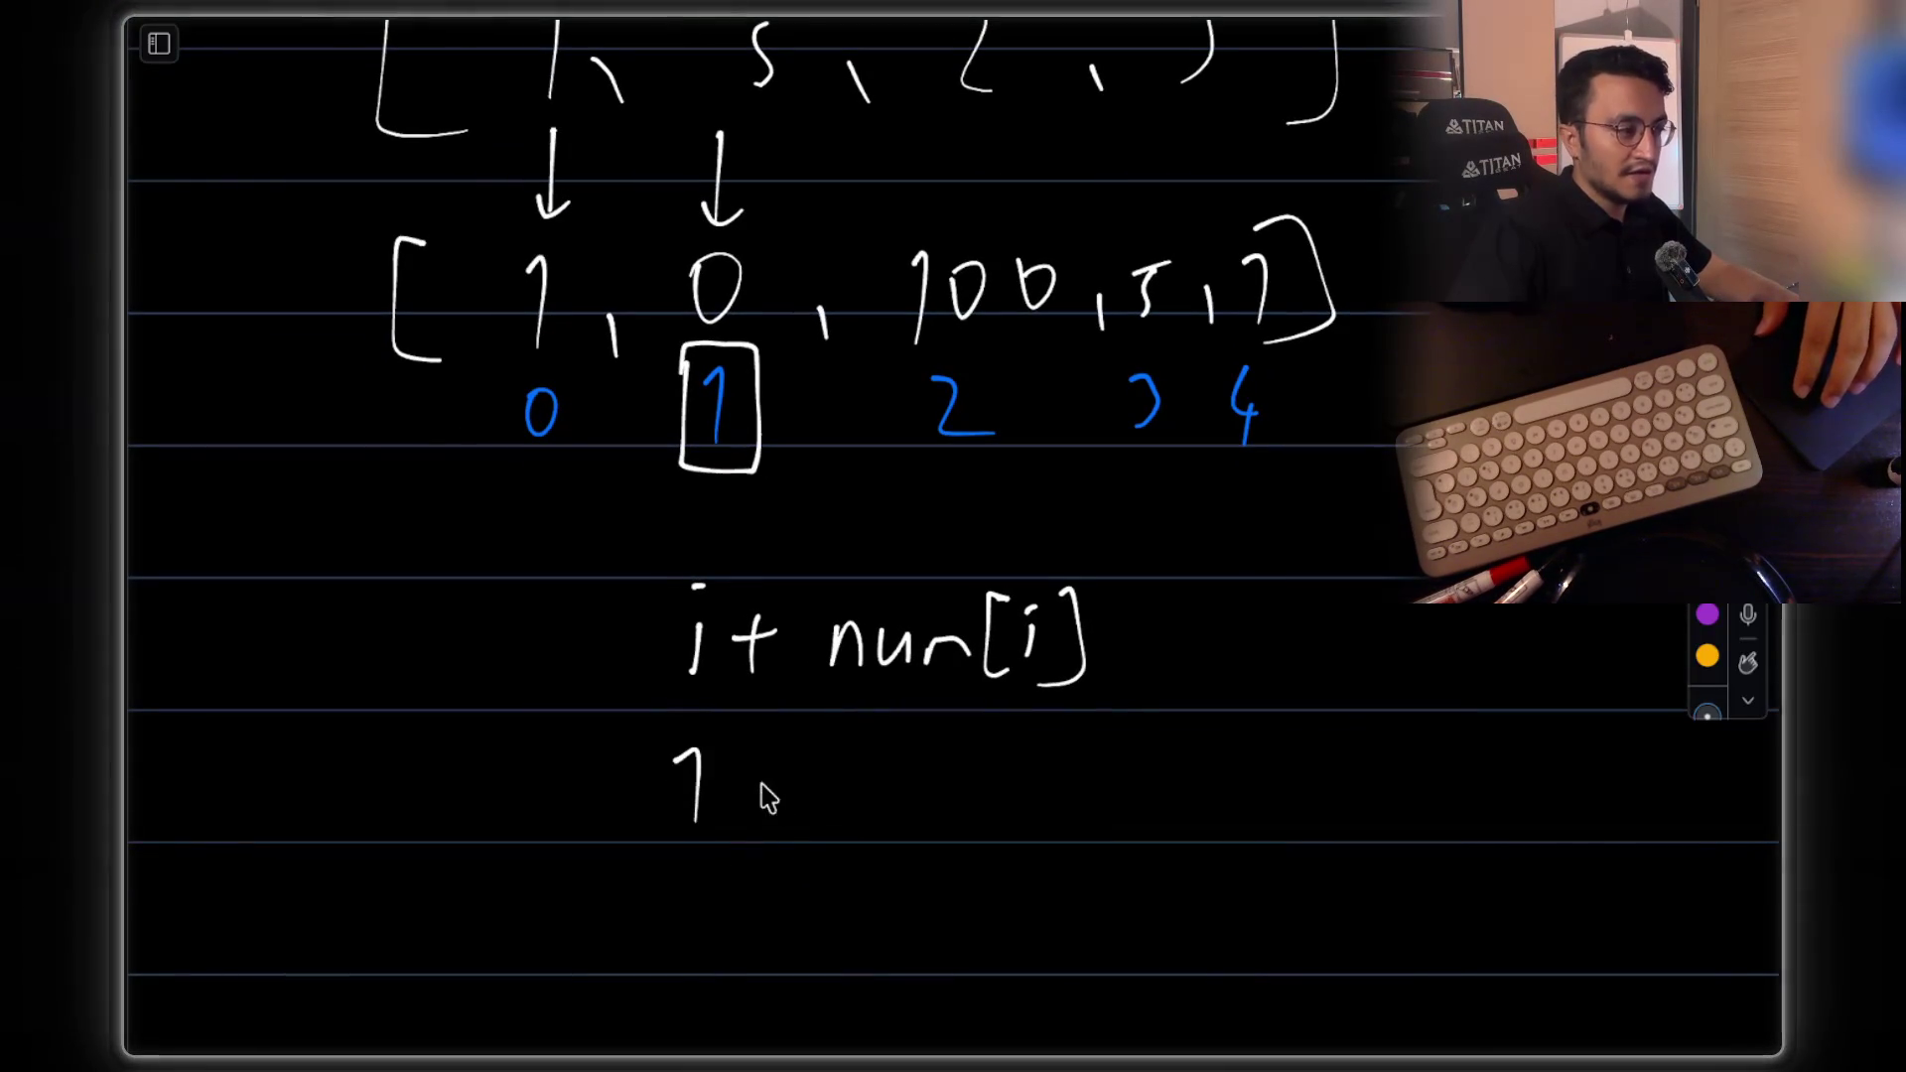
Write the worked example 1 + 0 → 1 for index 1
drag(964, 657, 954, 677)
drag(877, 752, 1007, 784)
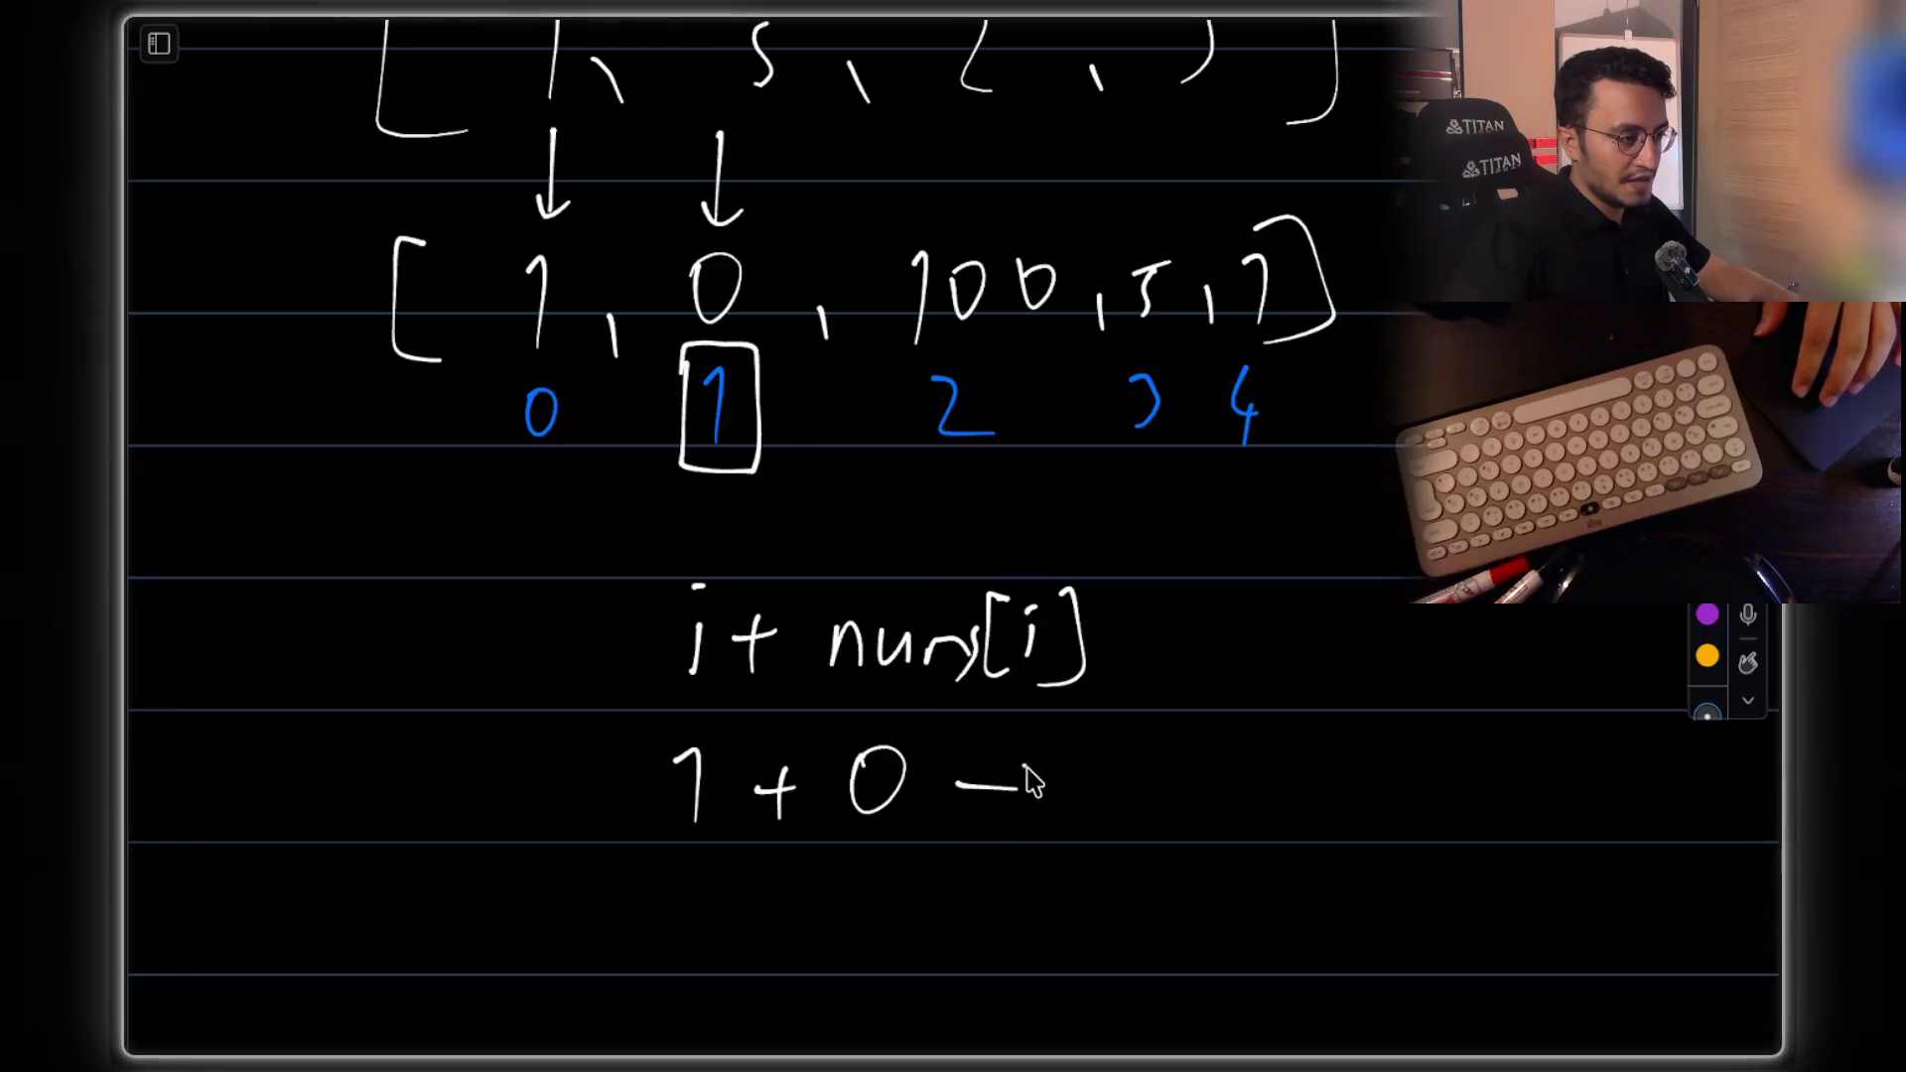
drag(1104, 746, 1121, 824)
mouse_move(1097, 909)
mouse_down()
mouse_move(1141, 853)
mouse_move(1206, 825)
mouse_up()
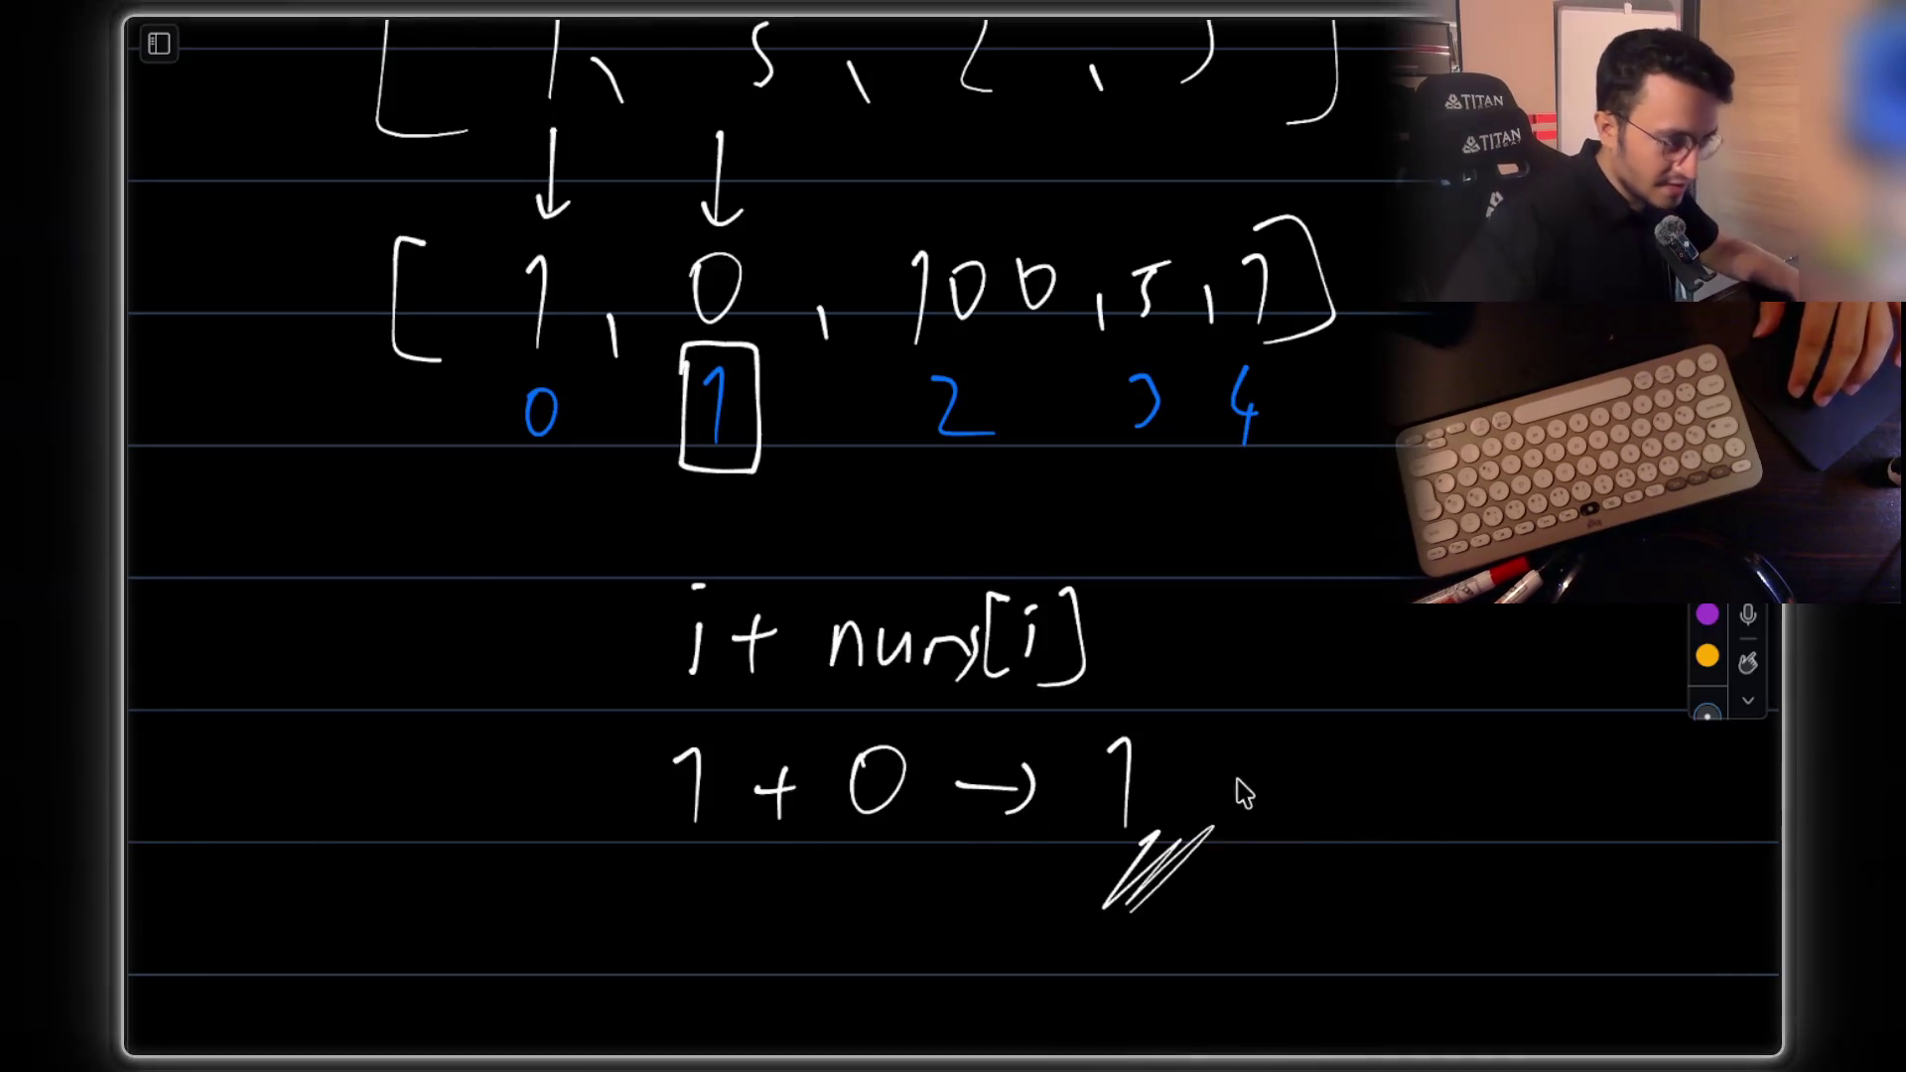
Write the maxReach heading below and underline it
scroll(1062, 769, down, 3)
scroll(1064, 770, down, 2)
mouse_move(655, 826)
mouse_down()
mouse_move(659, 795)
mouse_move(736, 822)
mouse_up()
mouse_move(753, 824)
mouse_down()
mouse_move(784, 821)
mouse_move(814, 784)
mouse_up()
mouse_move(794, 794)
mouse_down()
mouse_move(809, 824)
mouse_move(891, 794)
mouse_up()
drag(1035, 740, 1053, 824)
drag(695, 846, 1069, 881)
scroll(864, 638, up, 3)
scroll(930, 672, down, 2)
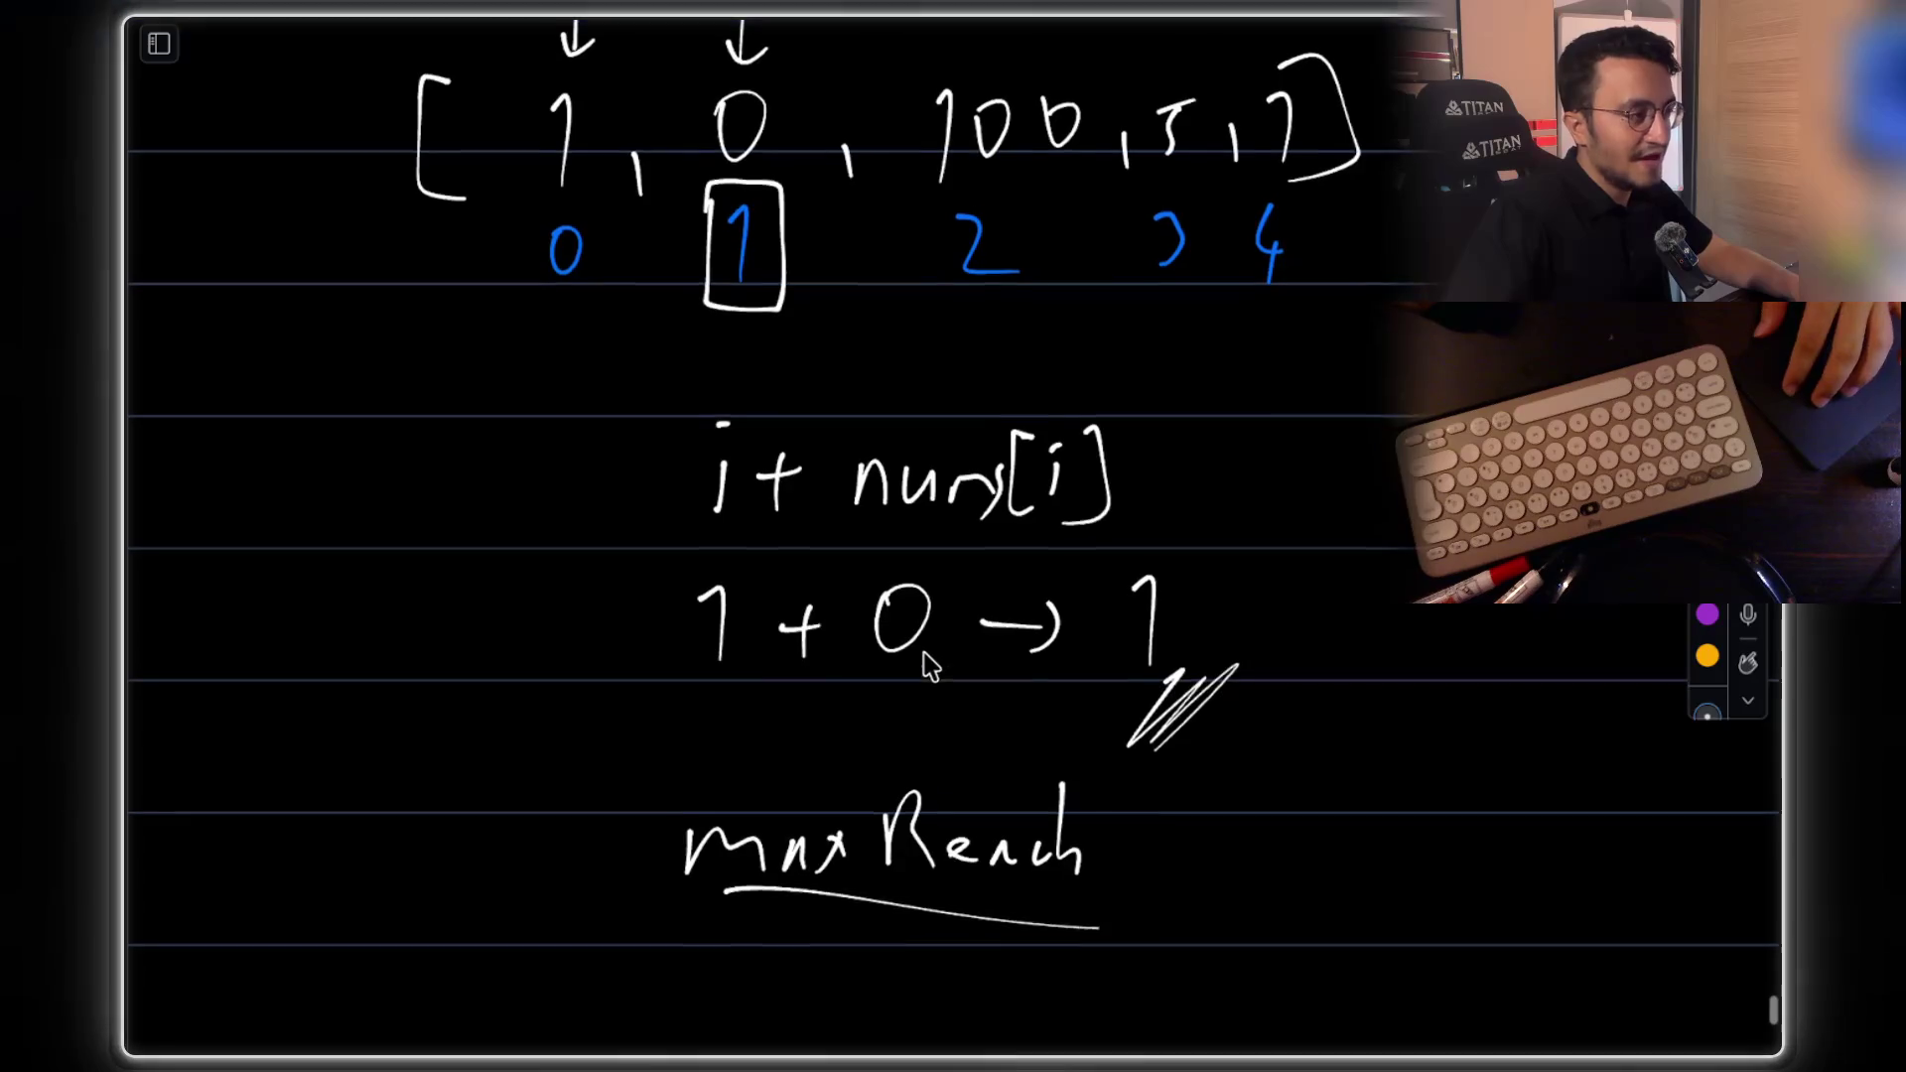
scroll(930, 671, up, 3)
scroll(1009, 740, up, 1)
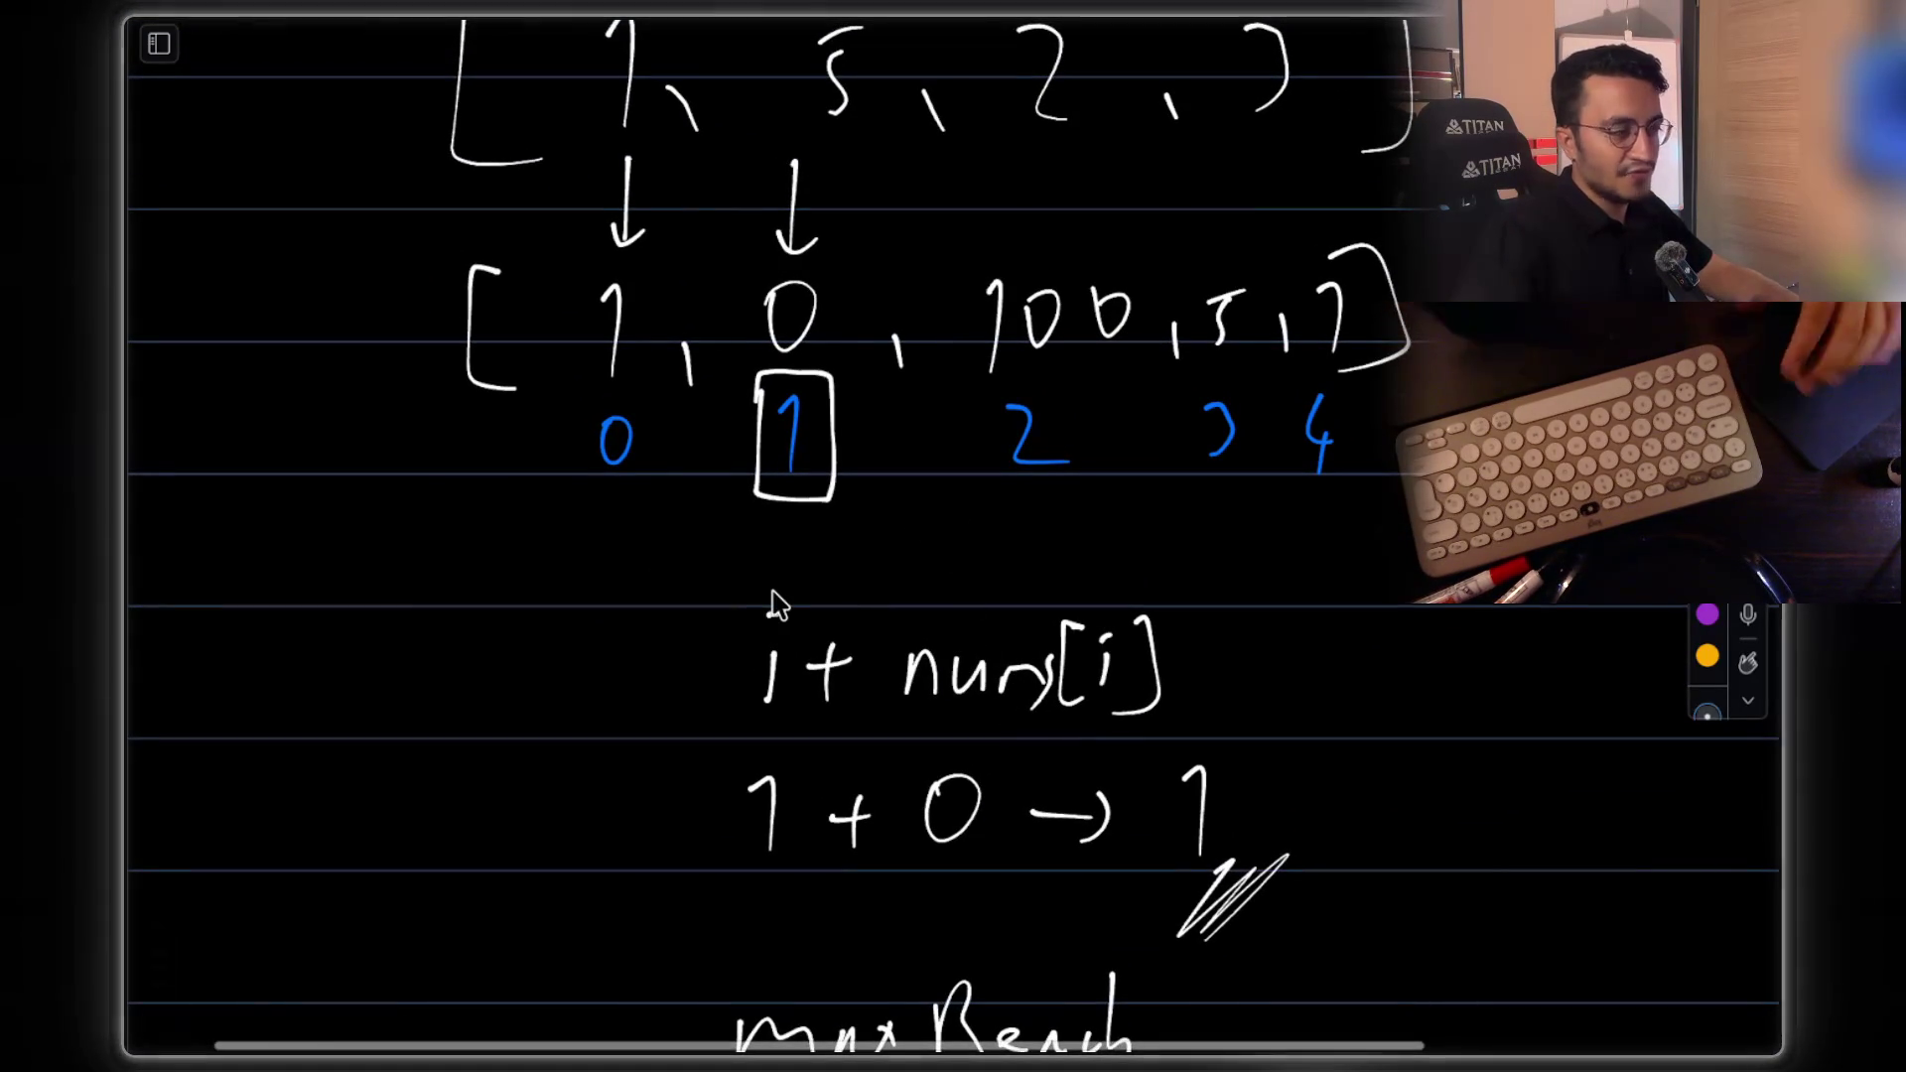
scroll(873, 640, down, 1)
scroll(882, 635, down, 1)
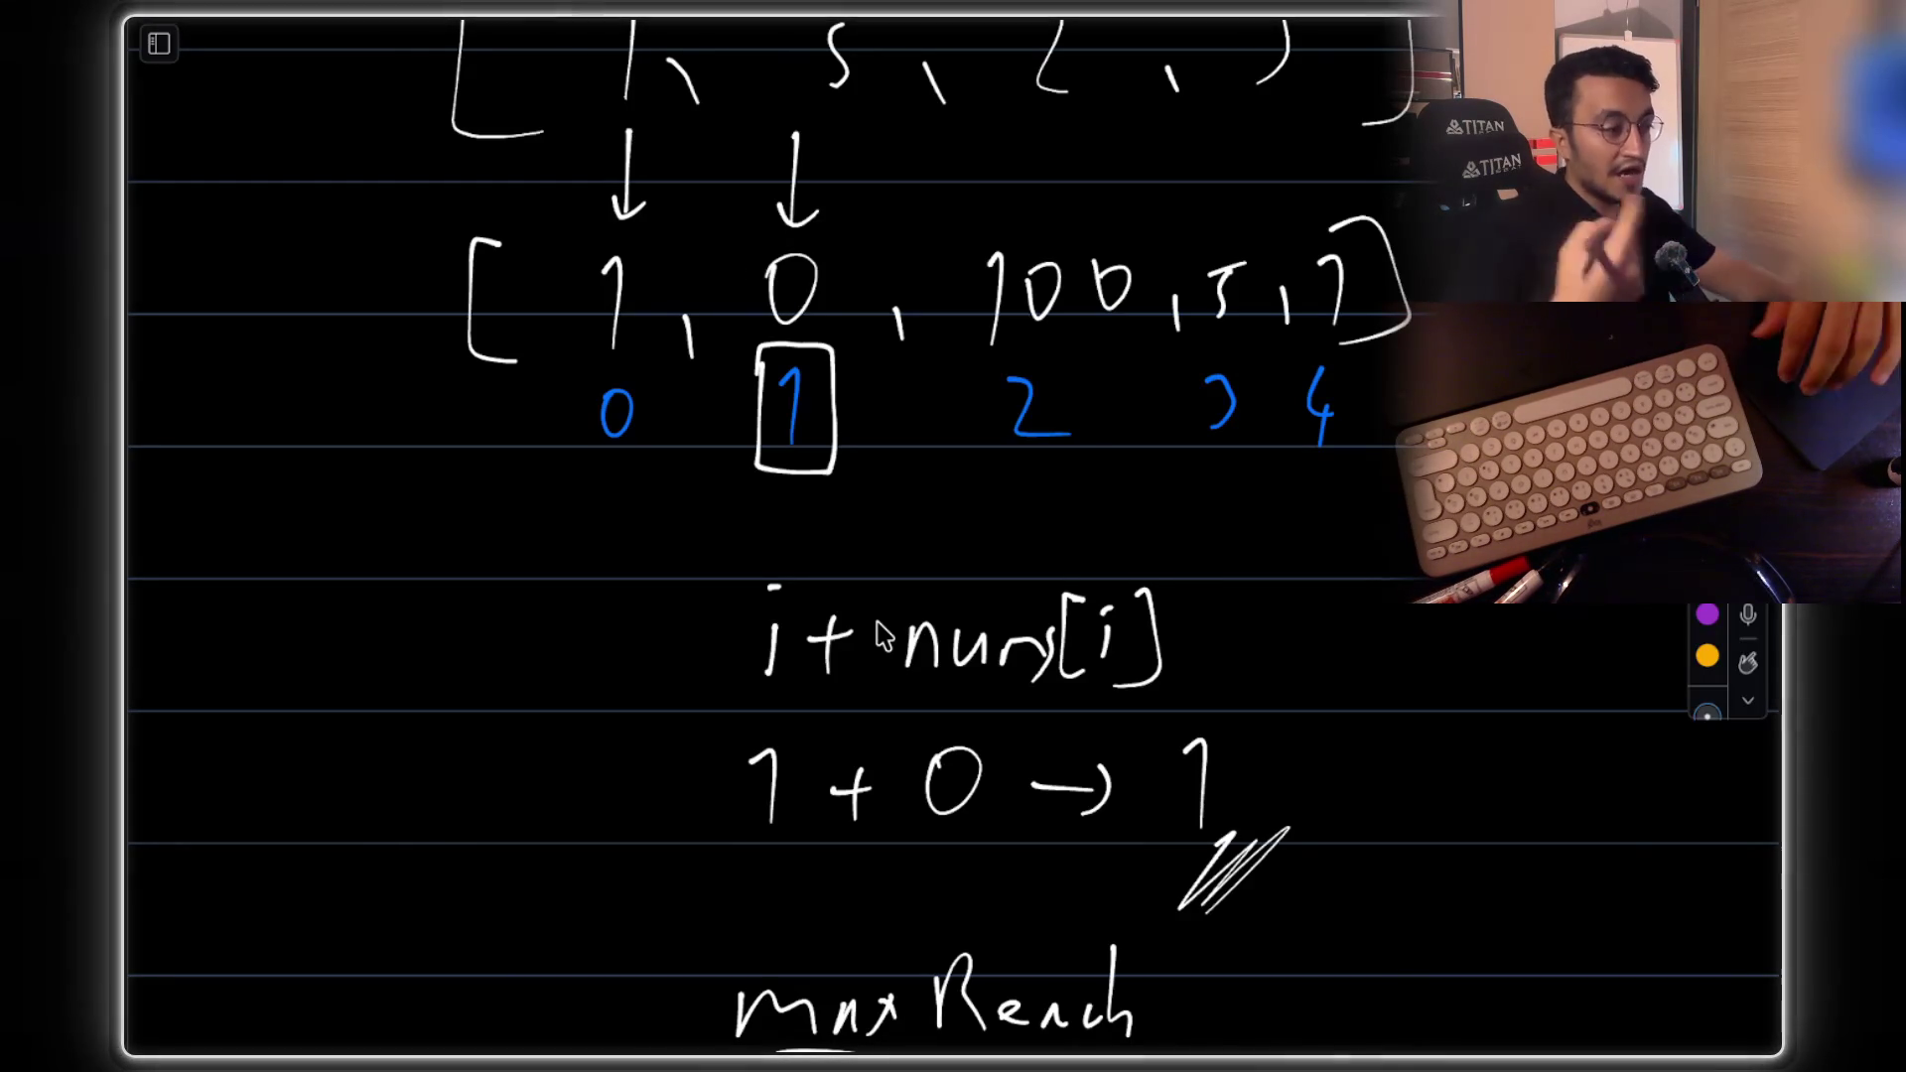
scroll(883, 635, down, 6)
Complete the for-loop header as for (i=0) and close its parenthesis
mouse_move(604, 705)
mouse_down()
mouse_move(643, 625)
mouse_move(693, 705)
mouse_move(770, 672)
mouse_move(905, 739)
mouse_up()
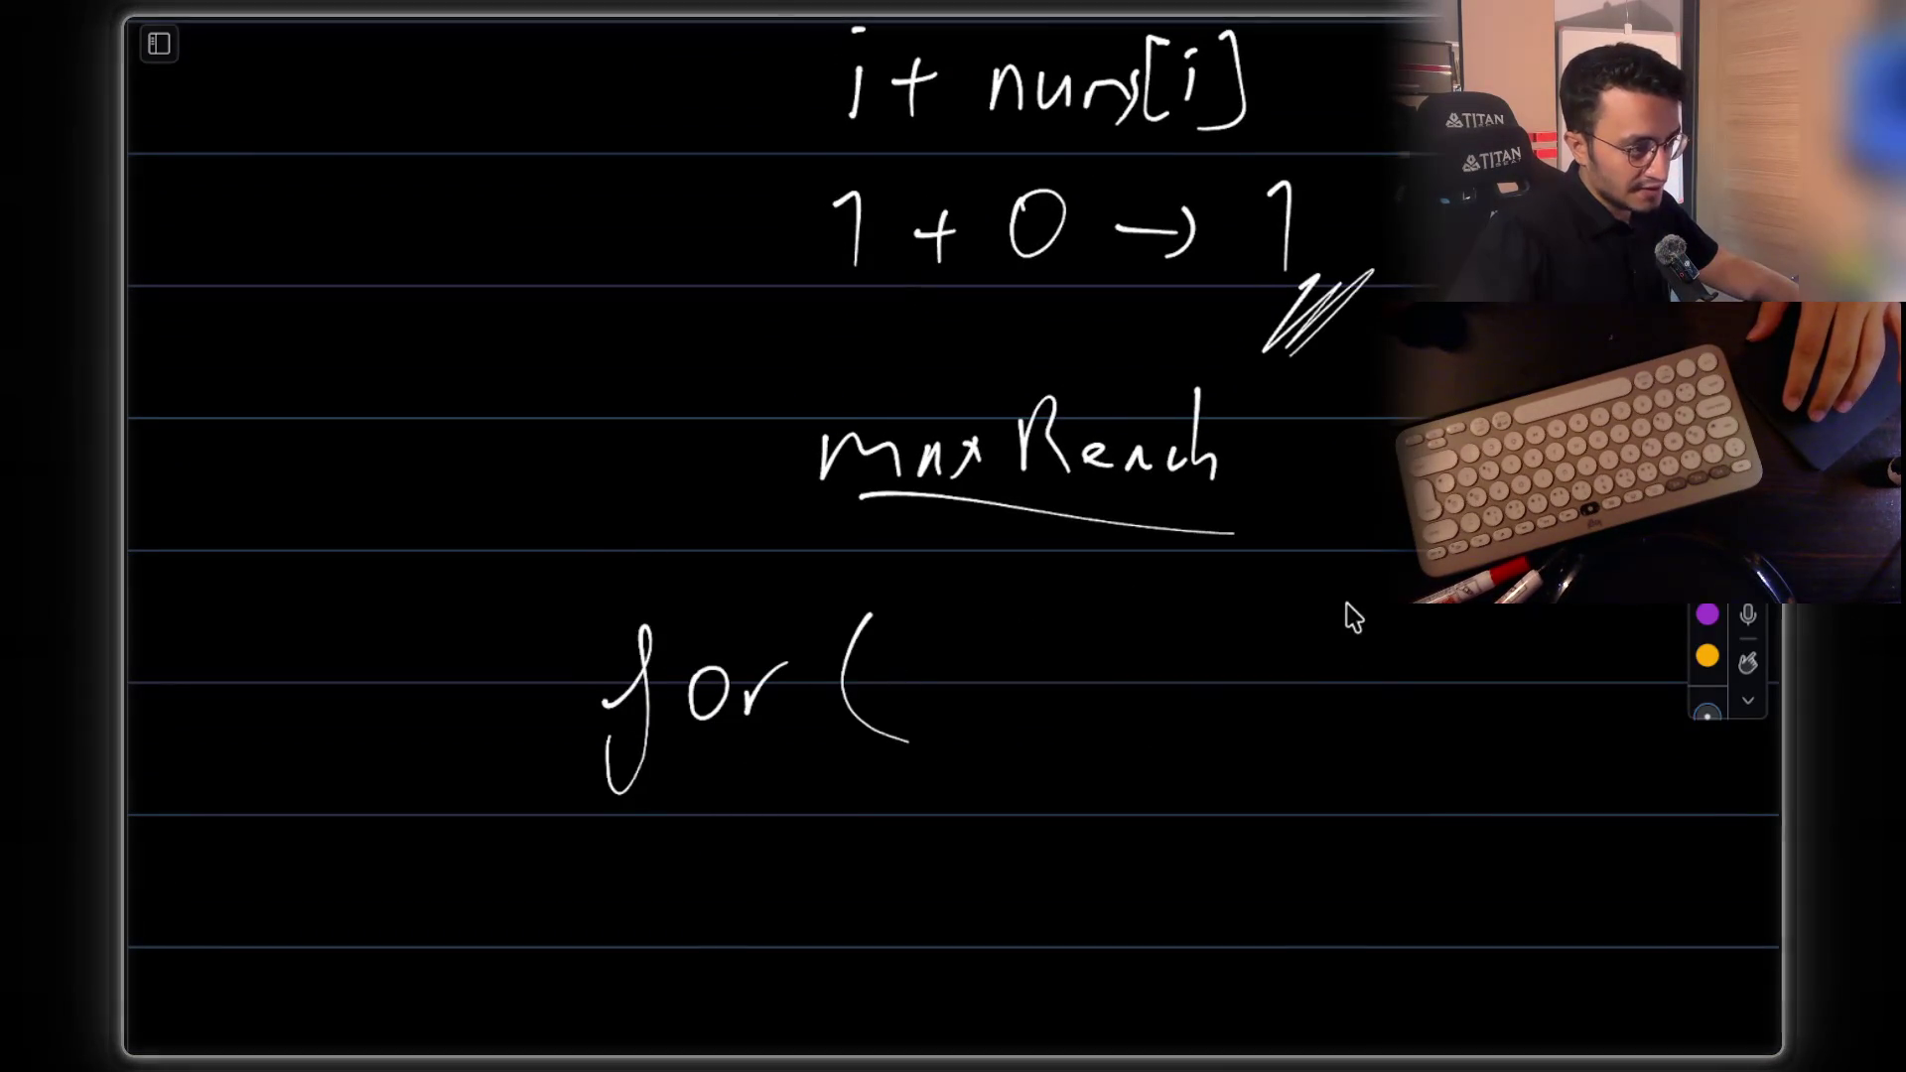
drag(1342, 605, 1357, 722)
click(1021, 674)
mouse_move(1019, 686)
mouse_down()
mouse_move(1016, 711)
mouse_move(1060, 666)
mouse_up()
drag(1042, 679, 1114, 657)
scroll(1118, 709, up, 2)
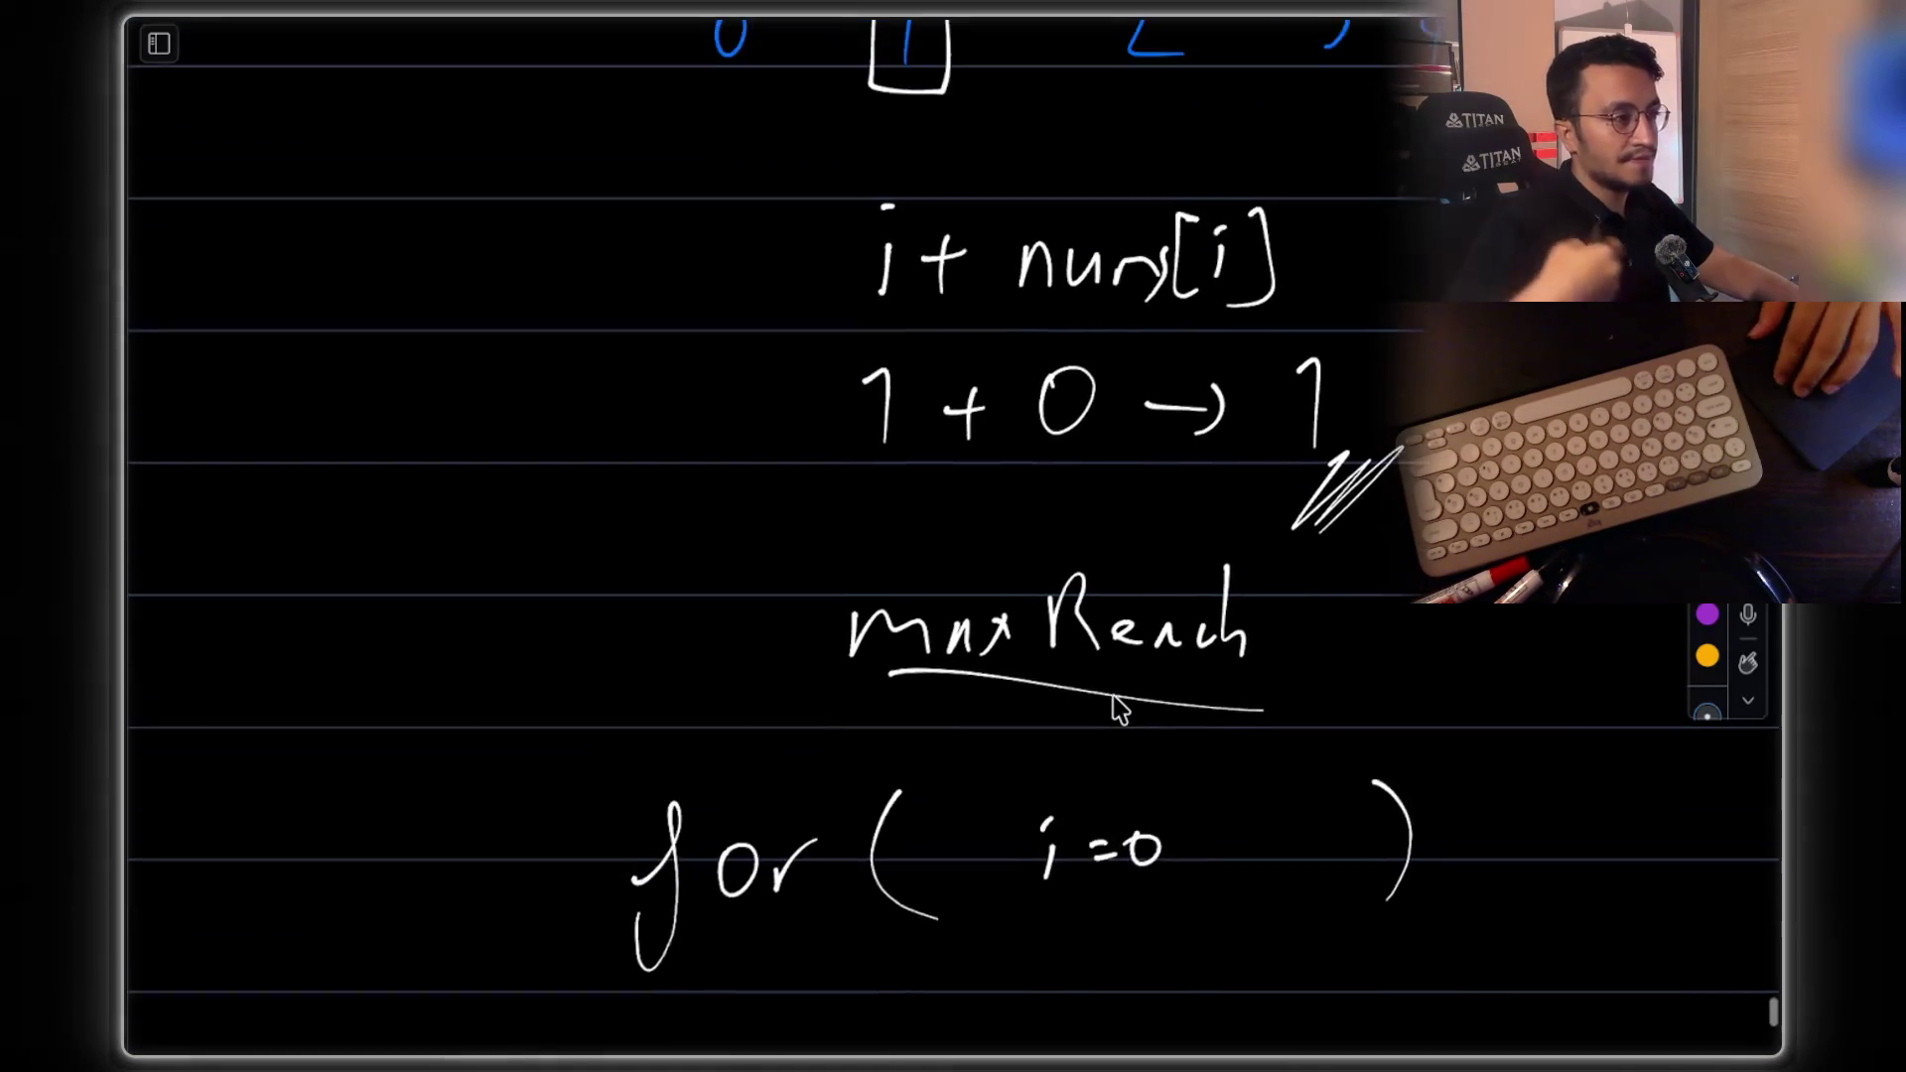
scroll(1119, 708, up, 1)
scroll(1119, 709, down, 1)
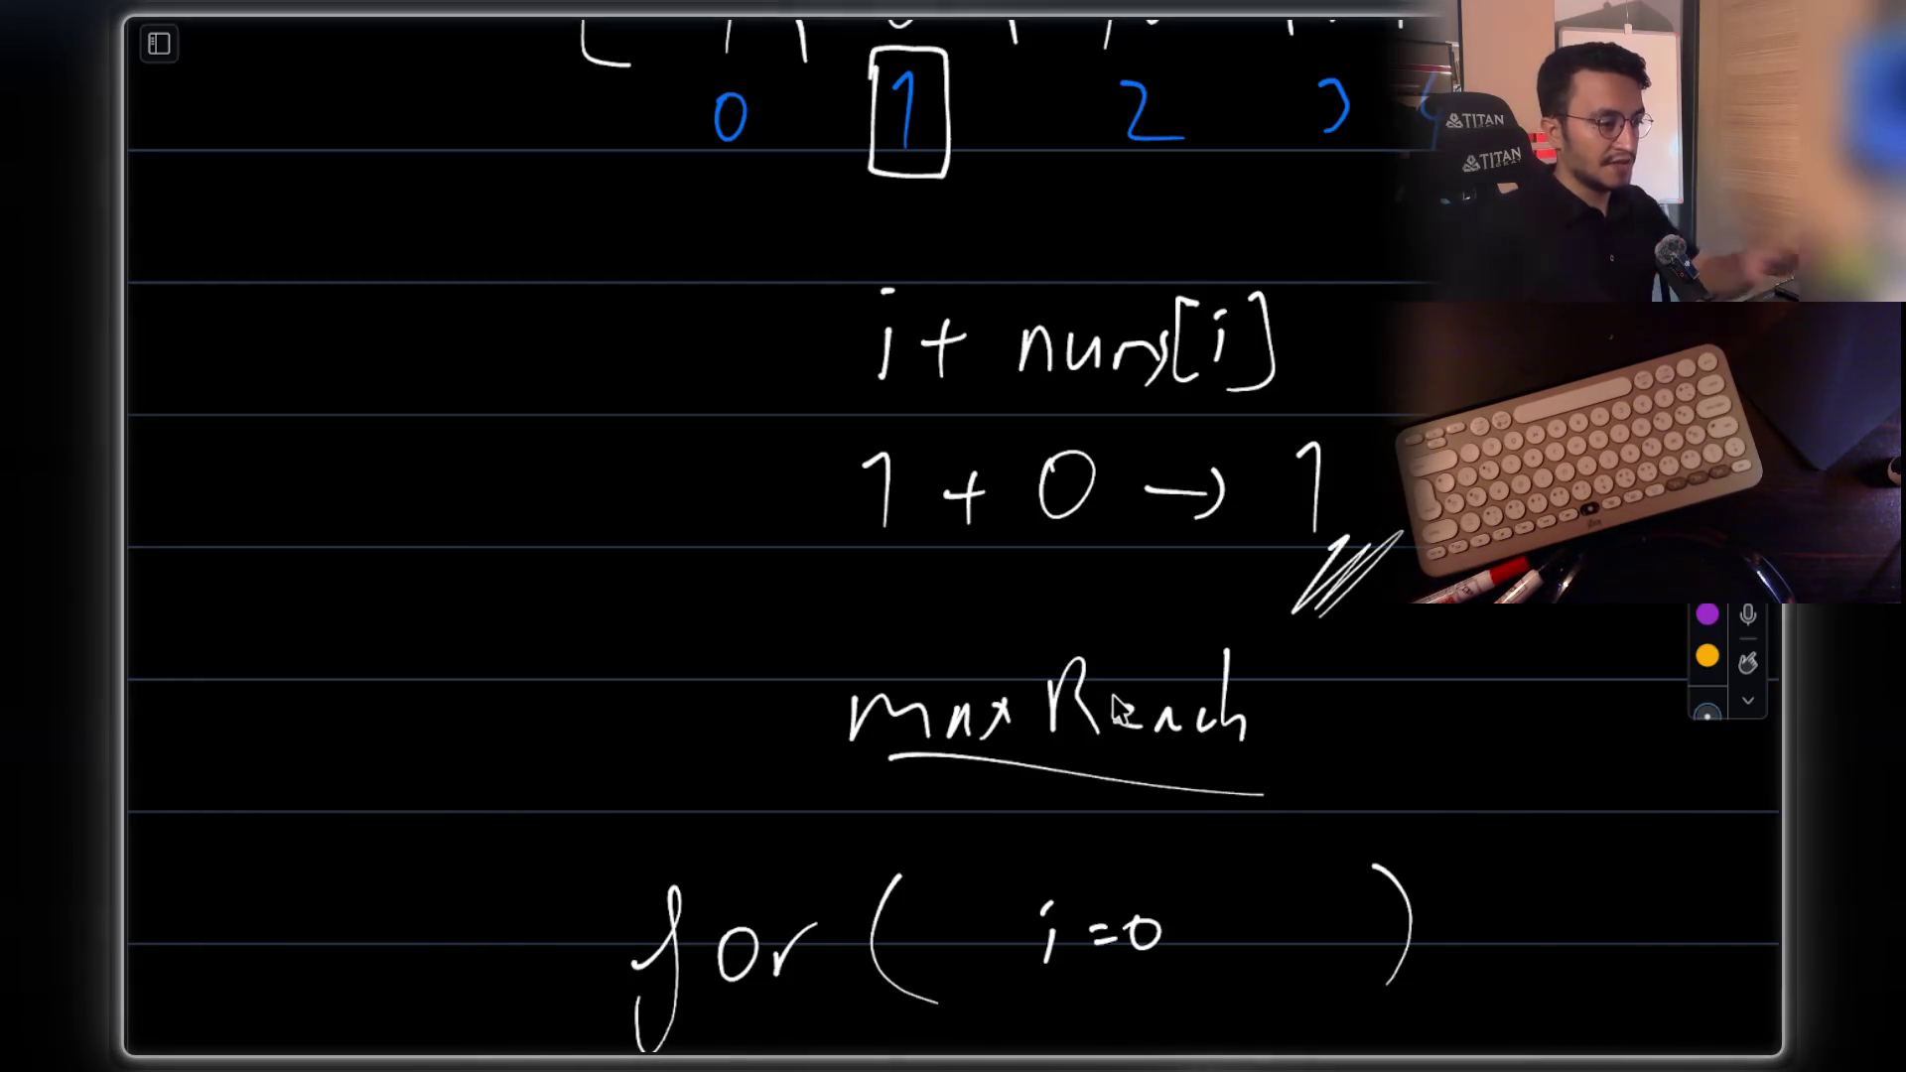
scroll(1080, 868, up, 5)
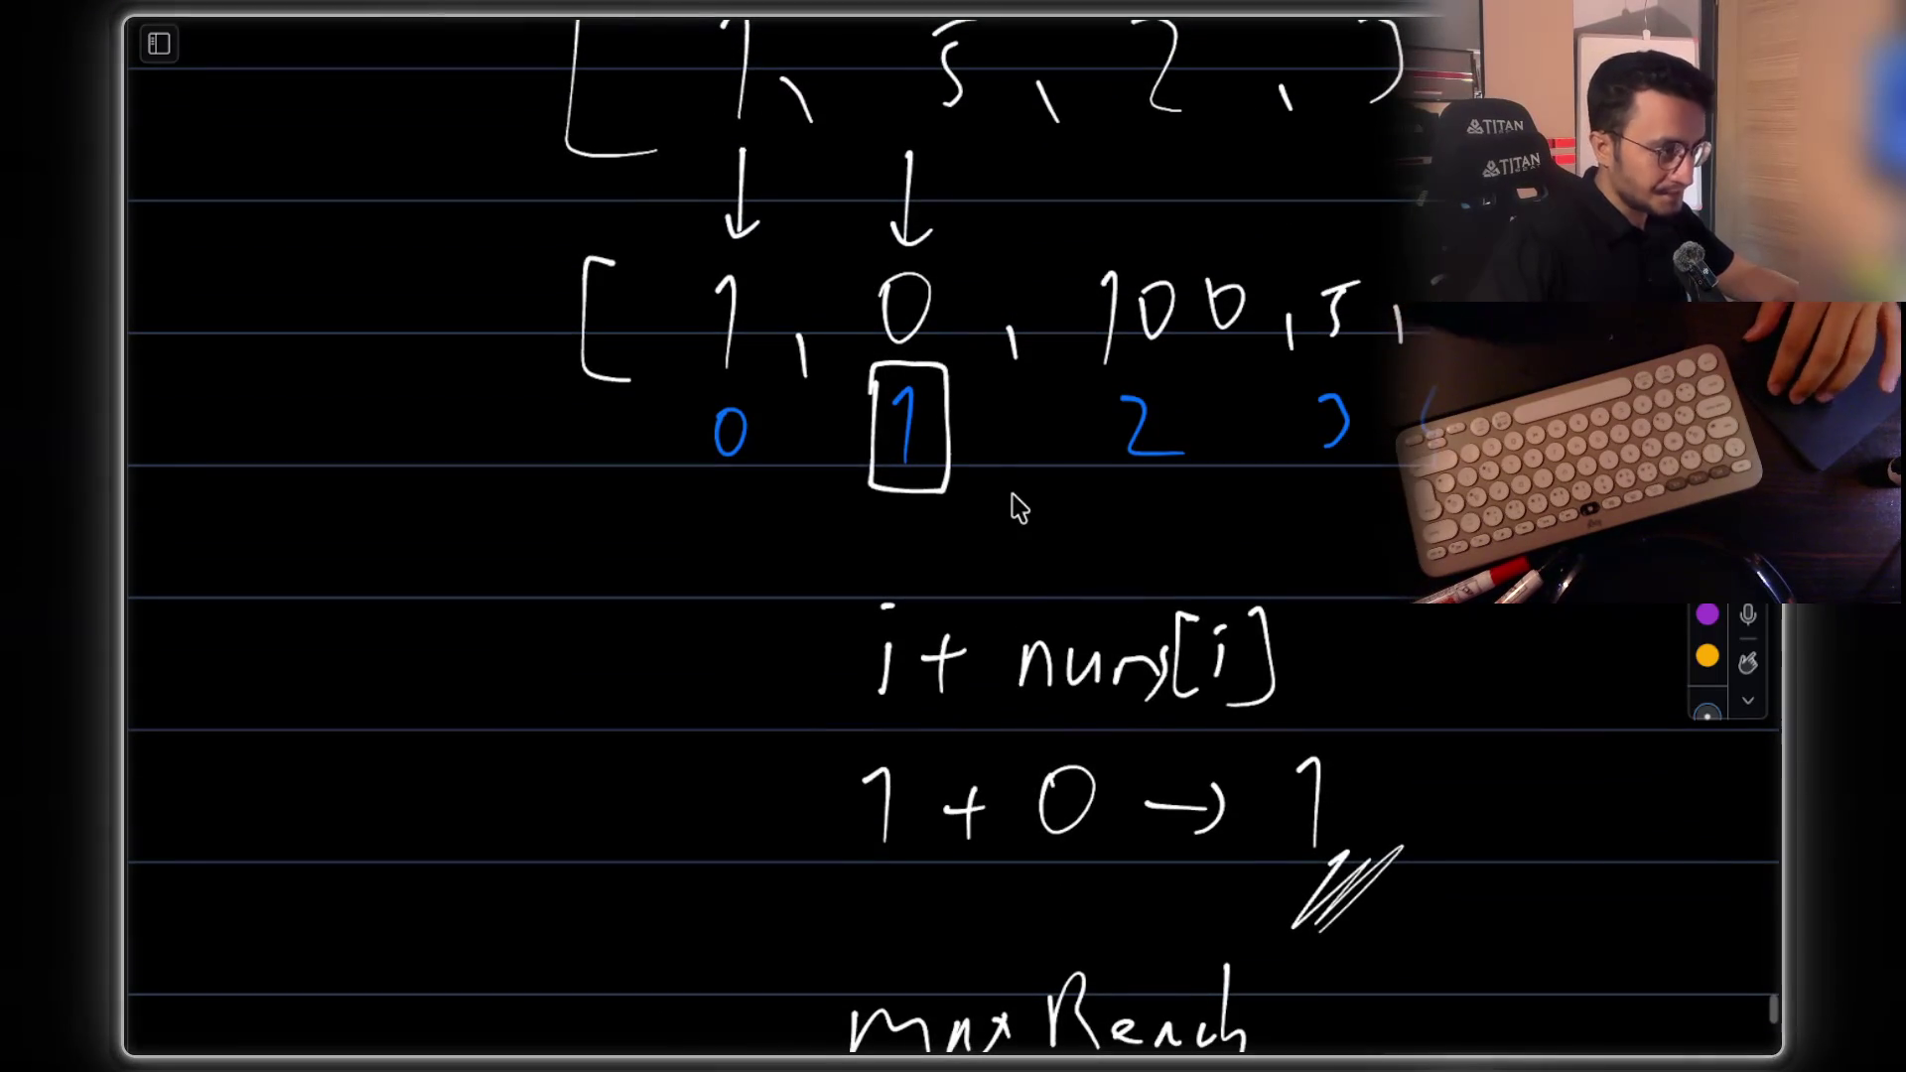
scroll(1011, 494, down, 10)
scroll(1090, 452, down, 4)
Draw an arrow to the if check and label it 'guard', underlined
drag(795, 445, 790, 504)
drag(844, 426, 863, 487)
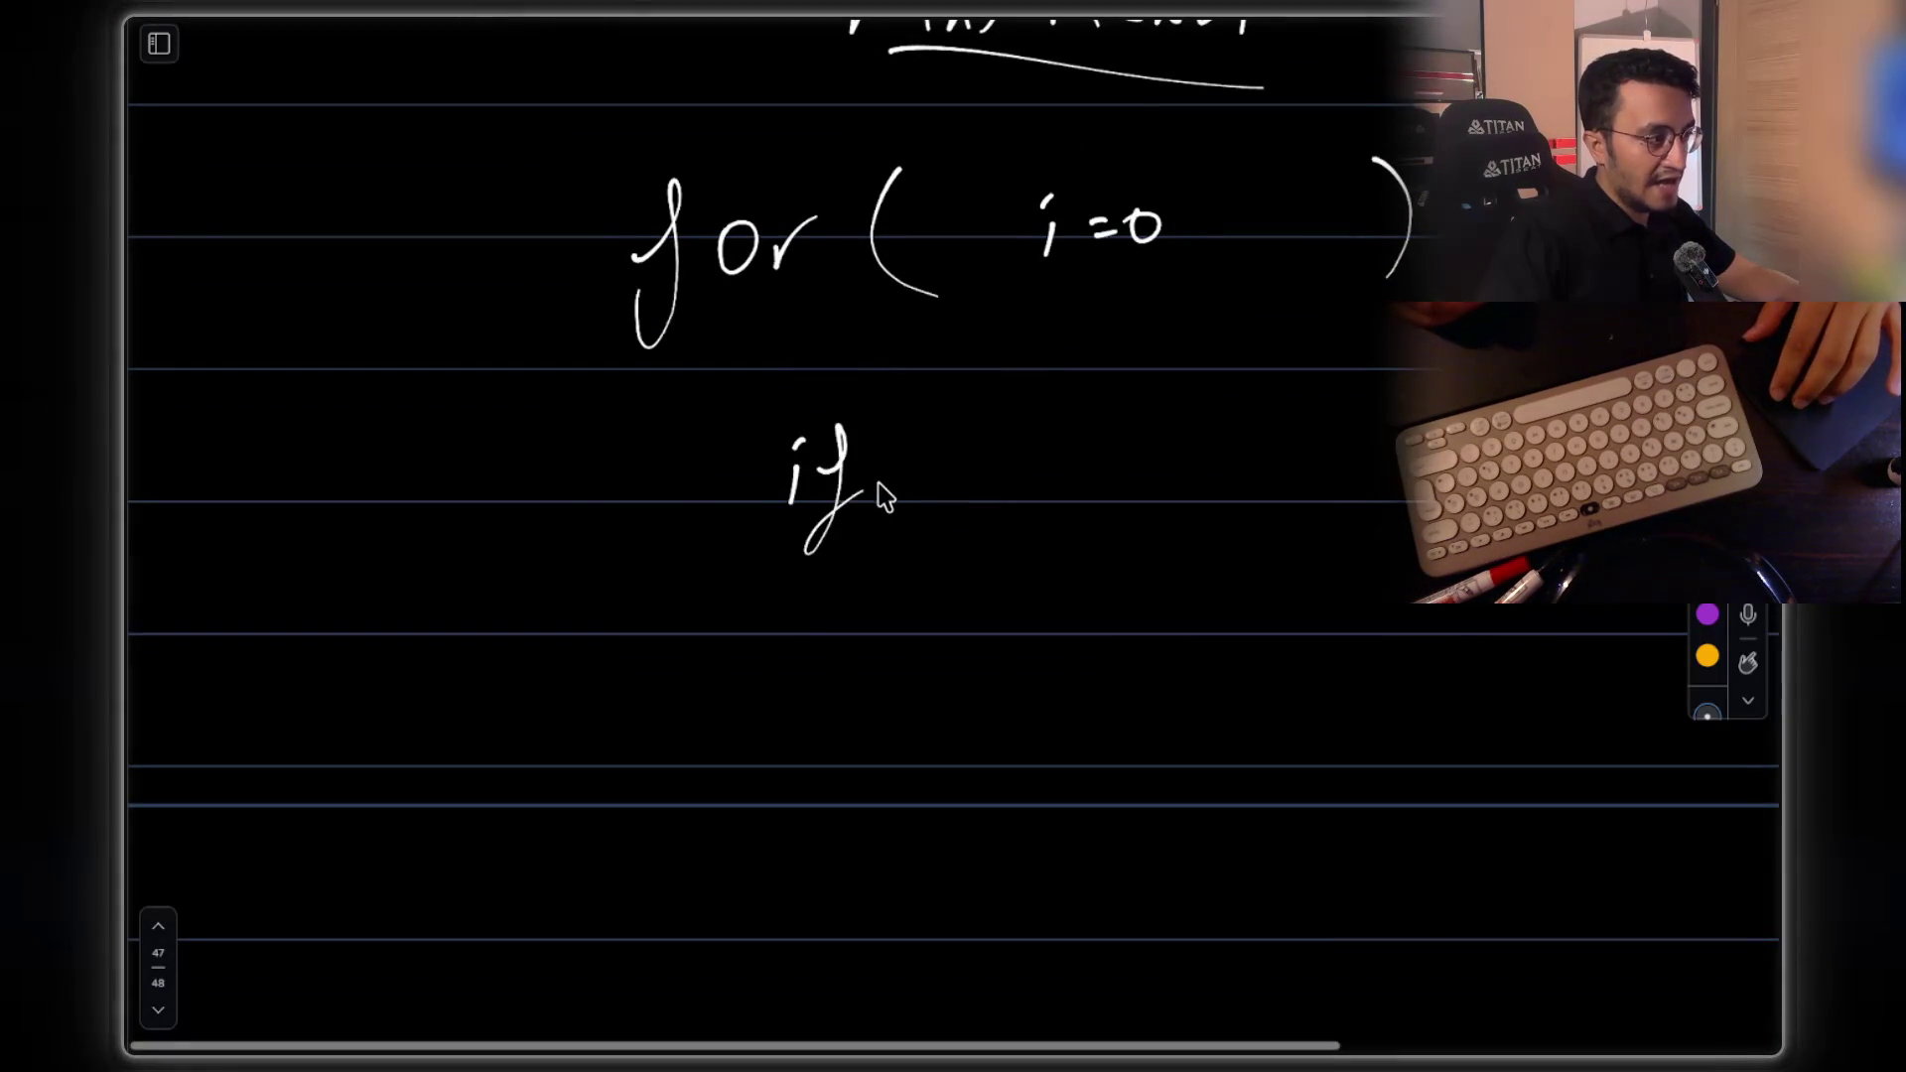
drag(578, 467, 704, 472)
mouse_move(681, 456)
mouse_down()
mouse_move(704, 475)
mouse_move(677, 500)
mouse_up()
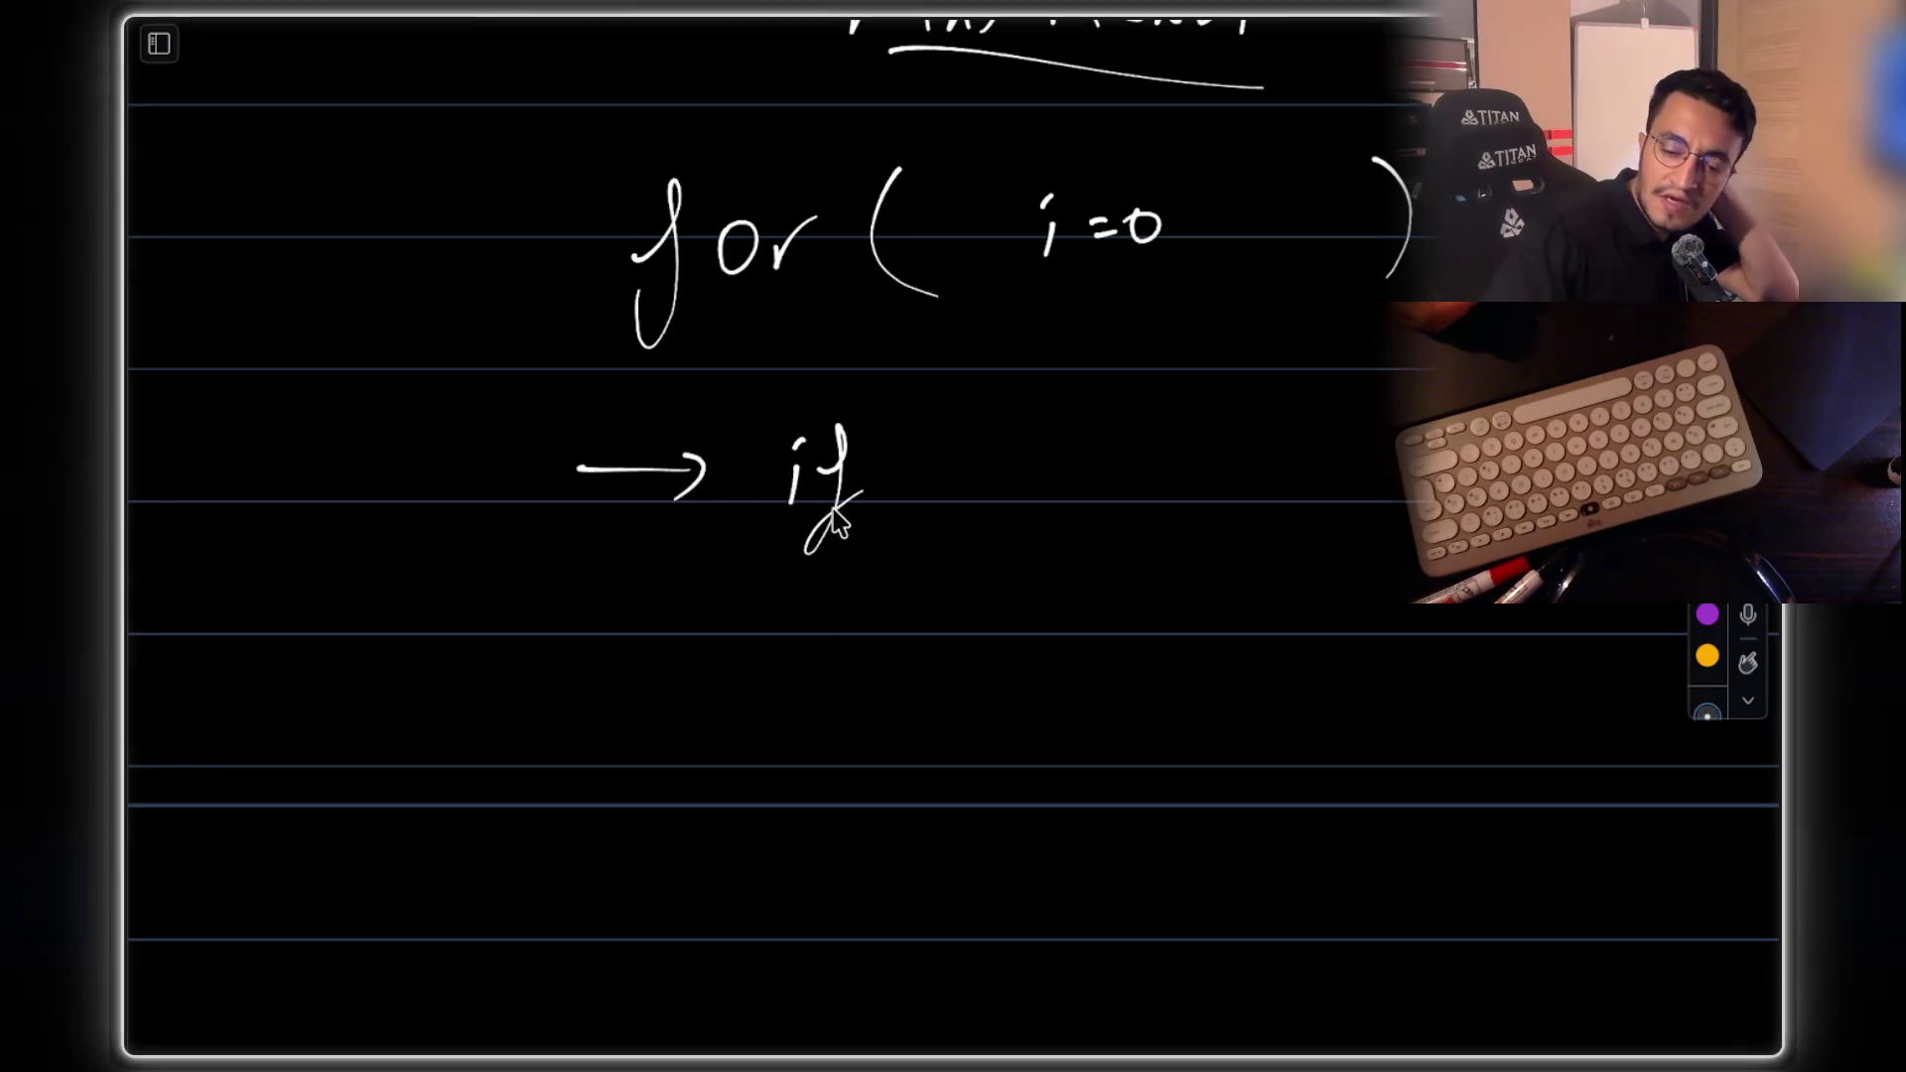
mouse_move(356, 463)
mouse_down()
mouse_move(326, 545)
mouse_move(413, 490)
mouse_up()
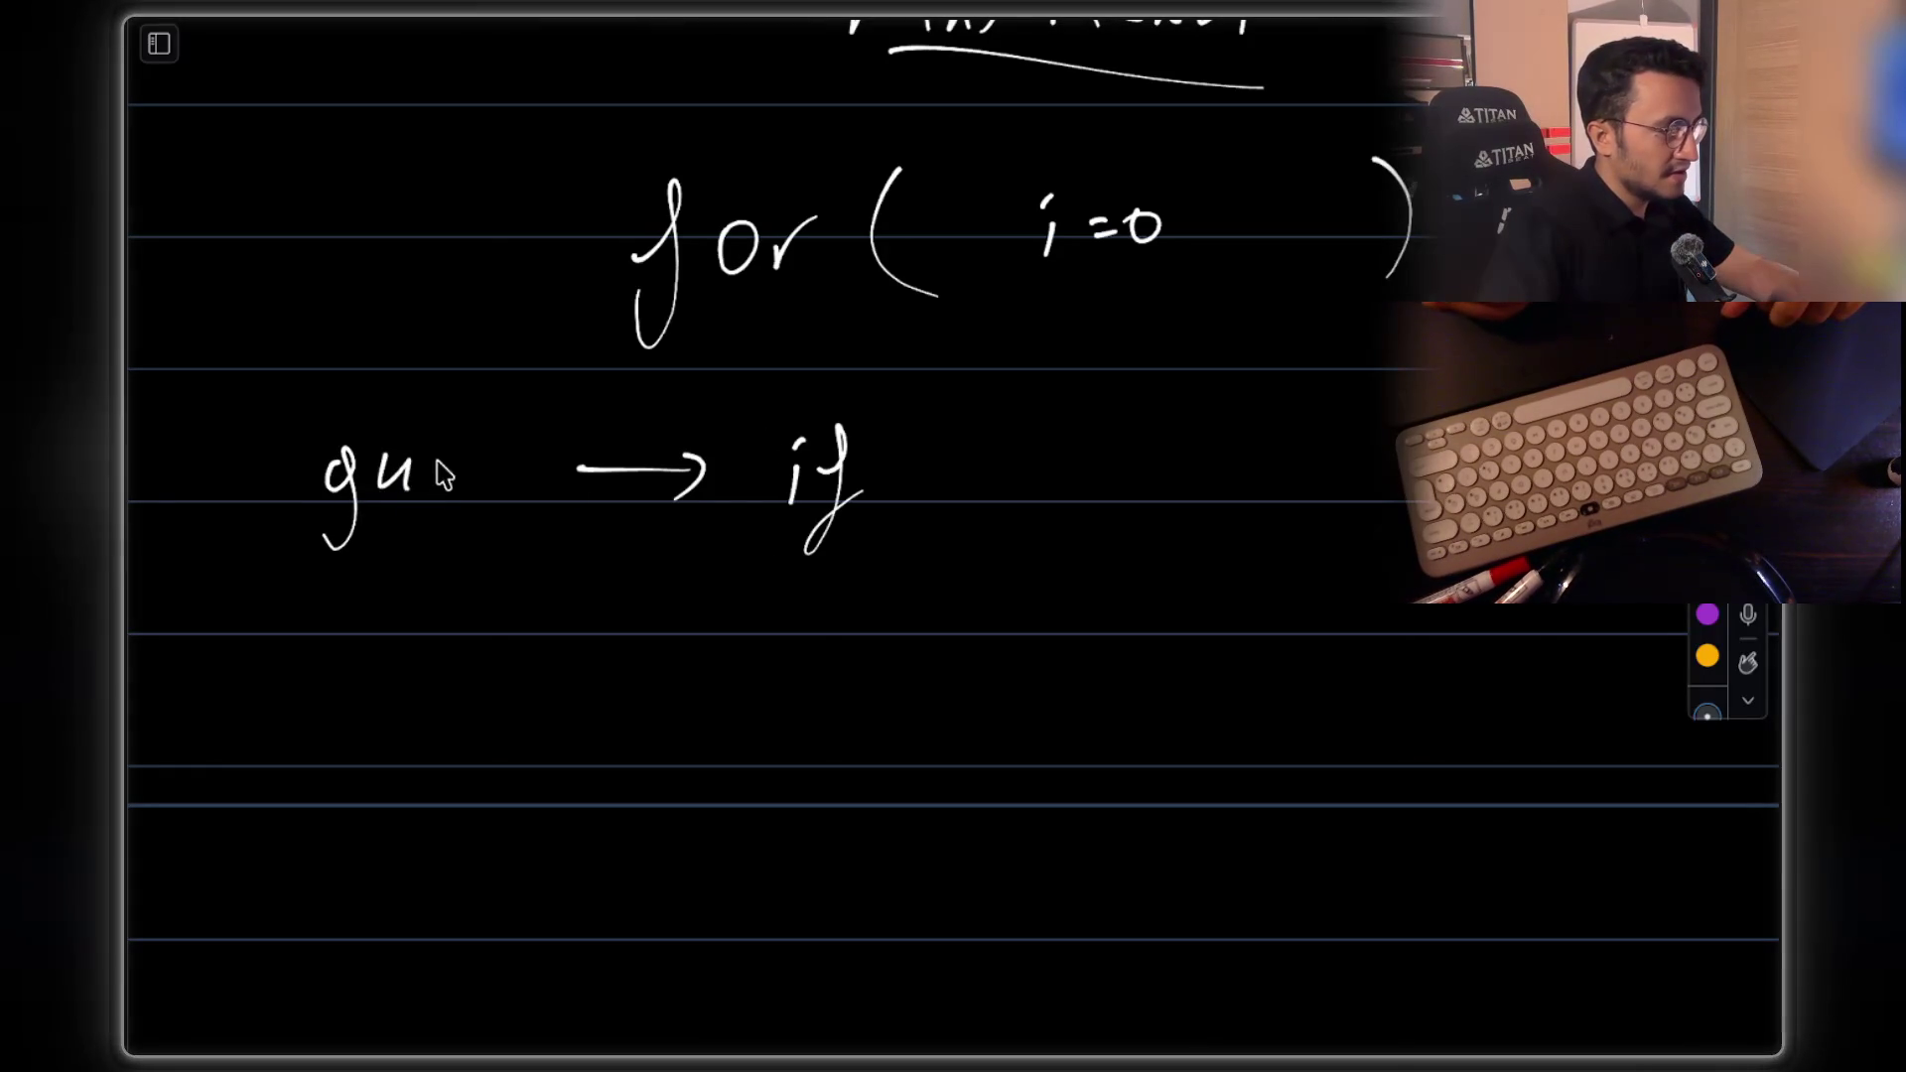
drag(313, 558, 505, 552)
mouse_move(938, 375)
mouse_down()
mouse_move(943, 549)
mouse_move(893, 541)
mouse_move(923, 501)
mouse_move(975, 536)
mouse_up()
scroll(1076, 472, right, 3)
Write the guard condition if (maxReach < i) and circle i=0 in the loop
mouse_move(988, 518)
mouse_down()
mouse_move(990, 541)
mouse_move(1054, 536)
mouse_up()
mouse_move(1080, 451)
mouse_down()
mouse_move(1157, 541)
mouse_move(1241, 548)
mouse_up()
drag(1256, 438, 1285, 548)
scroll(1280, 526, right, 3)
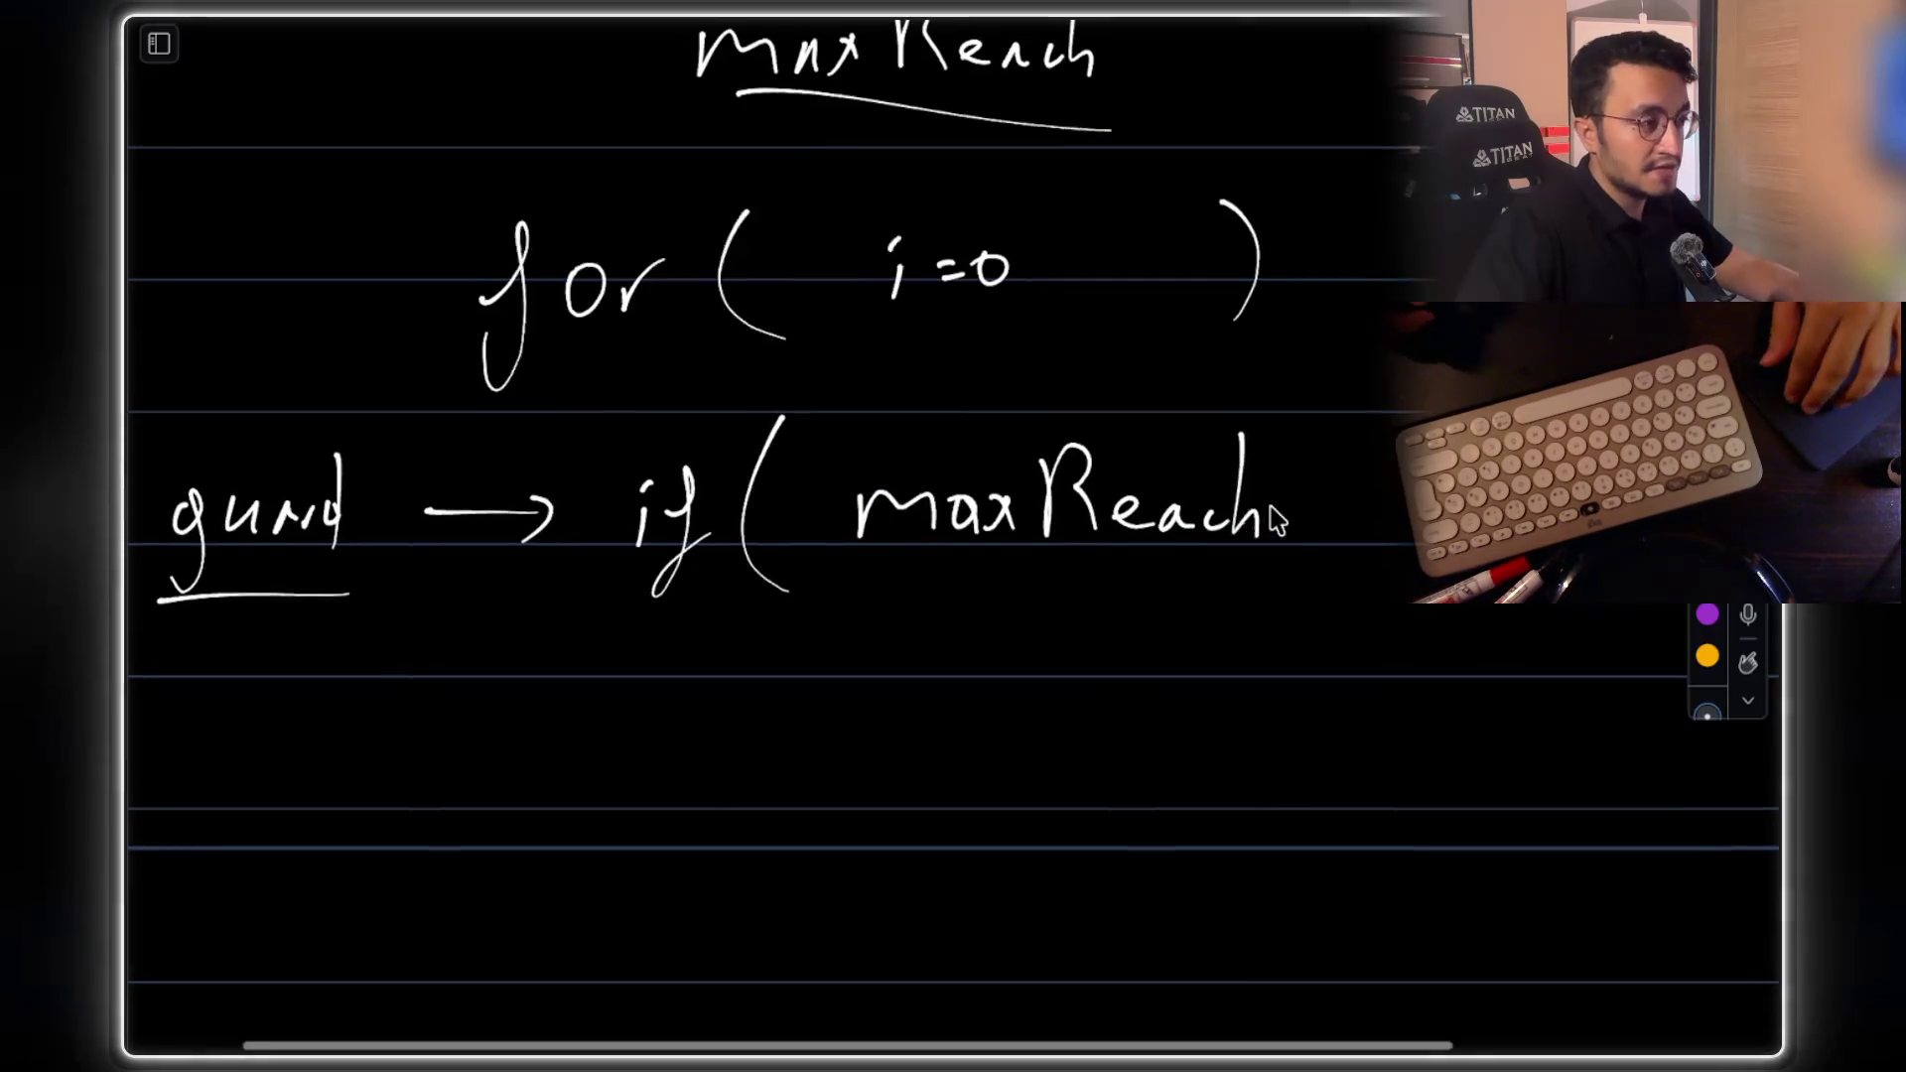
mouse_move(1199, 478)
mouse_down()
mouse_move(1235, 458)
mouse_move(1268, 502)
mouse_up()
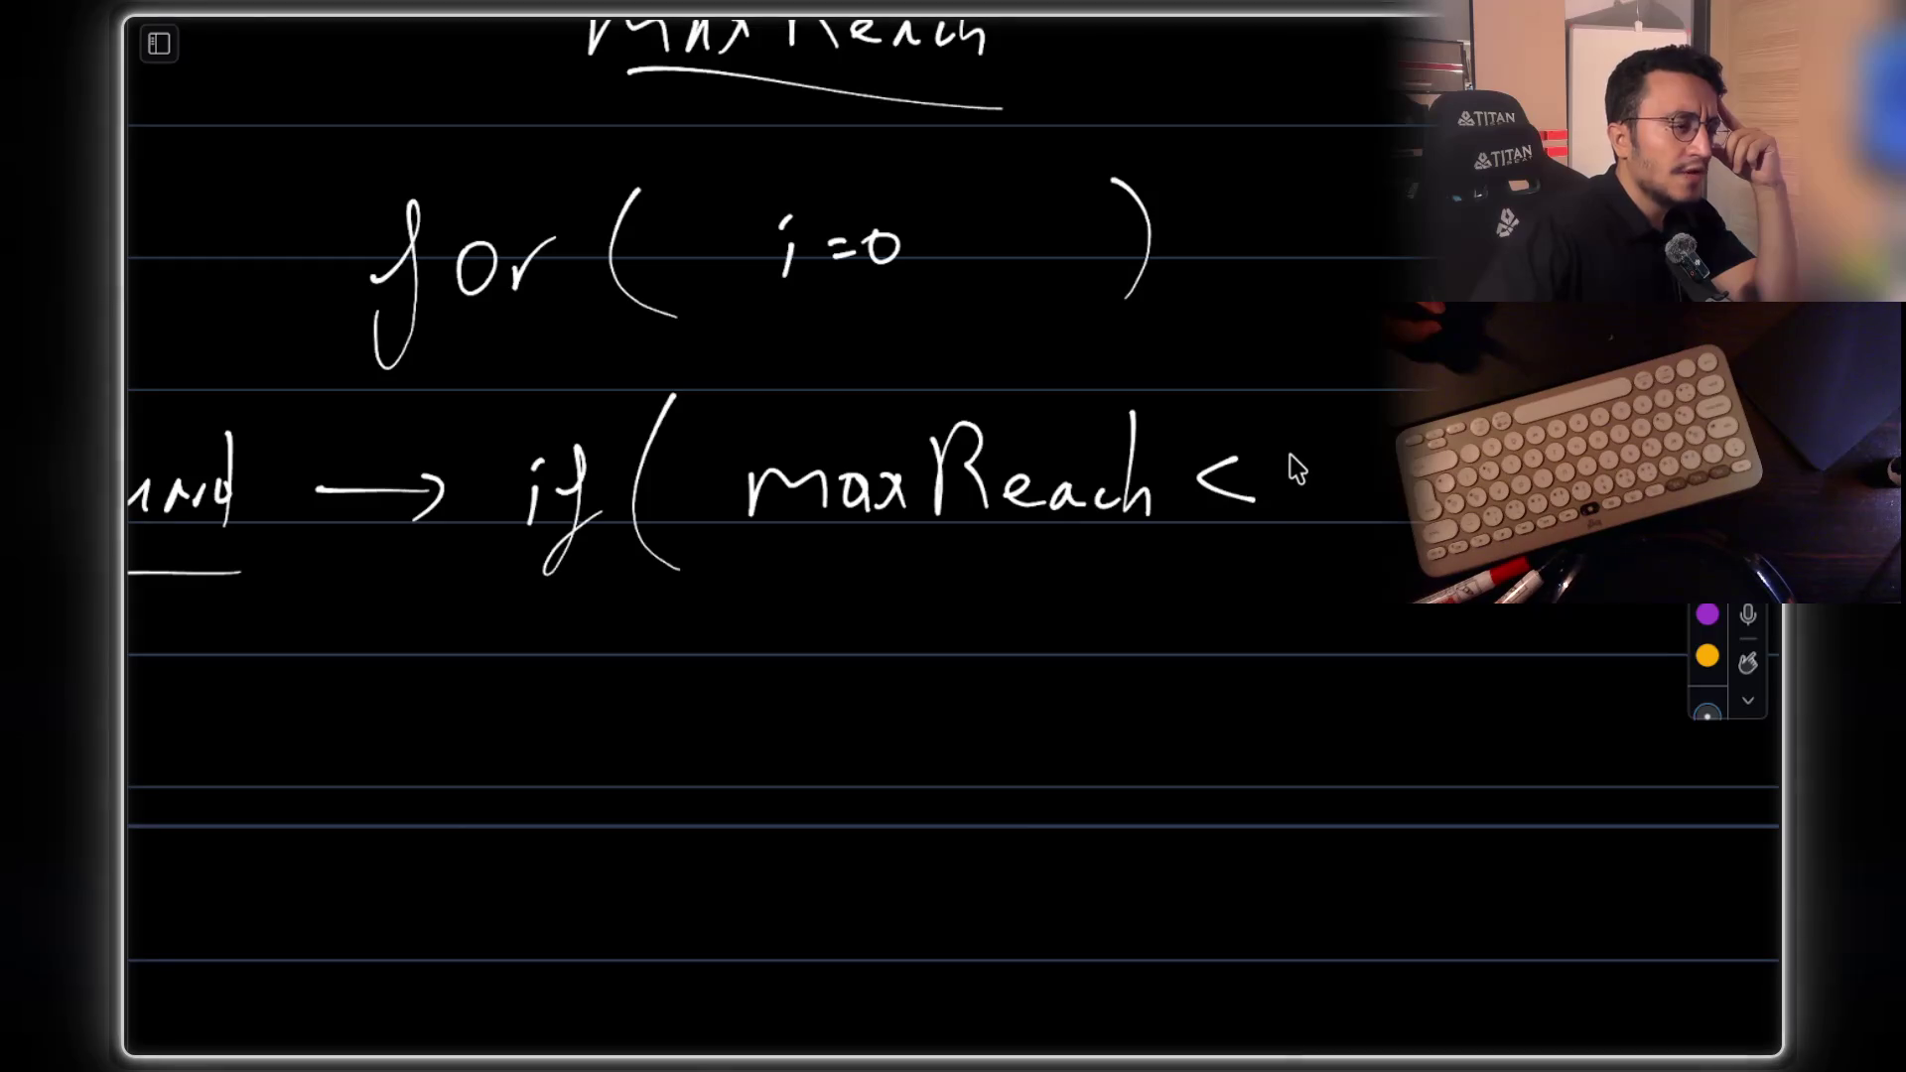
drag(1328, 461, 1330, 484)
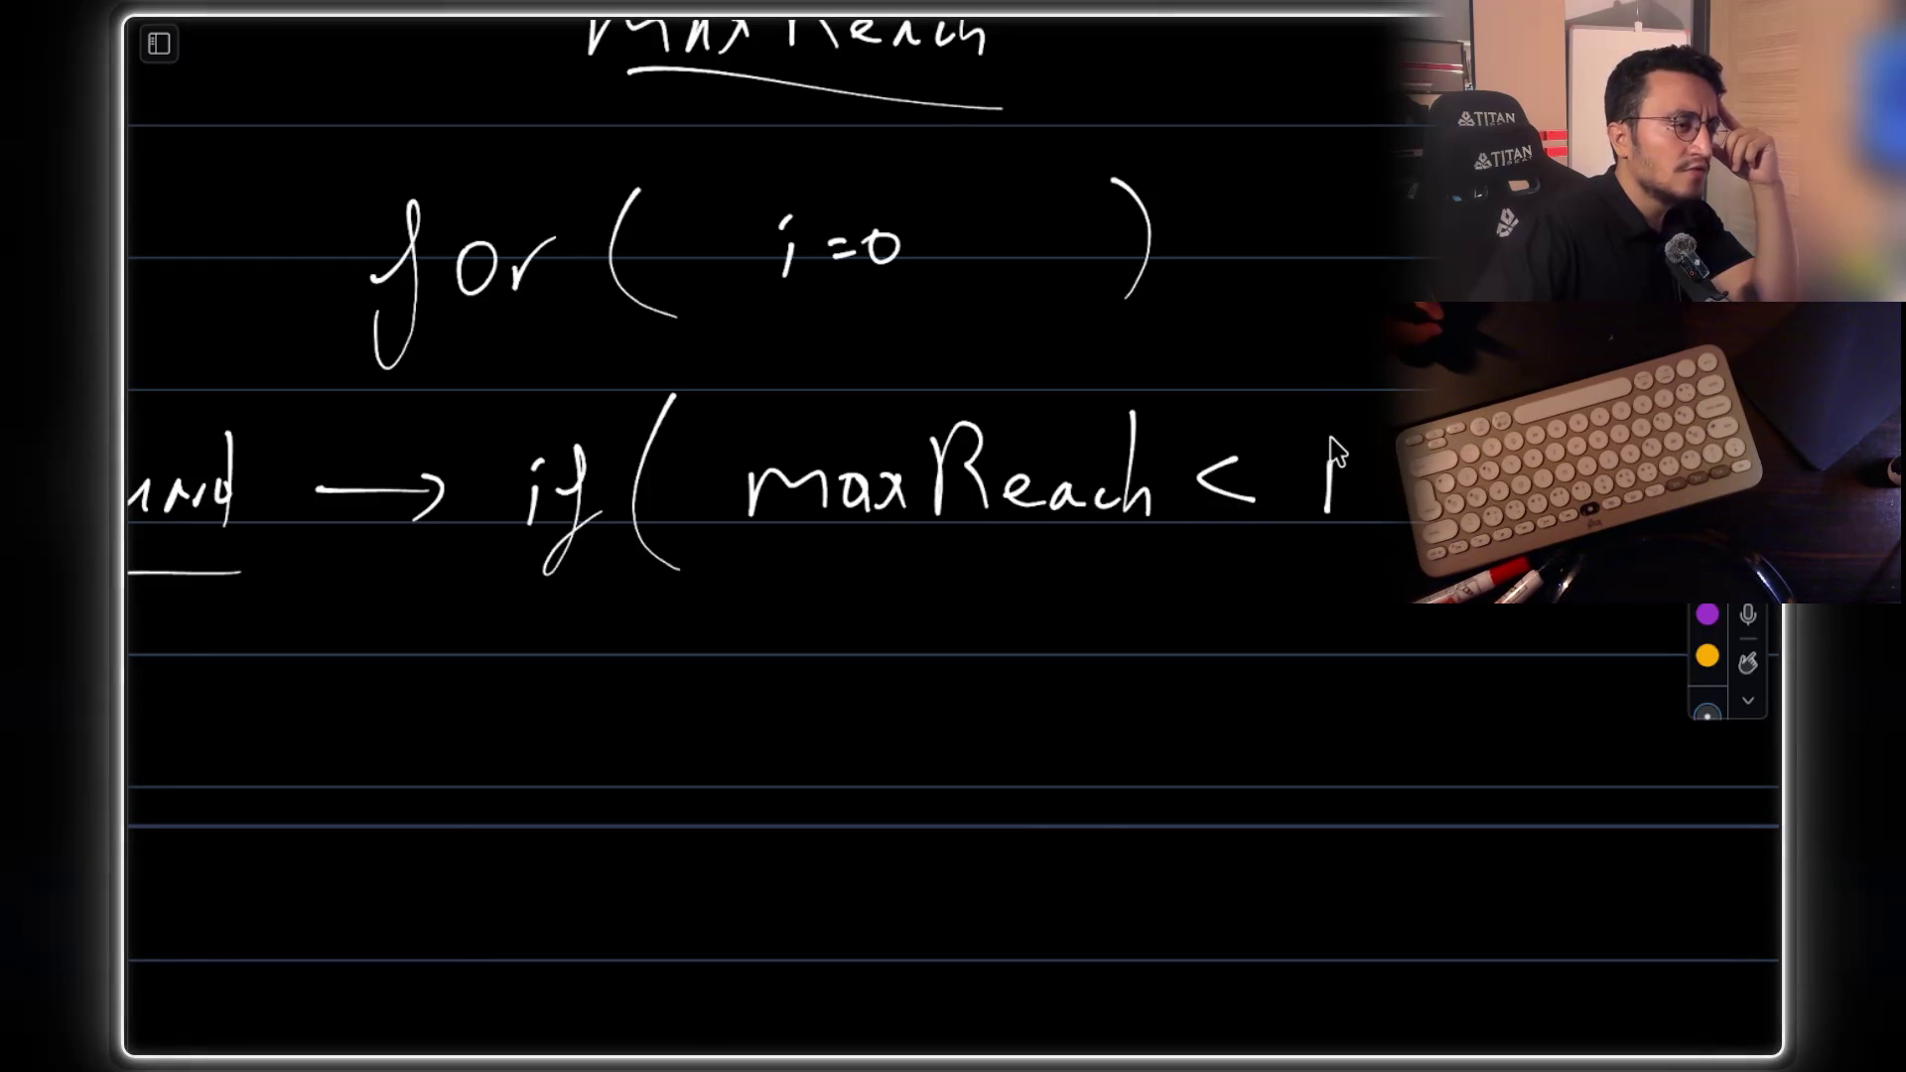
click(1331, 444)
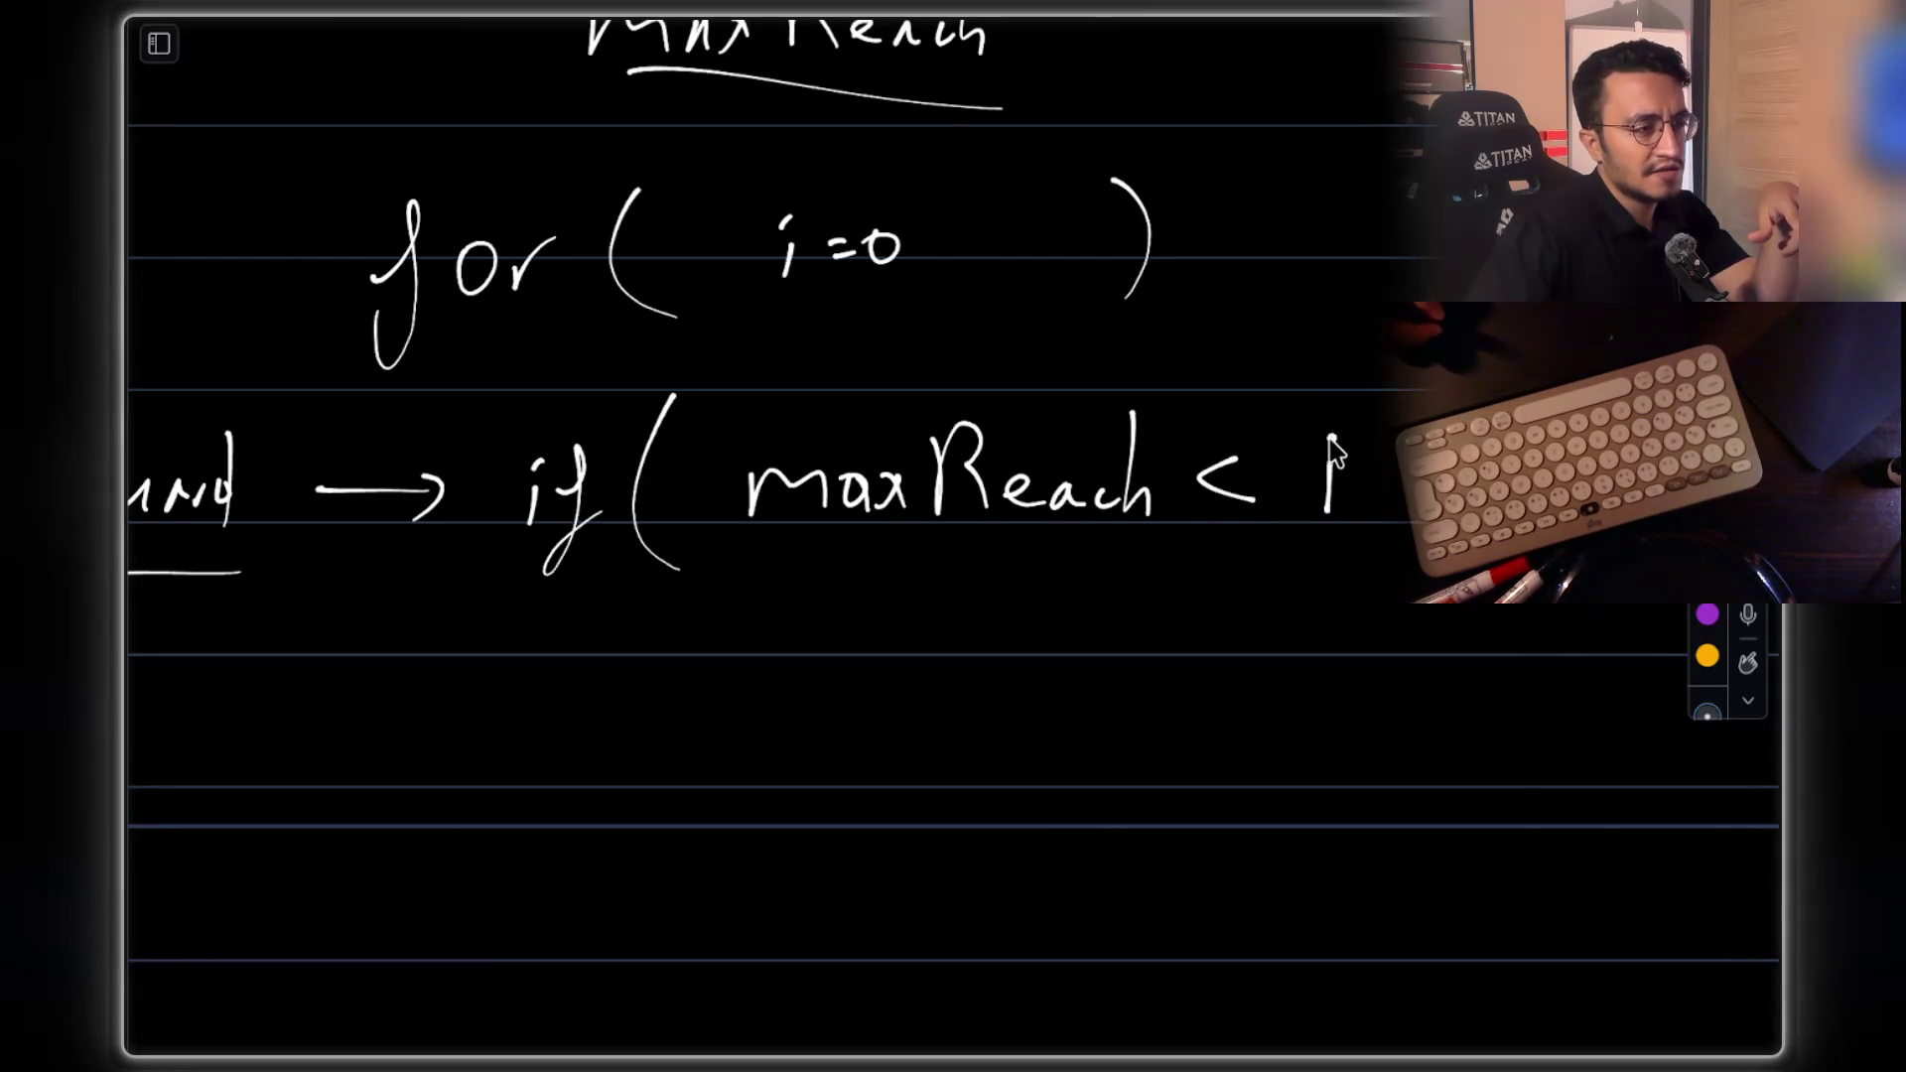
drag(1392, 377, 1382, 546)
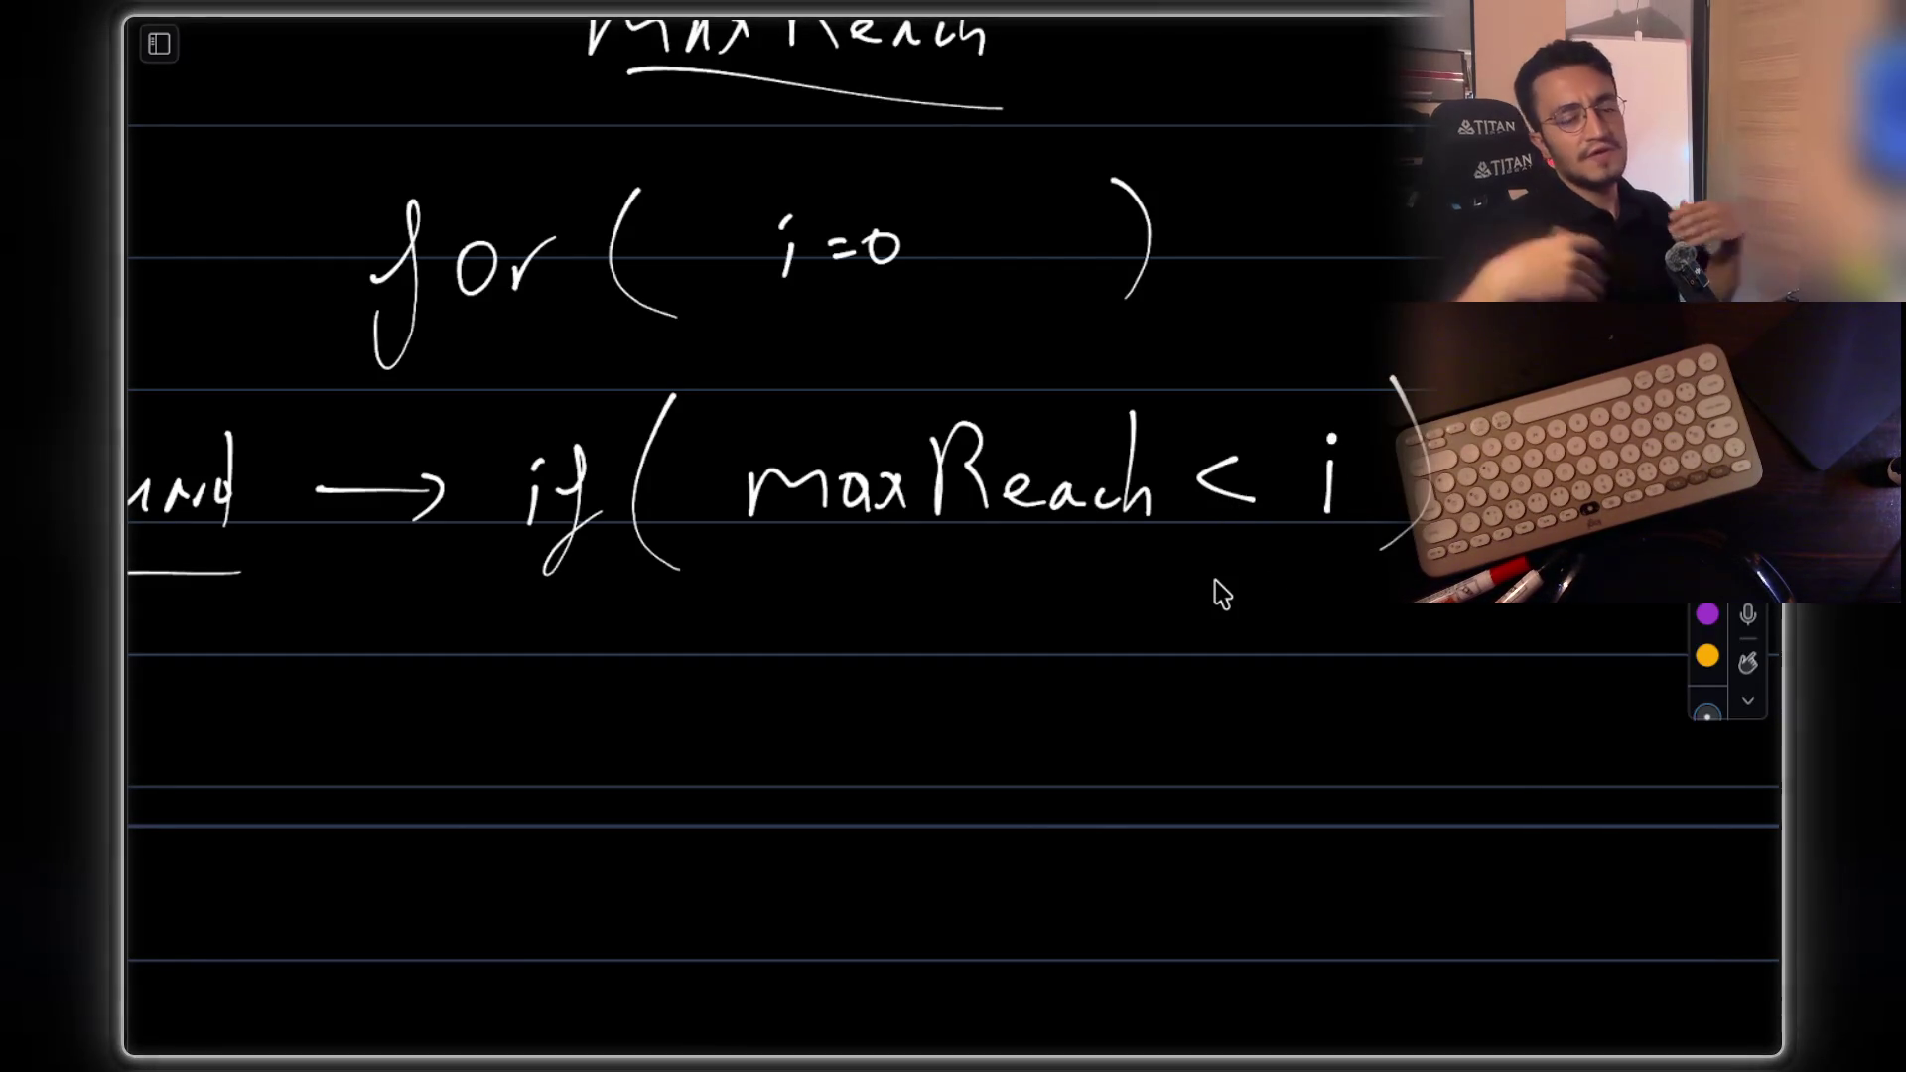
mouse_move(868, 194)
mouse_down()
mouse_move(757, 191)
mouse_move(730, 214)
mouse_up()
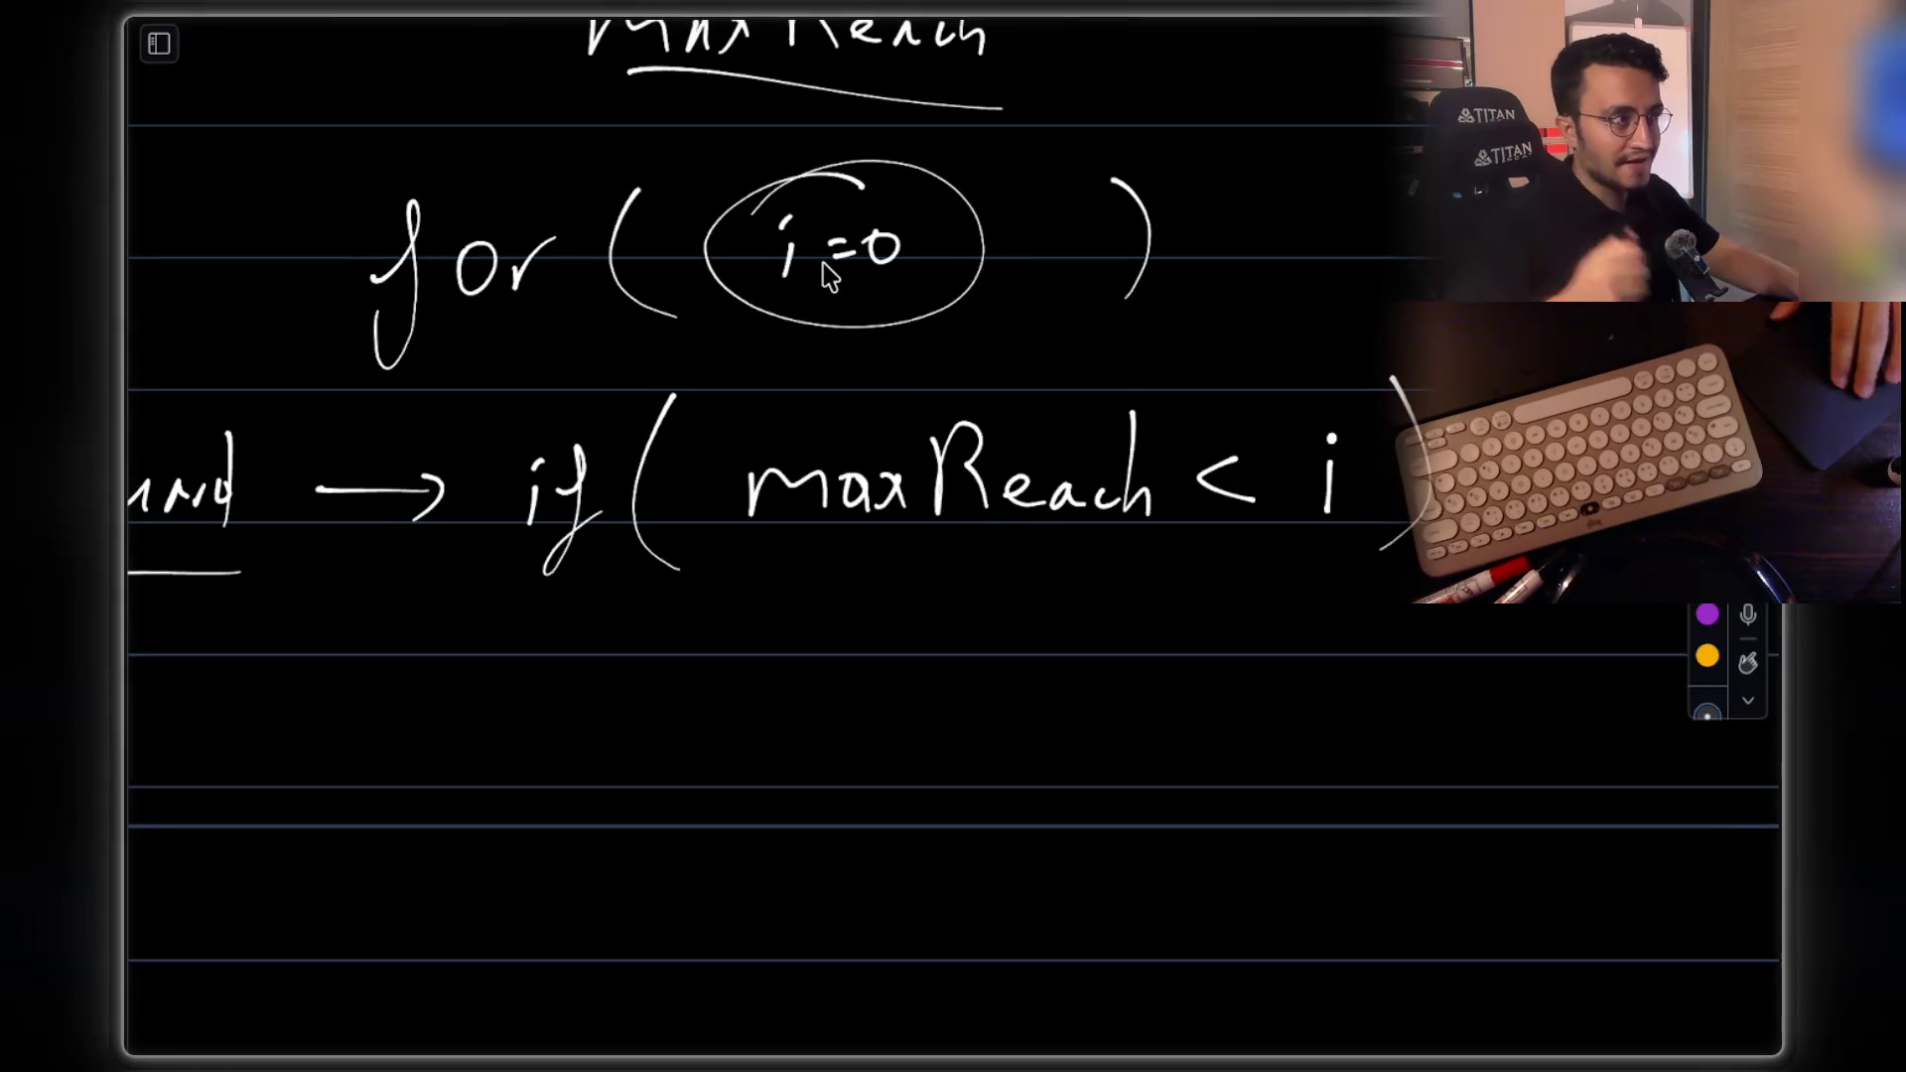
Draw a green arrow from index 2 toward 100, labelled i=2 and circled
scroll(829, 272, up, 5)
scroll(828, 273, up, 8)
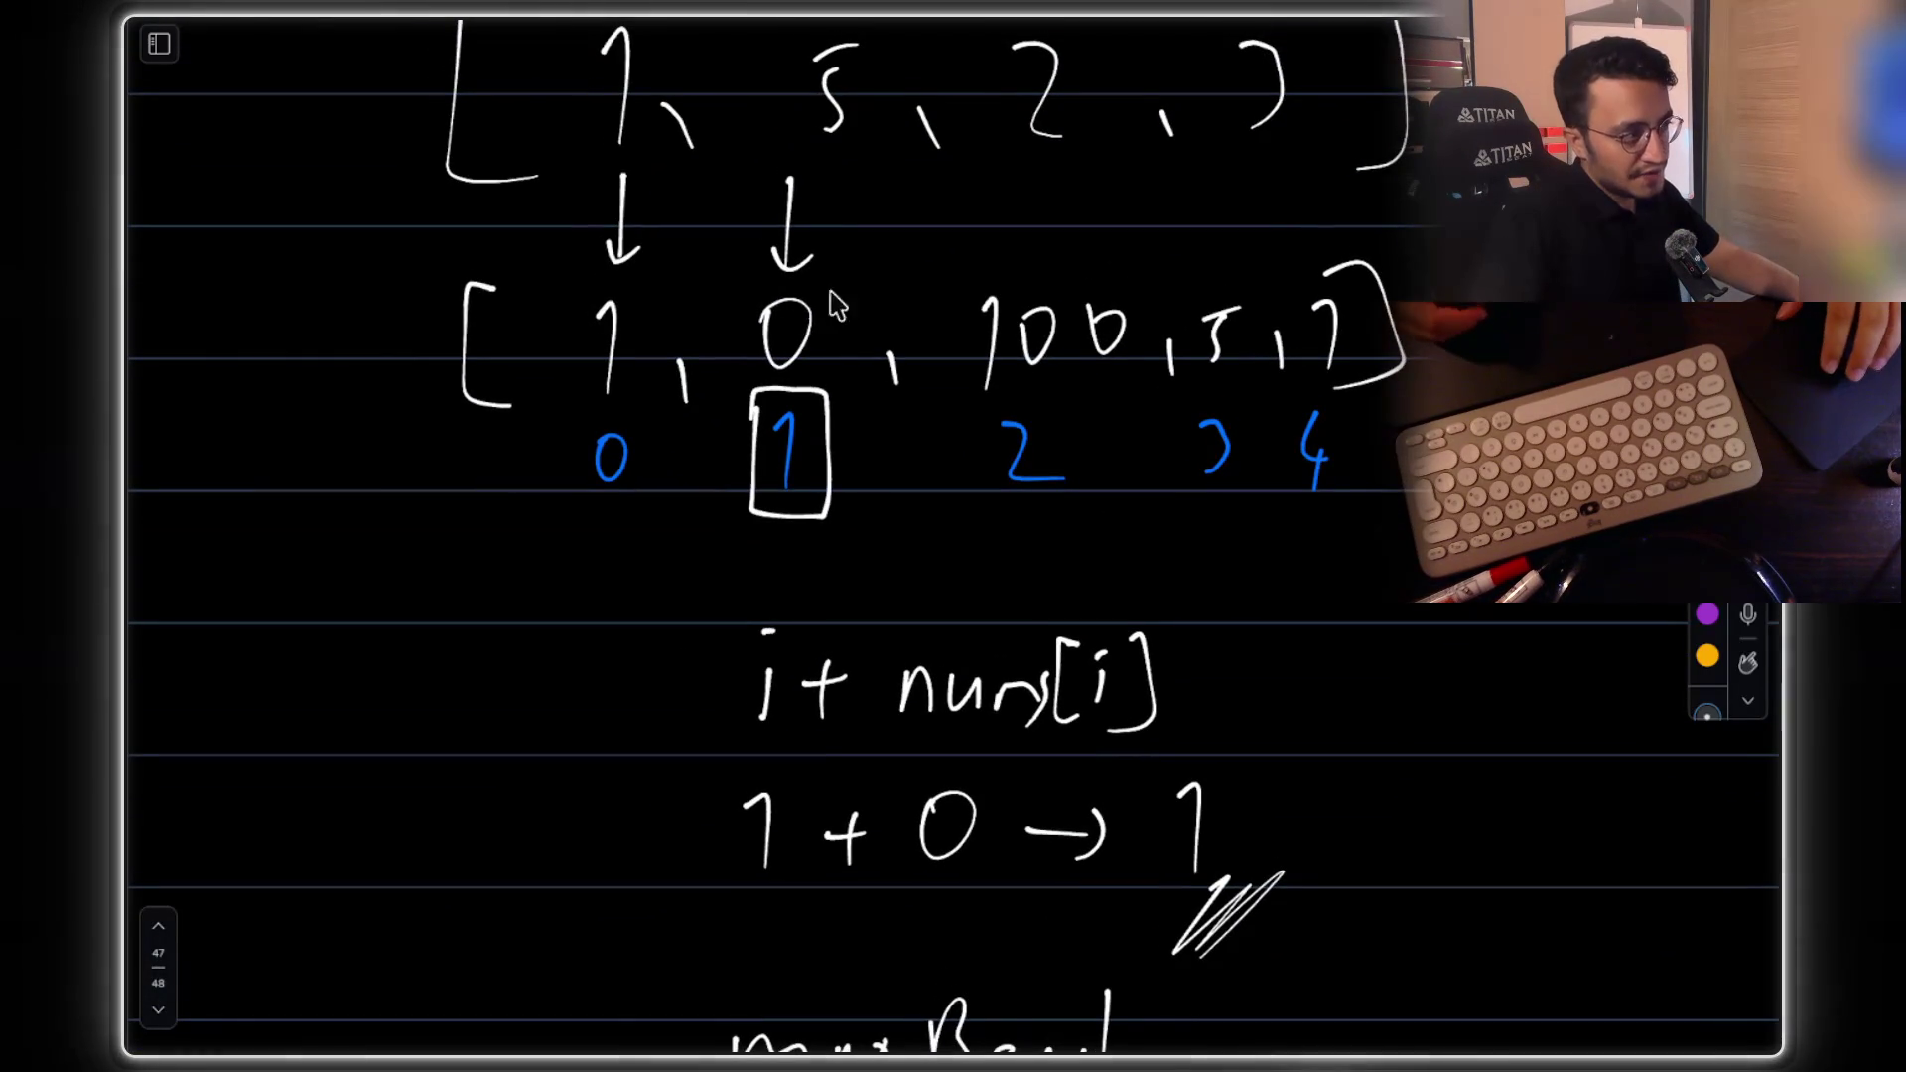
scroll(883, 516, down, 1)
scroll(1057, 854, down, 3)
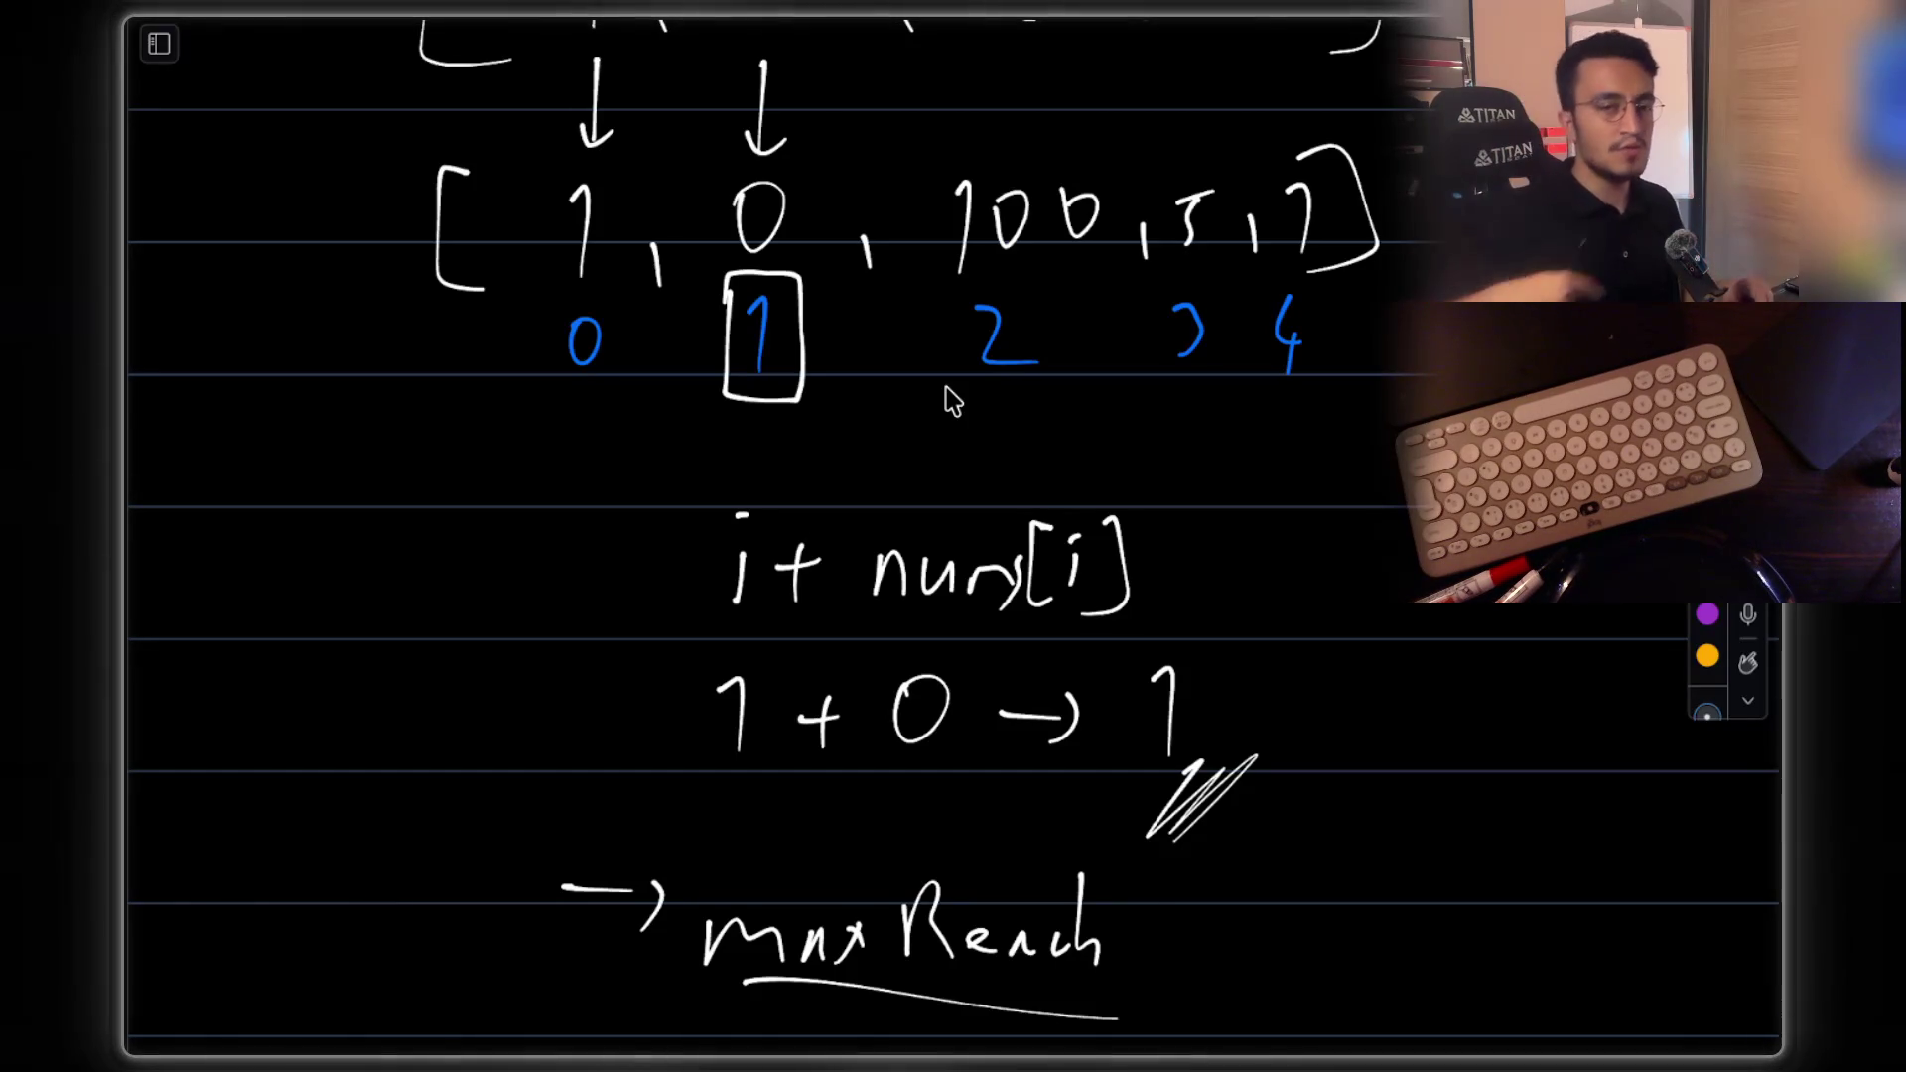
scroll(945, 400, up, 3)
mouse_move(981, 278)
mouse_down()
mouse_move(983, 369)
mouse_move(1012, 339)
mouse_up()
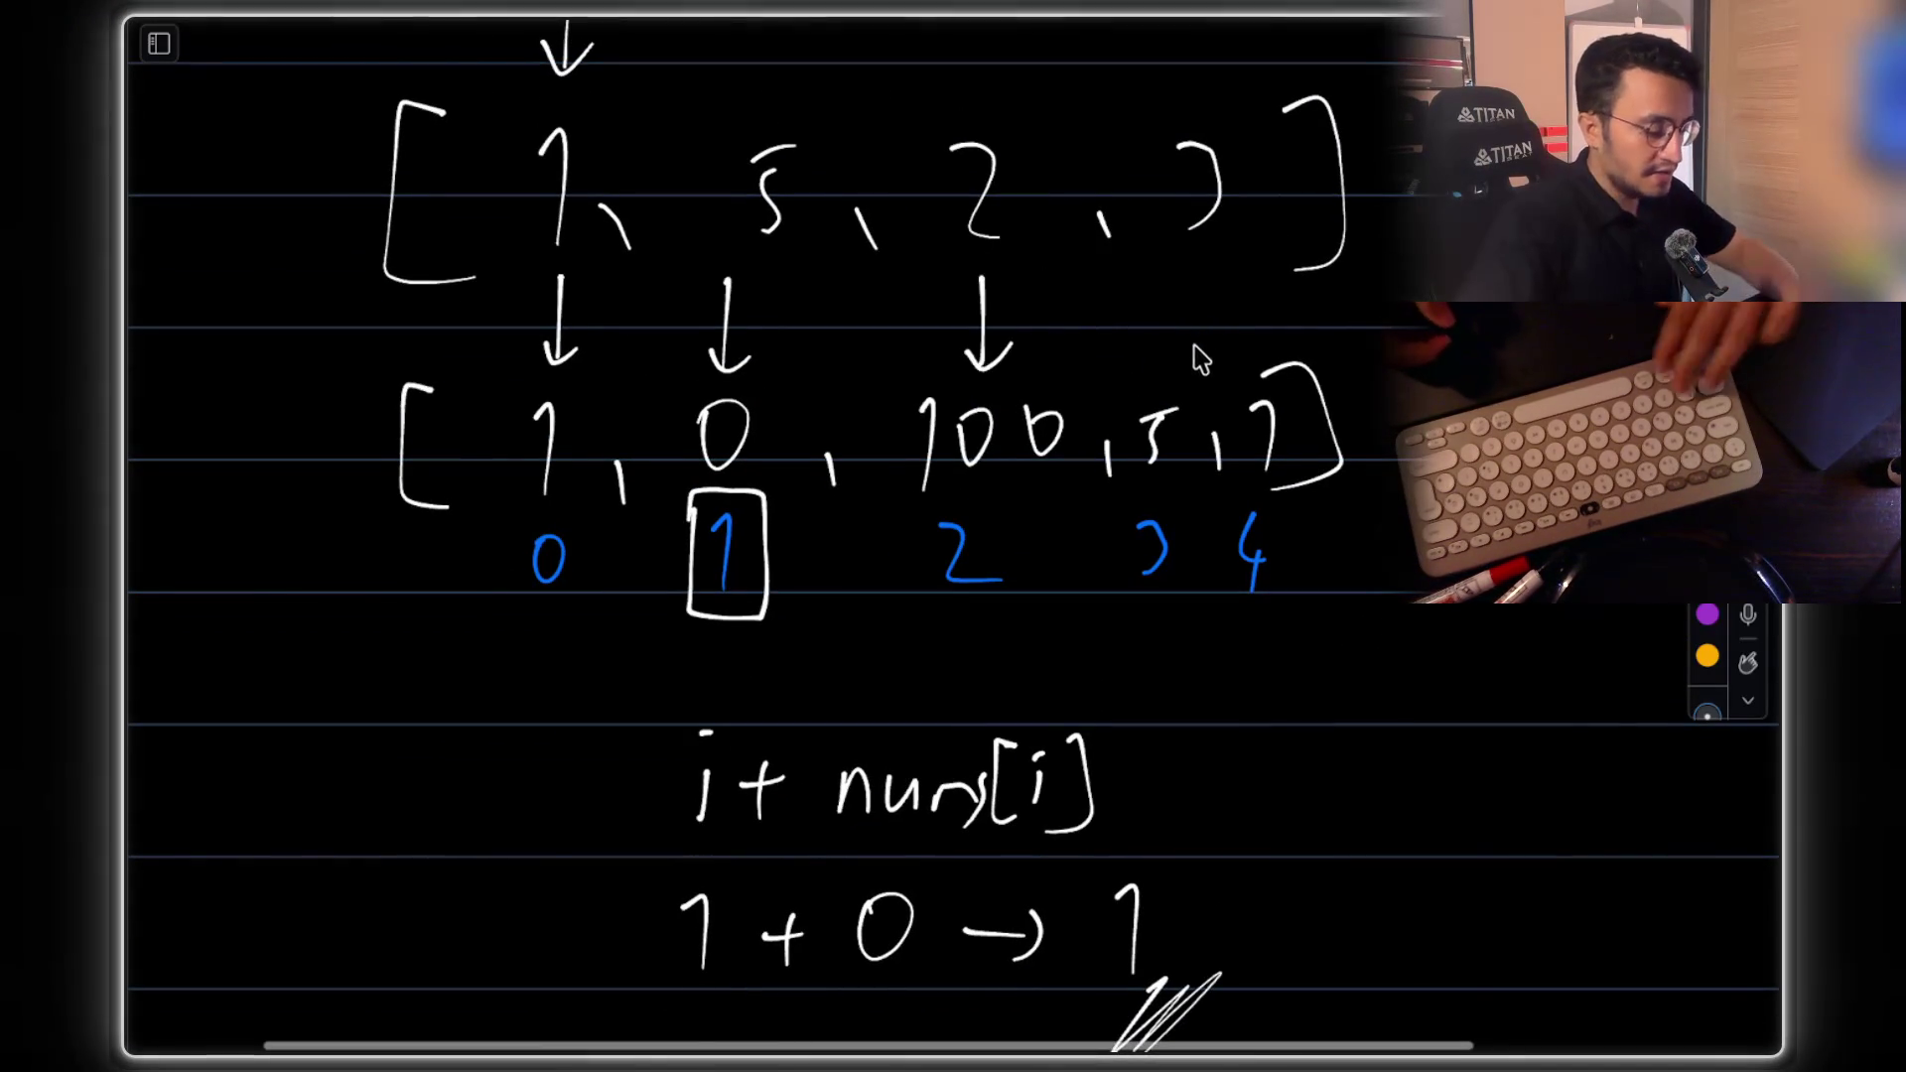
key(ctrl+z)
key(ctrl+z)
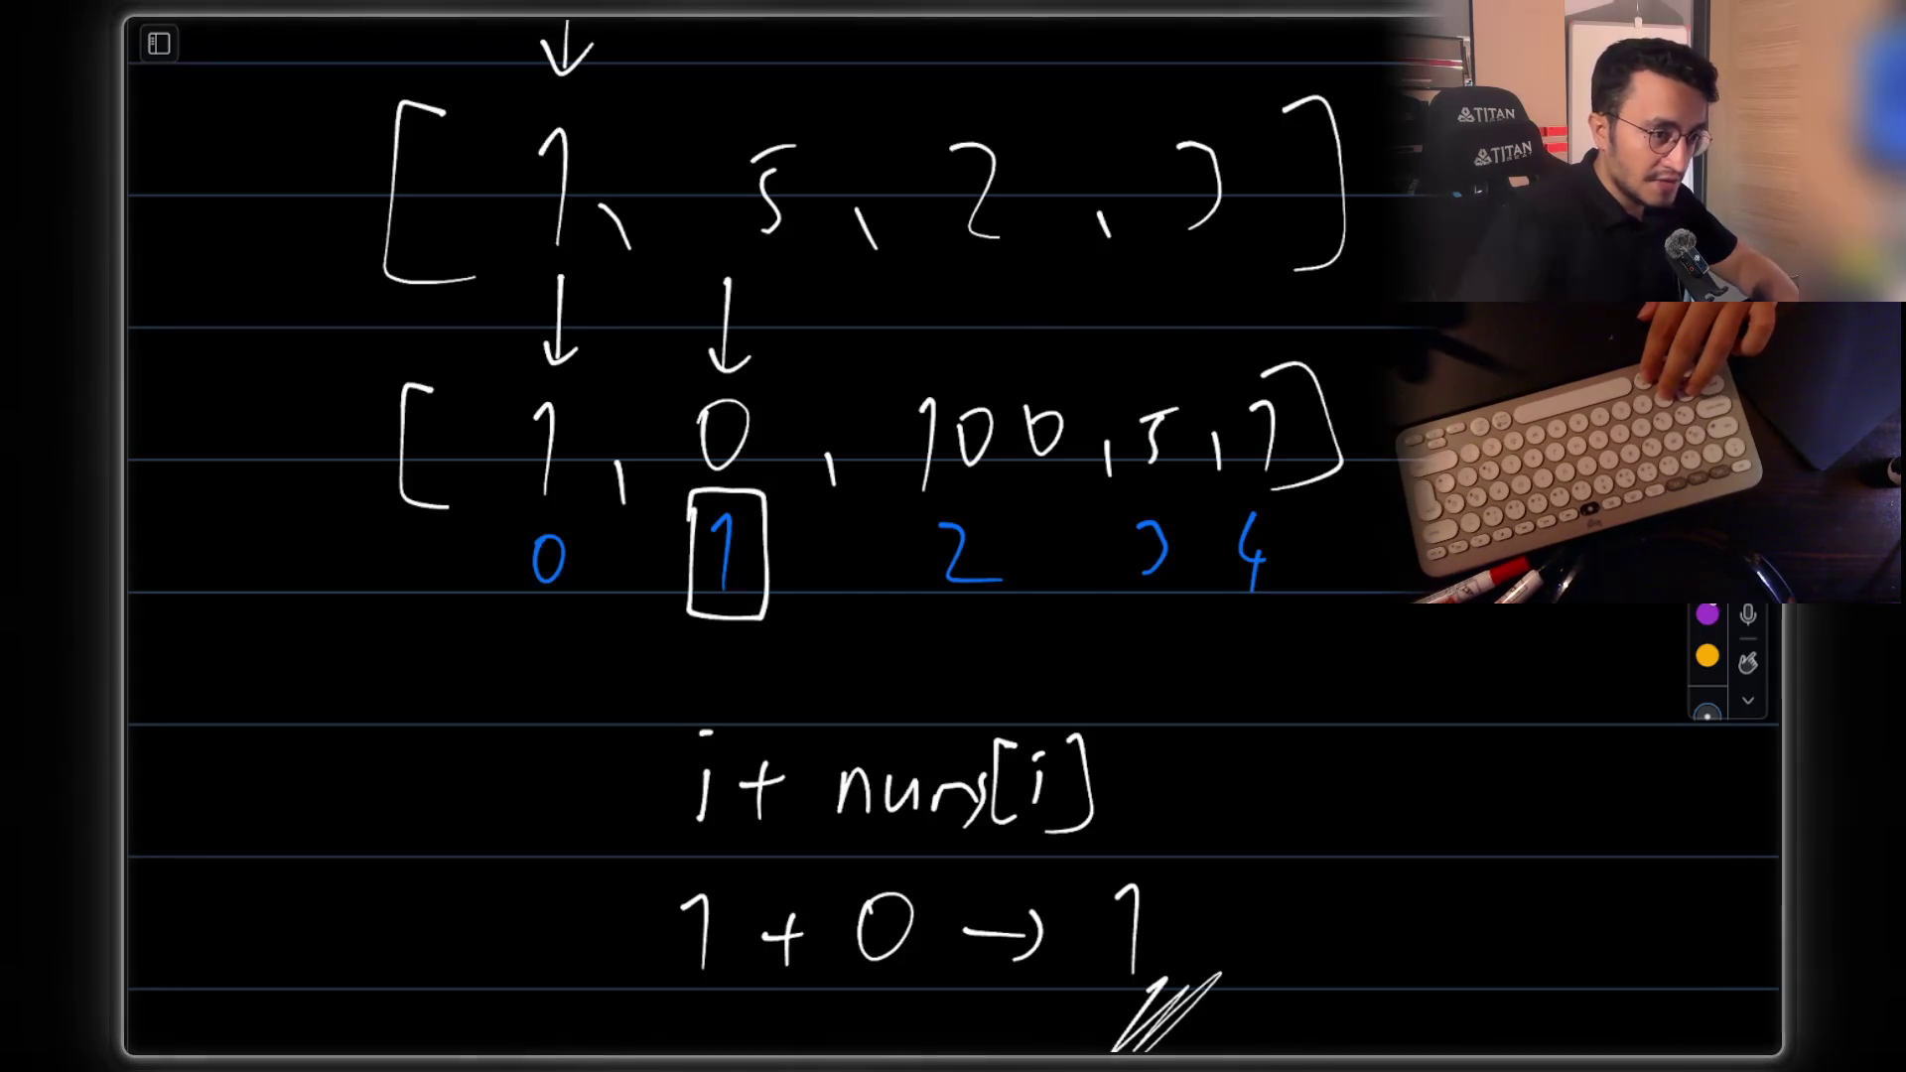
mouse_move(986, 286)
mouse_down()
mouse_move(981, 375)
mouse_move(1092, 323)
mouse_up()
drag(1072, 337, 1136, 338)
drag(1028, 294, 1029, 361)
mouse_move(1037, 290)
mouse_down()
mouse_move(1151, 283)
mouse_move(1057, 303)
mouse_up()
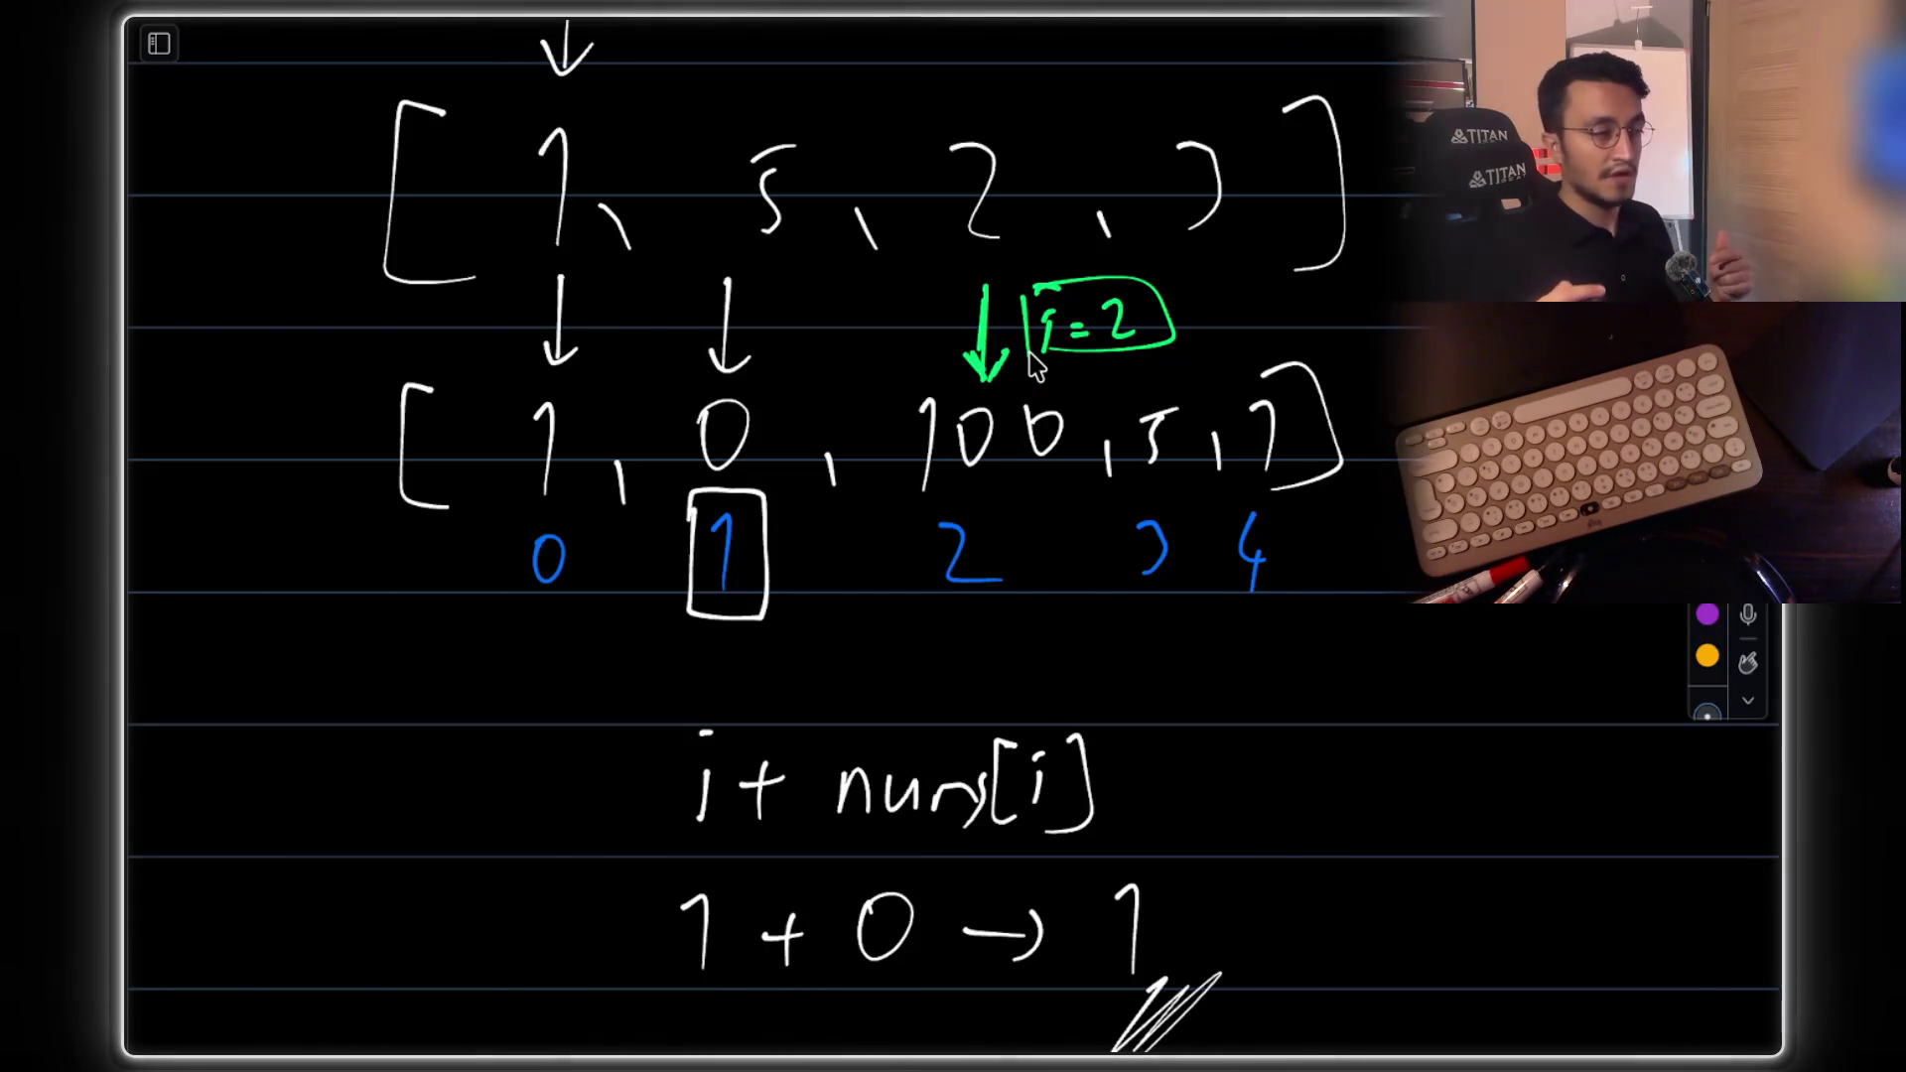
scroll(1060, 585, down, 6)
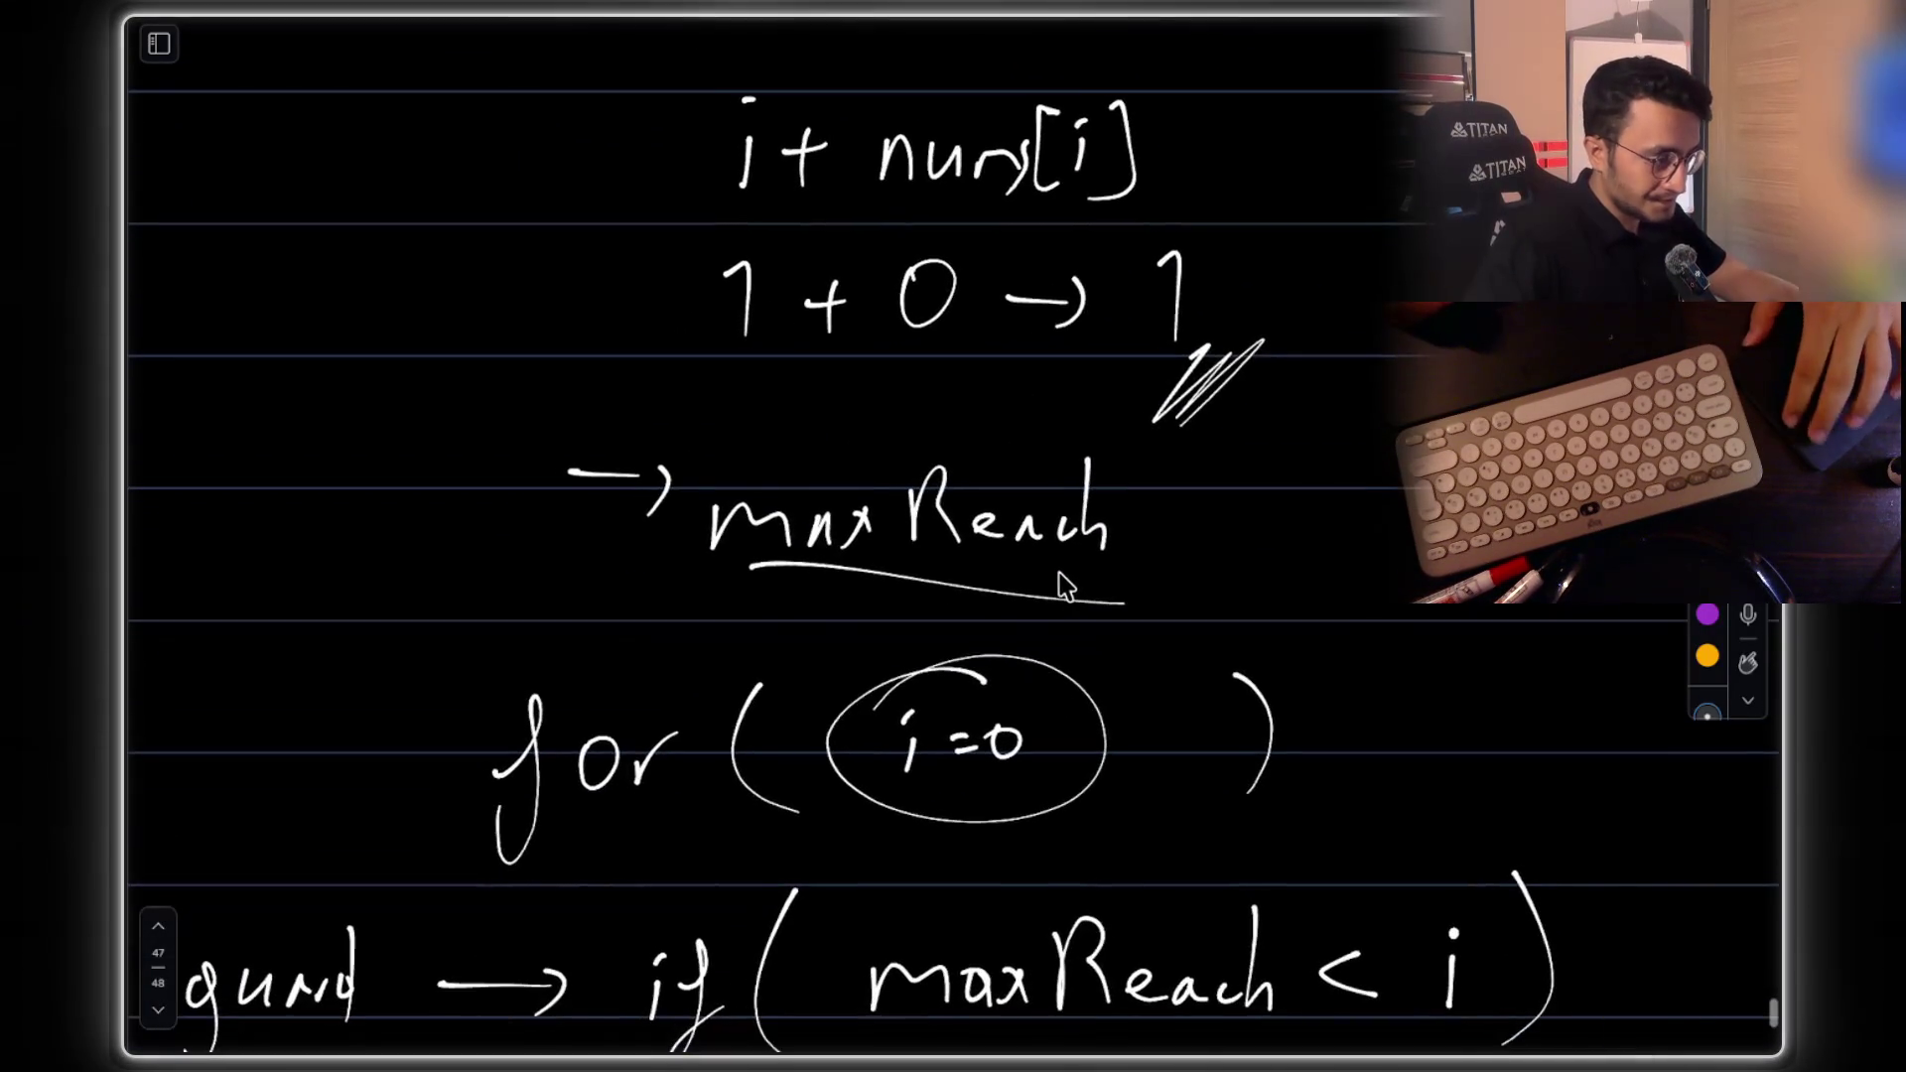
Point out the < in the guard, then draw and undo a trial i=1 arrow above 0
scroll(1060, 585, down, 2)
drag(1317, 717, 1297, 864)
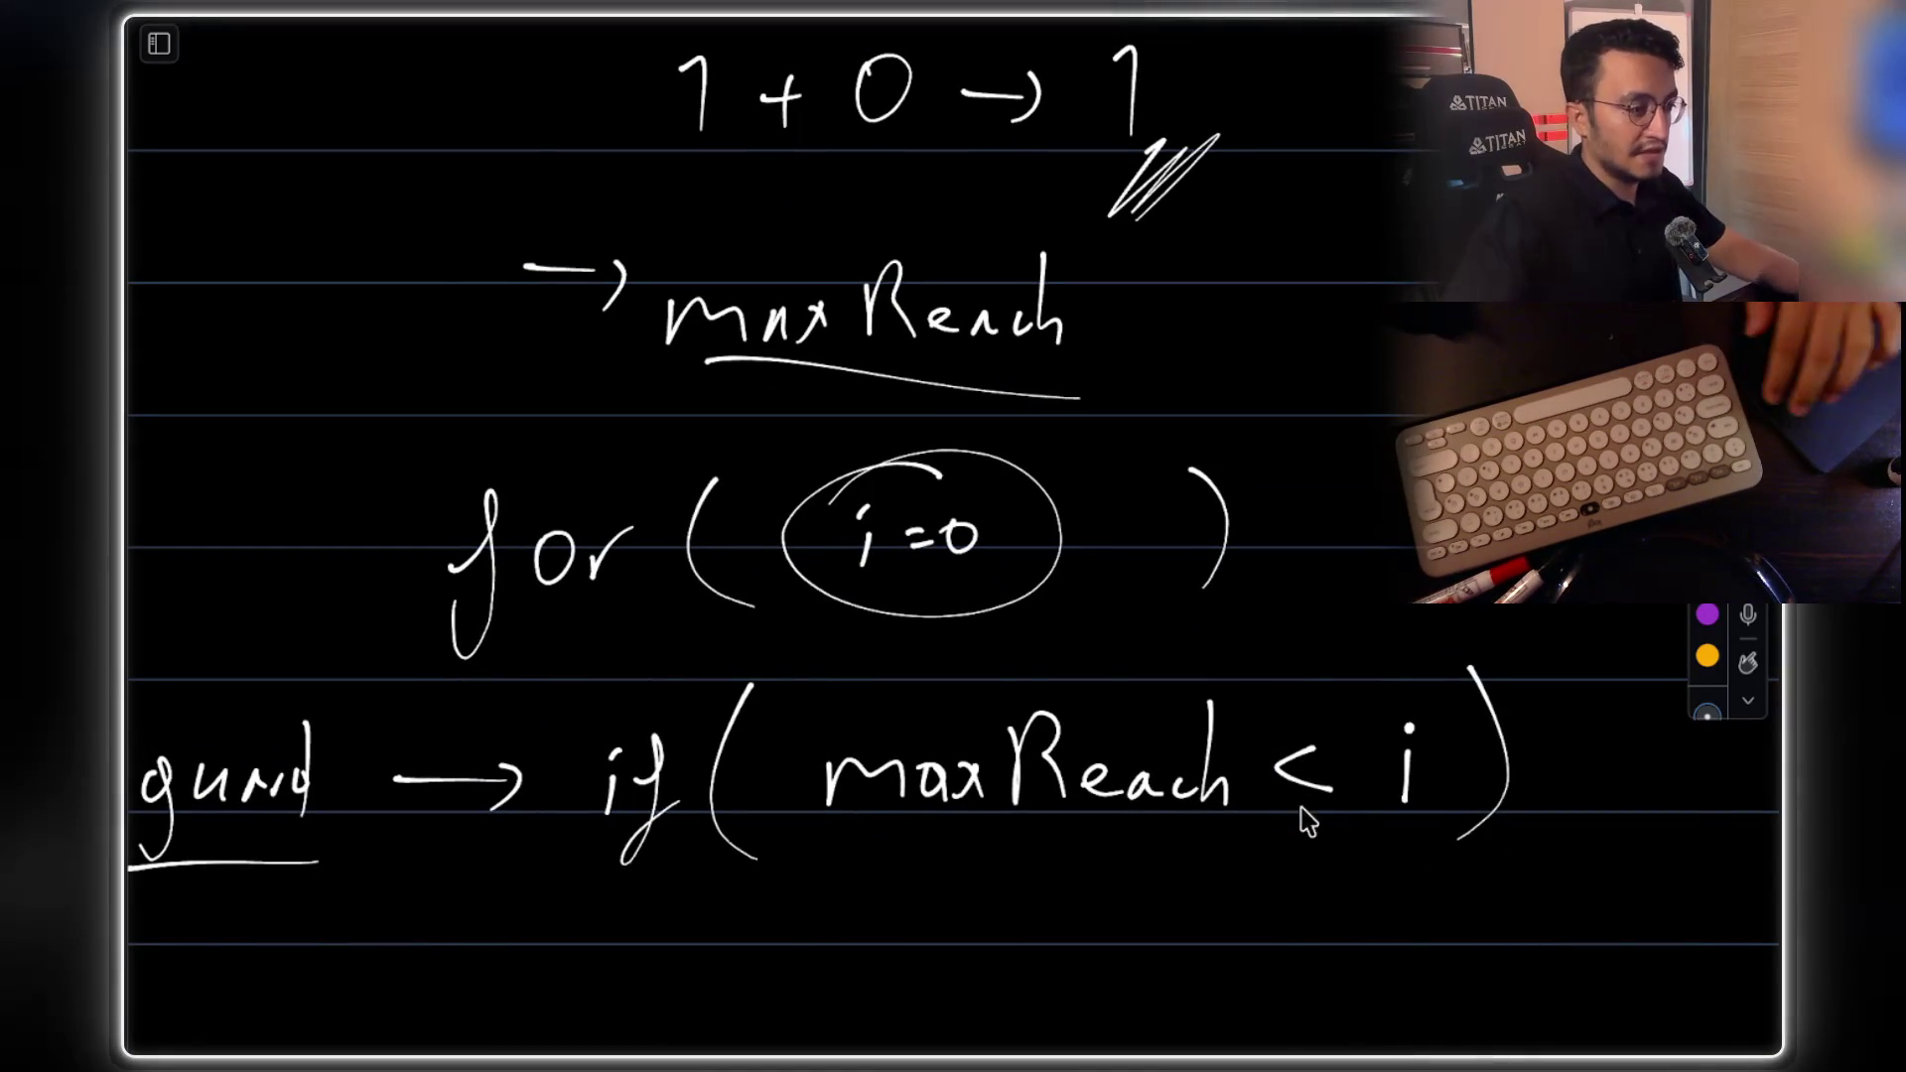
scroll(1308, 824, up, 8)
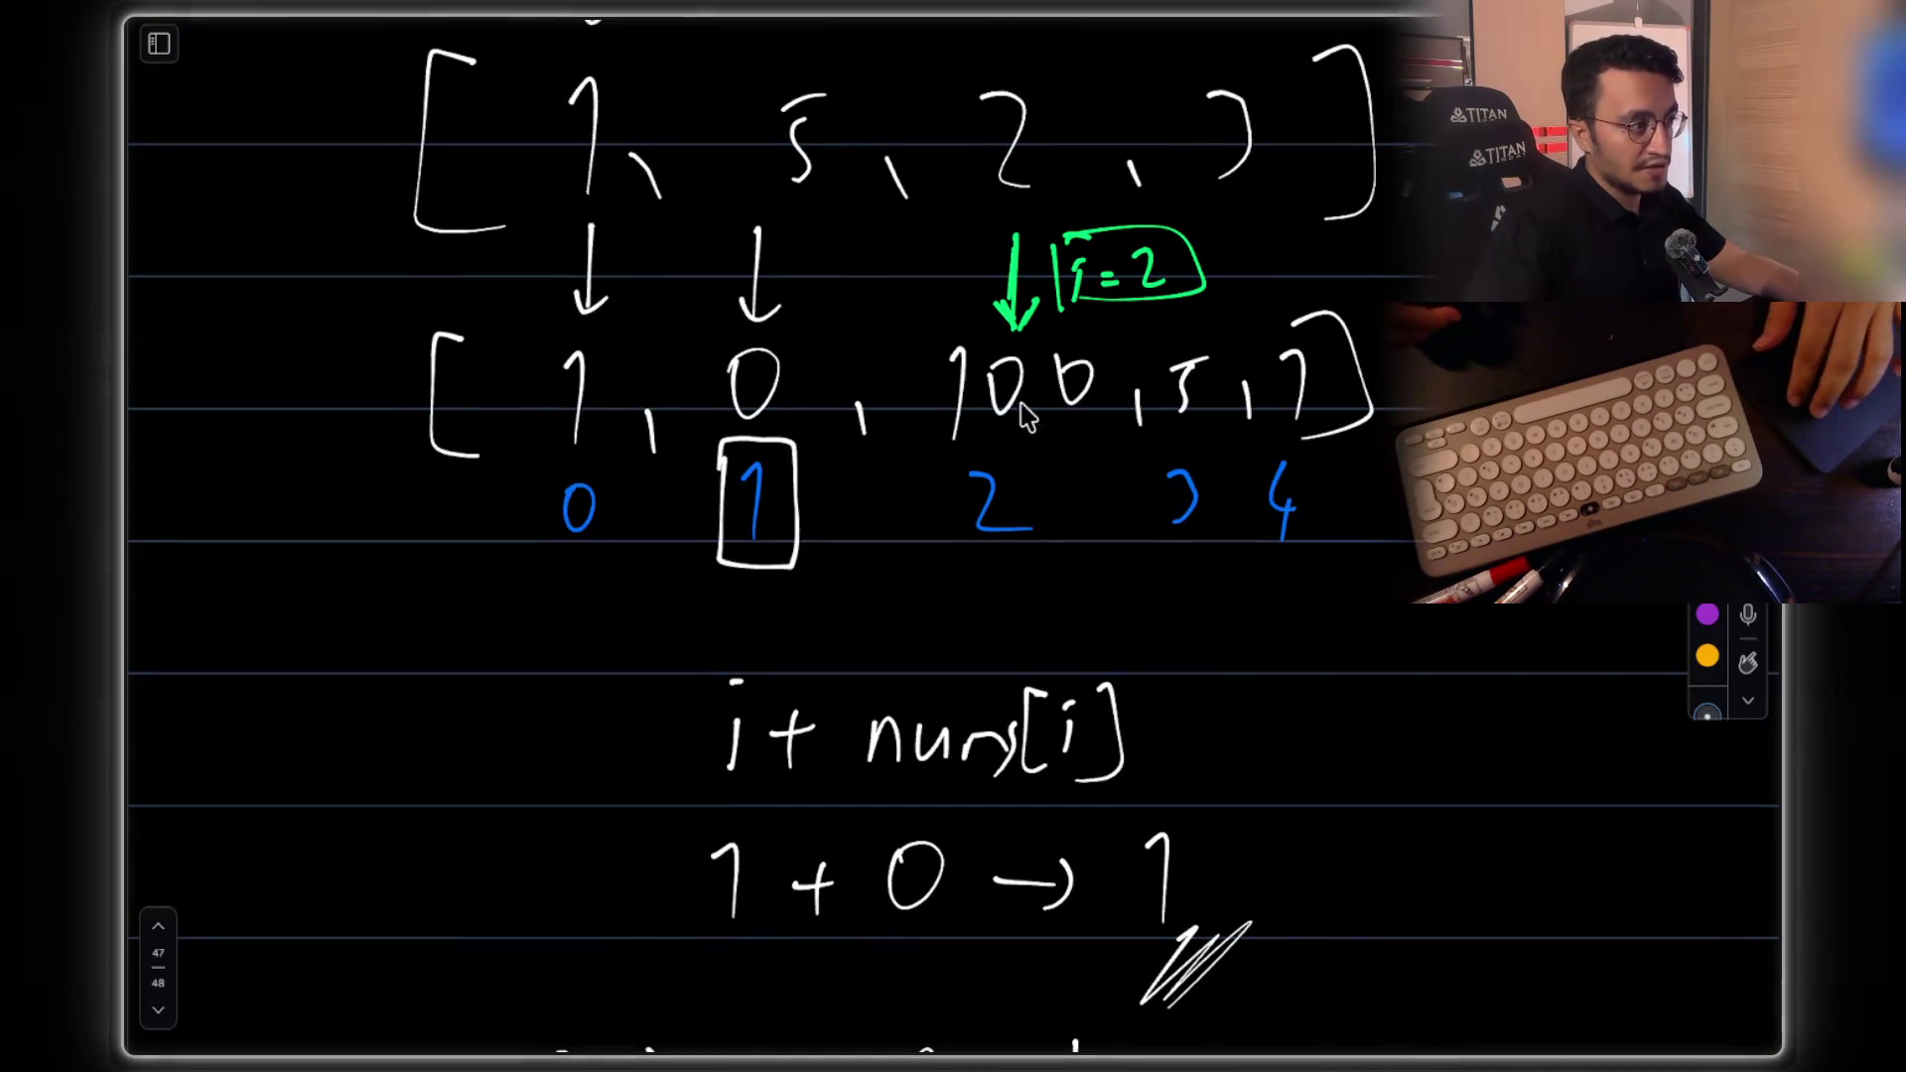
mouse_move(757, 230)
mouse_down()
mouse_move(754, 322)
mouse_move(828, 276)
mouse_up()
click(794, 264)
drag(808, 291, 855, 321)
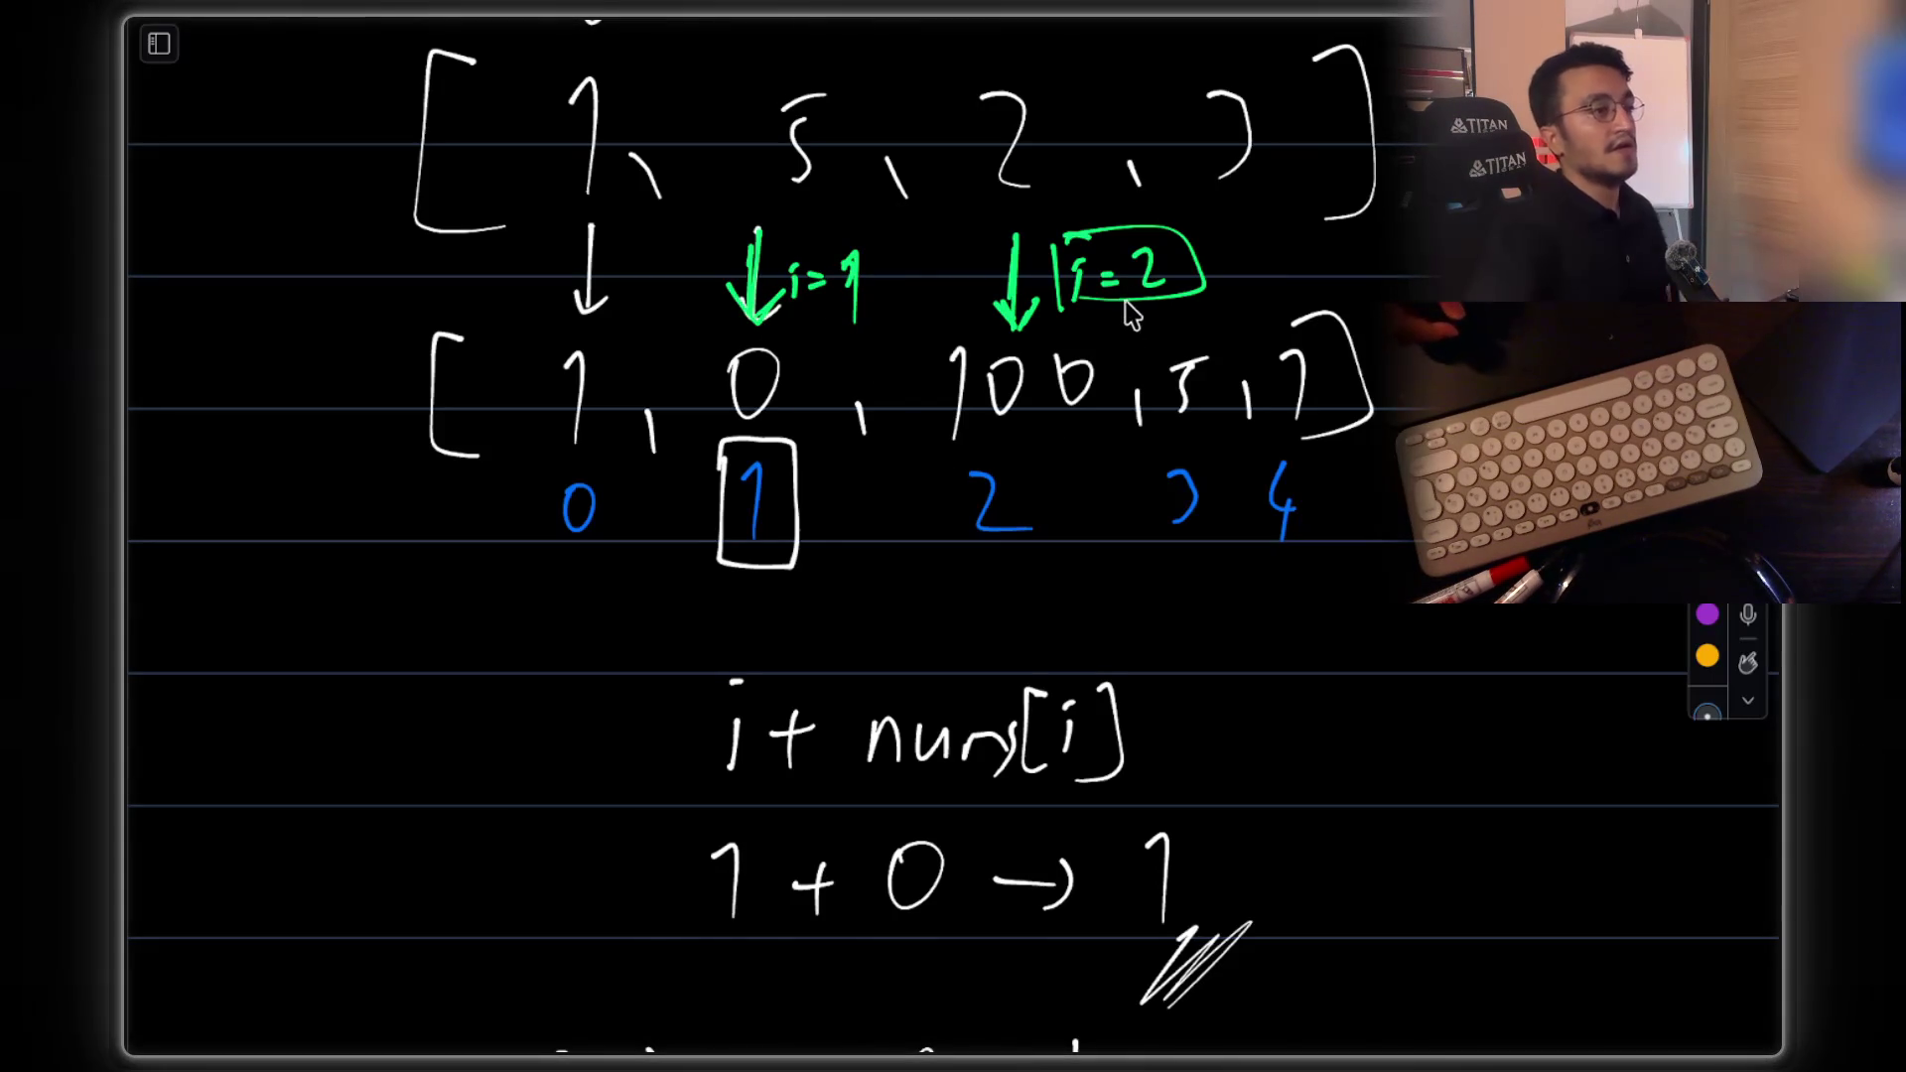
key(ctrl+z)
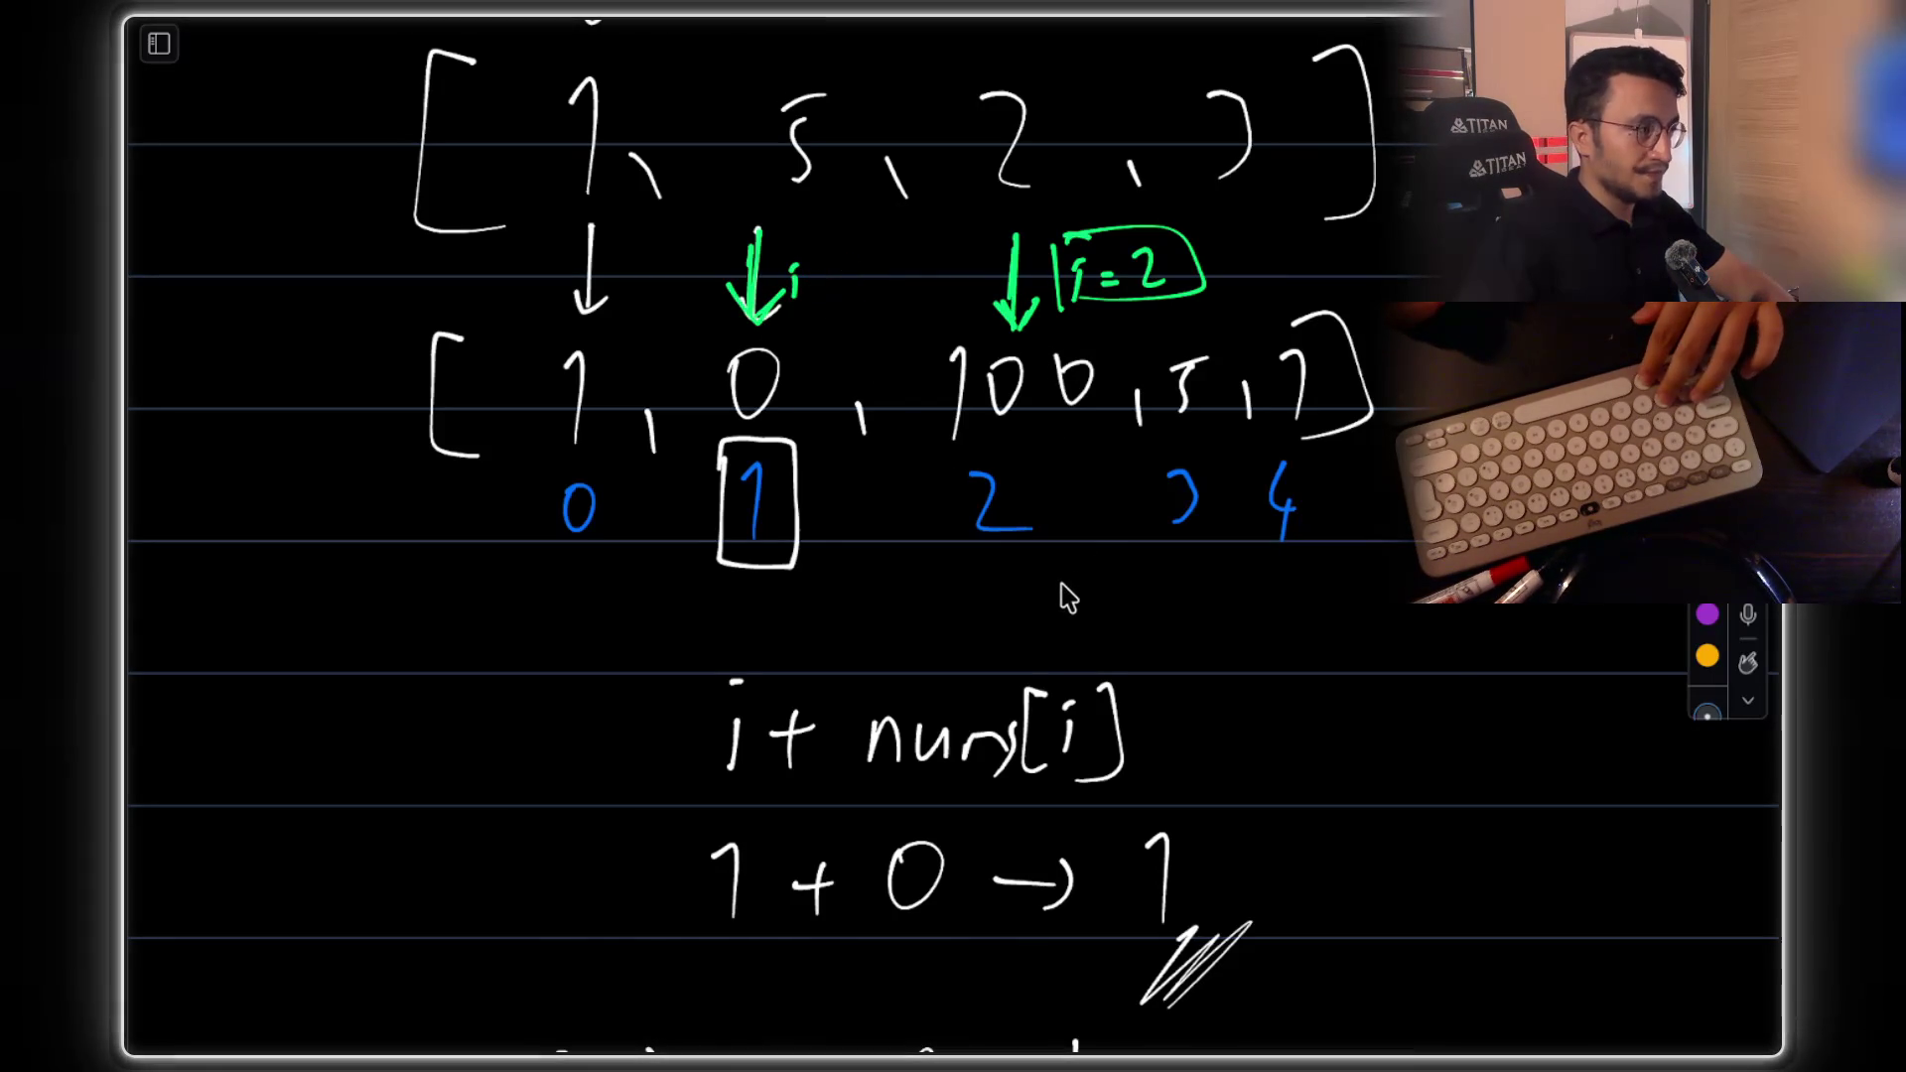
key(ctrl+z)
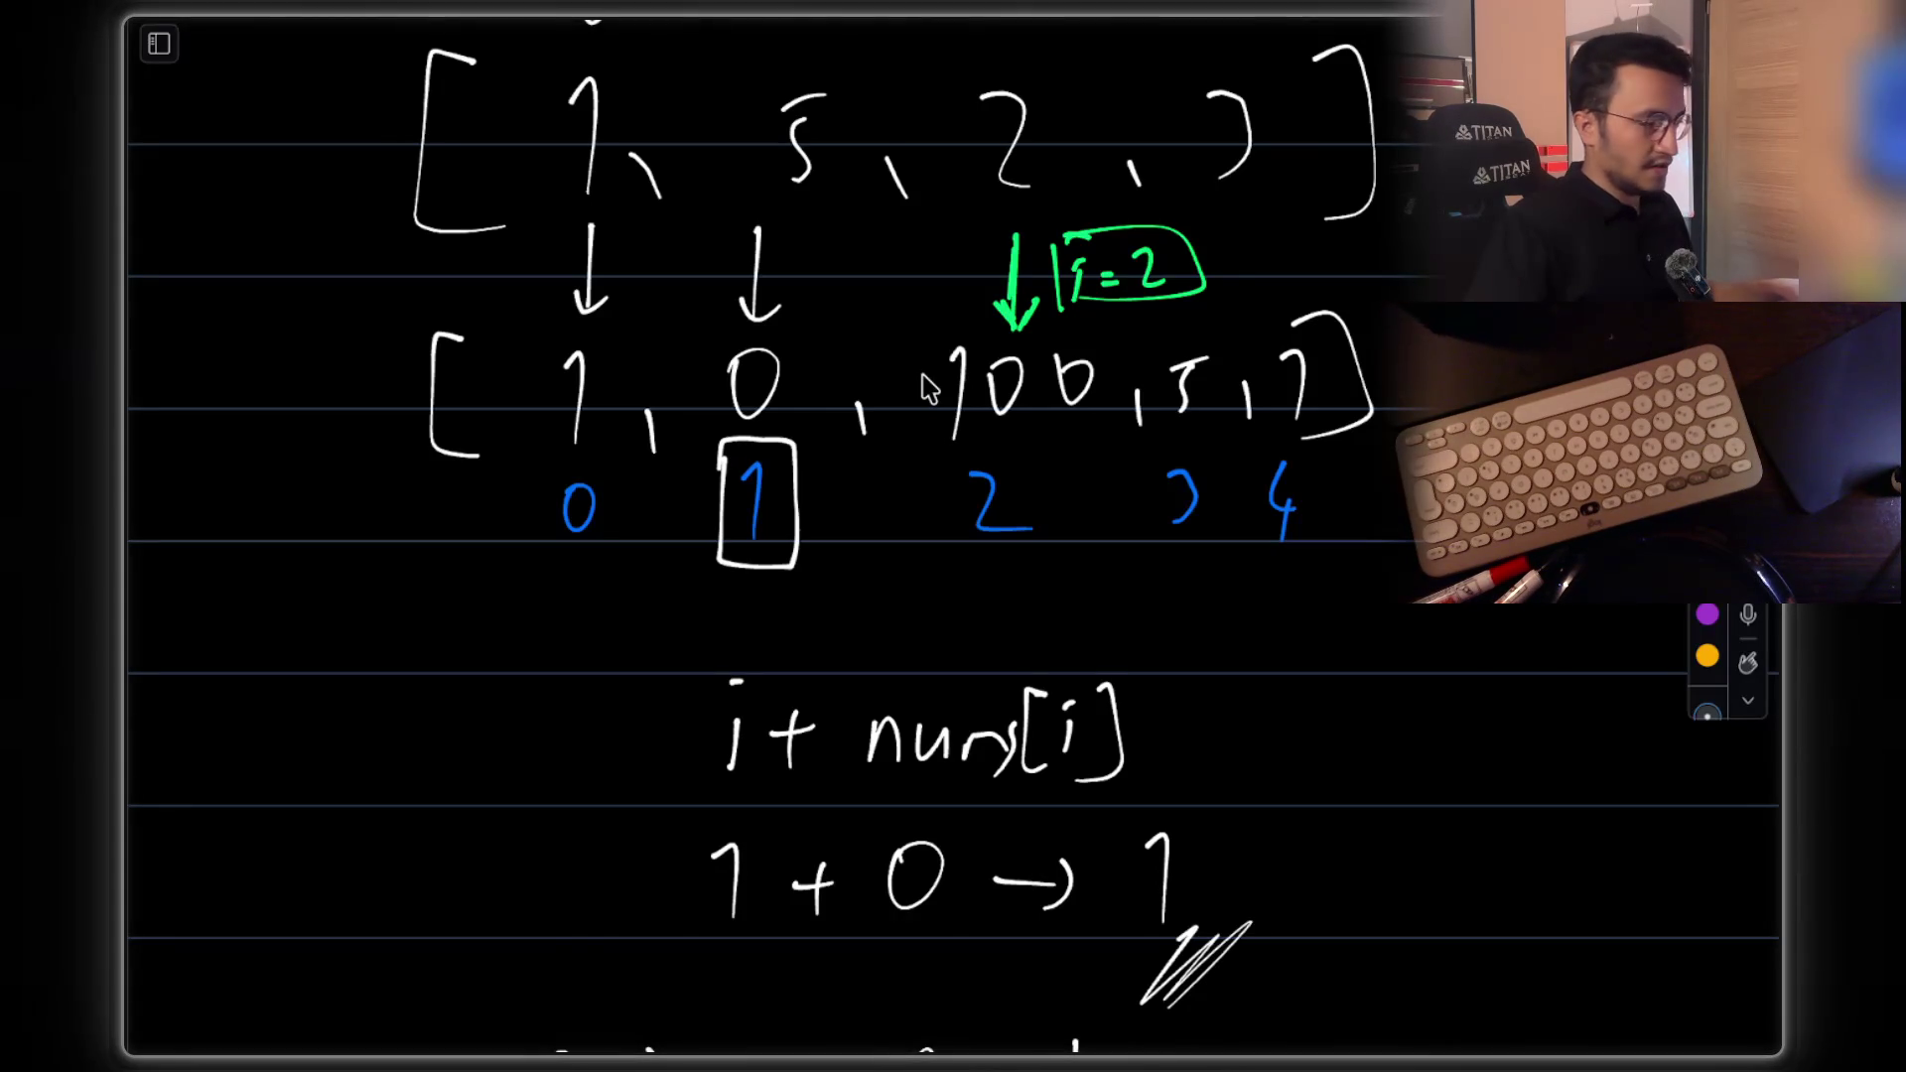
Double-underline the blue index 2 in green and bring up Claude's canJump solution
scroll(1083, 456, down, 3)
scroll(1083, 457, up, 3)
mouse_move(953, 546)
mouse_down()
mouse_move(1077, 543)
mouse_move(953, 549)
mouse_up()
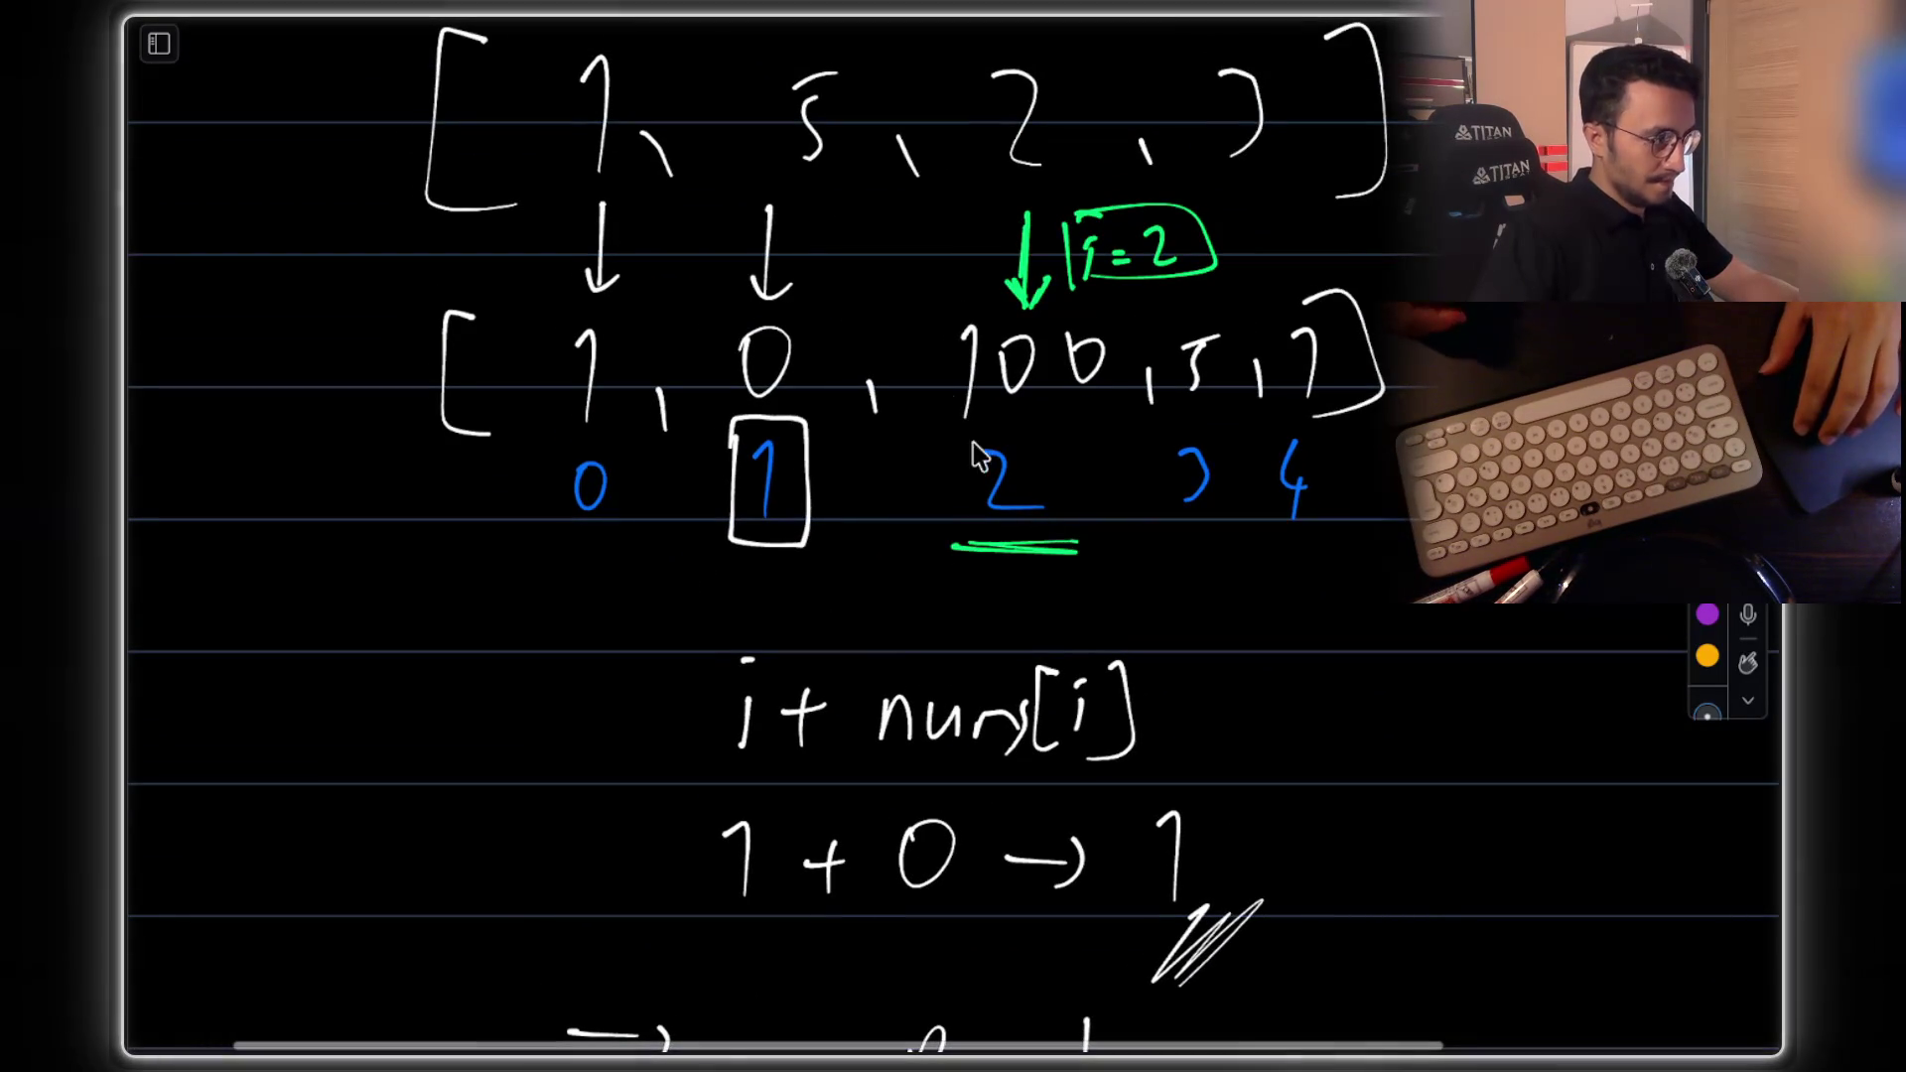
scroll(763, 407, down, 5)
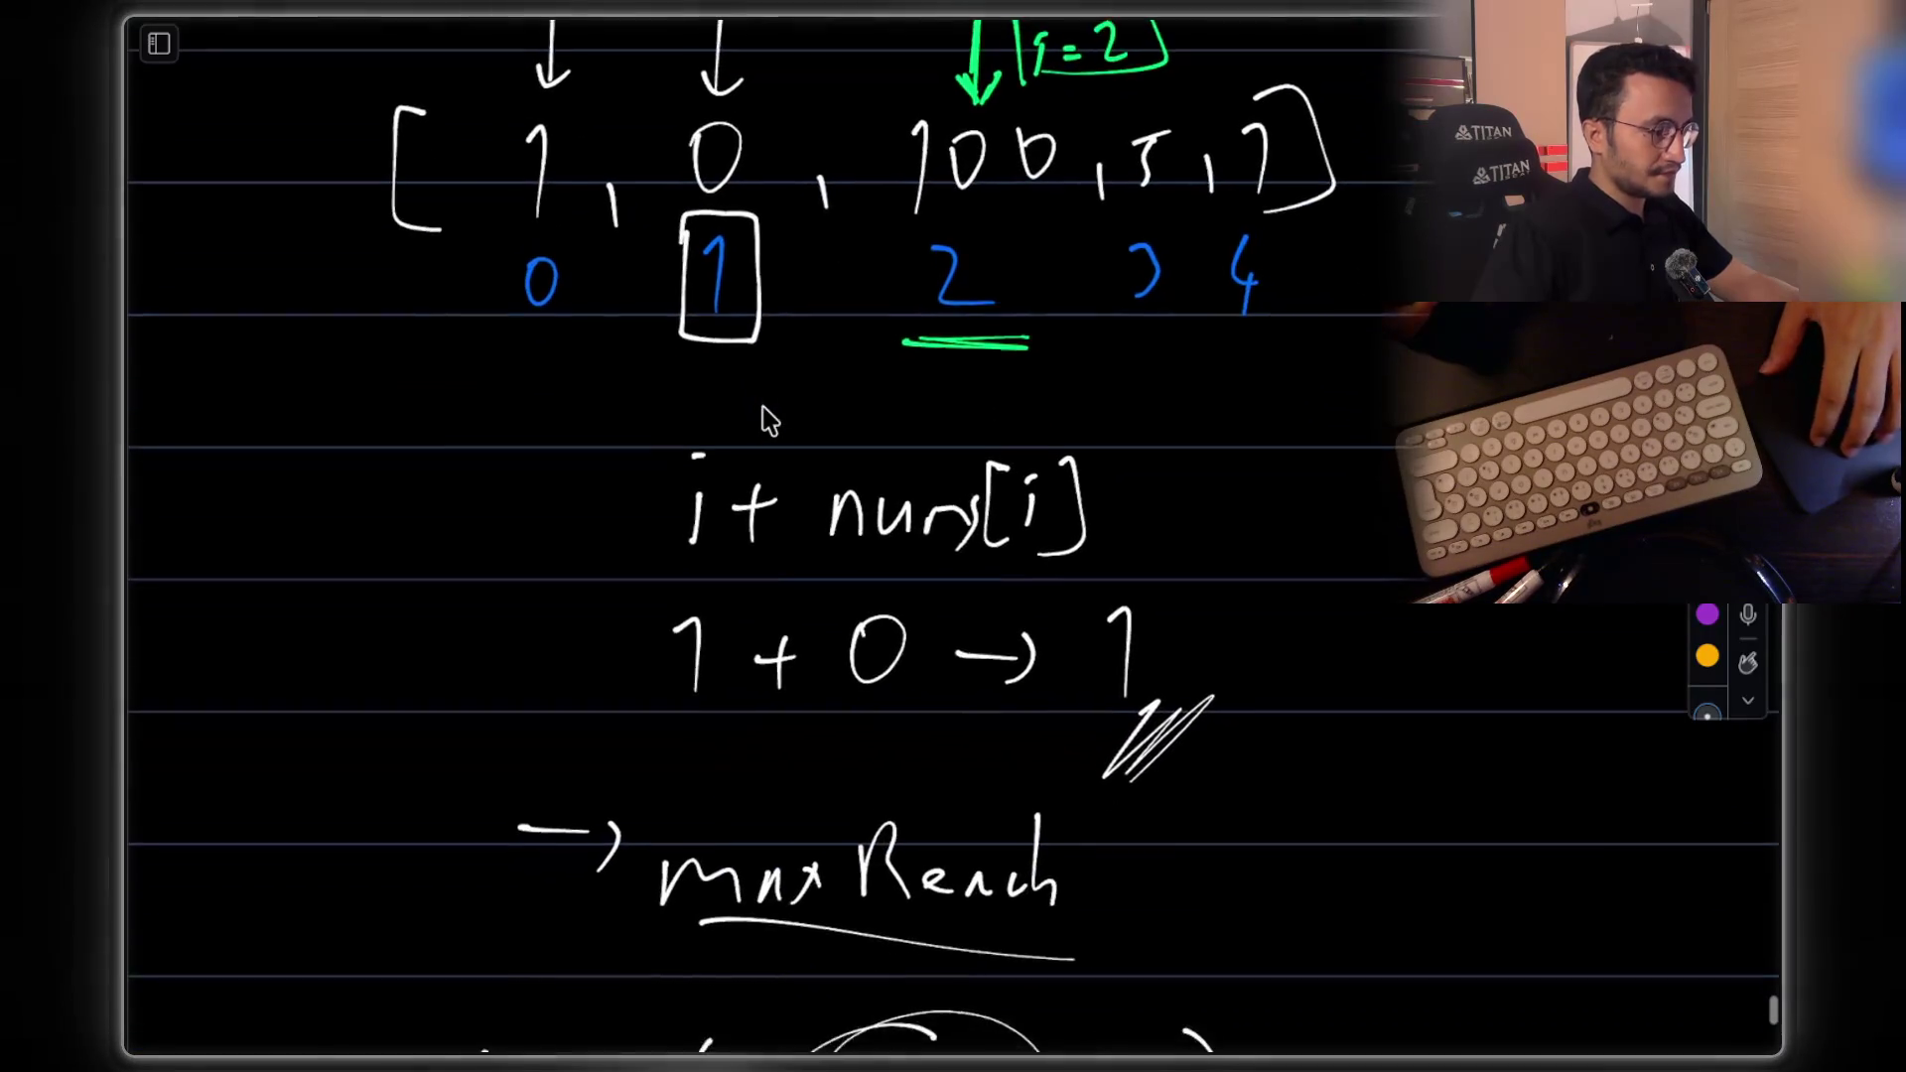
key(super+Tab)
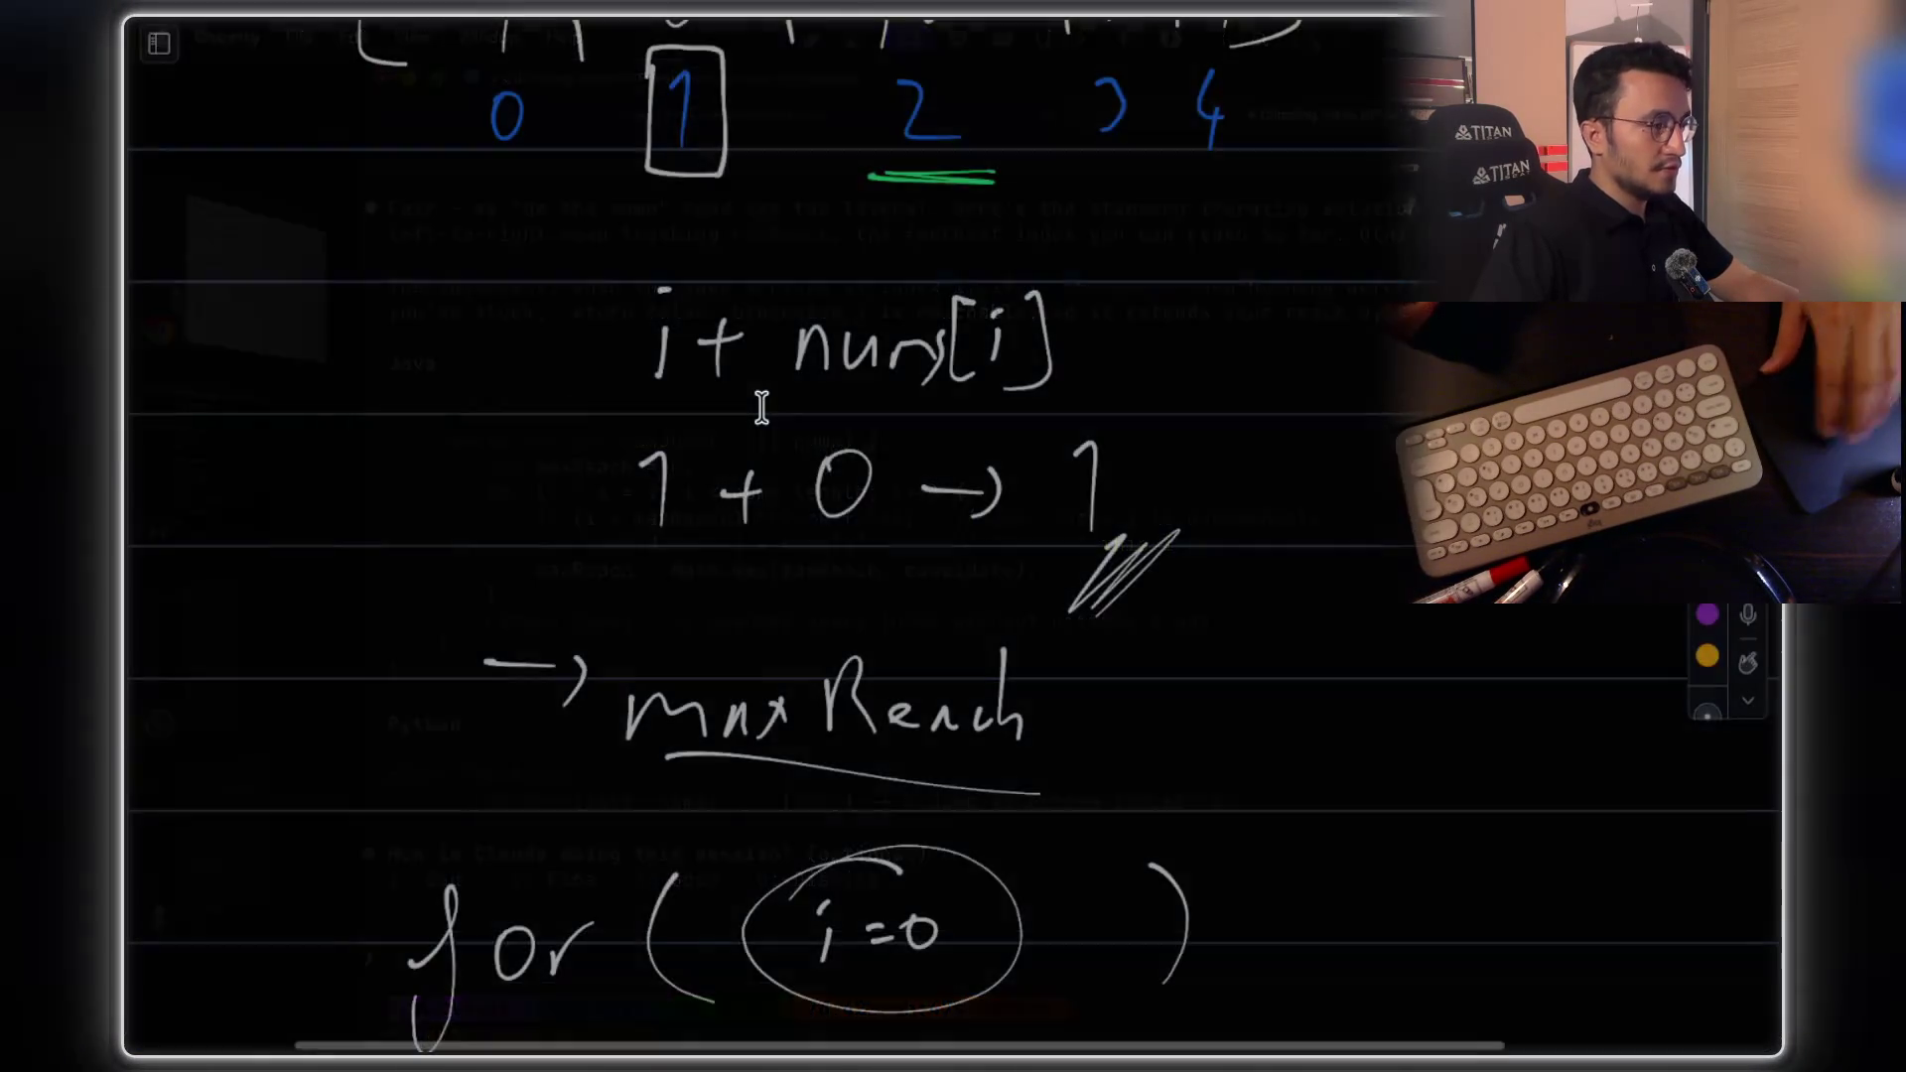
Switch to the notes app, view the saved code image full size, then return to the canvas
key(super+Tab)
click(655, 759)
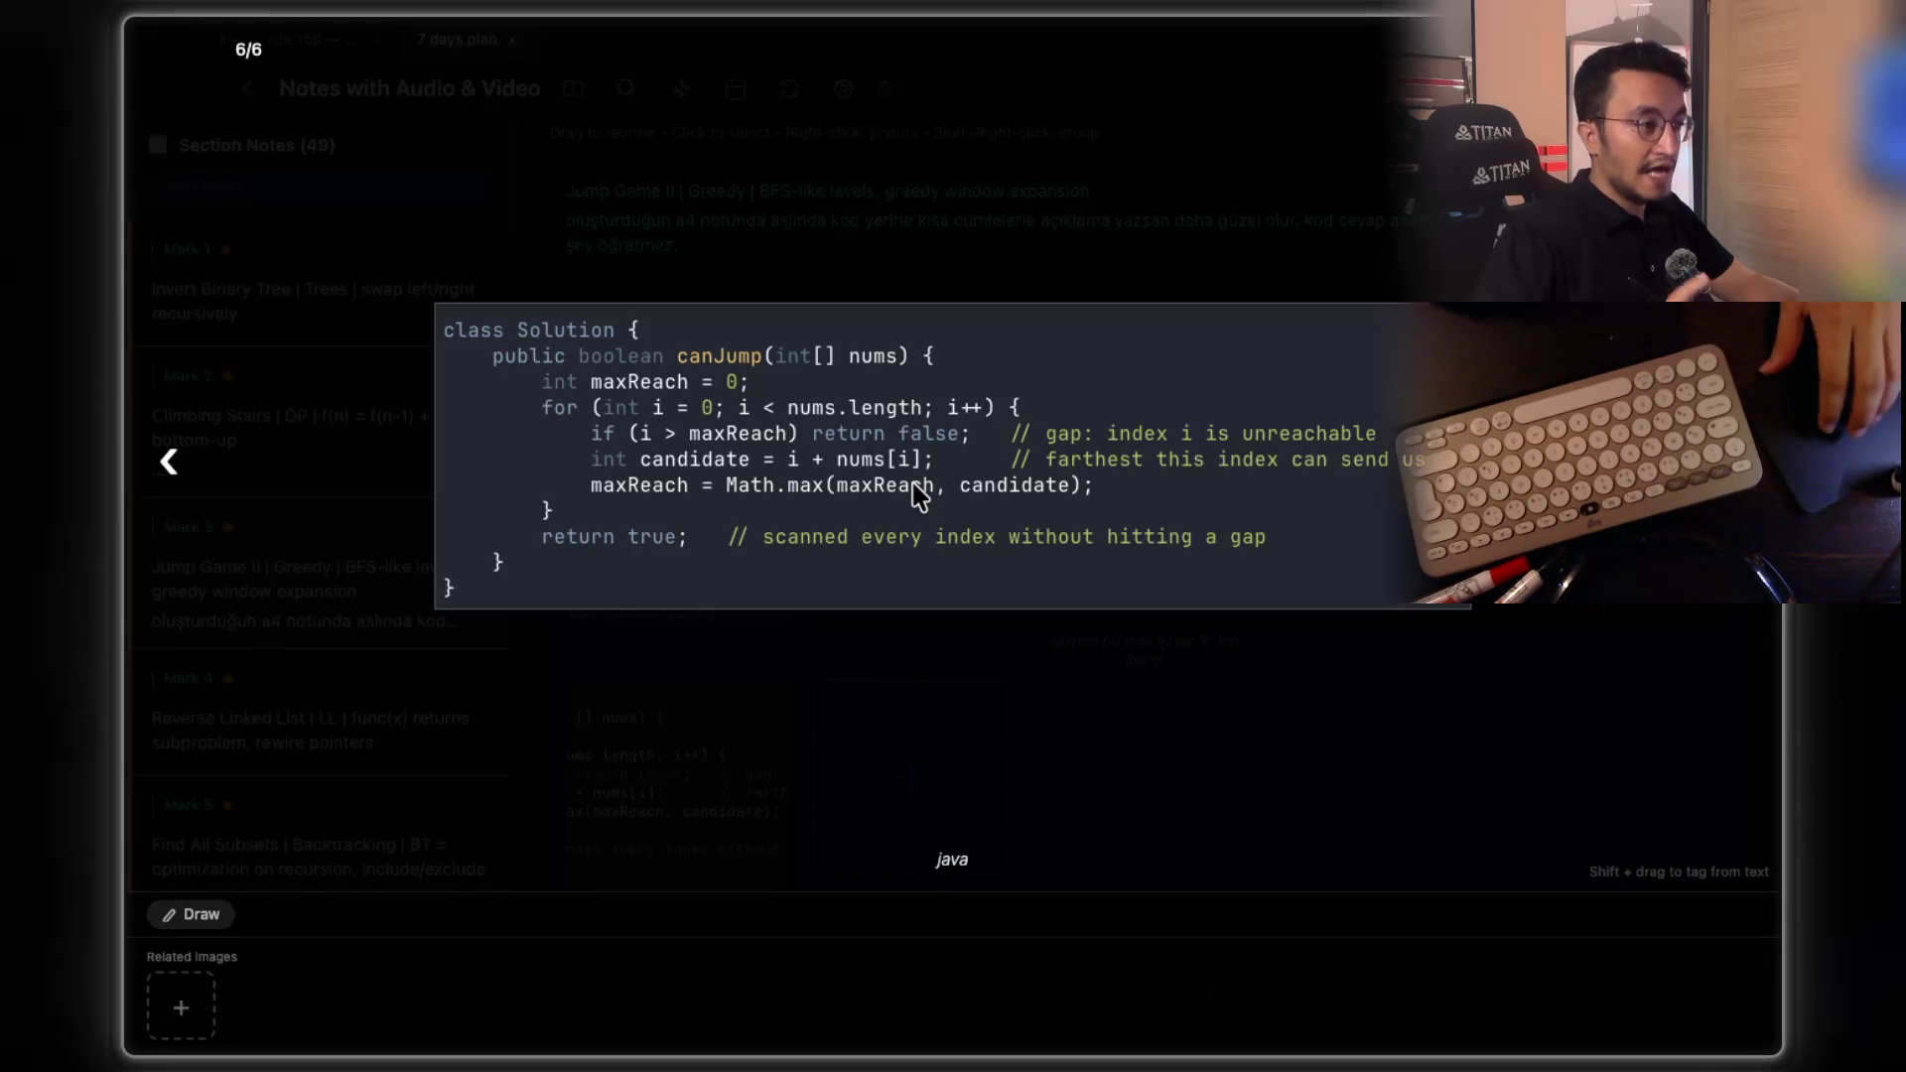
key(Escape)
scroll(918, 497, up, 5)
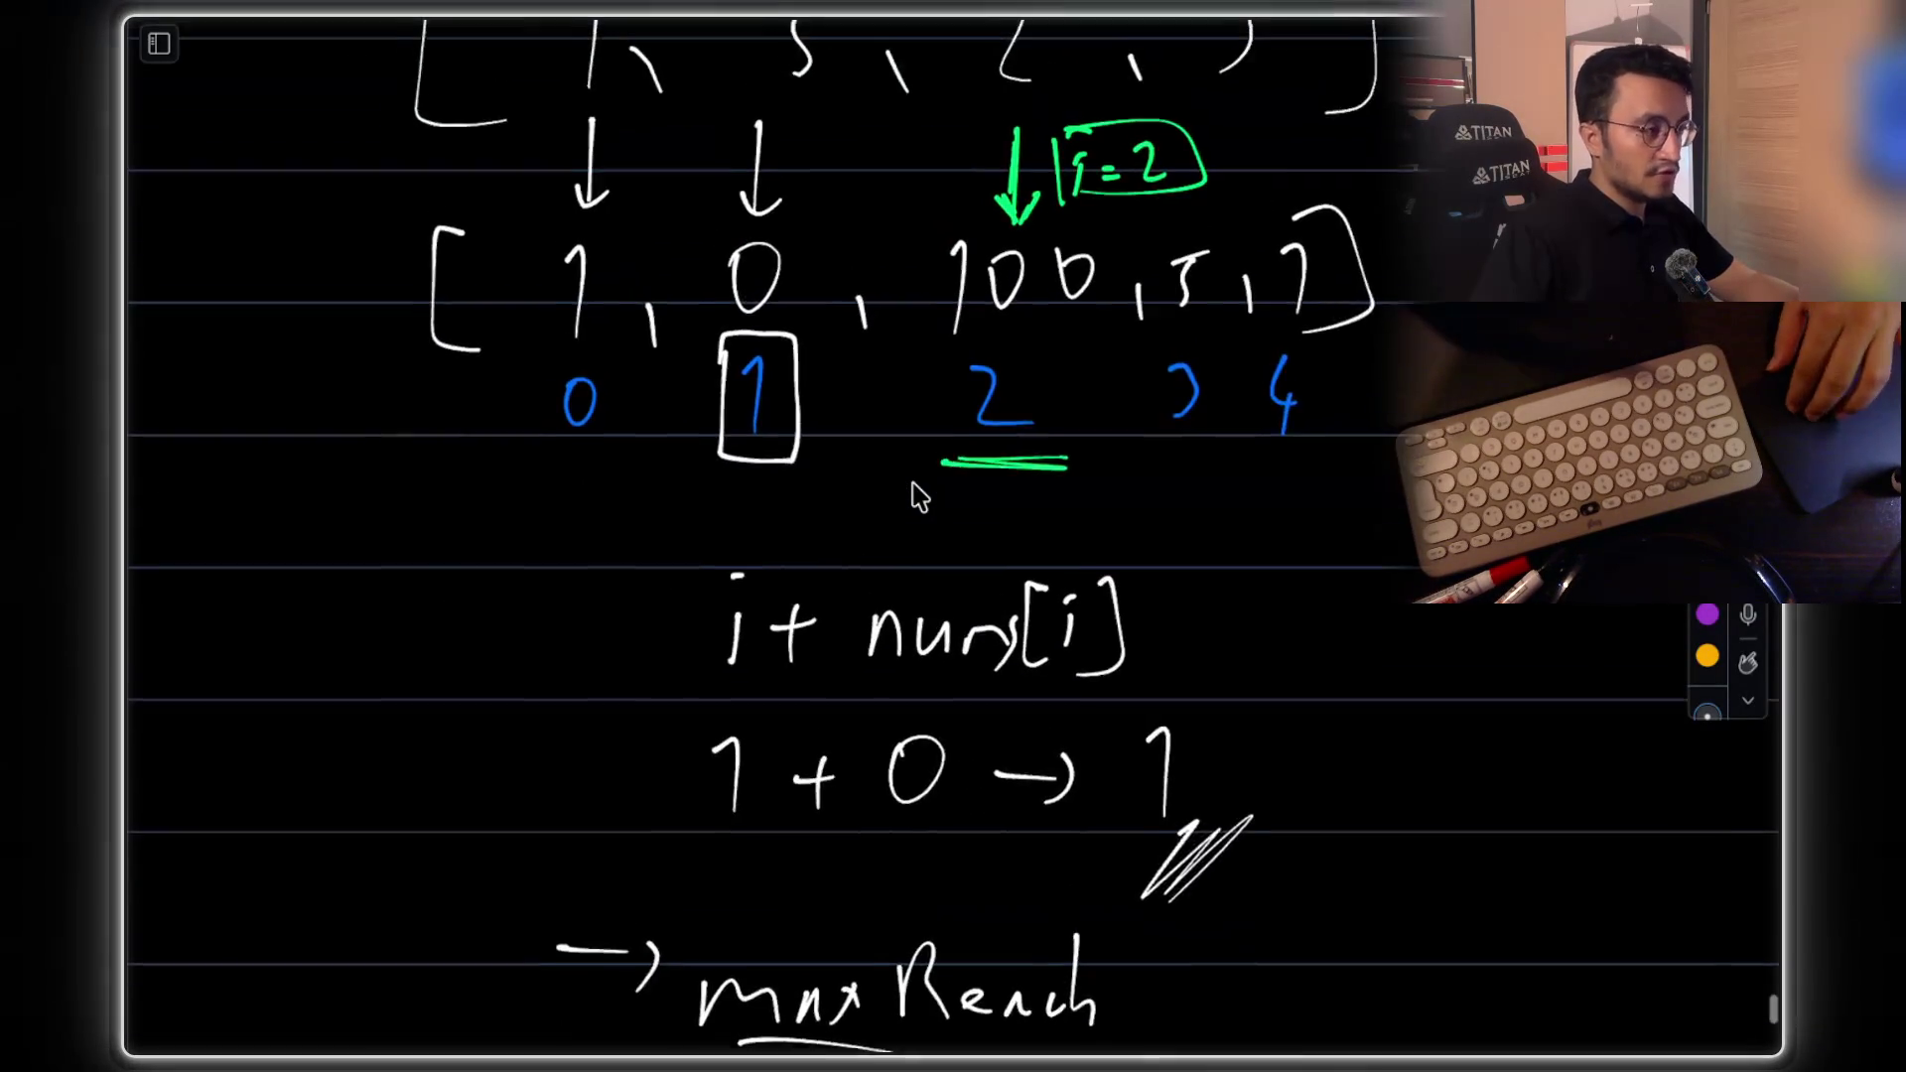
scroll(918, 496, down, 3)
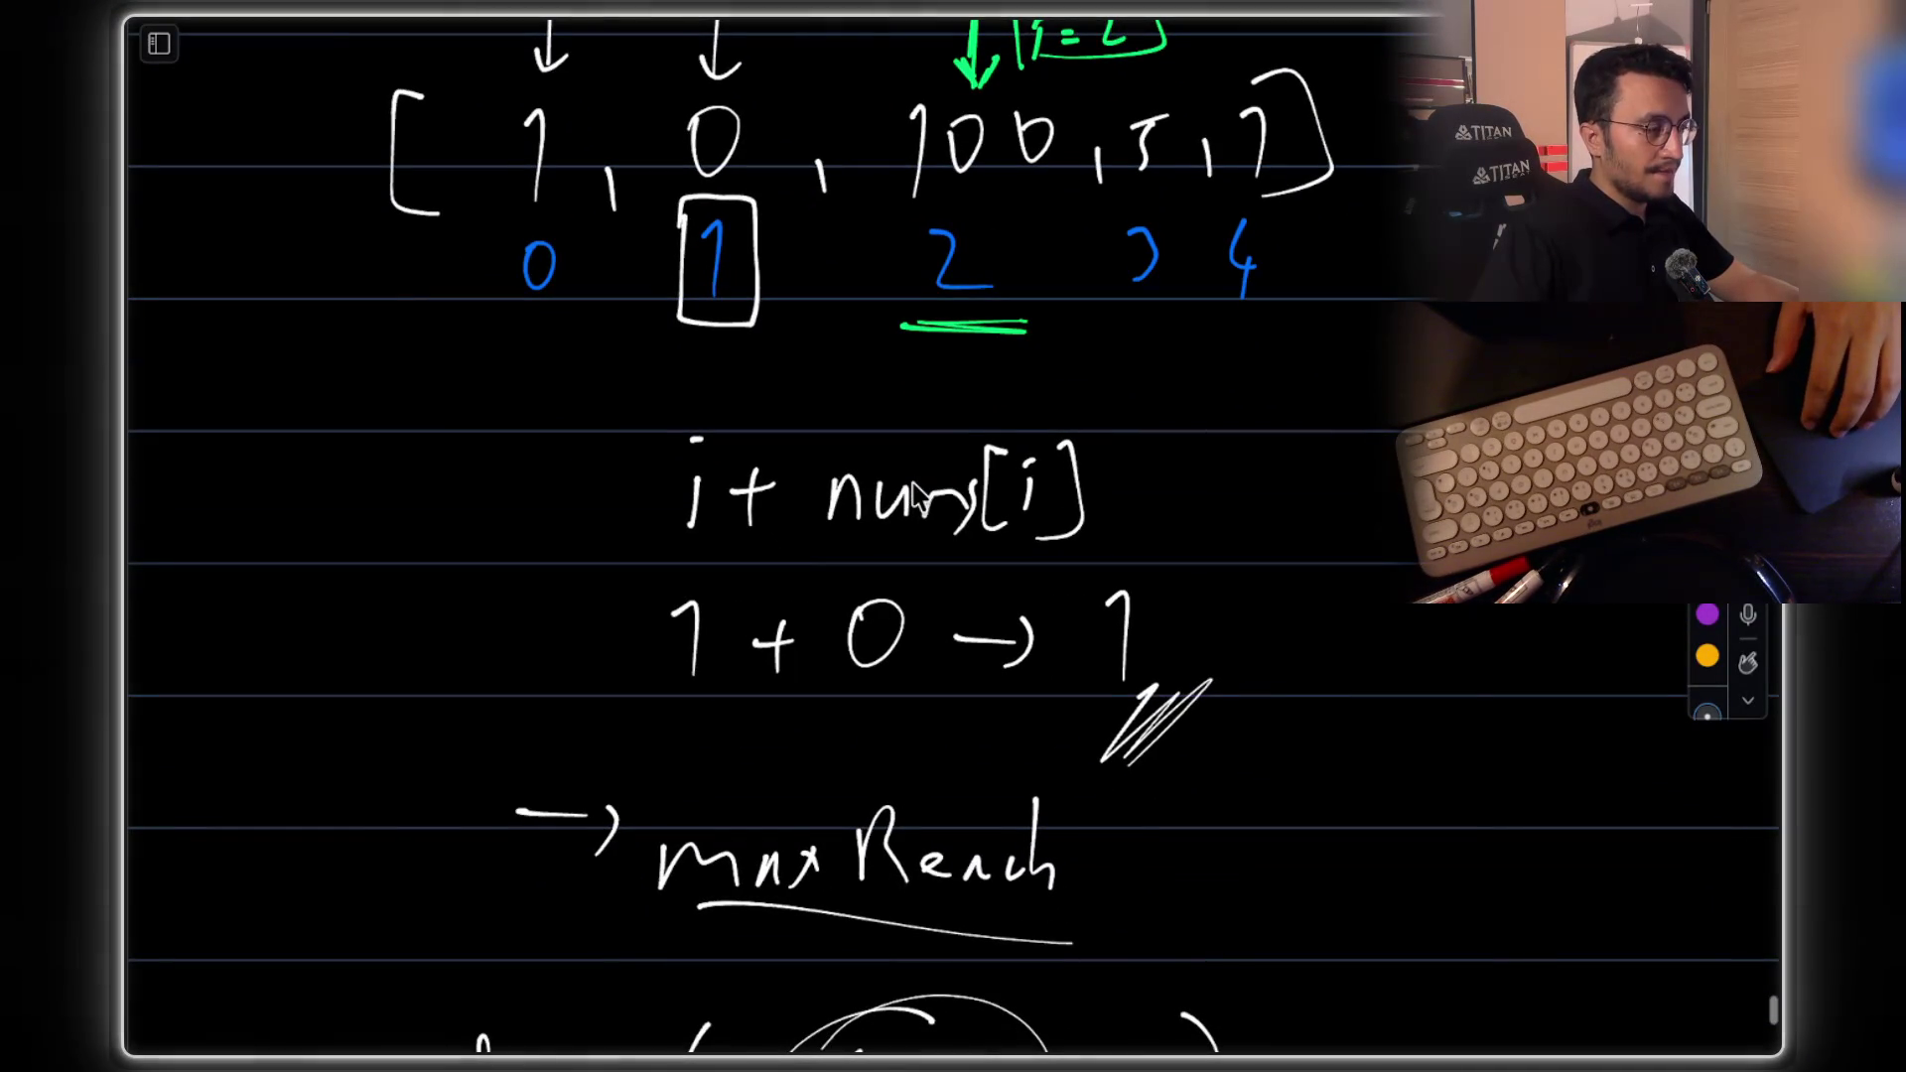
scroll(918, 496, up, 5)
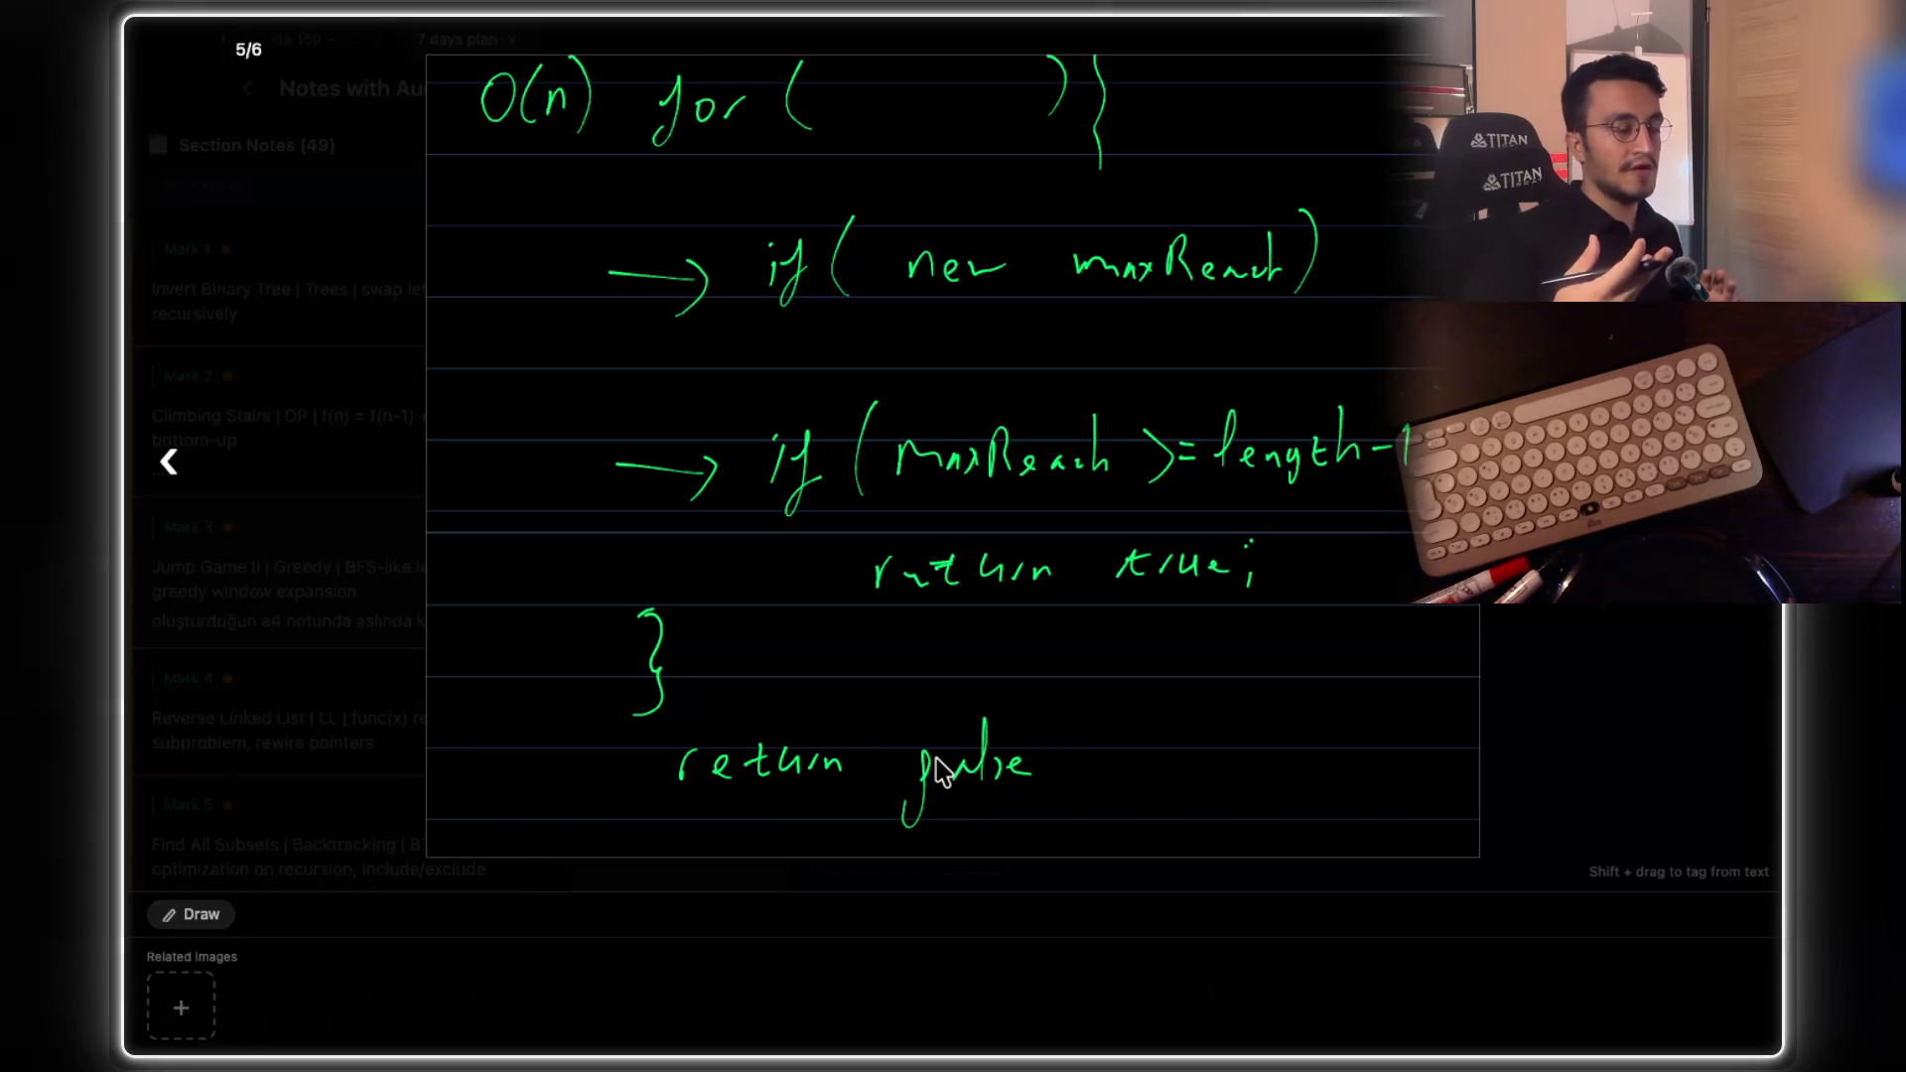
Reopen the Java canJump code image at 6/6, zoom it in and out, then close it
key(Escape)
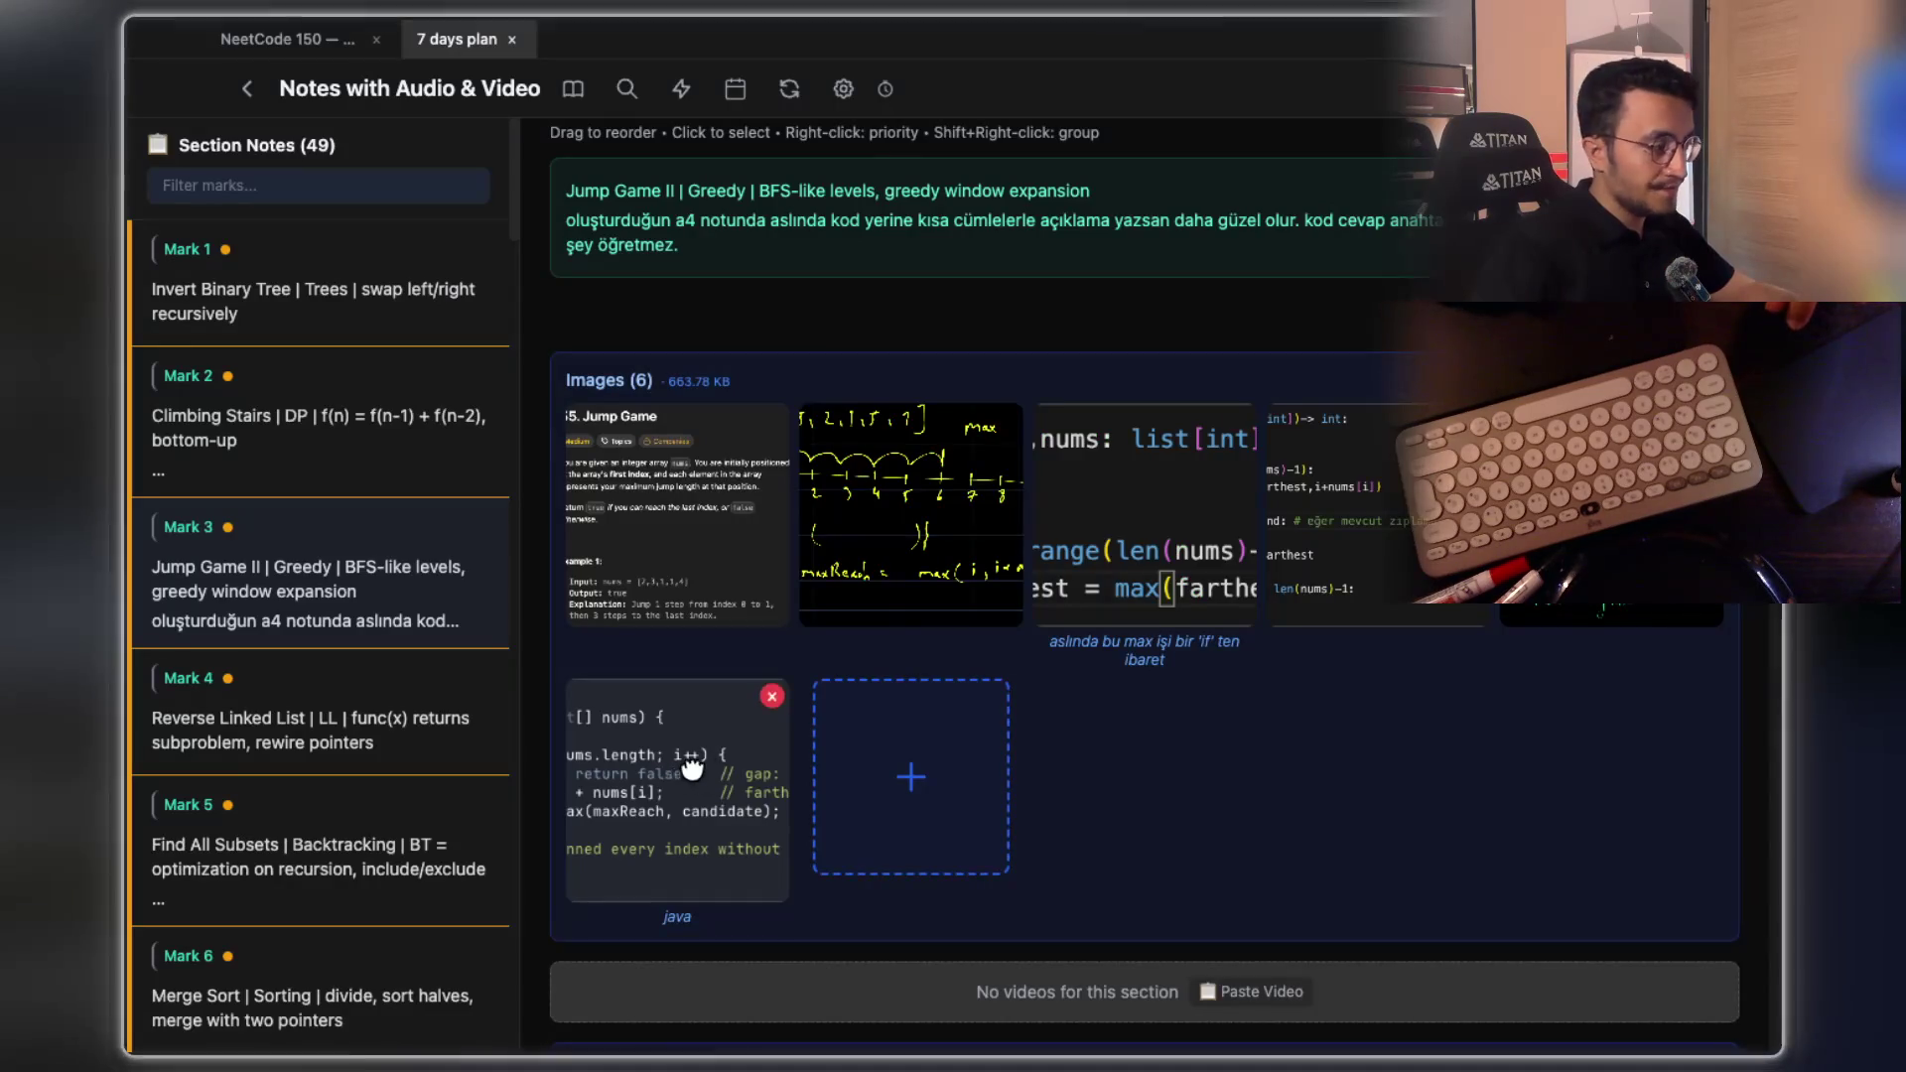
click(789, 758)
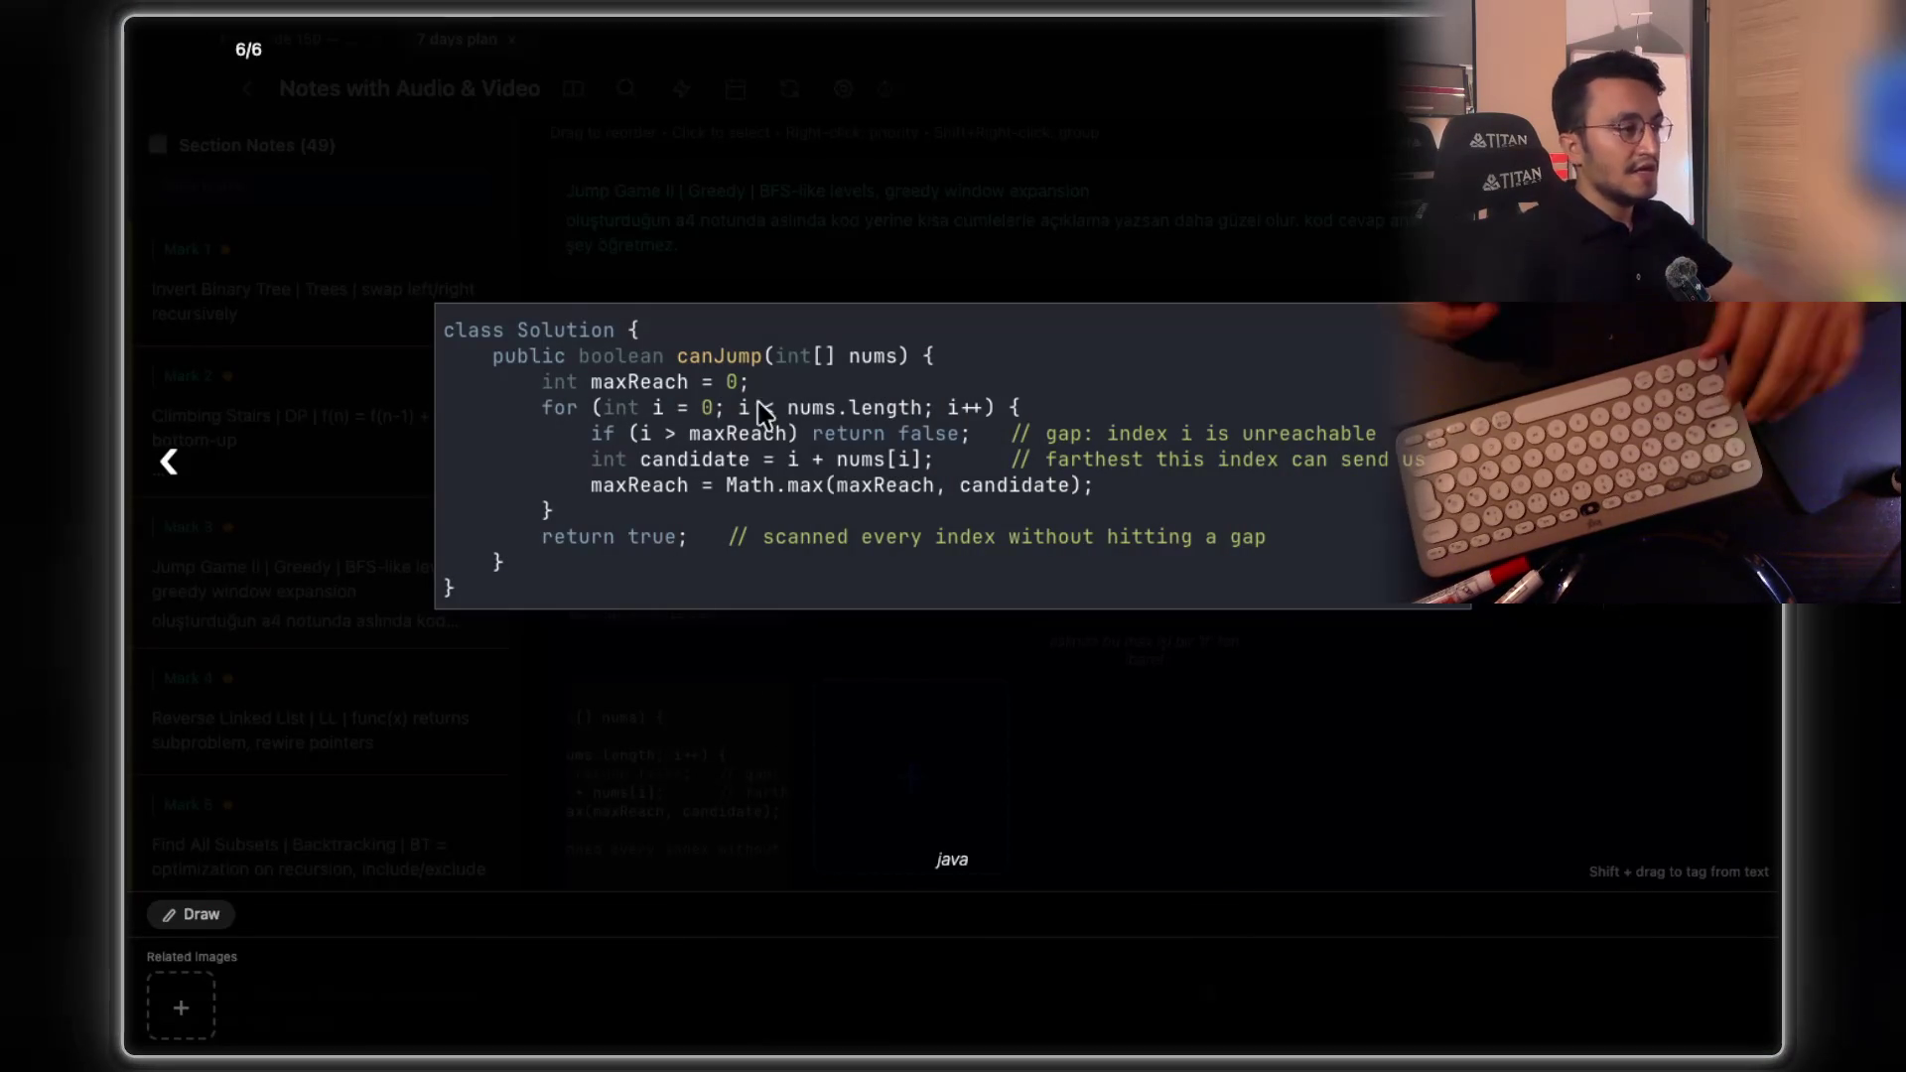
key(plus)
key(plus)
key(plus)
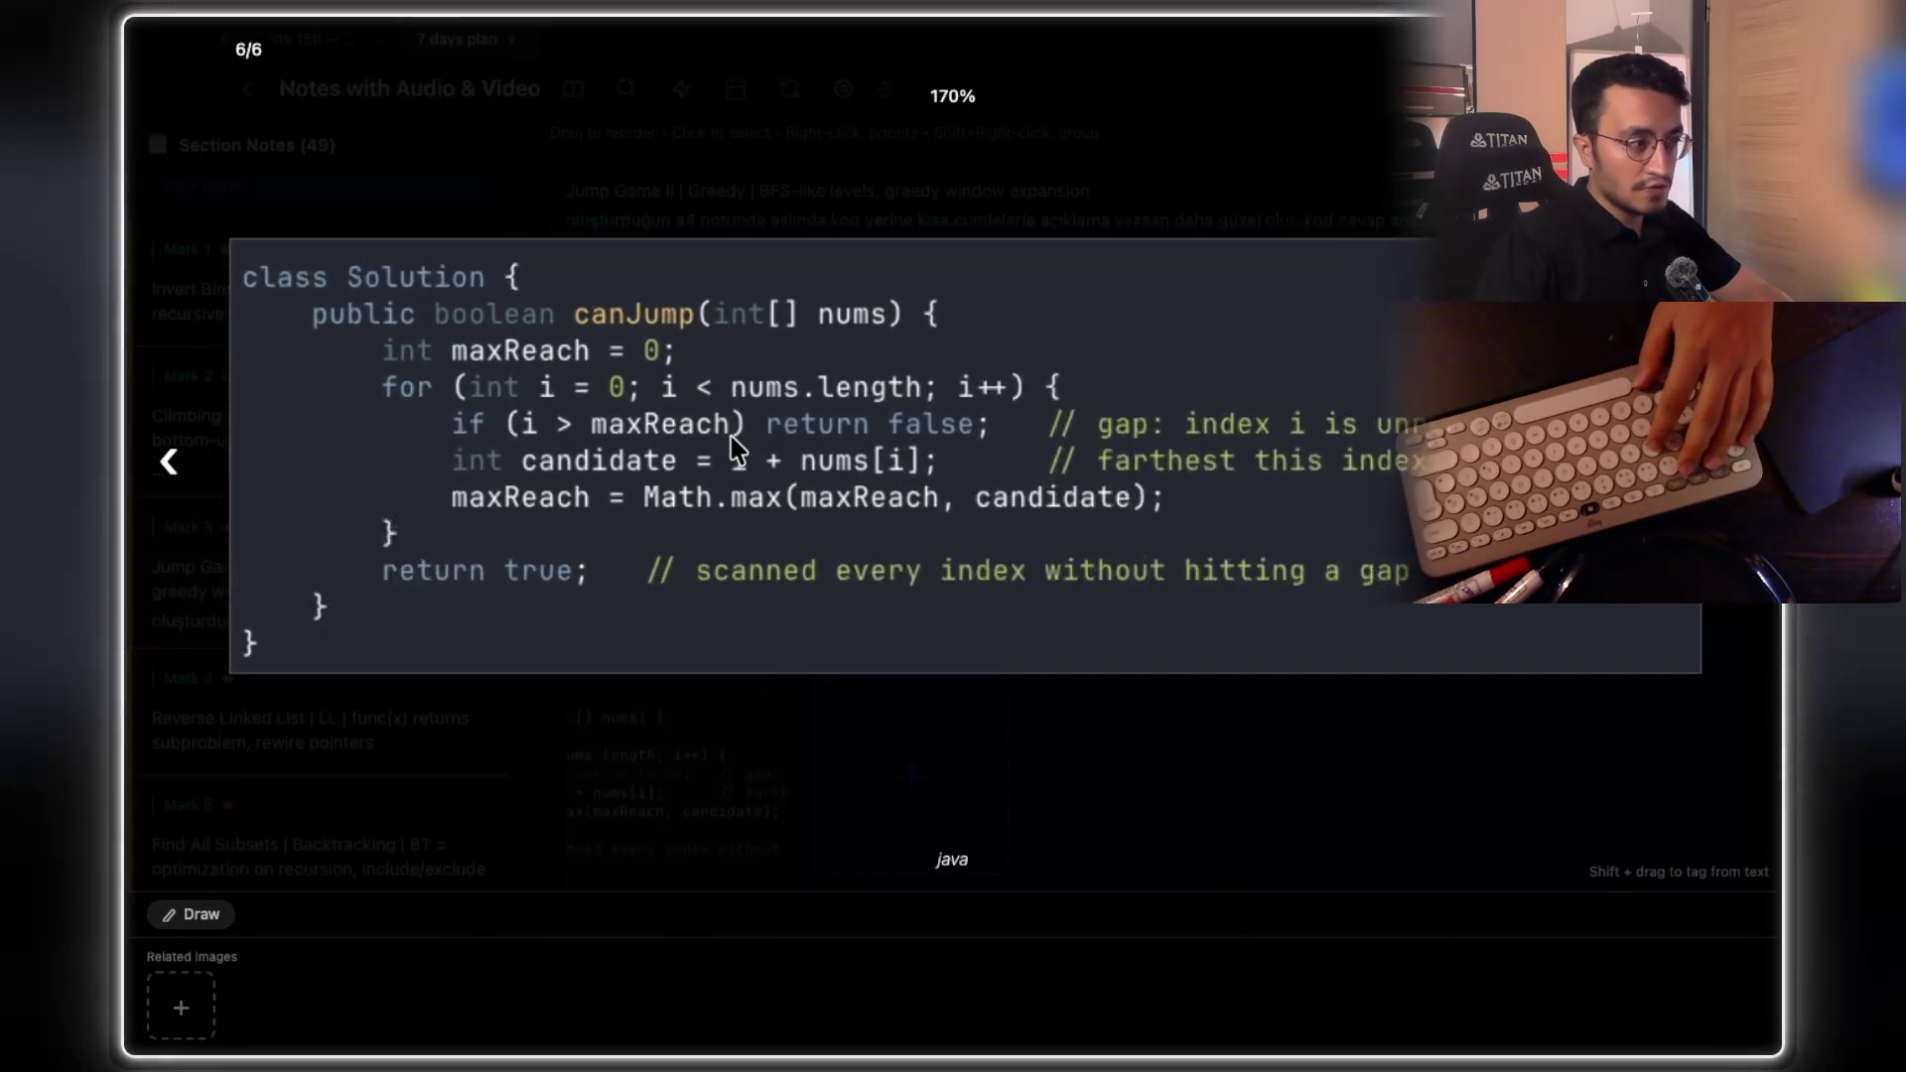
key(minus)
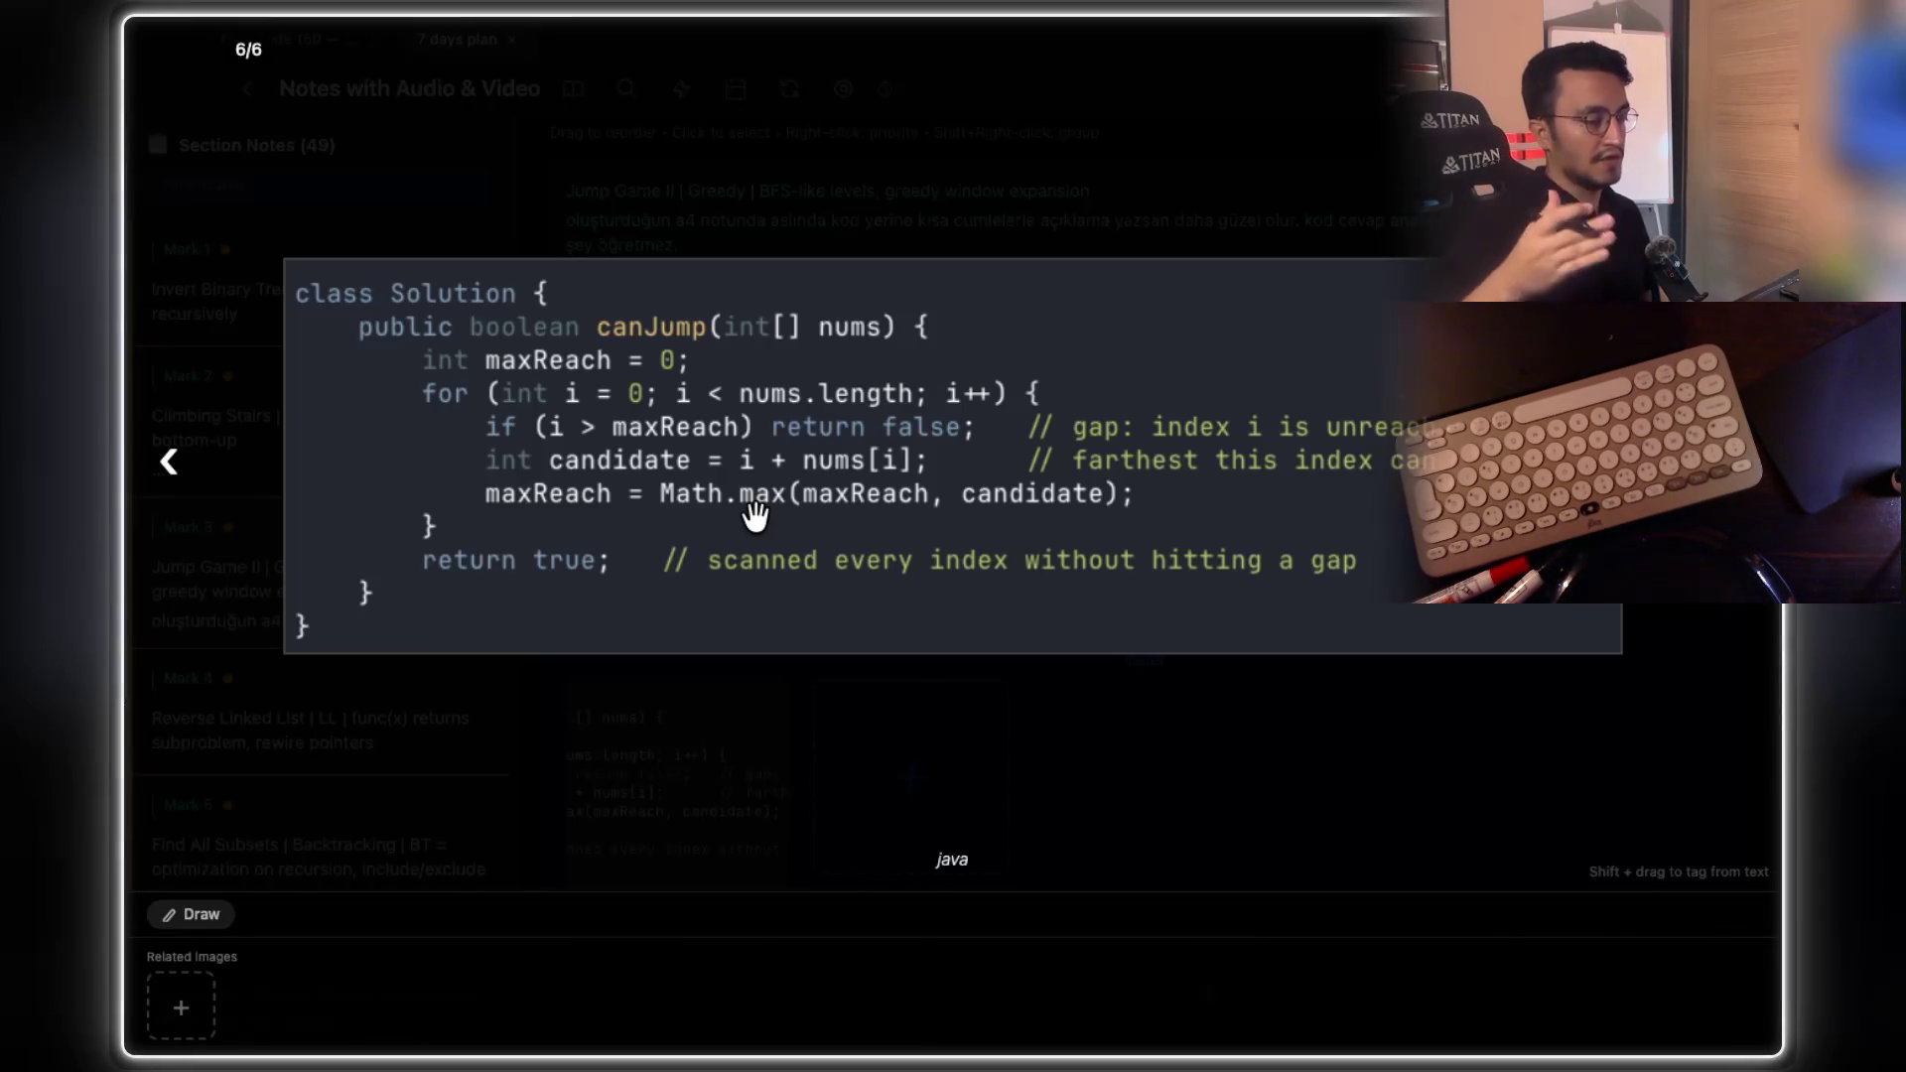
click(1080, 727)
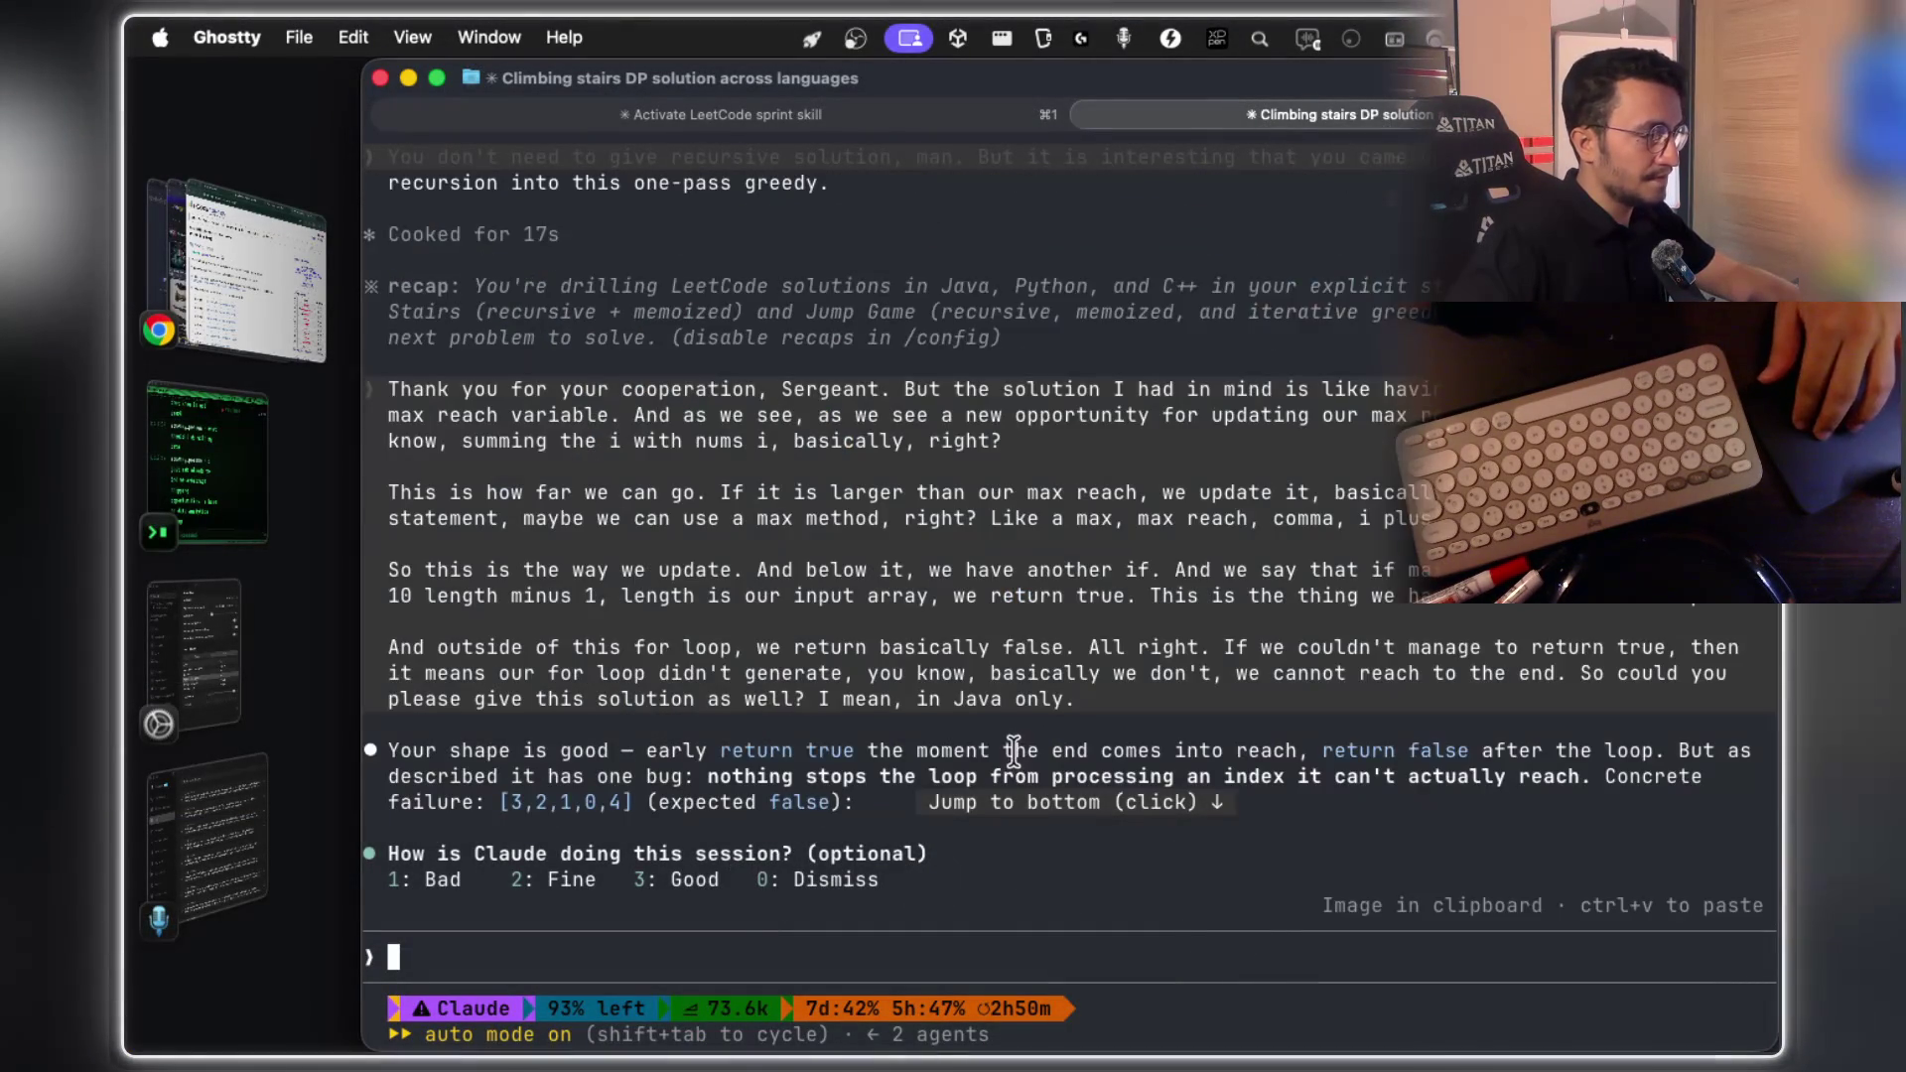
Scroll to the end of Claude's reply, start voice dictation, and switch to the whiteboard
scroll(933, 755, down, 10)
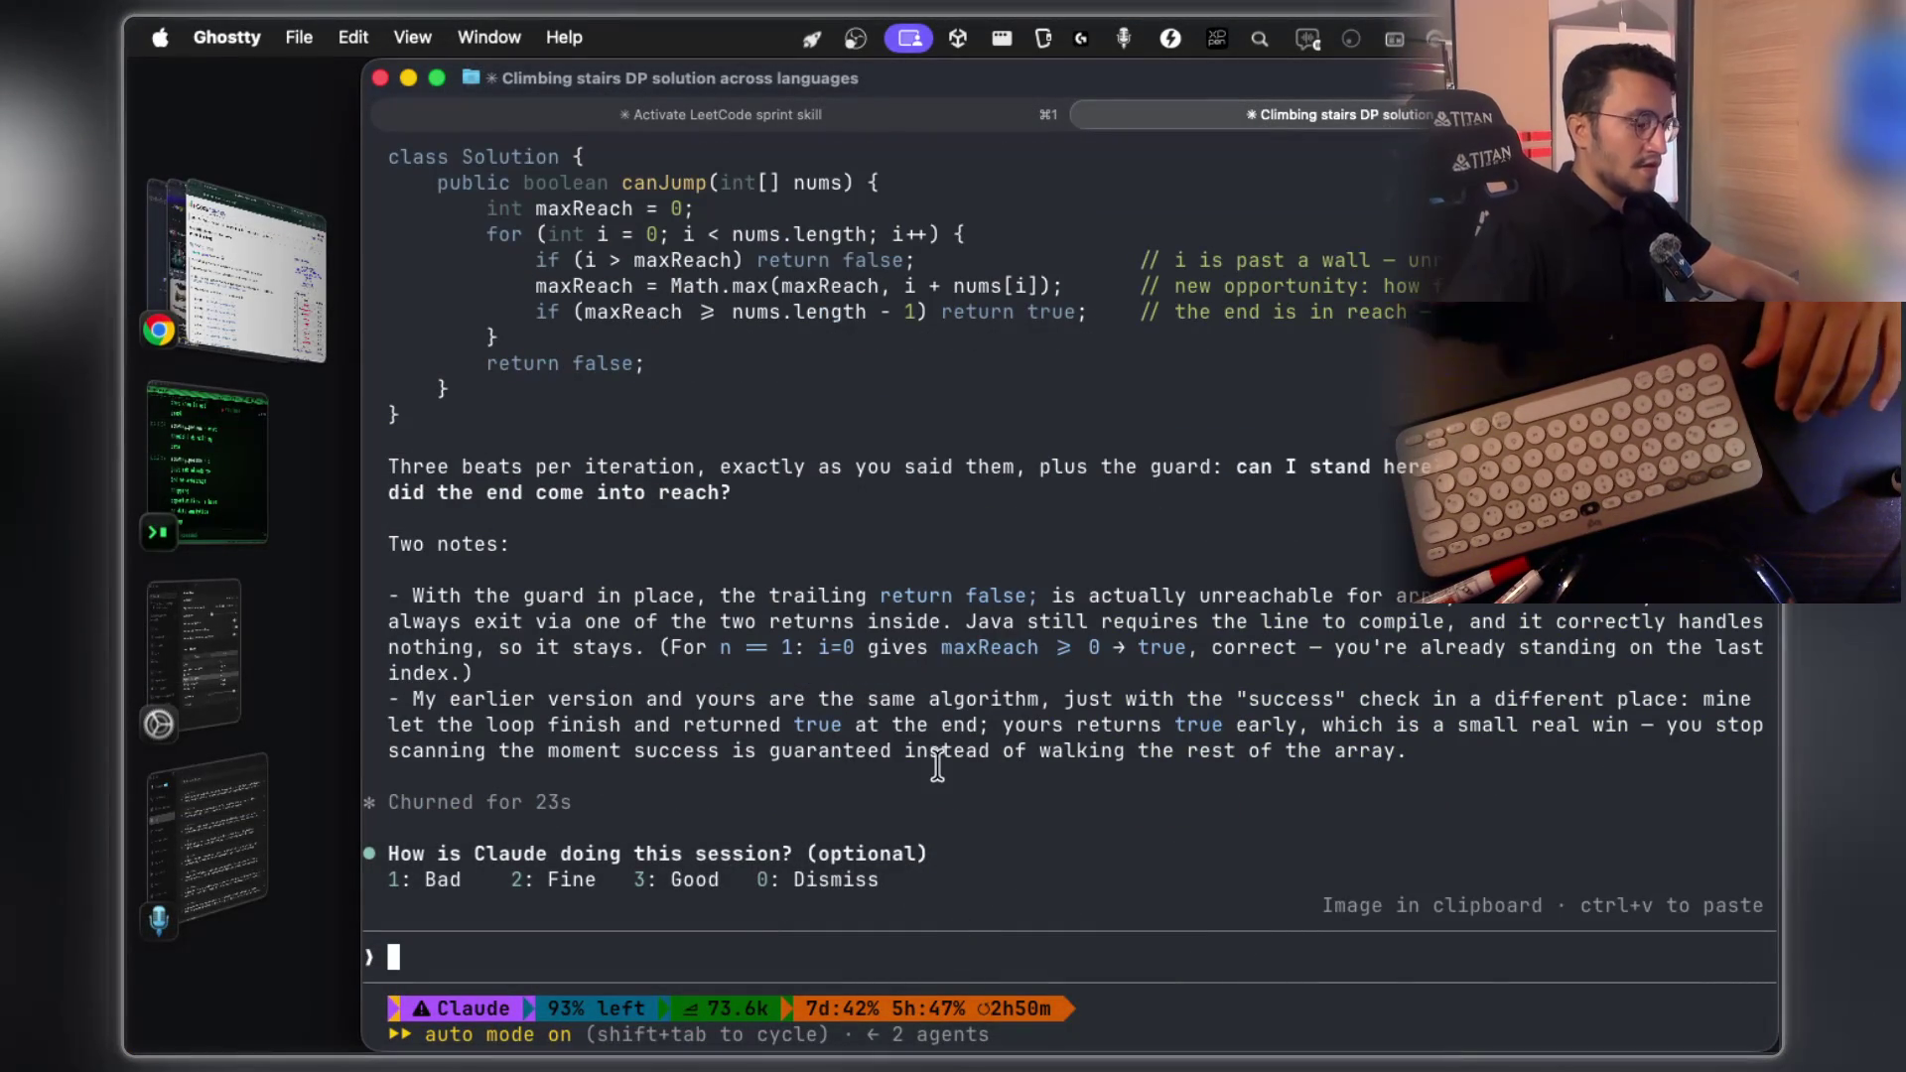
key(fn)
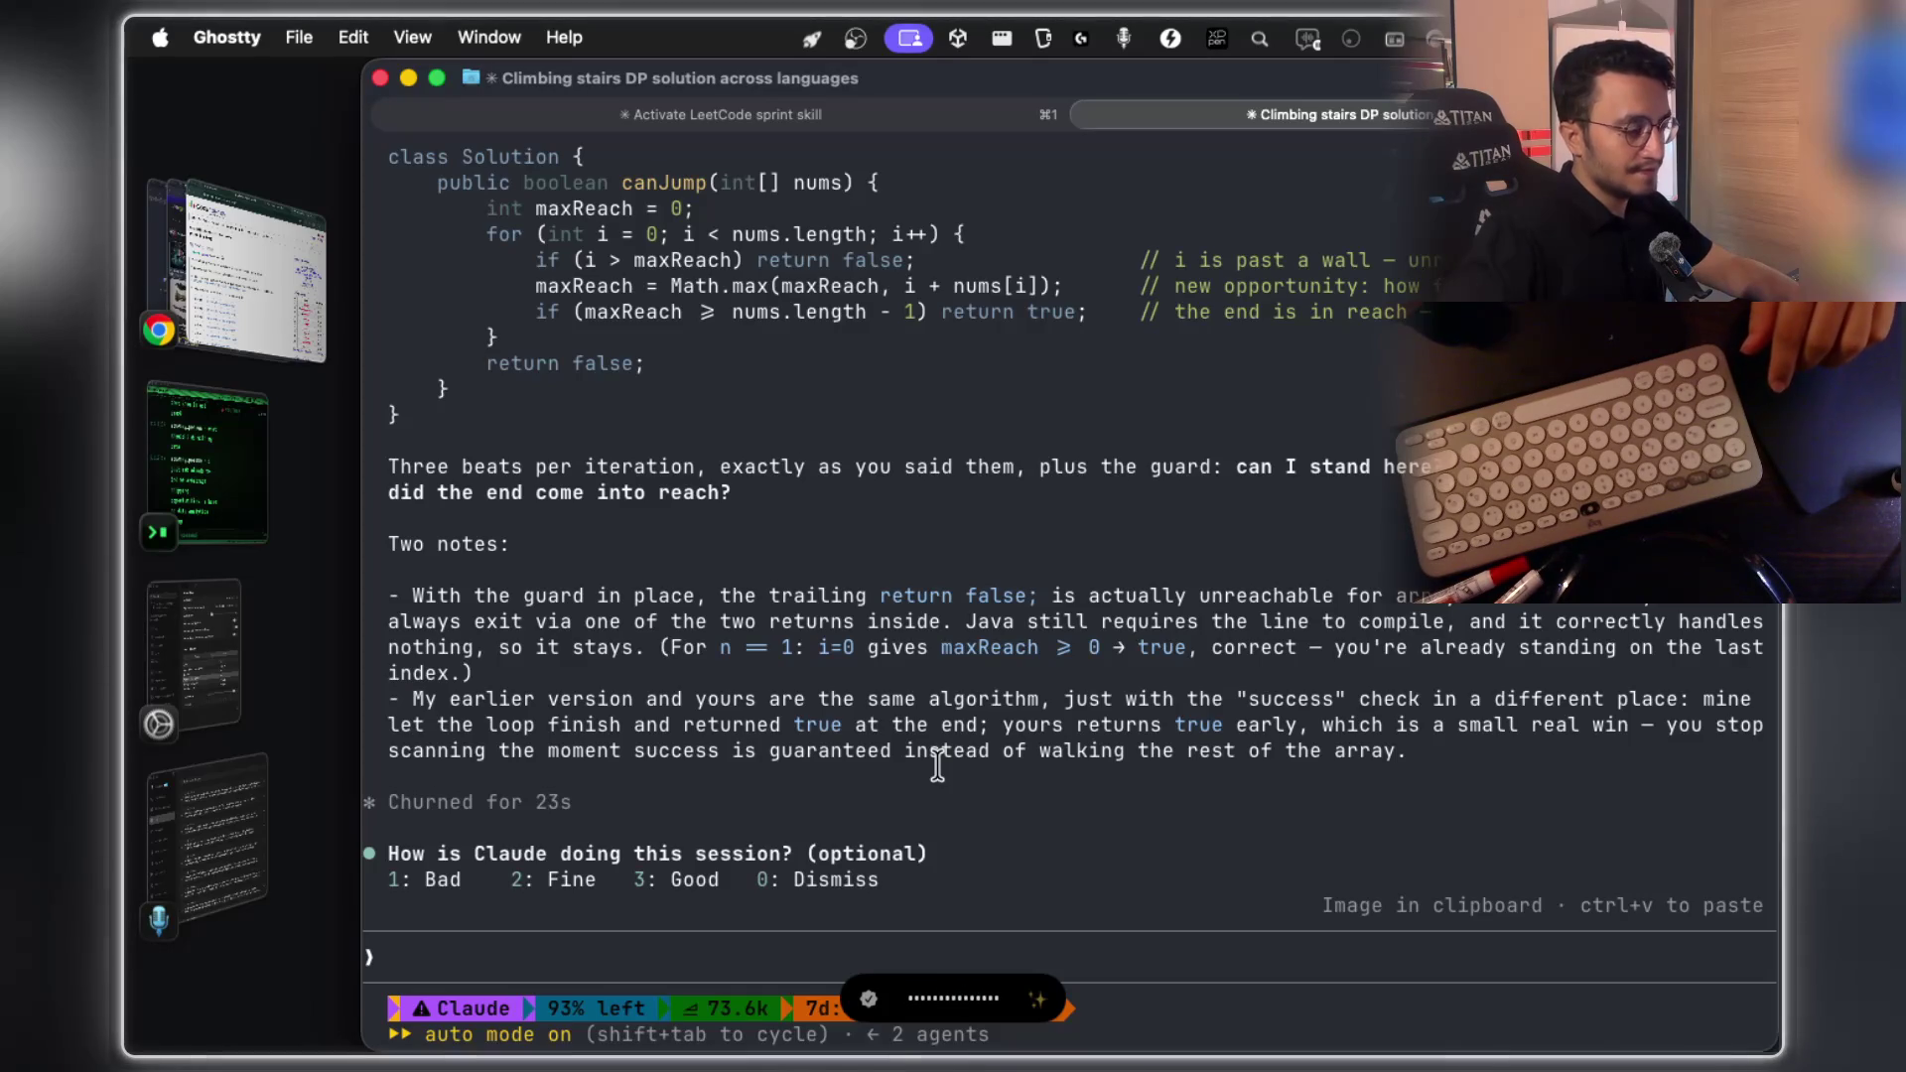
key(ctrl+Right)
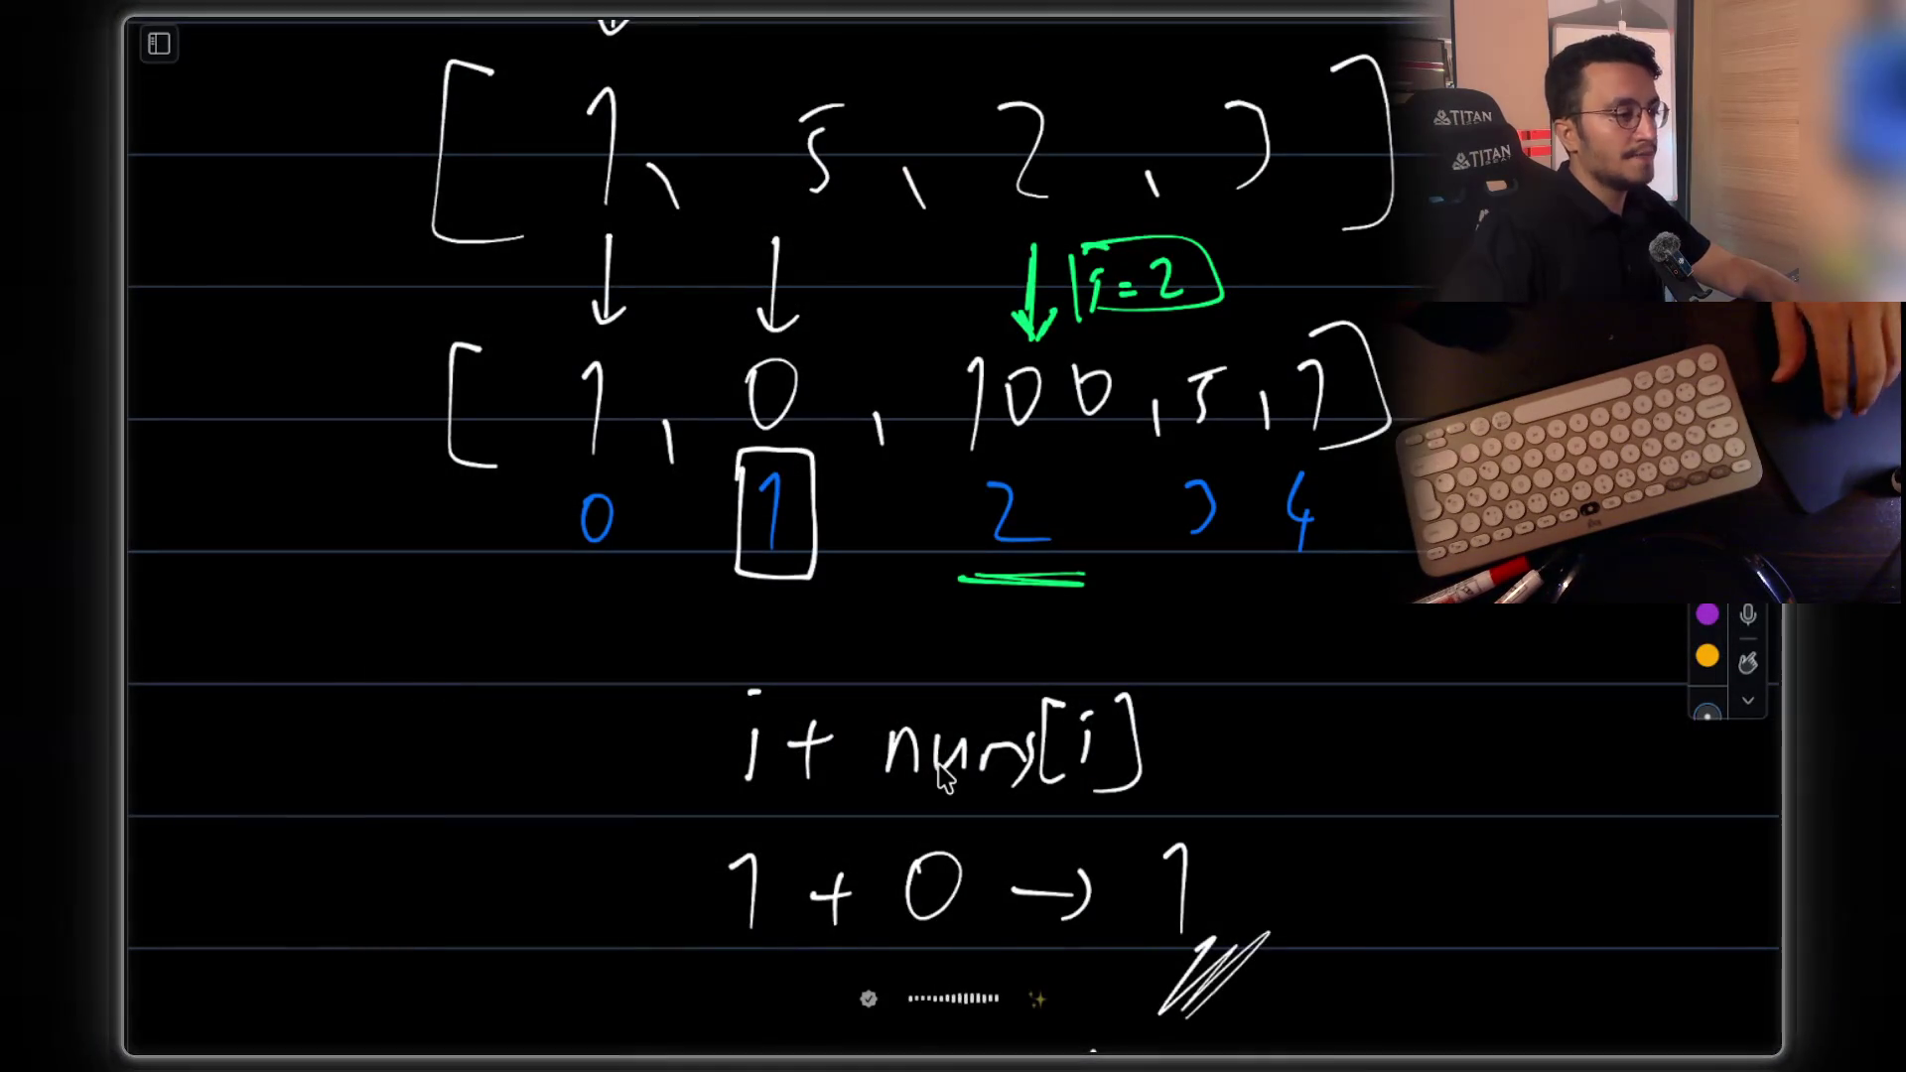
Return to the Claude terminal so the dictated question lands in the prompt
key(ctrl+Left)
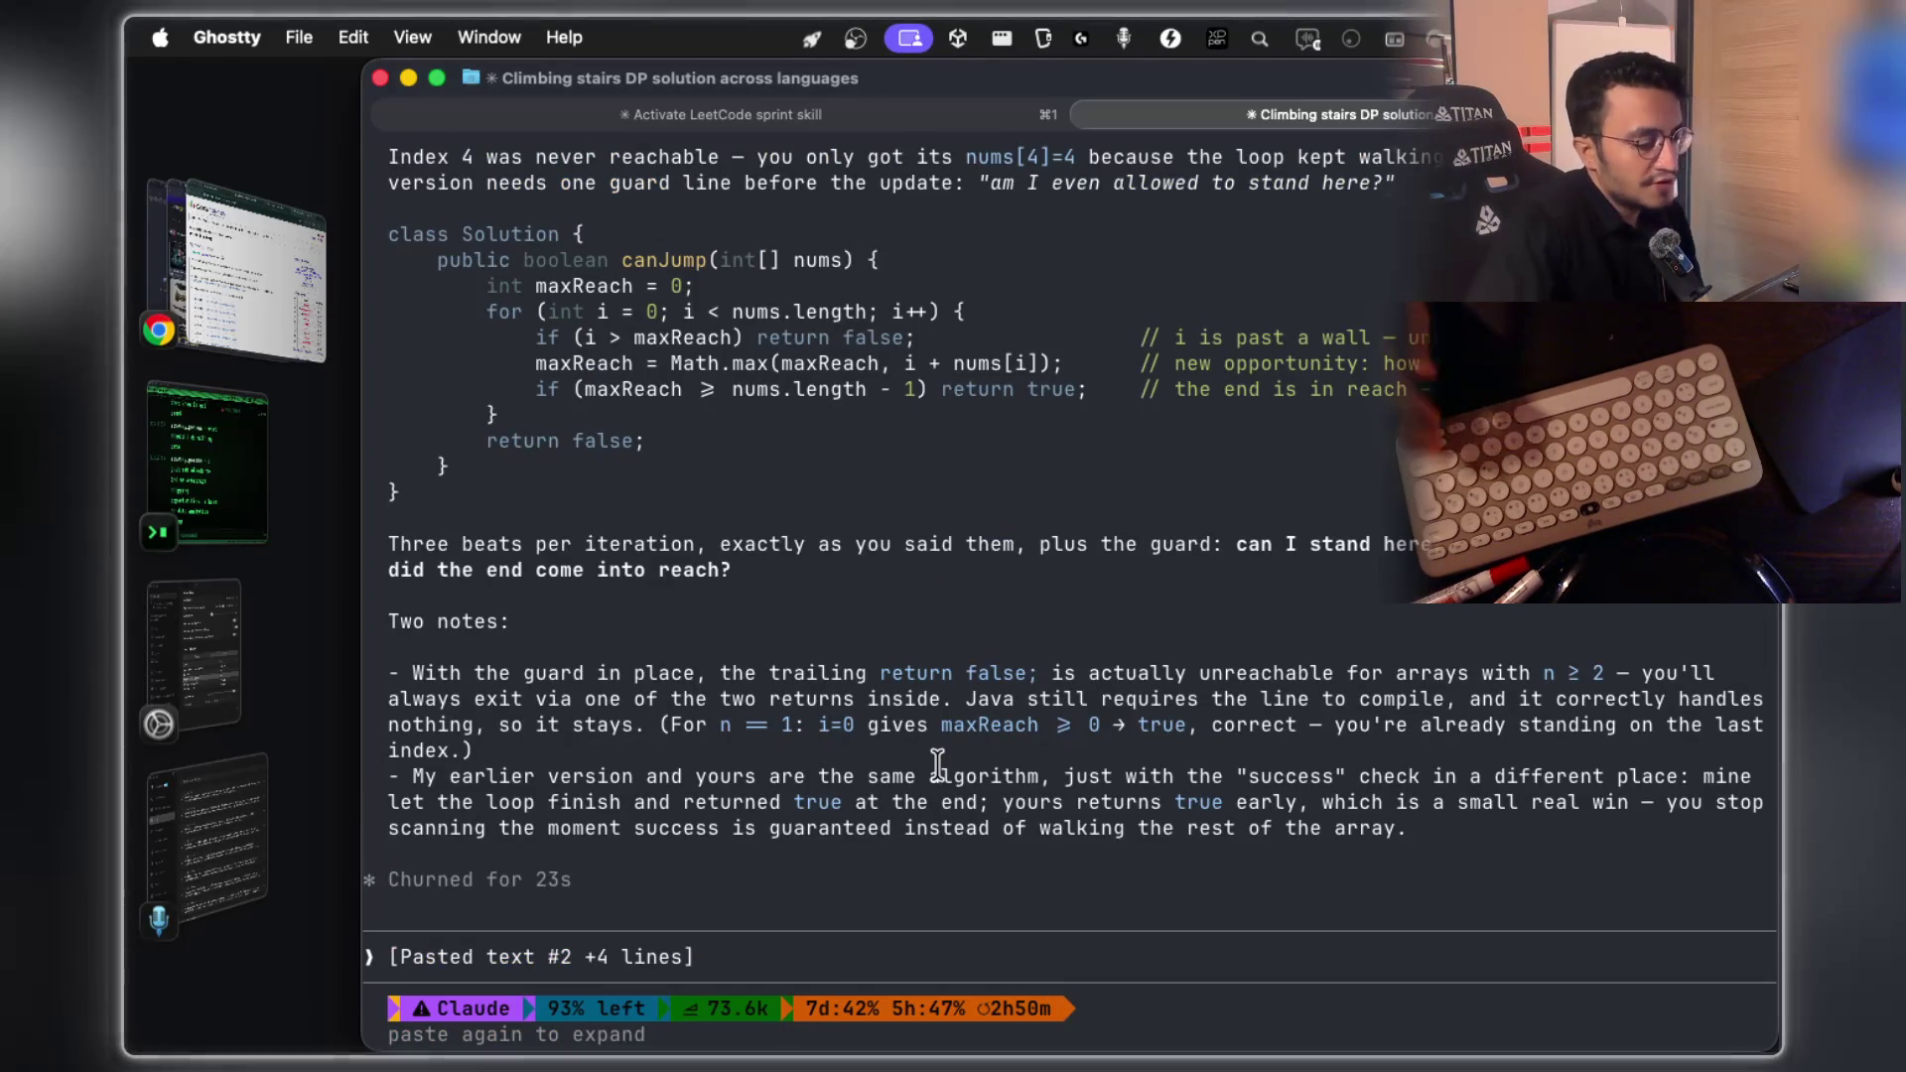
Send the dictated prompt and select parts of Claude's reply sentence
key(Return)
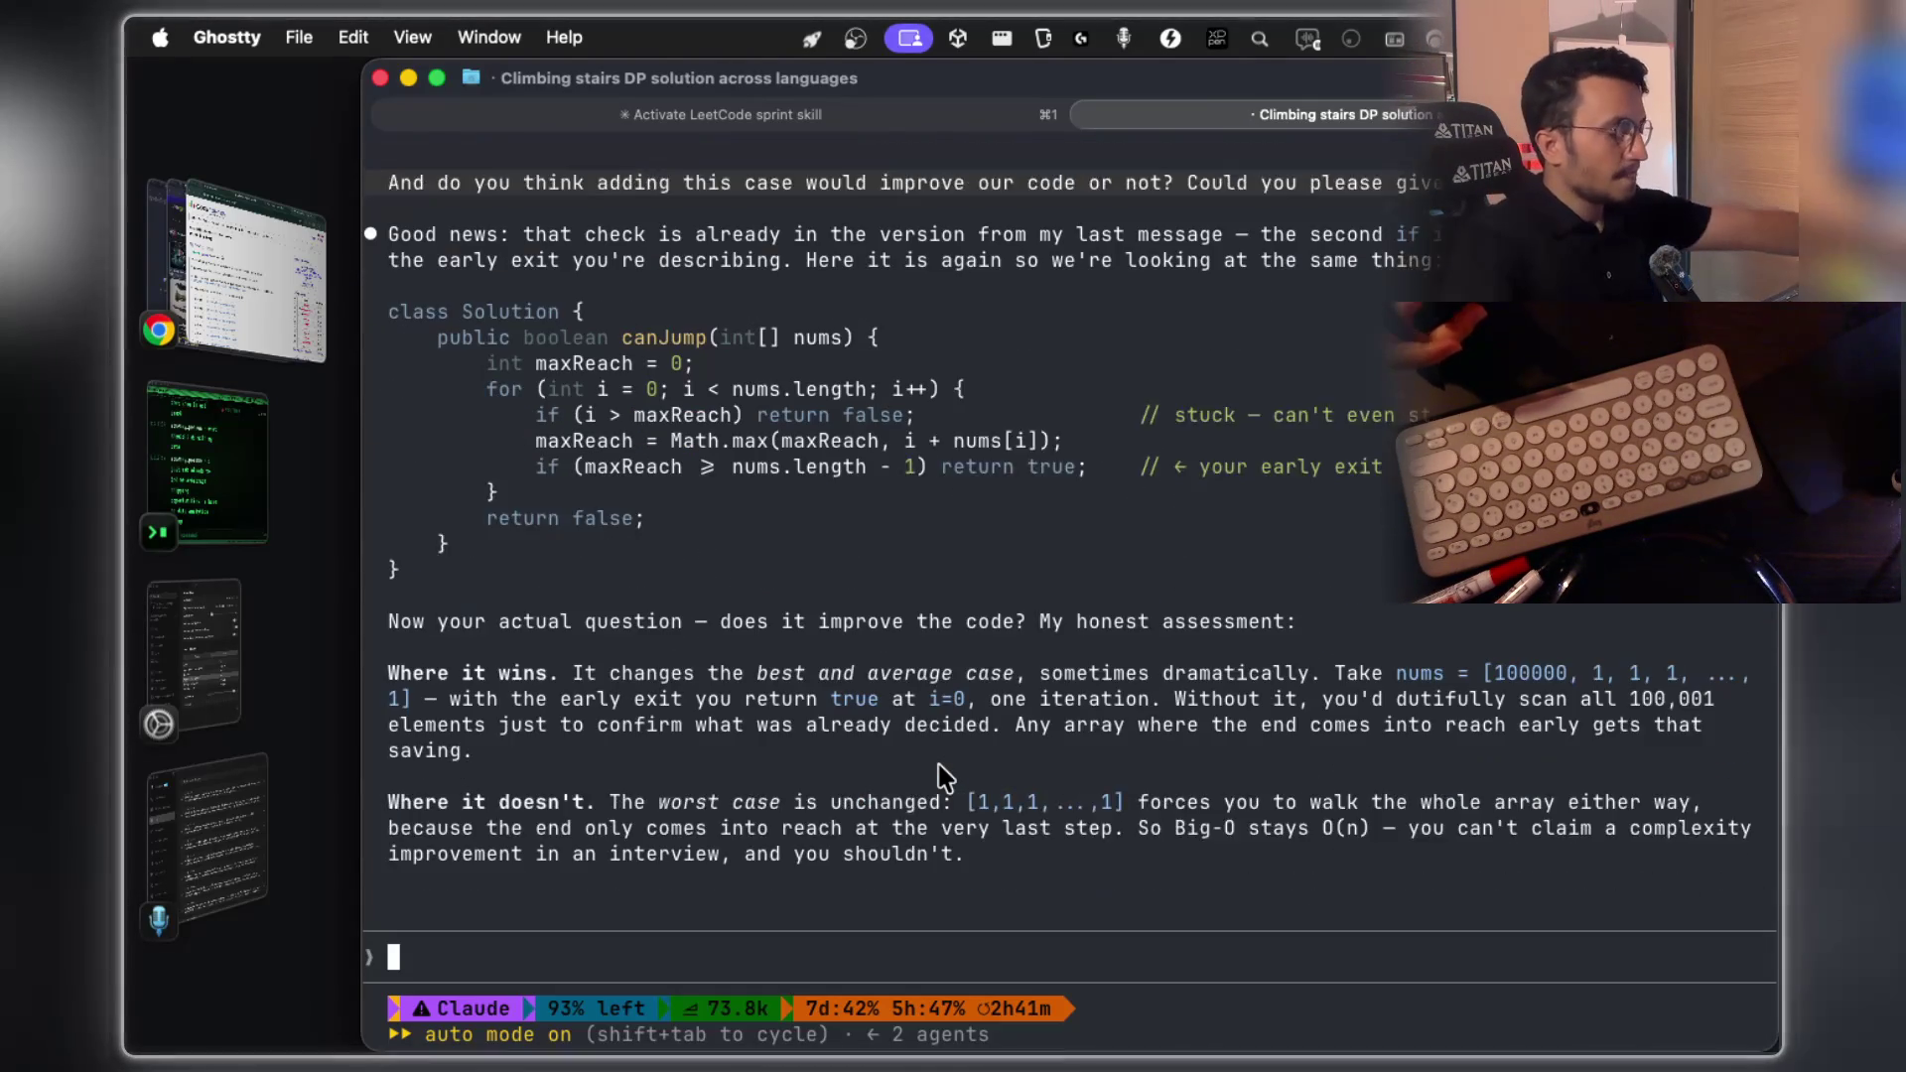
scroll(897, 715, up, 5)
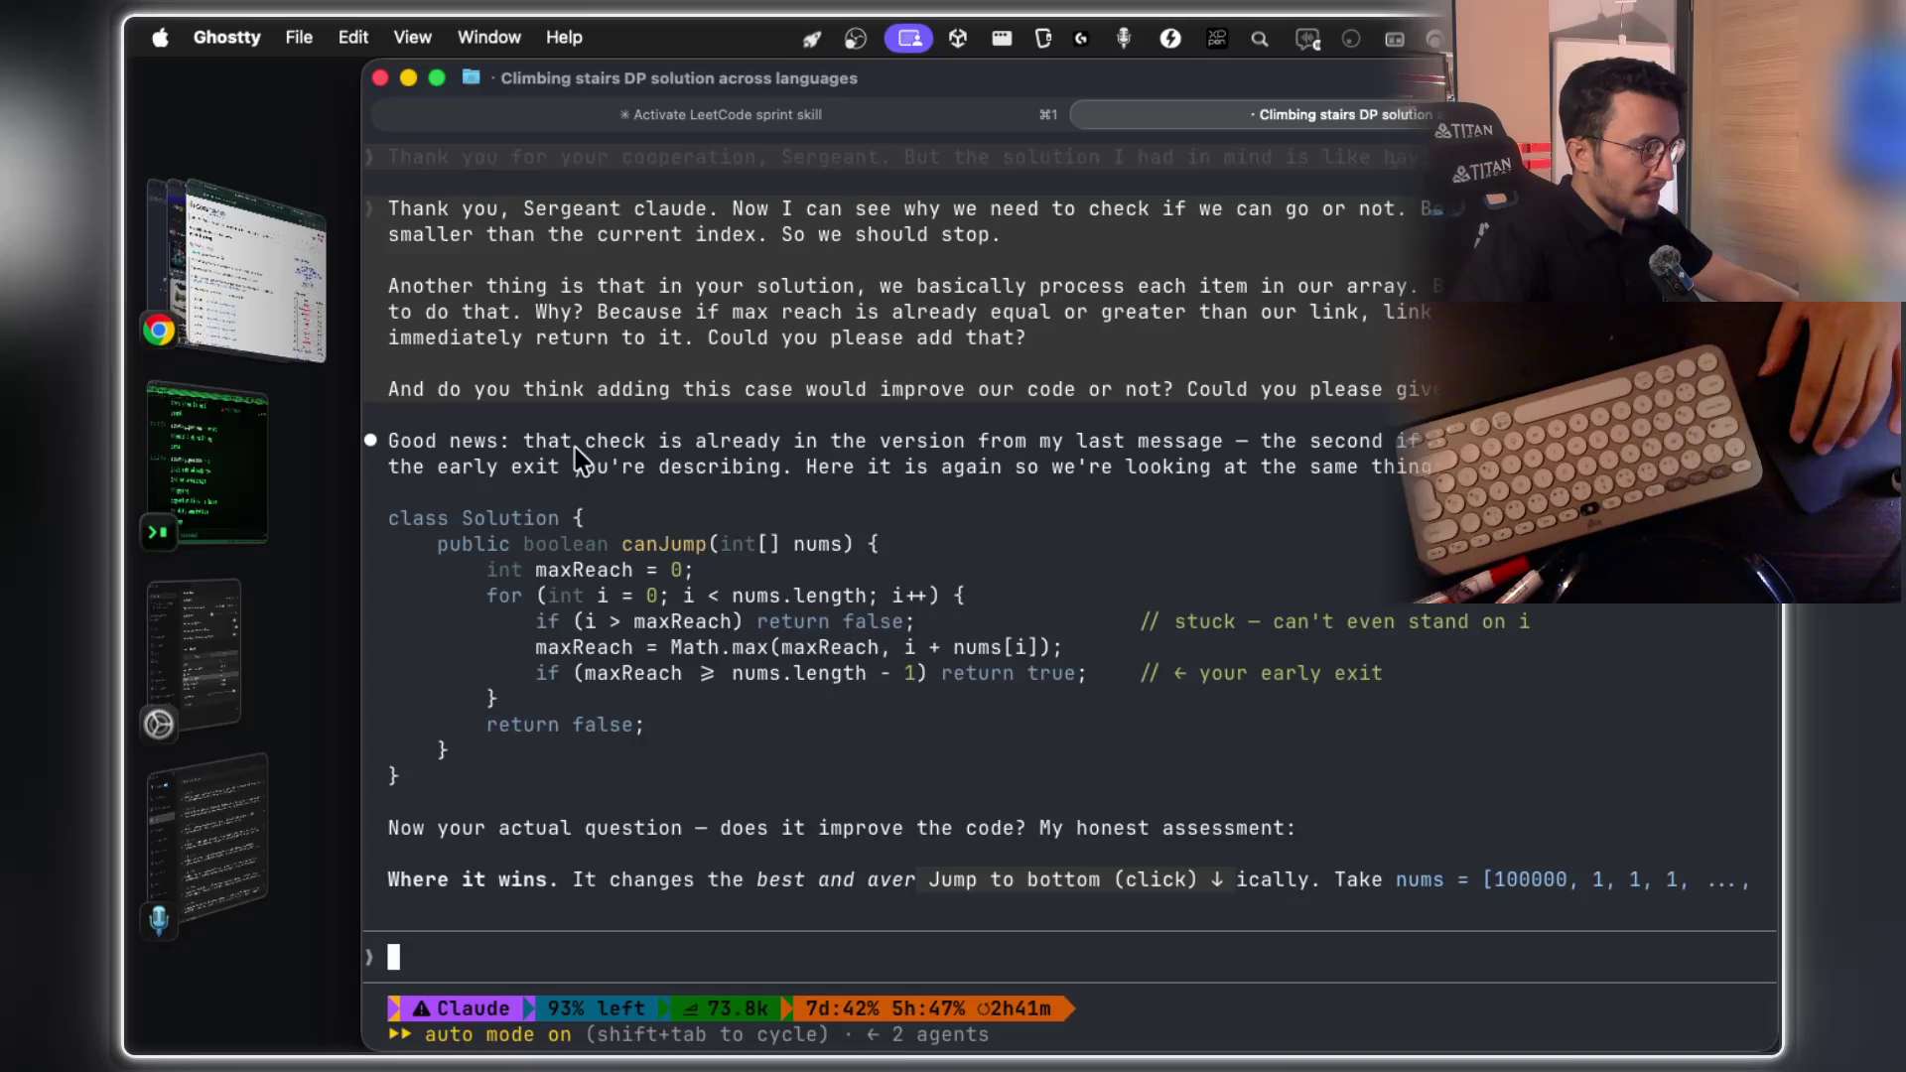
drag(525, 493, 1386, 506)
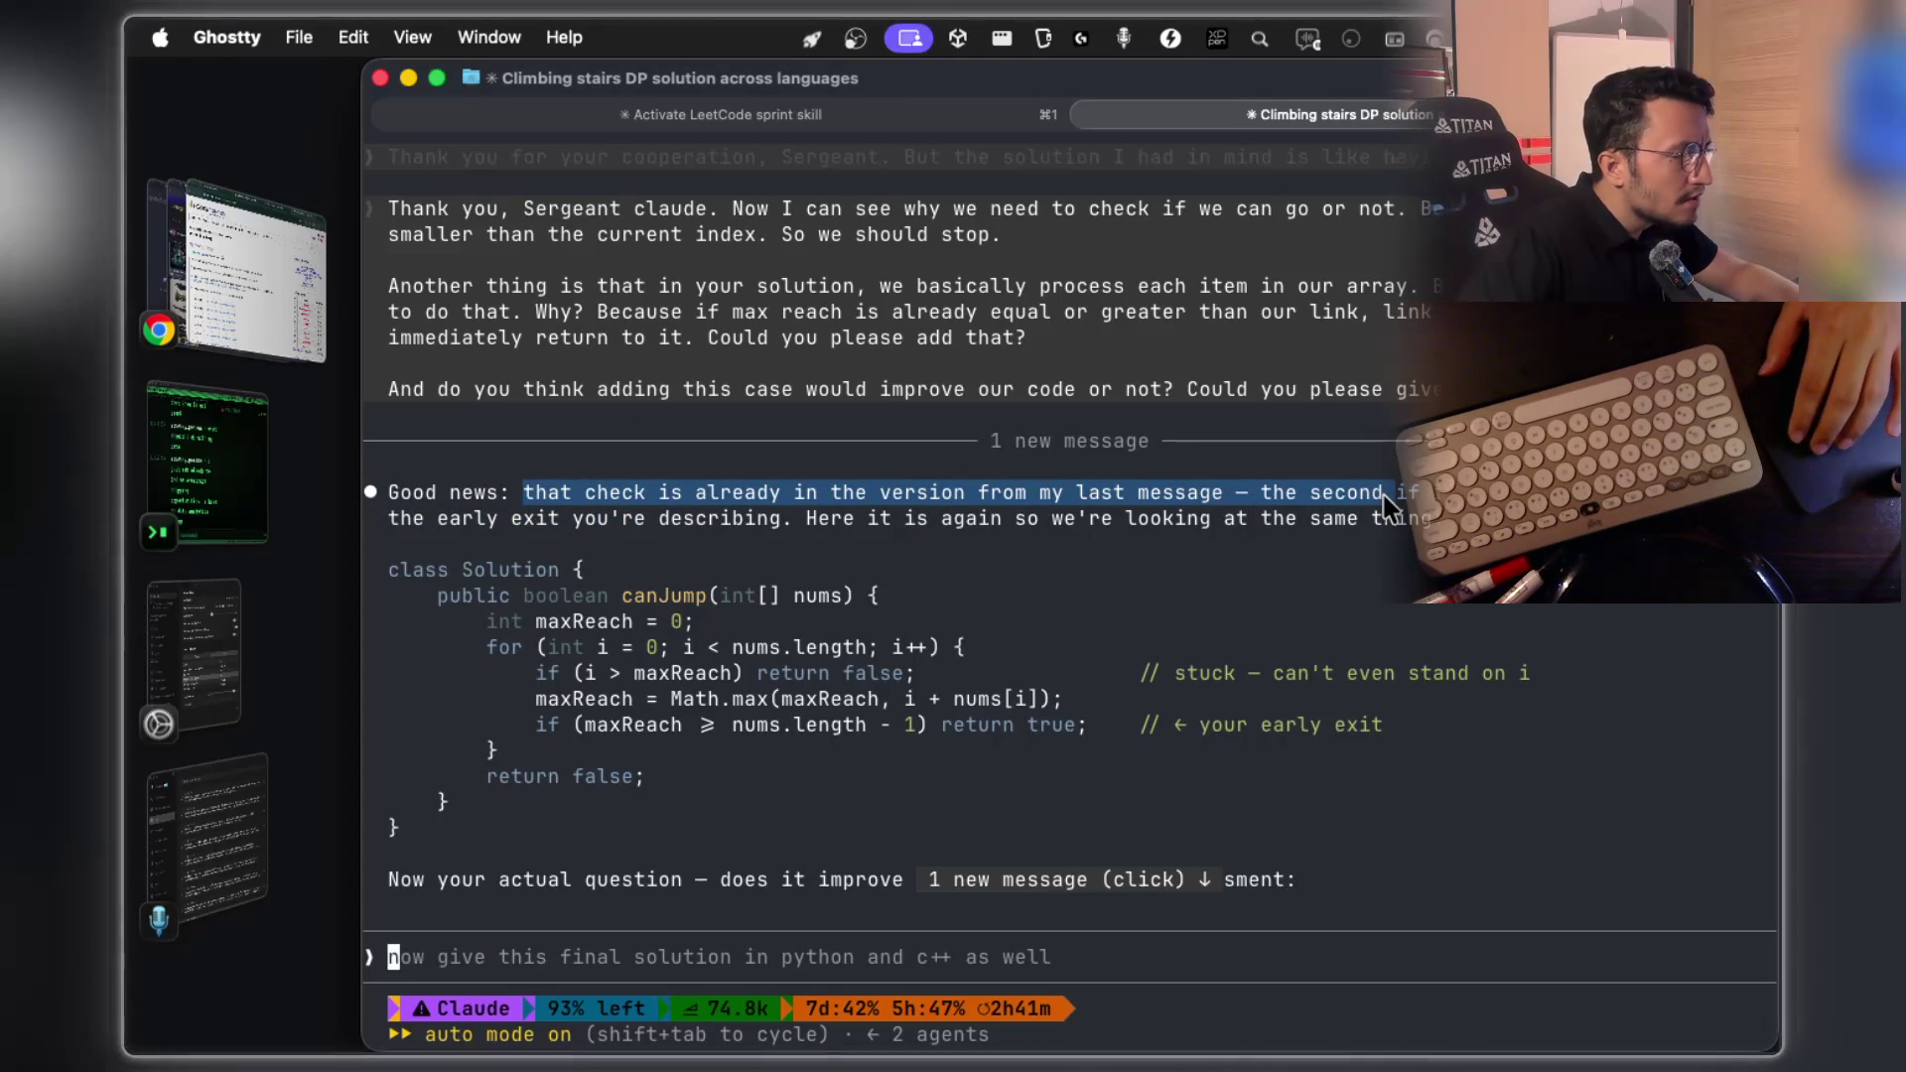
drag(1387, 507, 1386, 506)
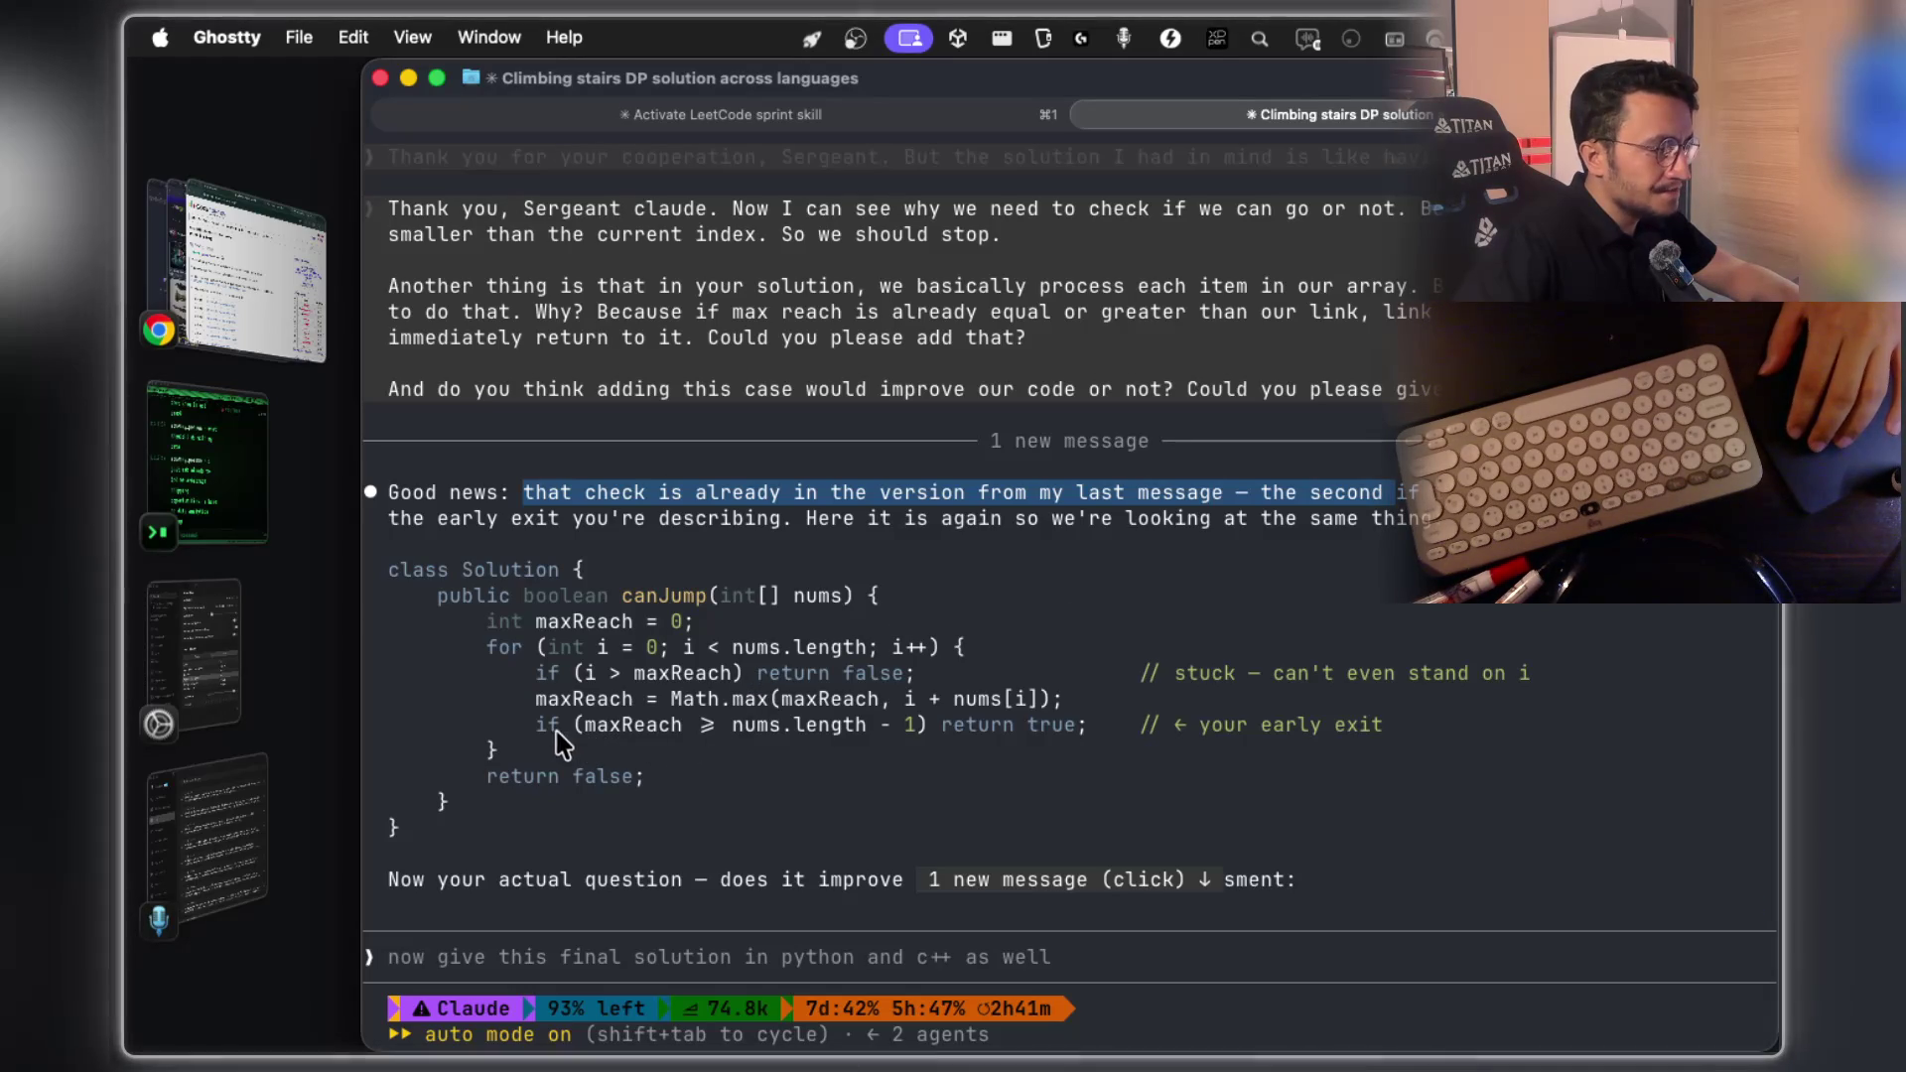
mouse_move(576, 523)
mouse_down()
mouse_move(721, 541)
mouse_move(920, 516)
mouse_move(1439, 518)
mouse_up()
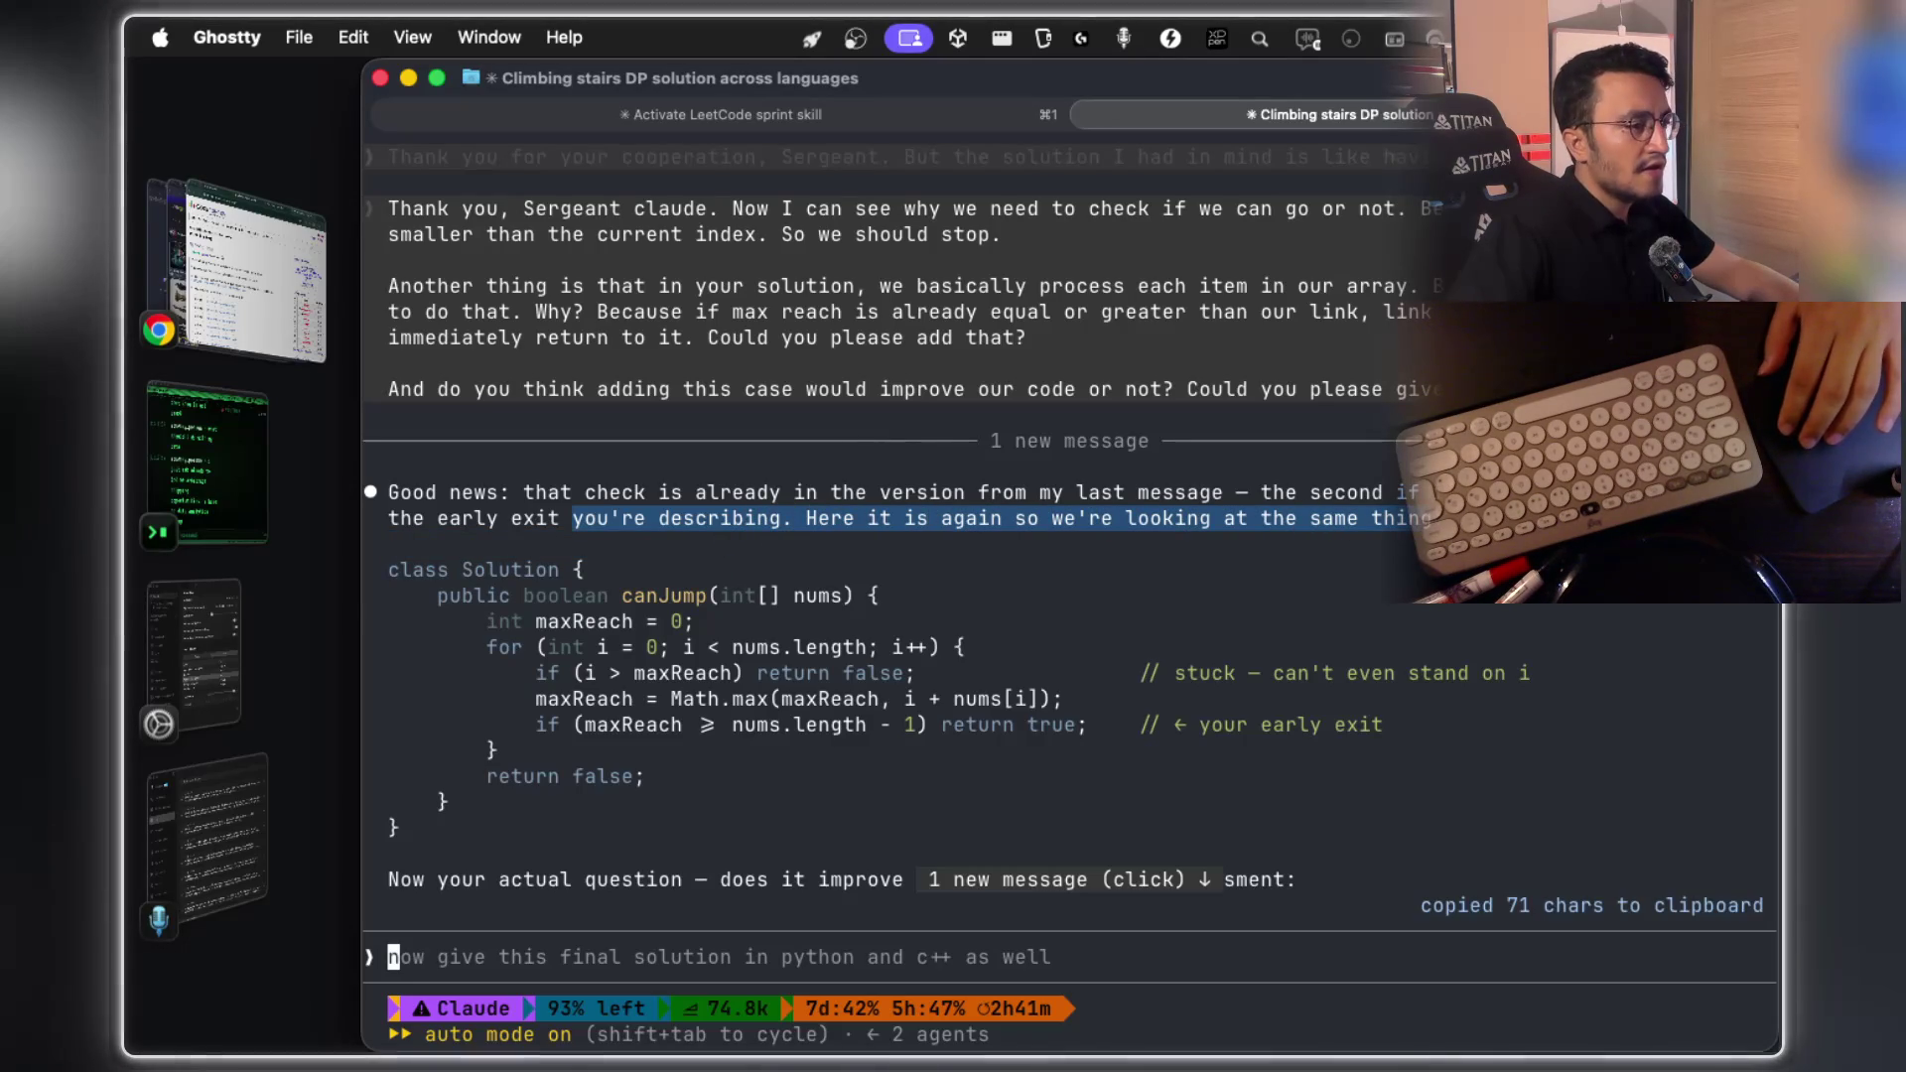
Capture a region screenshot of the canJump code in Claude's reply
scroll(998, 561, down, 2)
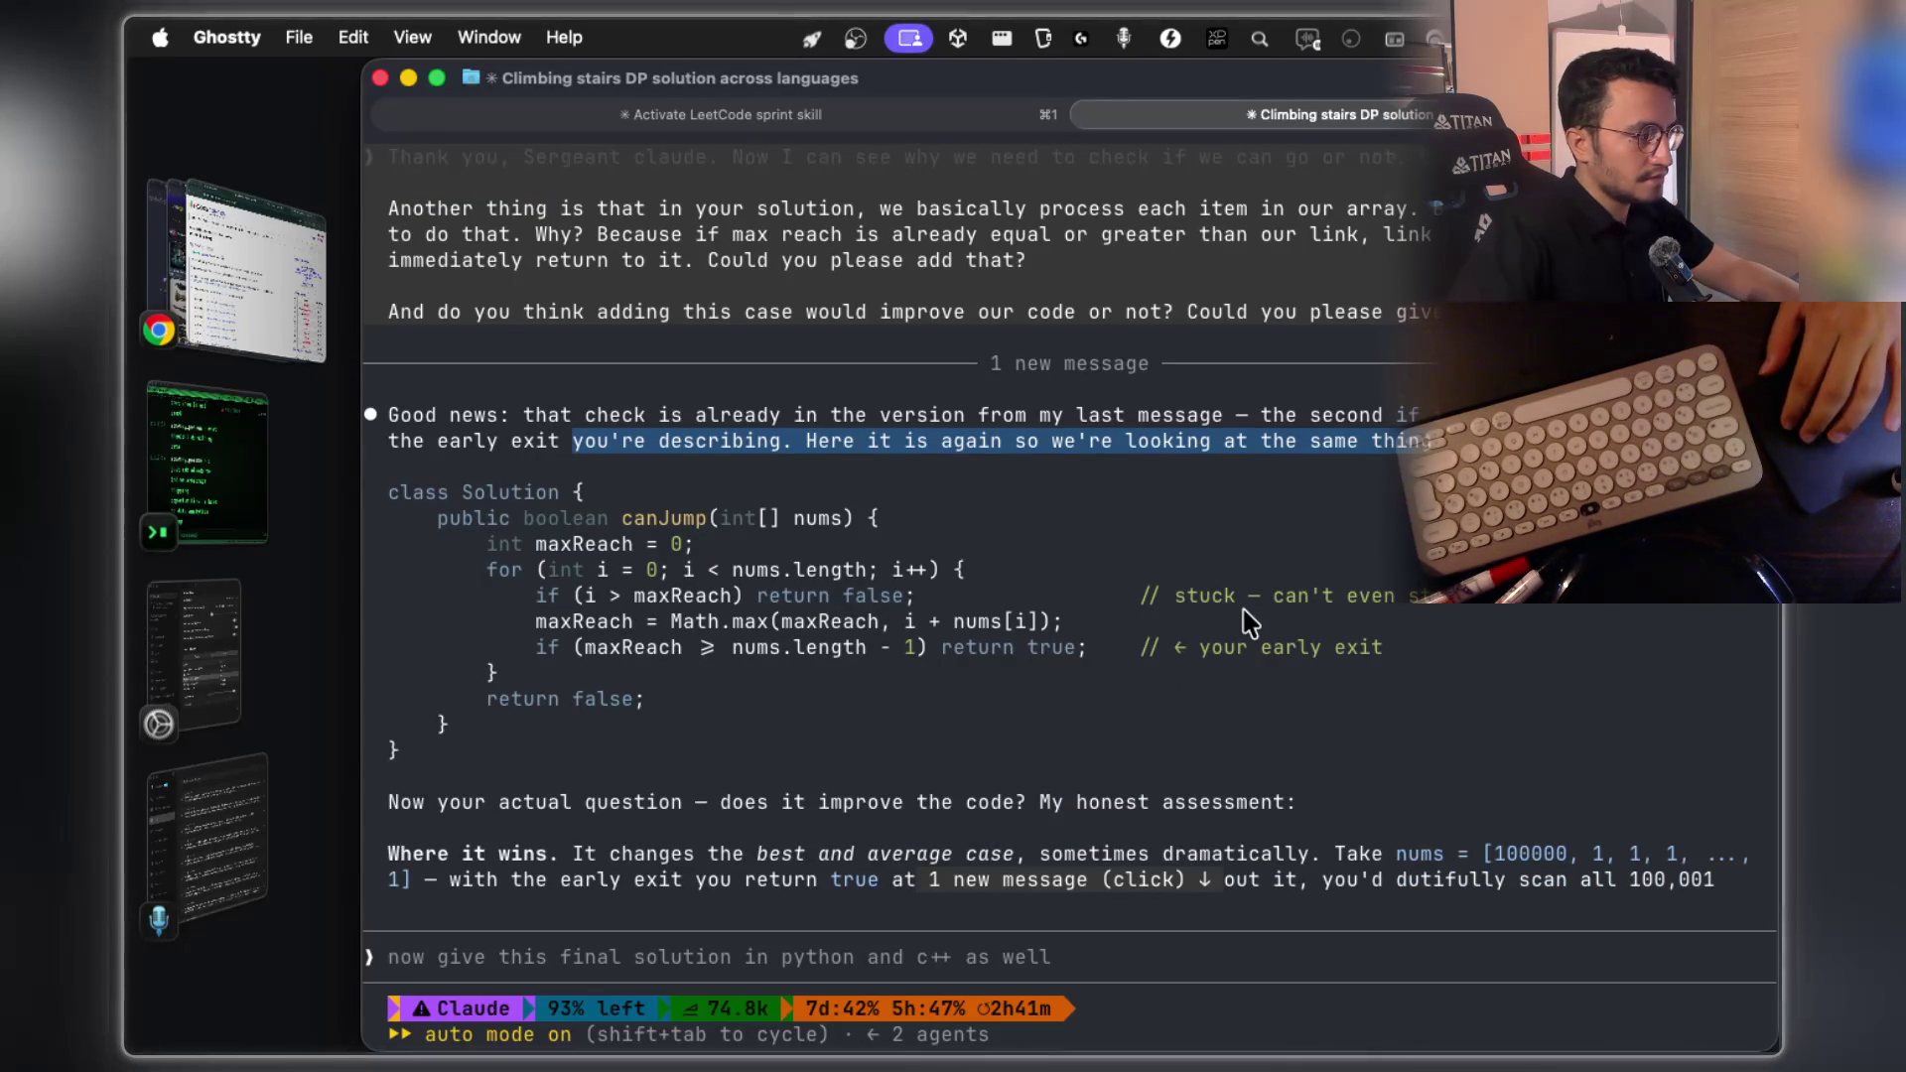
key(super+shift+4)
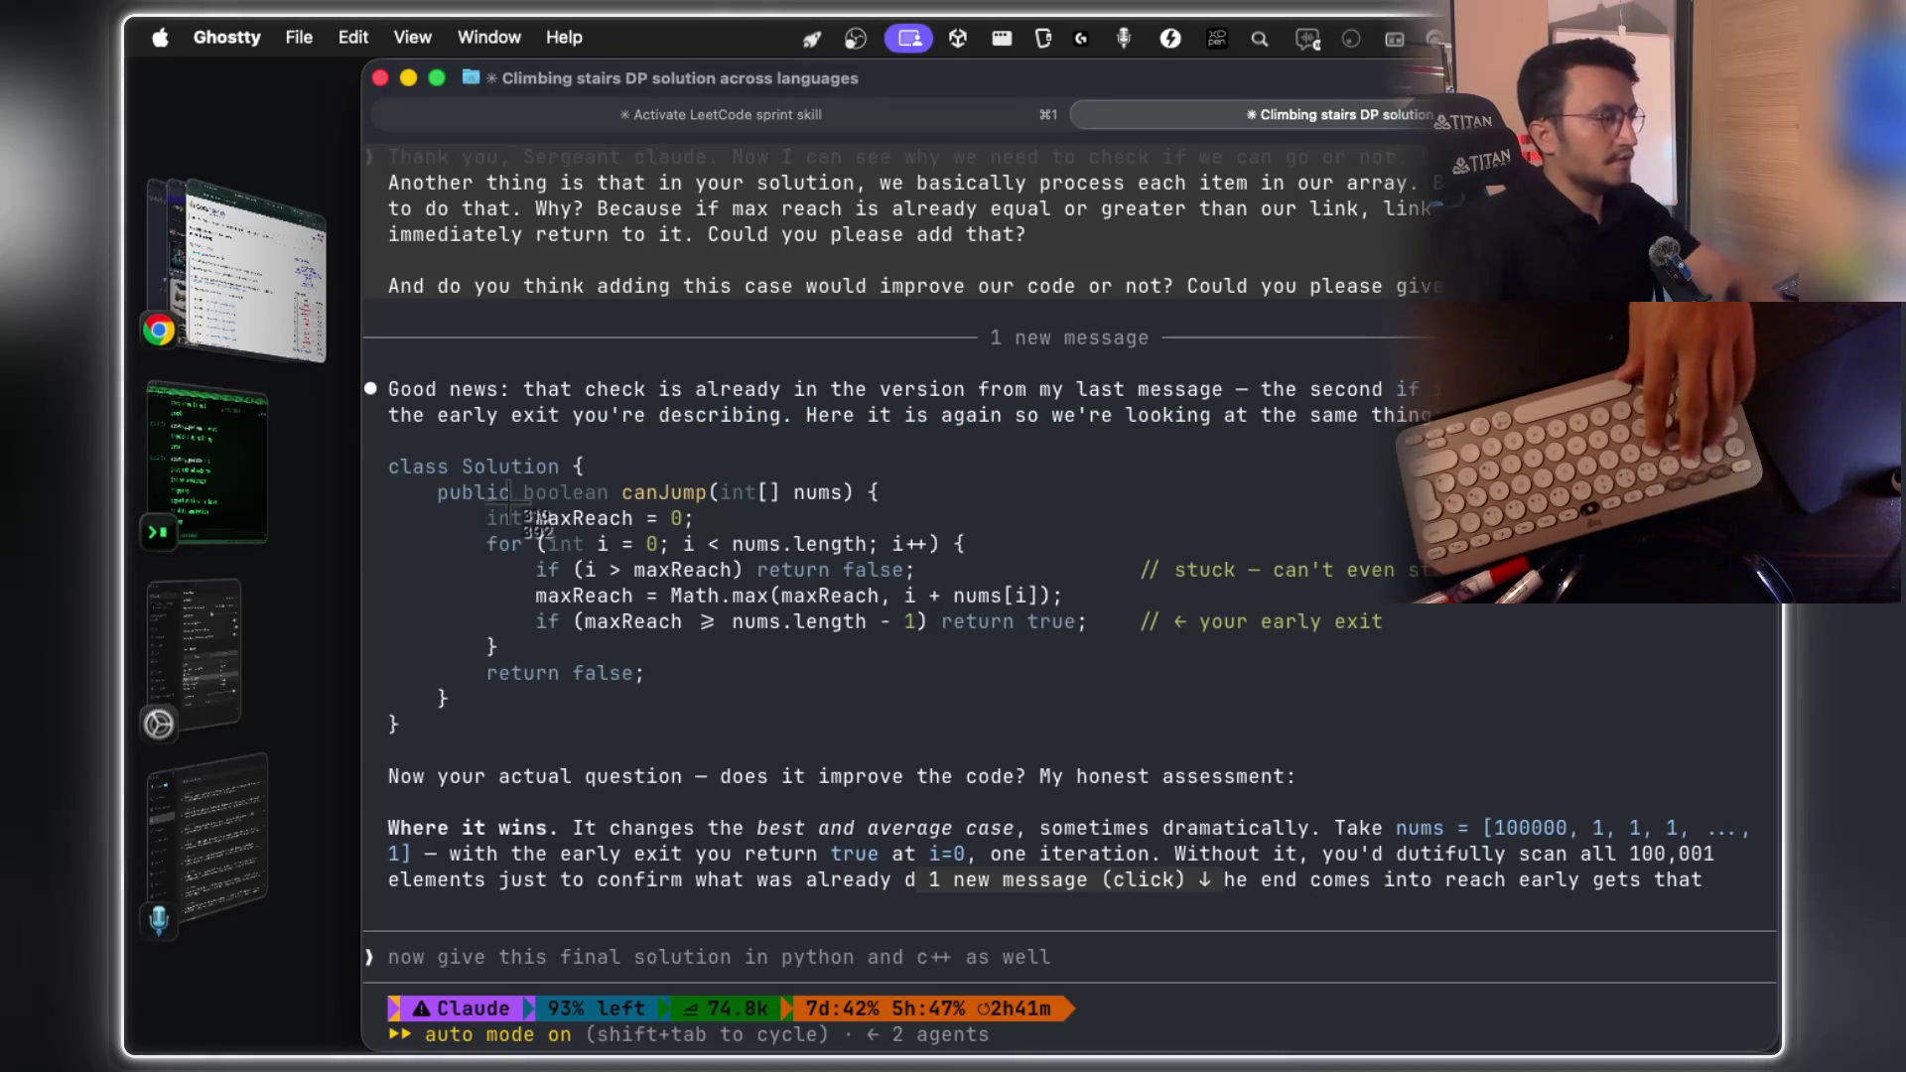
mouse_move(378, 444)
mouse_down()
mouse_move(523, 493)
mouse_move(1702, 736)
mouse_move(1532, 743)
mouse_up()
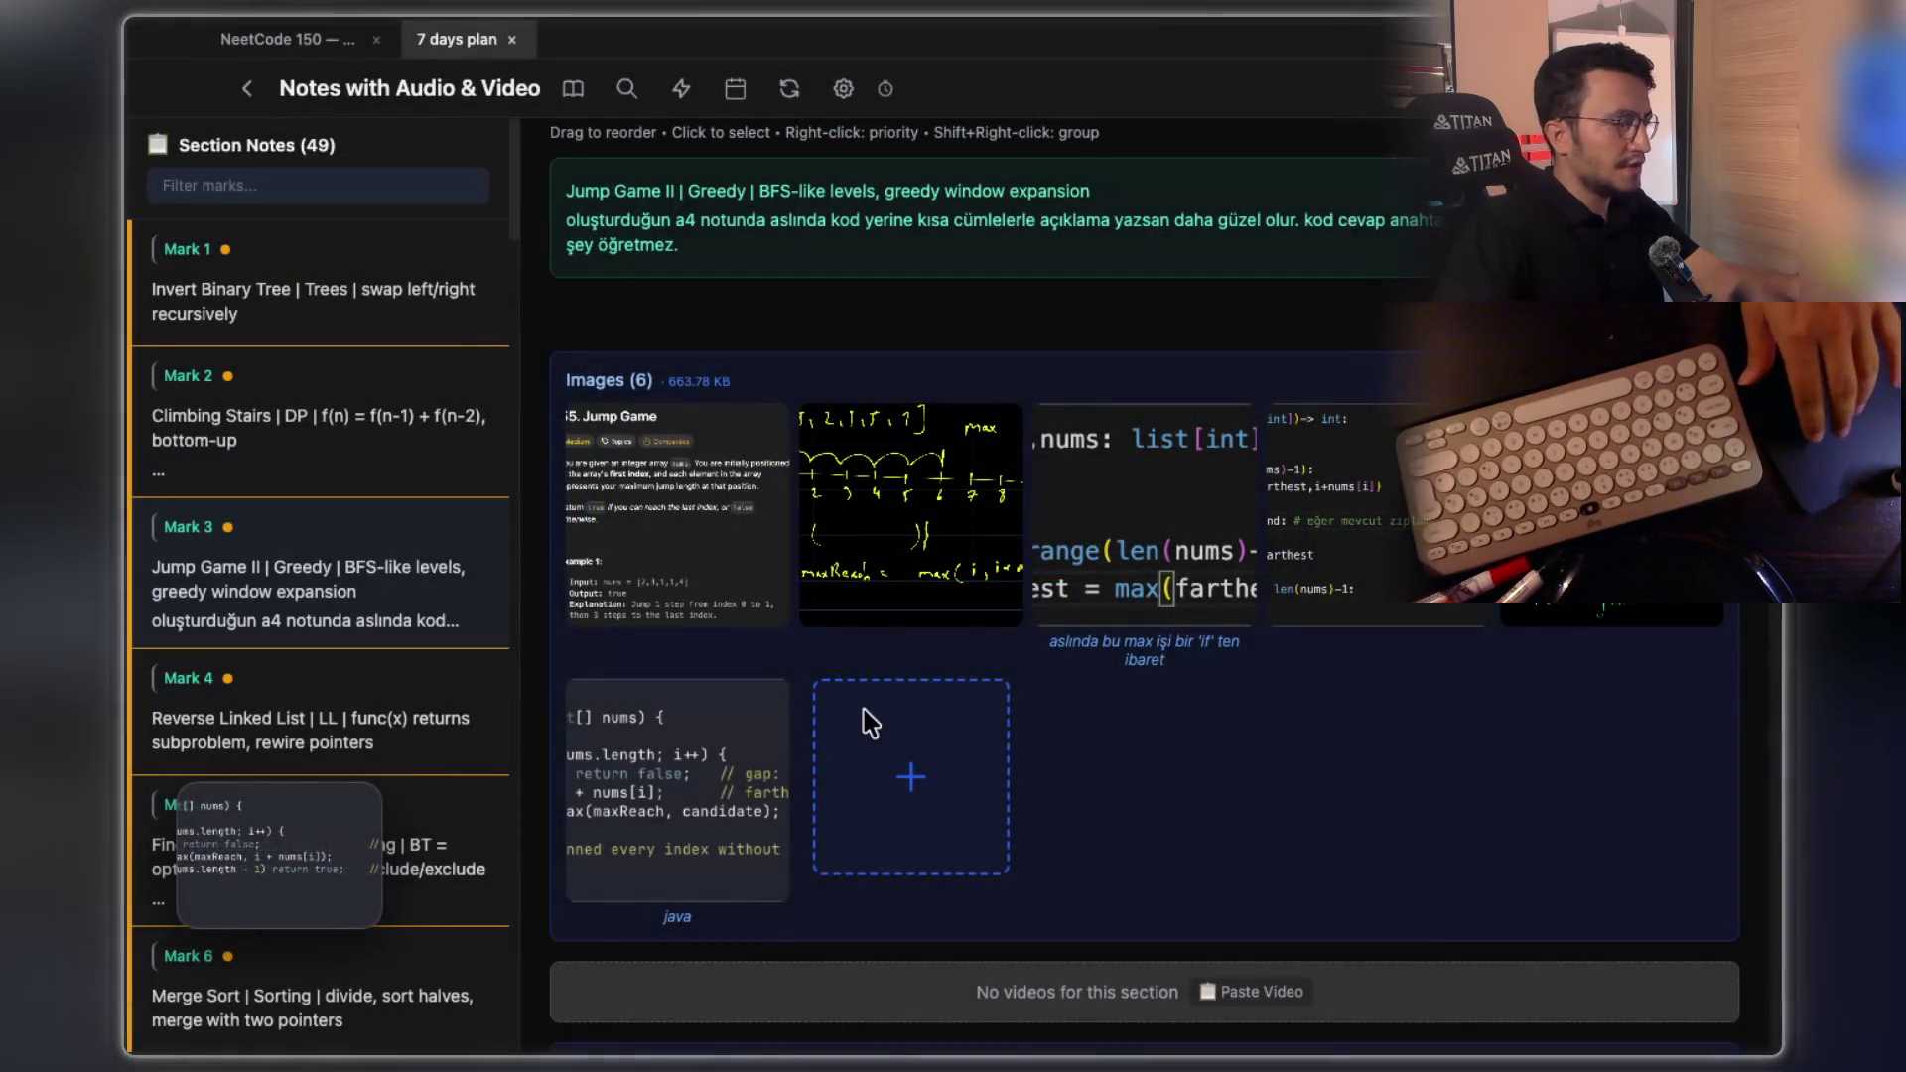
Paste the canJump code screenshot into the note's images and open it full size
click(661, 816)
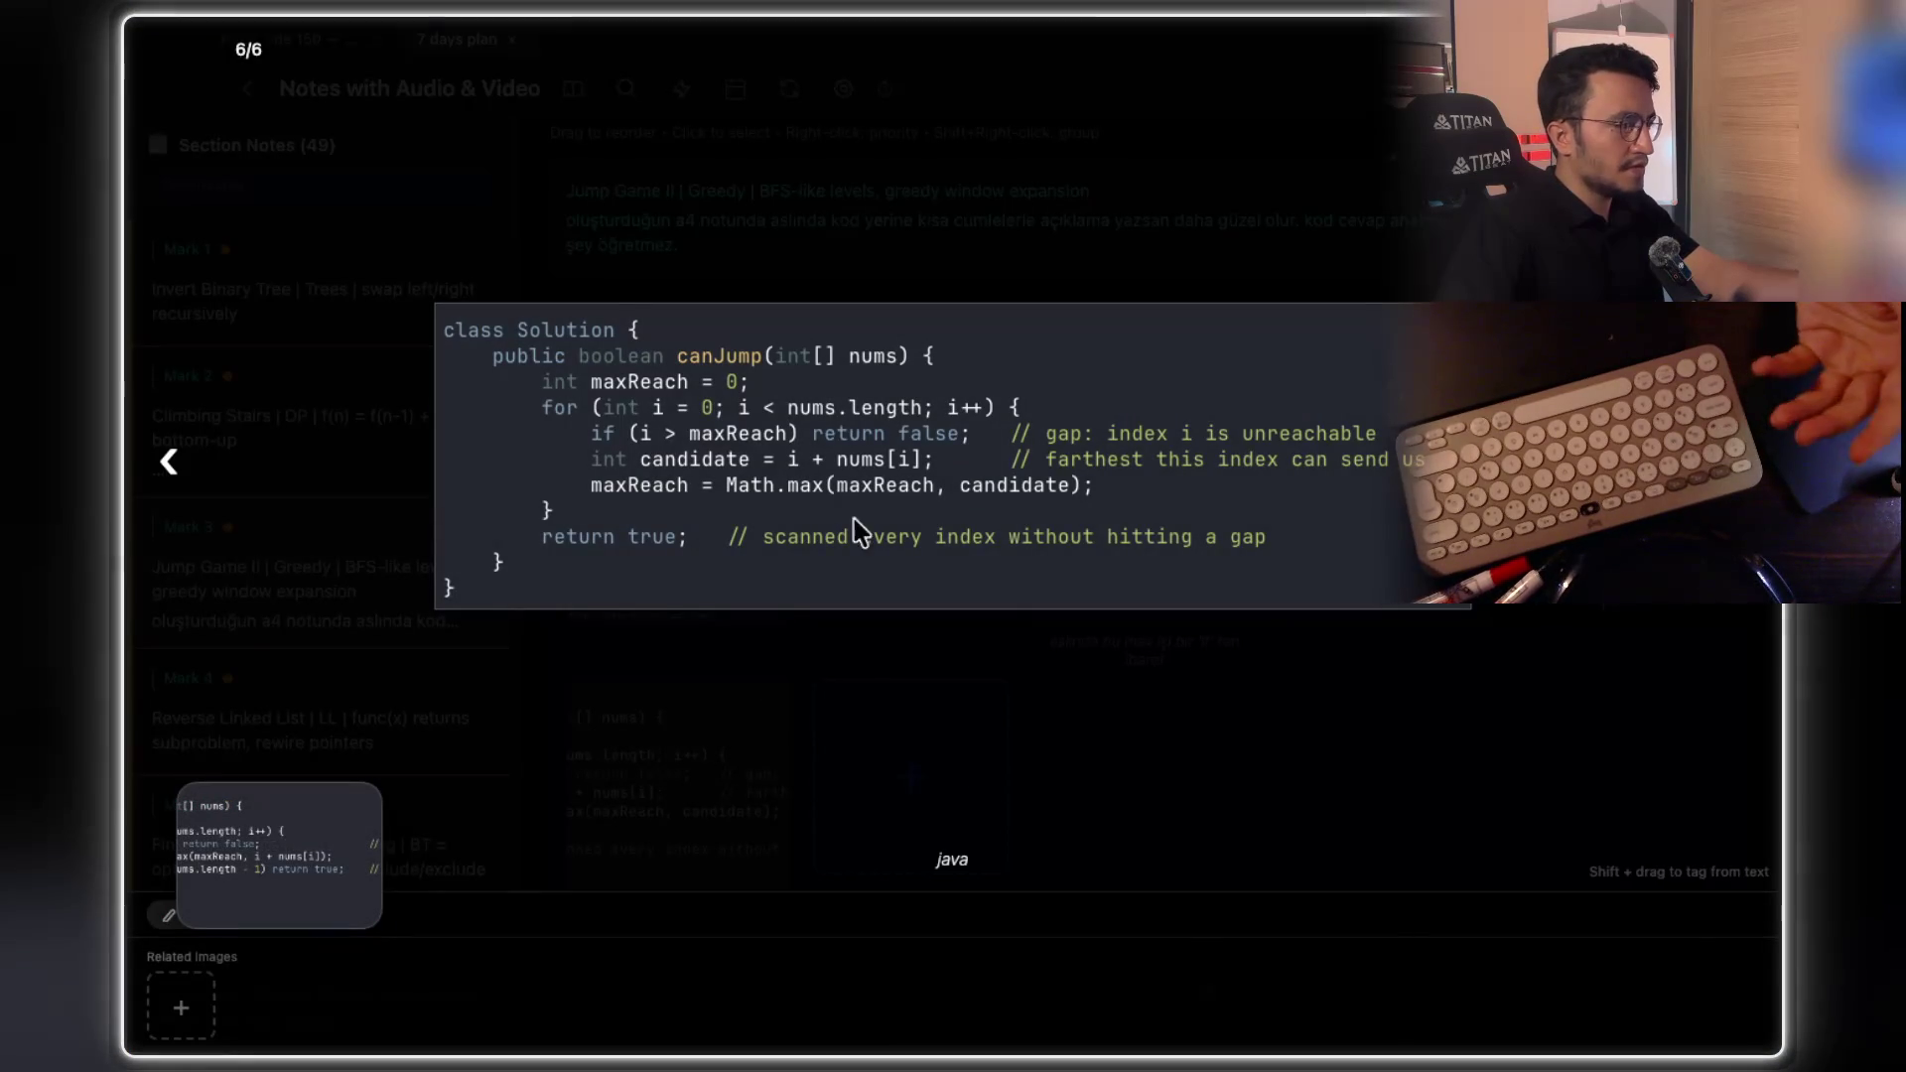
click(940, 654)
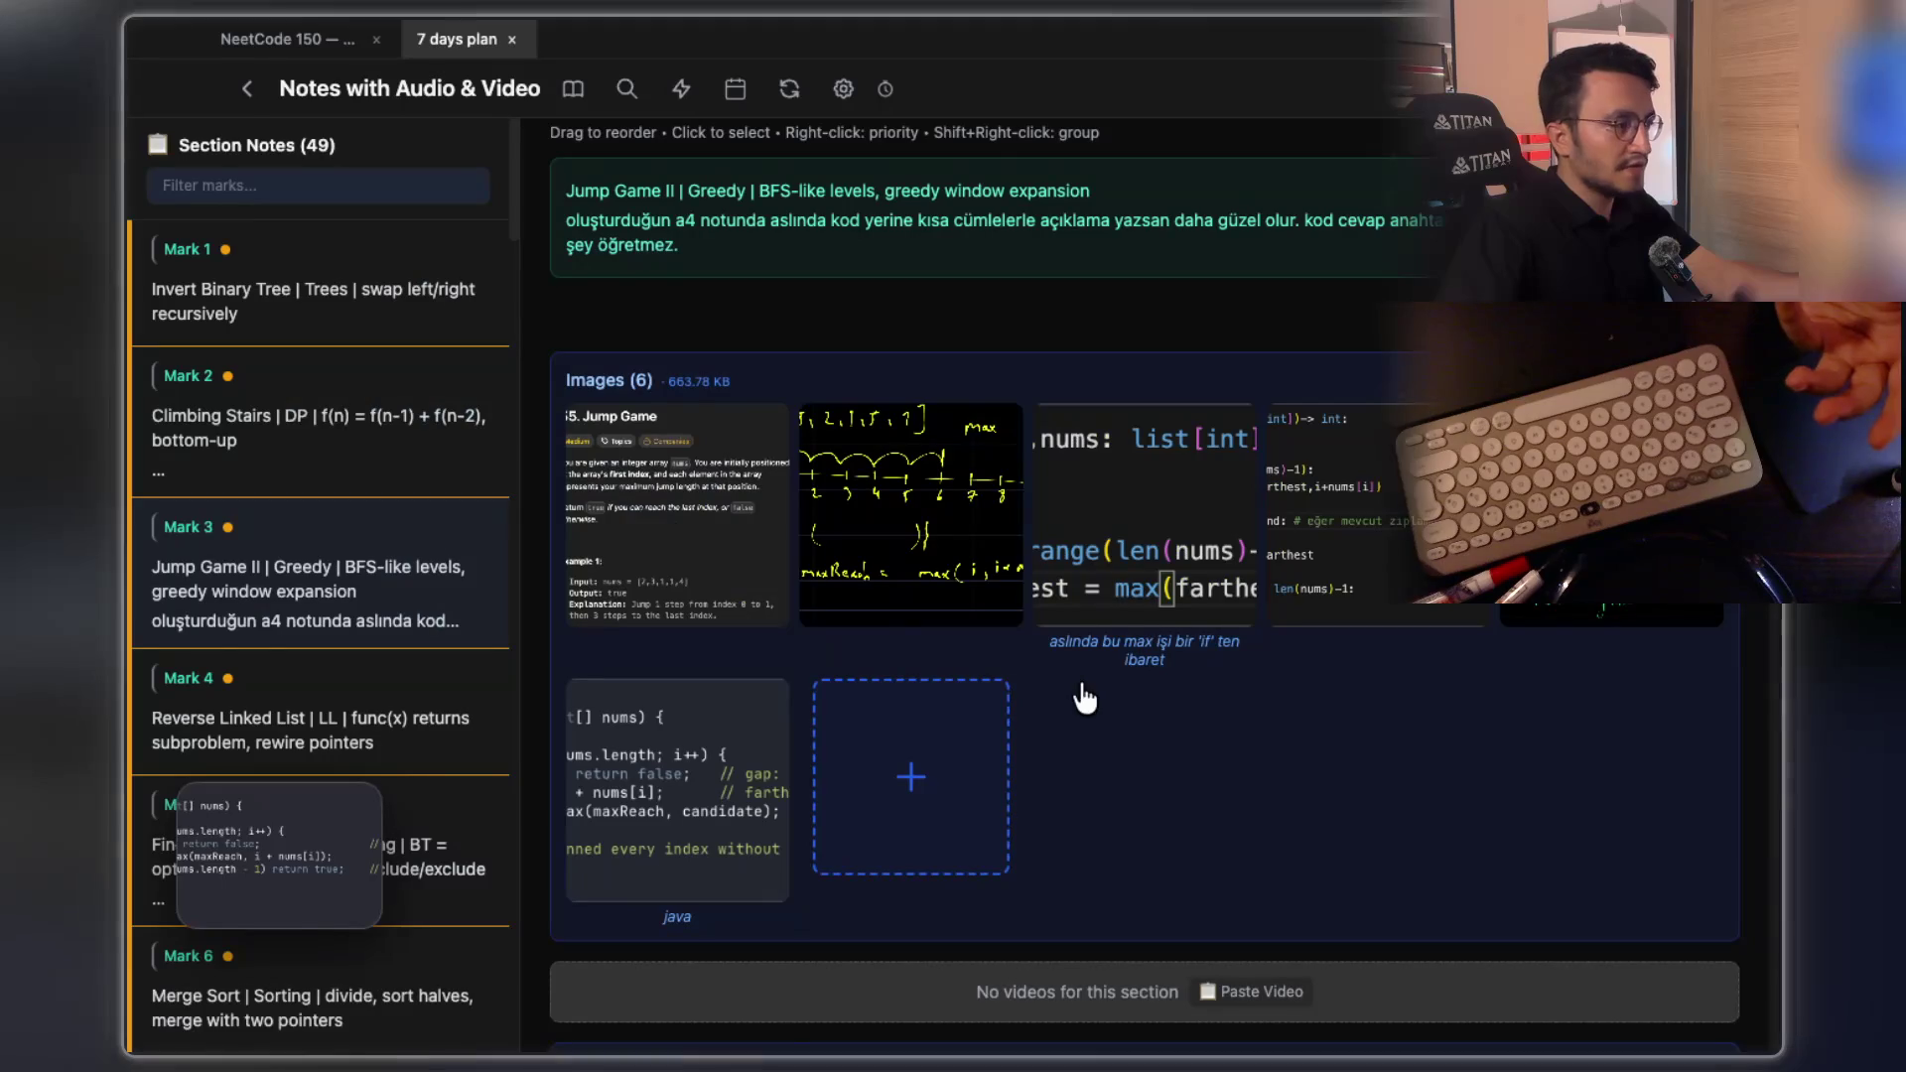
key(ctrl+v)
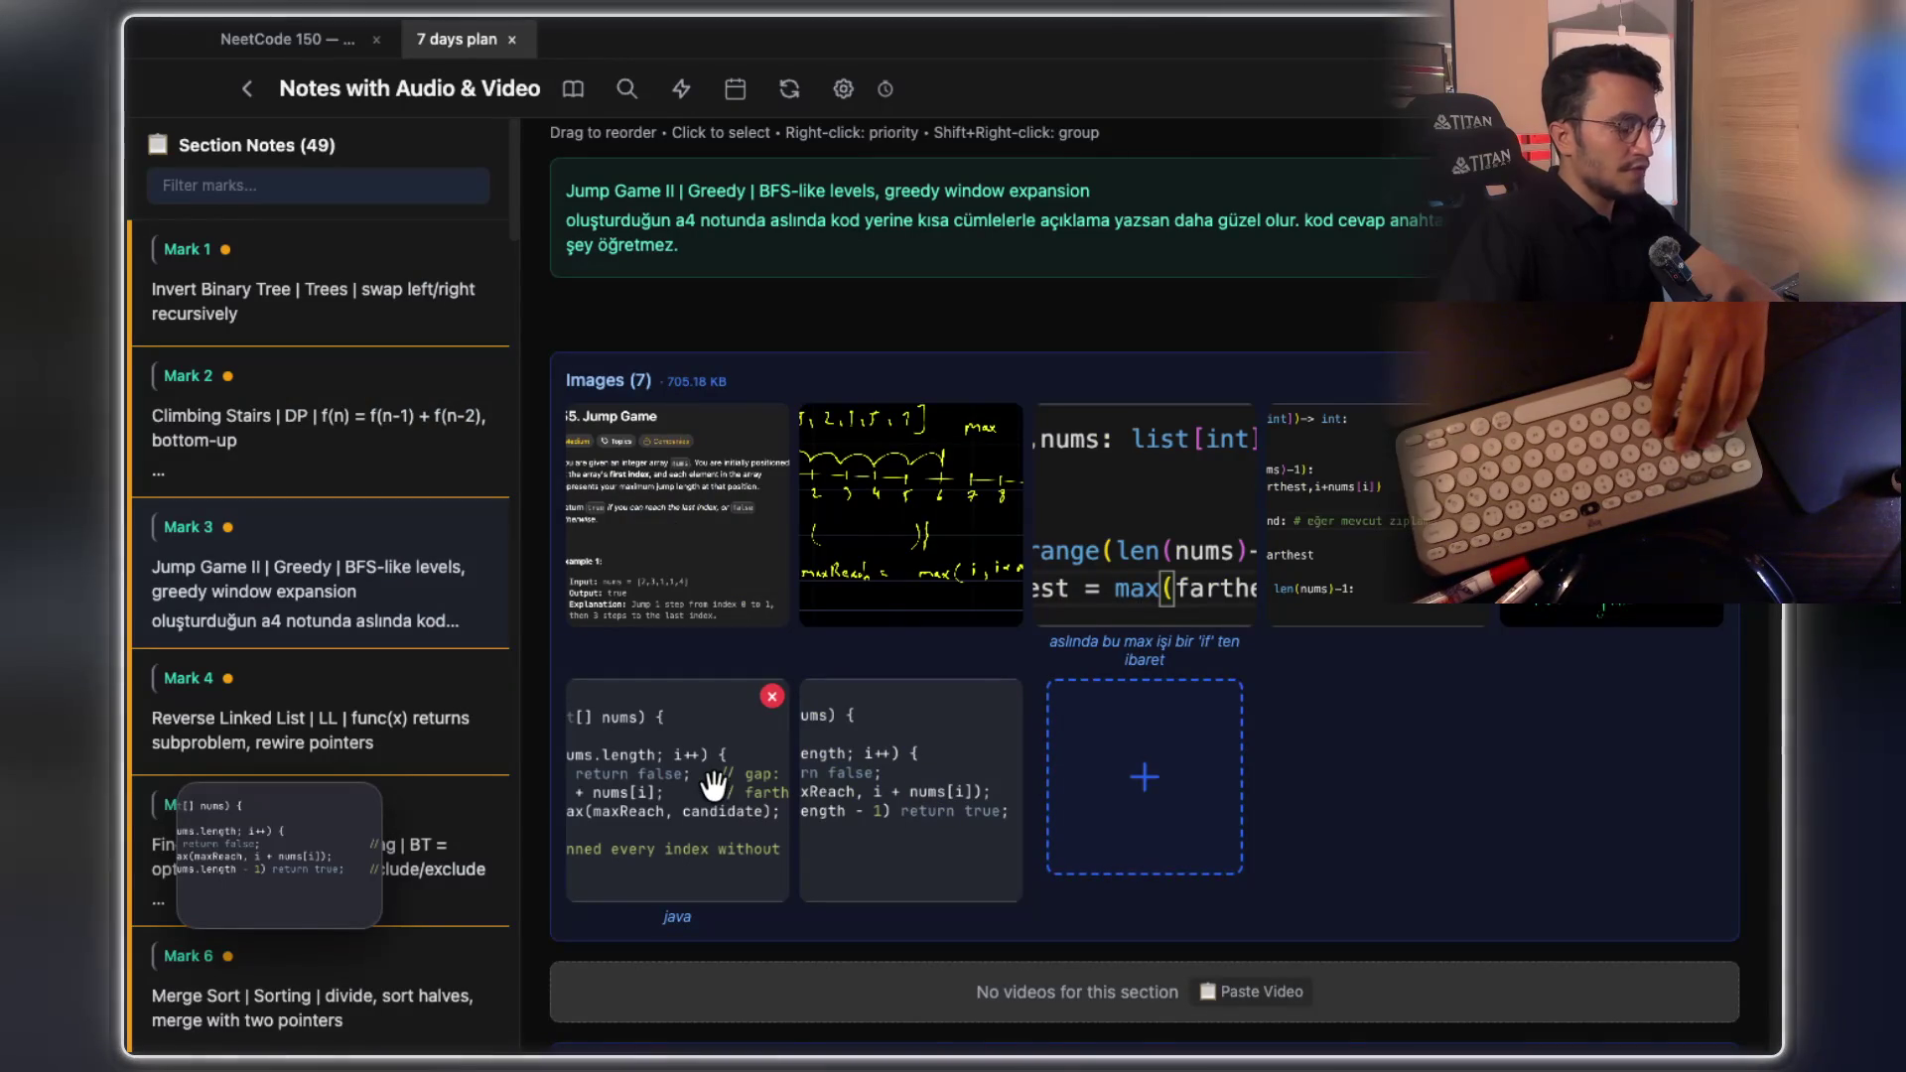
click(883, 806)
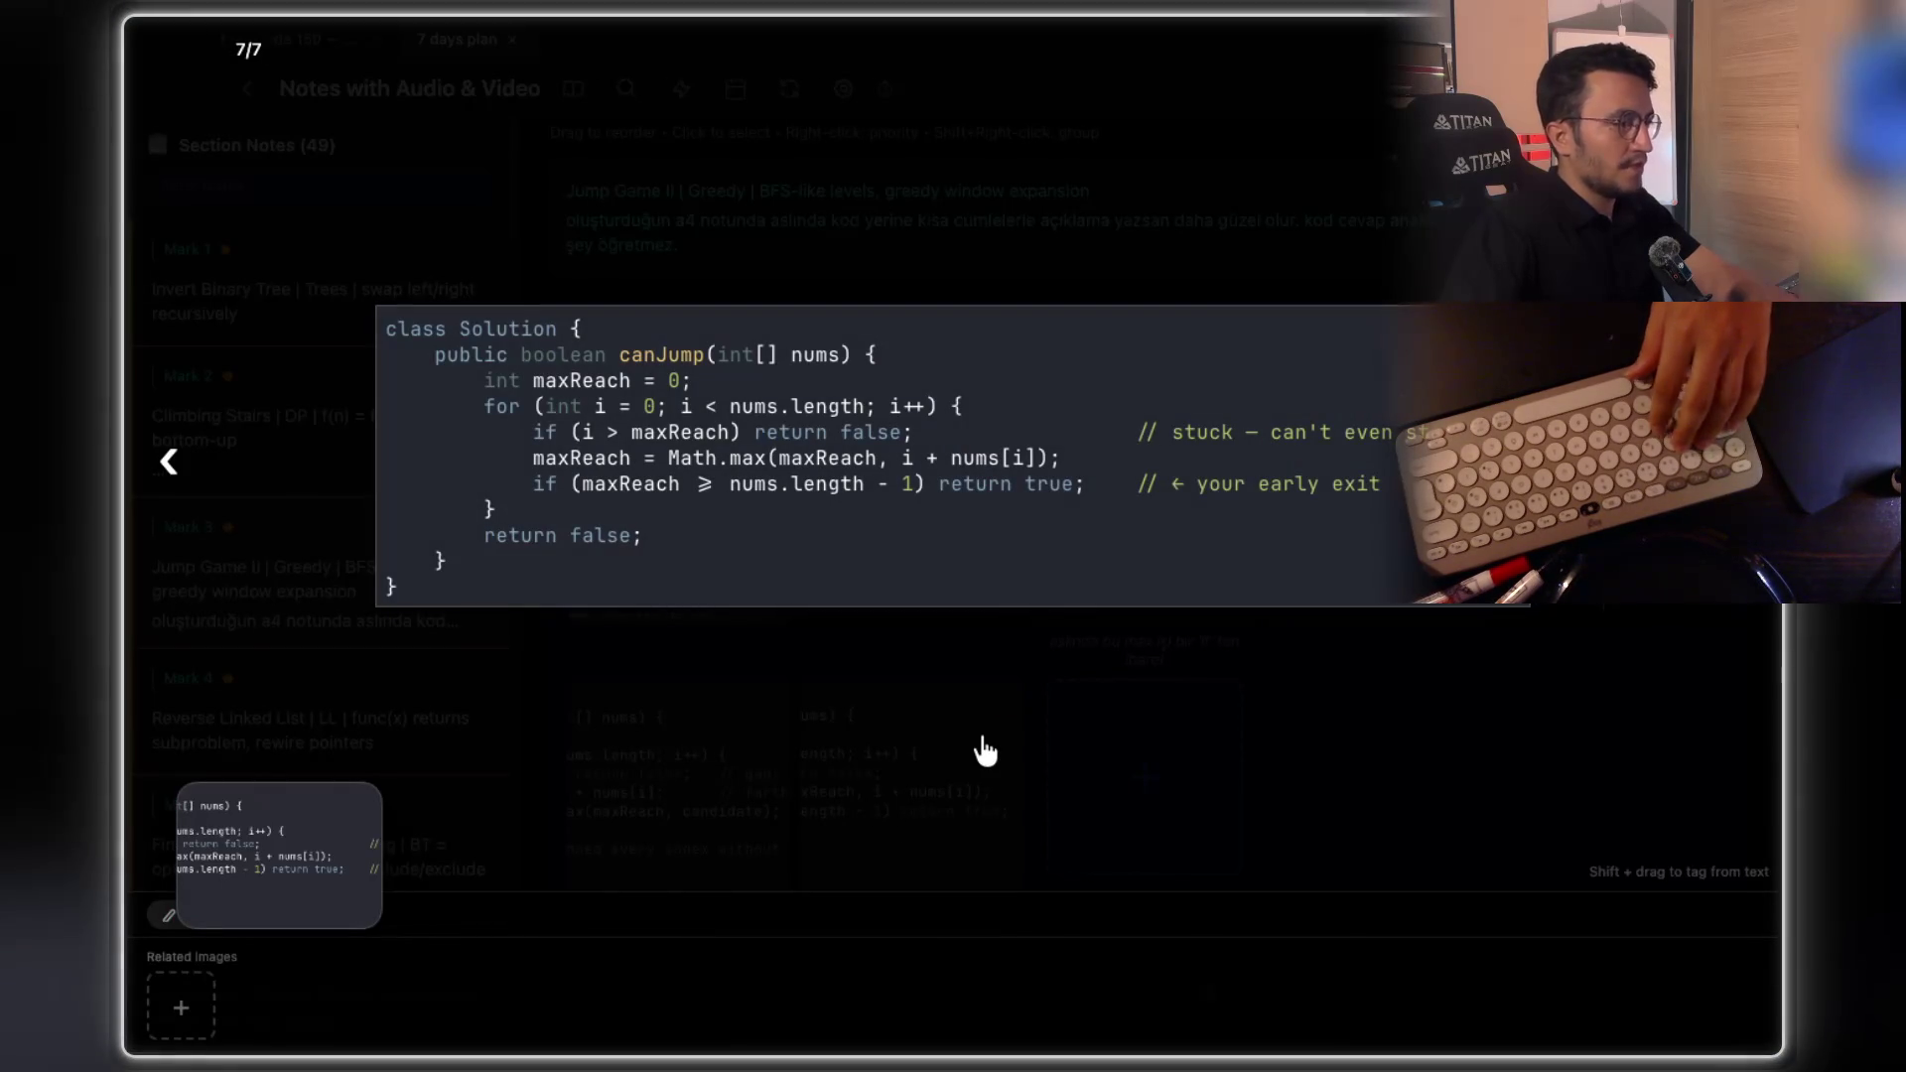
Mask the early-exit line and the return-false line on the code image
right_click(959, 486)
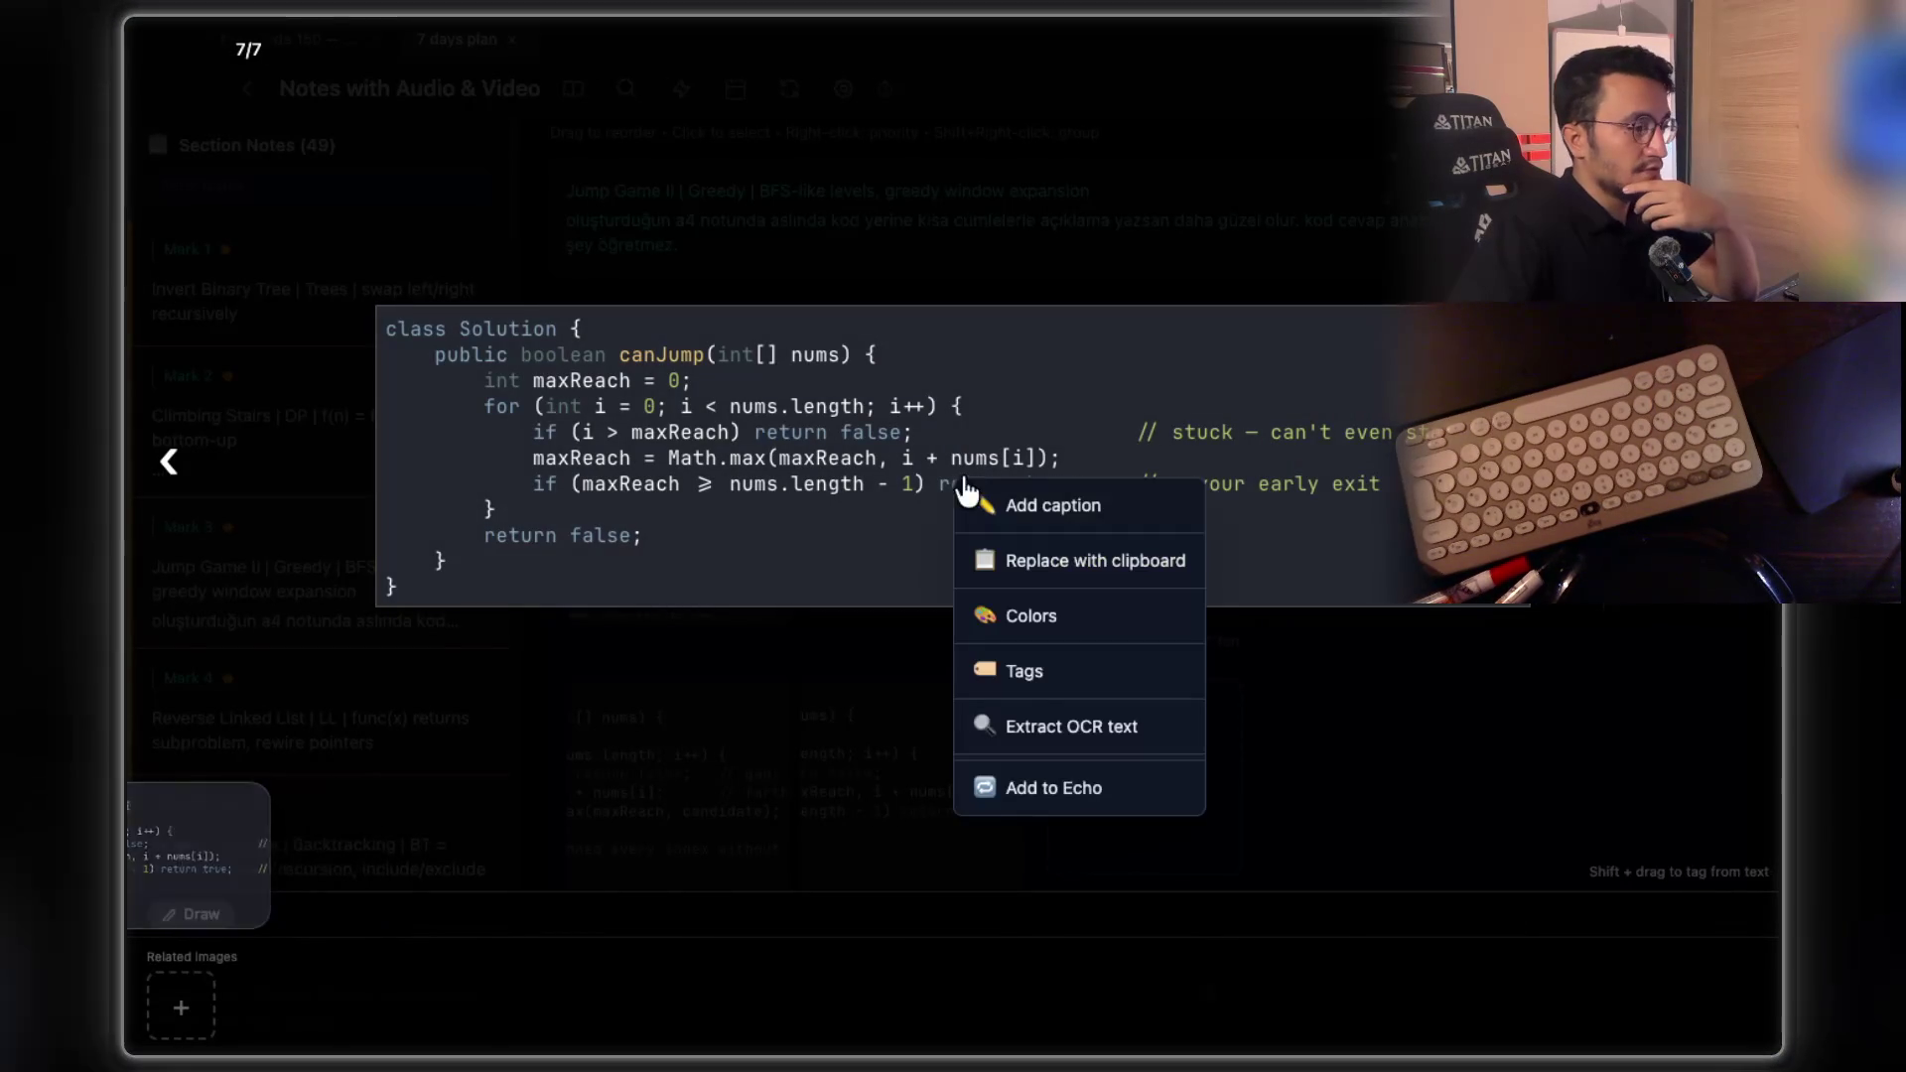
click(1046, 790)
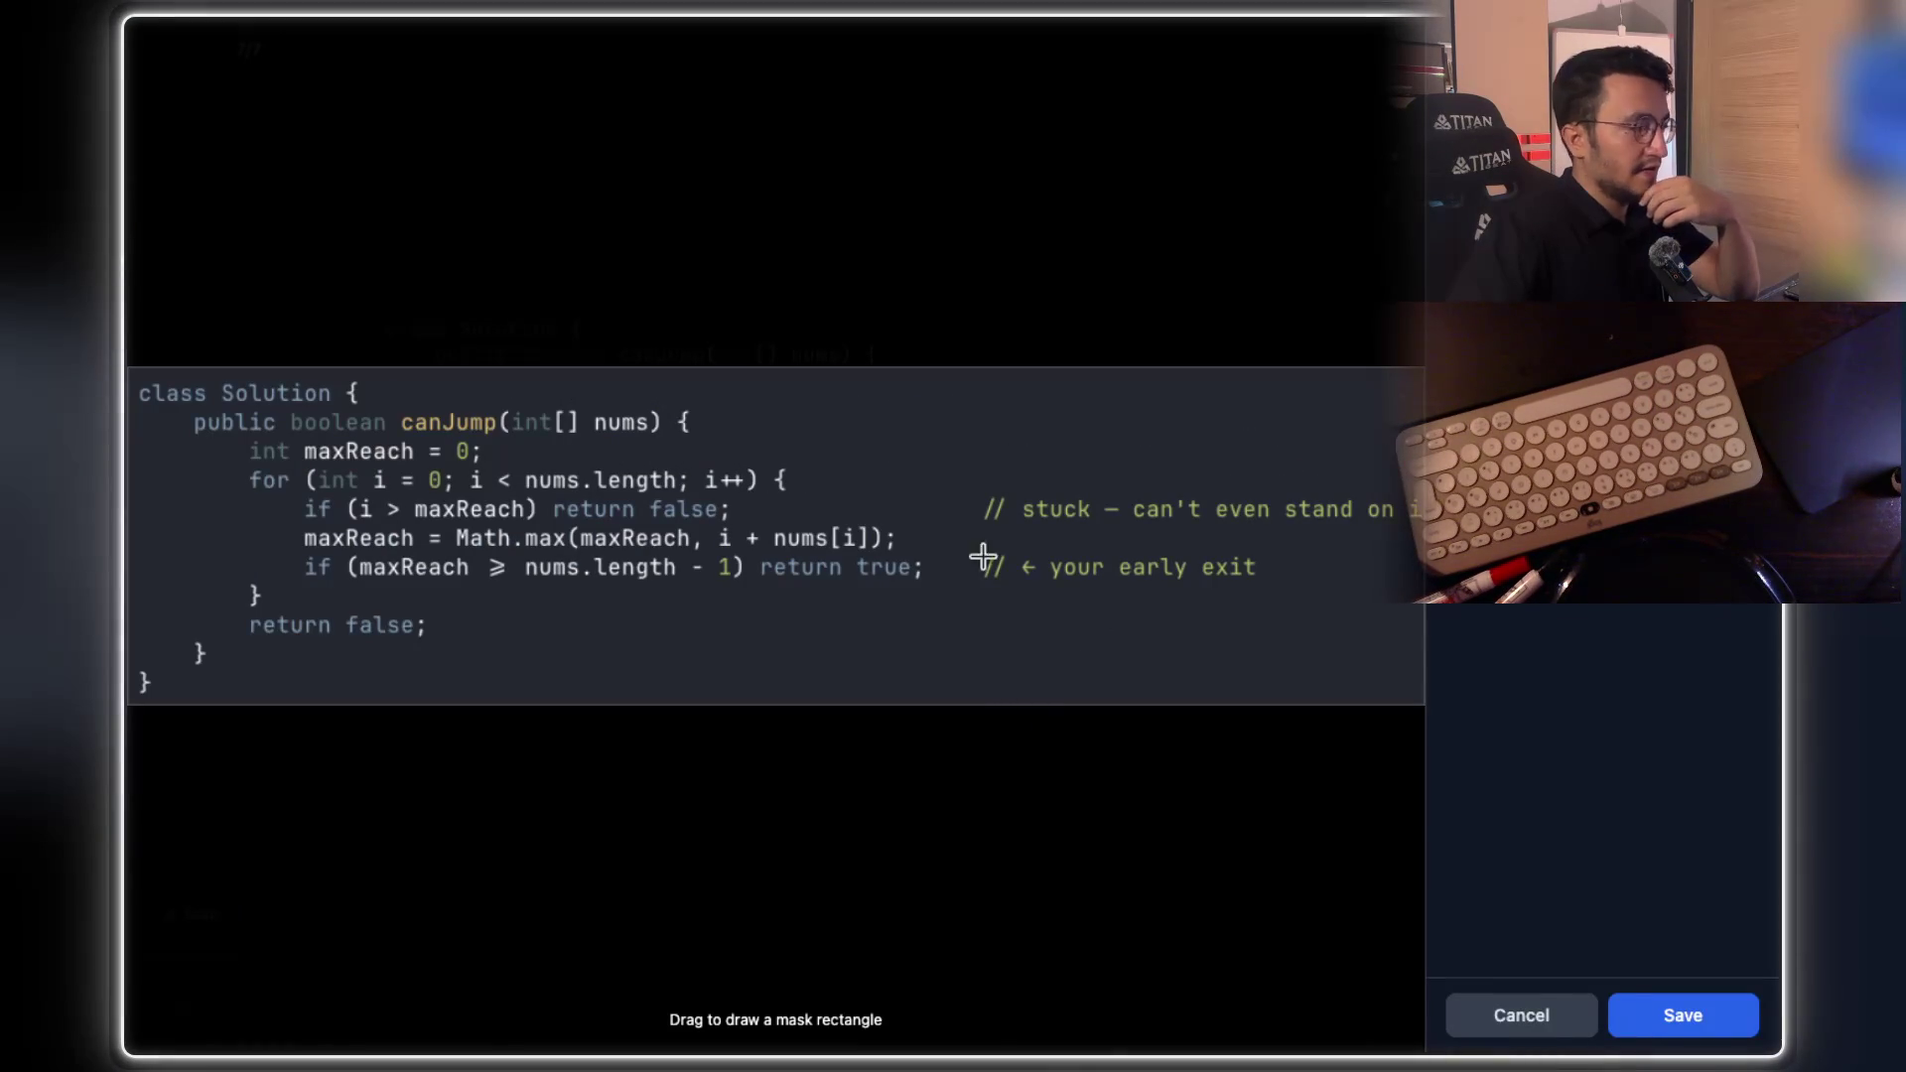
mouse_move(279, 542)
mouse_down()
mouse_move(961, 622)
mouse_move(1319, 591)
mouse_up()
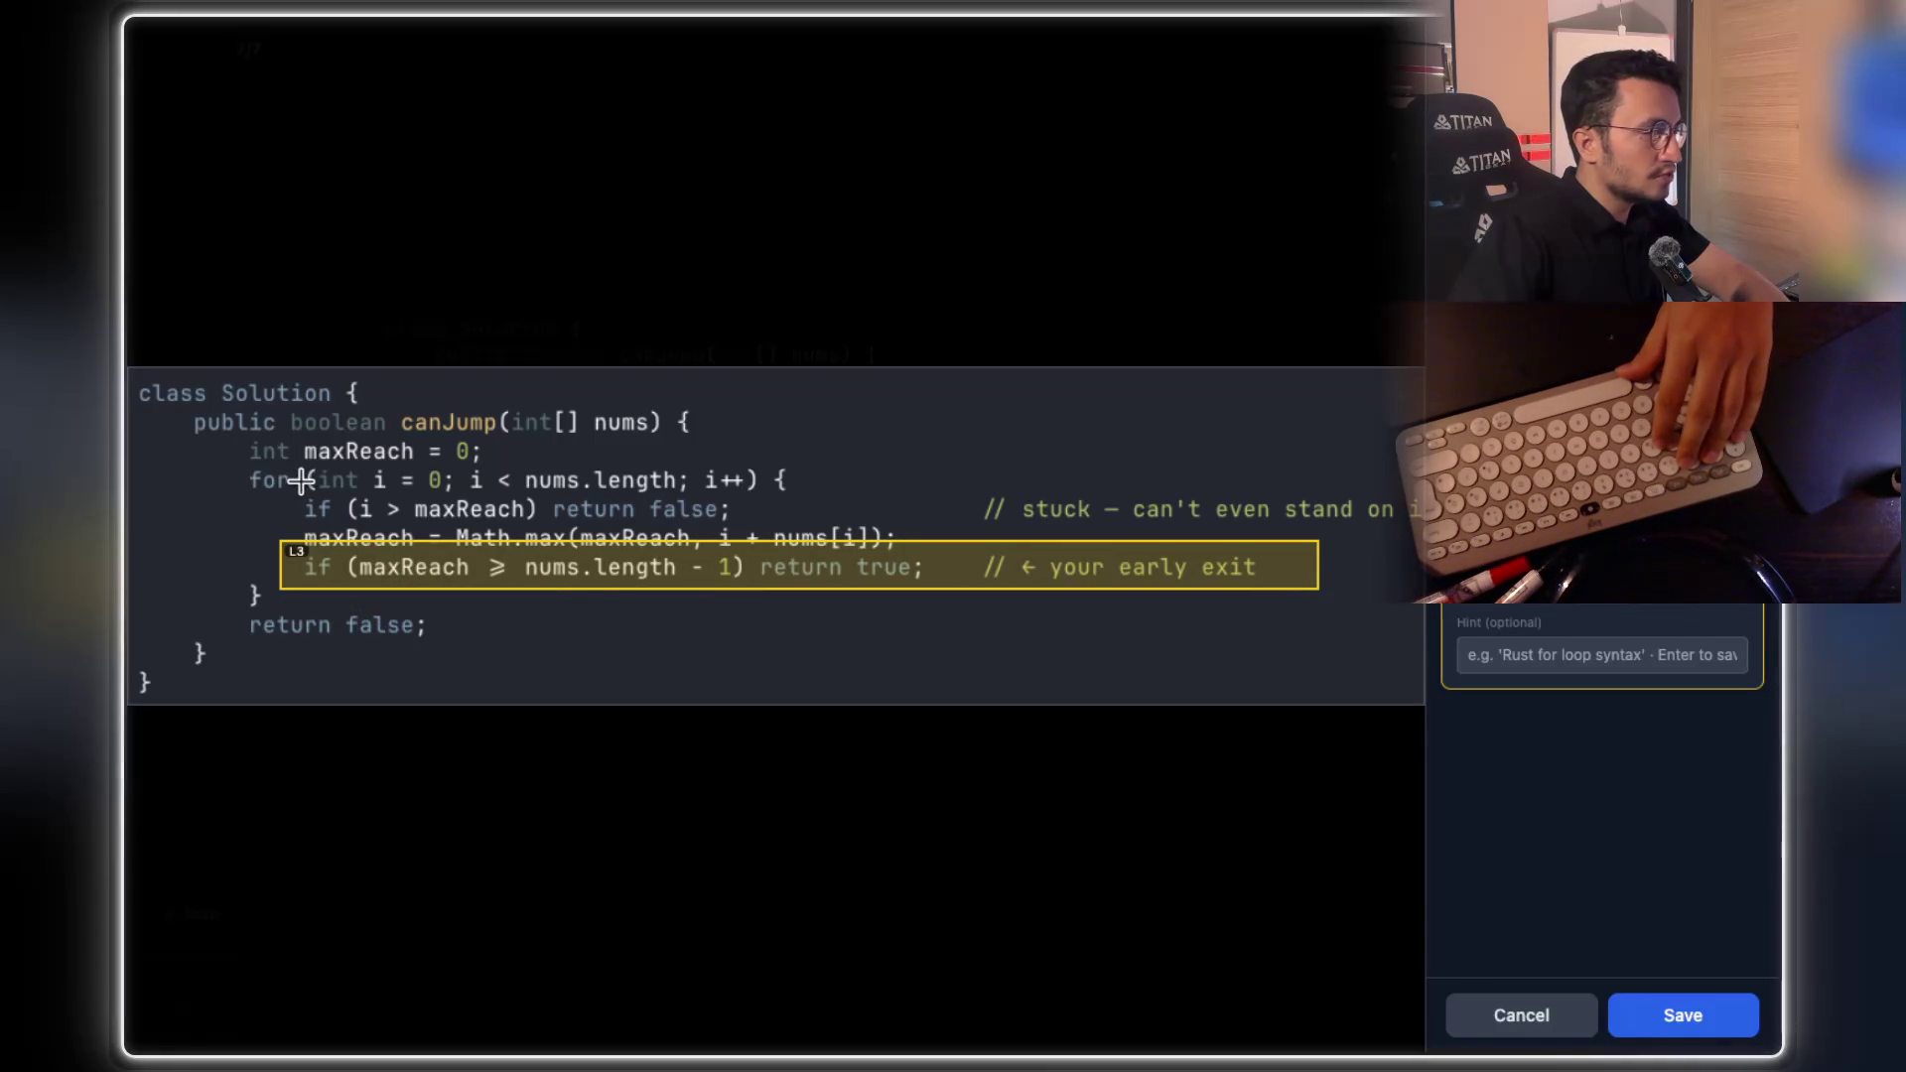
mouse_move(290, 486)
mouse_down()
mouse_move(342, 508)
mouse_move(596, 521)
mouse_move(1421, 529)
mouse_up()
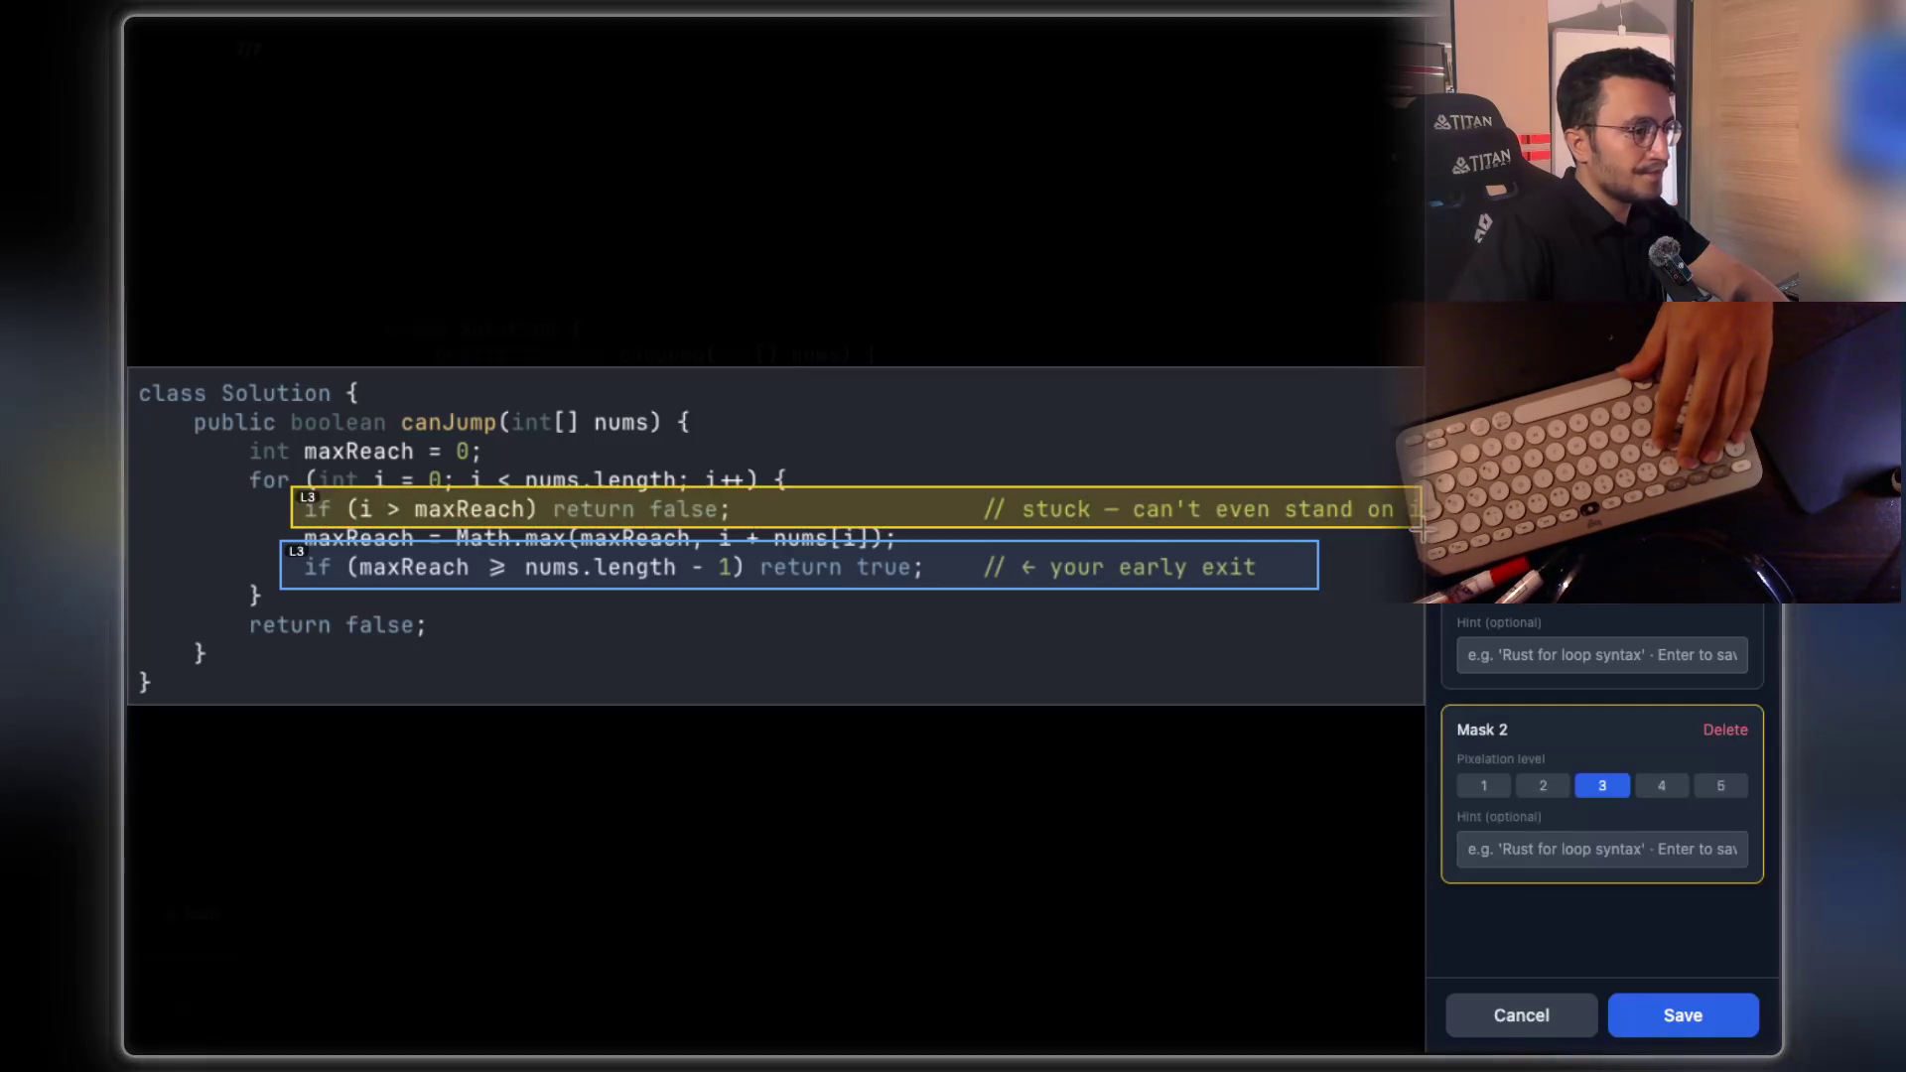
Give the masks hints 'can?' and 'for early exist', then save them
click(1542, 852)
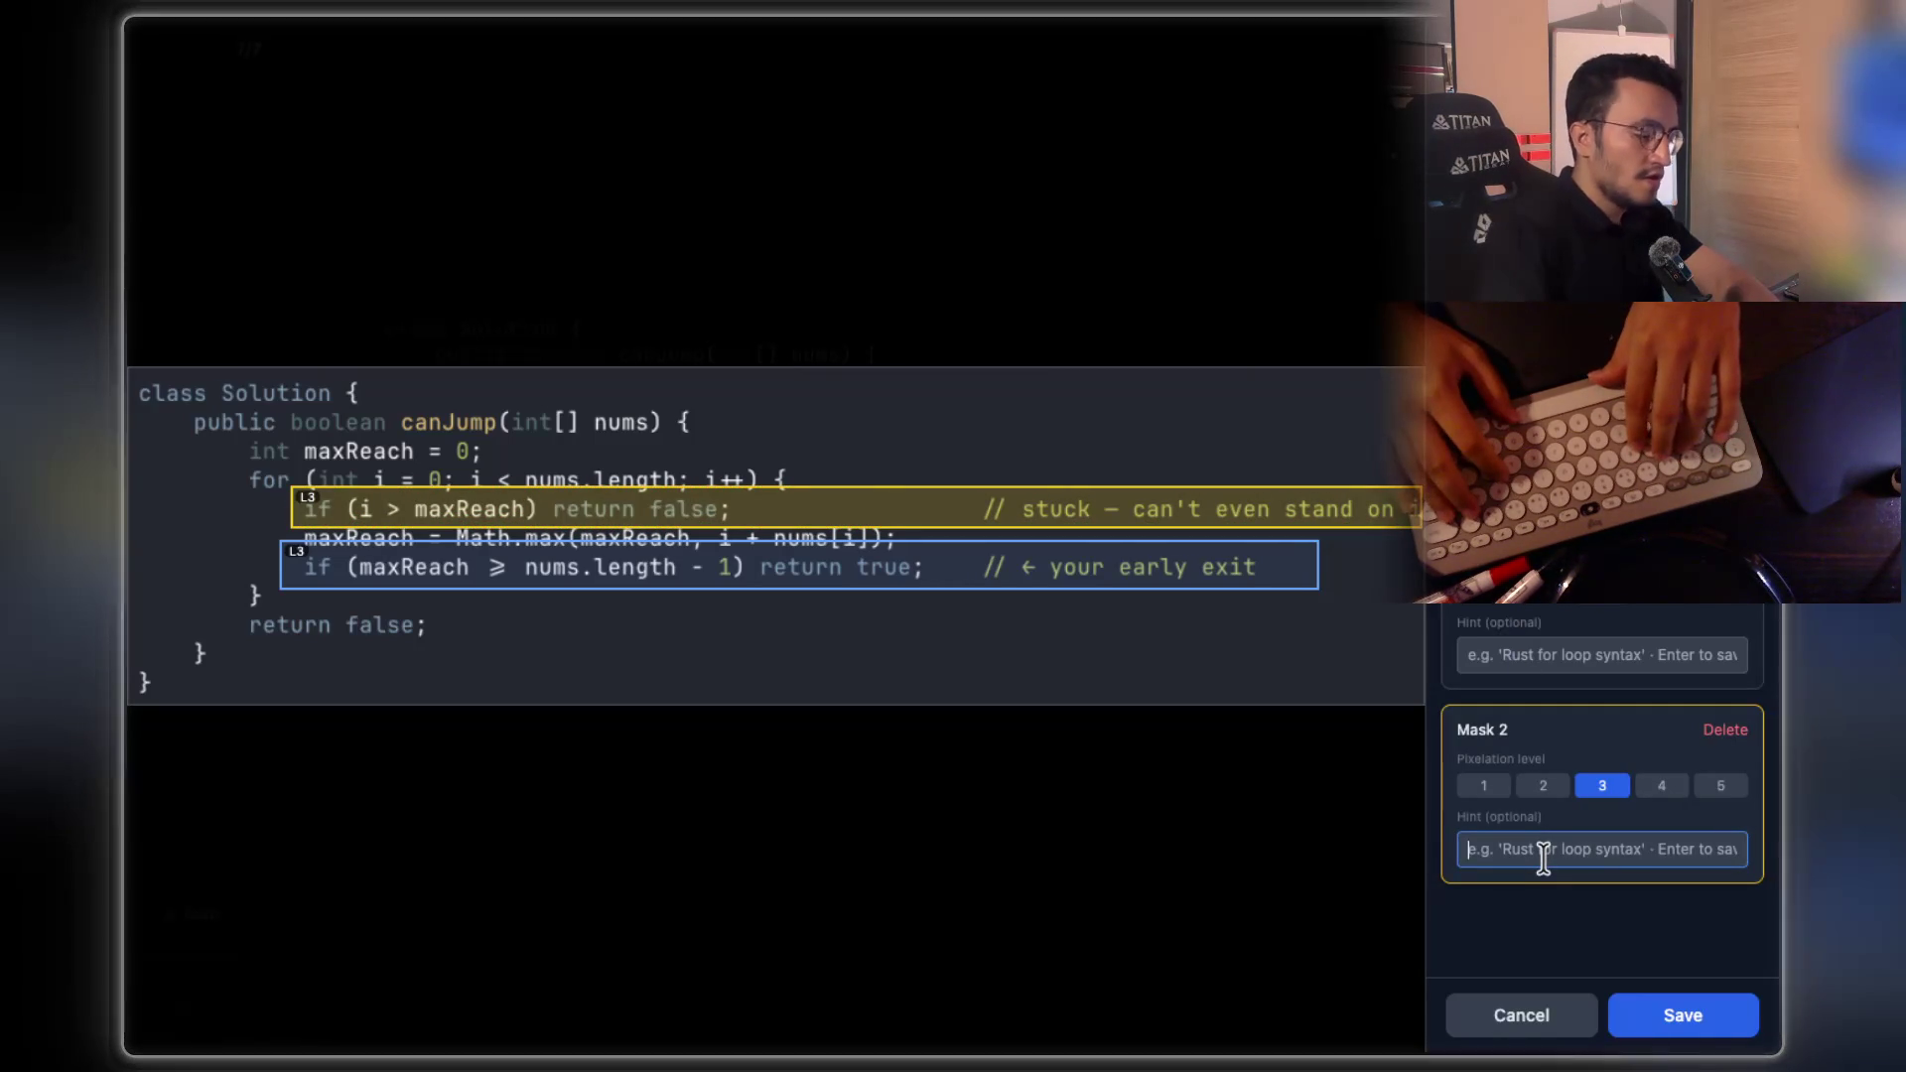
text(should you p)
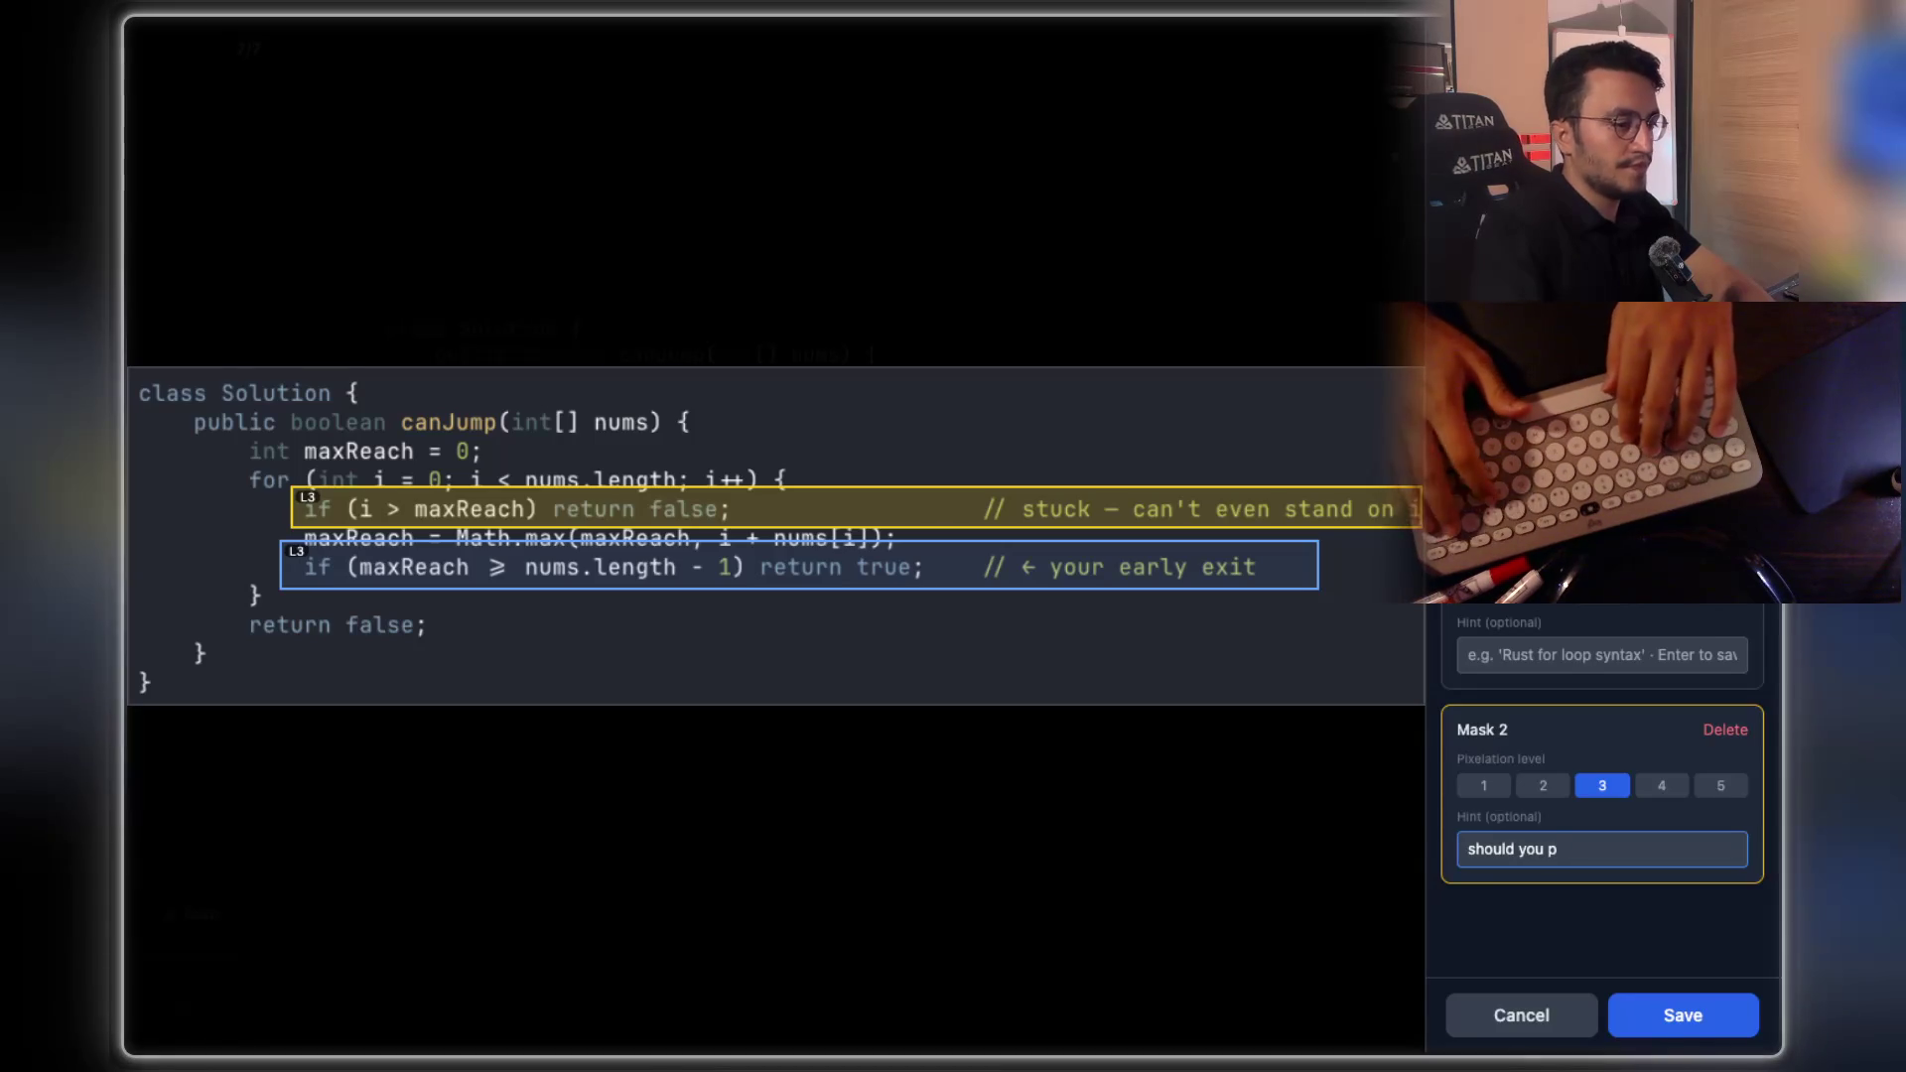
key(BackSpace)
key(BackSpace)
key(BackSpace)
text(can)
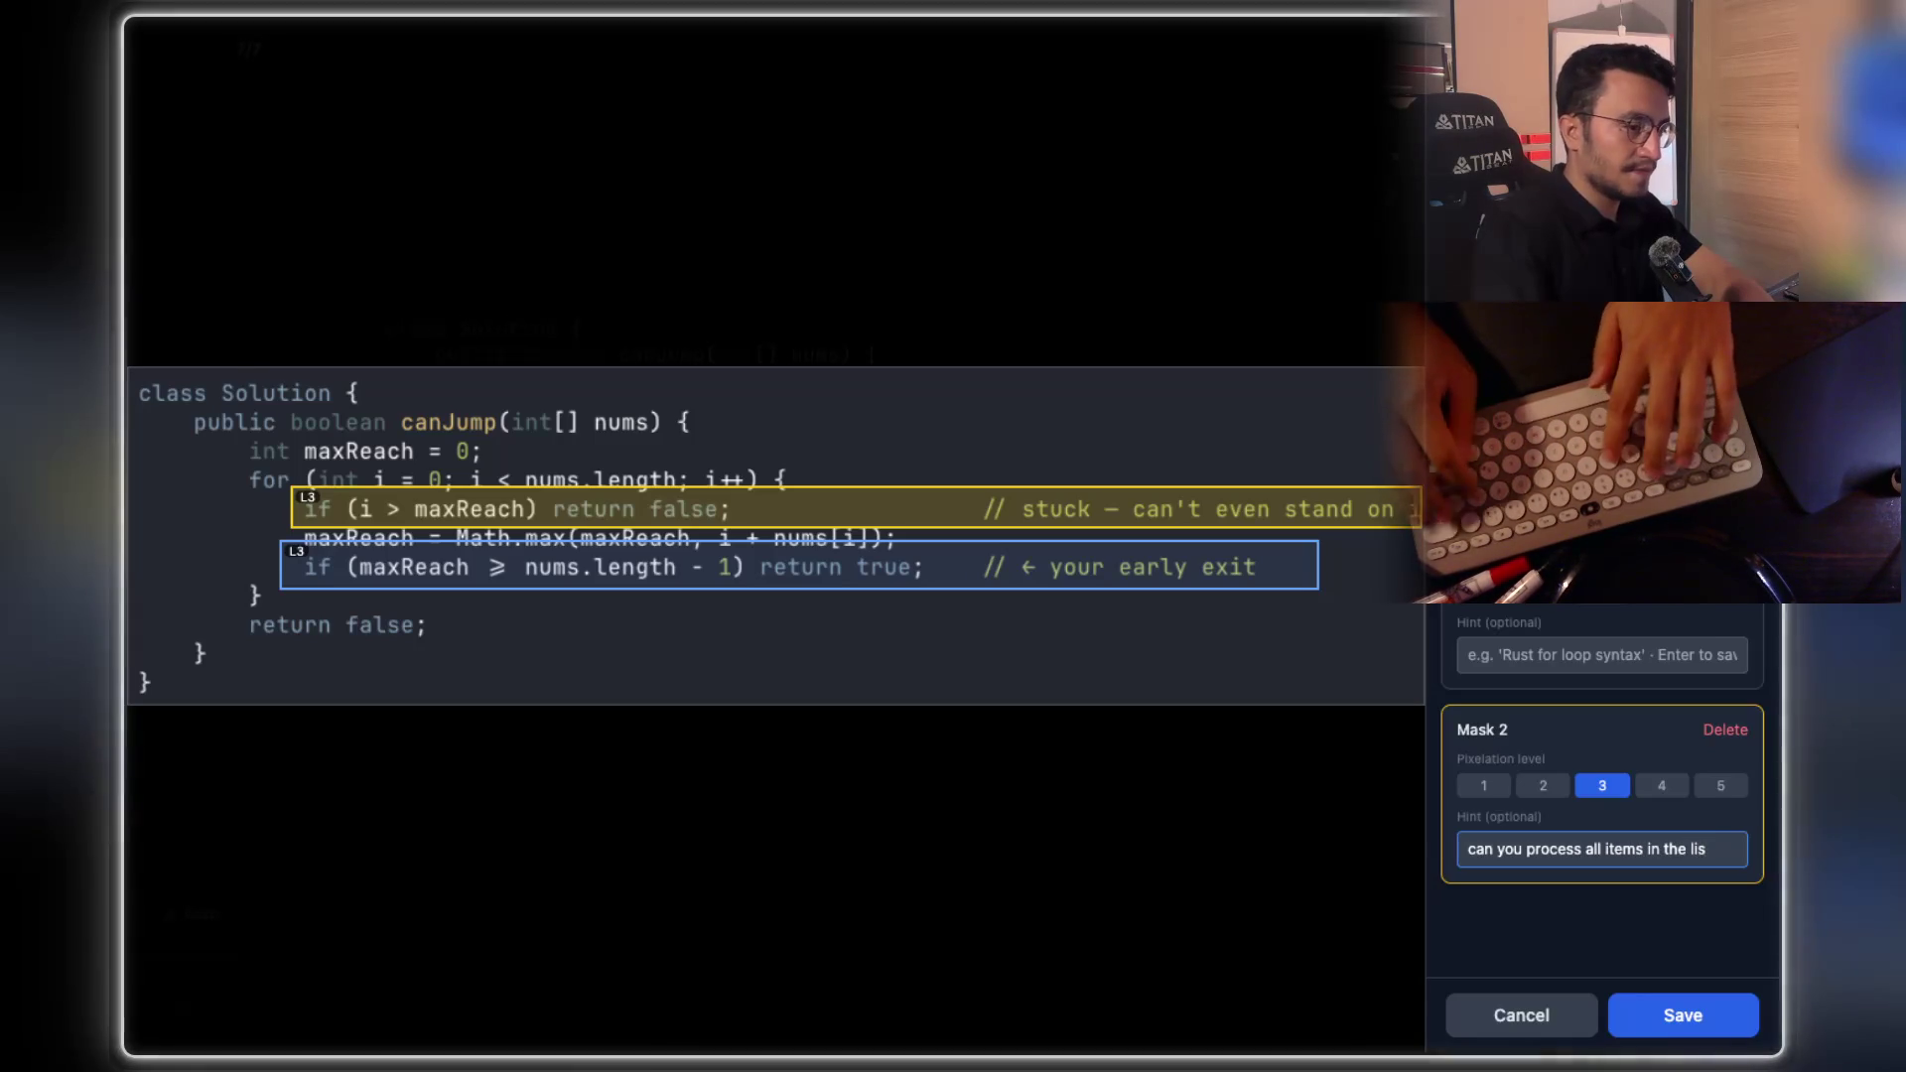
text(?)
key(Return)
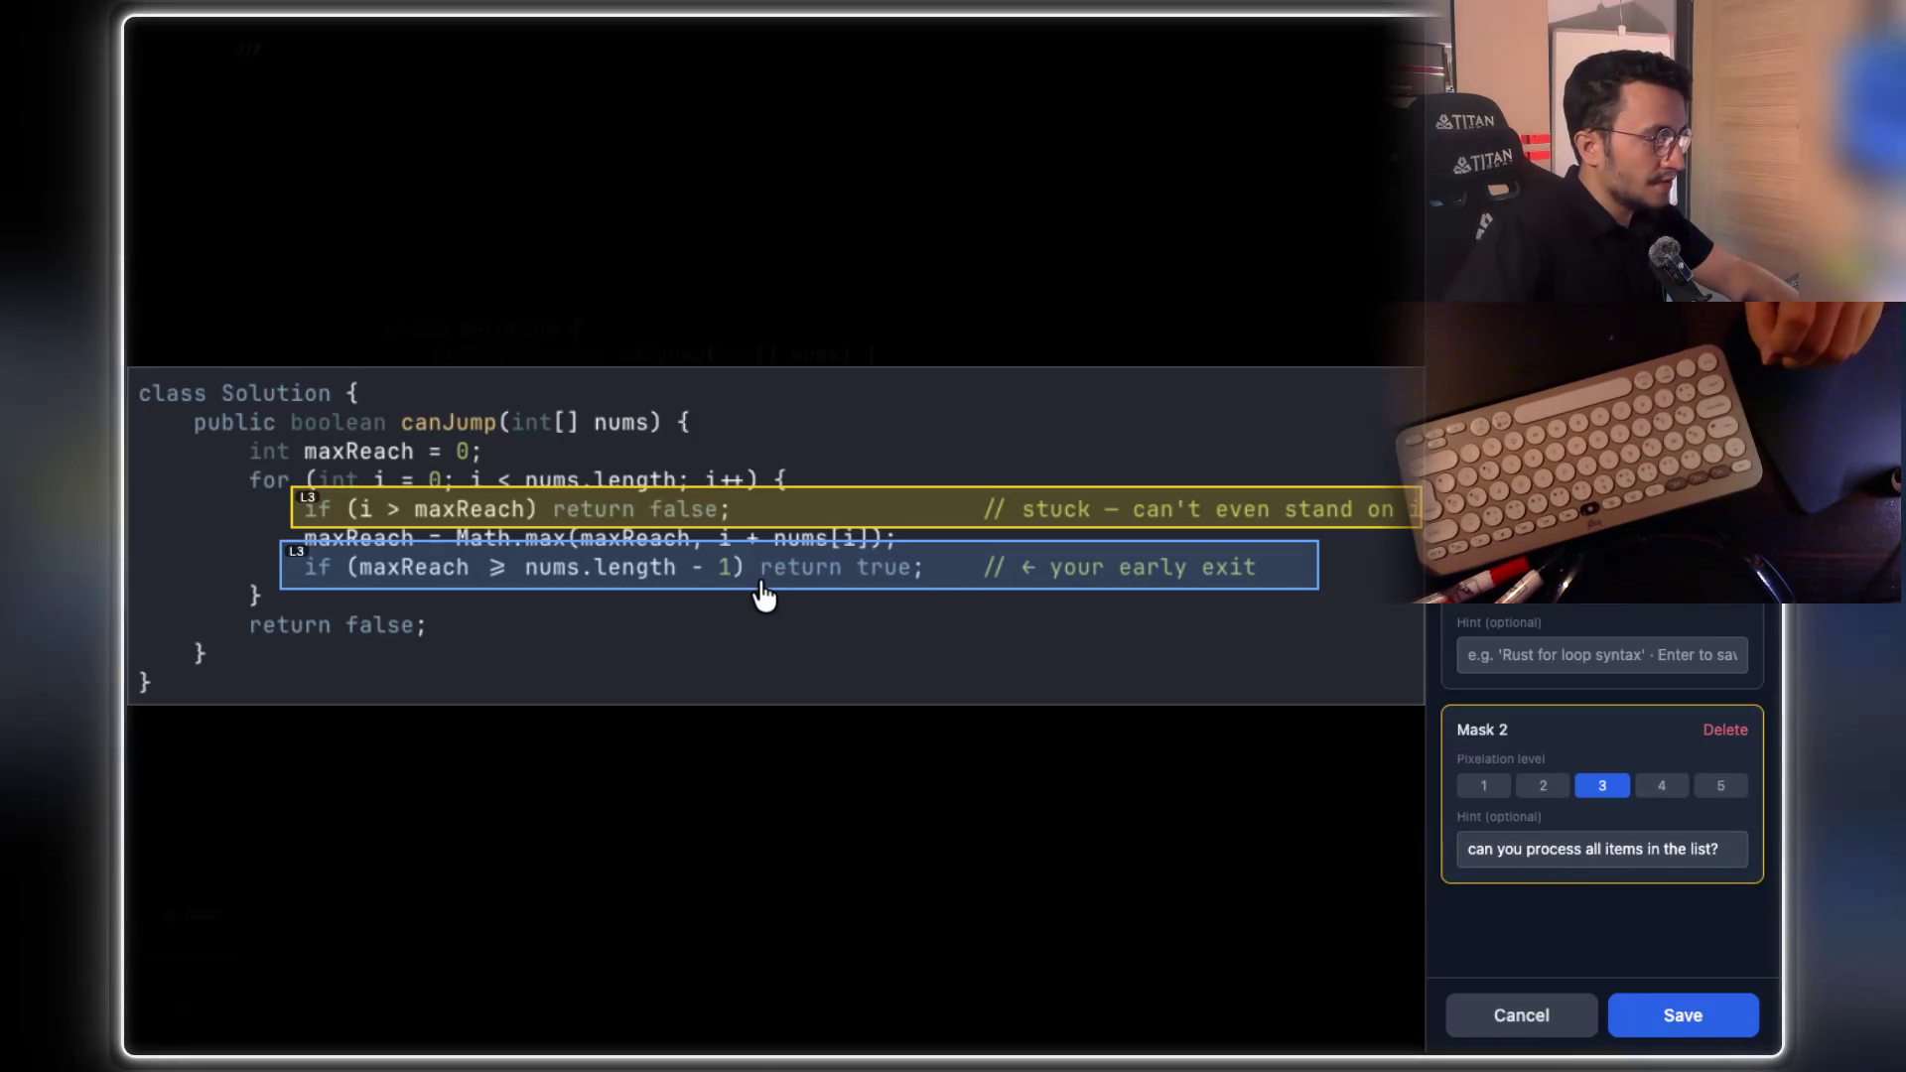
click(765, 582)
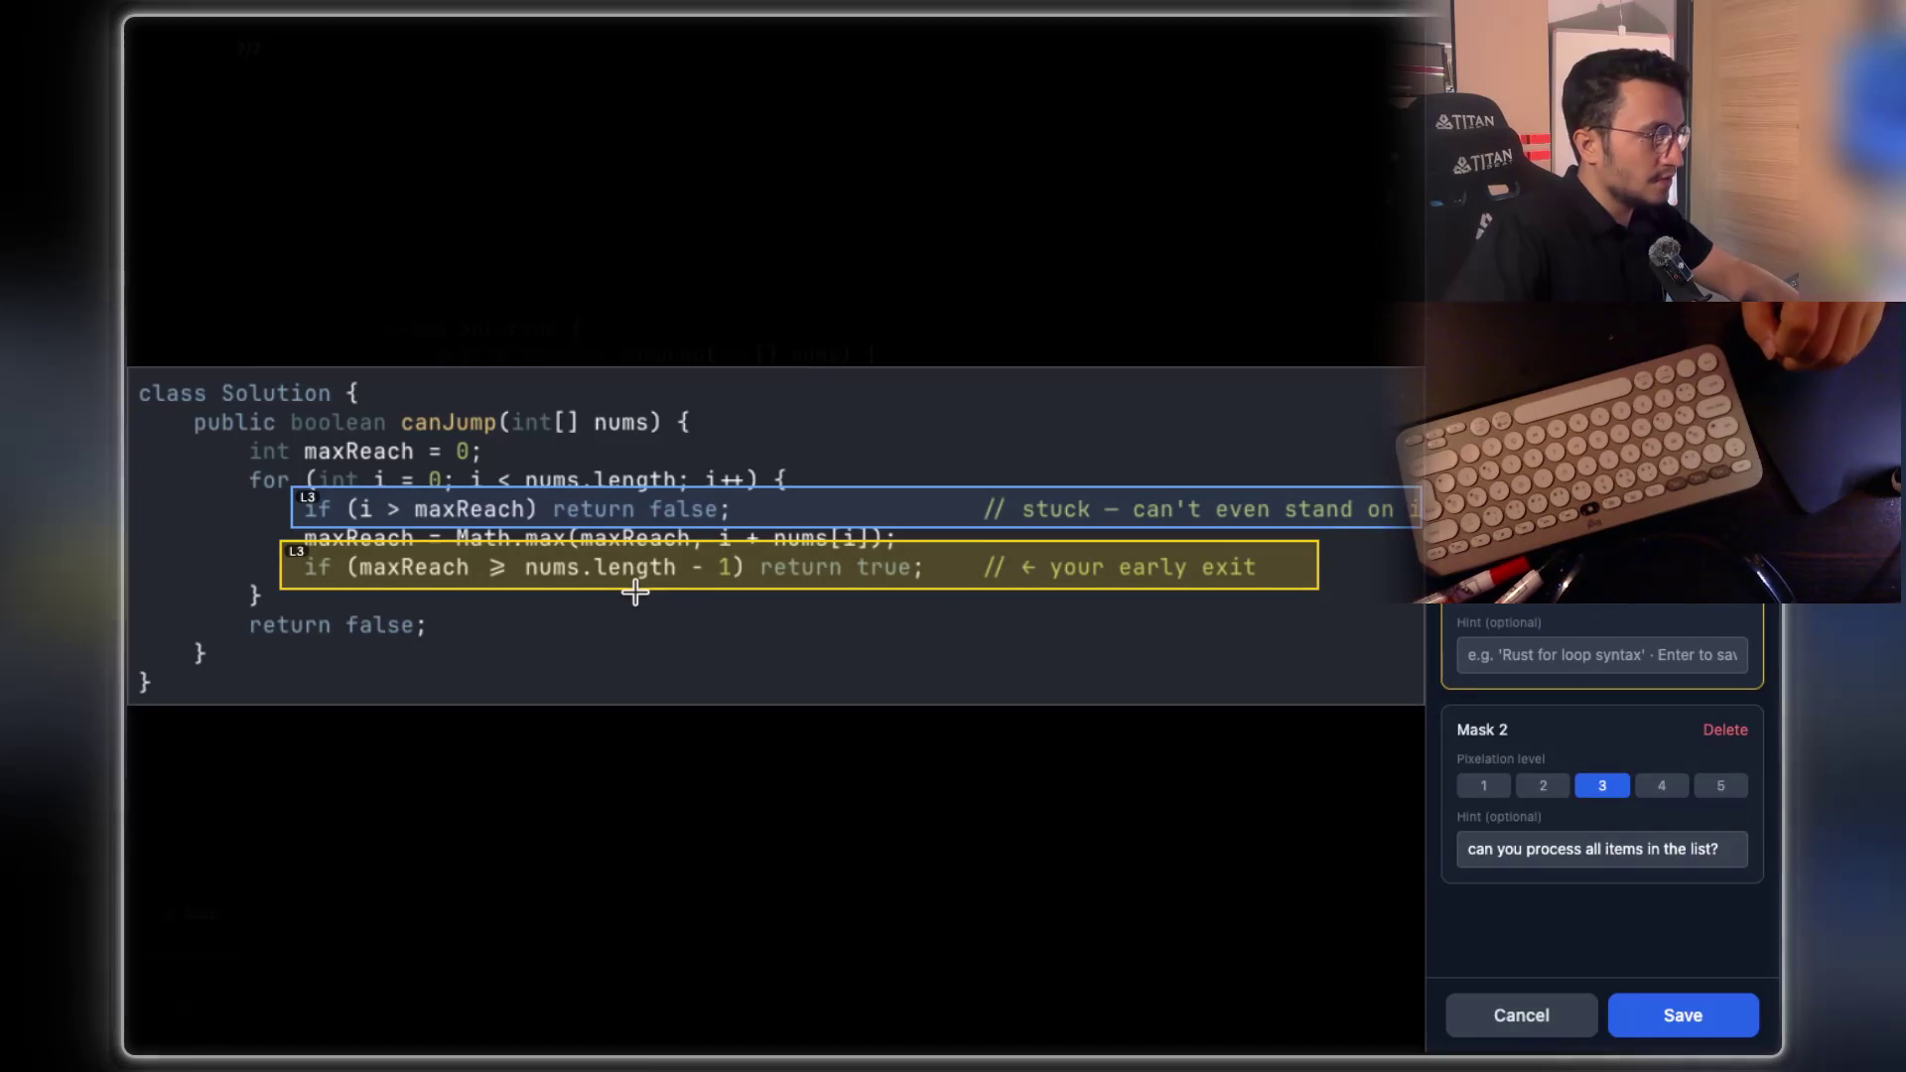
click(1571, 650)
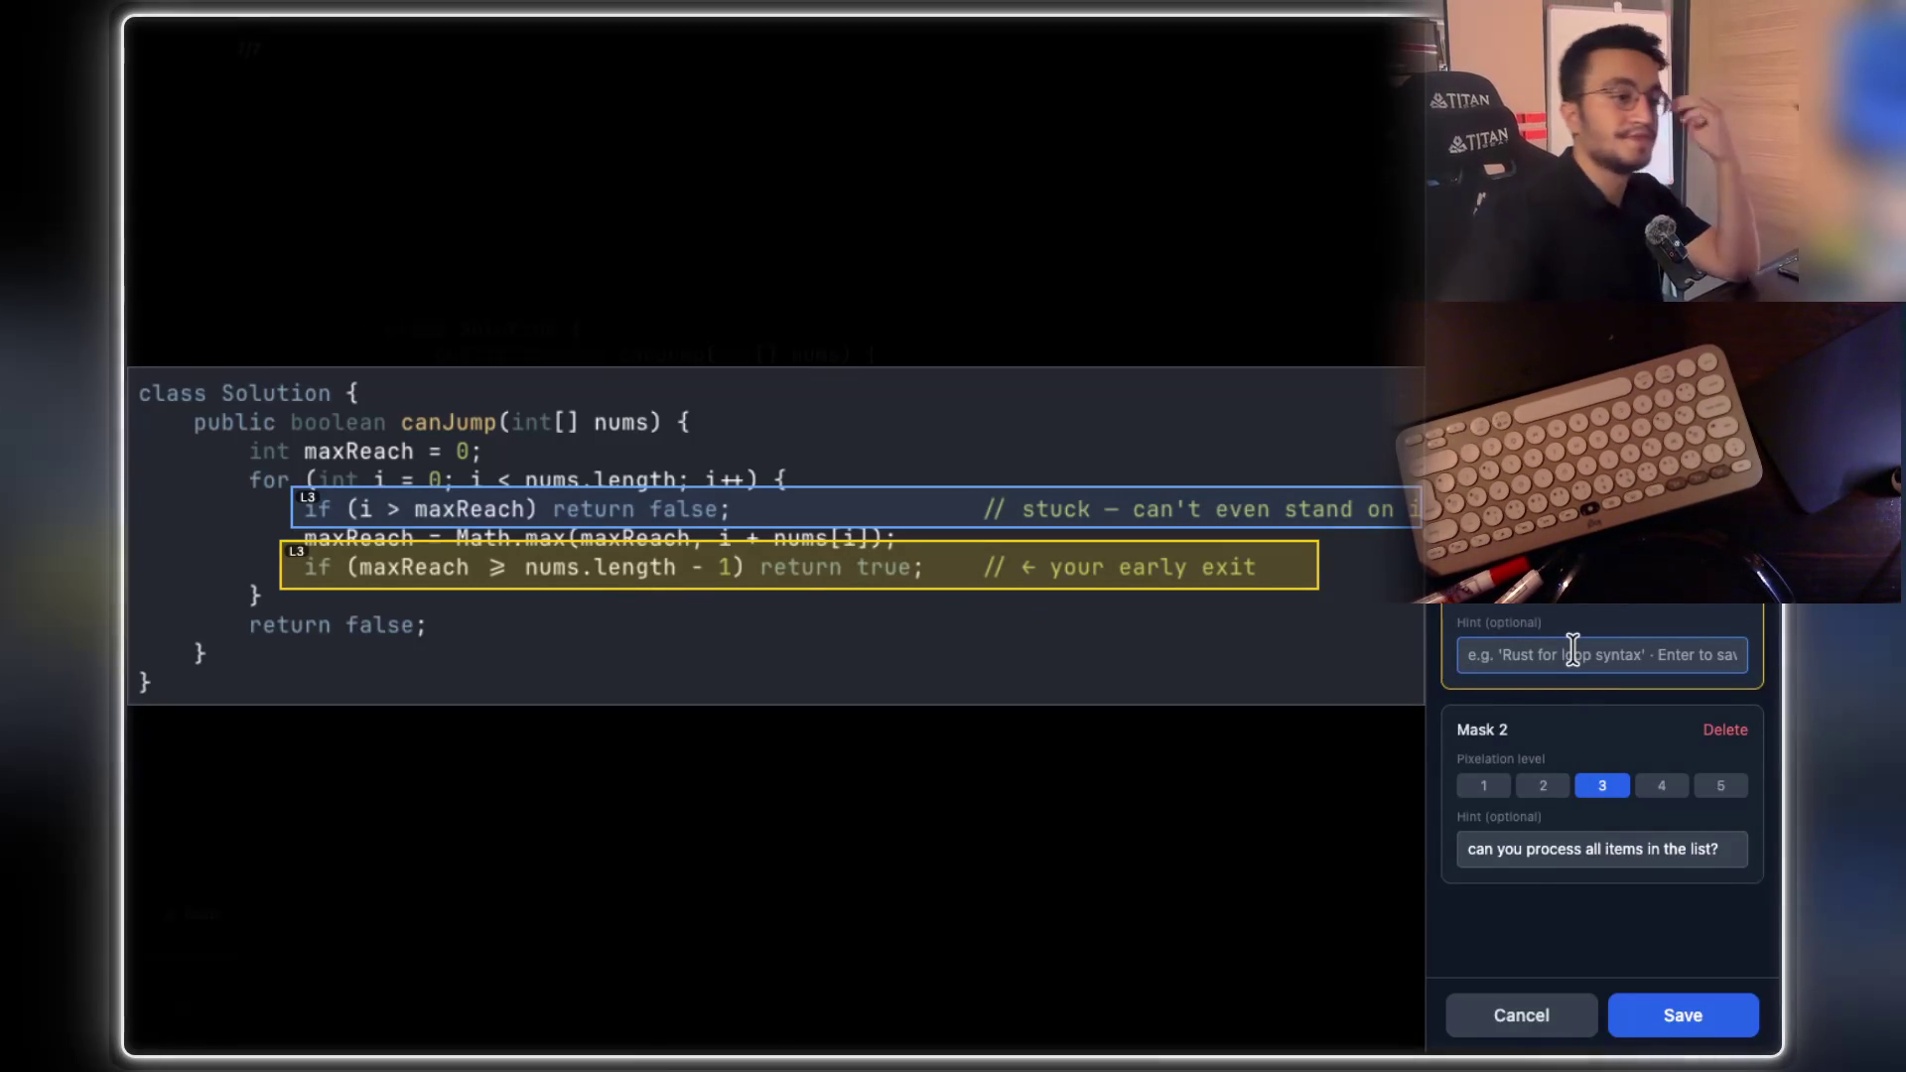
text(for early exist)
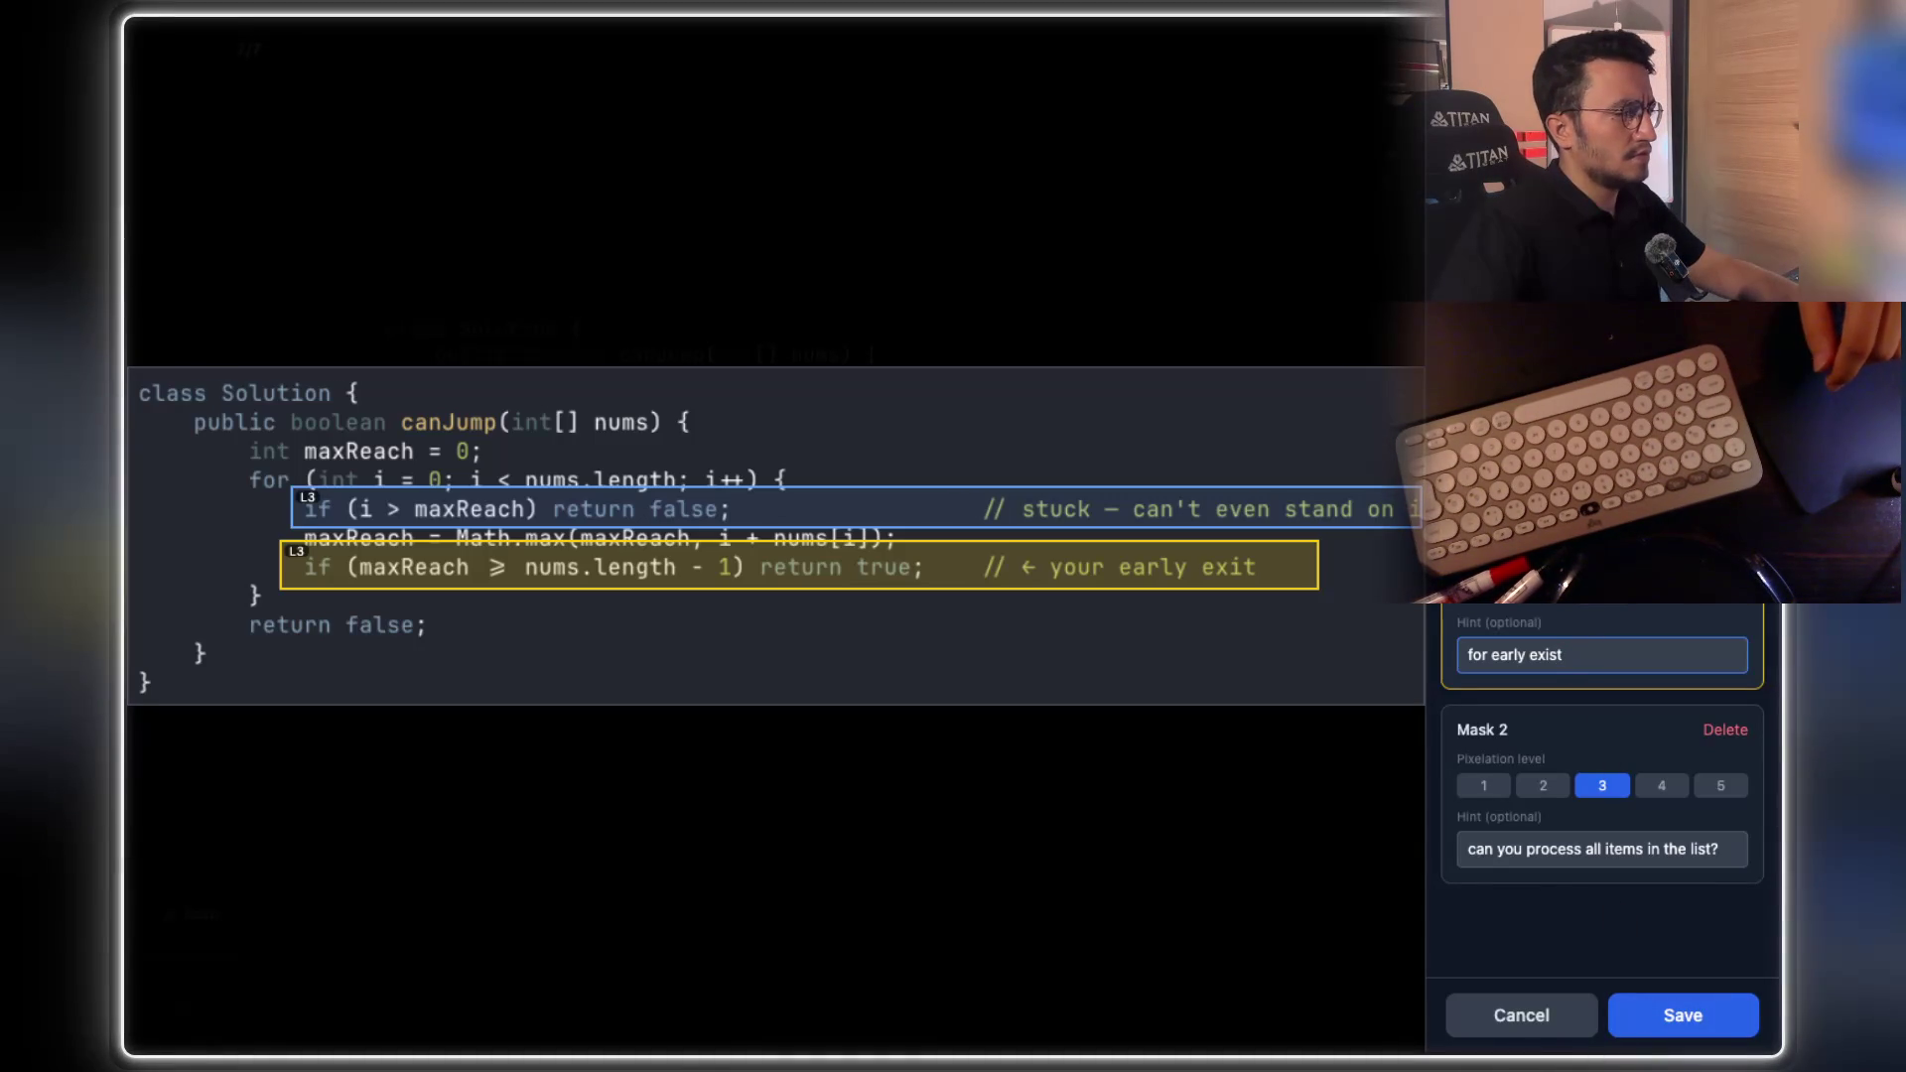
click(1663, 1030)
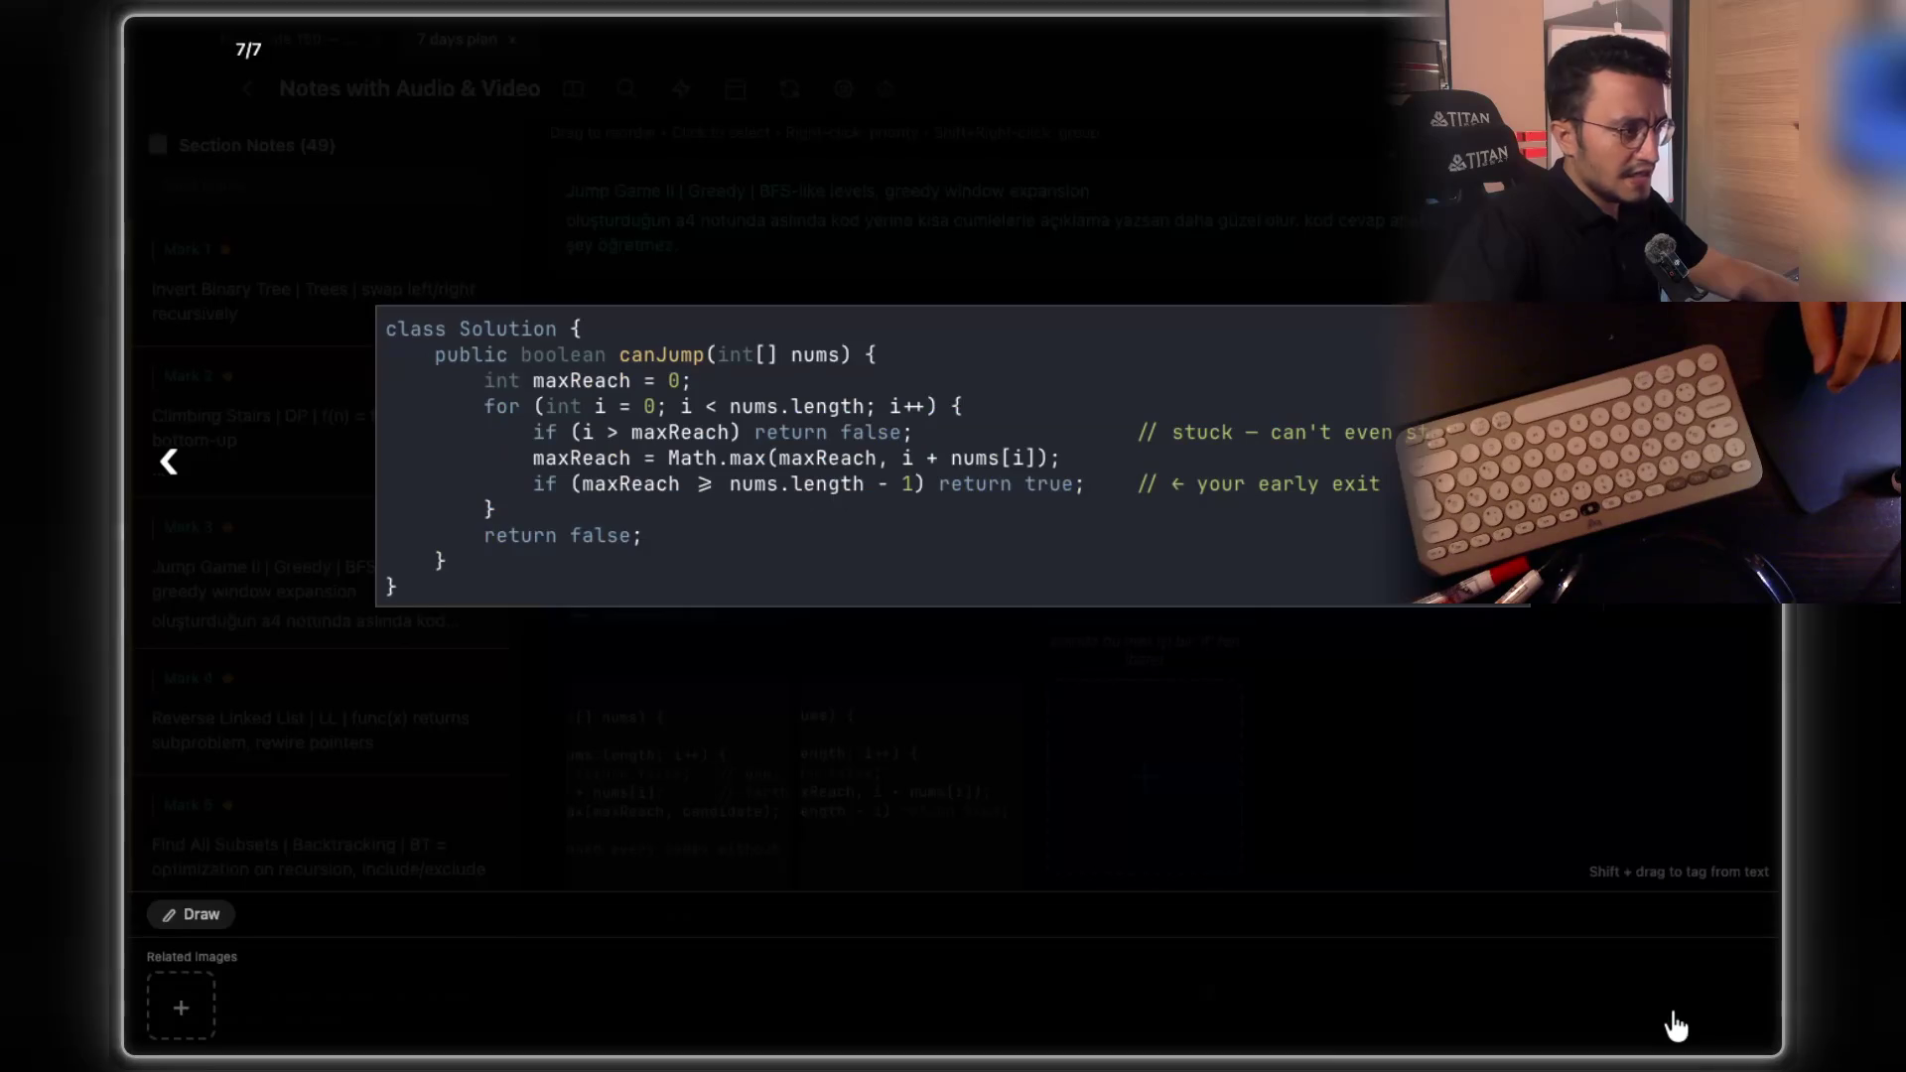
Close the full-size code image, scroll the notes page, and switch to the browser
click(1489, 722)
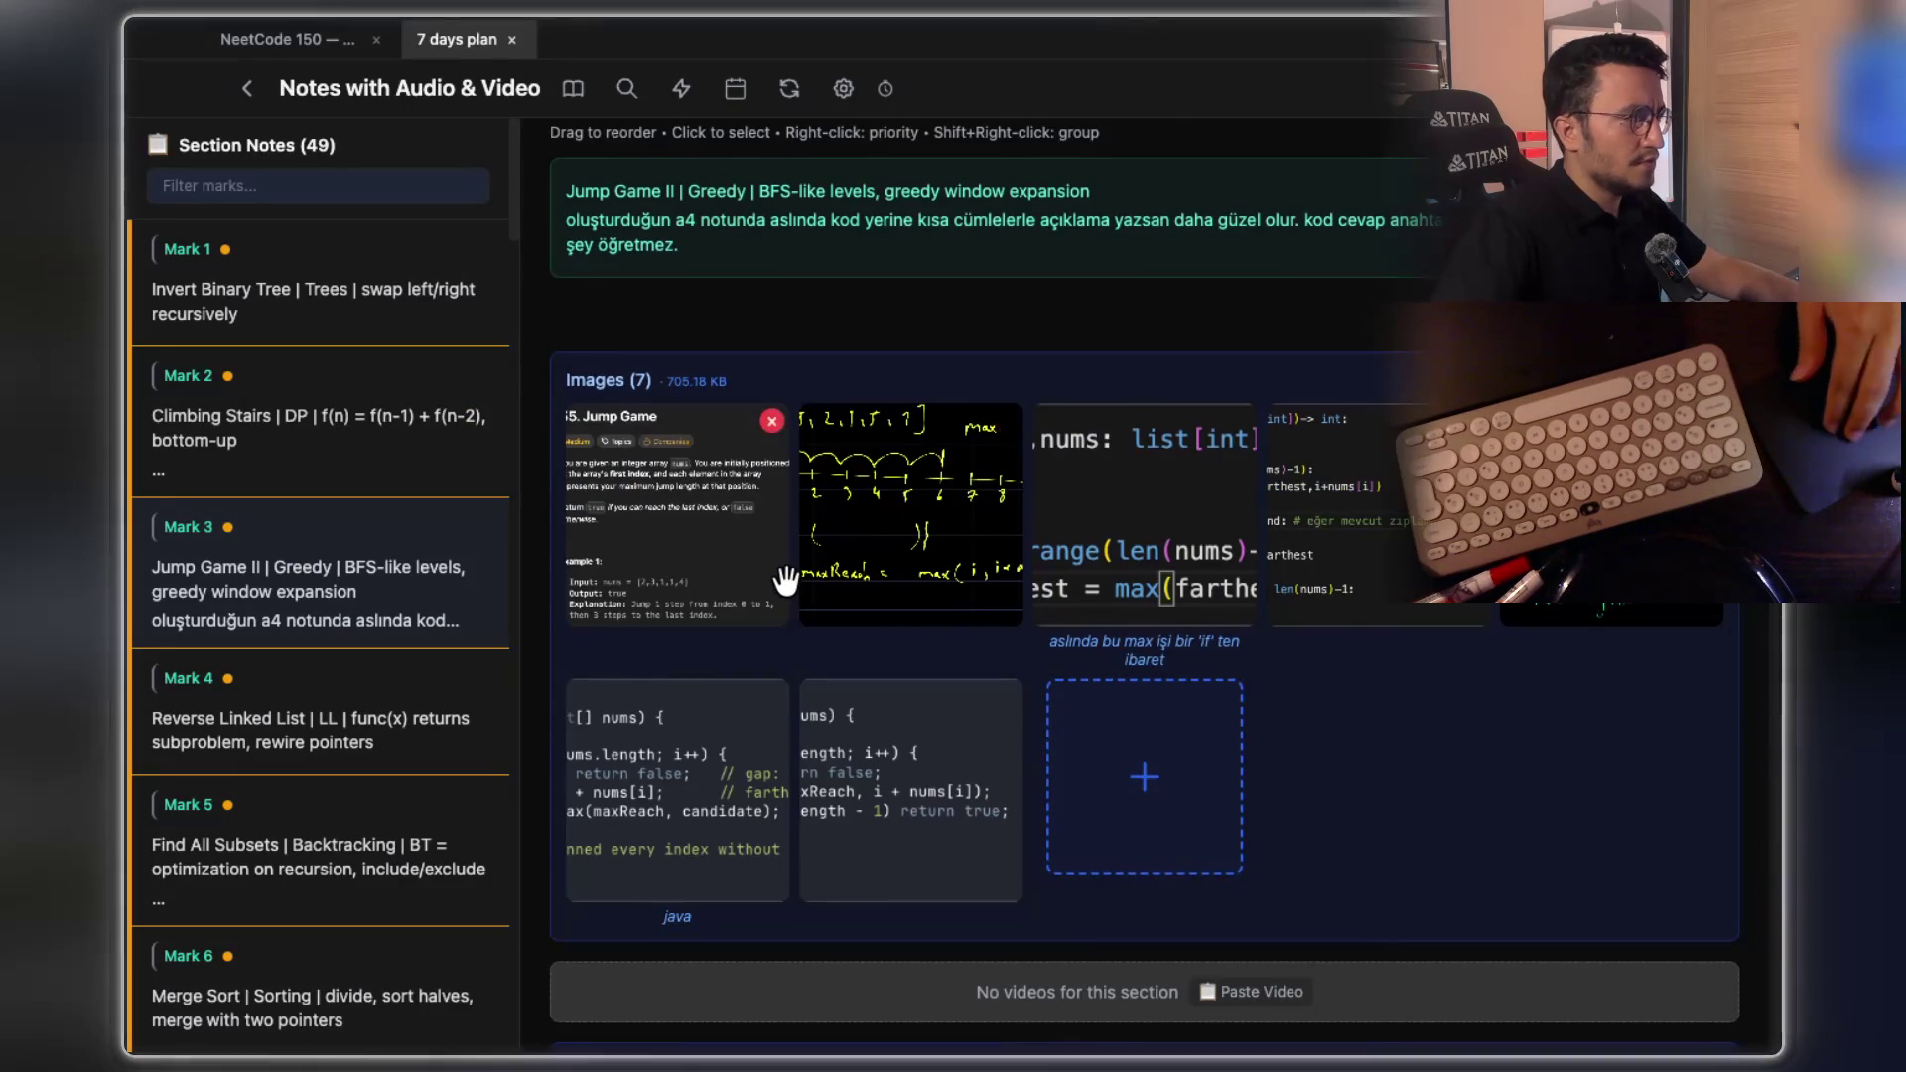
scroll(784, 579, up, 1)
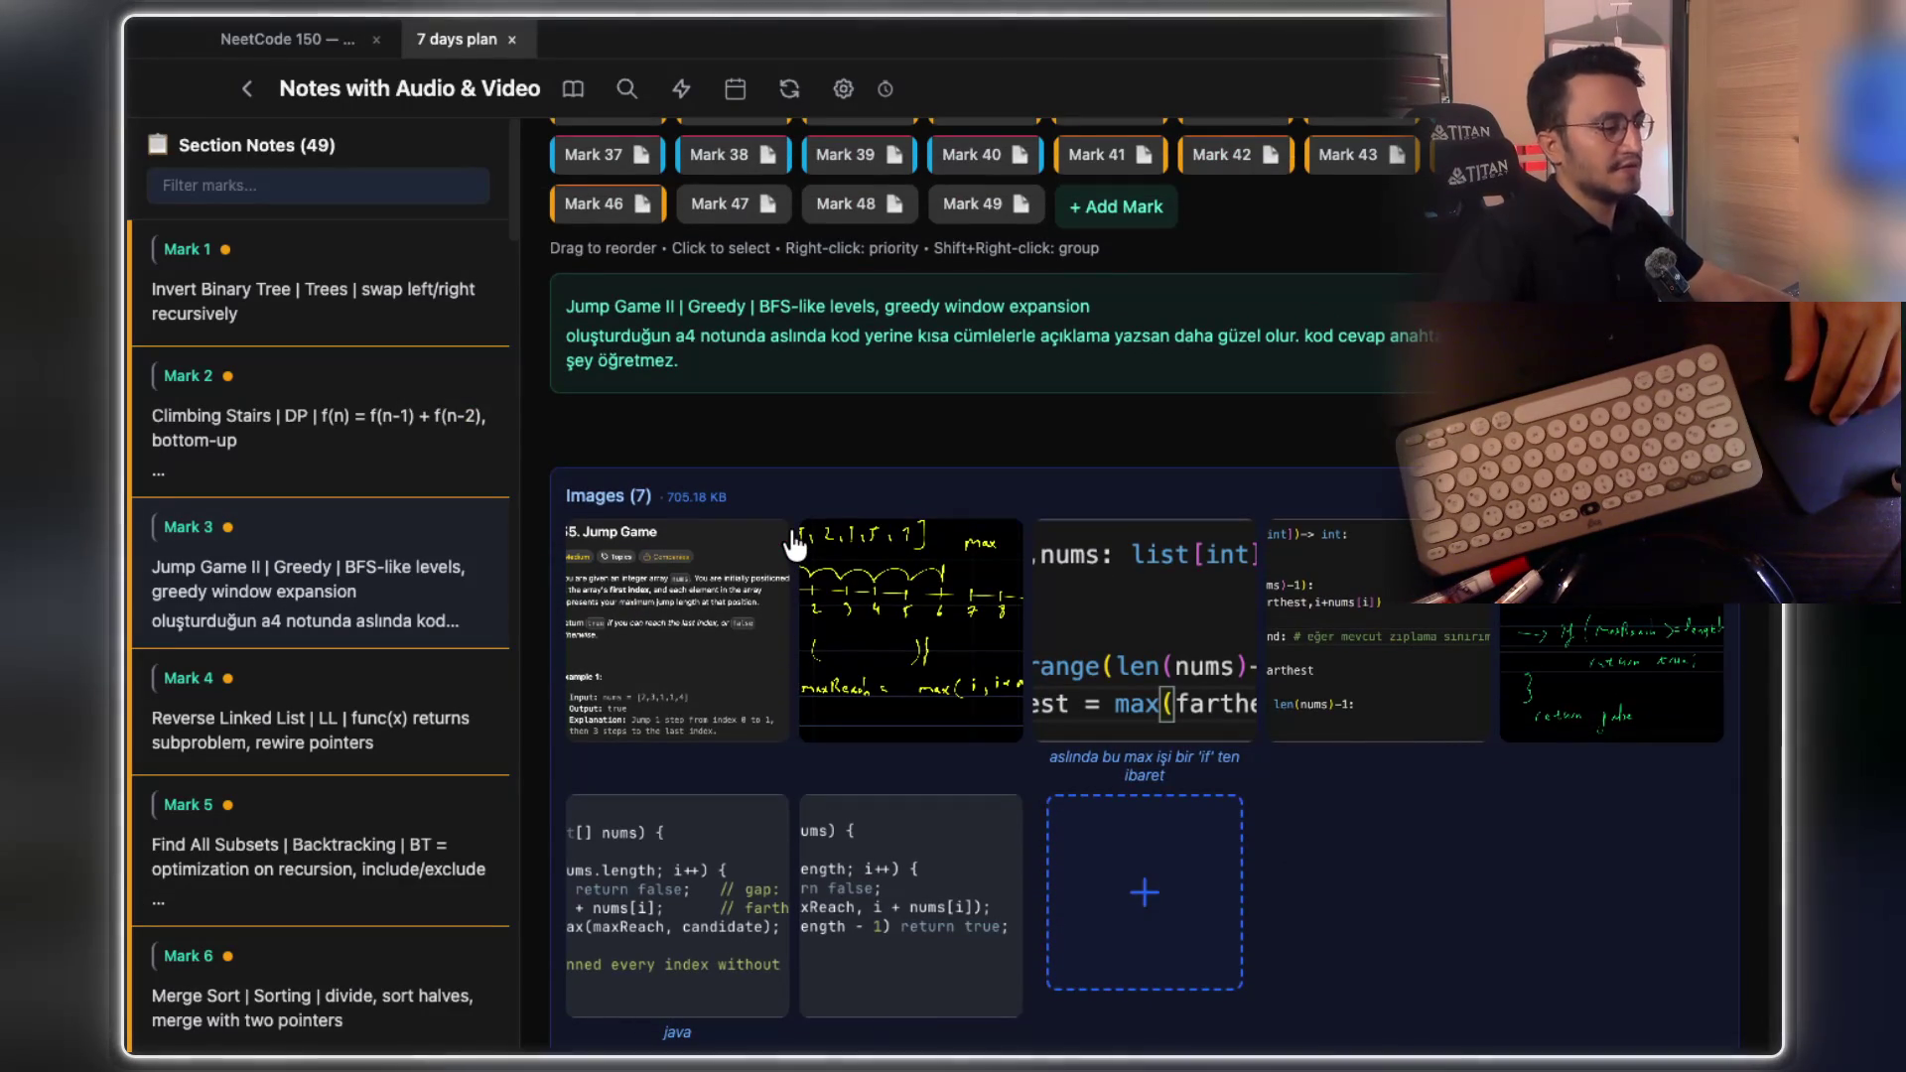
scroll(791, 541, down, 1)
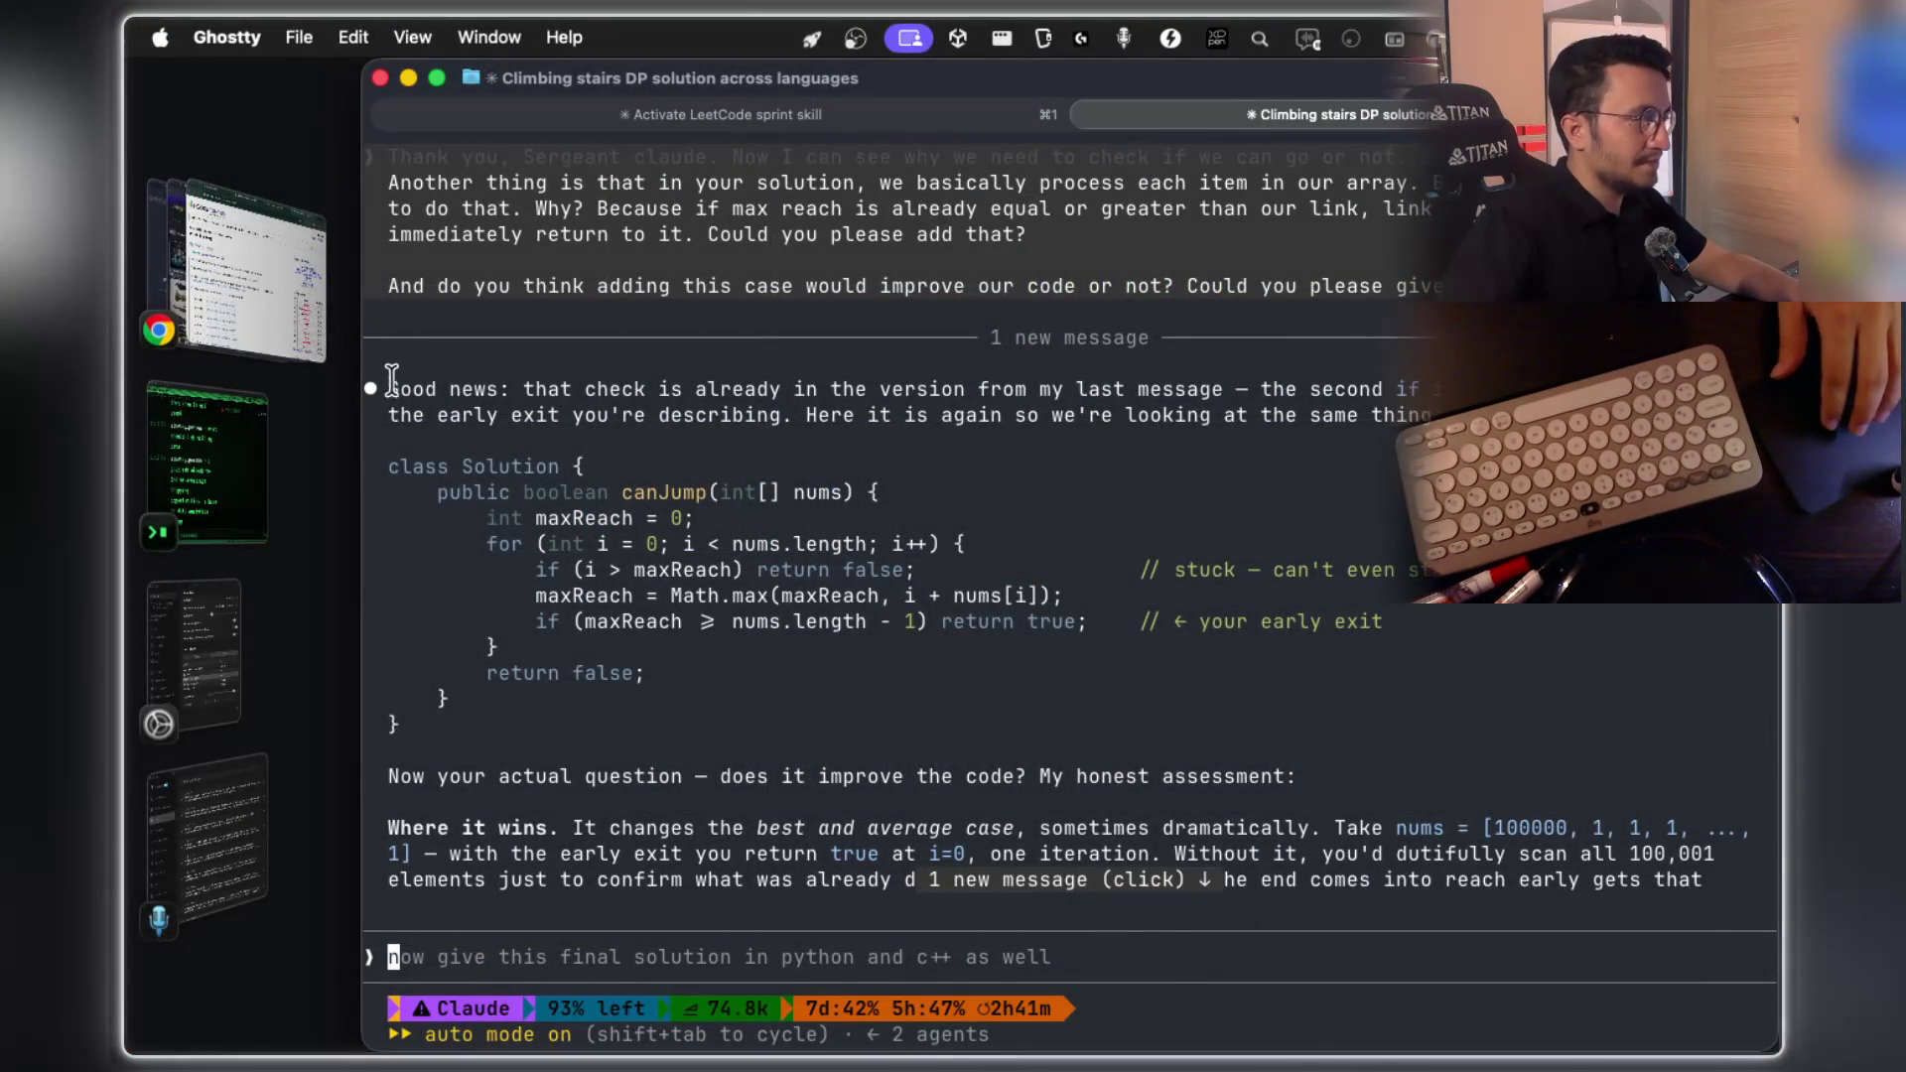
click(268, 298)
Search Google for 'jump game 2 leetcode' and open LeetCode's 45. Jump Game II problem
click(1219, 83)
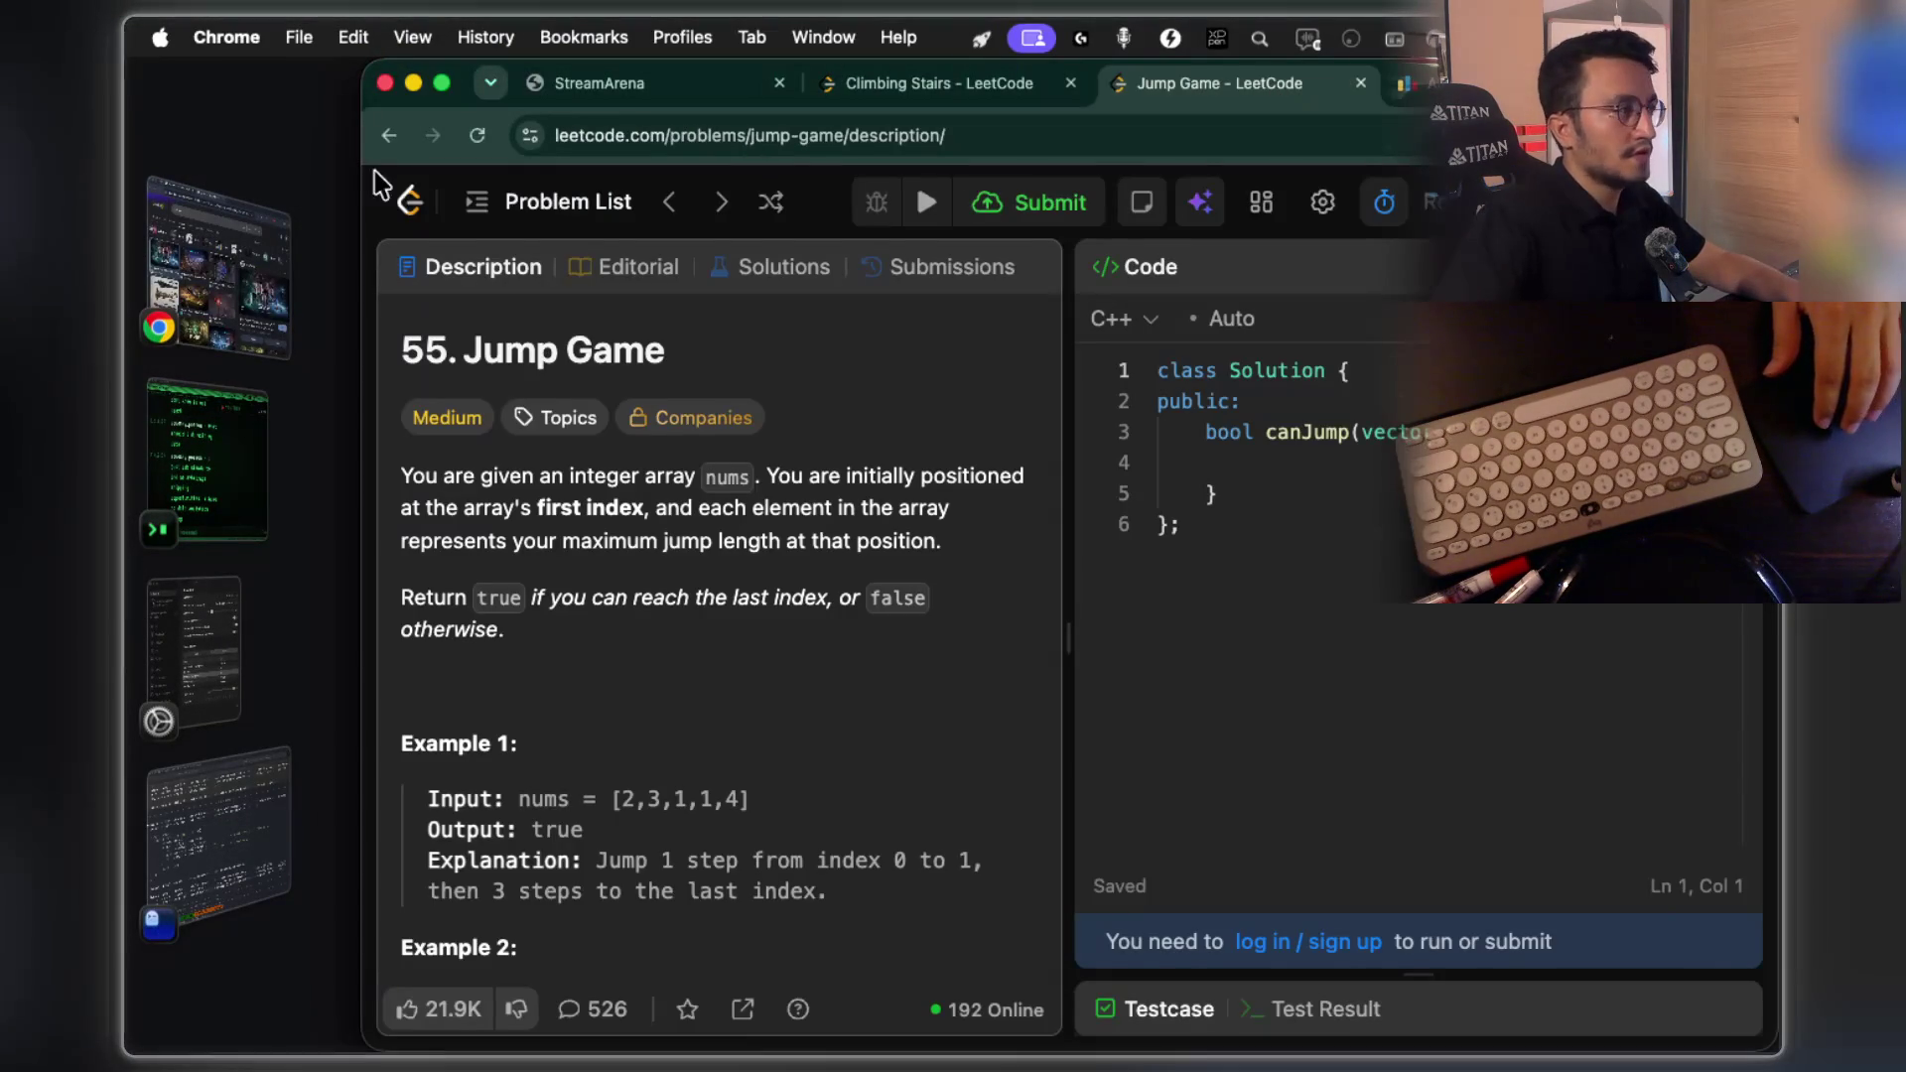
click(388, 136)
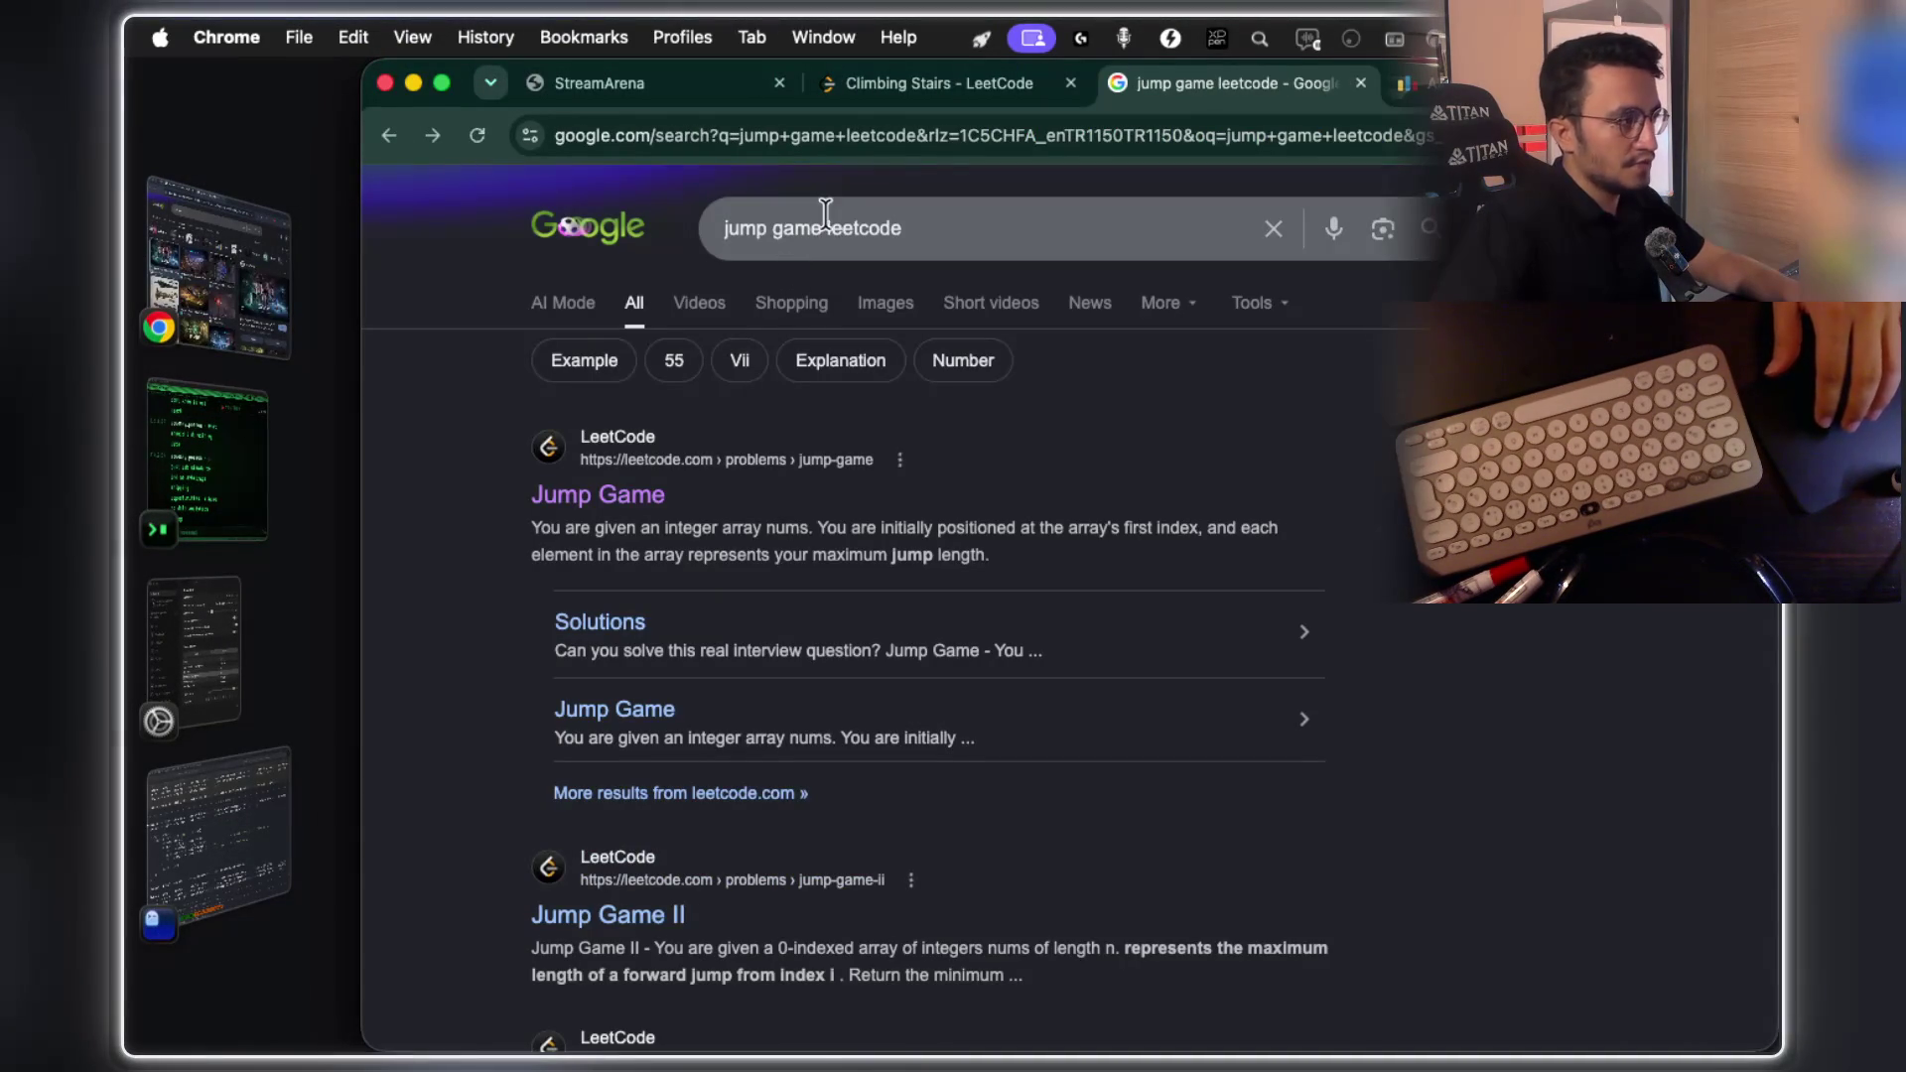
click(825, 213)
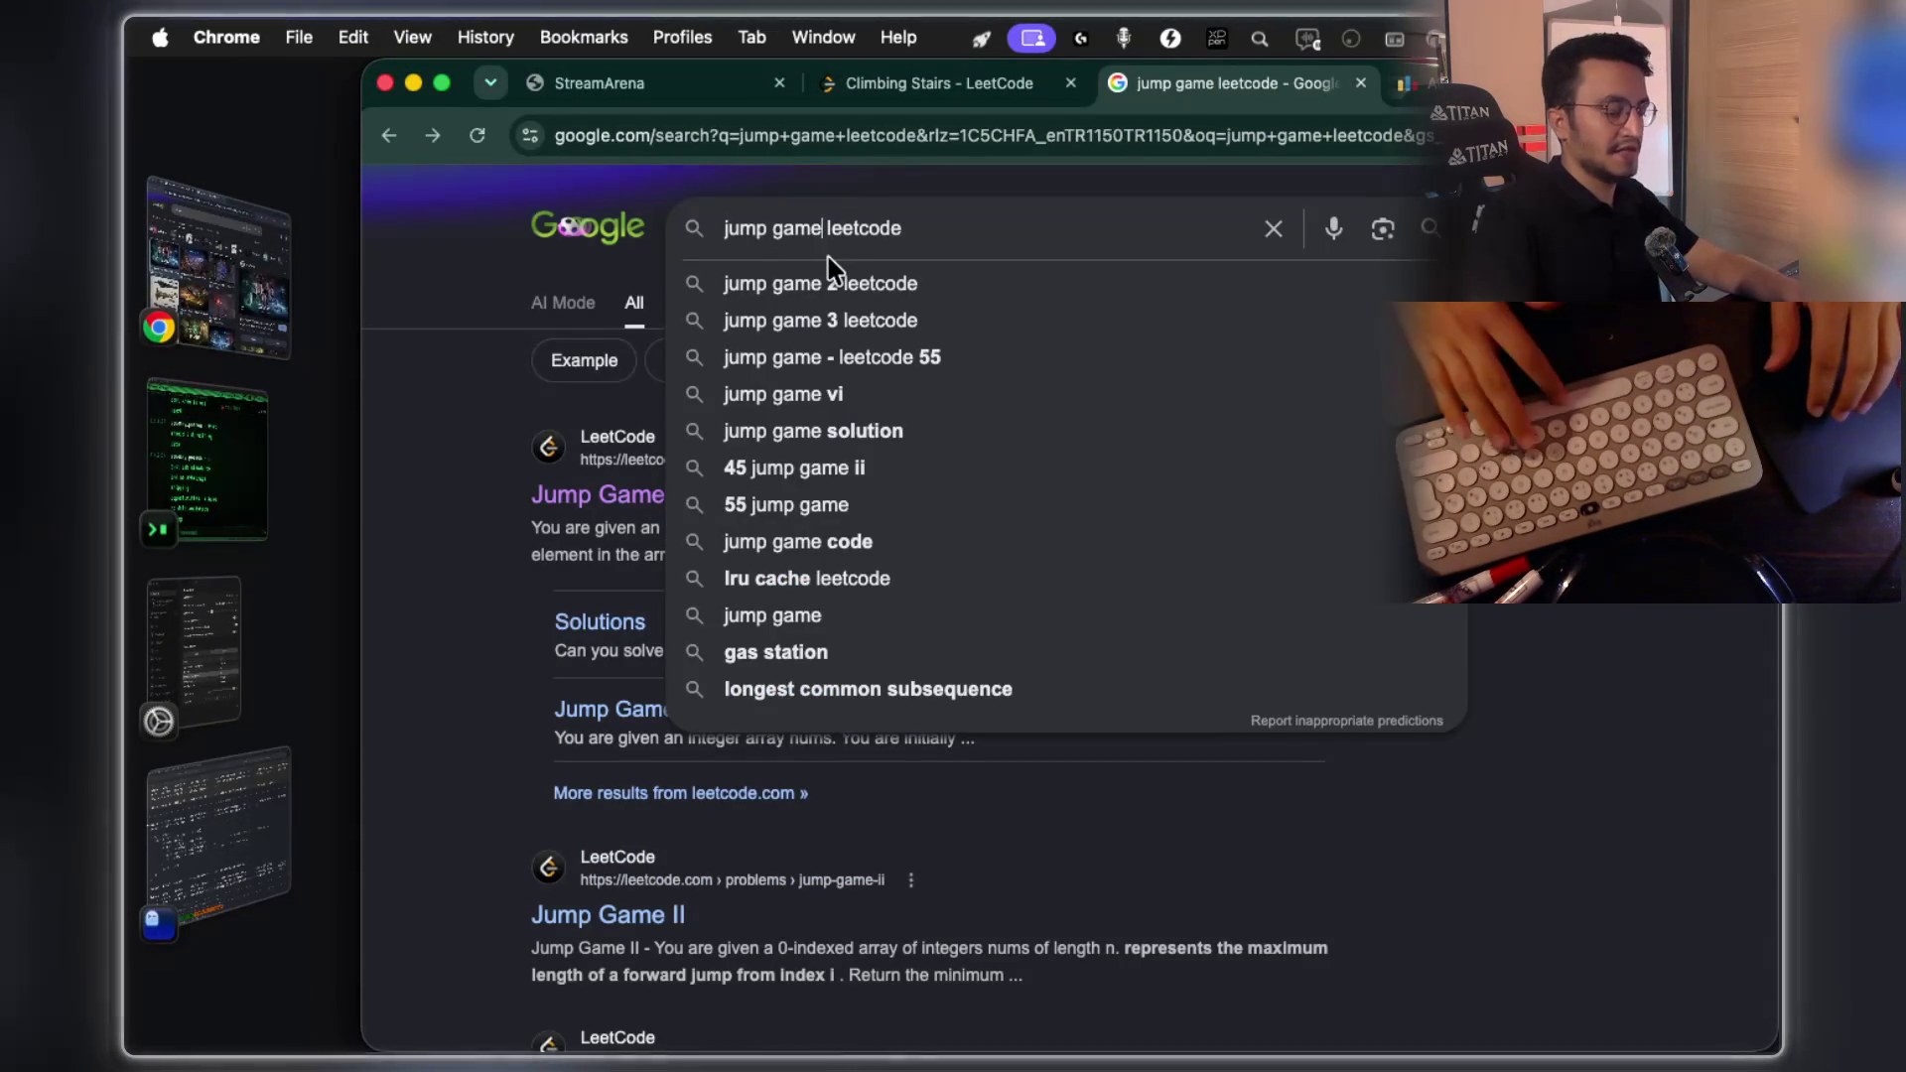
text(2)
key(Return)
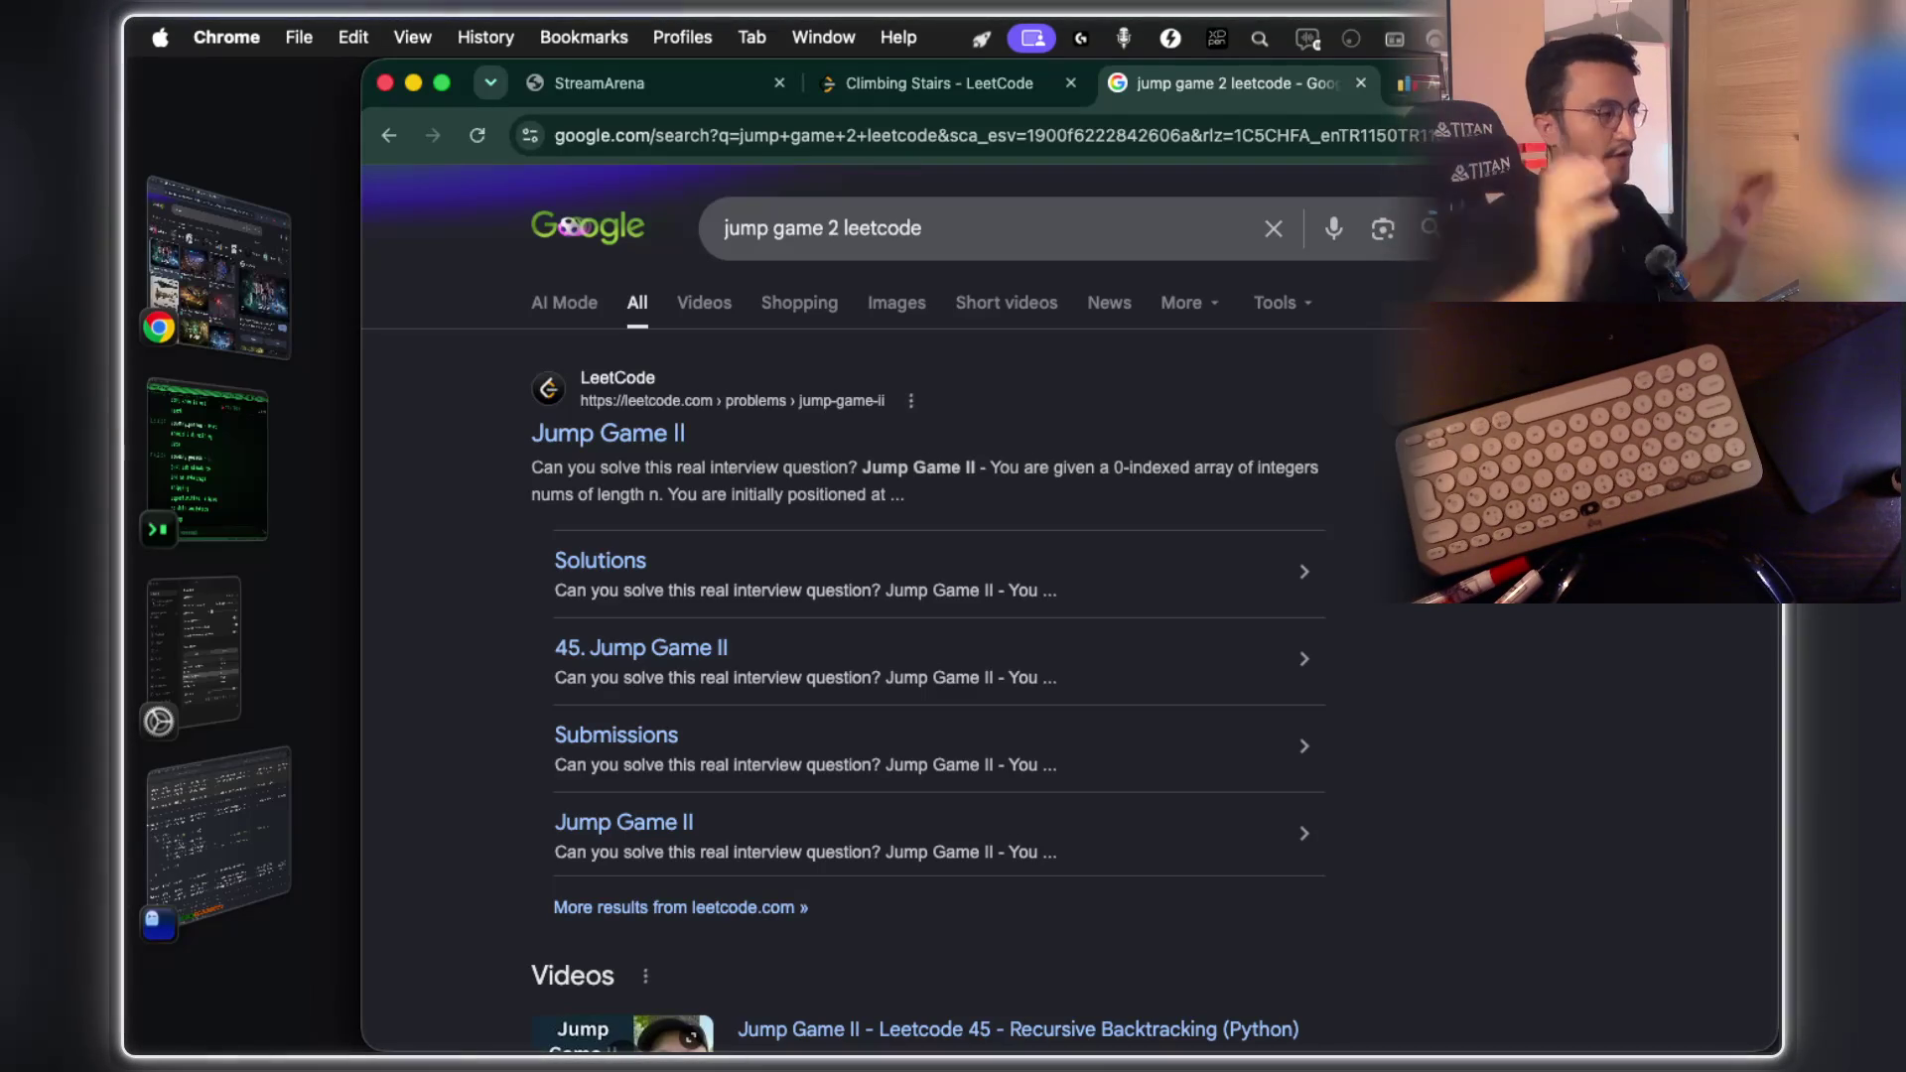
click(586, 439)
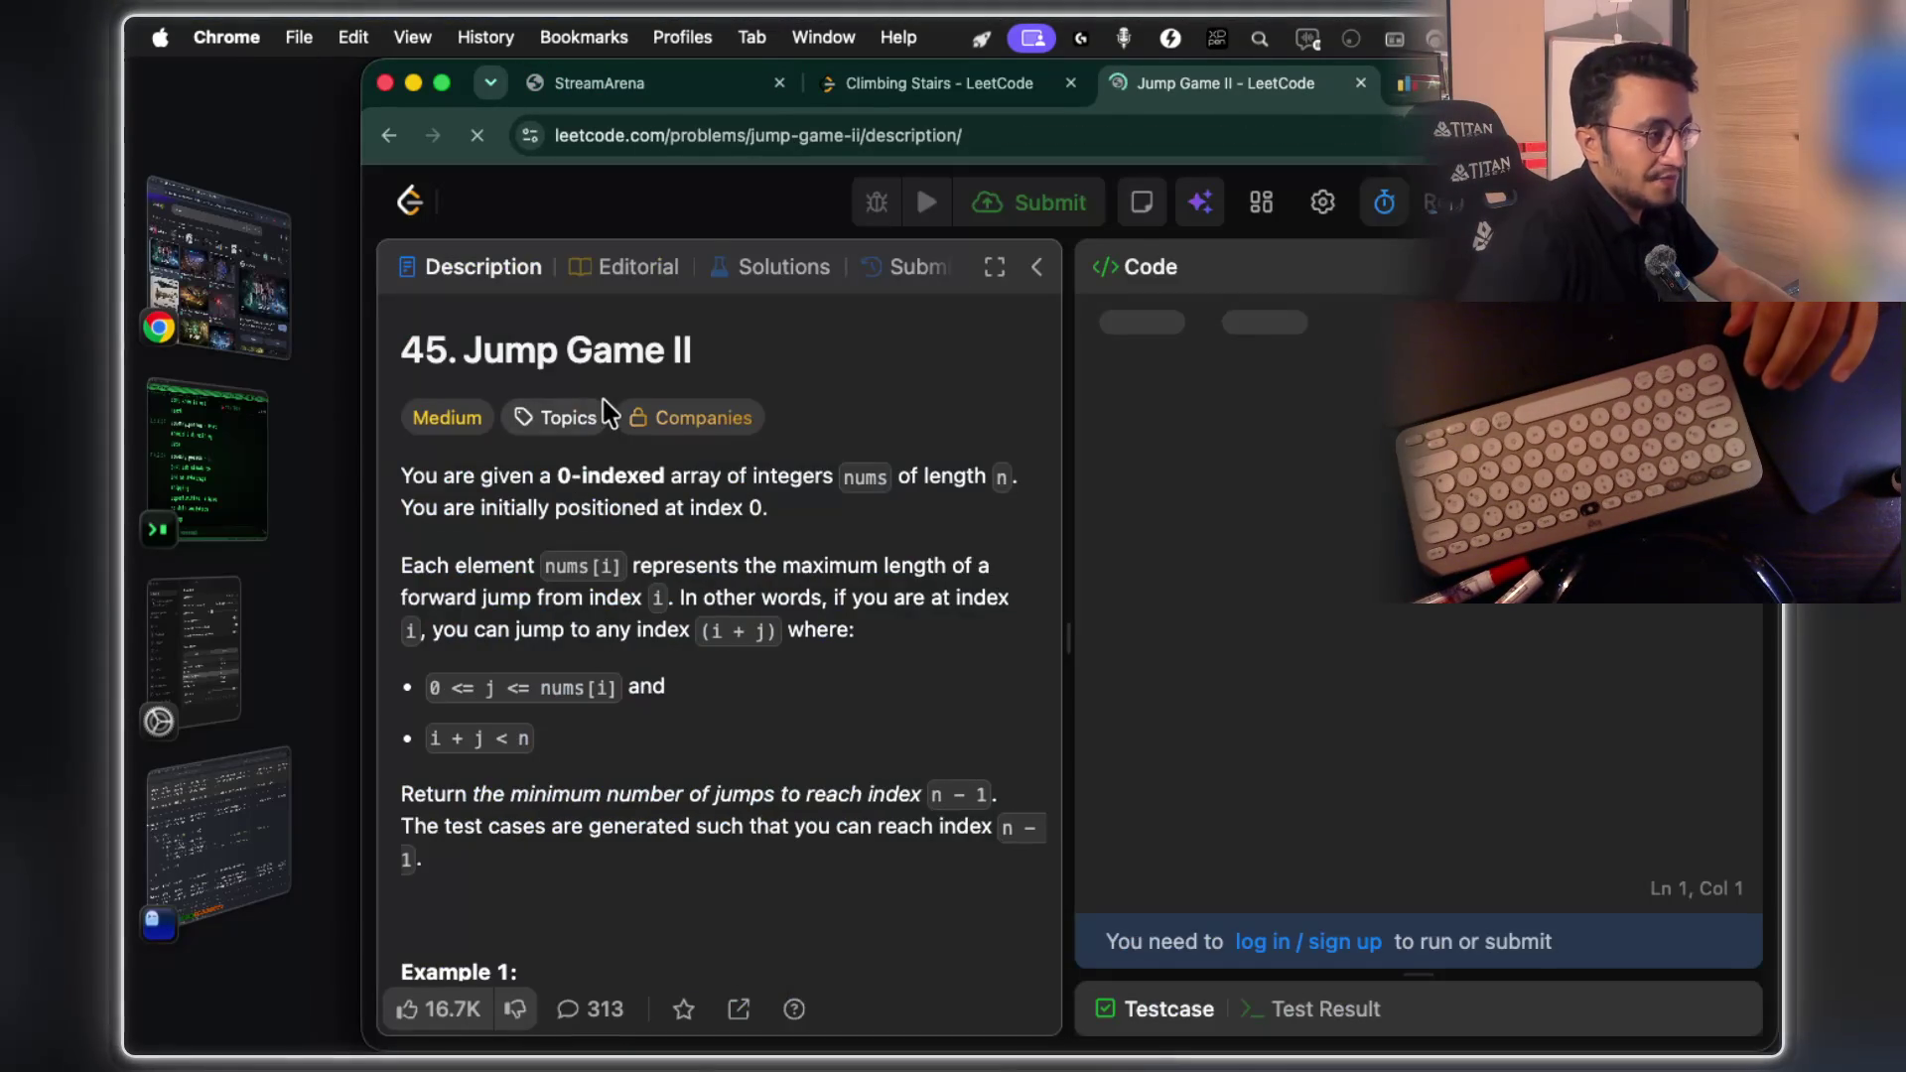
key(super+shift+4)
Capture the Jump Game II problem description and add it as the second image in the notes
drag(380, 308, 1112, 948)
key(super+Tab)
mouse_move(1092, 764)
mouse_down()
mouse_move(1142, 873)
mouse_move(1157, 863)
mouse_up()
drag(1169, 778, 970, 685)
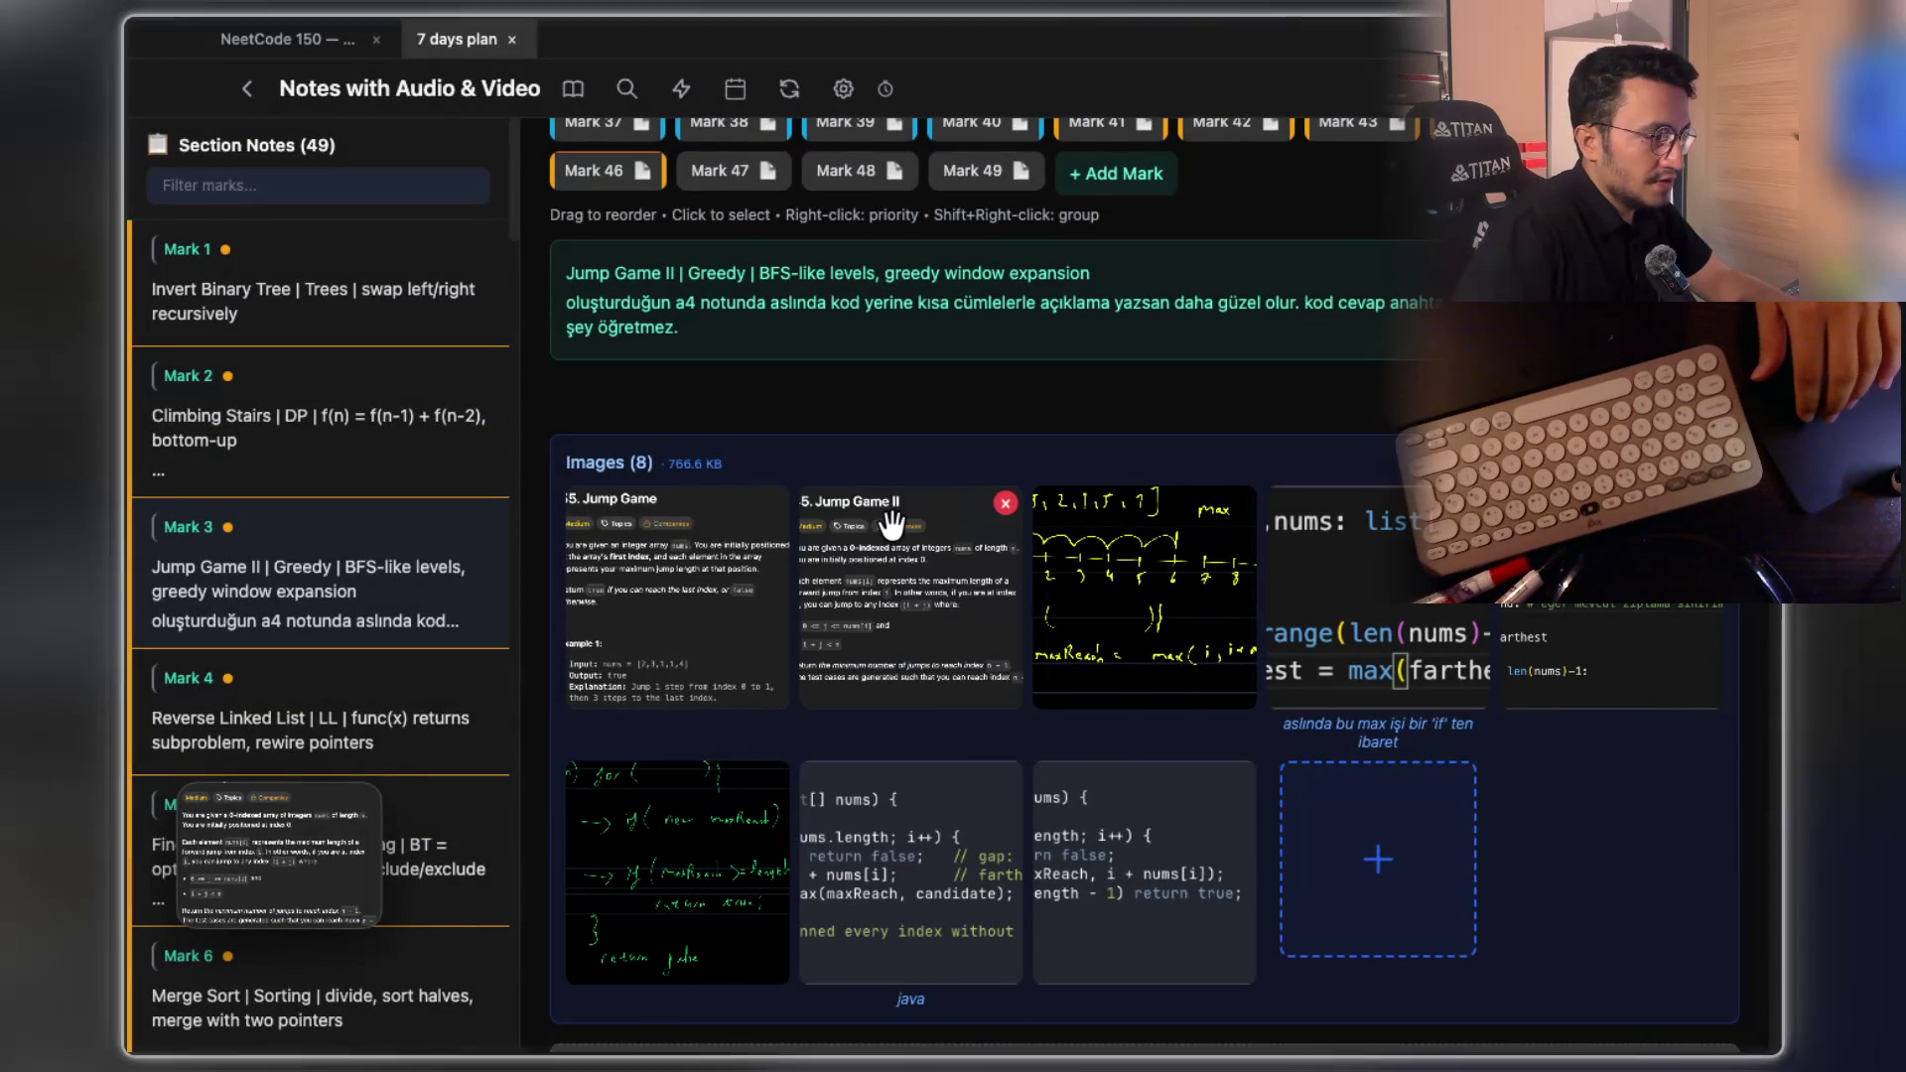
Set the Jump Game II and Jump Game screenshots as question images
right_click(898, 526)
click(983, 684)
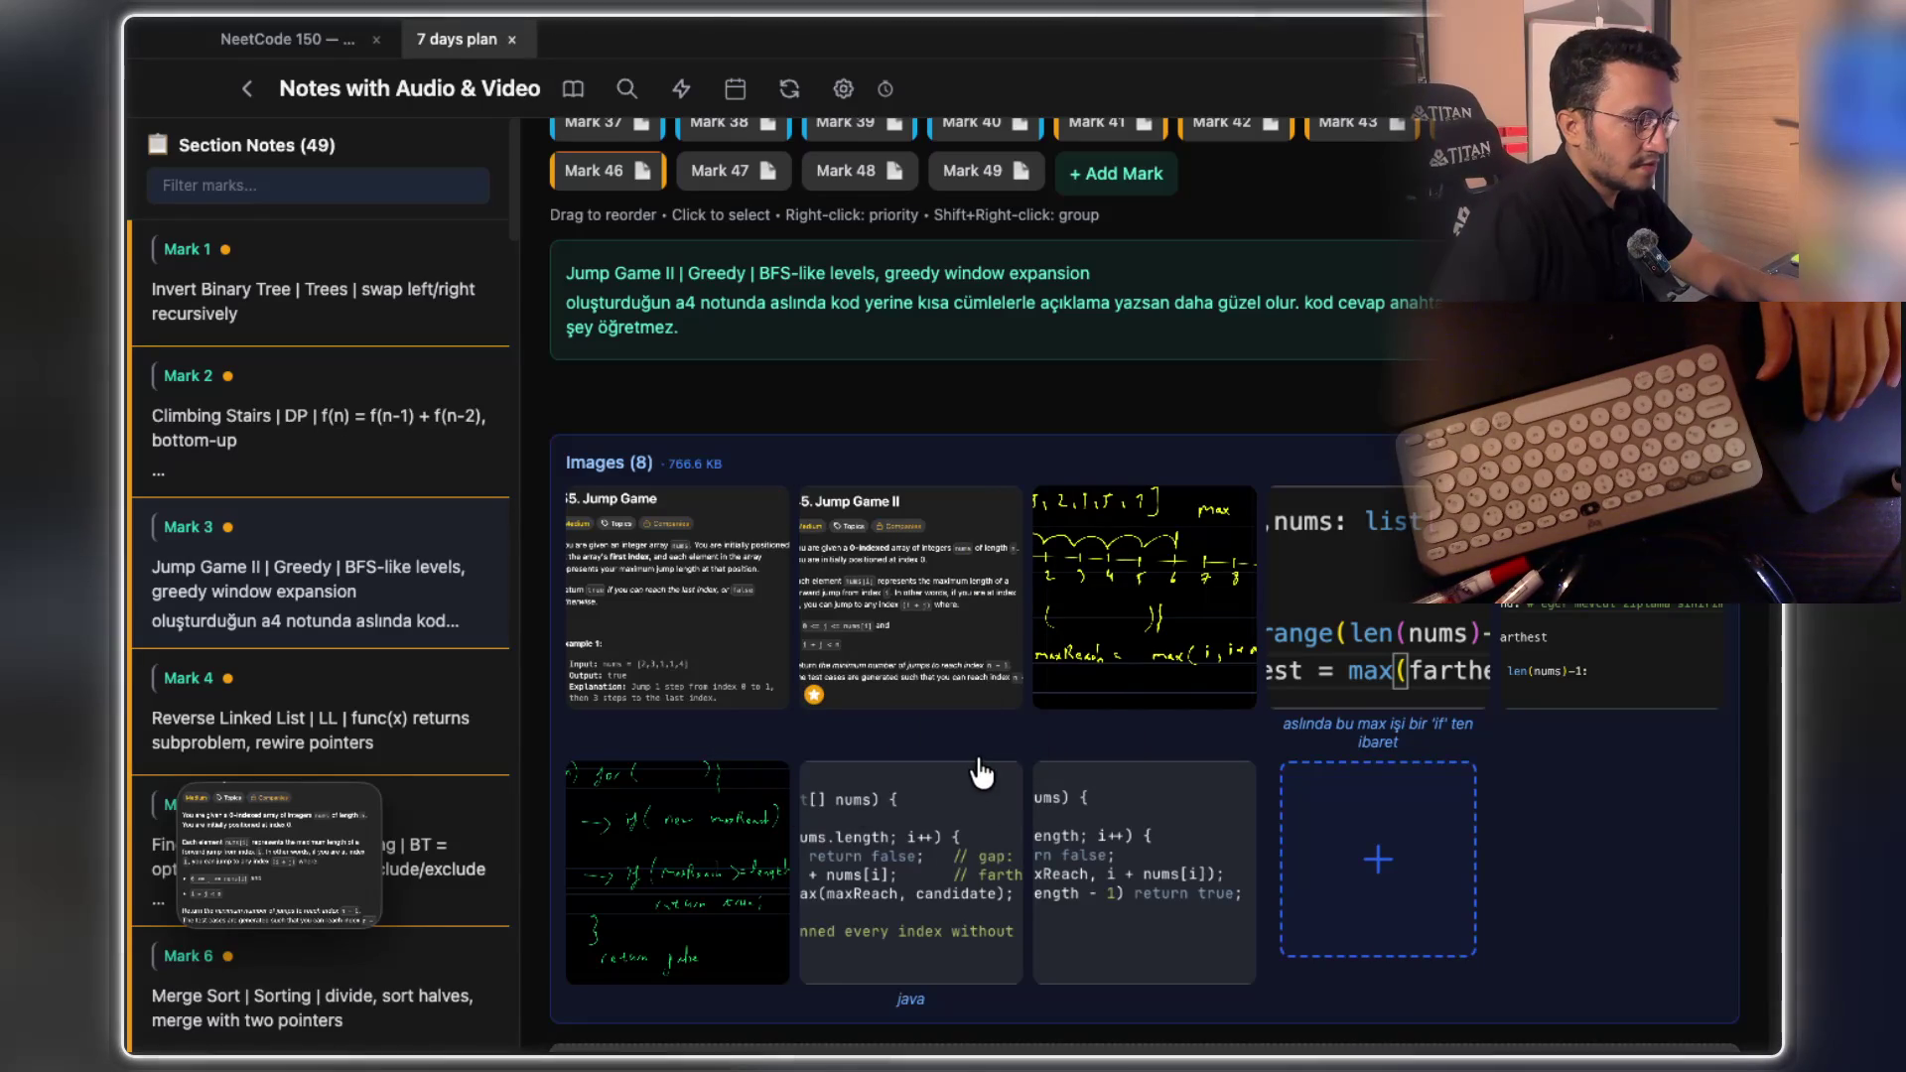
right_click(643, 588)
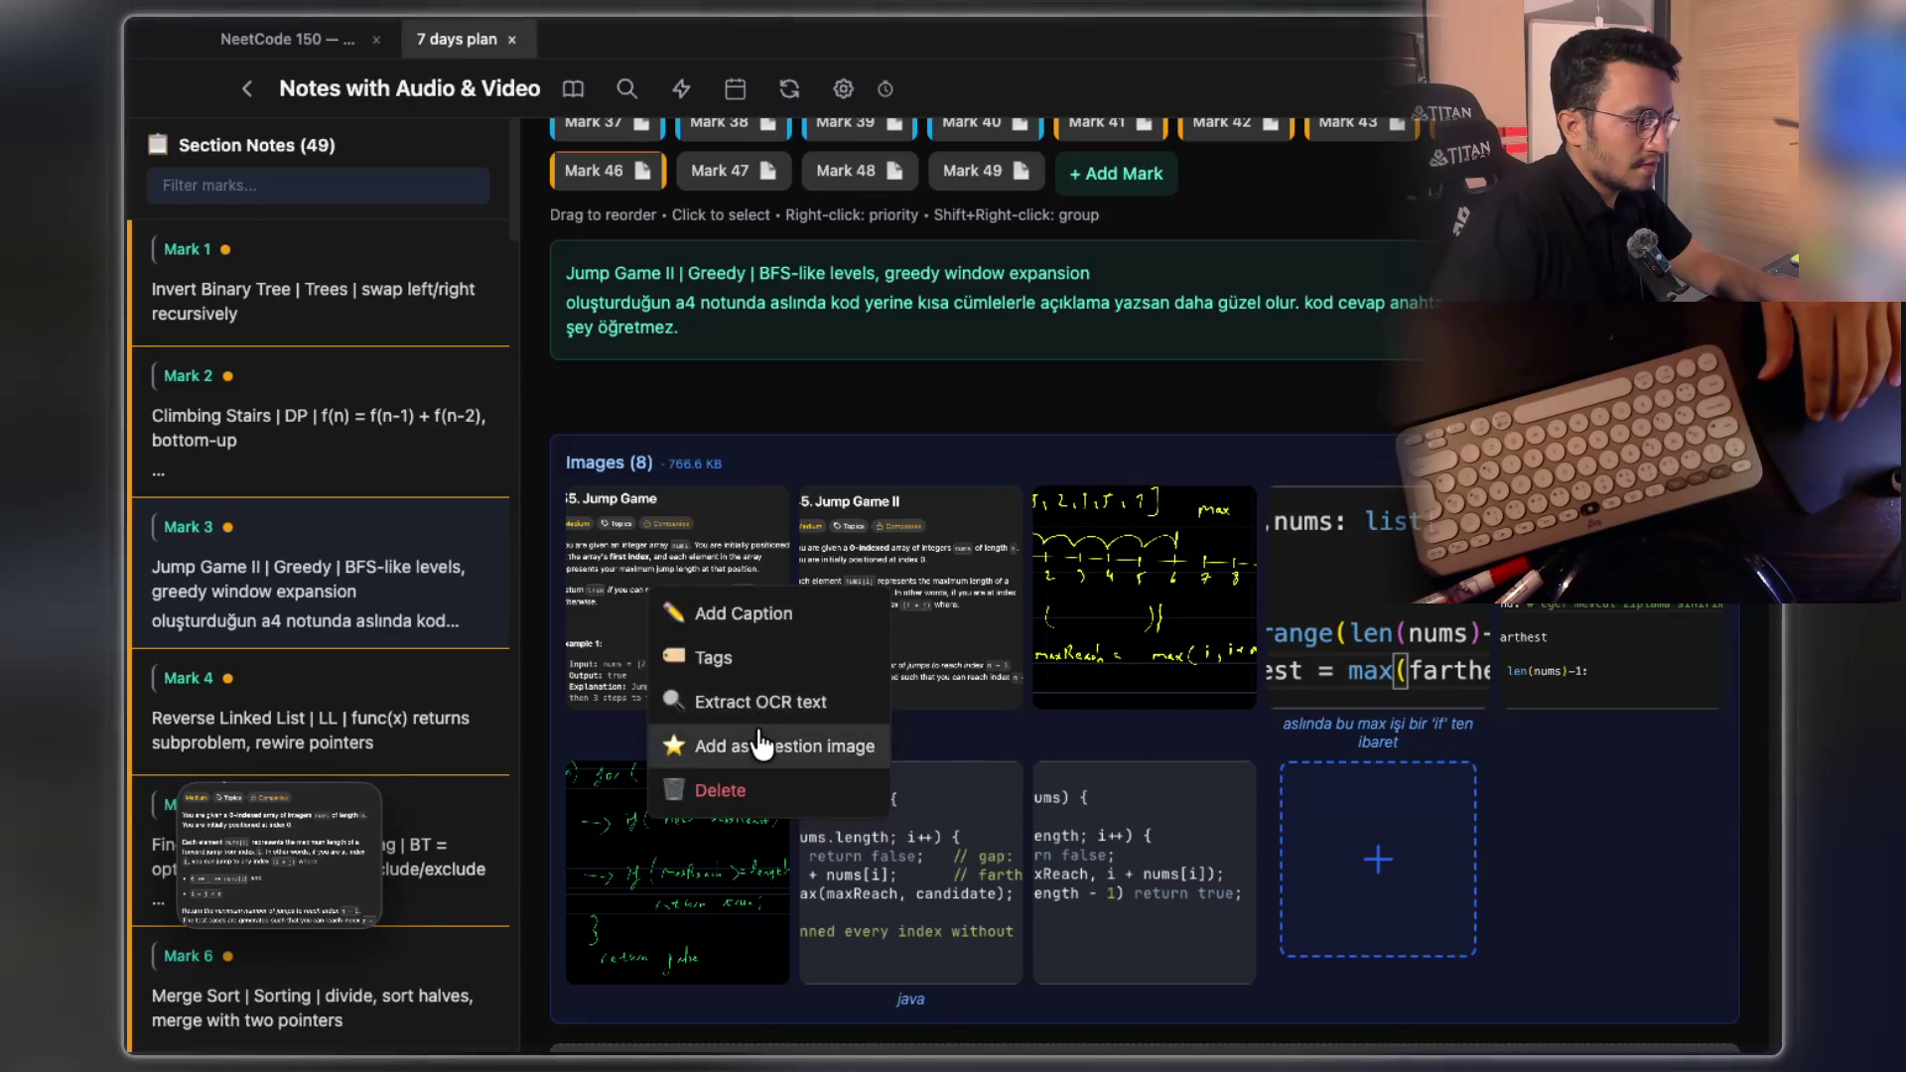
click(779, 740)
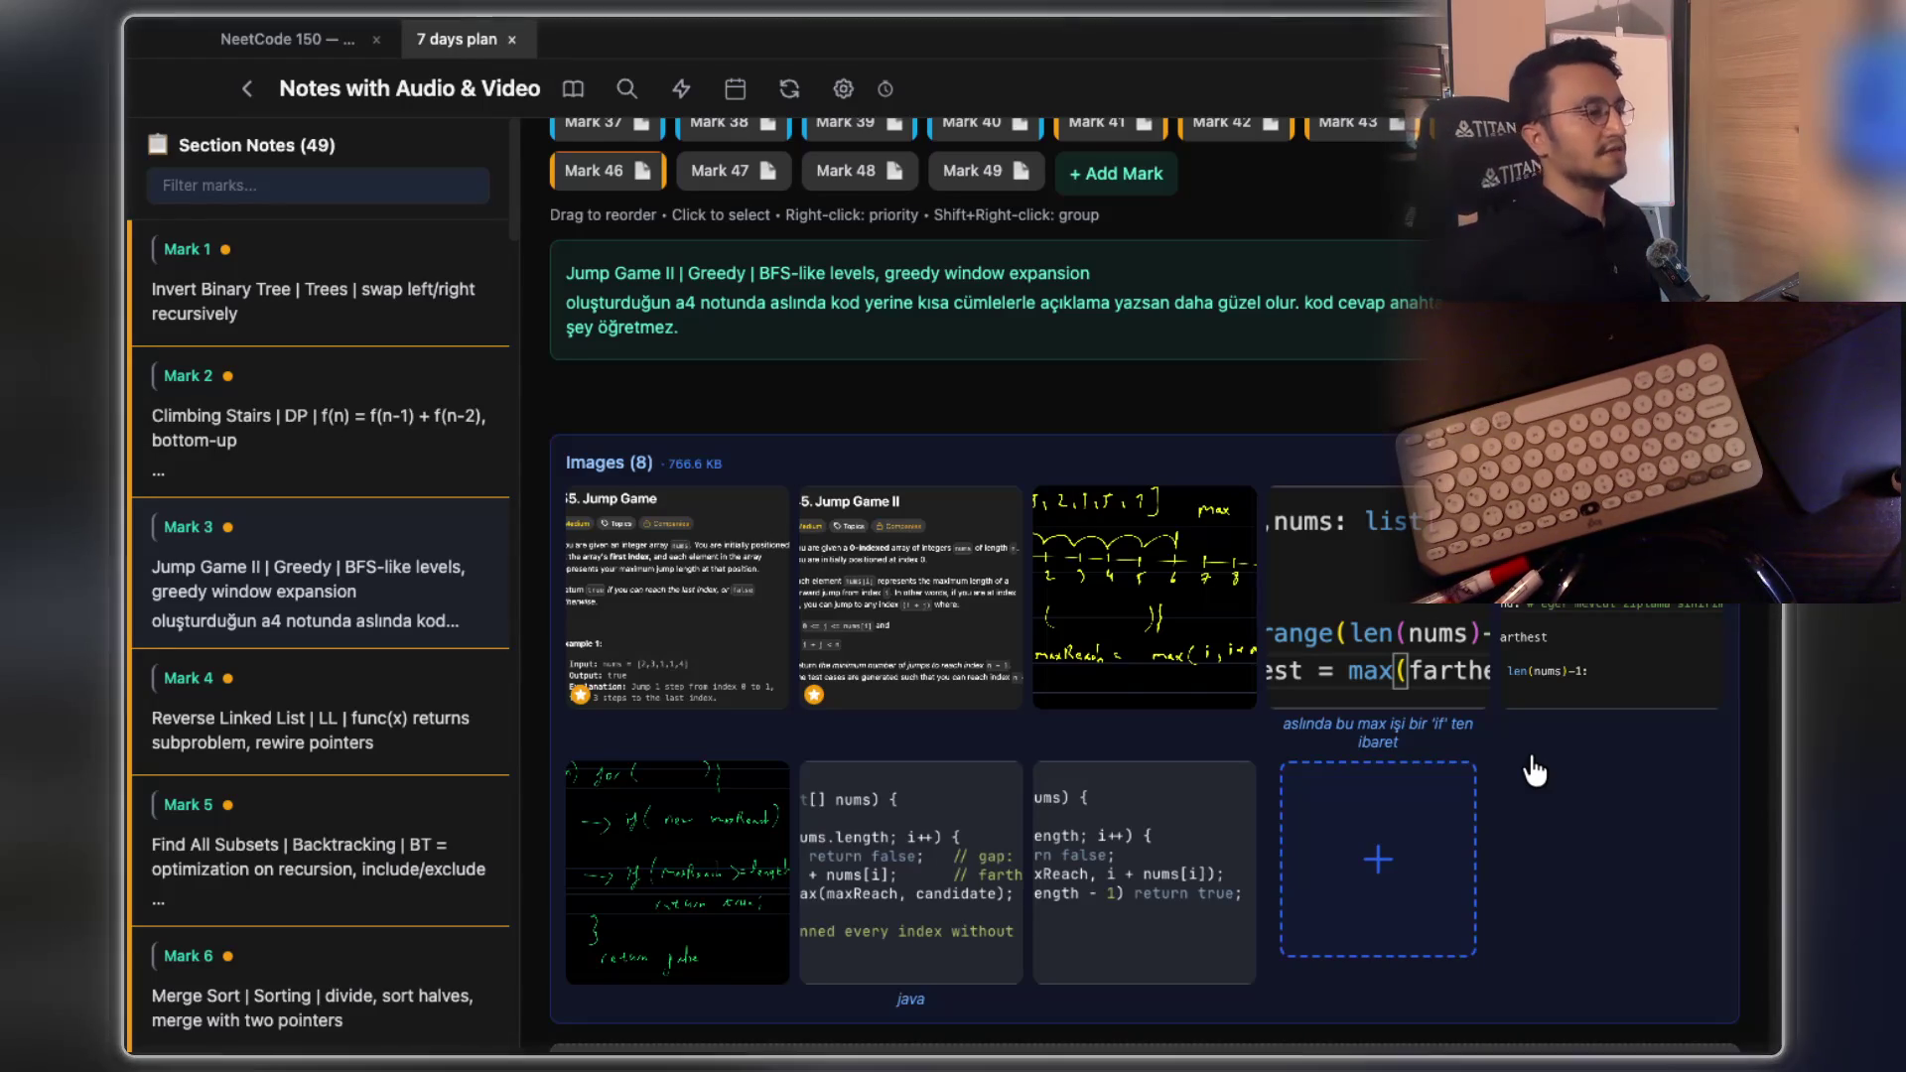
Open Mark 4, the Reverse Linked List note, from the Marks grid
mouse_move(1008, 496)
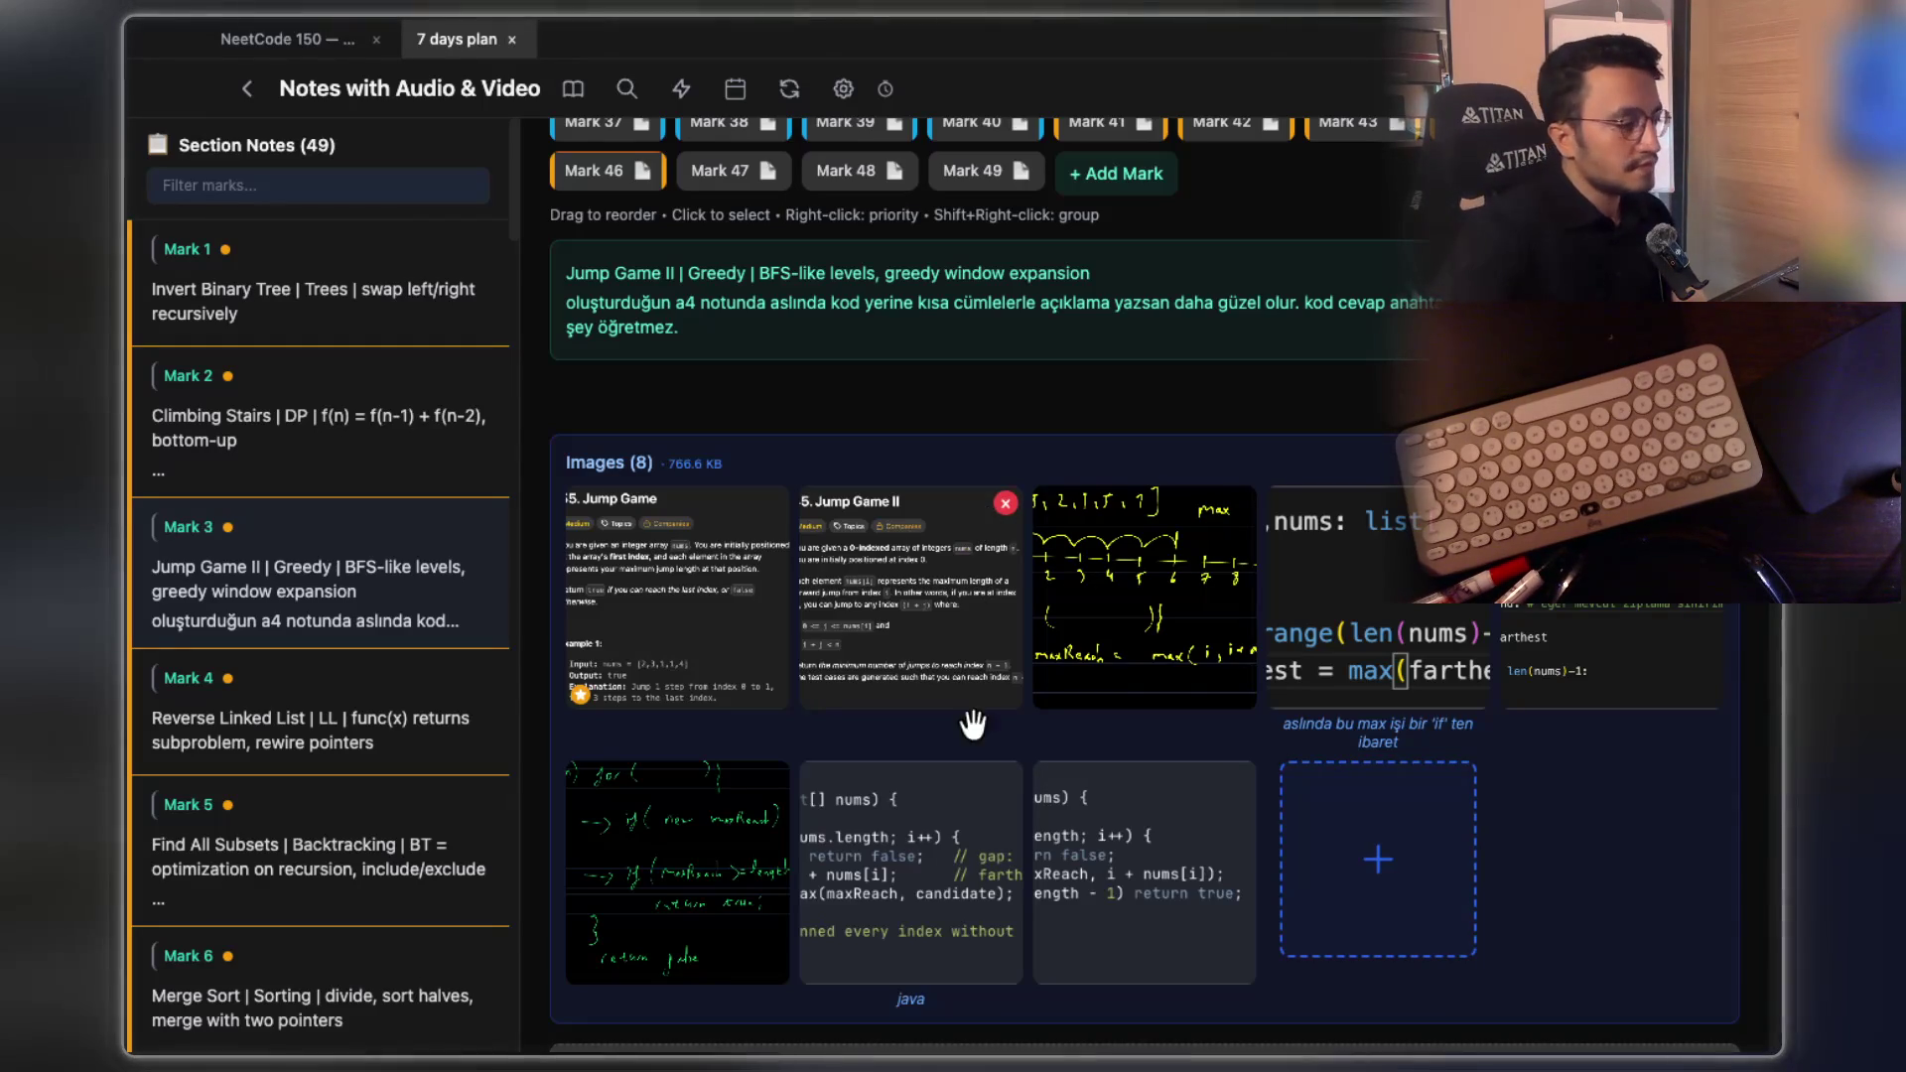
scroll(1188, 879, up, 5)
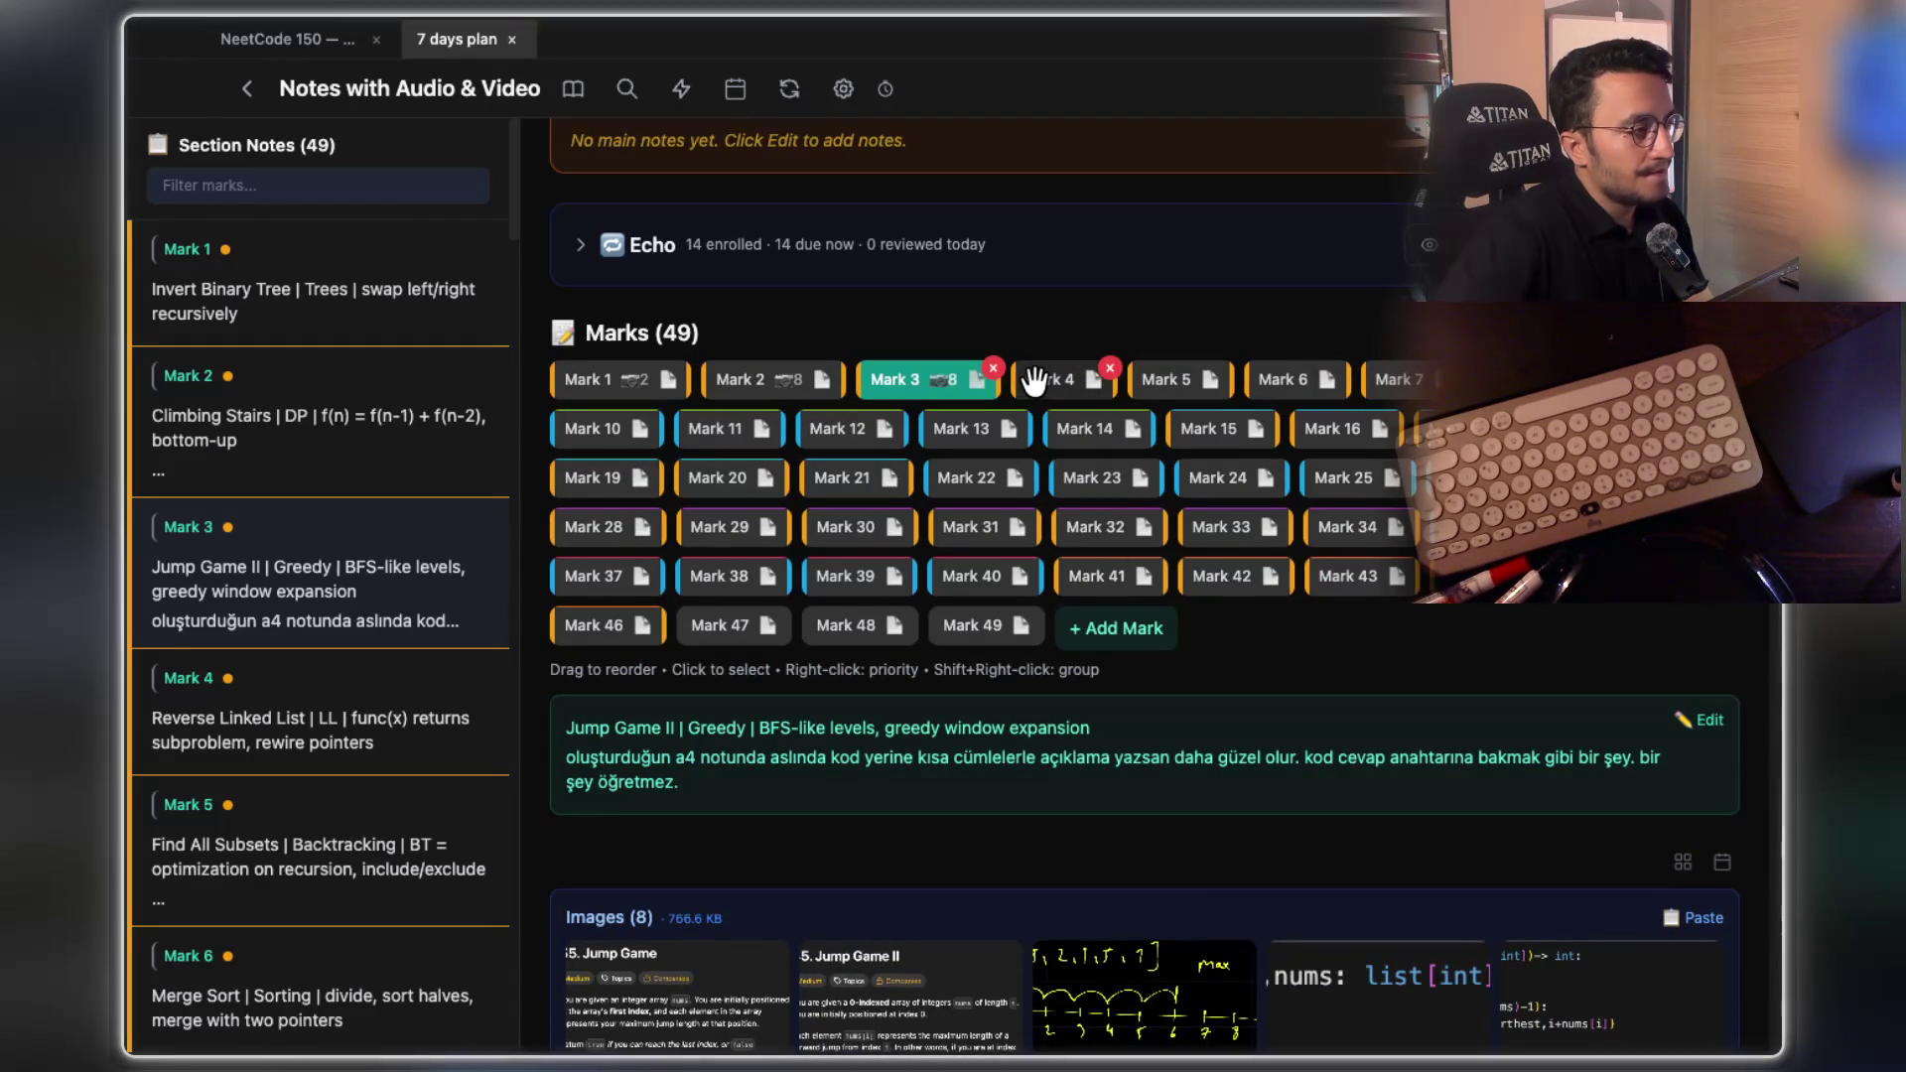
click(1032, 379)
scroll(967, 637, down, 5)
scroll(963, 635, up, 5)
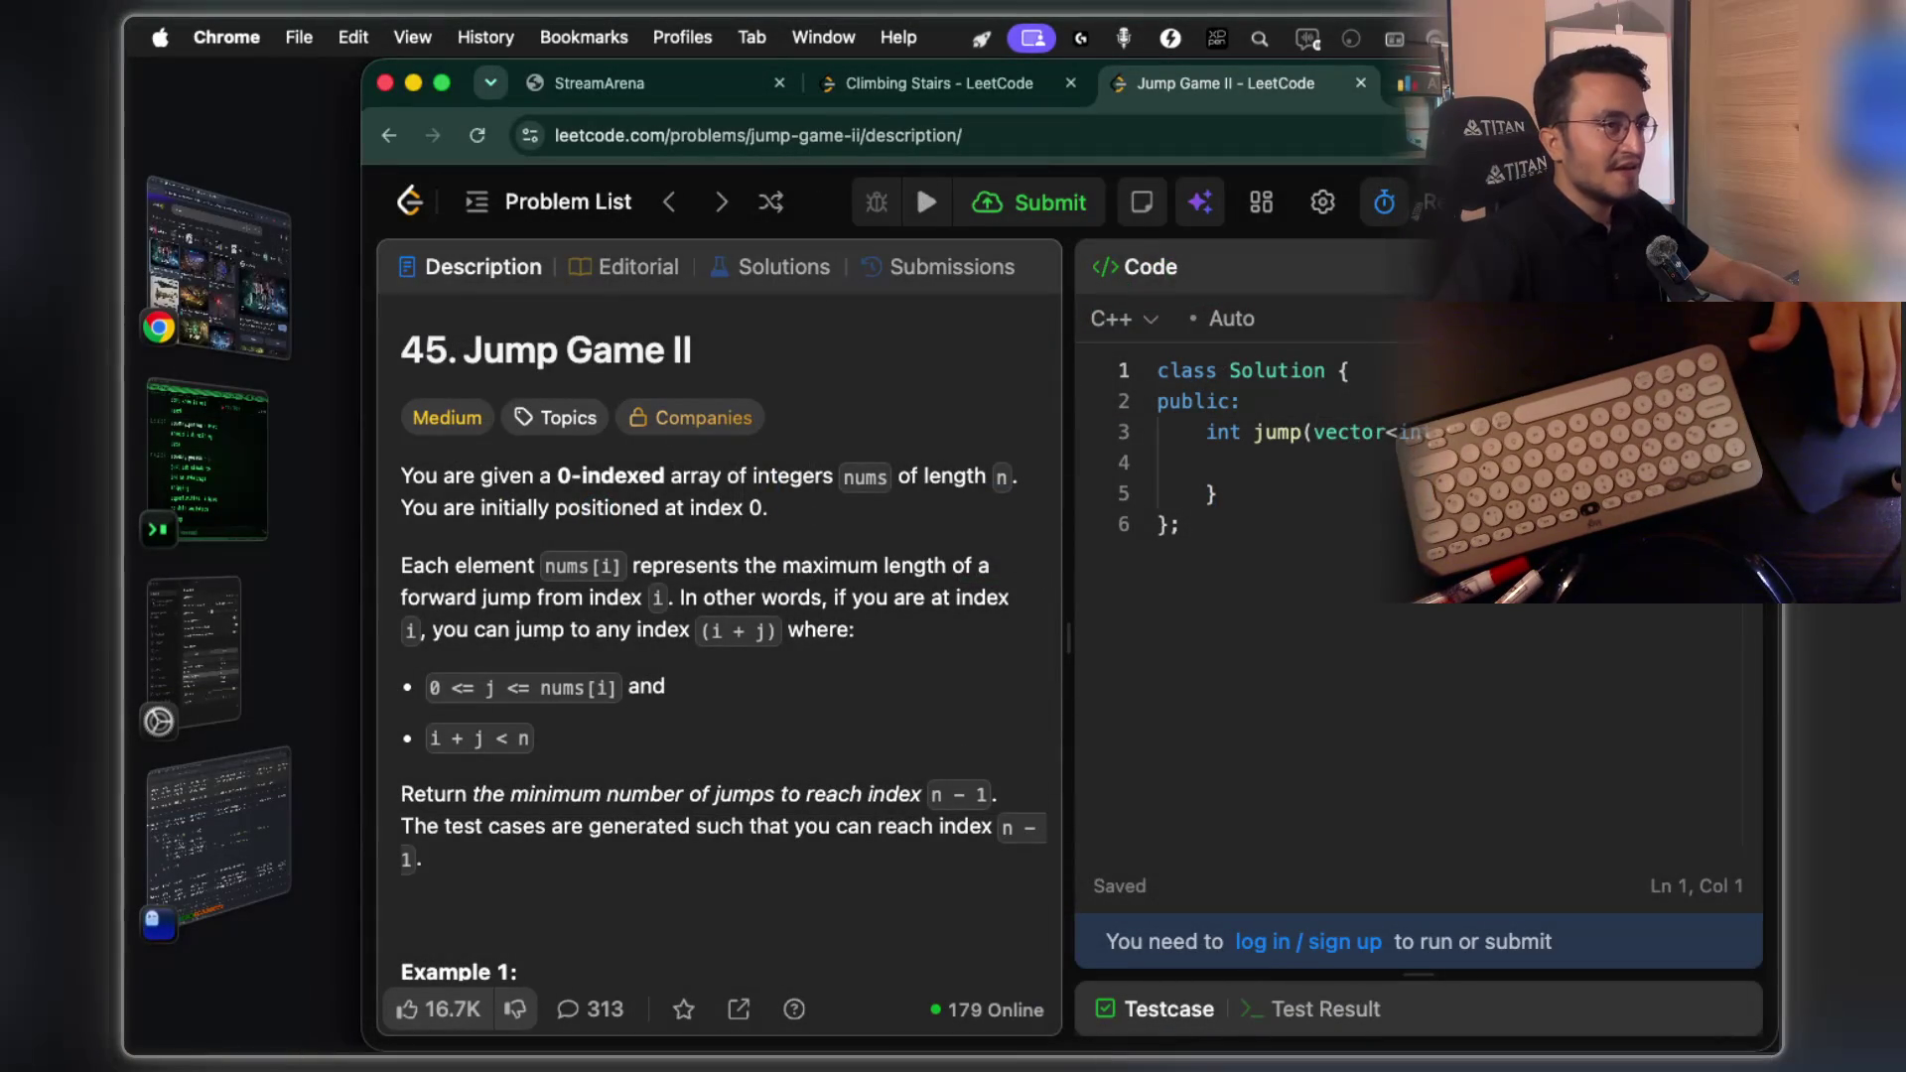
Search 'revese linked it letcode' in a new tab, open LeetCode 206, and screenshot its description
key(super+t)
text(reve)
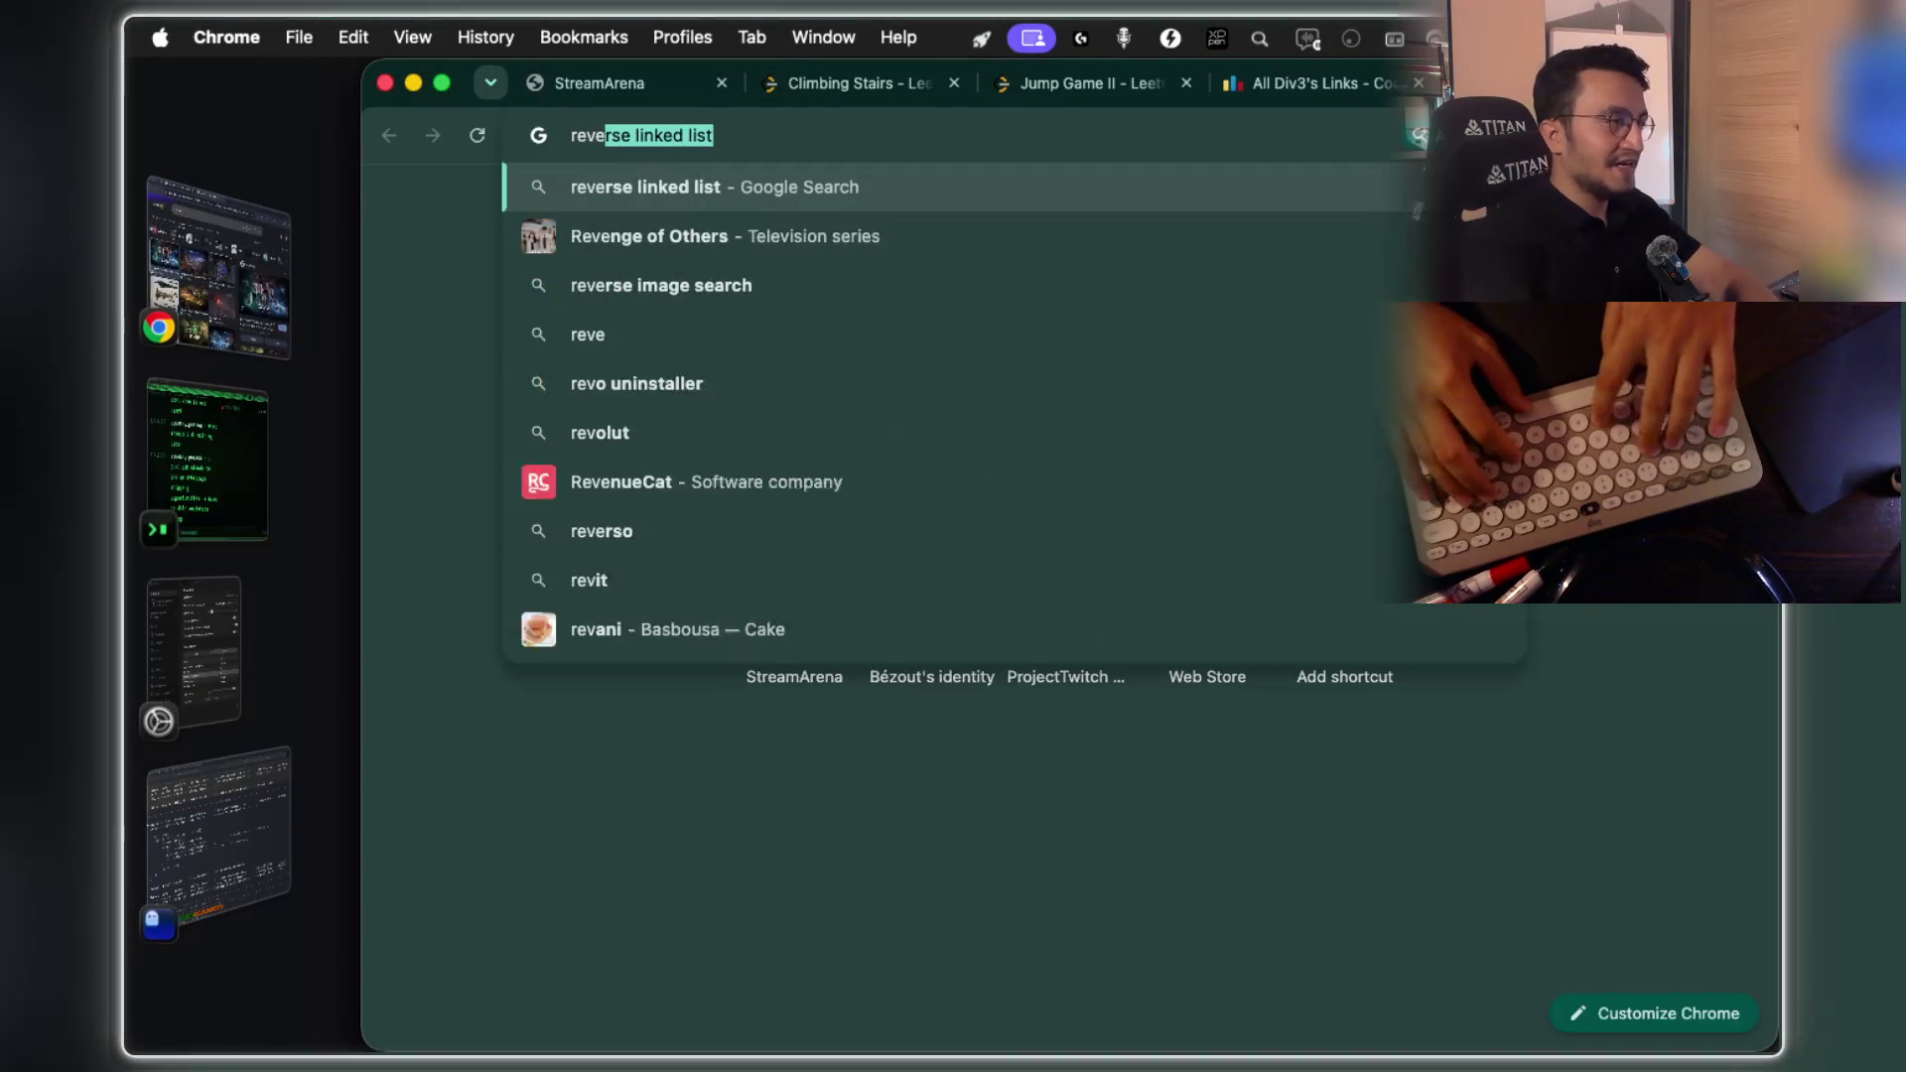
text(se lin)
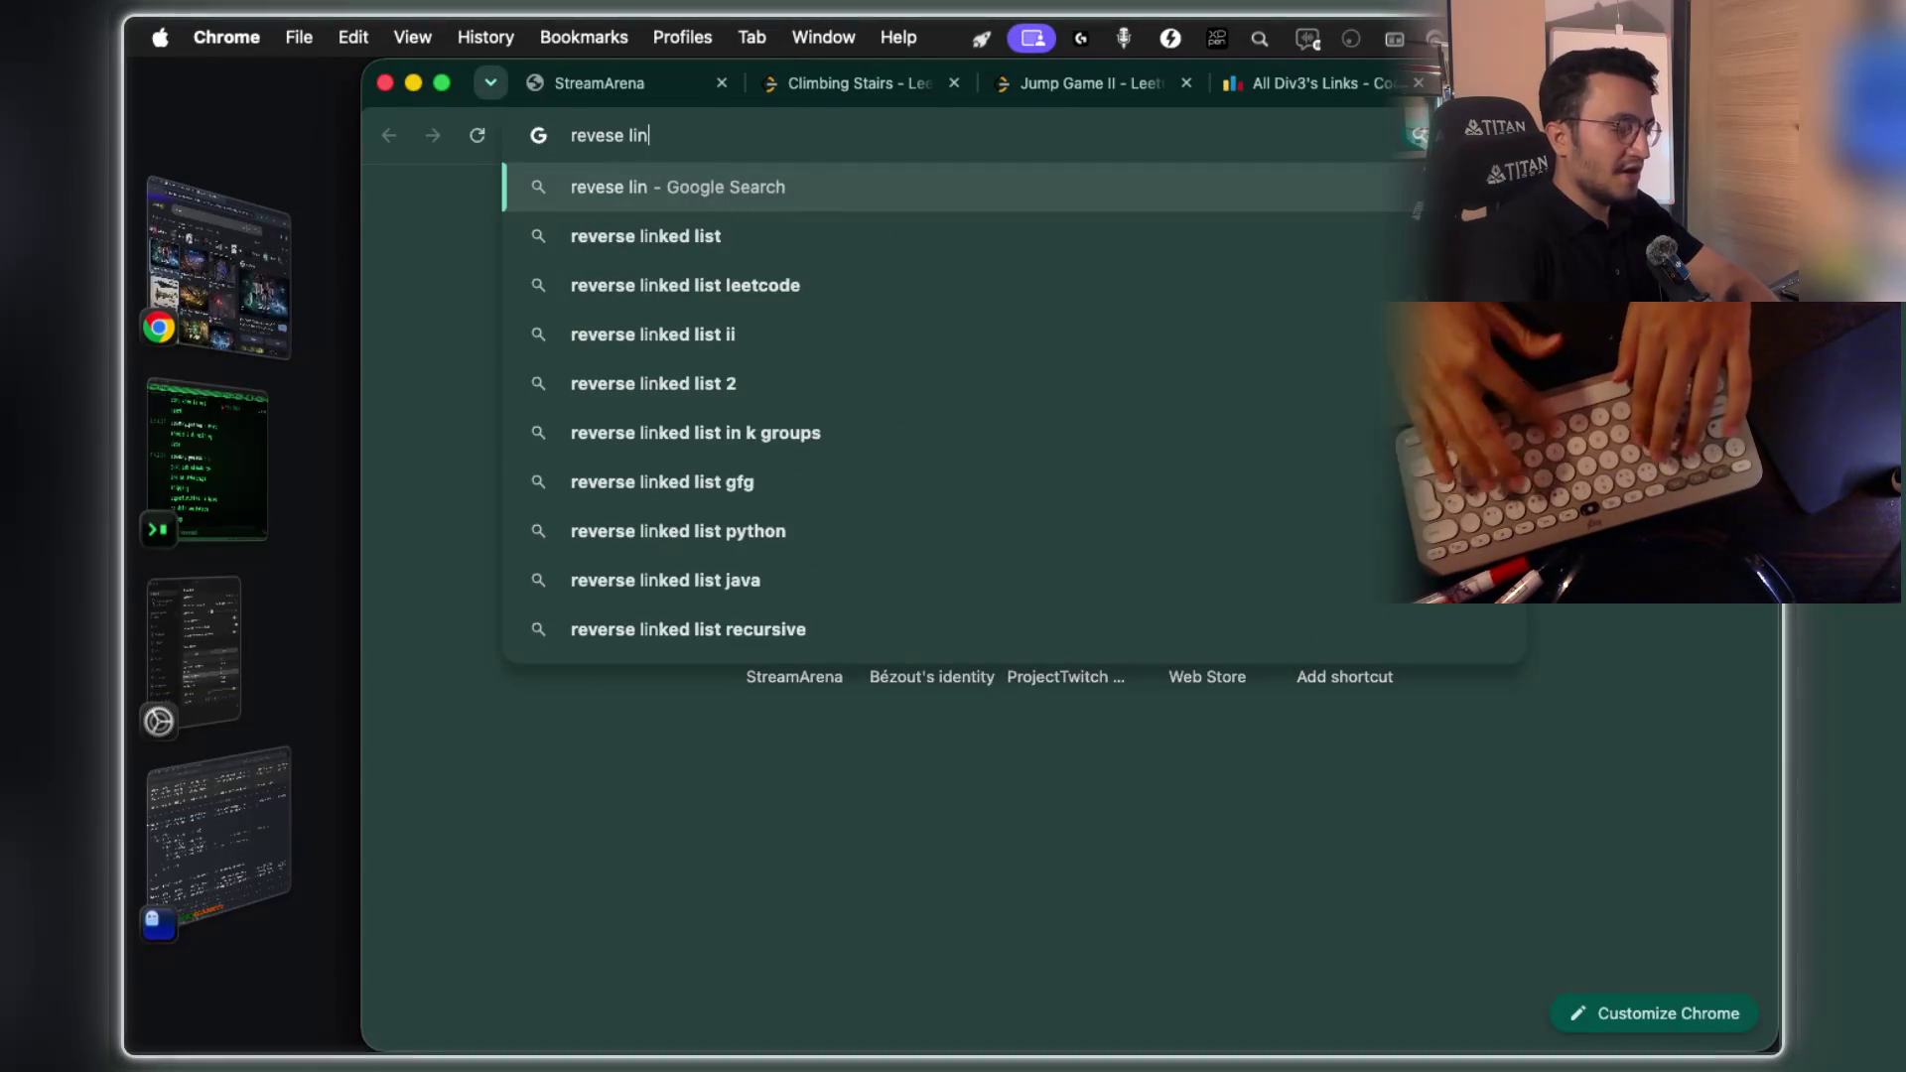
text(ked it letcode)
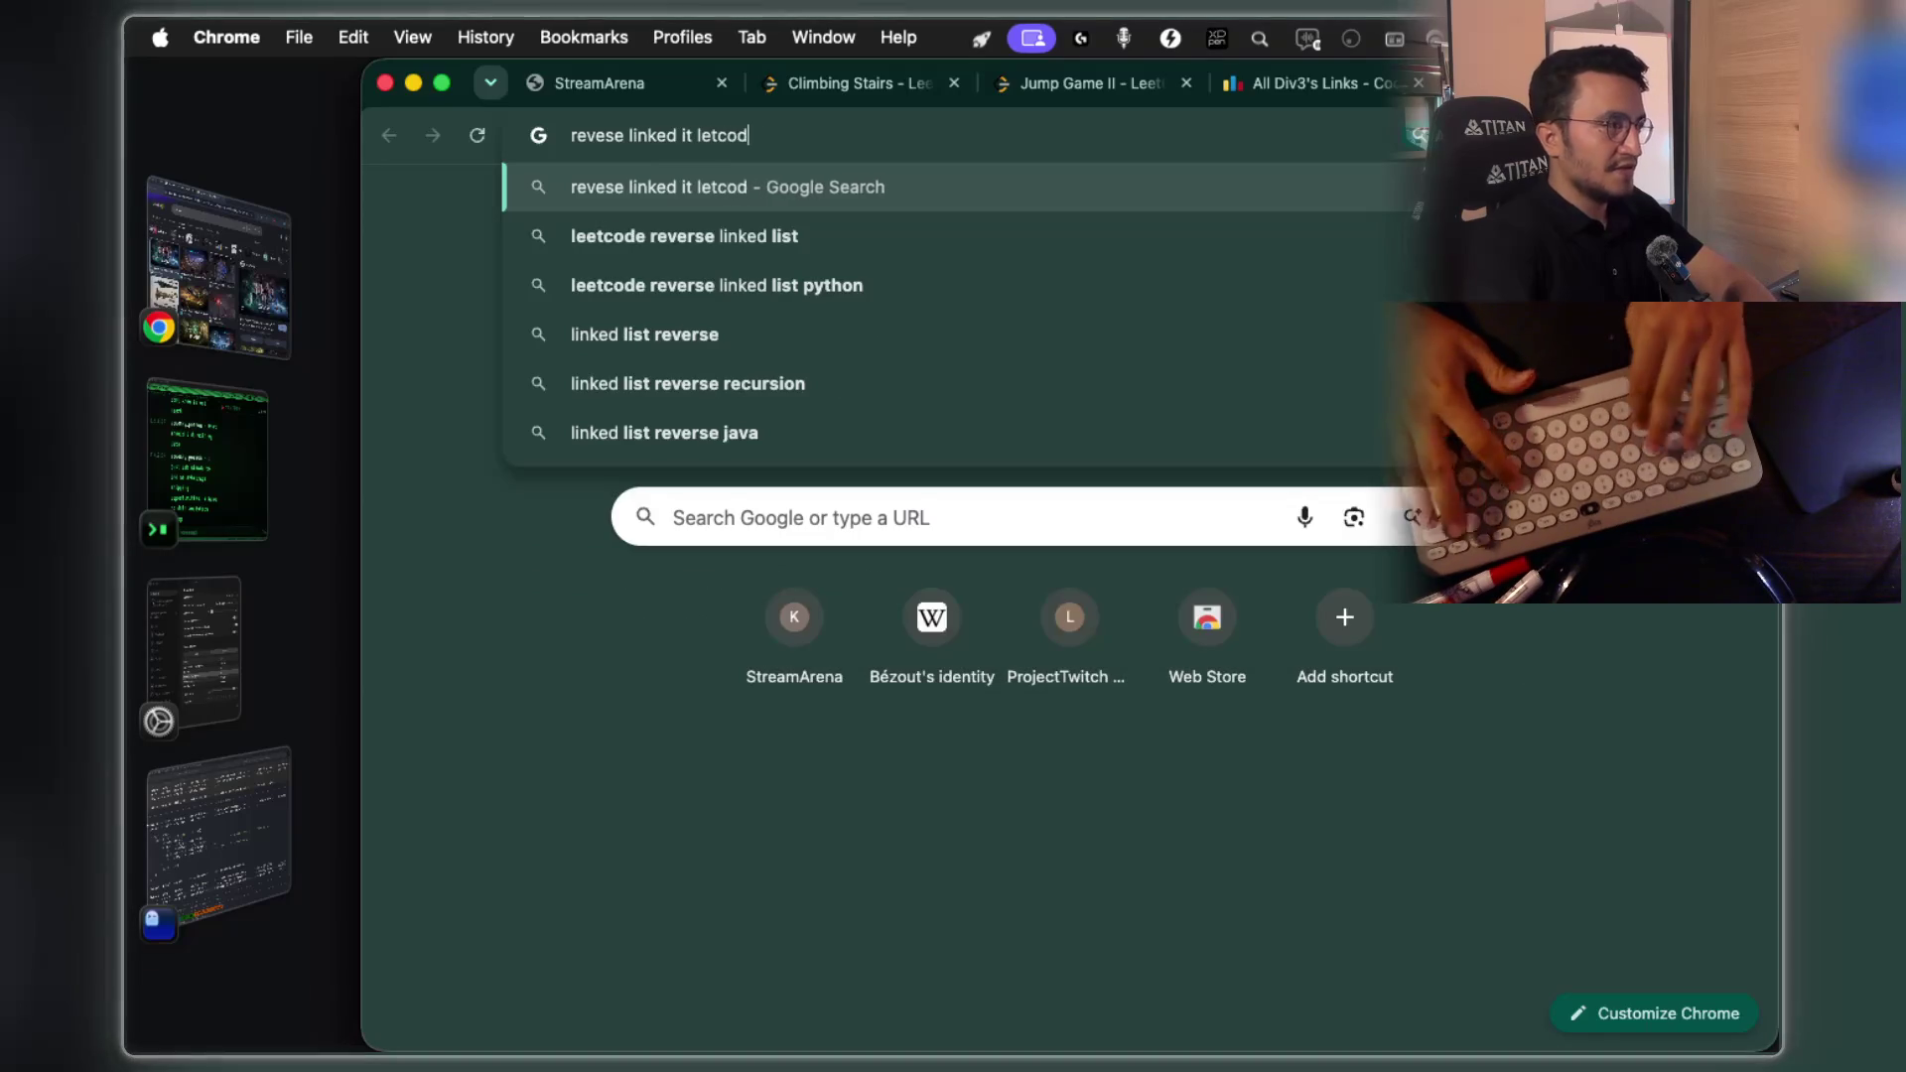
key(Return)
scroll(1037, 595, down, 3)
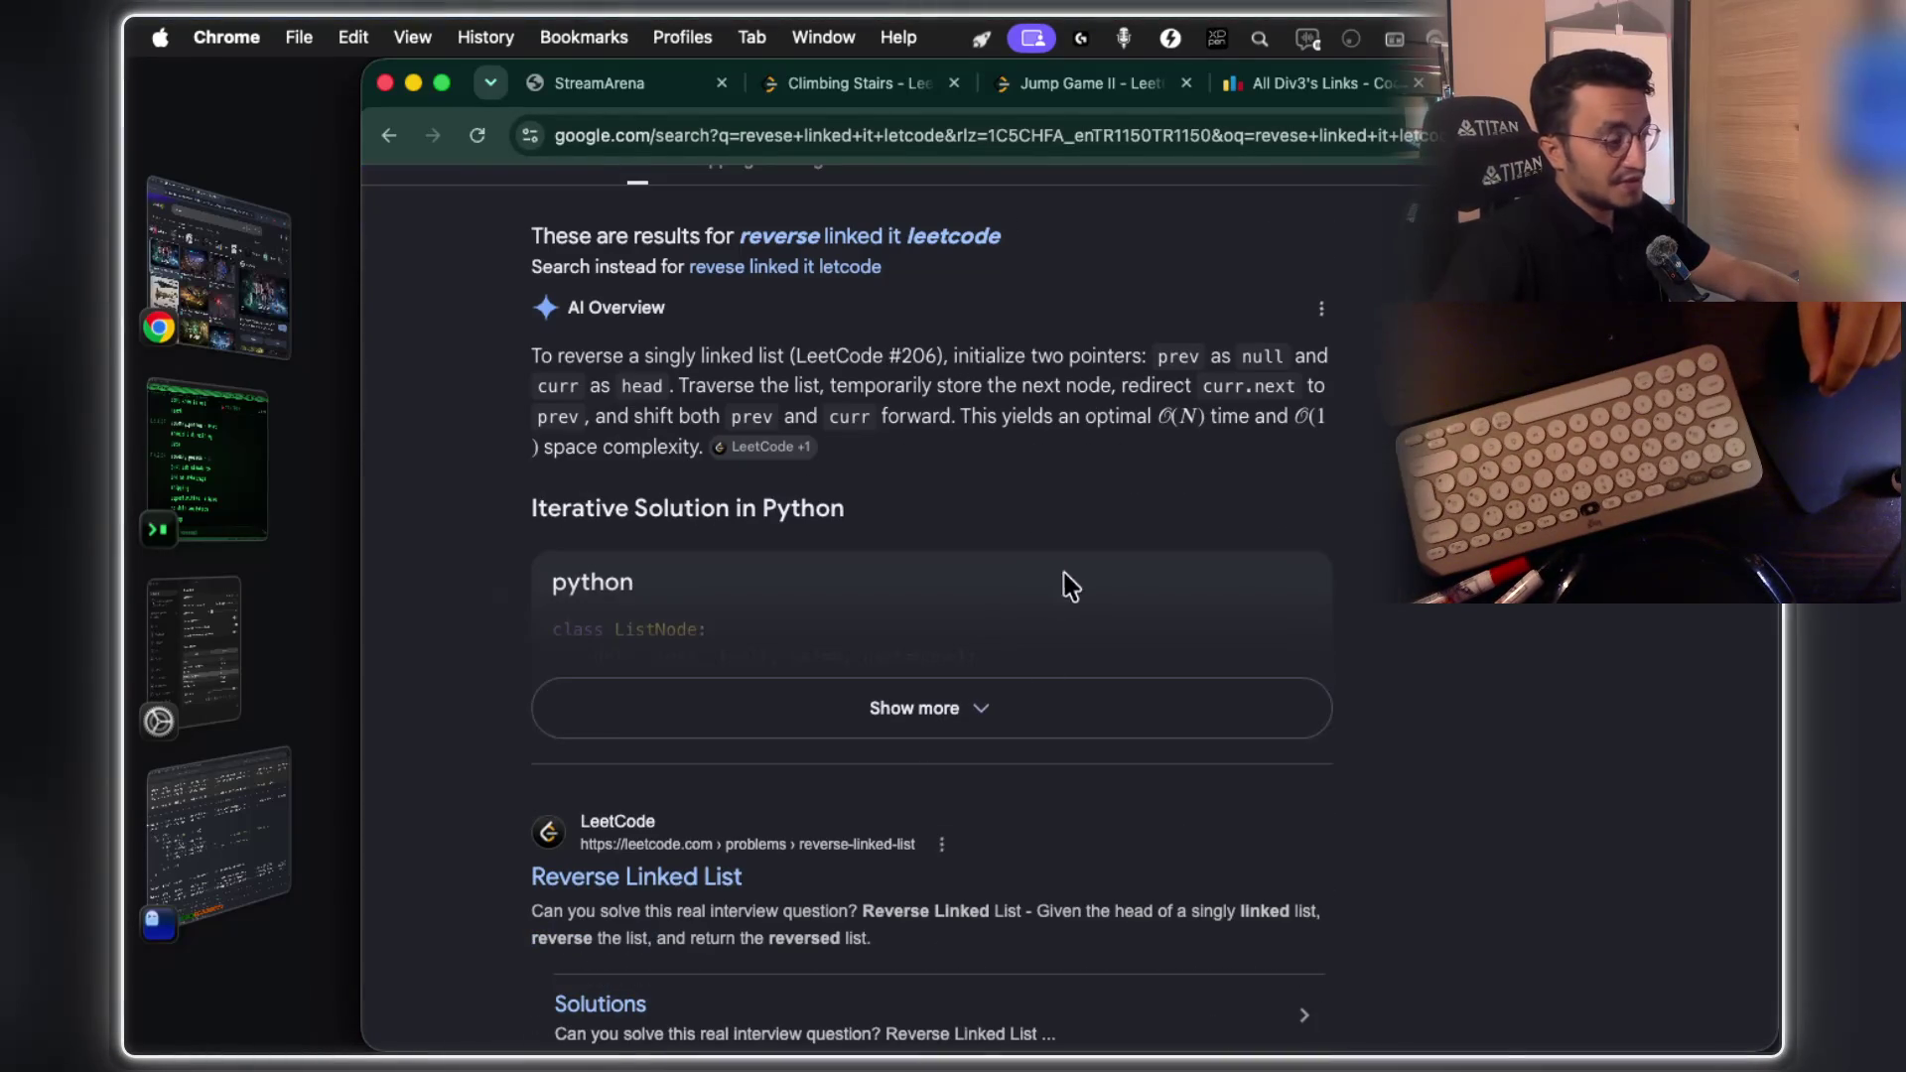
click(707, 875)
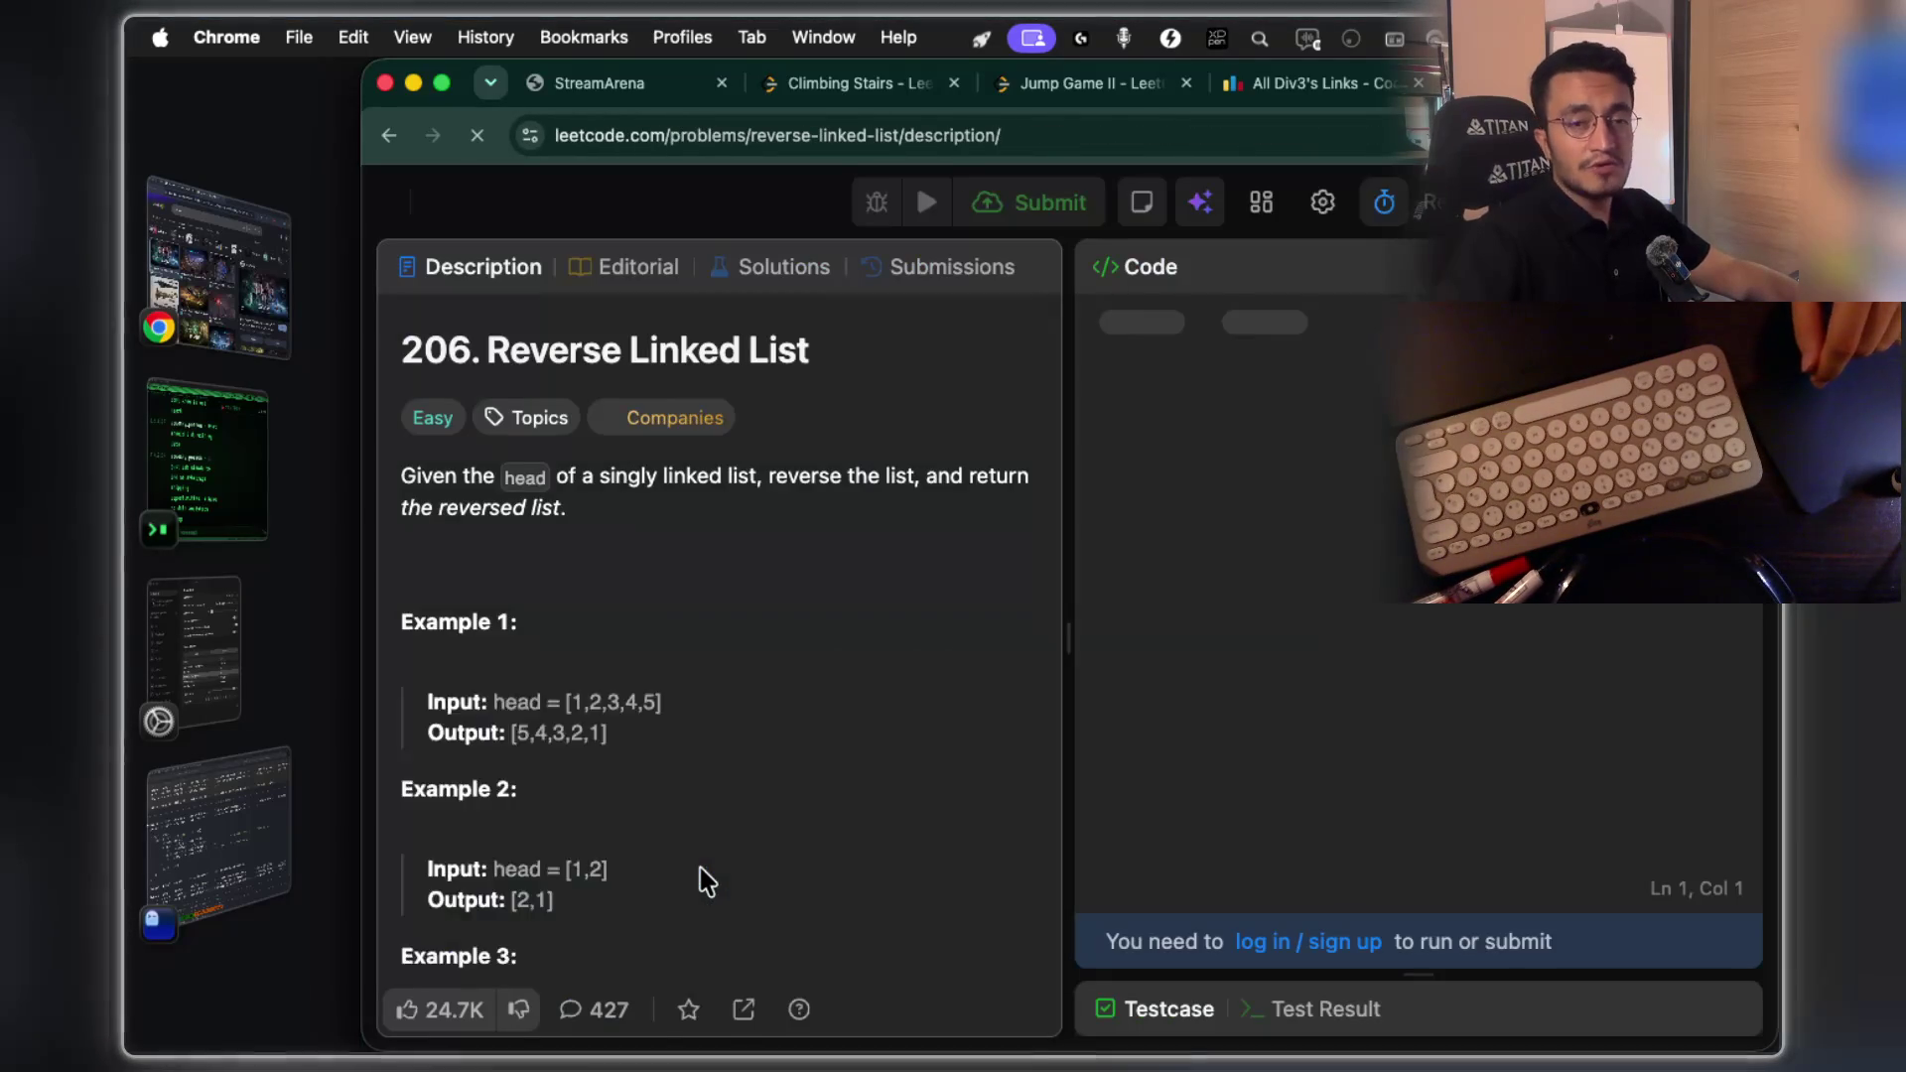
key(super+shift+4)
mouse_move(392, 300)
mouse_down()
mouse_move(1158, 1000)
mouse_move(1105, 1000)
mouse_up()
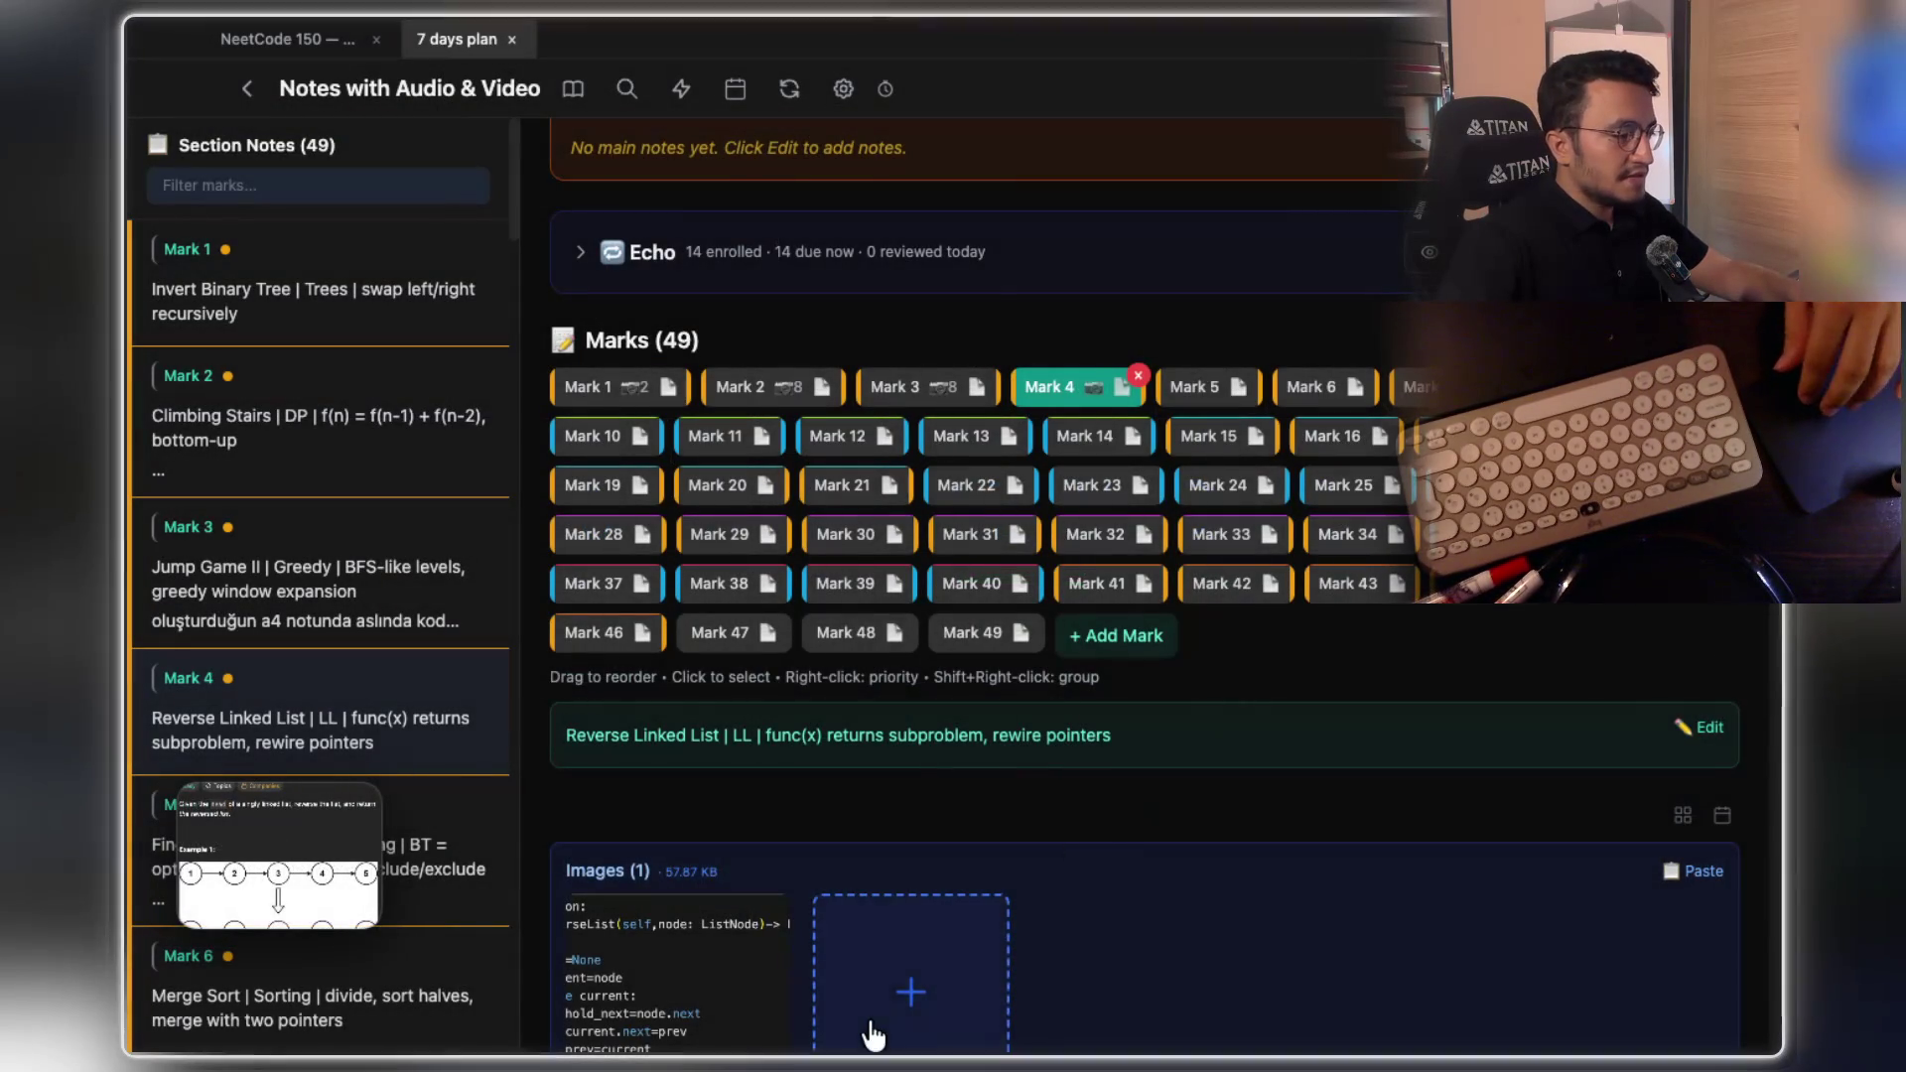
Paste the Reverse Linked List screenshot, make it the question image, and scroll to a blank canvas
key(super+v)
scroll(1157, 884, down, 3)
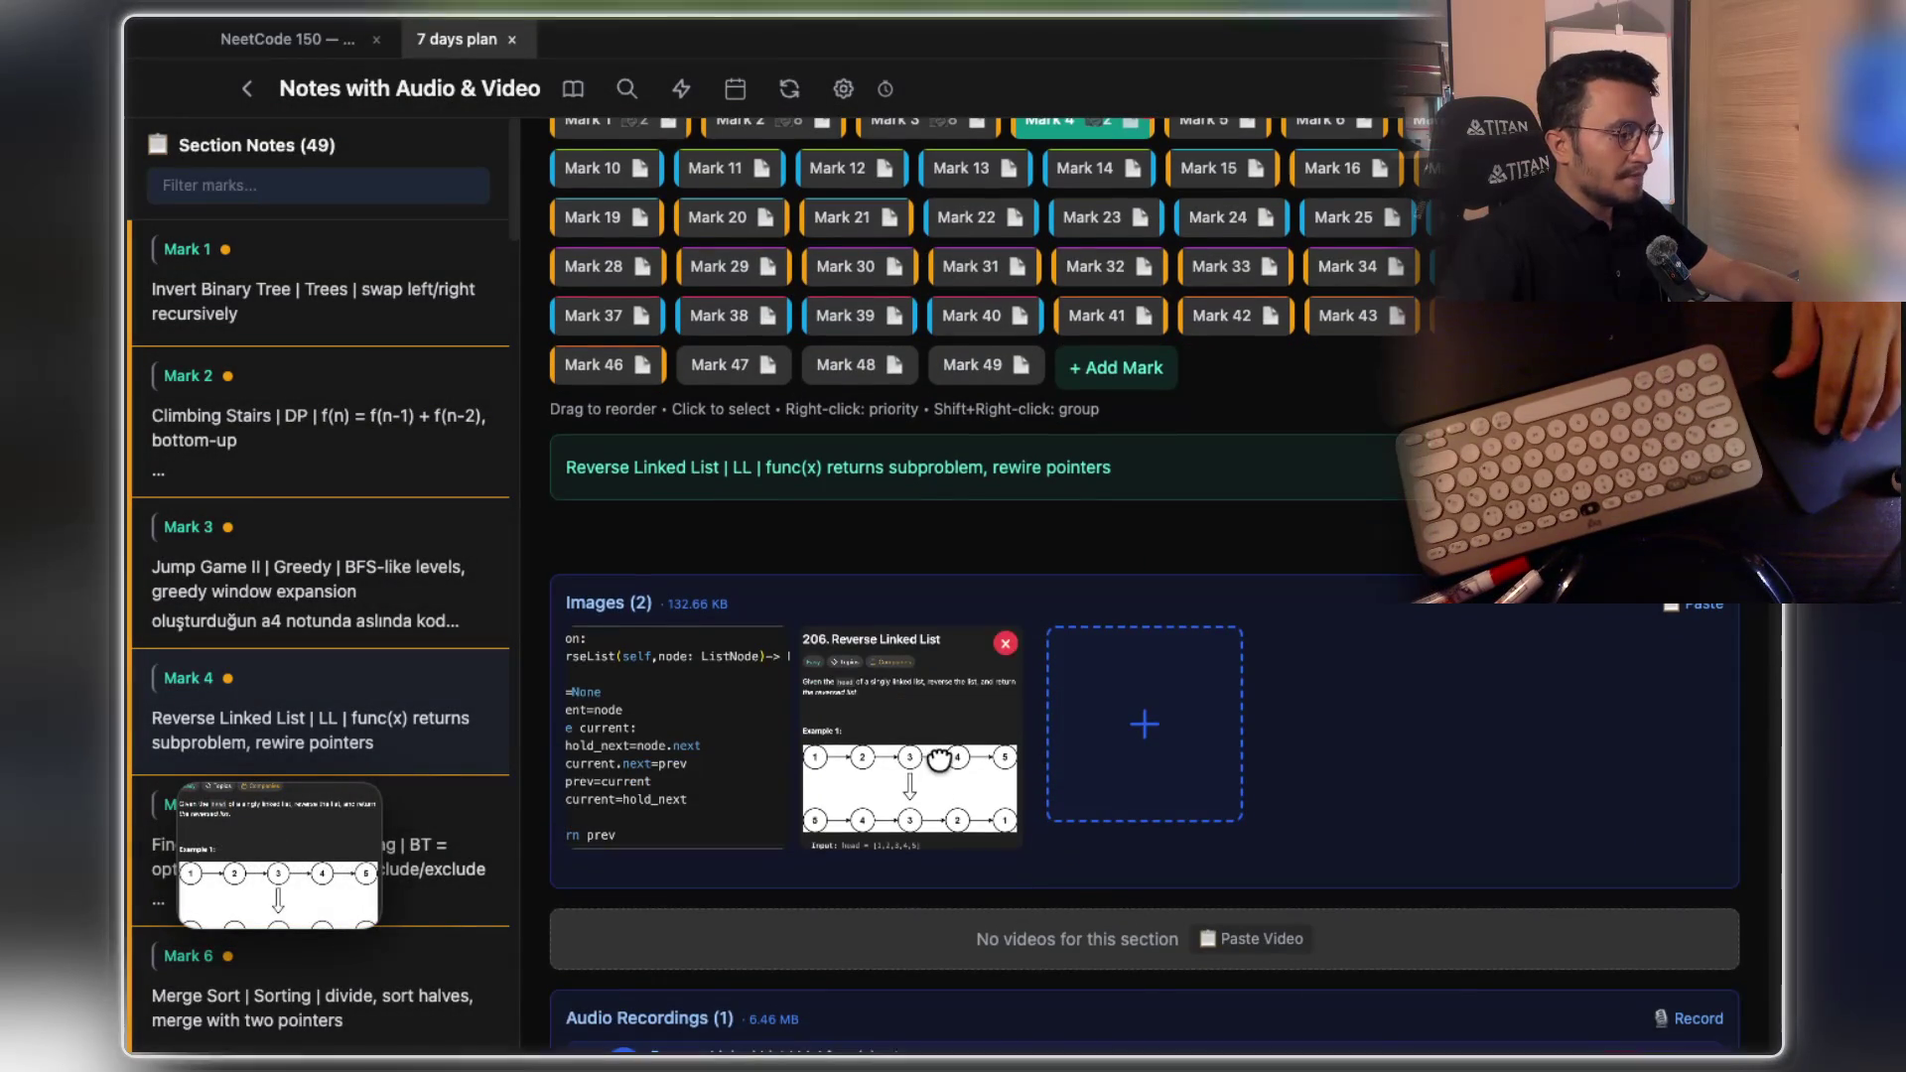
right_click(684, 714)
click(794, 874)
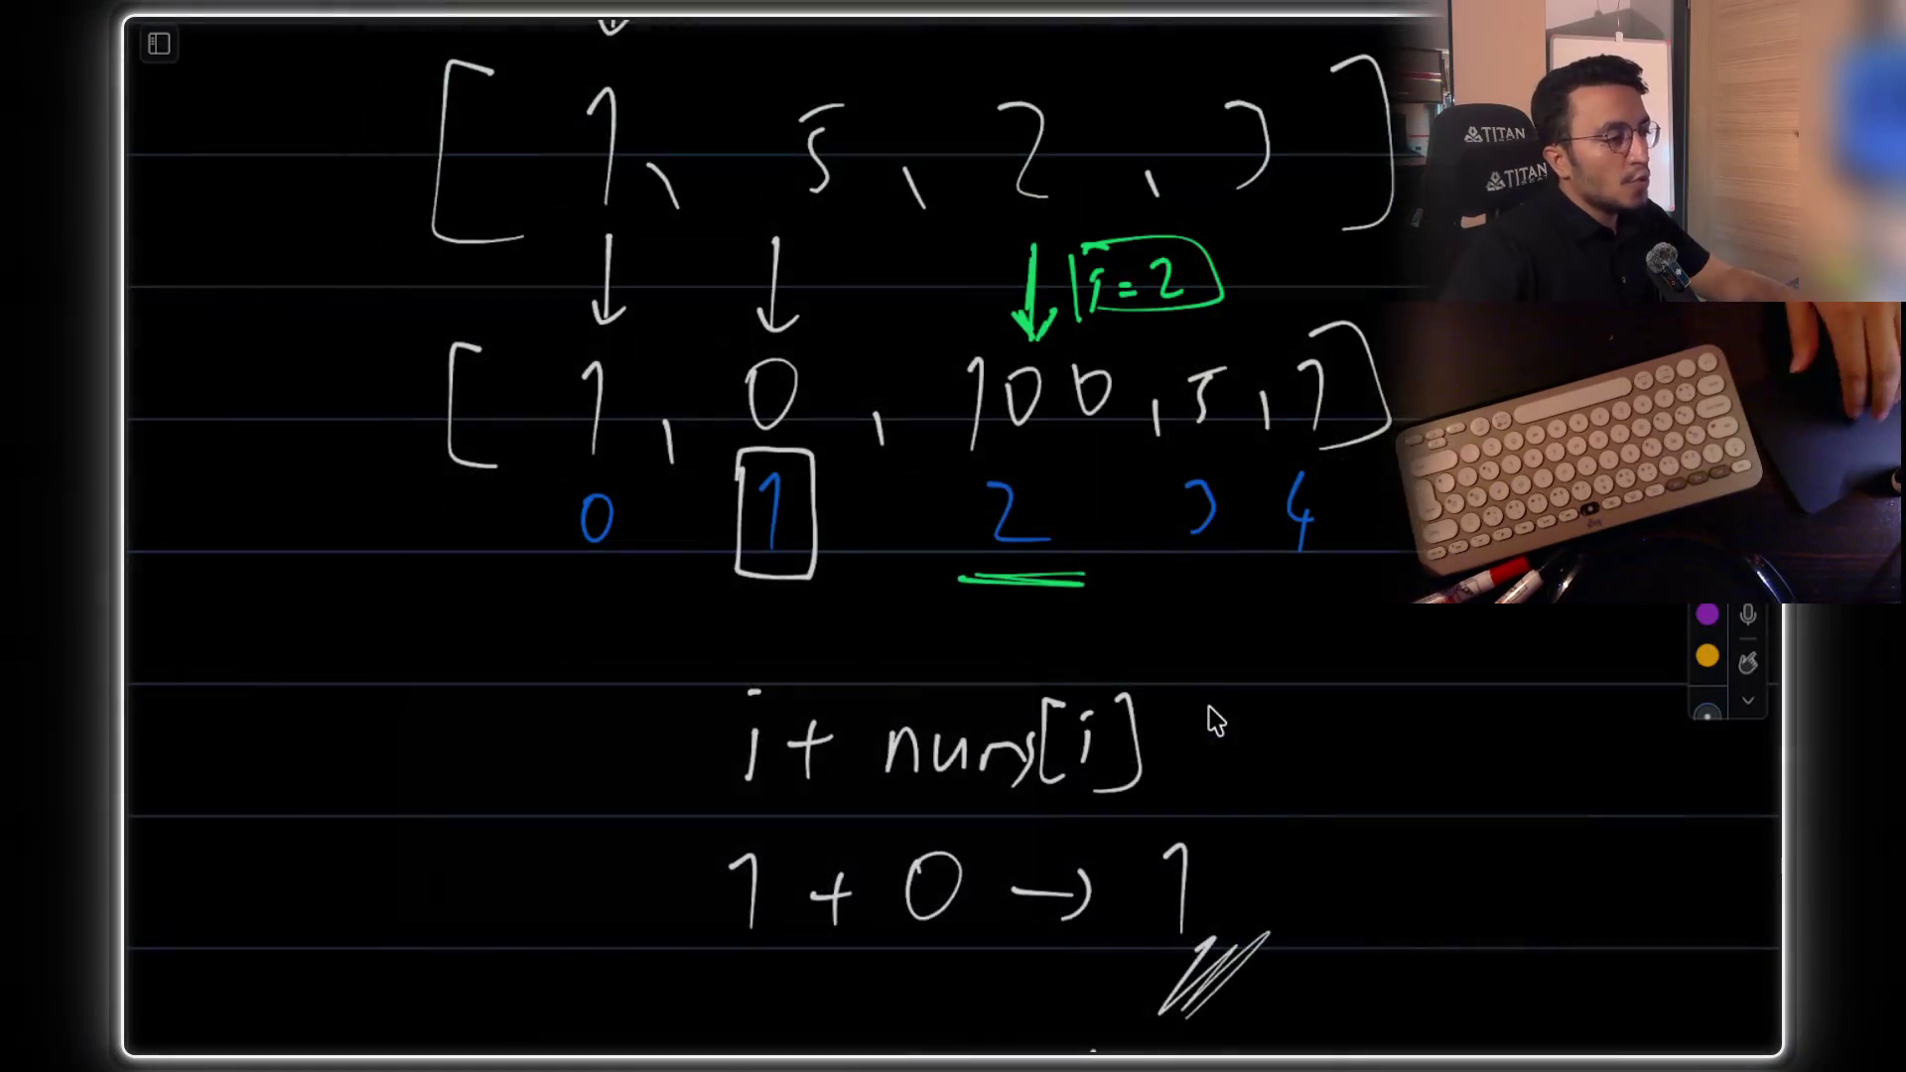
scroll(1158, 734, down, 10)
scroll(1158, 739, down, 8)
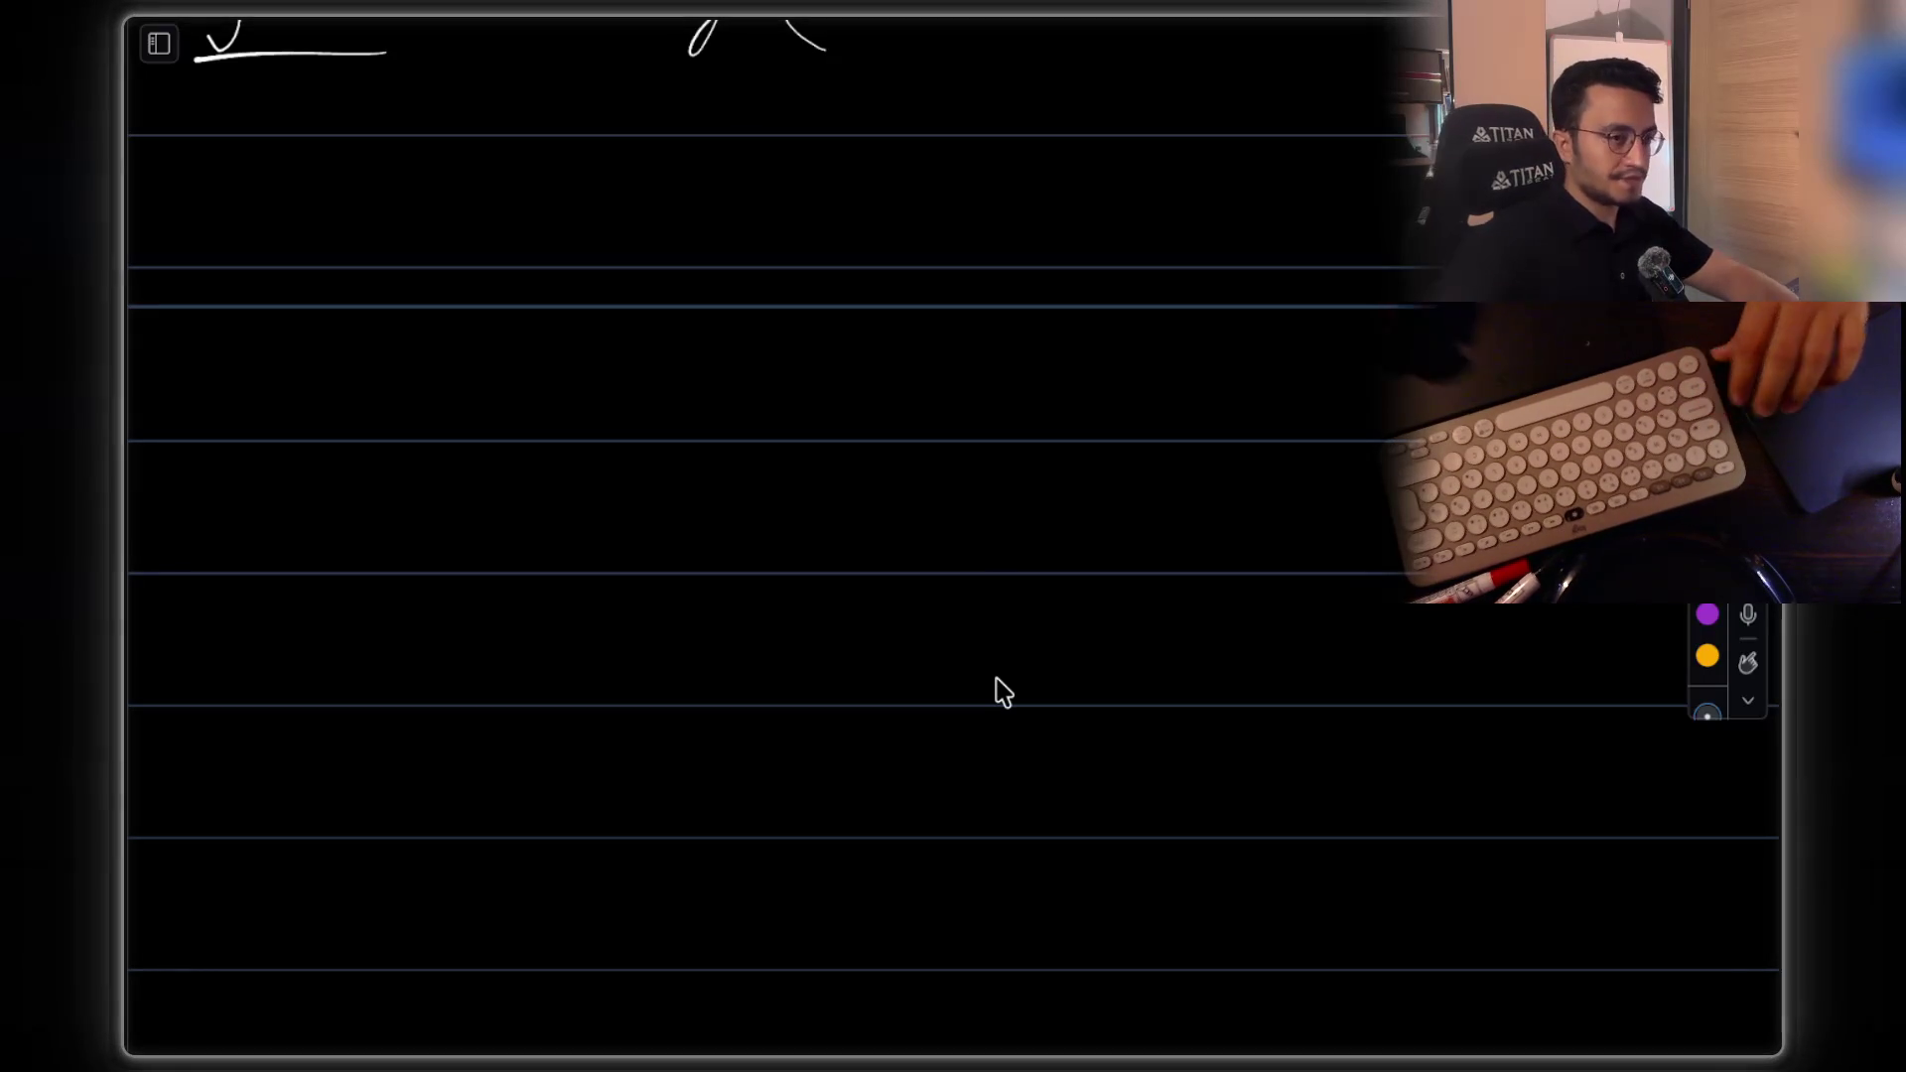
Sketch the green linked list 1→2→3→4 with numbered nodes
scroll(337, 407, down, 1)
mouse_move(333, 397)
mouse_down()
mouse_move(633, 440)
mouse_move(703, 401)
mouse_move(938, 446)
mouse_move(1003, 414)
mouse_move(1259, 445)
mouse_up()
drag(1366, 399, 1429, 397)
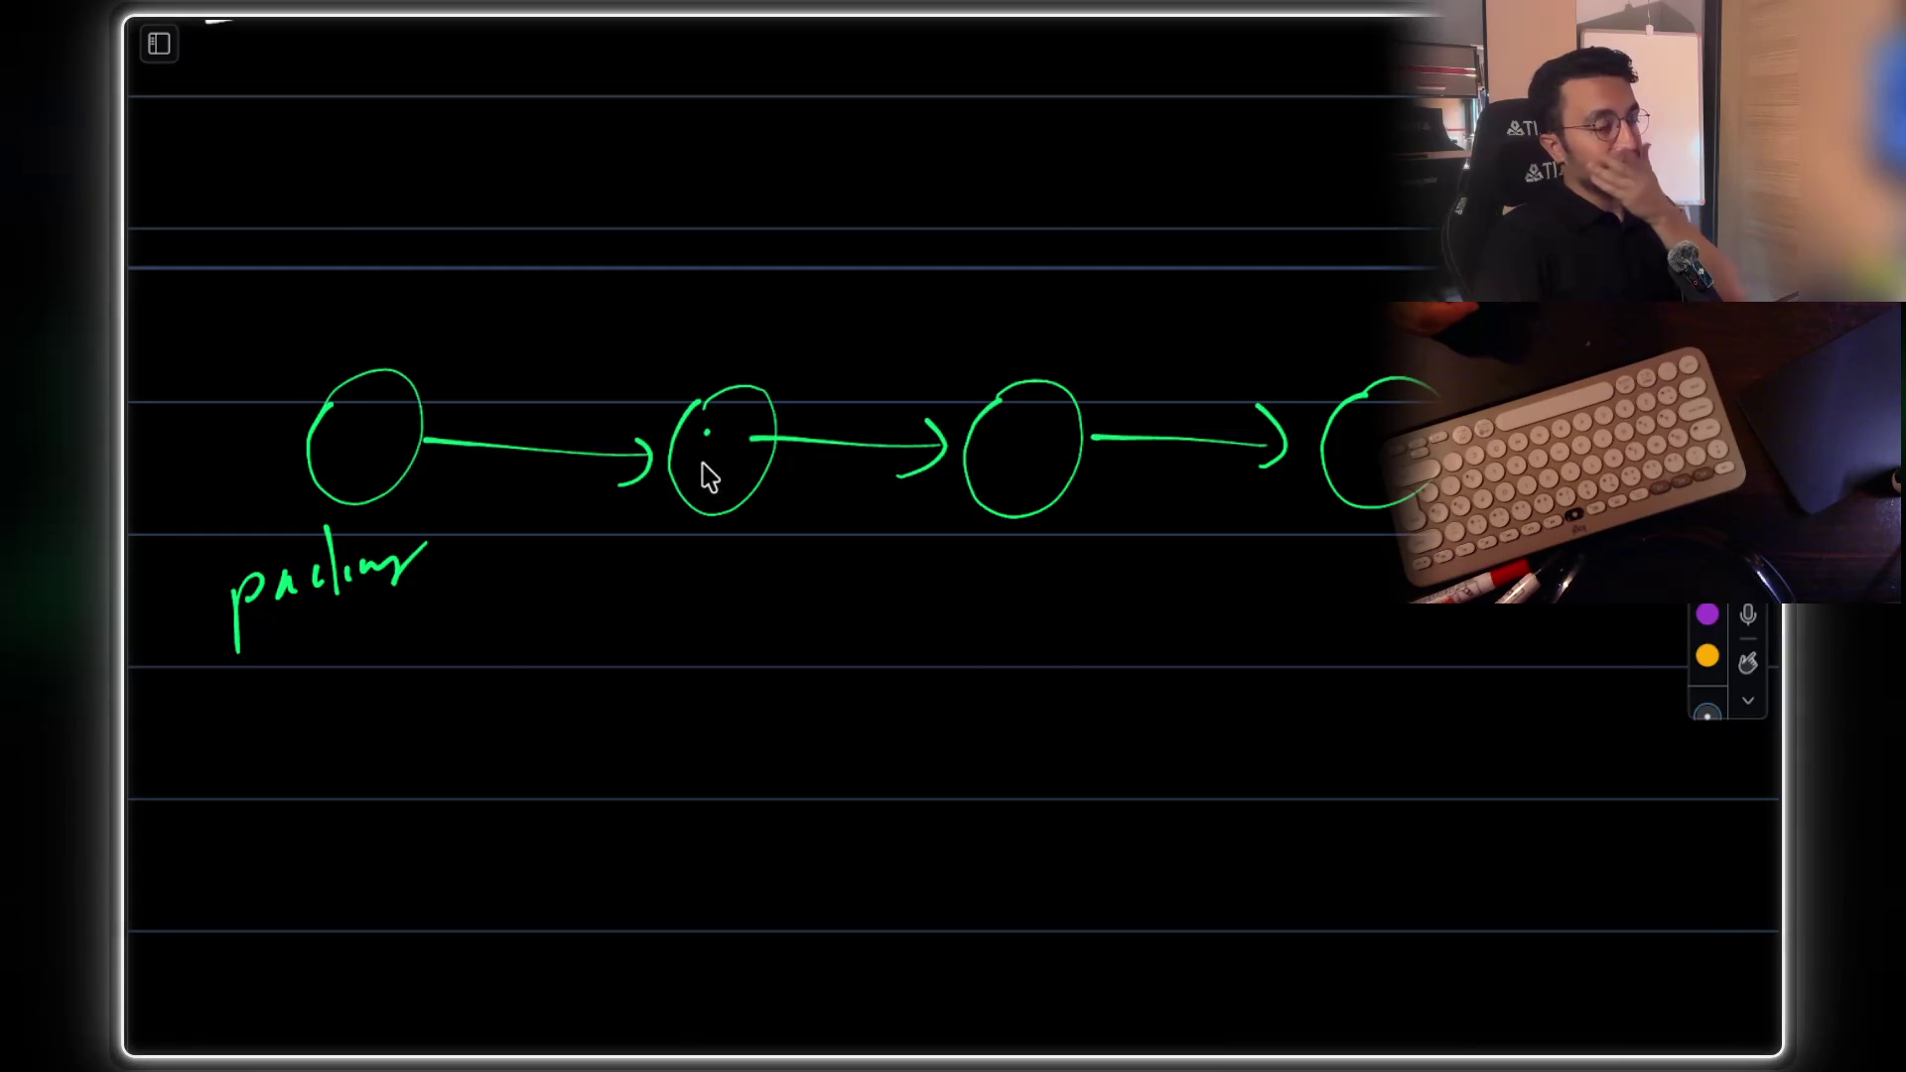
click(703, 434)
mouse_move(750, 438)
mouse_down()
mouse_move(725, 439)
mouse_move(752, 448)
mouse_up()
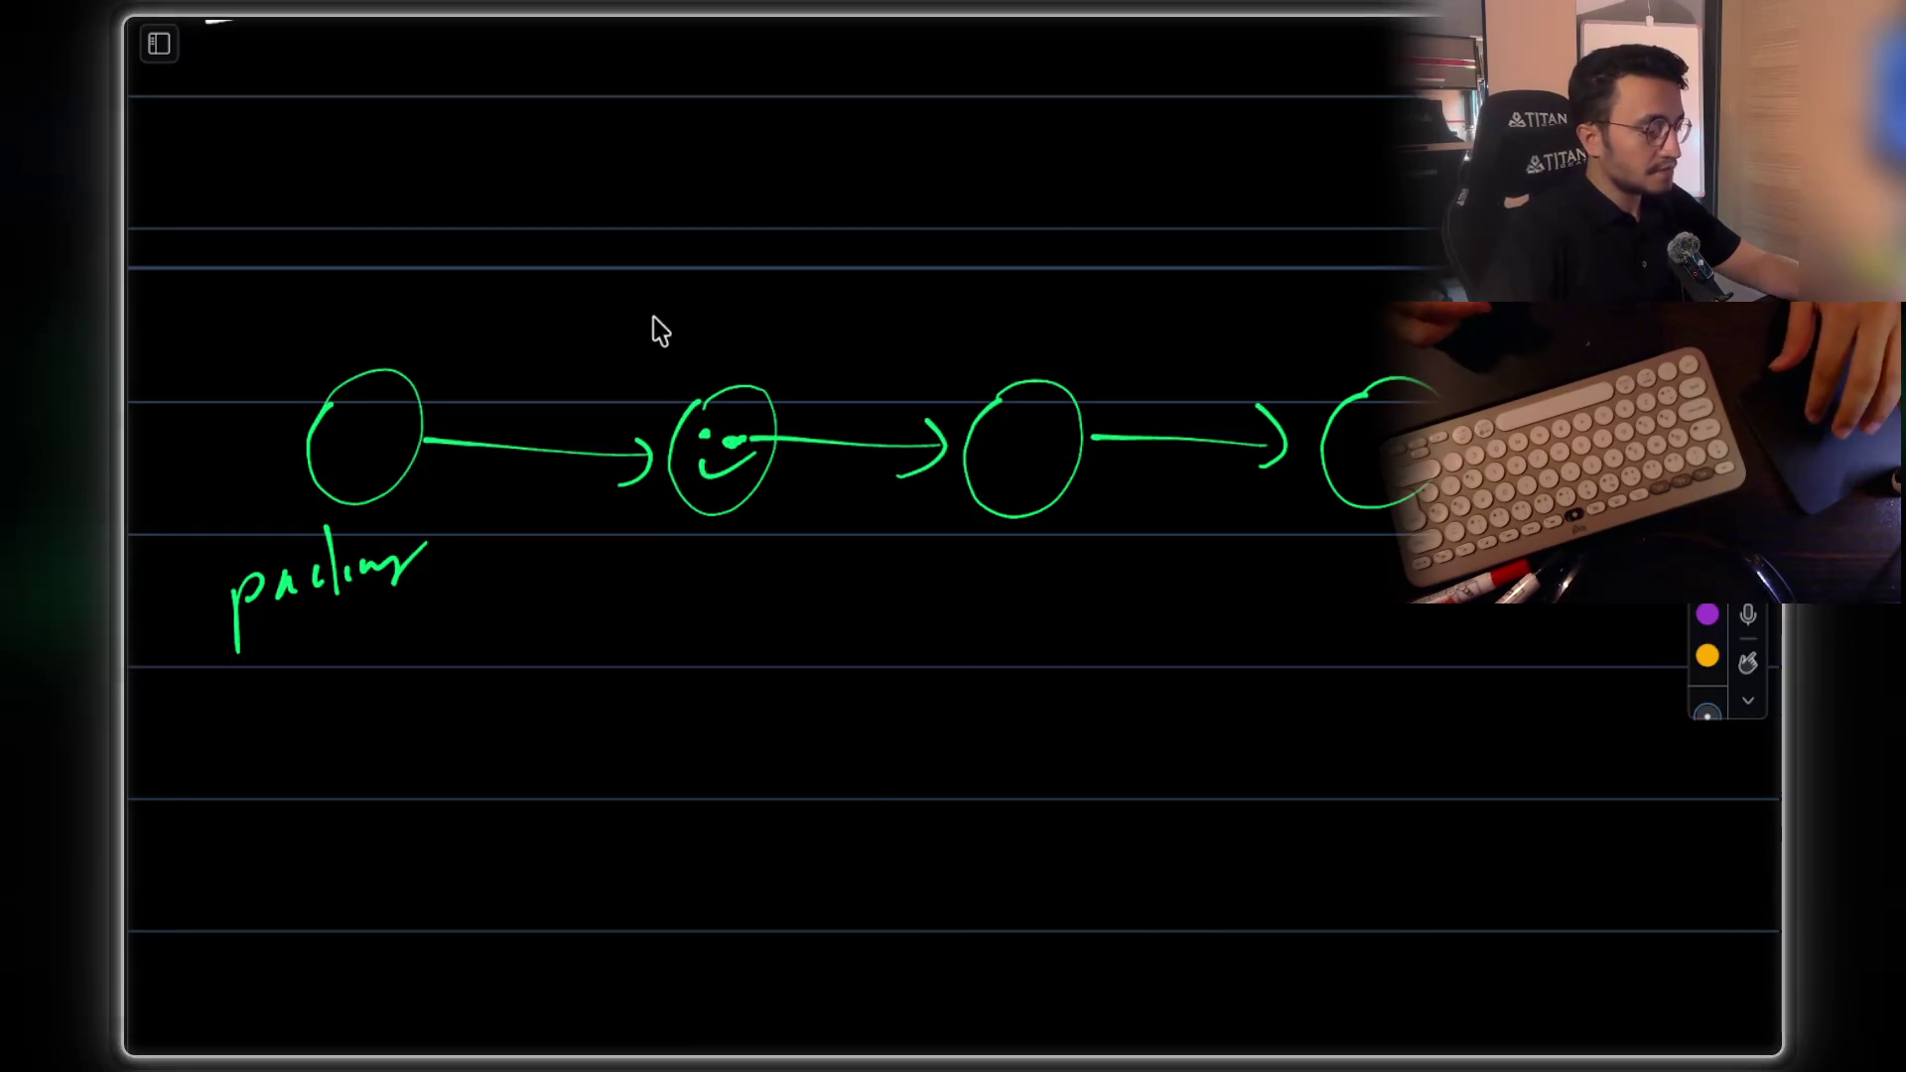
scroll(650, 427, down, 5)
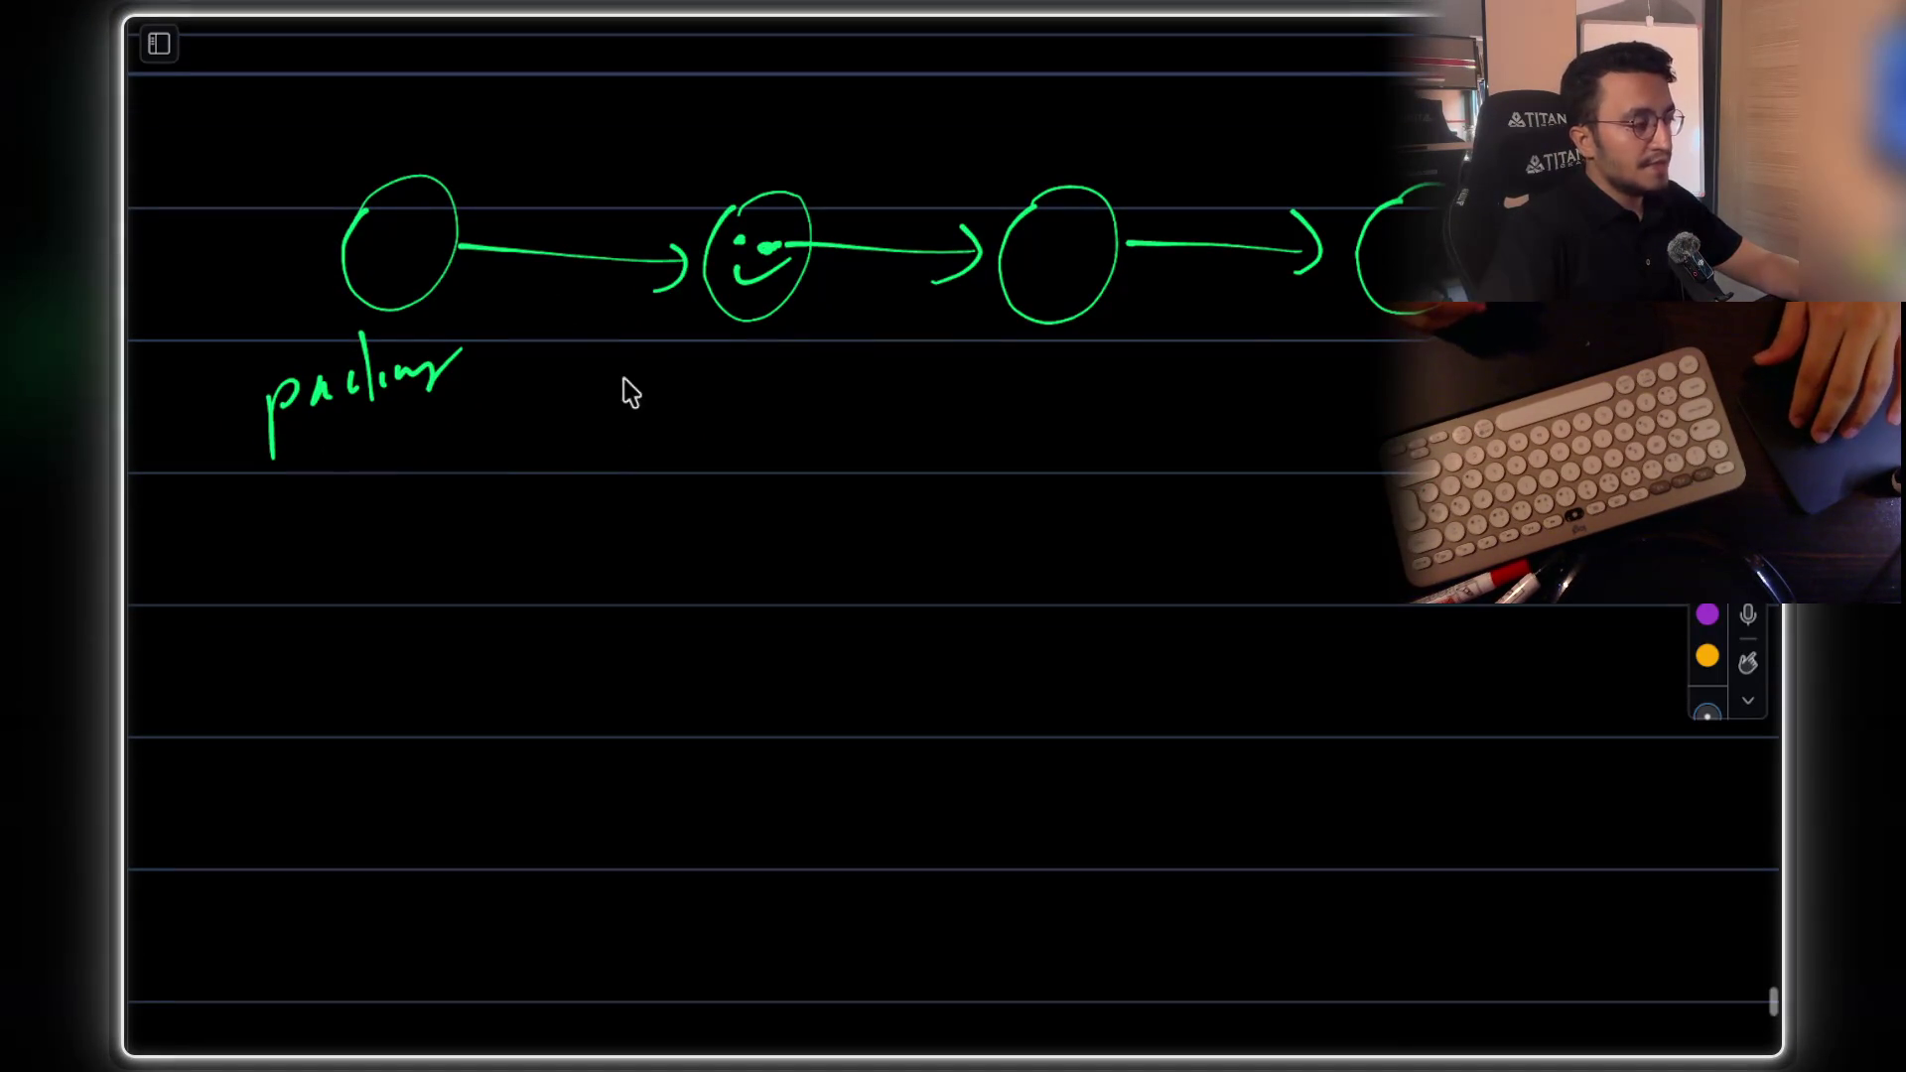
drag(402, 227, 407, 274)
drag(737, 343, 781, 371)
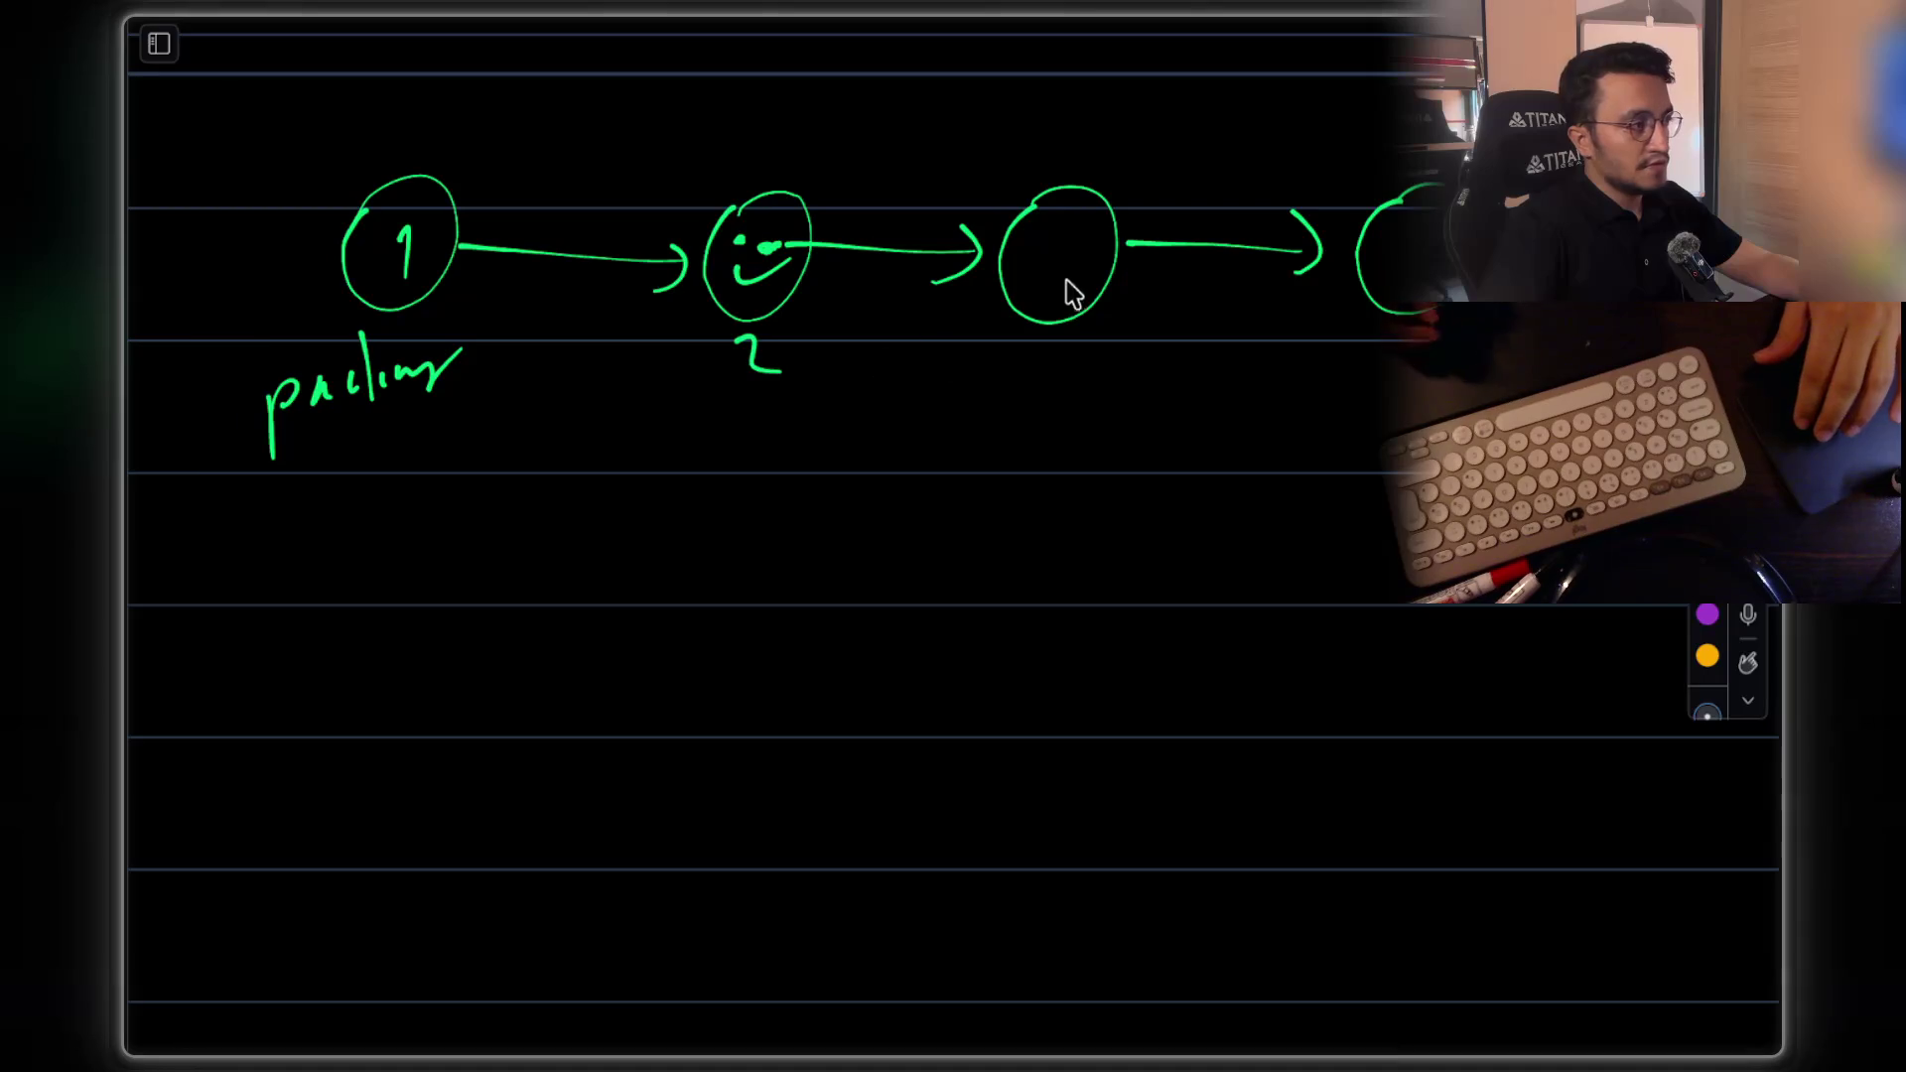
drag(1407, 226, 1401, 260)
drag(1418, 251, 1424, 273)
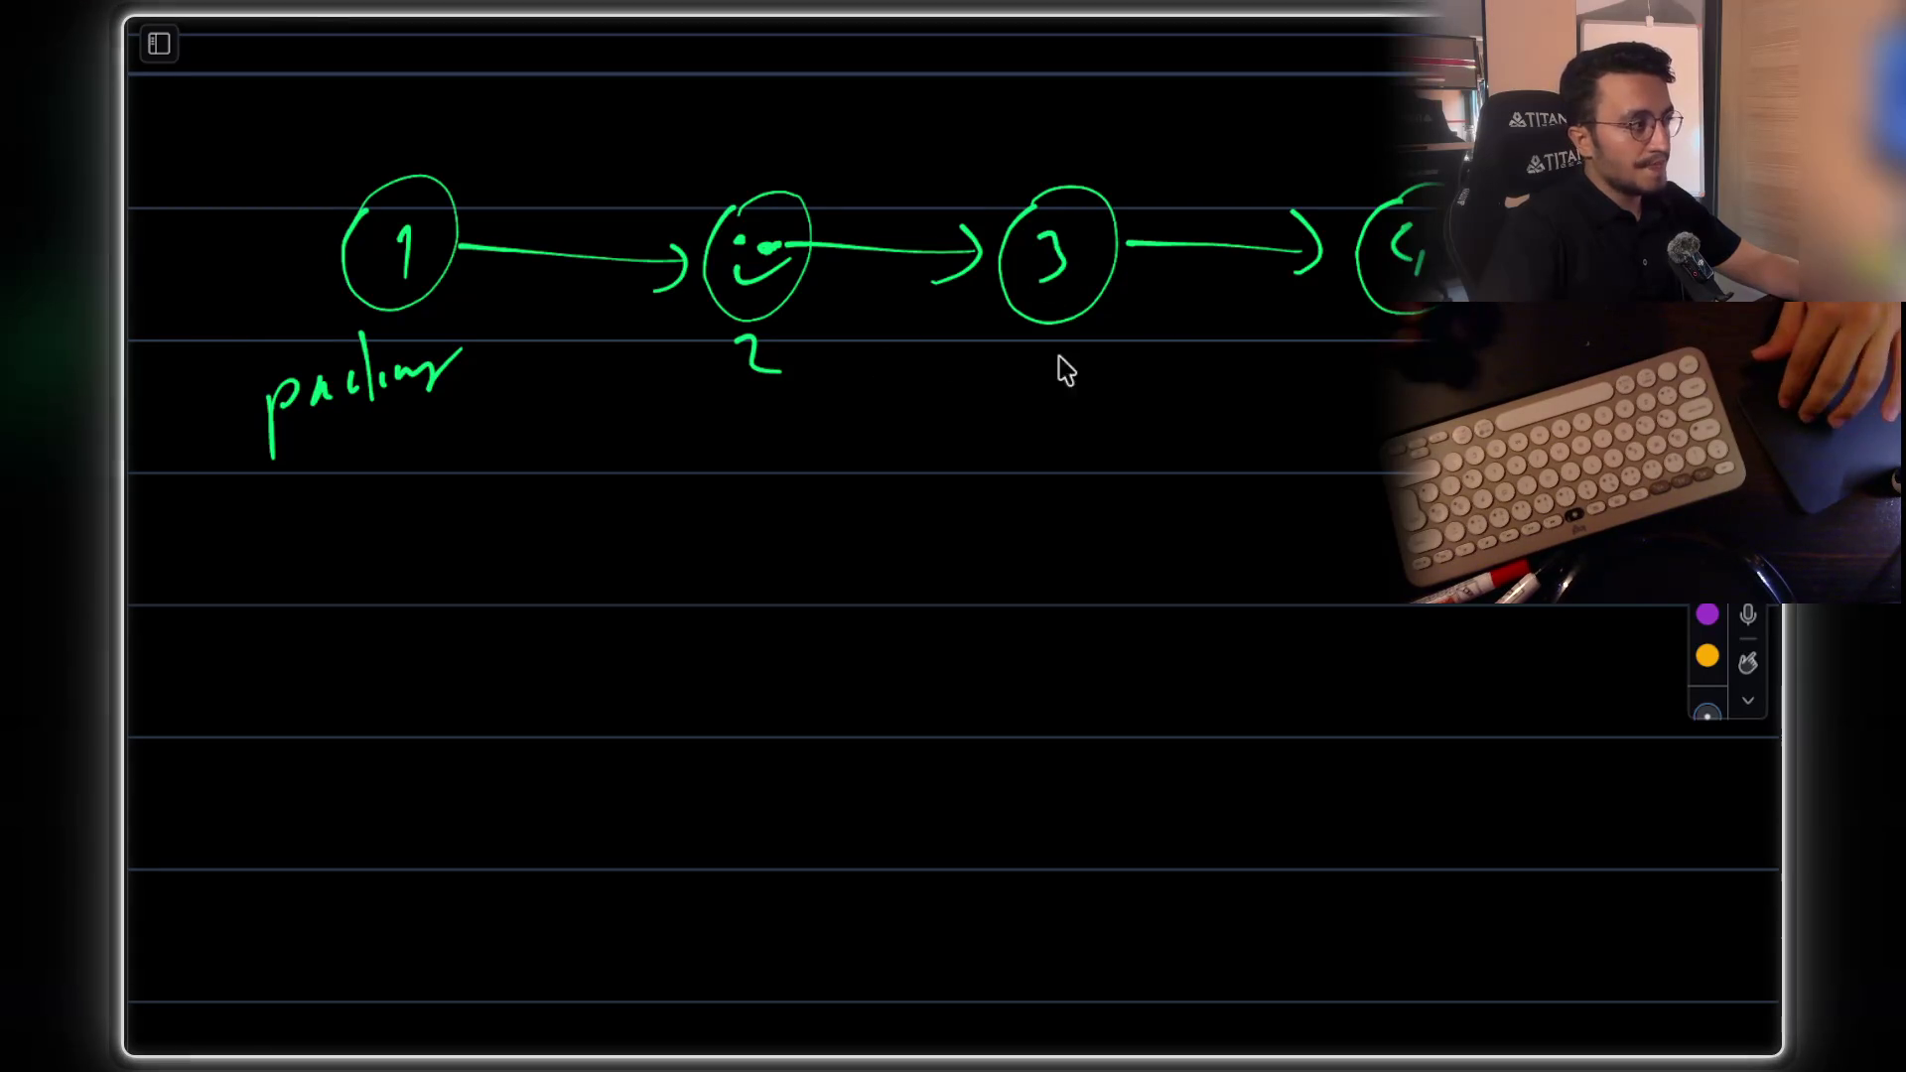
scroll(1162, 311, down, 1)
Draw the reversed list null←1←2←3←4 beneath the original
mouse_move(394, 536)
mouse_down()
mouse_move(392, 620)
mouse_move(387, 549)
mouse_up()
mouse_move(707, 564)
mouse_down()
mouse_move(490, 541)
mouse_move(503, 573)
mouse_move(795, 515)
mouse_move(749, 509)
mouse_up()
drag(1061, 563, 861, 544)
drag(864, 536, 845, 563)
mouse_move(1061, 563)
mouse_down()
mouse_move(1089, 617)
mouse_move(1074, 514)
mouse_up()
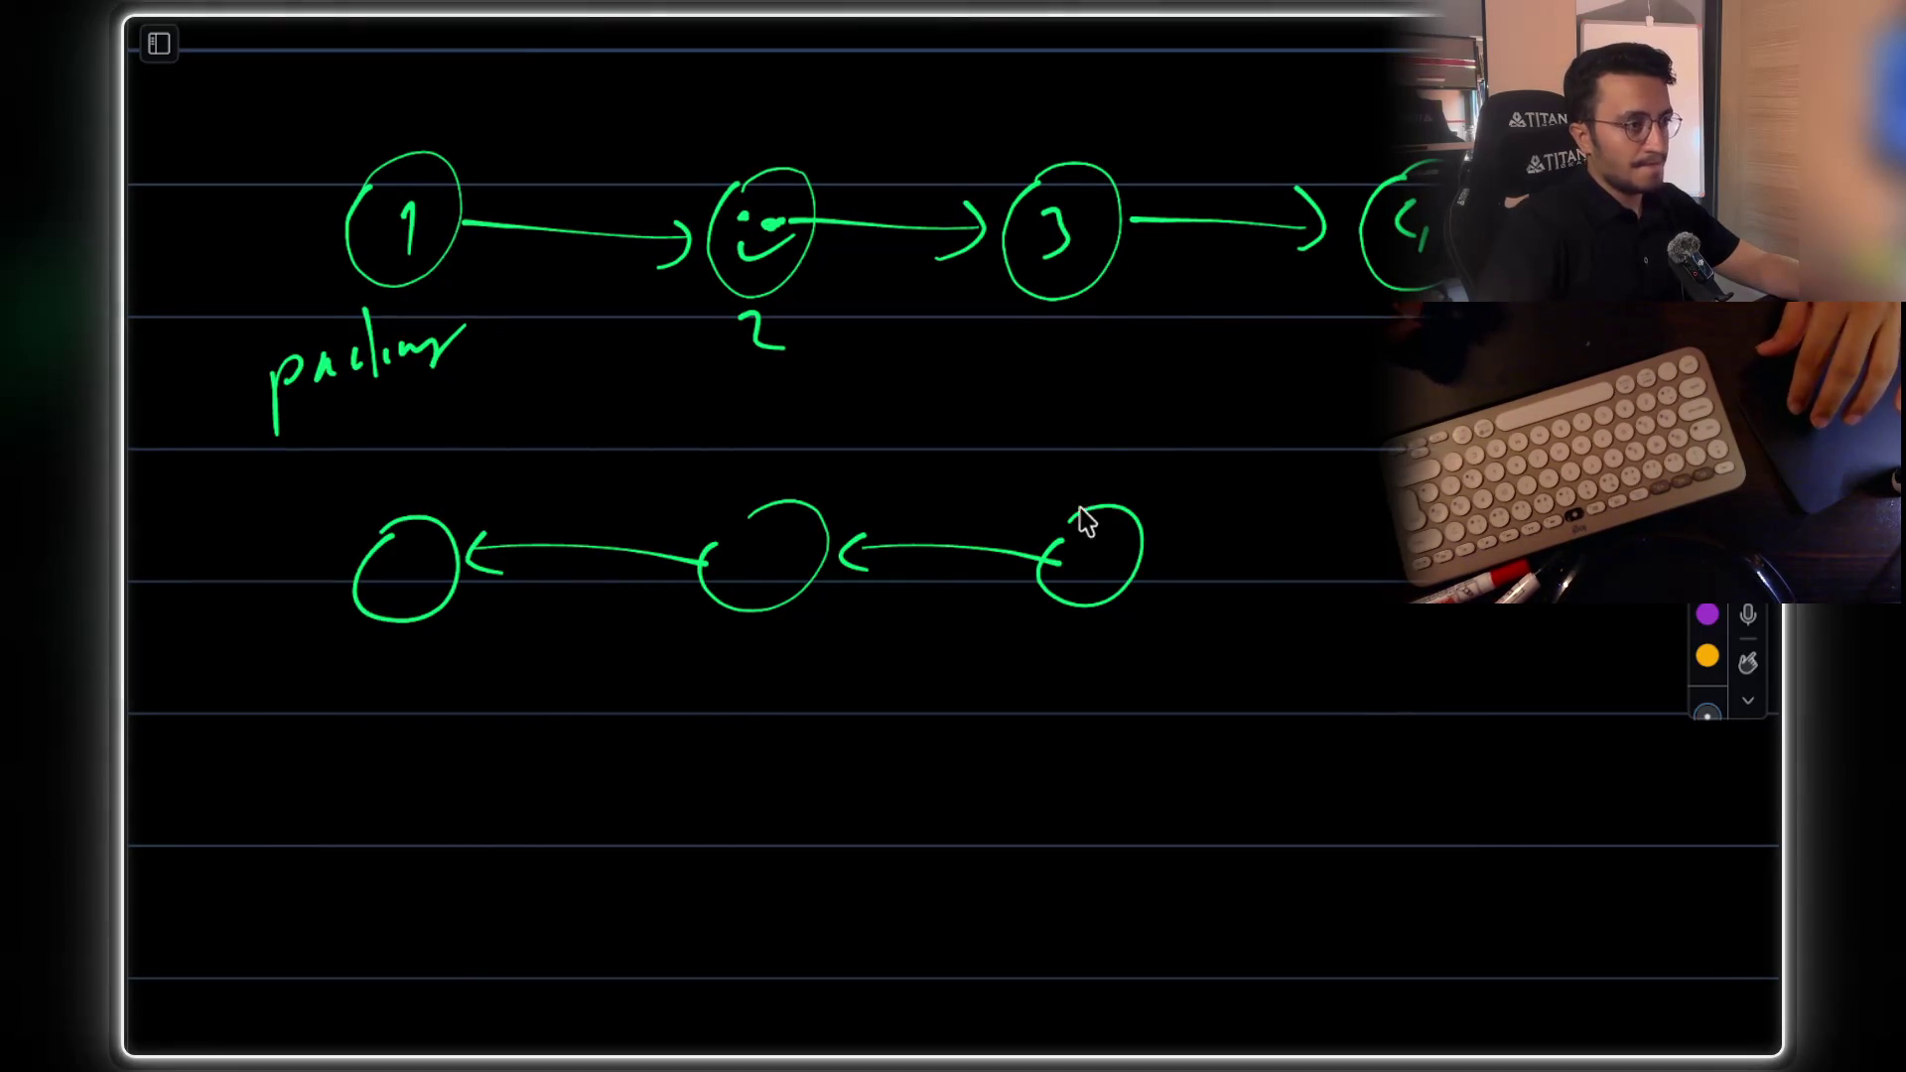
mouse_move(1388, 556)
mouse_down()
mouse_move(1156, 552)
mouse_move(1188, 577)
mouse_up()
mouse_move(1429, 511)
mouse_down()
mouse_move(1400, 585)
mouse_move(1463, 618)
mouse_up()
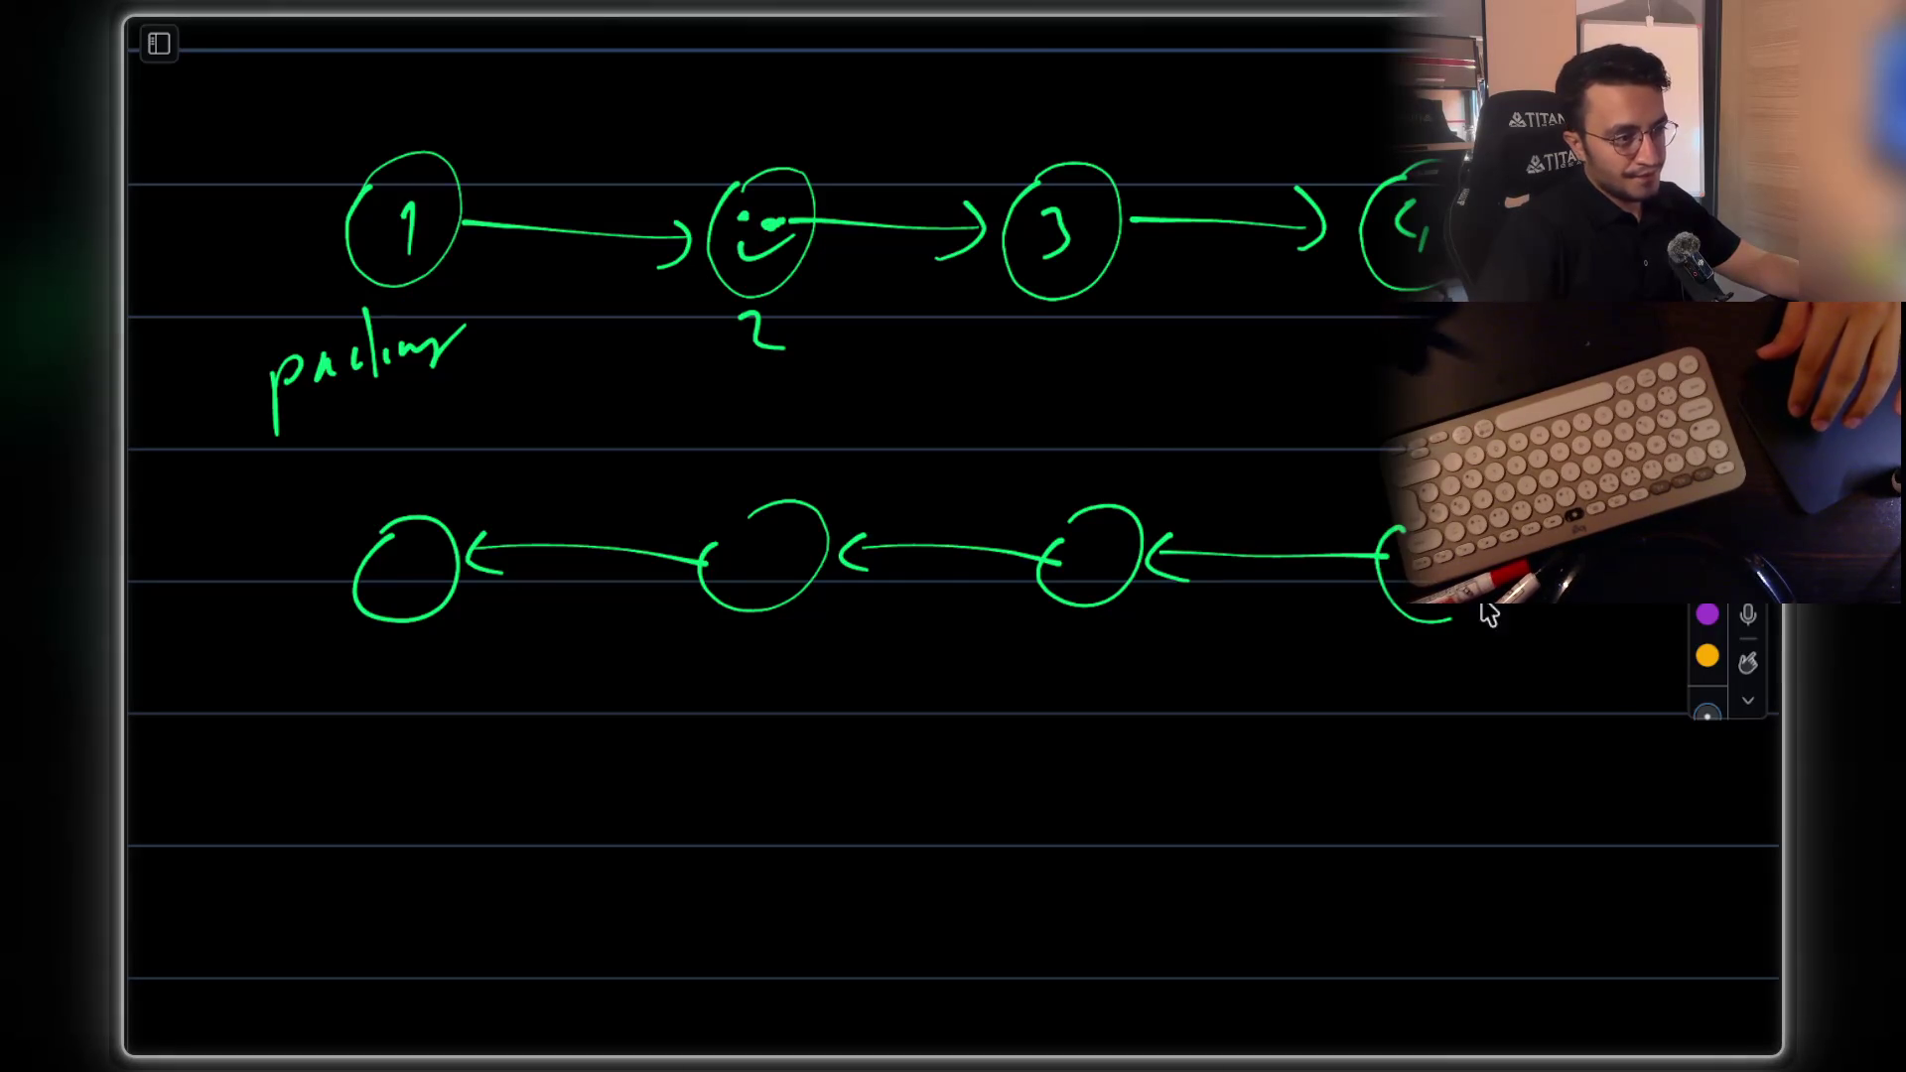
drag(360, 561, 268, 565)
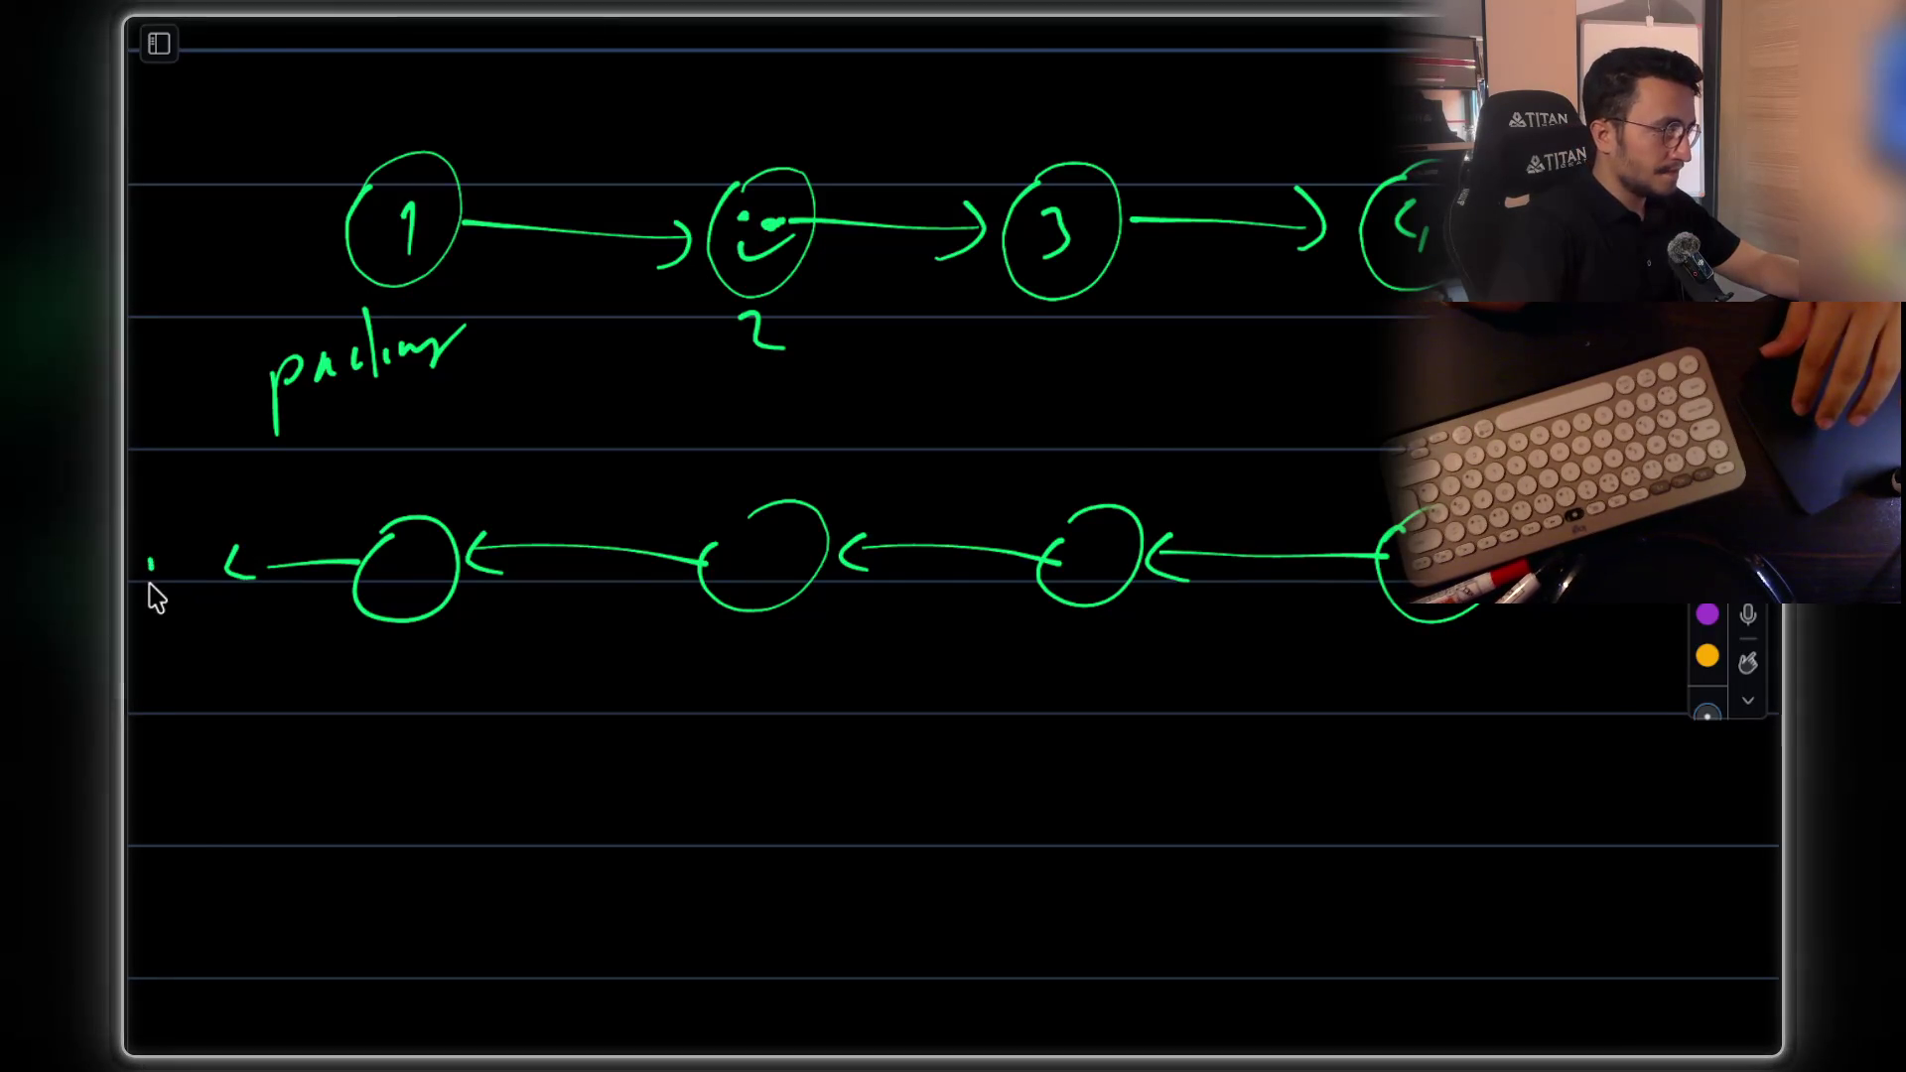
drag(222, 488, 228, 567)
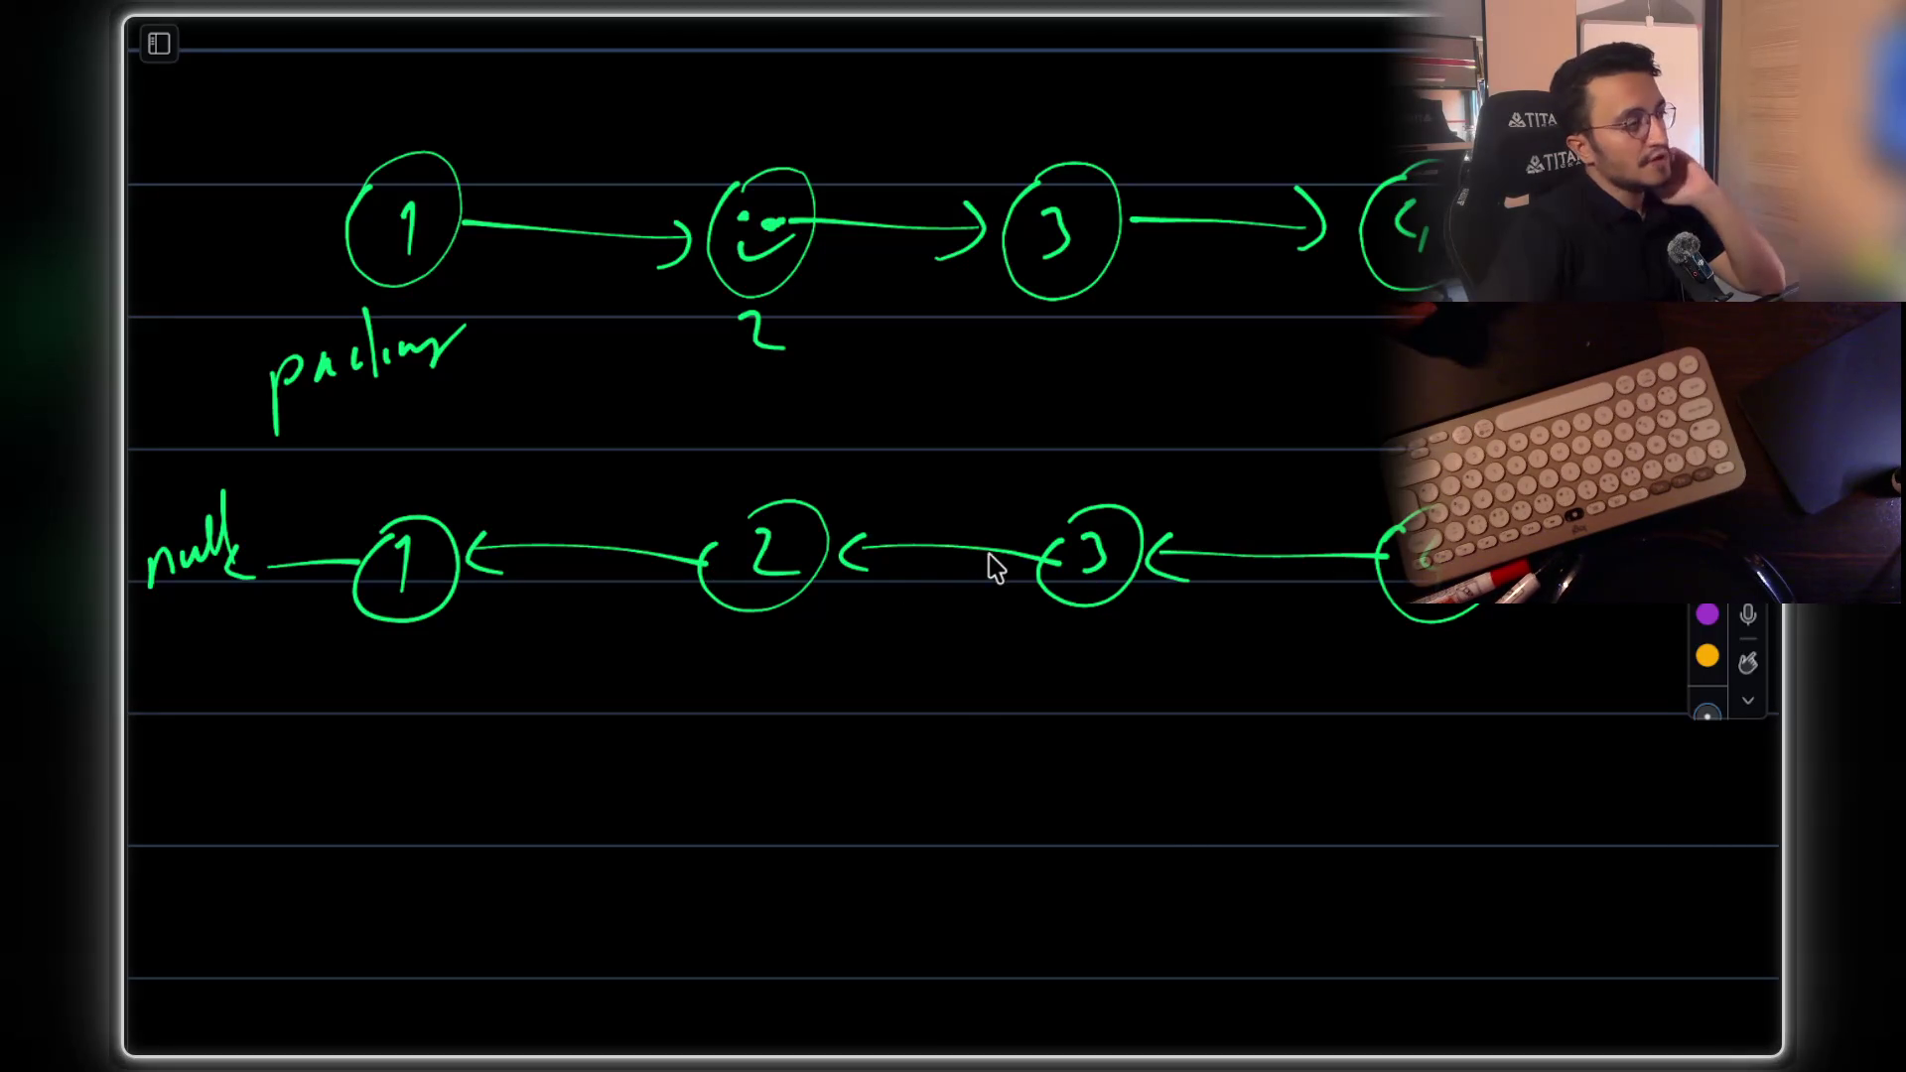
Begin a red box around node 1 of the list
scroll(1062, 456, up, 2)
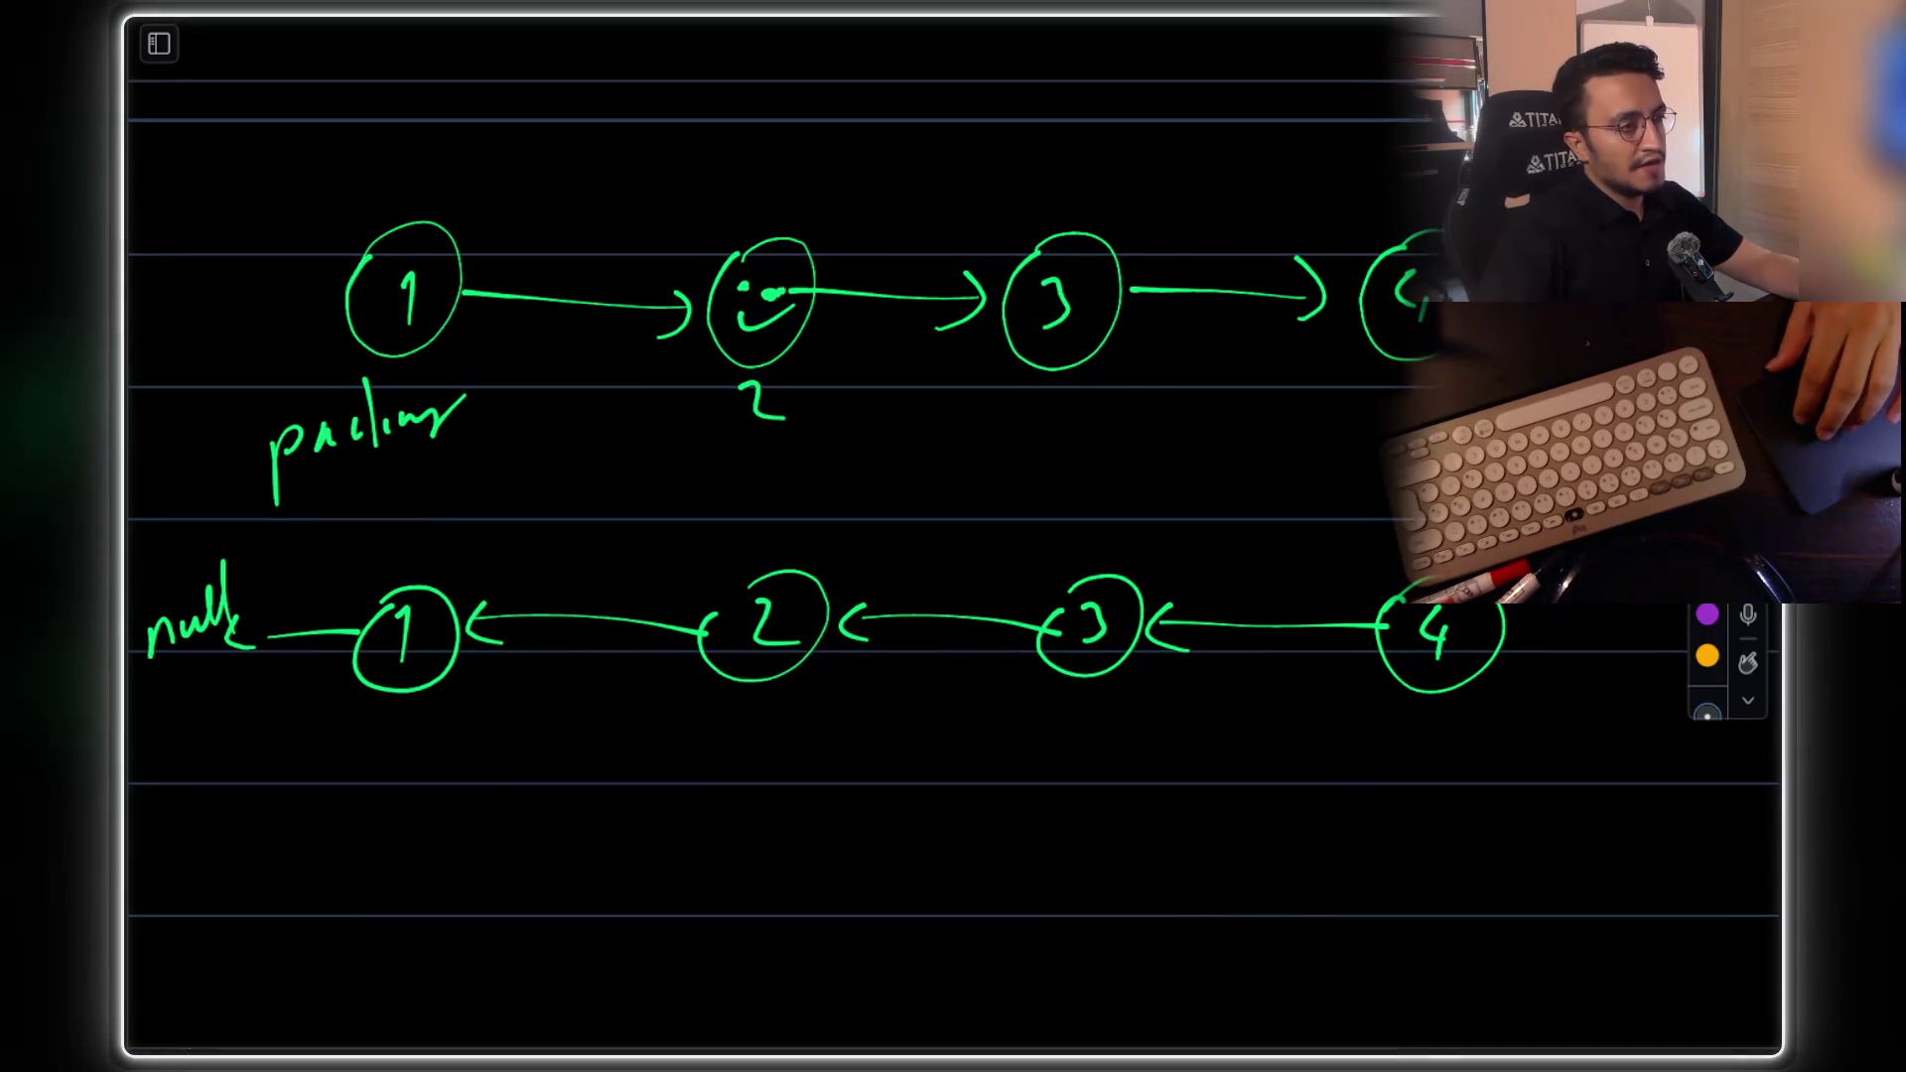
scroll(1171, 316, up, 2)
scroll(1174, 315, down, 1)
scroll(501, 328, left, 2)
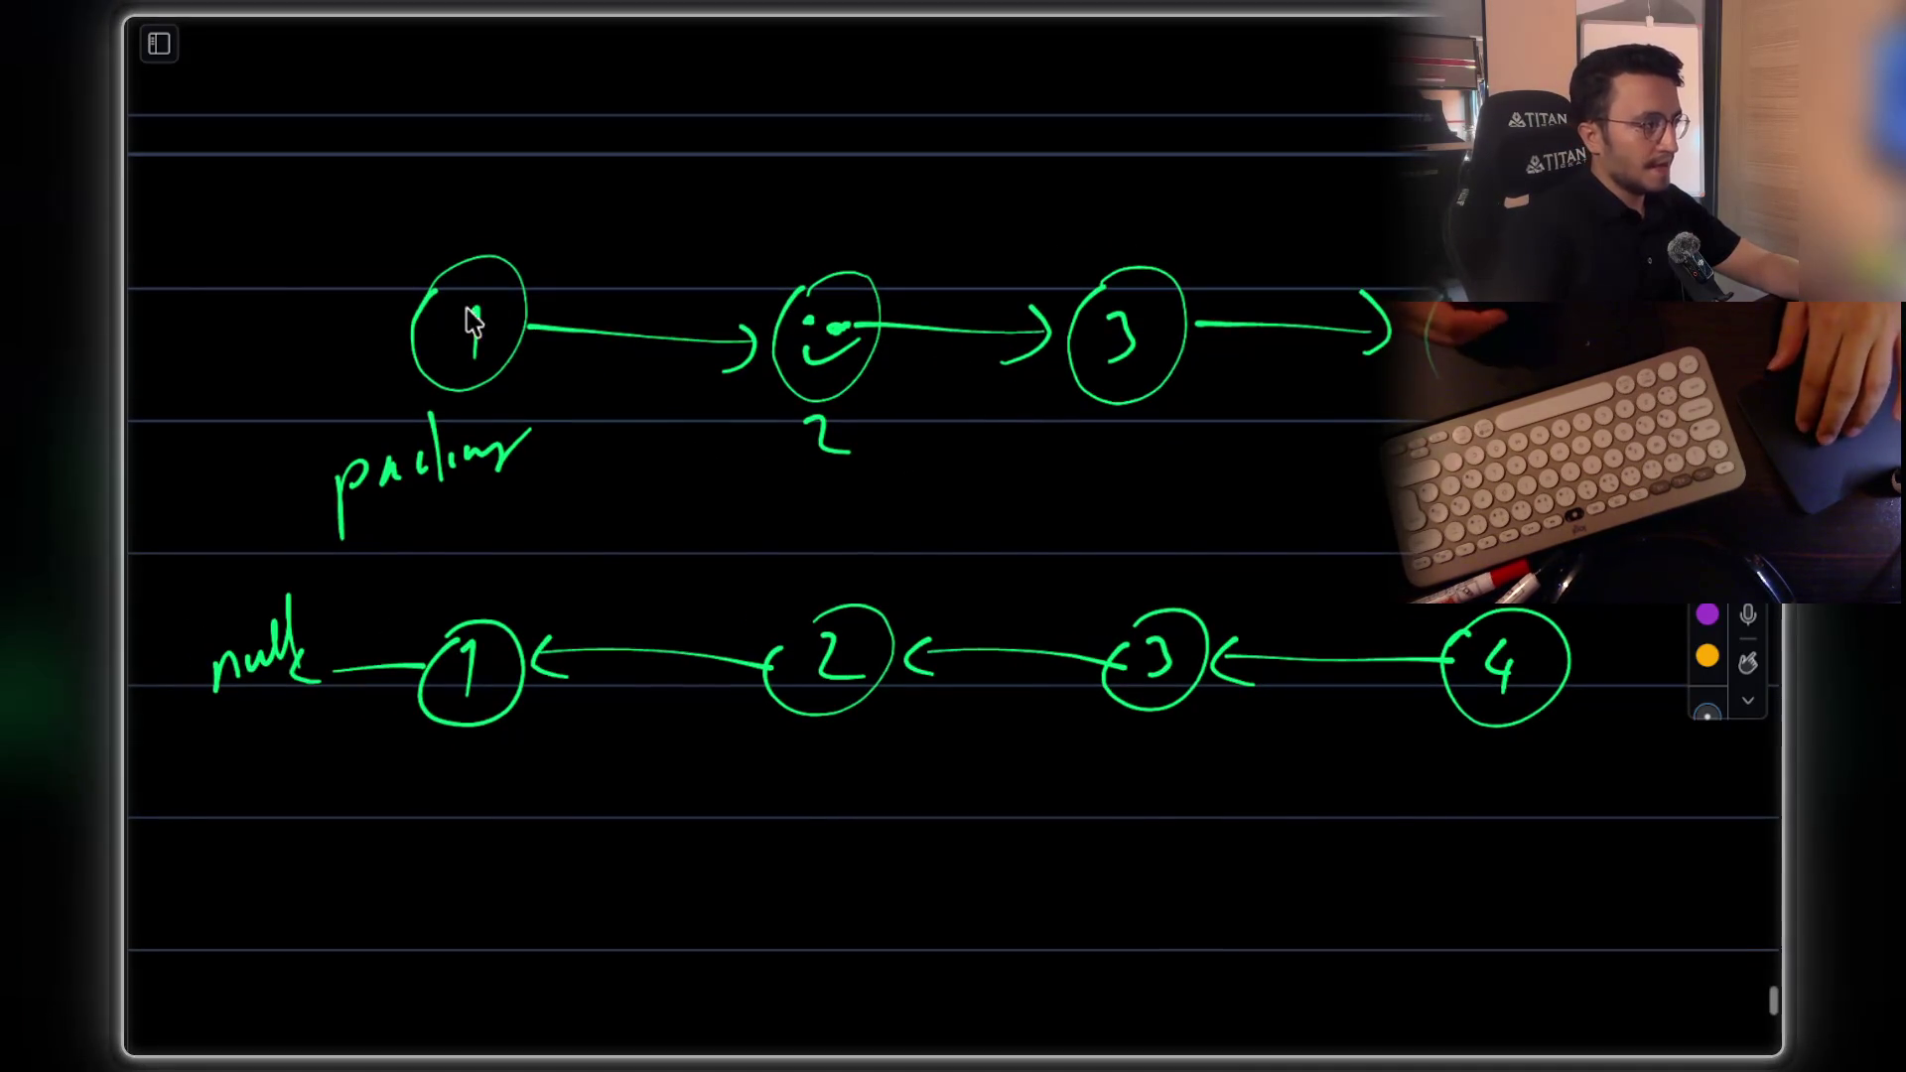
scroll(437, 307, up, 5)
scroll(362, 243, left, 3)
mouse_move(498, 181)
mouse_down()
mouse_move(481, 306)
mouse_move(549, 502)
mouse_move(859, 437)
mouse_move(711, 140)
mouse_move(515, 134)
mouse_up()
Loop red around the rest of the list from node 2 onward
scroll(554, 245, down, 2)
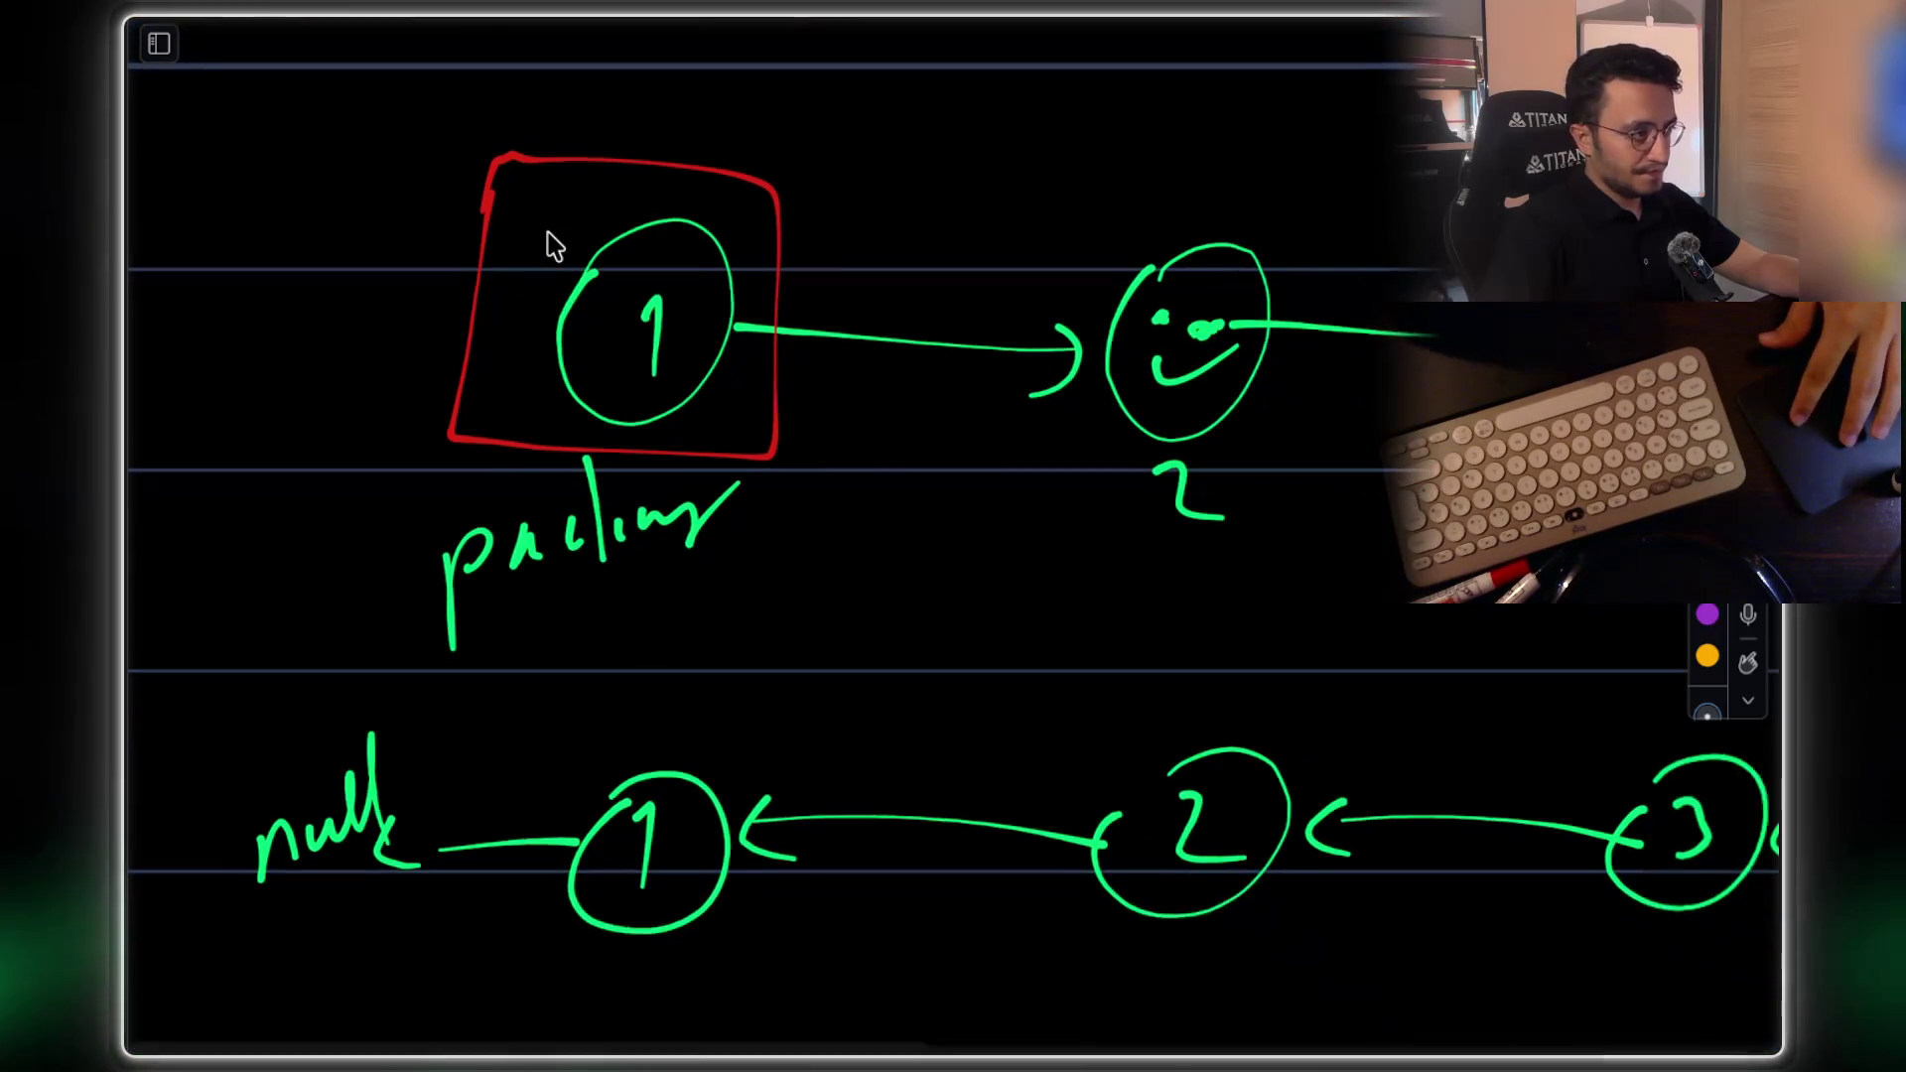
scroll(554, 245, down, 1)
scroll(554, 245, right, 5)
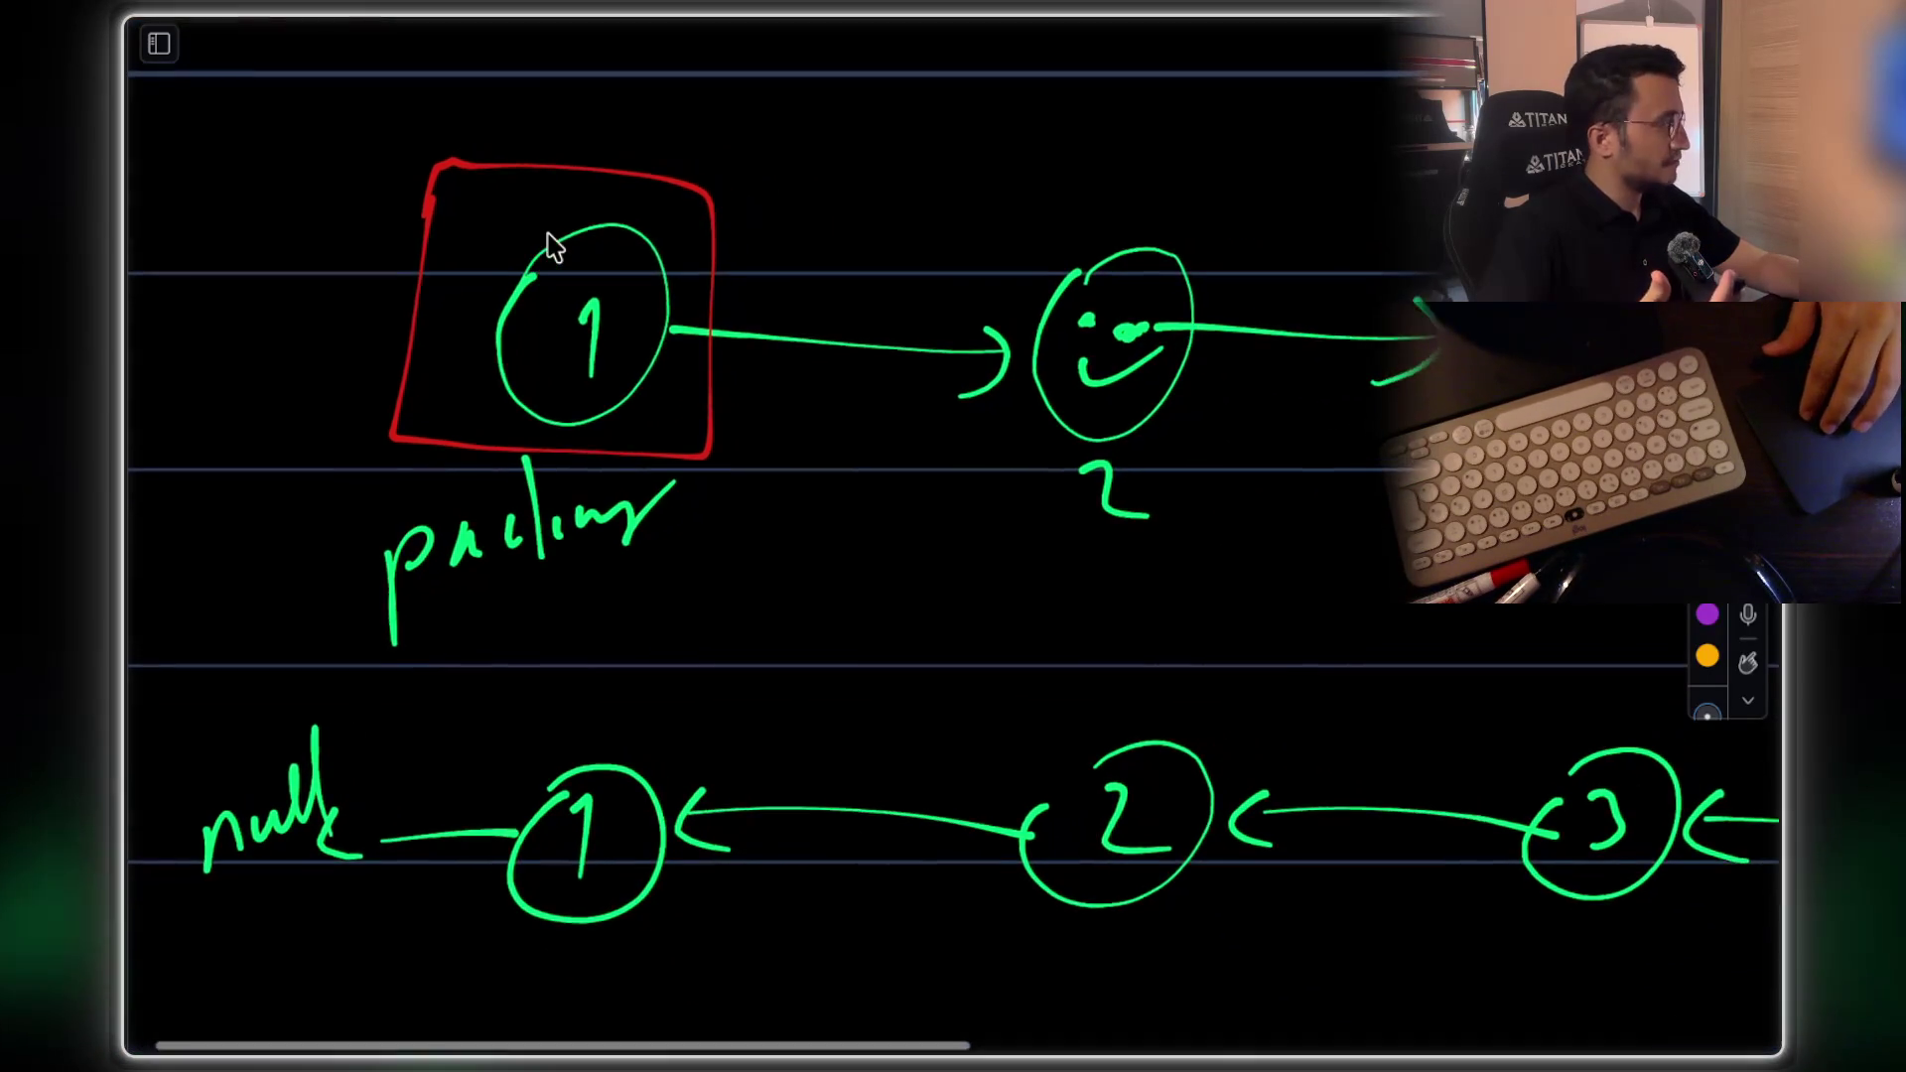
scroll(910, 315, down, 2)
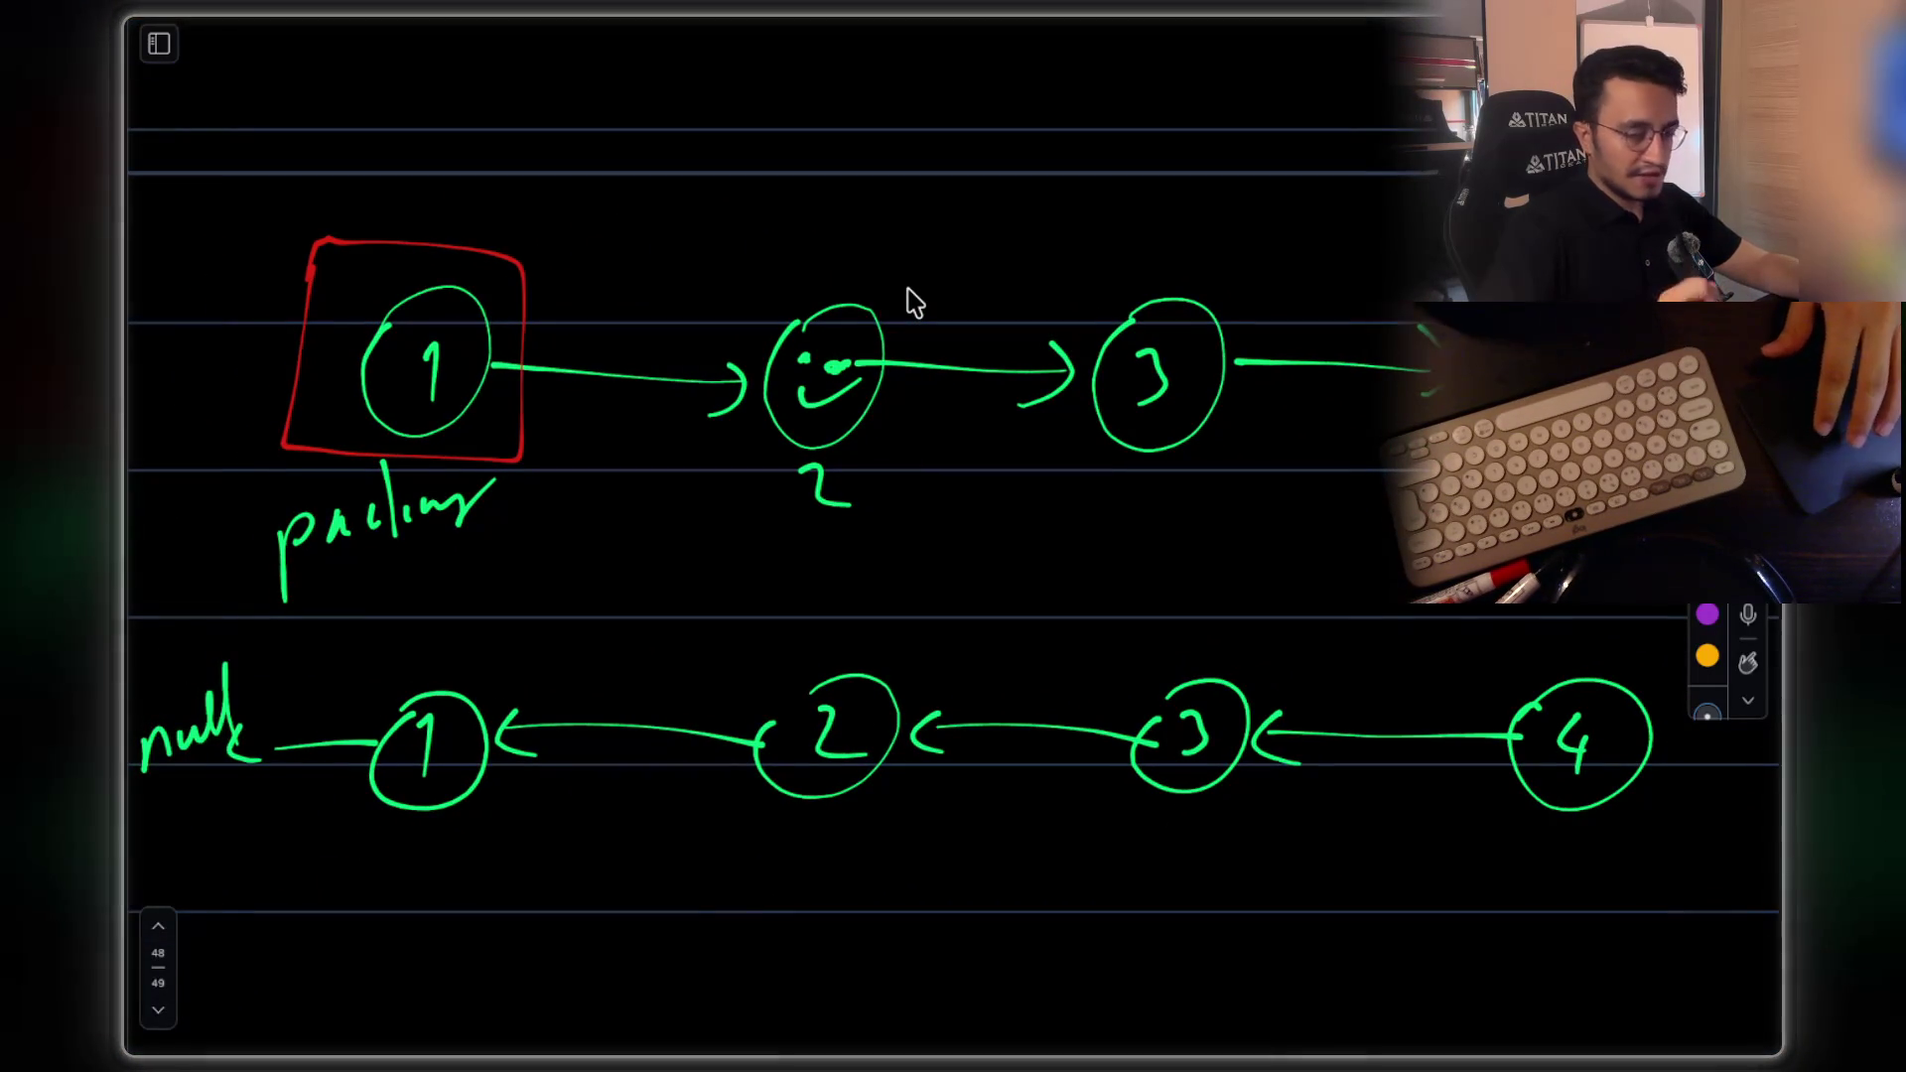
scroll(906, 298, right, 6)
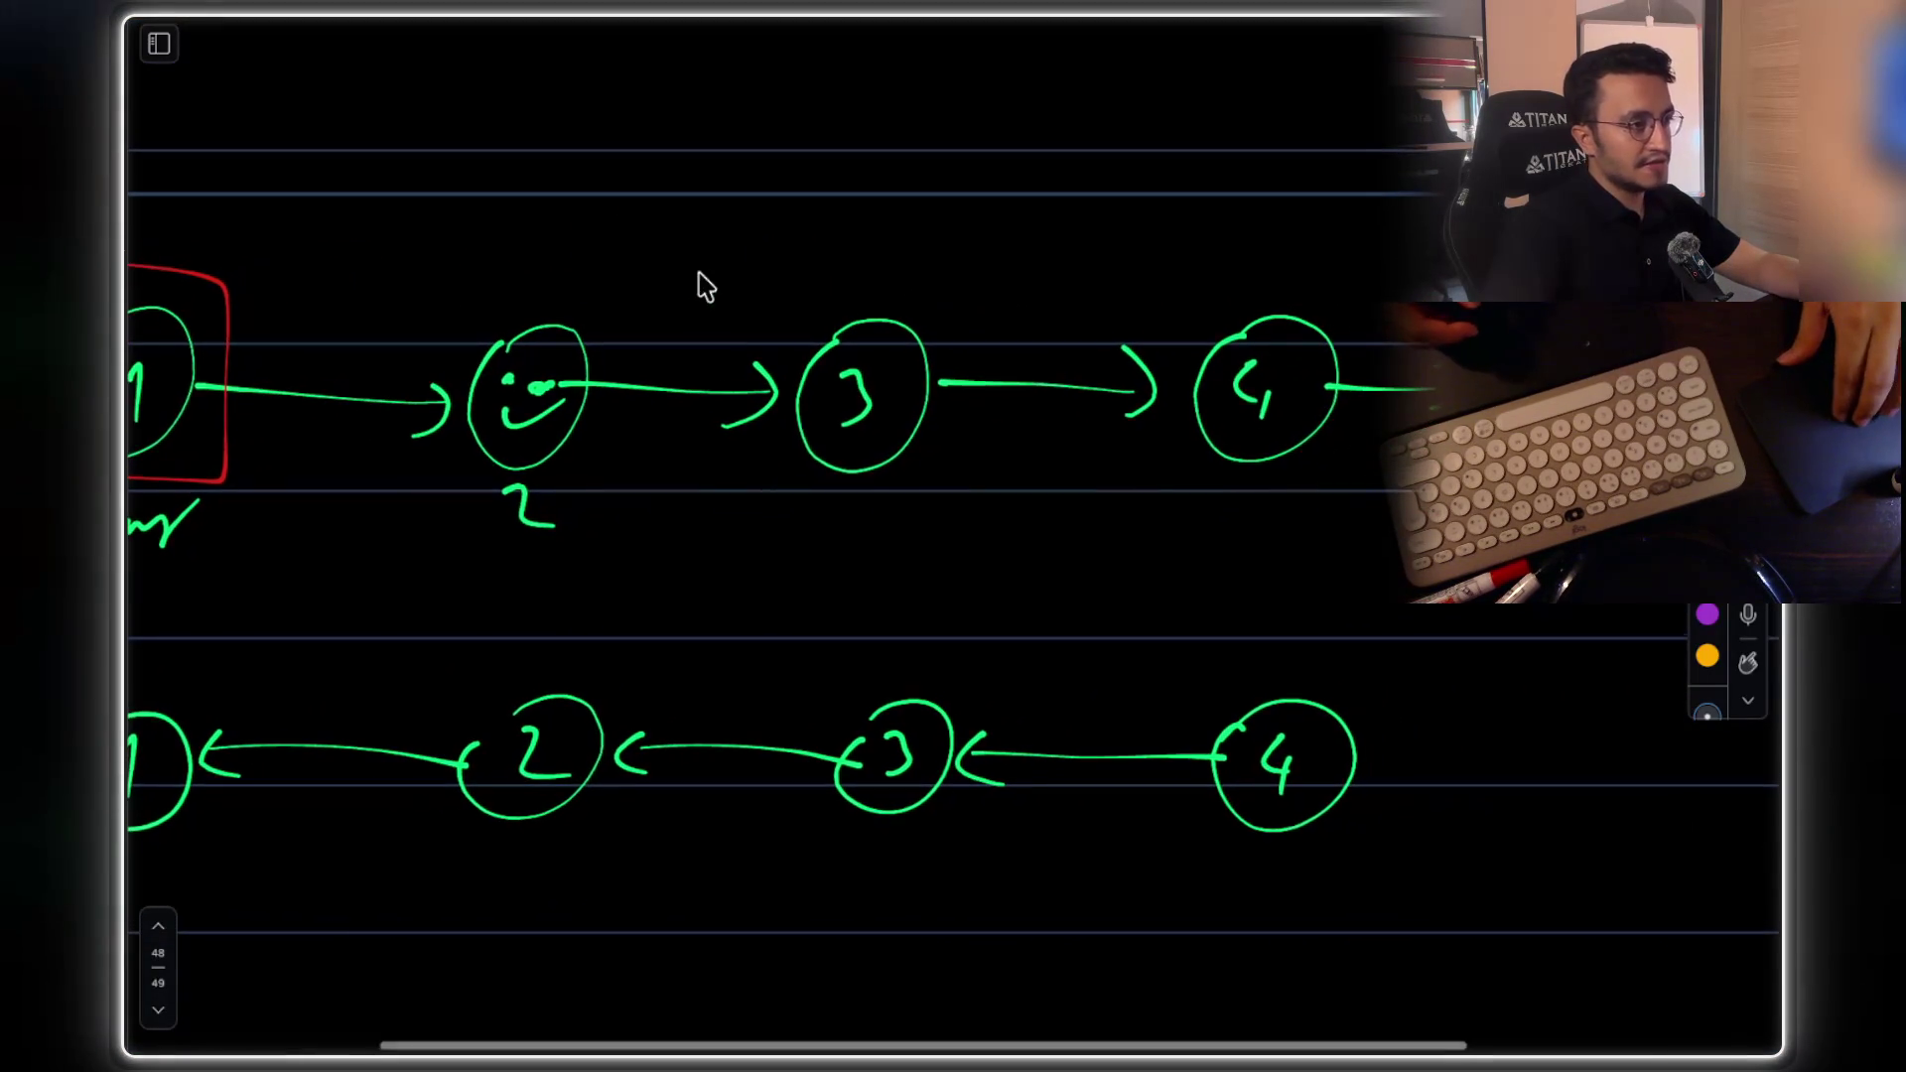
mouse_move(443, 246)
mouse_down()
mouse_move(584, 541)
mouse_move(1410, 543)
mouse_up()
drag(717, 164, 1404, 189)
scroll(898, 368, left, 7)
scroll(898, 368, up, 2)
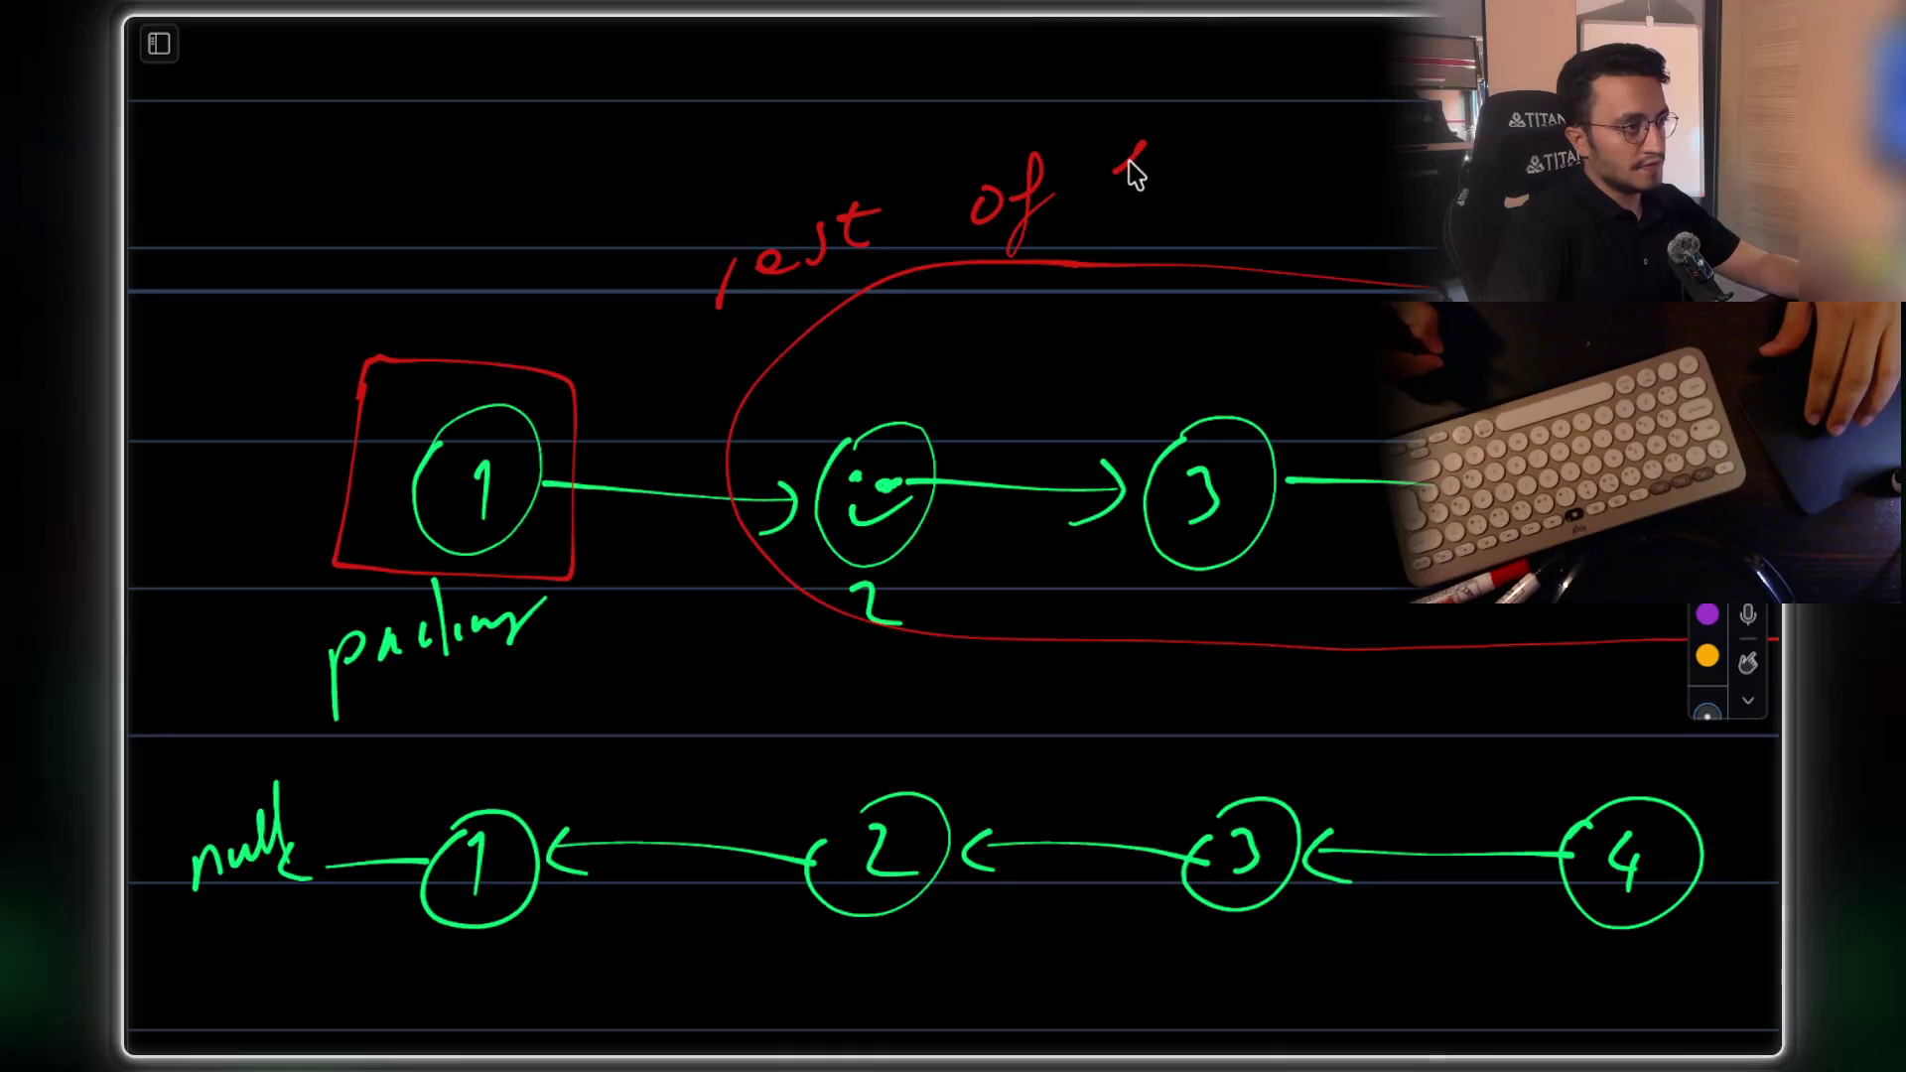
Handwrite a red word after 'rest of' with an underline, undoing the faulty strokes
drag(1111, 177, 1156, 164)
mouse_move(1178, 89)
mouse_down()
mouse_move(1178, 164)
mouse_move(1141, 193)
mouse_move(1183, 186)
mouse_up()
key(ctrl+z)
key(ctrl+z)
key(ctrl+z)
drag(1153, 139, 1227, 124)
drag(1117, 215, 1335, 144)
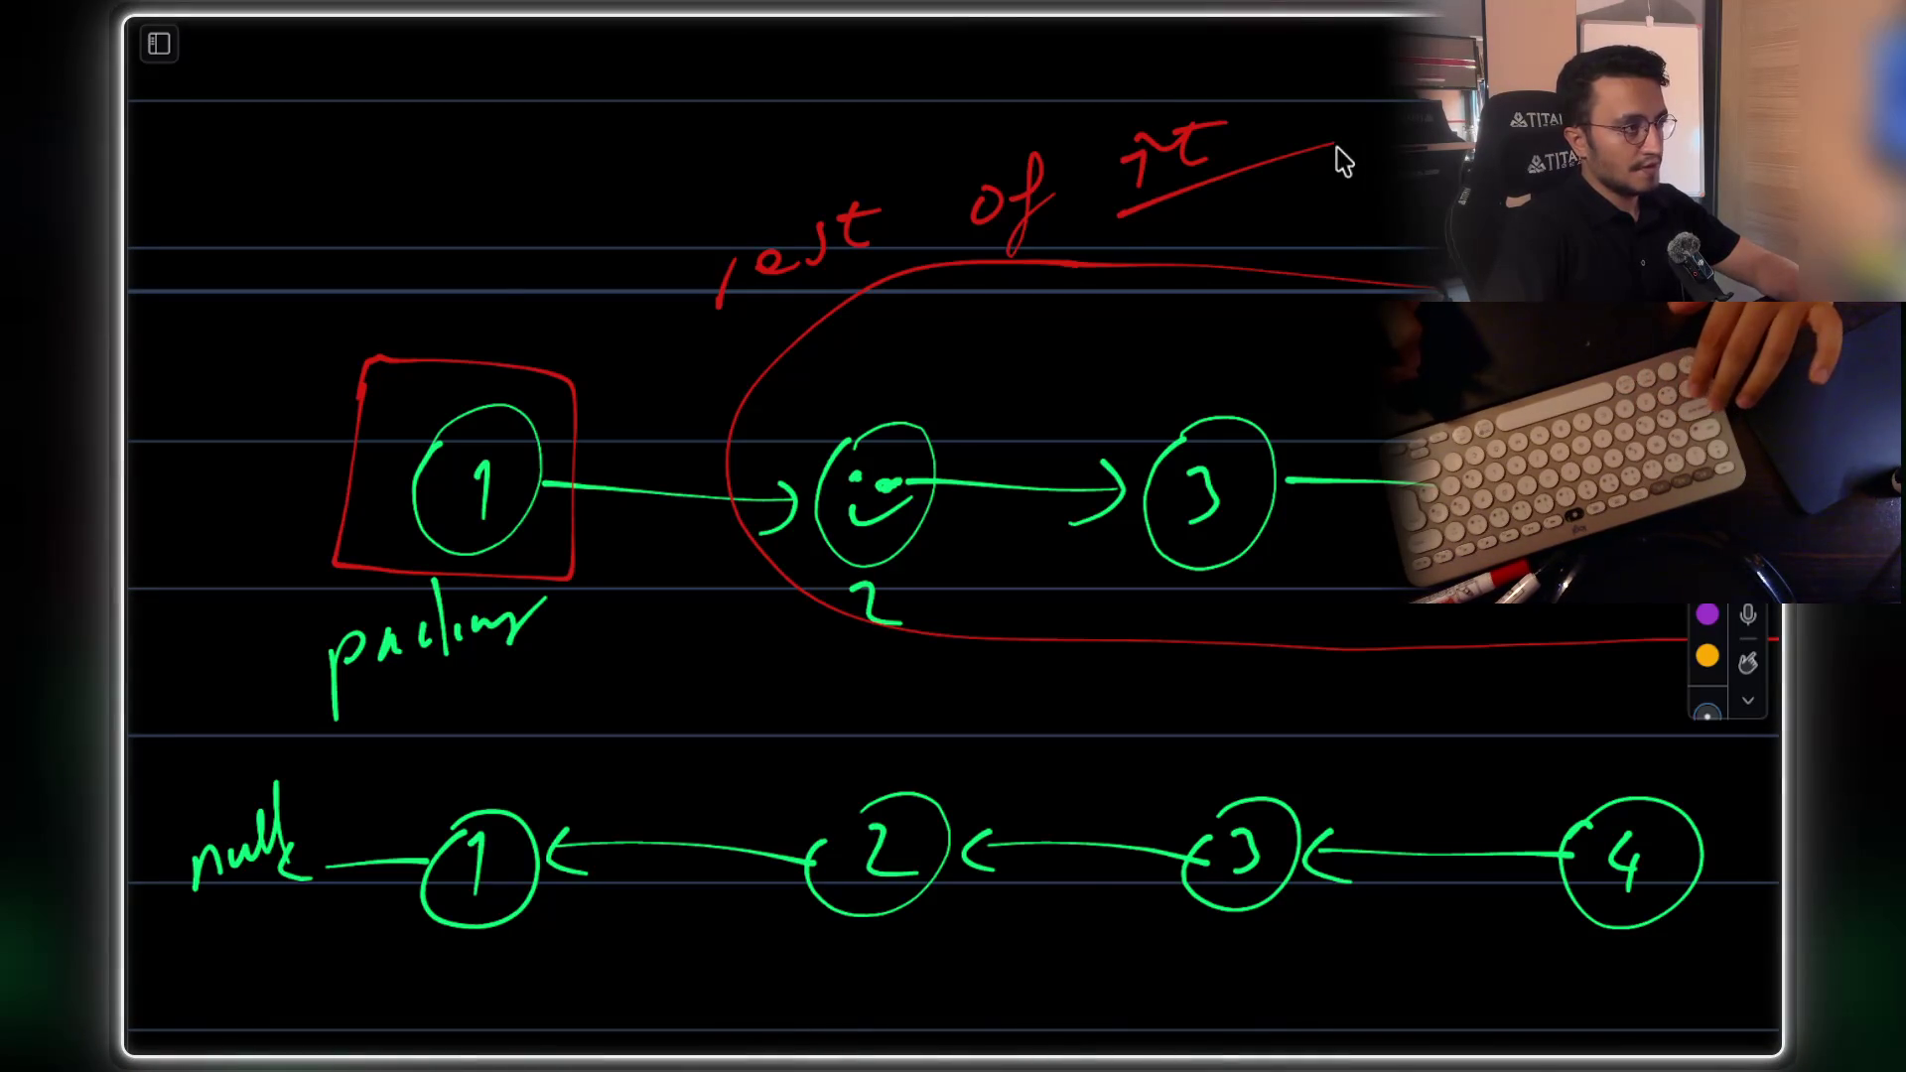
key(ctrl+z)
key(ctrl+z)
key(ctrl+z)
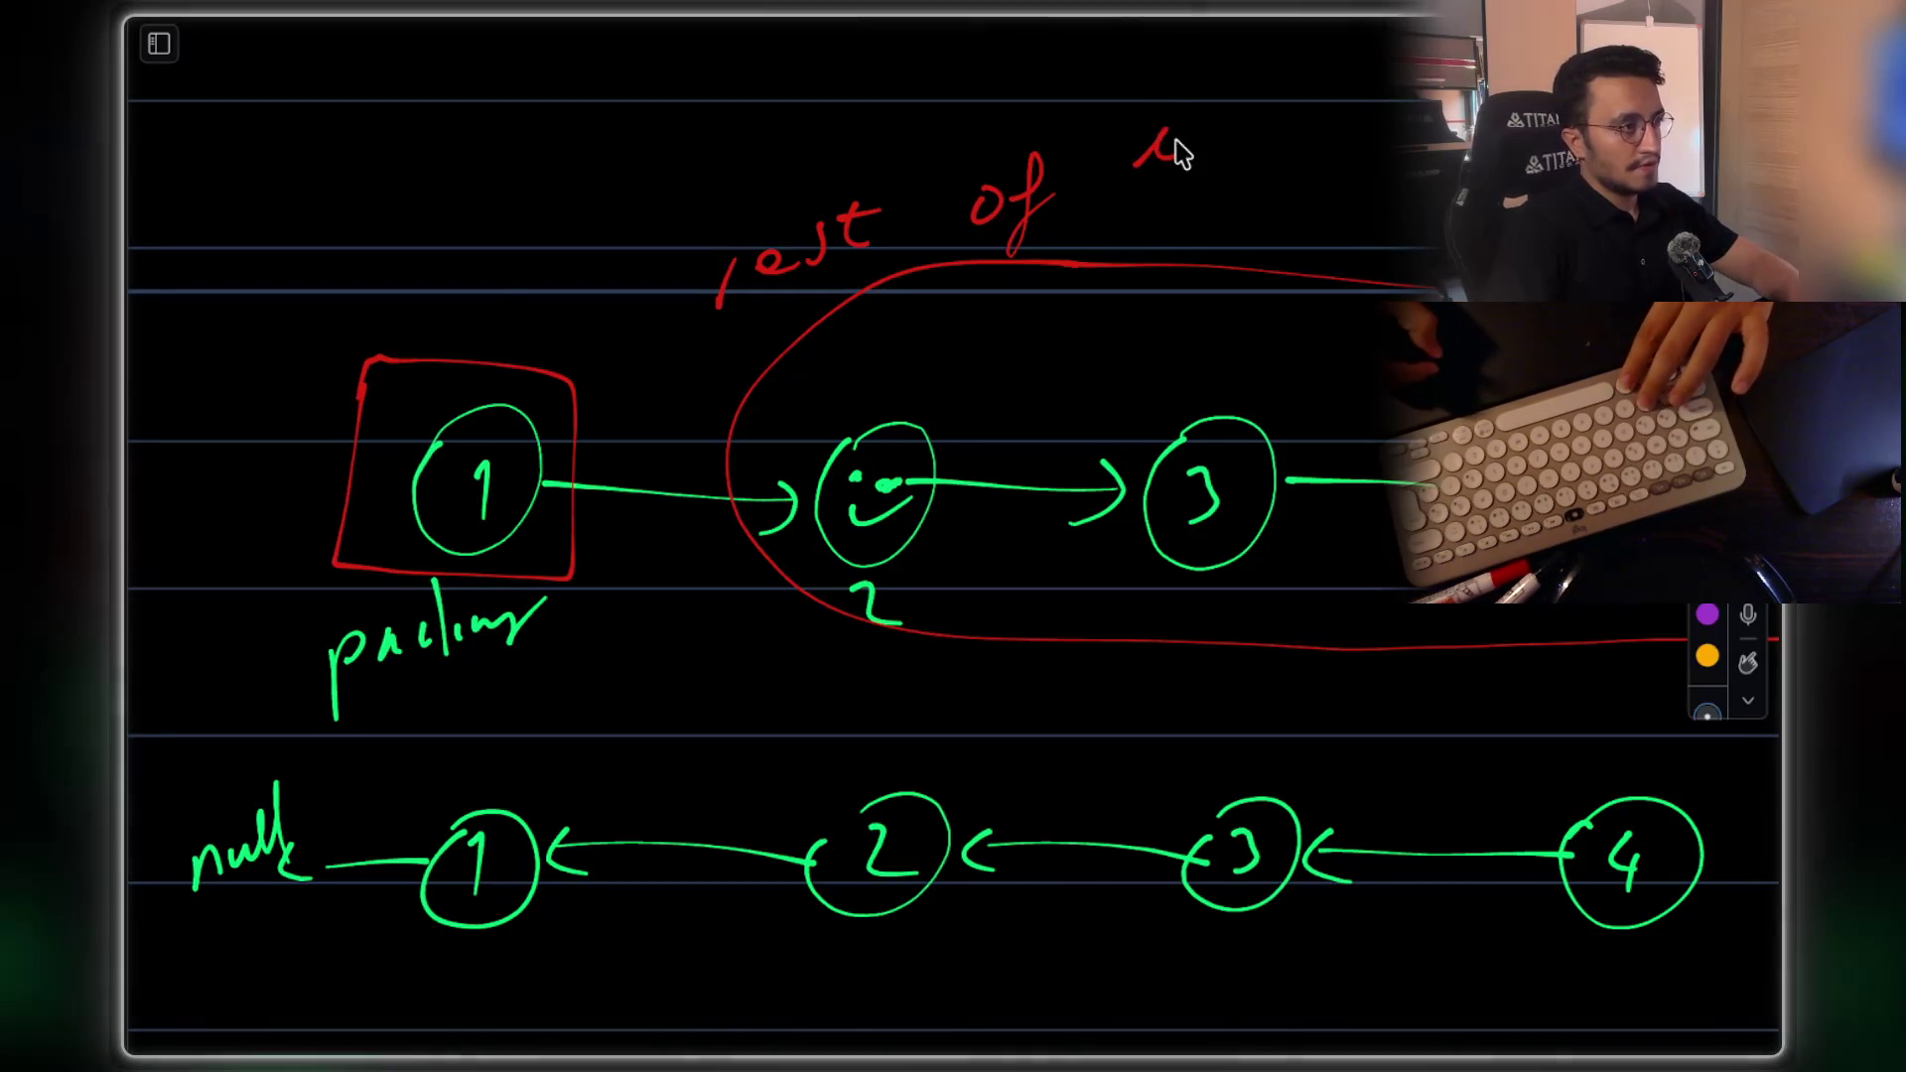
Rewrite the red label after 'rest of' as underlined 'node' and review the sketch
drag(1203, 139, 1285, 114)
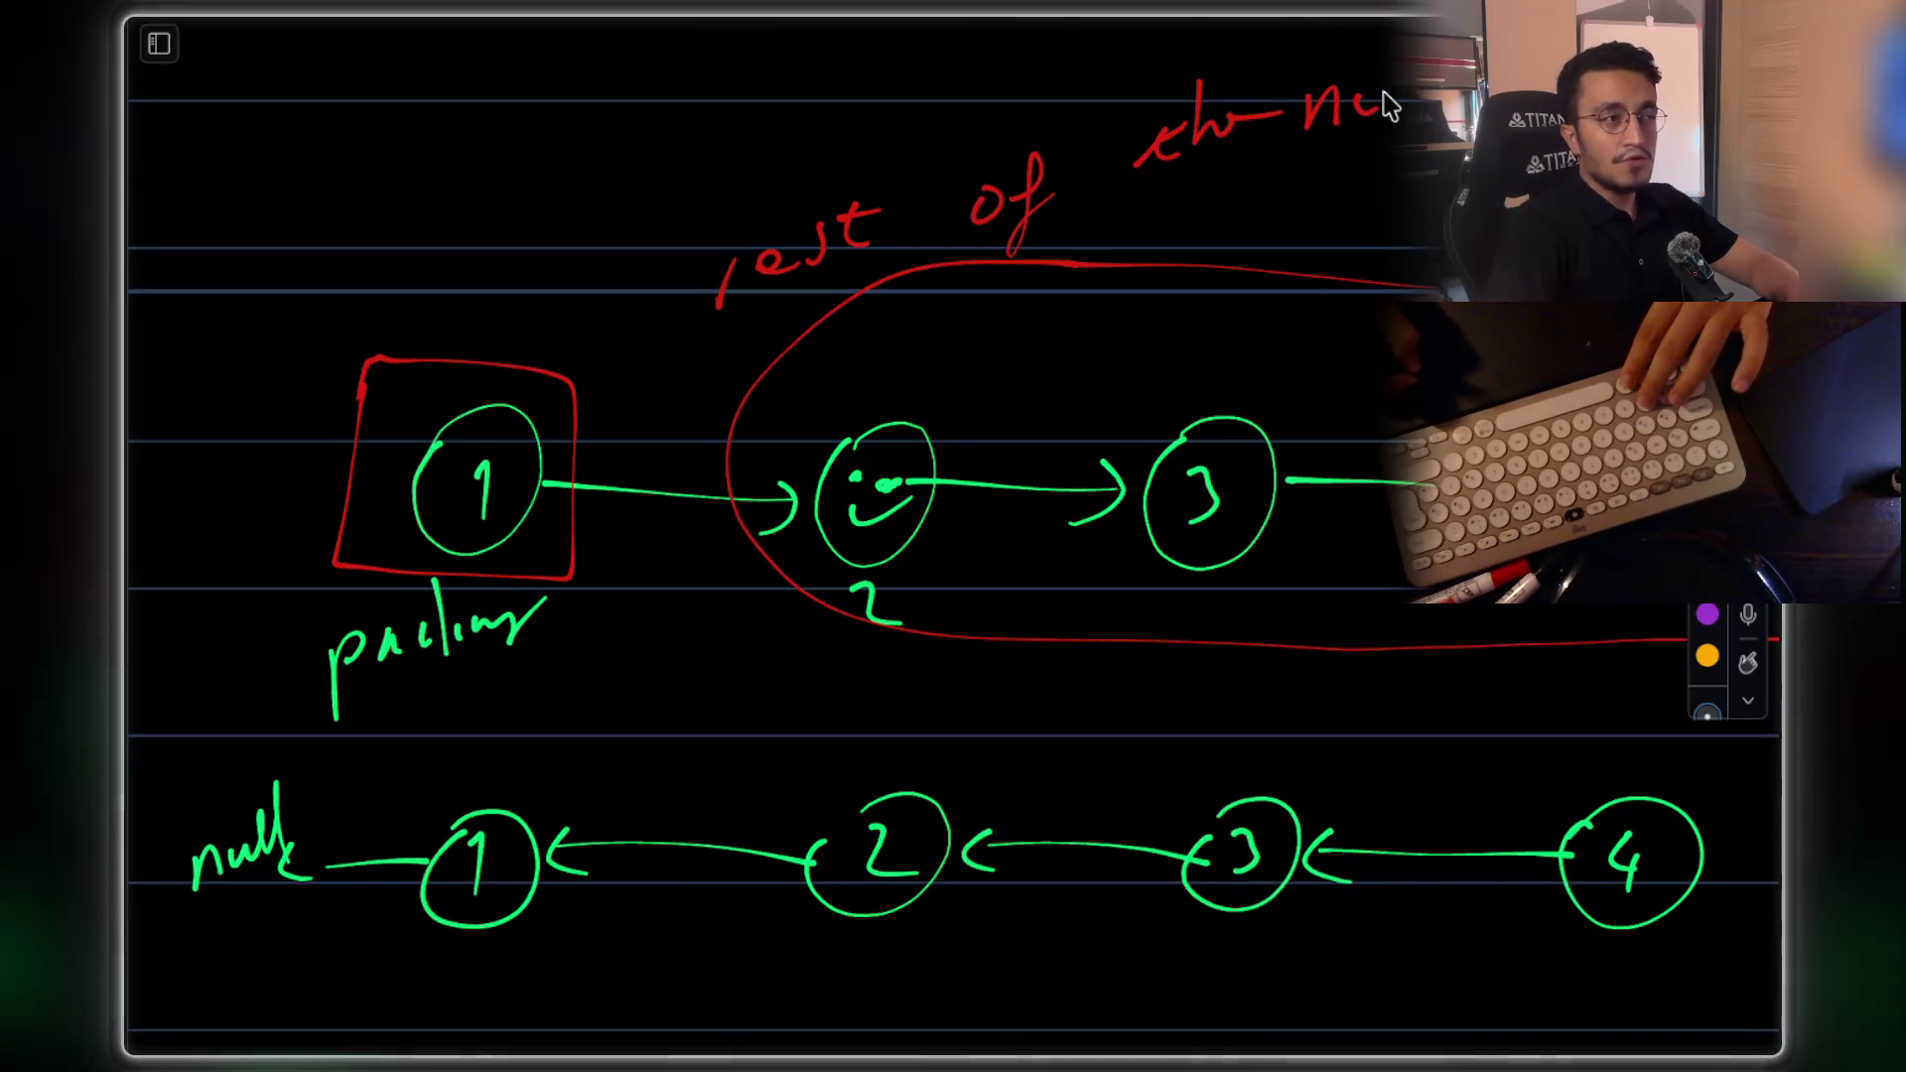
key(ctrl+z)
key(ctrl+z)
key(ctrl+z)
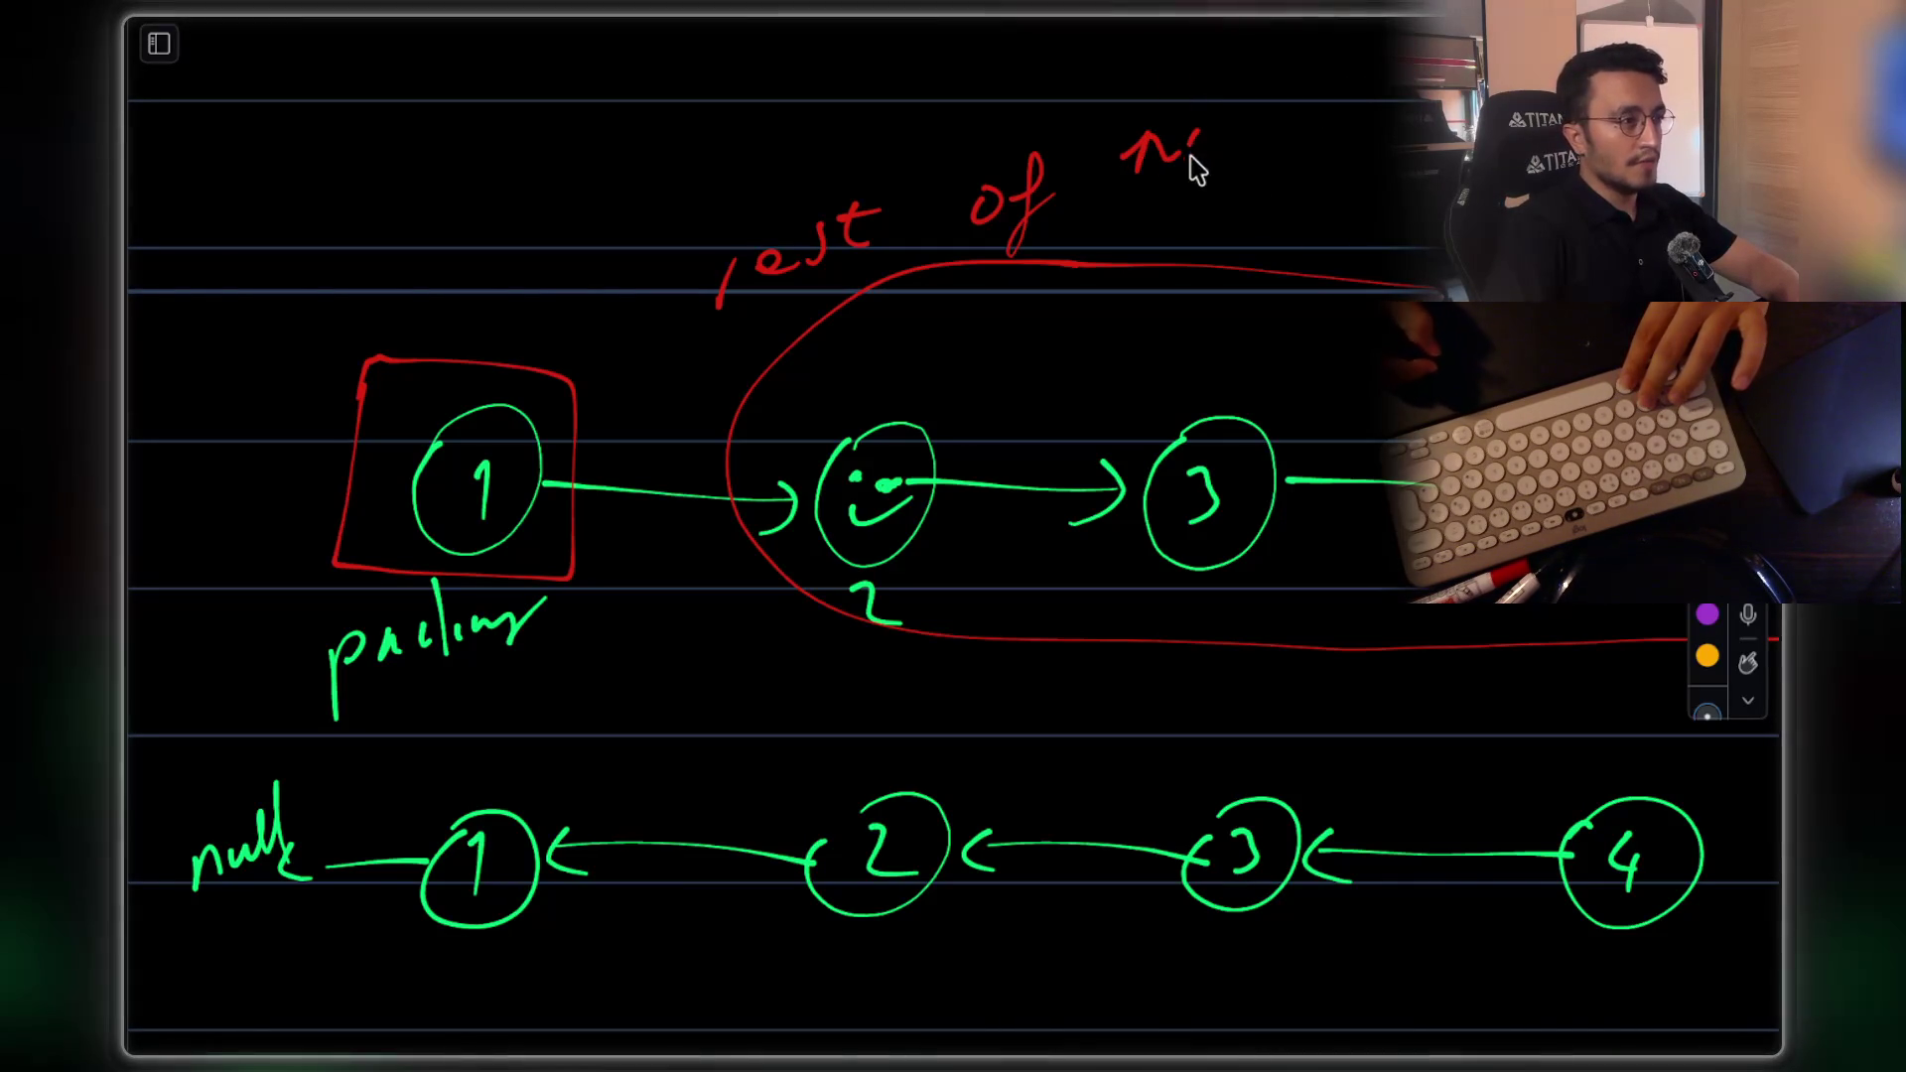
drag(1180, 183, 1366, 101)
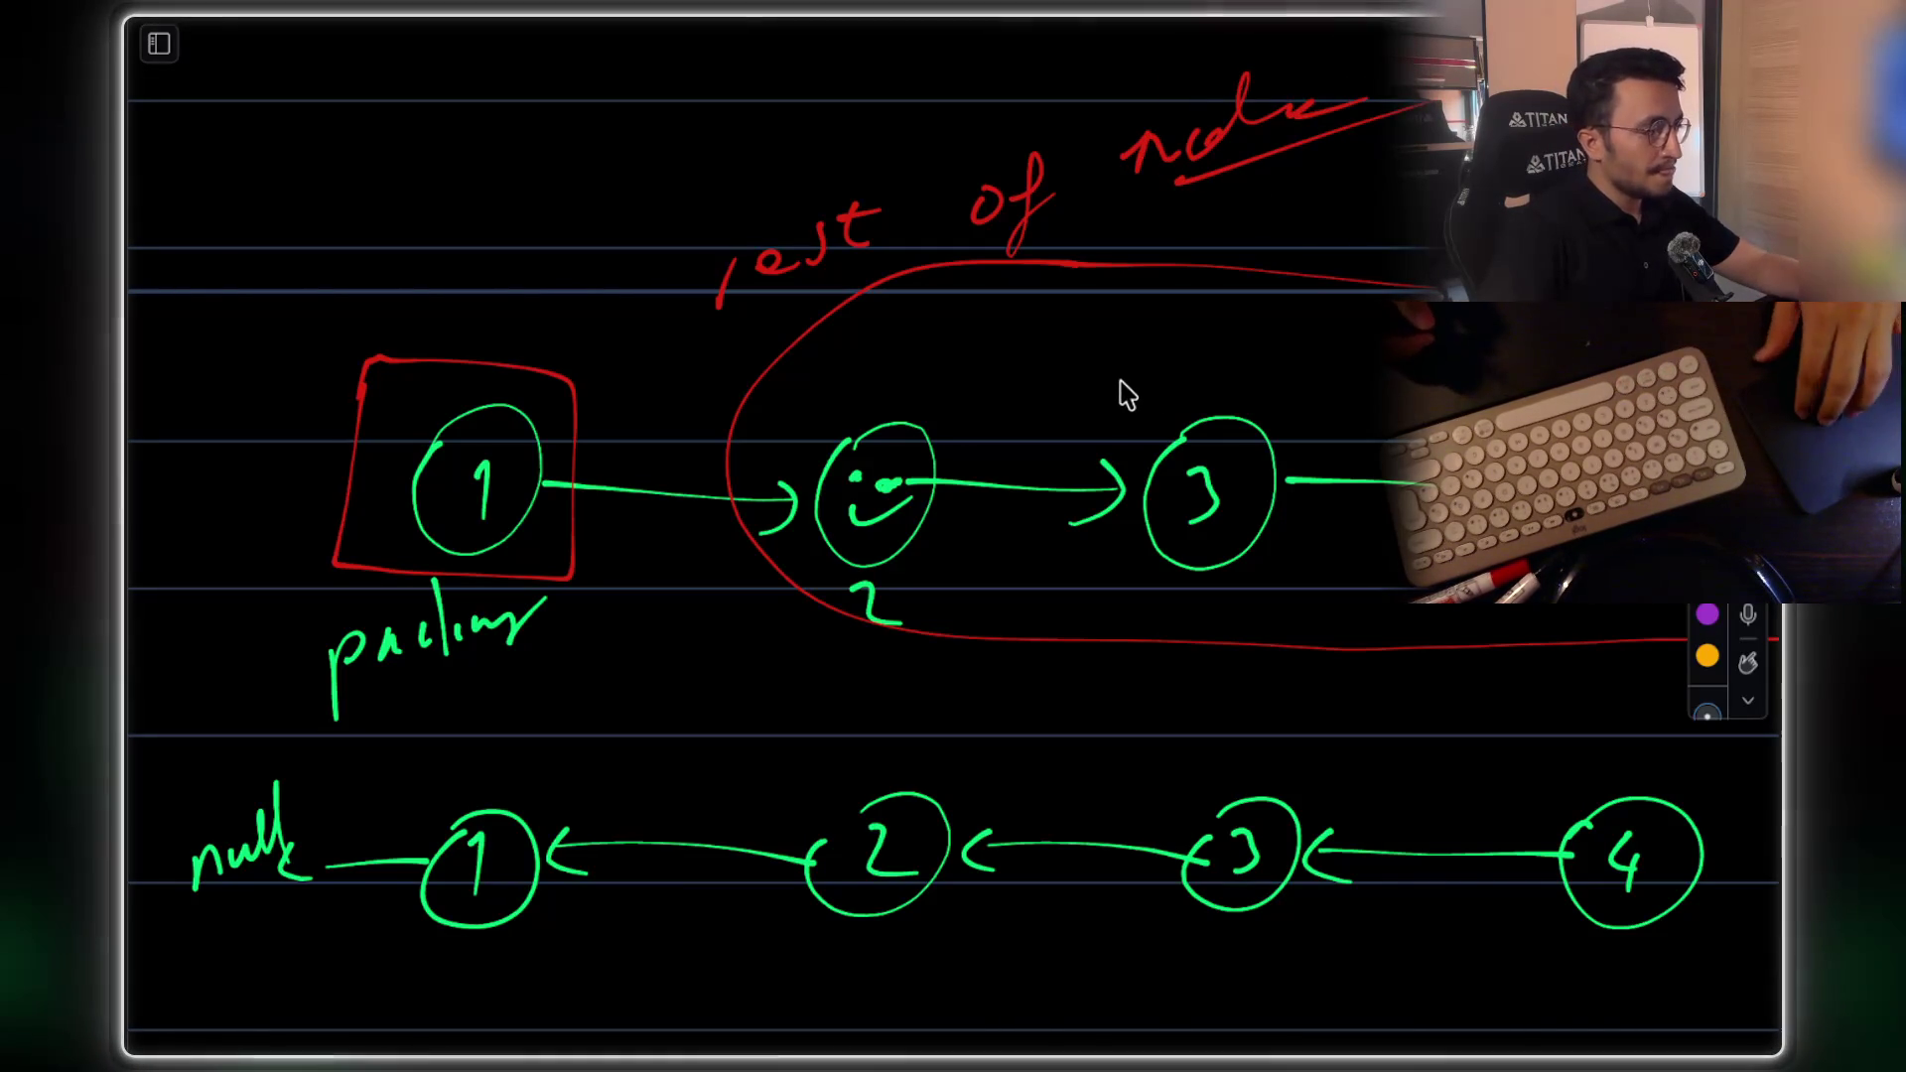
scroll(1128, 391, down, 3)
scroll(1128, 411, down, 2)
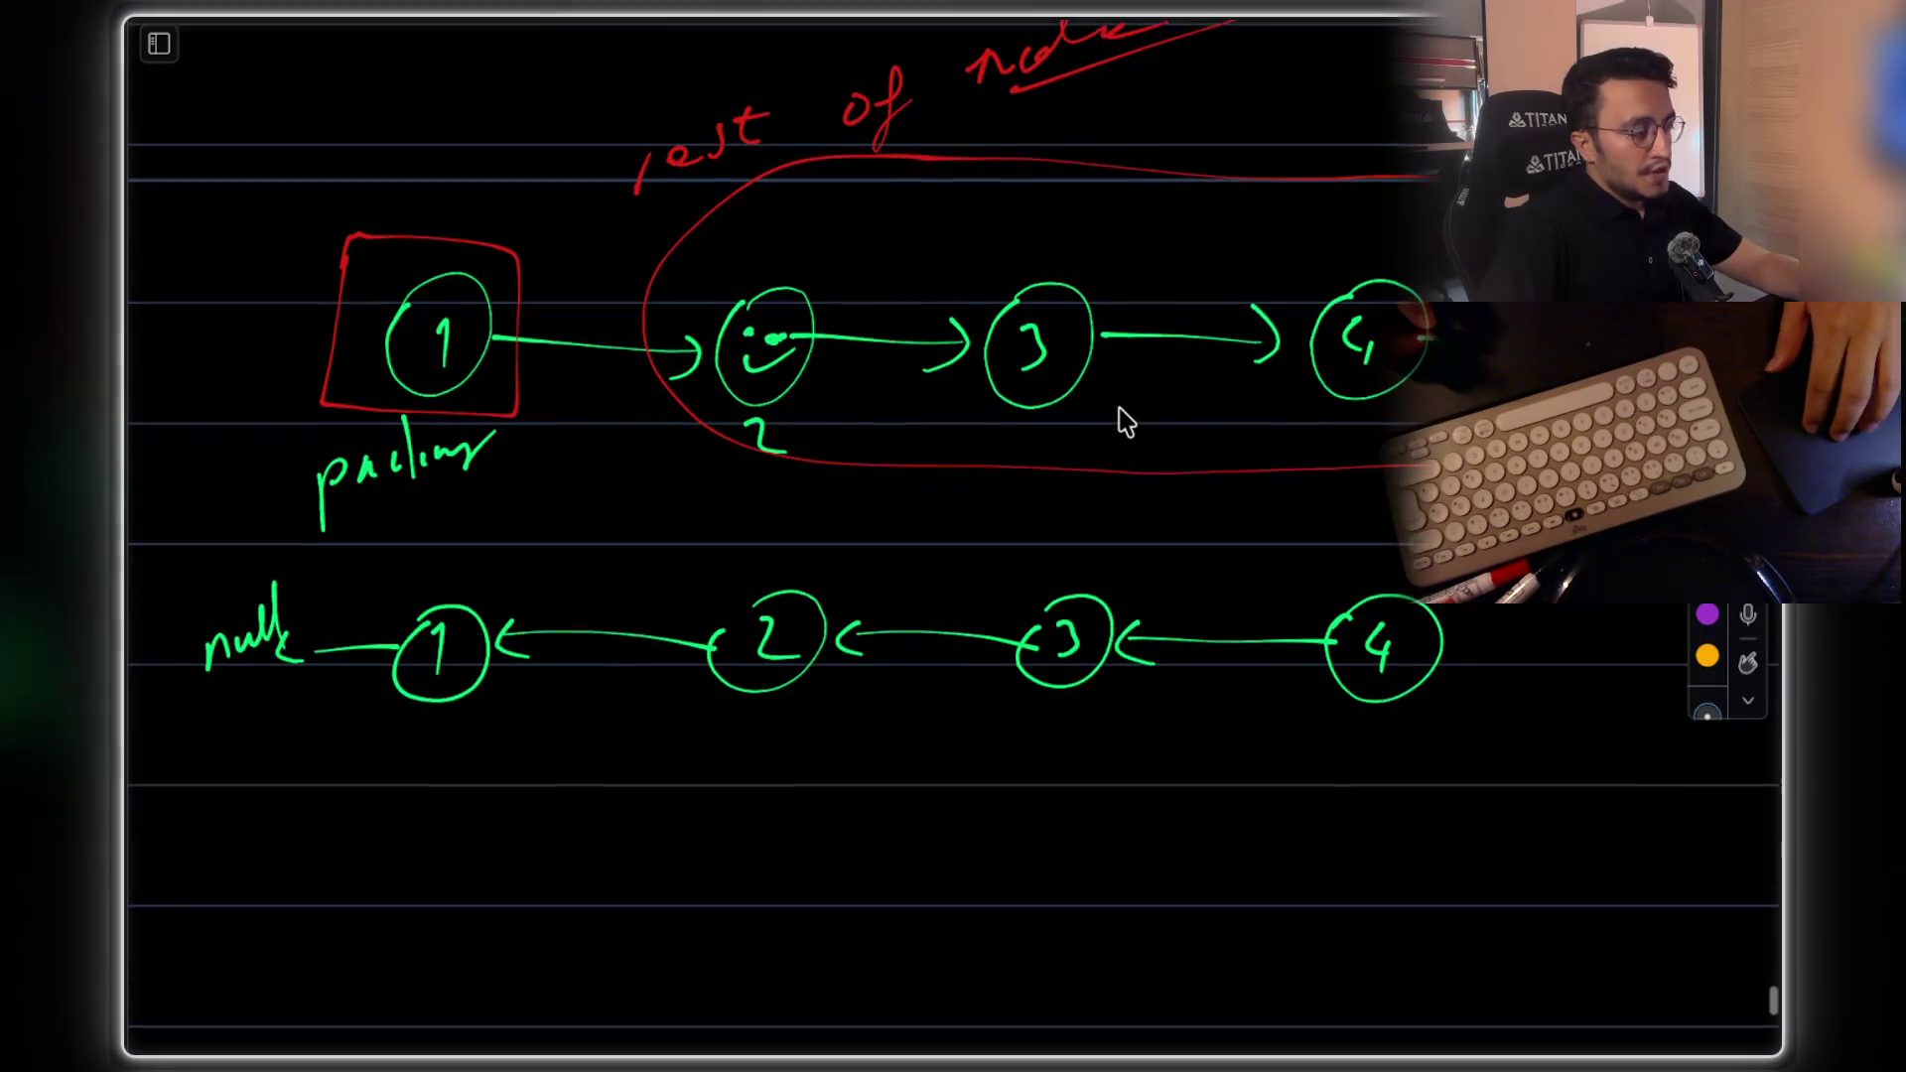
scroll(1113, 417, down, 2)
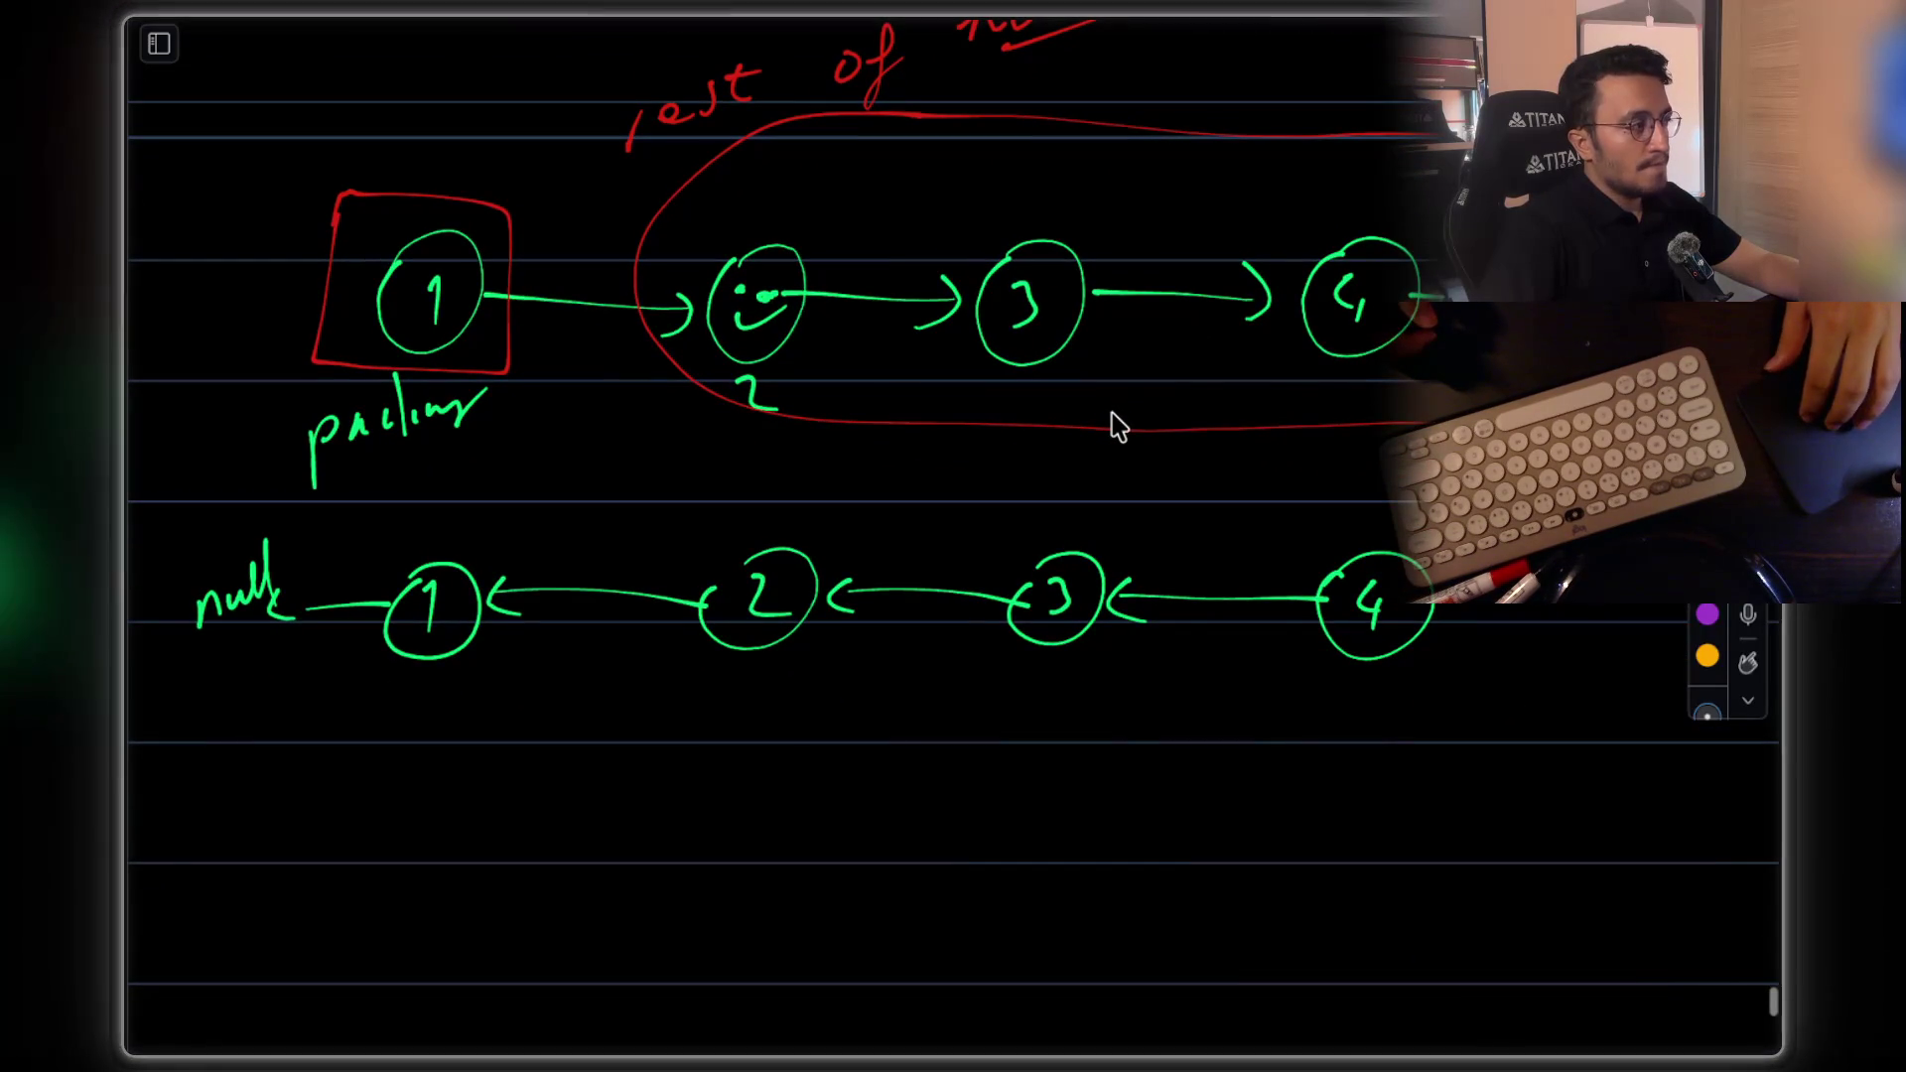
scroll(1120, 427, down, 10)
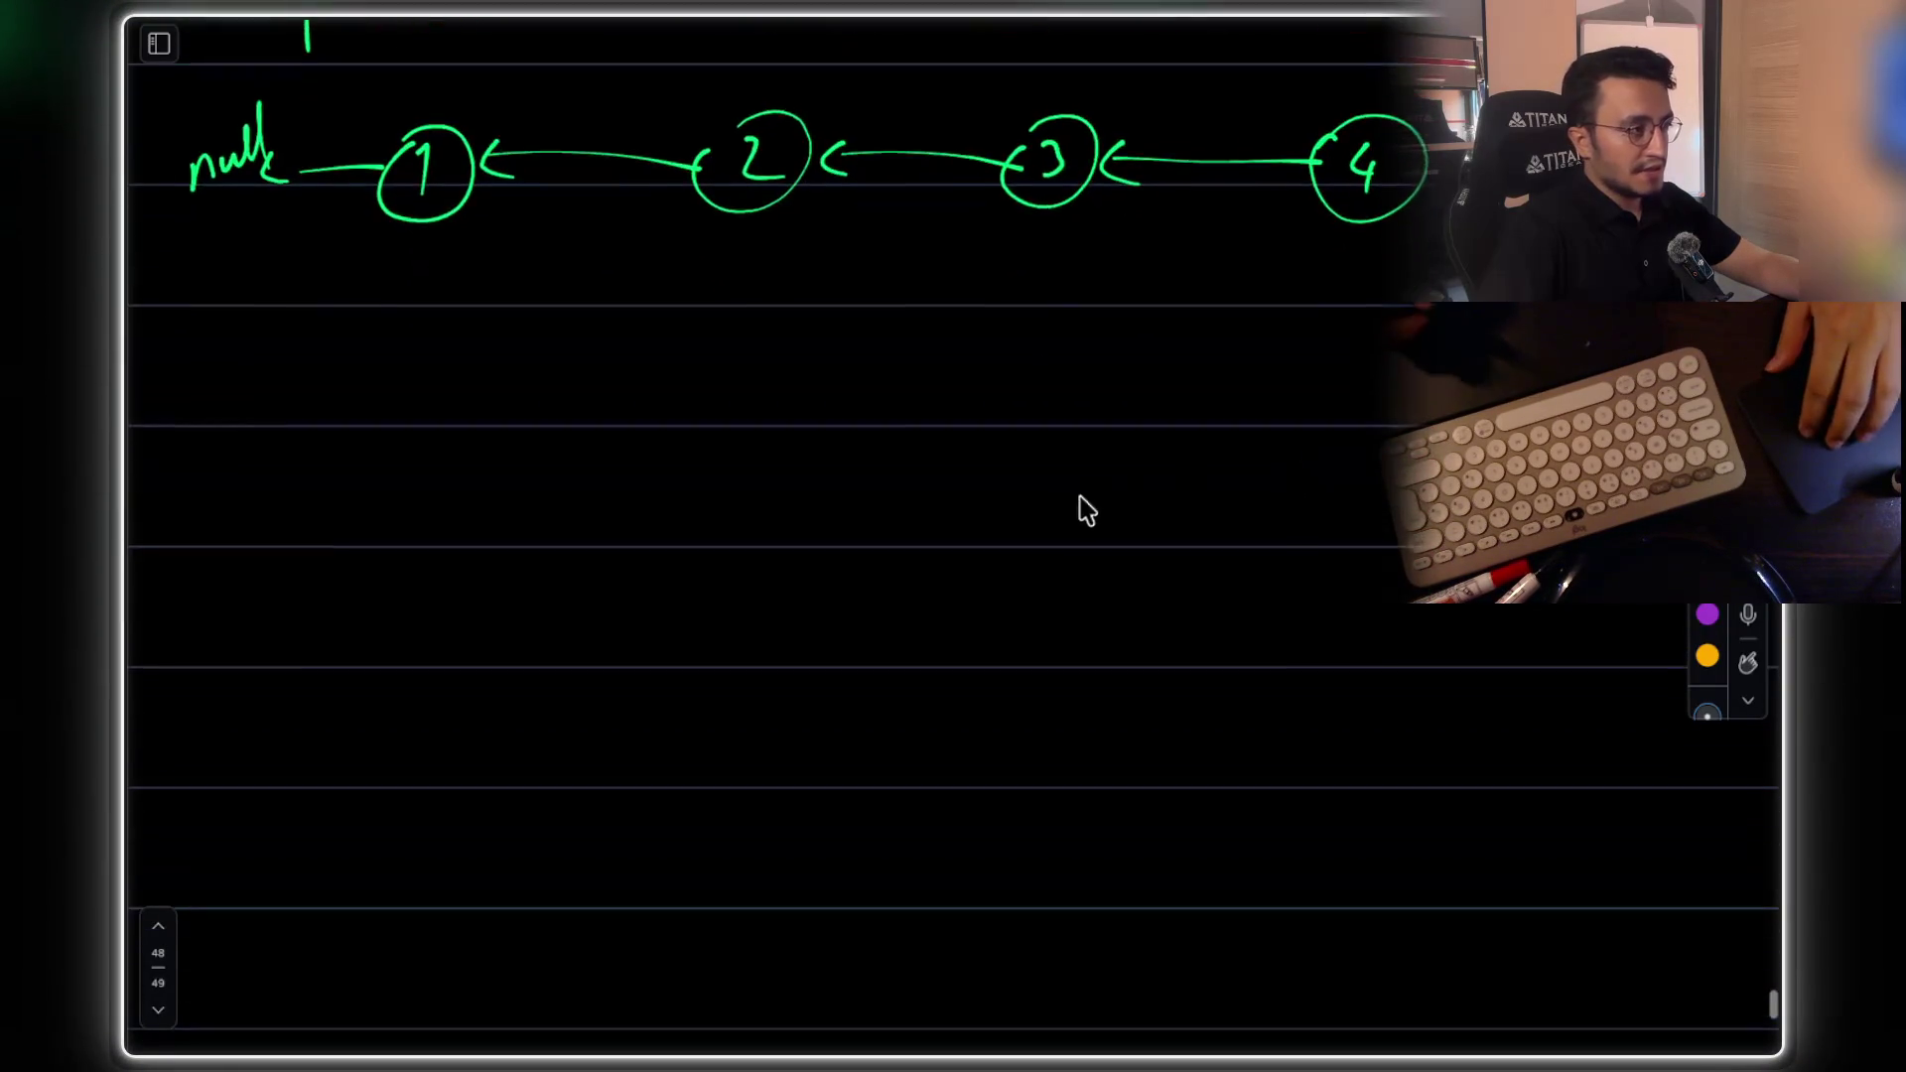
scroll(1093, 506, up, 8)
scroll(1054, 479, up, 3)
ctrl+scroll(1054, 478, up, 3)
scroll(1353, 446, left, 3)
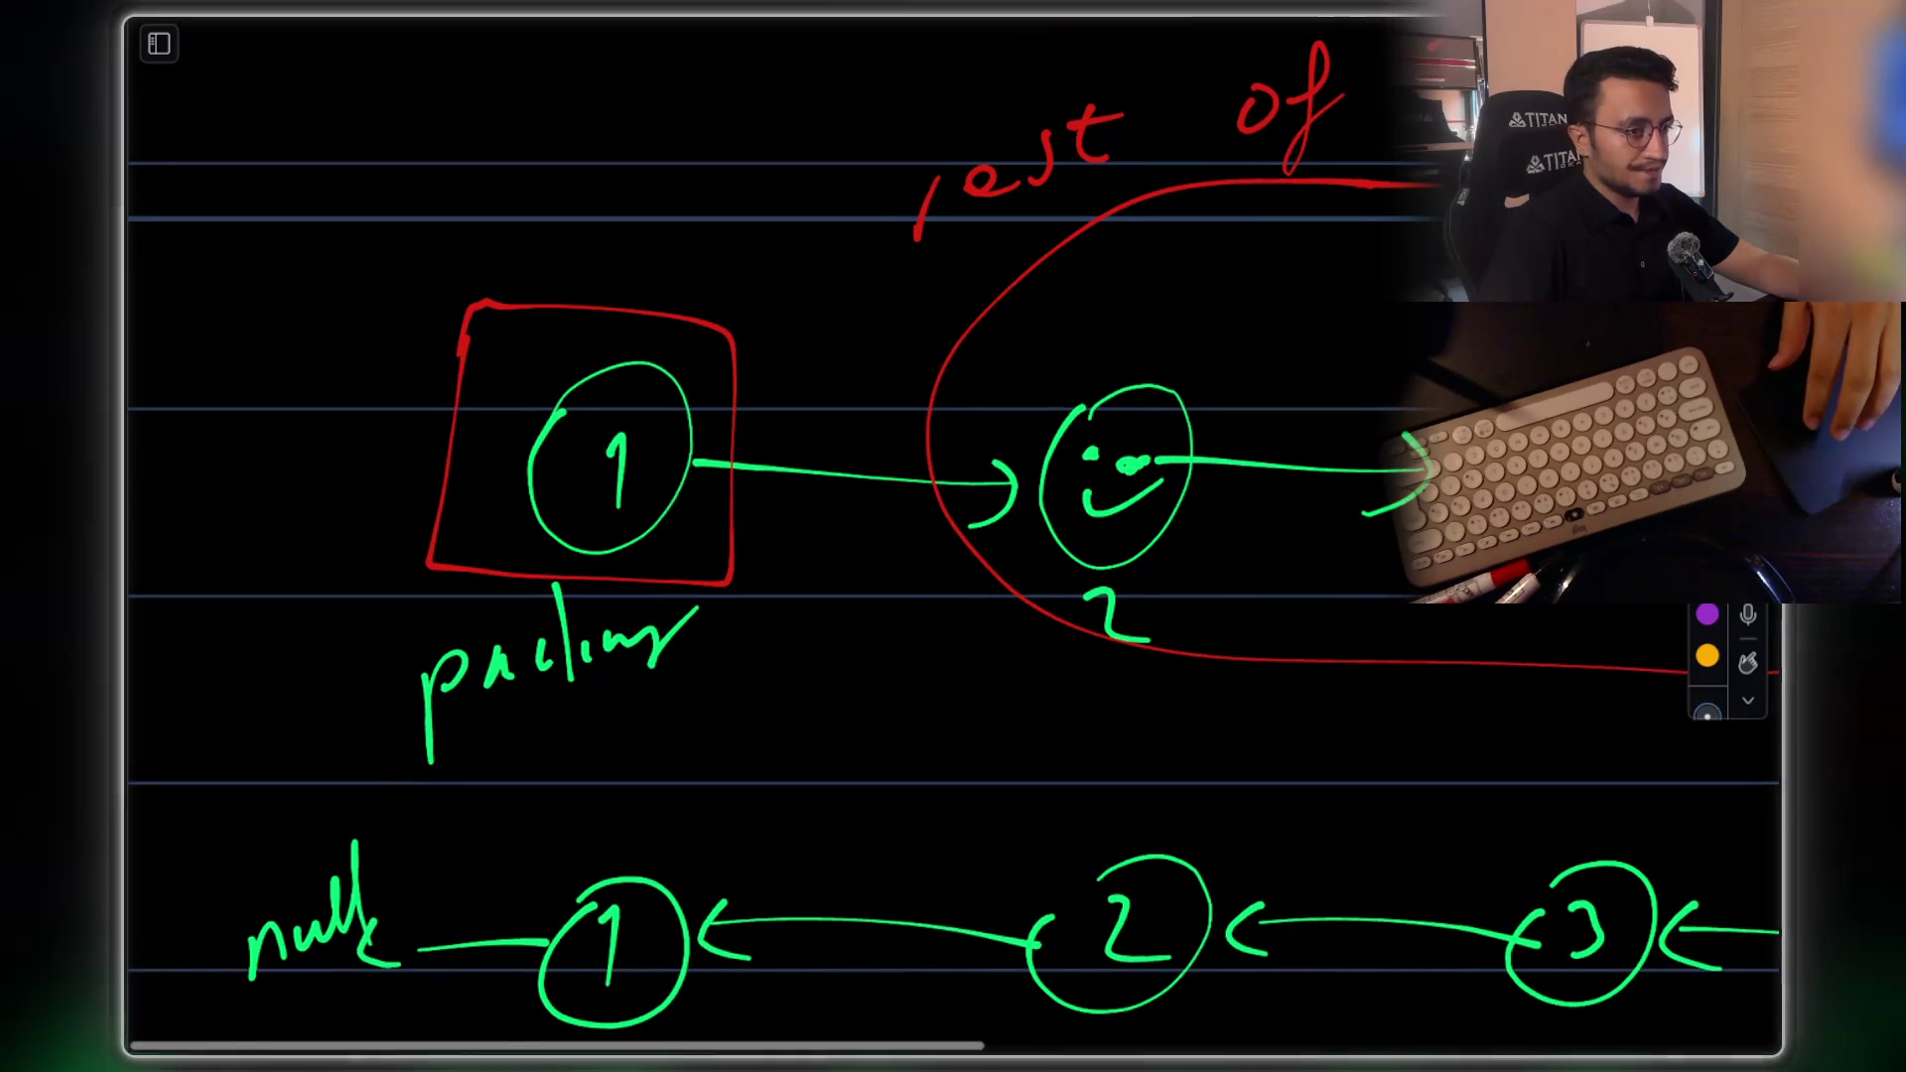
scroll(778, 502, up, 2)
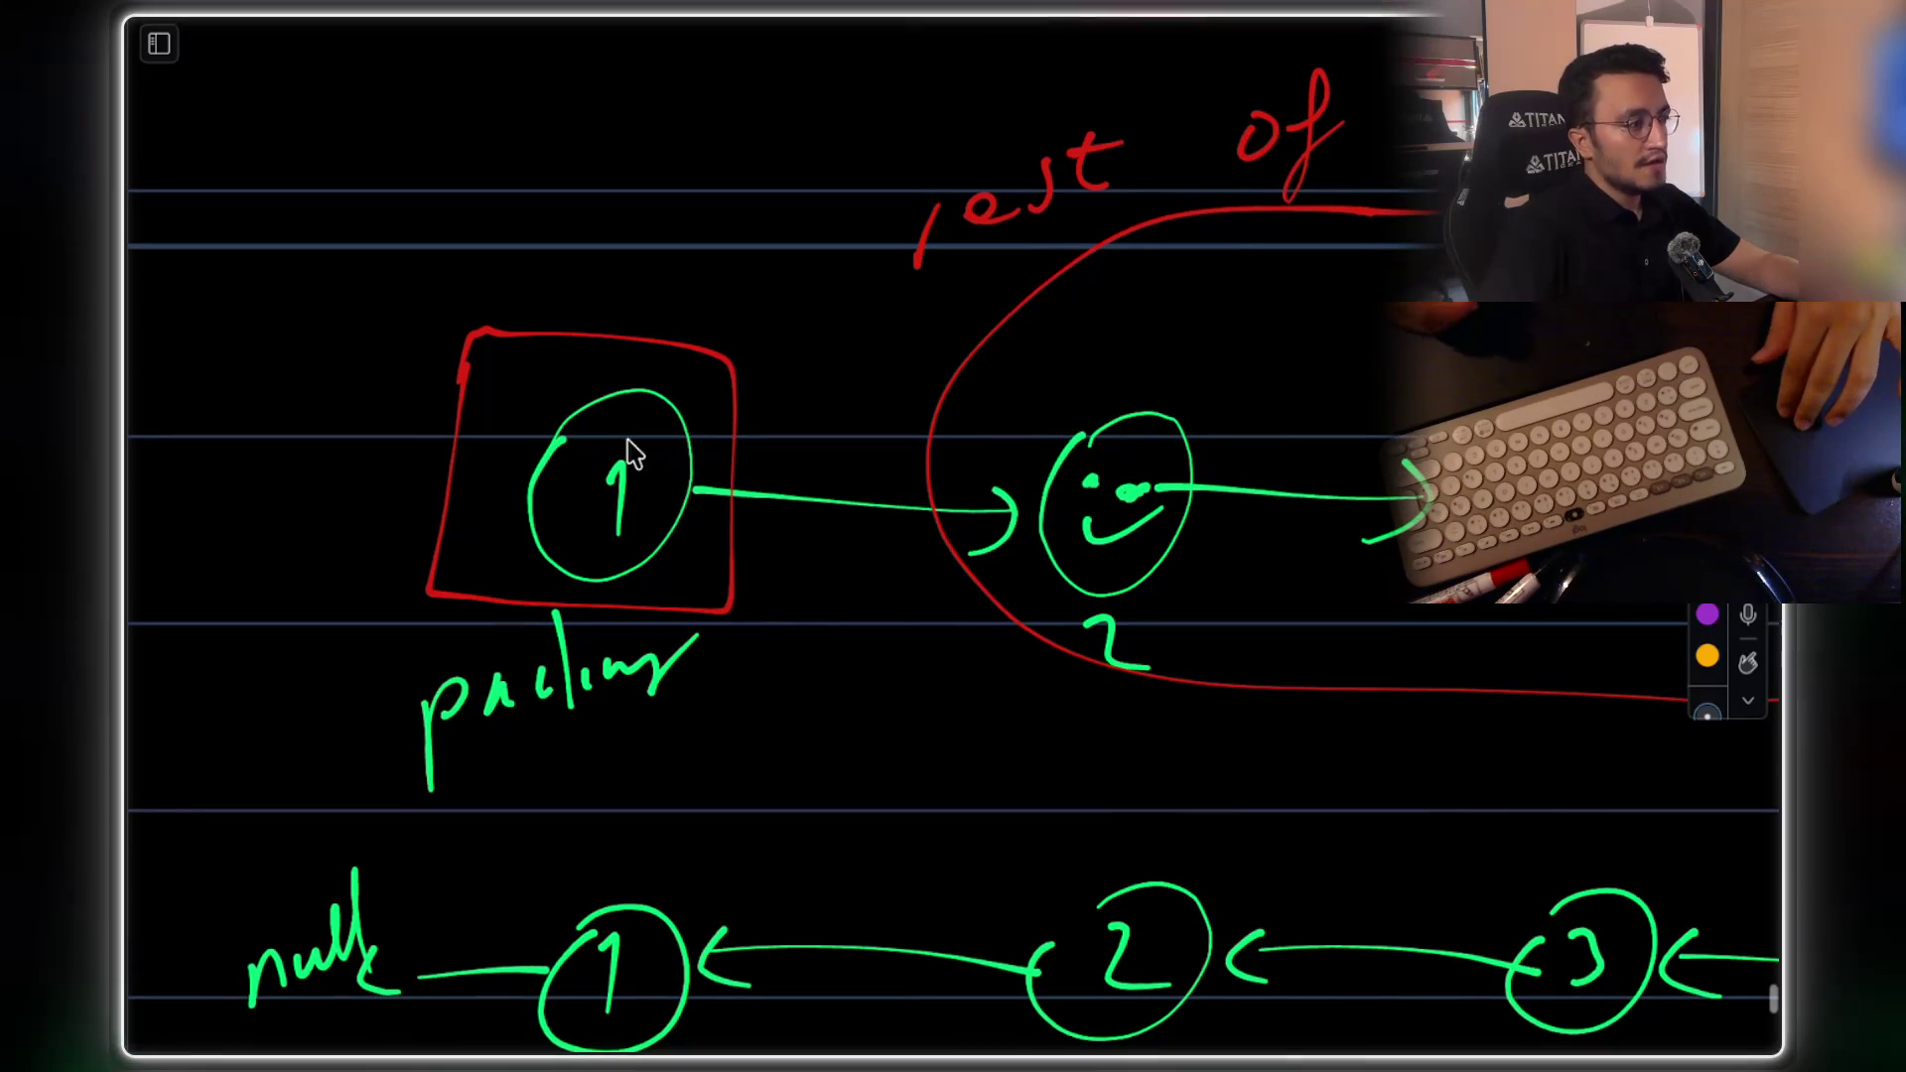
scroll(692, 544, down, 1)
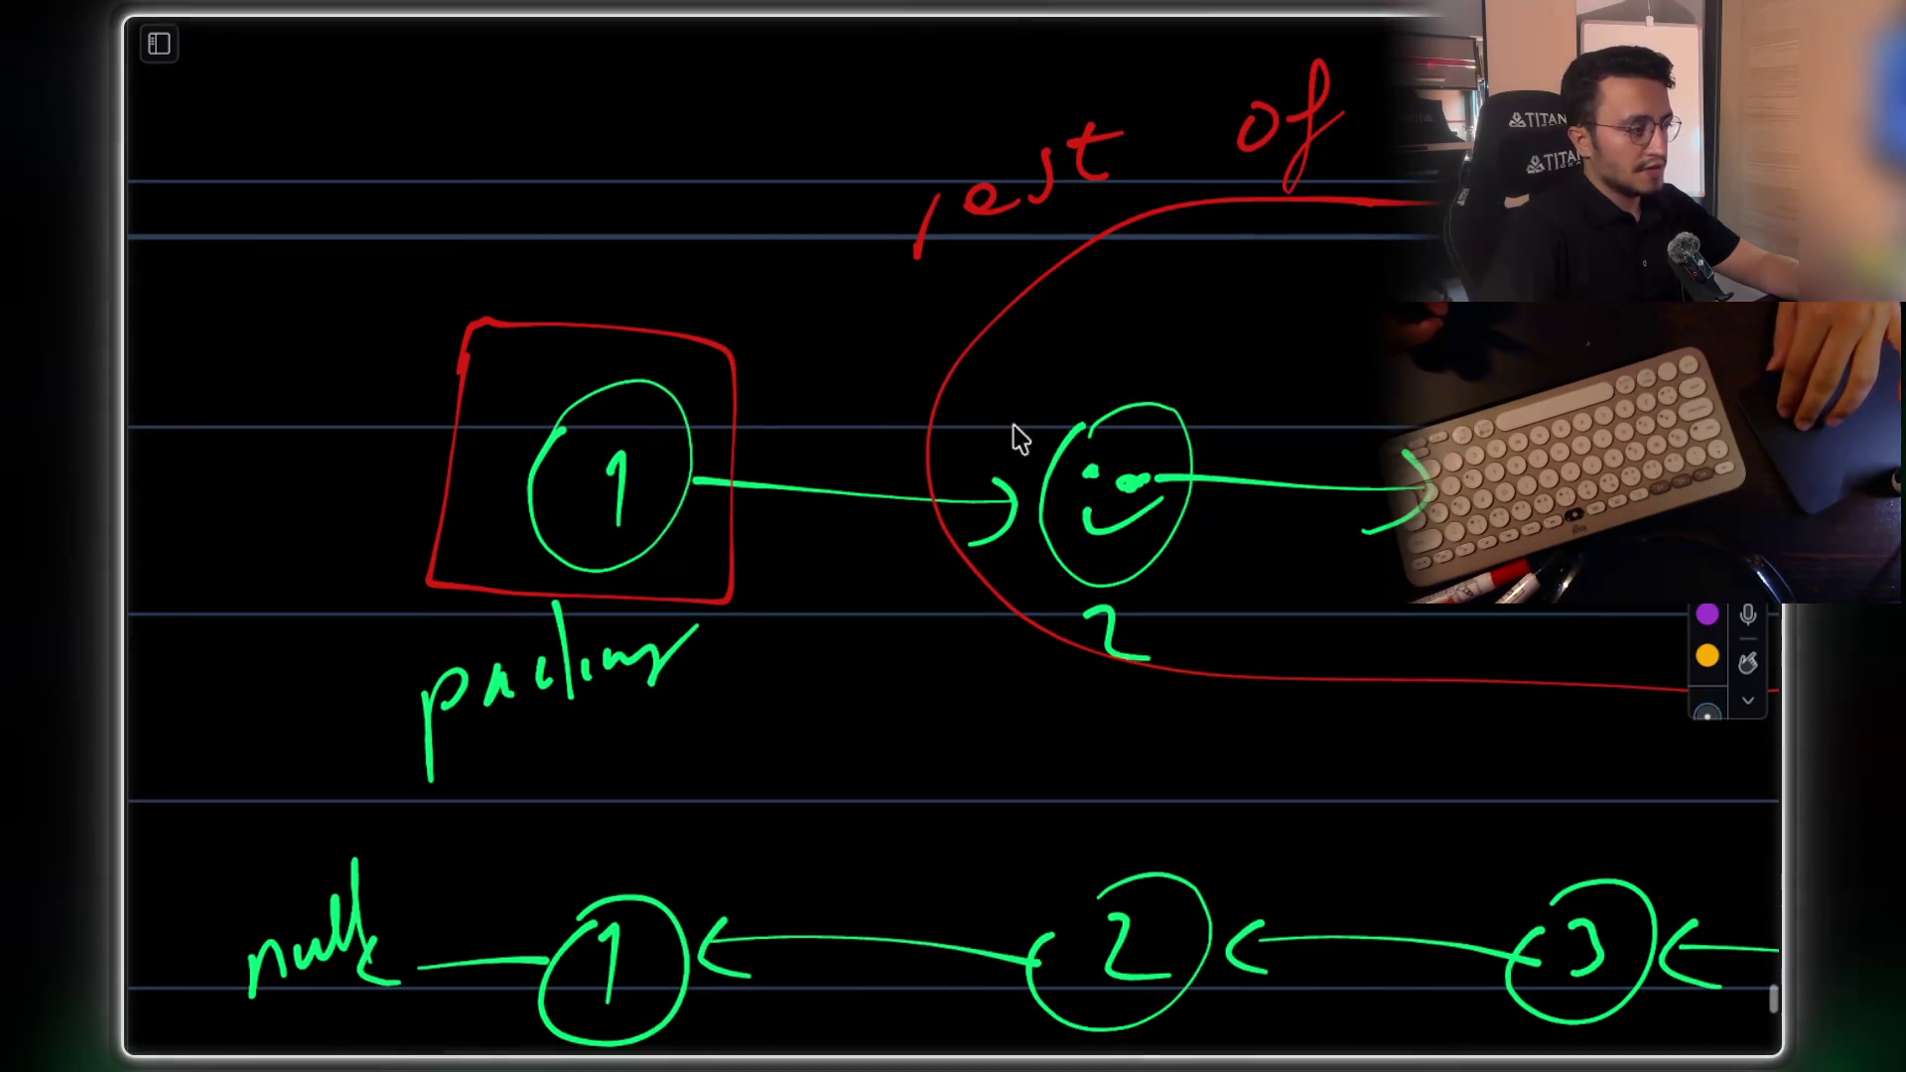
scroll(1042, 462, down, 1)
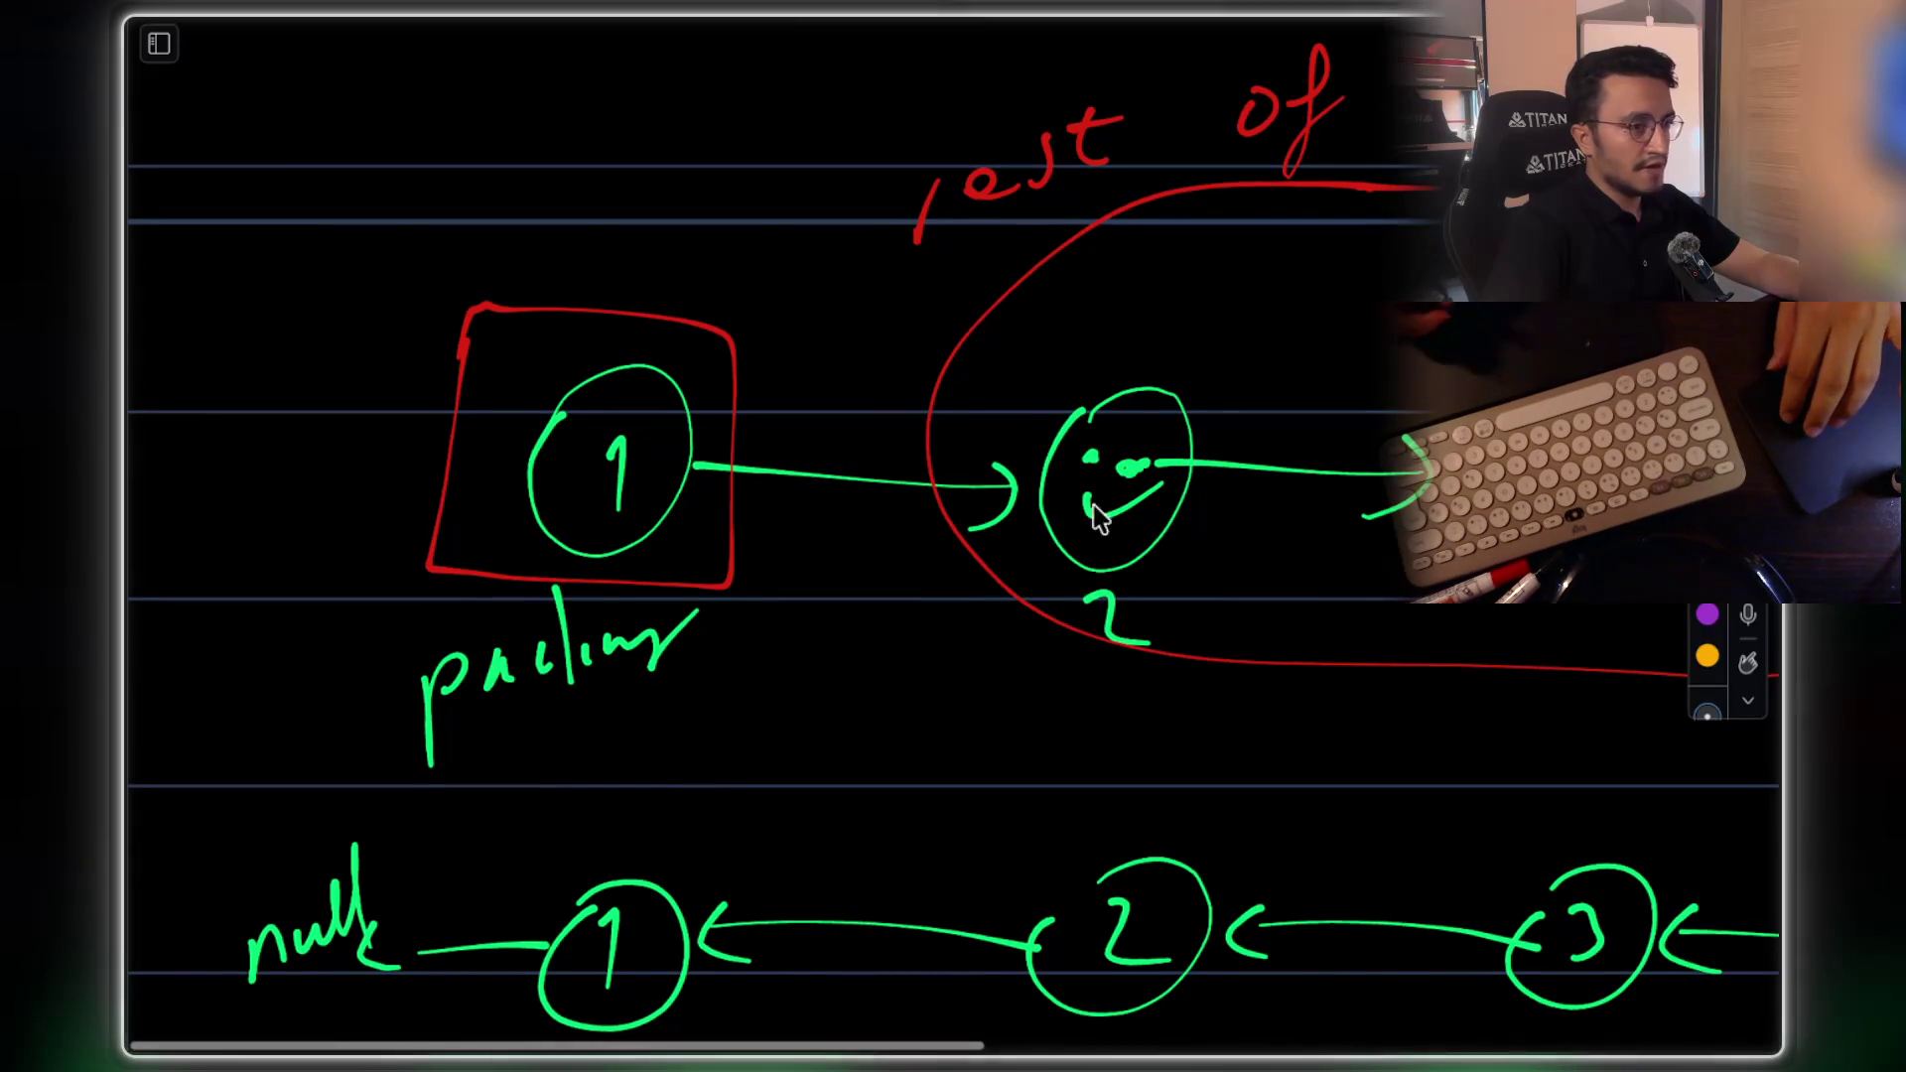
Slash the node 1→2 arrow in yellow and draw a yellow arrow from node 1 to null
drag(888, 444, 836, 512)
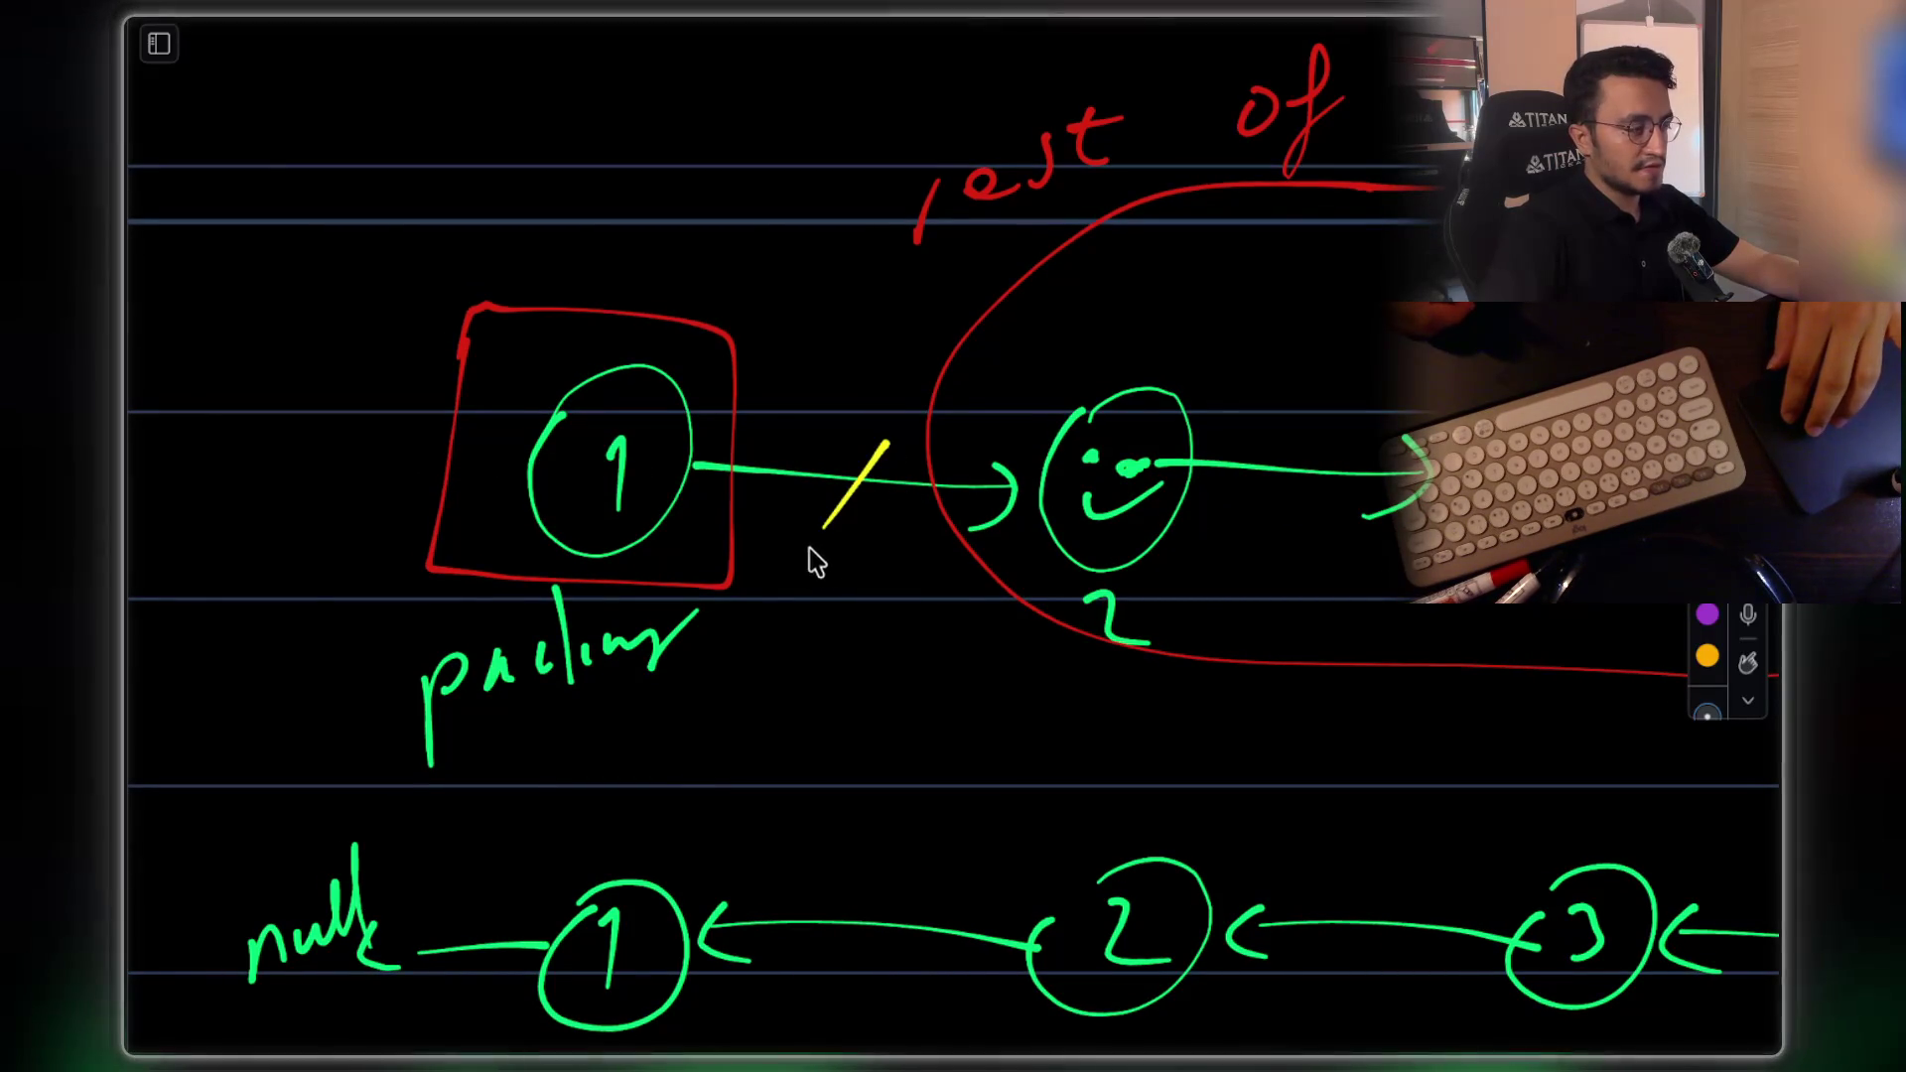
drag(438, 459, 251, 461)
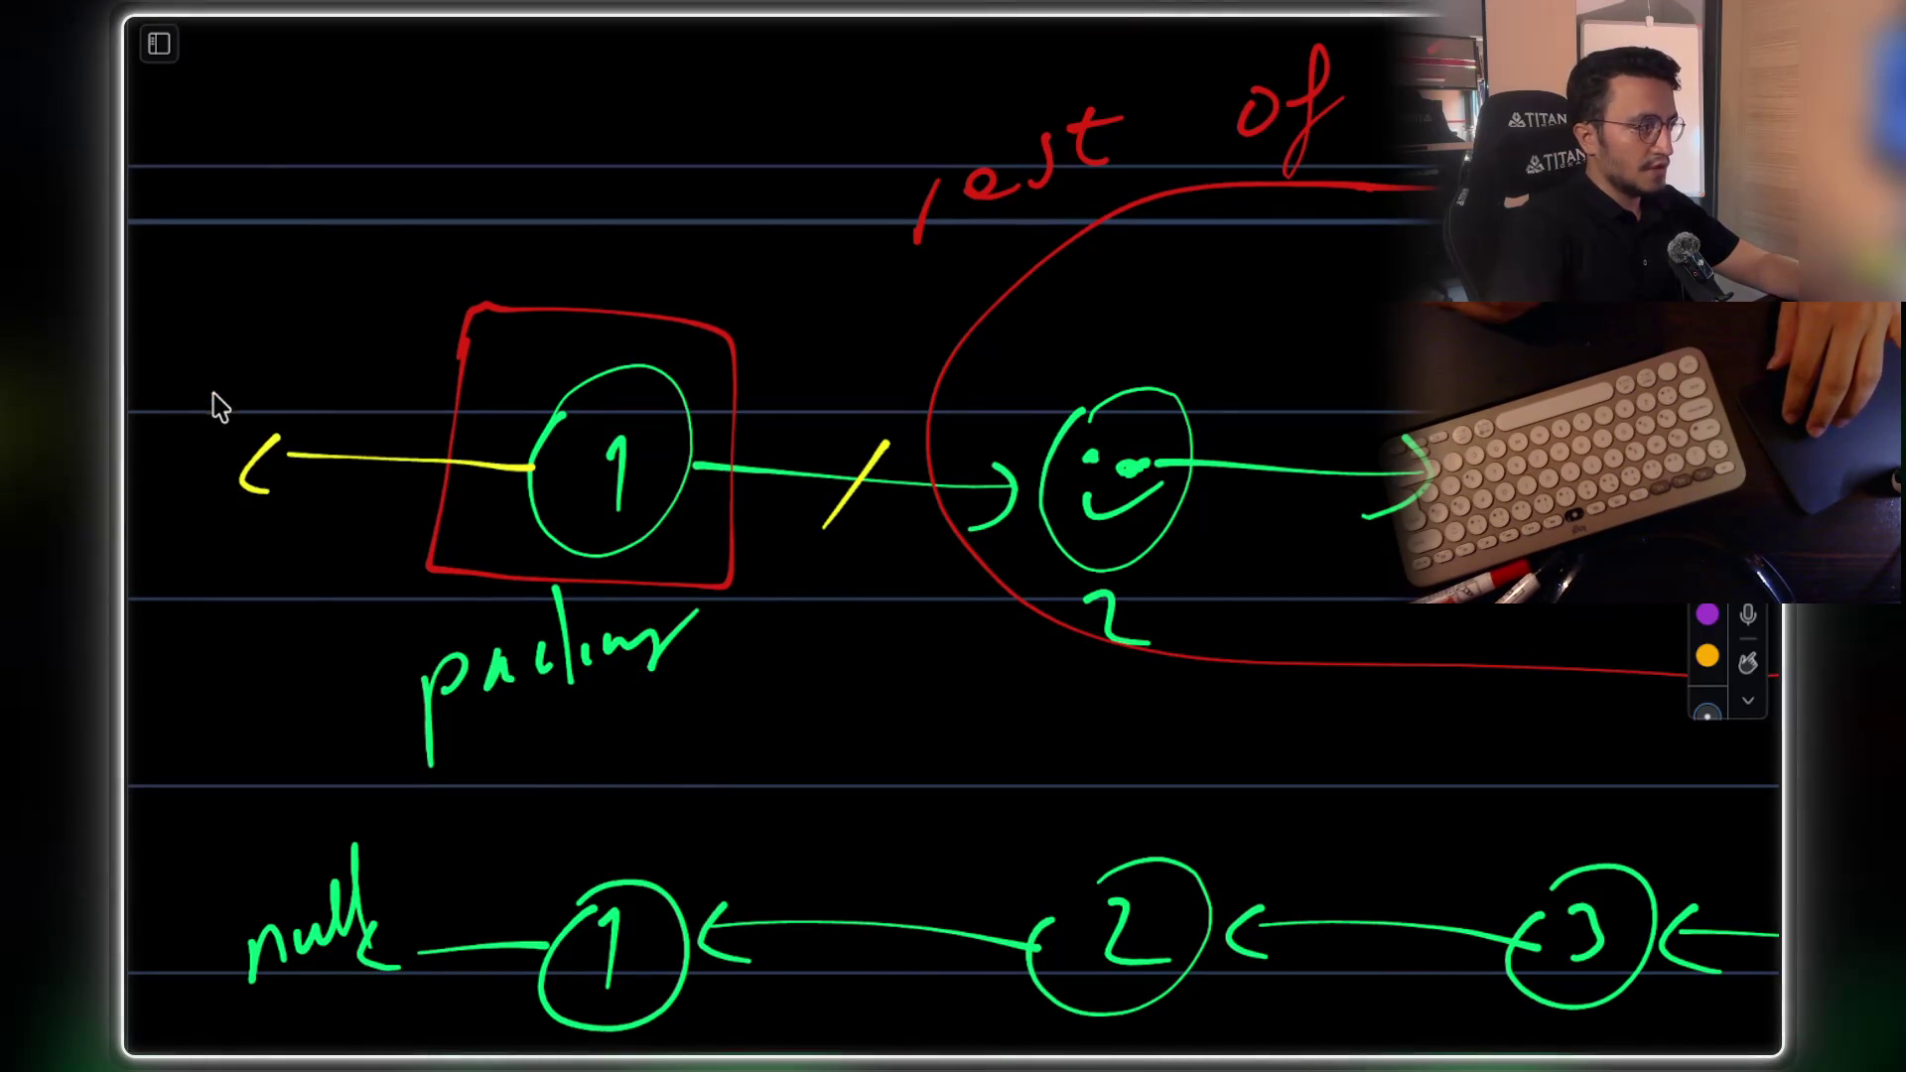
drag(324, 348, 319, 385)
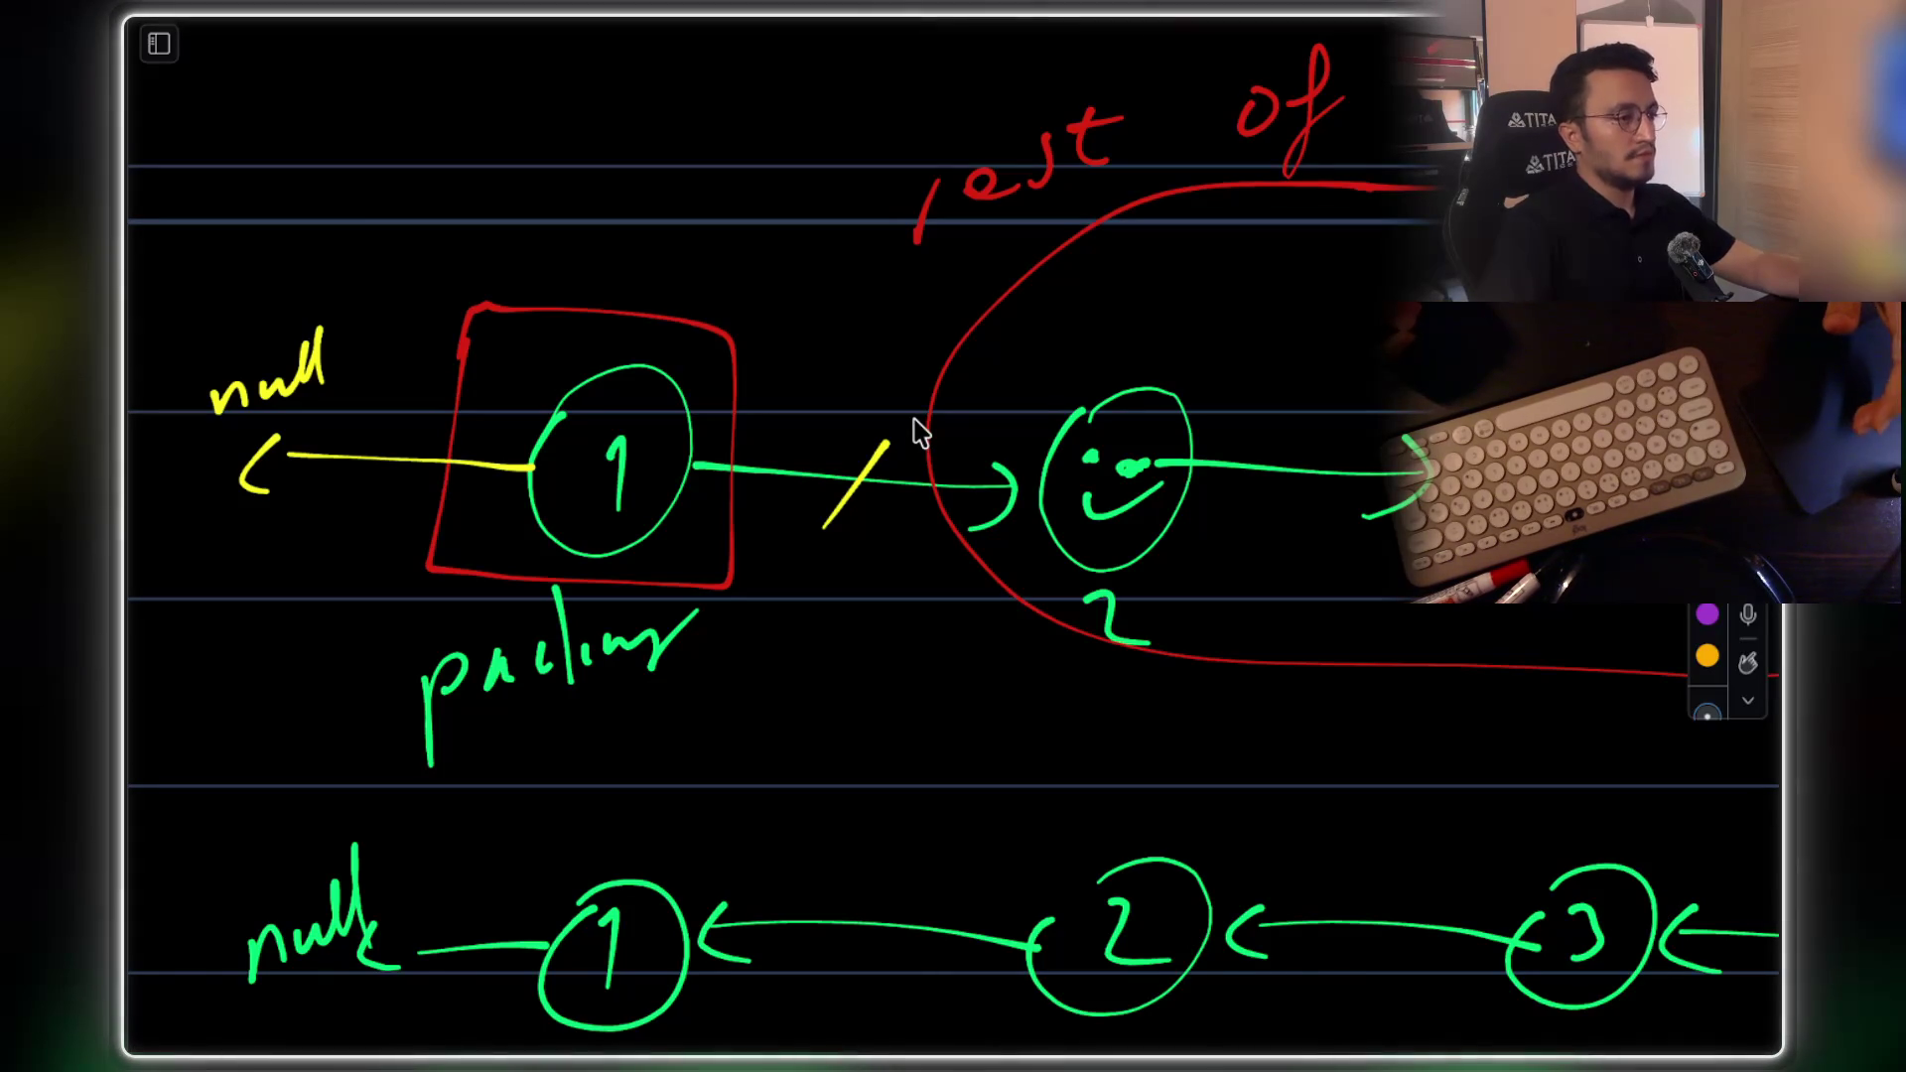
scroll(918, 431, down, 3)
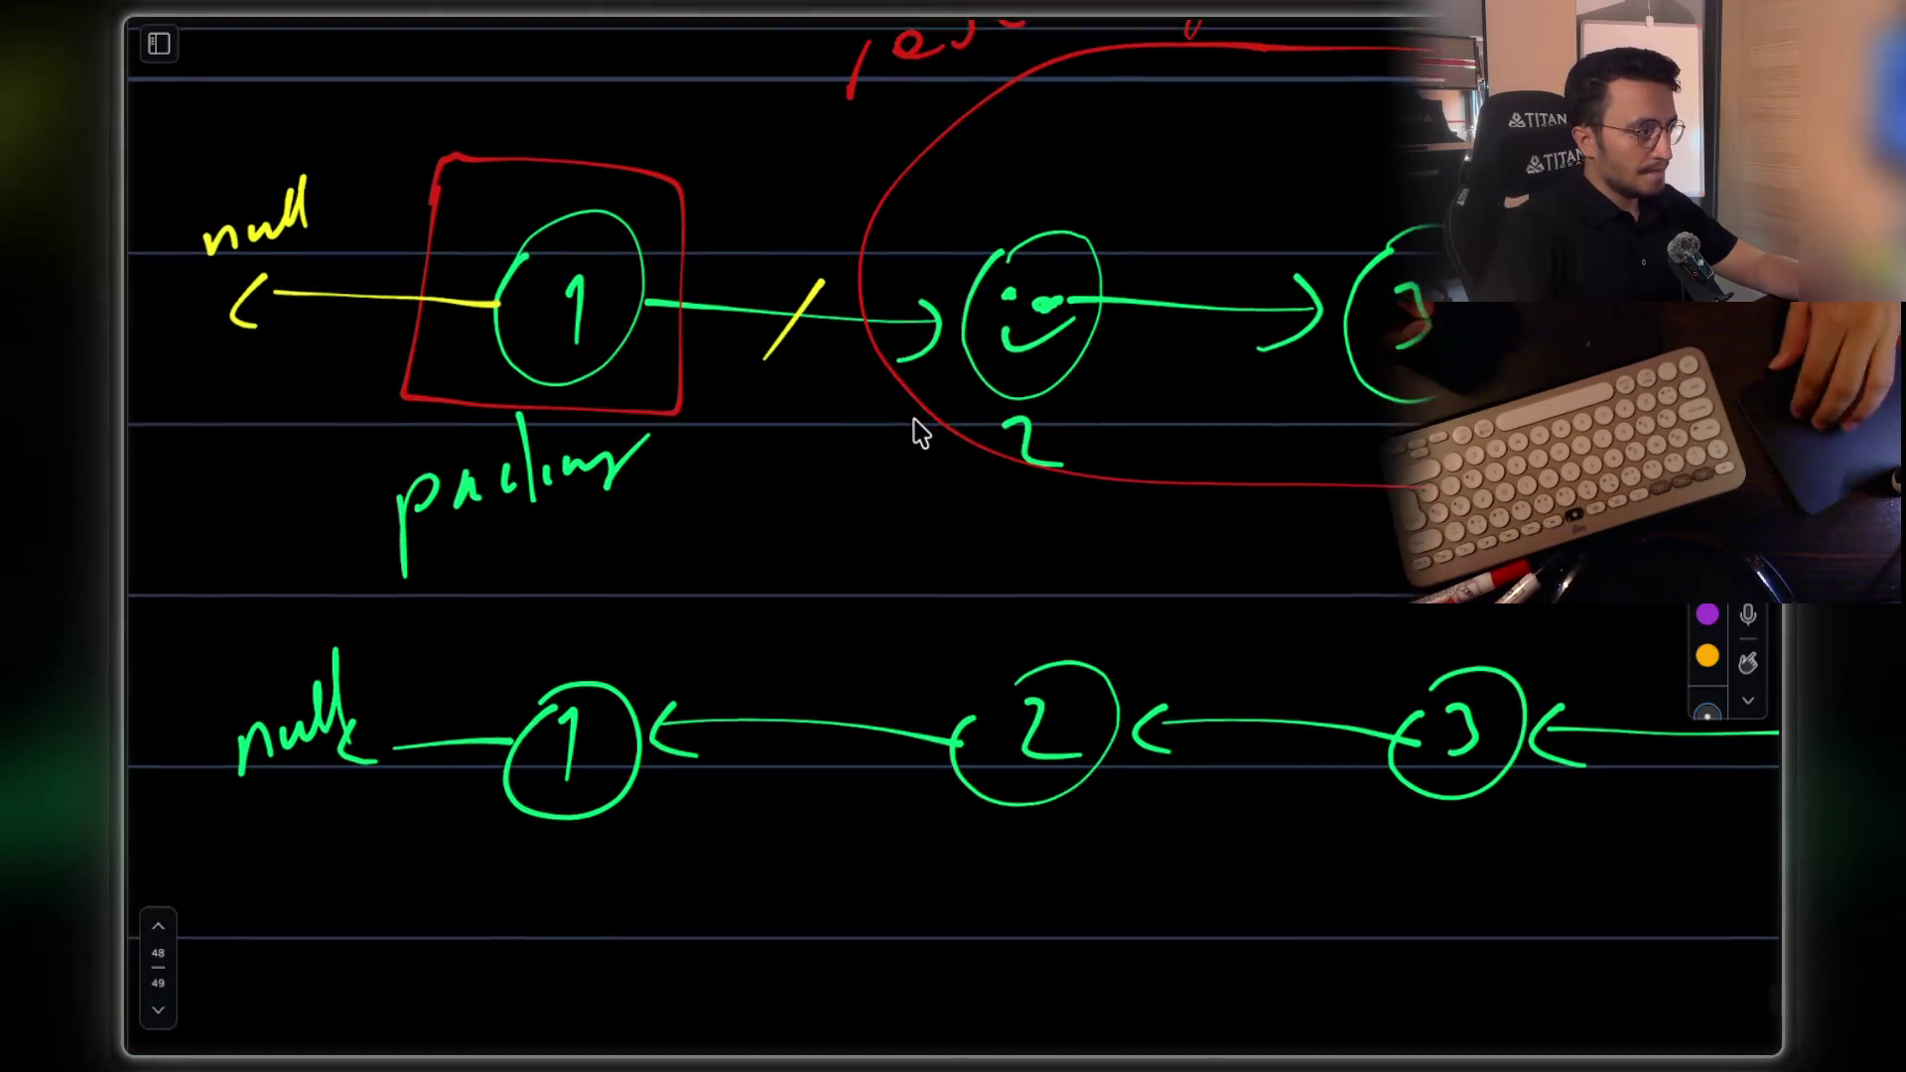
scroll(846, 328, down, 8)
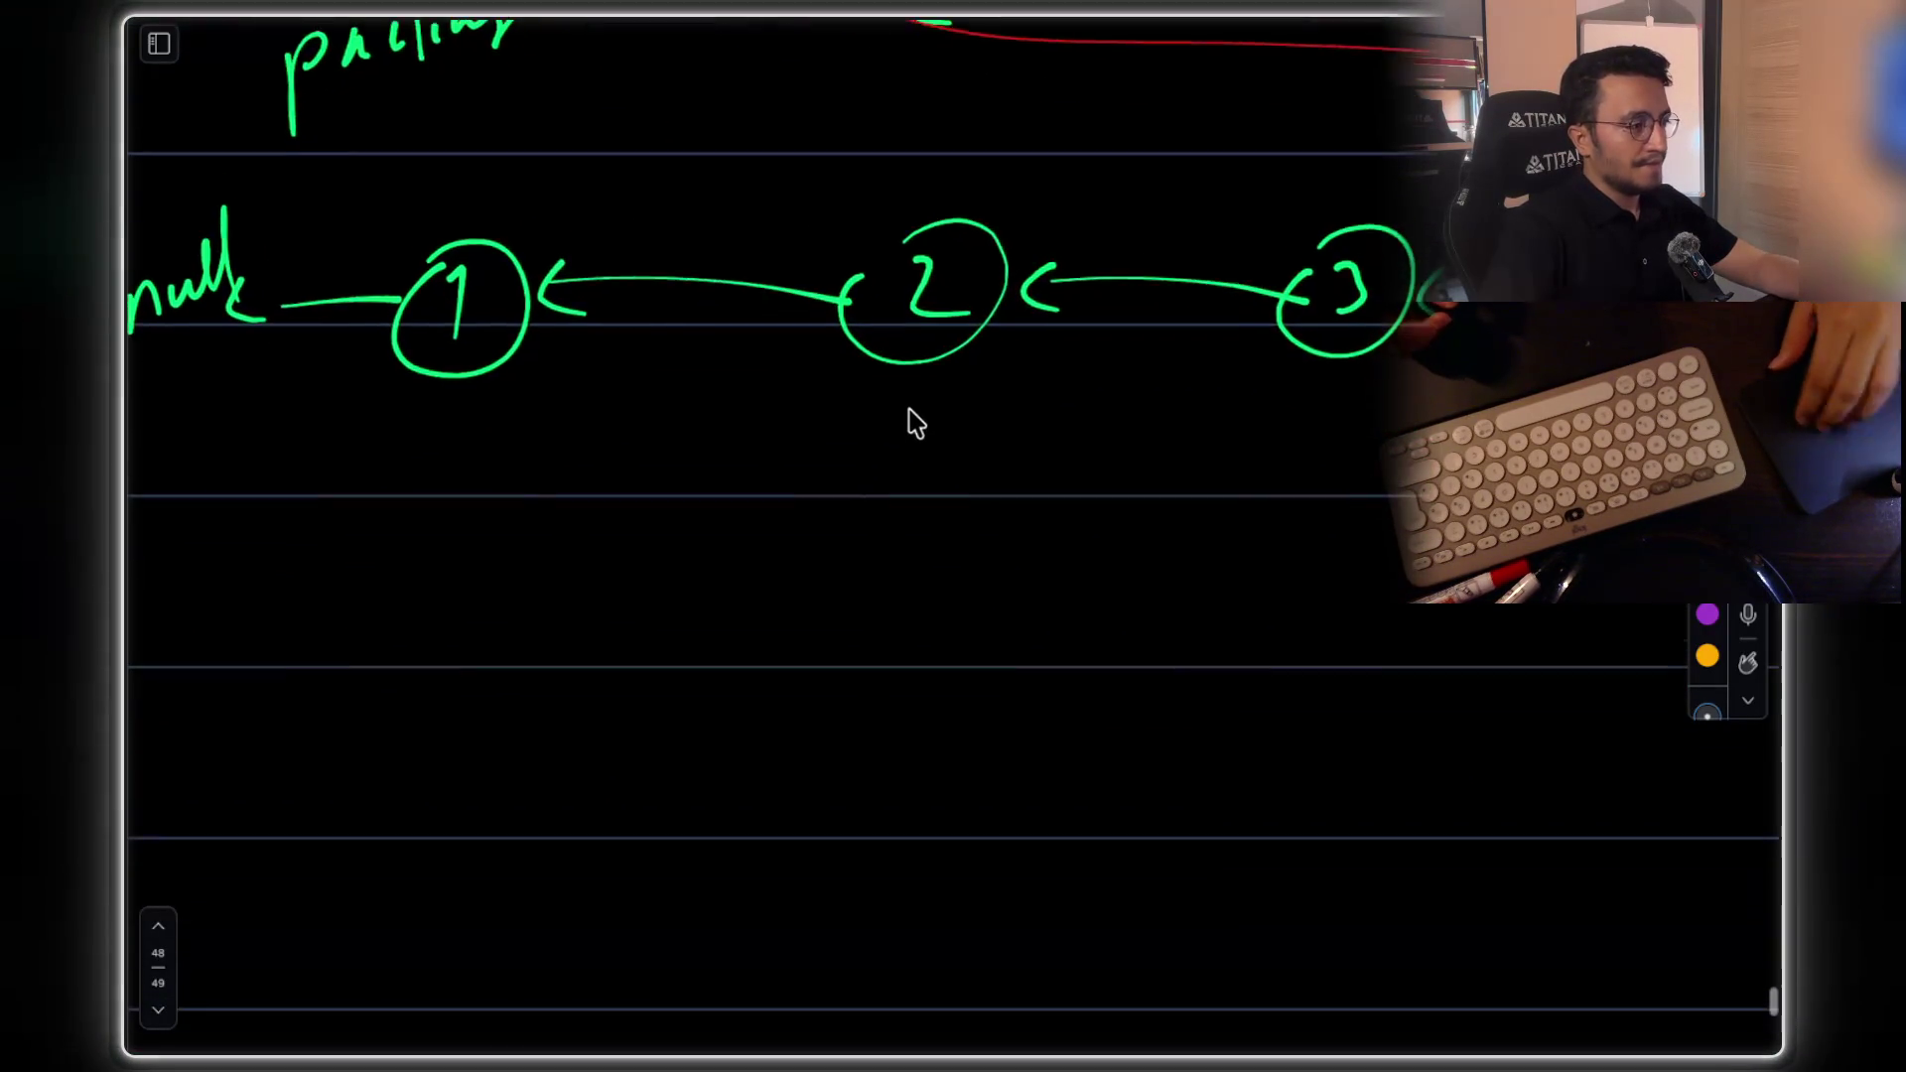
Handwrite 'func(' in yellow below the reversed list
drag(512, 452, 487, 541)
drag(579, 470, 650, 429)
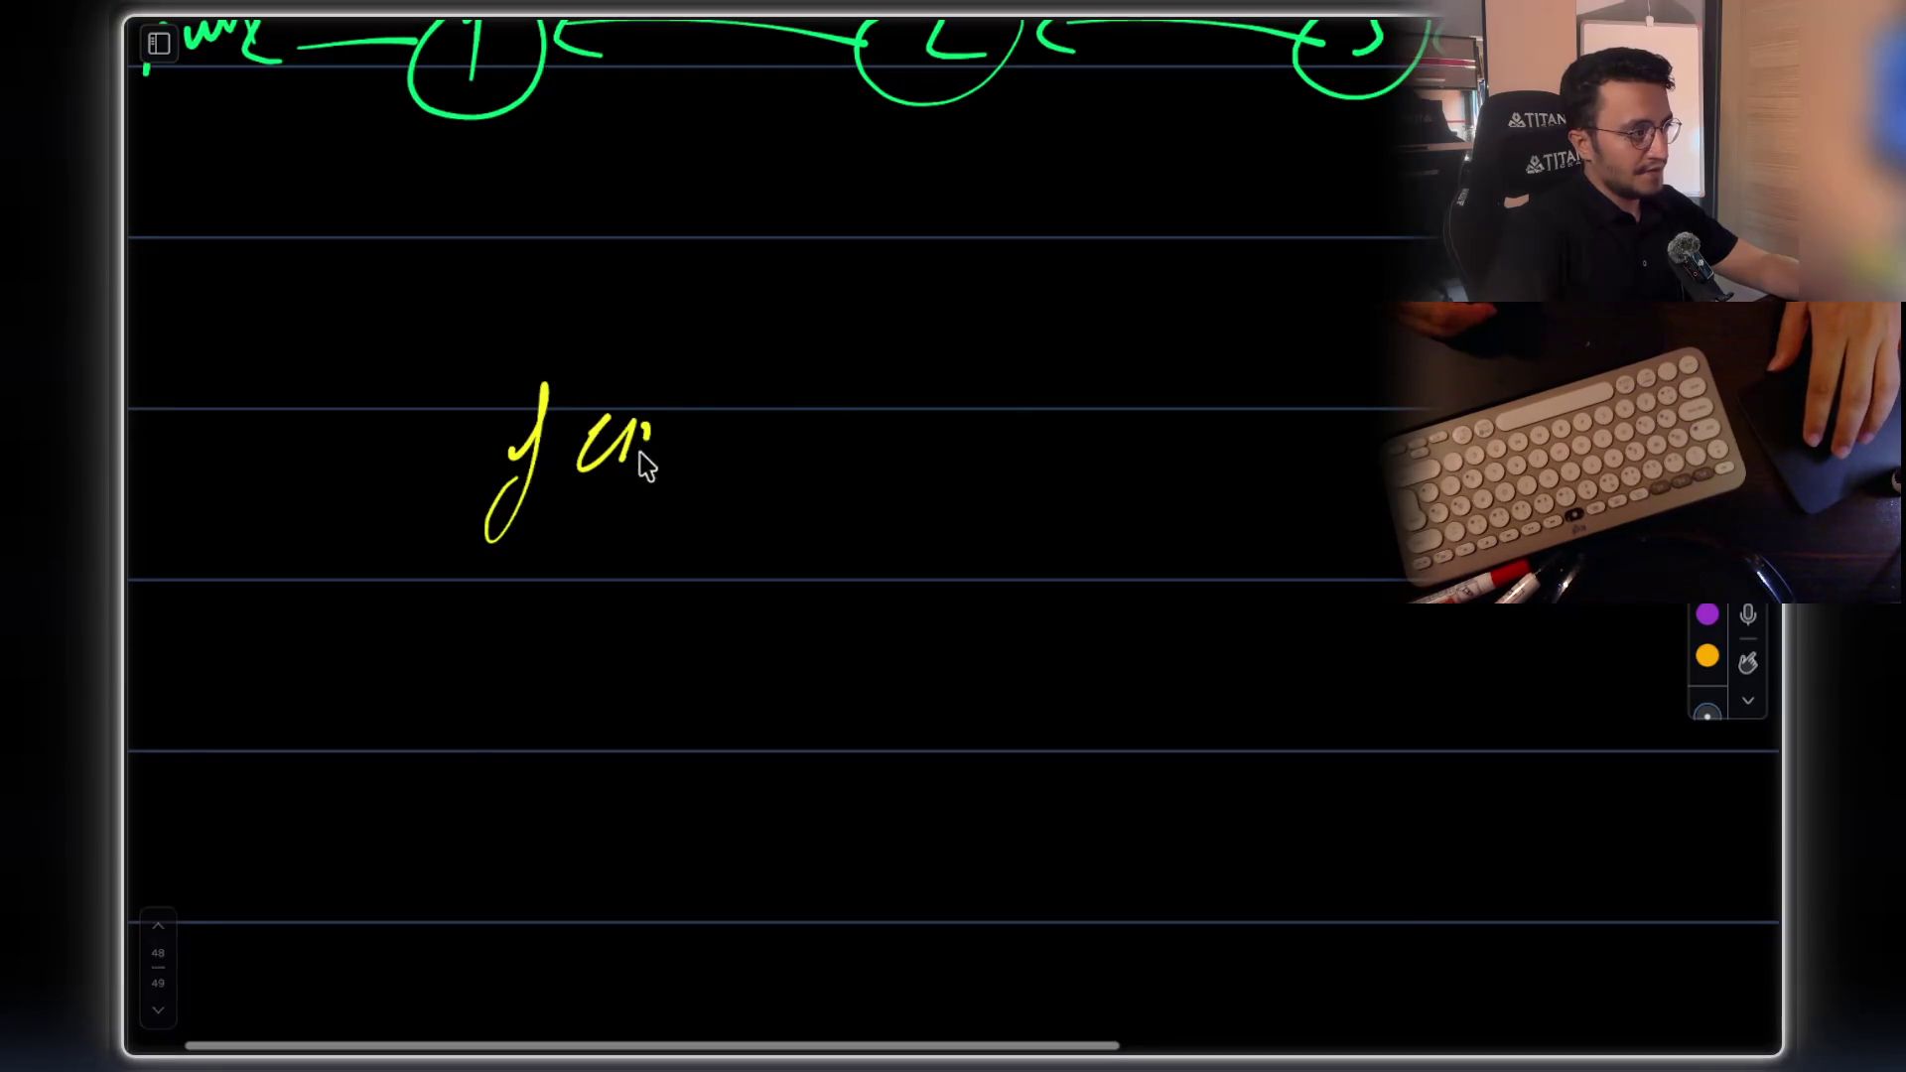
drag(791, 356, 802, 499)
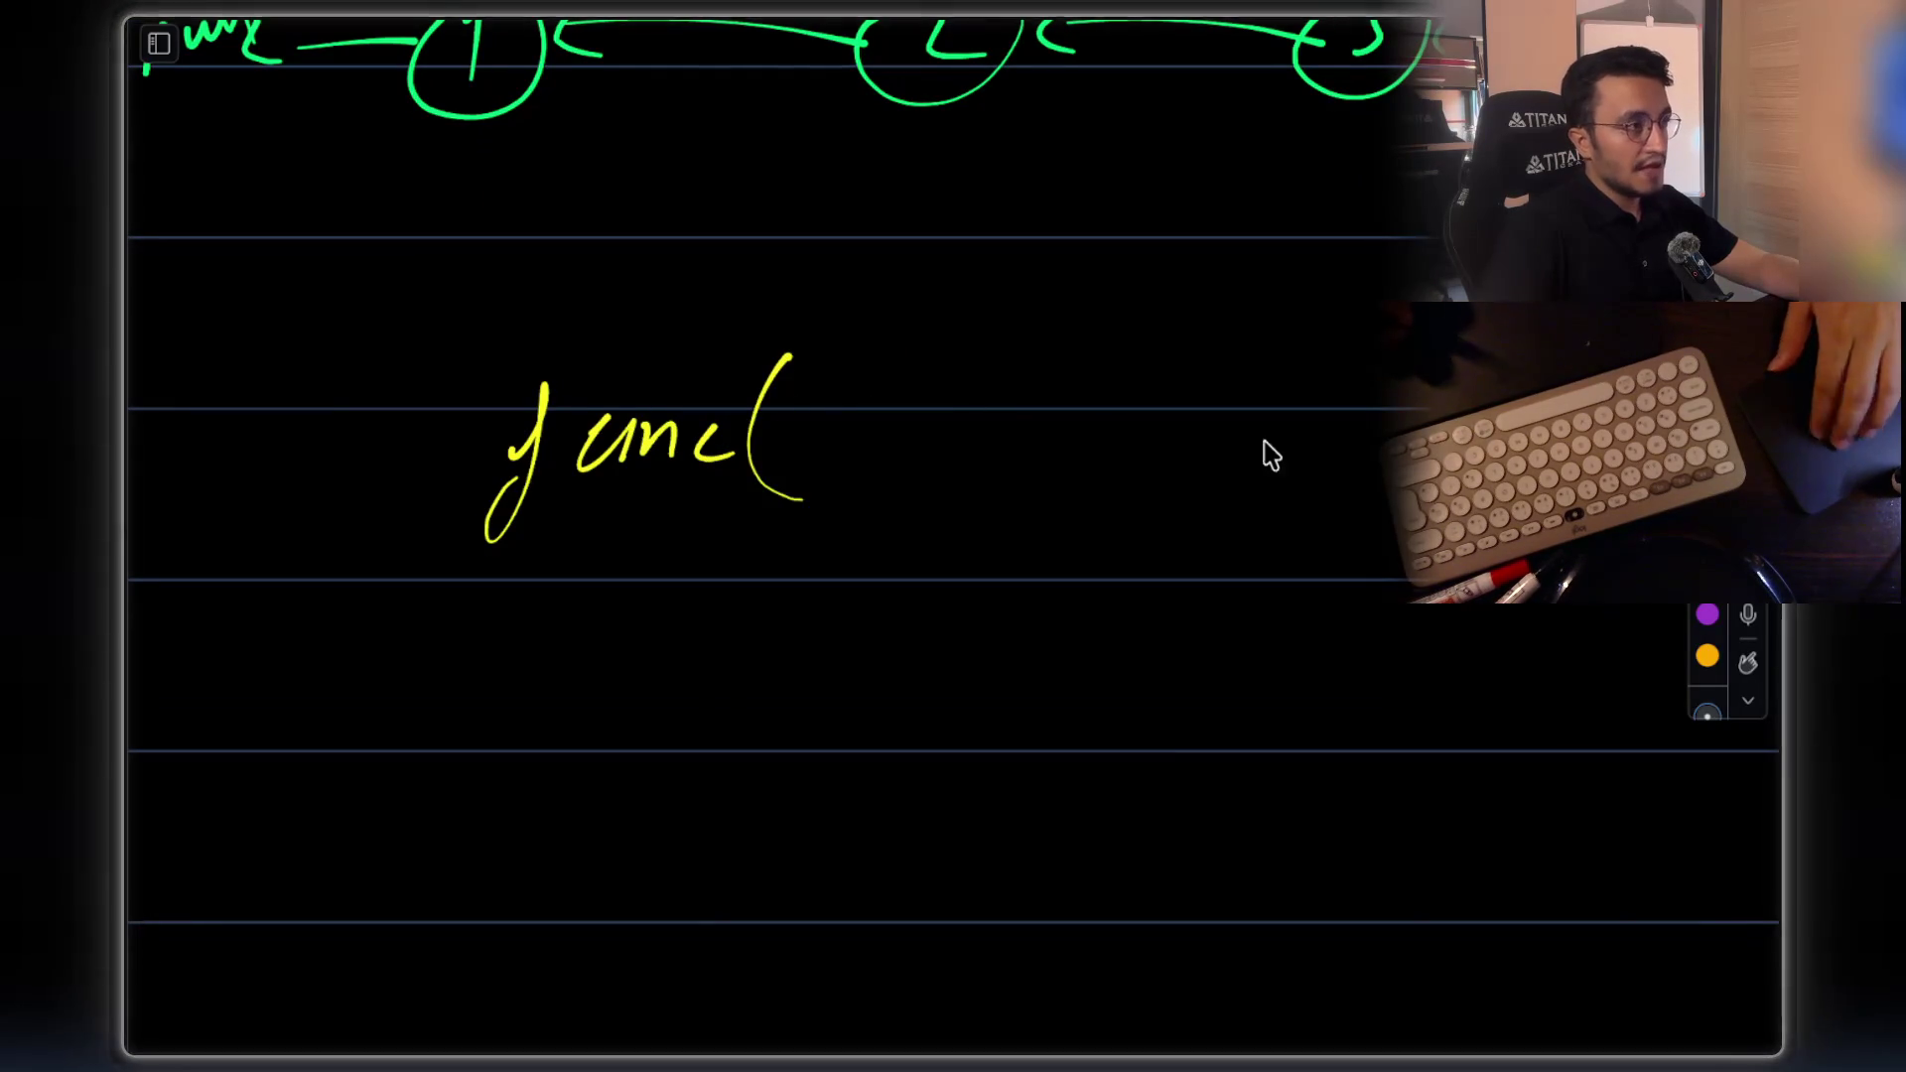
drag(1568, 362, 1573, 497)
scroll(673, 255, up, 7)
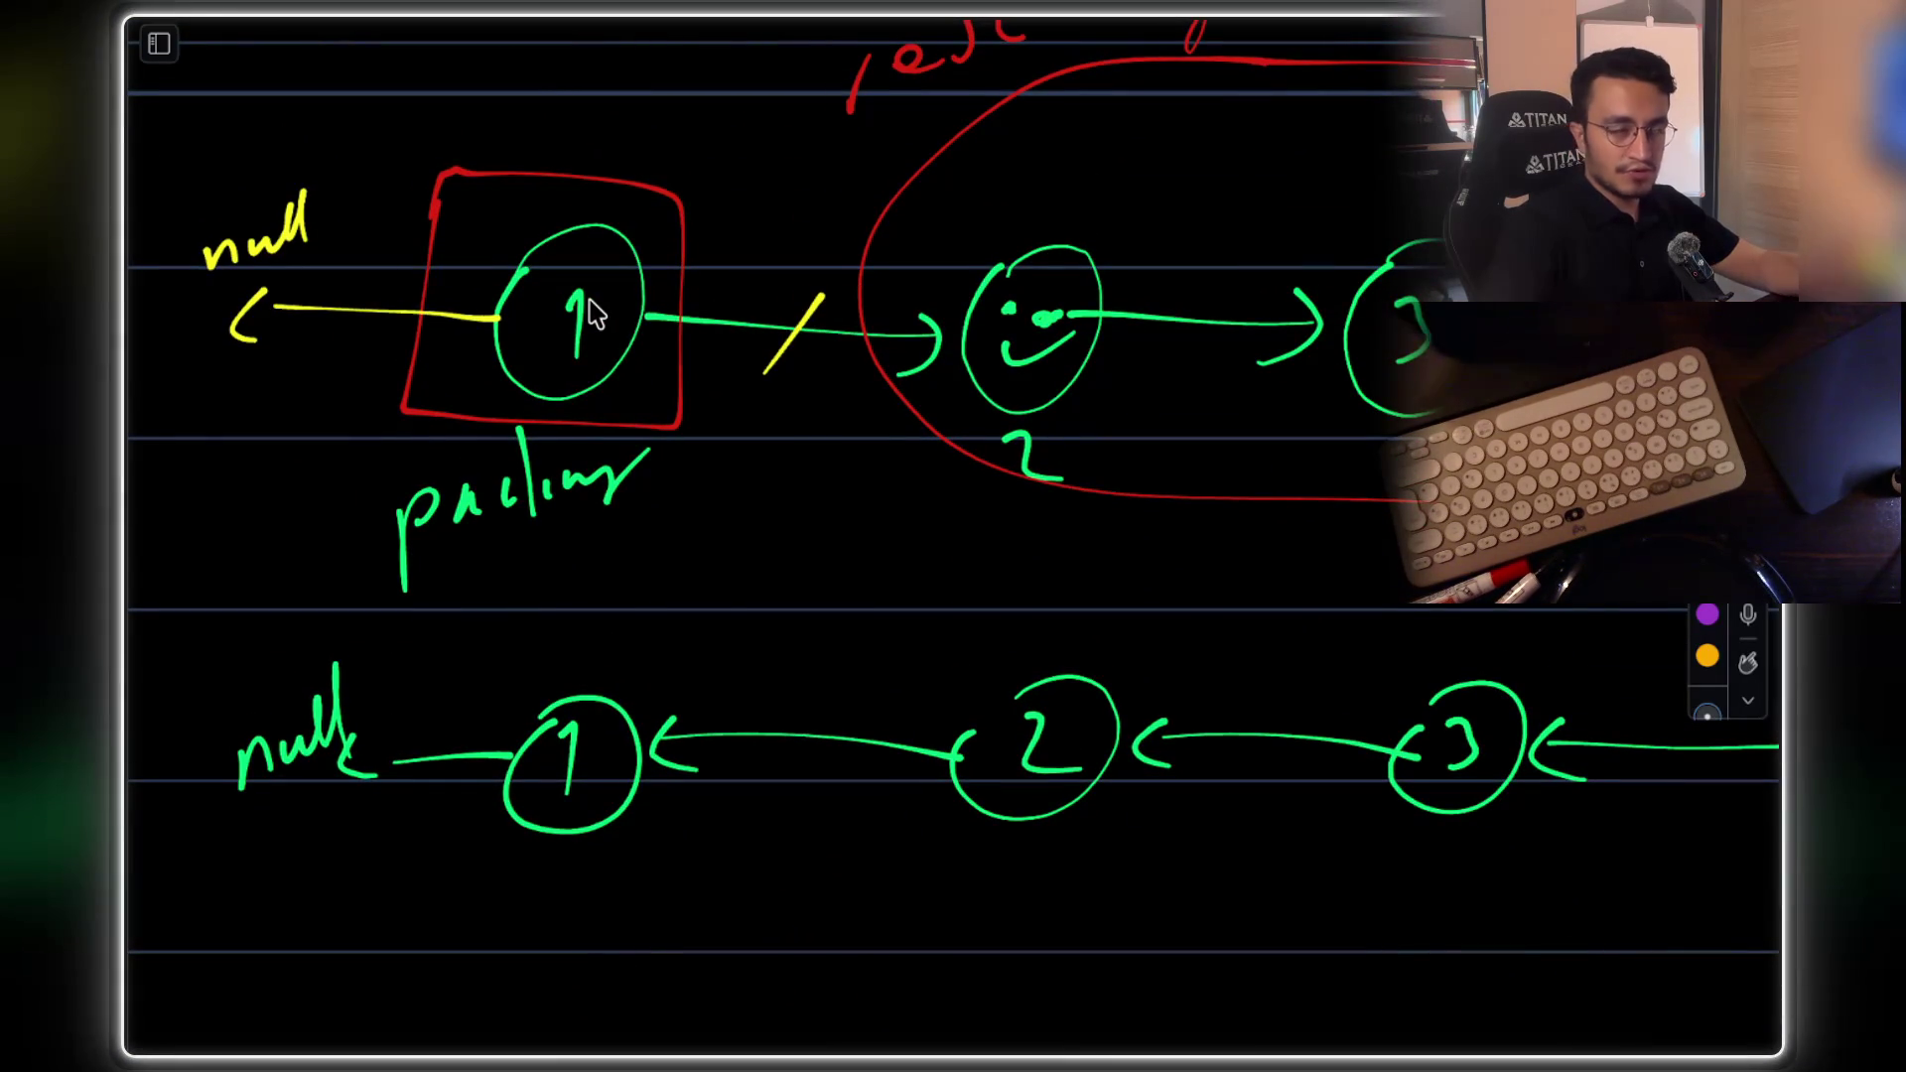
scroll(1201, 220, up, 5)
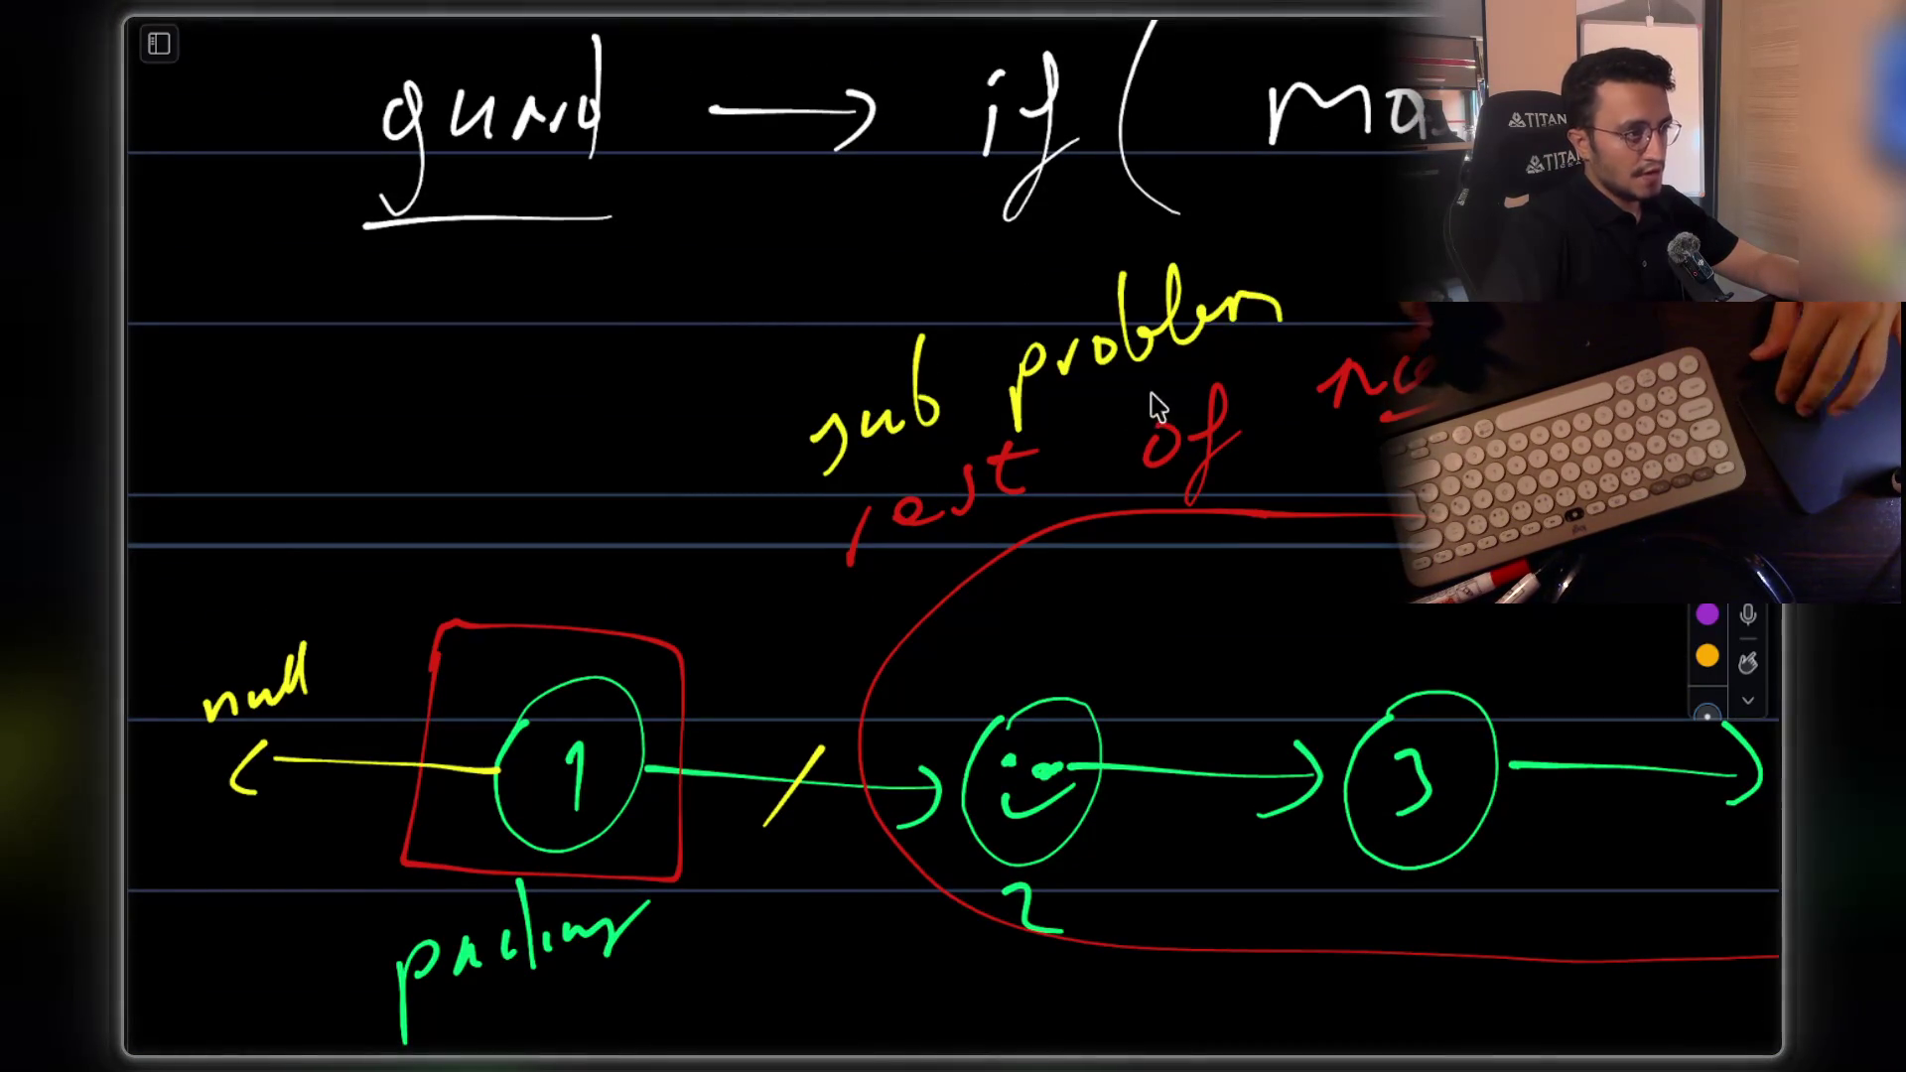
scroll(1181, 401, down, 3)
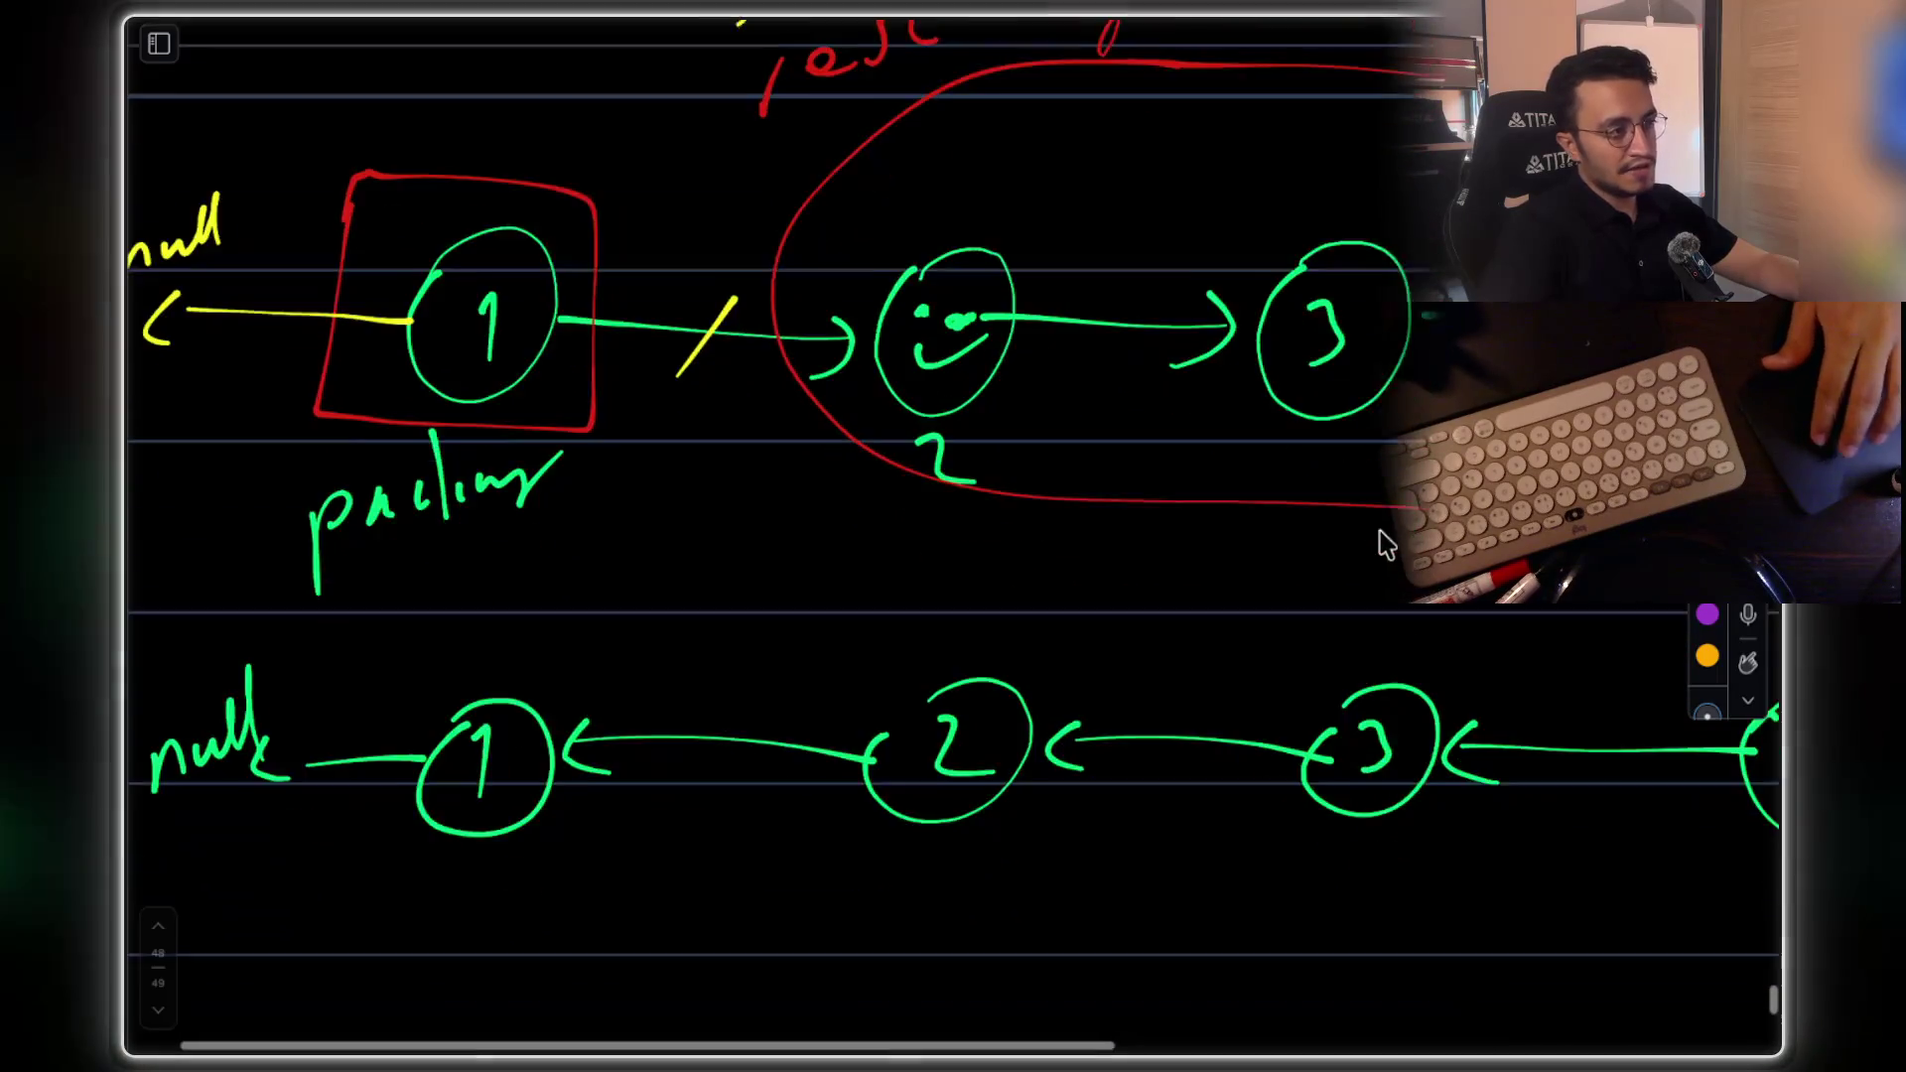
scroll(1012, 348, down, 1)
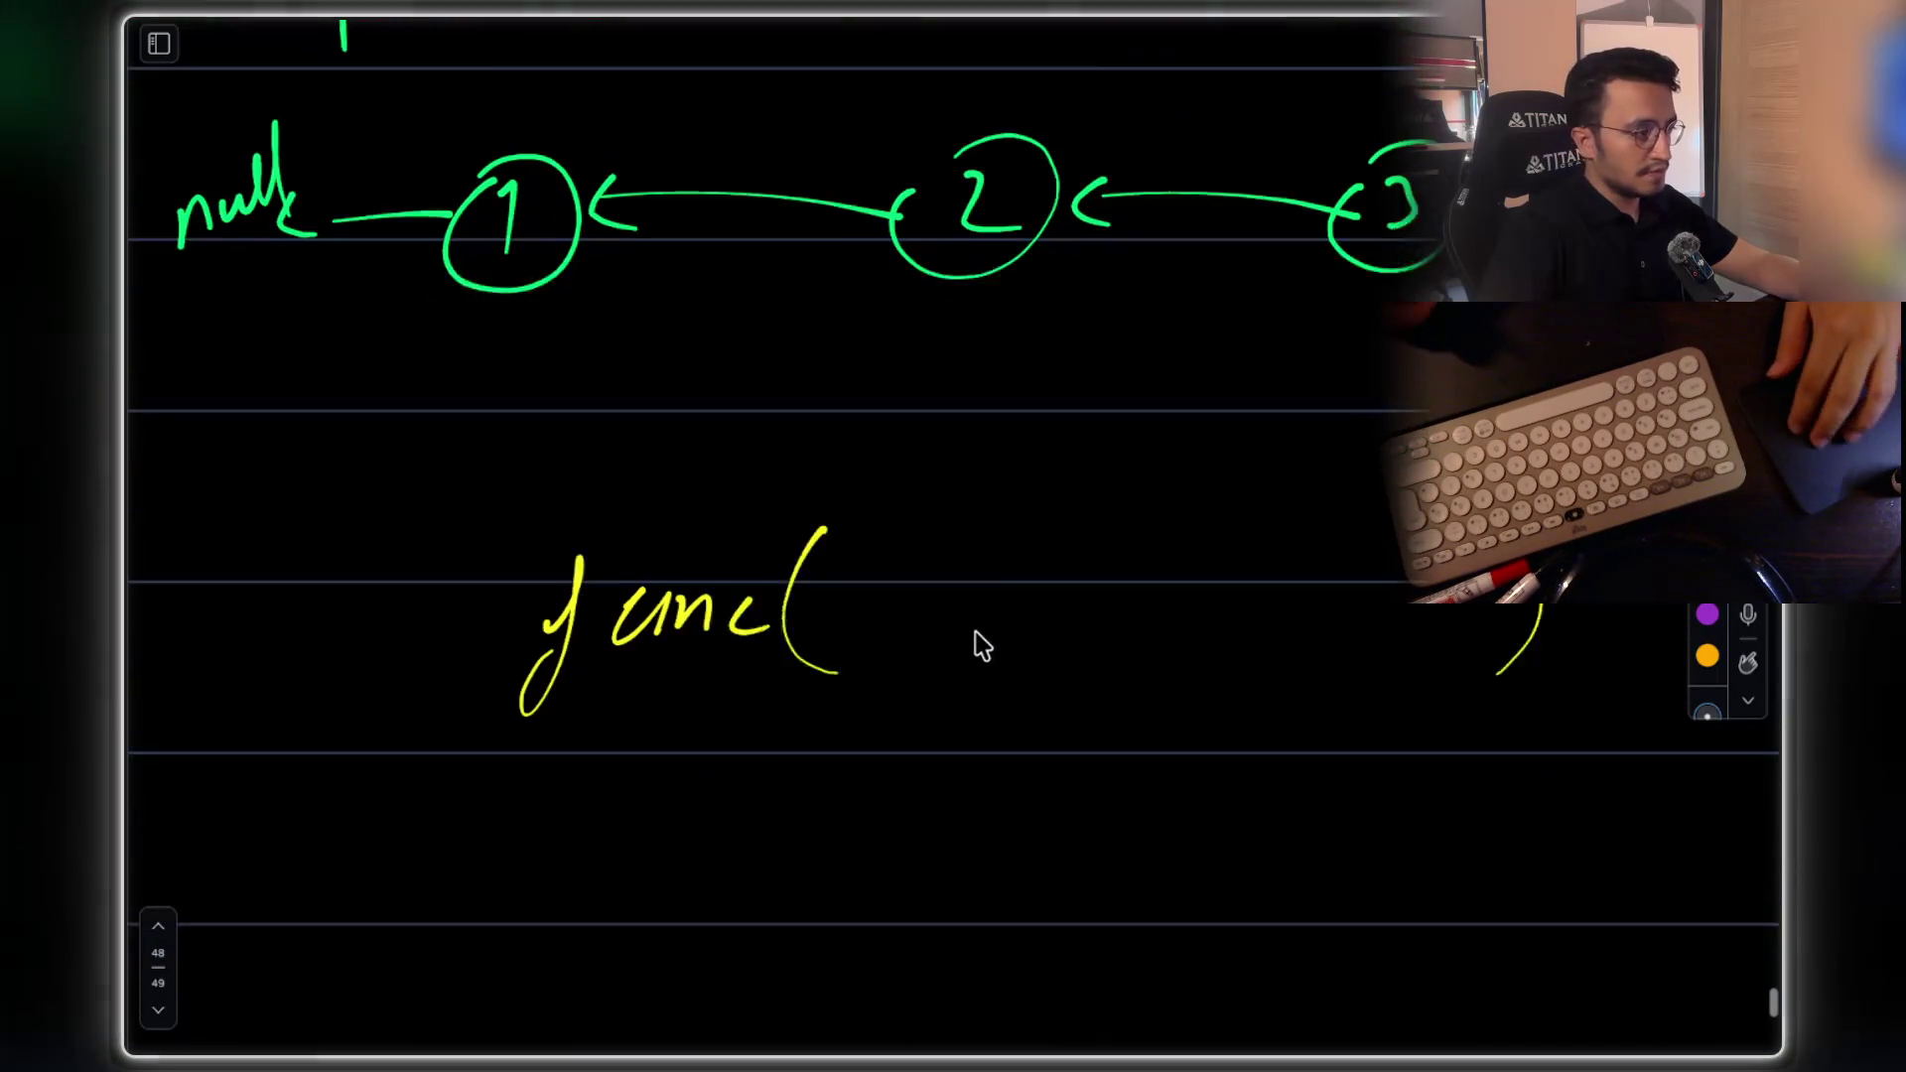
scroll(1171, 446, down, 3)
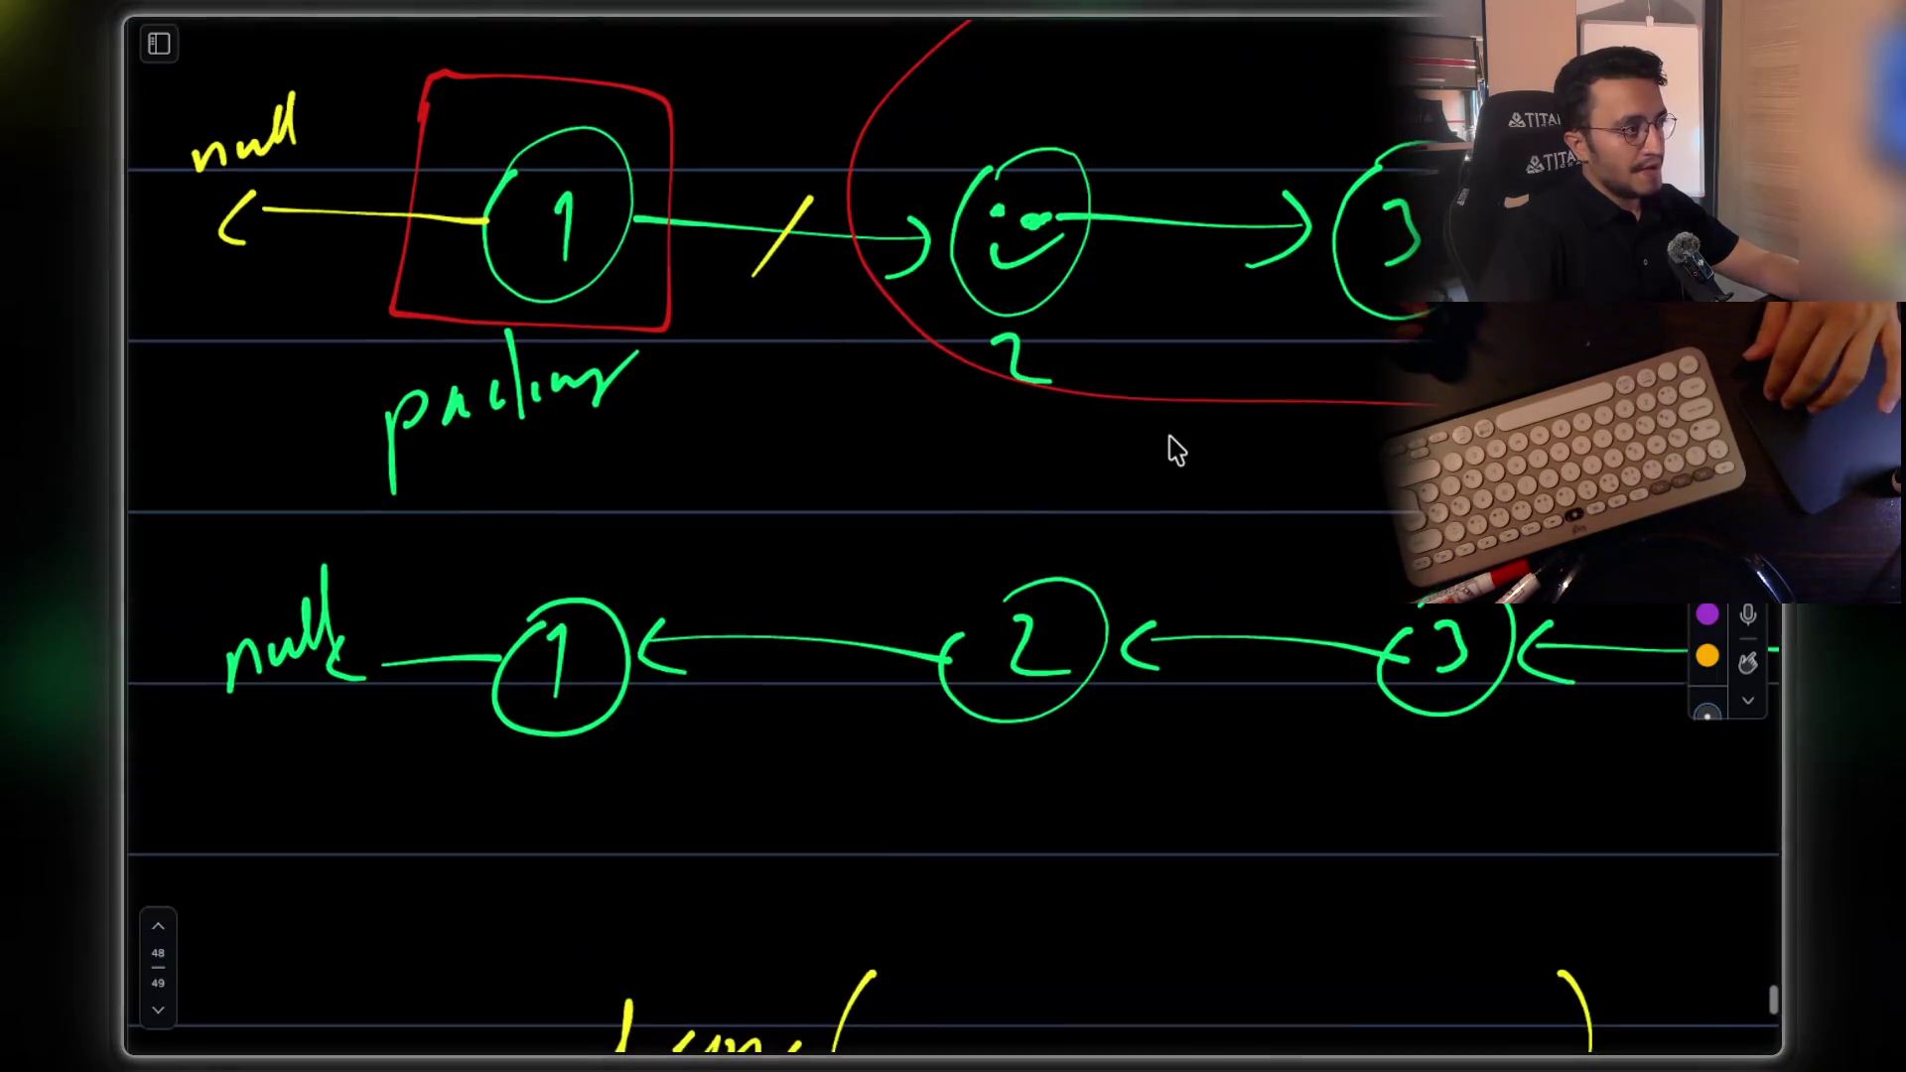
Add the Node parameter and begin the body line 'node.next'
drag(766, 574, 866, 542)
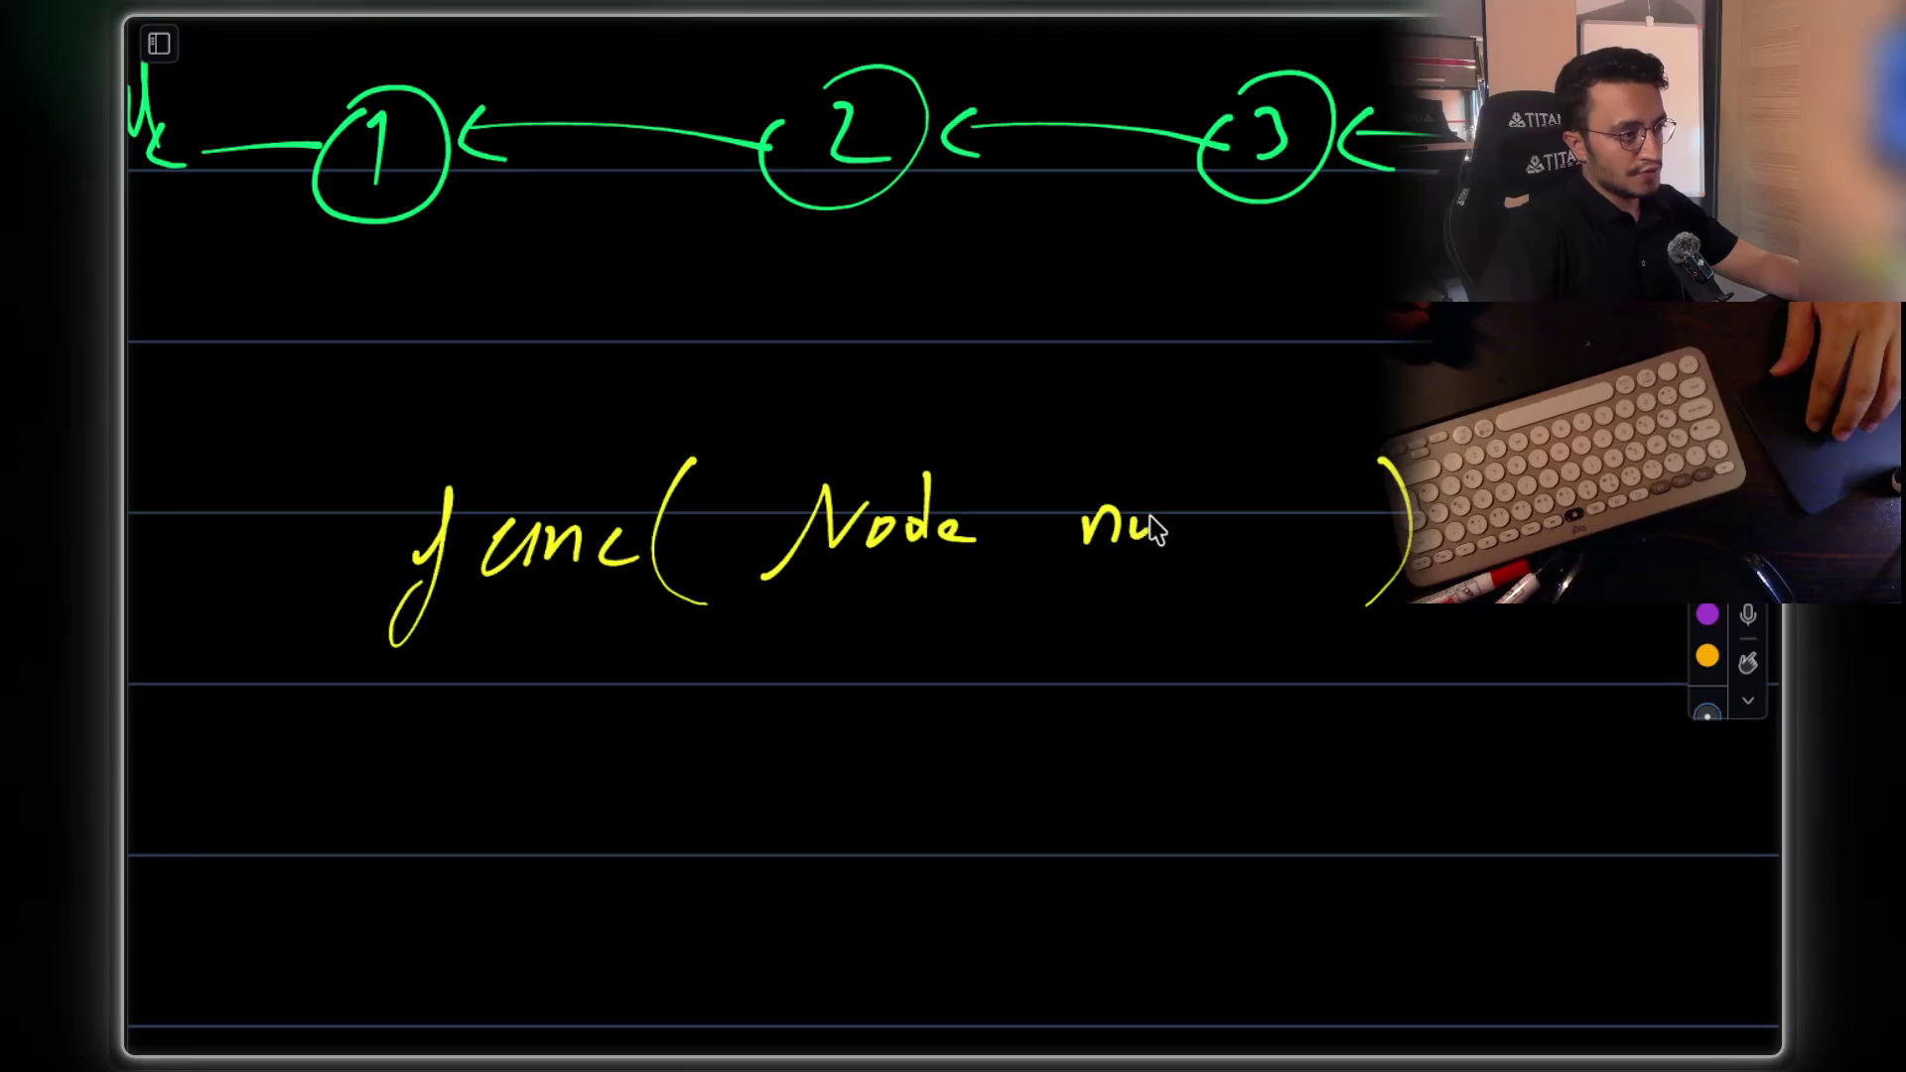
scroll(814, 651, down, 3)
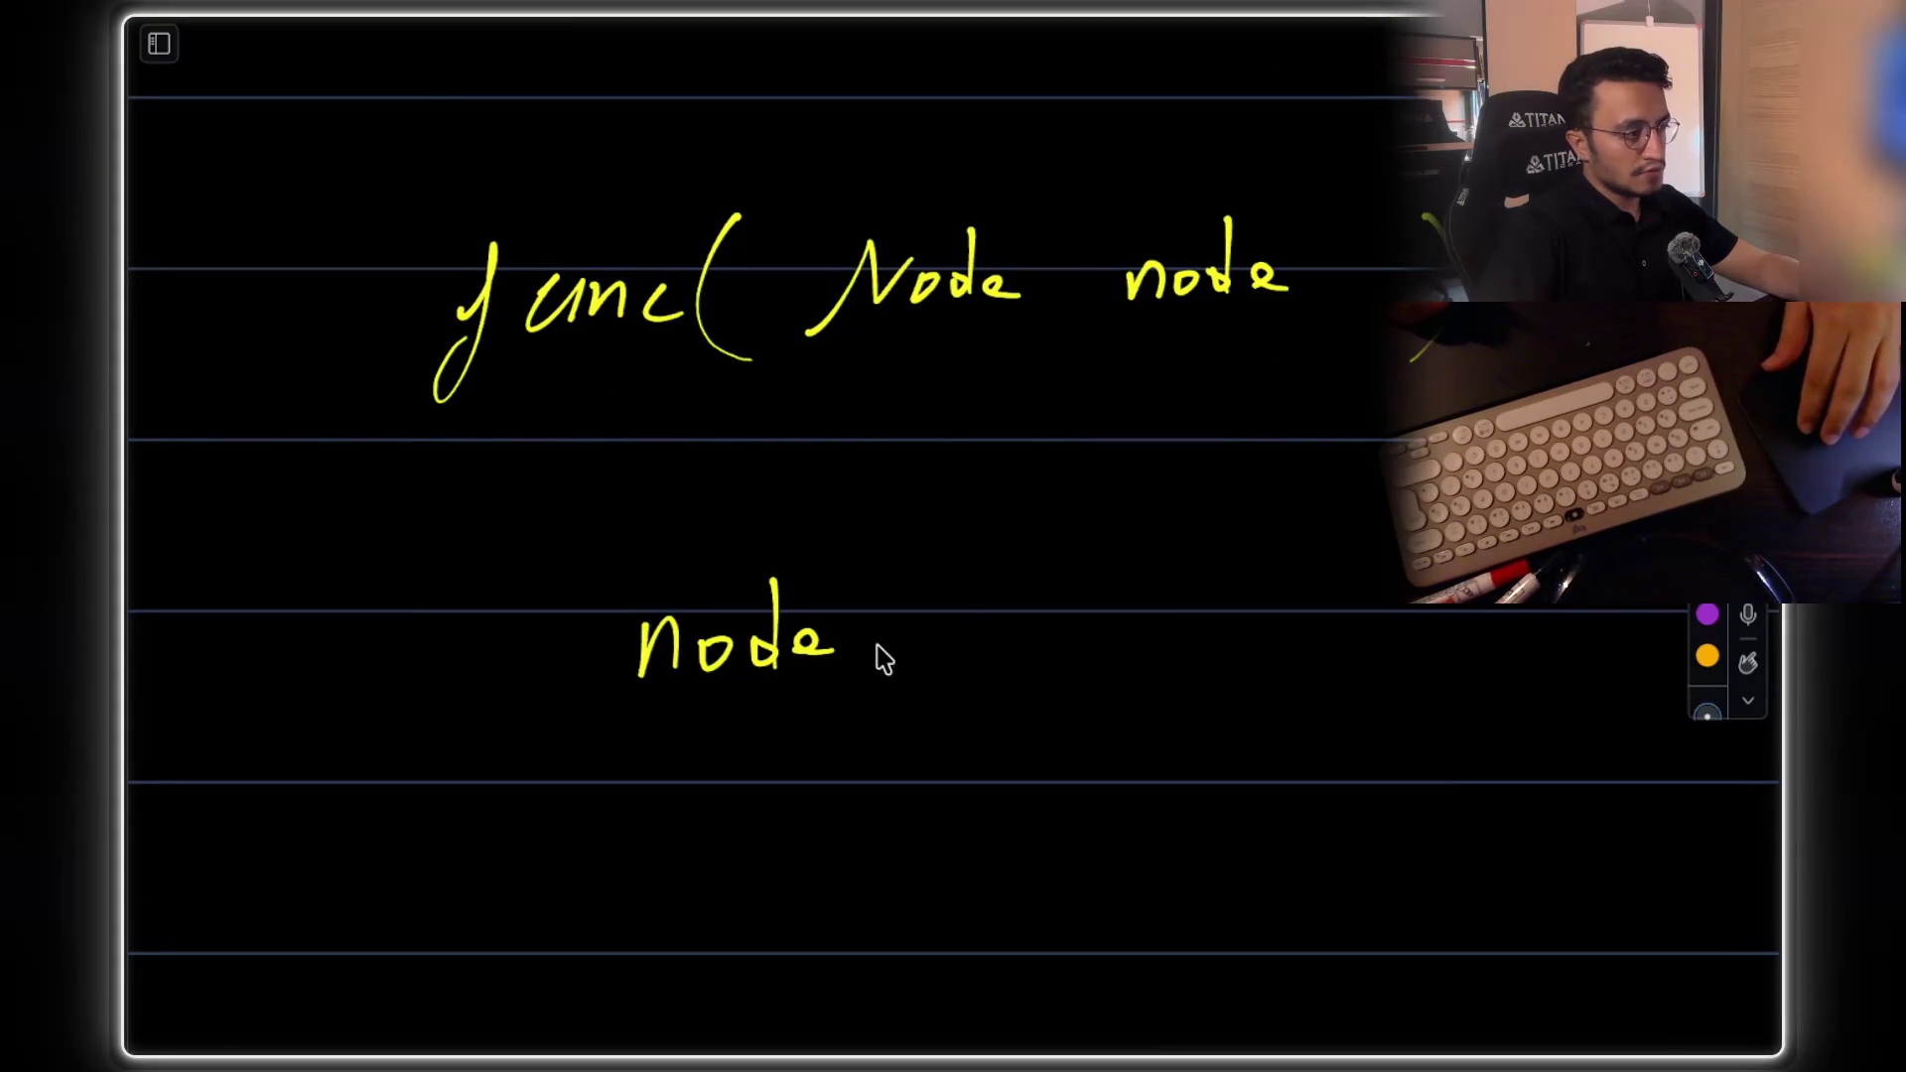
scroll(961, 588, up, 4)
scroll(735, 384, up, 1)
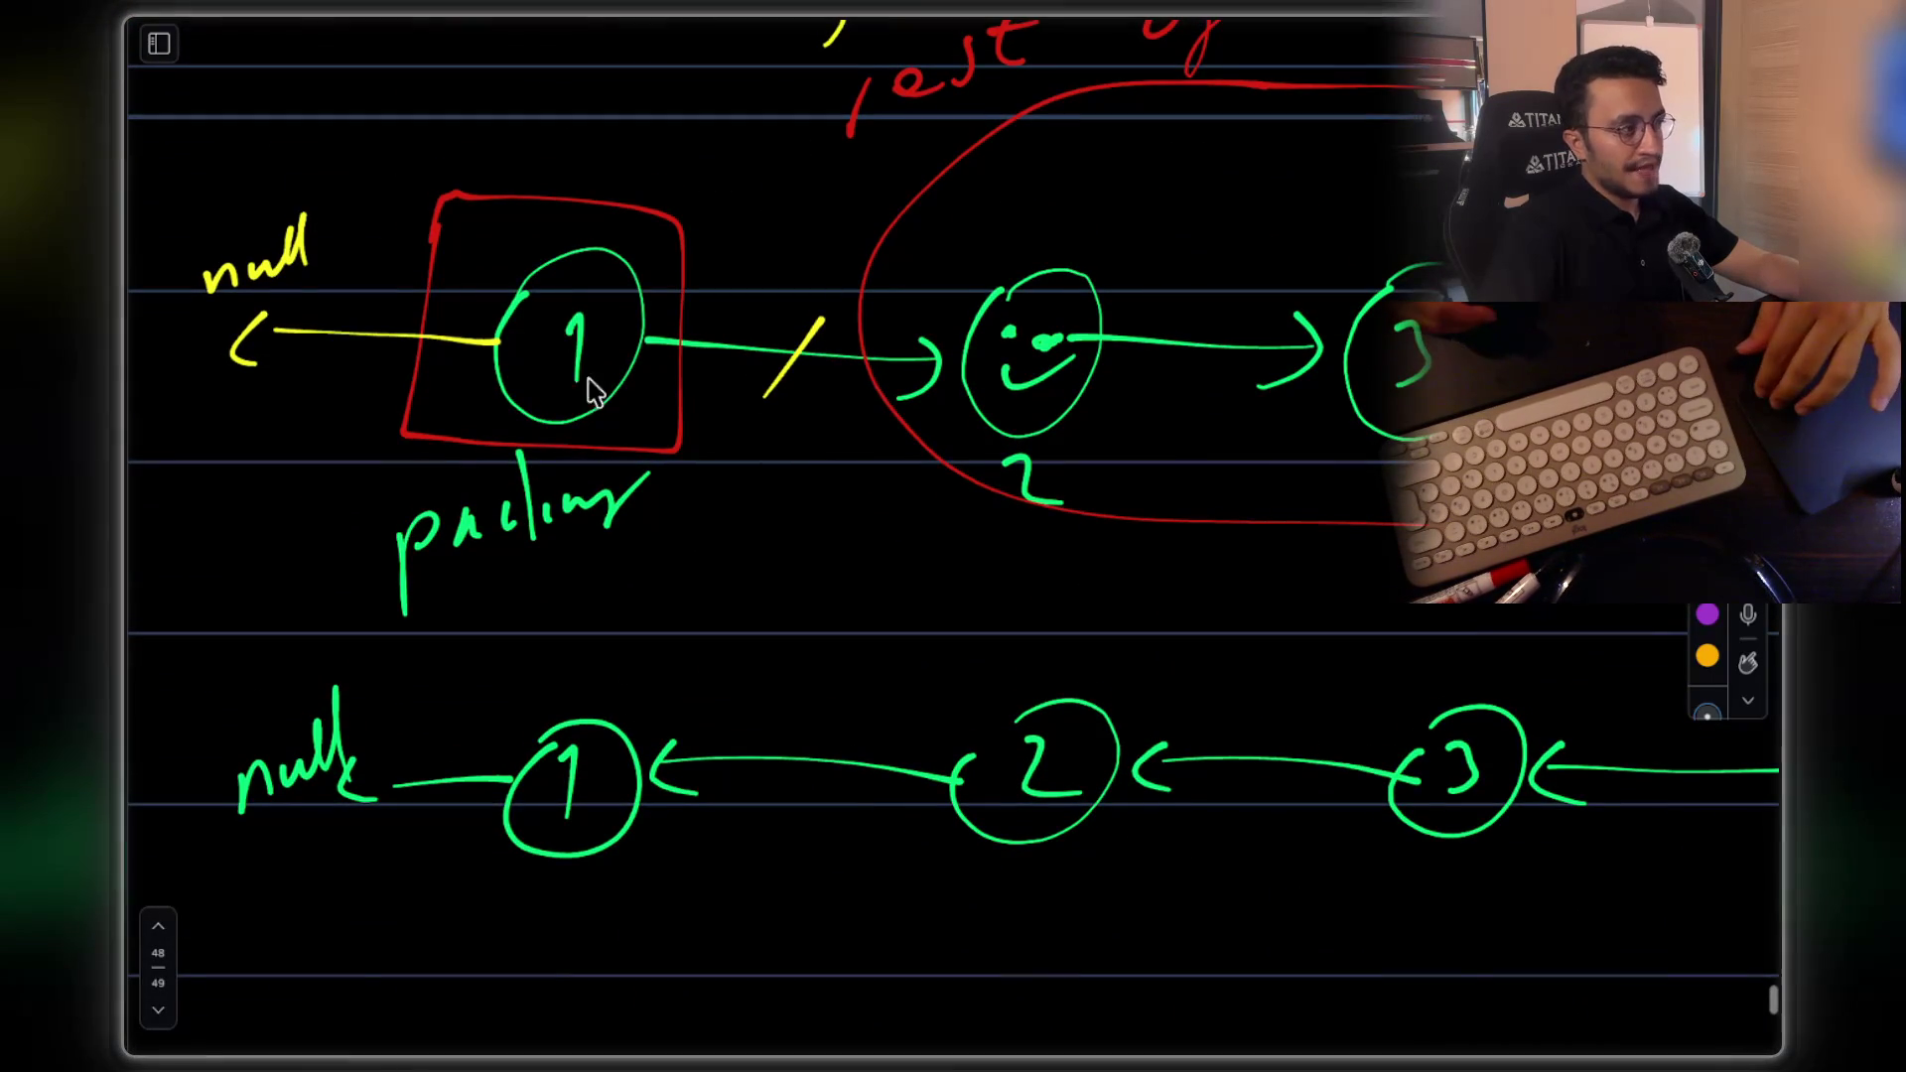
scroll(541, 375, down, 10)
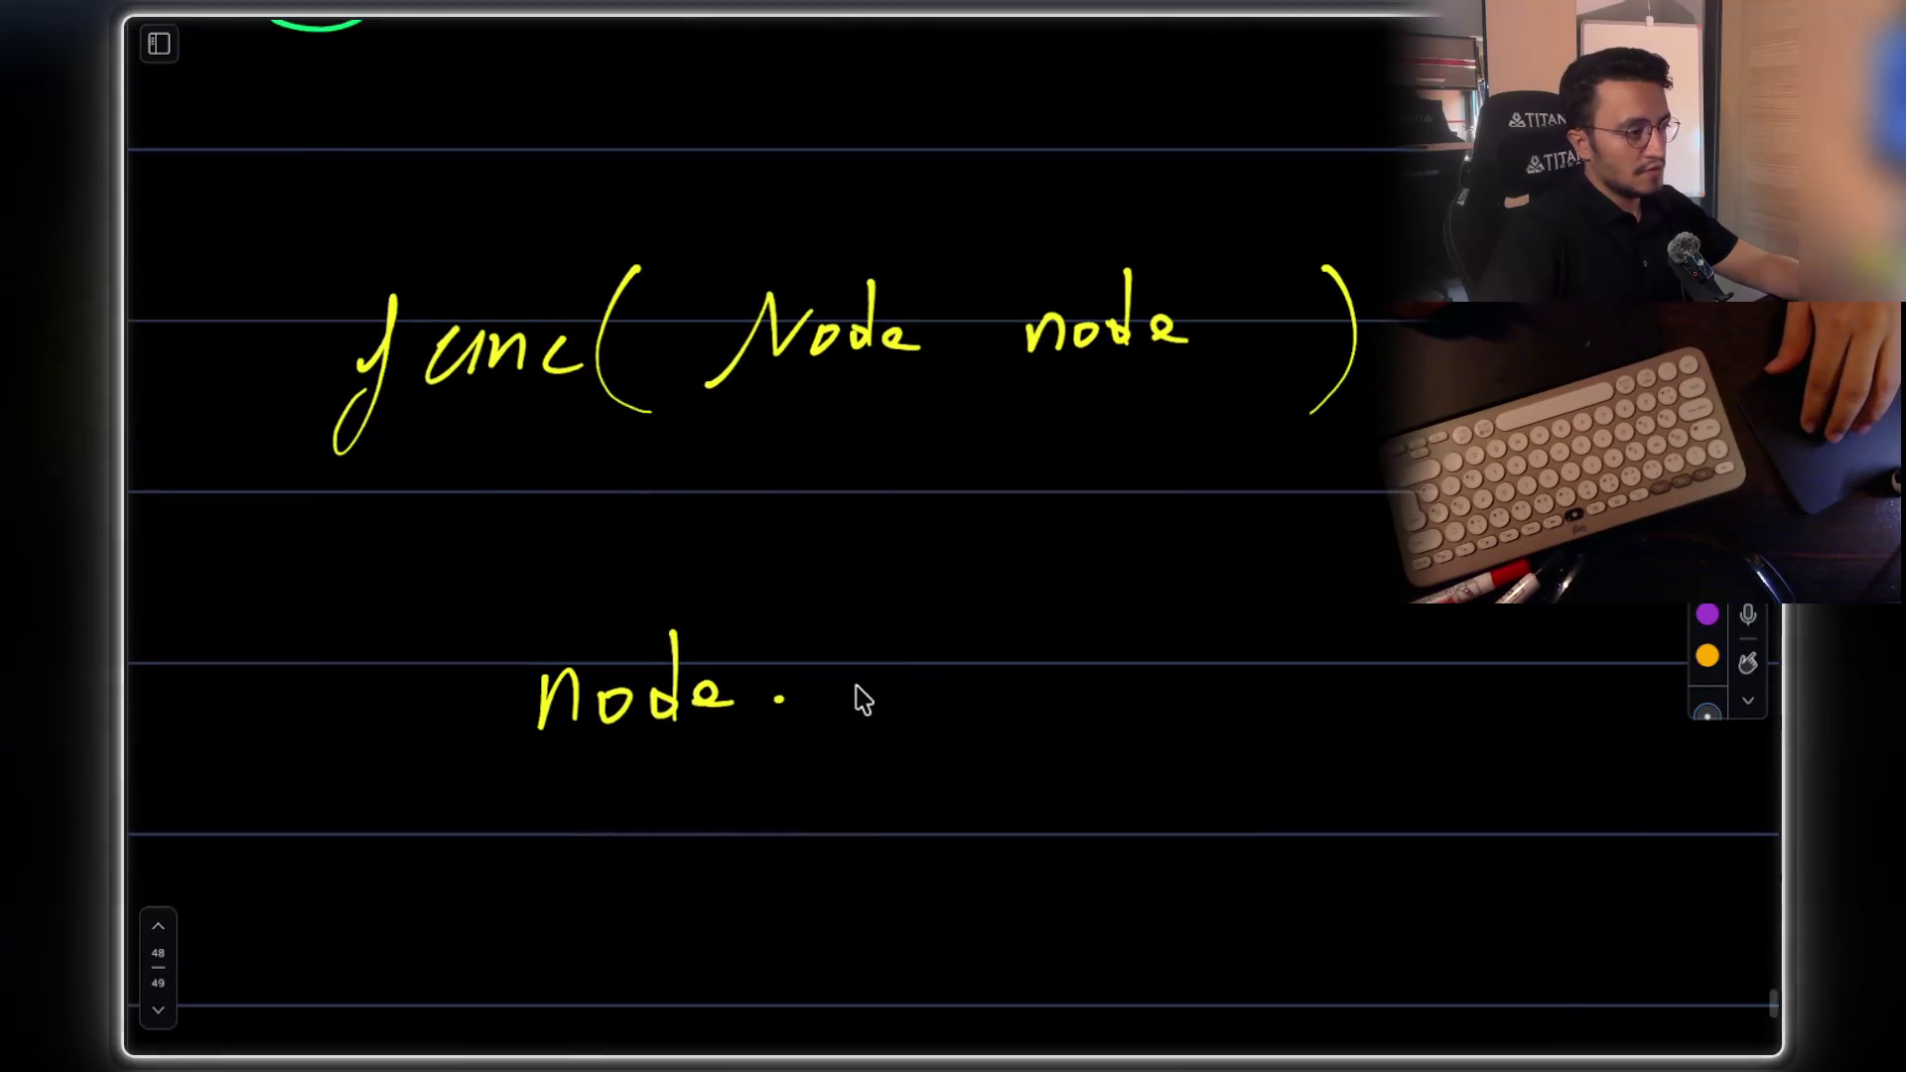
drag(893, 687, 960, 662)
Complete the body line as 'node.next = null;'
mouse_move(1122, 660)
mouse_down()
mouse_move(1191, 681)
mouse_move(1331, 668)
mouse_move(1374, 641)
mouse_move(1368, 690)
mouse_up()
click(1375, 643)
scroll(1149, 532, up, 10)
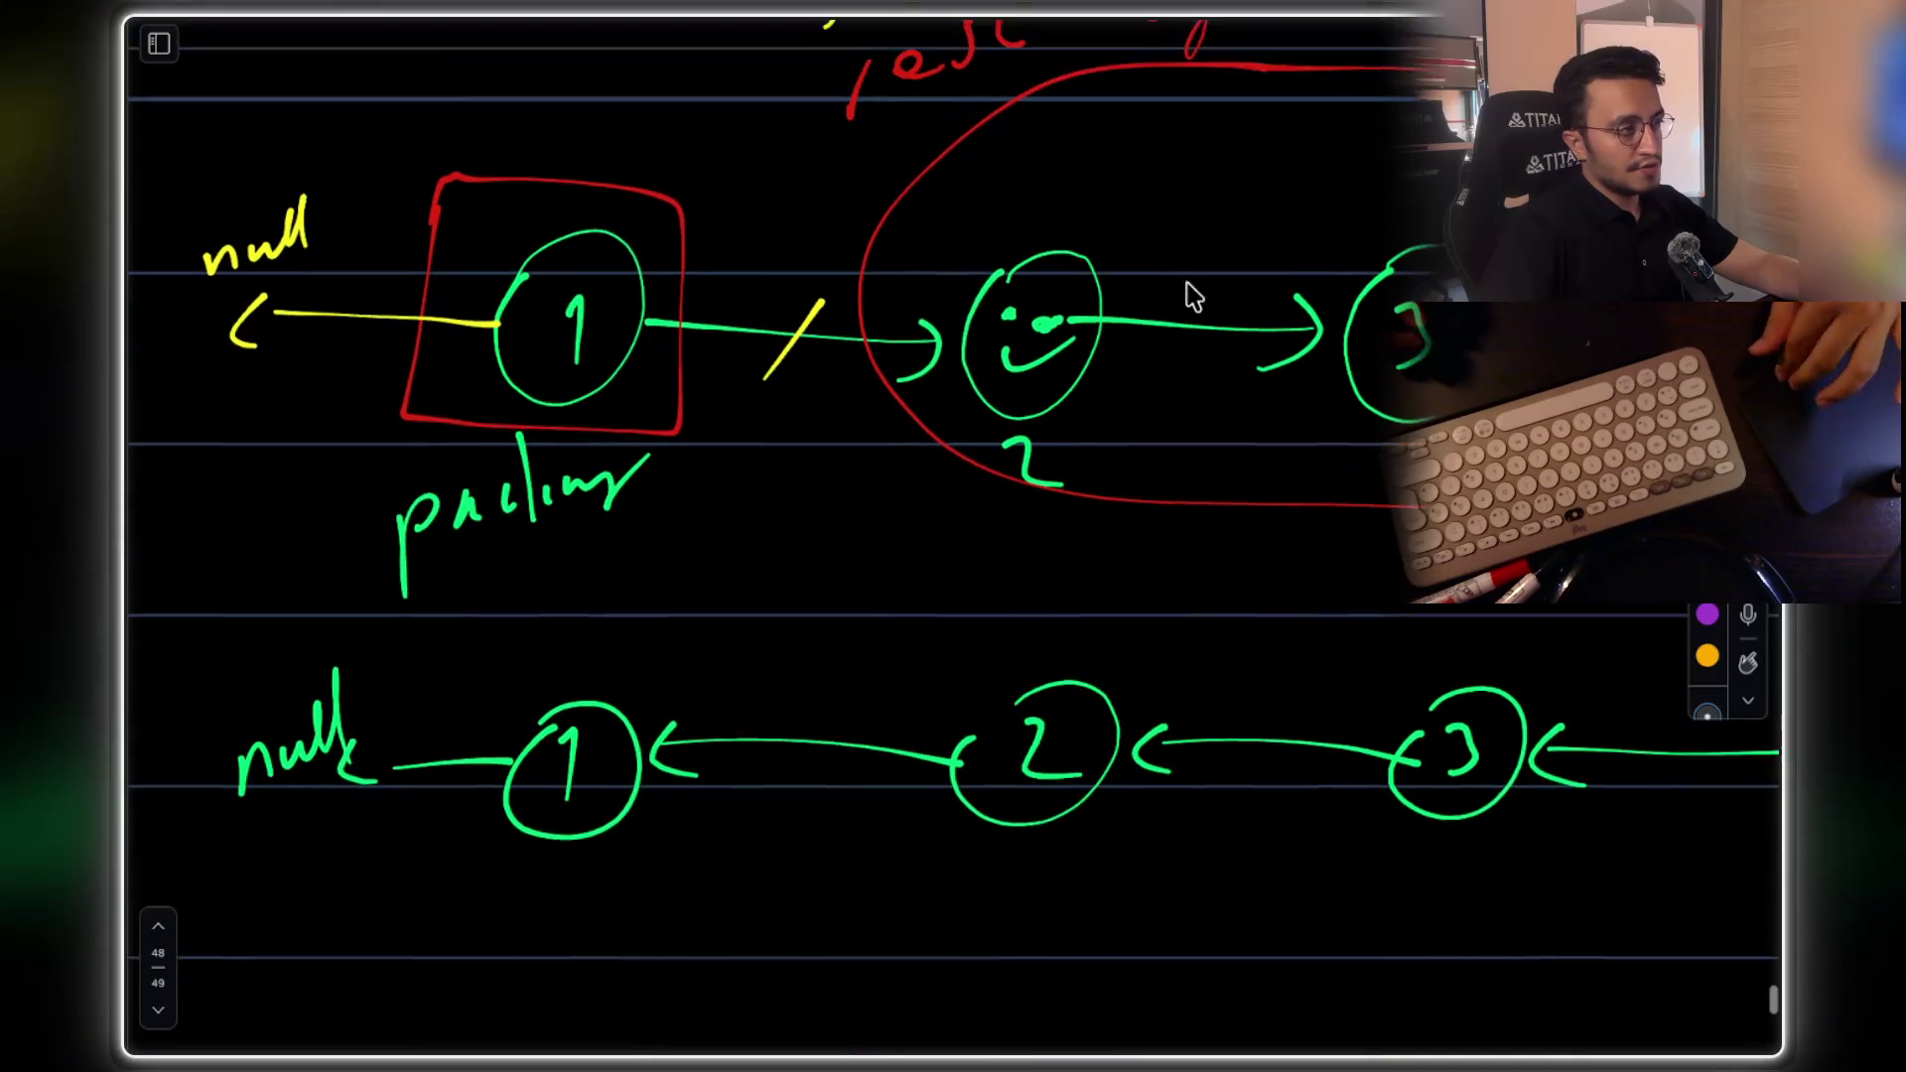
scroll(1230, 307, down, 10)
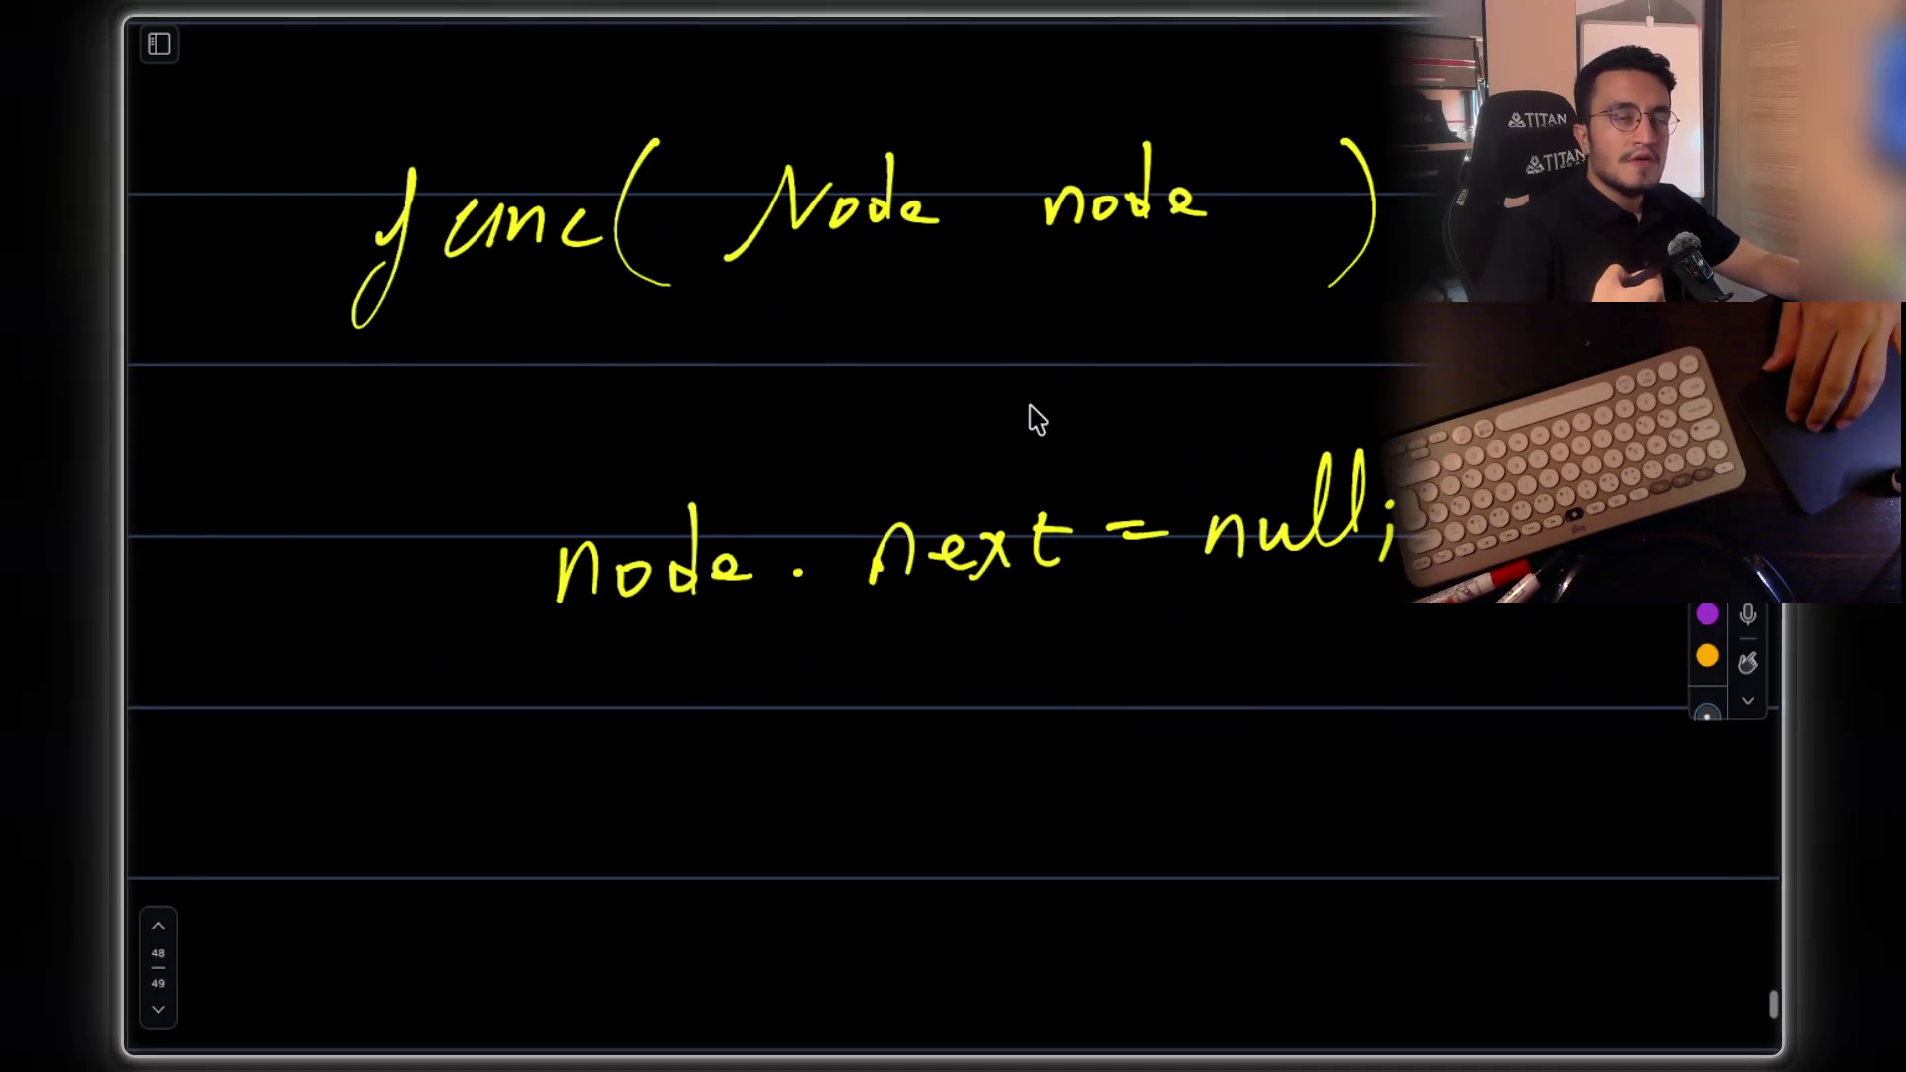
scroll(952, 546, down, 3)
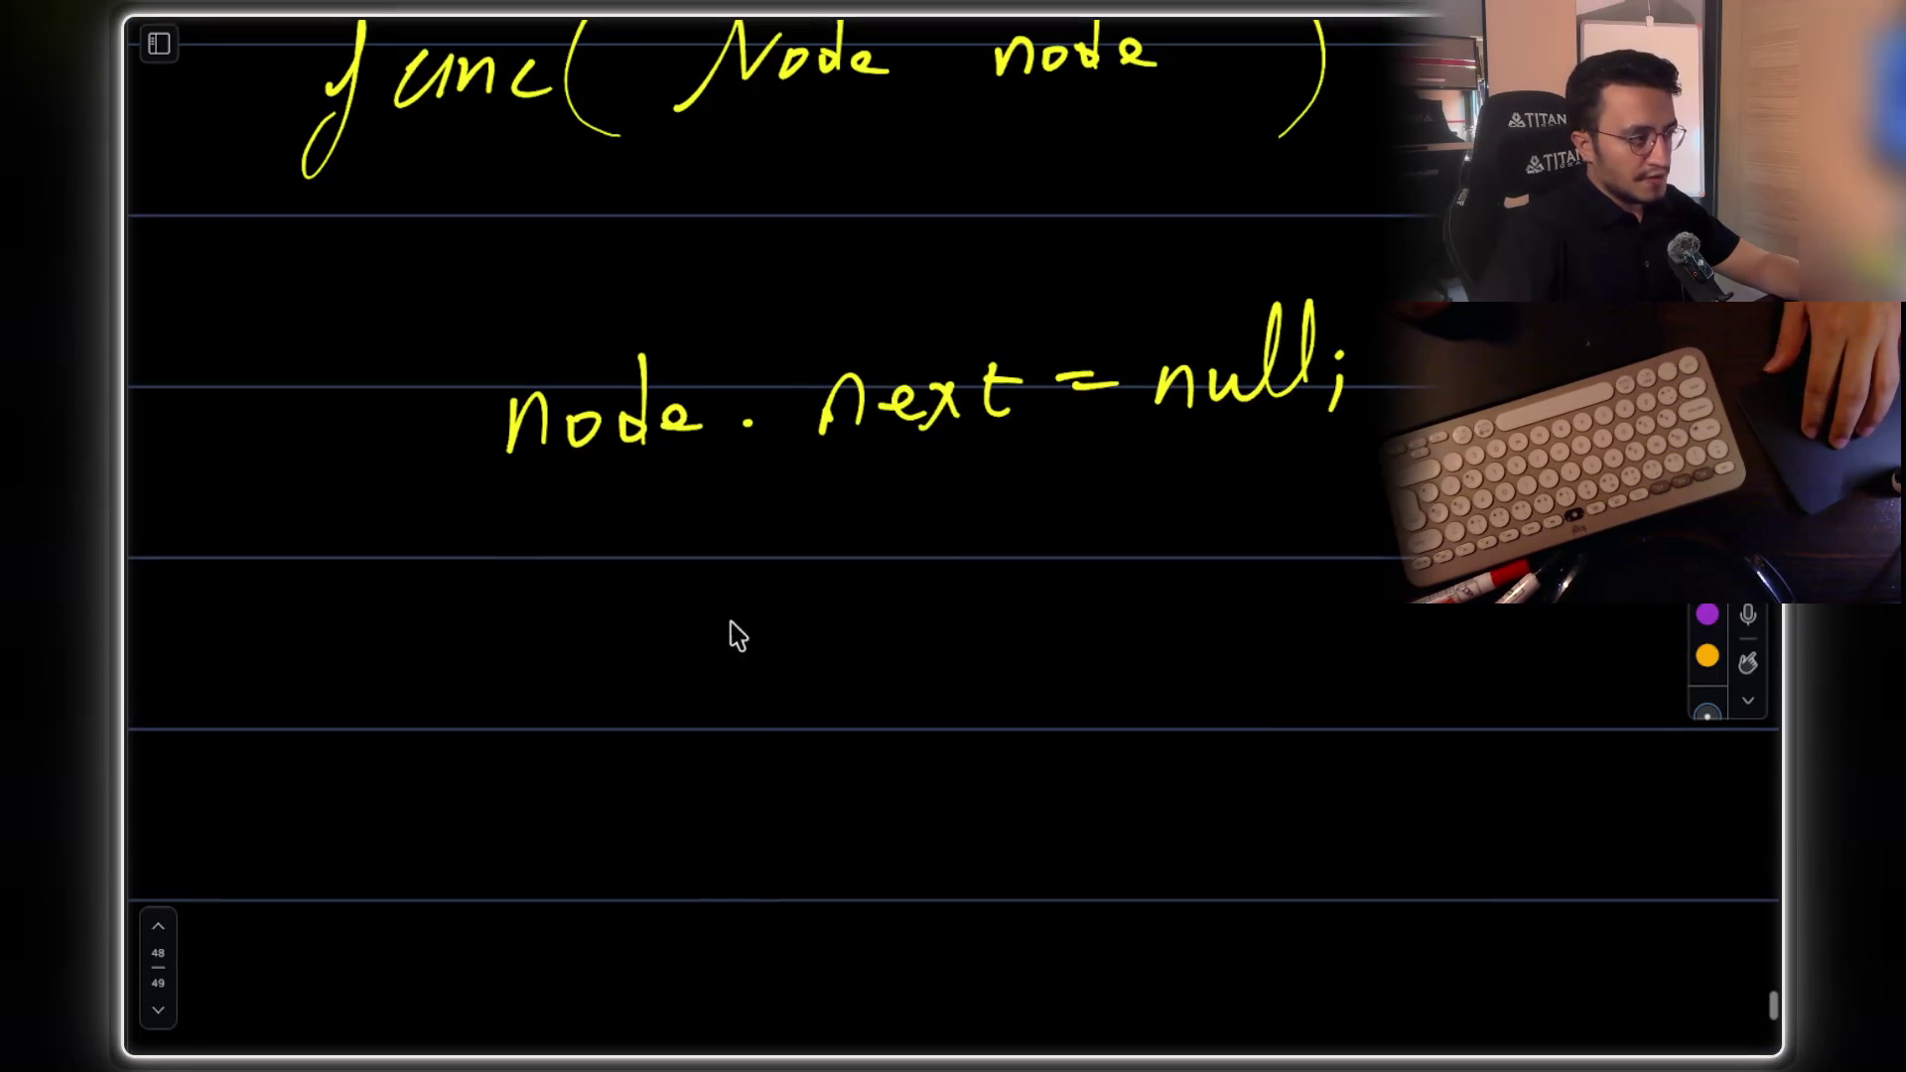
Write the recursive call 'func(node.next)' on the next line, then return to the diagrams
drag(544, 623, 516, 735)
click(573, 658)
drag(672, 655, 741, 676)
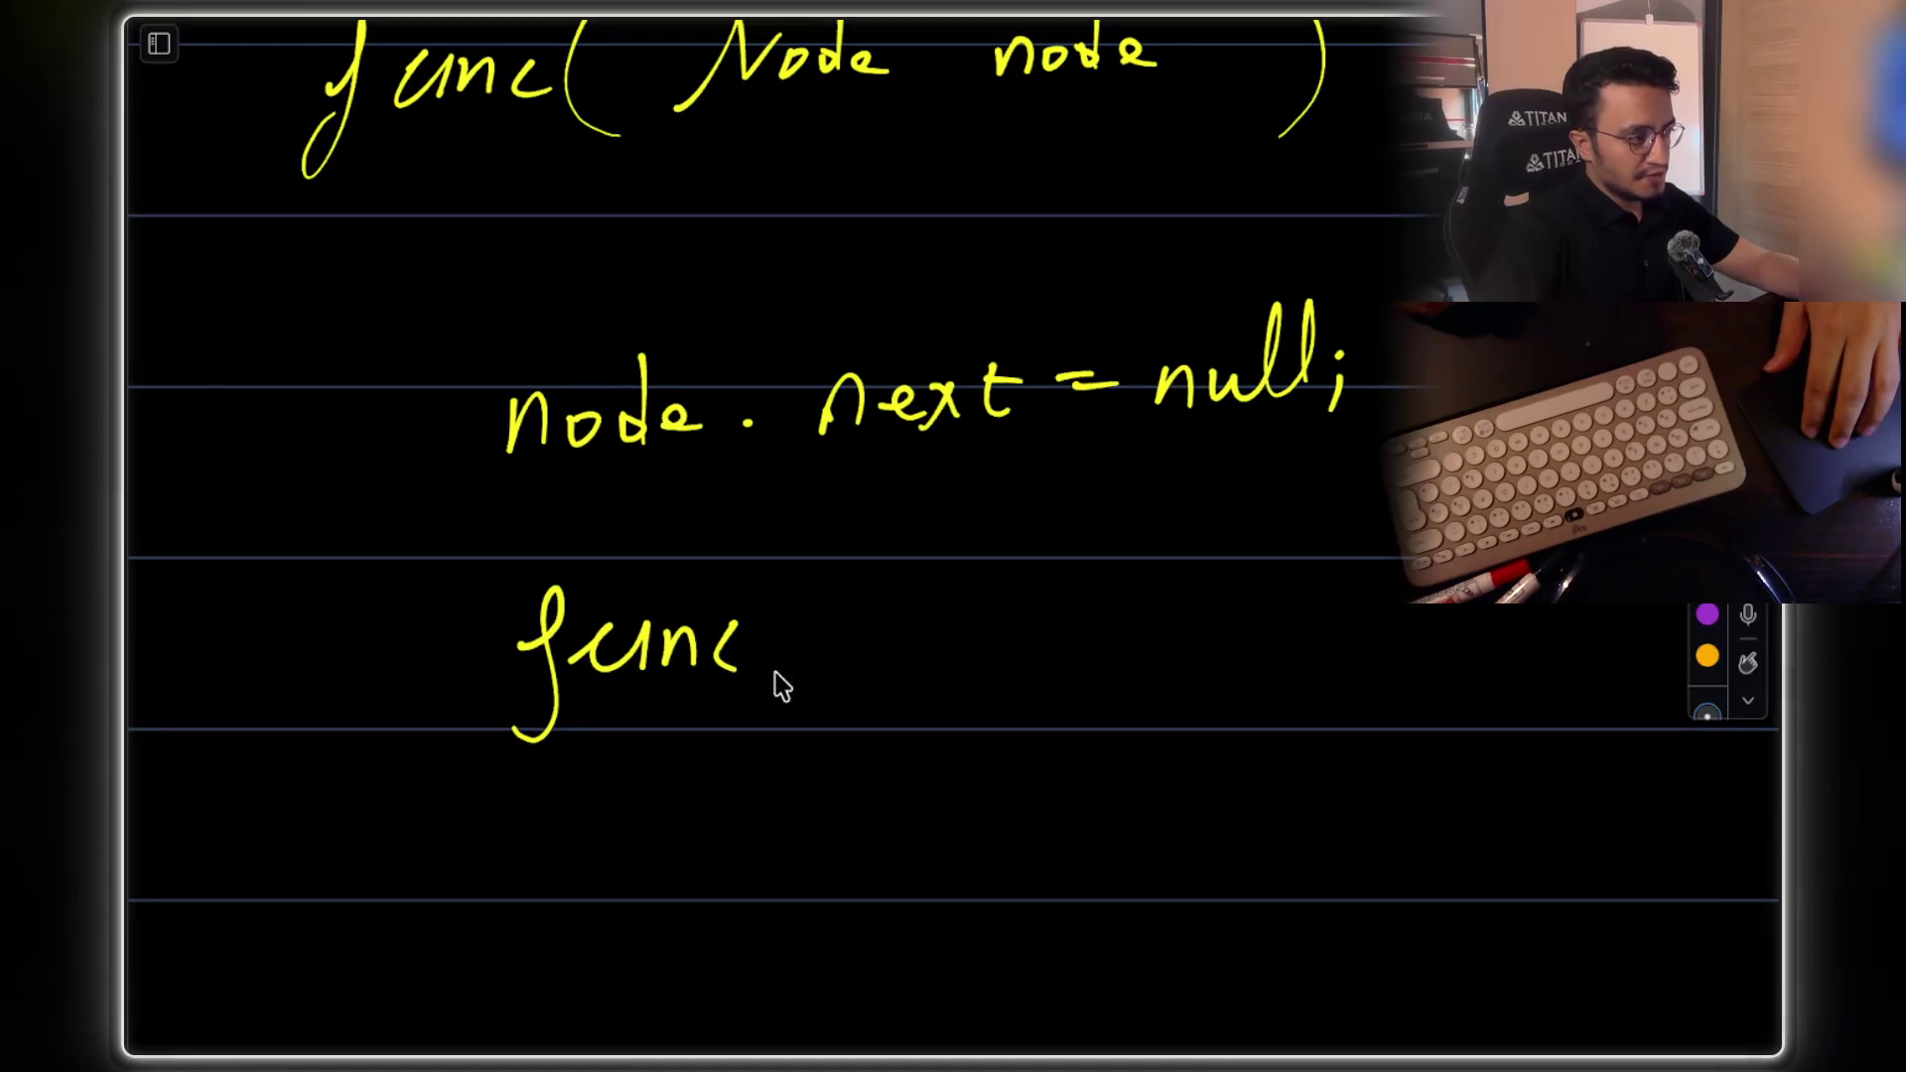
mouse_move(848, 536)
mouse_down()
mouse_move(825, 731)
mouse_move(864, 739)
mouse_up()
drag(938, 623, 1072, 655)
drag(1168, 615, 1206, 639)
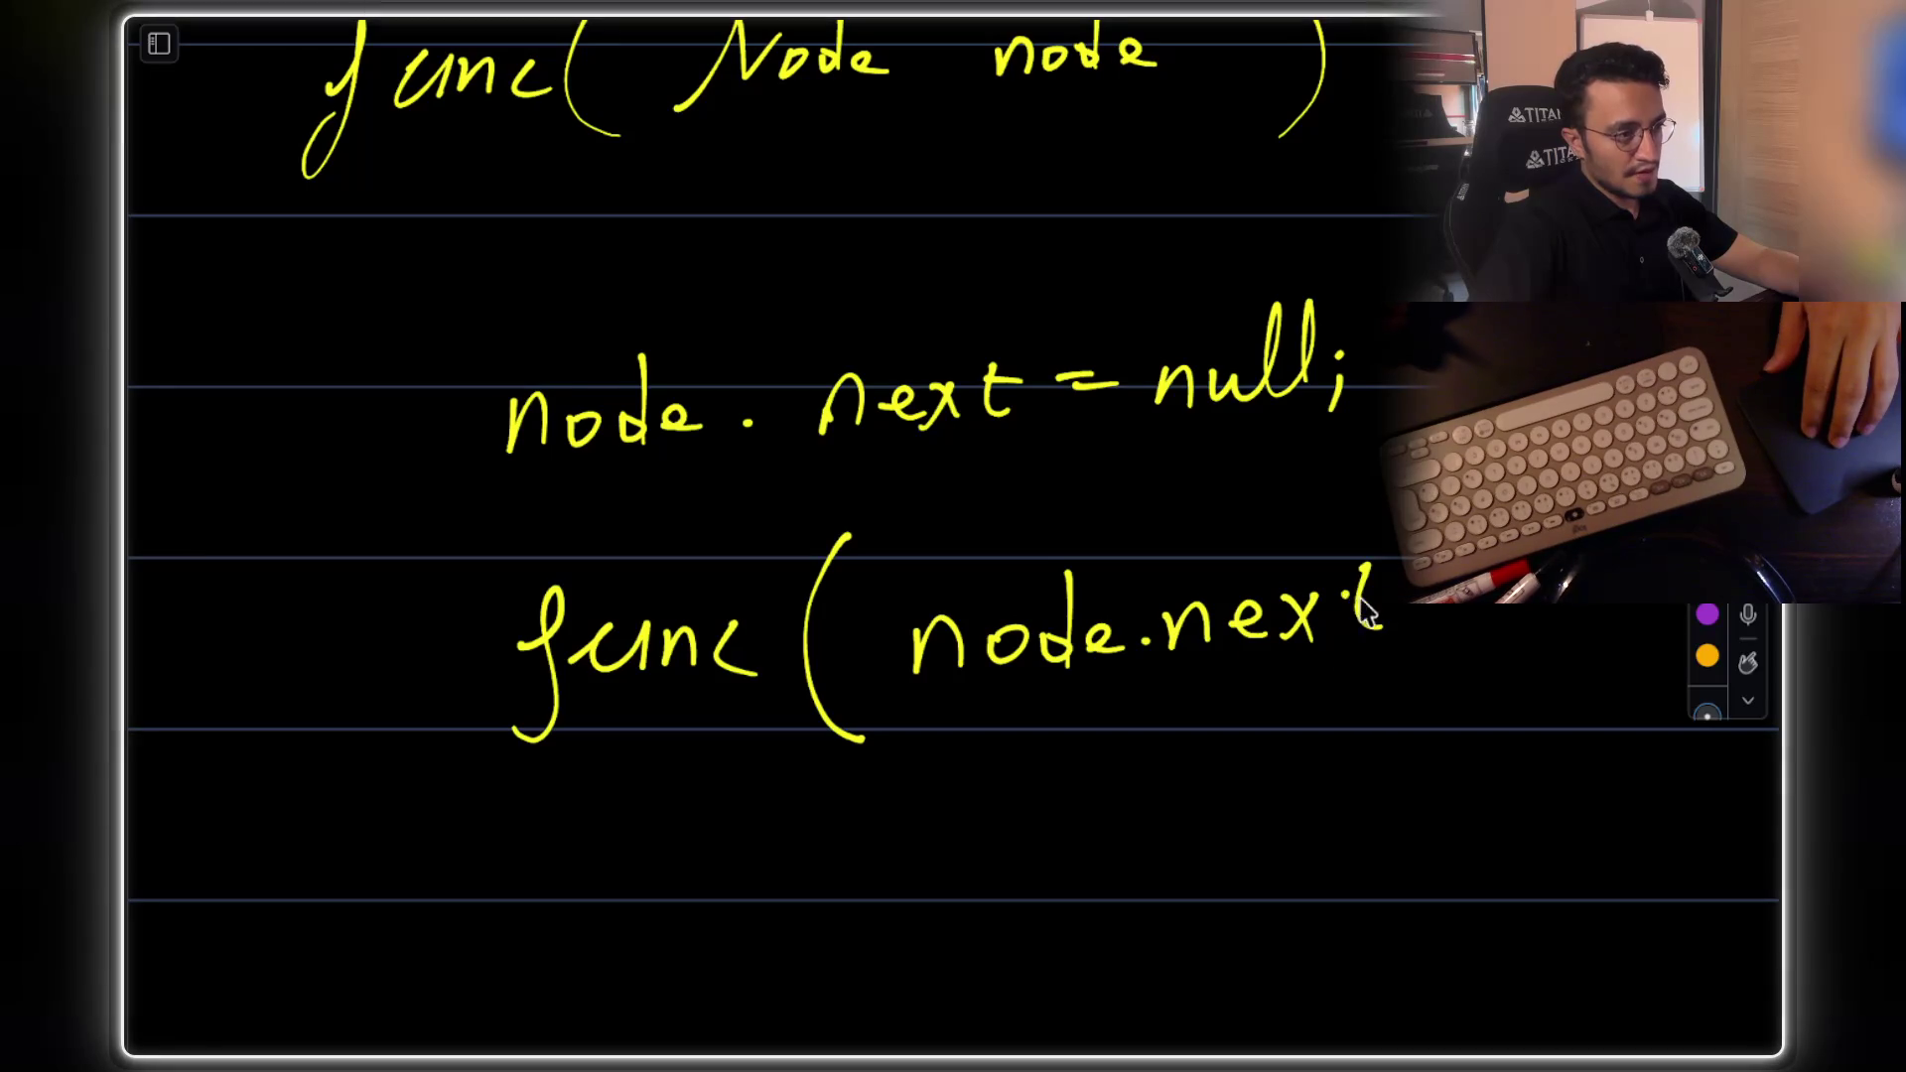
drag(1493, 605, 1474, 651)
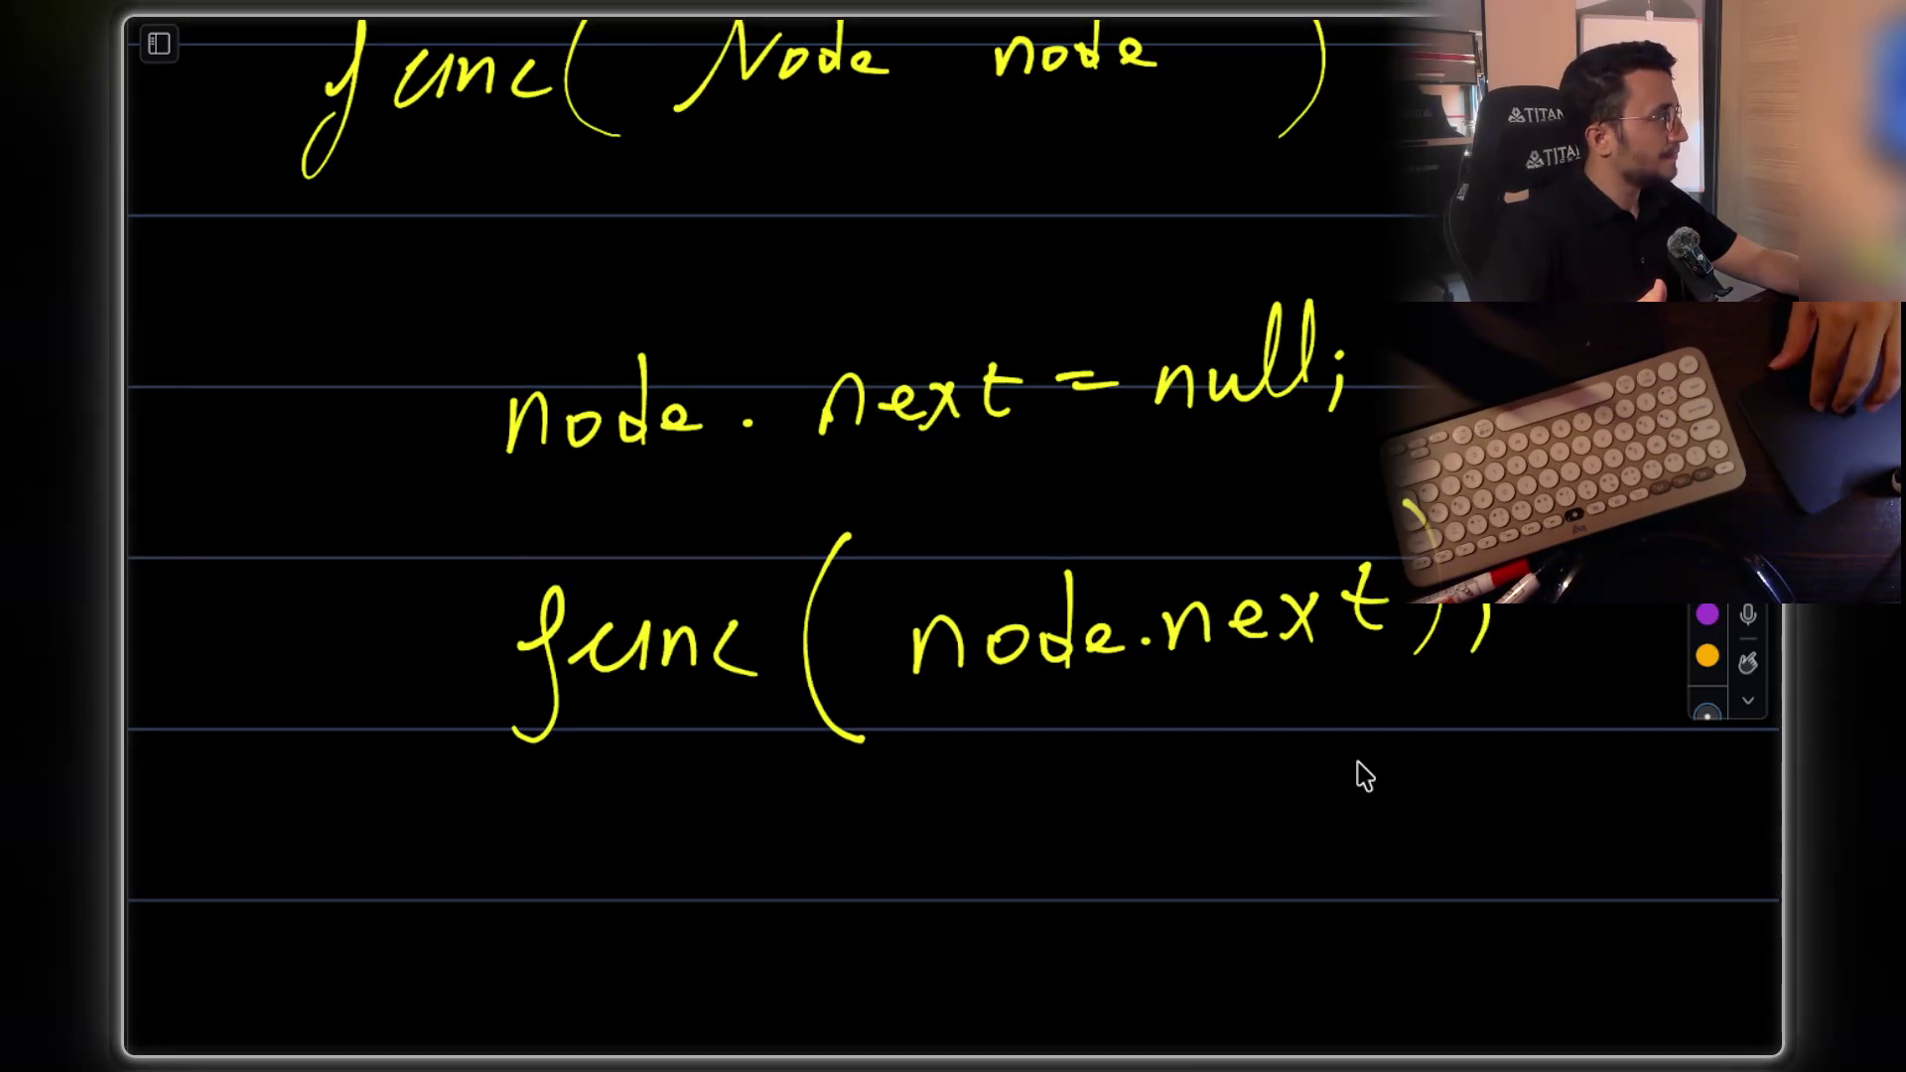
scroll(1365, 775, up, 2)
scroll(1038, 647, right, 2)
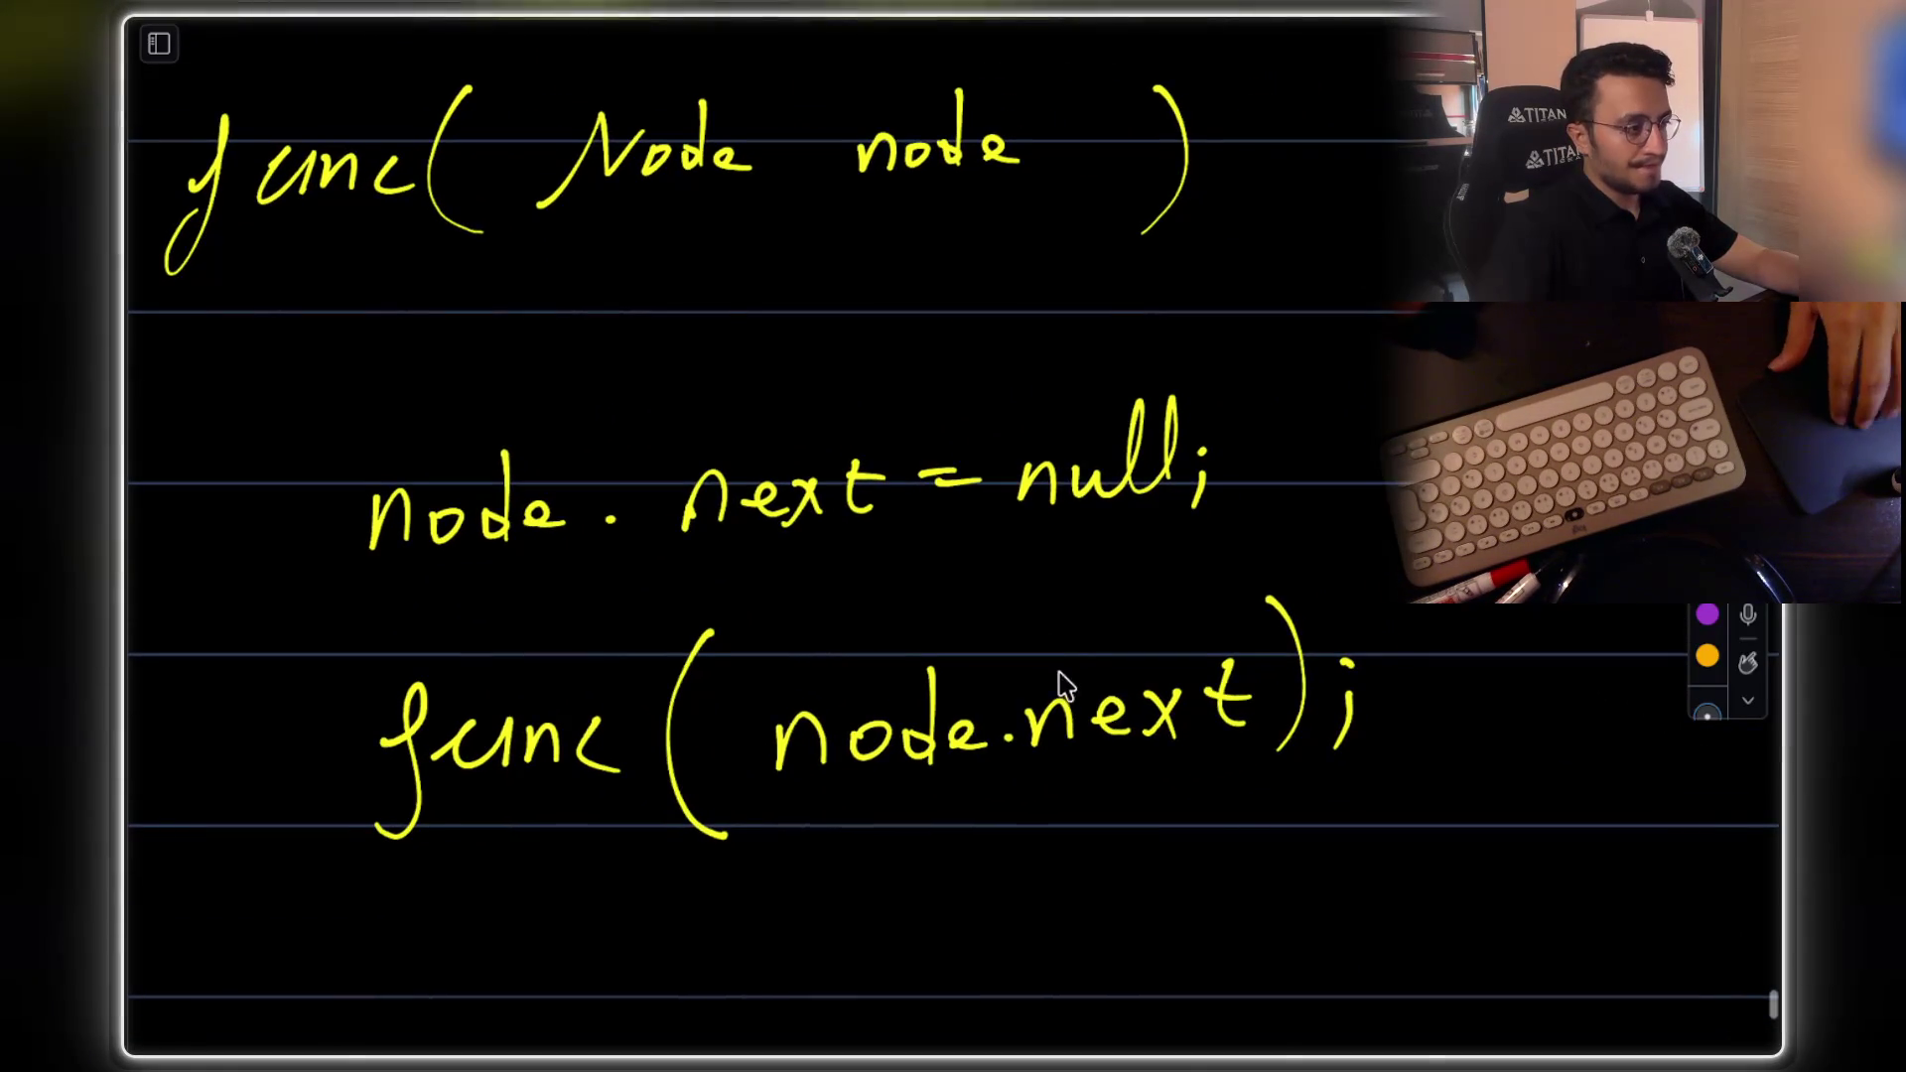
scroll(1212, 744, up, 20)
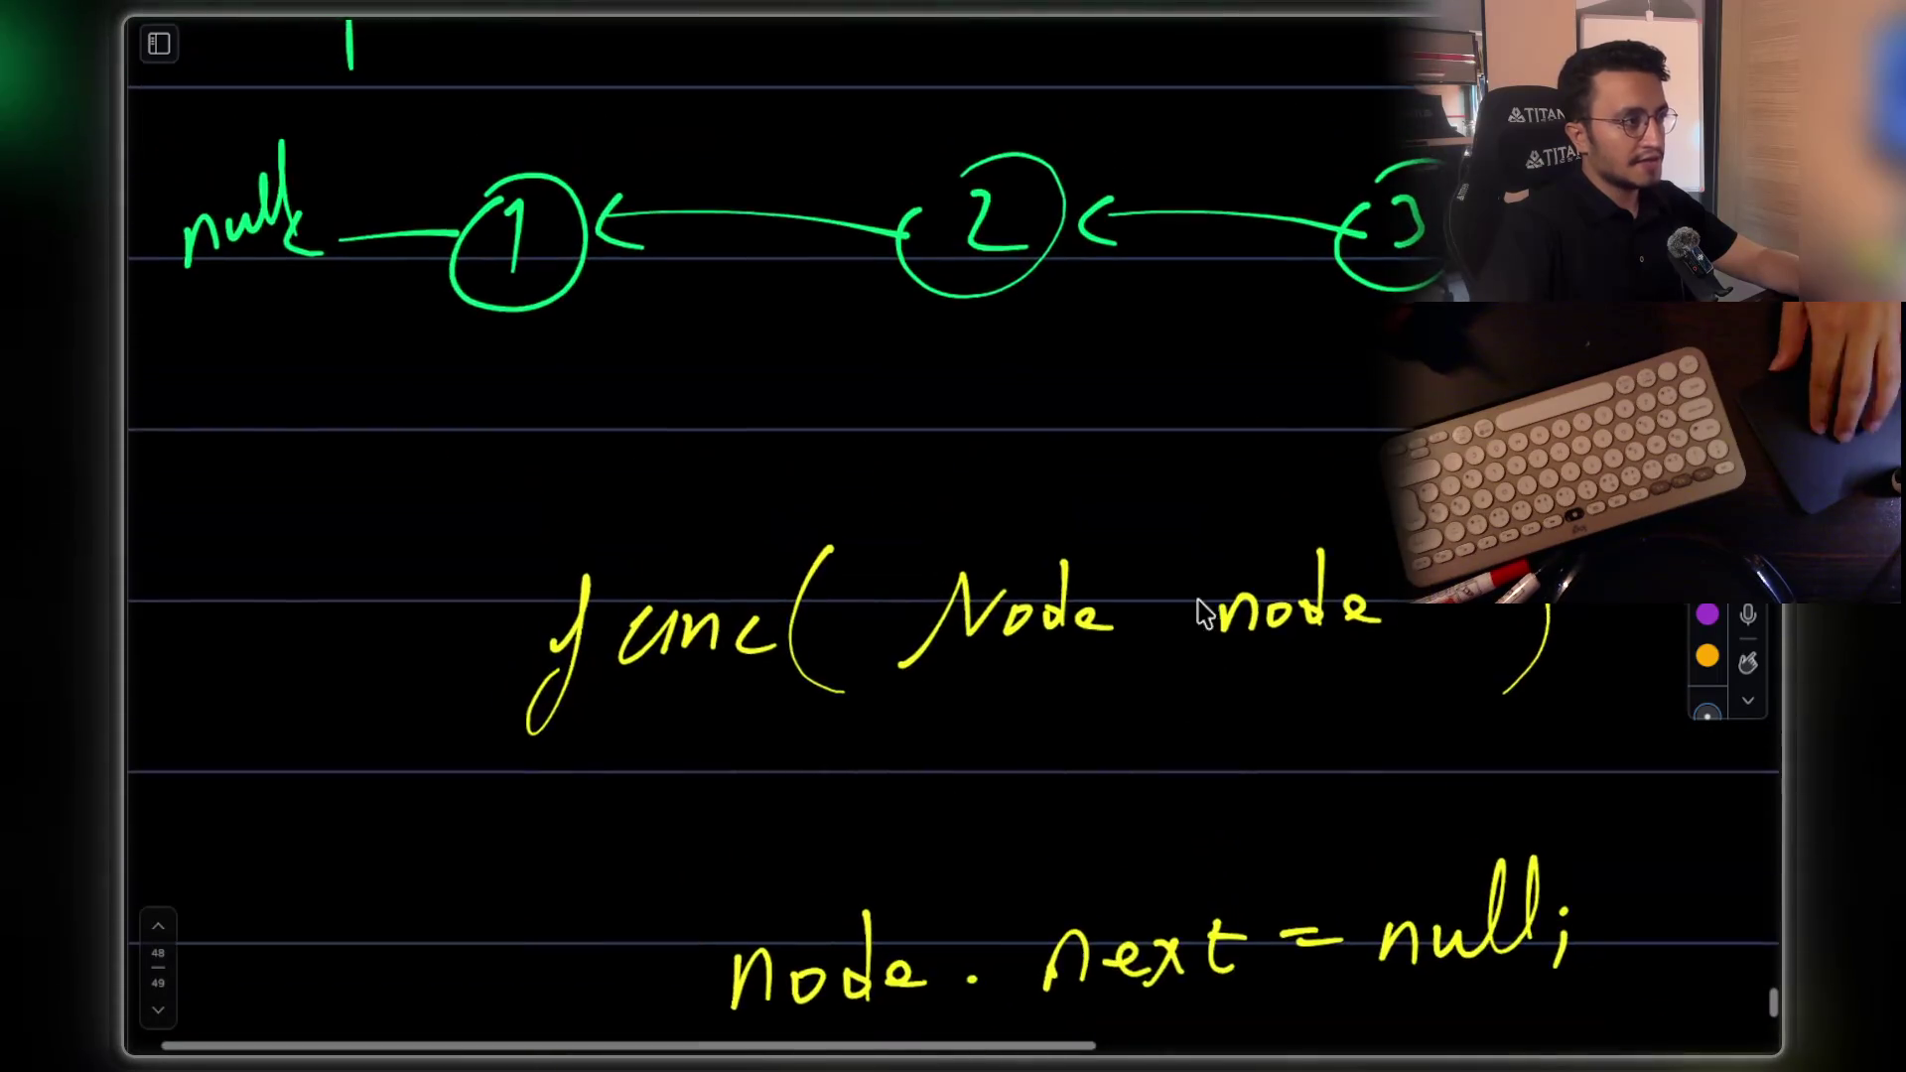
scroll(1382, 387, right, 6)
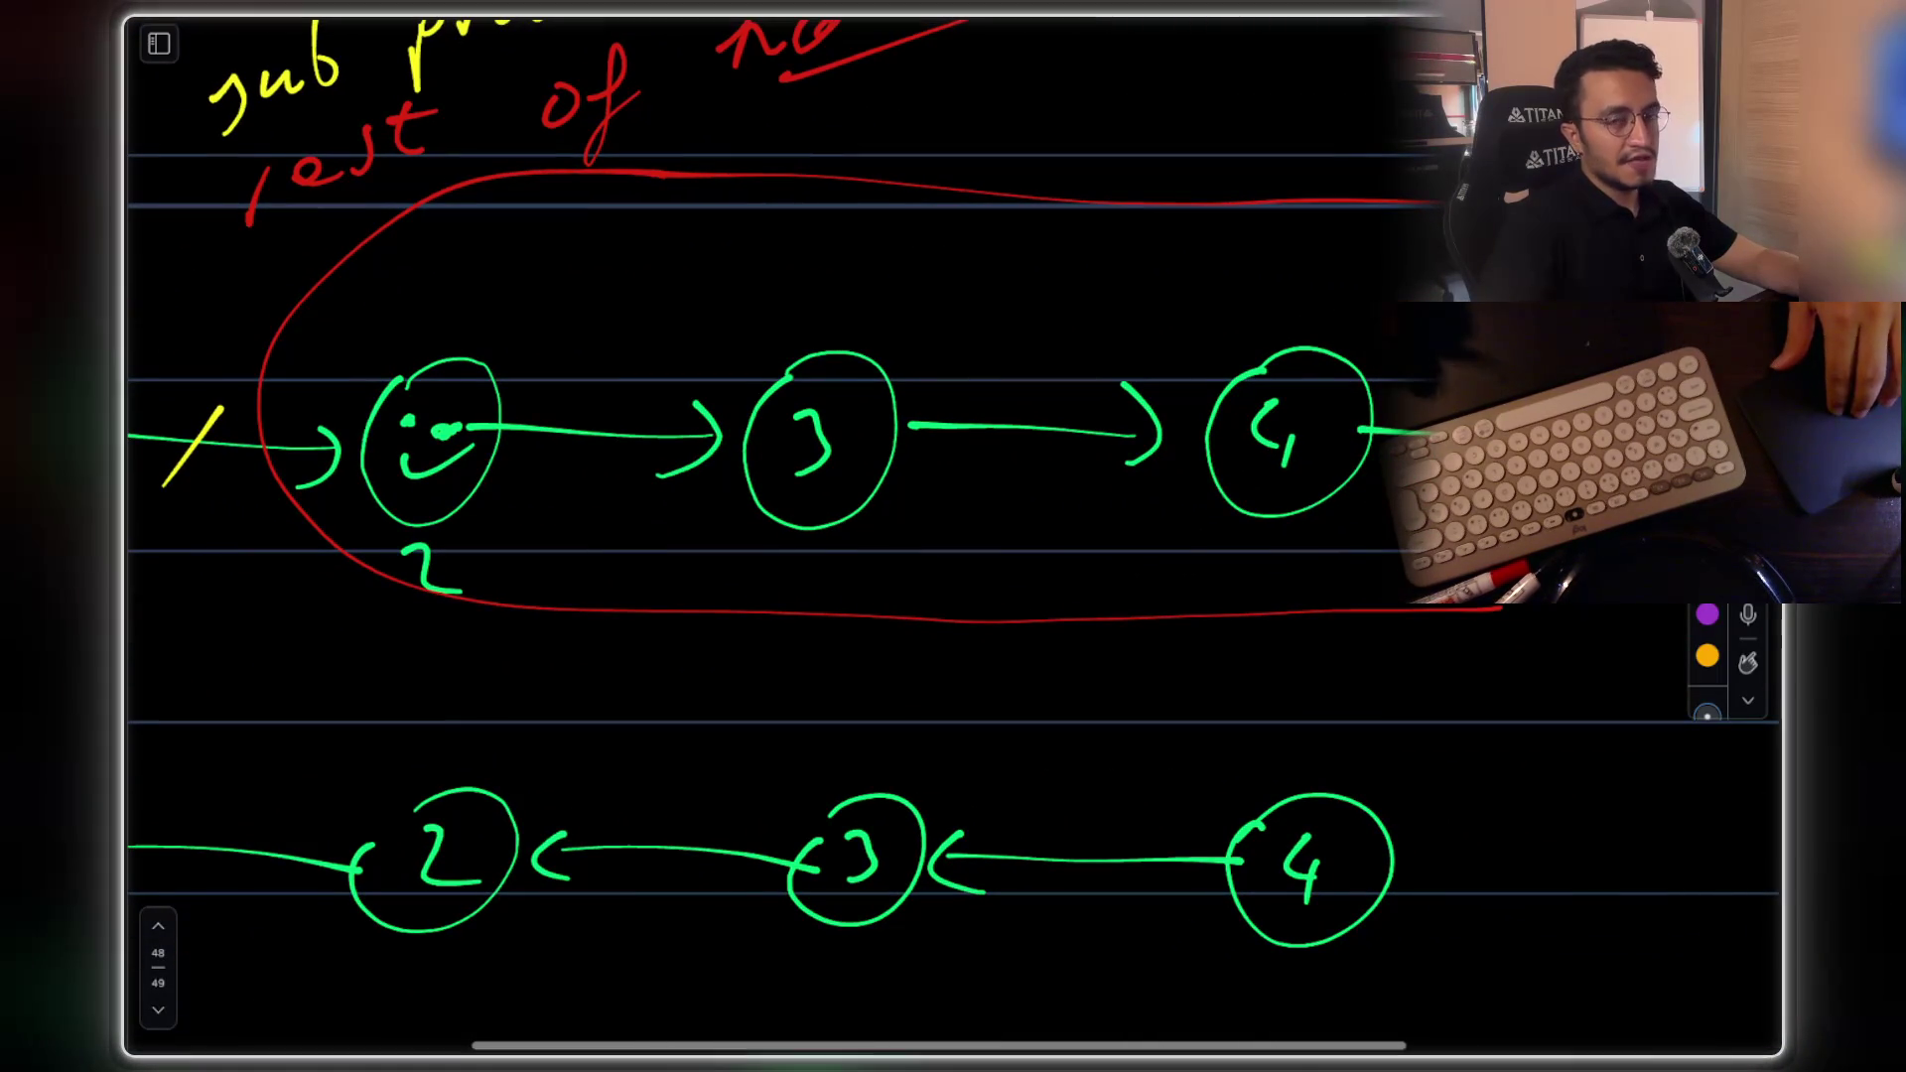
scroll(1191, 438, left, 6)
scroll(1191, 437, down, 4)
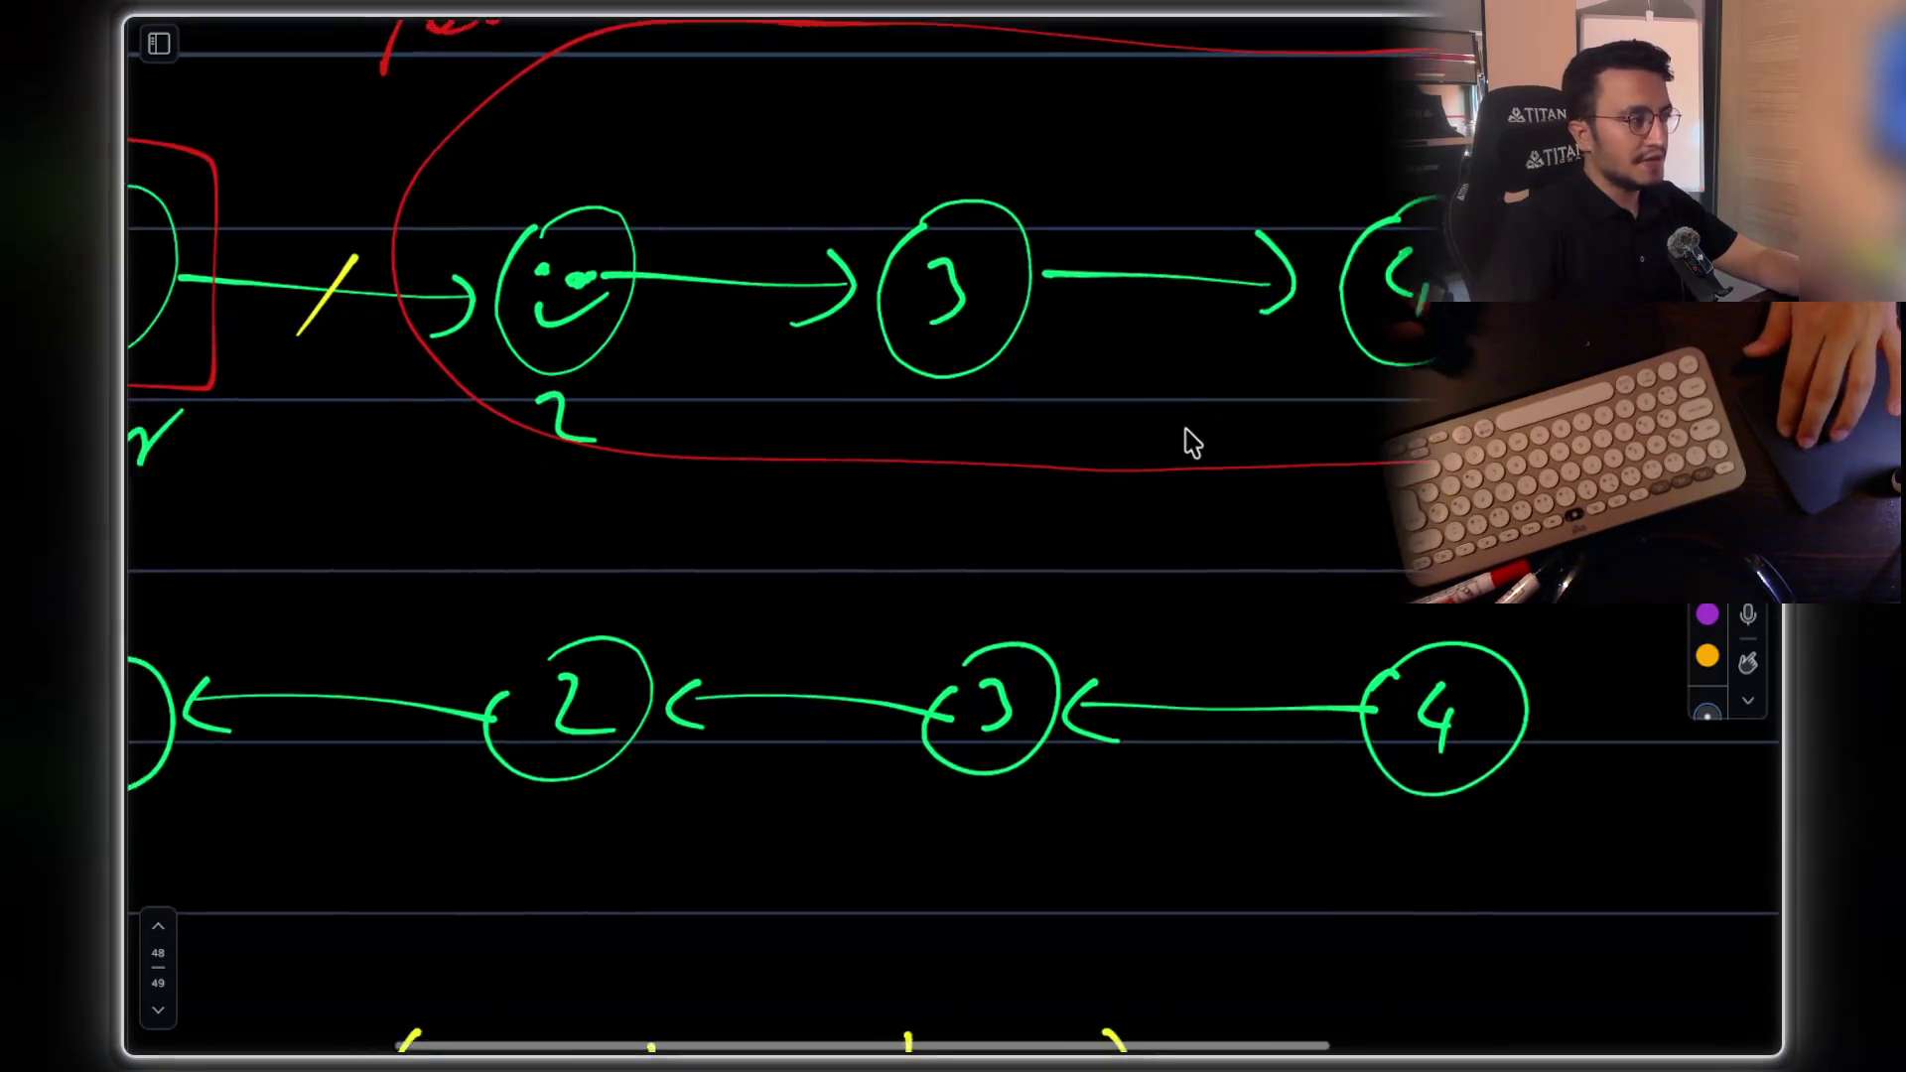
Encircle reversed nodes 2←3←4 in the lower diagram with a yellow loop
scroll(1142, 575, left, 2)
scroll(1142, 575, down, 1)
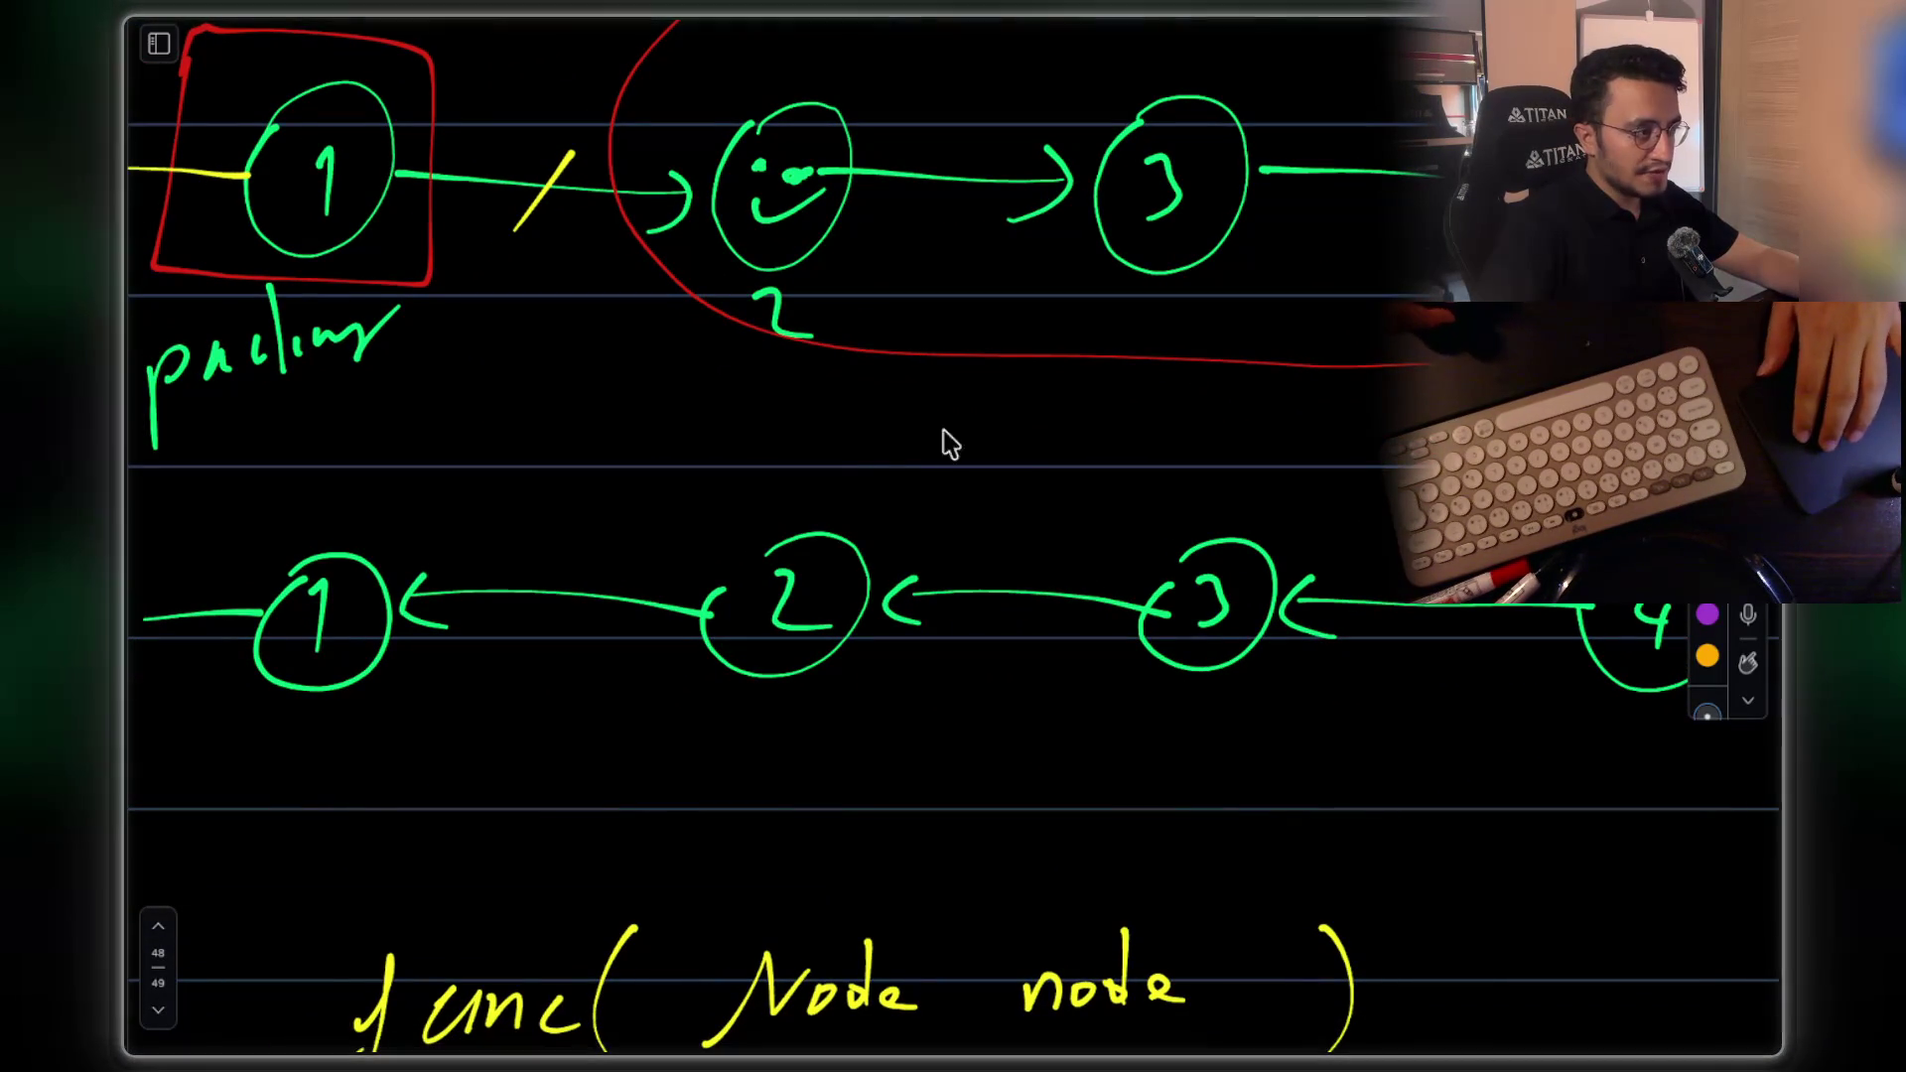
mouse_move(843, 438)
mouse_down()
mouse_move(592, 655)
mouse_move(881, 789)
mouse_move(1596, 789)
mouse_up()
drag(1035, 444, 1430, 451)
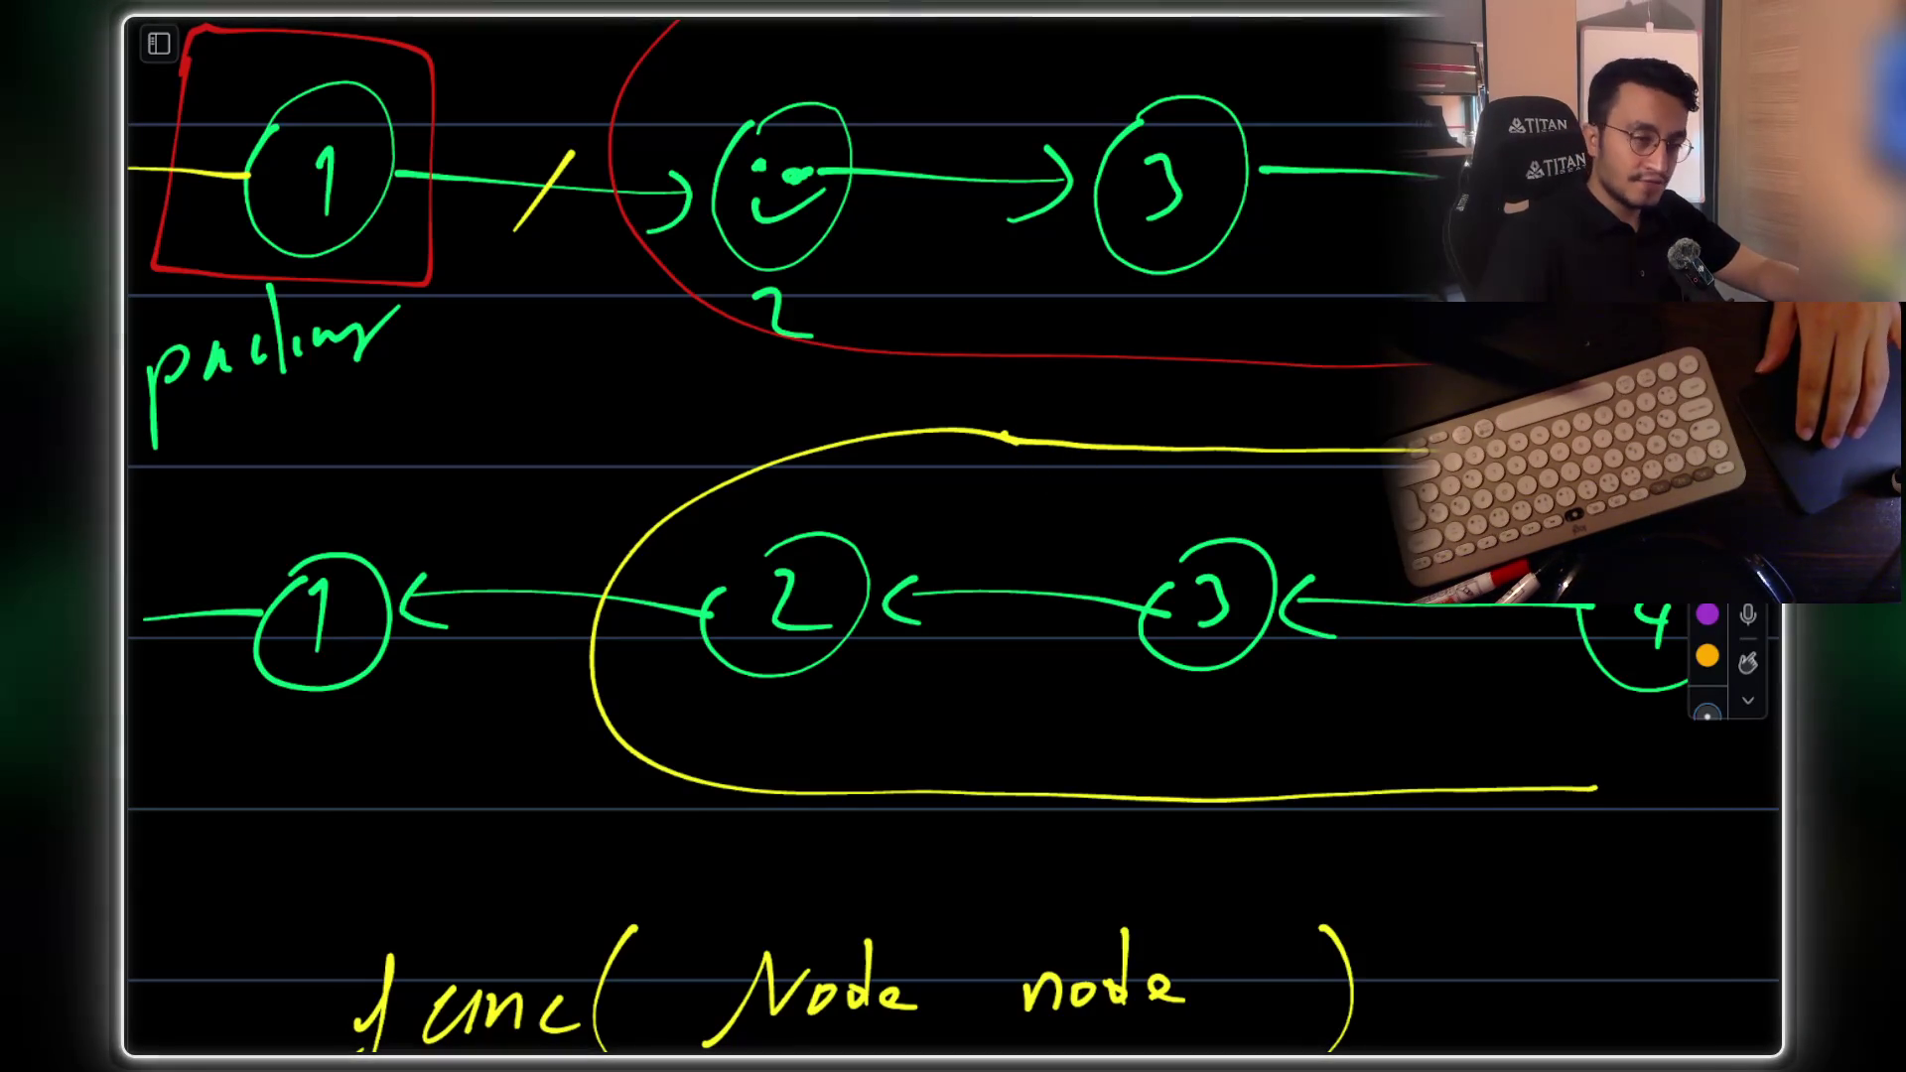
Scroll around the canvas to review the diagrams and the func(node.next) pseudocode
scroll(993, 370, up, 4)
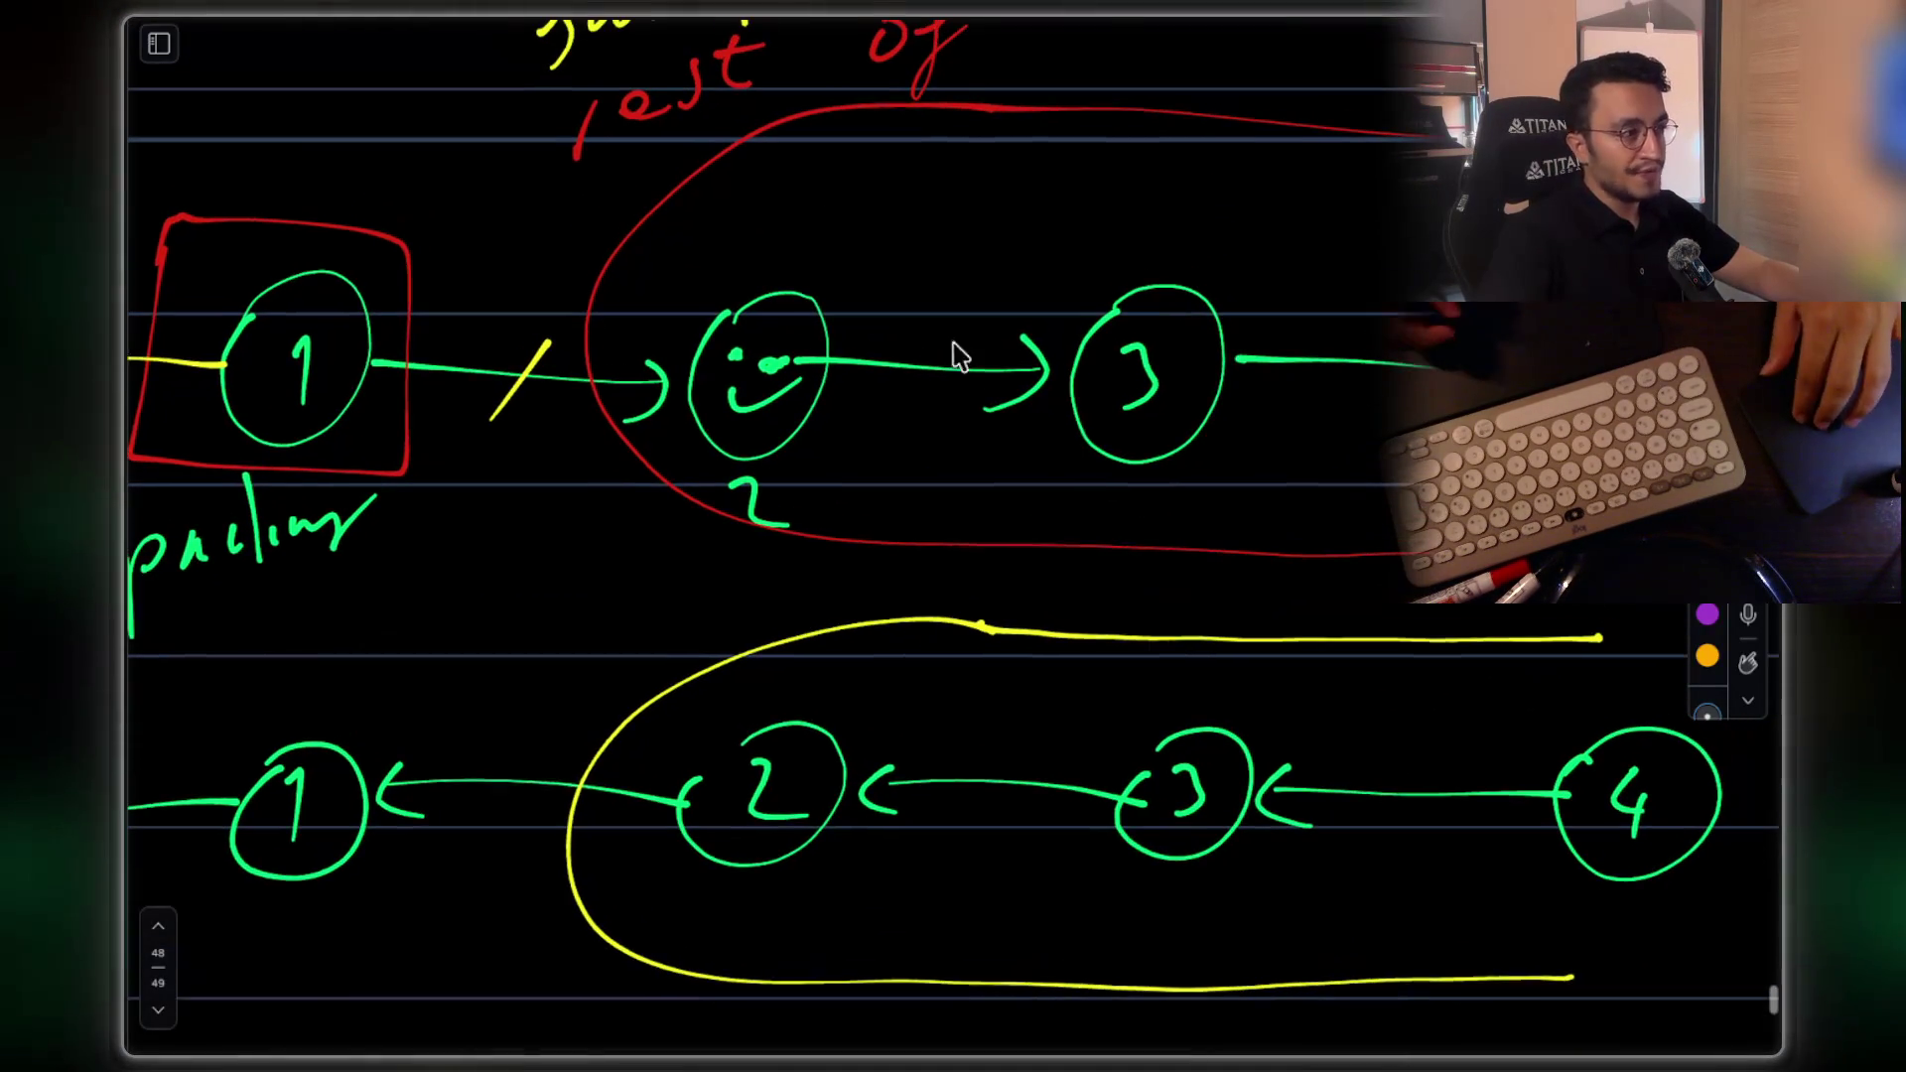
scroll(1033, 370, down, 8)
scroll(915, 413, up, 5)
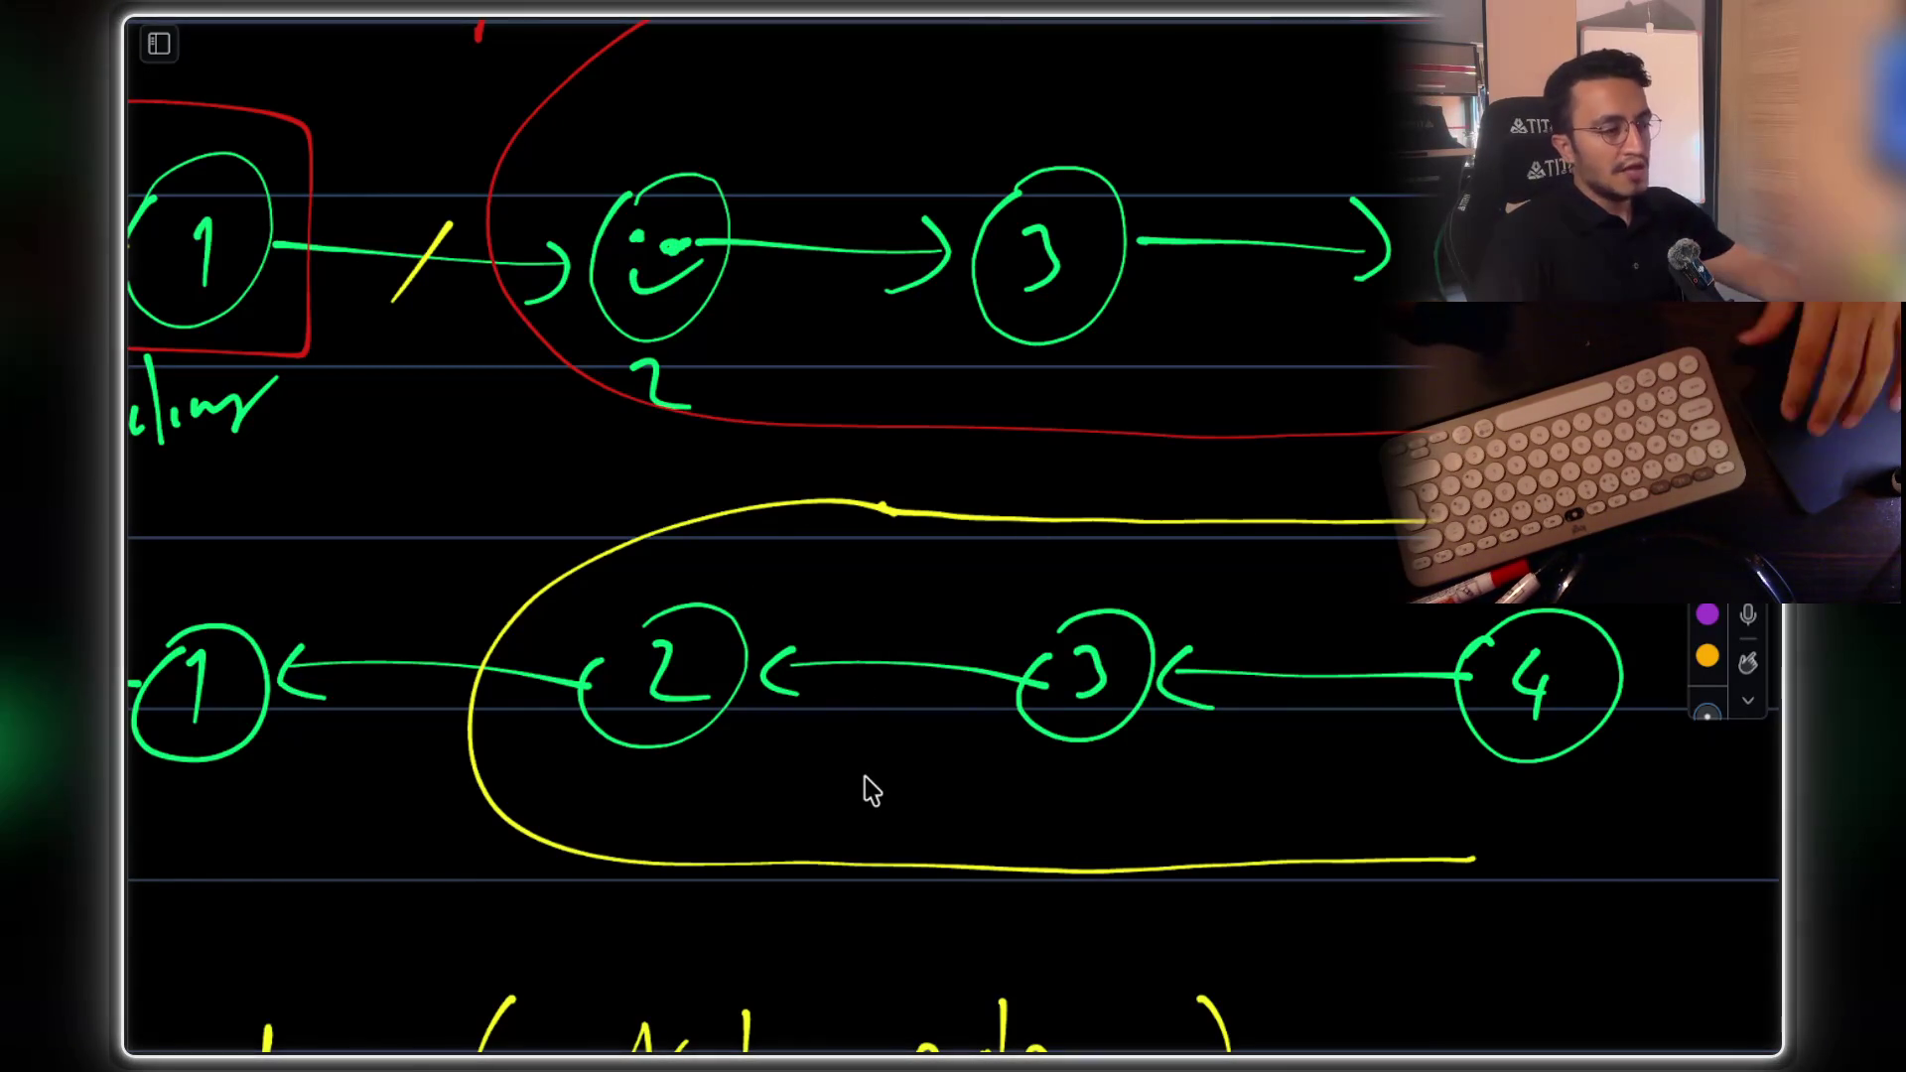
scroll(863, 787, down, 3)
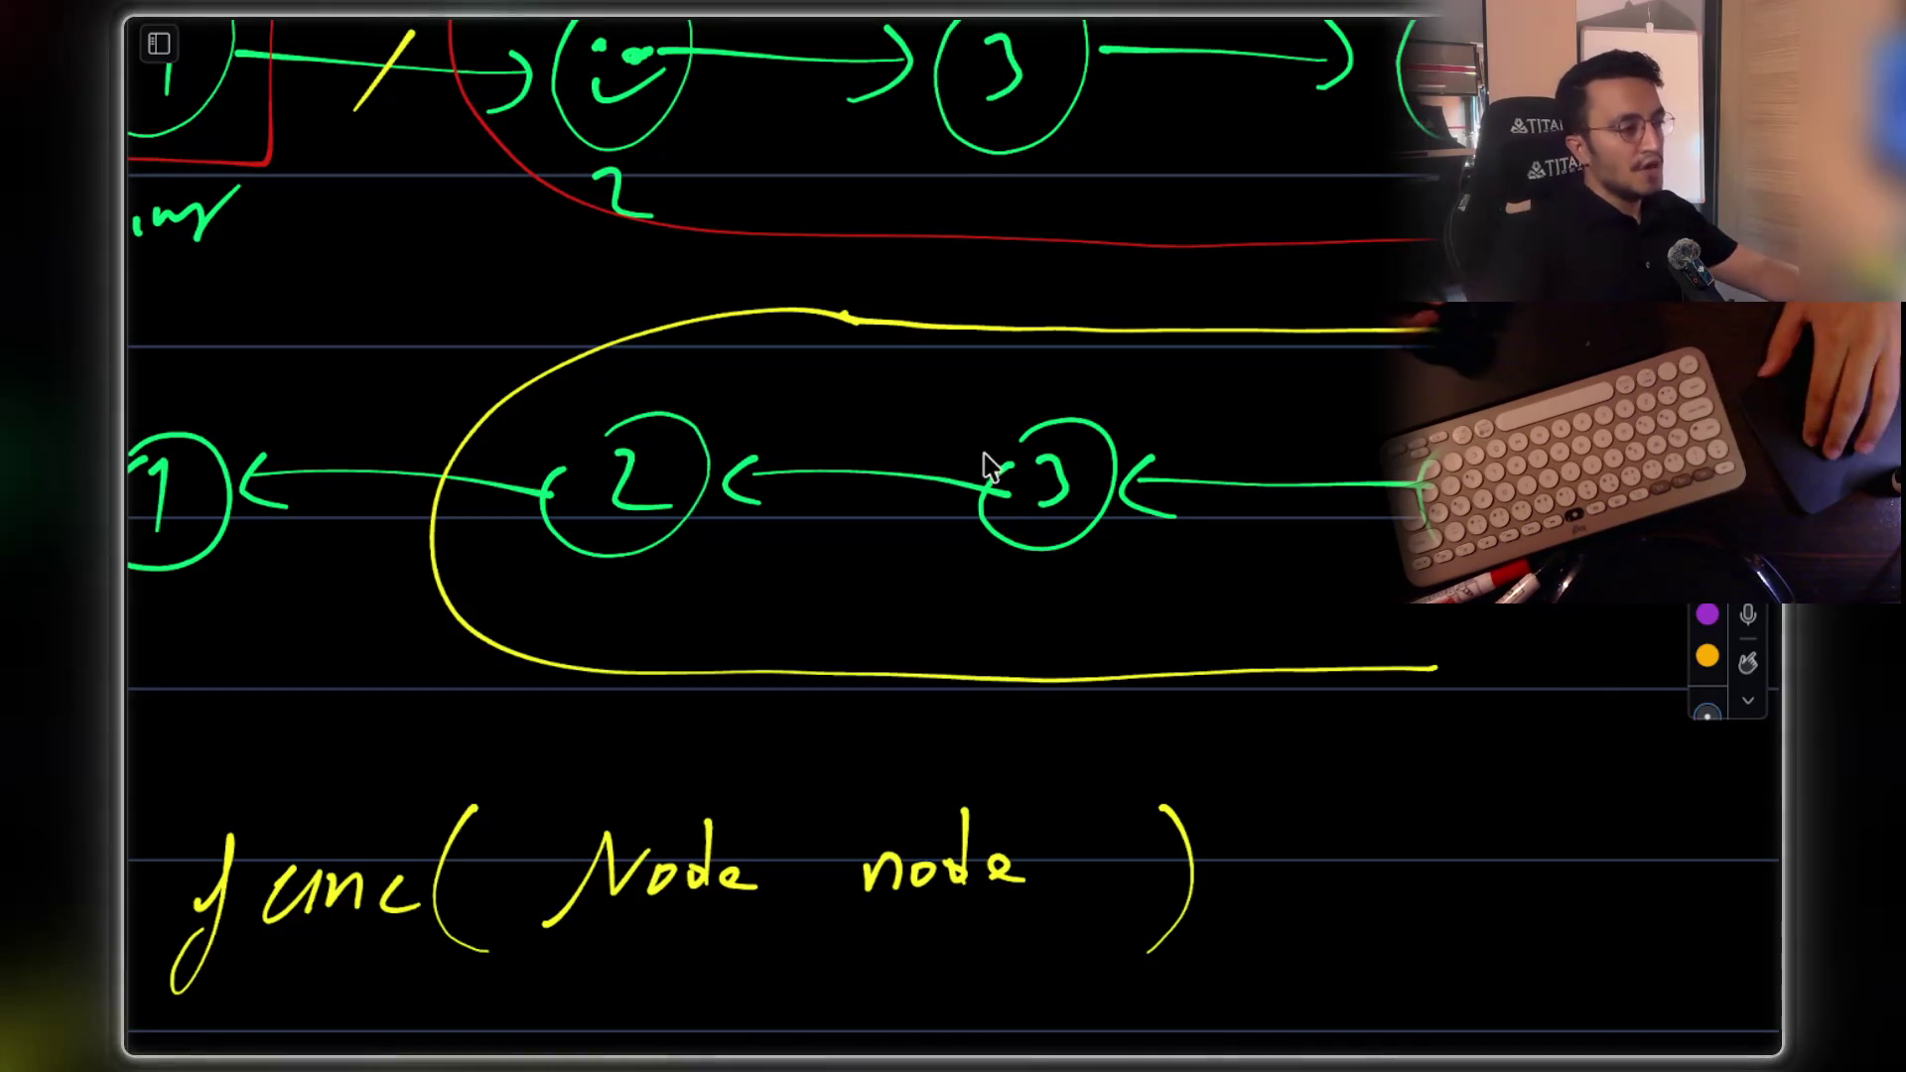
scroll(925, 765, down, 6)
scroll(925, 764, down, 2)
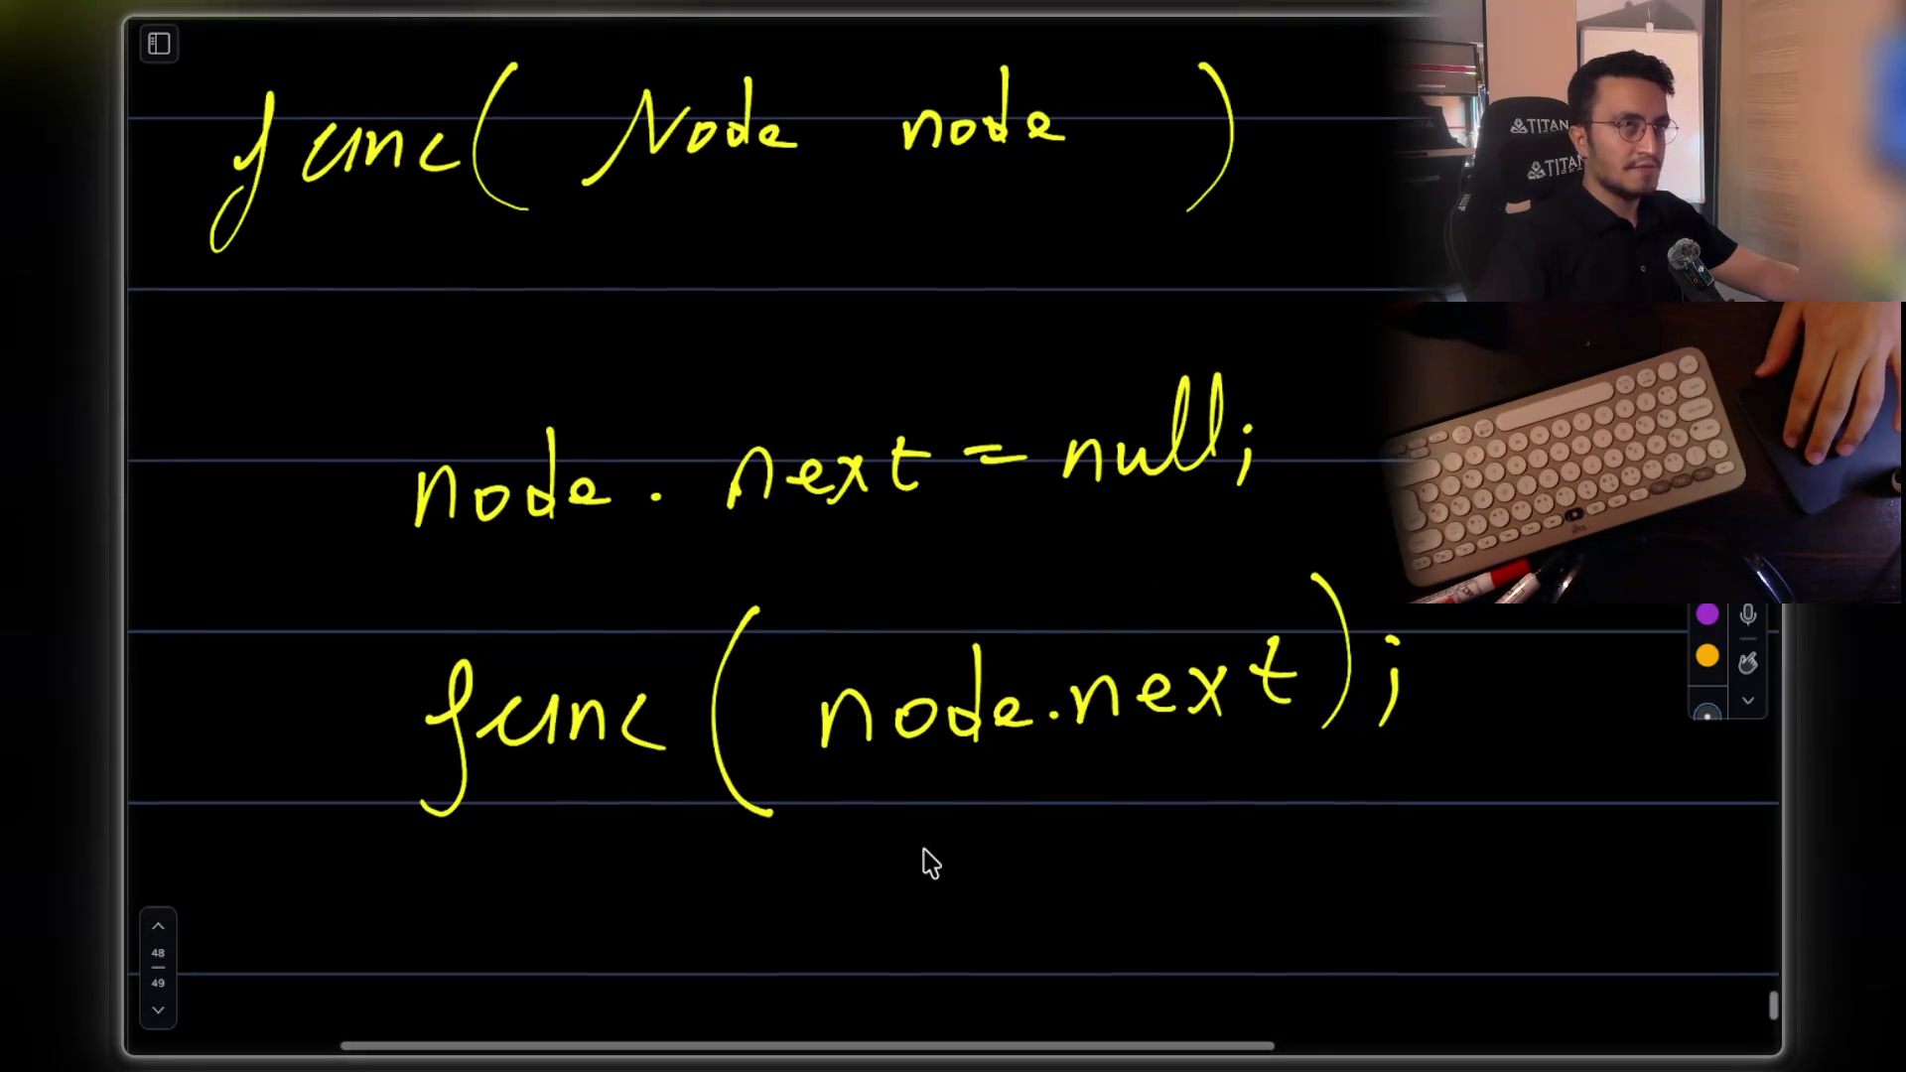
scroll(902, 689, up, 7)
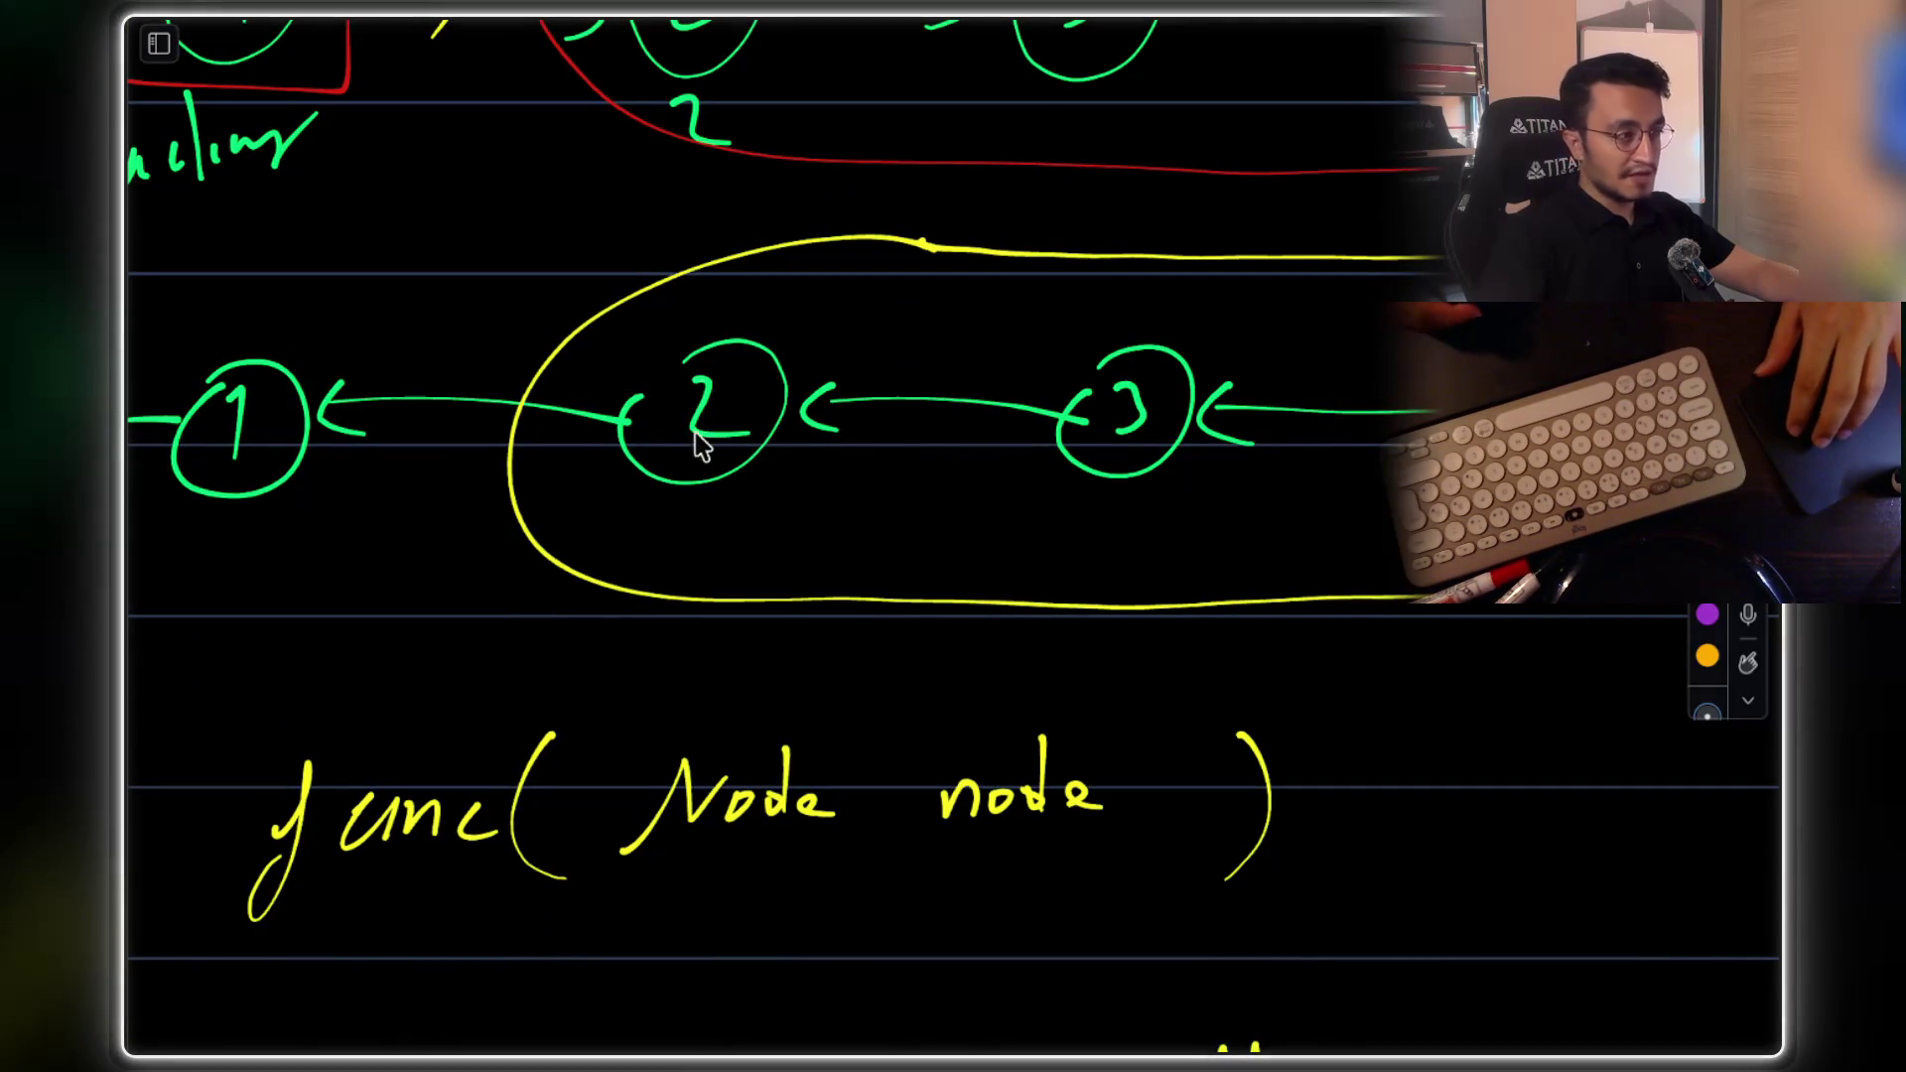
scroll(1099, 407, up, 1)
scroll(863, 493, left, 2)
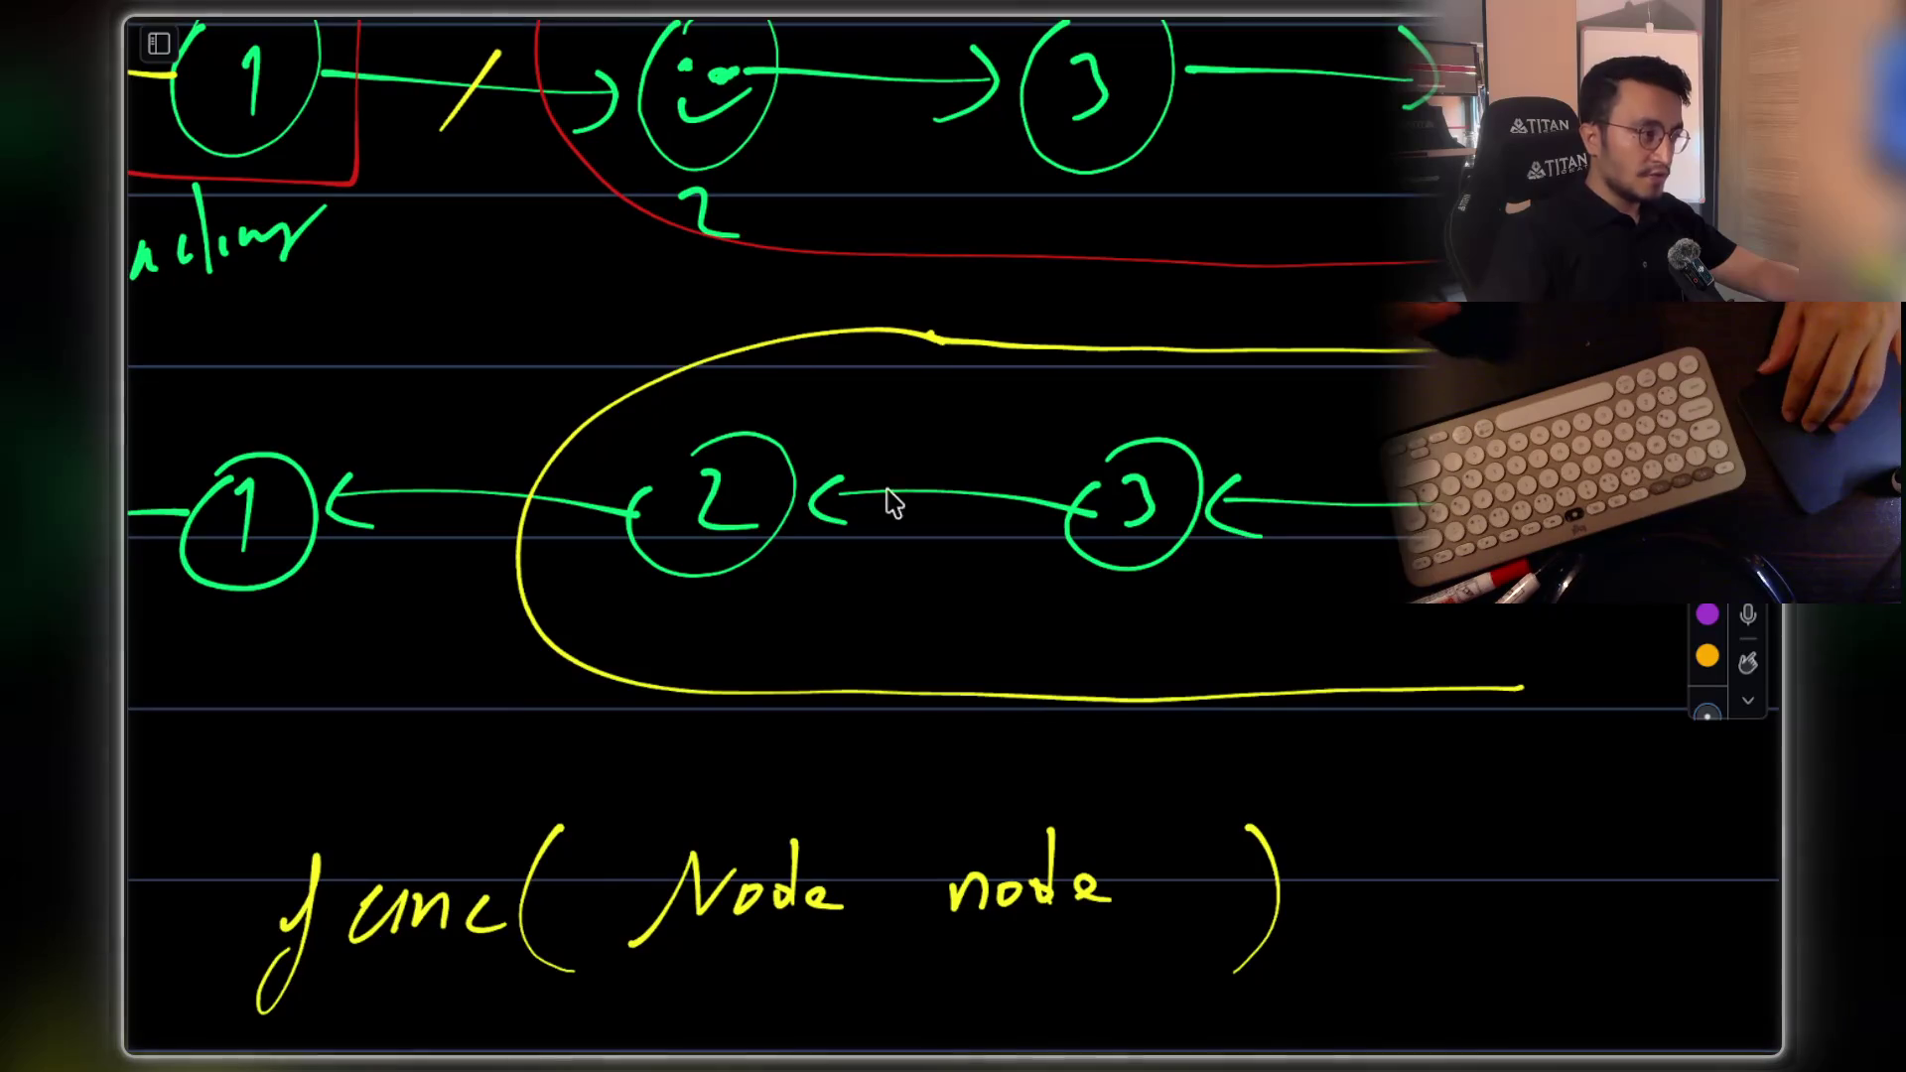
scroll(1062, 504, down, 7)
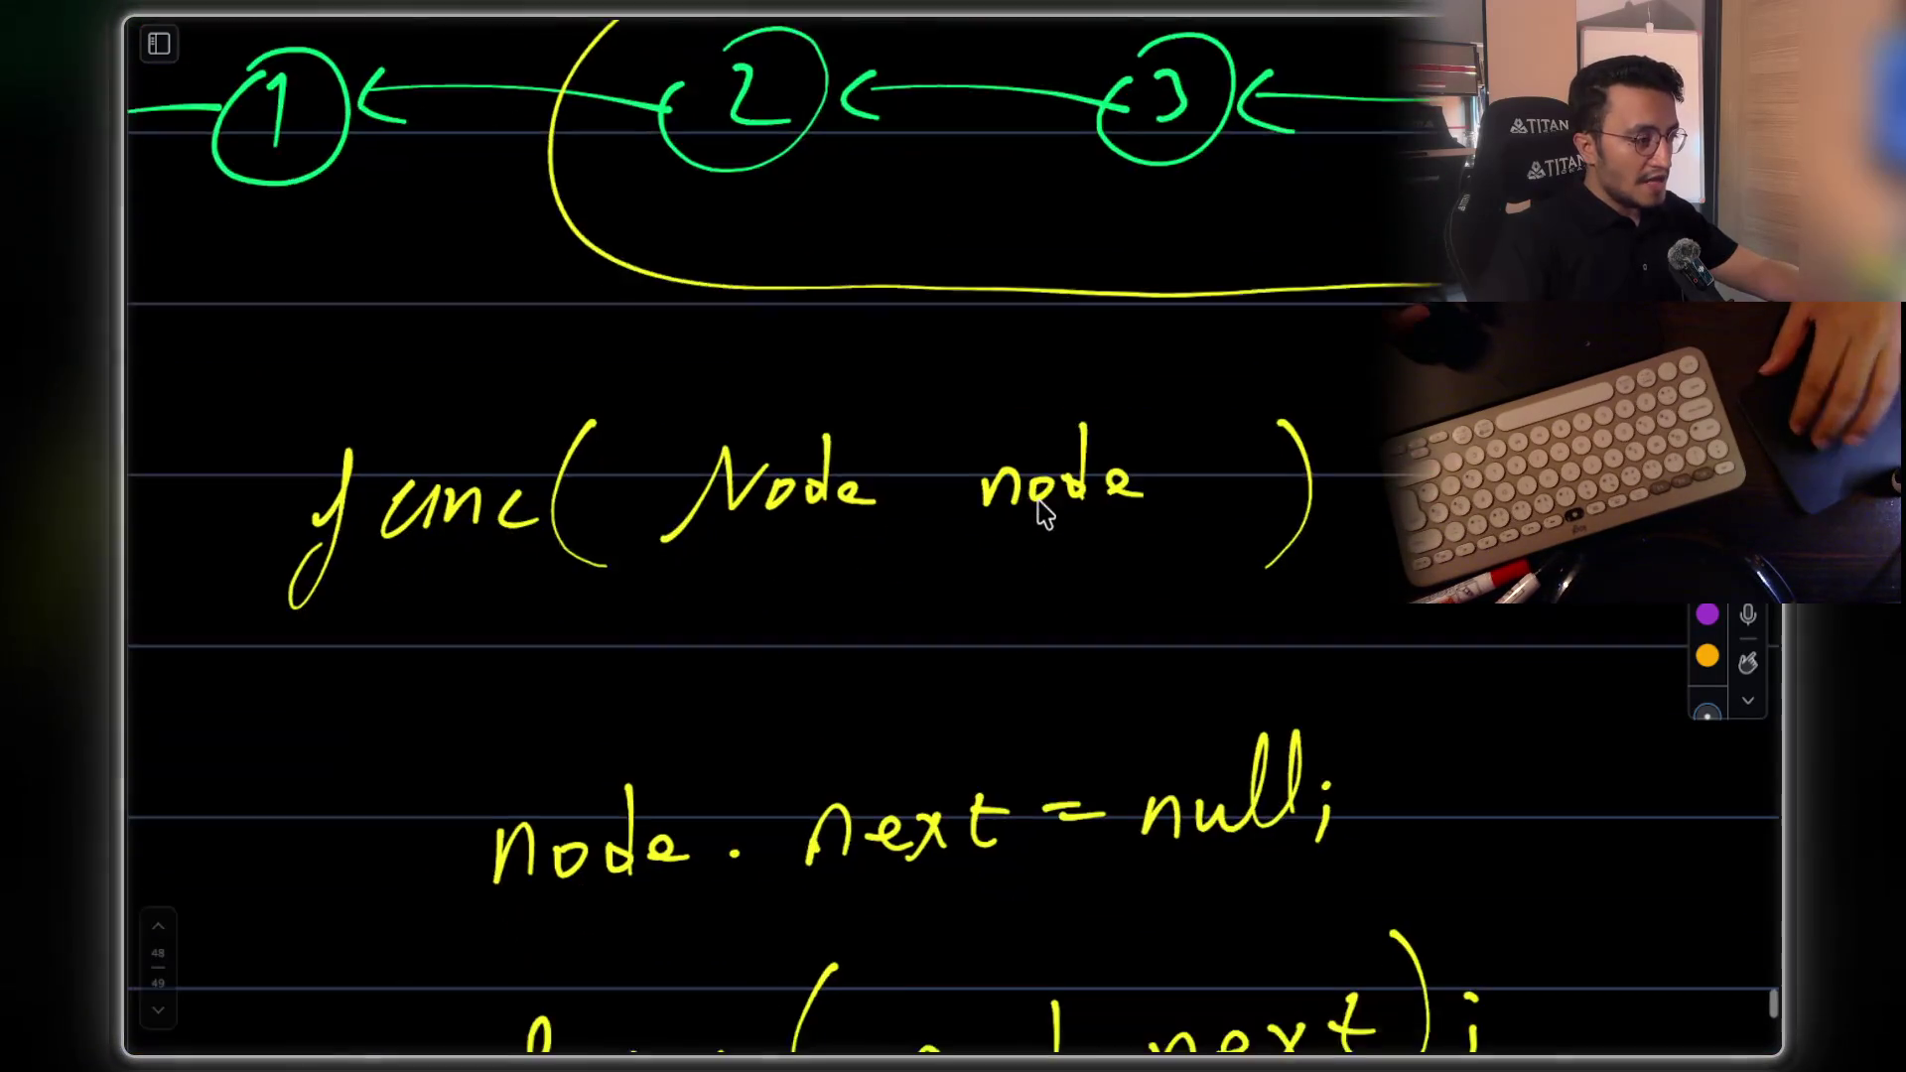
scroll(987, 757, up, 3)
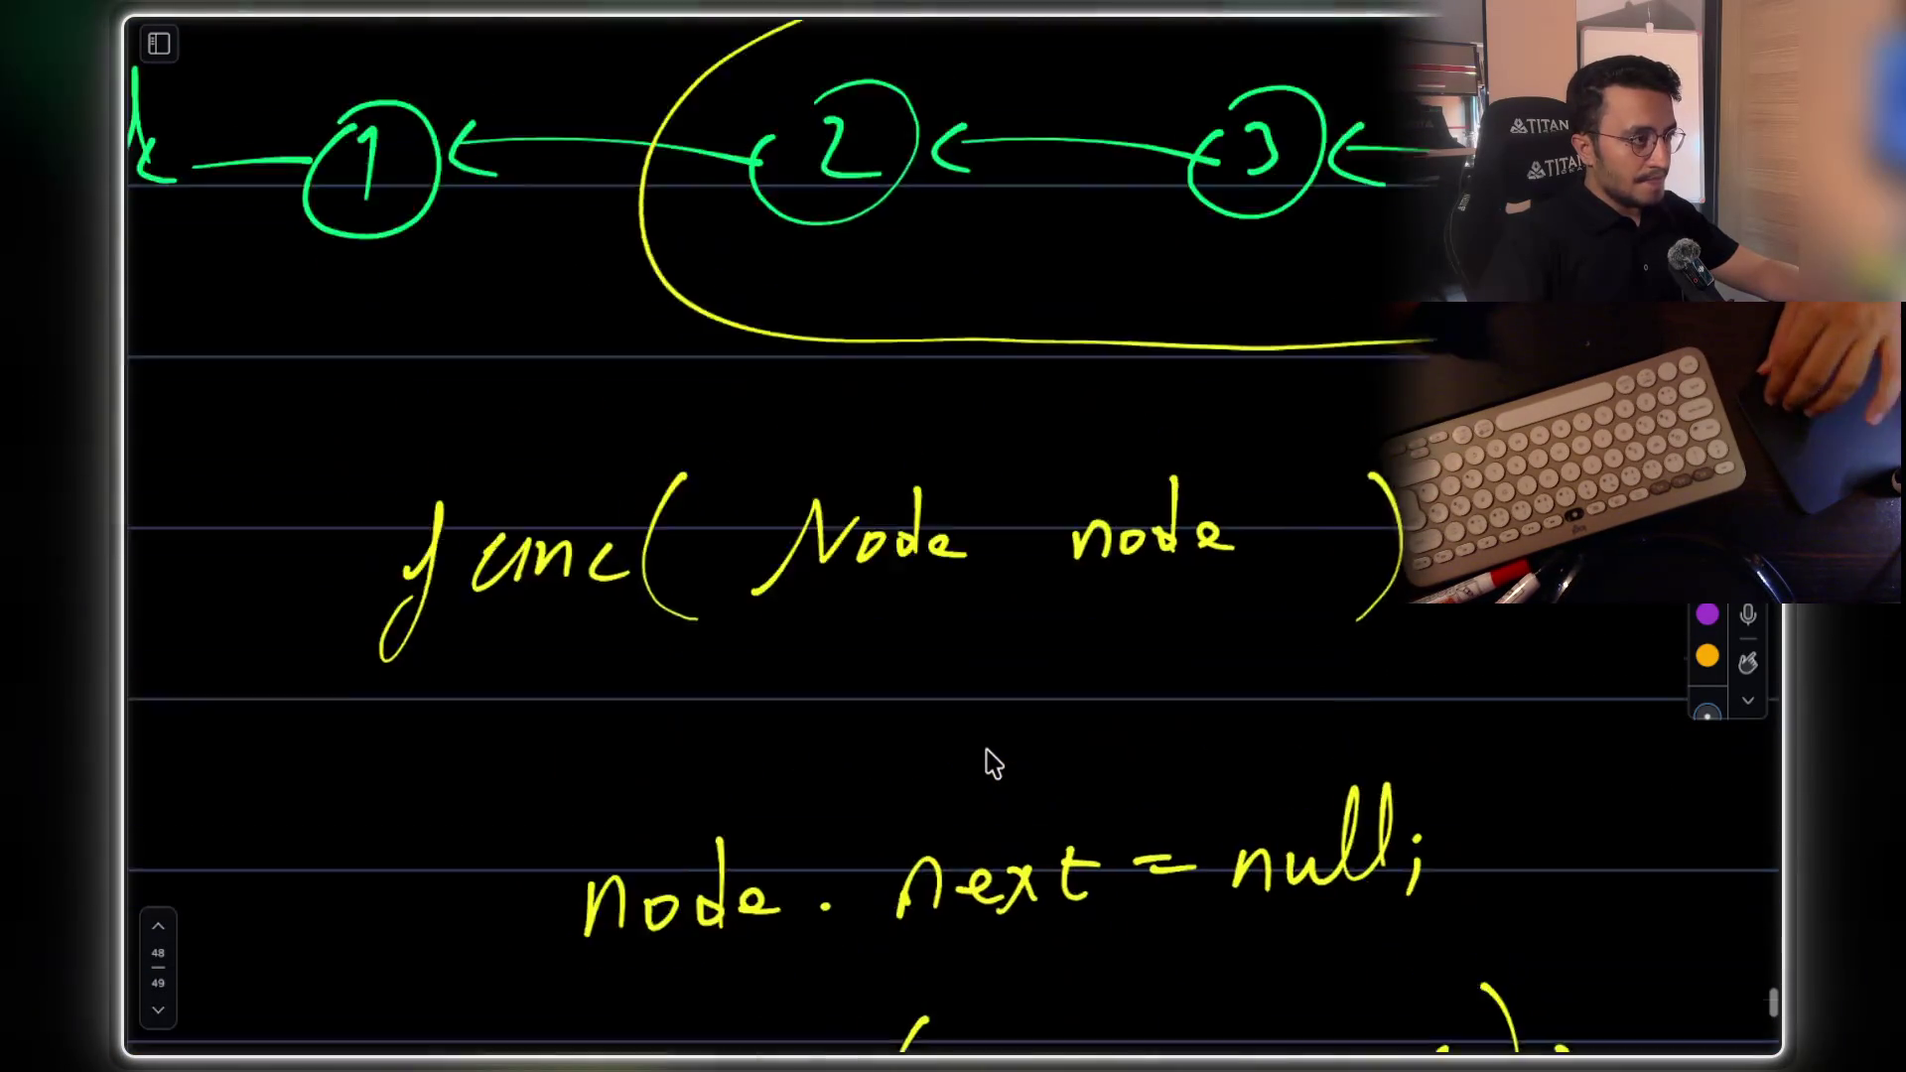
scroll(988, 759, down, 3)
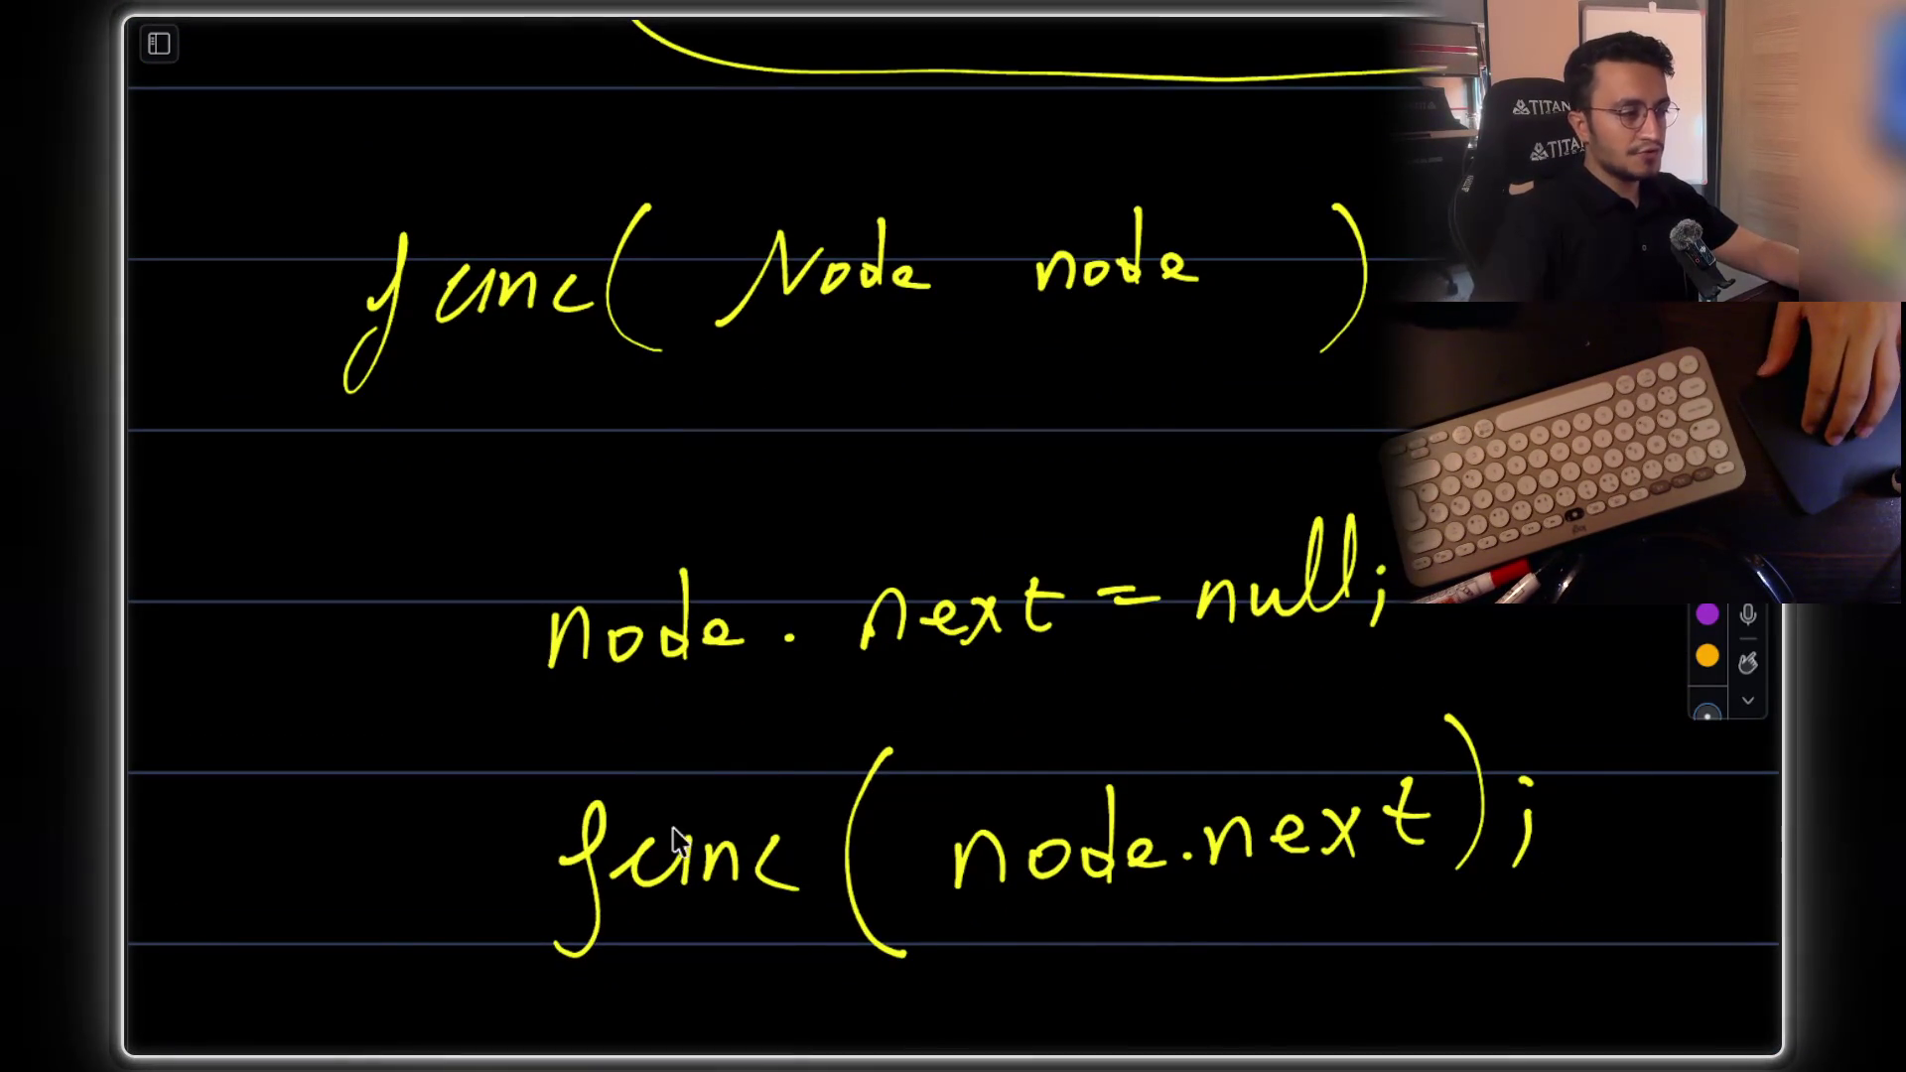
scroll(860, 711, left, 2)
scroll(695, 645, down, 3)
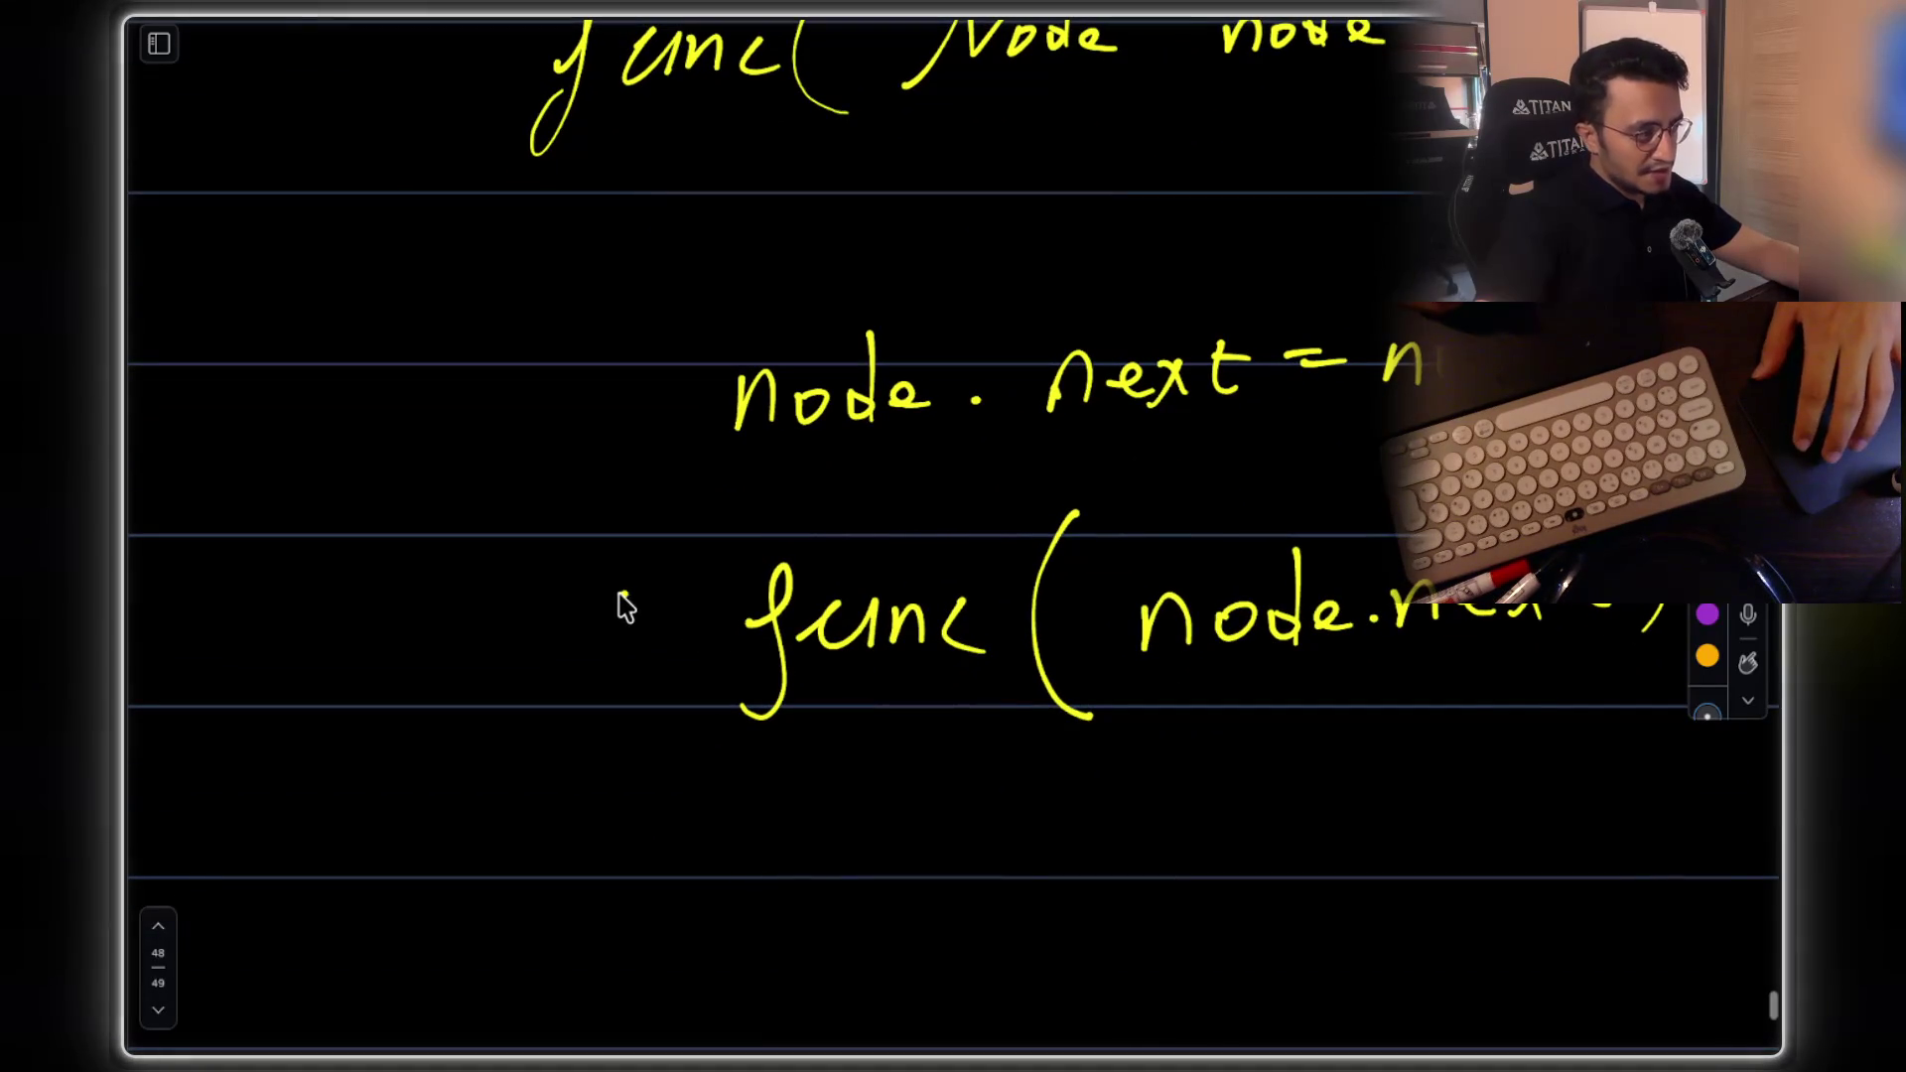
Handwrite 'X =' in front of the func(node.next) recursive call
drag(501, 568, 440, 643)
drag(445, 569, 502, 645)
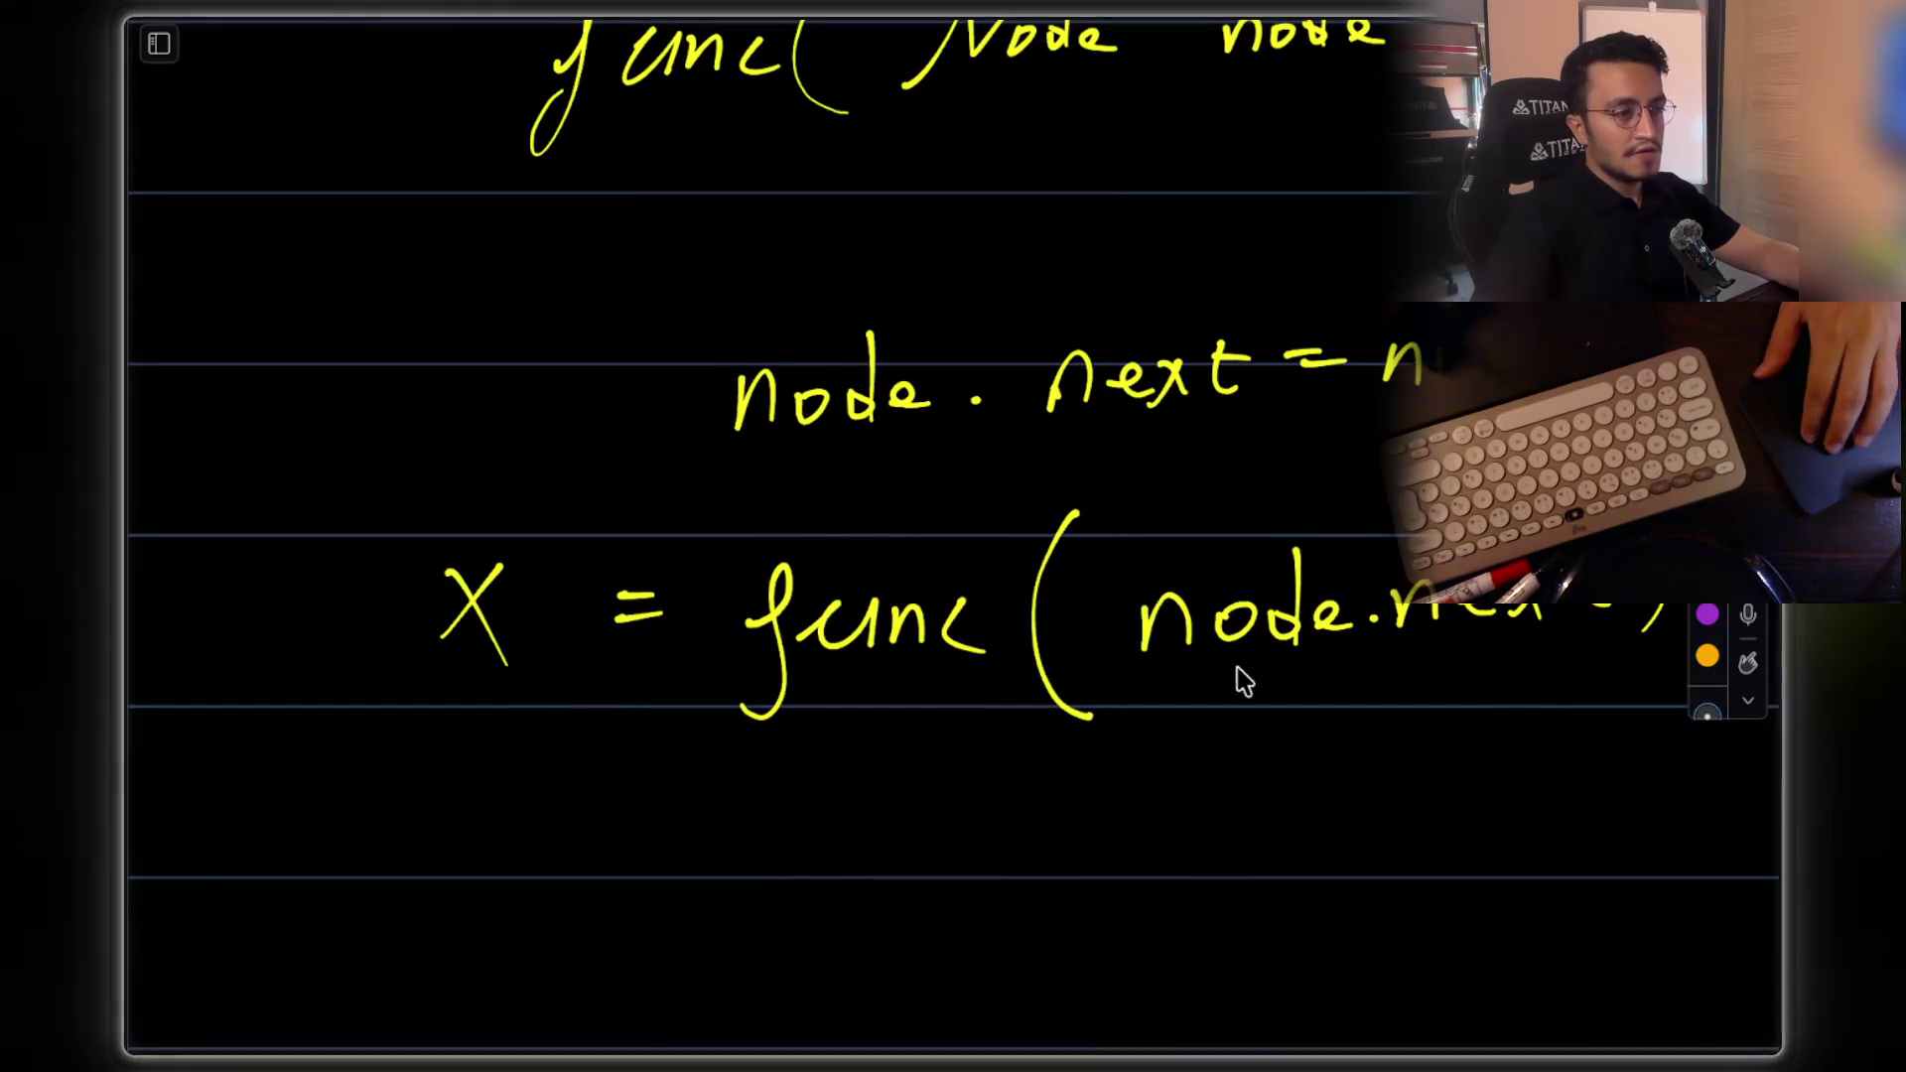
scroll(1230, 649, up, 1)
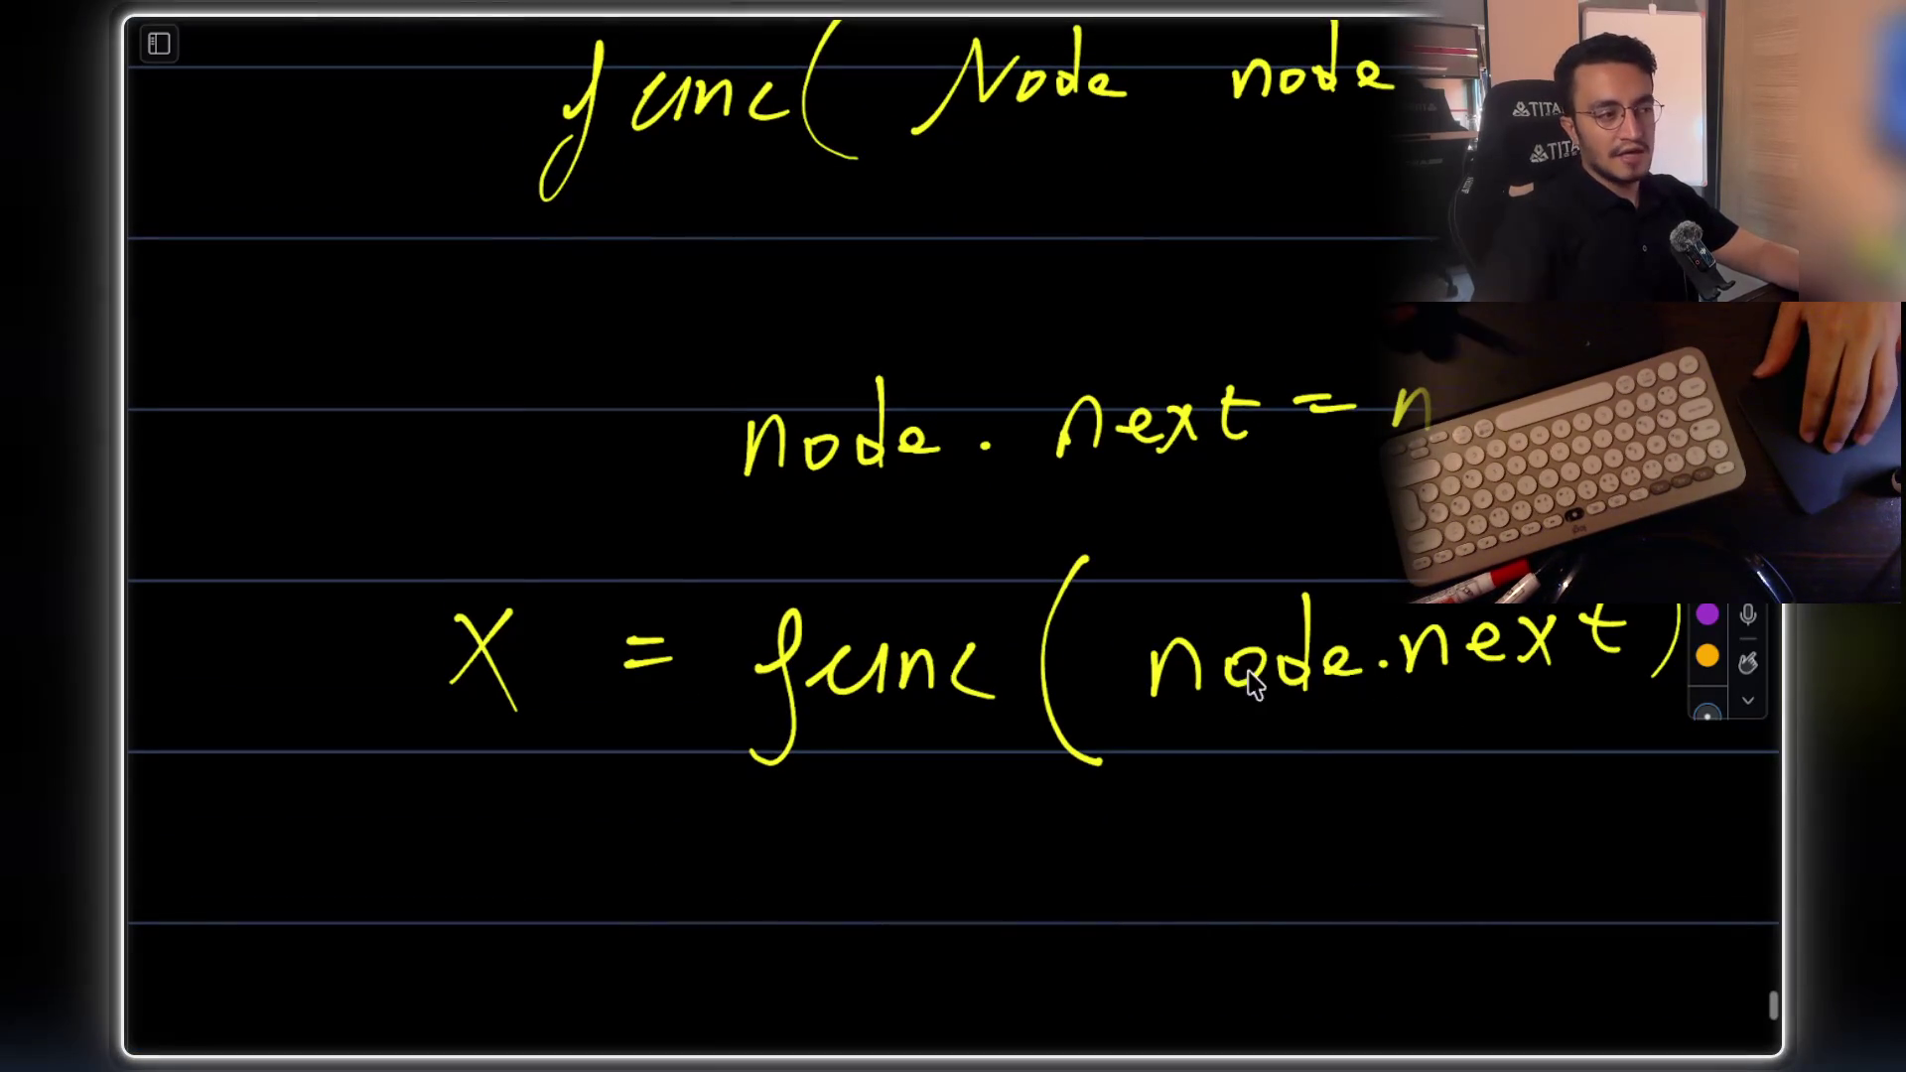
scroll(1463, 706, up, 15)
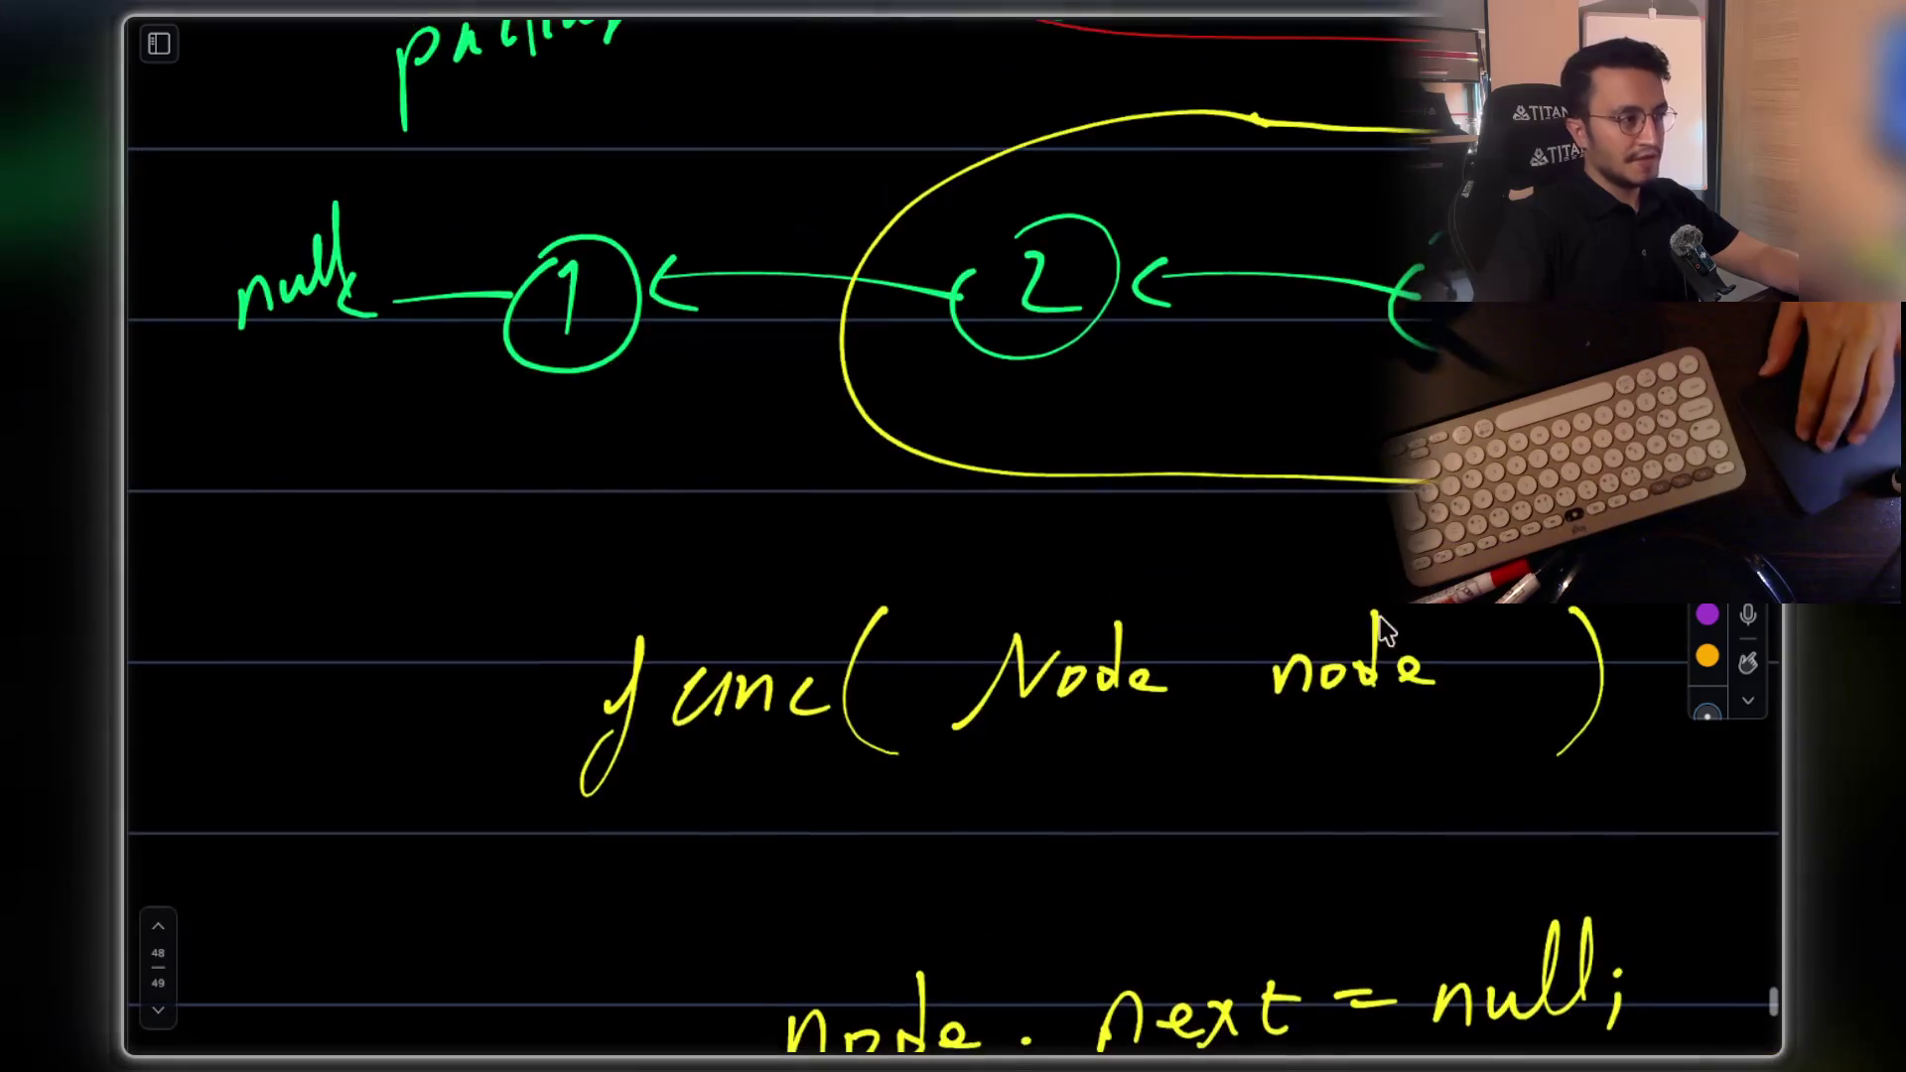
Circle node 2 of the reversed list in yellow, drawing an arrow from it and undoing it
mouse_move(951, 529)
mouse_down()
mouse_move(880, 593)
mouse_move(1036, 558)
mouse_move(899, 601)
mouse_move(941, 524)
mouse_up()
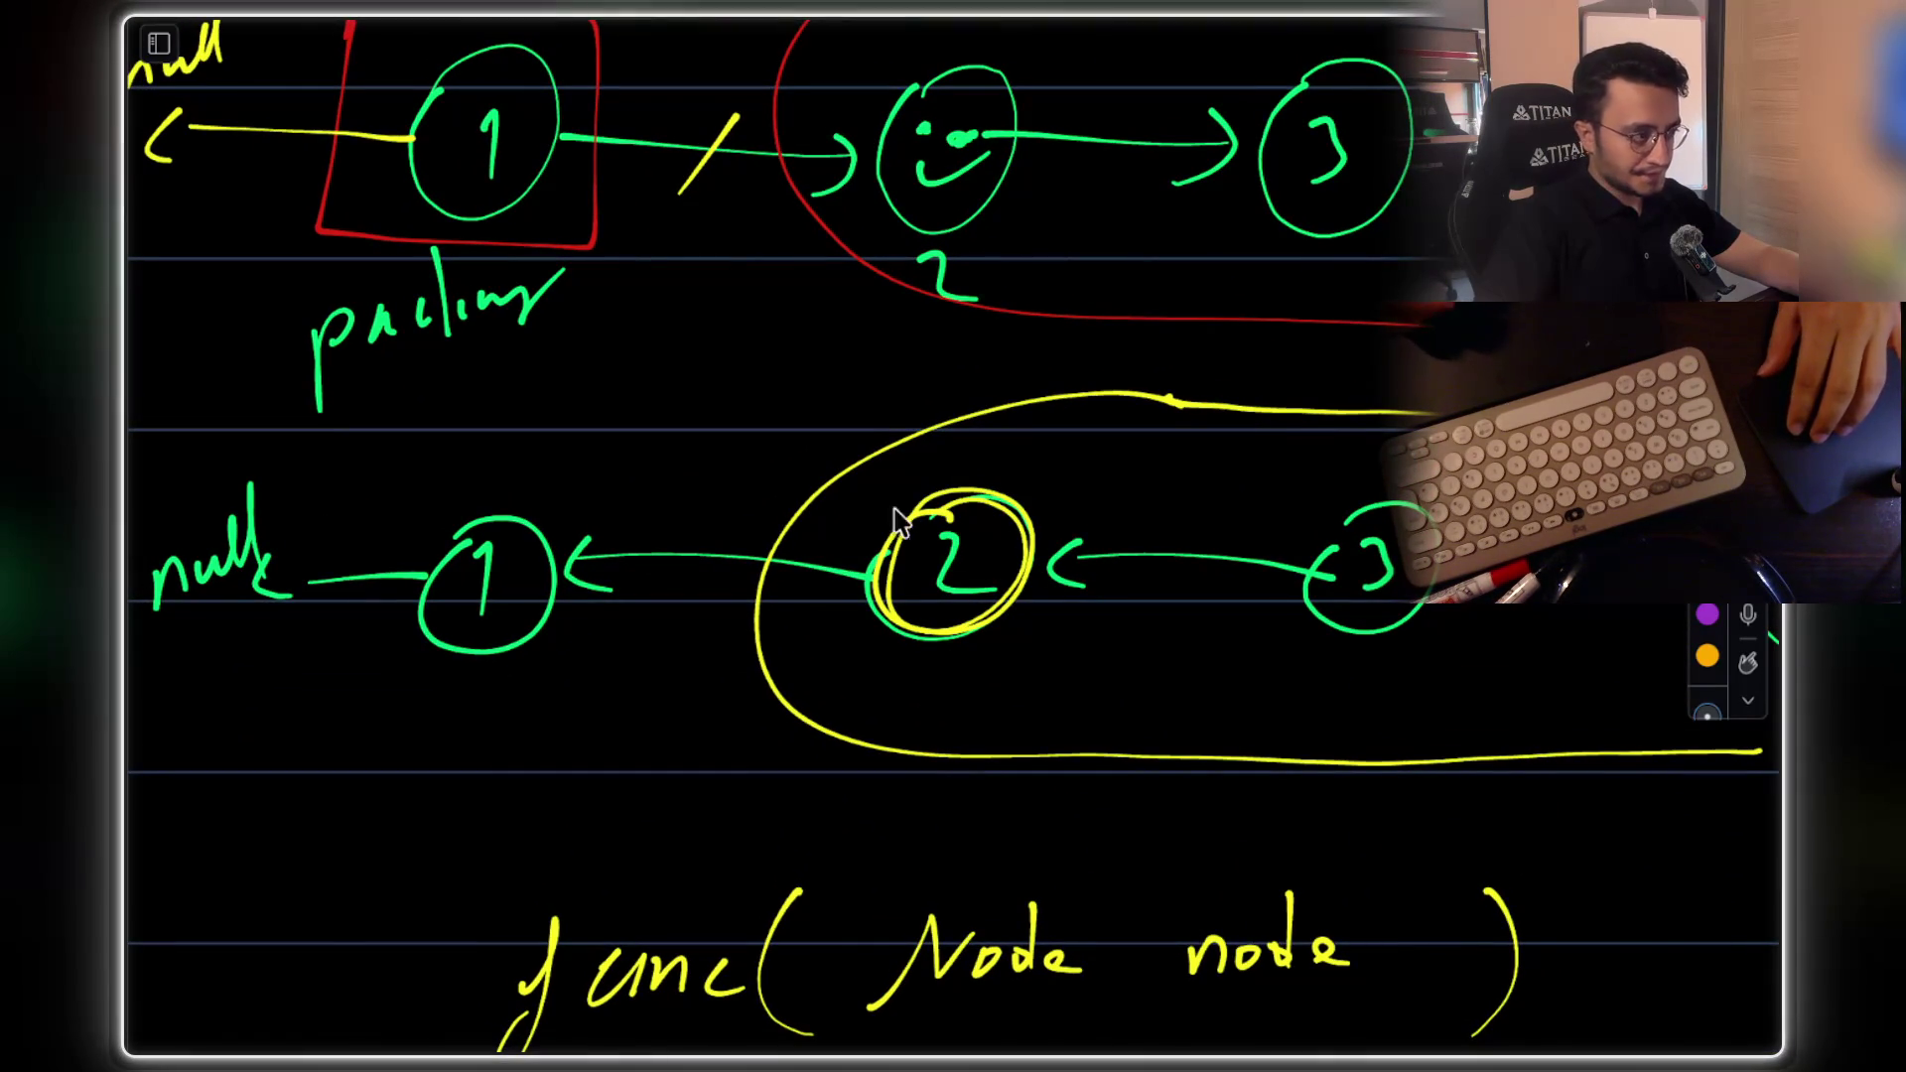
drag(910, 454, 714, 388)
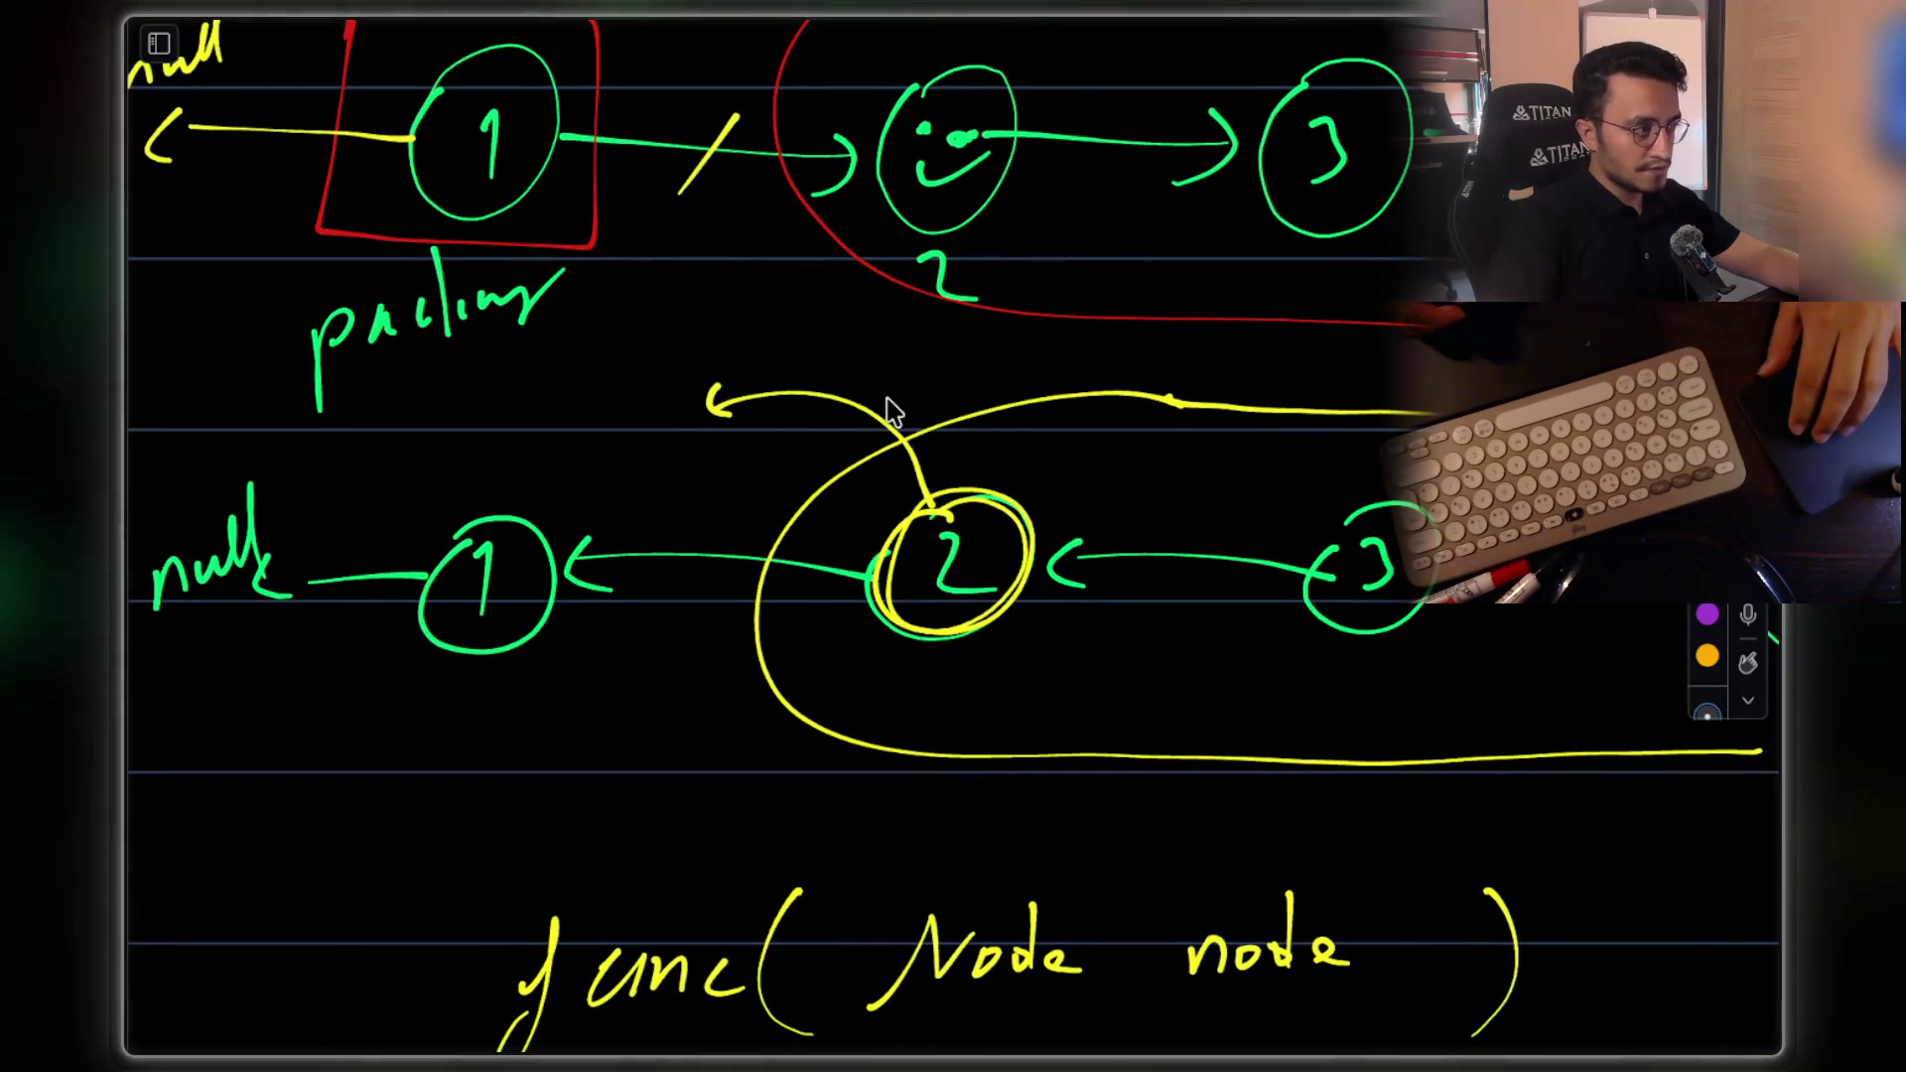
key(ctrl+z)
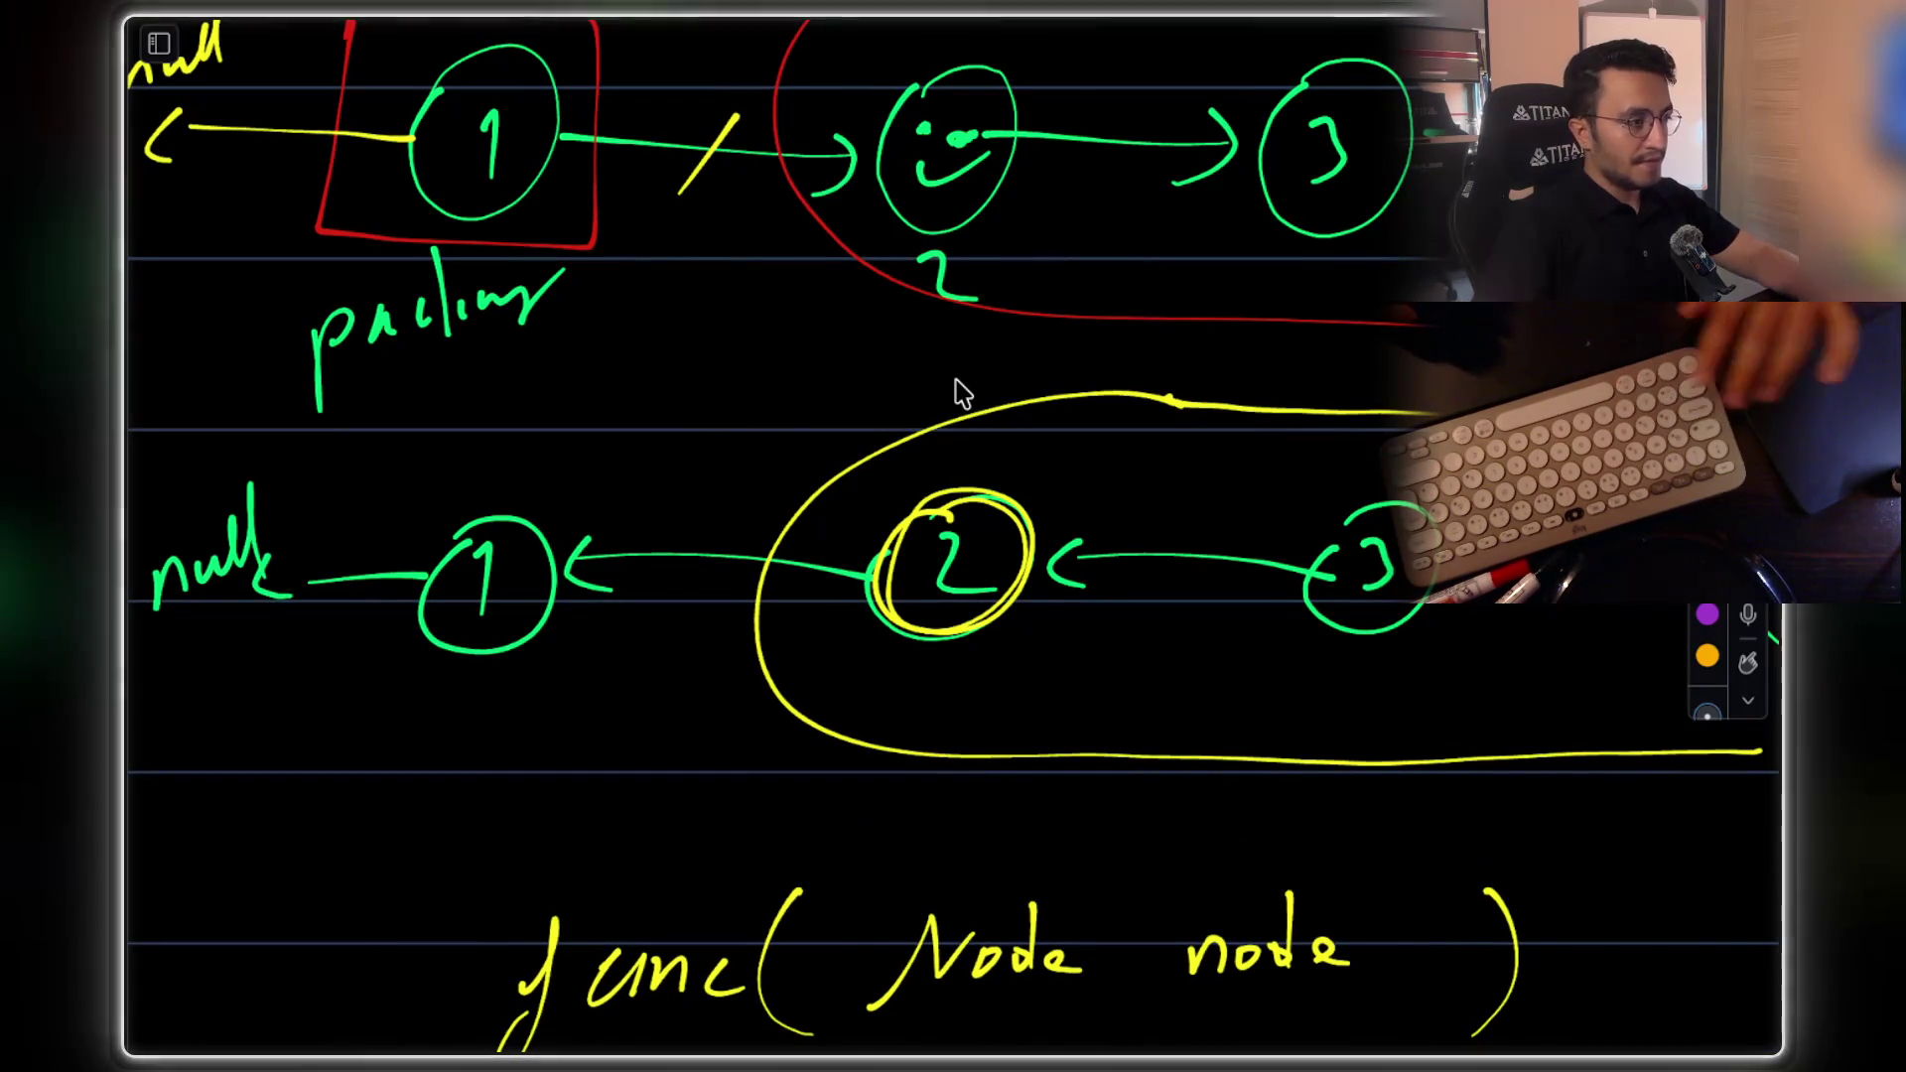
Start a new pseudocode line with X below the recursive call
scroll(961, 394, down, 5)
scroll(961, 394, right, 5)
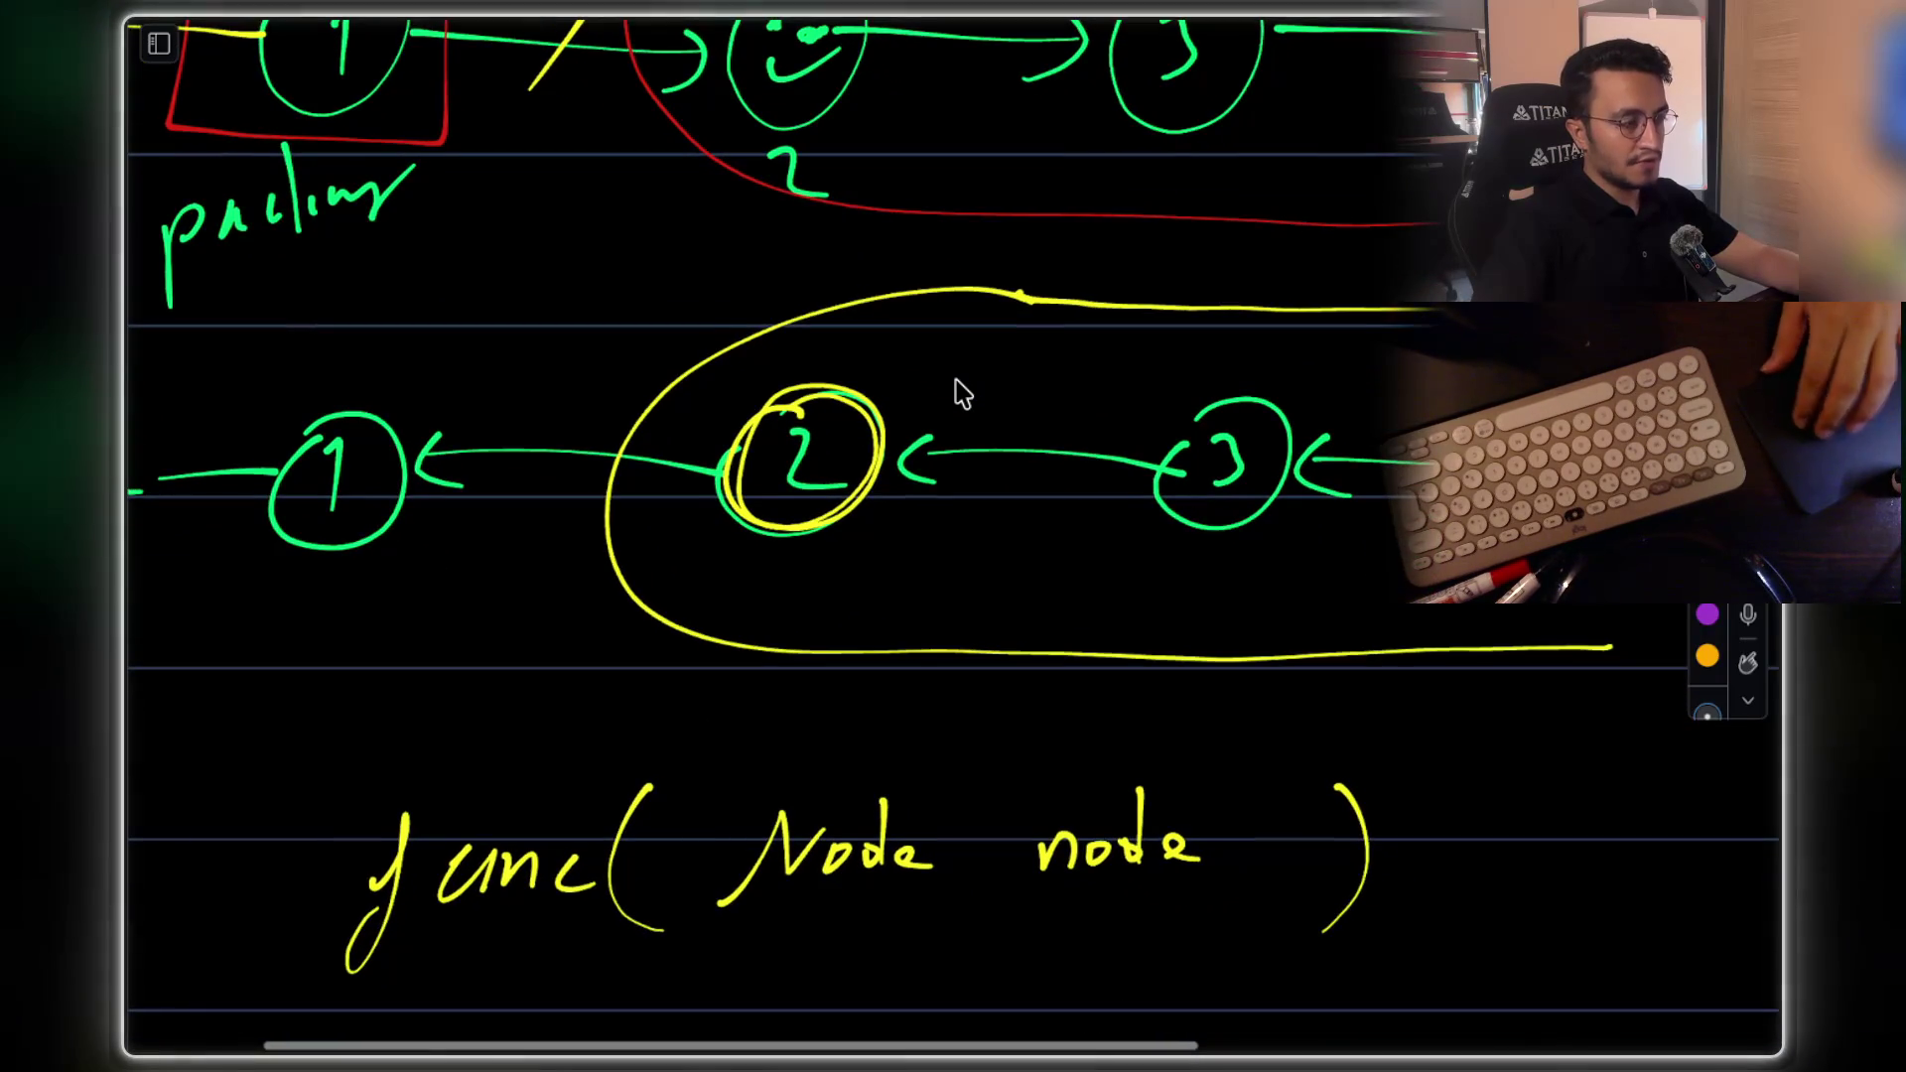
scroll(1063, 608, down, 7)
scroll(1066, 615, left, 2)
scroll(1070, 615, up, 5)
scroll(1070, 615, up, 5)
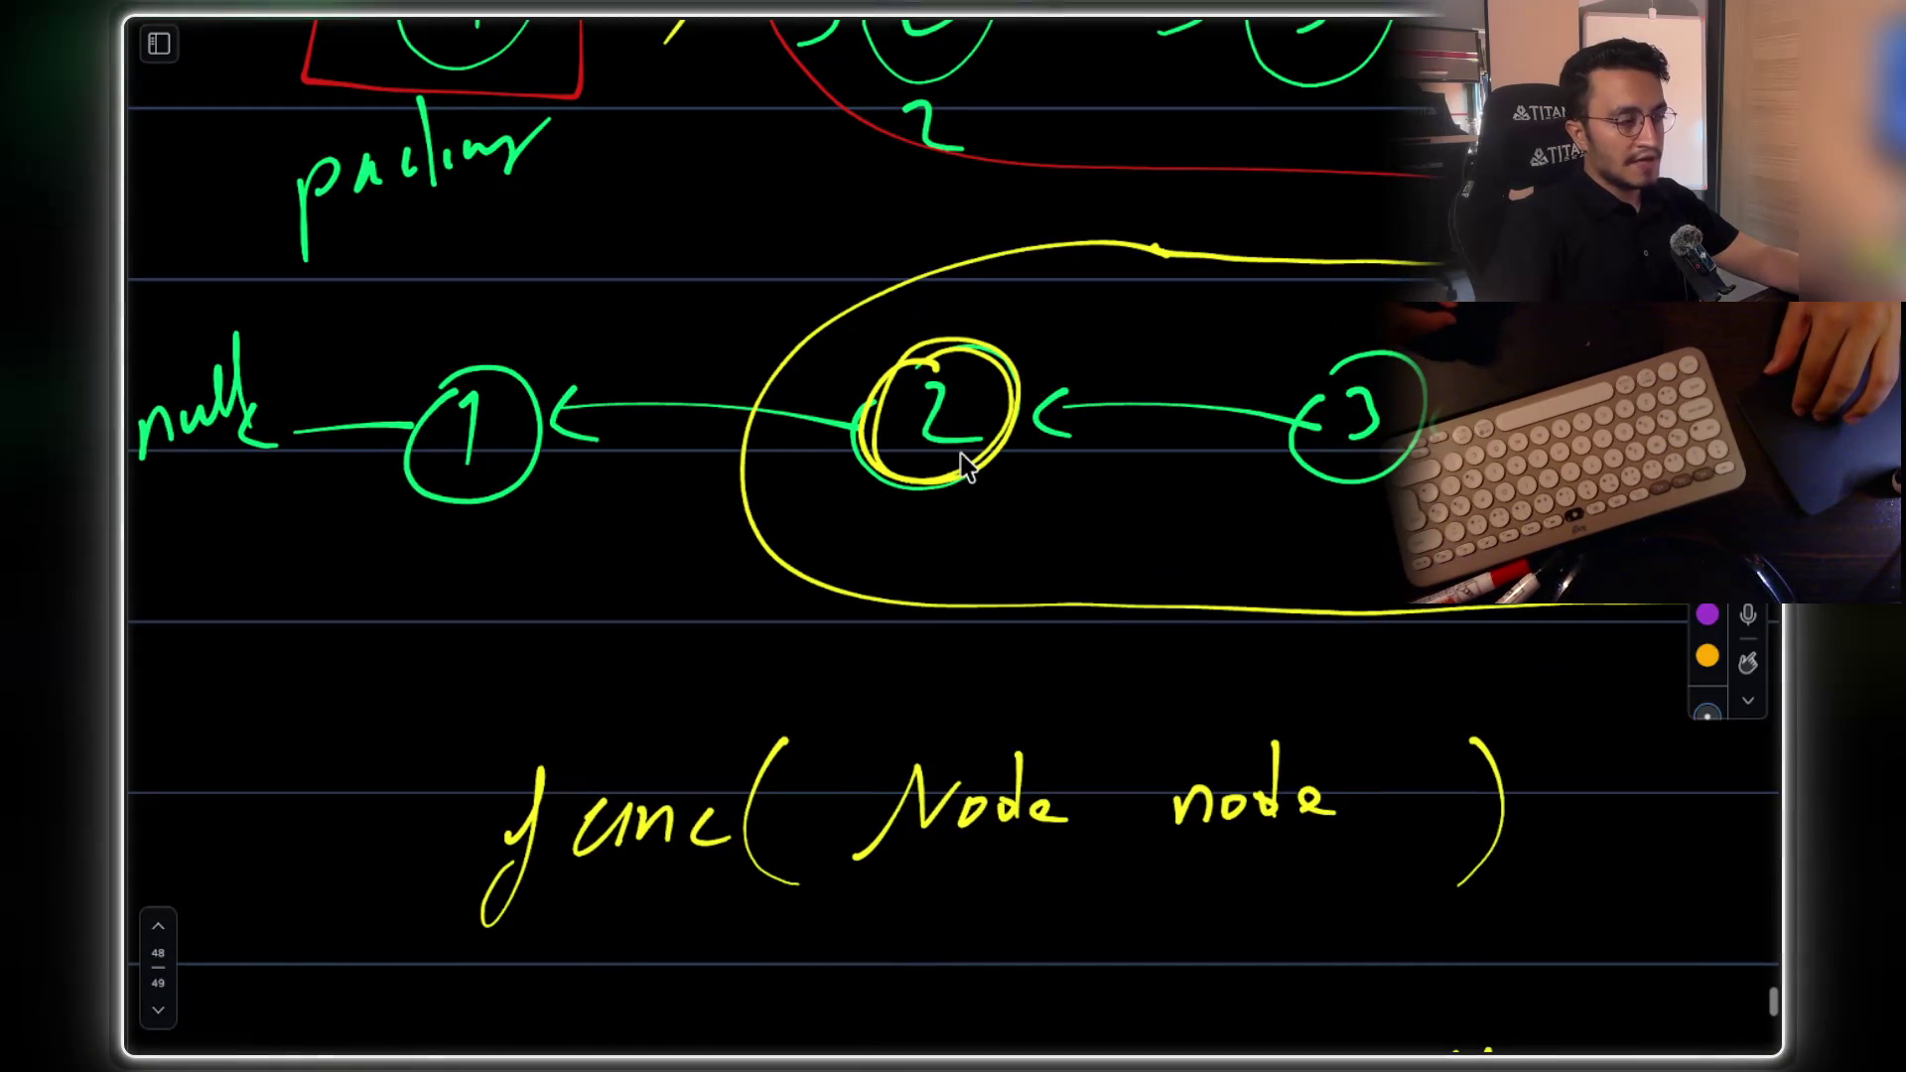
scroll(961, 380, down, 10)
scroll(873, 672, up, 8)
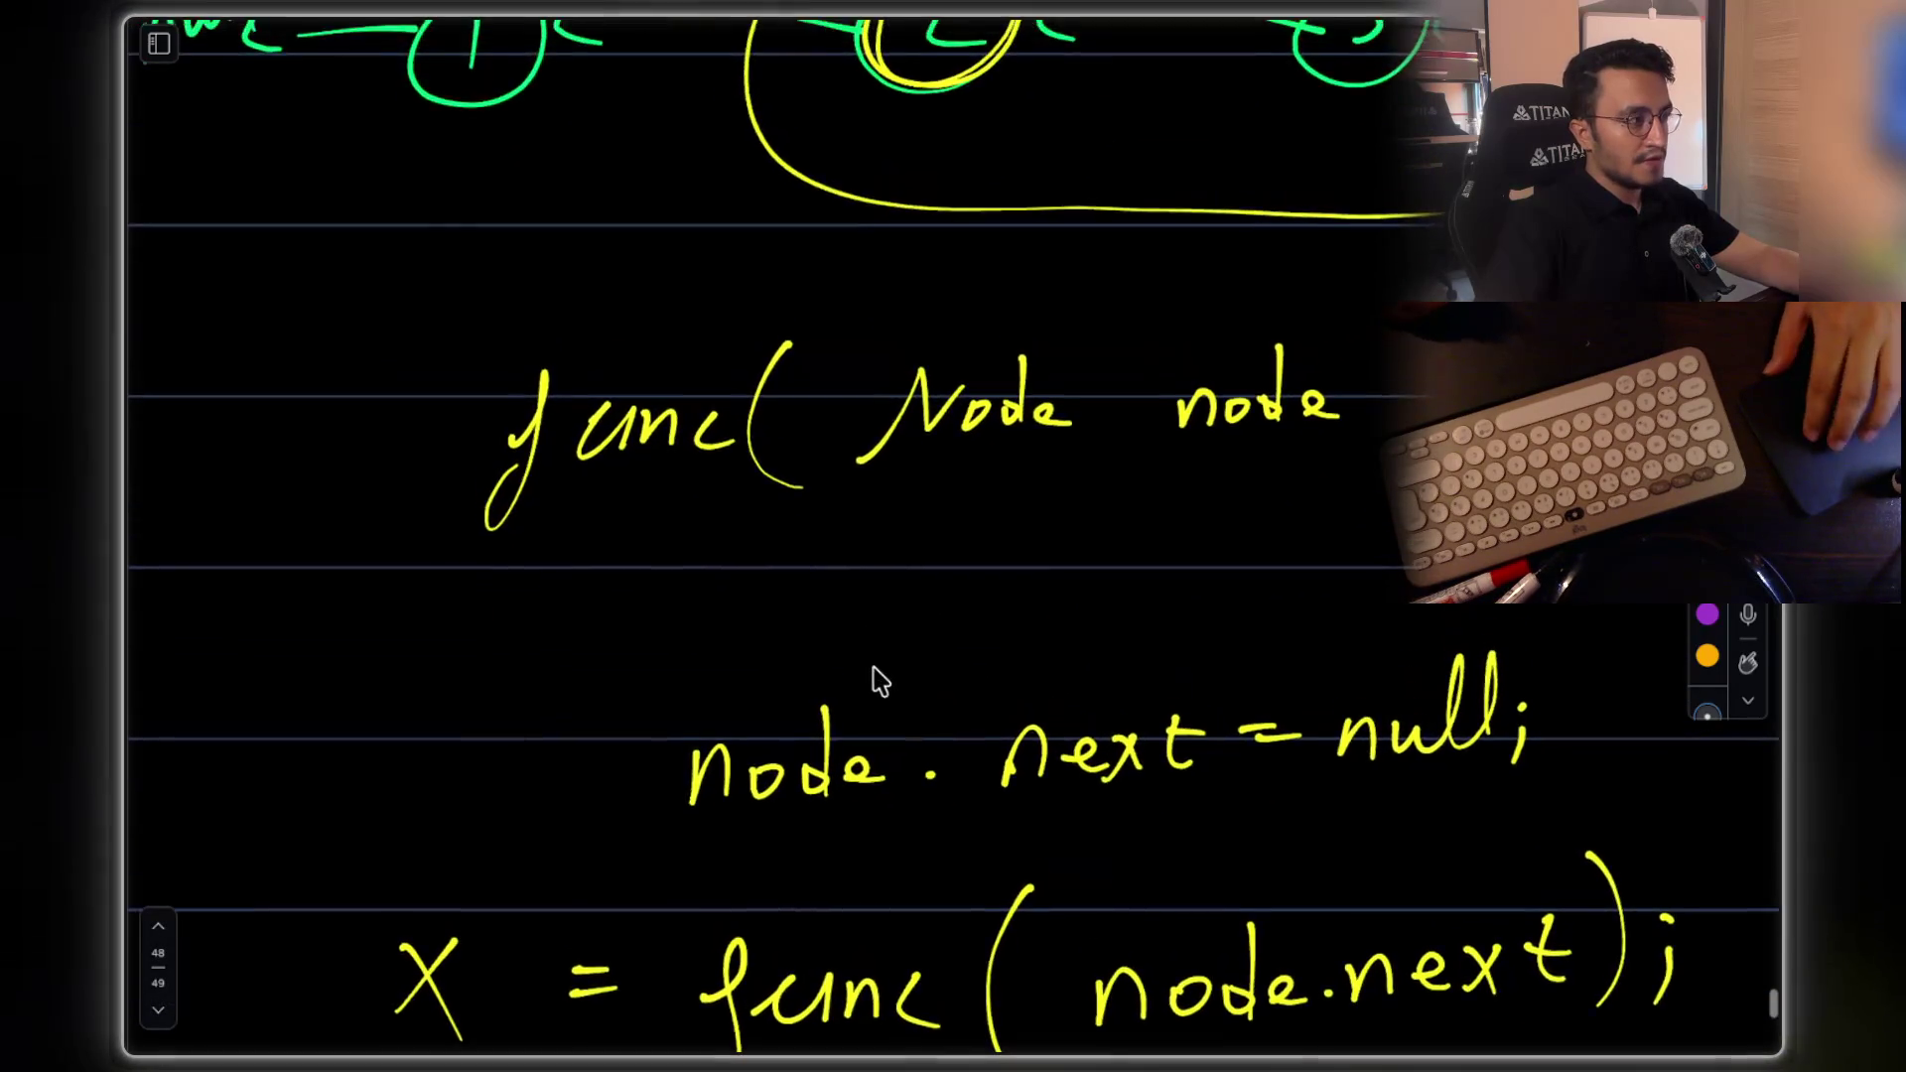
scroll(950, 660, down, 7)
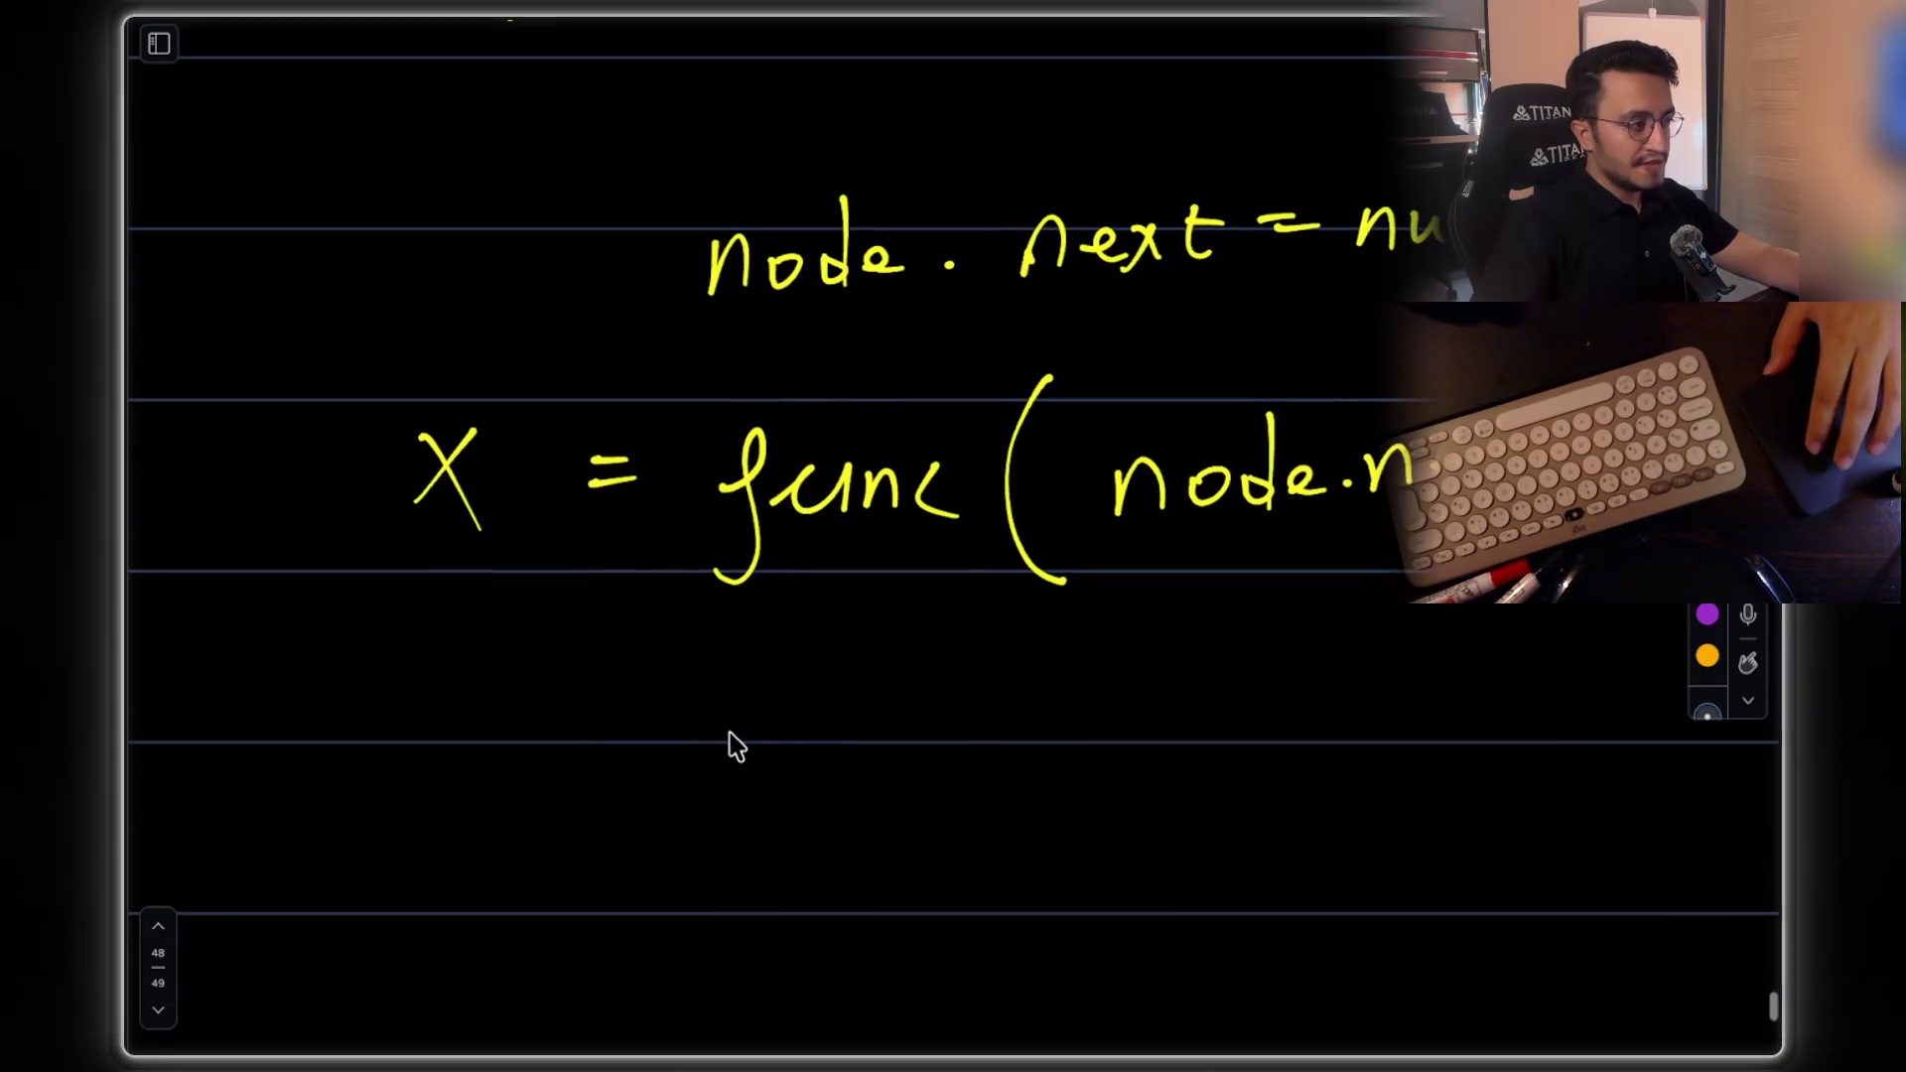
drag(706, 746, 760, 809)
drag(754, 743, 703, 806)
Finish writing 'X.next' on the new line below the recursive call
scroll(807, 745, up, 8)
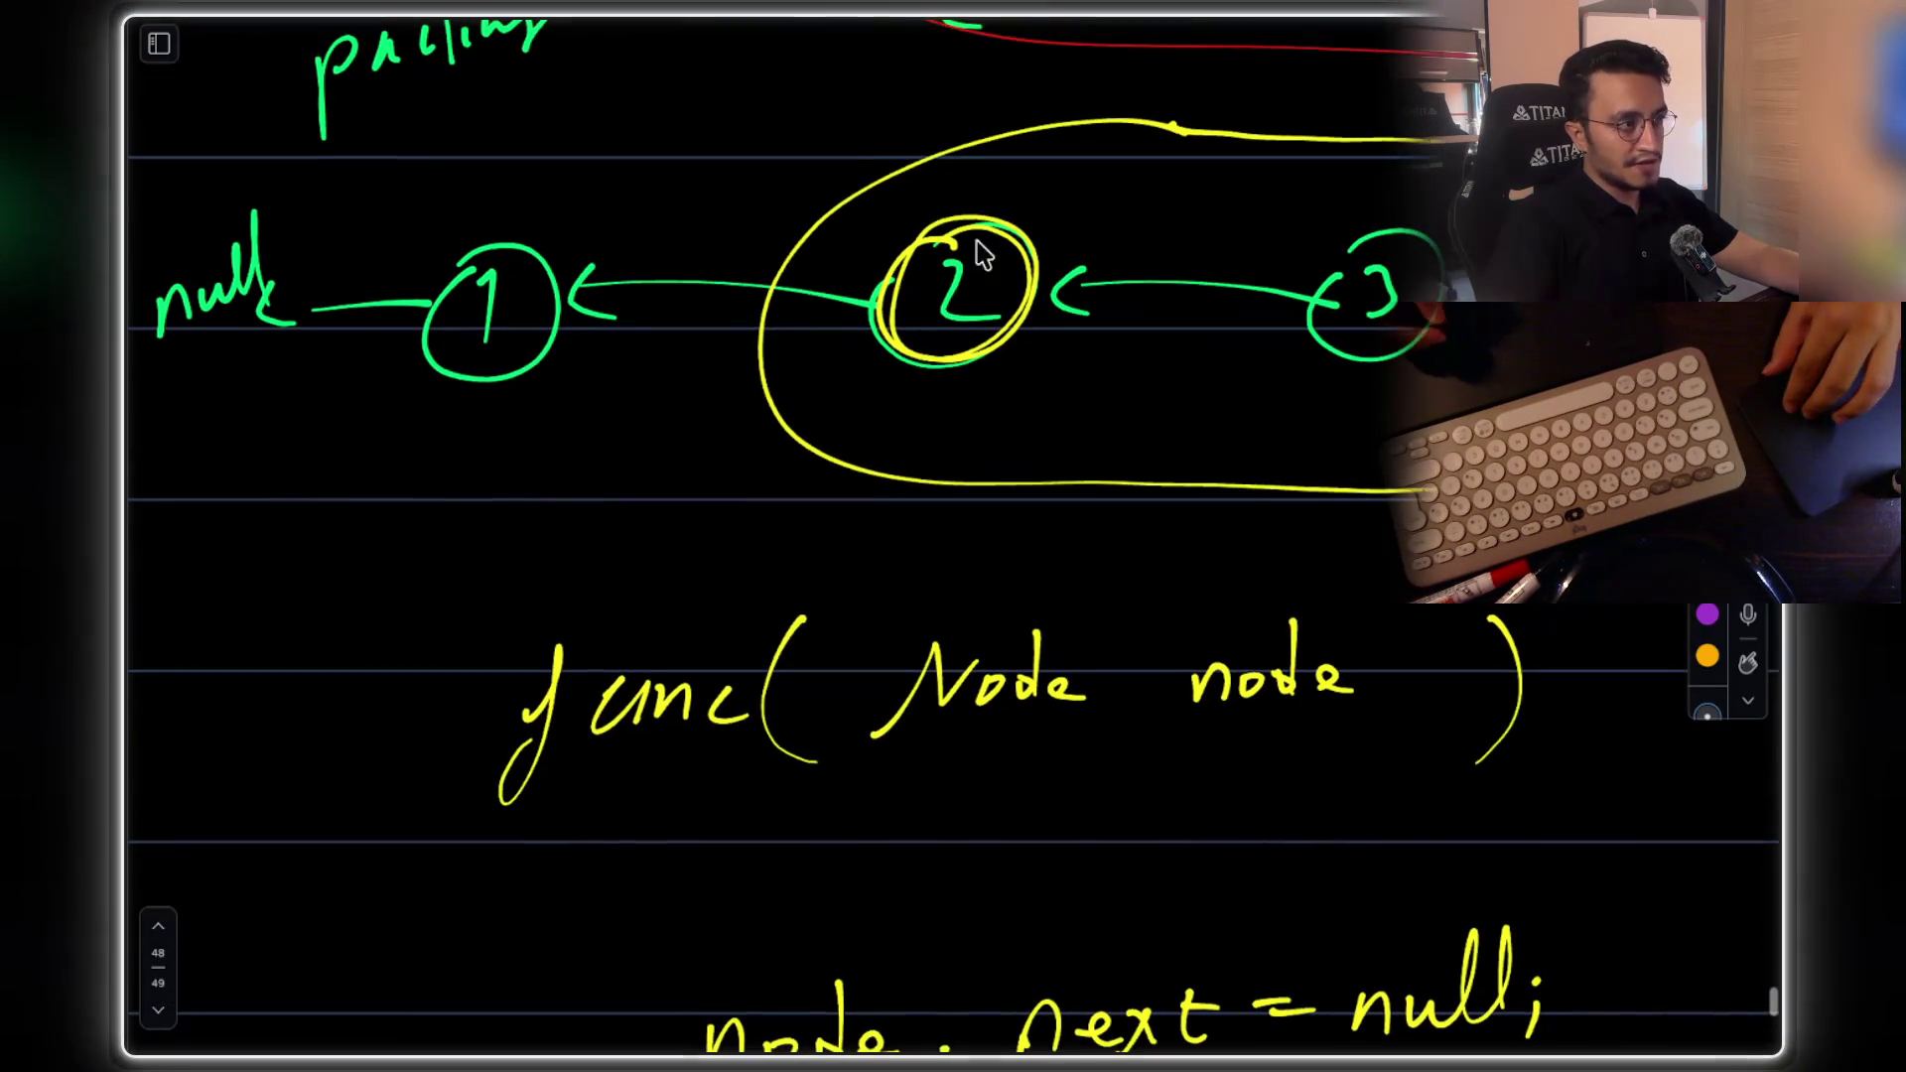
scroll(898, 672, down, 7)
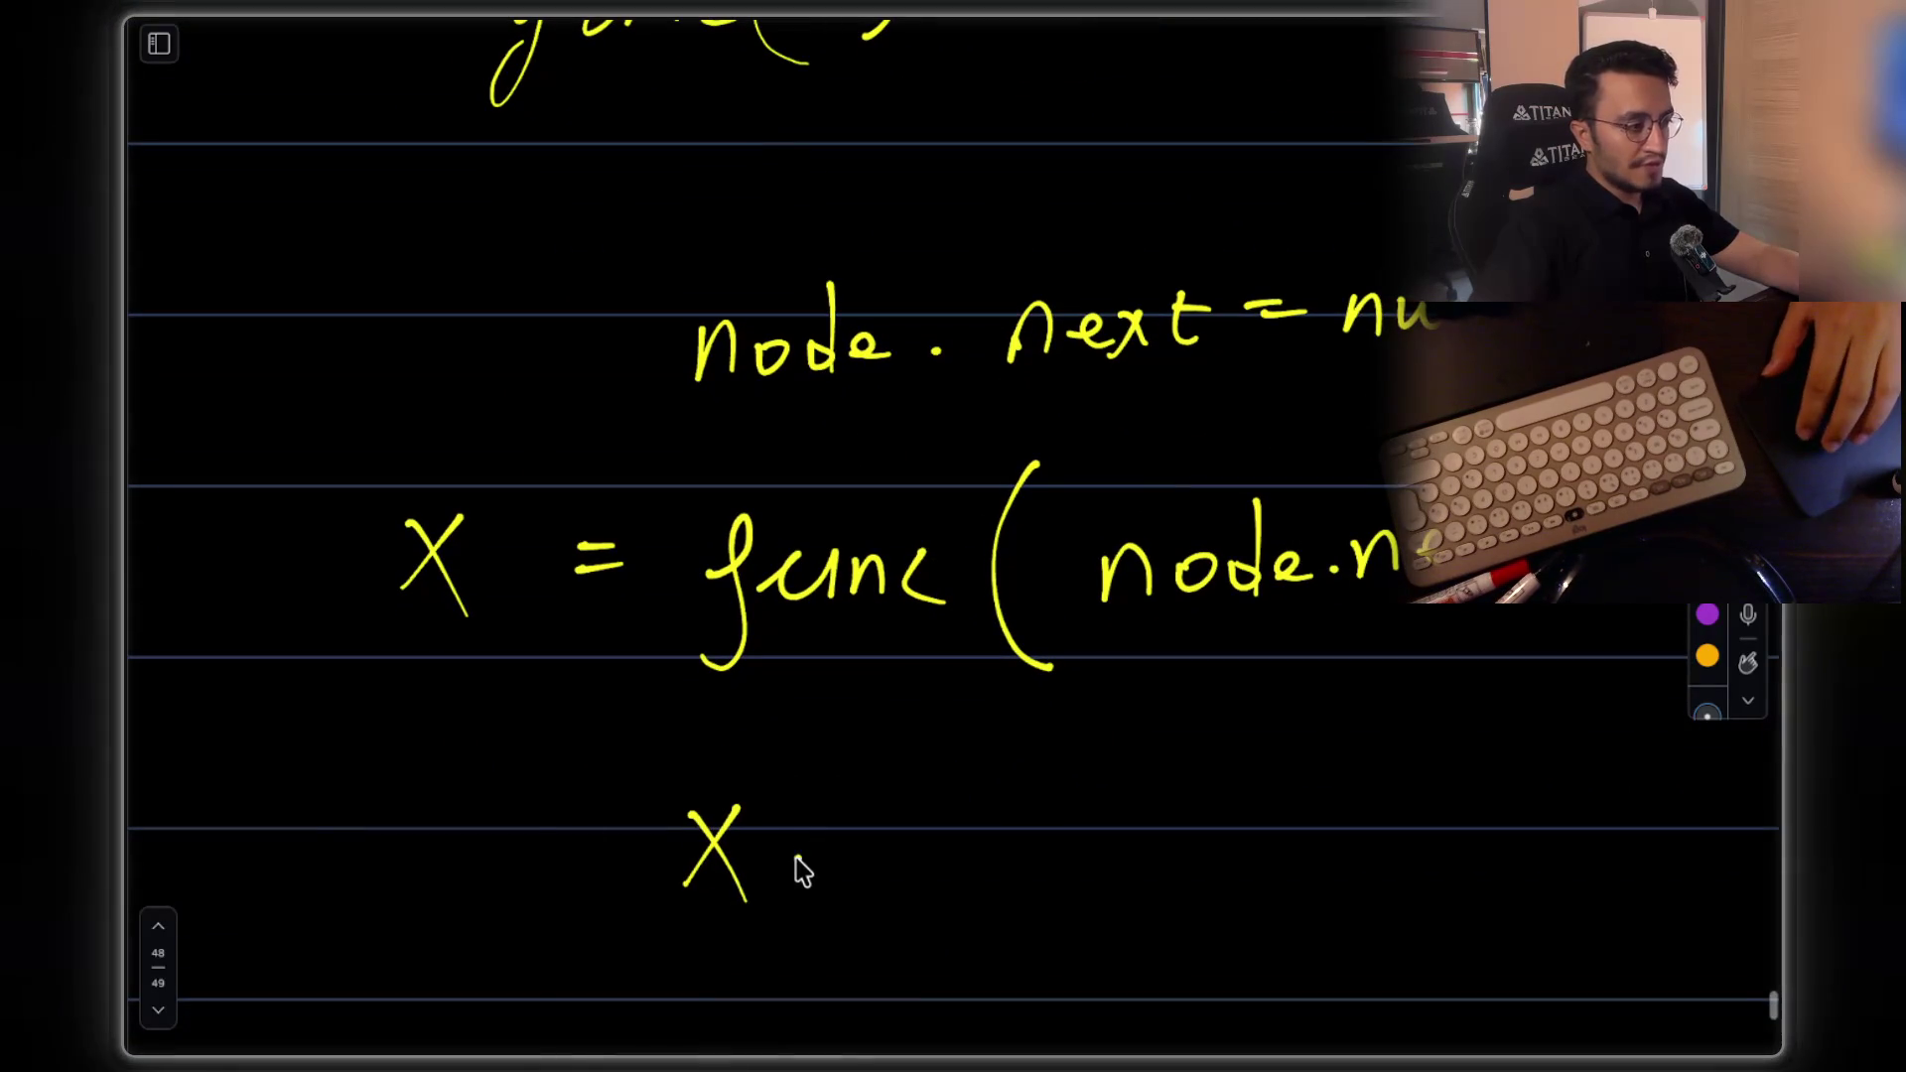
drag(862, 816, 1042, 842)
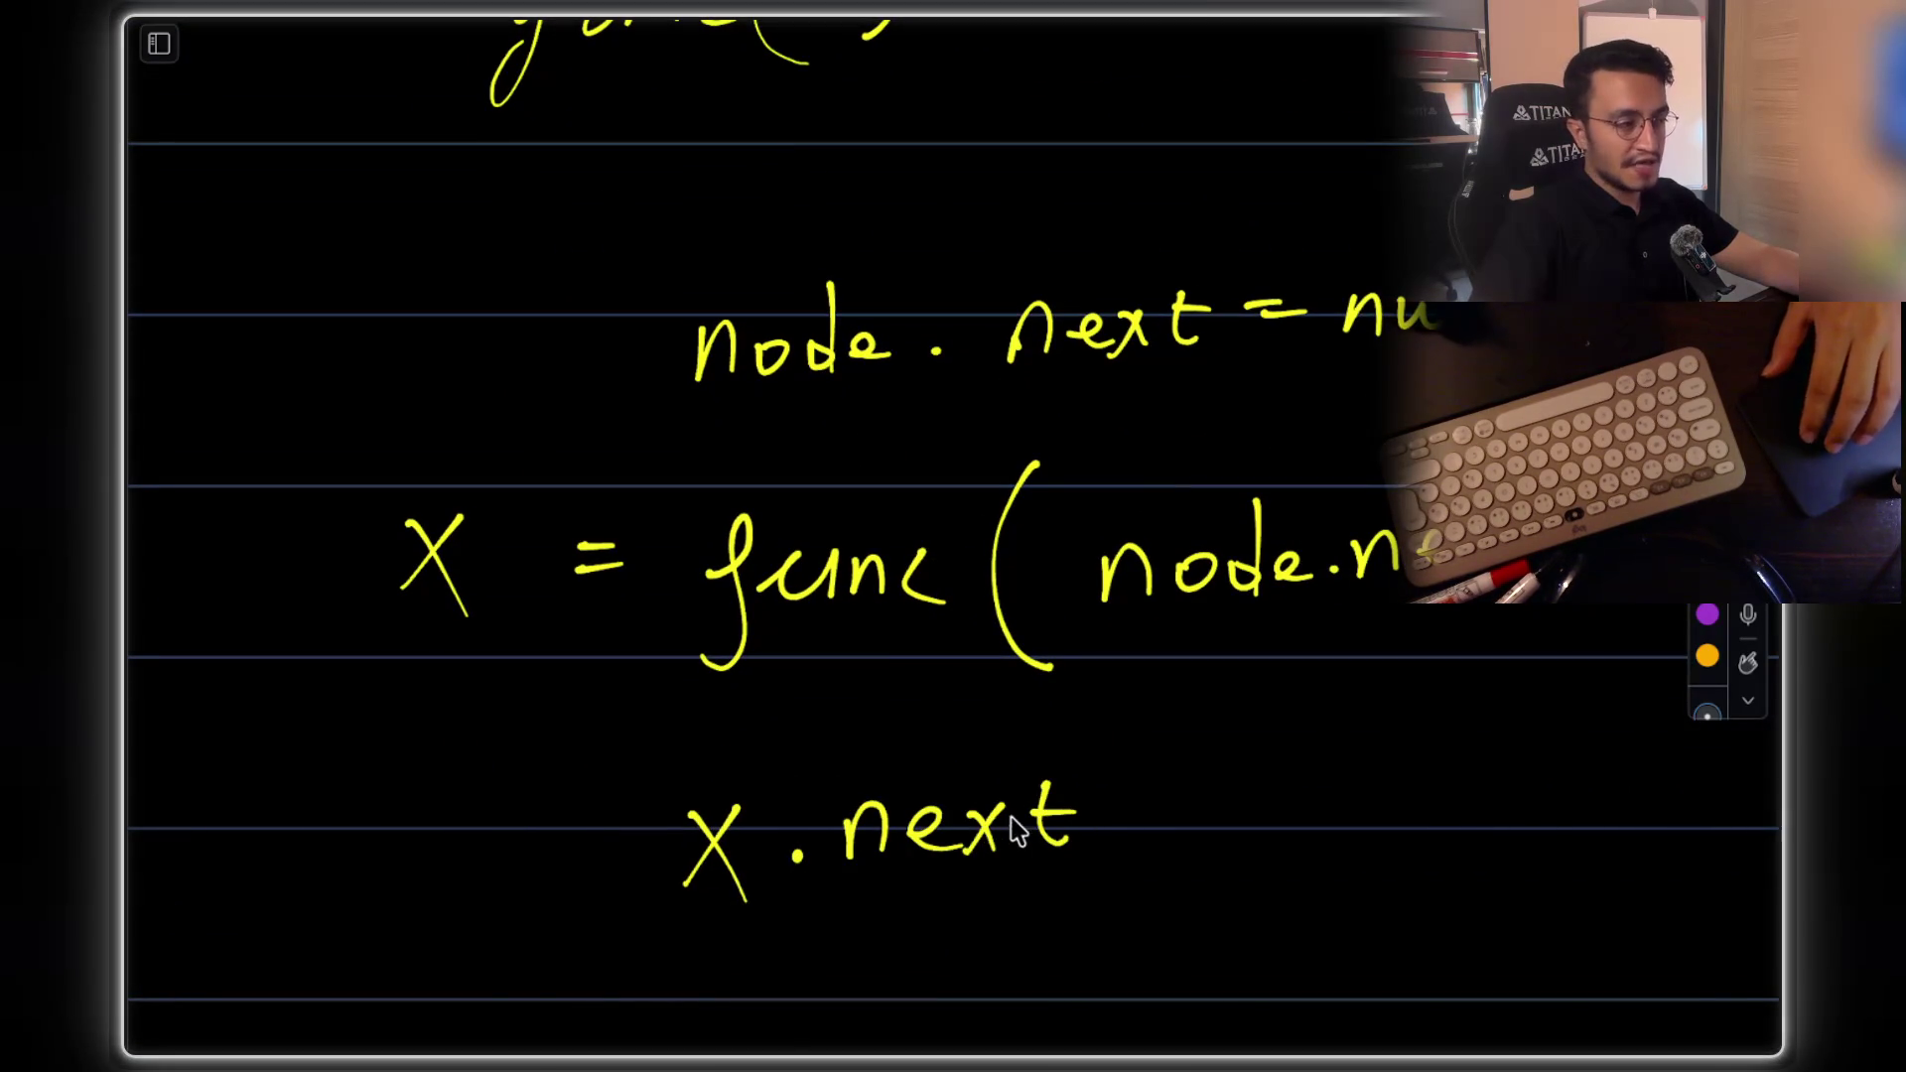
Loop around node 2's arrow, then erase the loop and the green arrow to node 1
scroll(1012, 832, up, 7)
mouse_move(714, 320)
mouse_down()
mouse_move(645, 387)
mouse_move(836, 437)
mouse_move(938, 304)
mouse_move(671, 325)
mouse_up()
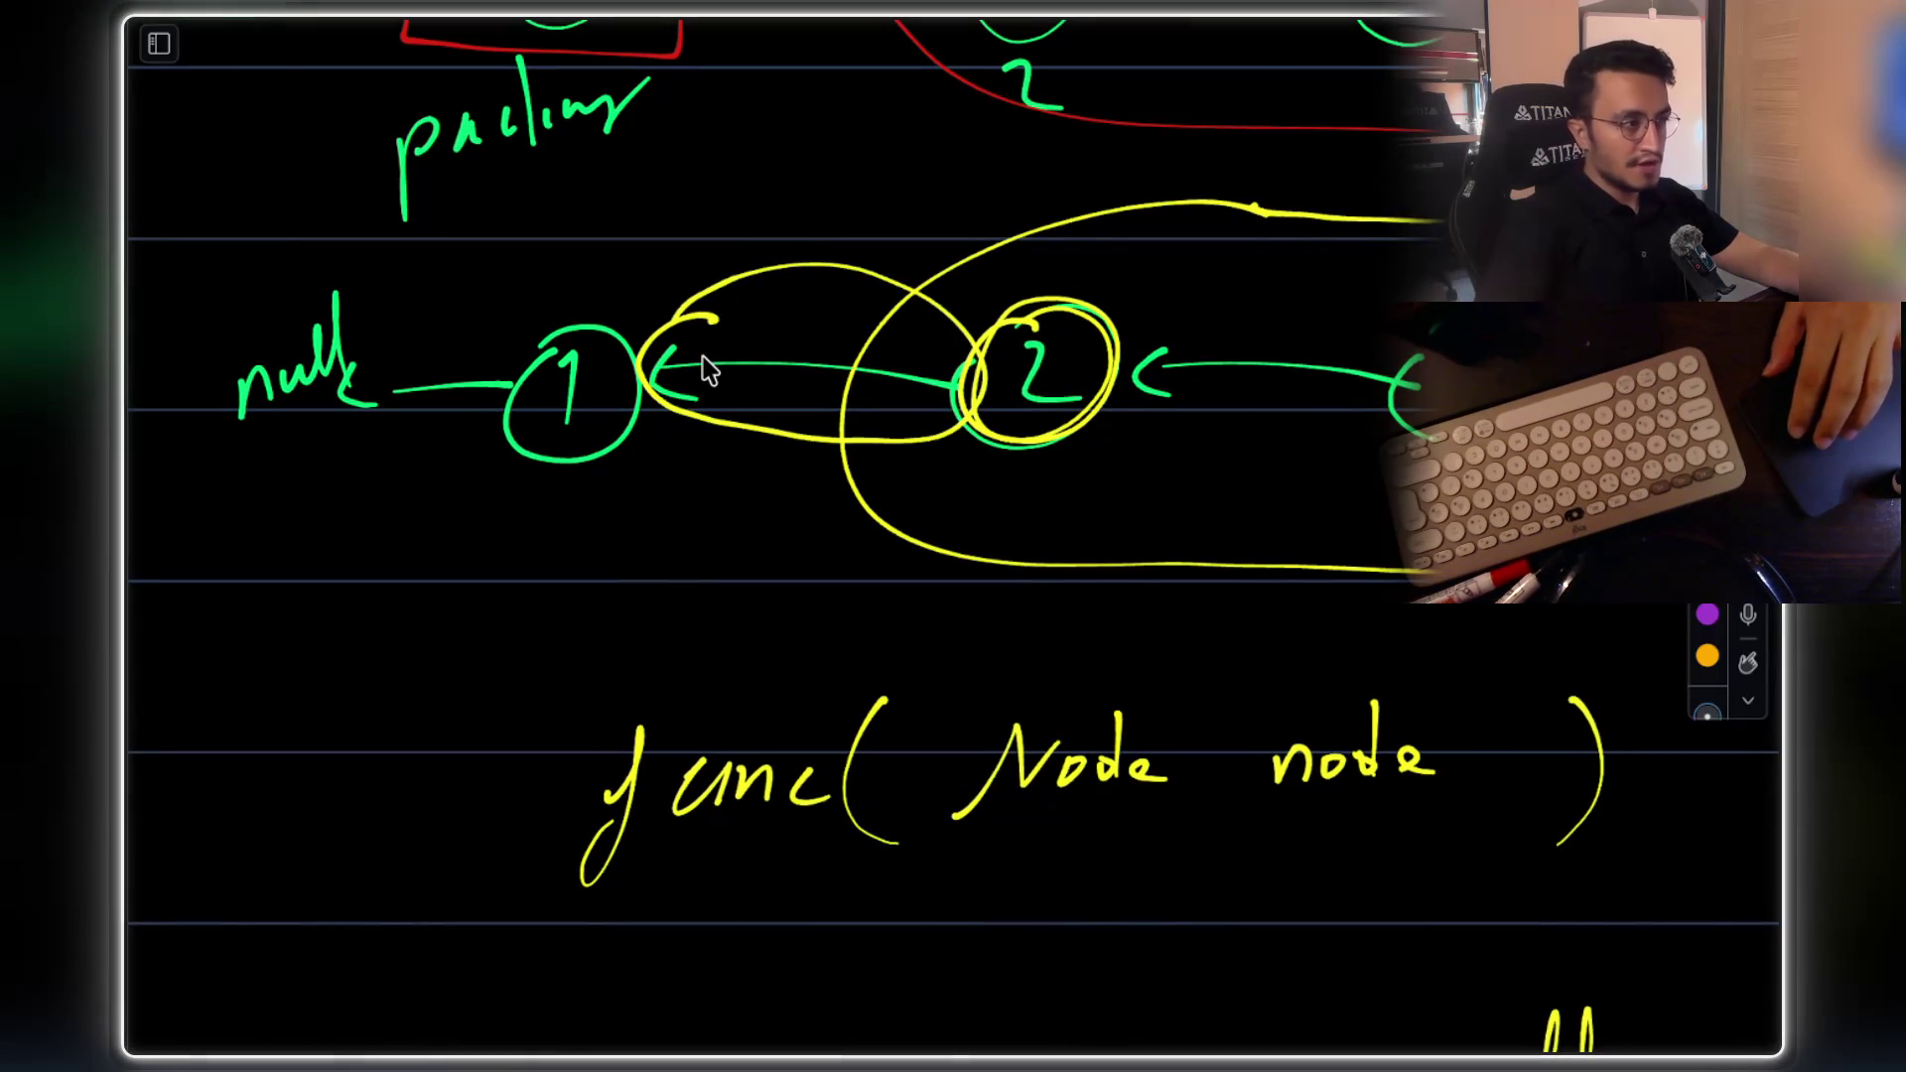
click(1707, 711)
mouse_move(799, 410)
mouse_down()
mouse_move(710, 443)
mouse_move(660, 372)
mouse_up()
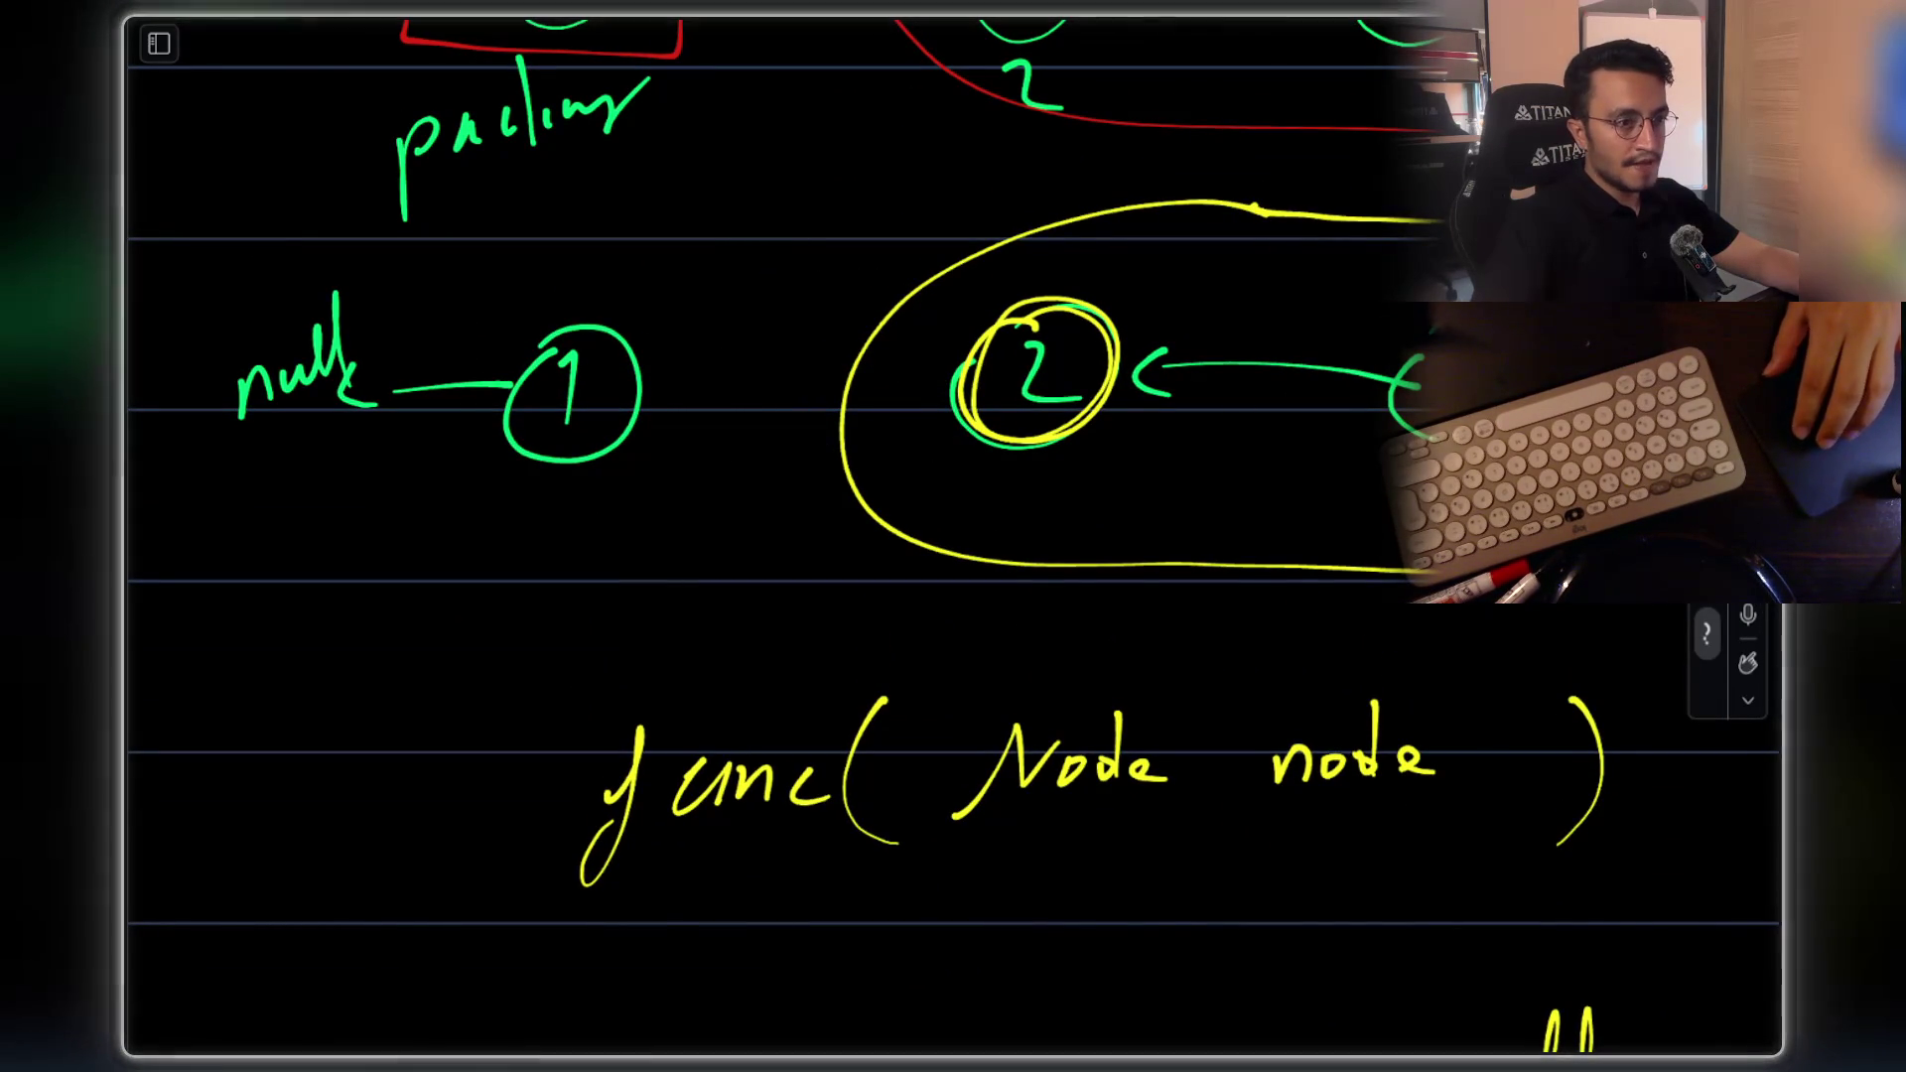
scroll(585, 328, right, 5)
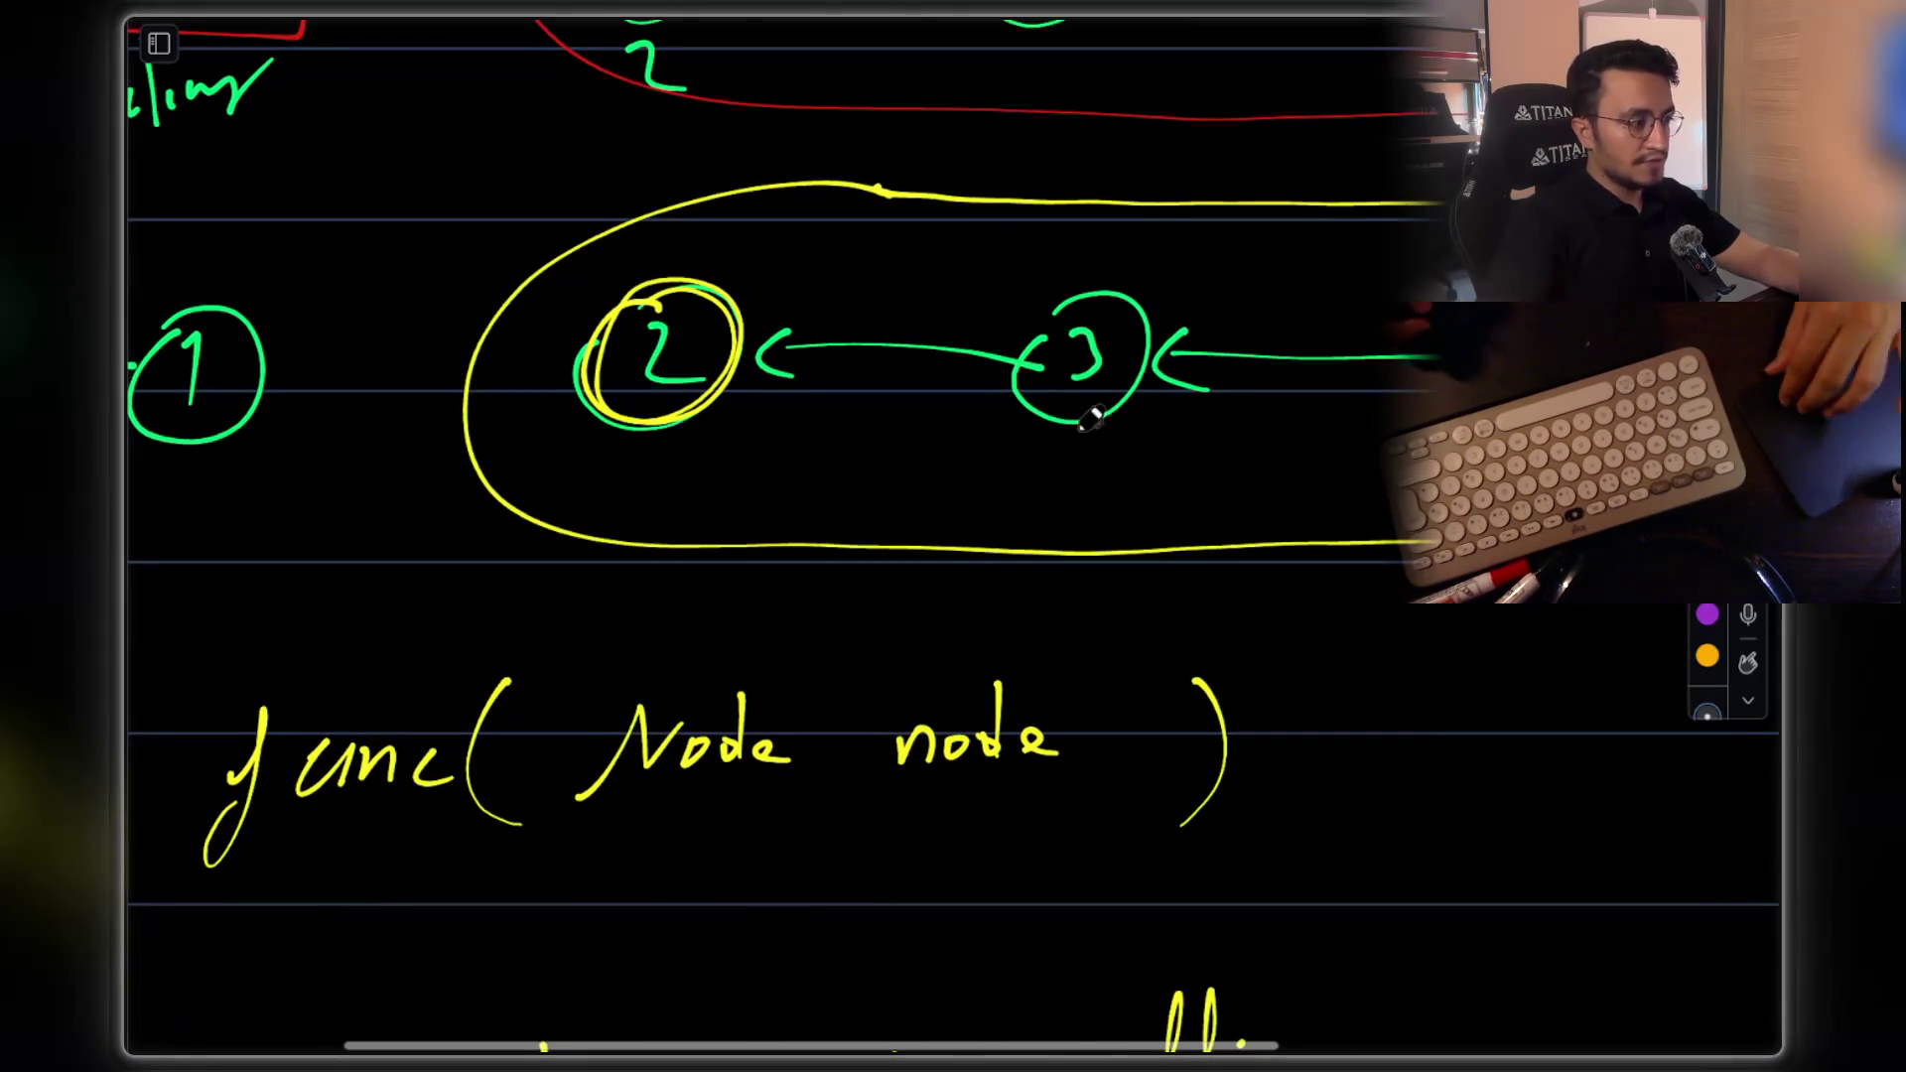
scroll(901, 442, down, 5)
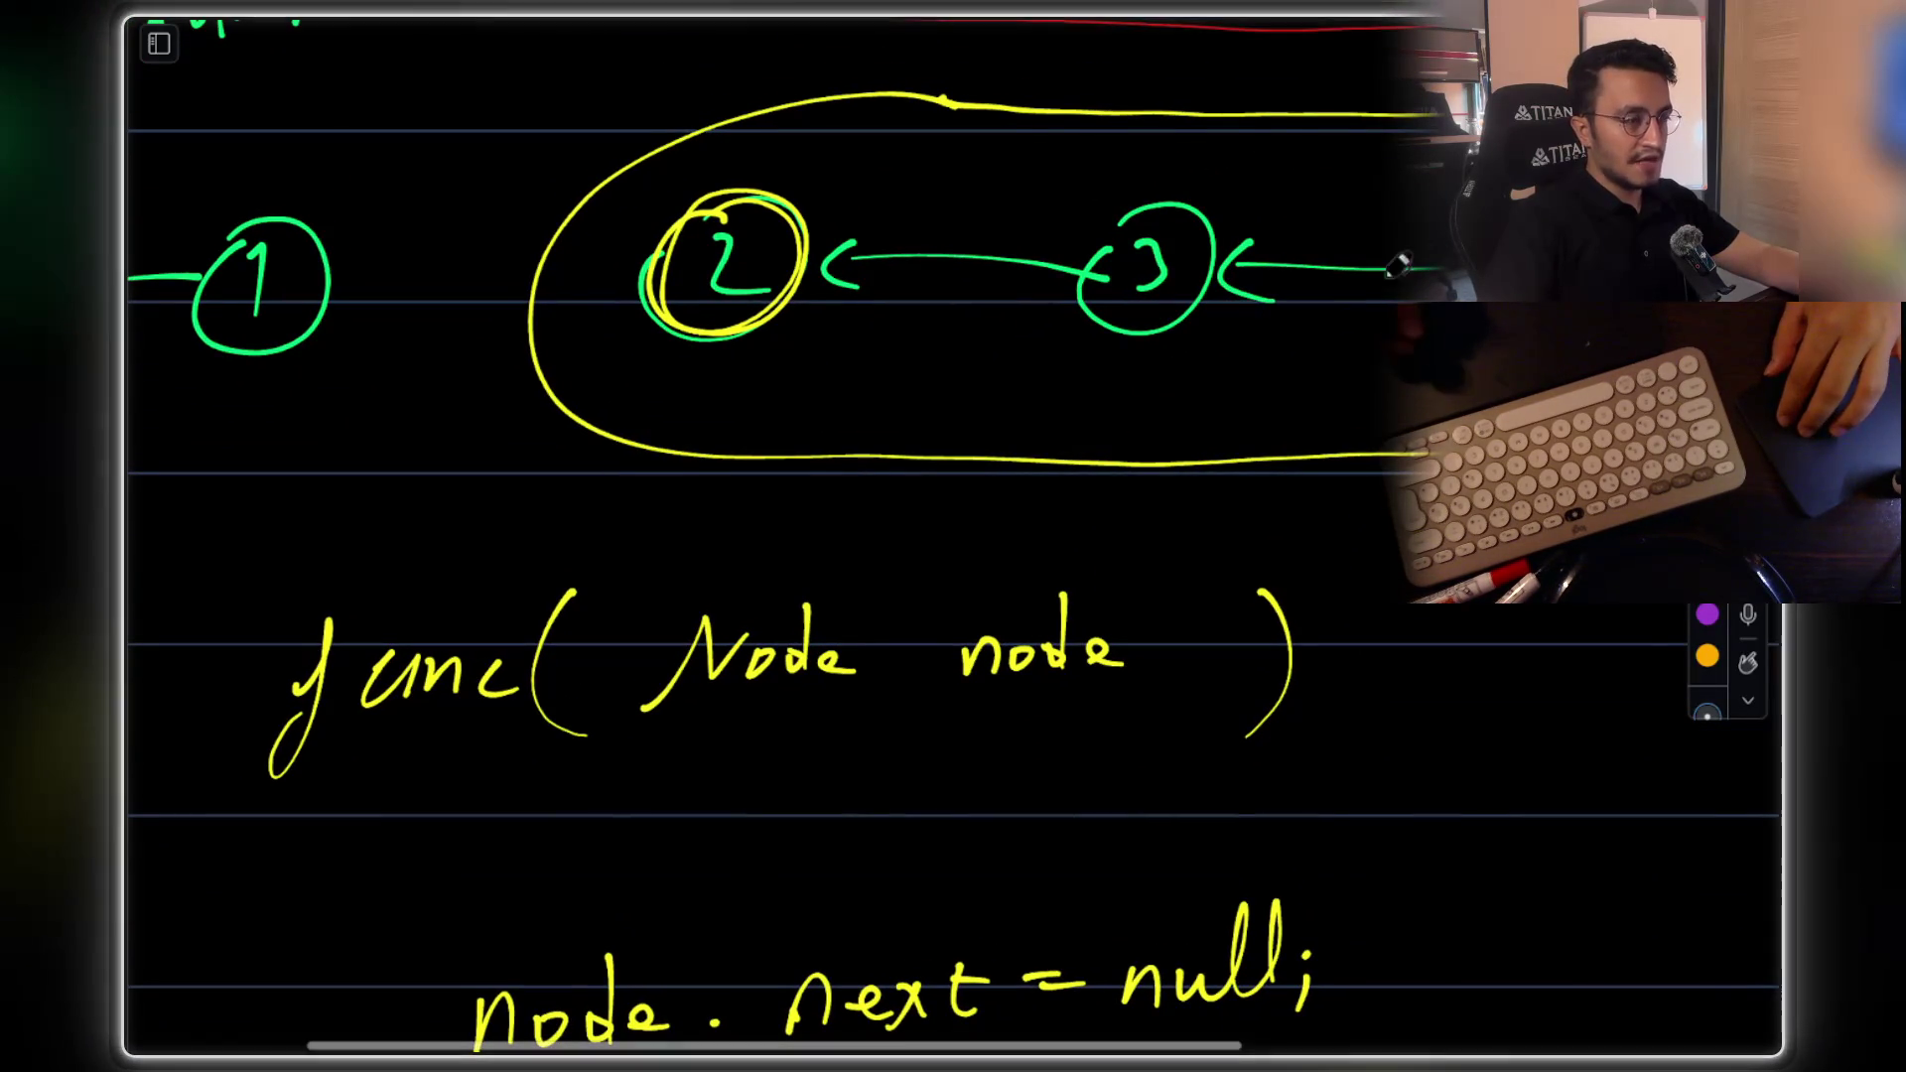
scroll(890, 256, down, 1)
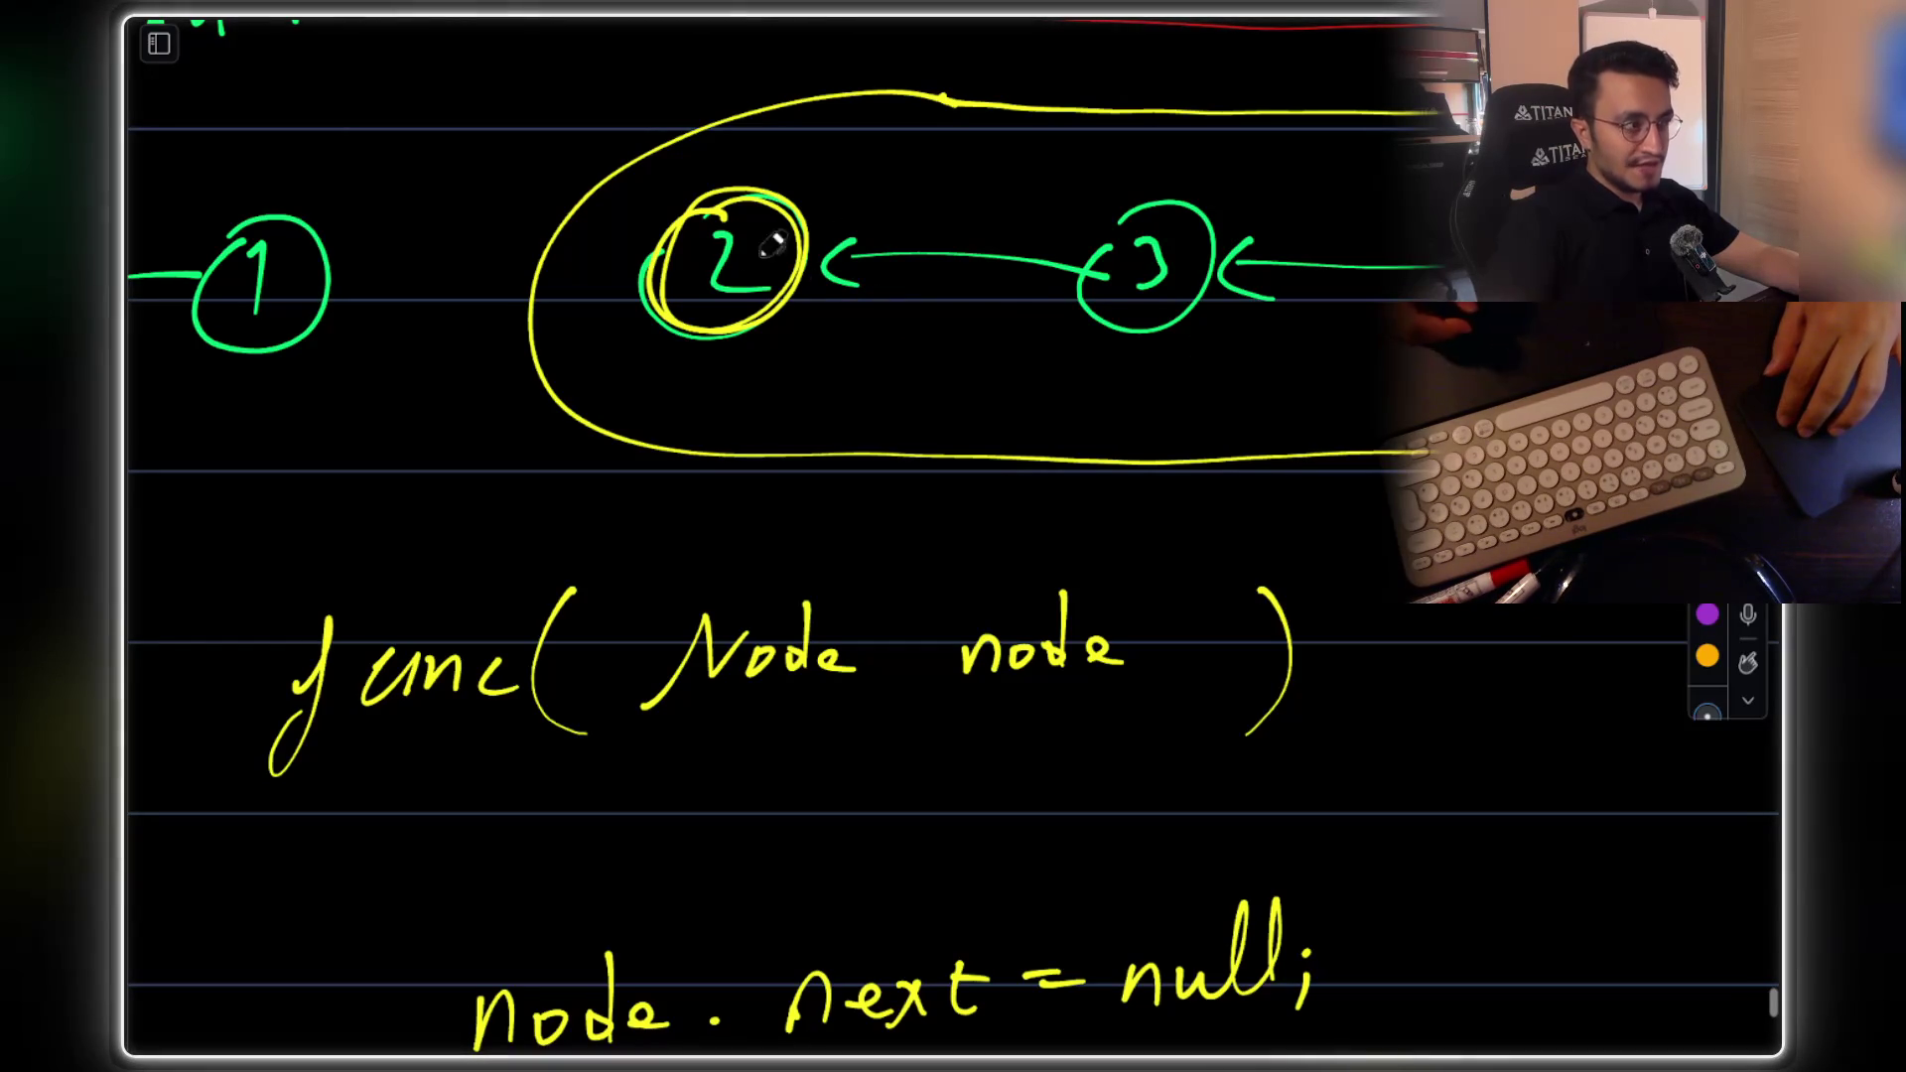
Draw a green forward arrow from node 2 to node 3
drag(784, 320, 1056, 310)
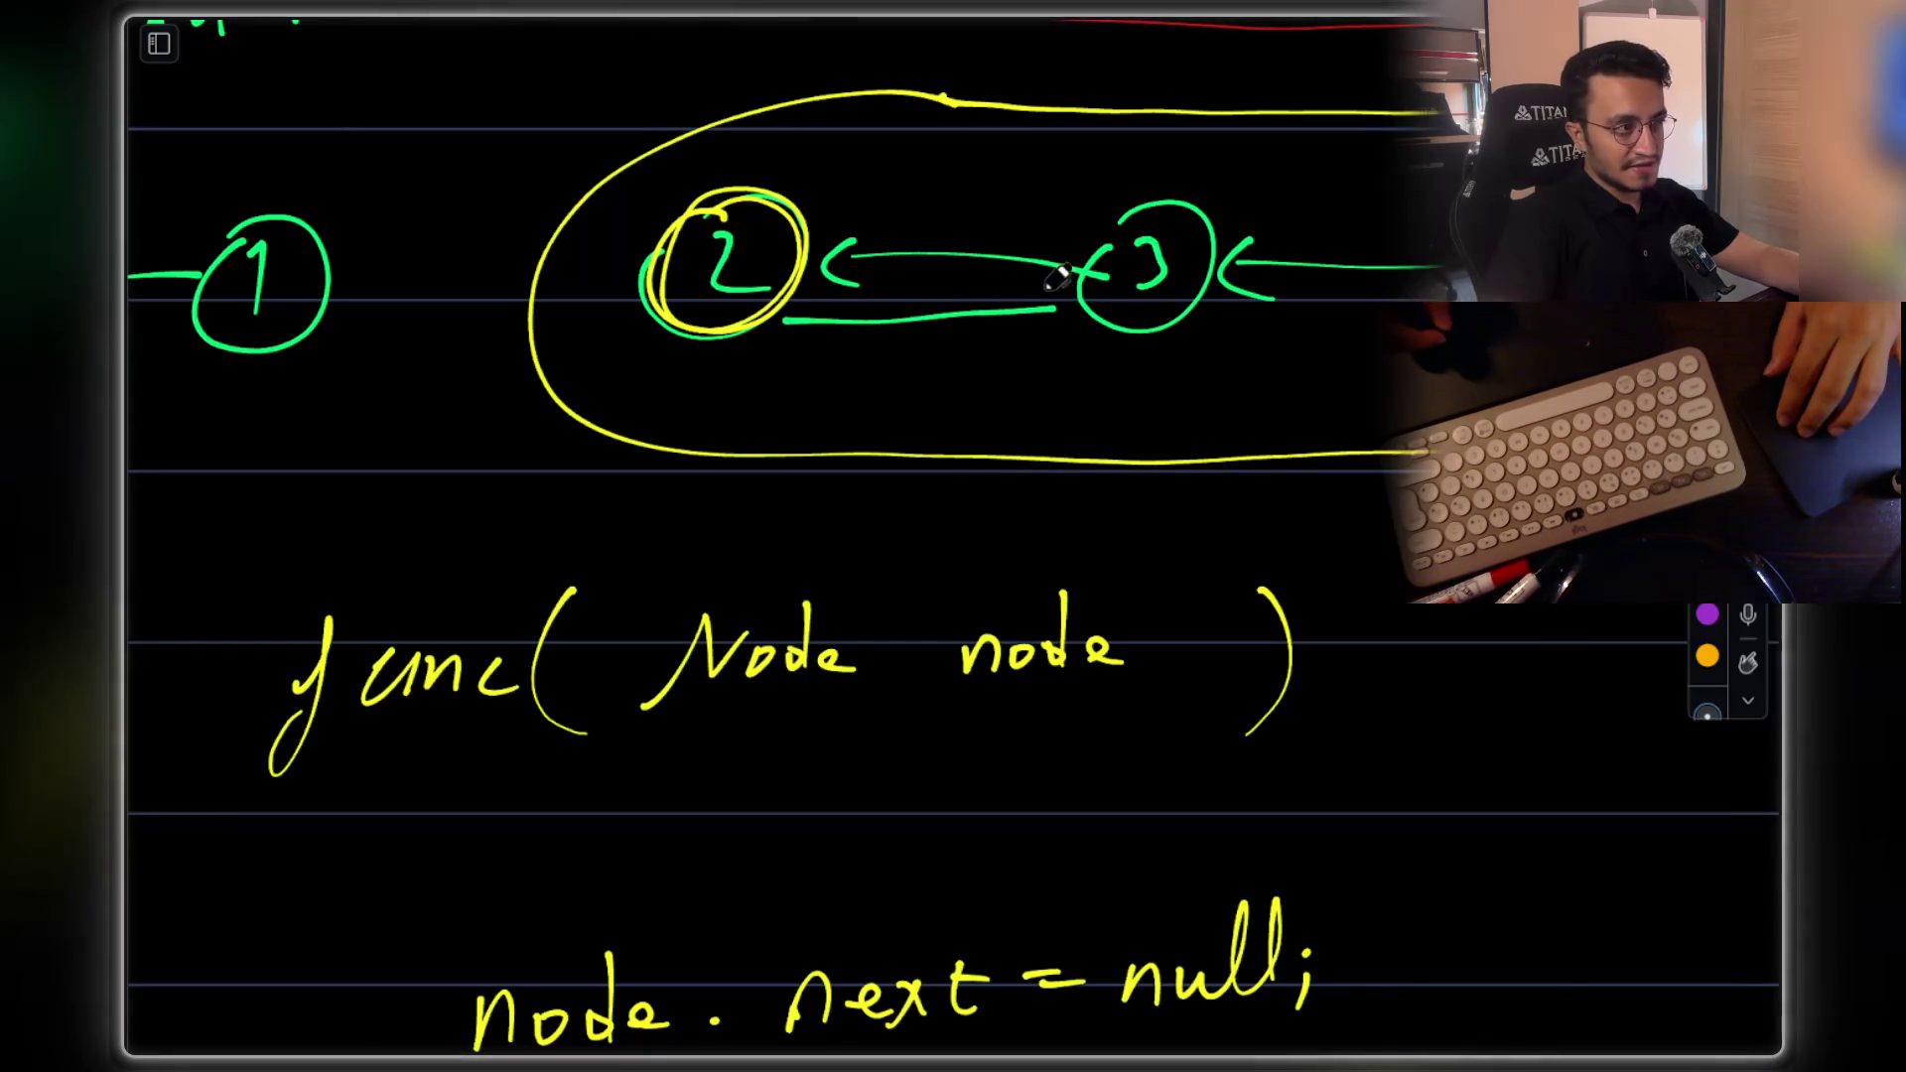
scroll(944, 626, down, 5)
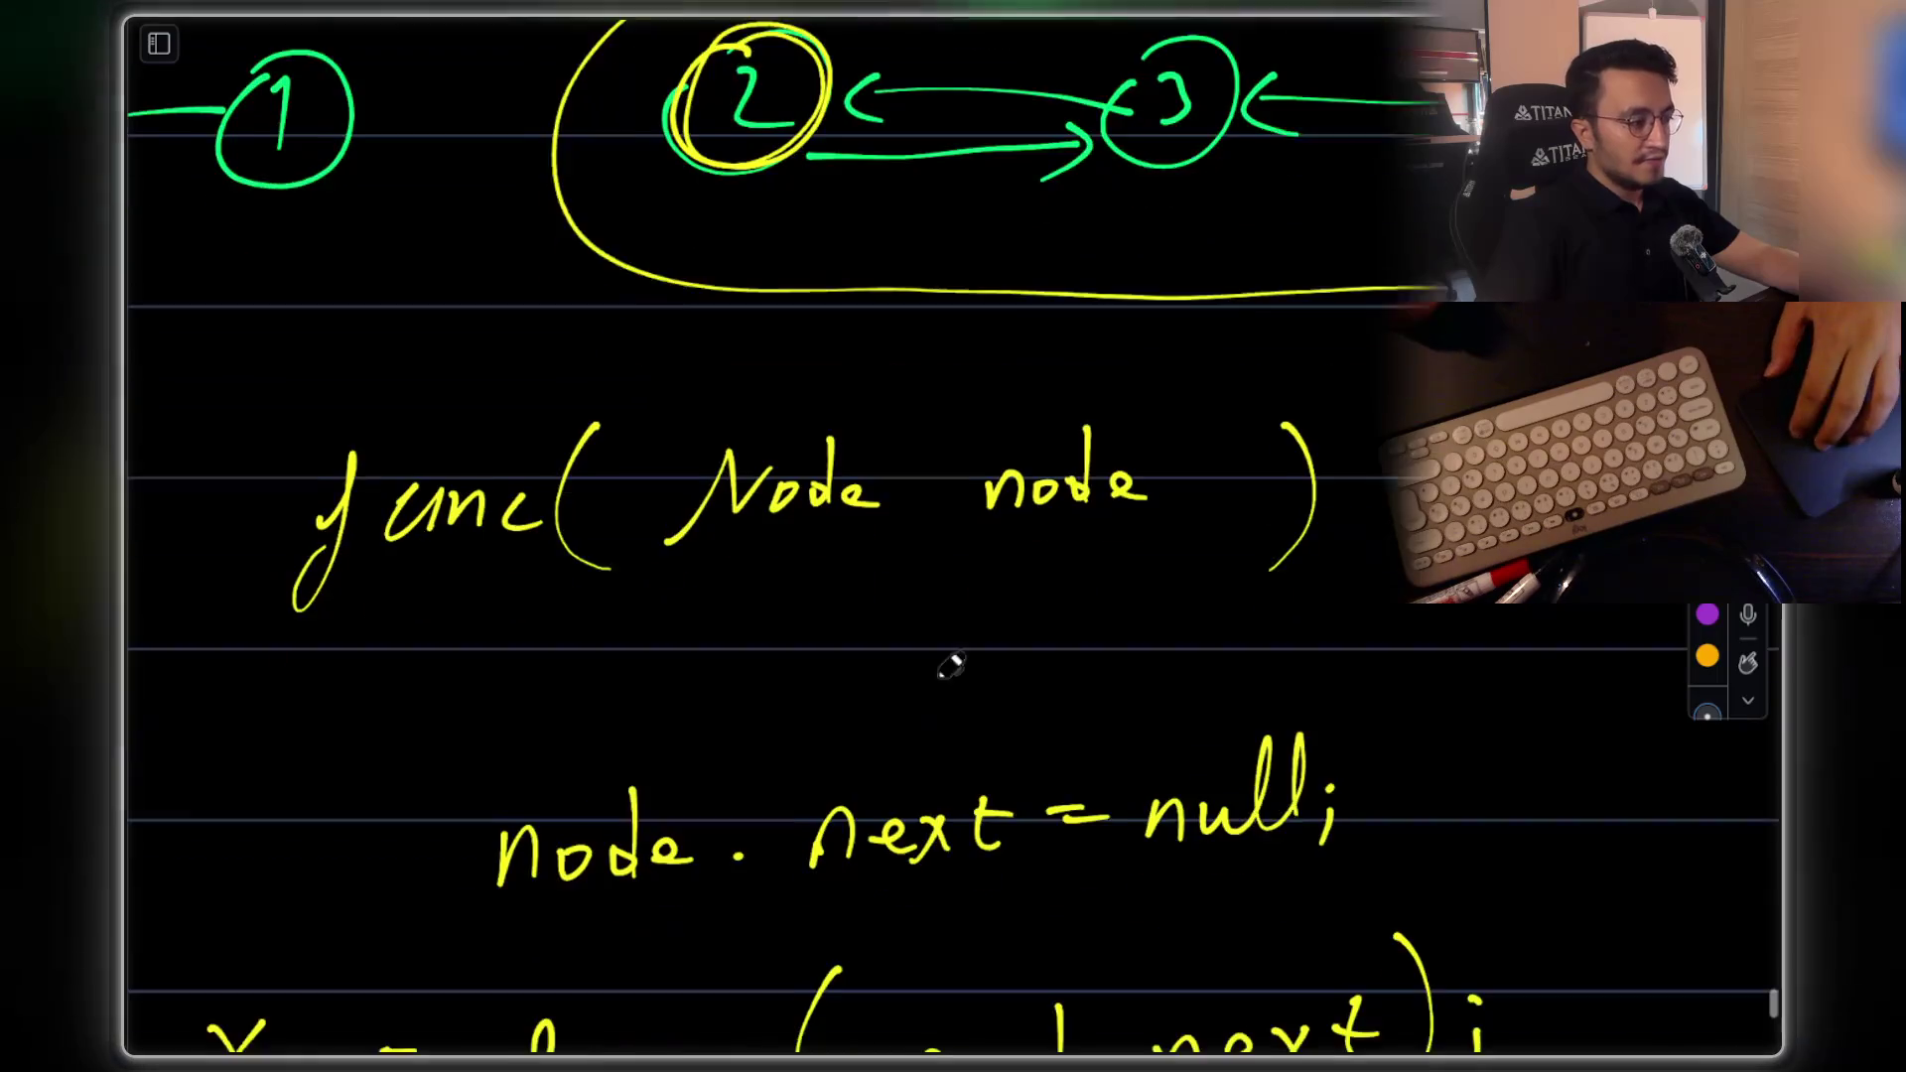
scroll(954, 856, down, 2)
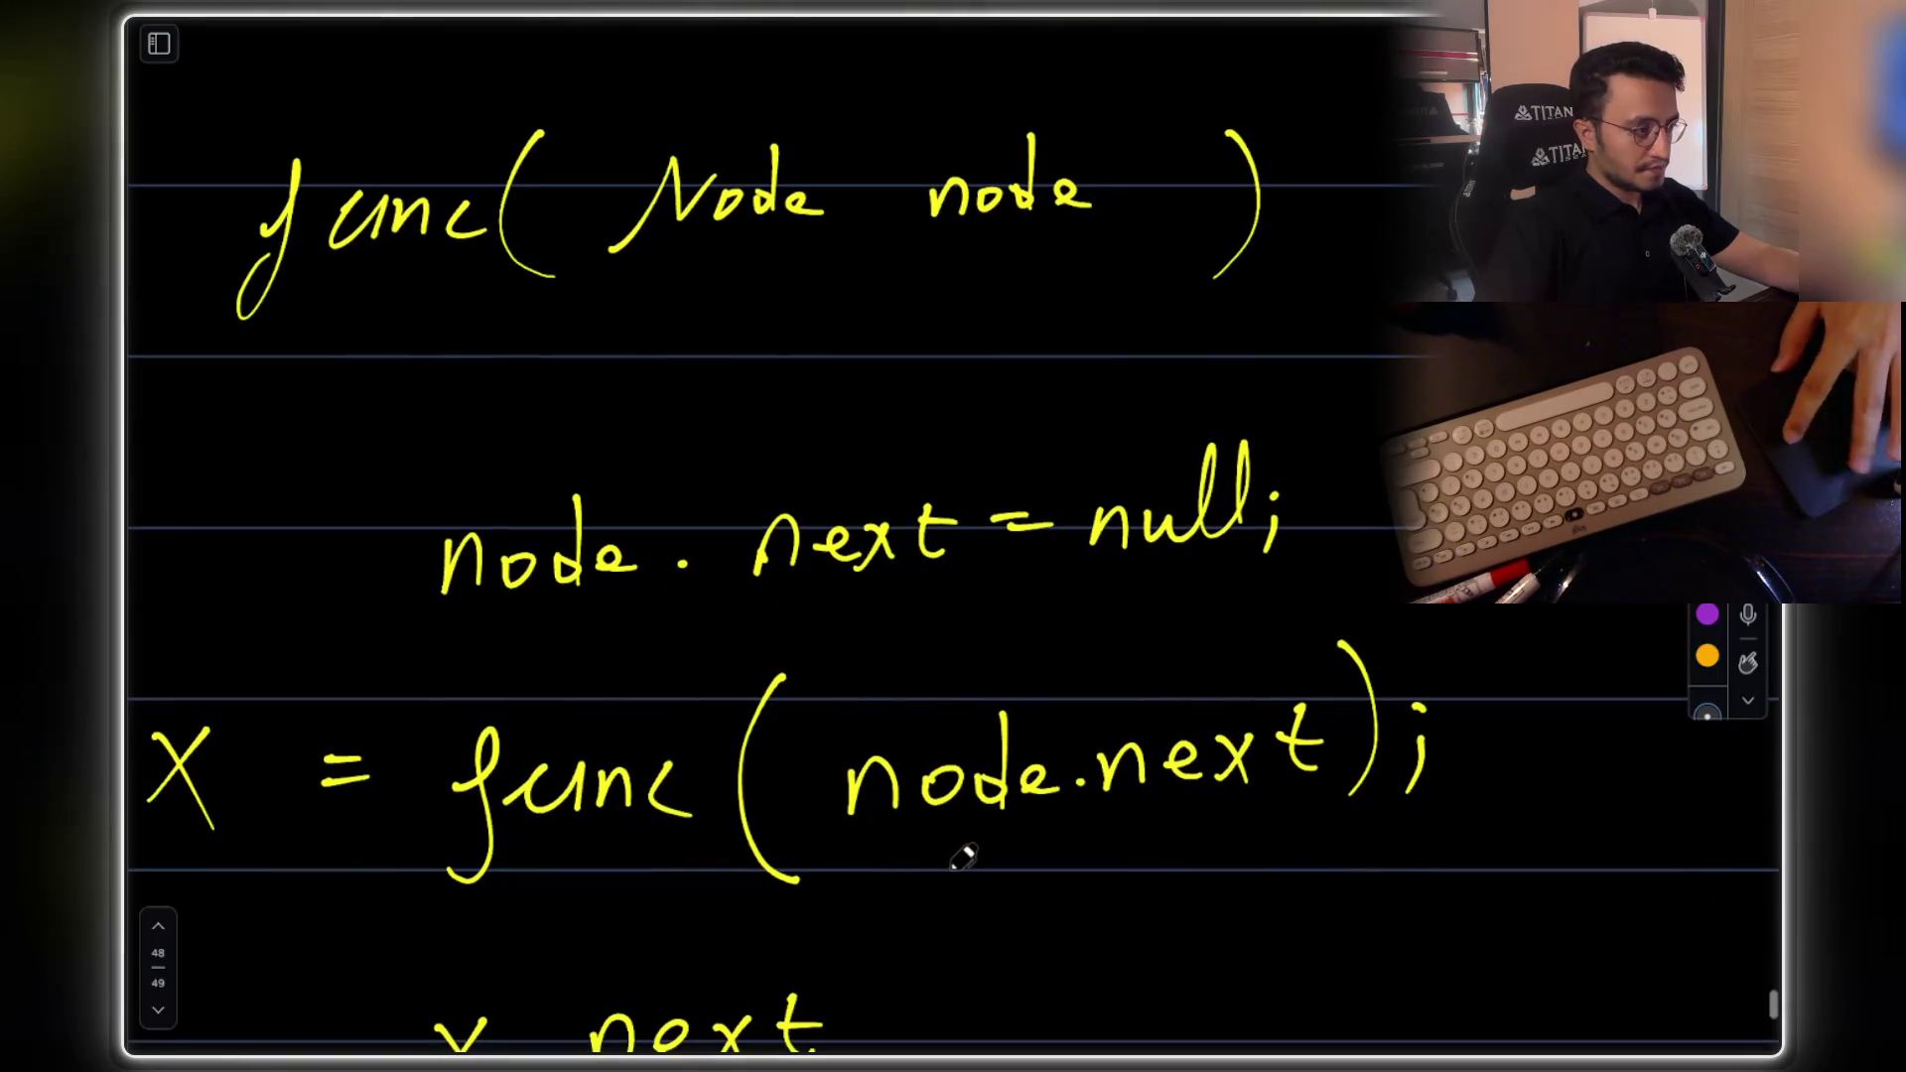
scroll(955, 851, down, 3)
scroll(739, 552, right, 2)
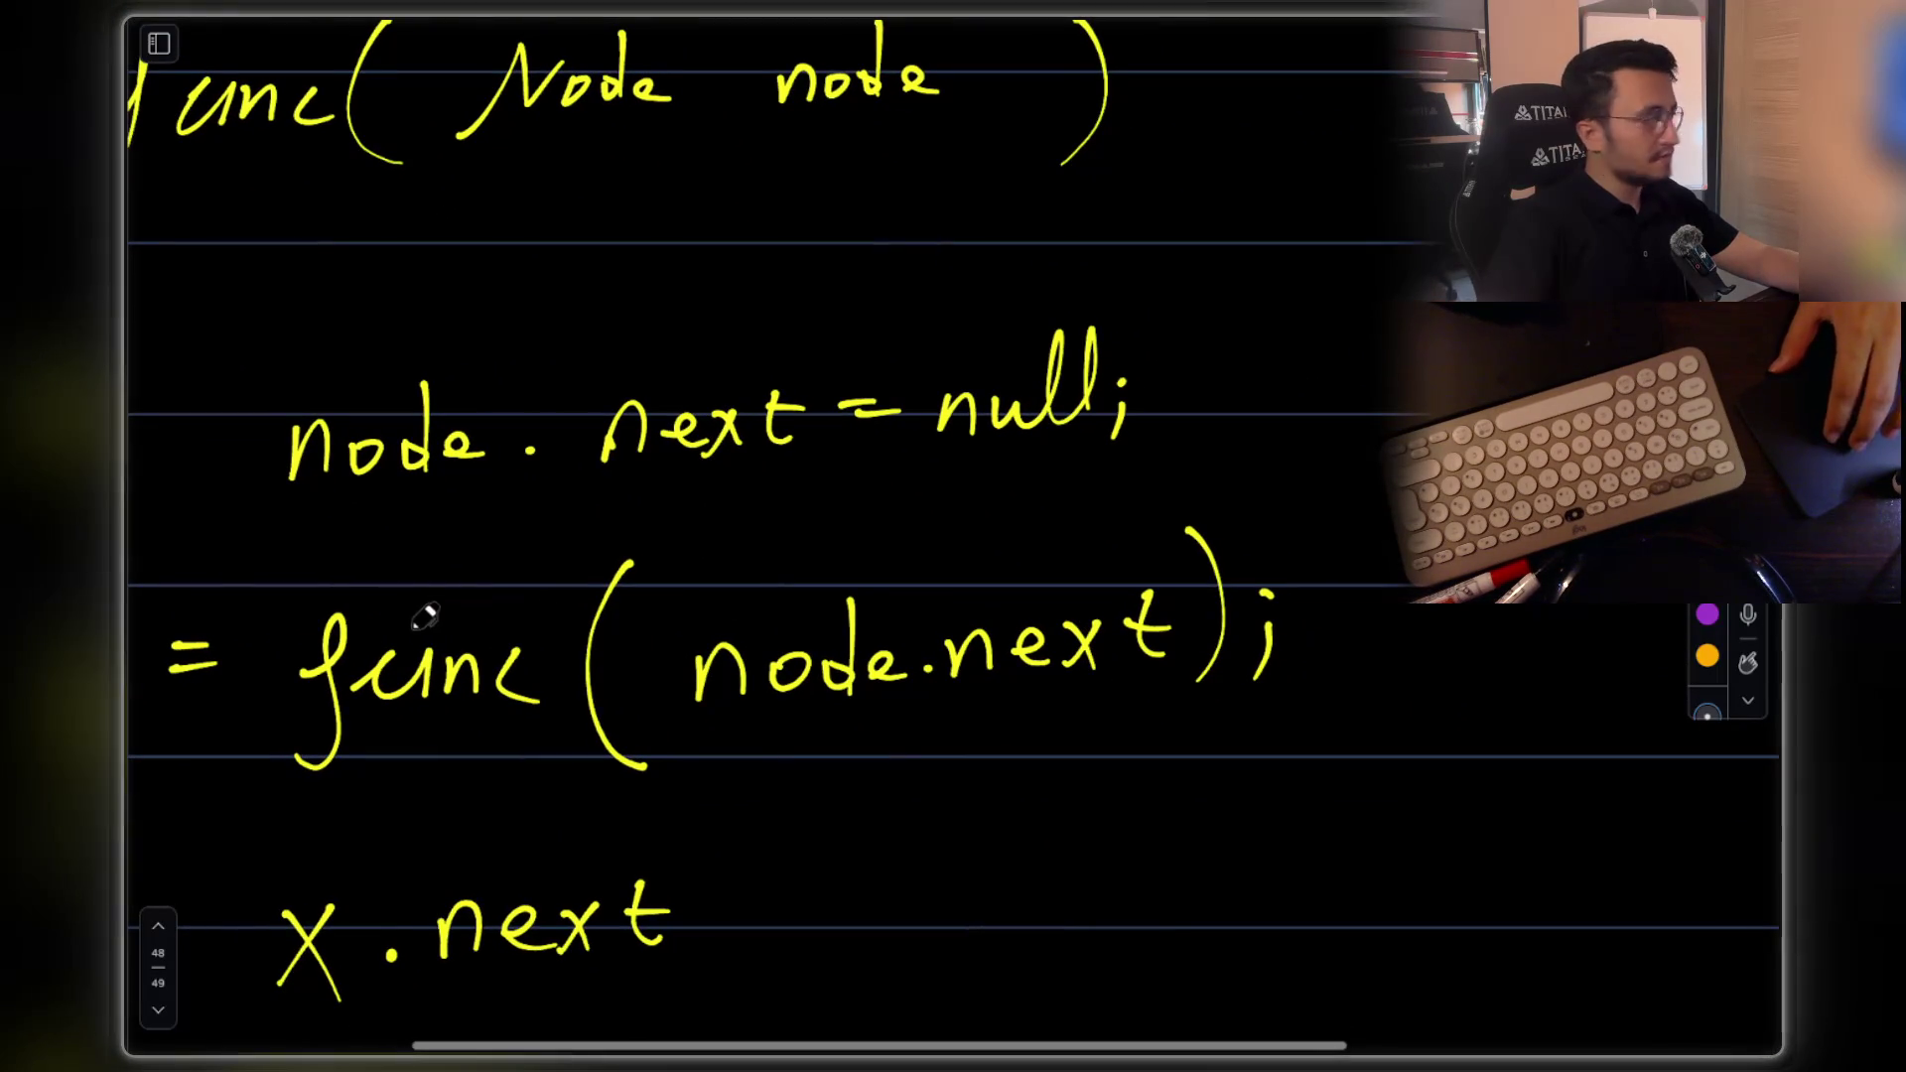
Circle func(node.next) to mark the recursive call
mouse_move(389, 552)
mouse_down()
mouse_move(329, 780)
mouse_move(1064, 796)
mouse_move(1073, 473)
mouse_move(413, 524)
mouse_up()
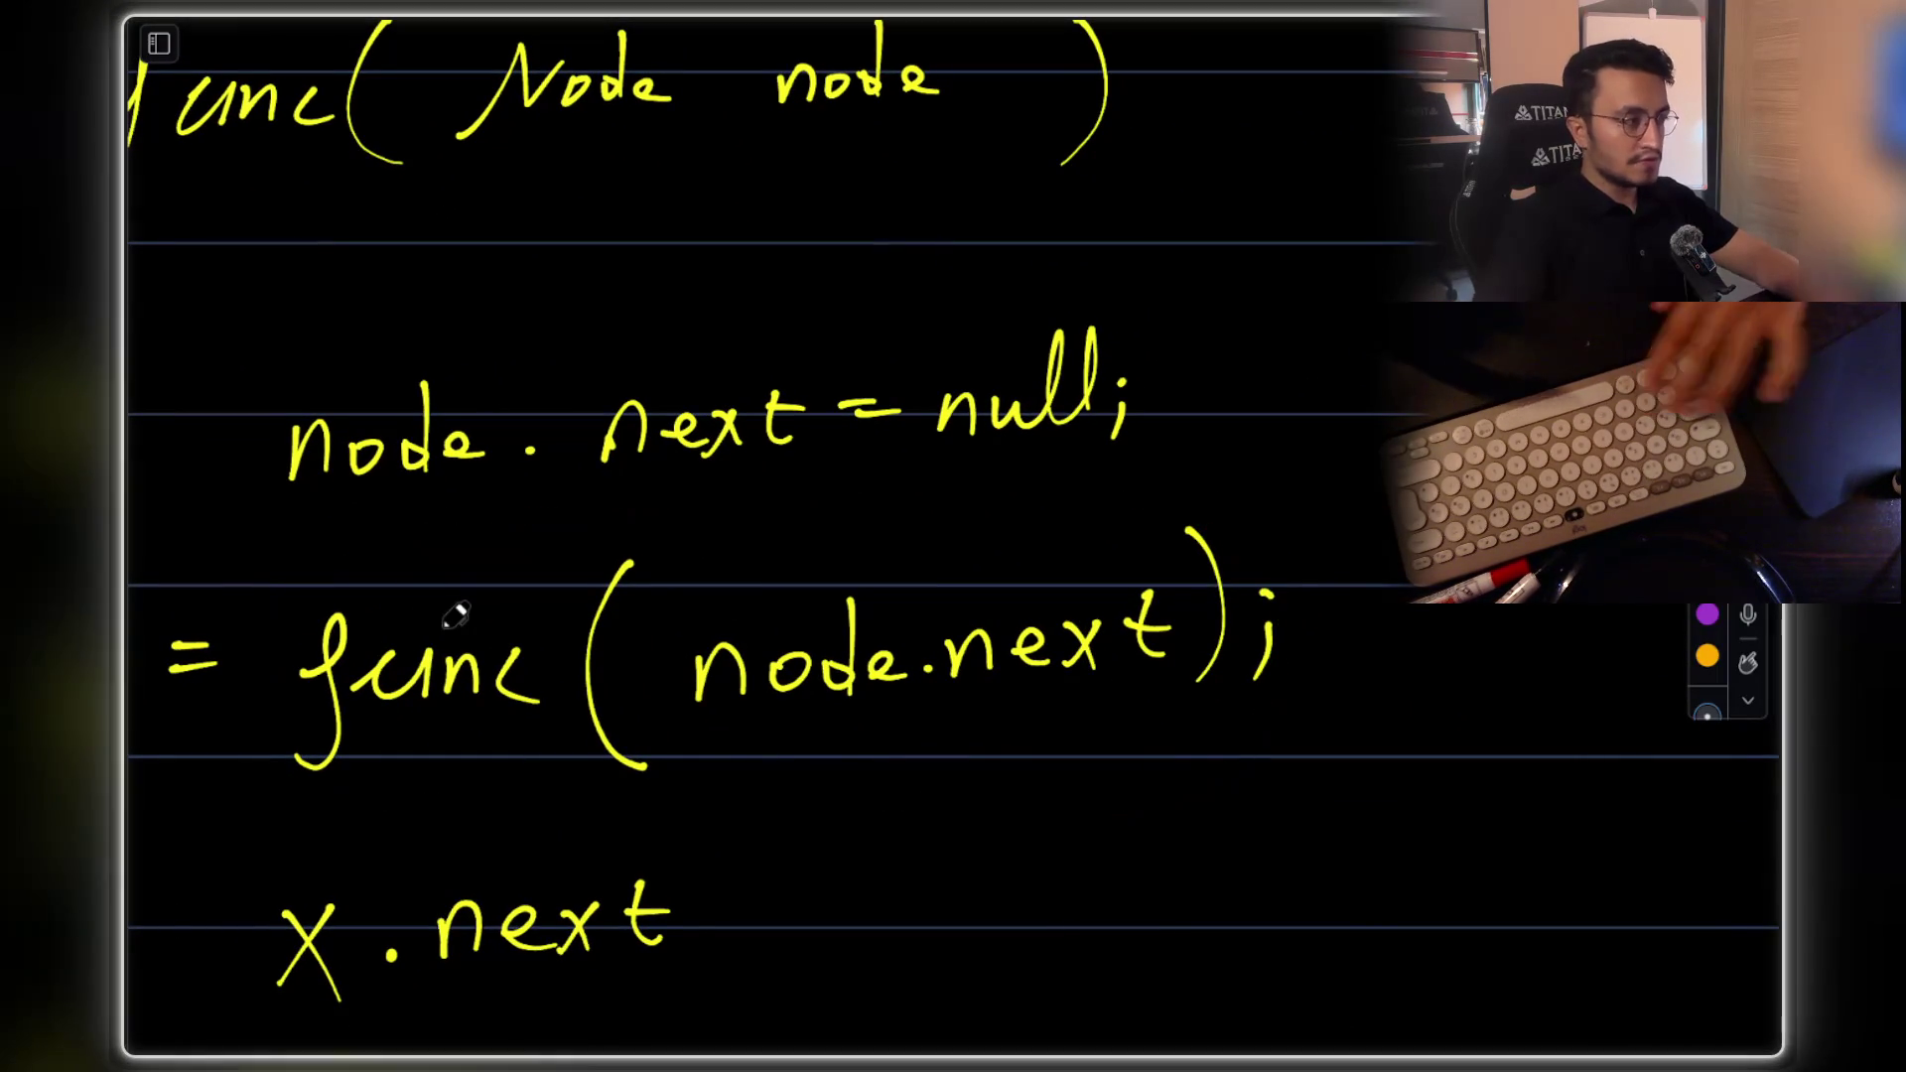
scroll(896, 488, up, 5)
scroll(895, 488, up, 3)
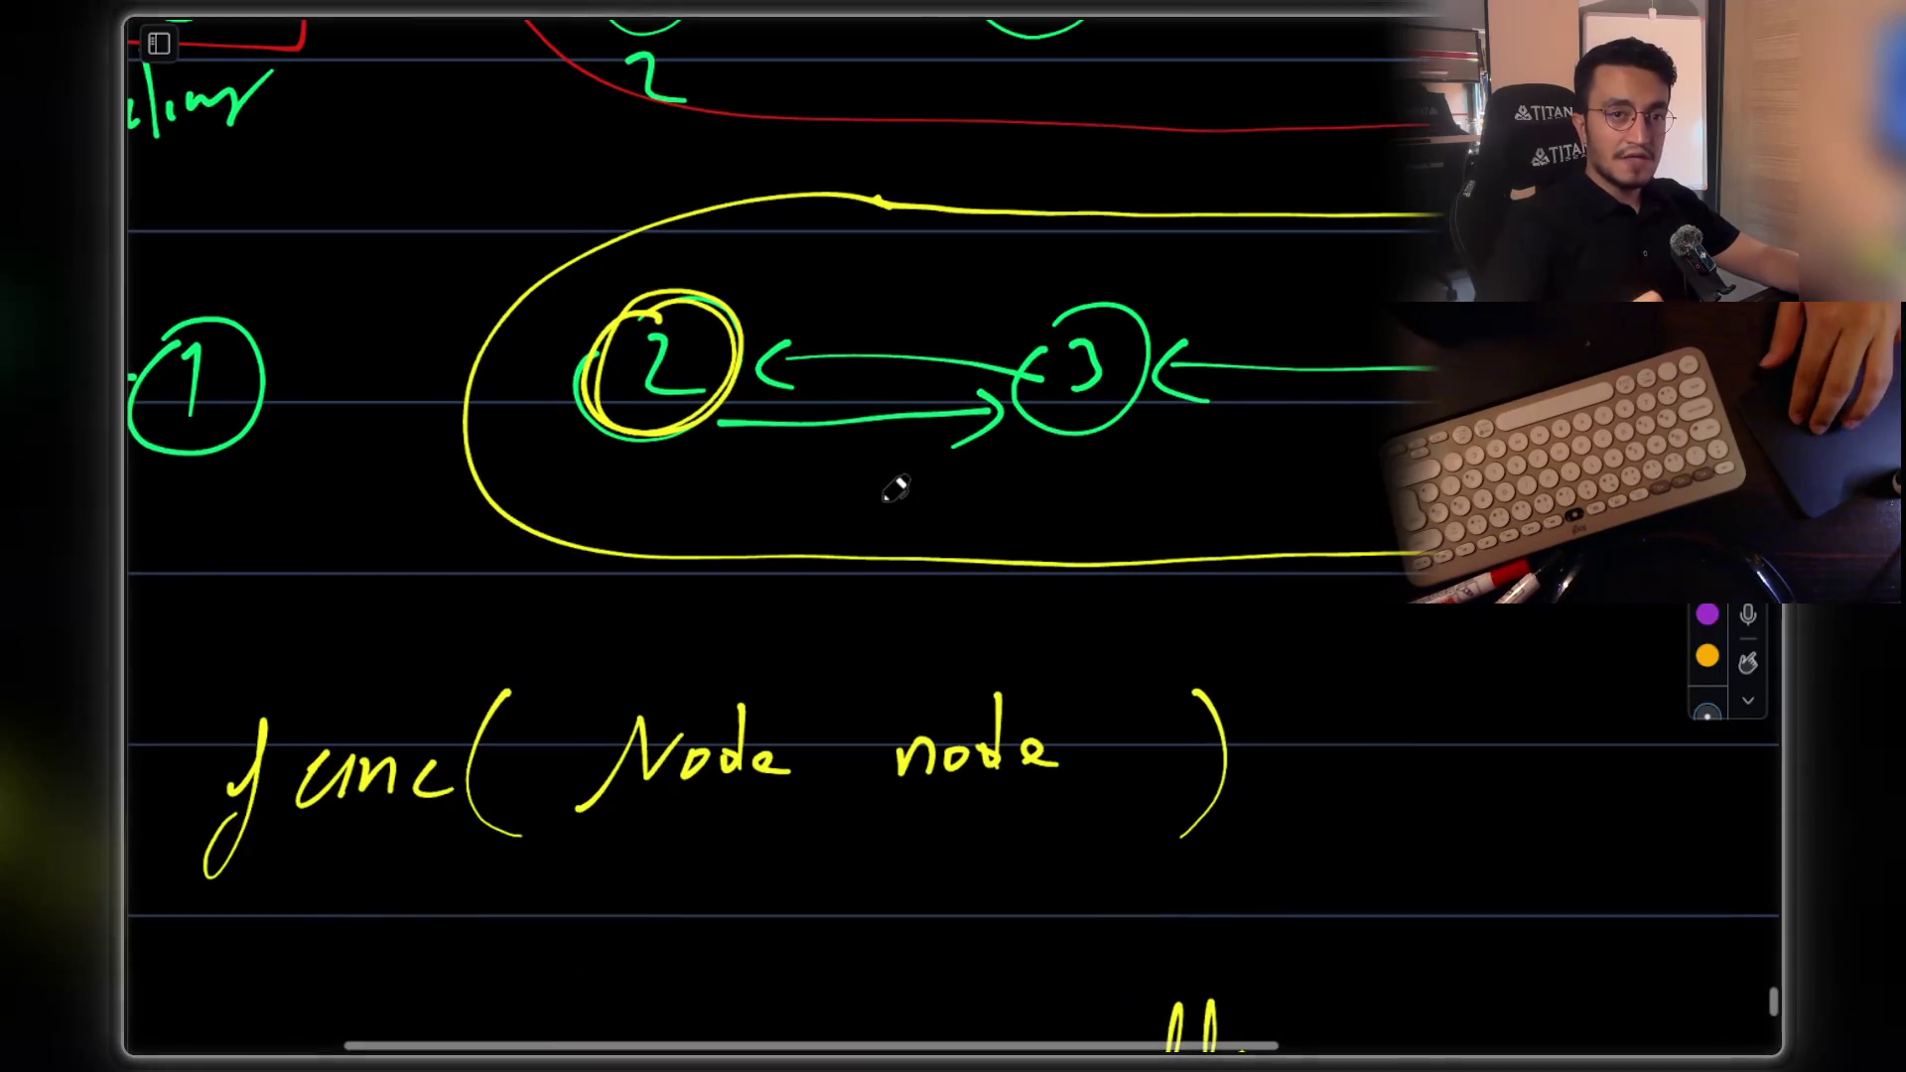
scroll(895, 488, up, 1)
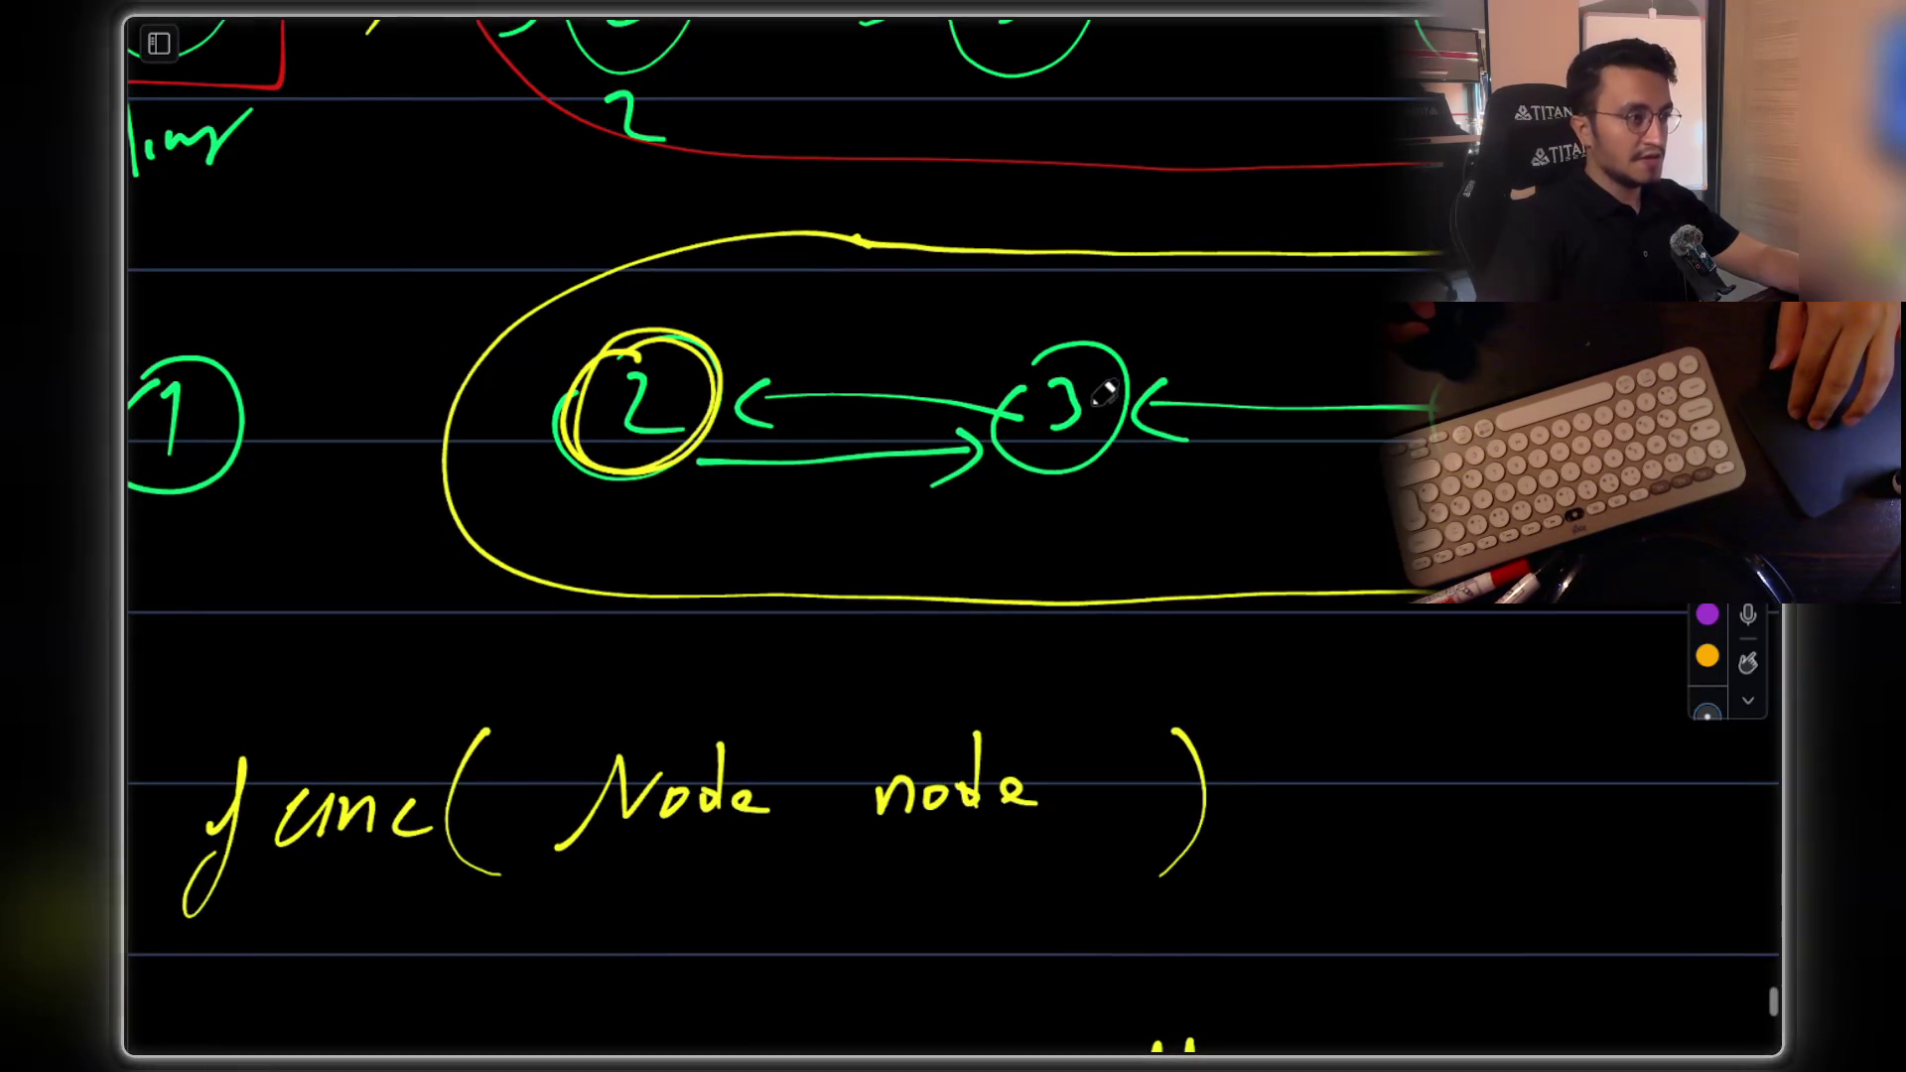
scroll(1027, 394, down, 1)
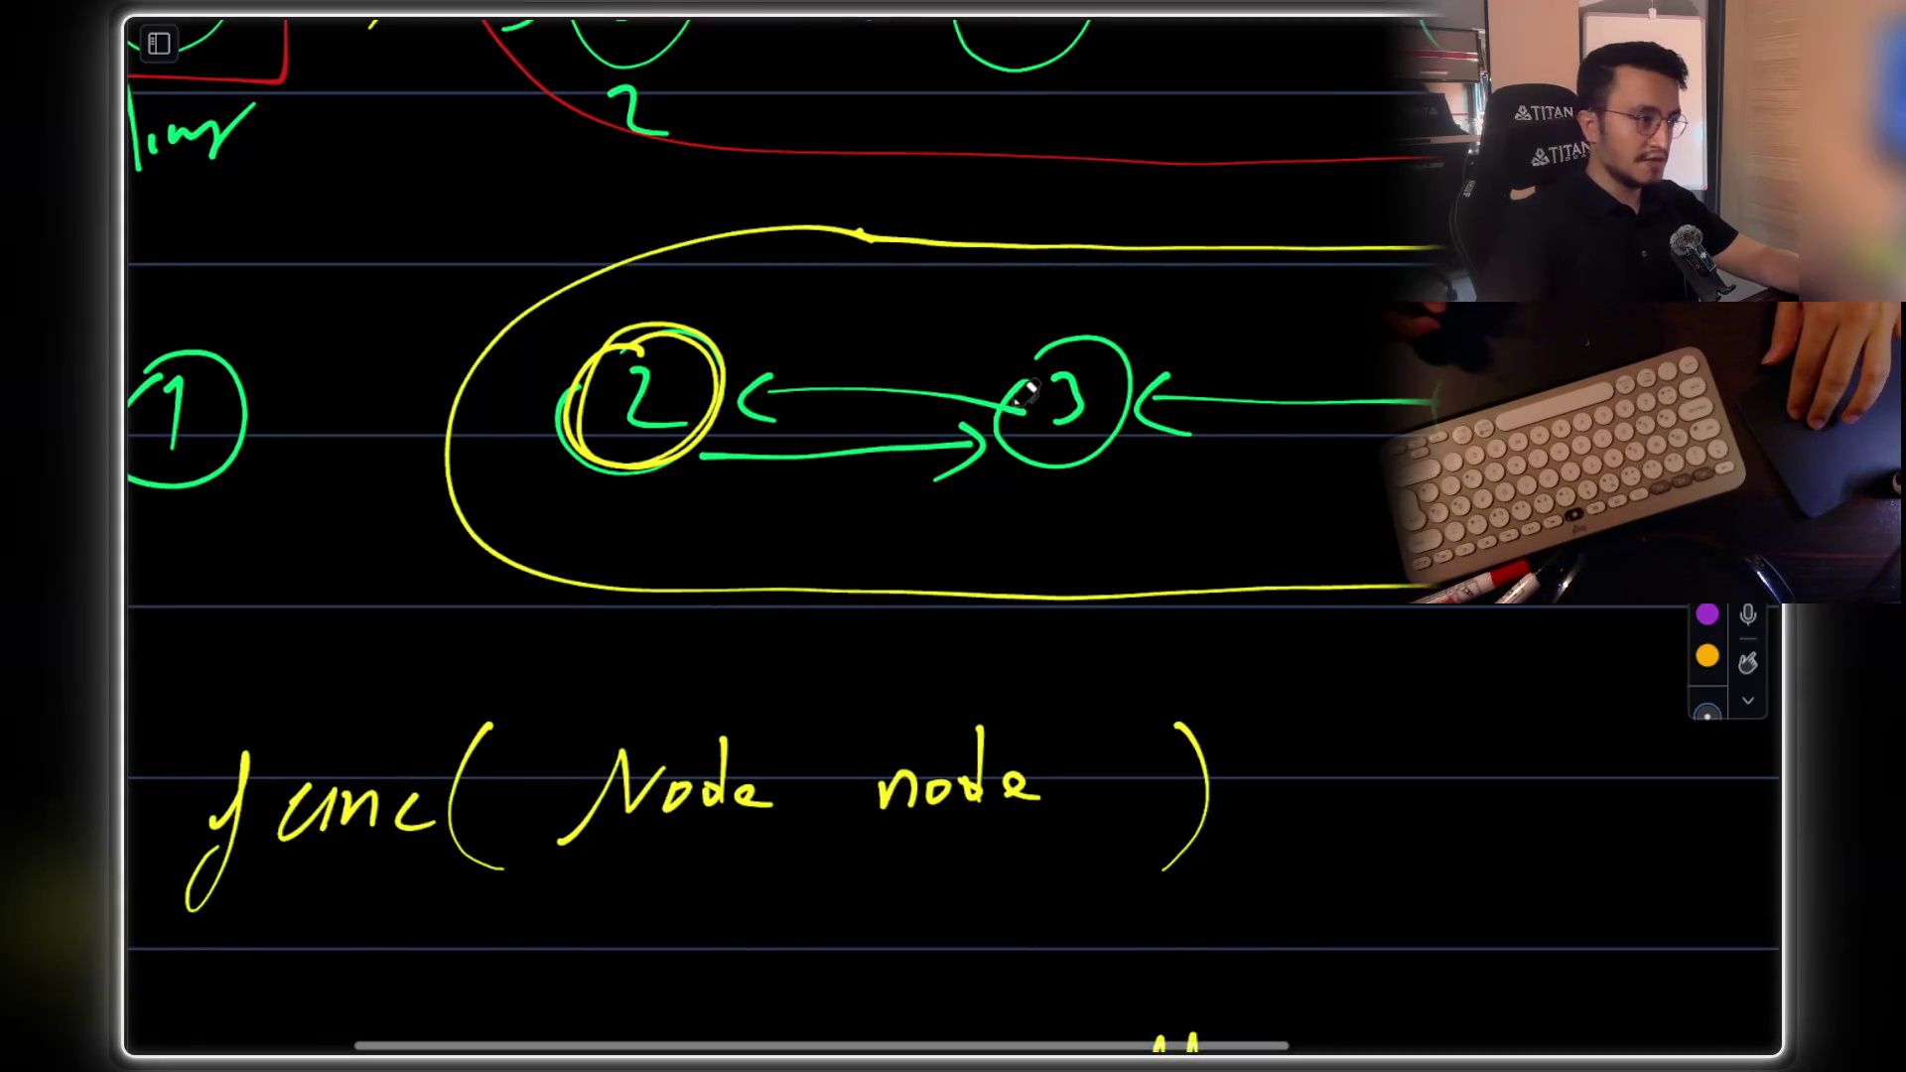
scroll(1132, 409, right, 5)
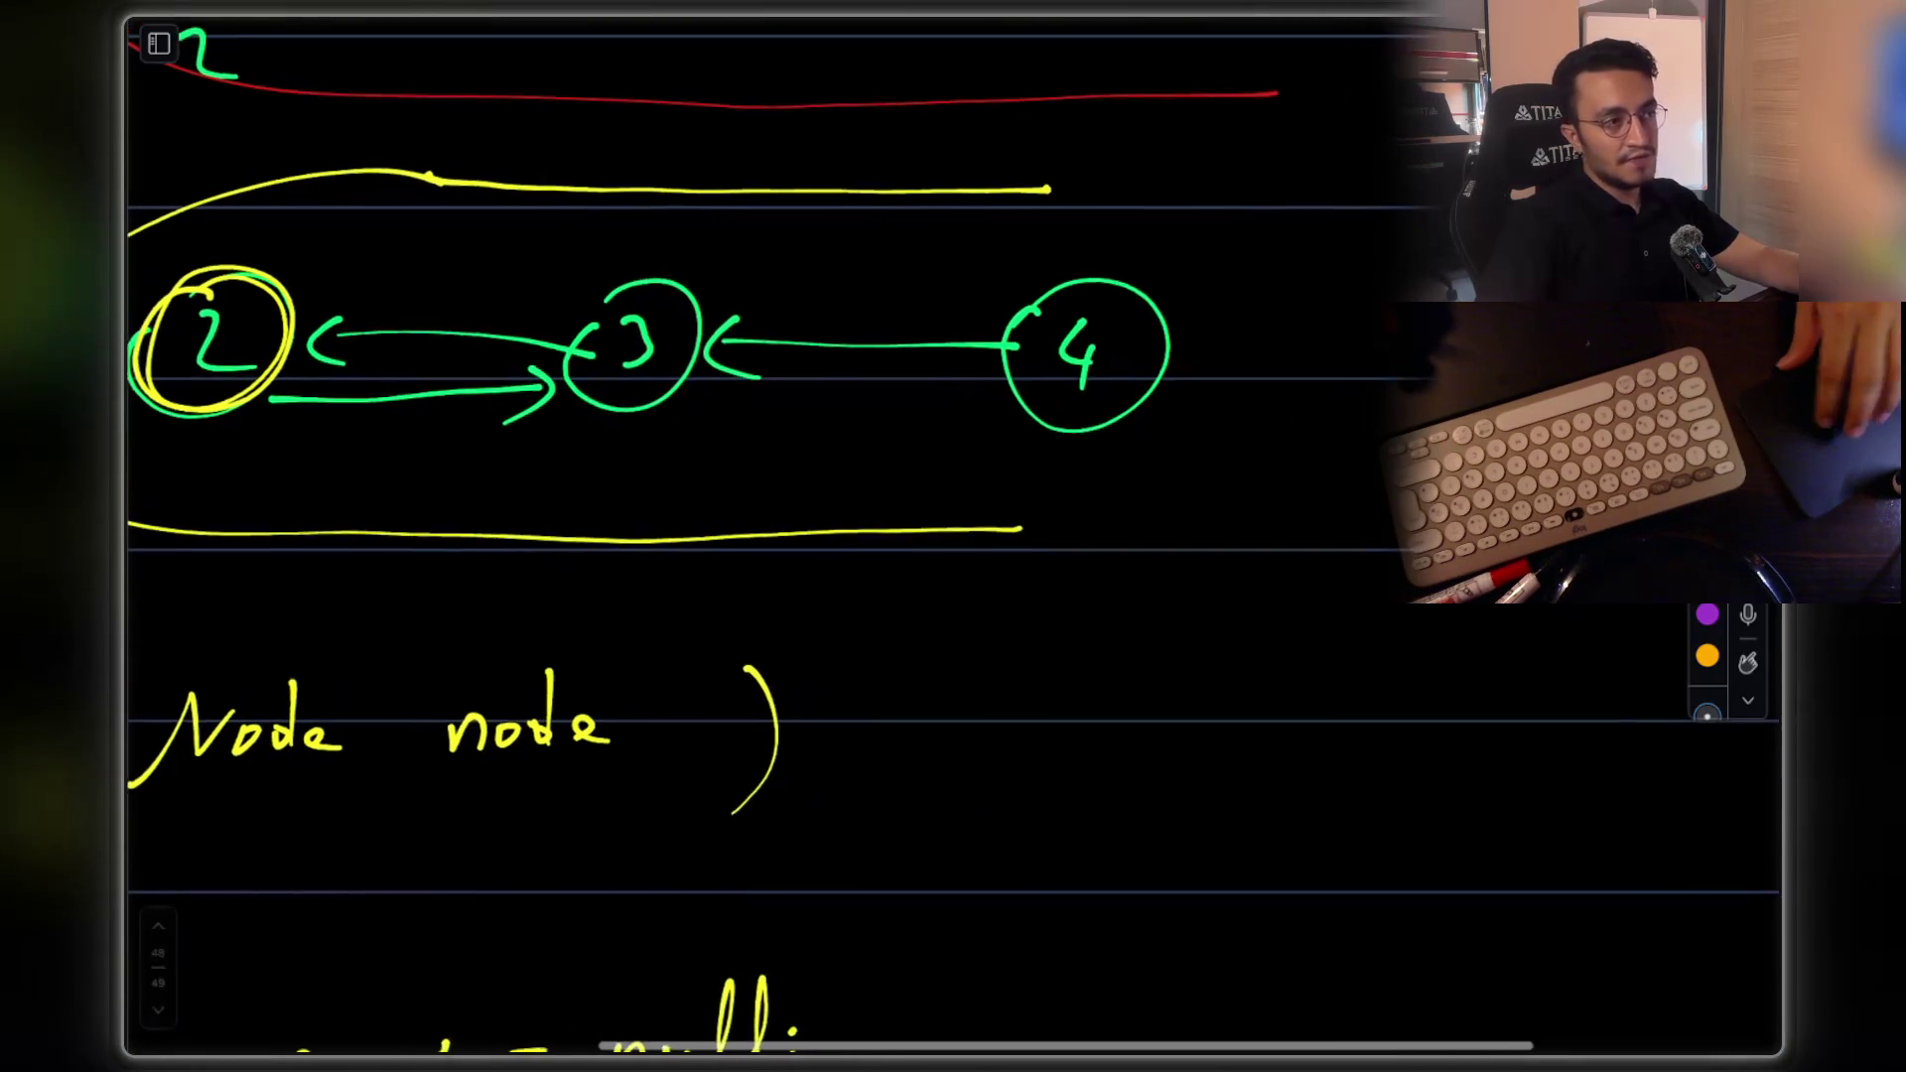
Add an arrowhead at node 4 on the link from node 5
drag(1199, 328, 1201, 400)
scroll(1290, 343, right, 5)
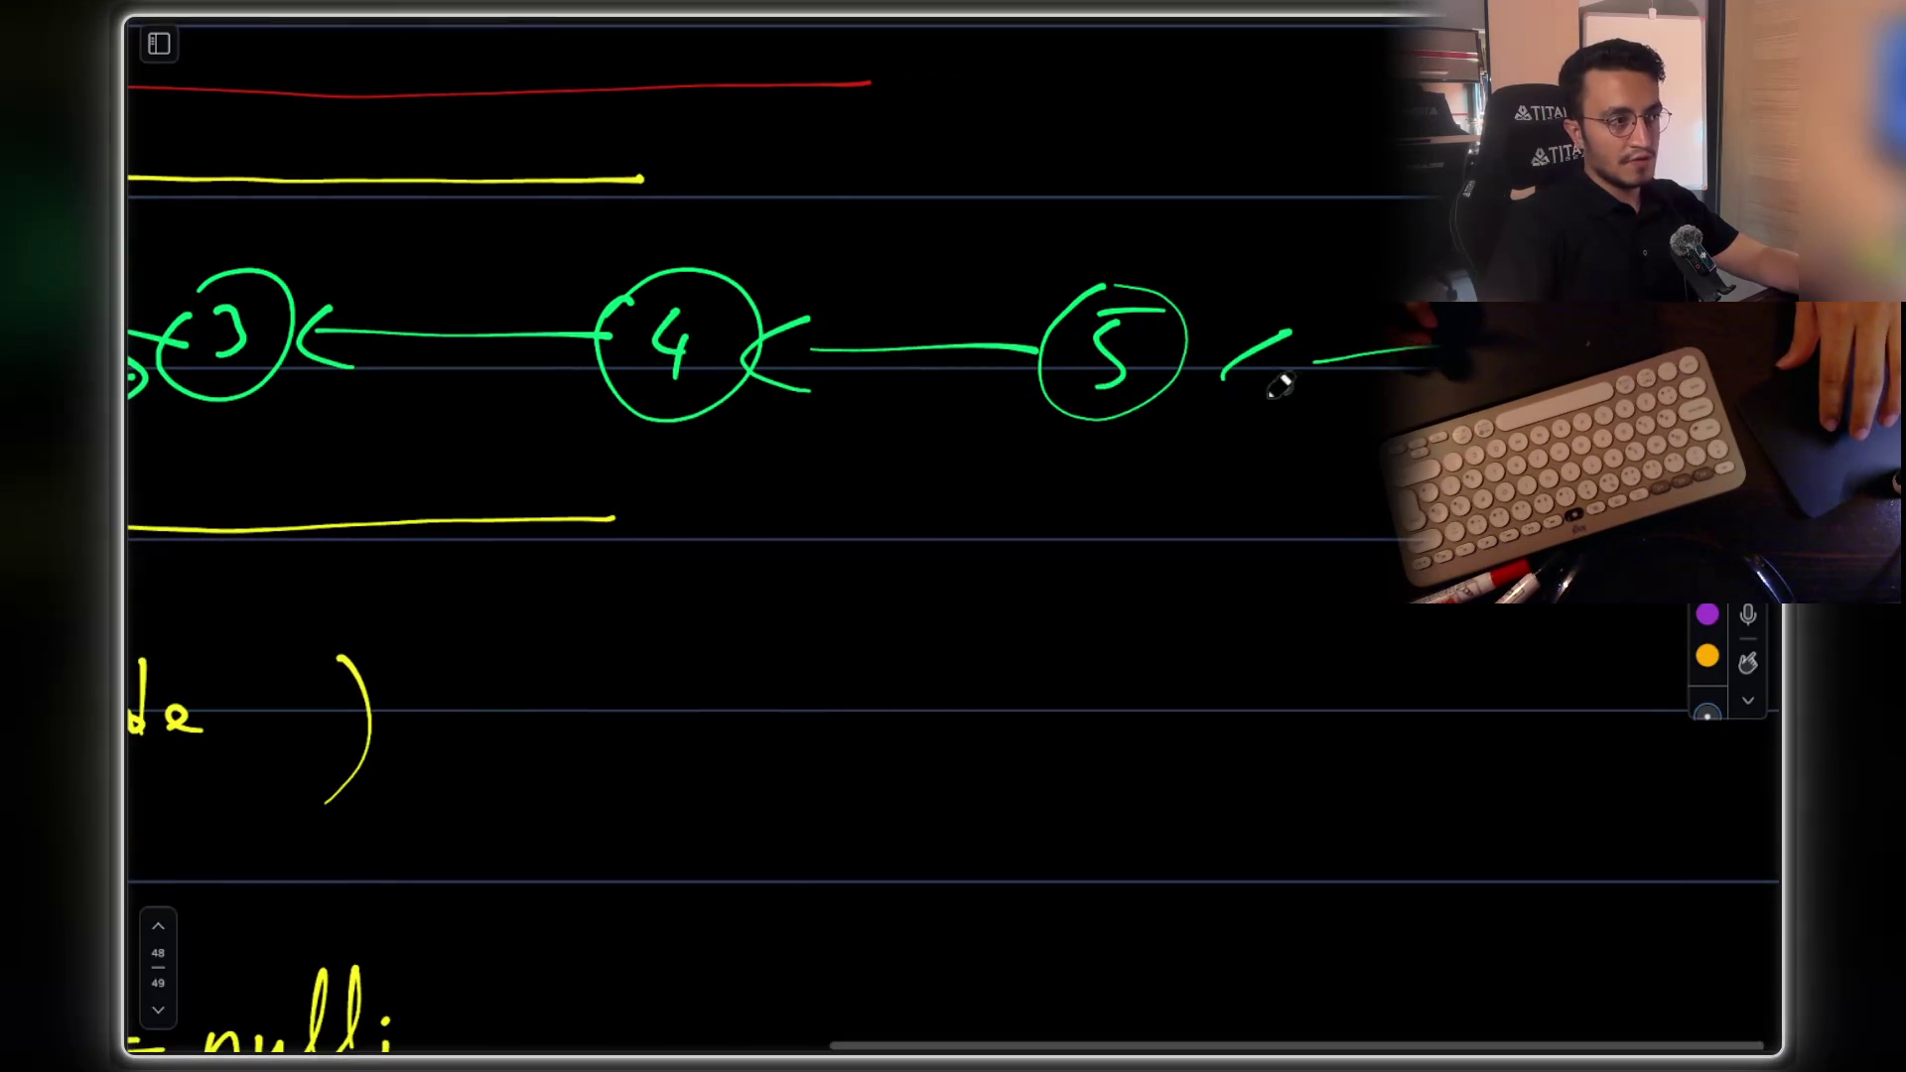
scroll(818, 481, left, 1)
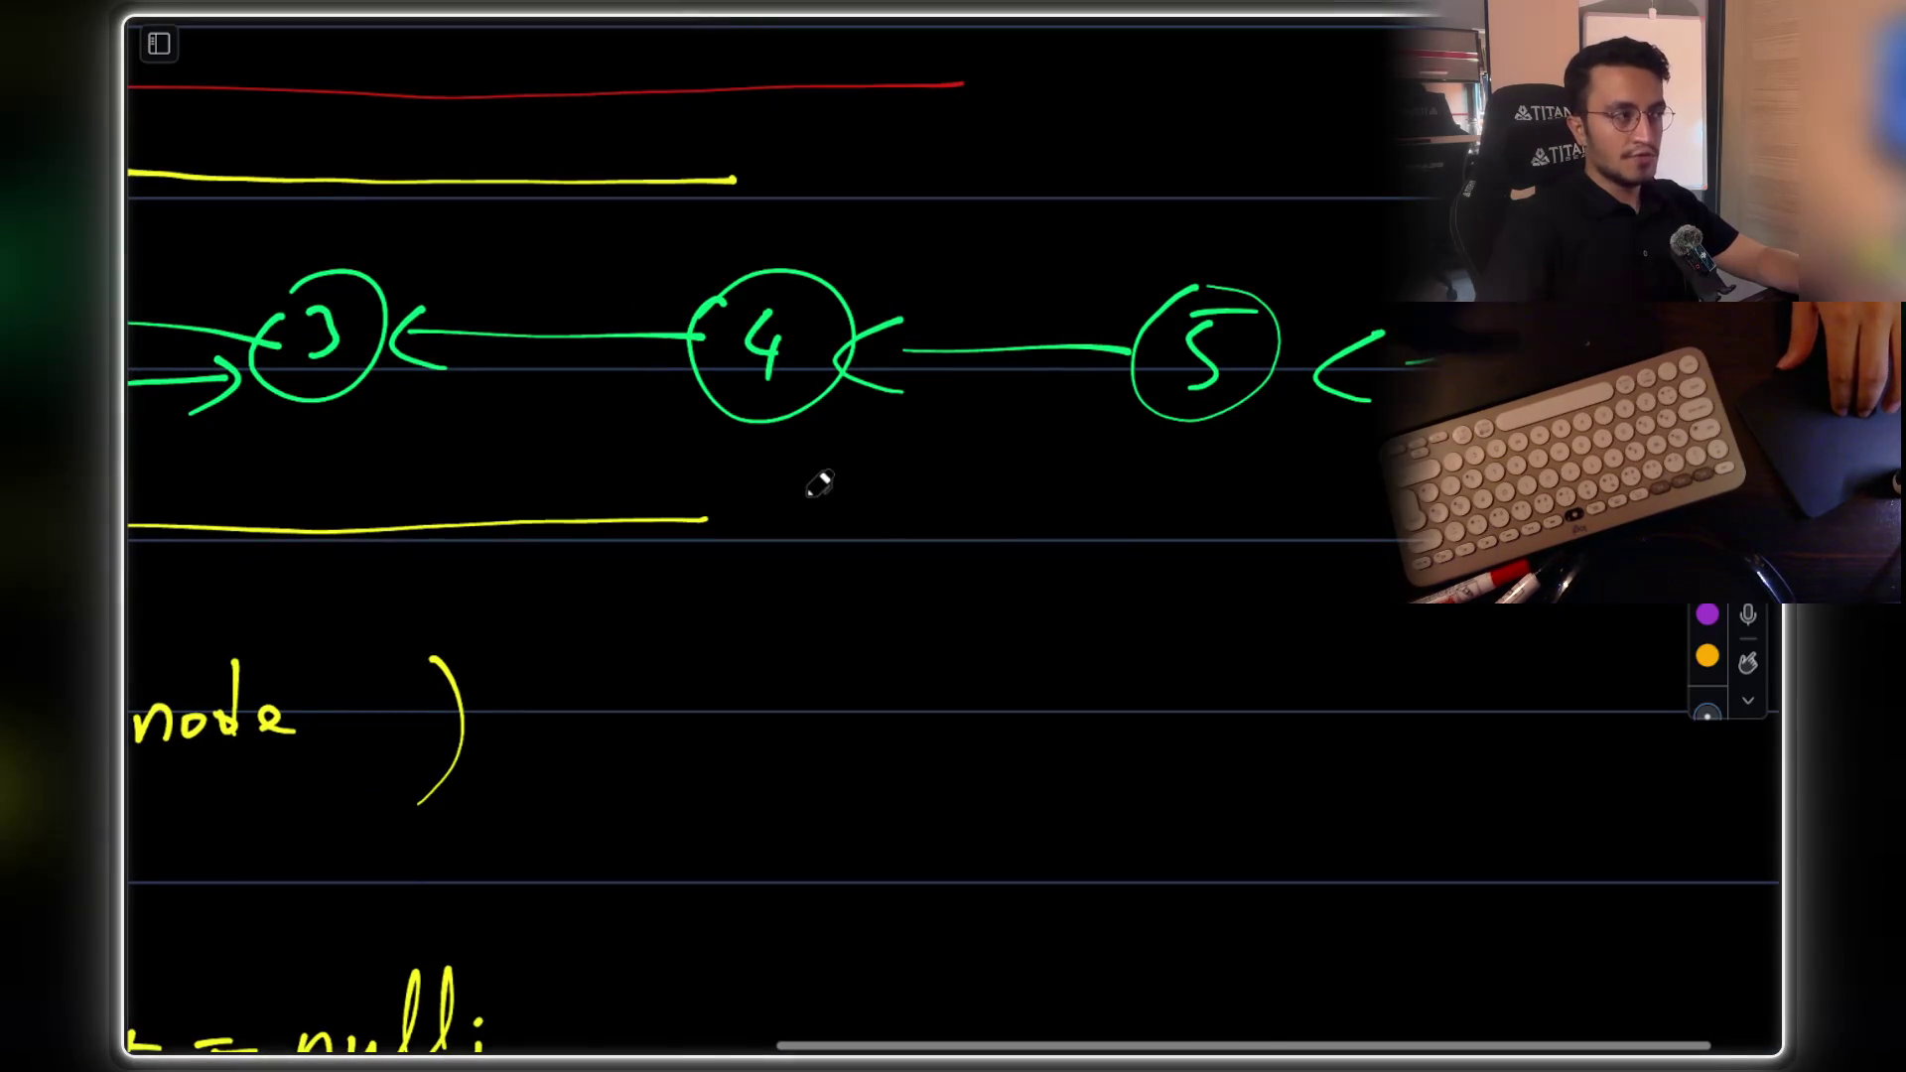
scroll(820, 483, left, 10)
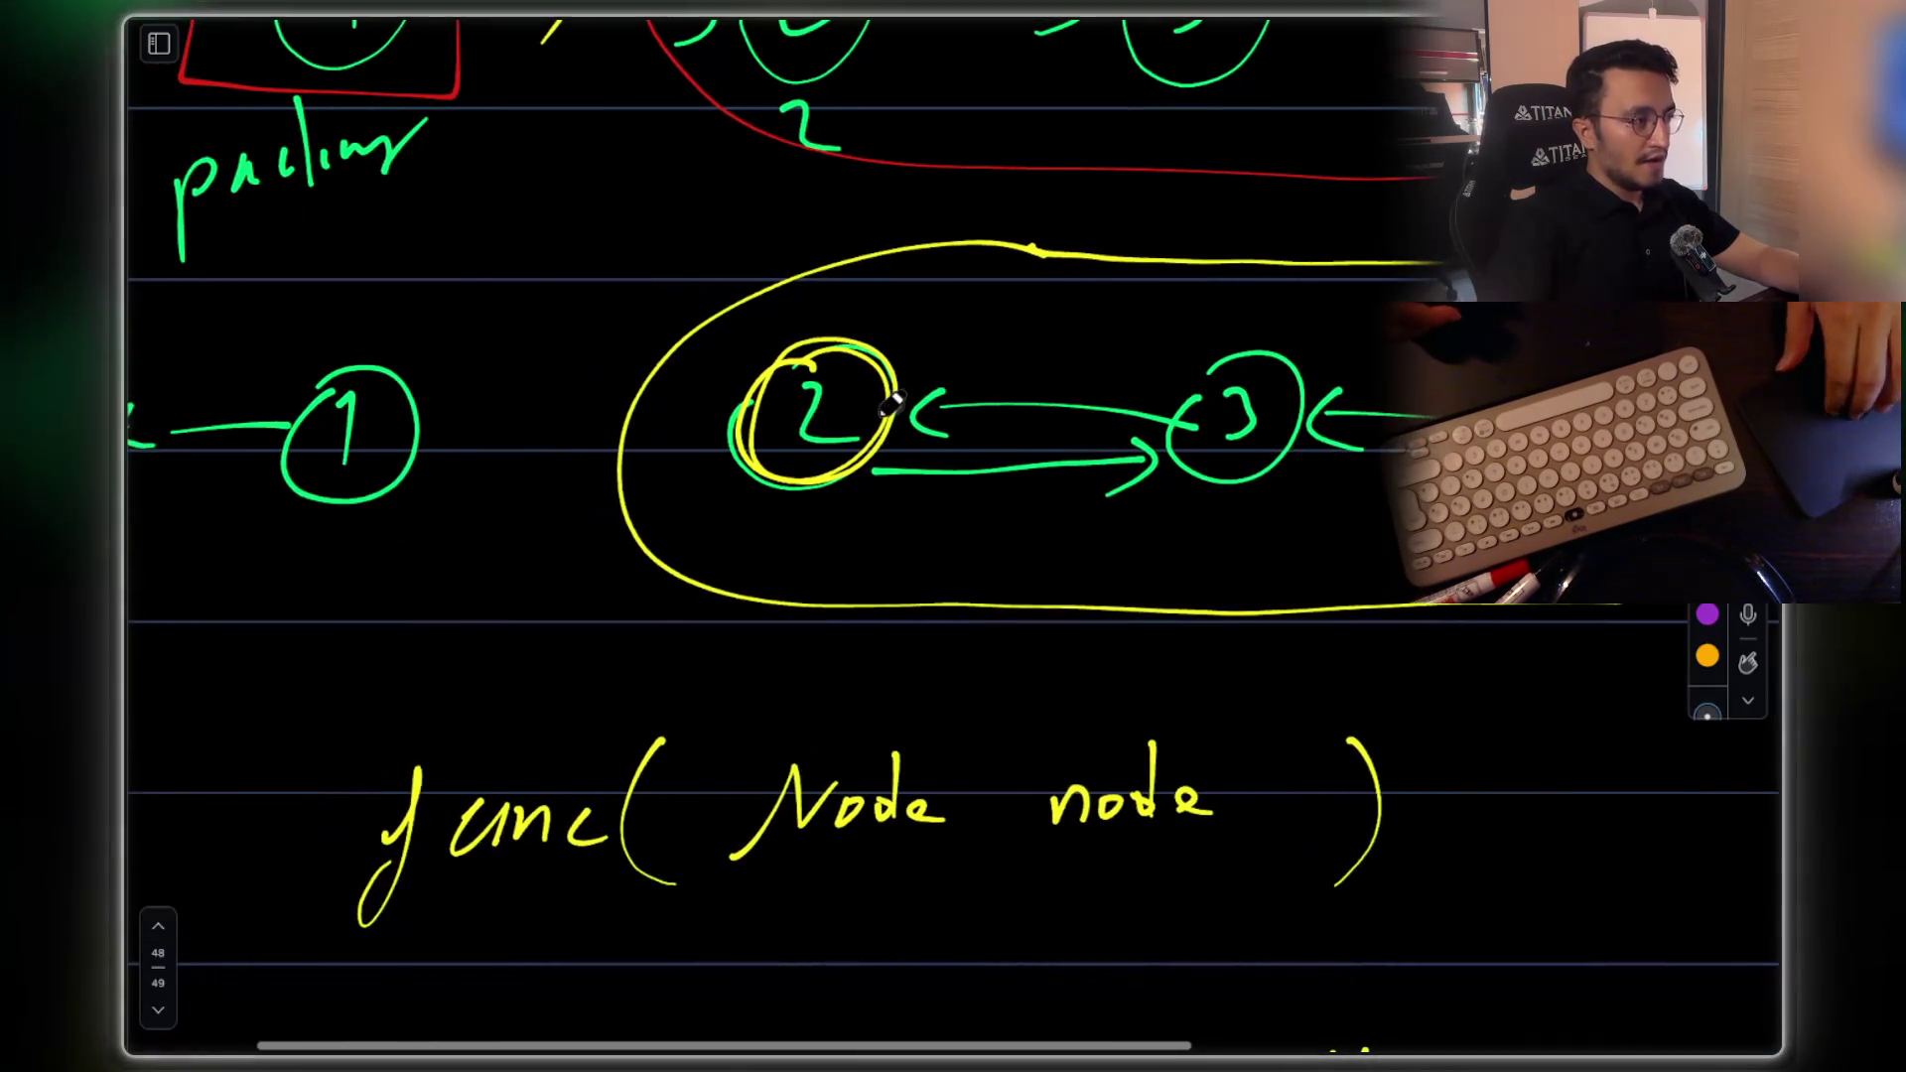
scroll(844, 392, left, 1)
scroll(1141, 377, down, 2)
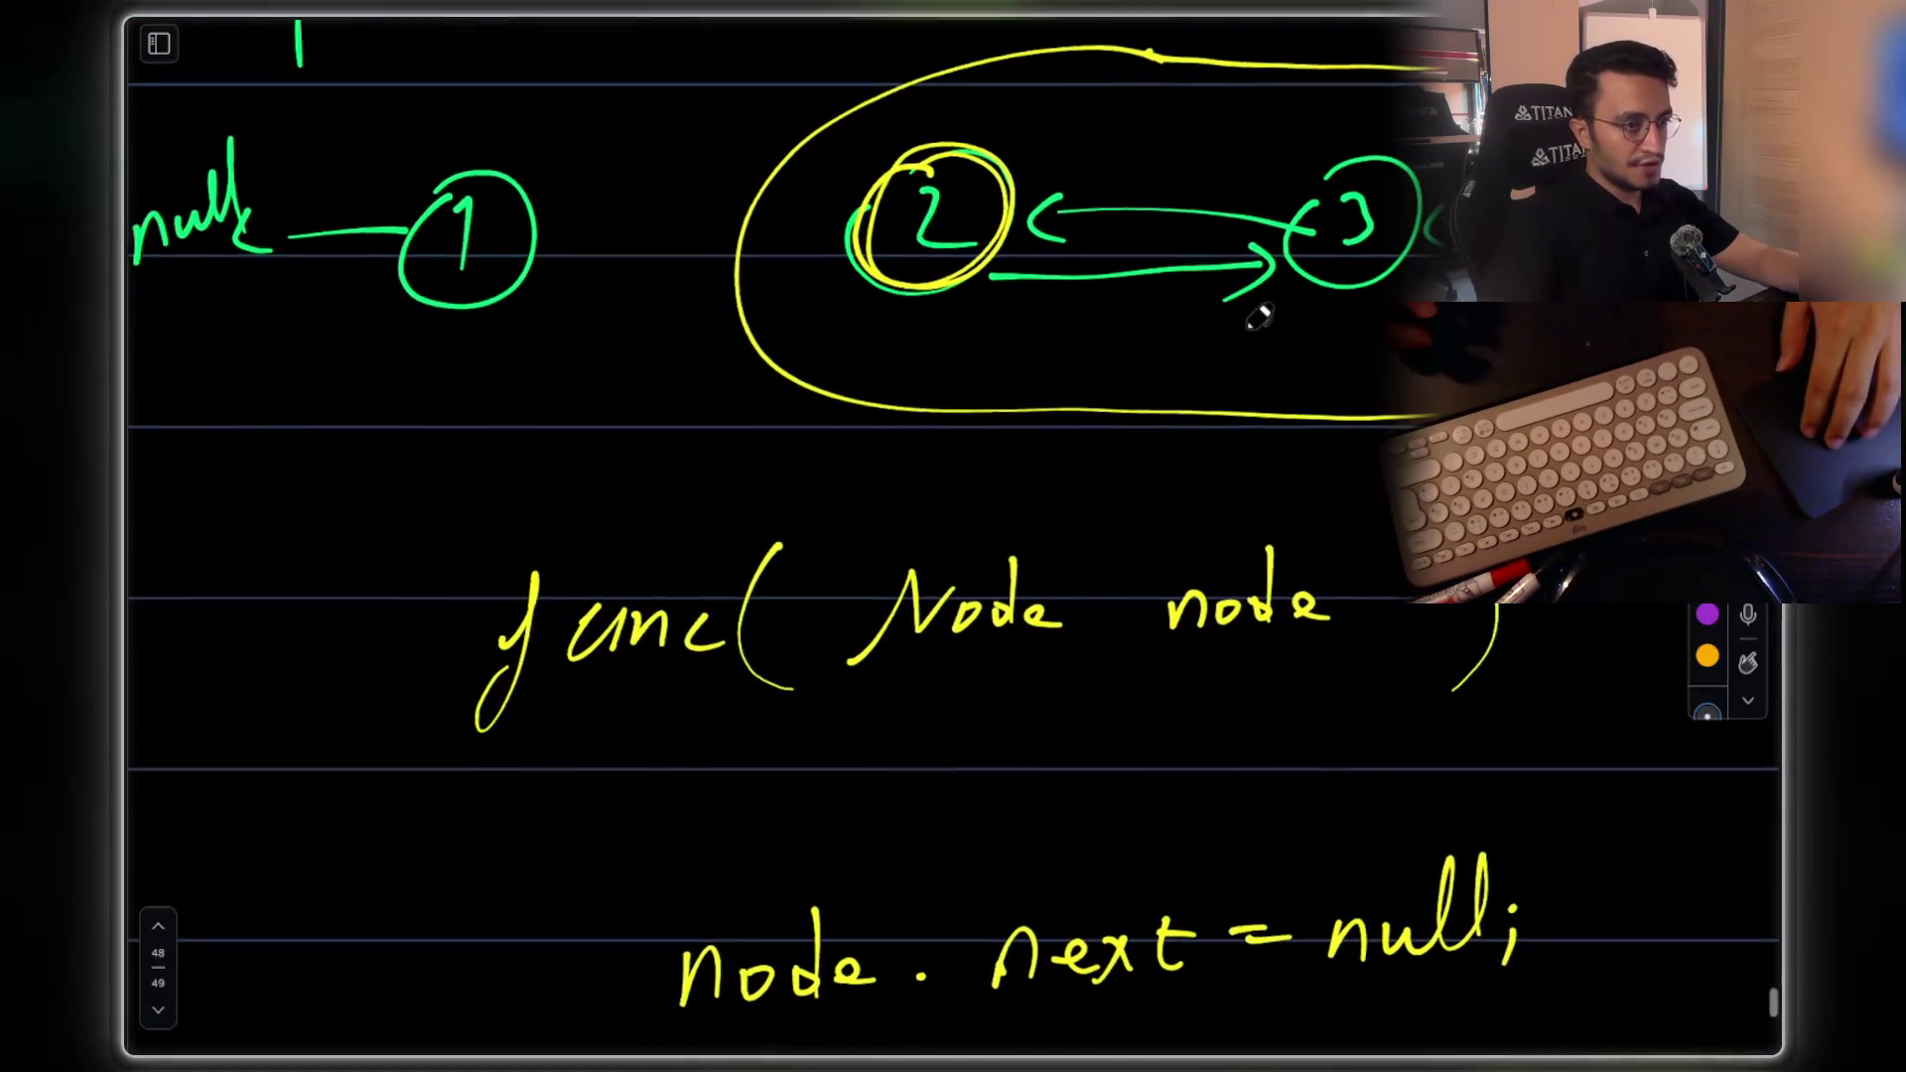
Cross out the 2→3 arrow with a red X and draw a red arrow from 2 to 1
scroll(1216, 322, down, 1)
scroll(932, 673, down, 5)
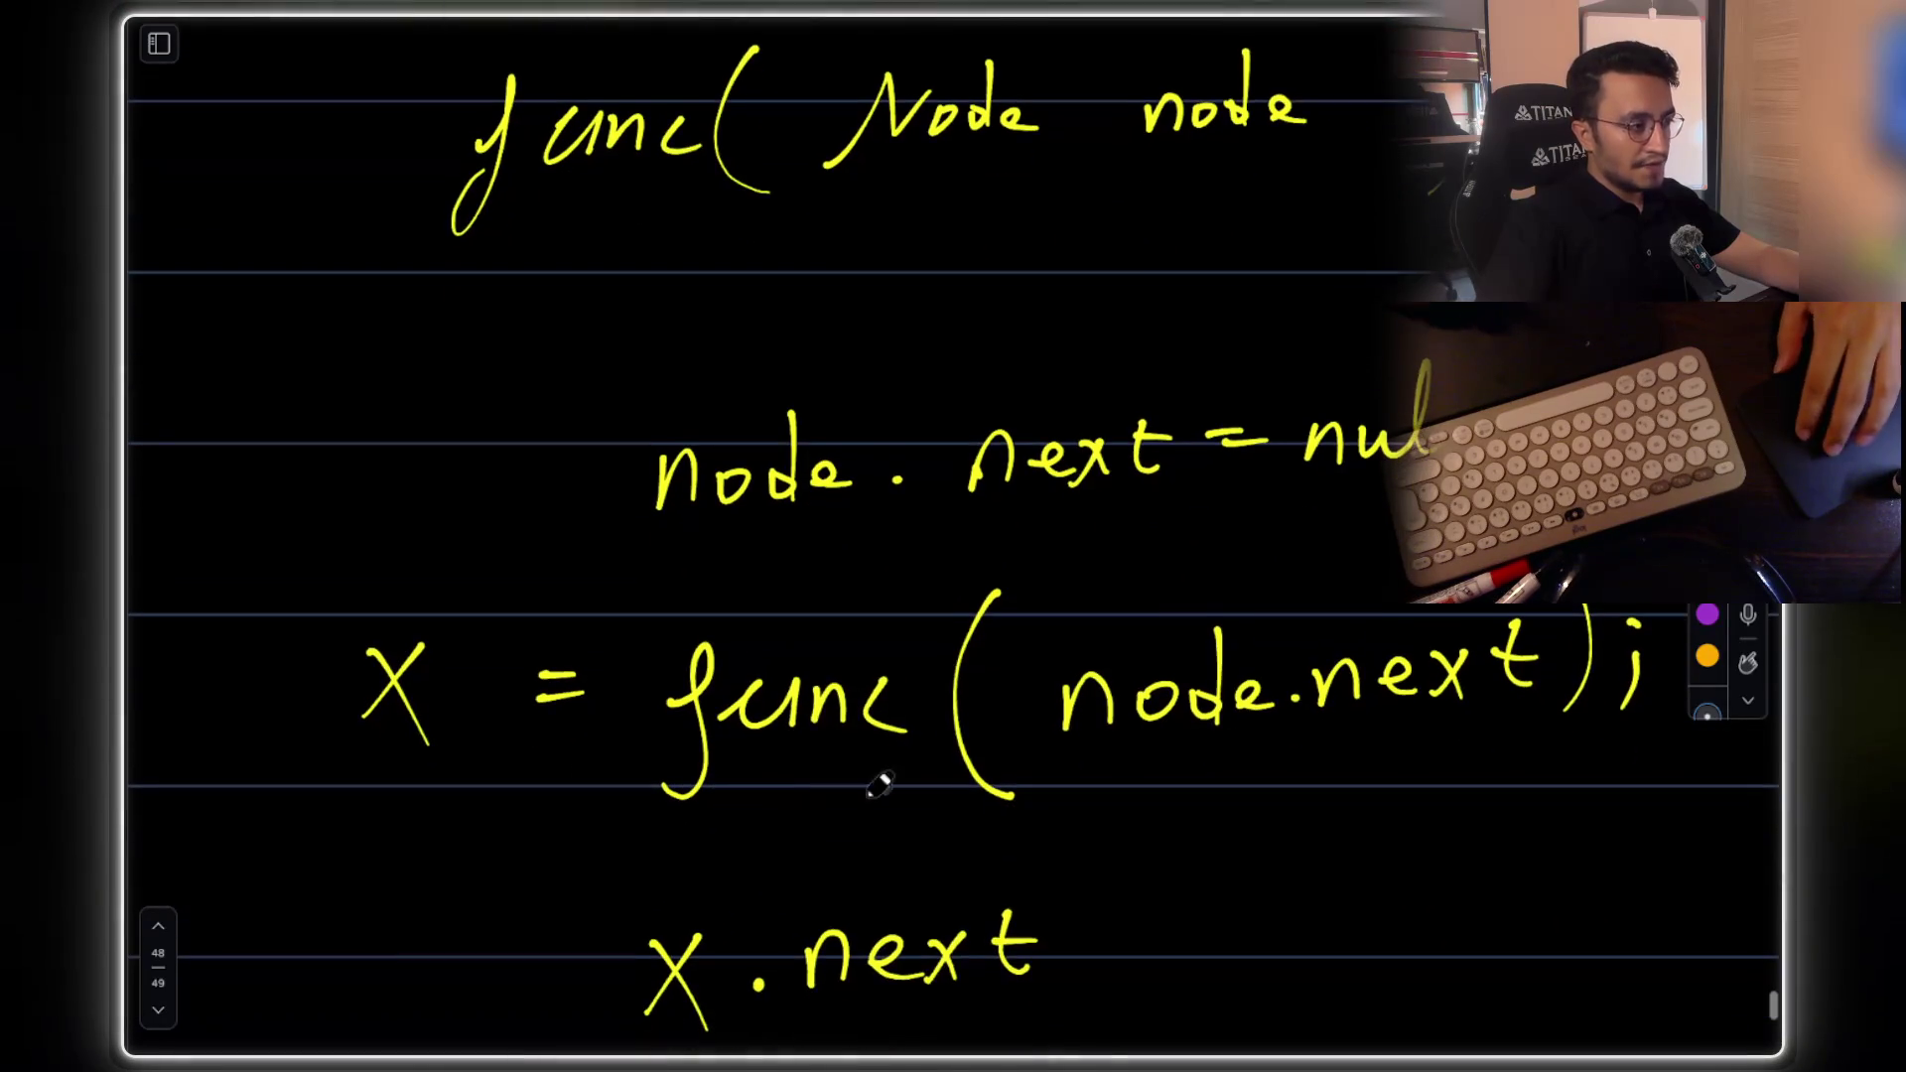
scroll(874, 667, up, 1)
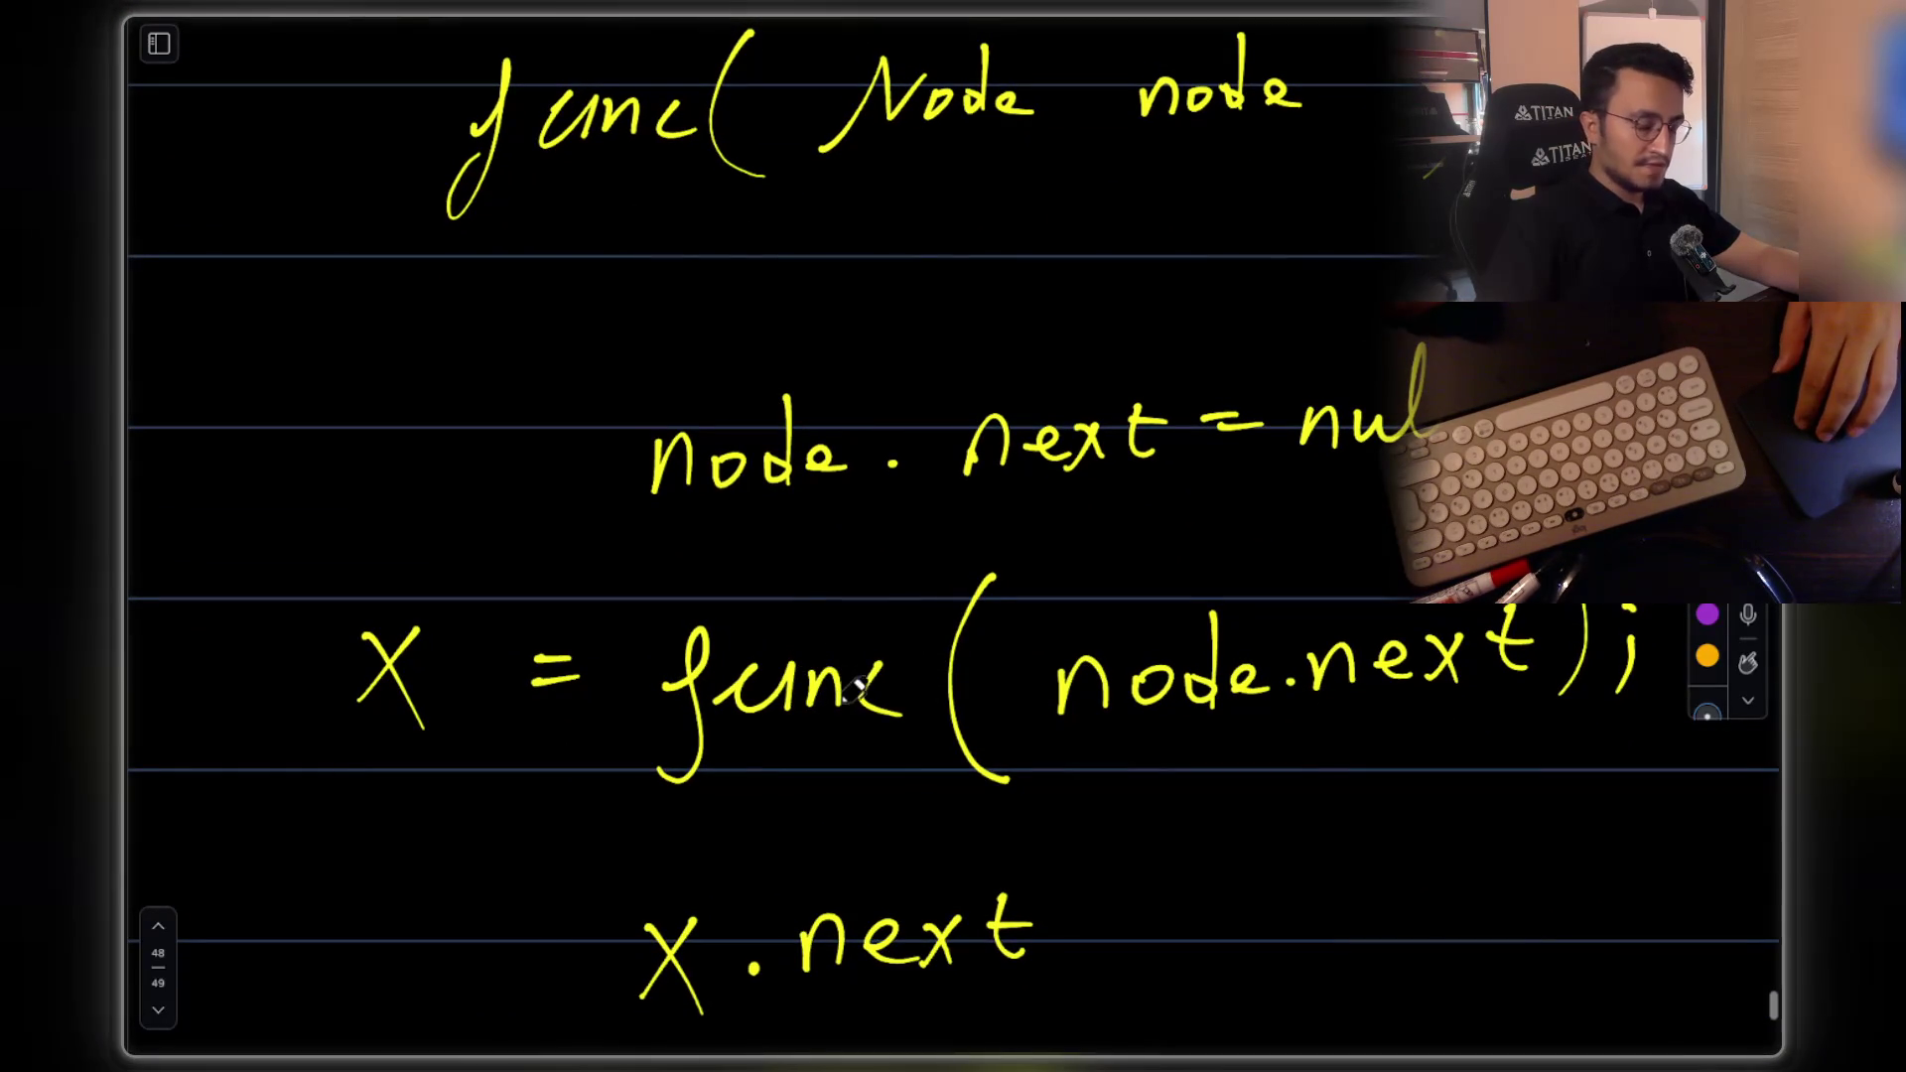
scroll(873, 722, down, 2)
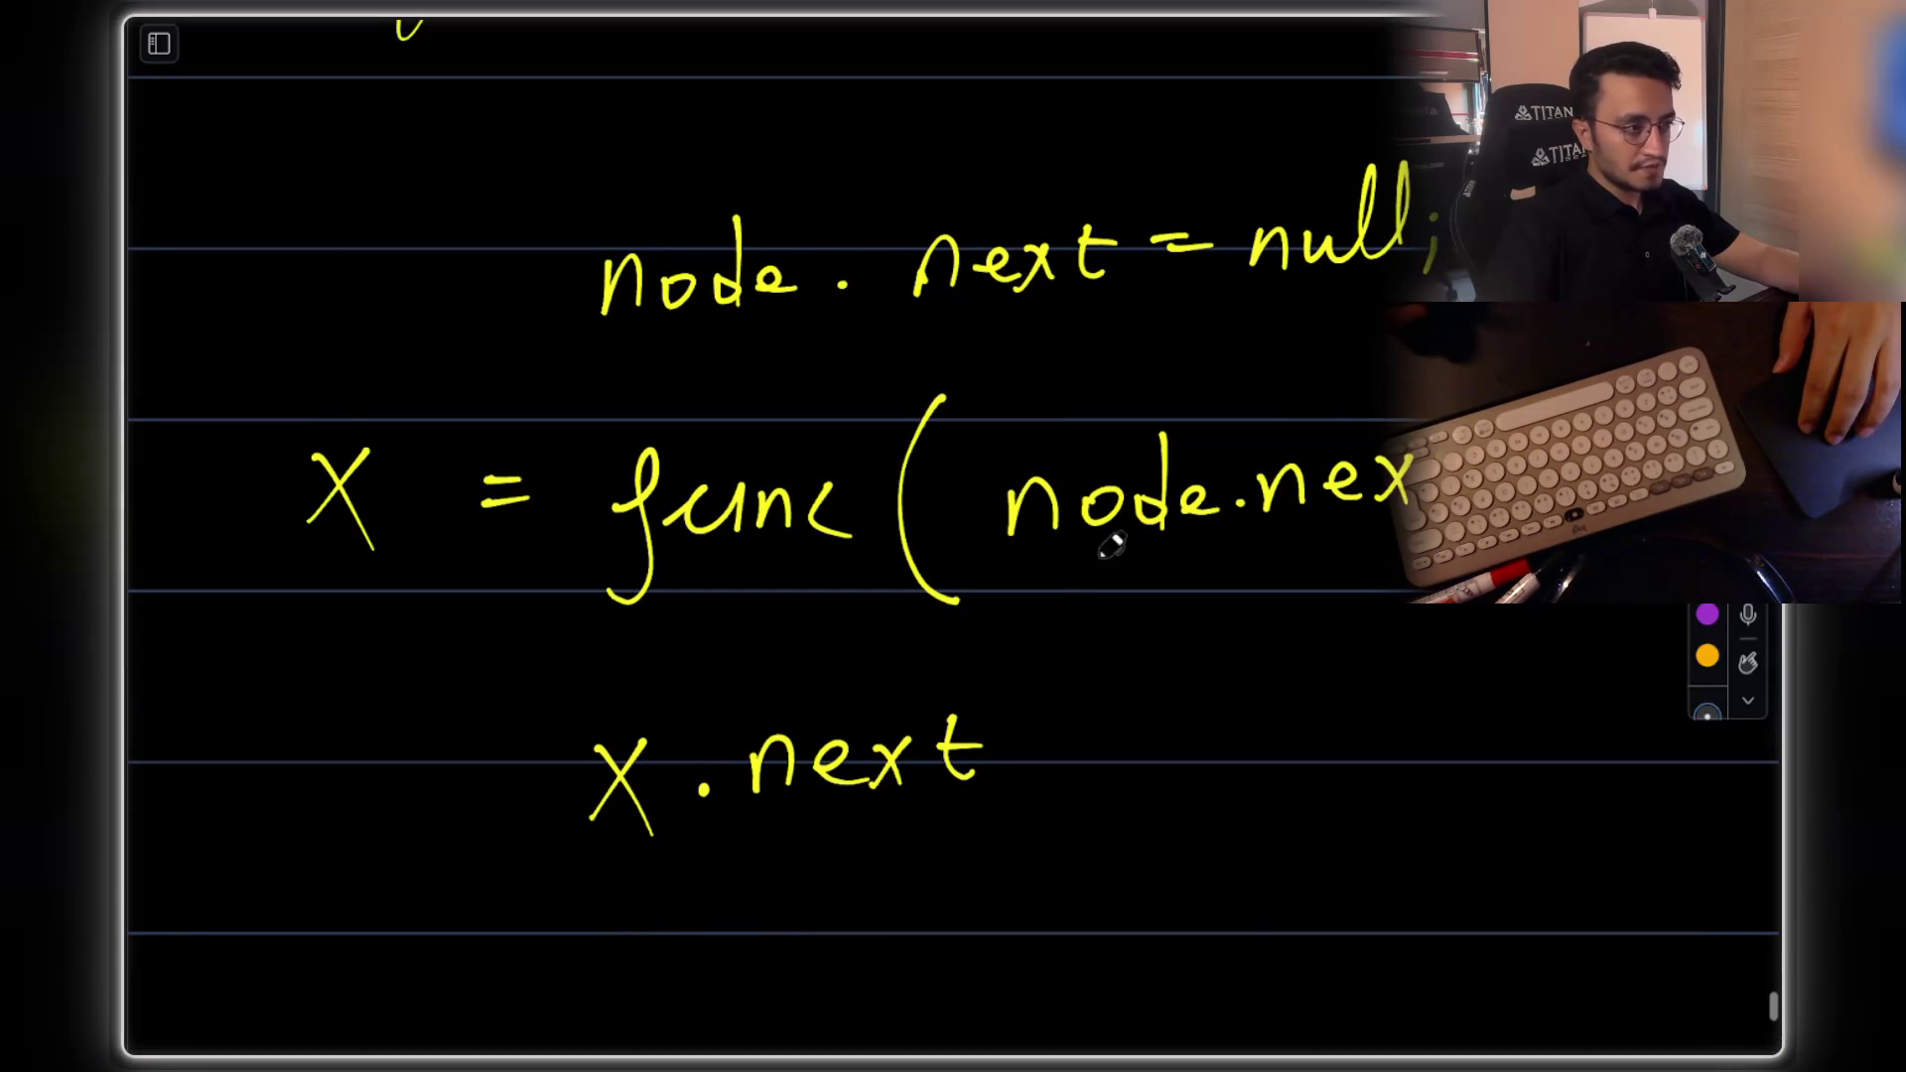
scroll(1293, 493, up, 7)
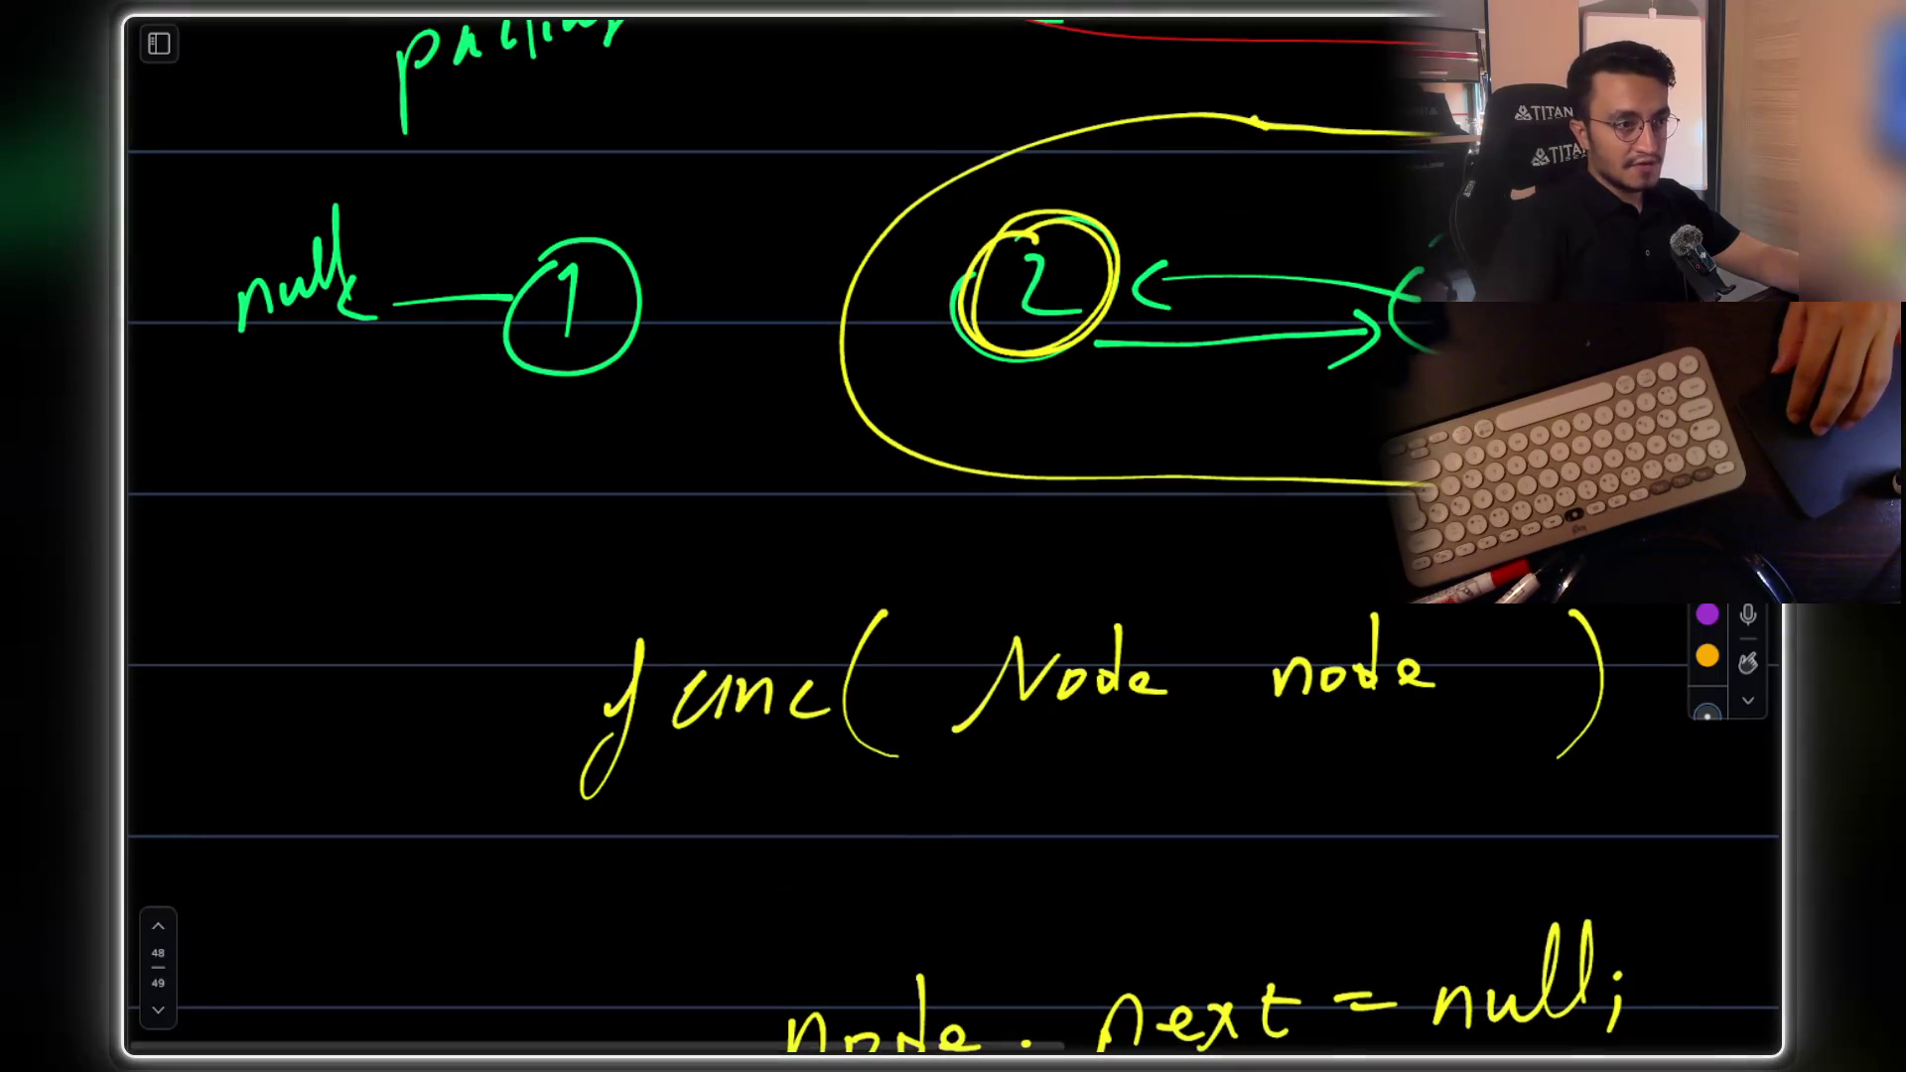
drag(1290, 315, 1213, 387)
drag(1227, 311, 1261, 365)
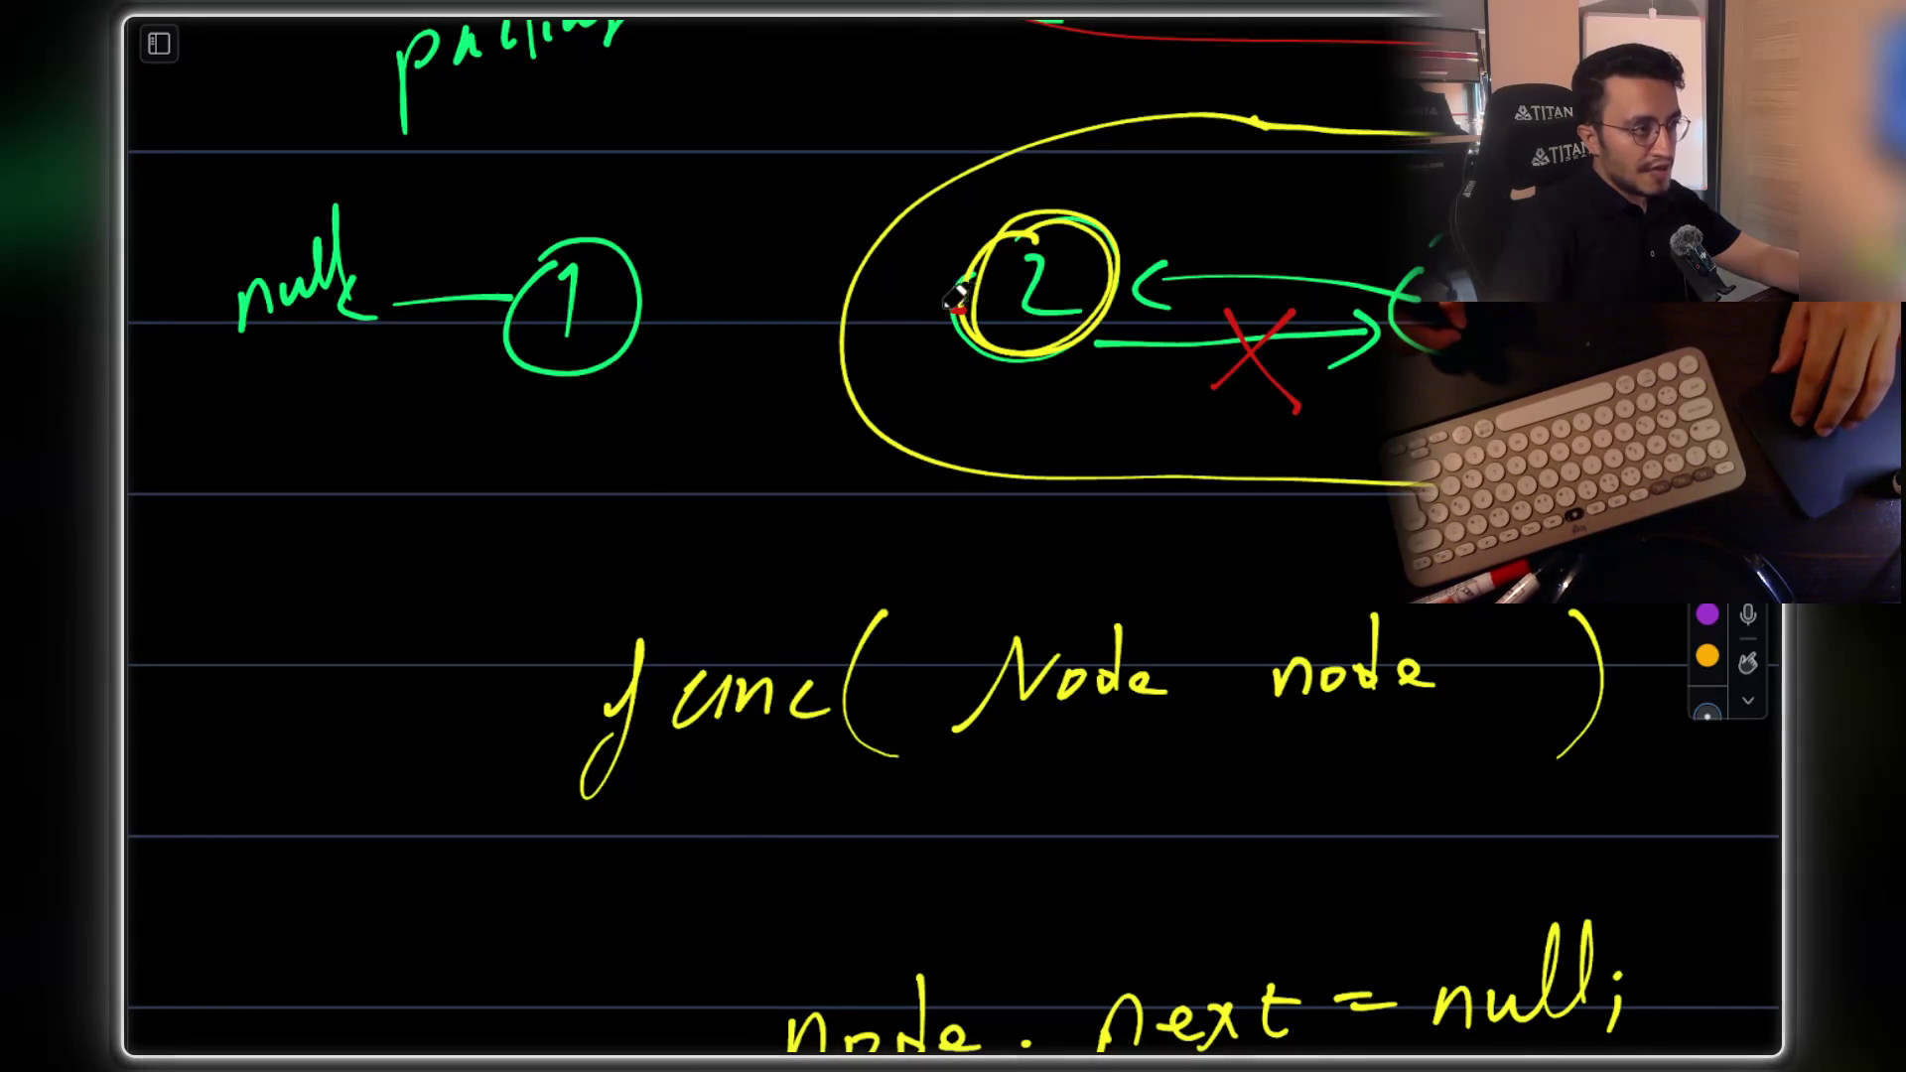
drag(809, 307, 655, 309)
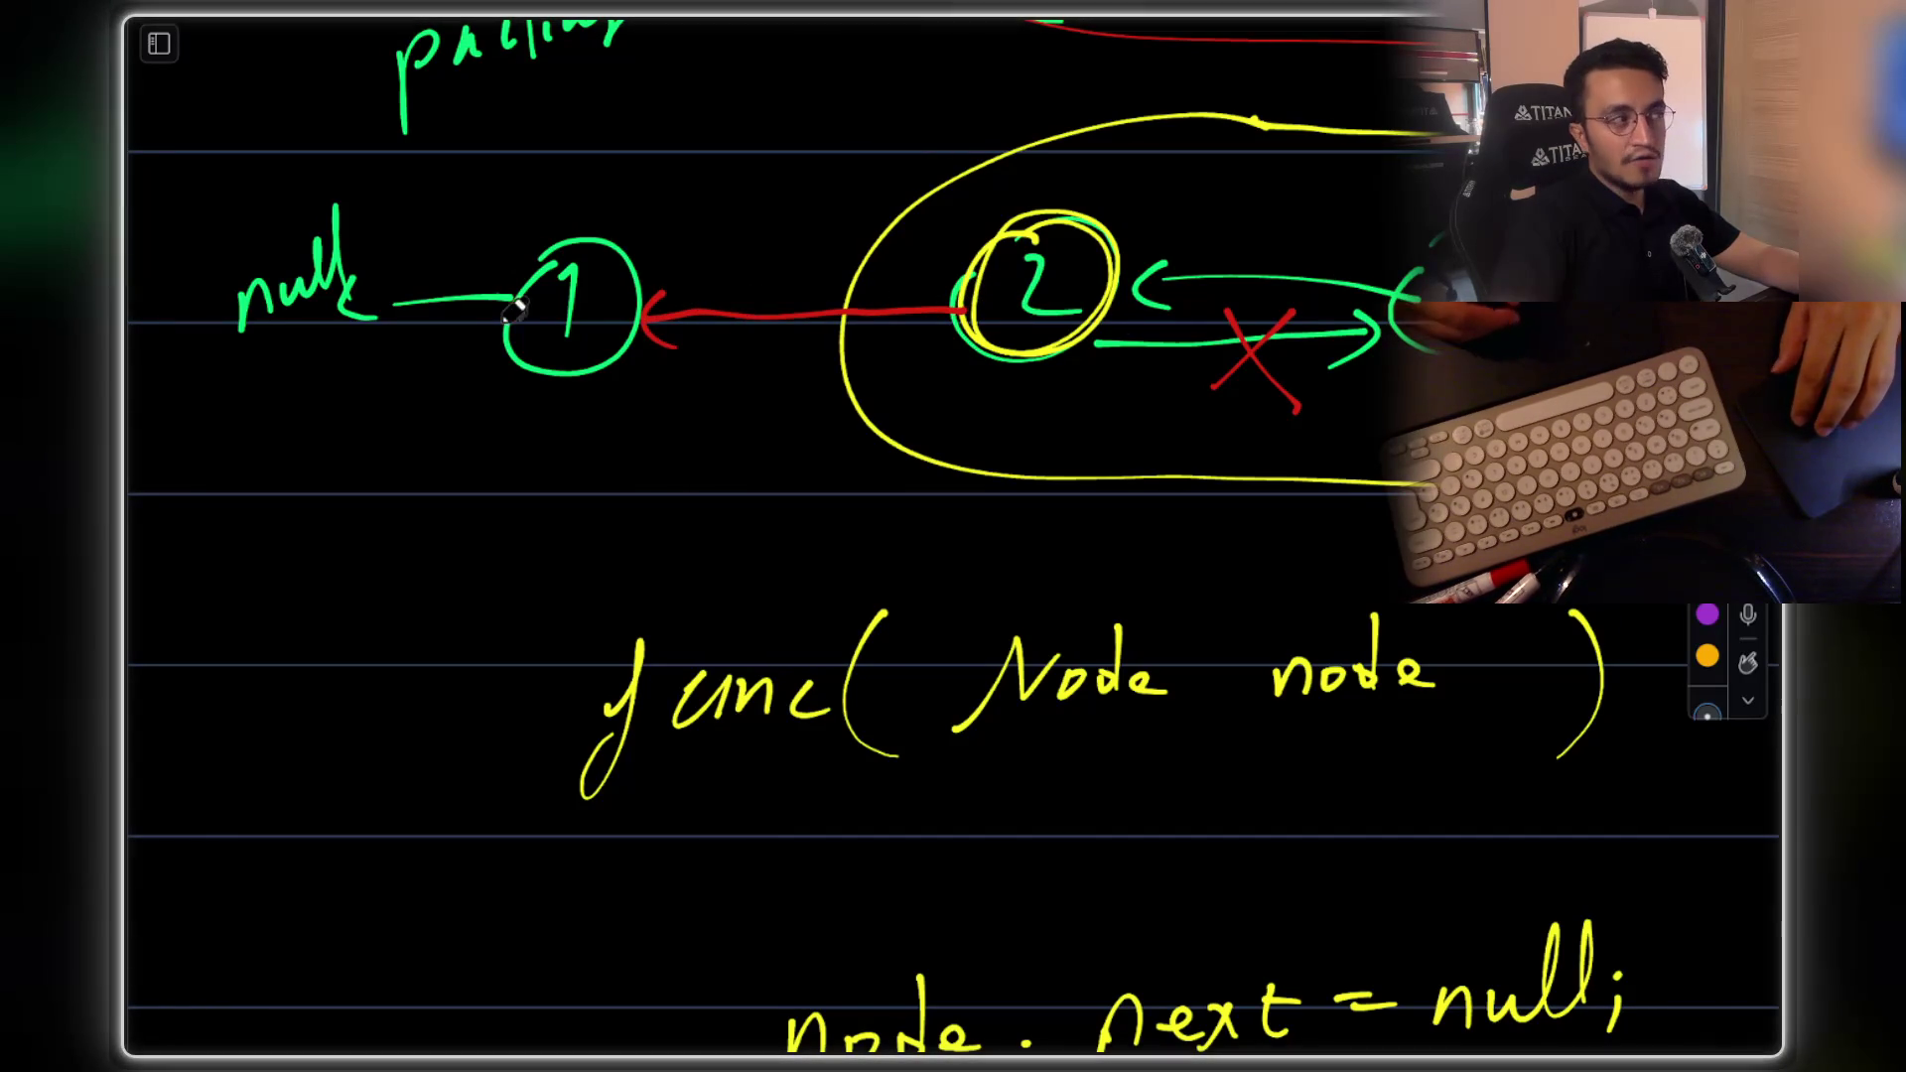
Underline the parameter 'node' in red and write a circled 1 beneath it
scroll(735, 367, down, 3)
scroll(735, 368, right, 4)
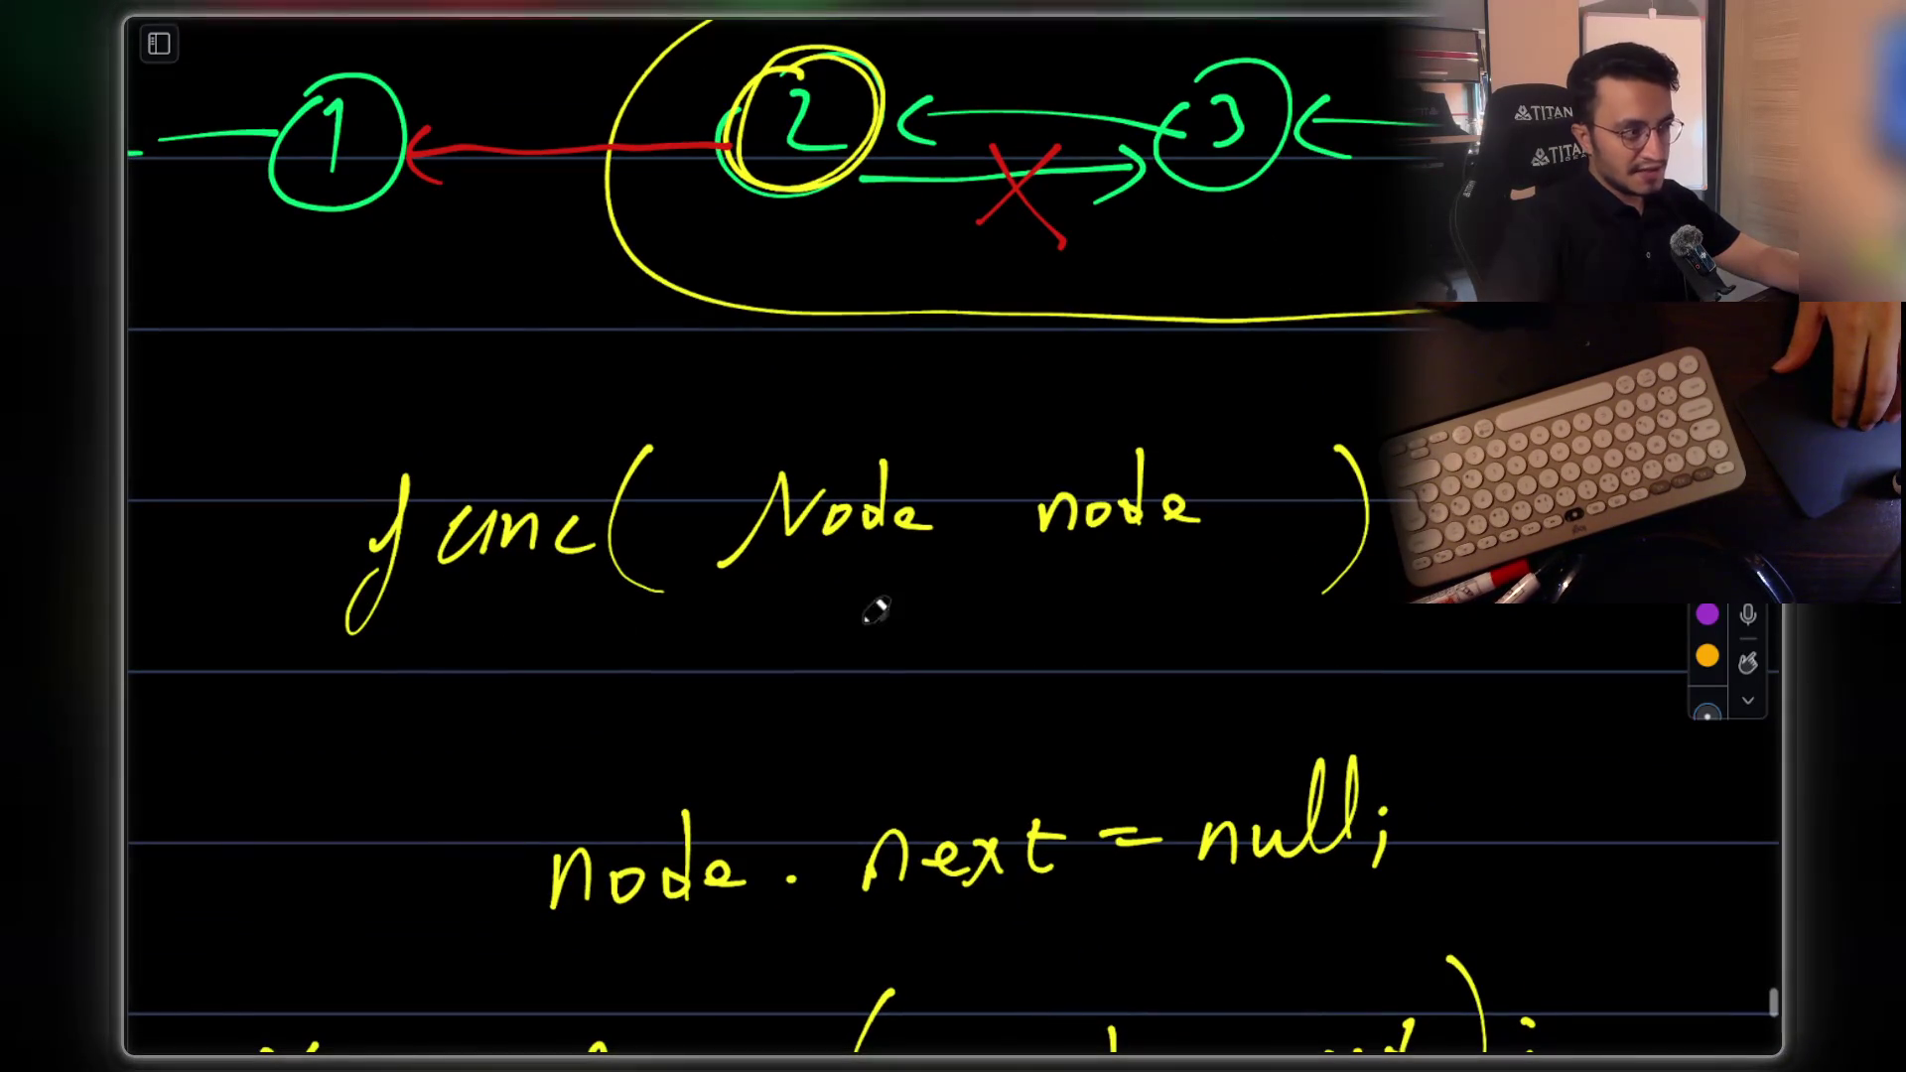
drag(1055, 565, 1212, 571)
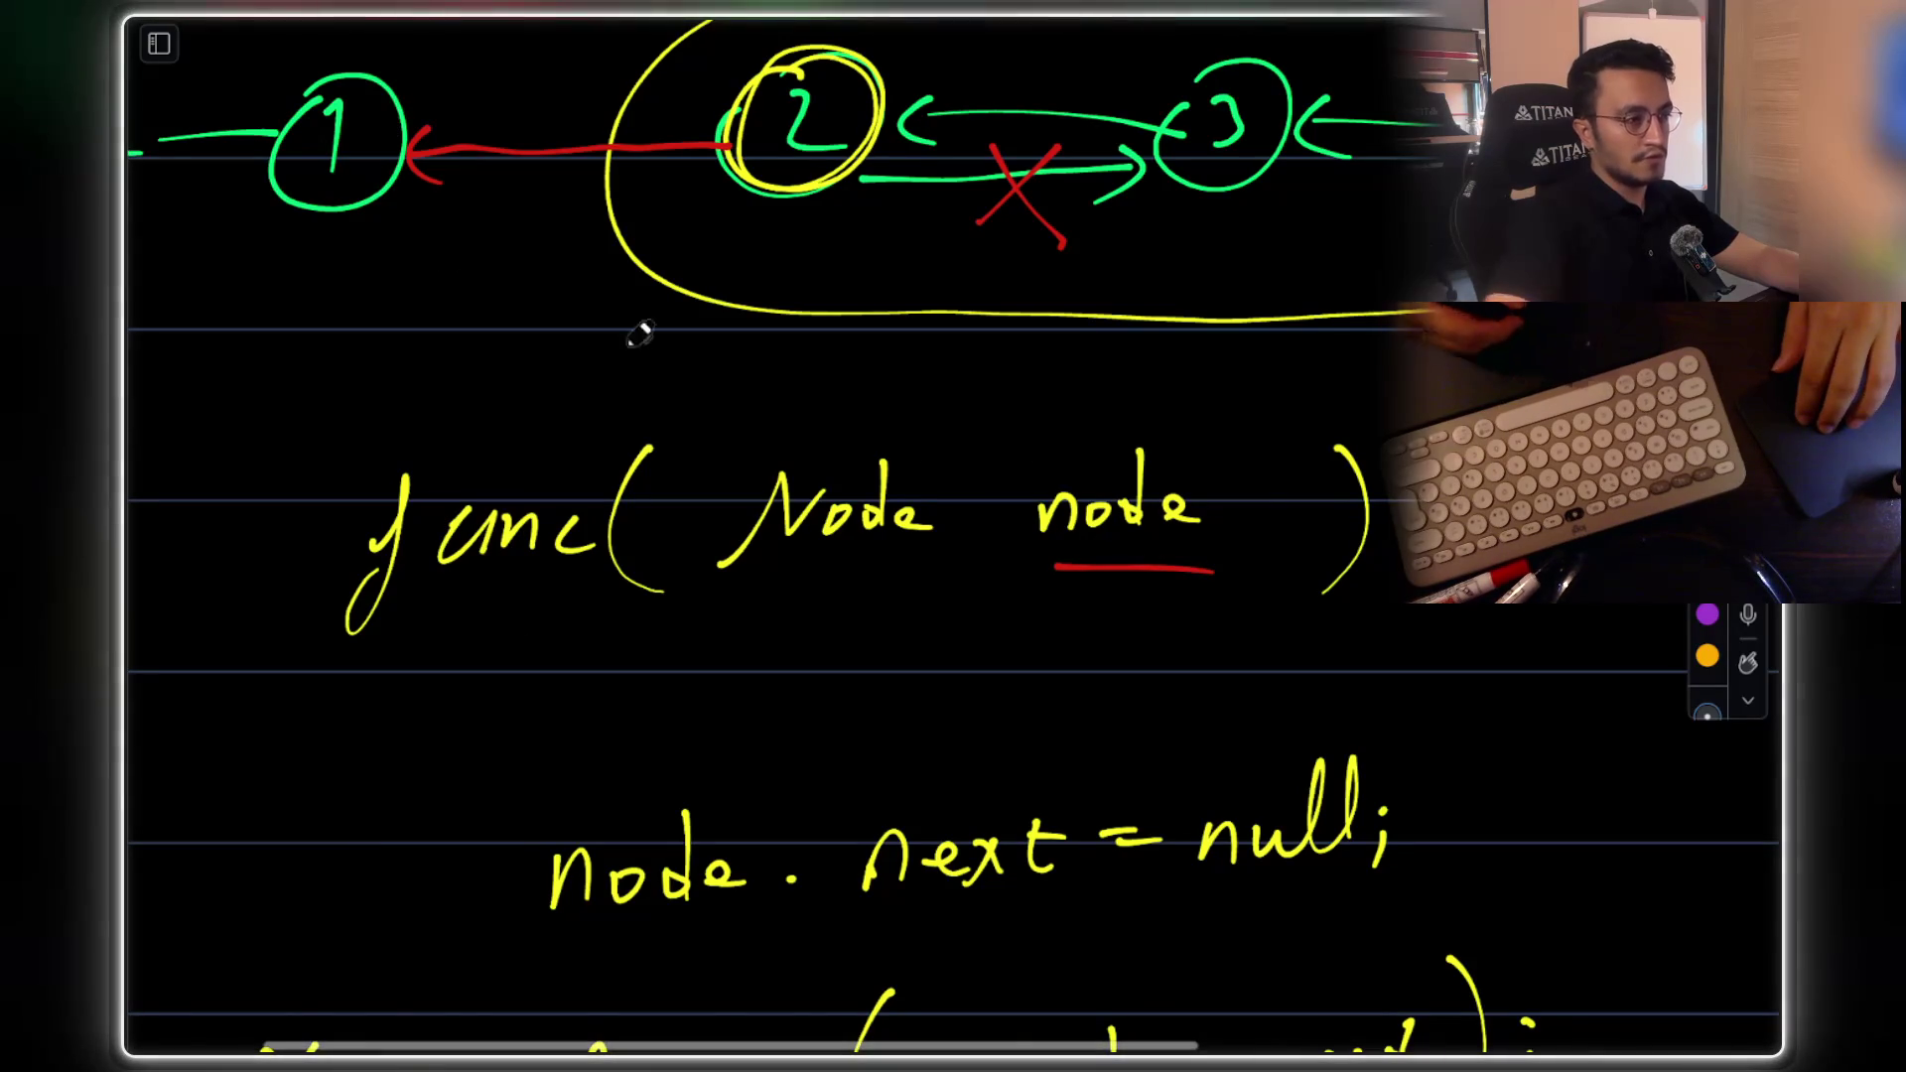
drag(1092, 612, 1157, 558)
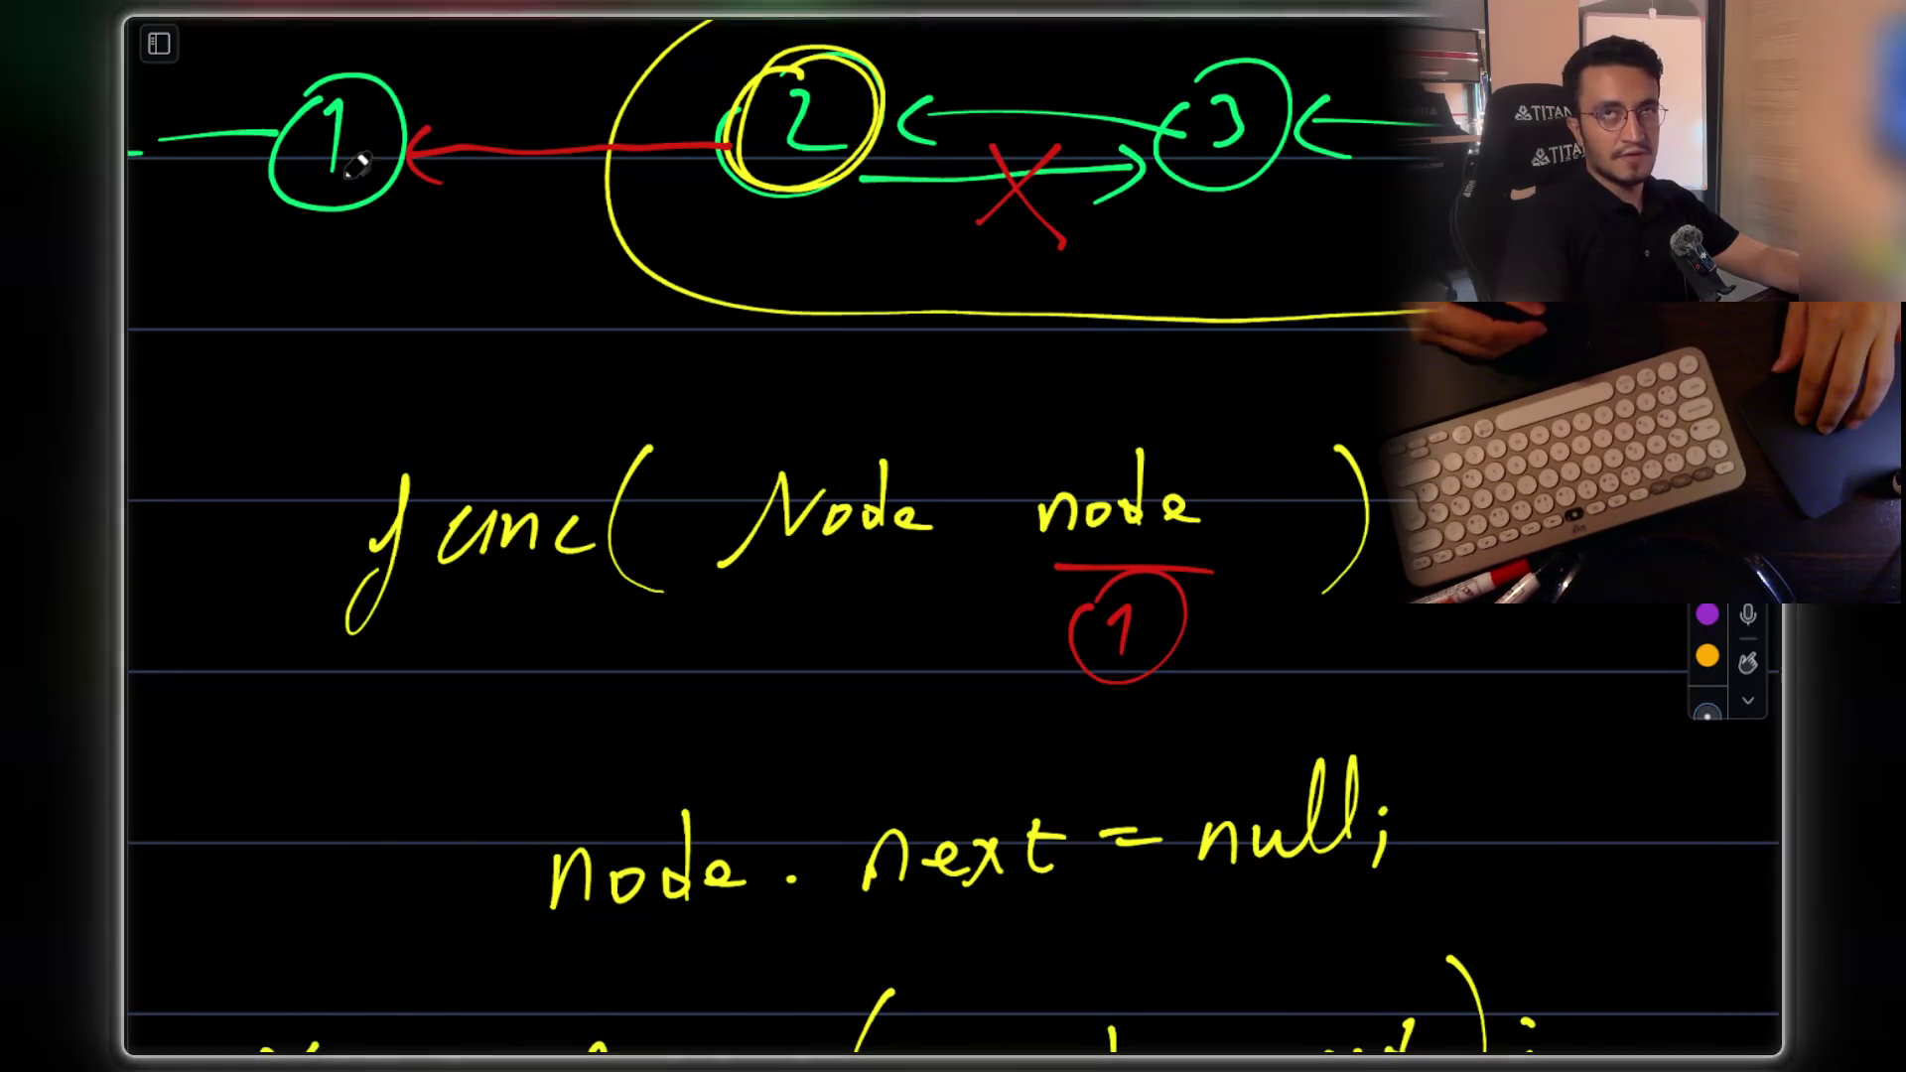
scroll(1130, 552, down, 3)
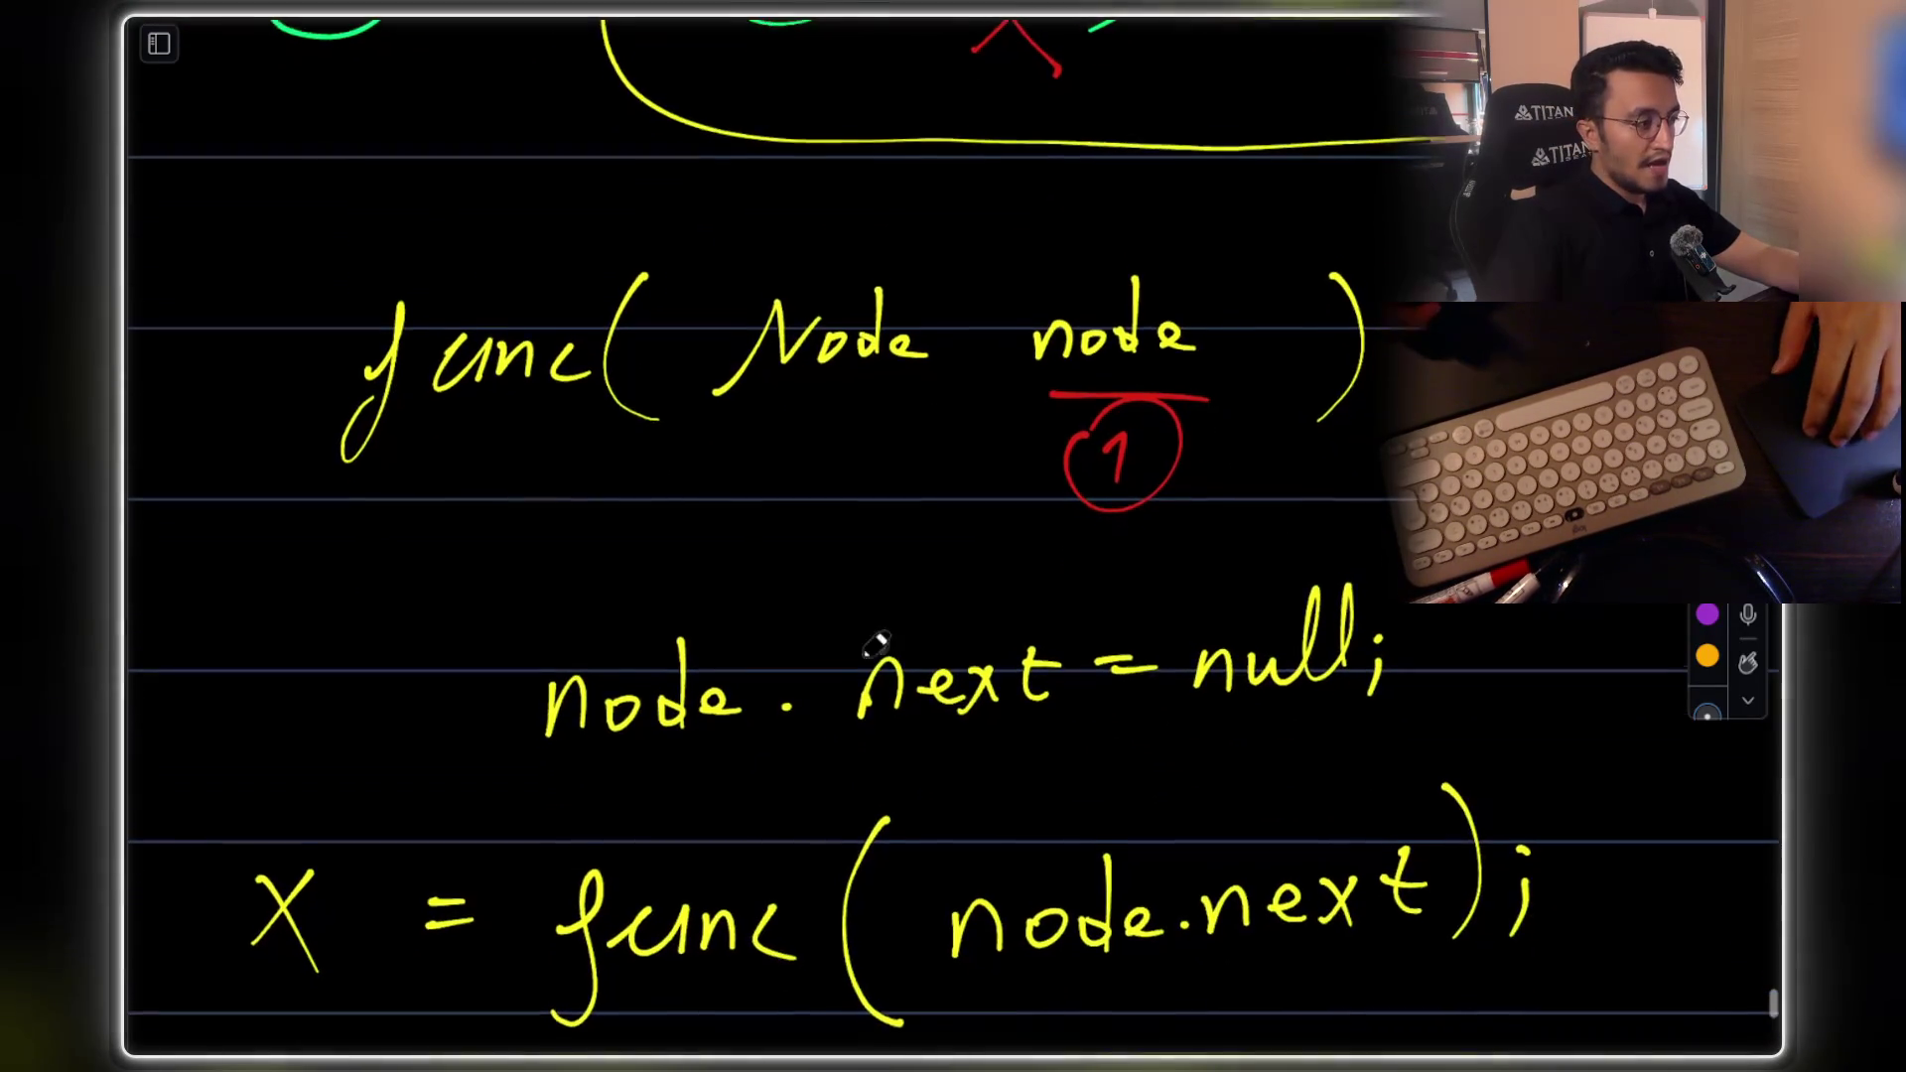
Write '= node;' after X.next in yellow so the line reads 'X.next = node;'
scroll(600, 374, up, 4)
scroll(1122, 844, up, 2)
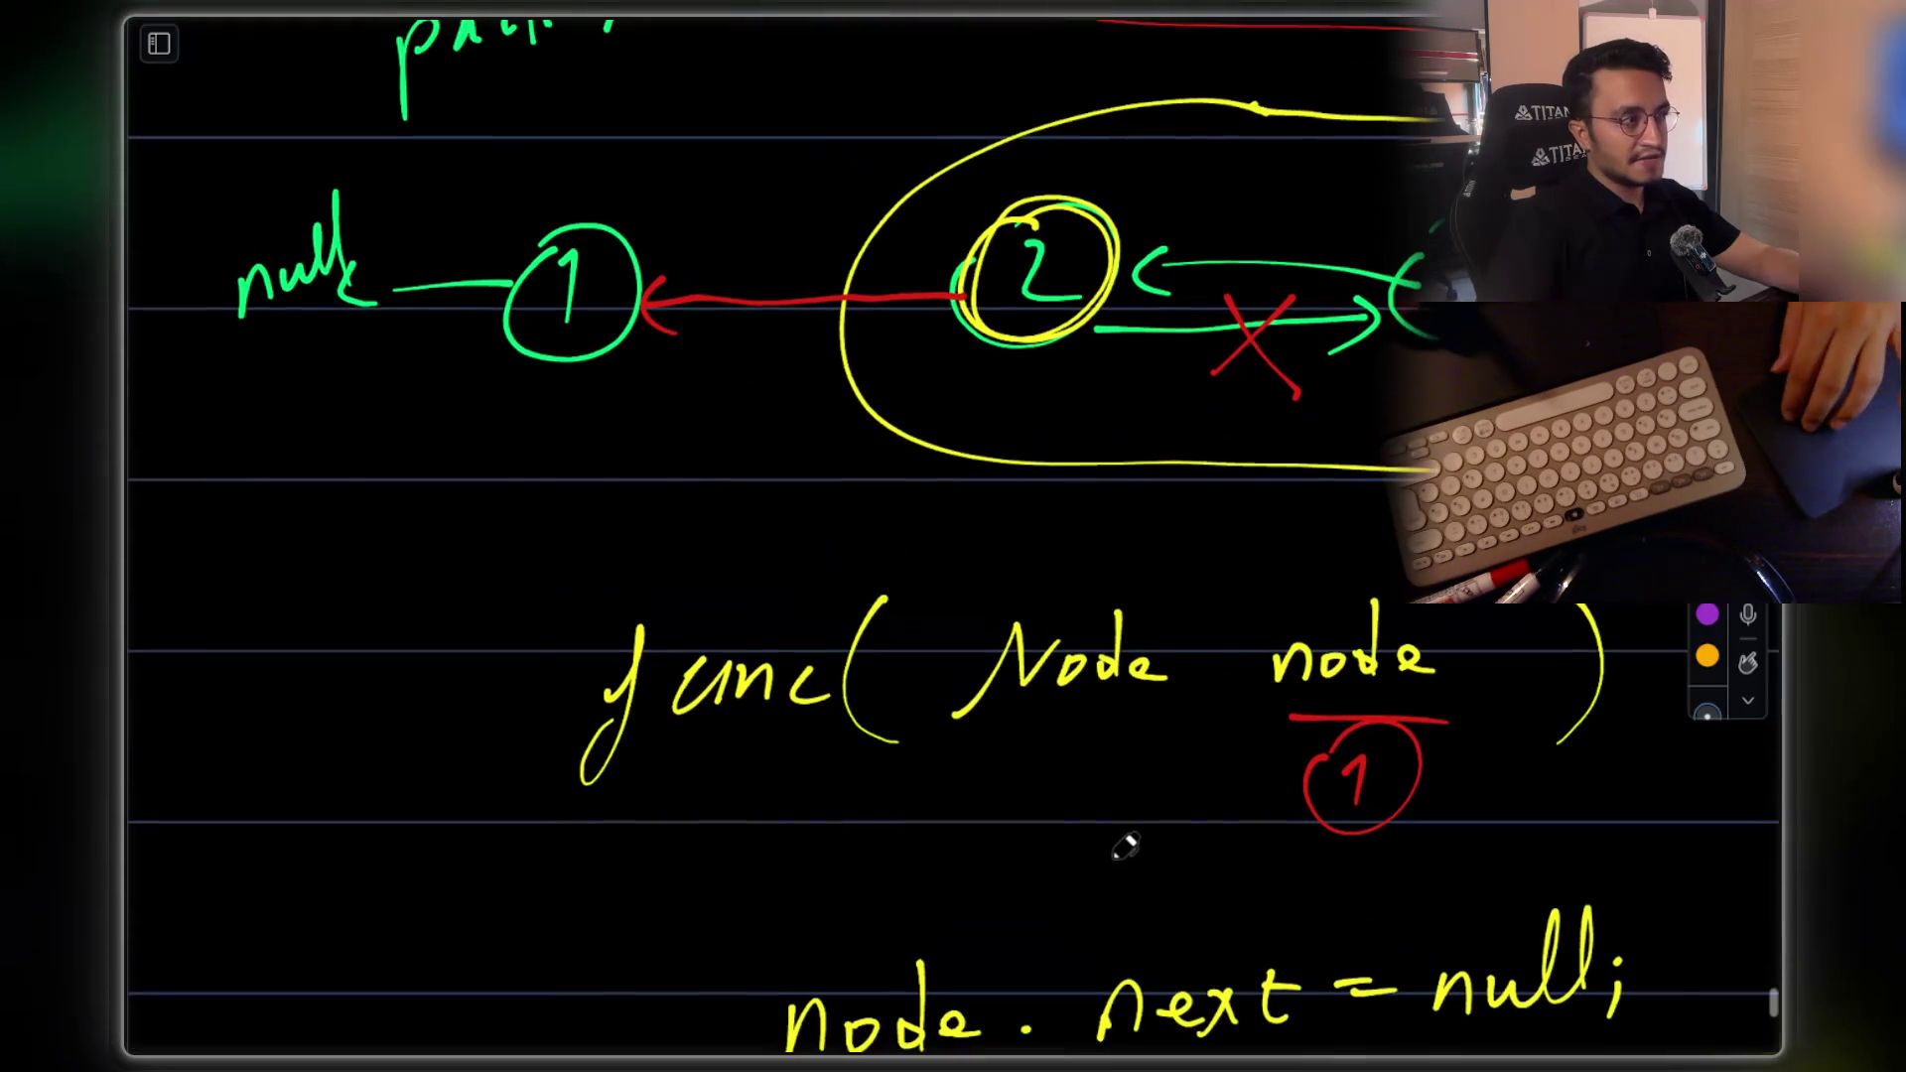
scroll(693, 493, down, 4)
scroll(1080, 681, down, 3)
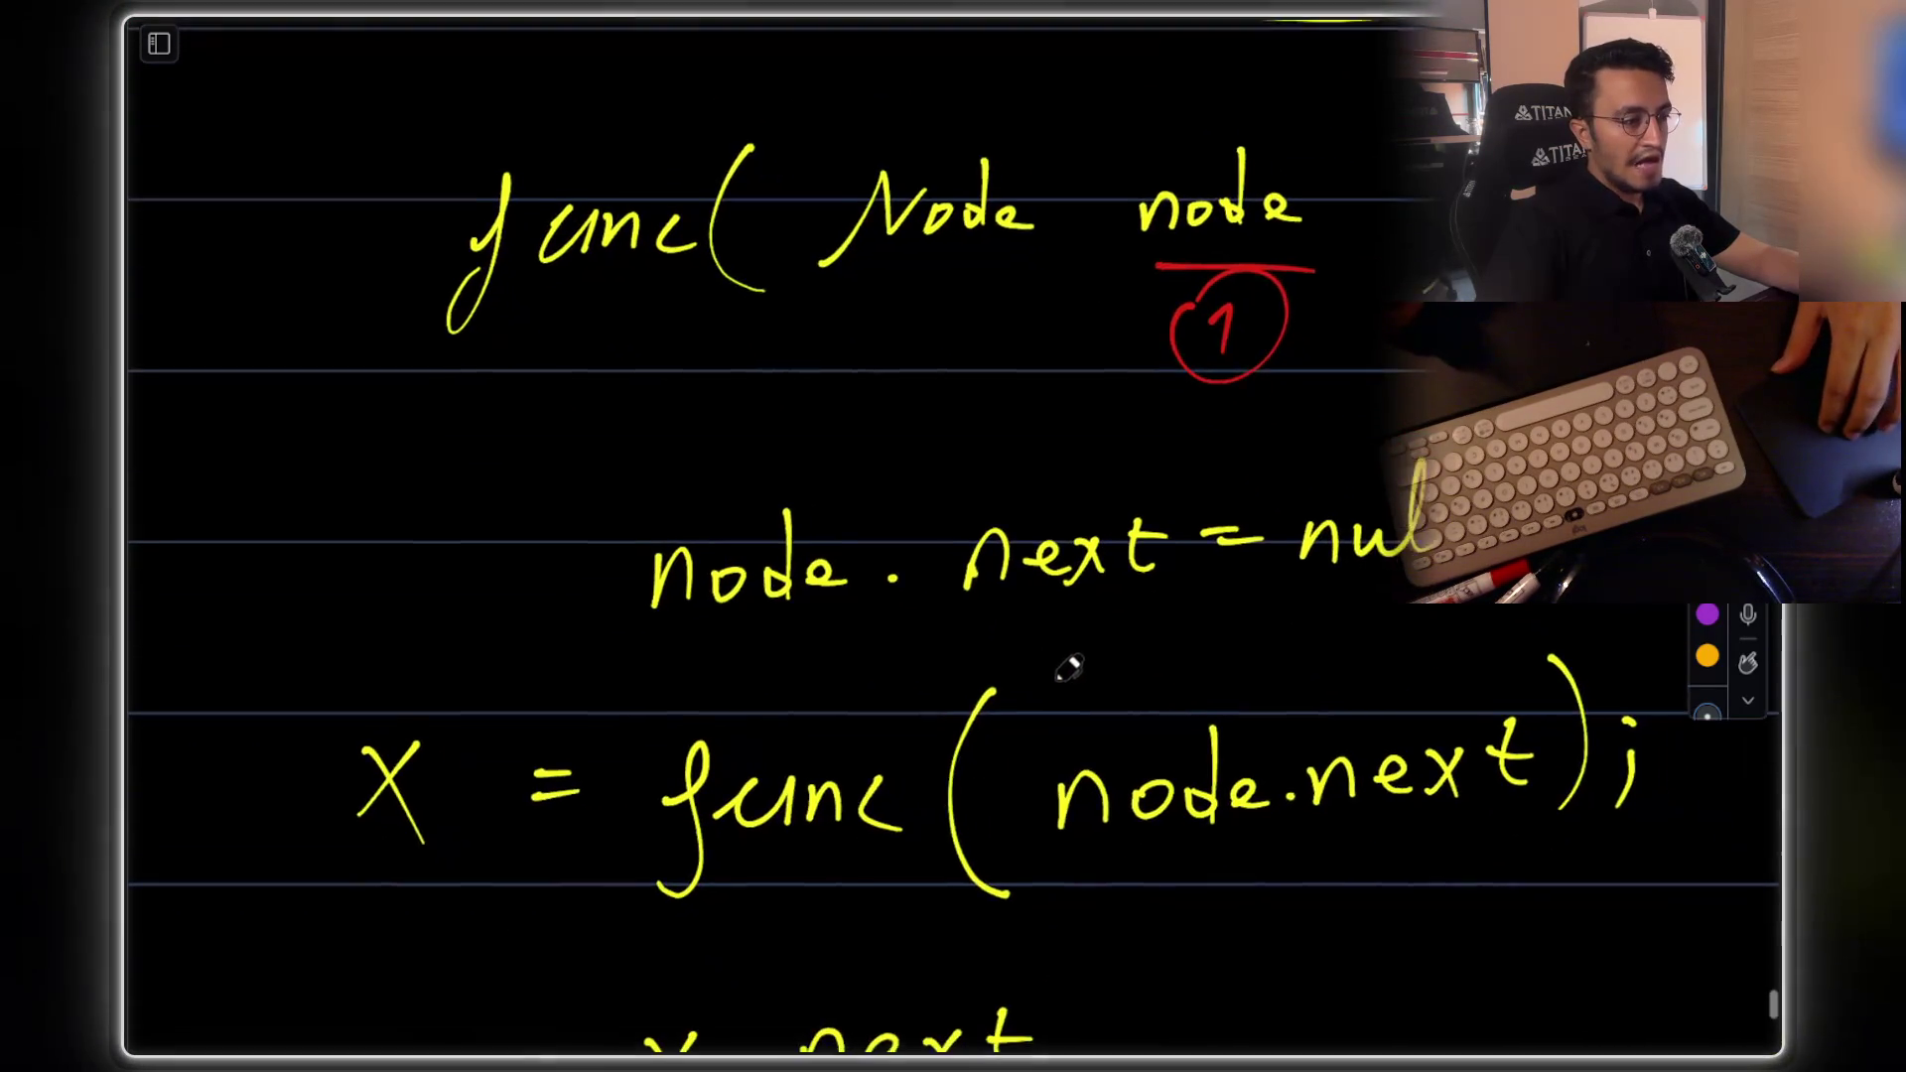
scroll(1344, 678, up, 5)
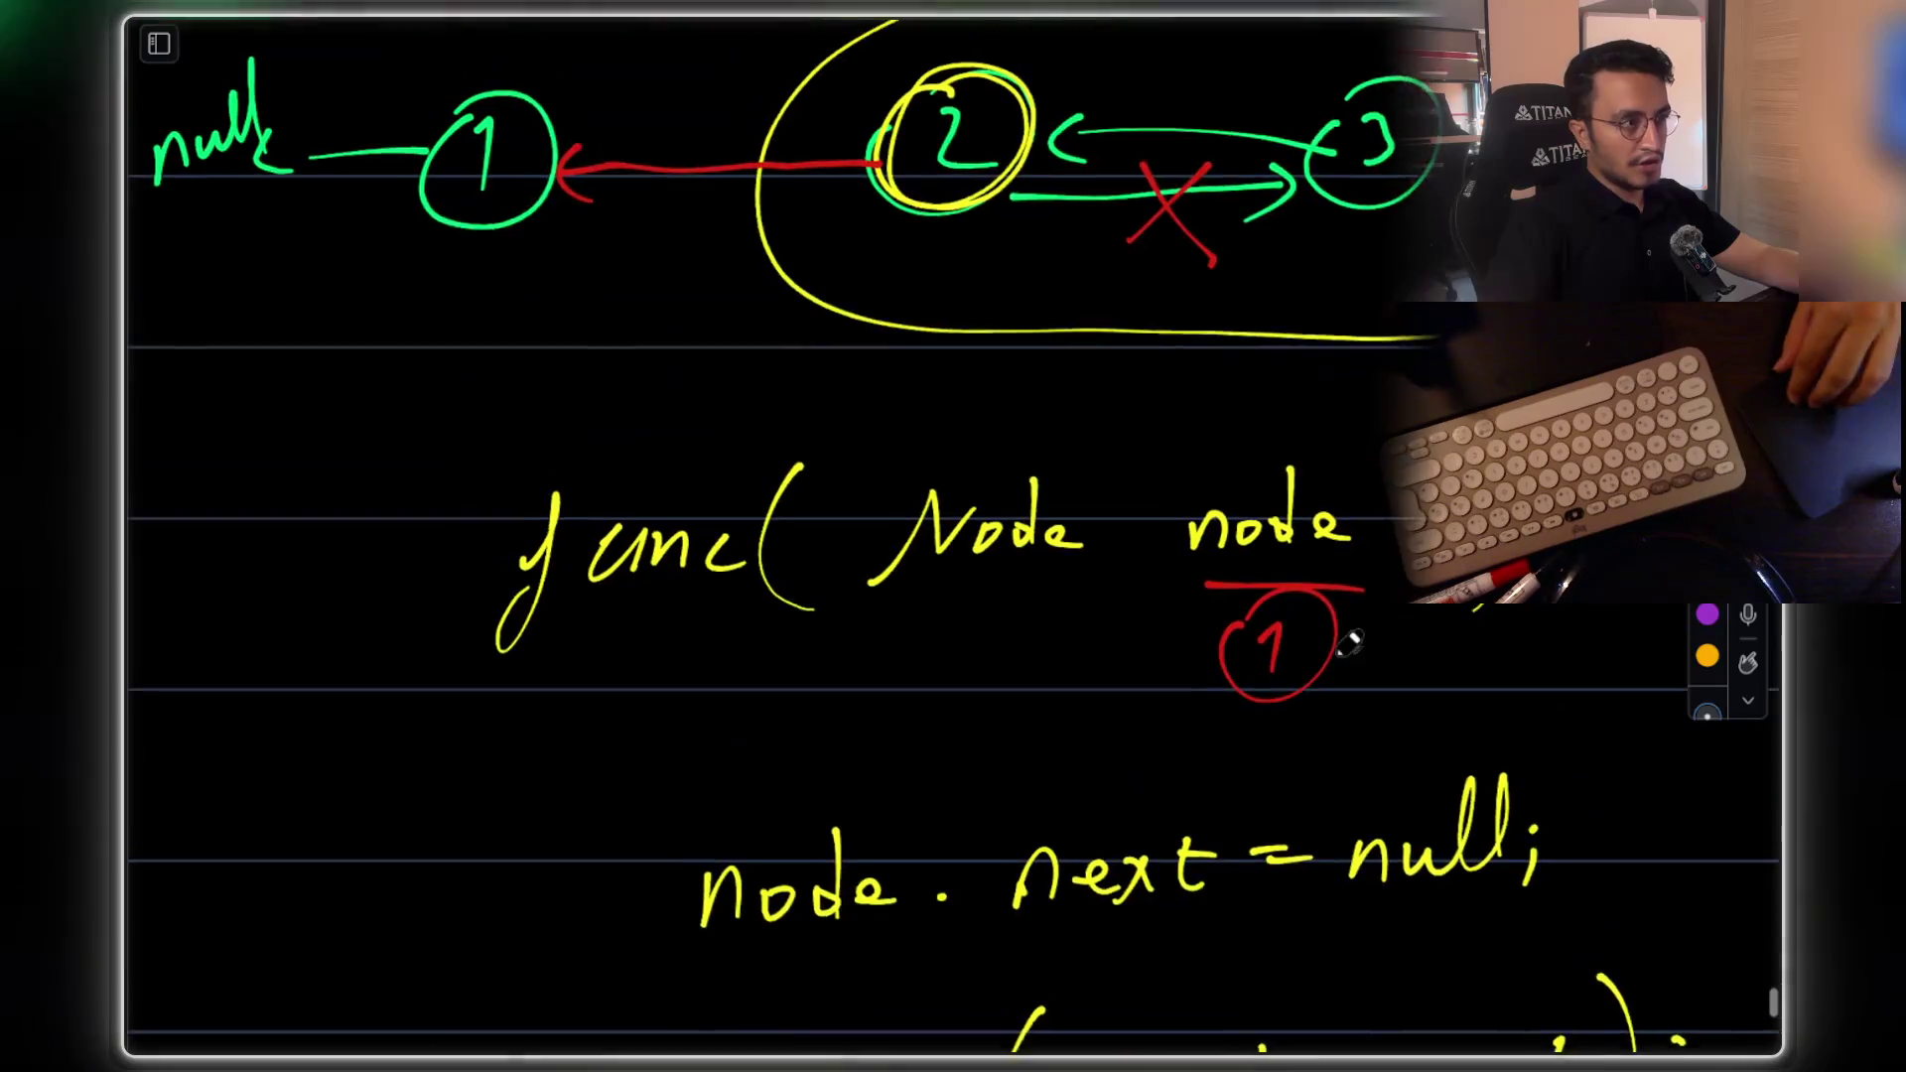
scroll(992, 234, down, 4)
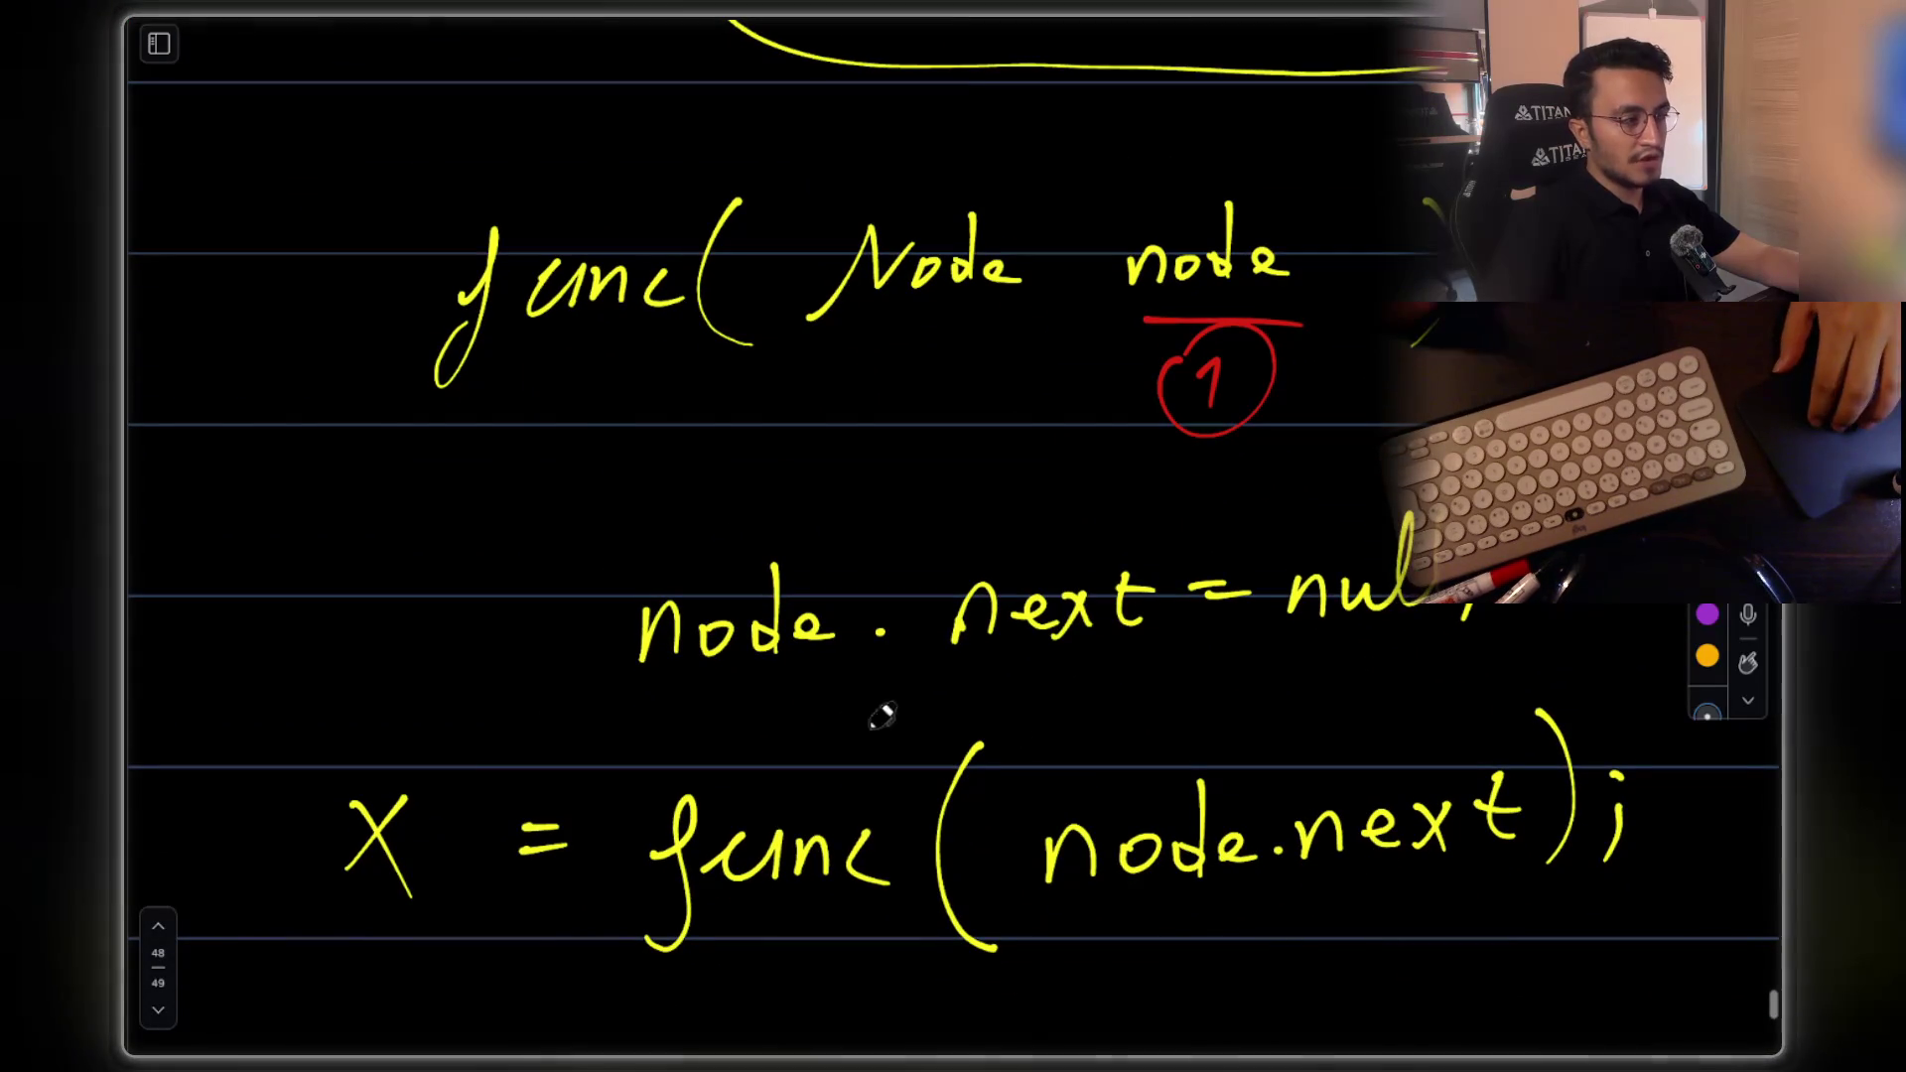
scroll(1113, 149, up, 3)
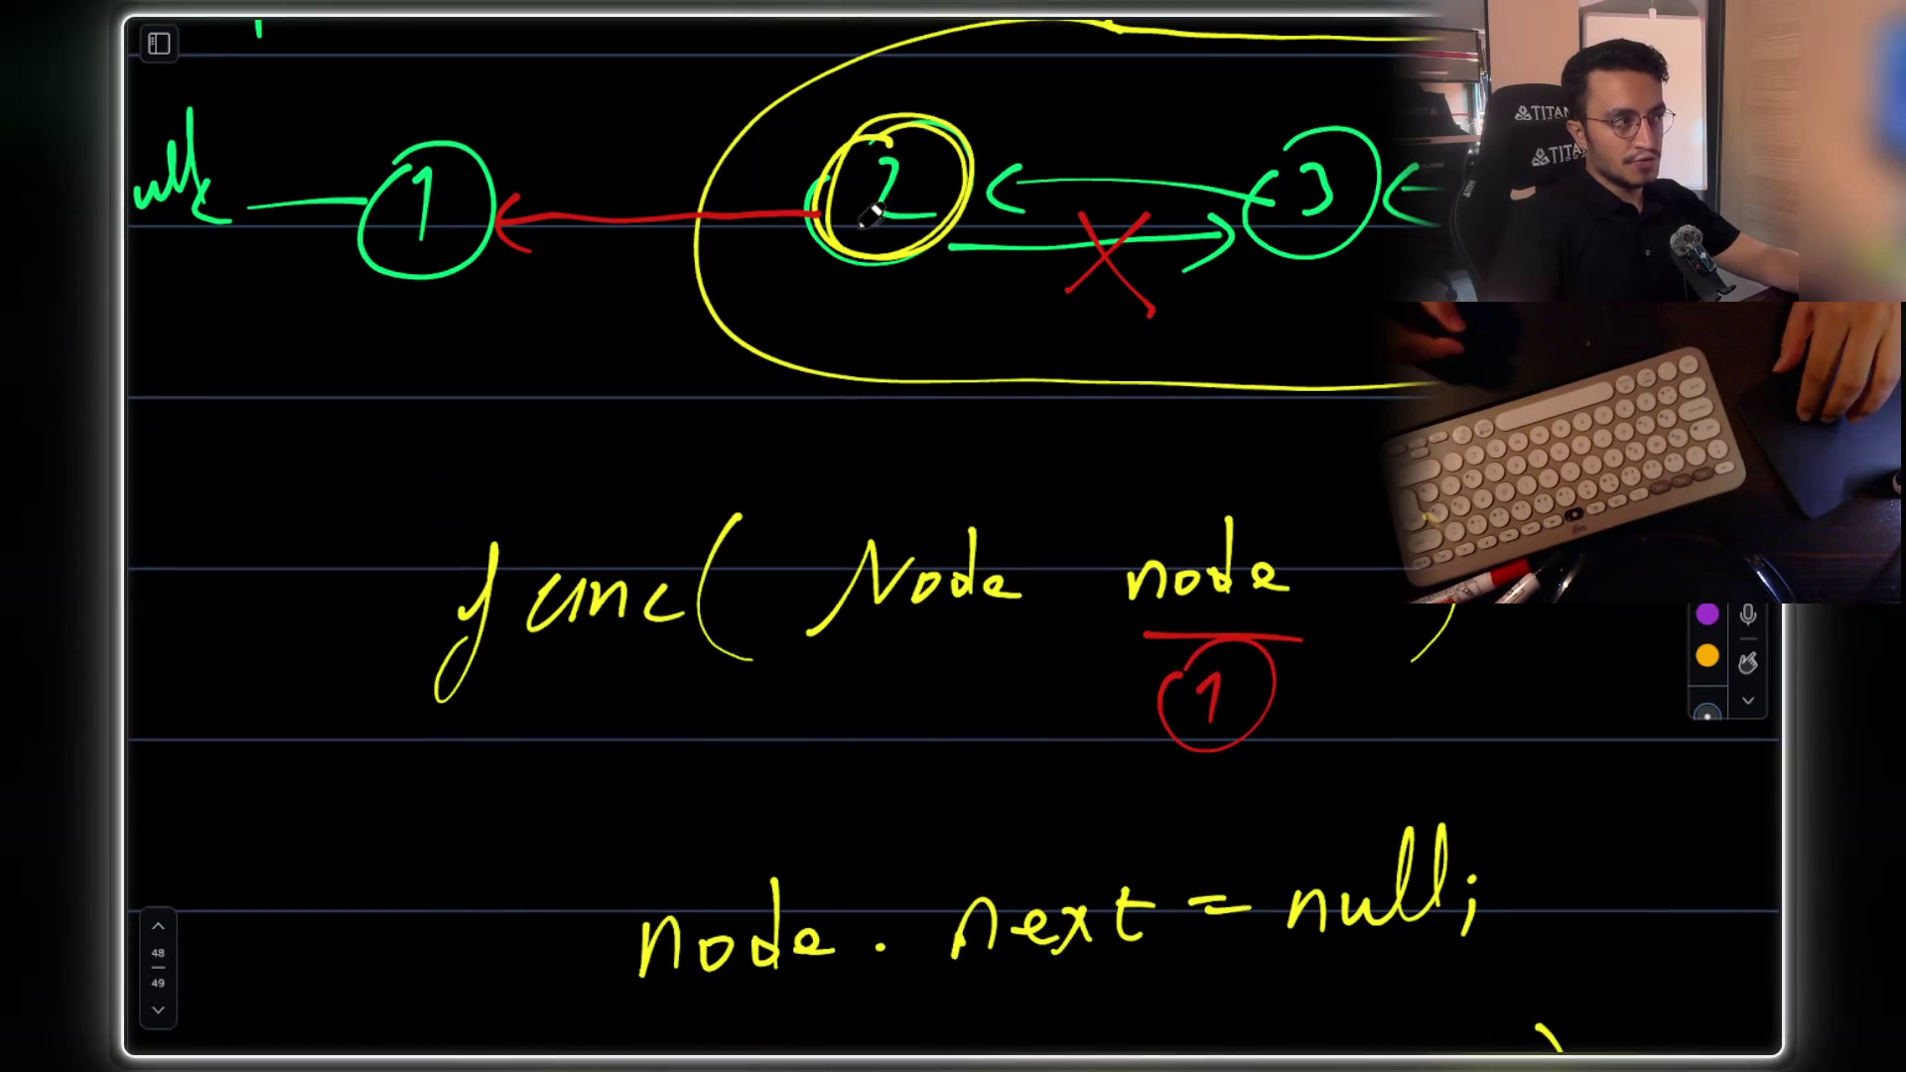
scroll(943, 288, down, 4)
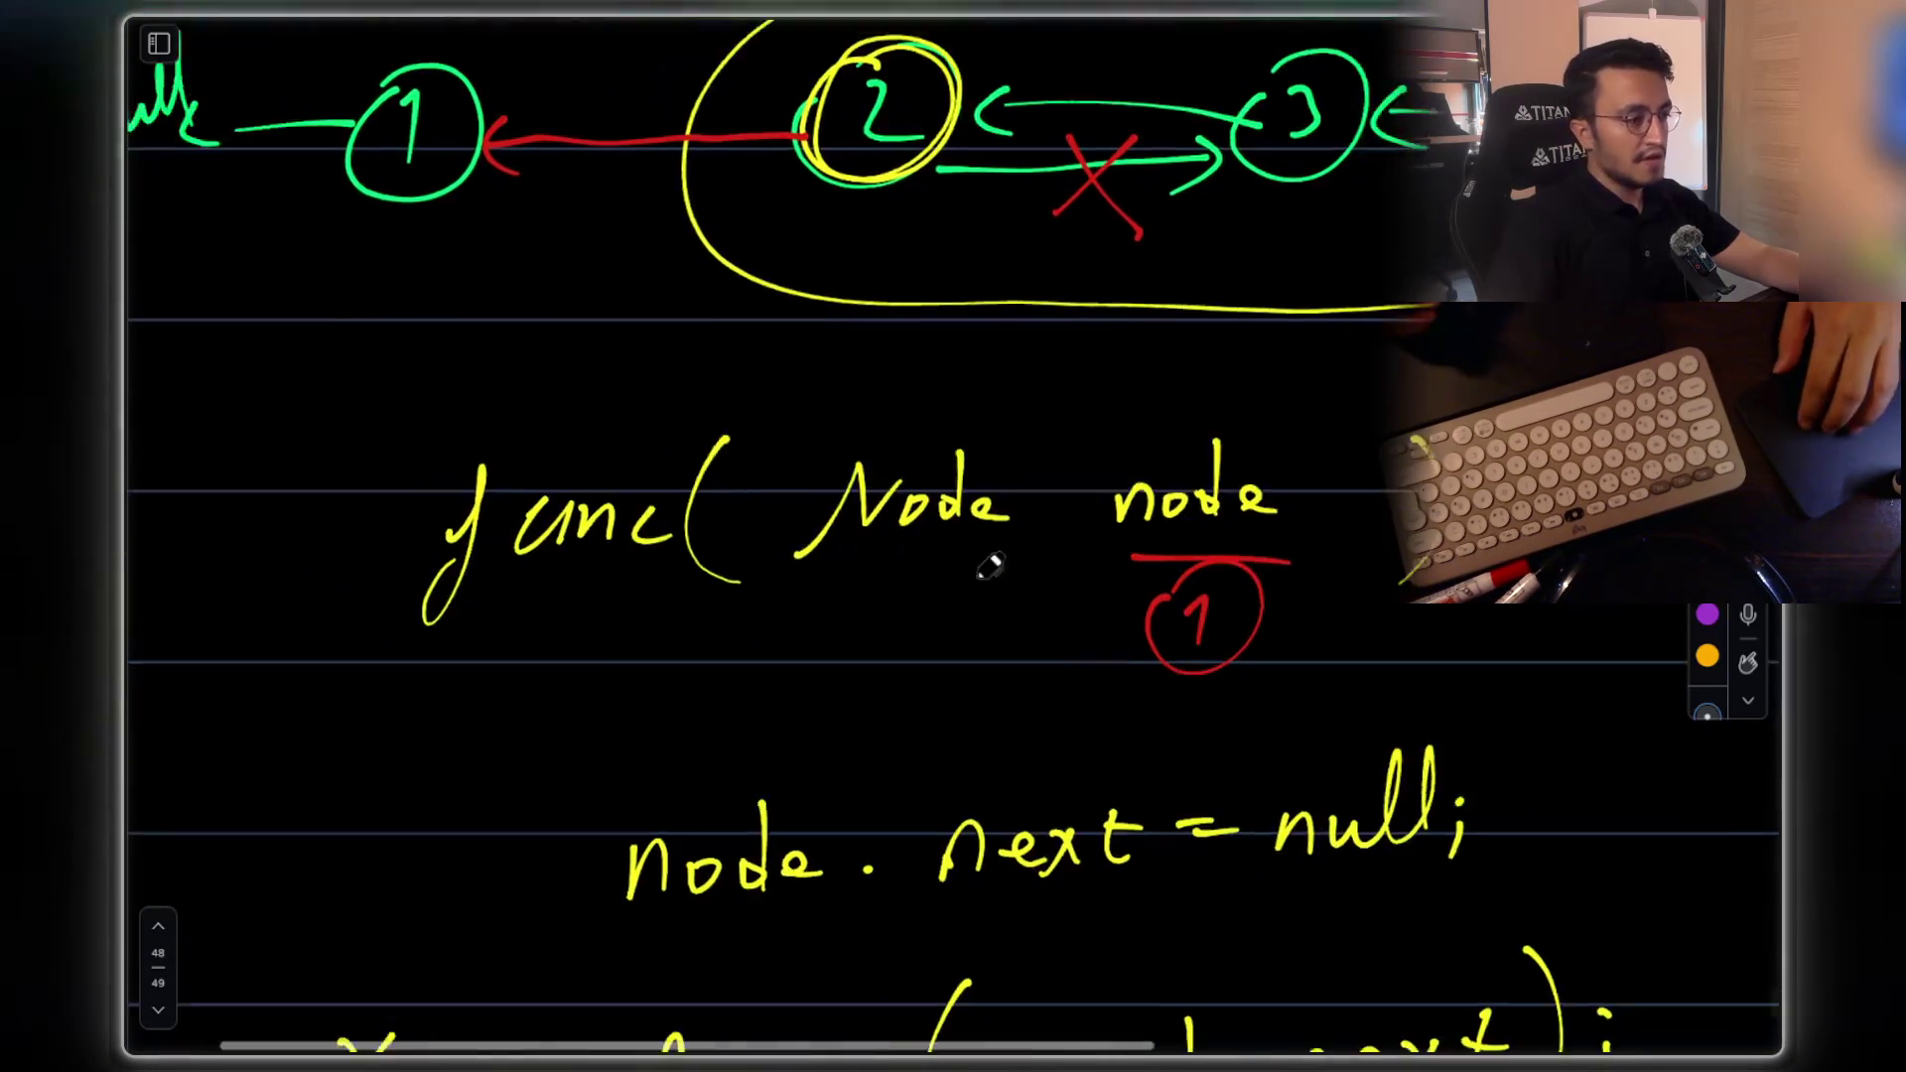
scroll(1104, 743, down, 3)
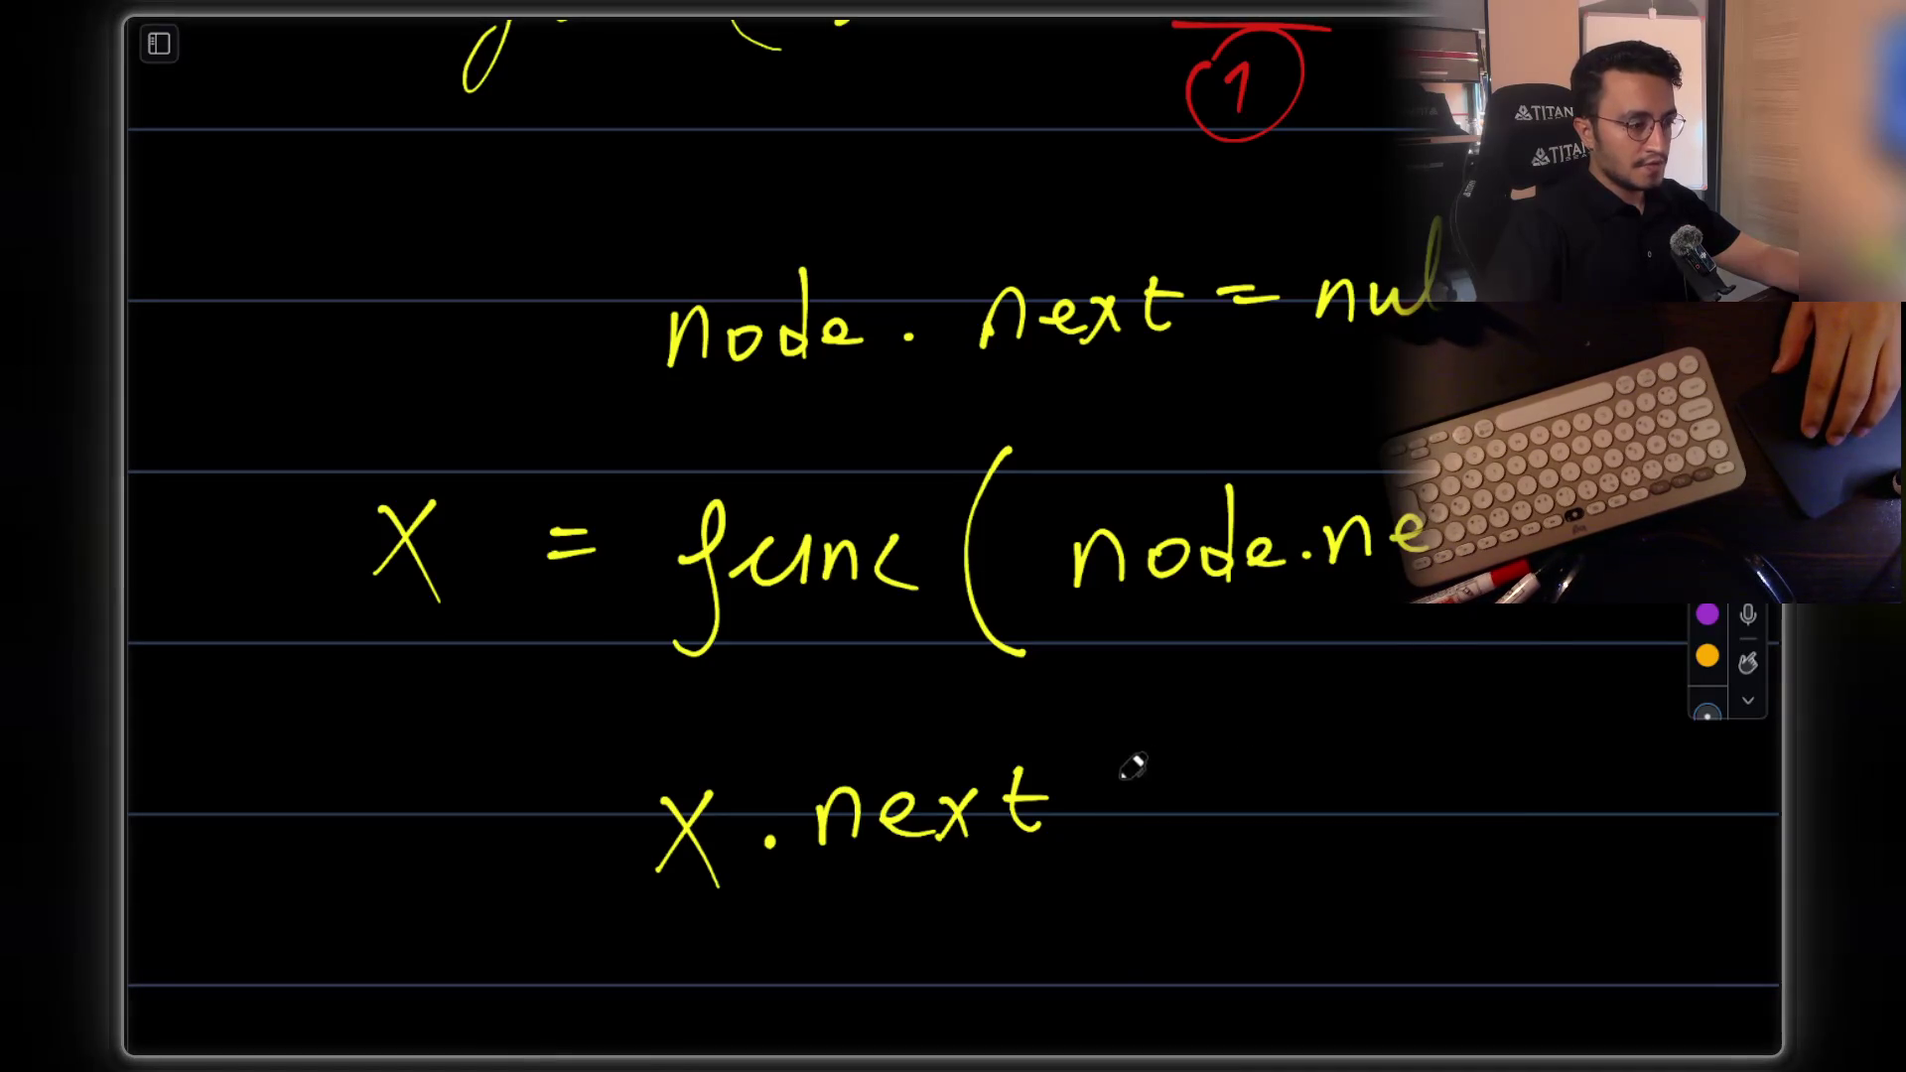
scroll(1118, 806, up, 3)
scroll(1119, 806, down, 4)
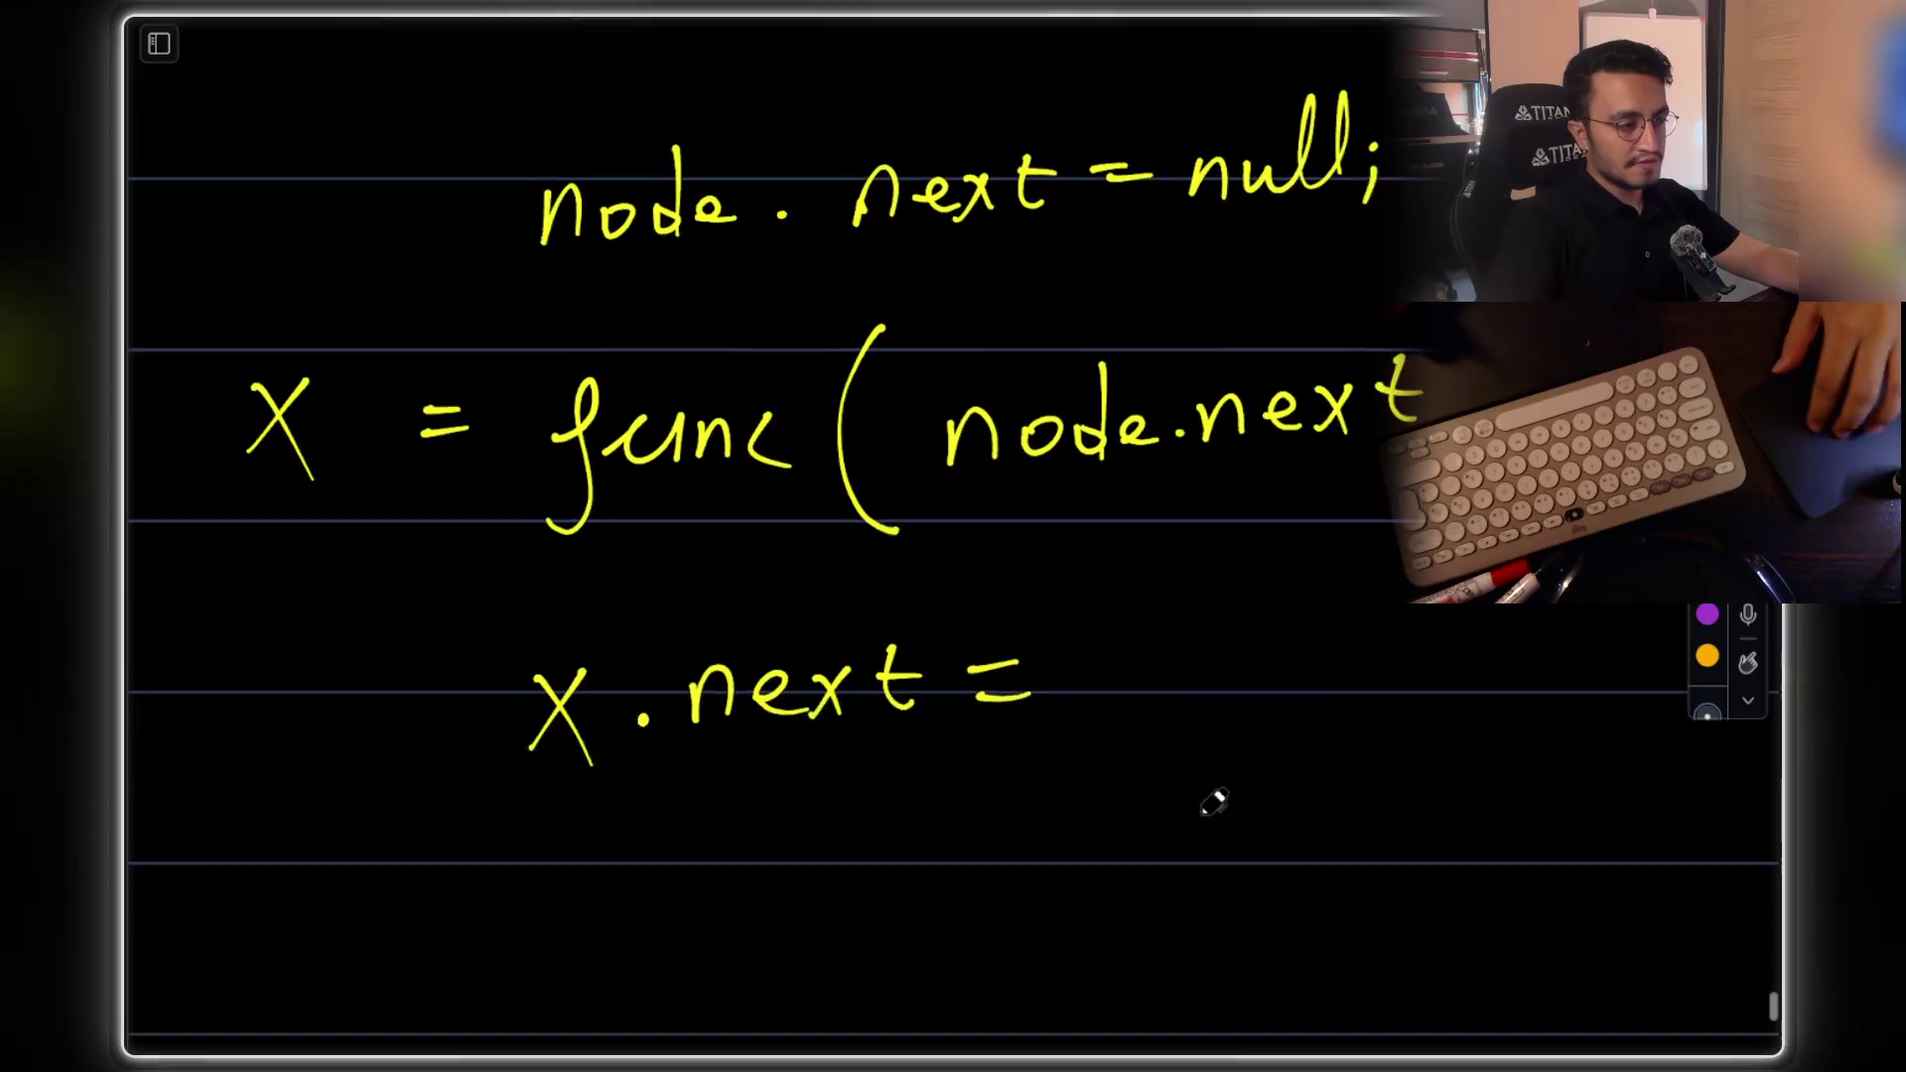
drag(1084, 623, 1119, 657)
drag(1238, 556, 1241, 663)
mouse_move(1290, 641)
mouse_down()
mouse_move(1327, 616)
mouse_move(1362, 703)
mouse_up()
click(1373, 620)
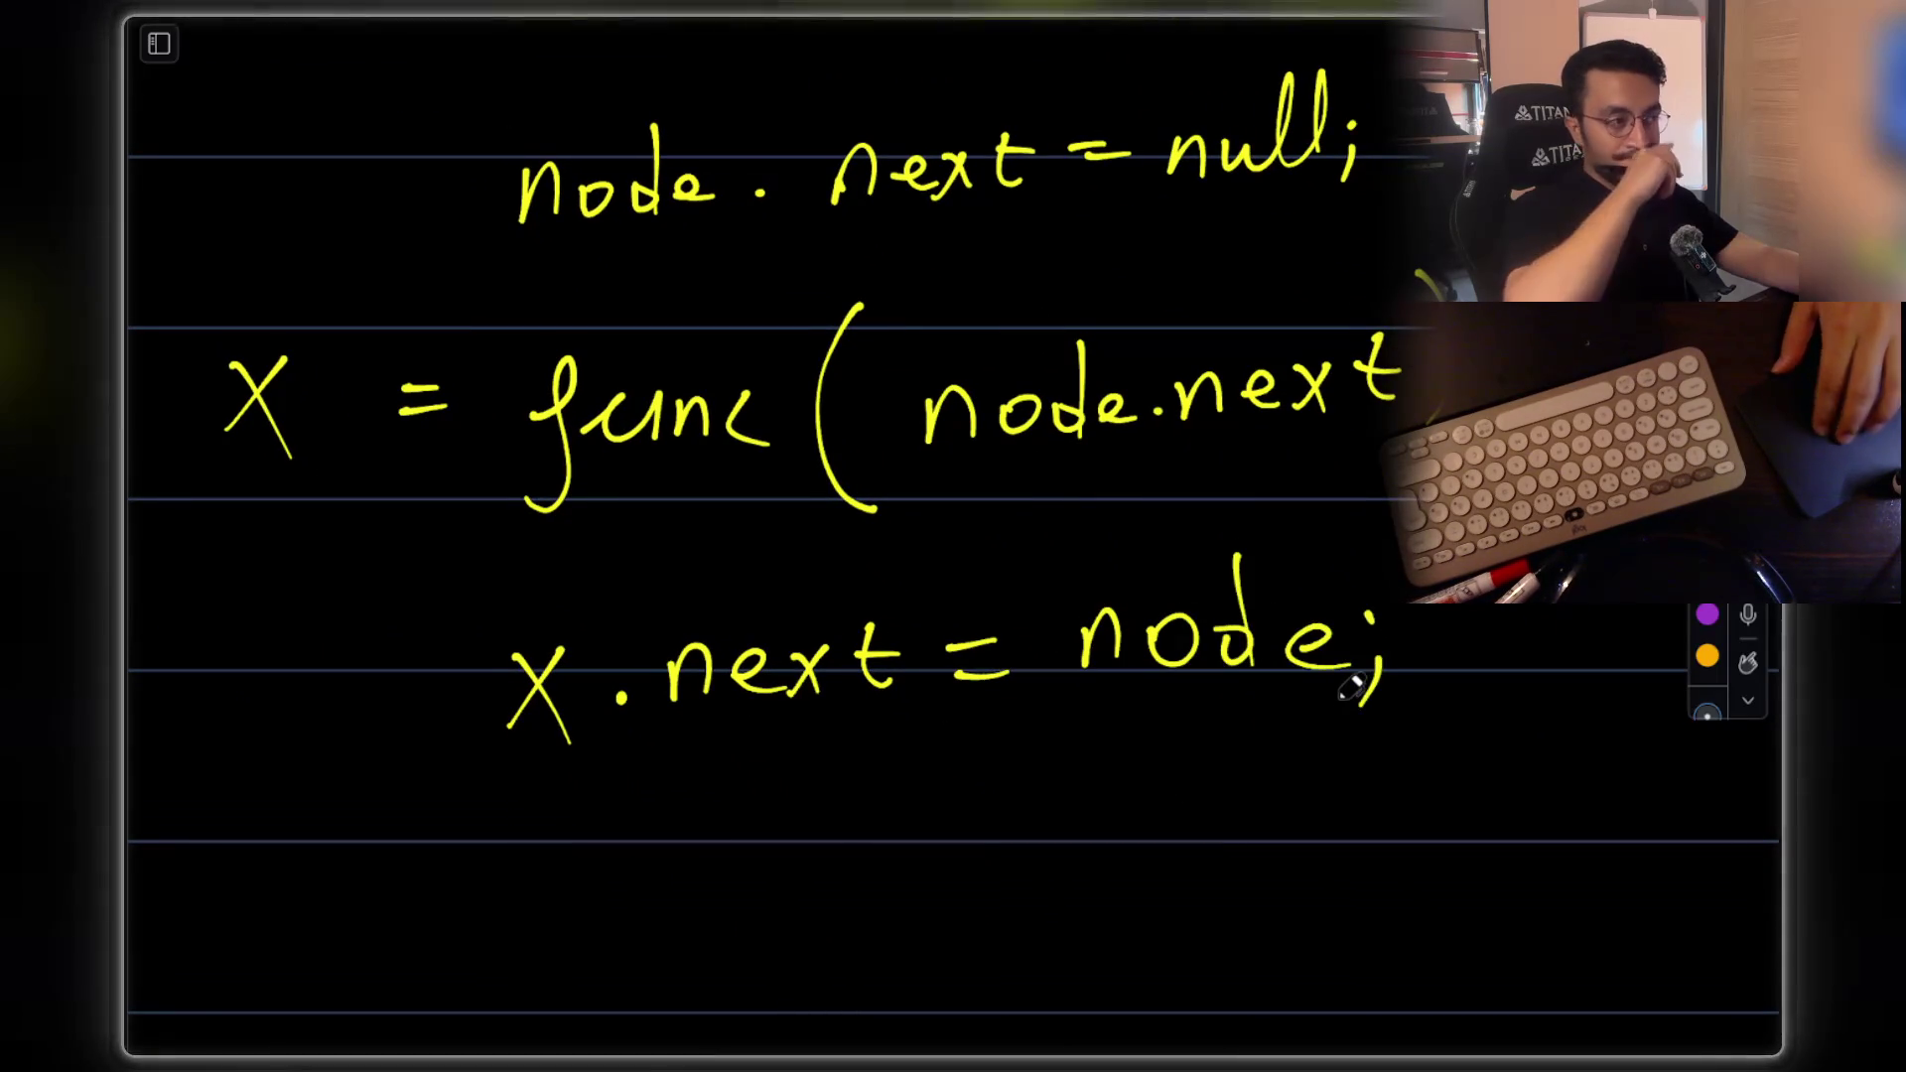
scroll(1352, 688, up, 10)
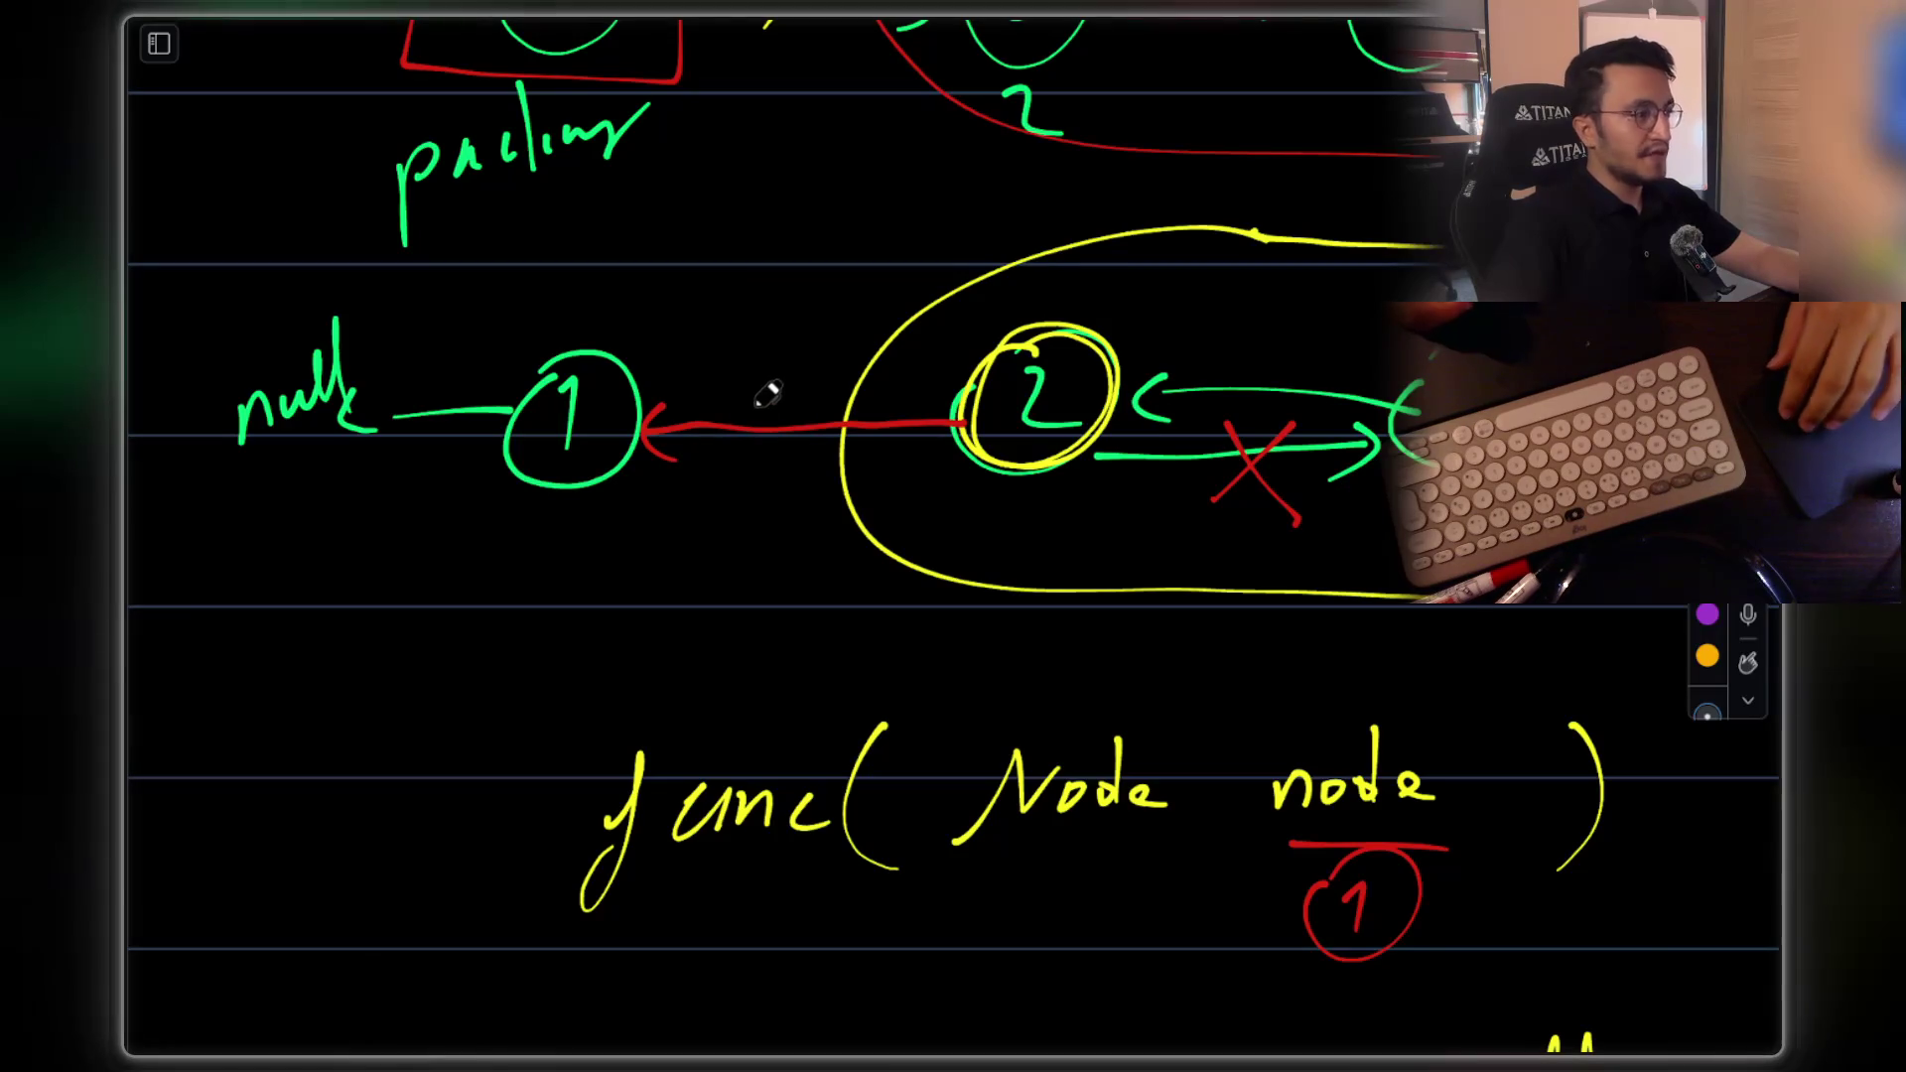
scroll(769, 390, down, 3)
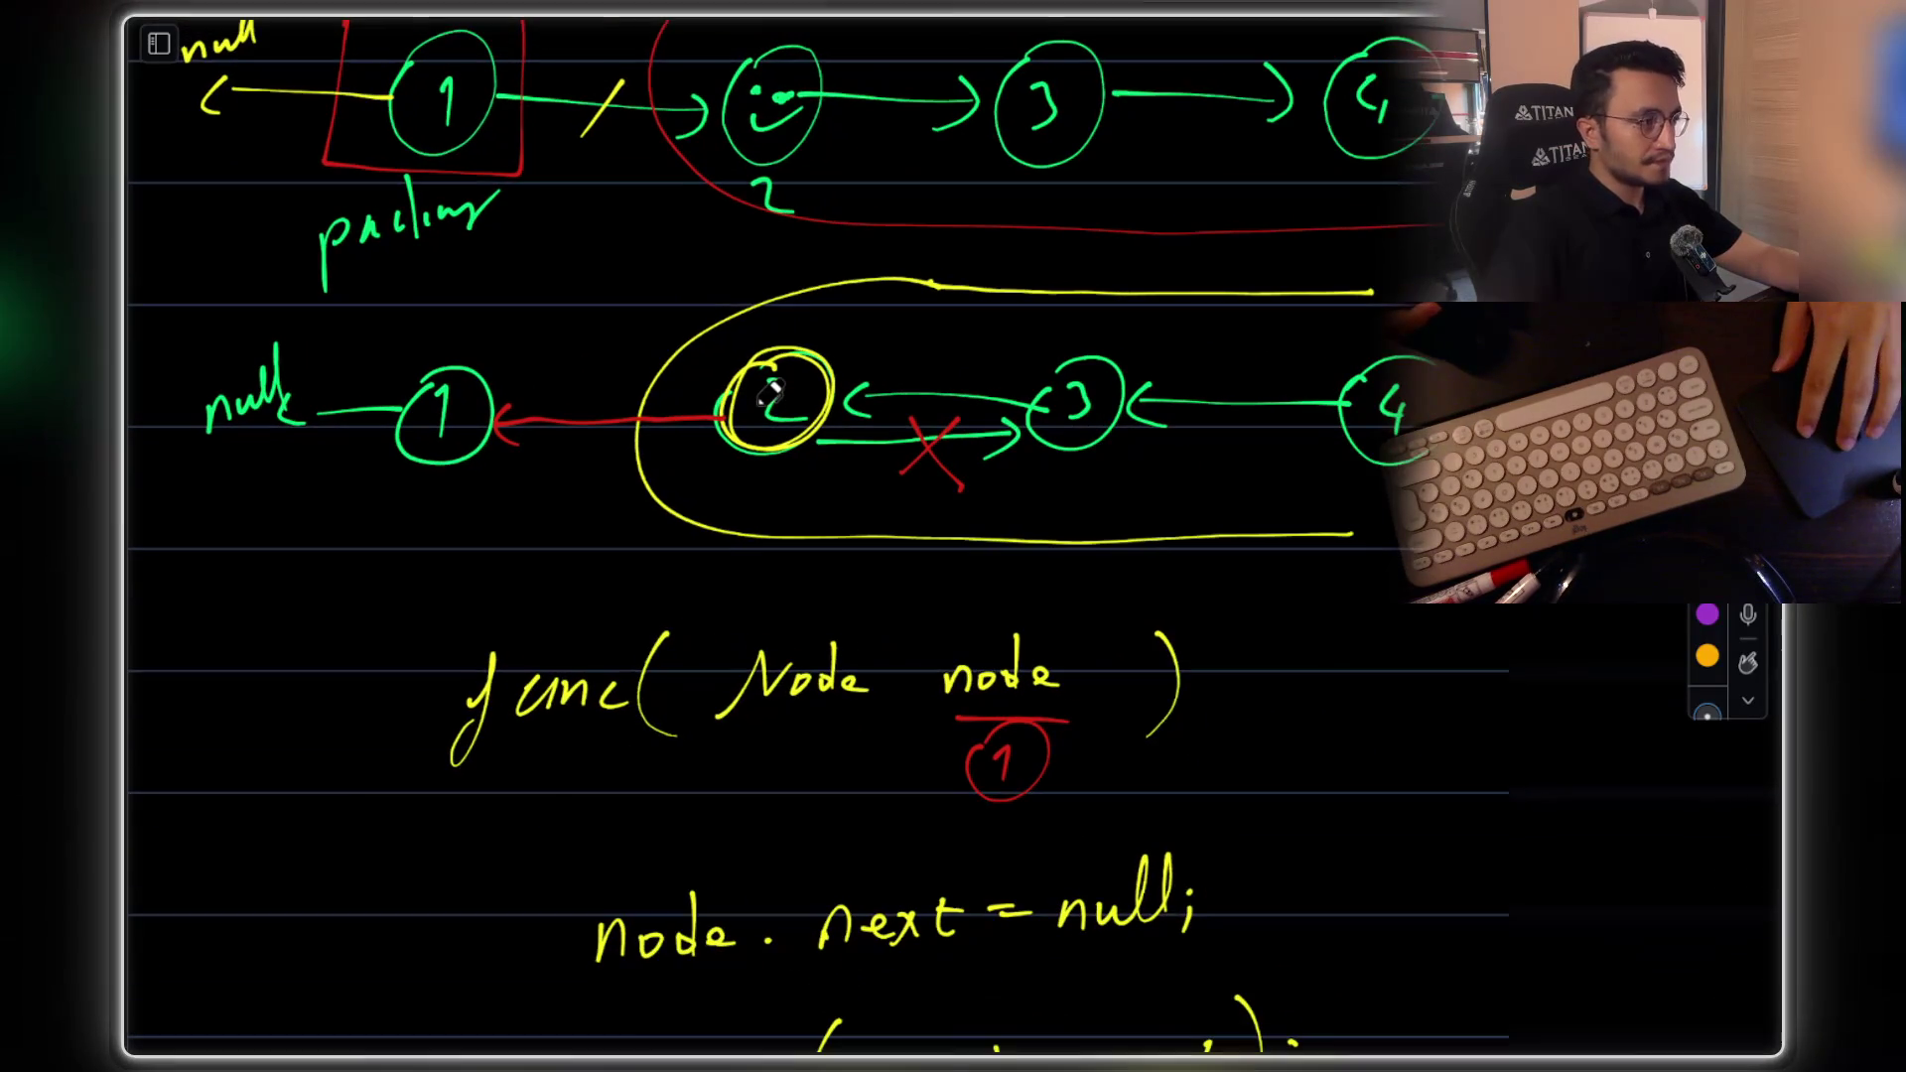
scroll(770, 390, right, 5)
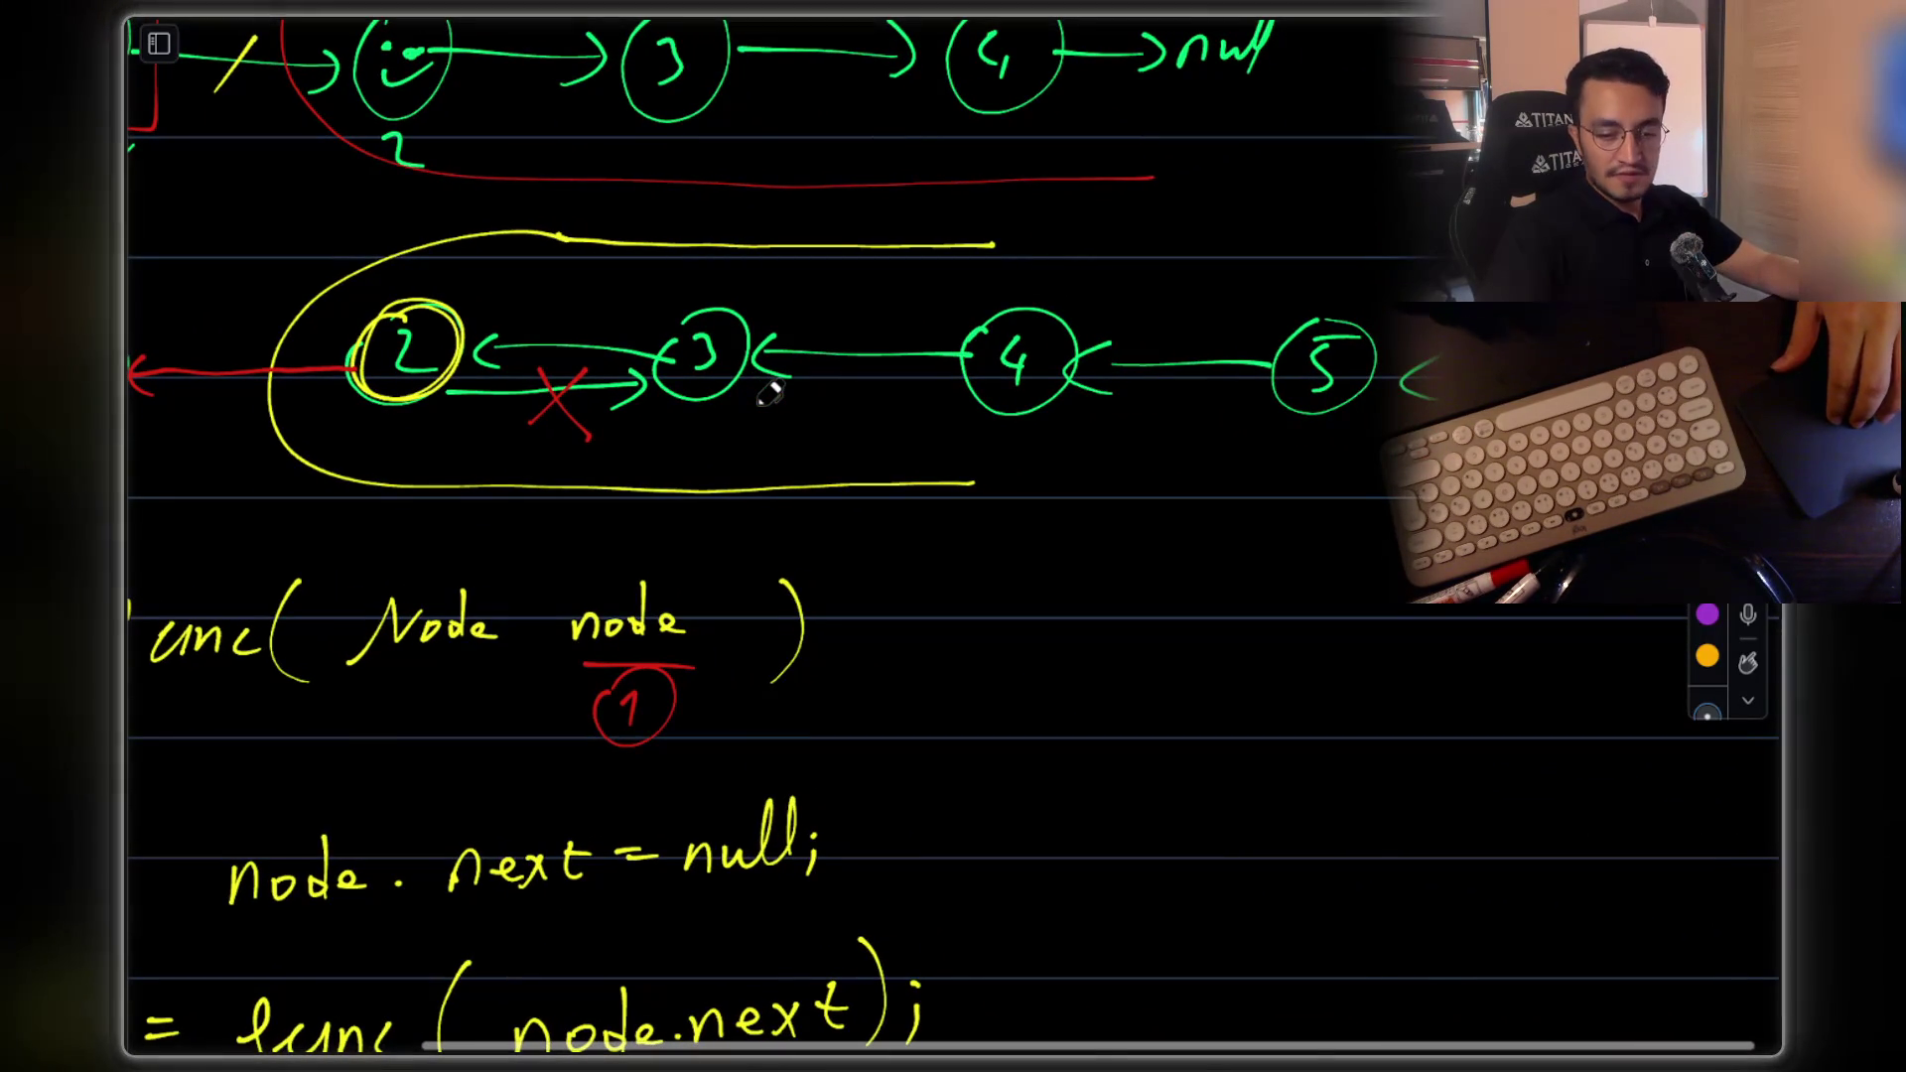
scroll(770, 390, left, 4)
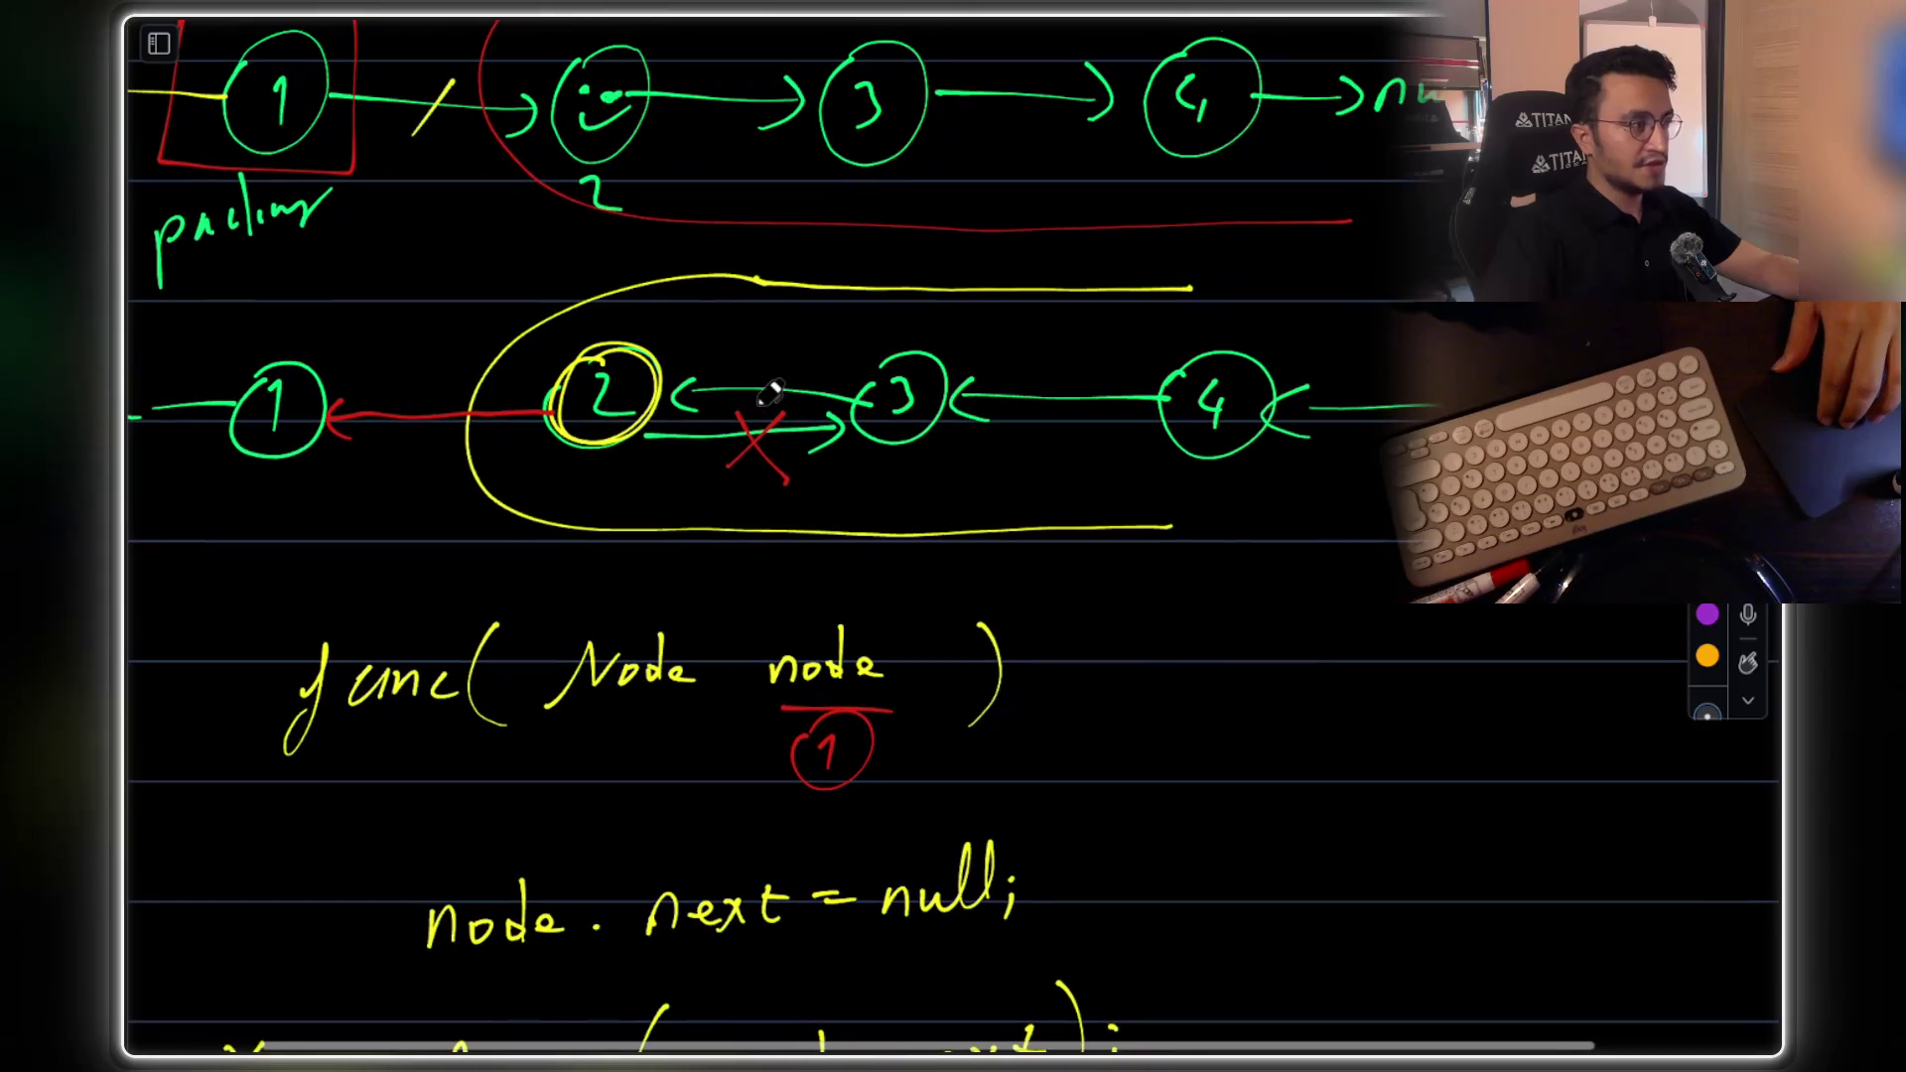
scroll(769, 390, left, 3)
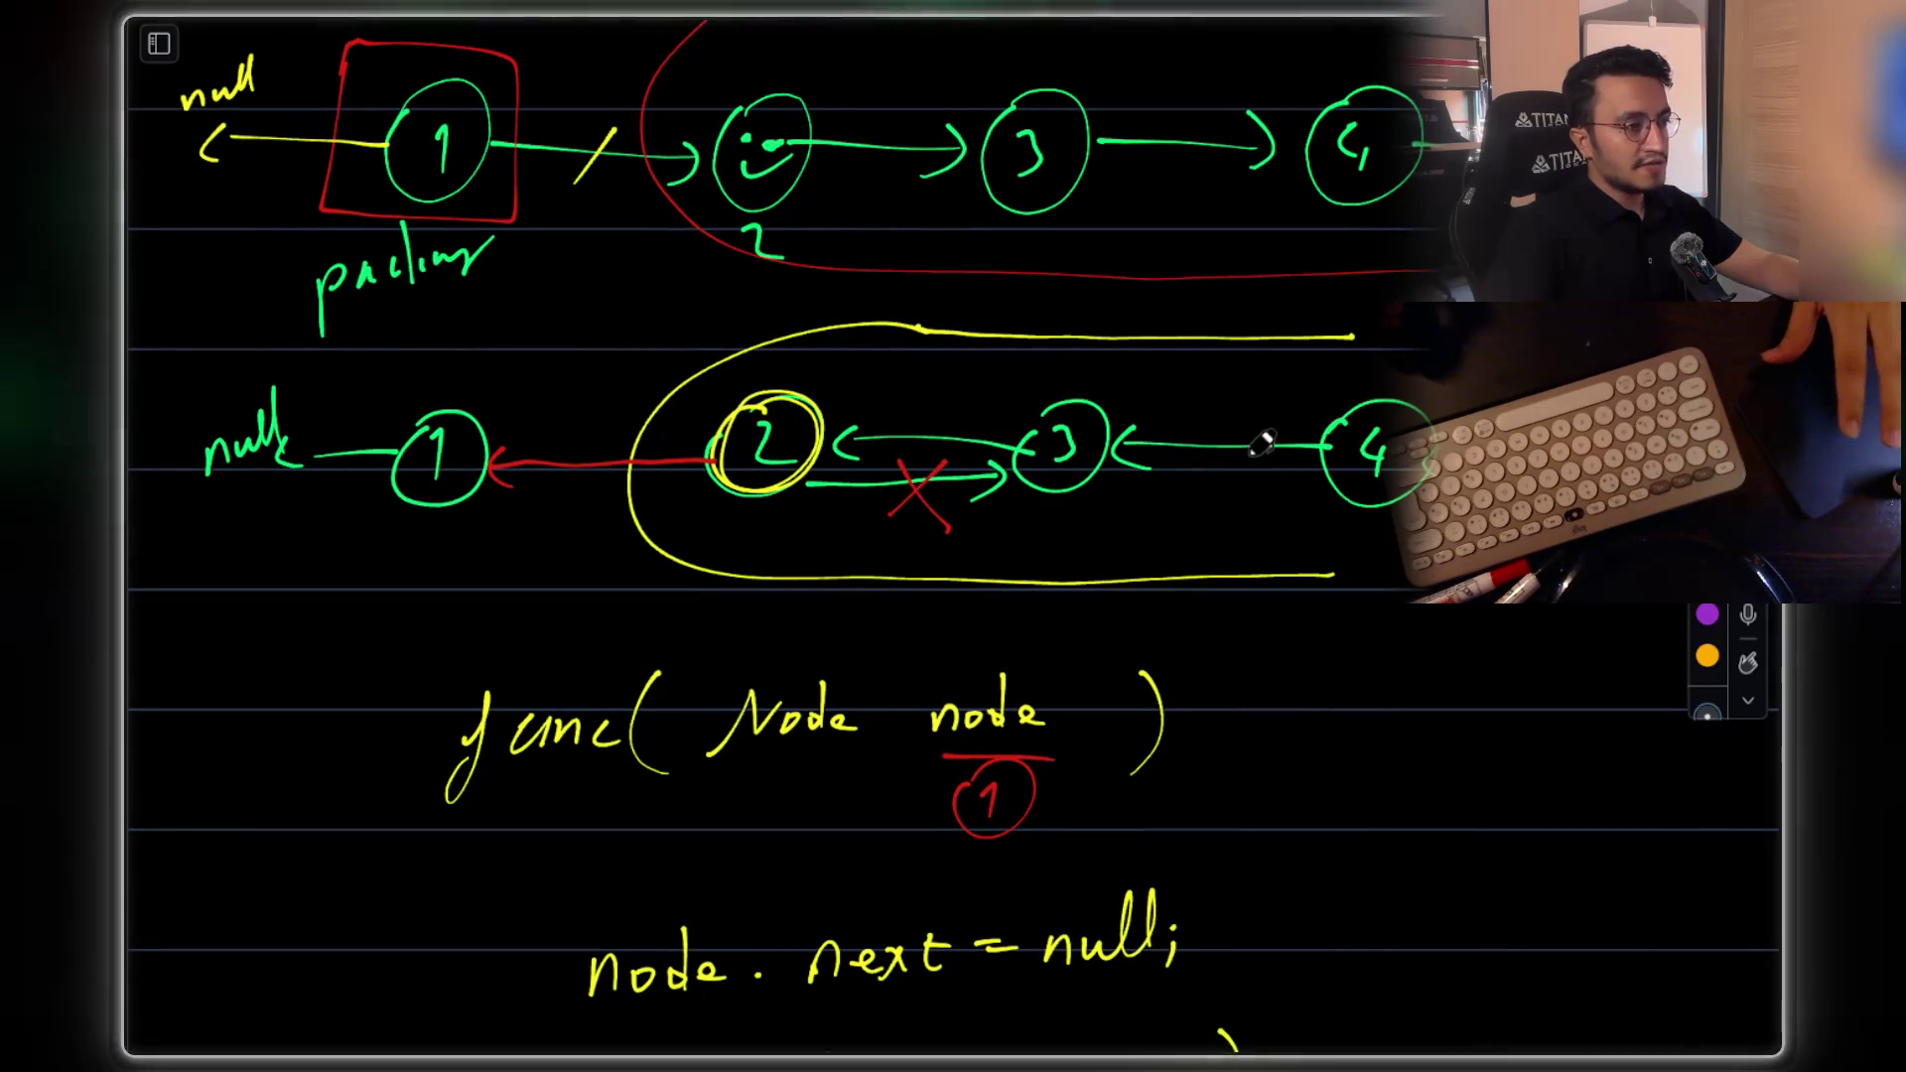
scroll(875, 619, up, 5)
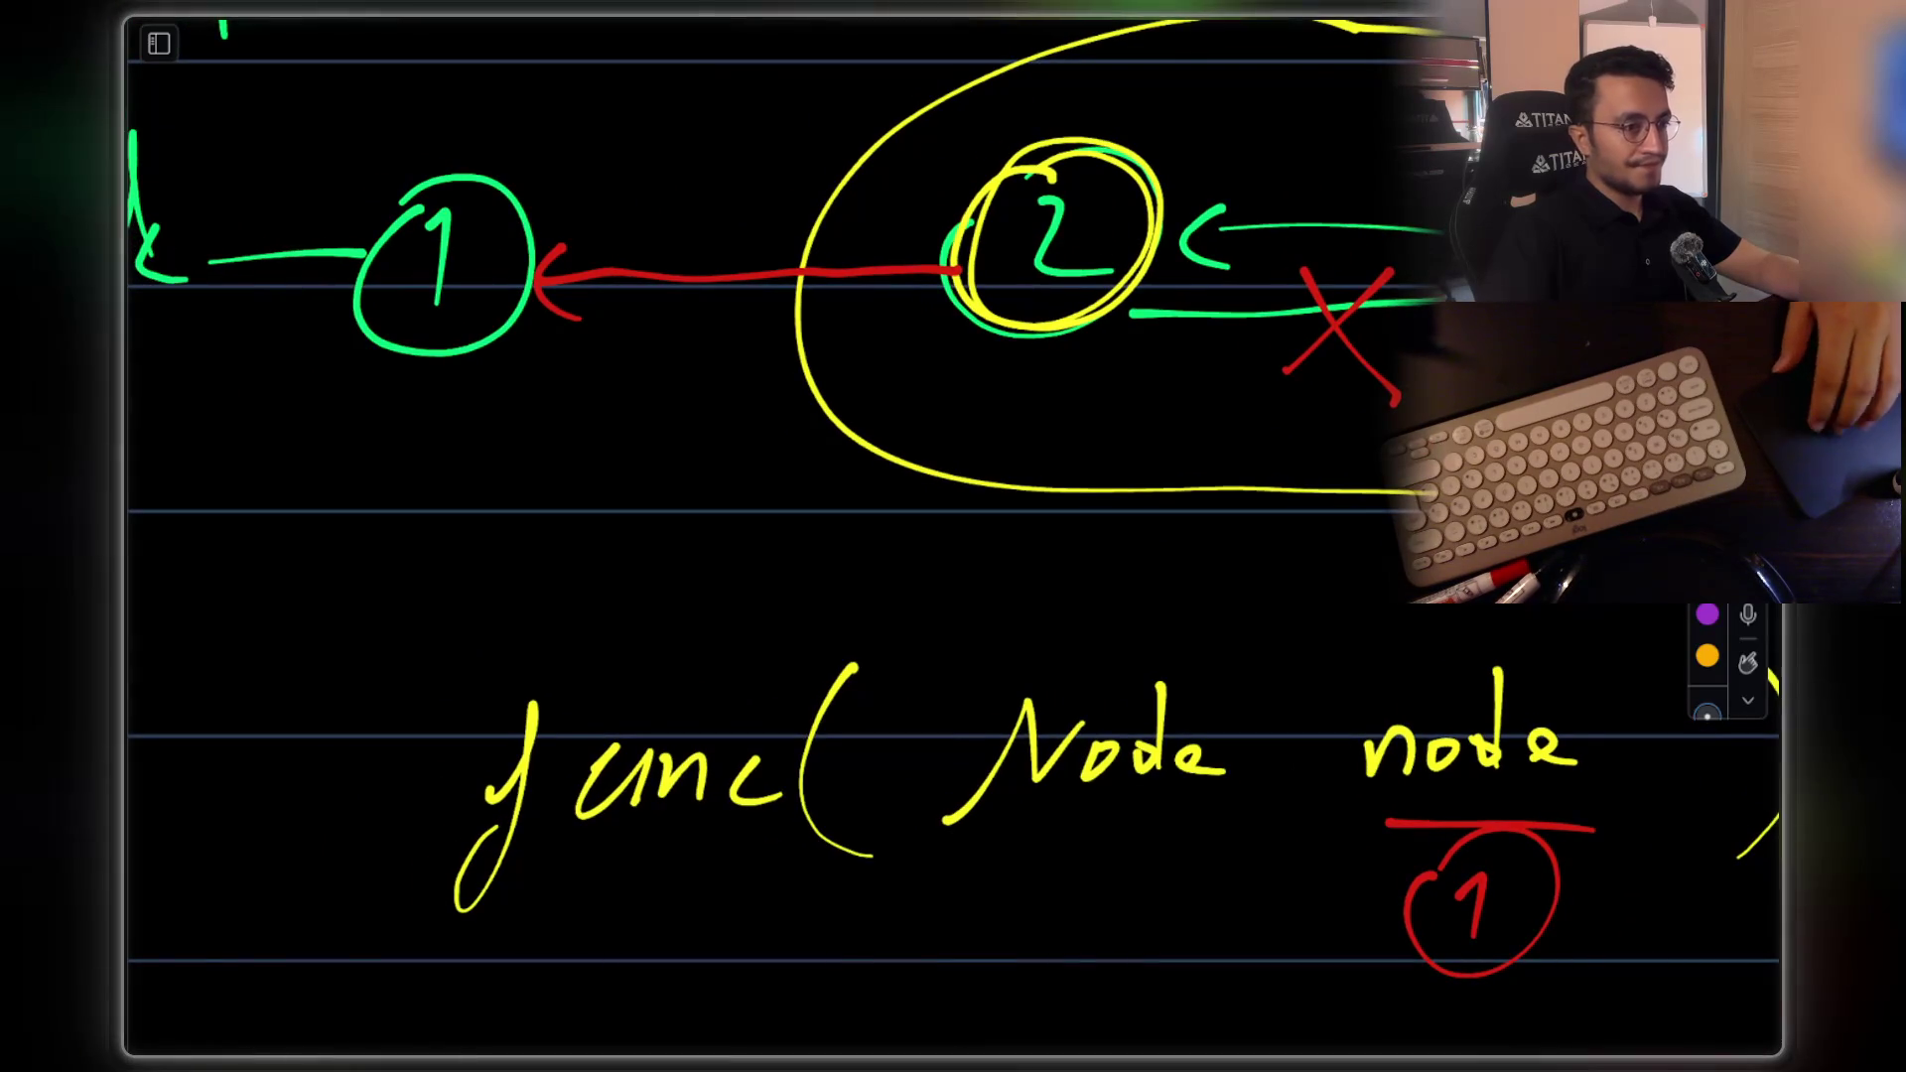
scroll(784, 484, left, 3)
mouse_move(607, 536)
mouse_down()
mouse_move(568, 587)
mouse_move(591, 538)
mouse_move(625, 617)
mouse_move(334, 615)
mouse_up()
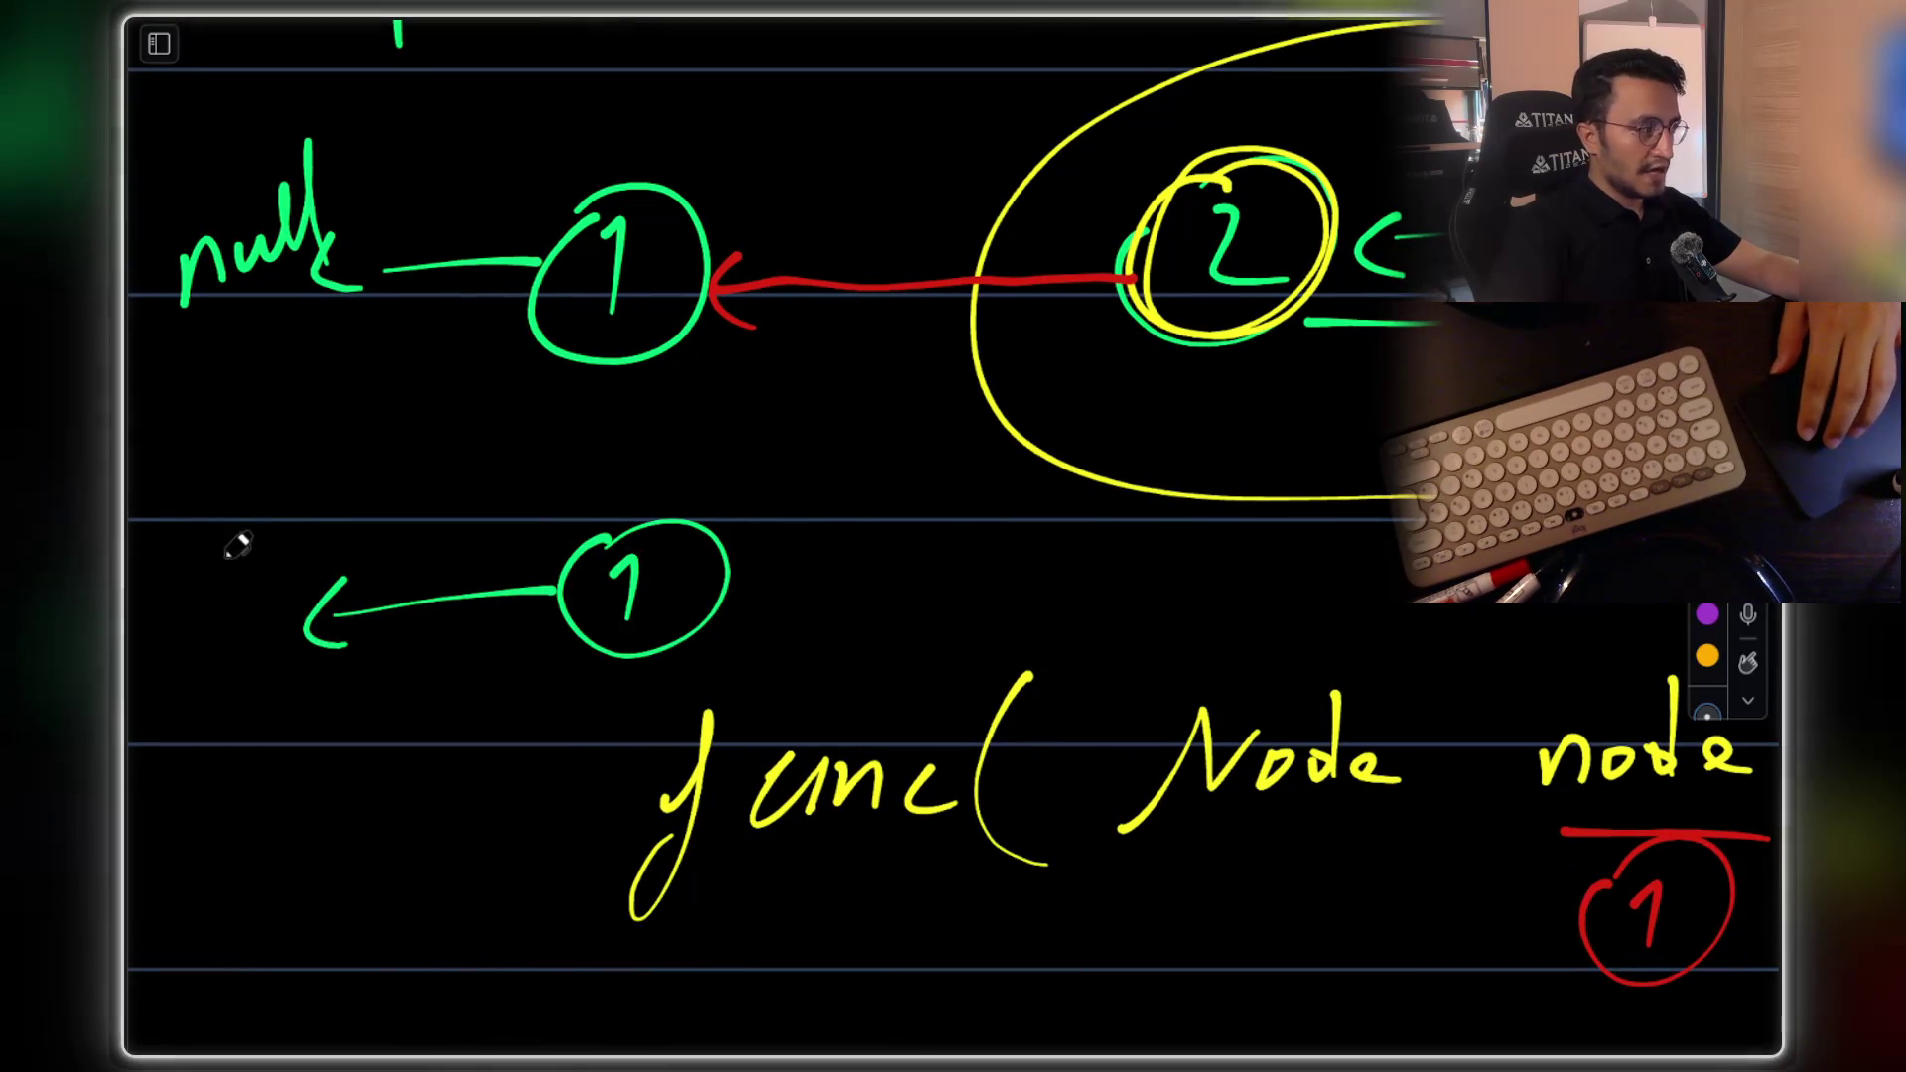
Draw the green reversed row: null label, node circles, and left-pointing arrows
mouse_move(283, 546)
mouse_down()
mouse_move(366, 481)
mouse_move(362, 566)
mouse_up()
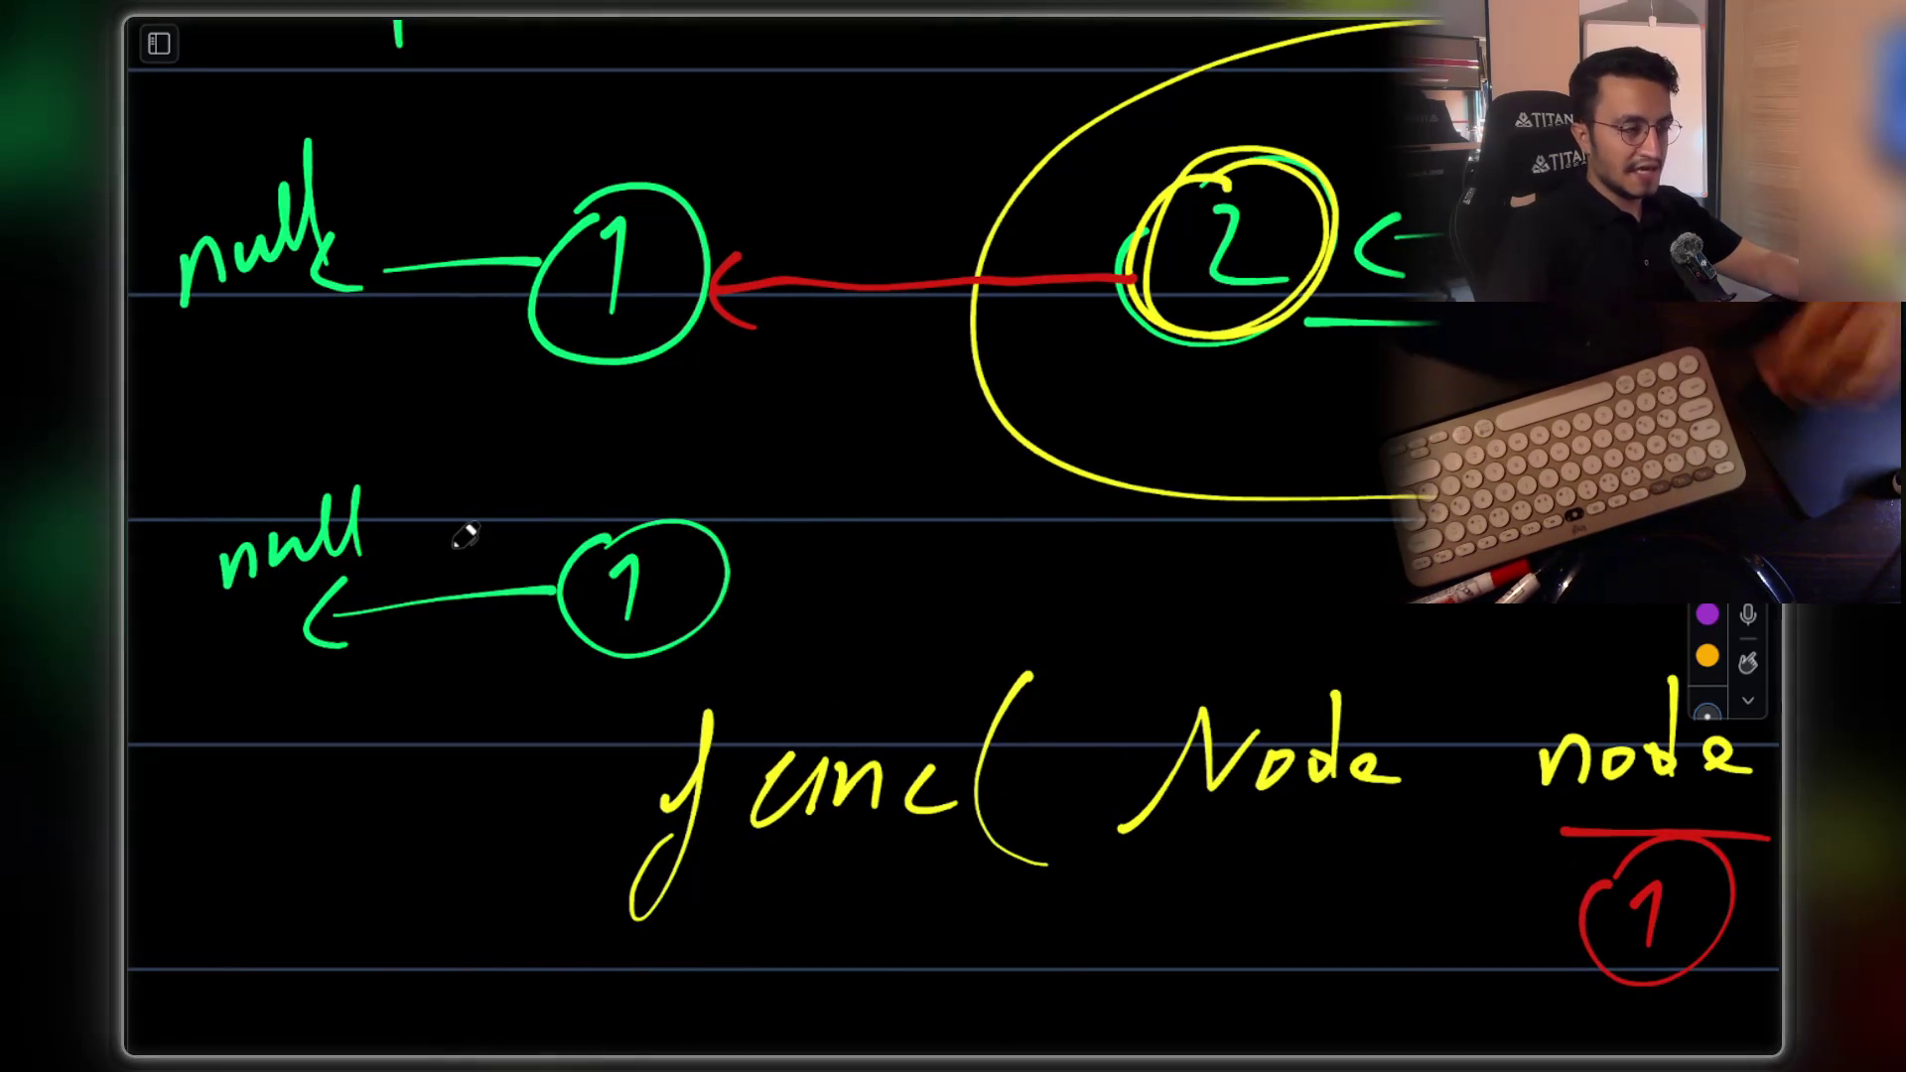
scroll(1087, 593, right, 2)
scroll(1087, 592, right, 2)
mouse_move(1104, 508)
mouse_down()
mouse_move(1204, 527)
mouse_move(1104, 512)
mouse_move(735, 549)
mouse_move(759, 600)
mouse_up()
scroll(1186, 557, right, 10)
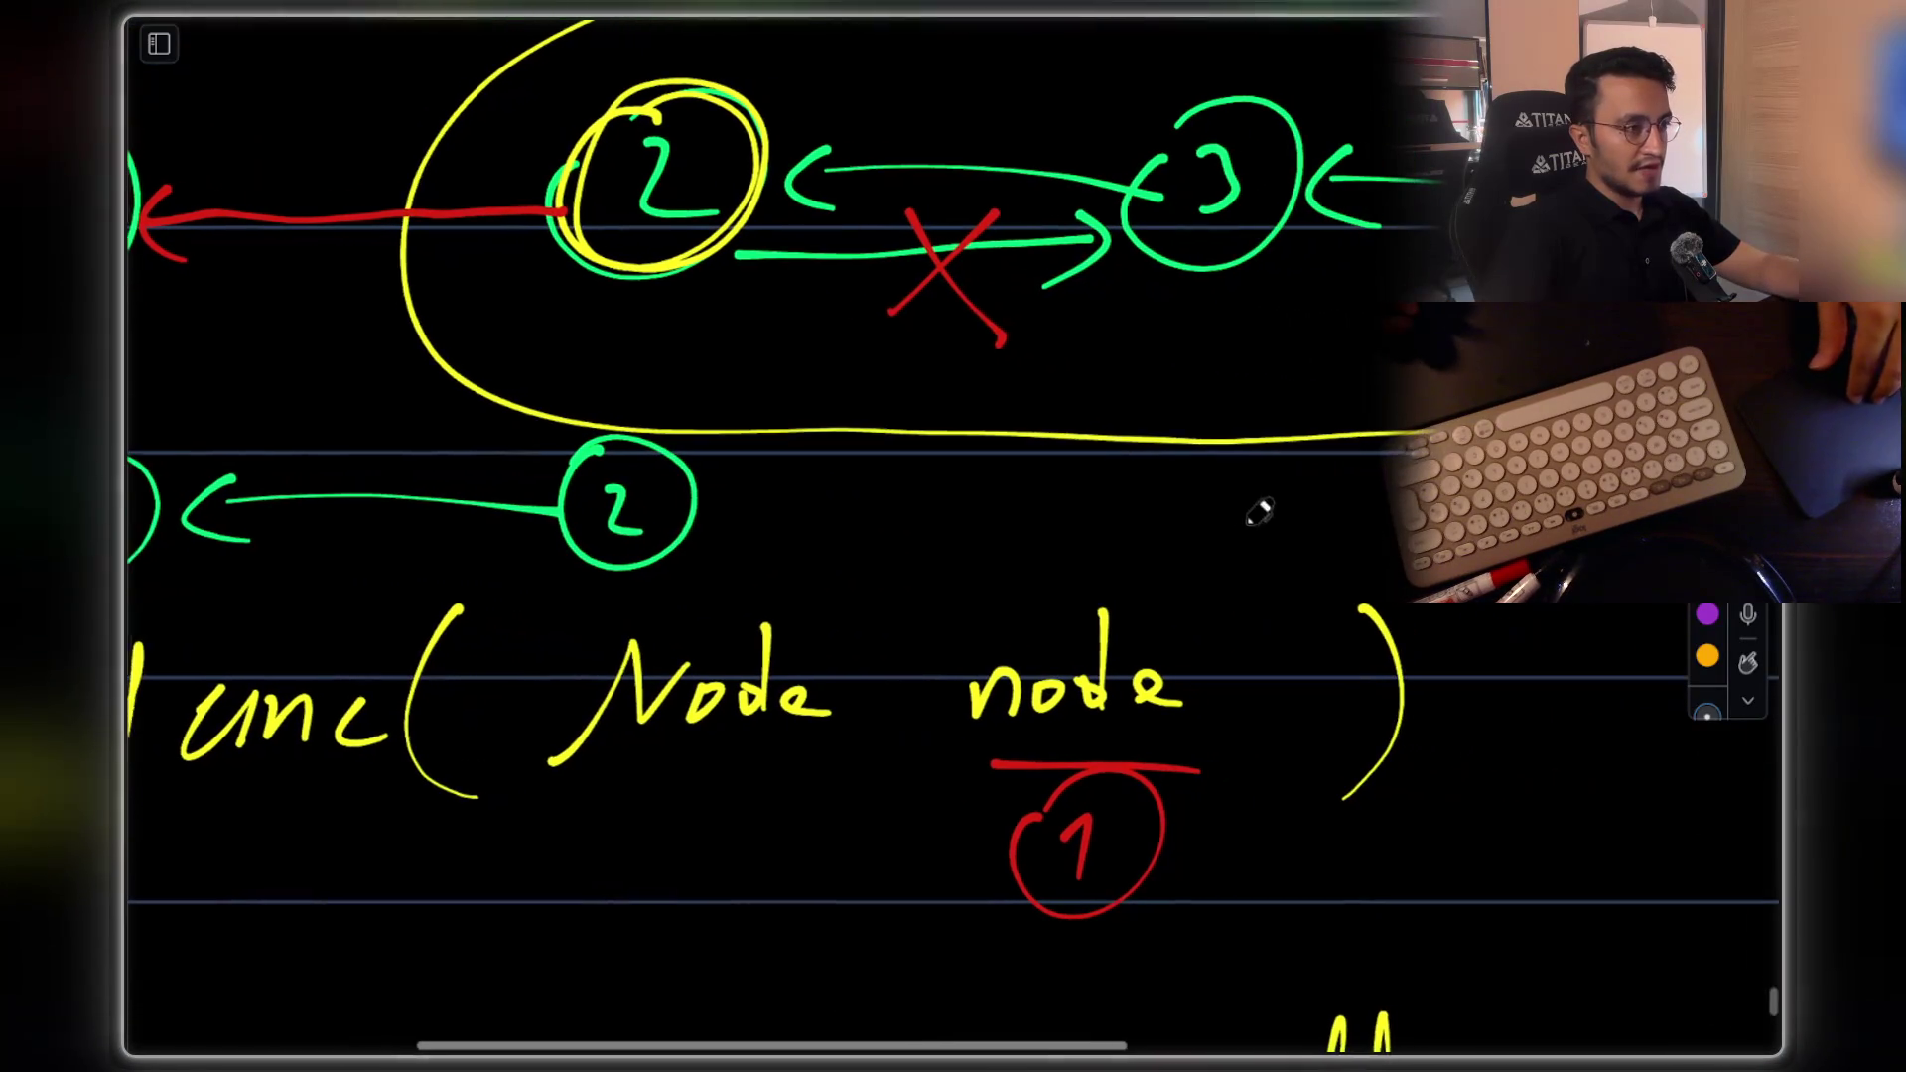
mouse_move(1116, 470)
mouse_down()
mouse_move(1154, 479)
mouse_move(731, 493)
mouse_move(739, 561)
mouse_up()
scroll(1298, 536, right, 10)
mouse_move(1409, 477)
mouse_down()
mouse_move(989, 486)
mouse_move(988, 518)
mouse_up()
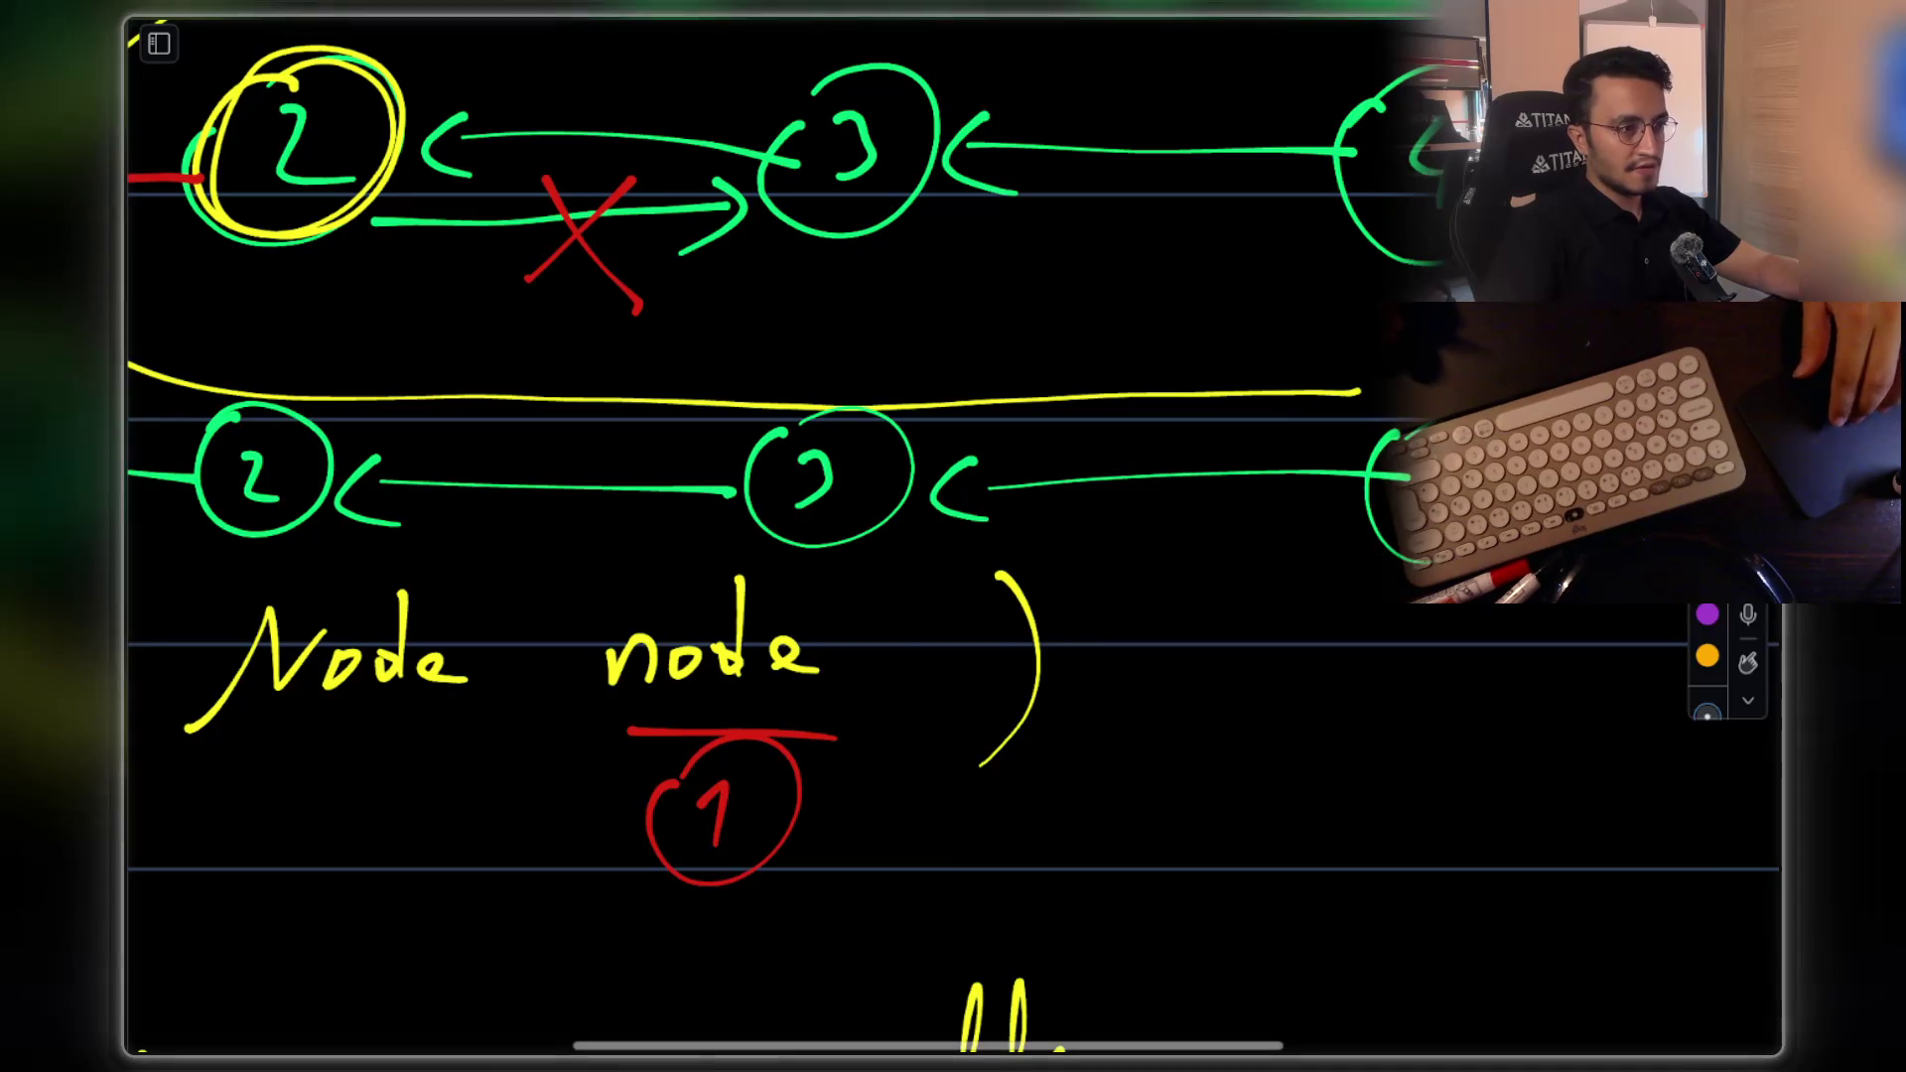
scroll(1345, 417, right, 10)
mouse_move(1230, 346)
mouse_down()
mouse_move(1191, 476)
mouse_move(1285, 392)
mouse_move(1241, 464)
mouse_move(808, 415)
mouse_move(834, 475)
mouse_up()
Thicken node 5's underline and draw a green box around node 5
scroll(1119, 404, left, 10)
scroll(976, 357, left, 10)
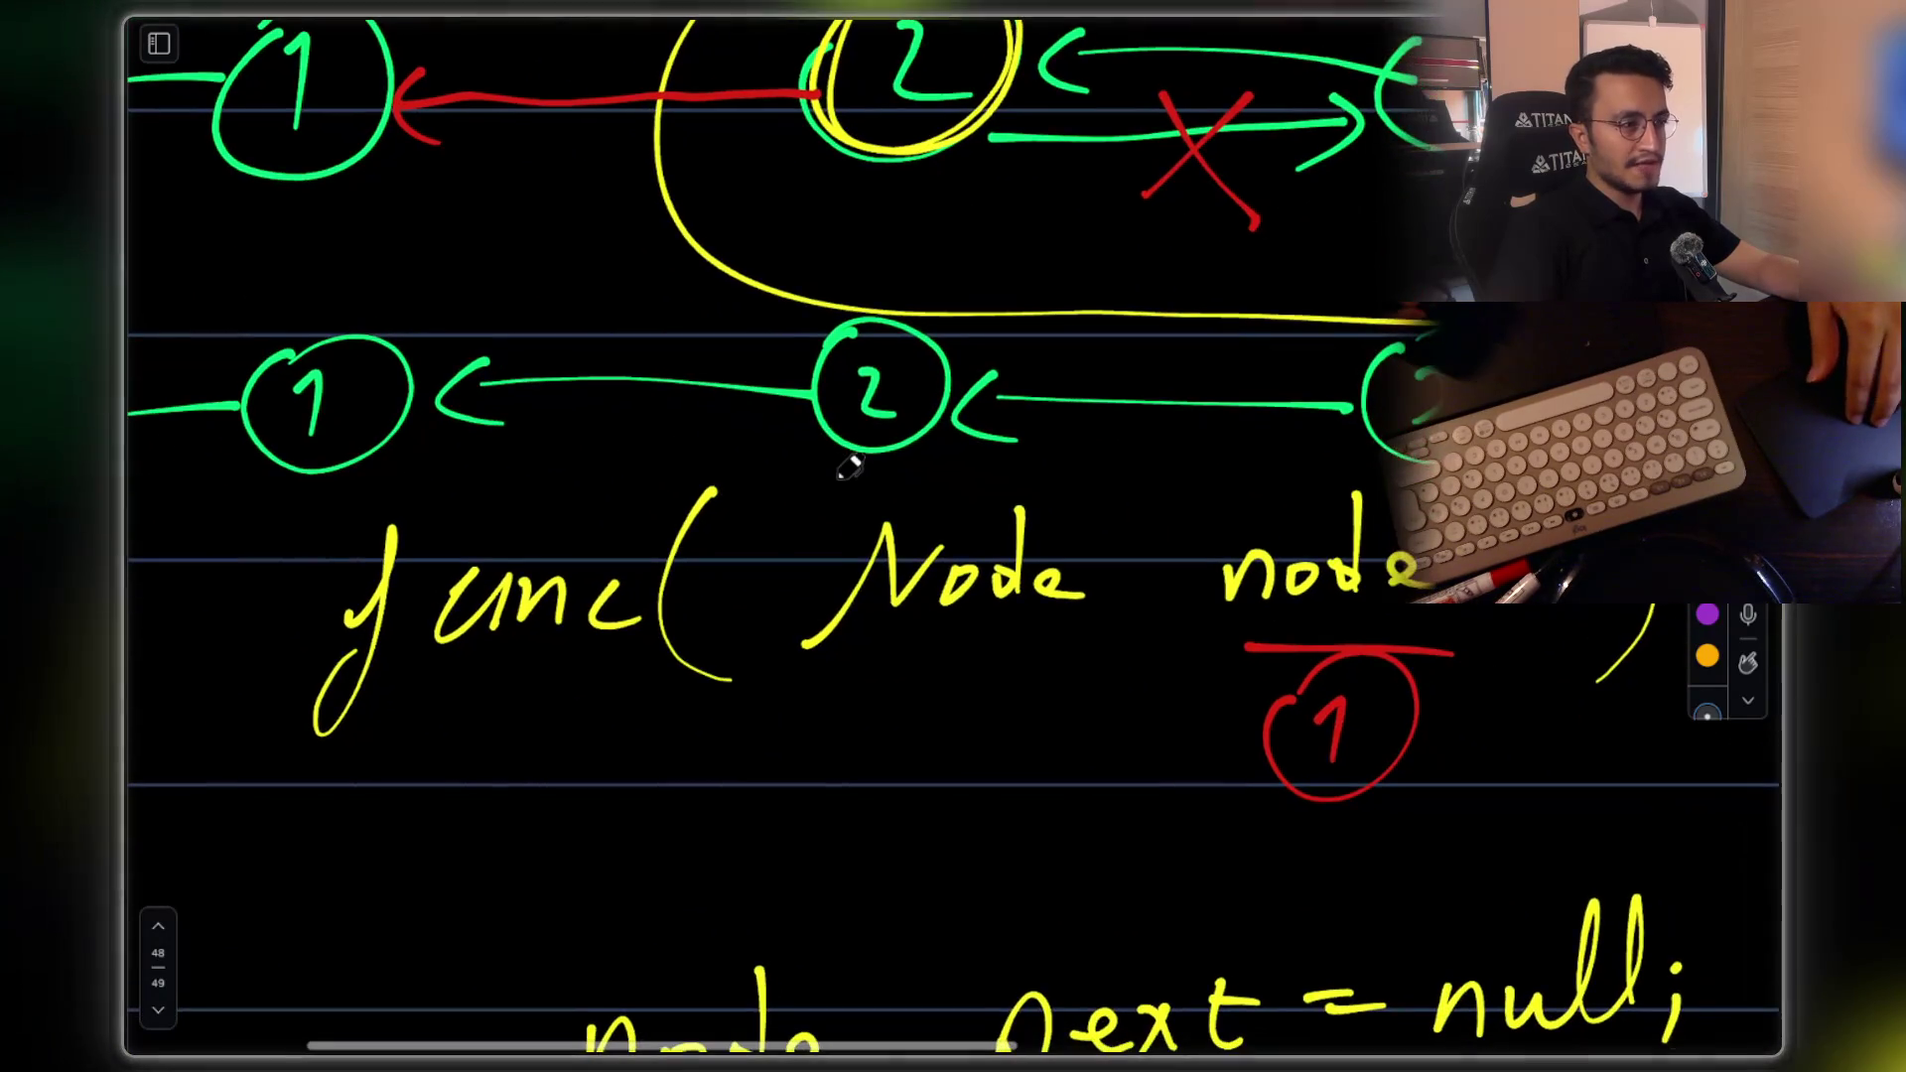
scroll(981, 439, right, 15)
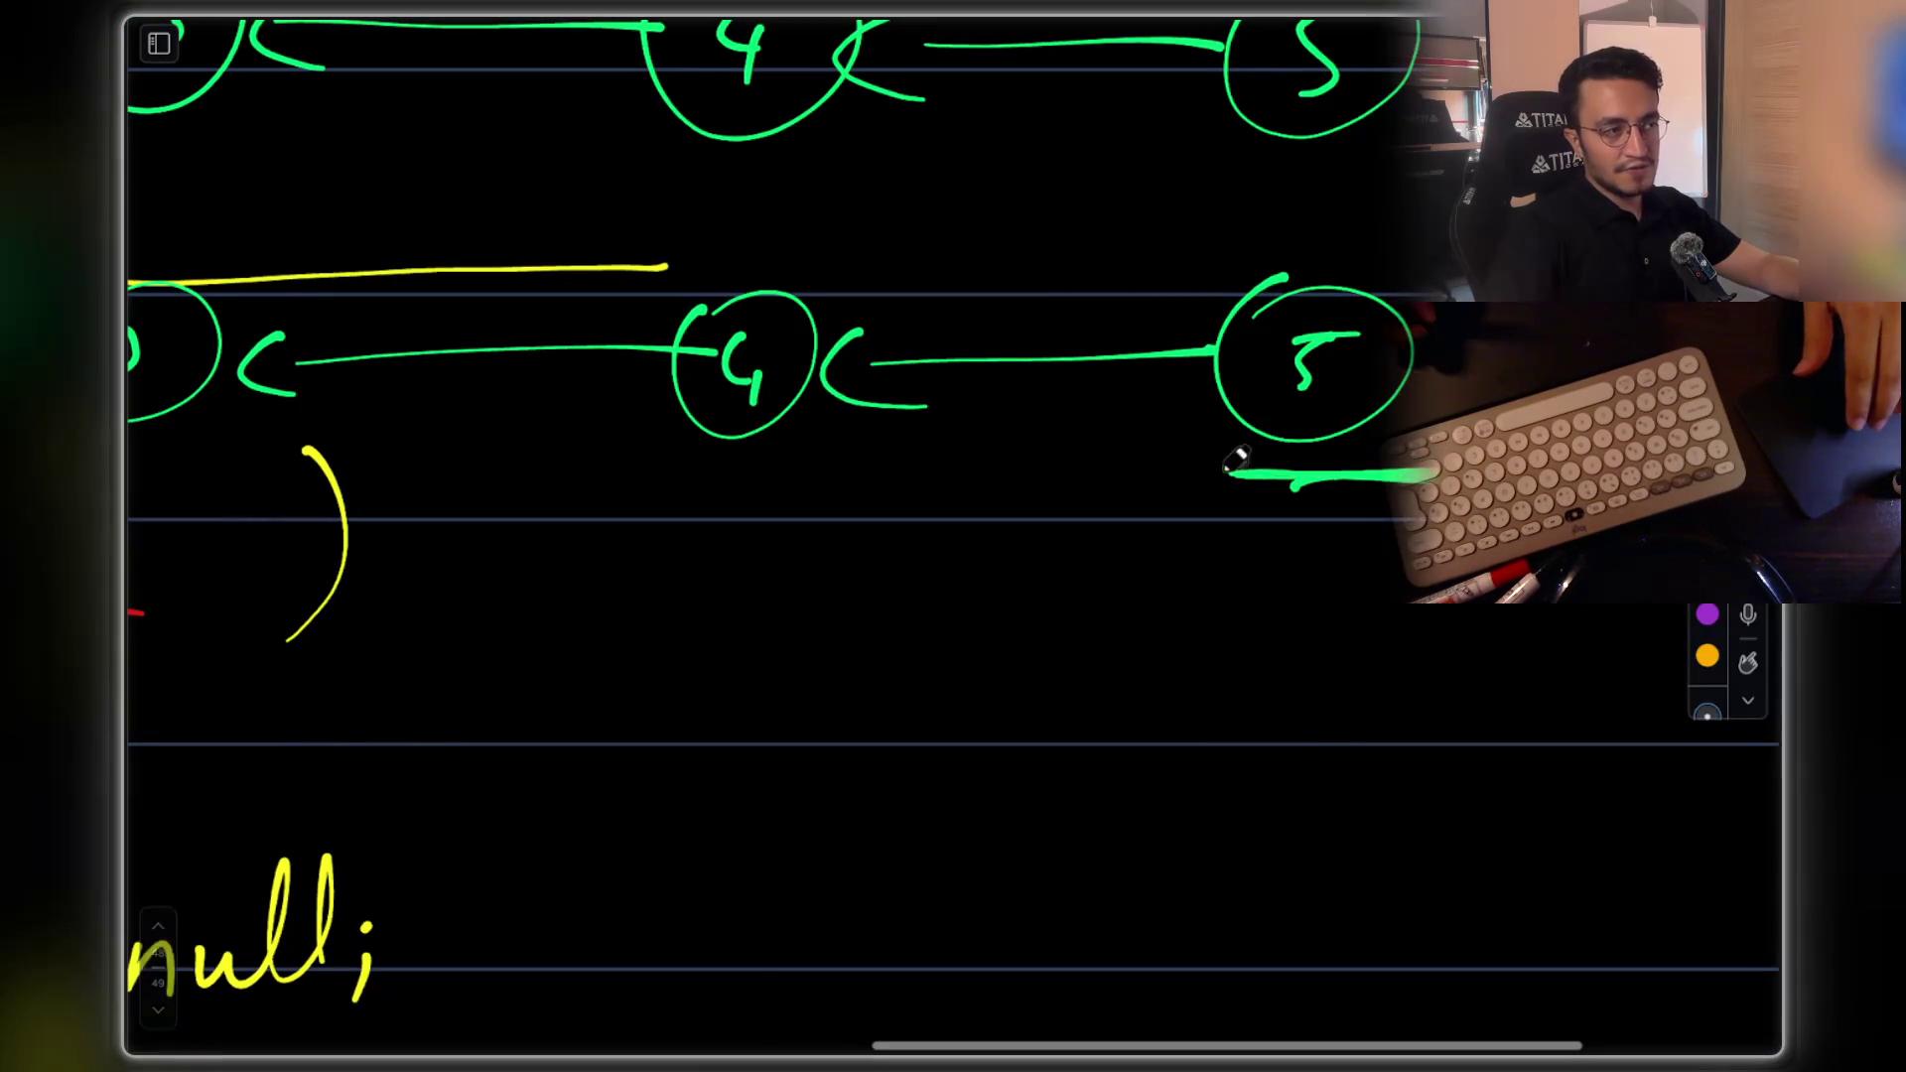
drag(1255, 468, 1211, 477)
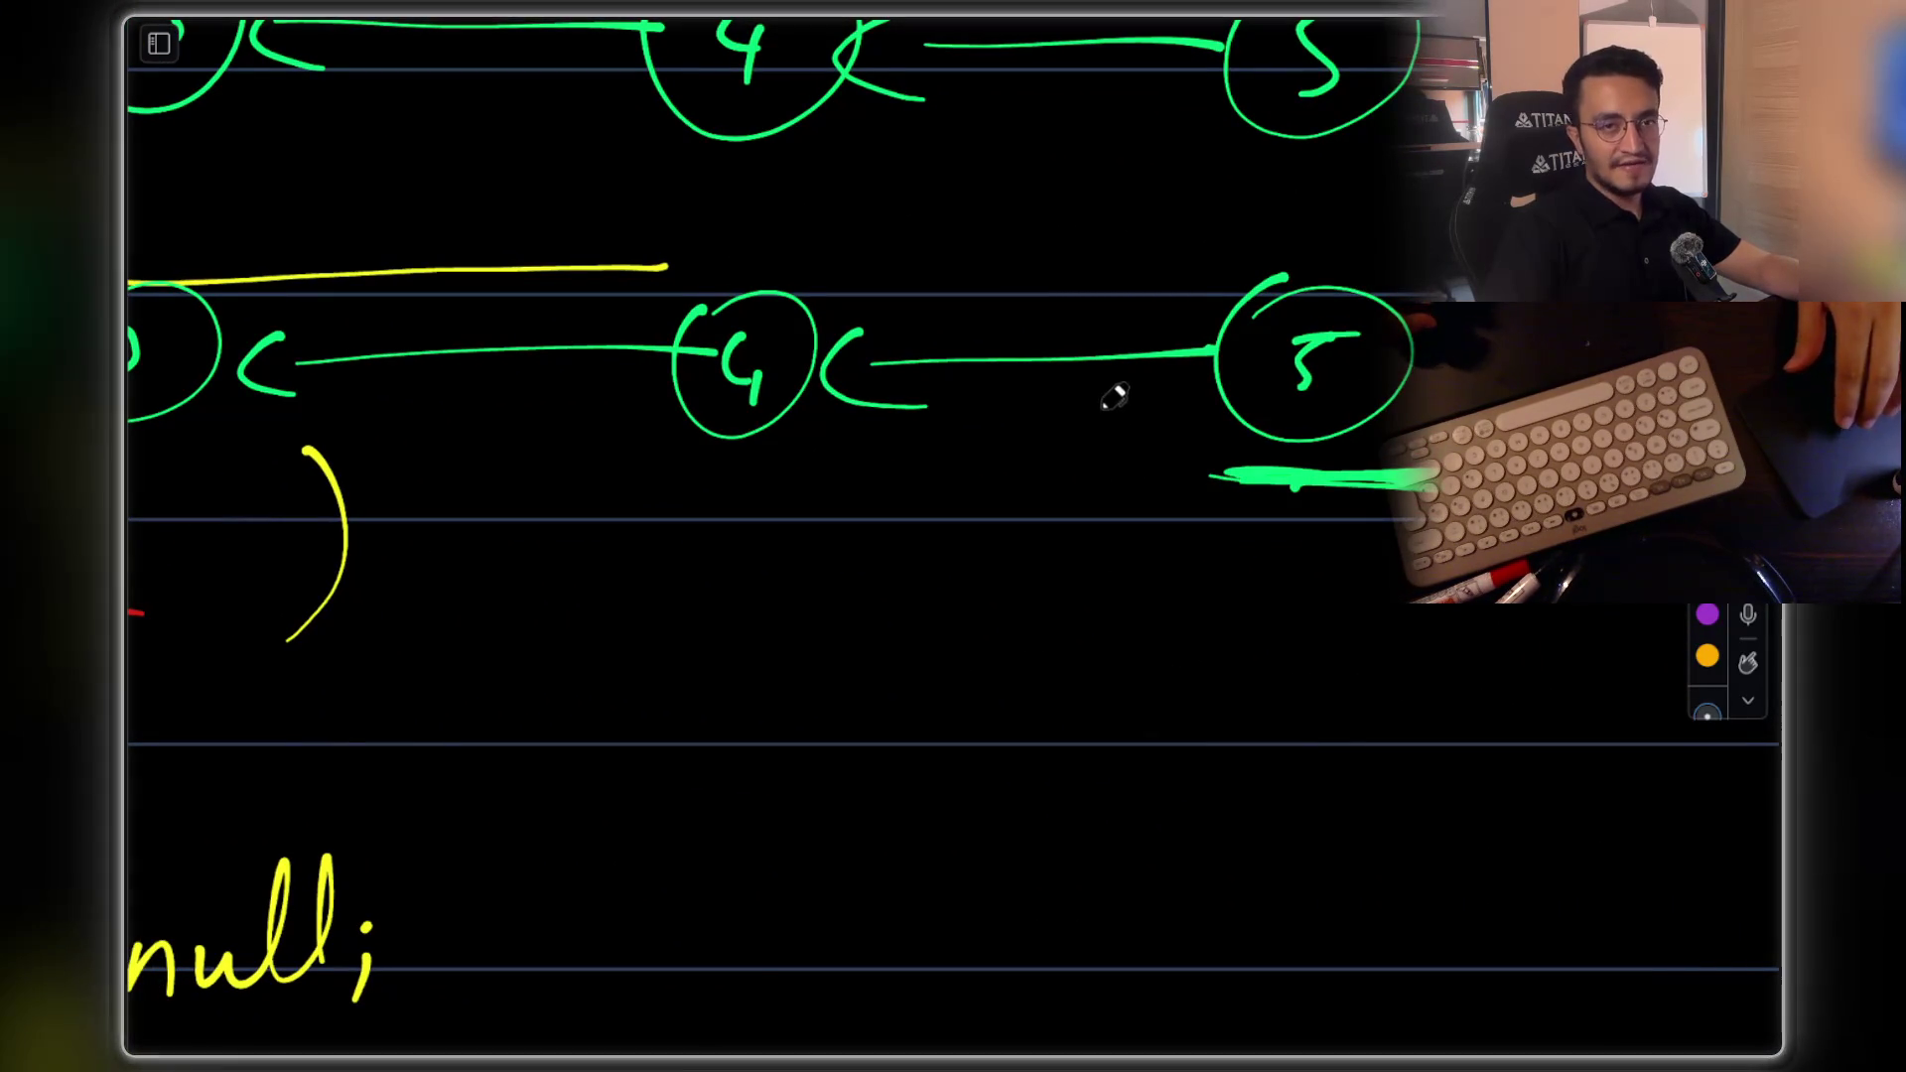
drag(1173, 244, 1171, 545)
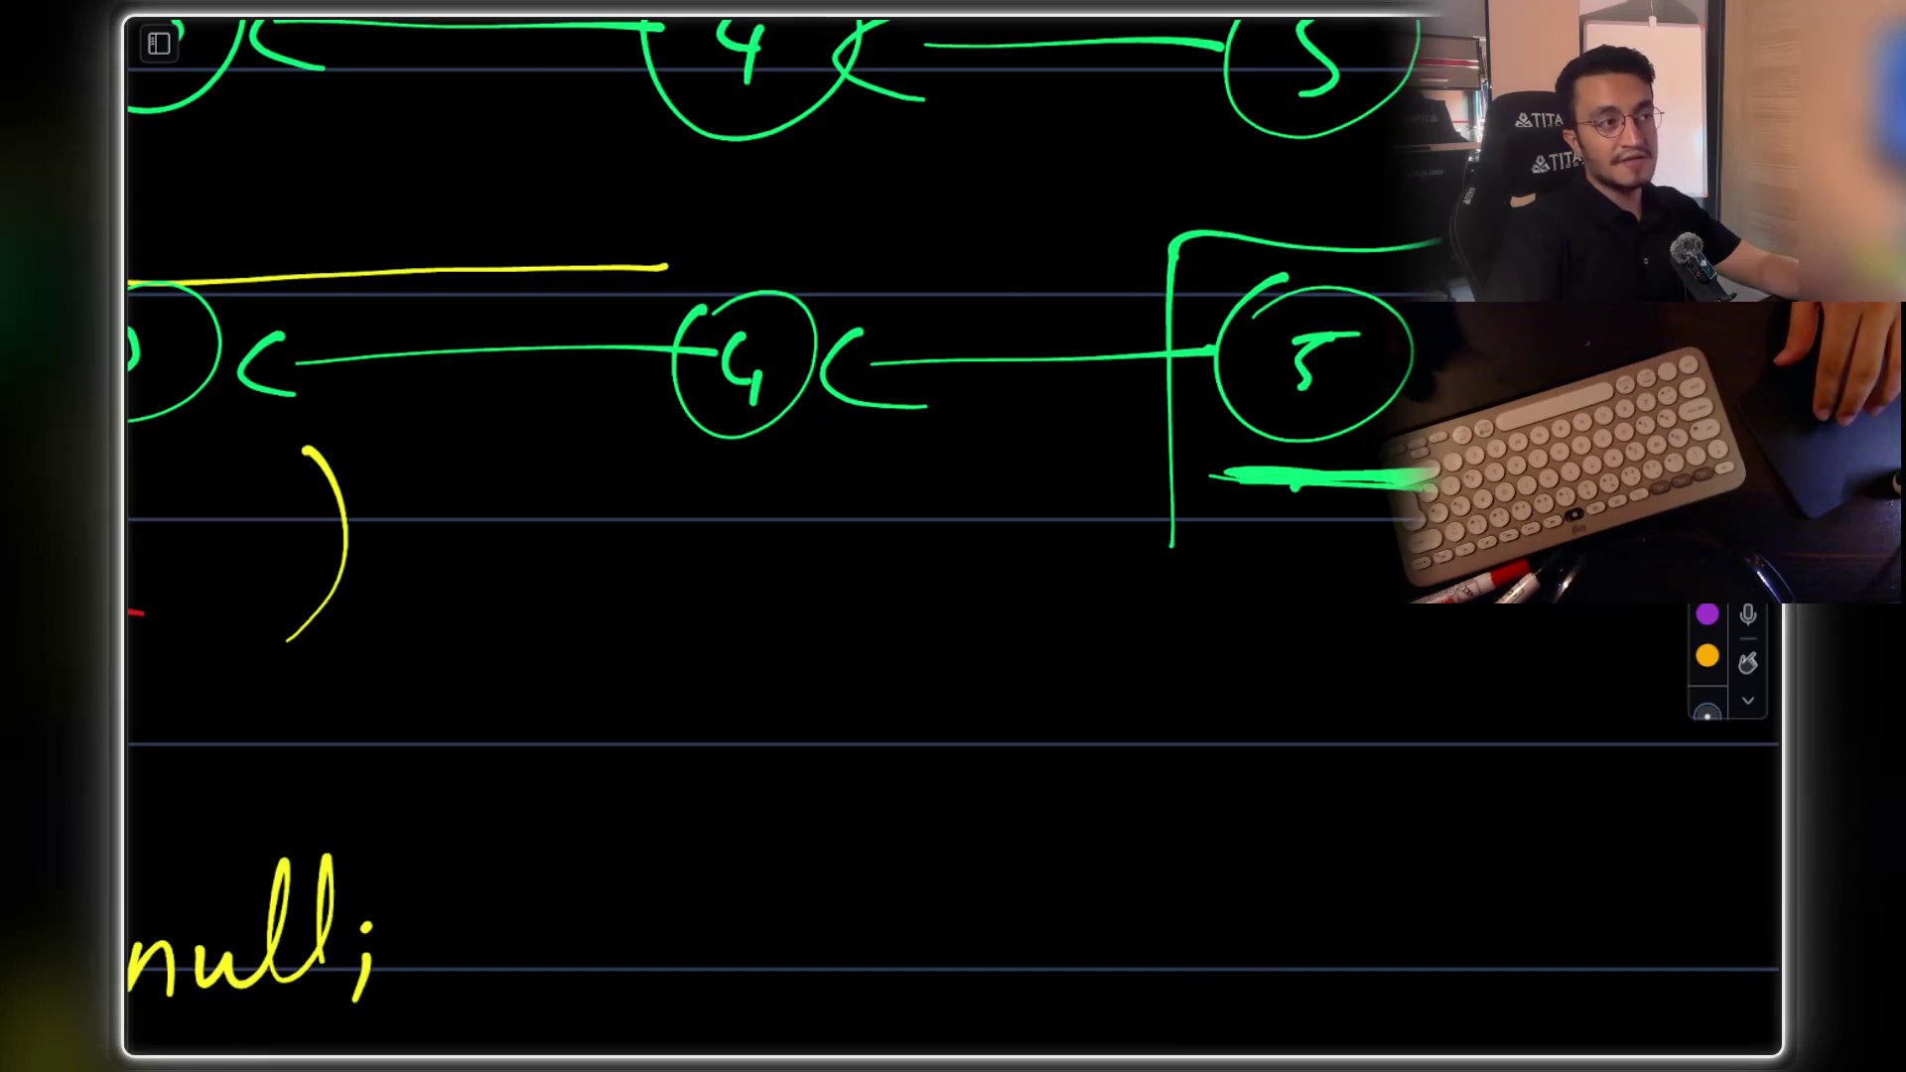
drag(1392, 540, 1181, 544)
scroll(1169, 514, left, 5)
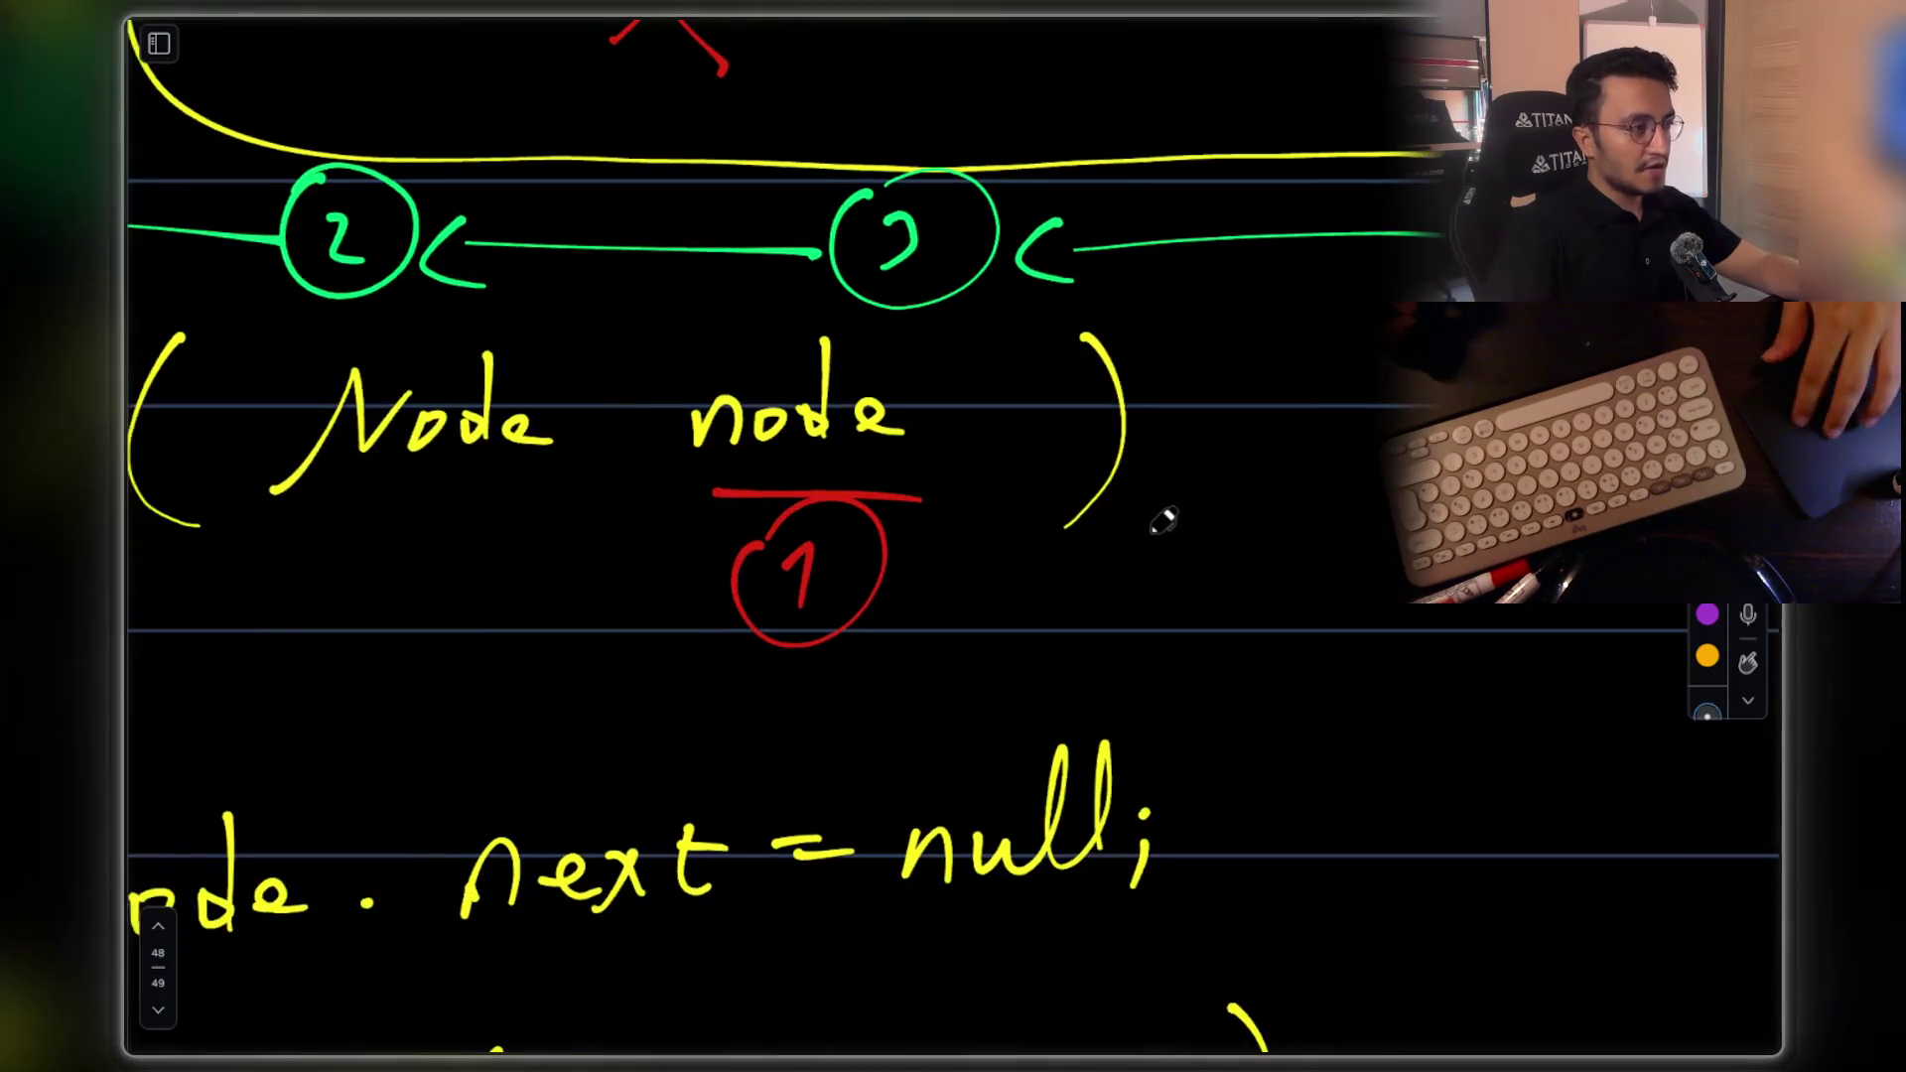
scroll(1167, 516, right, 5)
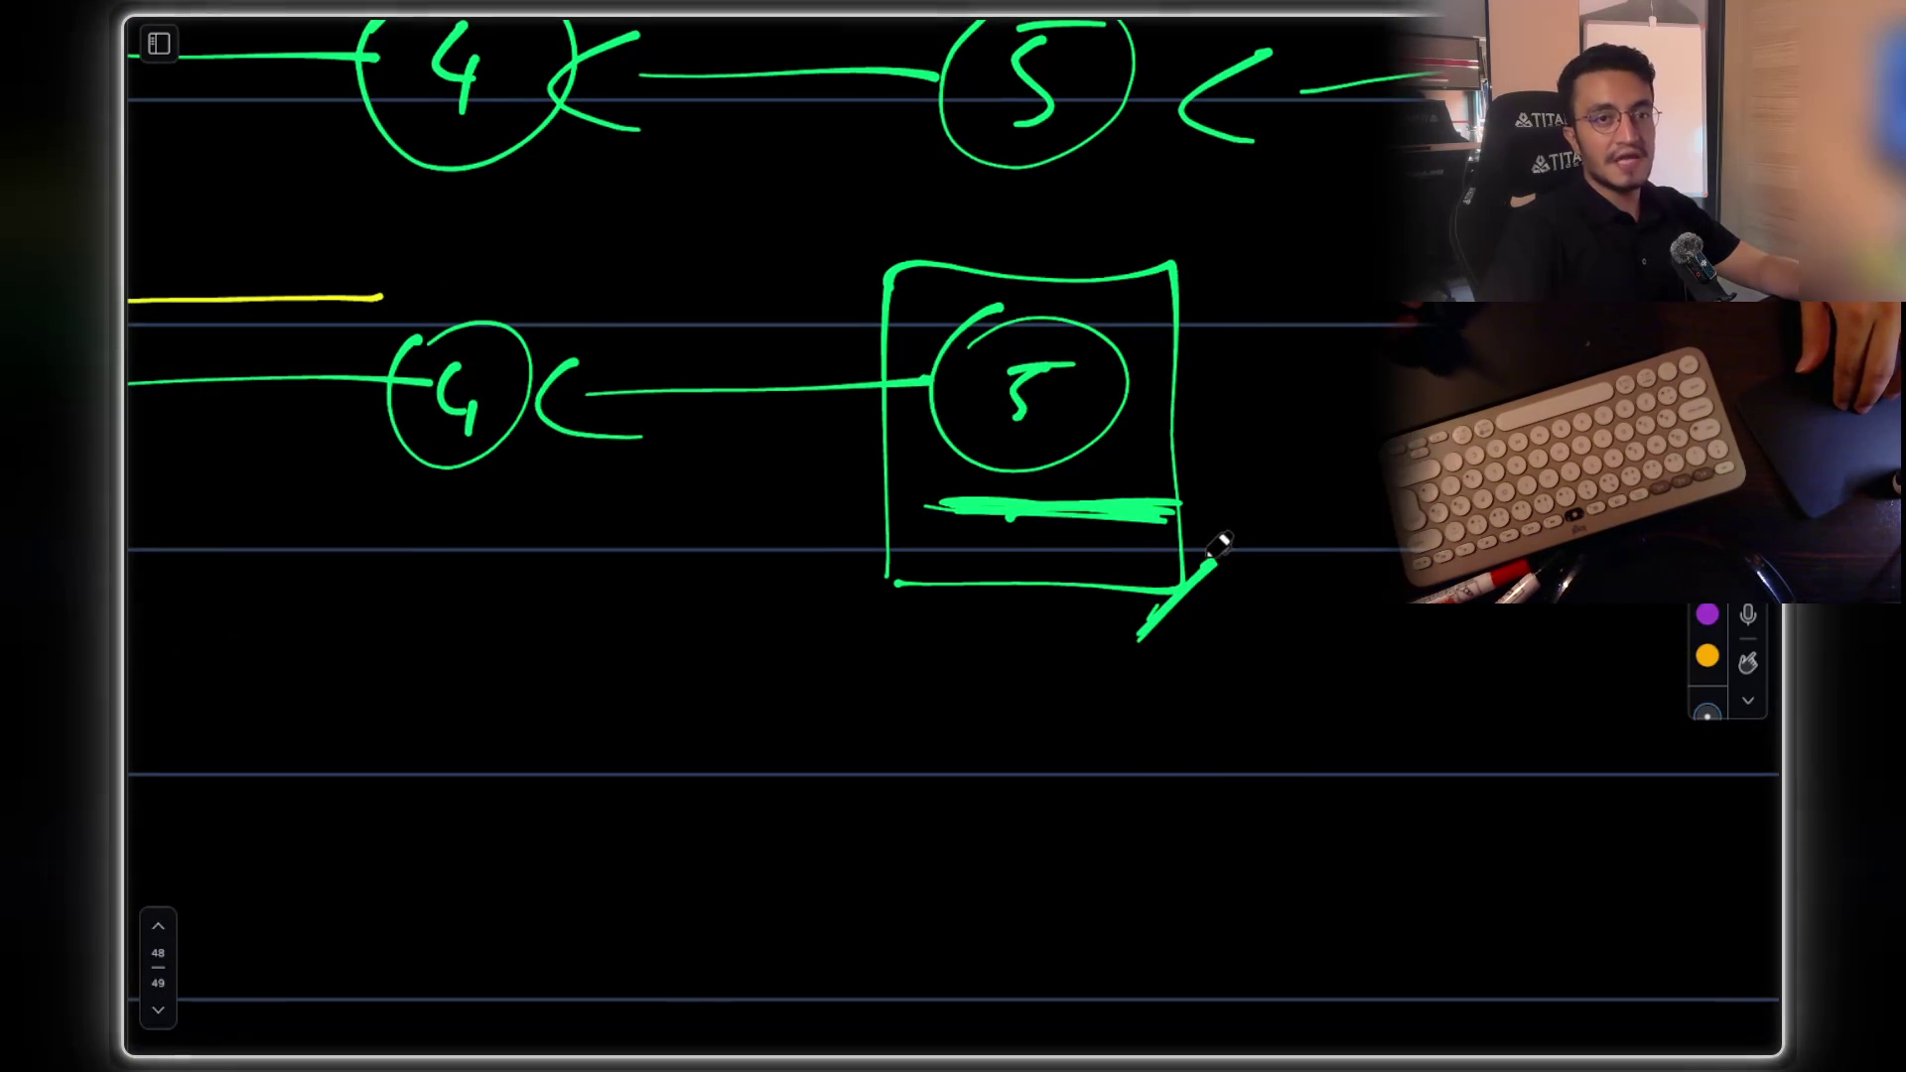
scroll(1189, 556, left, 10)
scroll(1176, 526, down, 3)
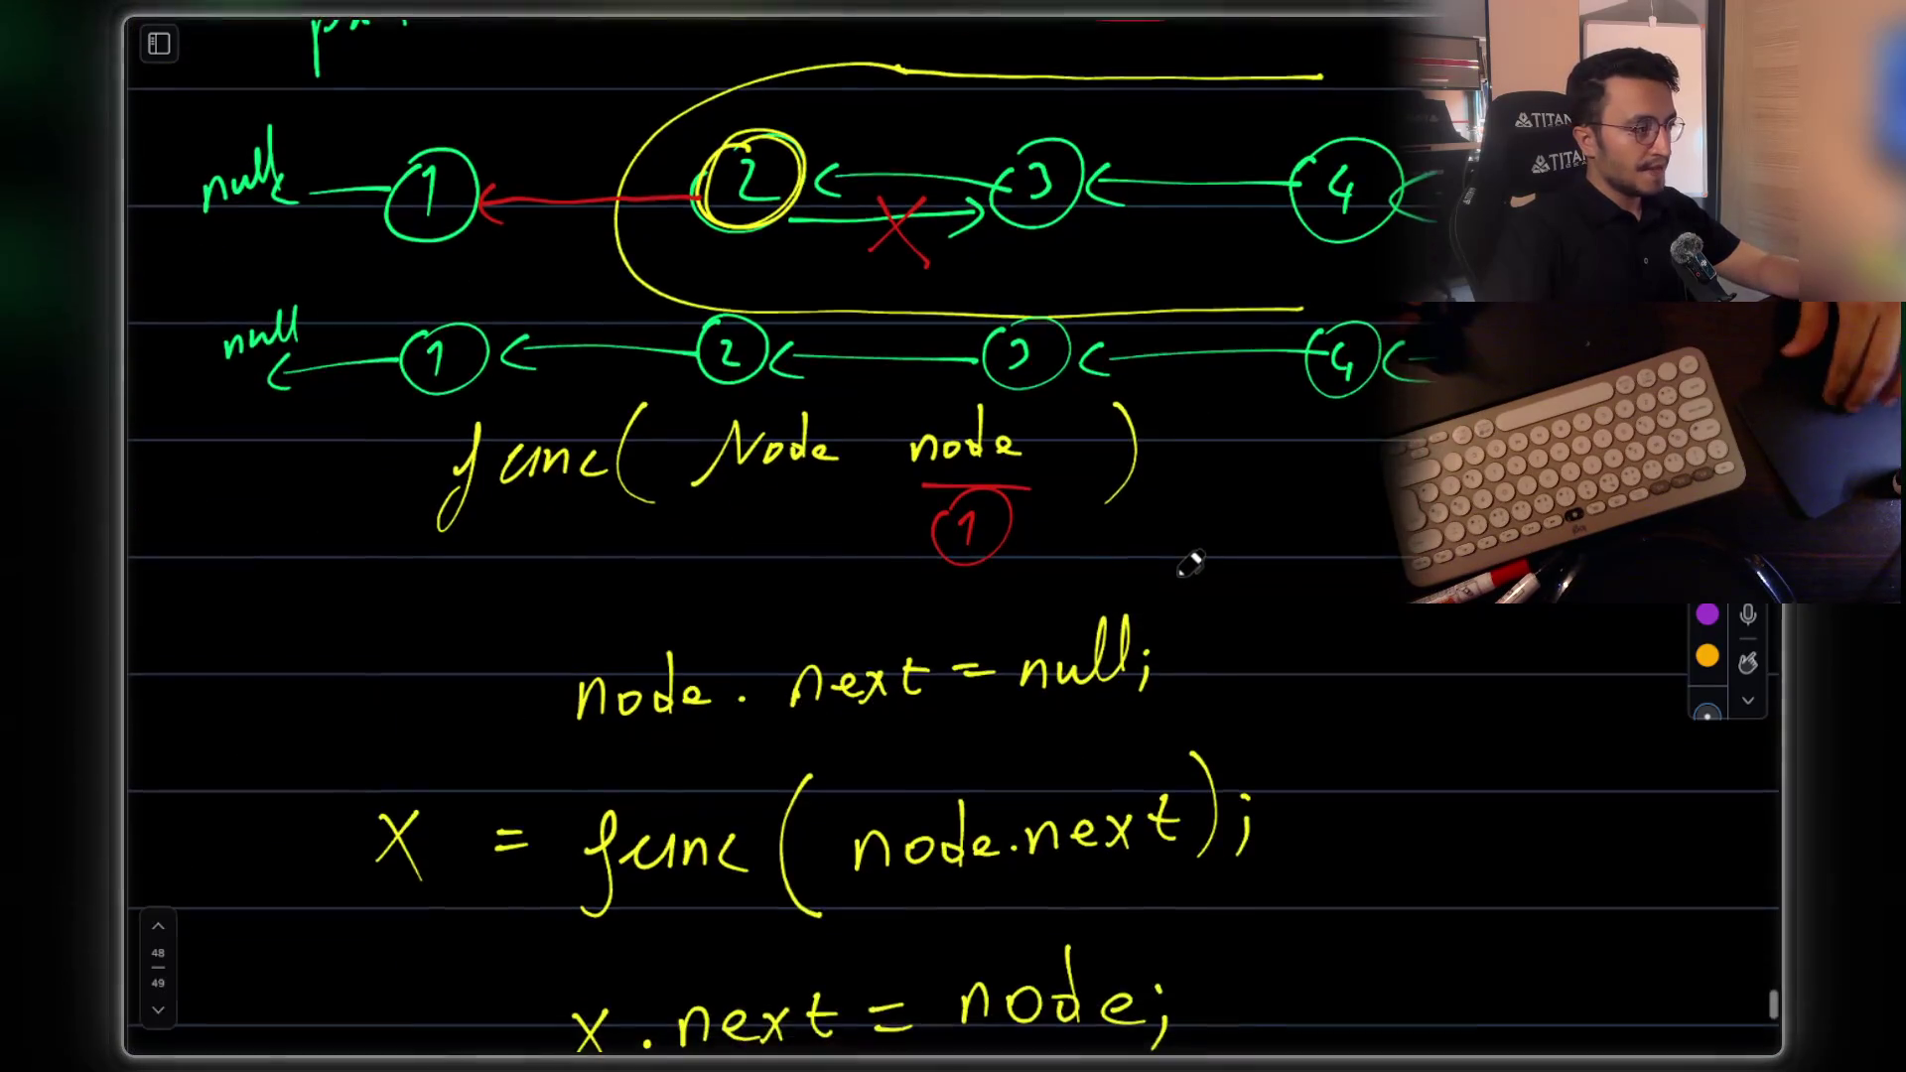
Lasso the pseudocode block and the func(Node node) header and shift them down
scroll(1161, 501, down, 2)
drag(346, 359, 1350, 905)
drag(1087, 675, 1098, 681)
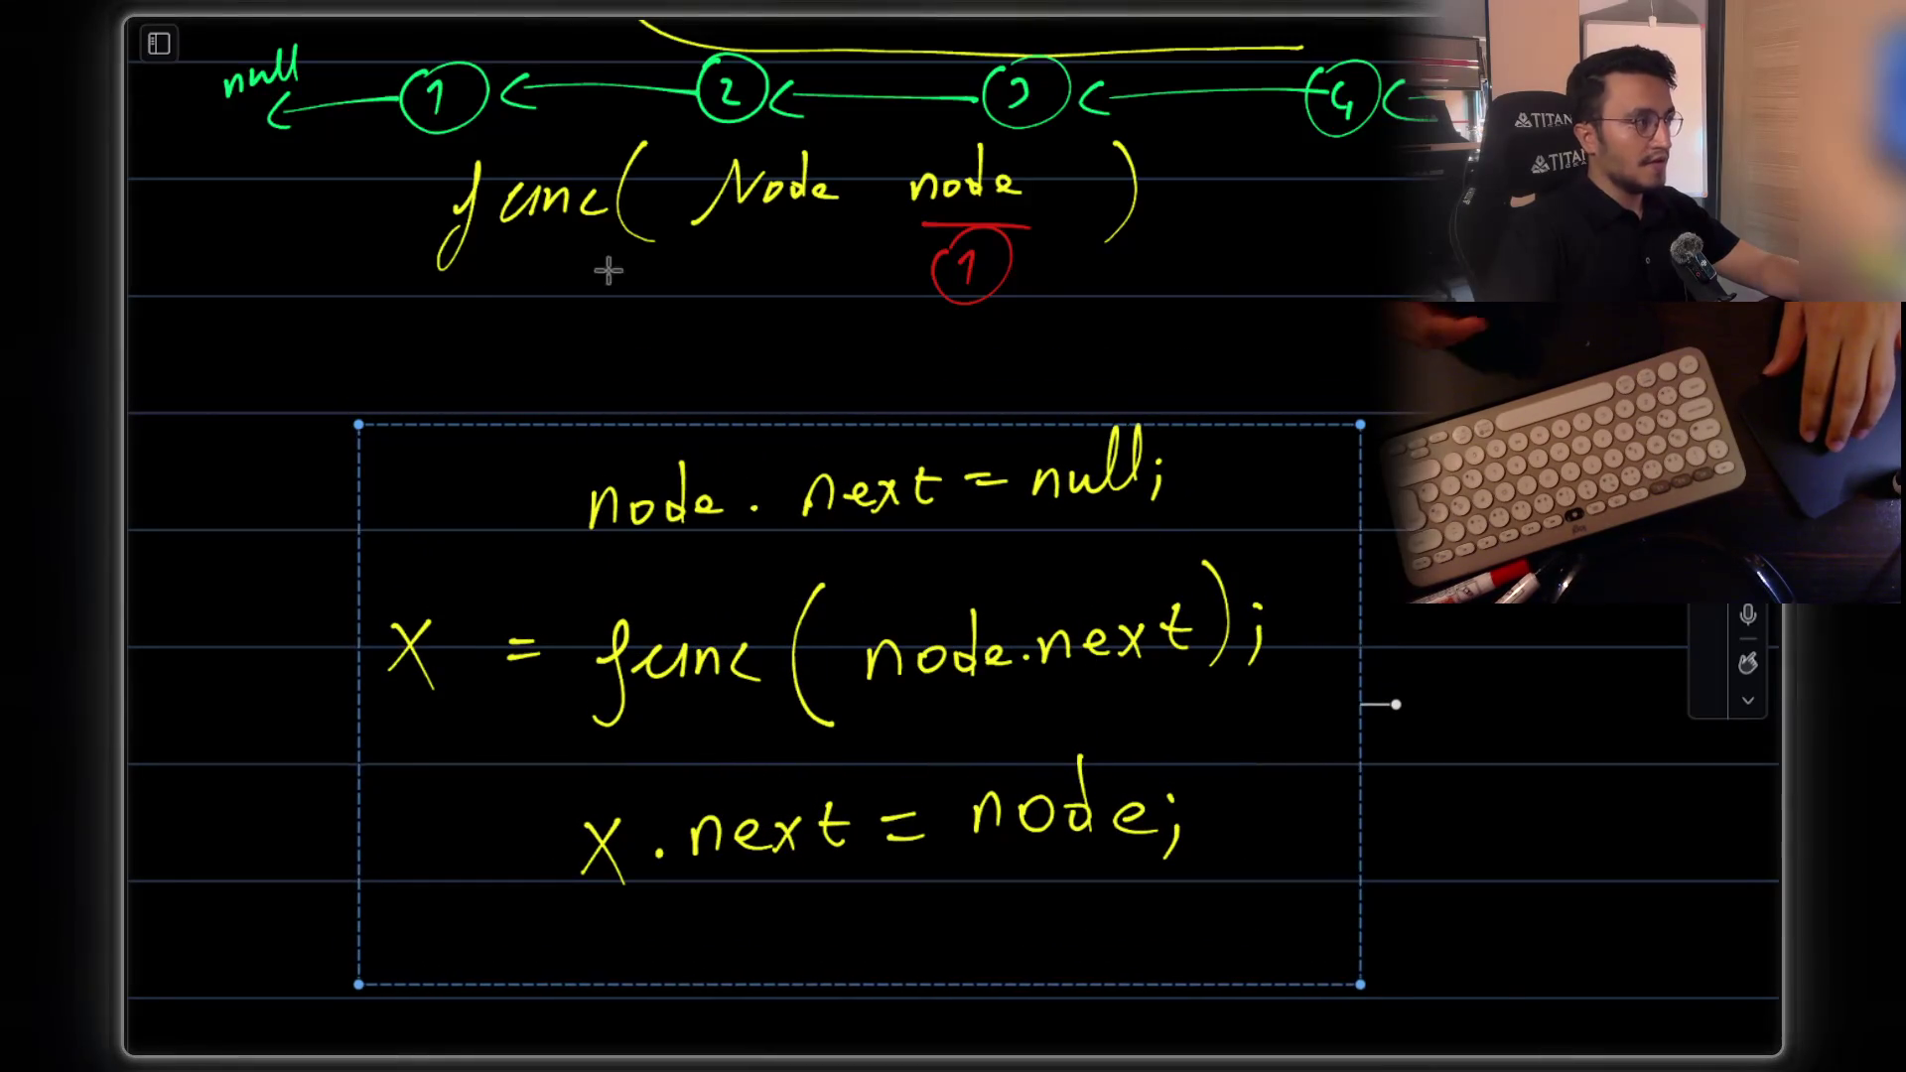
mouse_move(430, 332)
mouse_down()
mouse_move(1169, 266)
mouse_move(1181, 117)
mouse_move(1166, 127)
mouse_up()
drag(1091, 220, 1113, 297)
click(1298, 429)
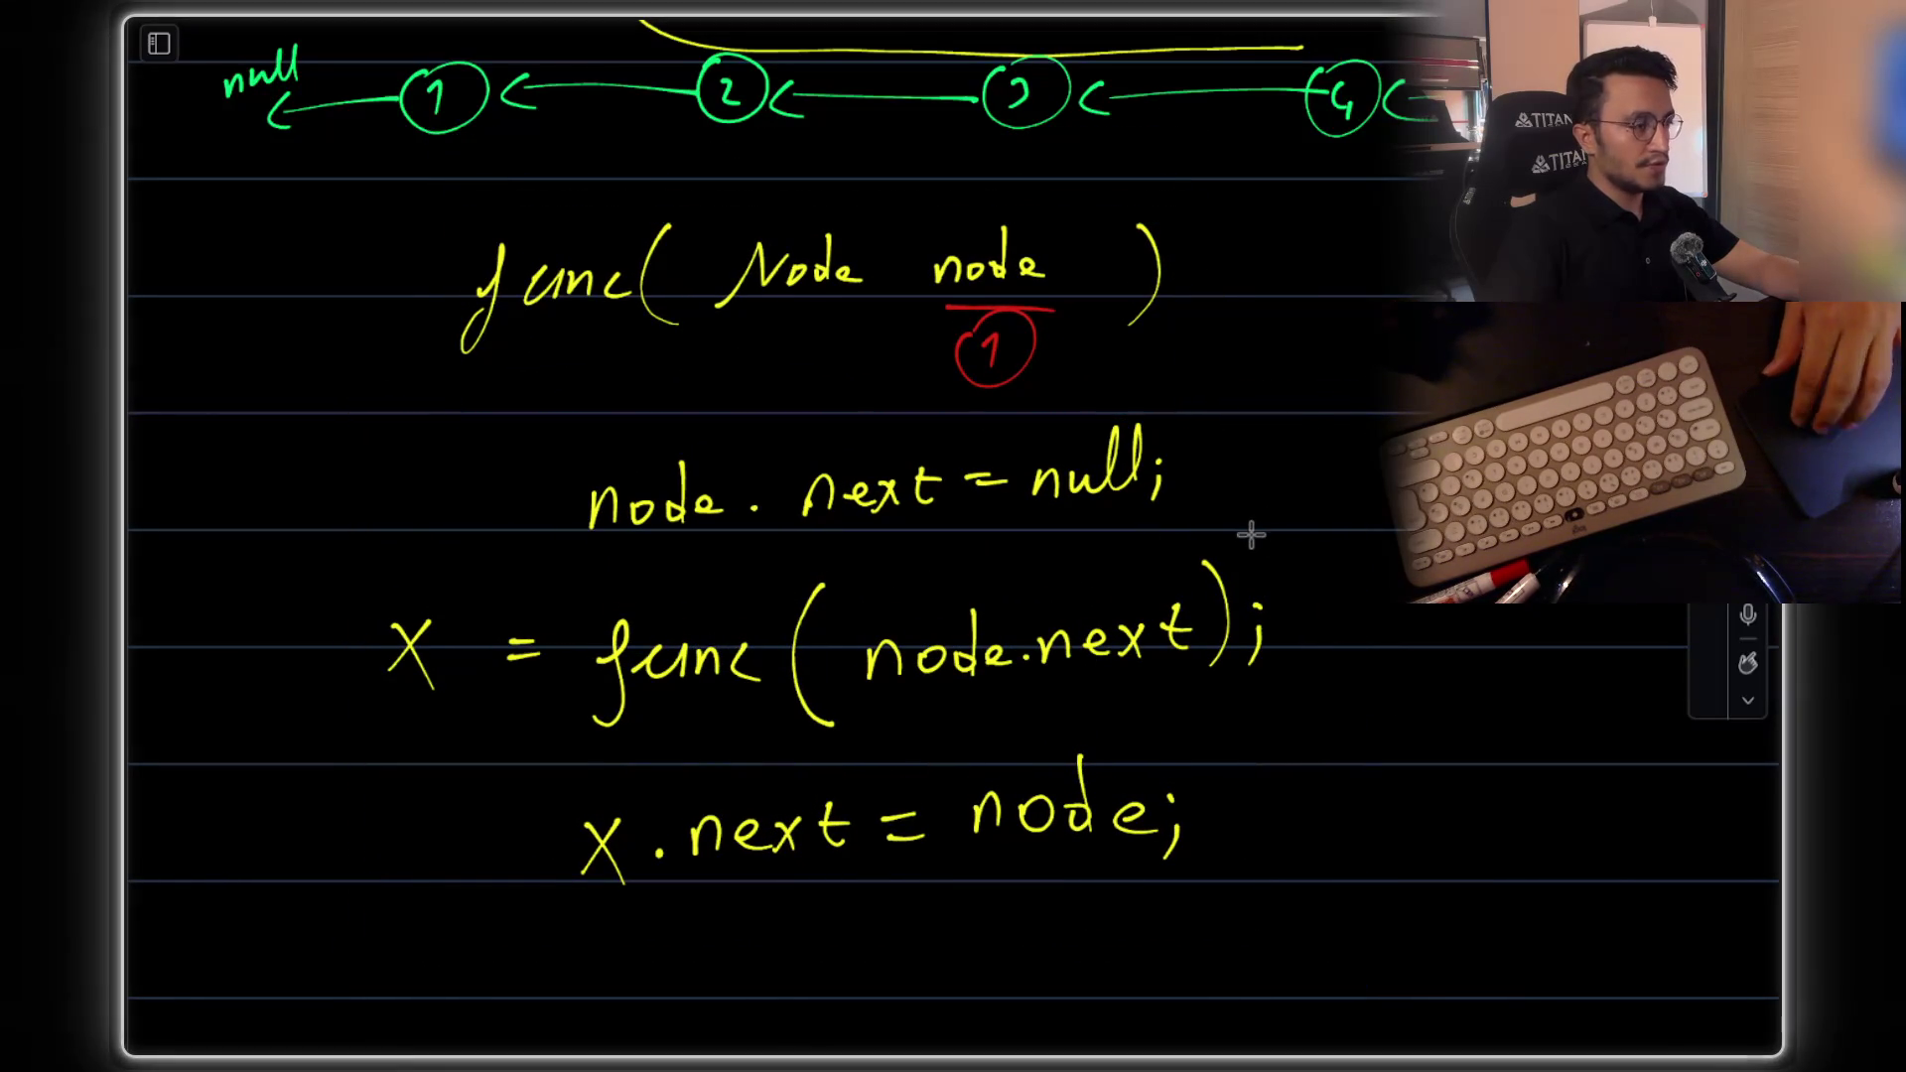
Move the three code lines further below the header, then return to the pen
scroll(1246, 532, down, 1)
mouse_move(349, 398)
mouse_down()
mouse_move(1374, 927)
mouse_move(1382, 953)
mouse_up()
drag(1116, 732, 1092, 900)
click(1276, 468)
key(p)
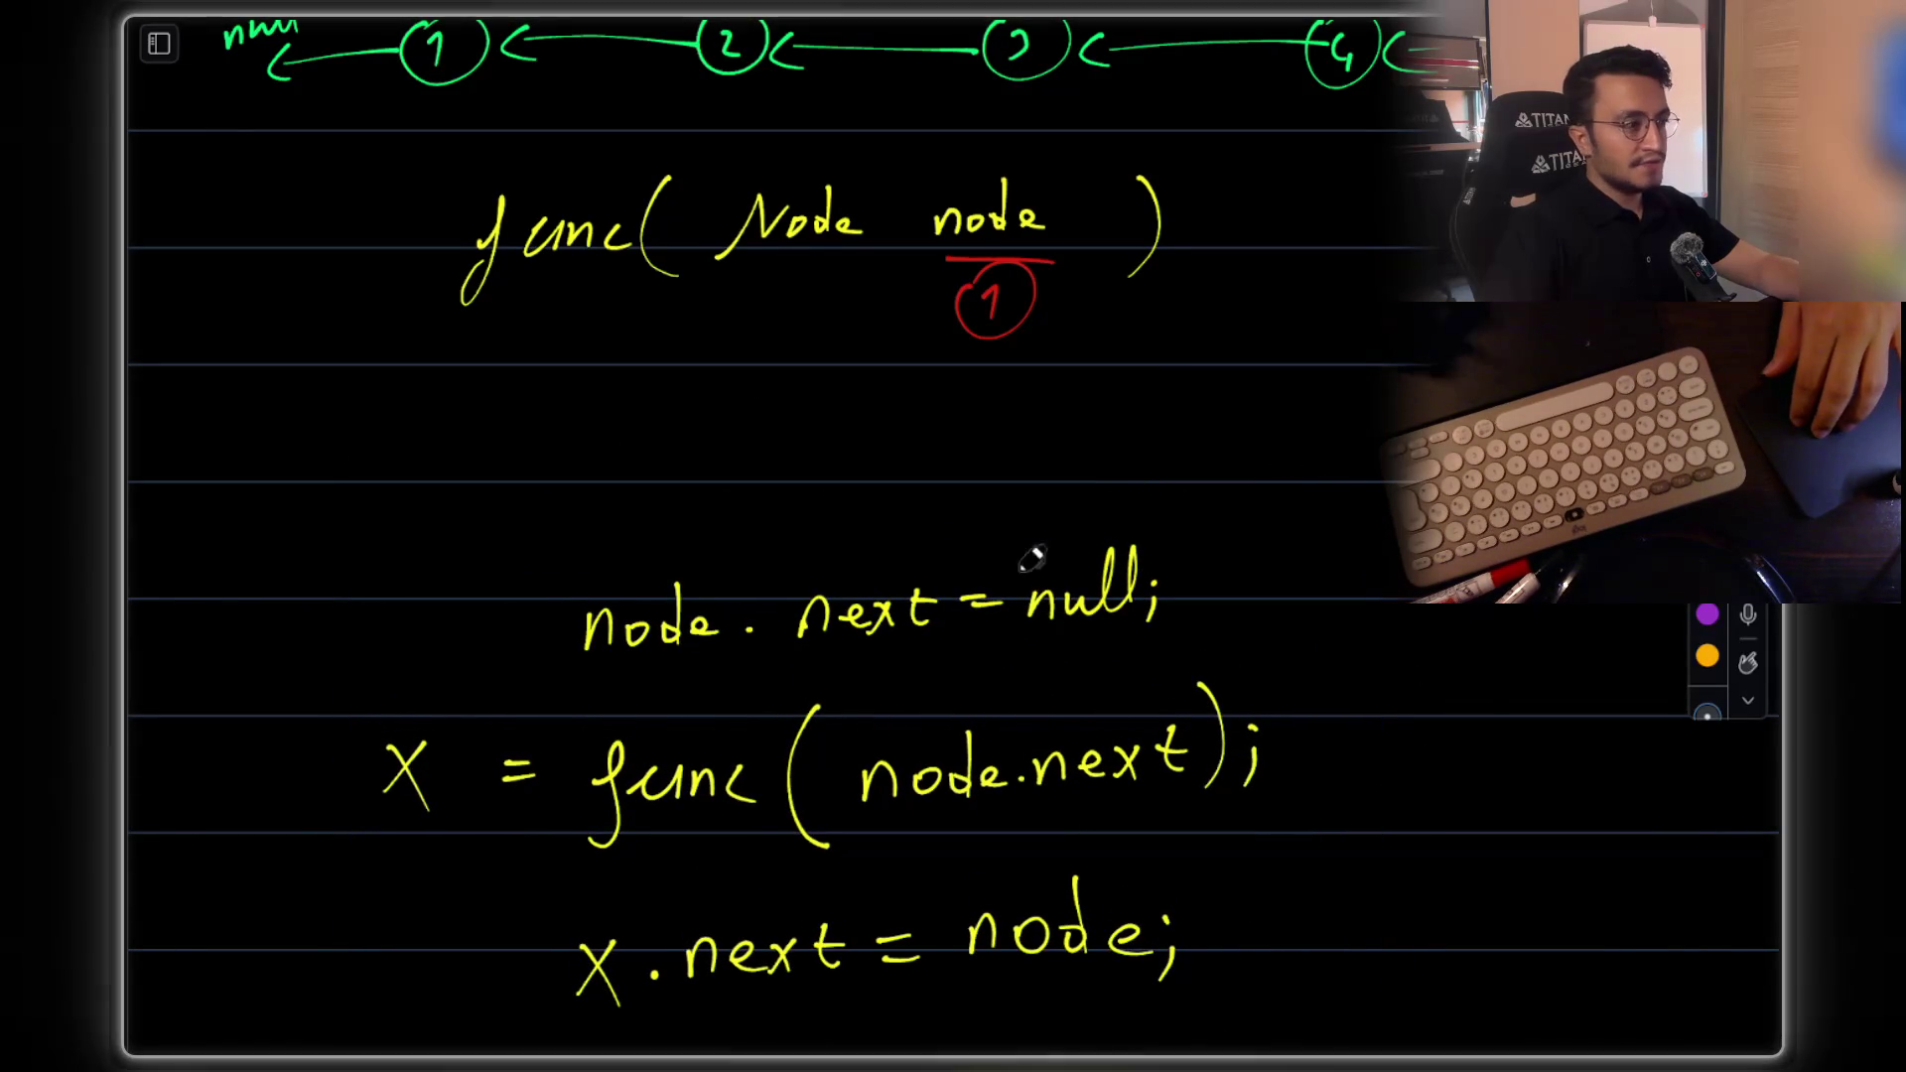
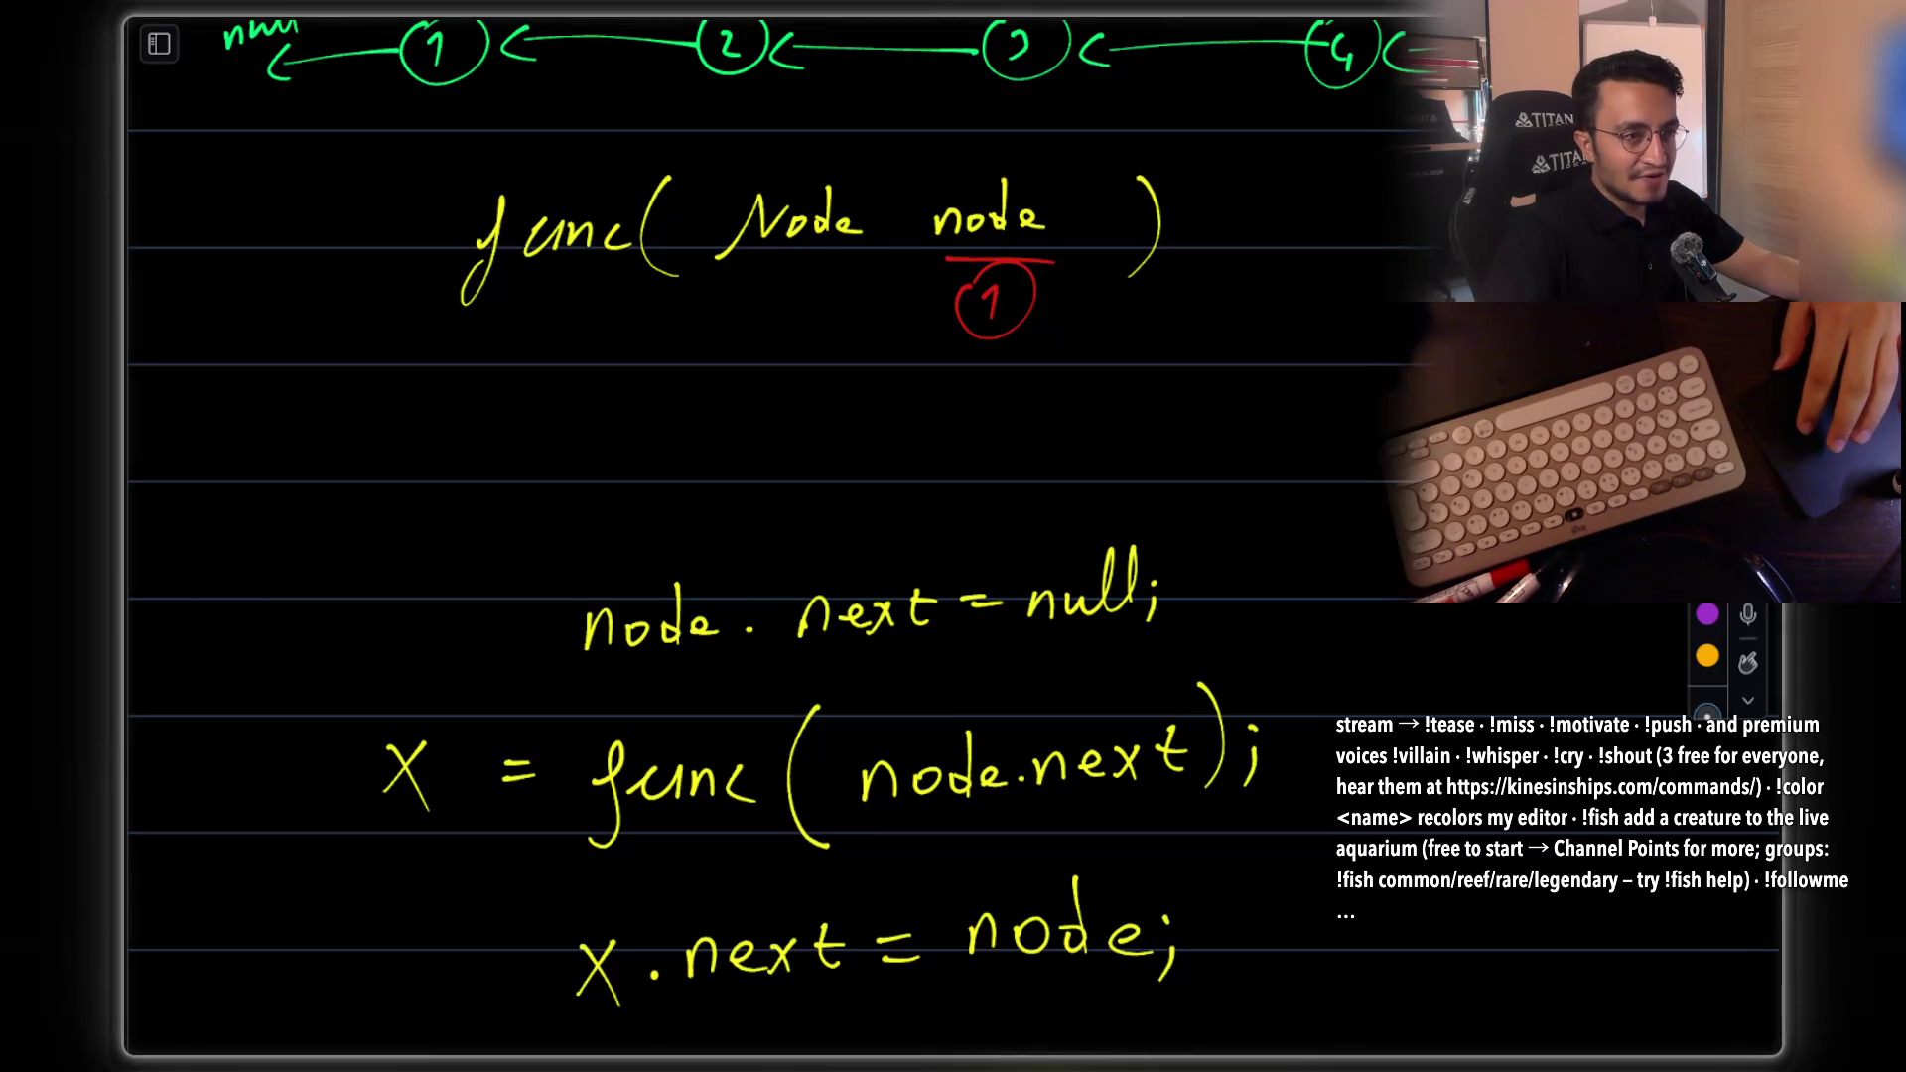
Move node.next = null; below X = func(node.next); and above x.next = node;, then deselect it
mouse_move(549, 541)
mouse_down()
mouse_move(1132, 688)
mouse_move(1239, 659)
mouse_up()
mouse_move(1124, 586)
mouse_down()
mouse_move(1398, 566)
mouse_move(1490, 521)
mouse_up()
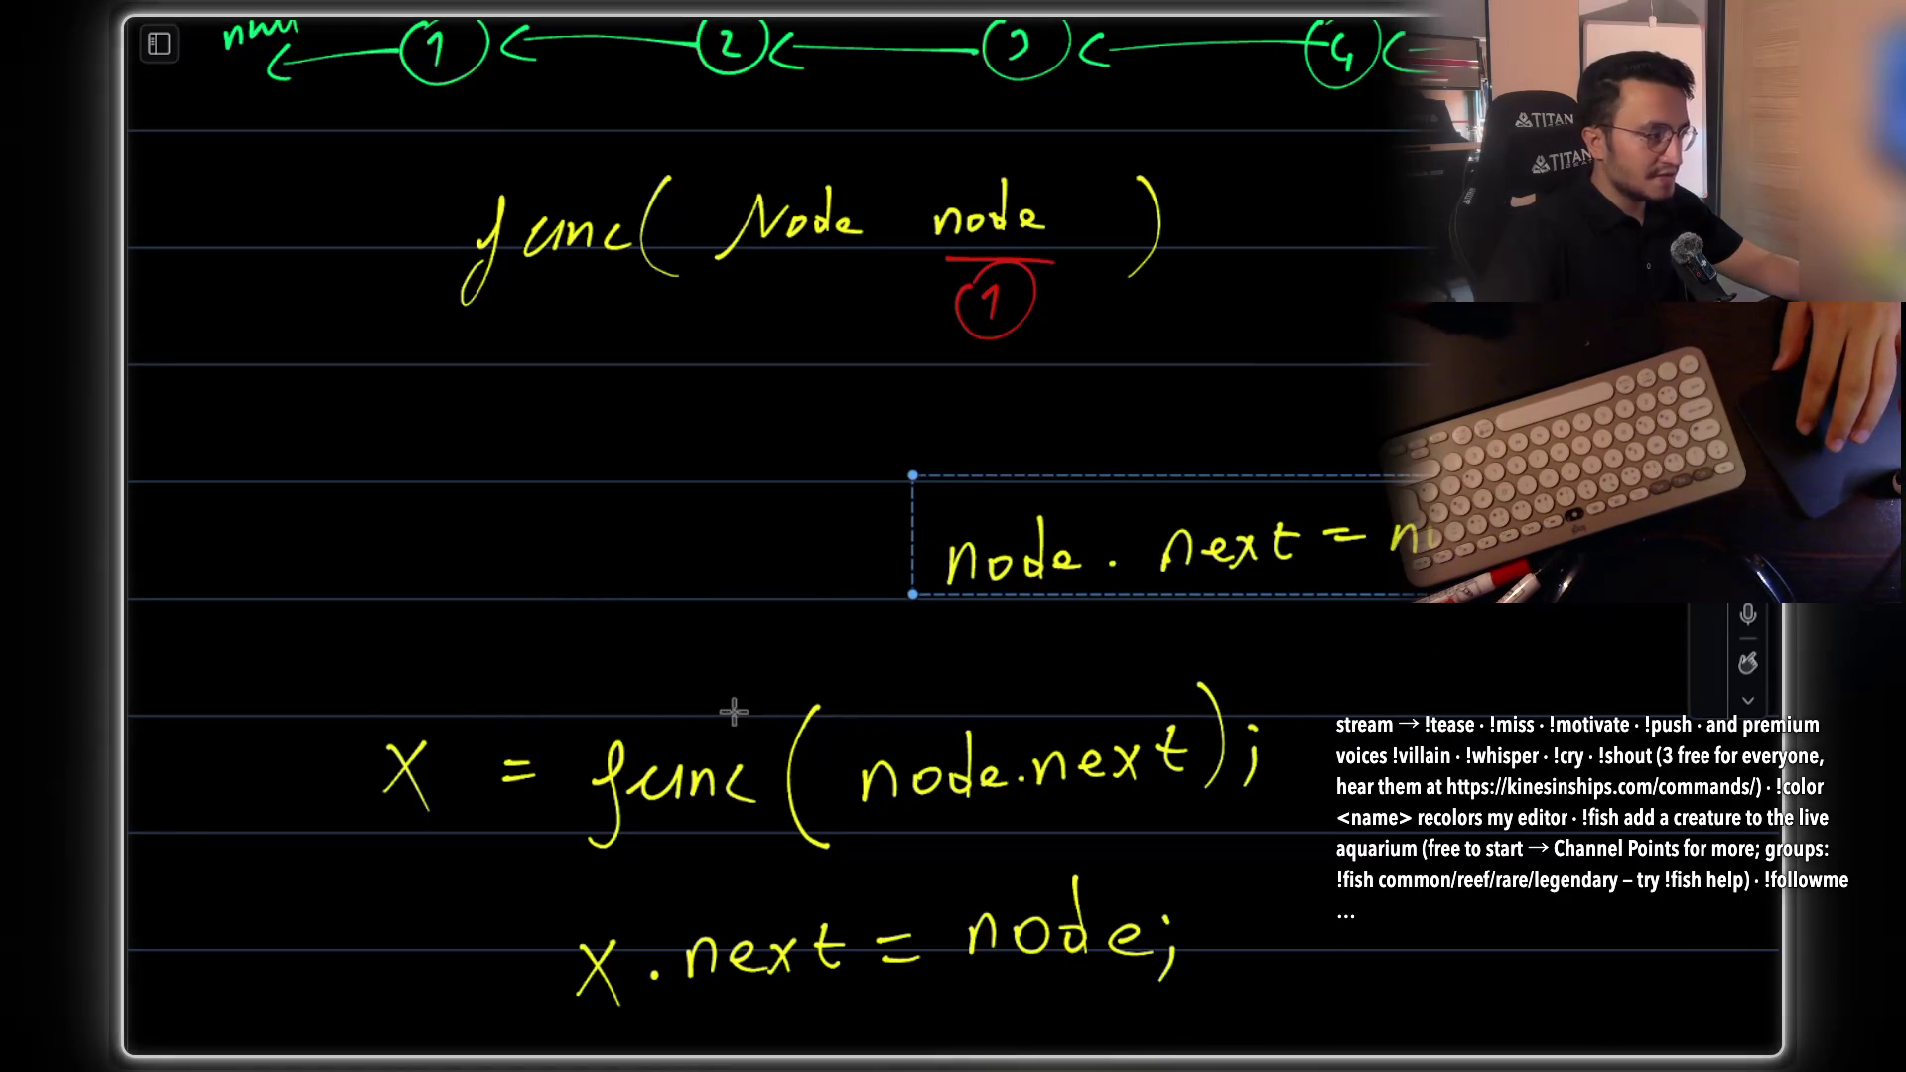
drag(352, 693, 1325, 852)
drag(1208, 758, 1198, 678)
mouse_move(974, 493)
mouse_down()
mouse_move(1477, 618)
mouse_move(1475, 587)
mouse_up()
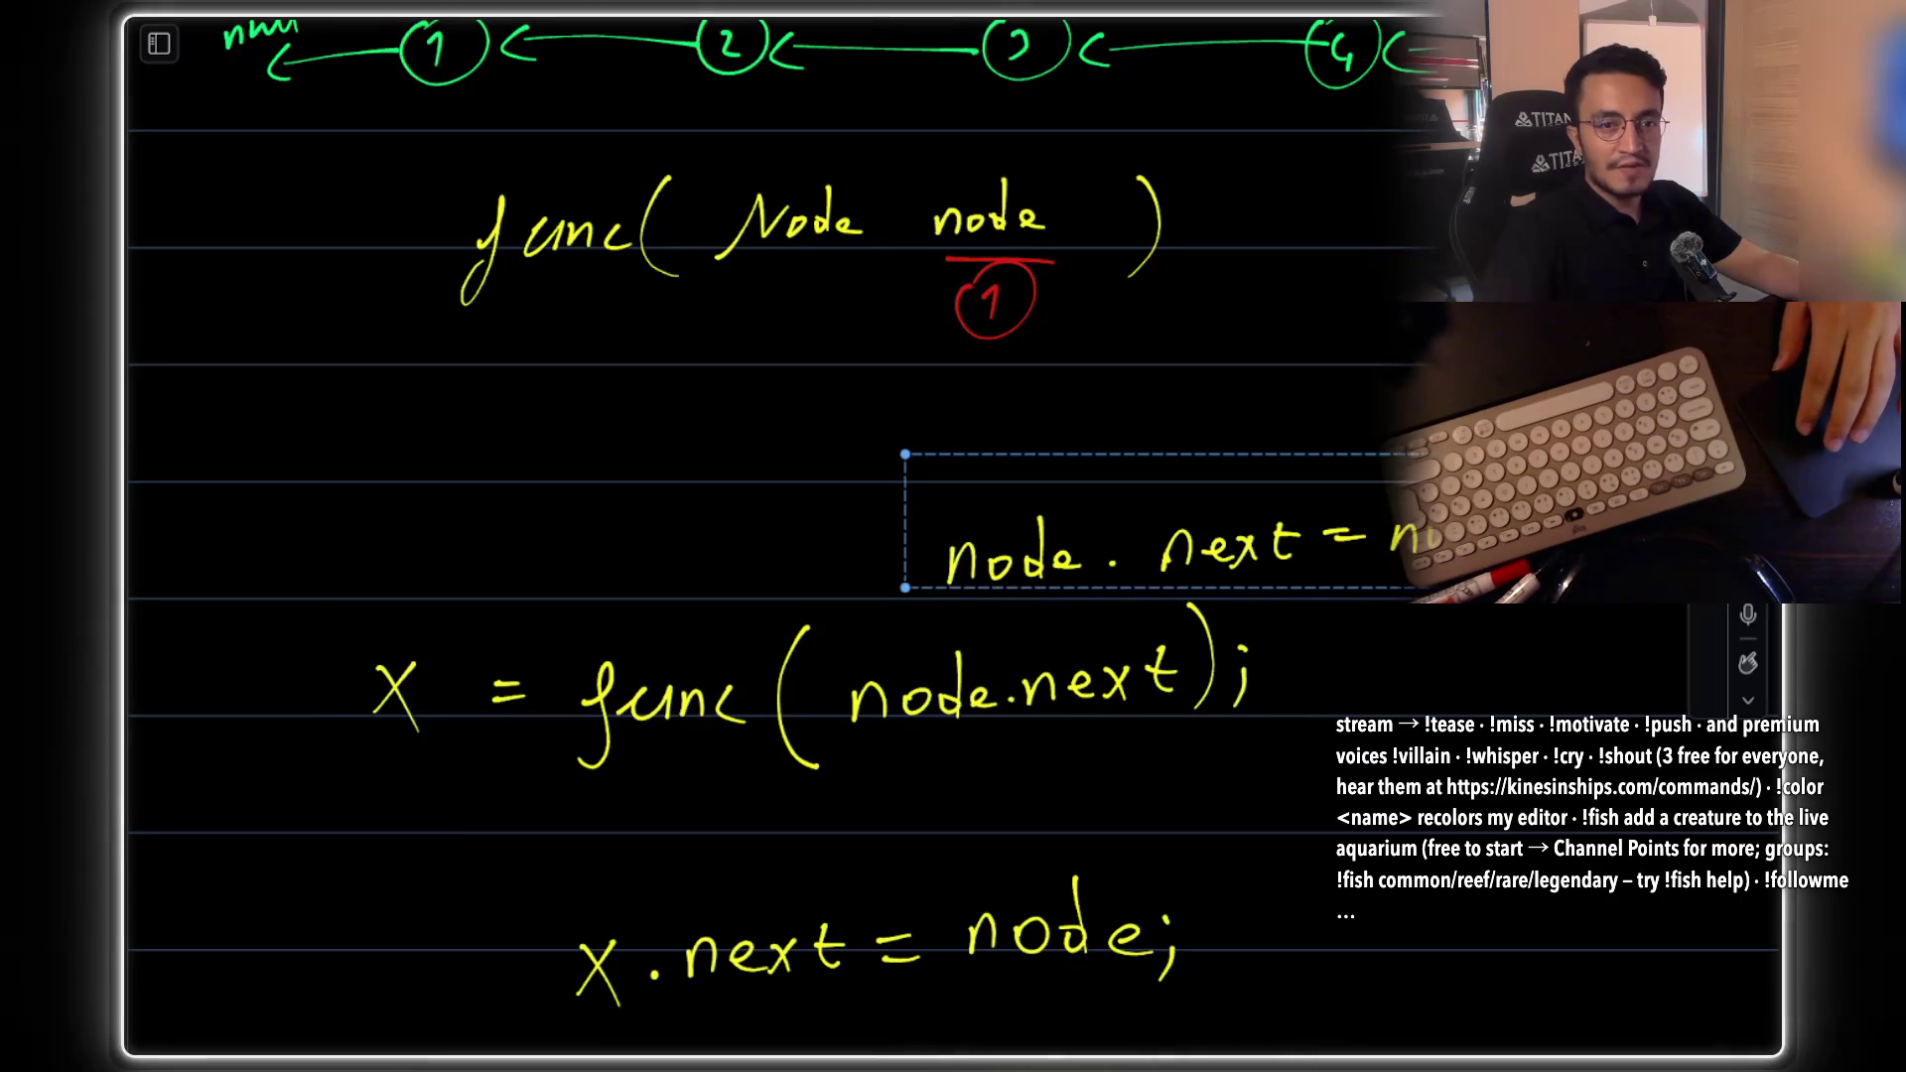
mouse_move(1370, 547)
mouse_down()
mouse_move(1452, 838)
mouse_move(996, 843)
mouse_up()
drag(1111, 799, 1139, 800)
click(1290, 754)
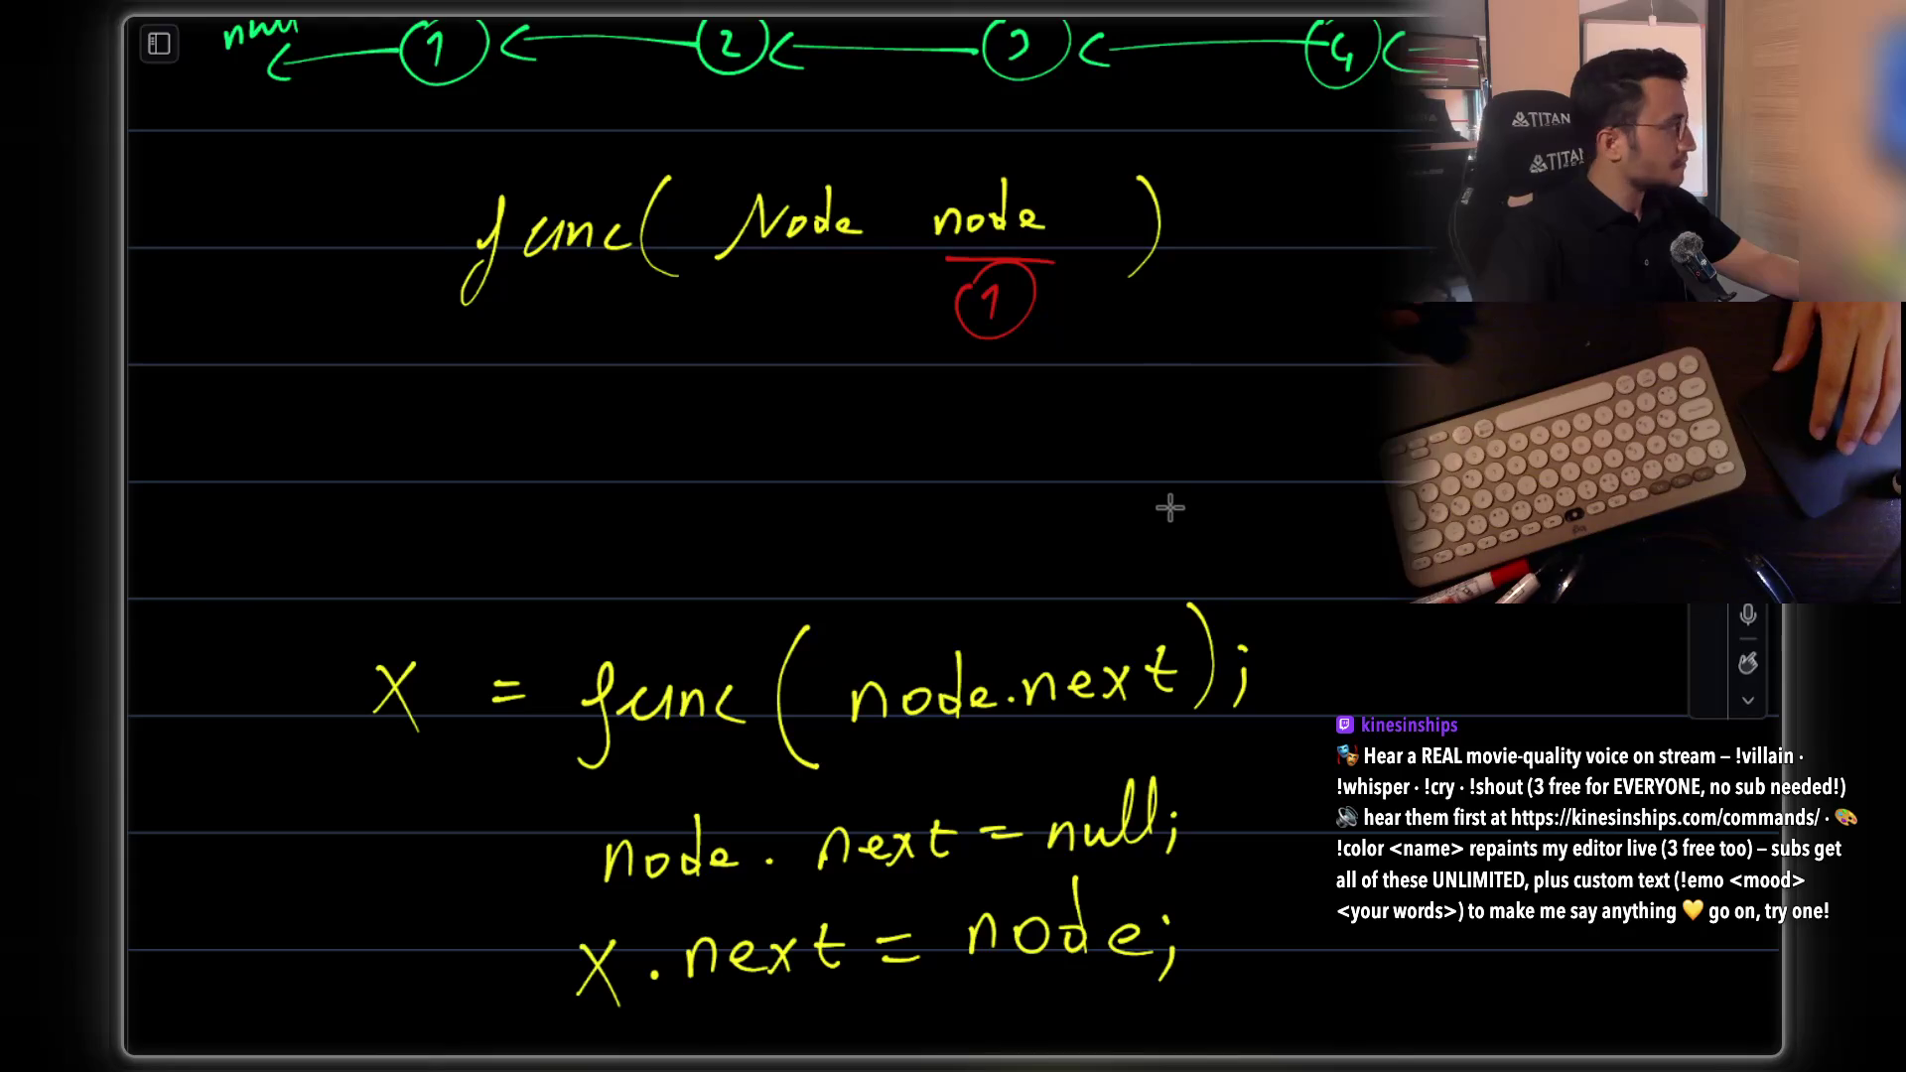
scroll(1128, 527, up, 2)
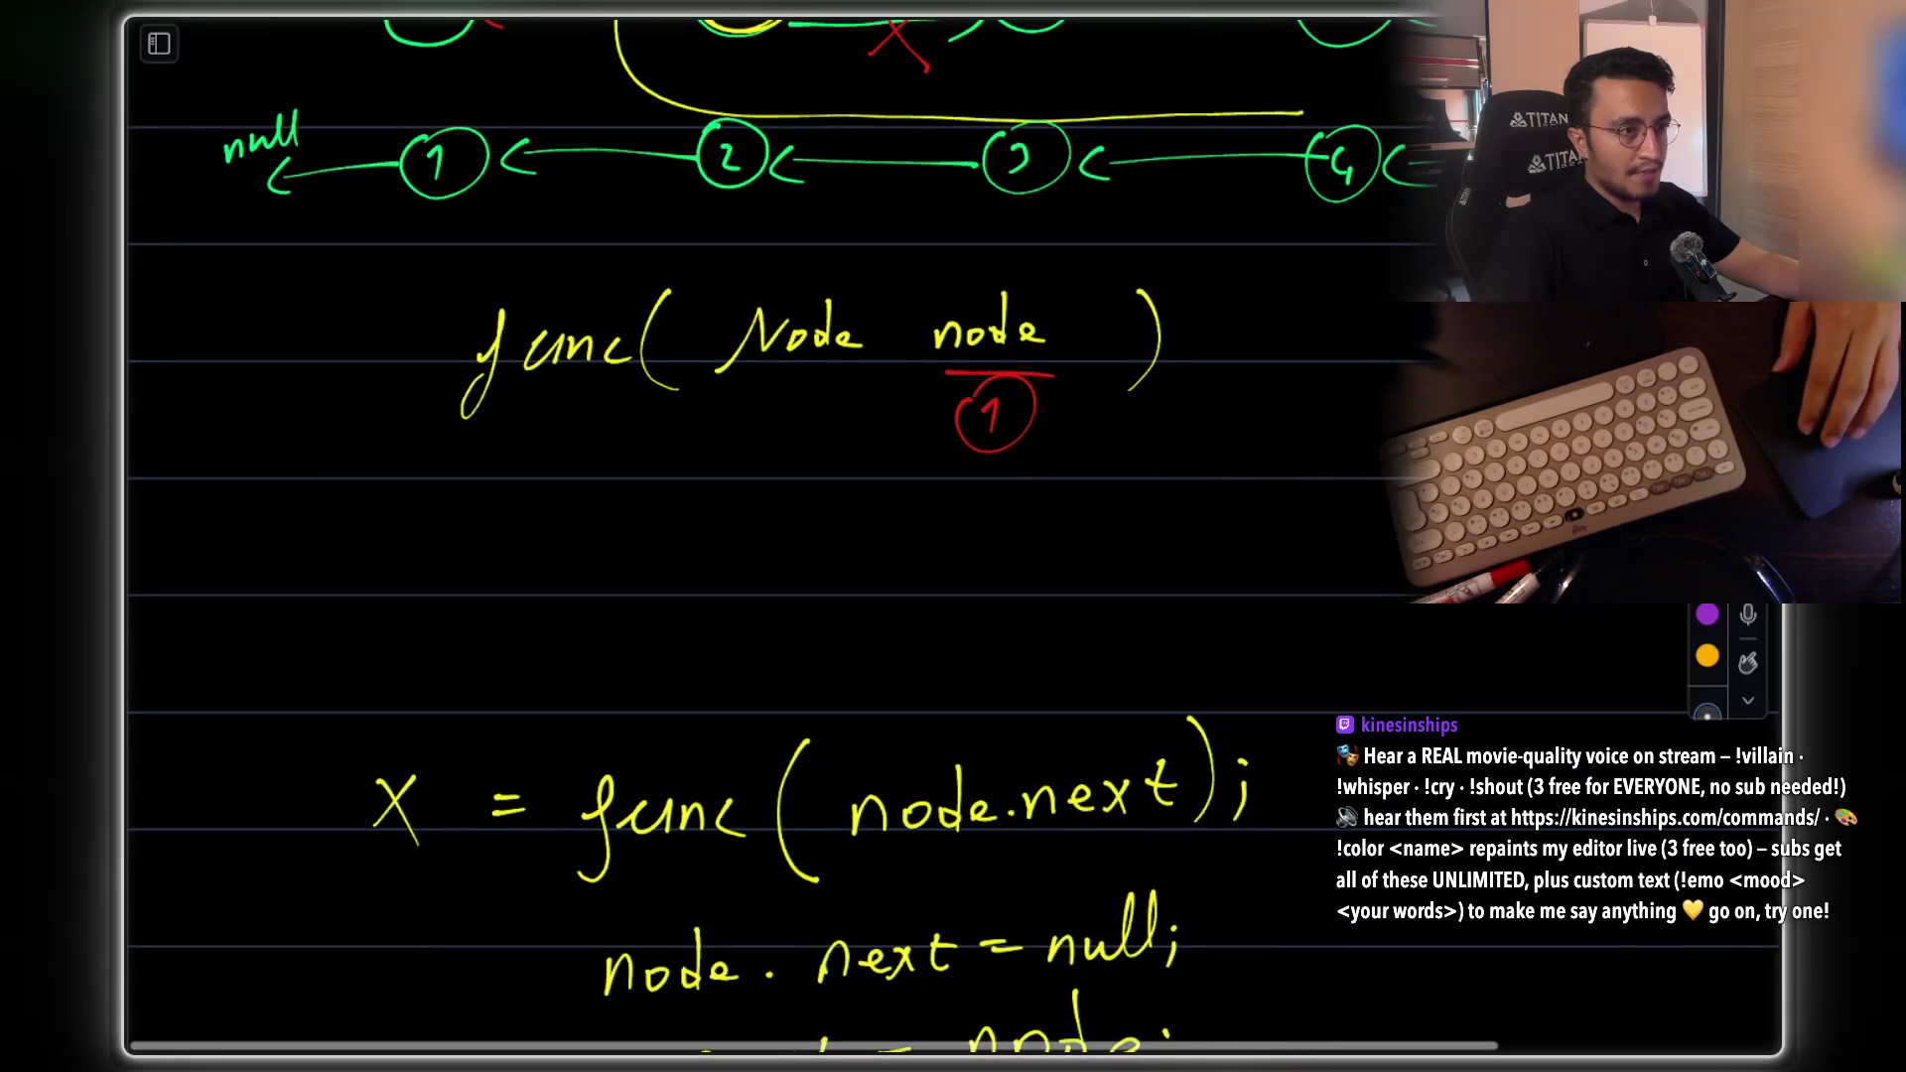
Sketch temporary marks and write 'if( node' beneath the func(Node node) header
scroll(1140, 476, up, 1)
scroll(867, 732, down, 2)
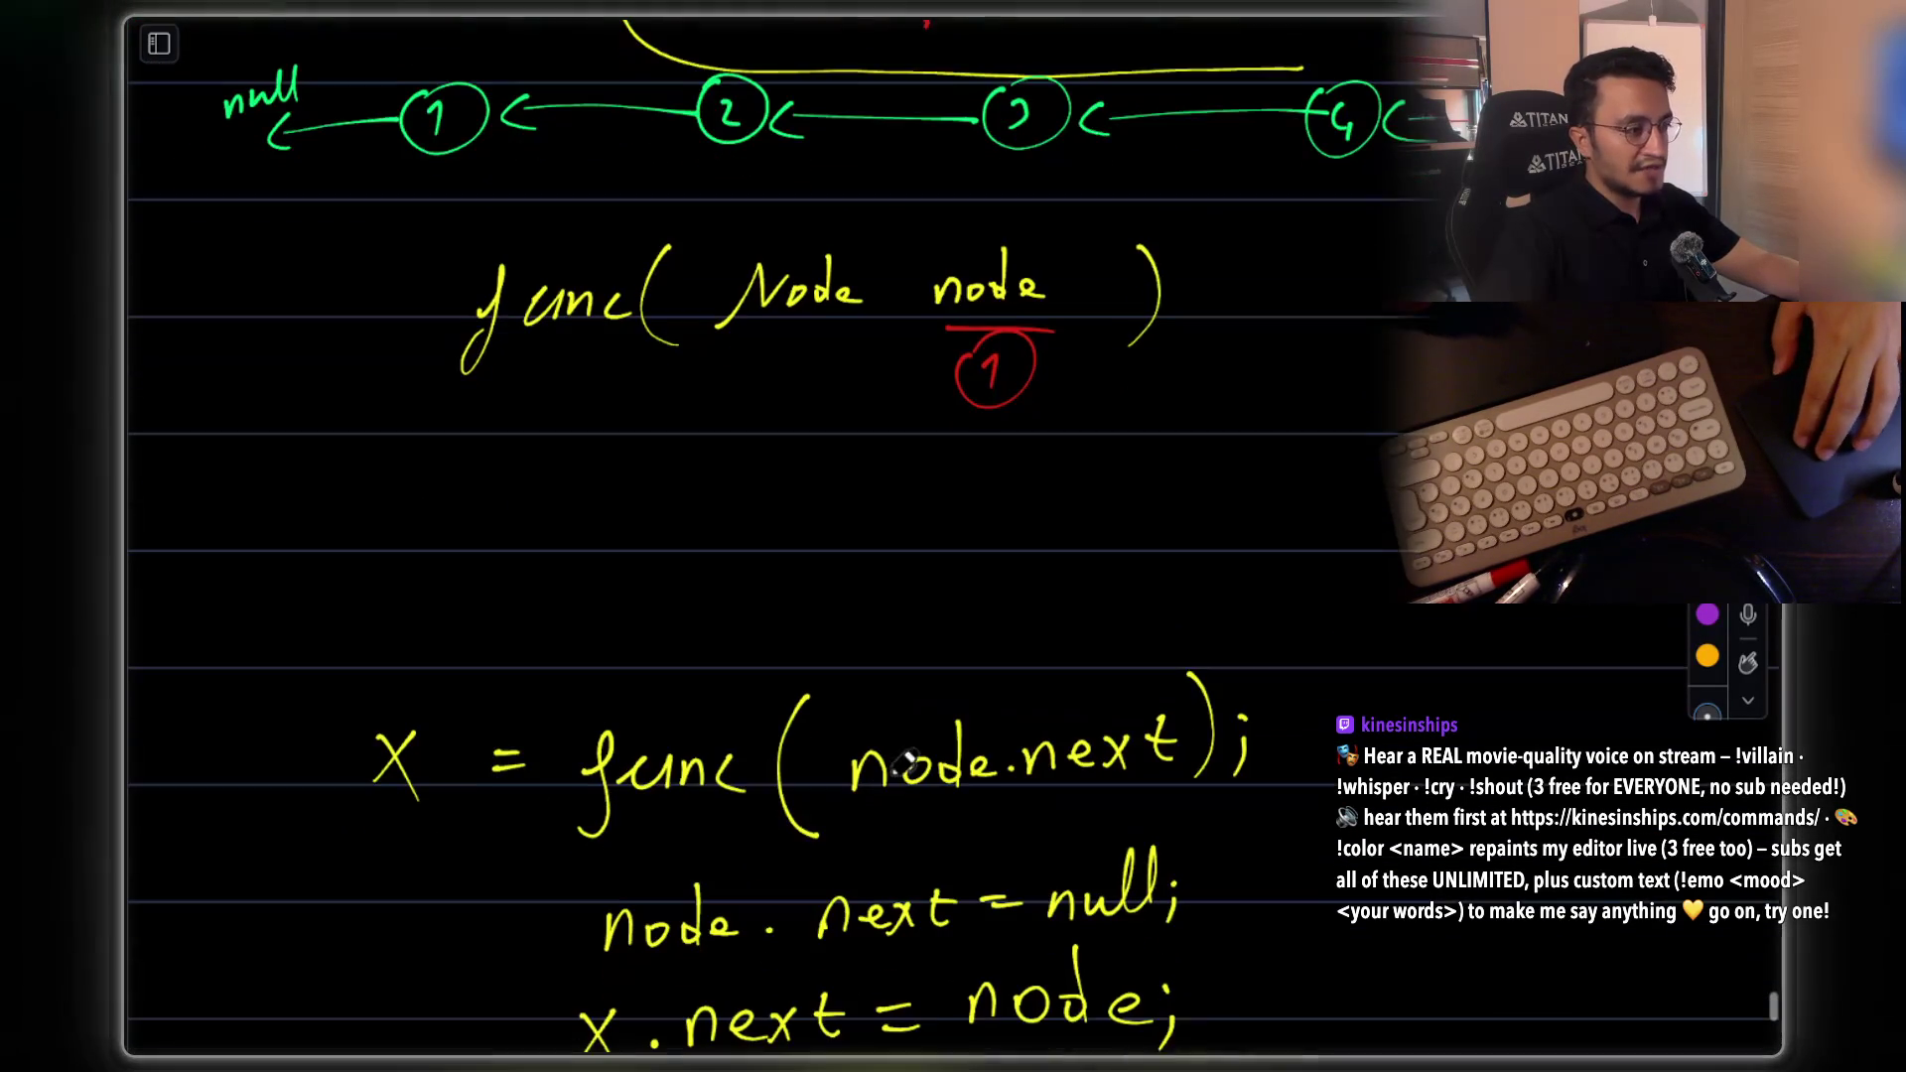
scroll(723, 532, up, 1)
scroll(701, 532, up, 3)
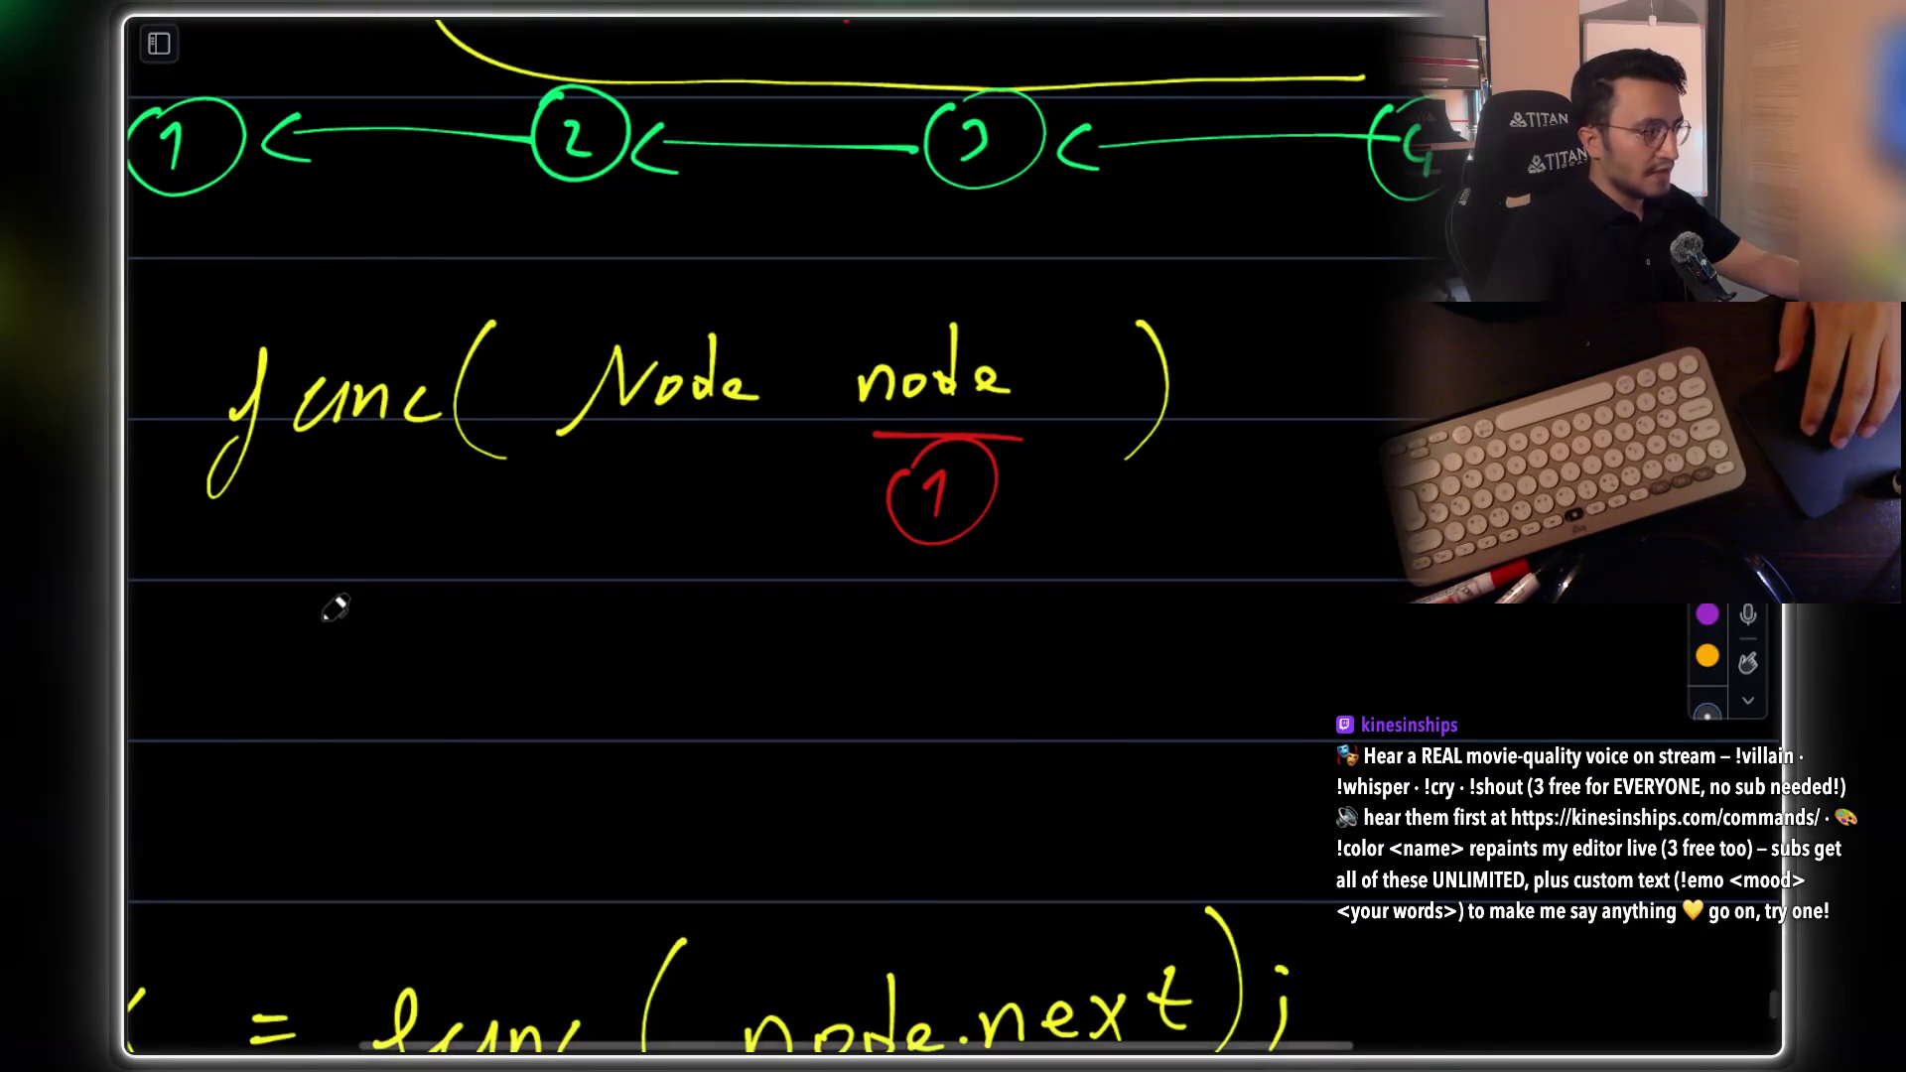
drag(363, 584, 349, 686)
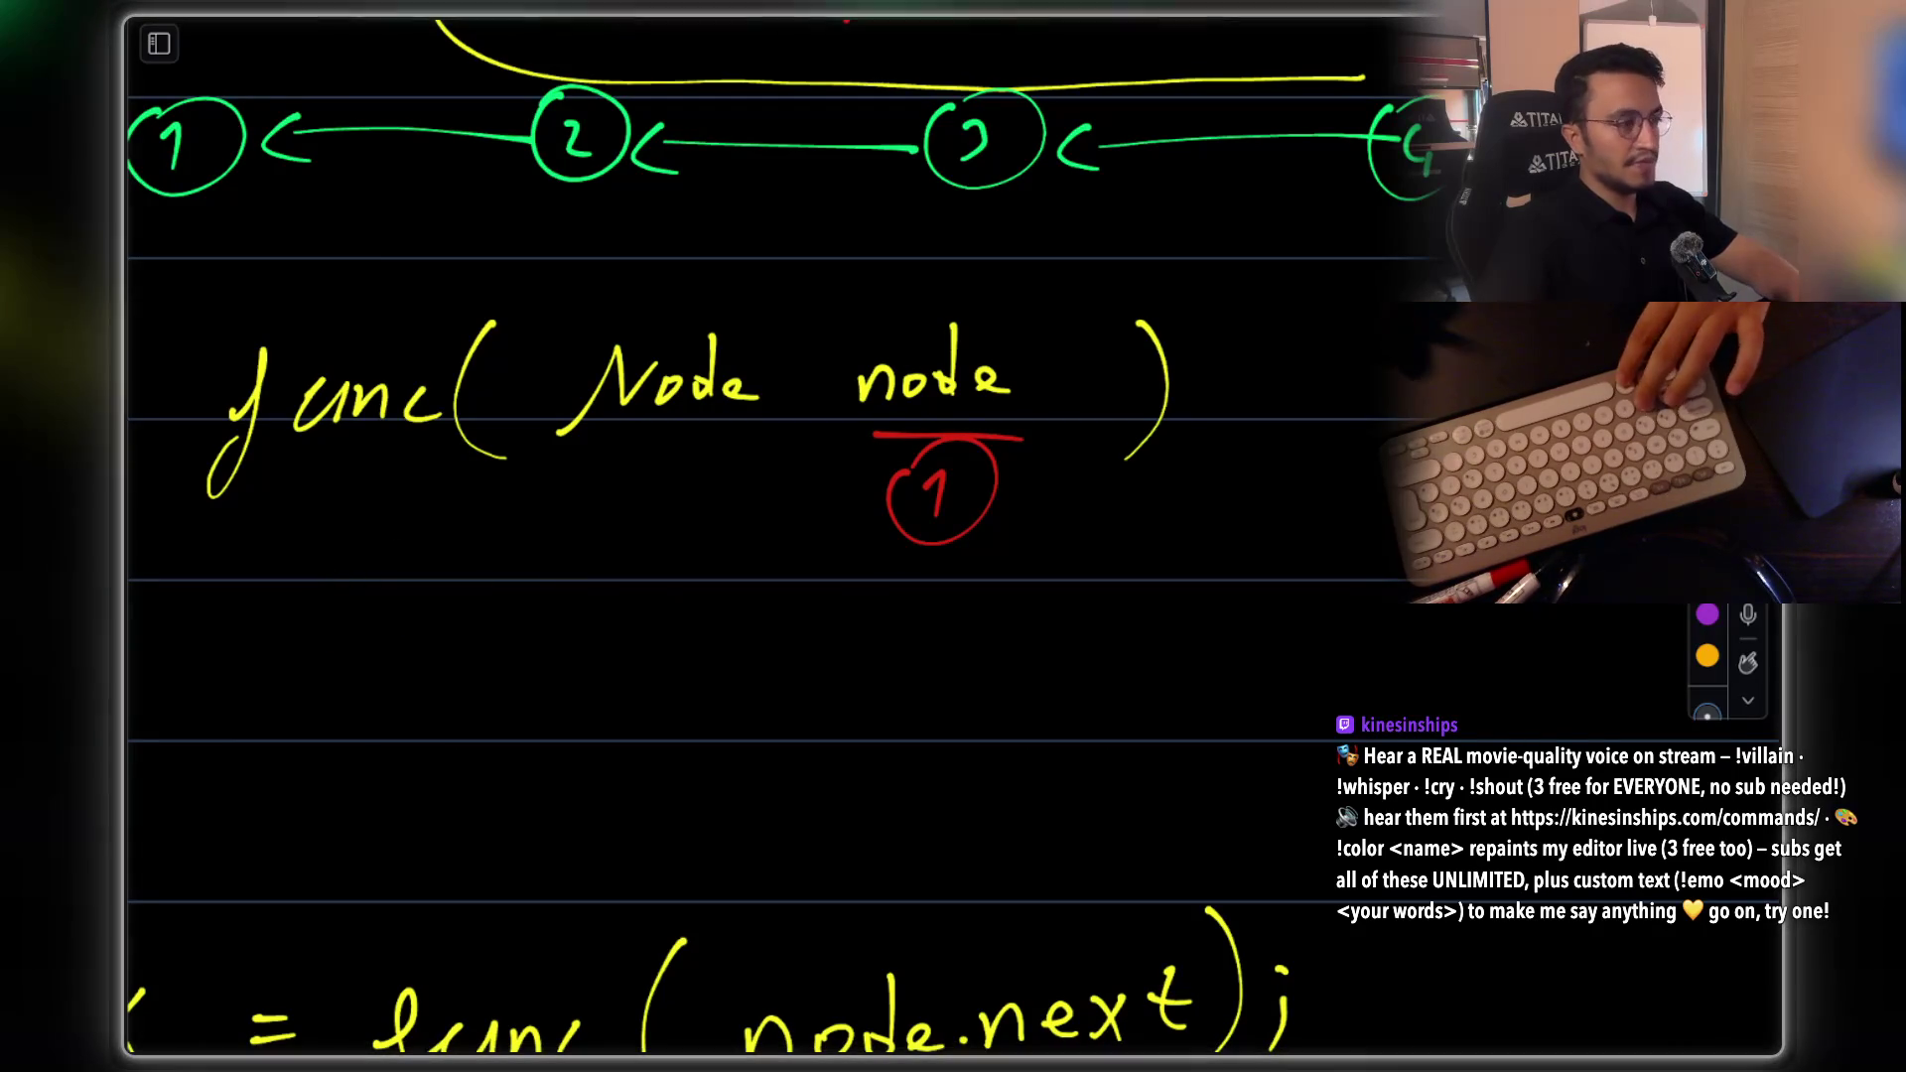
scroll(702, 595, left, 3)
scroll(701, 595, down, 1)
drag(478, 524, 484, 583)
drag(543, 509, 496, 653)
drag(627, 472, 612, 623)
Underline the null at the end of the list in yellow
scroll(731, 598, right, 6)
scroll(731, 597, up, 2)
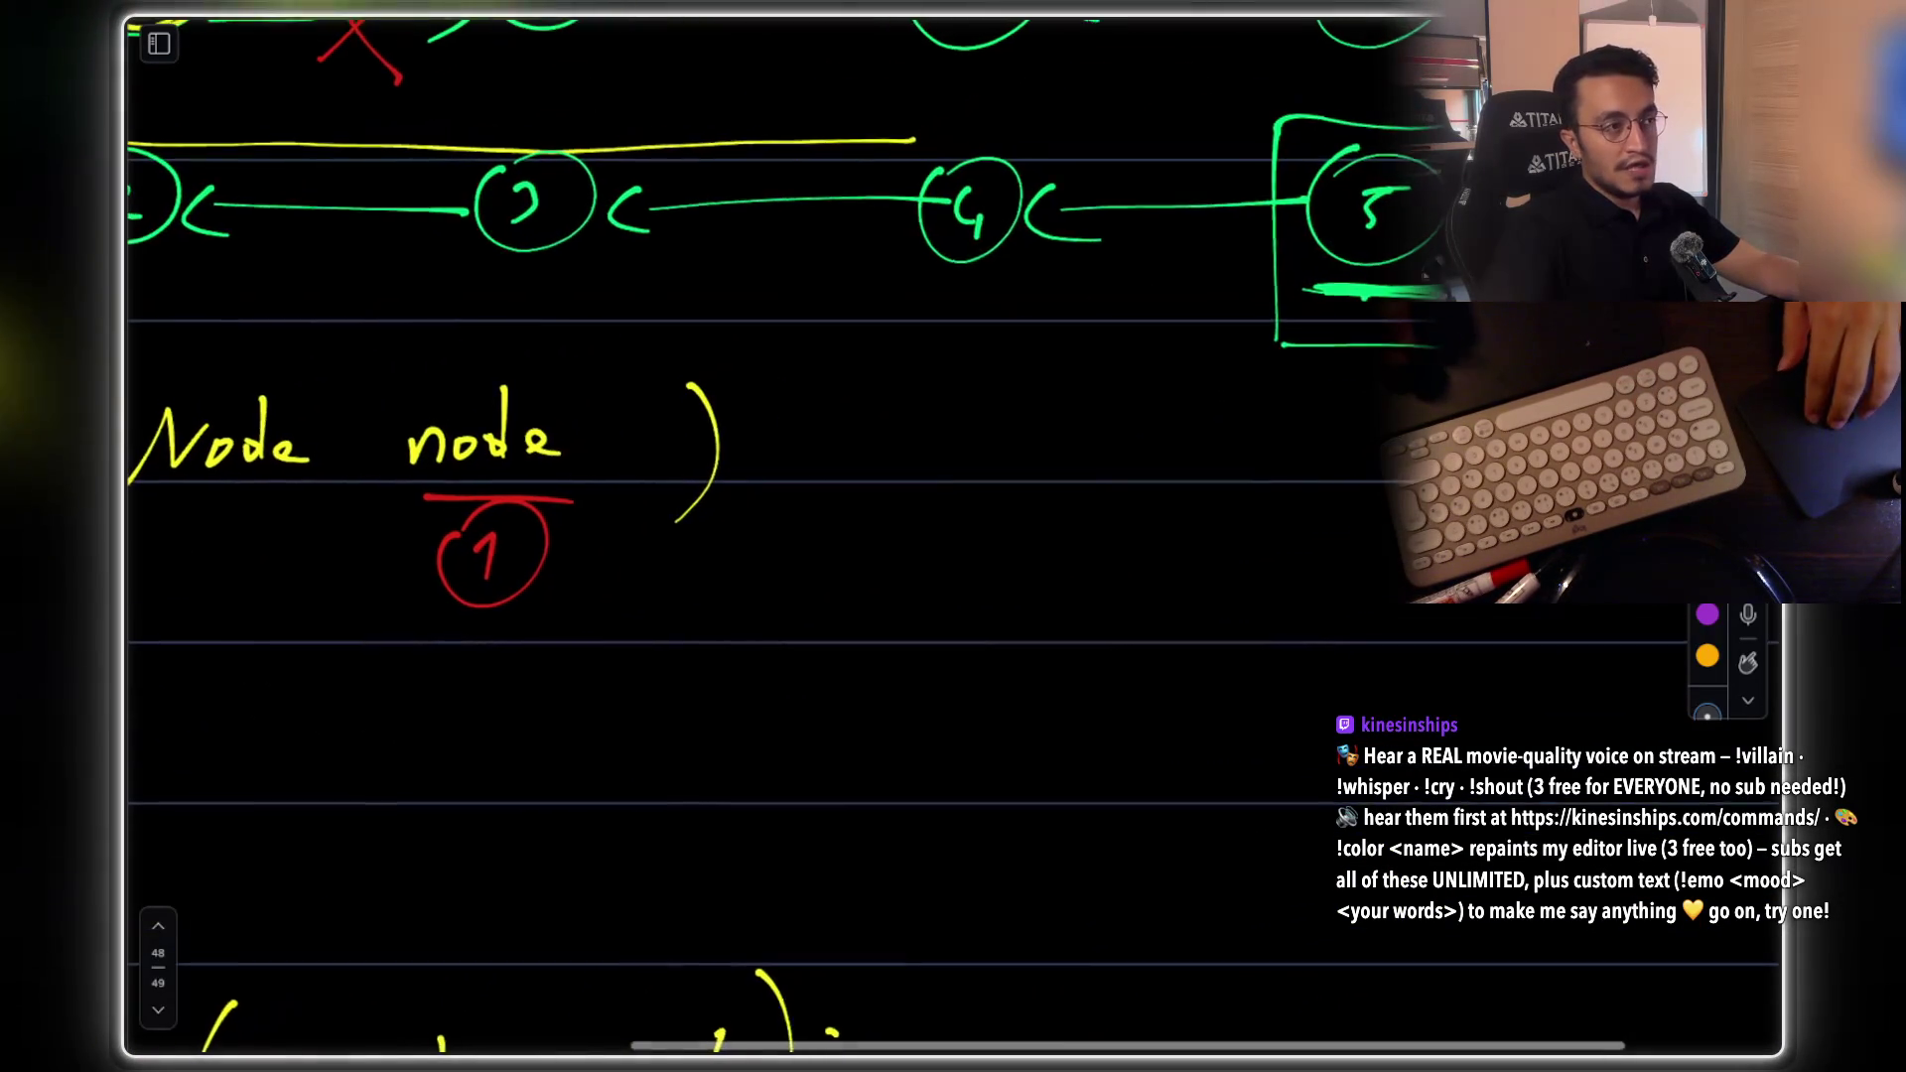
scroll(1379, 256, left, 1)
scroll(1374, 248, right, 3)
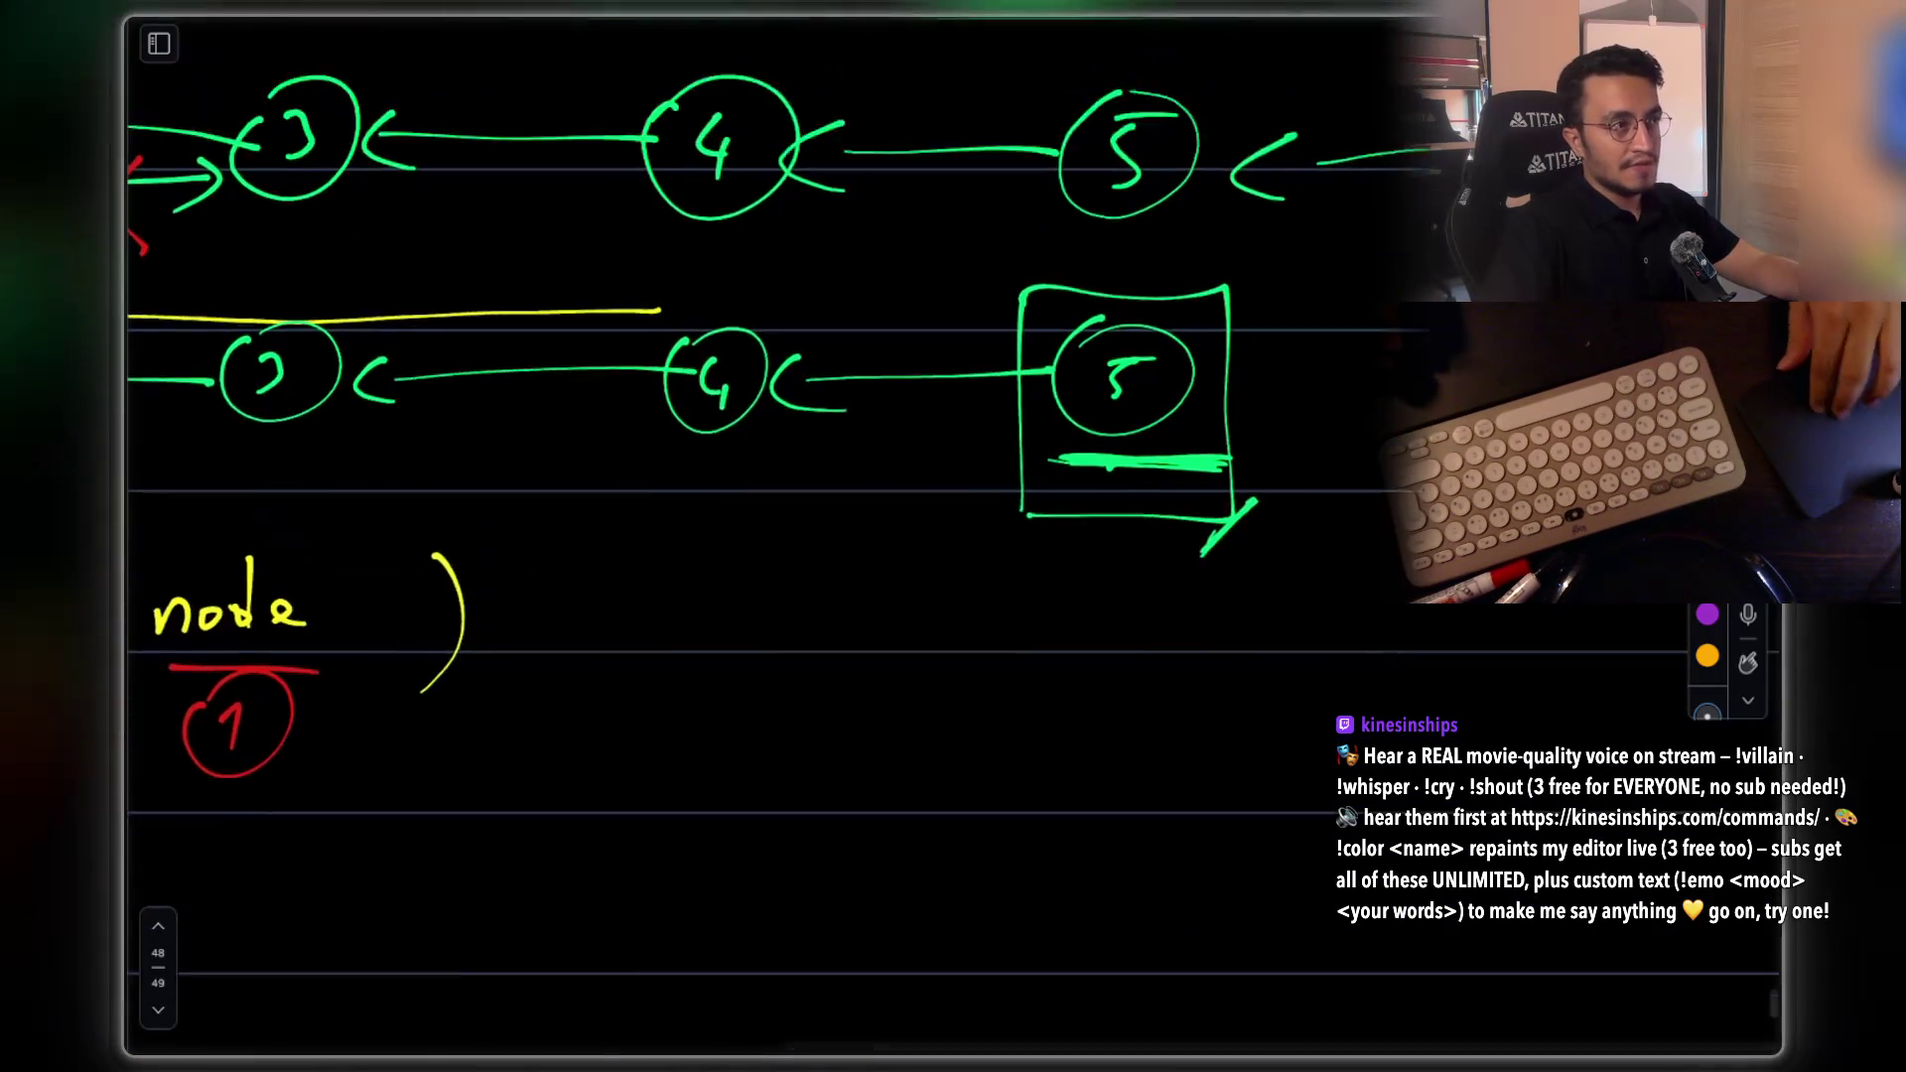
scroll(1369, 243, up, 5)
scroll(1360, 231, left, 3)
scroll(1360, 231, up, 2)
scroll(1360, 231, left, 1)
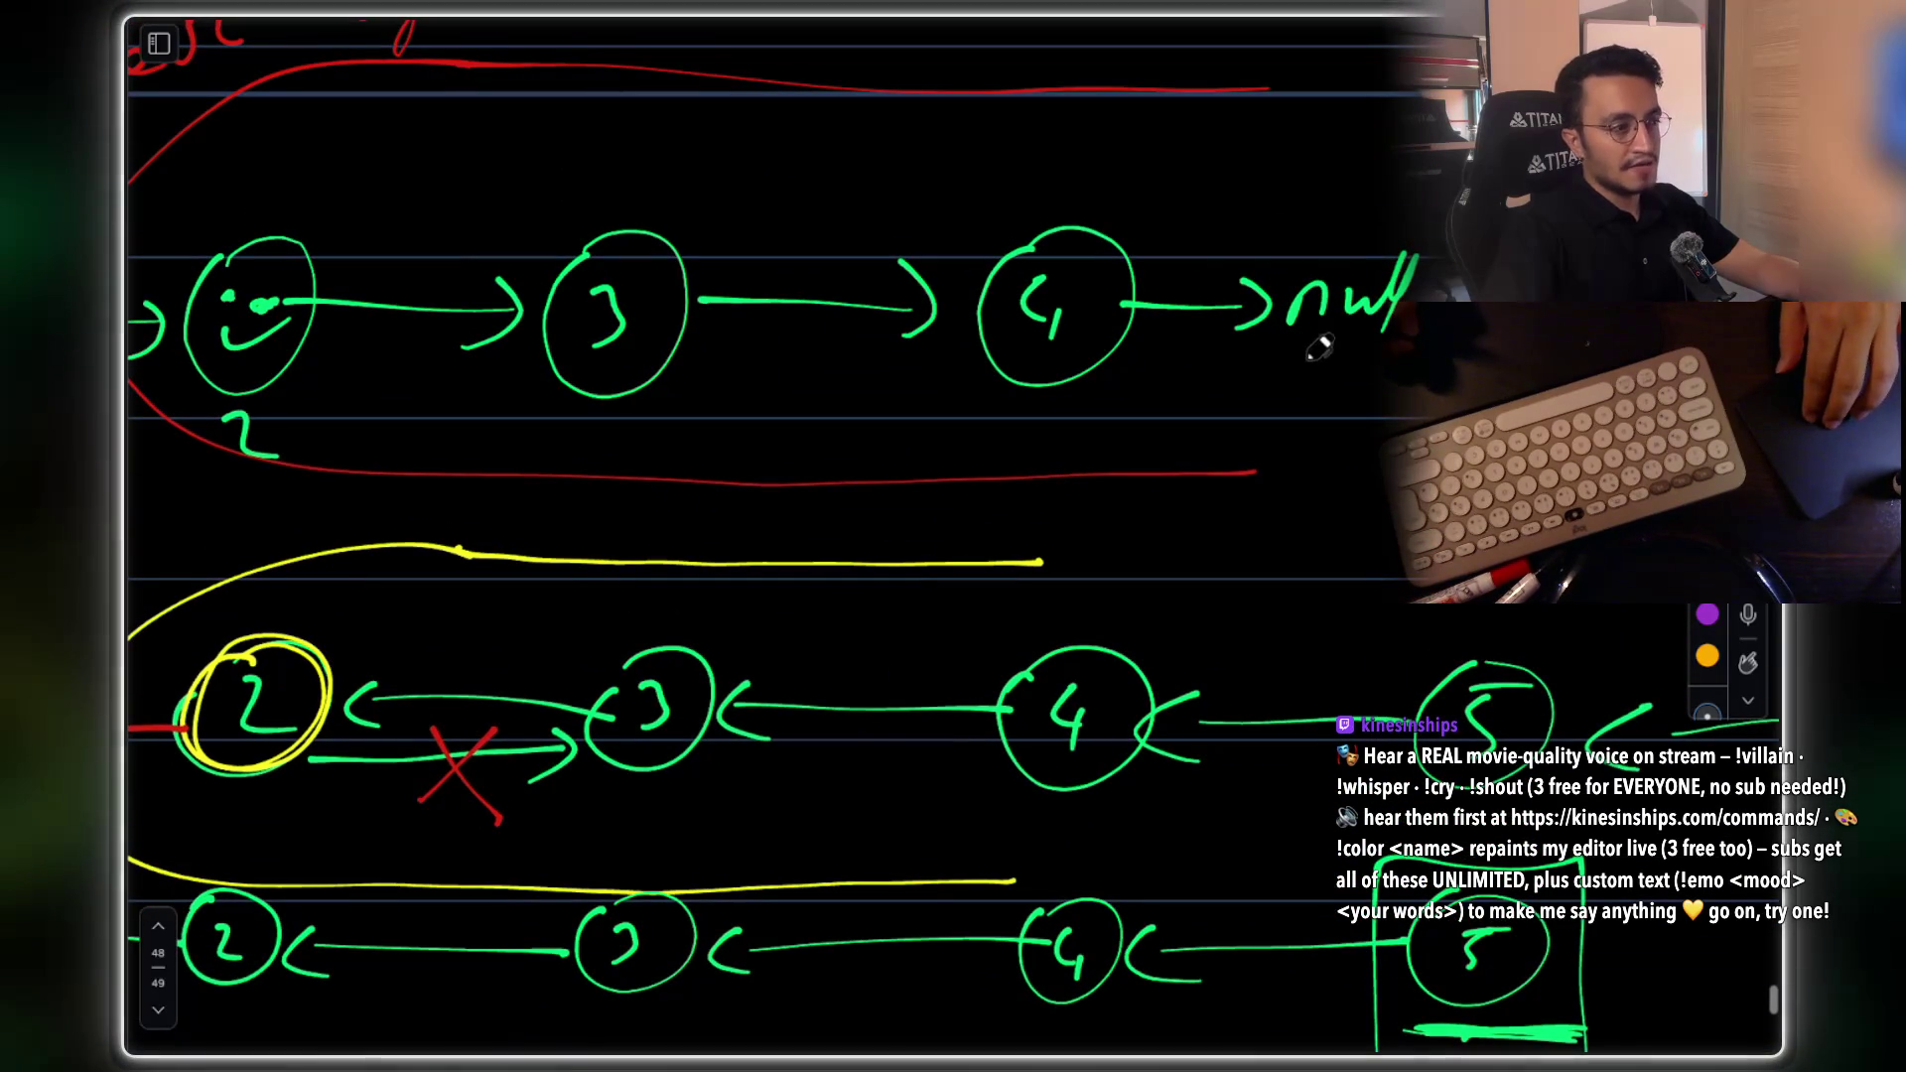
click(1074, 409)
drag(1074, 409, 1114, 402)
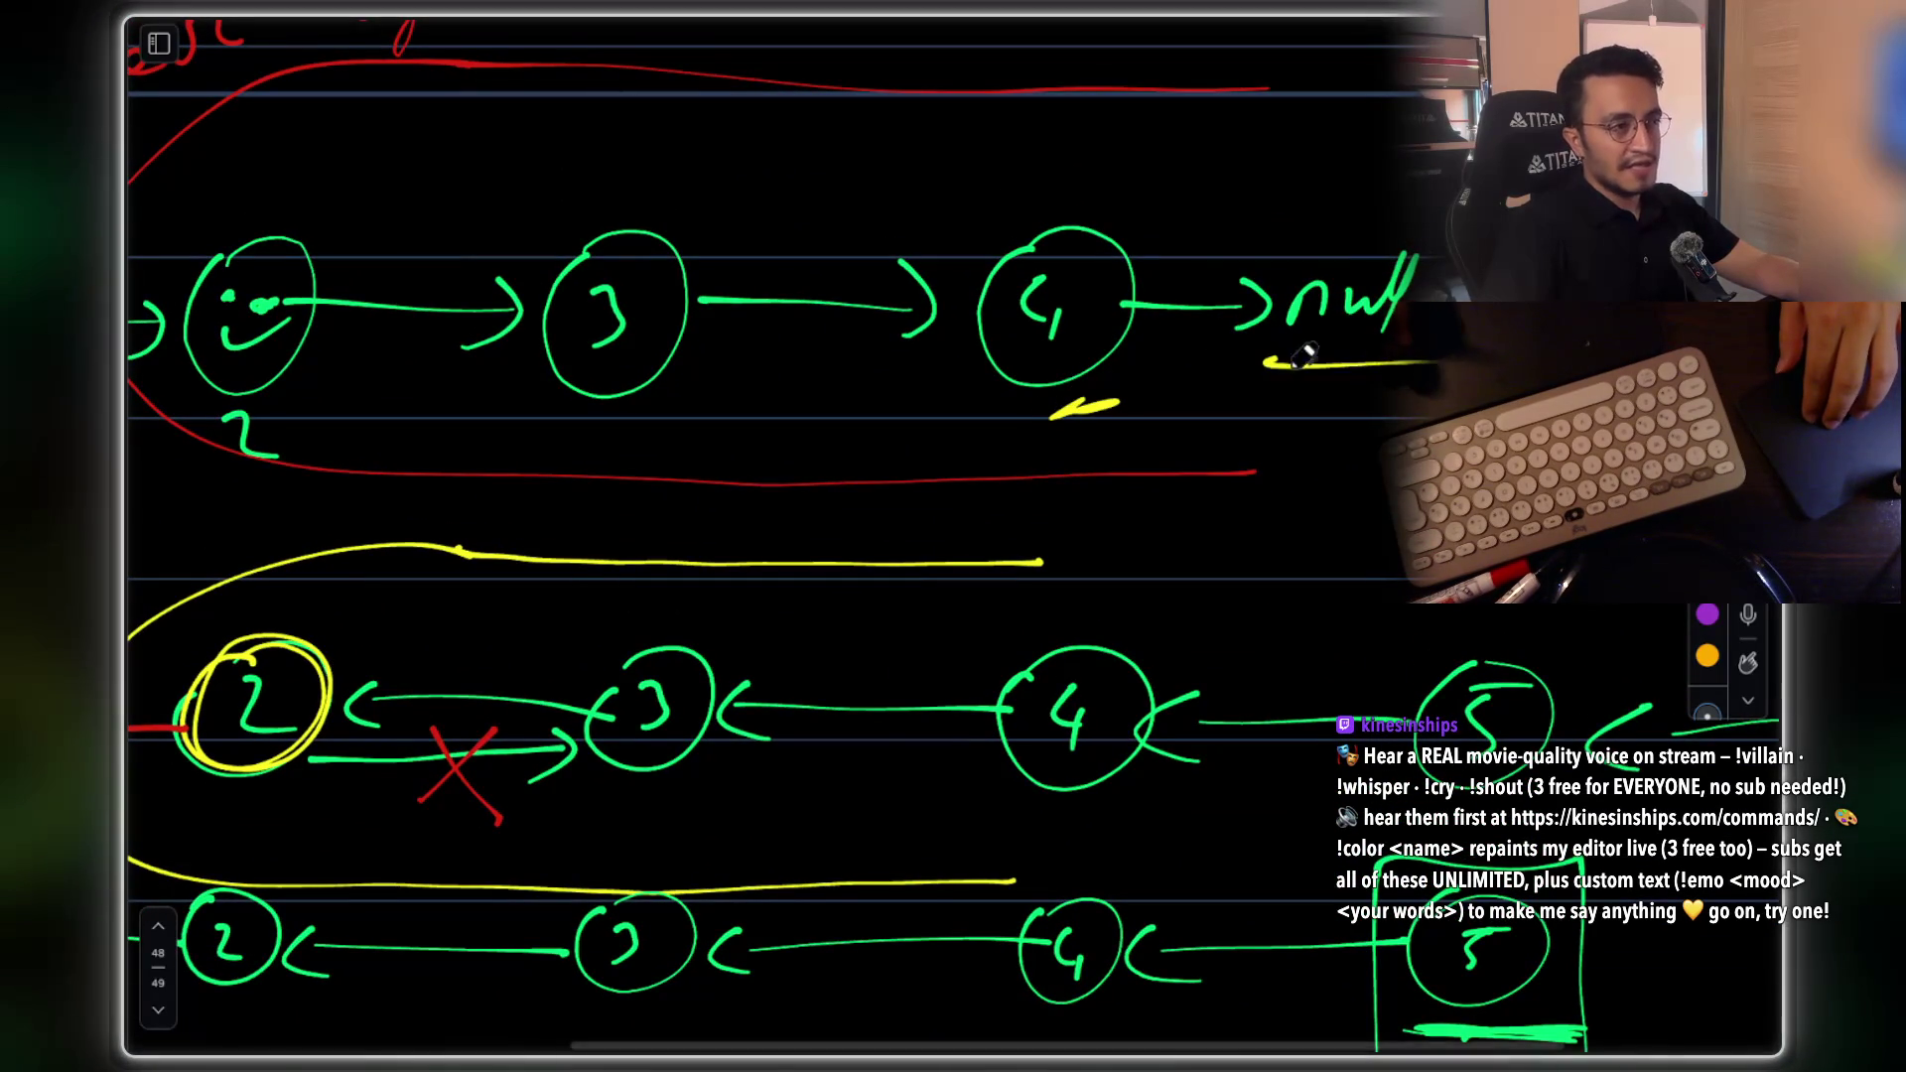
scroll(1350, 407, down, 4)
scroll(1350, 407, left, 2)
scroll(1310, 407, down, 3)
scroll(1280, 397, up, 4)
scroll(1281, 397, right, 1)
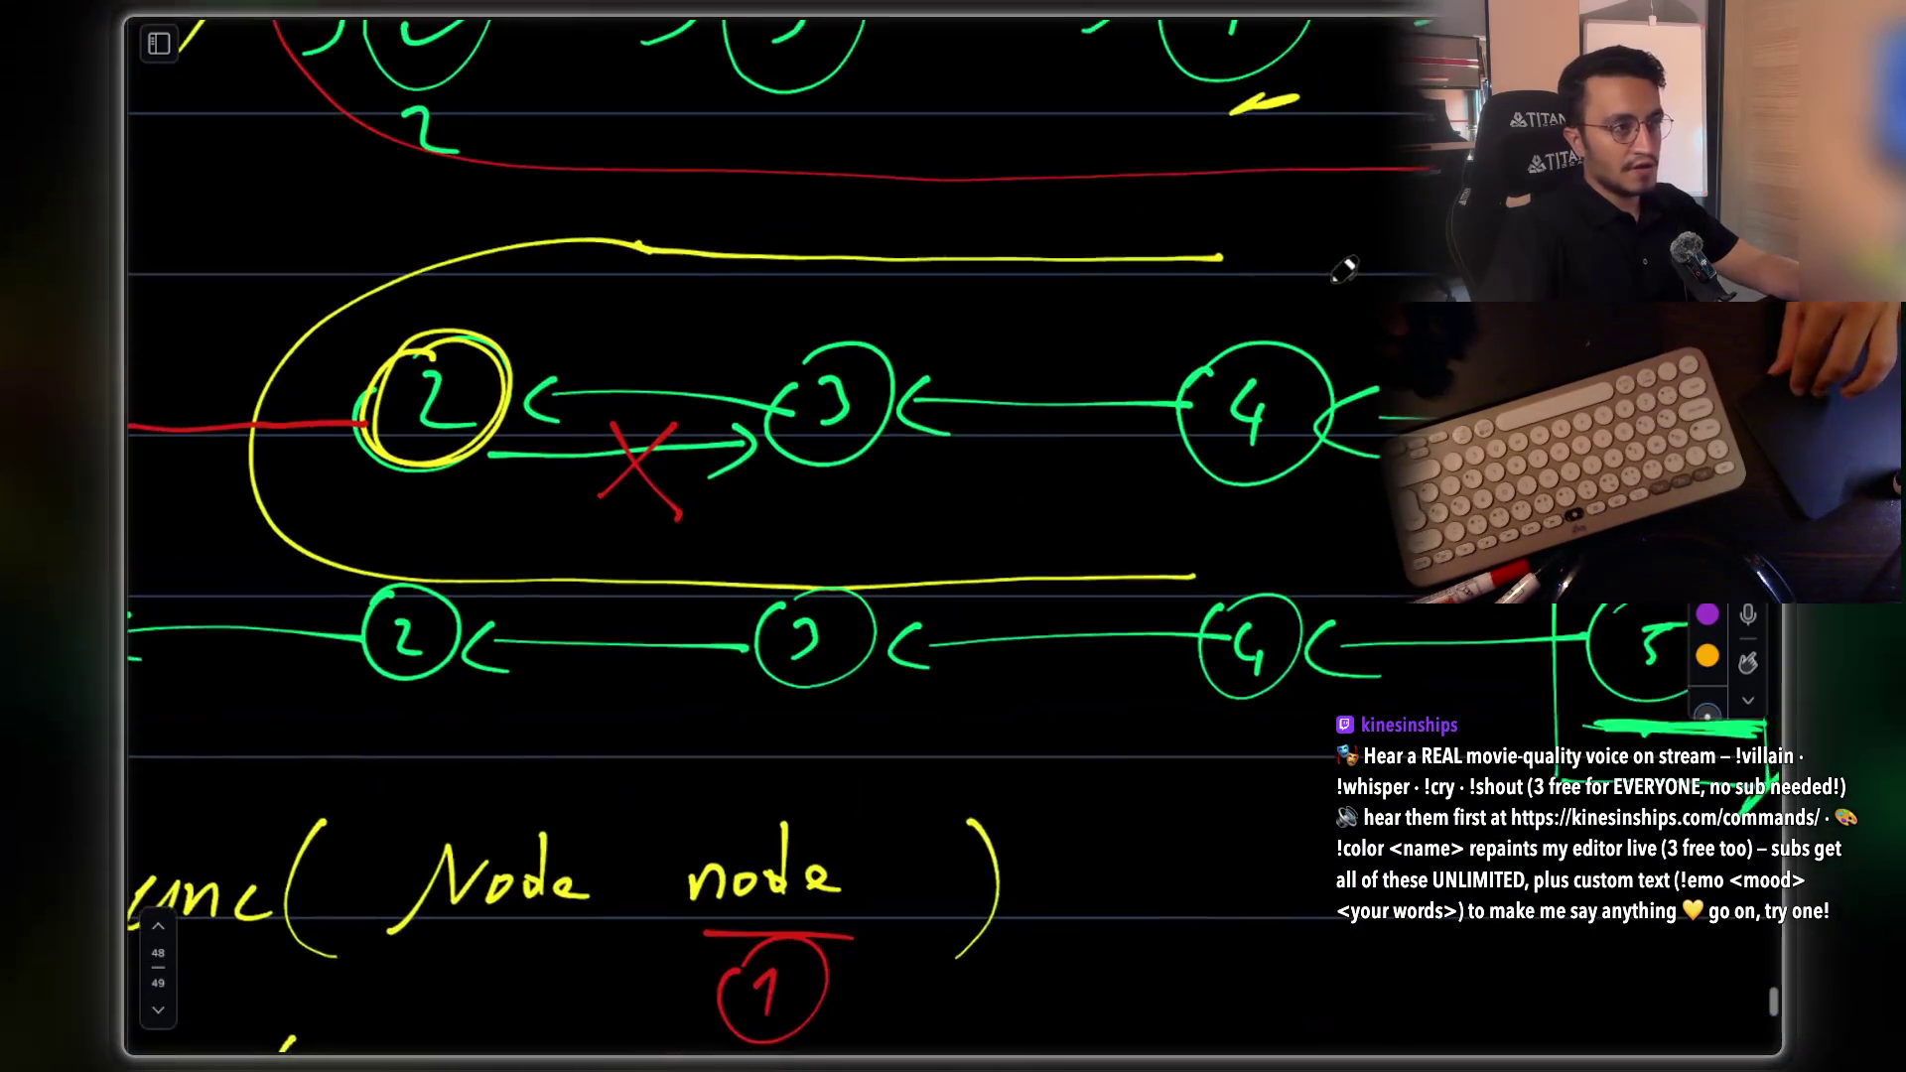
scroll(1330, 263, up, 1)
scroll(1330, 263, right, 1)
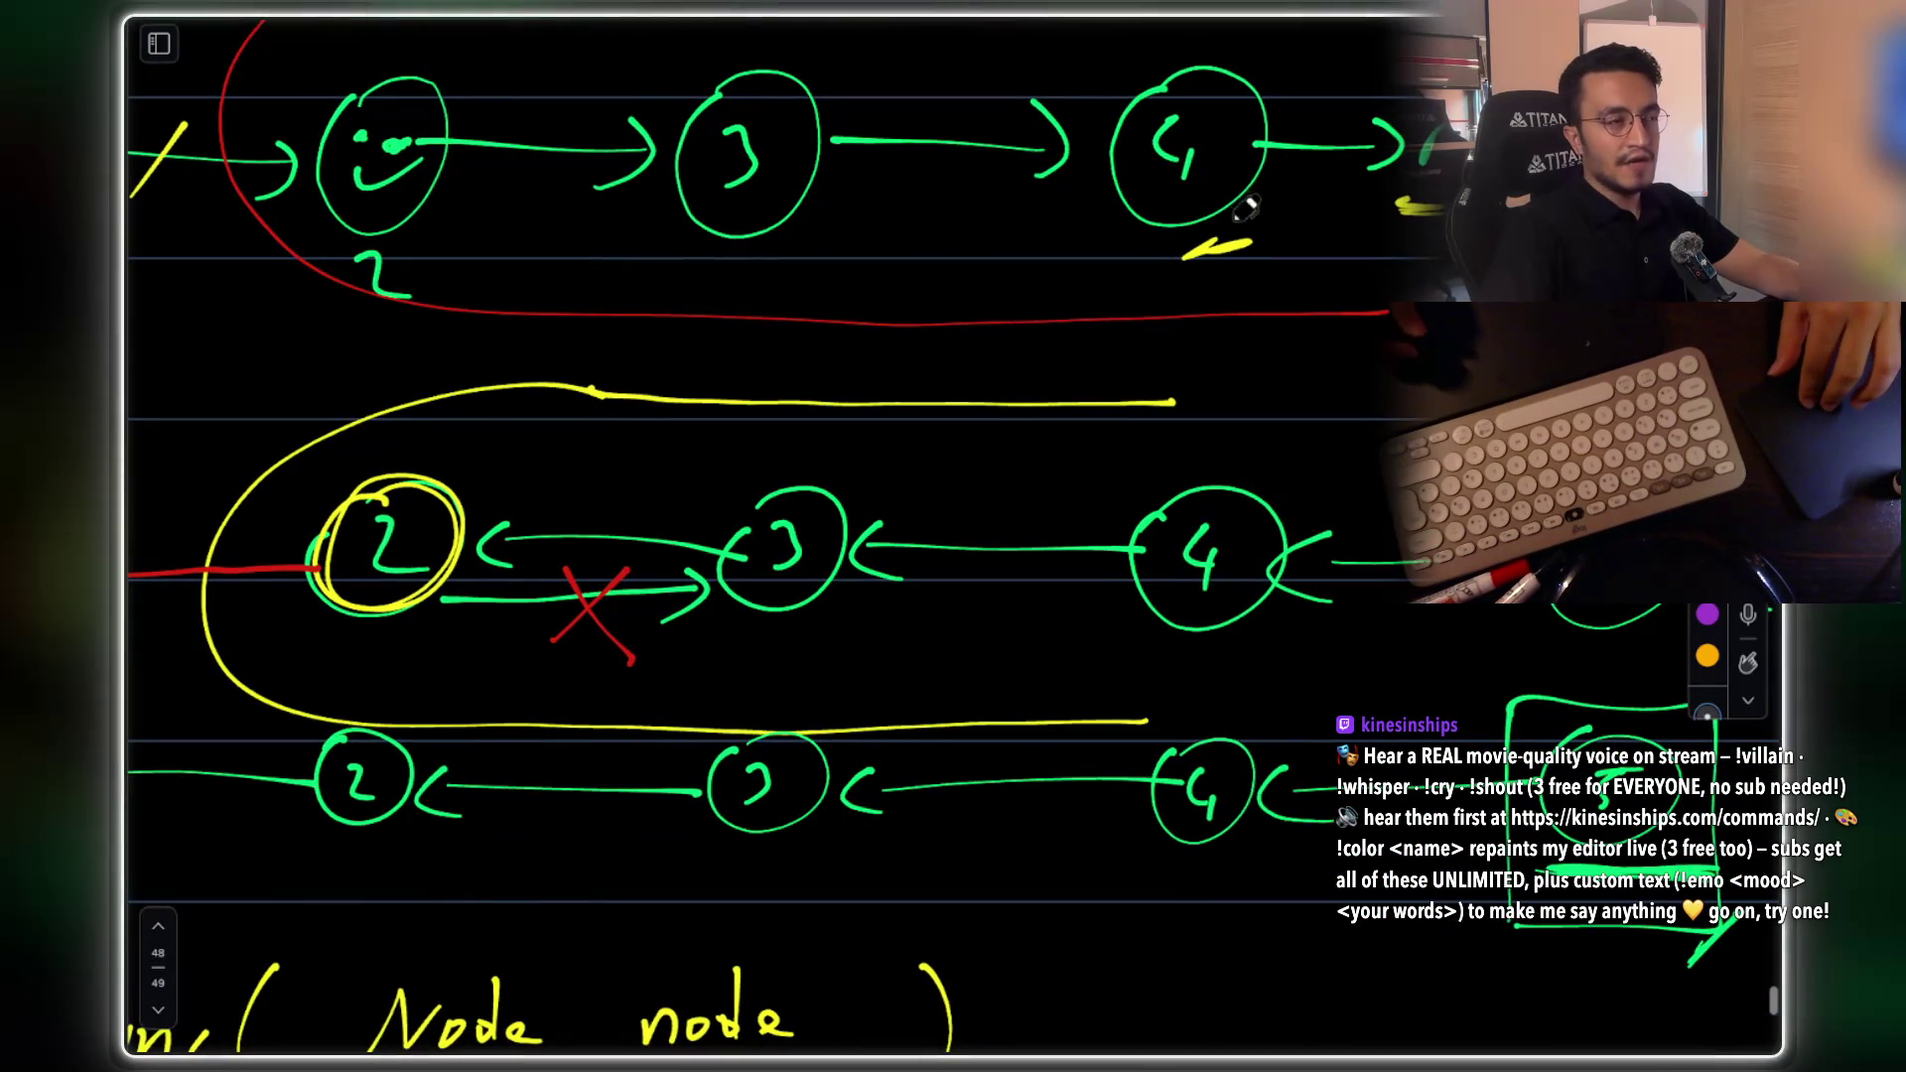
scroll(1335, 275, down, 6)
scroll(1092, 553, left, 4)
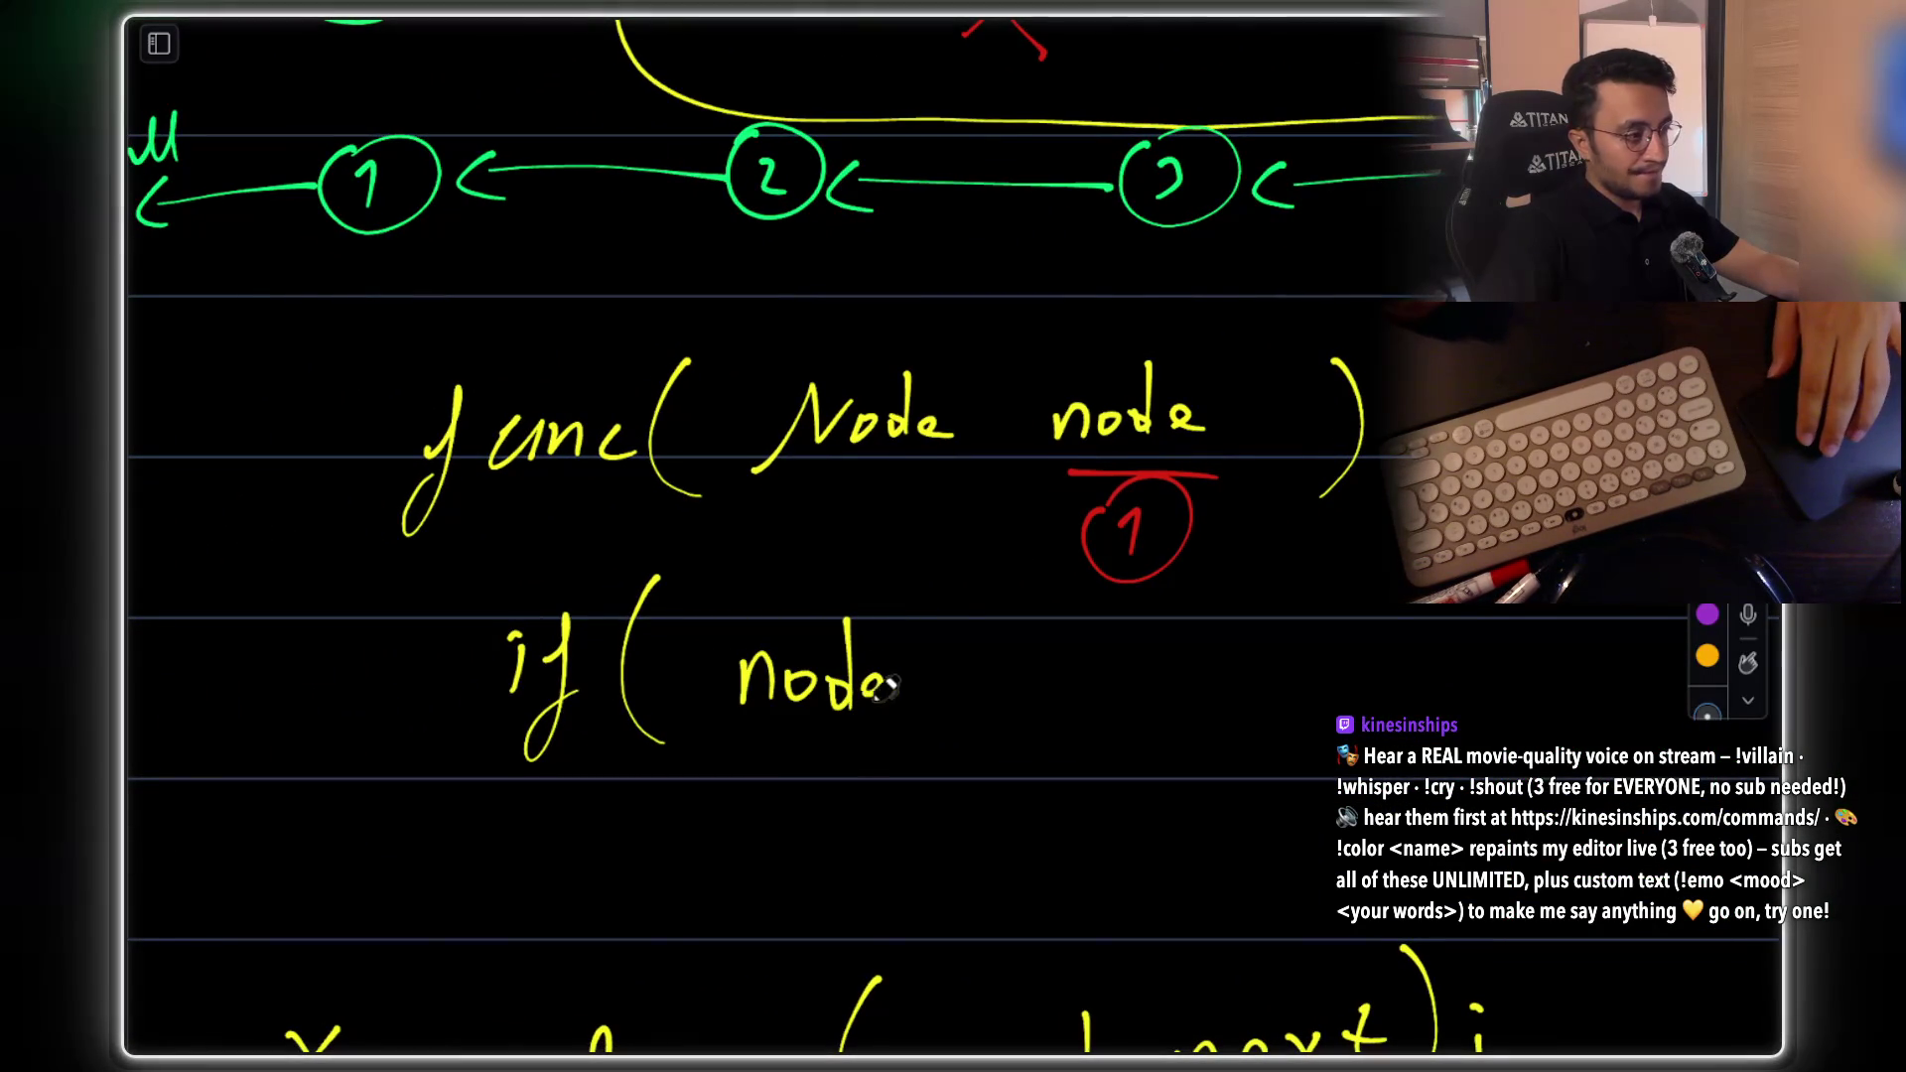
Extend the condition to node.next == null and write Node endNode; above func
drag(1102, 660, 1437, 645)
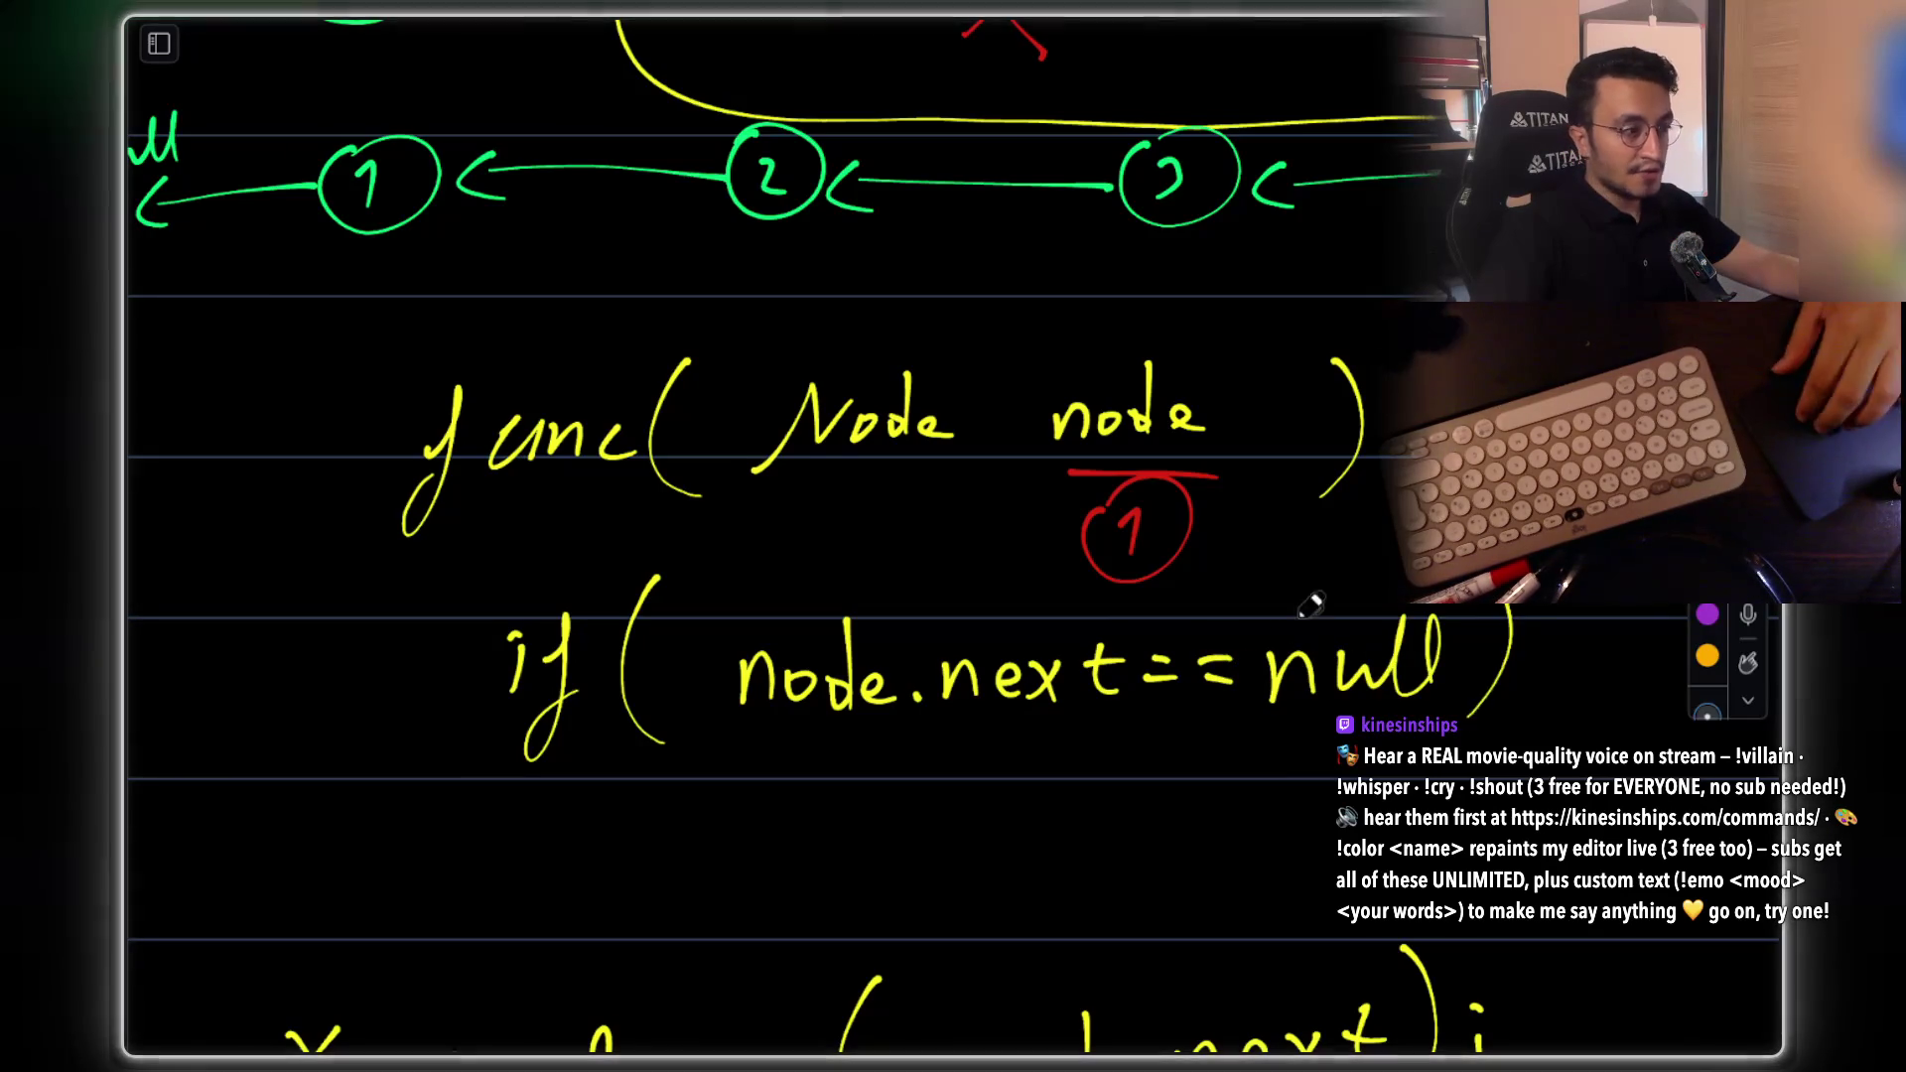
scroll(1312, 591, down, 3)
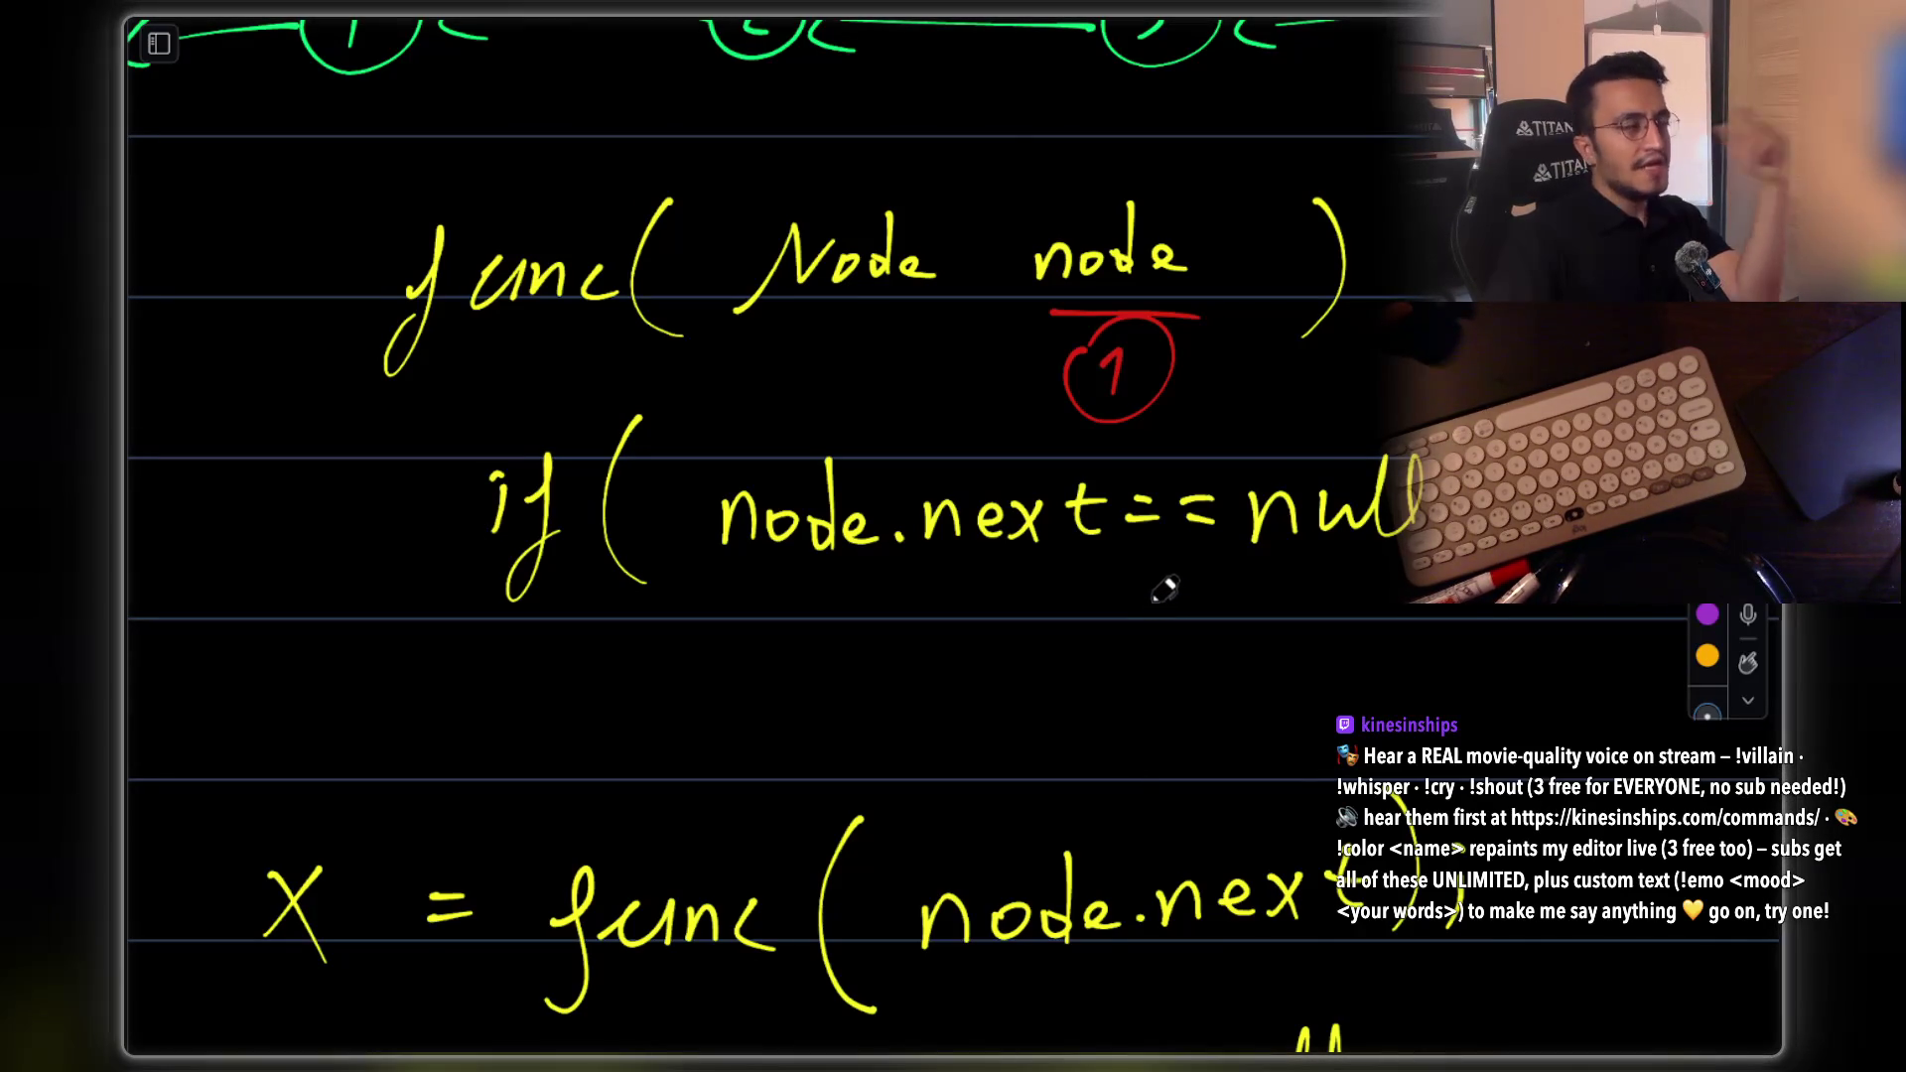
scroll(702, 396, up, 6)
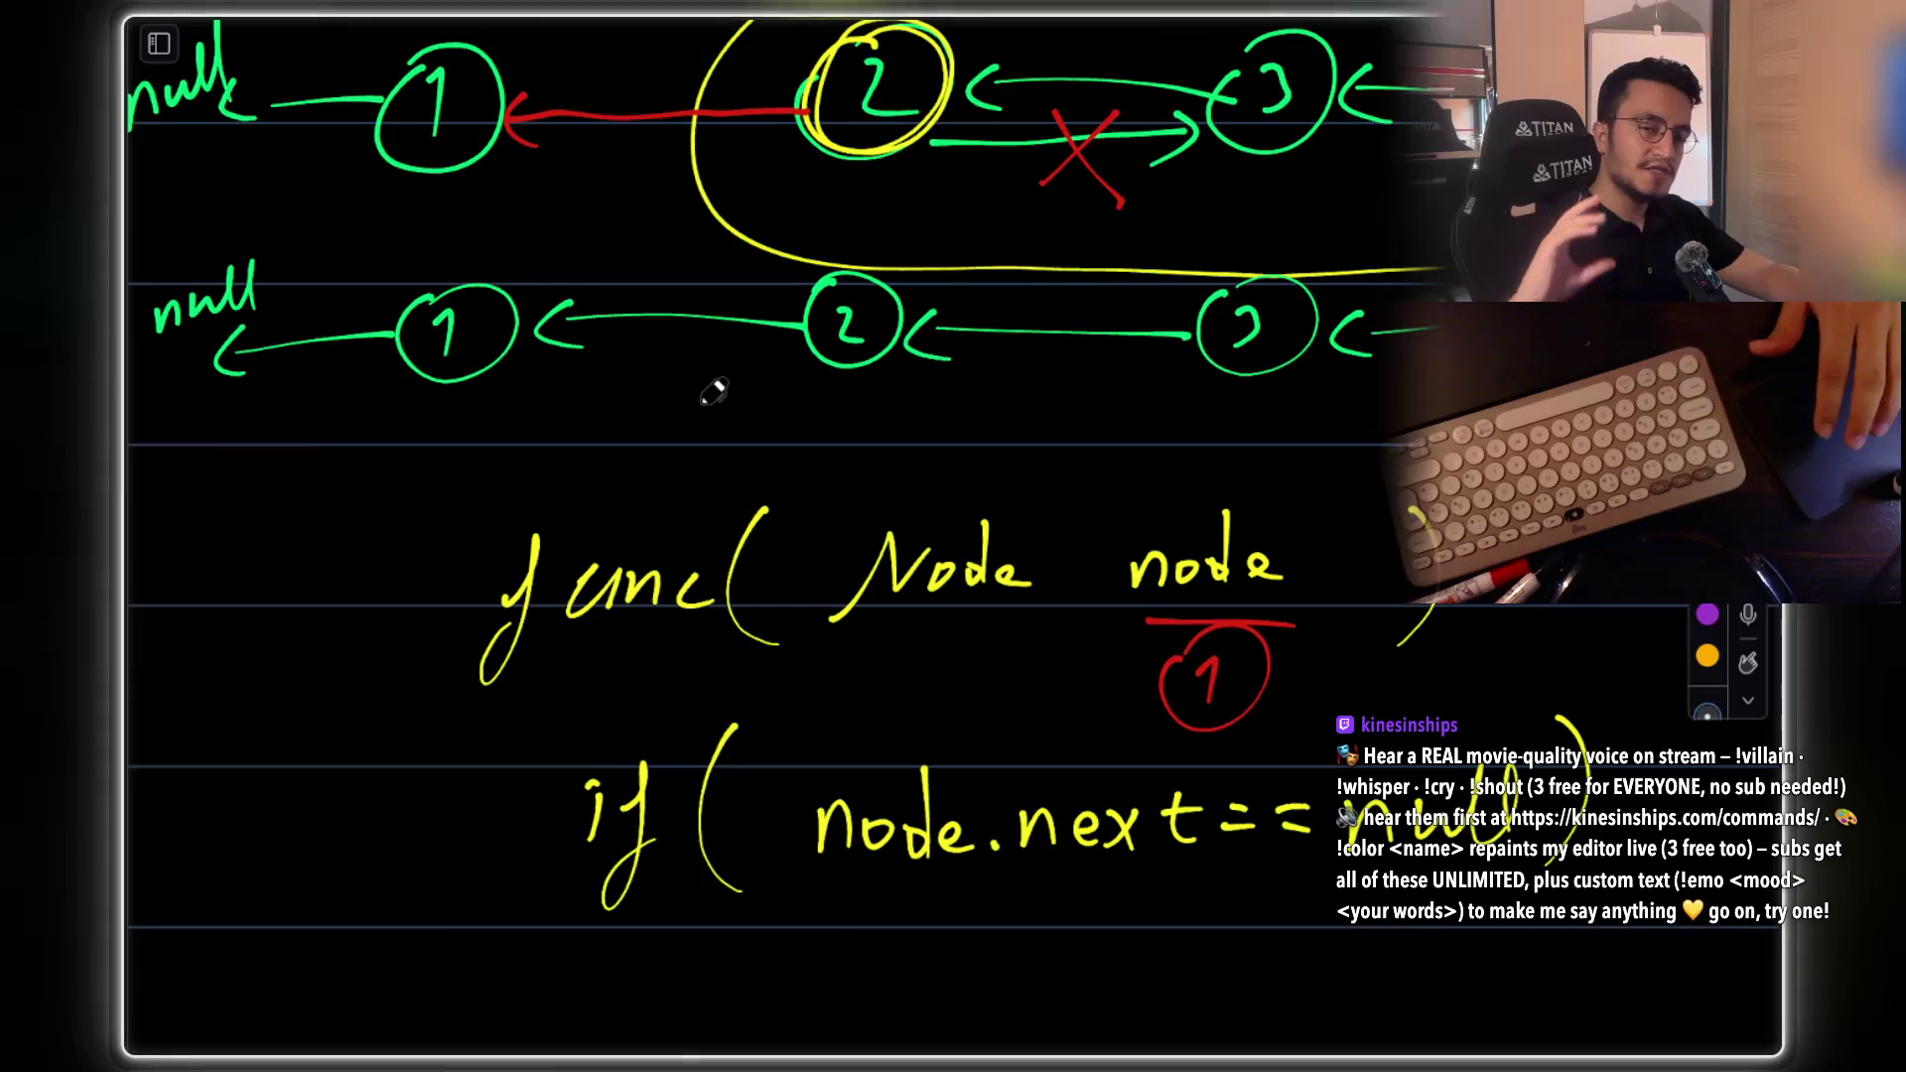
scroll(710, 389, up, 1)
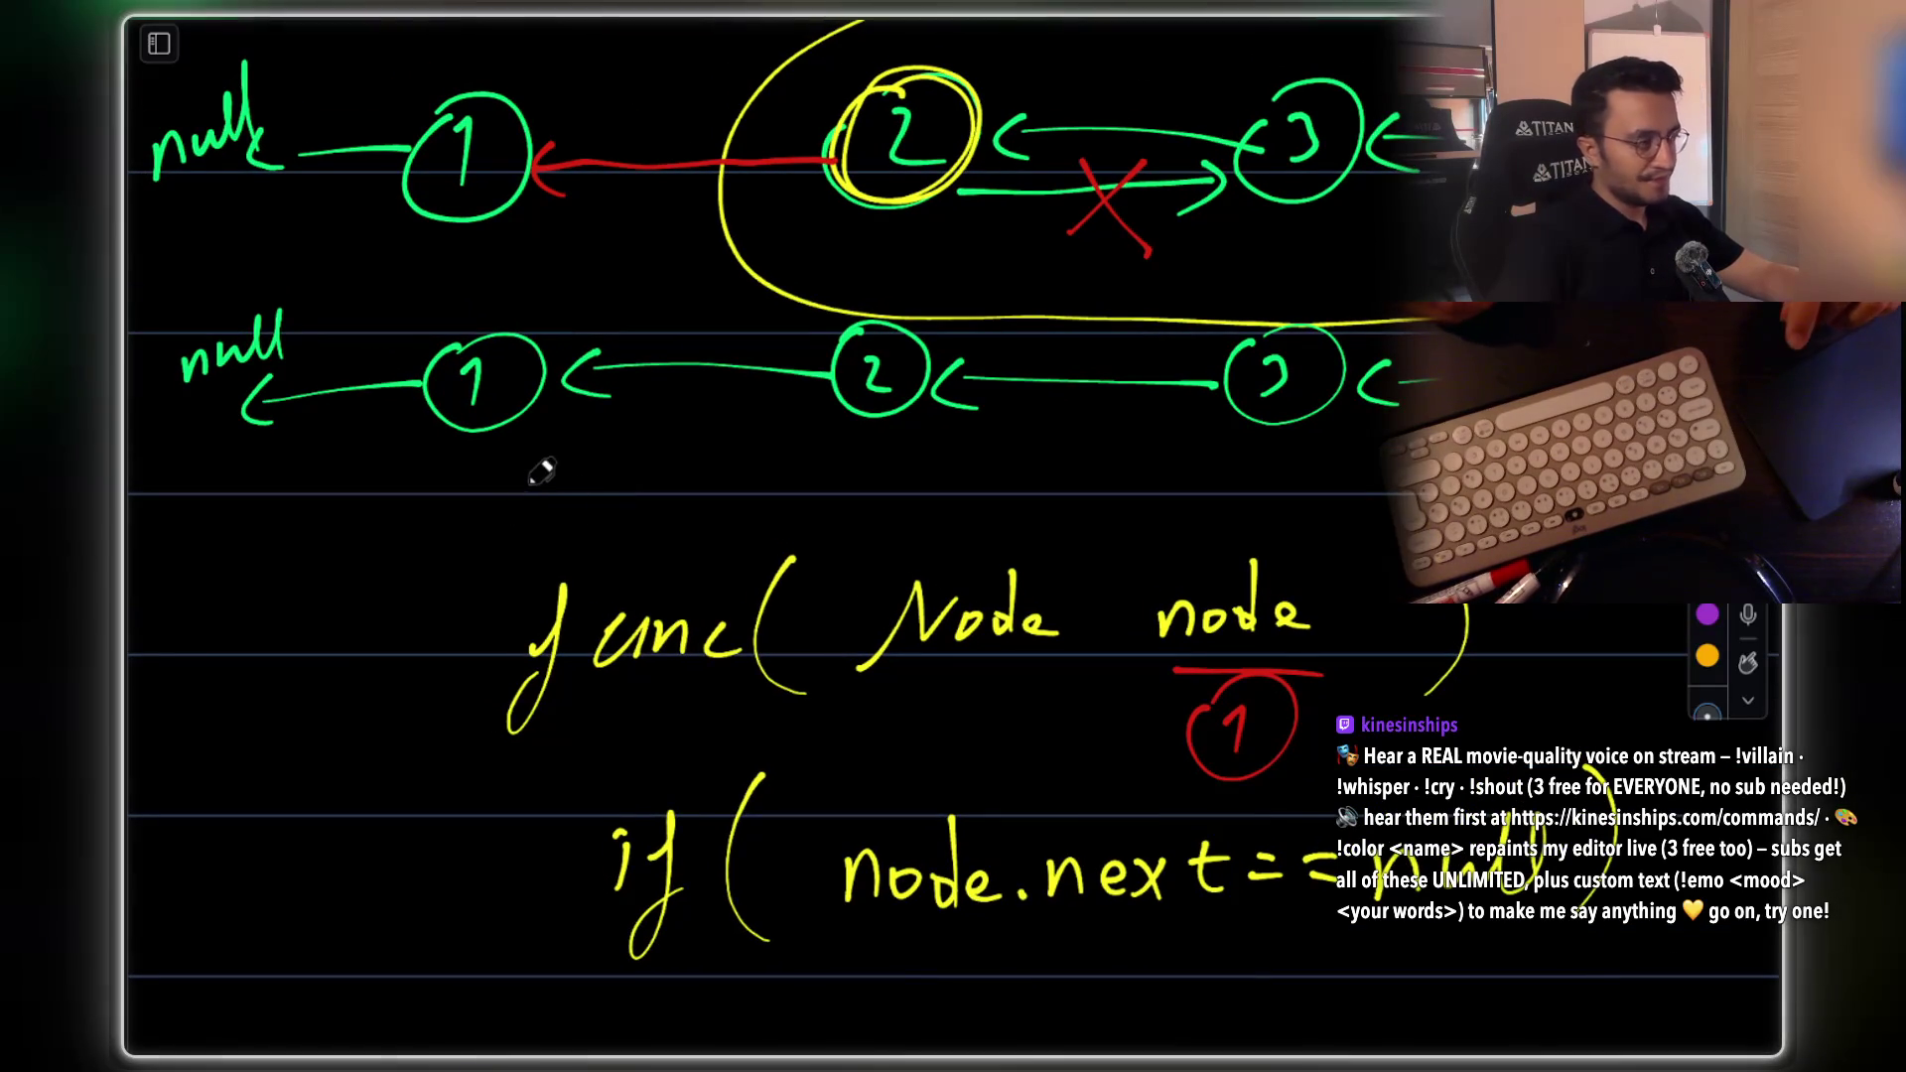
mouse_move(502, 534)
mouse_down()
mouse_move(573, 486)
mouse_move(675, 518)
mouse_move(918, 479)
mouse_move(1038, 531)
mouse_up()
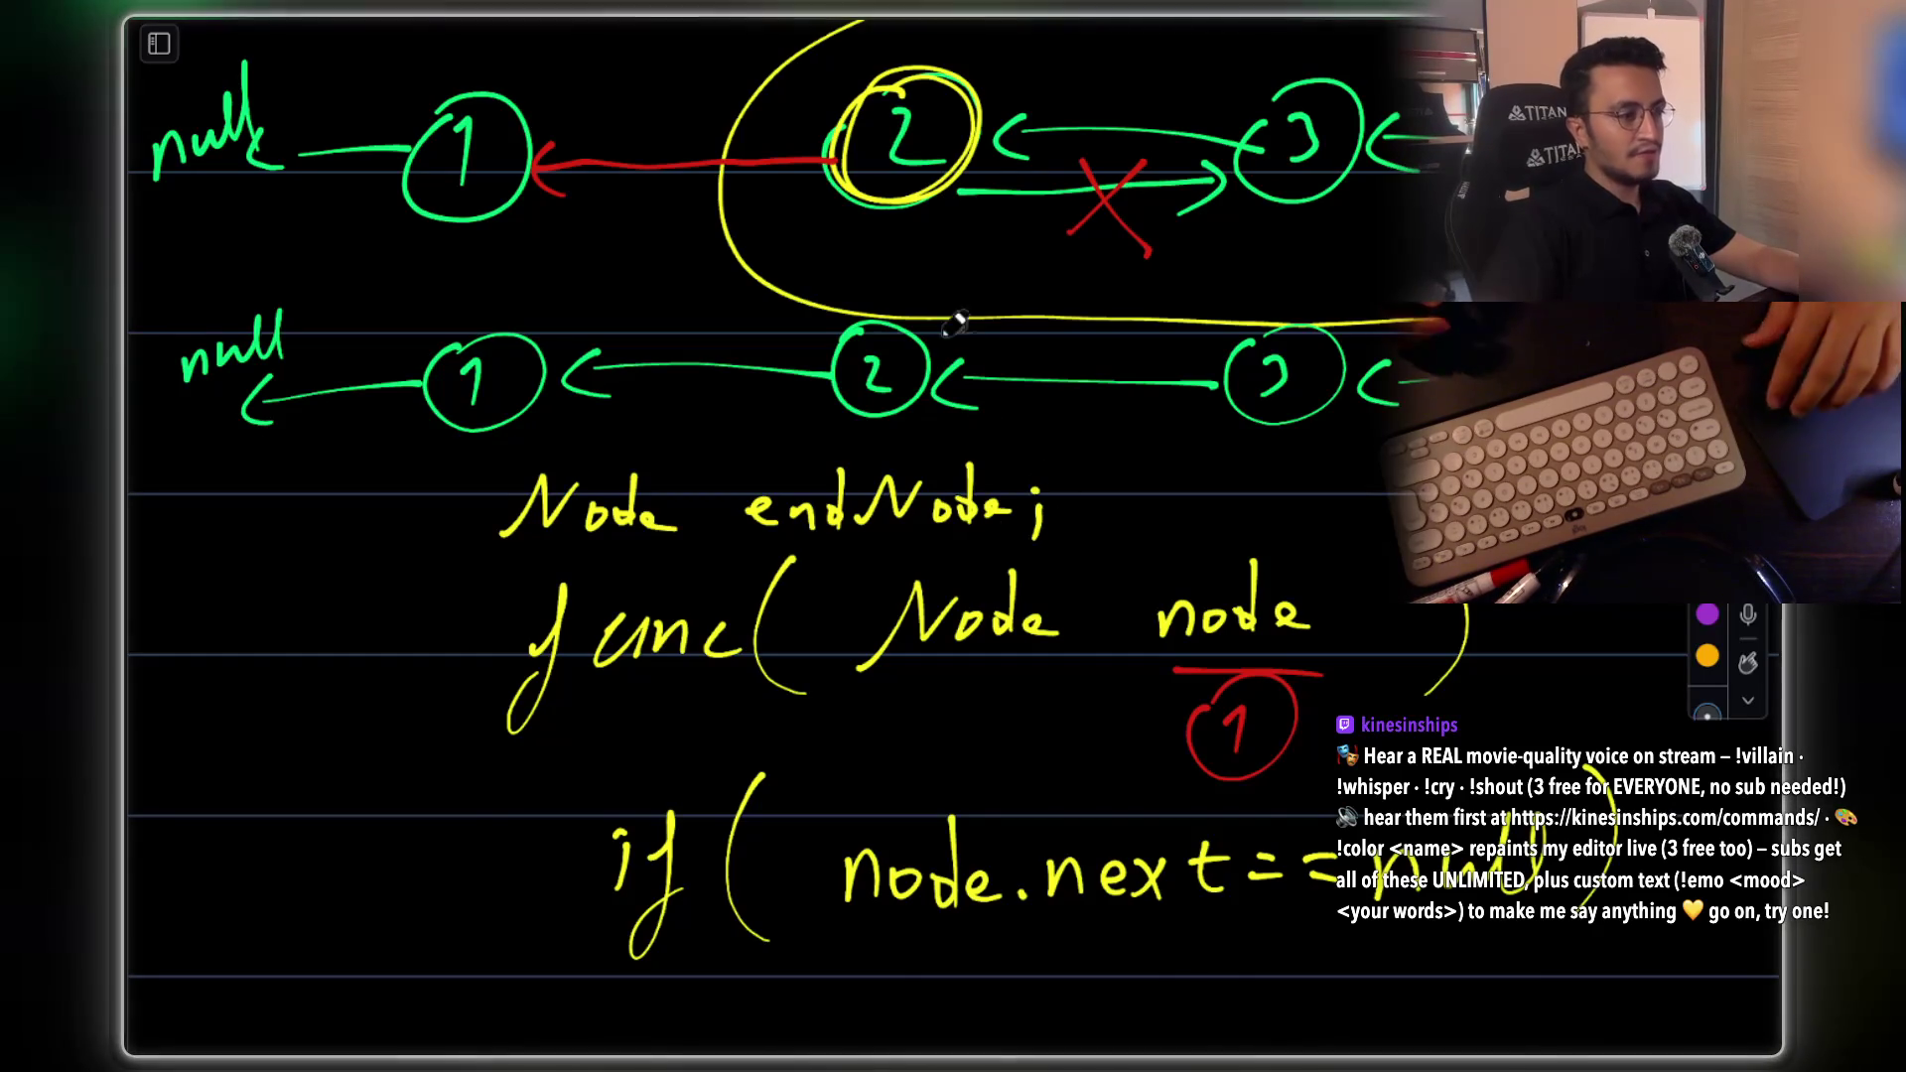
scroll(1191, 536, down, 5)
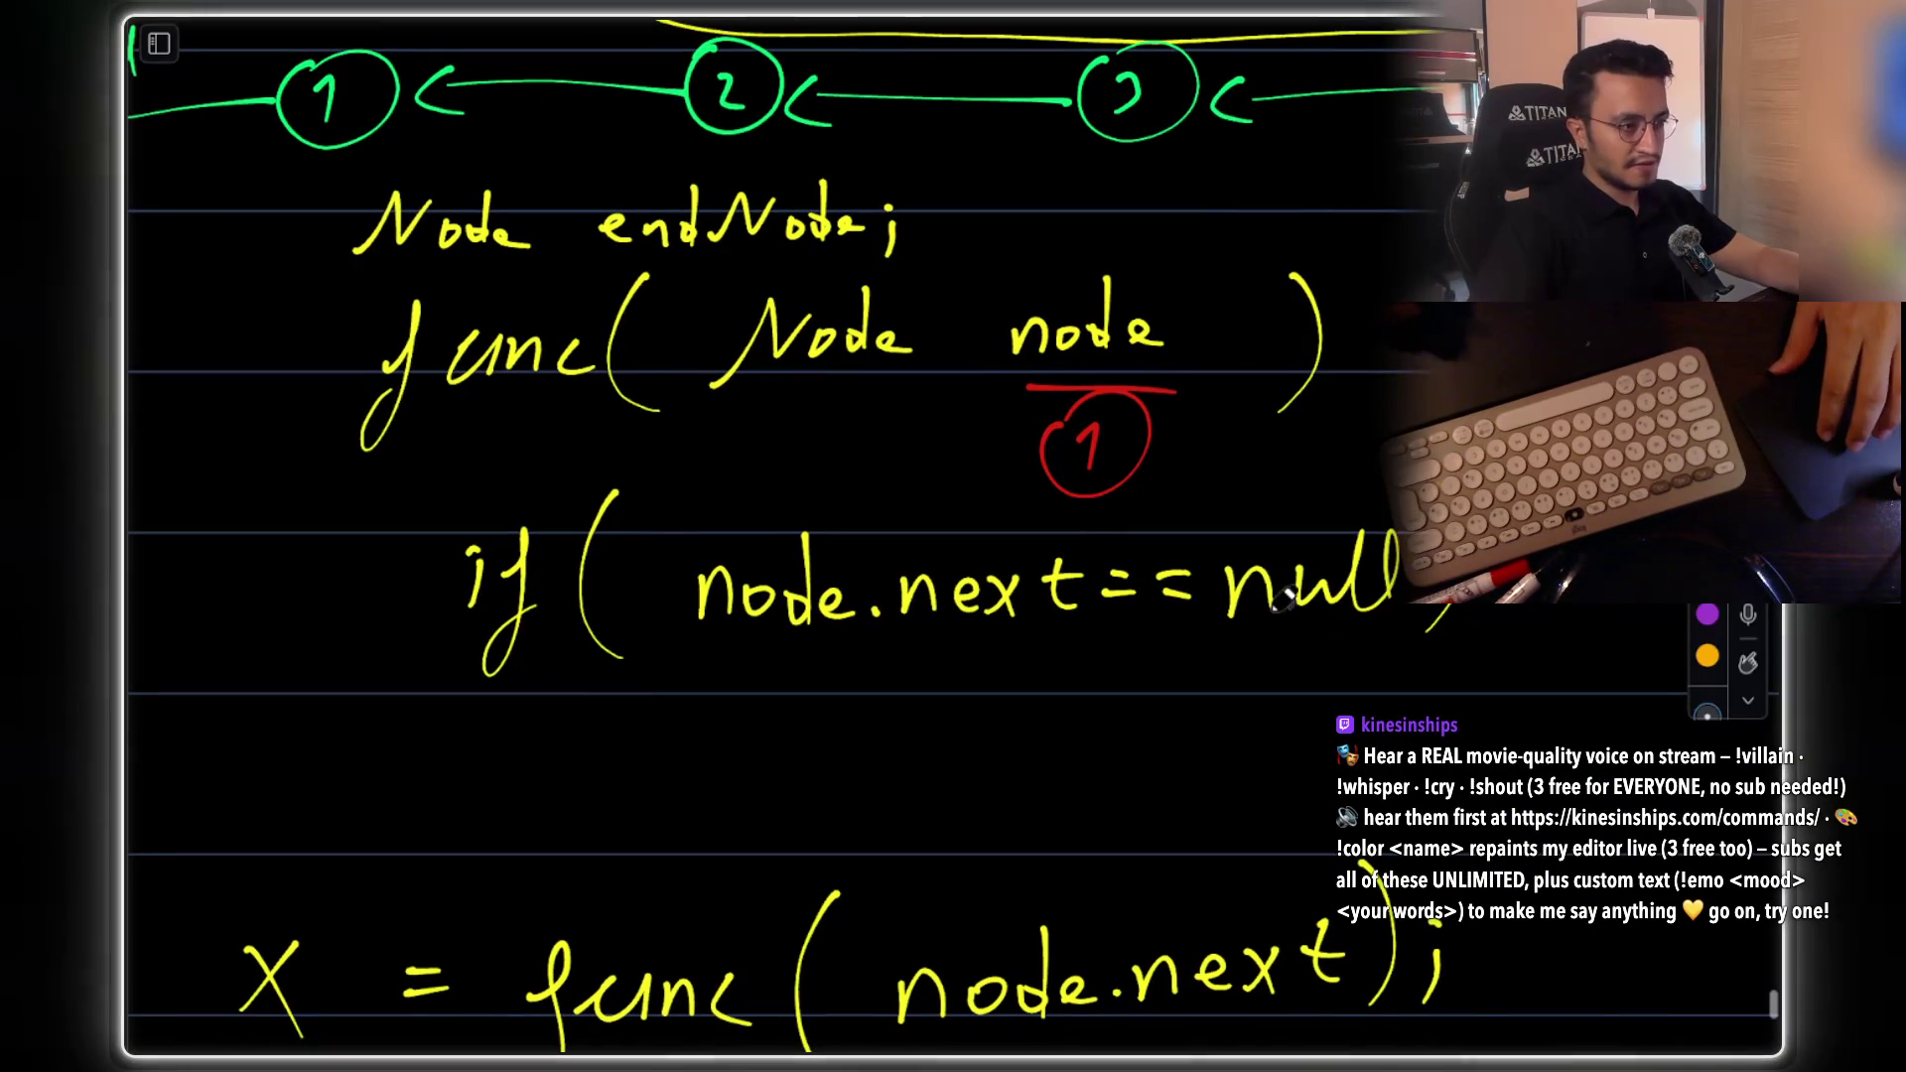
Write endNode = node; under the null check, then switch to LeetCode 206 in Chrome
mouse_move(751, 725)
mouse_down()
mouse_move(834, 740)
mouse_move(928, 702)
mouse_move(1067, 720)
mouse_move(1241, 700)
mouse_move(1290, 705)
mouse_move(1300, 727)
mouse_move(1338, 699)
mouse_up()
click(1365, 689)
drag(1368, 703, 1359, 722)
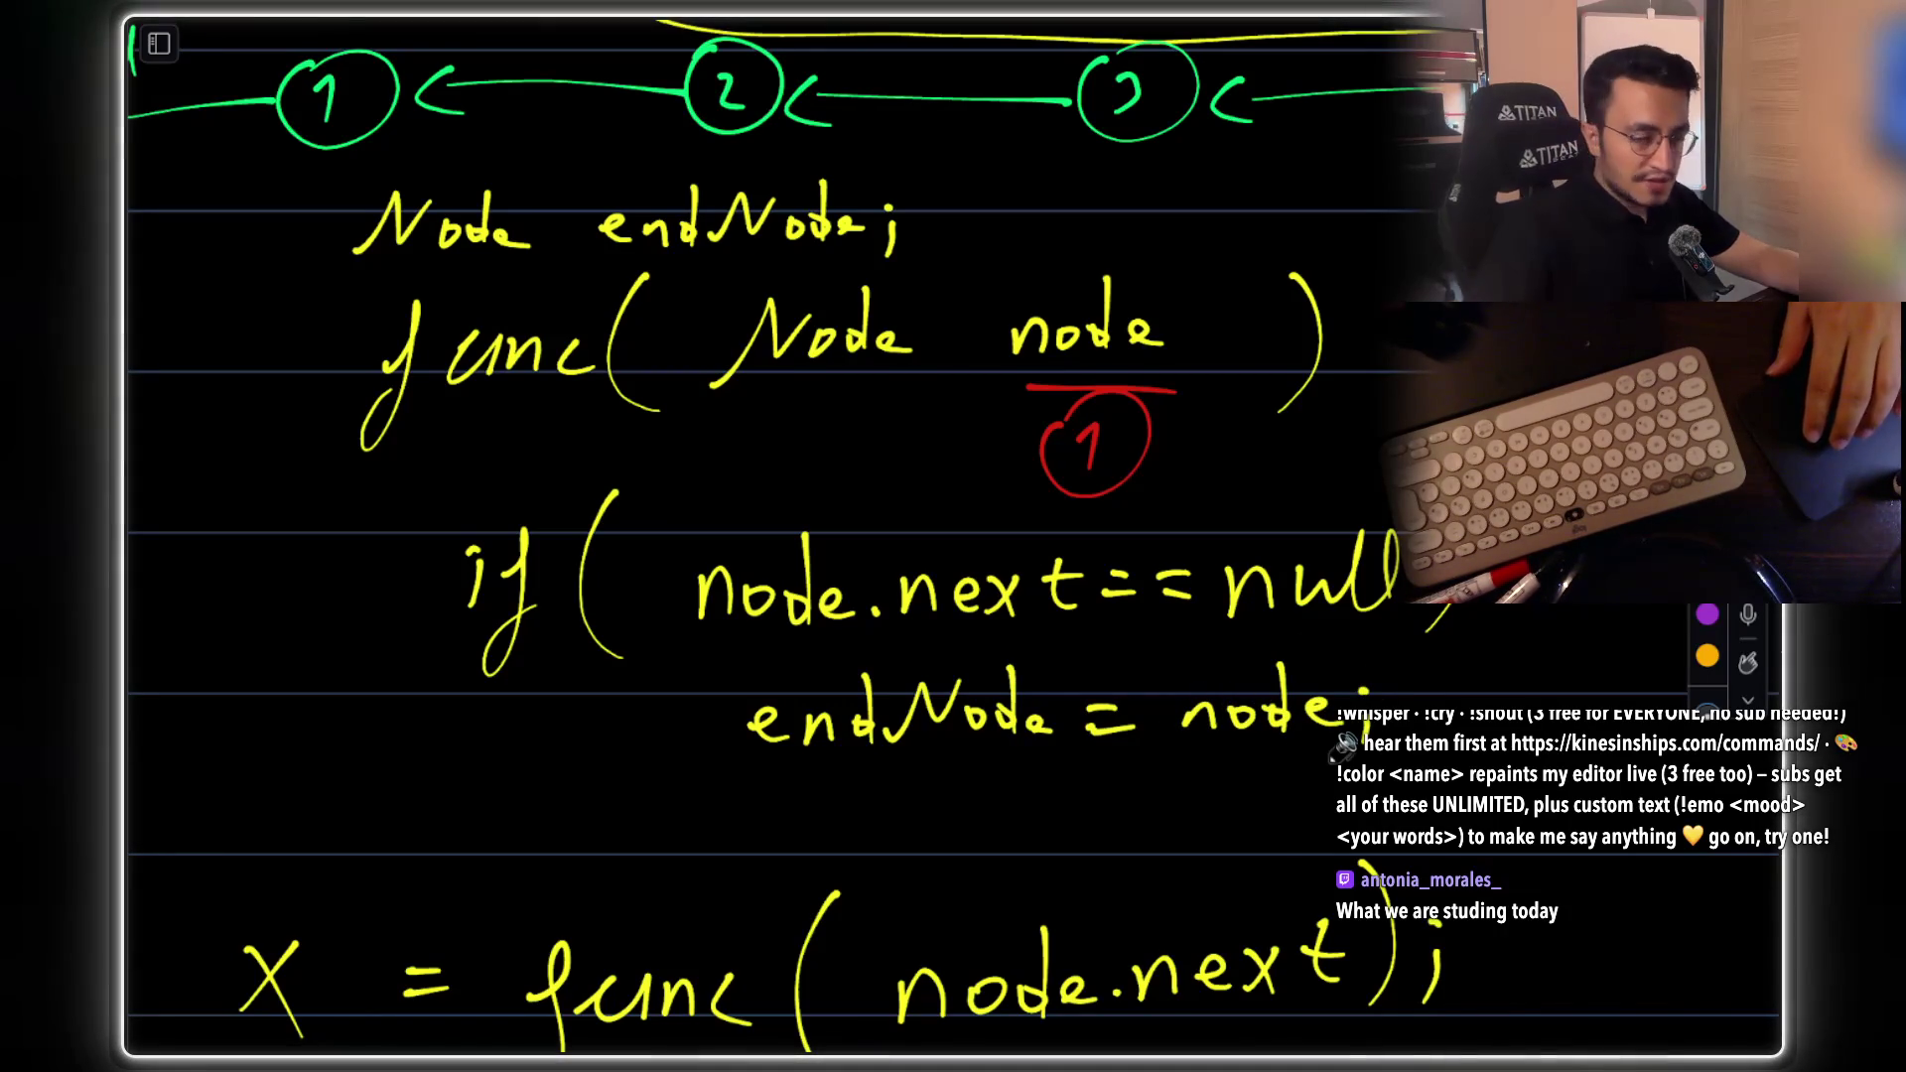
key(super+Tab)
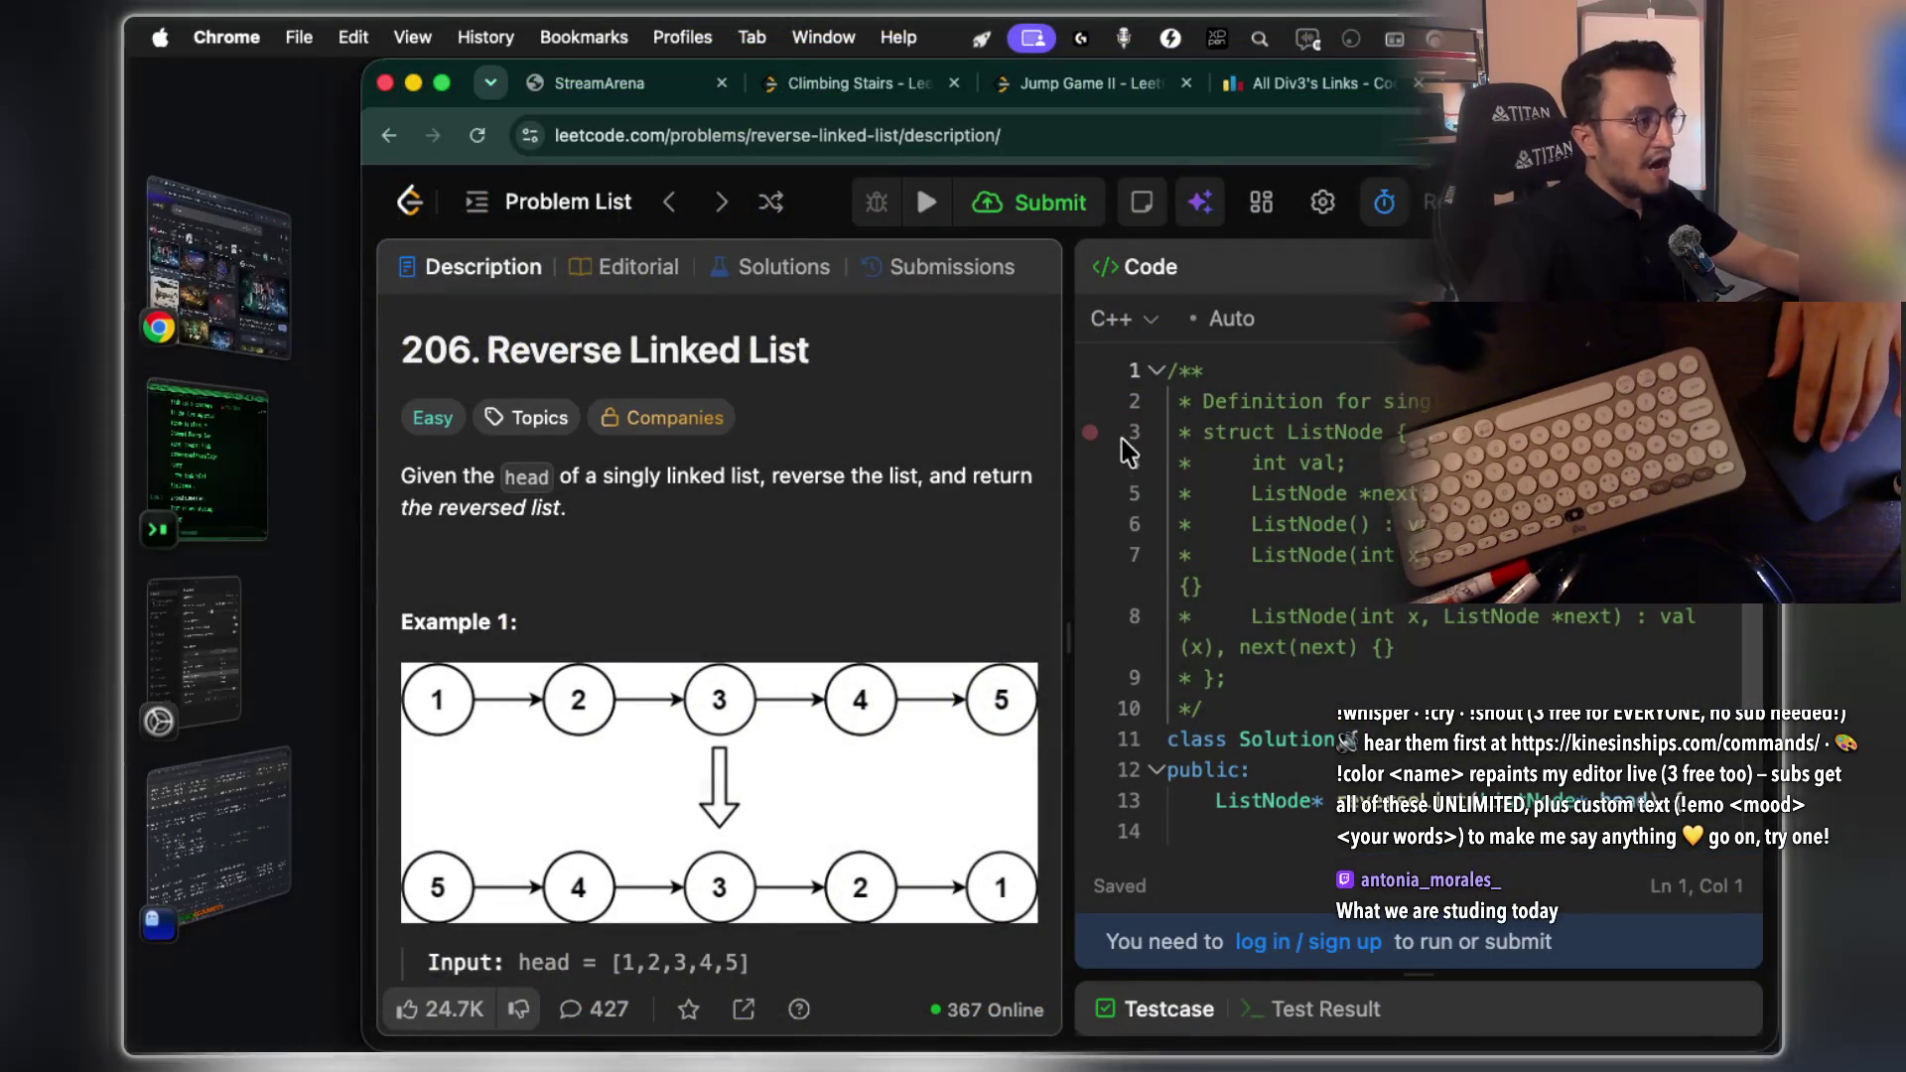
drag(802, 343, 643, 348)
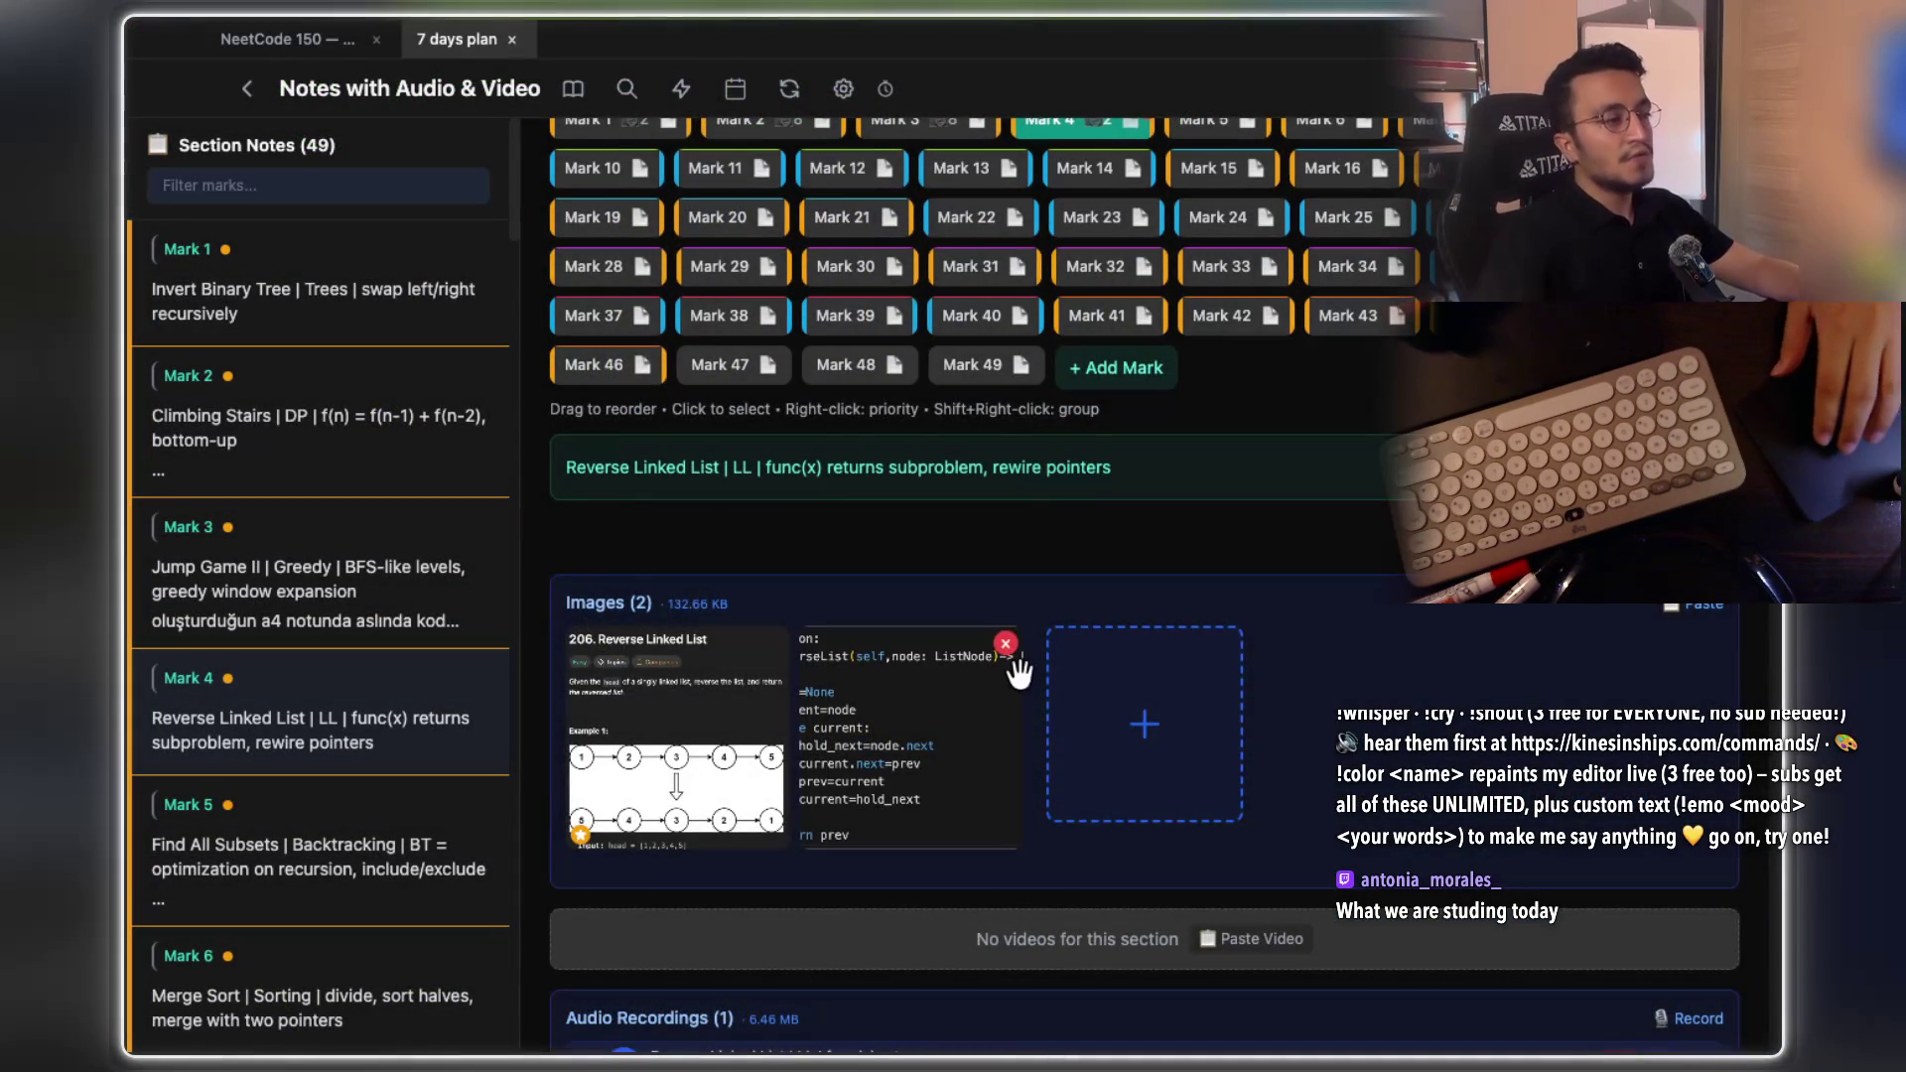
Scroll through the Mark 4 Reverse Linked List note and its two saved images
scroll(1023, 556, up, 3)
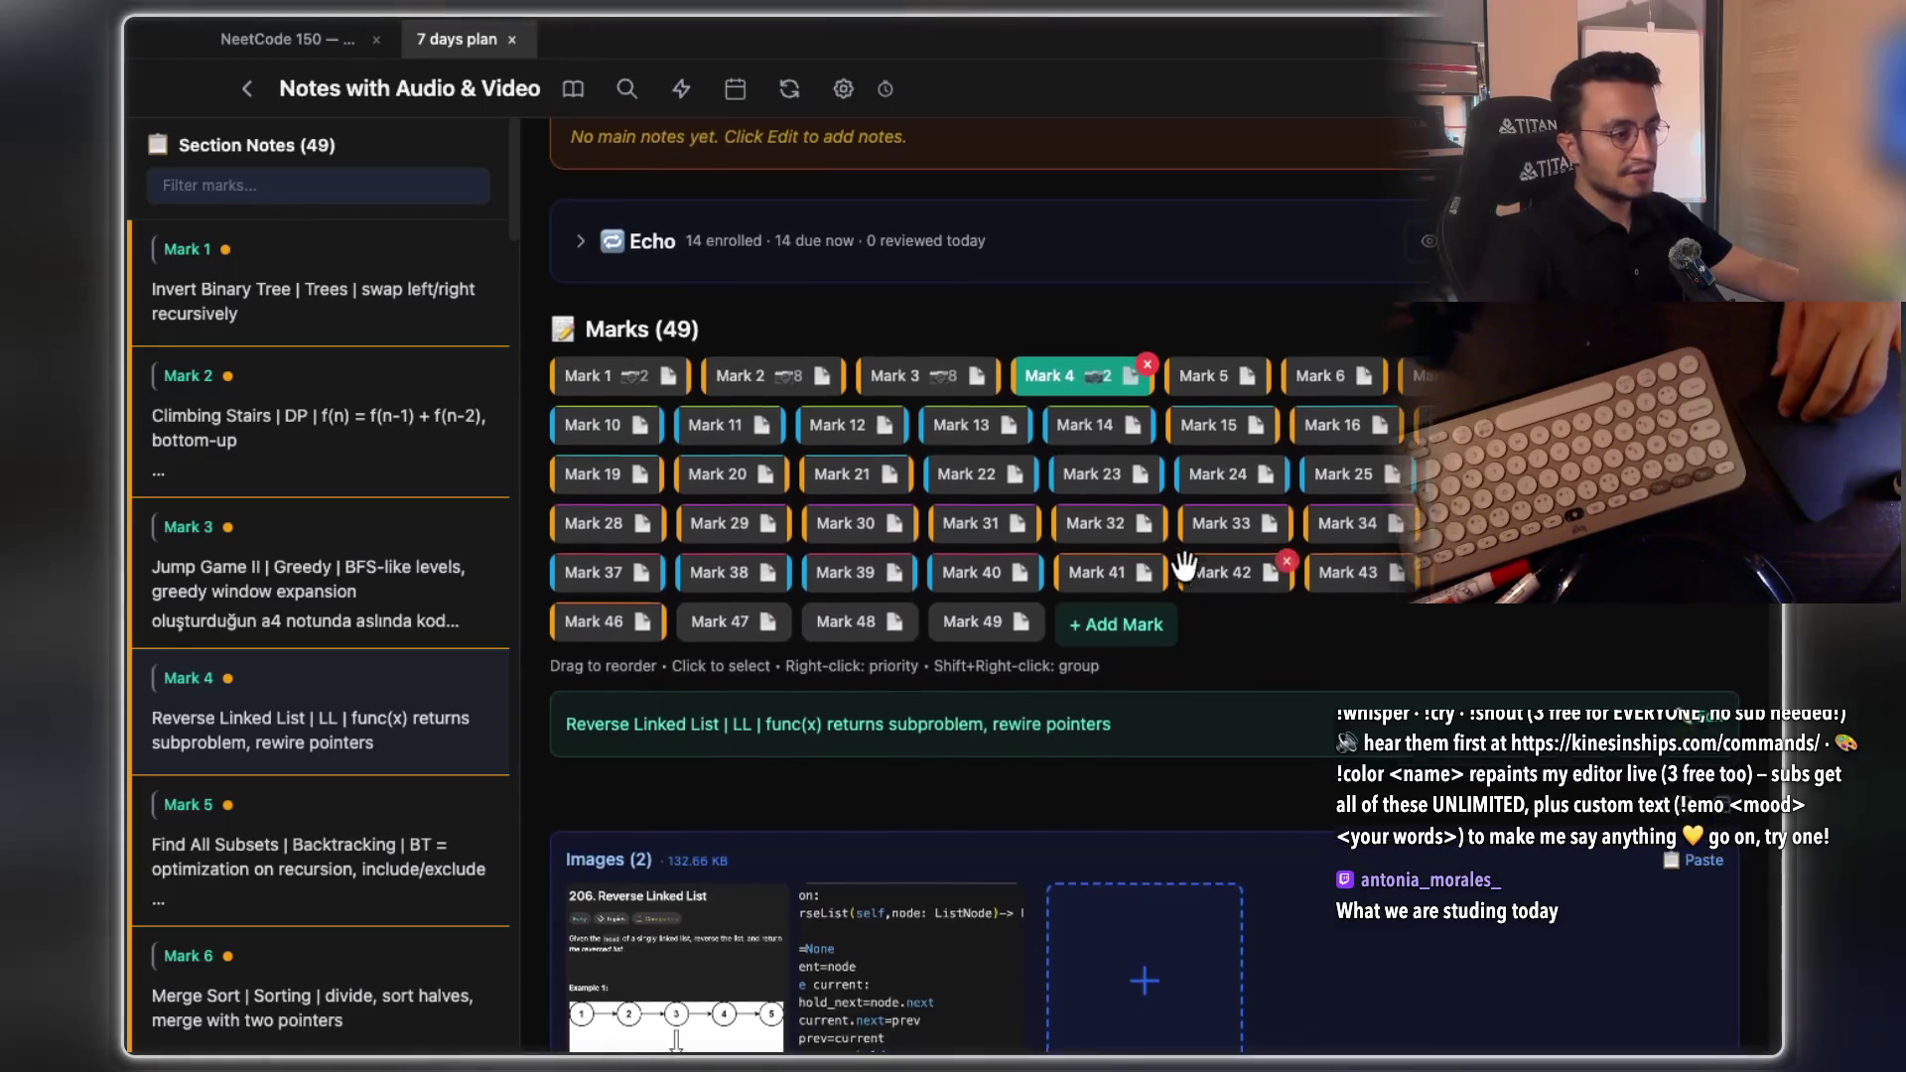
scroll(1139, 629, down, 3)
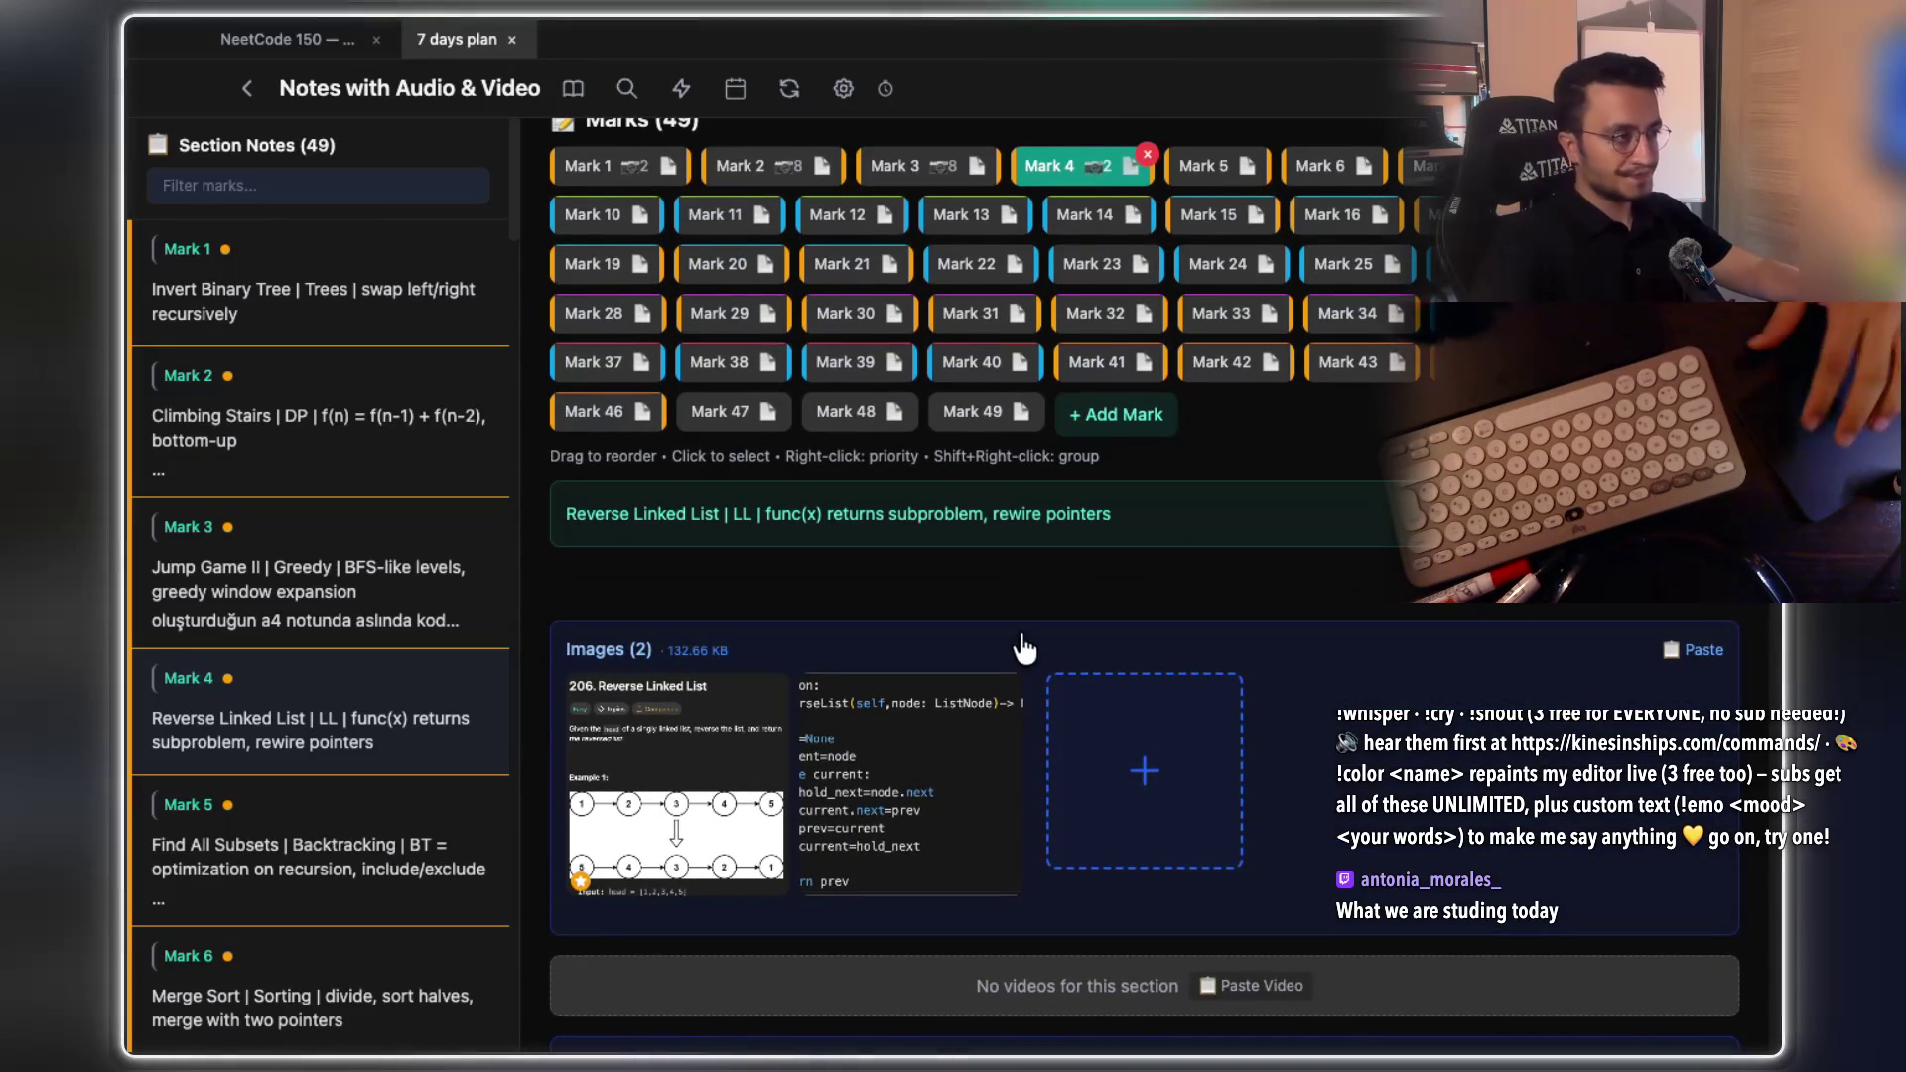
scroll(1038, 665, up, 1)
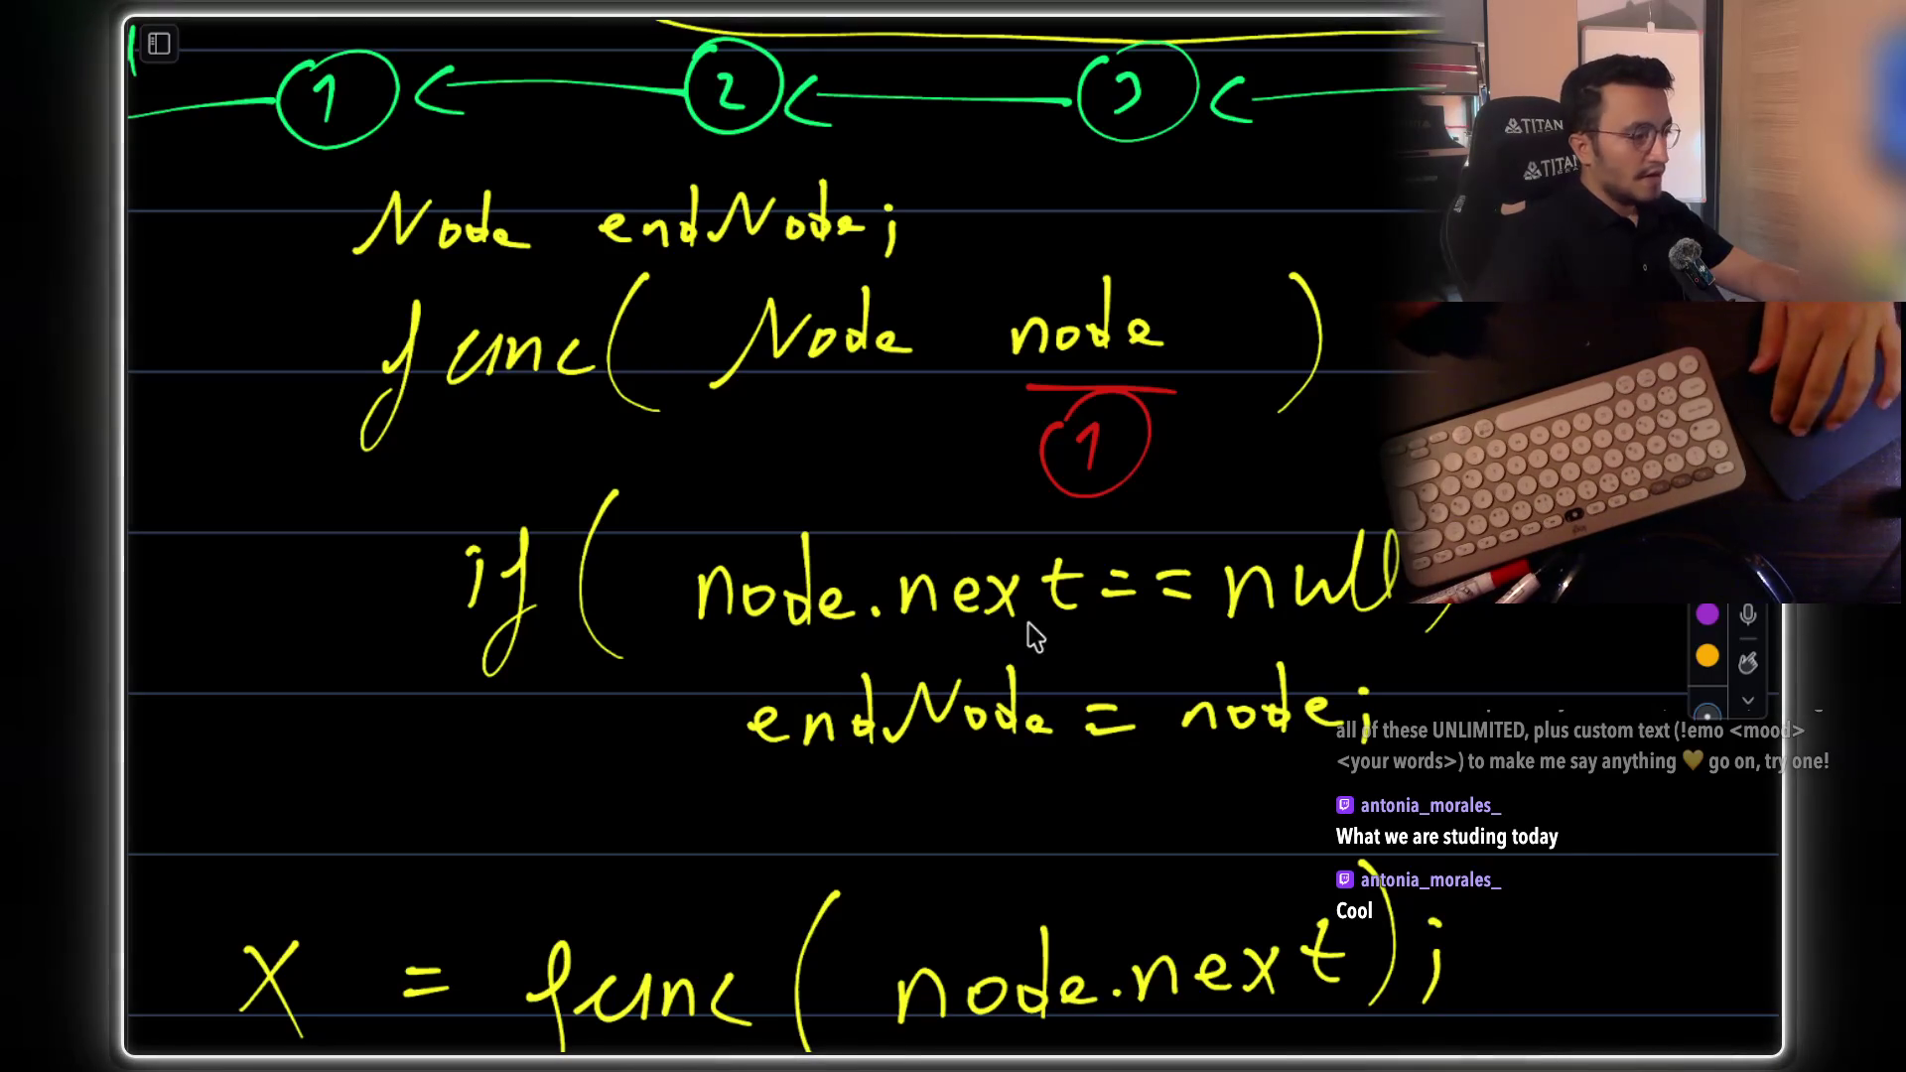
Handwrite 'return node;' in yellow beneath x.next = node;
scroll(1032, 641, right, 3)
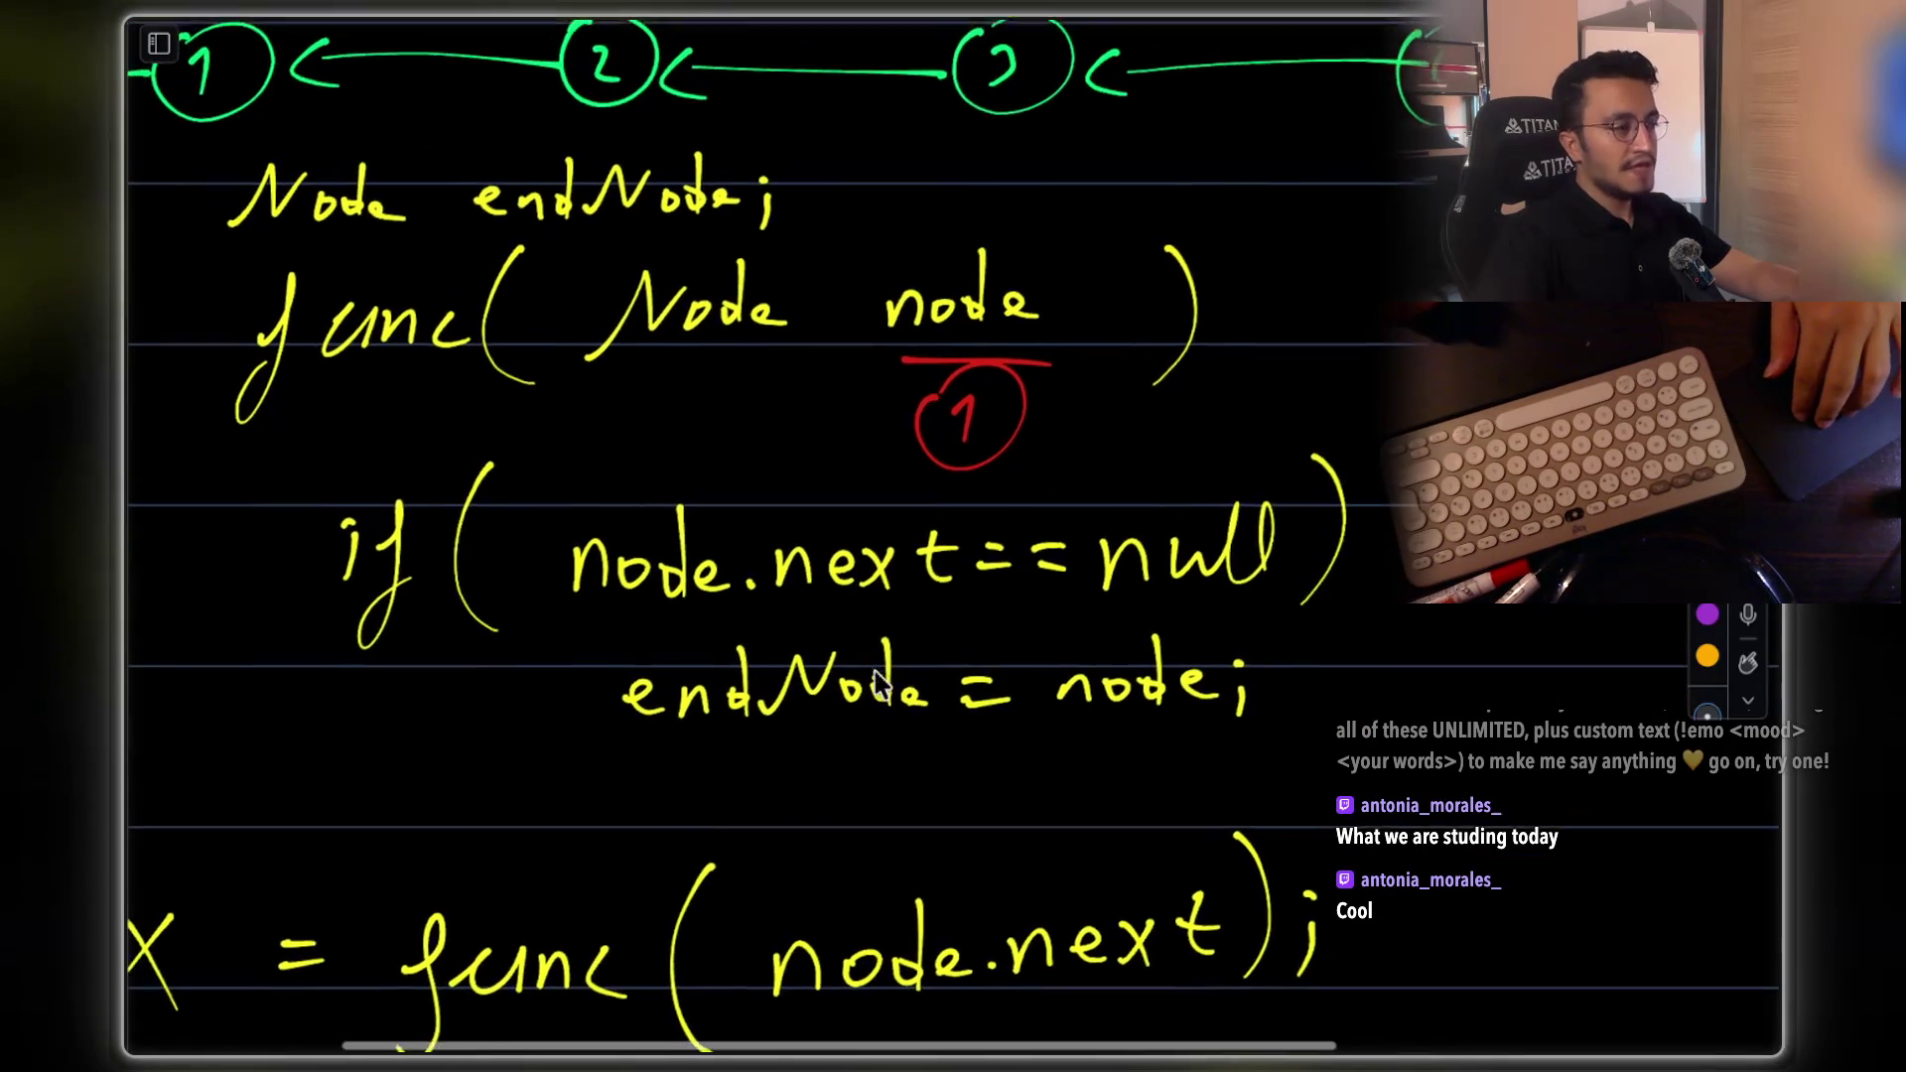
scroll(898, 655, up, 2)
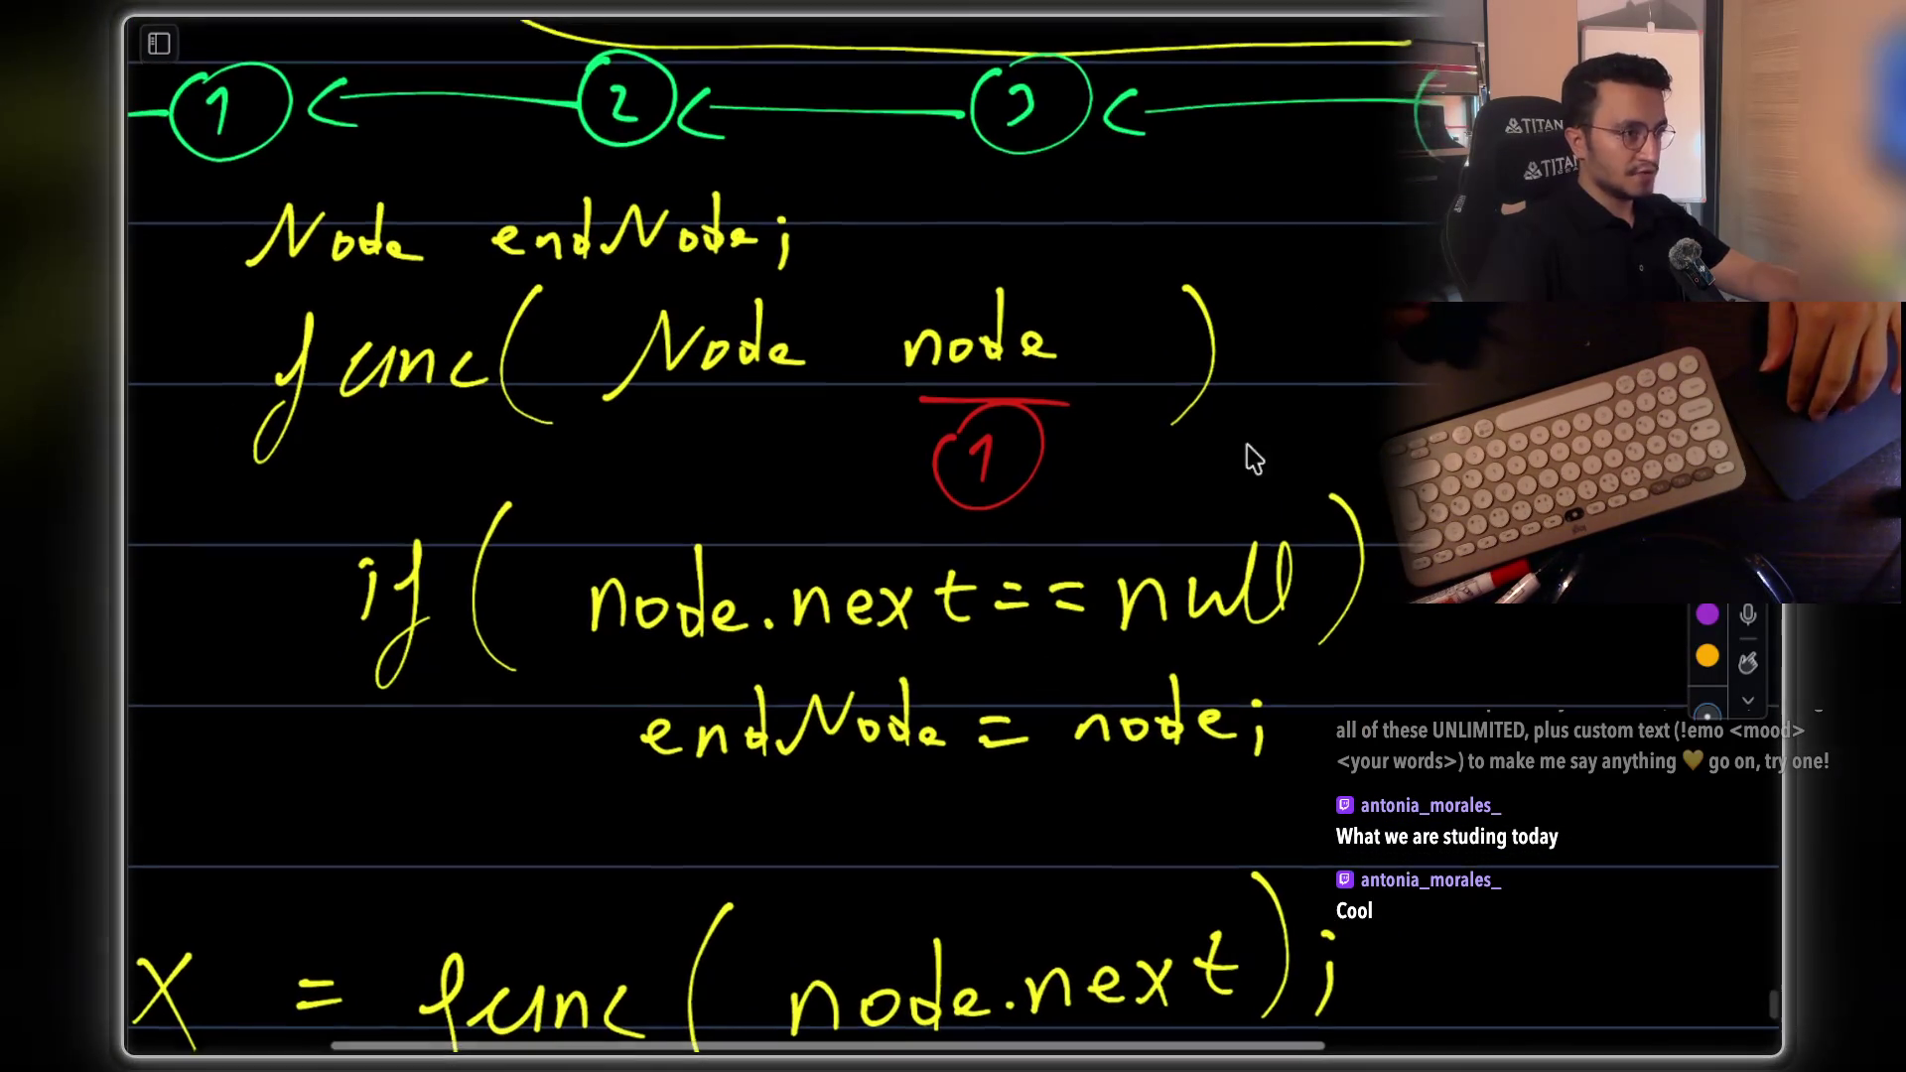
scroll(1181, 501, down, 5)
scroll(1345, 442, down, 5)
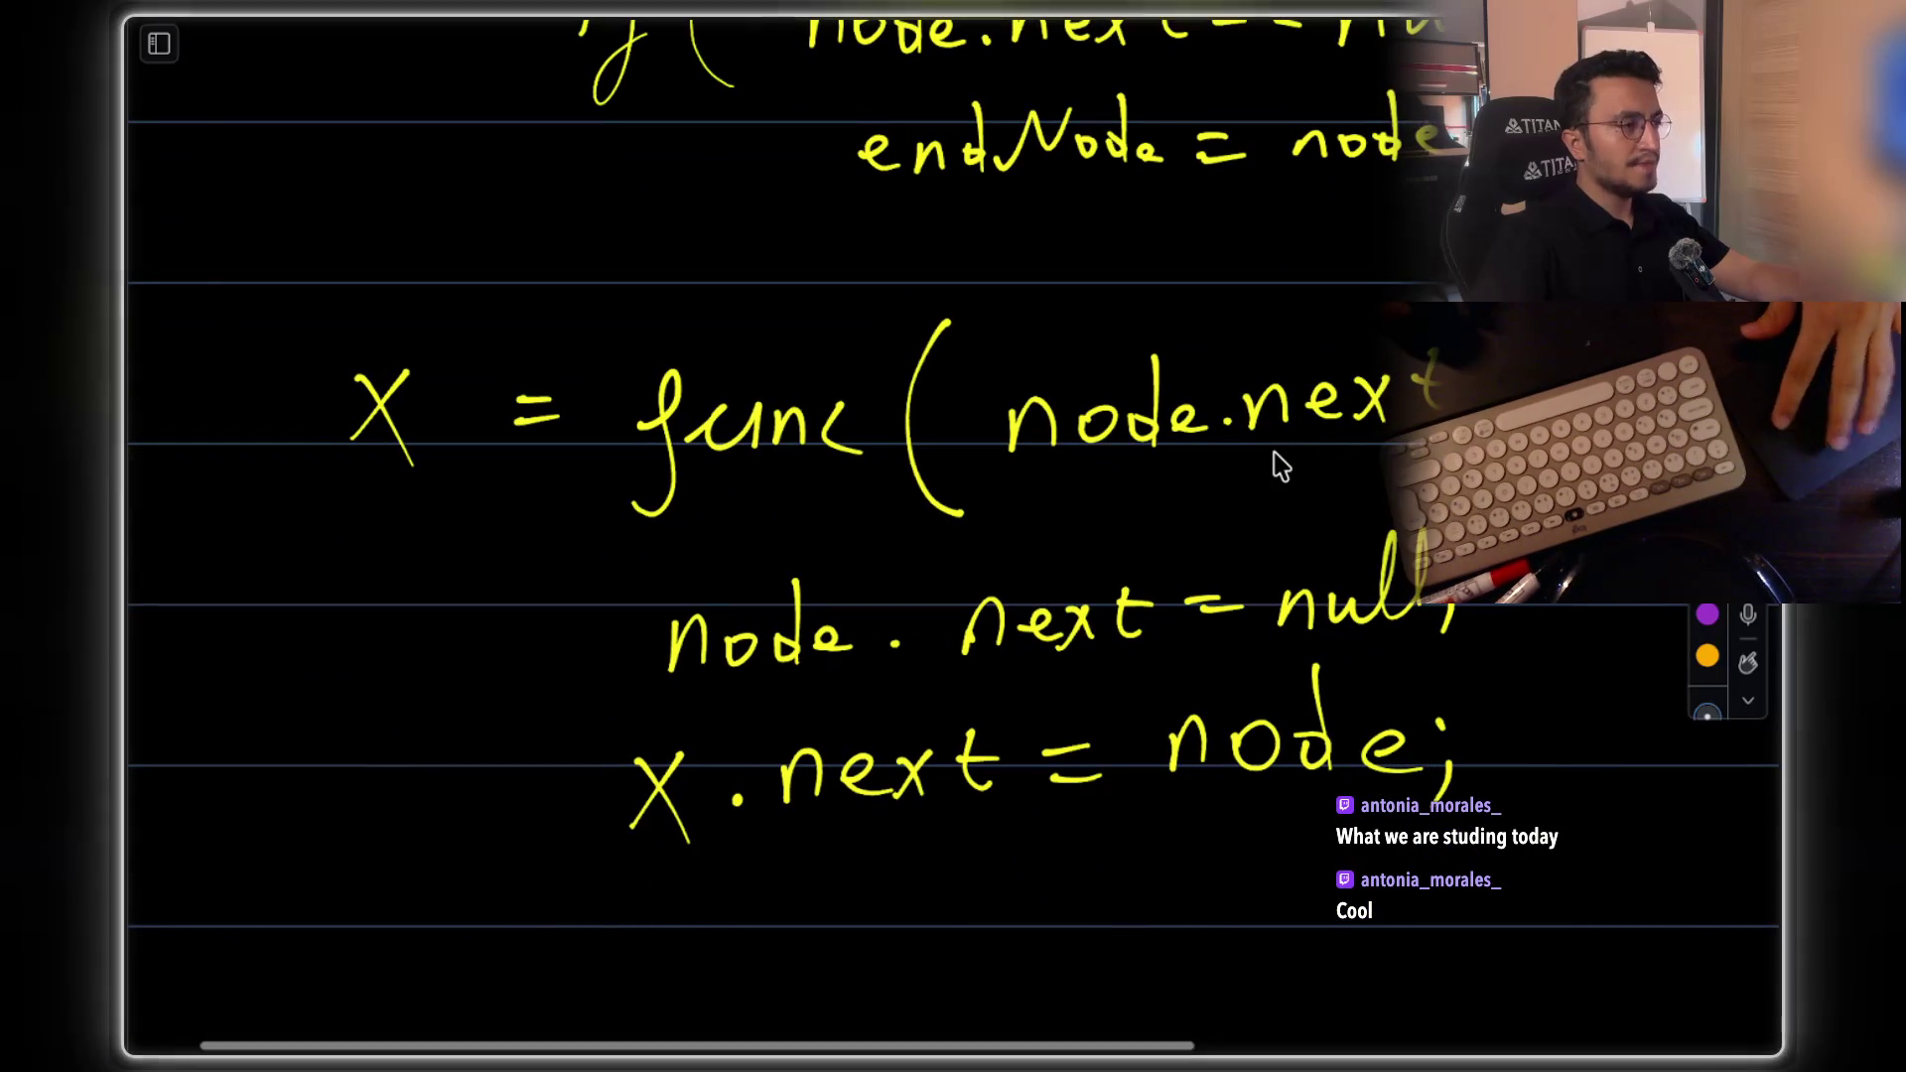
scroll(1130, 639, down, 5)
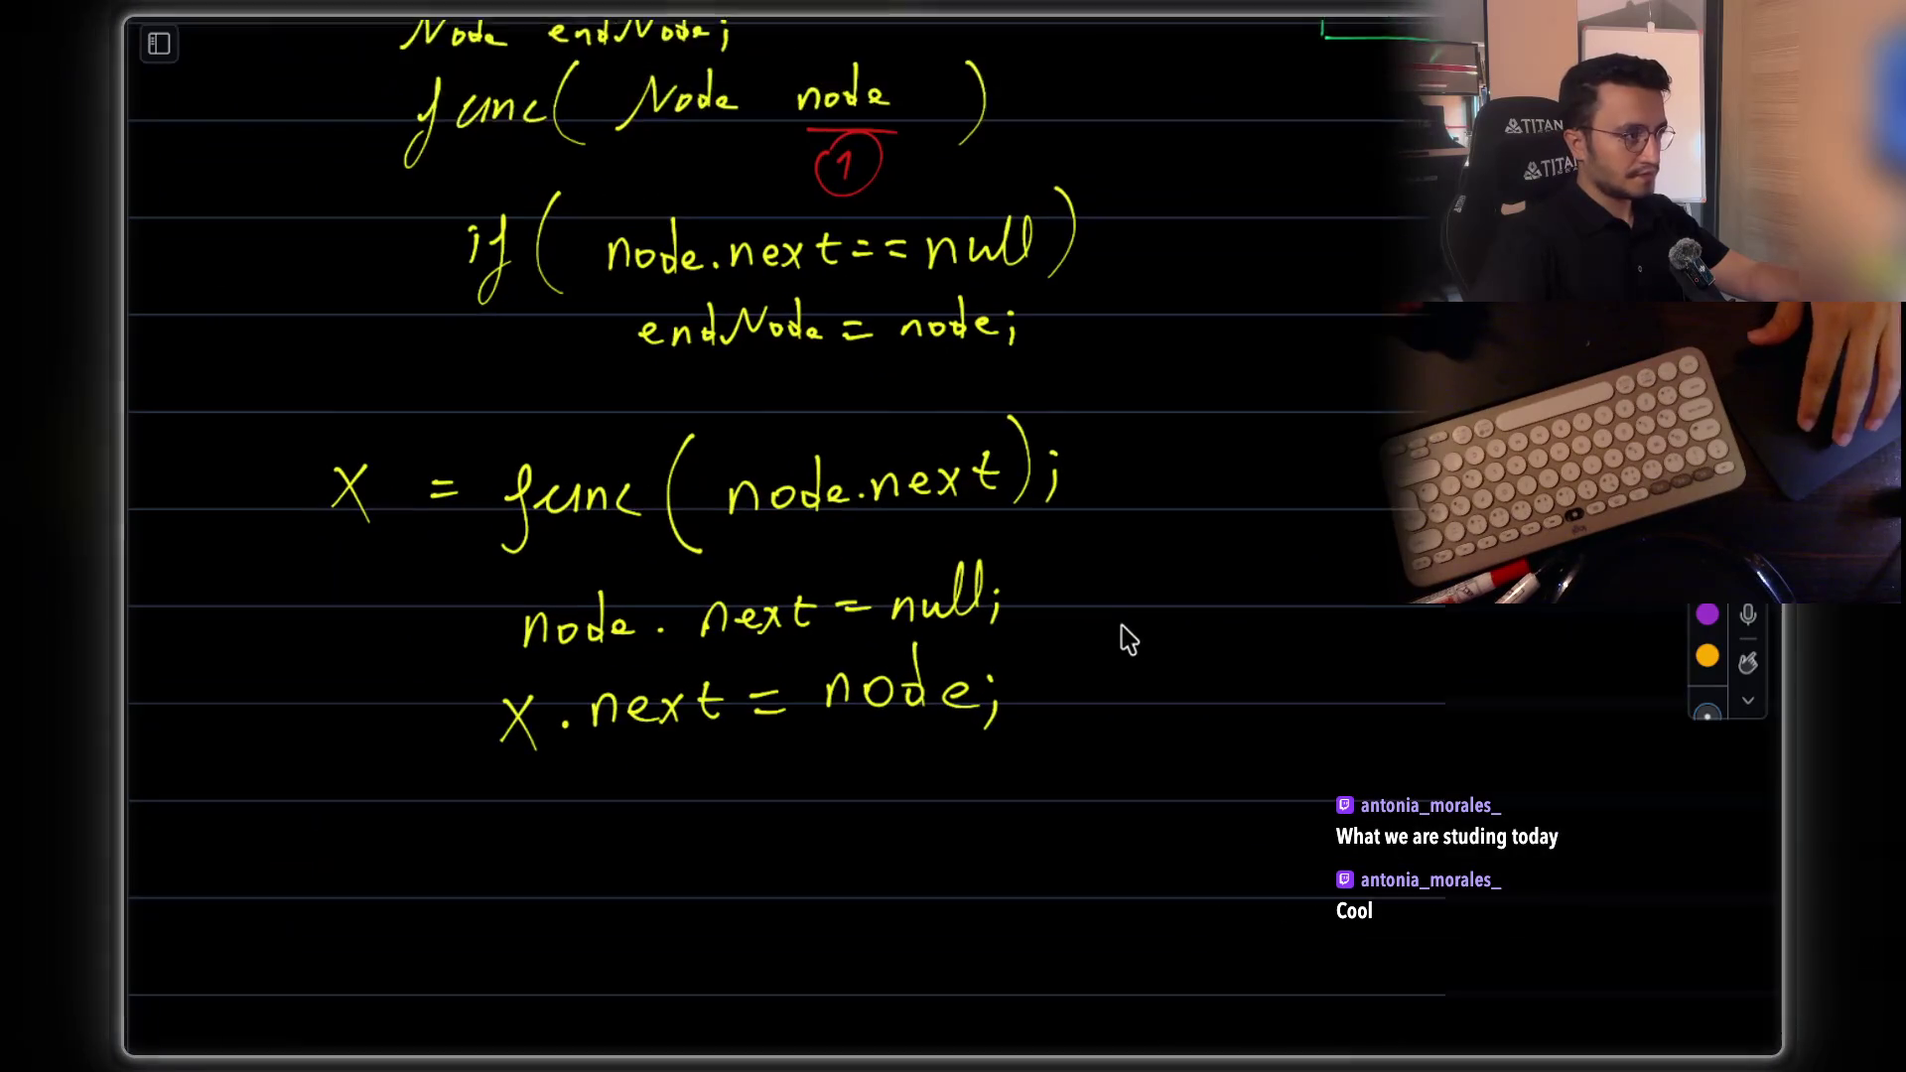
scroll(874, 407, up, 1)
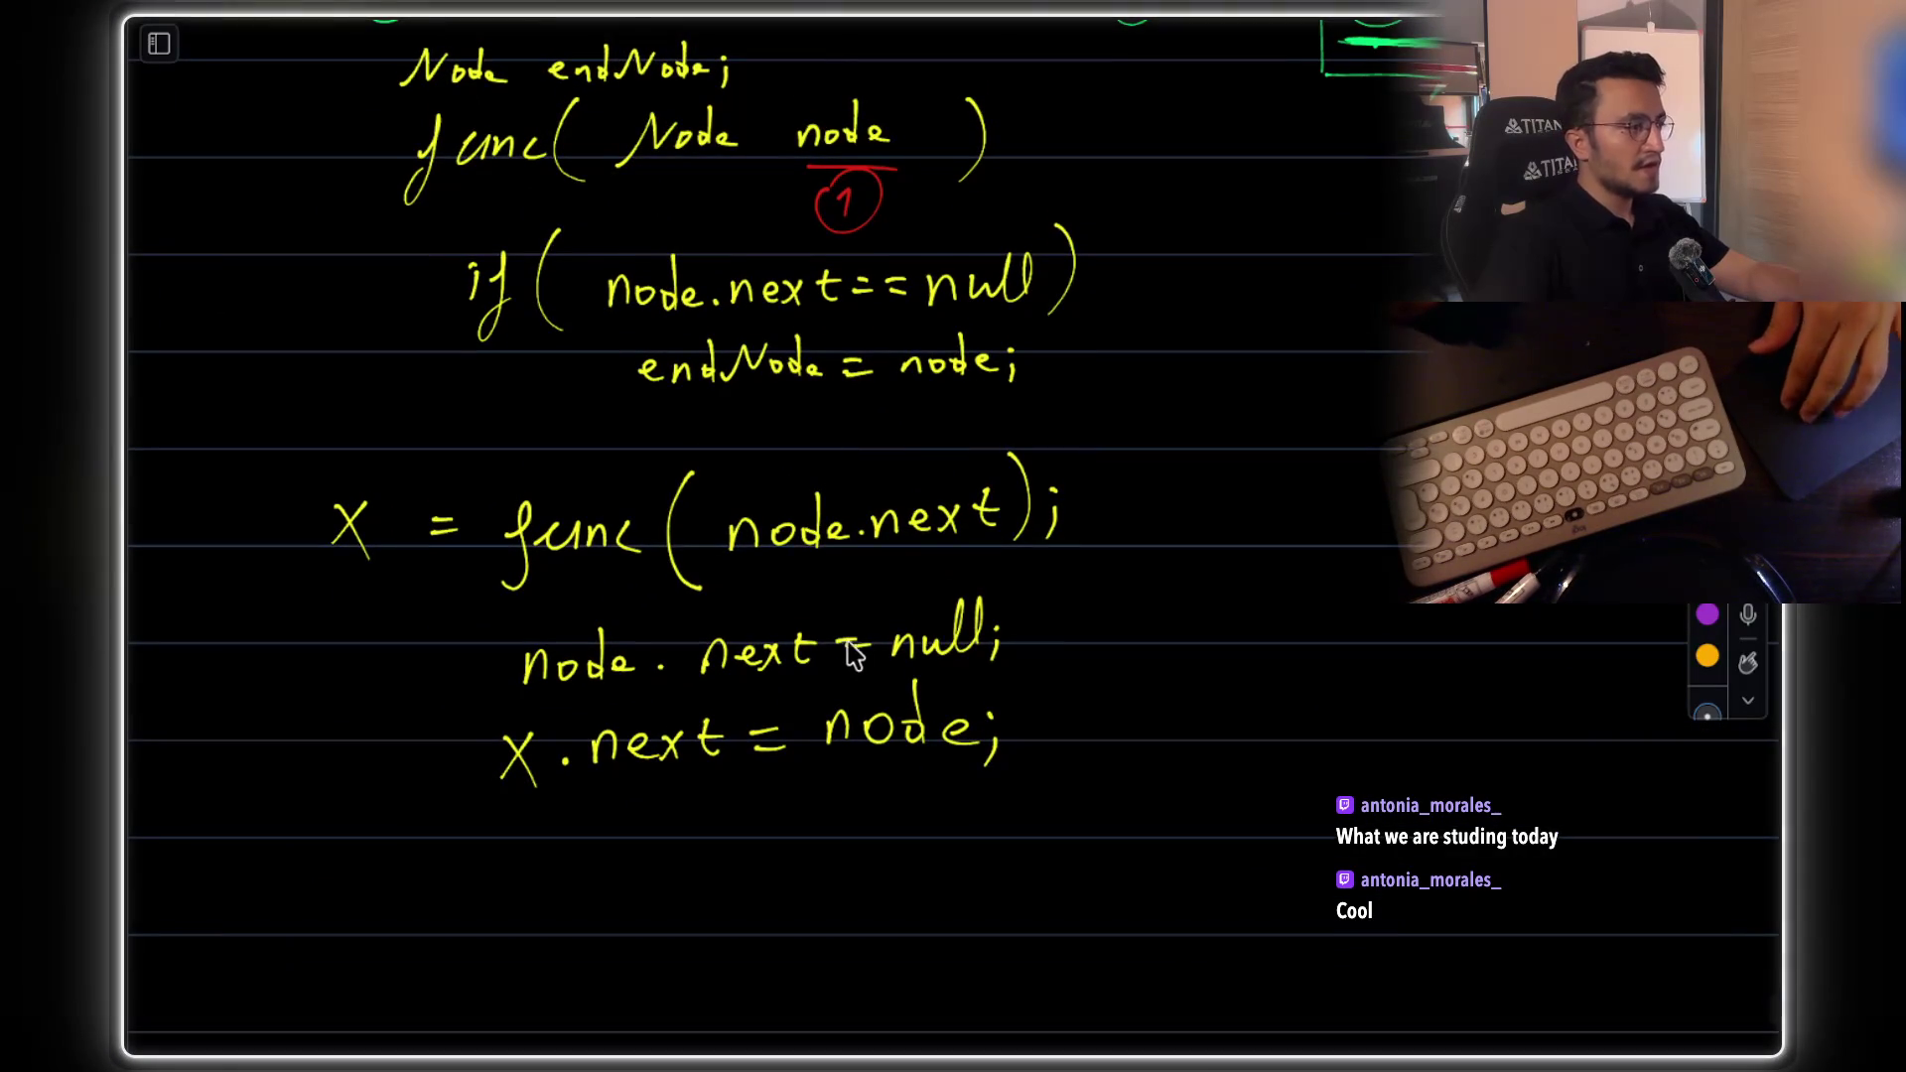
scroll(851, 667, down, 2)
scroll(844, 724, up, 3)
scroll(638, 770, down, 4)
drag(493, 759, 567, 796)
mouse_move(590, 757)
mouse_down()
mouse_move(595, 802)
mouse_move(600, 767)
mouse_up()
drag(613, 774, 648, 789)
scroll(816, 566, up, 3)
scroll(933, 277, down, 3)
drag(780, 799, 877, 791)
mouse_move(859, 723)
mouse_down()
mouse_move(862, 790)
mouse_move(908, 794)
mouse_up()
drag(939, 769, 933, 812)
Undo a stray yellow circle drawn around the func call
scroll(849, 631, up, 5)
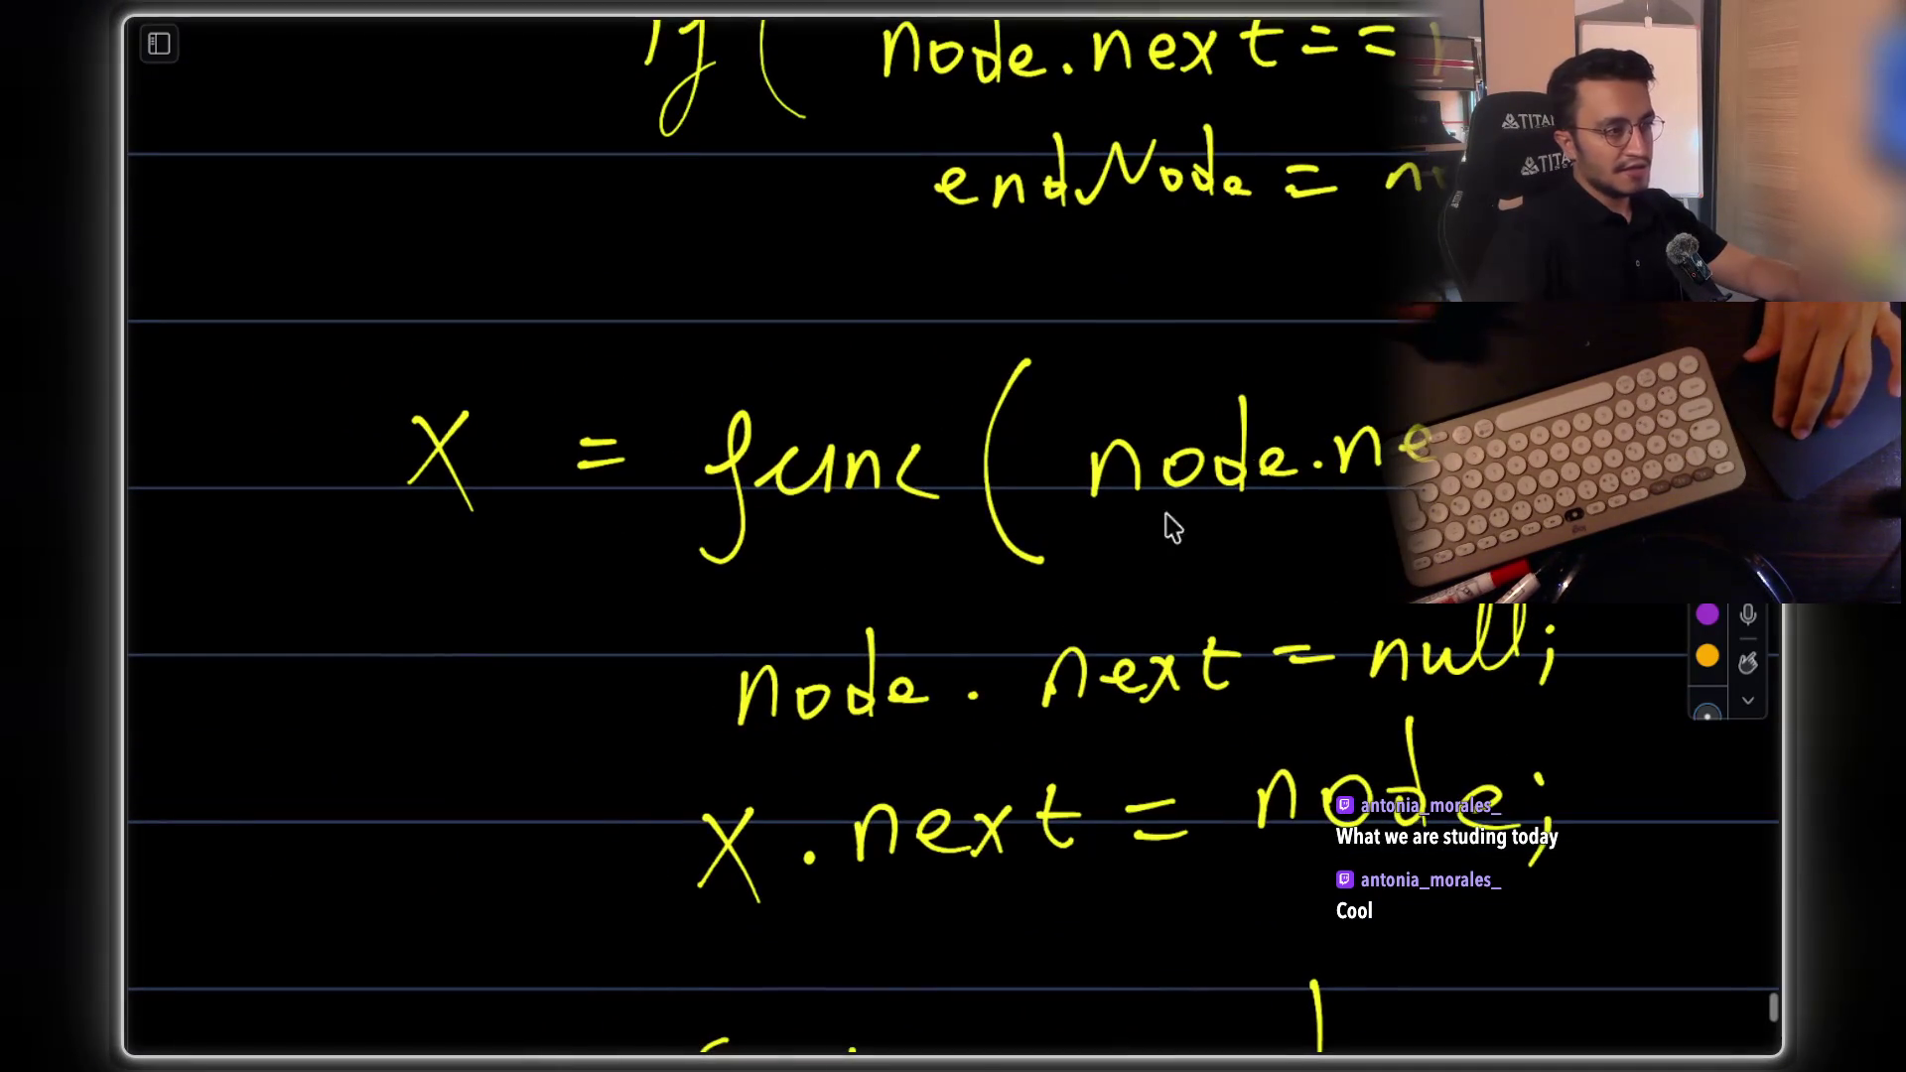
scroll(1106, 545, up, 2)
scroll(1106, 545, right, 2)
mouse_move(874, 417)
mouse_down()
mouse_move(714, 419)
mouse_move(1185, 640)
mouse_up()
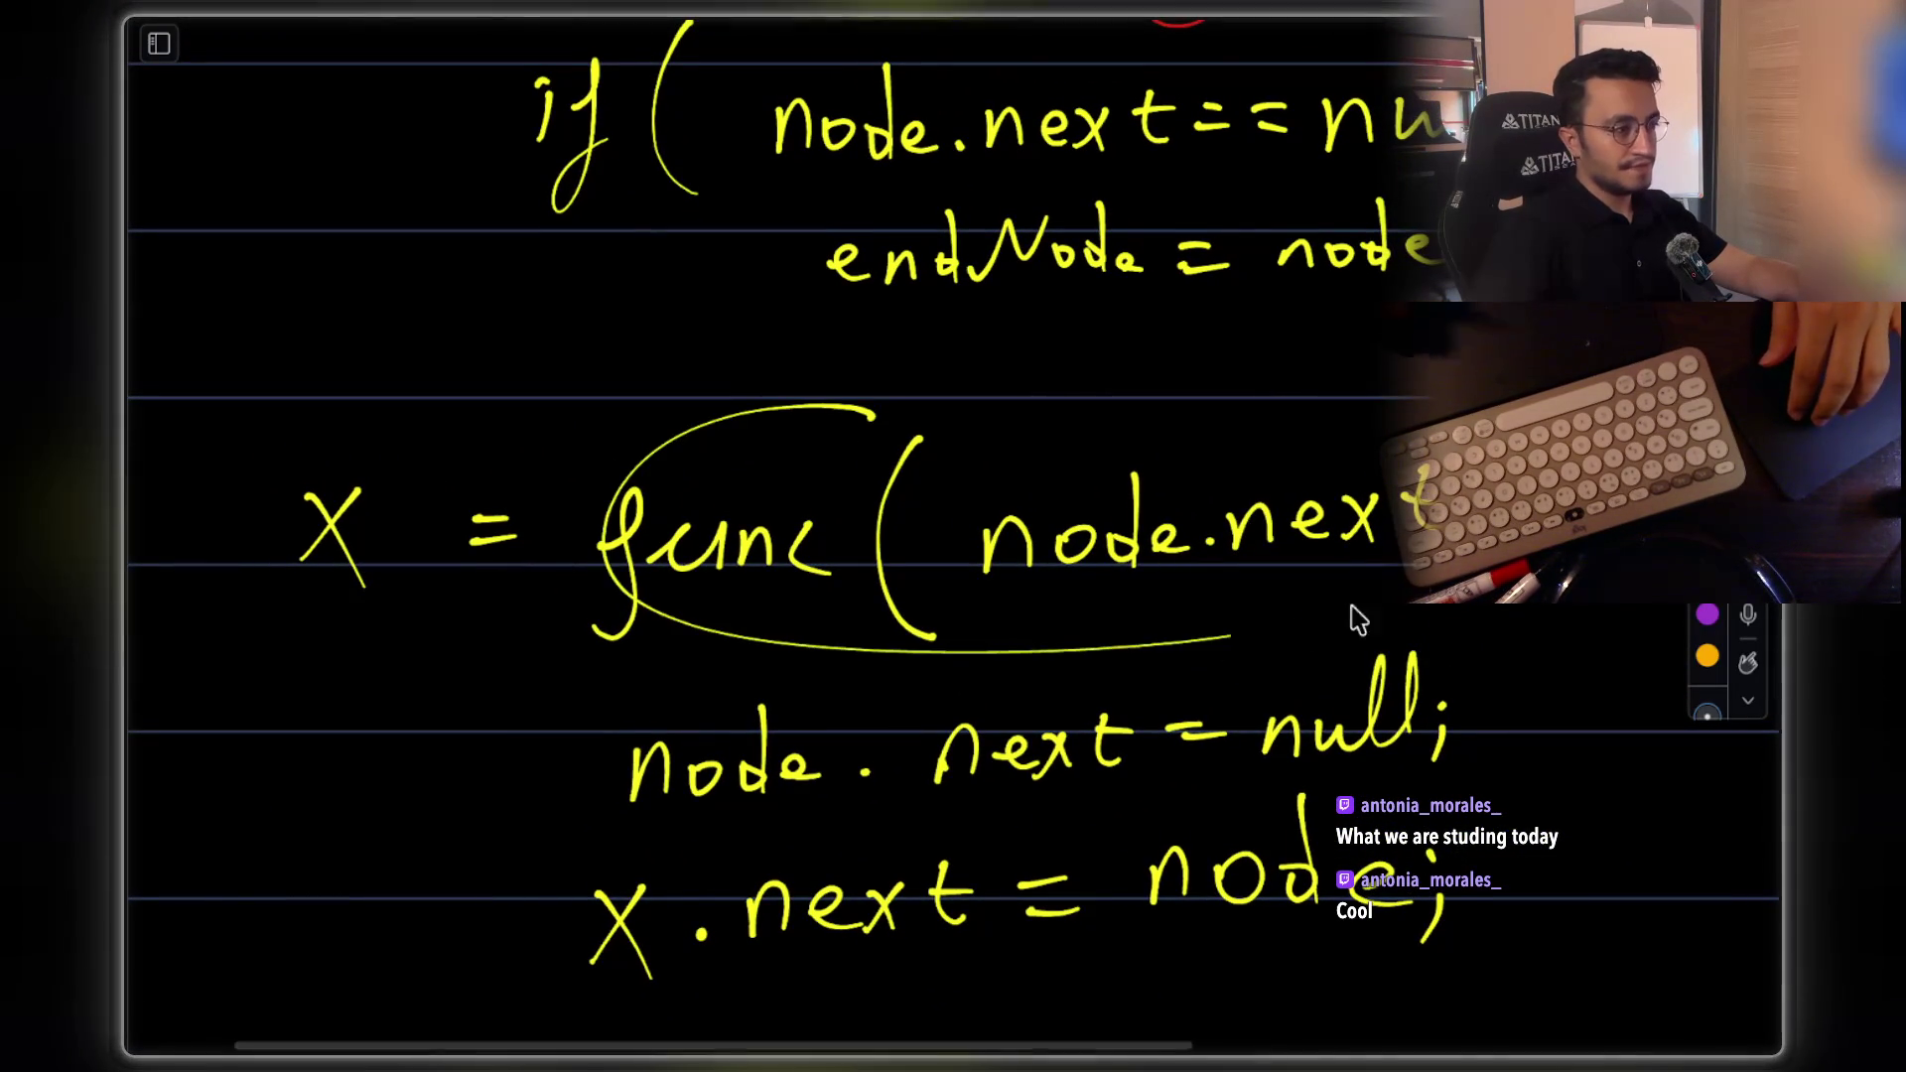
key(ctrl+z)
Circle func(node.next) in green
mouse_move(1002, 415)
mouse_down()
mouse_move(639, 545)
mouse_move(883, 420)
mouse_up()
scroll(1297, 672, up, 2)
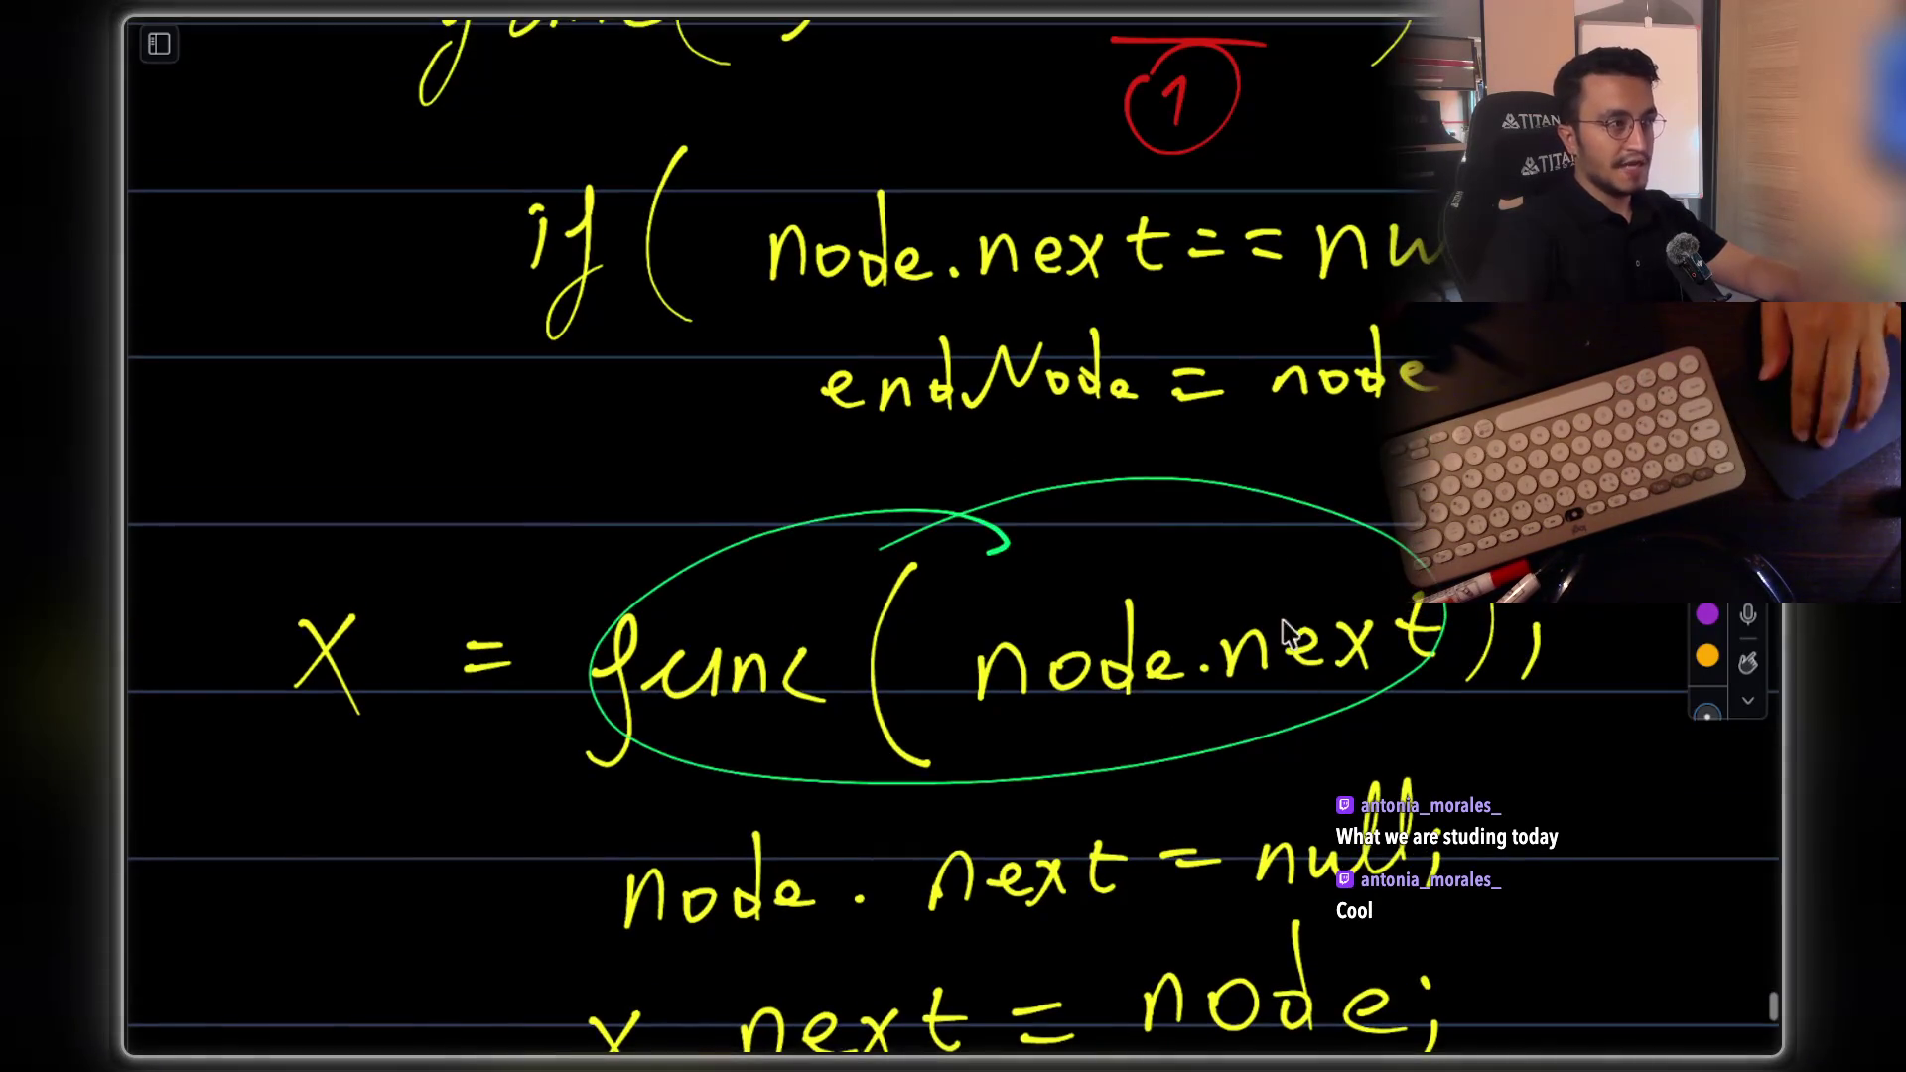
scroll(1297, 672, up, 10)
drag(945, 540, 1002, 542)
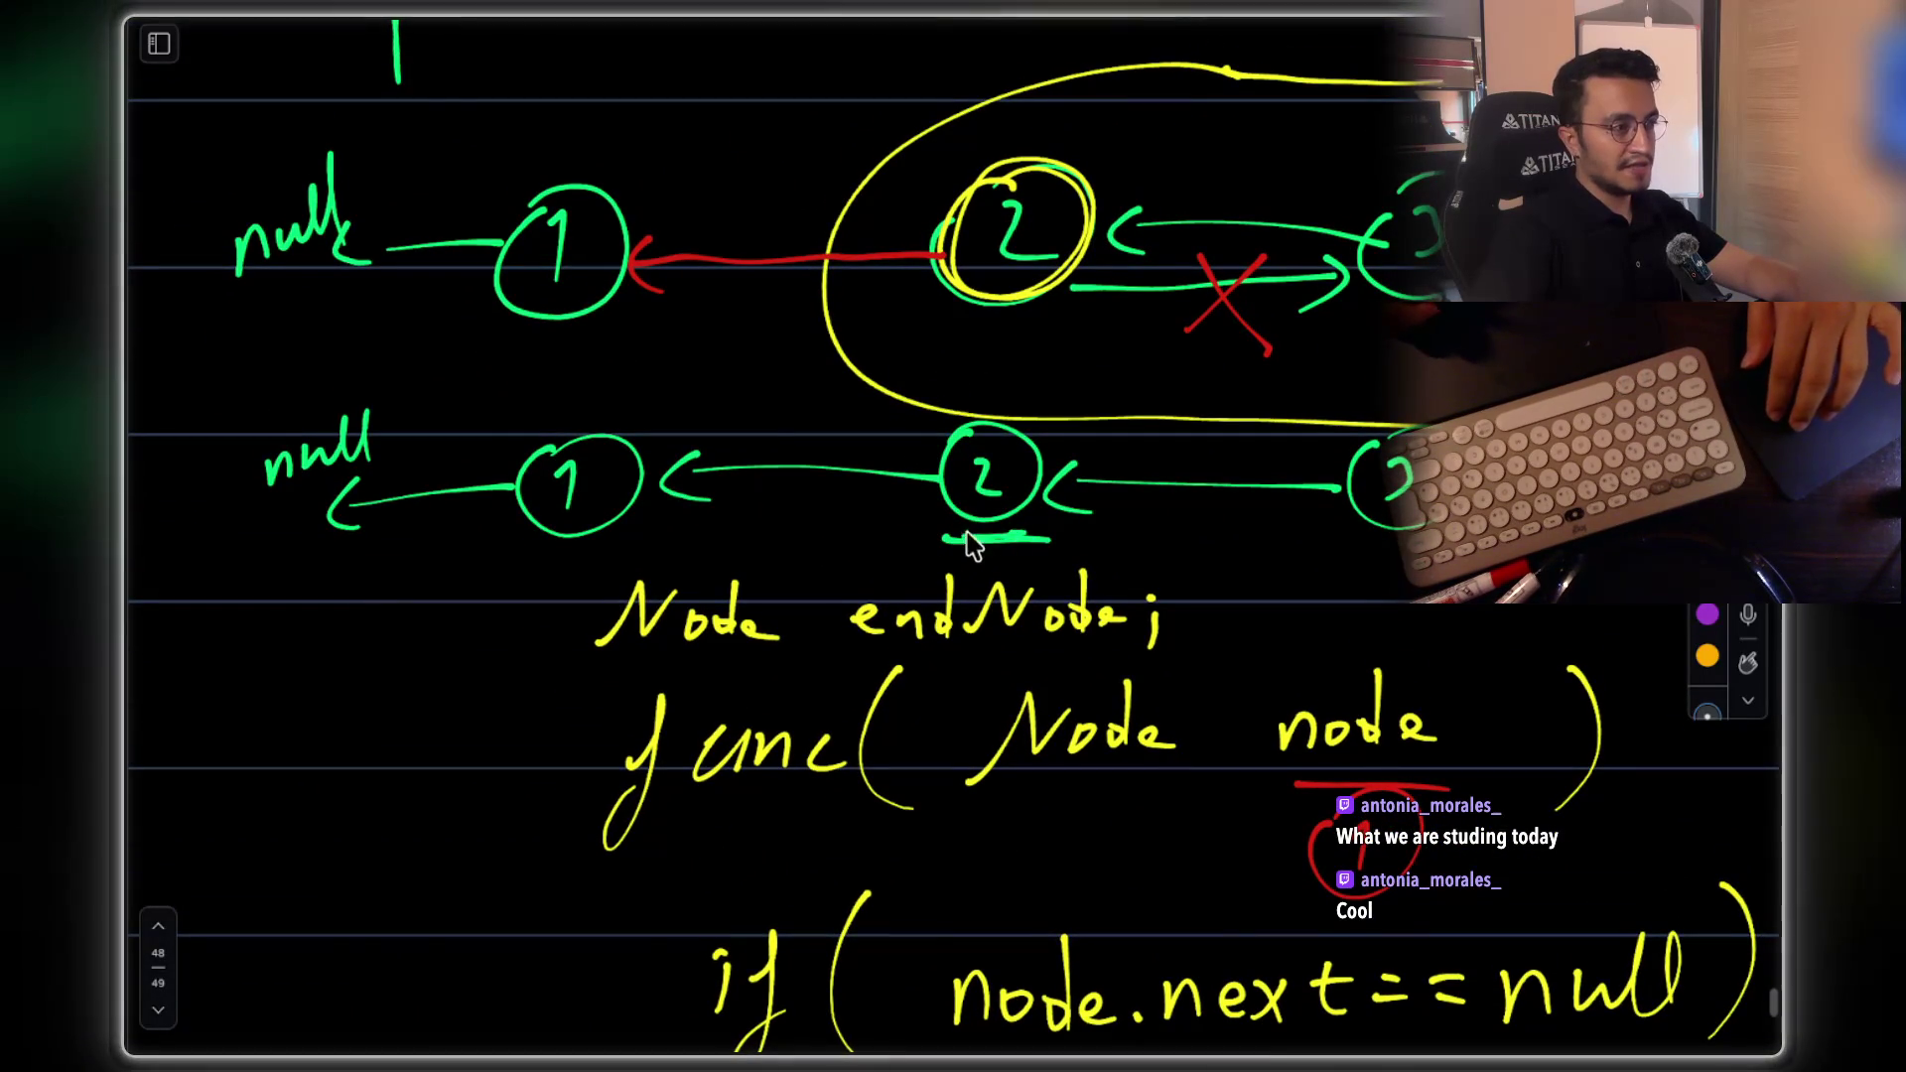
Circle return node in green
scroll(1013, 467, down, 2)
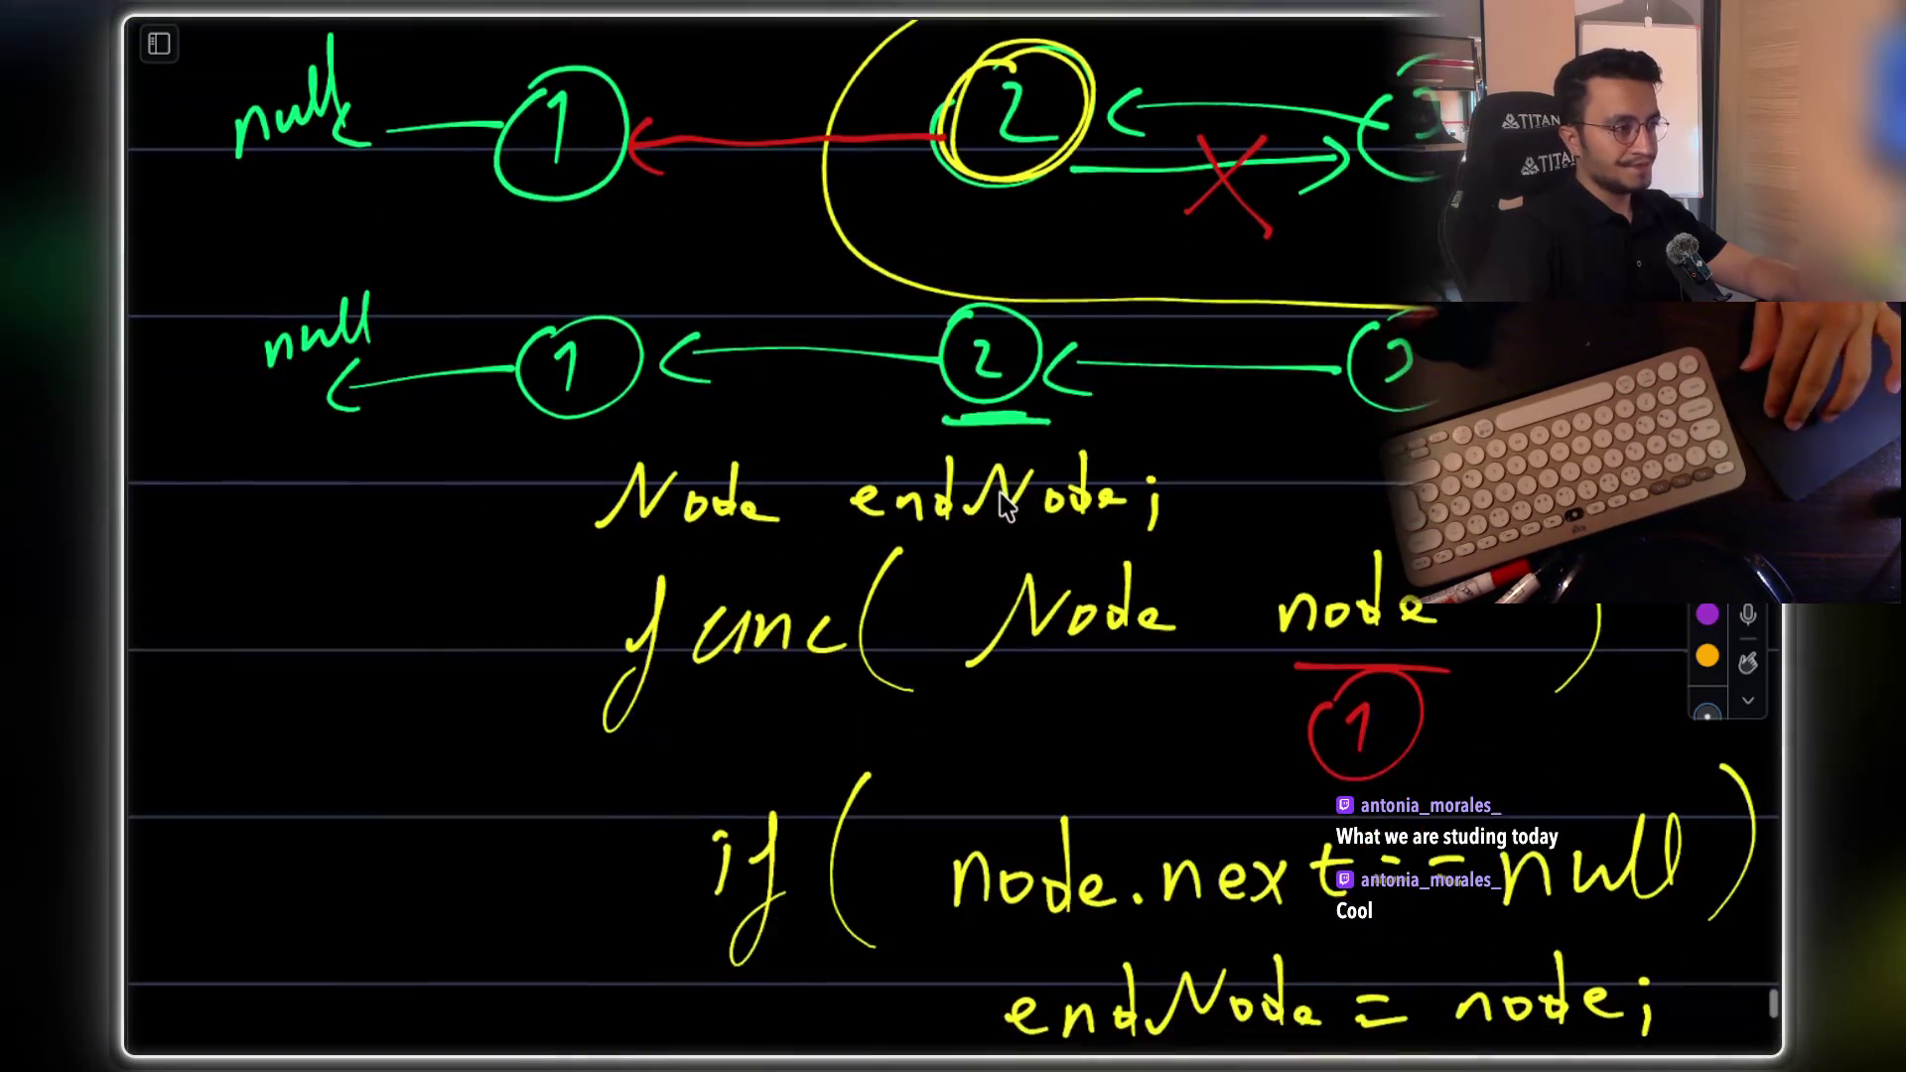
scroll(995, 455, up, 4)
scroll(1013, 510, down, 3)
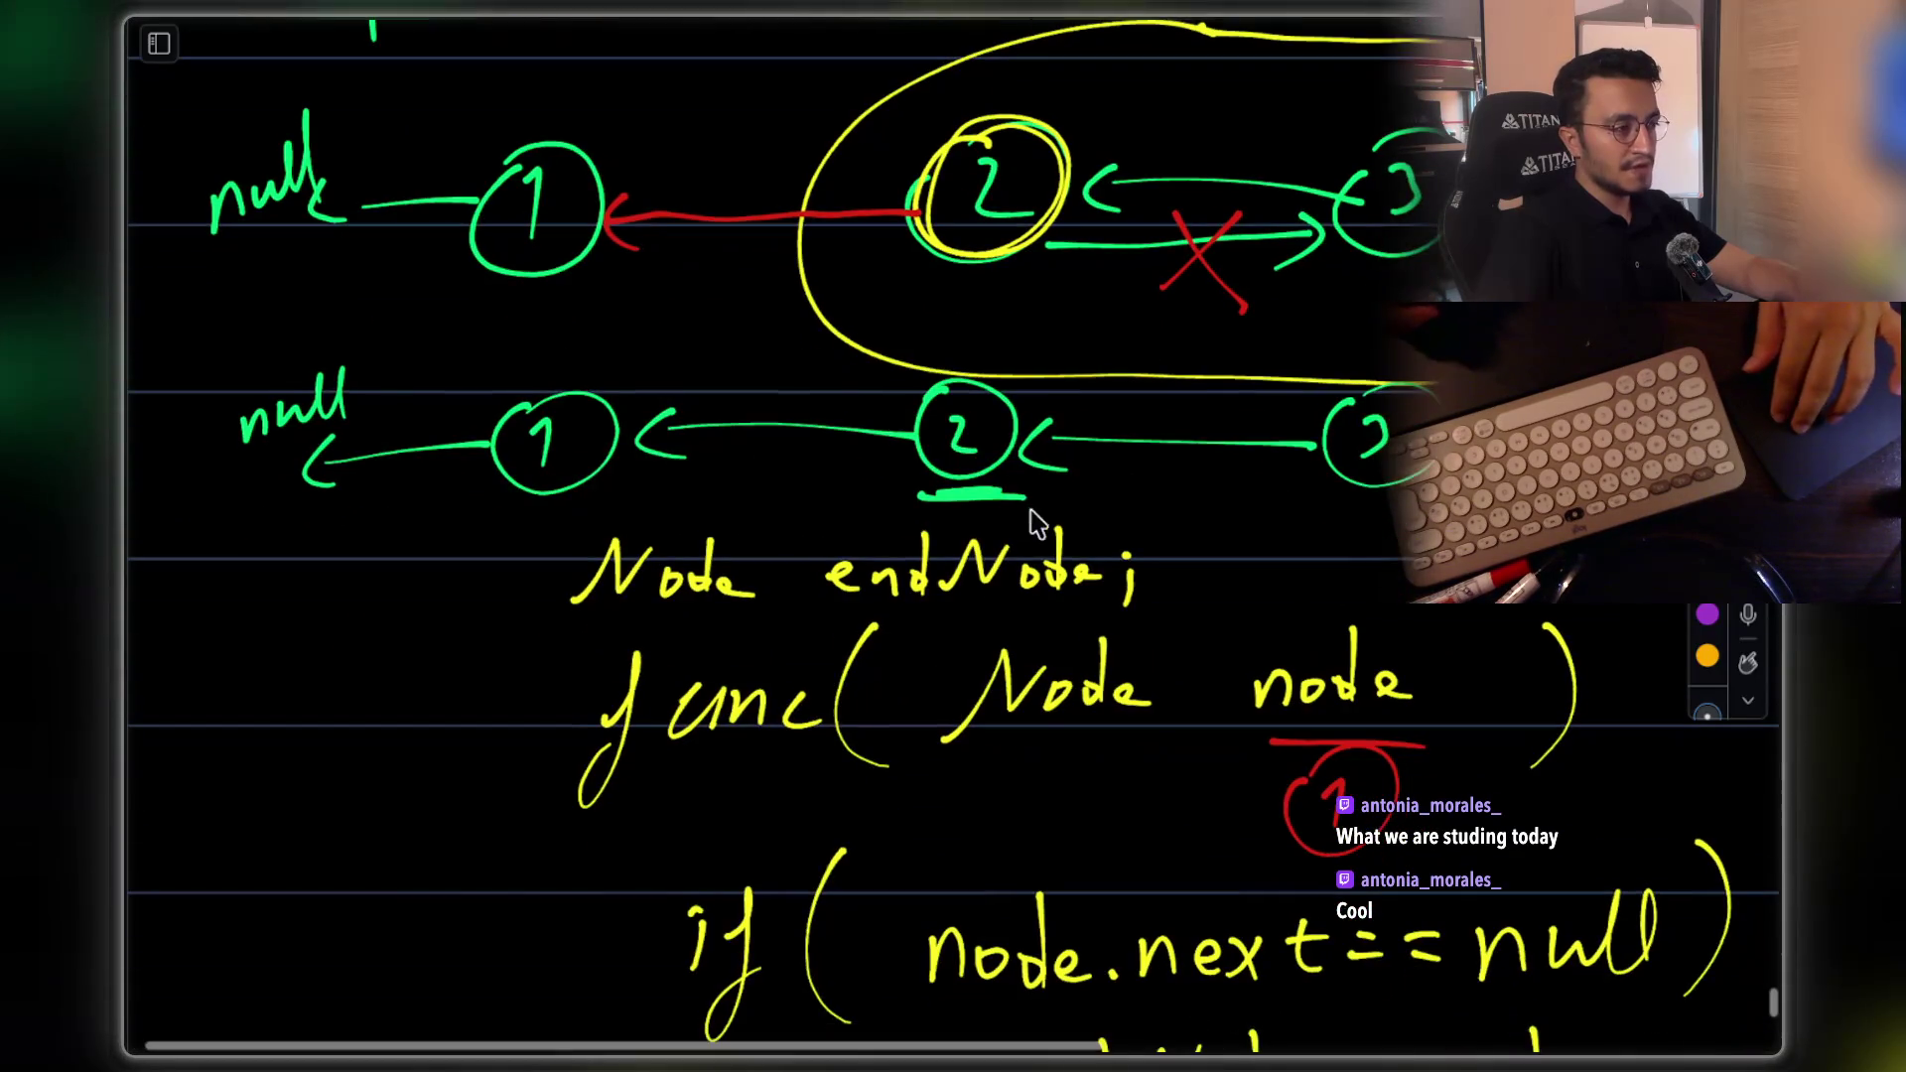
scroll(668, 302, up, 2)
scroll(1106, 604, down, 10)
scroll(1253, 735, down, 1)
scroll(1245, 739, up, 2)
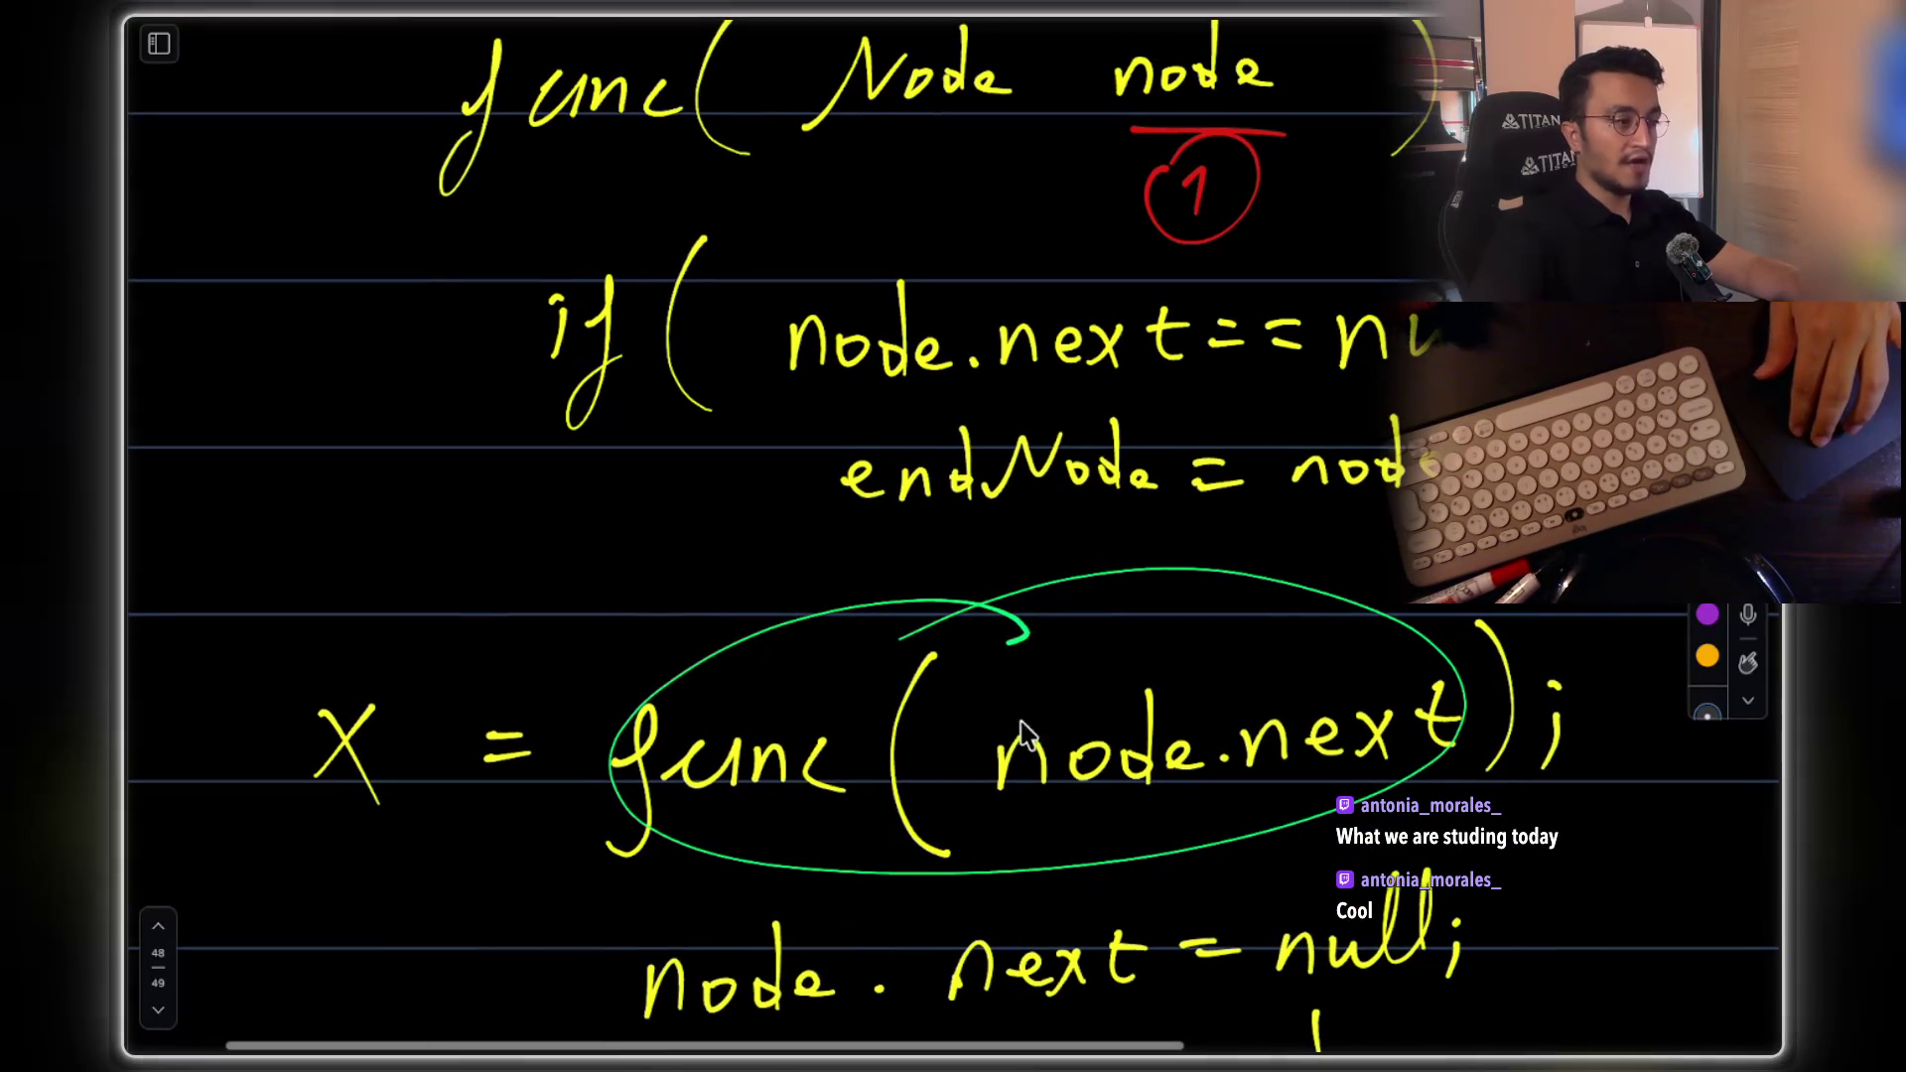
scroll(1008, 700, up, 10)
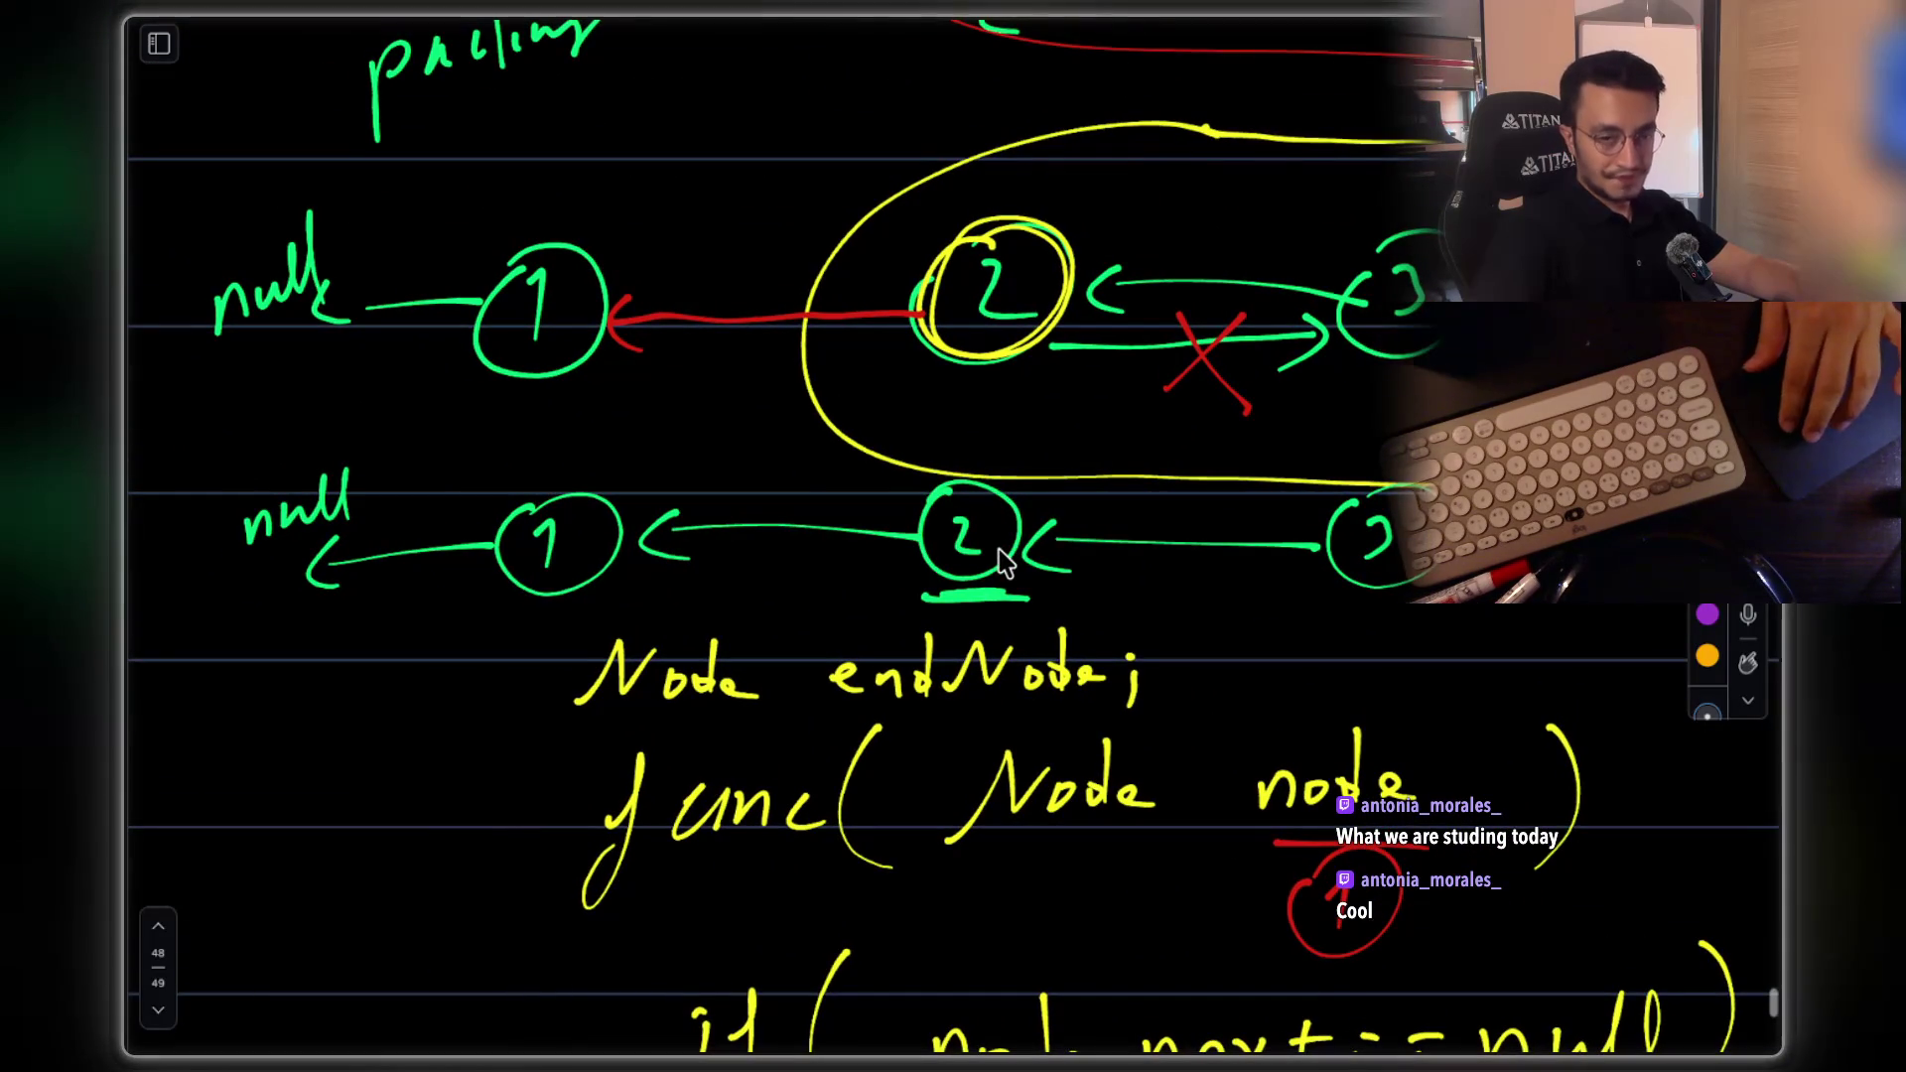
scroll(981, 310, up, 1)
scroll(963, 446, down, 15)
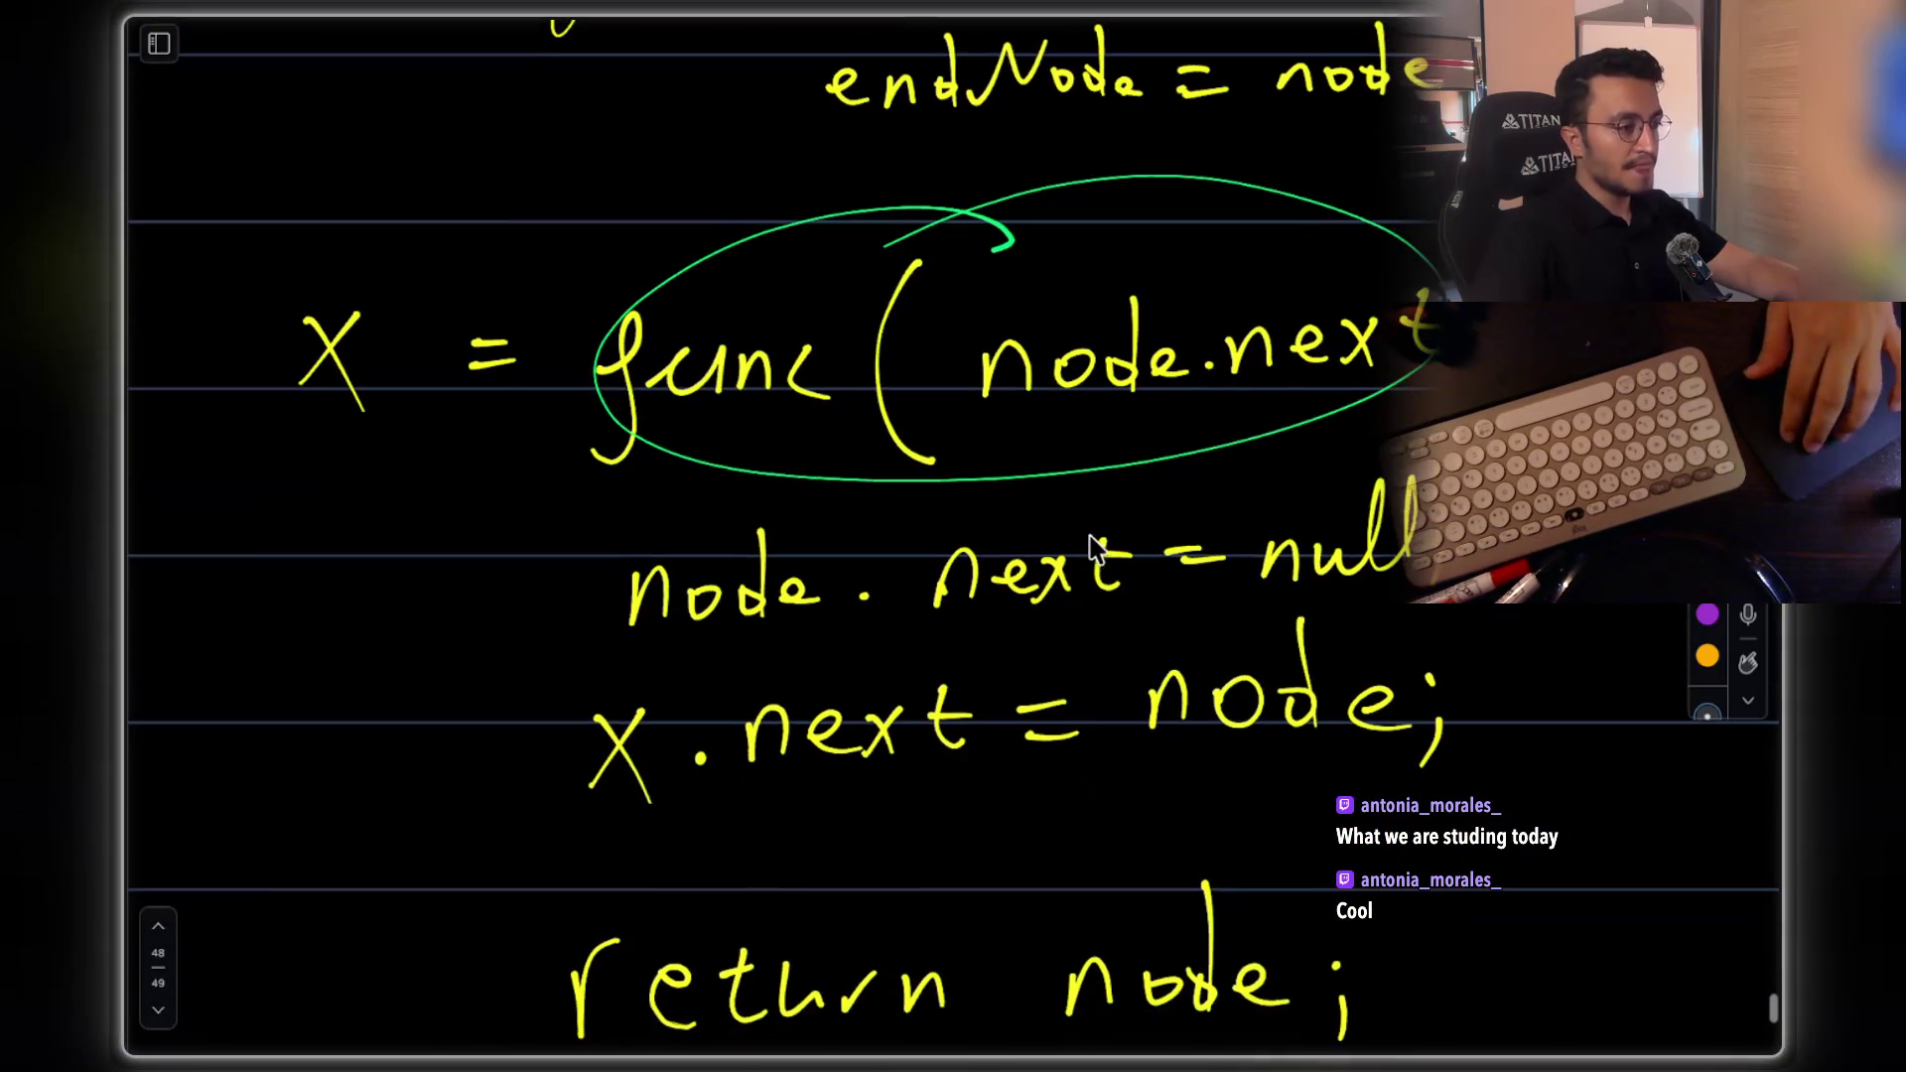
scroll(1092, 543, down, 1)
scroll(1082, 427, up, 2)
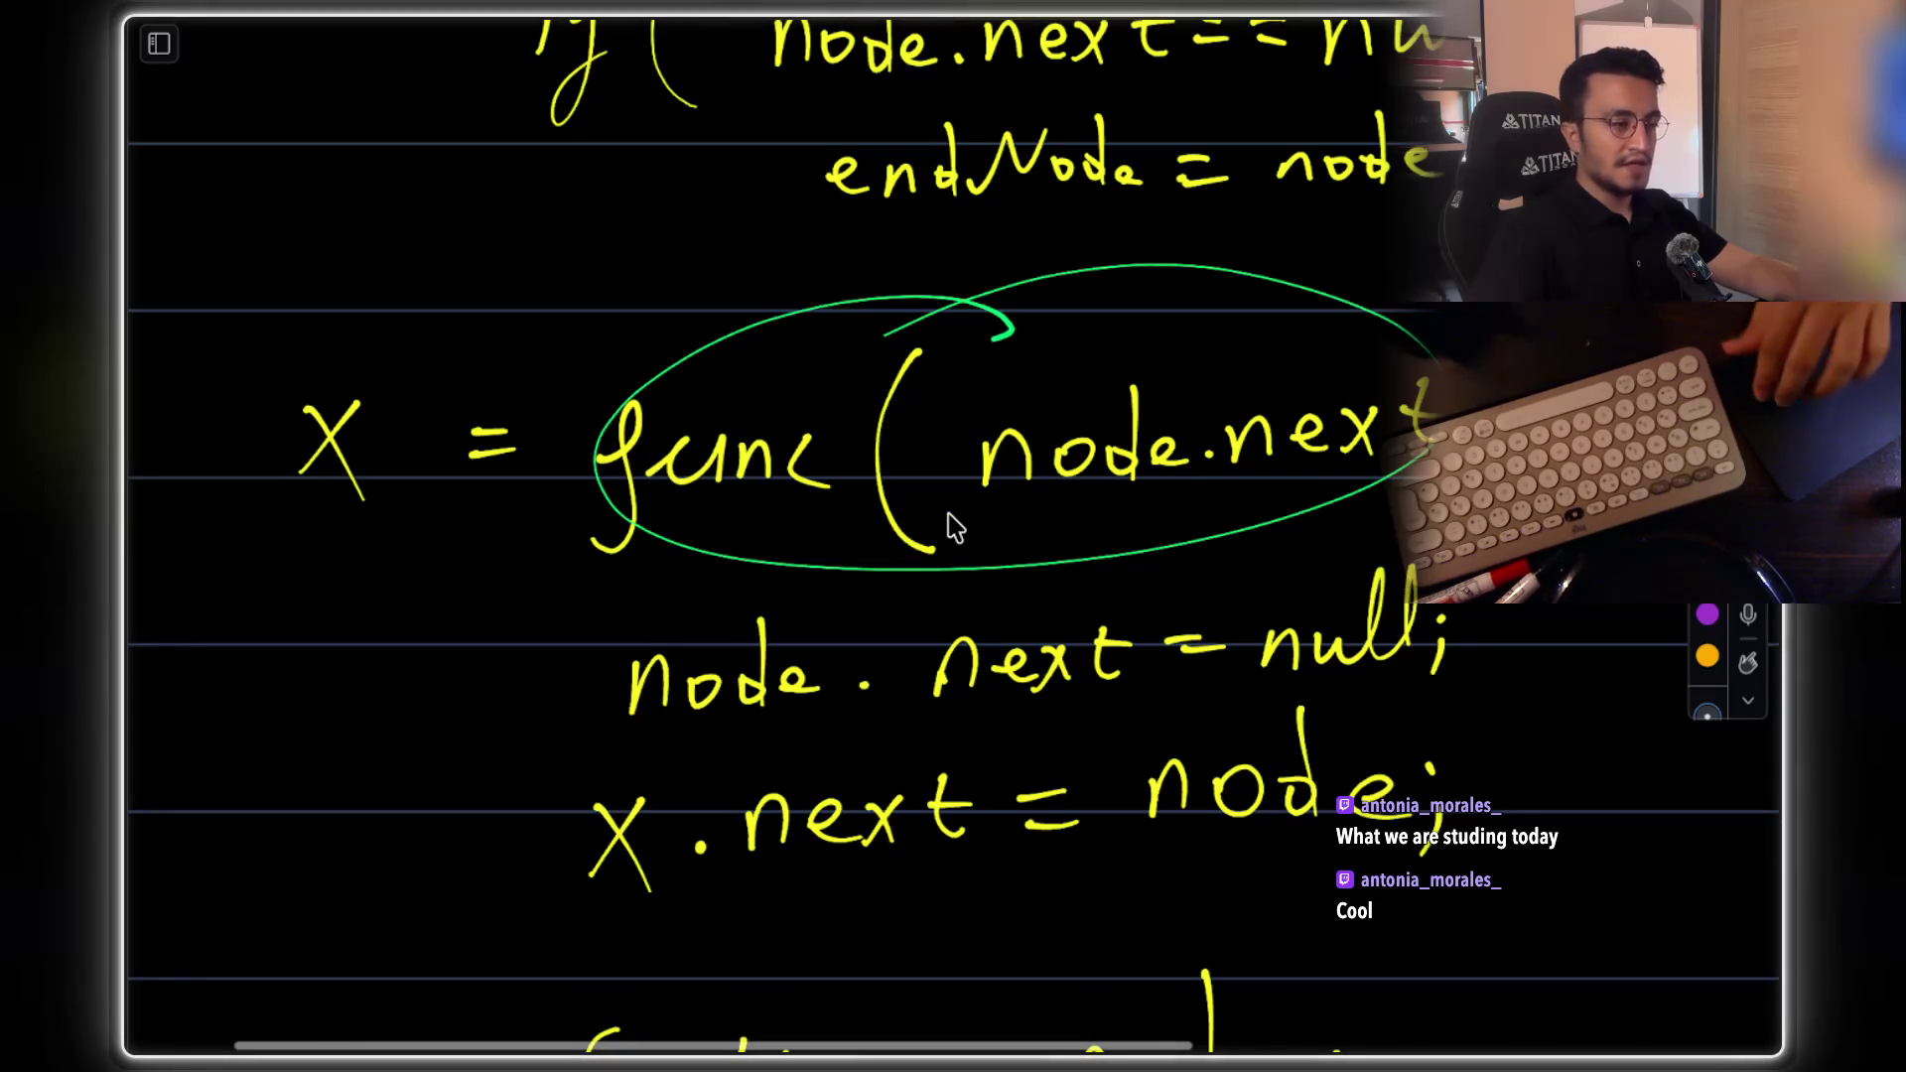
scroll(944, 523, down, 5)
mouse_move(1023, 784)
mouse_down()
mouse_move(1273, 784)
mouse_move(1154, 797)
mouse_up()
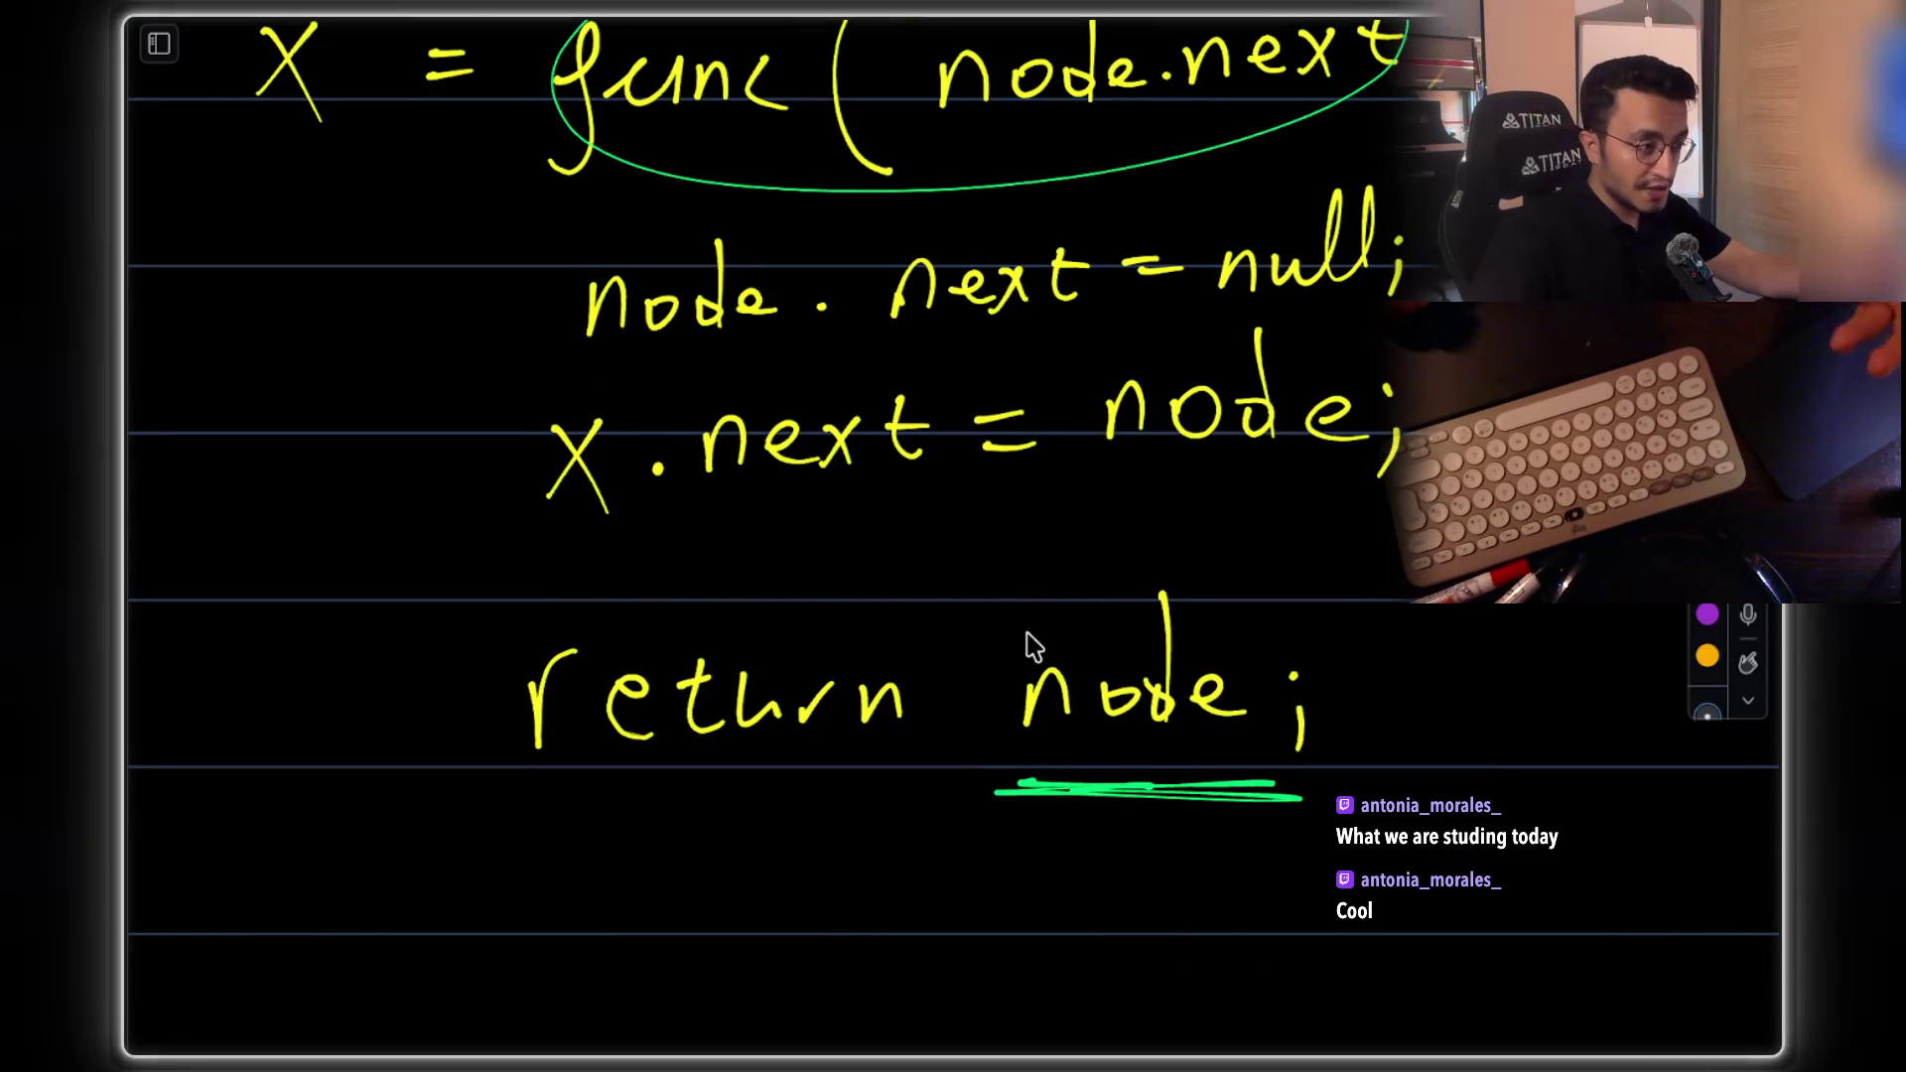
Underline node 2 and node.next in green
mouse_move(986, 591)
mouse_down()
mouse_move(1098, 830)
mouse_move(1063, 574)
mouse_up()
scroll(1057, 615, up, 5)
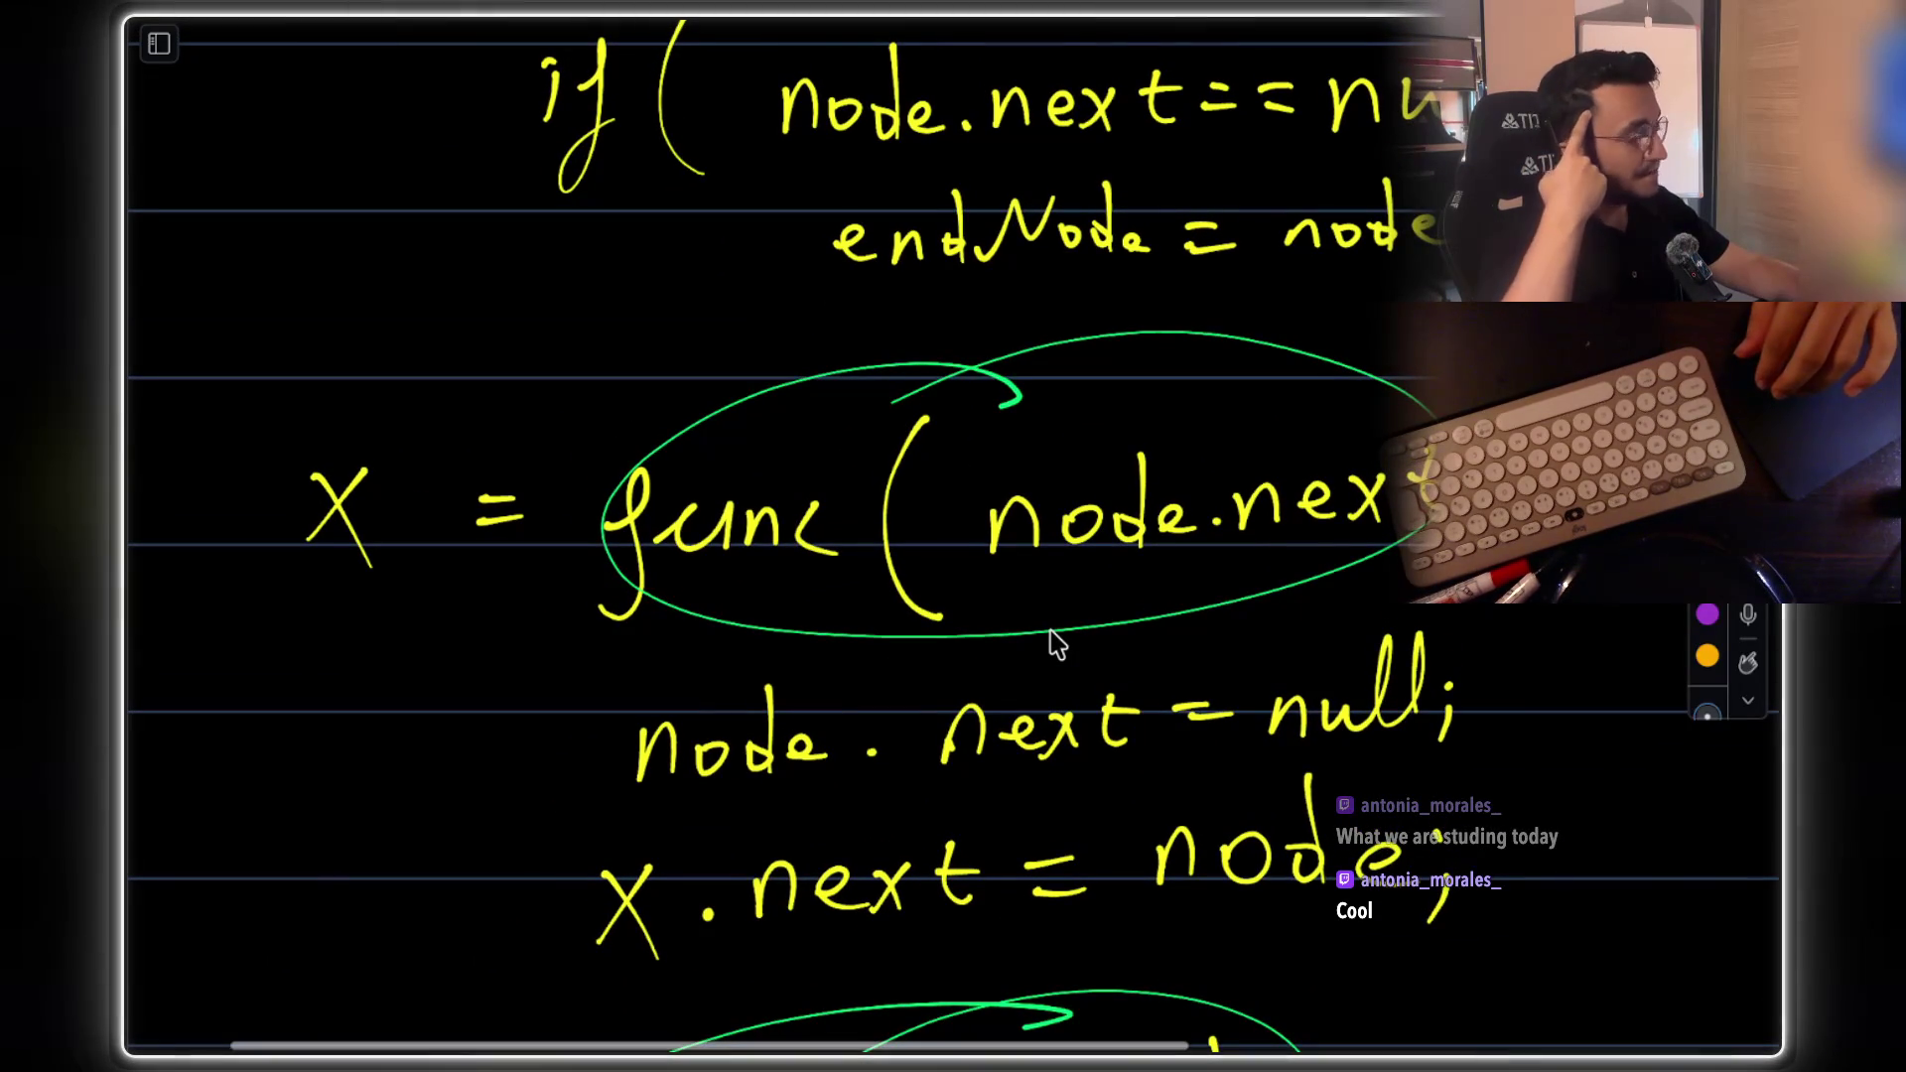
scroll(1057, 644, right, 1)
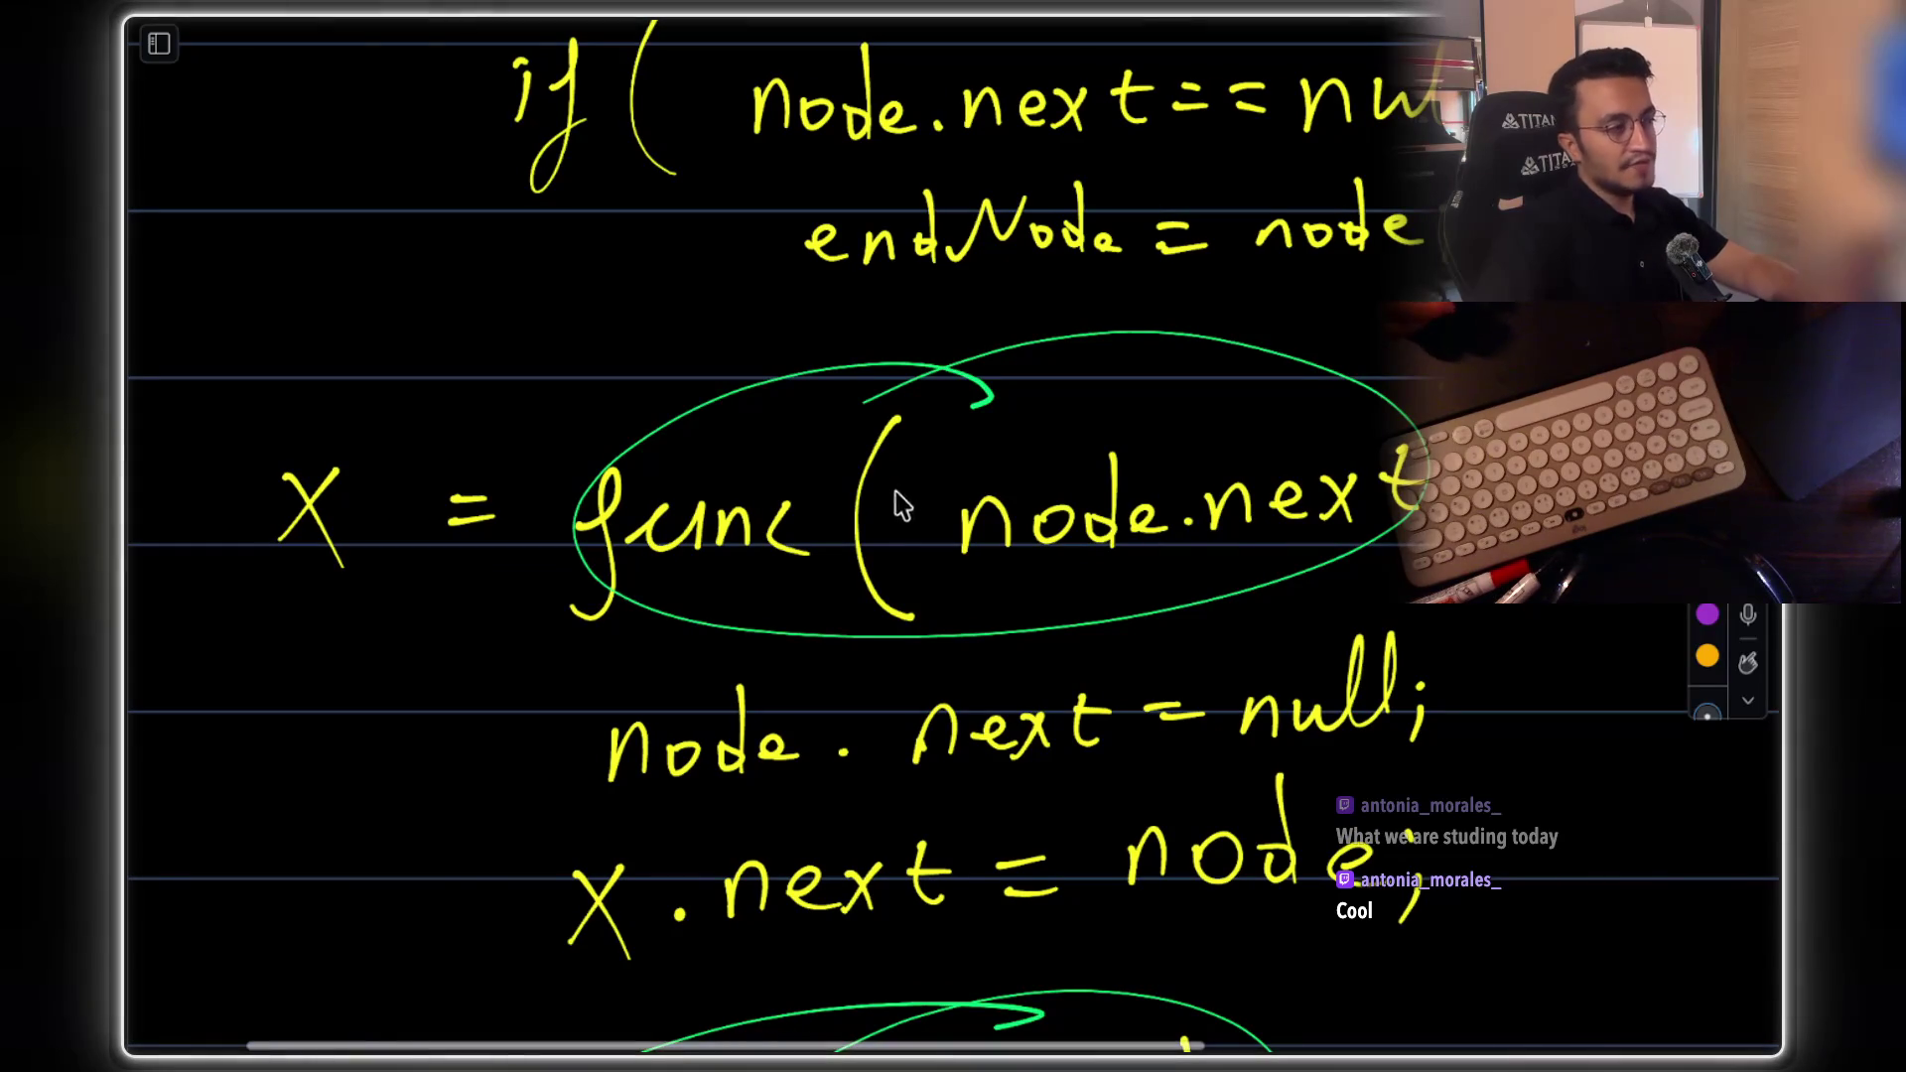
drag(1020, 603, 1348, 572)
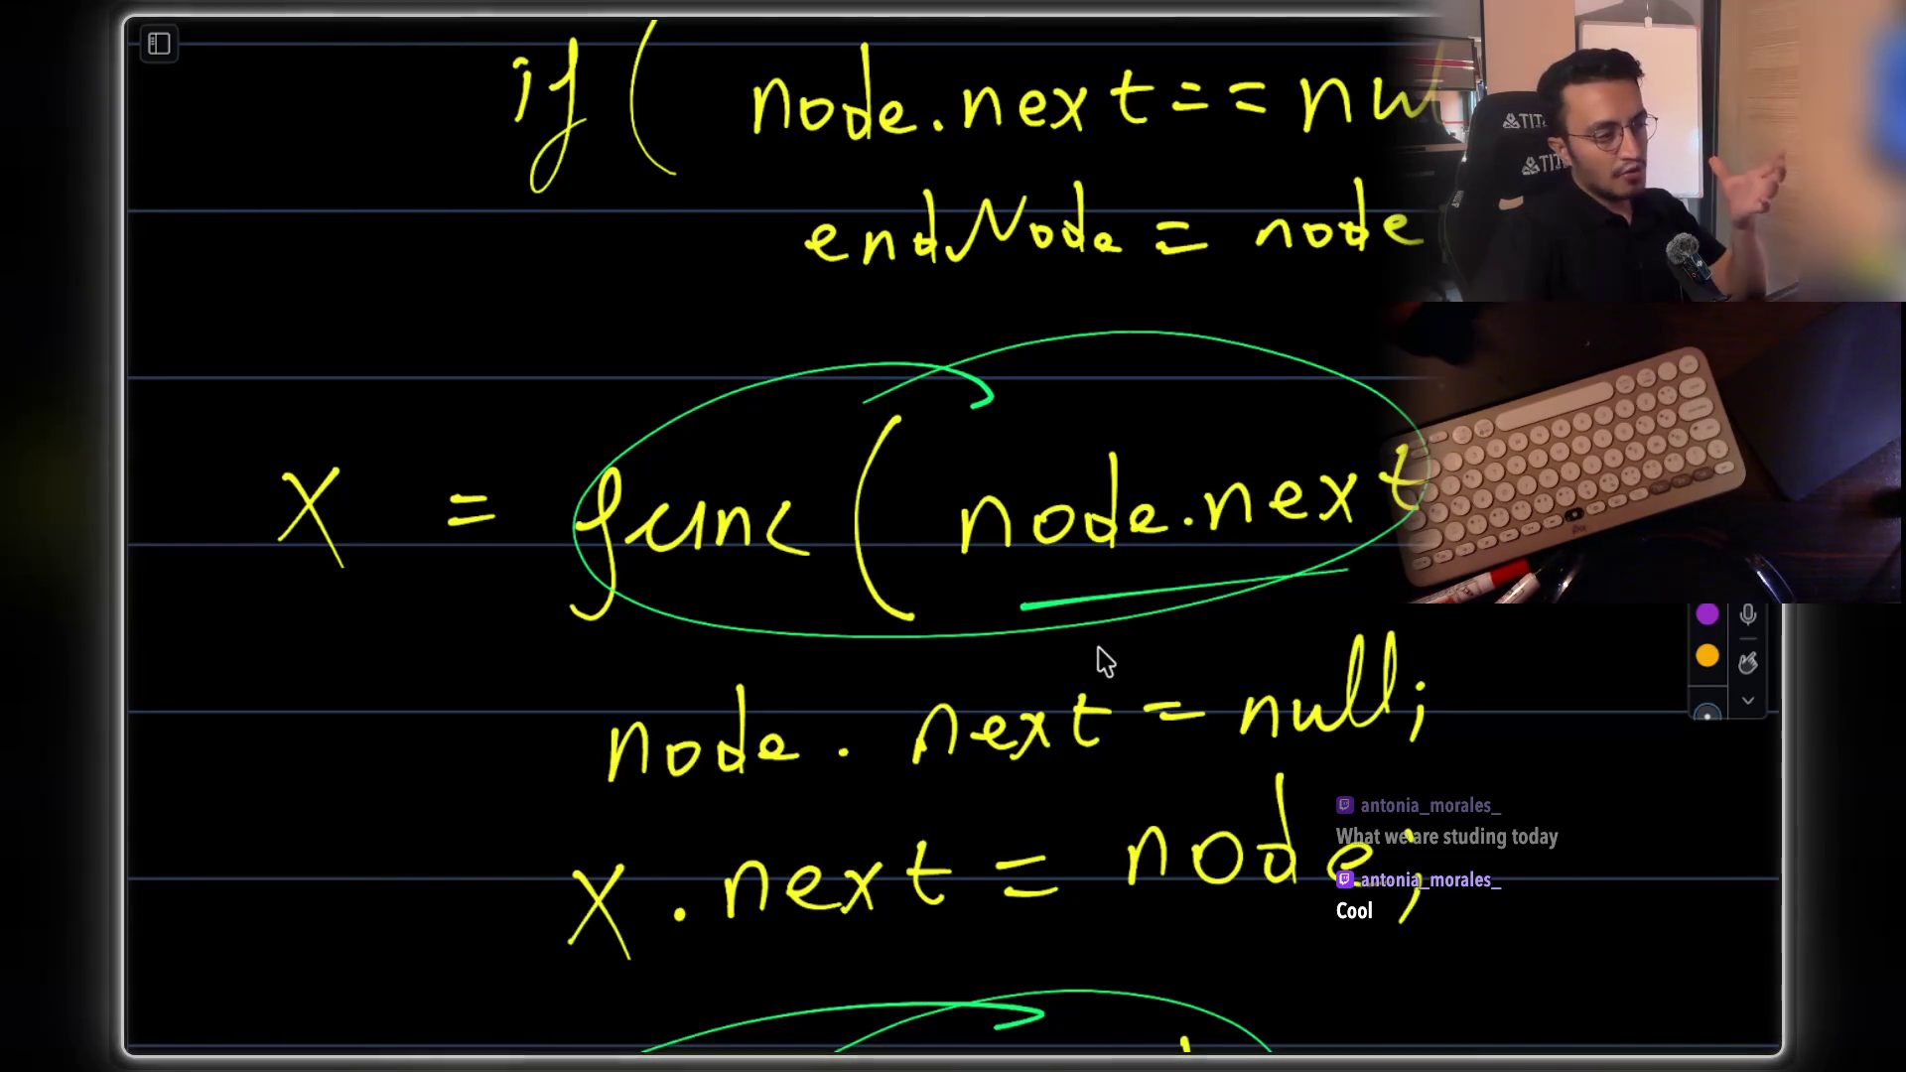
Underline endNode with a green zigzag
scroll(1067, 566, down, 5)
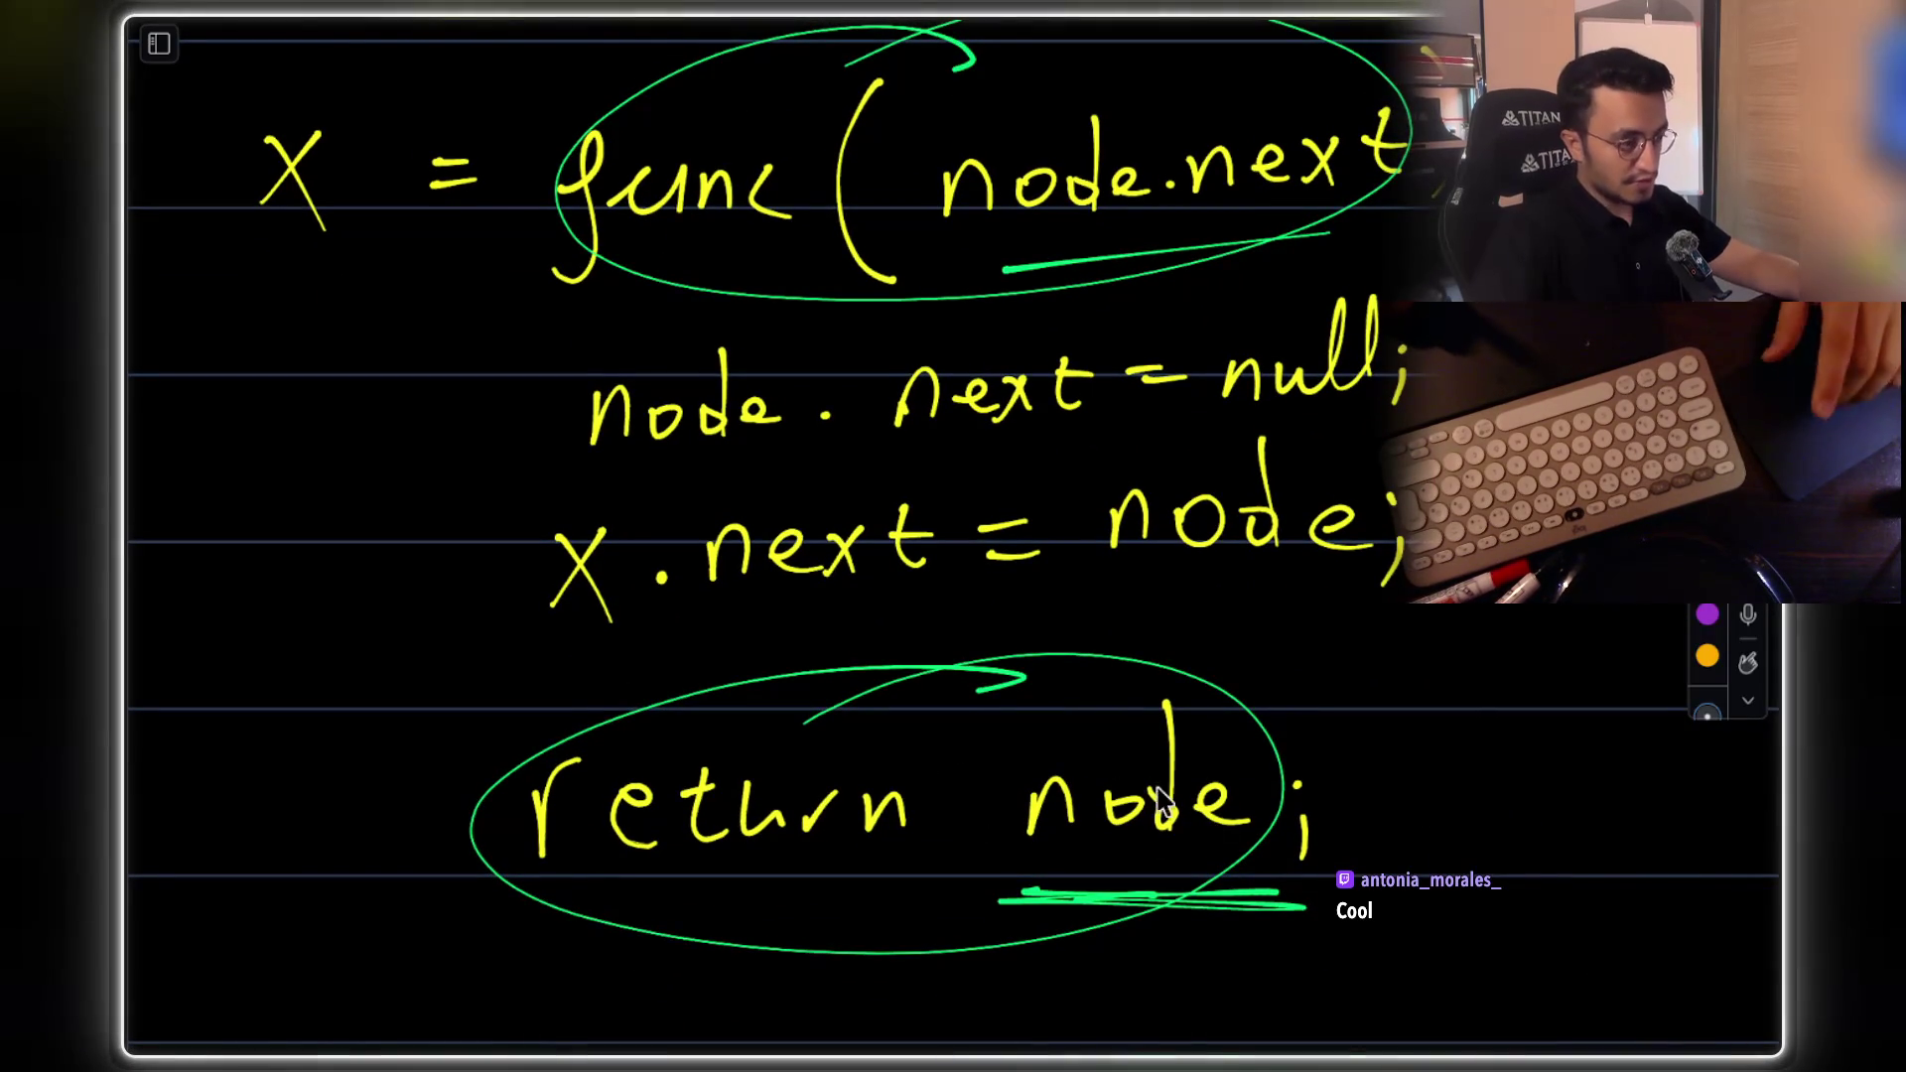
scroll(1142, 667, up, 5)
scroll(1146, 574, up, 8)
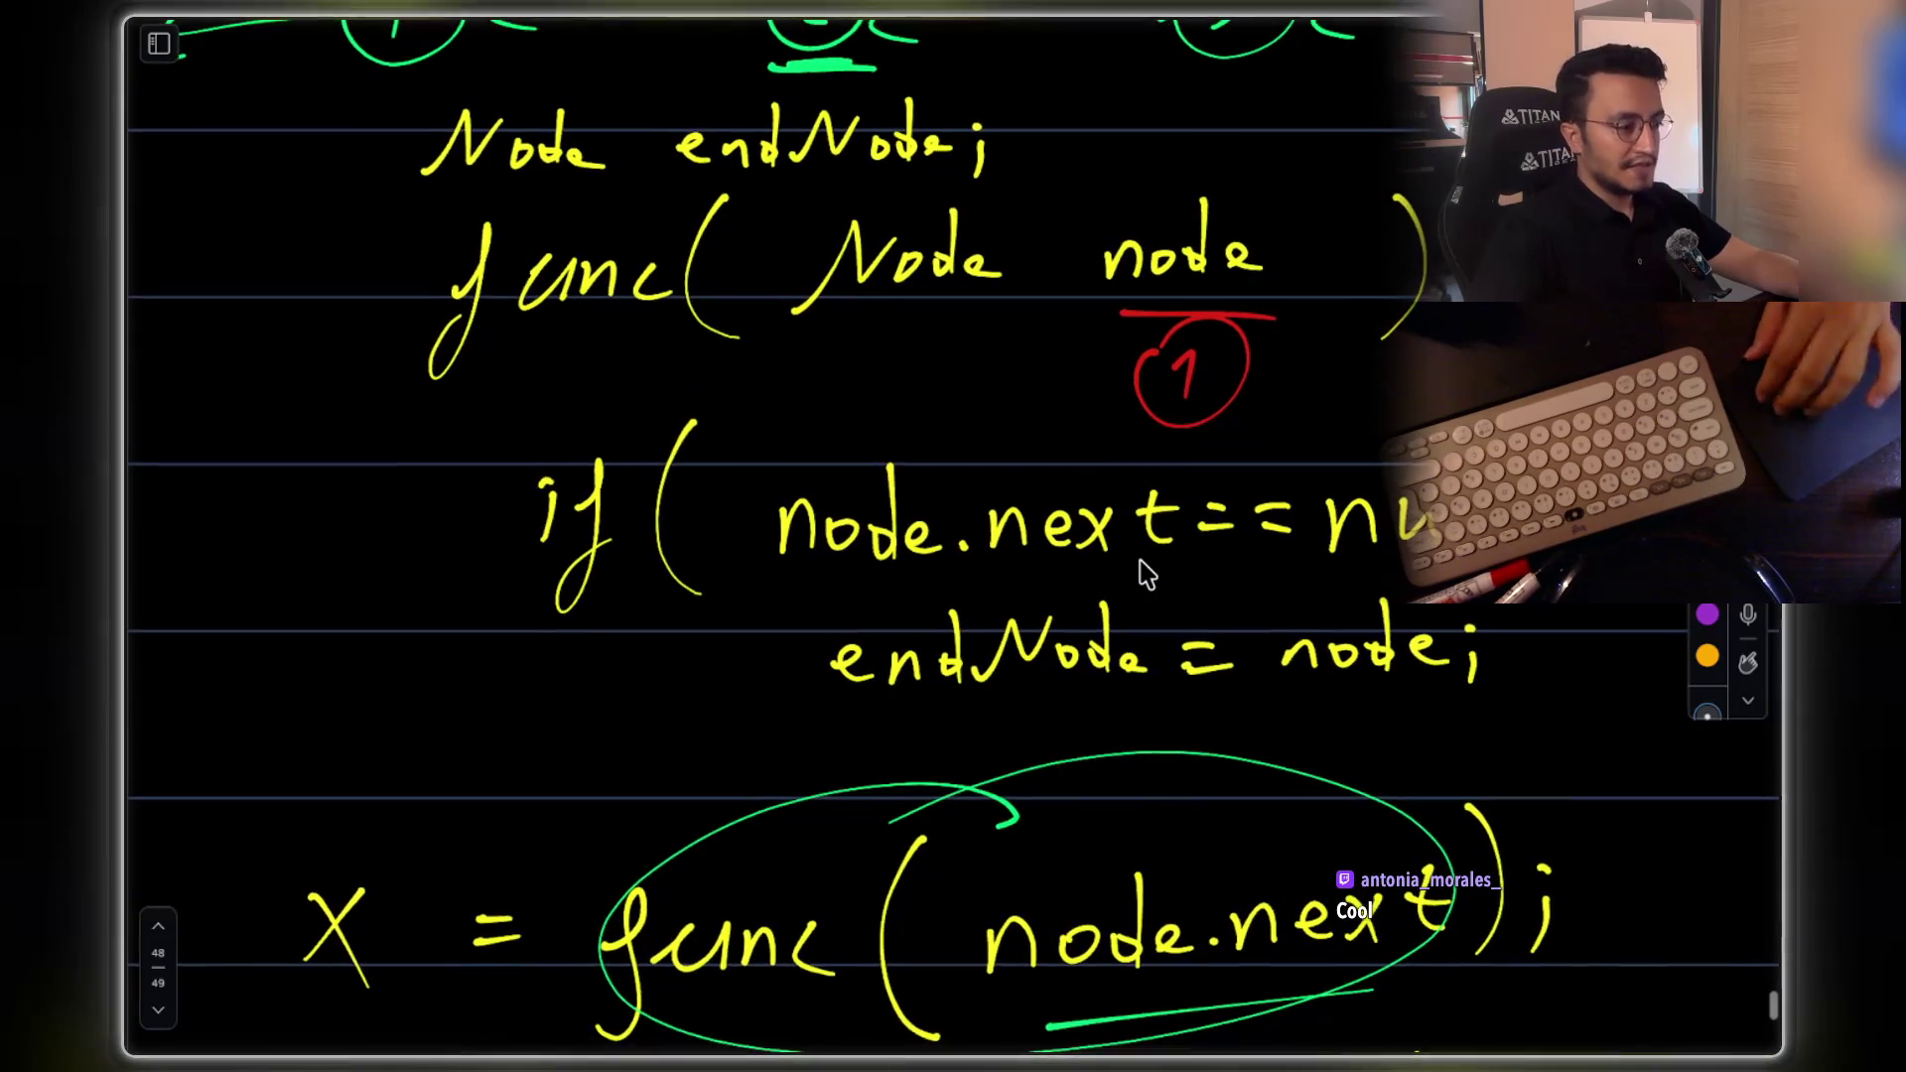
scroll(1147, 573, down, 8)
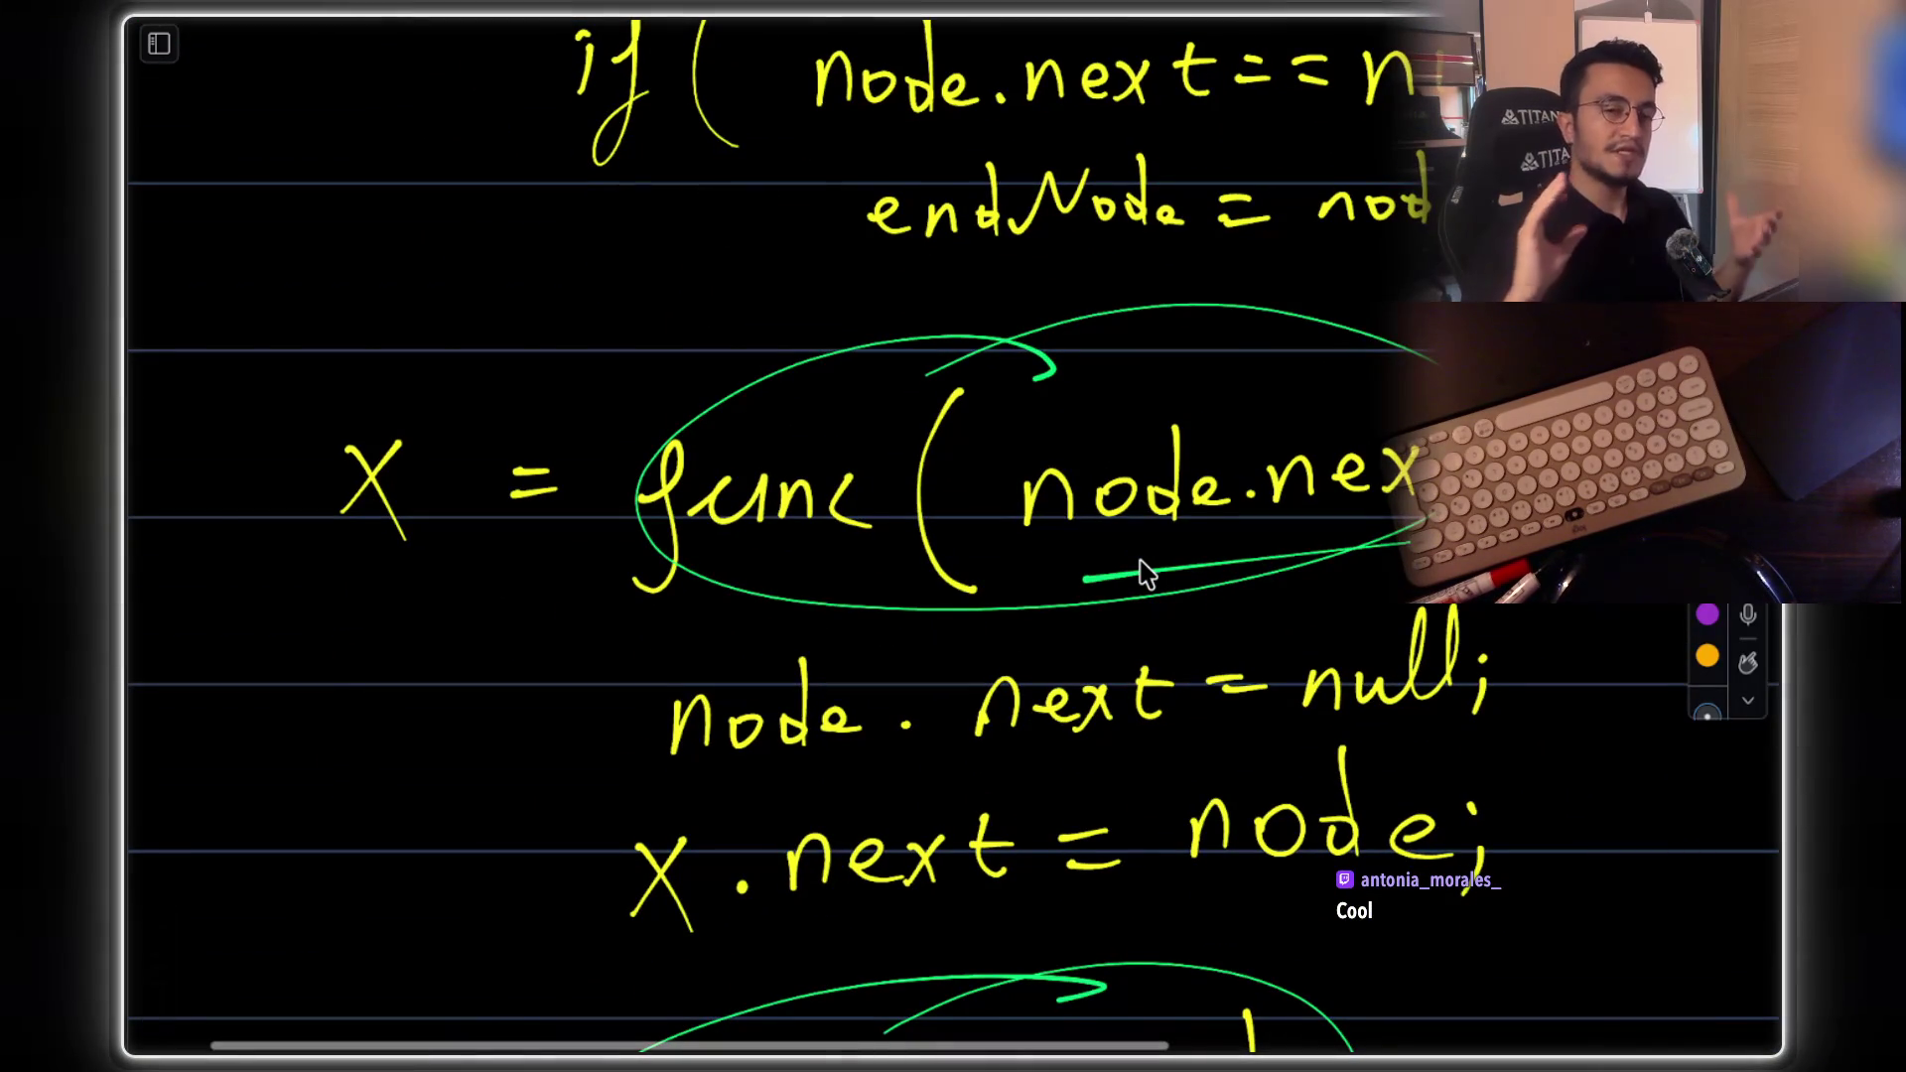
scroll(1147, 573, up, 2)
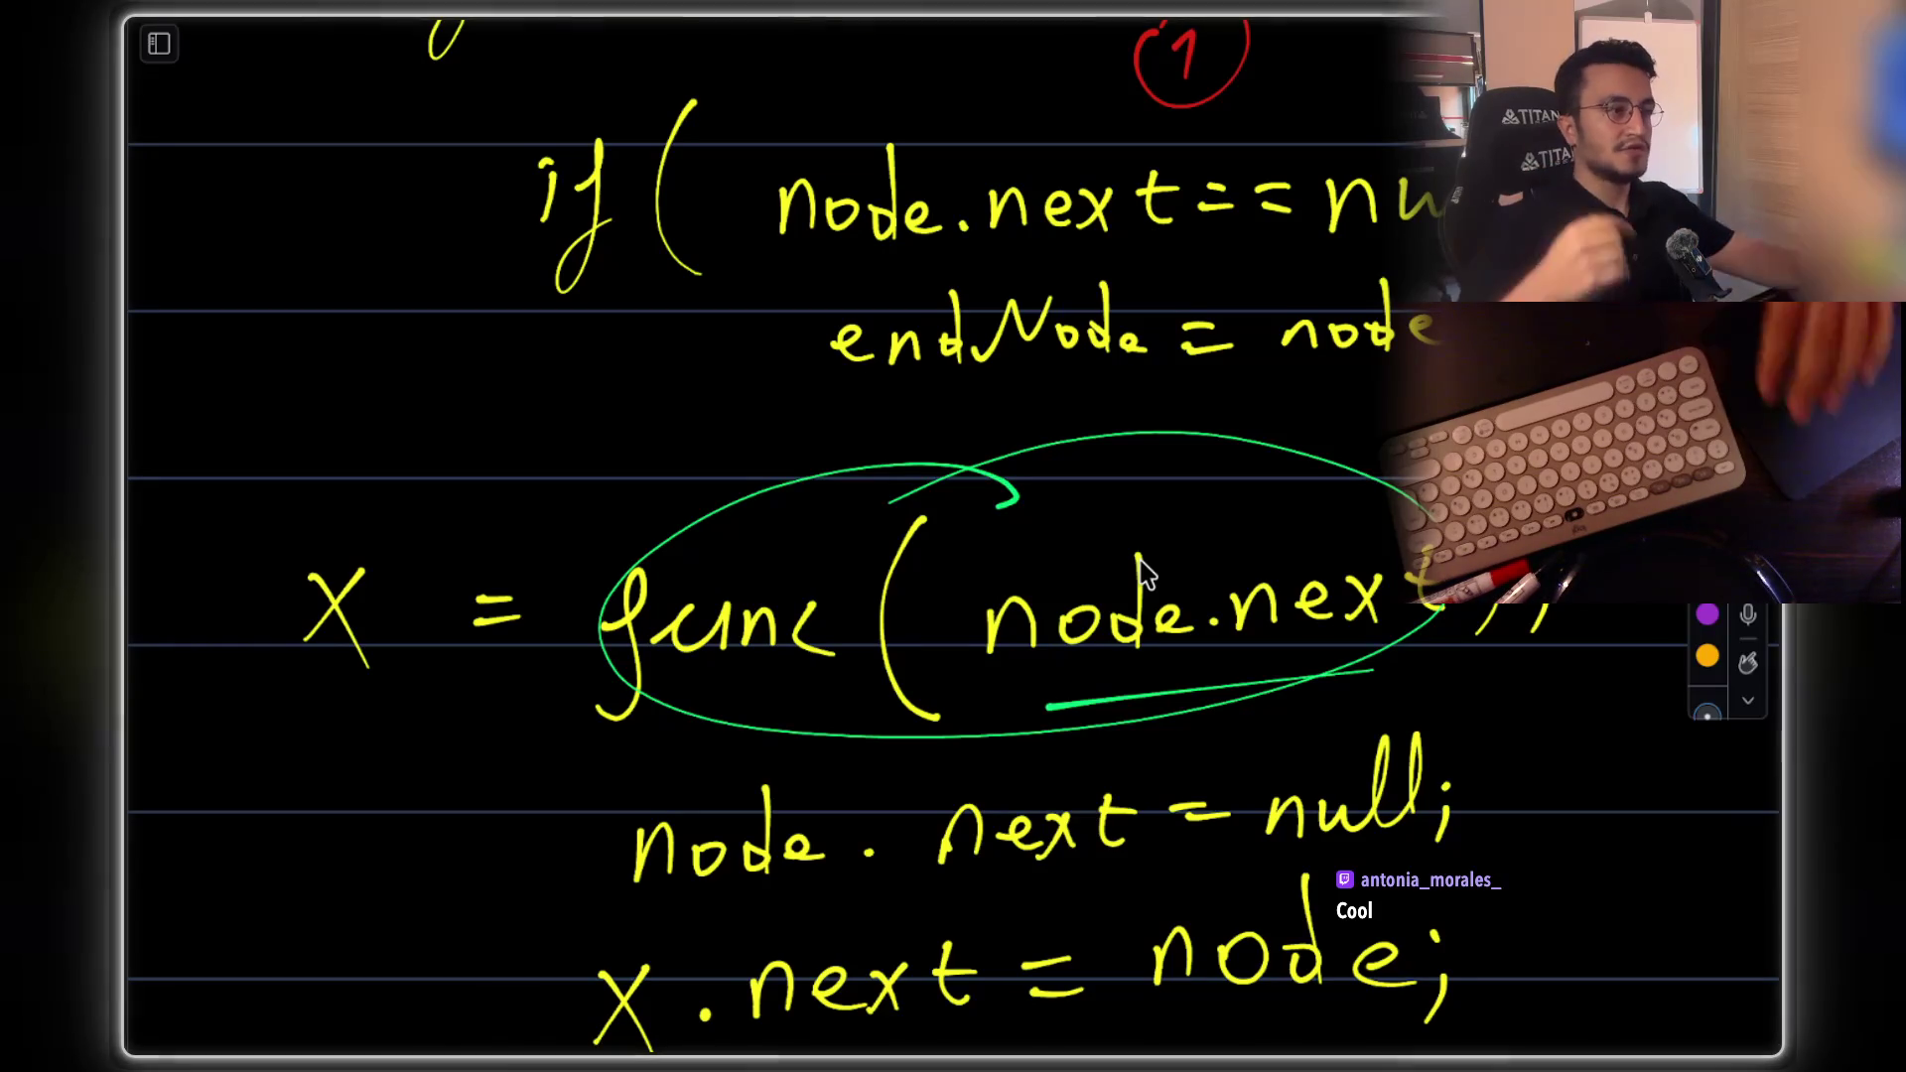
scroll(1146, 573, up, 1)
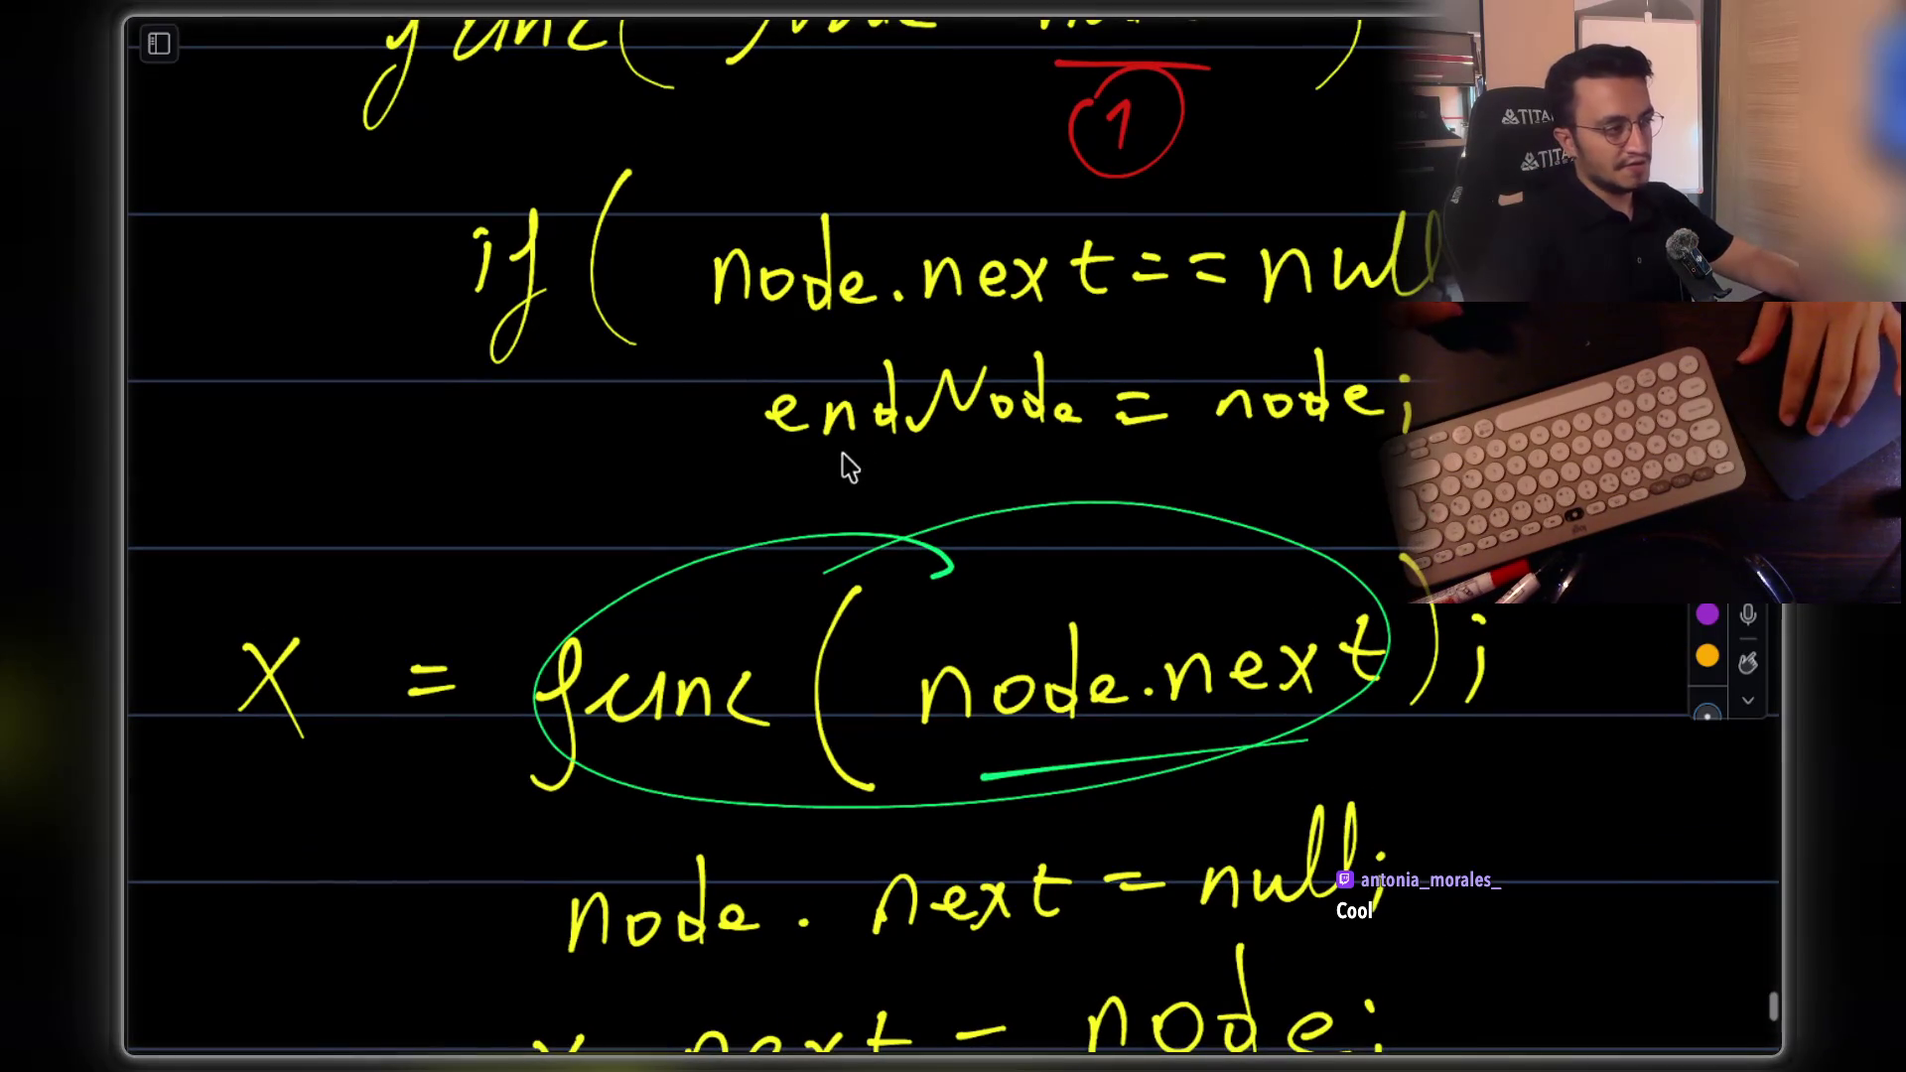
drag(839, 459, 1082, 467)
scroll(992, 742, down, 5)
scroll(1025, 575, up, 3)
scroll(808, 374, down, 8)
click(534, 710)
Write func( ) in green, undoing a stray large arc
drag(591, 647, 566, 760)
drag(624, 685, 699, 710)
drag(729, 695, 717, 716)
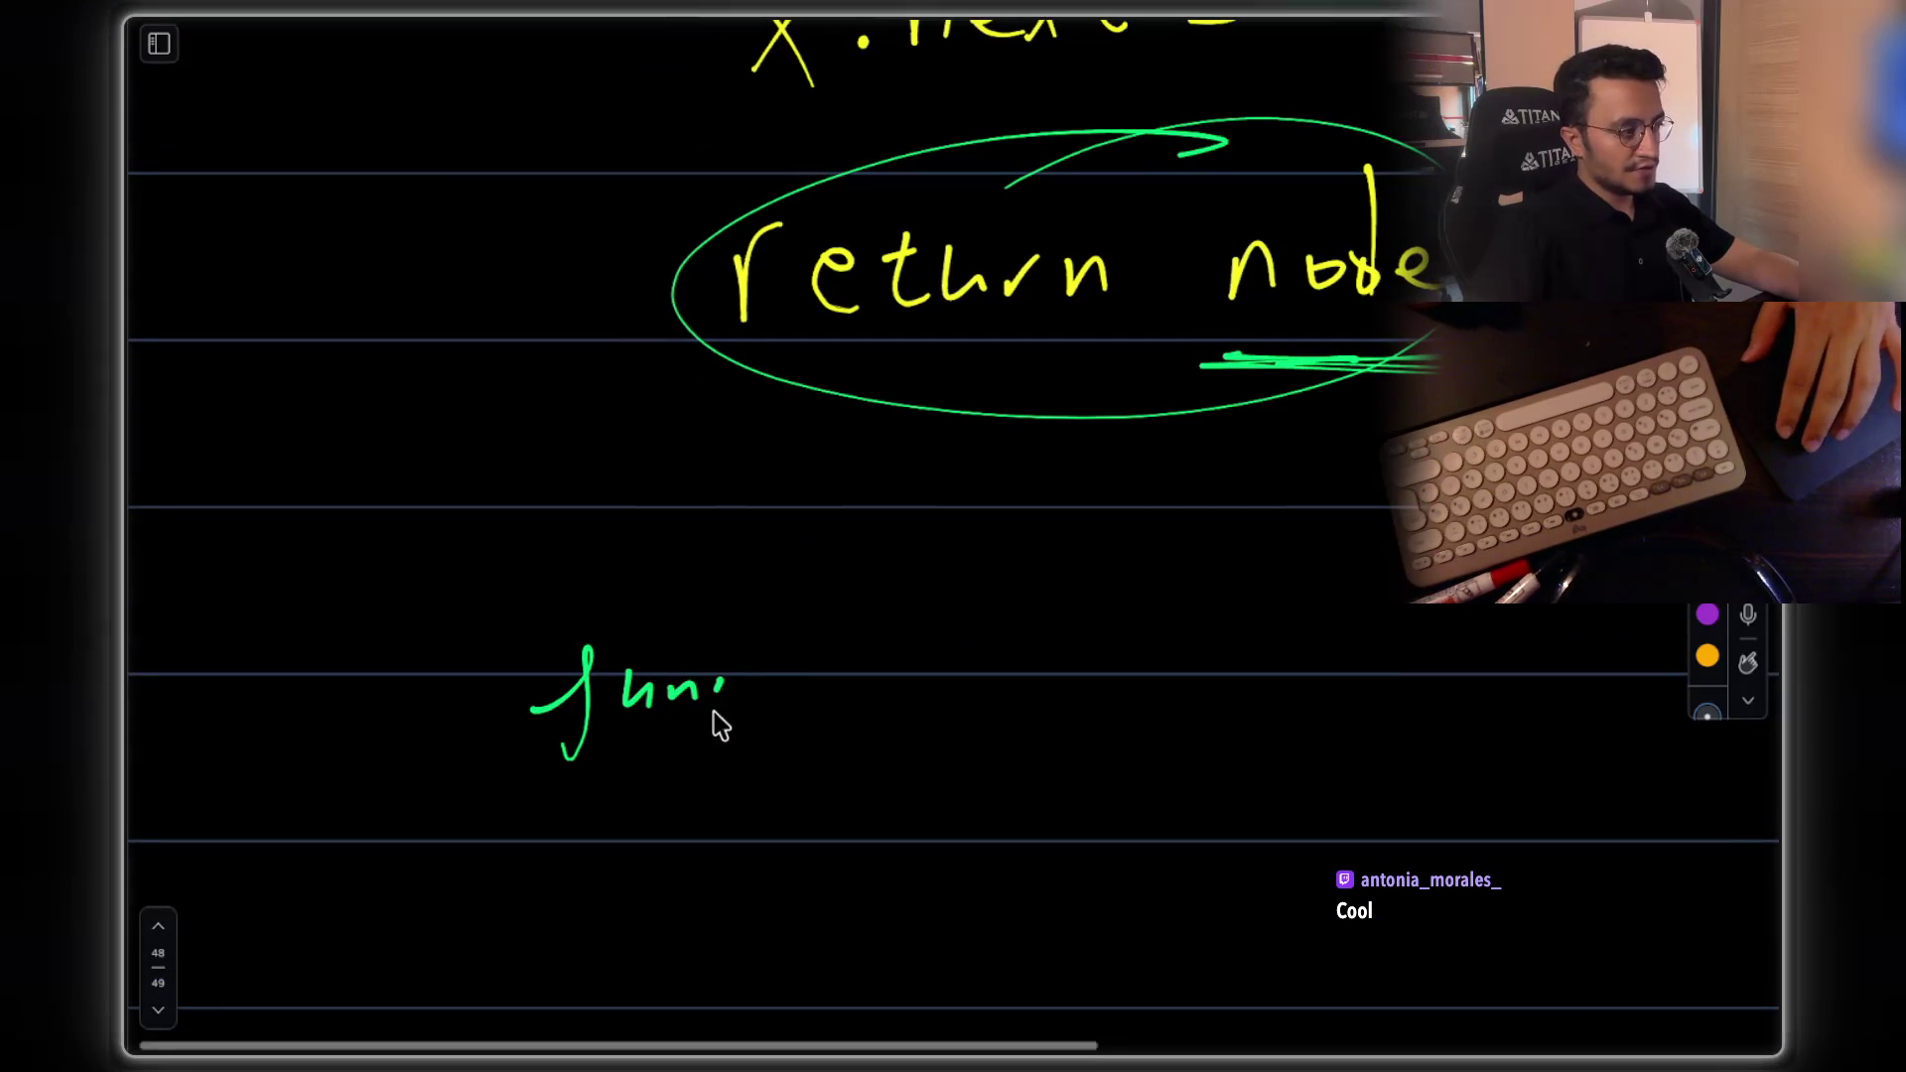
drag(779, 623, 787, 745)
drag(1143, 601, 1129, 751)
drag(1272, 607, 1236, 746)
scroll(651, 779, down, 3)
drag(575, 717, 600, 823)
scroll(806, 488, down, 2)
mouse_move(1084, 194)
mouse_down()
mouse_move(404, 467)
mouse_move(848, 729)
mouse_up()
key(ctrl+z)
Write main( ) above the func call in green
scroll(673, 715, down, 2)
scroll(710, 711, up, 2)
scroll(711, 710, down, 2)
mouse_move(588, 717)
mouse_down()
mouse_move(588, 766)
mouse_move(685, 766)
mouse_move(863, 676)
mouse_move(889, 784)
mouse_up()
drag(1174, 641, 1207, 708)
scroll(1161, 797, down, 2)
mouse_move(859, 717)
mouse_down()
mouse_move(837, 757)
mouse_move(987, 745)
mouse_up()
drag(1060, 667, 1117, 809)
drag(1340, 662, 1342, 794)
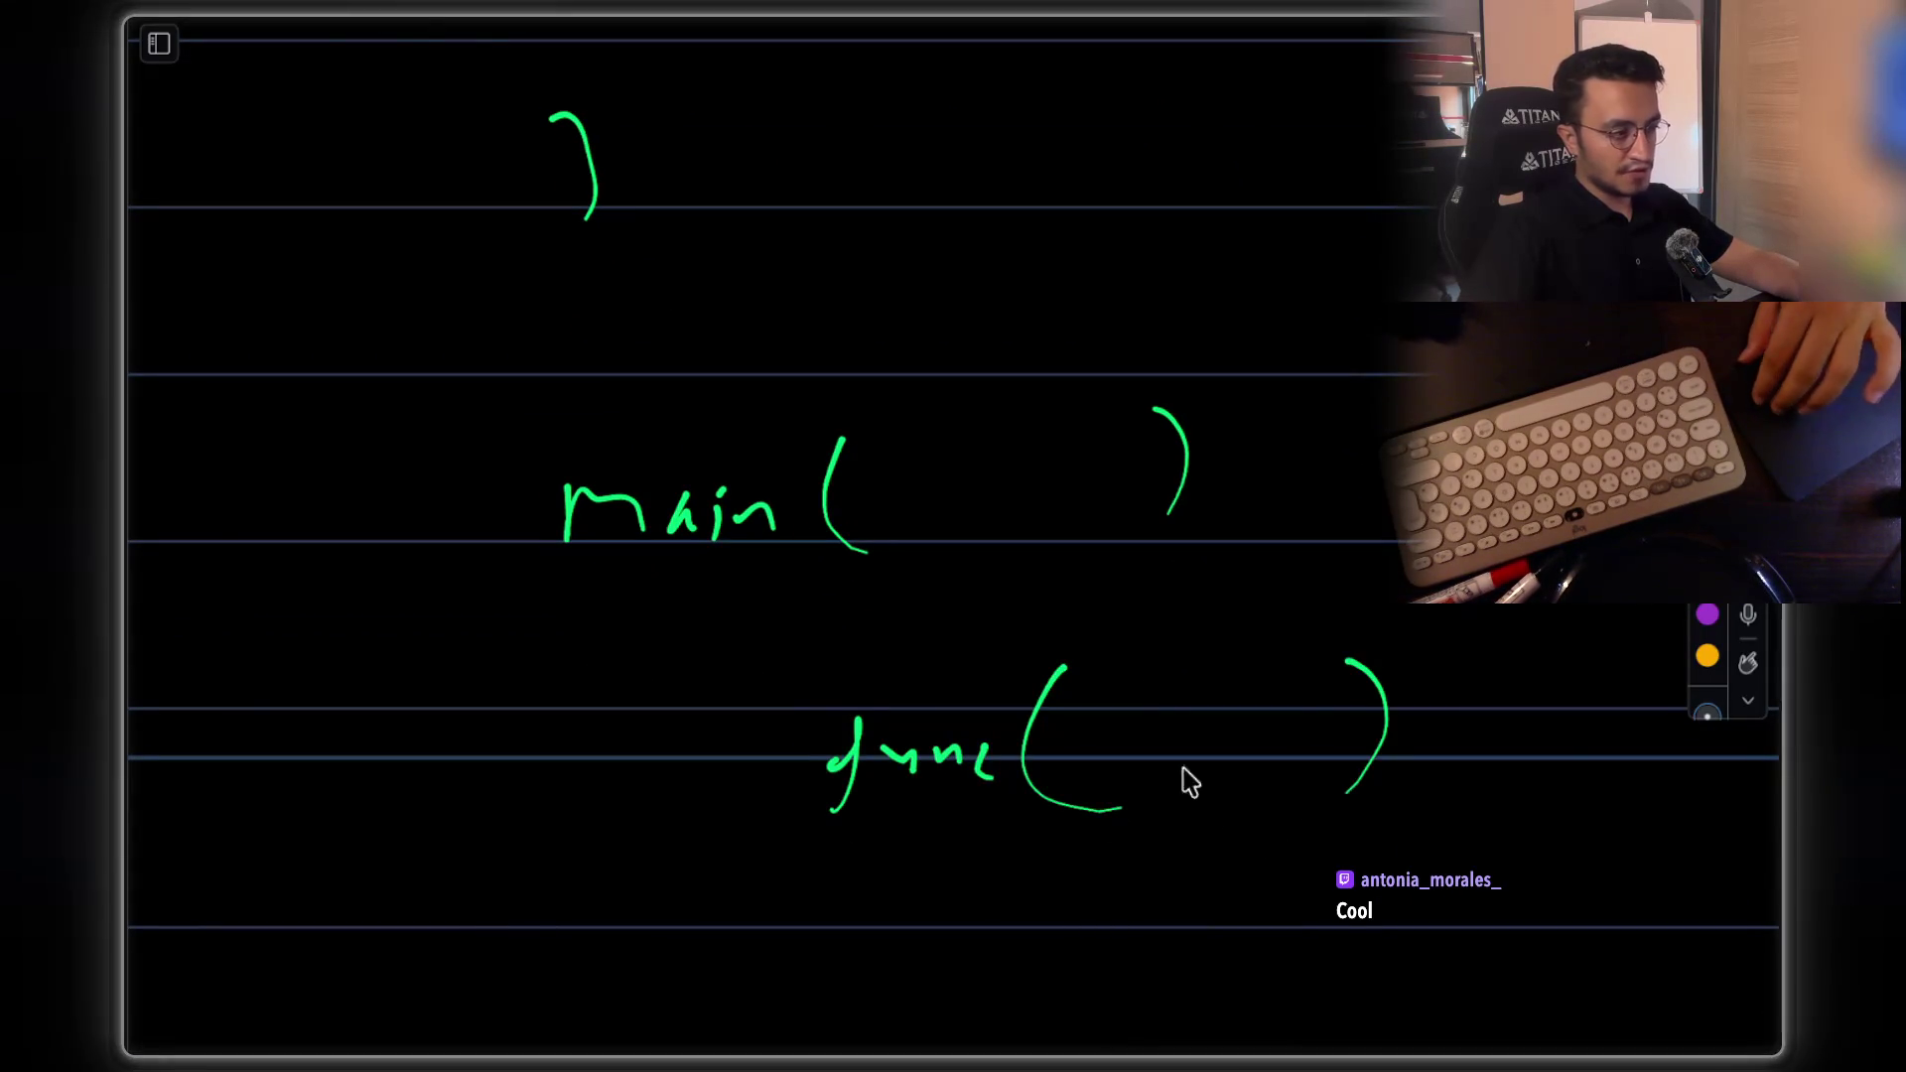
scroll(1142, 799, down, 1)
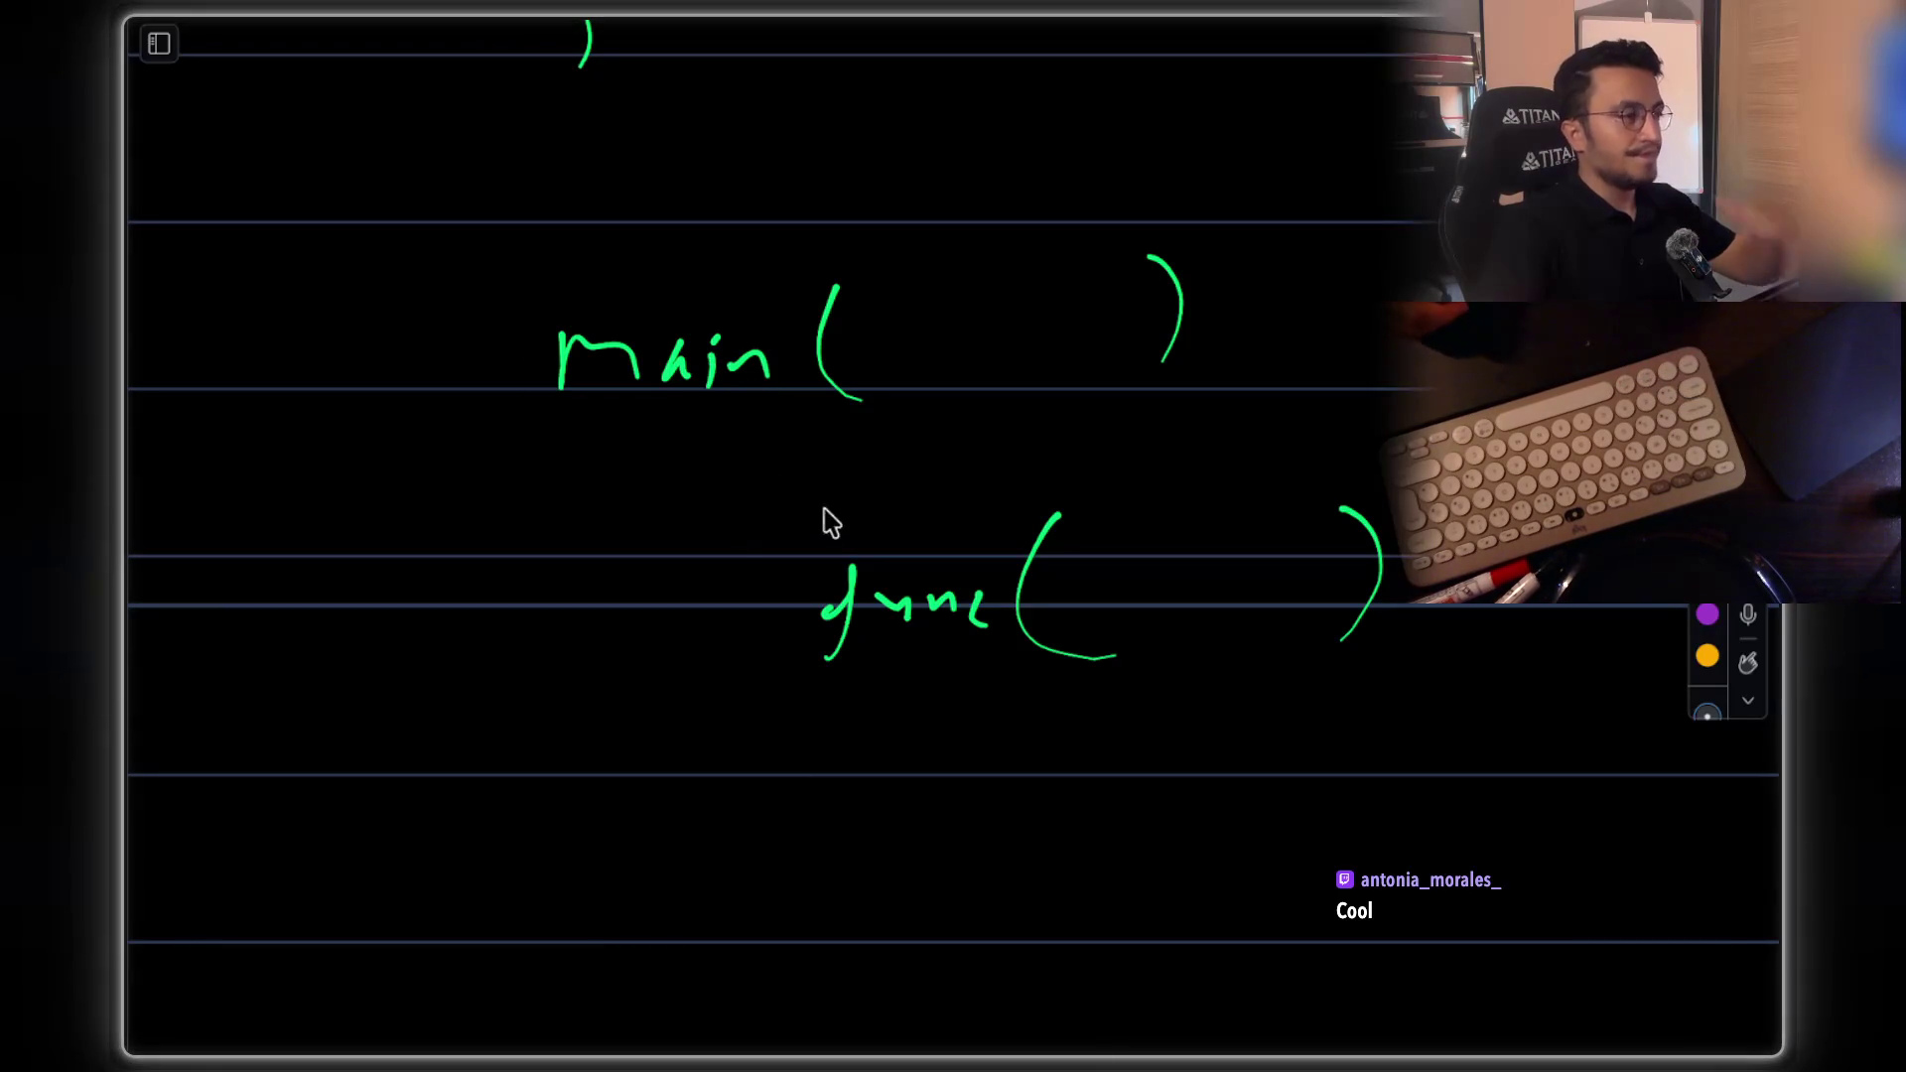
Write return endNode; and Node endNode; in the wrapper, underlining endNode
mouse_move(697, 766)
mouse_down()
mouse_move(978, 820)
mouse_move(1063, 774)
mouse_move(1144, 804)
mouse_move(1191, 770)
mouse_move(1323, 774)
mouse_up()
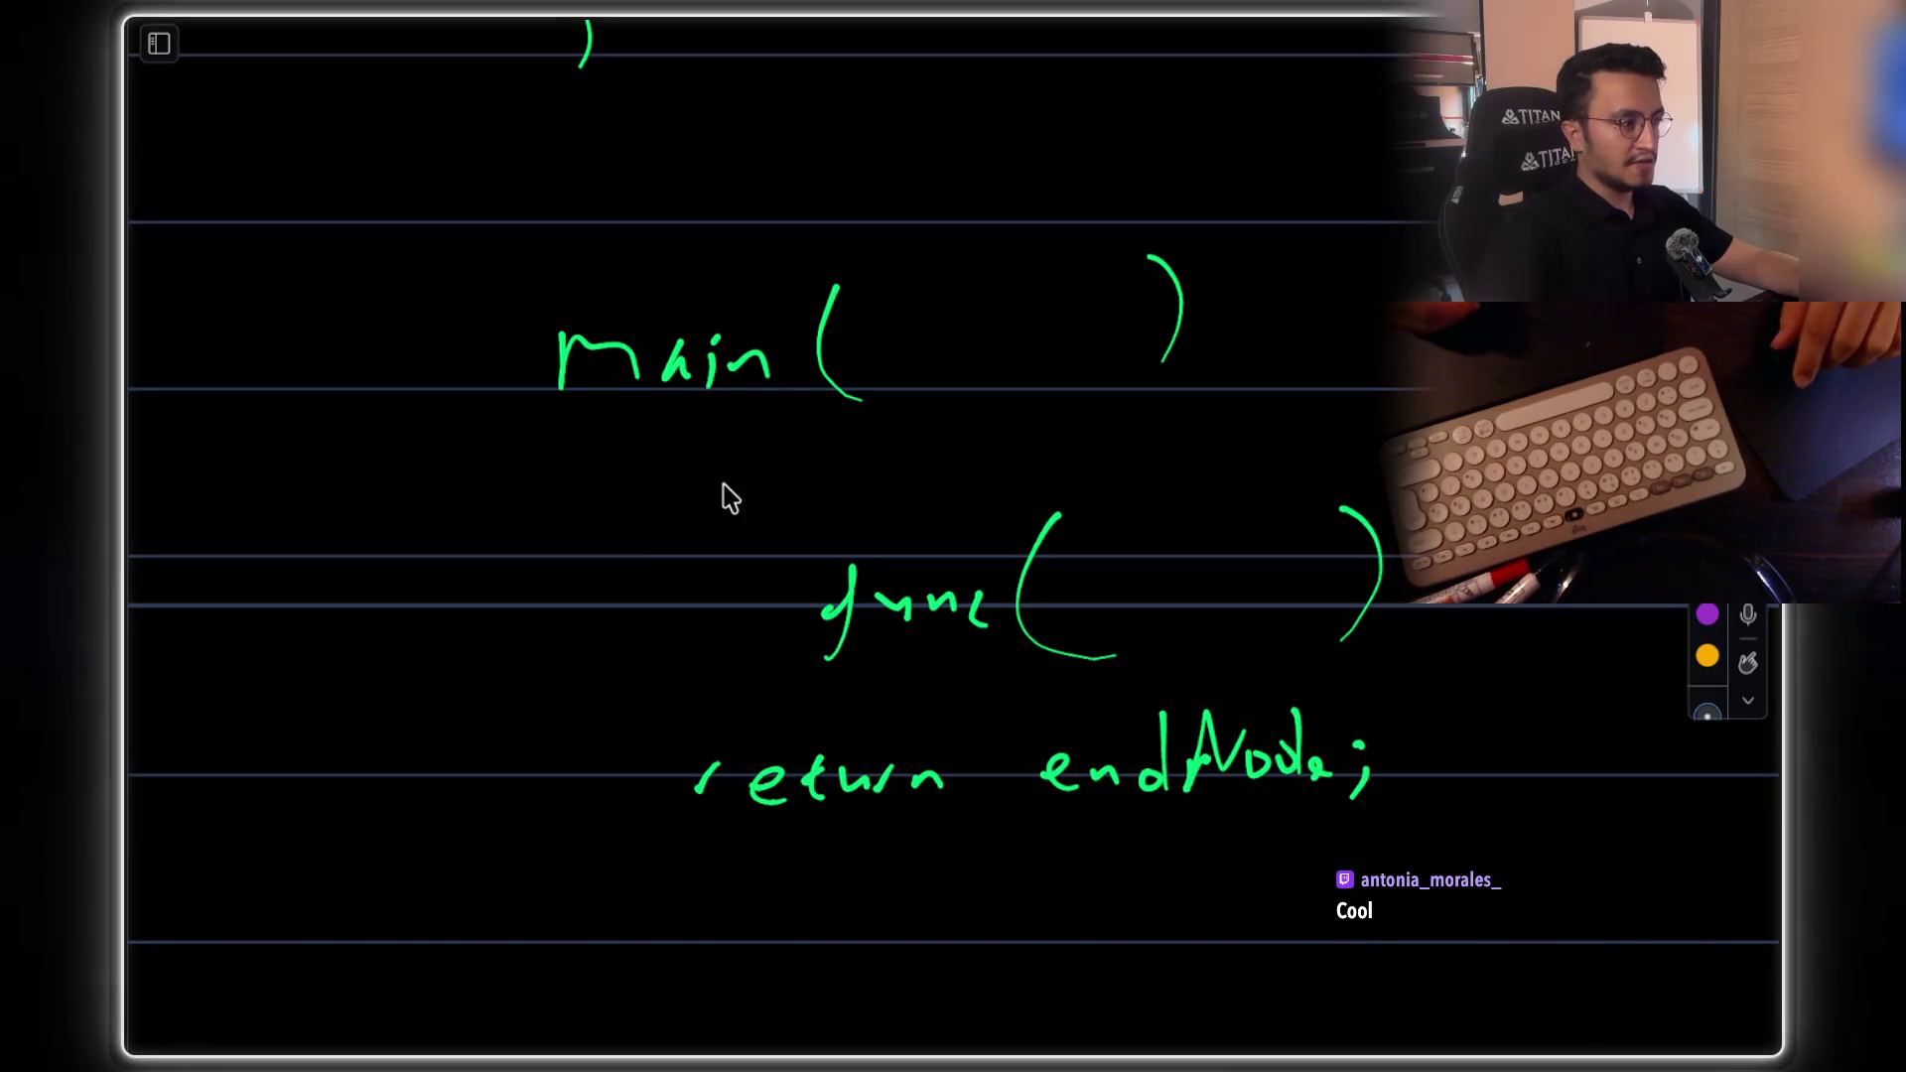
mouse_move(645, 515)
mouse_down()
mouse_move(713, 461)
mouse_move(813, 497)
mouse_move(910, 481)
mouse_move(1001, 501)
mouse_move(1051, 481)
mouse_move(1089, 429)
mouse_move(1144, 459)
mouse_move(1153, 489)
mouse_up()
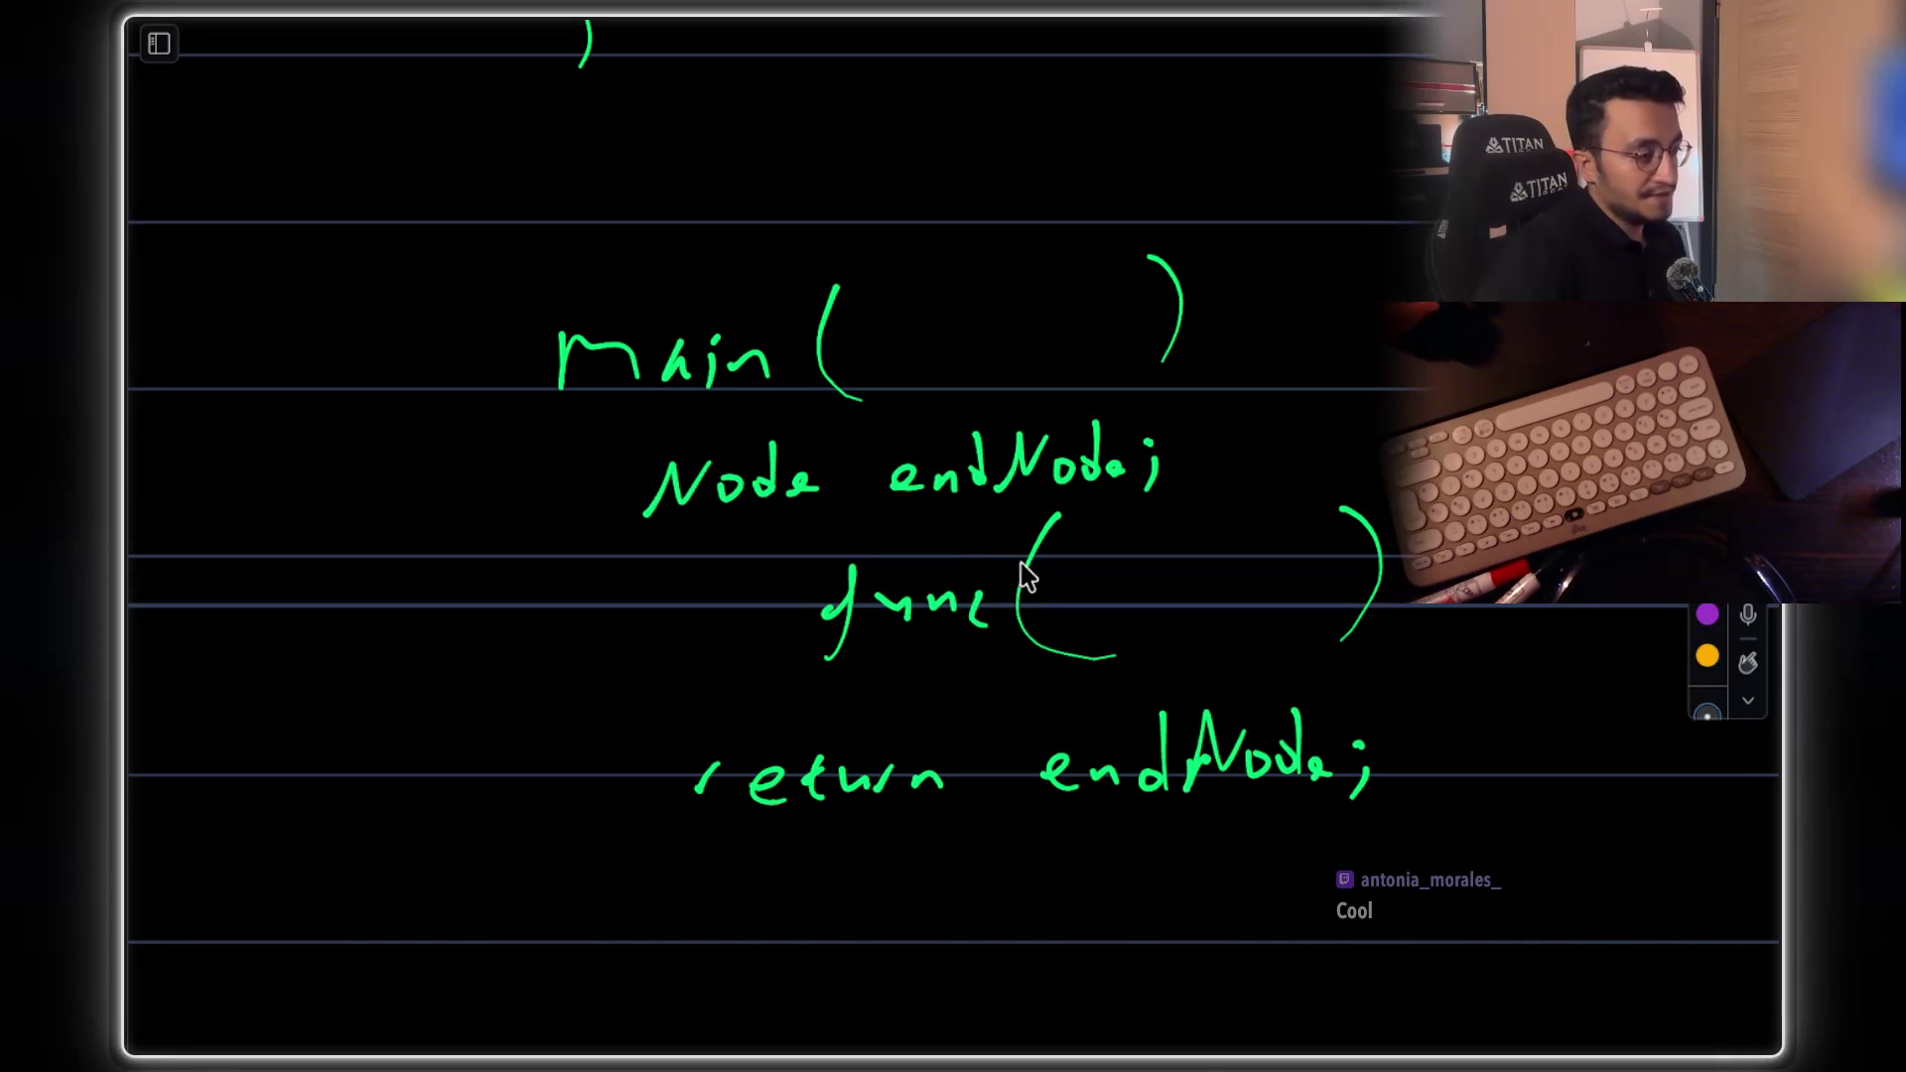
drag(1070, 832, 1275, 862)
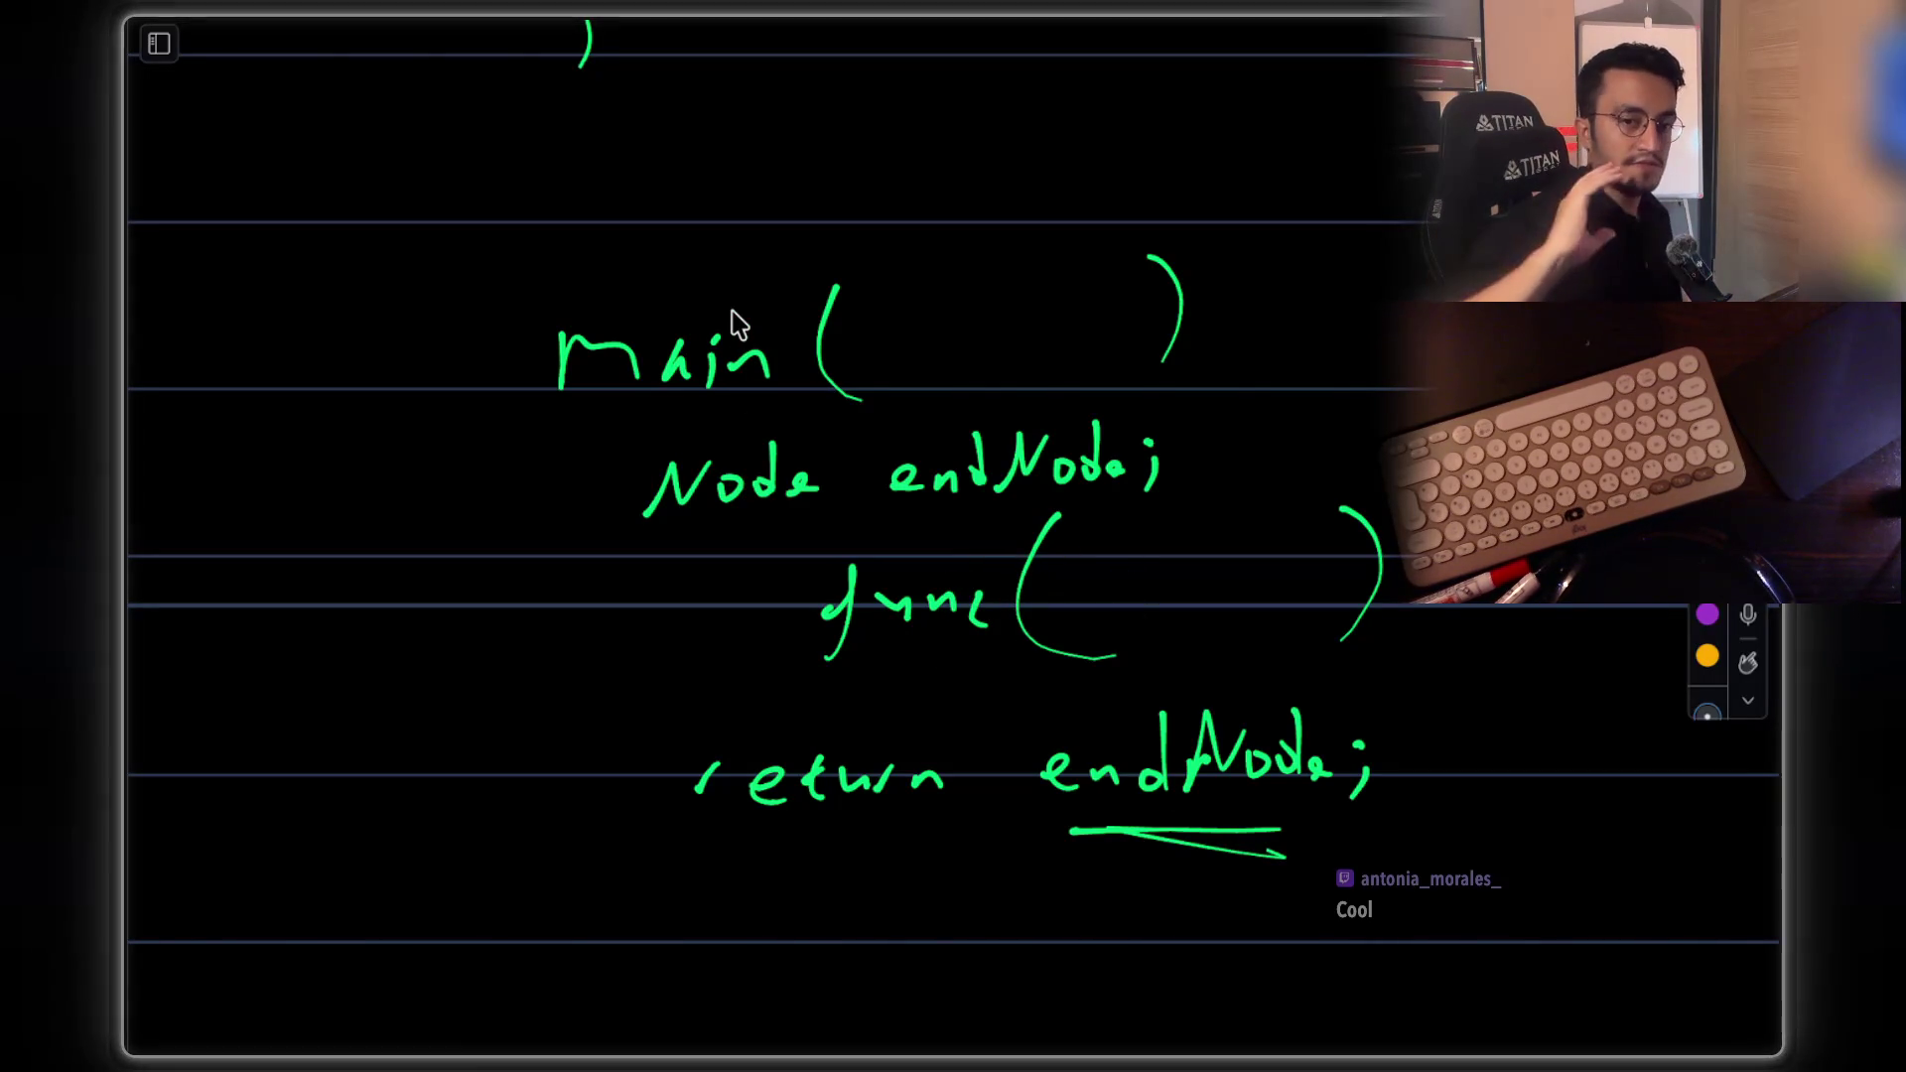
Draw a green arrow pointing at the func call
drag(675, 616, 749, 612)
drag(758, 593, 765, 636)
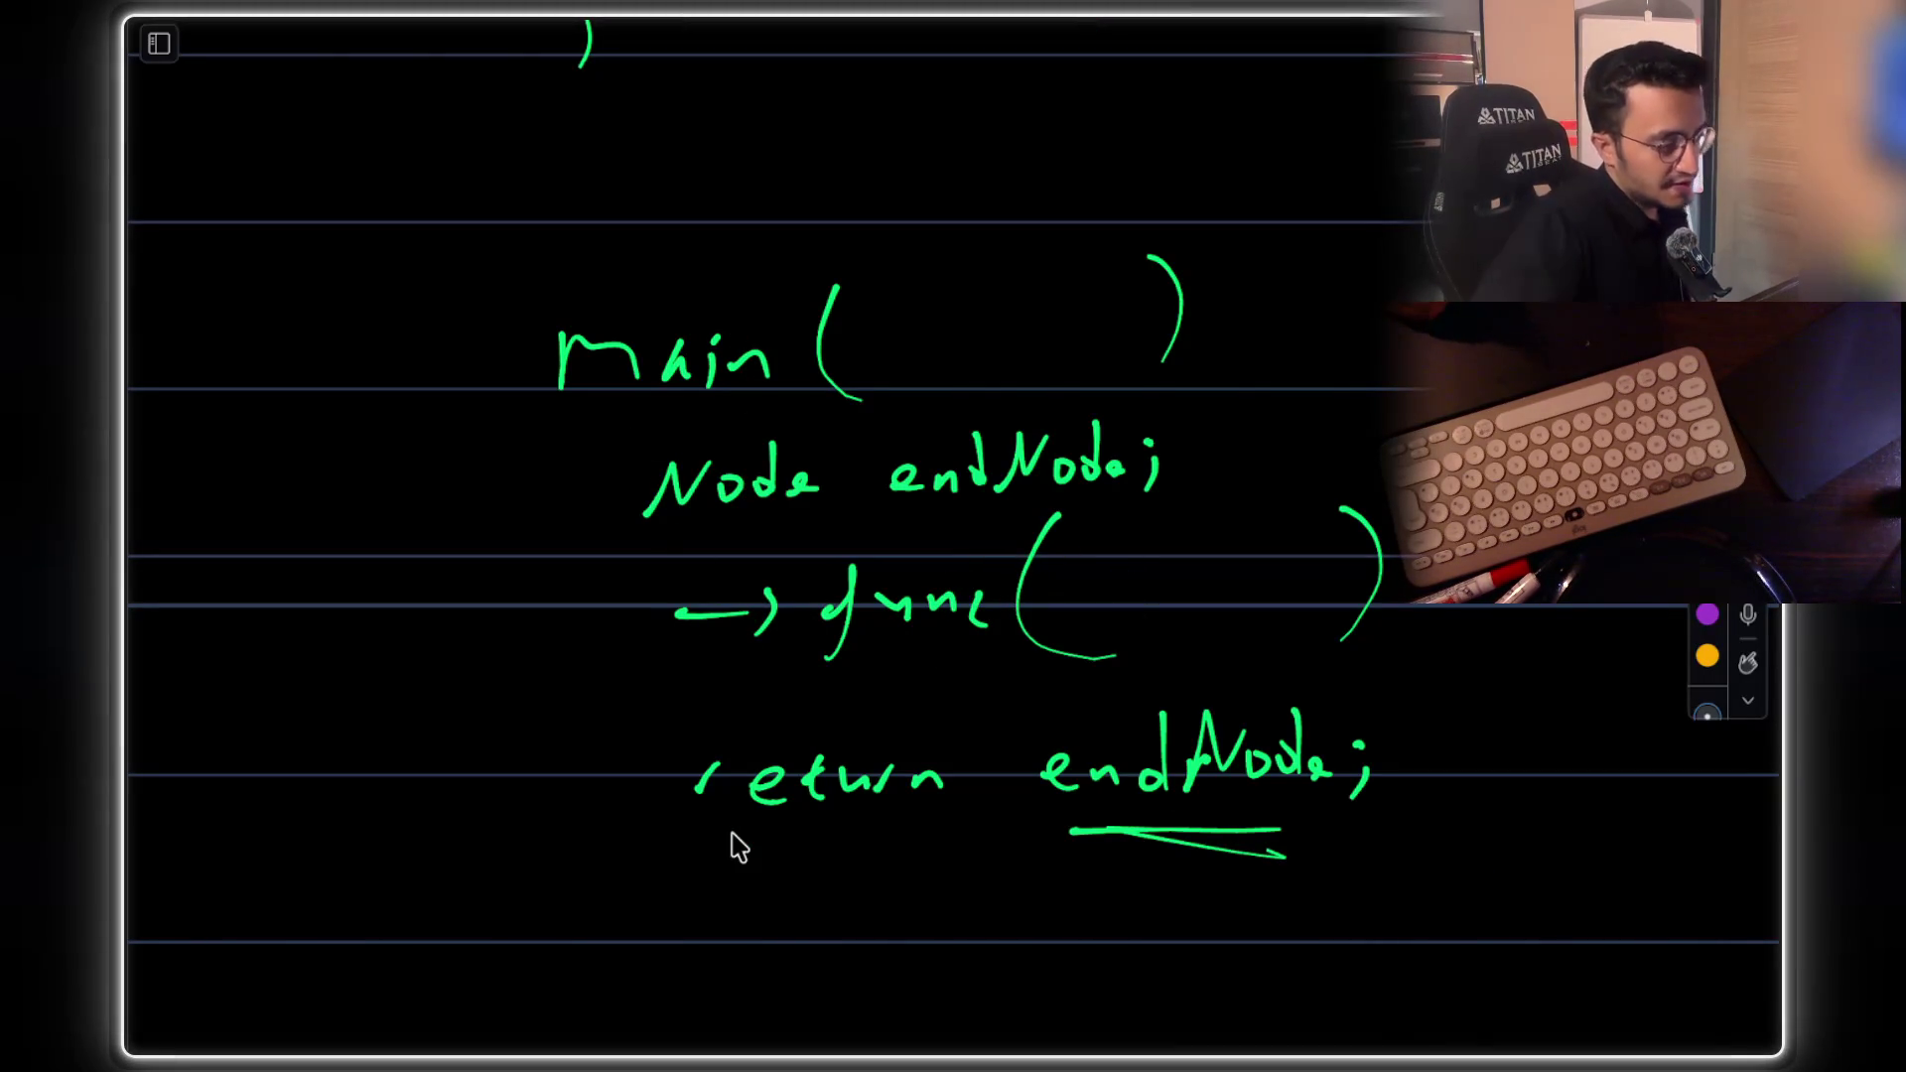
scroll(961, 411, up, 2)
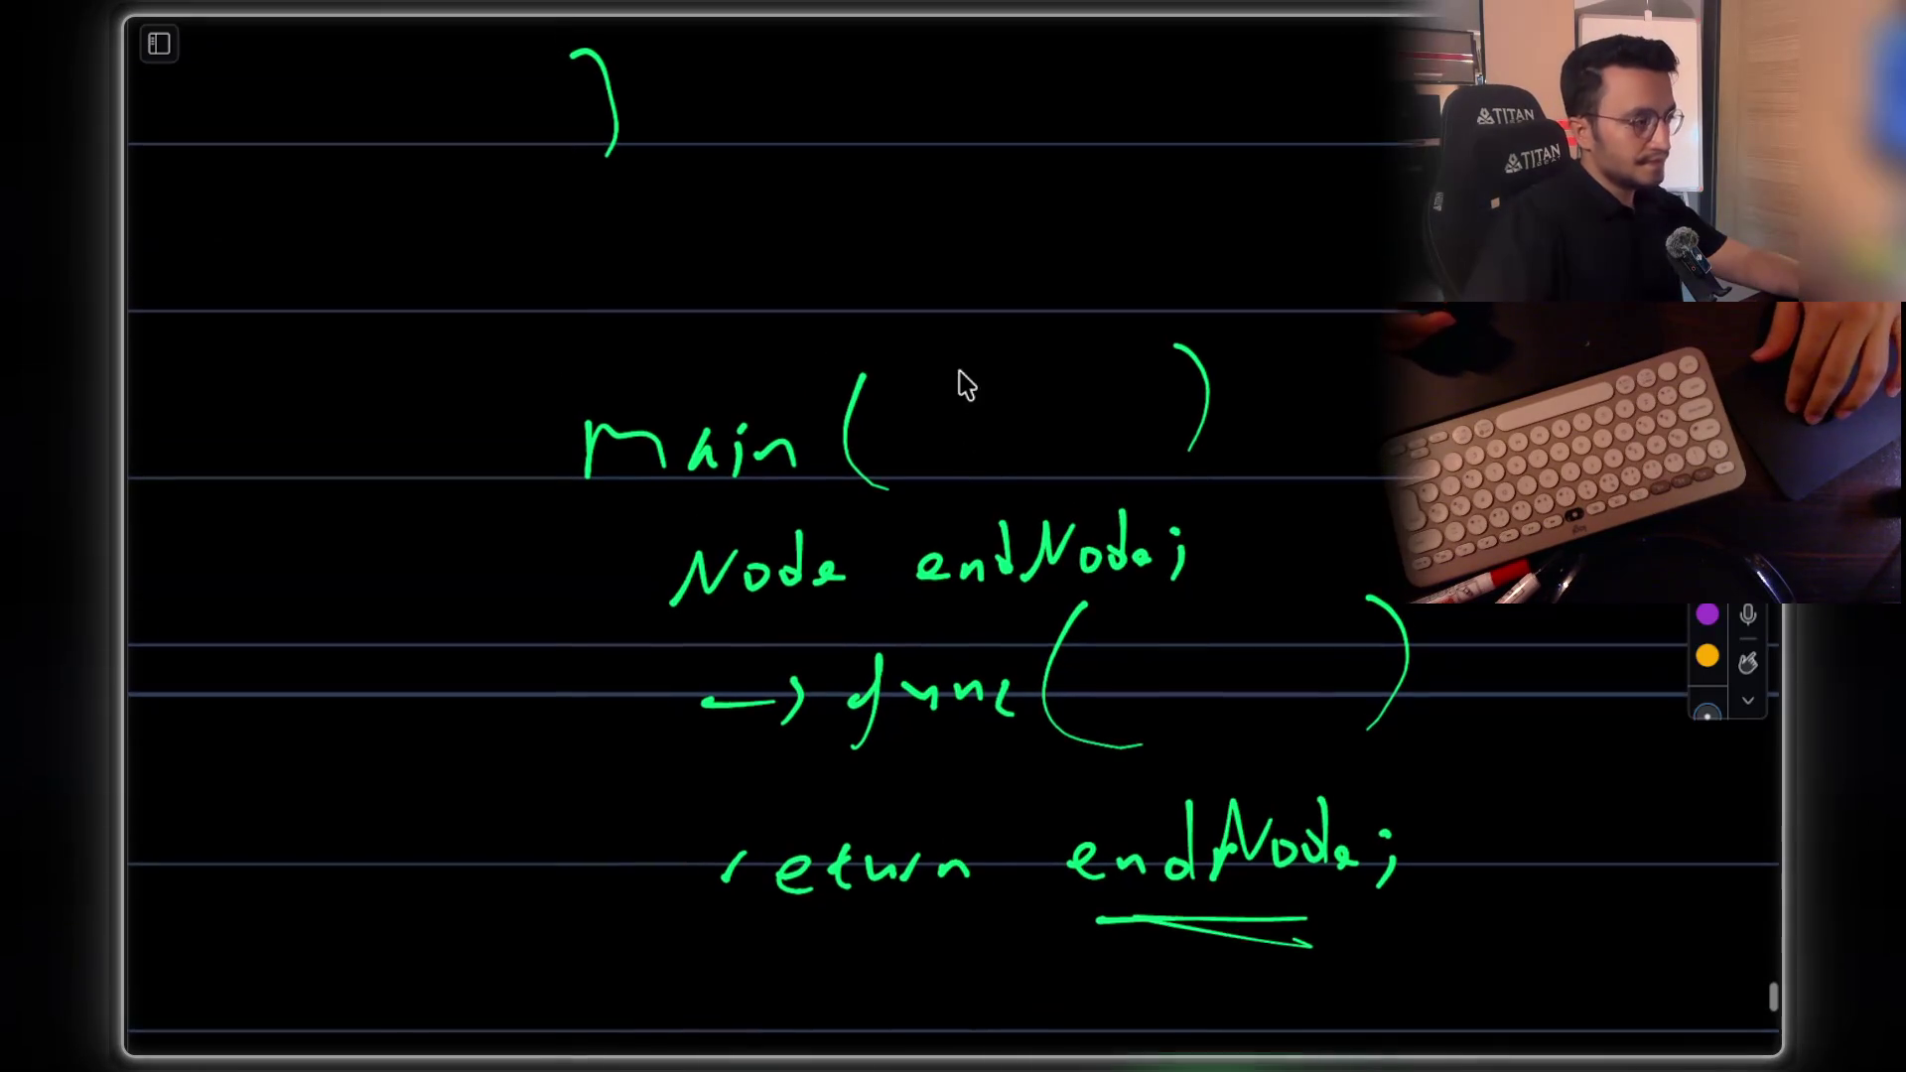
Erase main and write reverseList as the function name
mouse_move(586, 447)
mouse_down()
mouse_move(667, 422)
mouse_move(794, 437)
mouse_move(757, 427)
mouse_up()
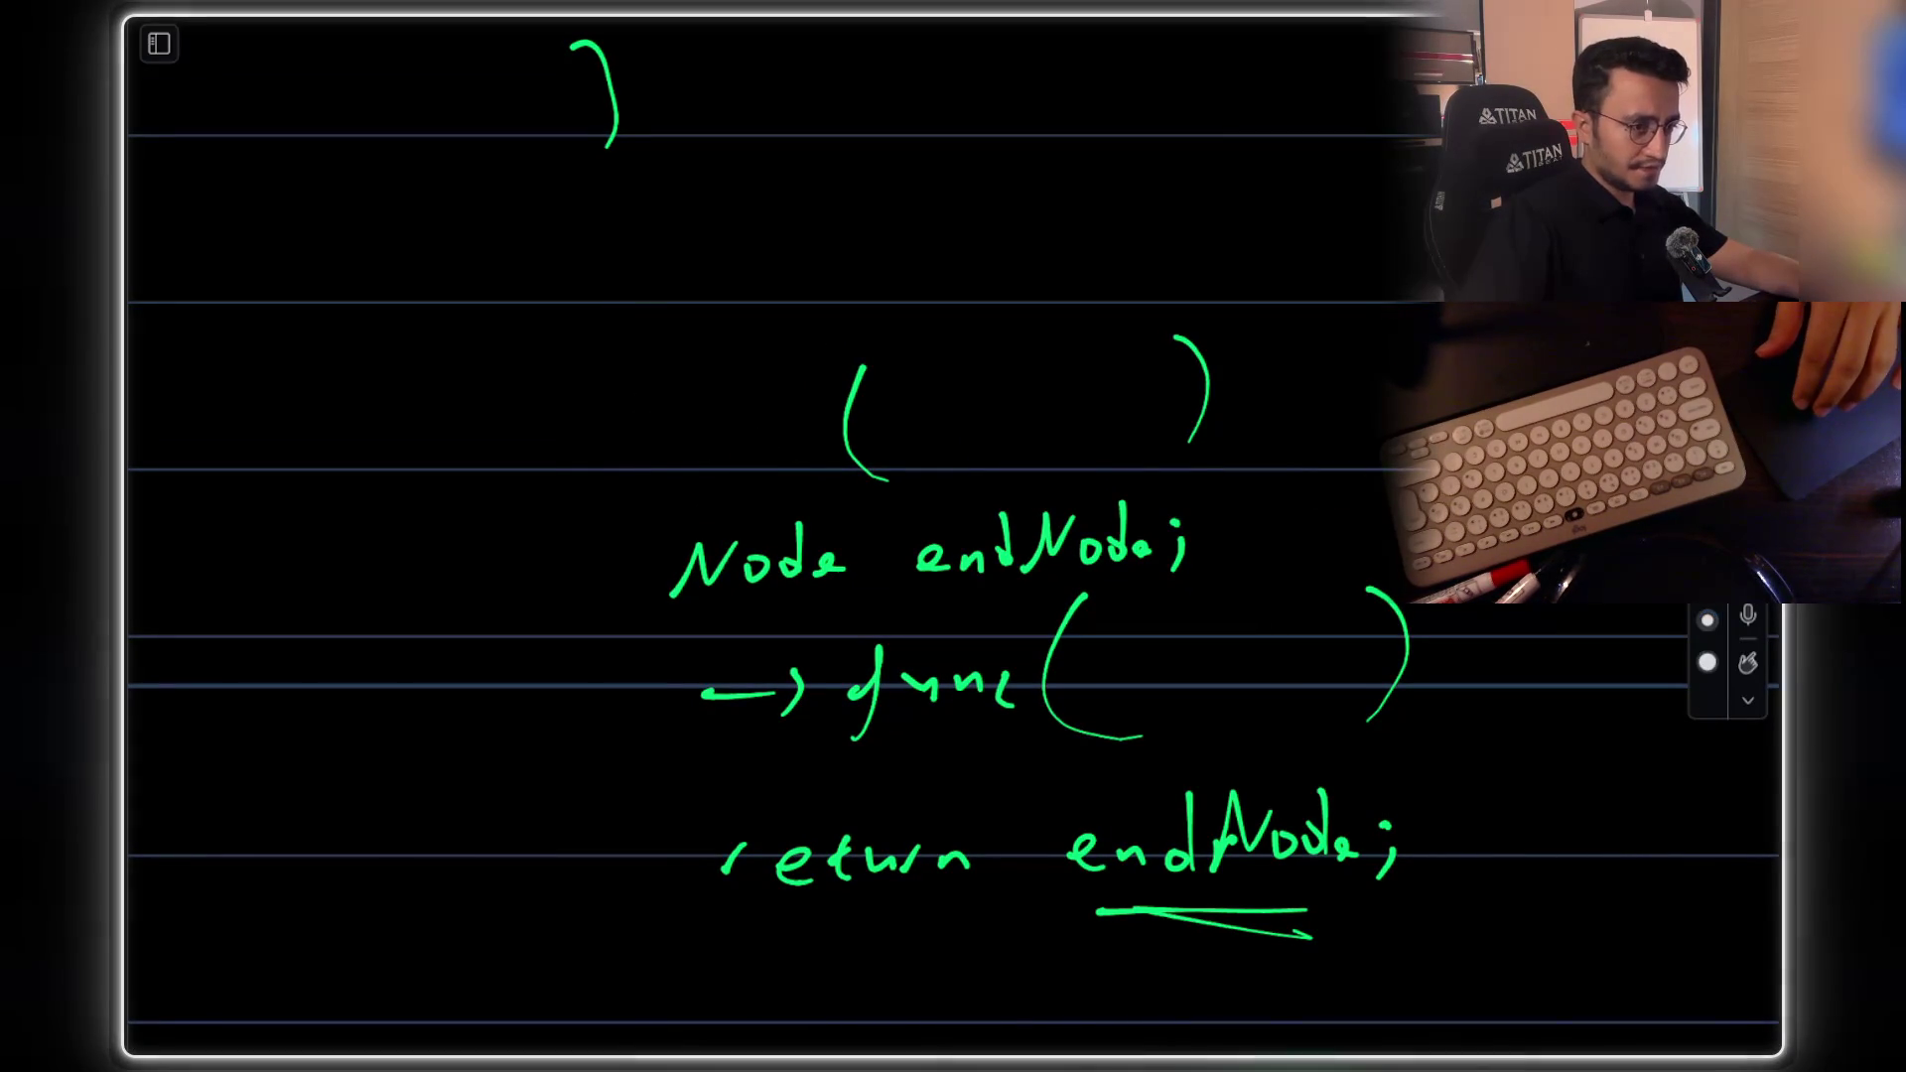
mouse_move(492, 447)
mouse_down()
mouse_move(717, 429)
mouse_move(719, 373)
mouse_move(761, 417)
mouse_move(837, 436)
mouse_up()
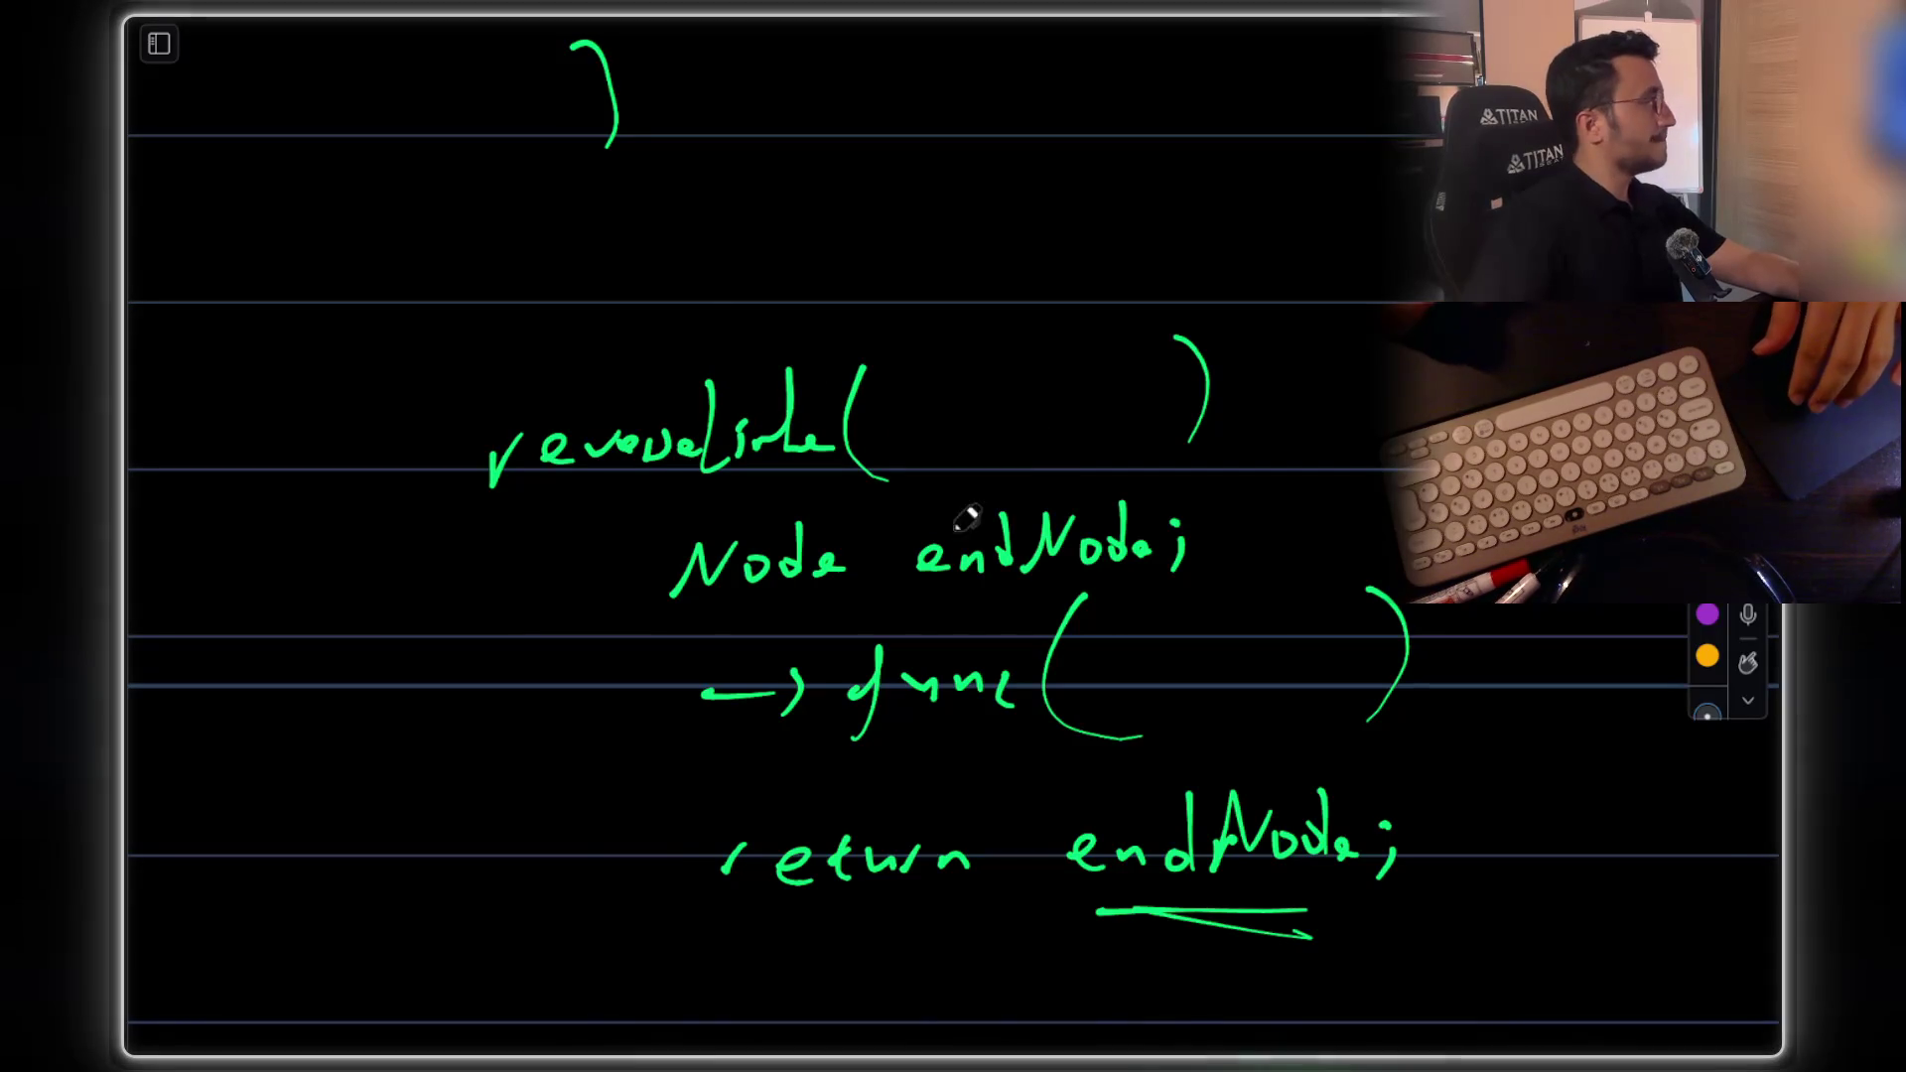
scroll(1012, 427, up, 5)
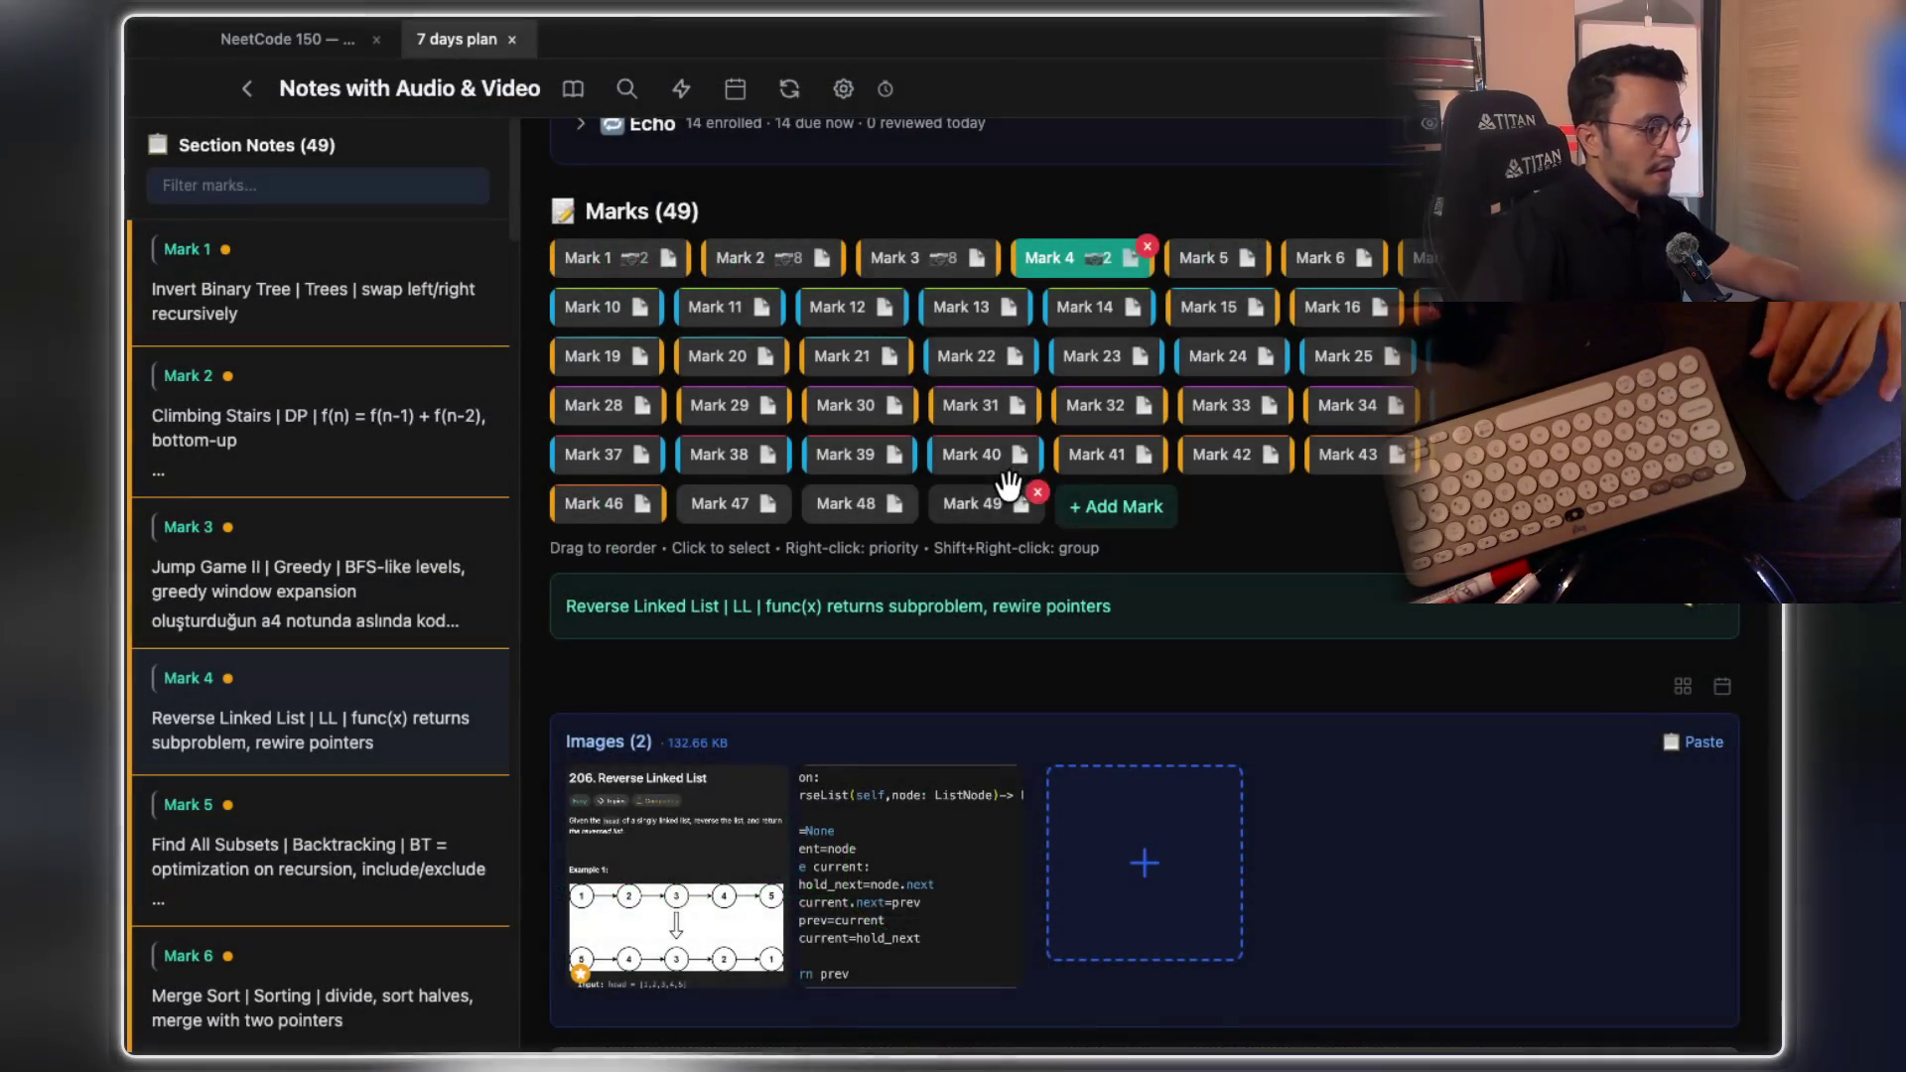
Enlarge and review the saved reverse-list code screenshot on LeetCode 206, then return to Claude Code
scroll(1020, 494, down, 2)
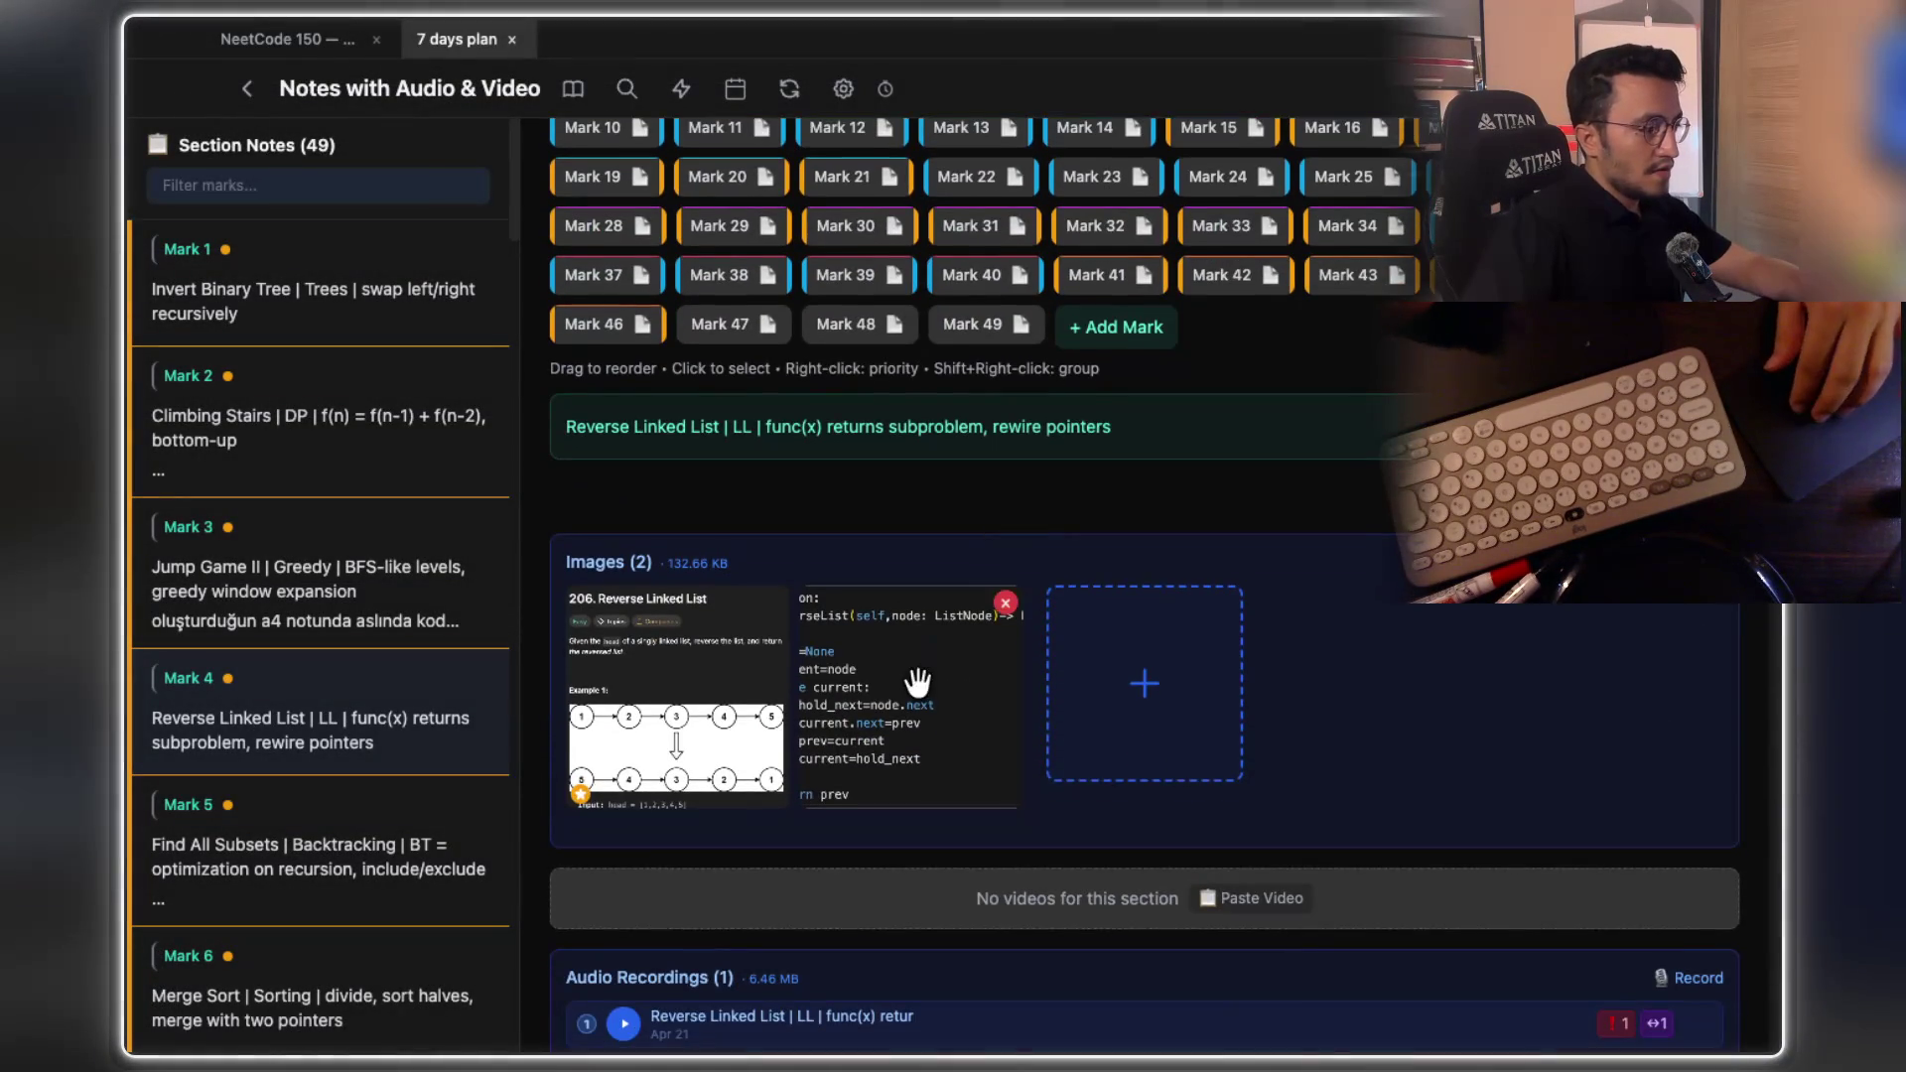
click(933, 680)
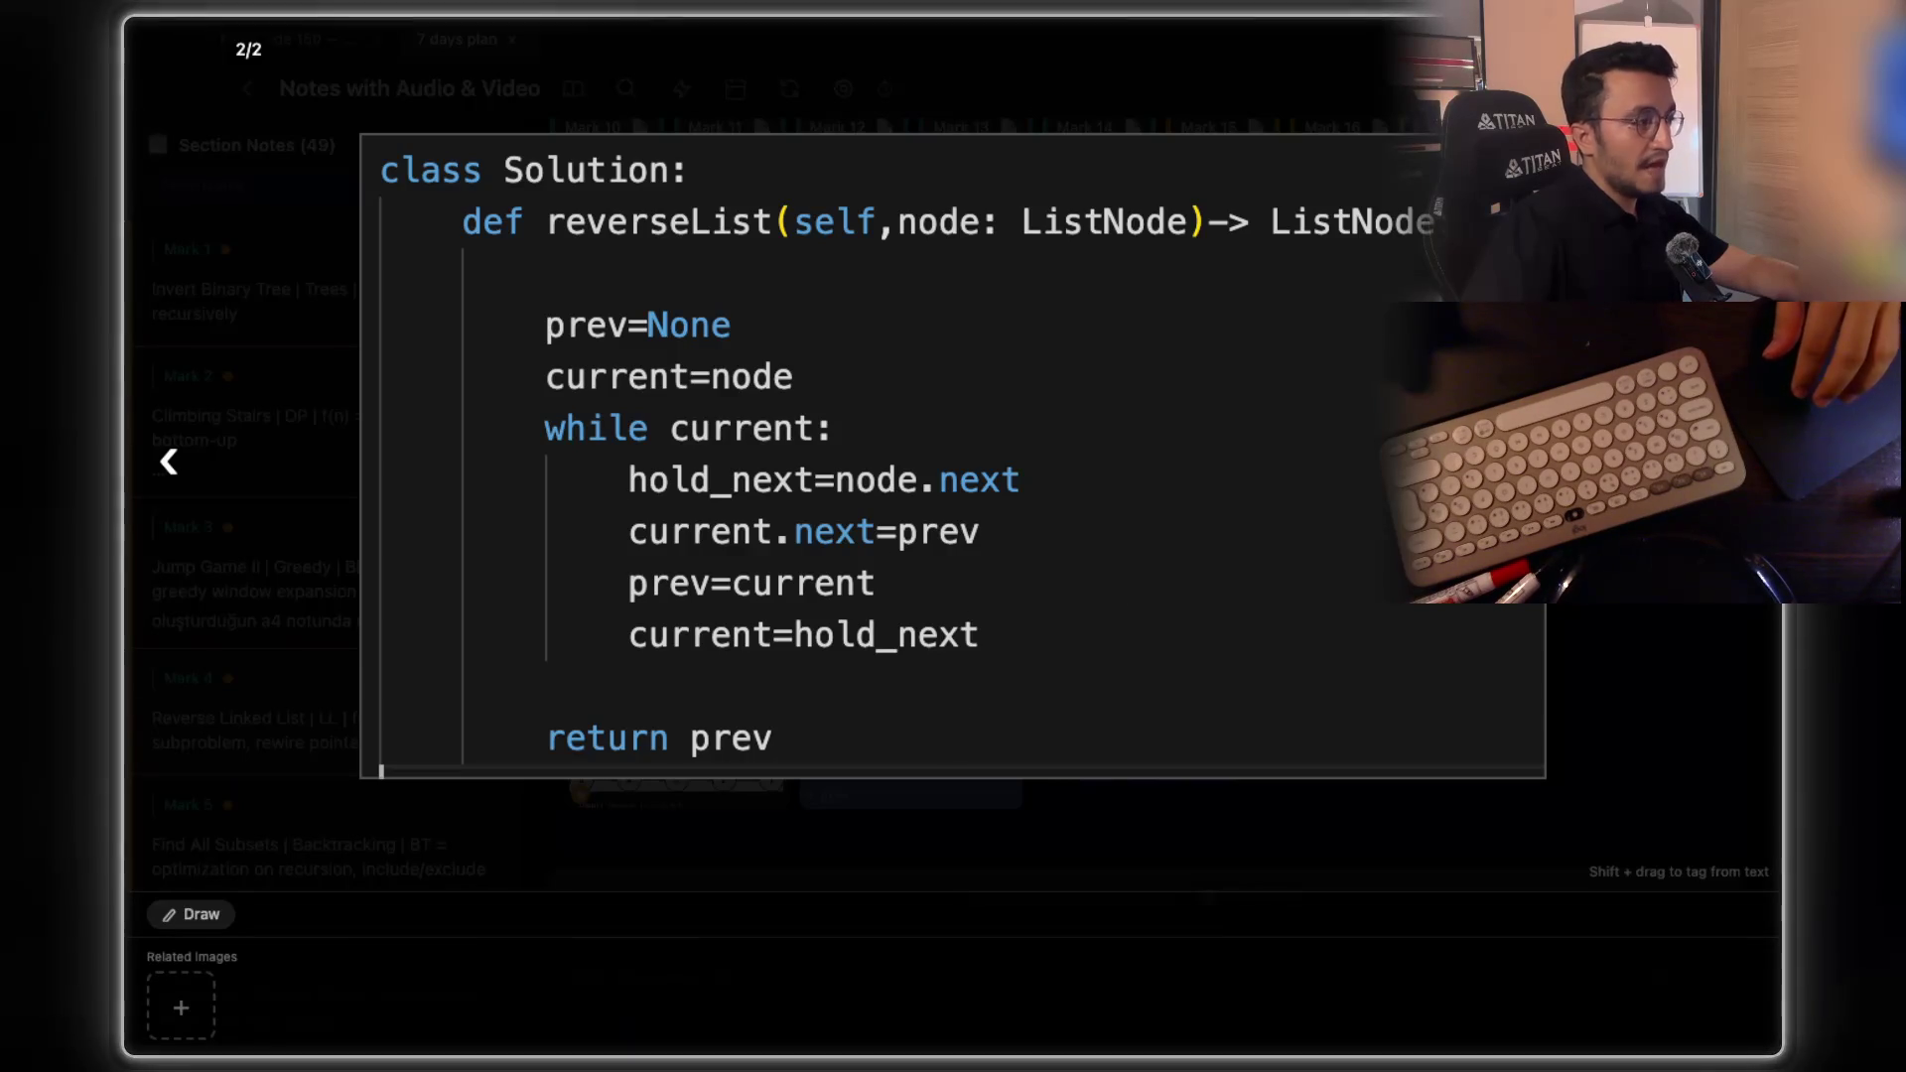
key(Escape)
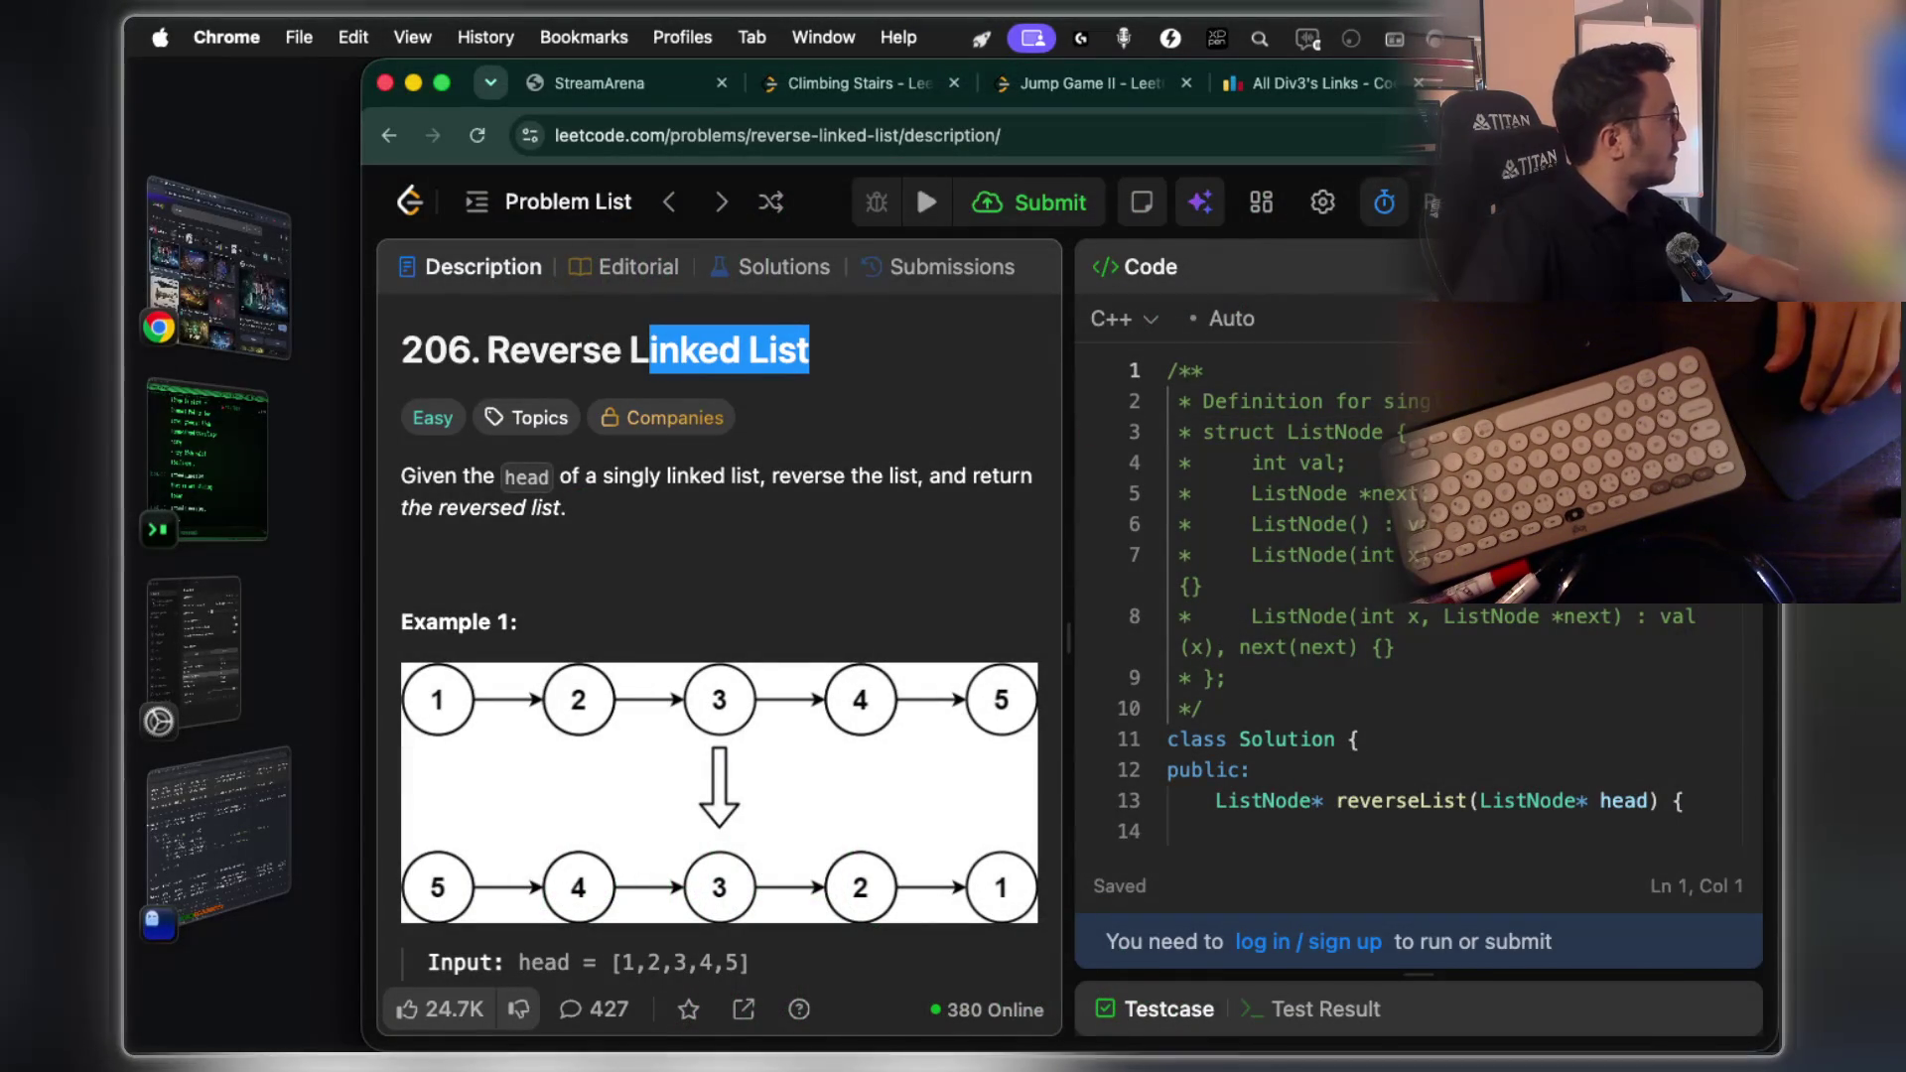
key(super+Tab)
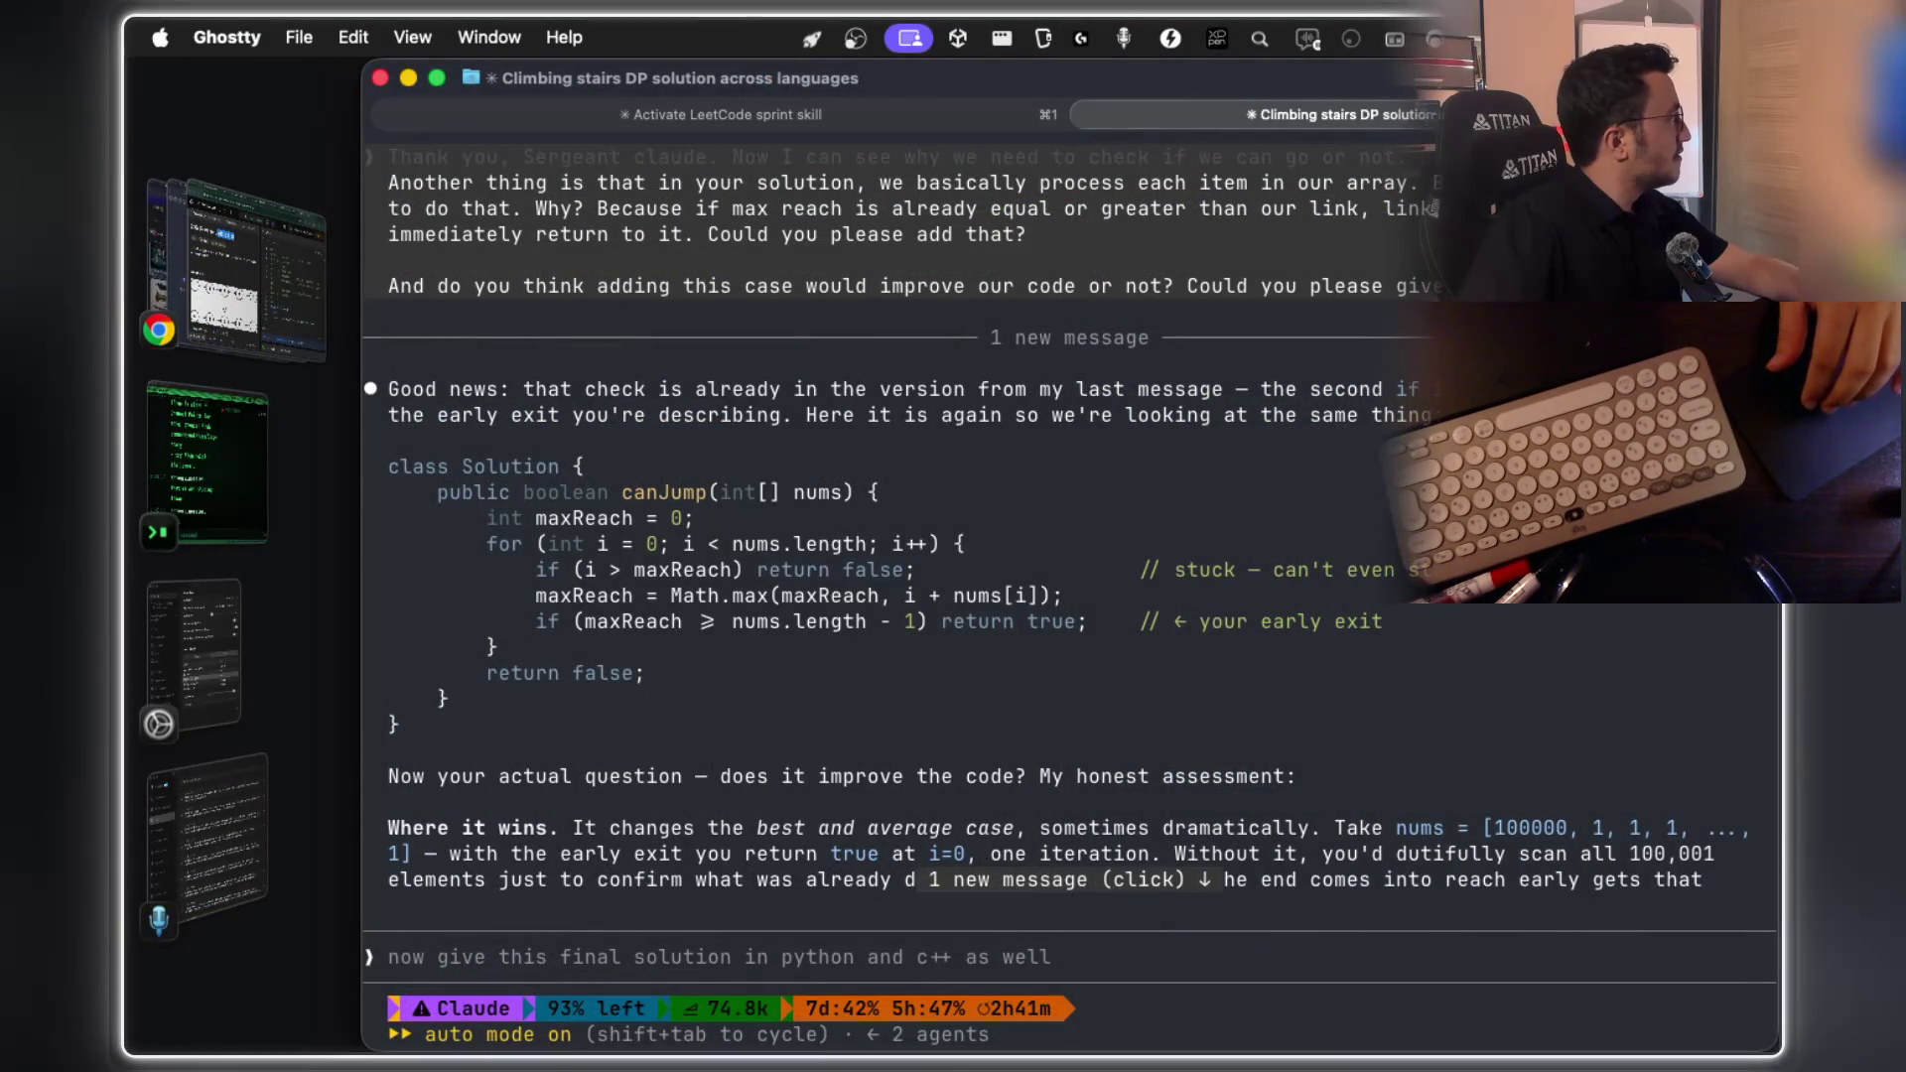
Dictate and send a request for recursive reverse-linked-list solutions in Java, Python and C++
key(super+shift+4)
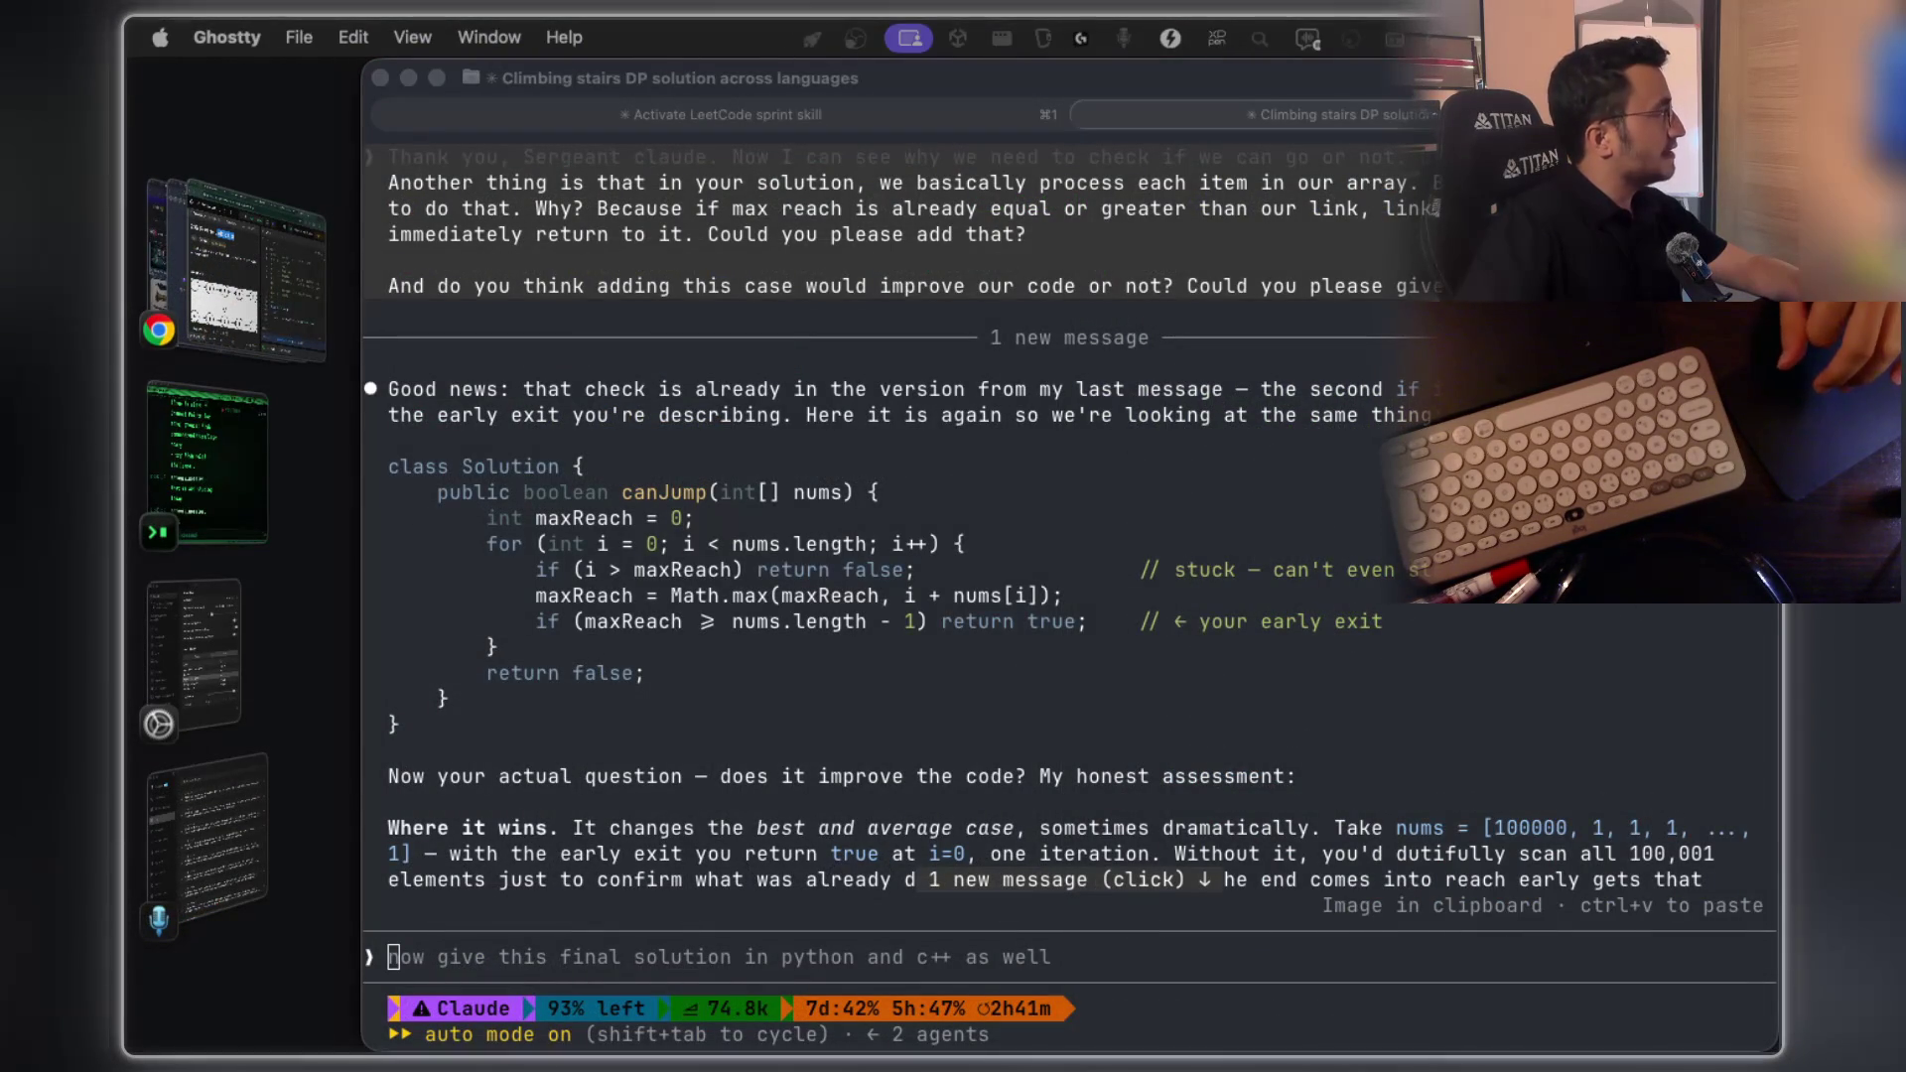
scroll(834, 791, down, 10)
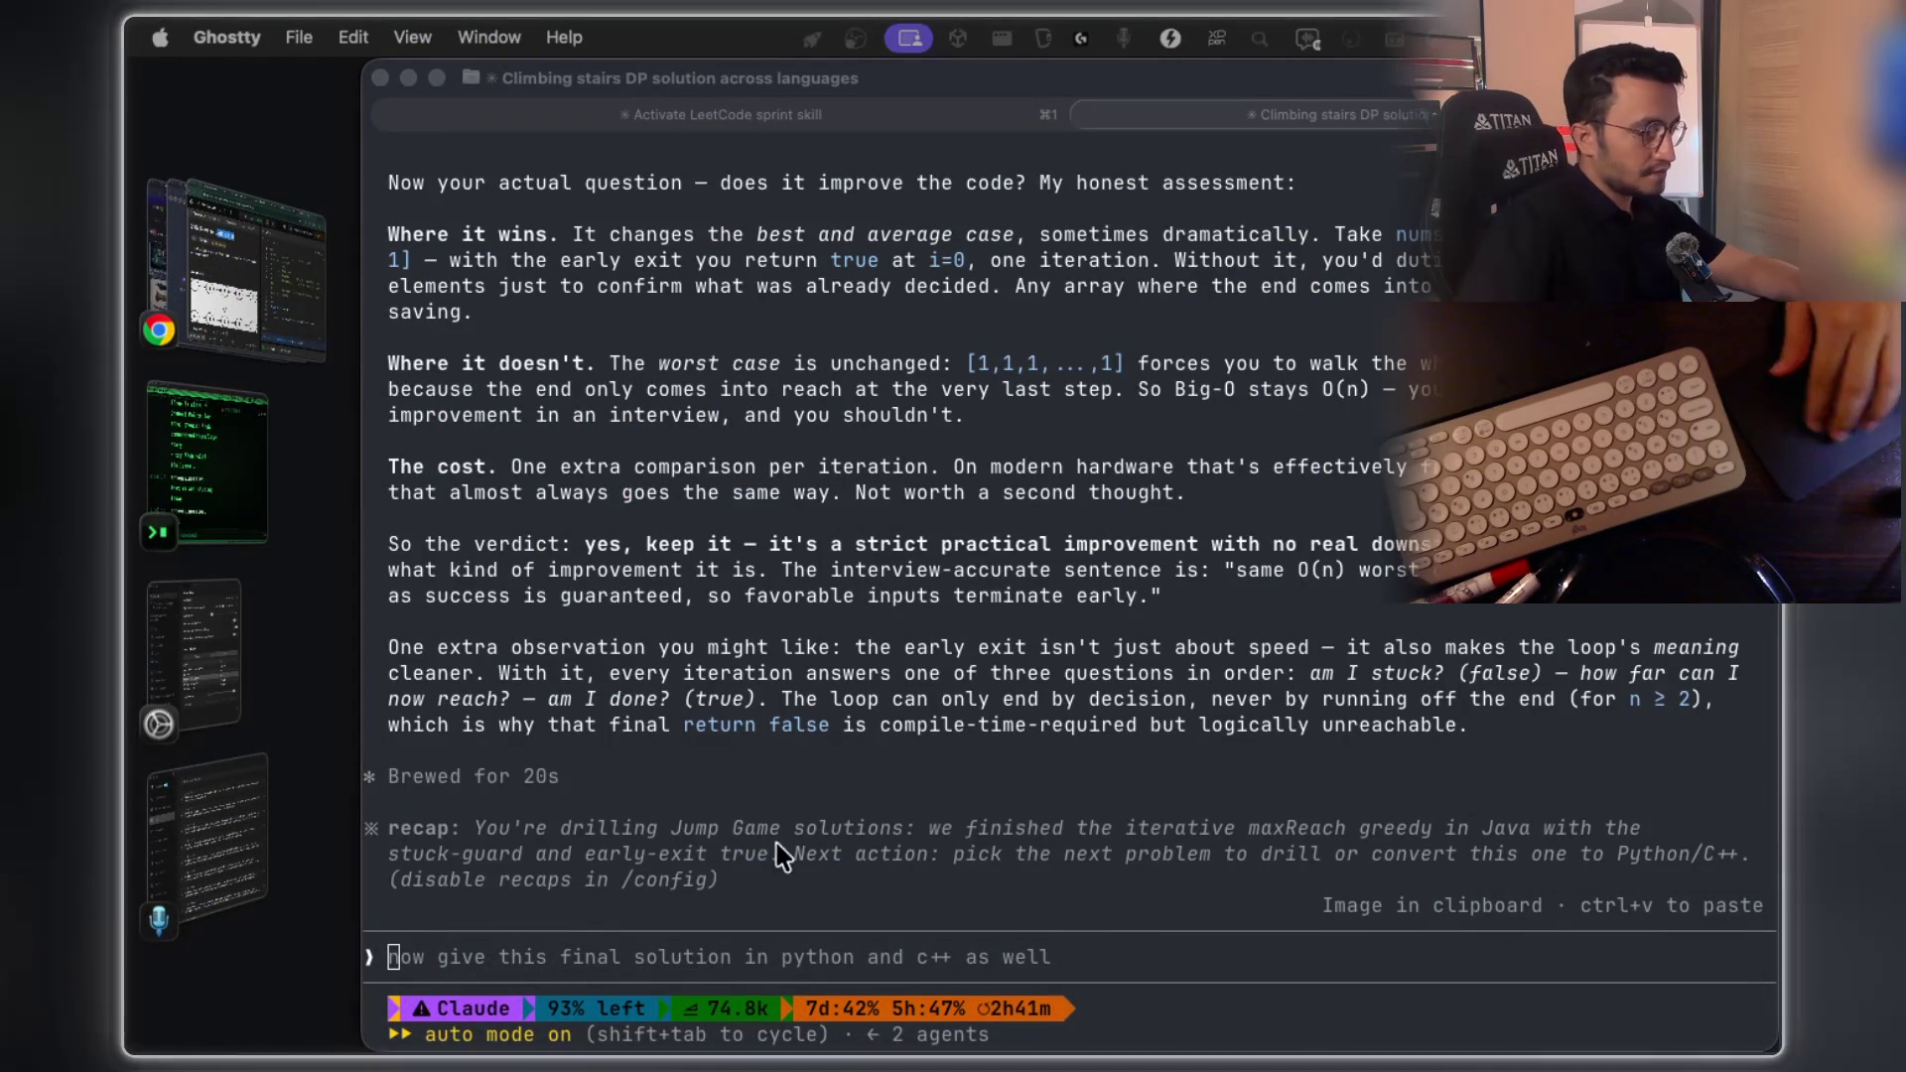
click(707, 958)
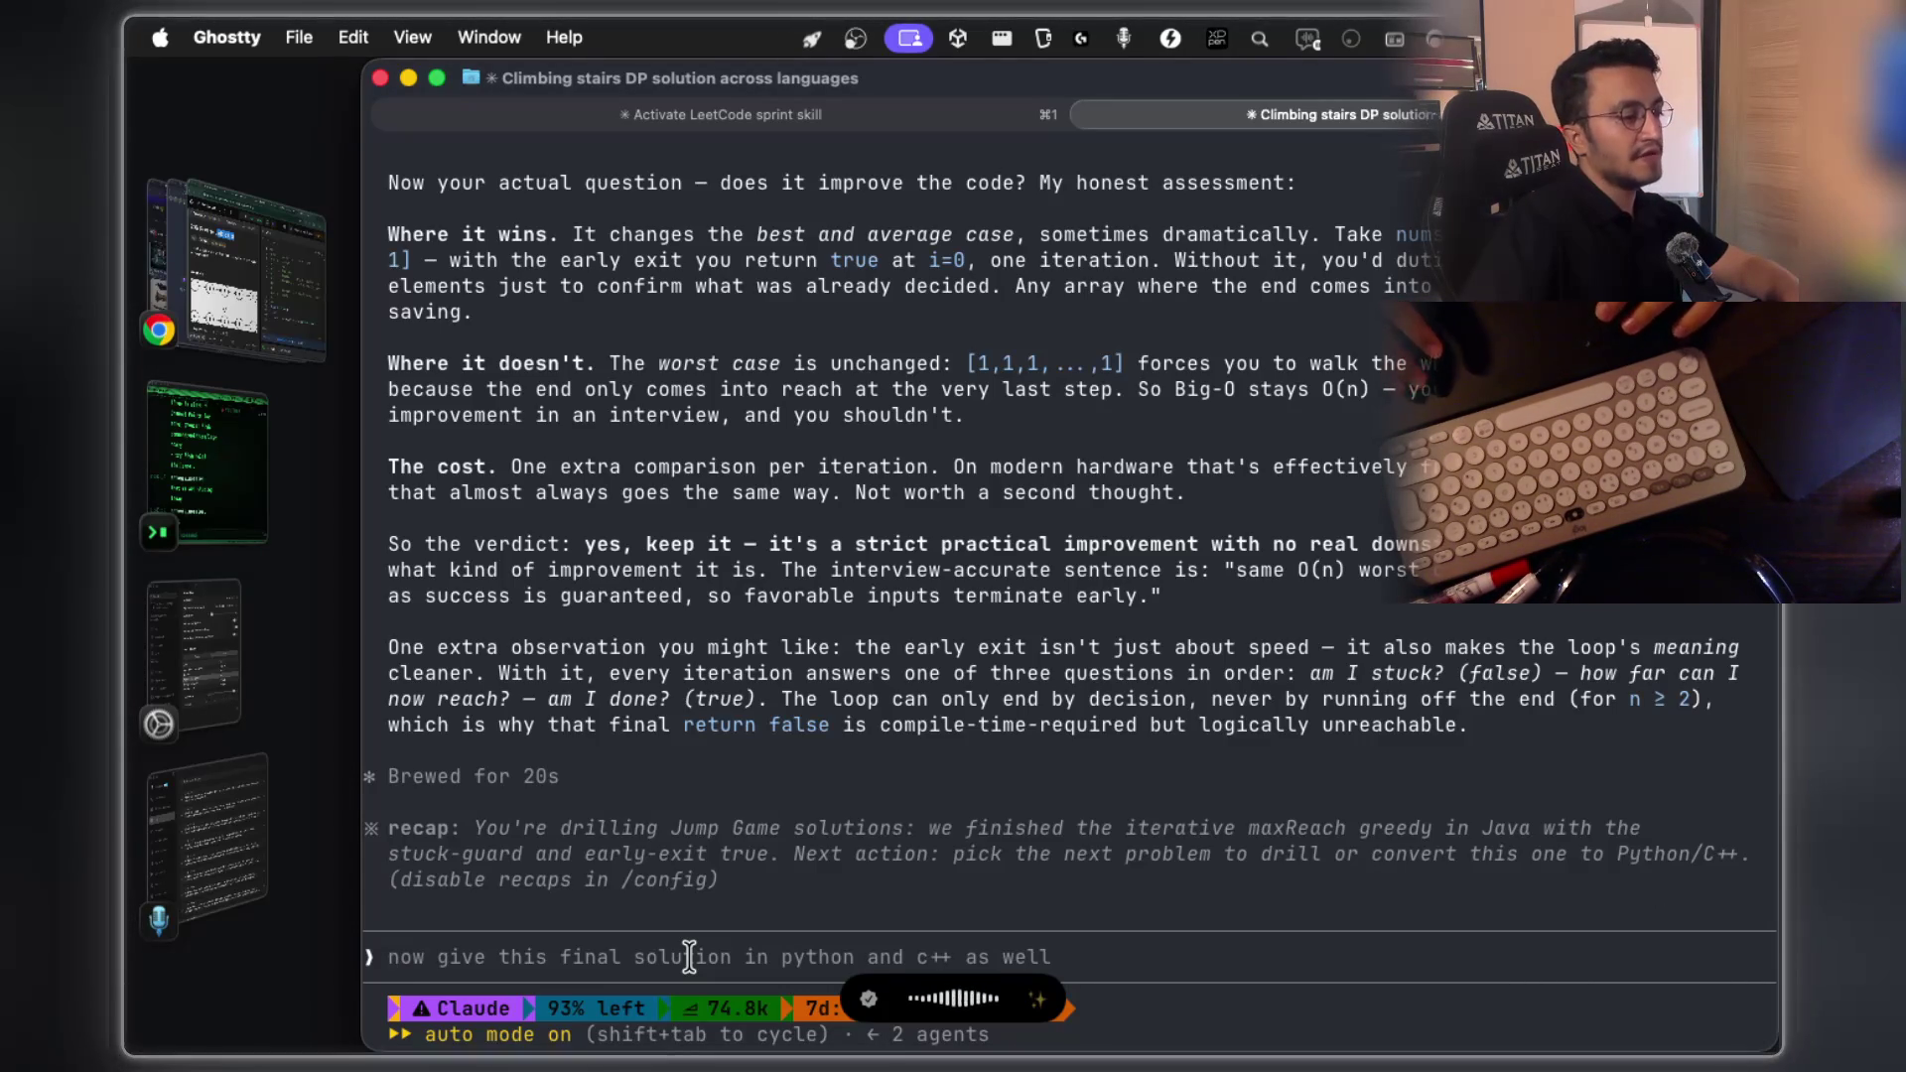
key(fn)
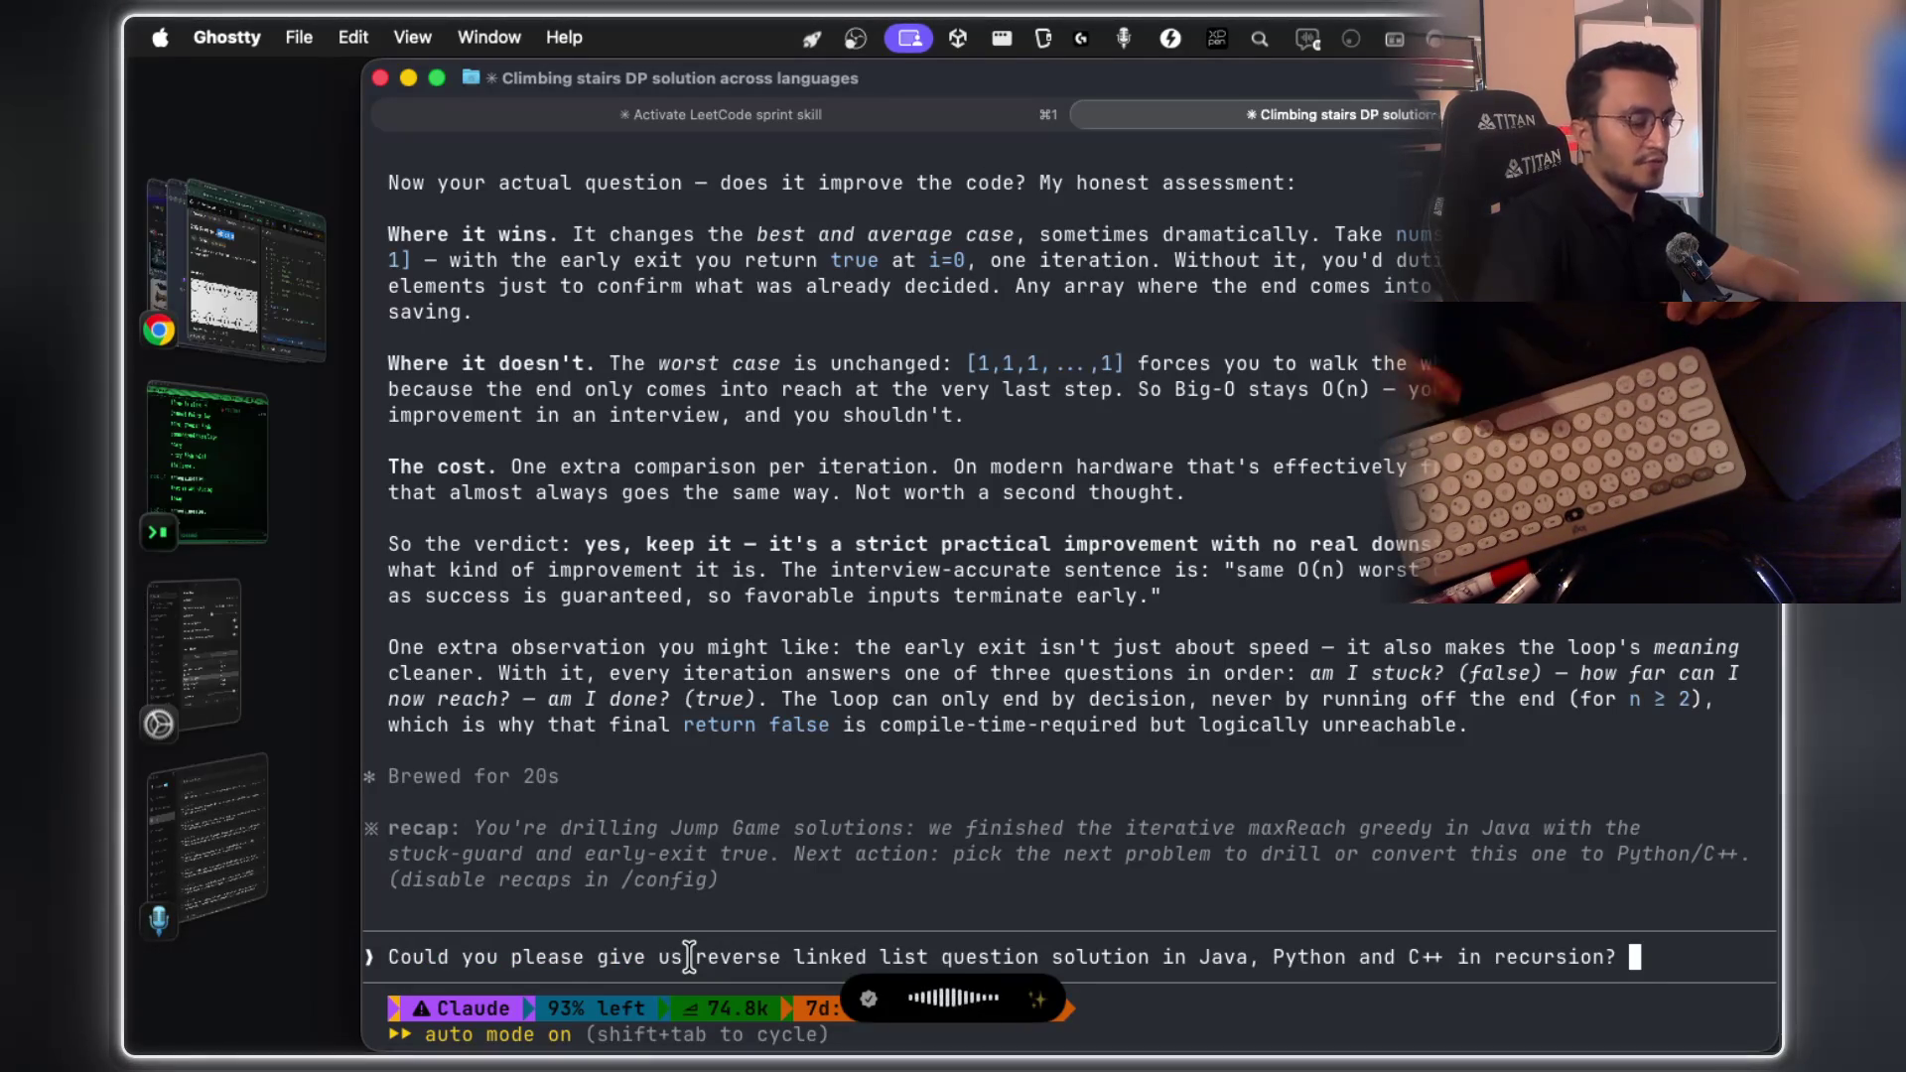
key(fn)
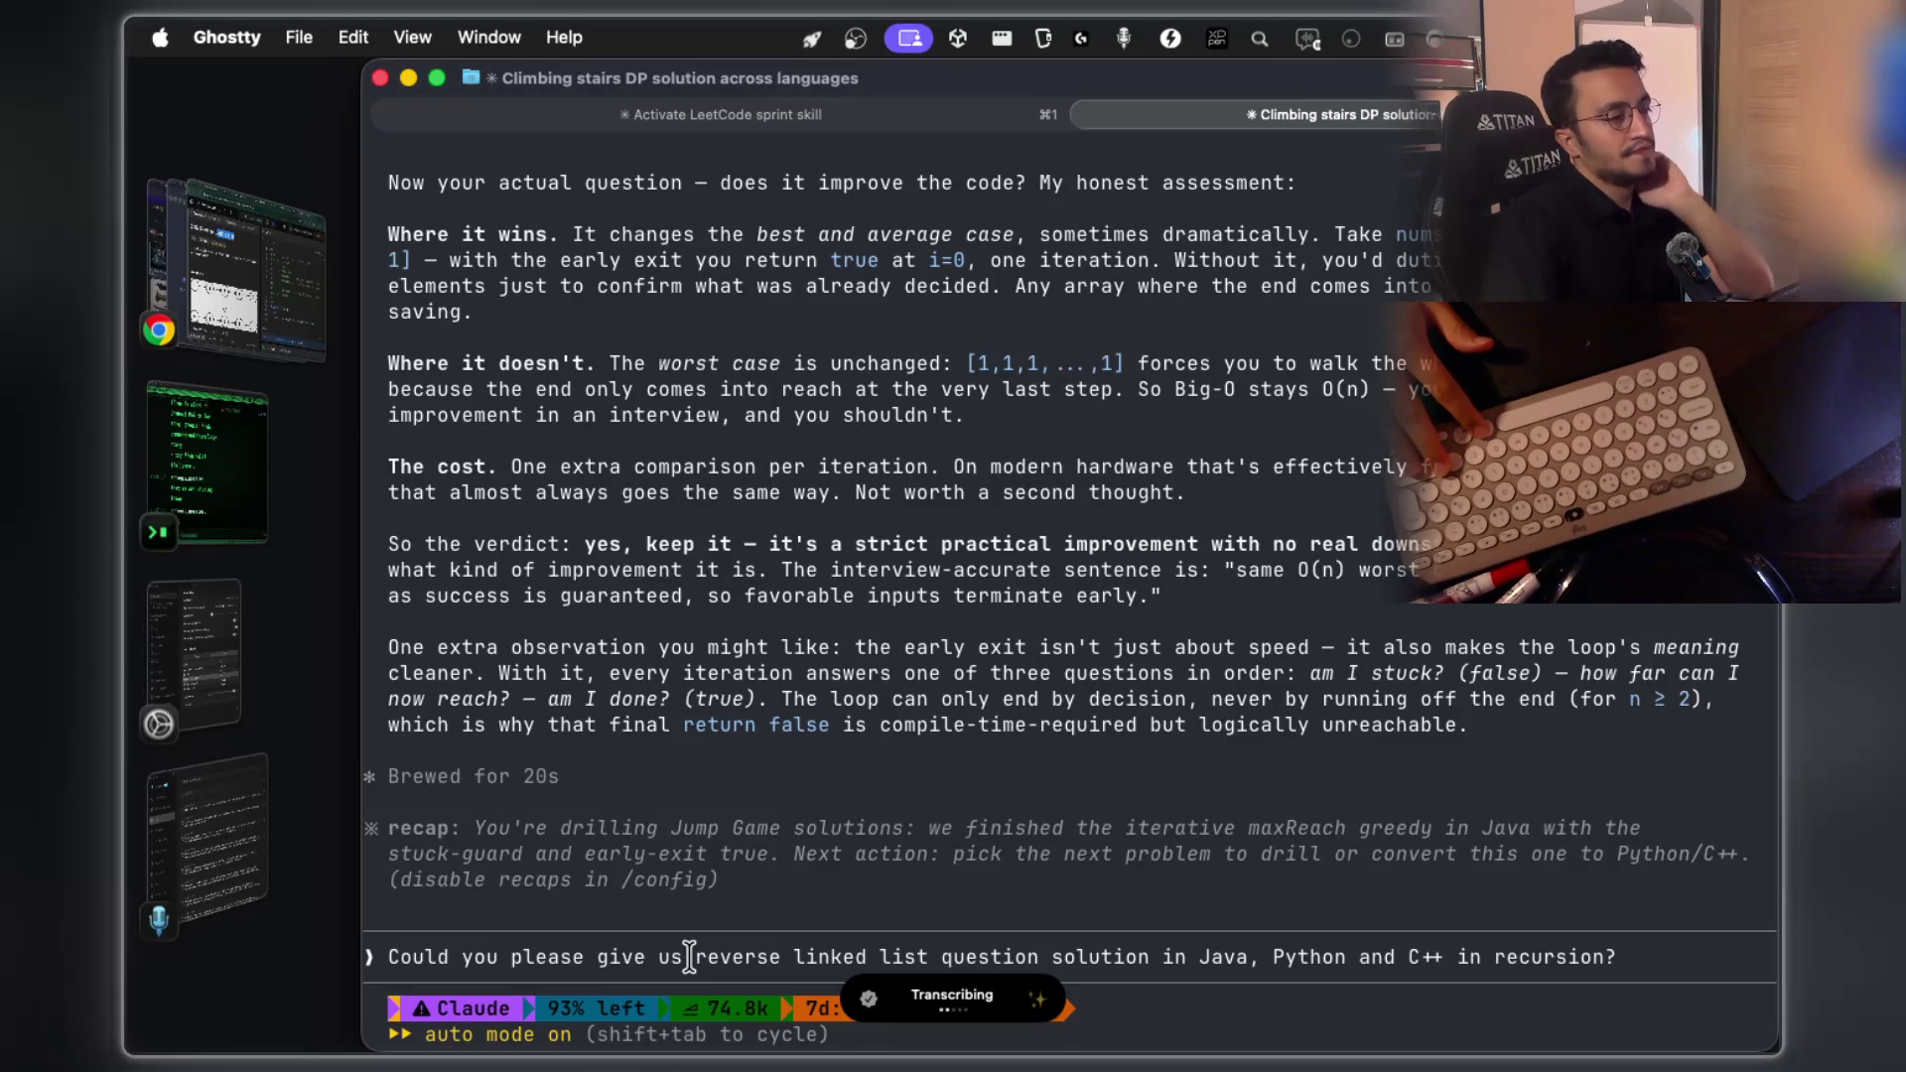
key(Return)
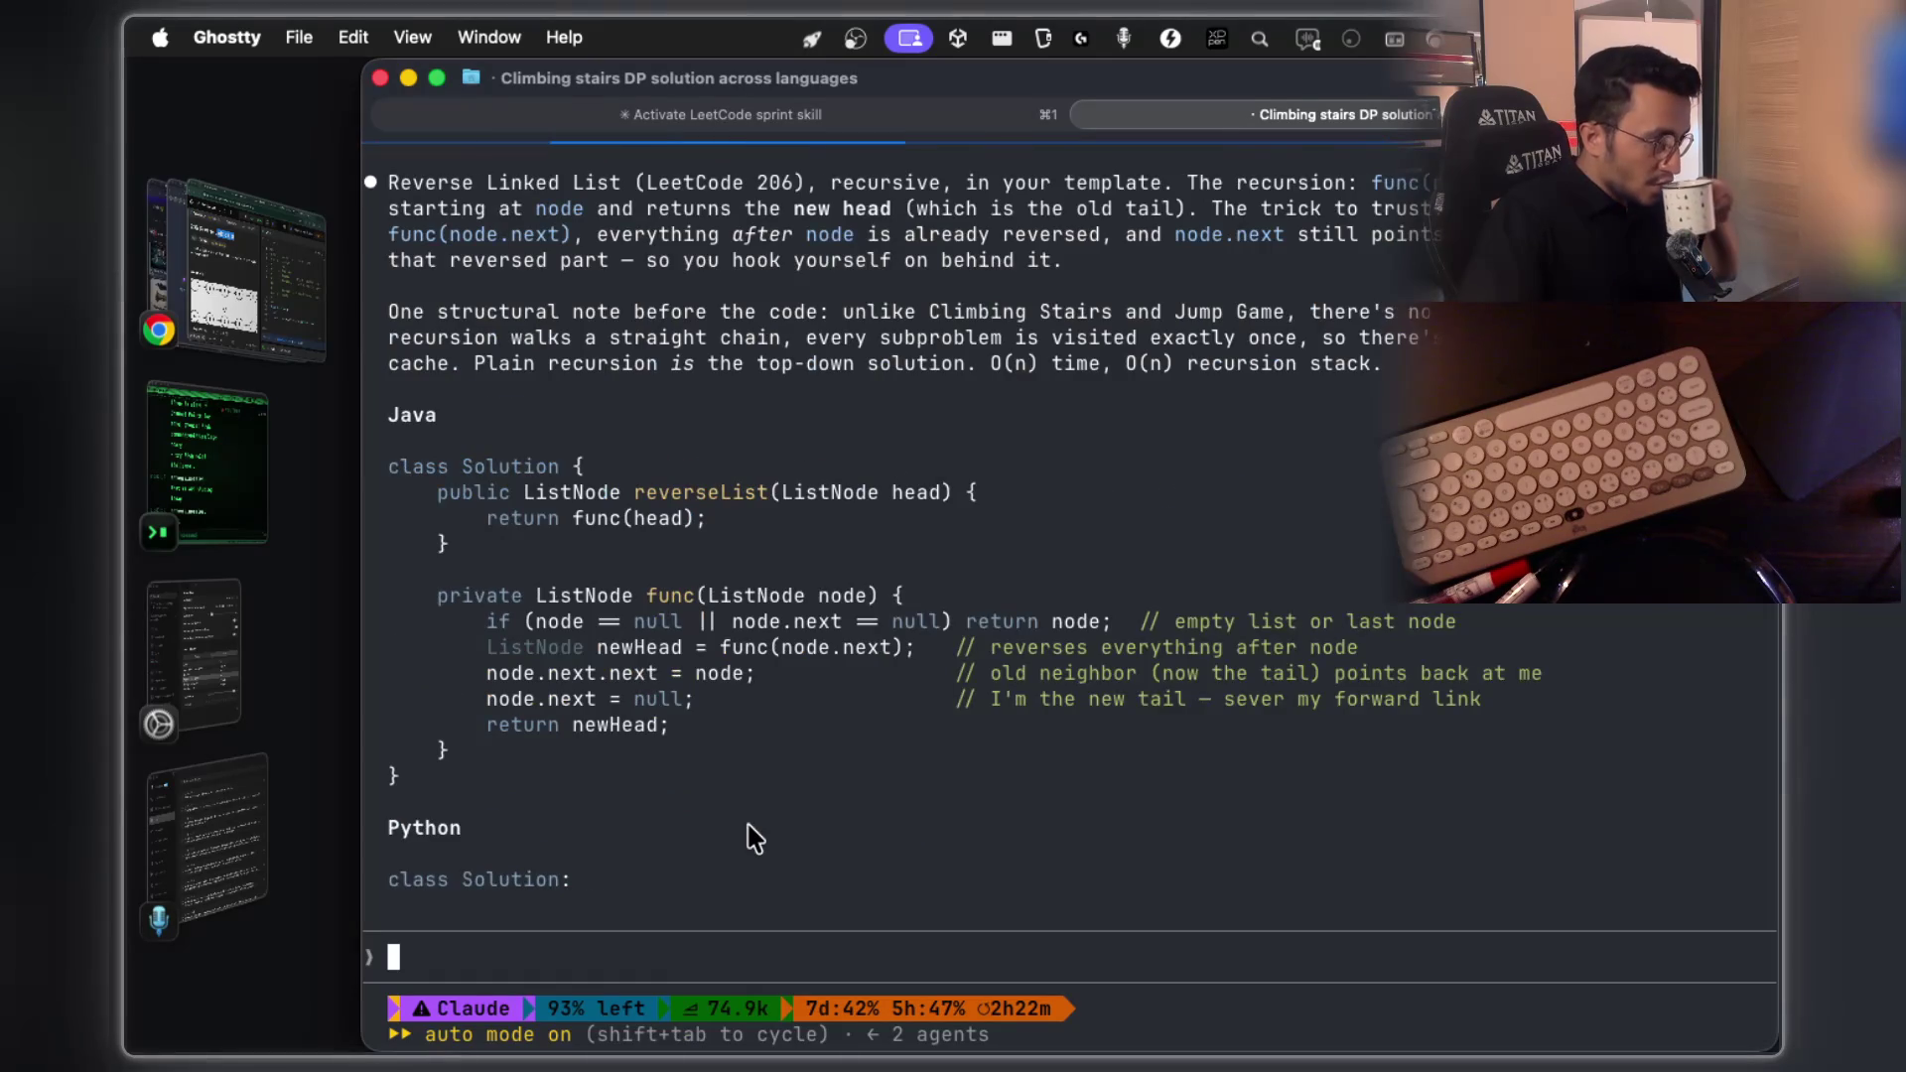
Copy node.next.next = node; from Claude's Java answer, dismissing the CleanShot X changelog popup
scroll(779, 802, up, 5)
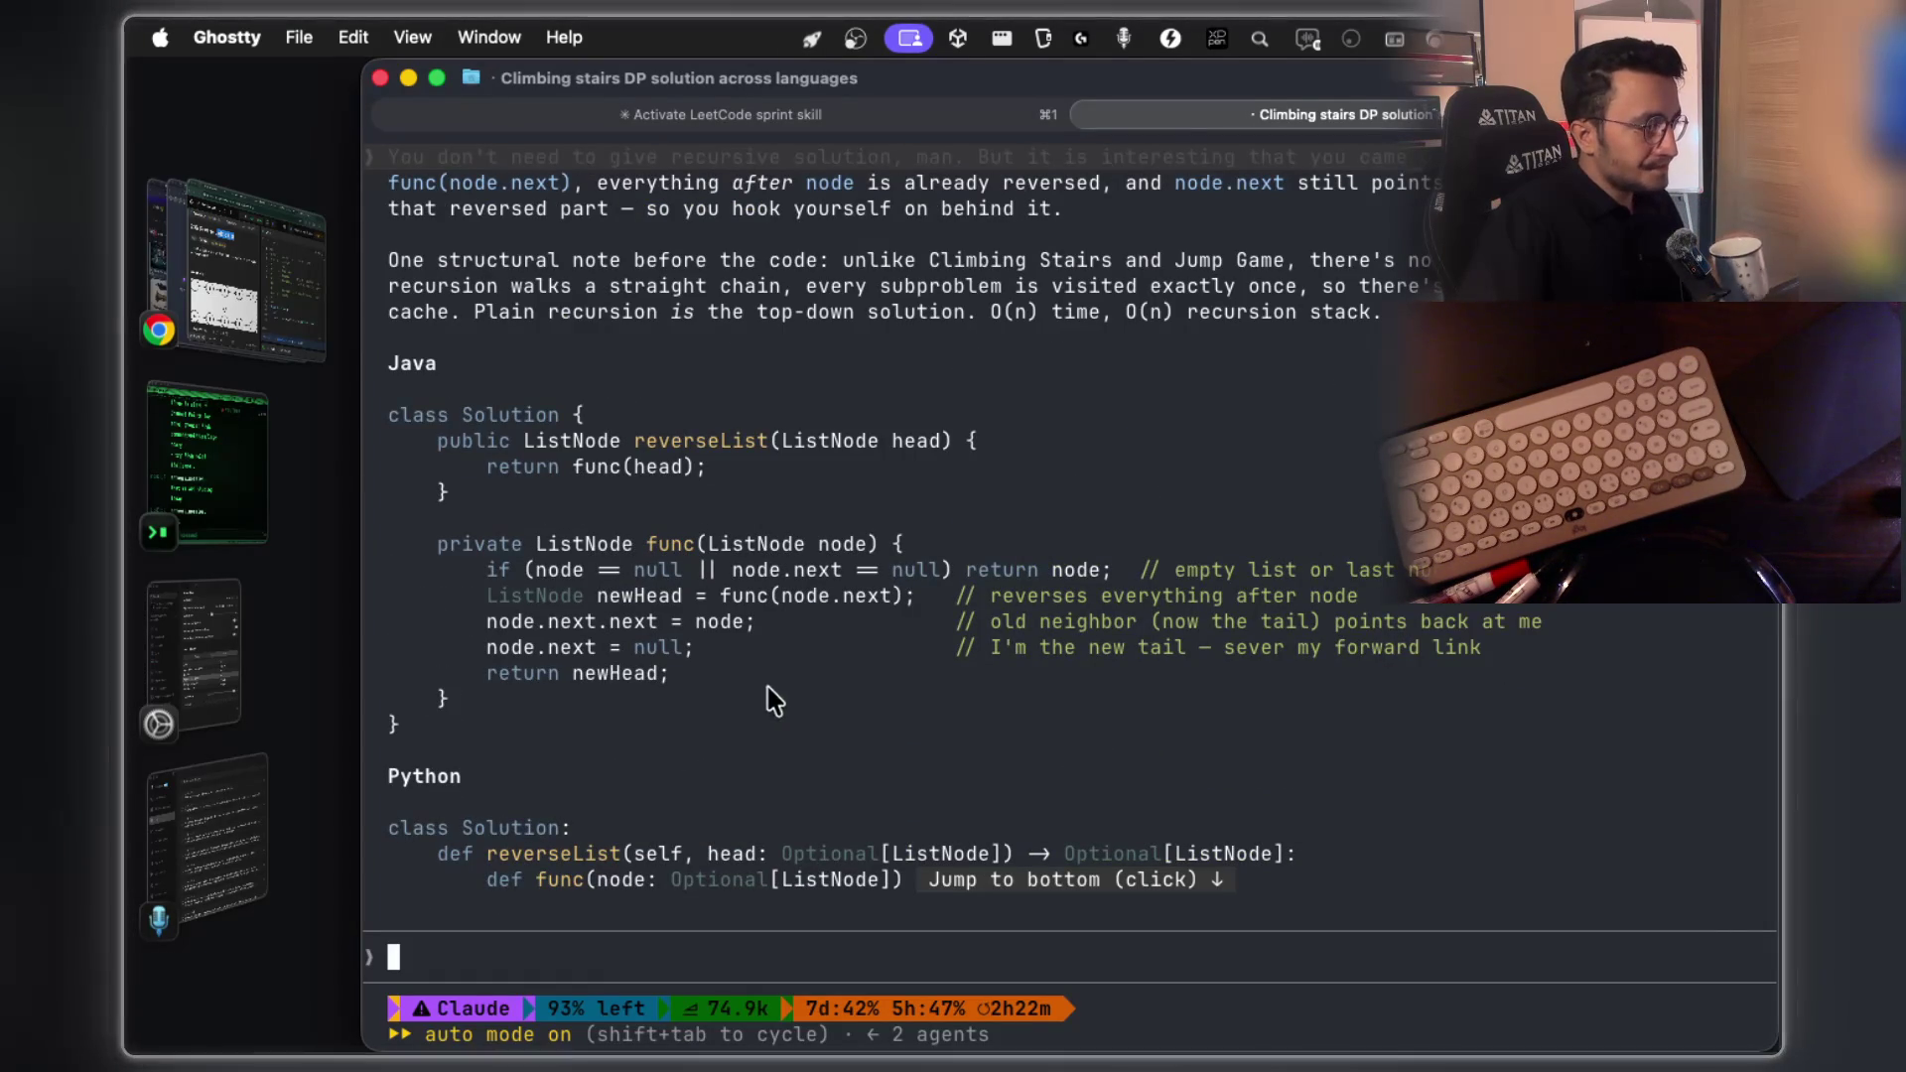
scroll(678, 609, up, 1)
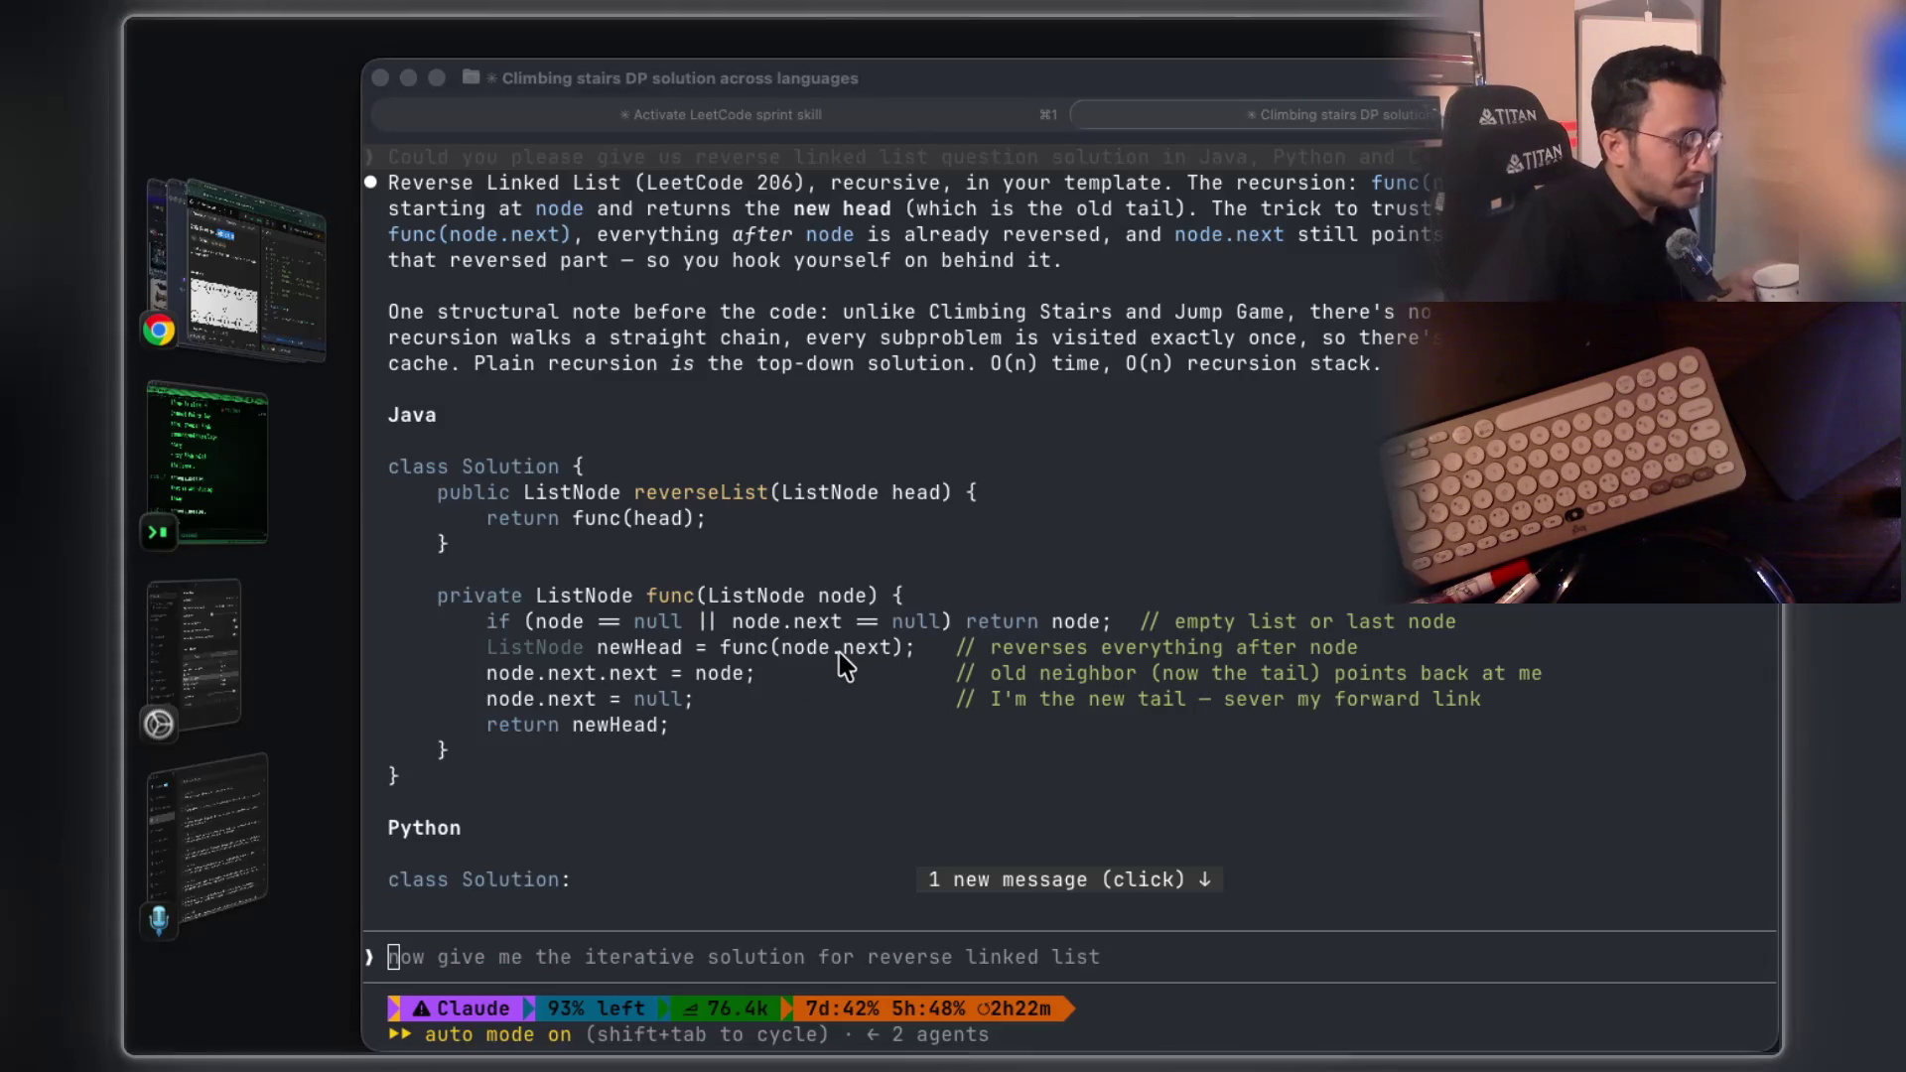
click(780, 685)
drag(765, 678, 480, 678)
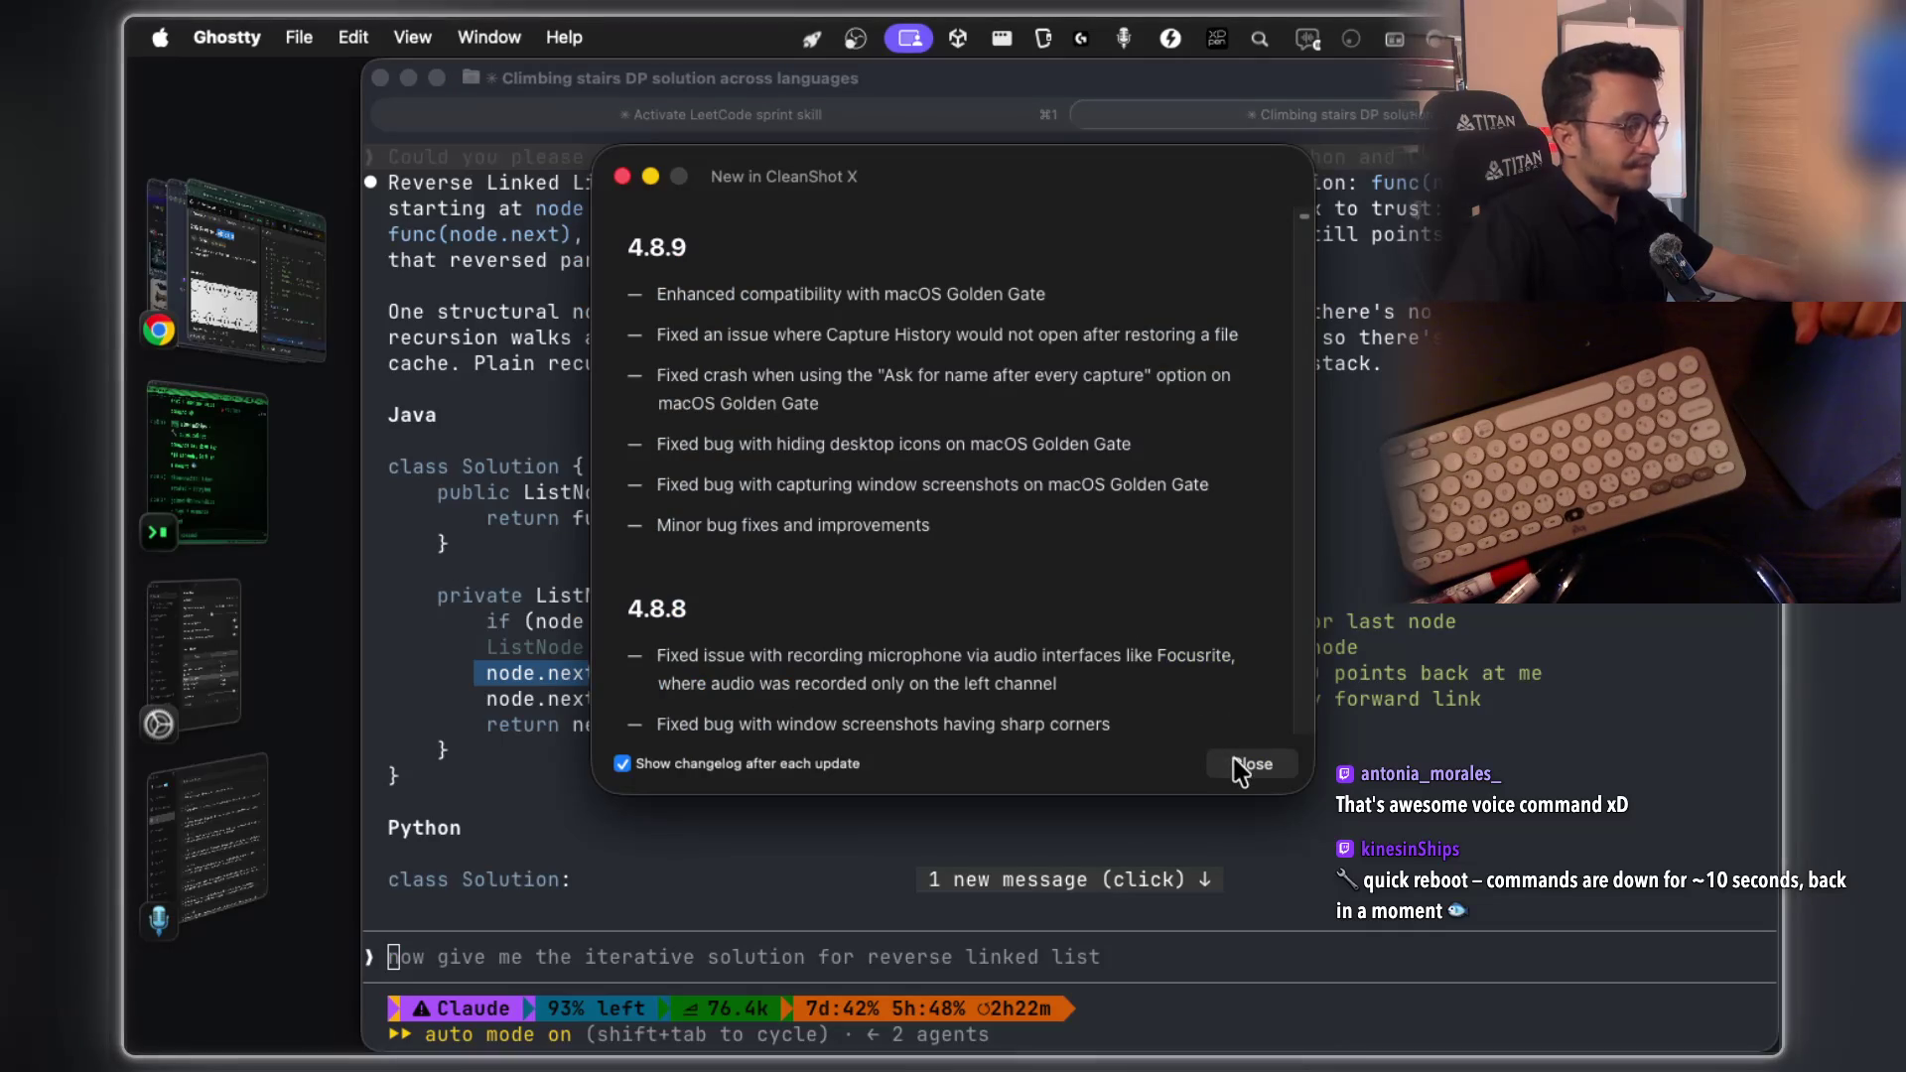
click(1240, 766)
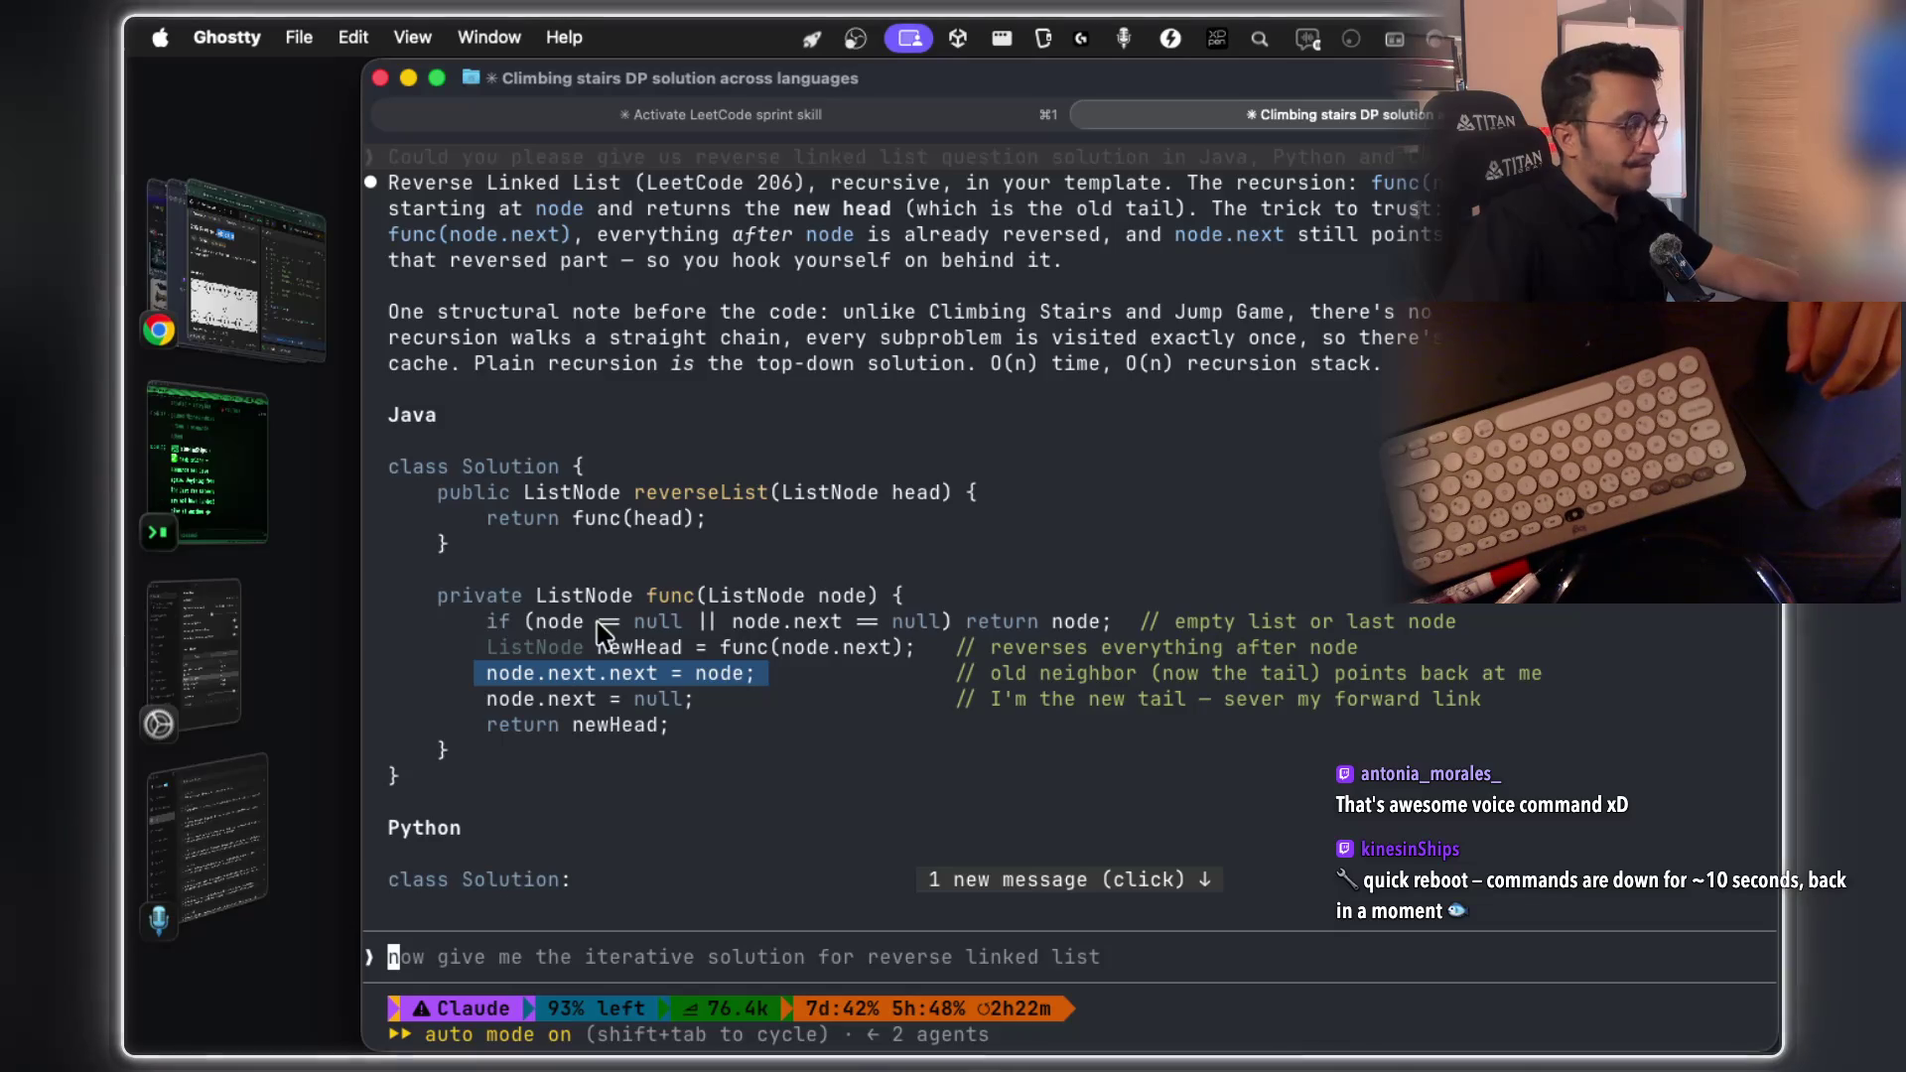
click(819, 707)
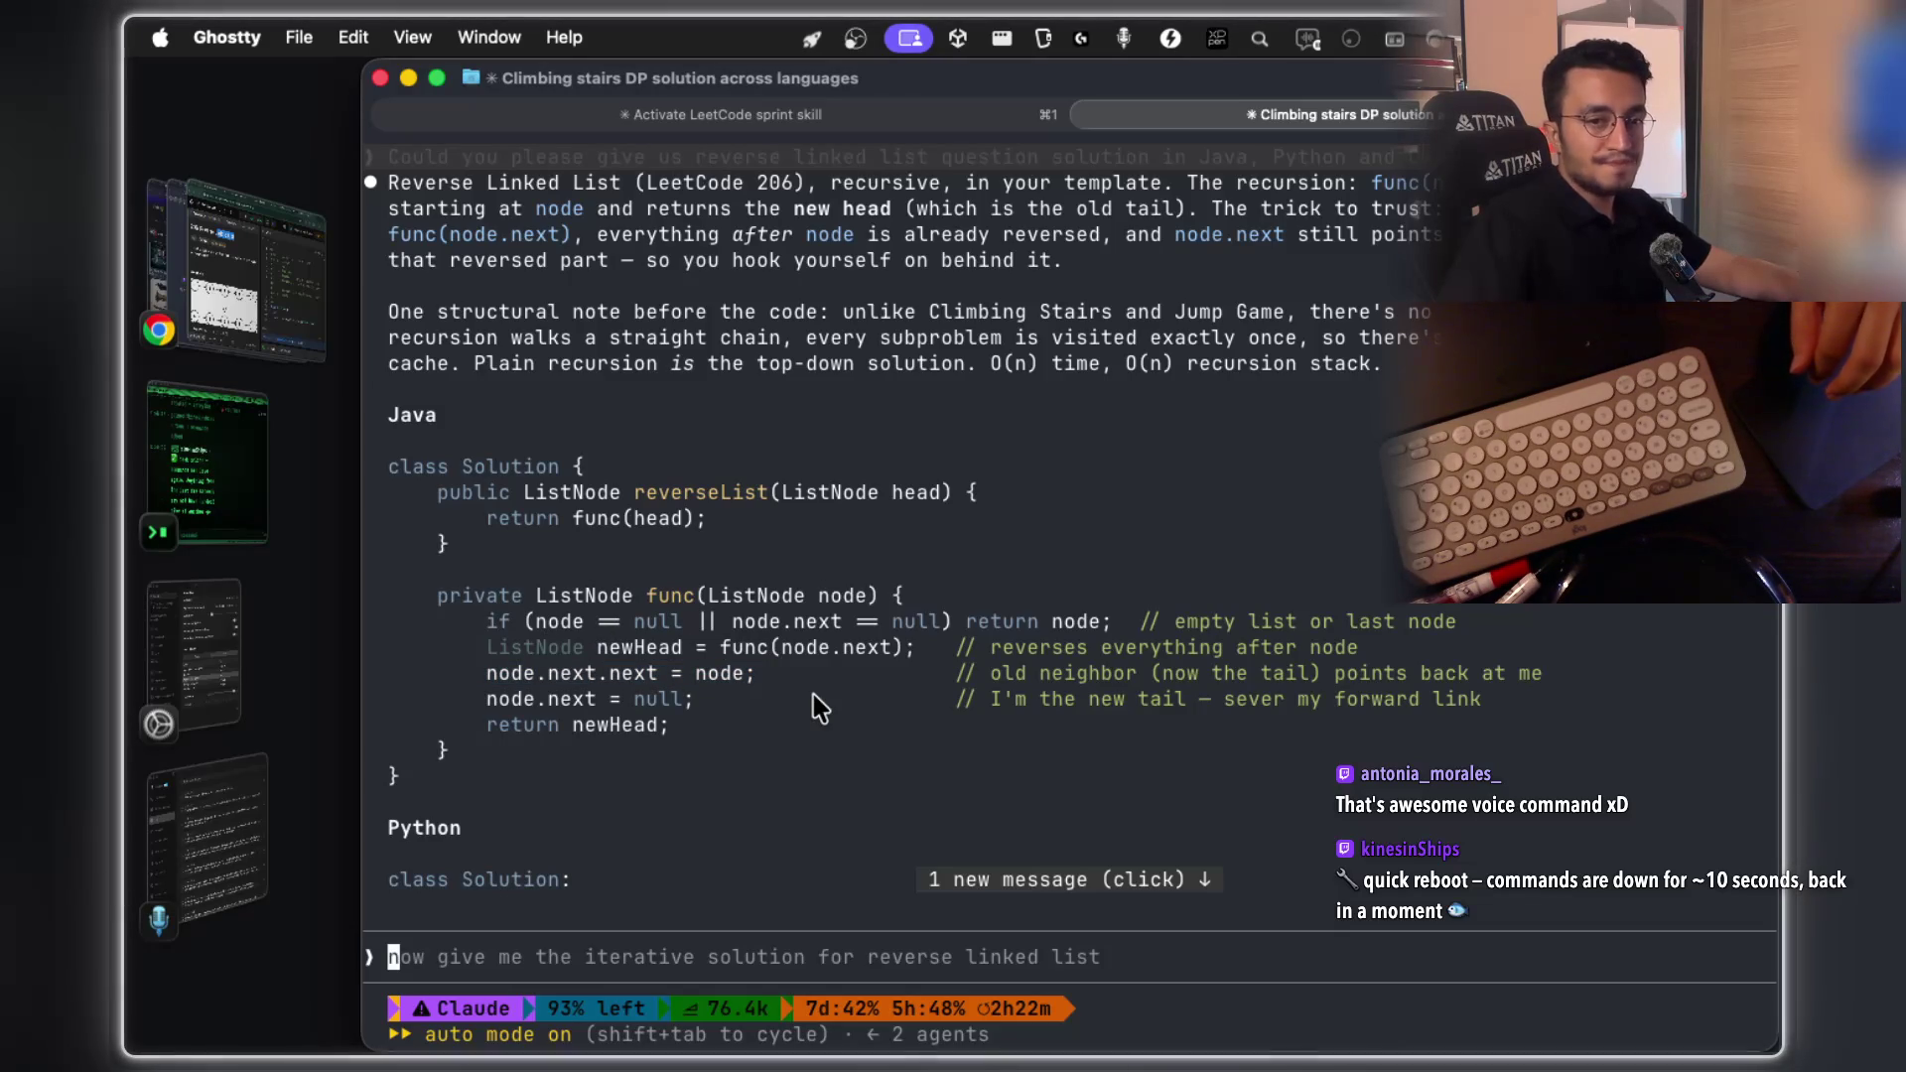
key(super+Tab)
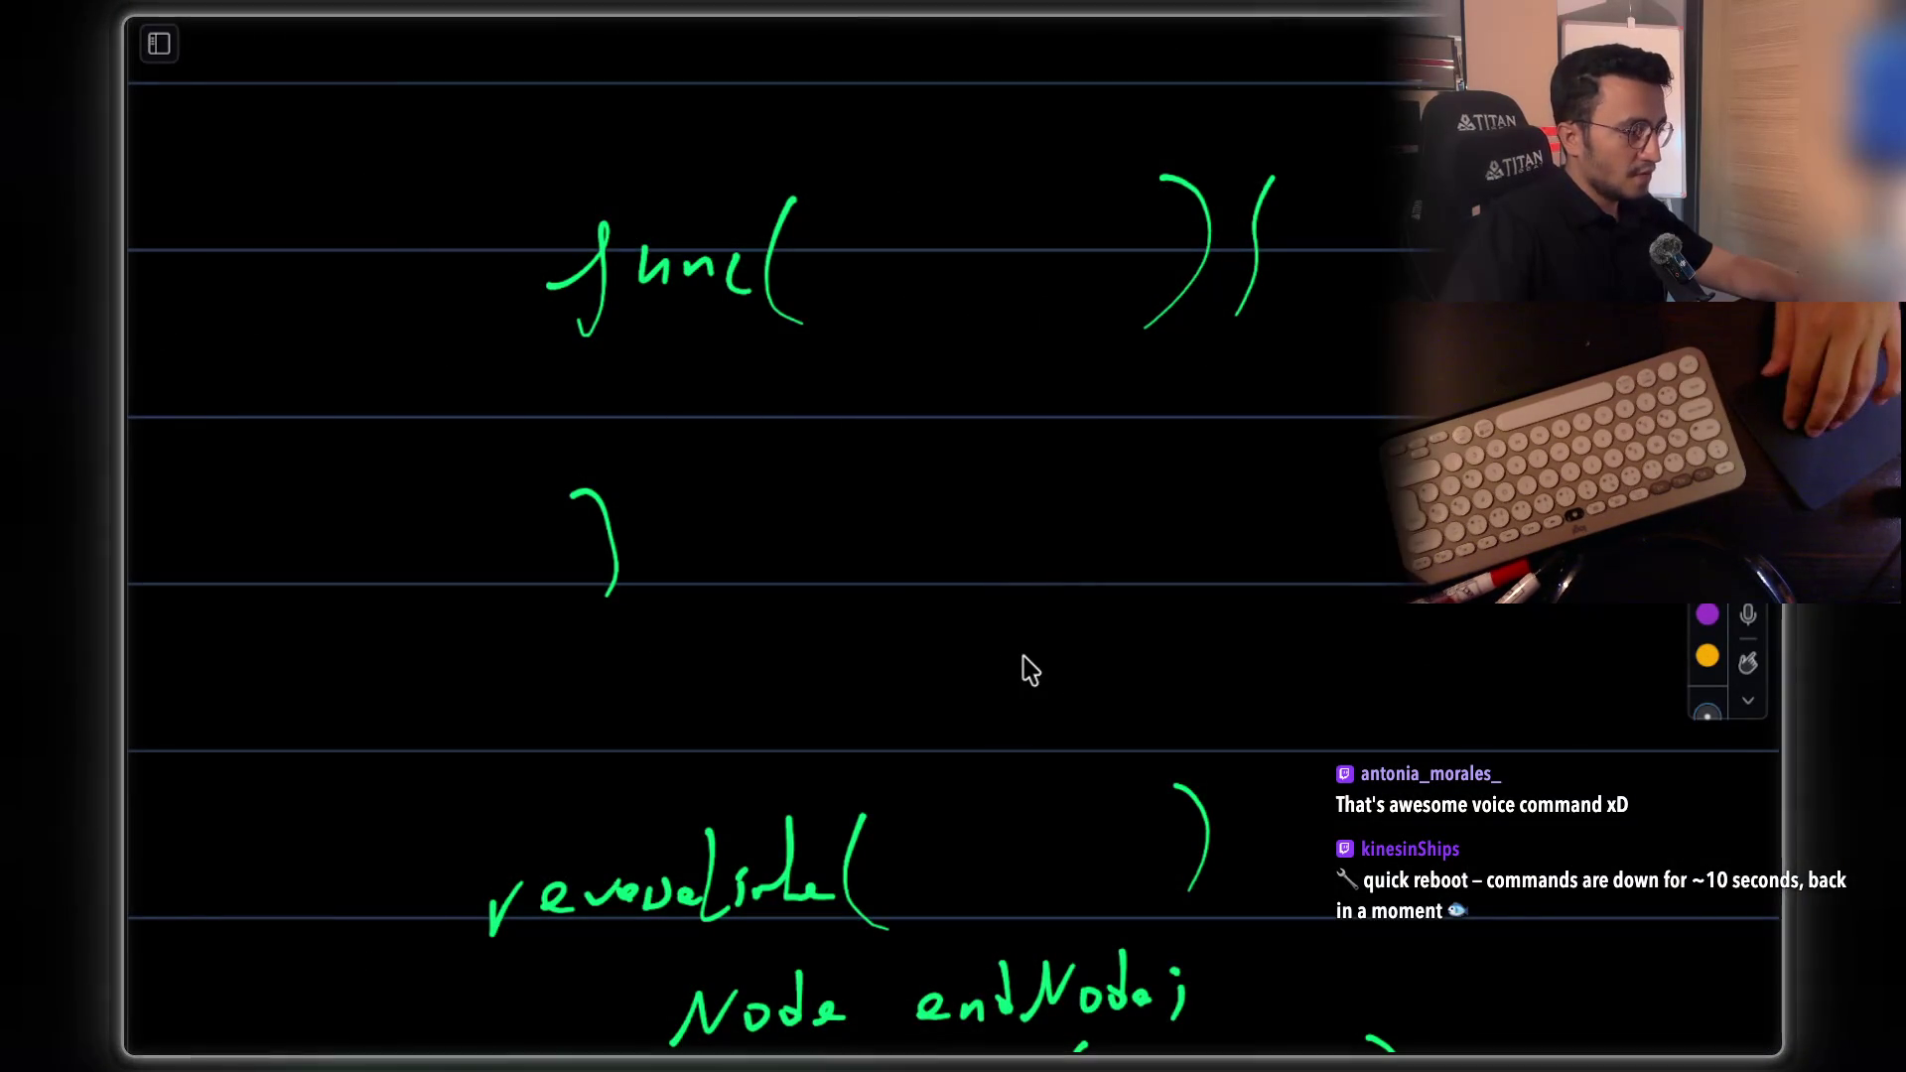
scroll(1033, 679, up, 10)
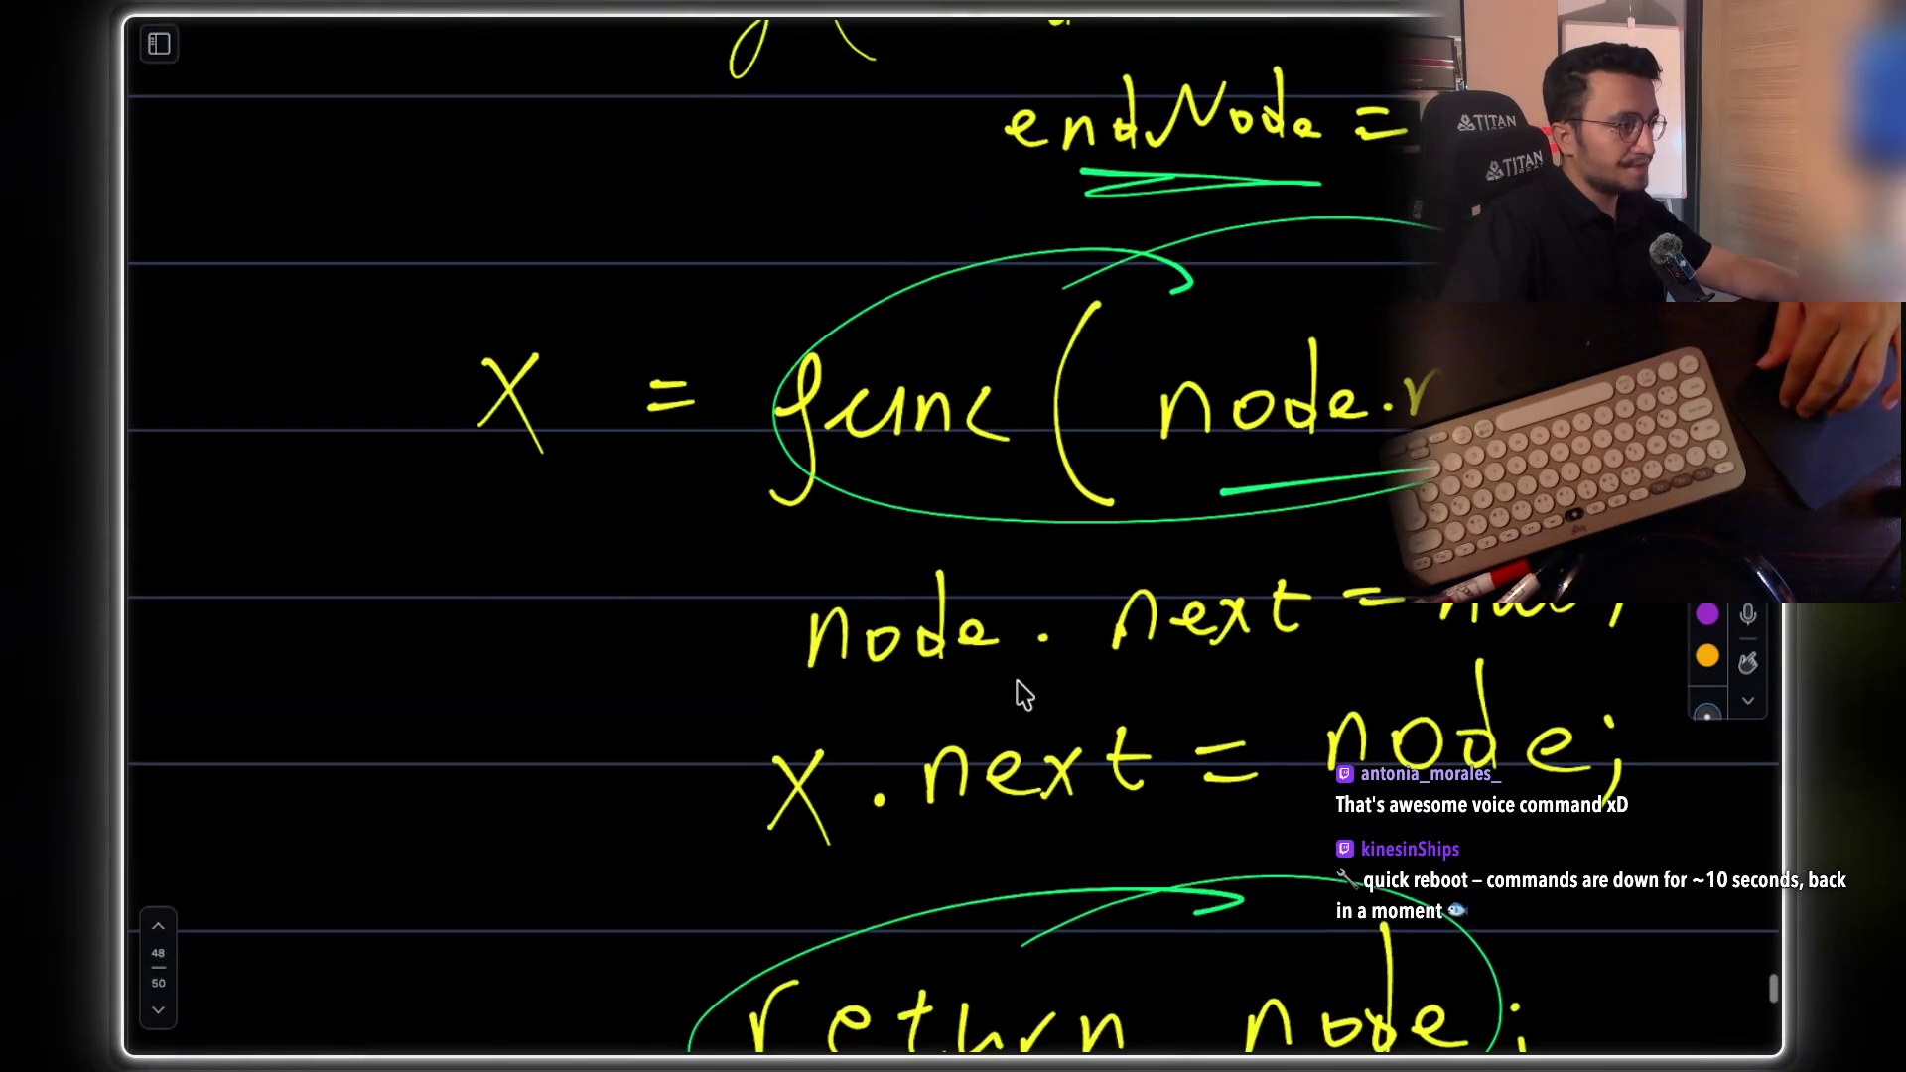
scroll(1019, 680, up, 5)
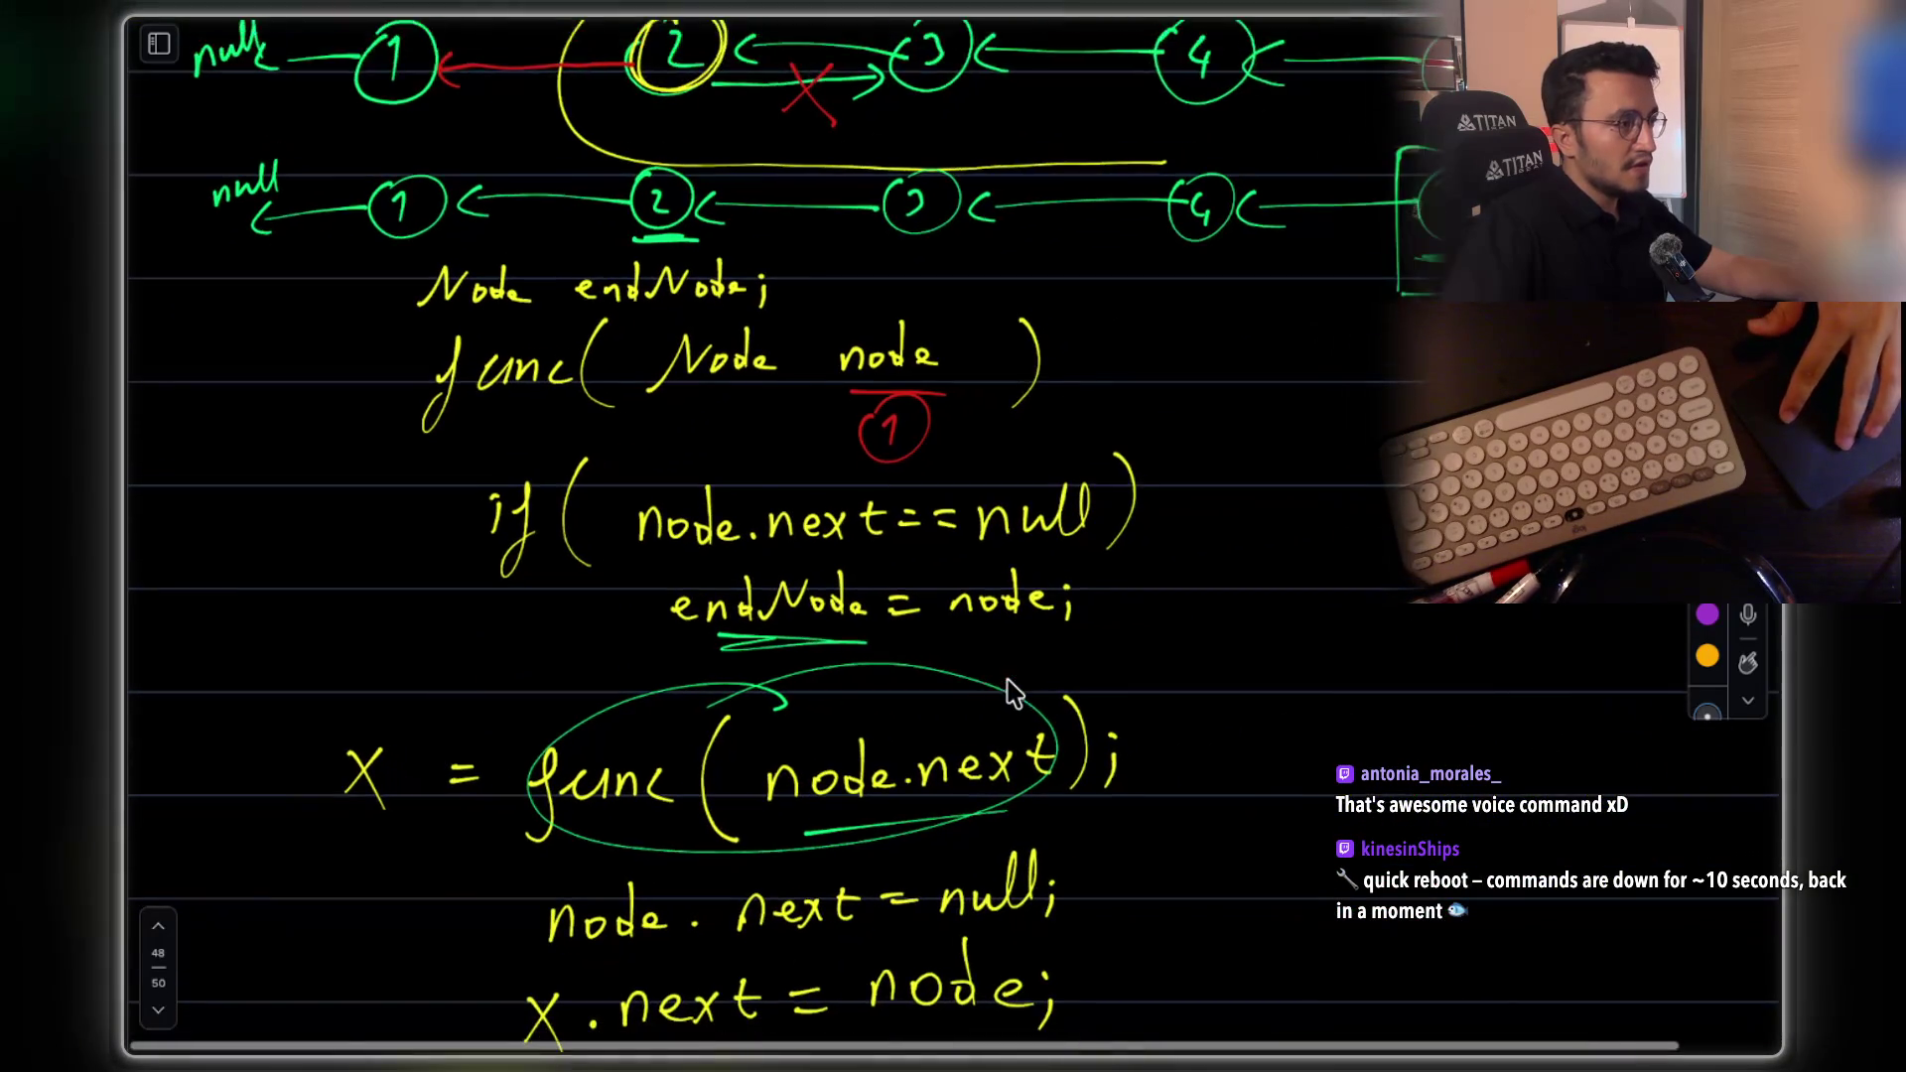
scroll(812, 576, up, 2)
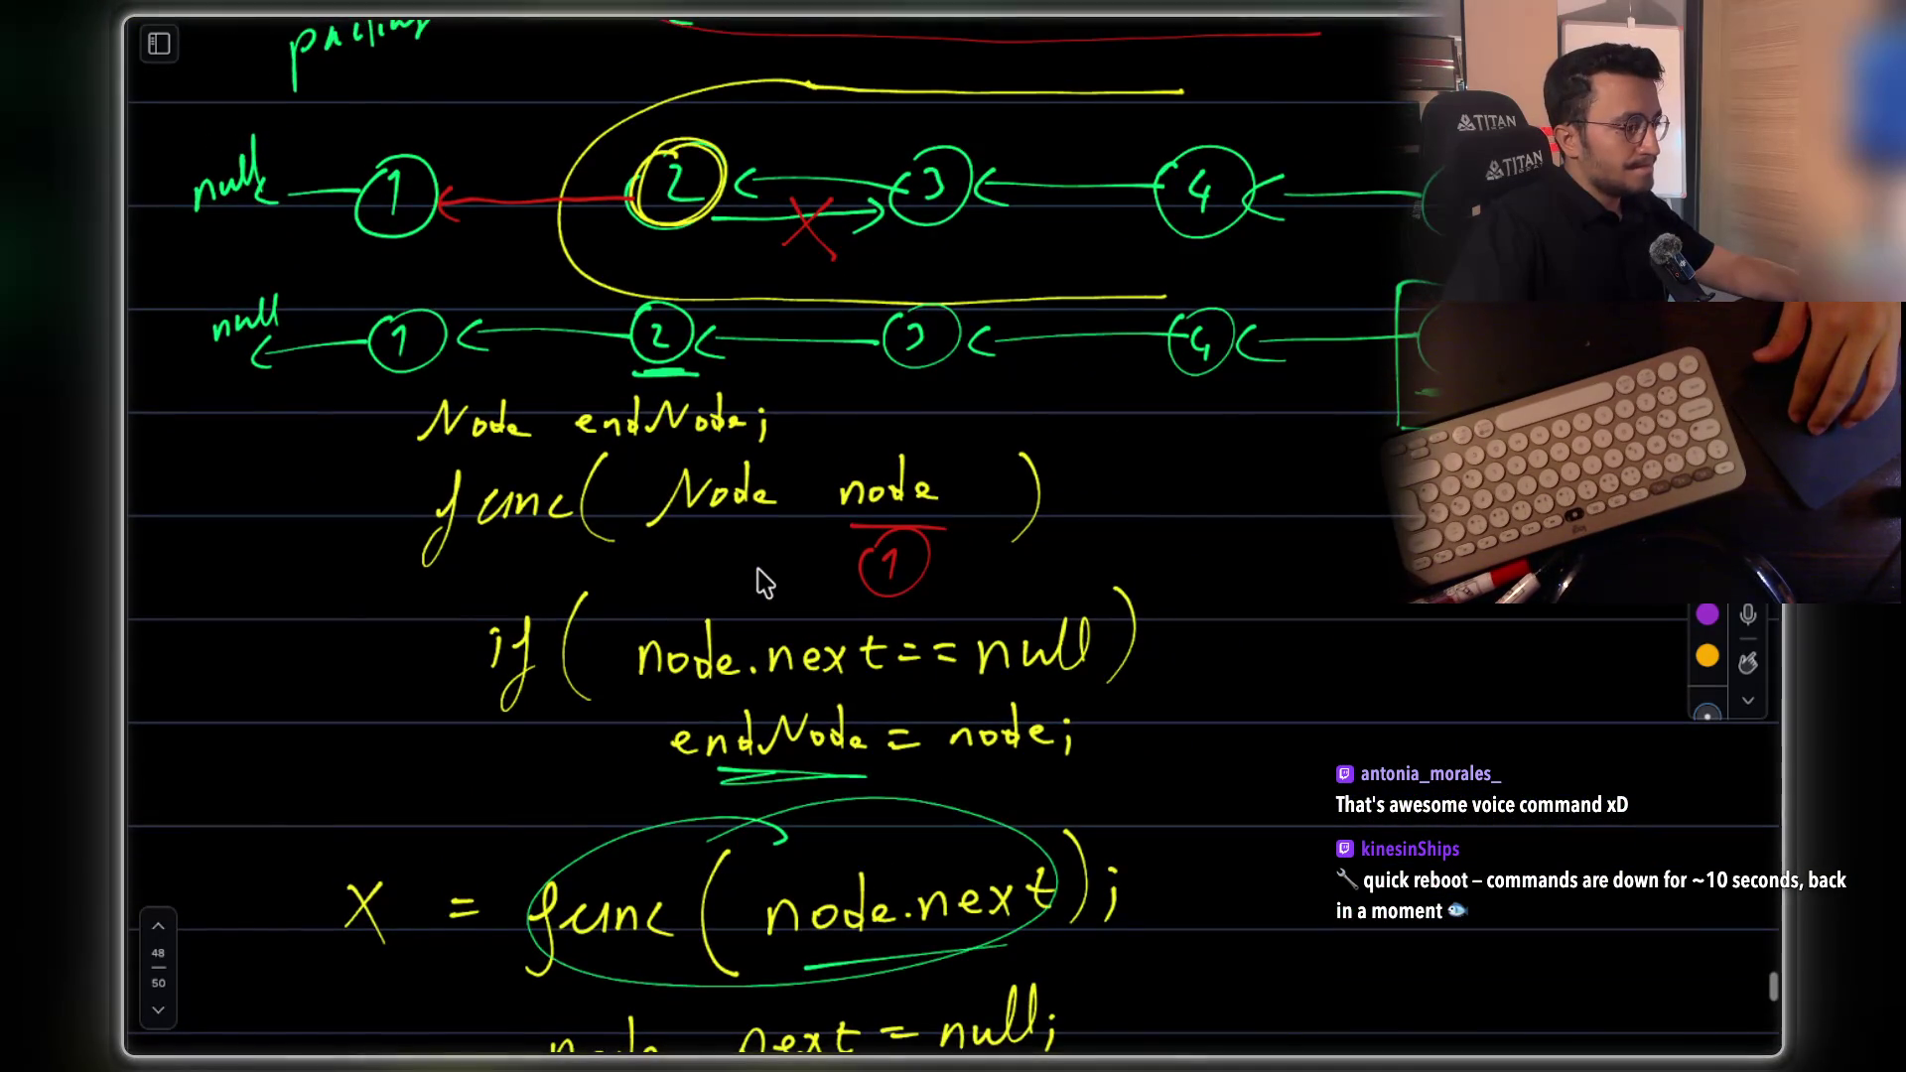
scroll(764, 581, down, 5)
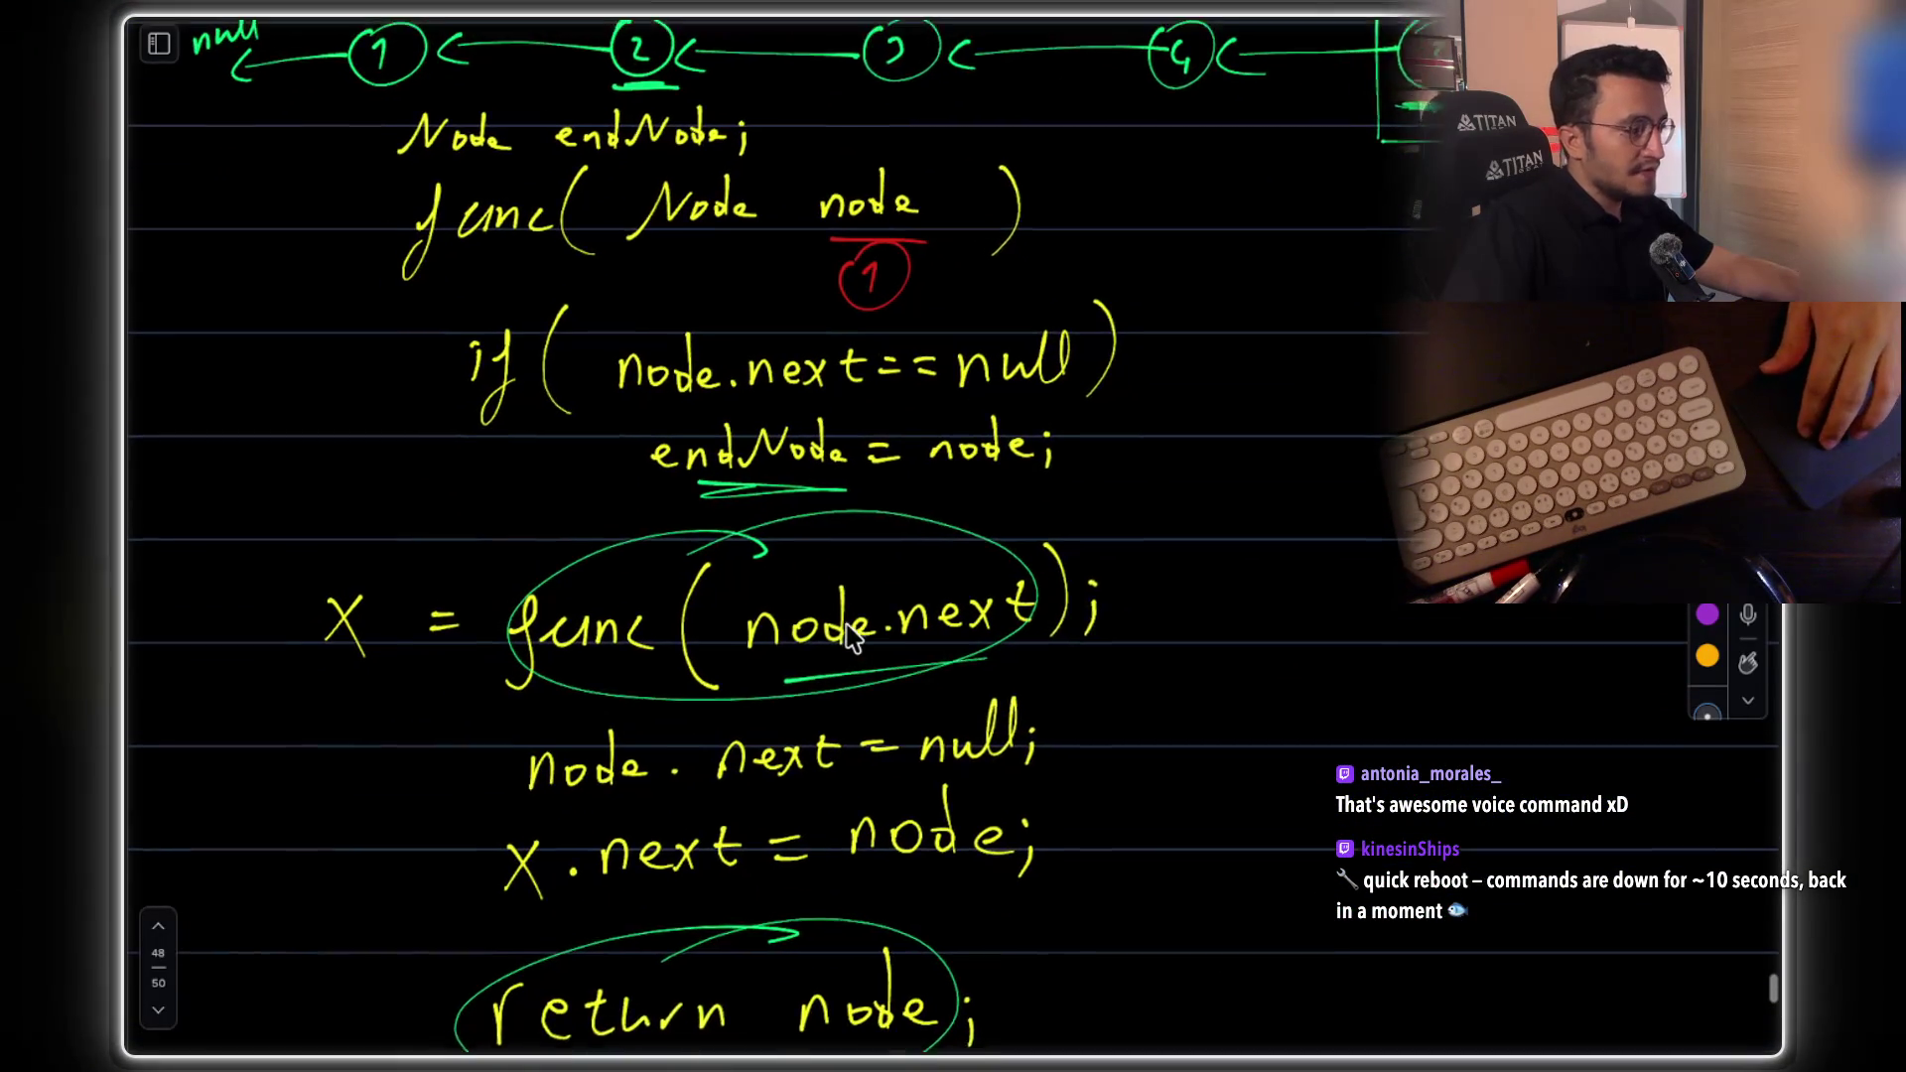
scroll(852, 635, left, 1)
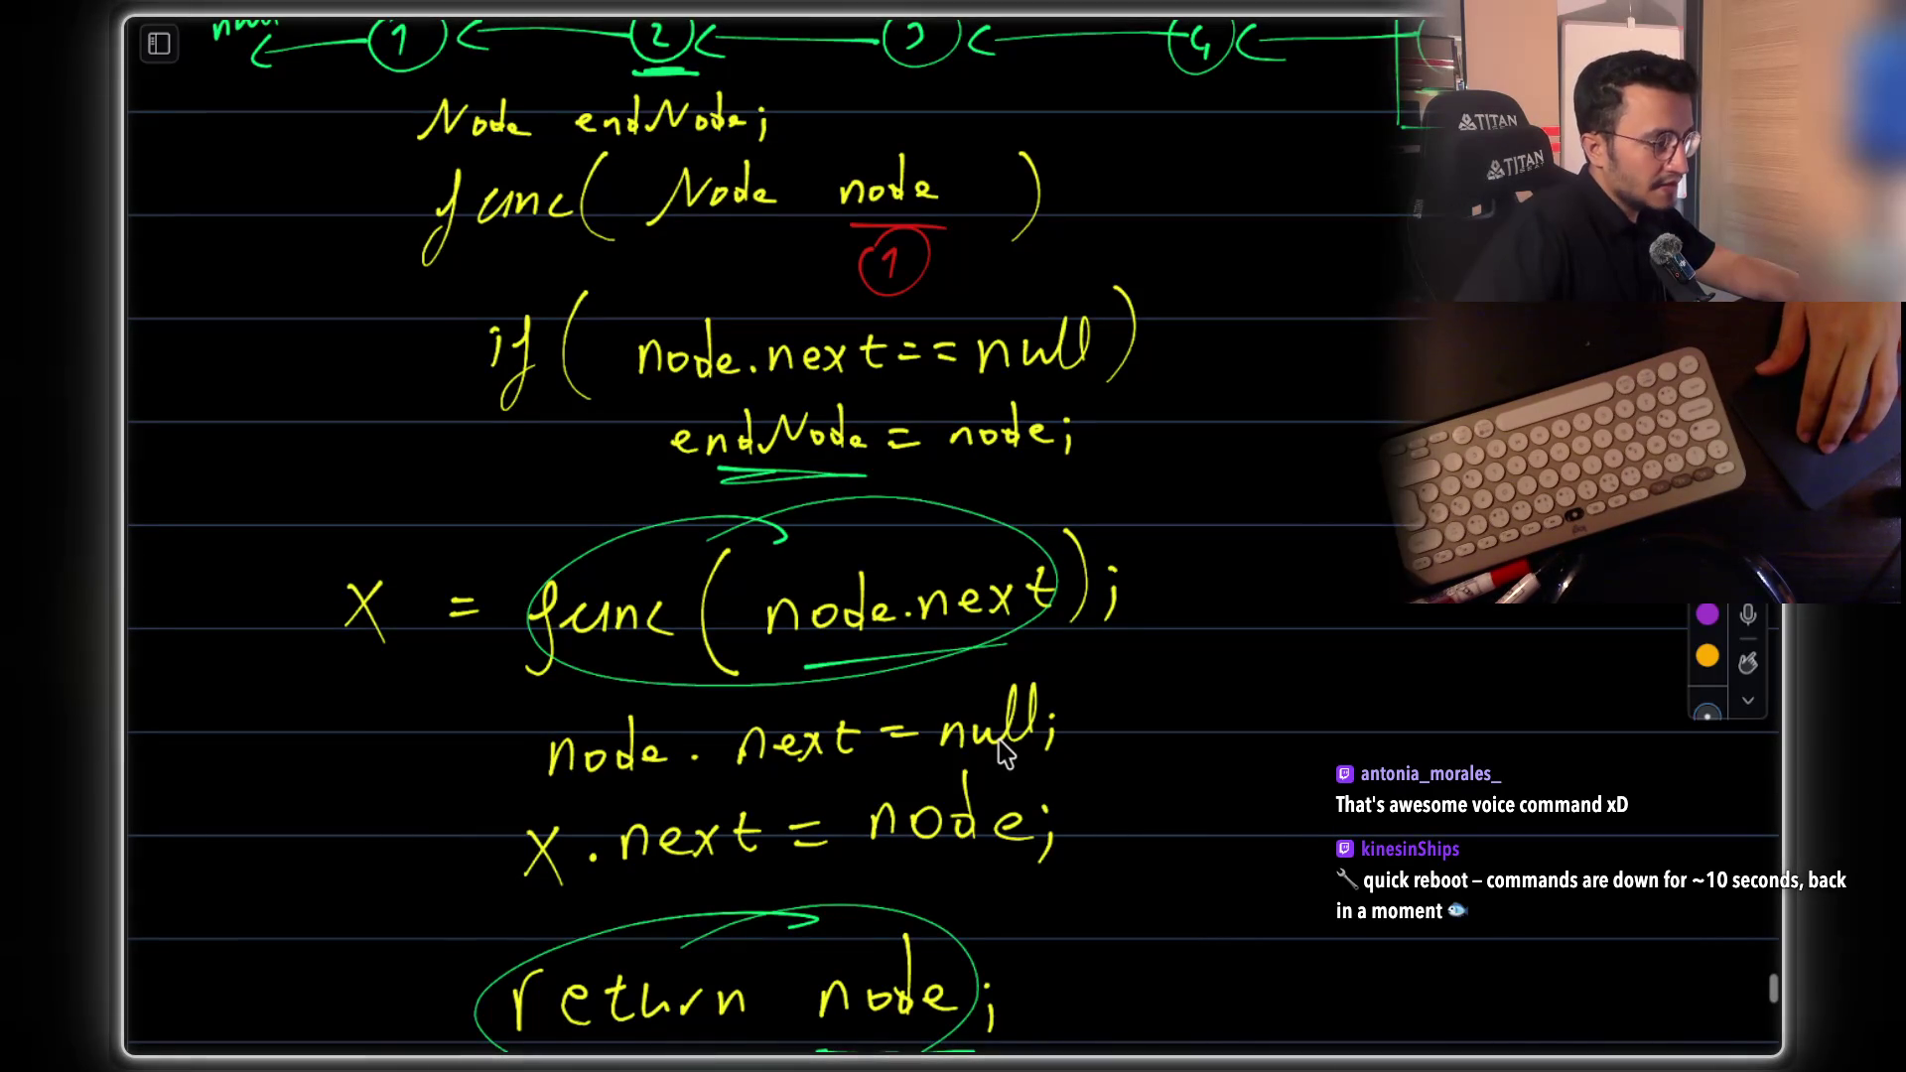
scroll(1005, 754, up, 4)
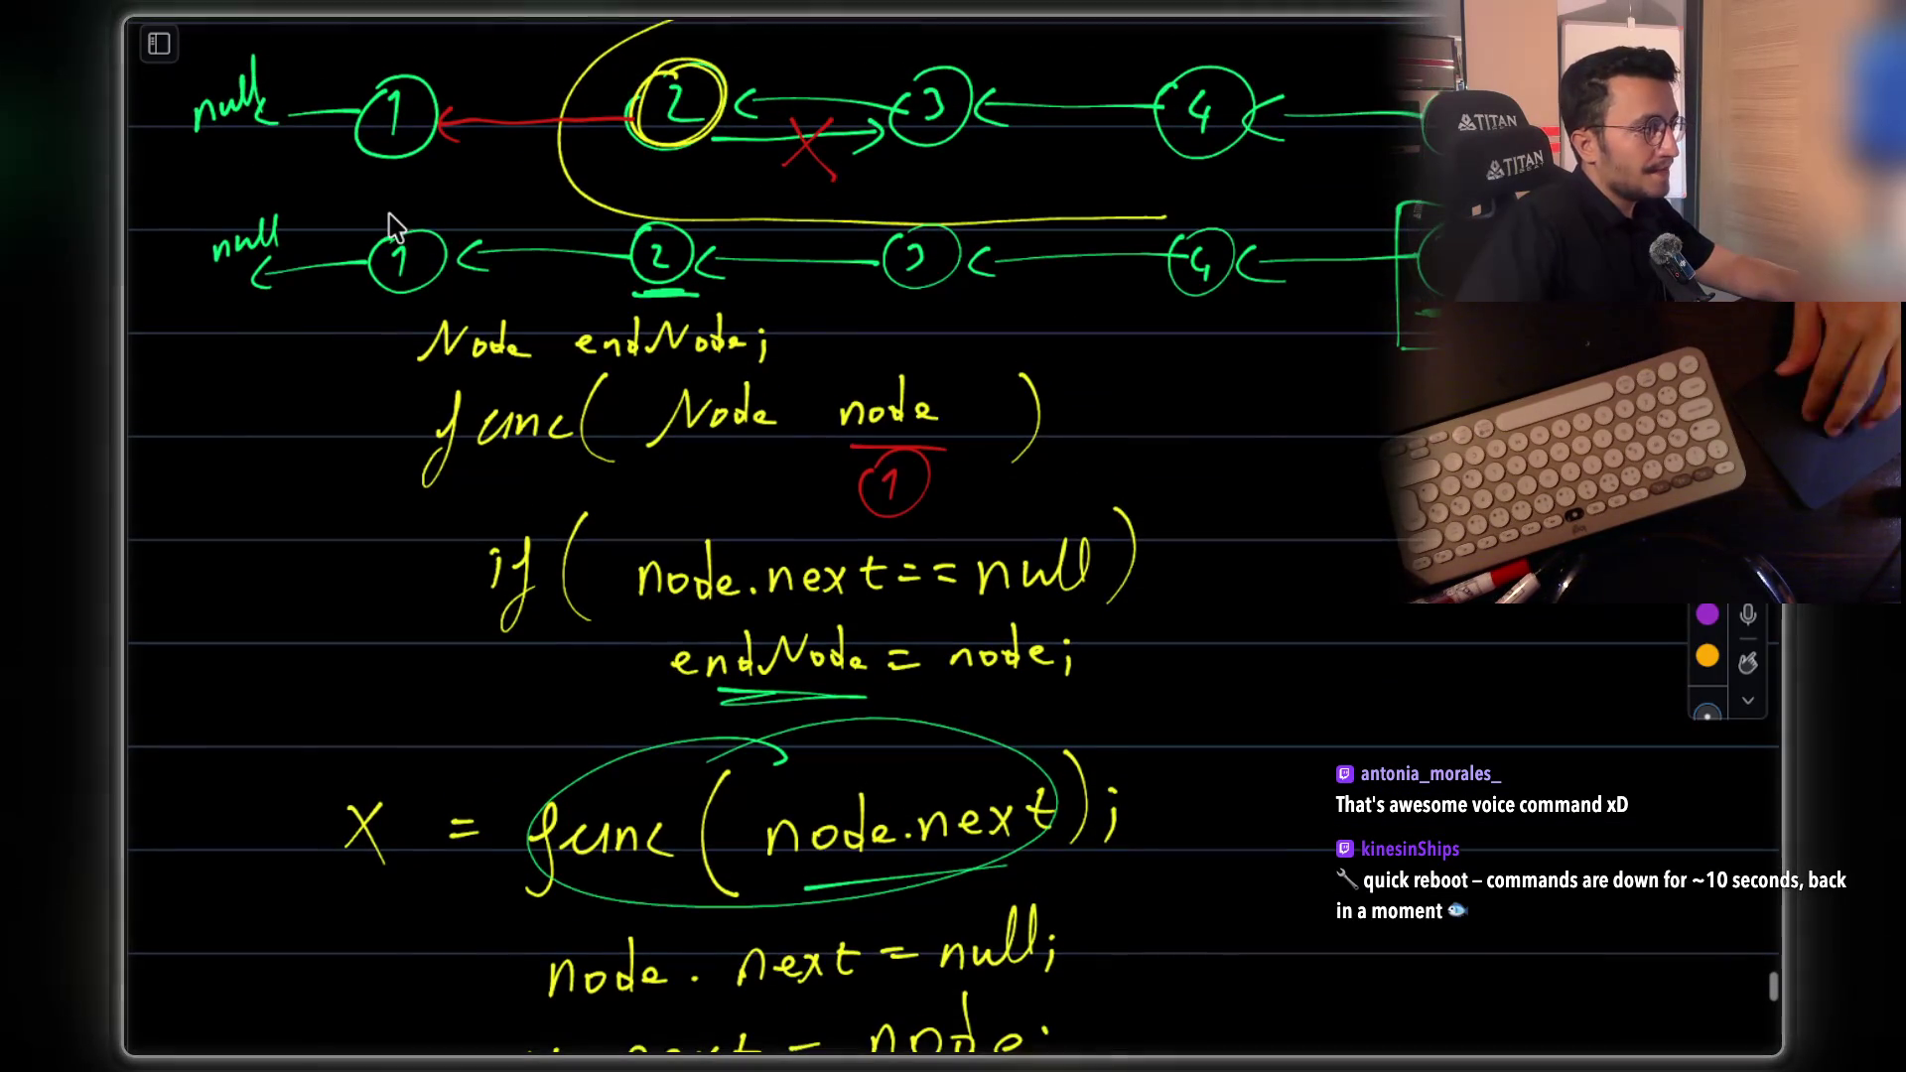
scroll(394, 236, up, 5)
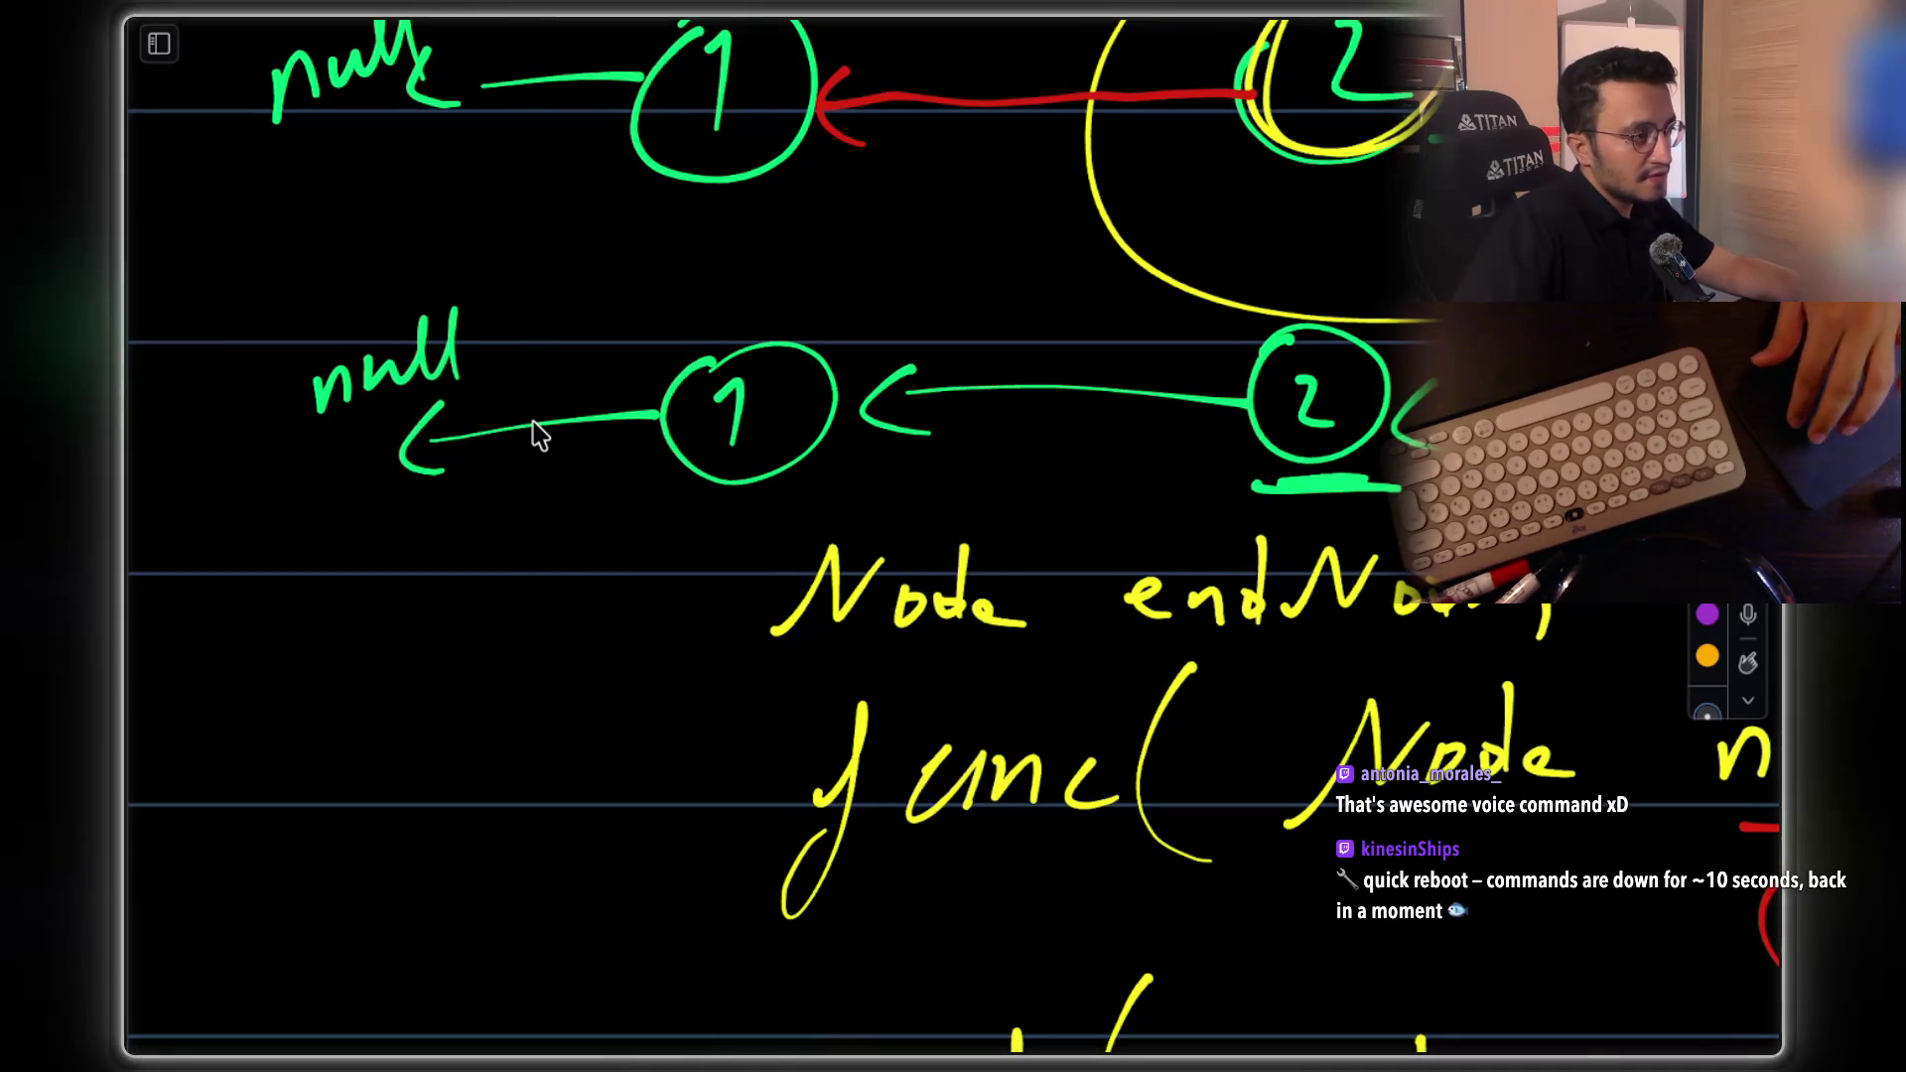
scroll(1094, 375, right, 5)
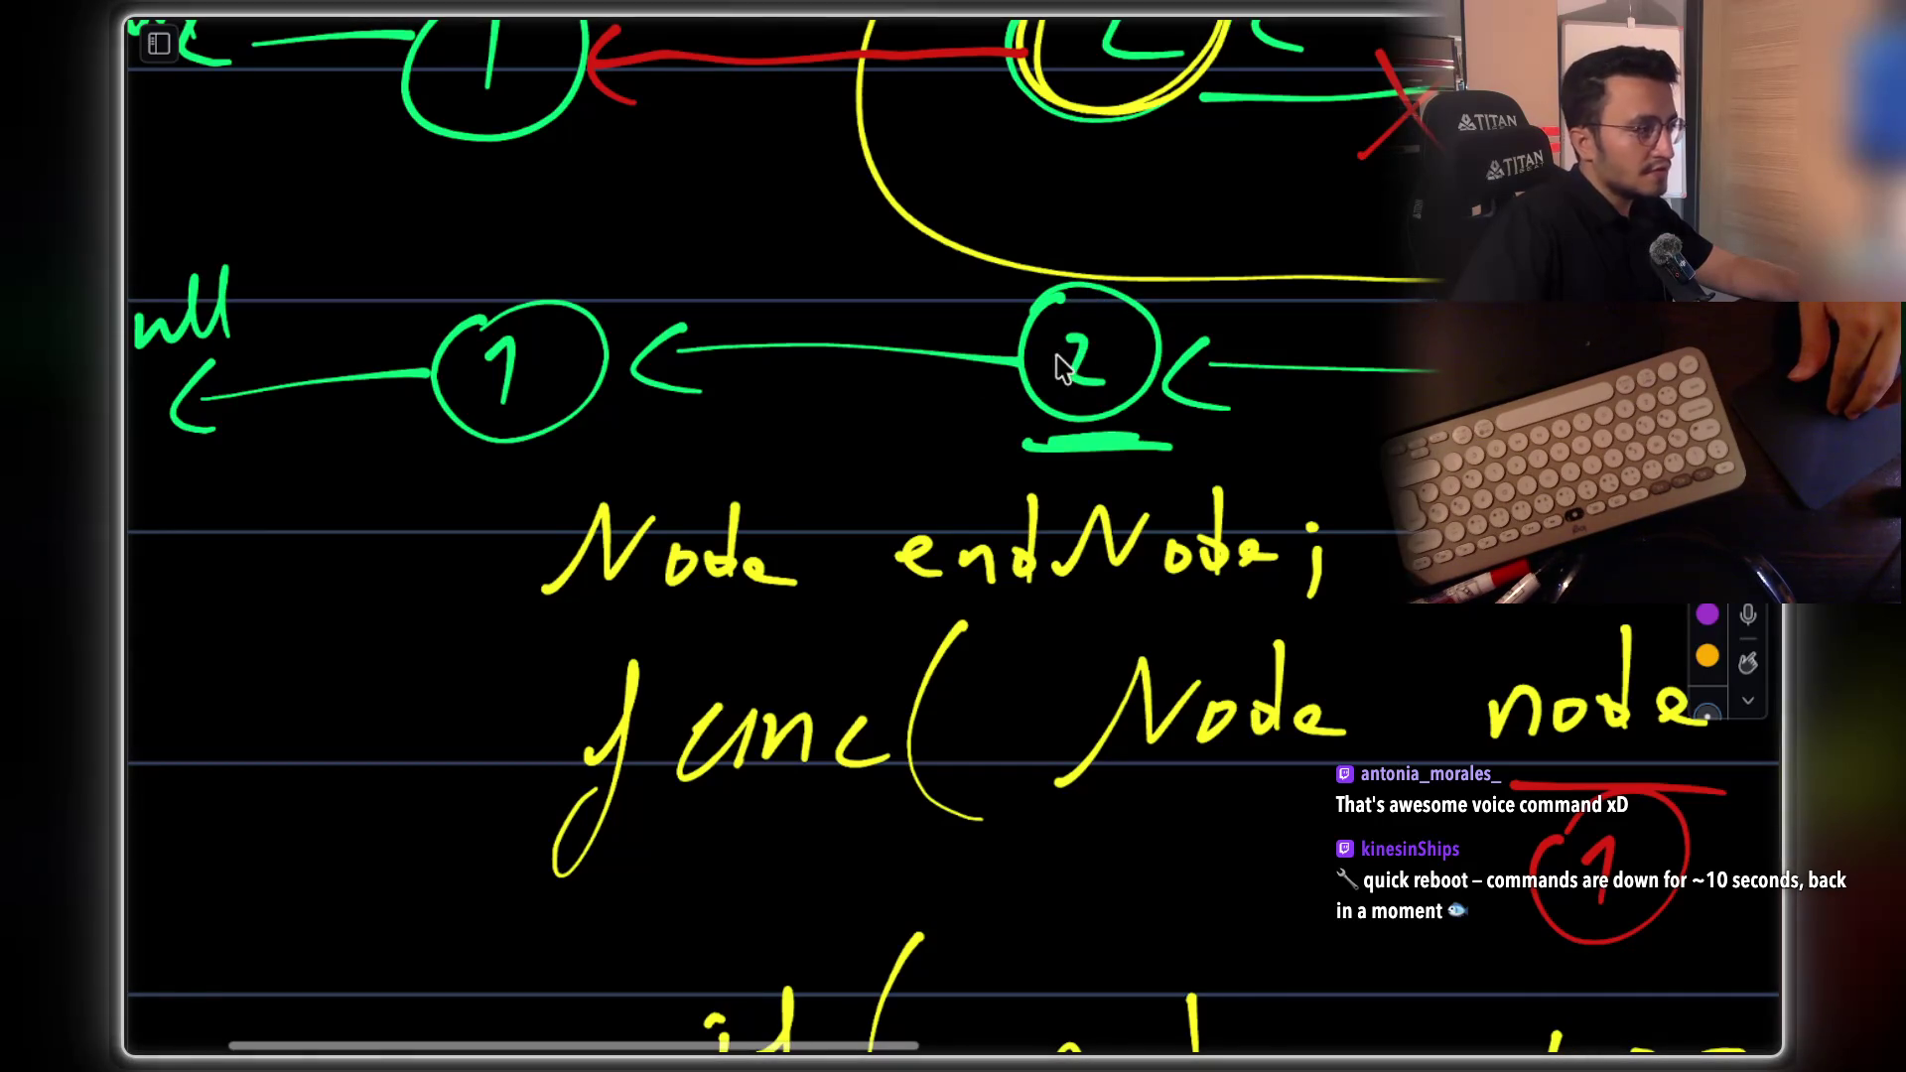
scroll(1219, 601, down, 10)
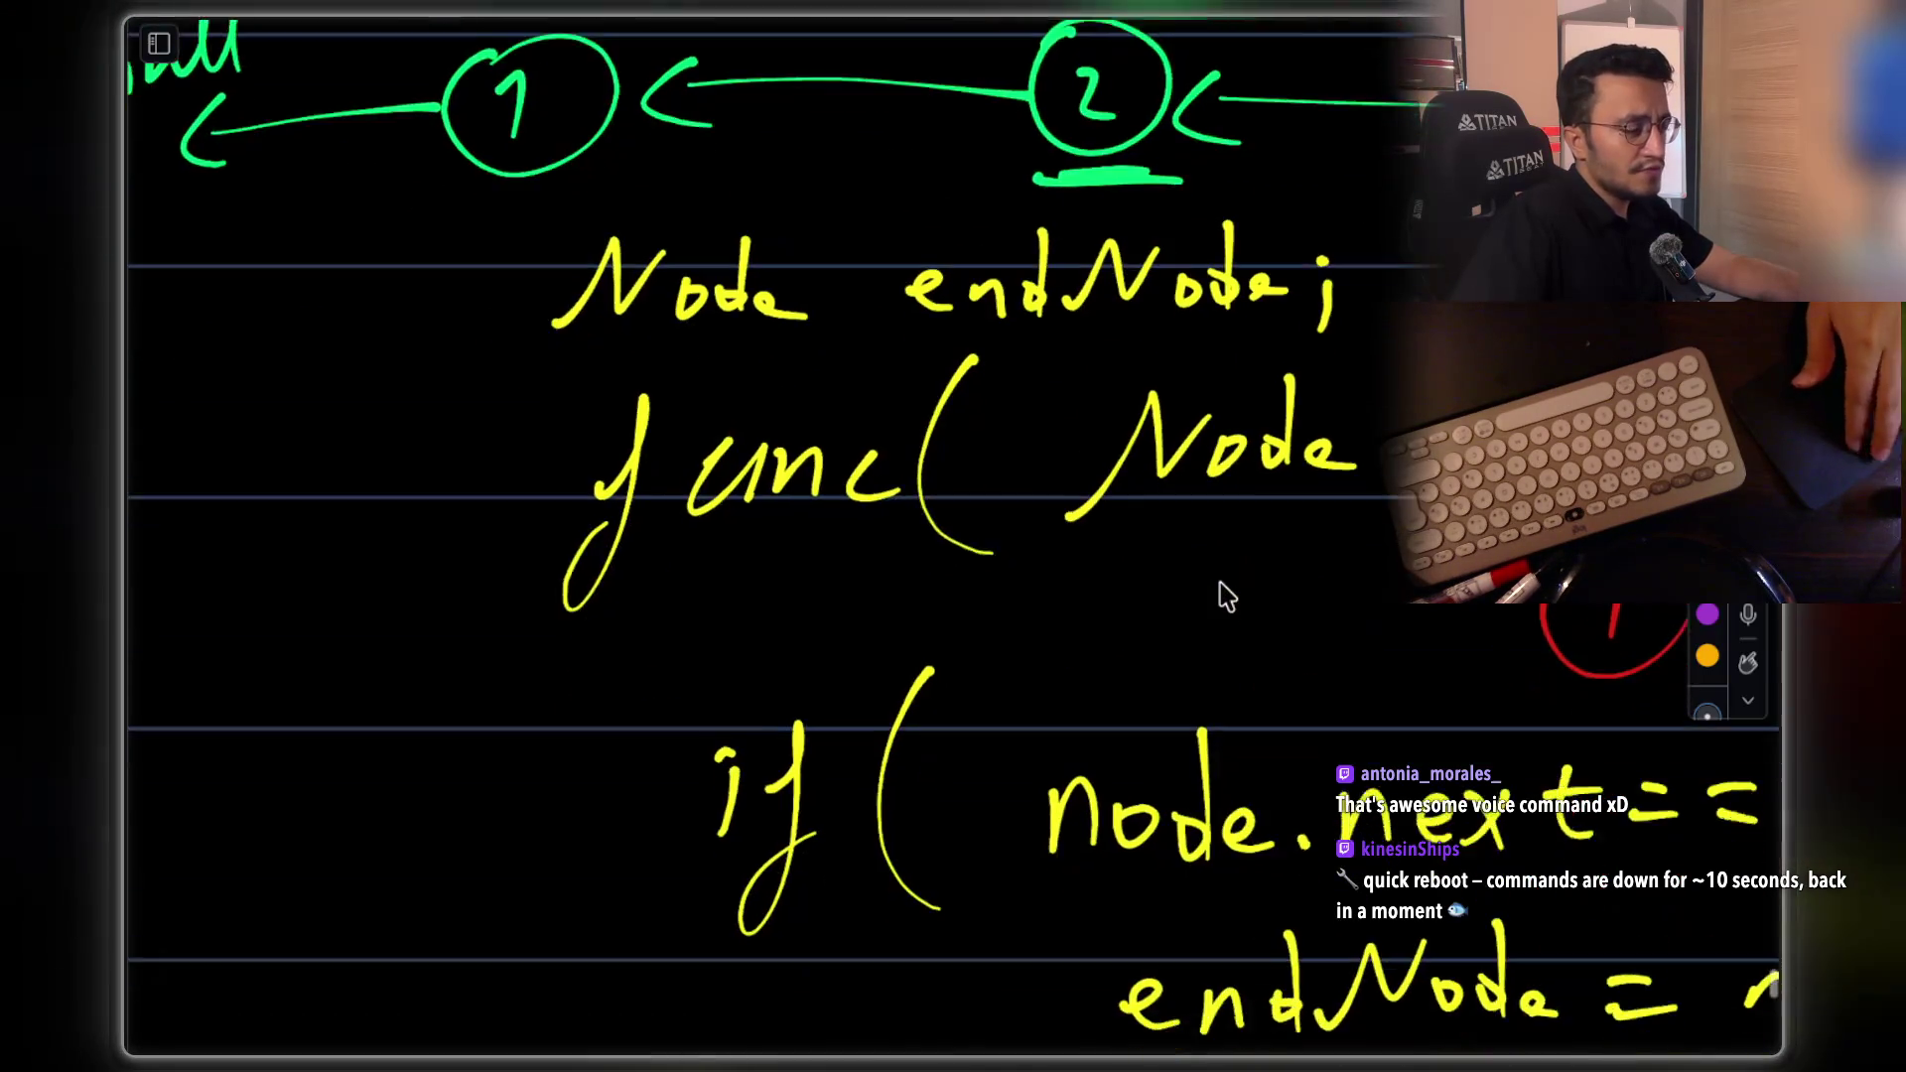
scroll(1219, 607, down, 5)
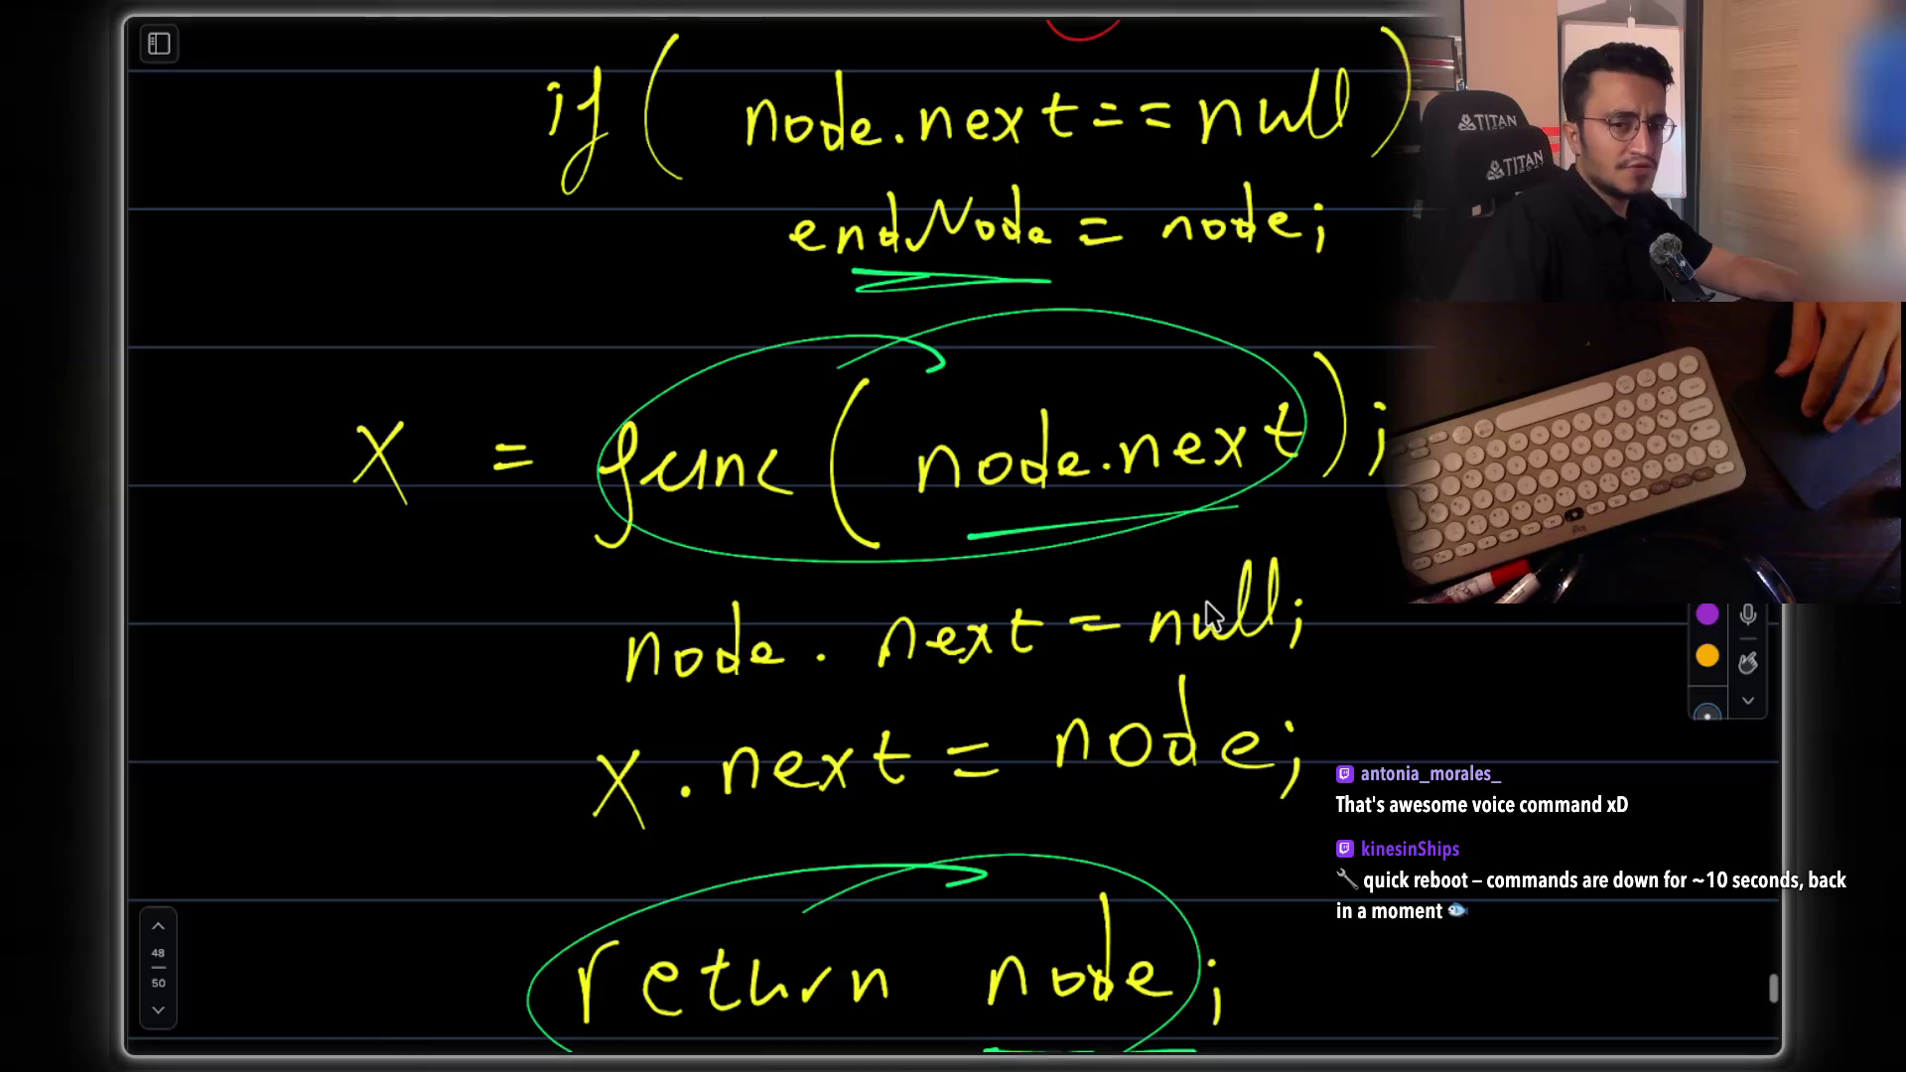
scroll(1022, 663, down, 2)
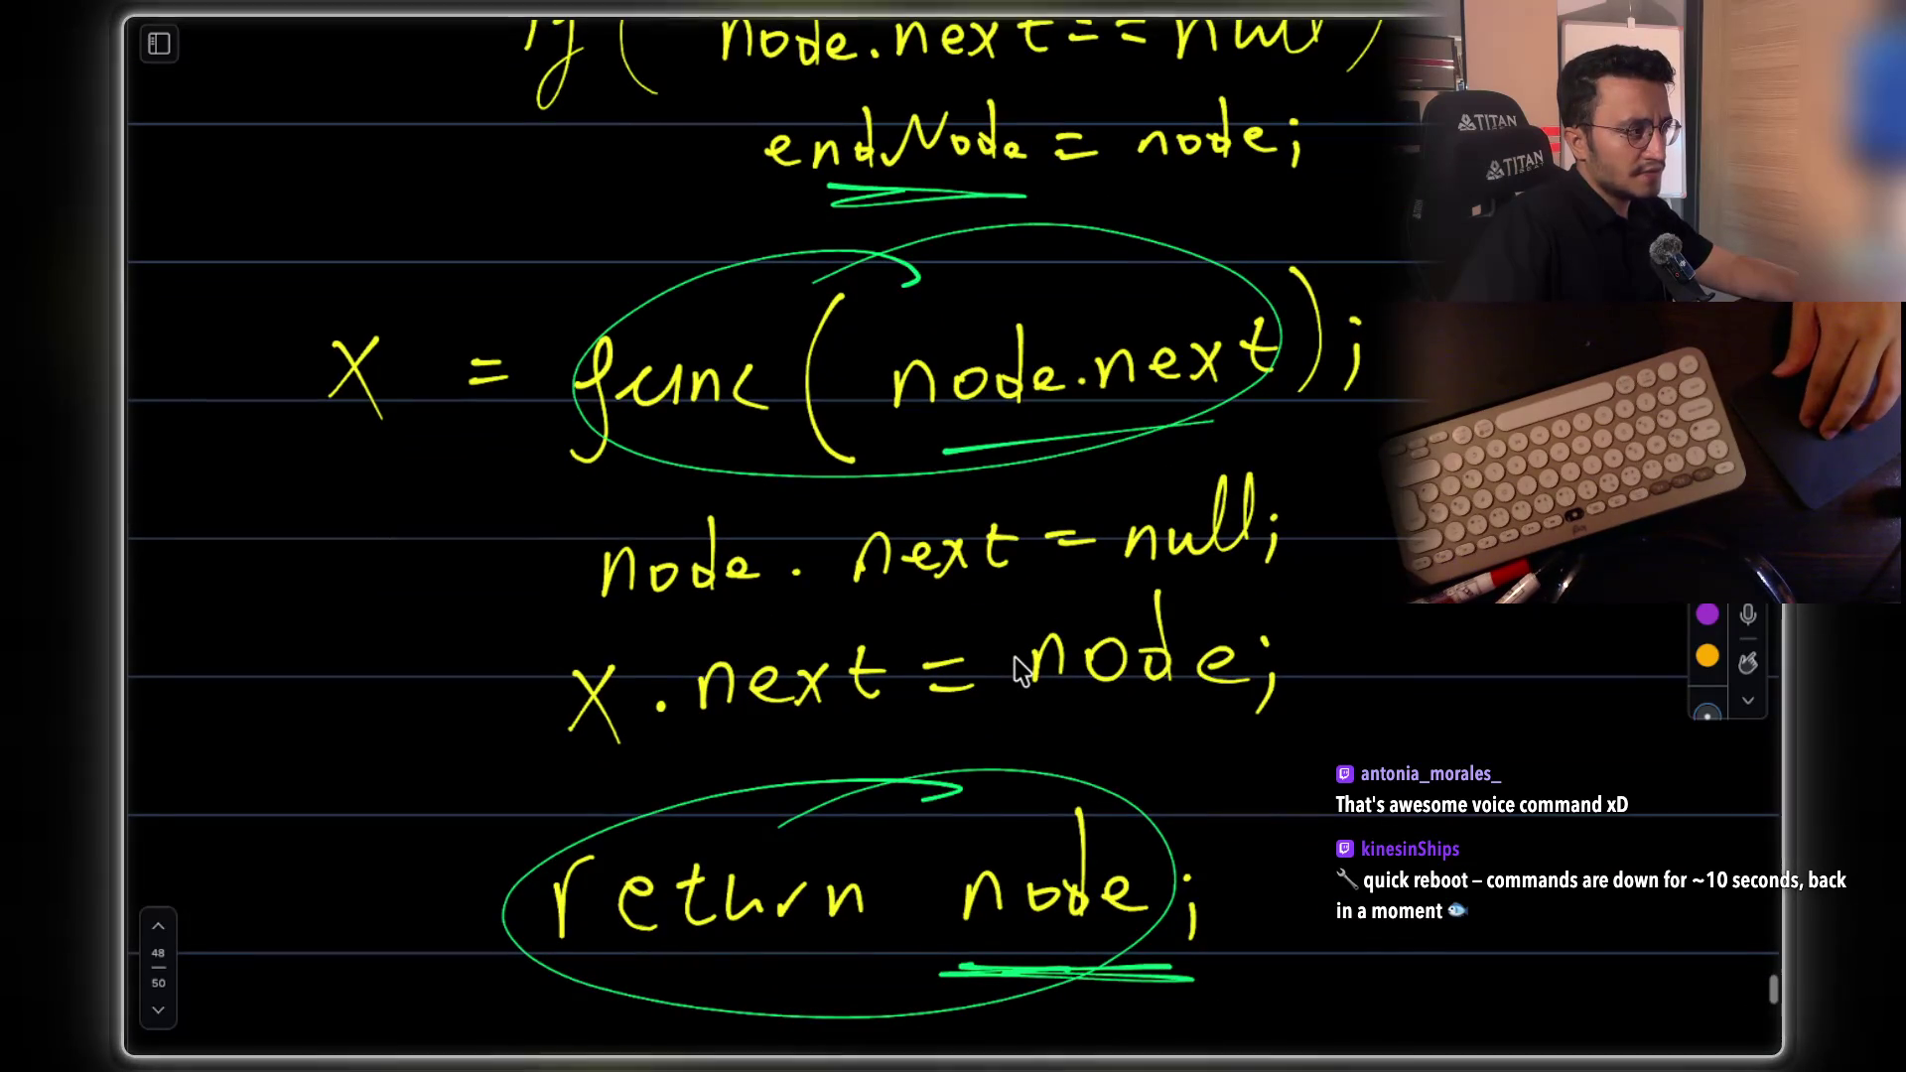
scroll(1022, 670, down, 3)
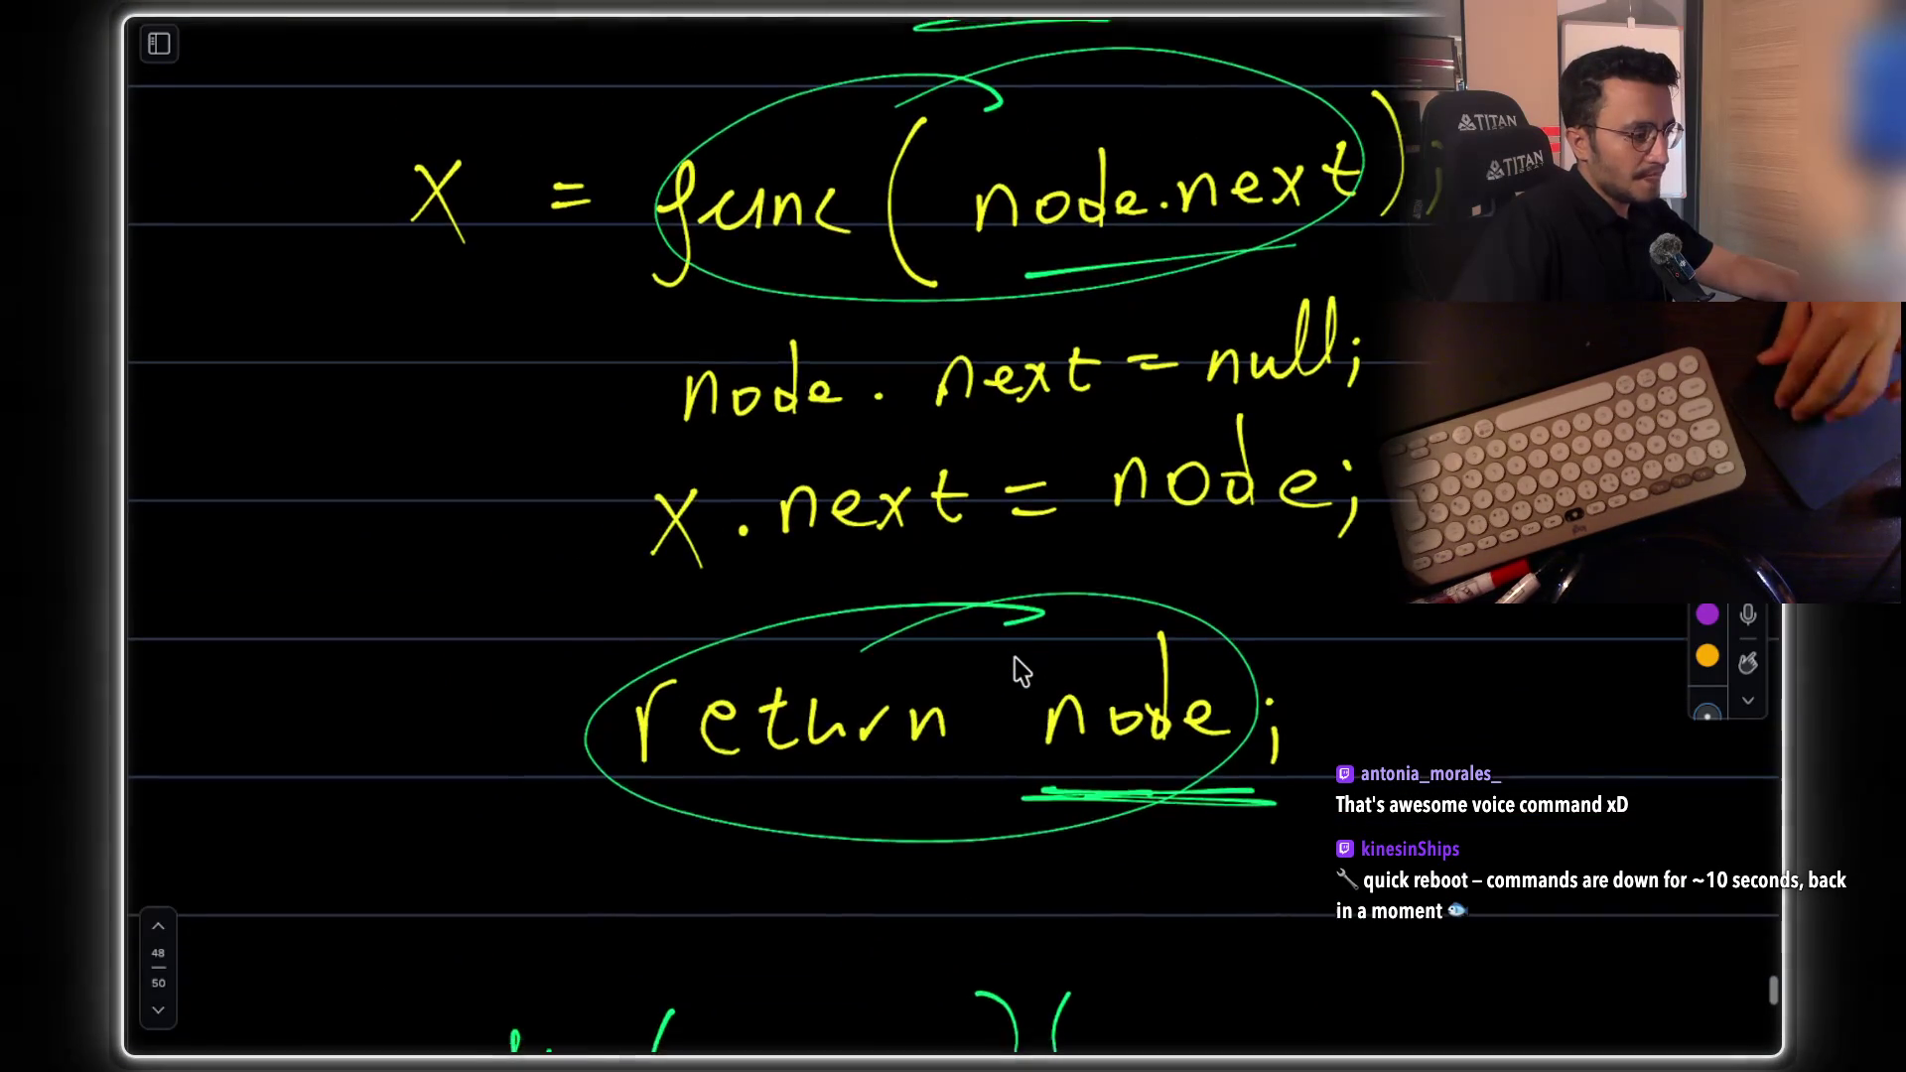
scroll(1022, 670, up, 5)
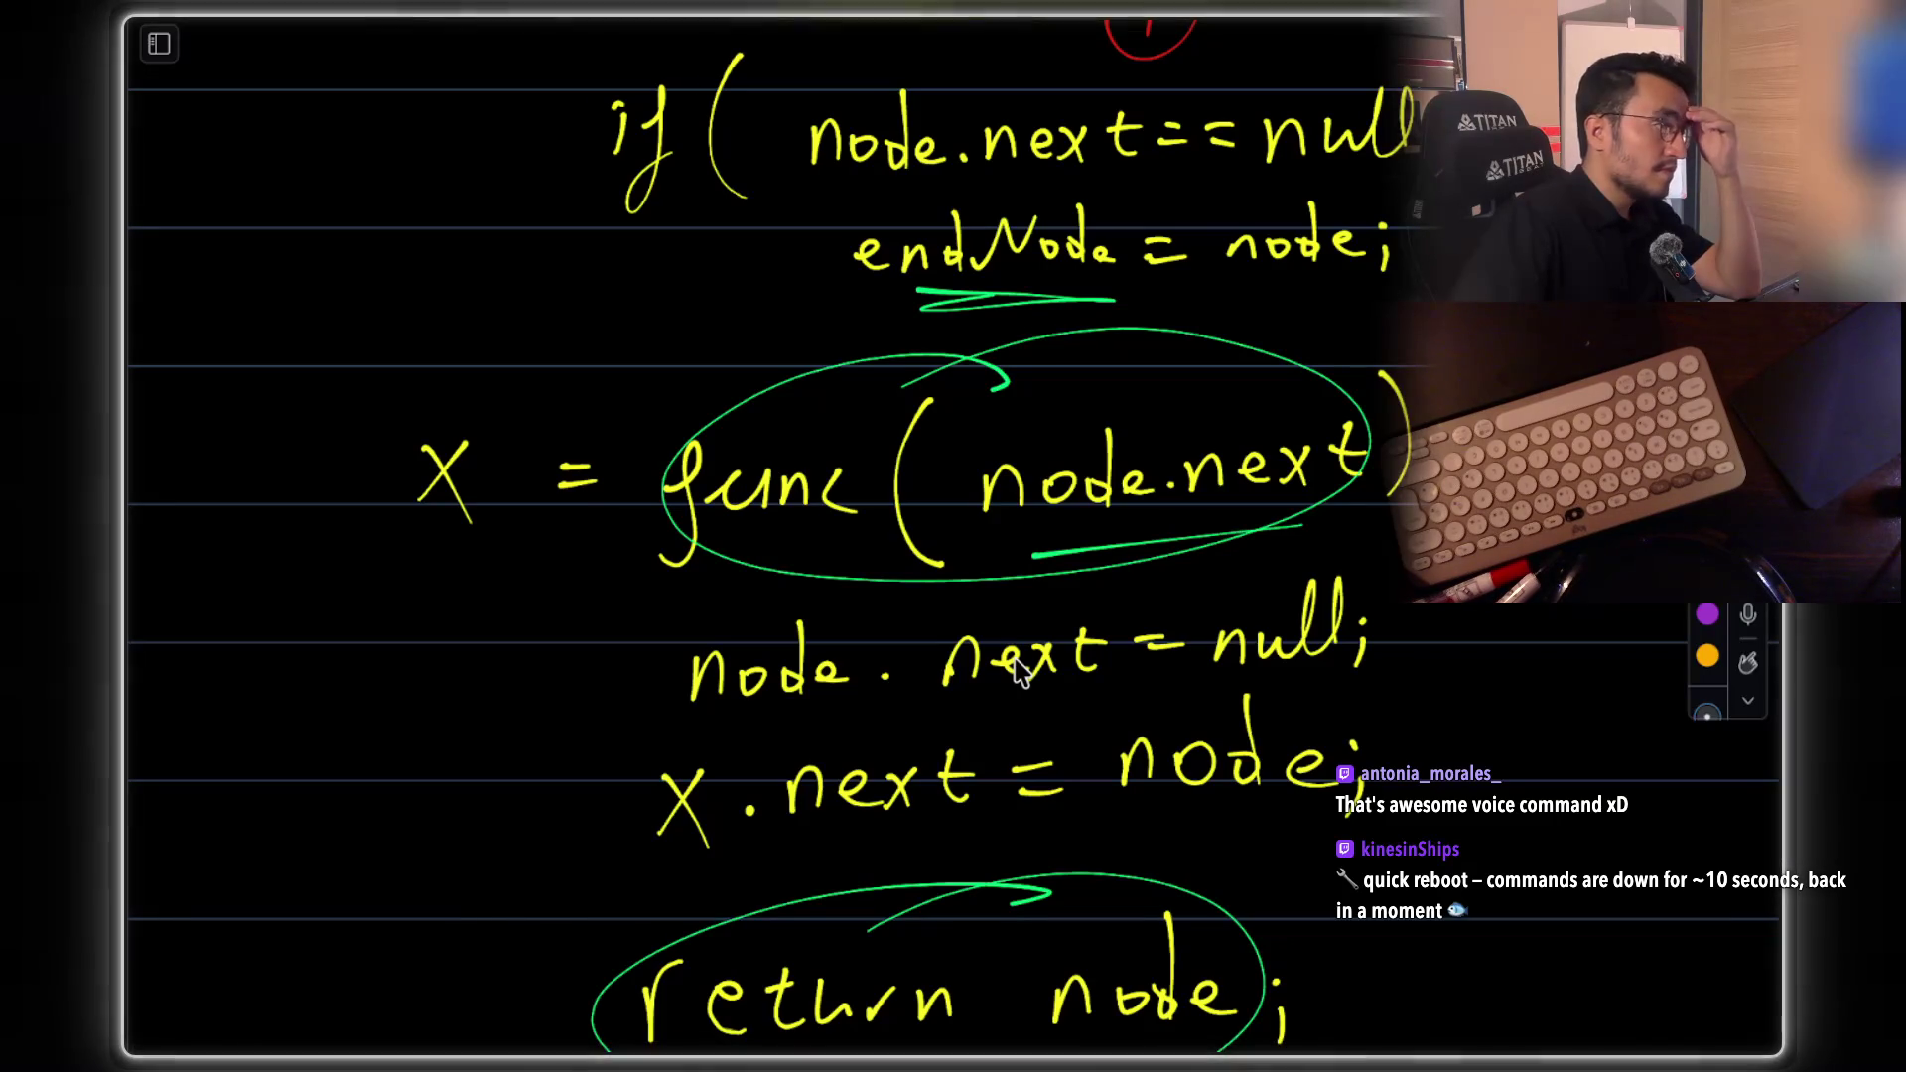
key(super+Tab)
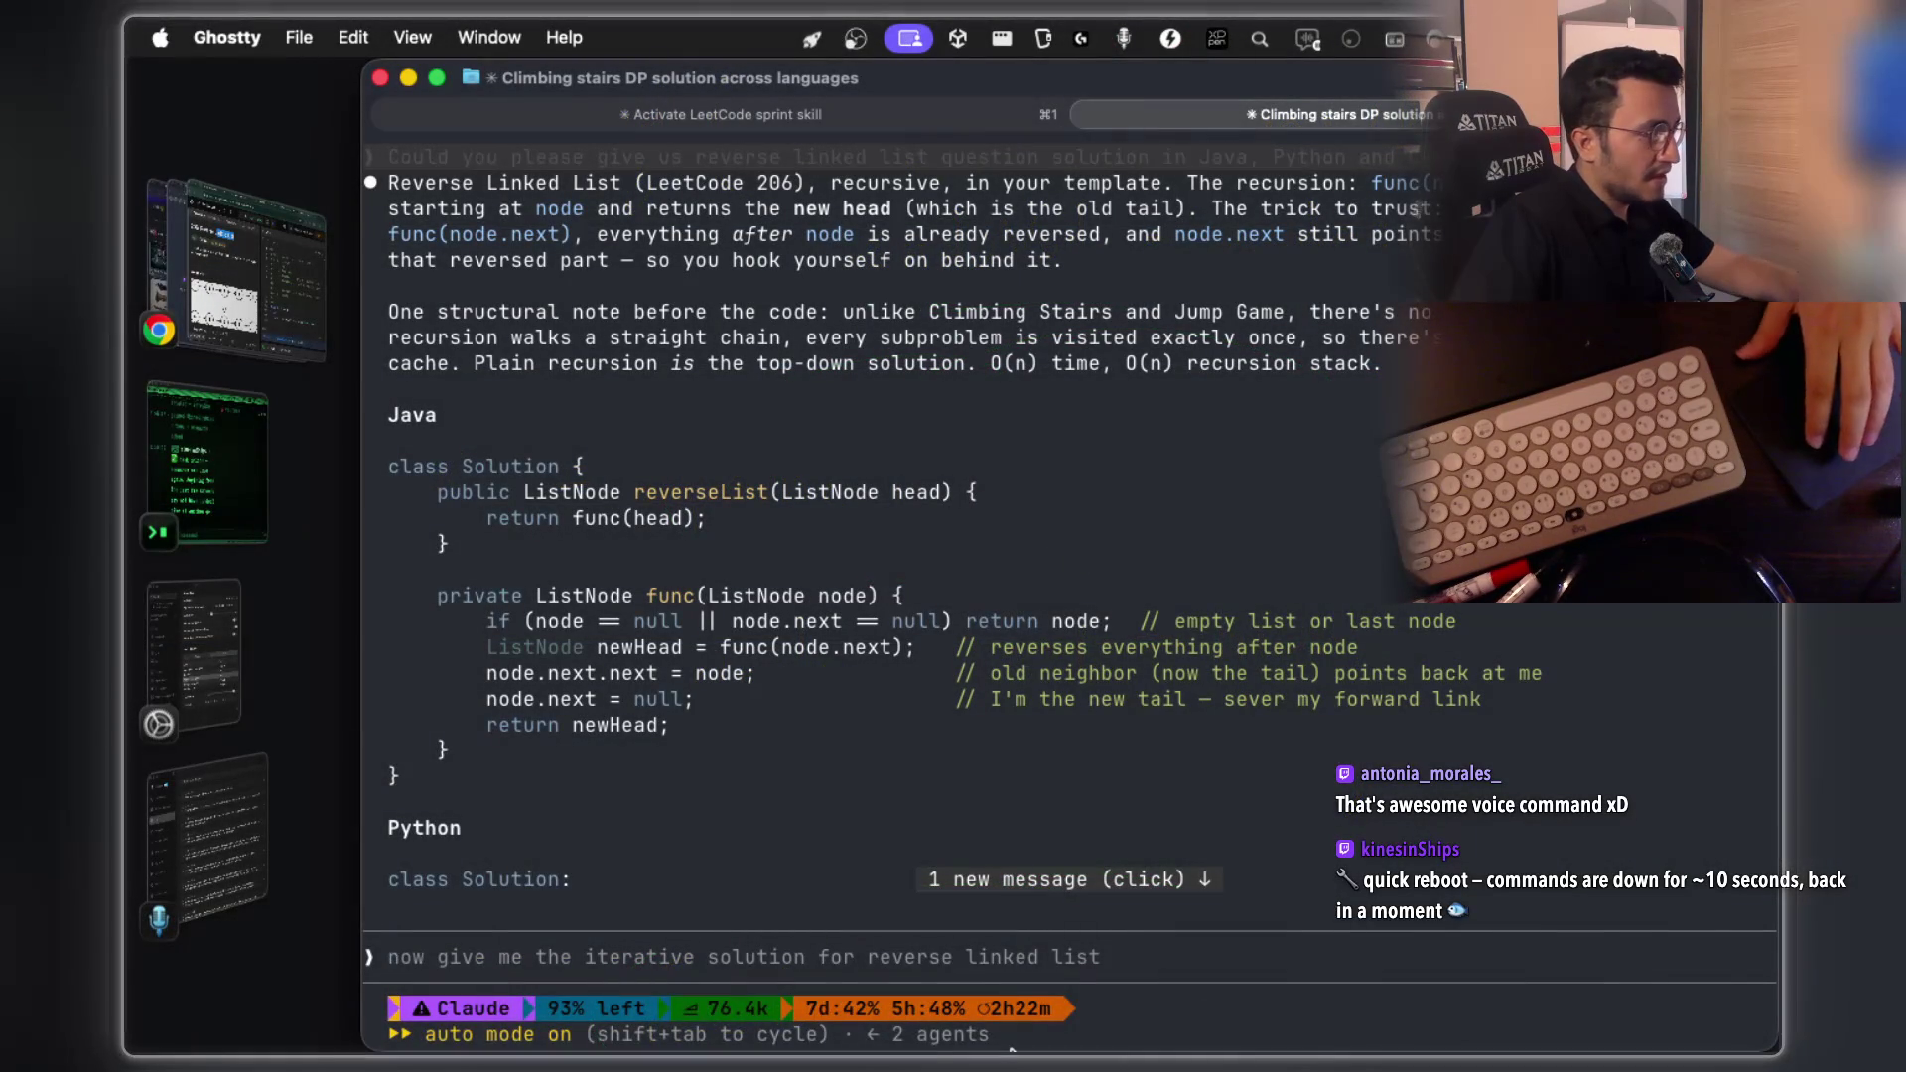
Launch QuickRun from the Dock
mouse_move(890, 1045)
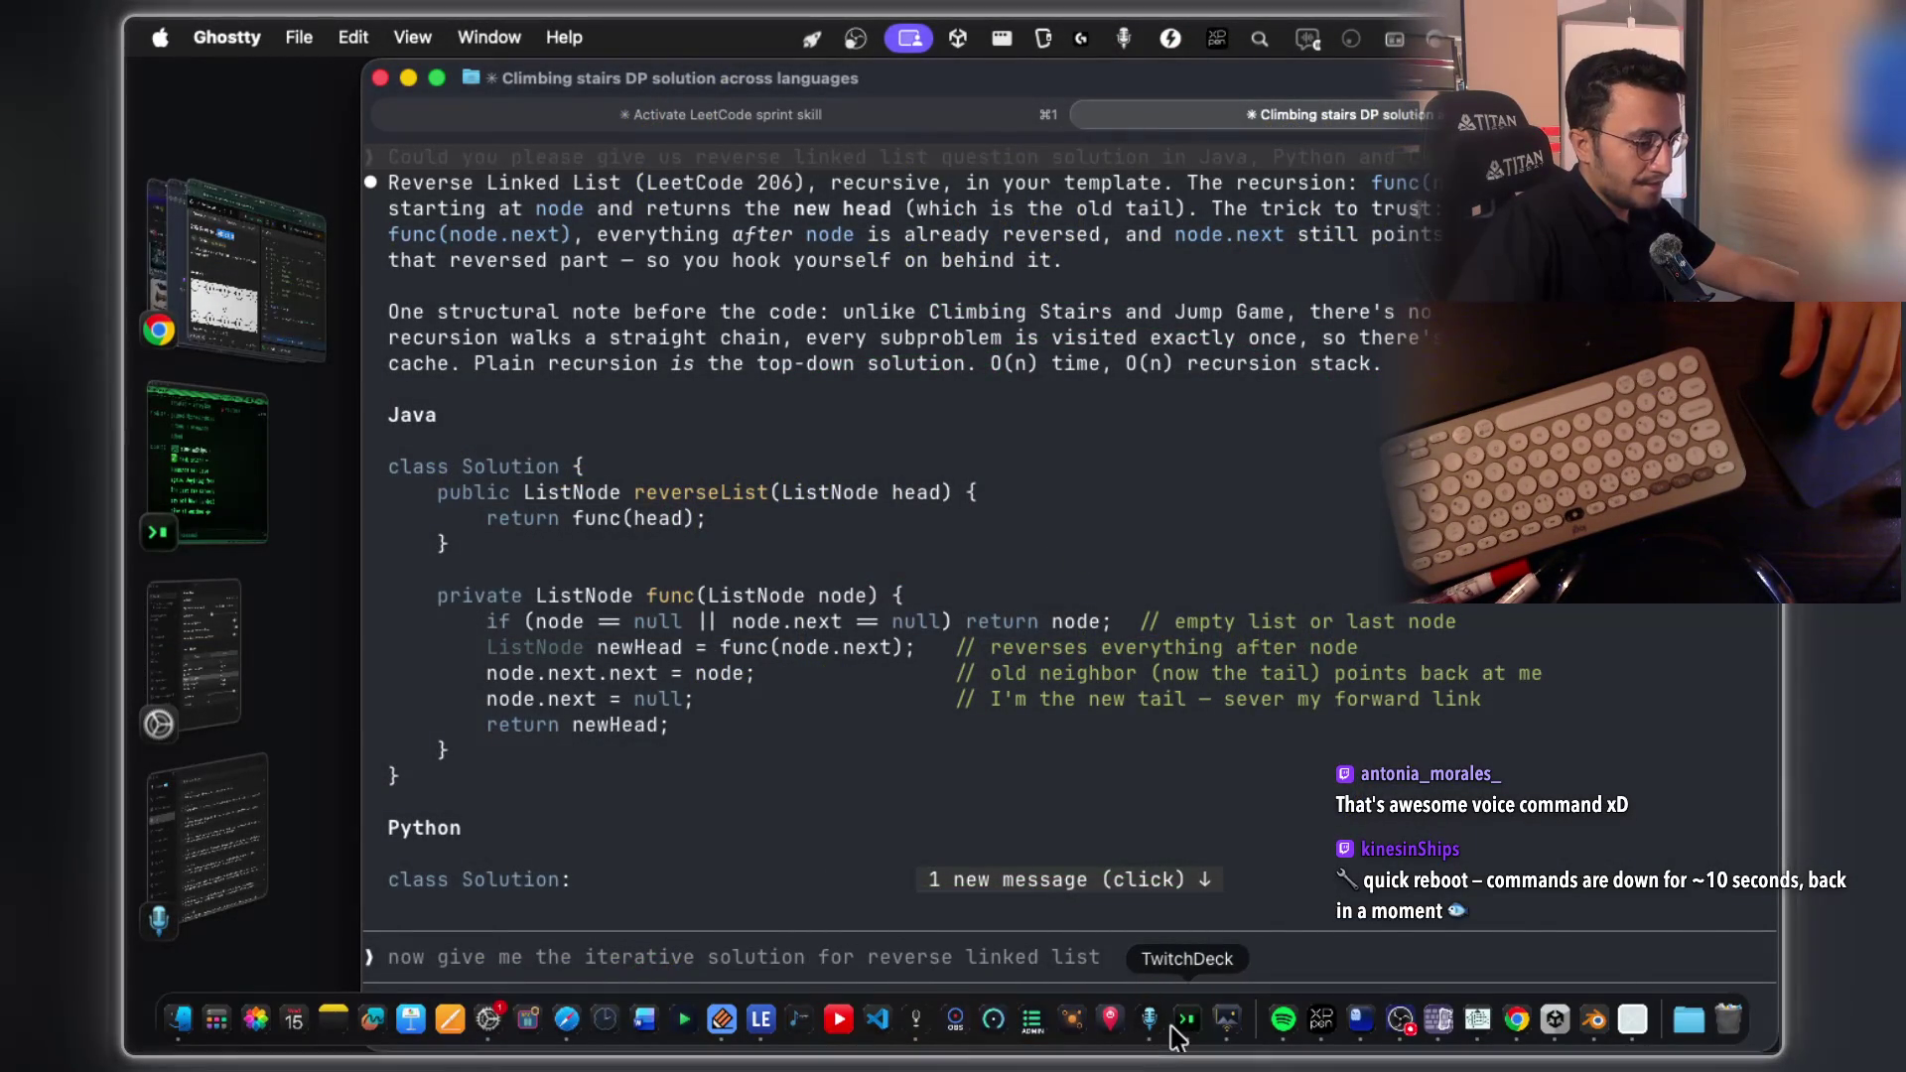
click(685, 1022)
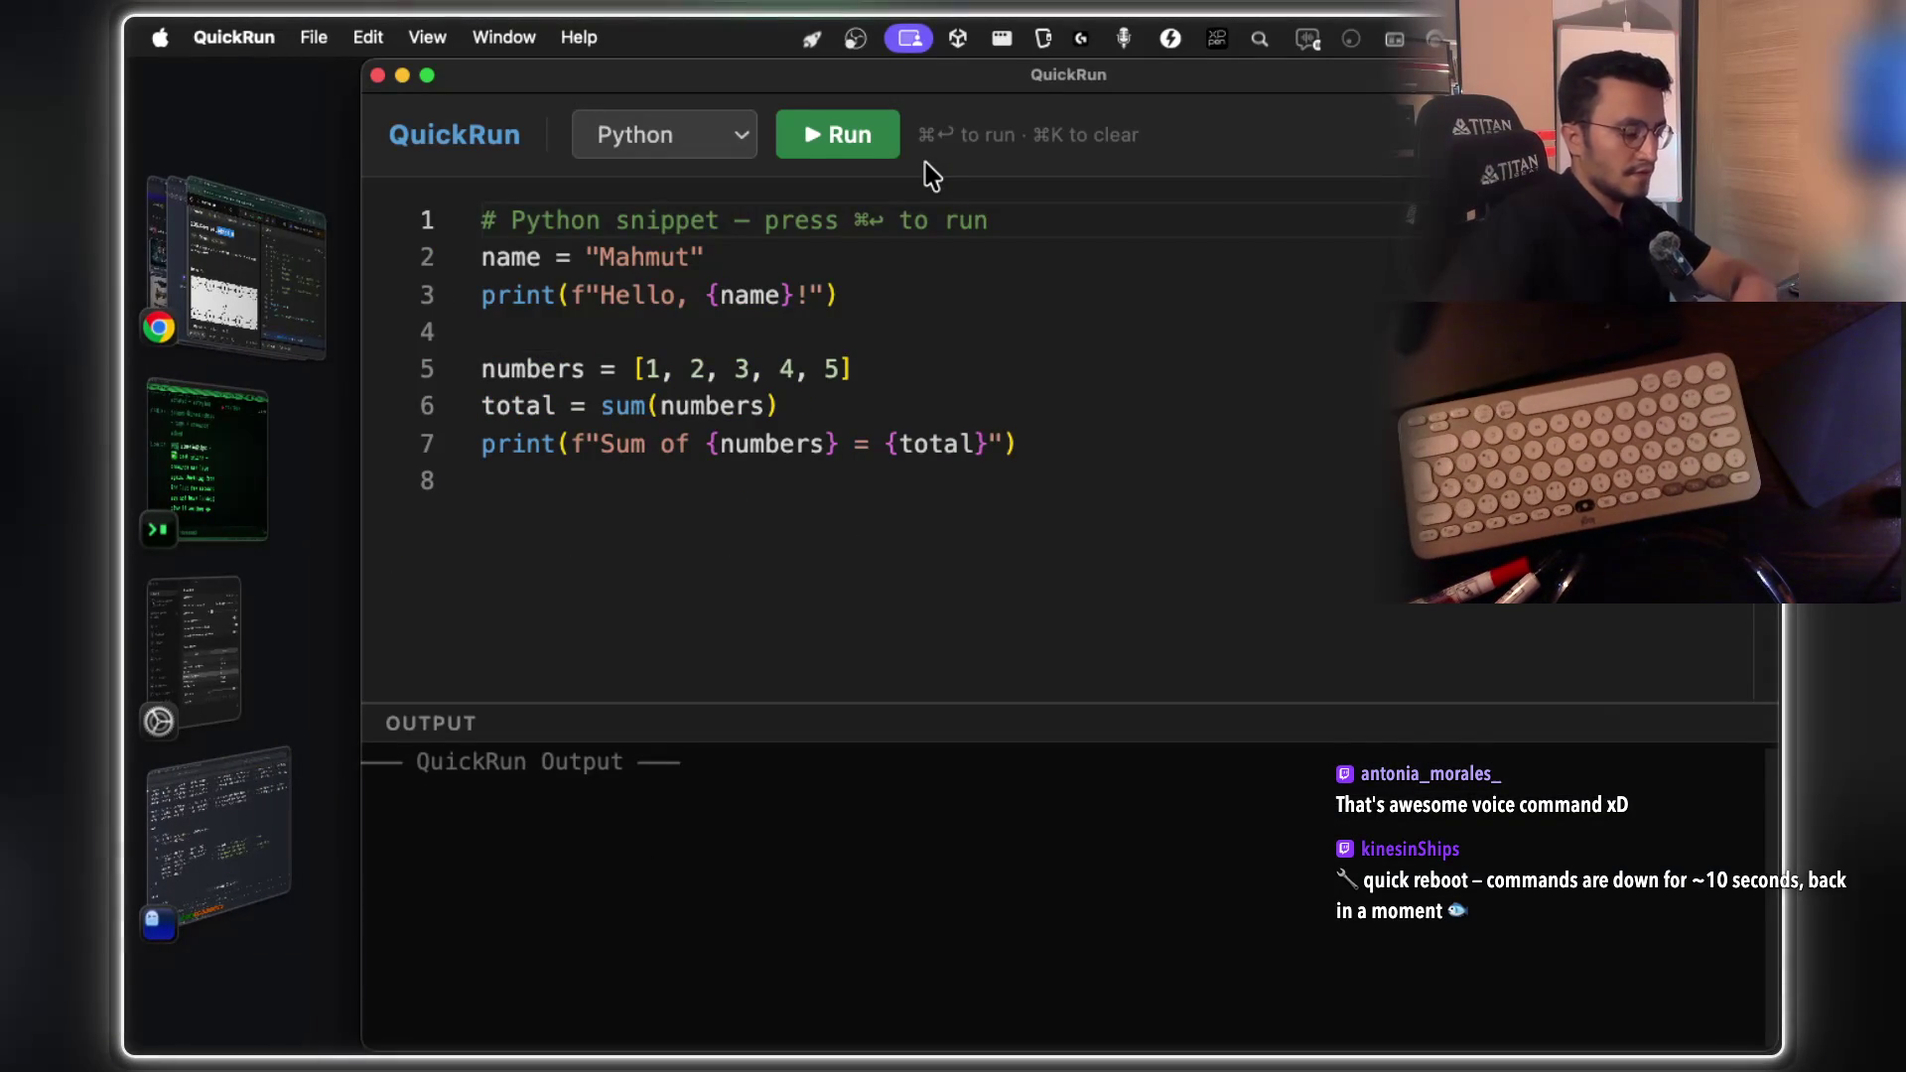
Switch the snippet language to Java and delete main's sample code
click(715, 142)
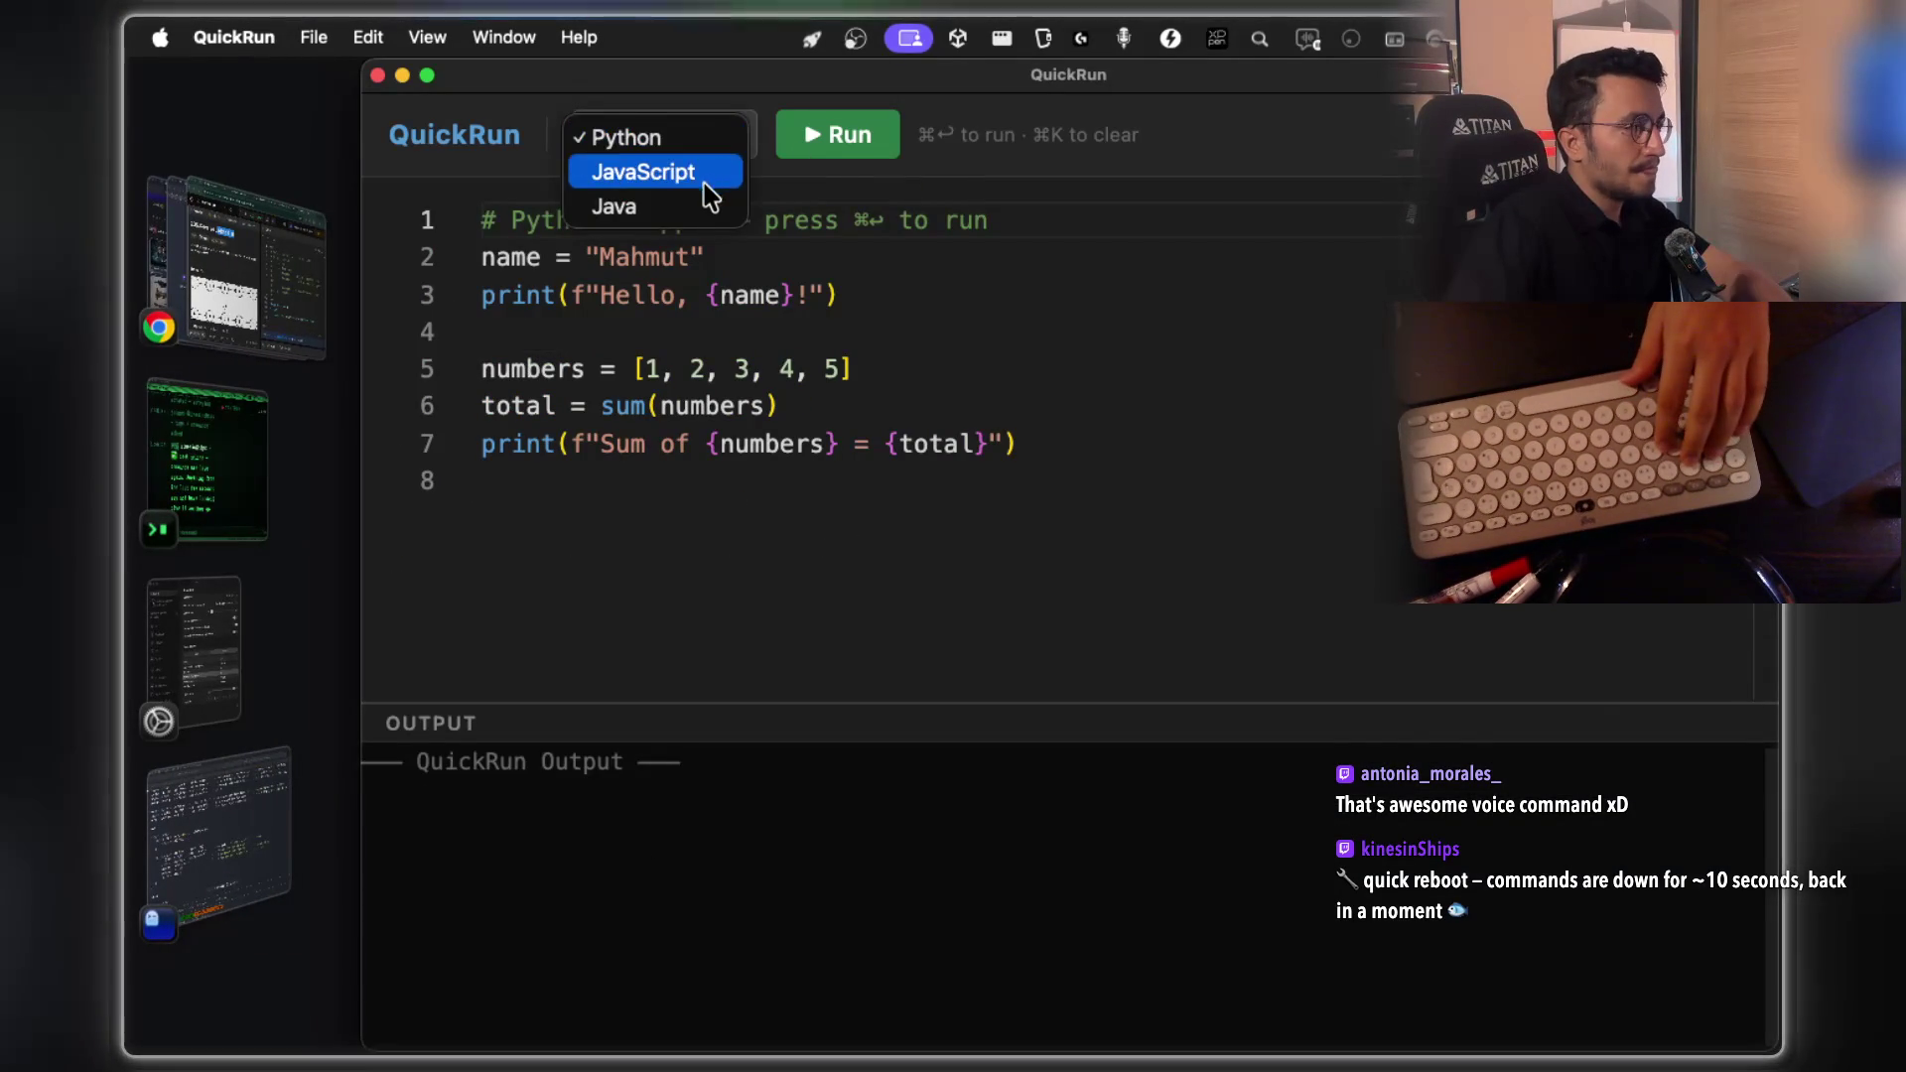
click(694, 206)
mouse_move(1152, 554)
mouse_down()
mouse_move(1046, 549)
mouse_move(599, 370)
mouse_move(594, 337)
mouse_up()
key(BackSpace)
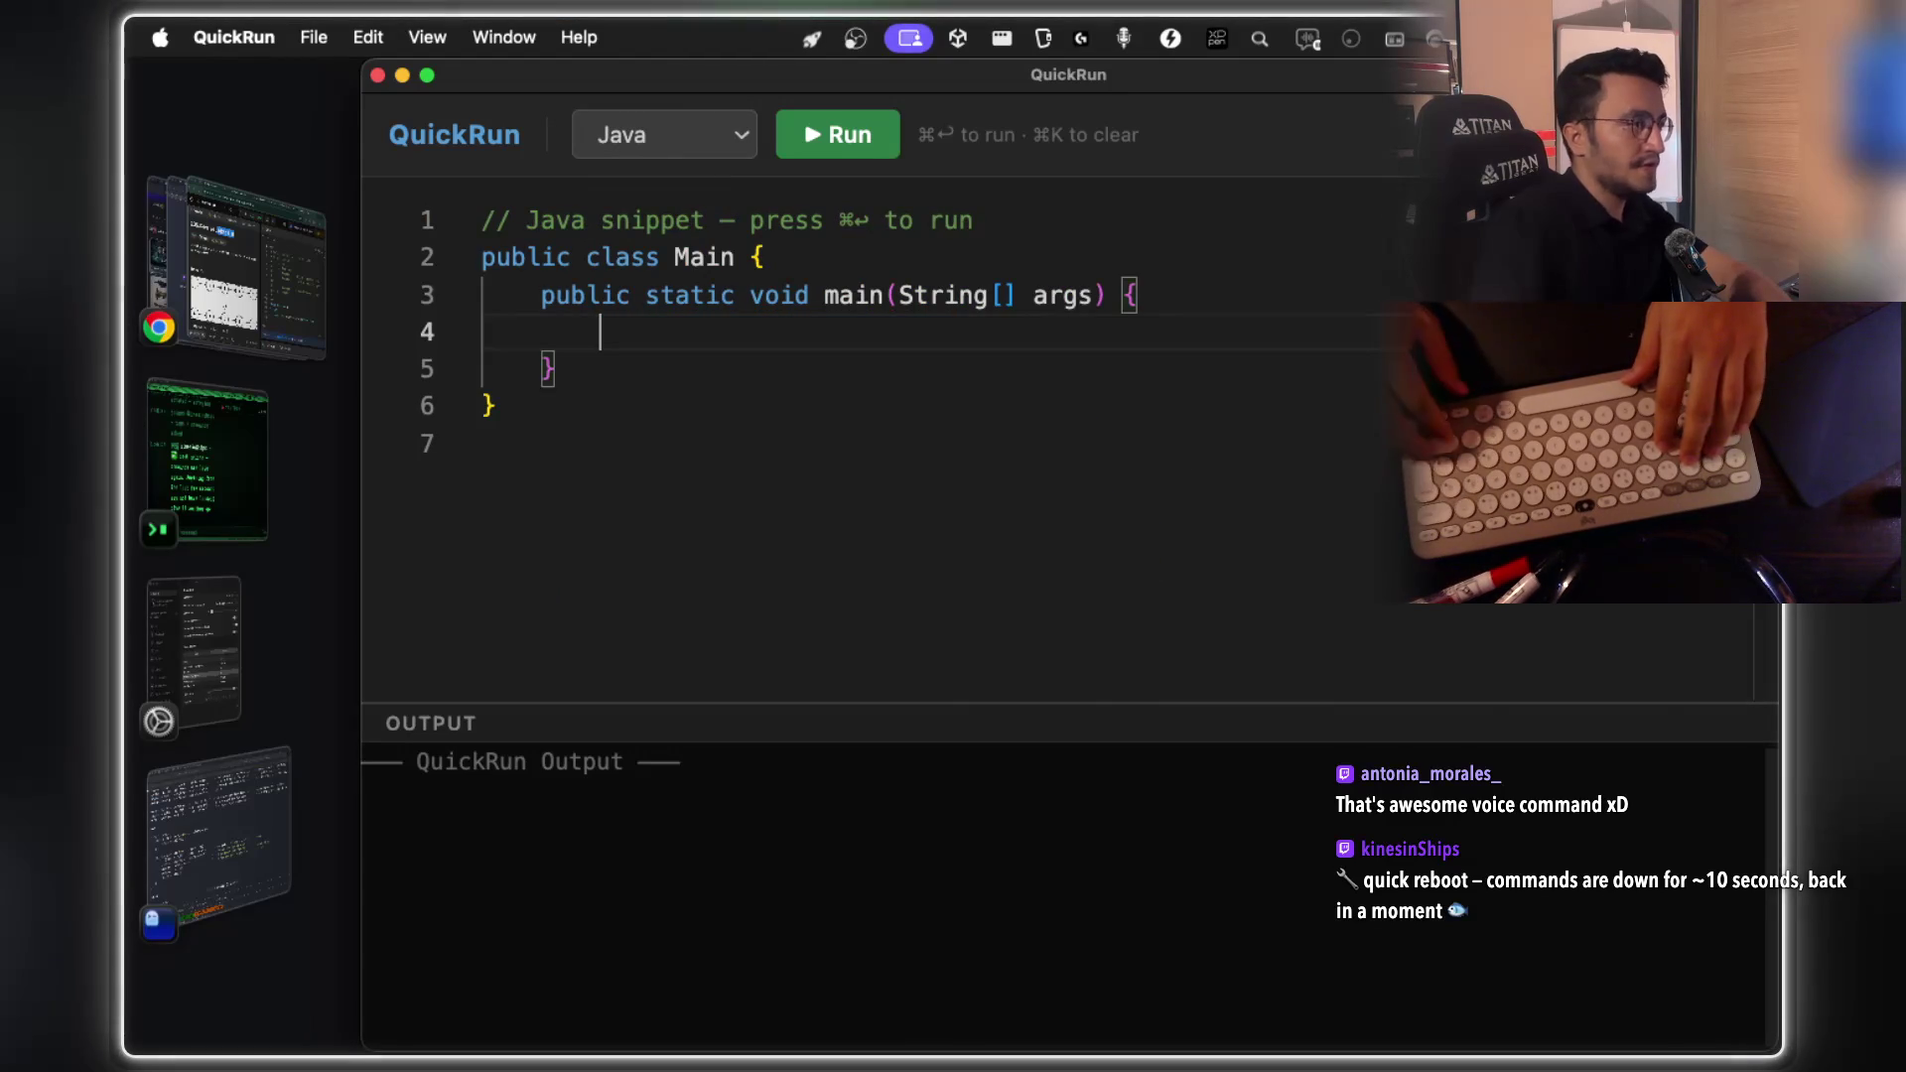
Add a Node class below main with fields Node nextNode; and int value;
key(Return)
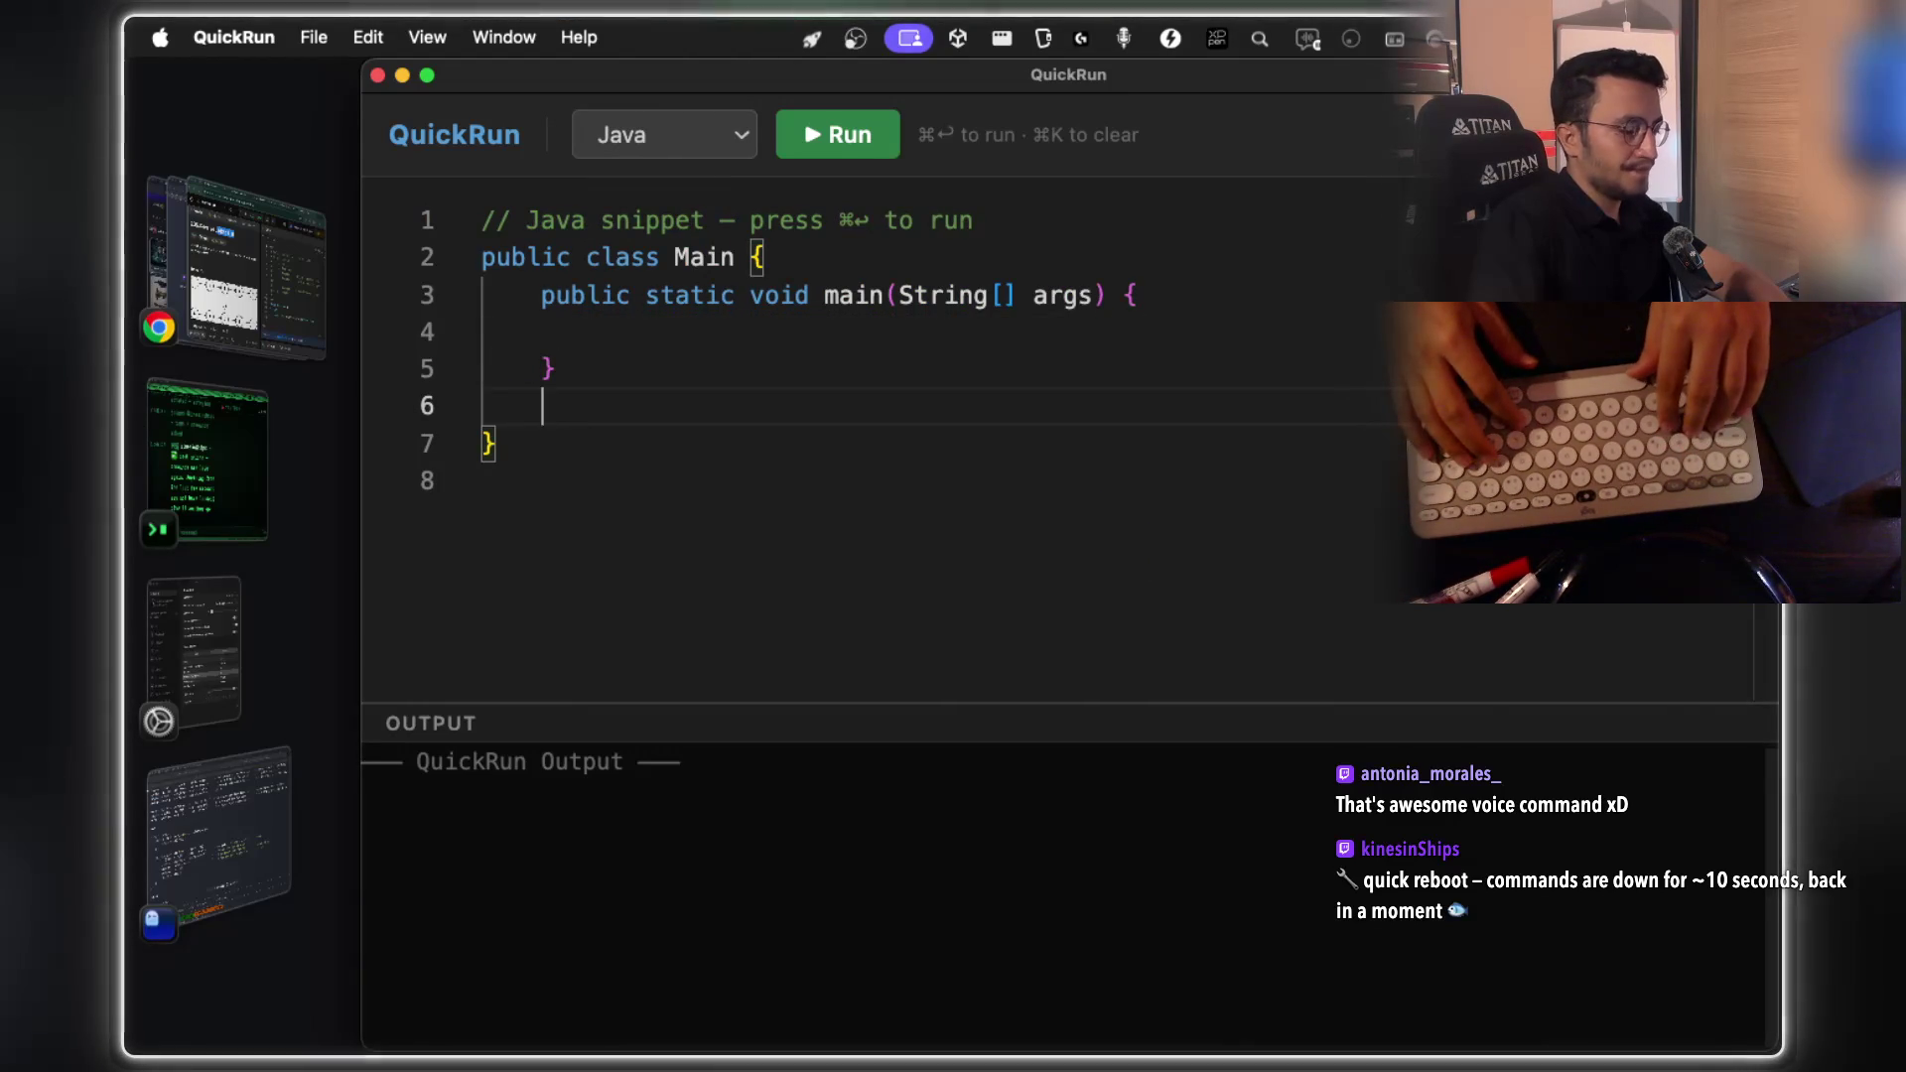
text(class Node )
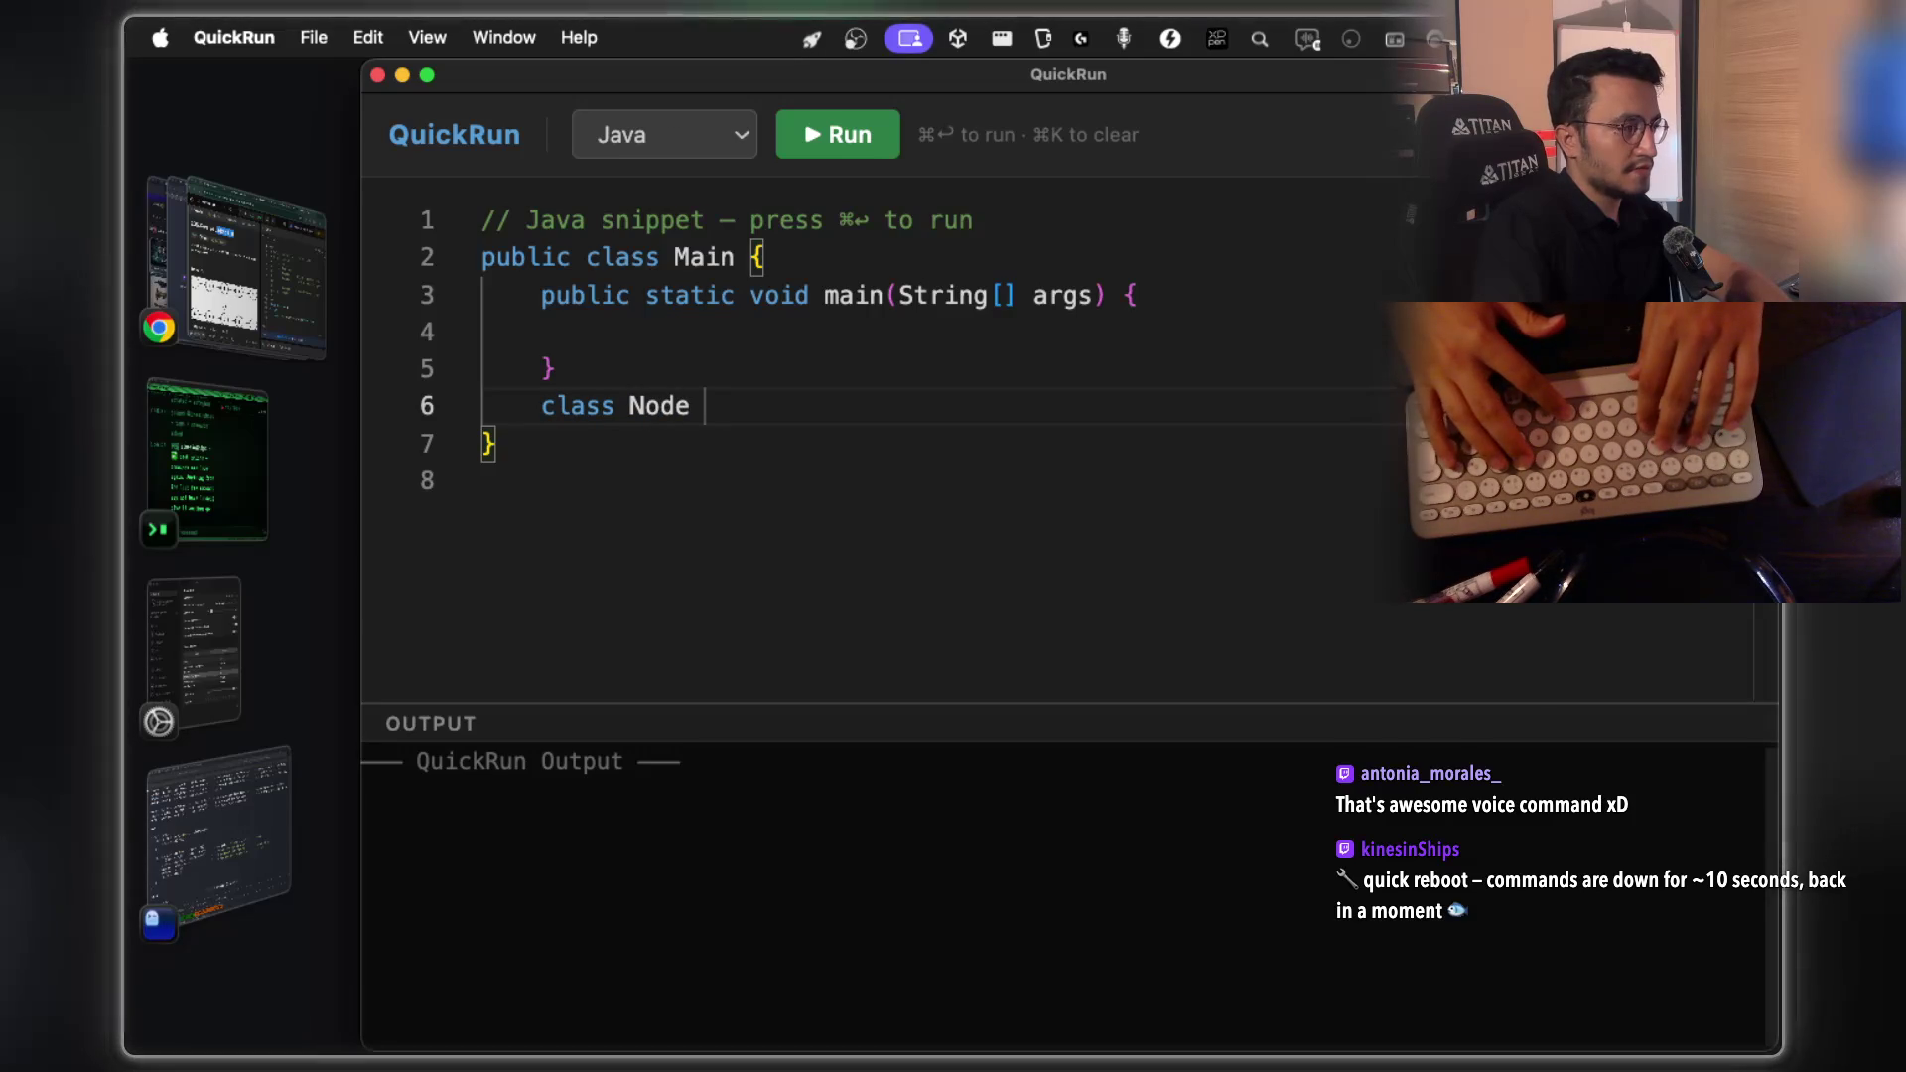
text({)
key(Return)
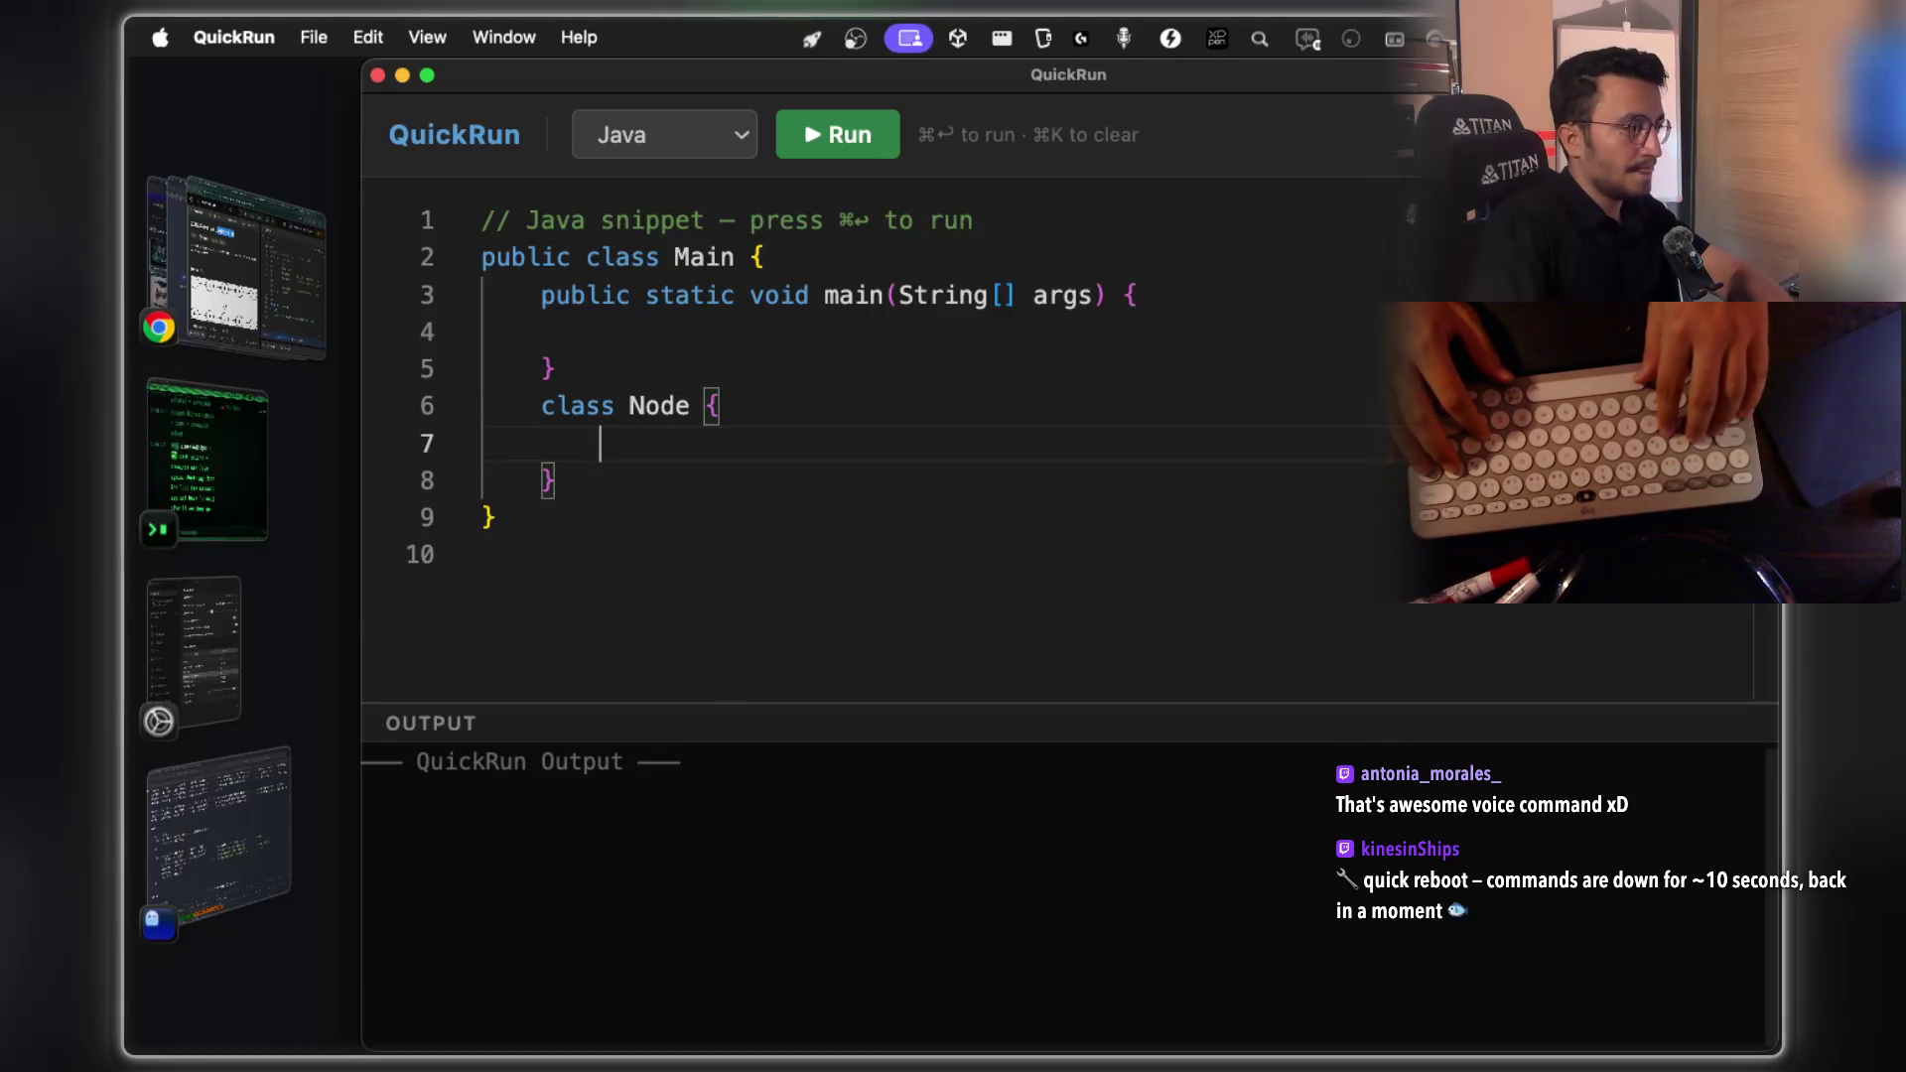
text(Node node)
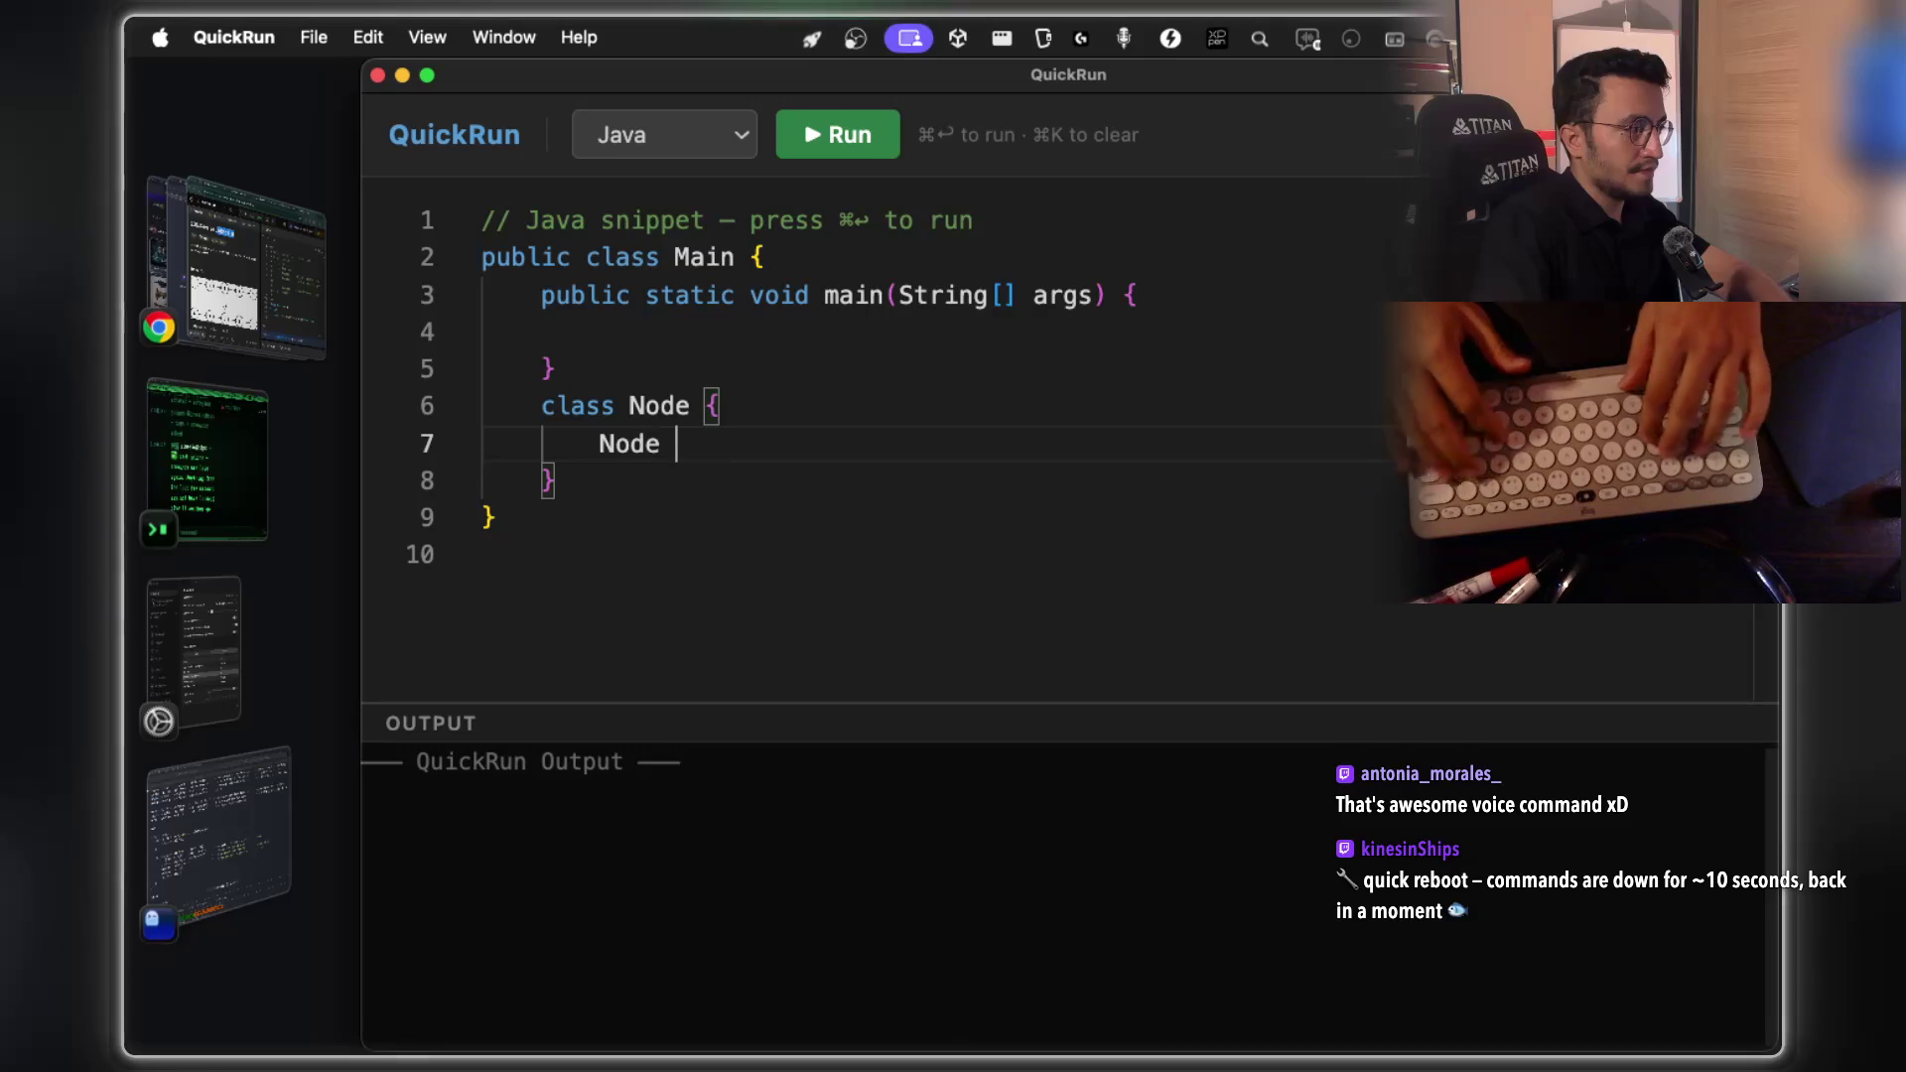
text(;)
key(Return)
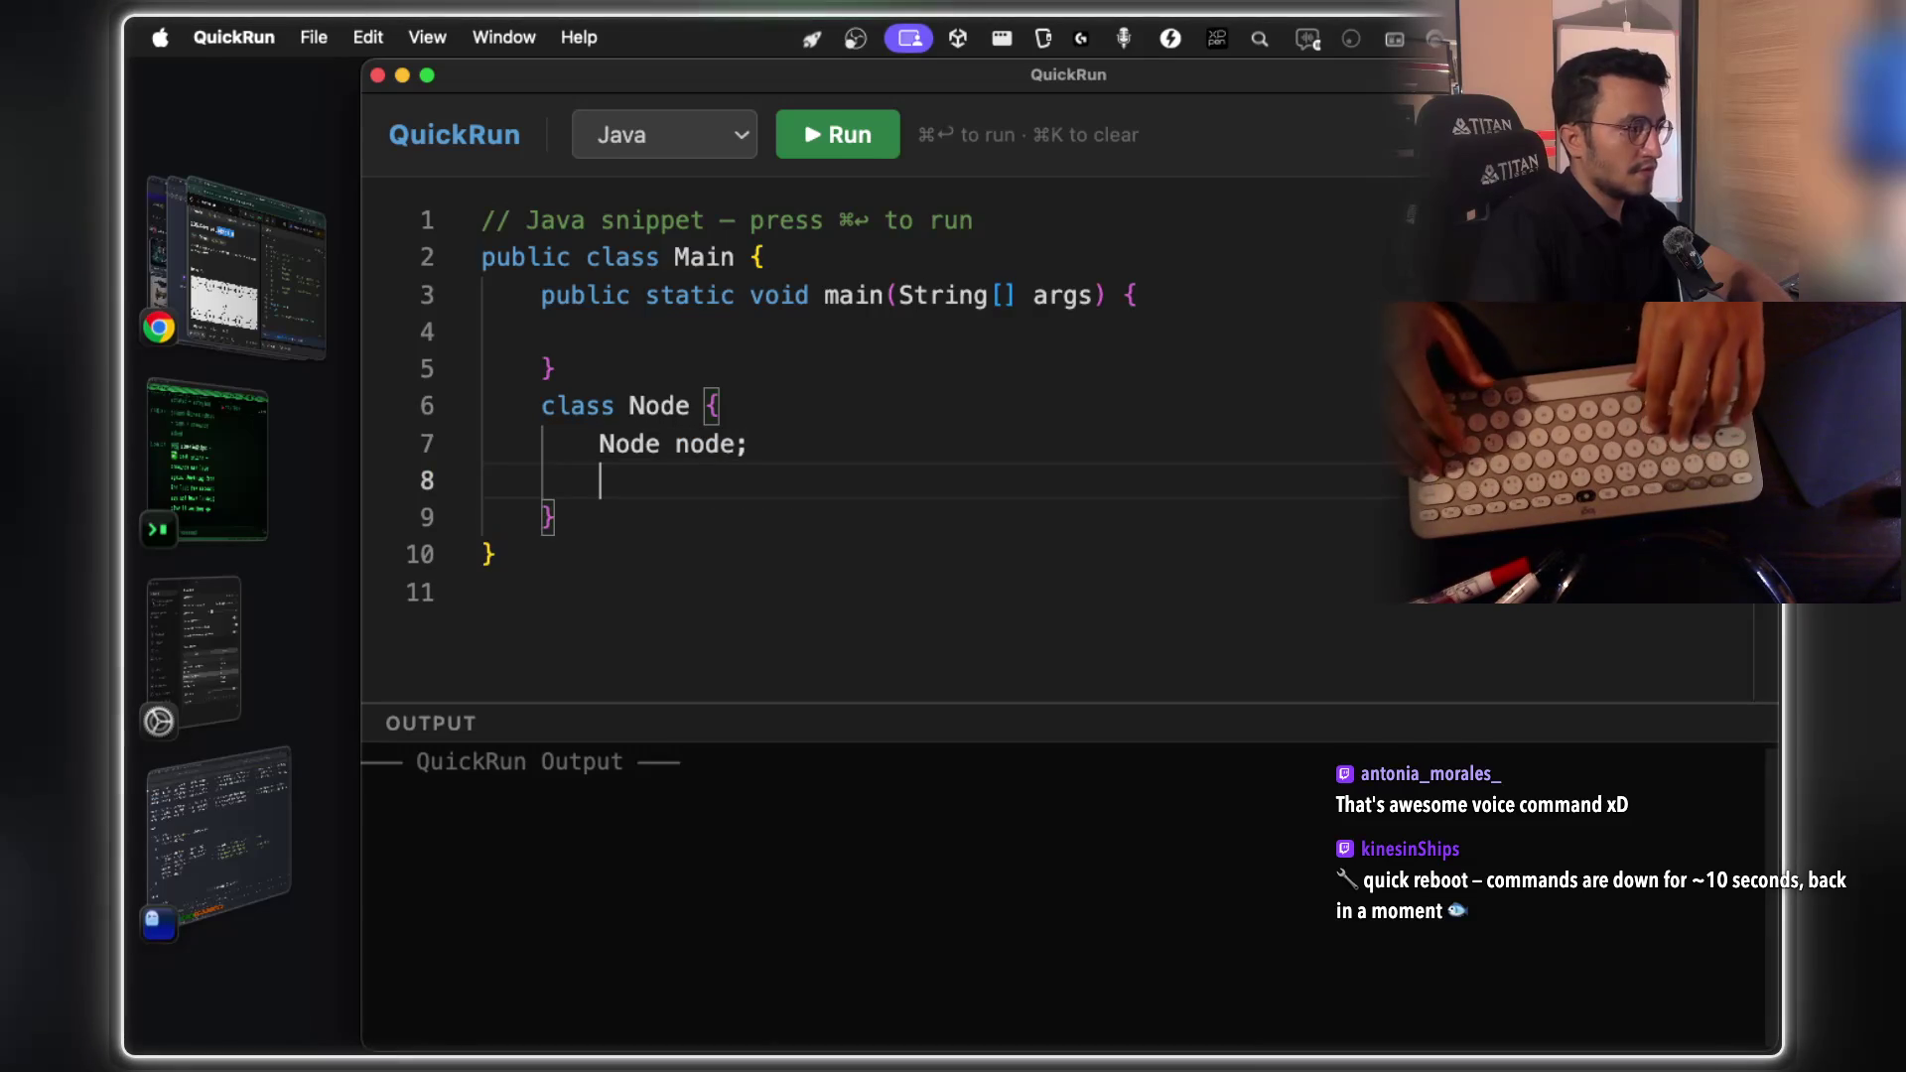
text(int va)
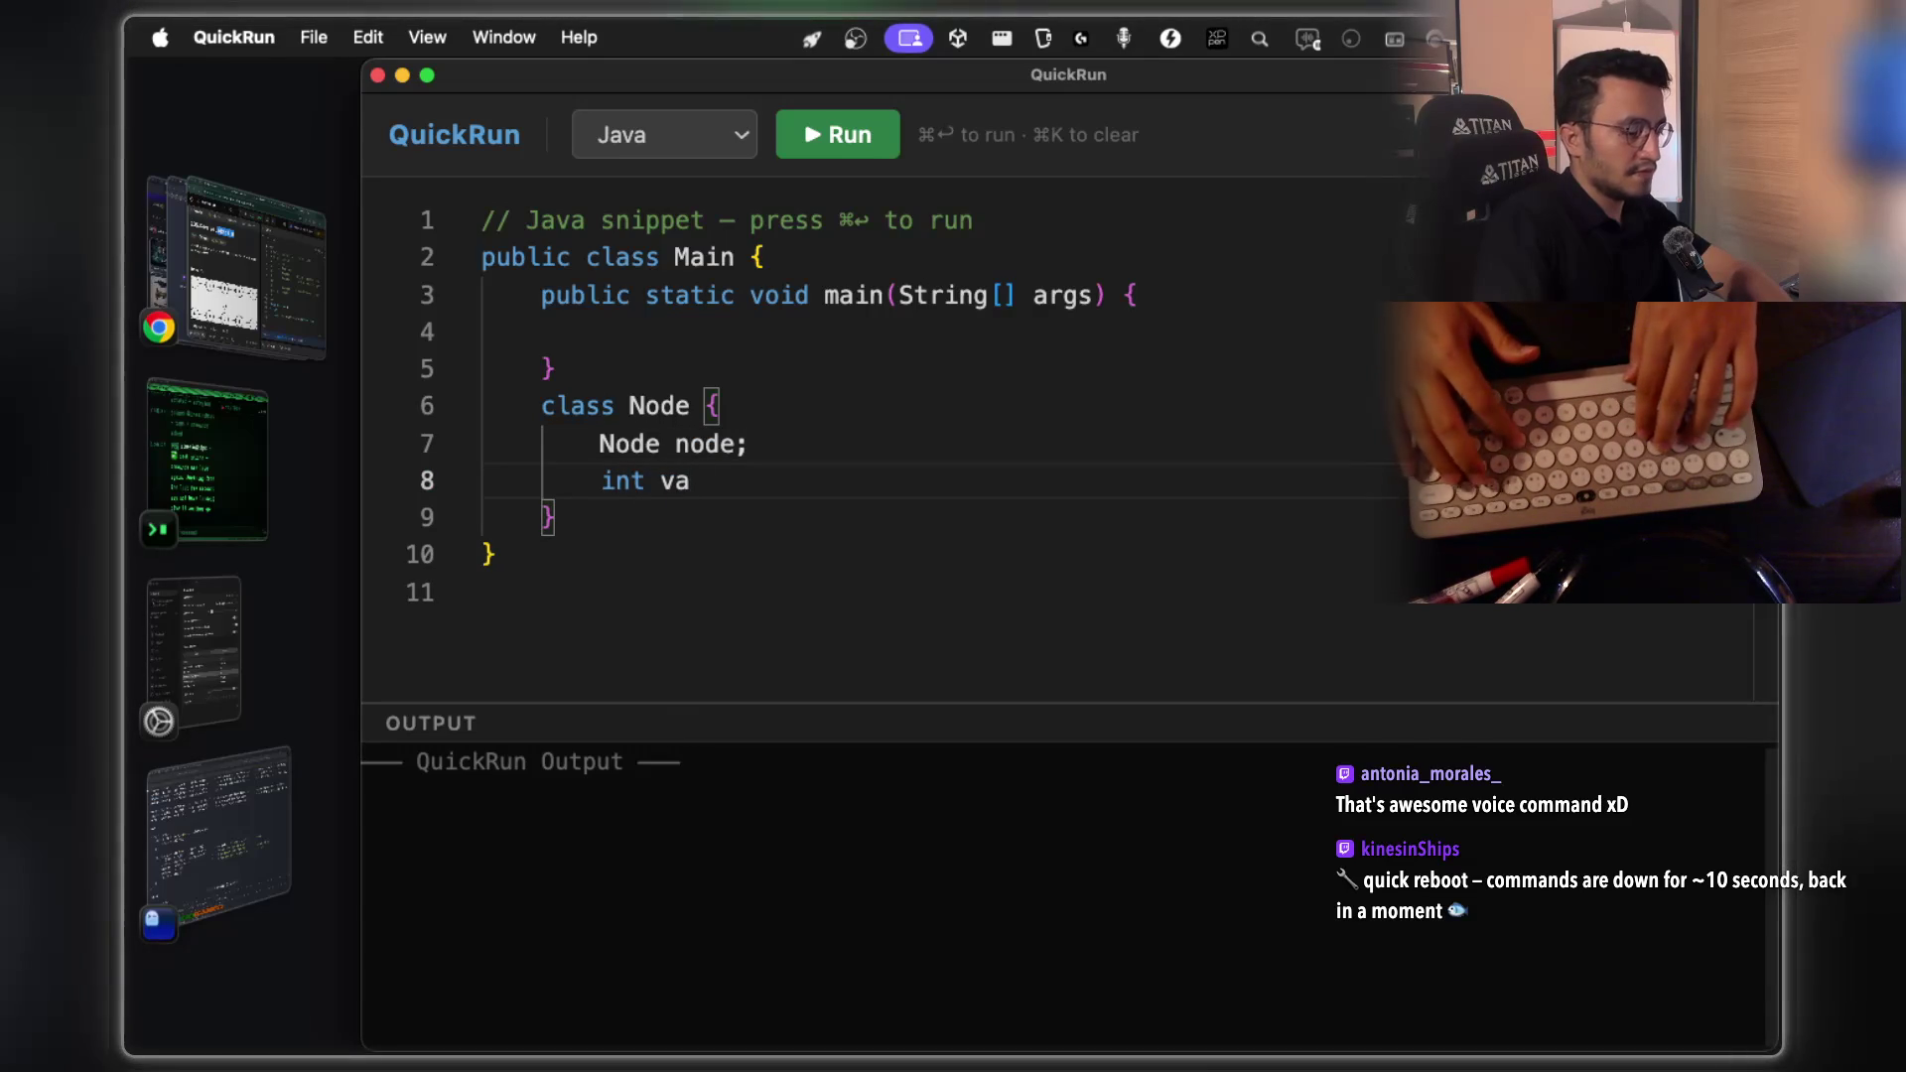
click(736, 443)
key(BackSpace)
key(BackSpace)
key(BackSpace)
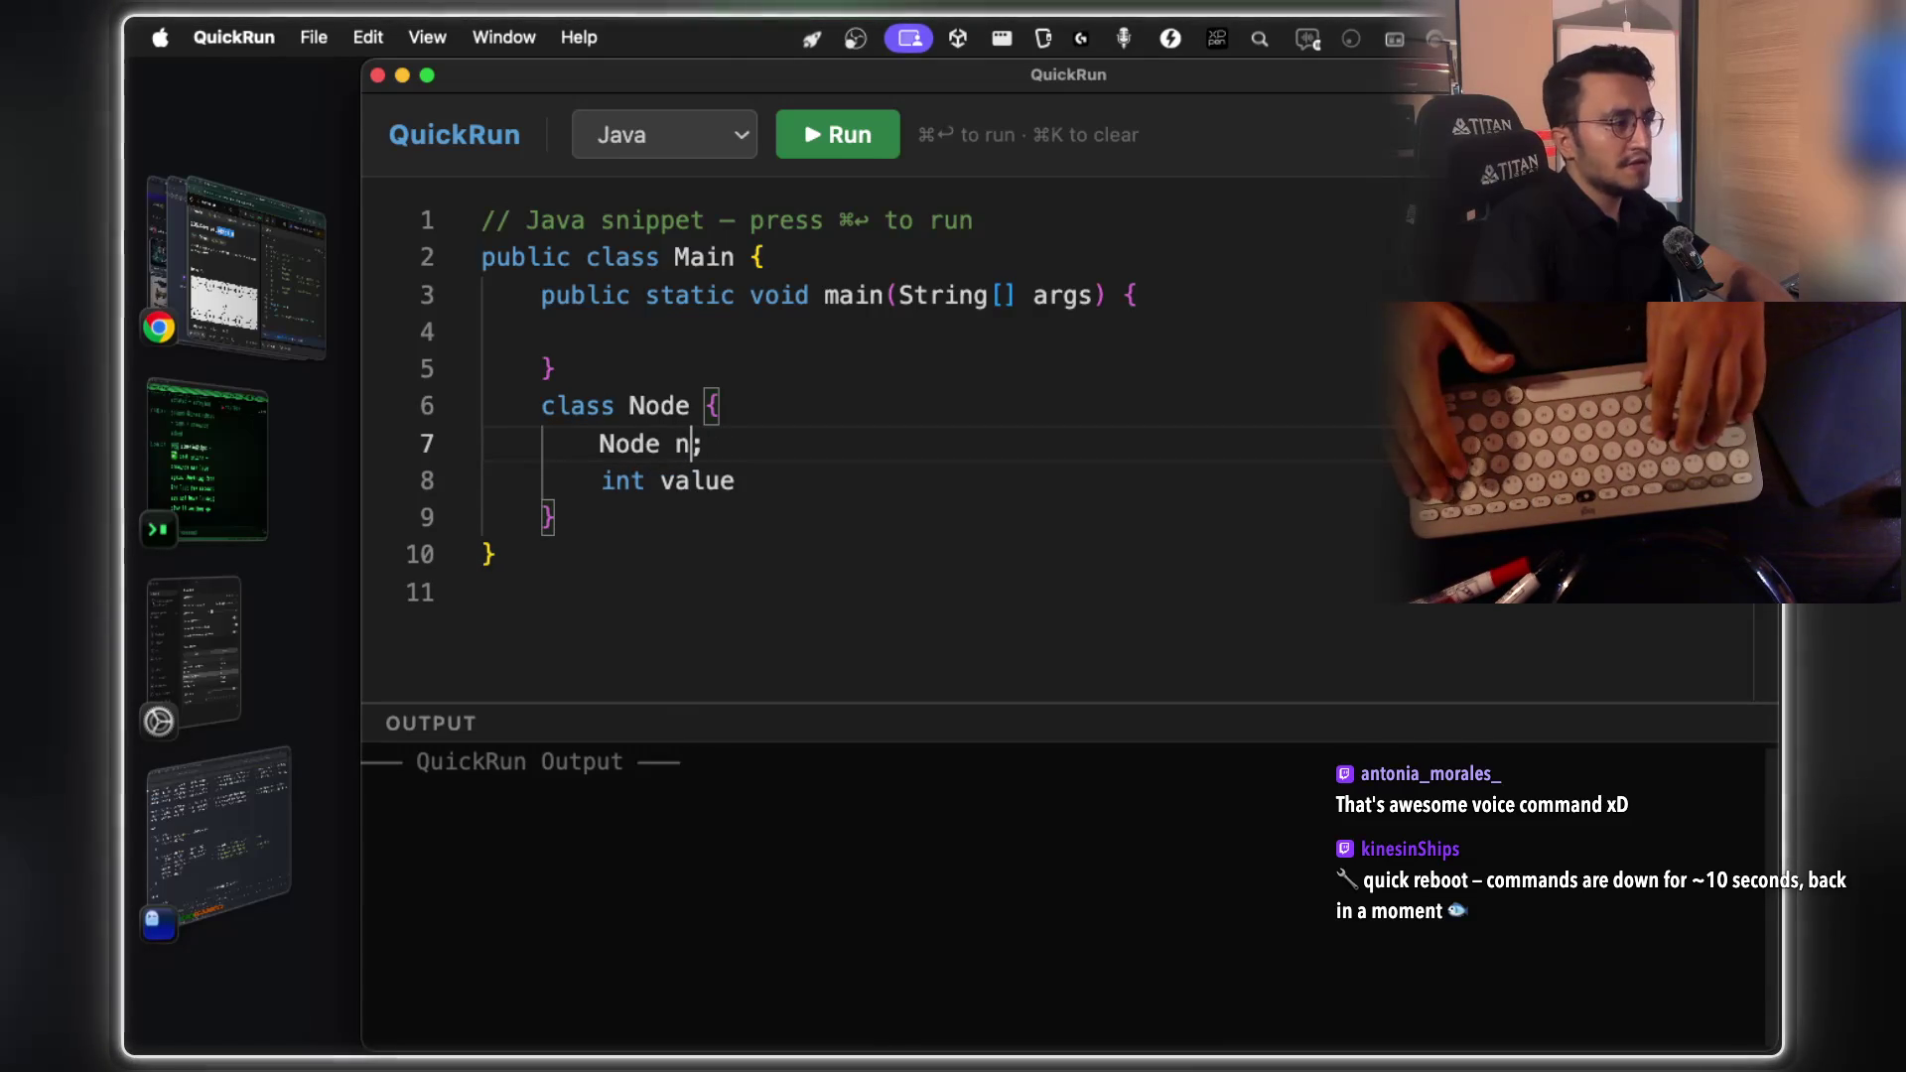
text(nextNoe)
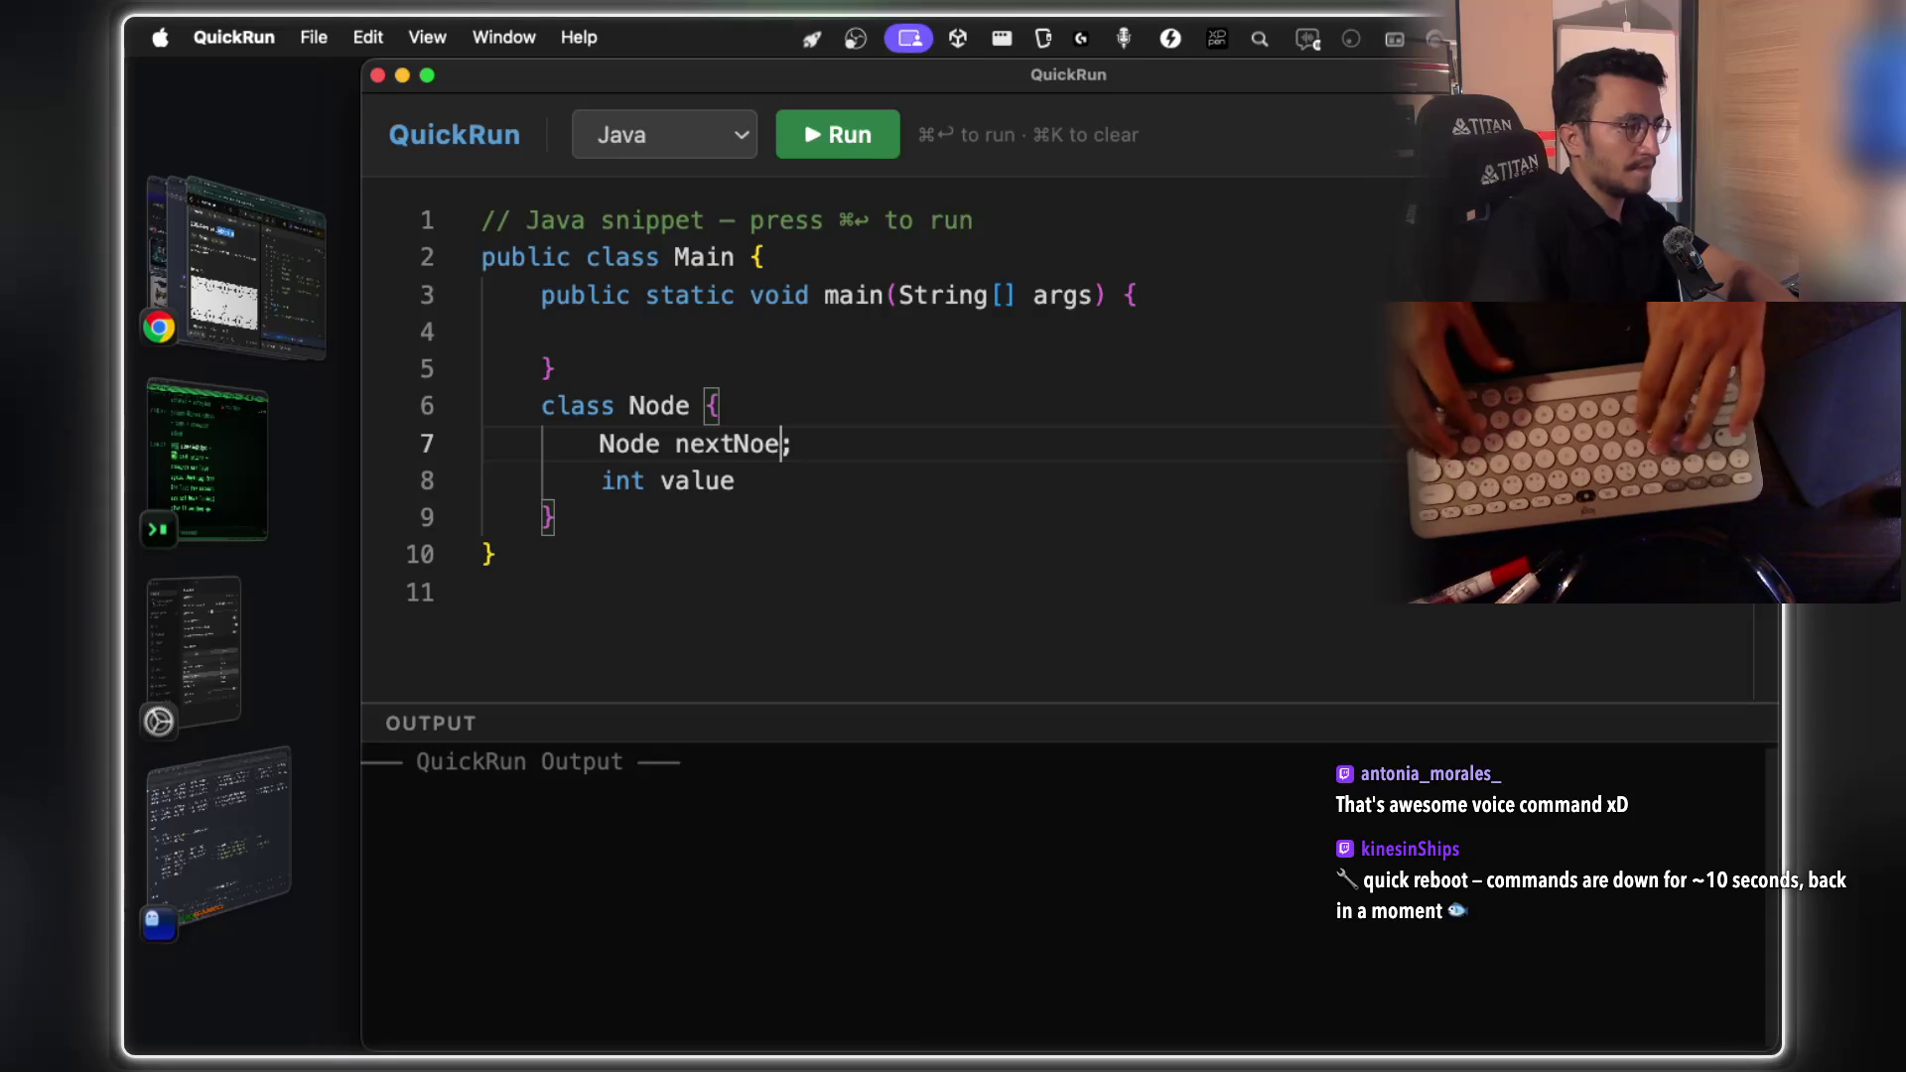
key(BackSpace)
text(de)
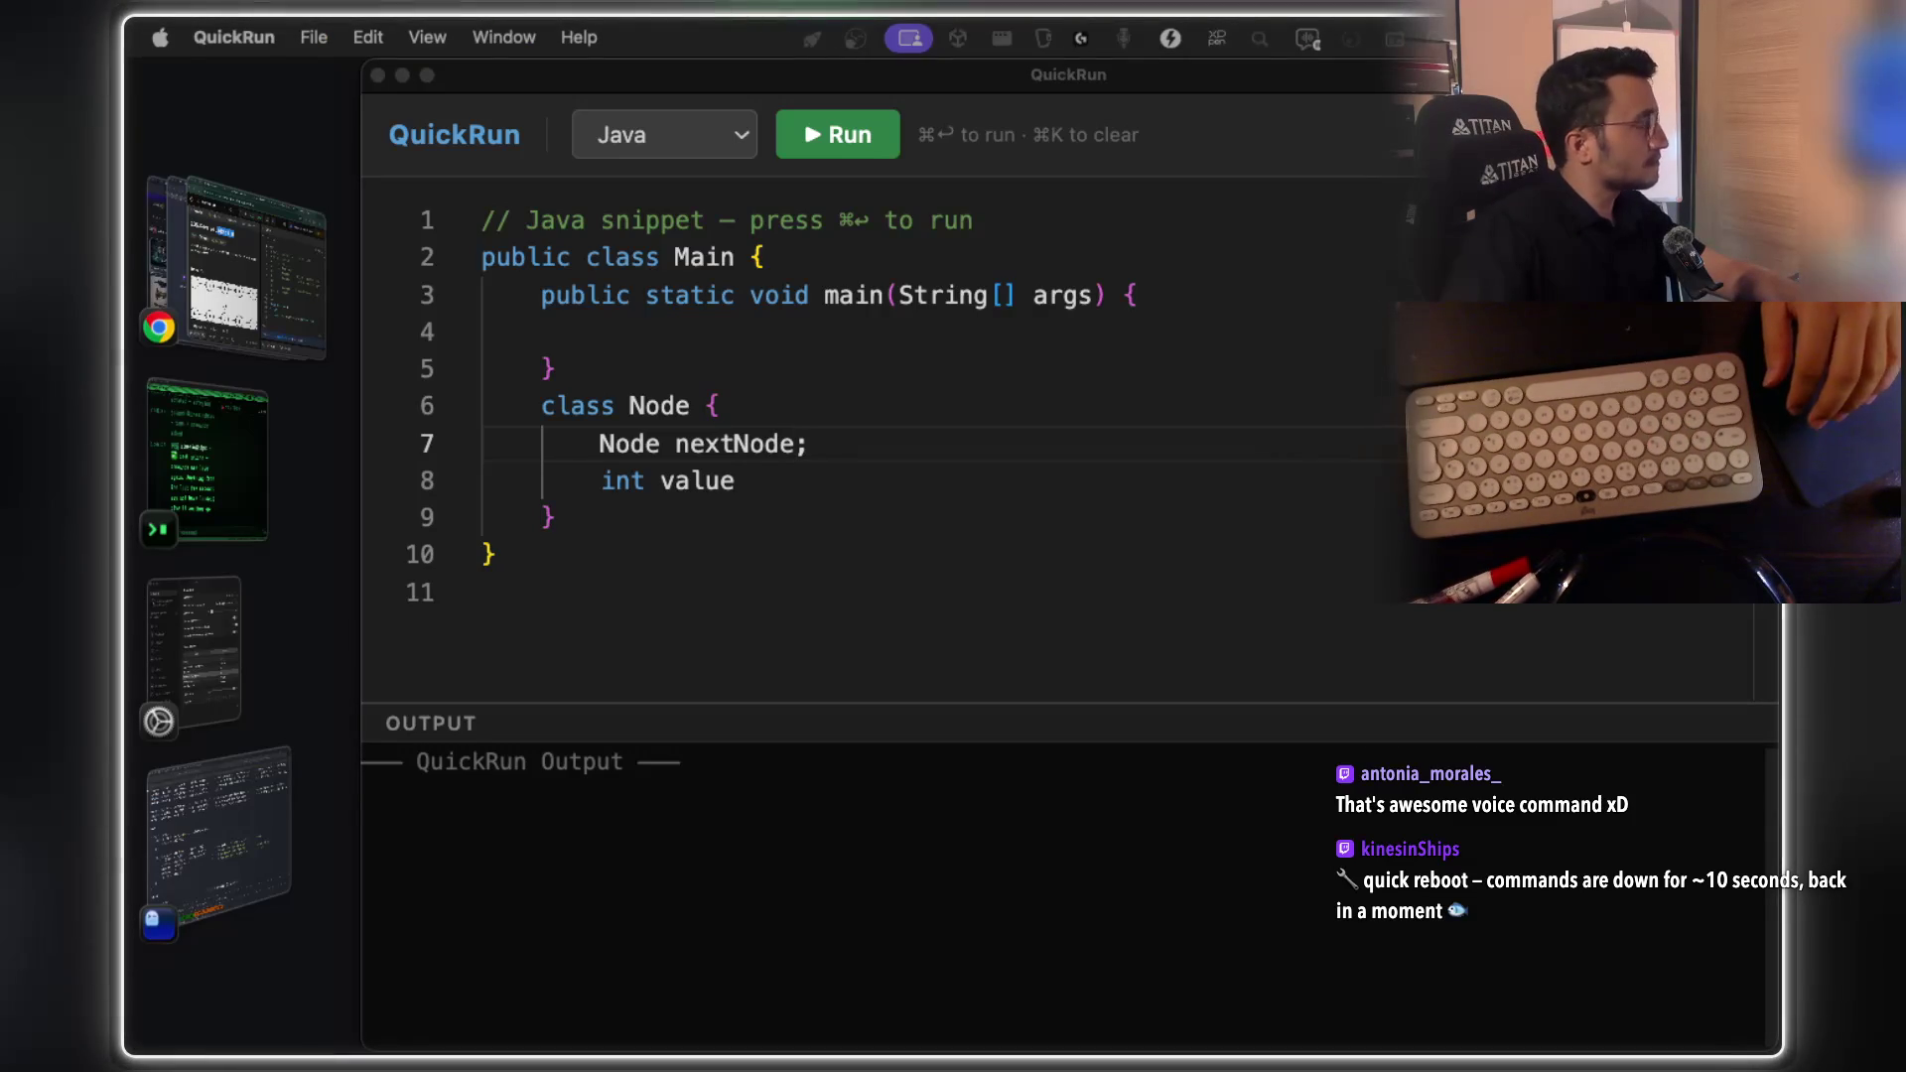
click(794, 483)
text(;)
Begin a new method signature Node (int ... after the Node class
key(Down)
key(Return)
key(Return)
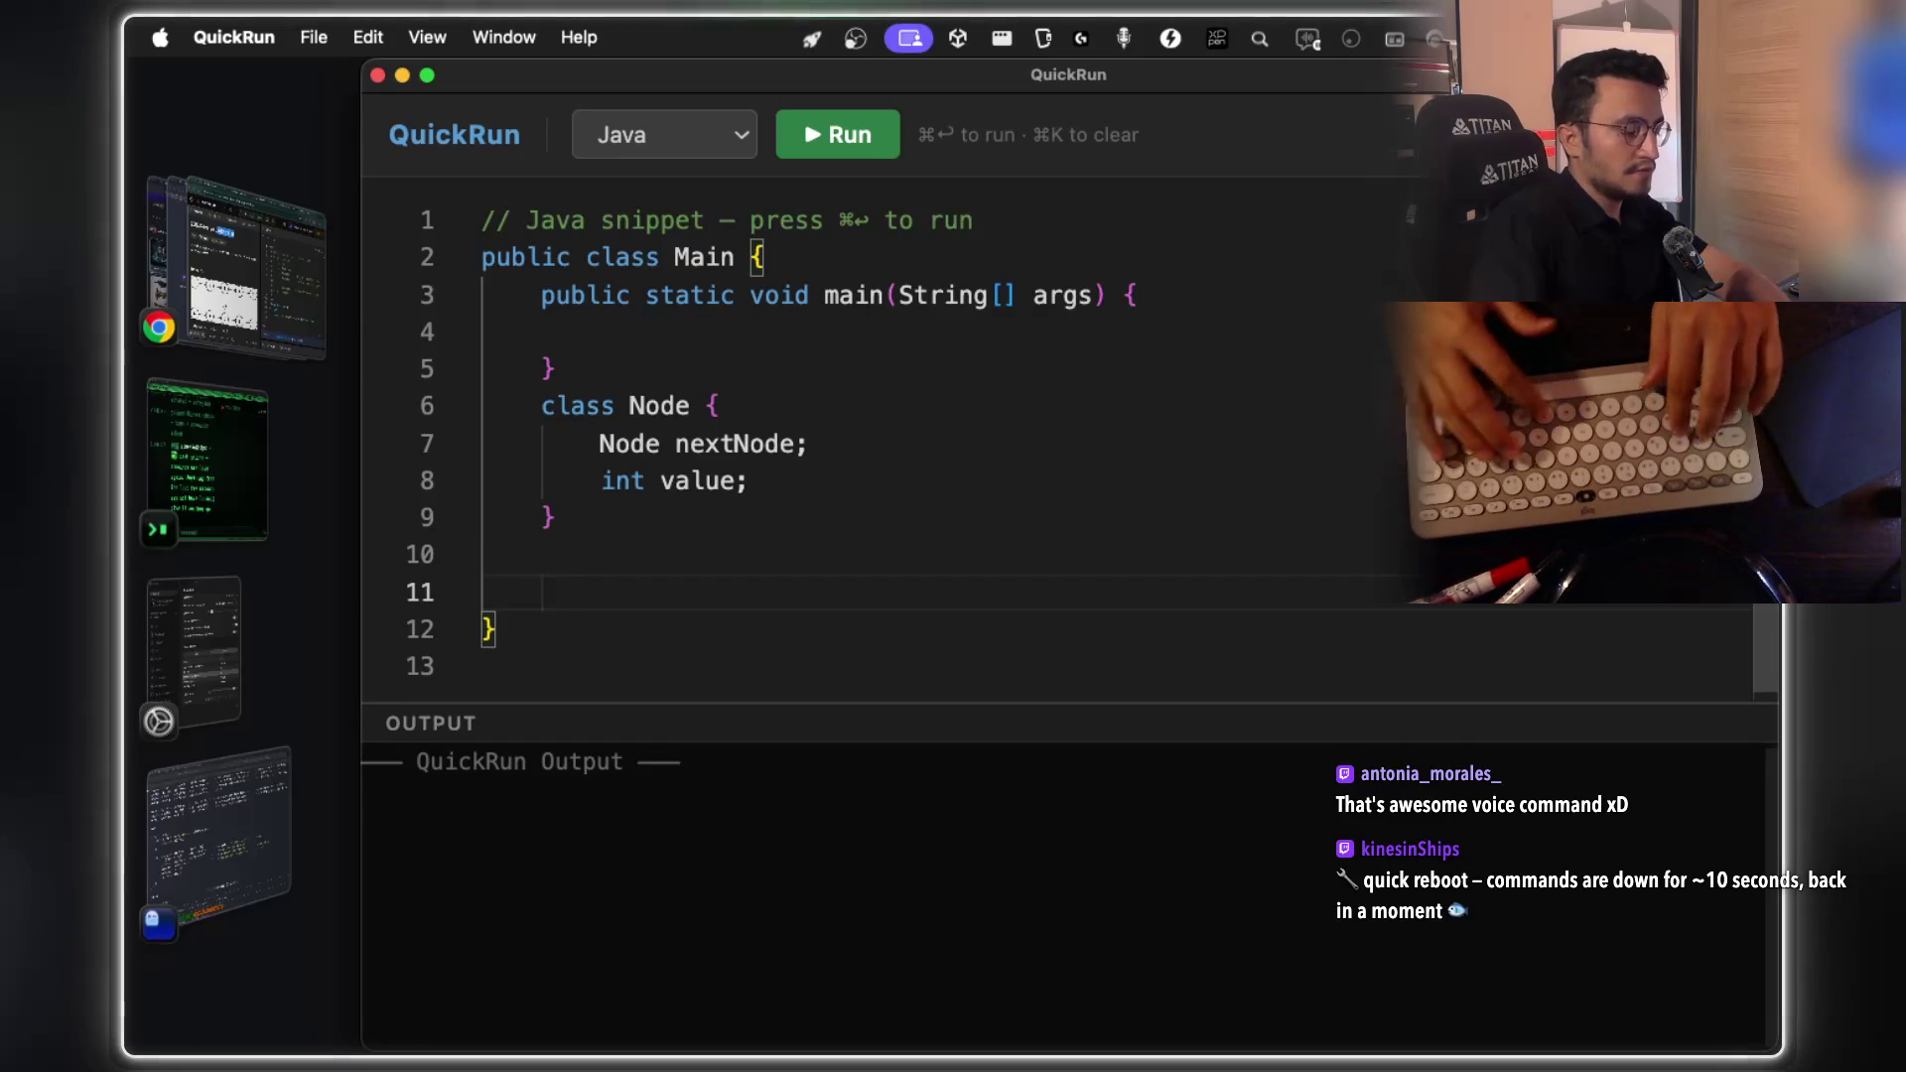
text(Node )
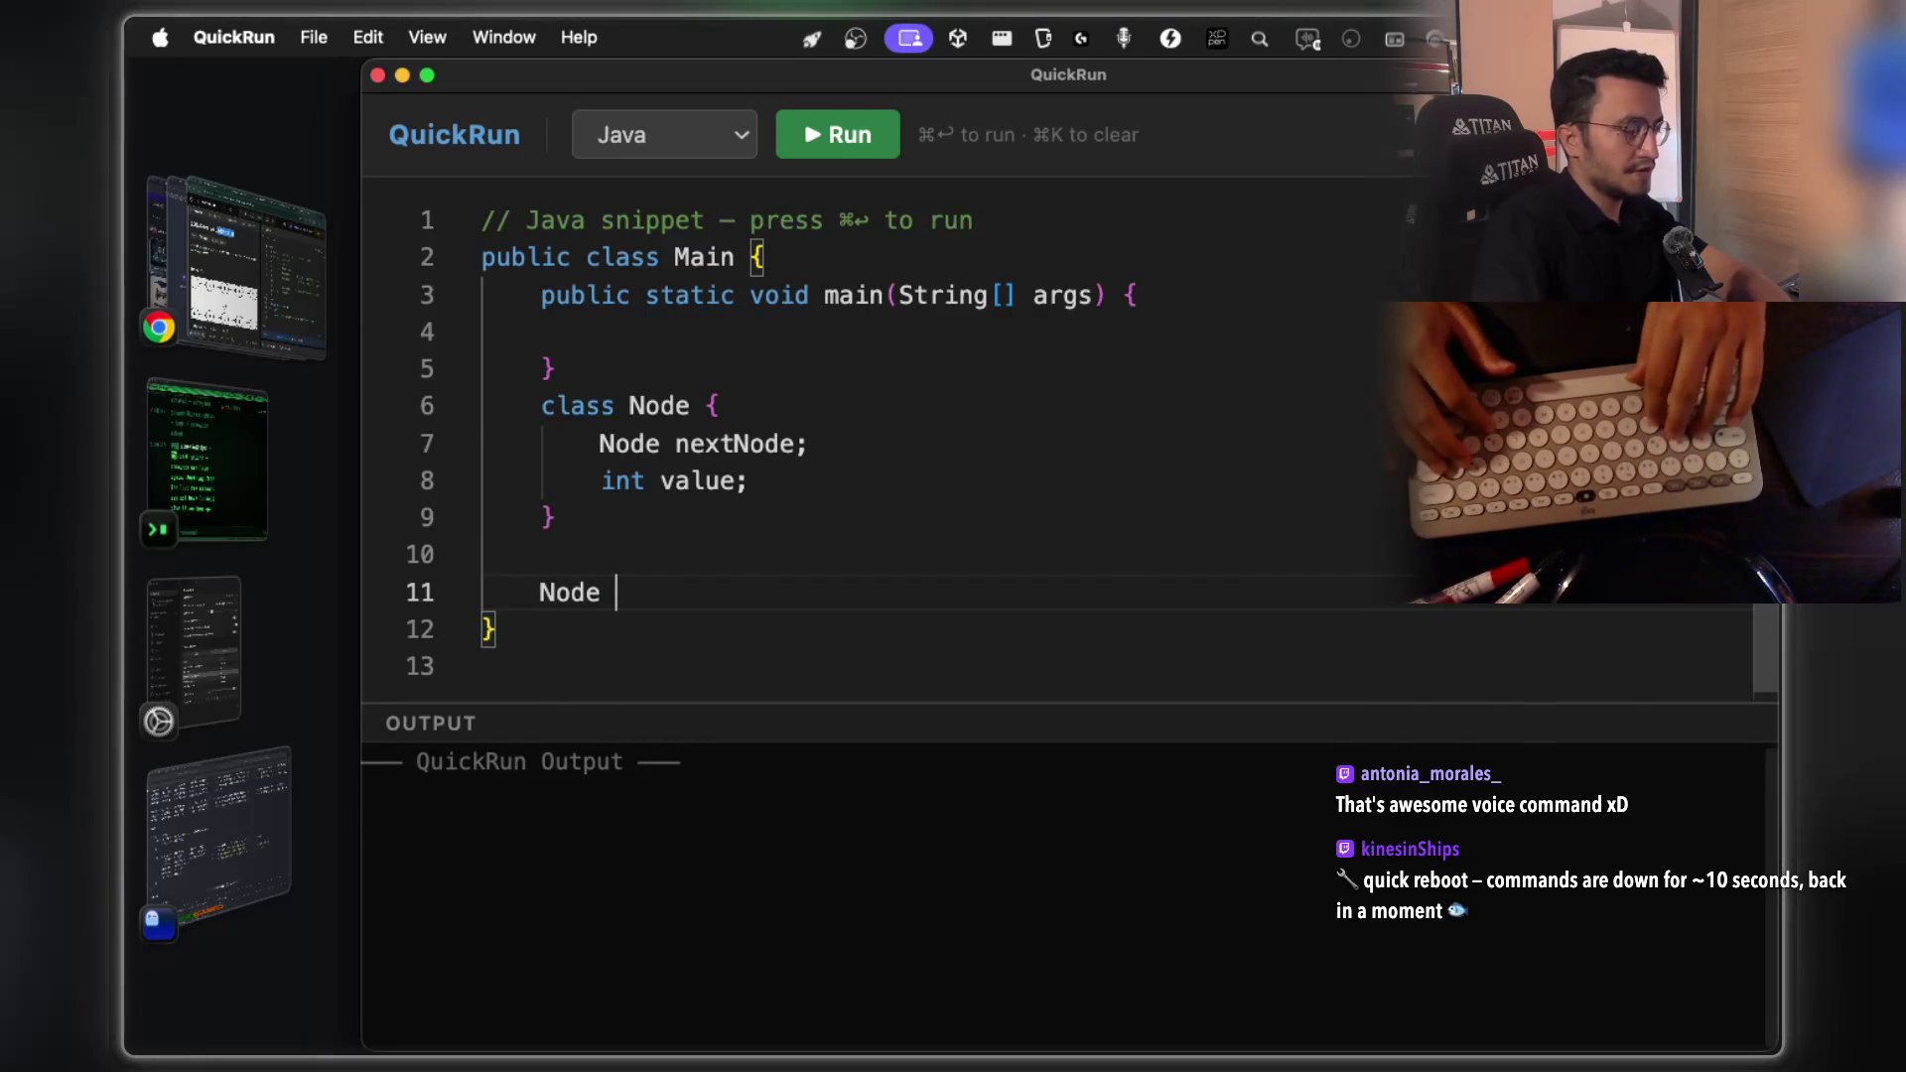
text((int)
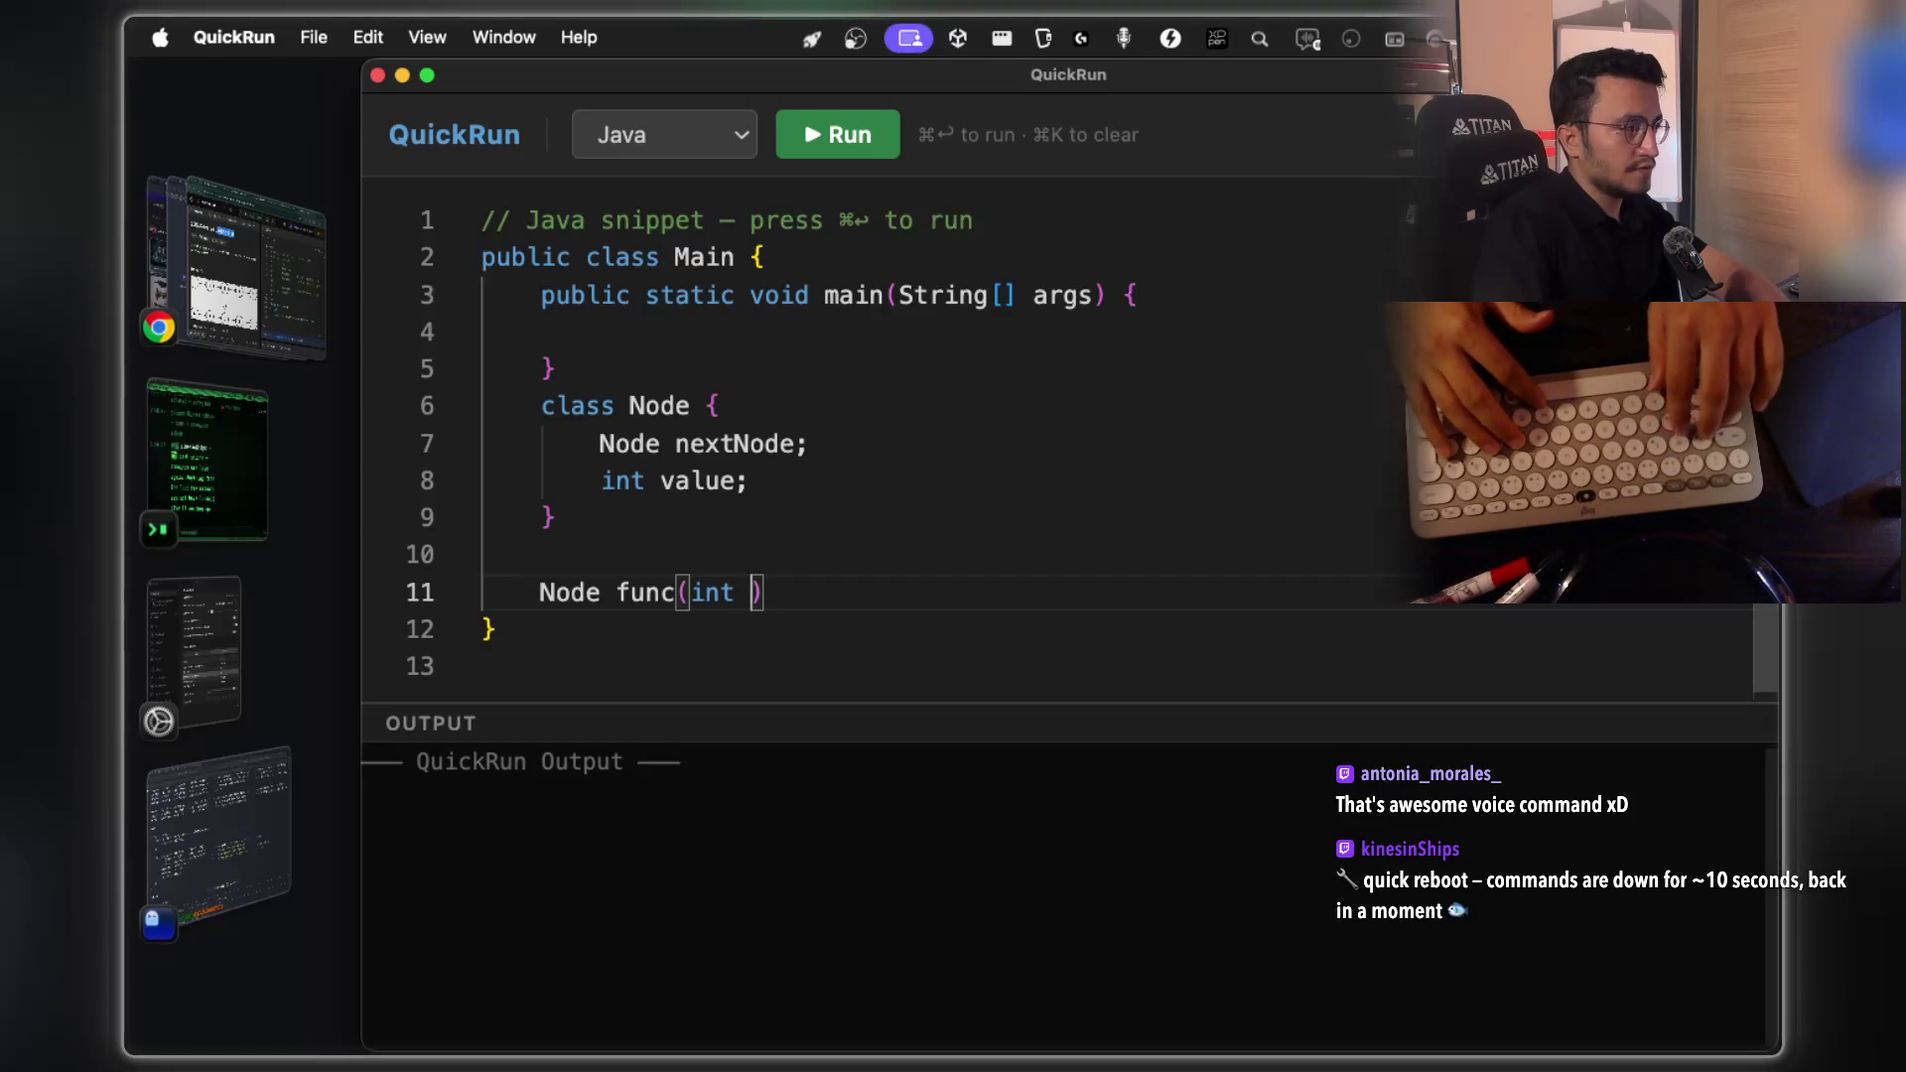
text( M)
Finish the func method signature and open its body
key(BackSpace)
text(n)
key(BackSpace)
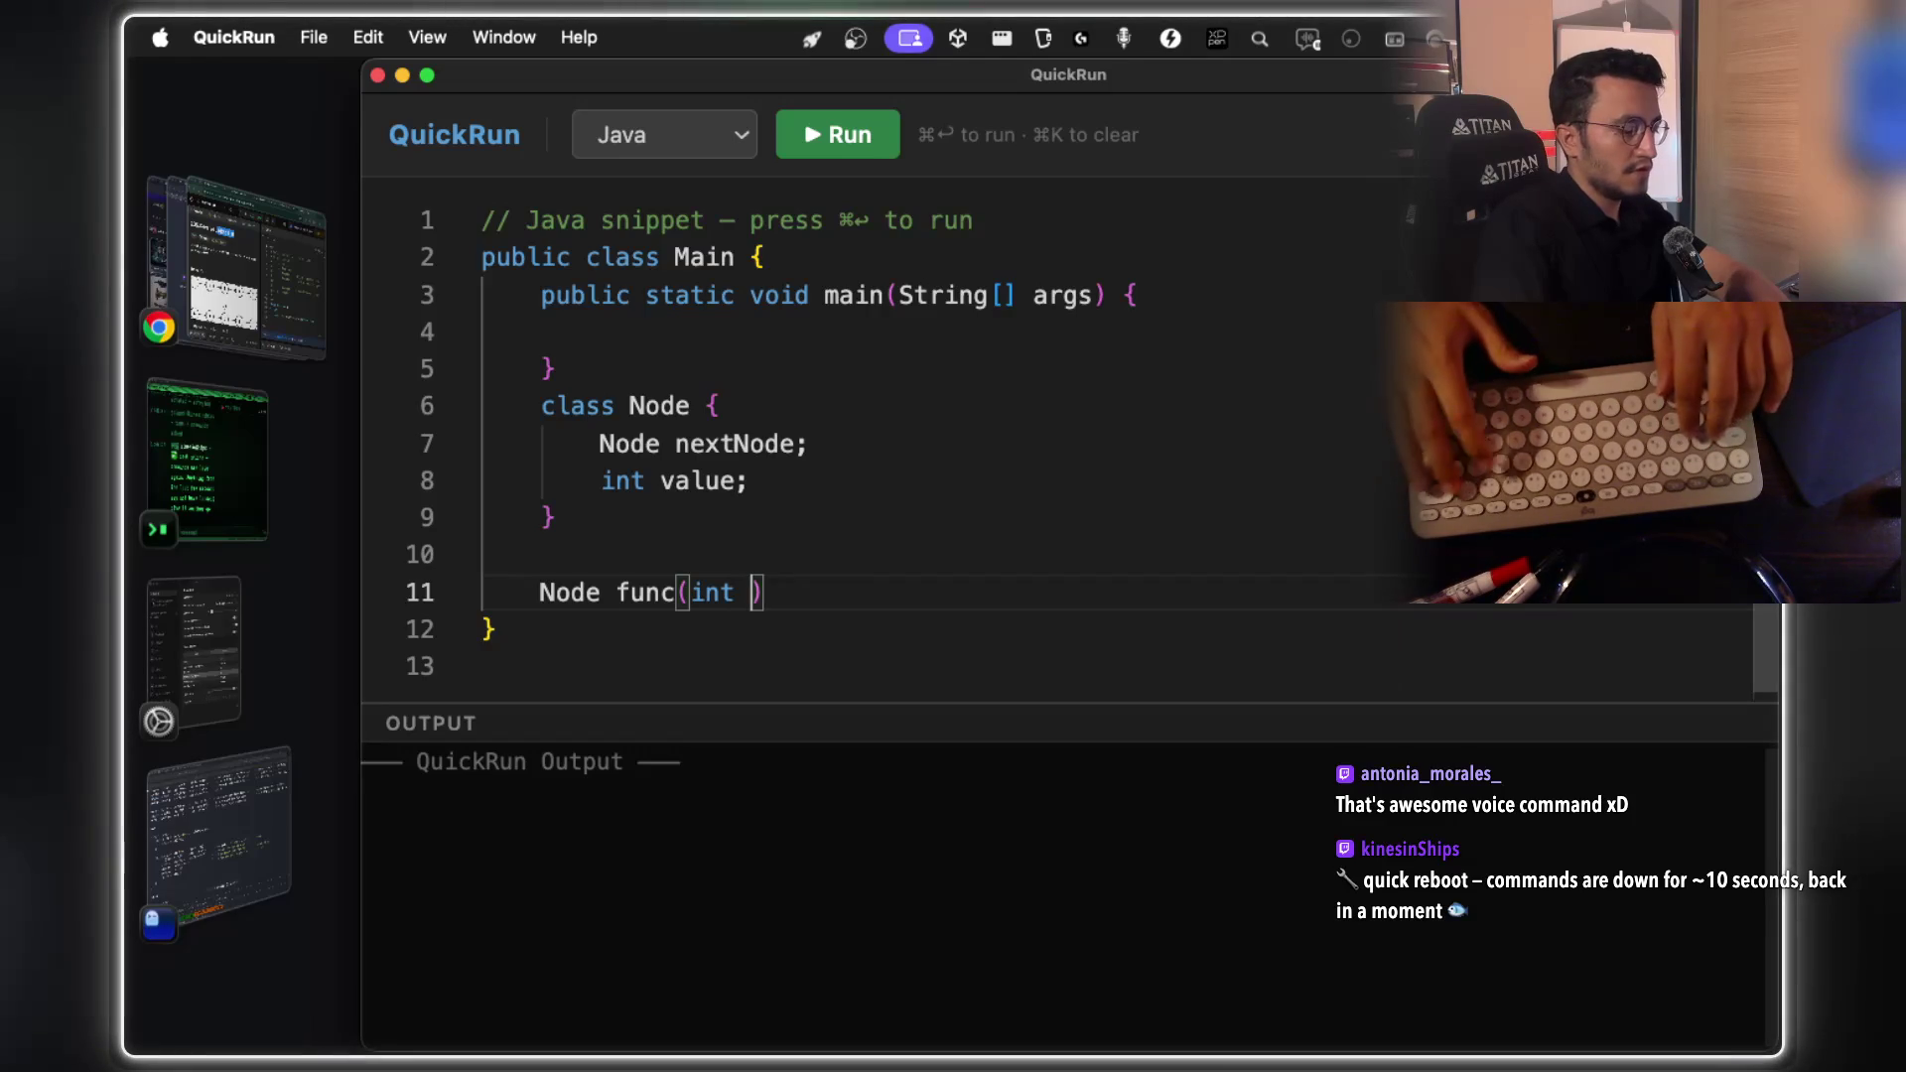
text(Node)
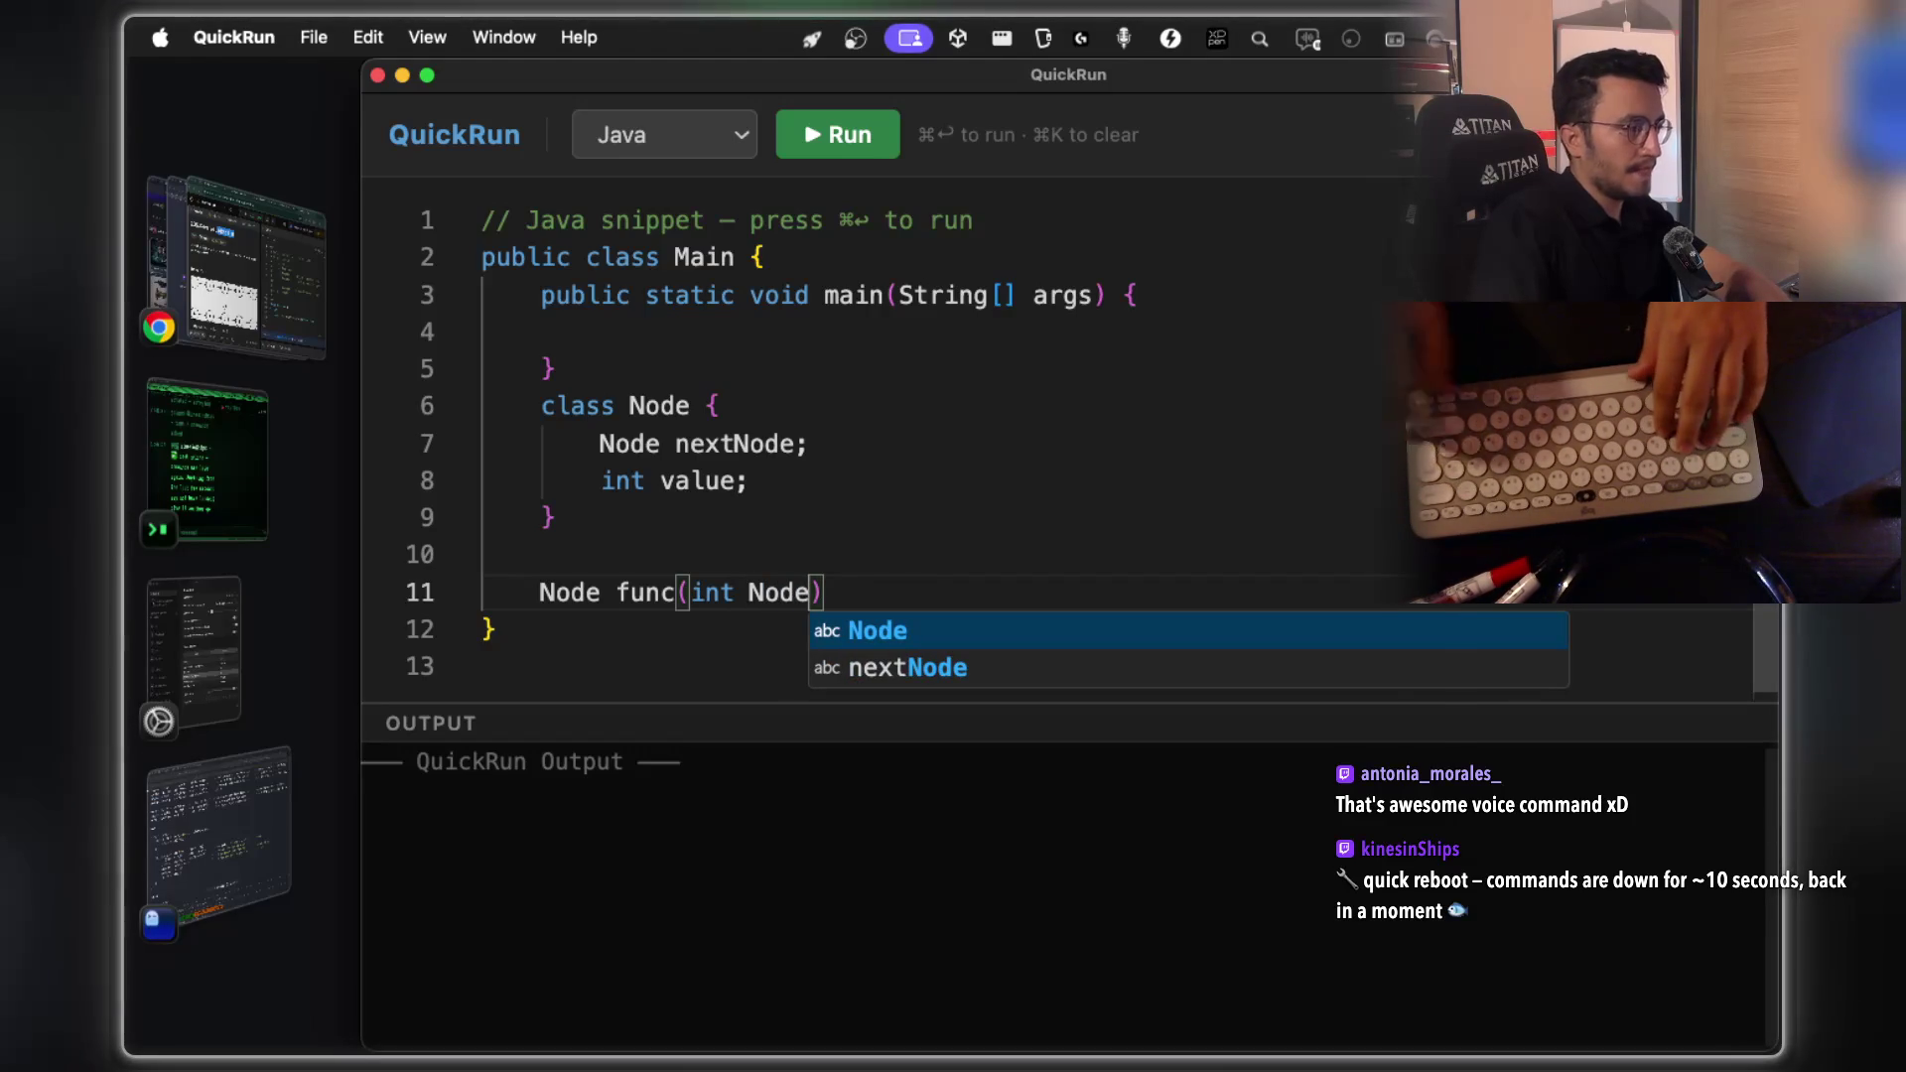
click(766, 478)
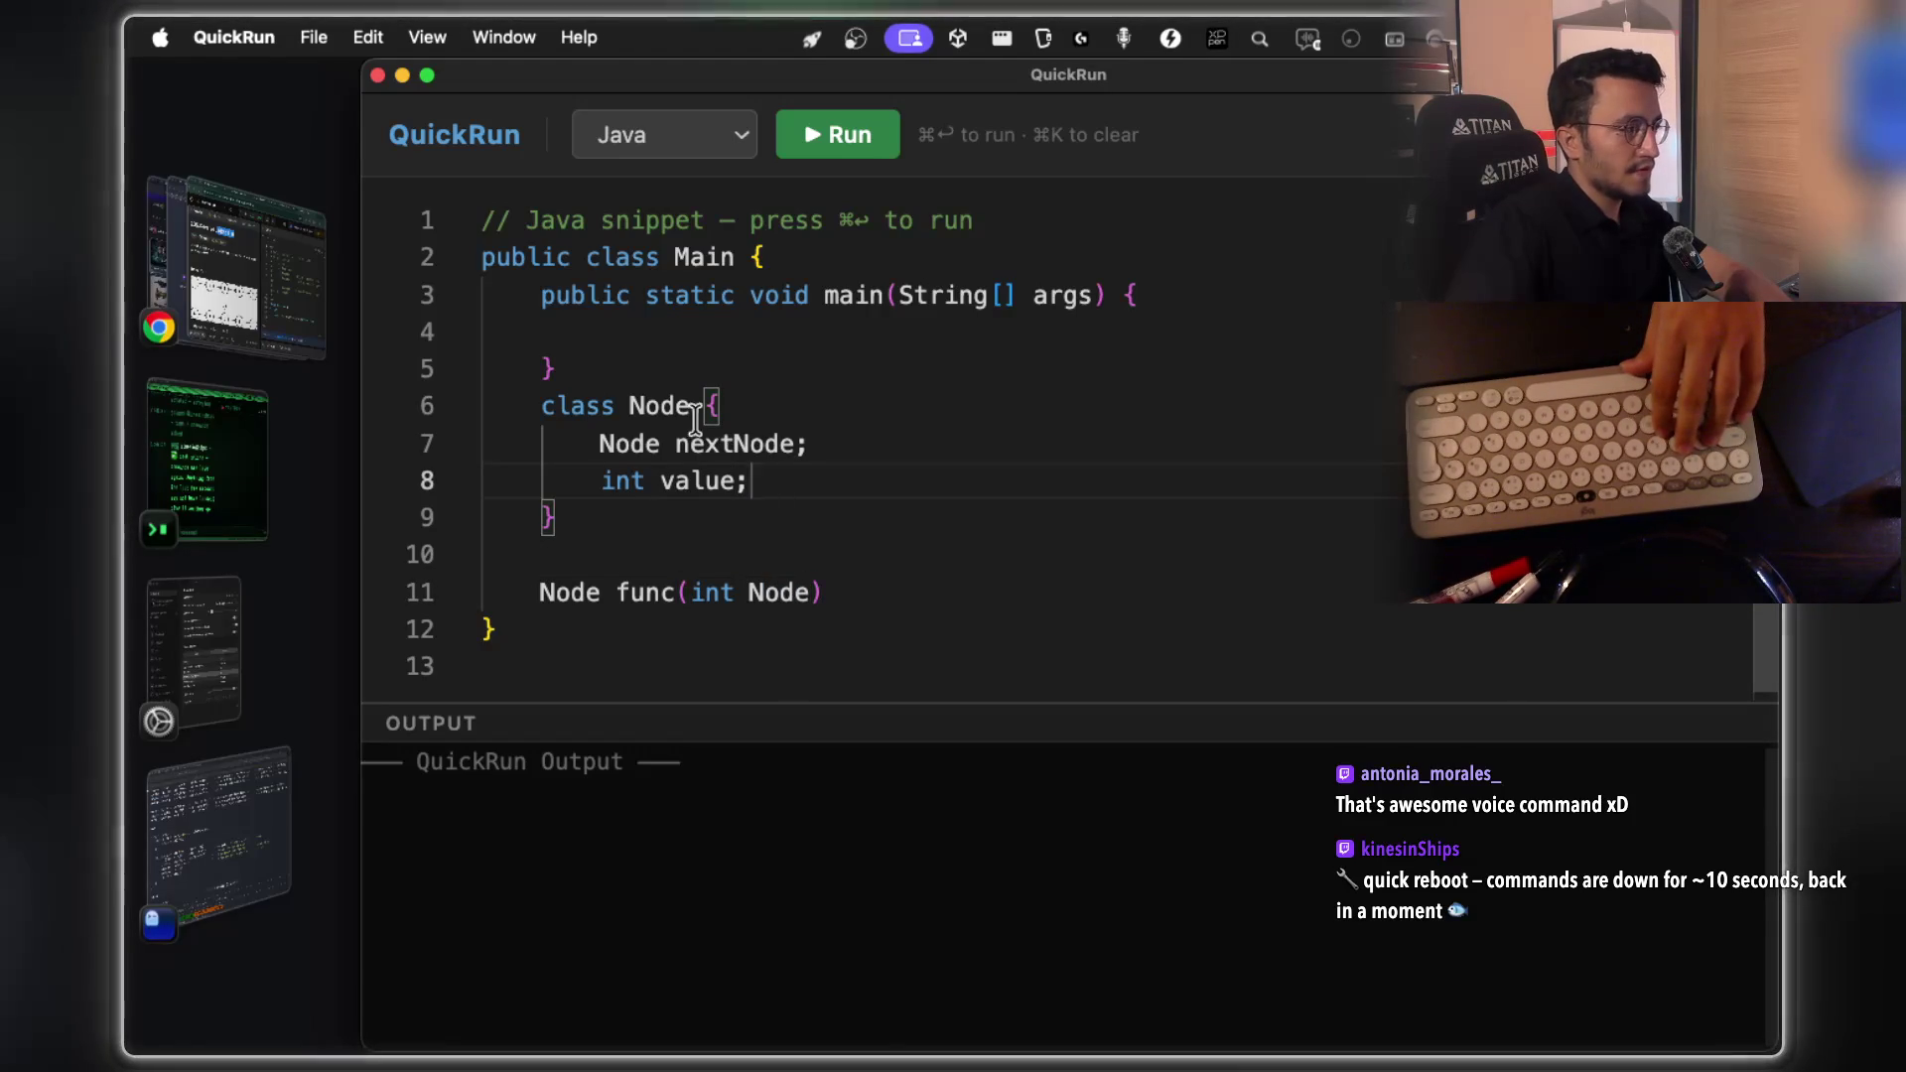
click(868, 595)
text({)
key(Return)
scroll(866, 516, down, 2)
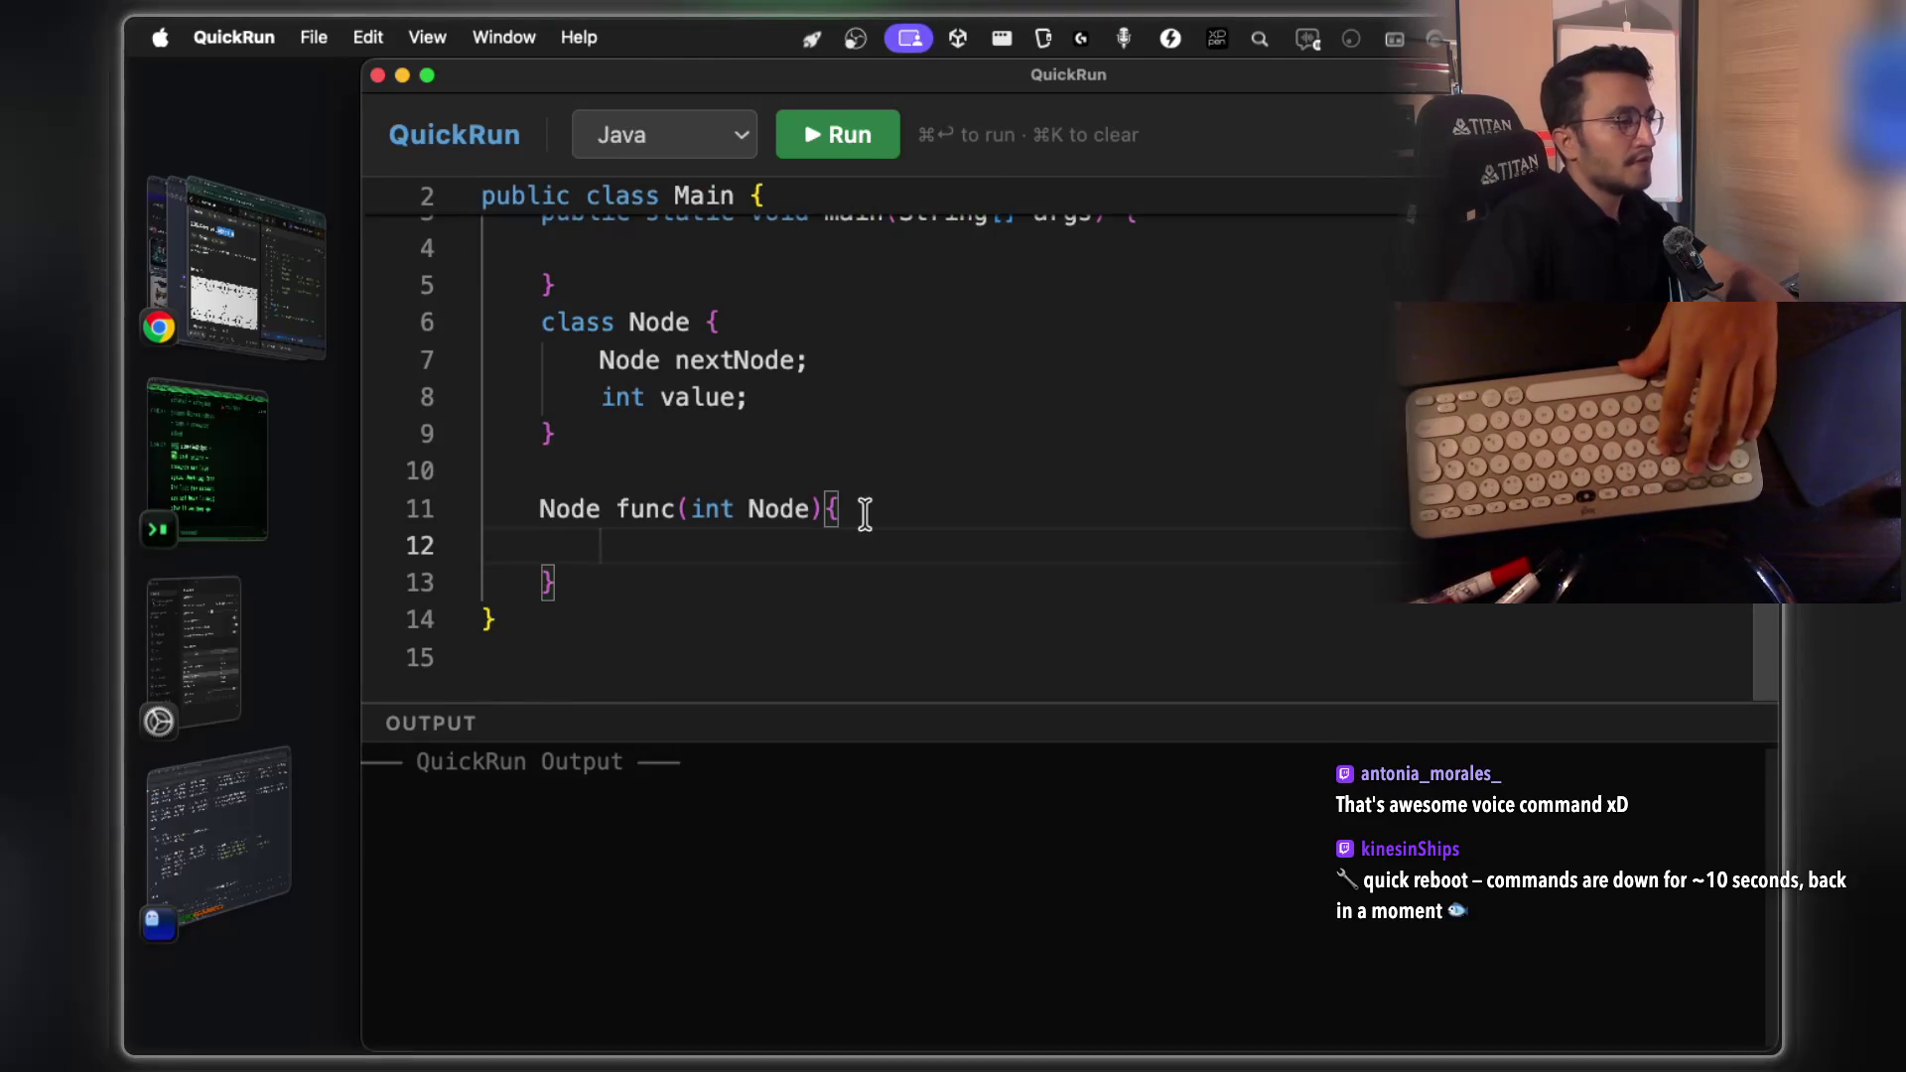
double_click(803, 518)
scroll(766, 476, up, 2)
scroll(792, 562, down, 2)
click(800, 544)
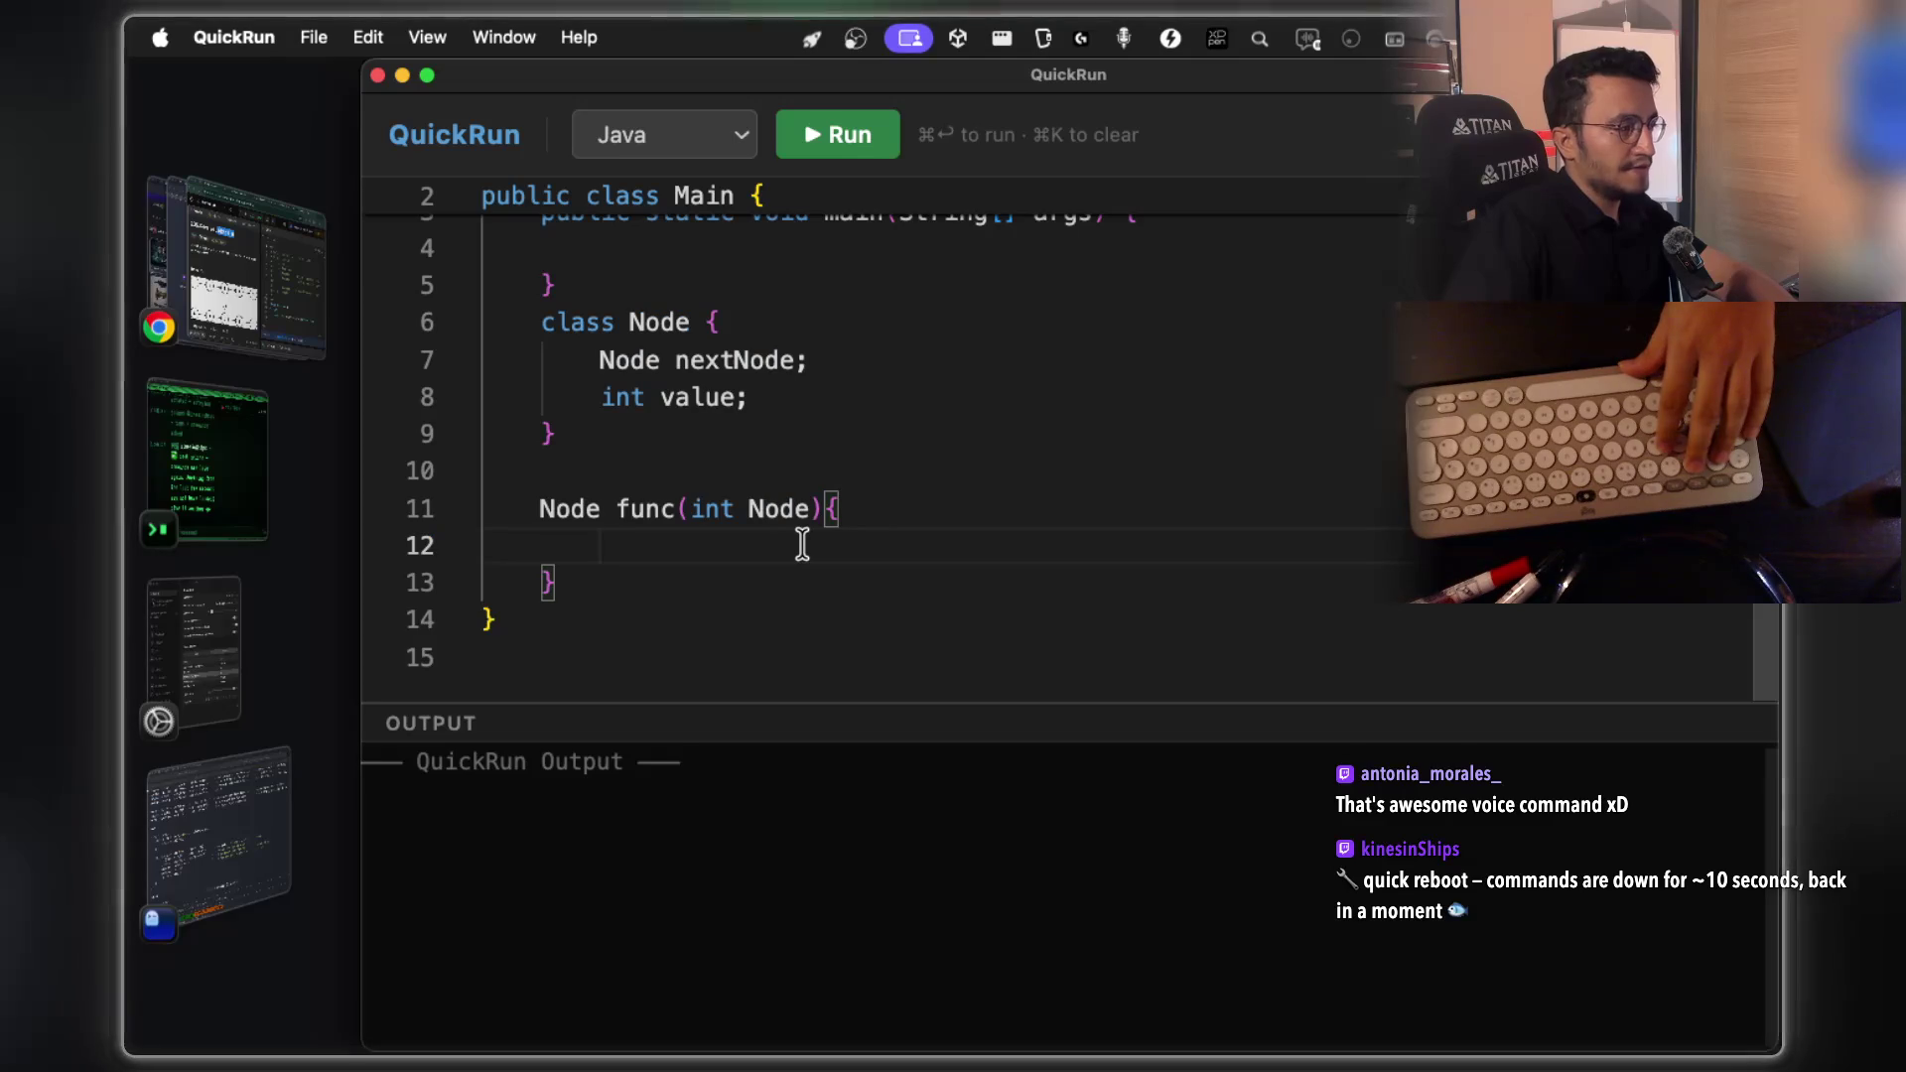
Add an empty if block and a recursive func(node.next) call, naming the parameter node
text(if)
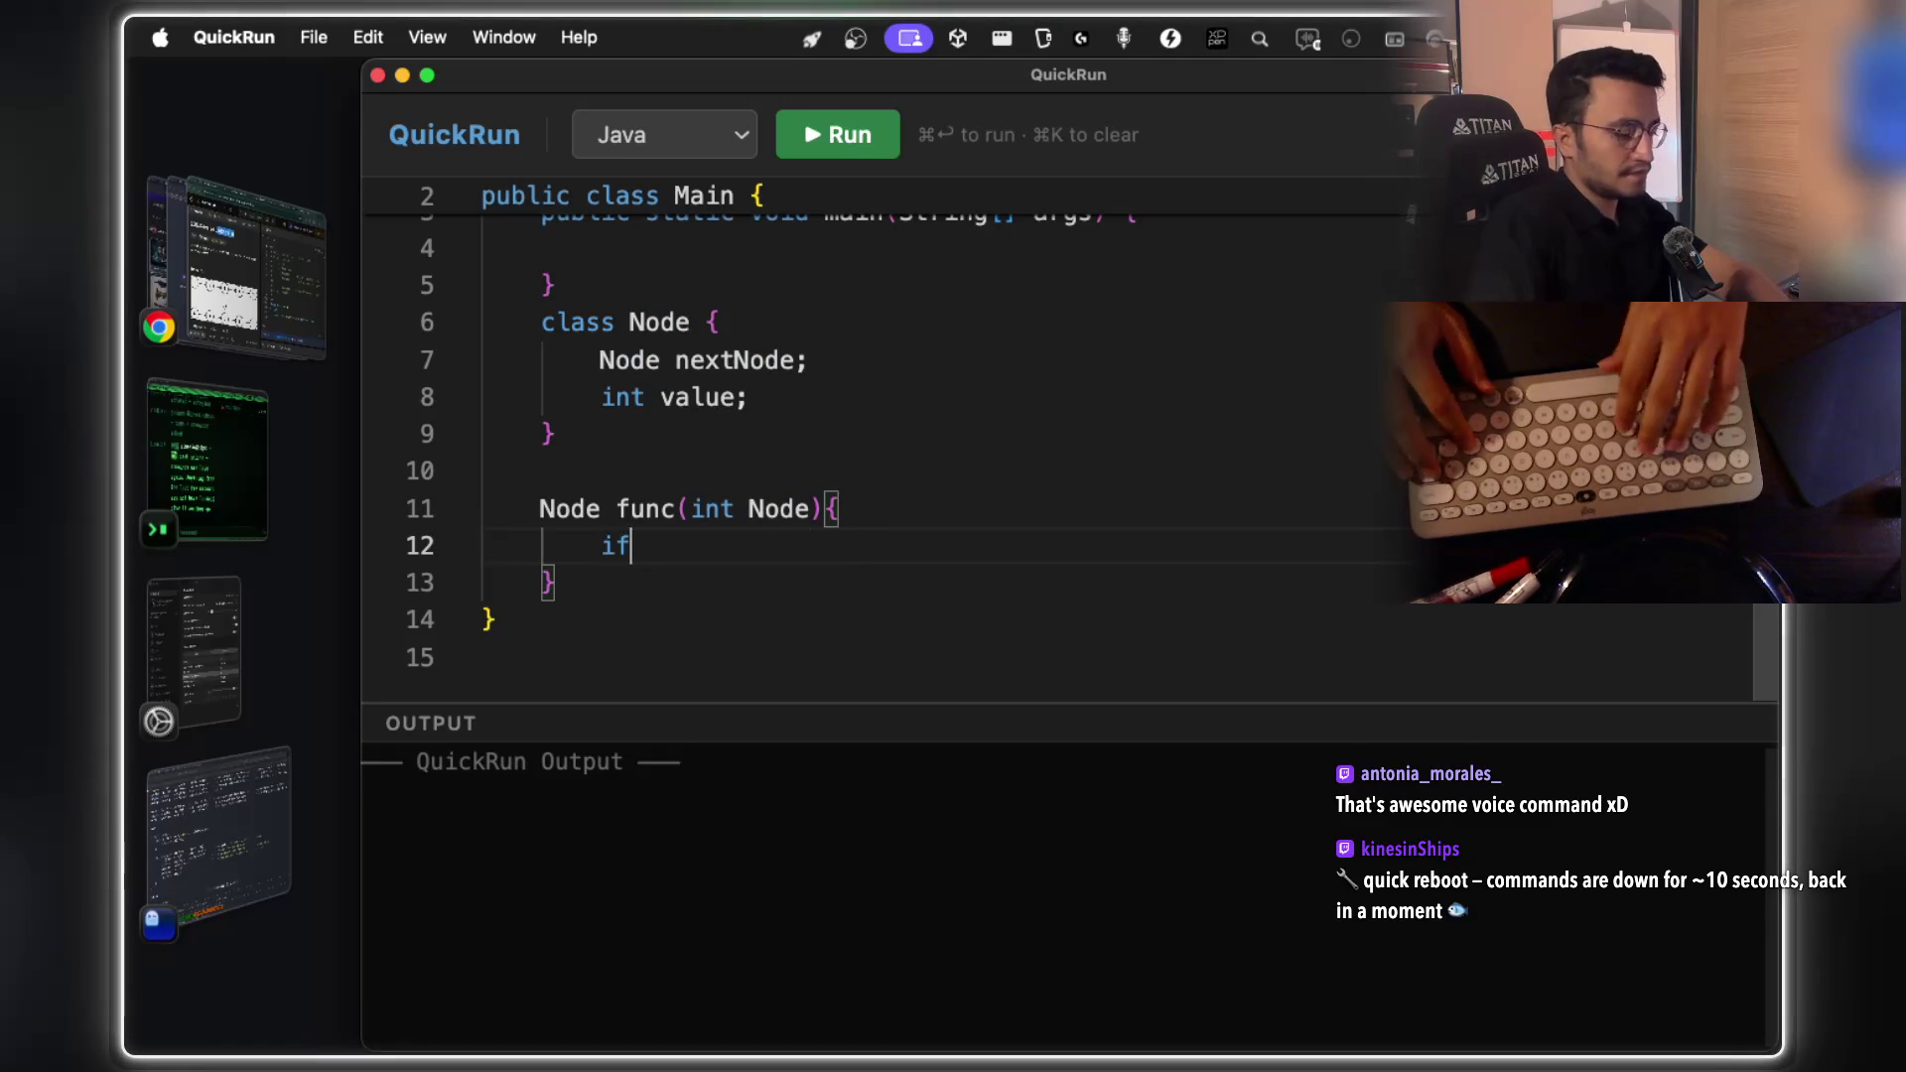
text((){)
key(Return)
key(Down)
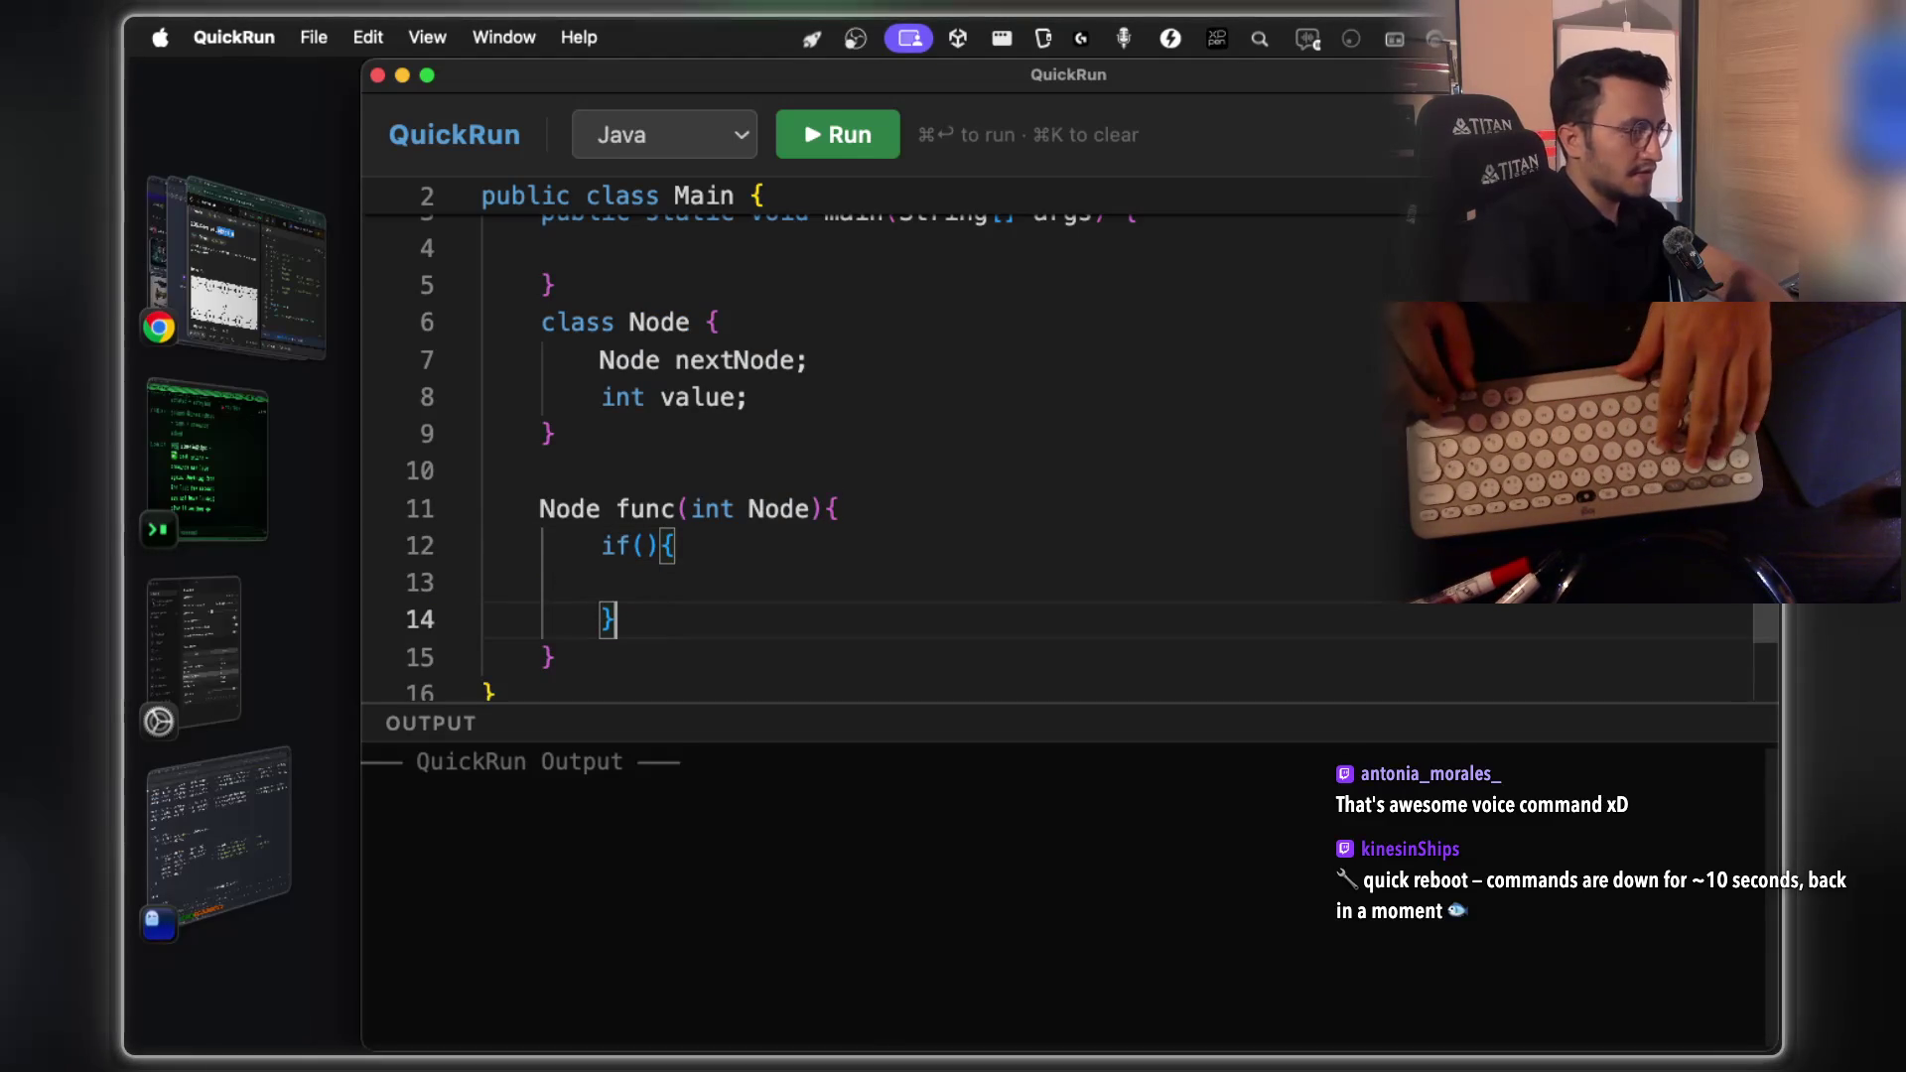
key(Return)
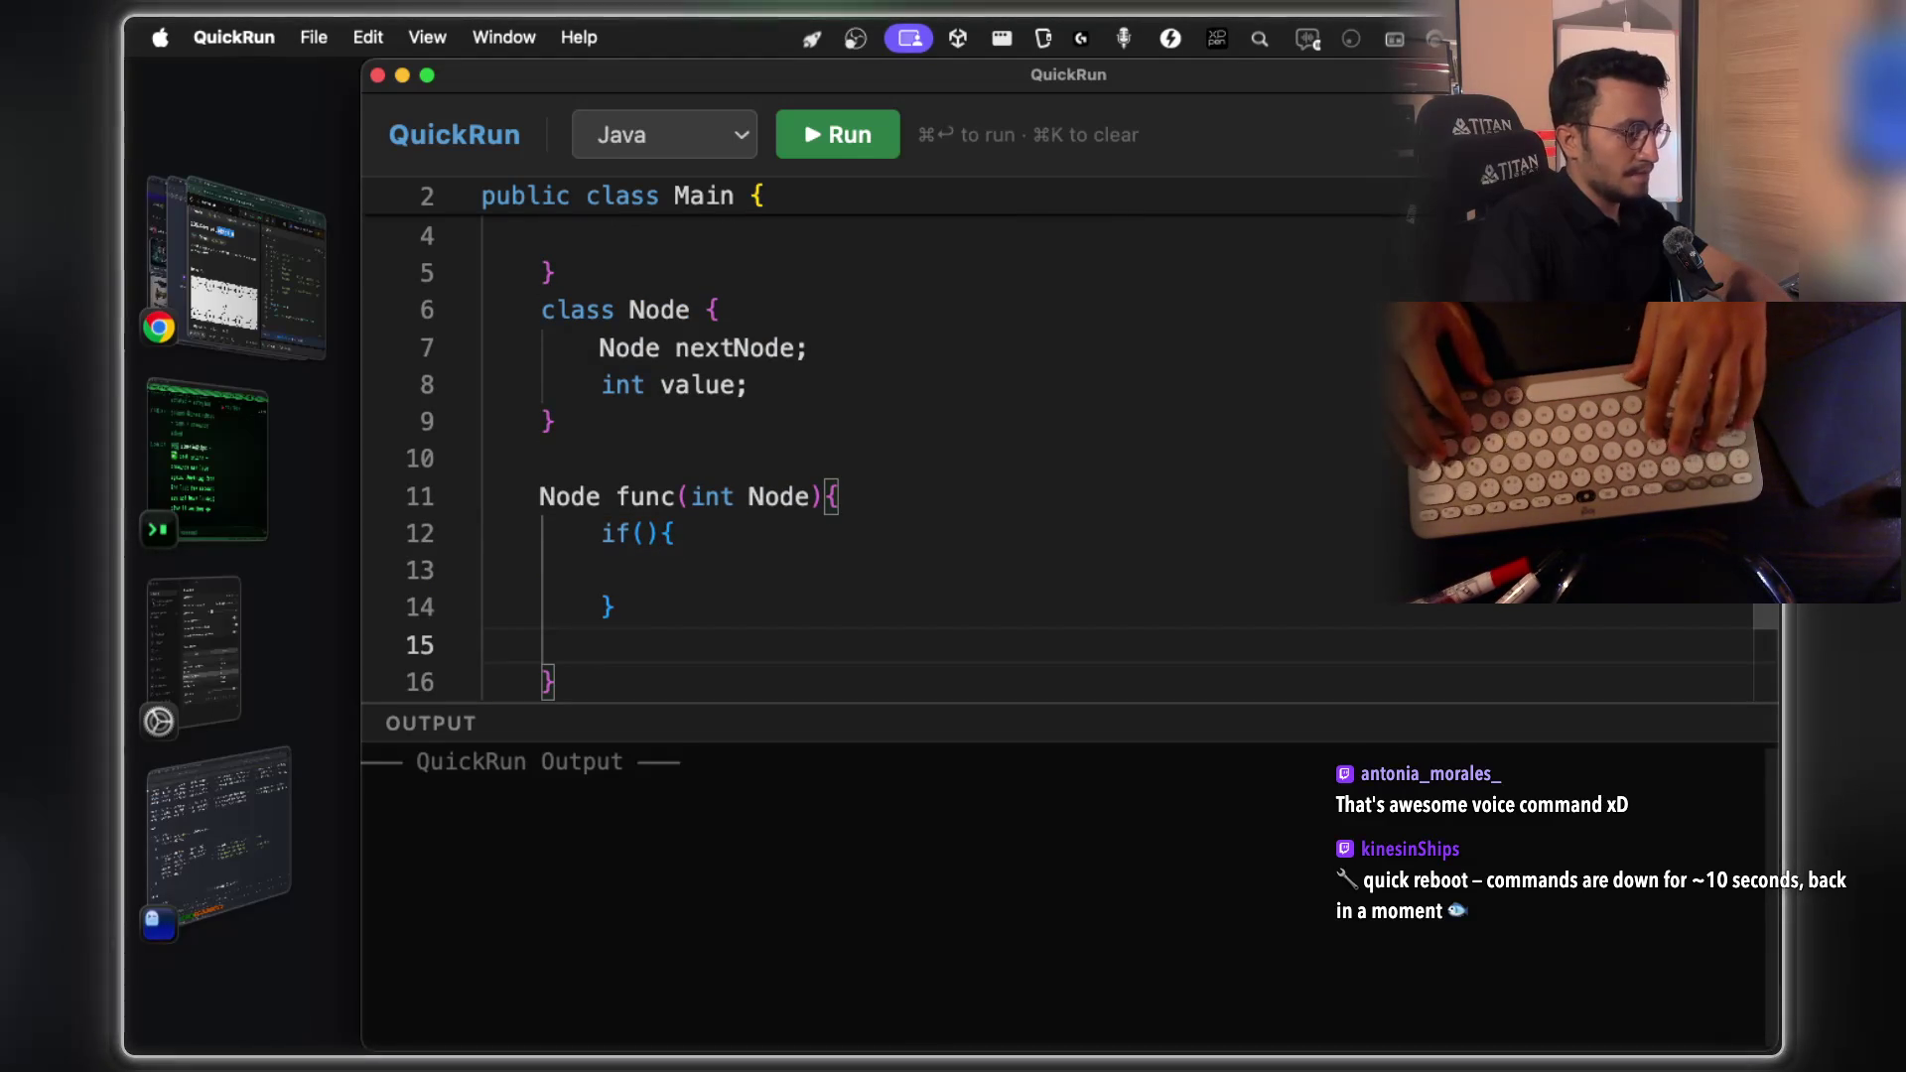
text(func)
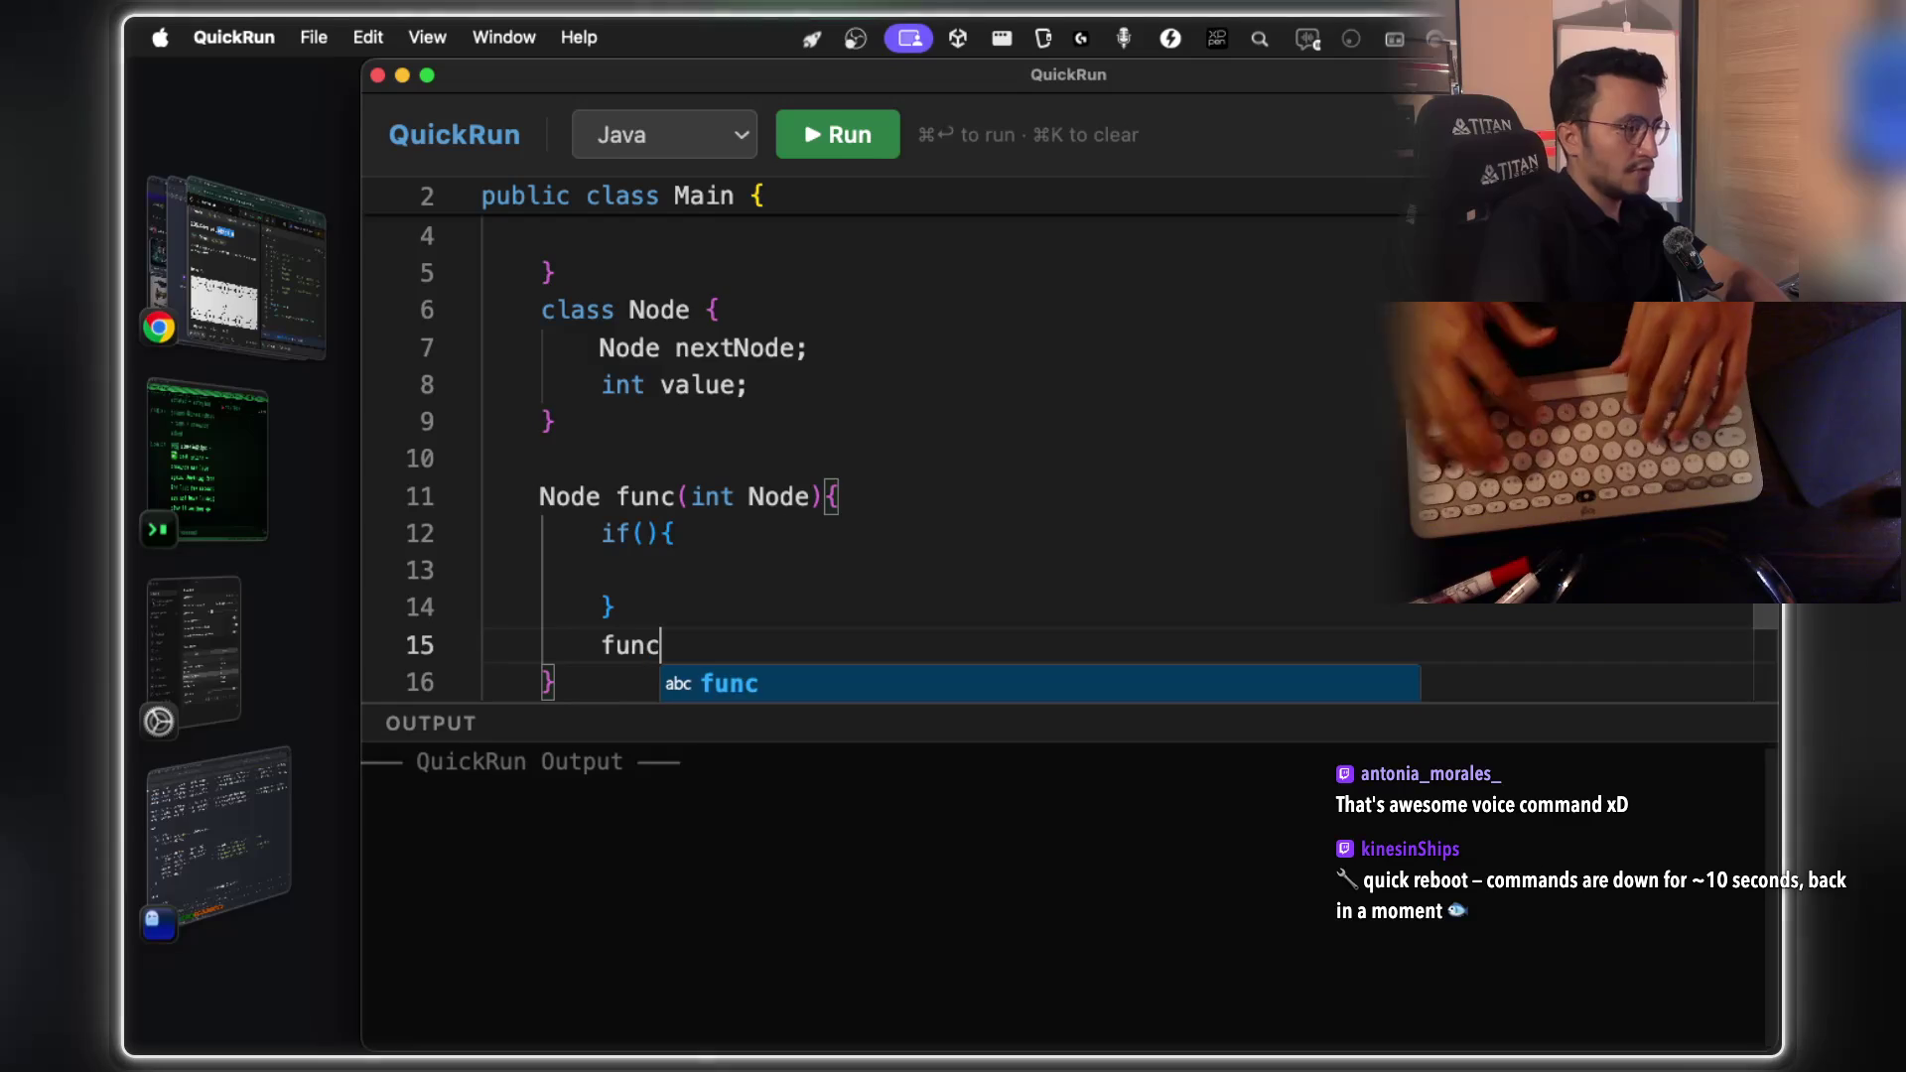
text(()
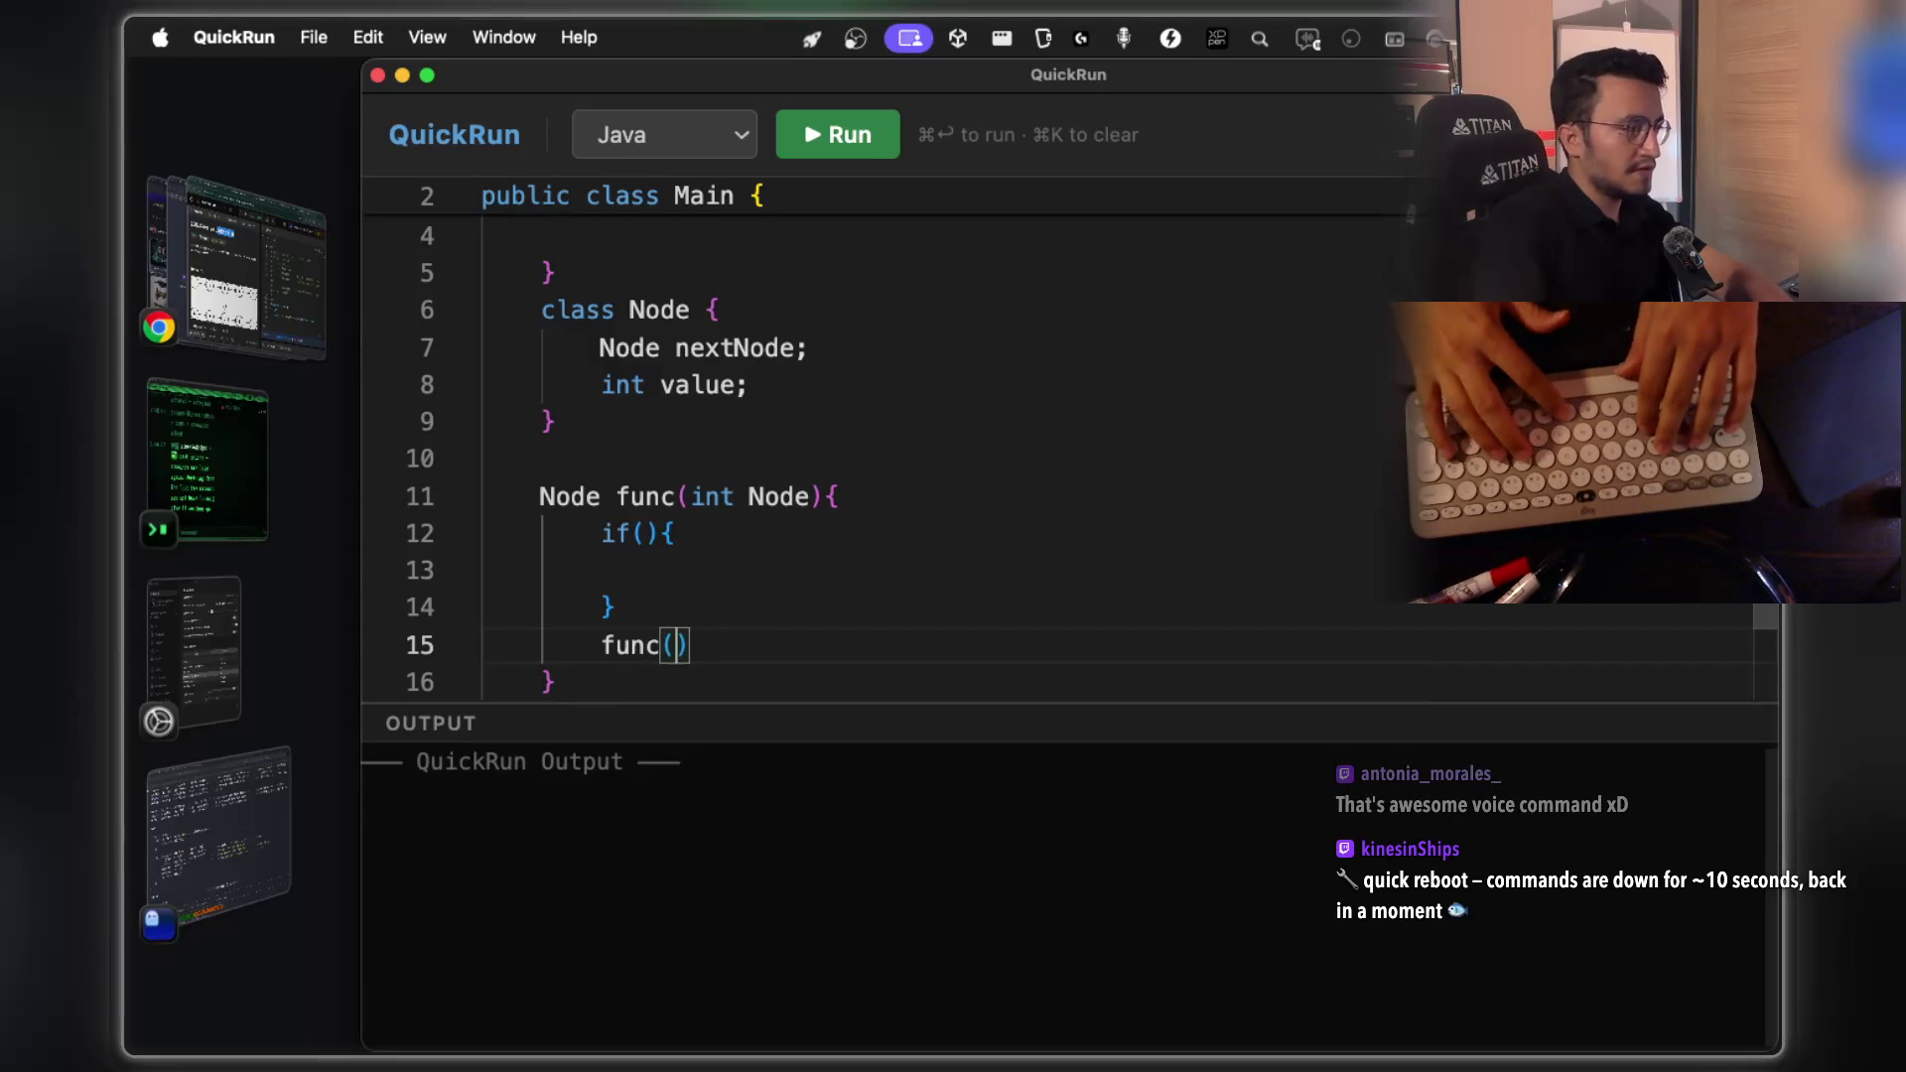
double_click(768, 496)
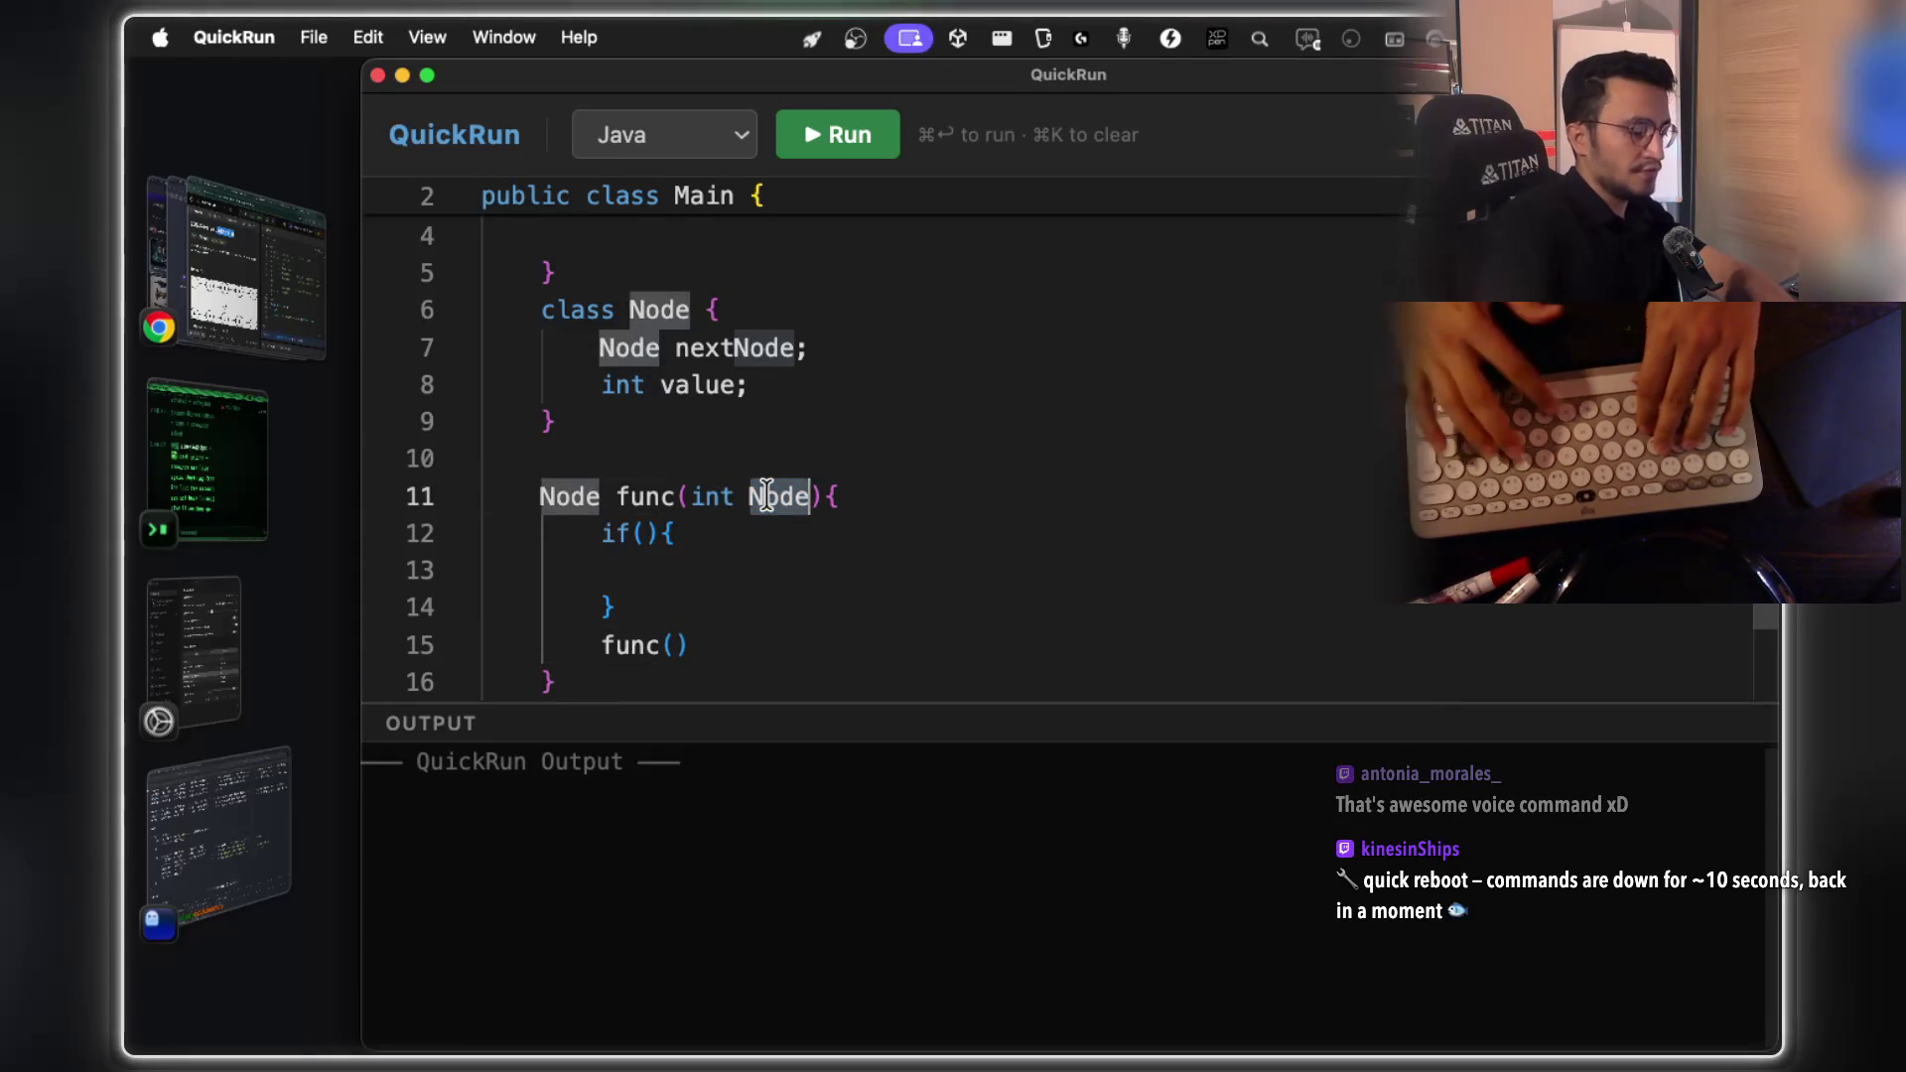
text(node)
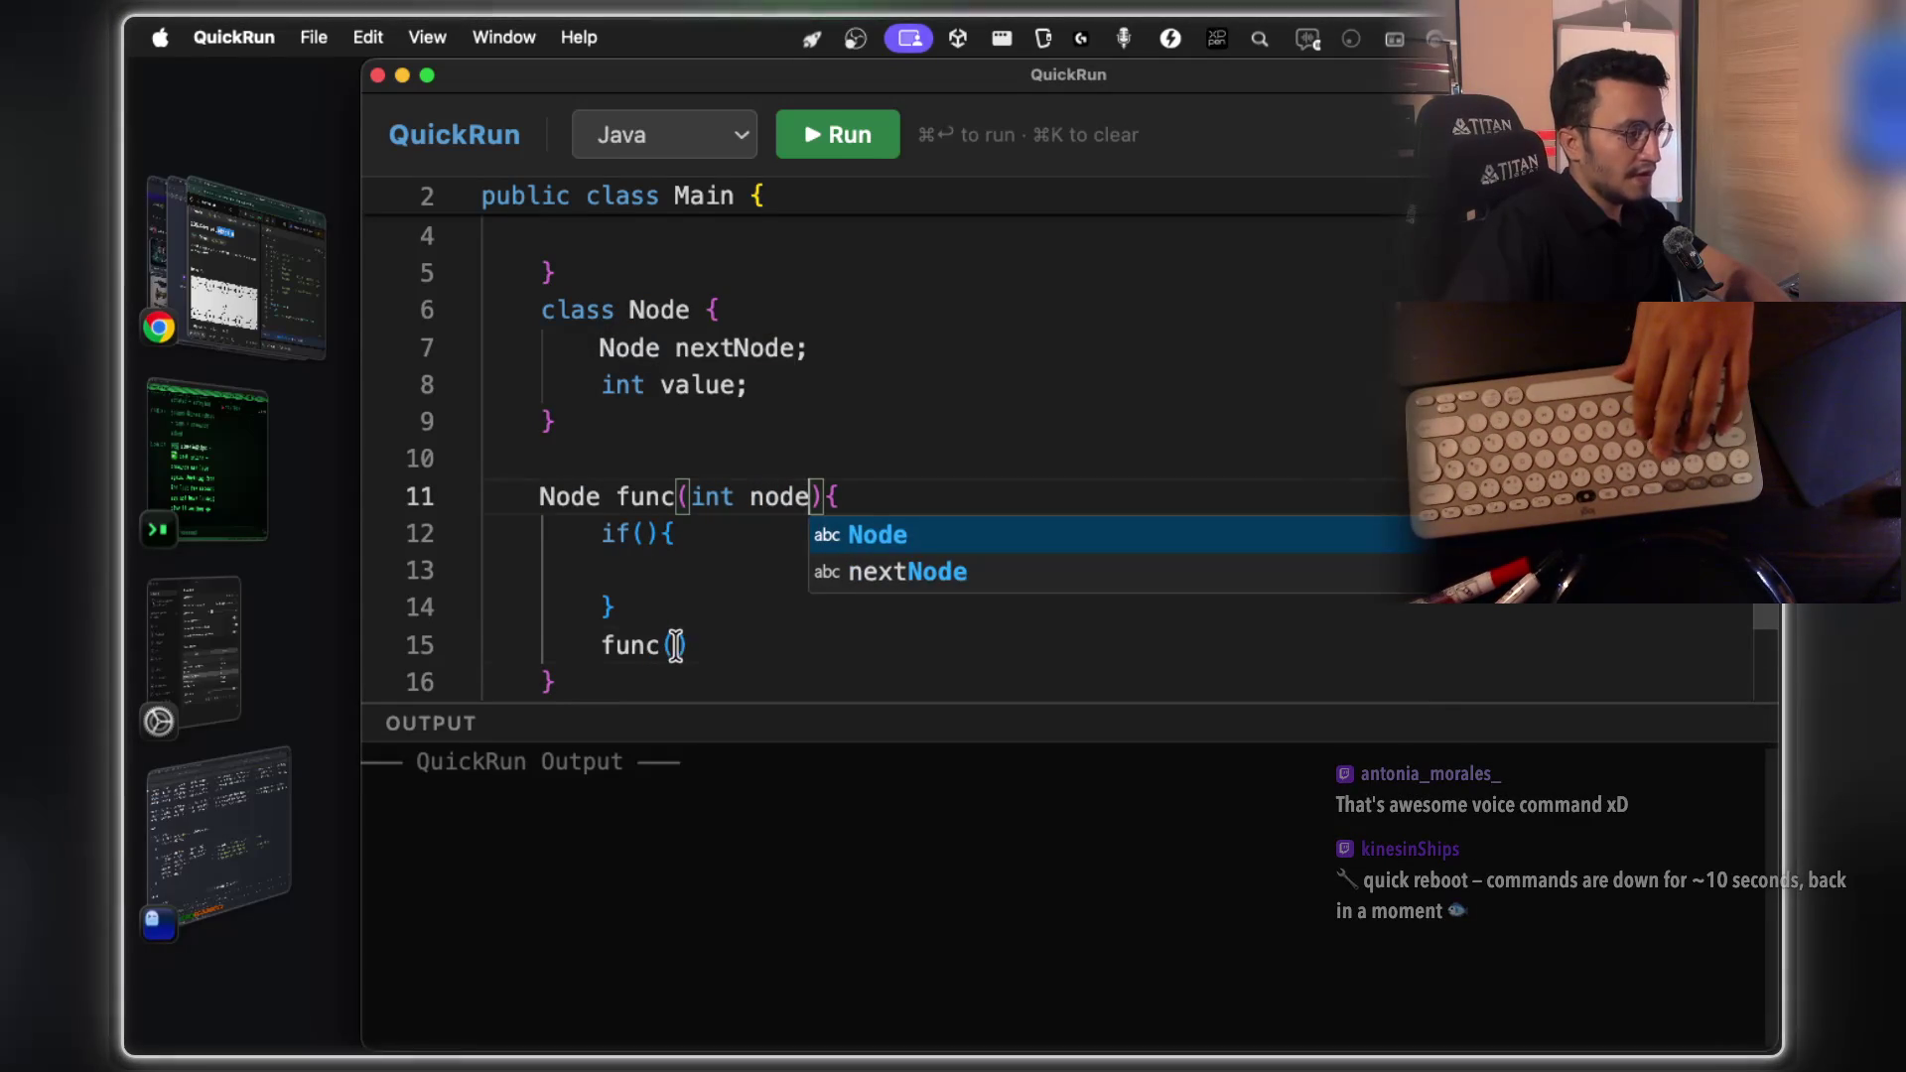
click(681, 645)
text(node.)
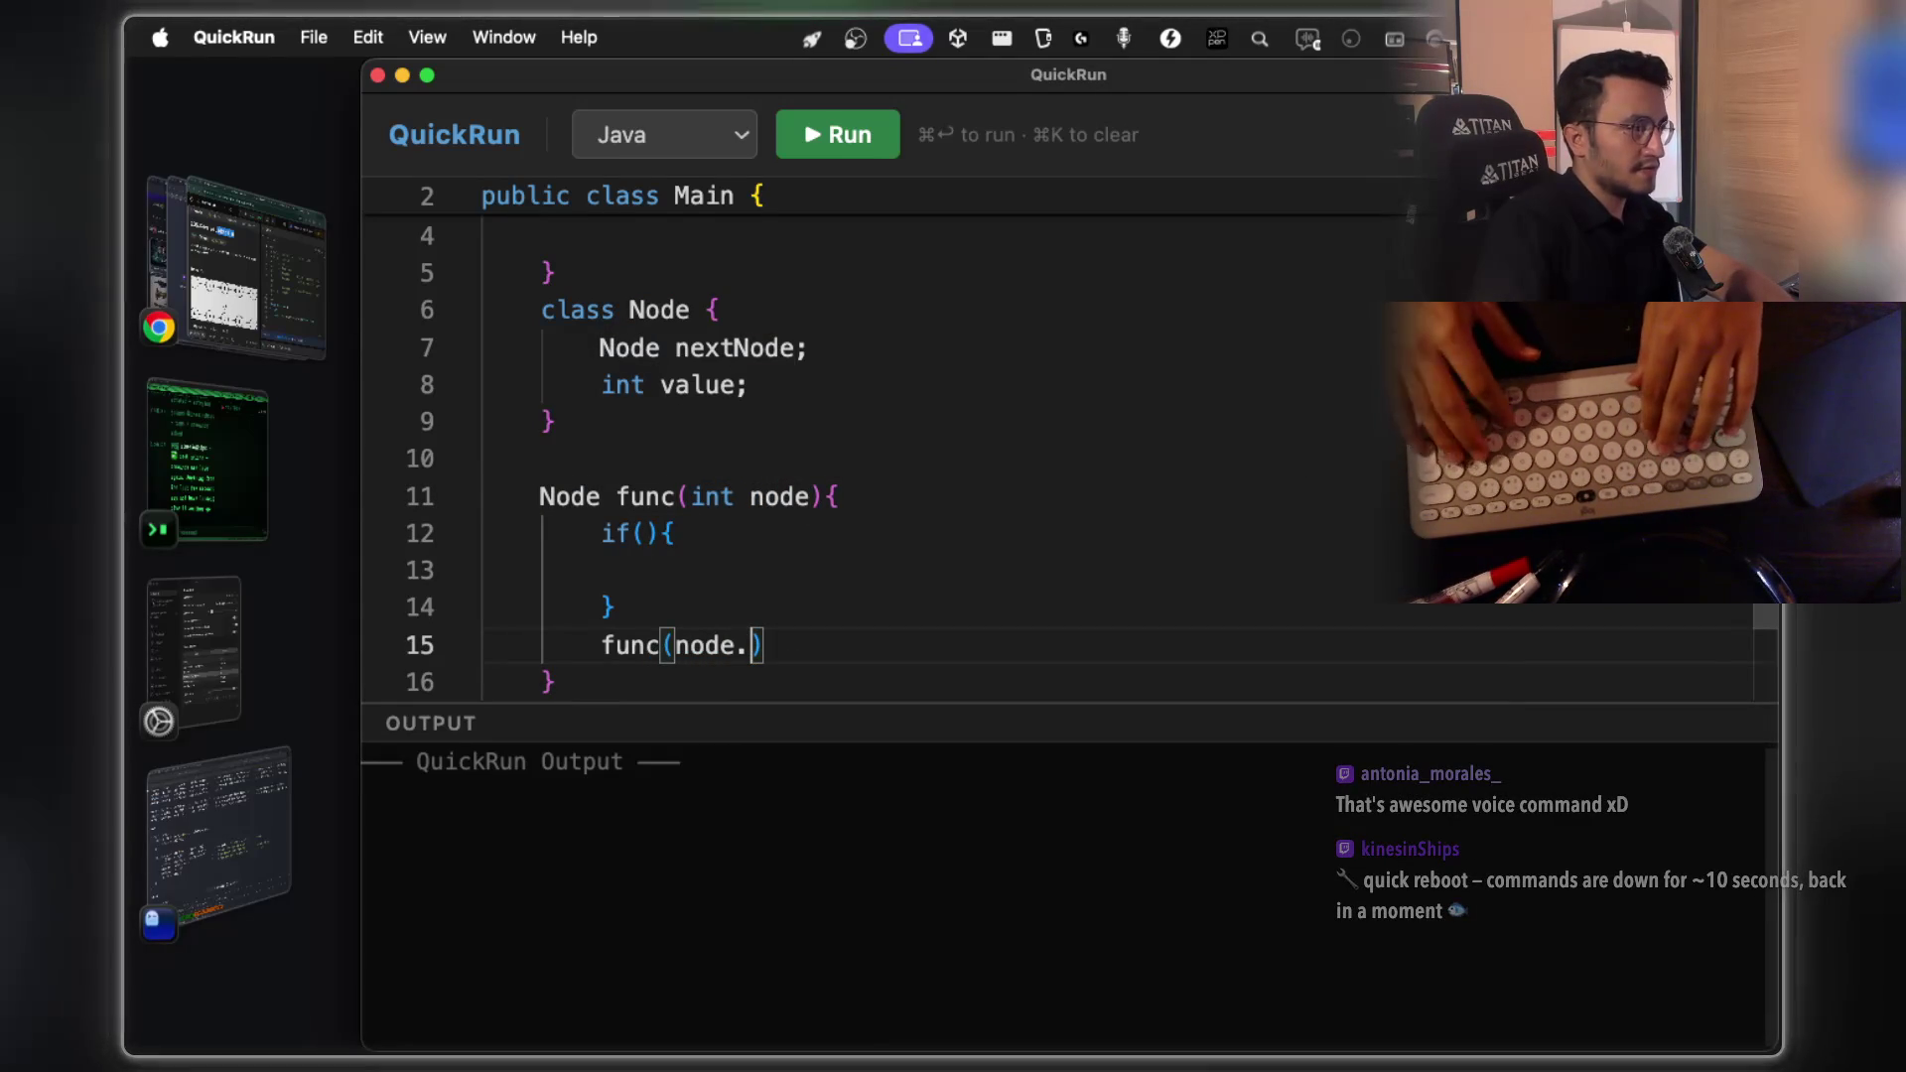
text(next)
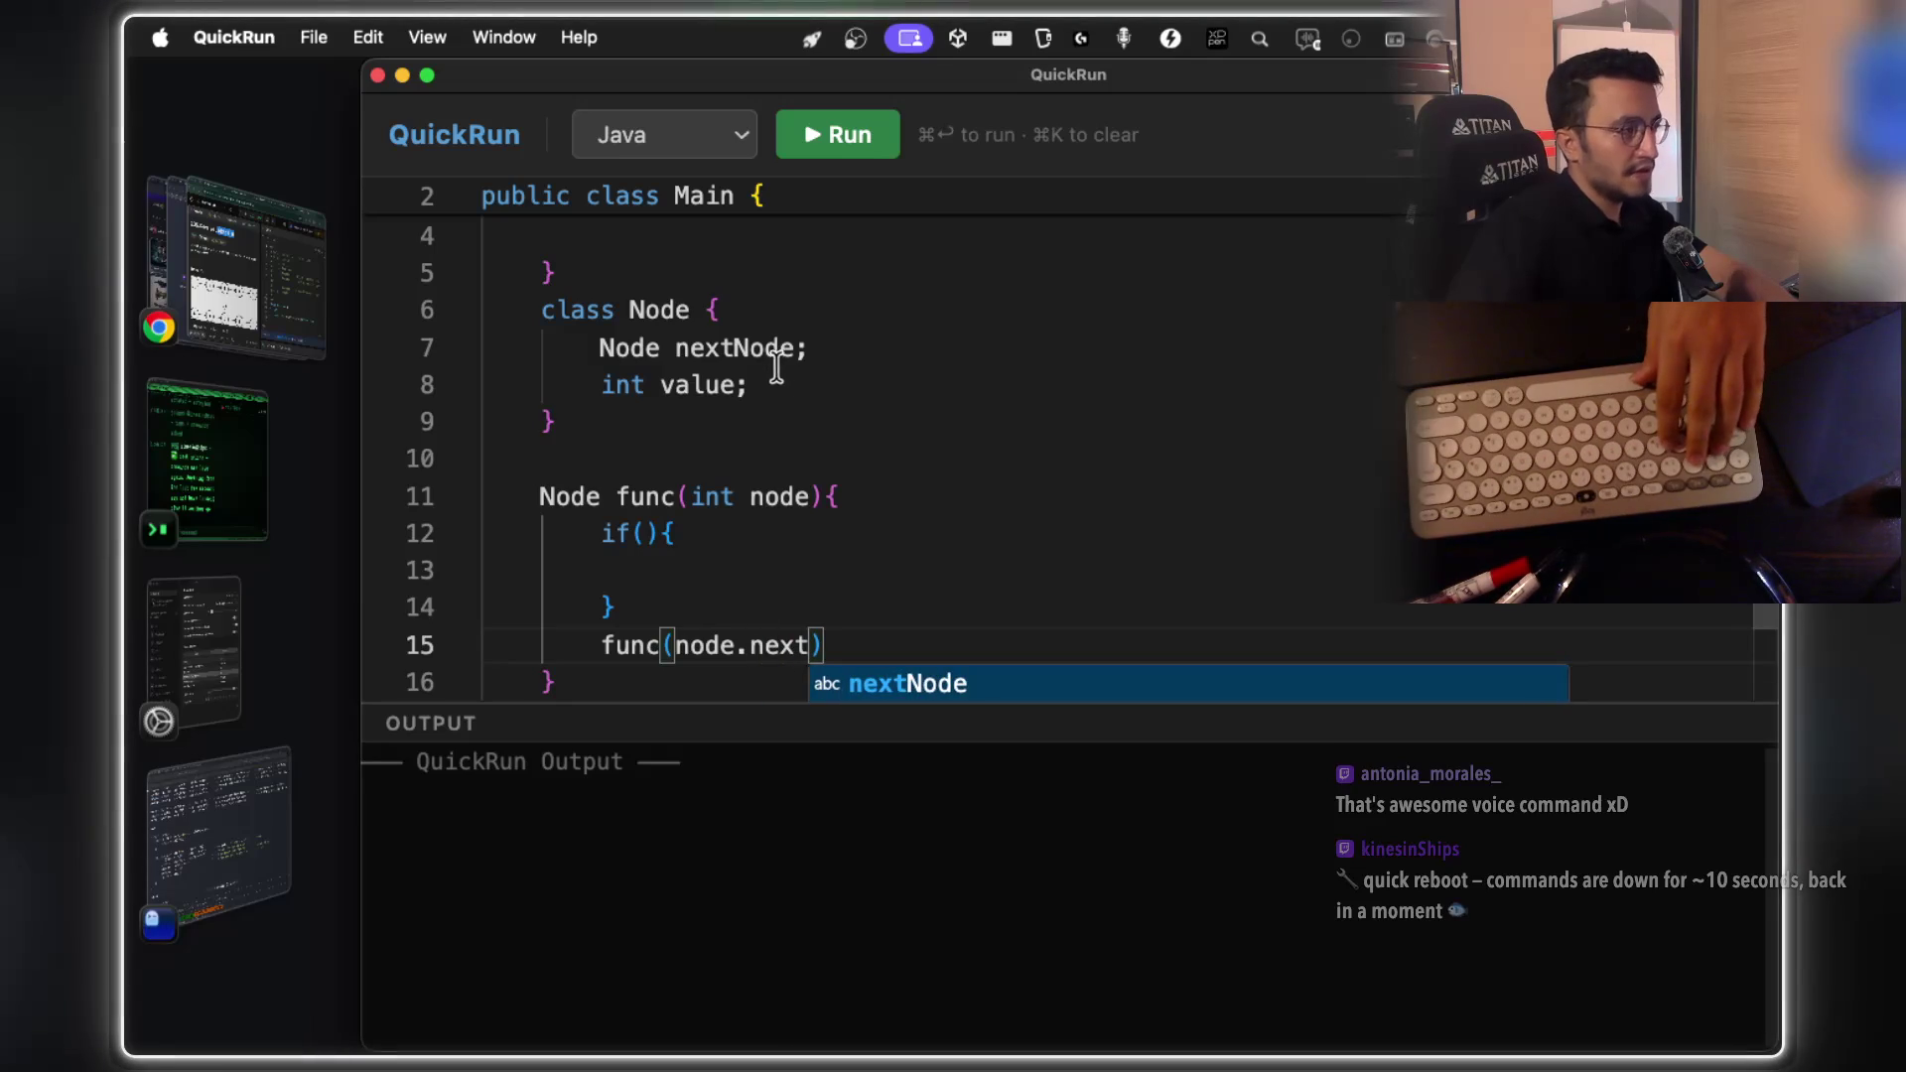
Rename the nextNode field to next
double_click(763, 357)
text(next)
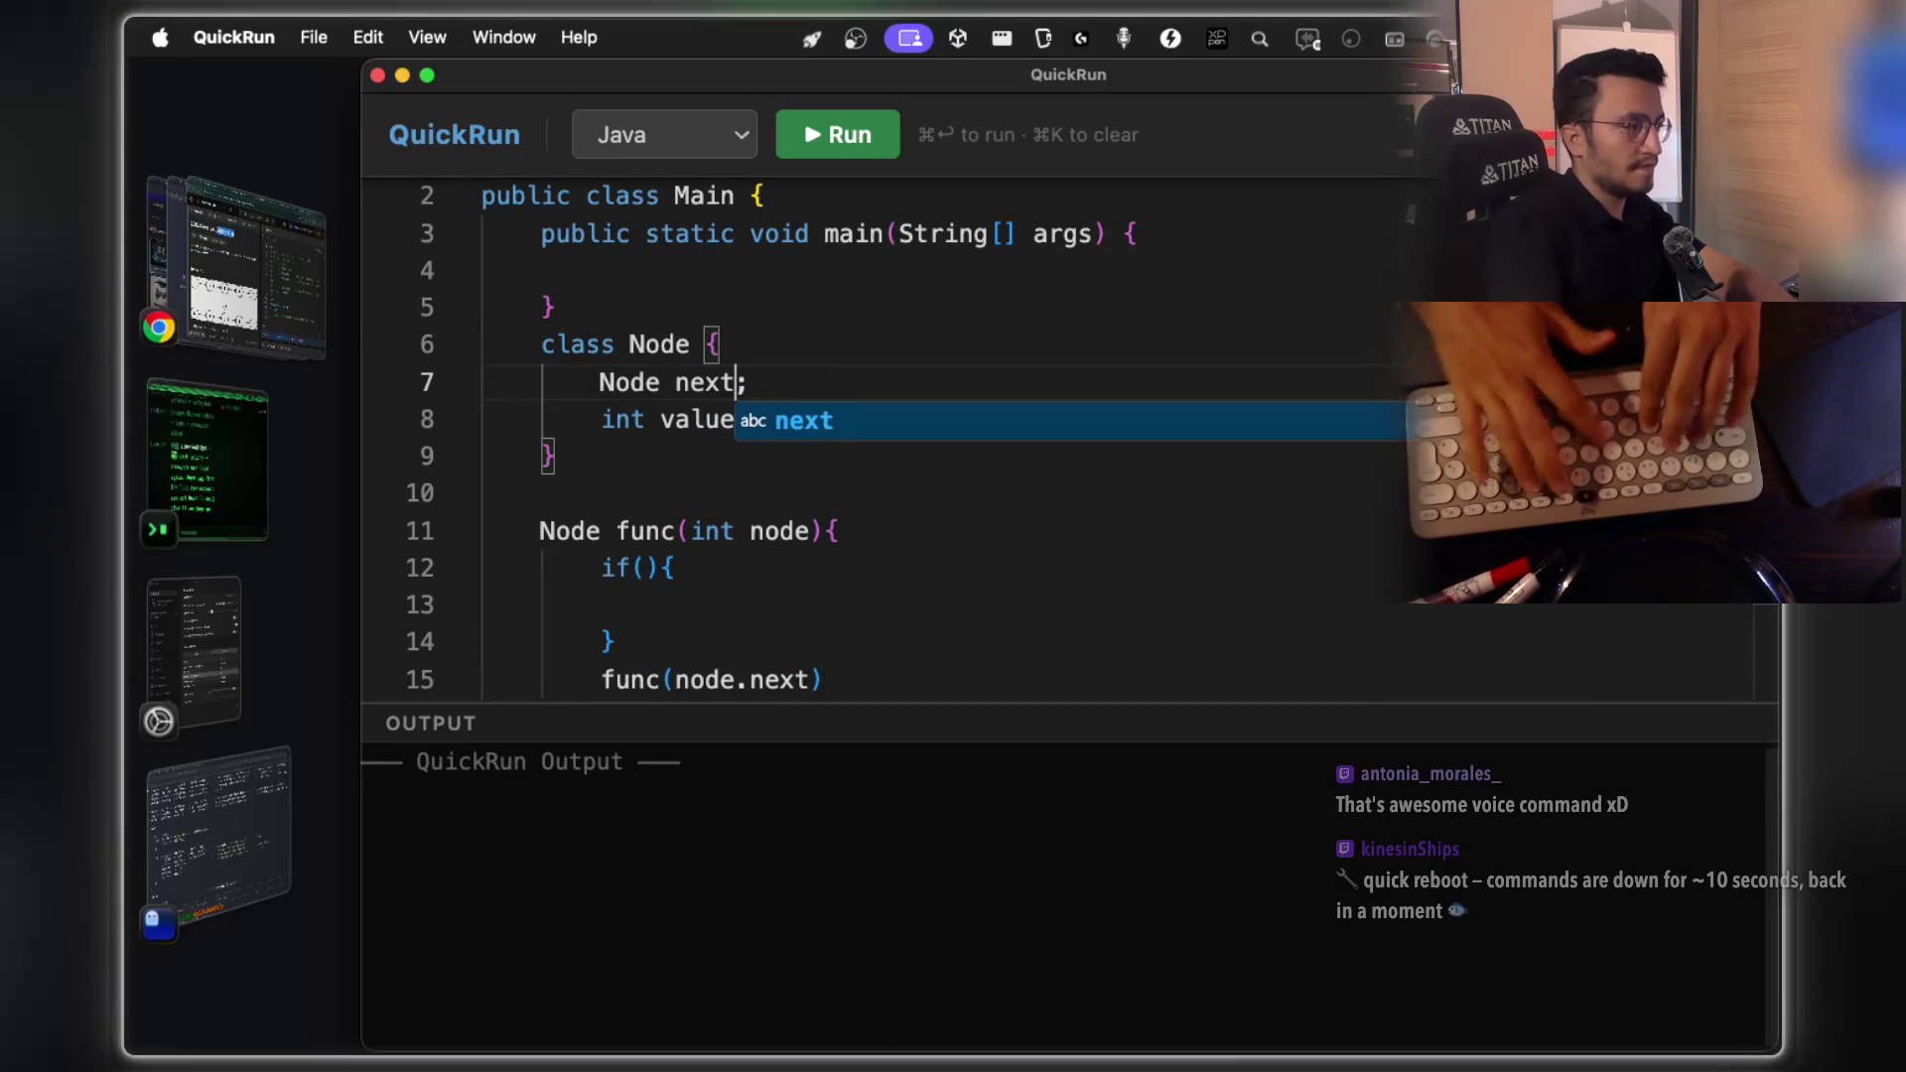
scroll(910, 510, down, 3)
click(851, 544)
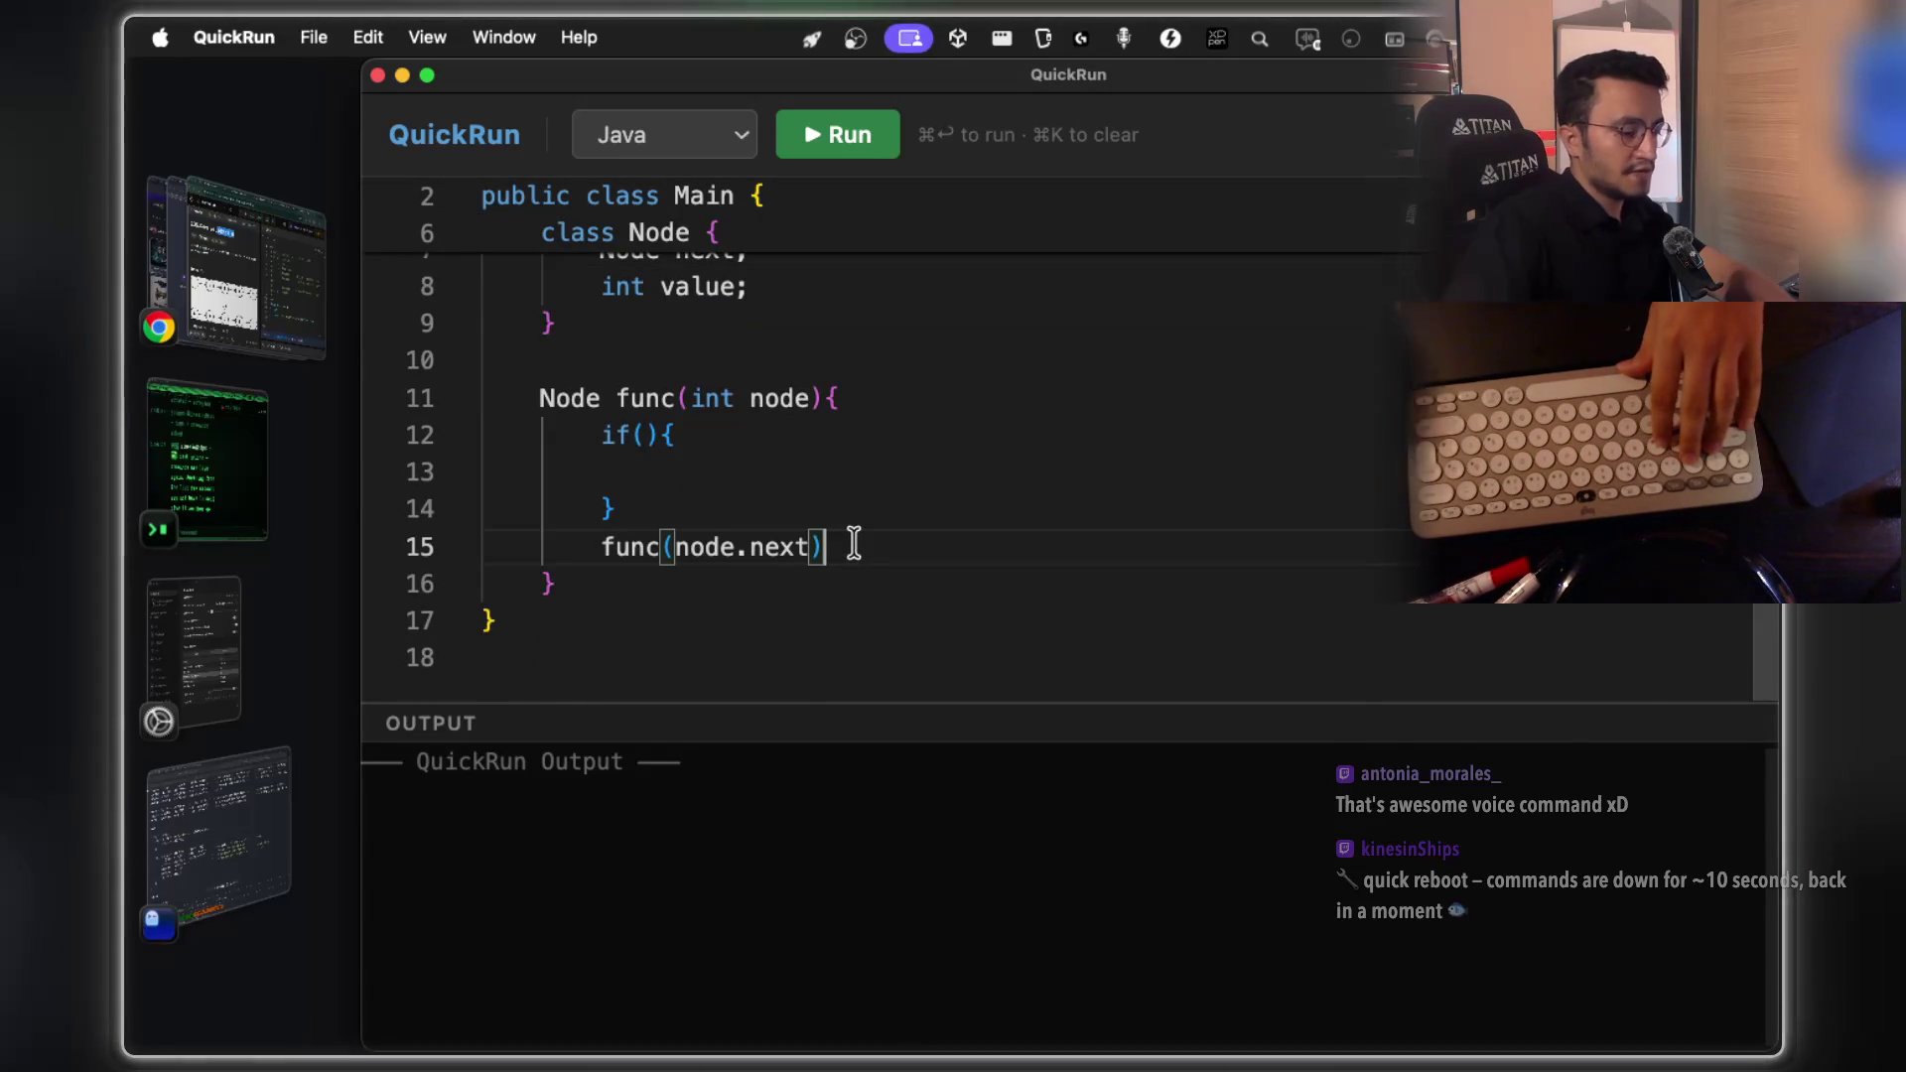
Store the recursive result as Node nextNode = func(node.next);
text(;)
click(602, 547)
text(Node )
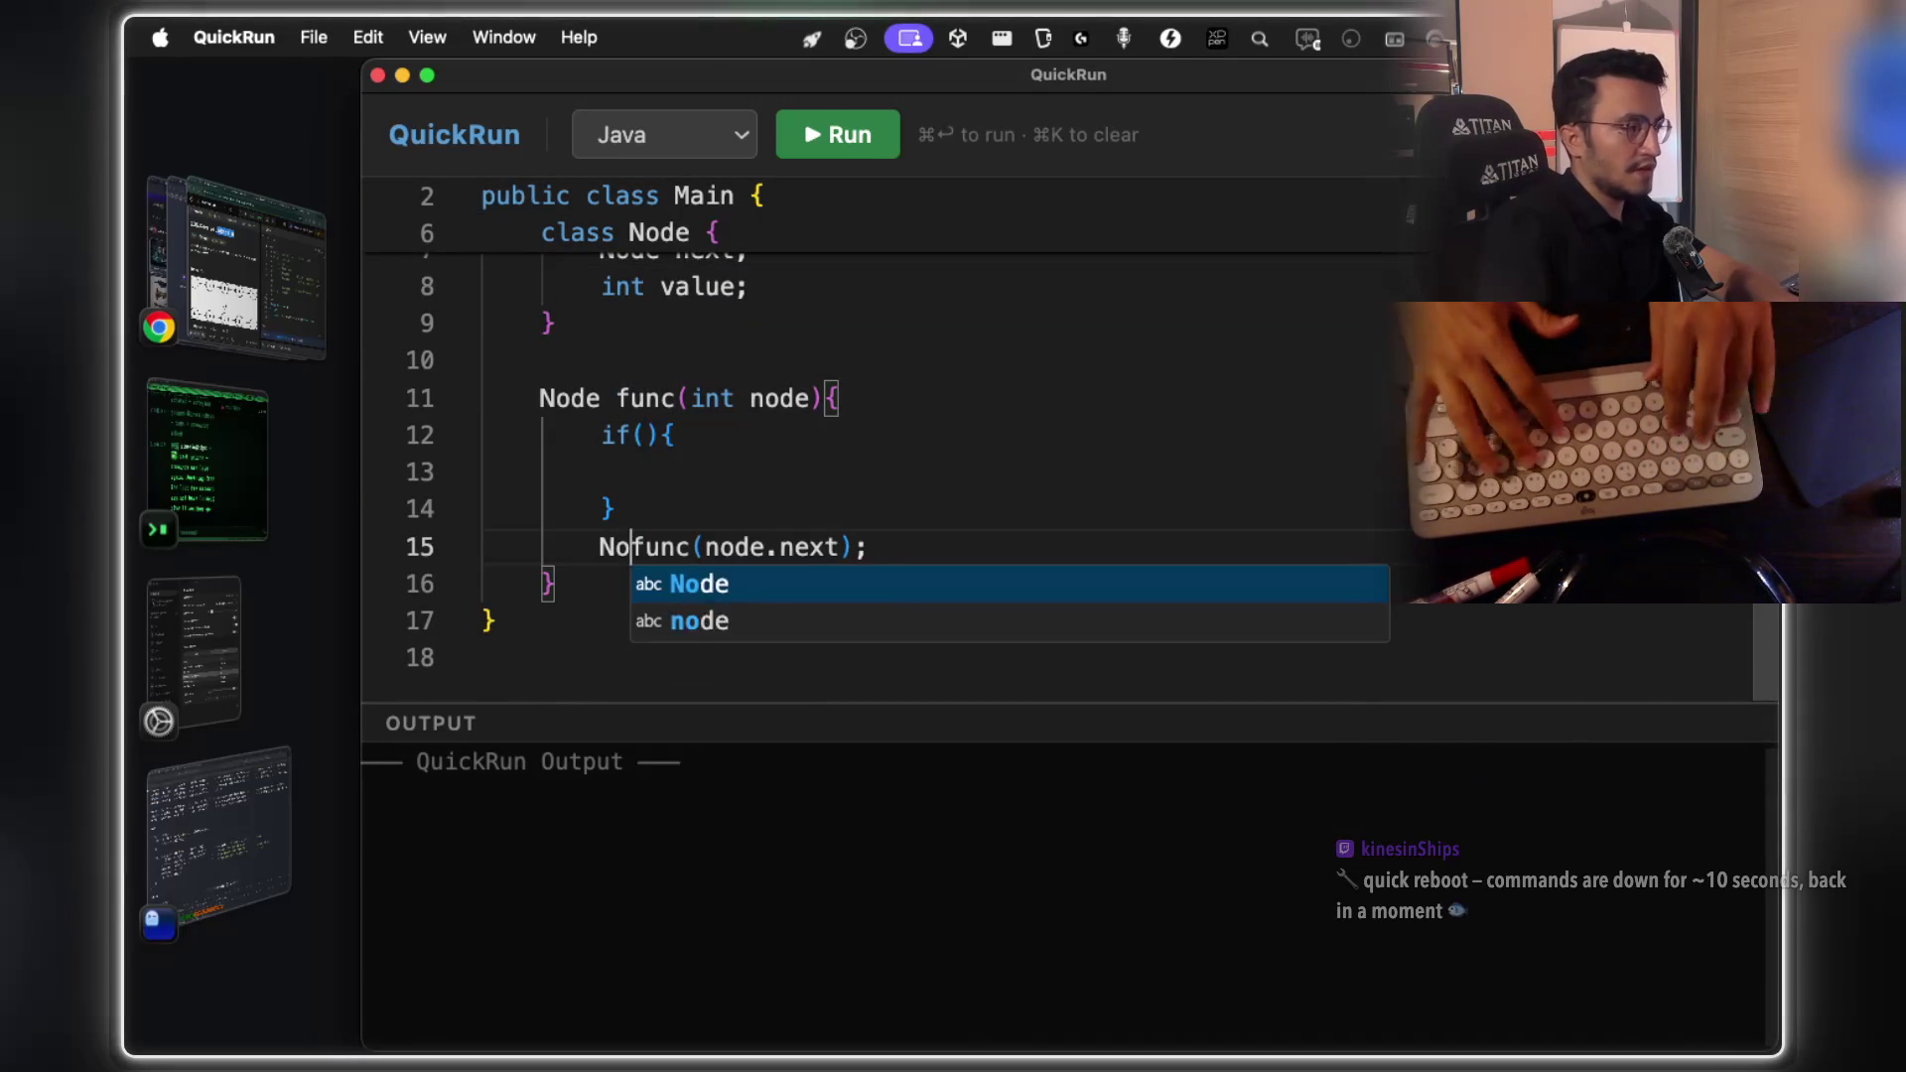
text(nextnod)
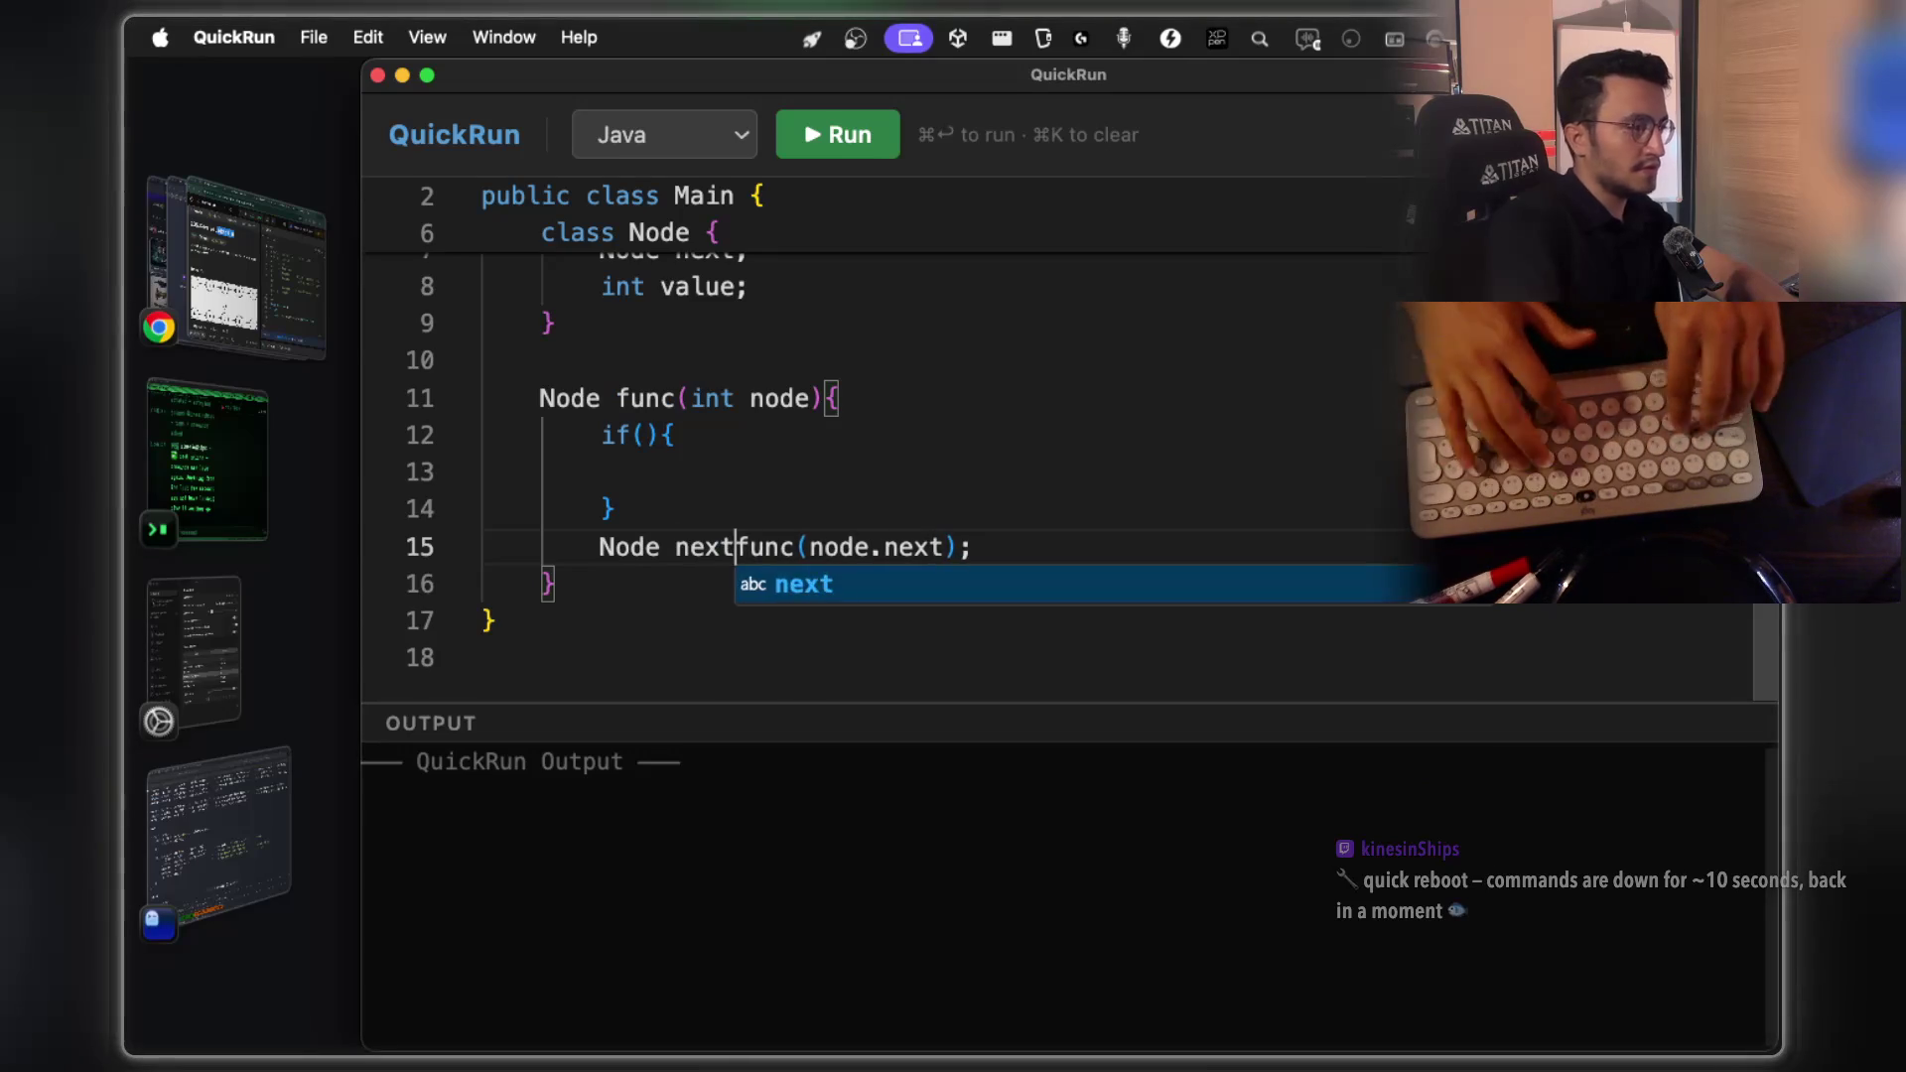
key(BackSpace)
key(BackSpace)
key(BackSpace)
text(Nod)
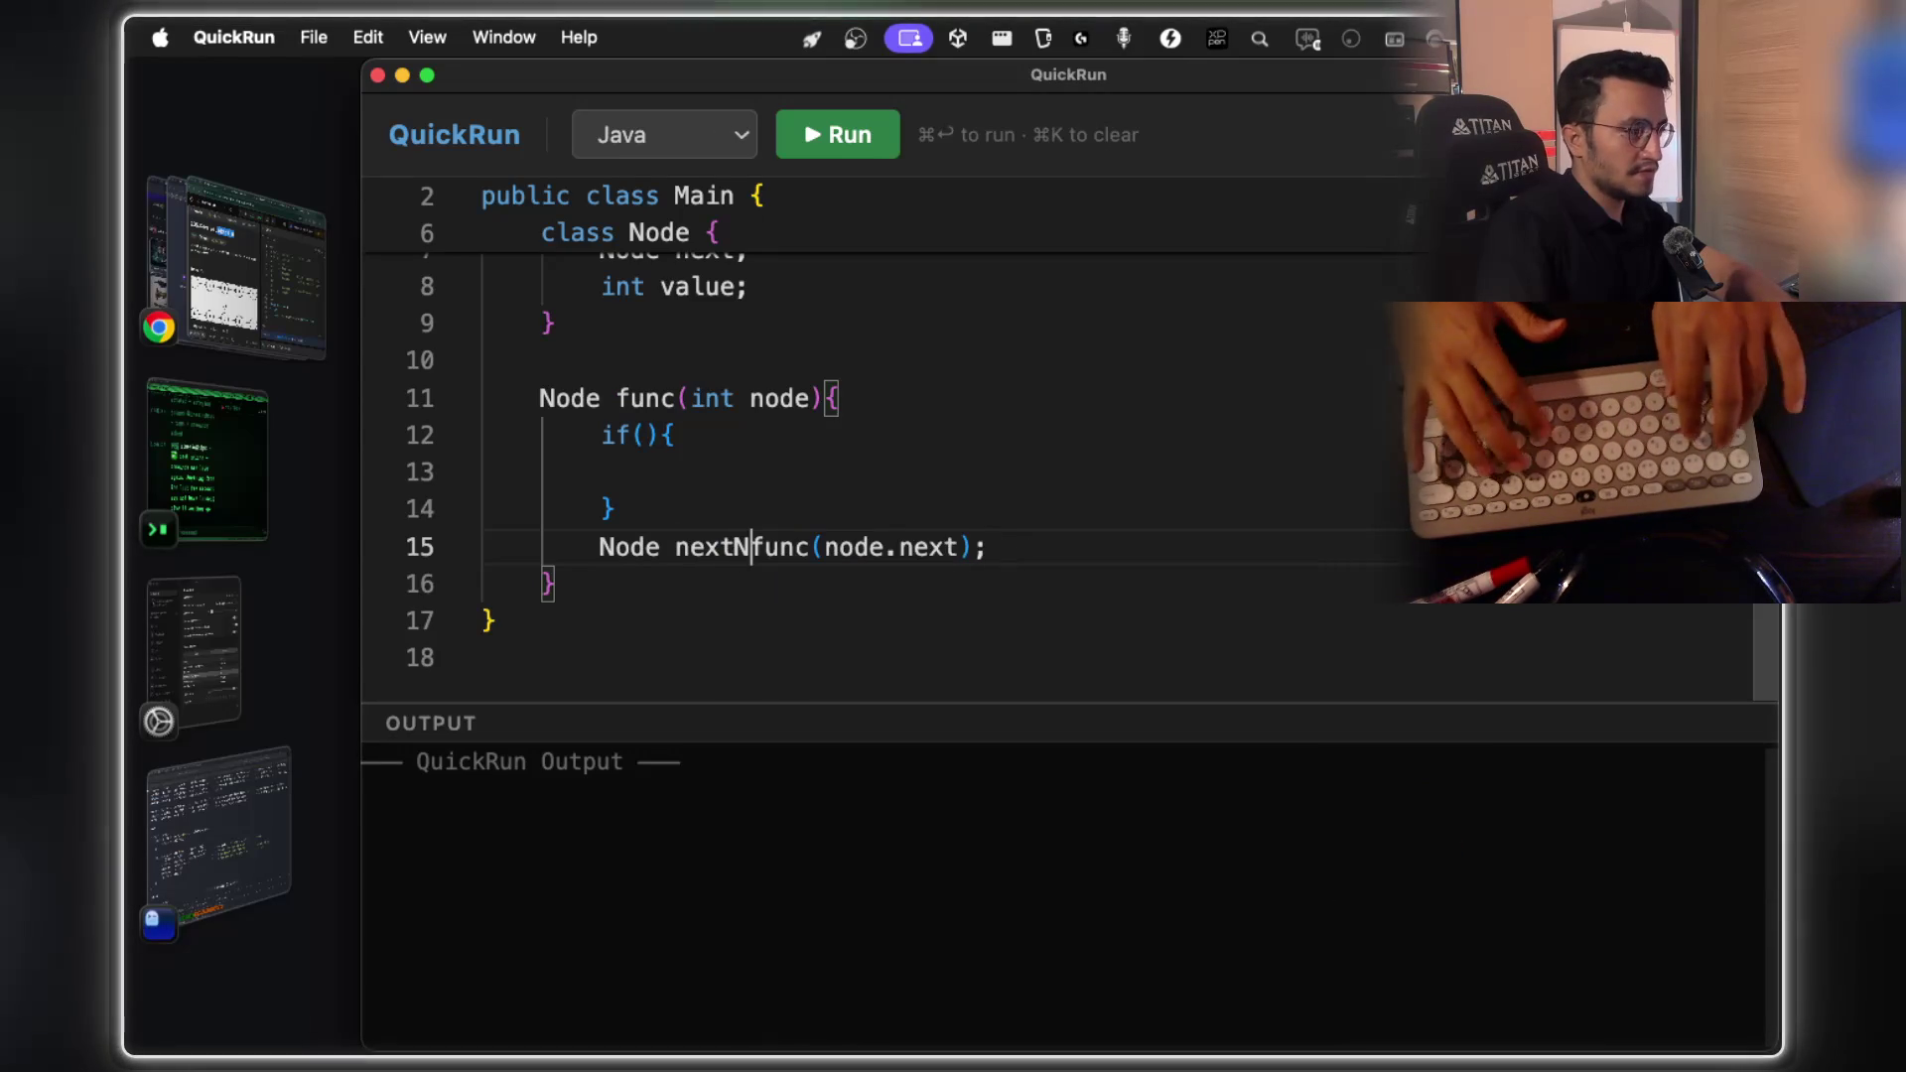
text(e =)
key(super+Right)
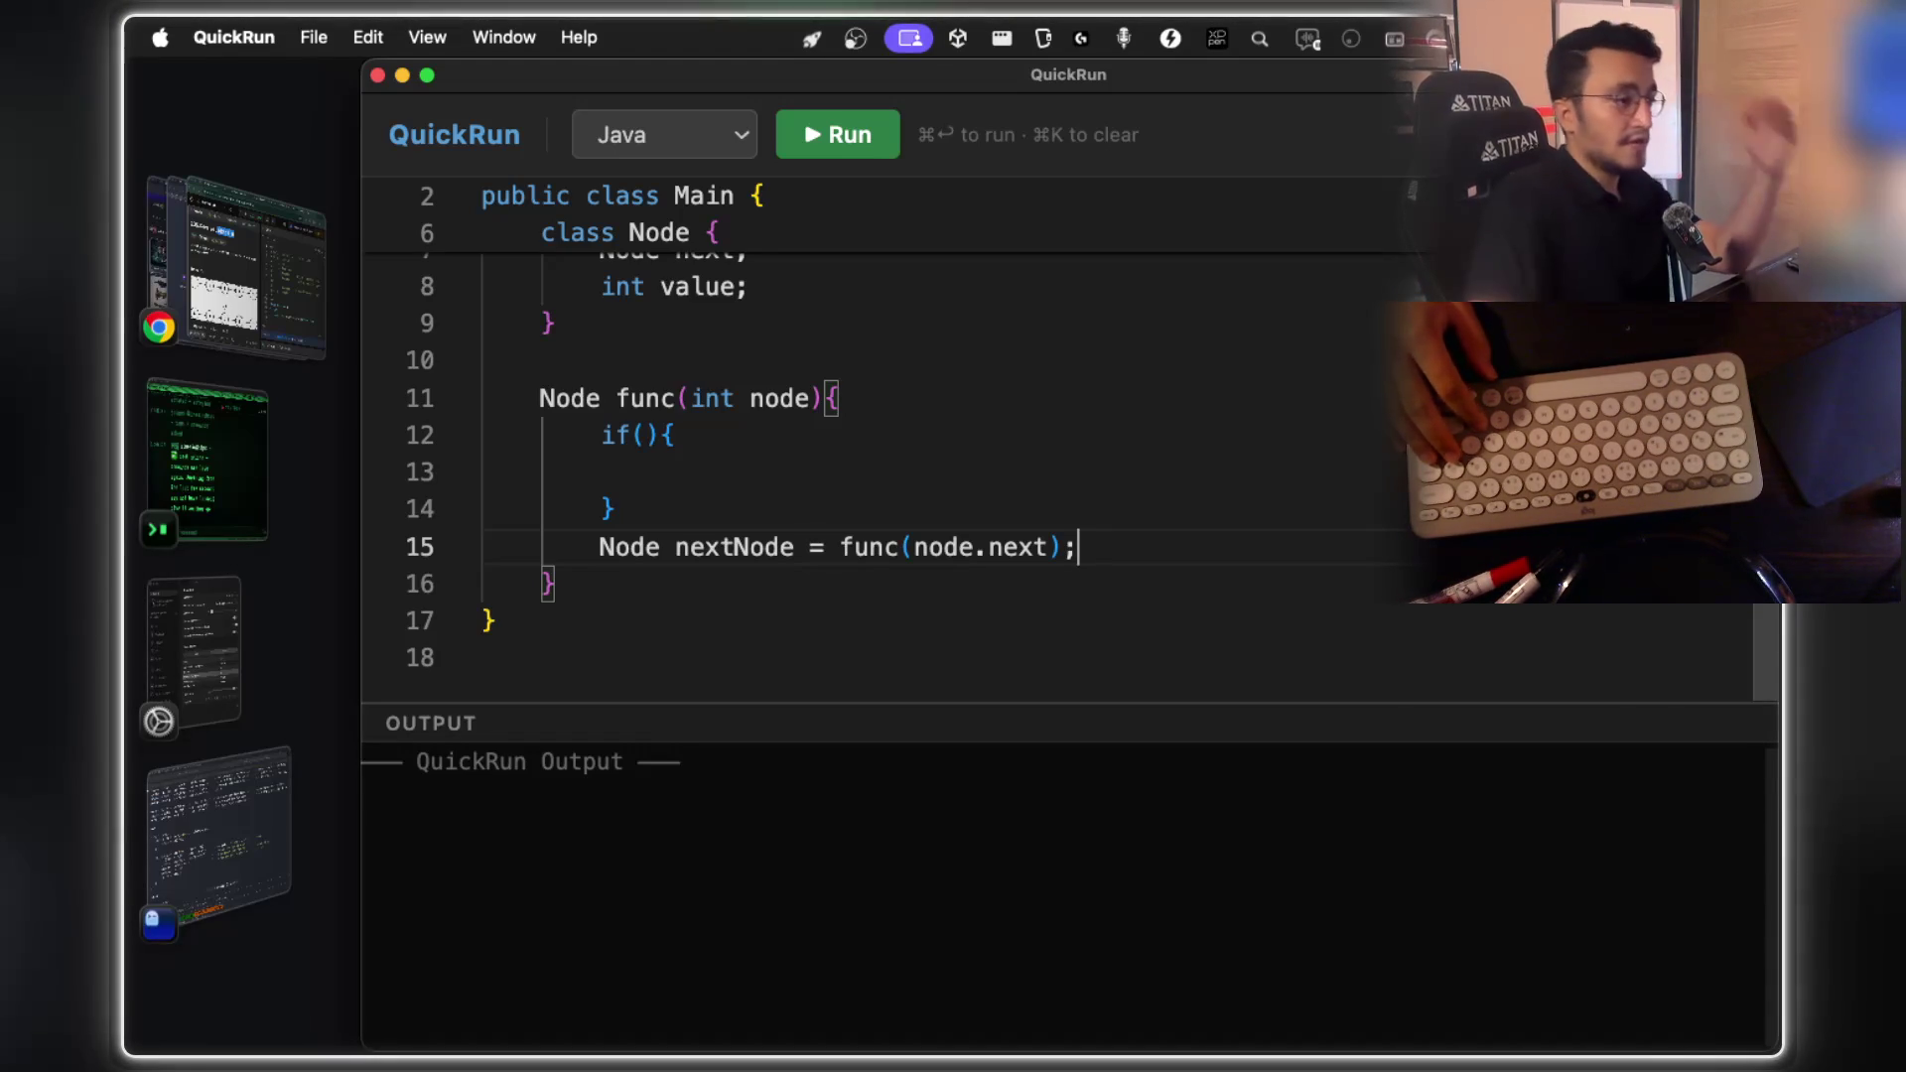
key(Return)
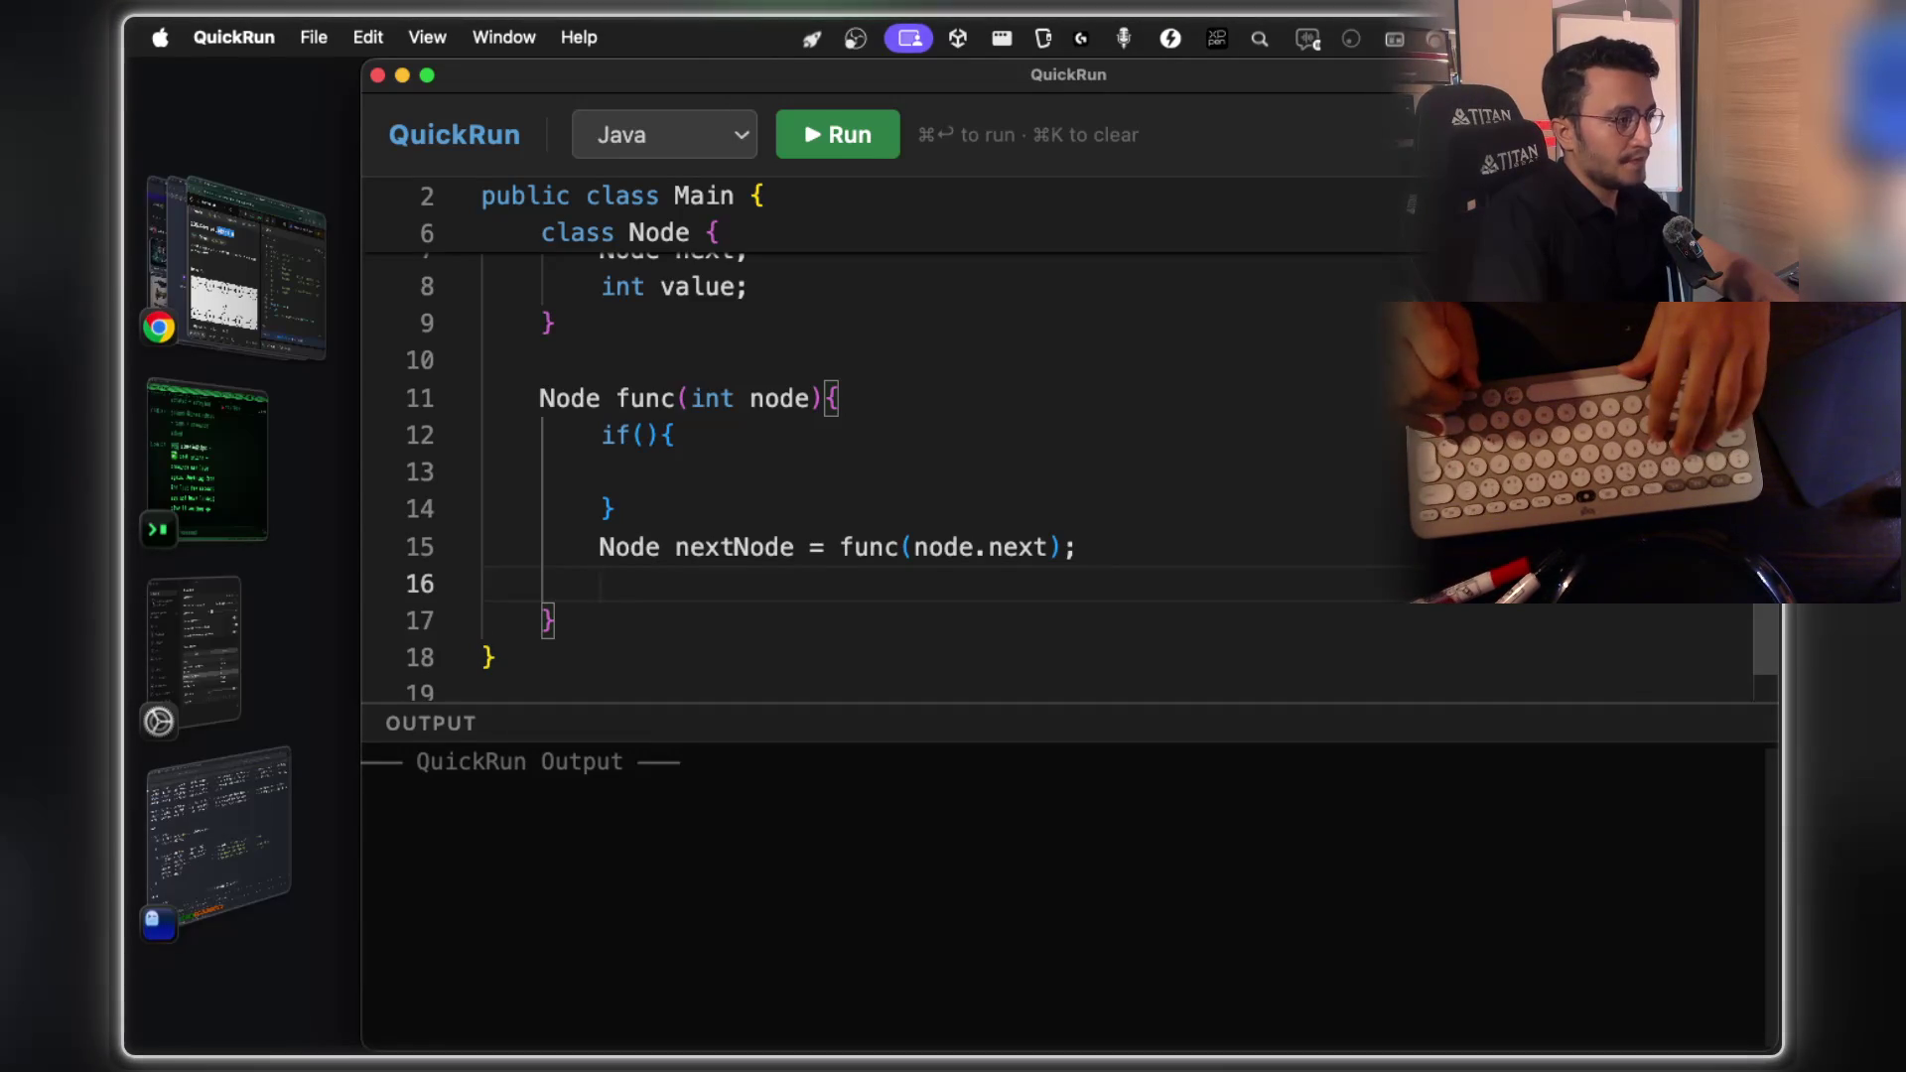
Add node.next=null;, nextNodes.next=node; and return node; below the recursive call
text(node)
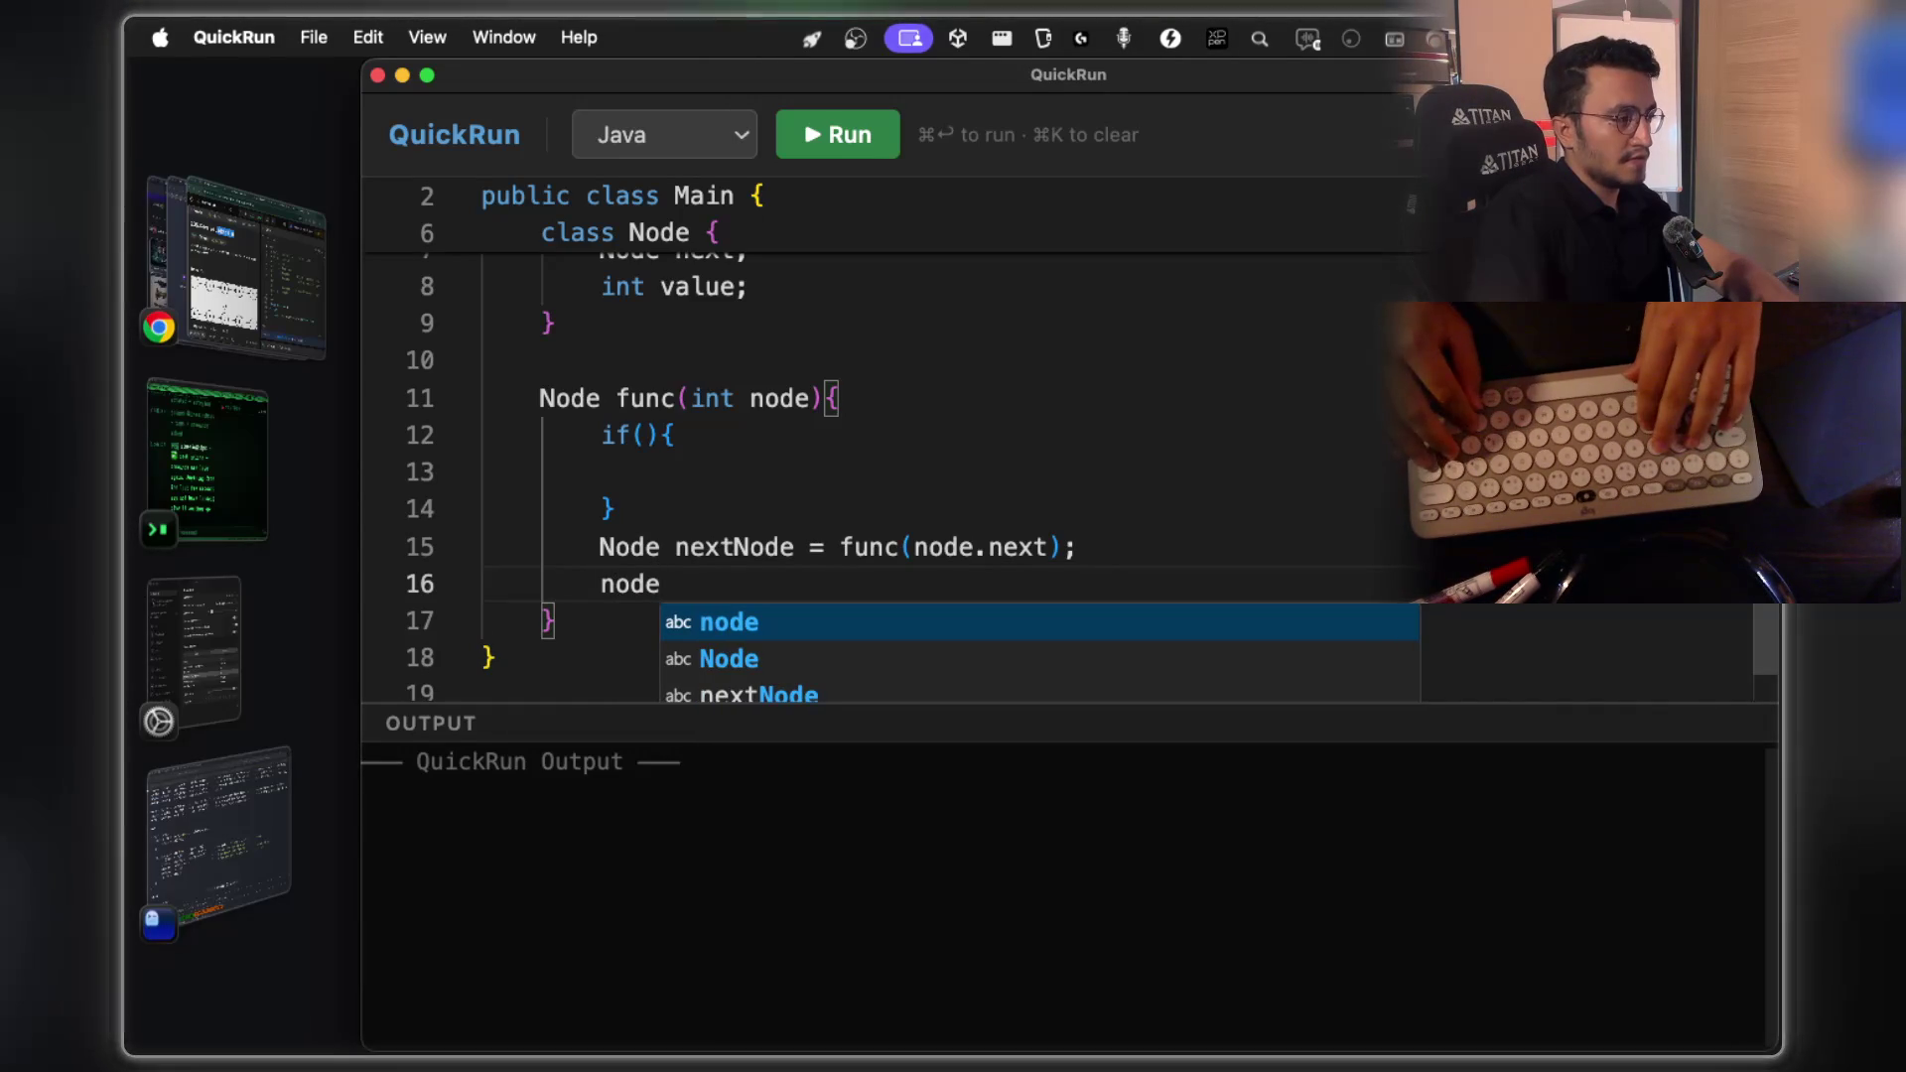
text(.next=)
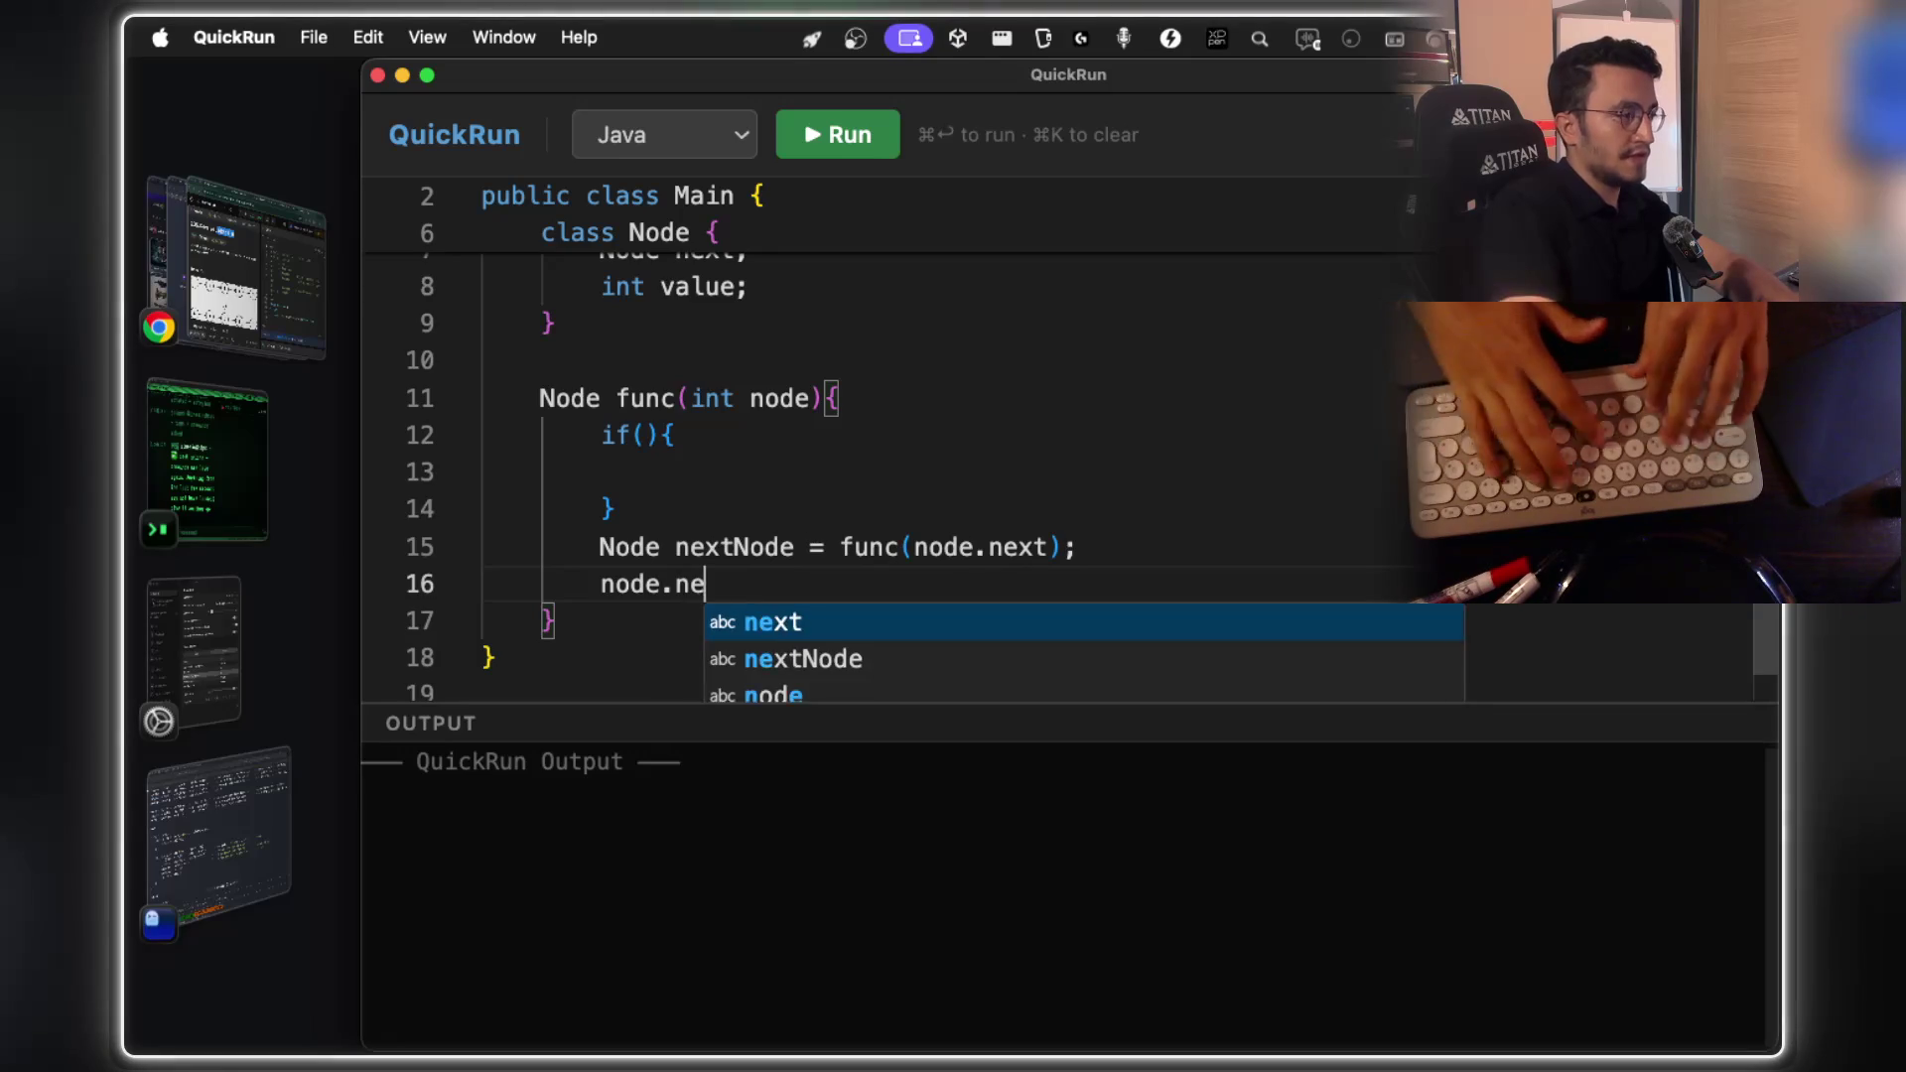
text(null;)
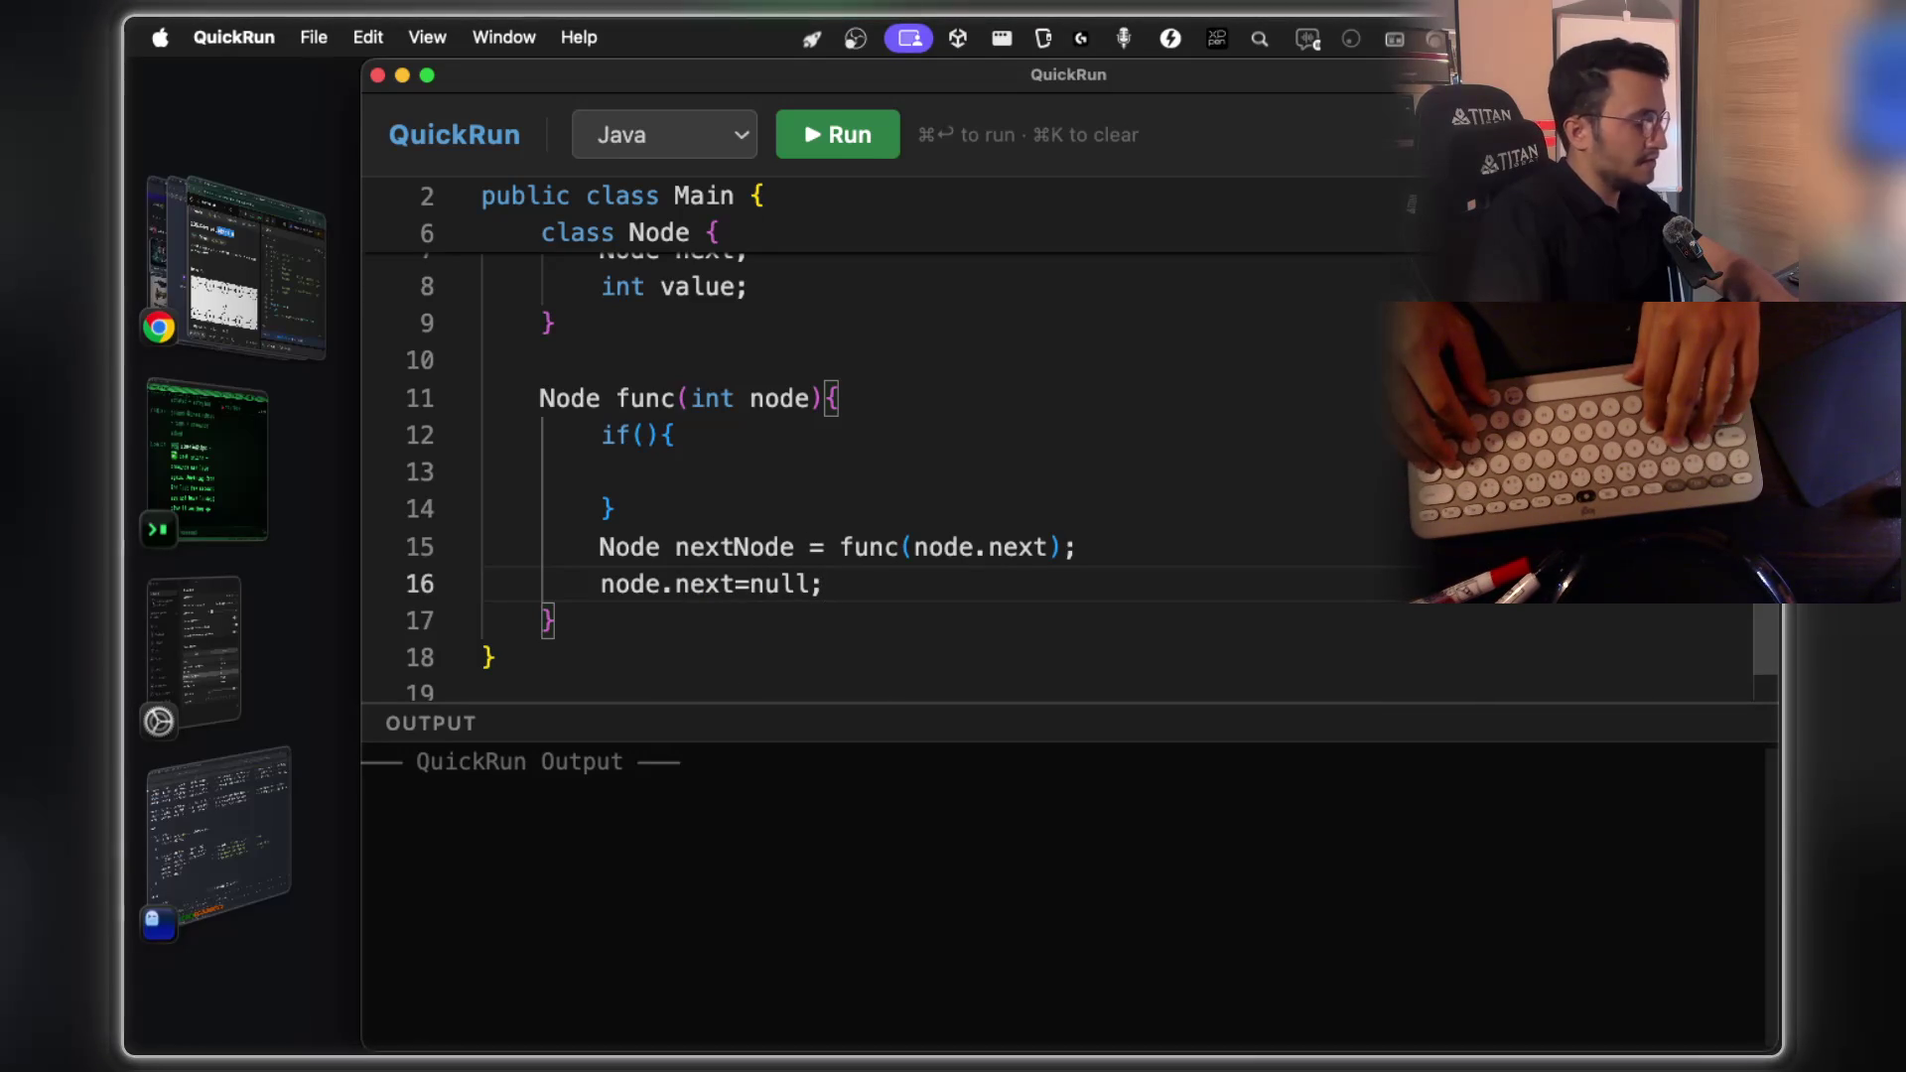
key(Return)
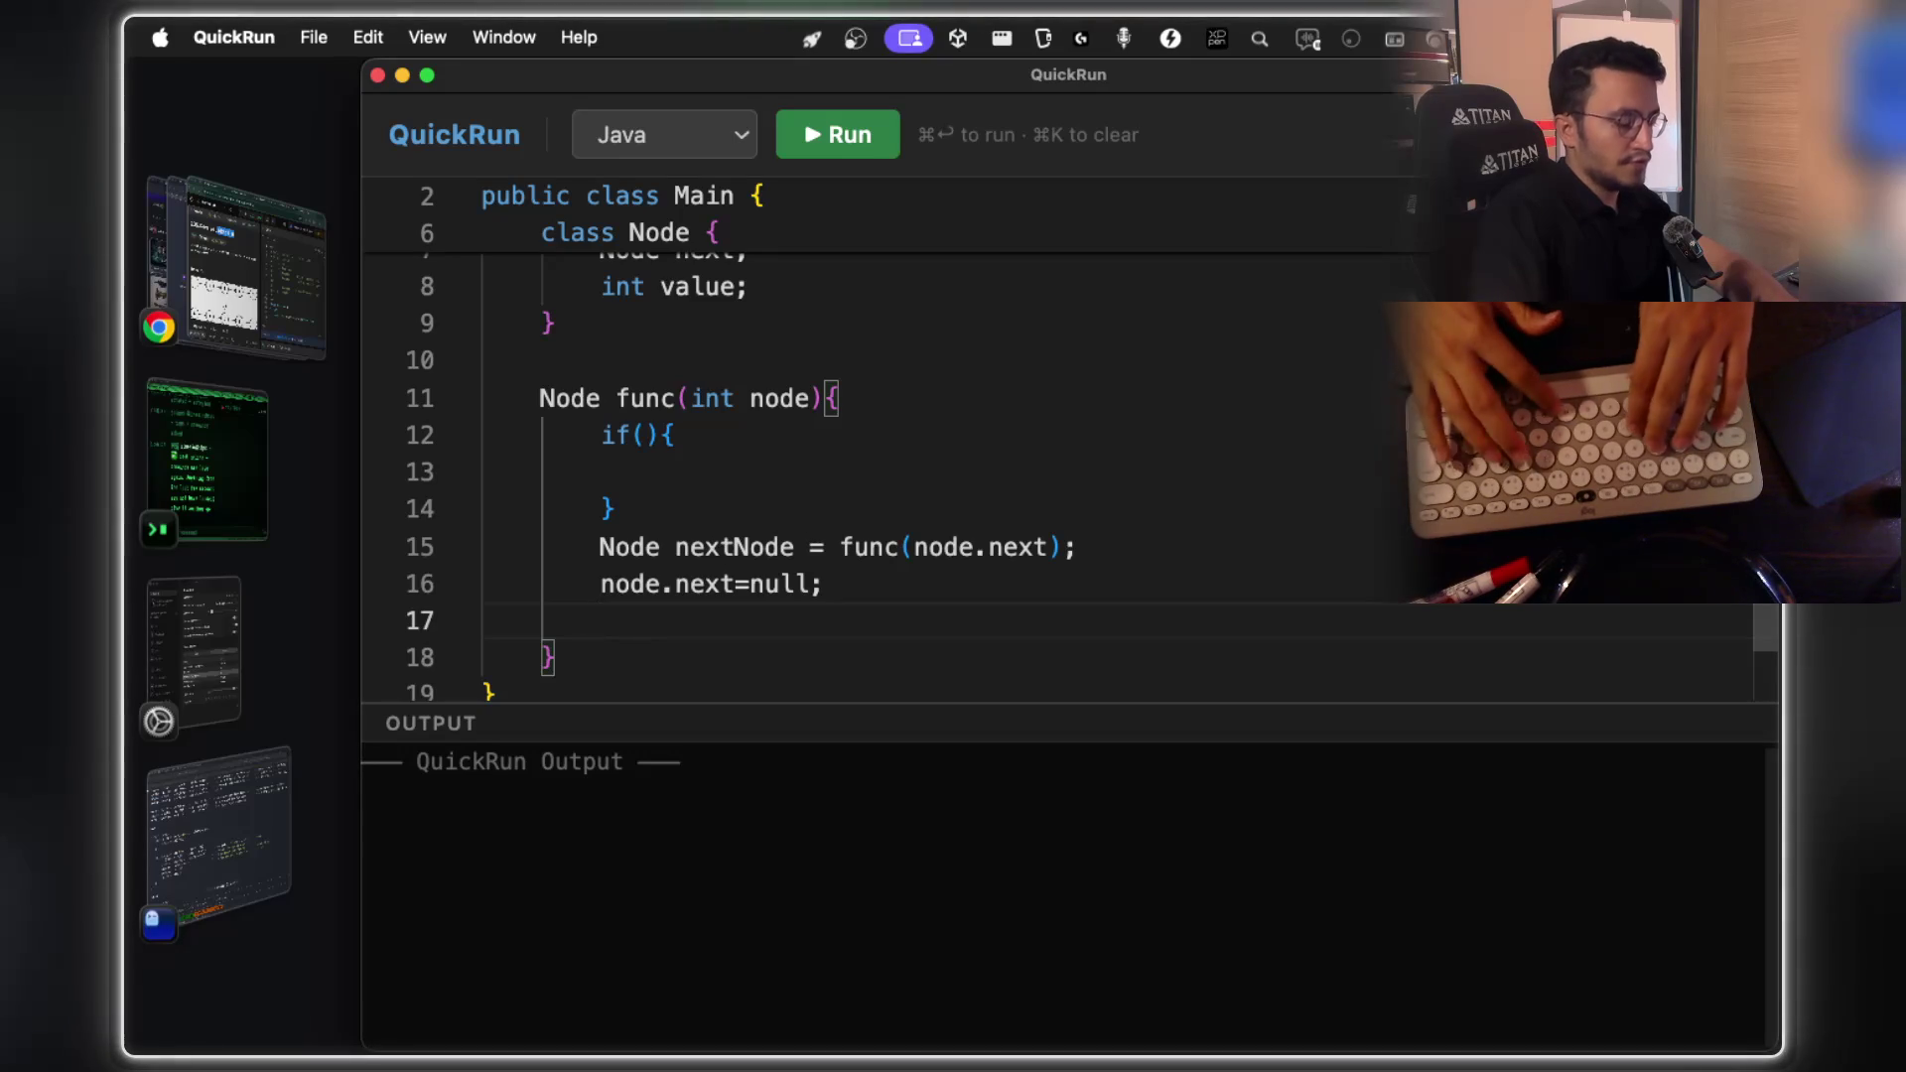
text(nextN)
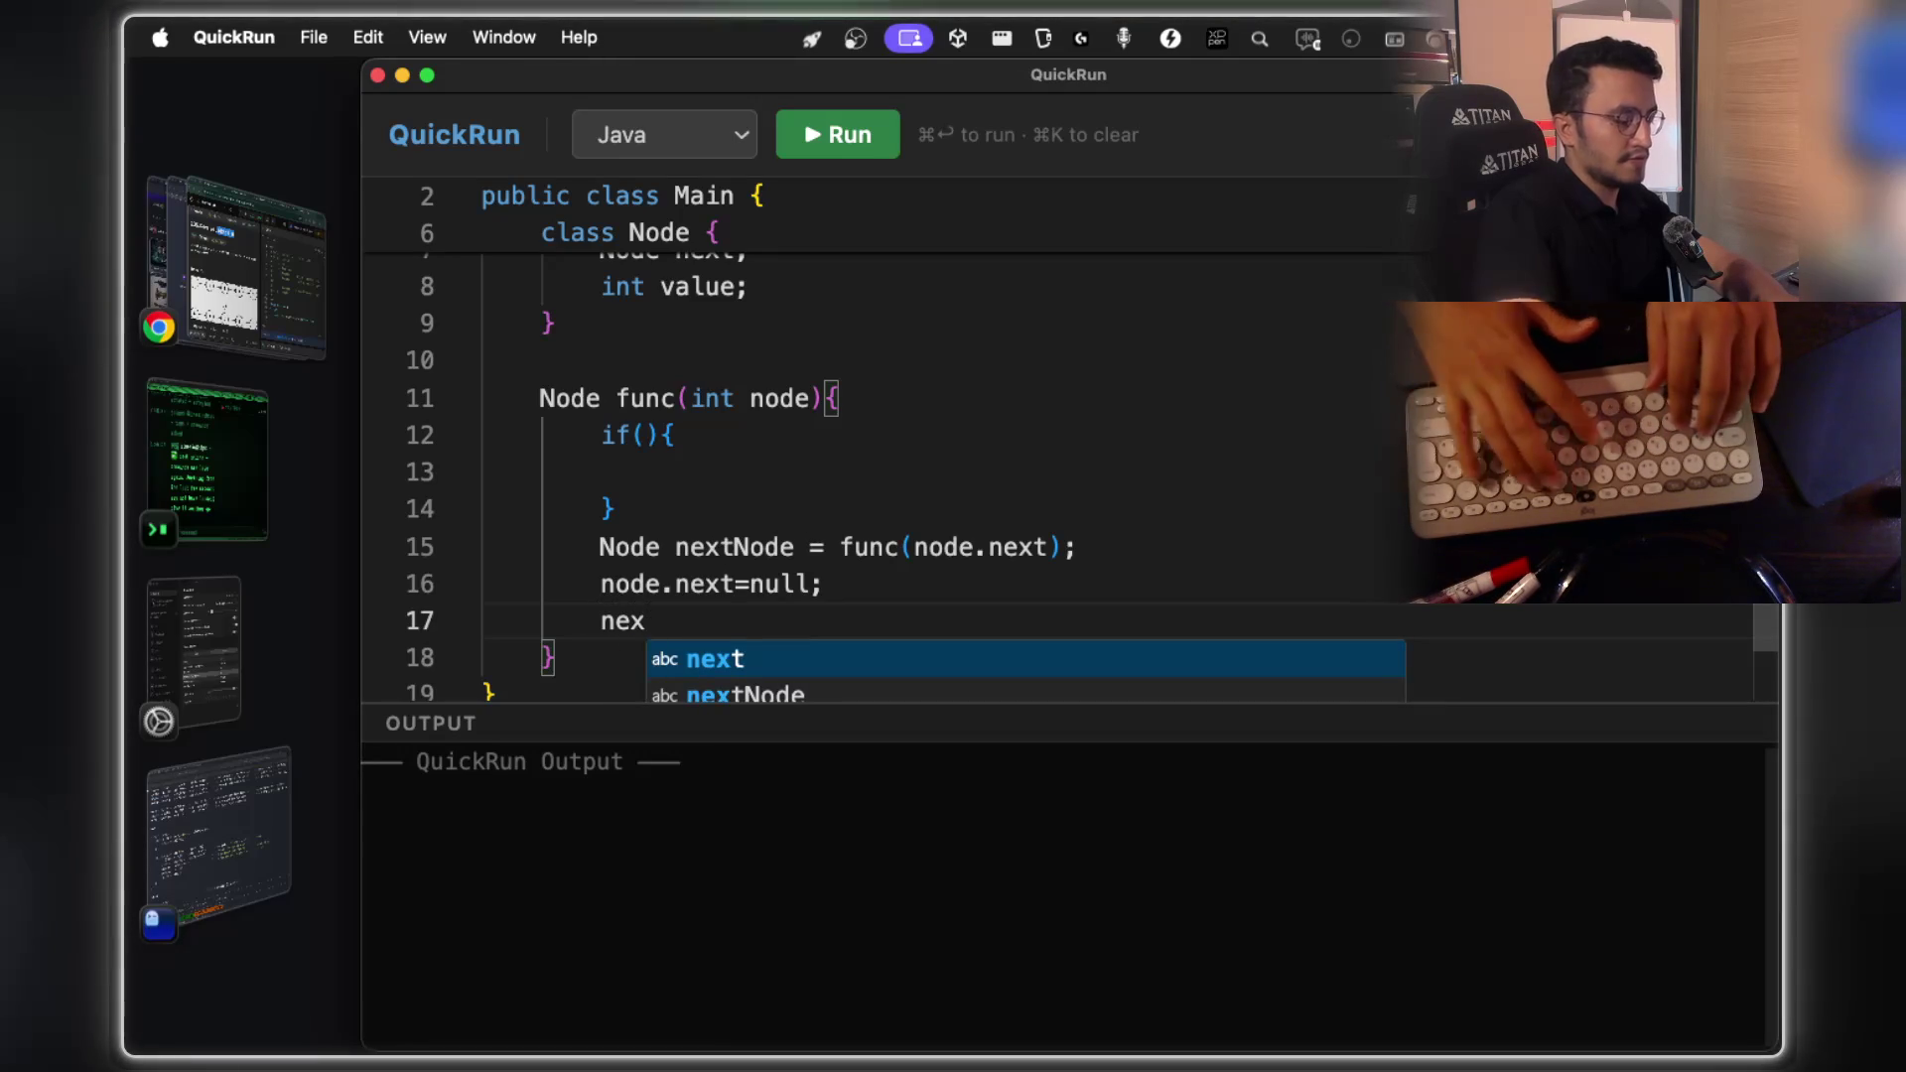
text(ode)
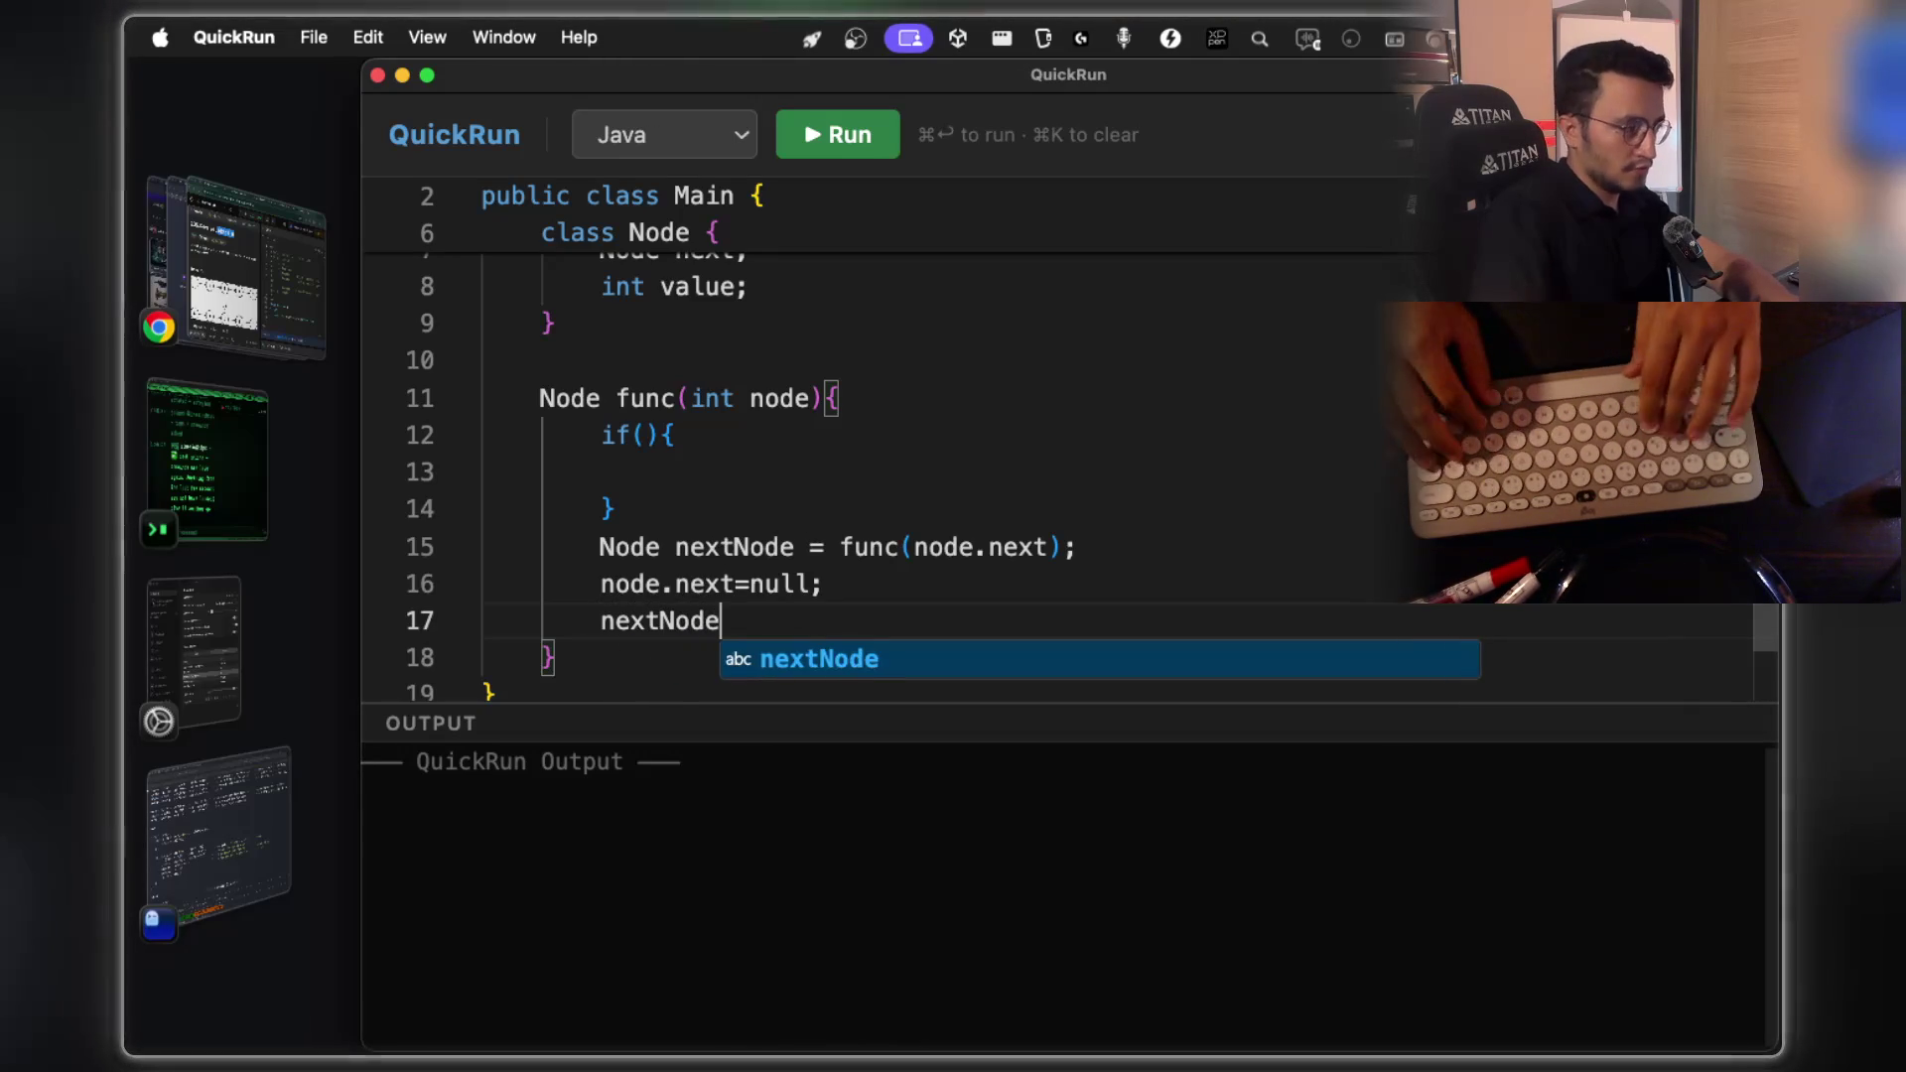
text(s.next)
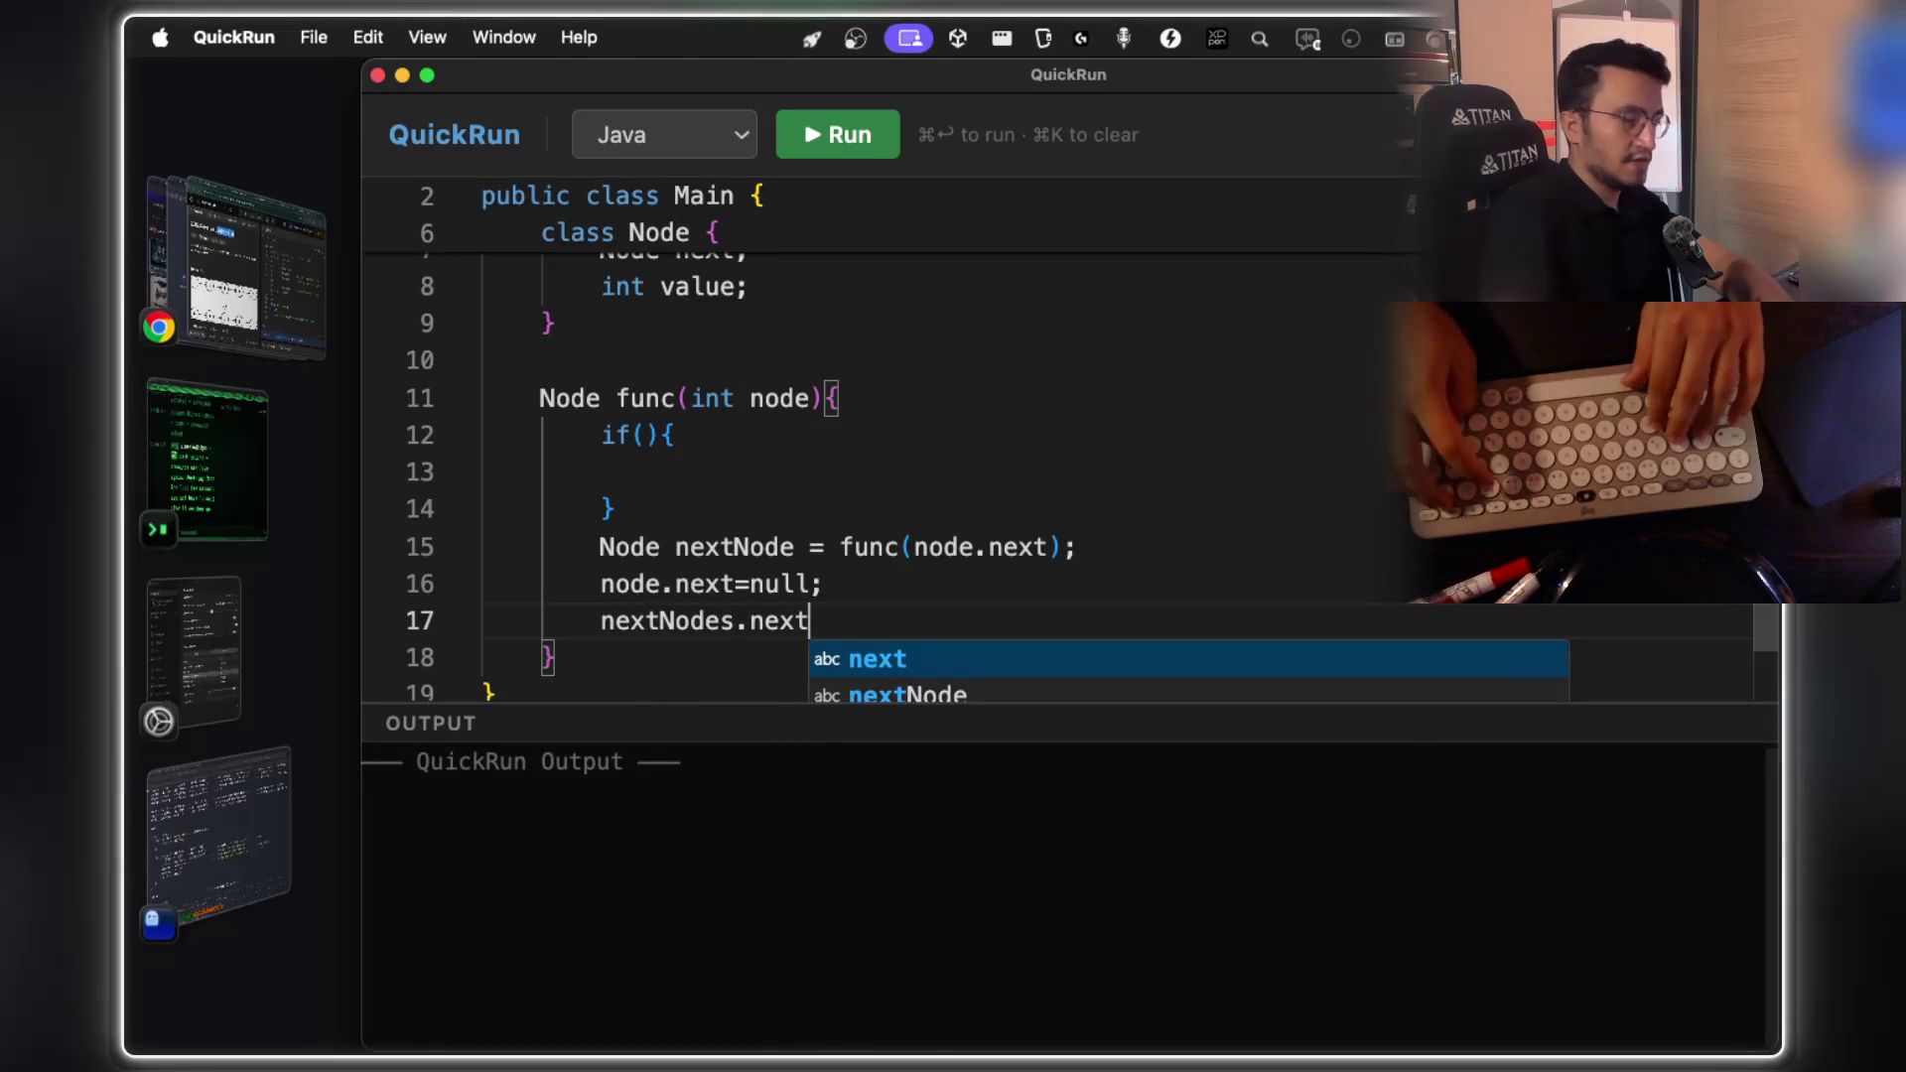
text(=node;)
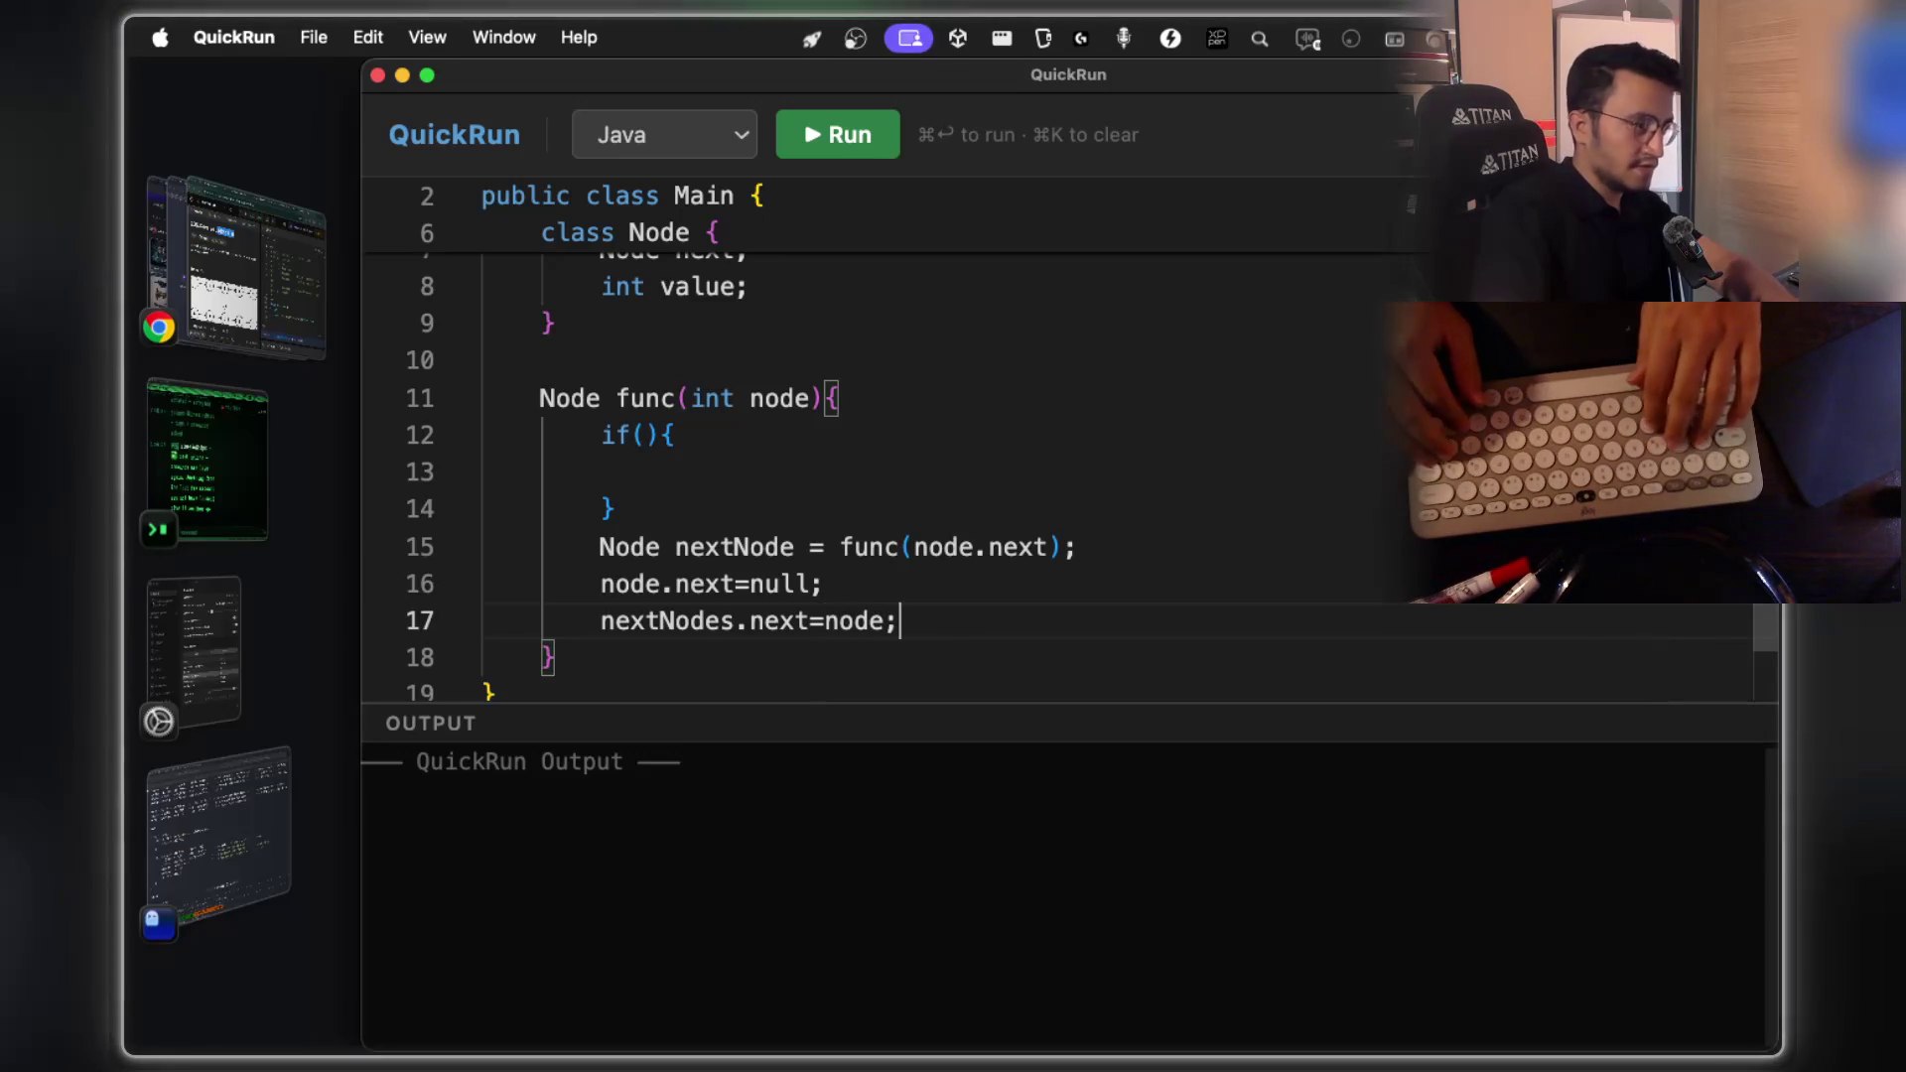
key(Return)
text(turn)
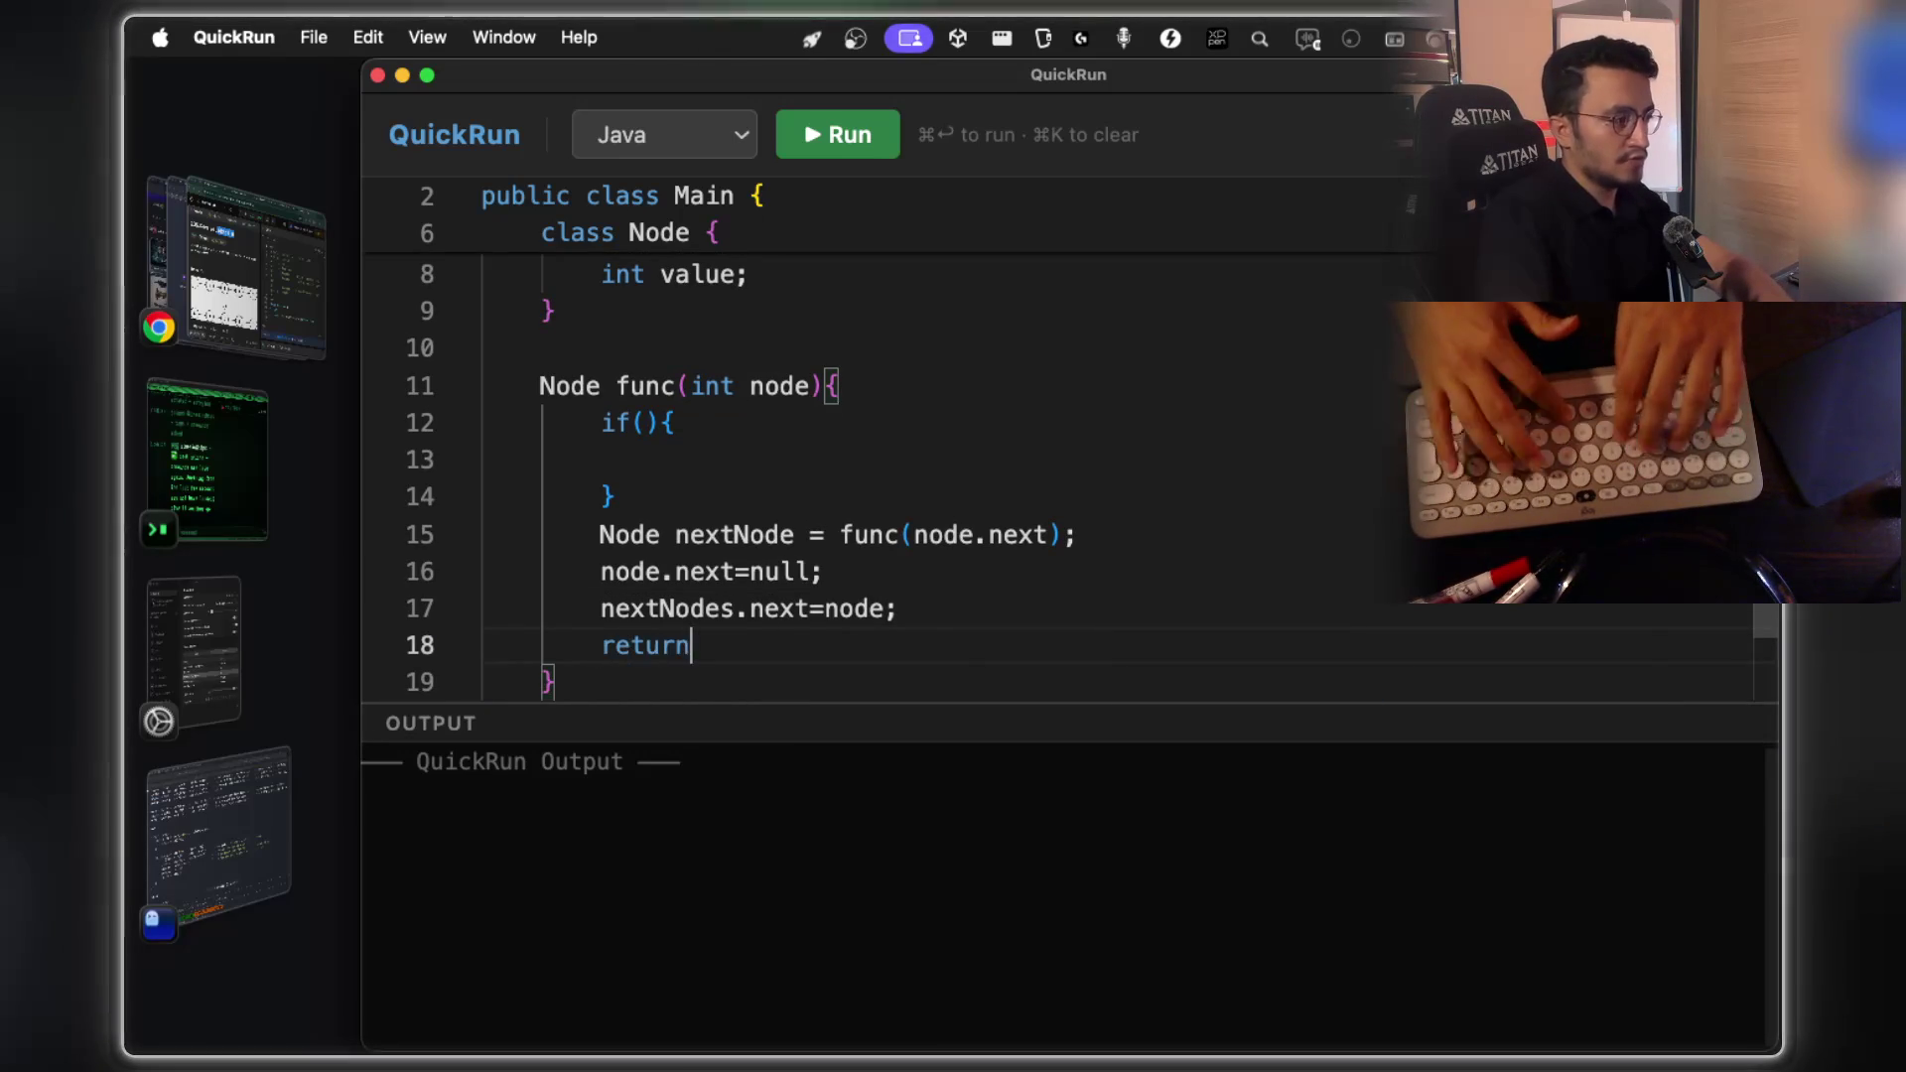
text( node;)
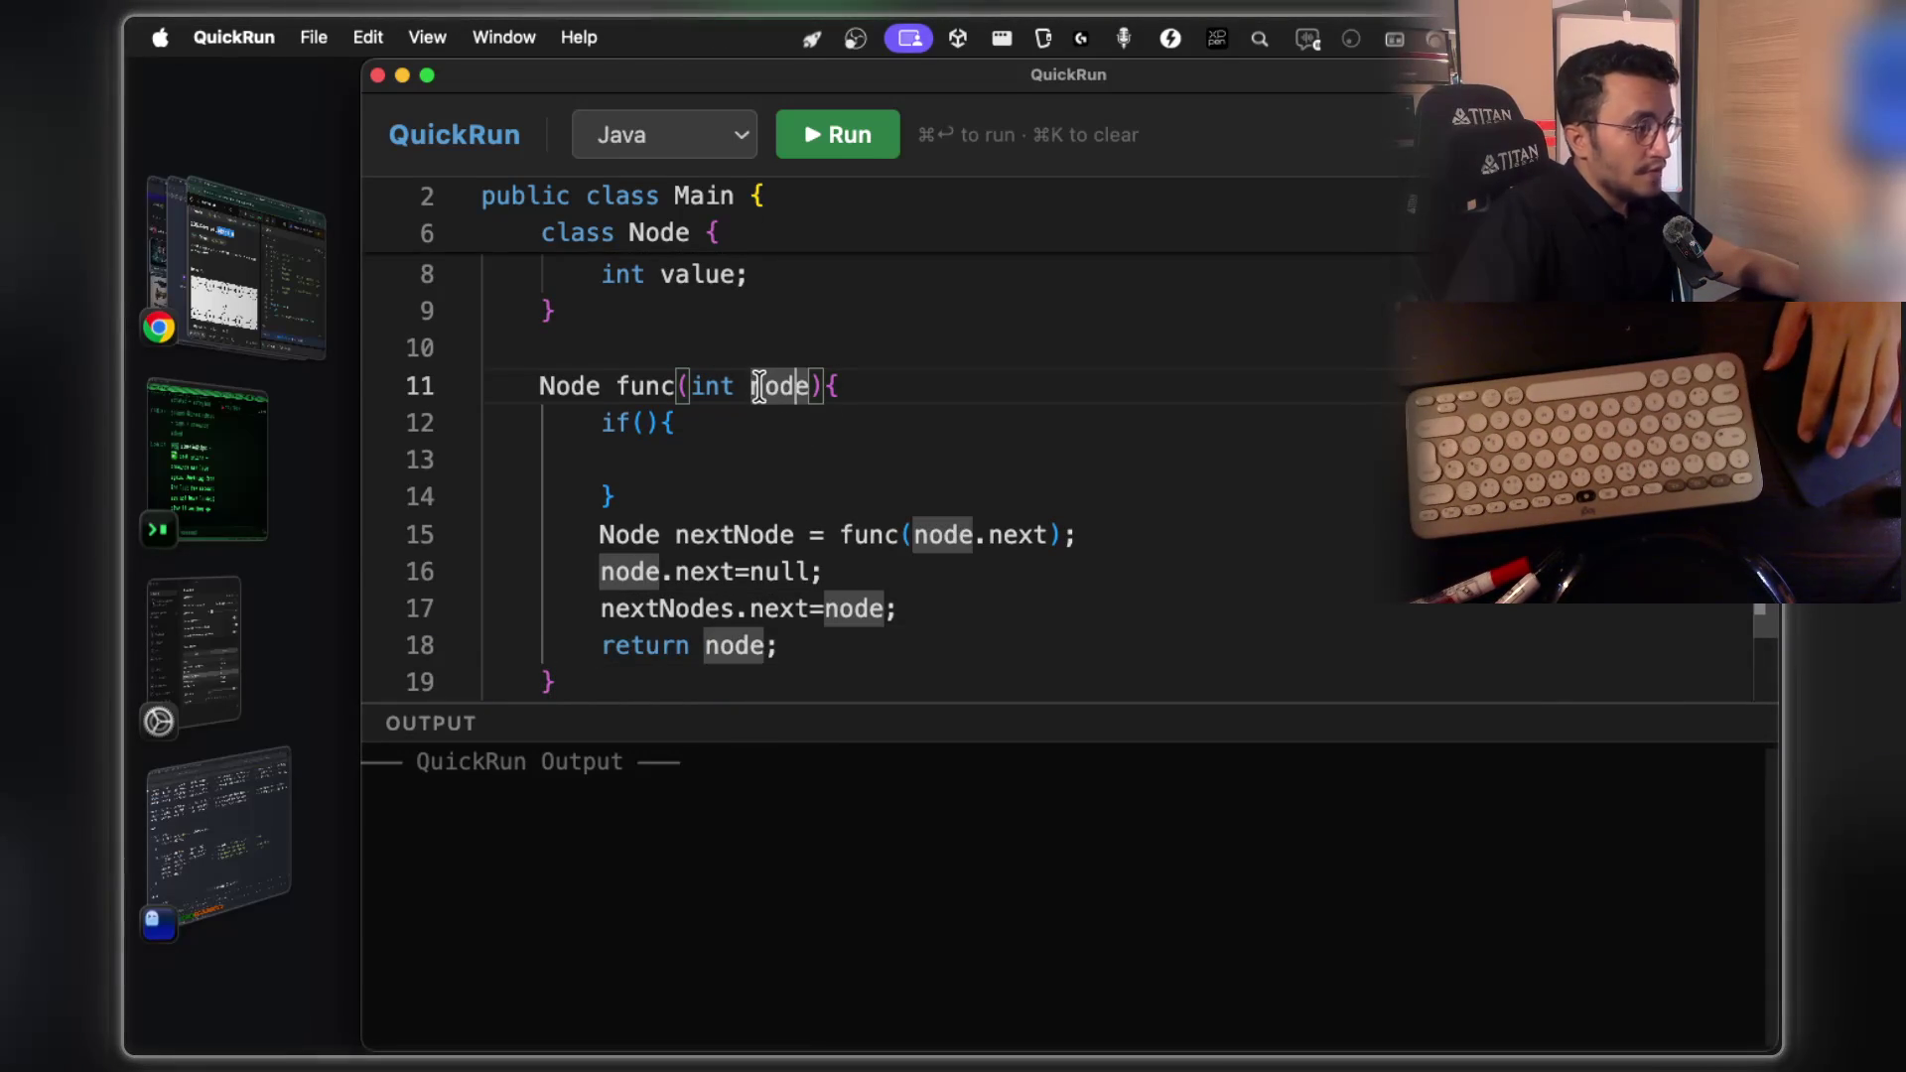
drag(736, 387, 810, 387)
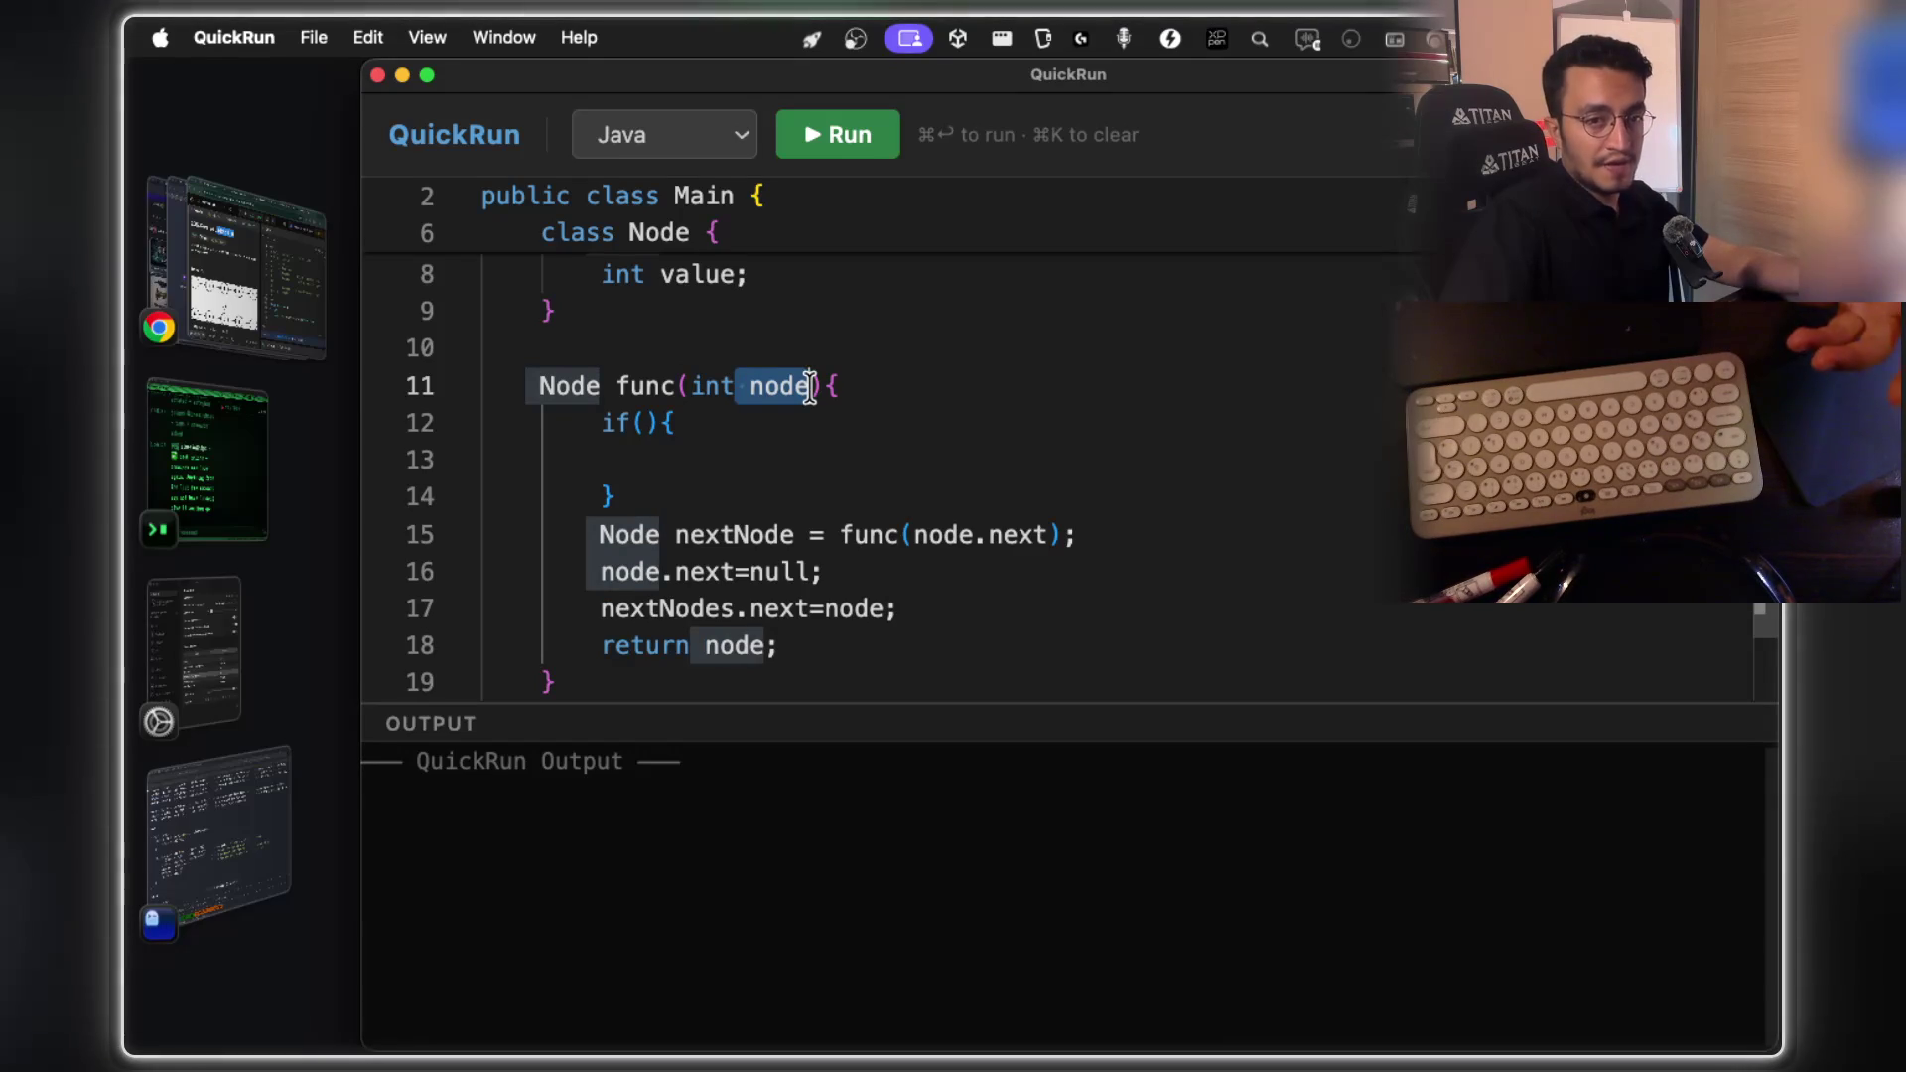
click(674, 434)
click(646, 425)
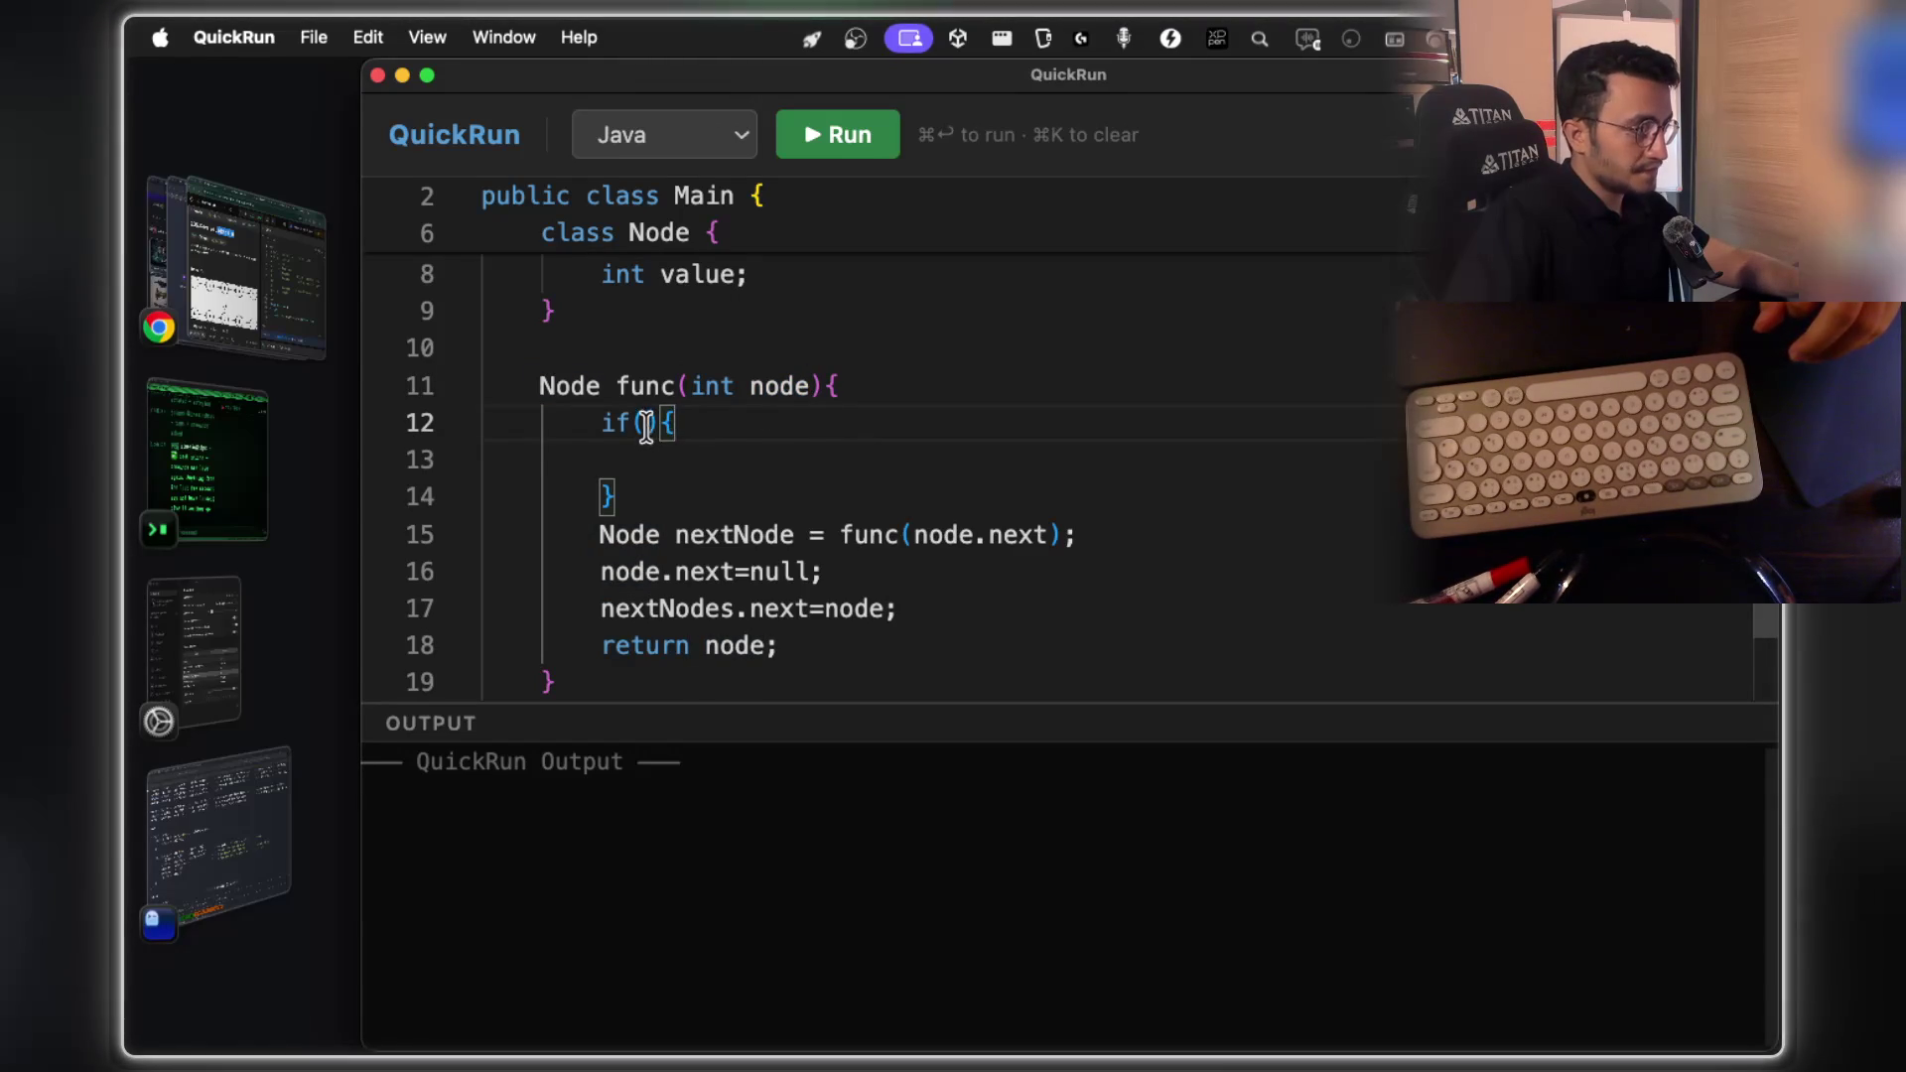
Make the if condition node.next==null
text(node.next=)
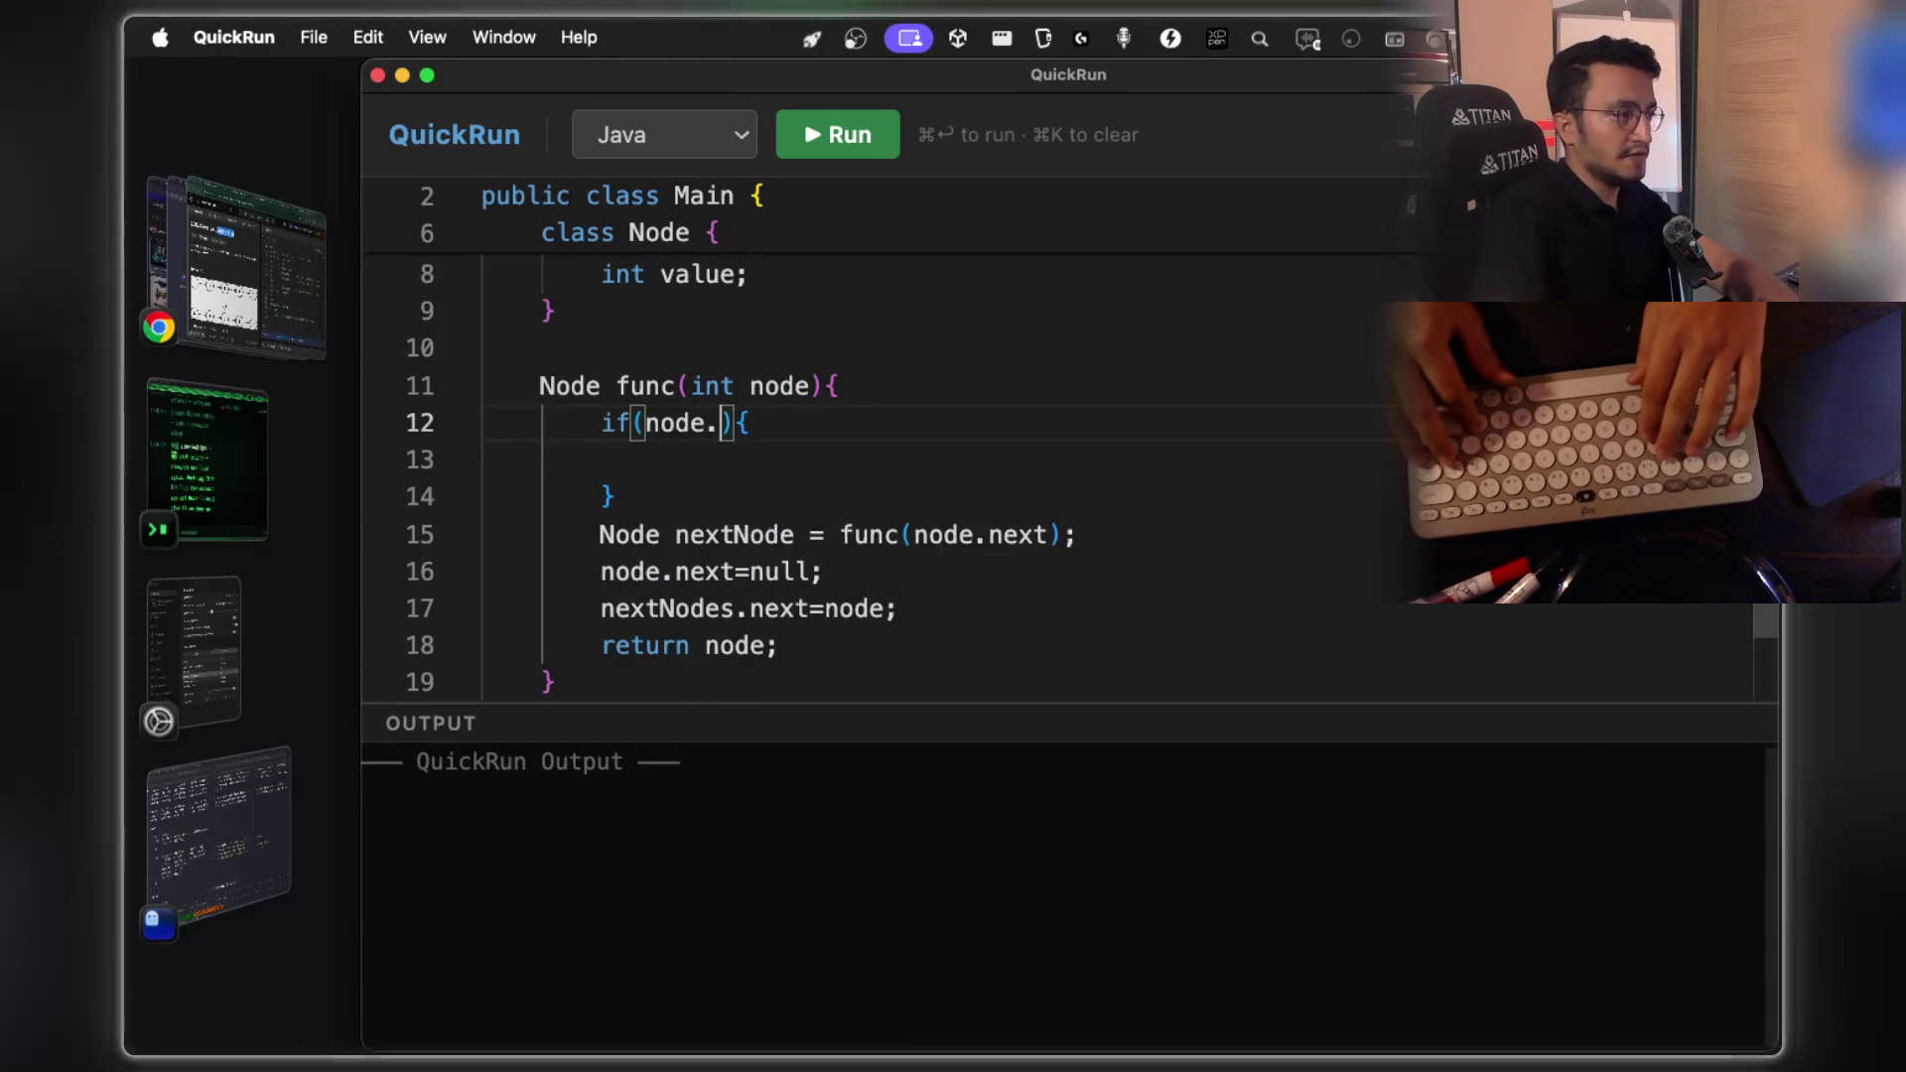
text(=null)
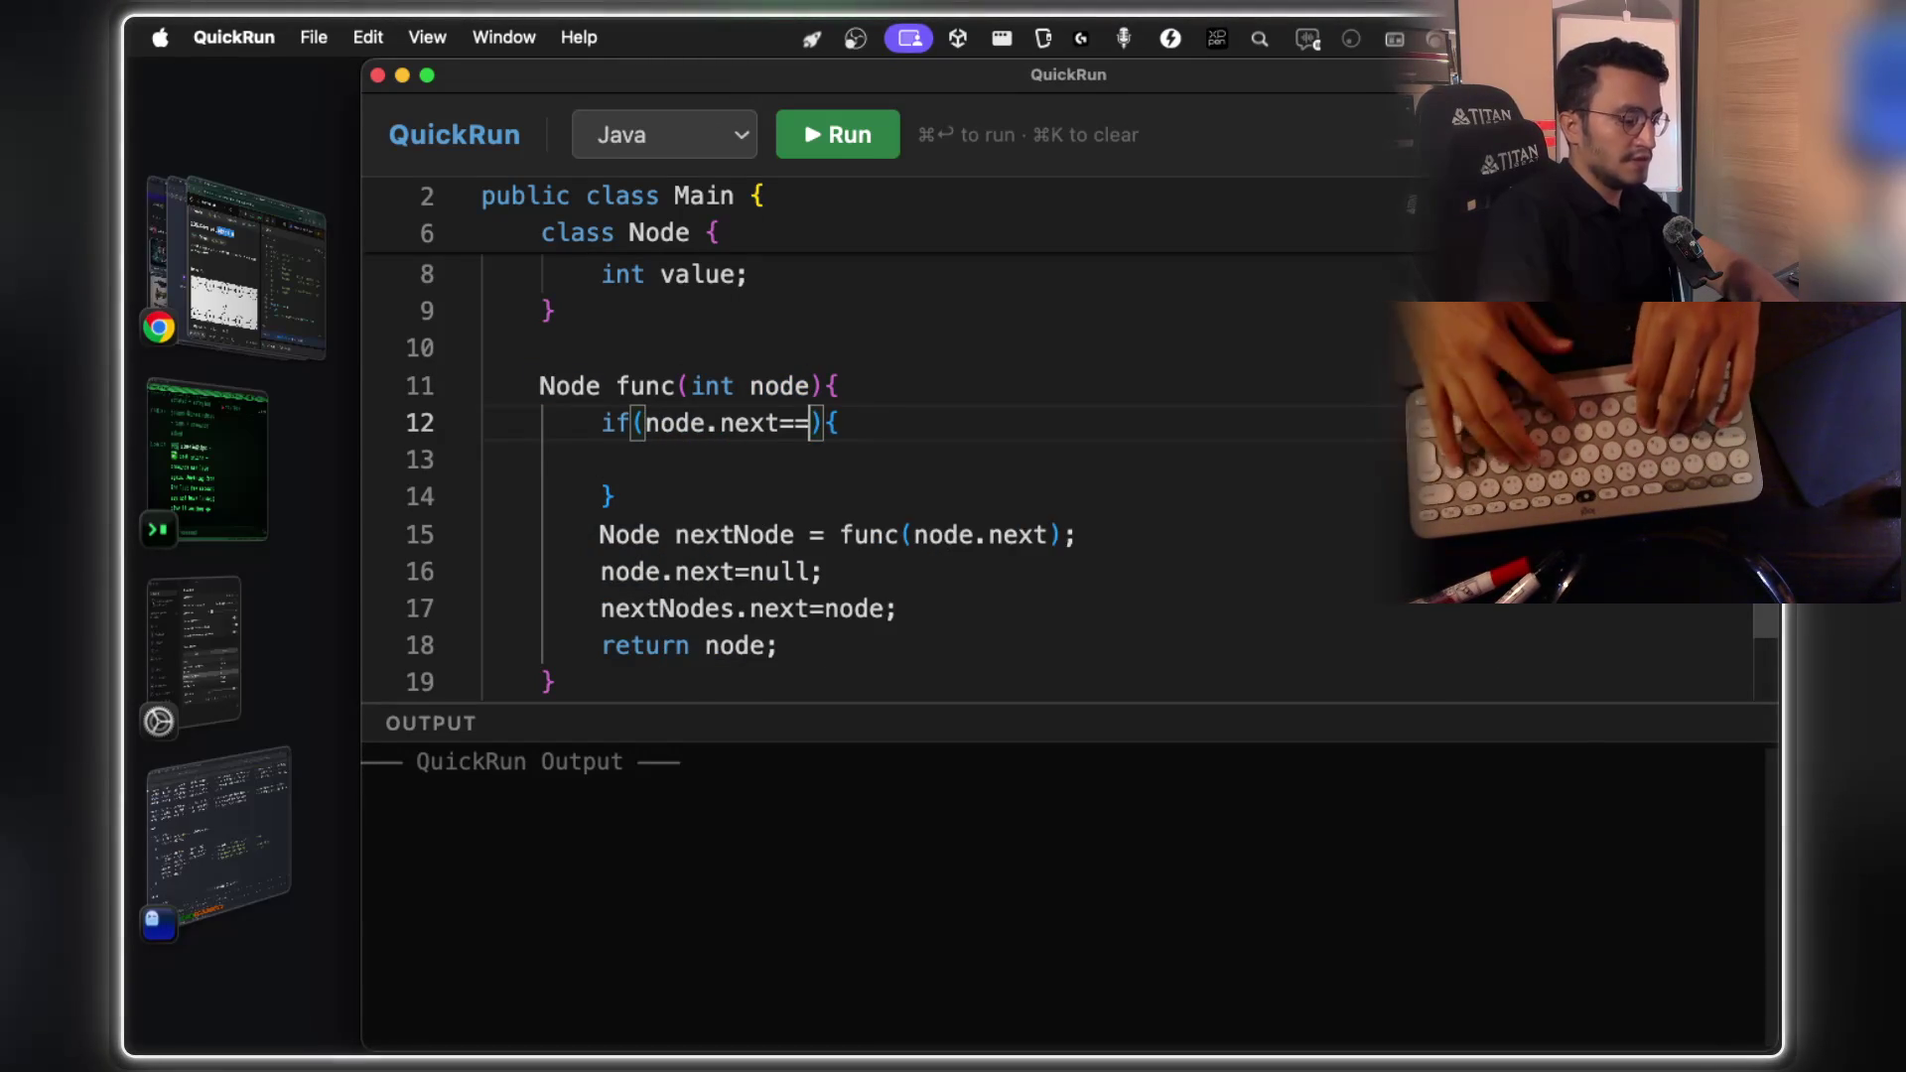
scroll(721, 432, up, 5)
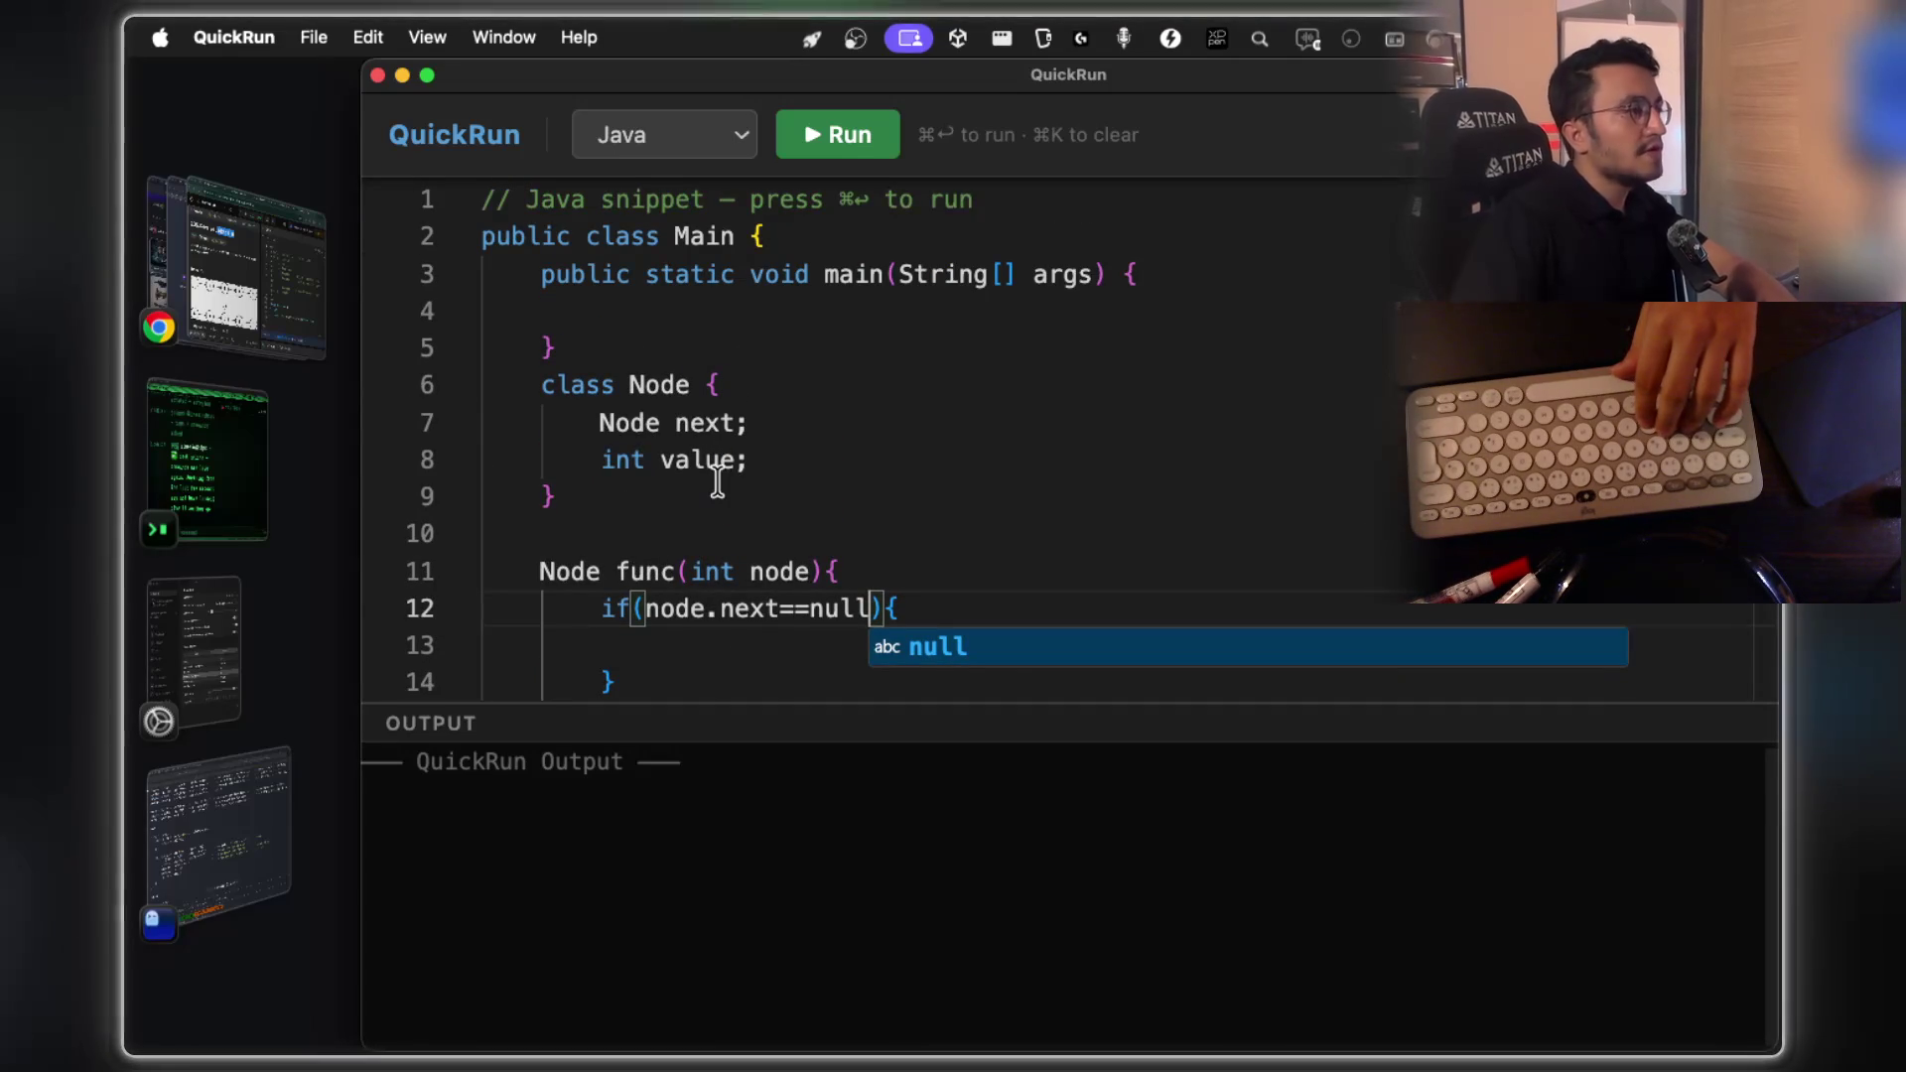
scroll(717, 486, down, 2)
scroll(722, 436, up, 3)
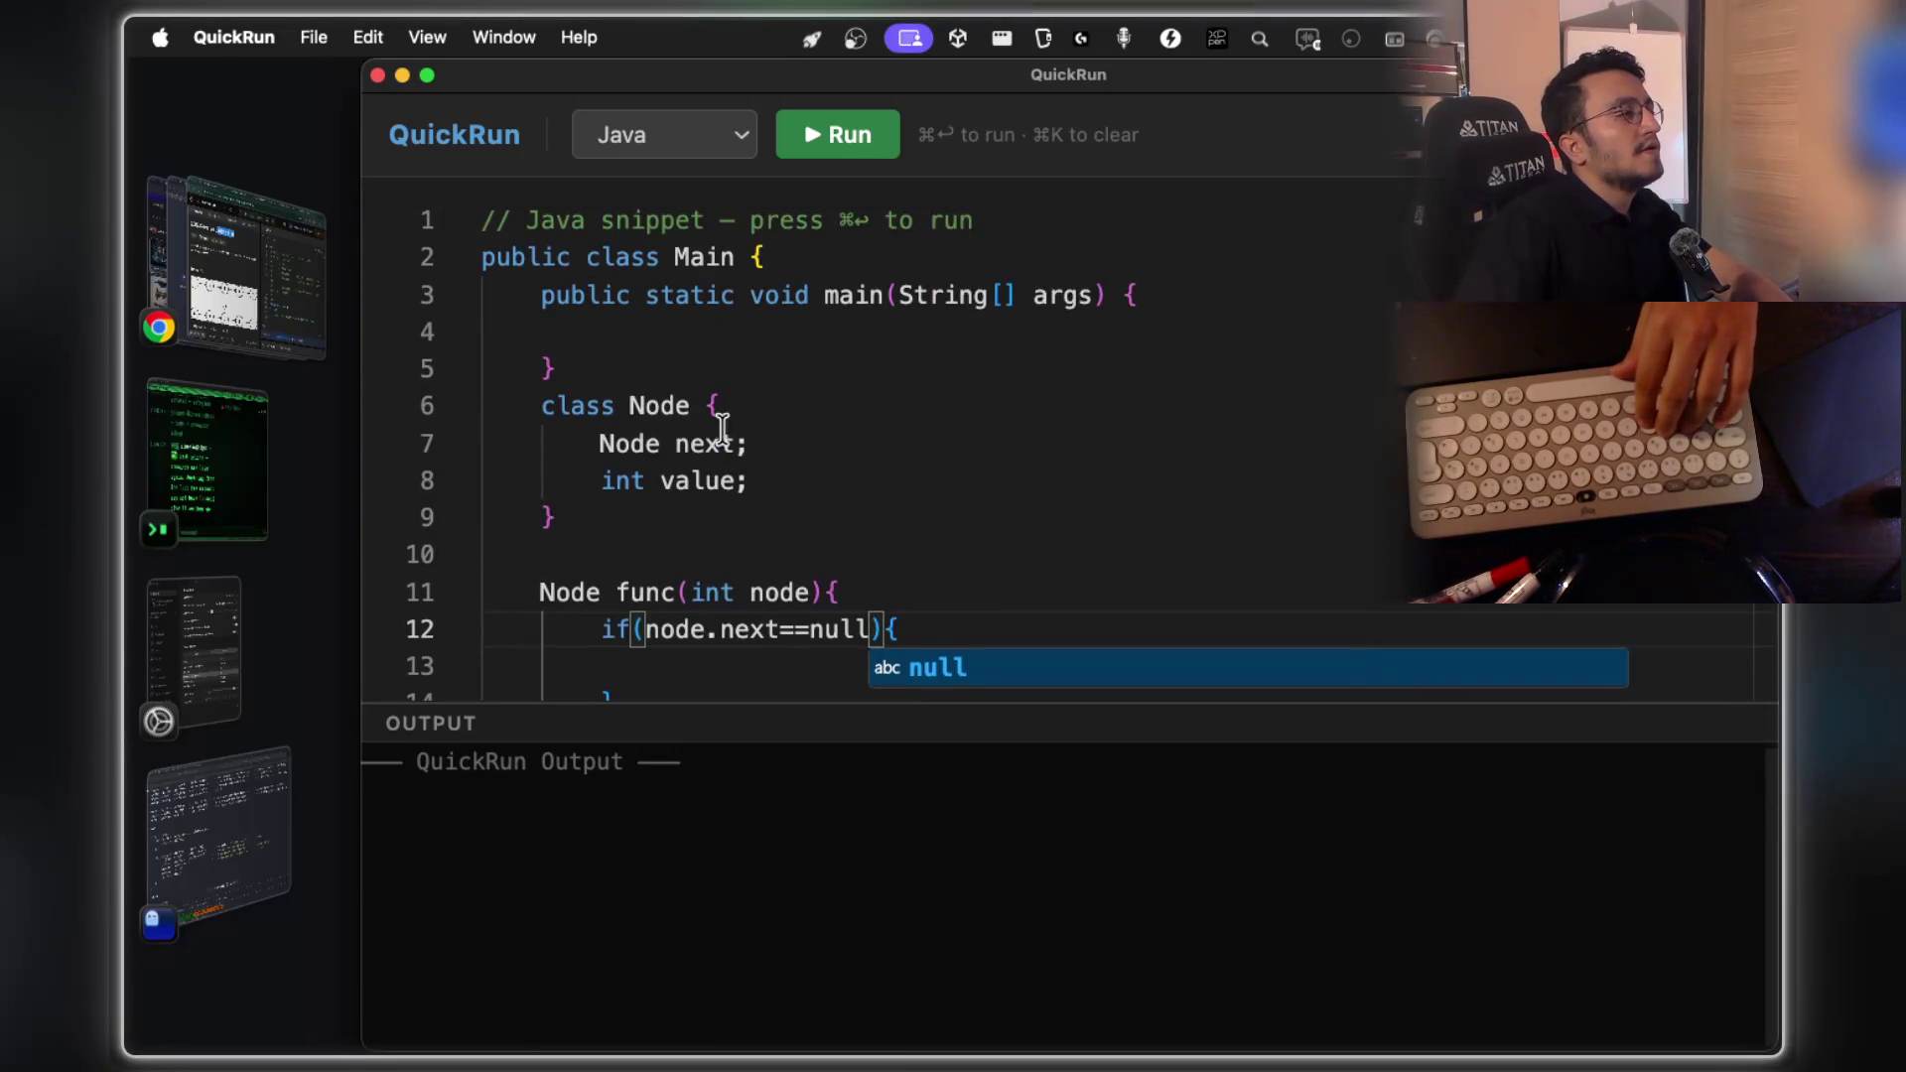
Move the Node class above main and declare Node endNode; inside main
click(748, 335)
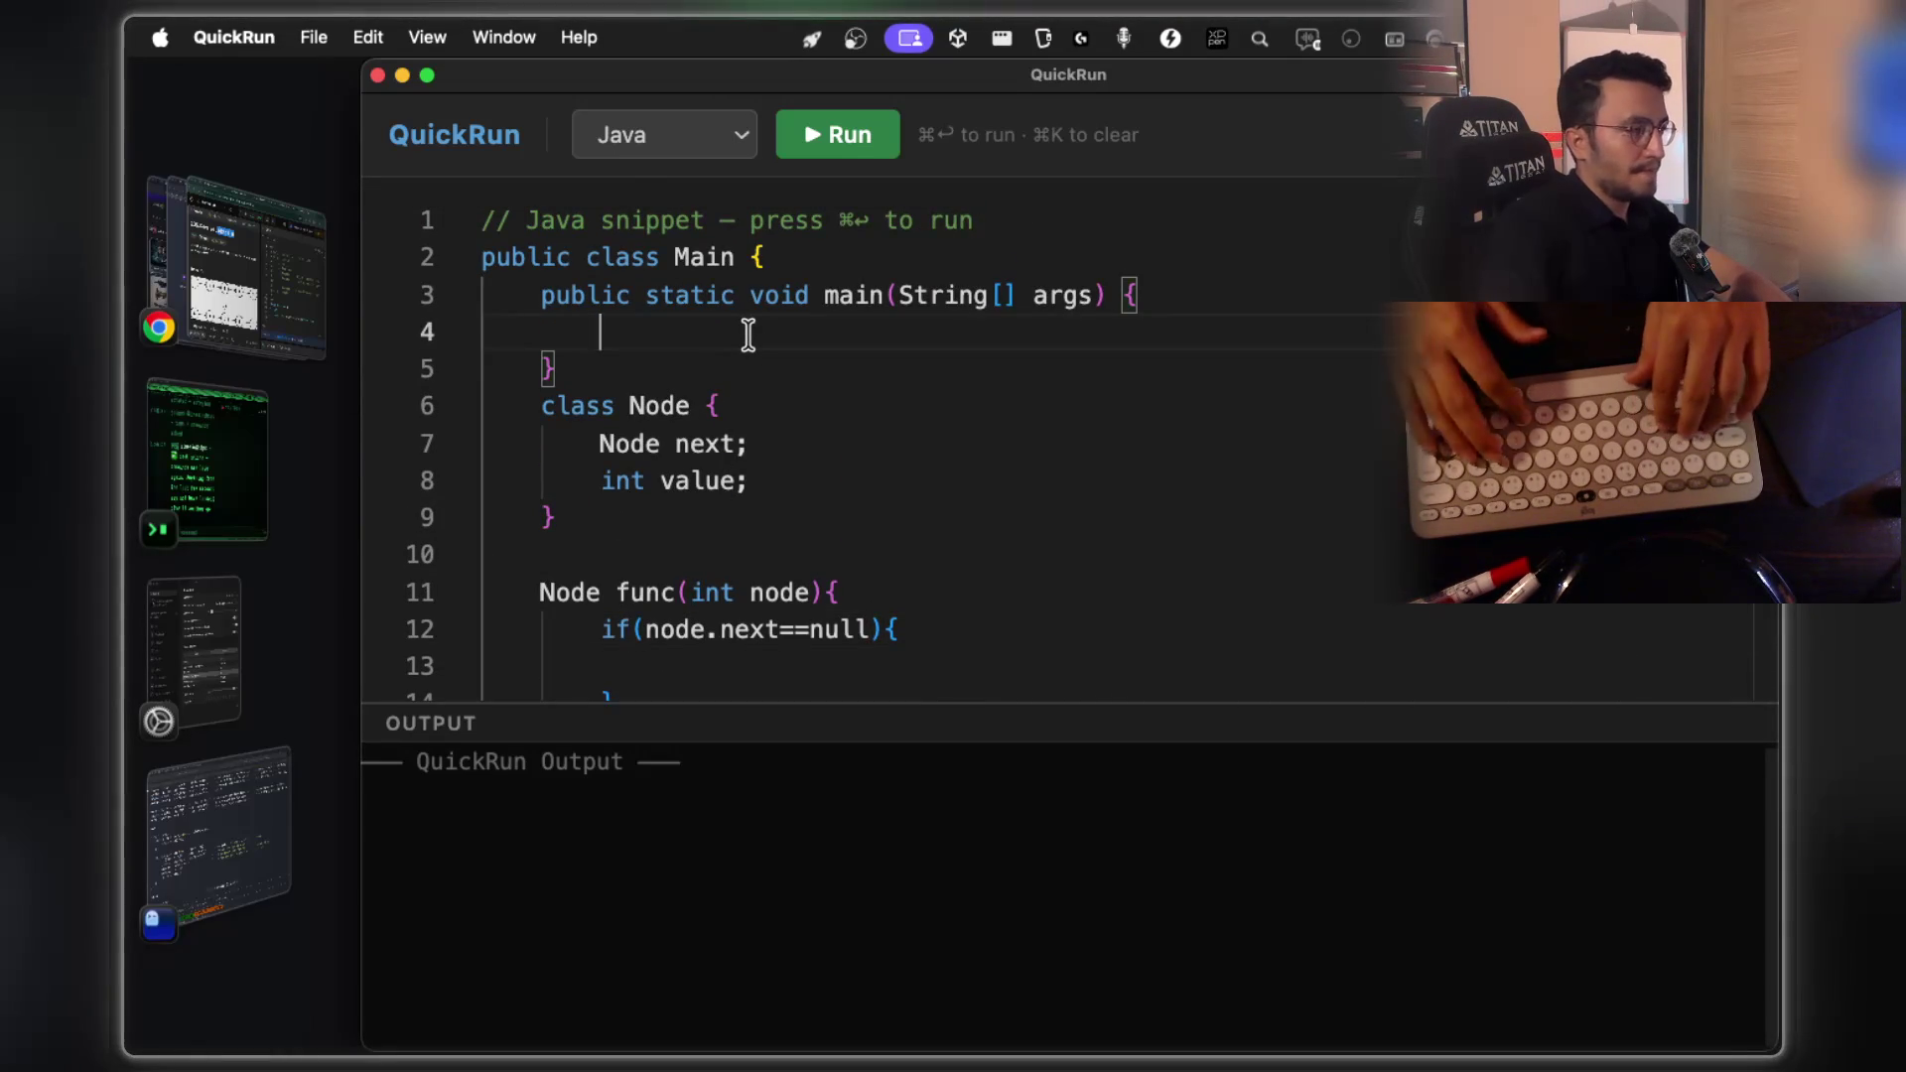
drag(547, 409, 595, 515)
key(cmd+c)
key(BackSpace)
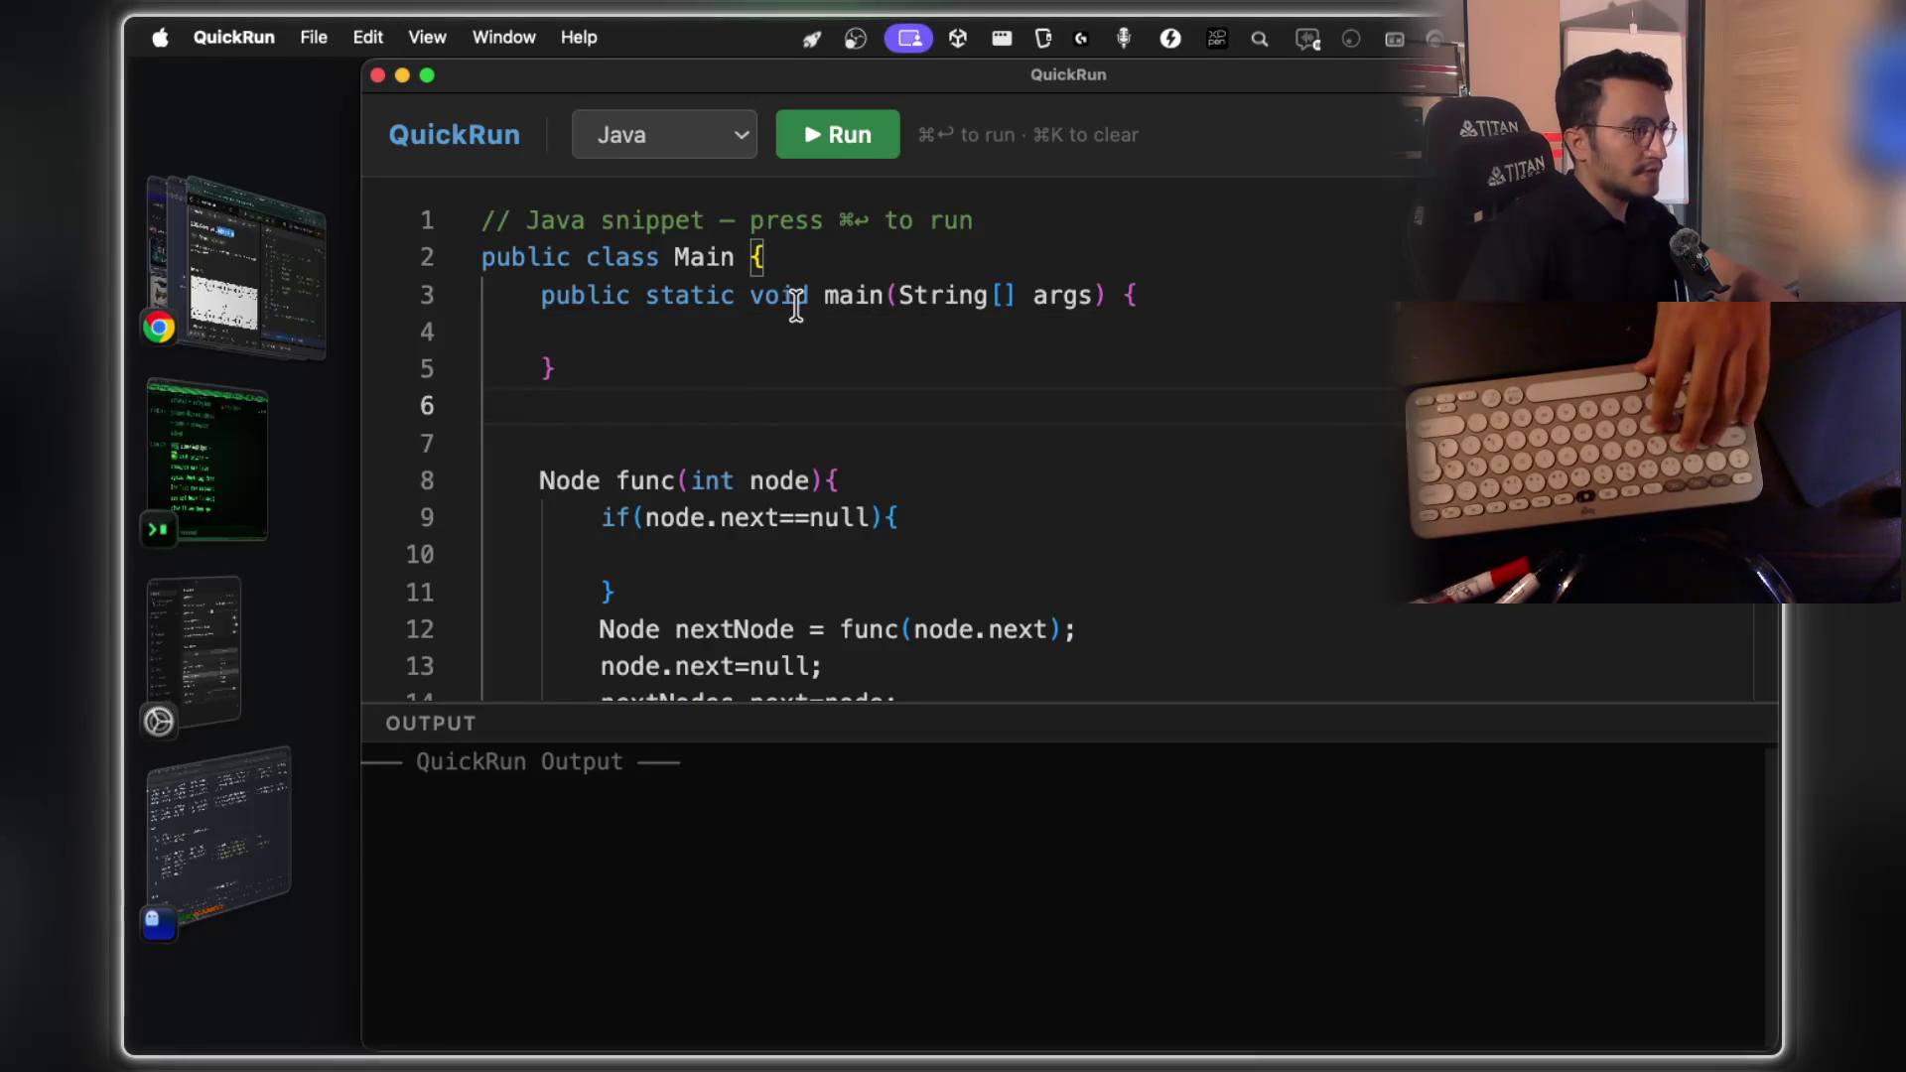
click(807, 266)
key(cmd+v)
key(Return)
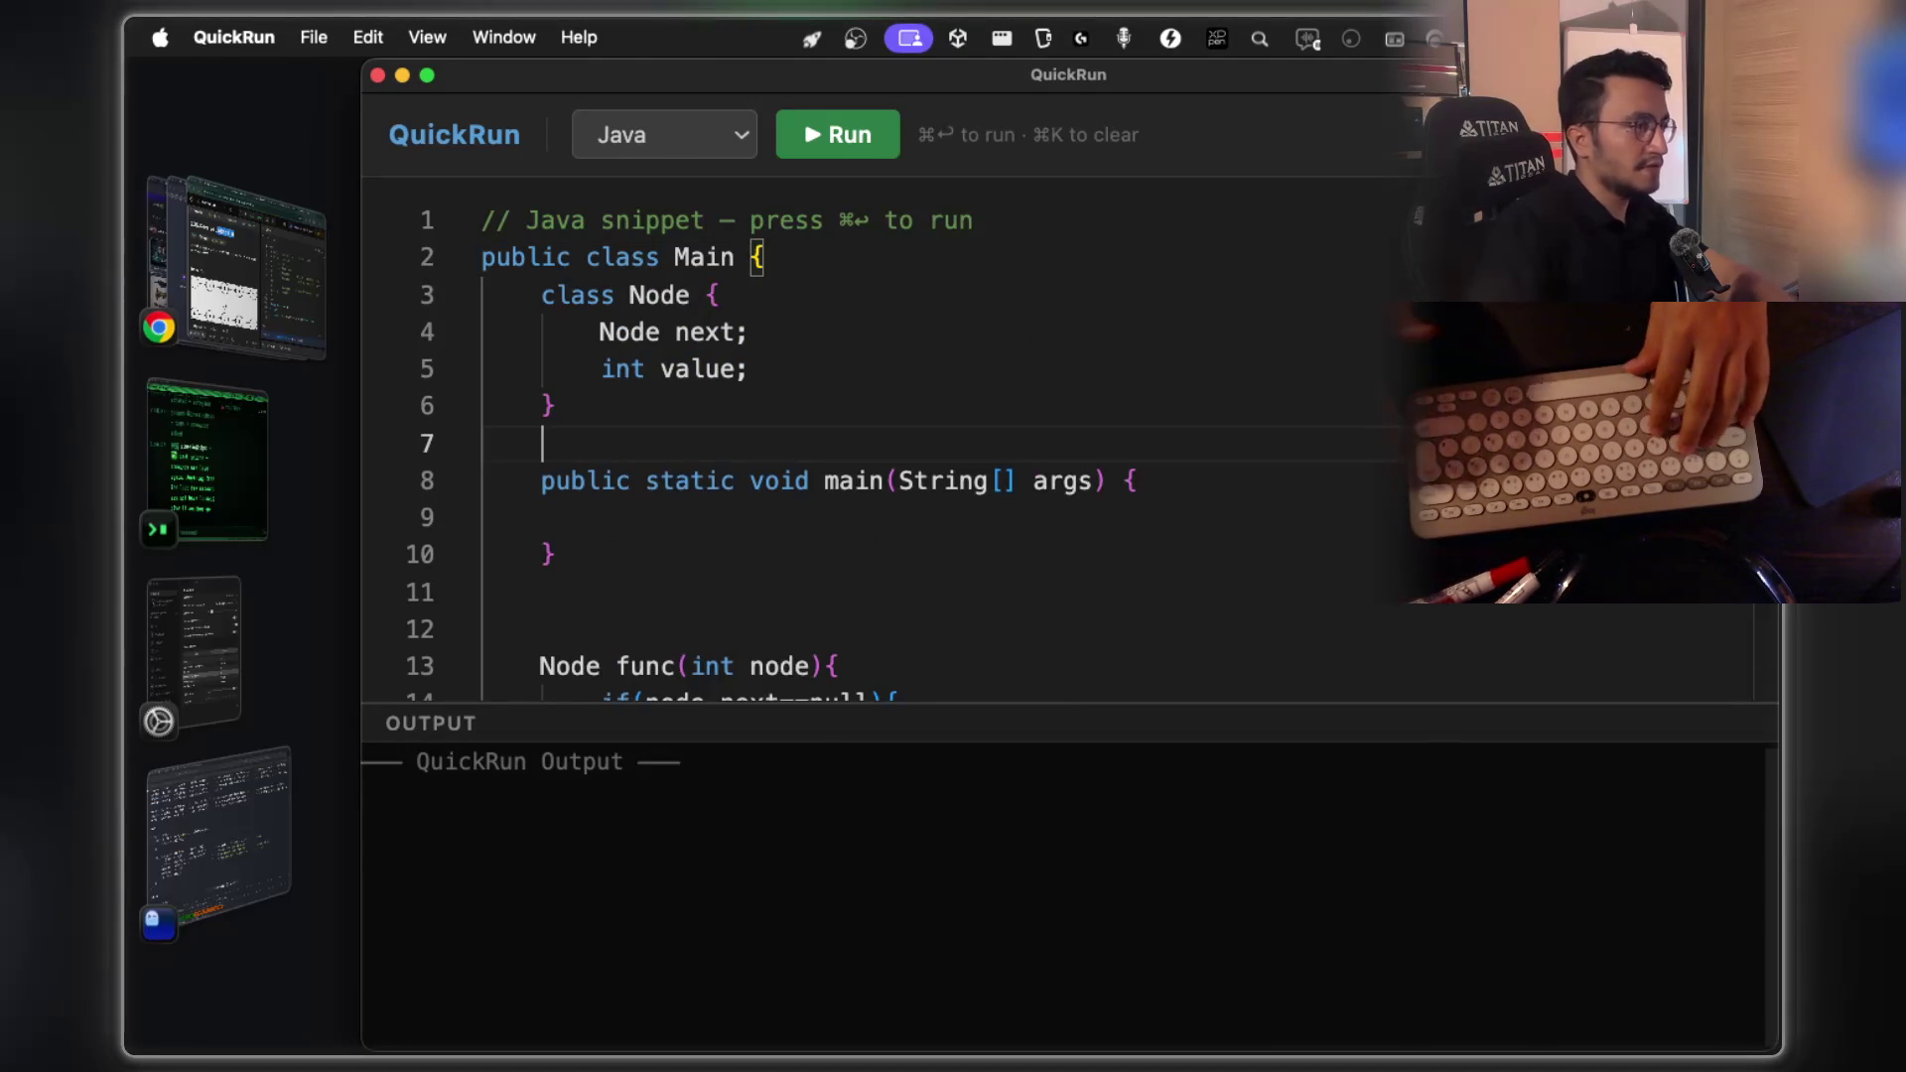
click(799, 515)
text(Node )
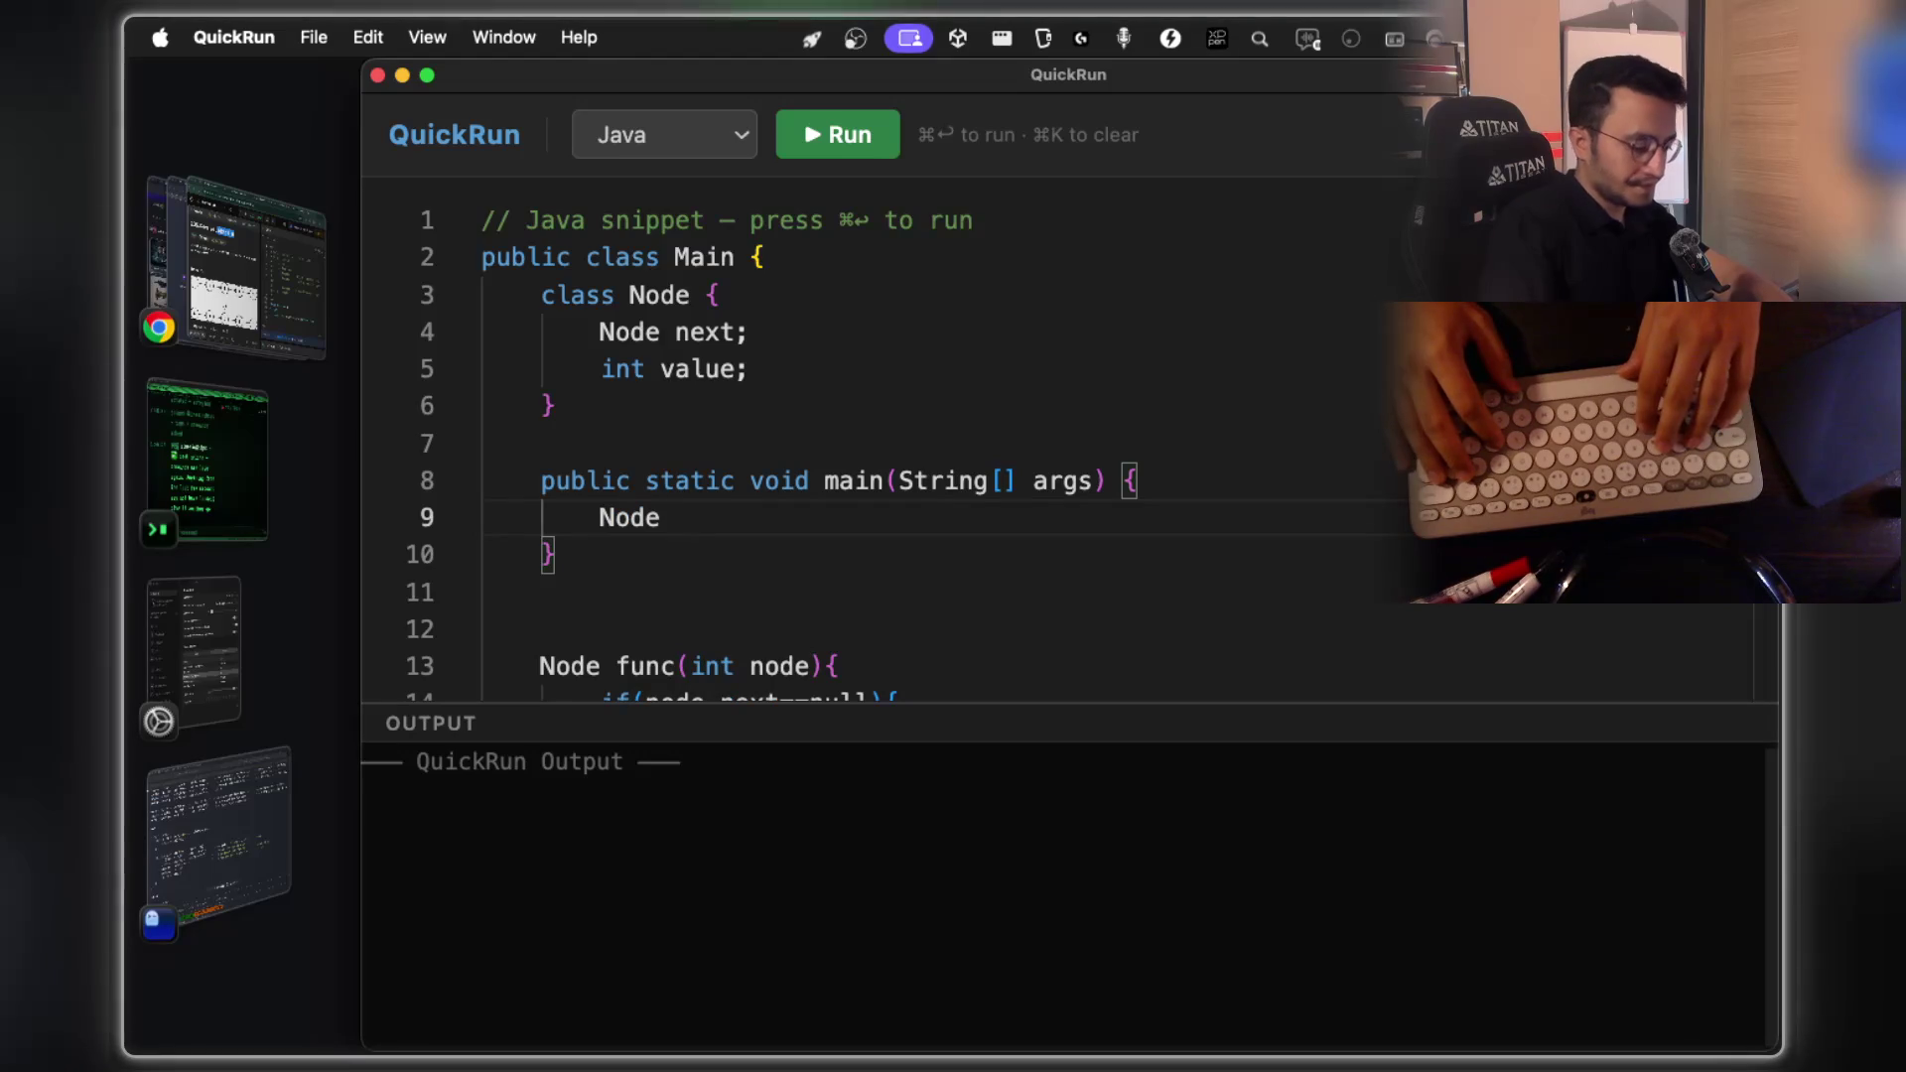
text(endNode;)
scroll(800, 510, down, 3)
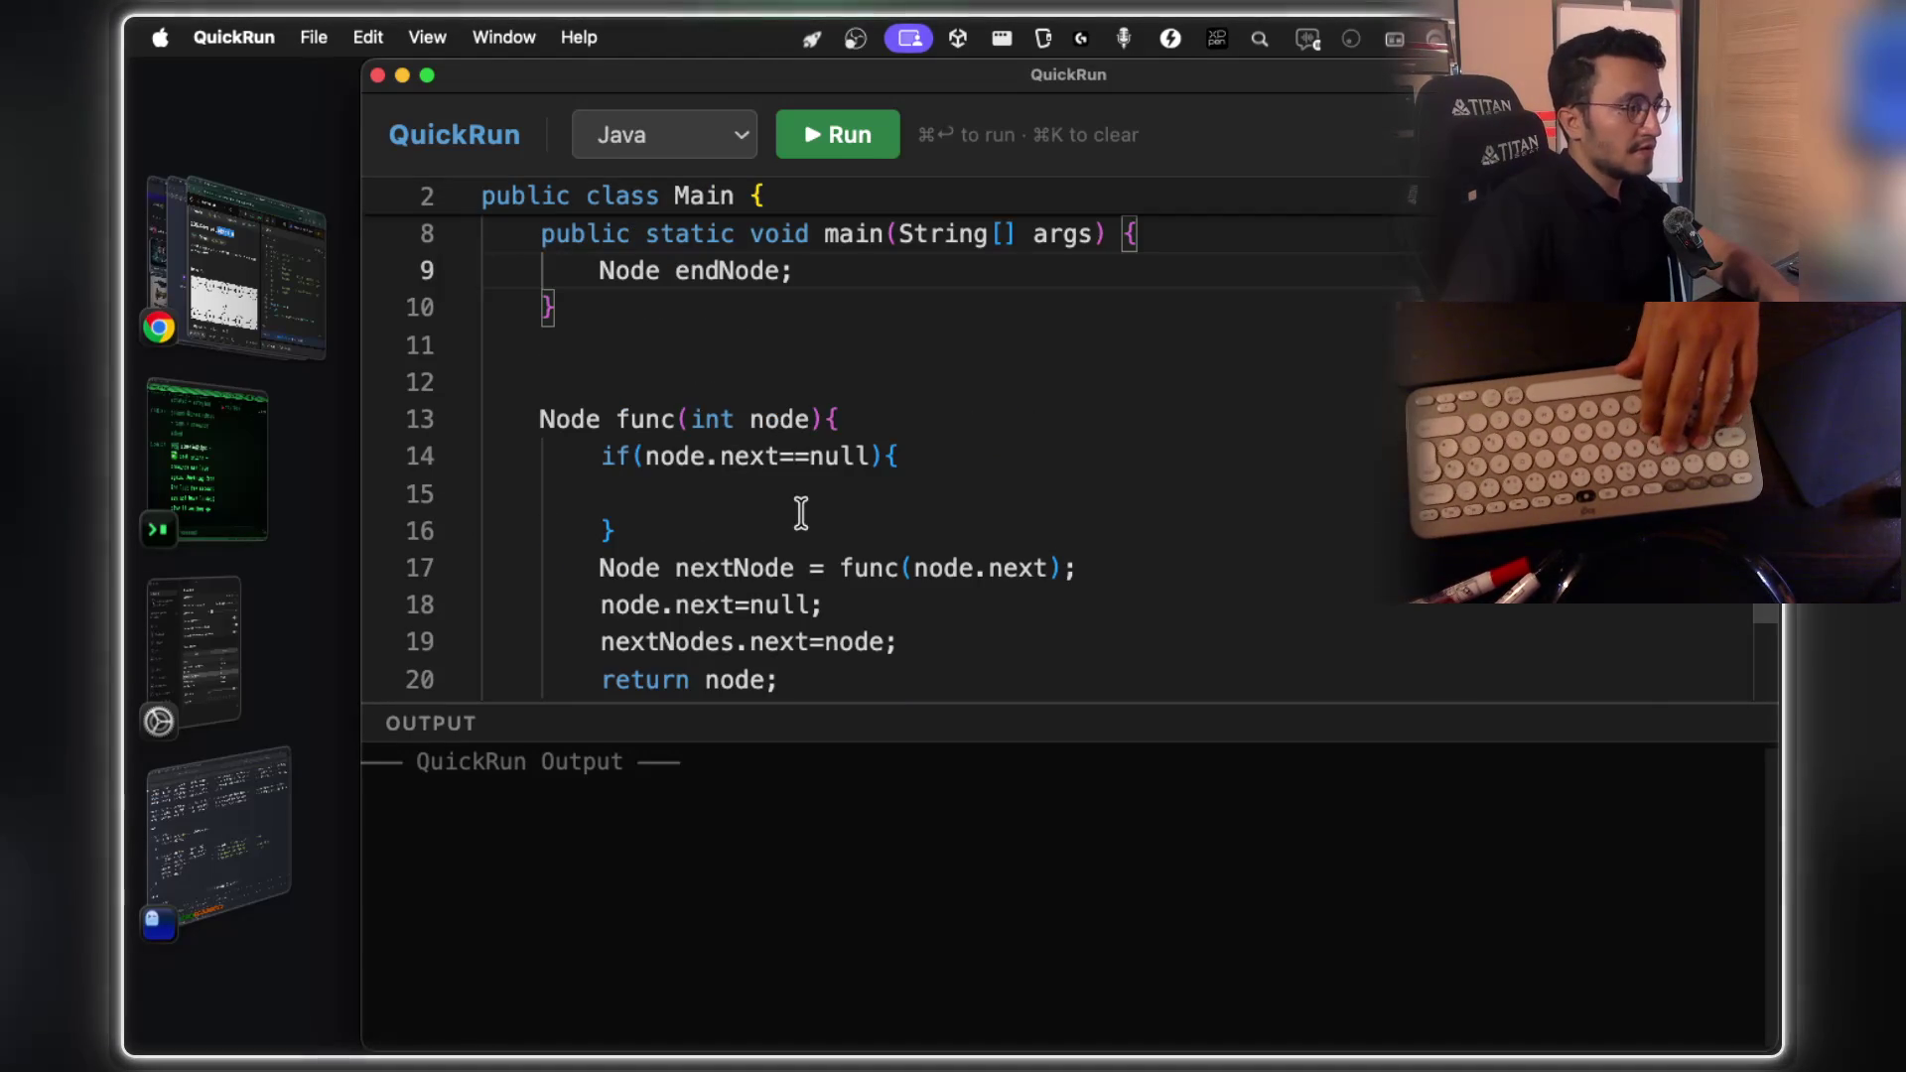
Set endNode=node; inside the if block
click(770, 502)
key(Tab)
key(Tab)
key(Tab)
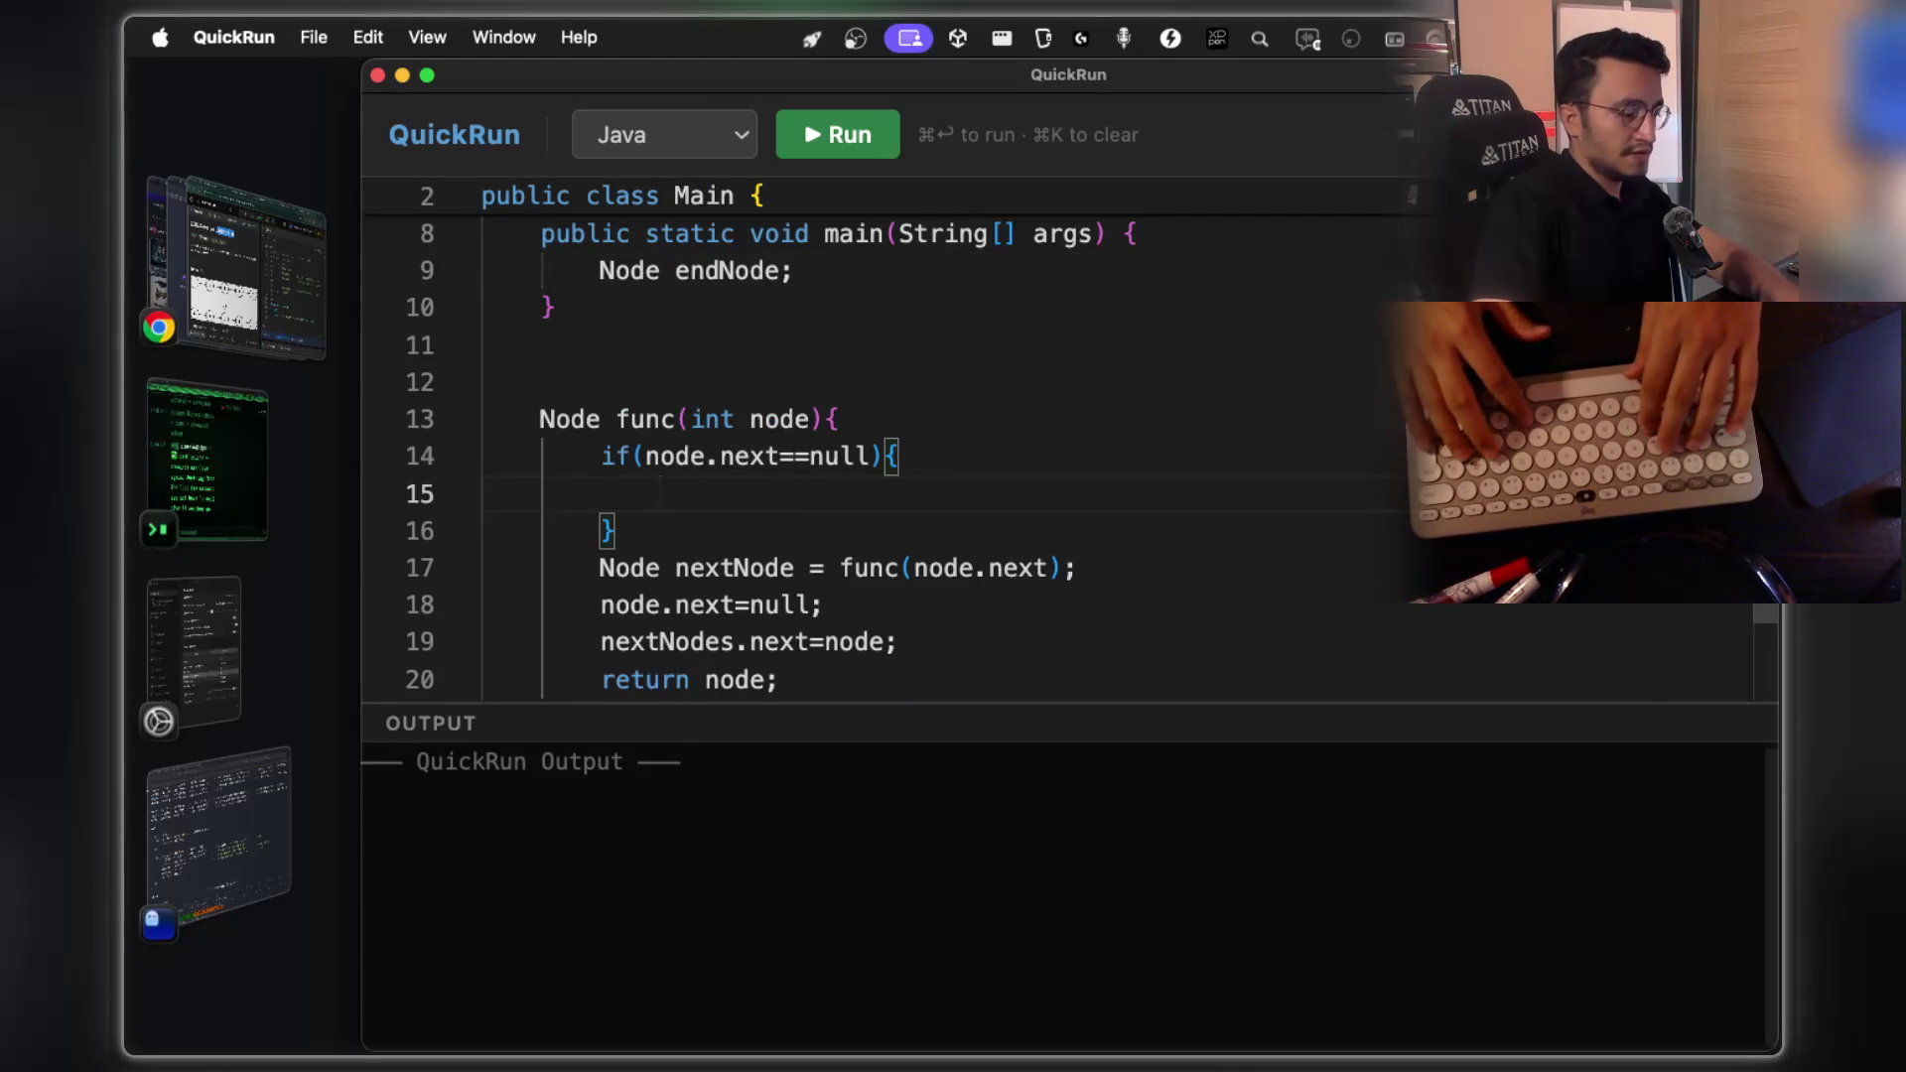
text(endNode)
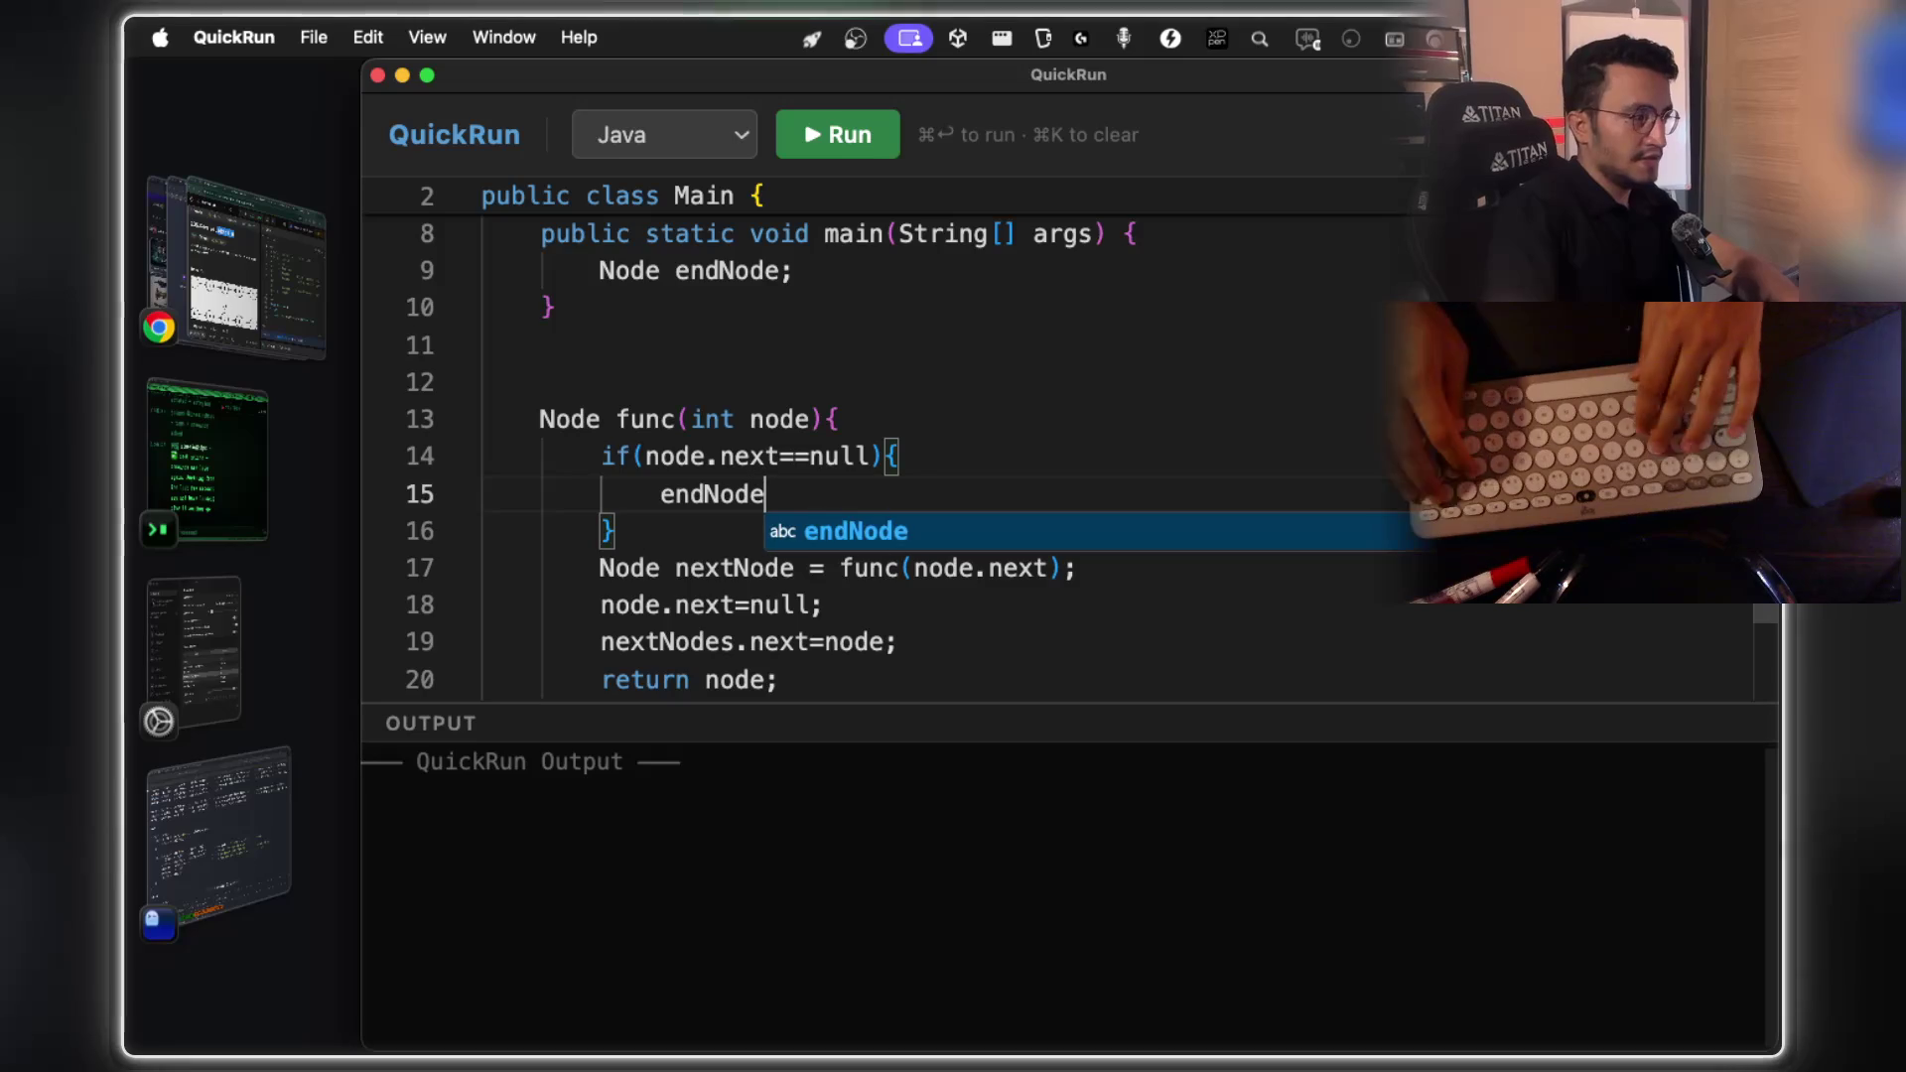
text(=node)
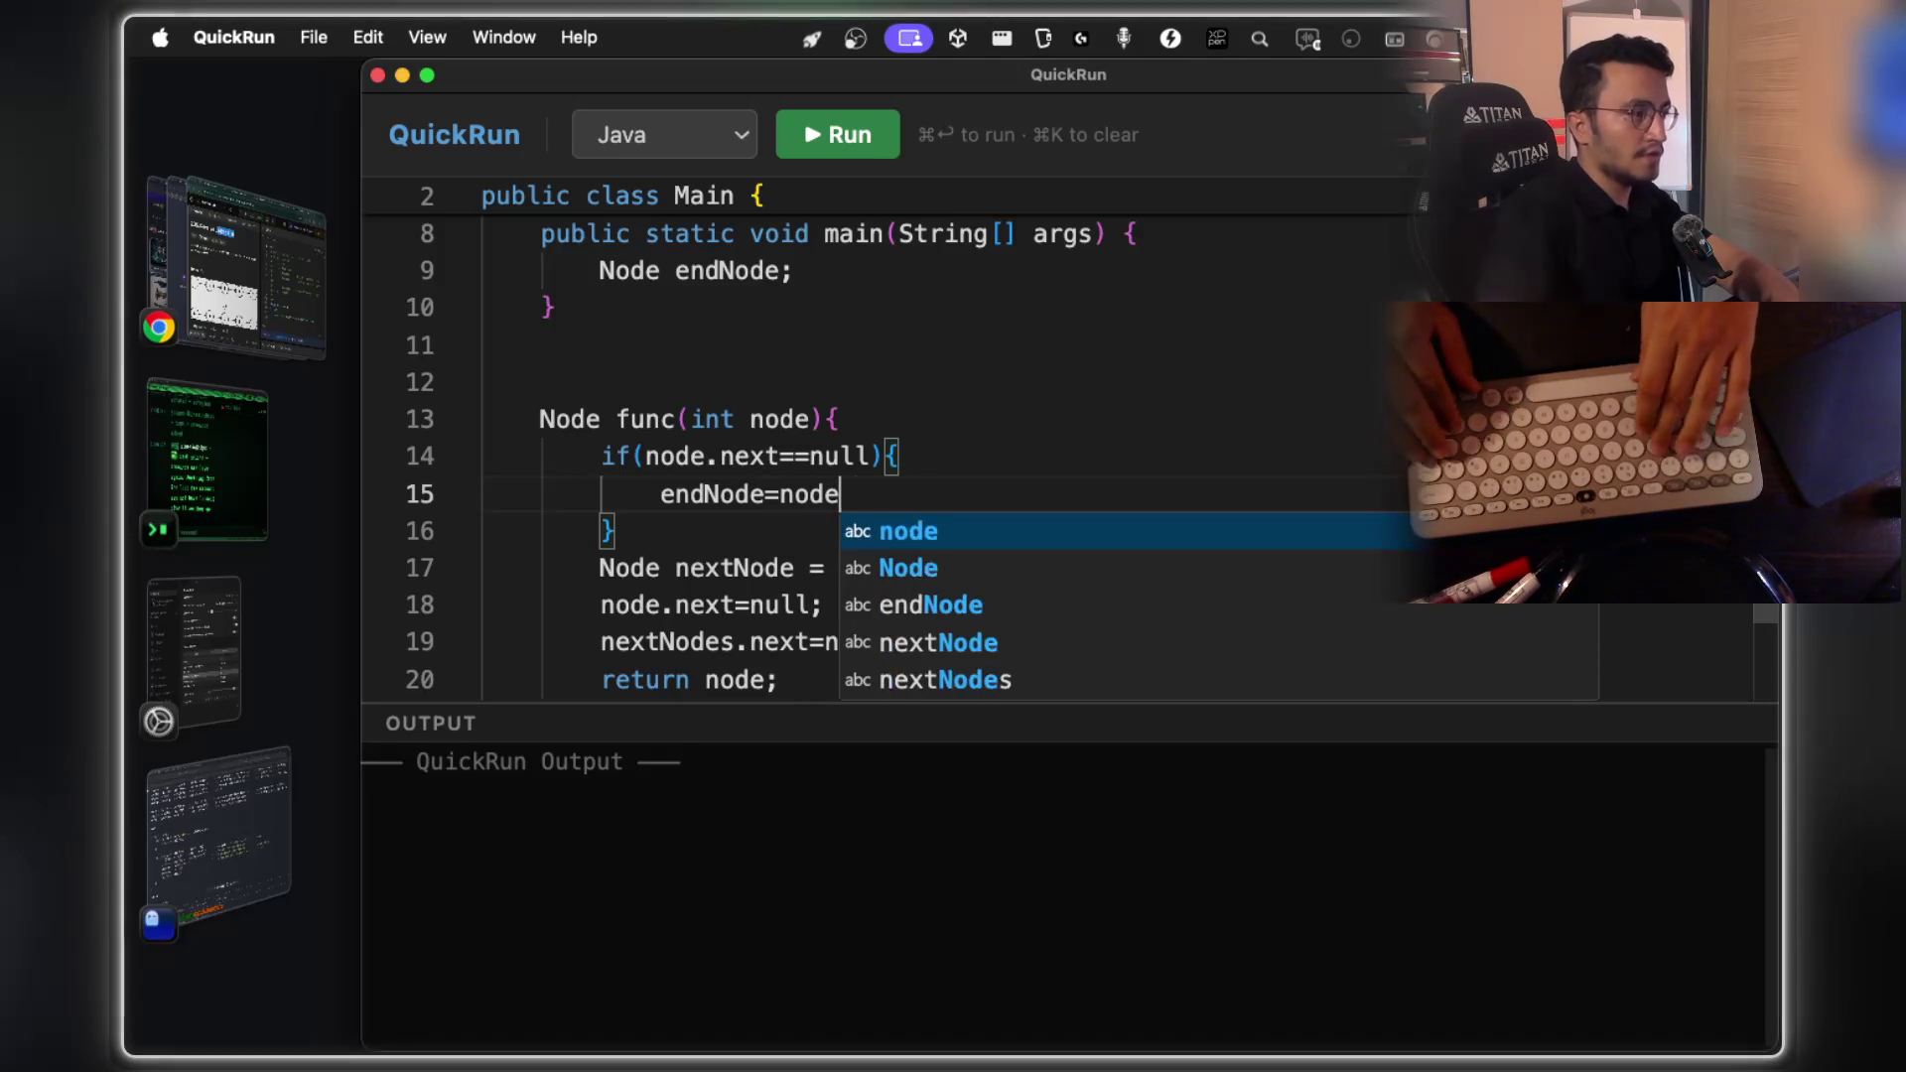
text(;)
In main, add a func(); call and Node headNode = new Node(); below endNode
click(880, 270)
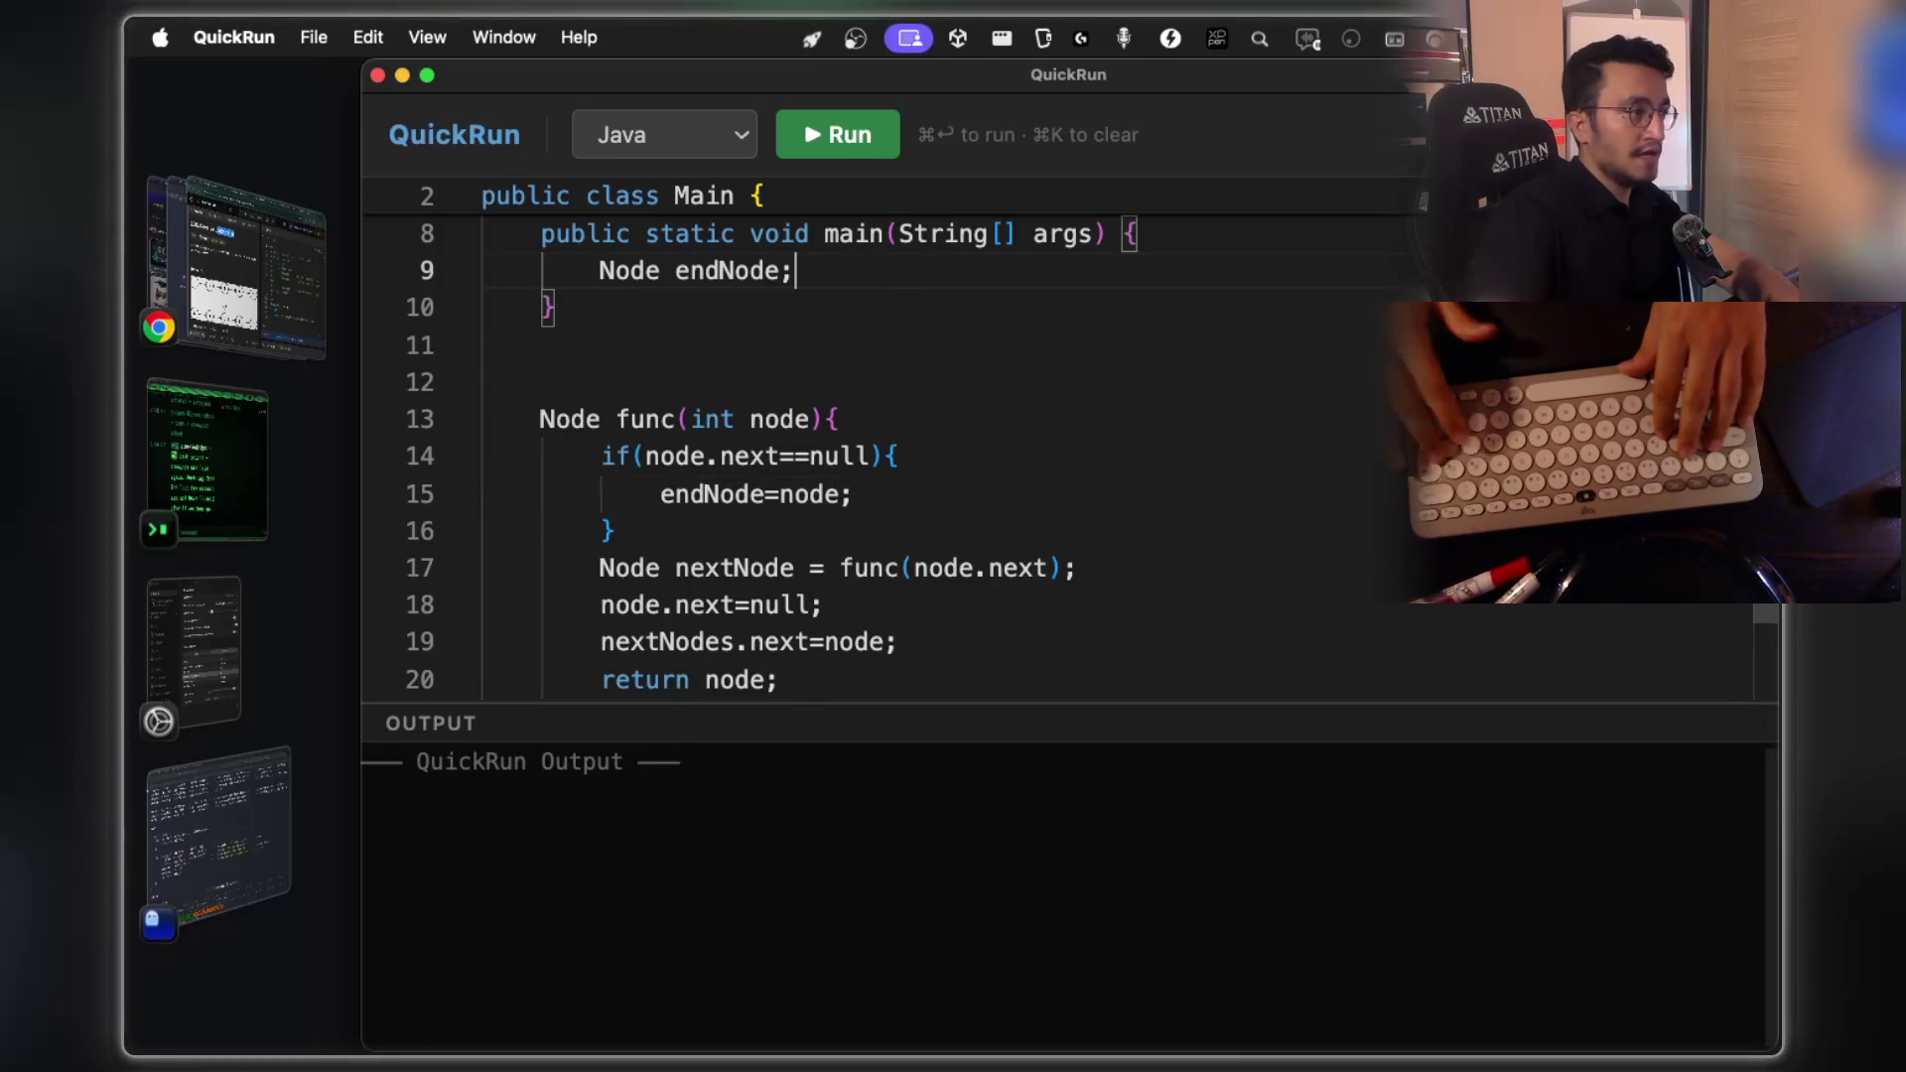
key(Return)
text(func)
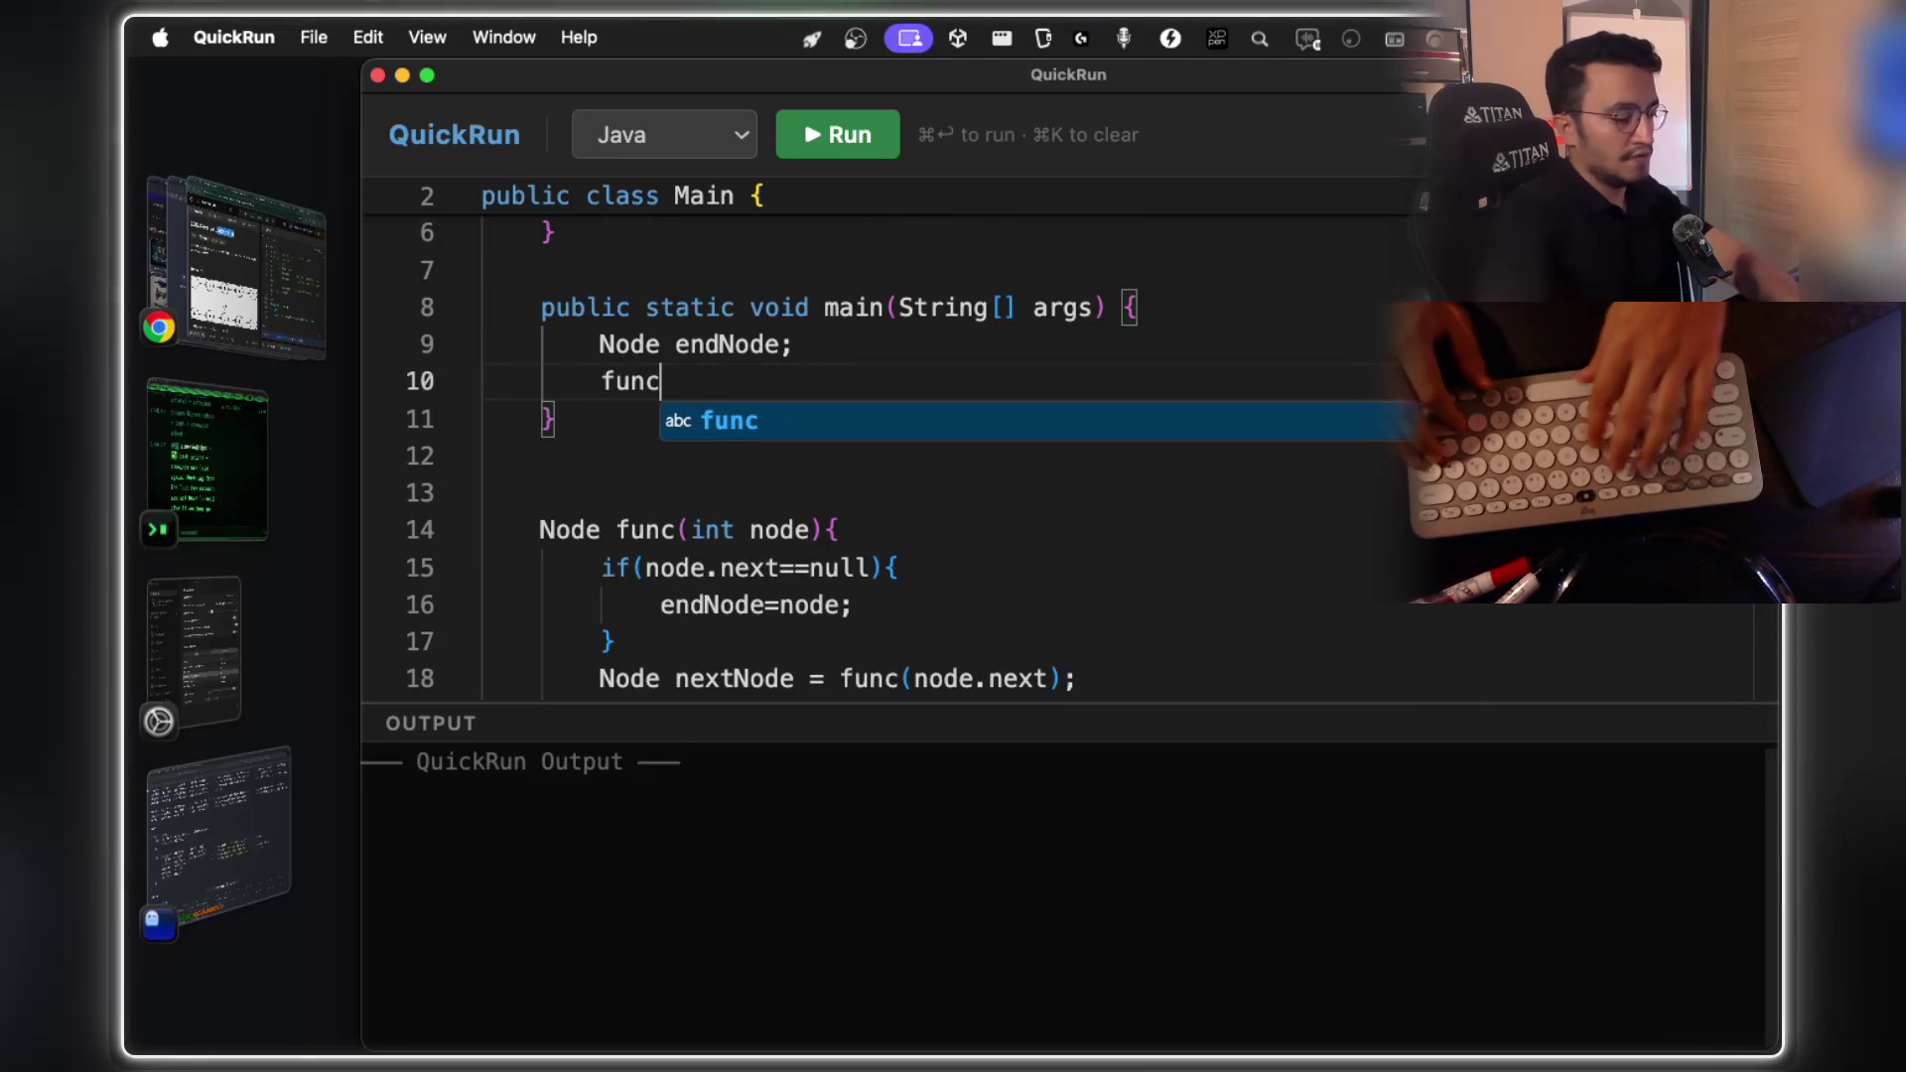
text(();)
key(Left)
key(Left)
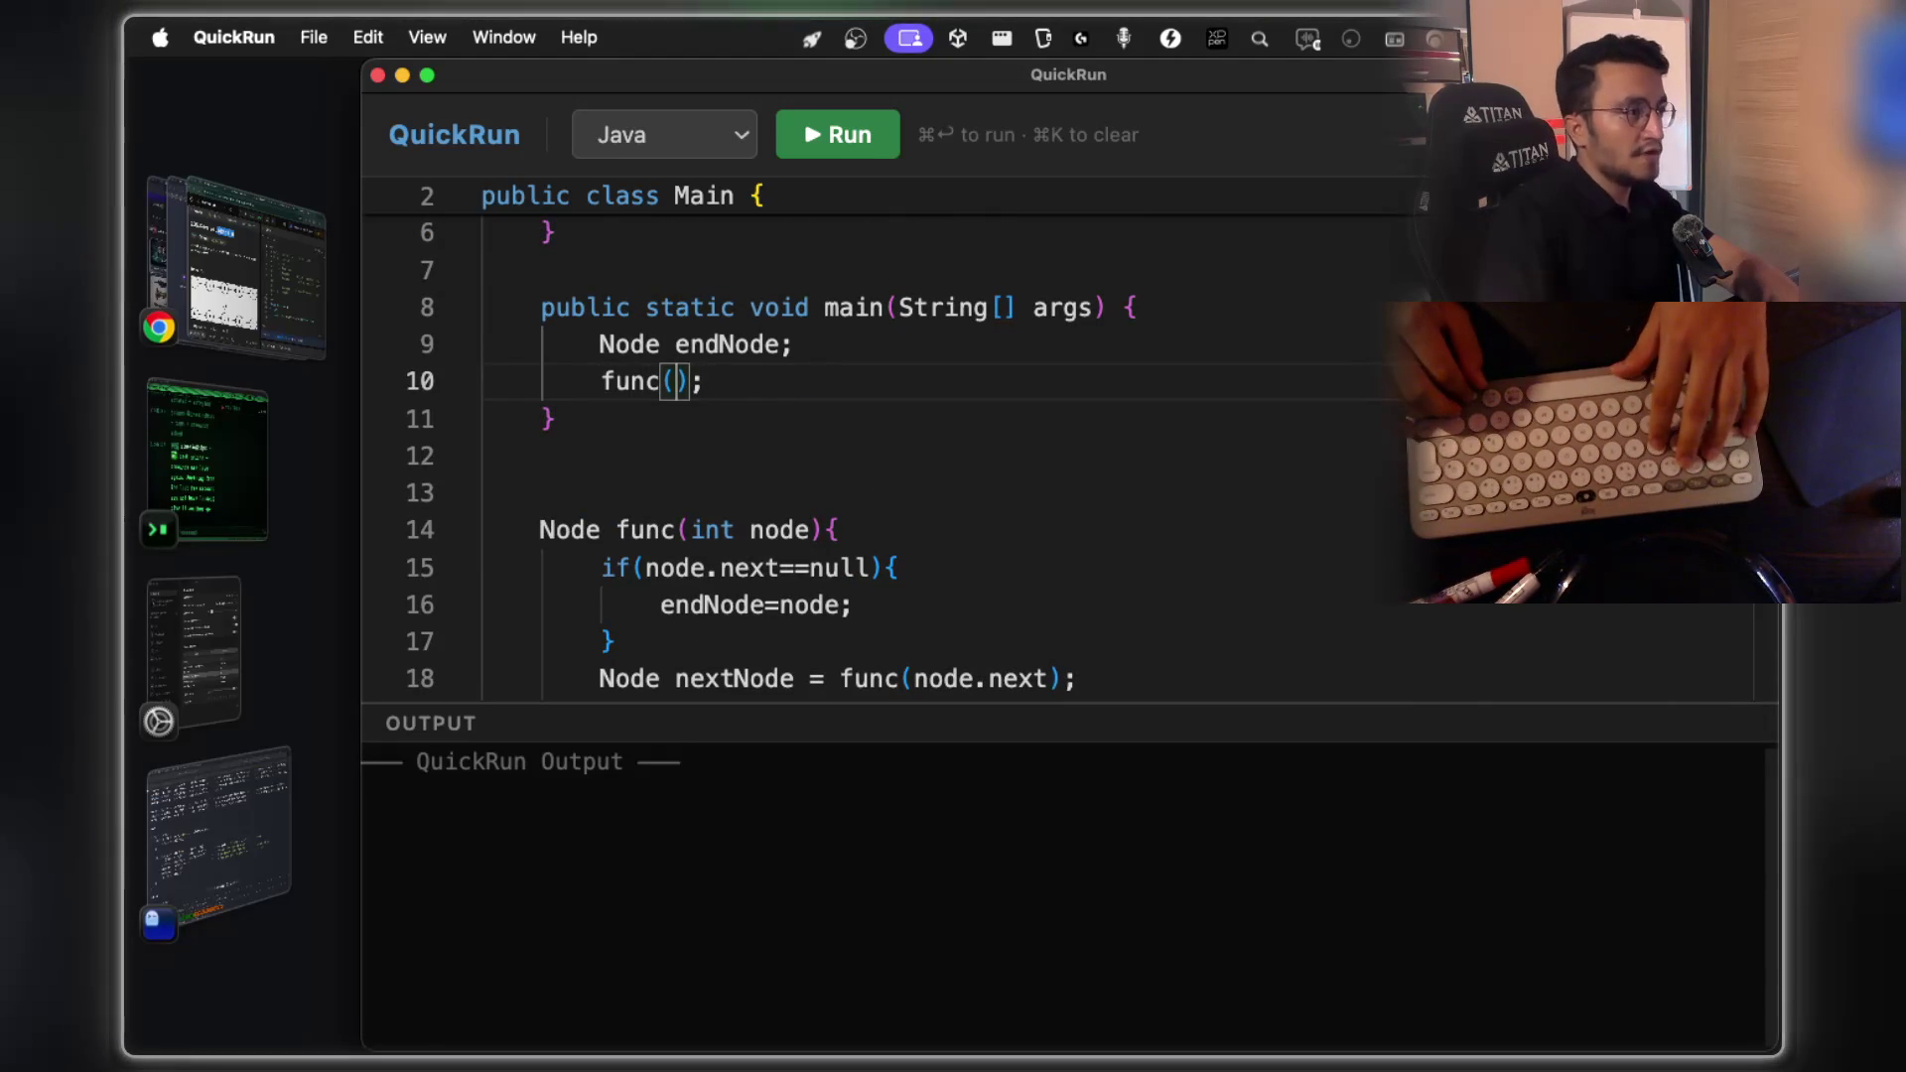
key(Up)
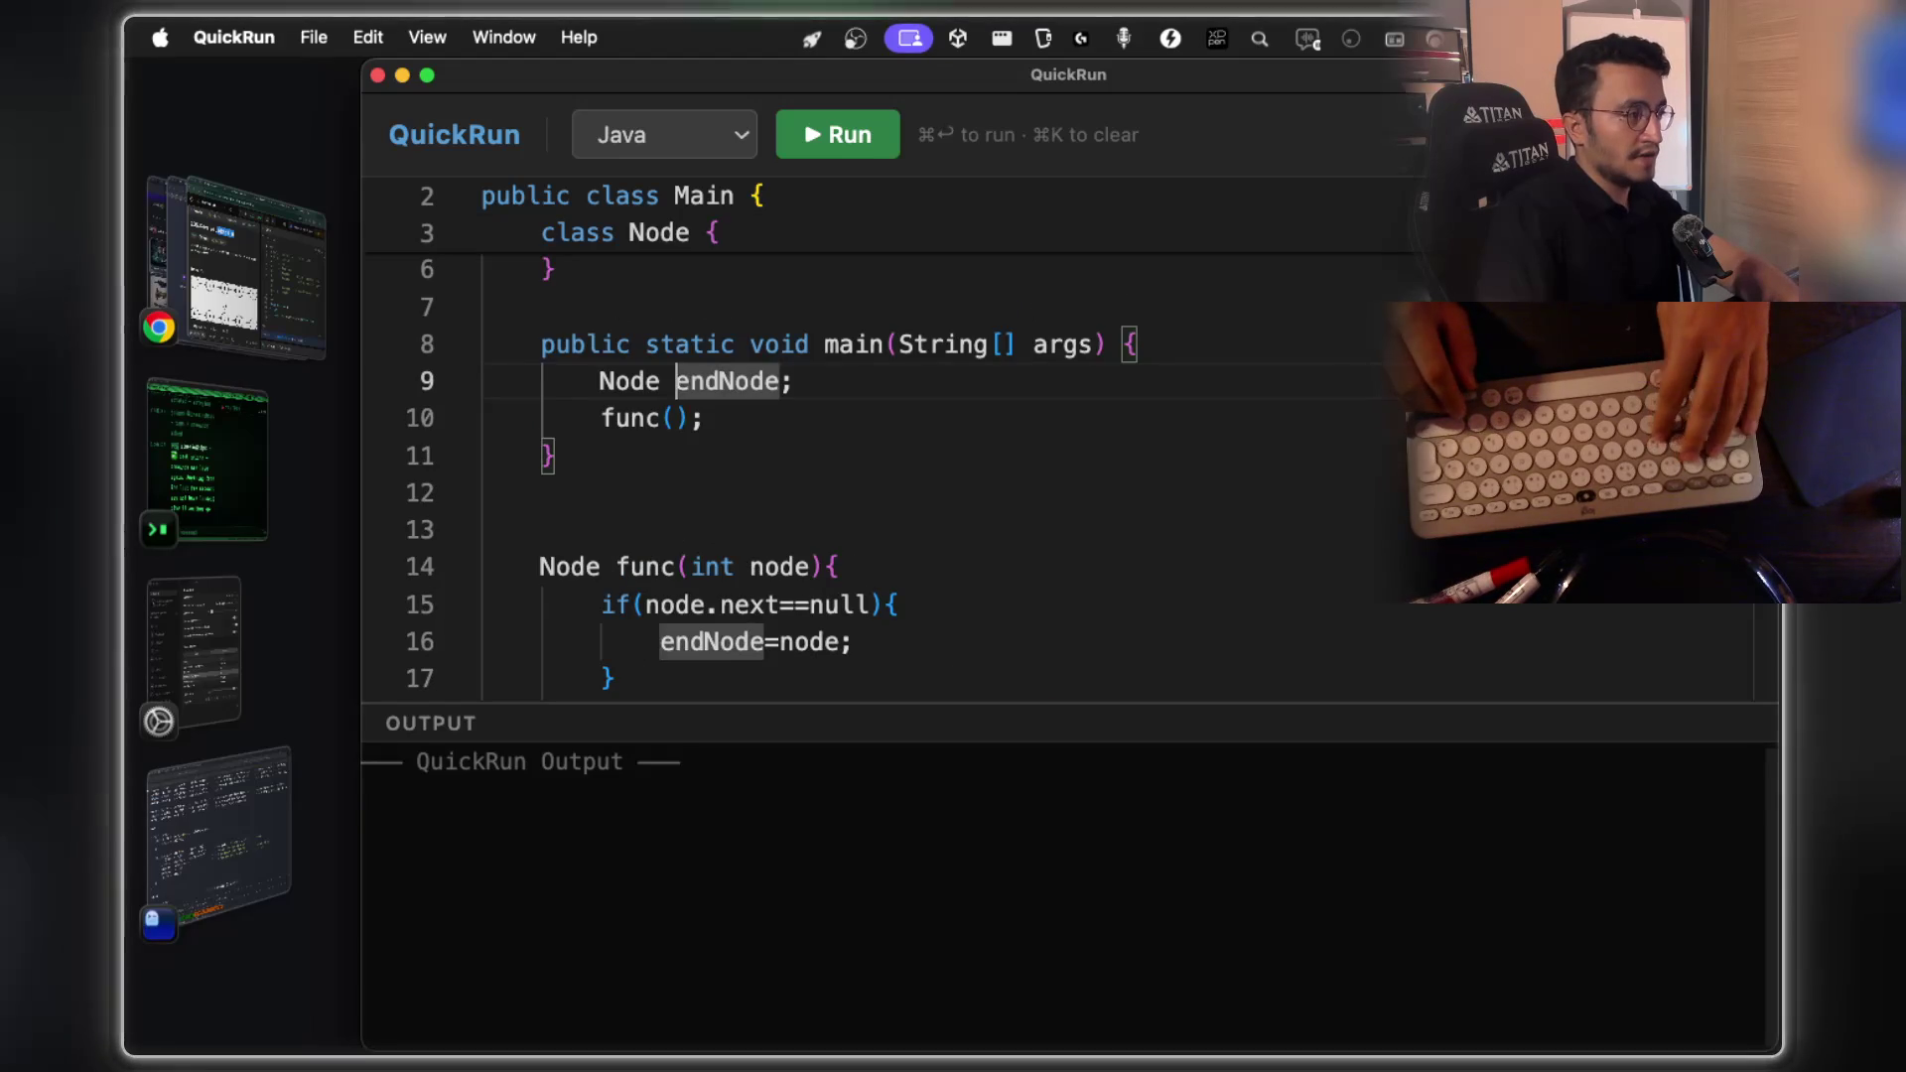
key(End)
key(Return)
text(Node headNode)
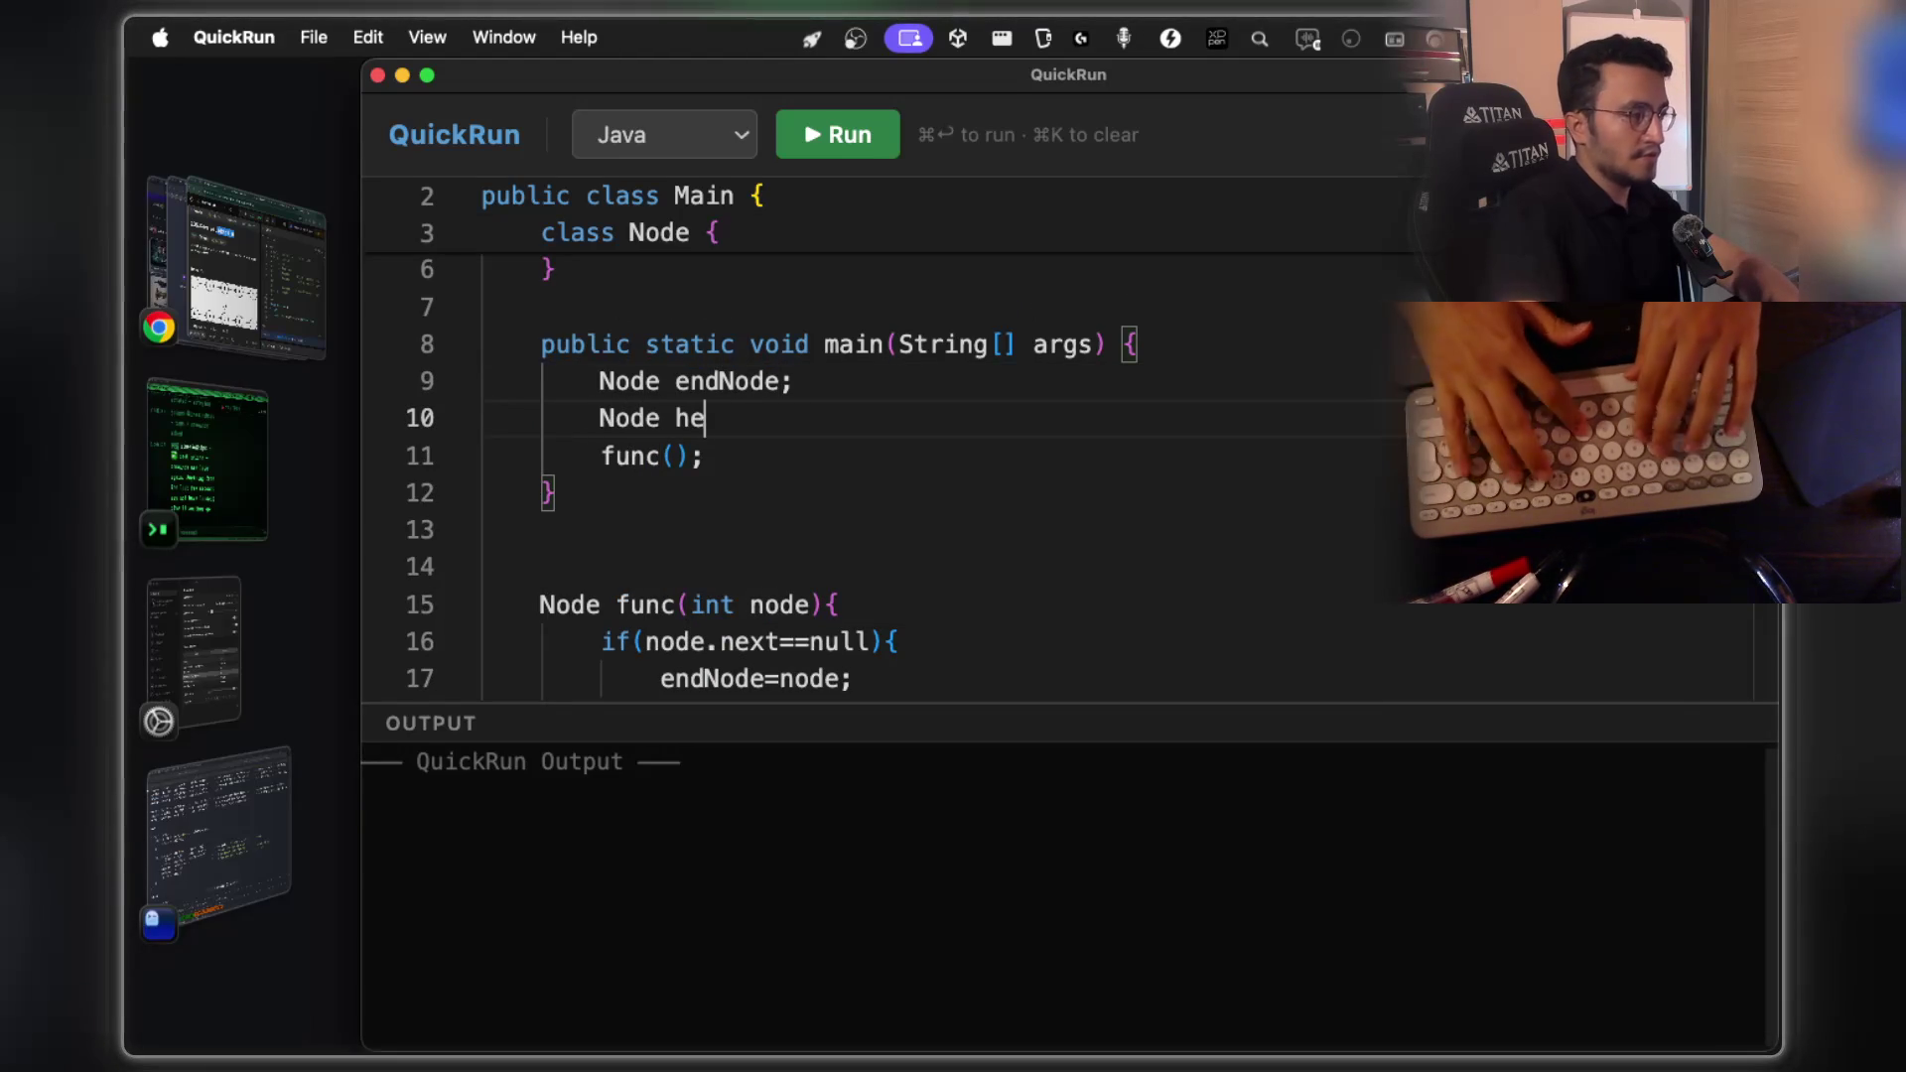
text( = new )
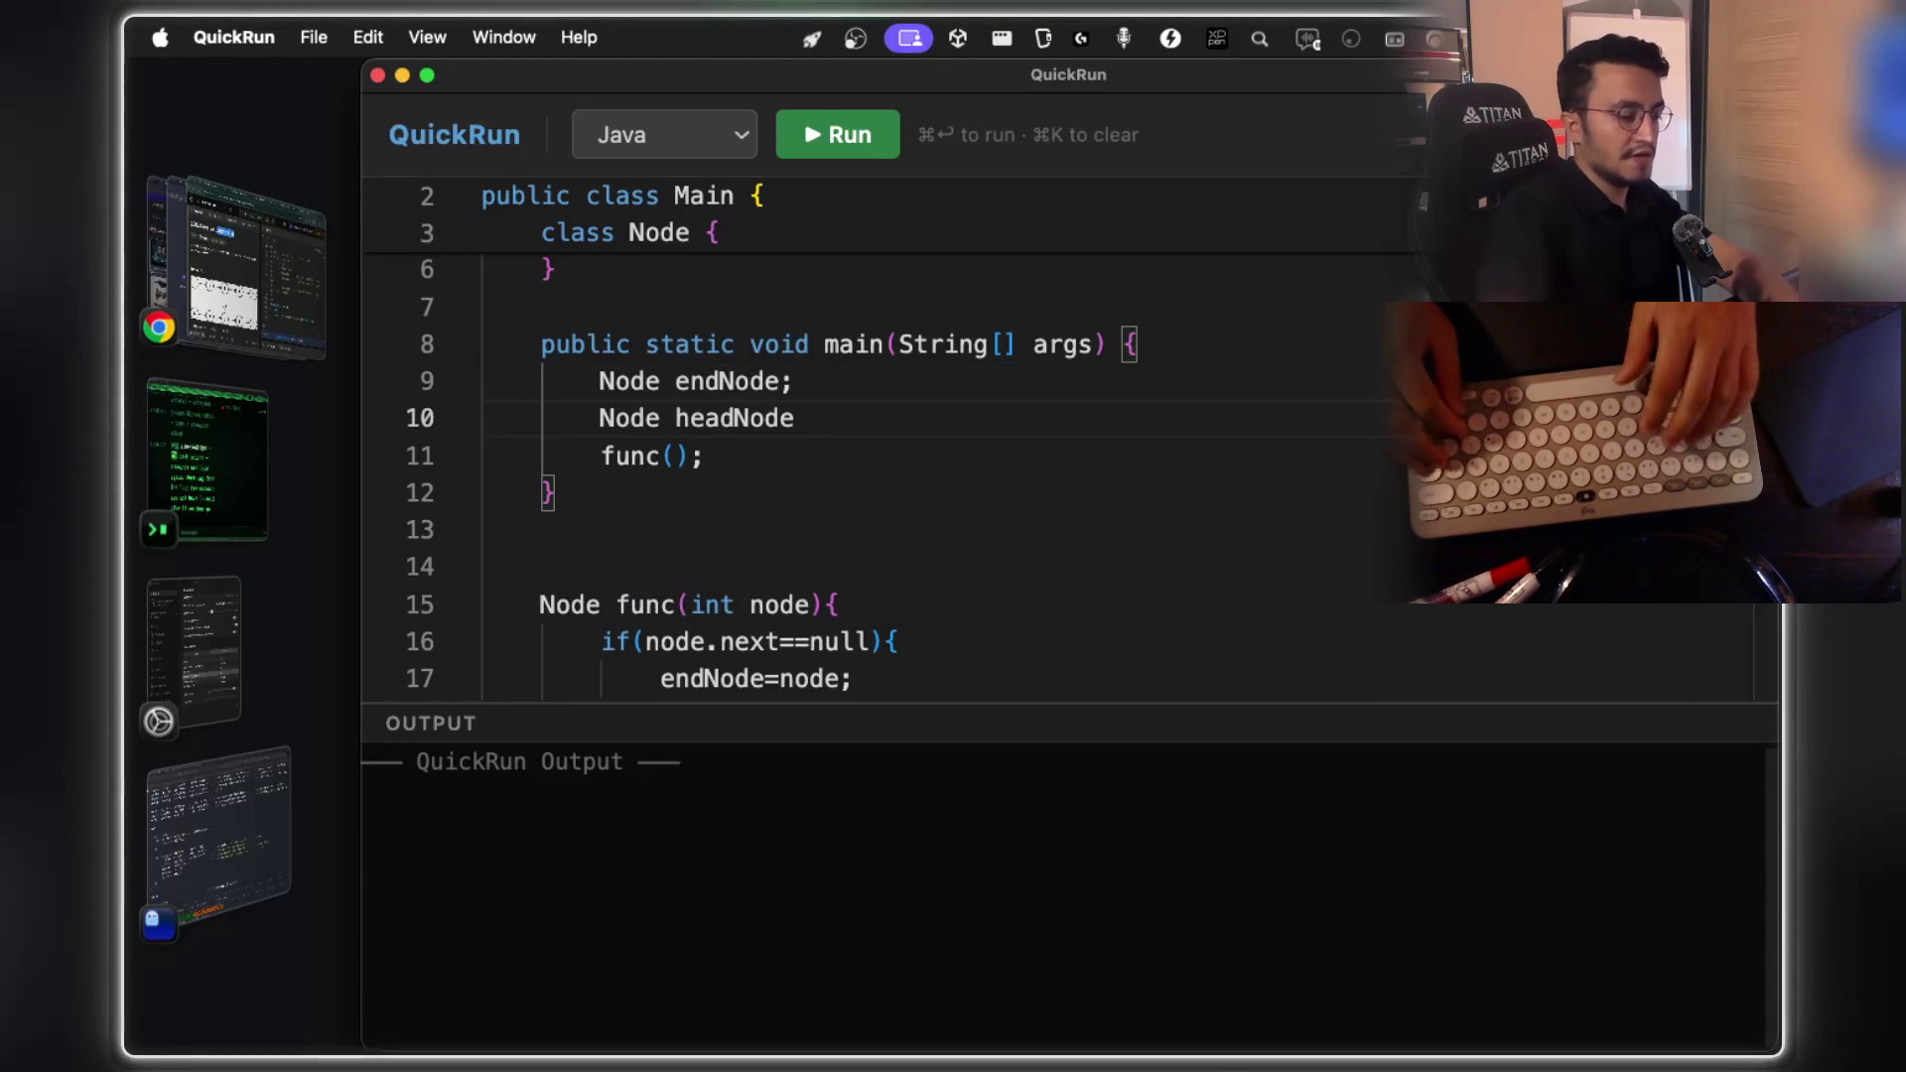
text(Node();)
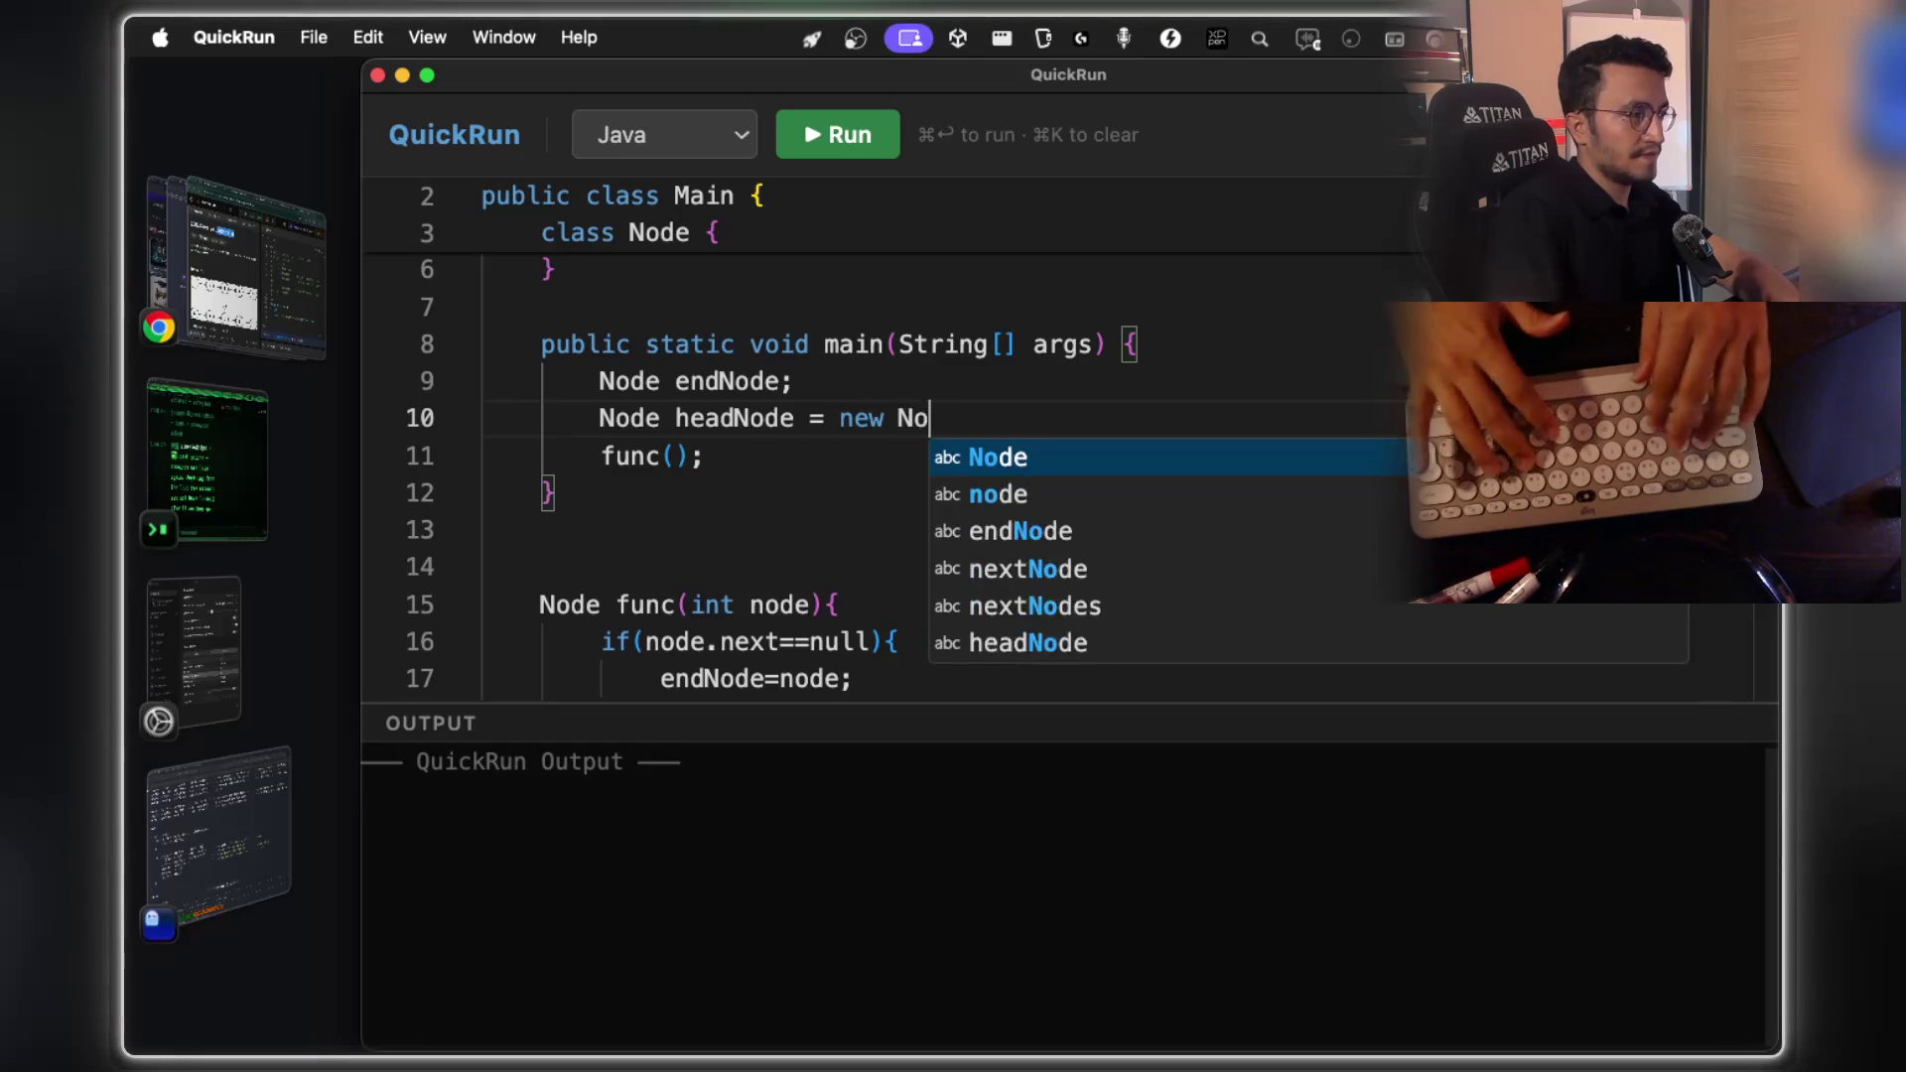
Pass headNode into the func call and add return endNode; after it
click(688, 456)
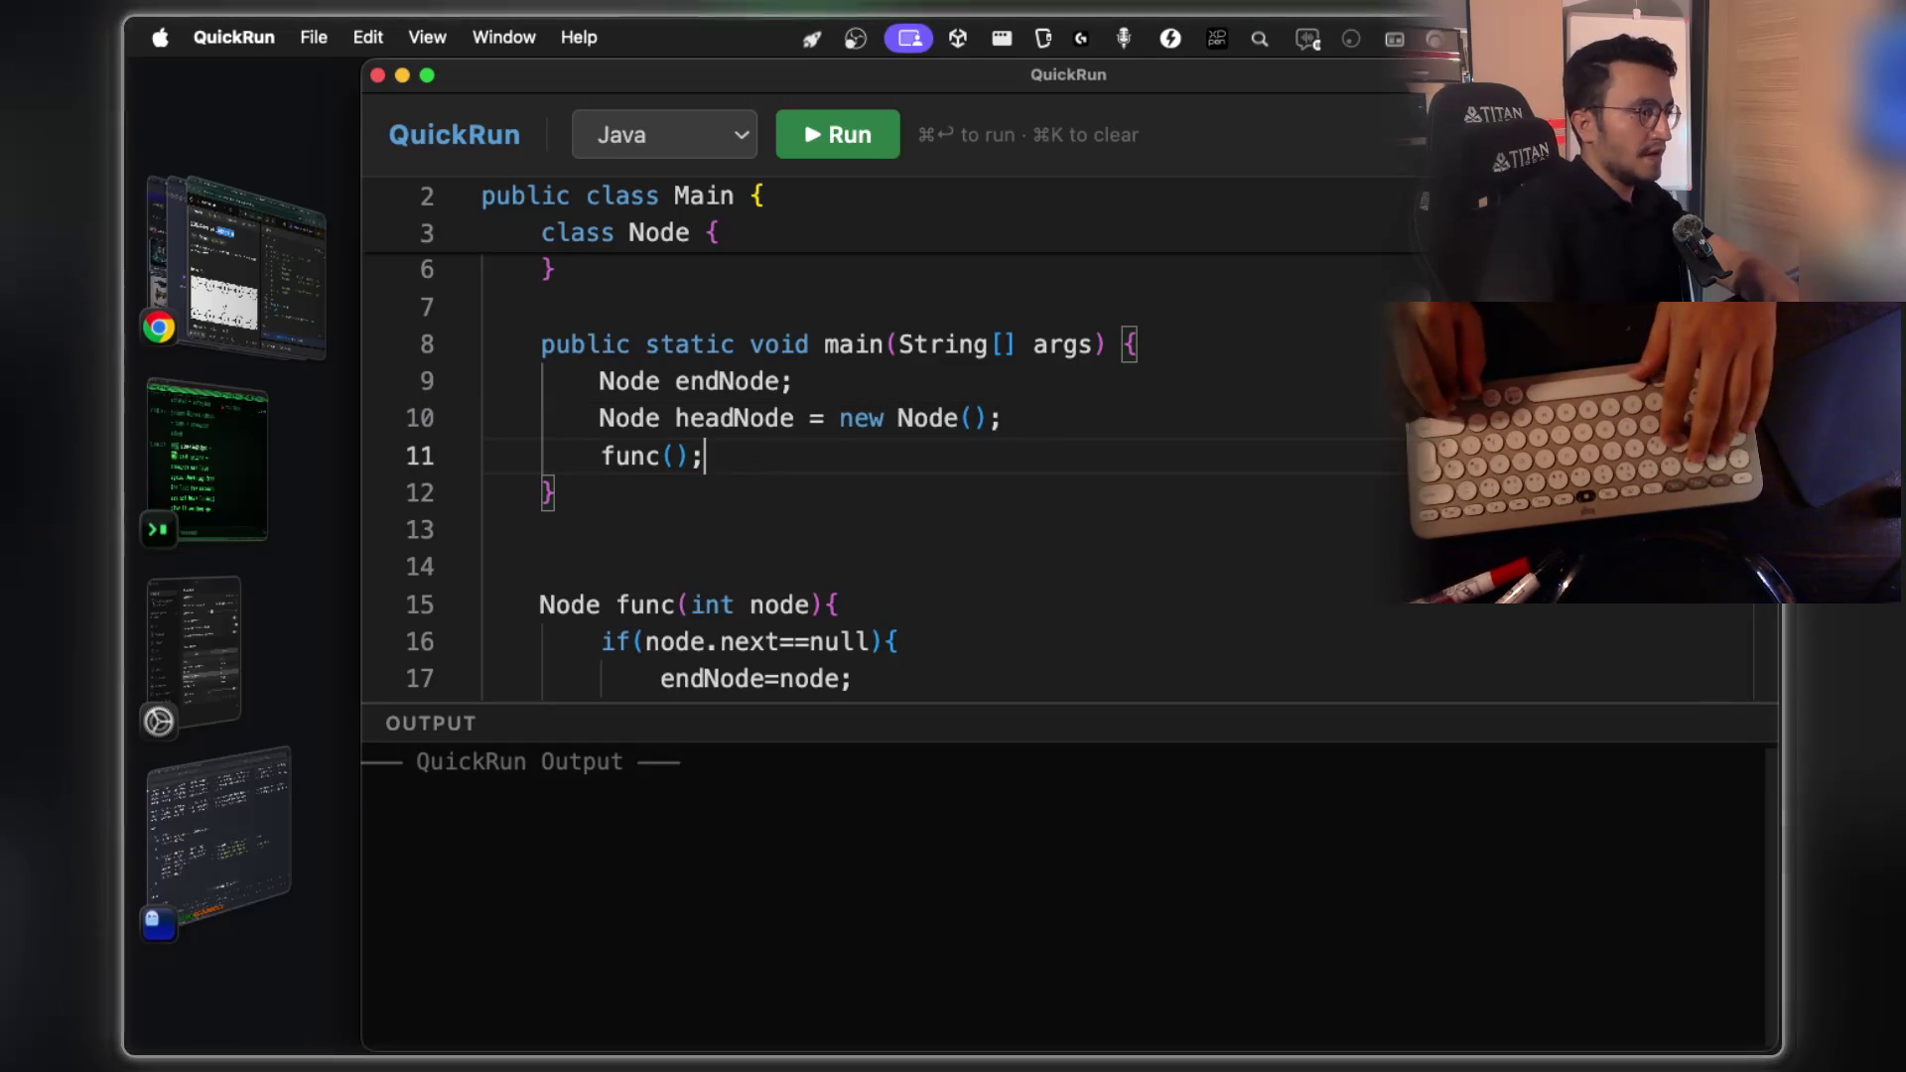
text(he)
key(BackSpace)
key(BackSpace)
key(Left)
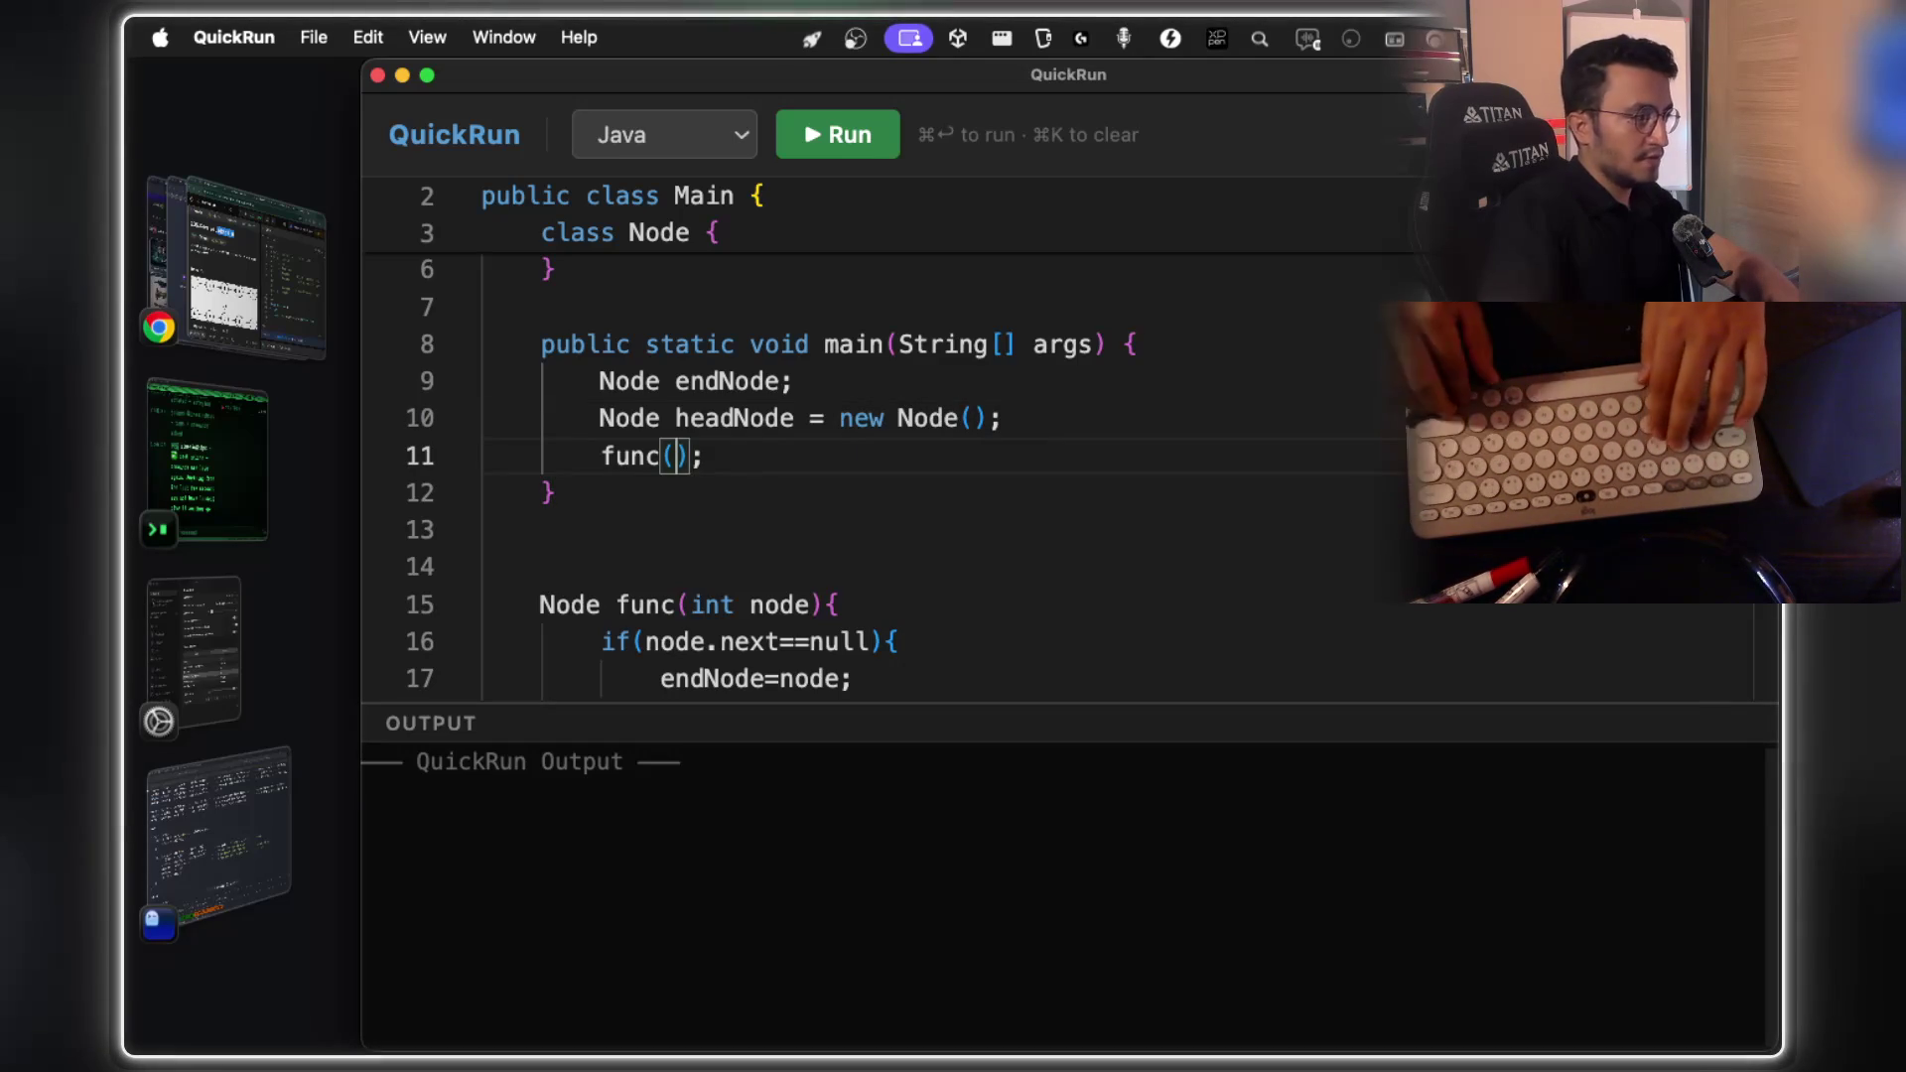
text(hea)
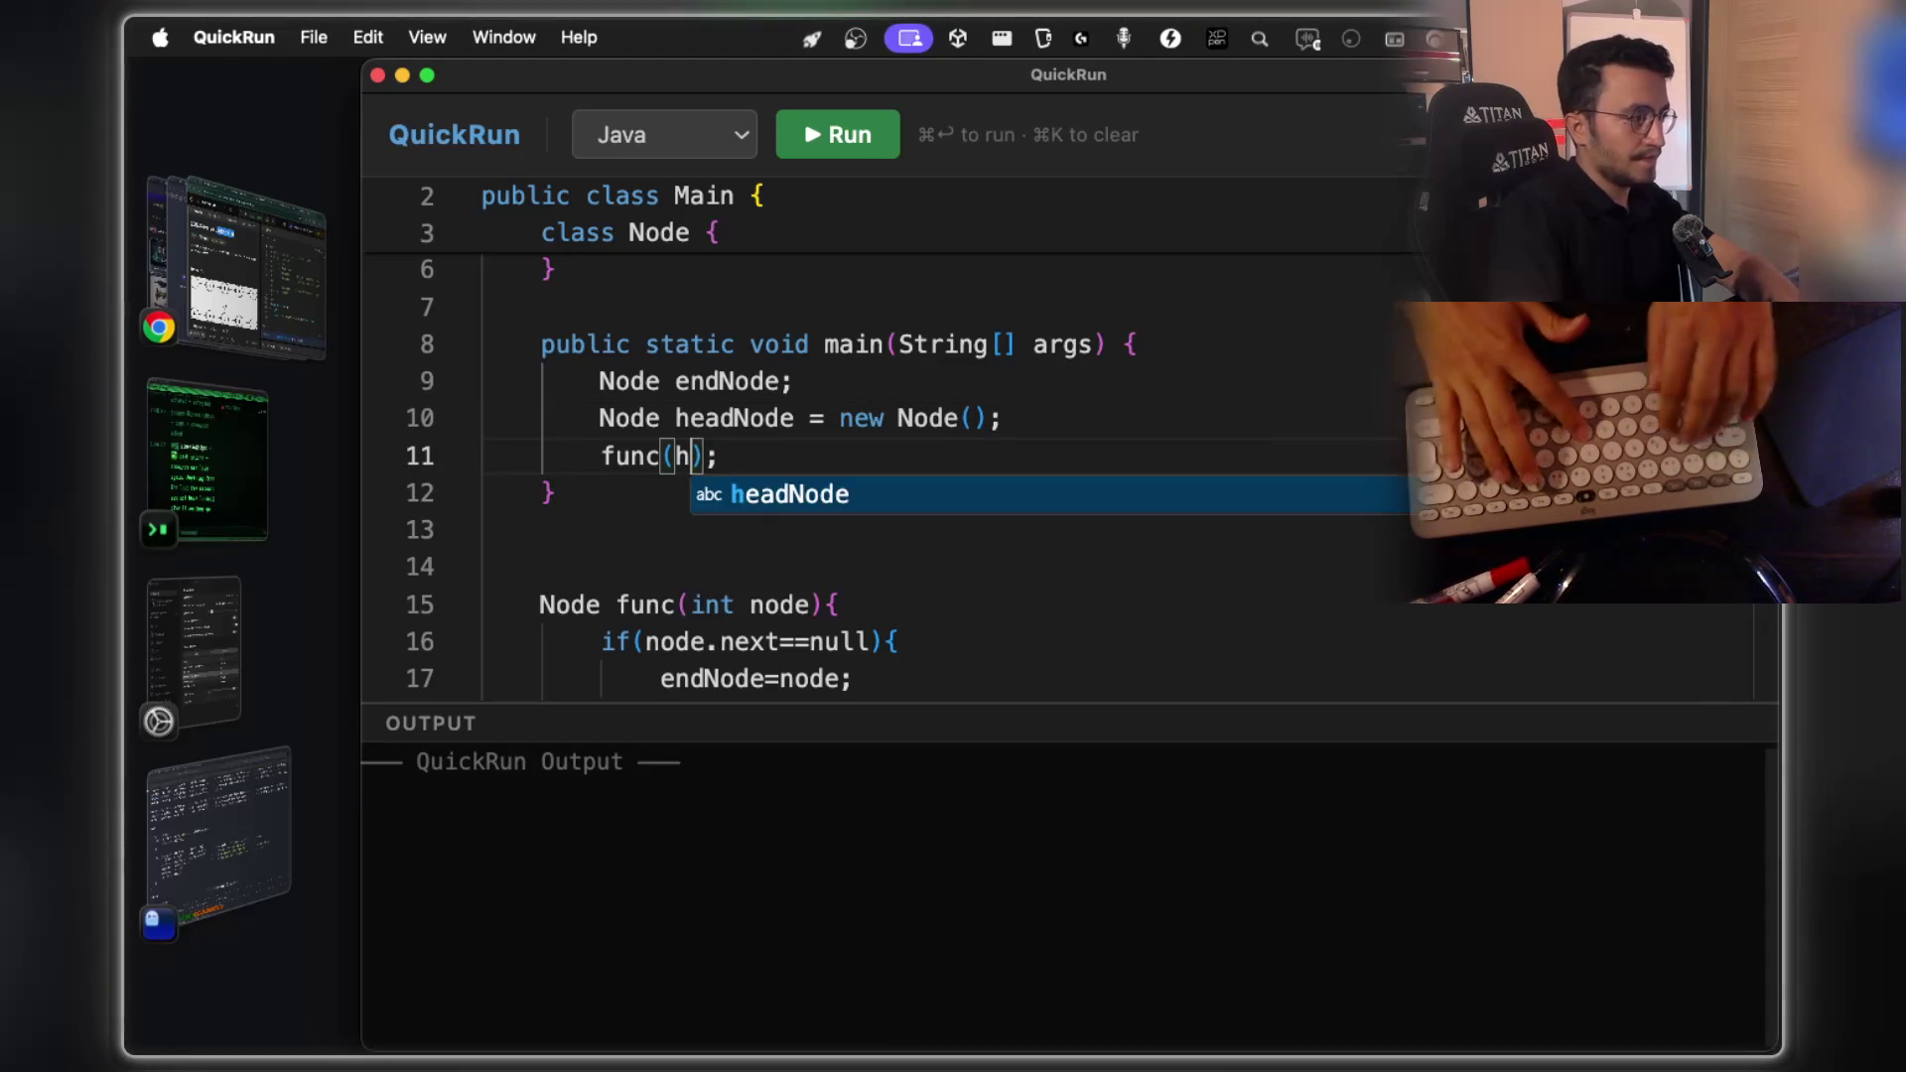
text(dNode)
key(Right)
key(Right)
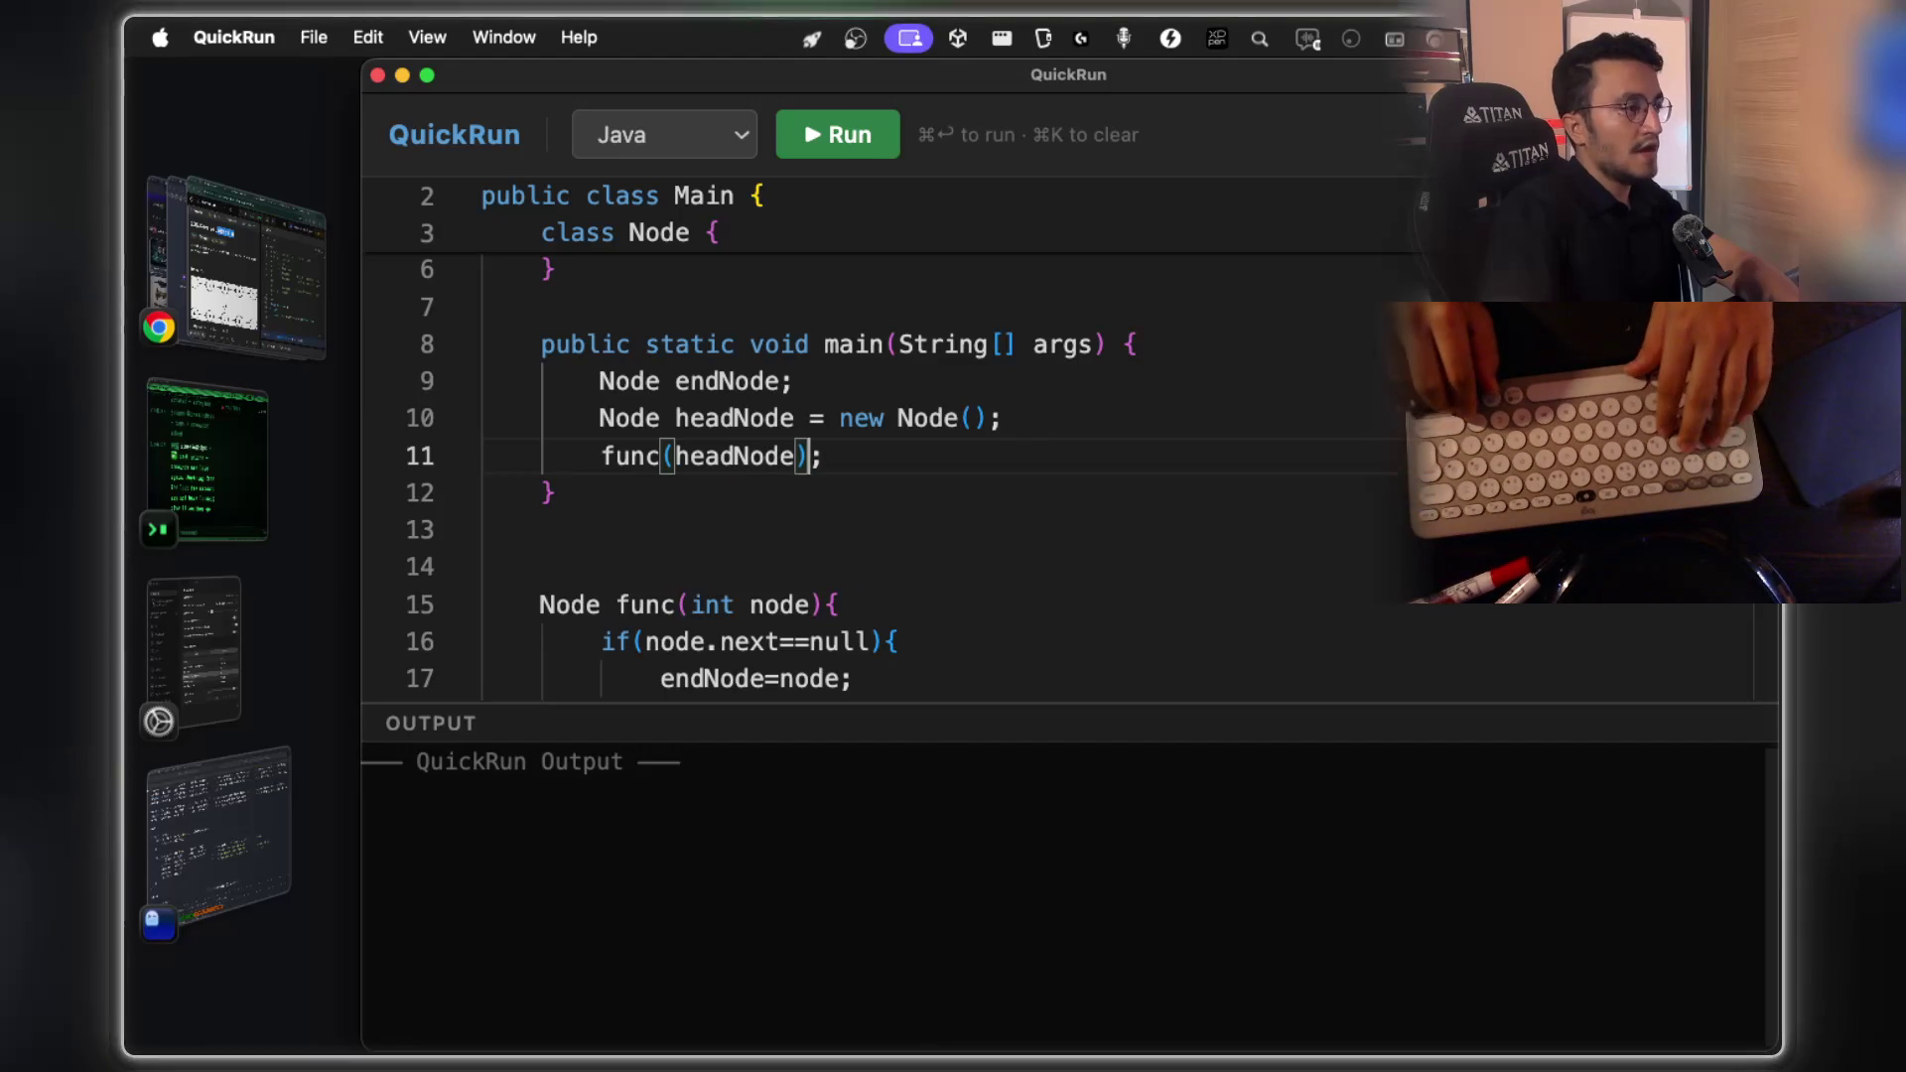
key(Return)
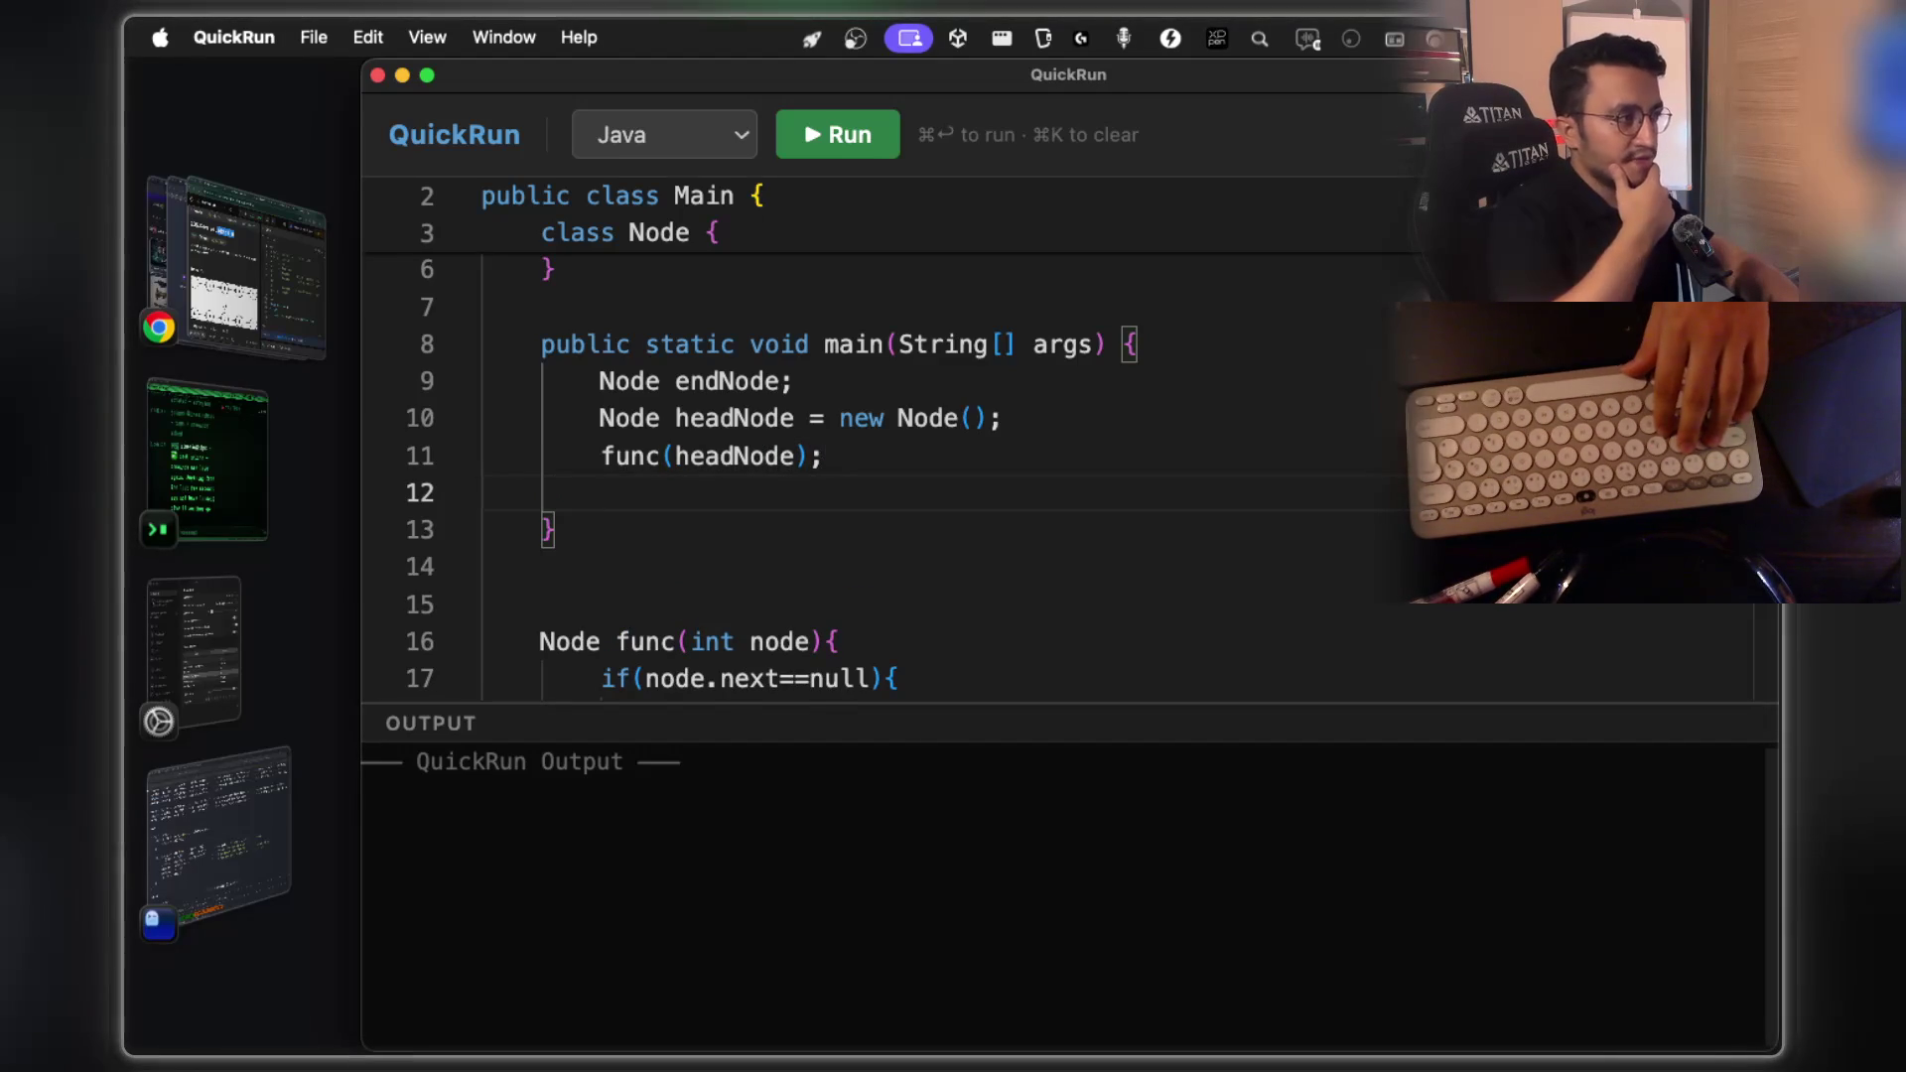
text(return )
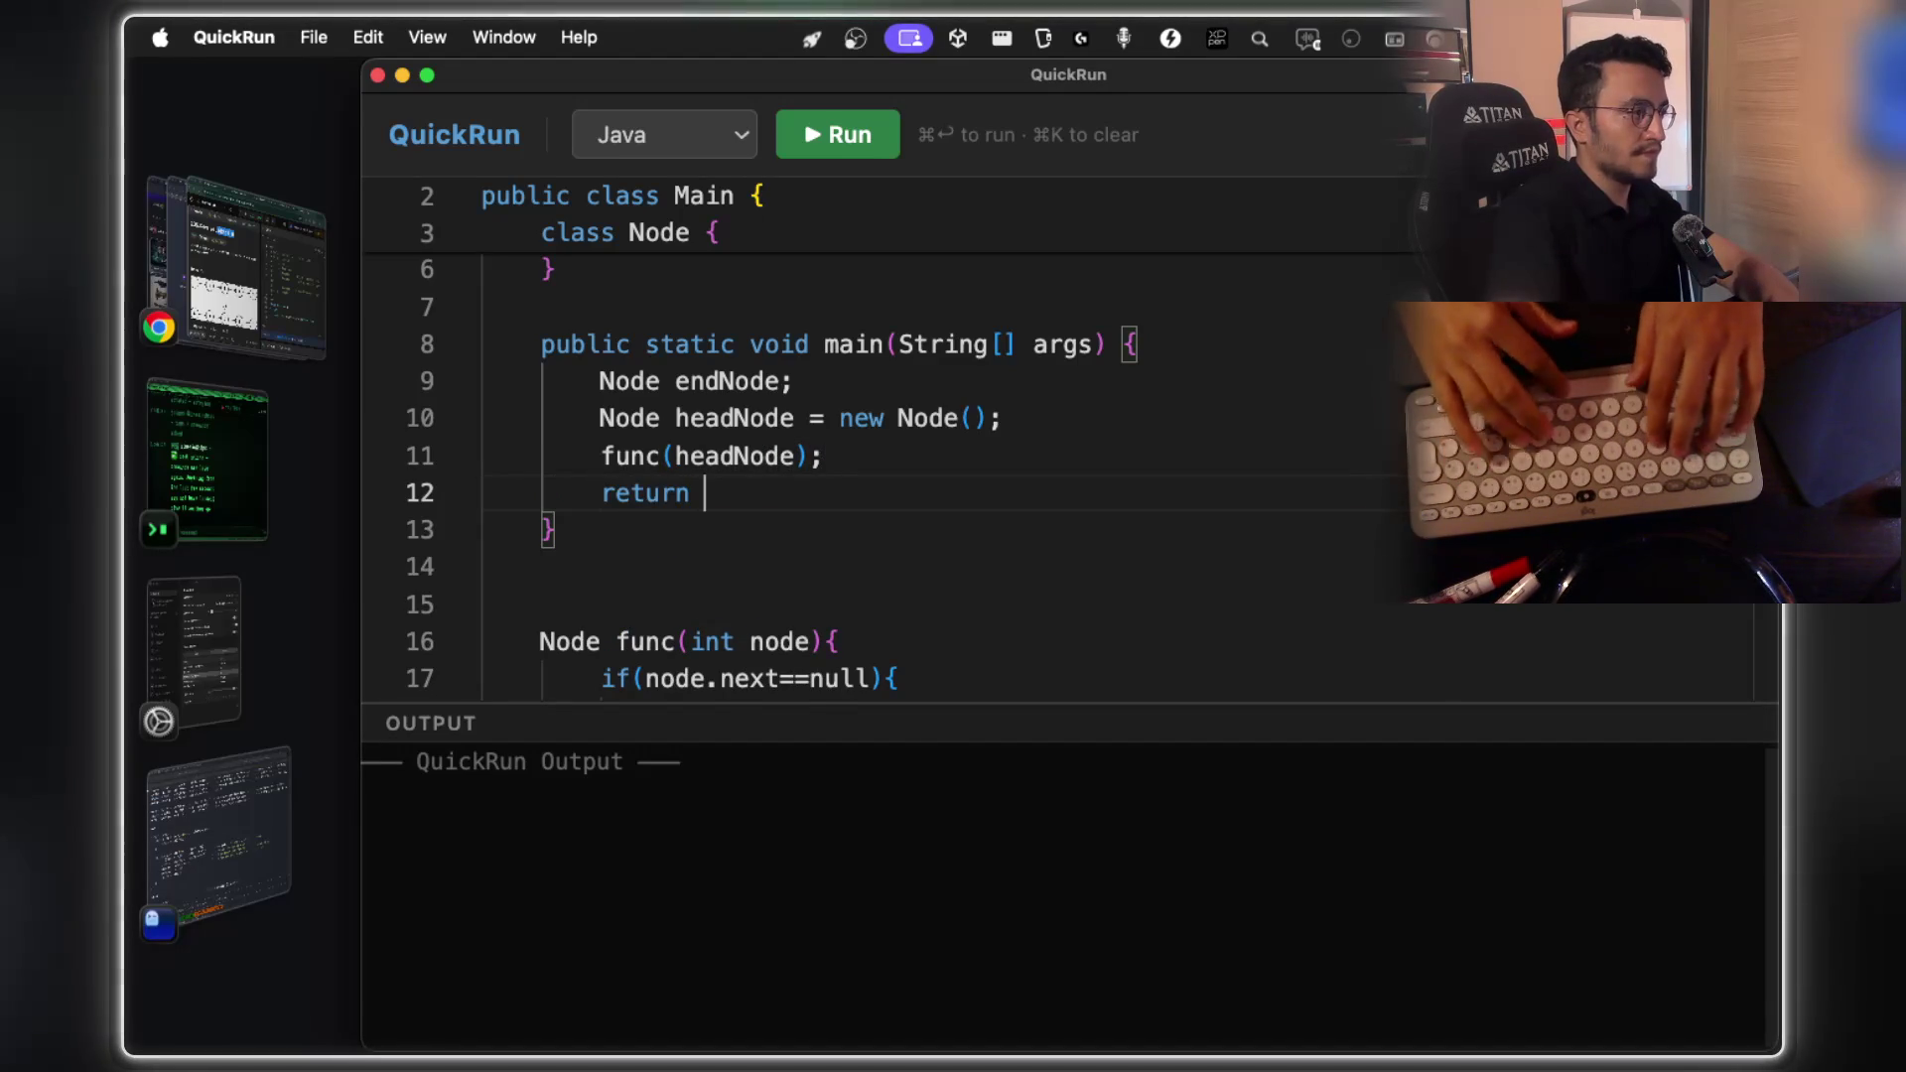
text(endNode;)
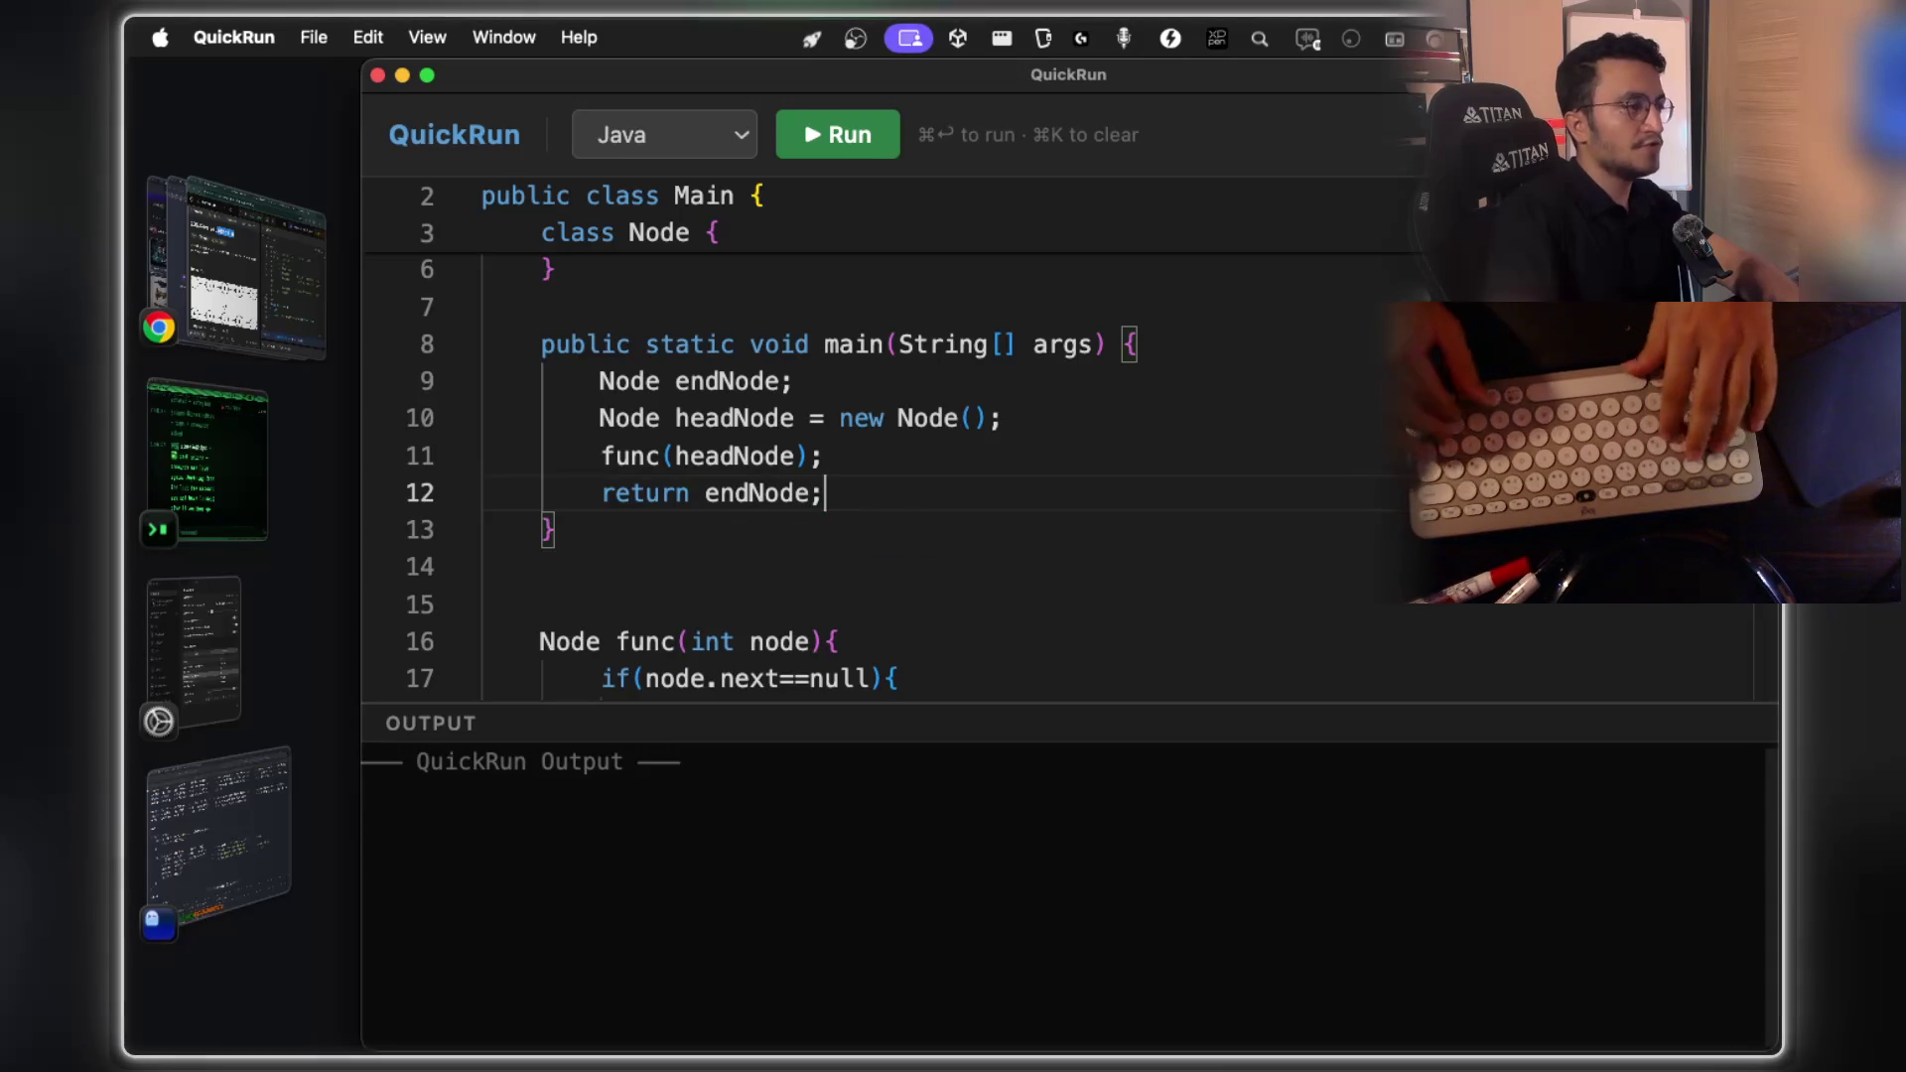
Check endNode, headNode and func usages, then select the whole recursive func method
click(764, 493)
click(765, 456)
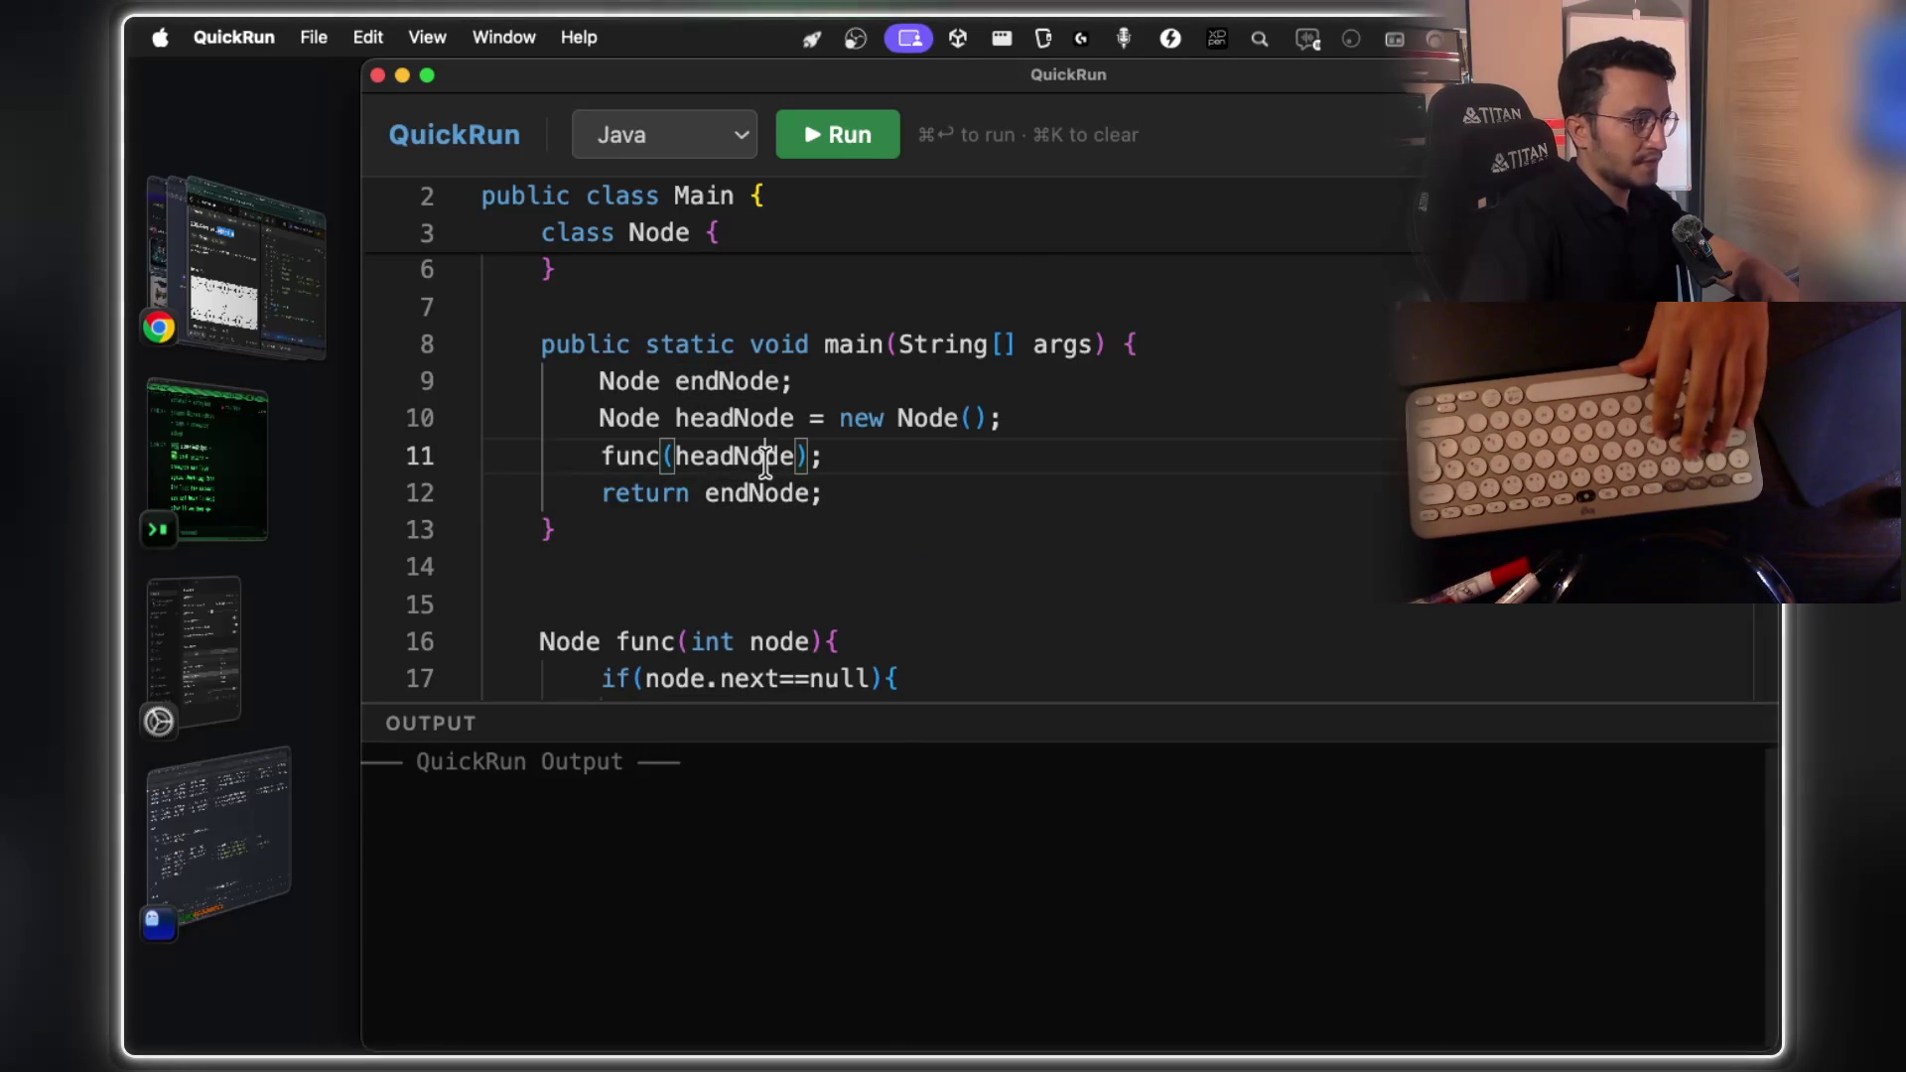
double_click(661, 456)
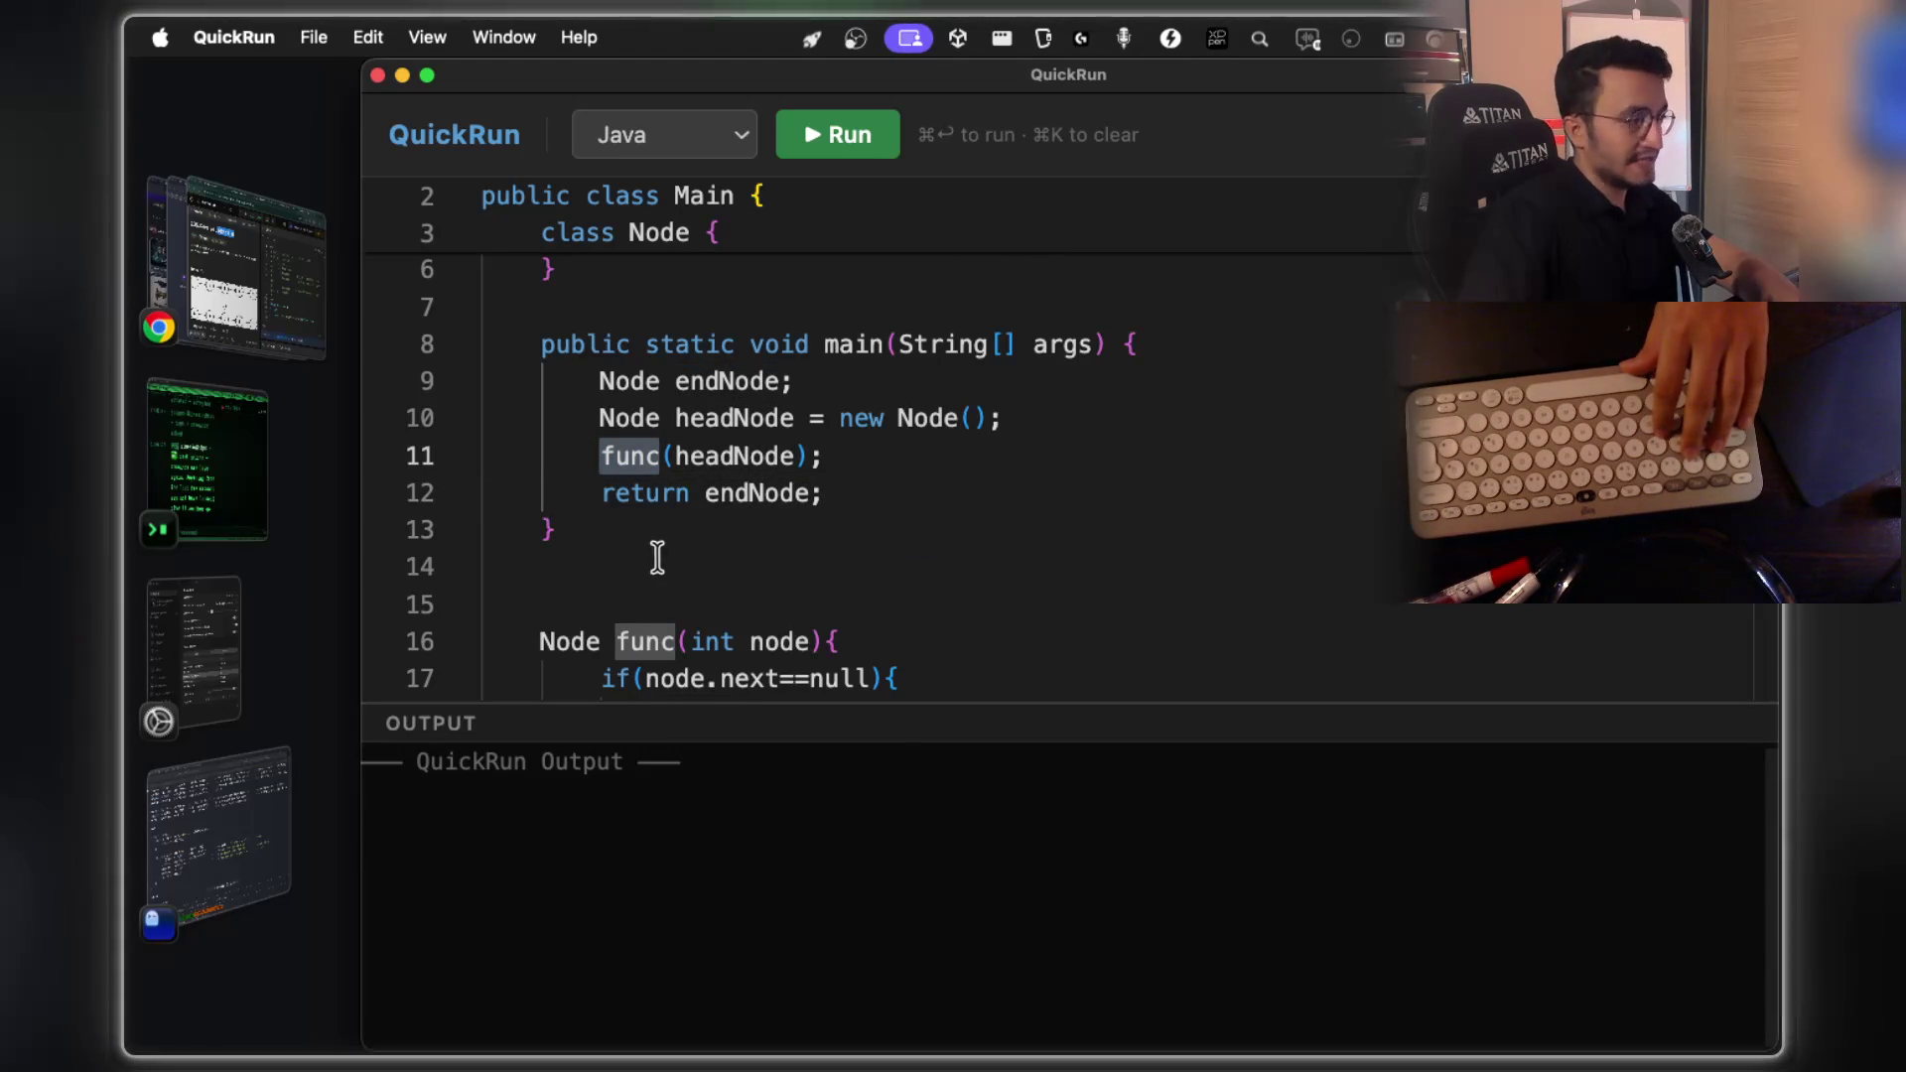
click(770, 494)
scroll(1042, 507, down, 3)
click(866, 530)
scroll(958, 494, down, 3)
click(849, 590)
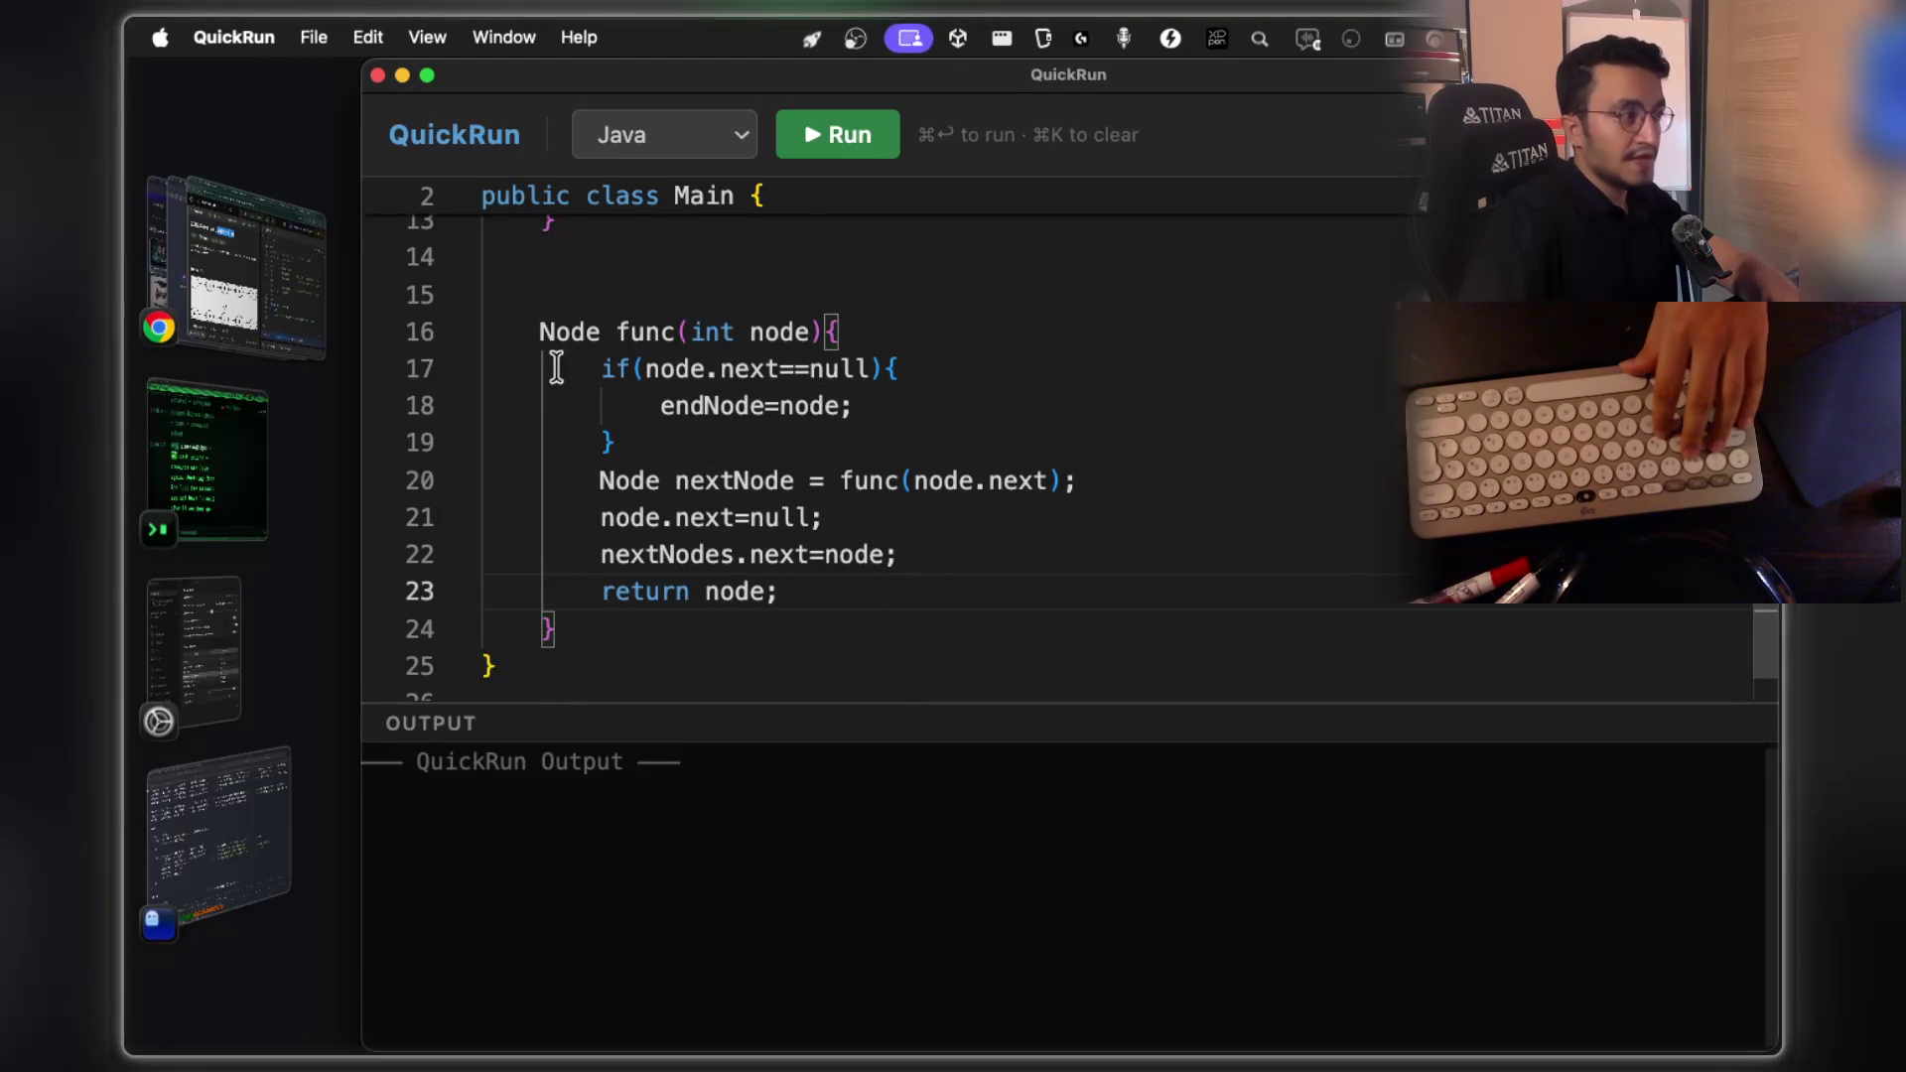
mouse_move(524, 323)
mouse_down()
mouse_move(642, 451)
mouse_move(668, 625)
mouse_up()
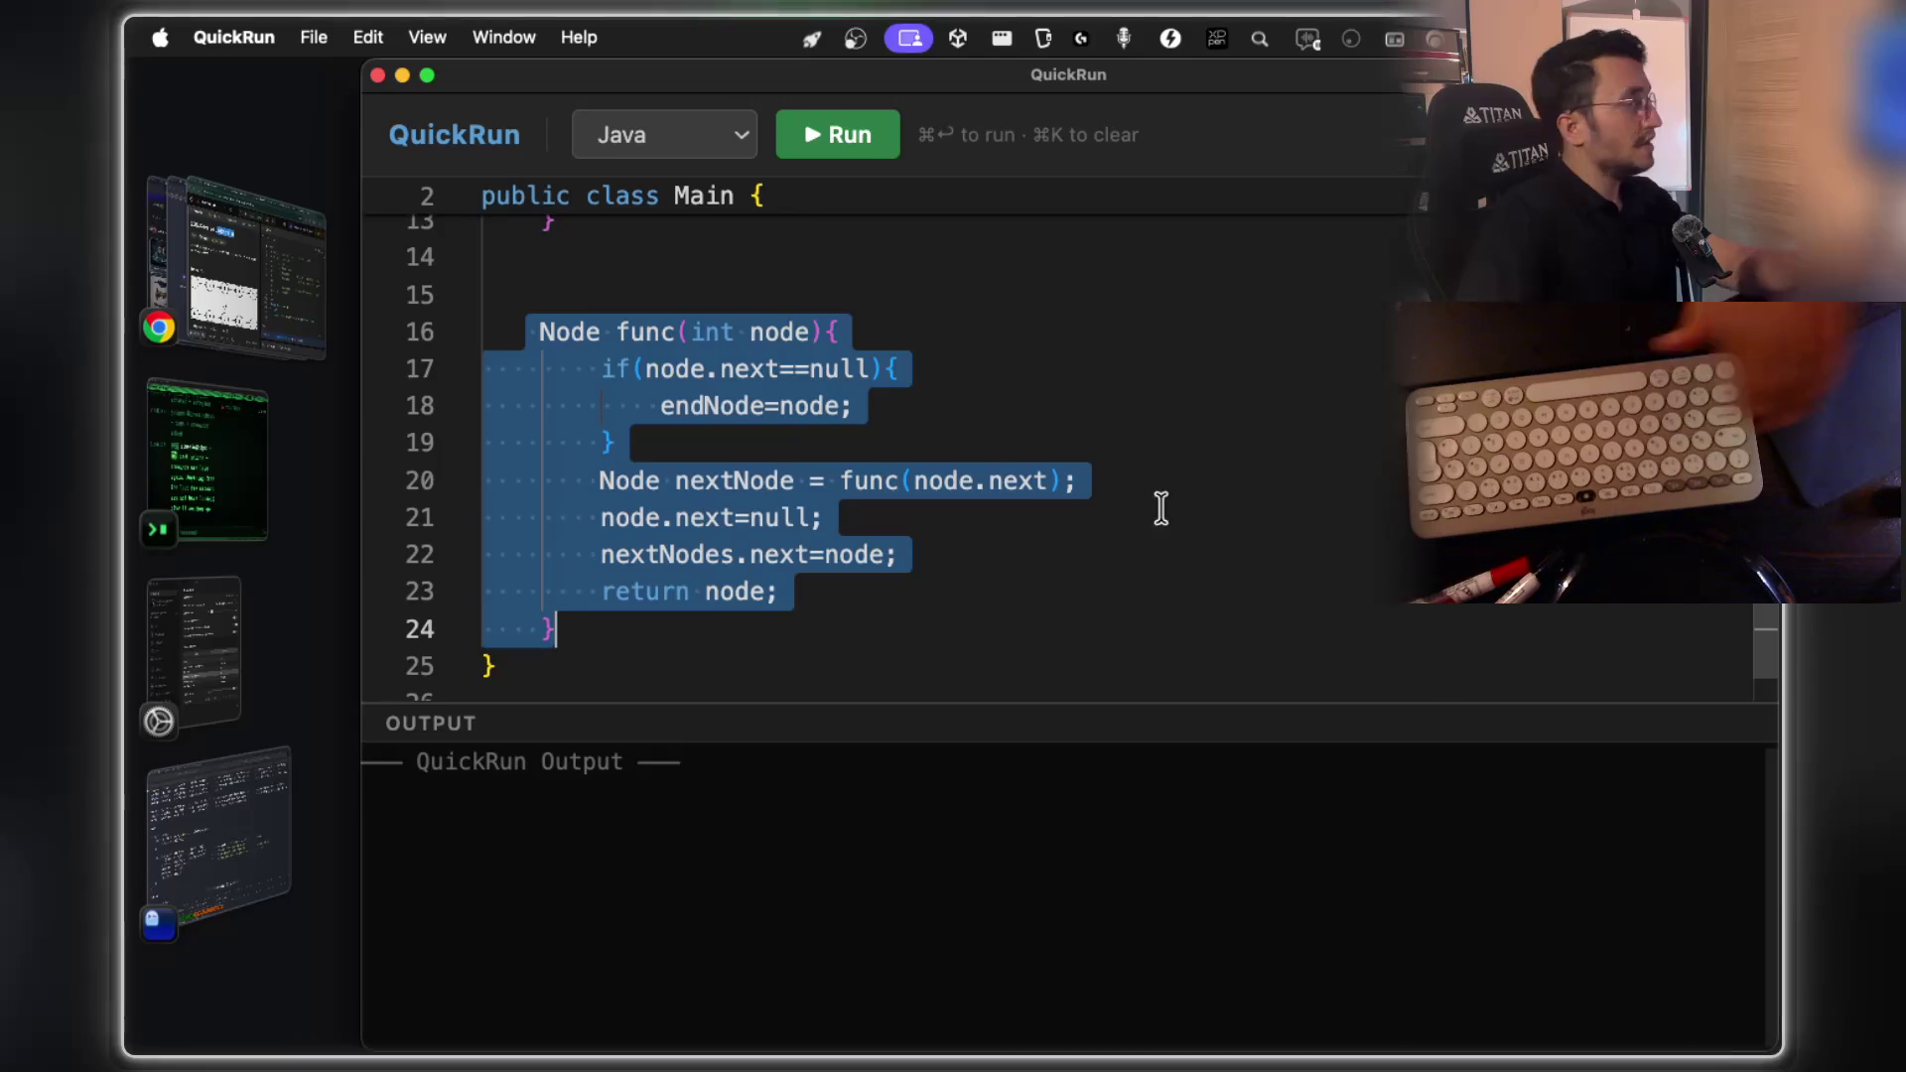
key(super+Tab)
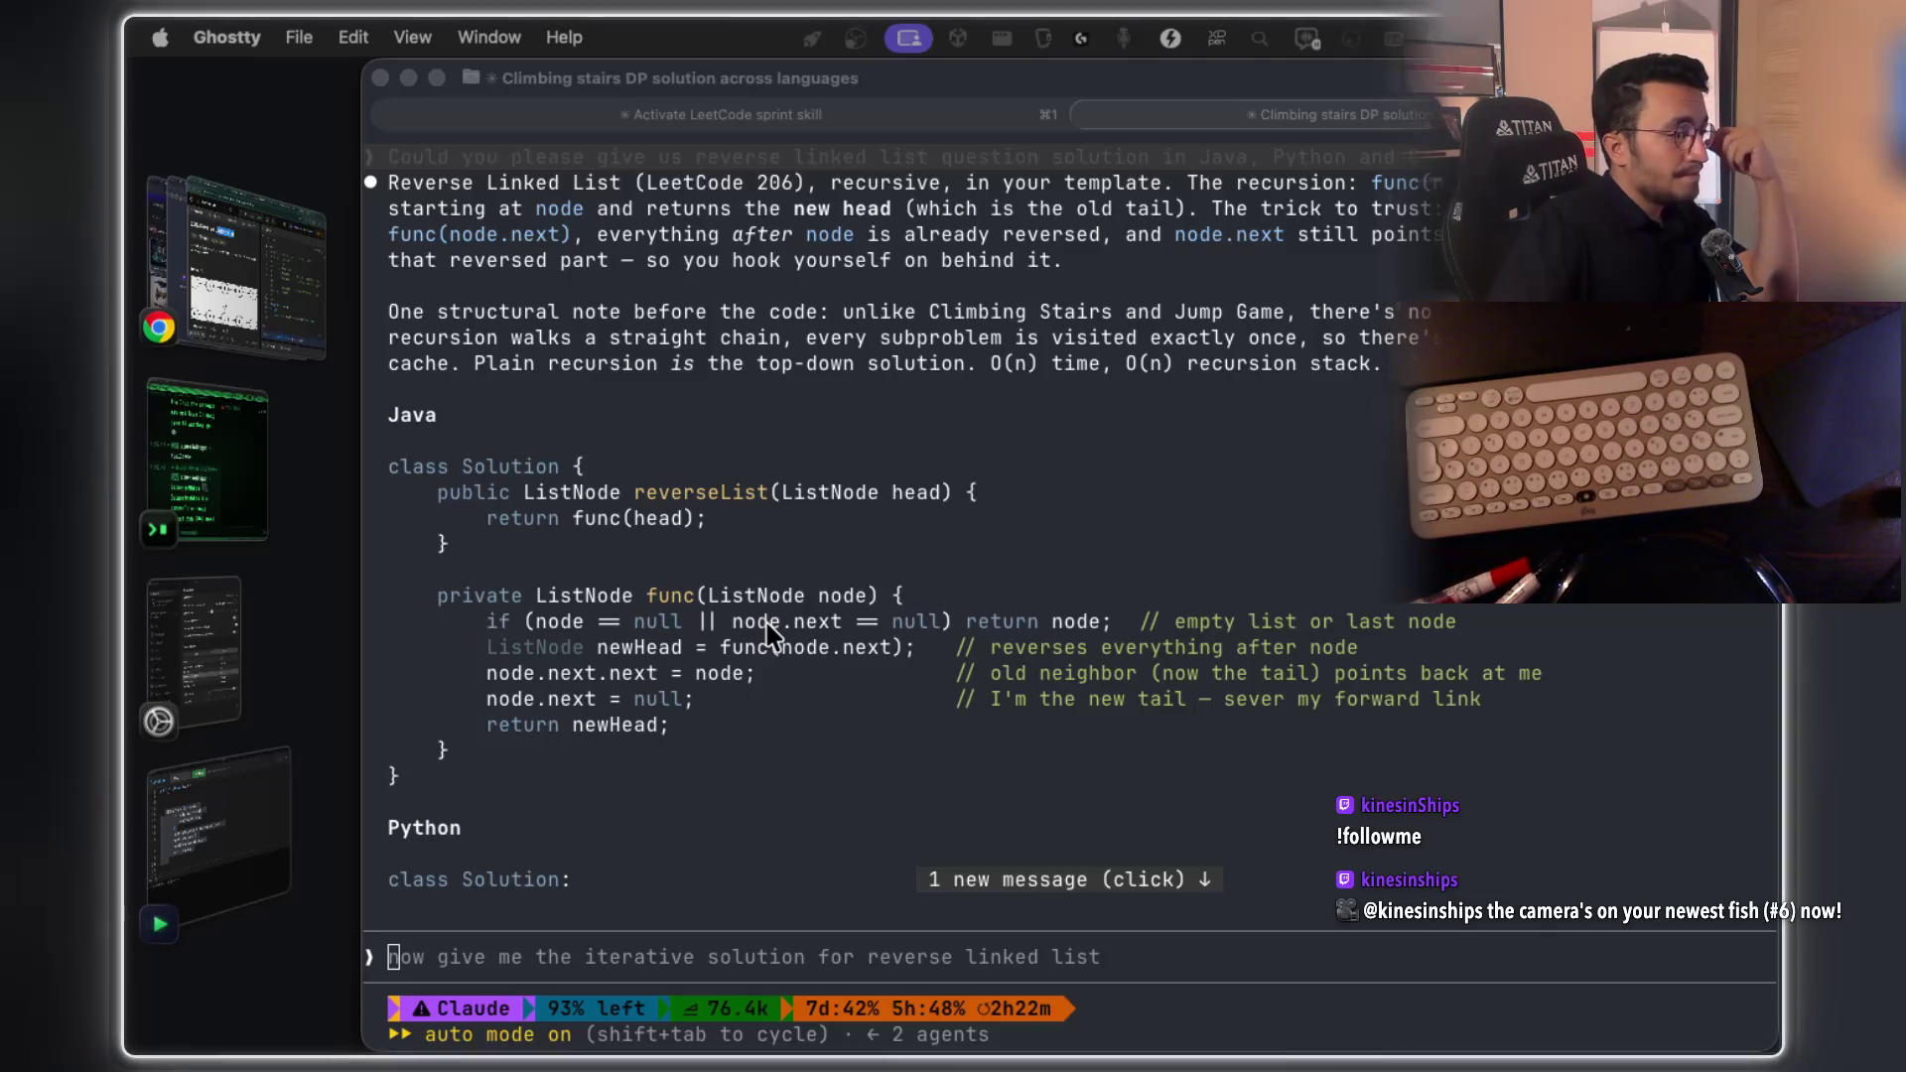
Glance at the recursion whiteboard, then reselect the whole func method in QuickRun
key(ctrl+Right)
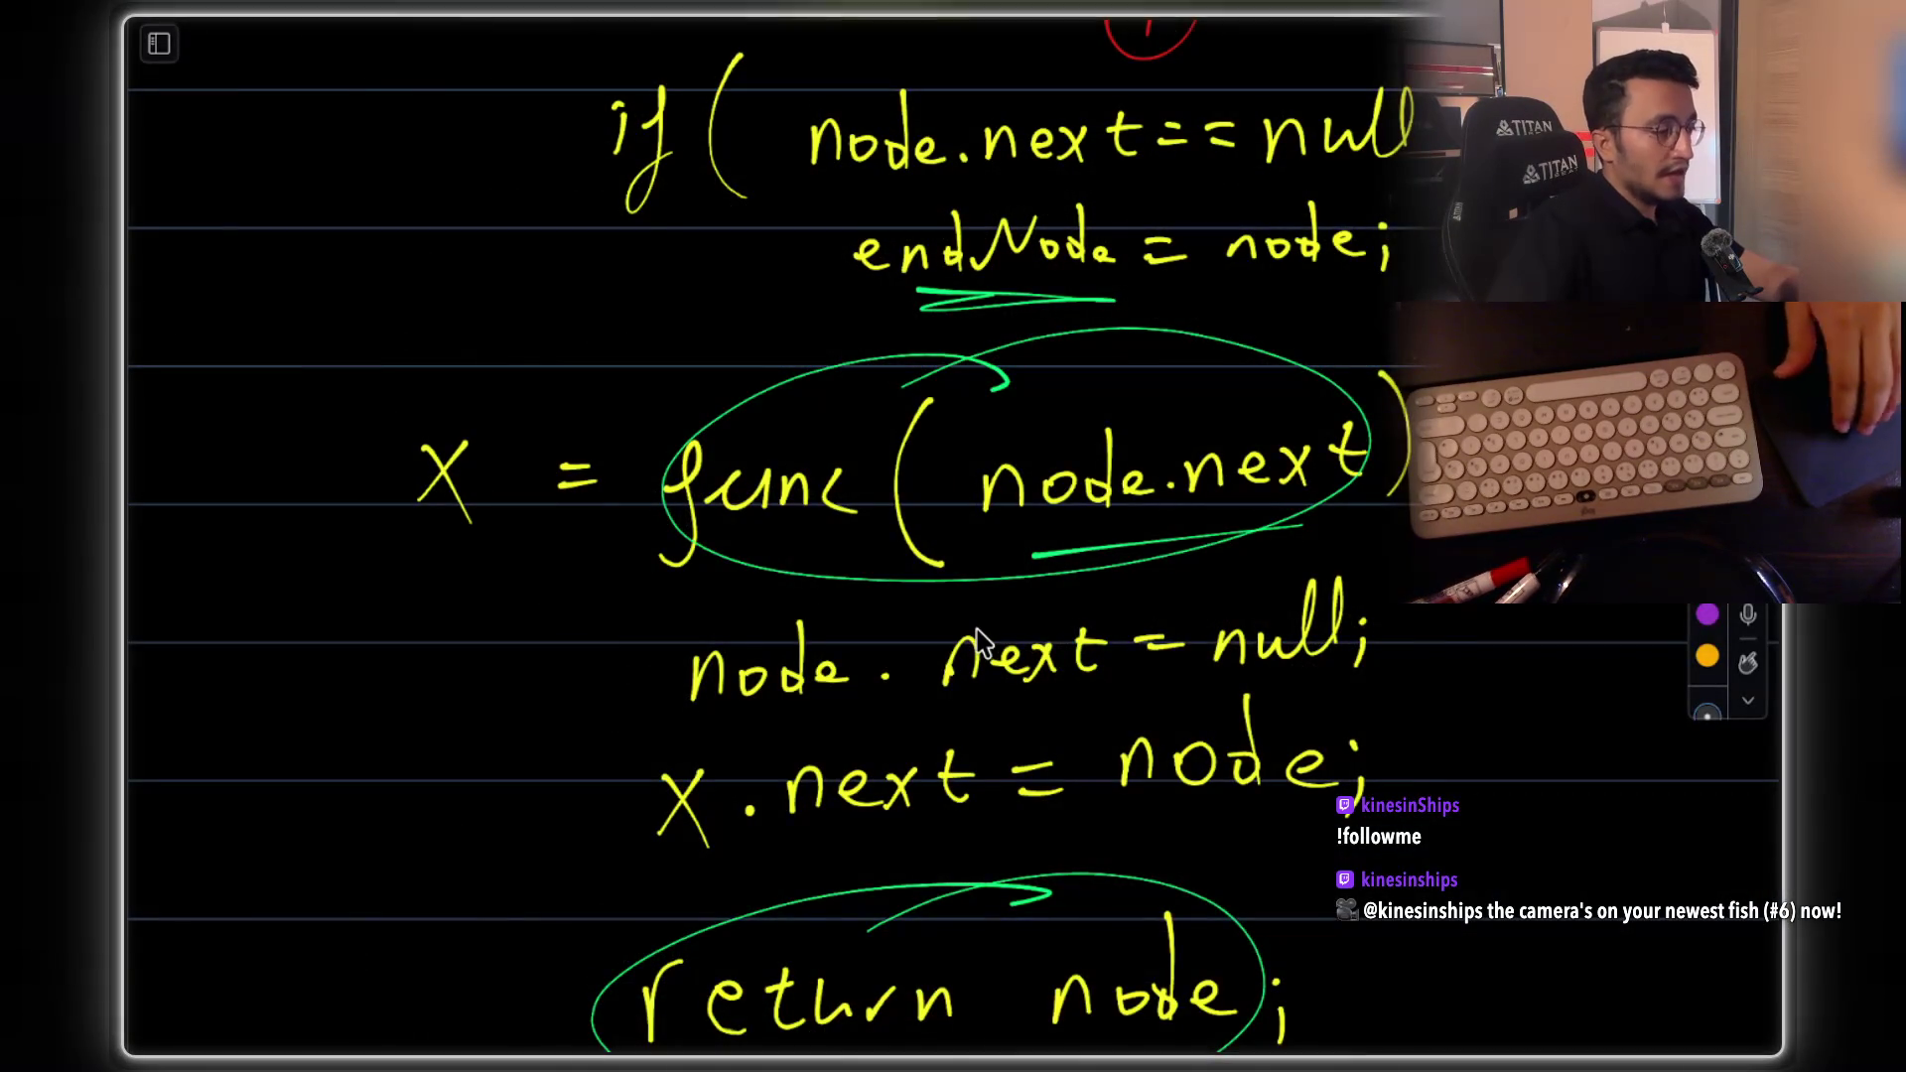
key(ctrl+Right)
key(ctrl+Left)
key(ctrl+Left)
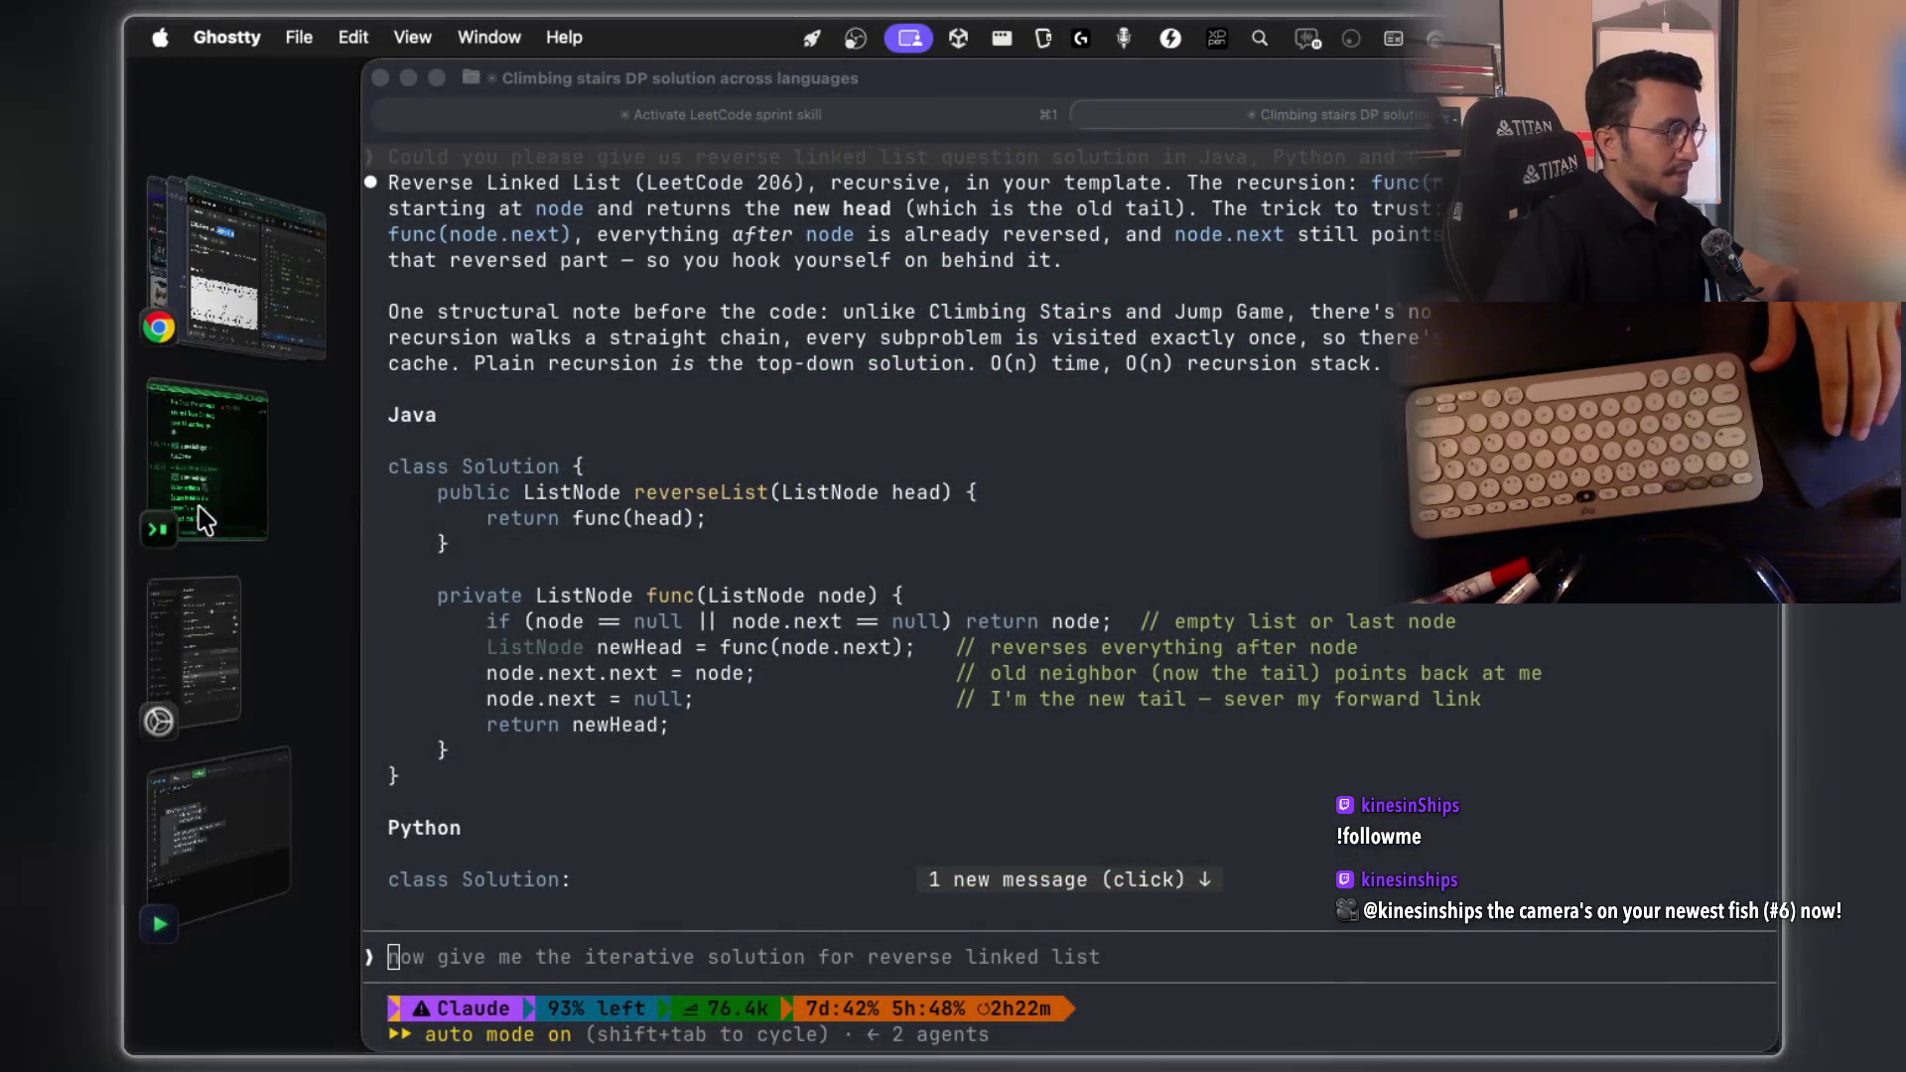
click(228, 824)
mouse_move(521, 320)
mouse_down()
mouse_move(655, 480)
mouse_move(625, 624)
mouse_up()
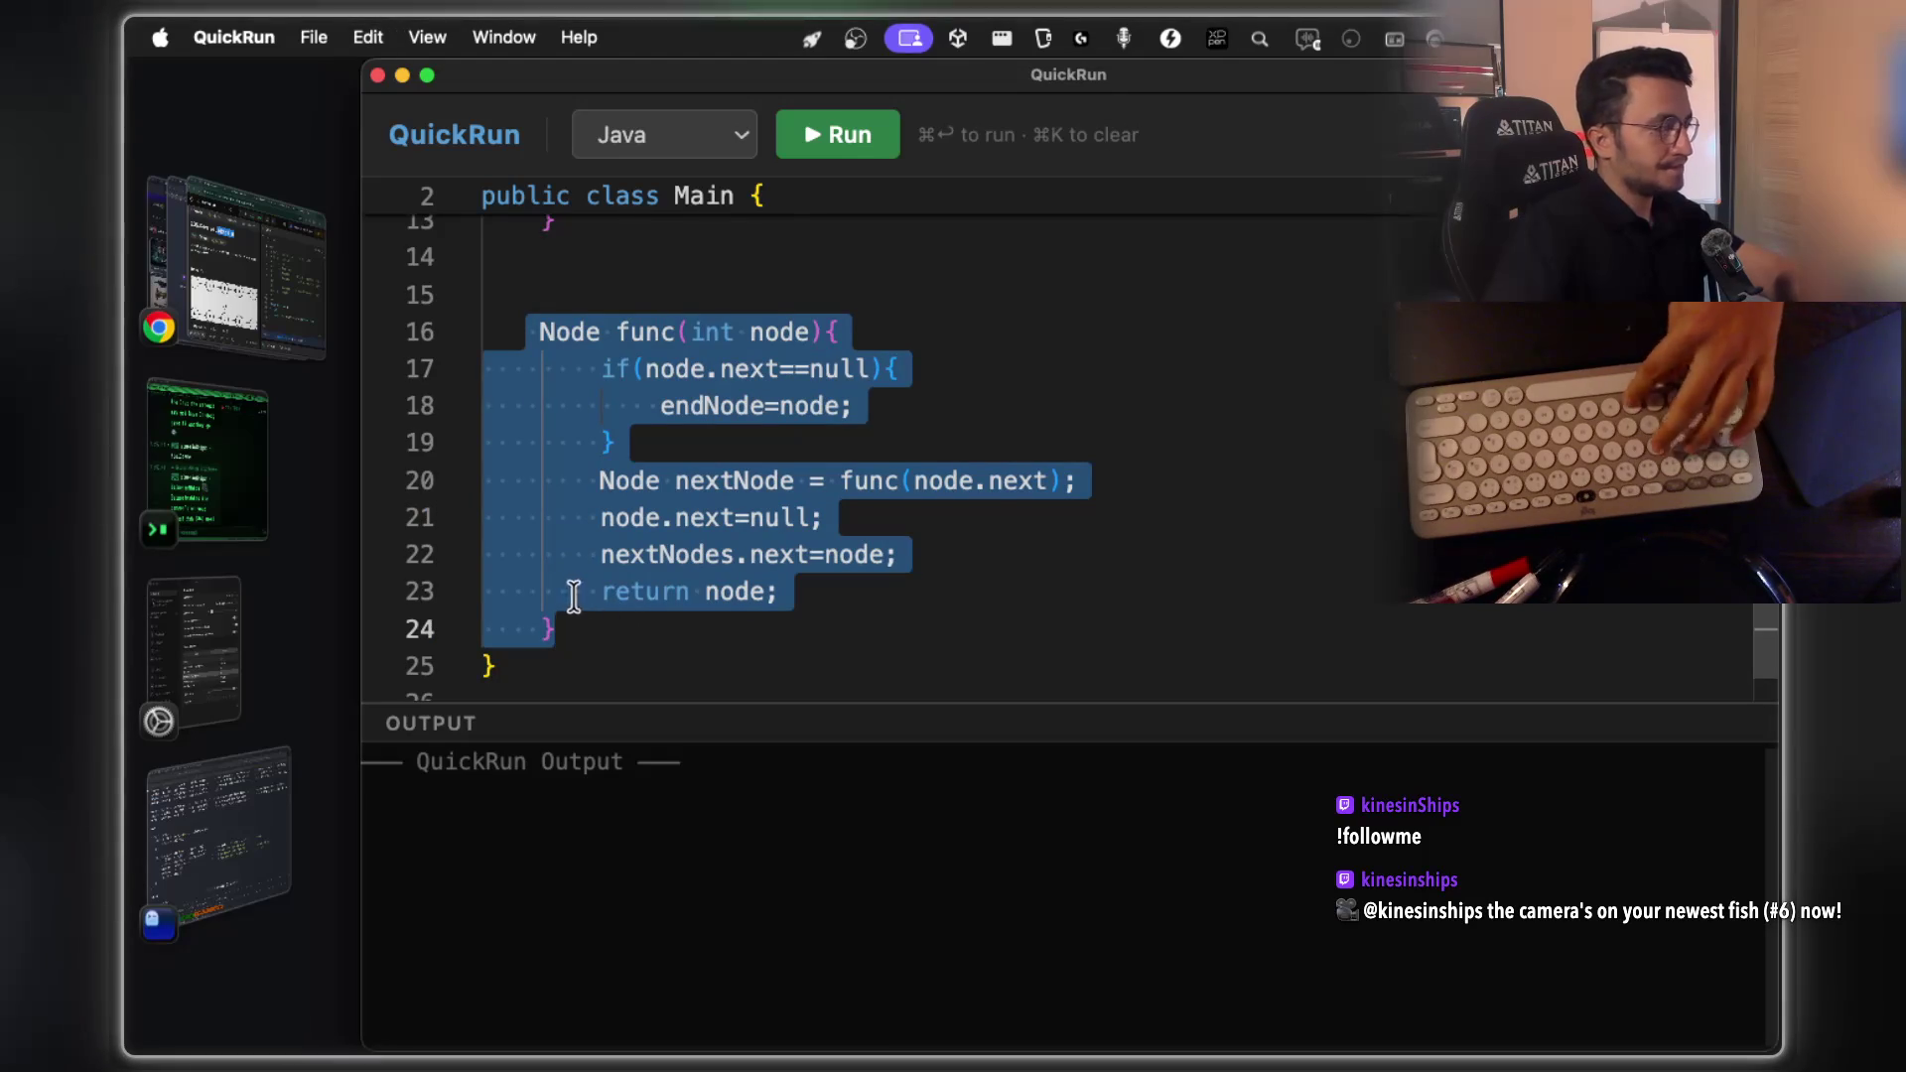
Paste the func method into Claude Code with a dictated question, then return to QuickRun after return node
click(286, 839)
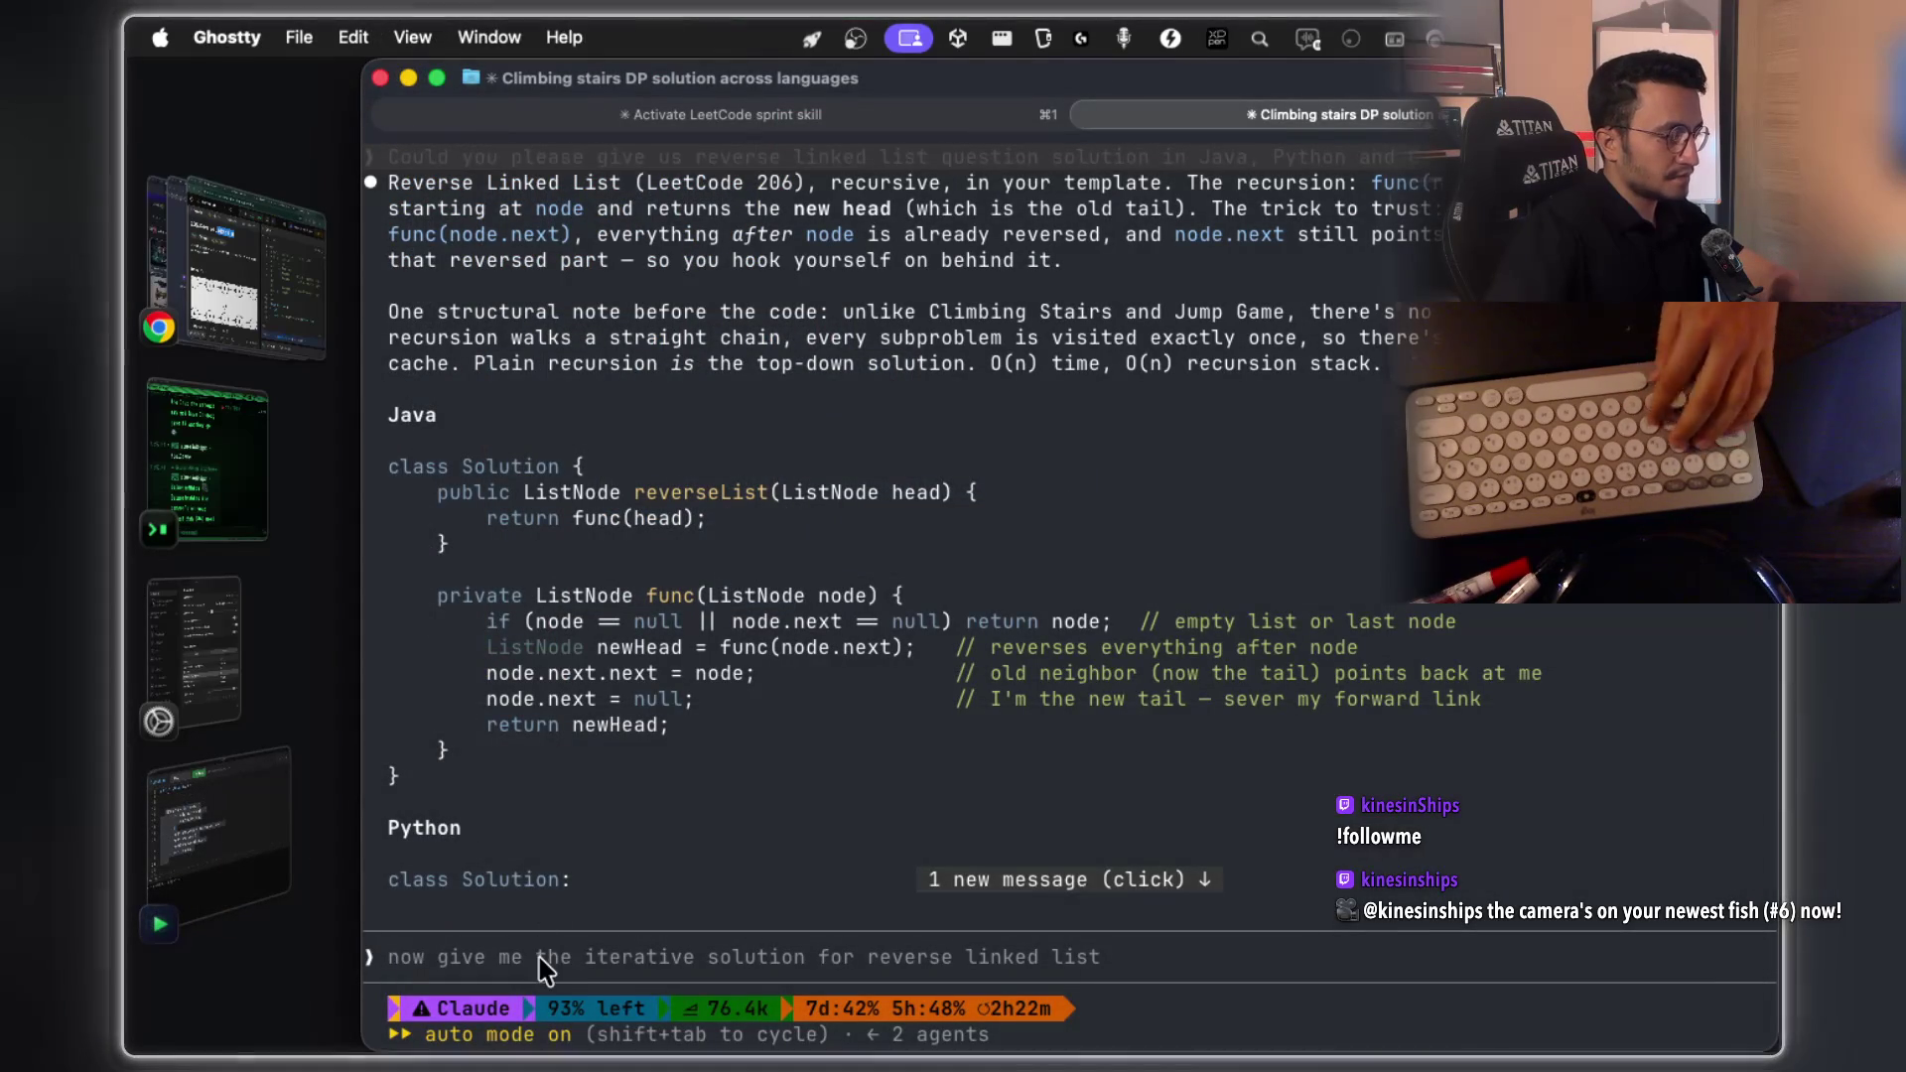
key(super+v)
key(fn+space)
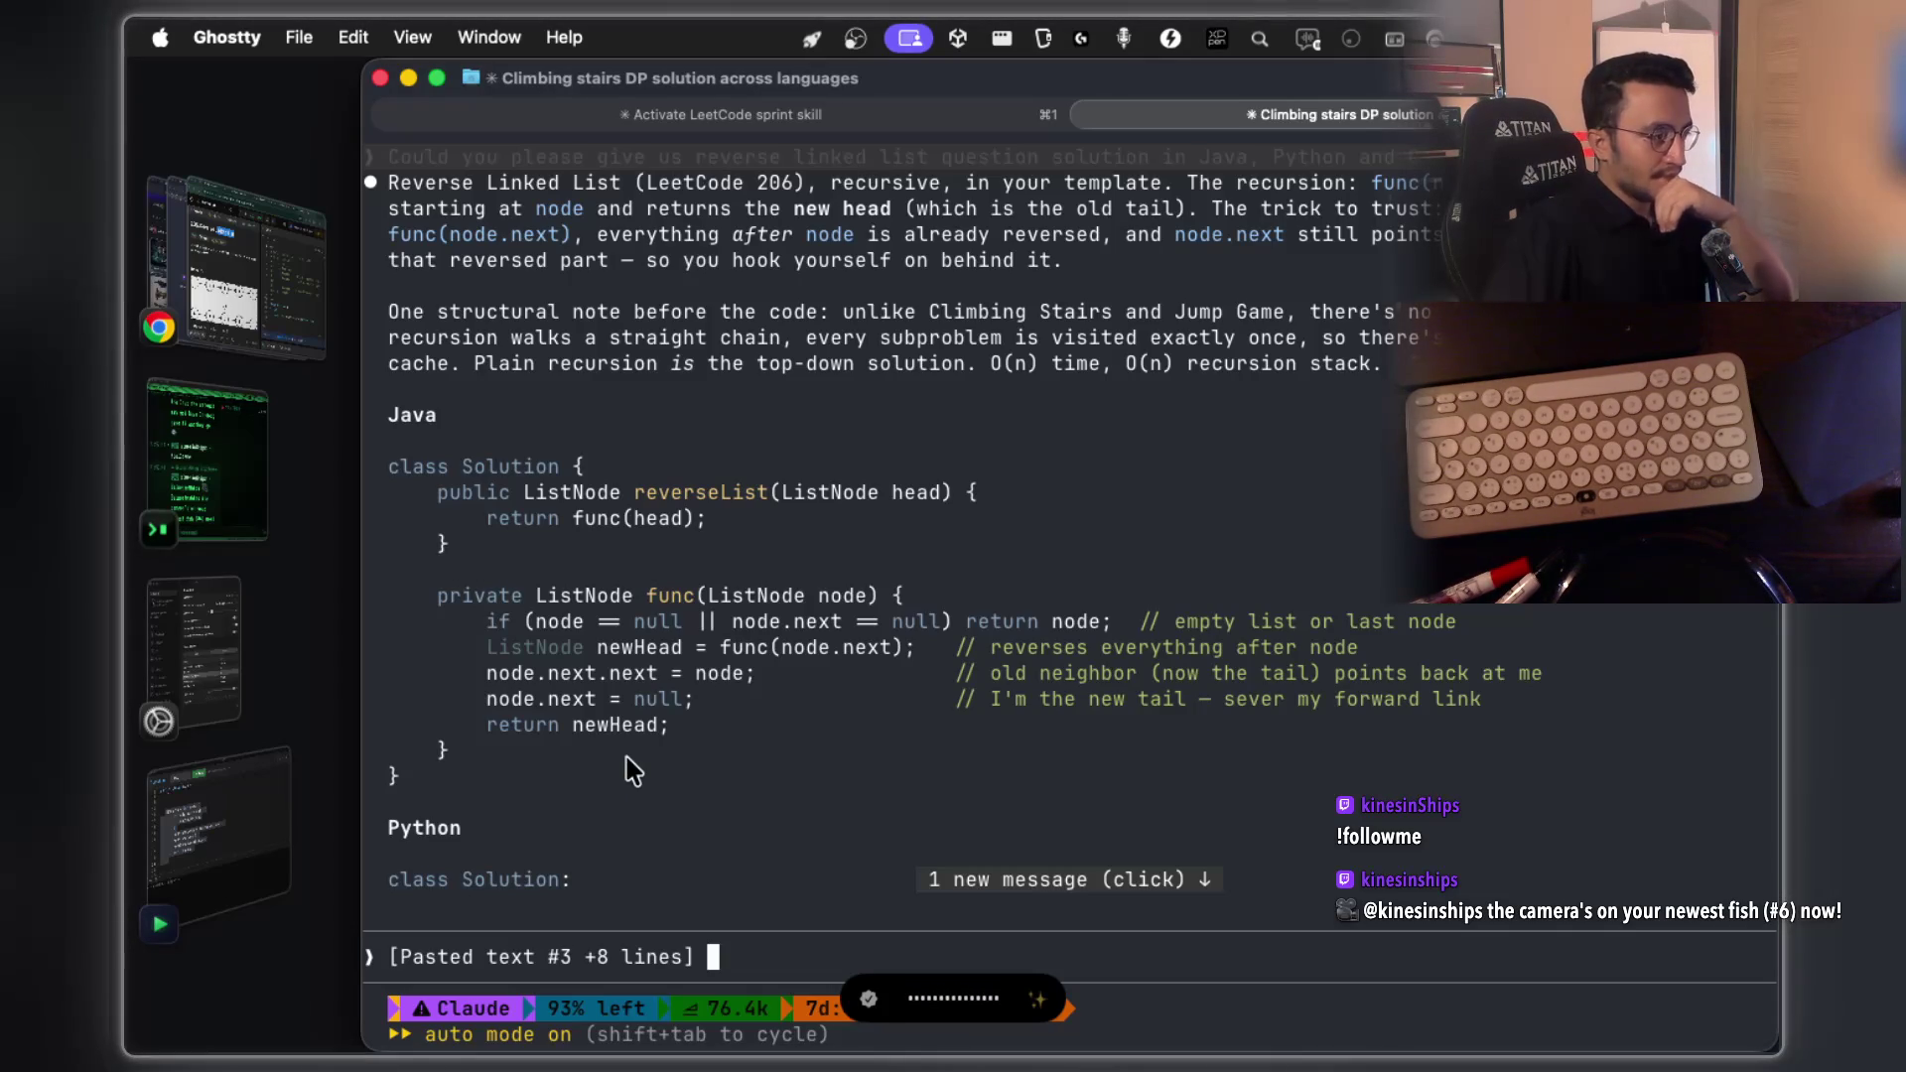
drag(631, 685, 643, 692)
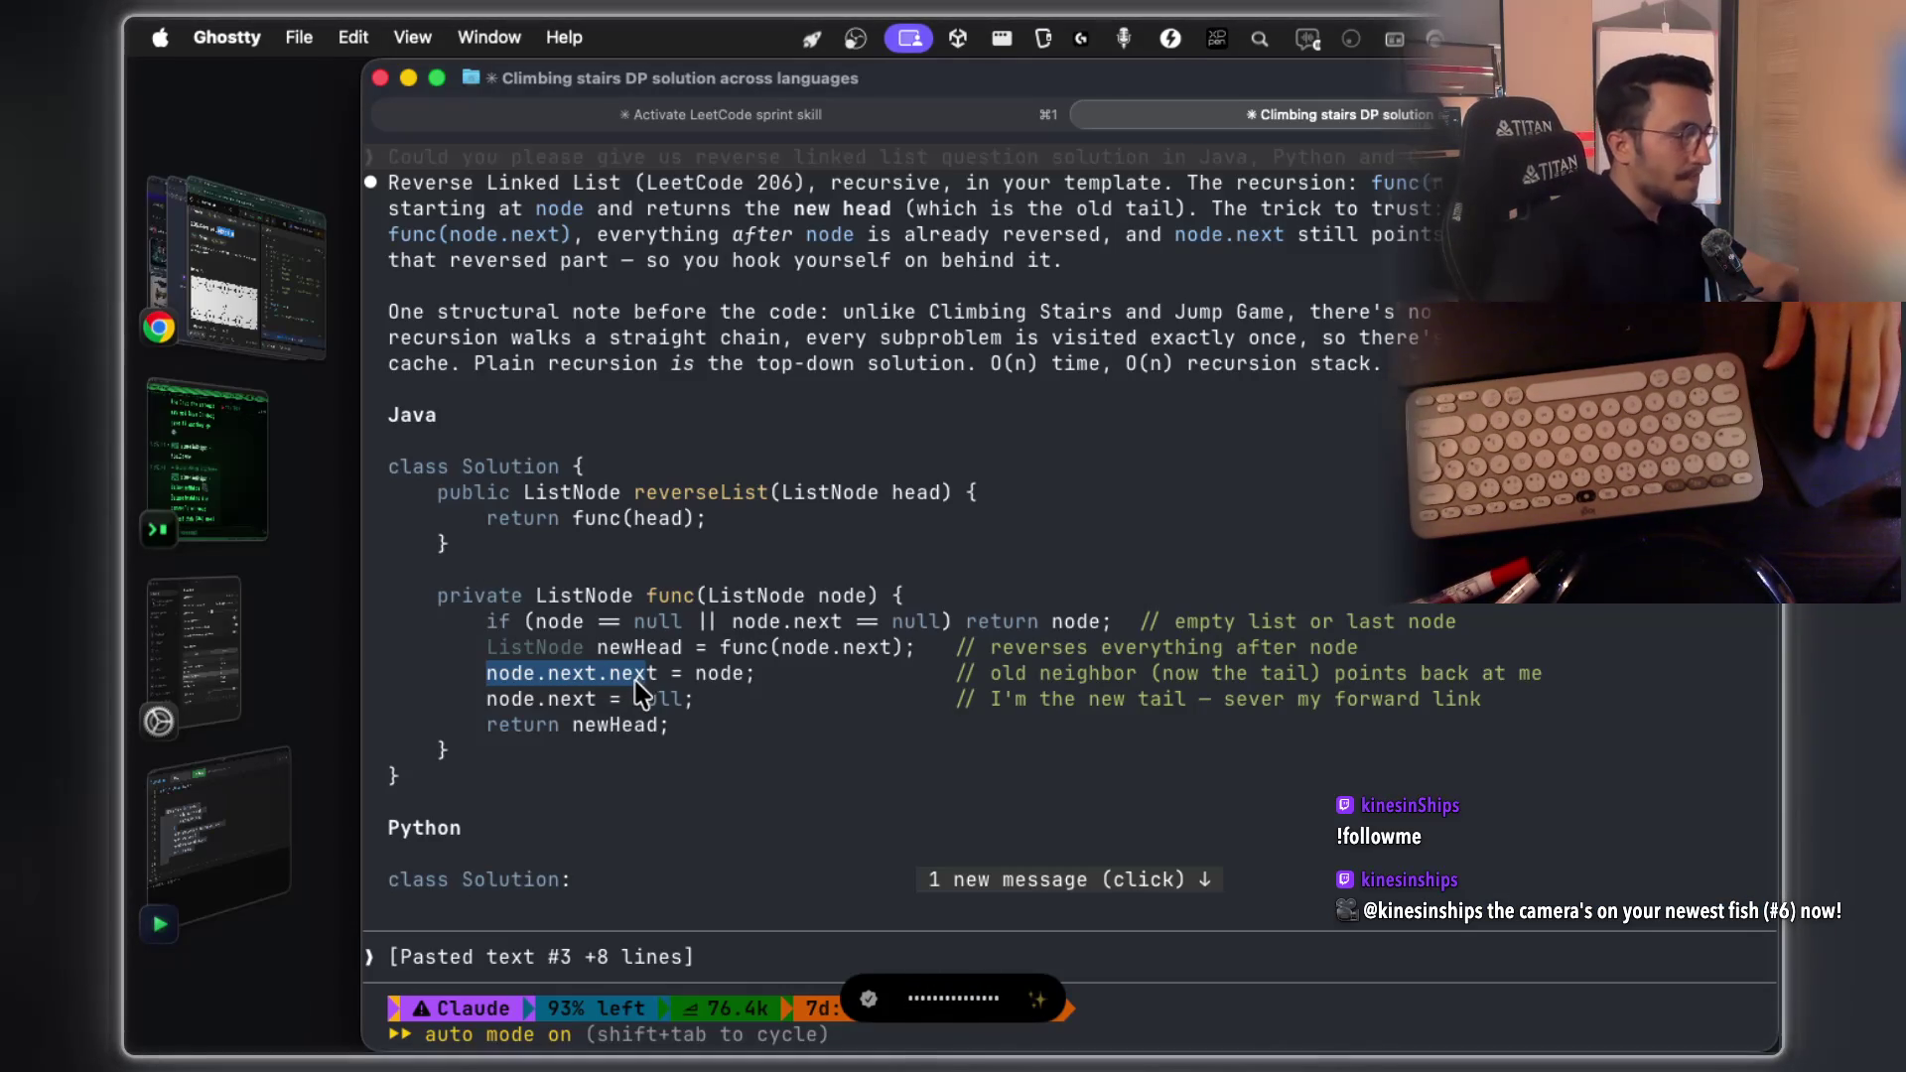
click(226, 812)
click(812, 590)
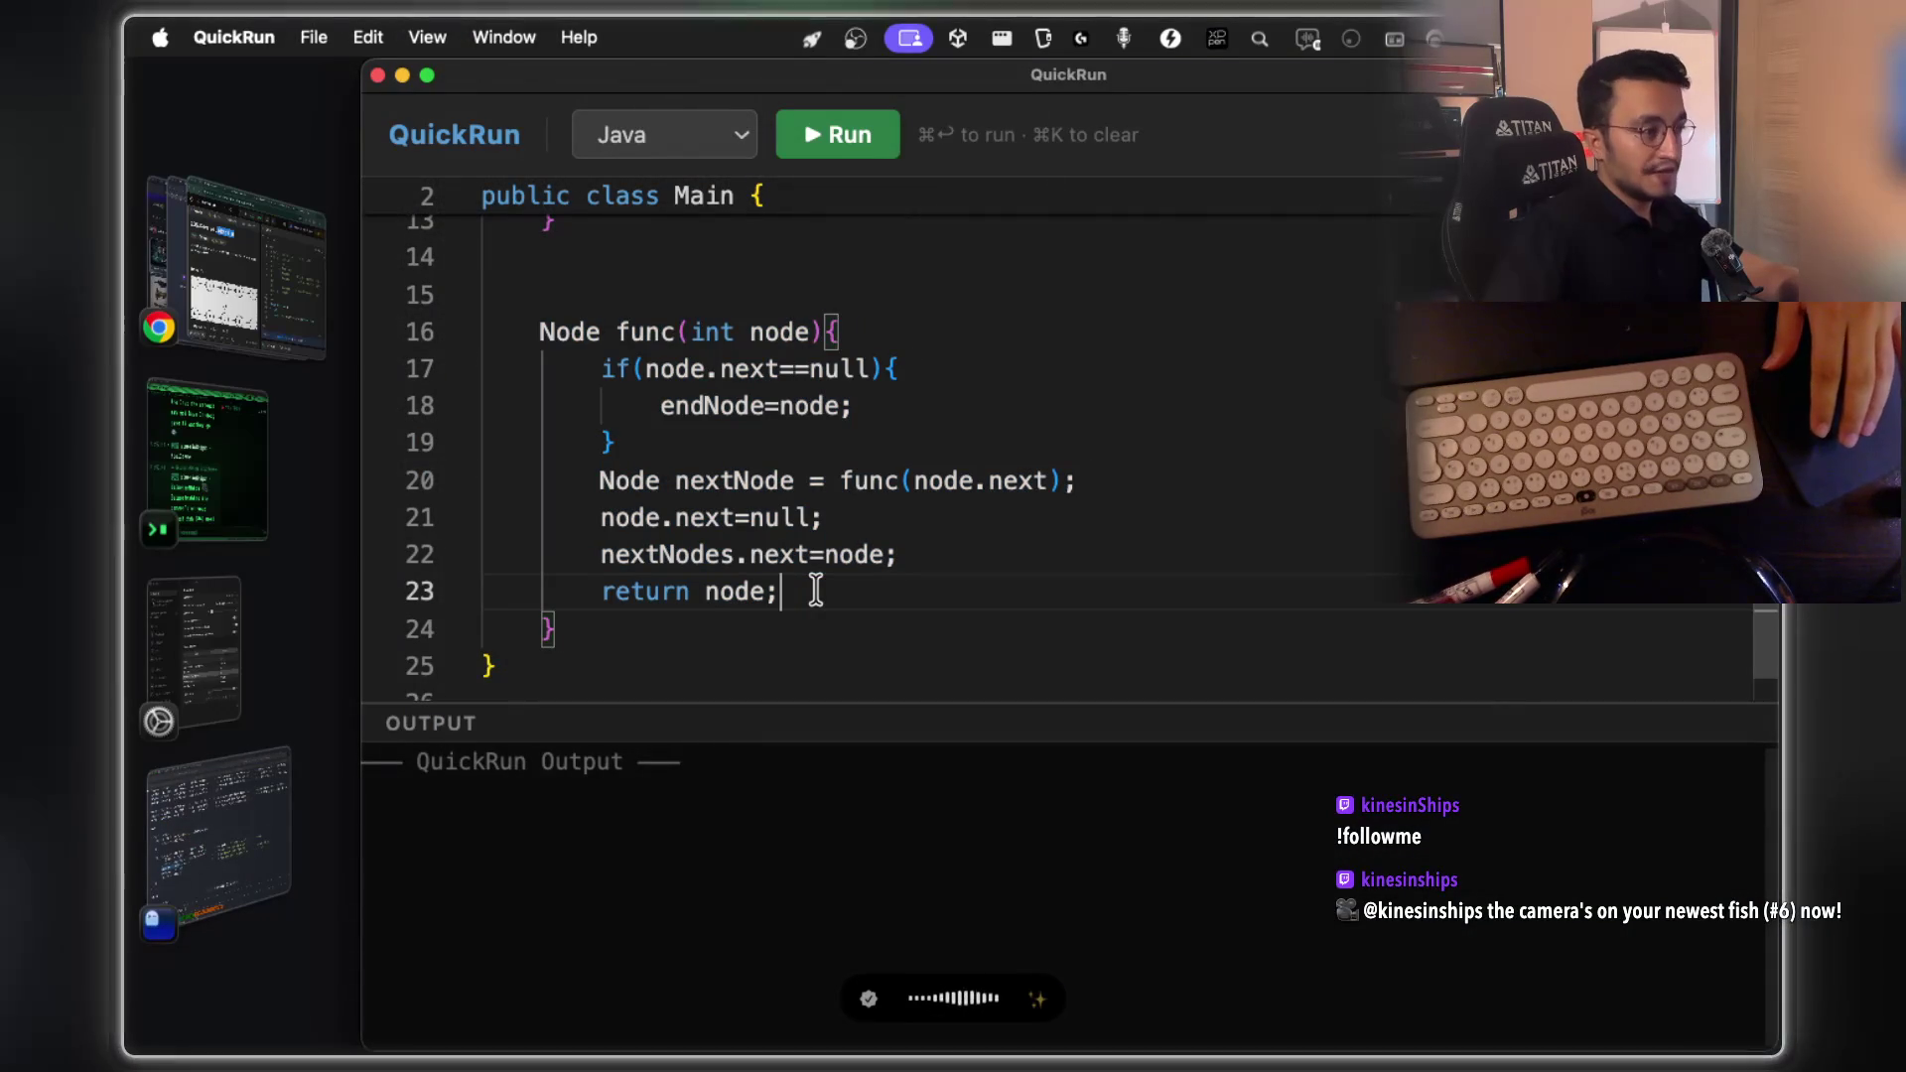
Select the node.next=null statement on line 21 and nextNodes.next=node on line 22
click(830, 516)
drag(829, 516, 597, 516)
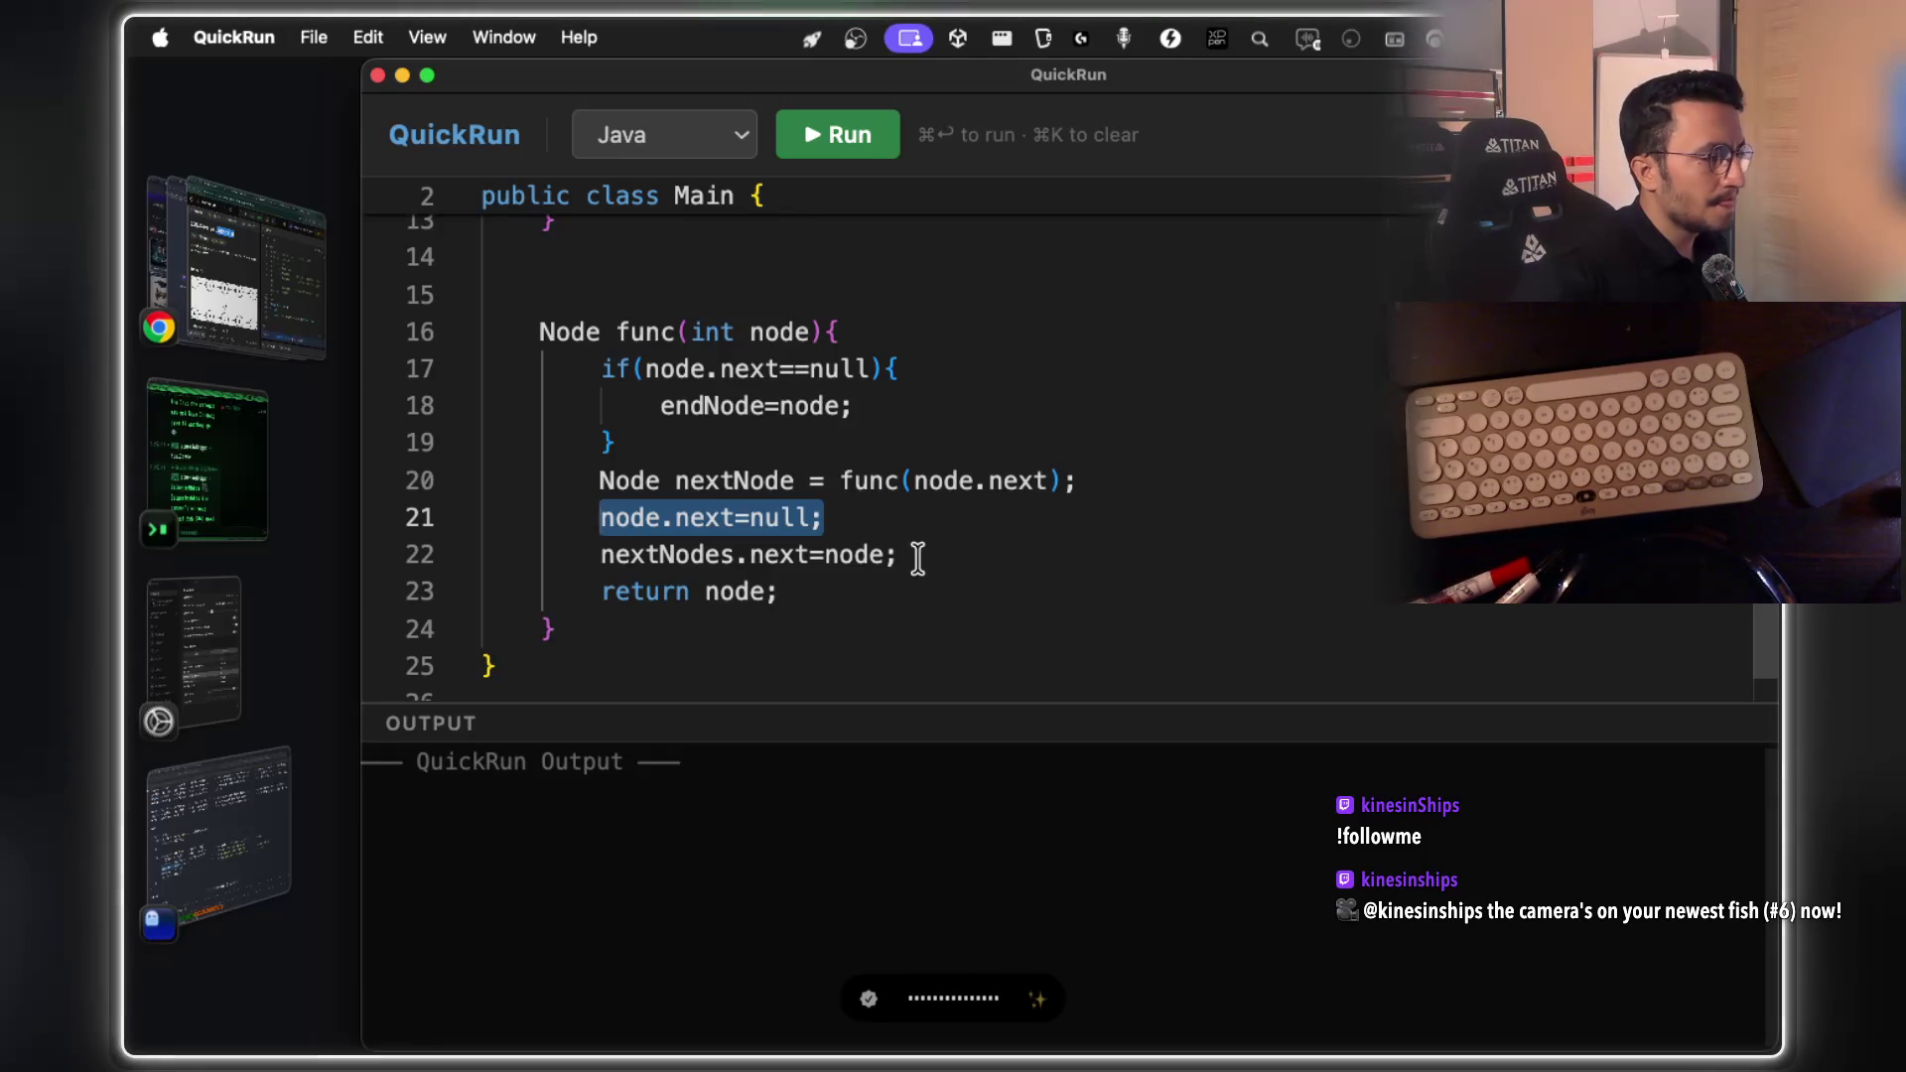
click(918, 555)
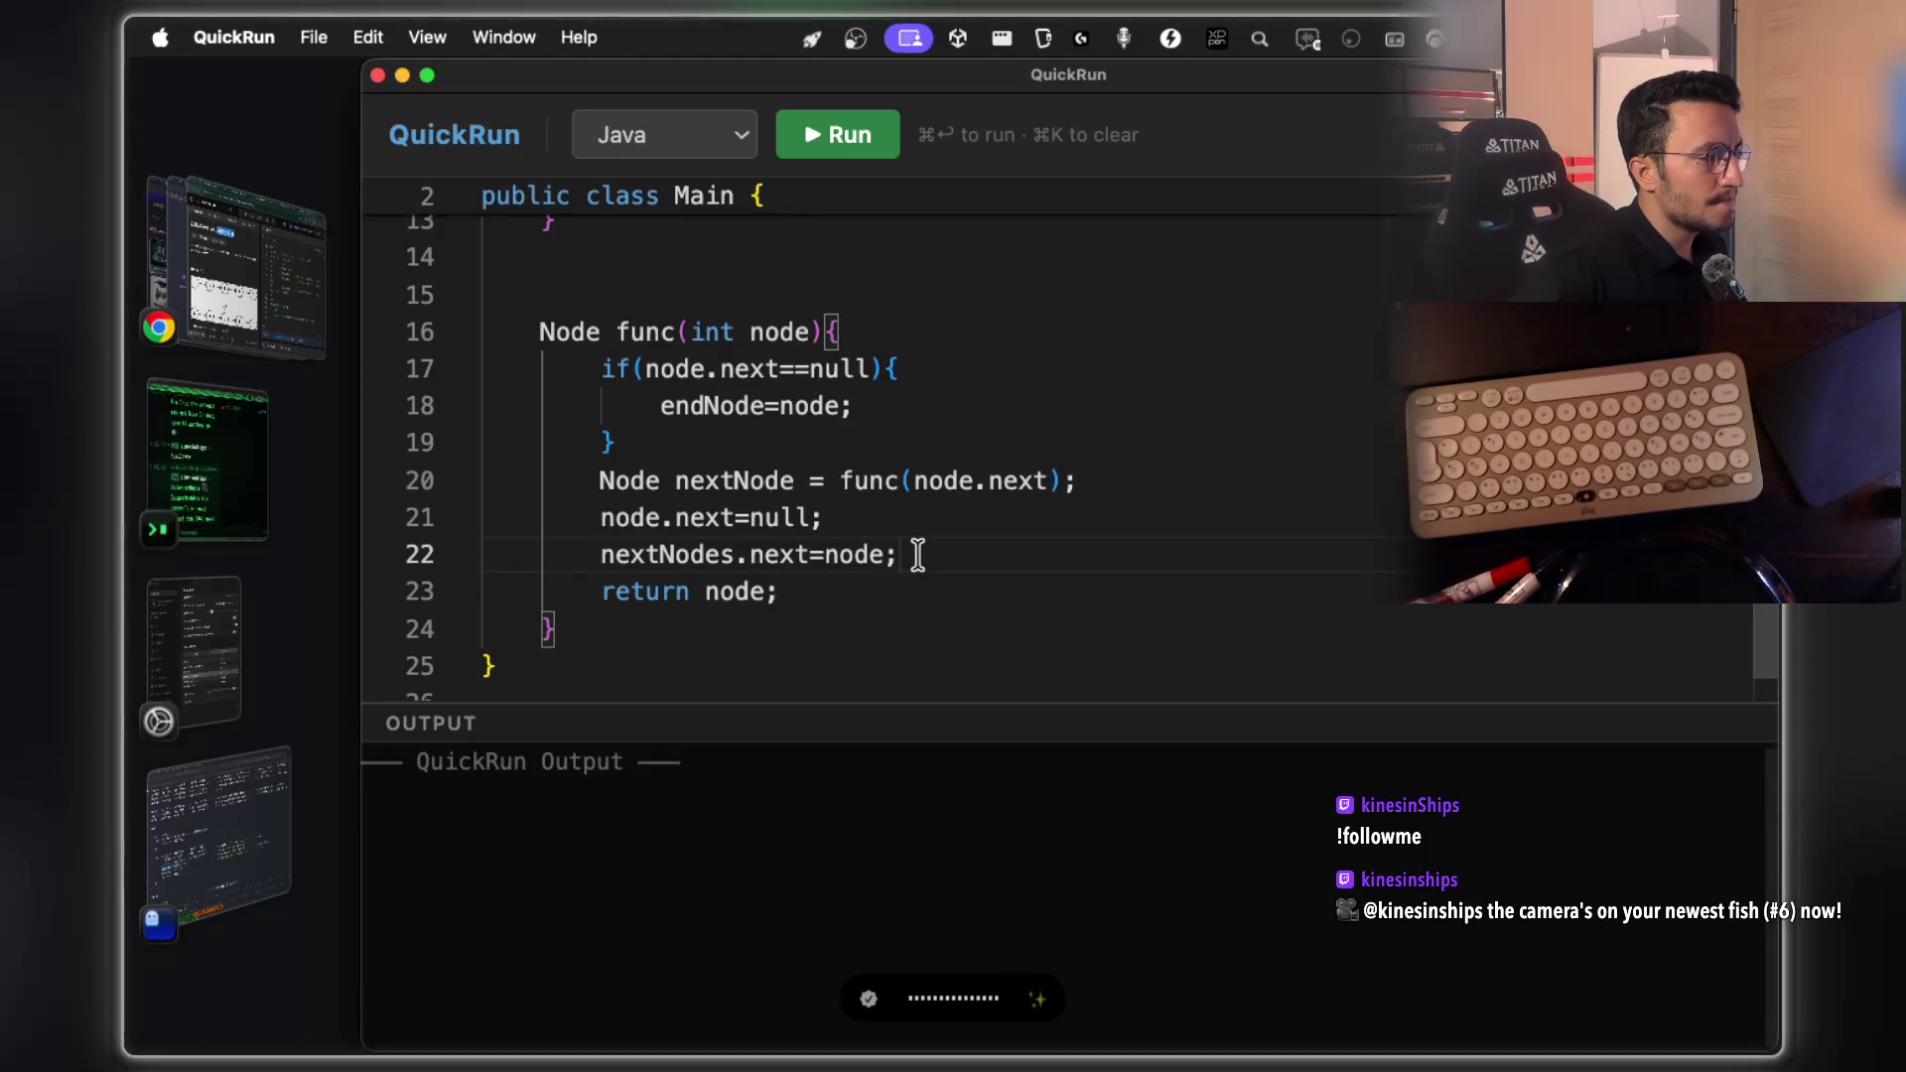
drag(917, 553, 609, 556)
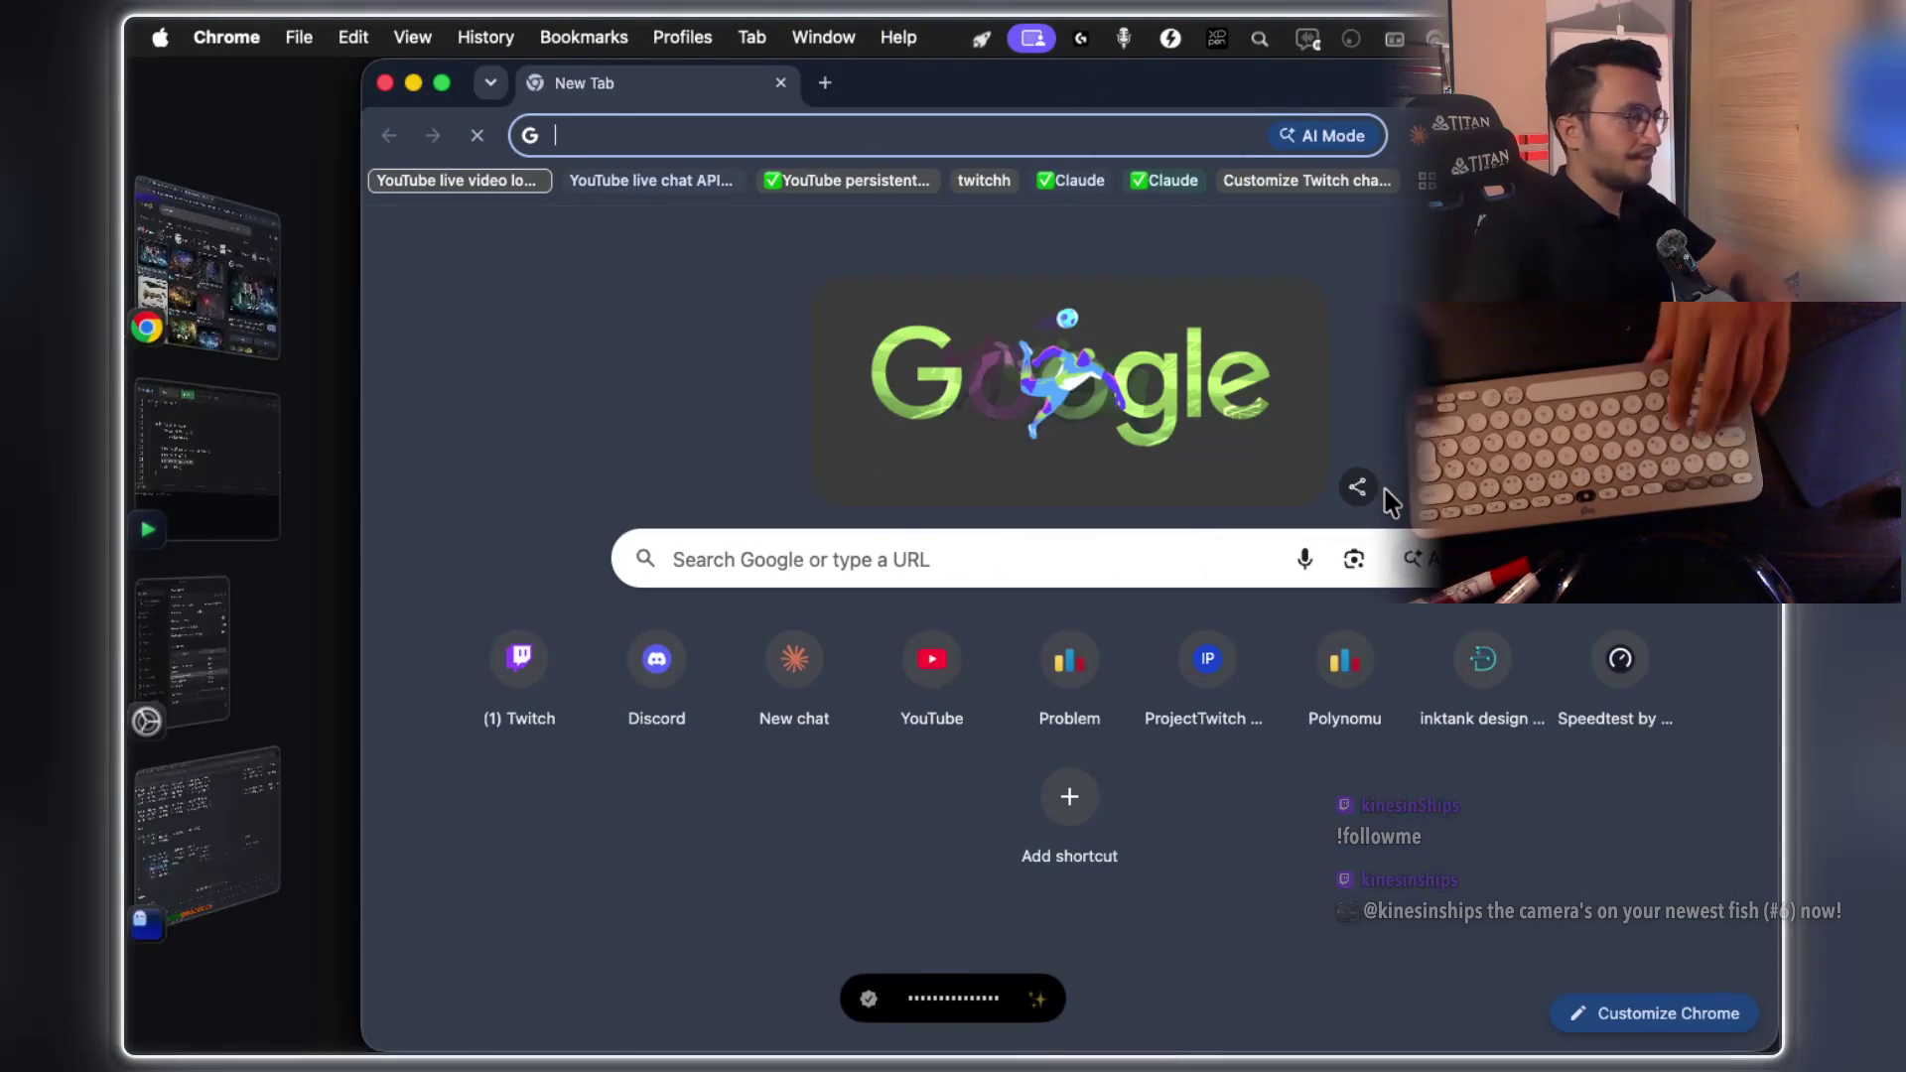
Stop the Claude dictation, then Google 'reerse linked leetcode' in the new Chrome tab
click(229, 833)
key(alt+space)
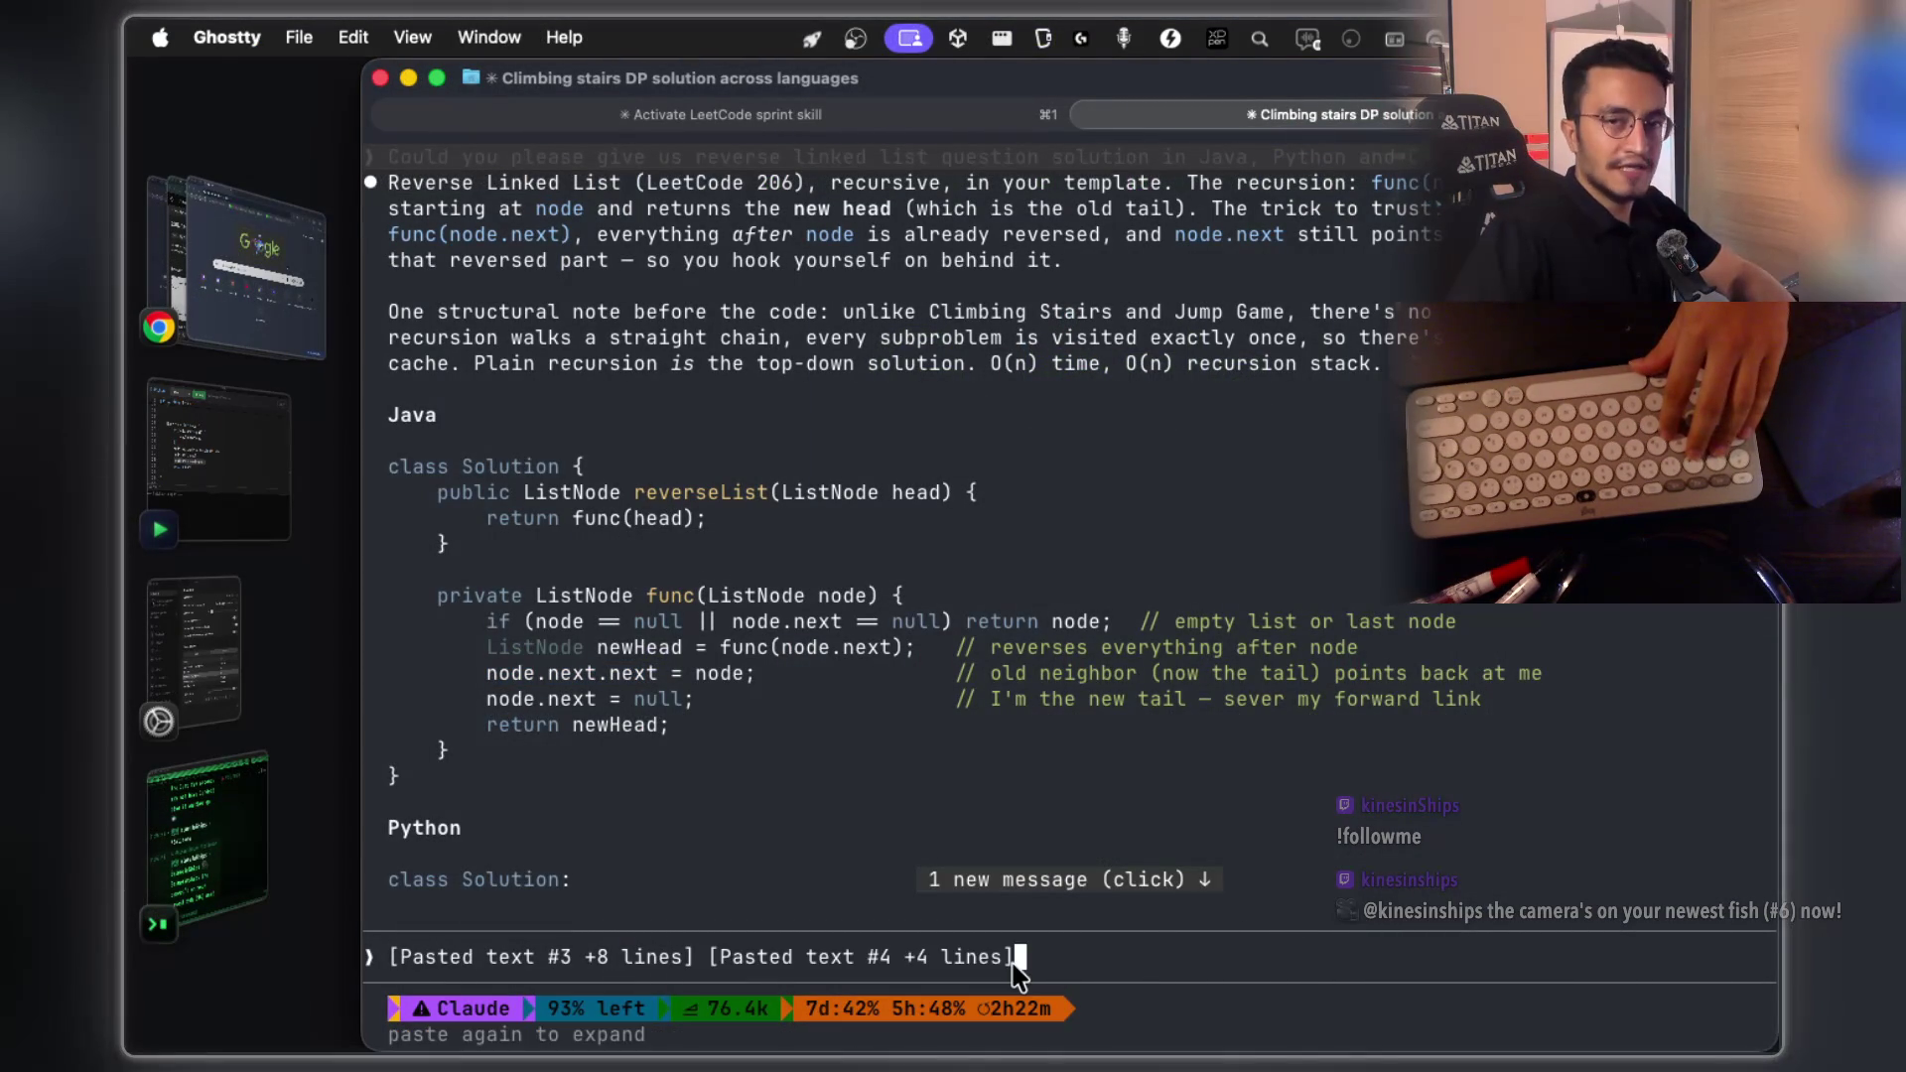
click(260, 298)
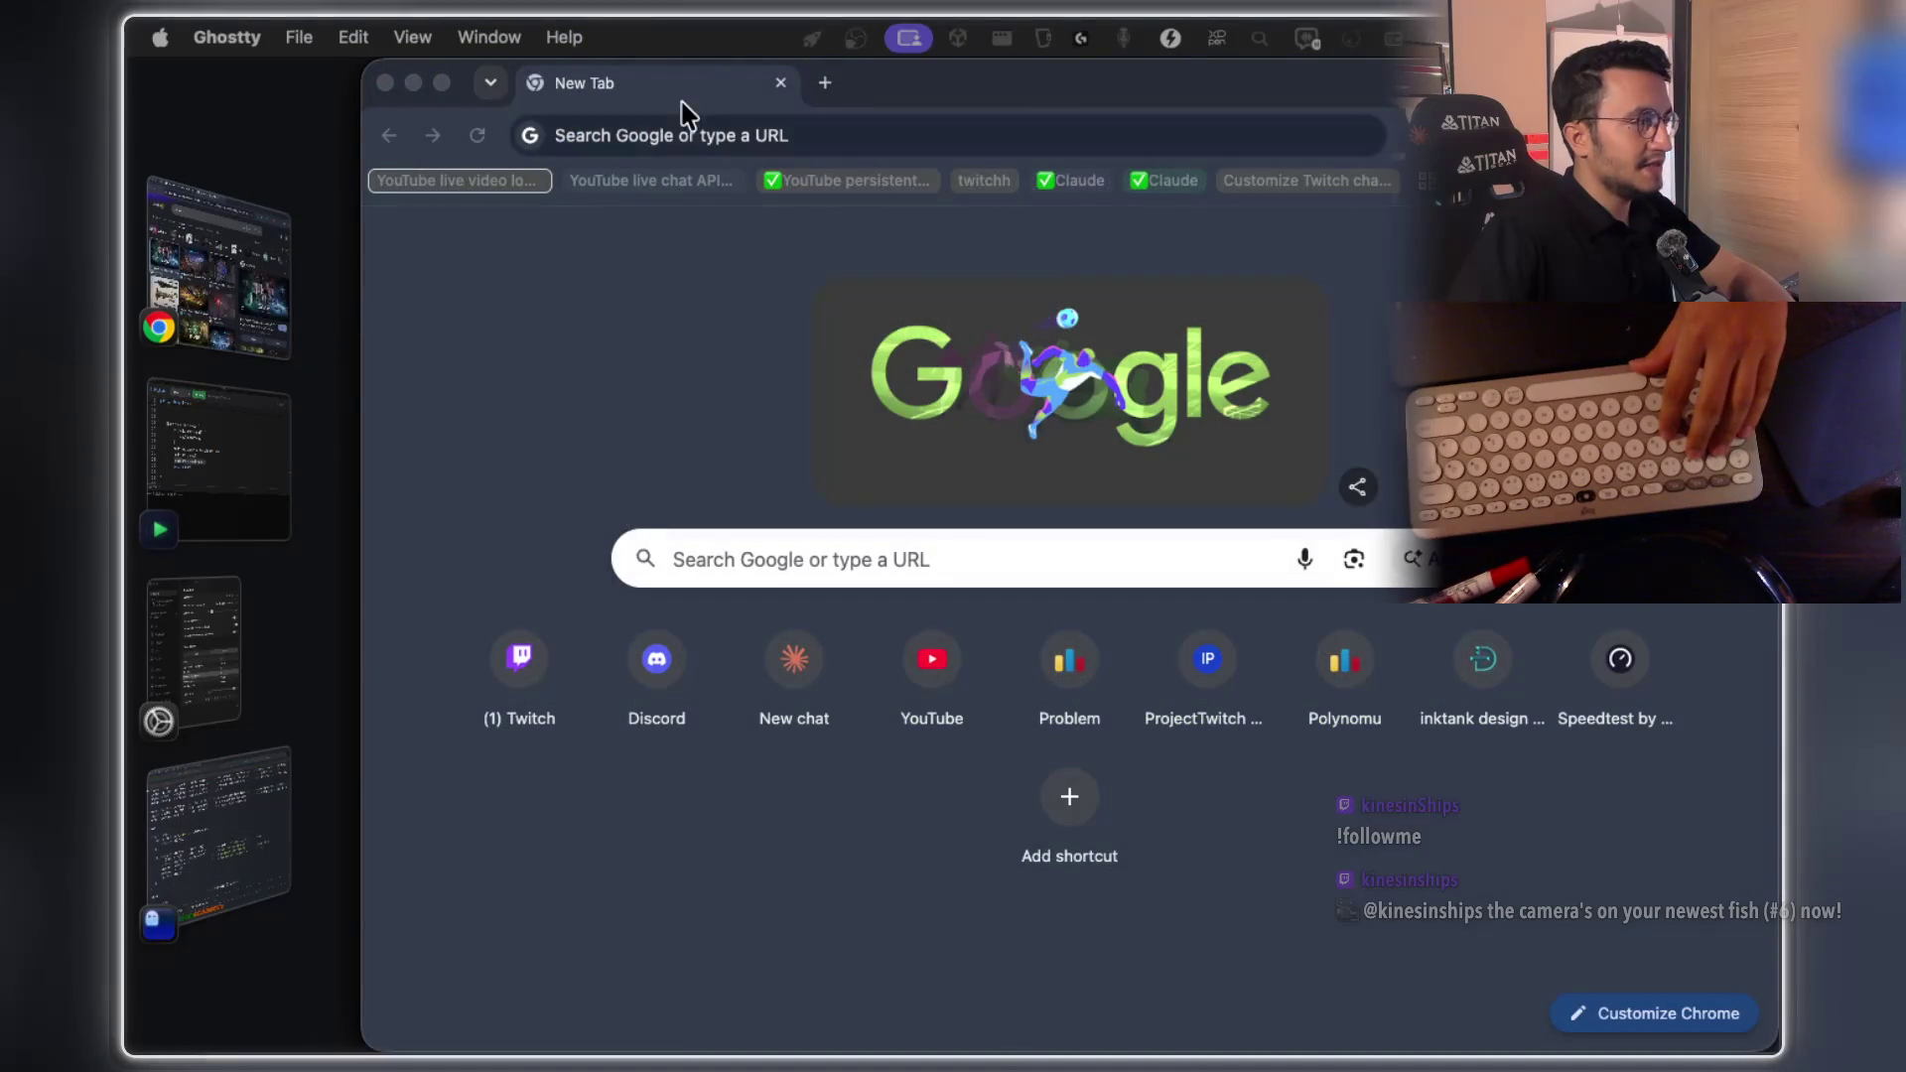
click(672, 139)
text(reers)
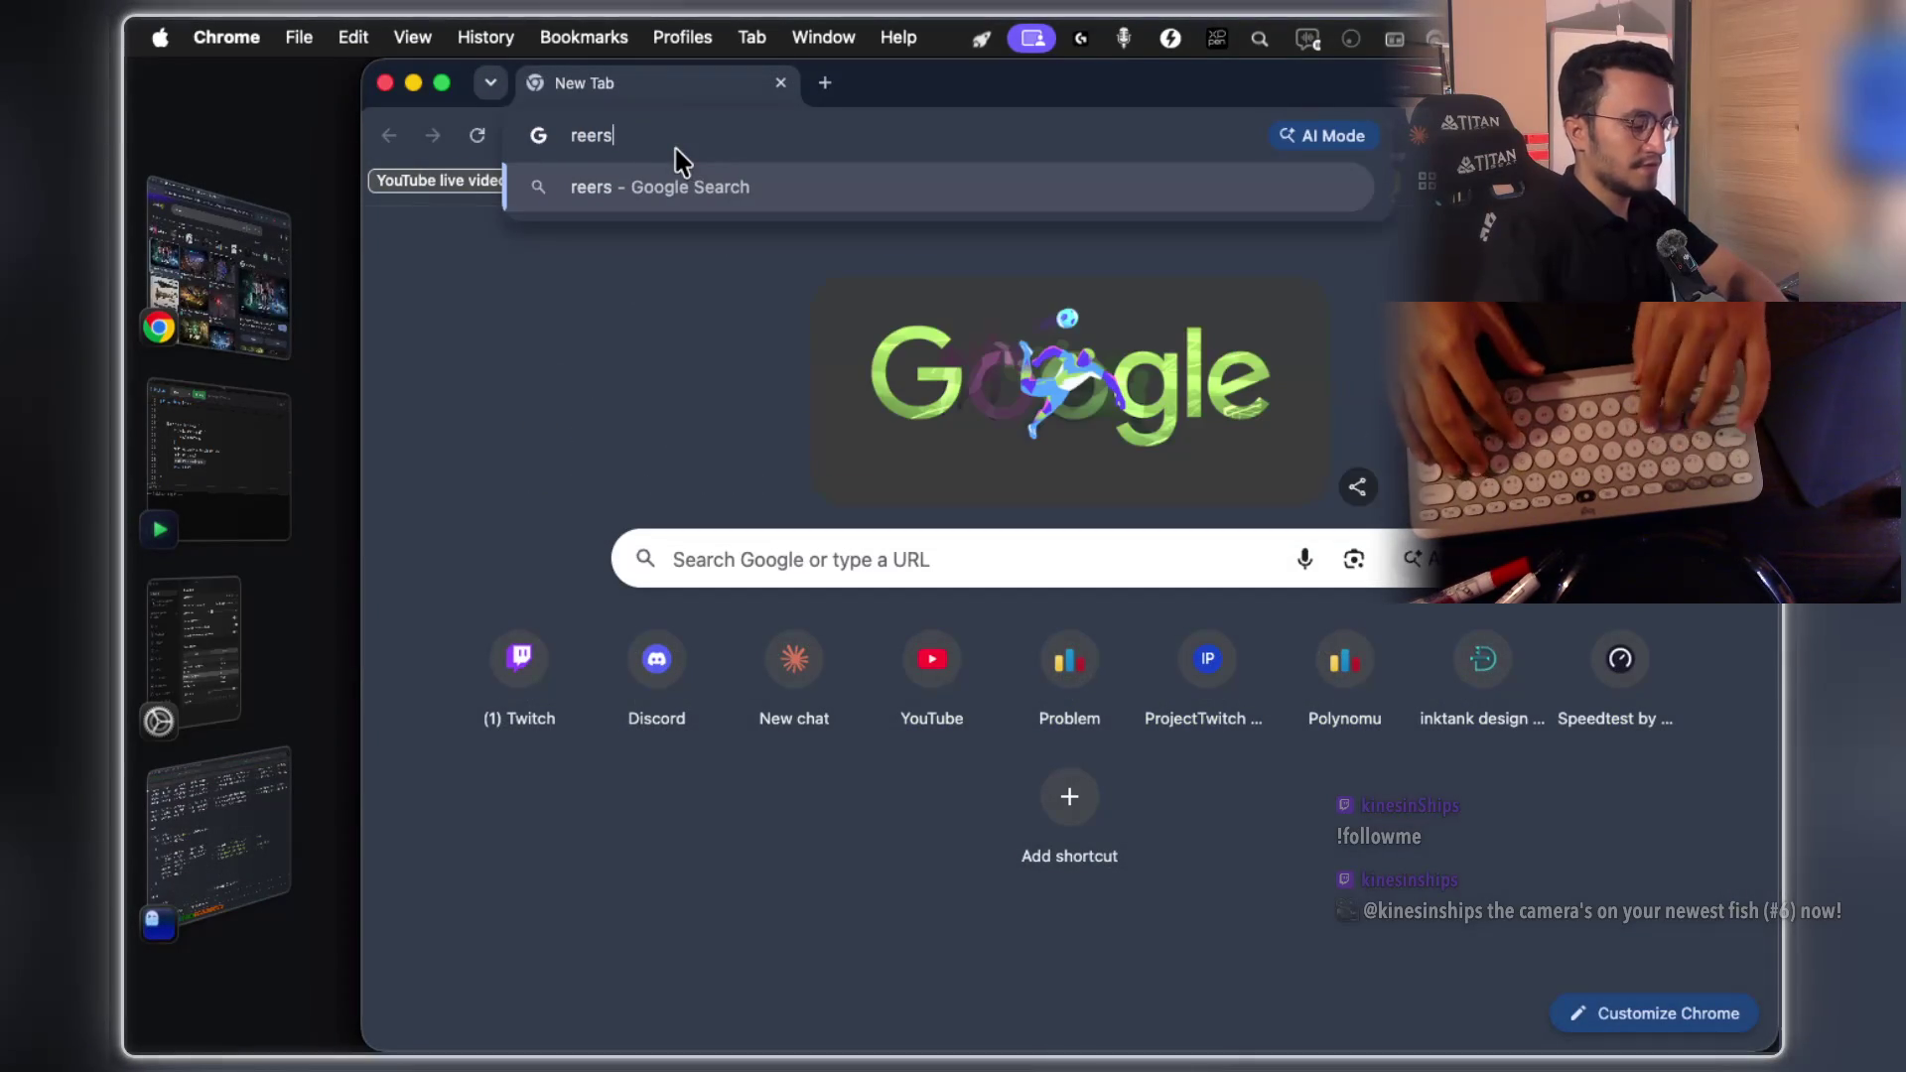
text(e linked leetcode)
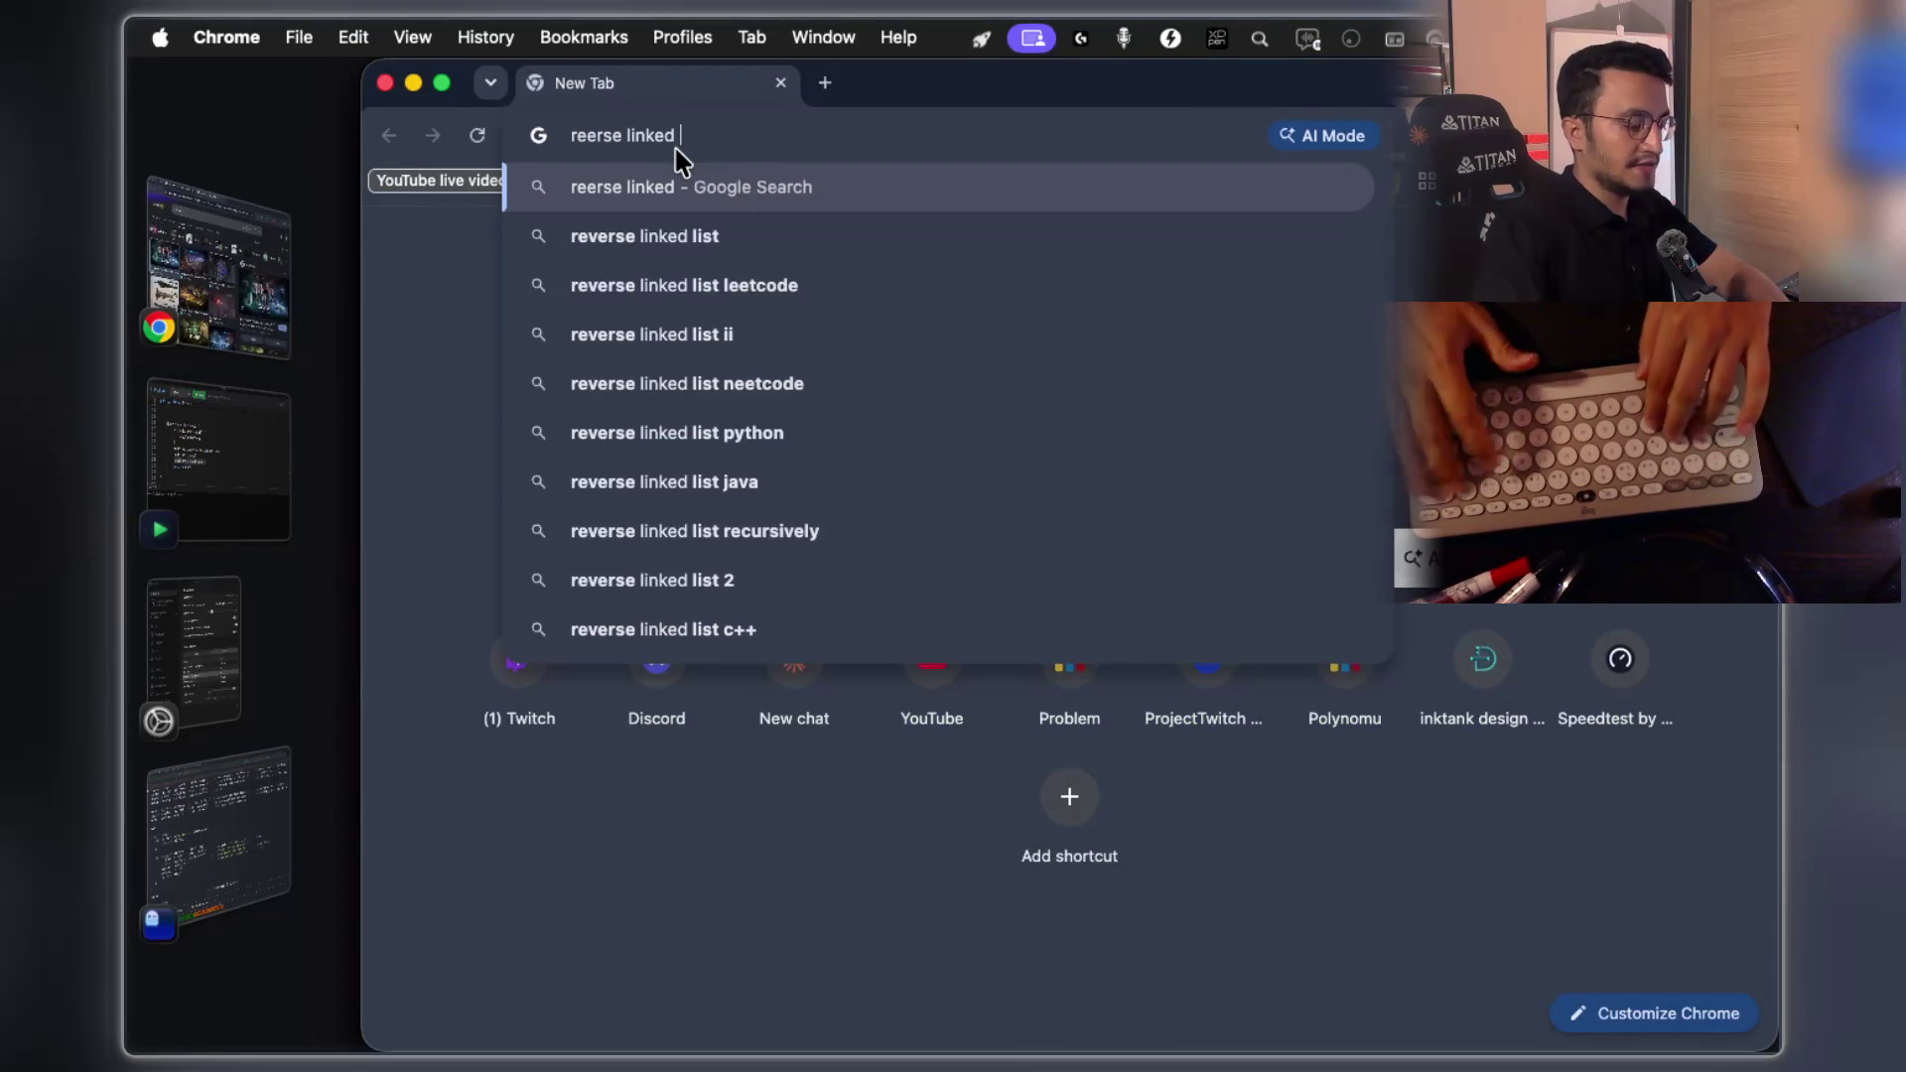
key(Return)
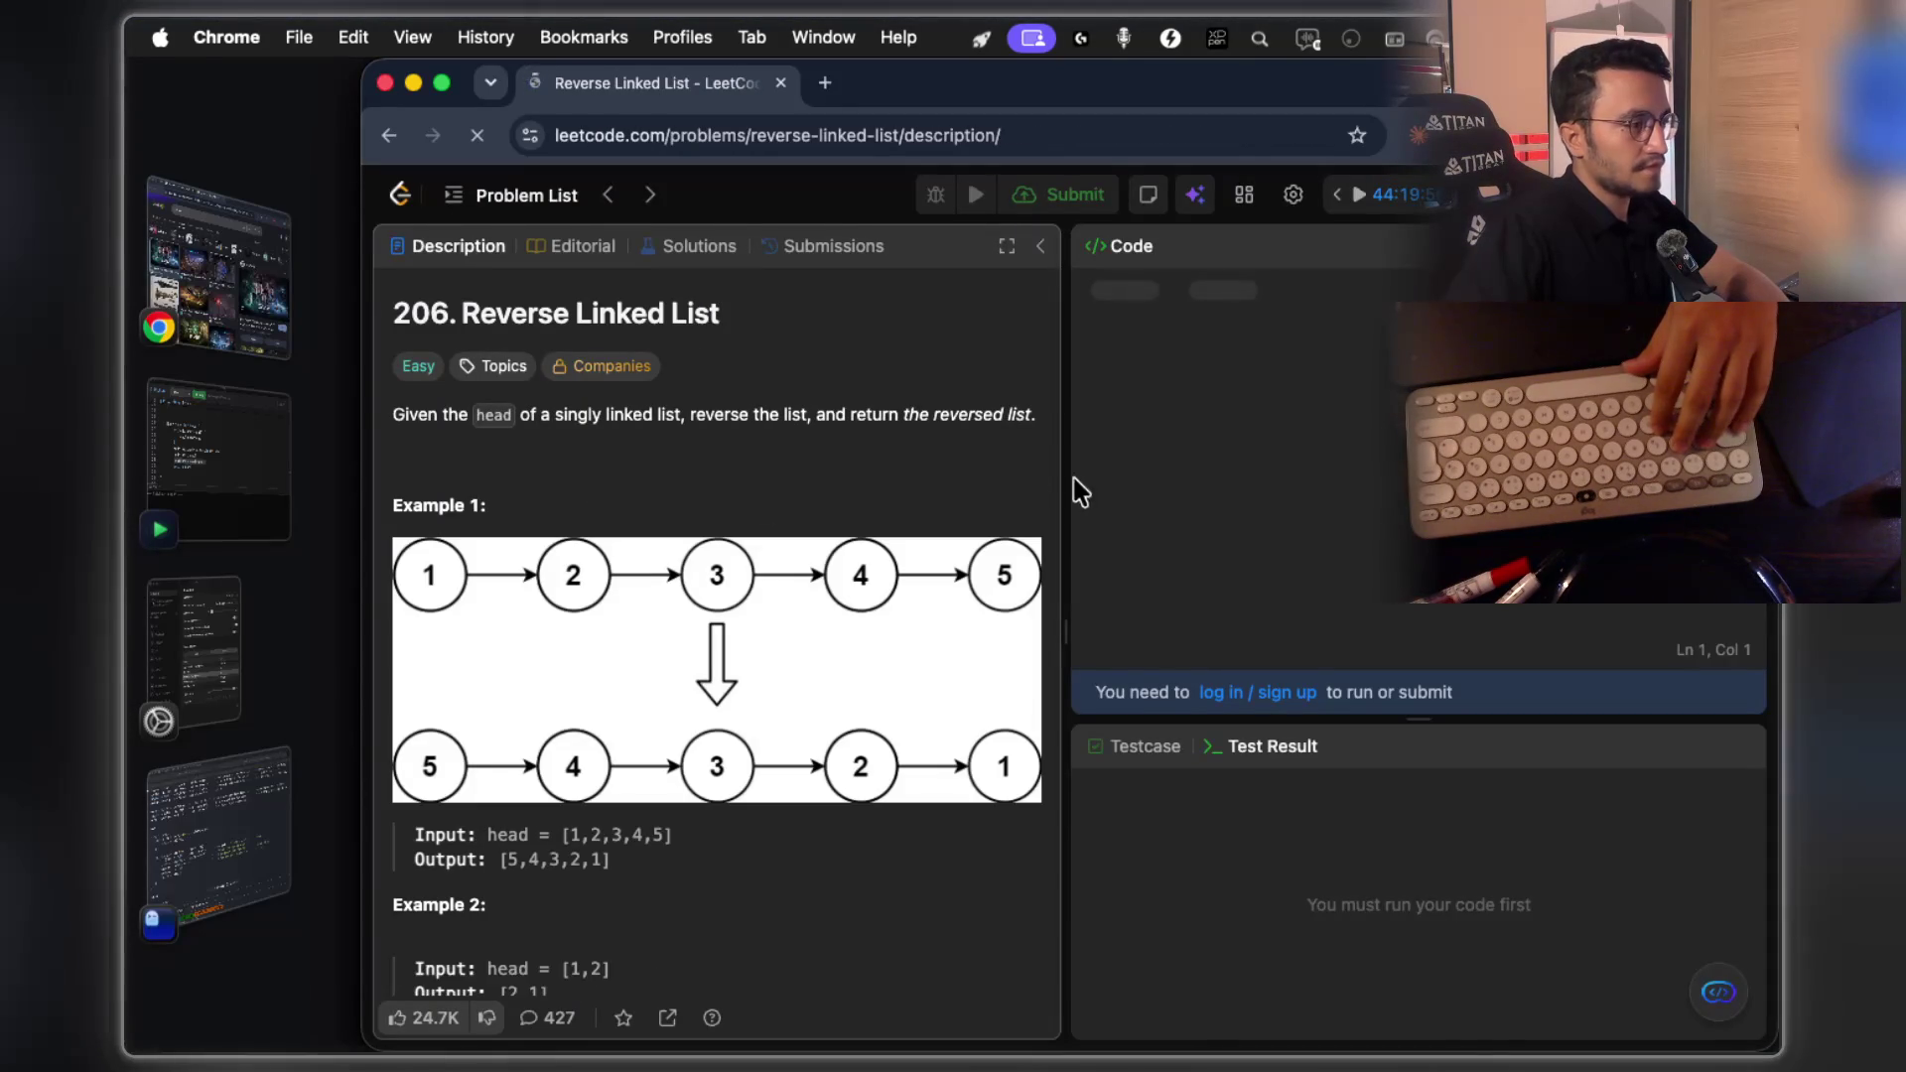
Widen the editor and sign in to LeetCode with saved credentials after the verification check
drag(1060, 608, 988, 613)
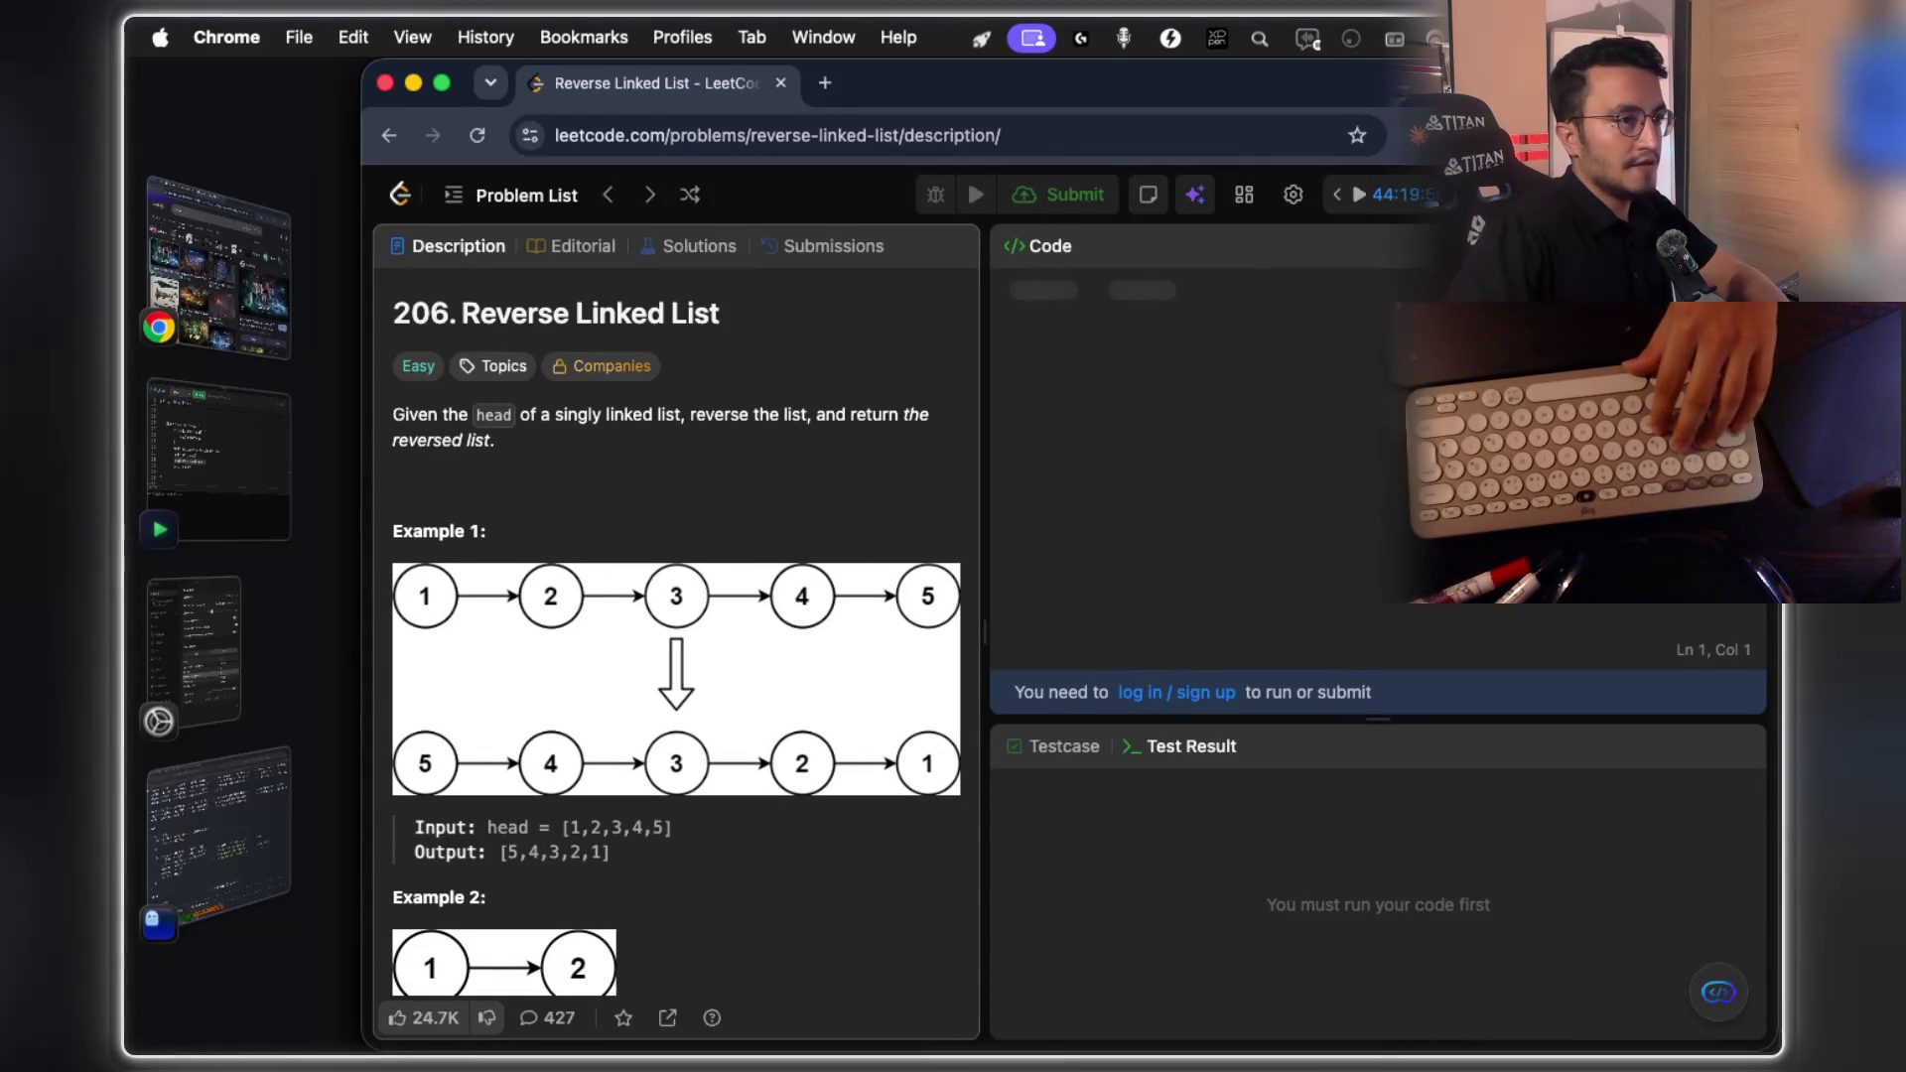
click(1181, 692)
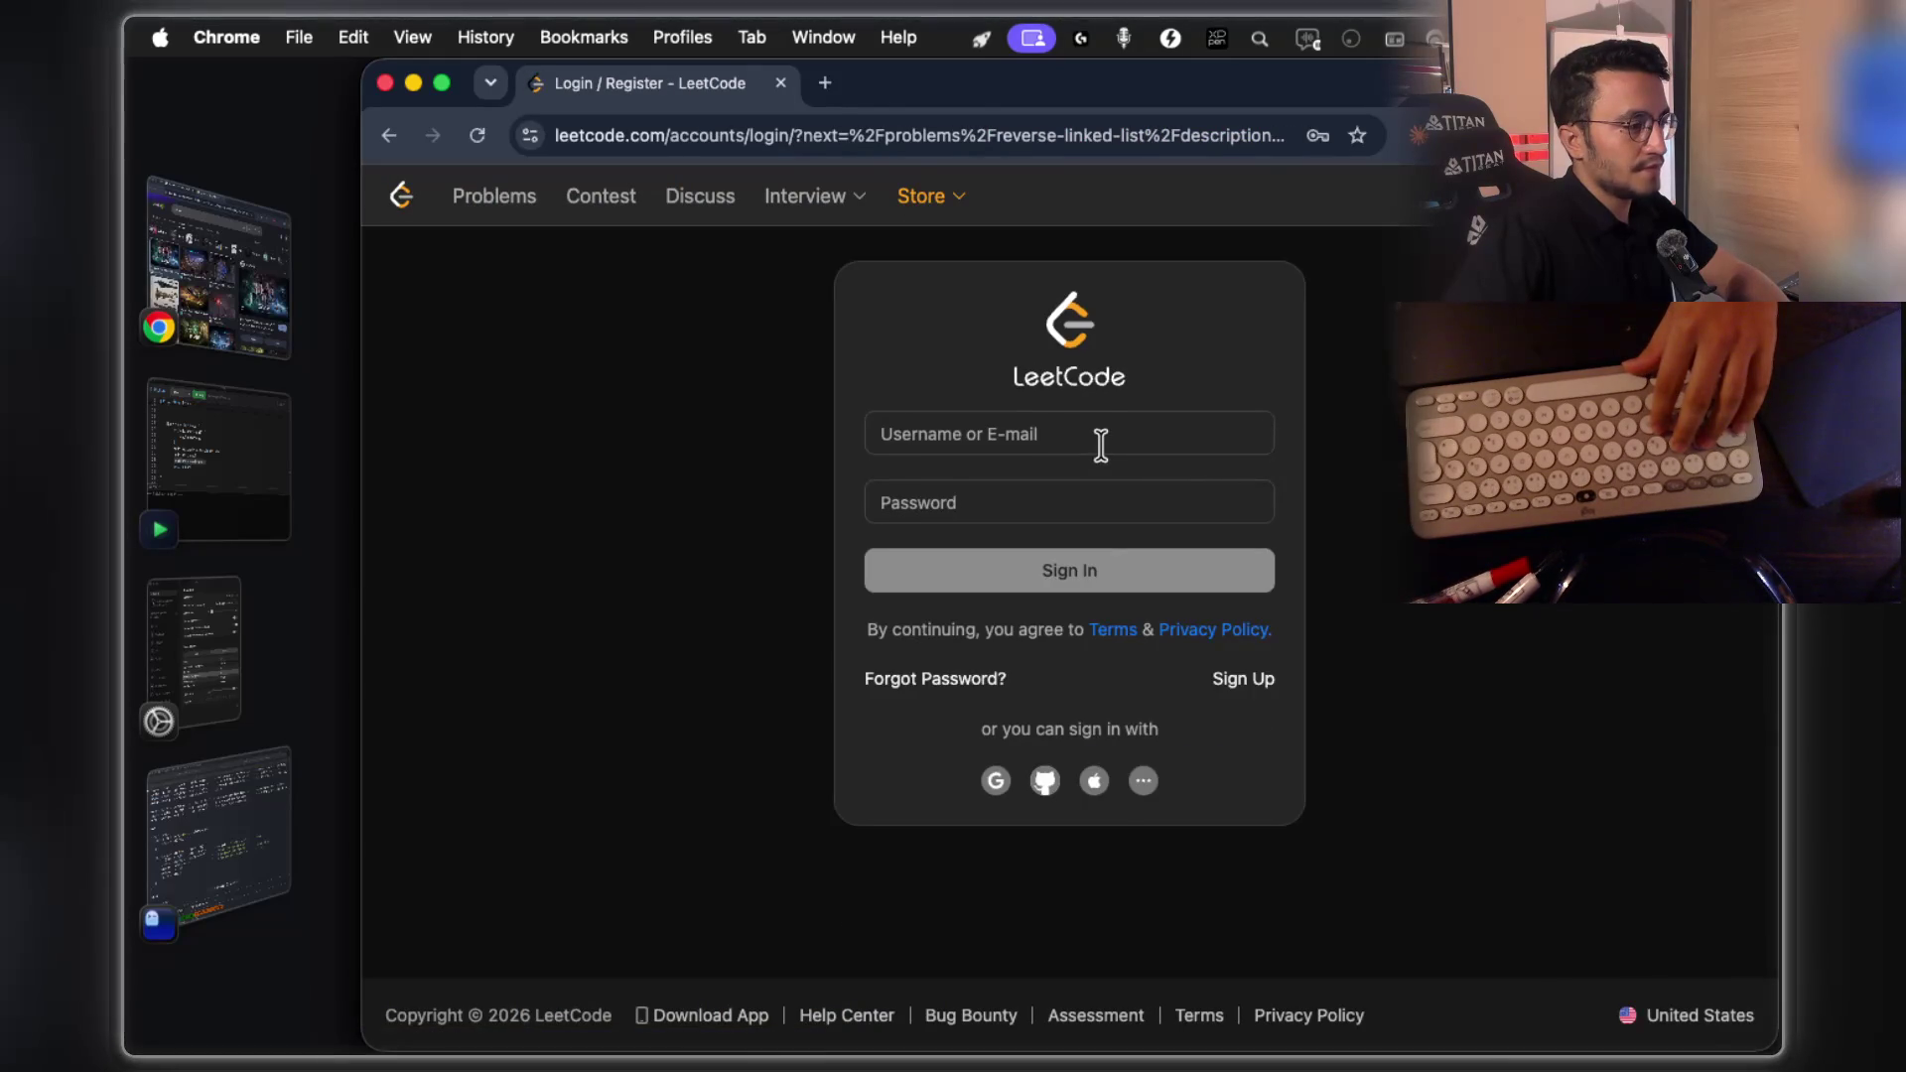
click(1099, 443)
click(1093, 433)
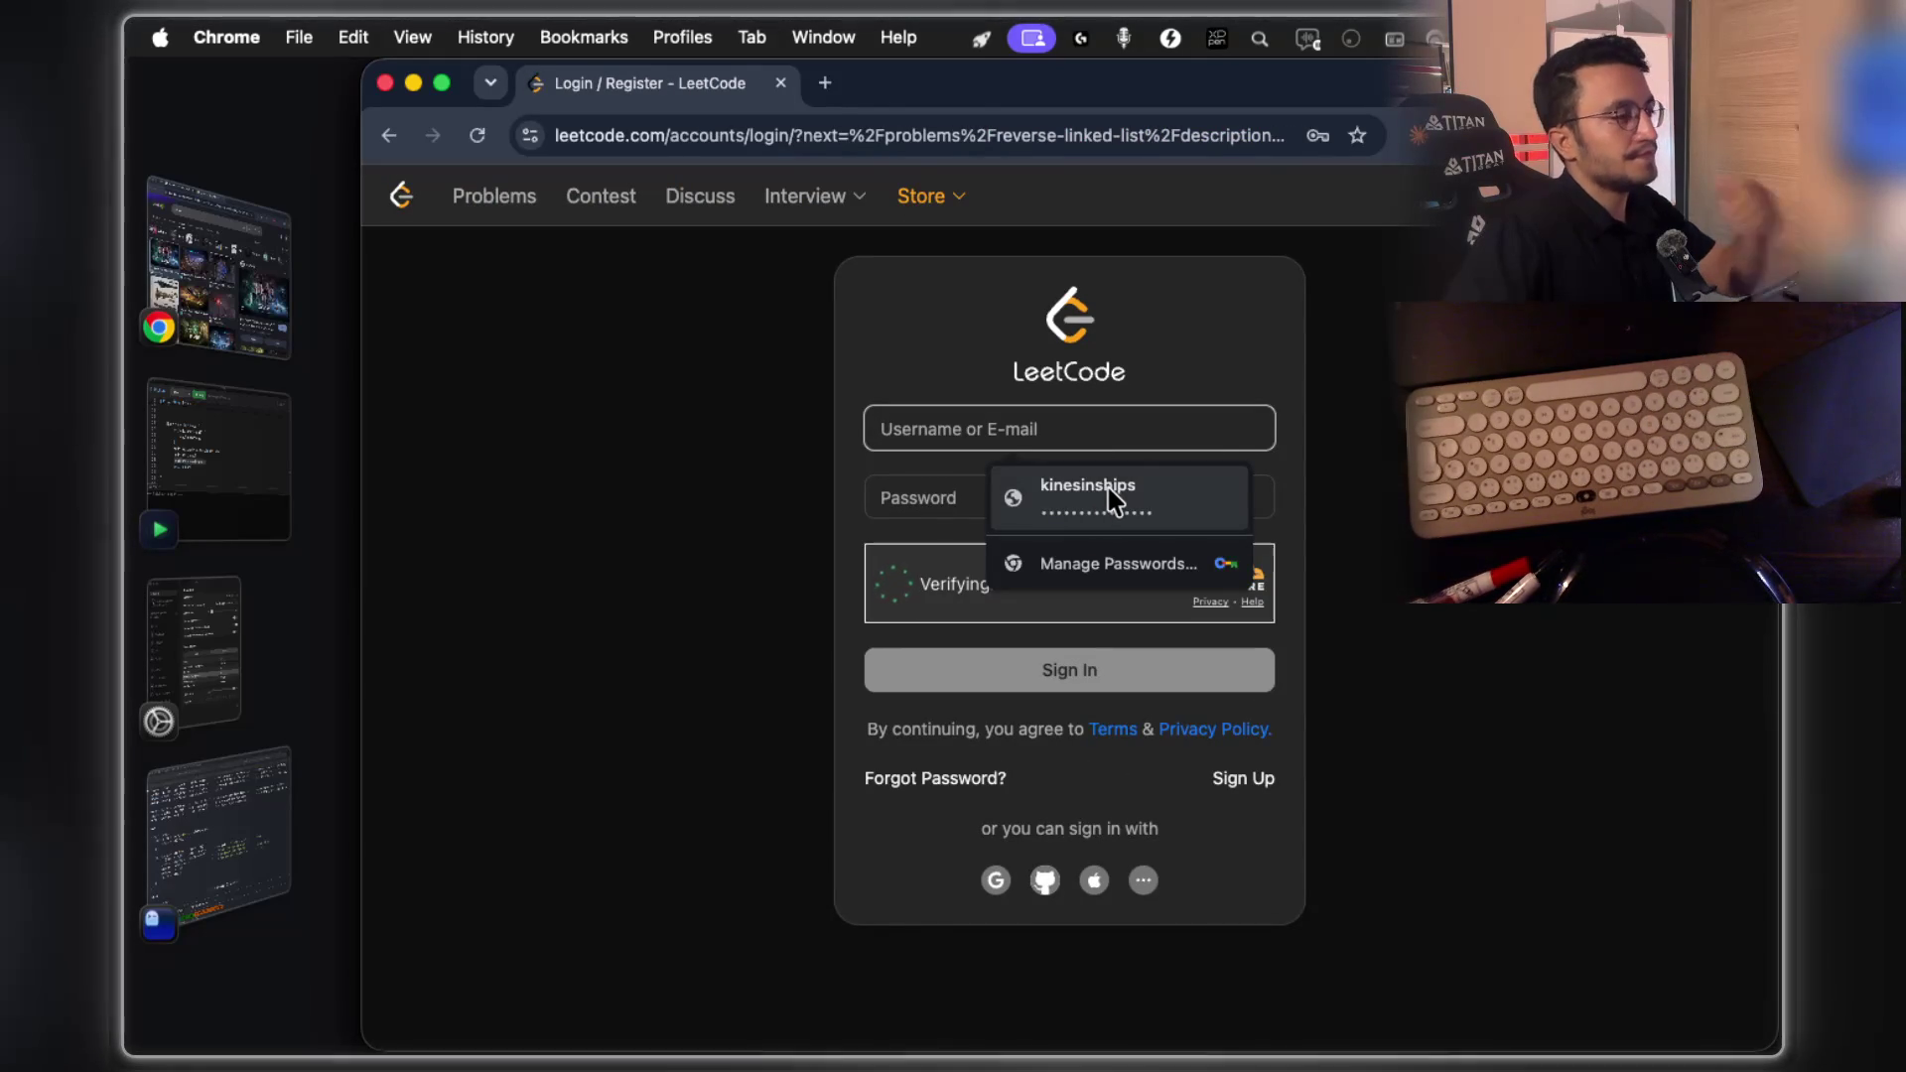
click(1073, 429)
click(1084, 496)
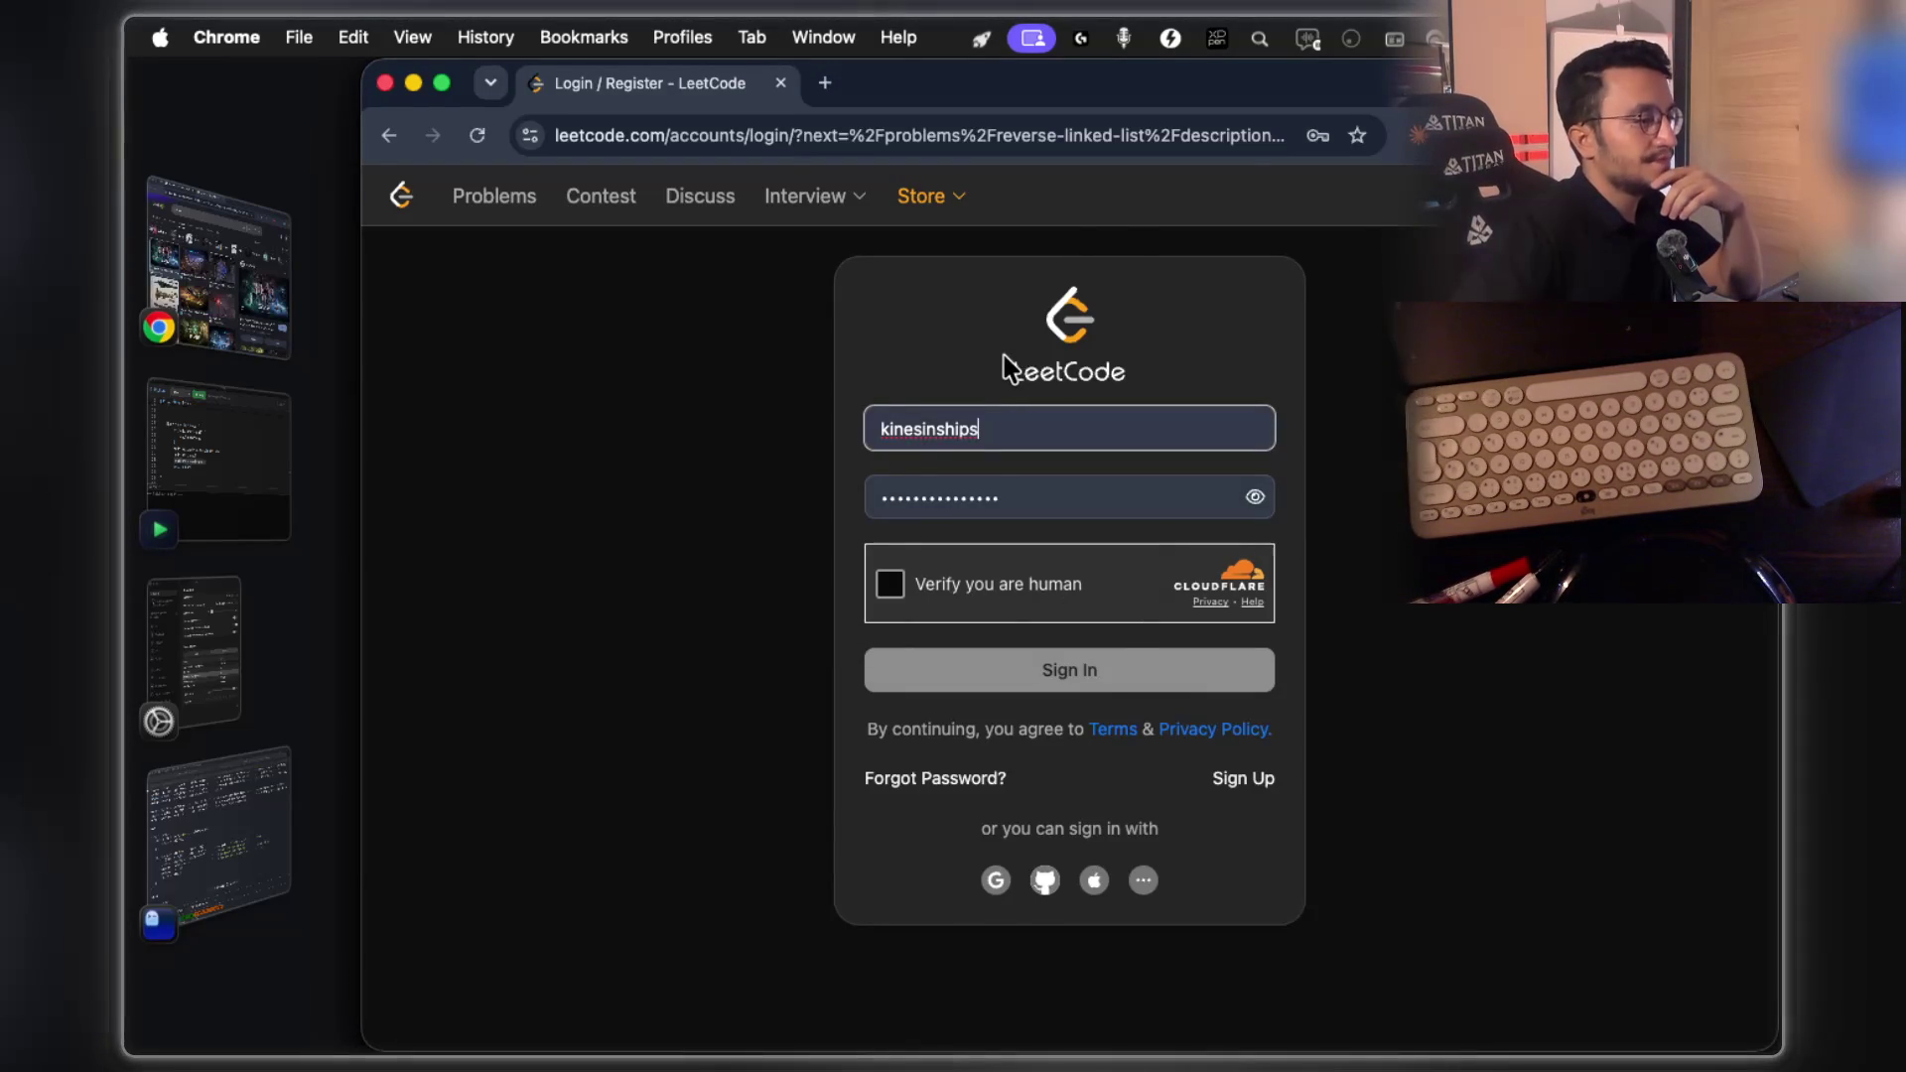
click(890, 583)
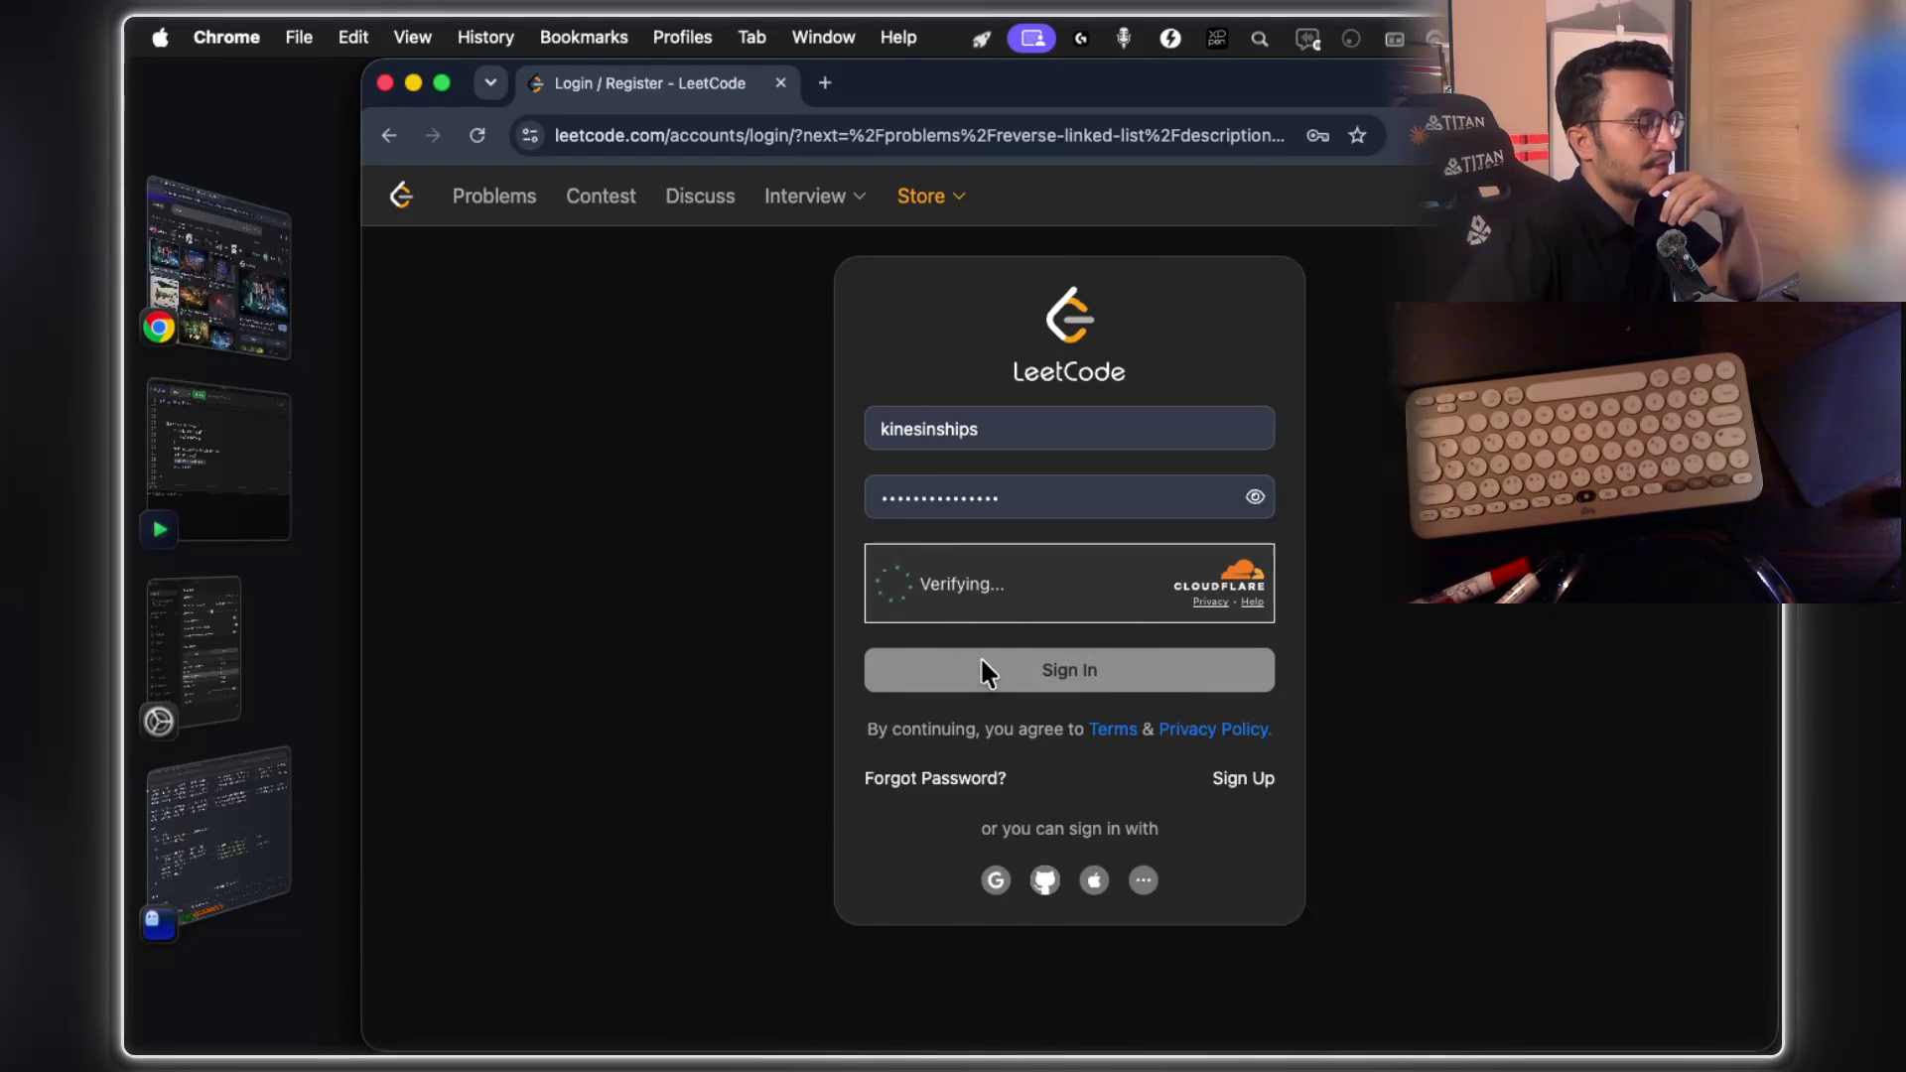
click(1004, 678)
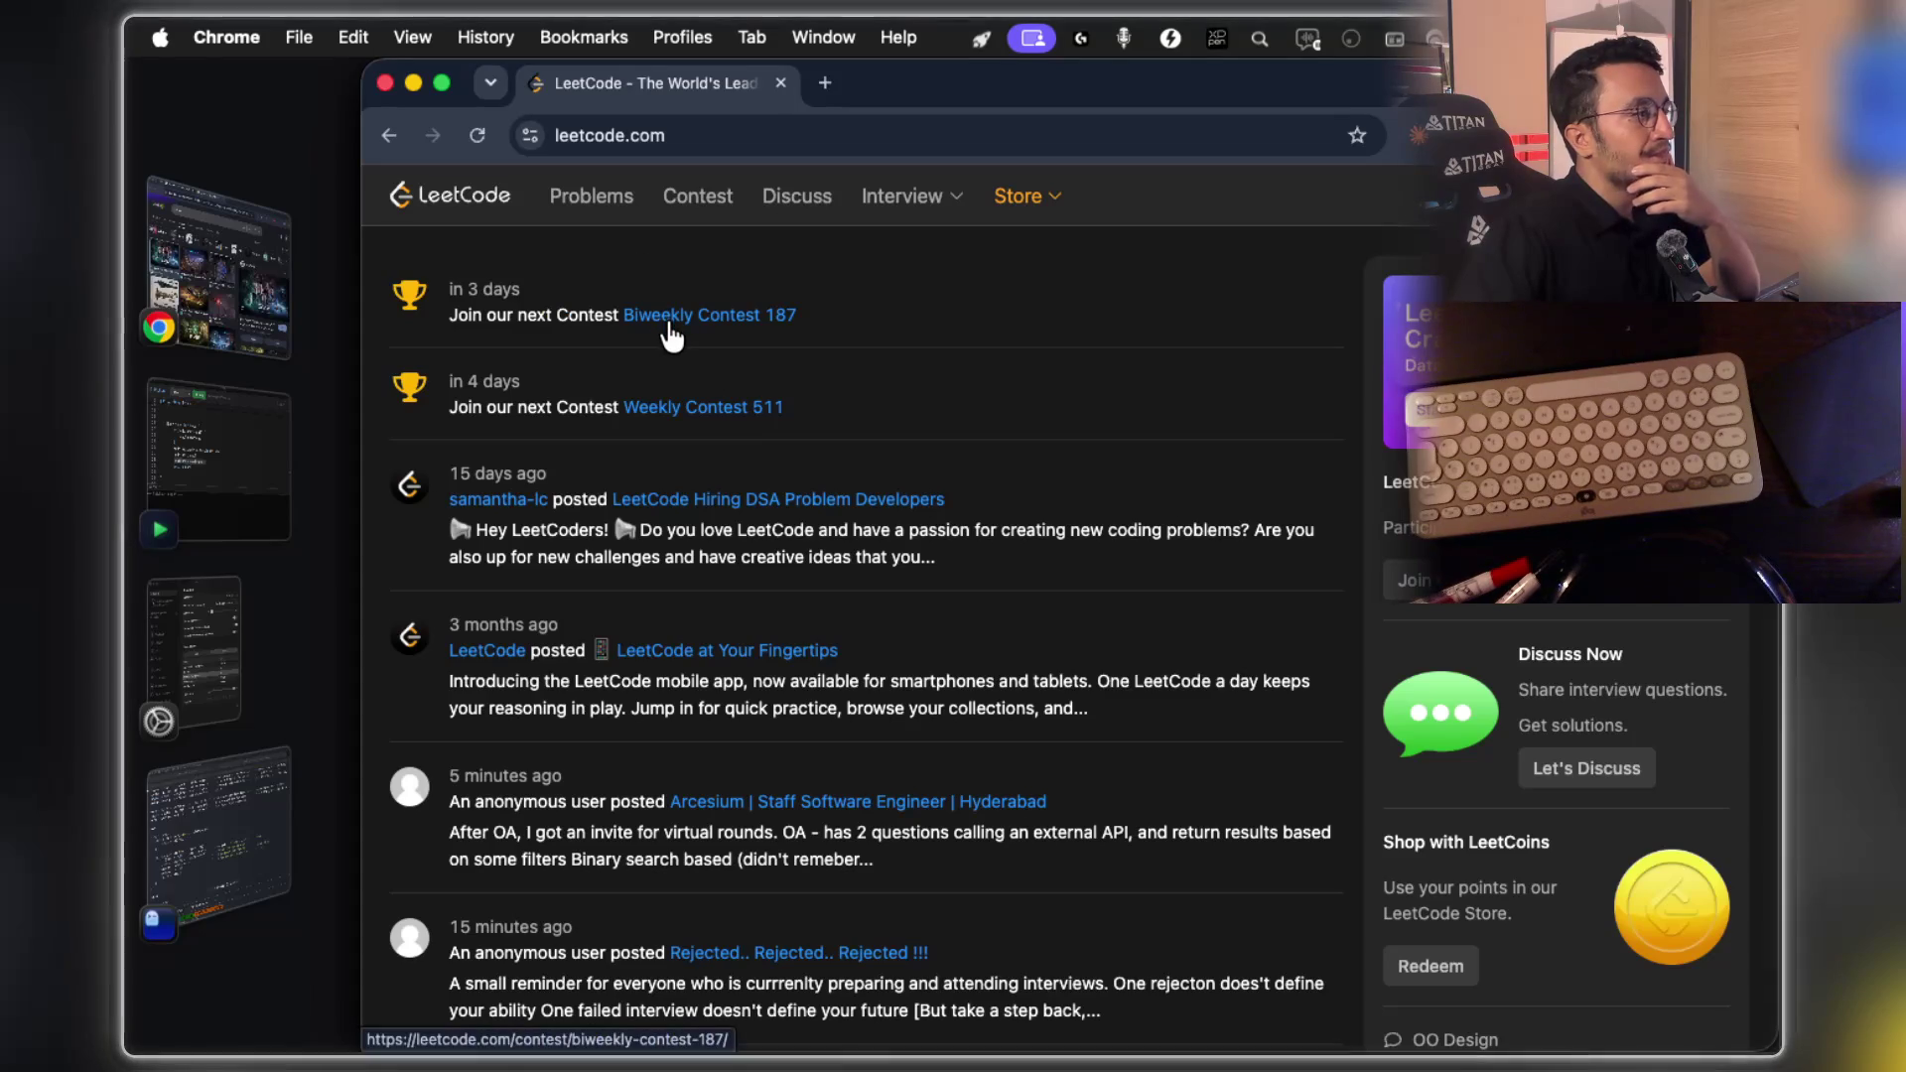
In a new tab, search 'reverse linked leetcode' and open the Reverse Linked List result
drag(504, 289, 447, 290)
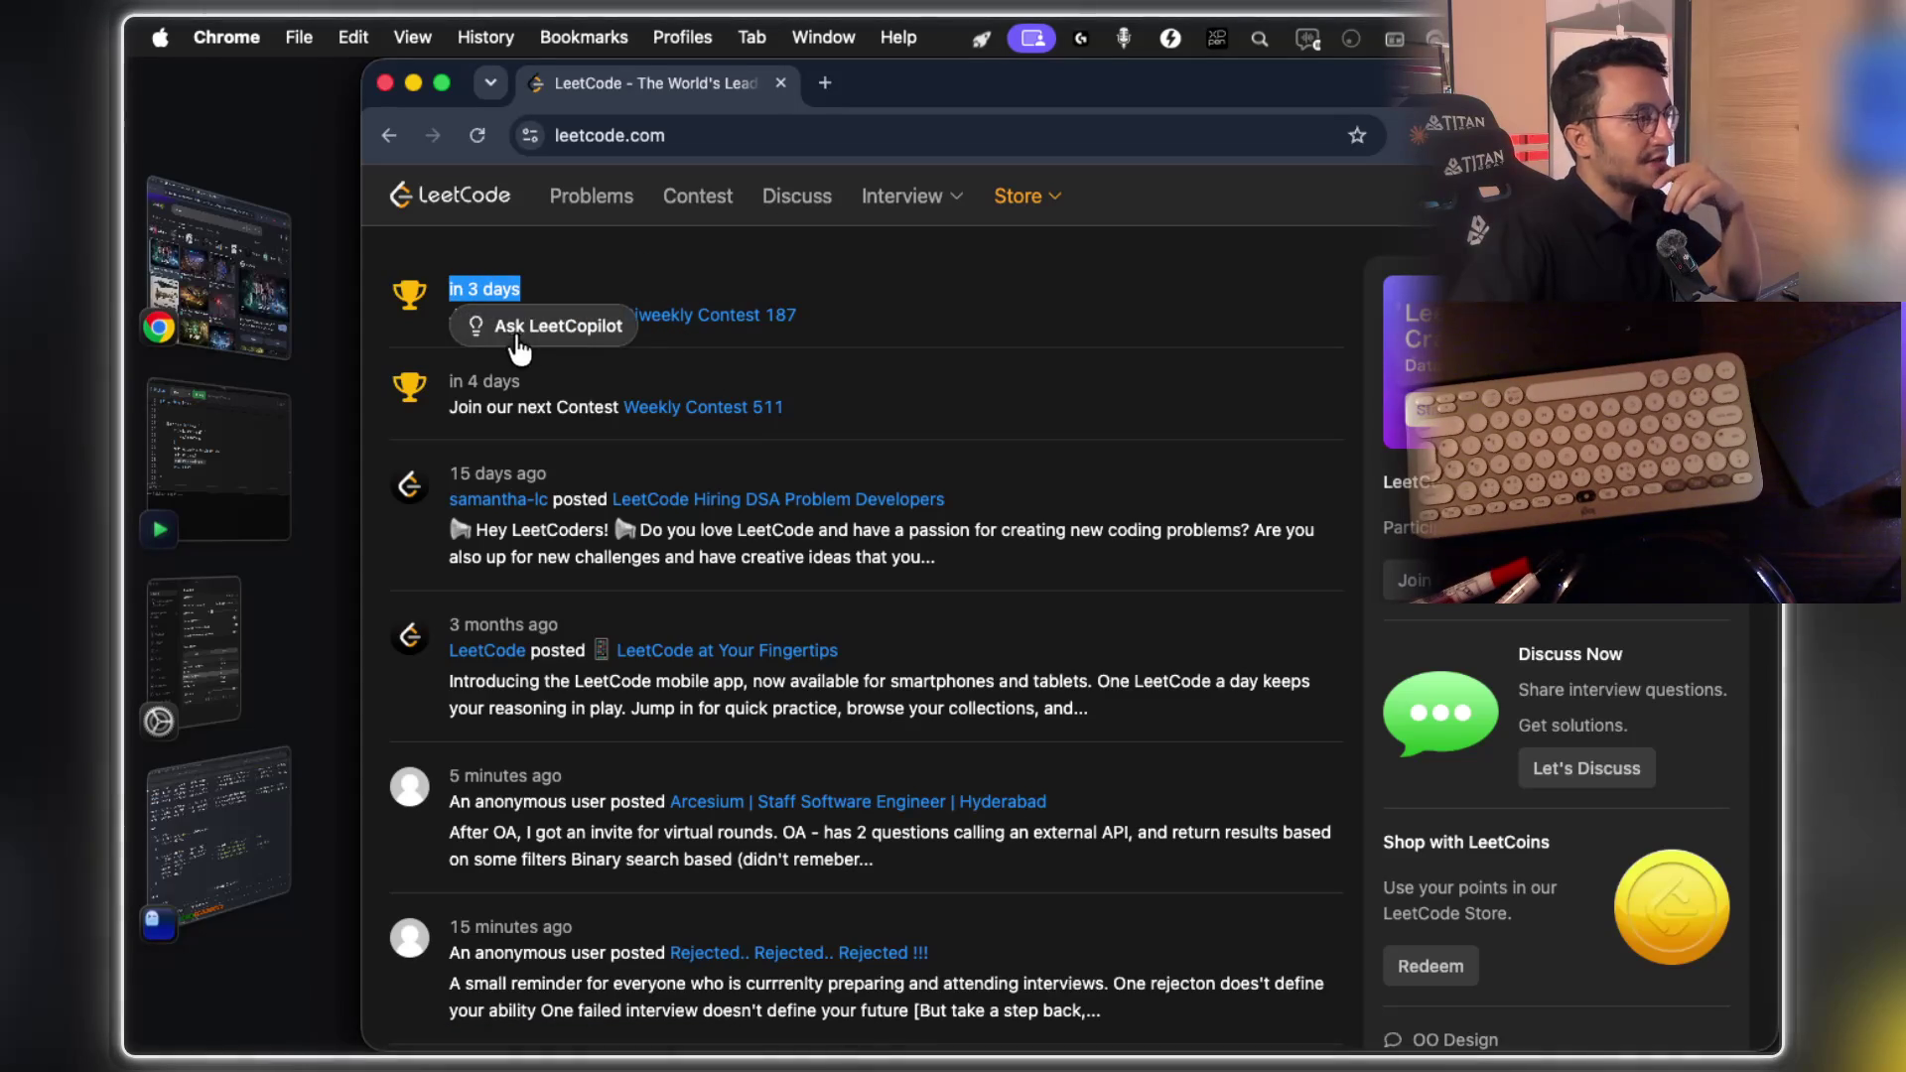
click(816, 90)
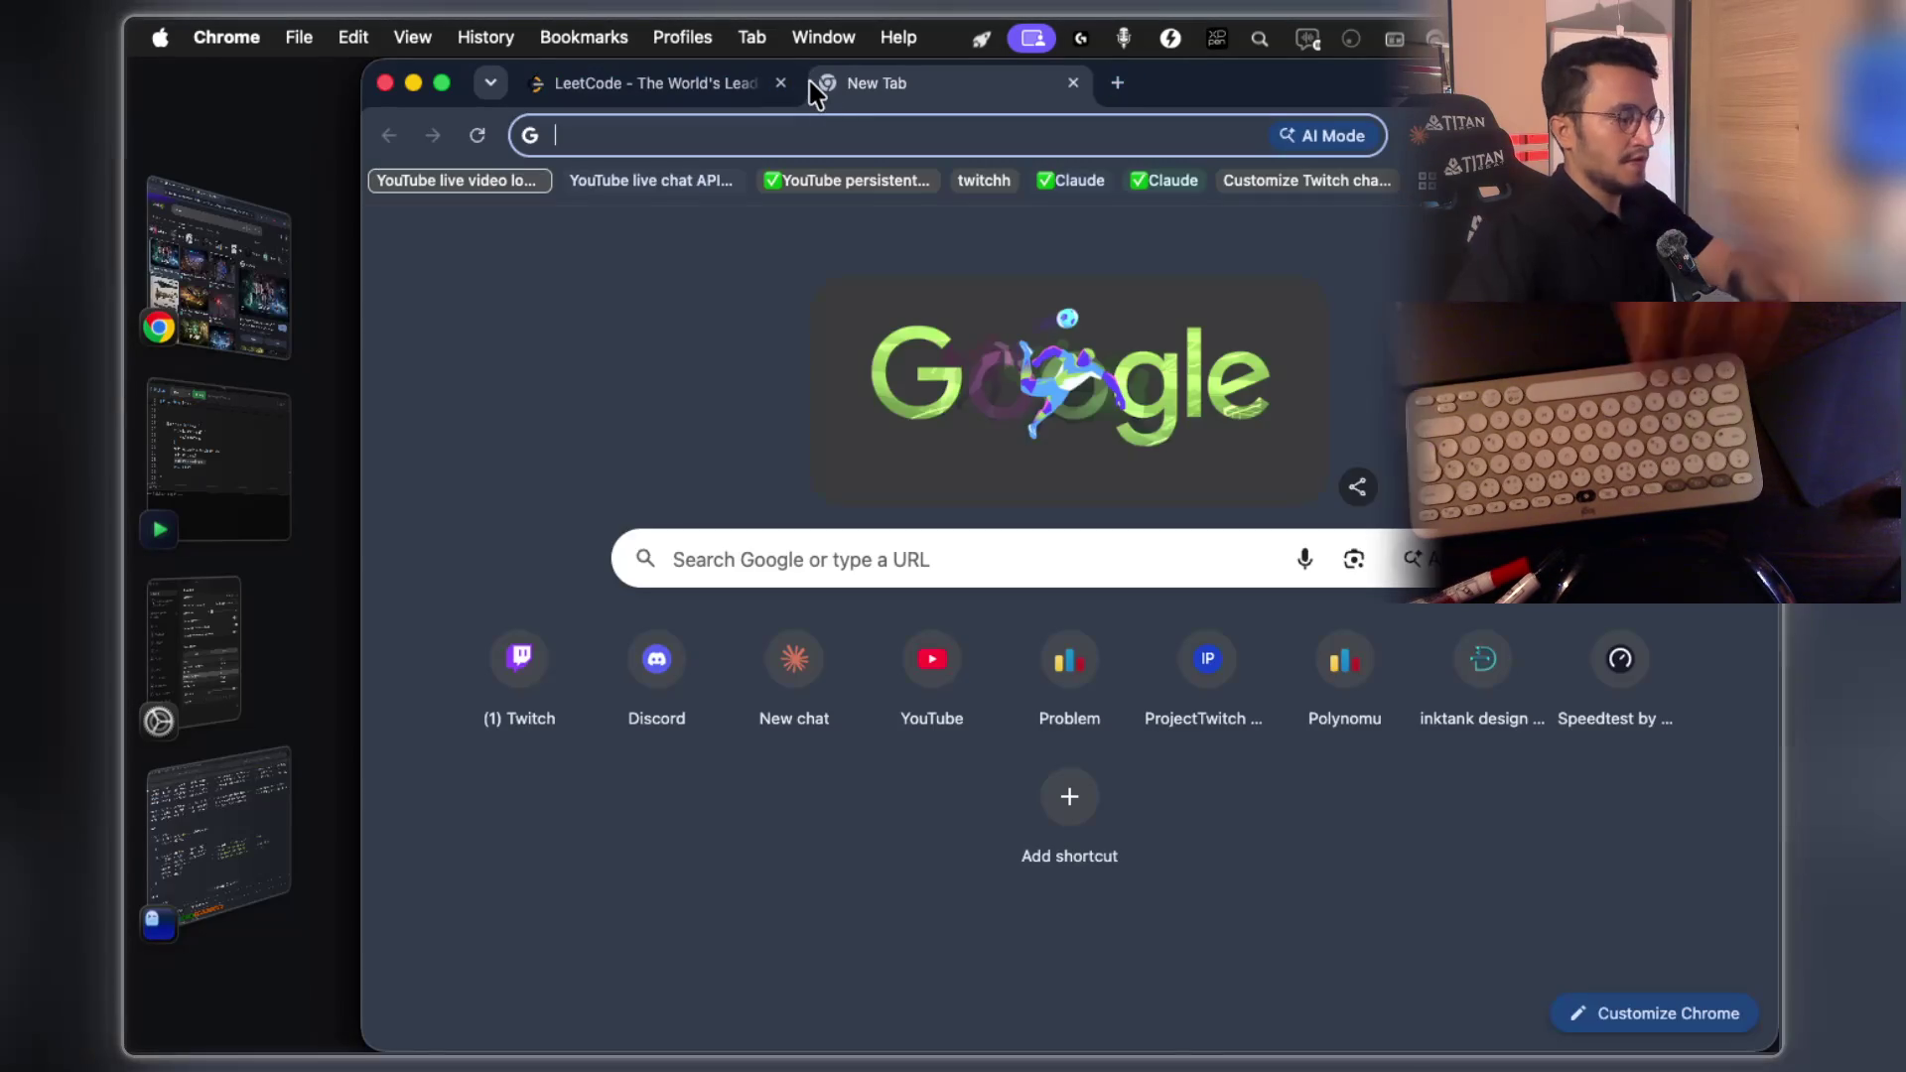
text(reverse linked)
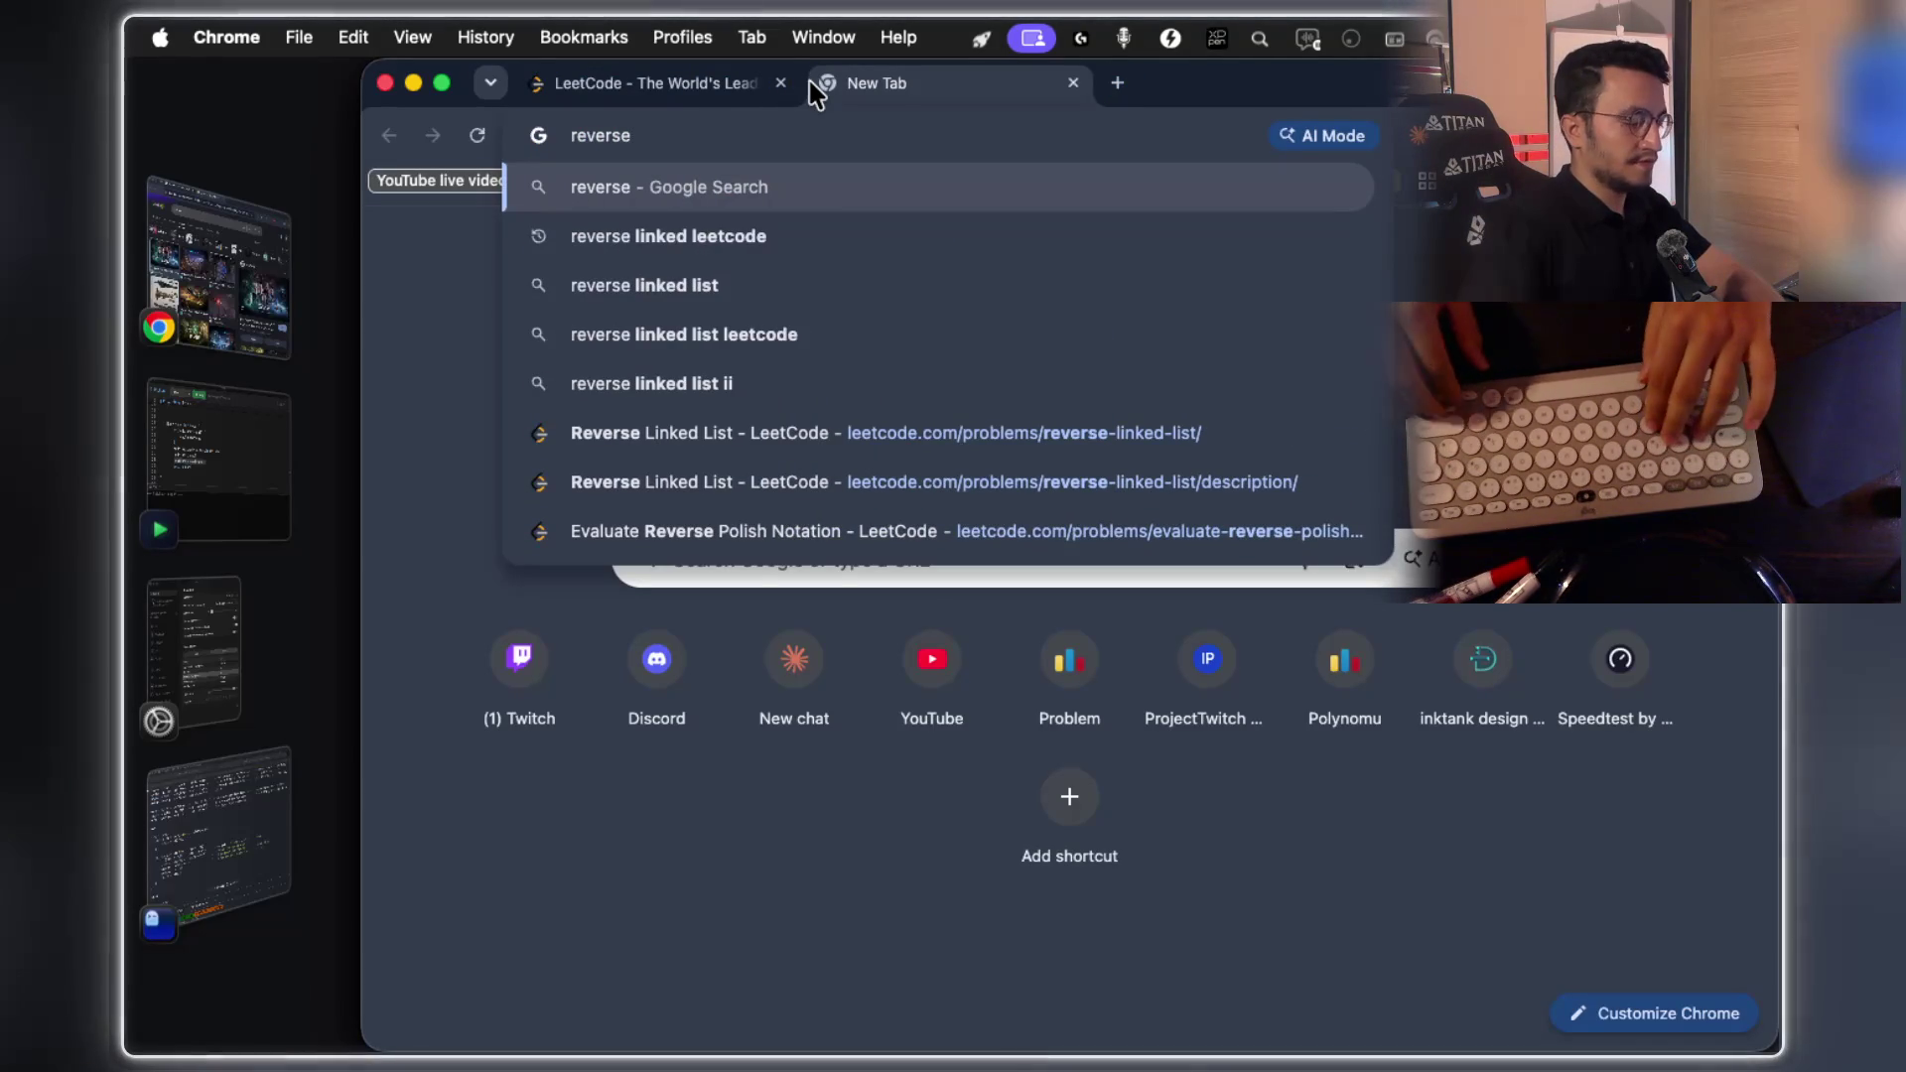
key(Down)
key(Return)
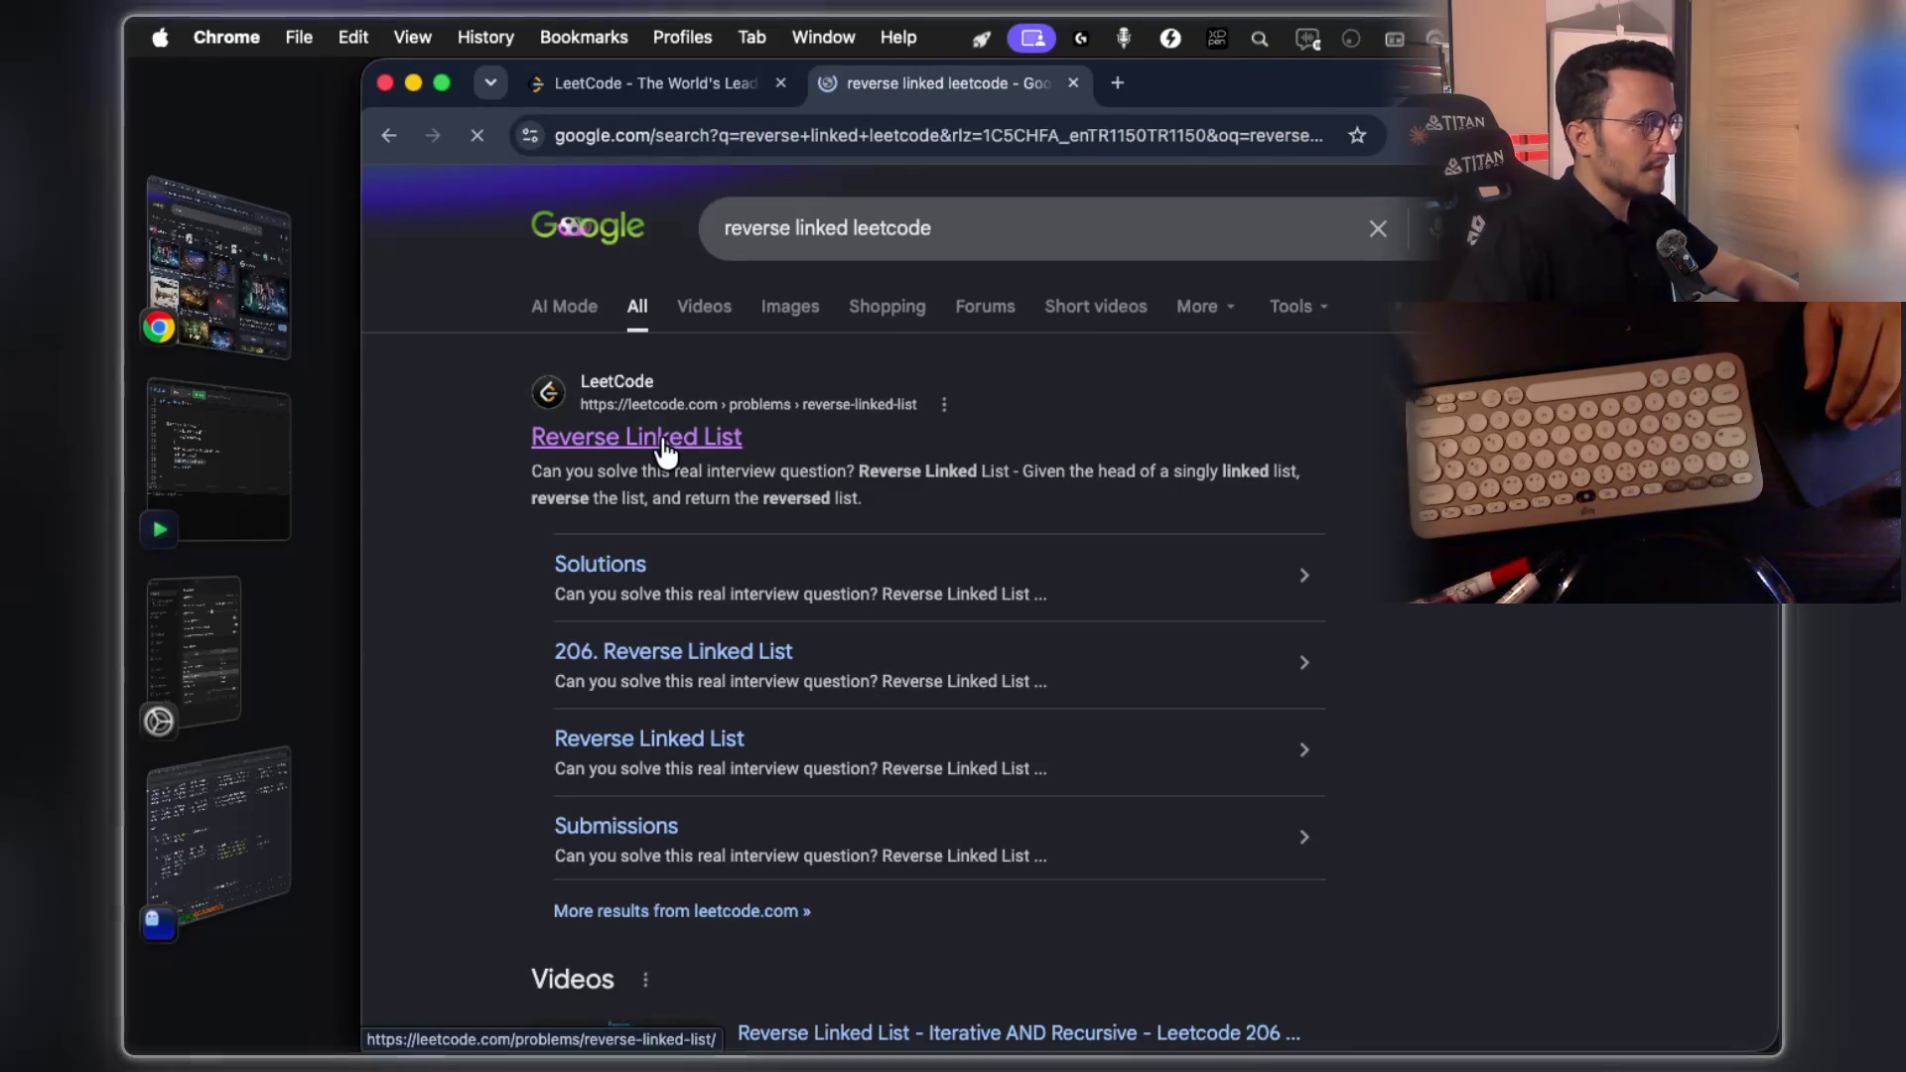
click(661, 445)
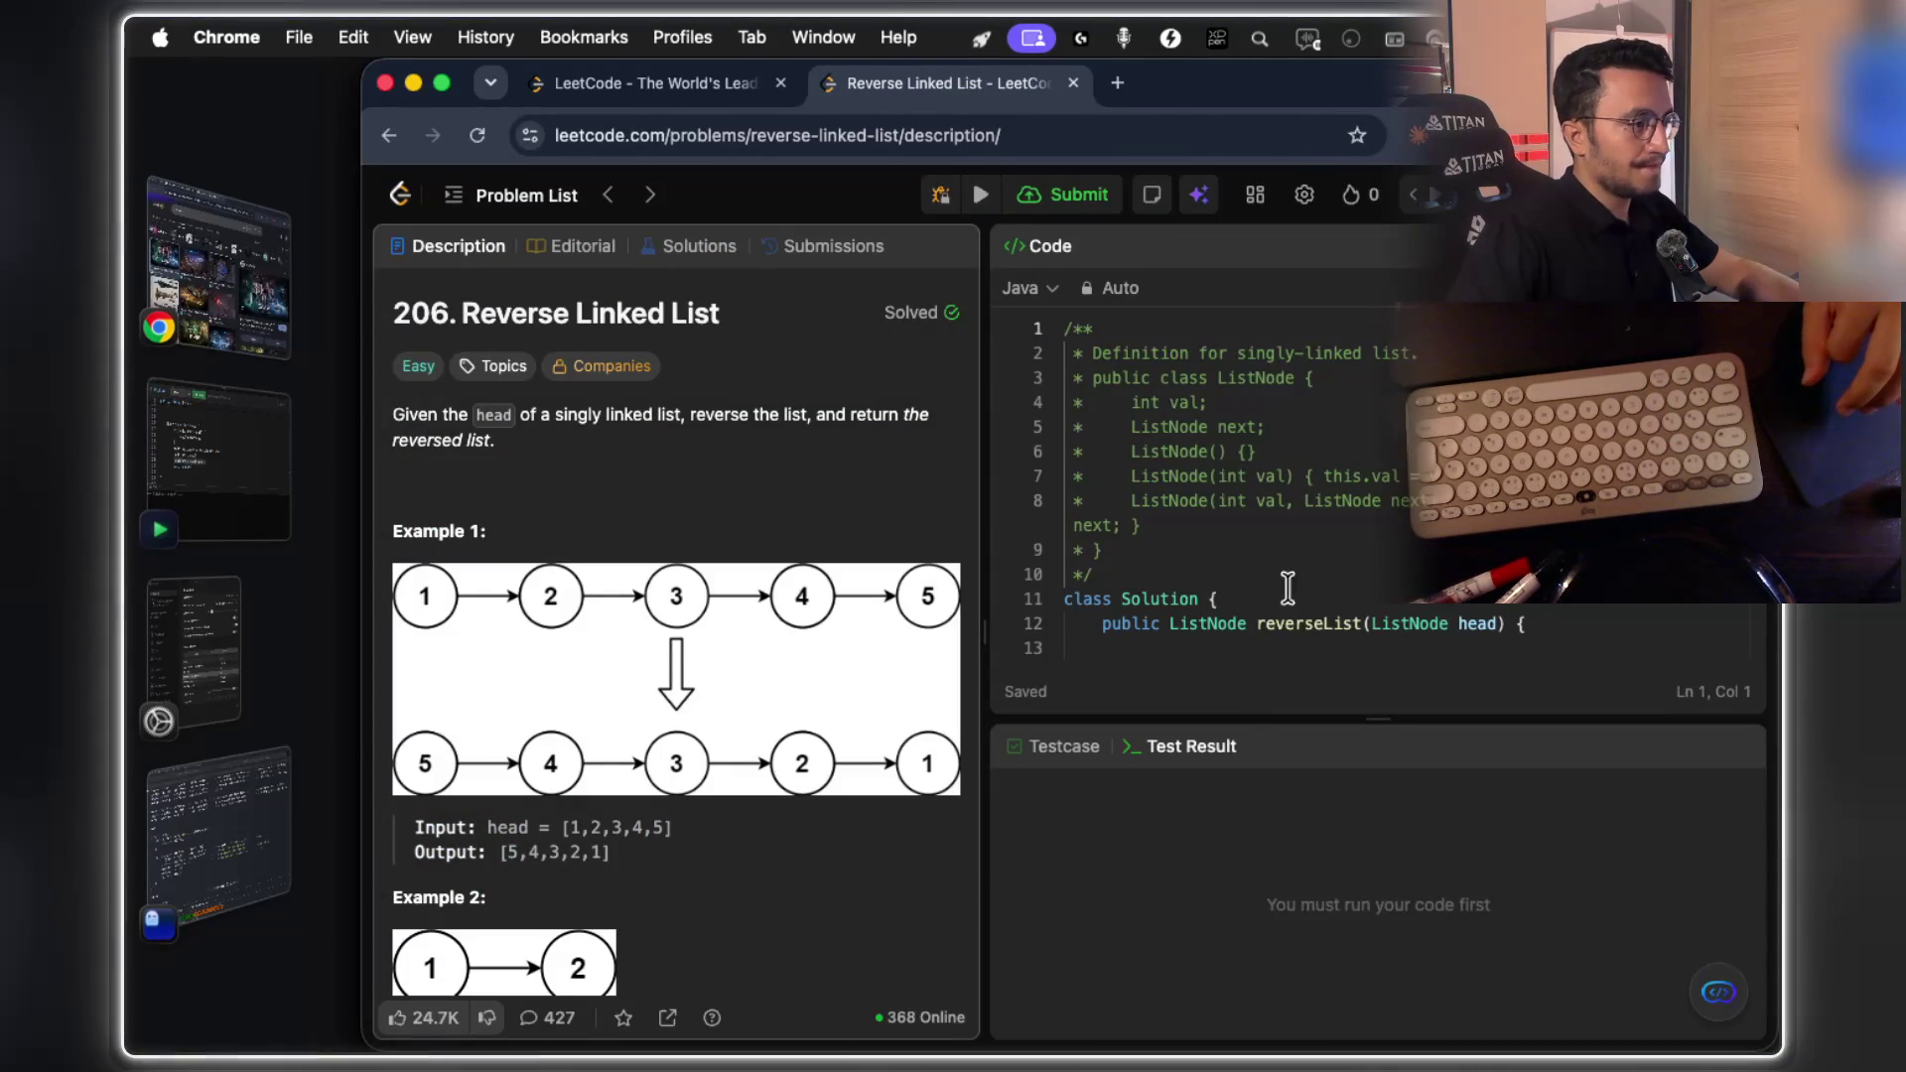
Start an if() statement with an empty block body in reverseList
scroll(1283, 584, down, 3)
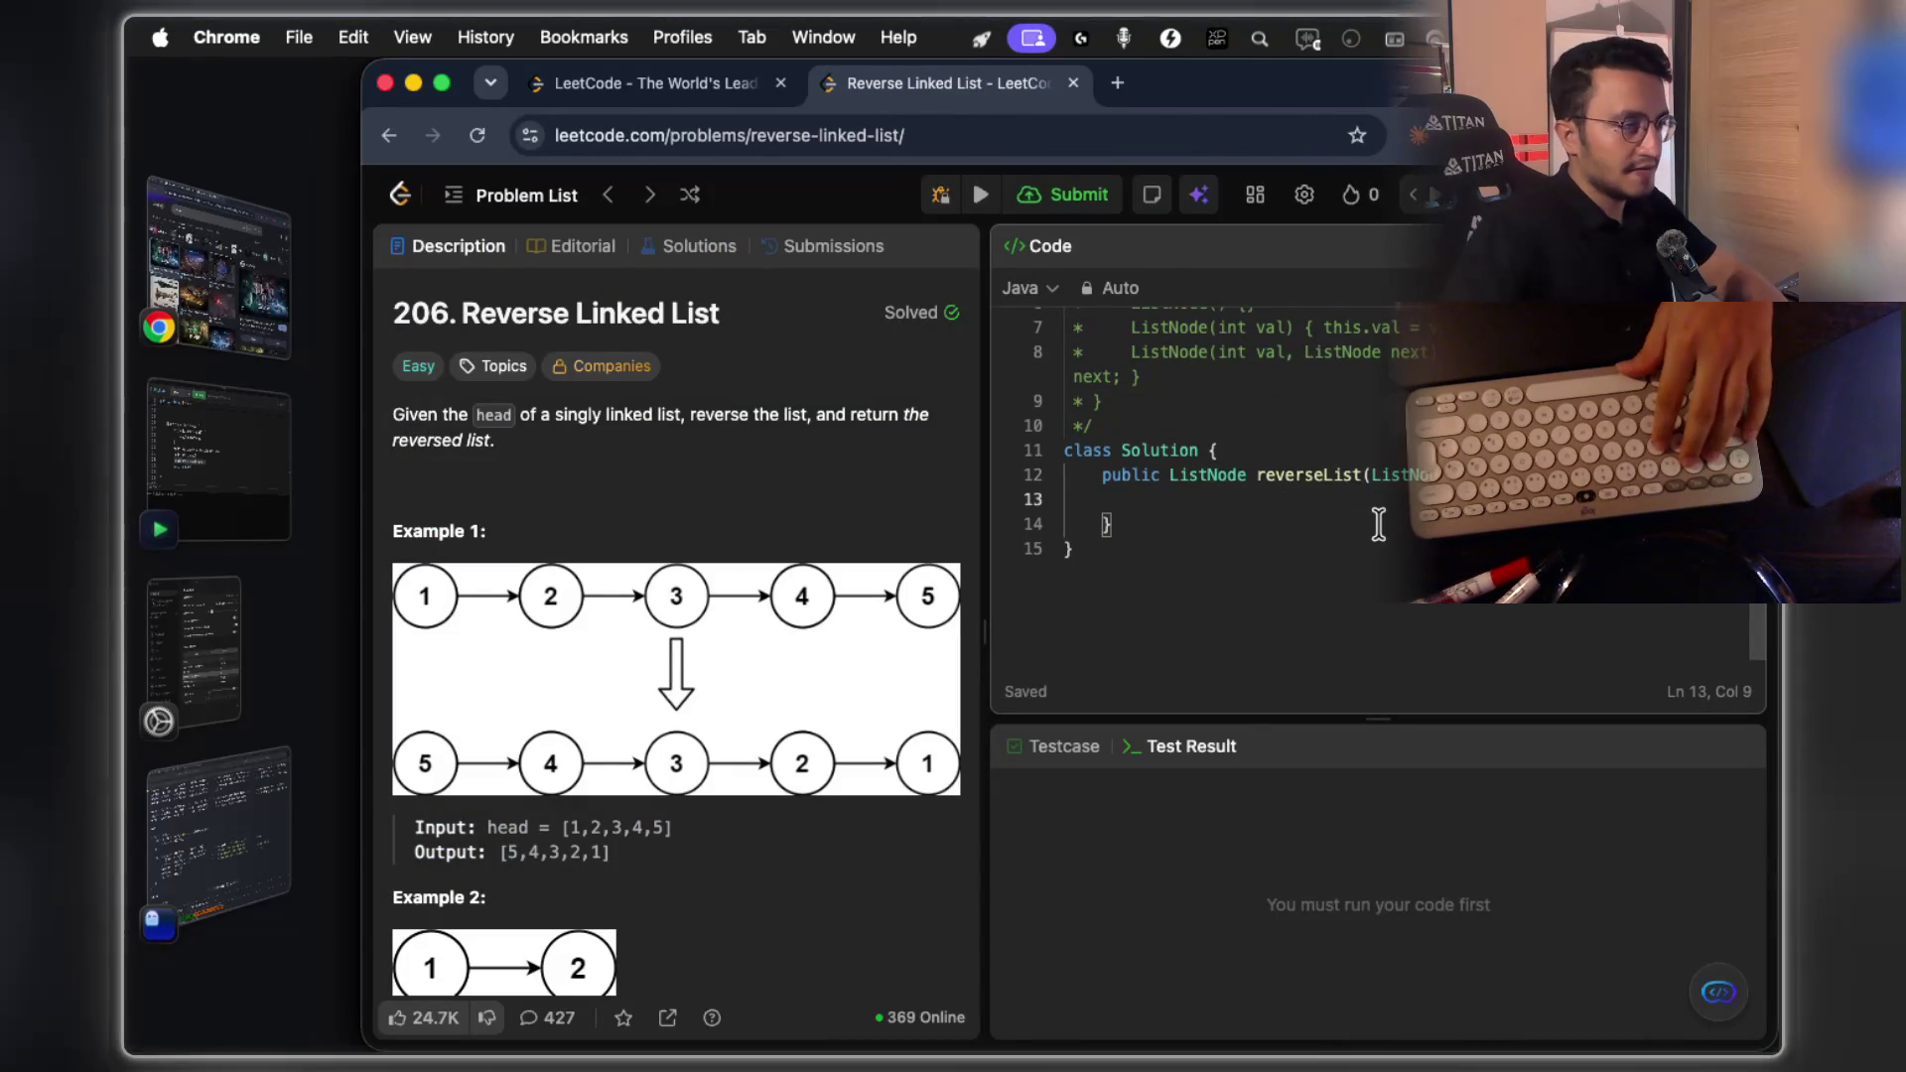
text(if(){)
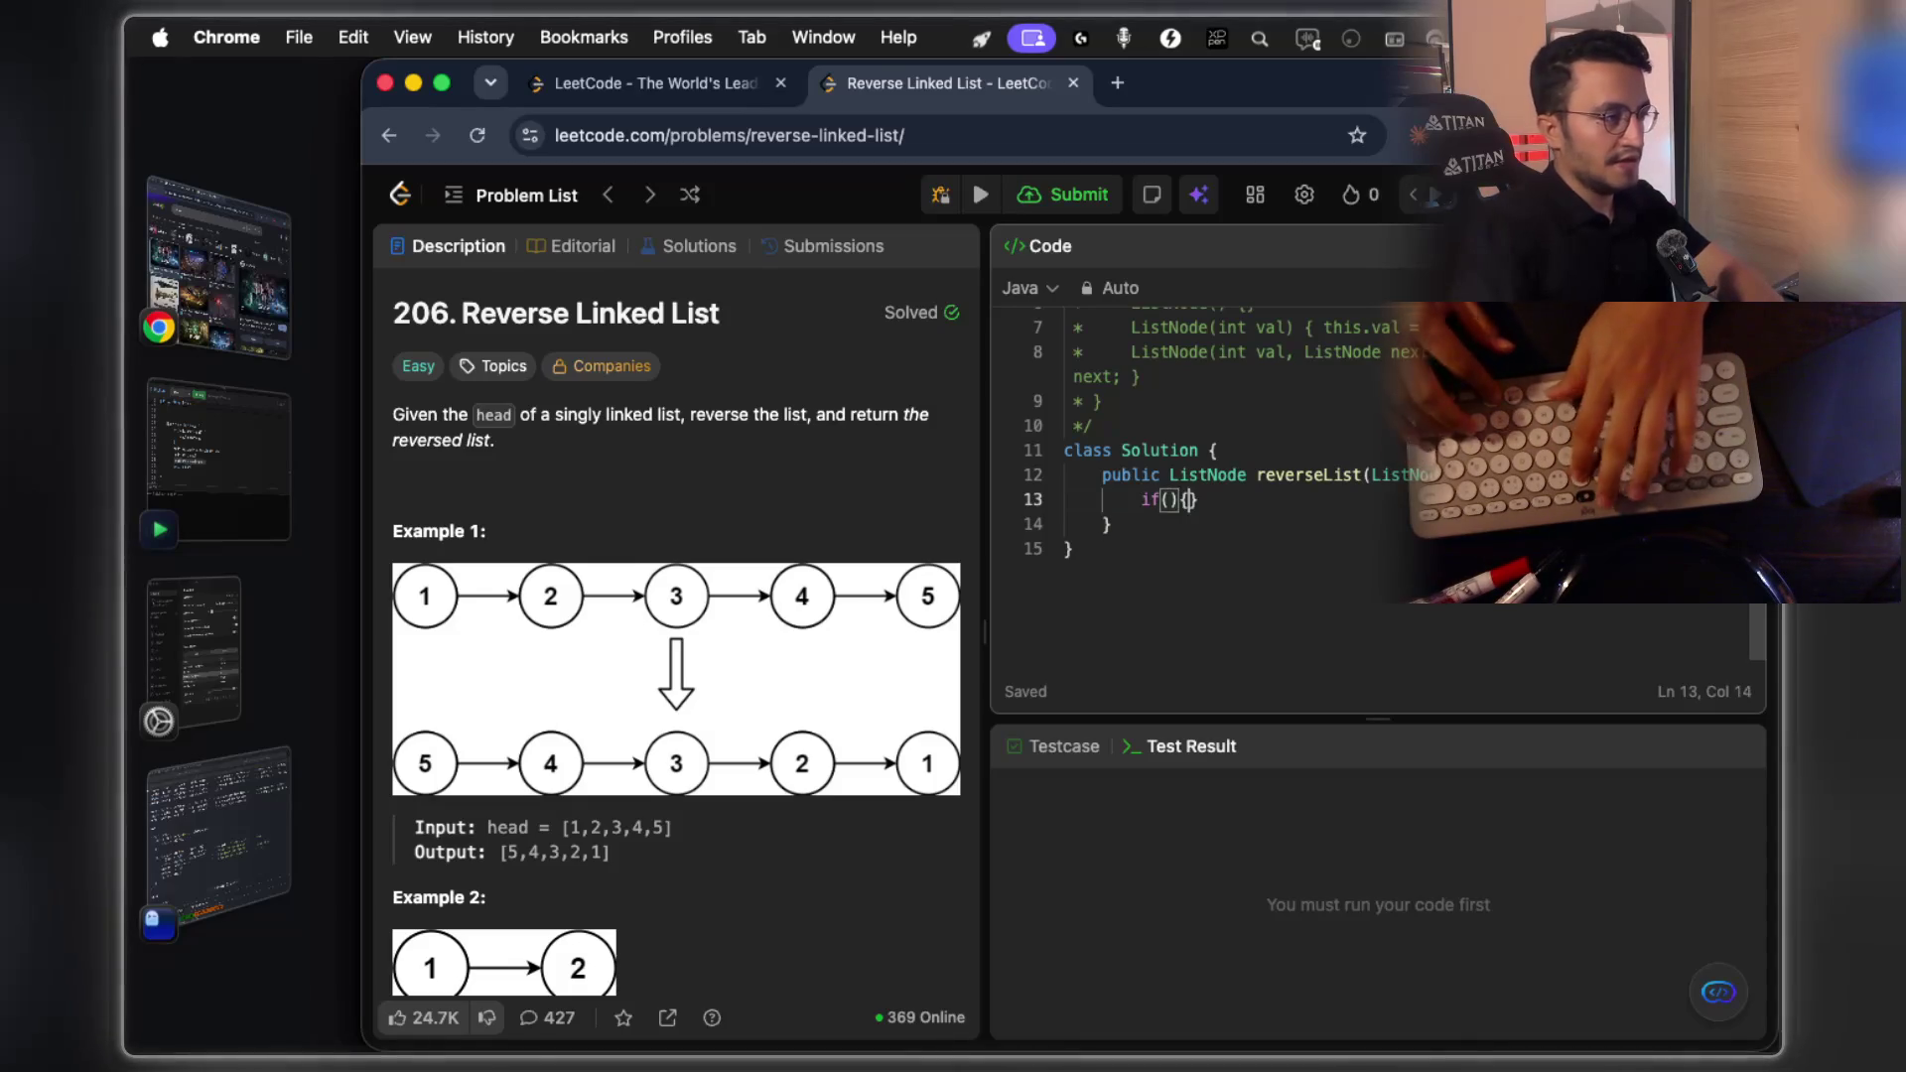
key(Right)
text({)
key(Return)
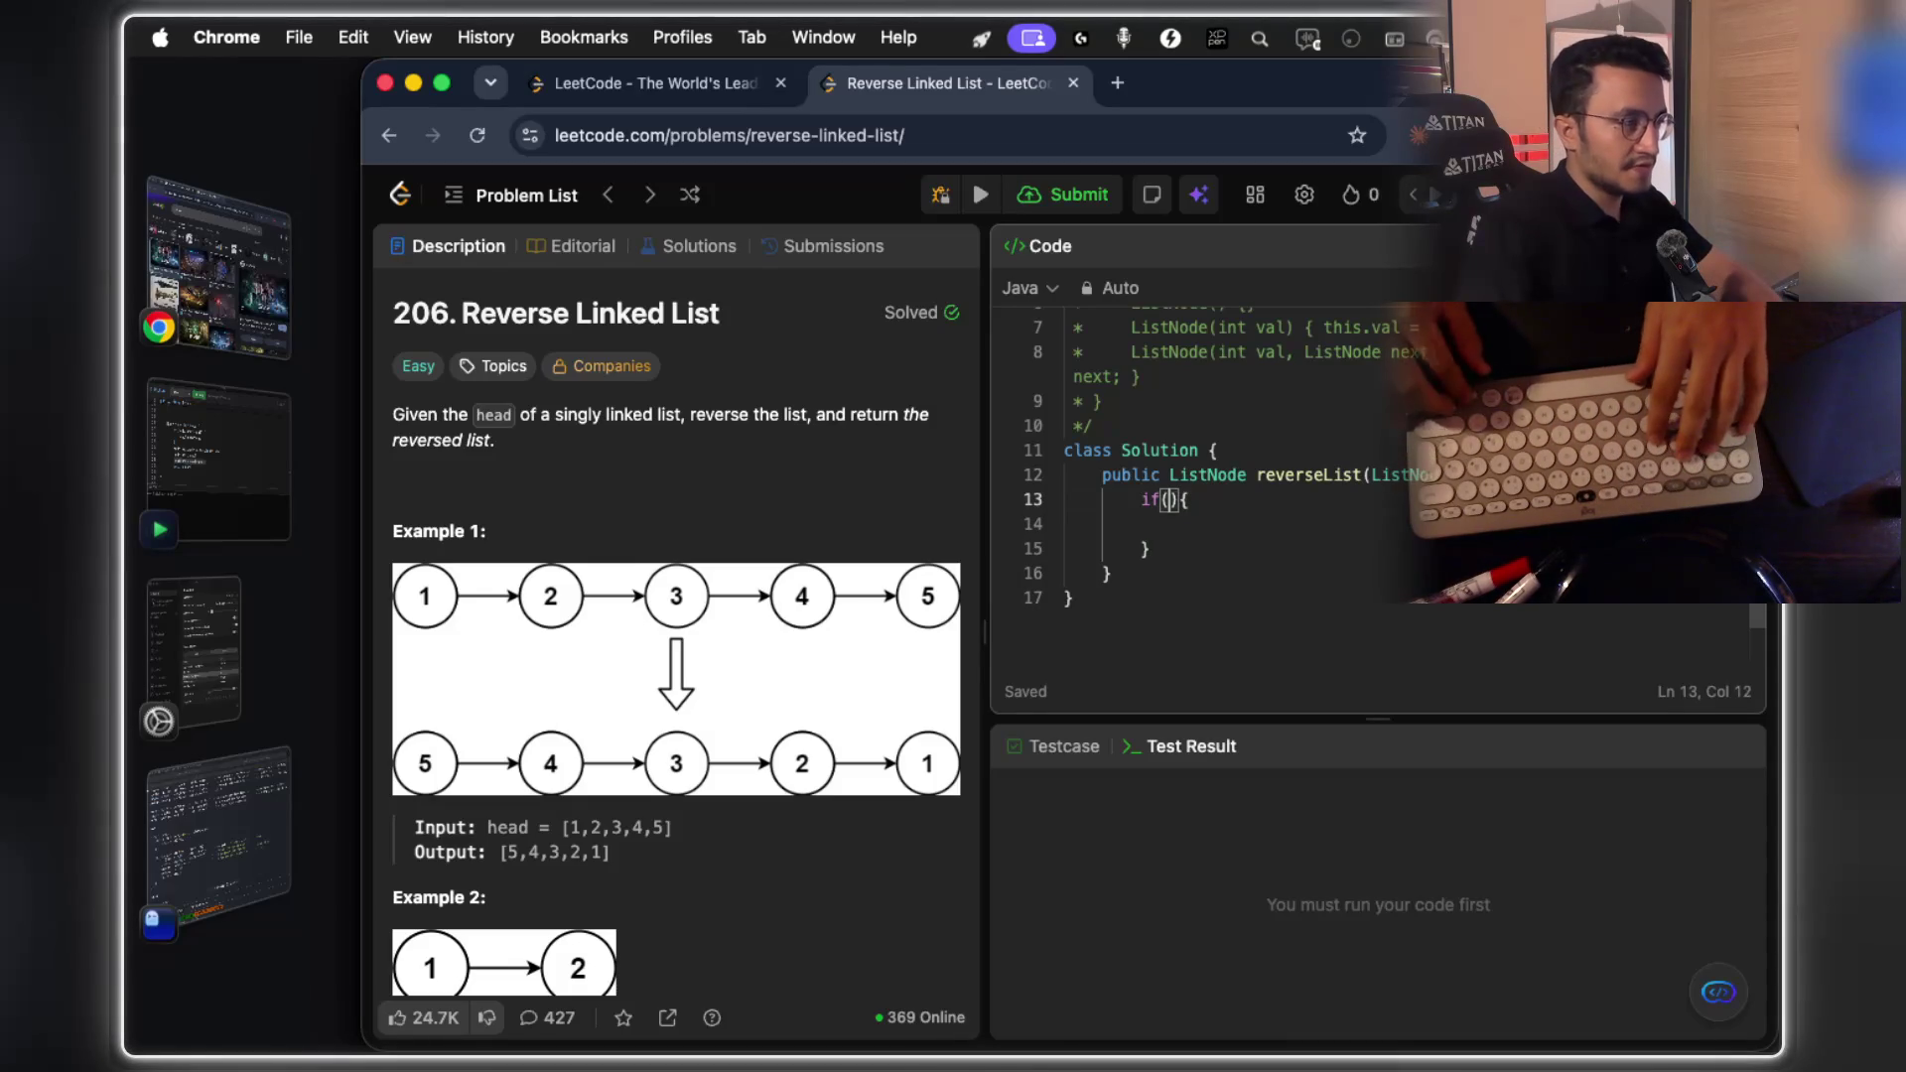
Widen the code editor and enlarge the Chrome page zoom from 110%
drag(987, 640, 788, 640)
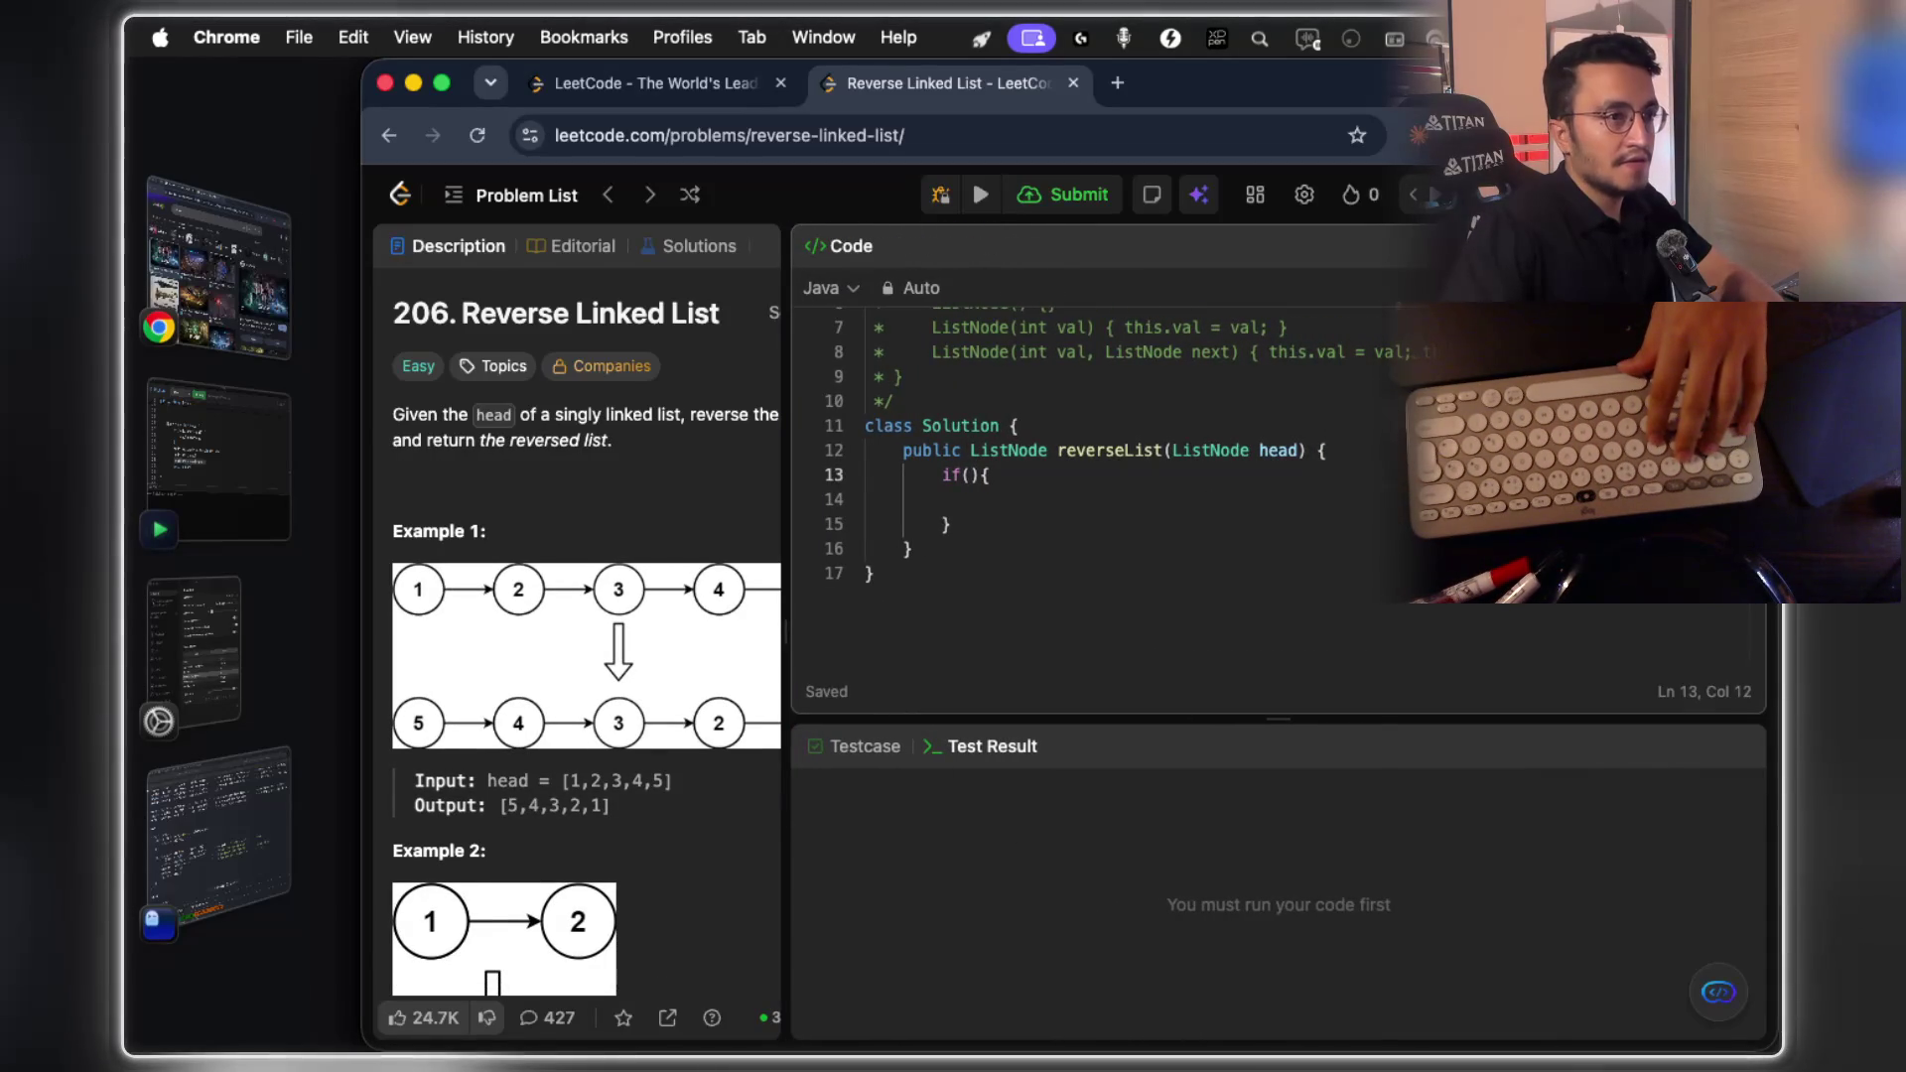
click(1748, 135)
click(1677, 628)
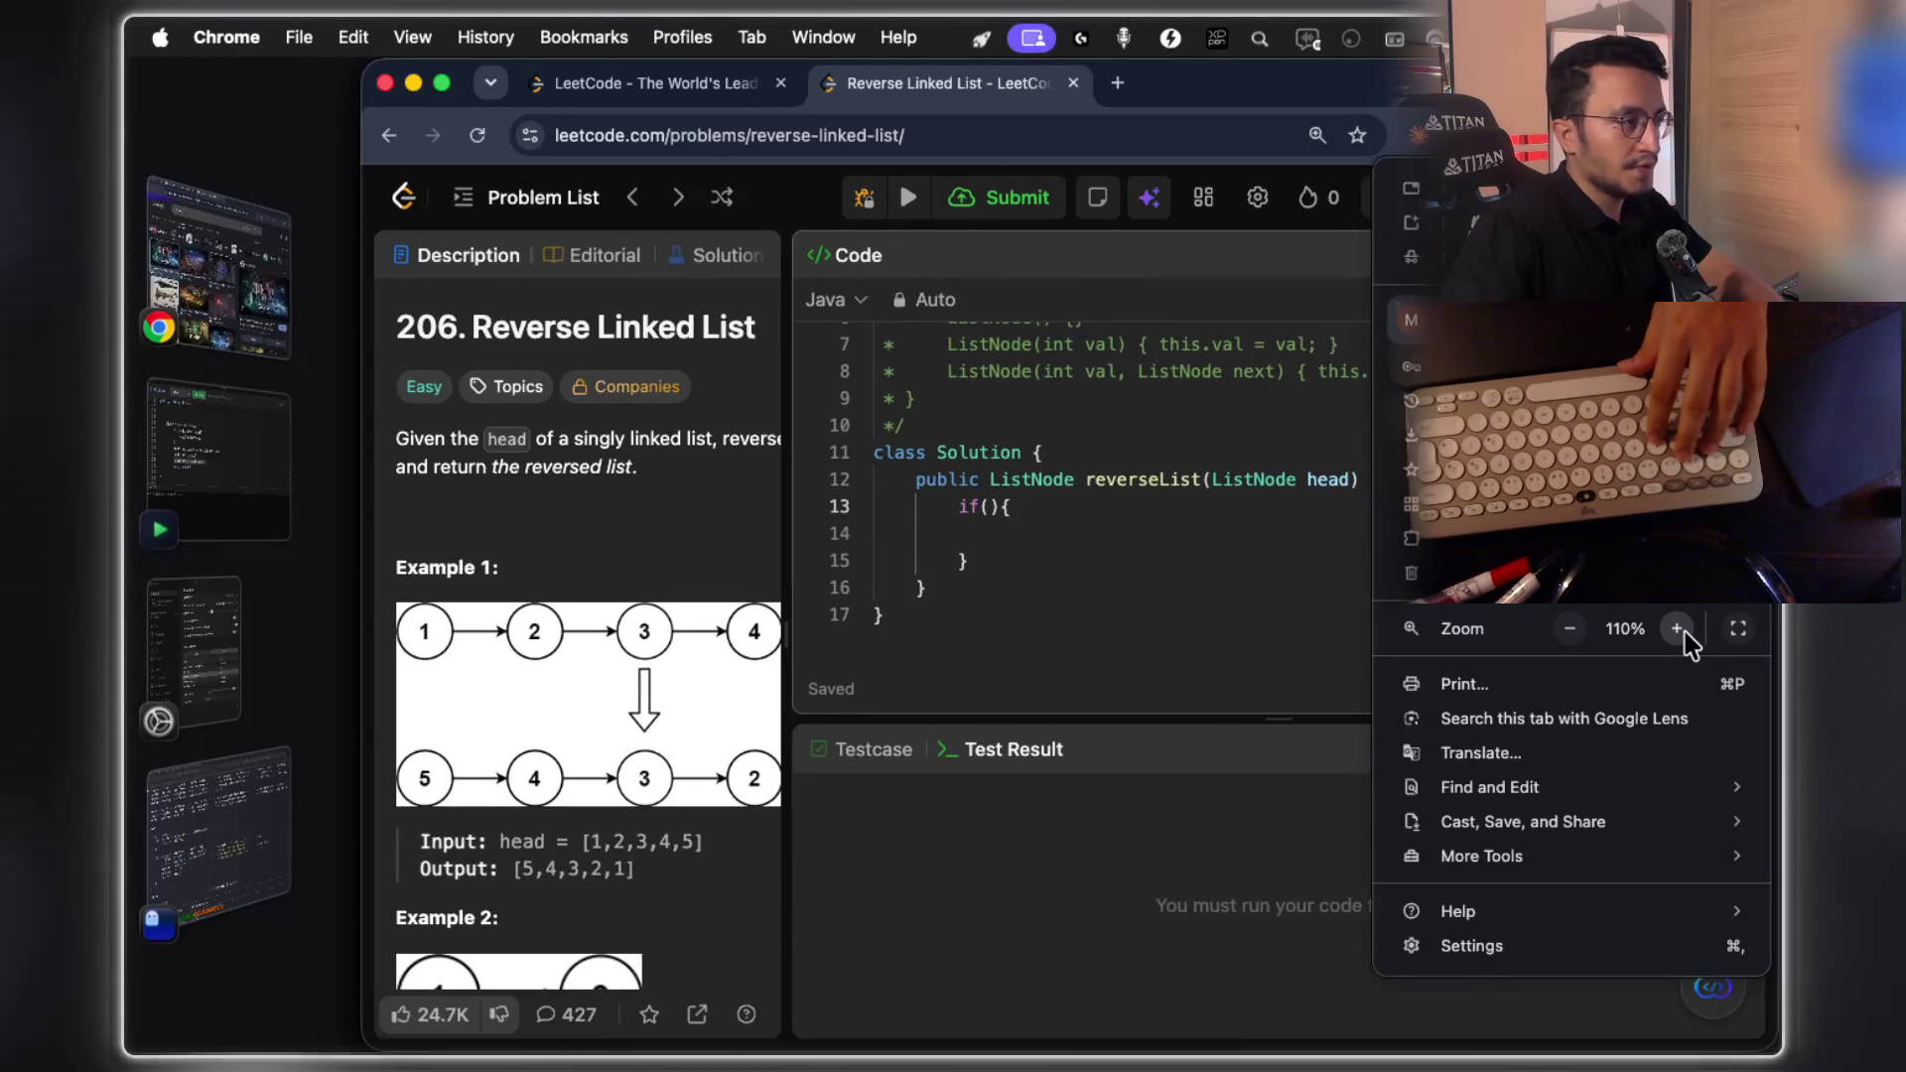
click(1676, 628)
click(1130, 602)
scroll(1140, 502, down, 2)
Fill the if condition with head.next==null, begin a return line, and copy the block
click(1012, 461)
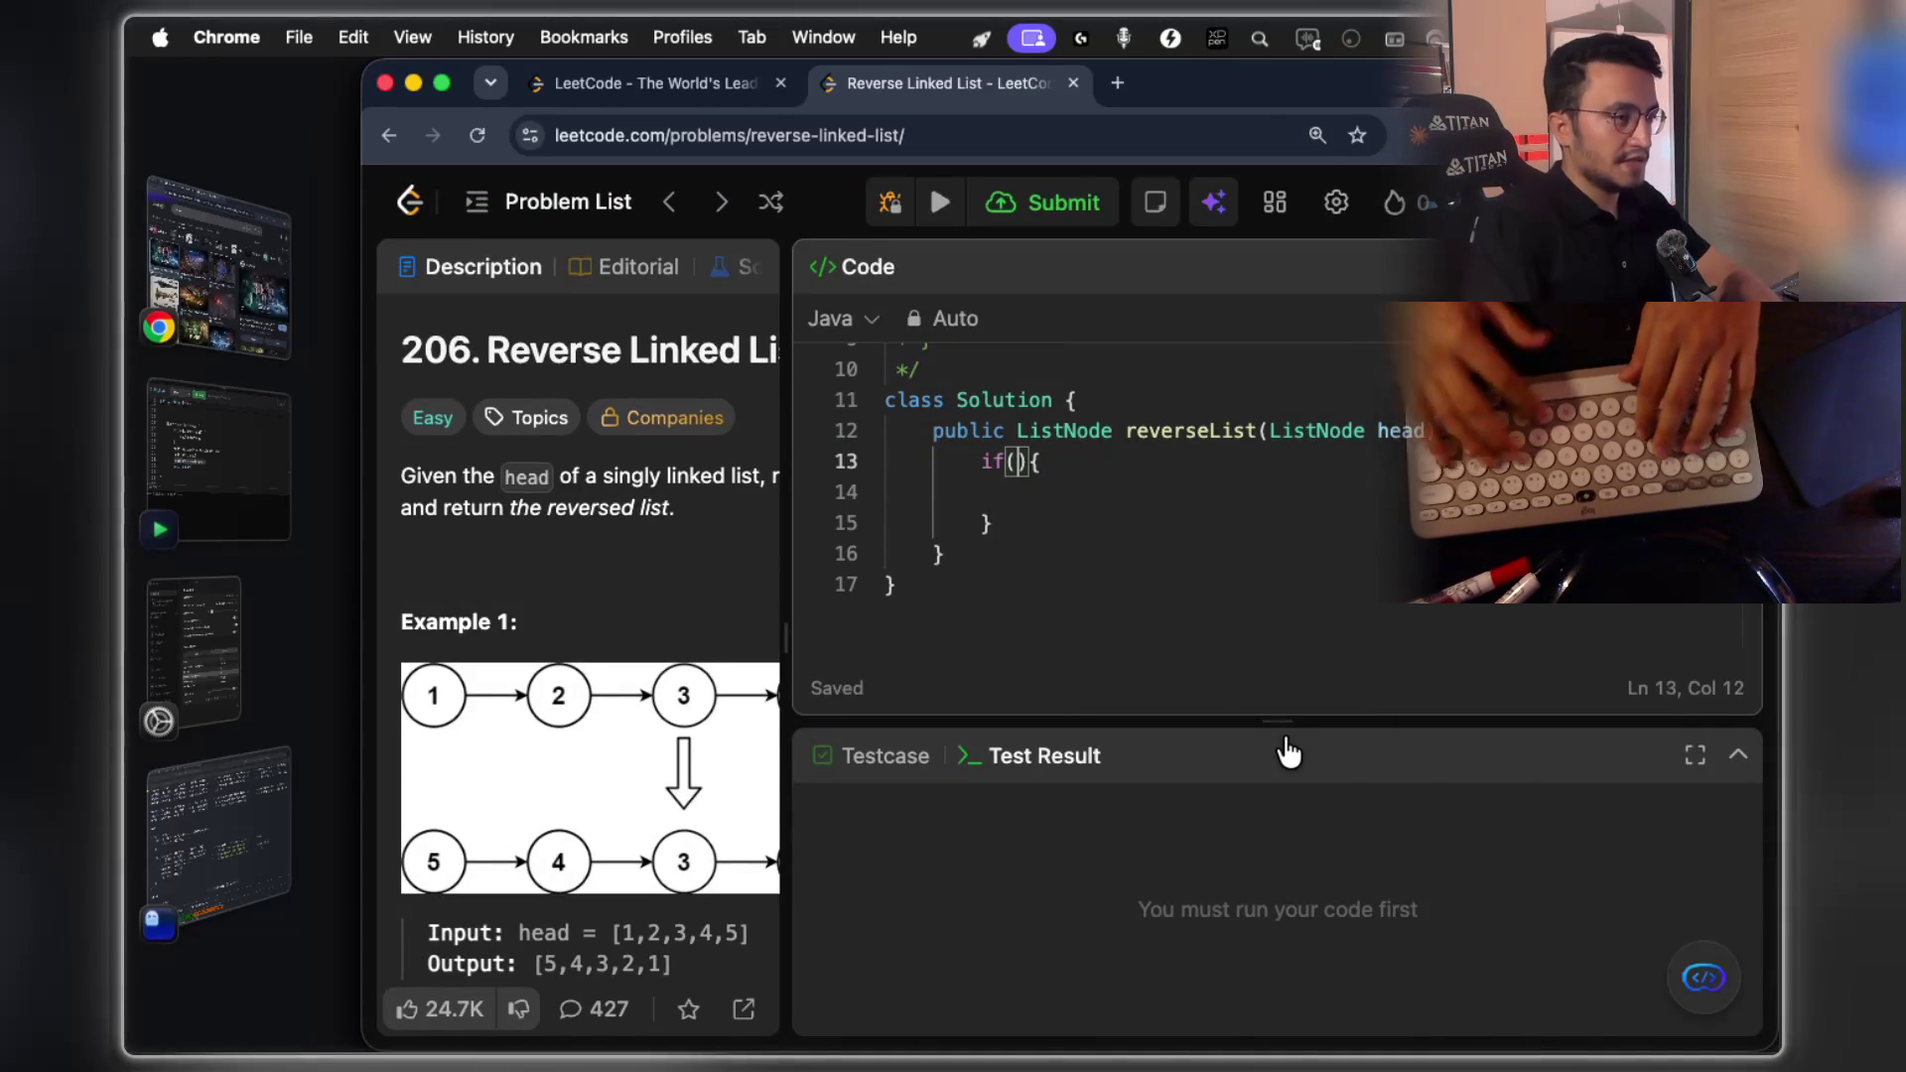
text(head)
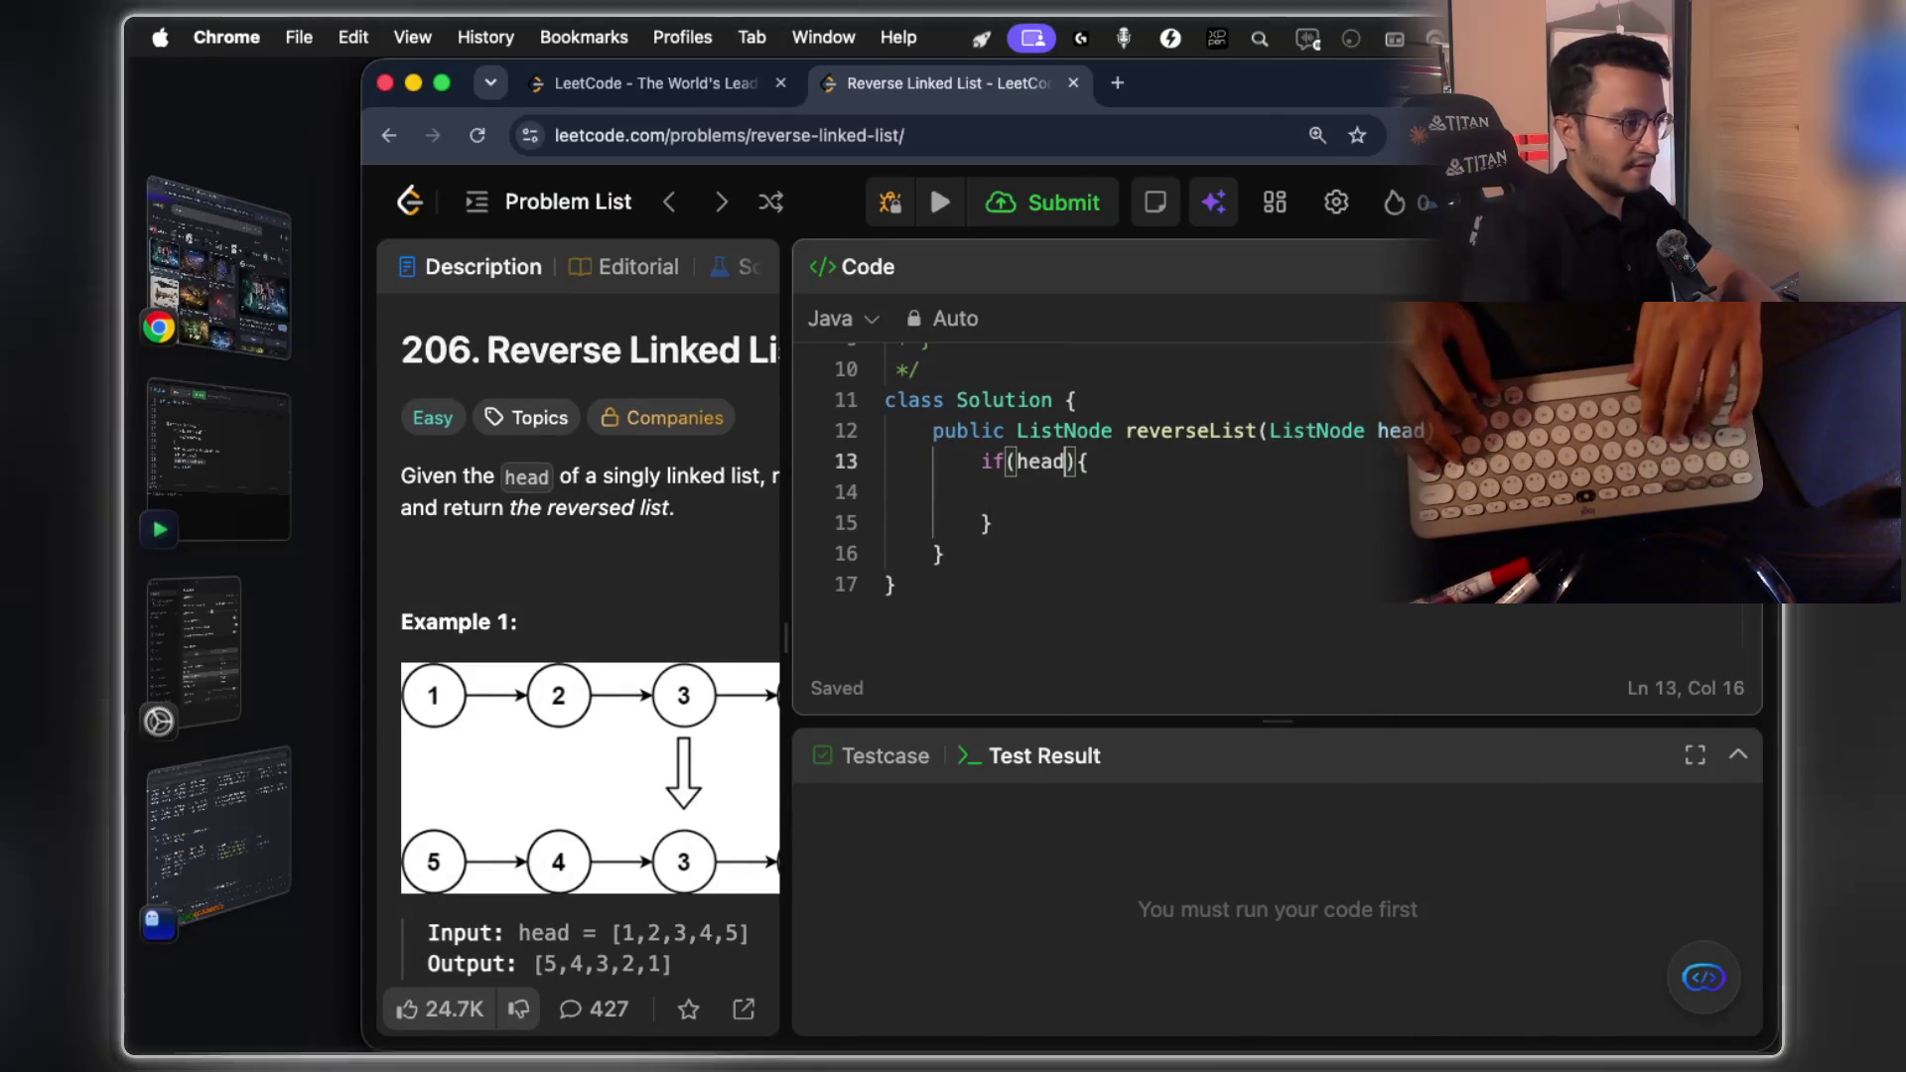
text(.next==)
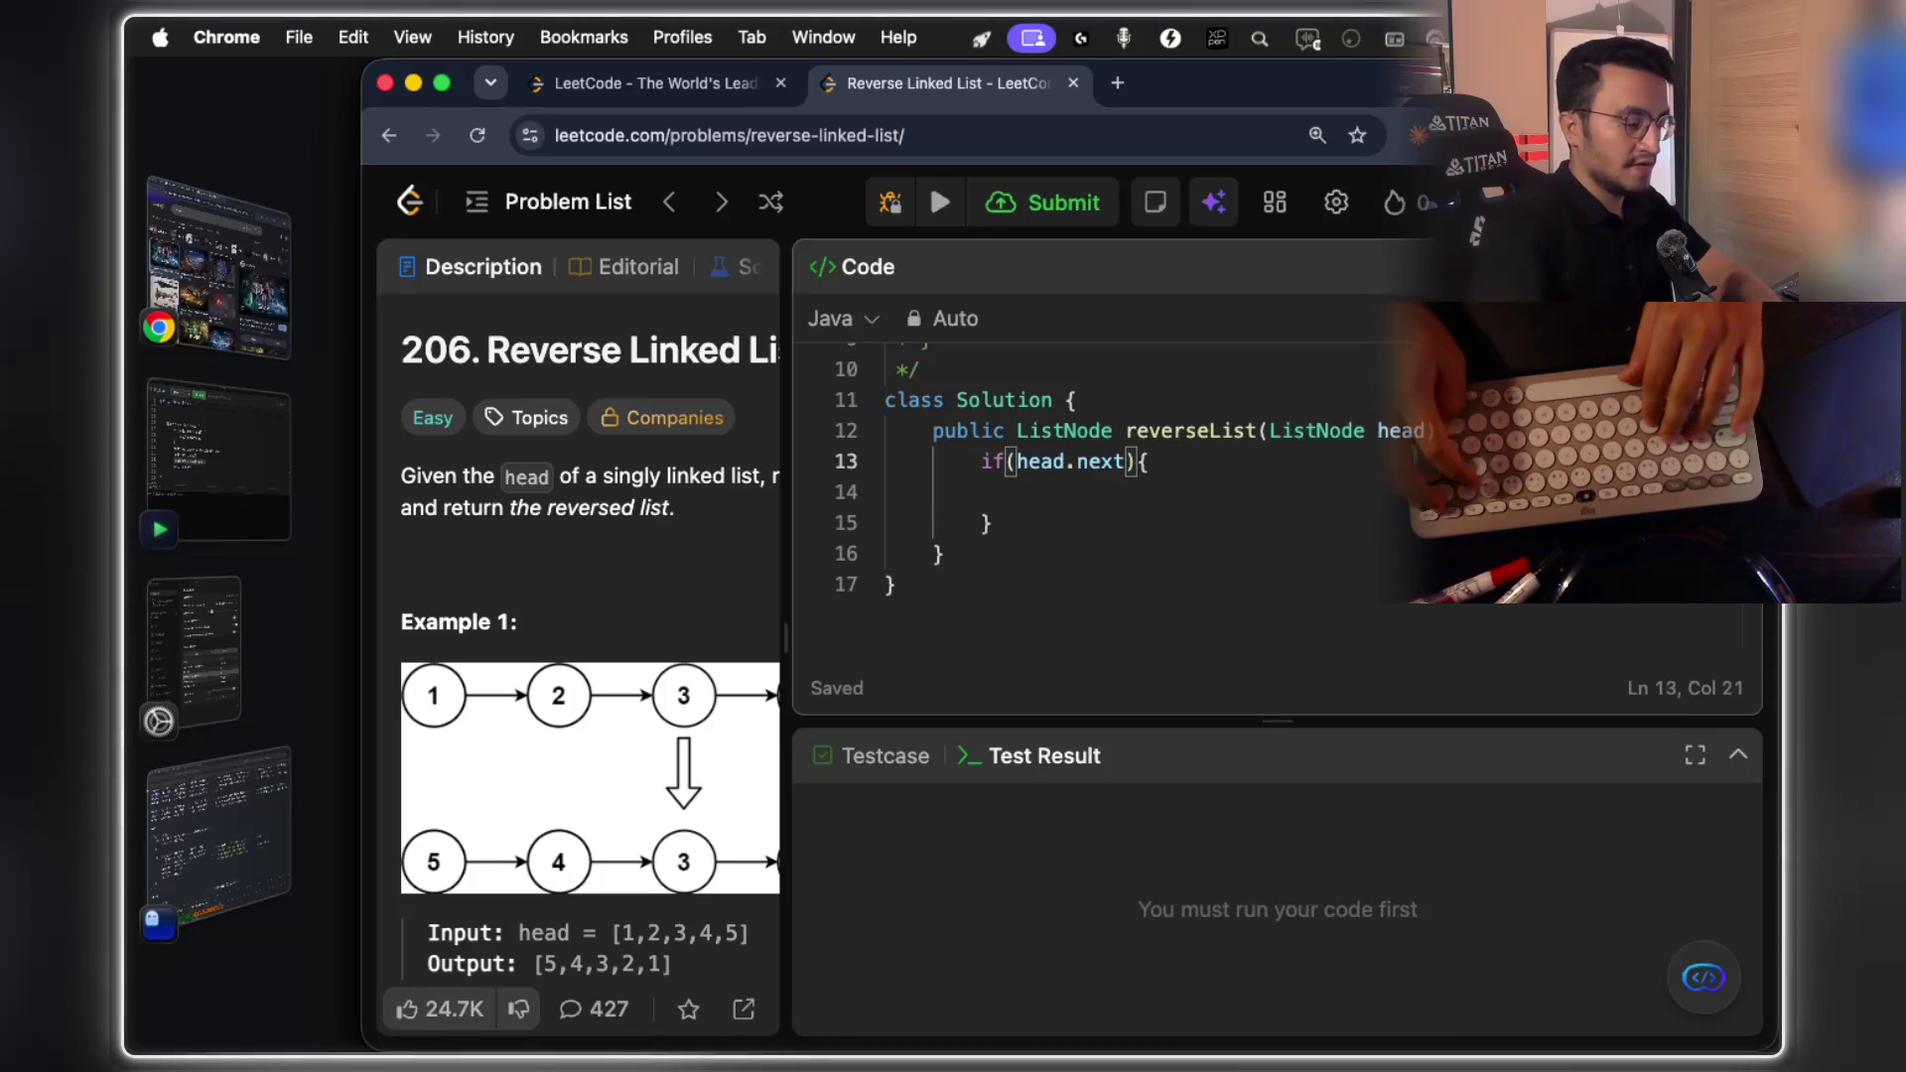
text(null)
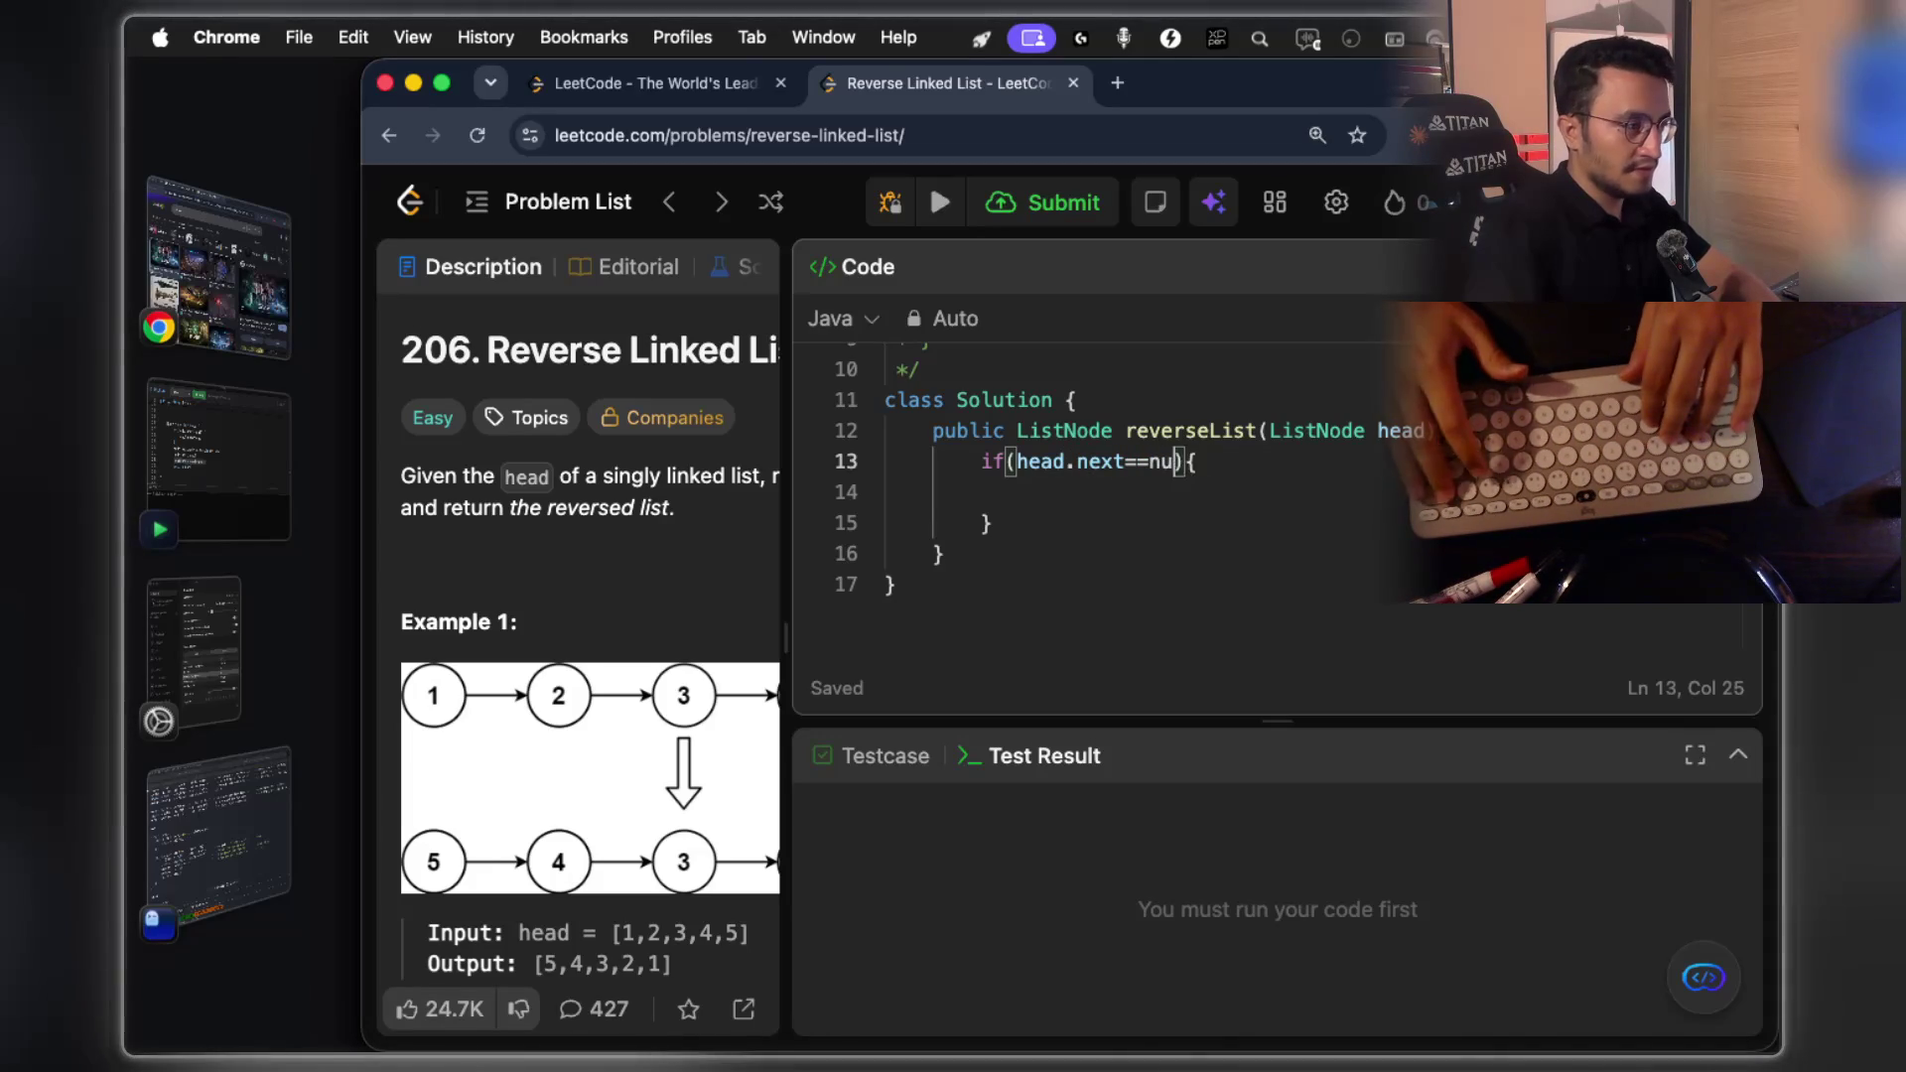
click(981, 491)
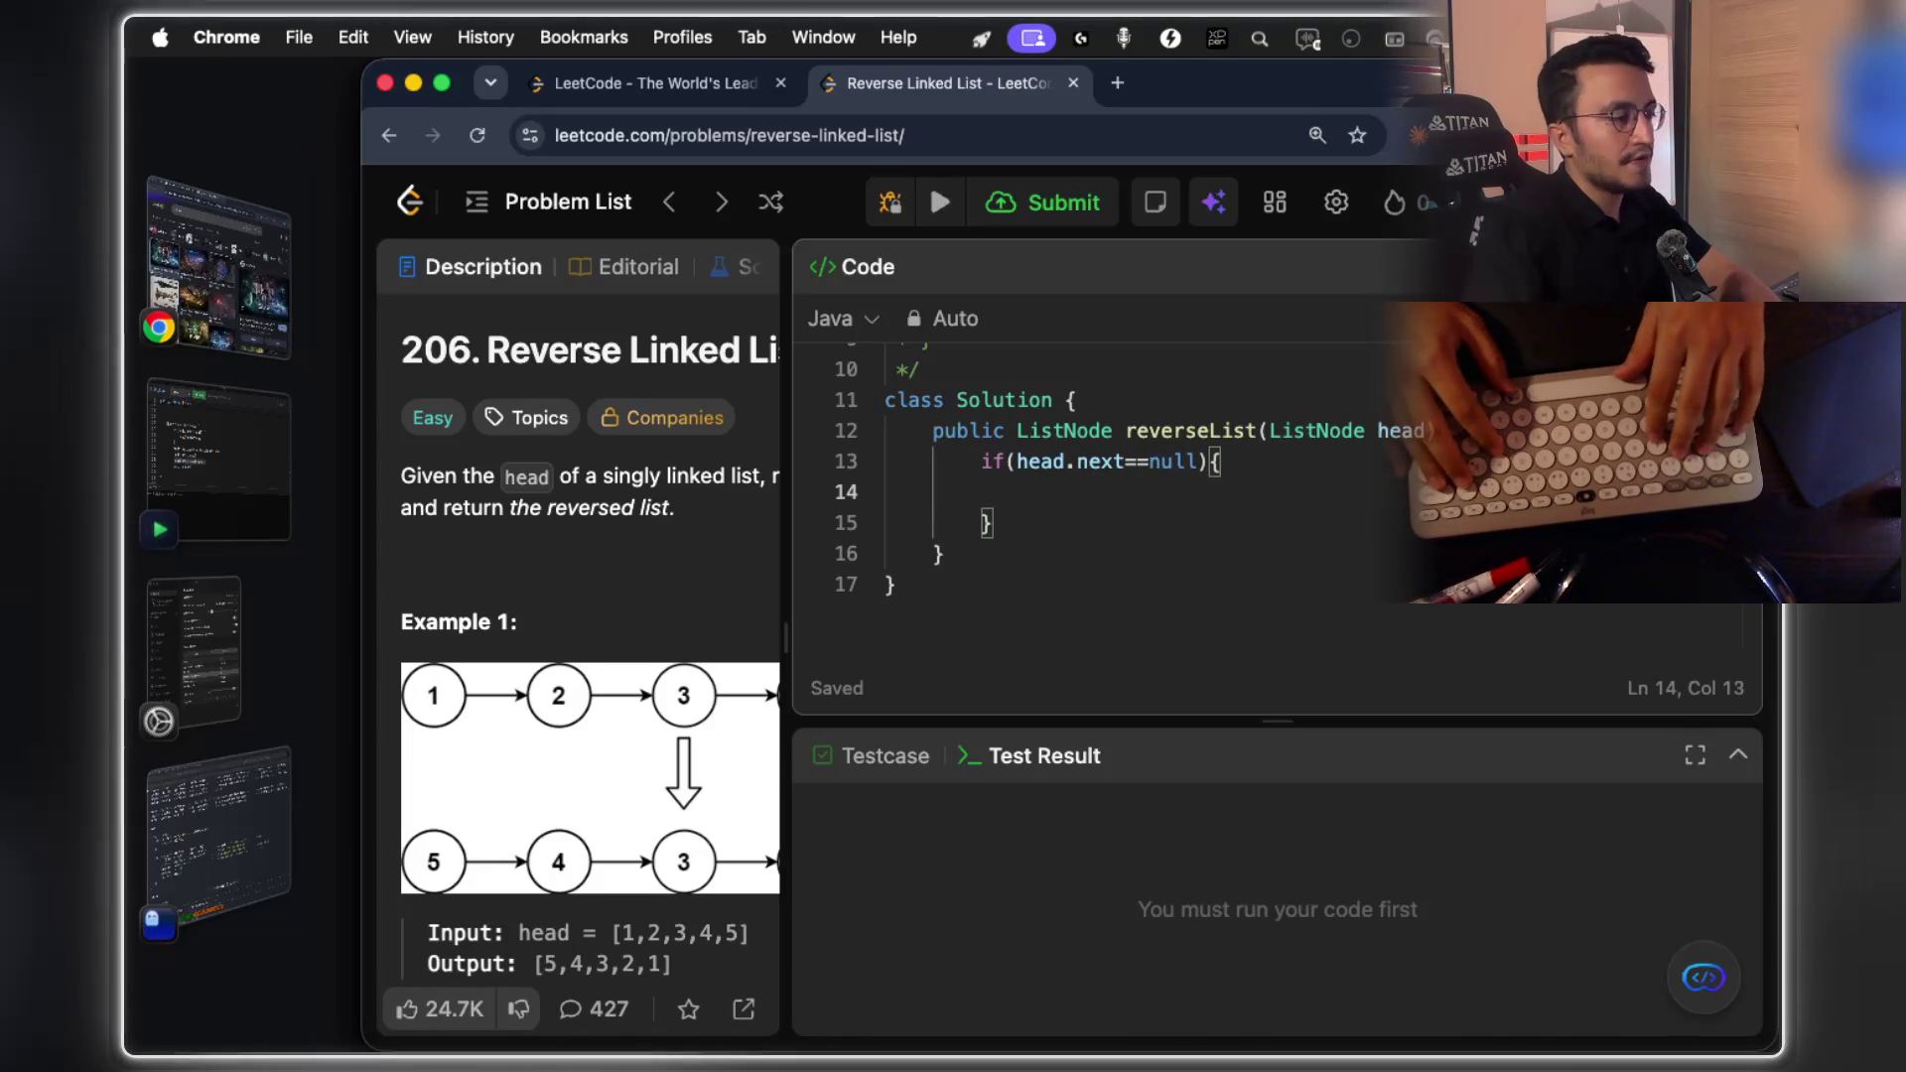
text(re)
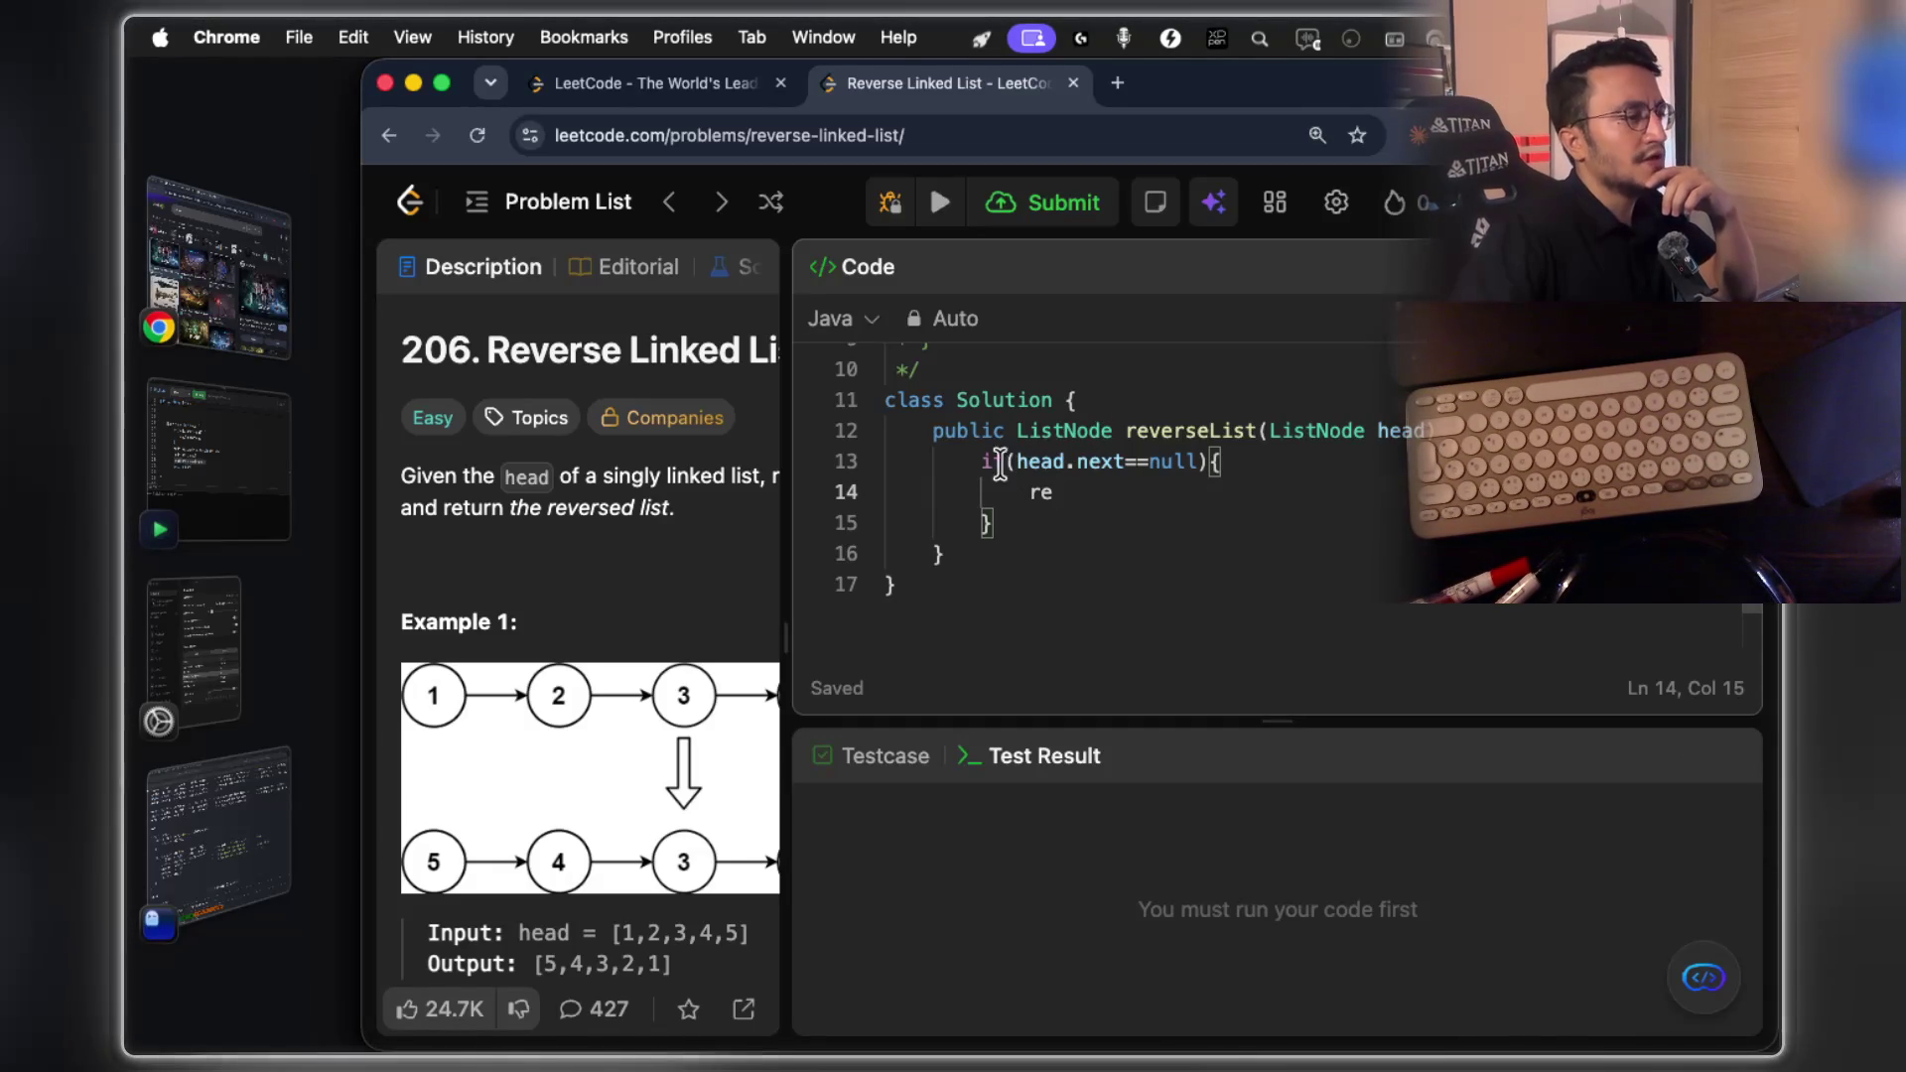
drag(979, 461, 1032, 529)
key(super+c)
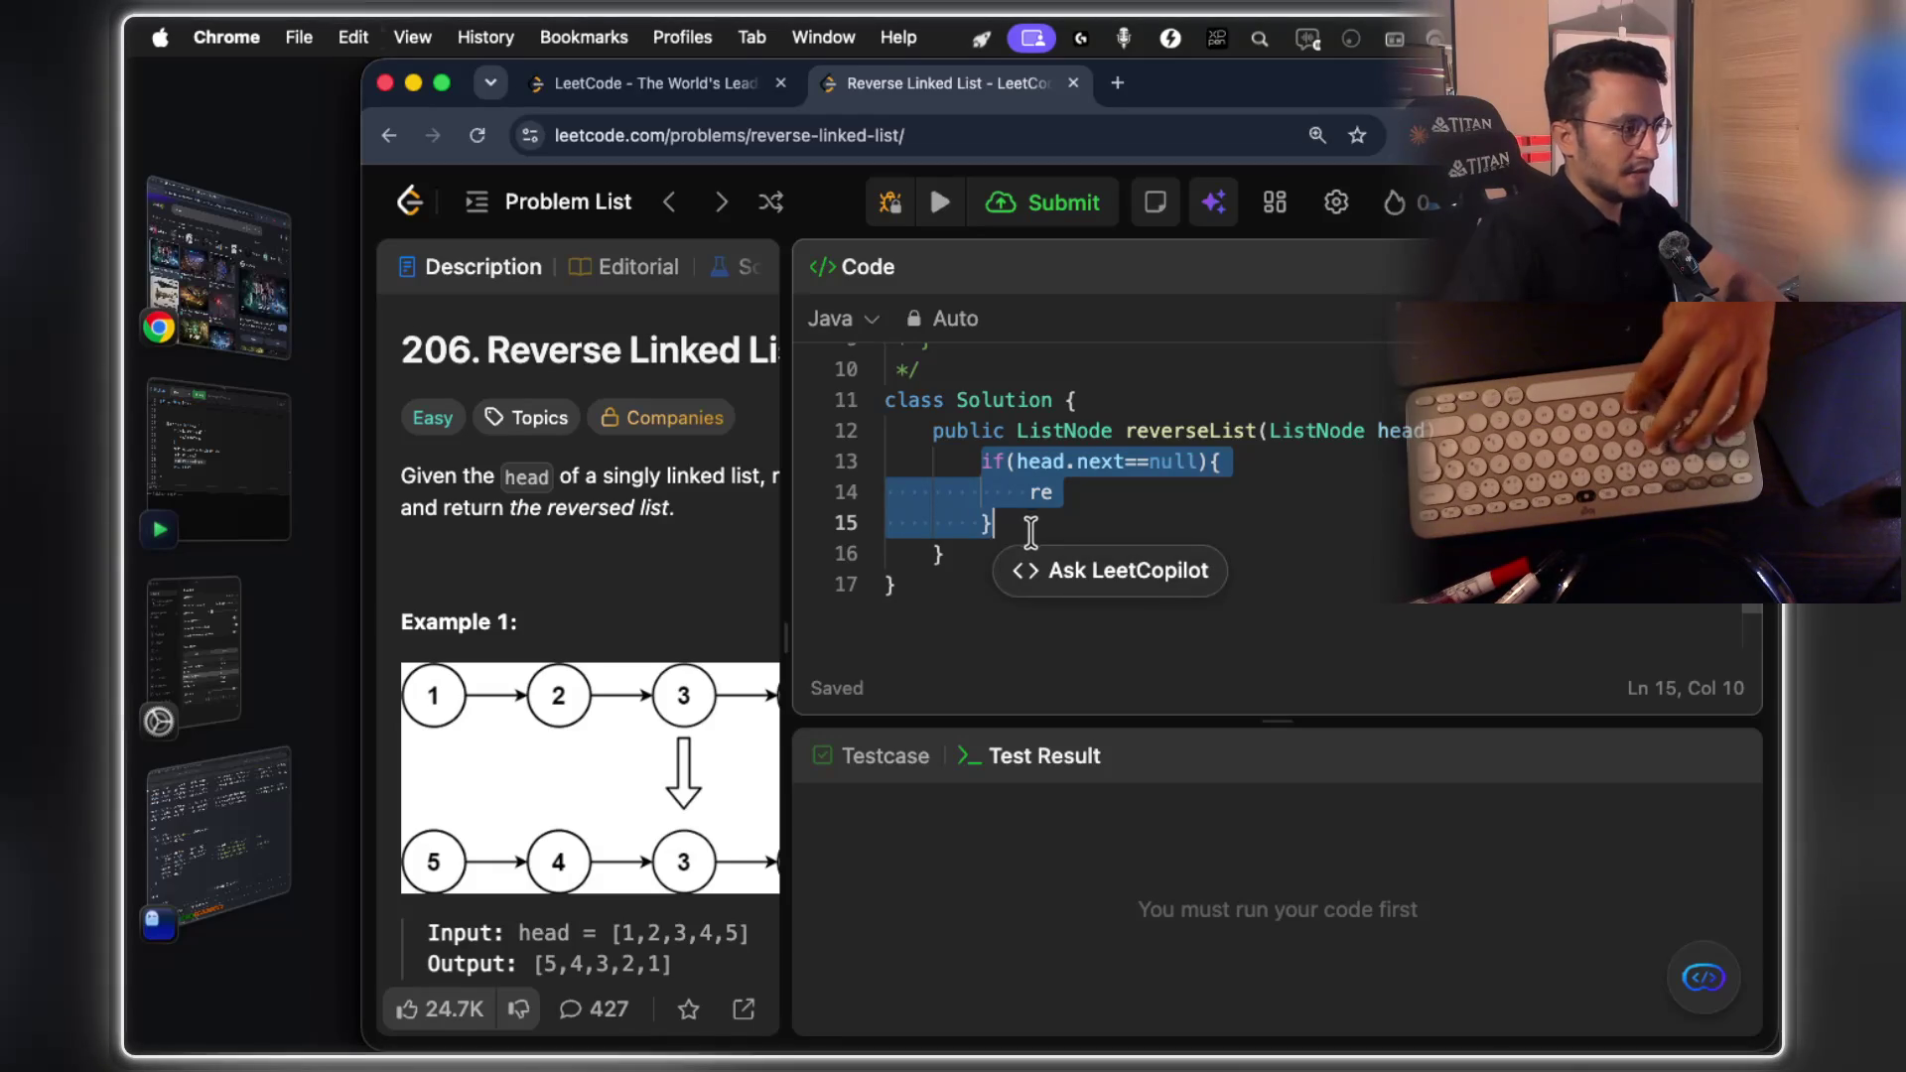
Add a public ListNode func(ListNode head) method below reverseList
click(948, 548)
key(Return)
text(publ)
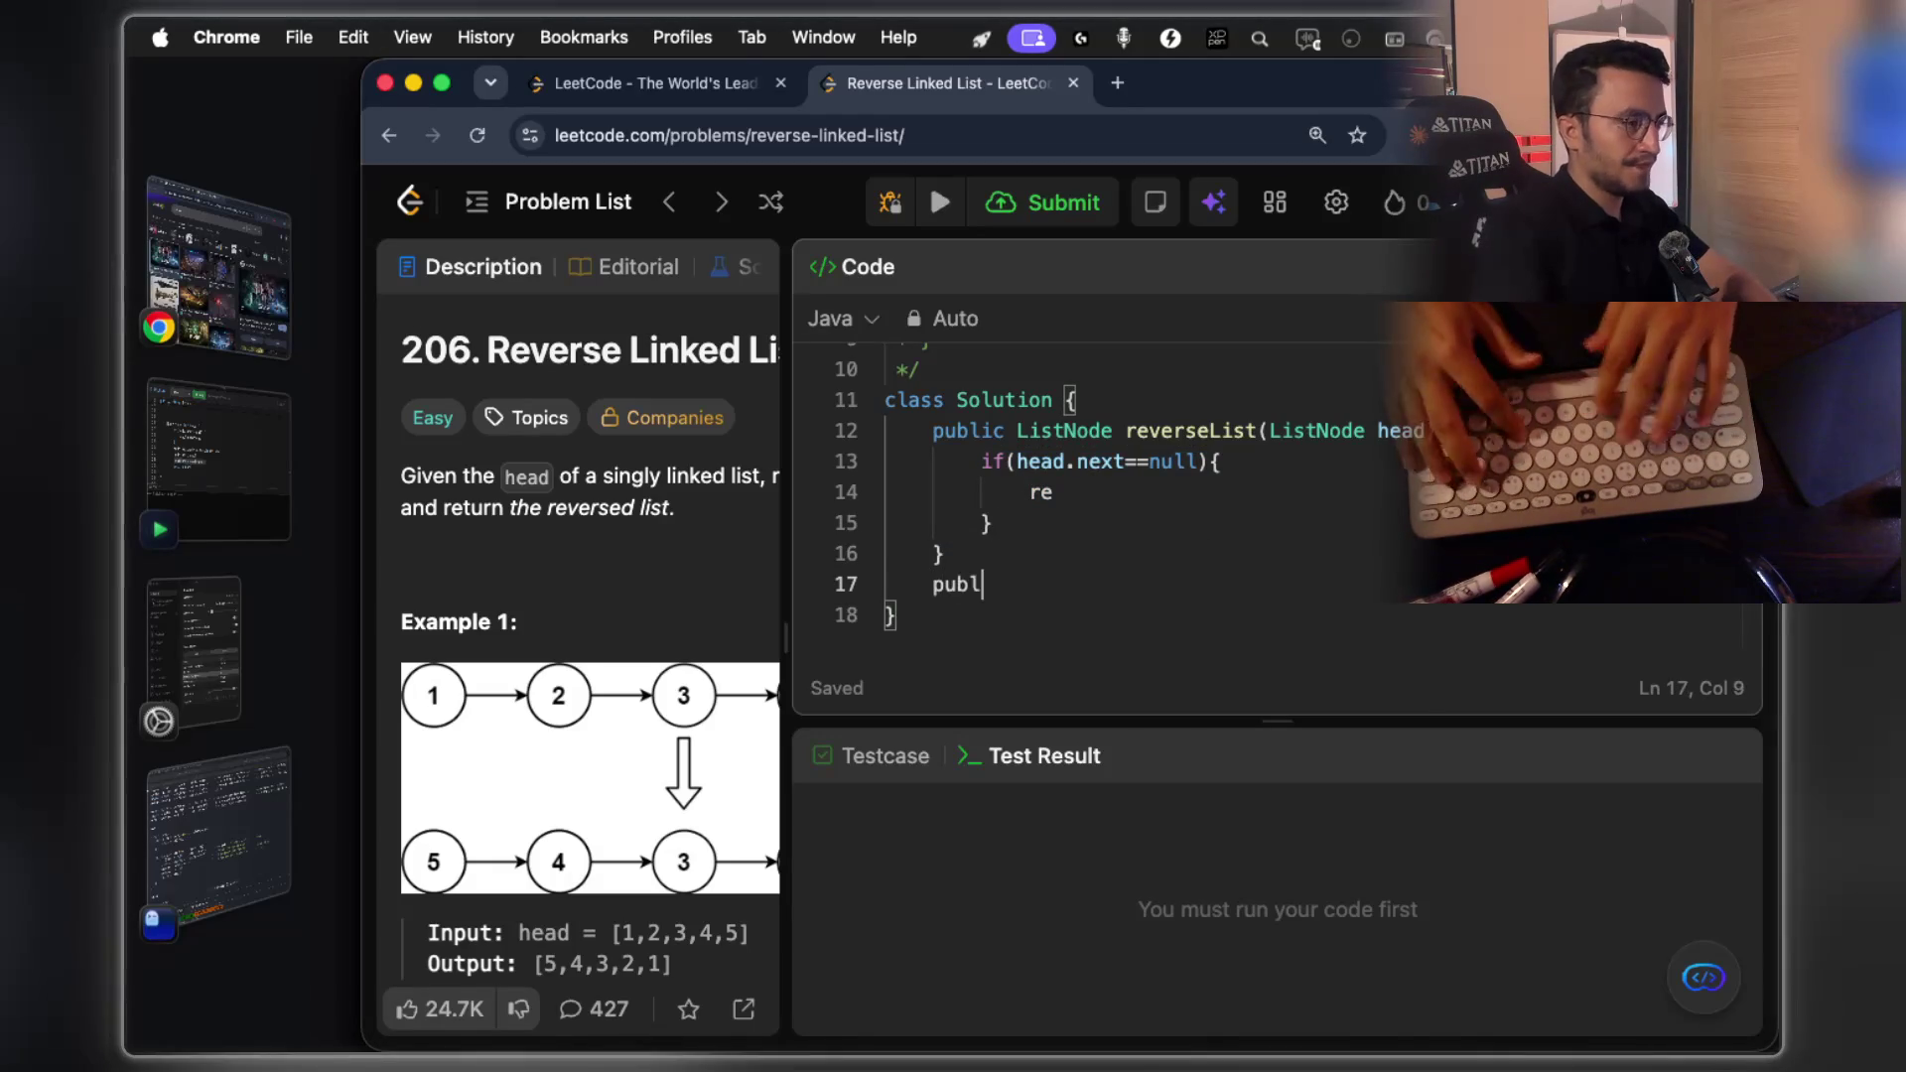
text(ic List)
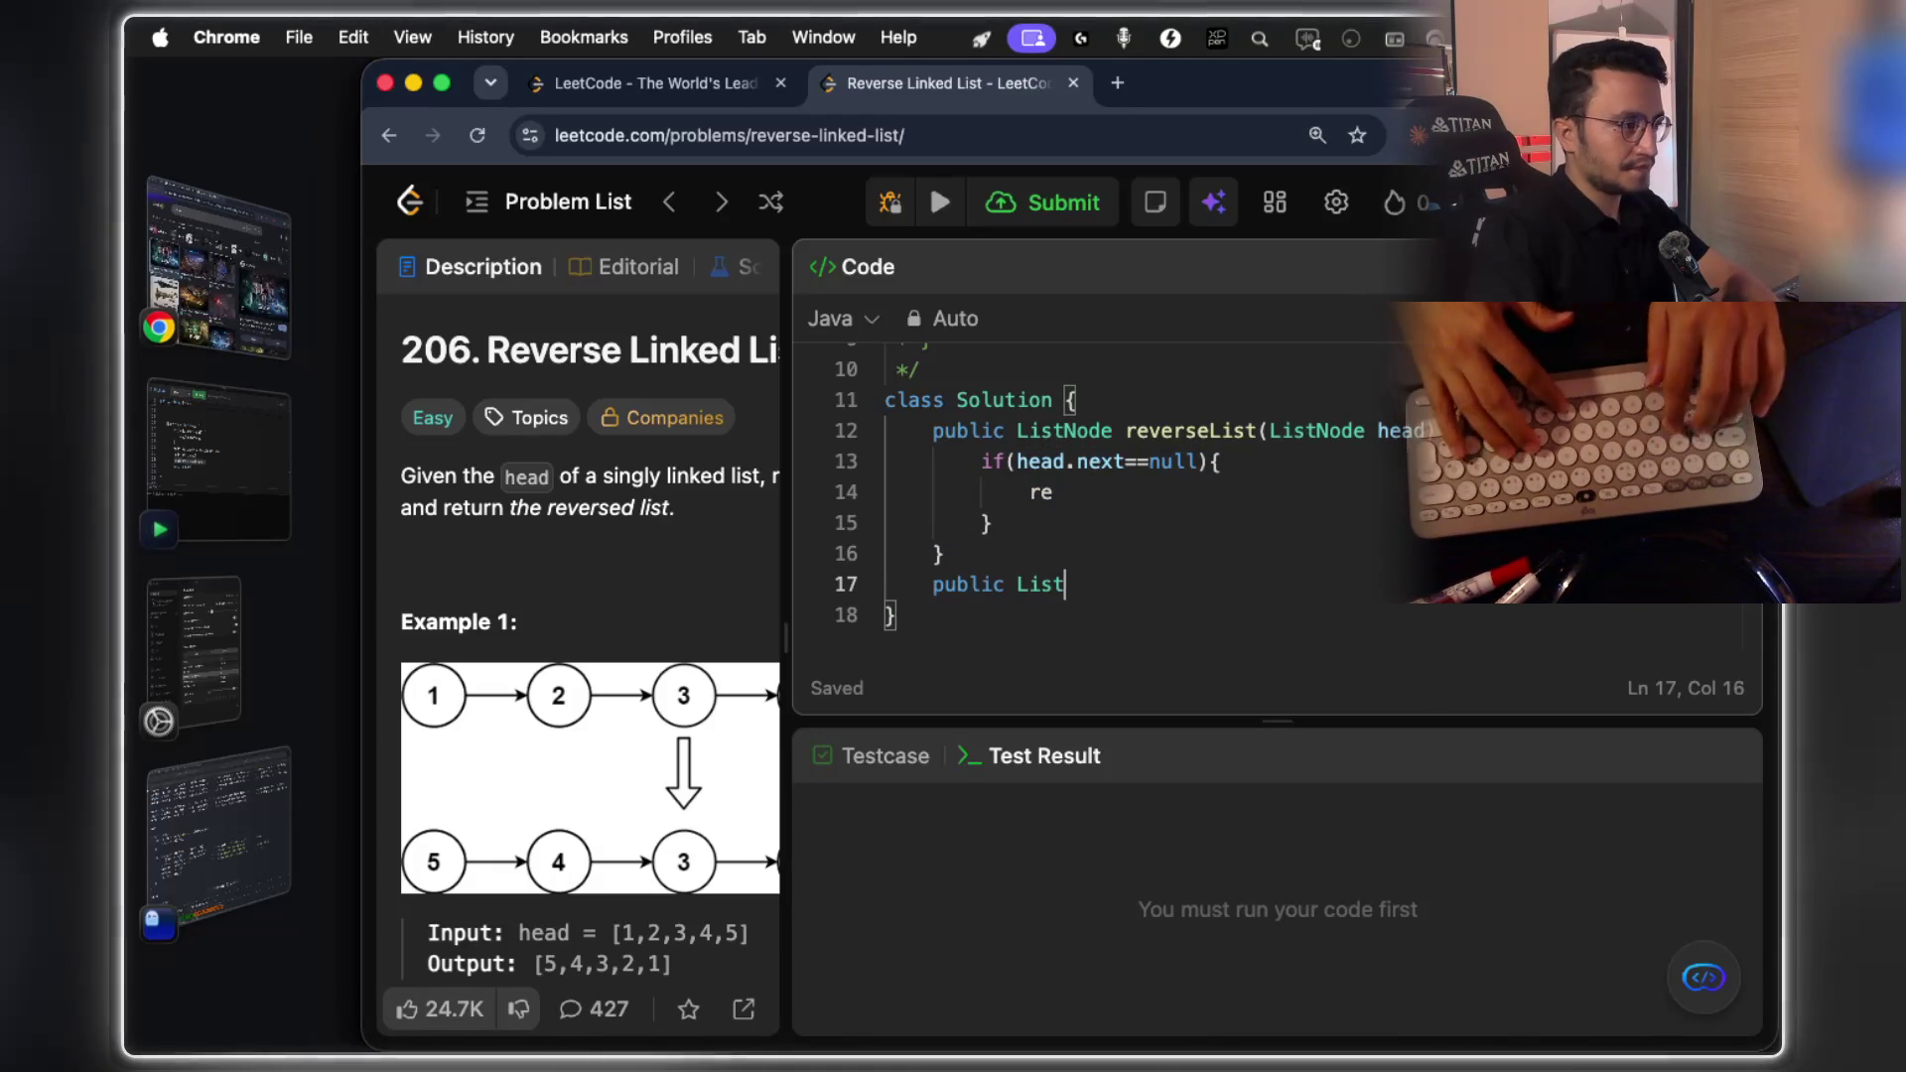
text(Node )
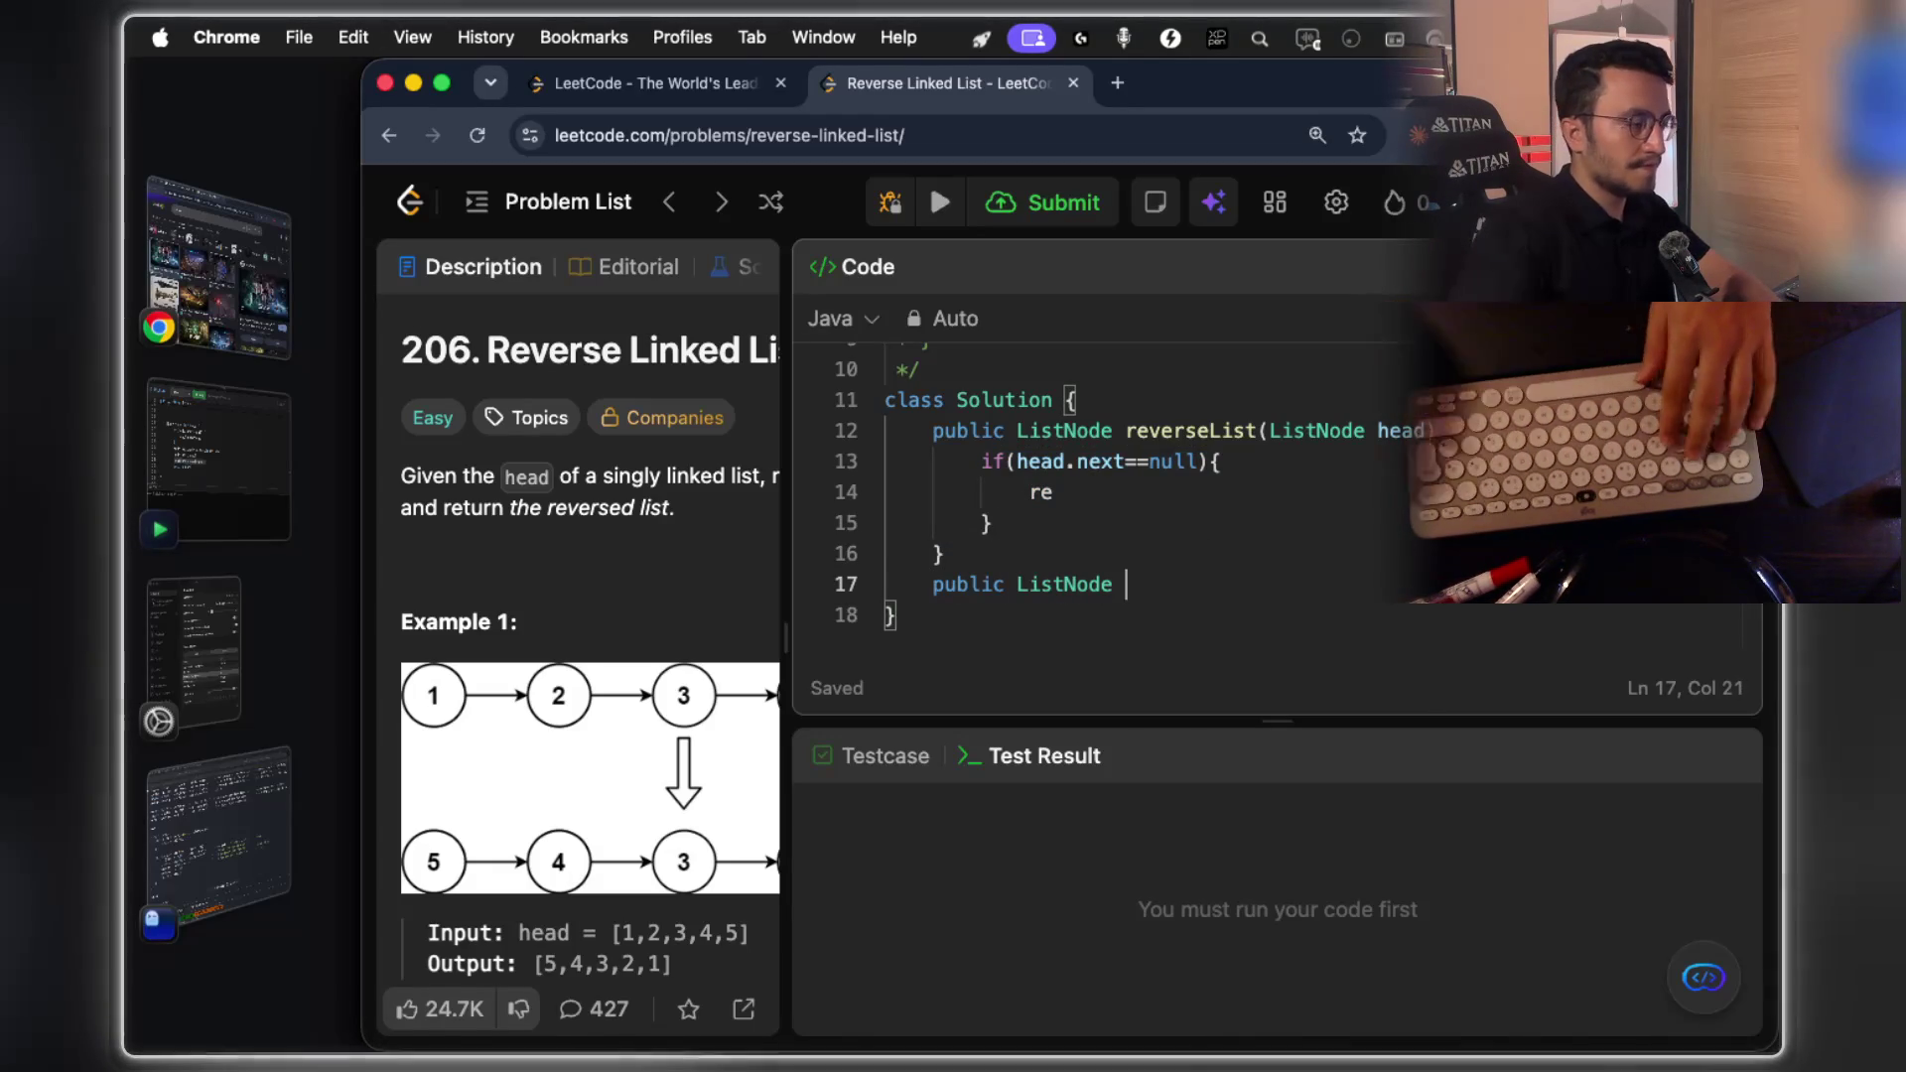
text(func())
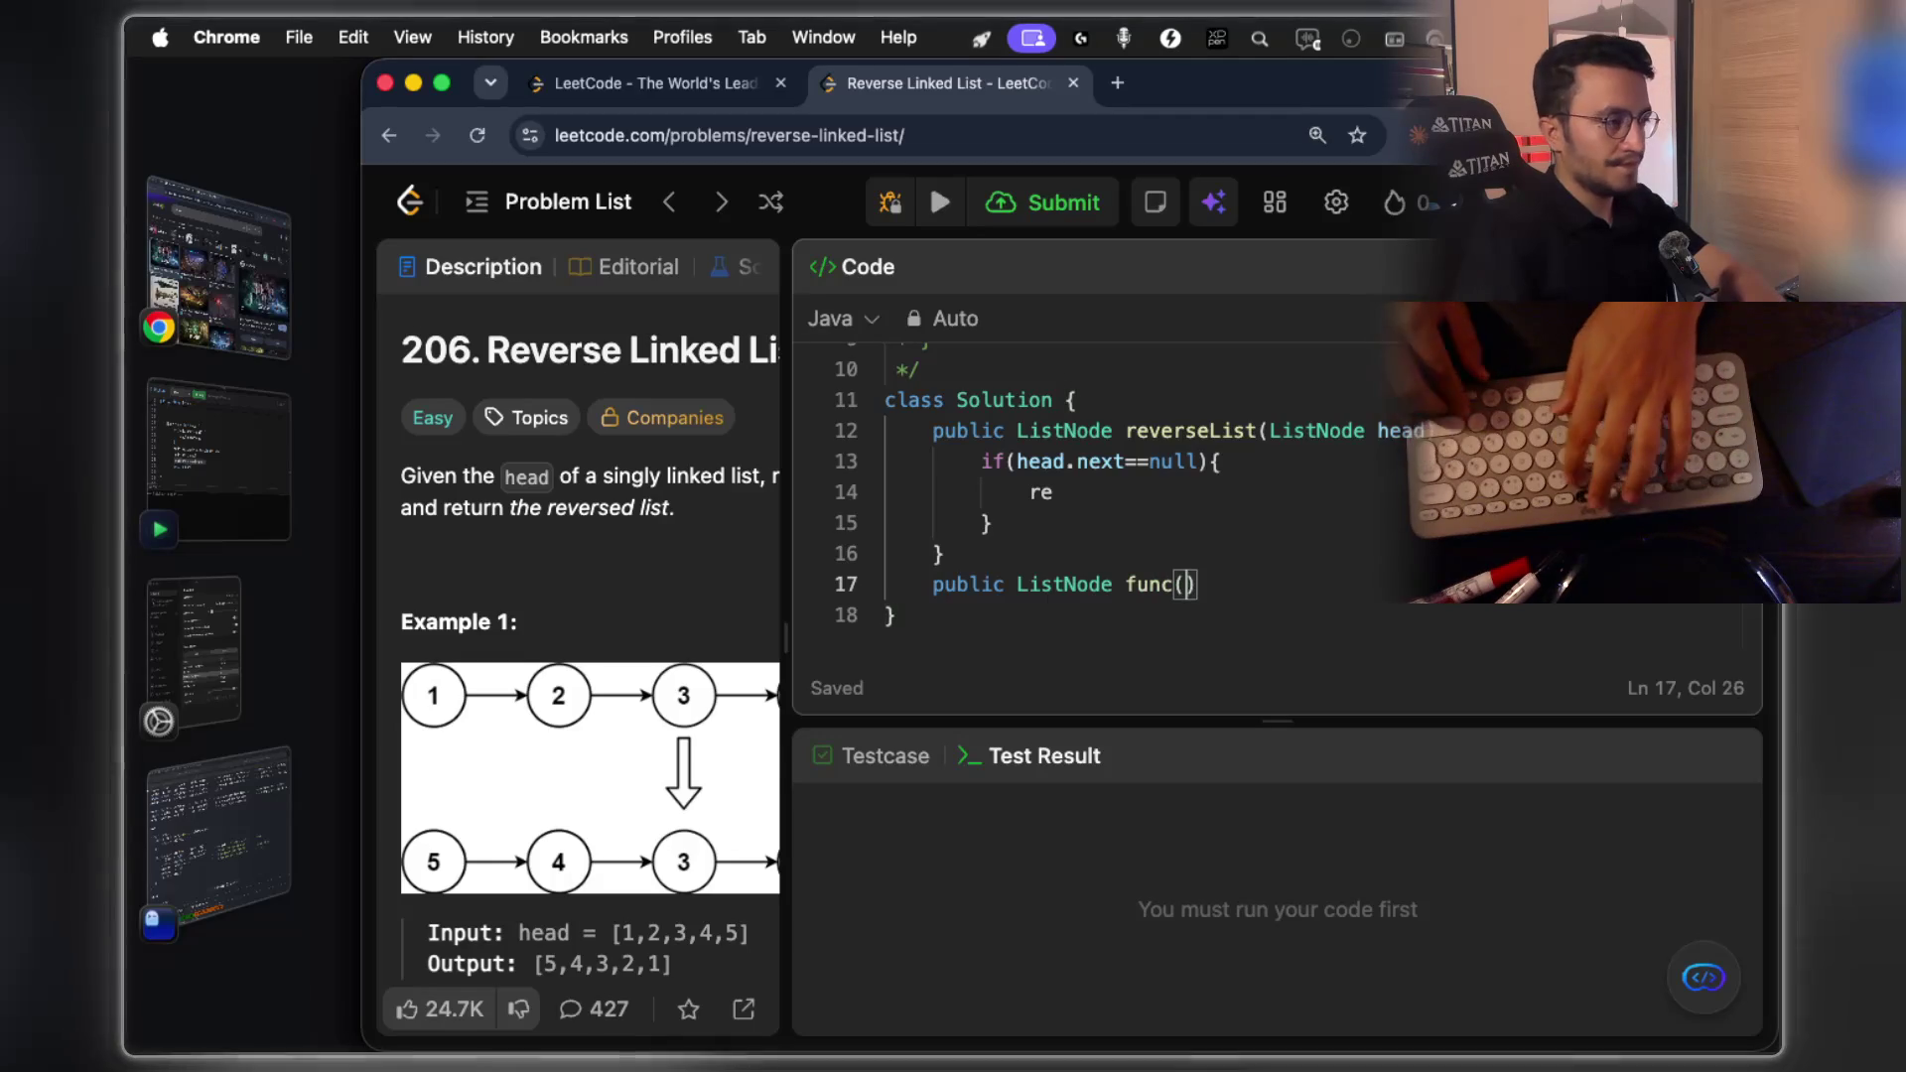
text({)
key(Return)
click(1241, 448)
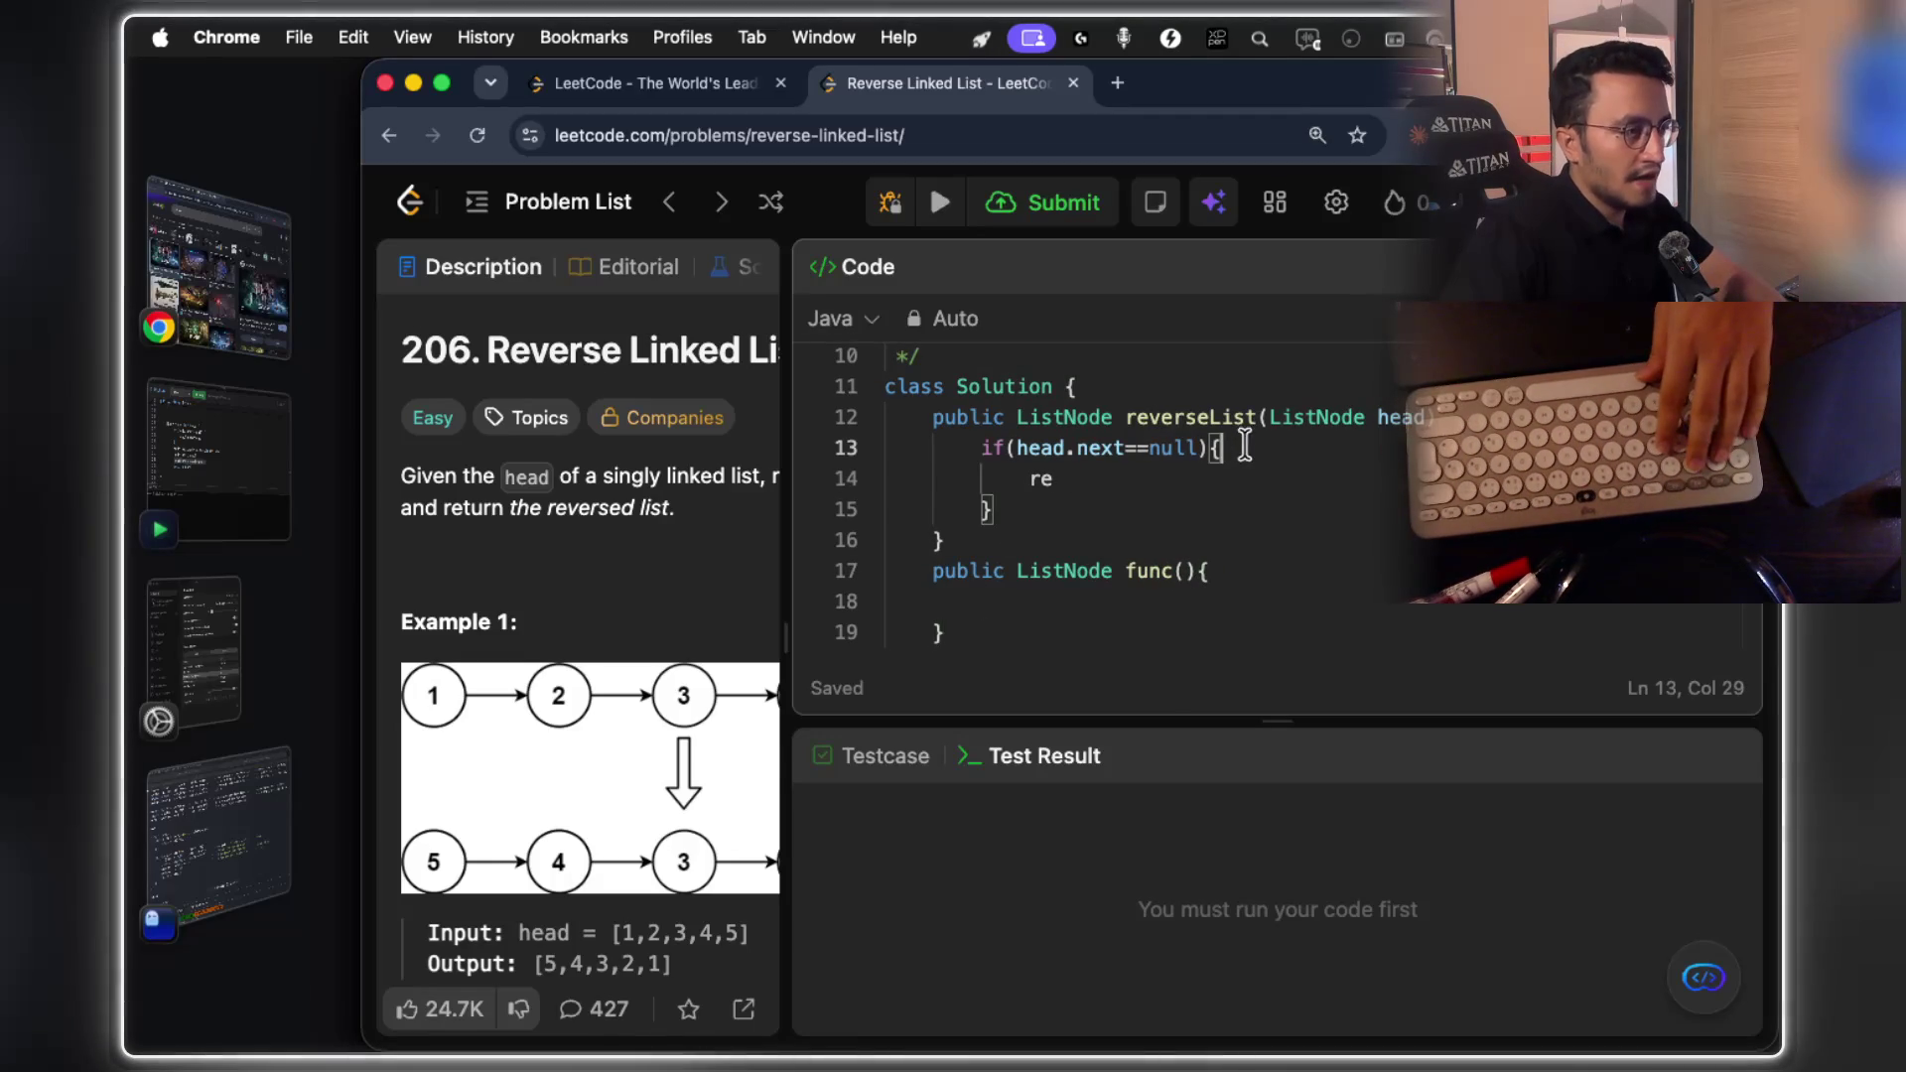
drag(1269, 415, 1427, 417)
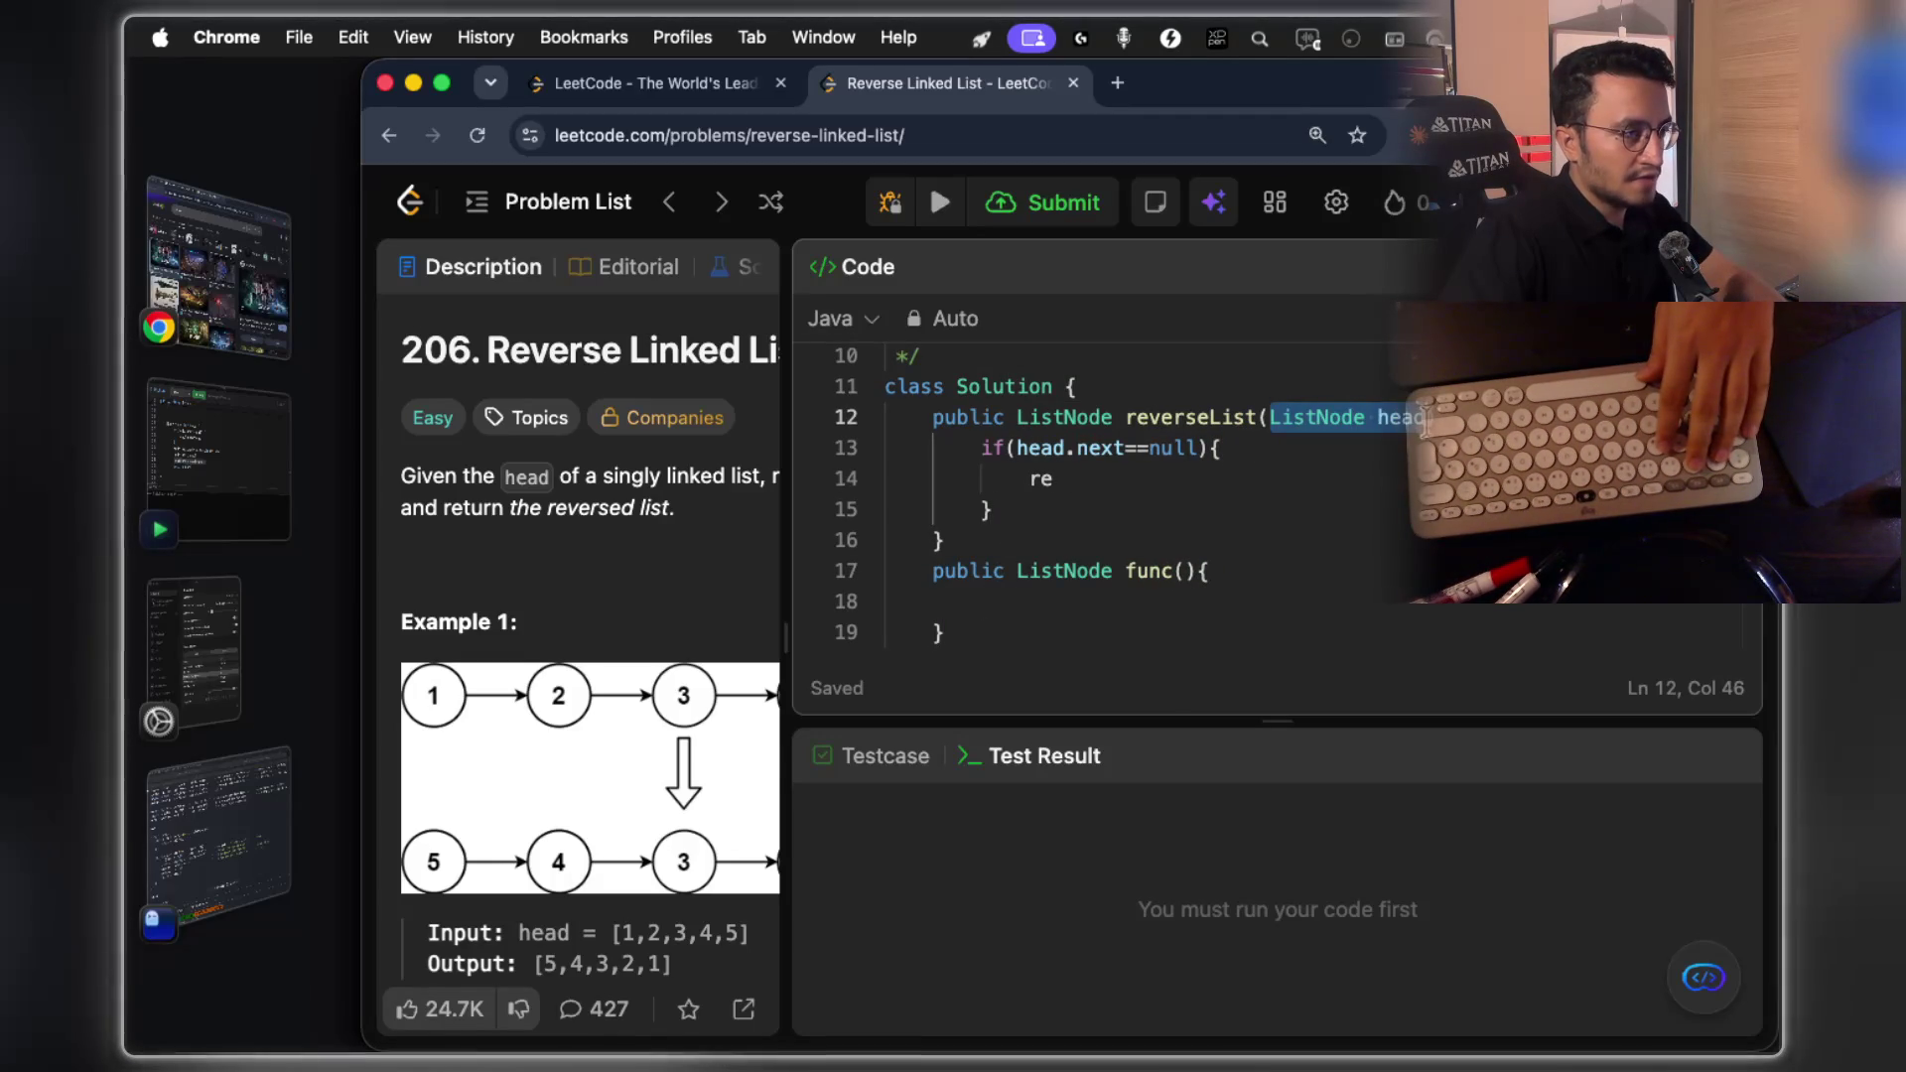
click(1181, 570)
text(ListNode head)
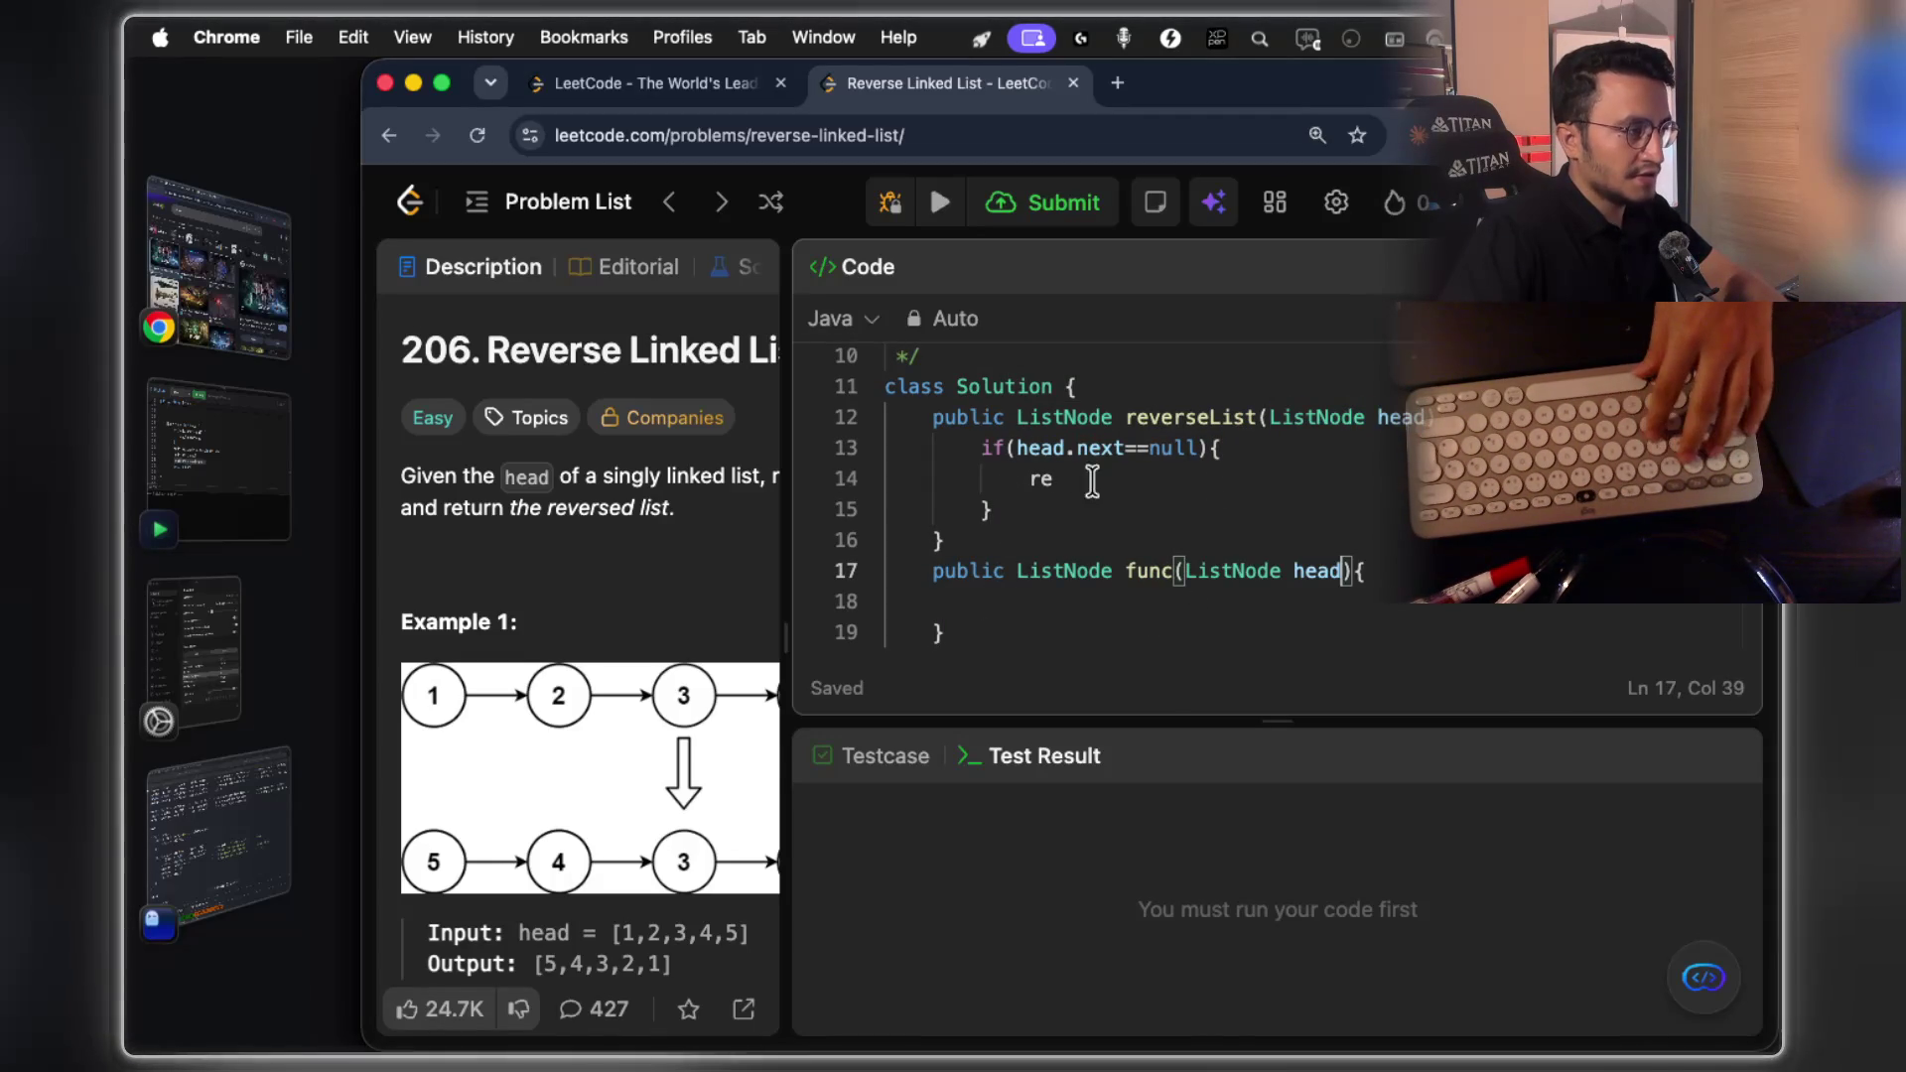